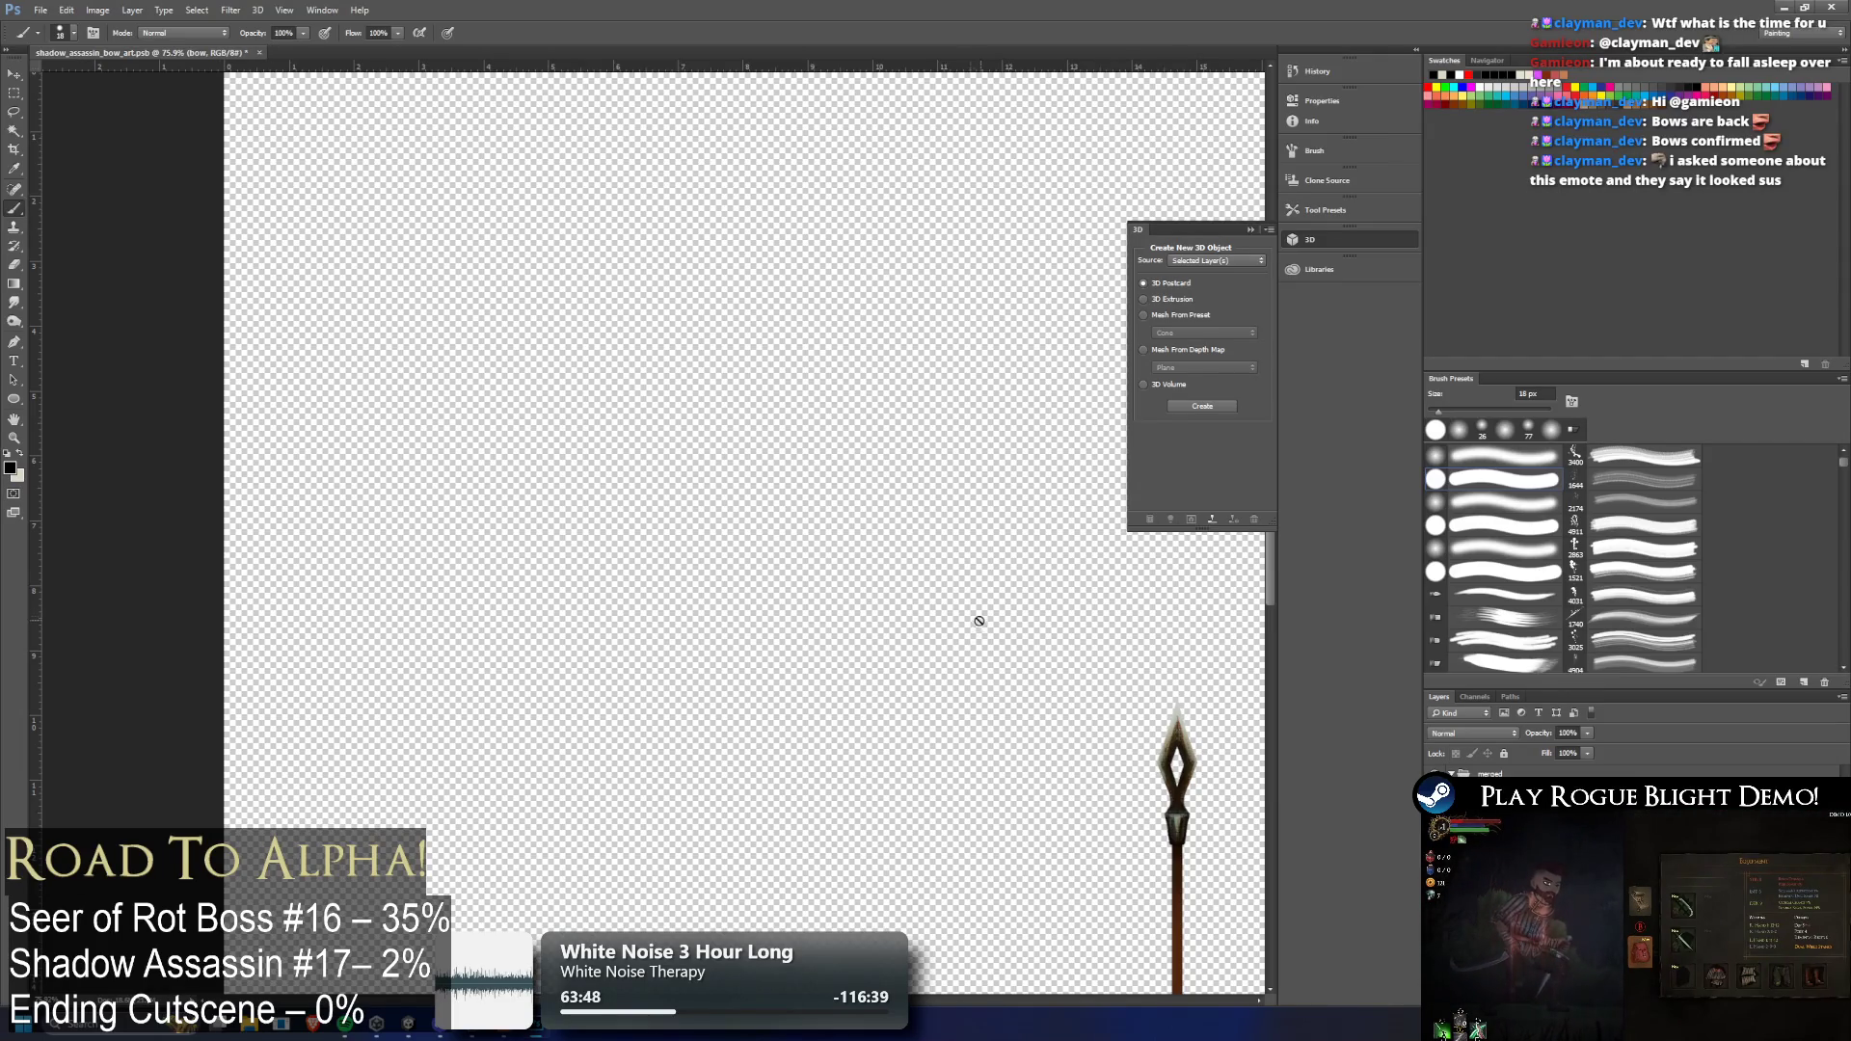
Check the bow and bowstring layers, then make the arrow layer active
scroll(980, 622, "down", 5)
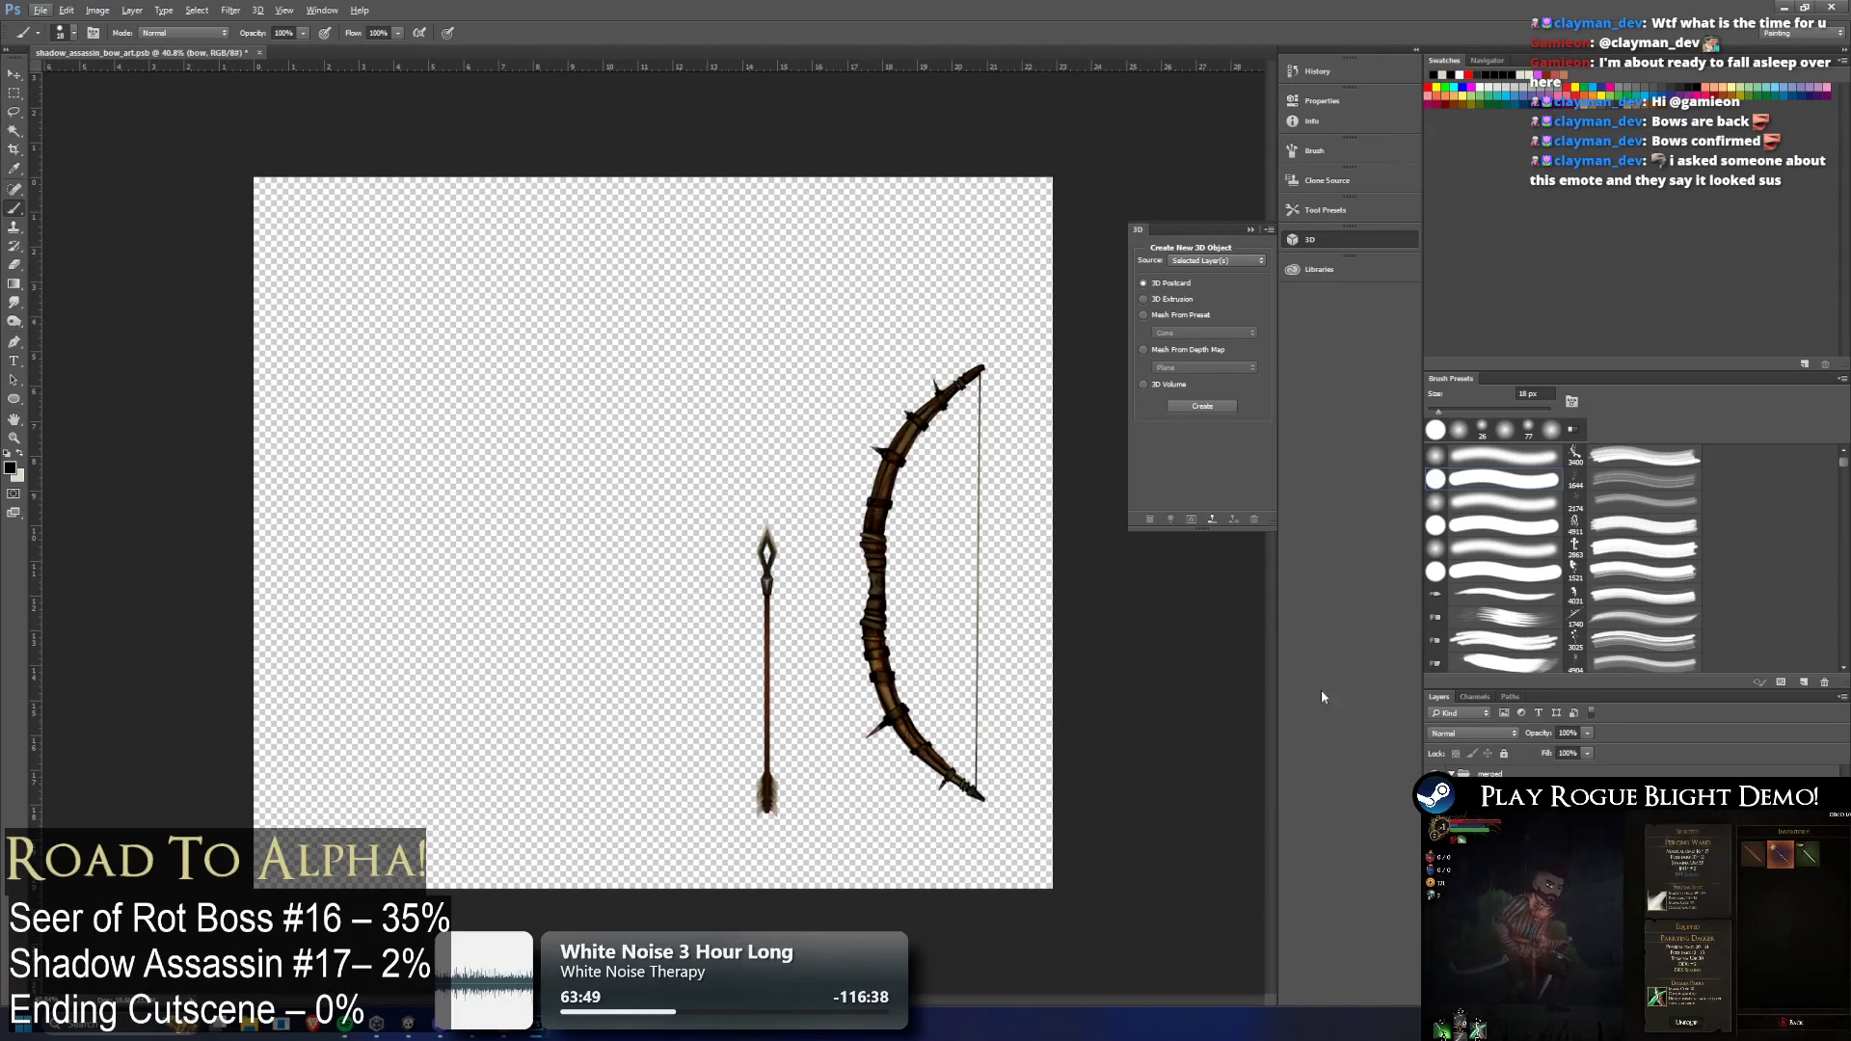
left_click(1436, 810)
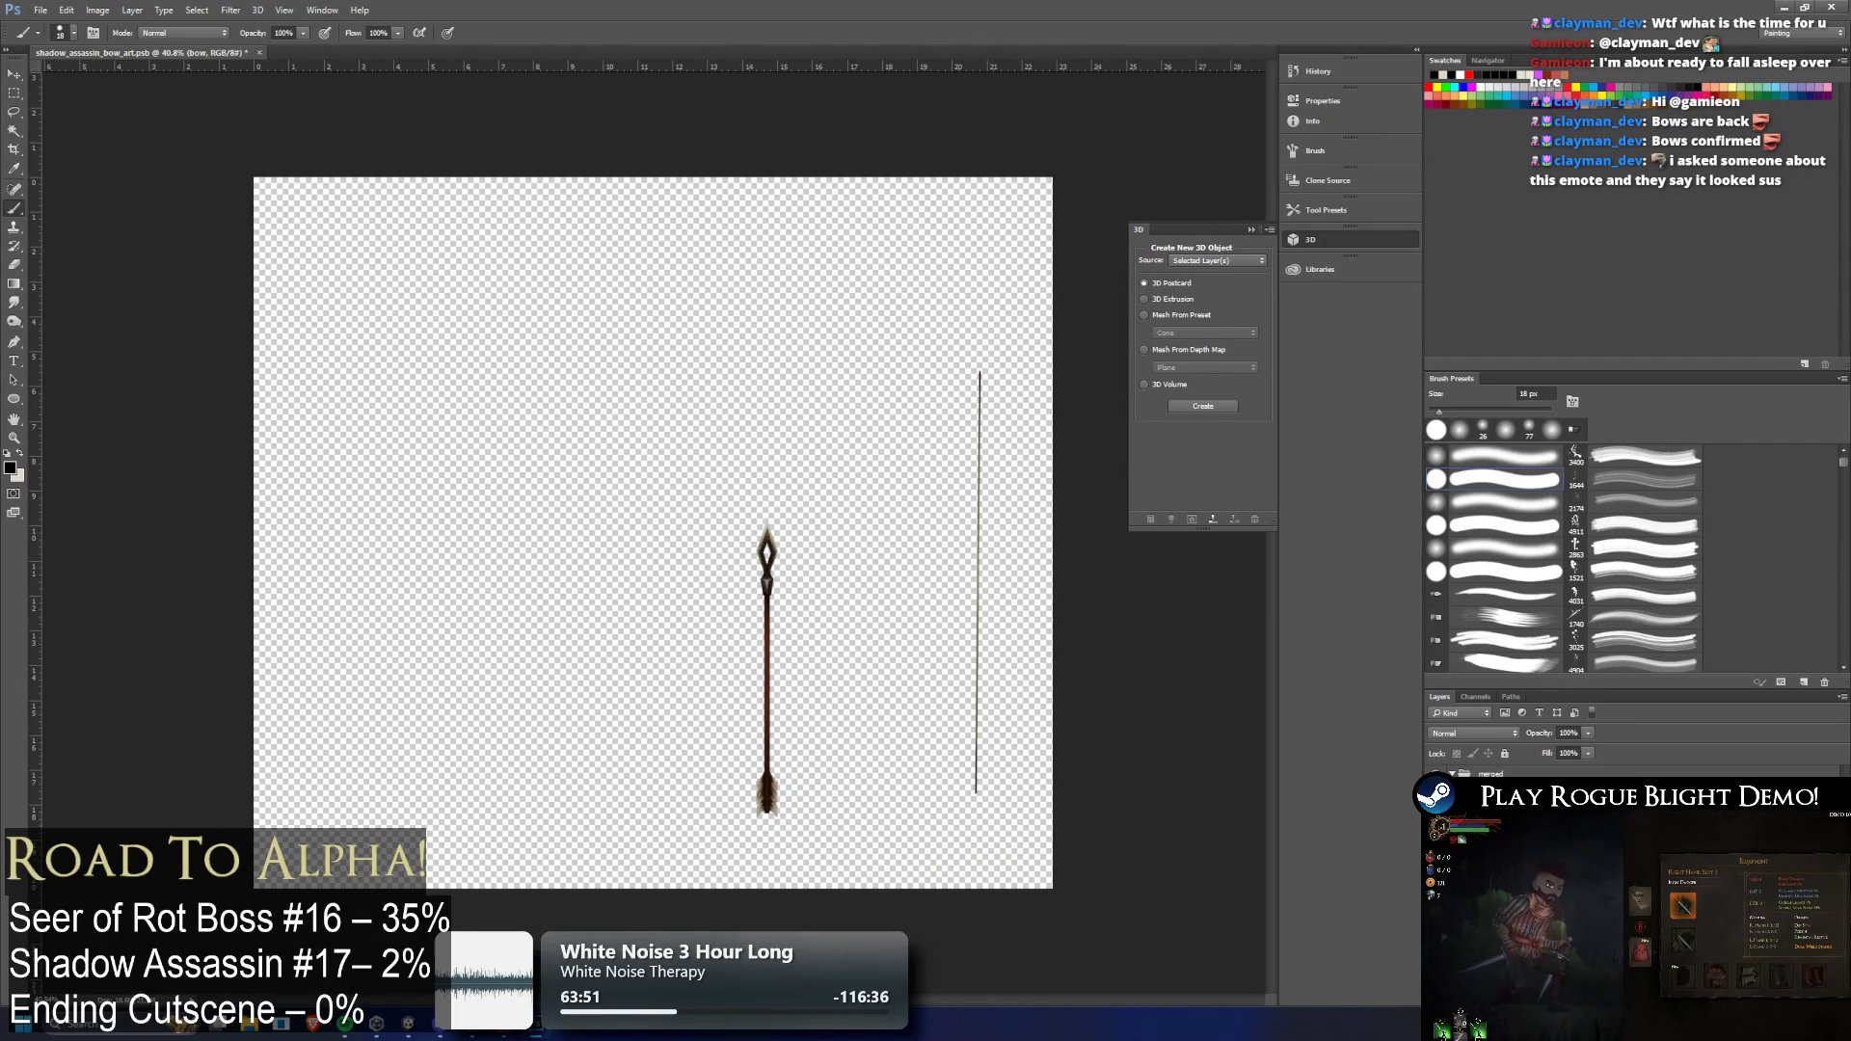
left_click(1436, 810)
left_click(1437, 829)
left_click(1436, 829)
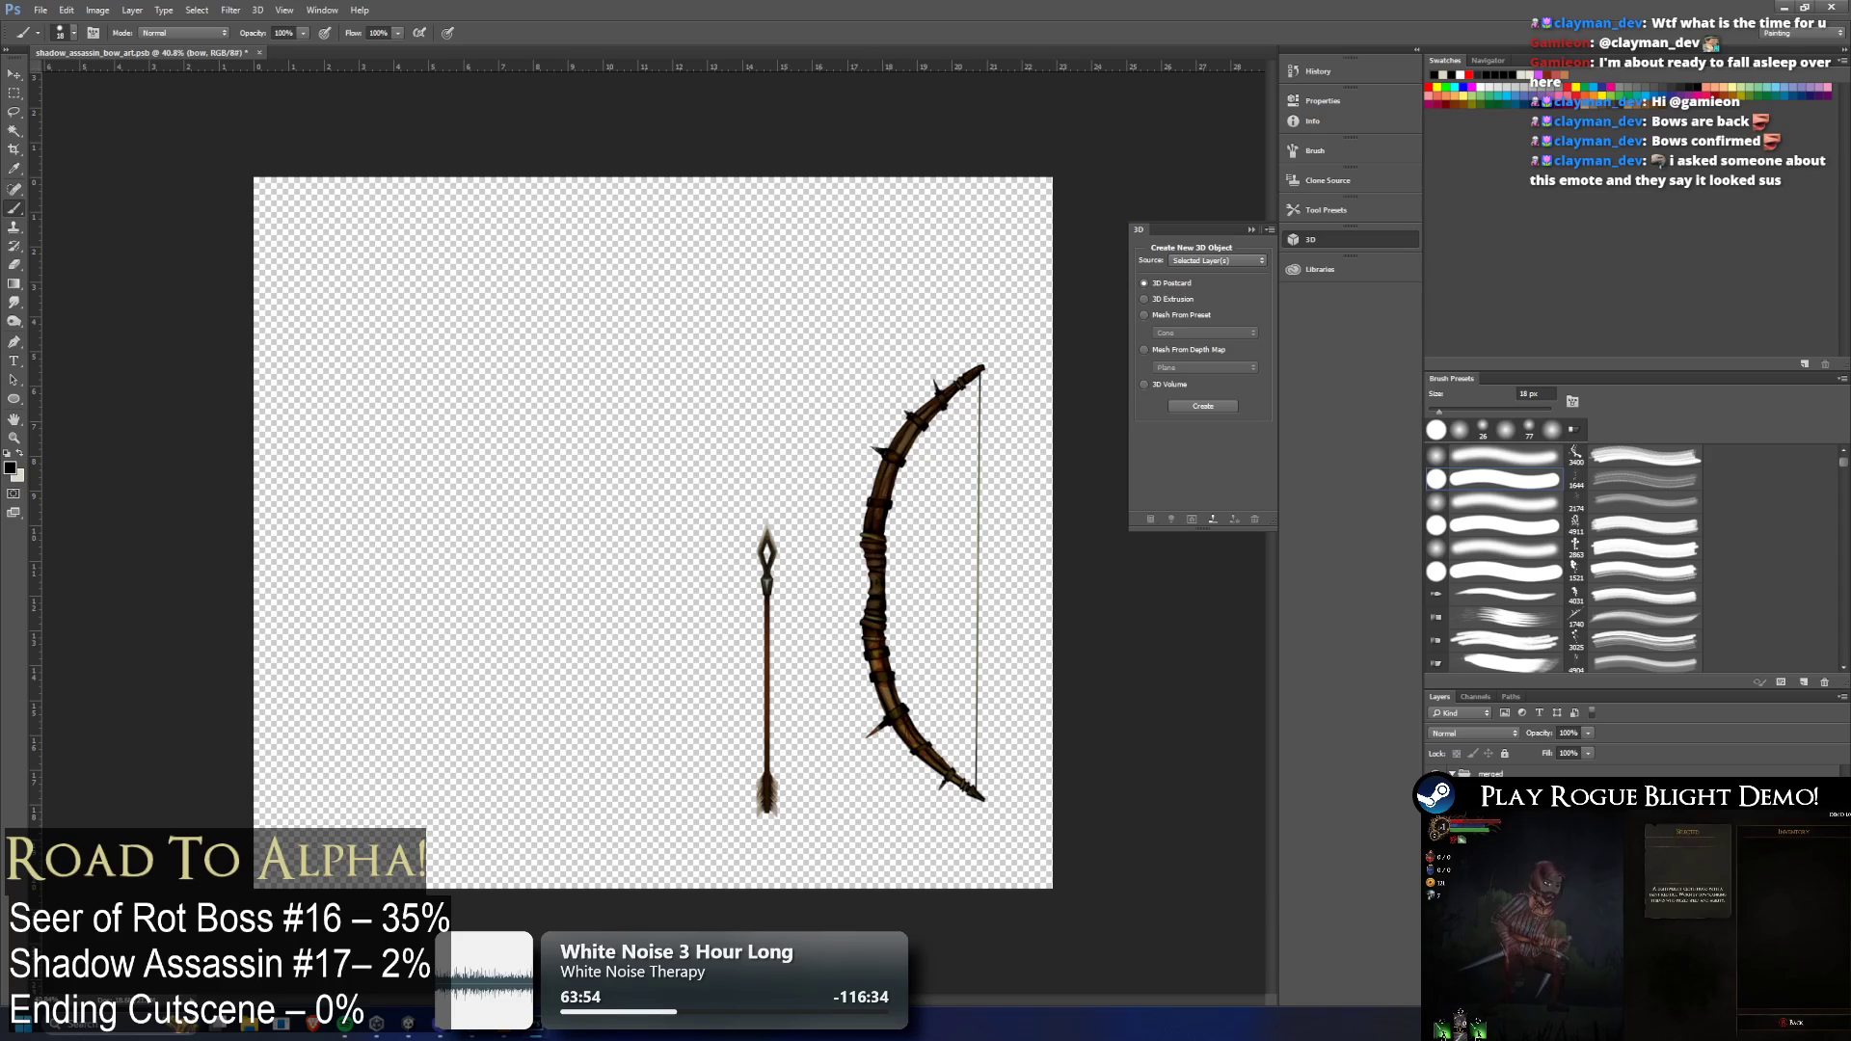
left_click(1504, 849)
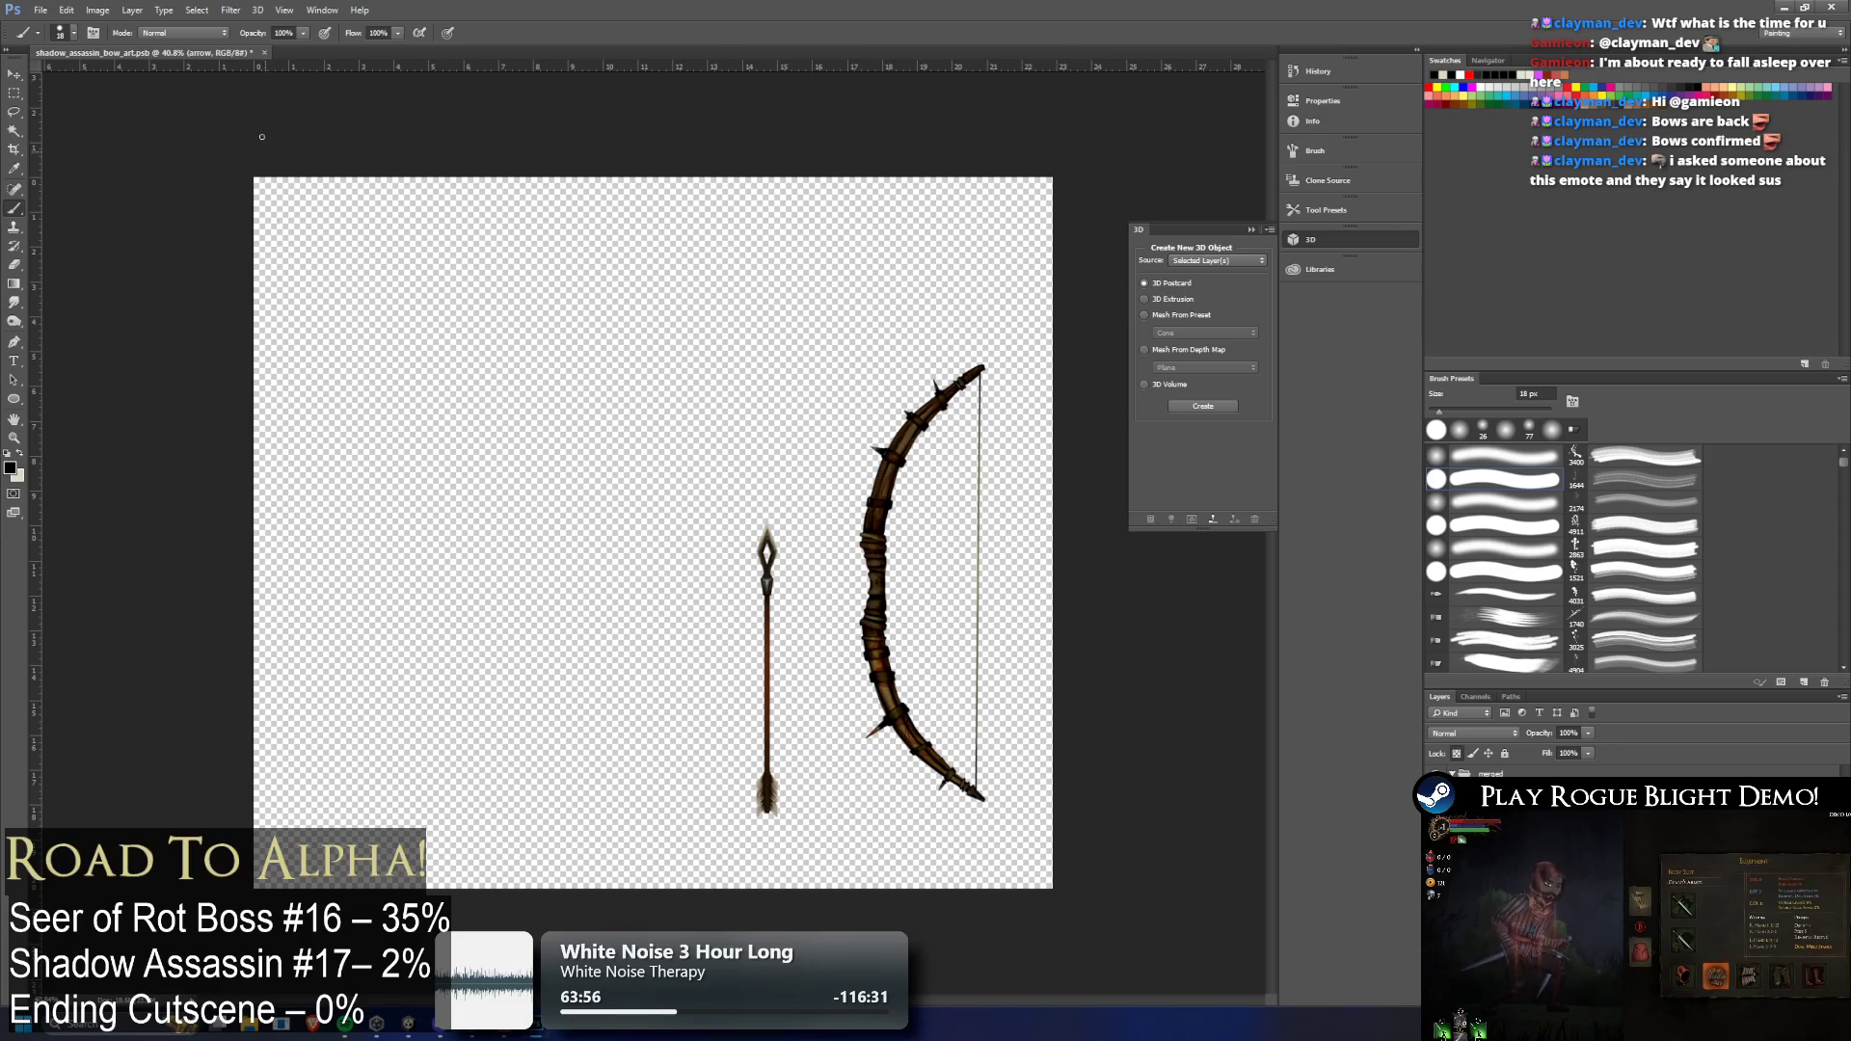
Move the arrow up beside the bow and marquee a rectangle around both
left_click(14, 74)
left_click_drag(860, 568, 915, 494)
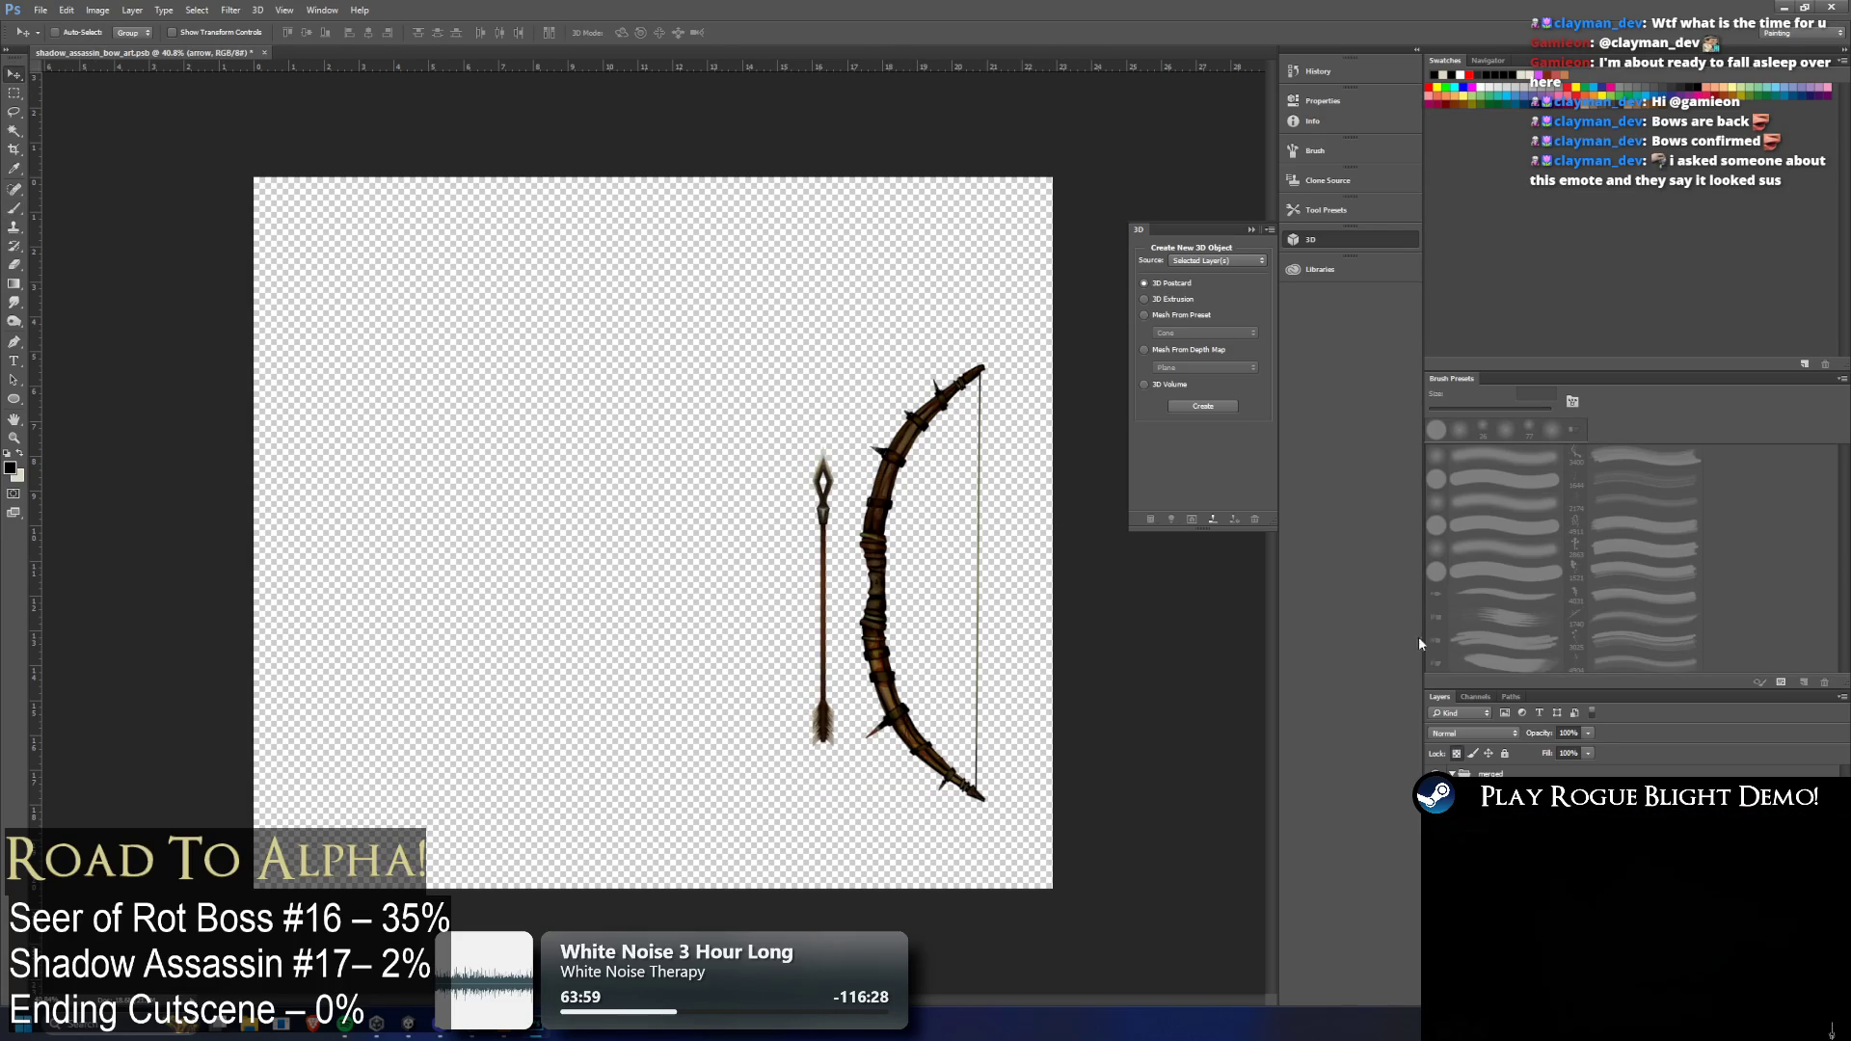
left_click(12, 97)
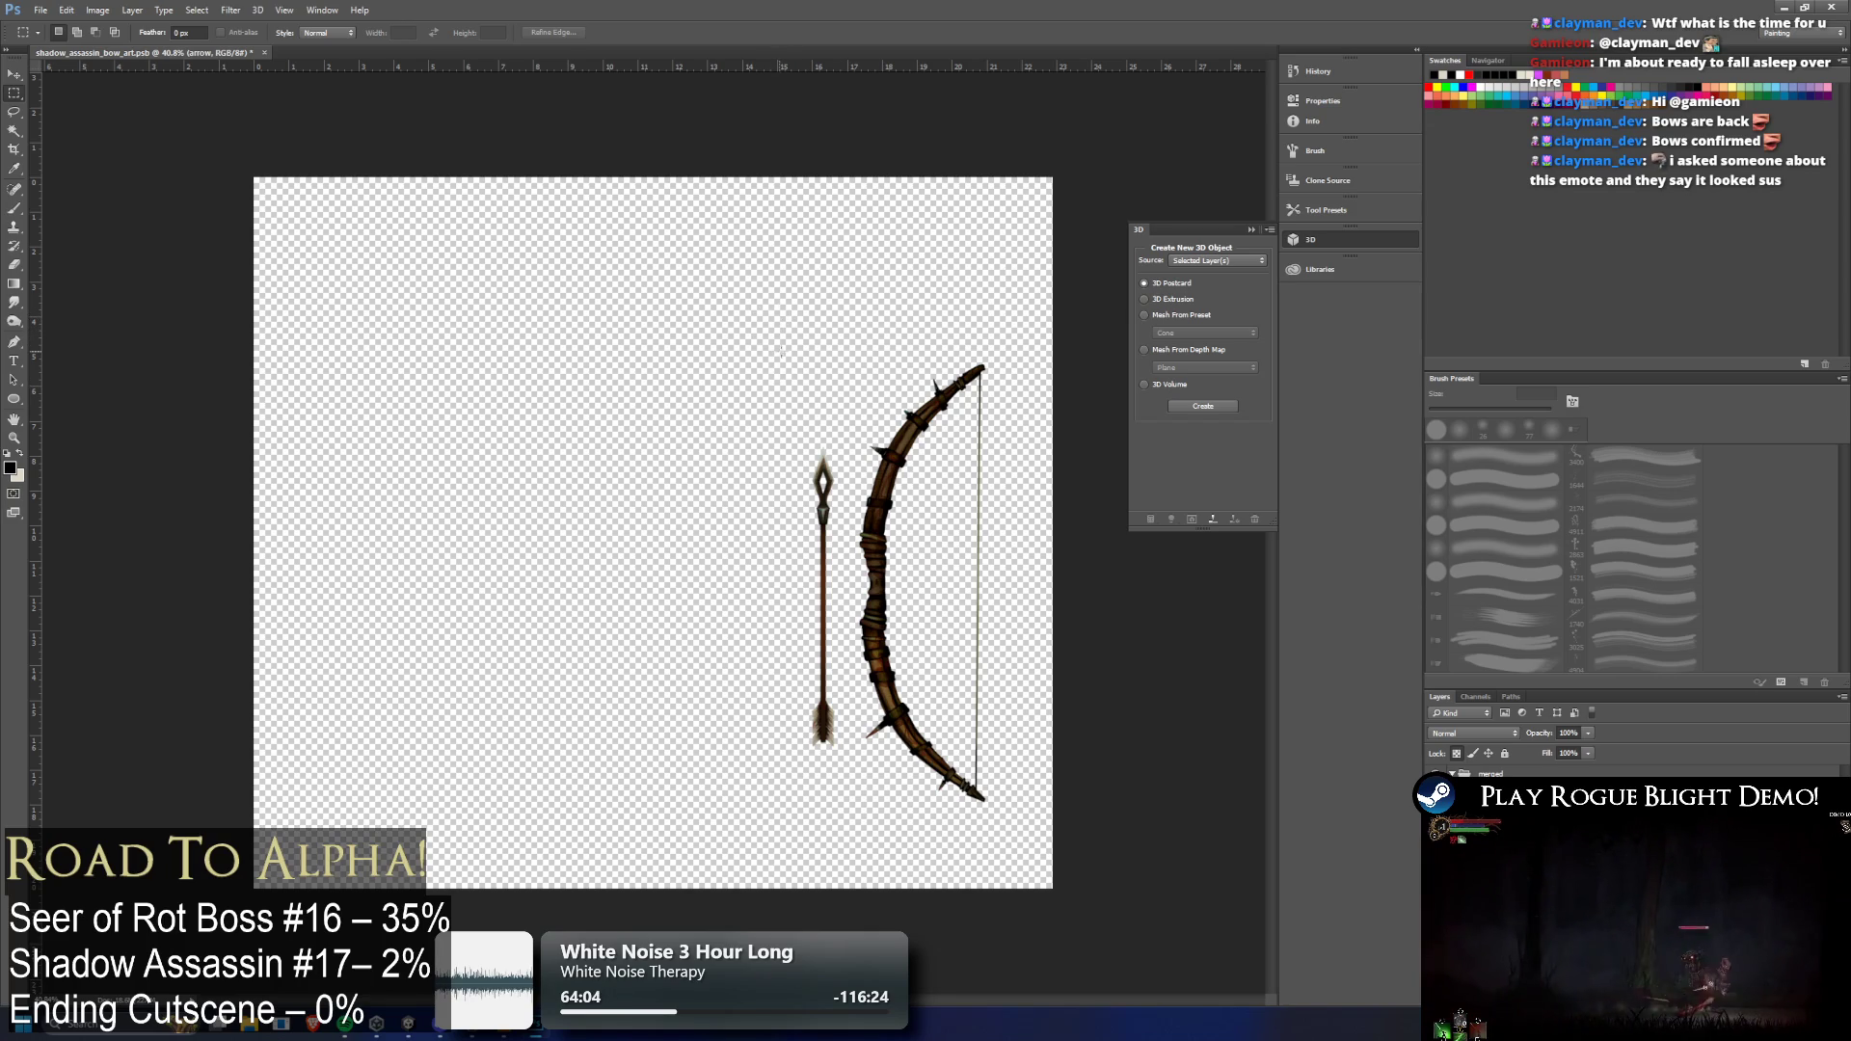
mouse_move(804, 349)
left_mouse_down()
mouse_move(1024, 606)
mouse_move(1032, 858)
mouse_move(1003, 815)
left_mouse_up()
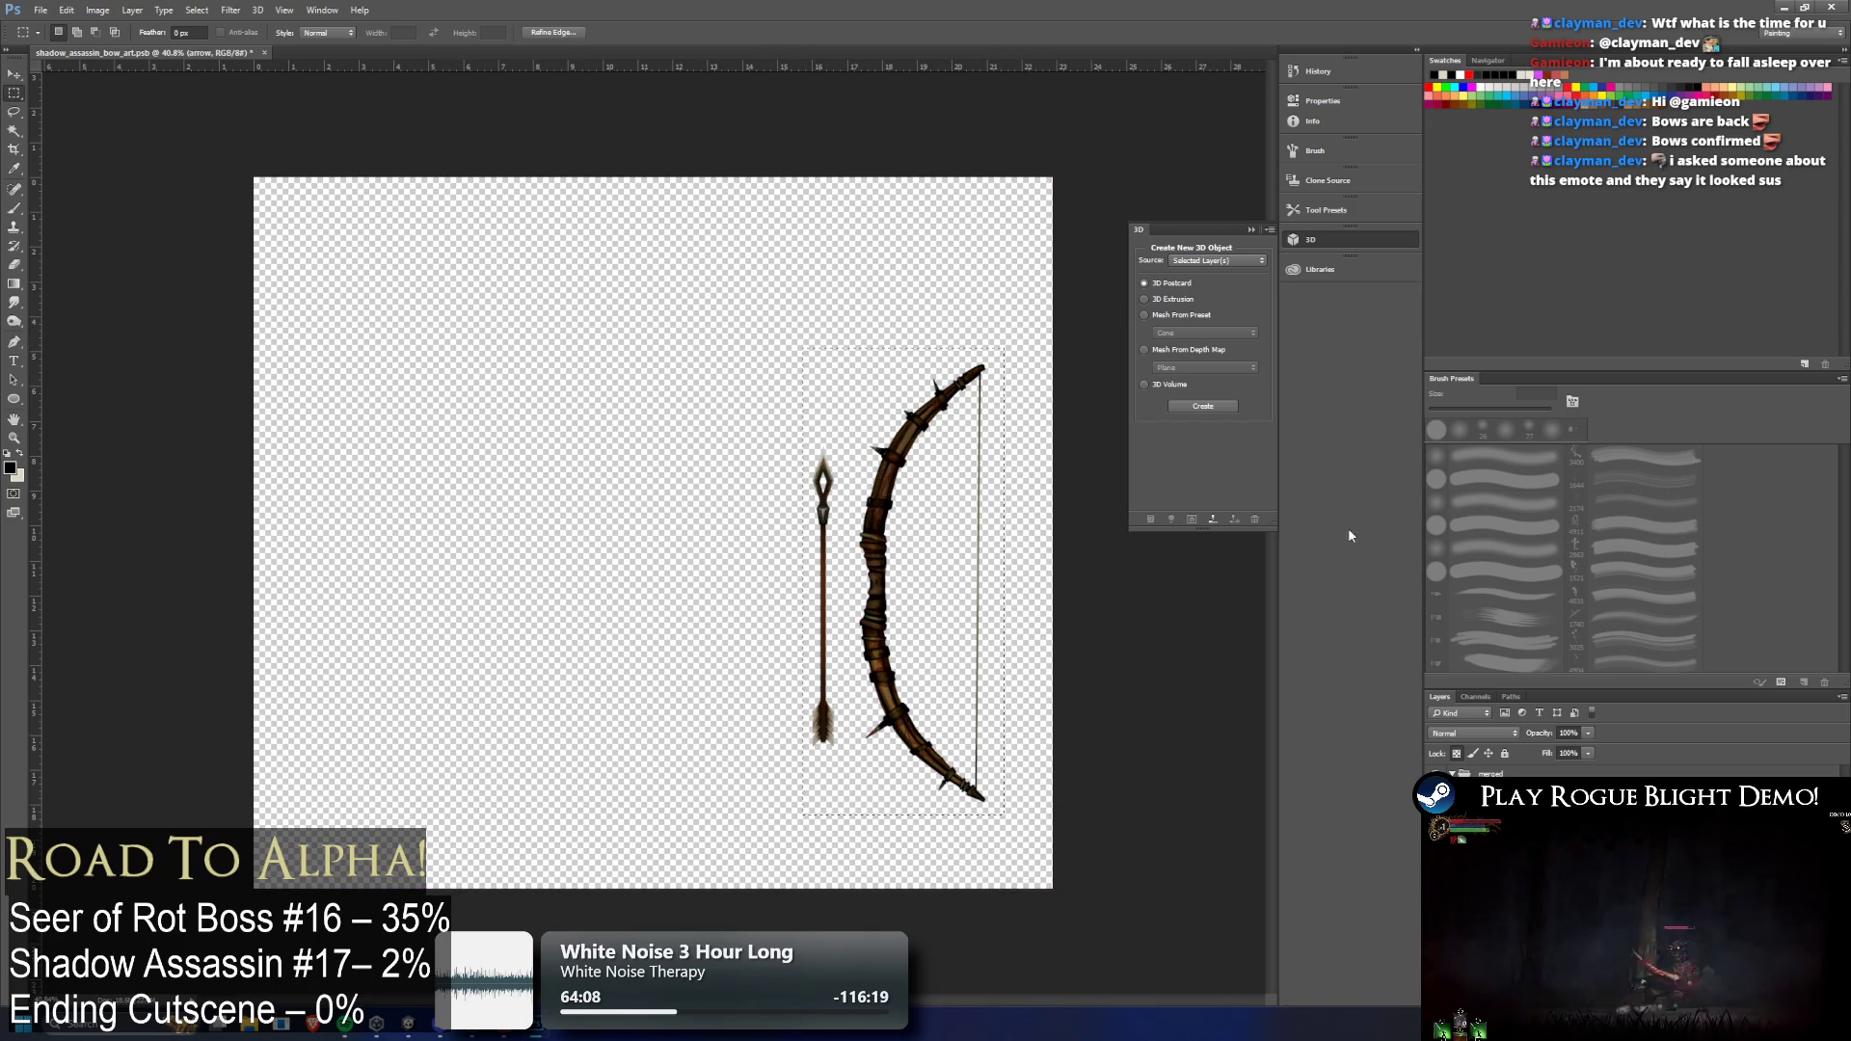
left_click(98, 11)
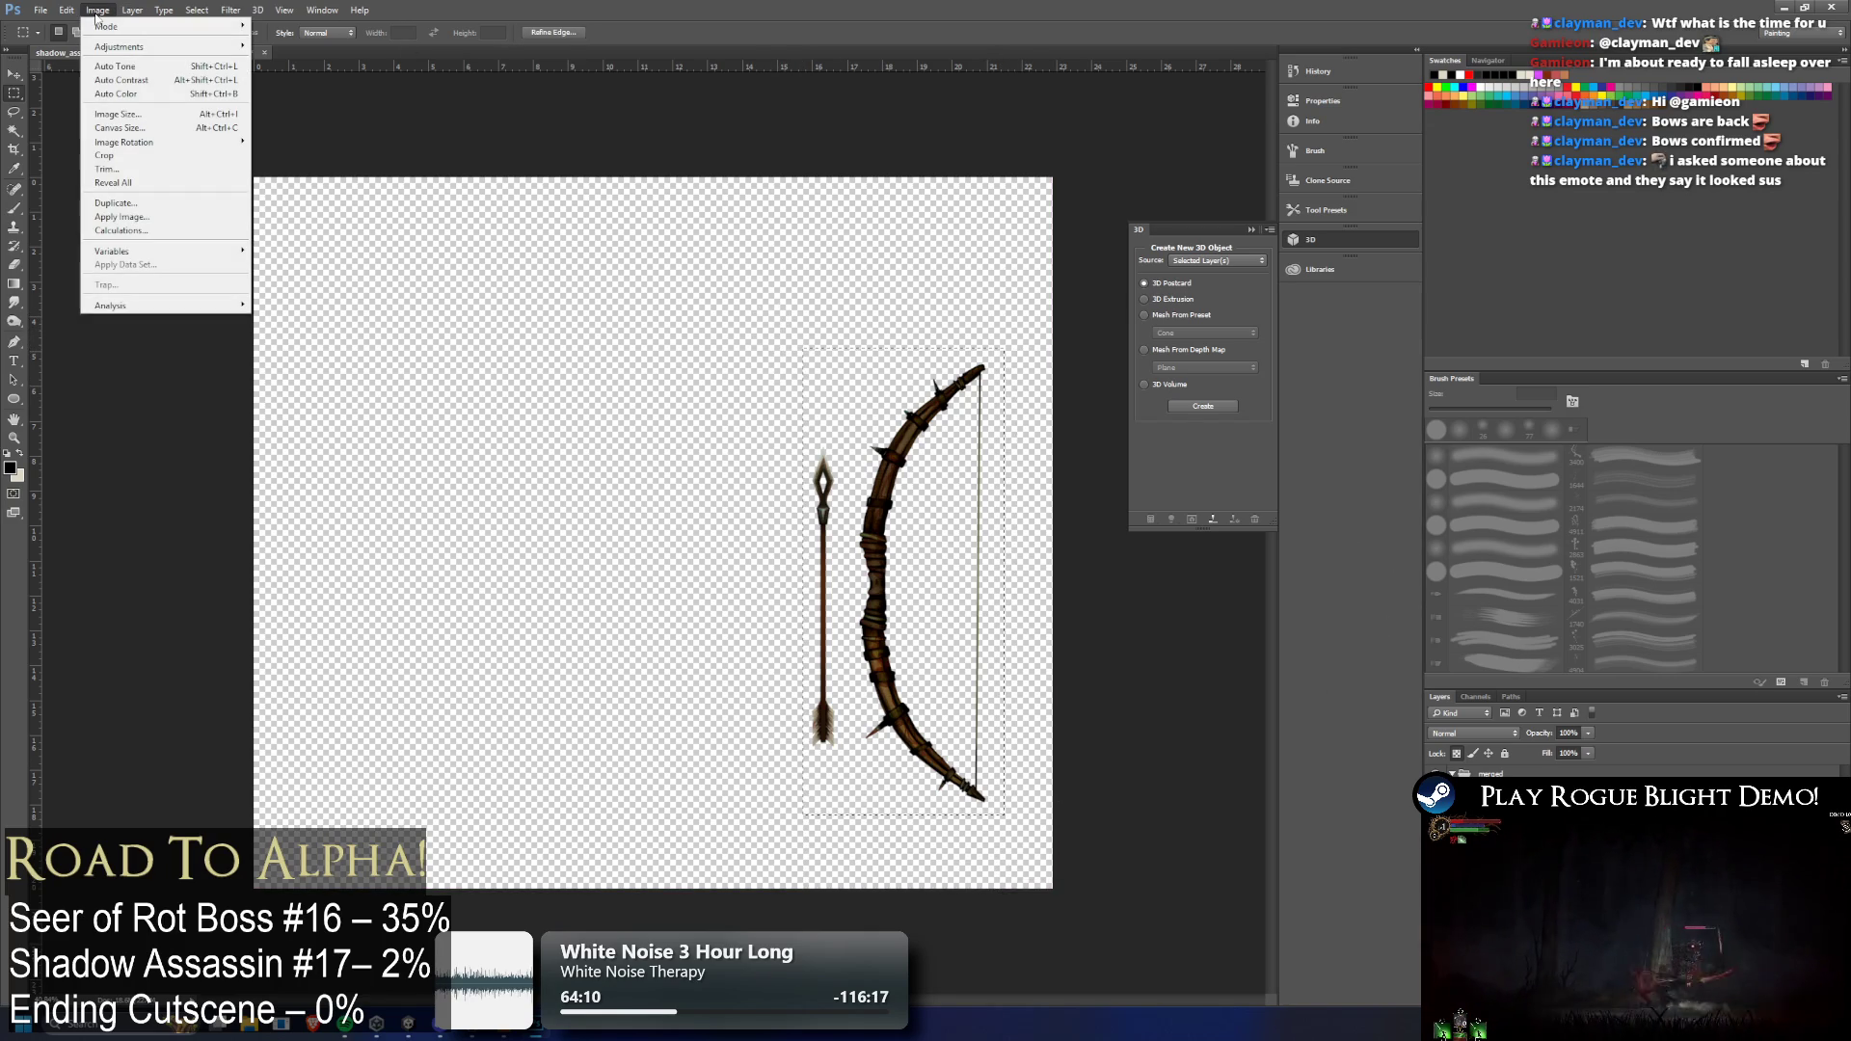
Crop the canvas to the bow-and-arrow selection and make the bow layer active
left_click(162, 157)
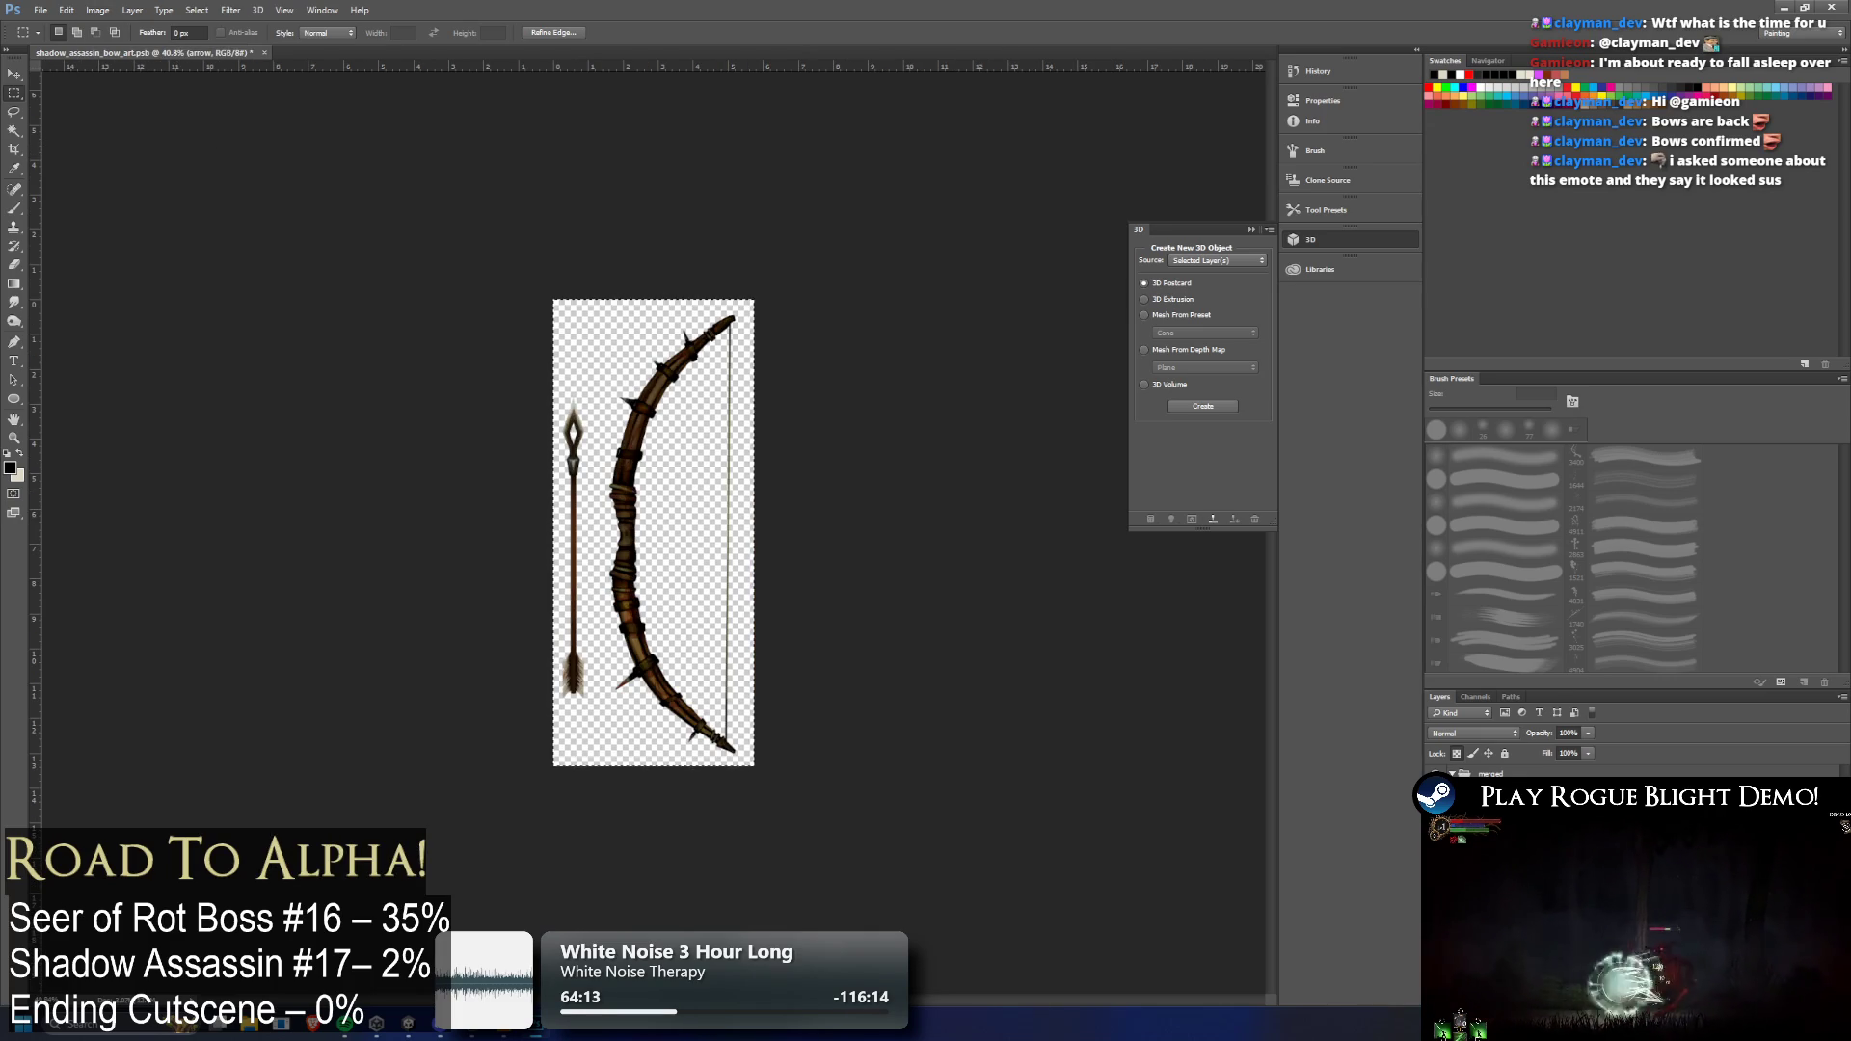
key("alt+bracketleft")
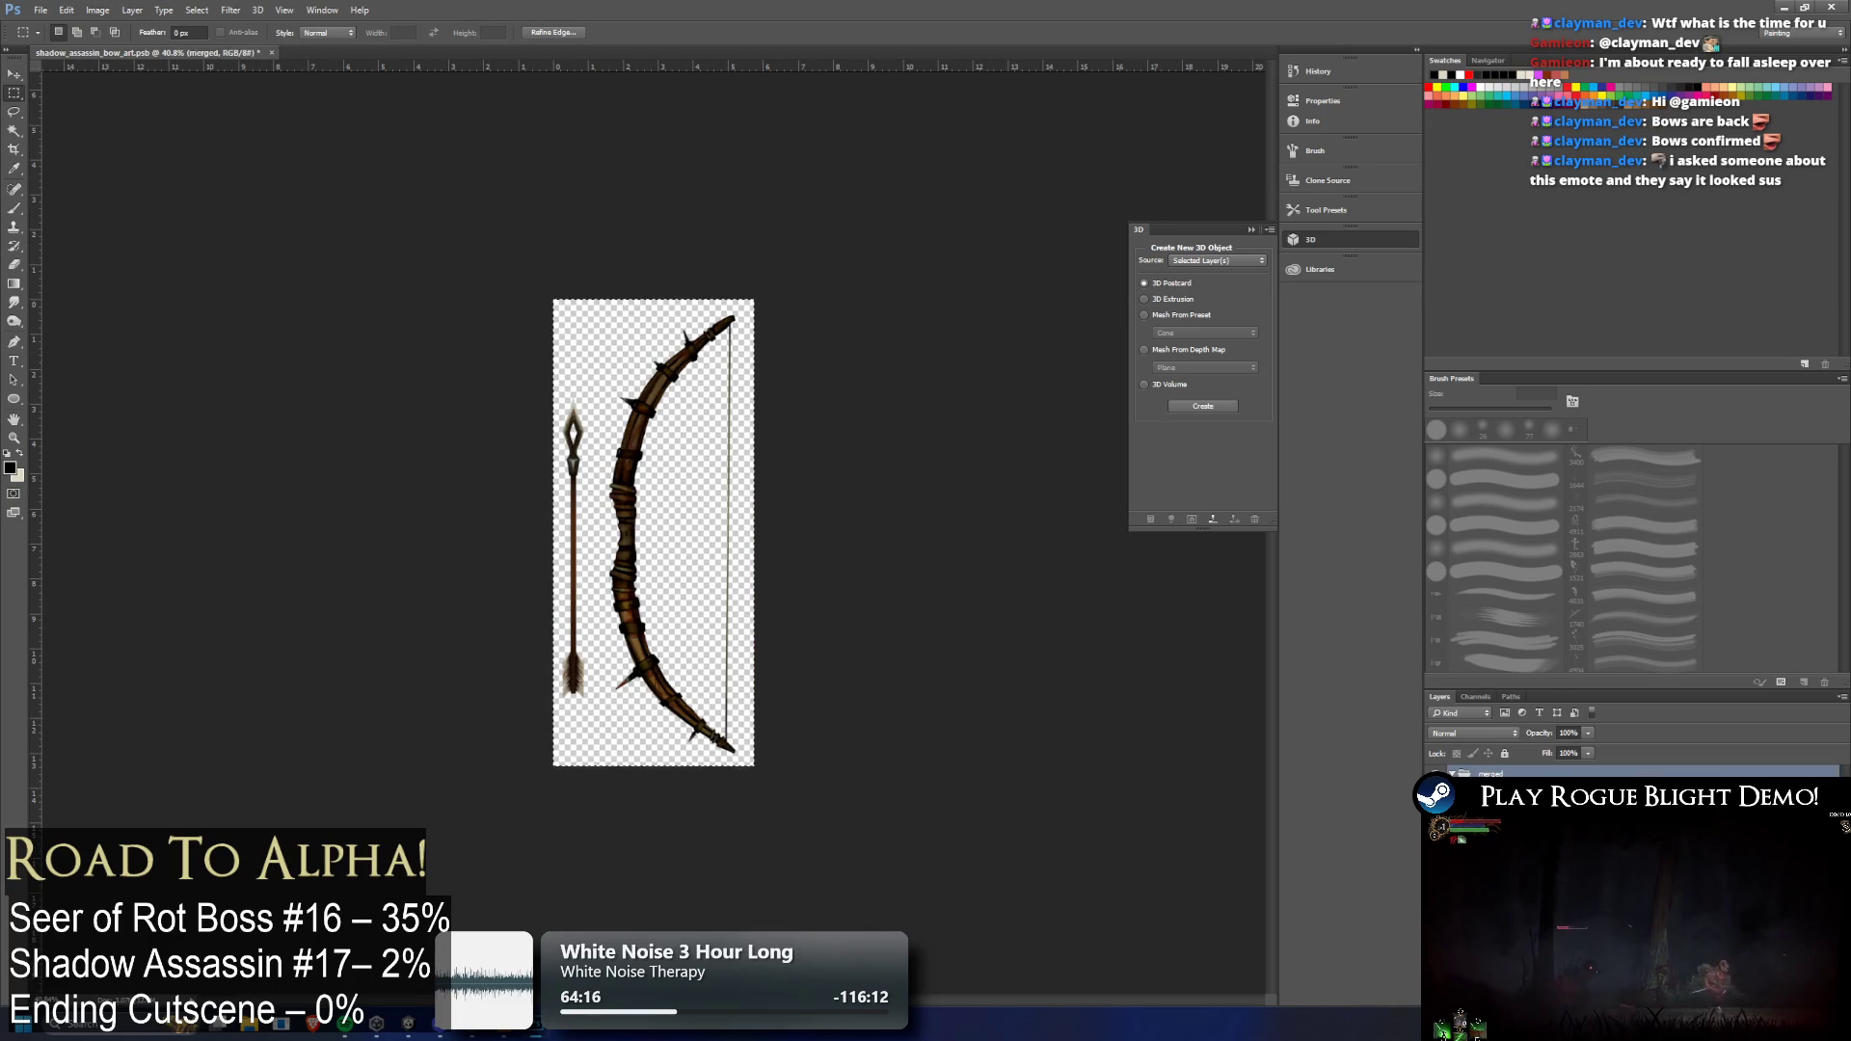
left_click(1508, 771)
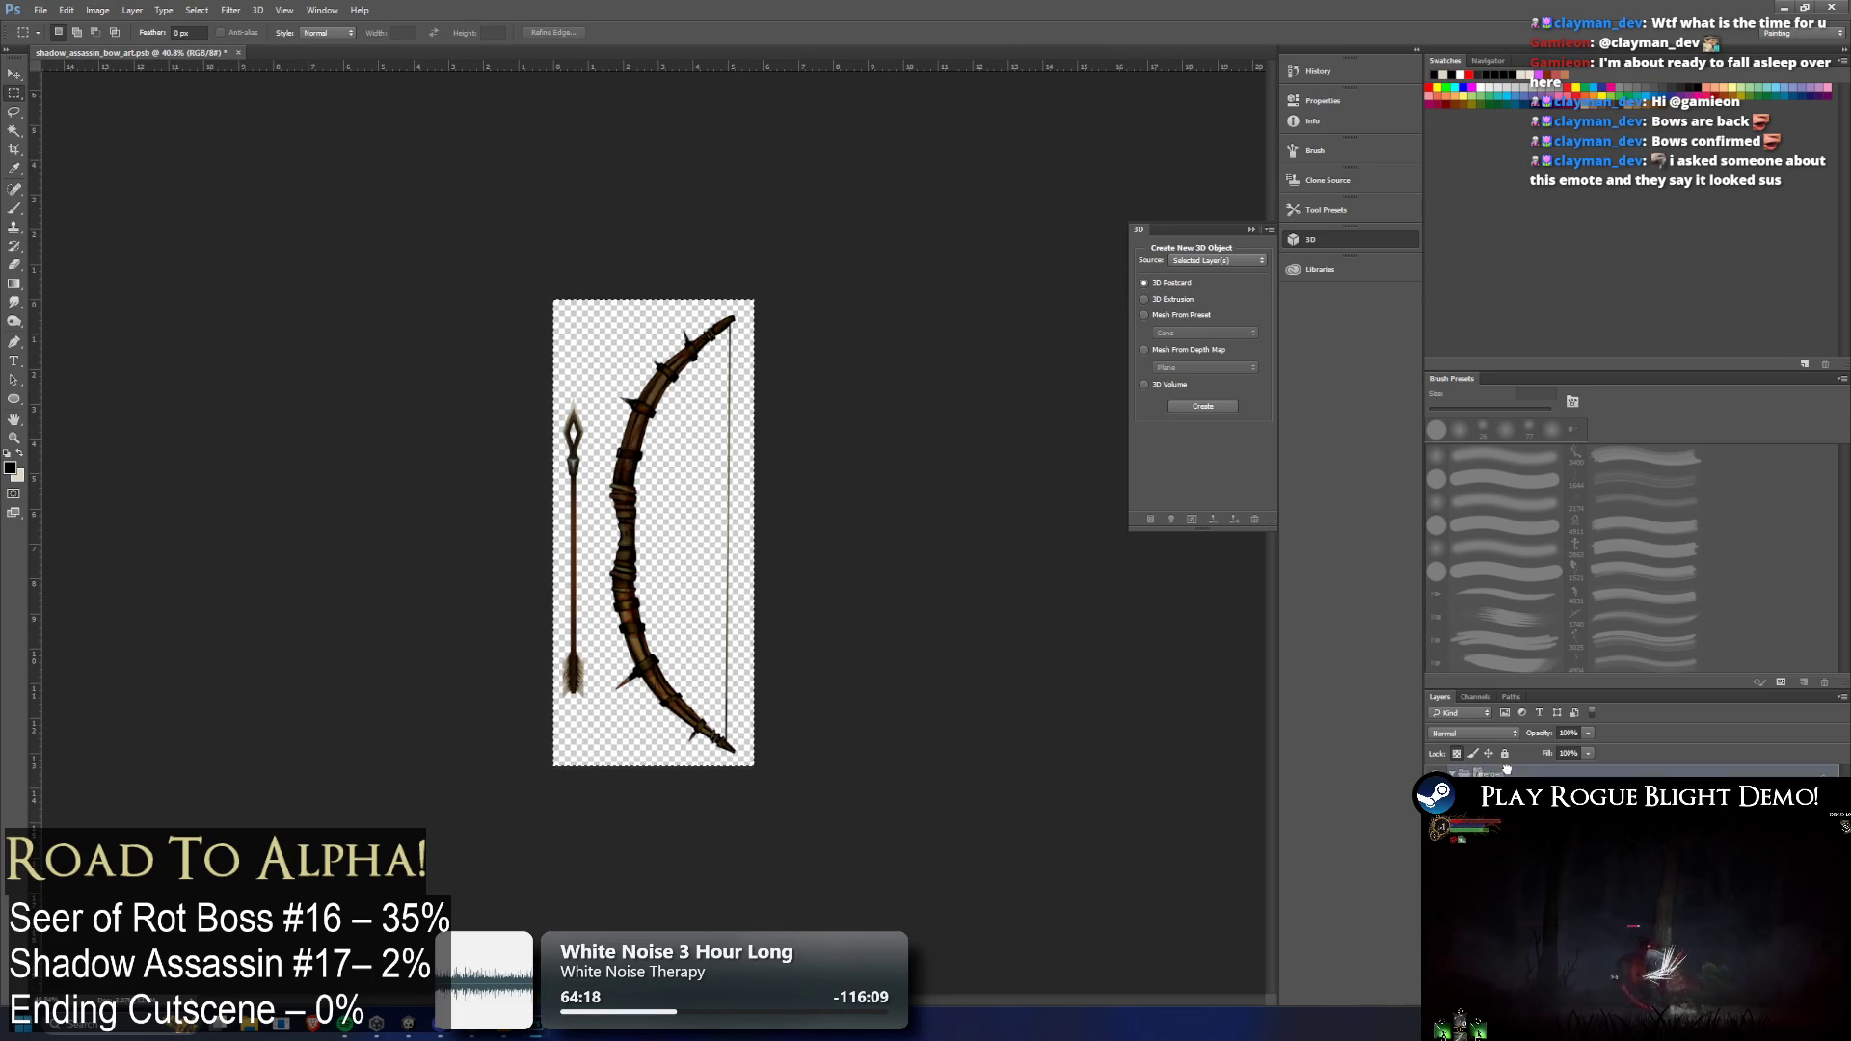
key("alt+bracketright")
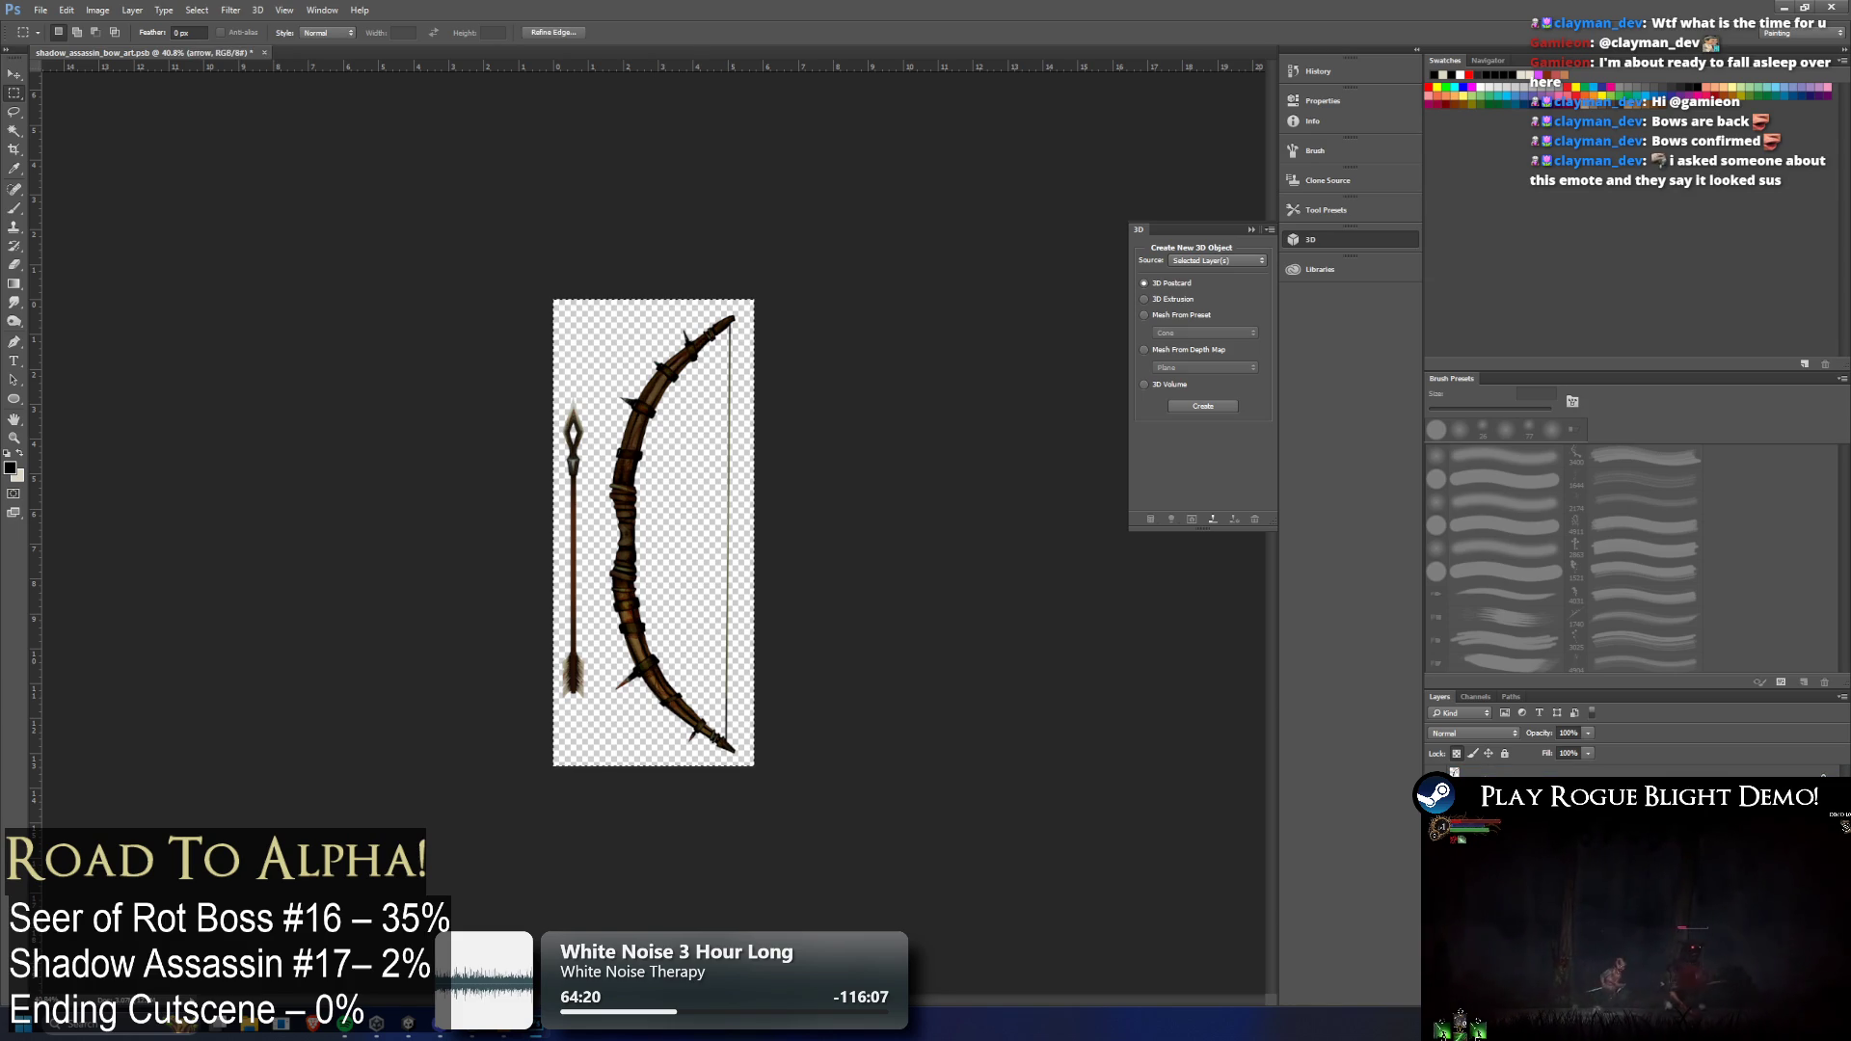
key("alt+bracketleft")
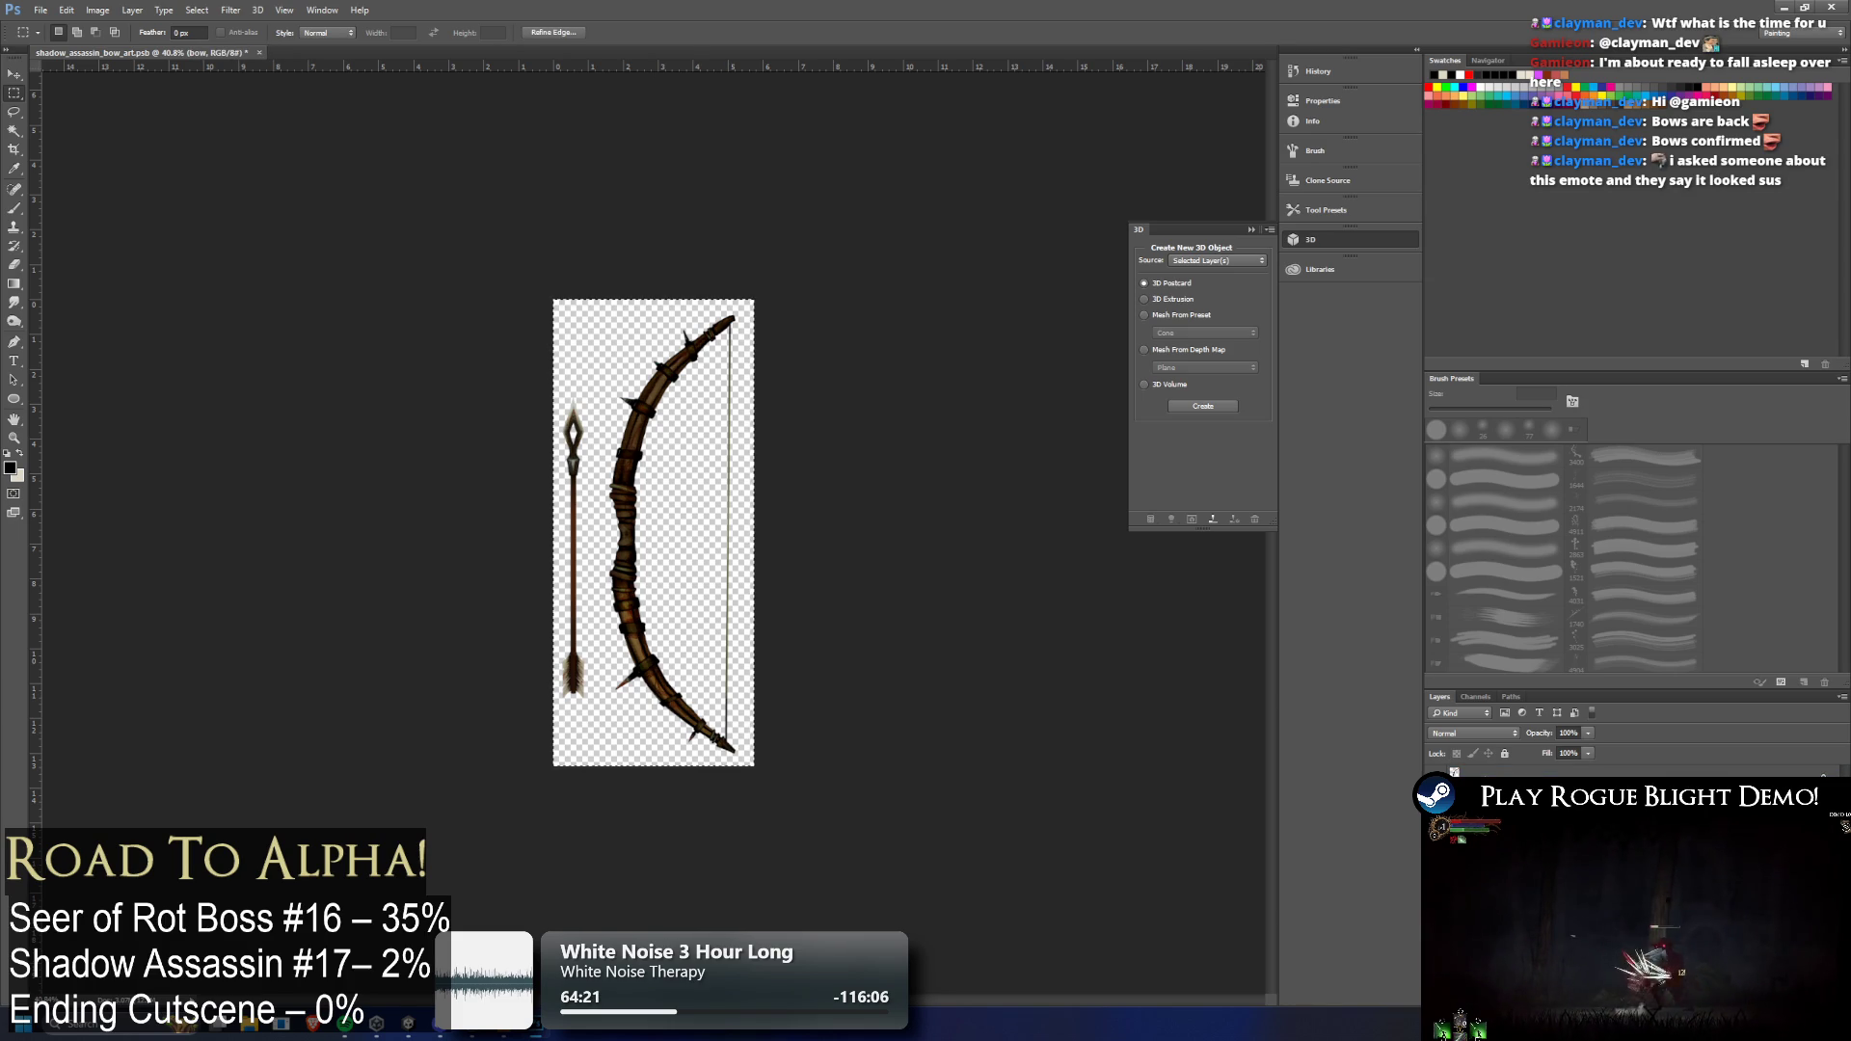
Delete the 'merged' group with its contents, then minimise Photoshop
key("Return")
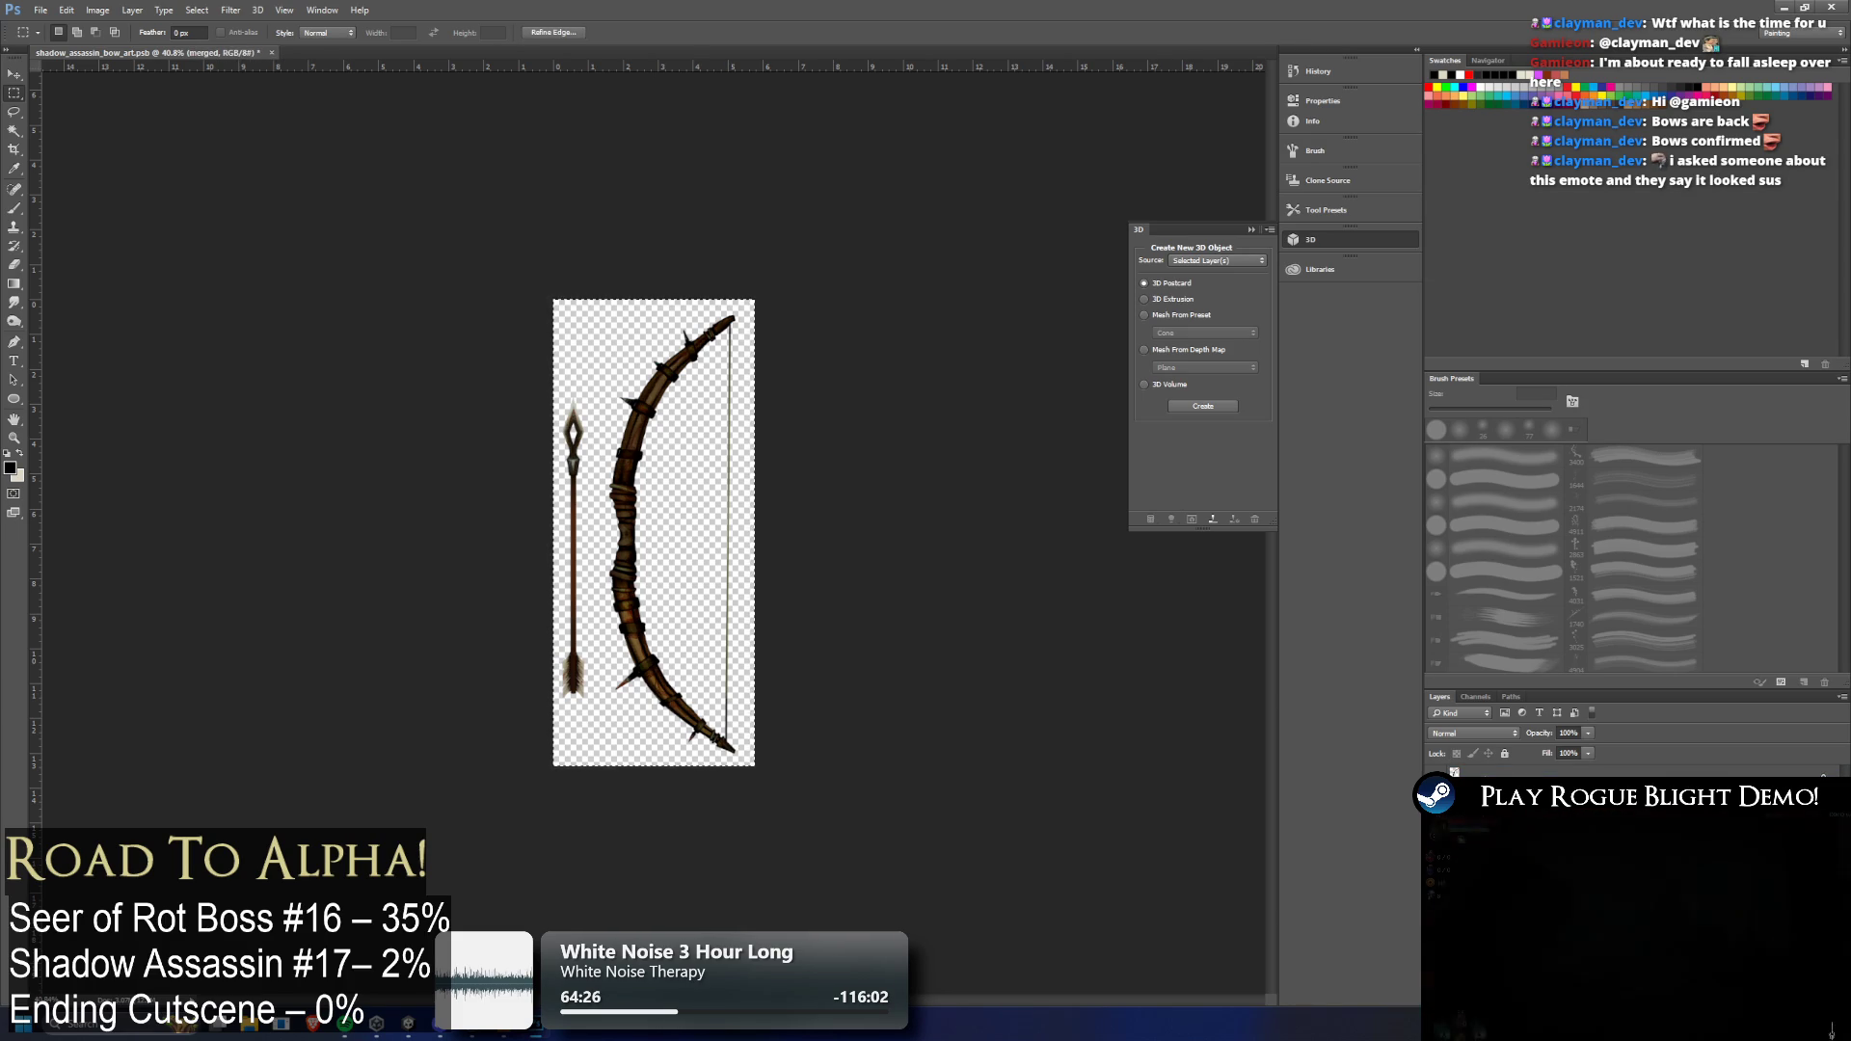
key("Delete")
key("Return")
key("Delete")
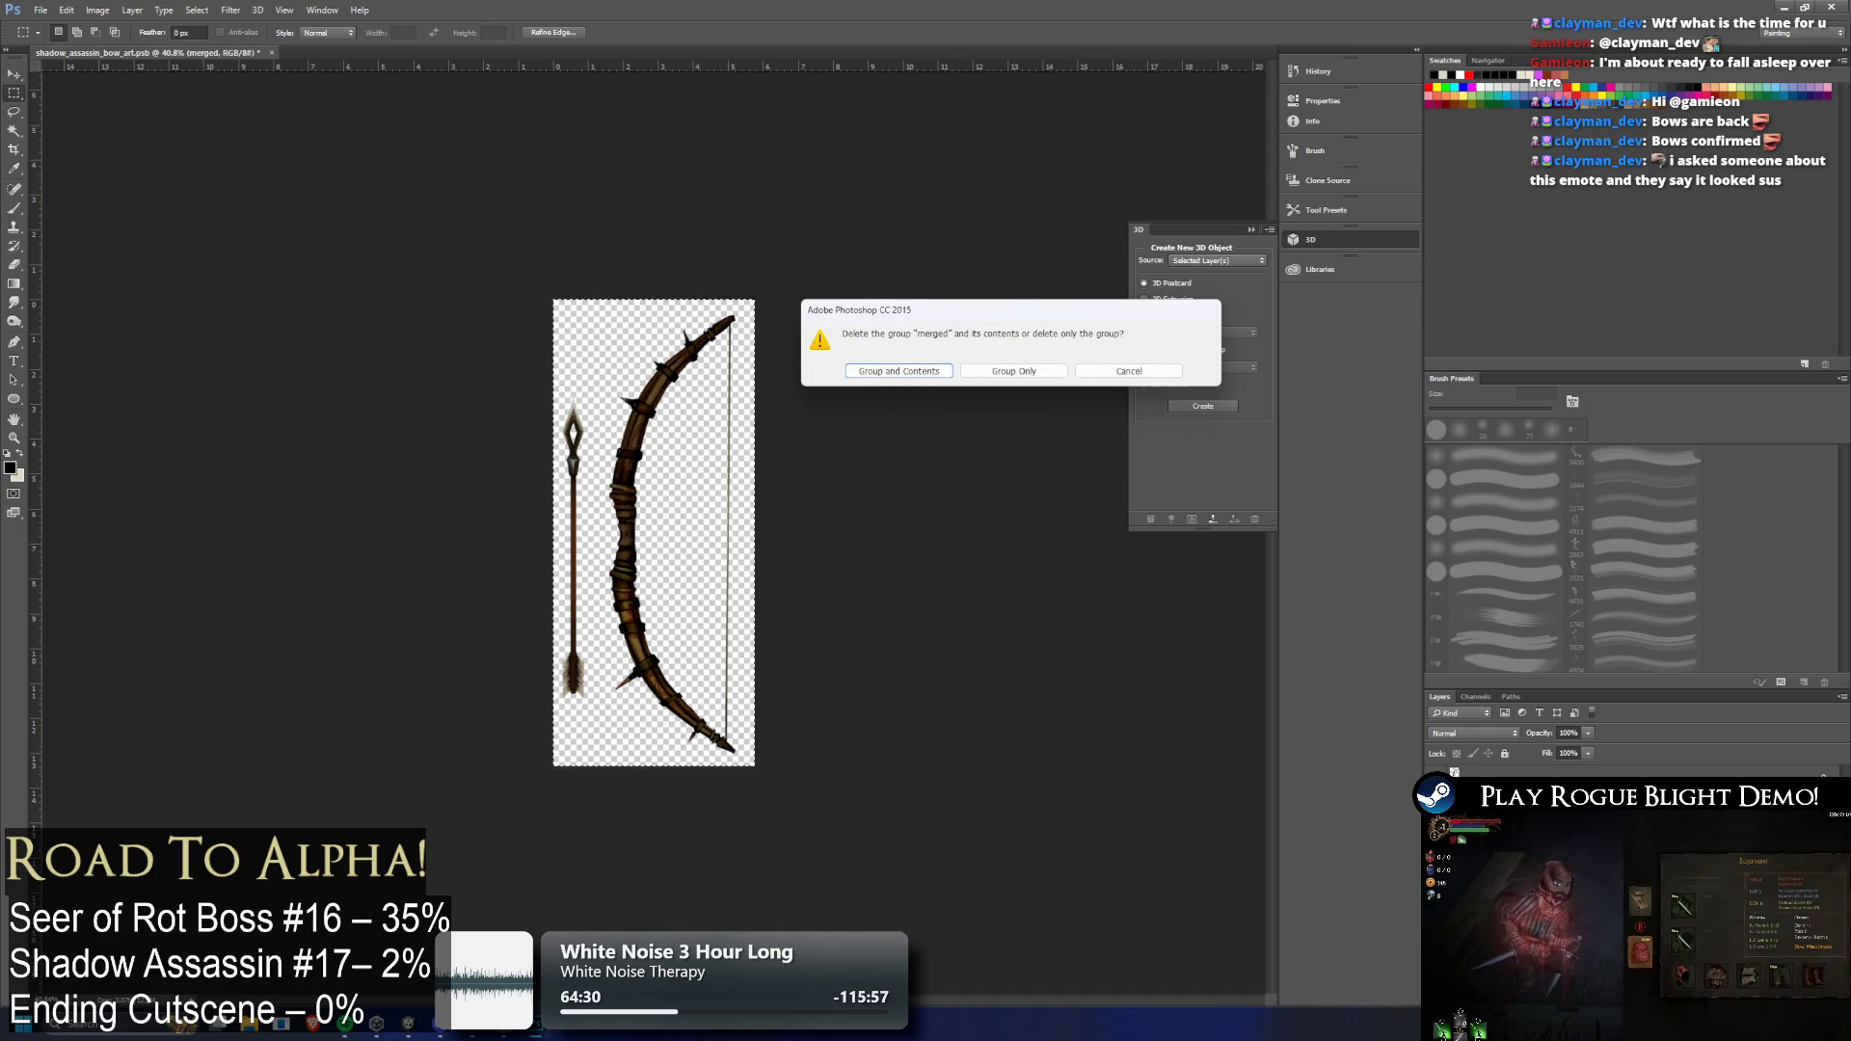
left_click(933, 371)
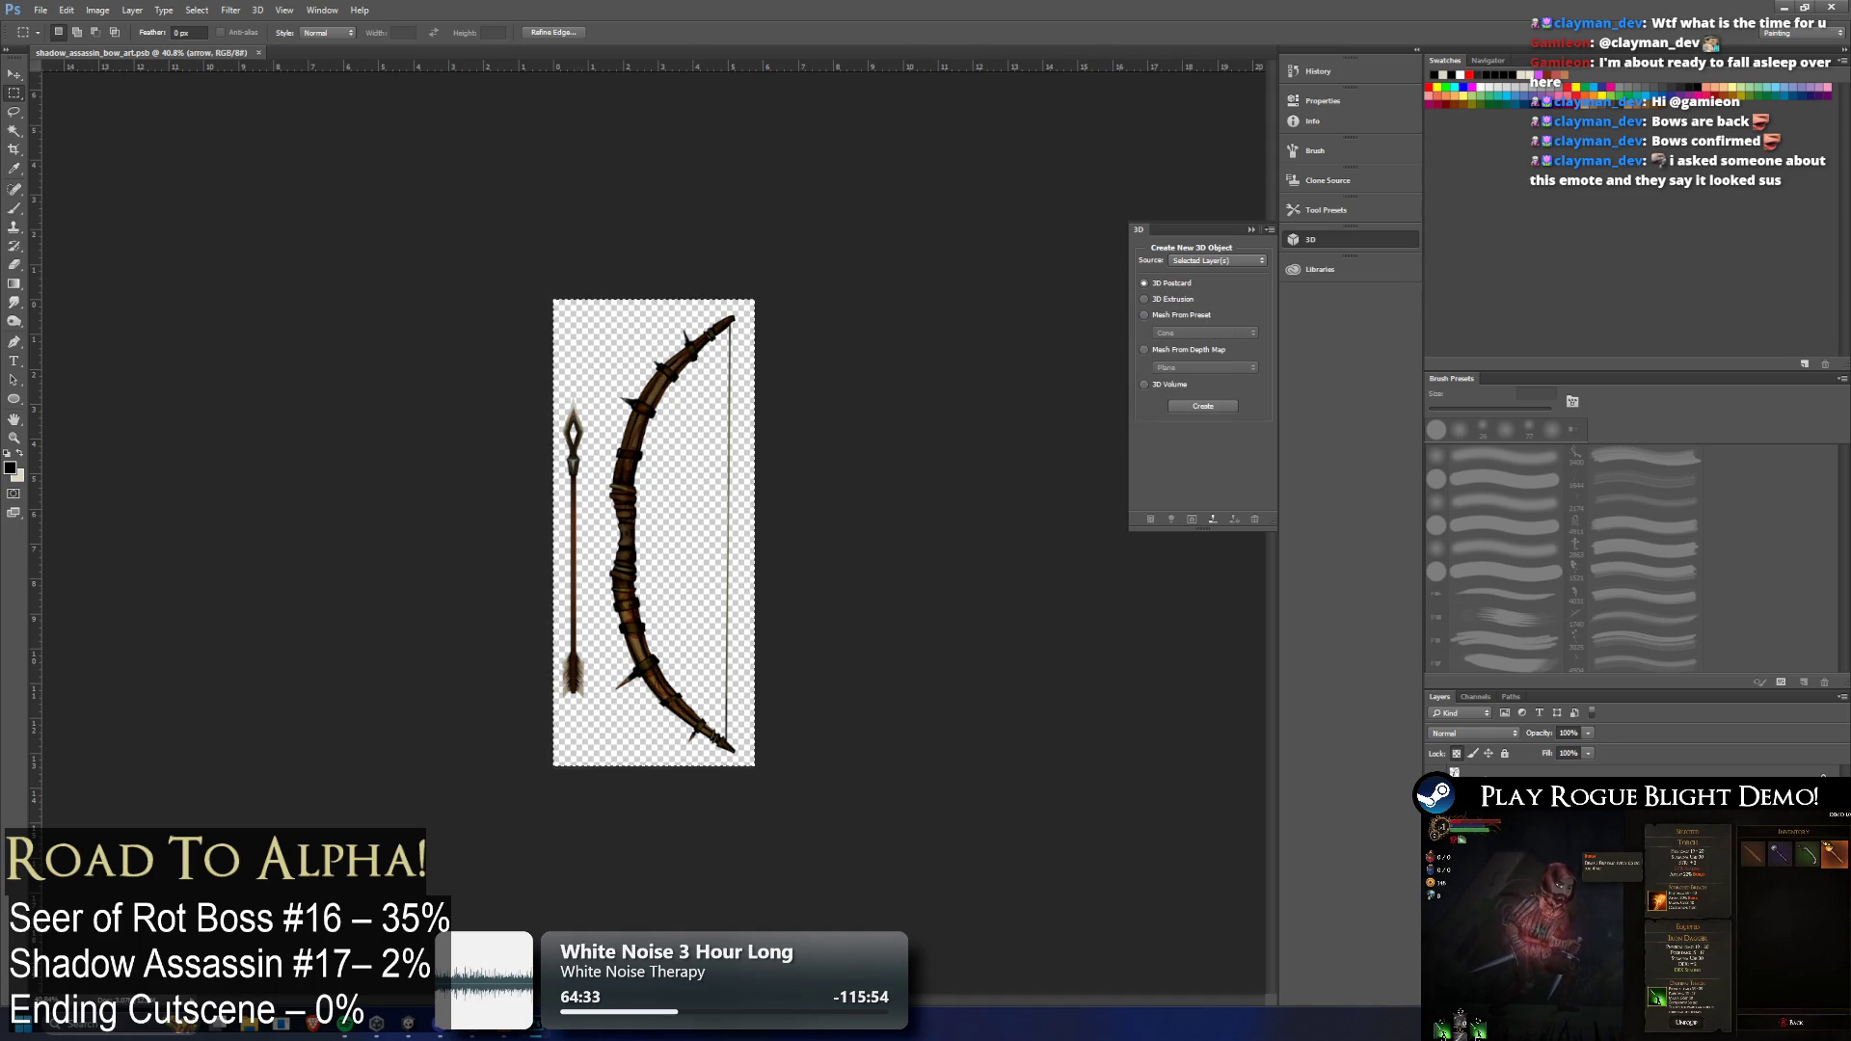
left_click(1837, 7)
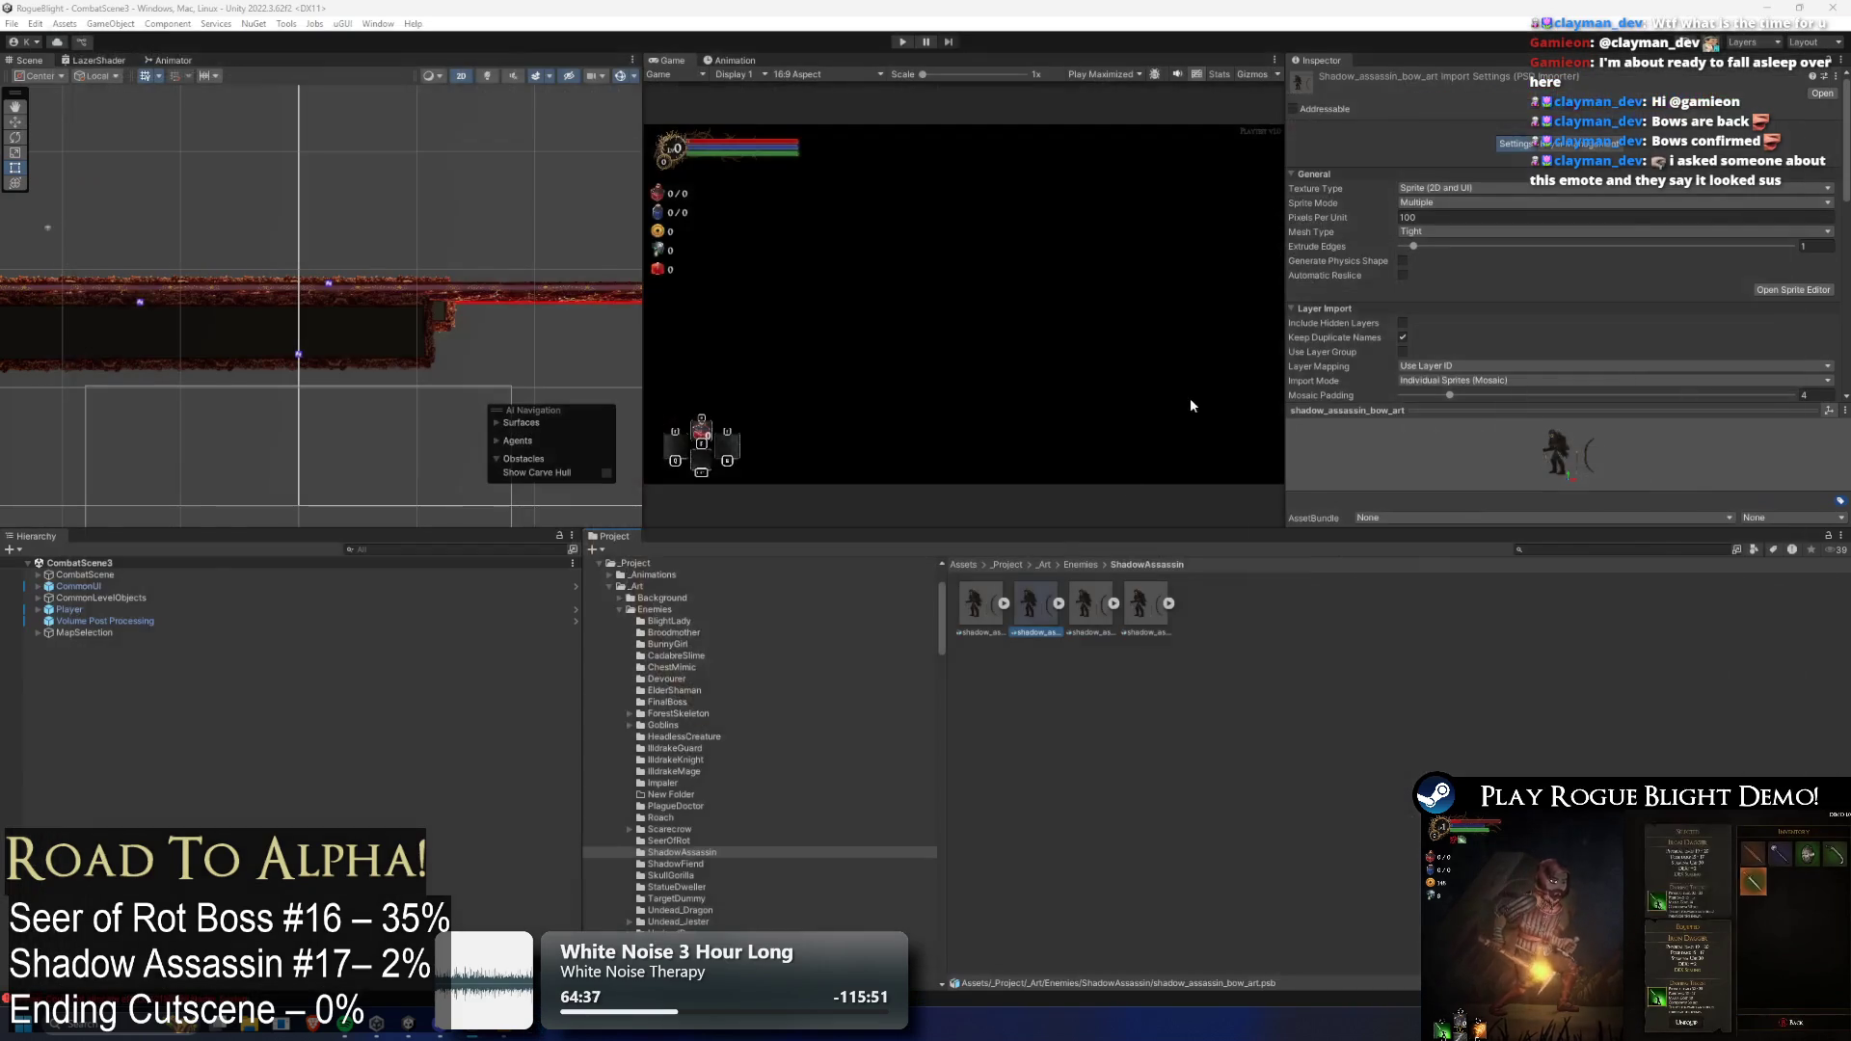
Select the shadow_assassin_iron_dagger_art asset in the ShadowAssassin folder
left_click(1093, 605)
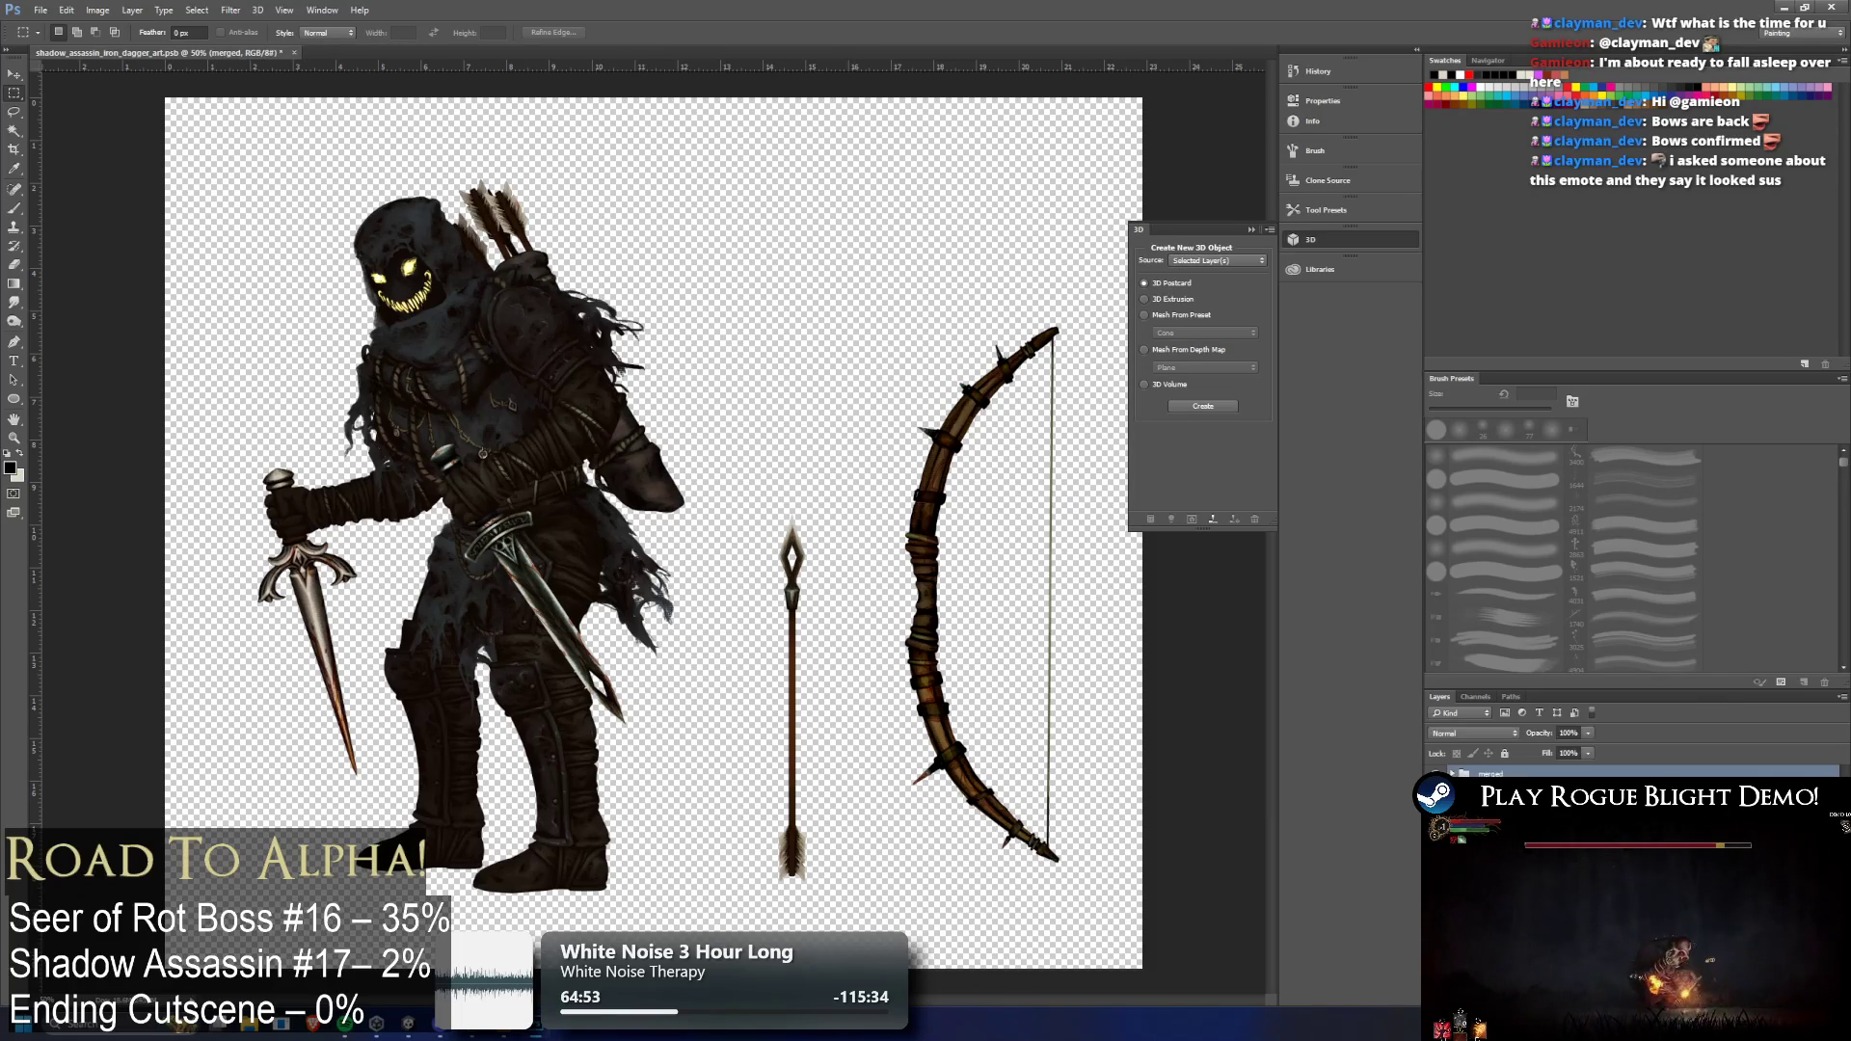
Step through the waist, front arm and dagger 1 layers, ending on the merged group
left_click(1503, 773)
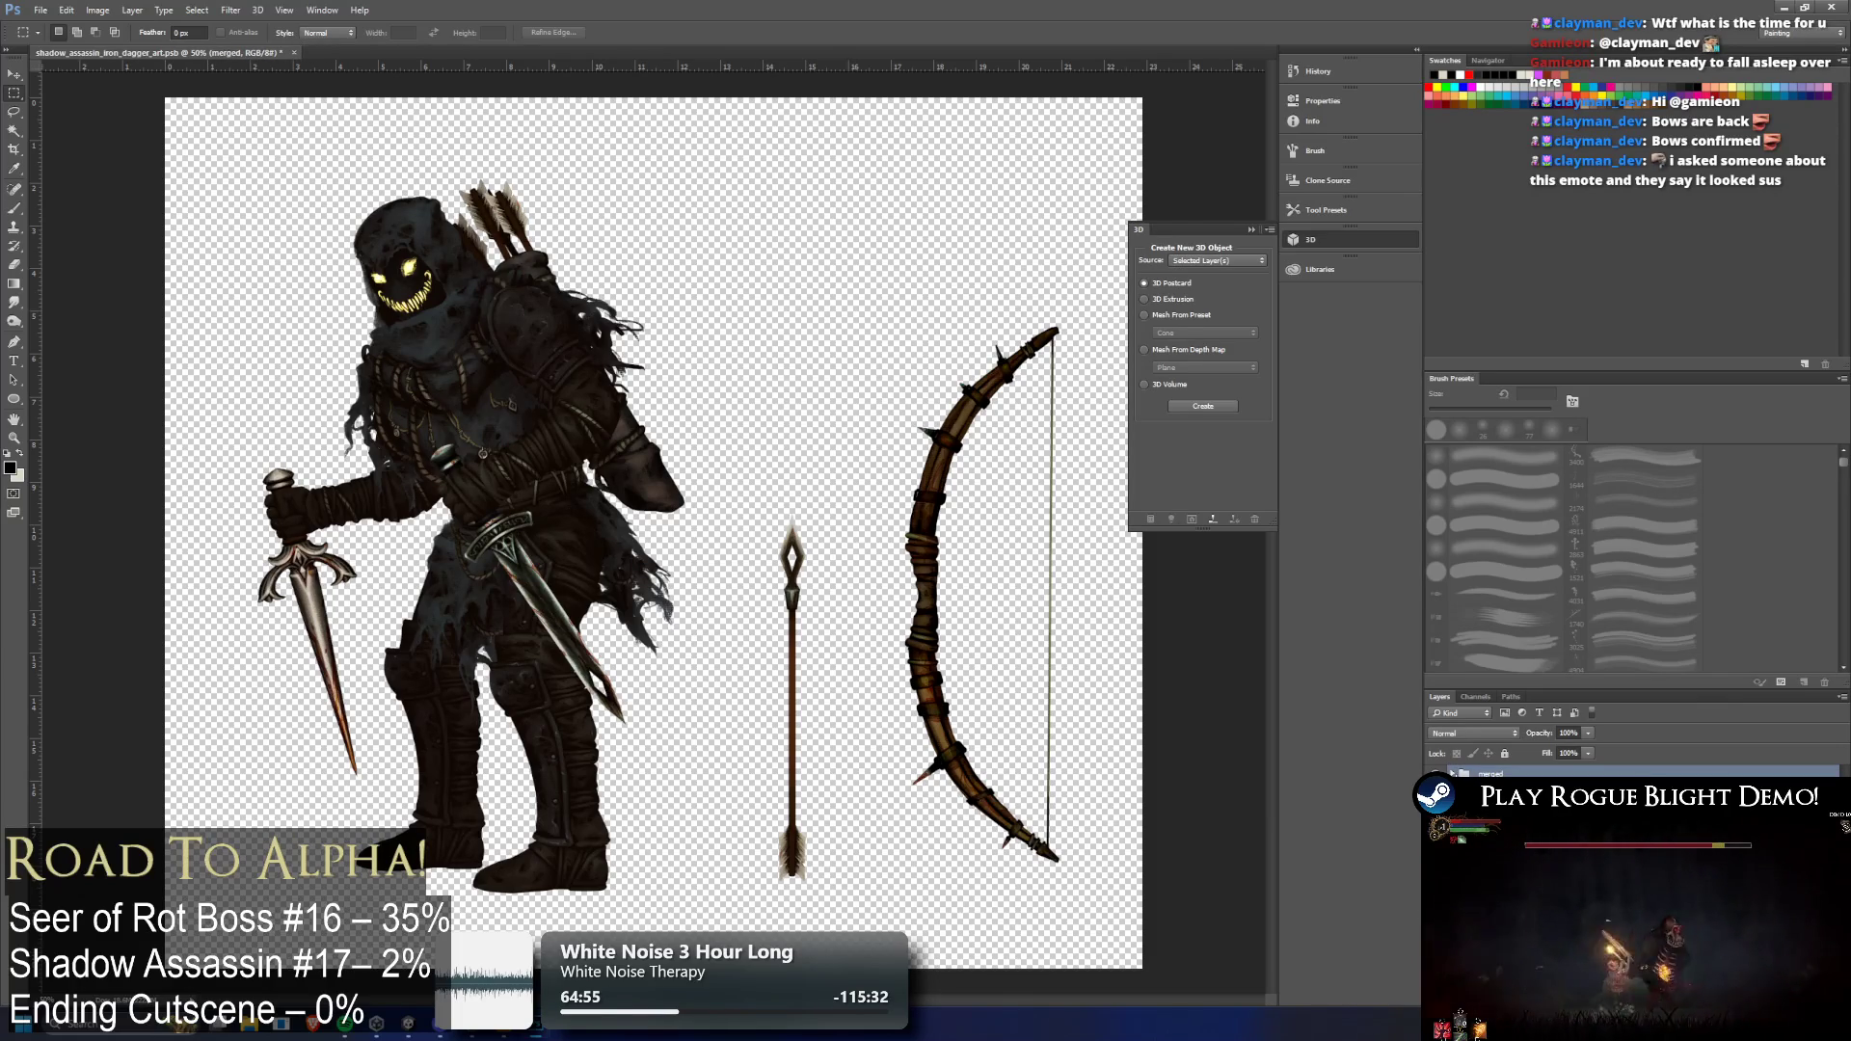
left_click(1504, 795)
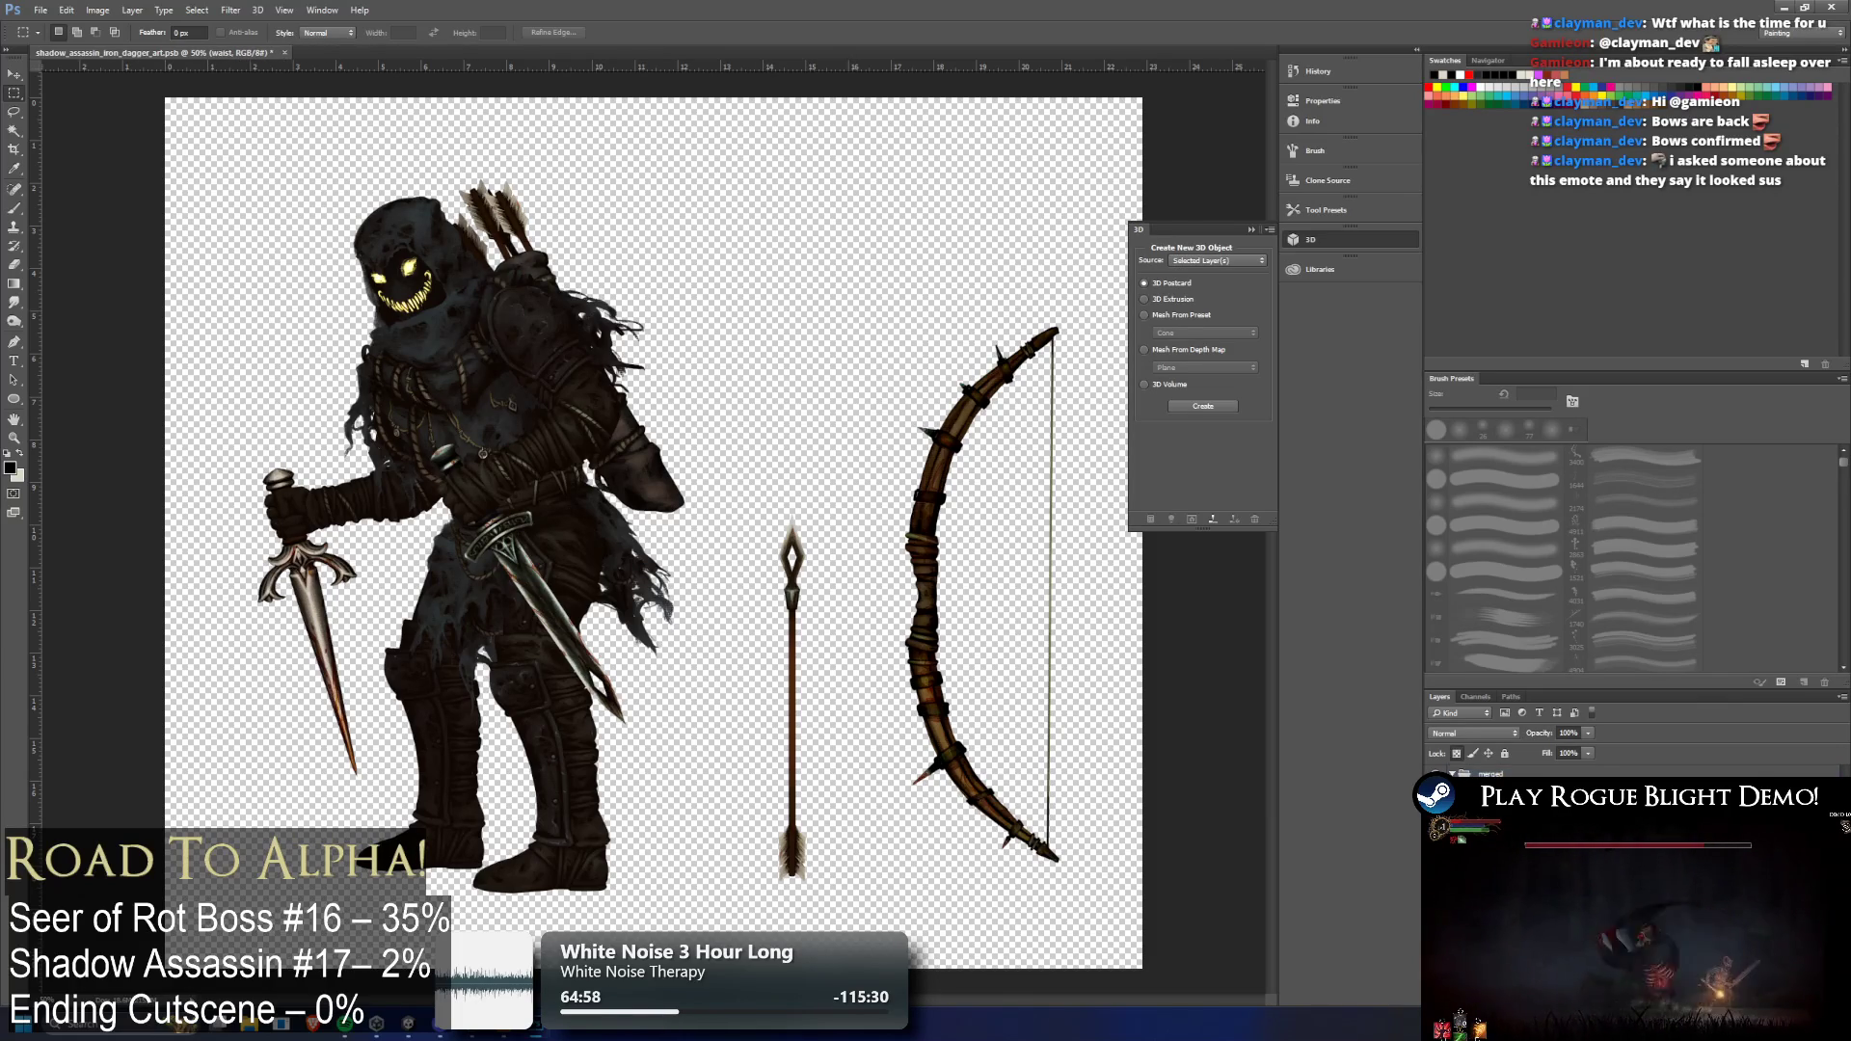
left_click(1504, 816)
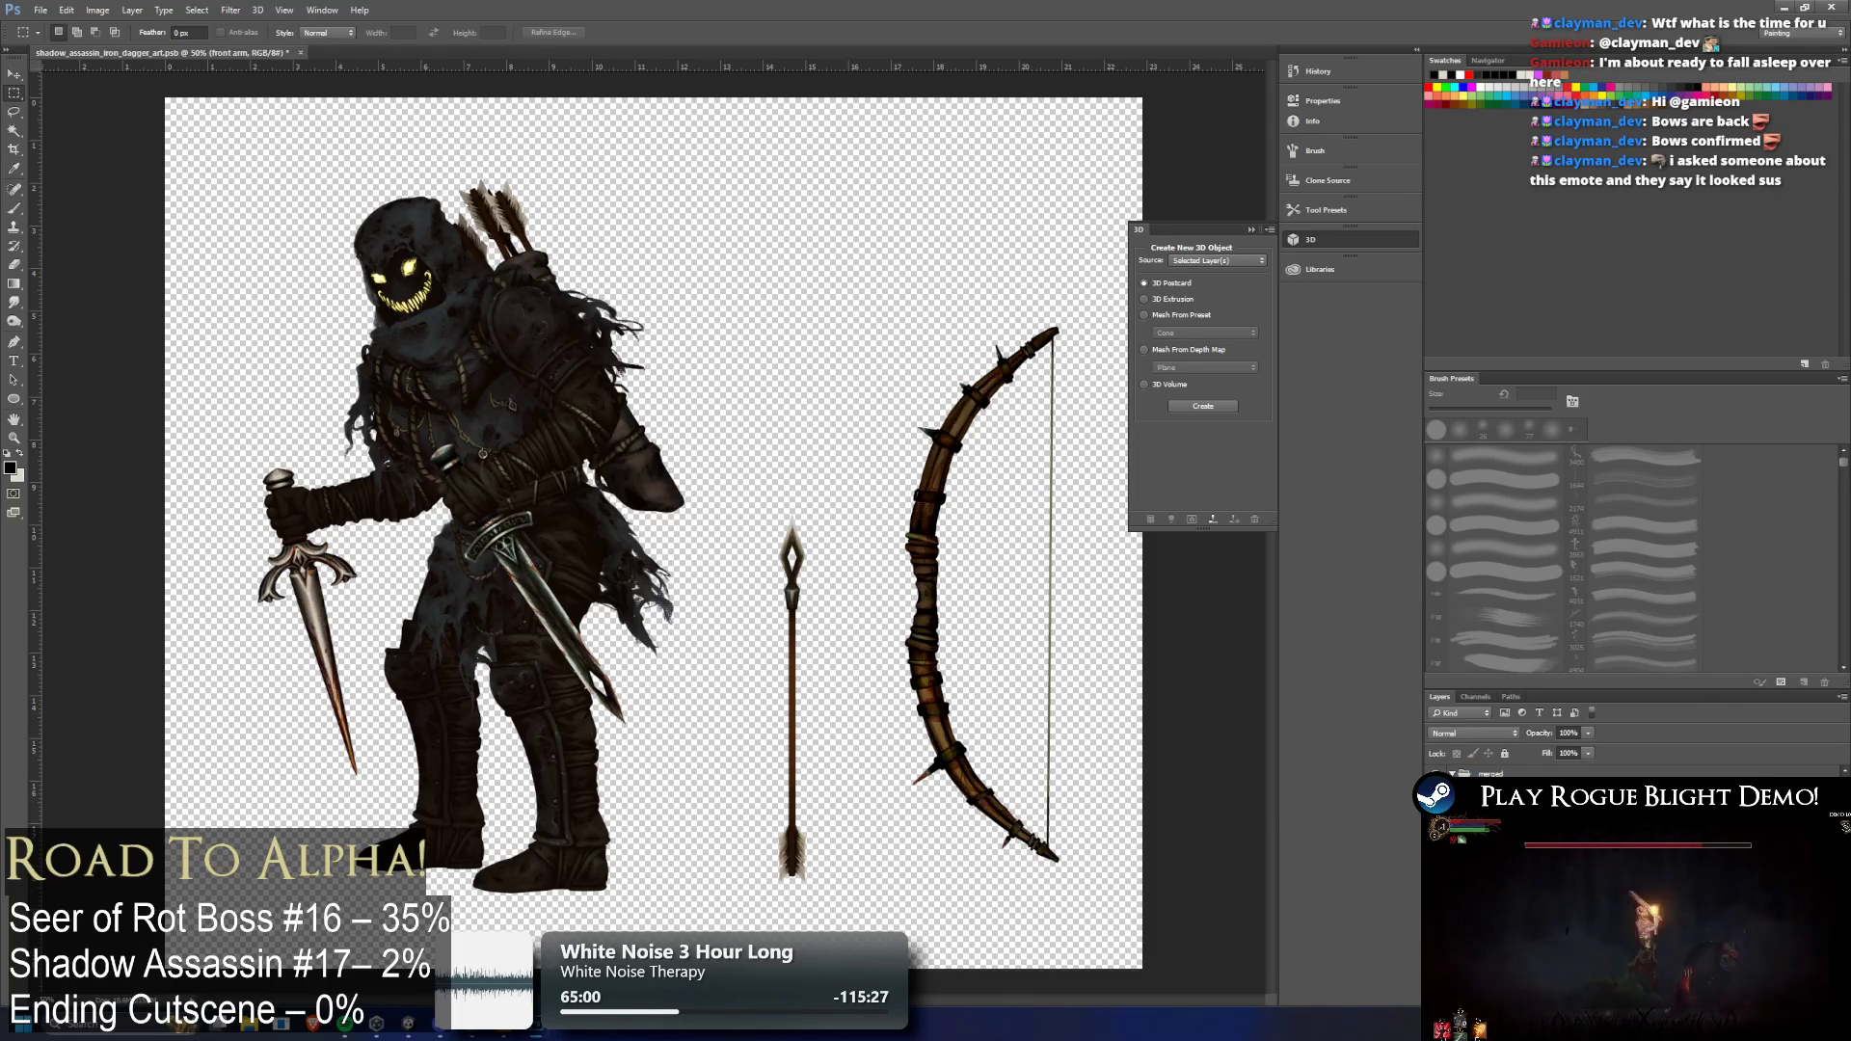
scroll(1509, 774, "down", 2)
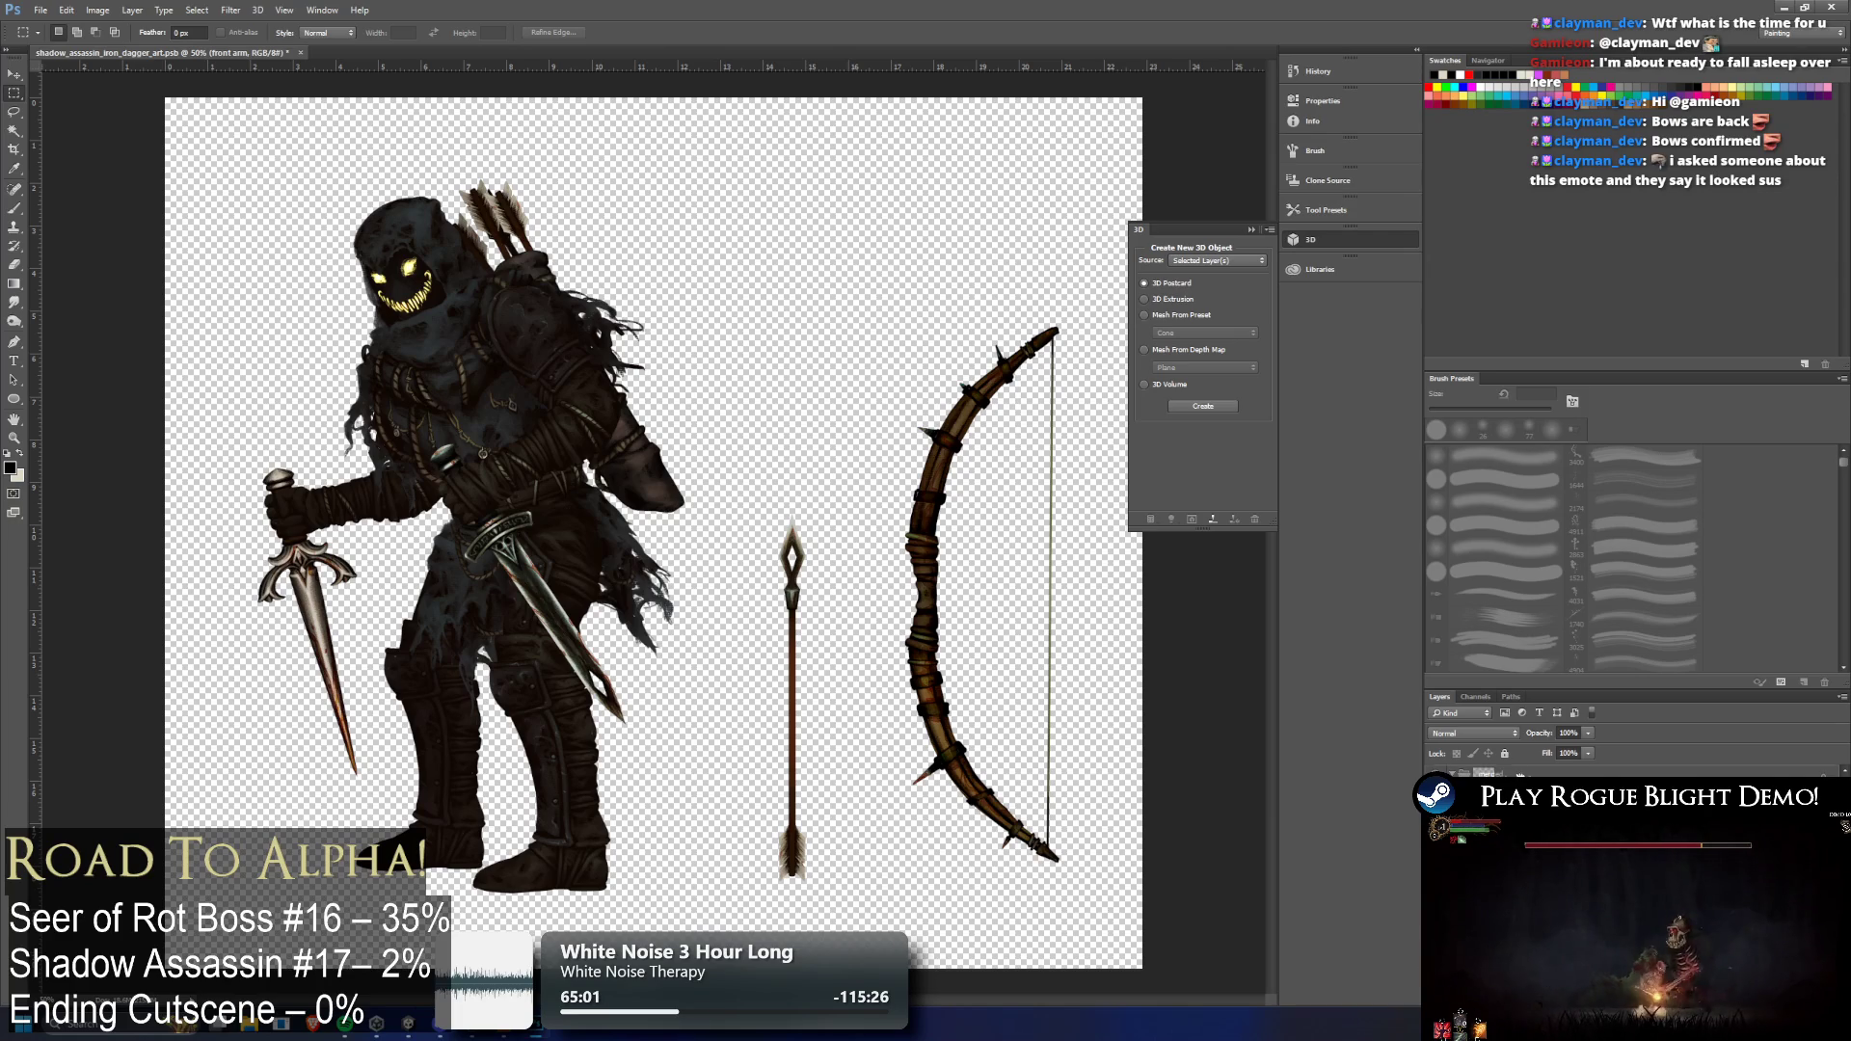
left_click(1513, 774)
left_click(1513, 795)
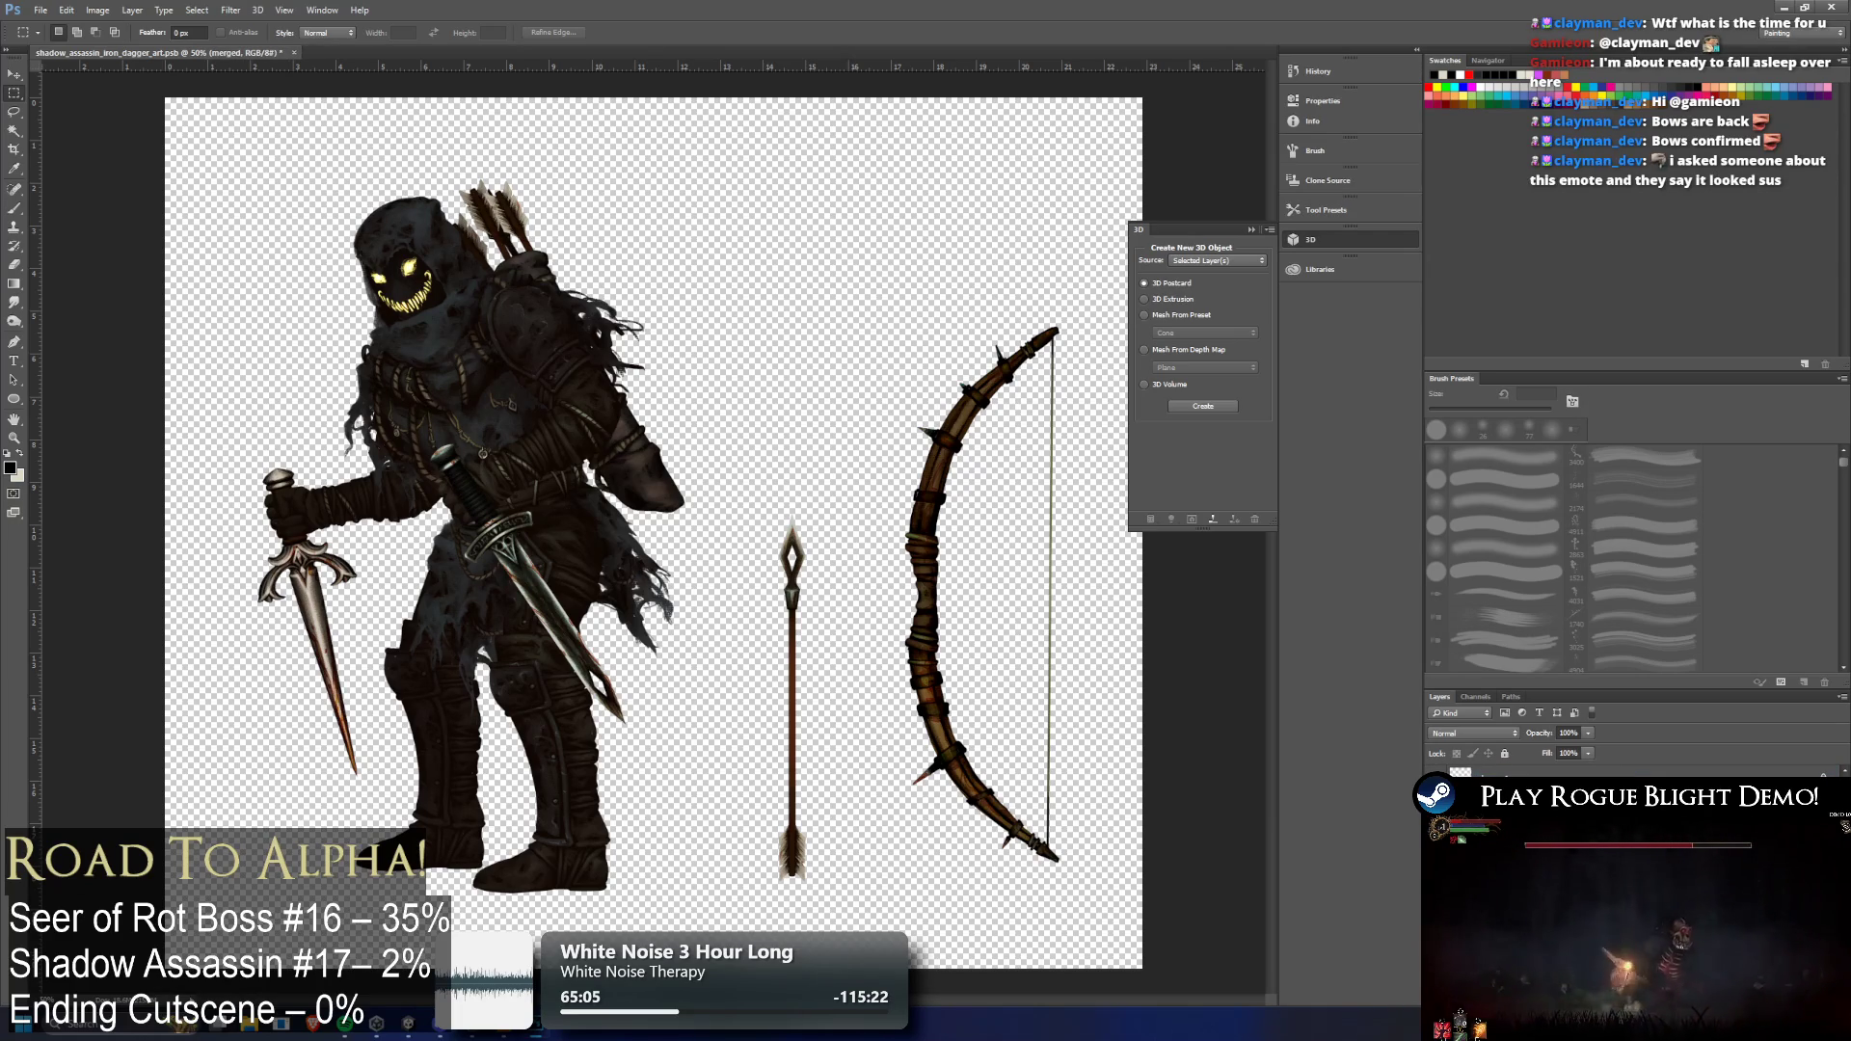
Step back through history to remove the hood, body, quiver and rear leg
key("ctrl+z")
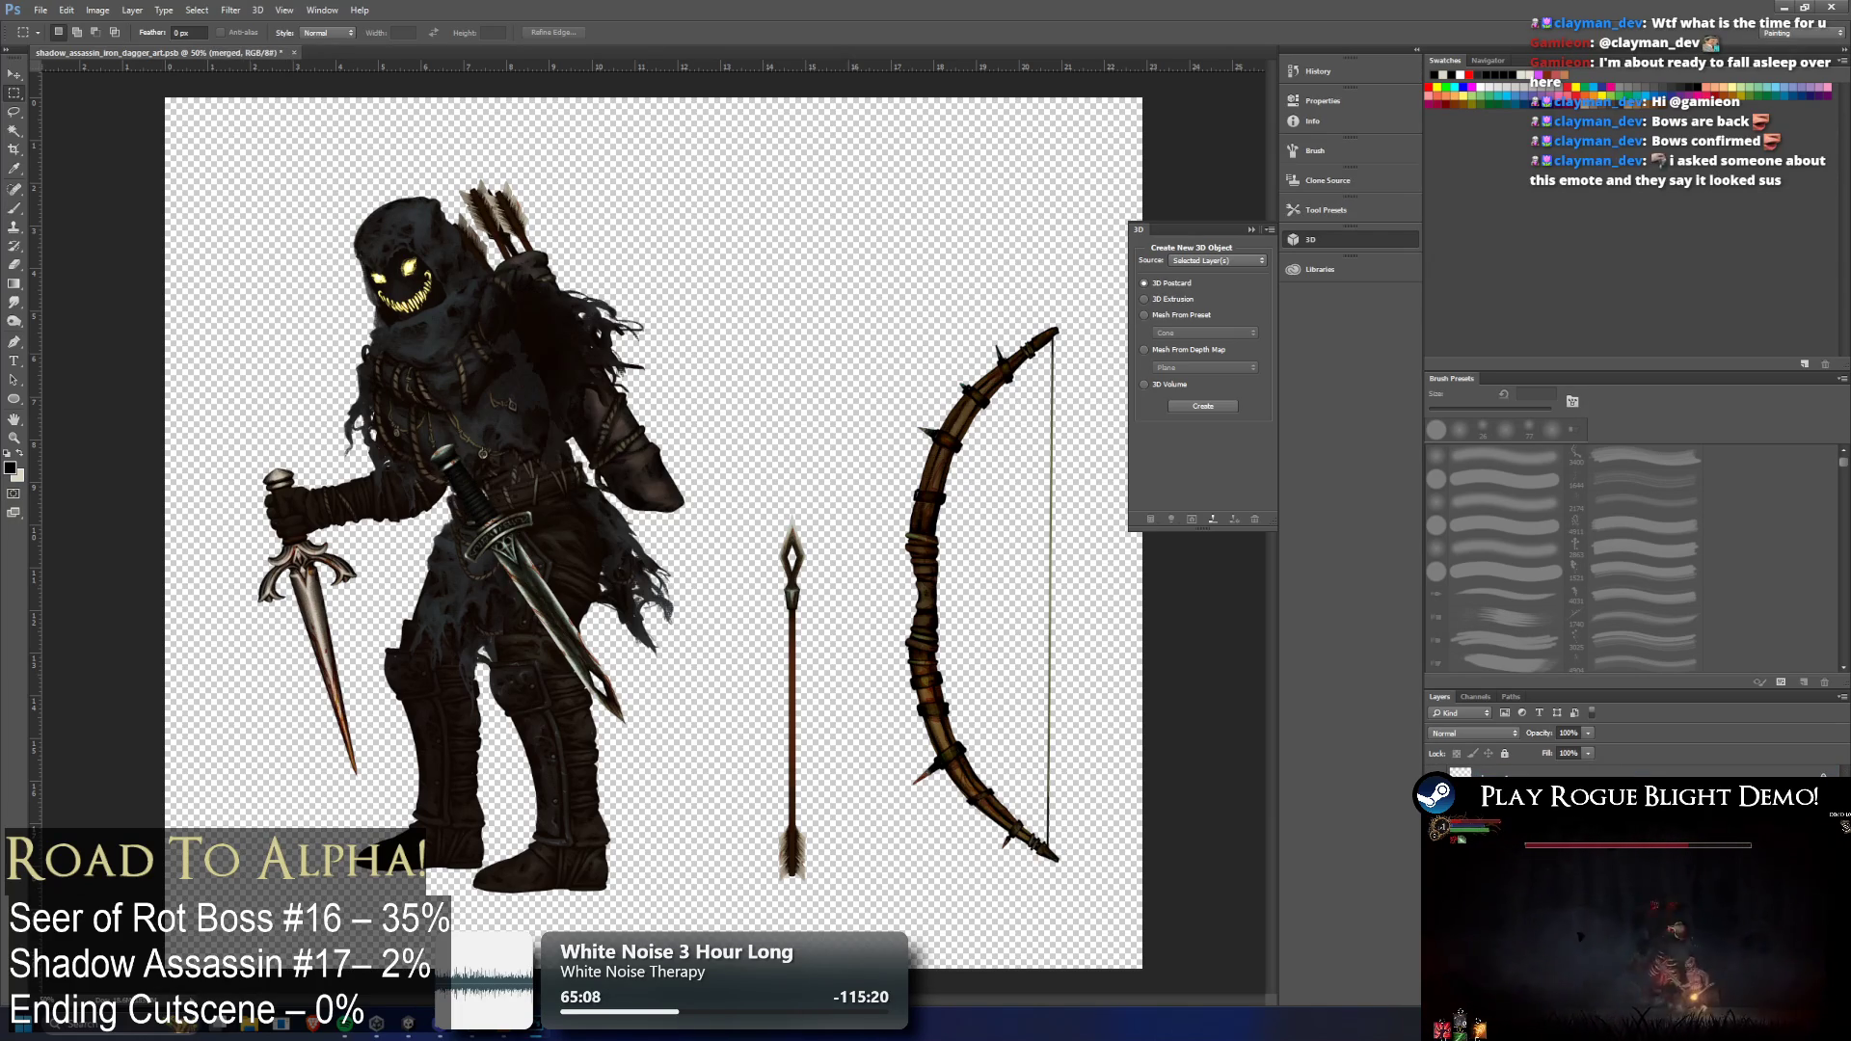
key("ctrl+z")
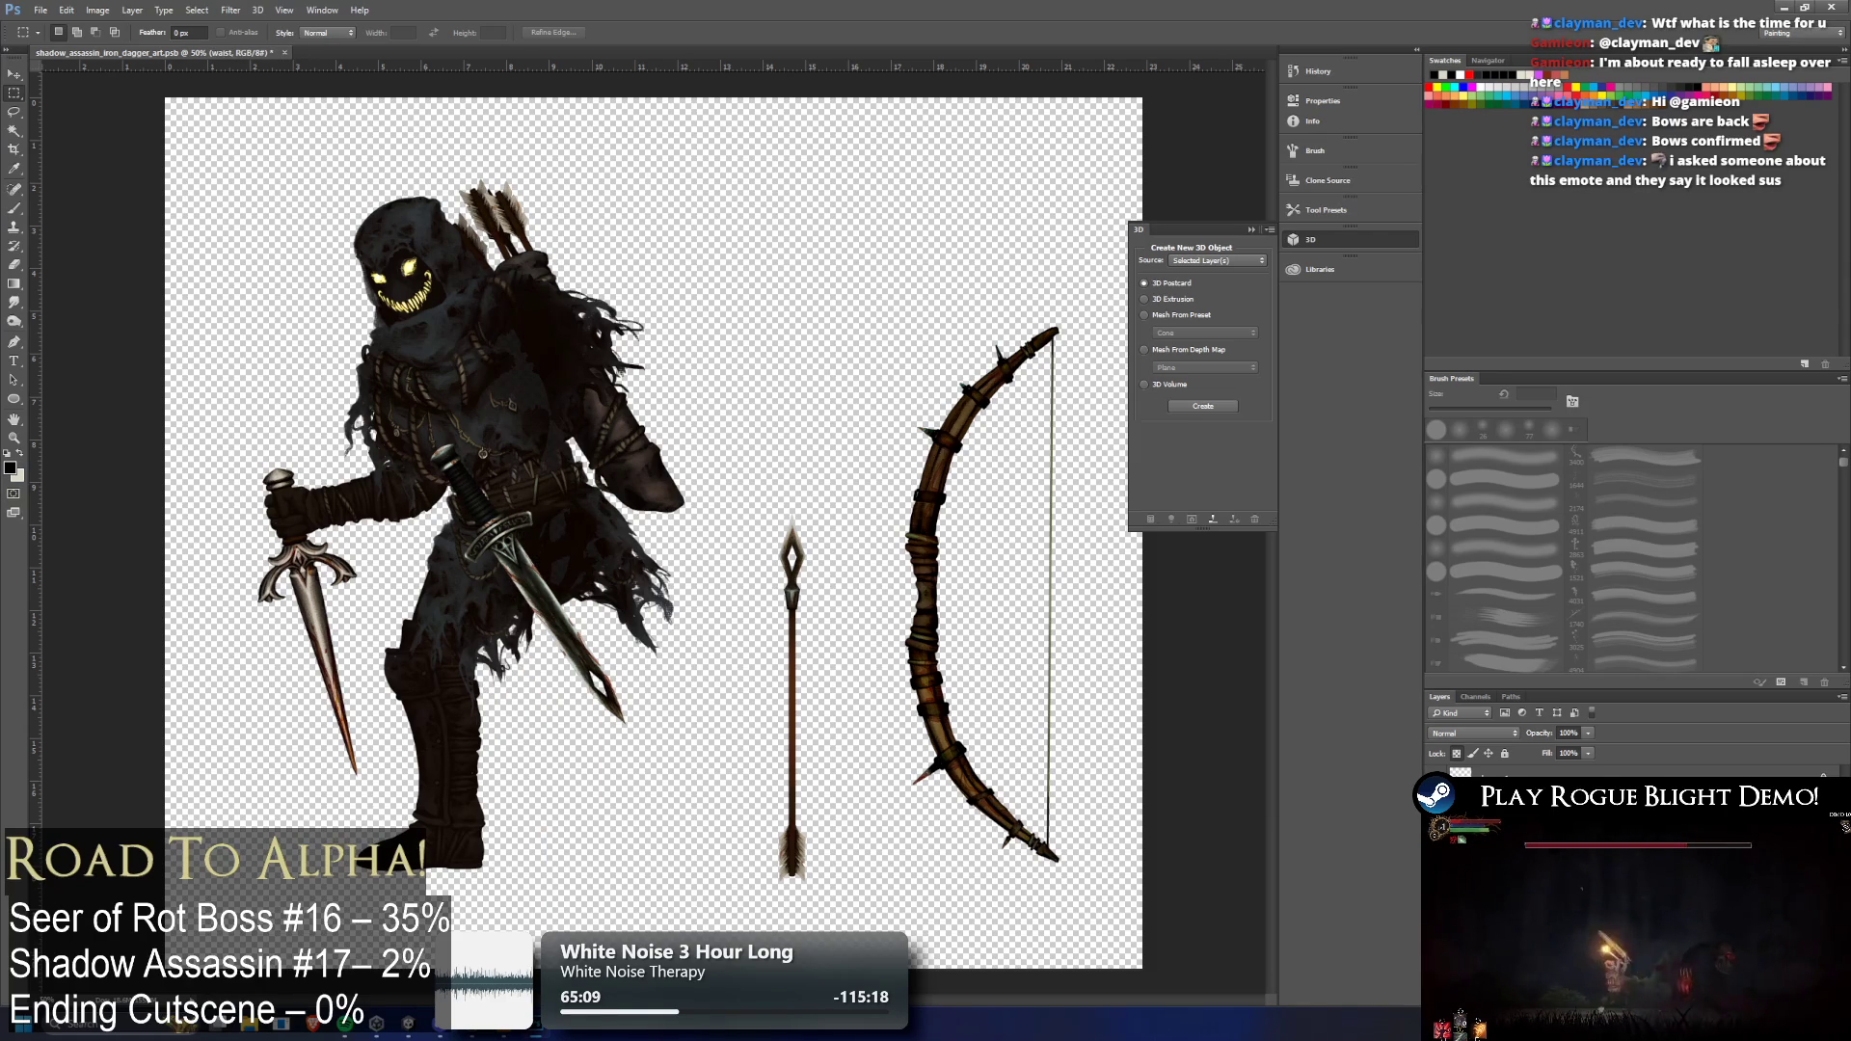
key("ctrl+alt+z")
key("ctrl+alt+z")
key("ctrl+alt+z")
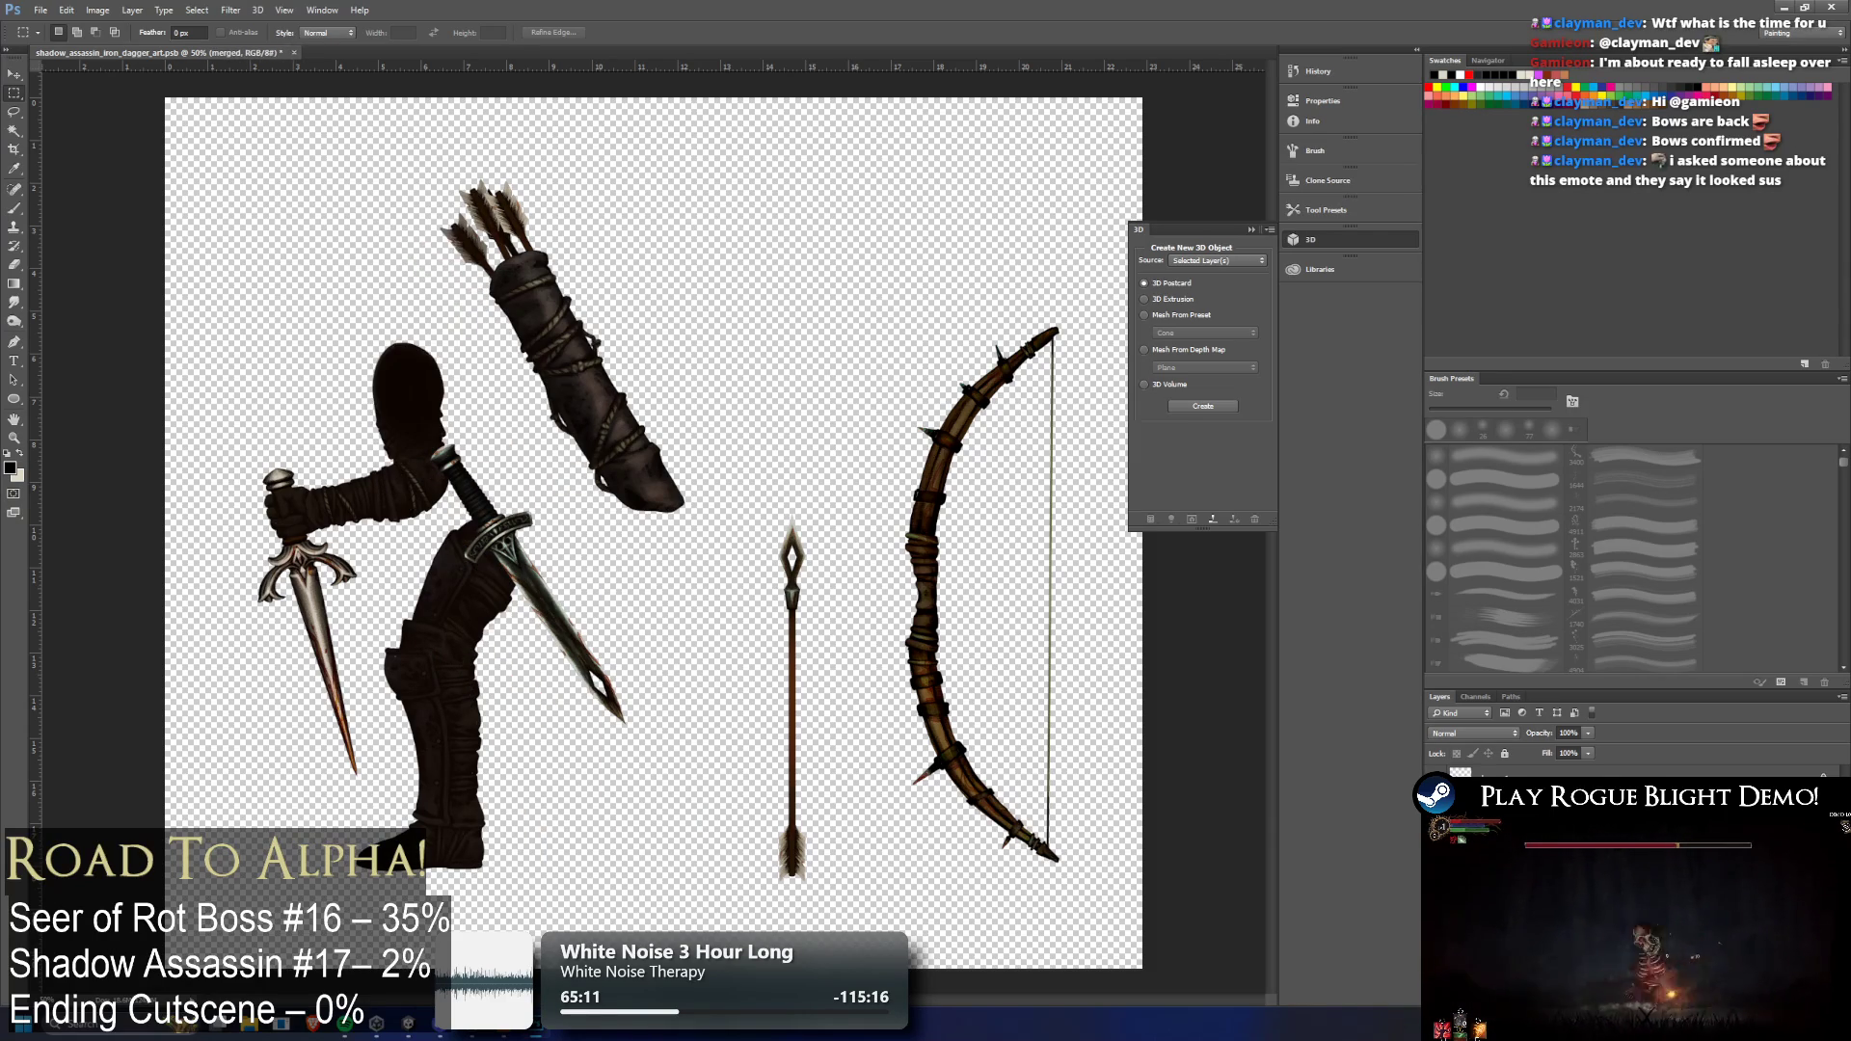
key("ctrl+alt+z")
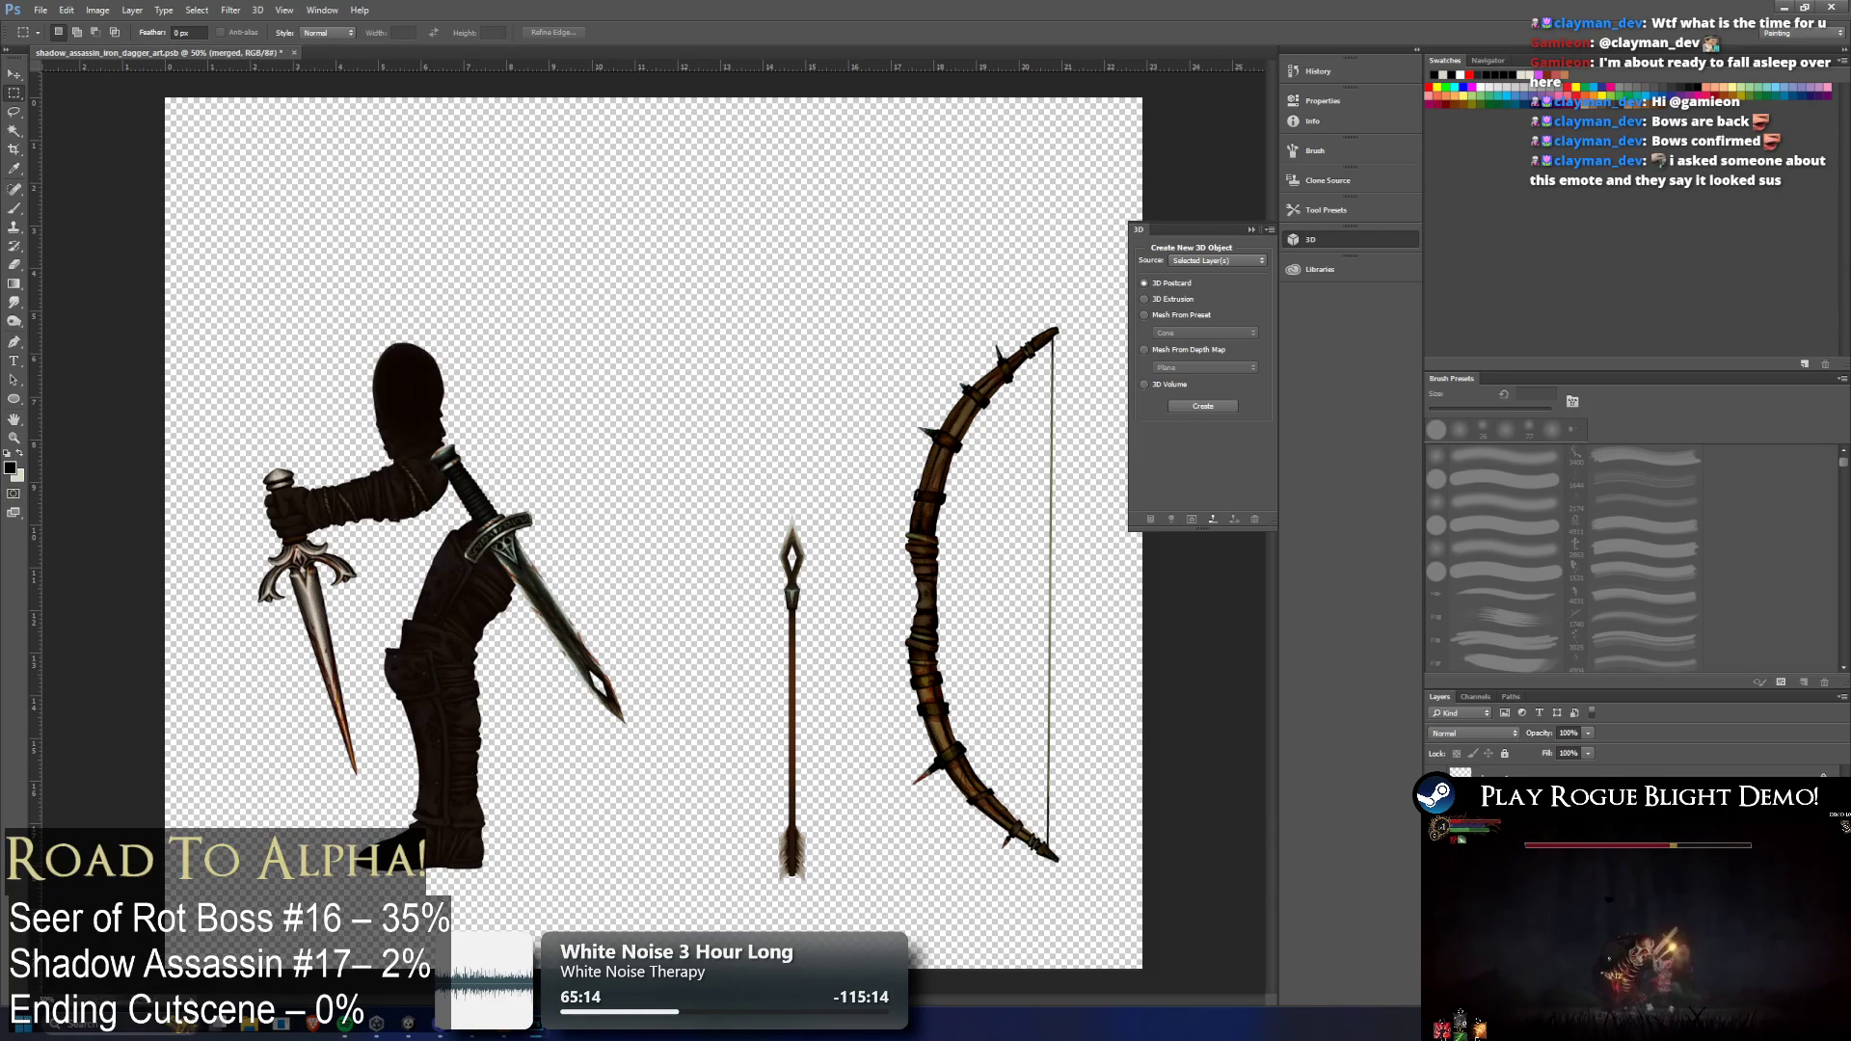
key("ctrl+alt+z")
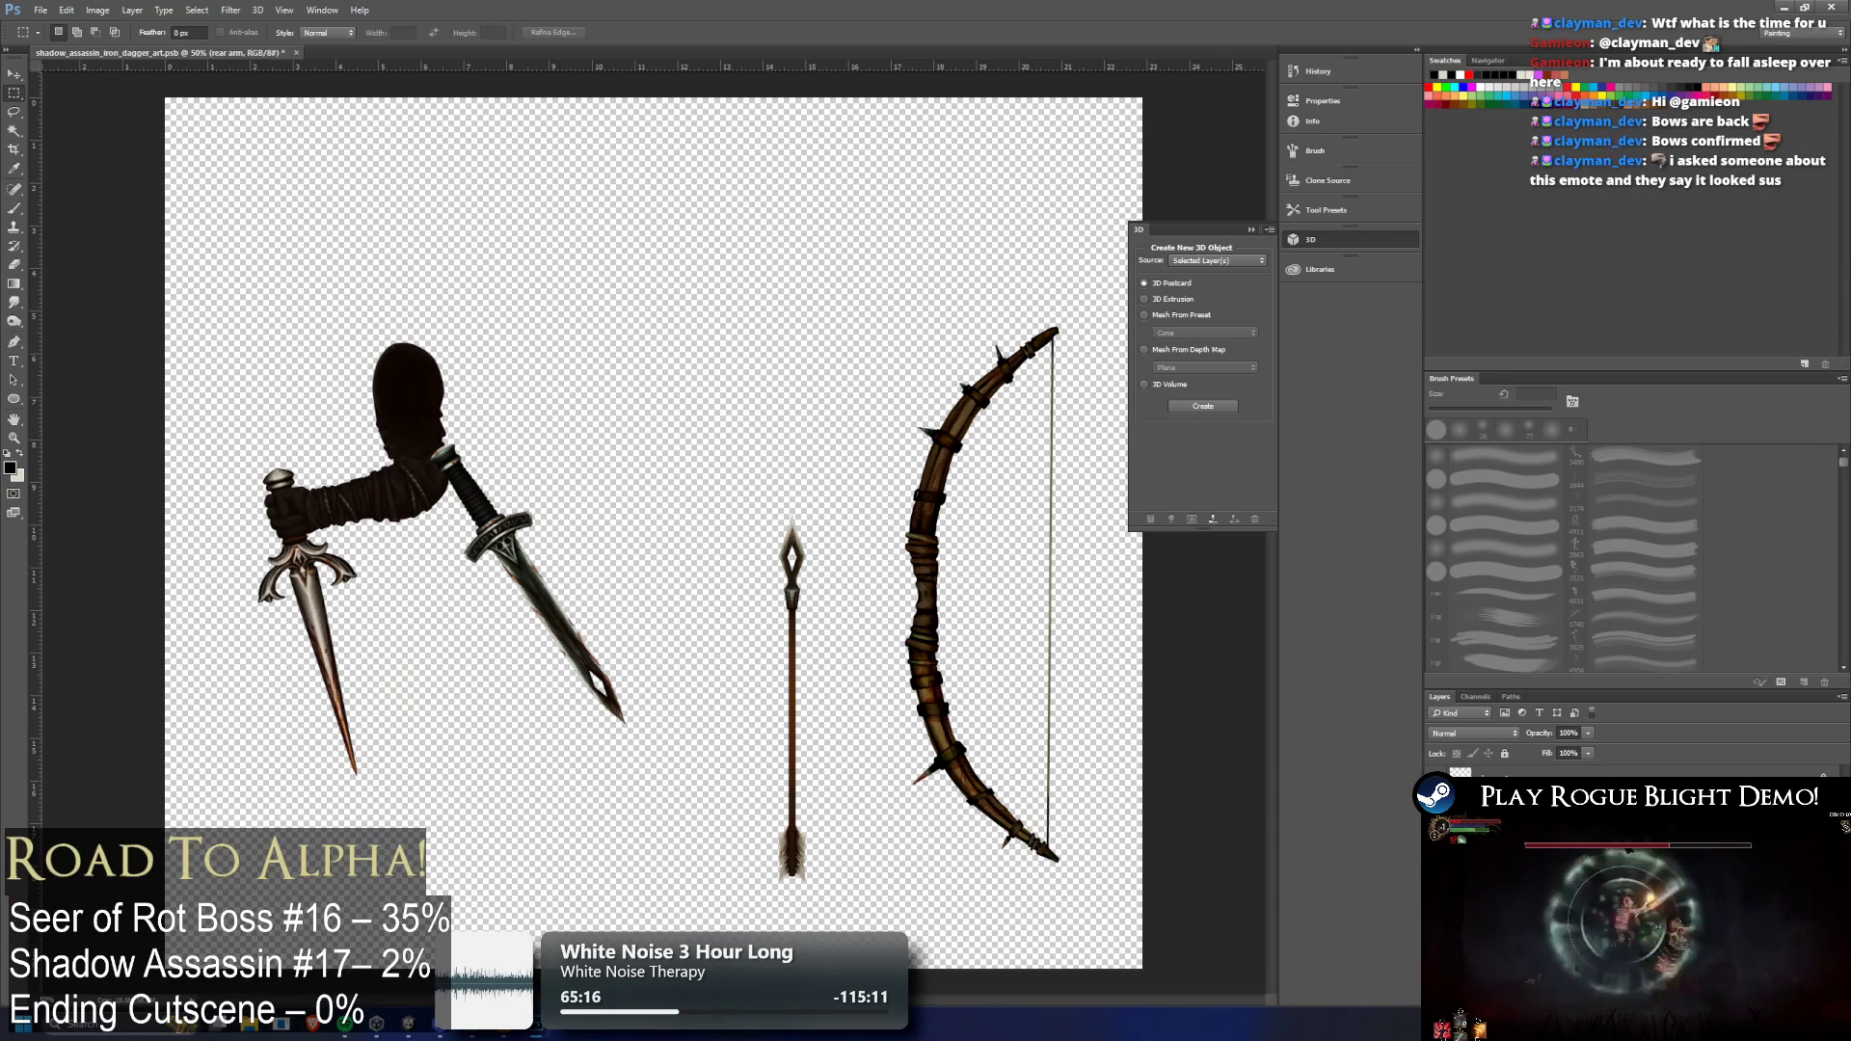
key("ctrl+alt+z")
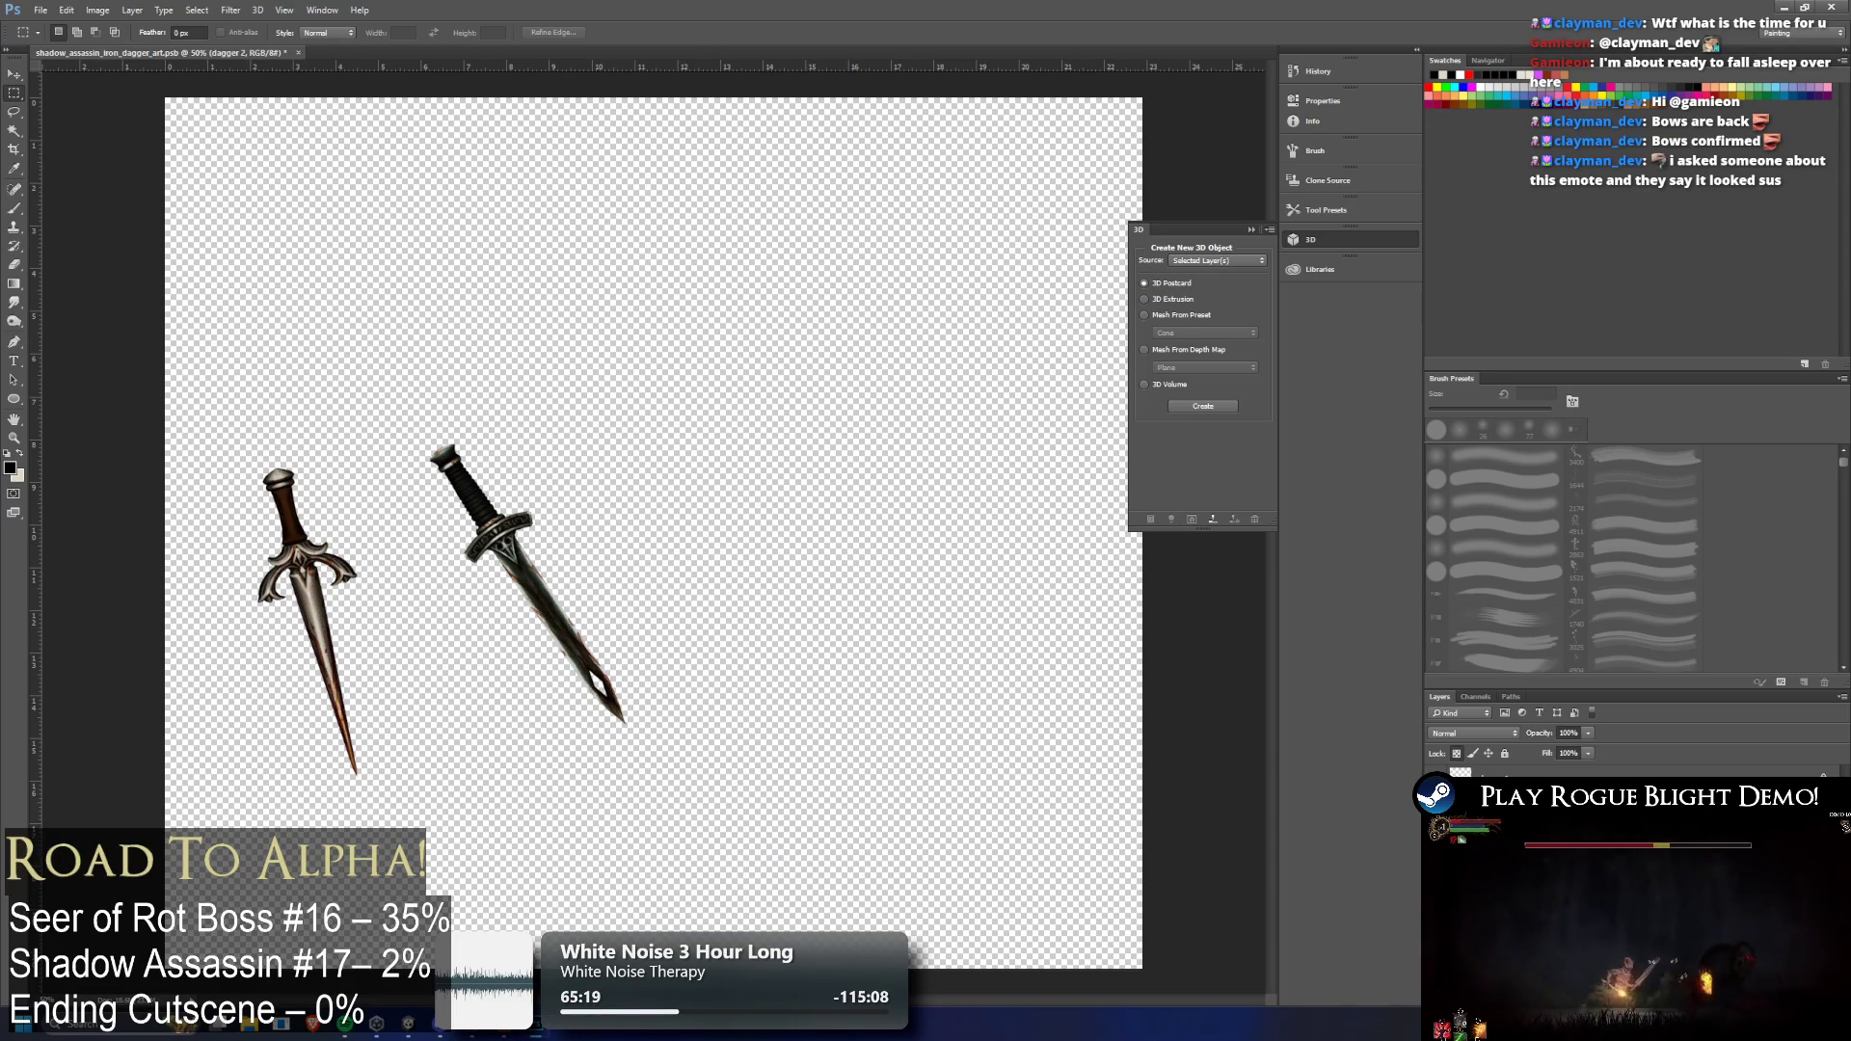
Transform both daggers up to the top-left and marquee around them
key("ctrl+t")
mouse_move(535, 535)
left_mouse_down()
mouse_move(546, 208)
mouse_move(446, 217)
left_mouse_up()
key("Return")
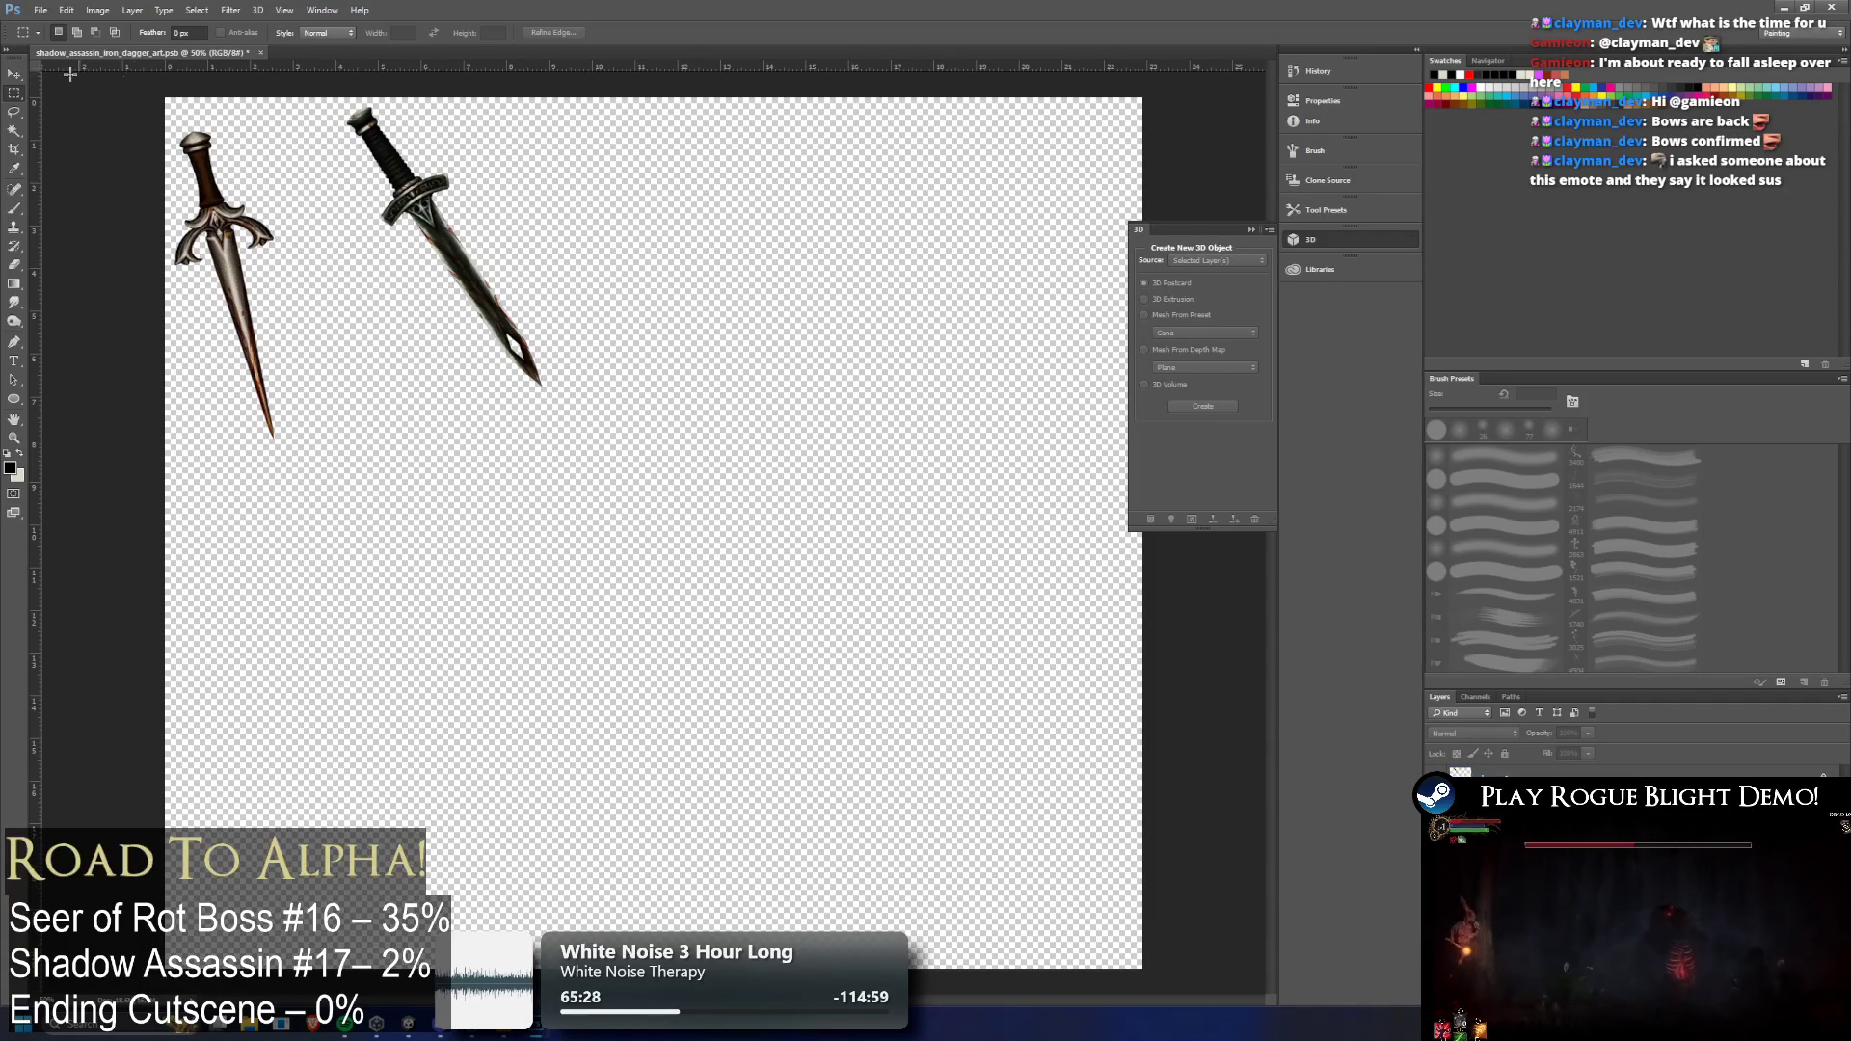
mouse_move(168, 85)
left_mouse_down()
mouse_move(744, 453)
mouse_move(587, 451)
left_mouse_up()
Crop to the dagger selection and shift the dagger 1 layer left and down
left_click(98, 9)
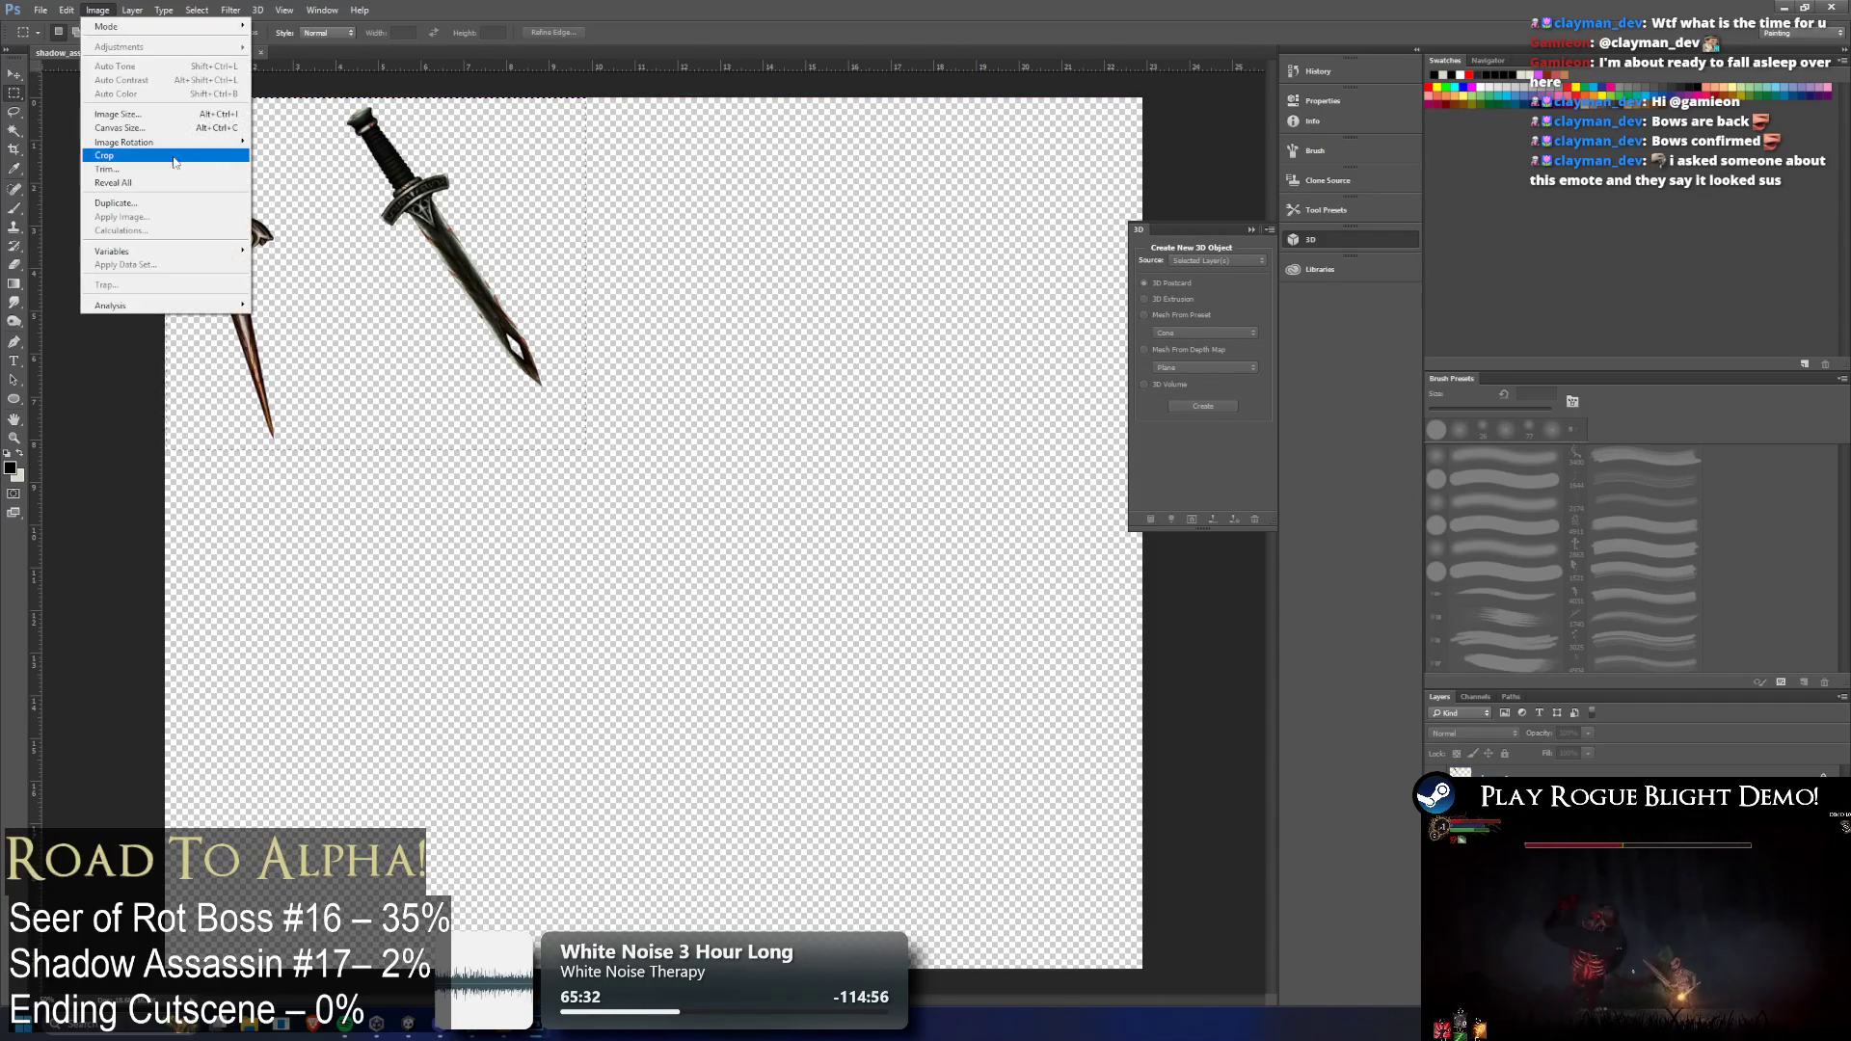
left_click(178, 160)
left_click(1494, 771)
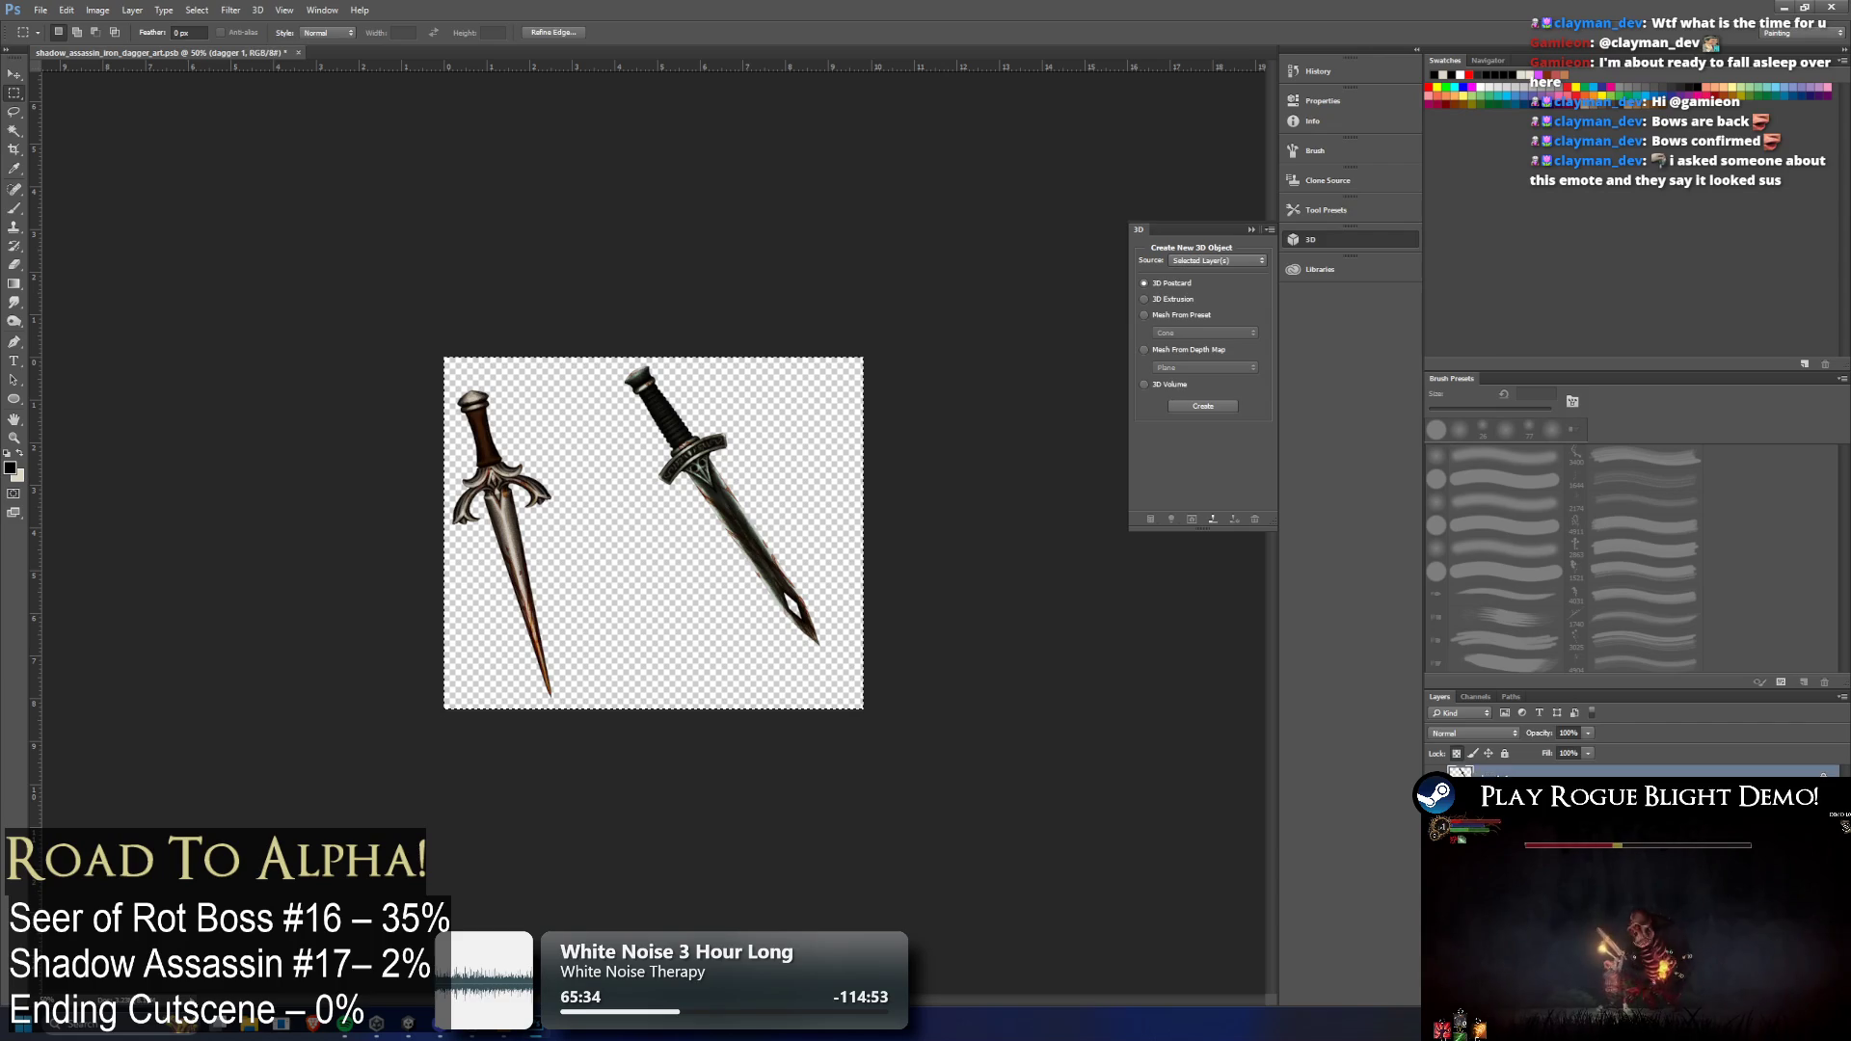
key("ctrl+t")
left_click_drag(714, 458, 610, 484)
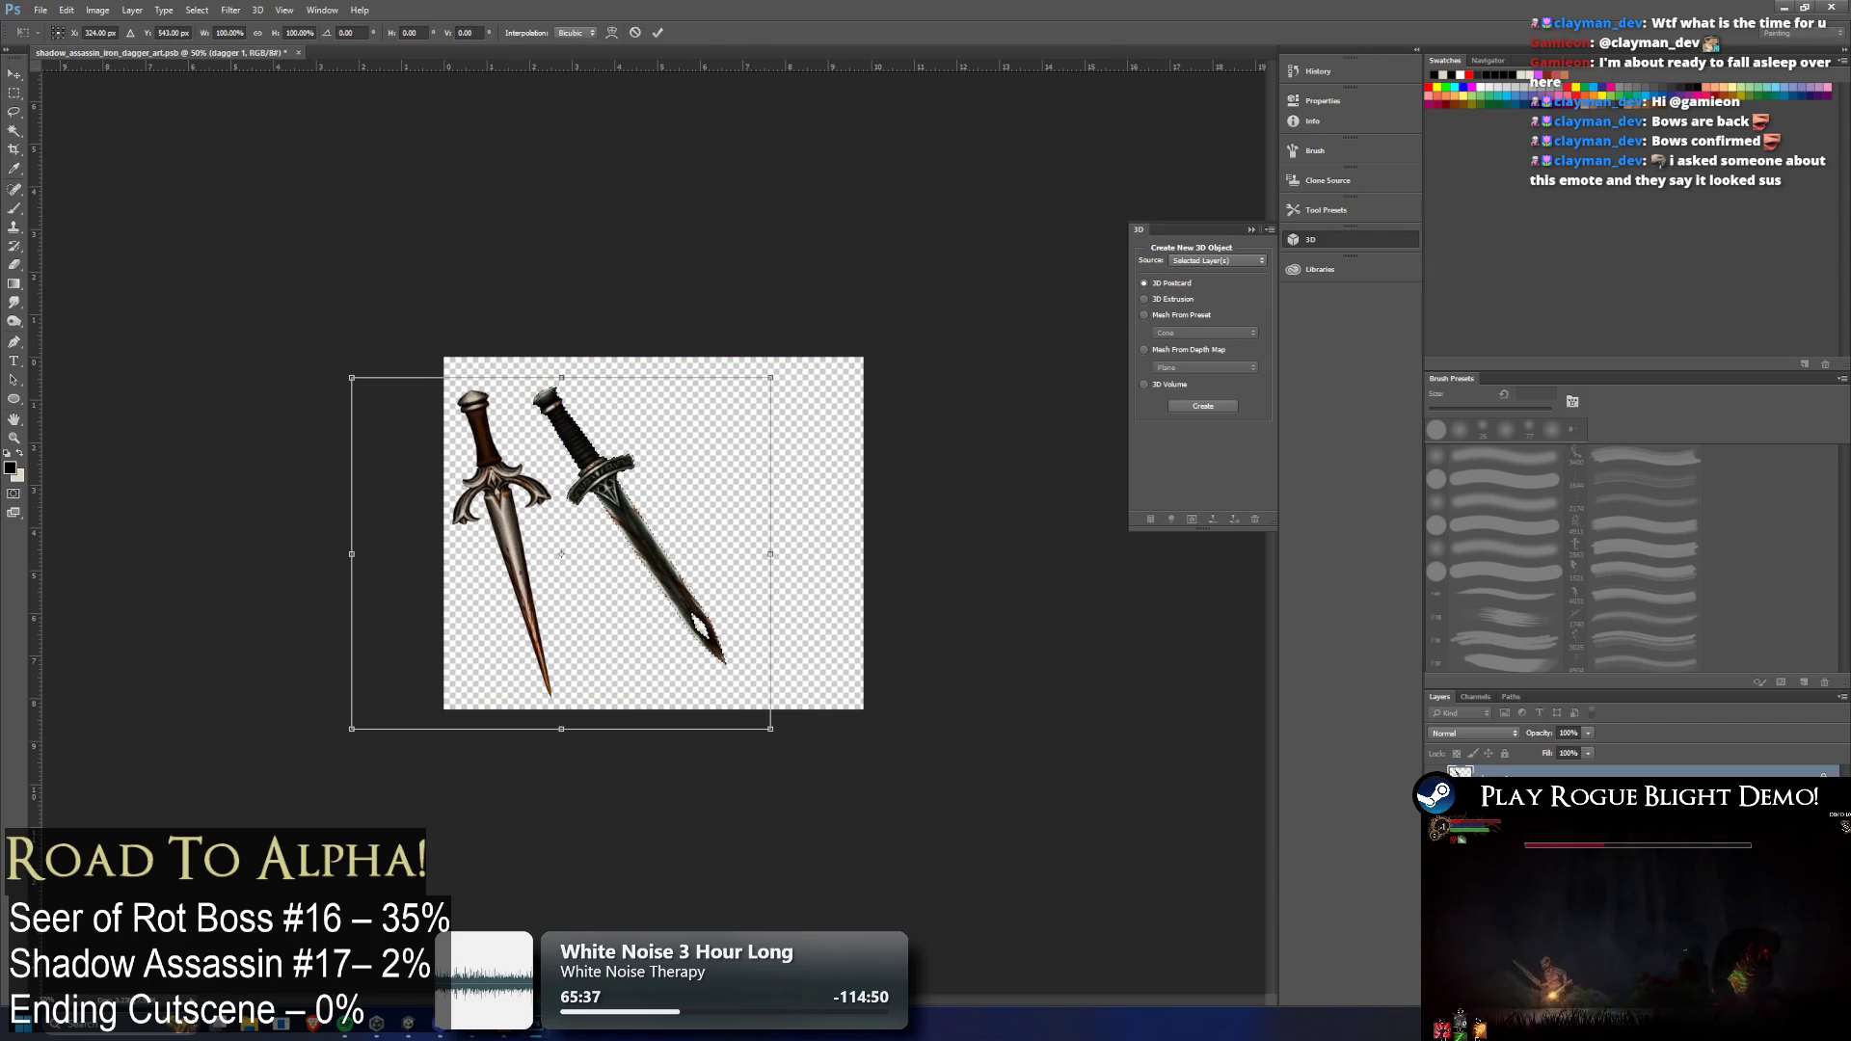
key("Escape")
Move the black dagger up beside the other dagger
key("alt+bracketleft")
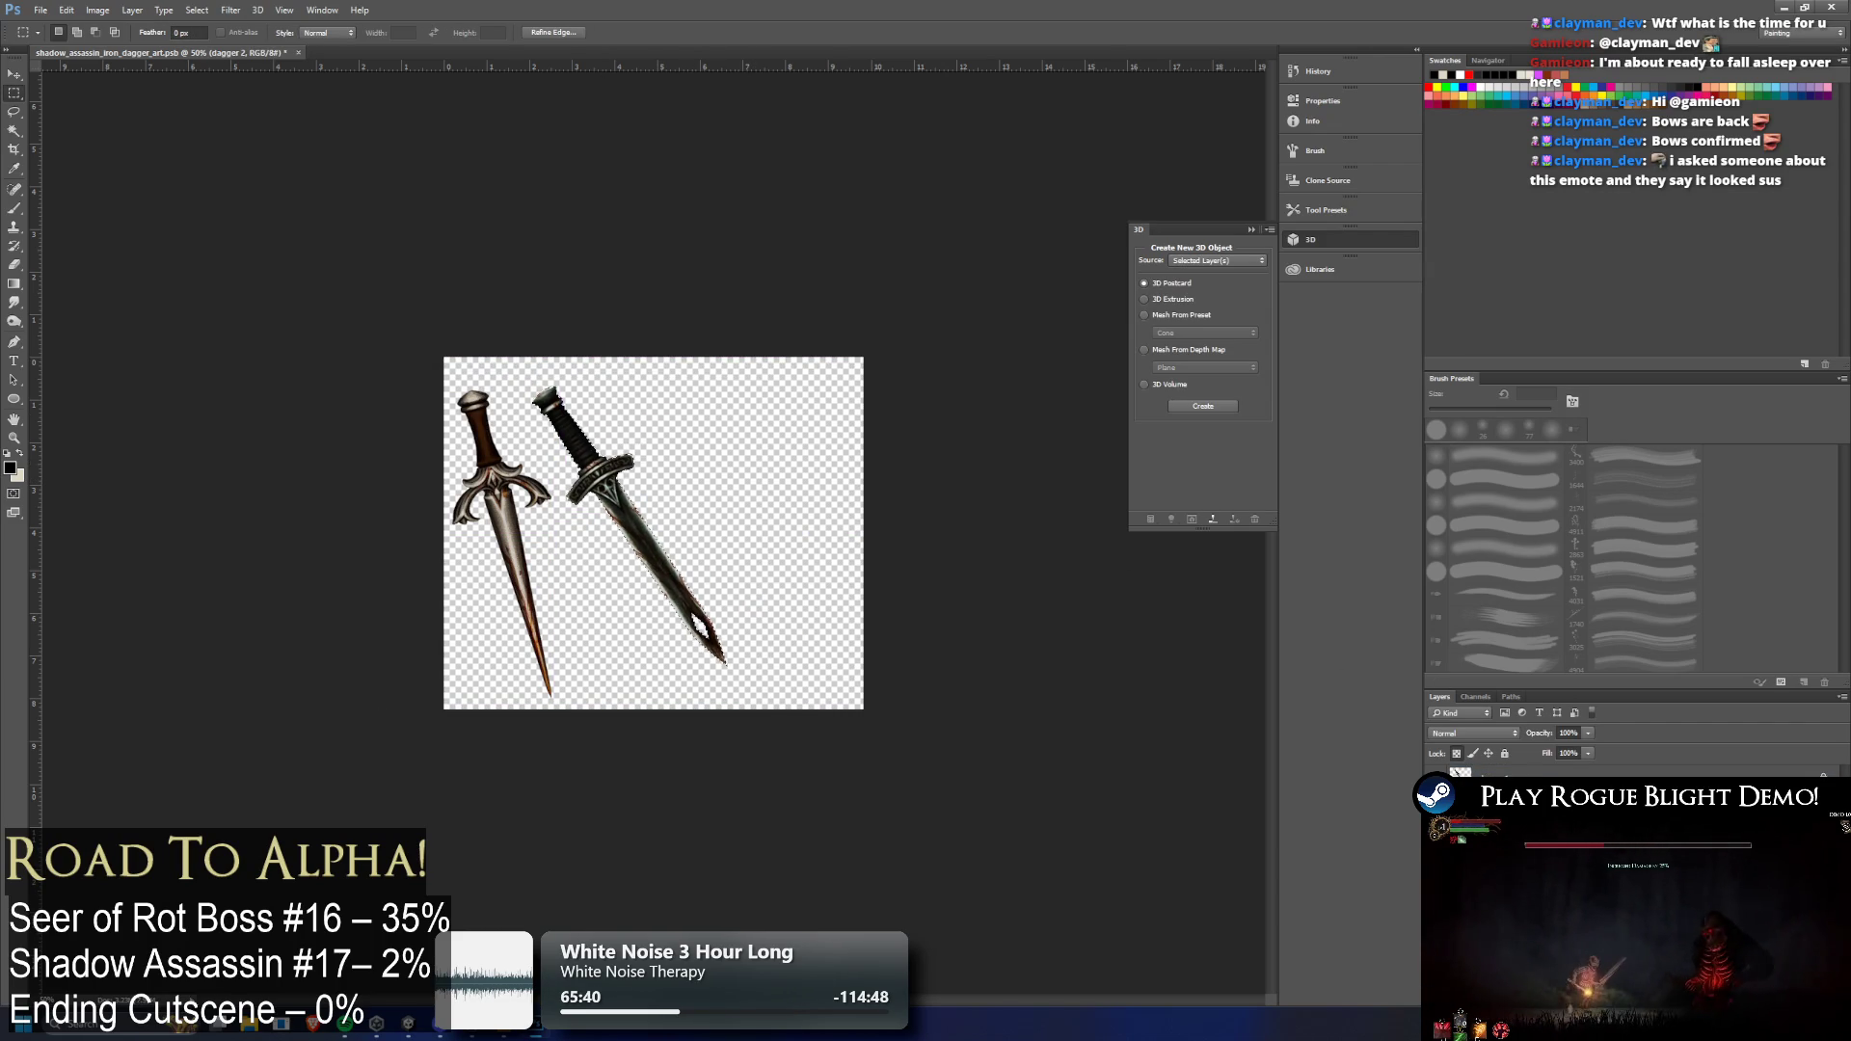
left_click(1478, 770)
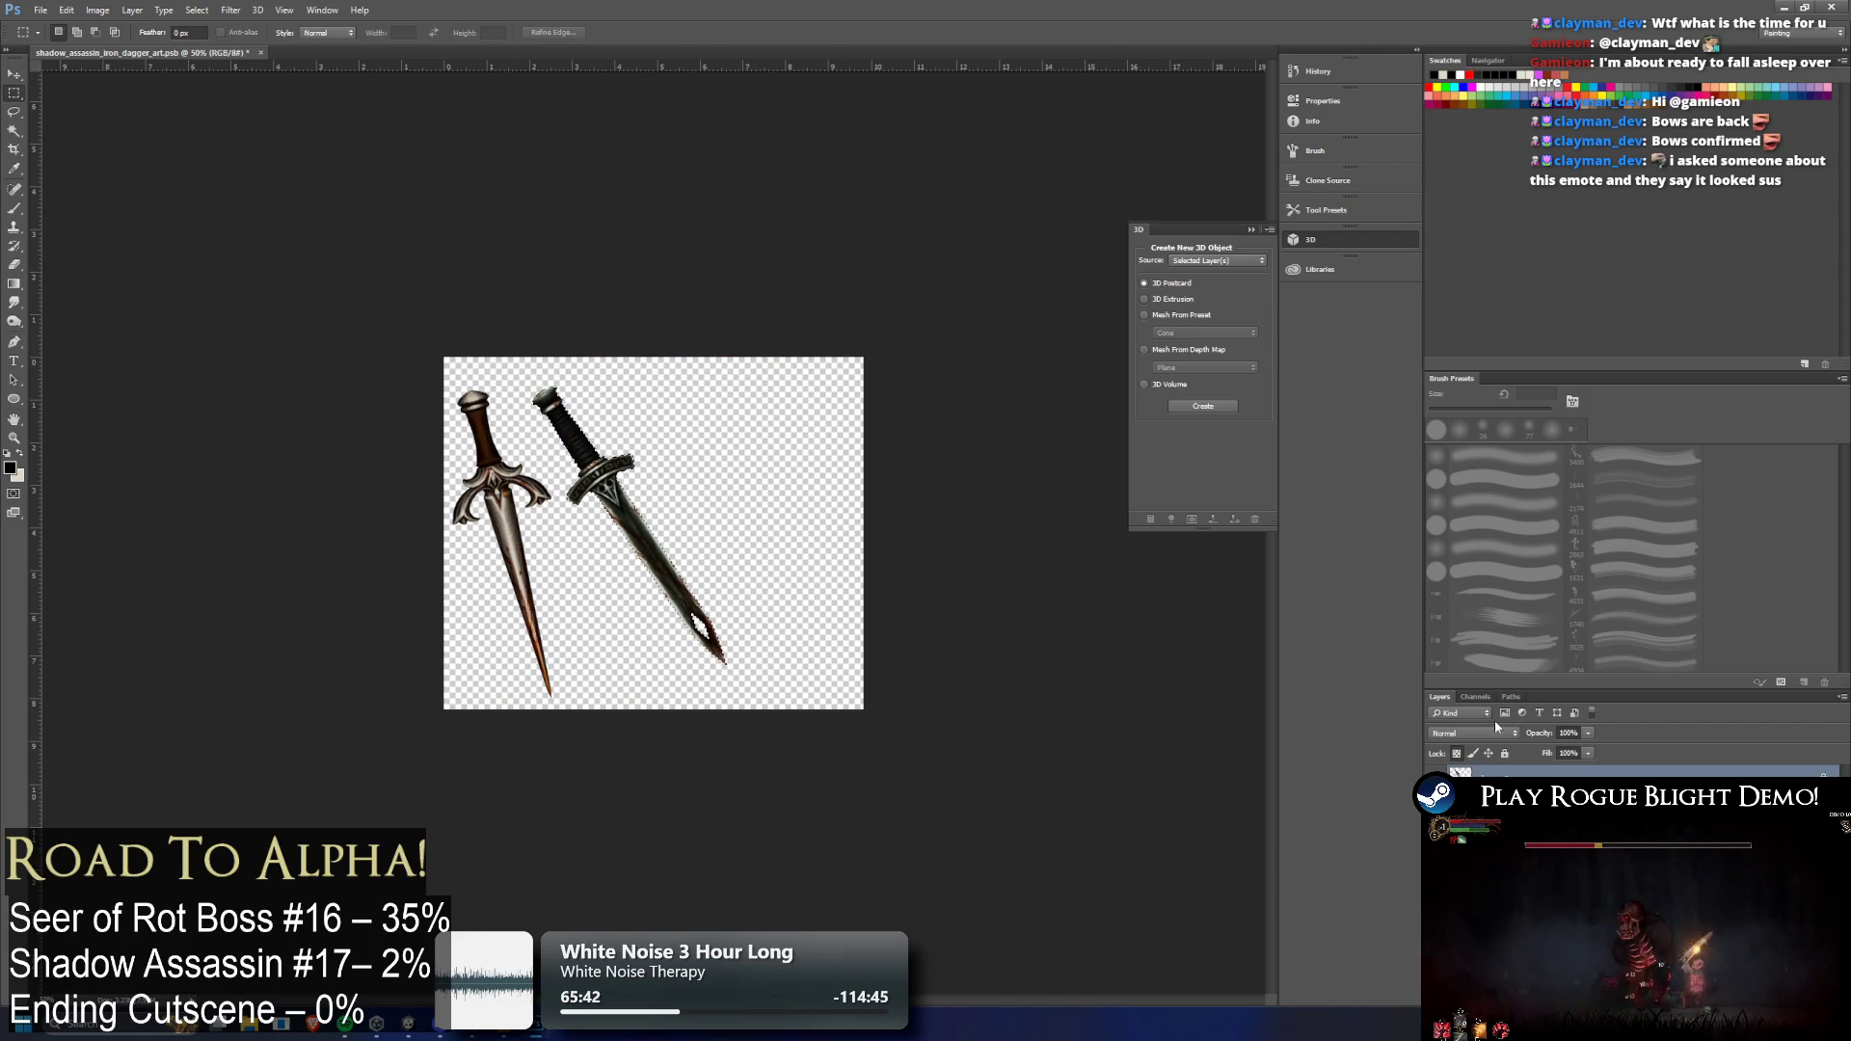
key("ctrl+t")
mouse_move(616, 511)
left_mouse_down()
mouse_move(621, 453)
mouse_move(625, 487)
mouse_move(644, 473)
left_mouse_up()
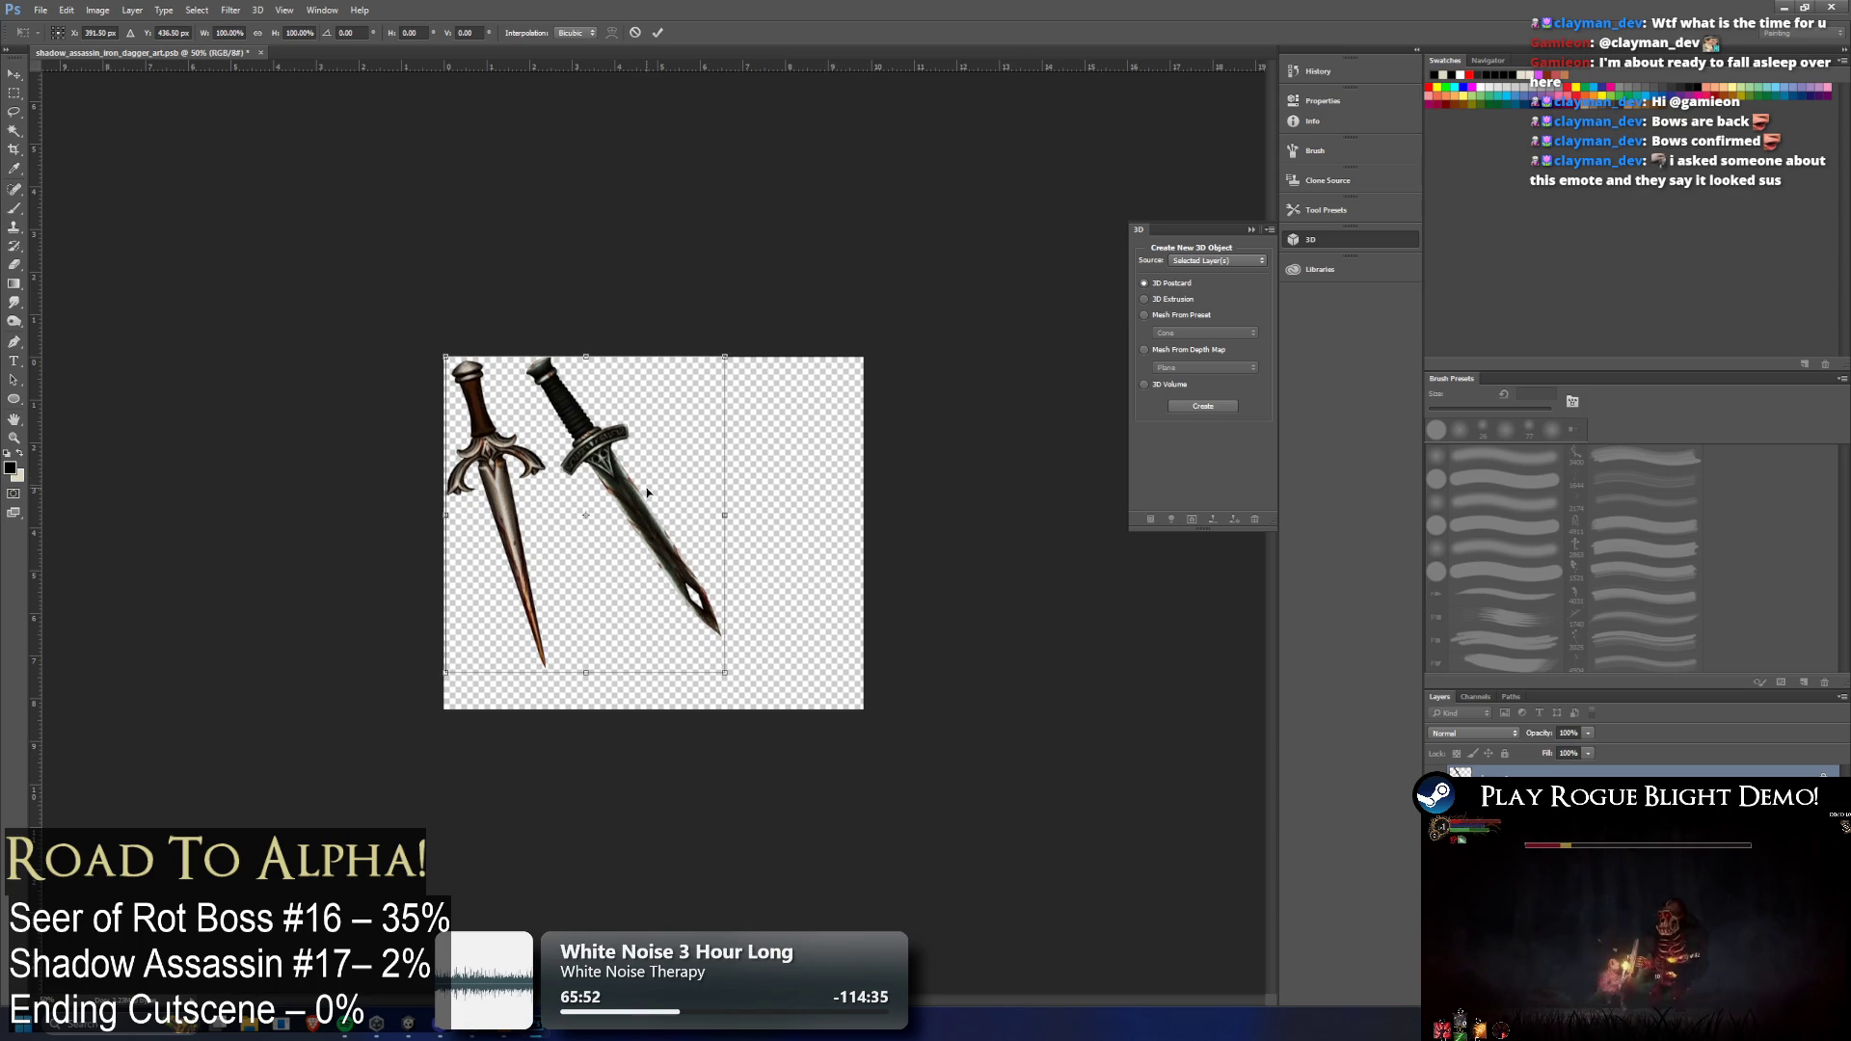
key("Return")
Crop tightly around both daggers, close Photoshop, and select the parrying dagger asset
mouse_move(420, 362)
left_mouse_down()
mouse_move(733, 675)
mouse_move(747, 665)
mouse_move(724, 675)
left_mouse_up()
mouse_move(443, 357)
left_mouse_down()
mouse_move(765, 663)
mouse_move(724, 674)
left_mouse_up()
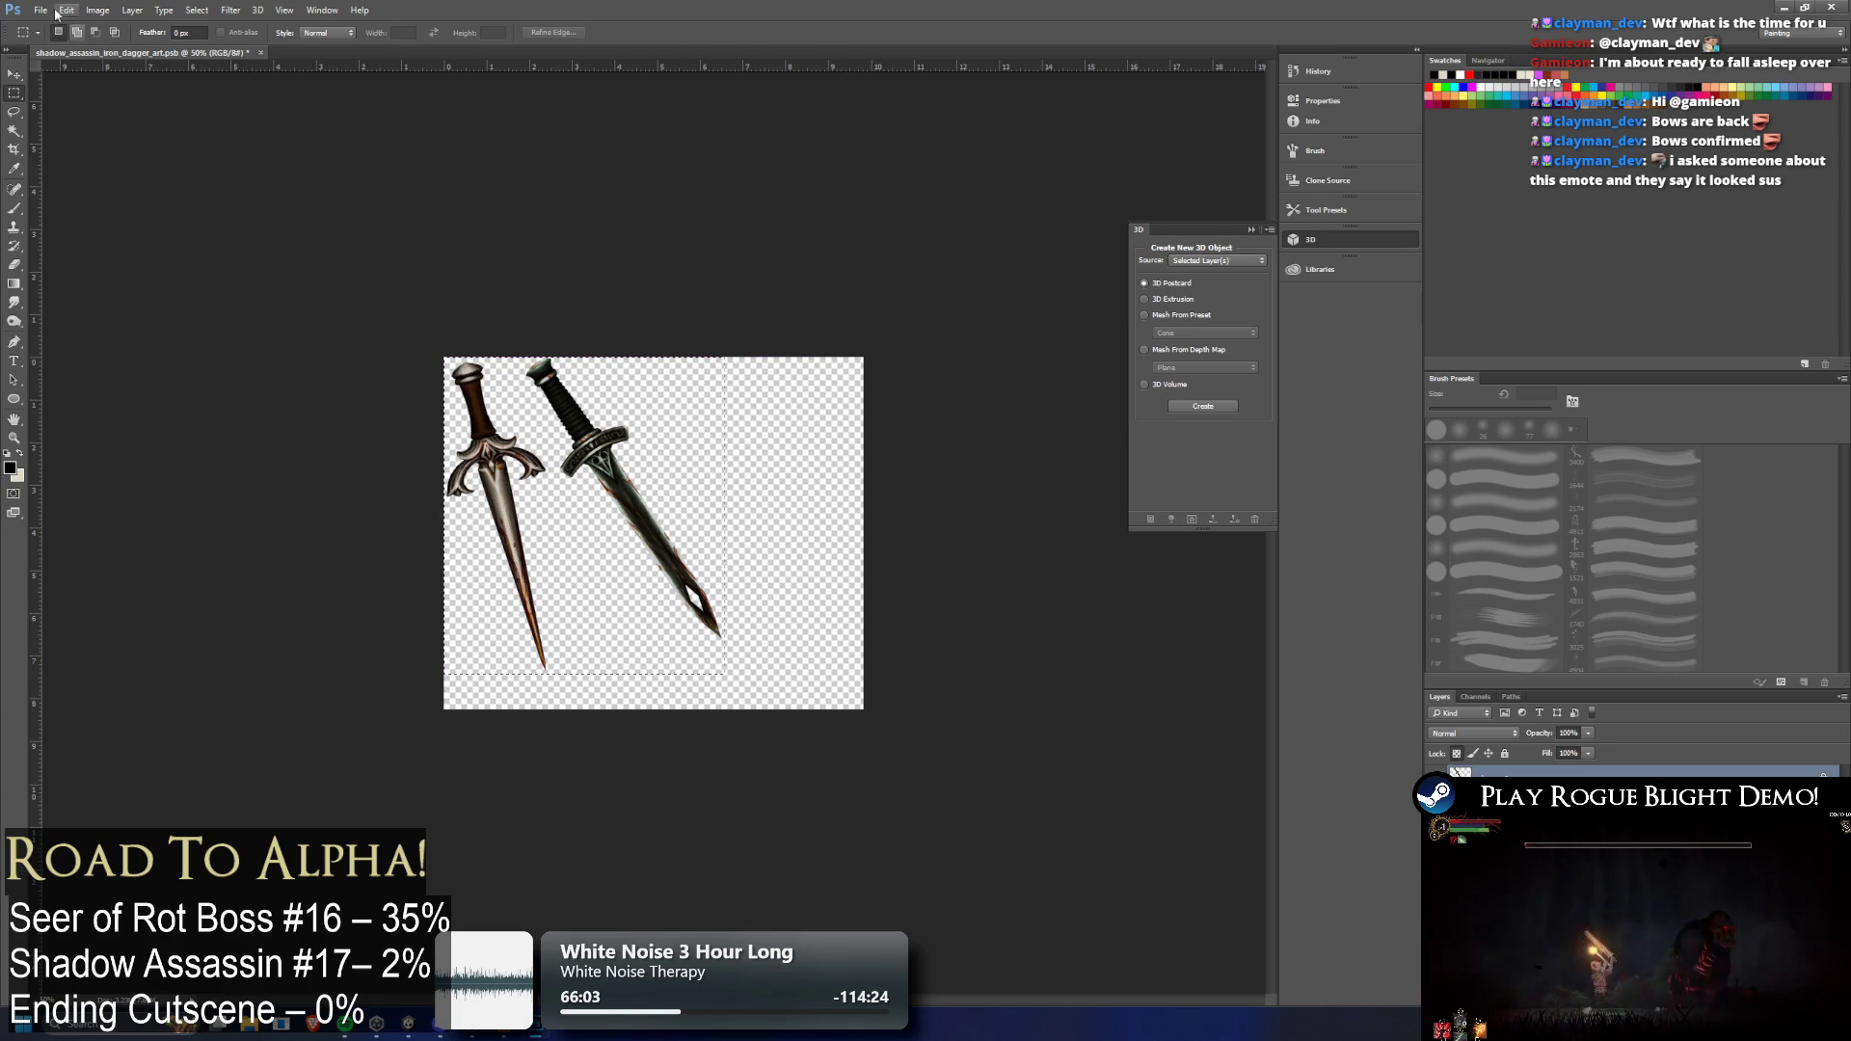
left_click(97, 10)
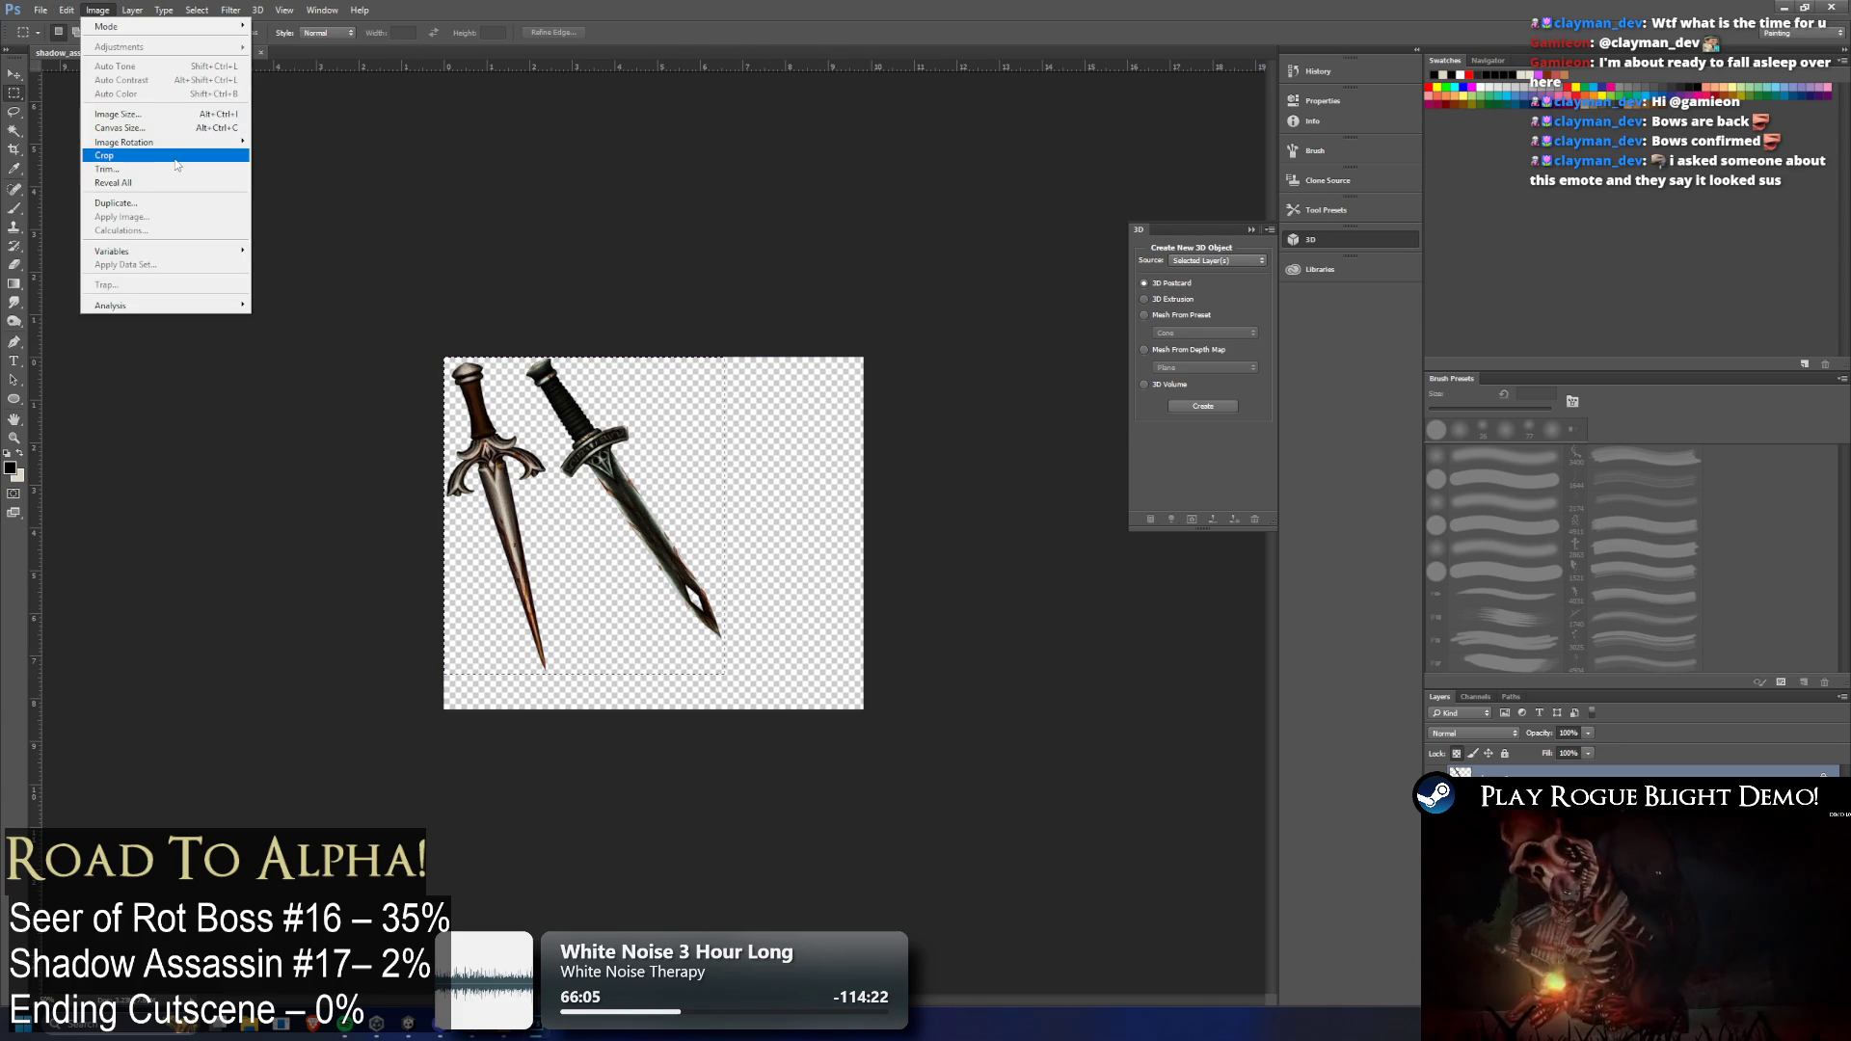
left_click(144, 156)
scroll(818, 363, "up", 2)
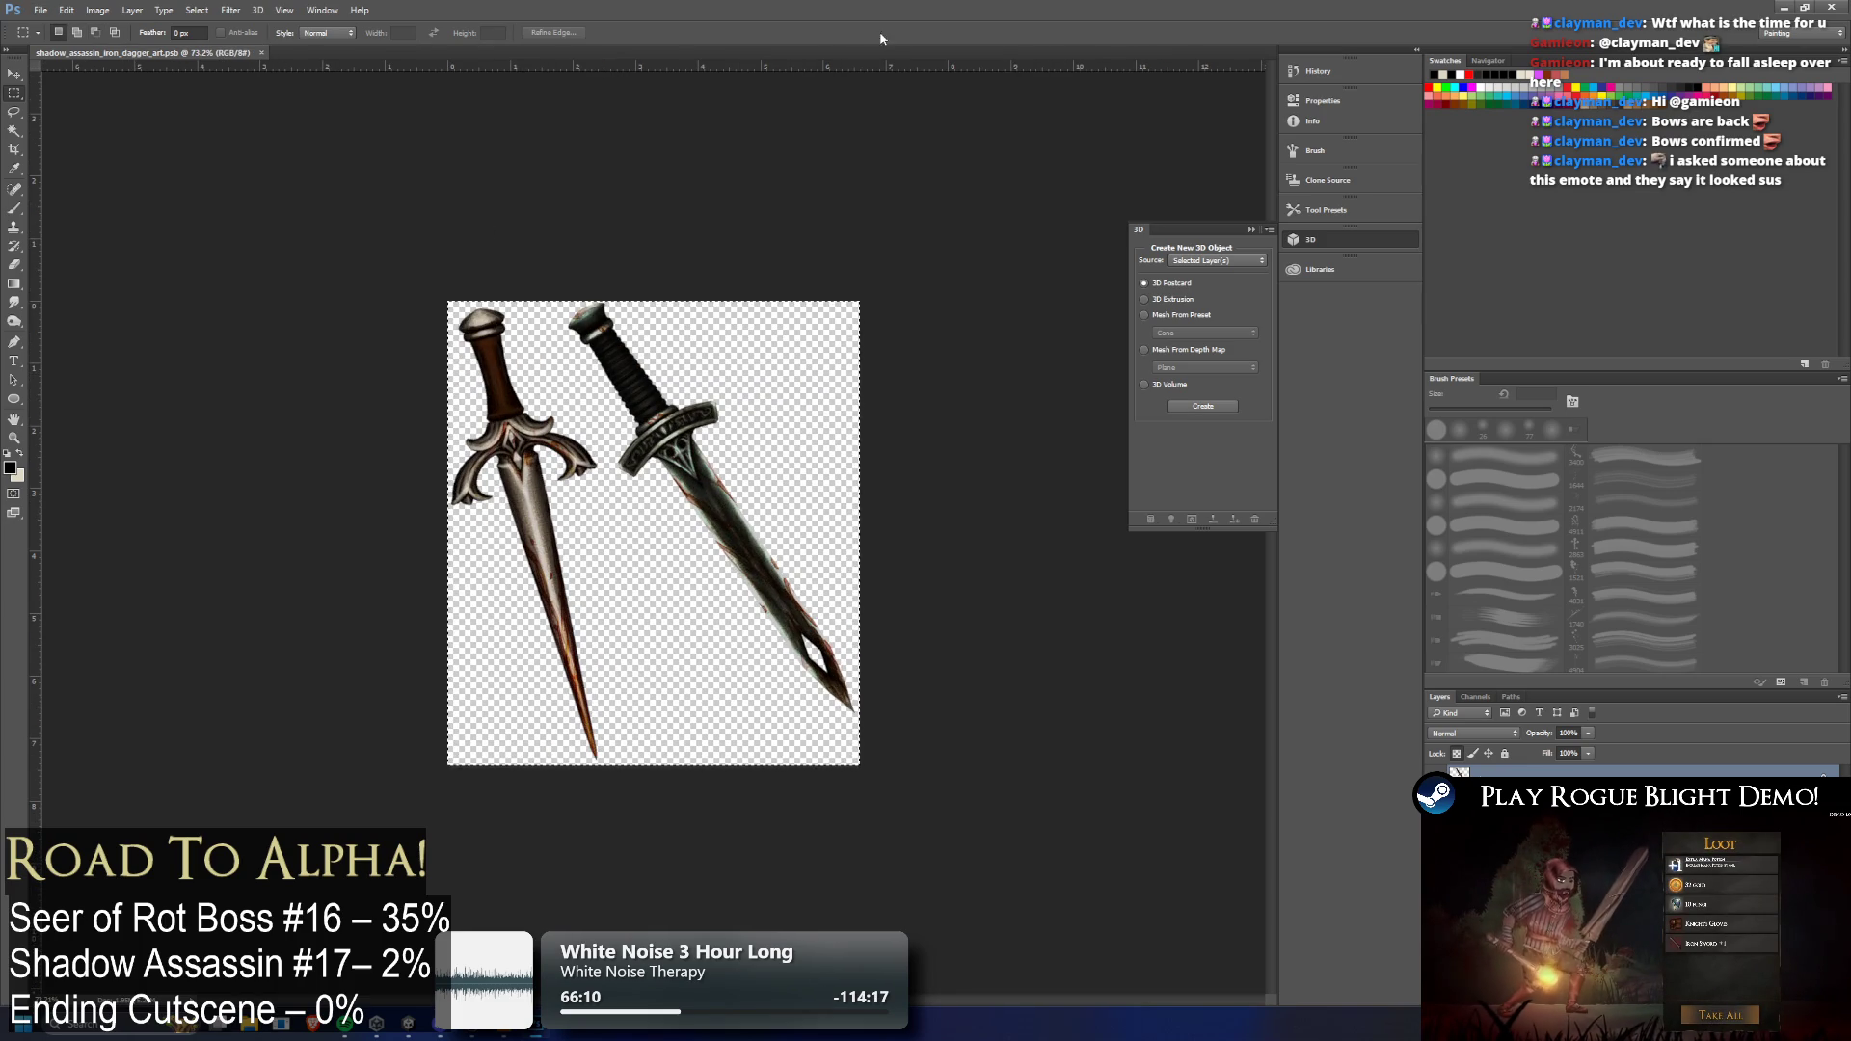
left_click(1844, 13)
left_click(1146, 603)
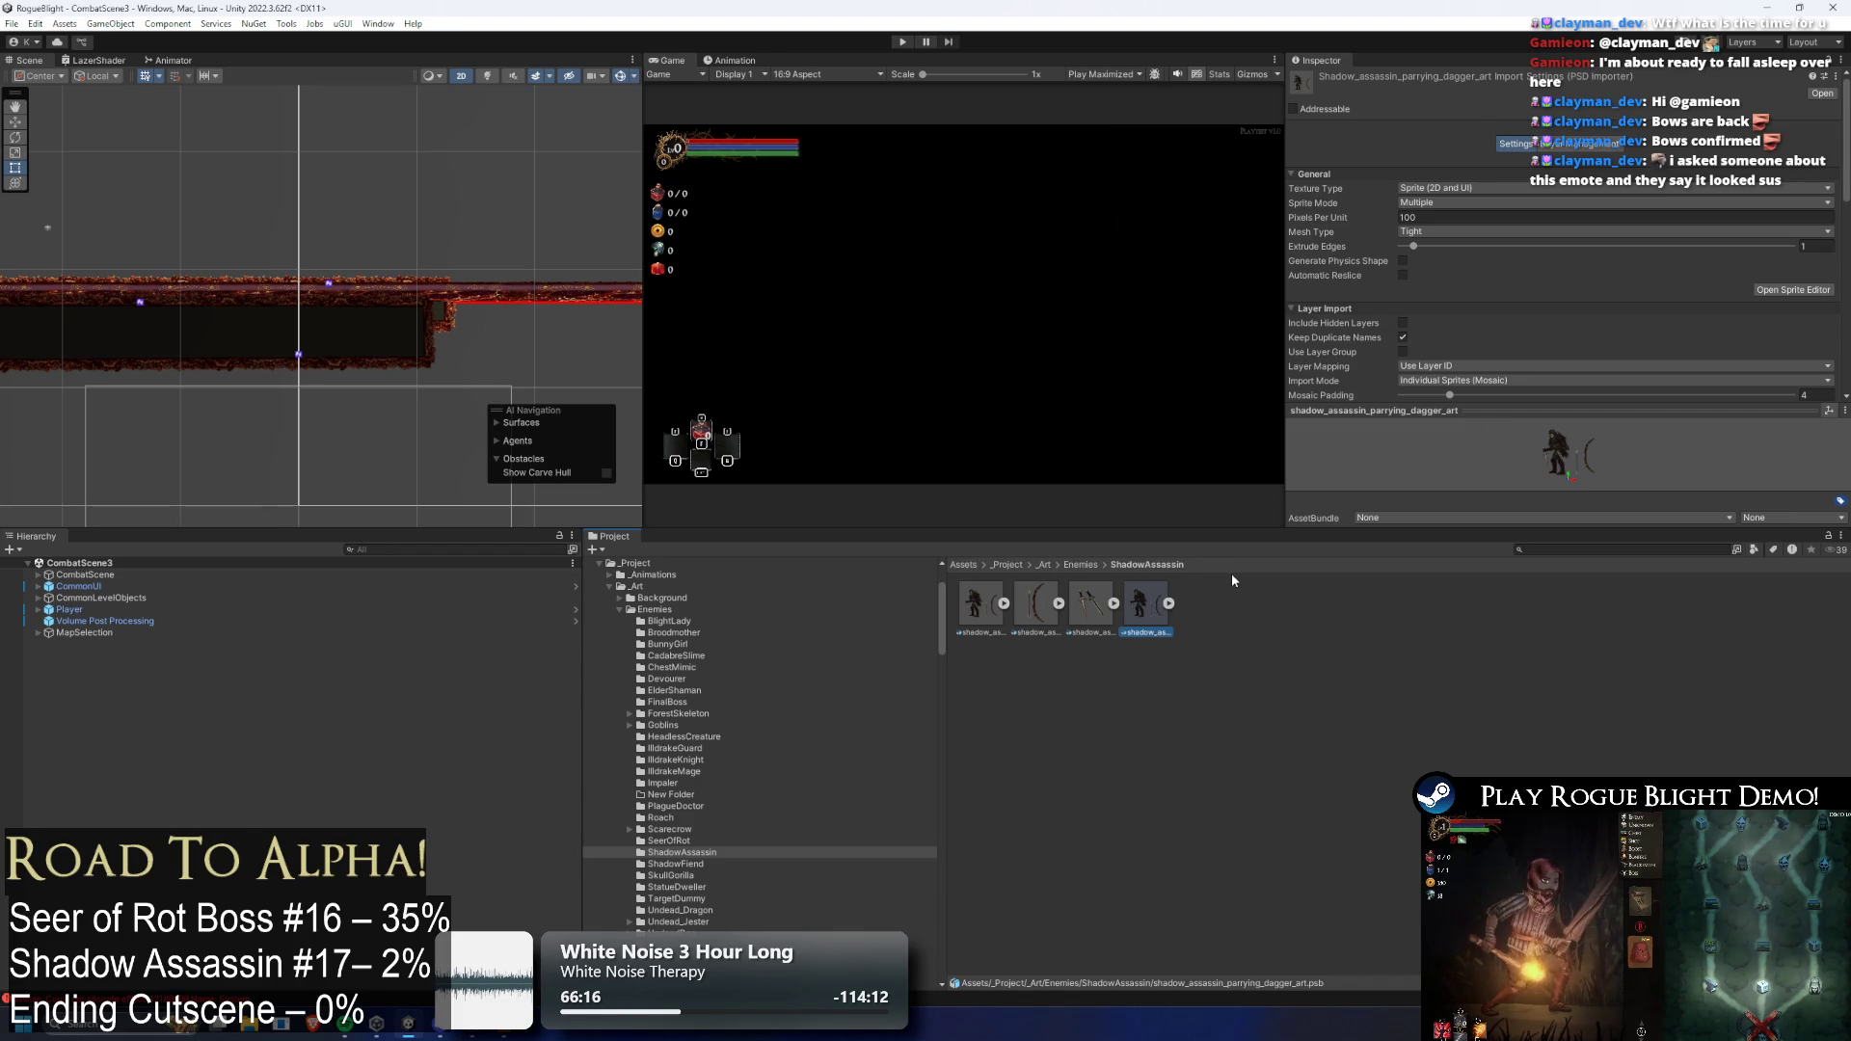
Dismiss the delete prompt and bring up the iron dagger asset's context options
key("ctrl+d")
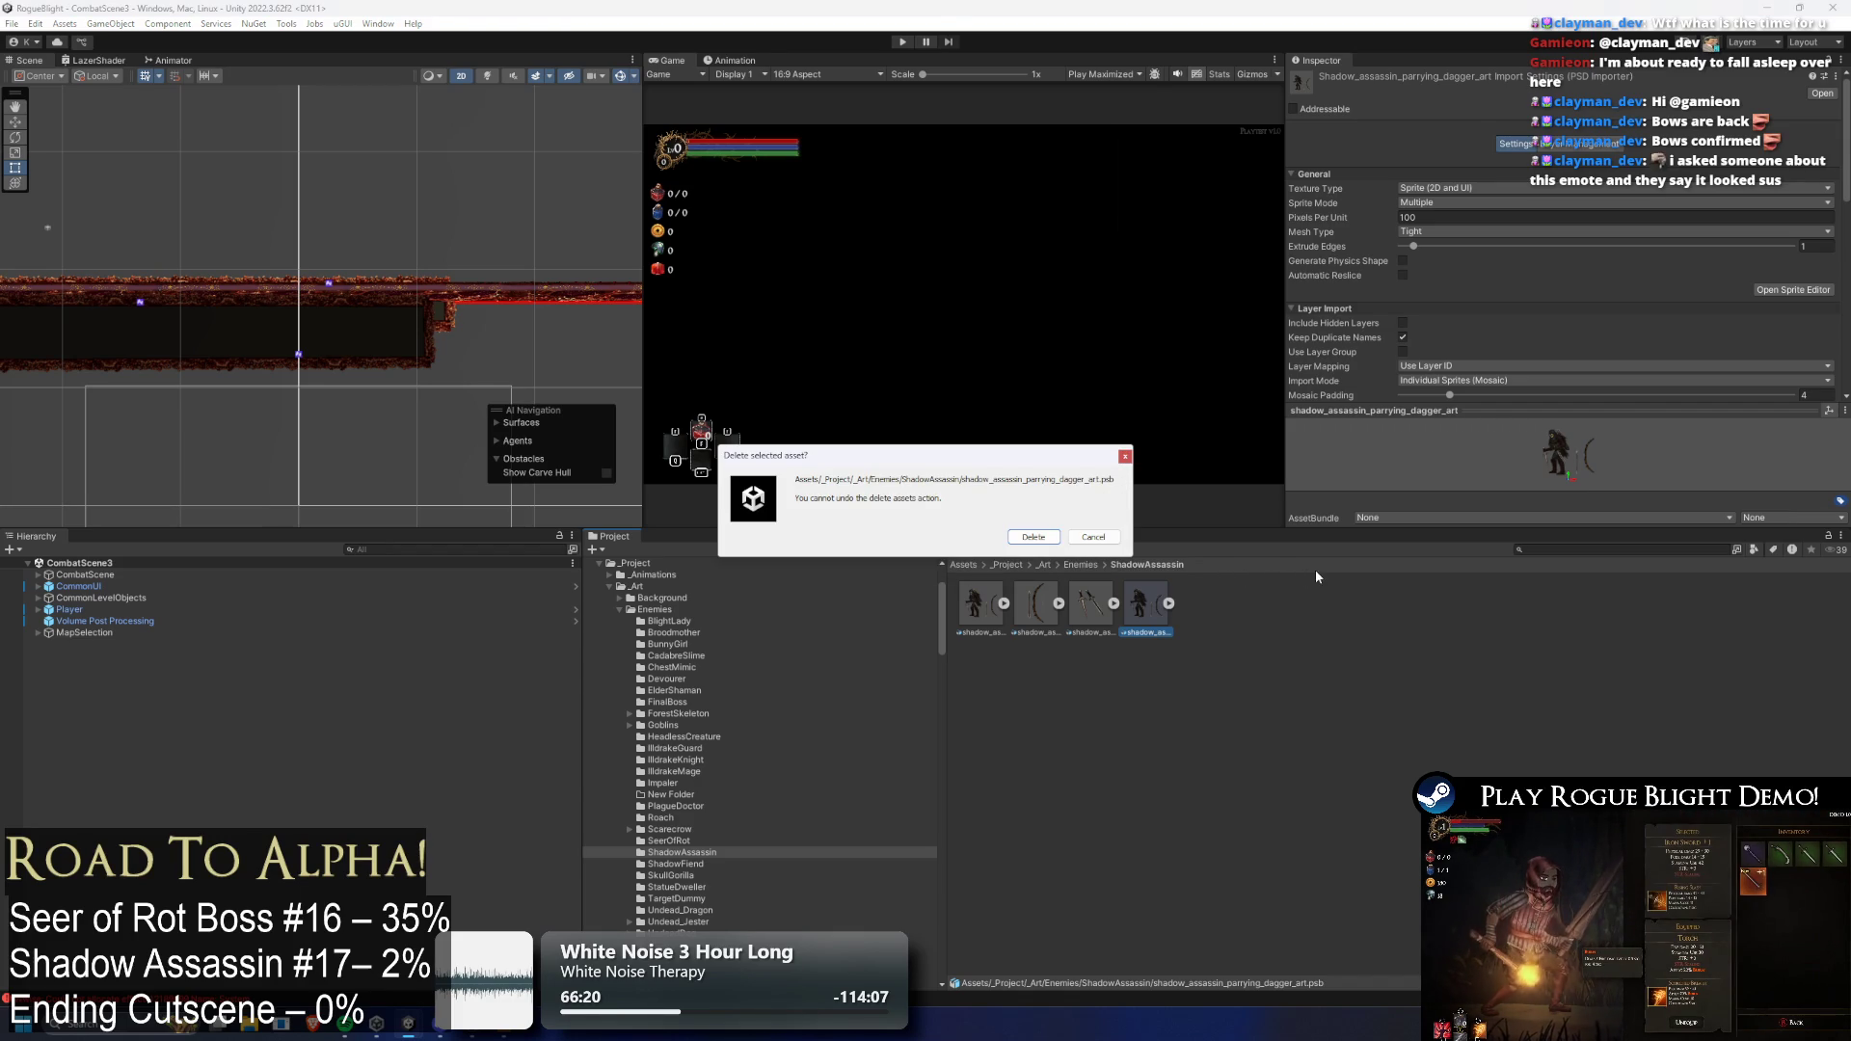
left_click(1033, 537)
right_click(1089, 617)
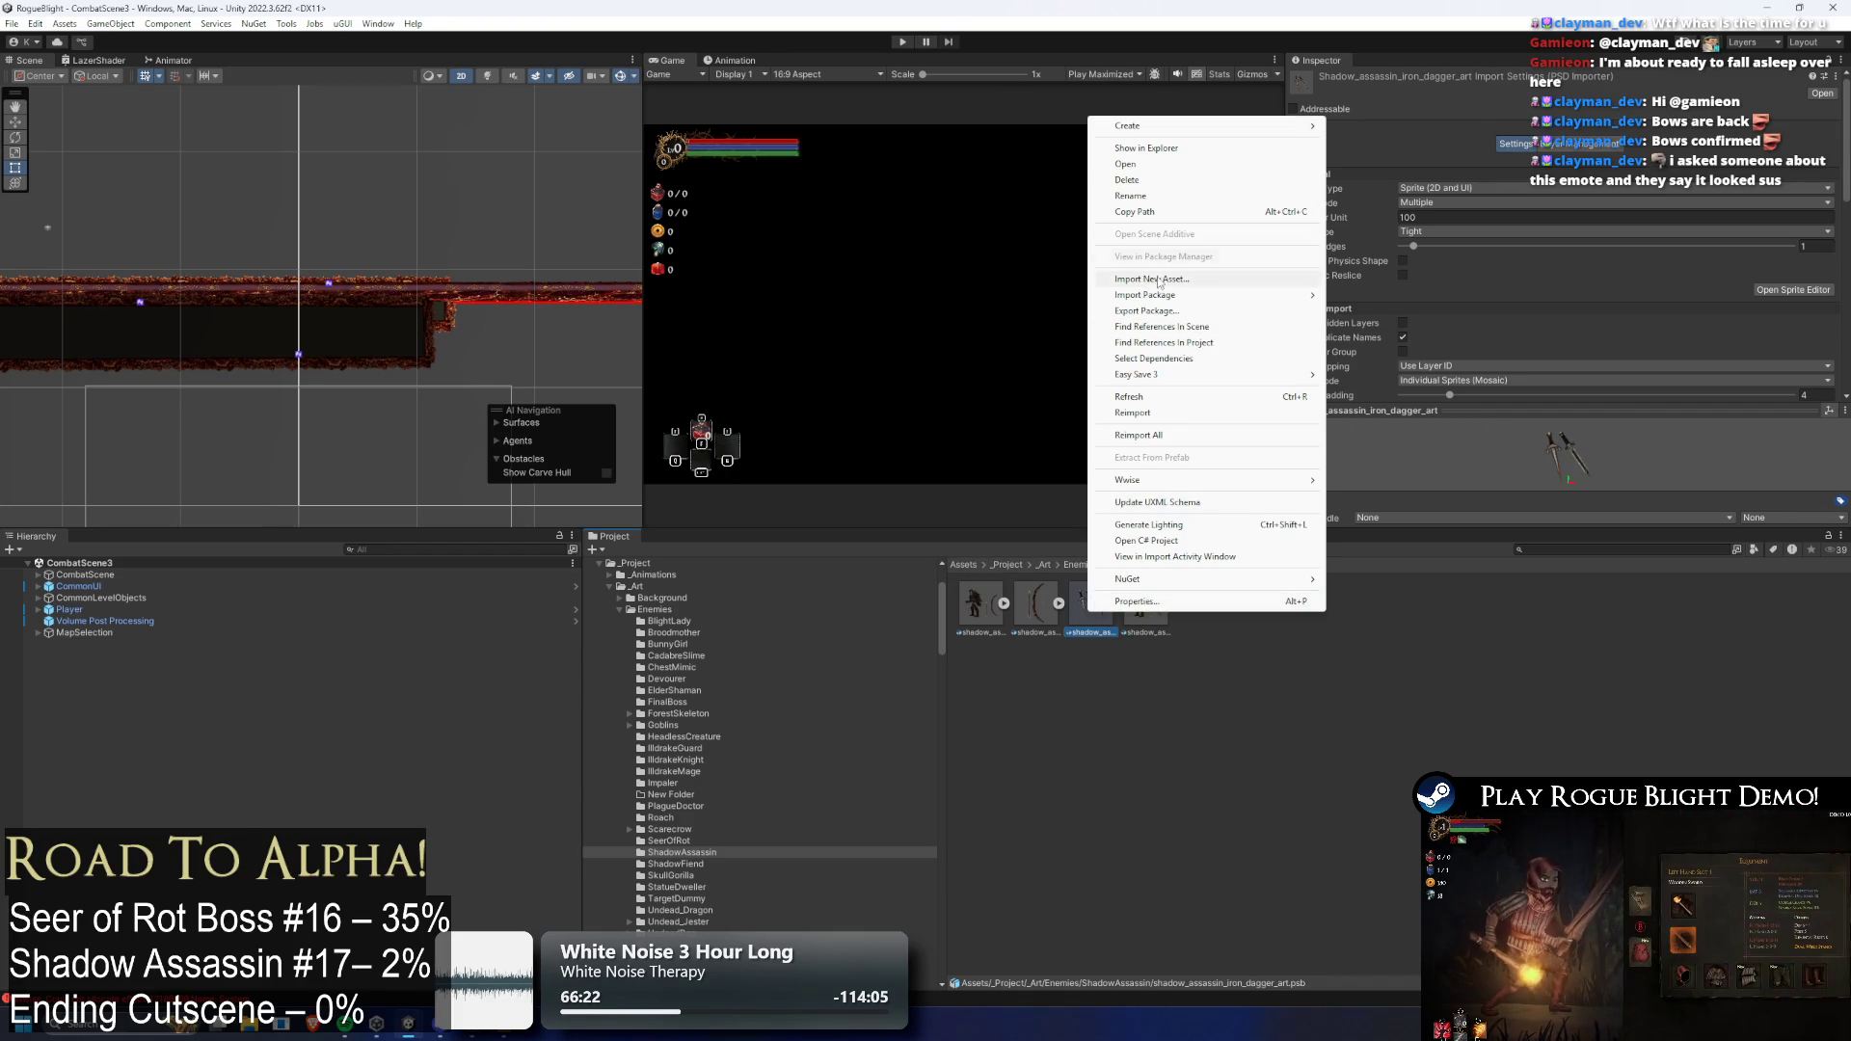
left_click(1174, 182)
left_click(1095, 540)
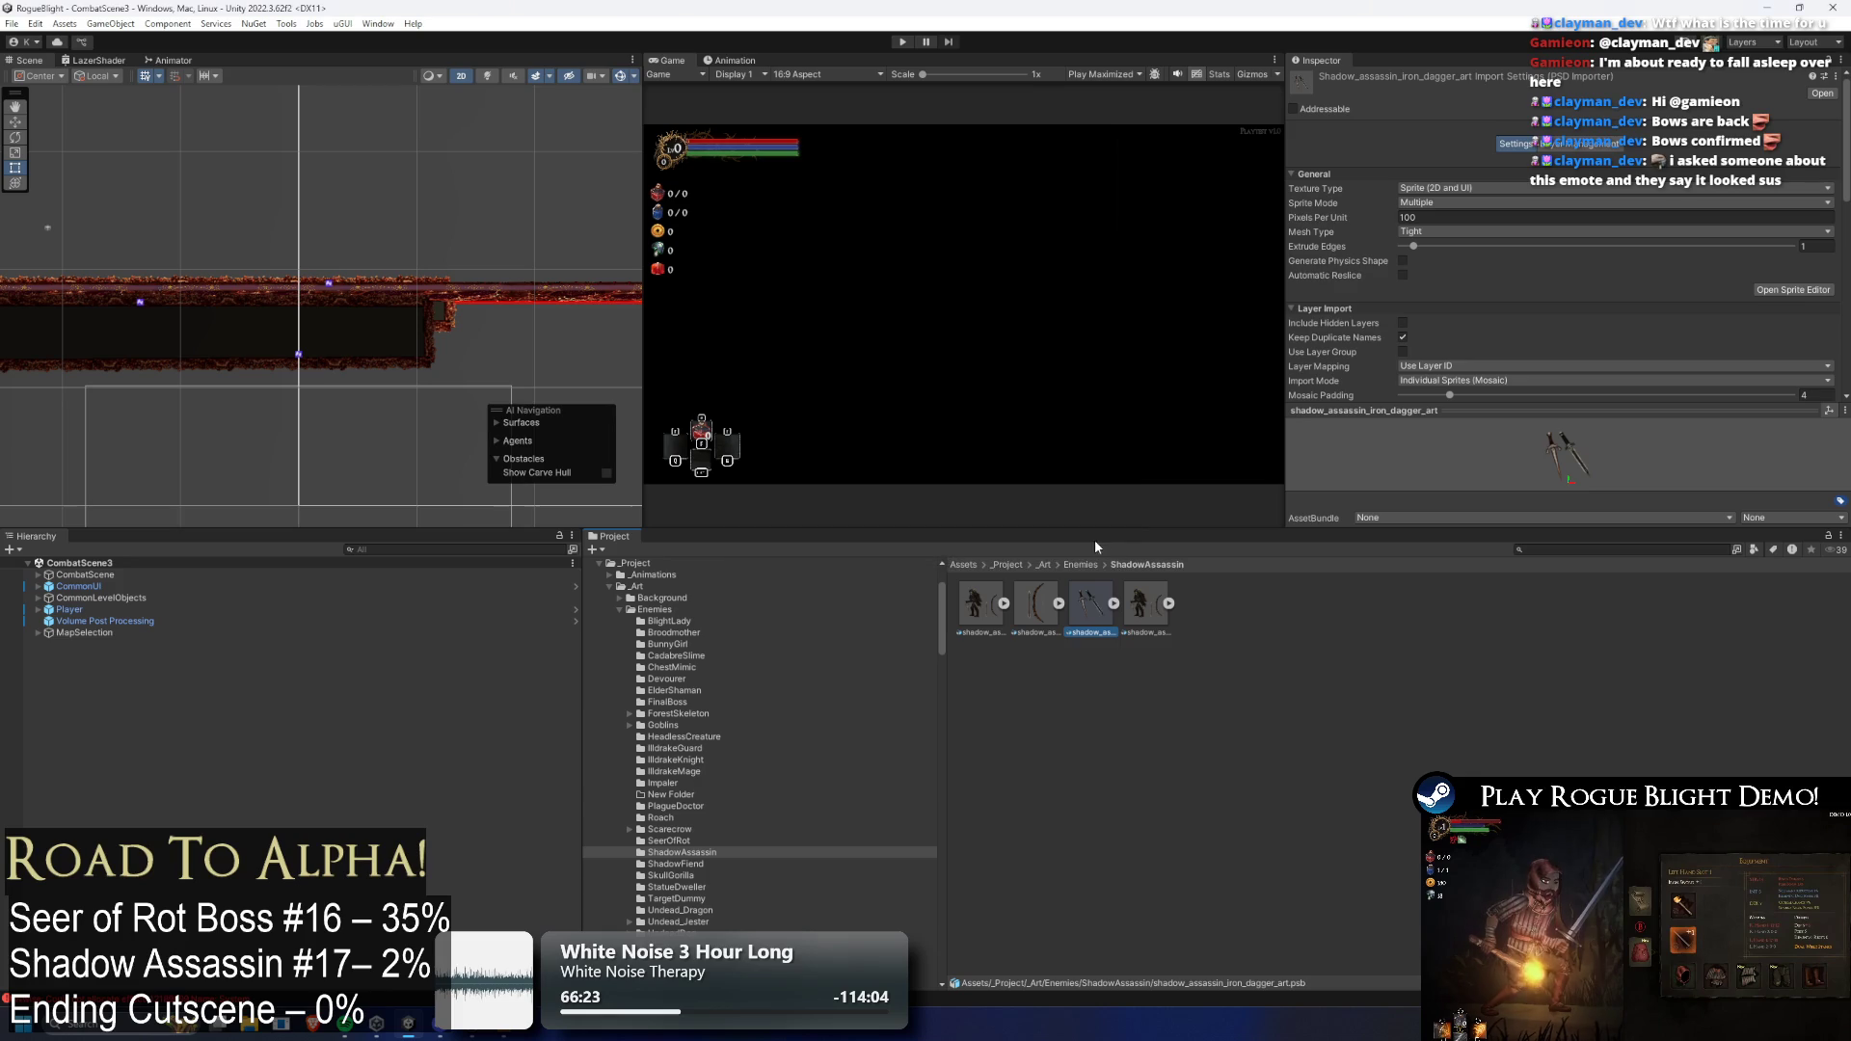
right_click(1104, 598)
Rename the iron dagger asset to shadow_assassin_daggers_art by removing '_iron'
left_click(1166, 169)
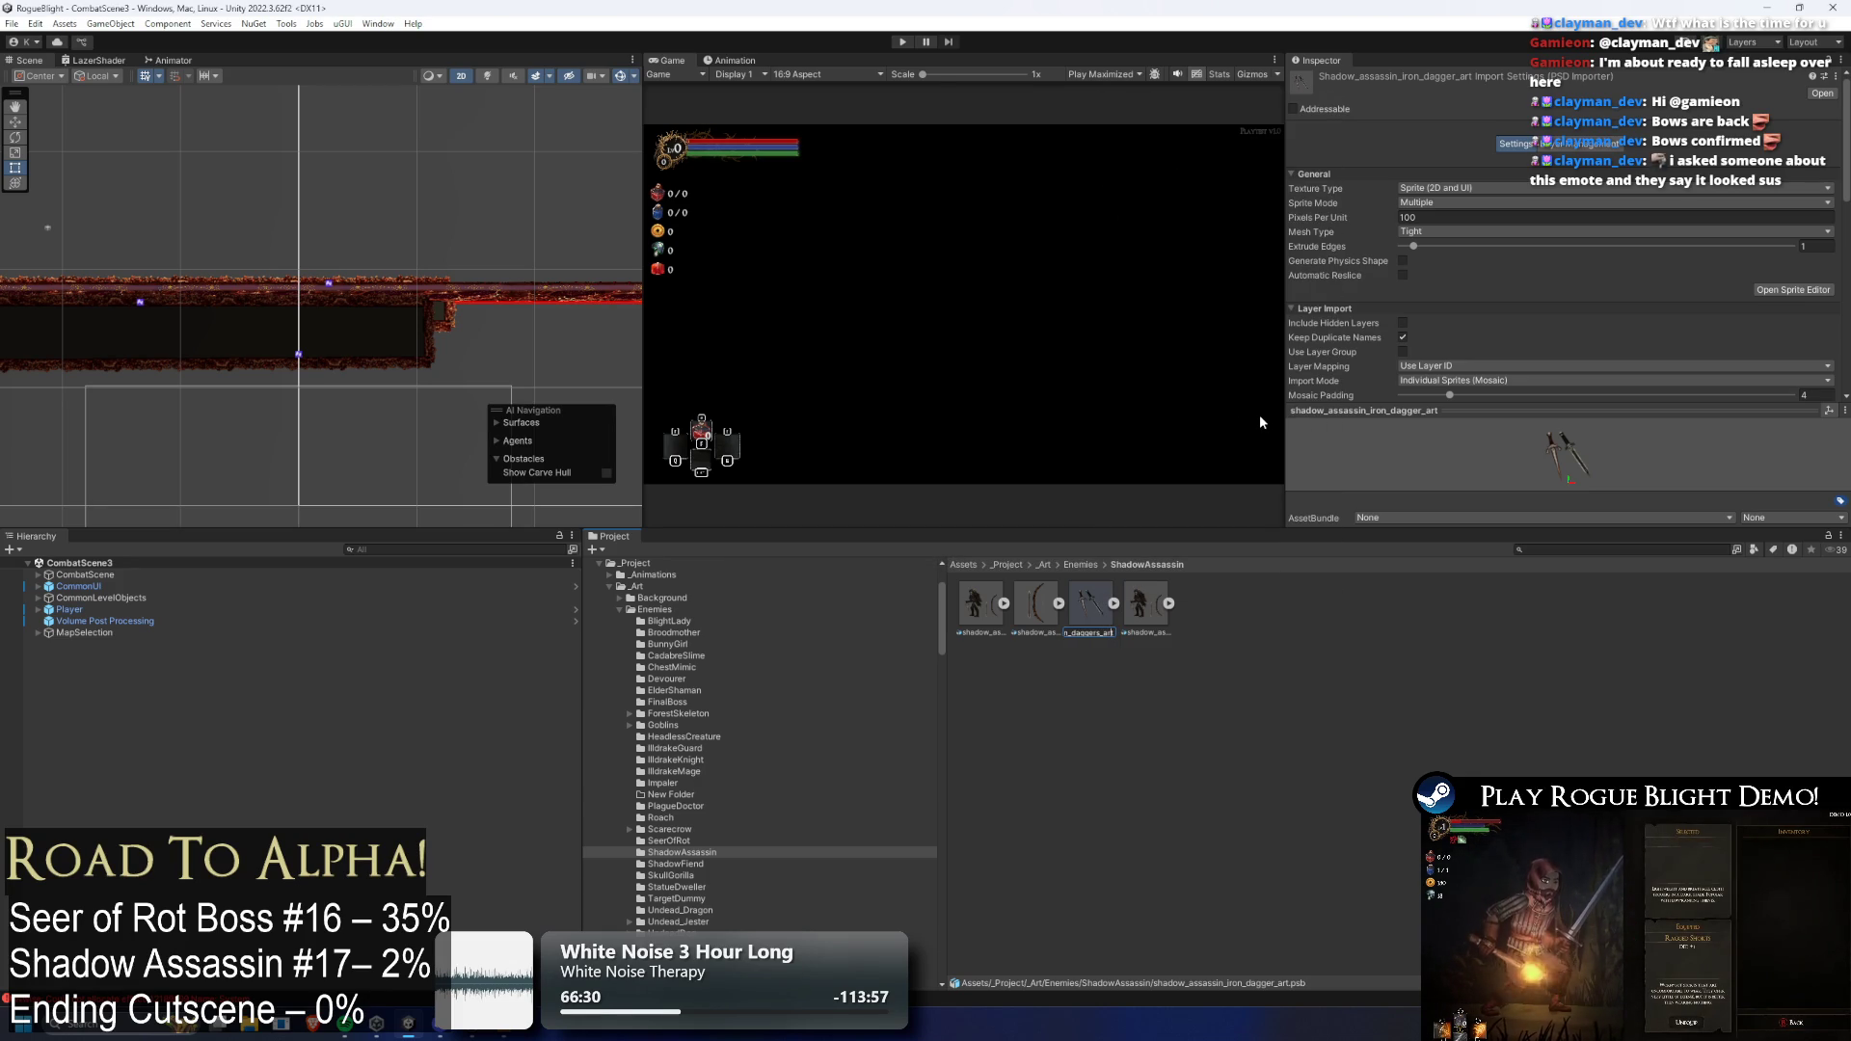
key("Left")
key("Left")
key("Left")
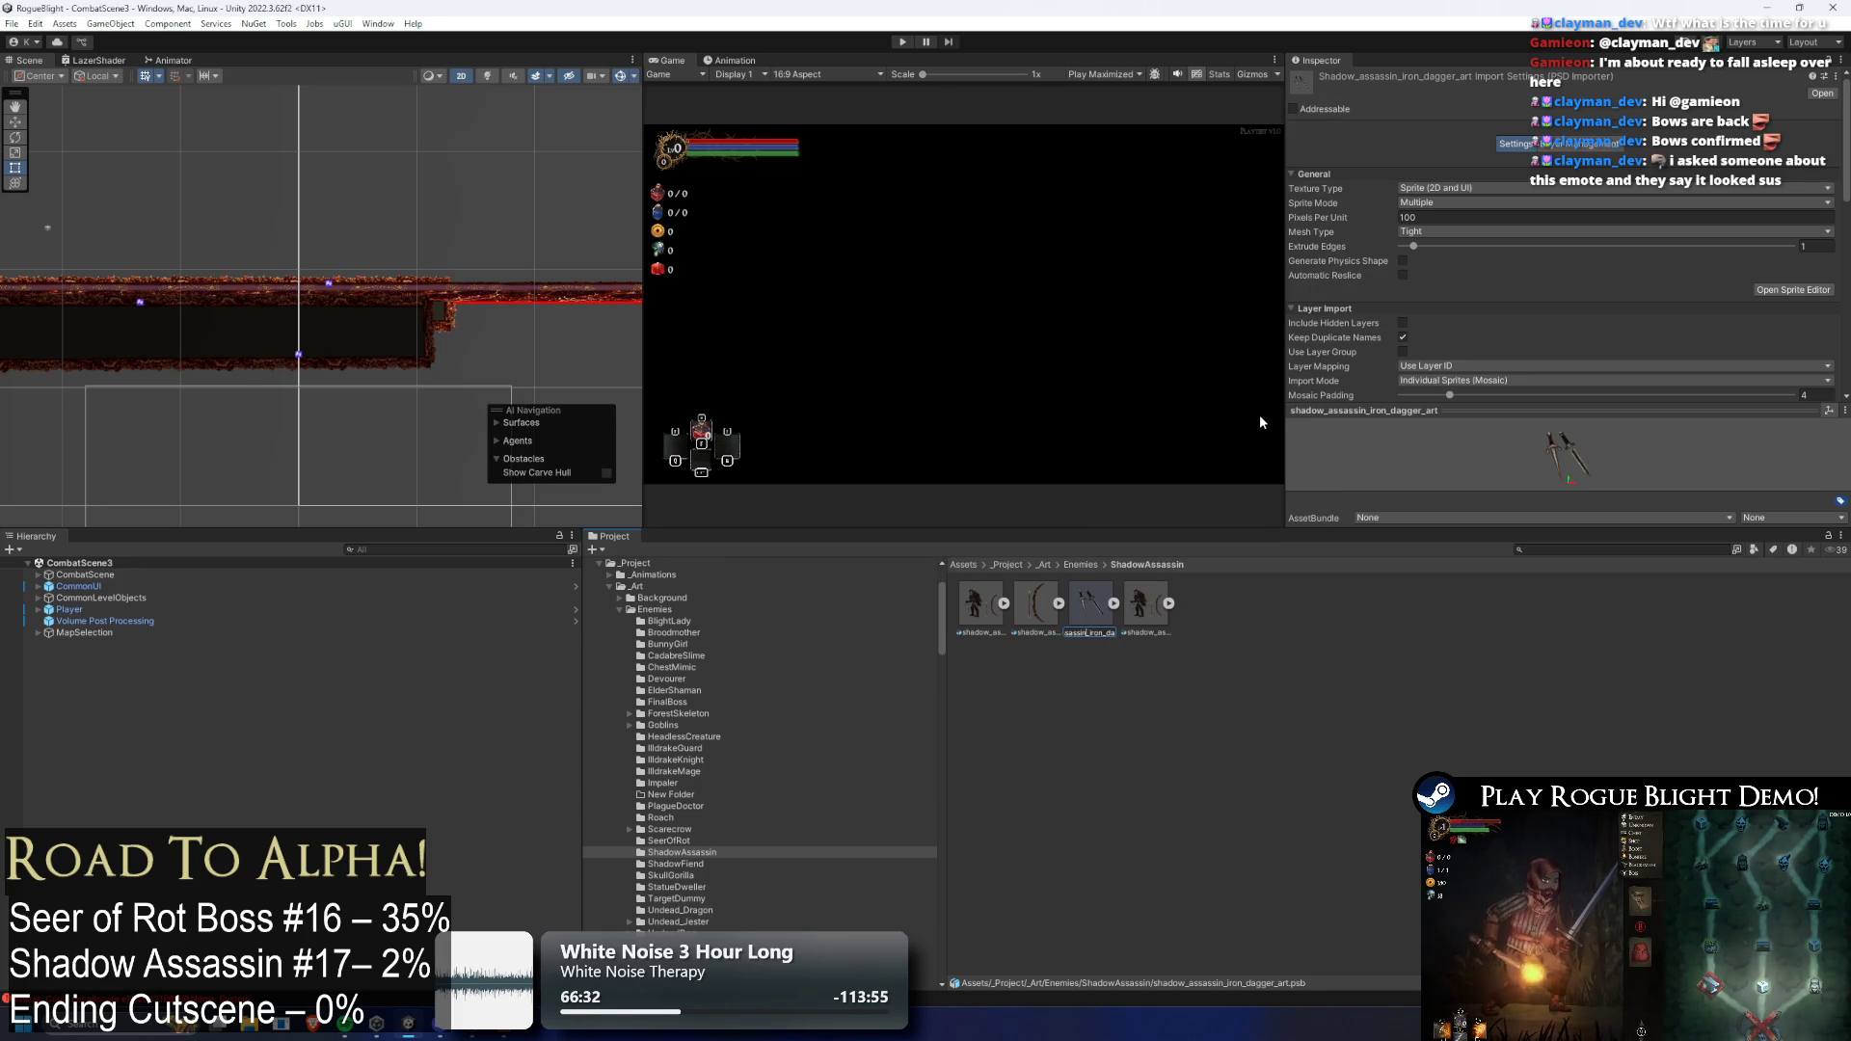
key("Delete")
key("Delete")
key("Delete")
key("Return")
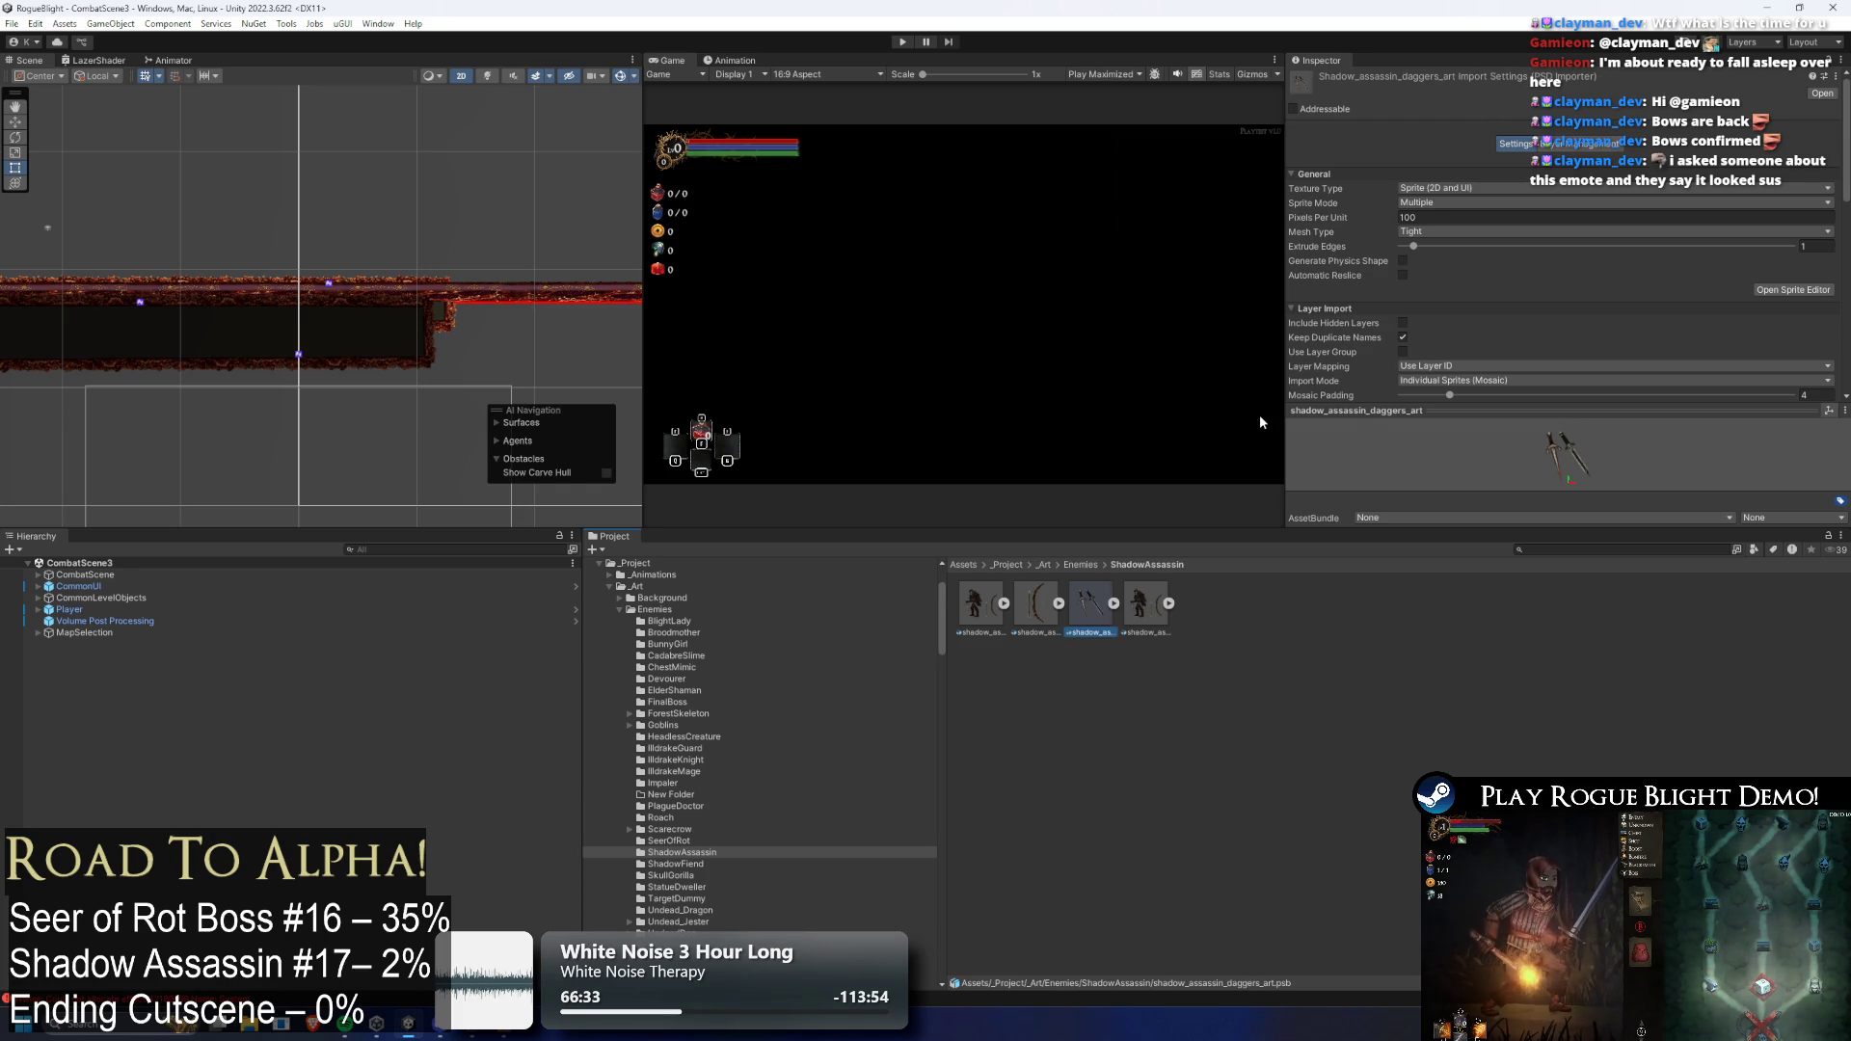
Cancel deleting the parrying dagger art asset, then open it in Photoshop
left_click(1133, 594)
key("Delete")
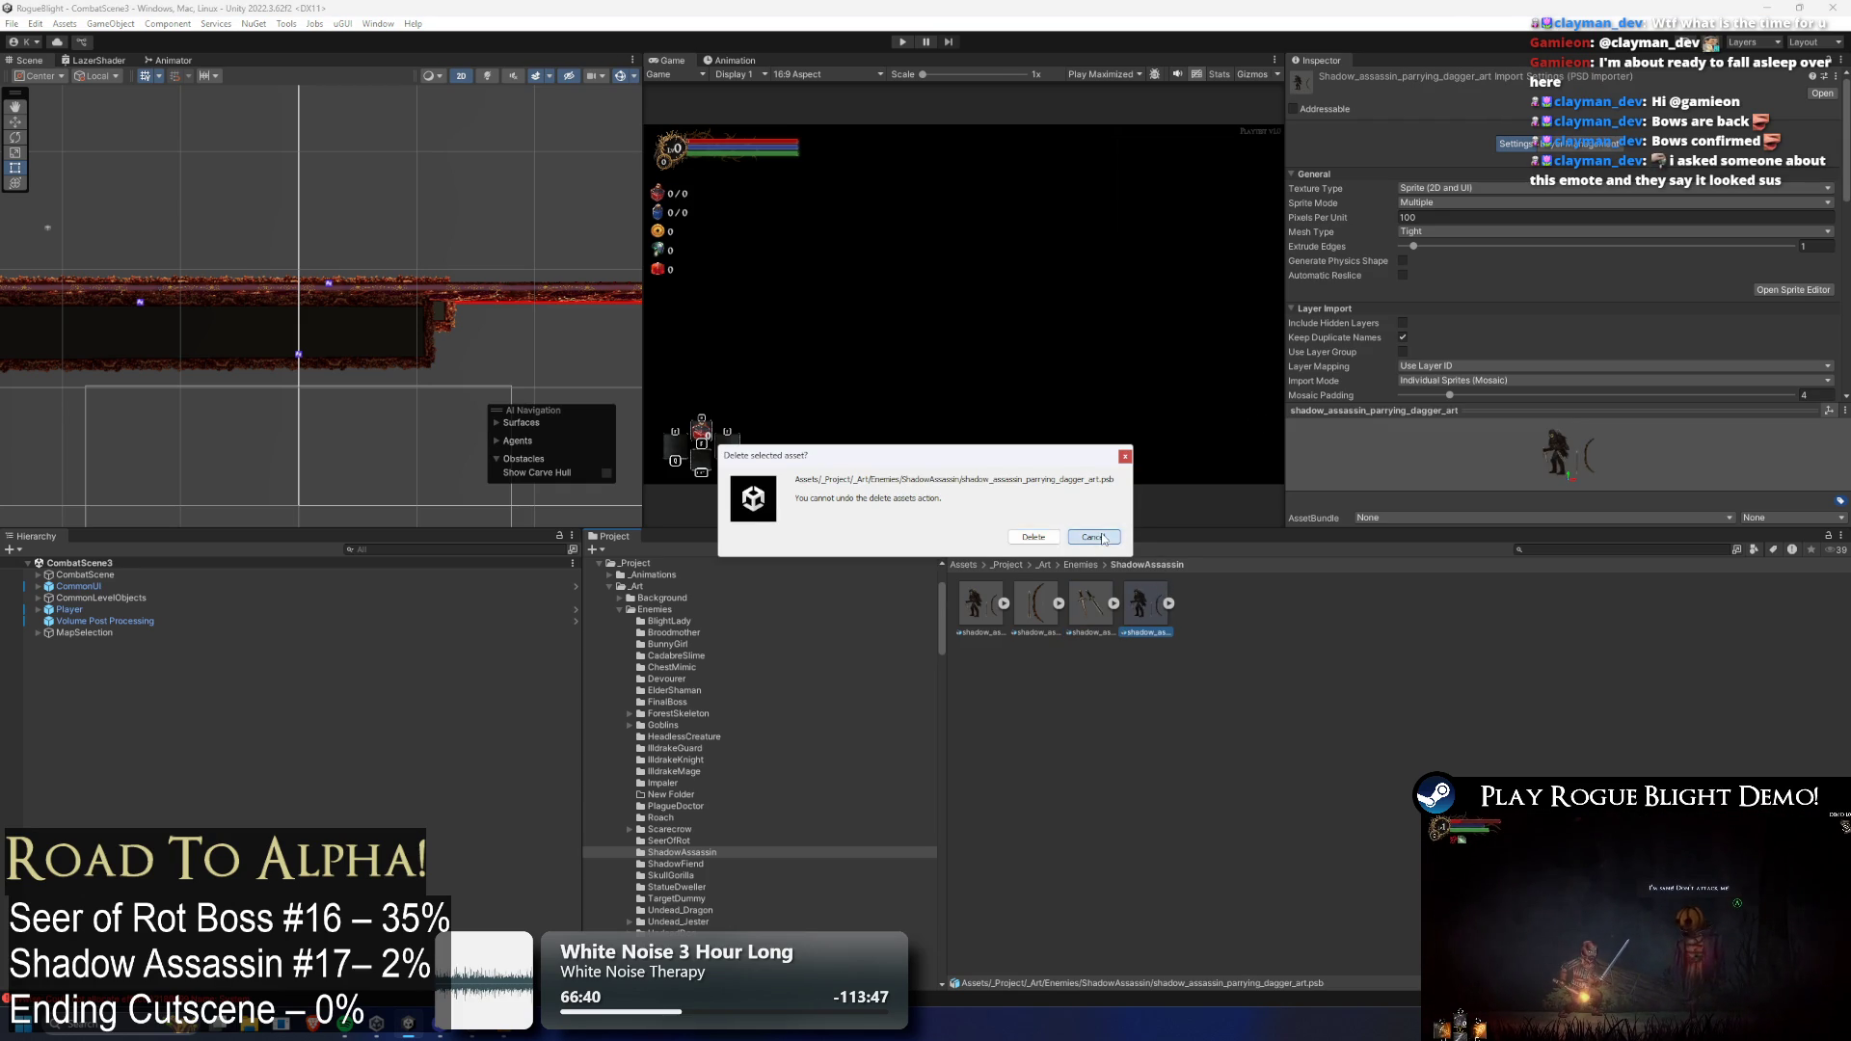
left_click(1104, 538)
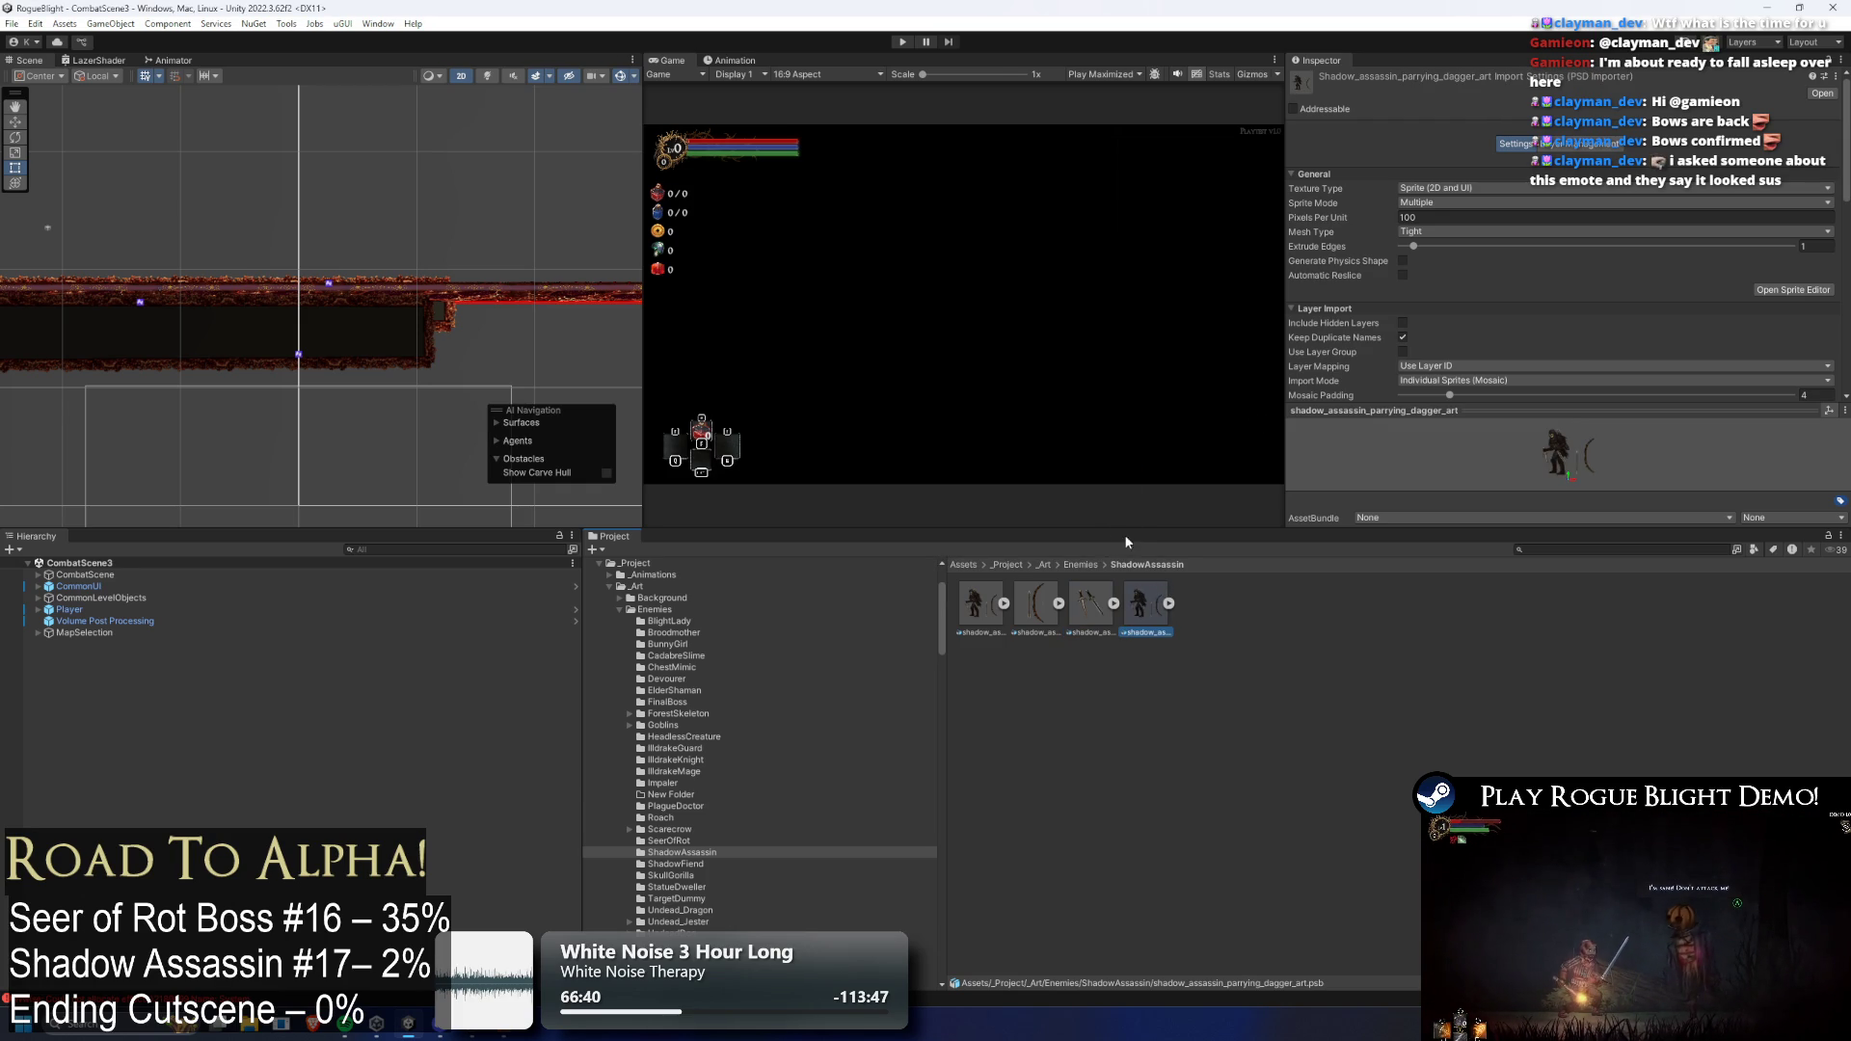
double_click(1145, 611)
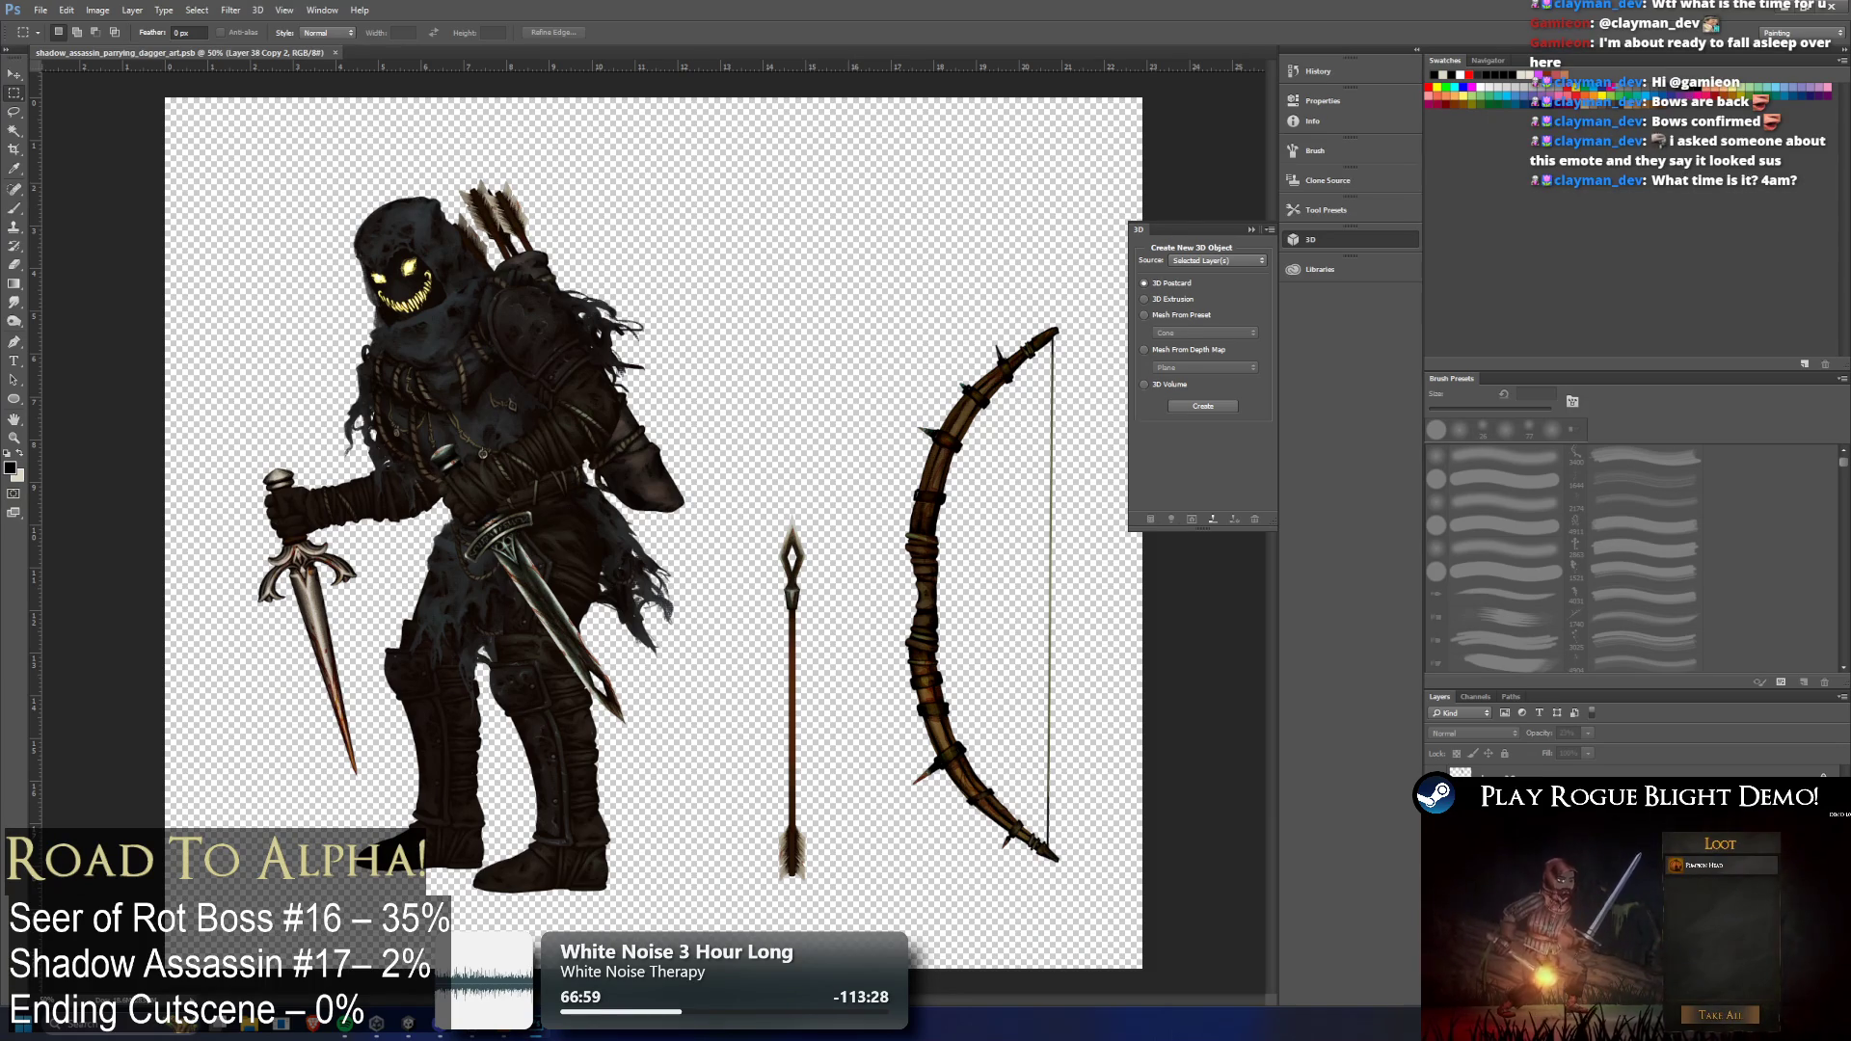
Merge the layer, paste the darker dagger below, and Save As a PSB file
key("ctrl+e")
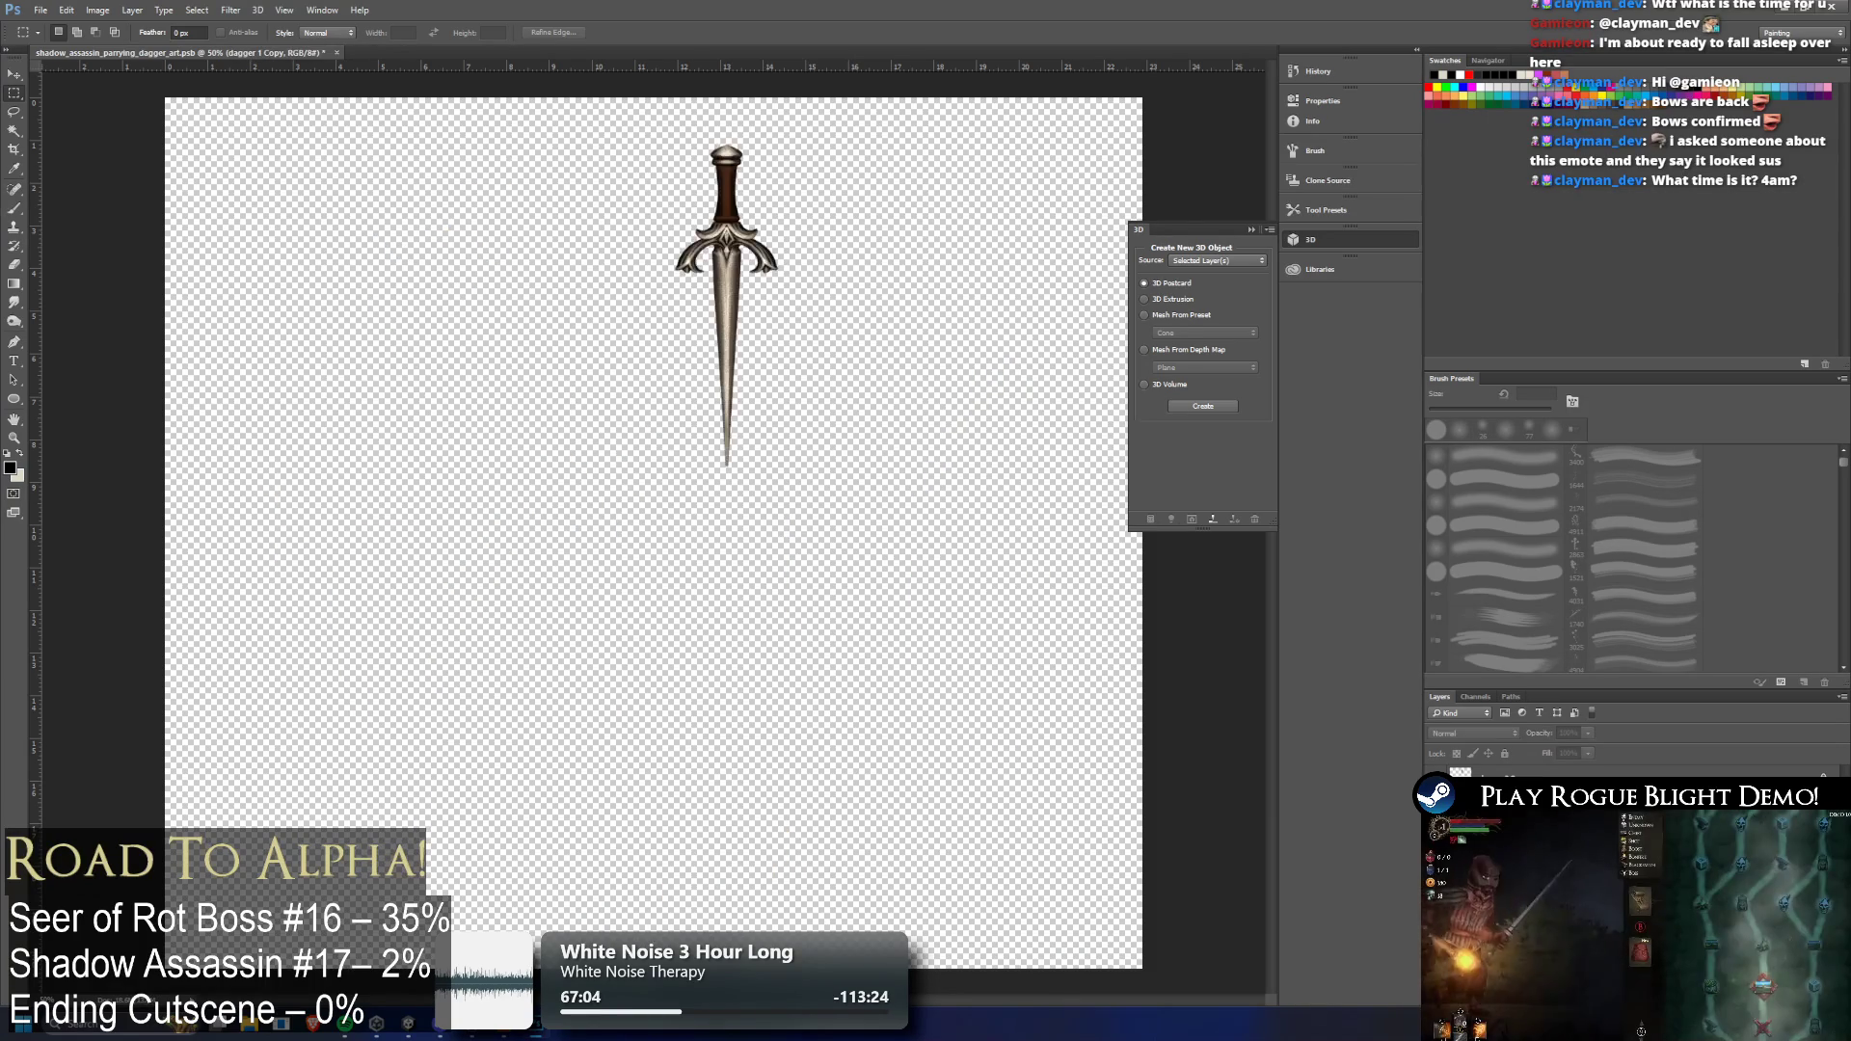
key("ctrl+v")
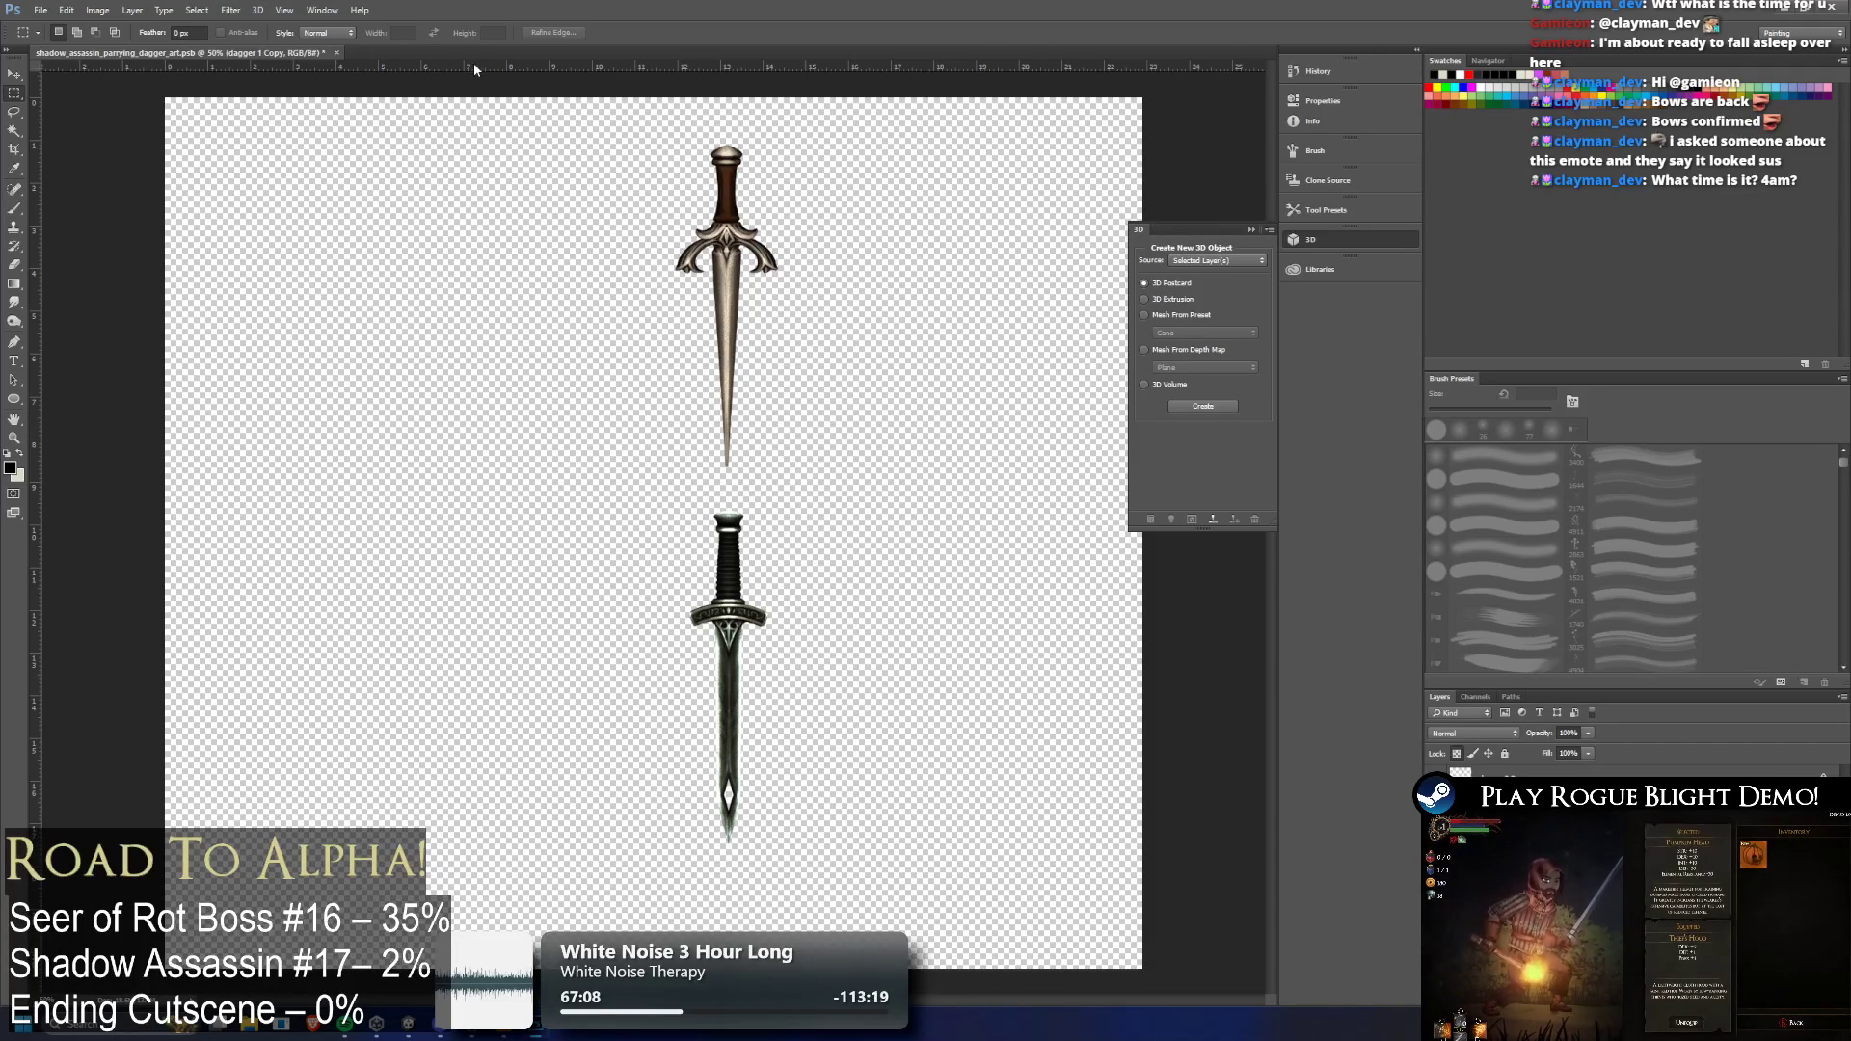
left_click(41, 10)
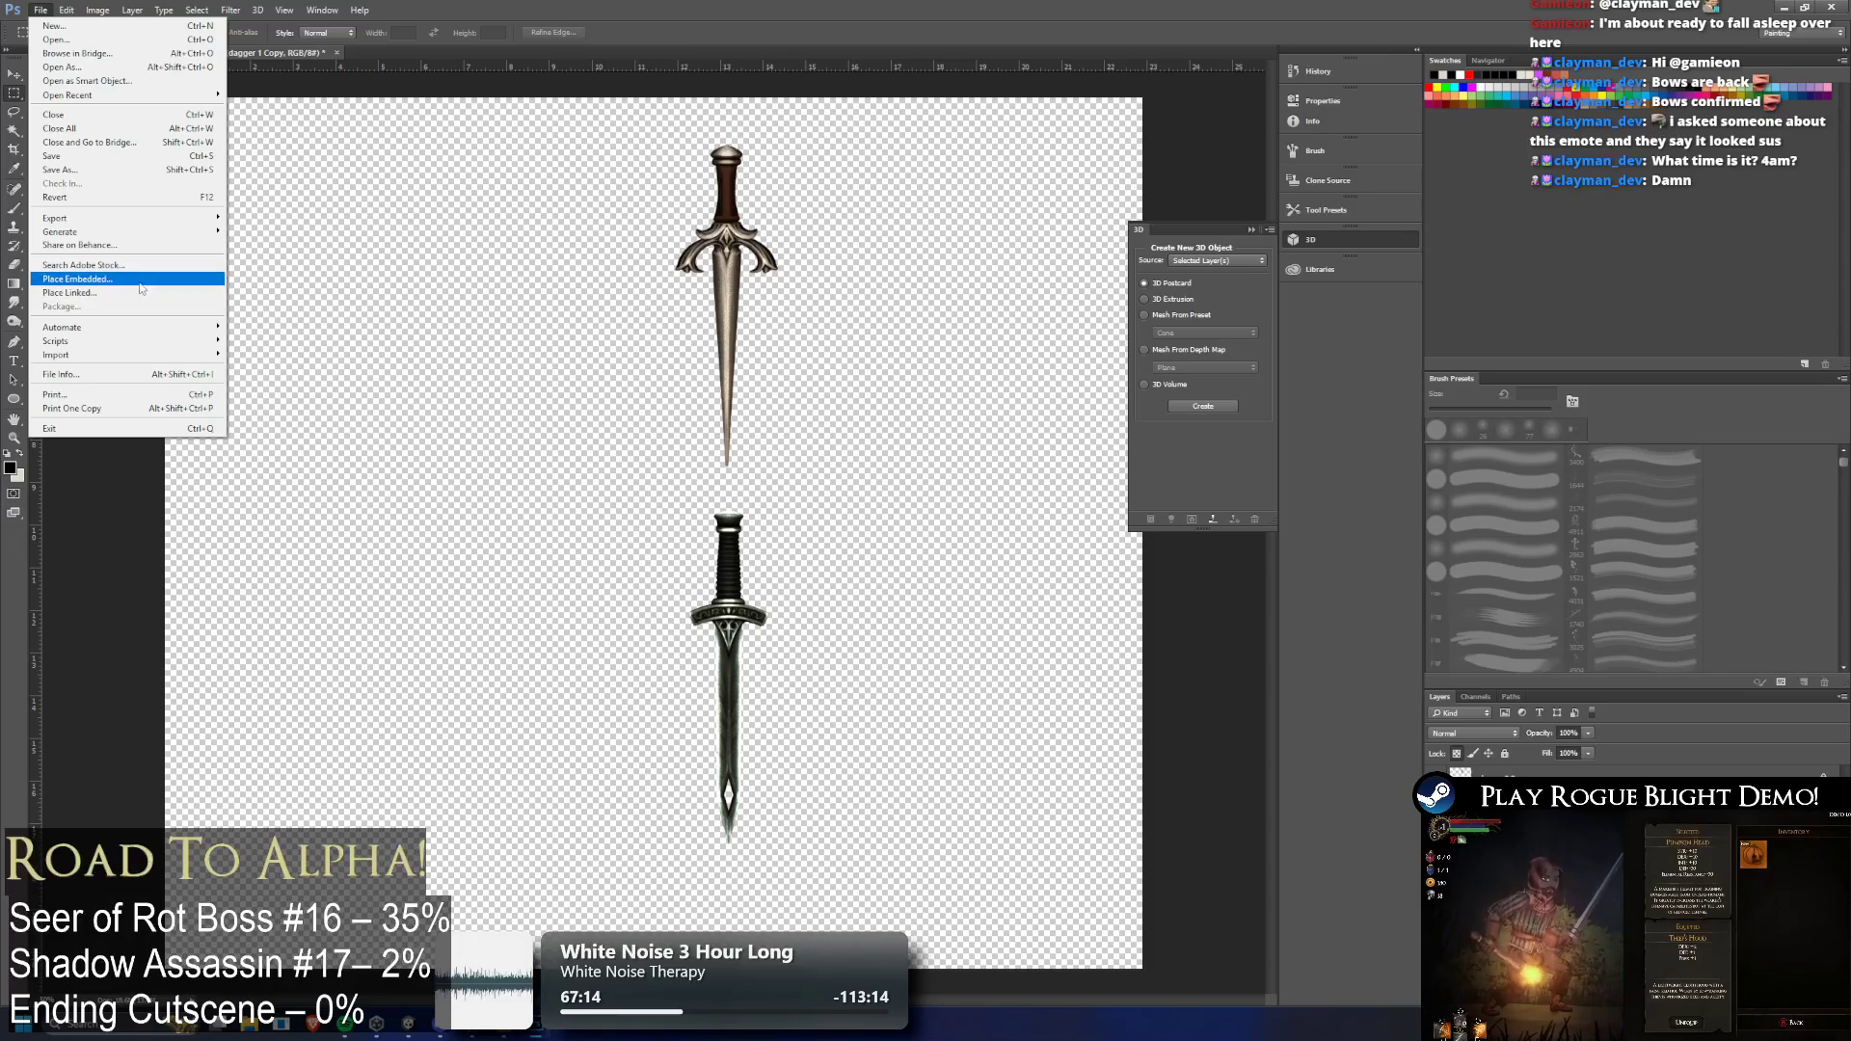
left_click(112, 170)
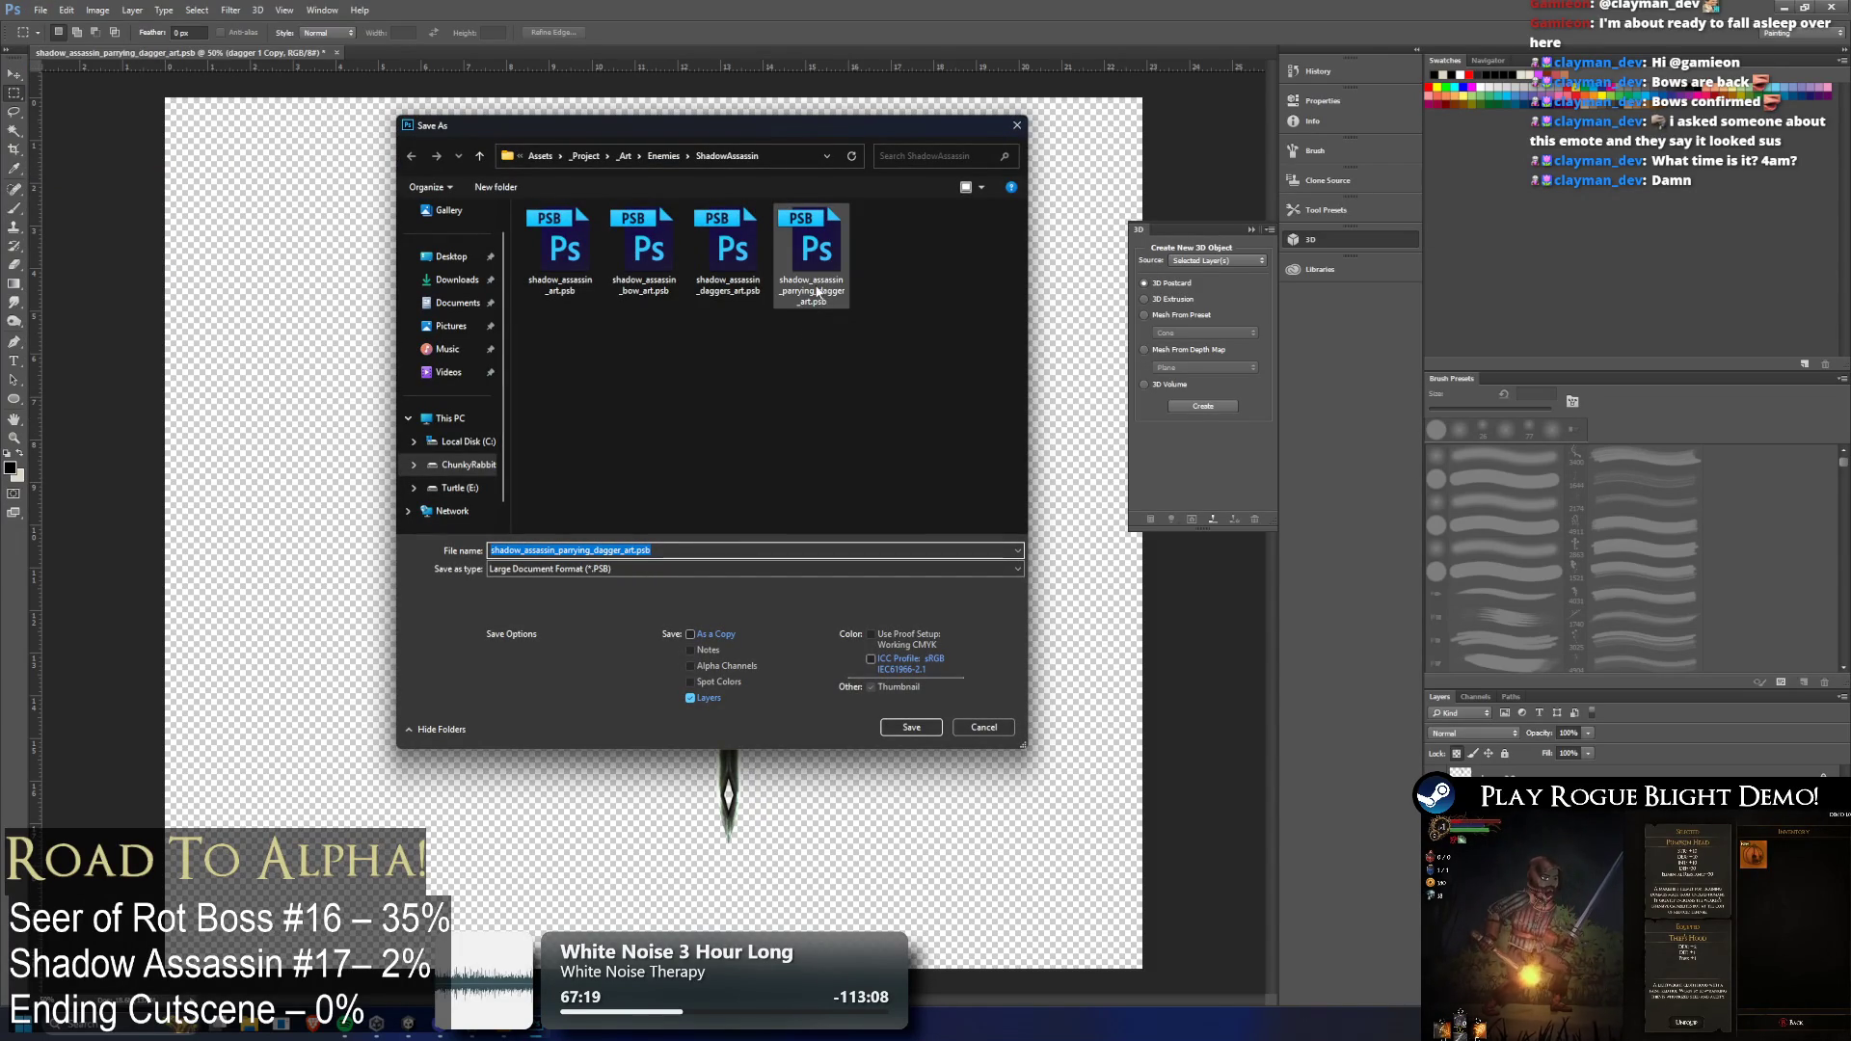
left_click(552, 550)
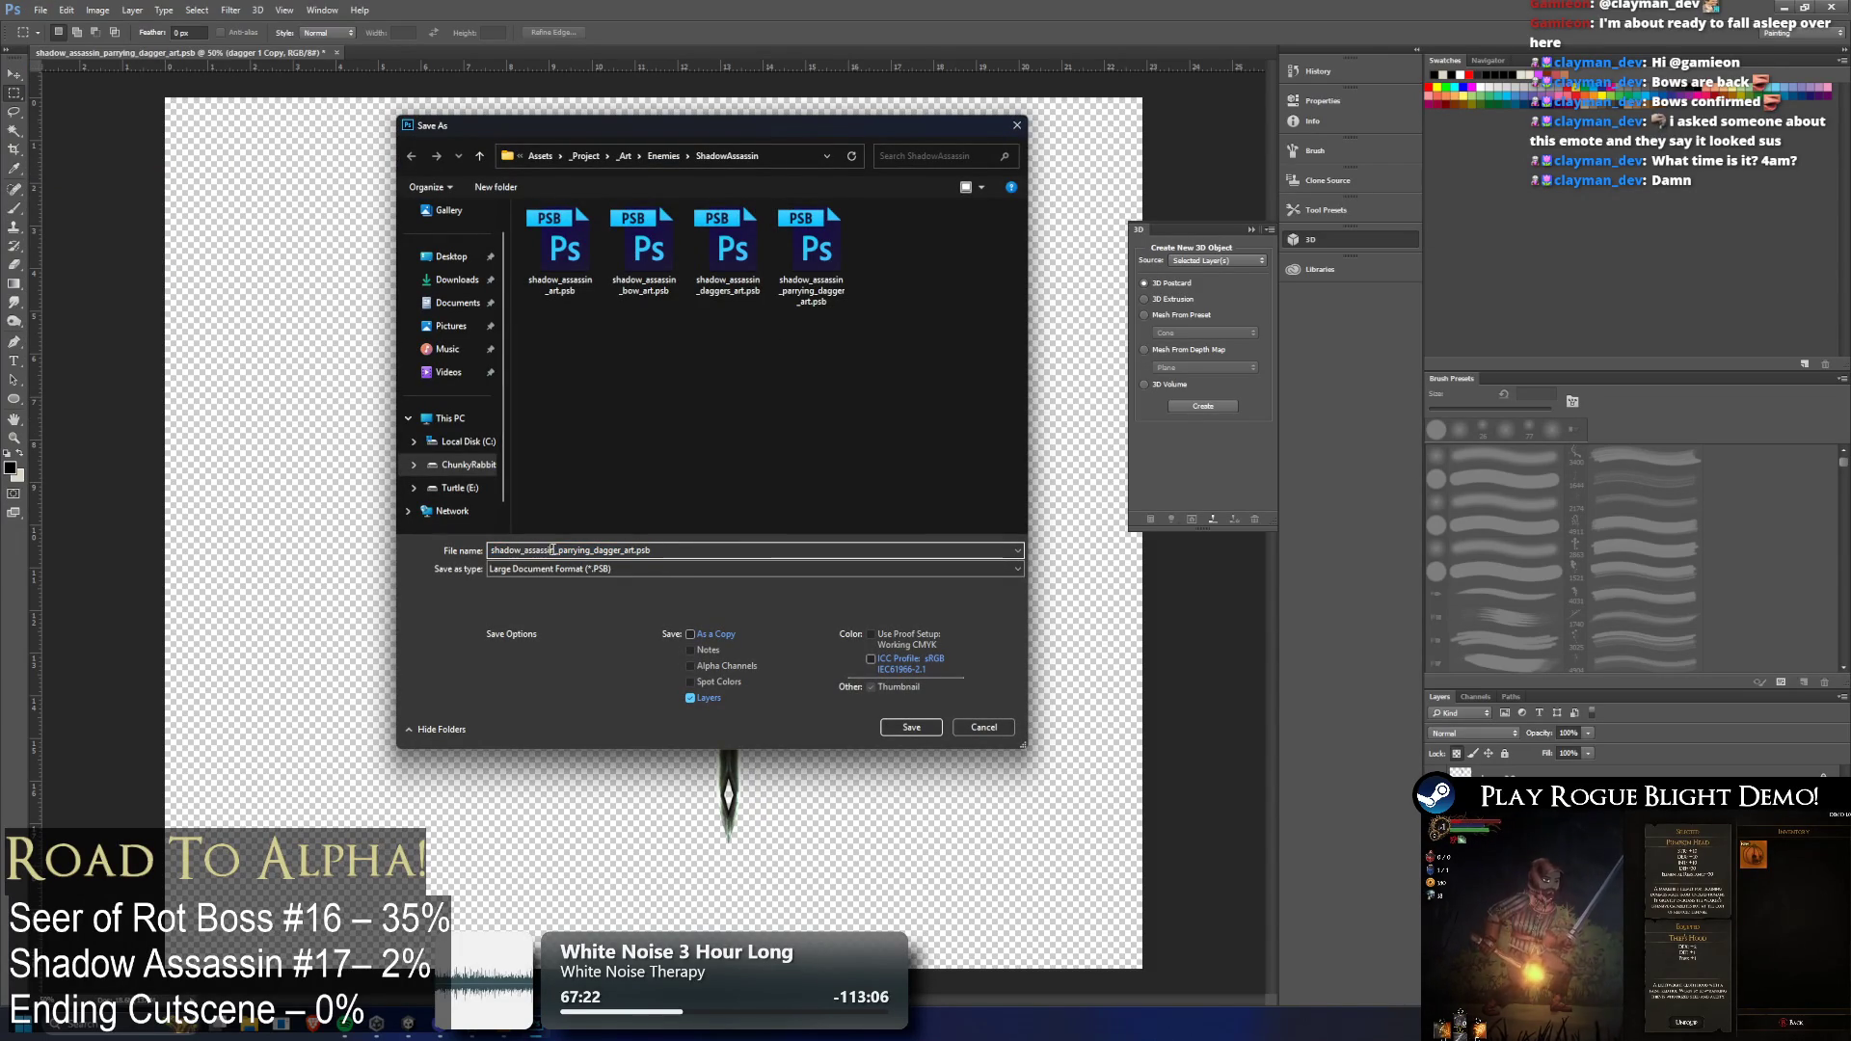
key("Return")
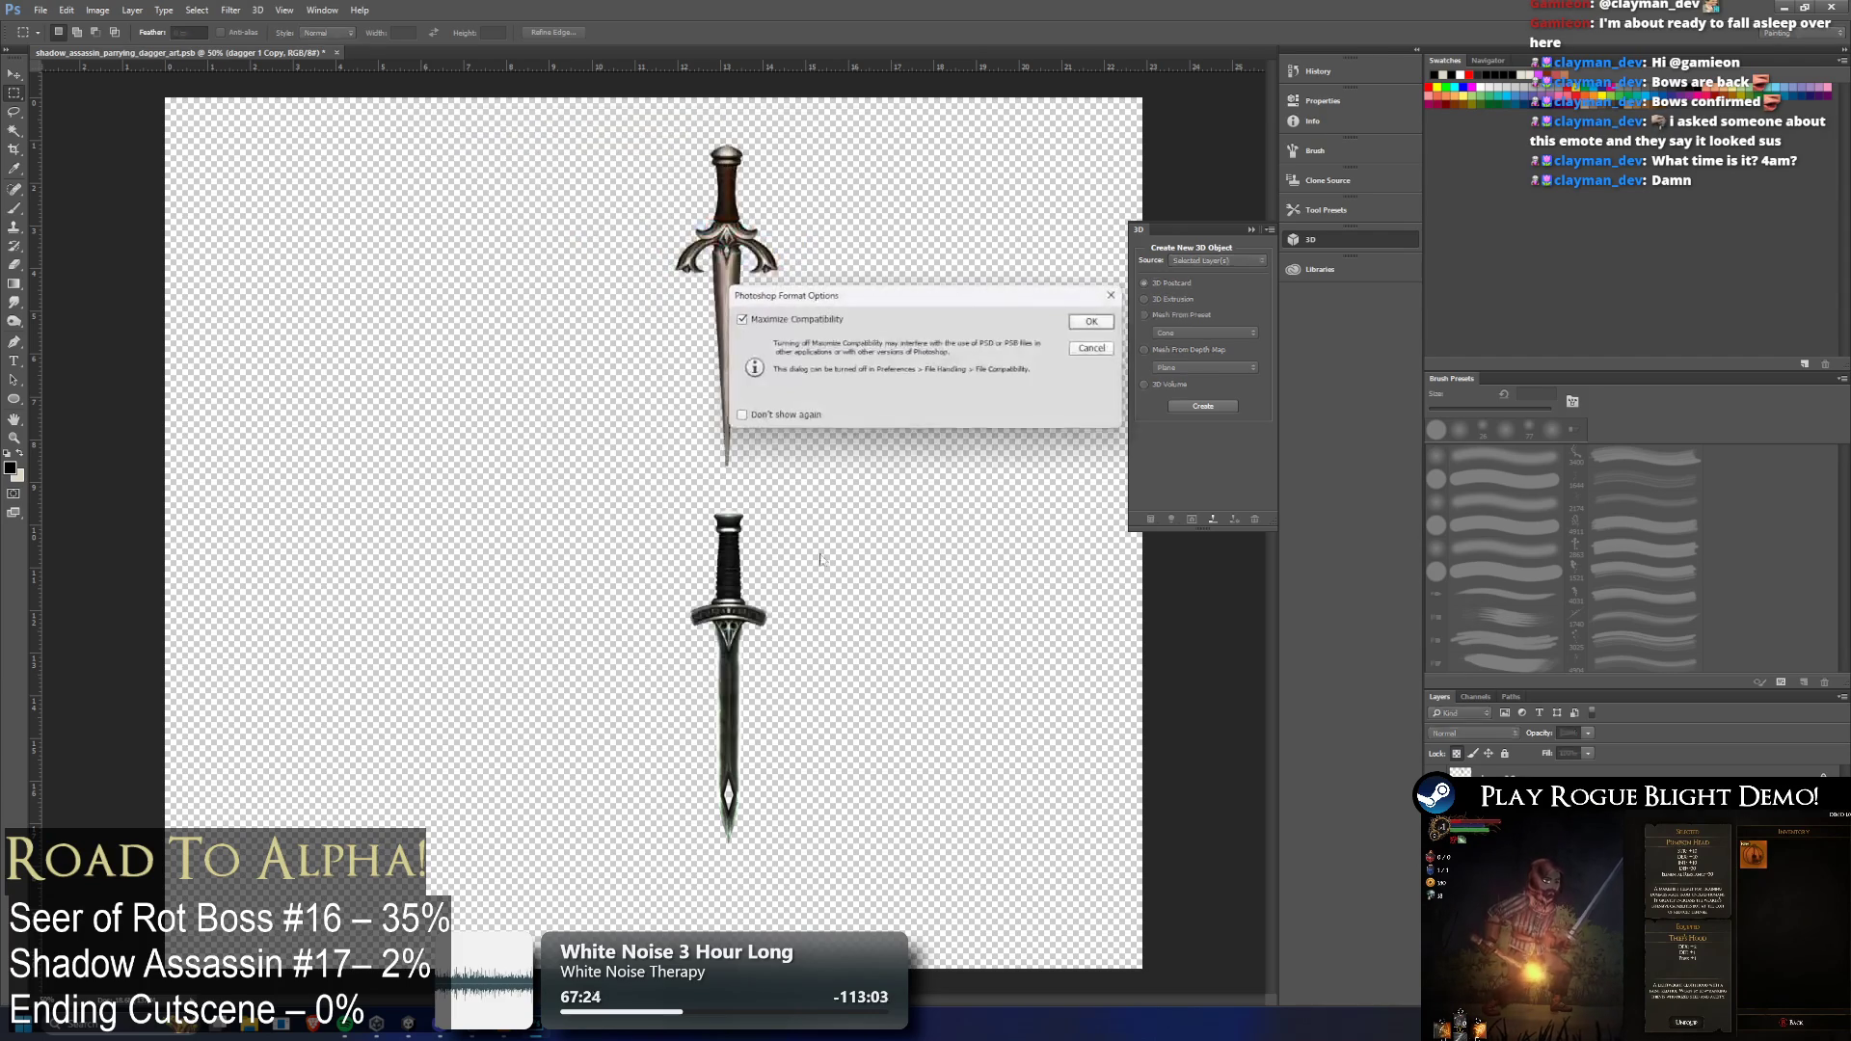
key("Return")
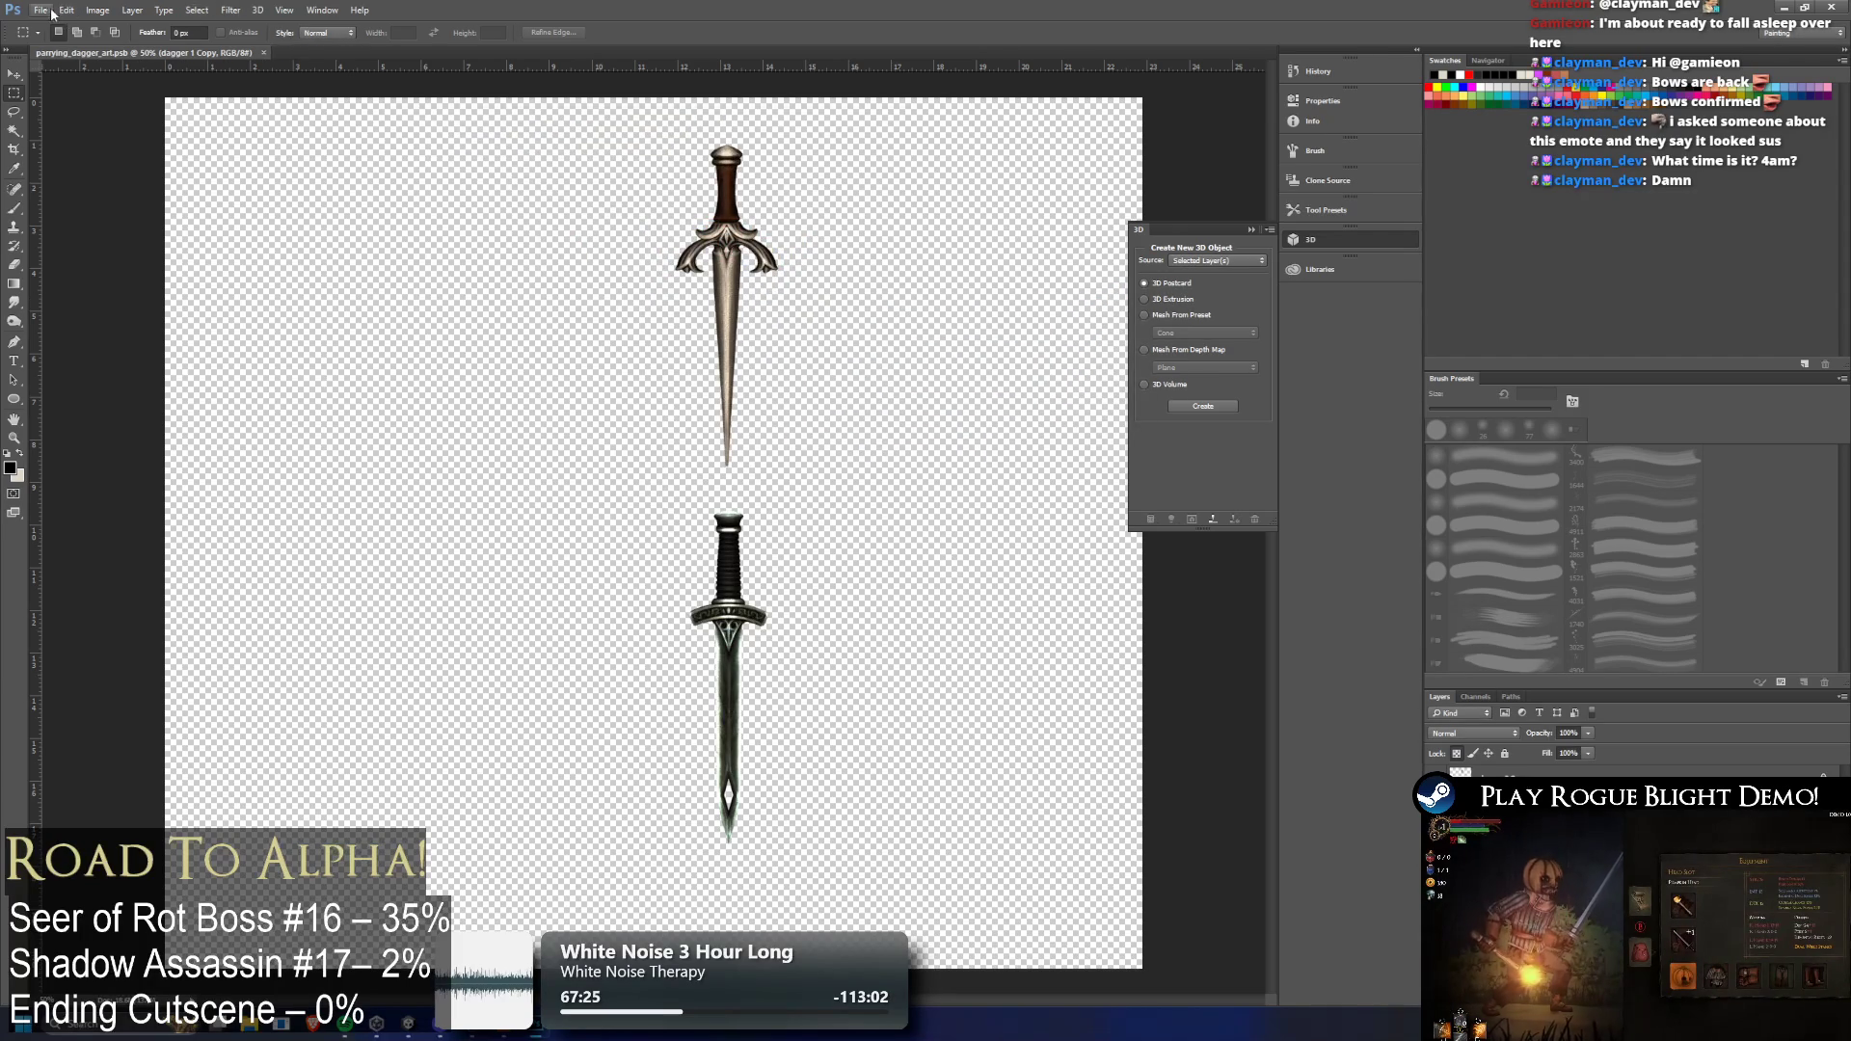
Save another copy, replacing 'parrying' in the file name with 'shadow_assassin'
left_click(41, 11)
left_click(77, 174)
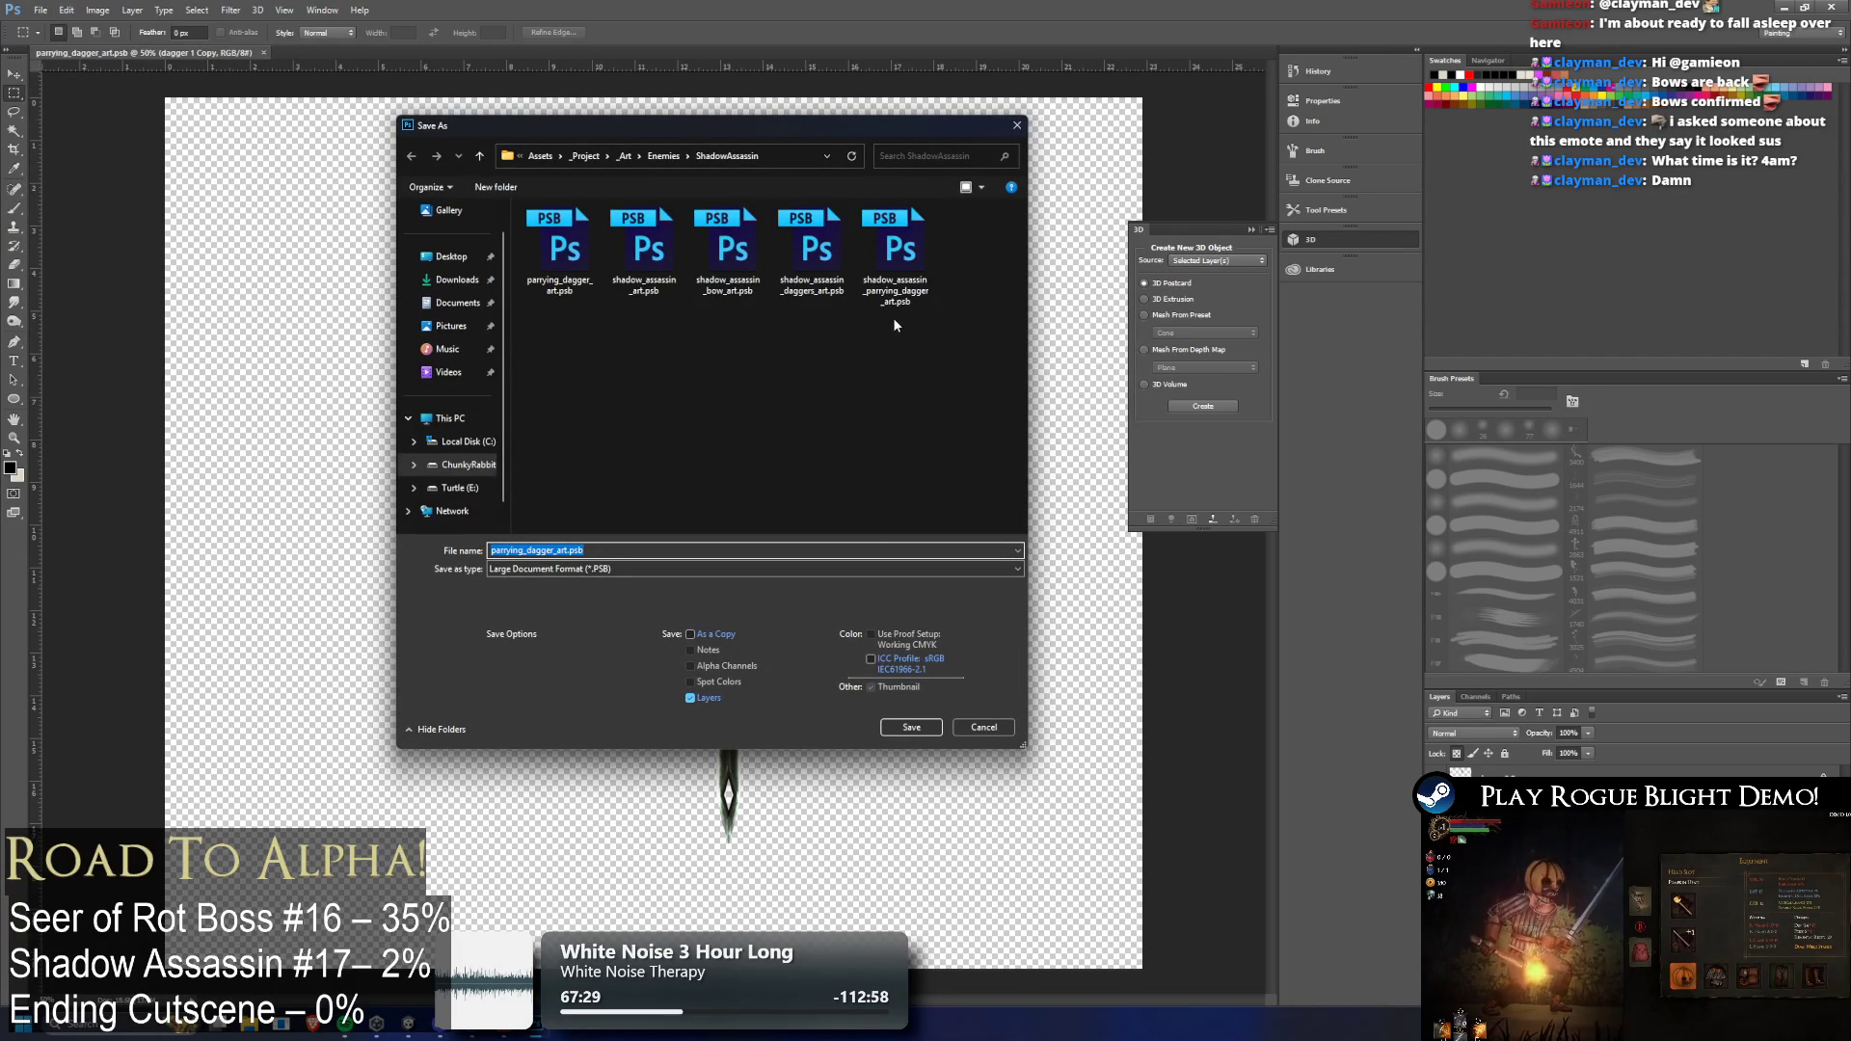
left_click(561, 253)
left_click(506, 552)
double_click(506, 551)
key("BackSpace")
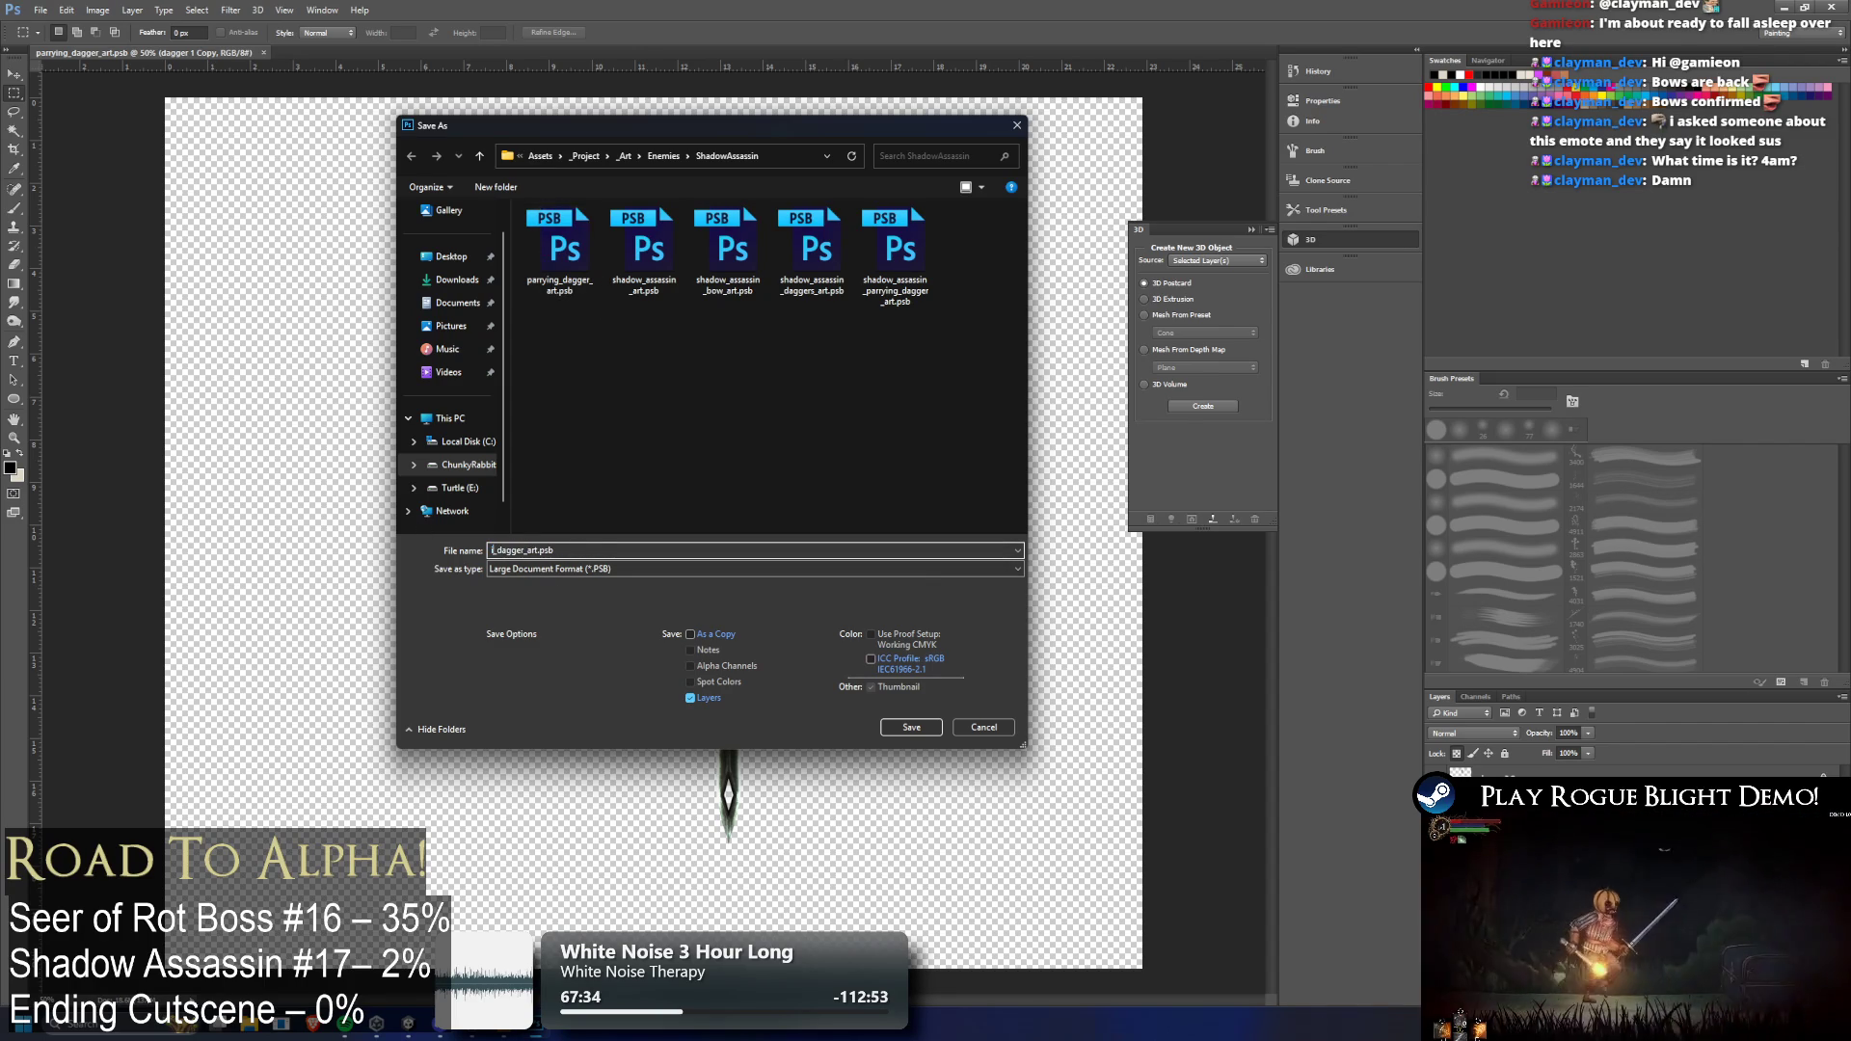
type("shadow_assassin")
key("Return")
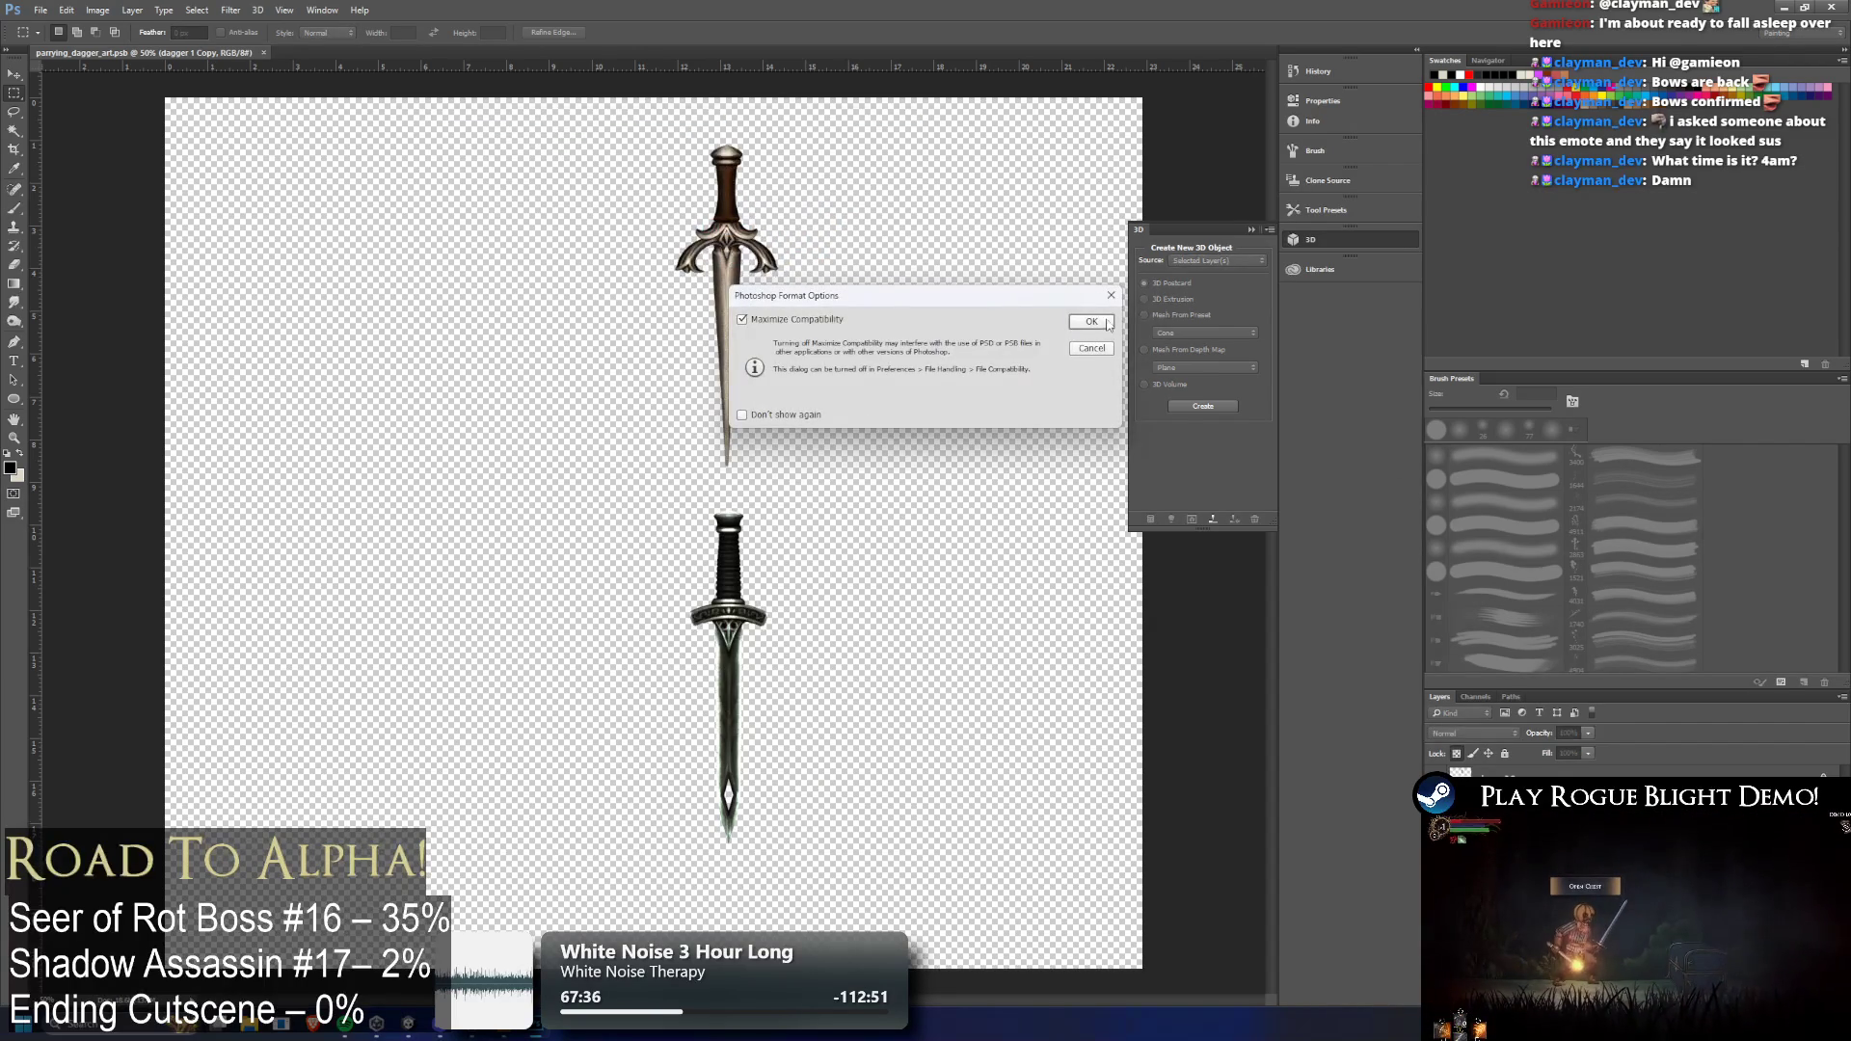
left_click(1107, 323)
Back in Unity, delete the duplicate shadow_assassin asset and open iron_dagger_art in Photoshop
left_click(1832, 9)
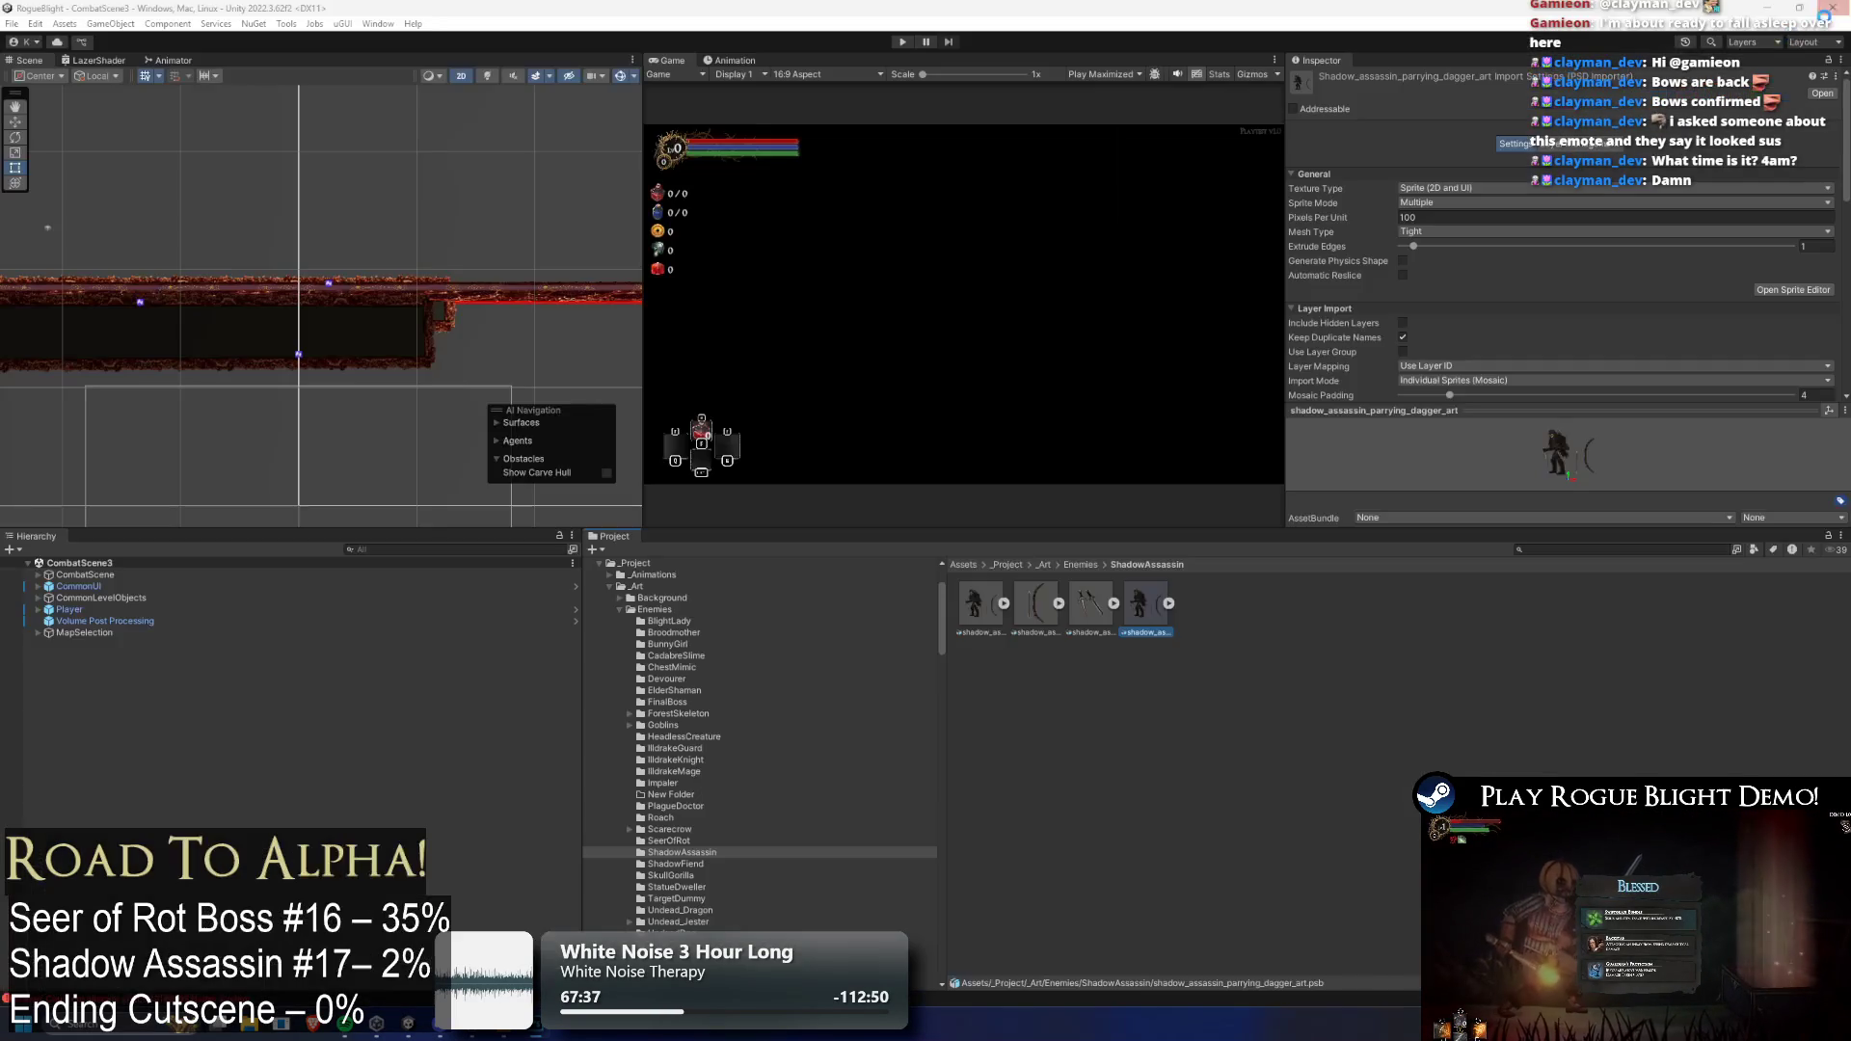
left_click(1268, 610)
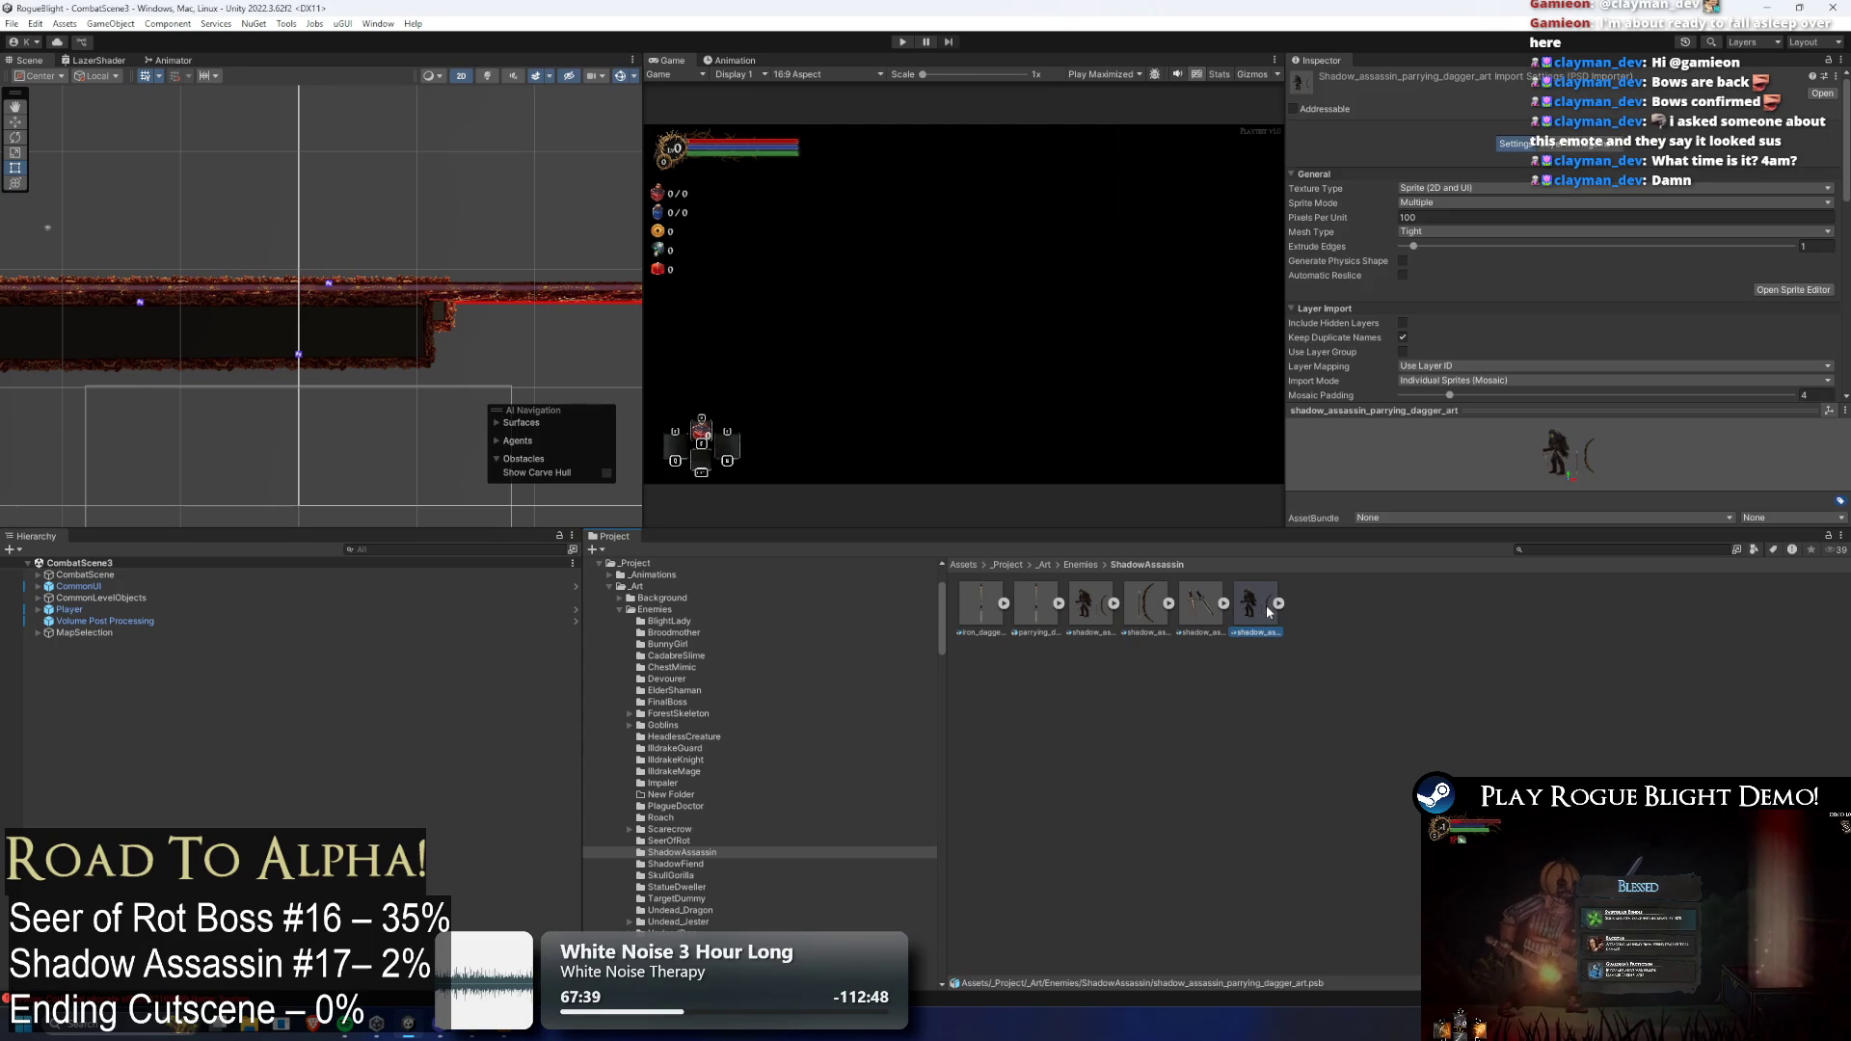
key("Delete")
left_click(1051, 539)
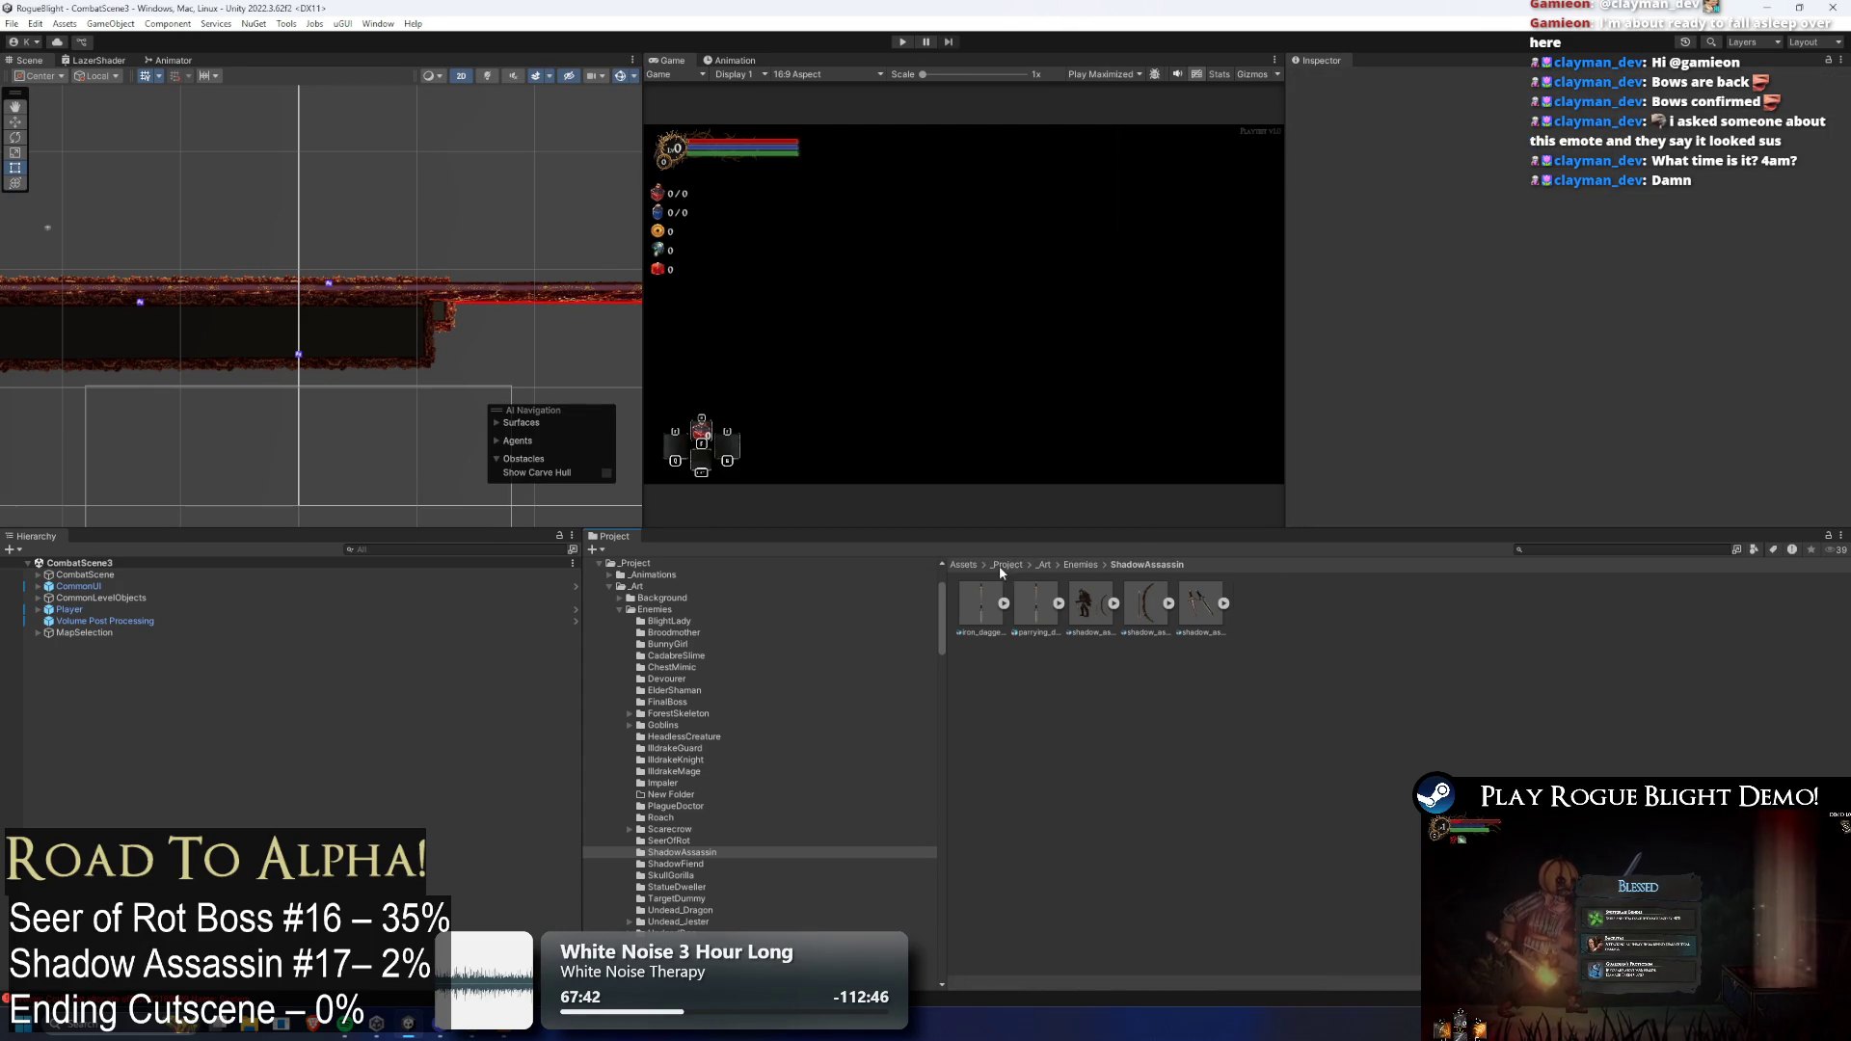
double_click(982, 602)
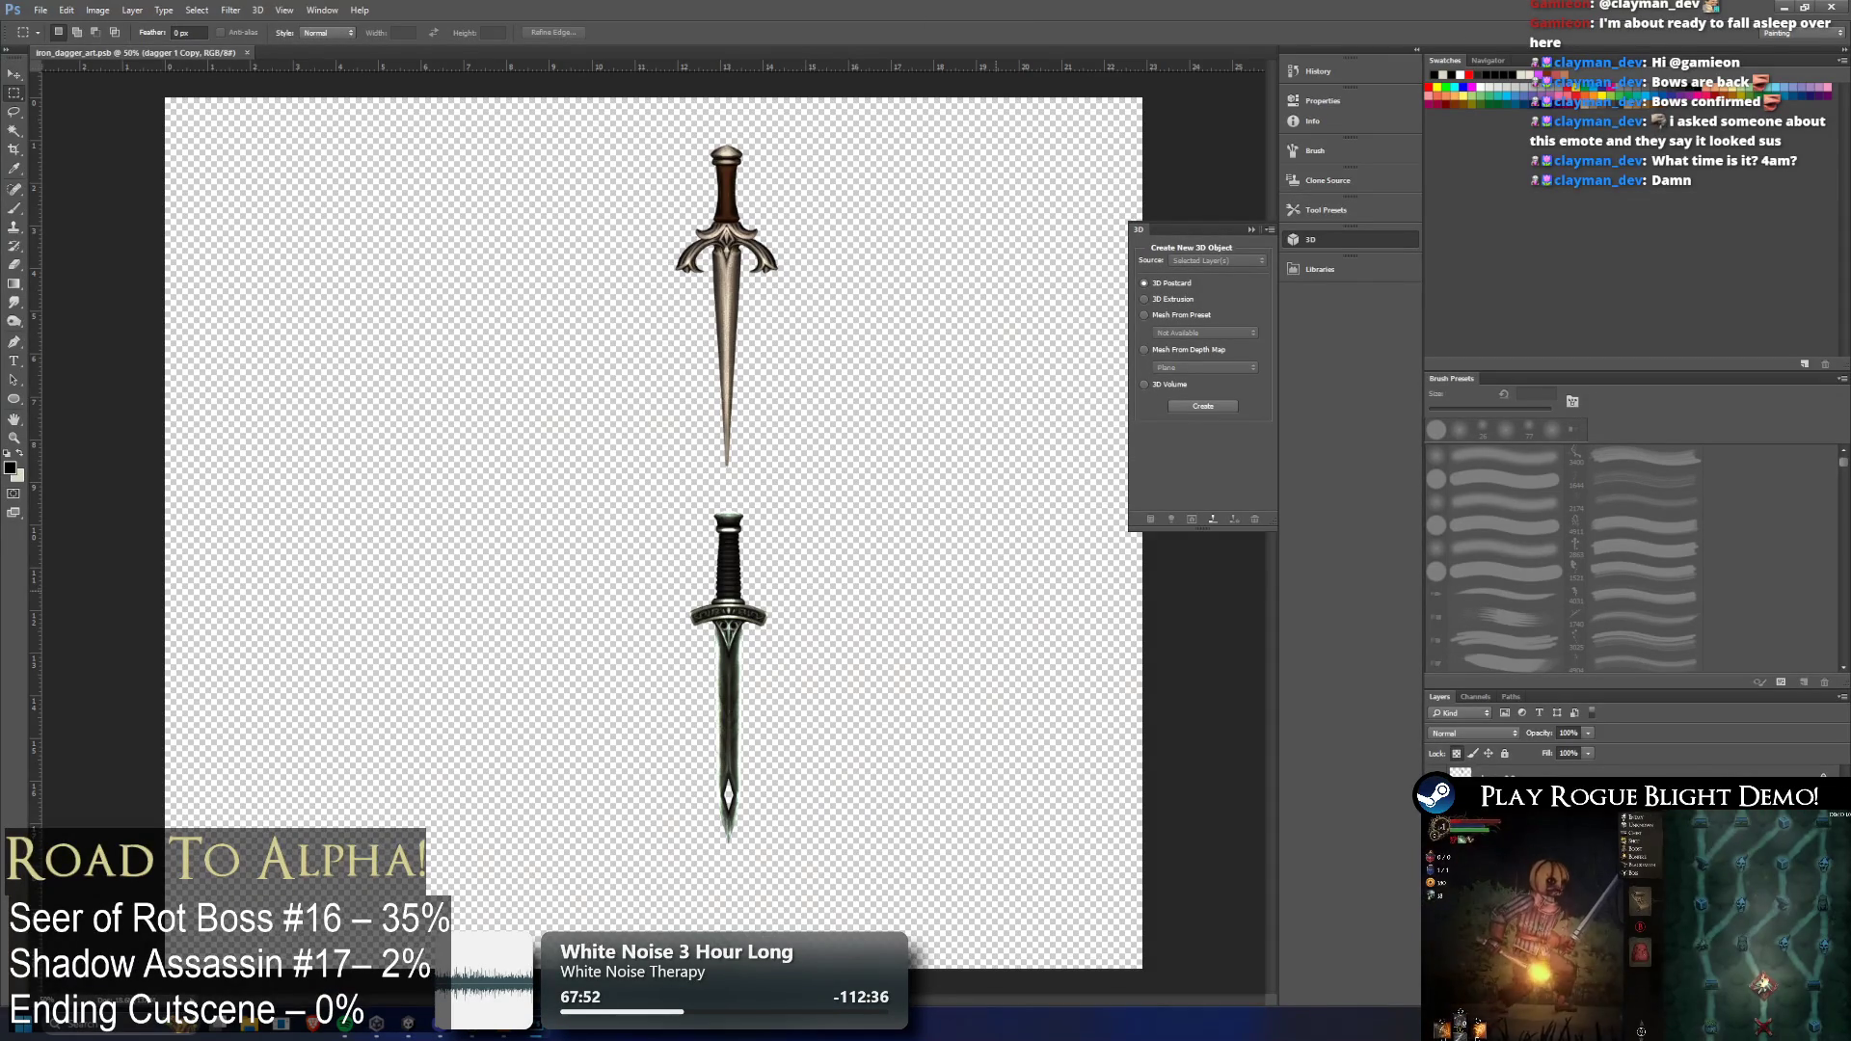
Hide the pale dagger and move the dark dagger to the canvas's top-left corner
left_click(16, 74)
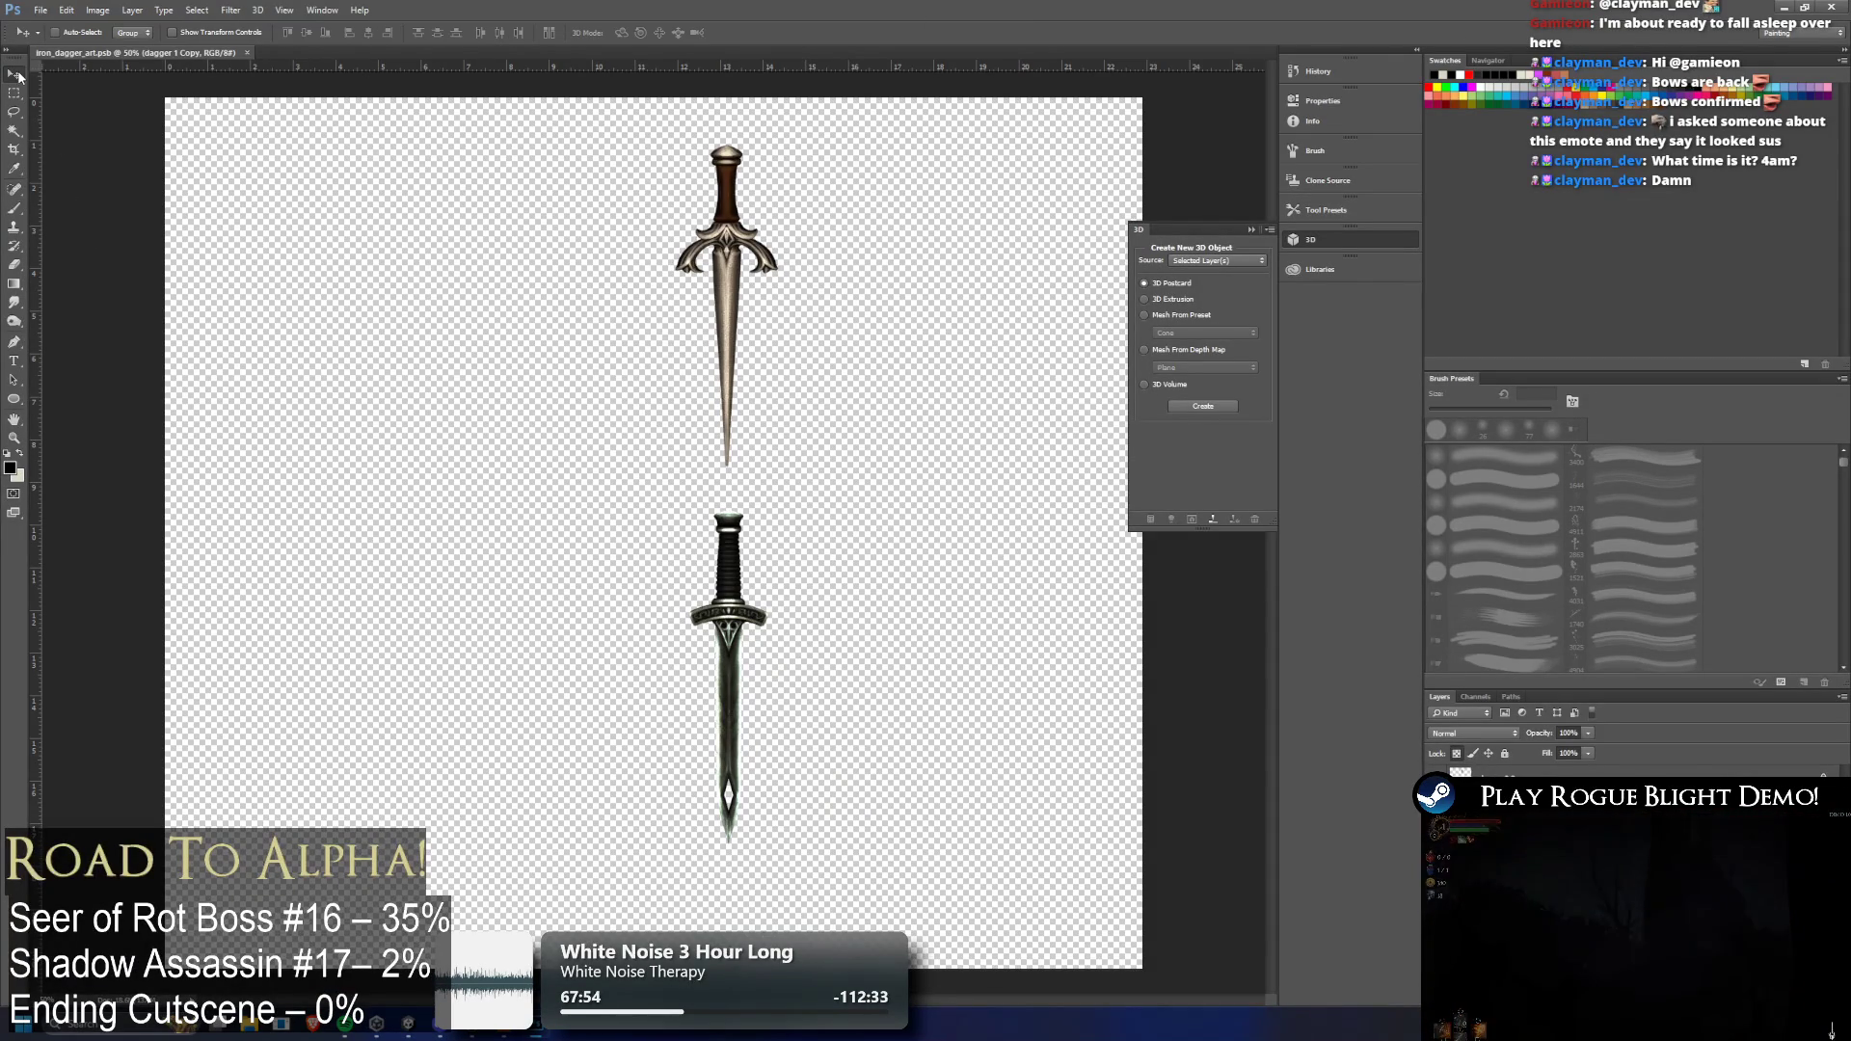
left_click(1437, 800)
left_click(1437, 800)
left_click(1436, 779)
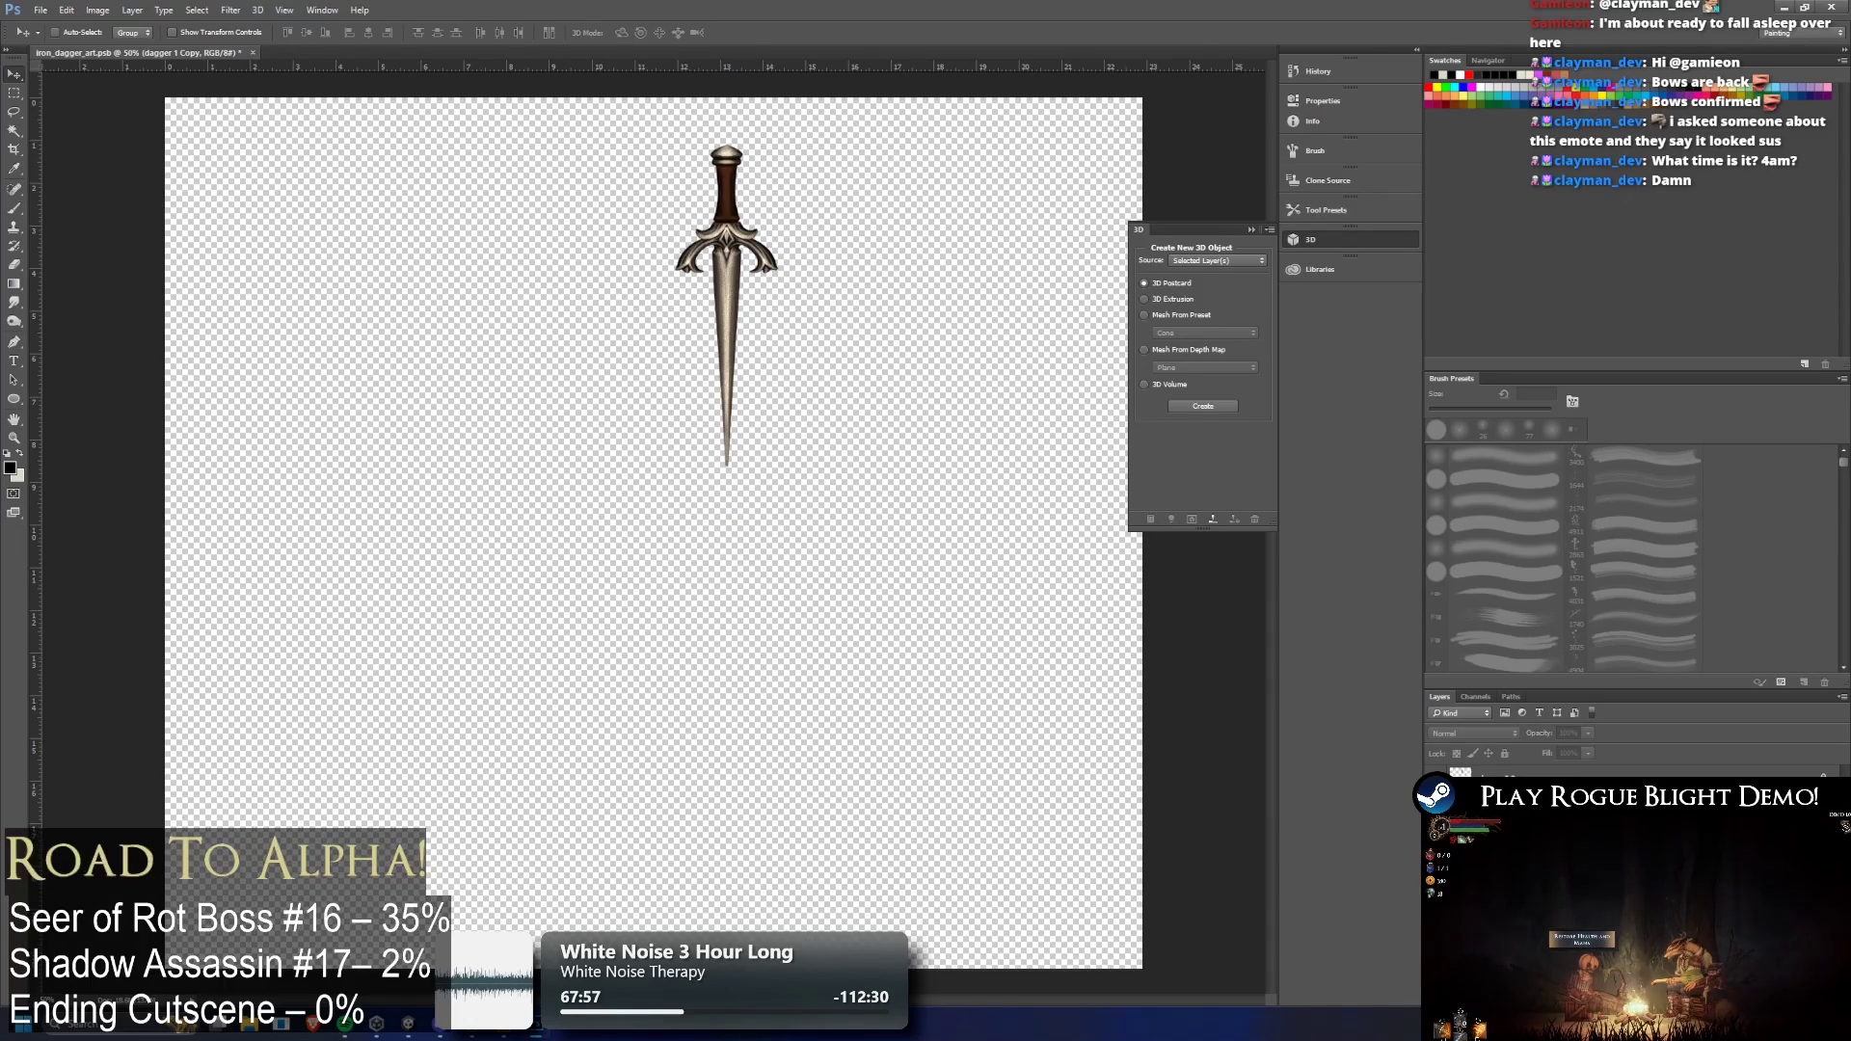
left_click(1437, 800)
left_click(1437, 779)
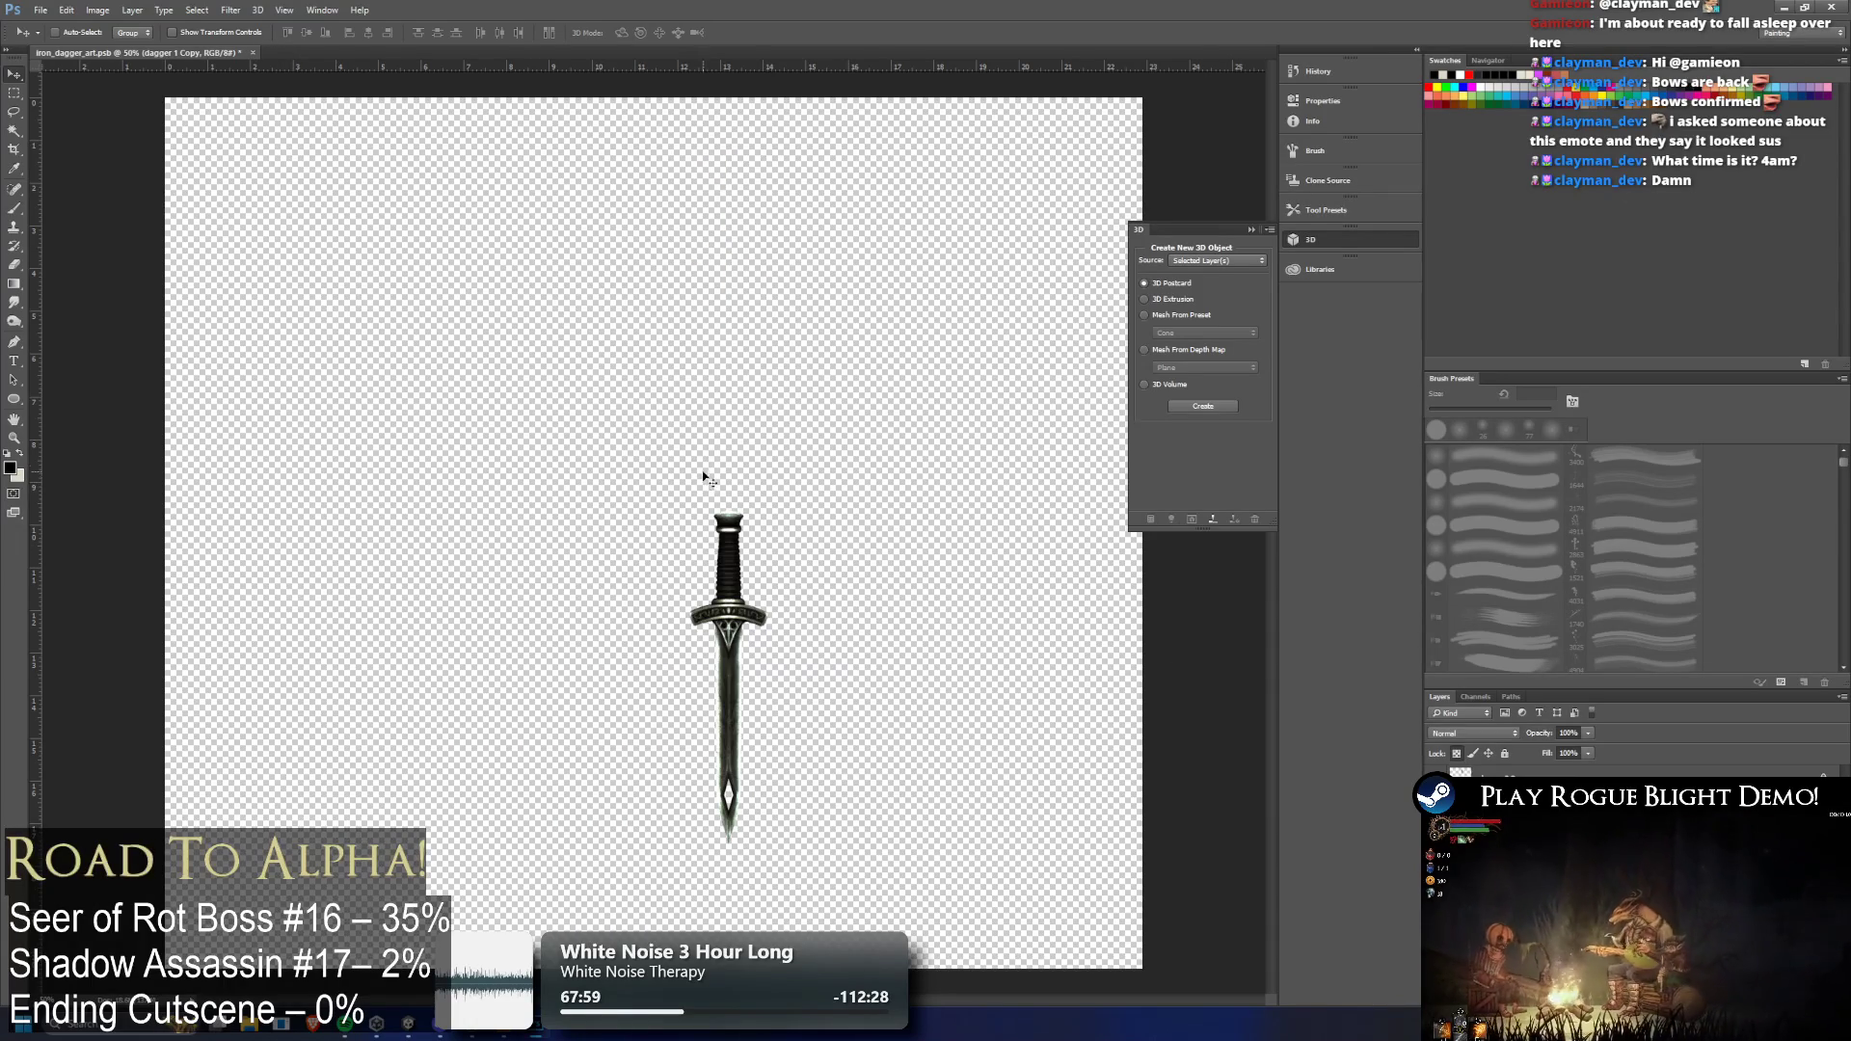
left_click_drag(719, 548, 196, 135)
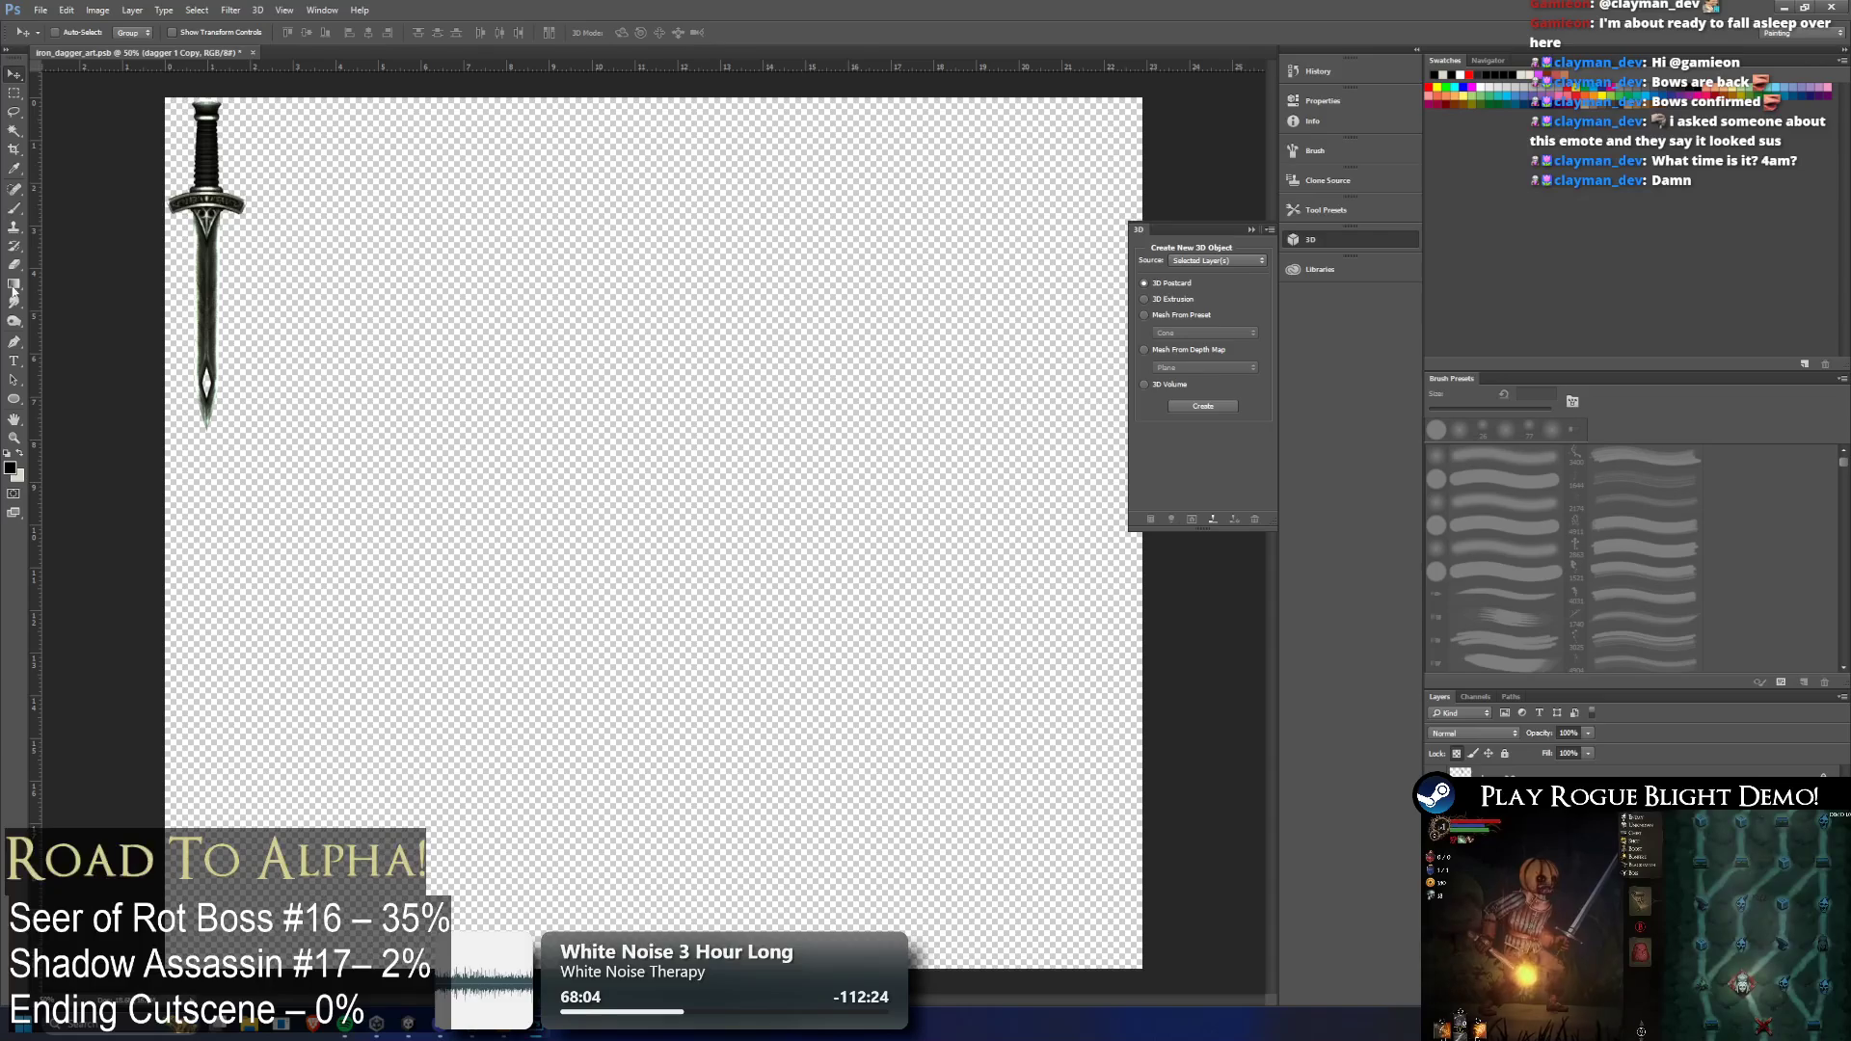
Crop the canvas tightly to the dark dagger, save, and return to Unity
left_click(14, 92)
mouse_move(164, 97)
left_mouse_down()
mouse_move(217, 135)
mouse_move(248, 433)
left_mouse_up()
left_click(98, 9)
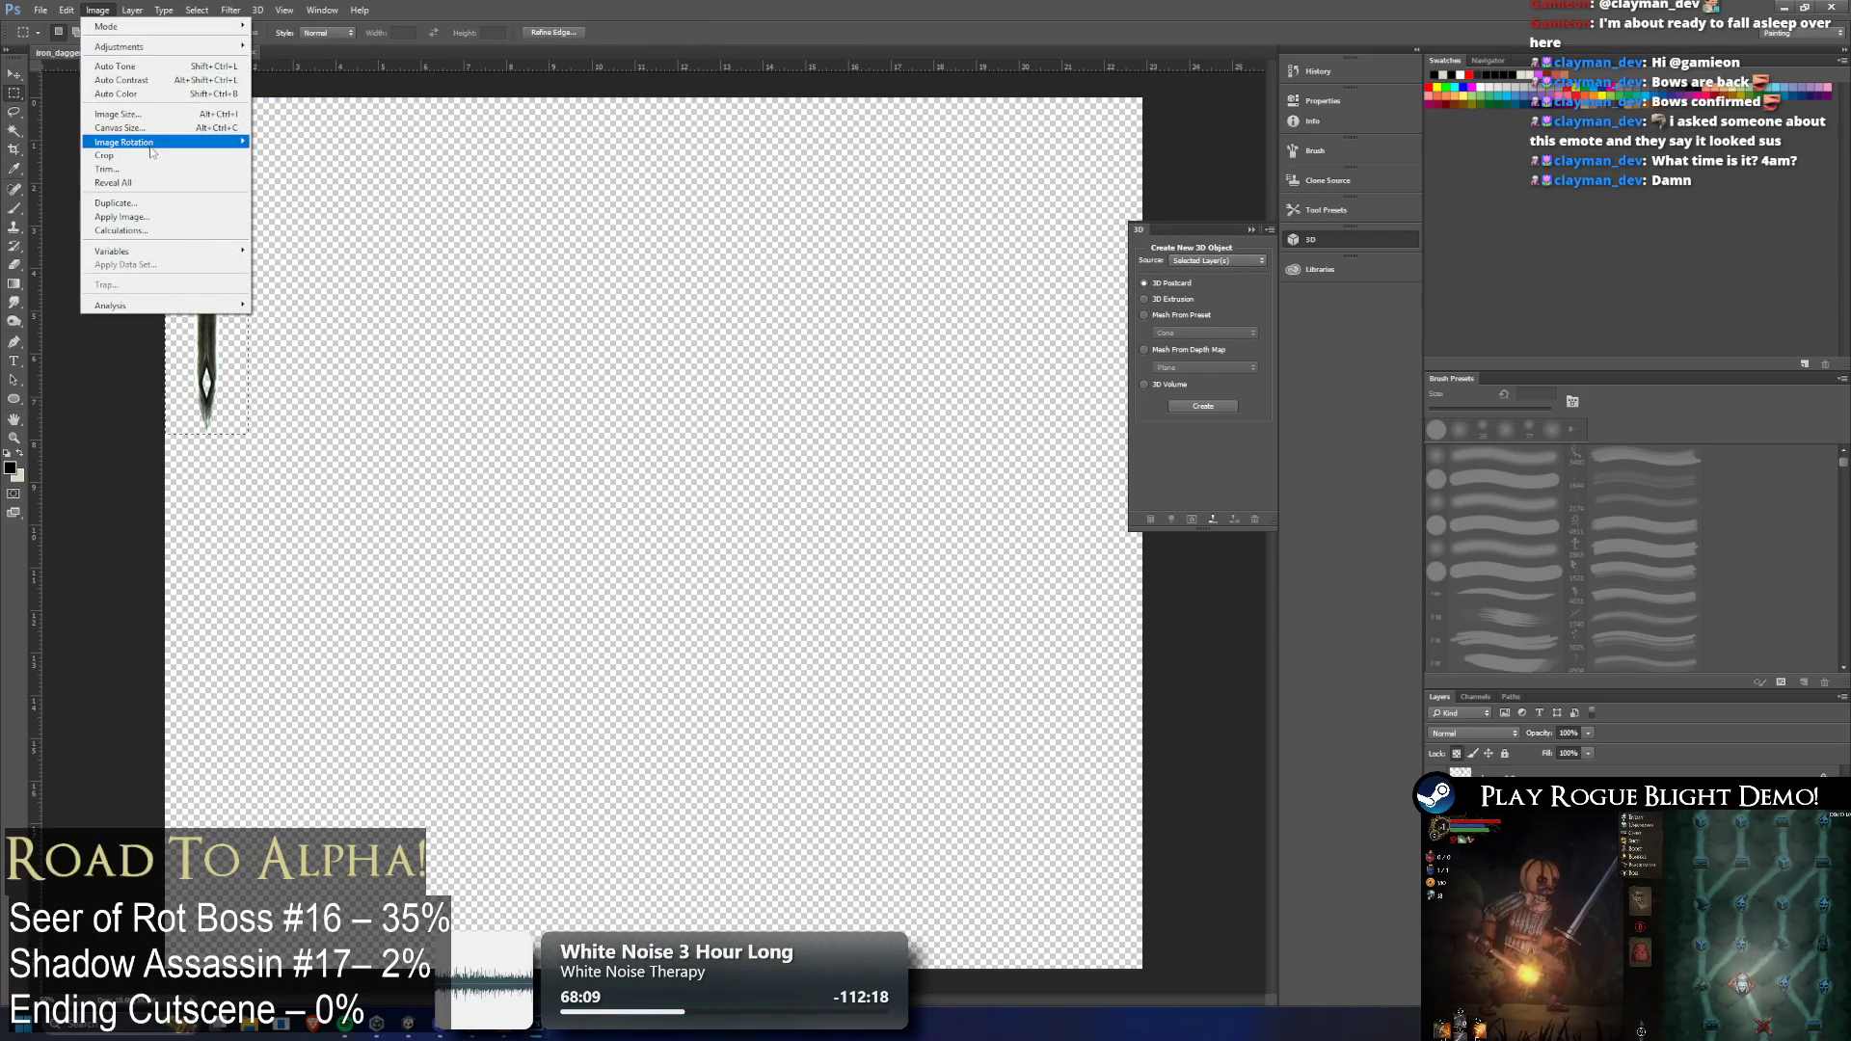
left_click(144, 155)
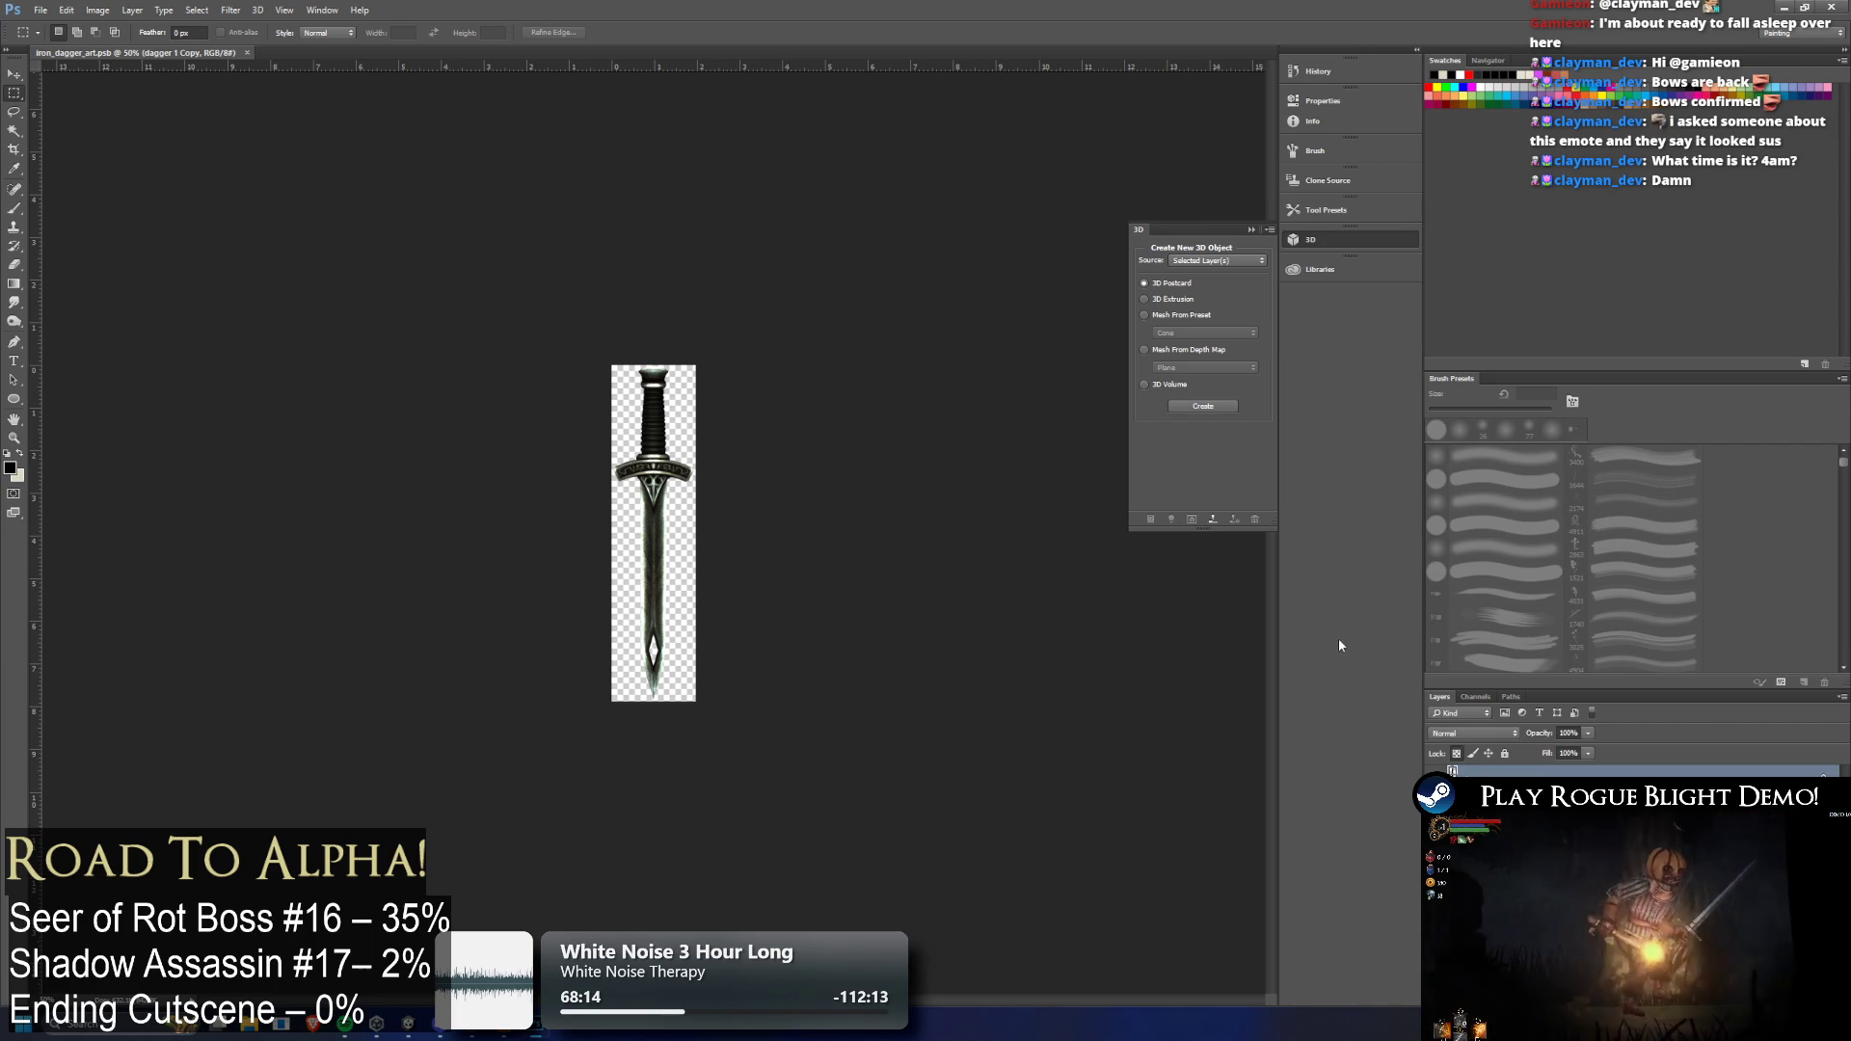
key("ctrl+s")
key("alt+Tab")
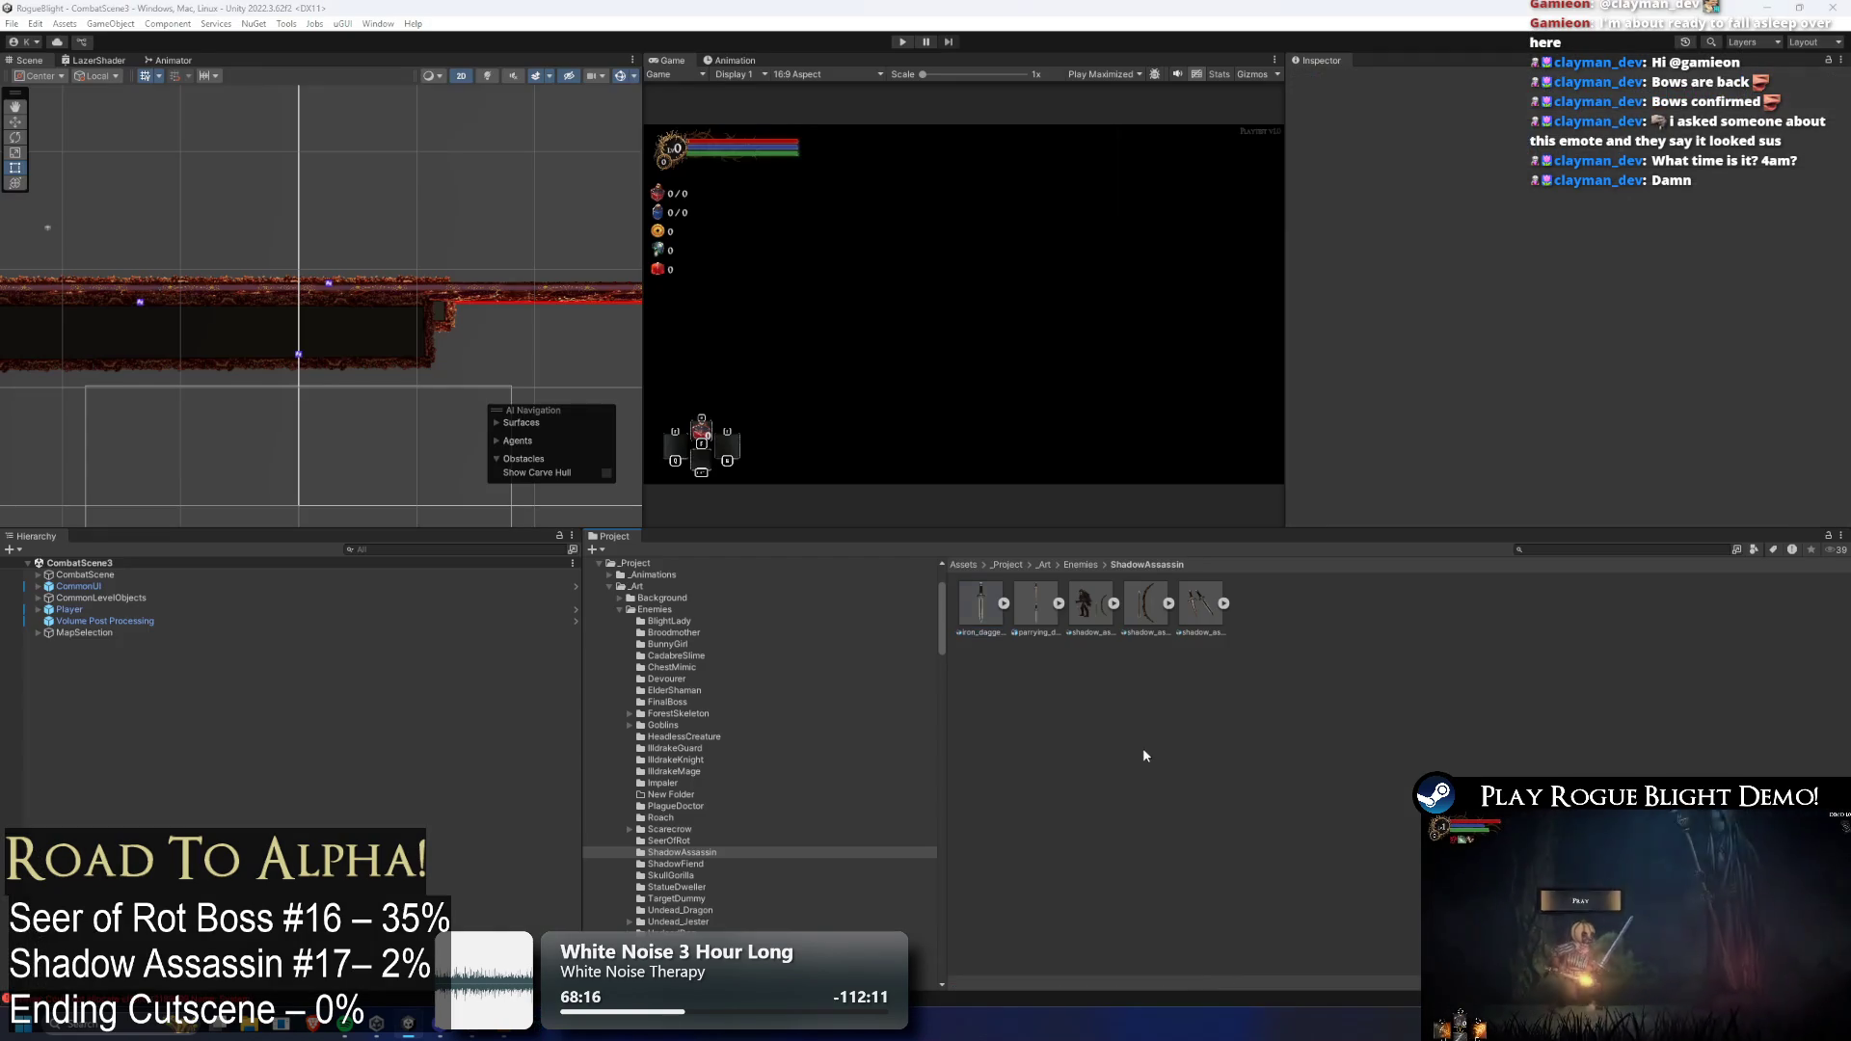
Open parrying_dagger_art in Photoshop and toggle the dark dagger's visibility
left_click(1049, 611)
double_click(1049, 611)
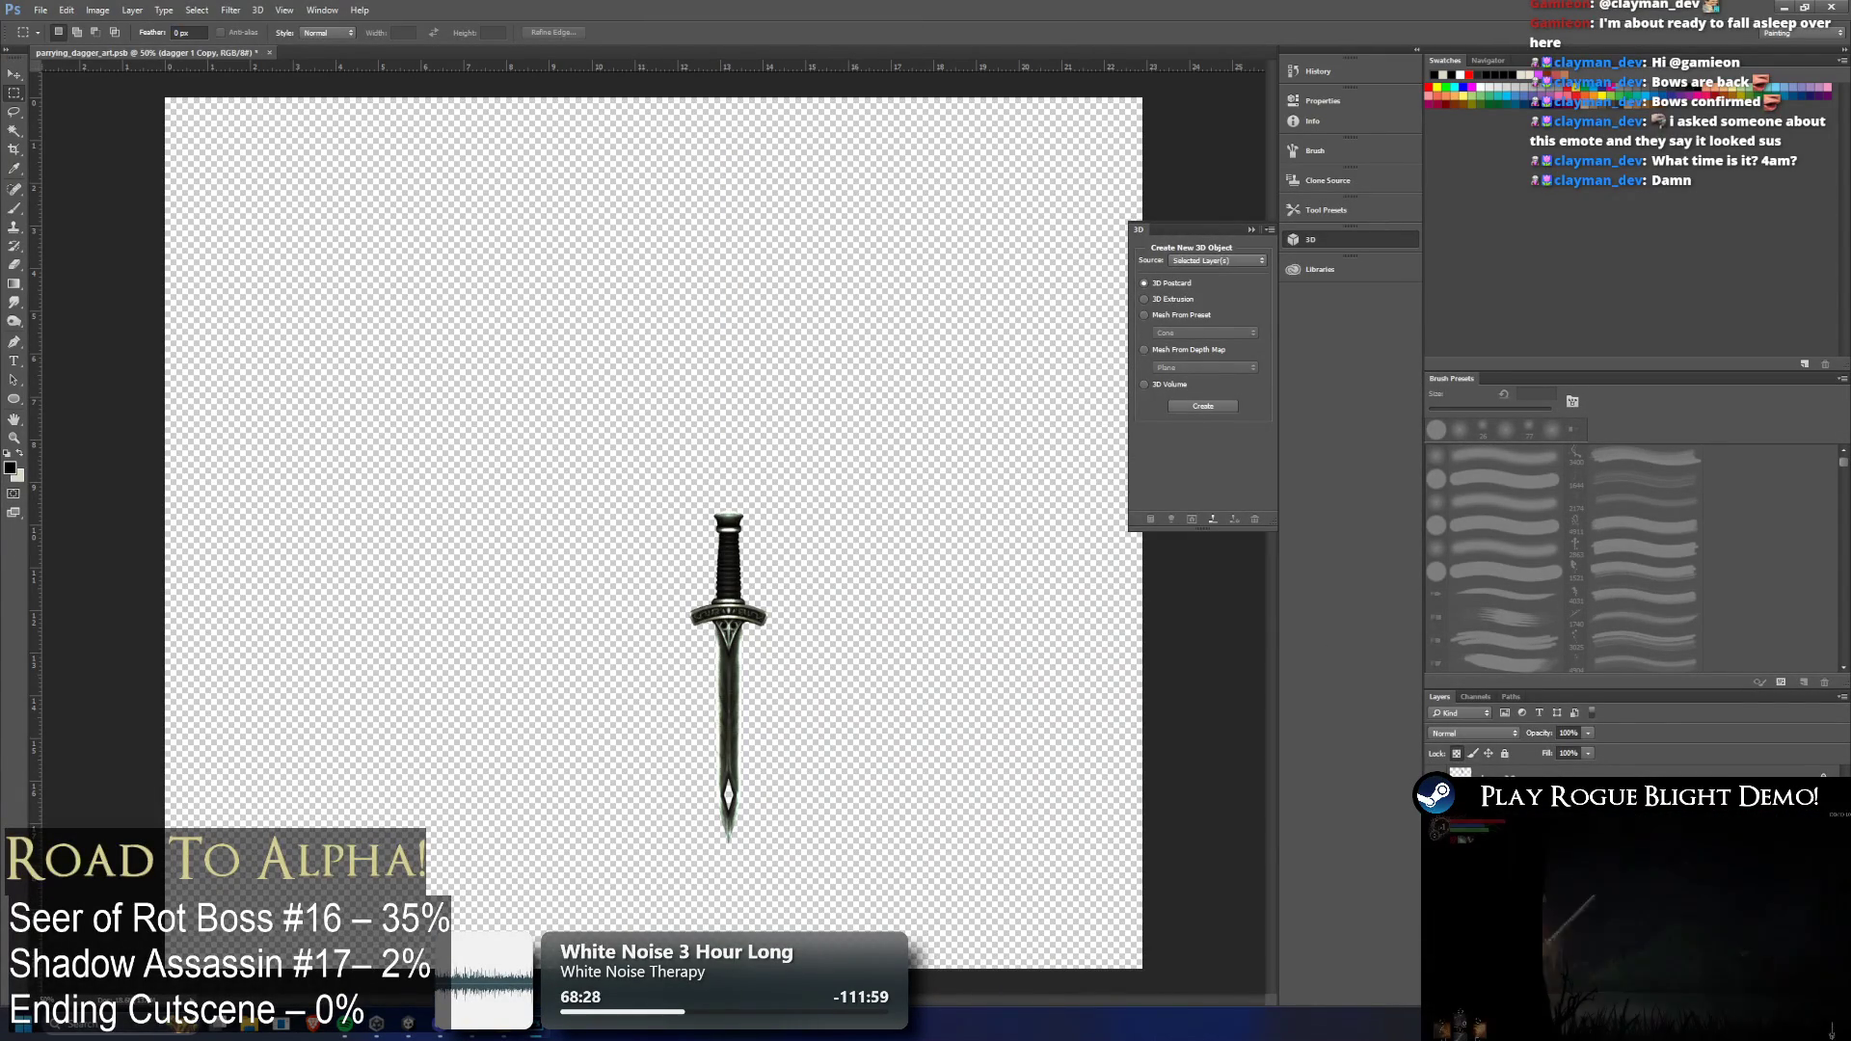
left_click(1437, 776)
Hide the dark dagger layer and move the pale dagger to the top-left corner
left_click(1436, 776)
left_click(1437, 776)
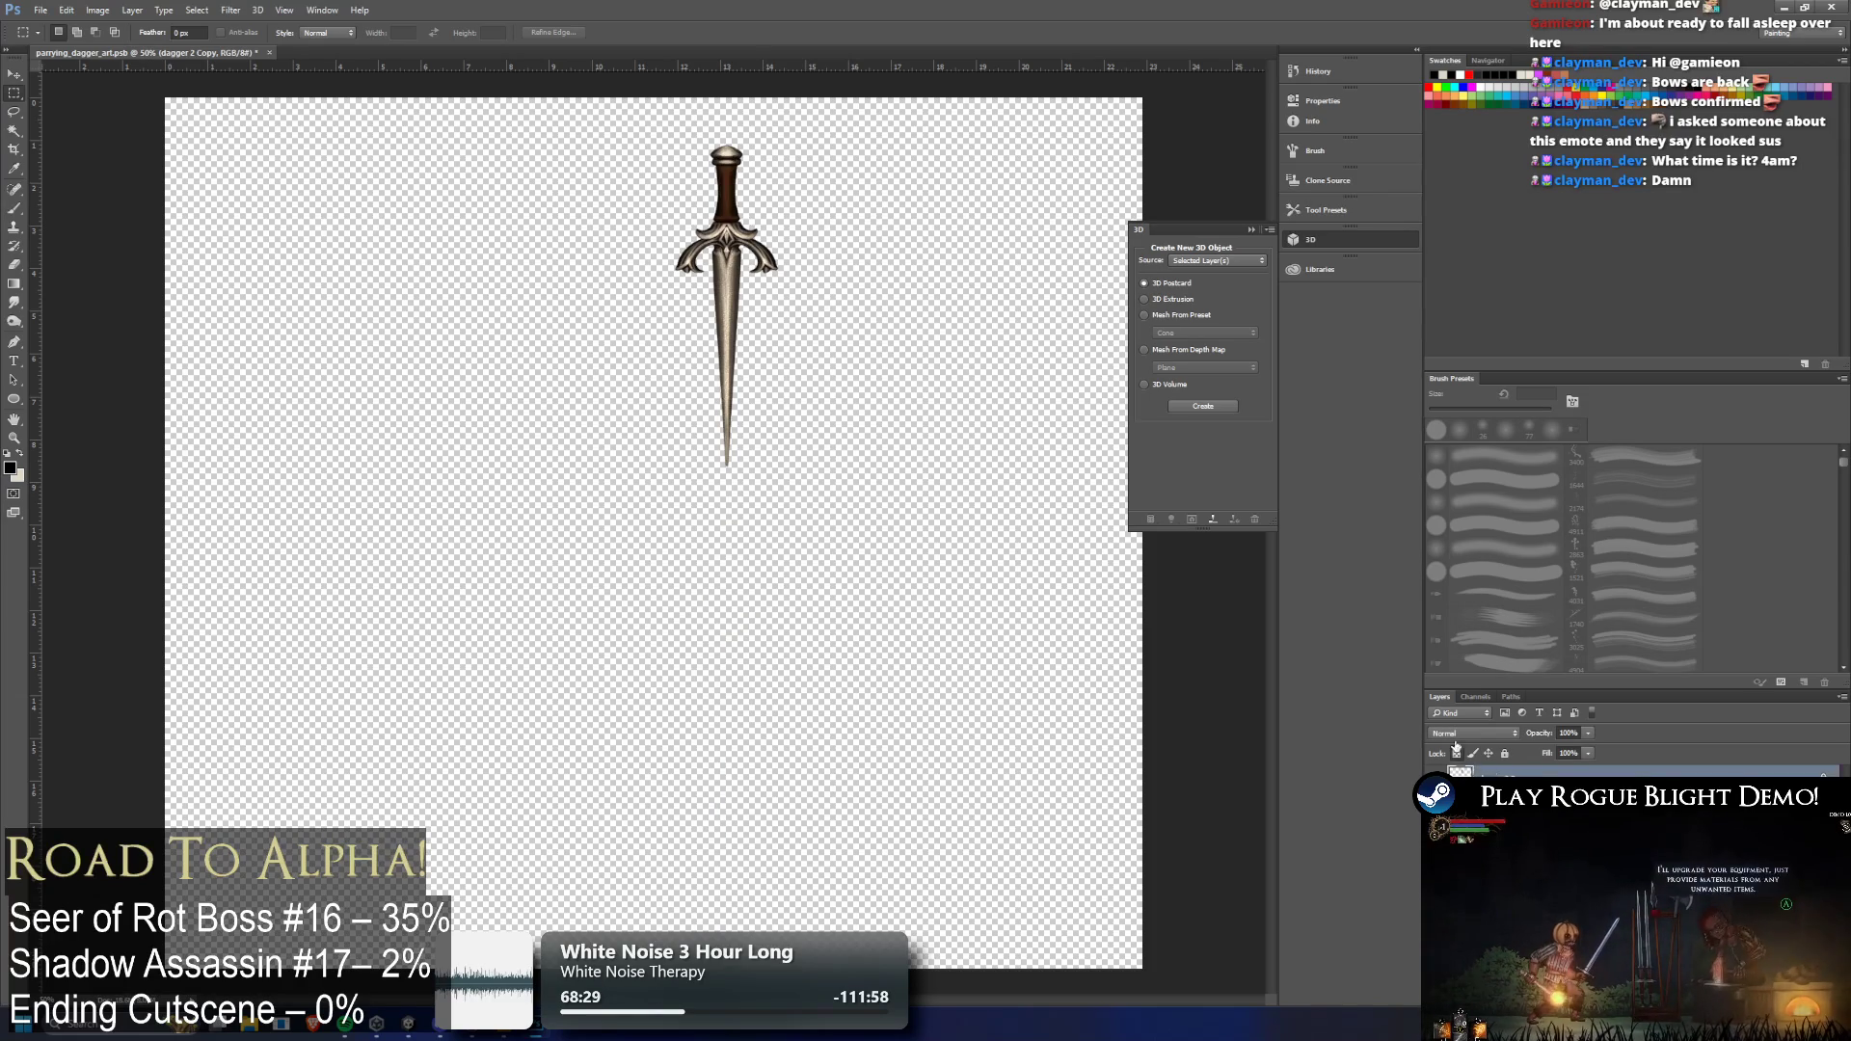
left_click(15, 74)
mouse_move(725, 258)
left_mouse_down()
mouse_move(202, 223)
mouse_move(219, 213)
left_mouse_up()
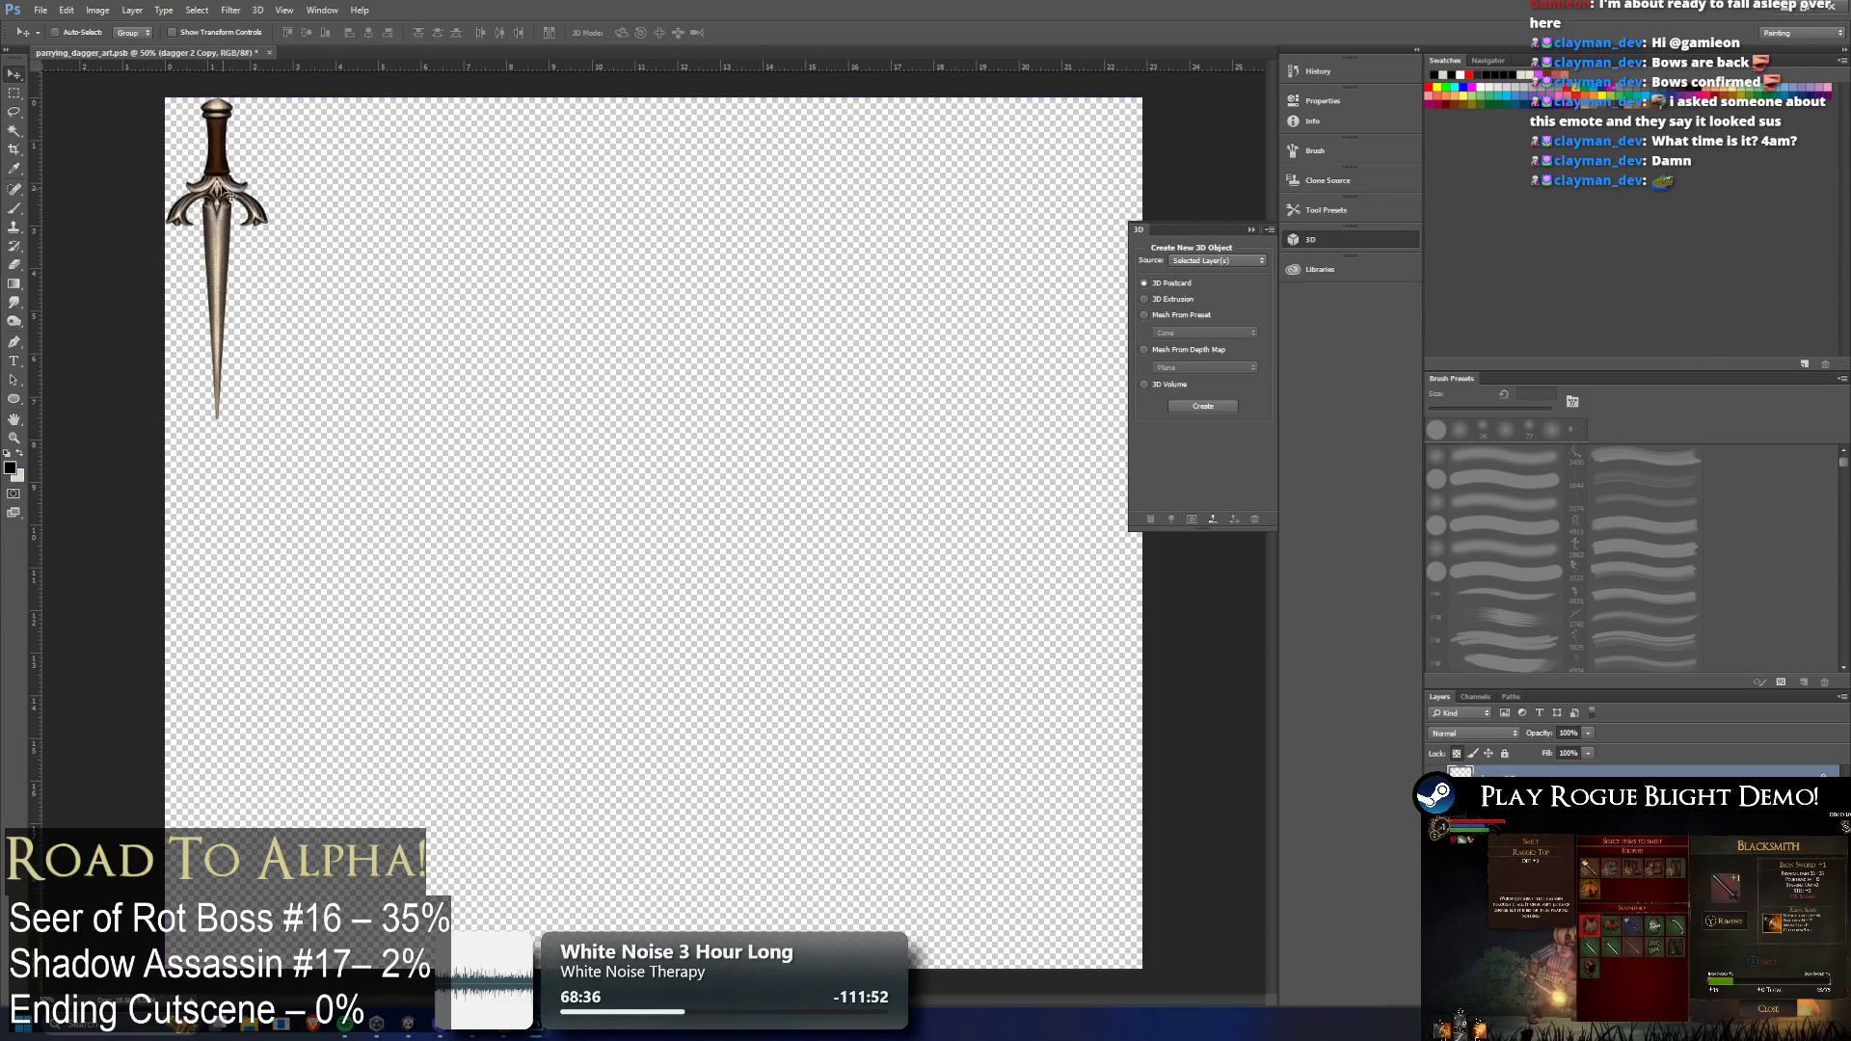
Crop the canvas to a tight box around the pale dagger, then save and close the file
left_click(15, 92)
mouse_move(165, 98)
left_mouse_down()
mouse_move(287, 405)
mouse_move(277, 455)
mouse_move(272, 423)
left_mouse_up()
scroll(233, 378, "up", 1)
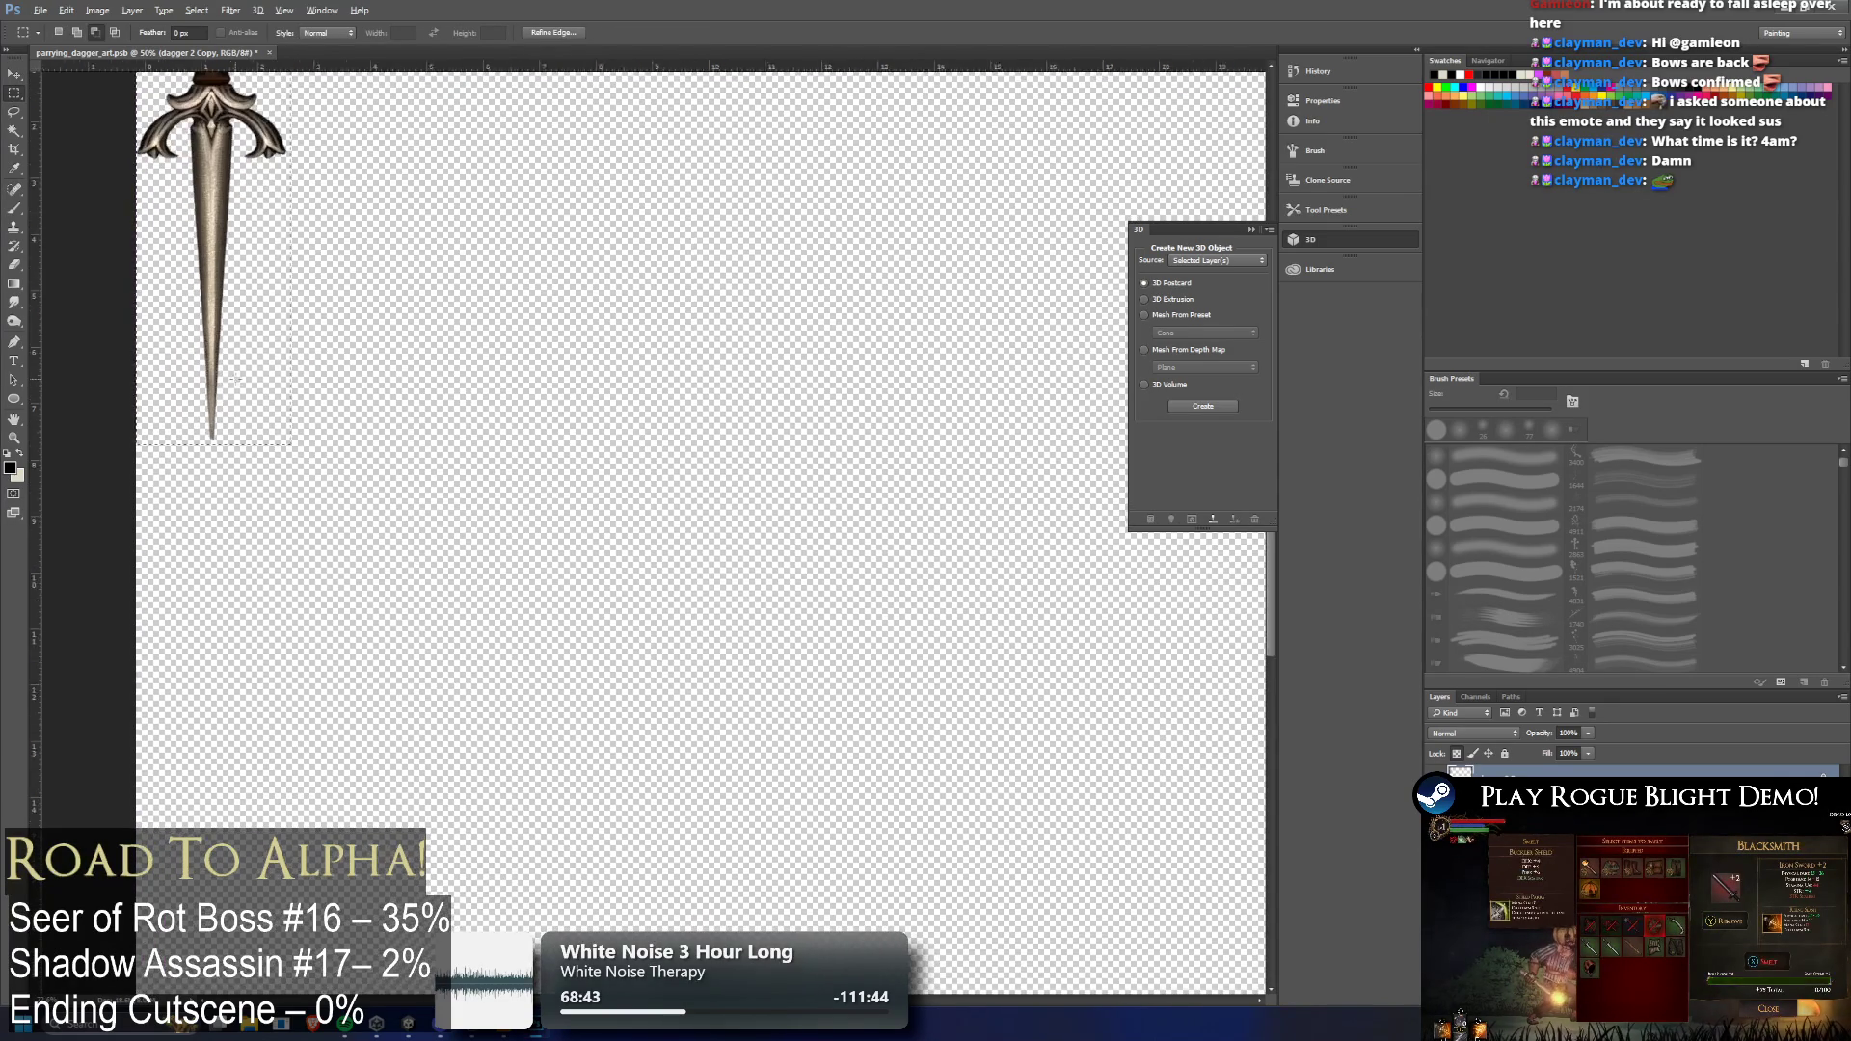
scroll(269, 437, "up", 2)
scroll(269, 436, "up", 1)
mouse_move(136, 145)
left_mouse_down()
mouse_move(301, 657)
mouse_move(289, 616)
left_mouse_up()
left_click(98, 10)
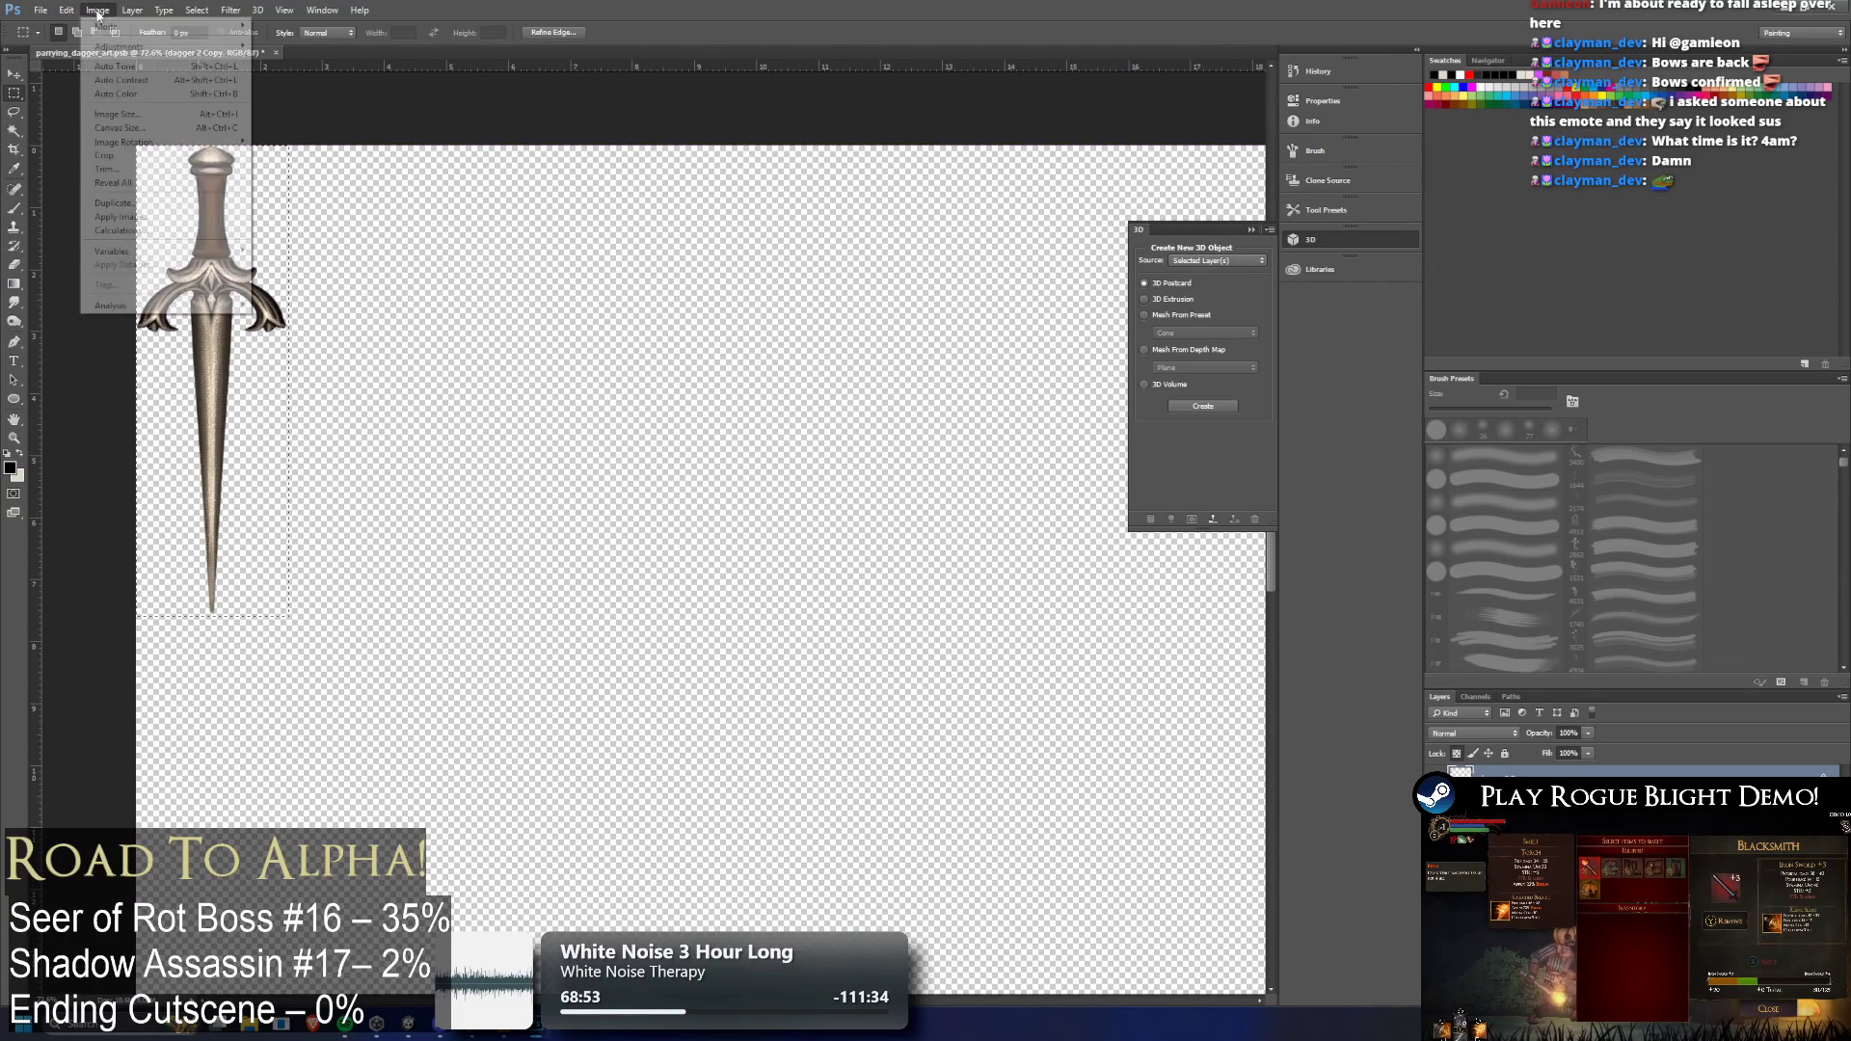
left_click(144, 155)
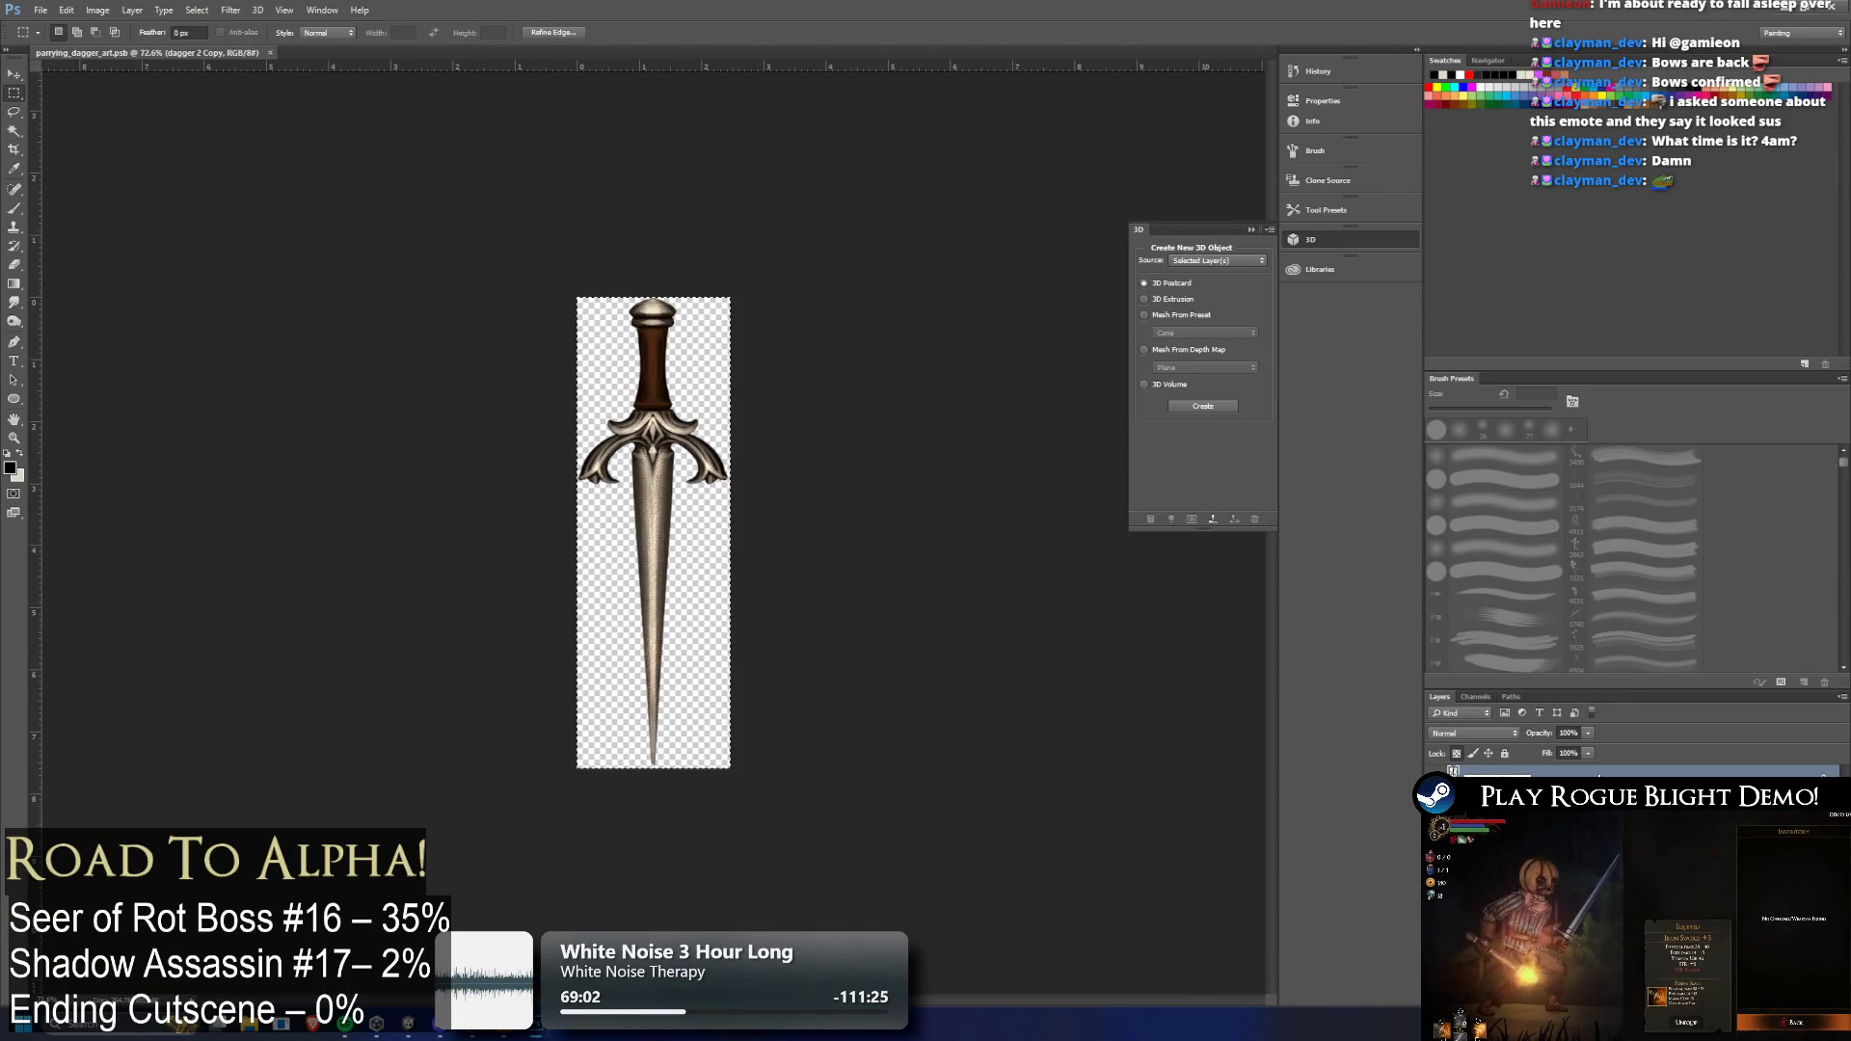
left_click(1834, 5)
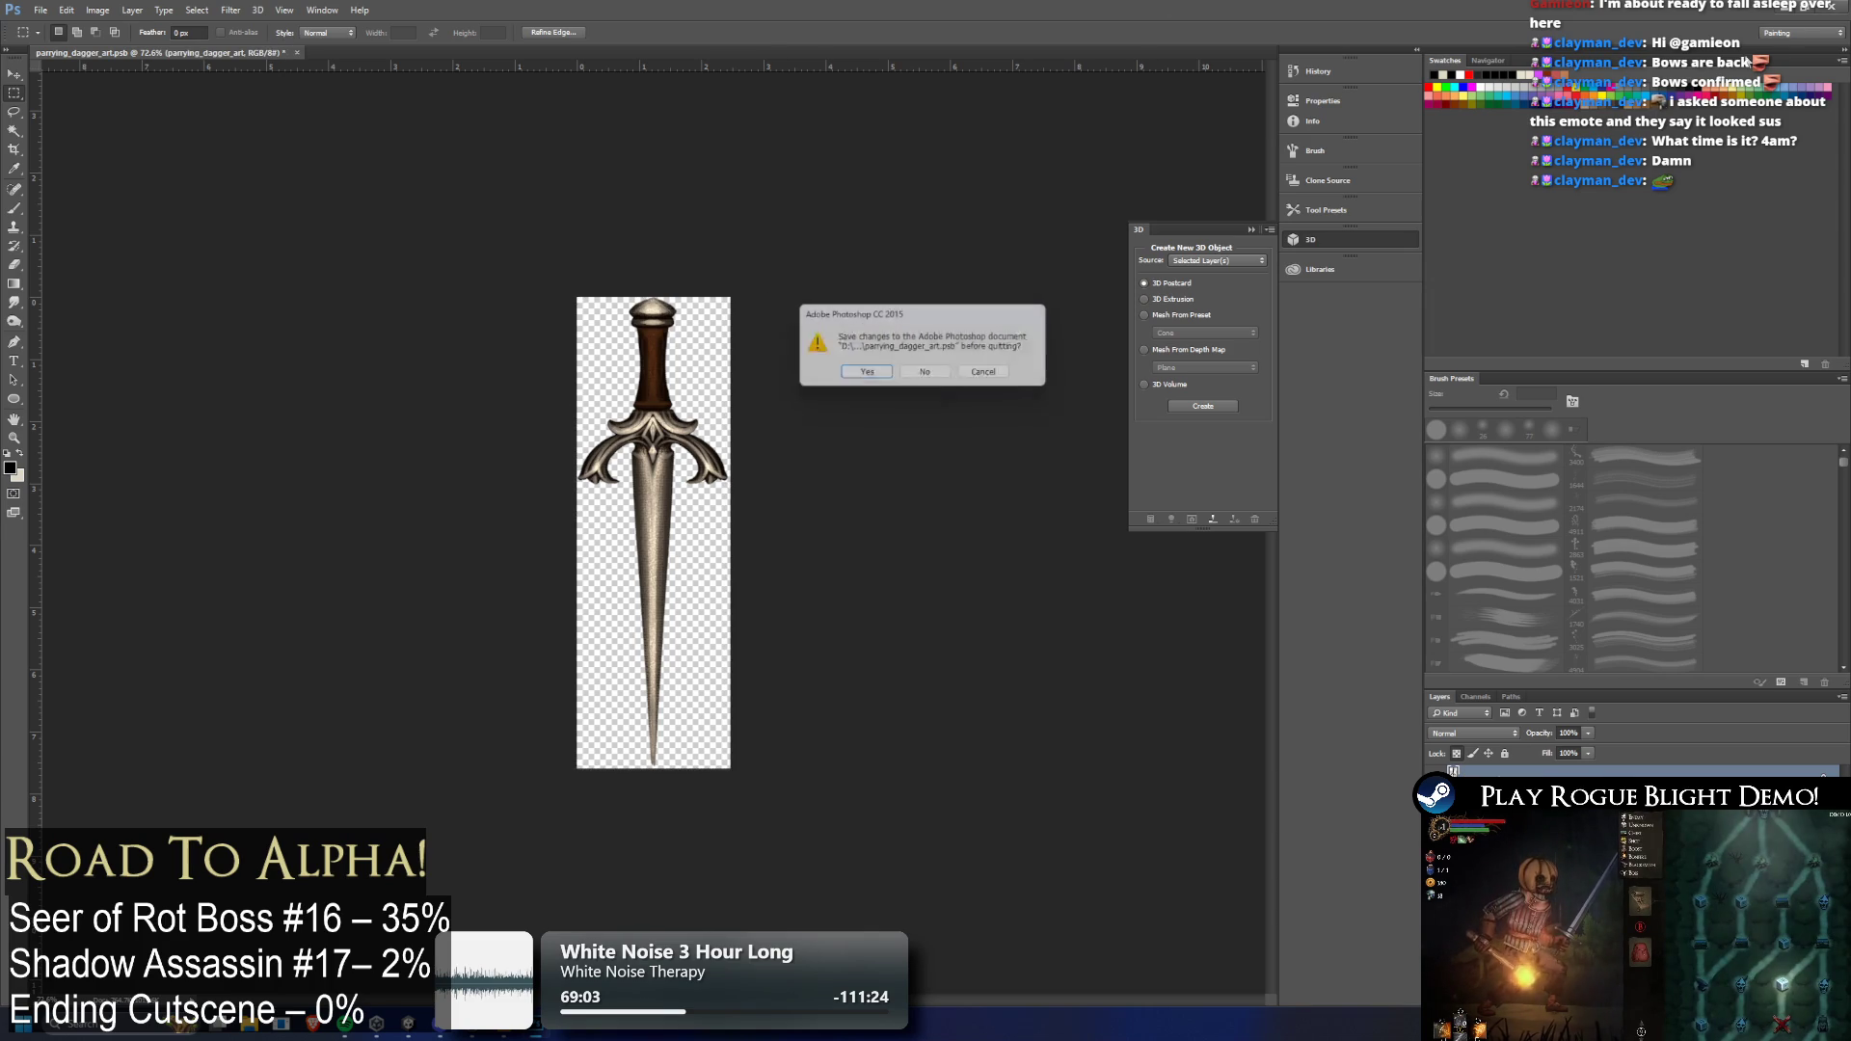
key("Return")
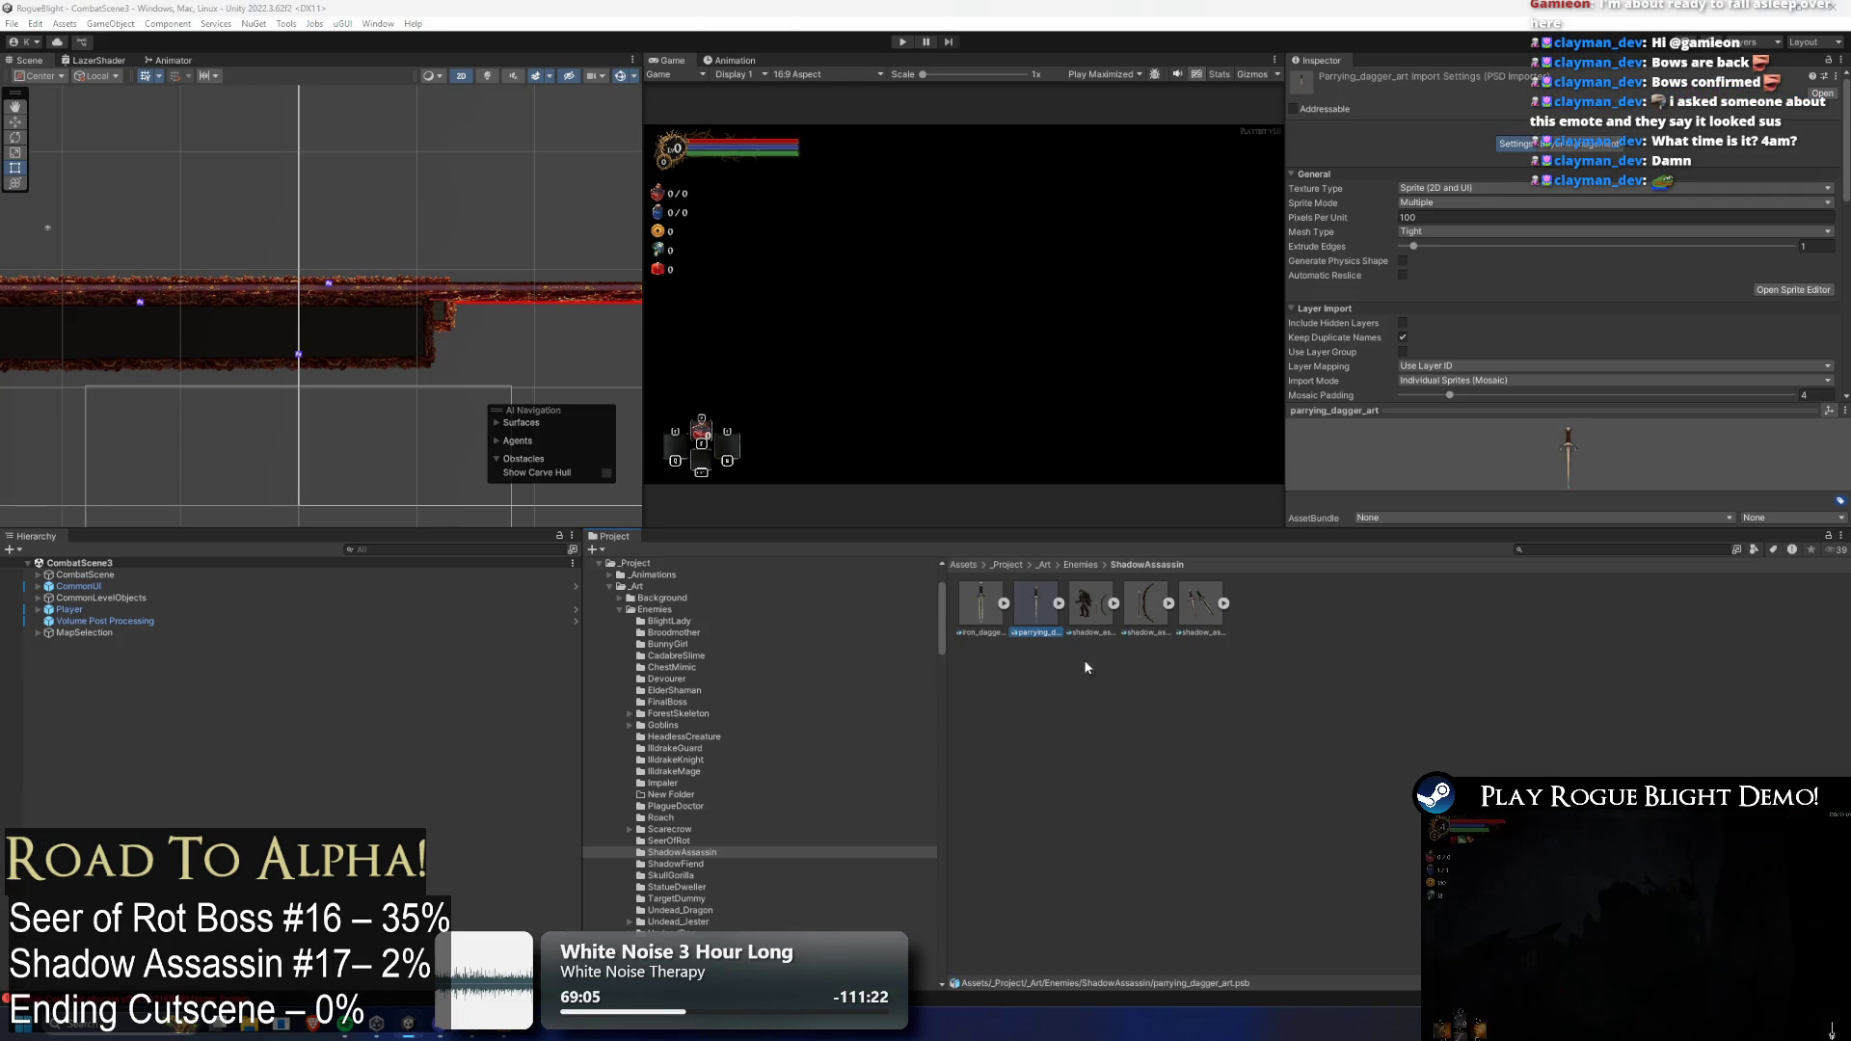
Check the updated iron_dagger_art asset, then open shadow_assassin_art from Unity's Project window
left_click(975, 610)
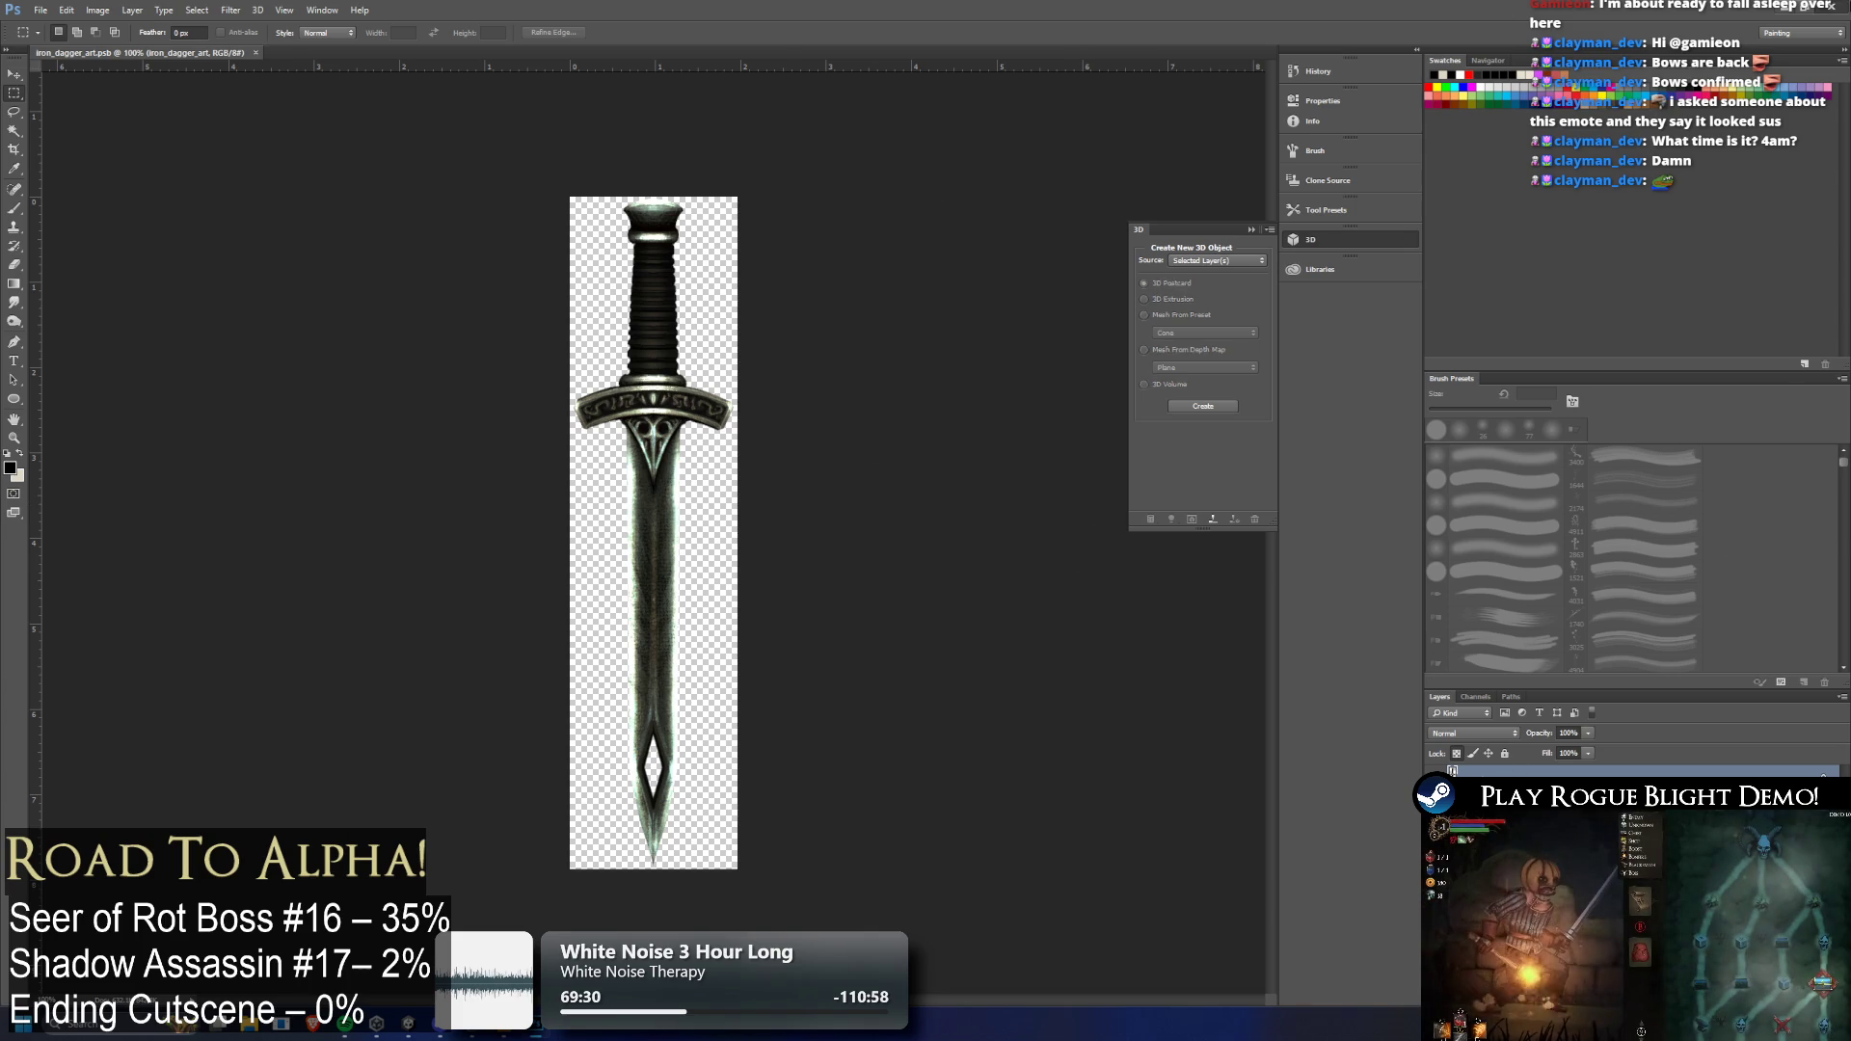
key("alt+Tab")
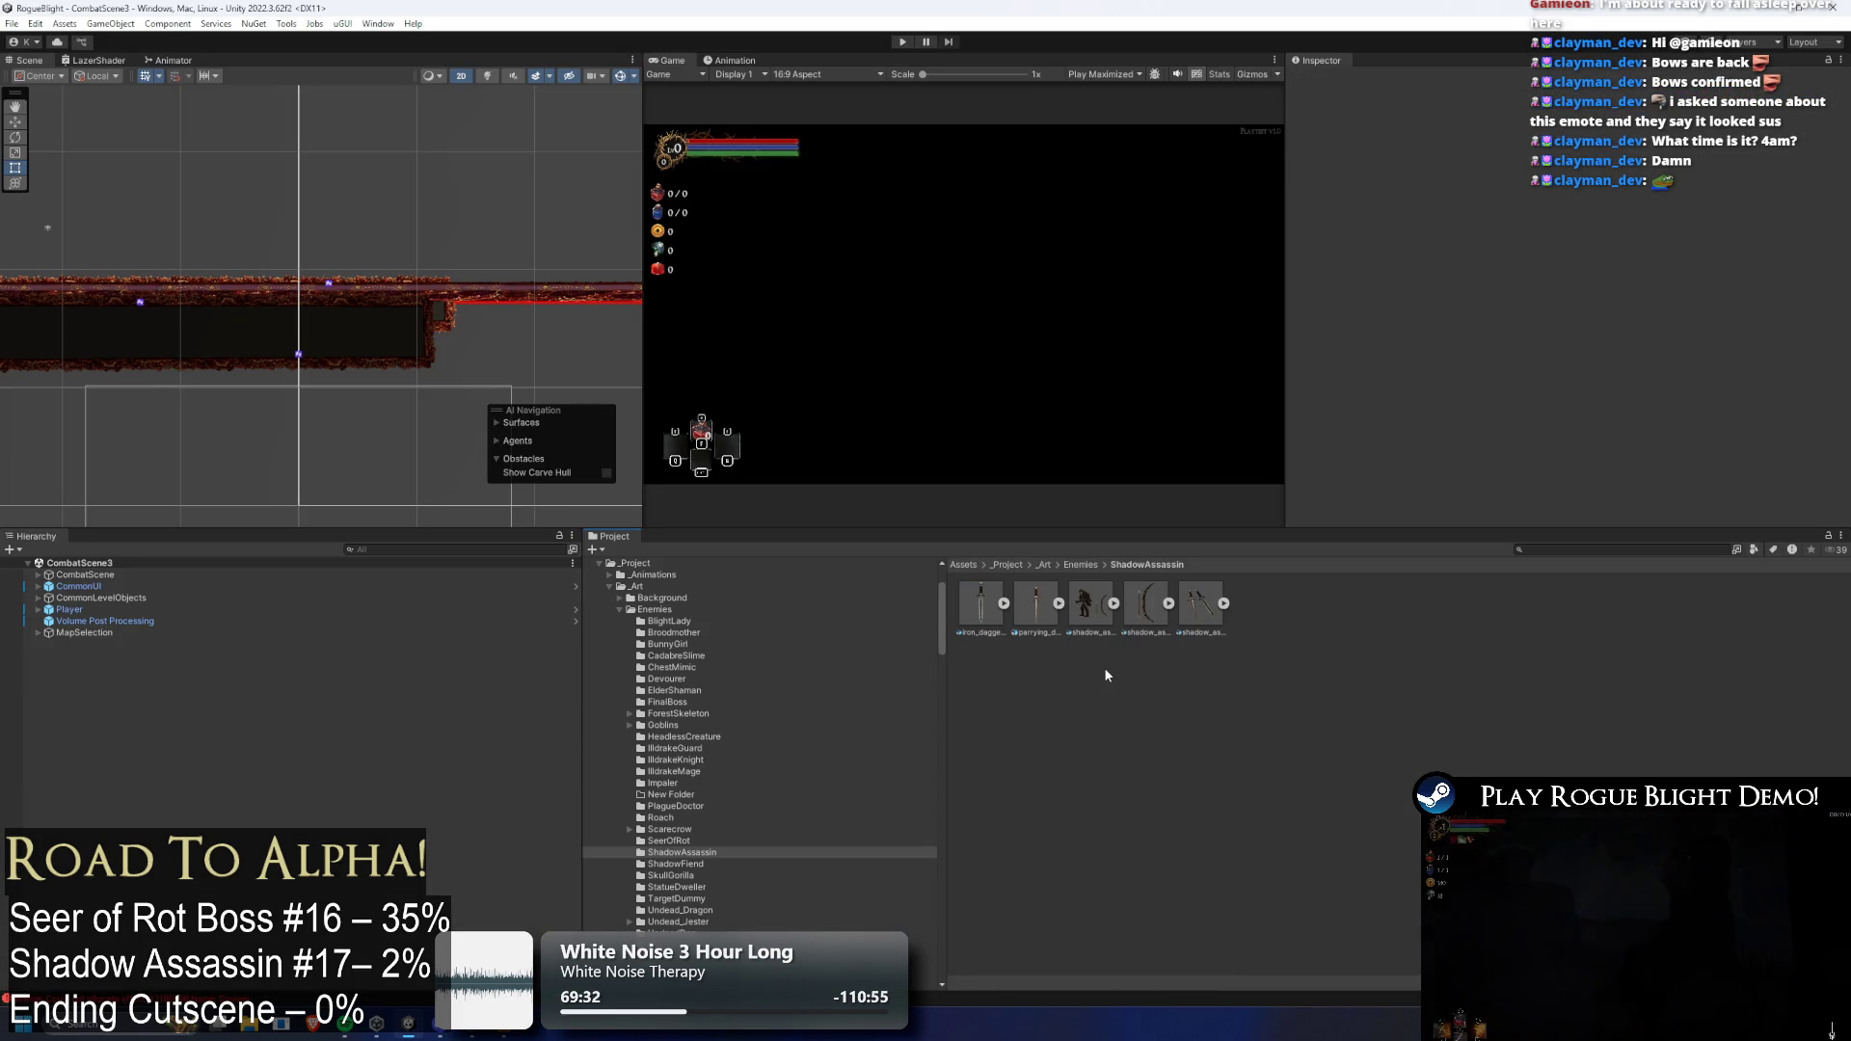
double_click(1075, 607)
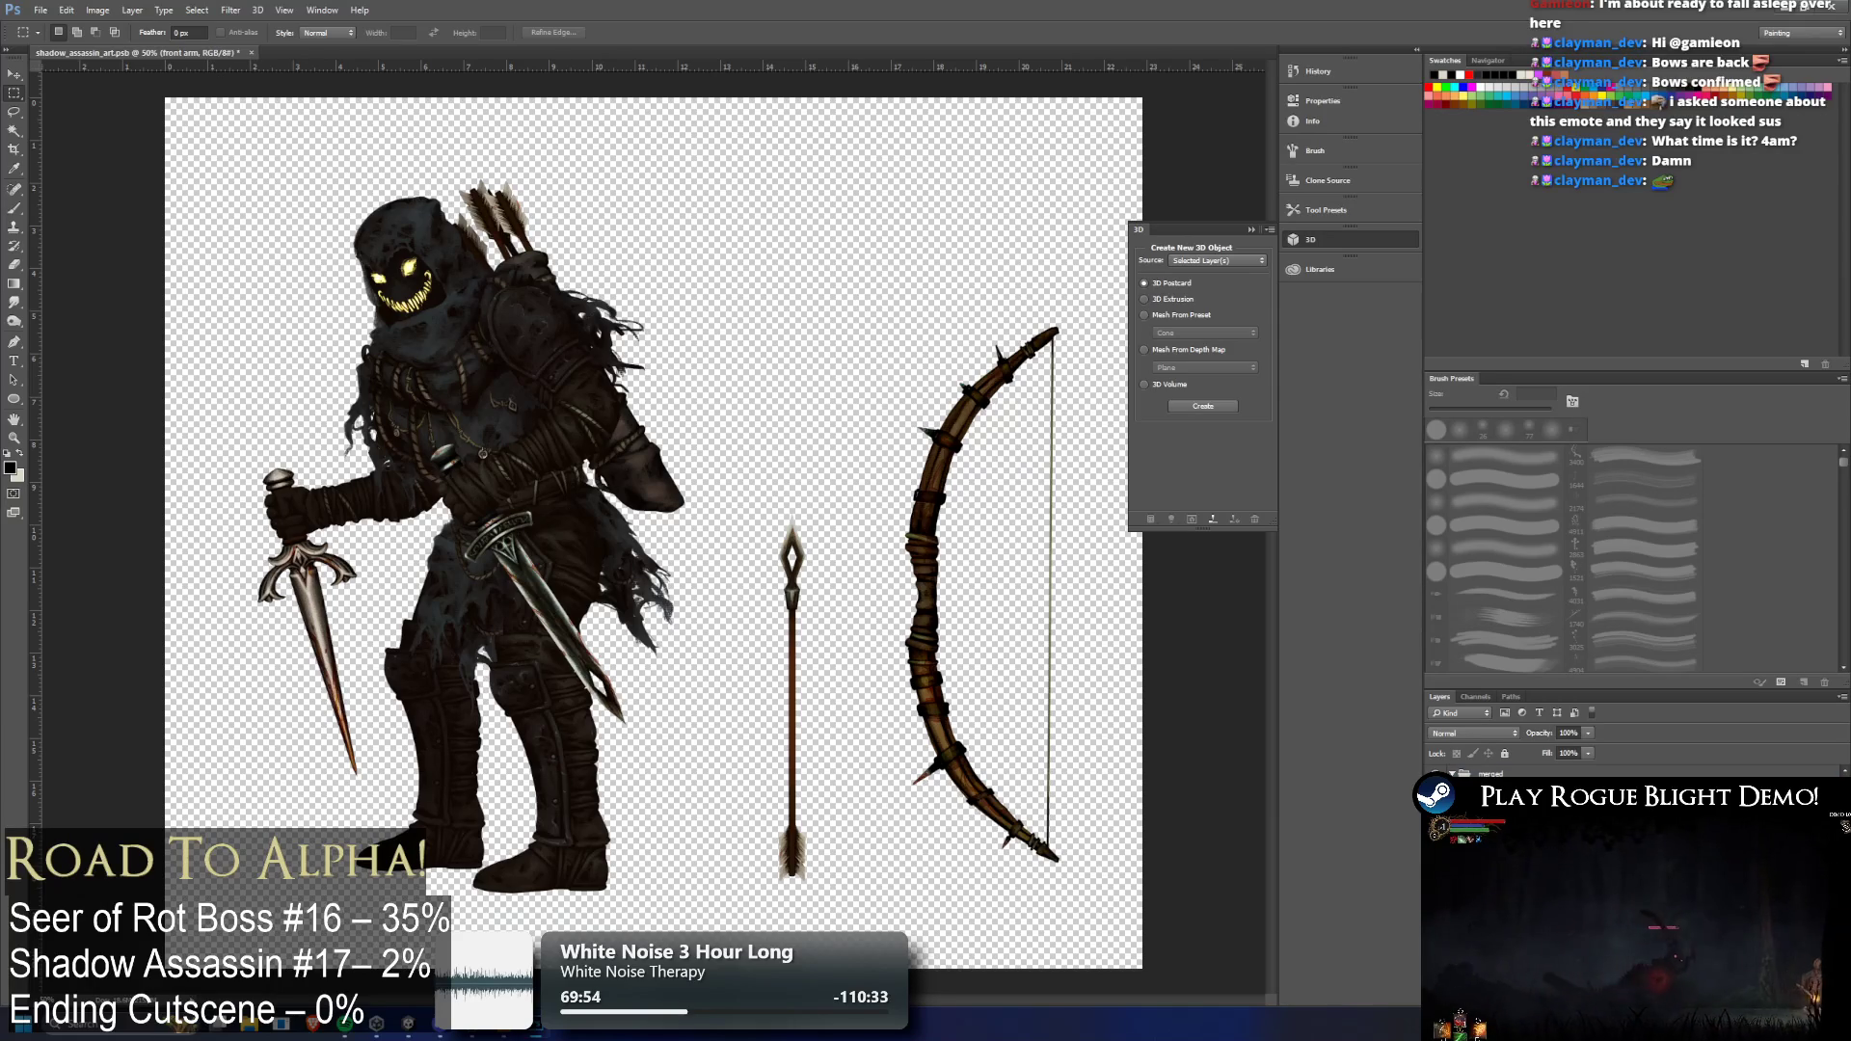
Delete the belt dagger, bow and dagger 2 layers, leaving the rear arm layer active
key("Delete")
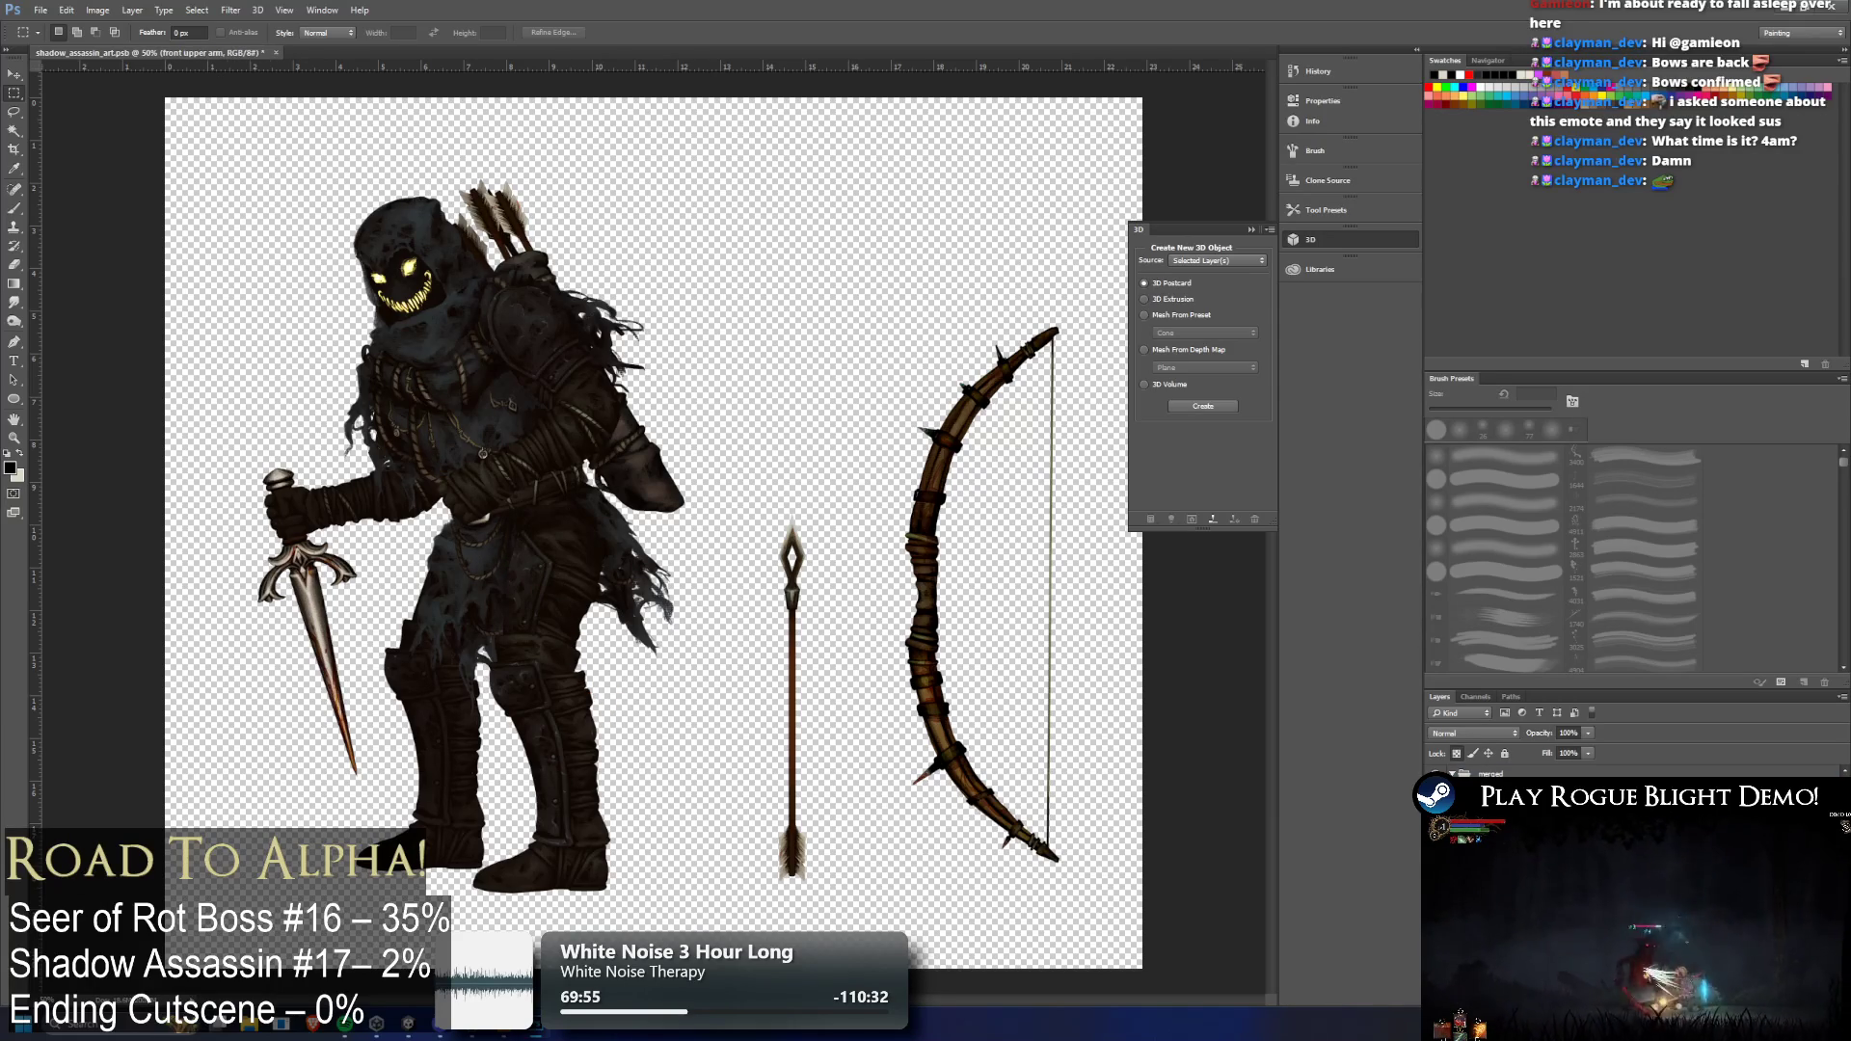
key("alt+bracketleft")
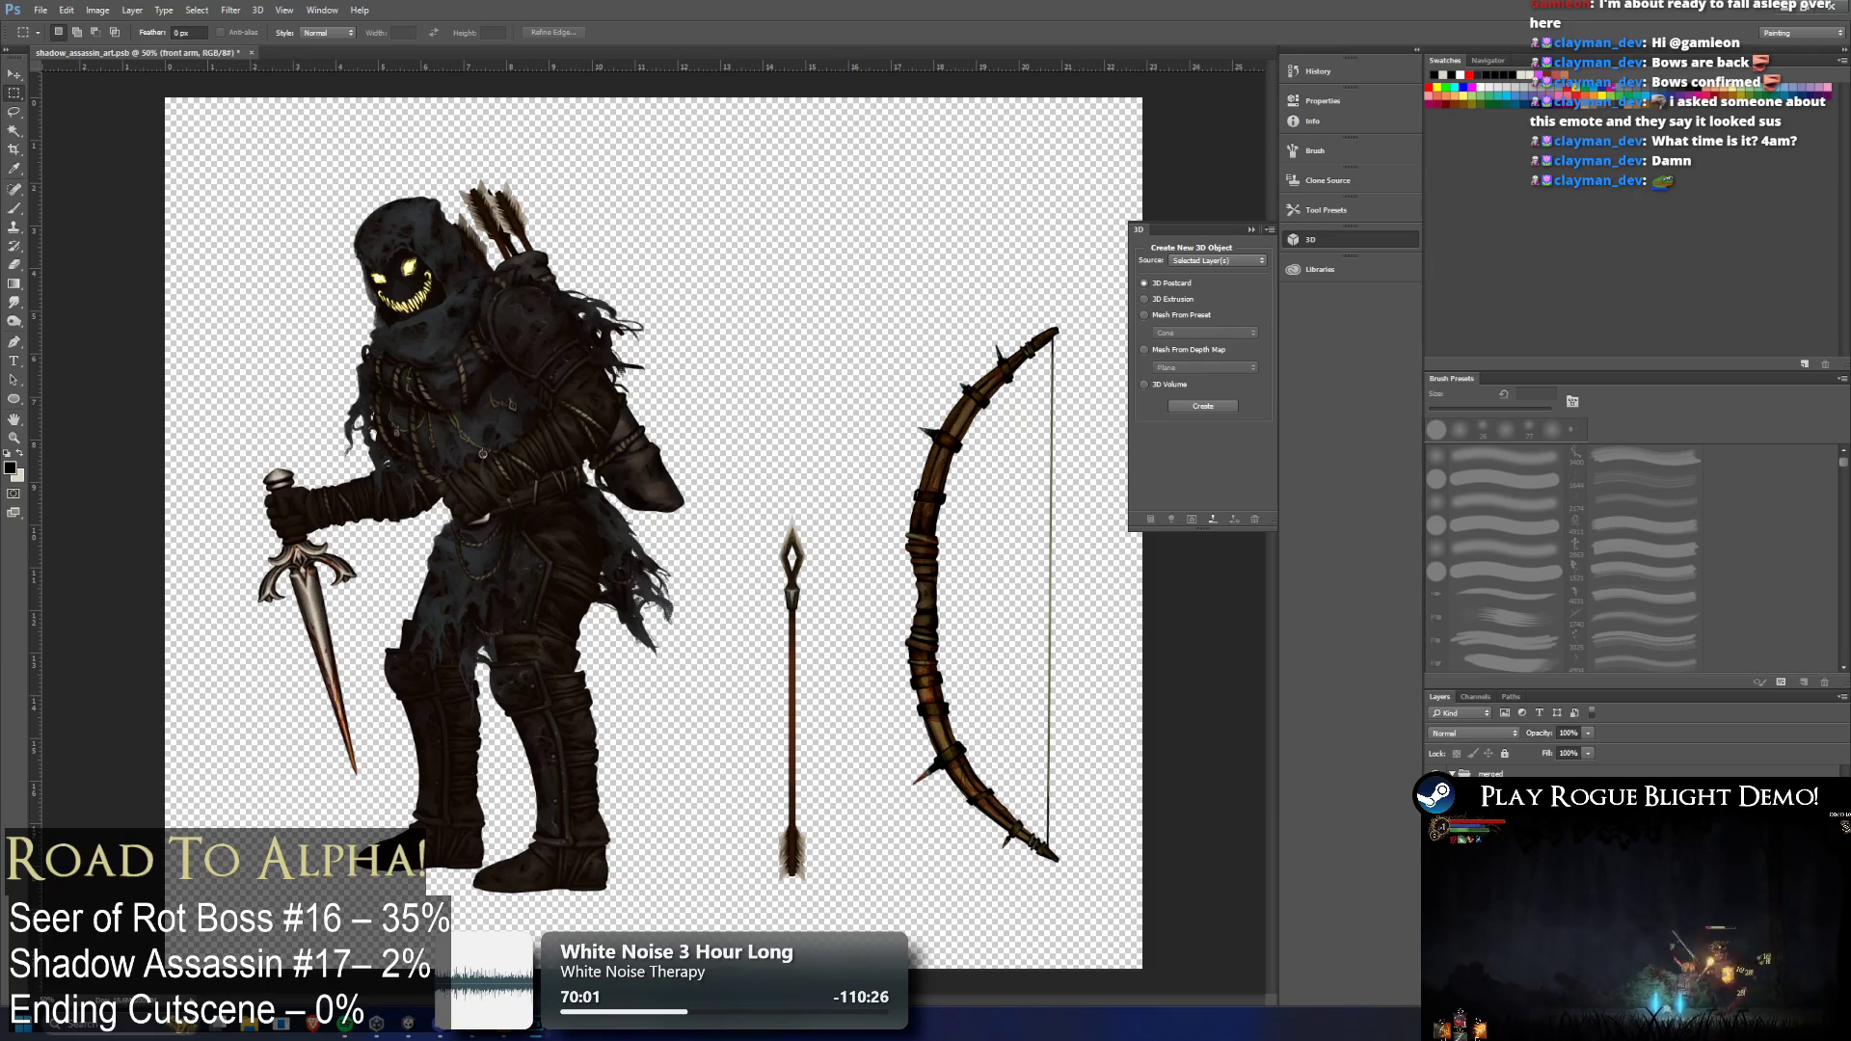
key("Delete")
key("Delete")
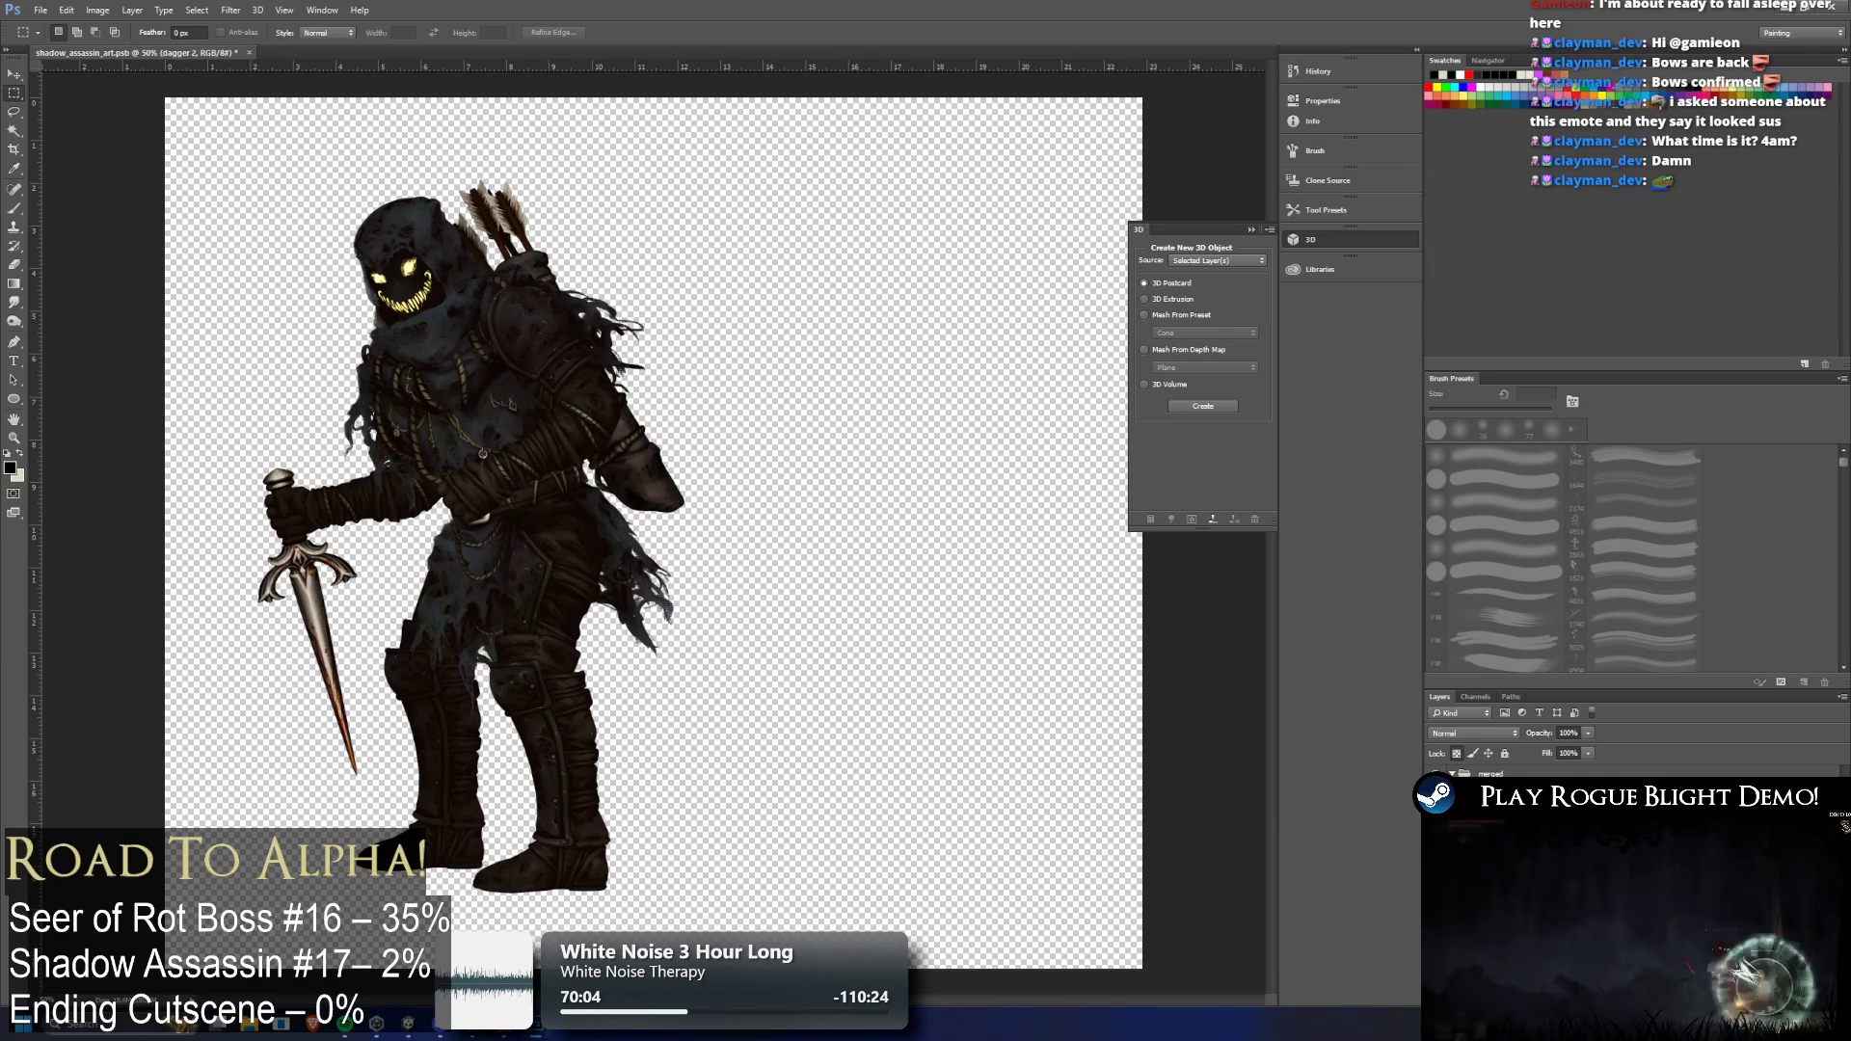
key("alt+bracketleft")
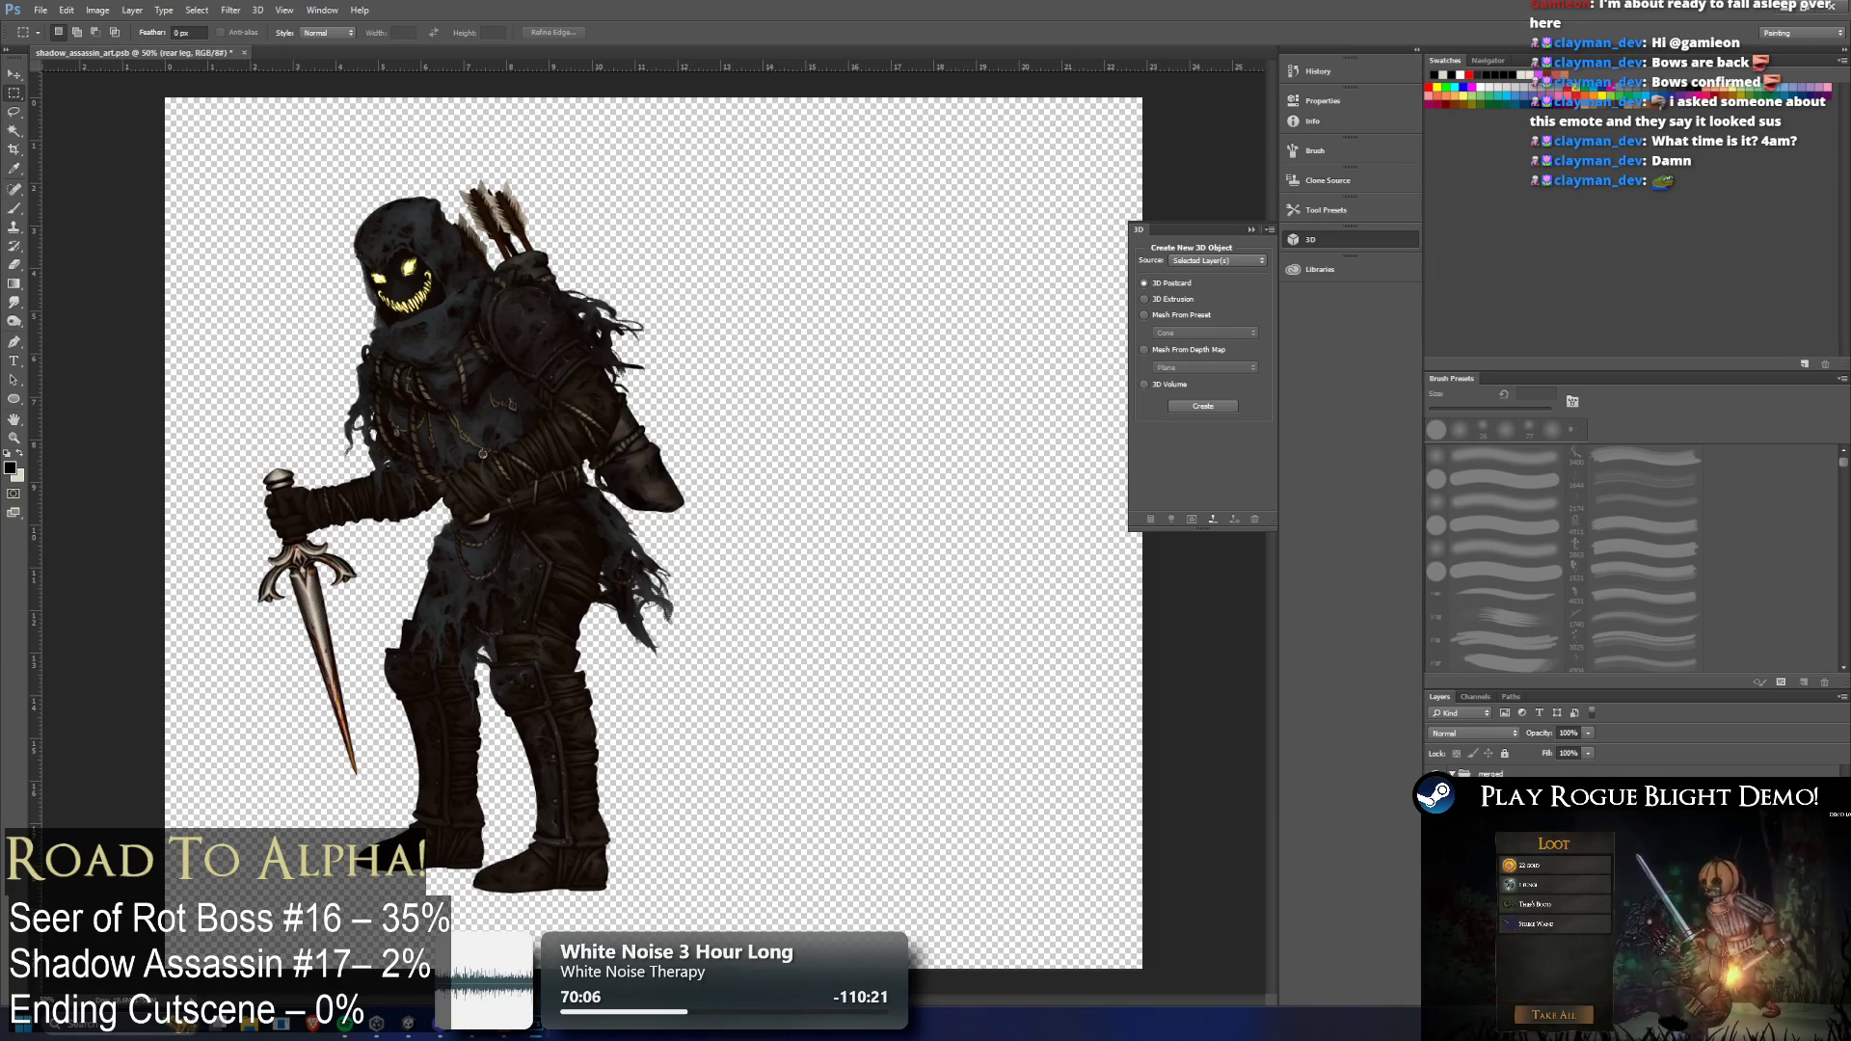
key("alt+bracketright")
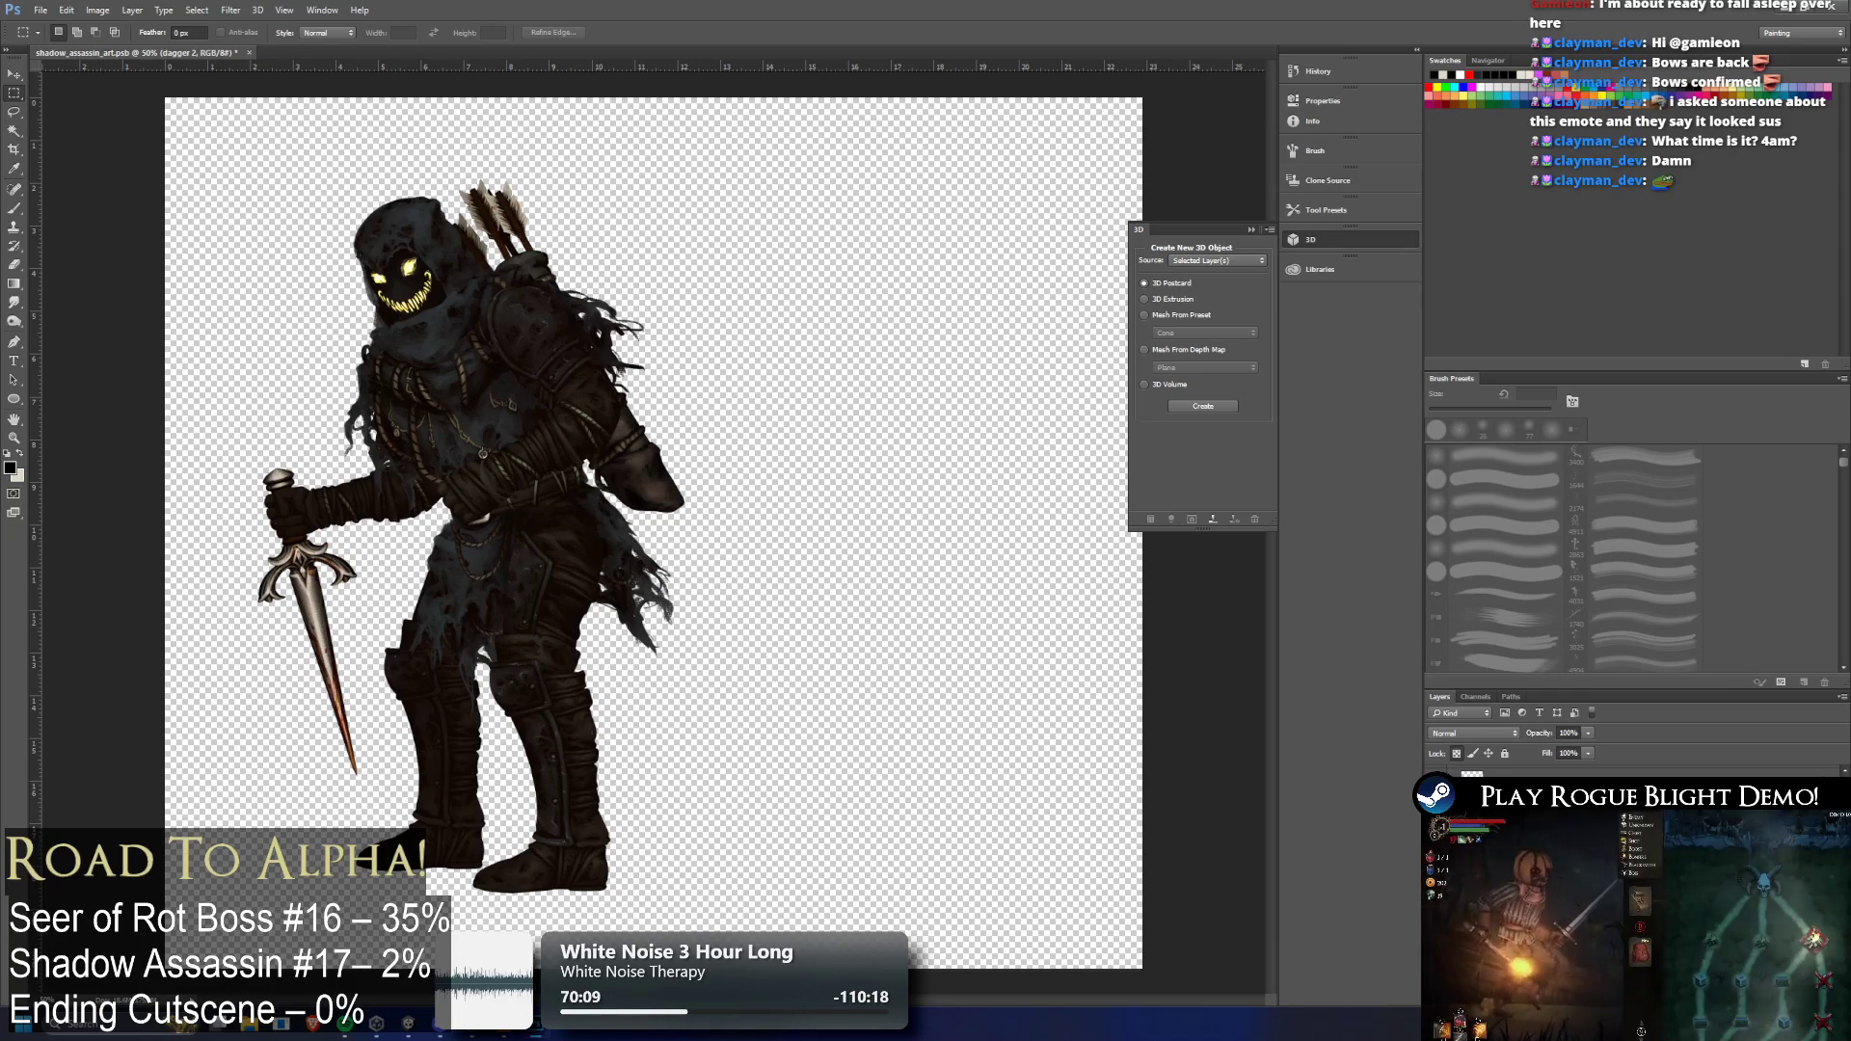
key("Delete")
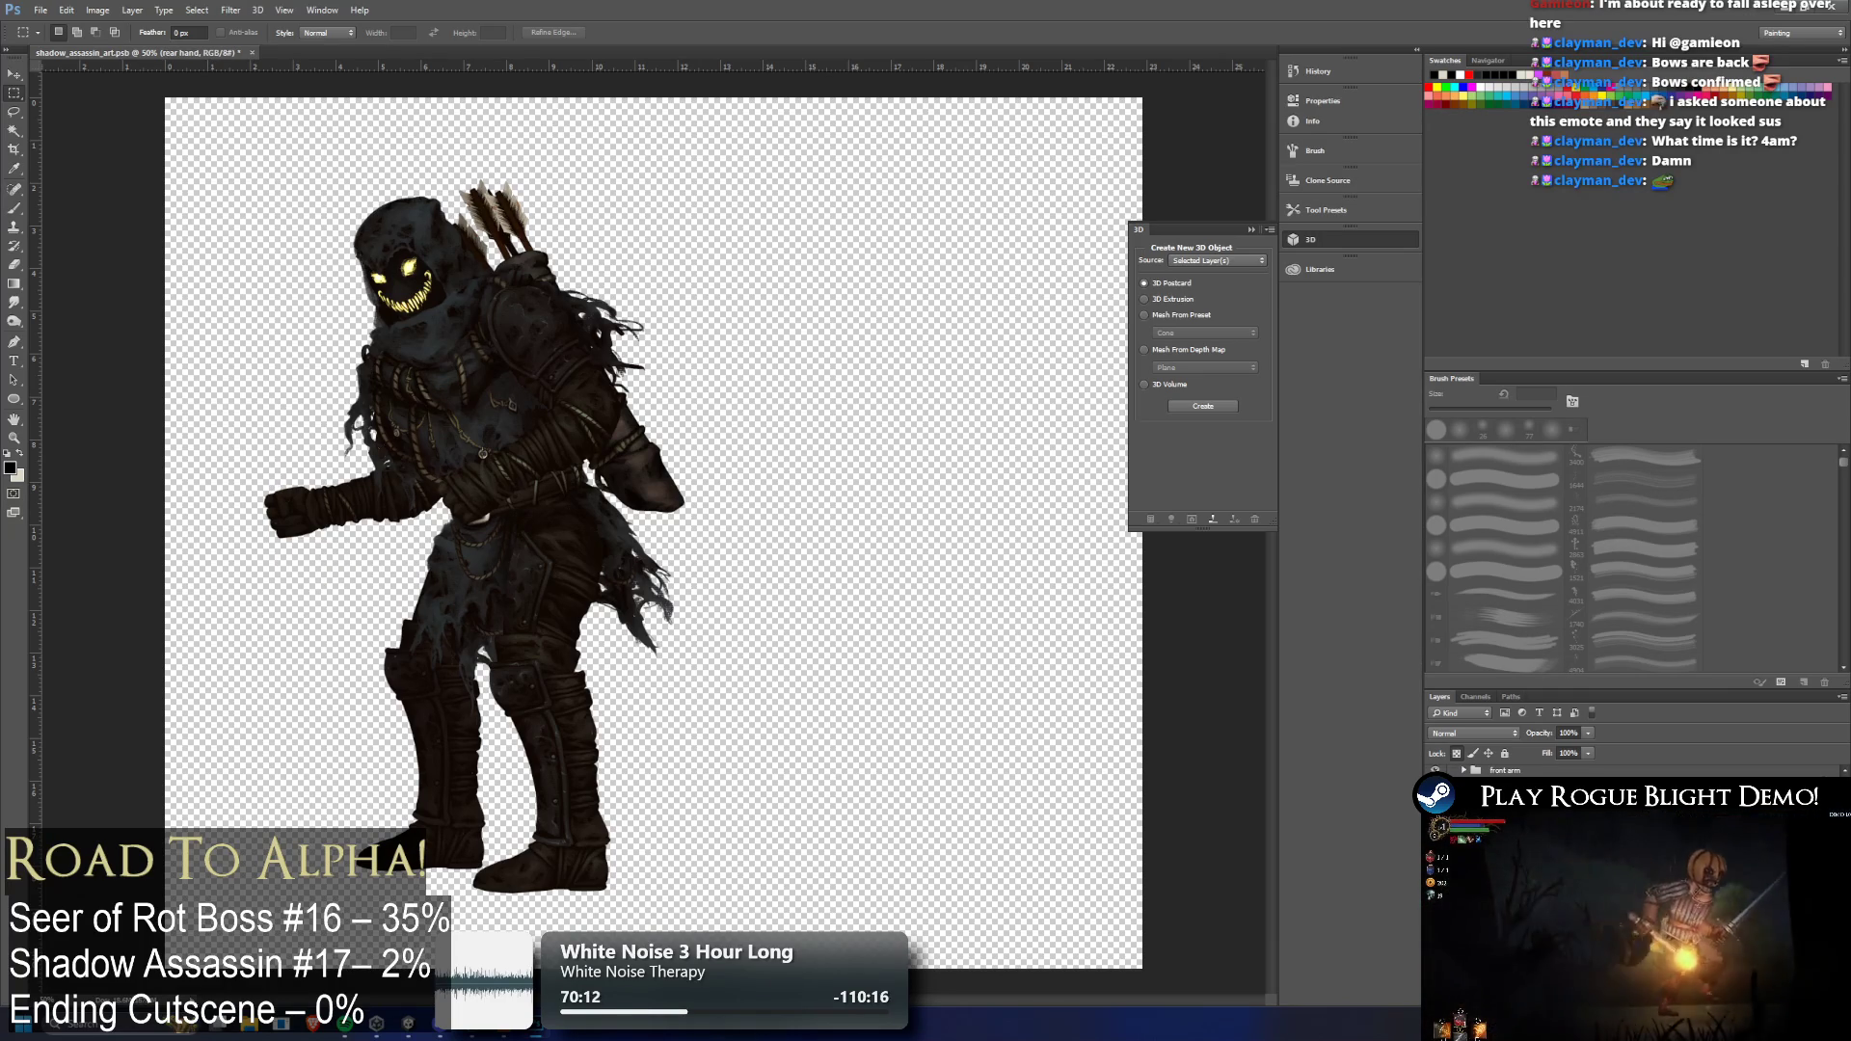
key("alt+bracketleft")
scroll(1509, 771, "up", 3)
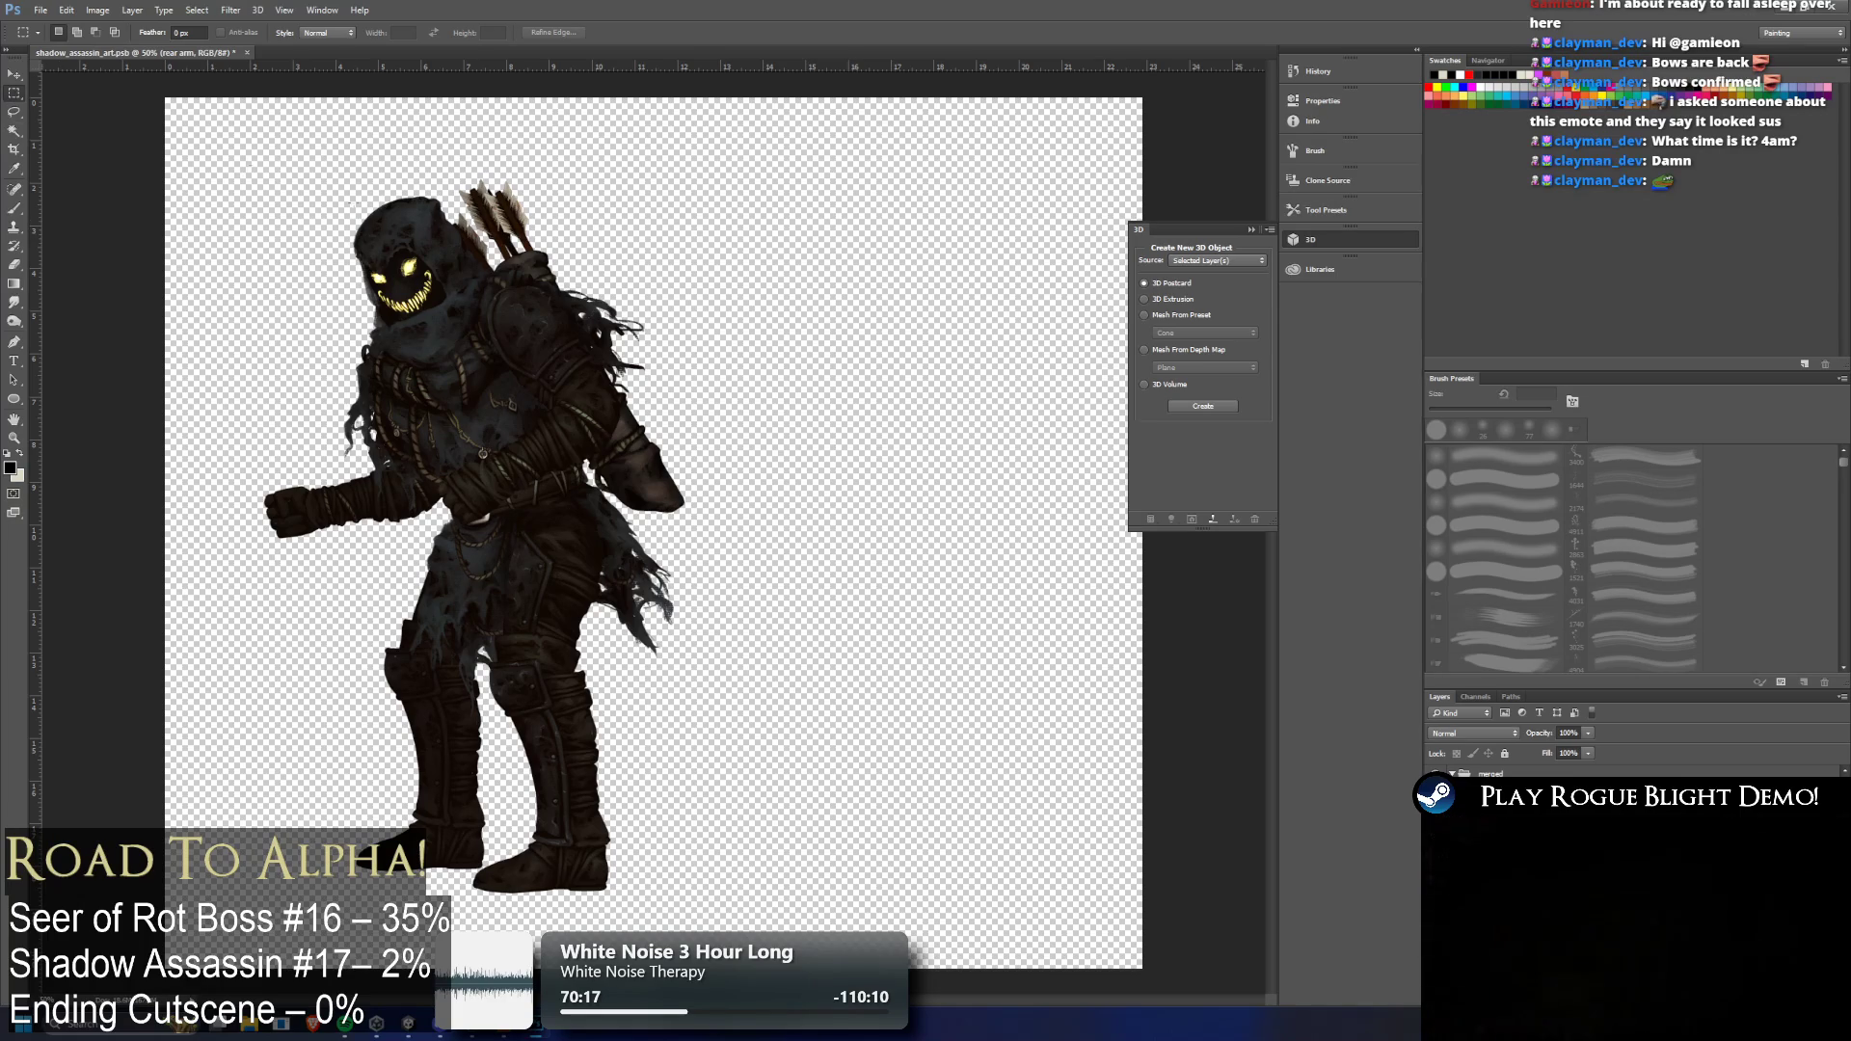
Flip the canvas horizontally so the assassin faces right
left_click(109, 13)
mouse_move(196, 145)
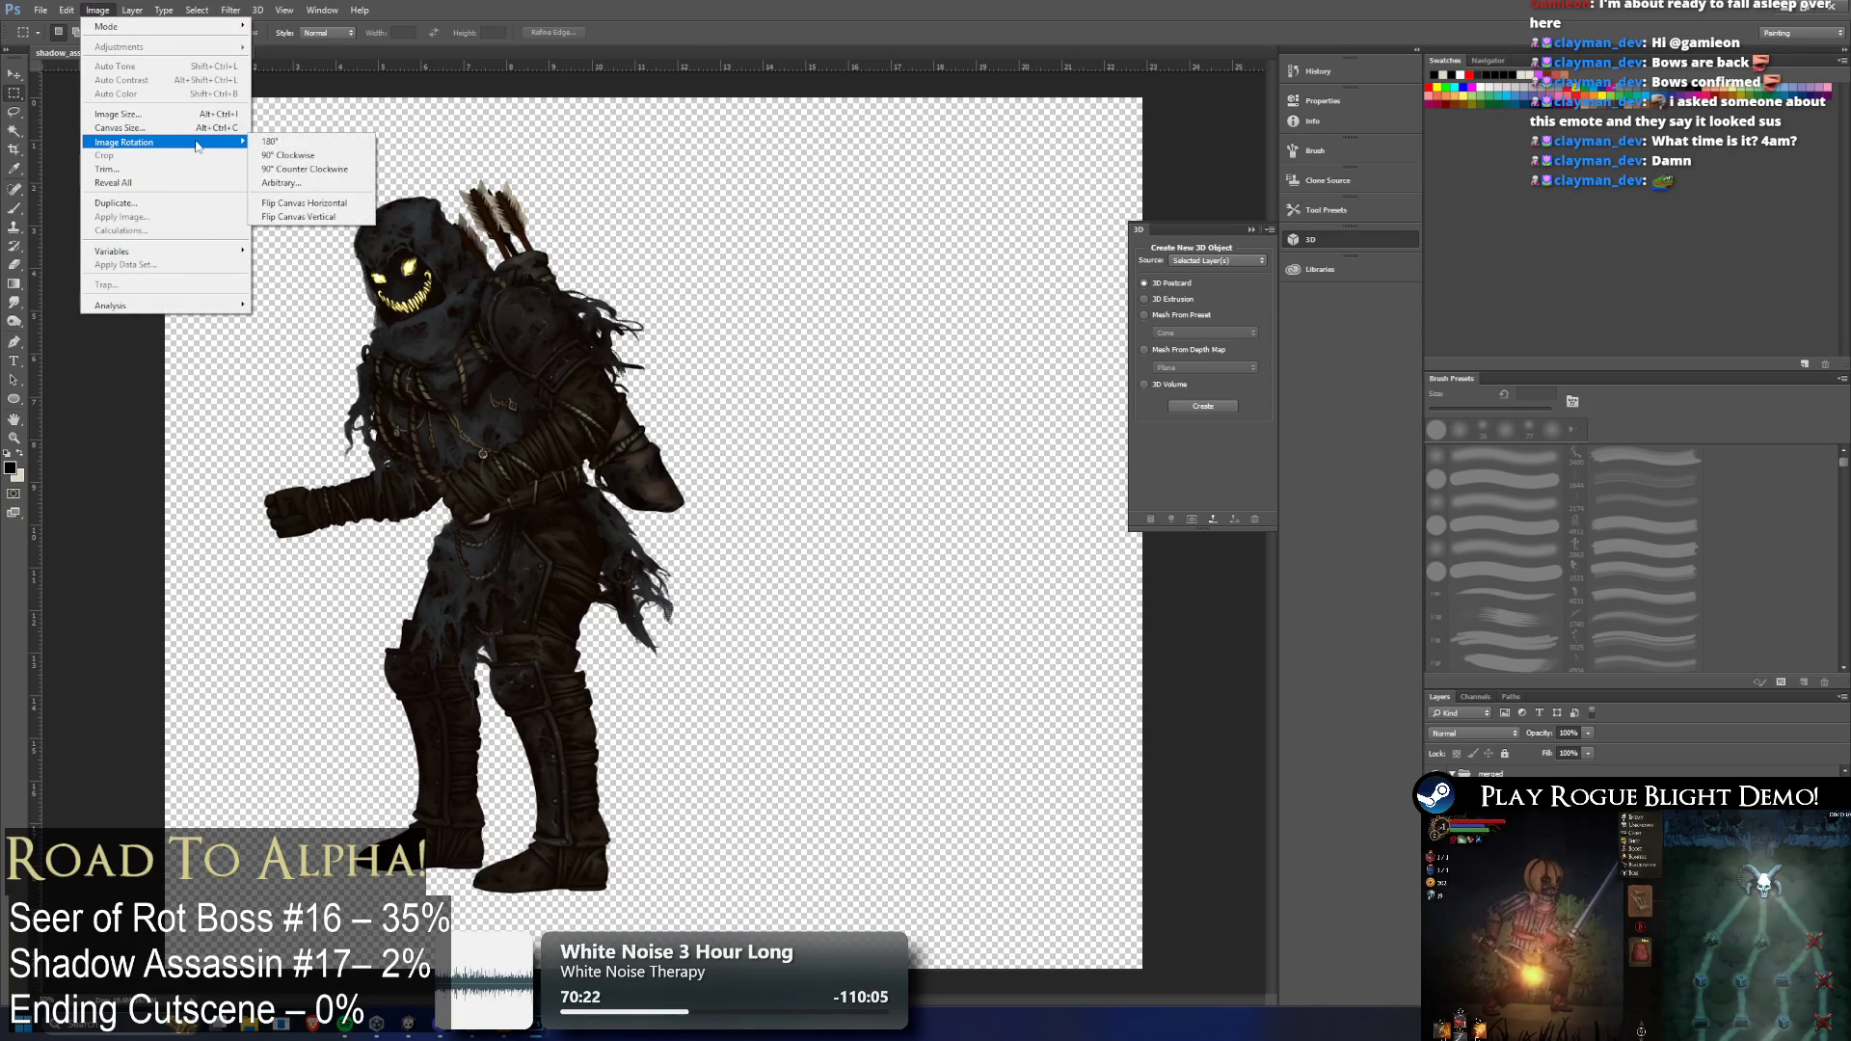
left_click(342, 203)
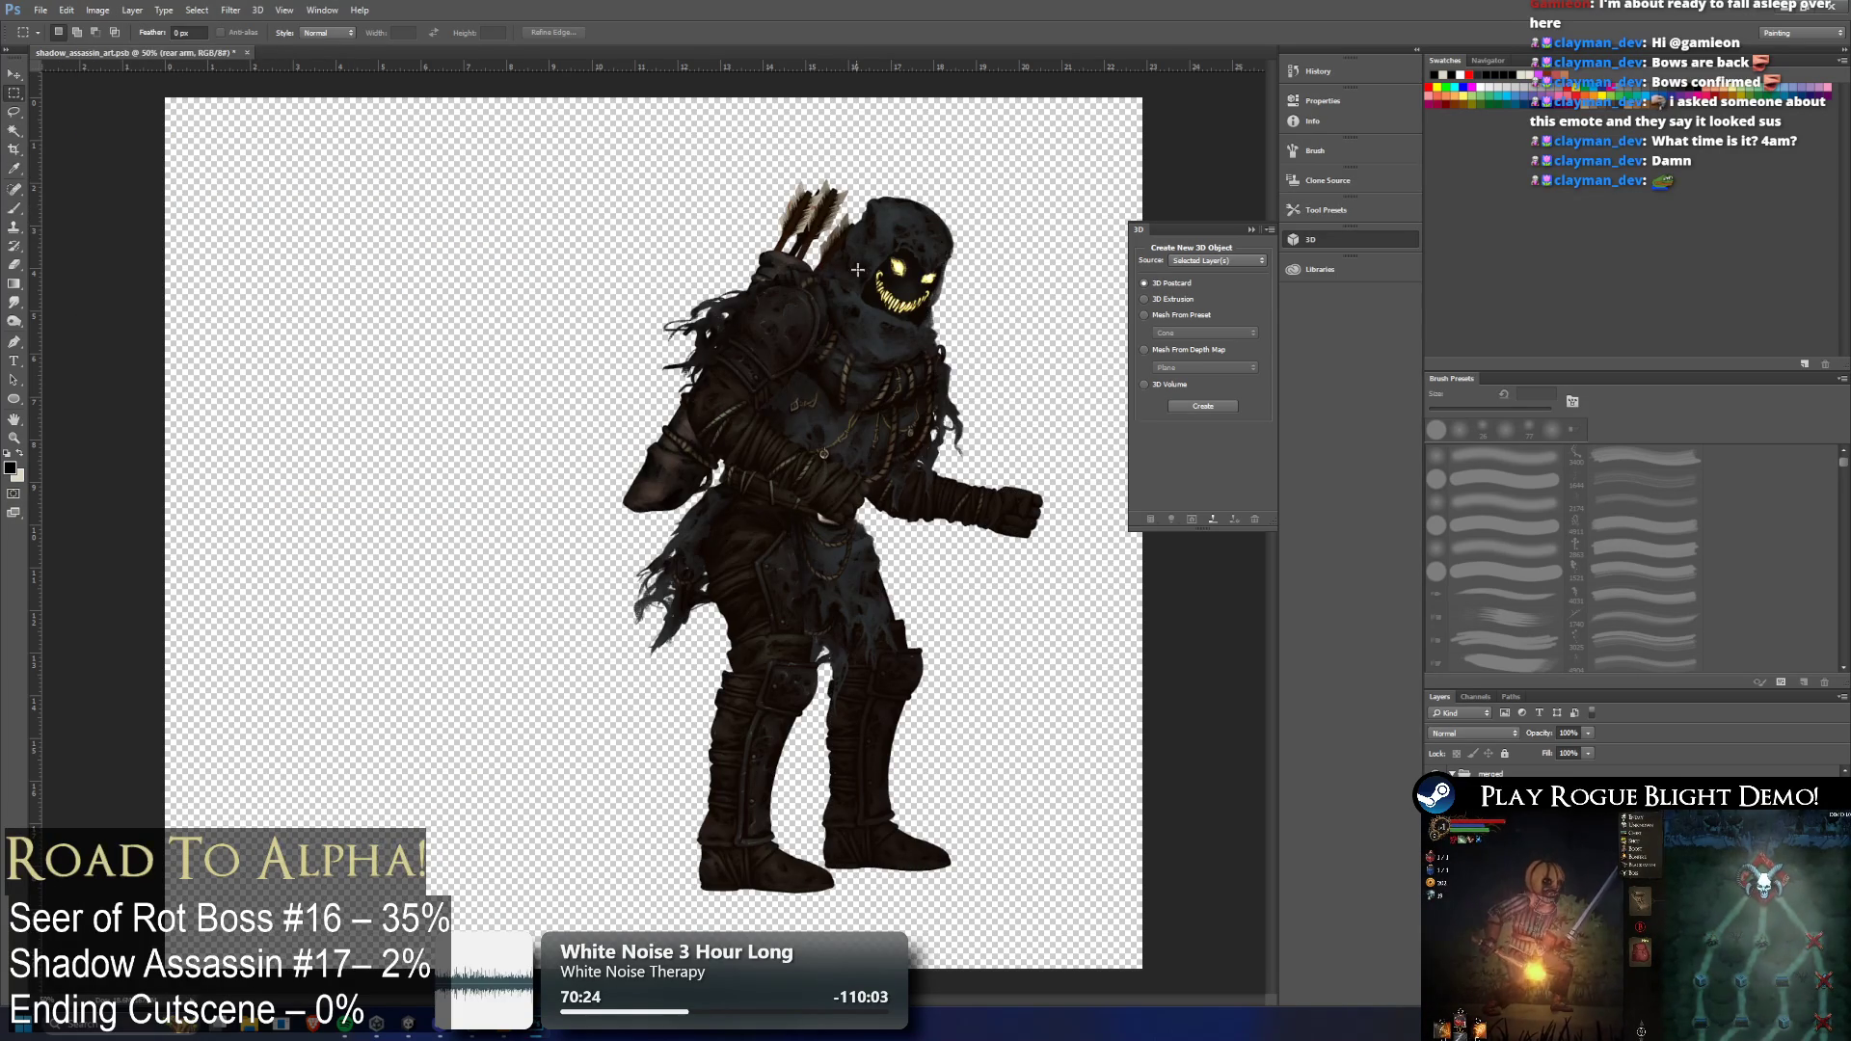
Crop the canvas to a rectangular selection drawn tightly around the figure
left_click(13, 74)
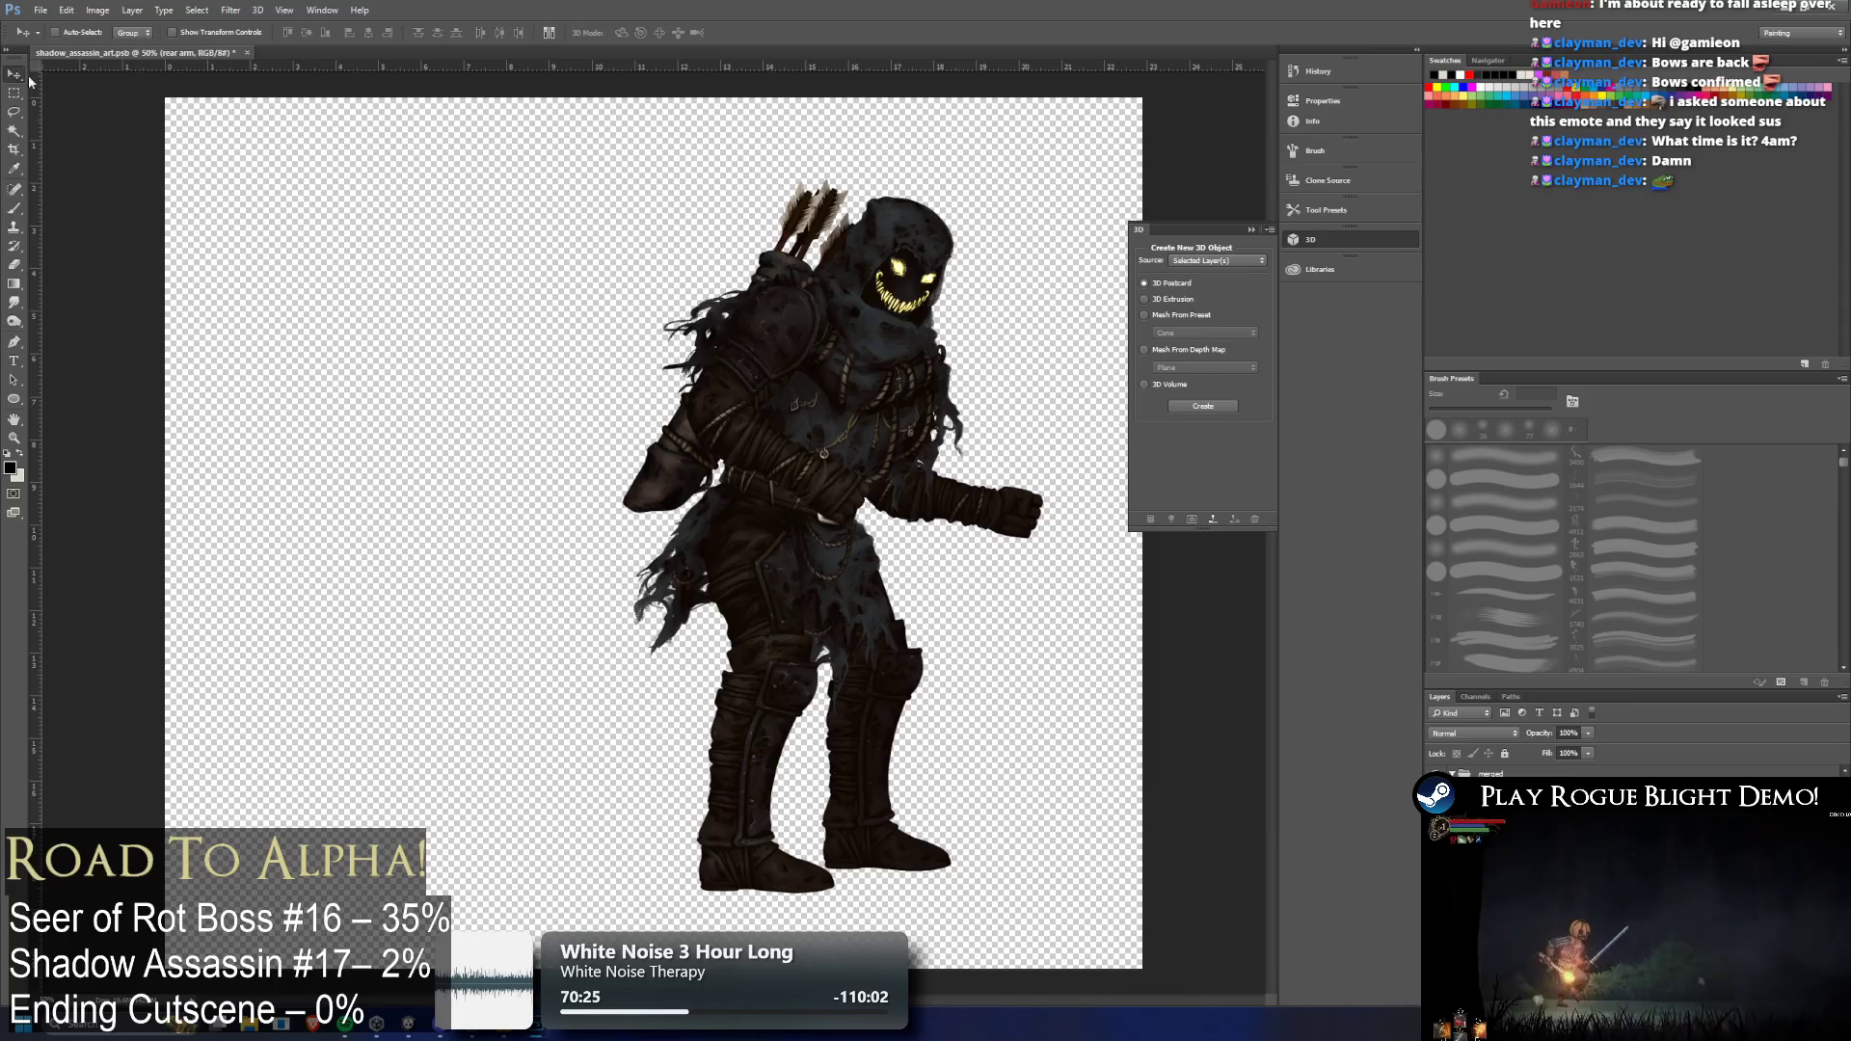
key("ctrl+z")
key("ctrl+z")
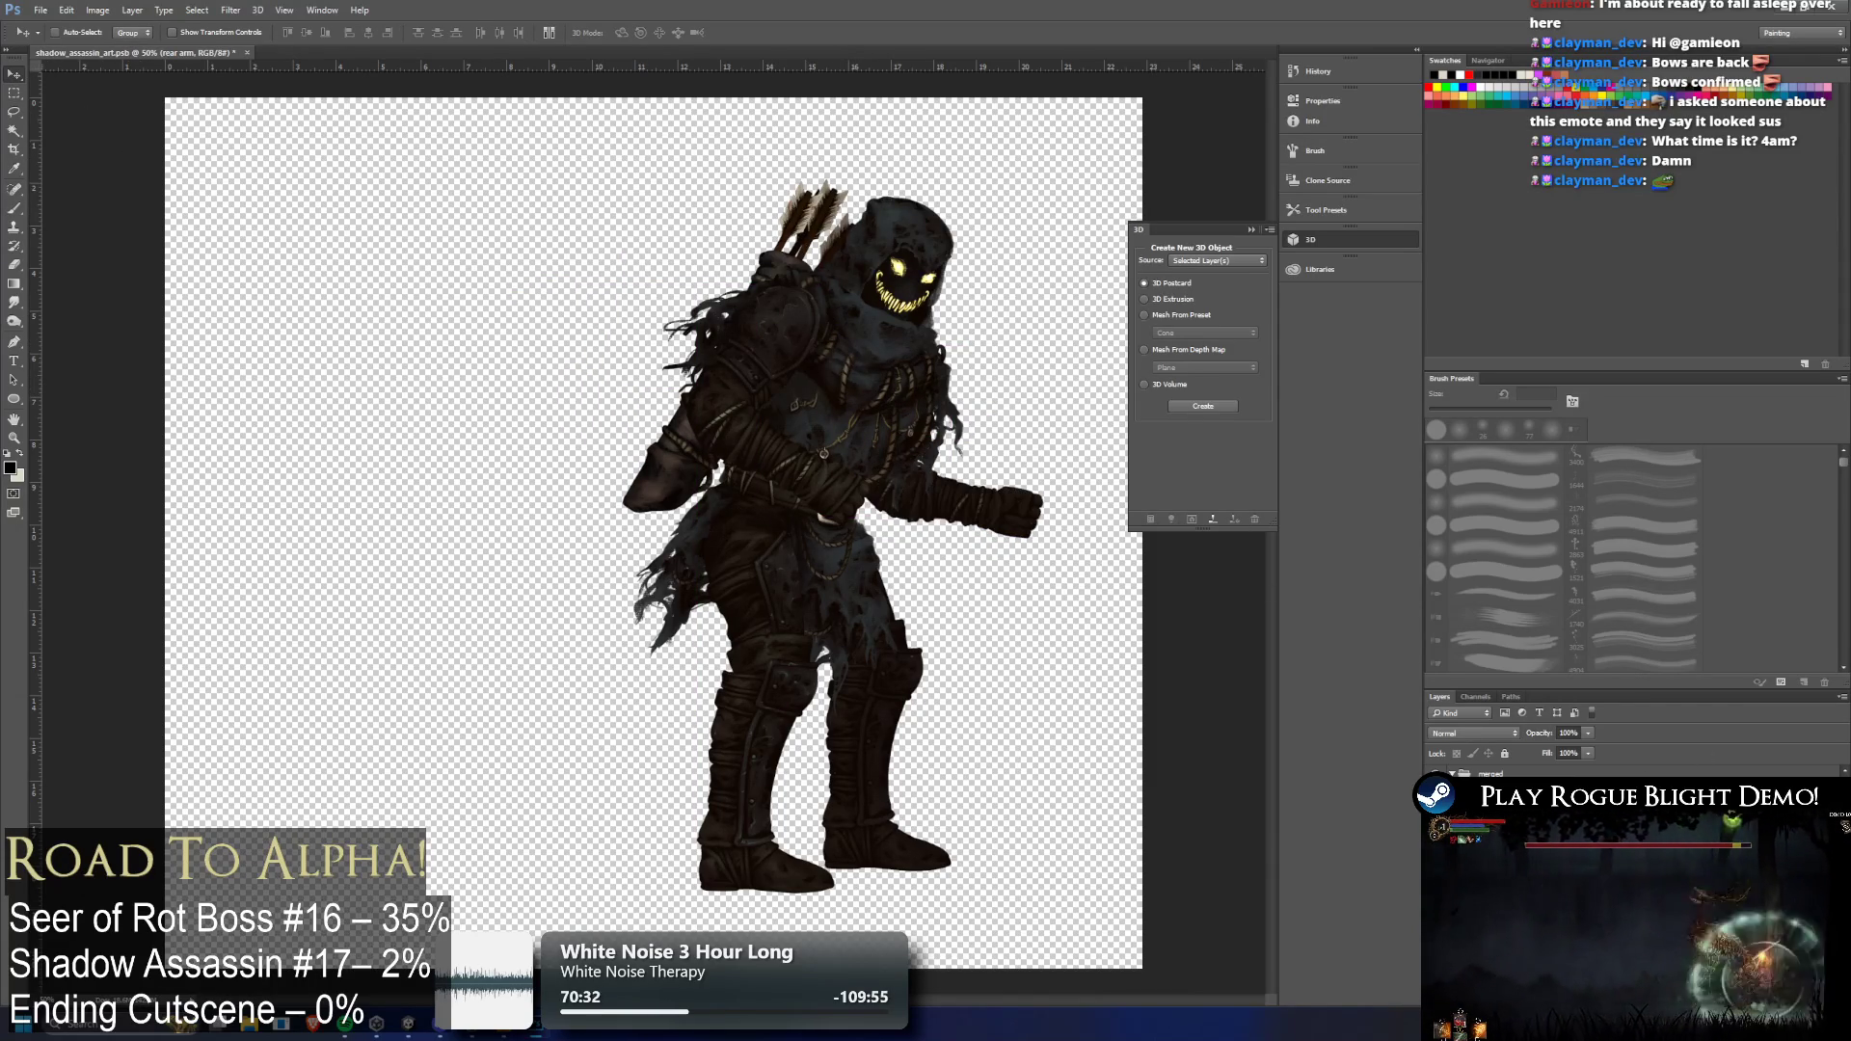
left_click(23, 92)
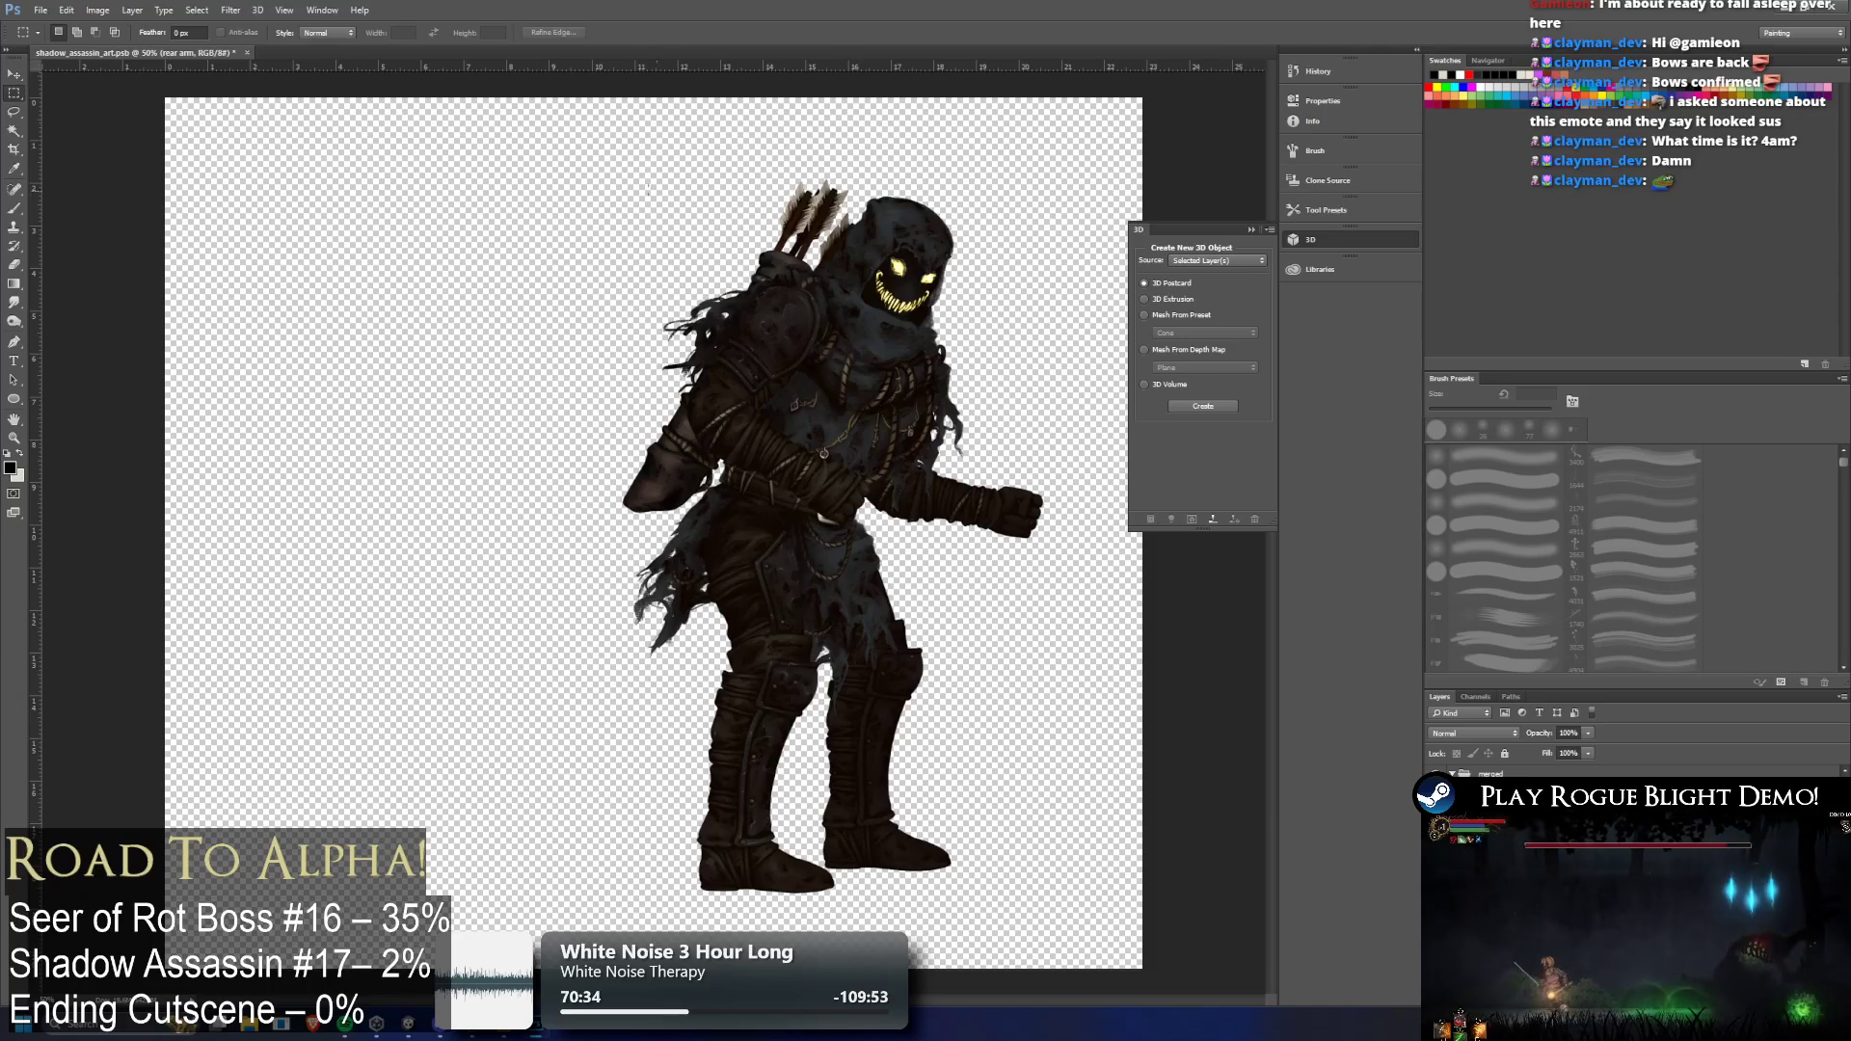
left_click_drag(589, 164, 1070, 912)
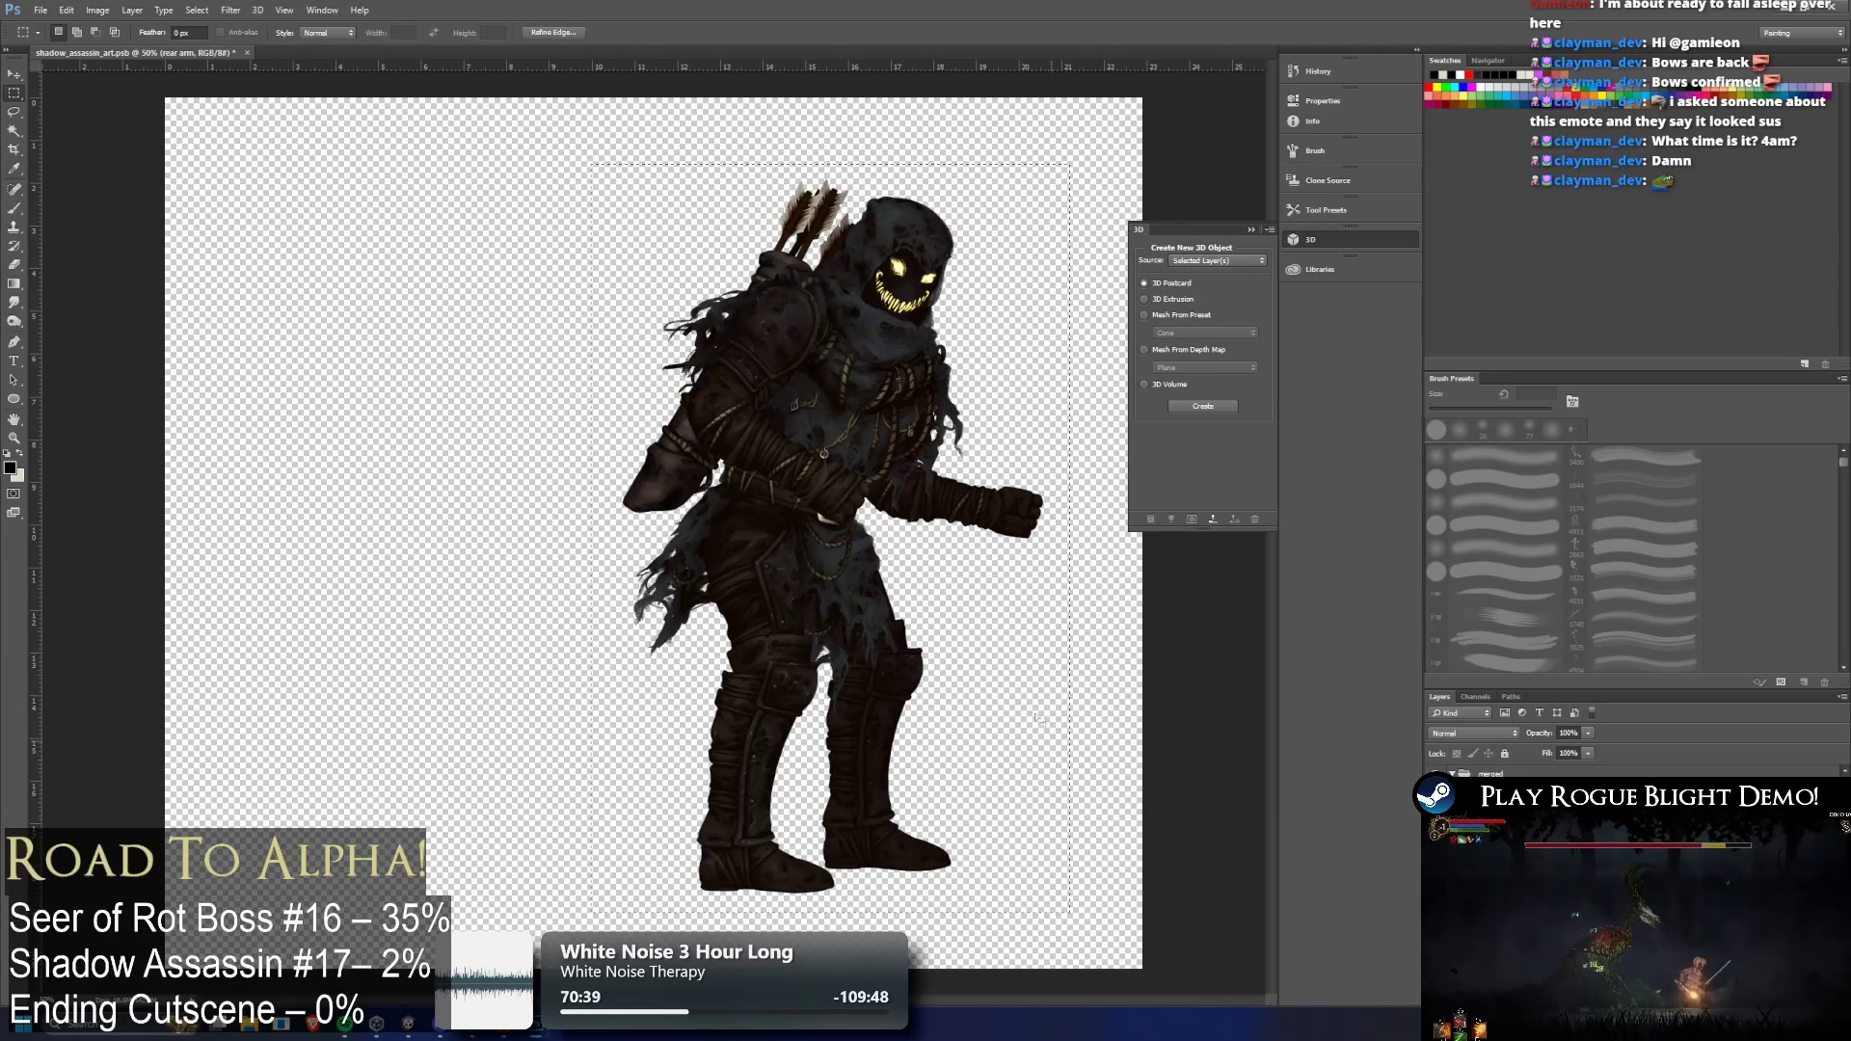
left_click(97, 9)
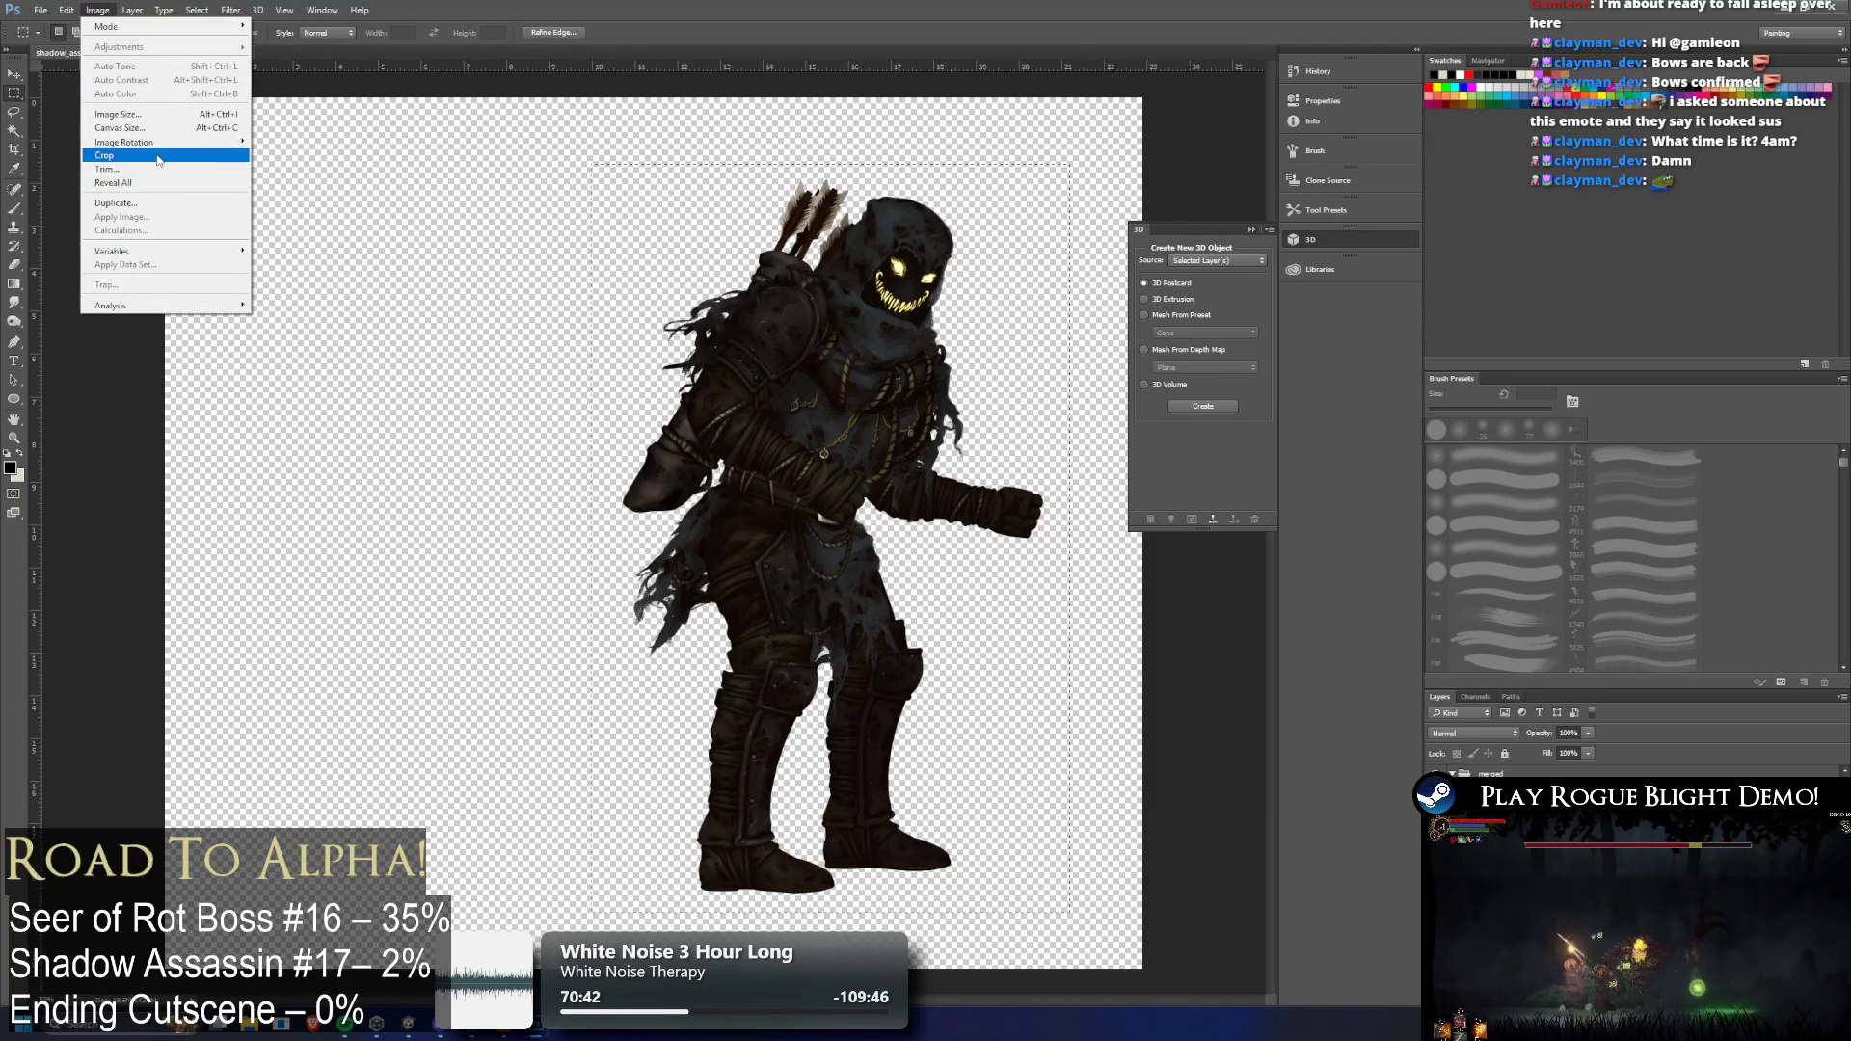
left_click(106, 155)
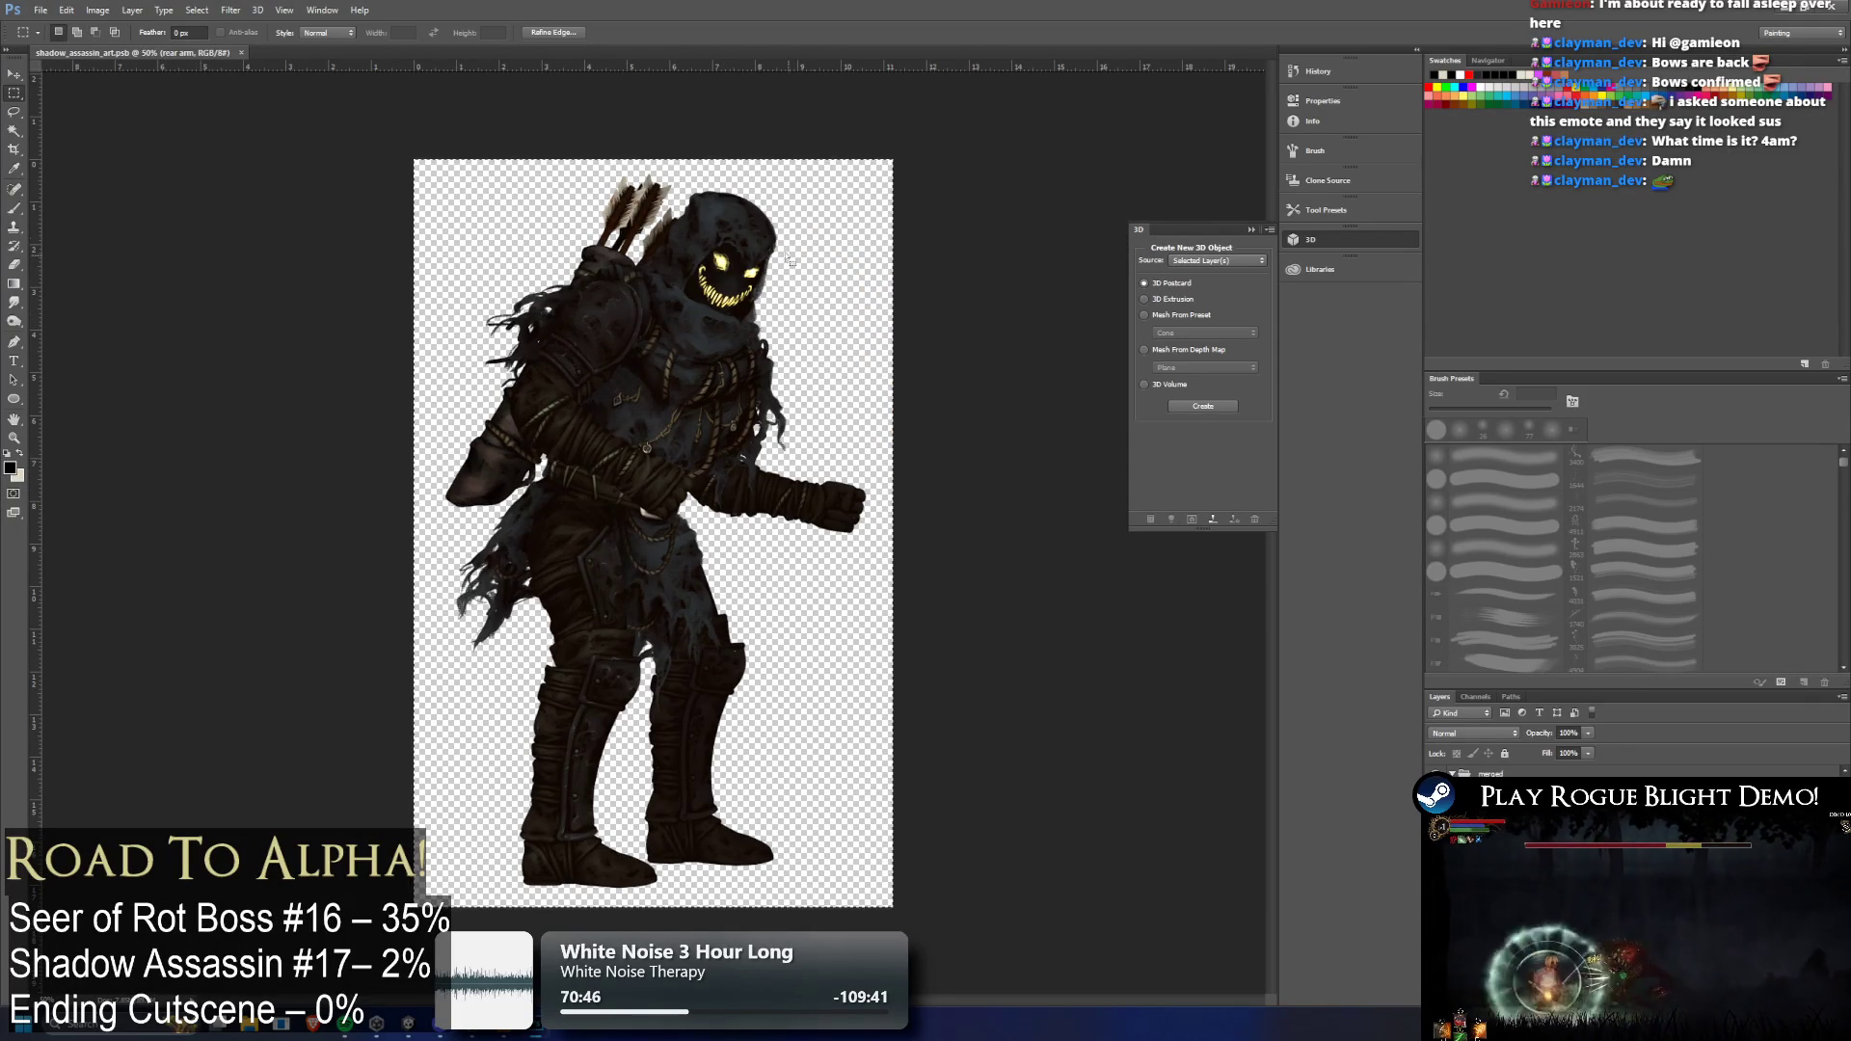
scroll(767, 223, "up", 5)
scroll(687, 378, "up", 2)
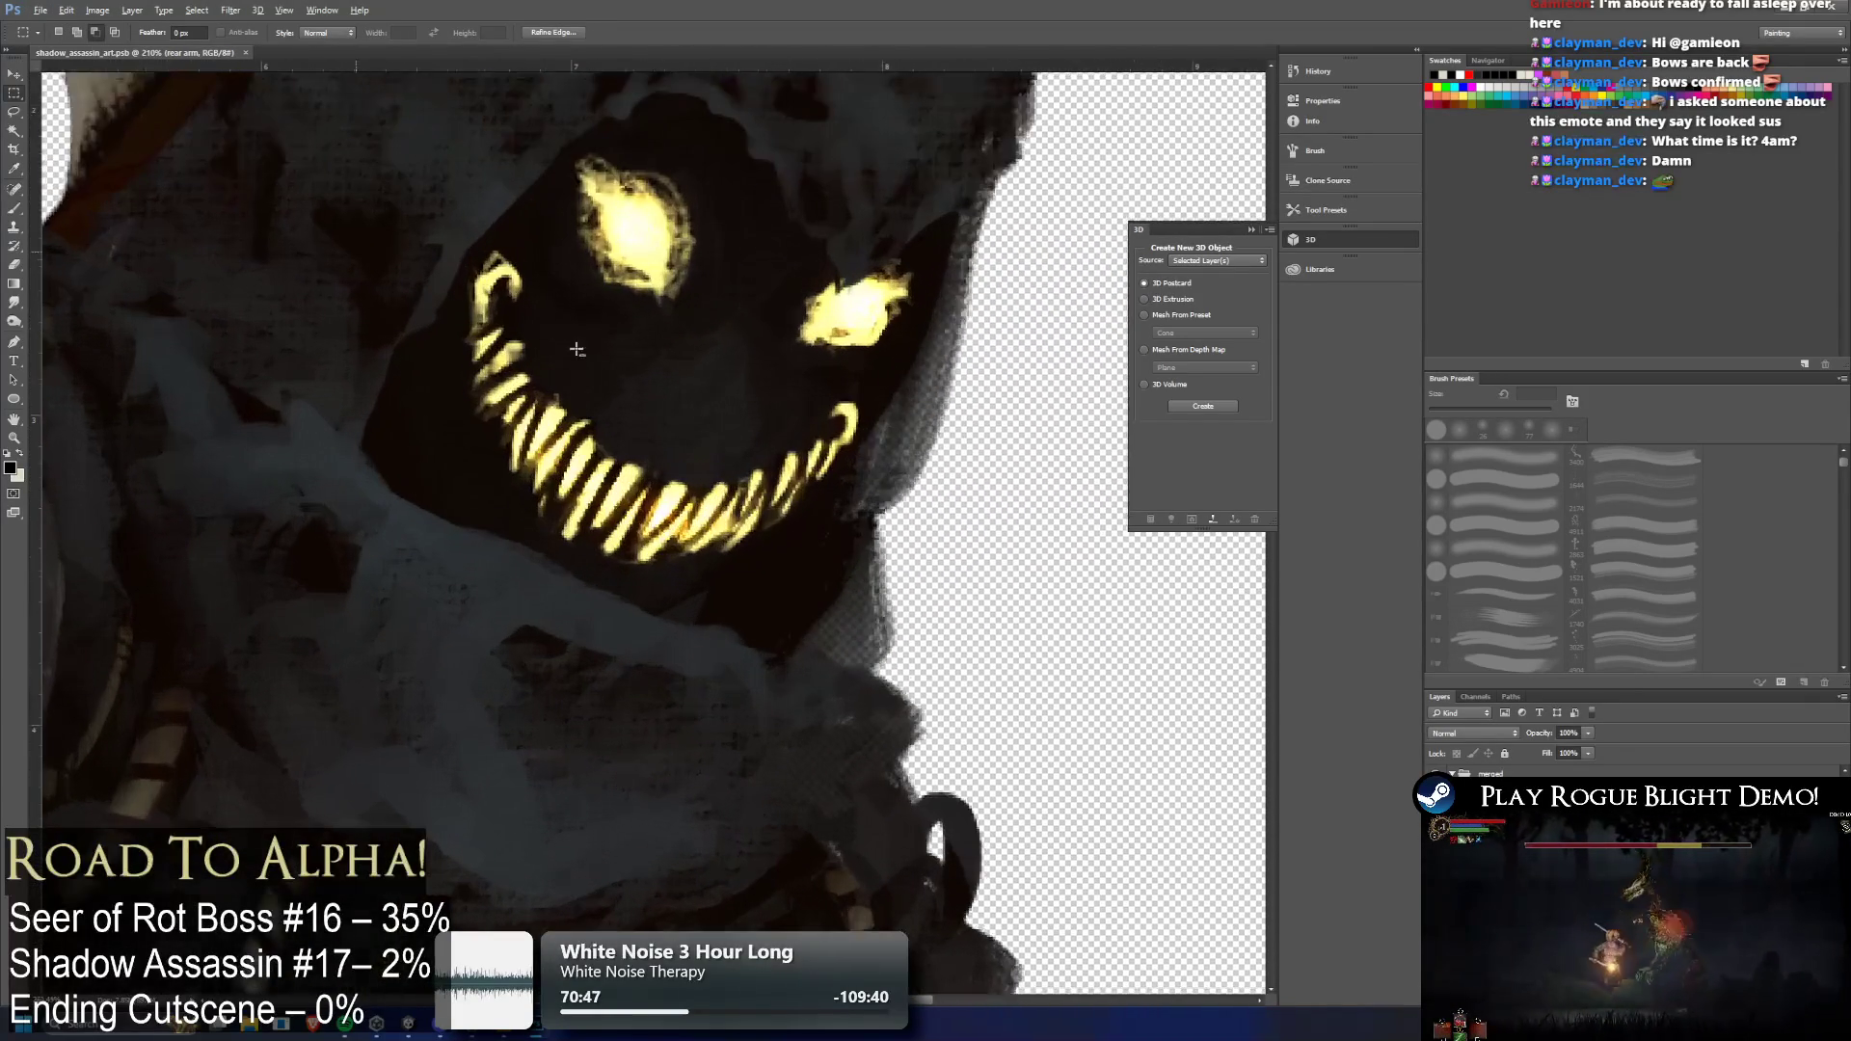
scroll(689, 374, "up", 2)
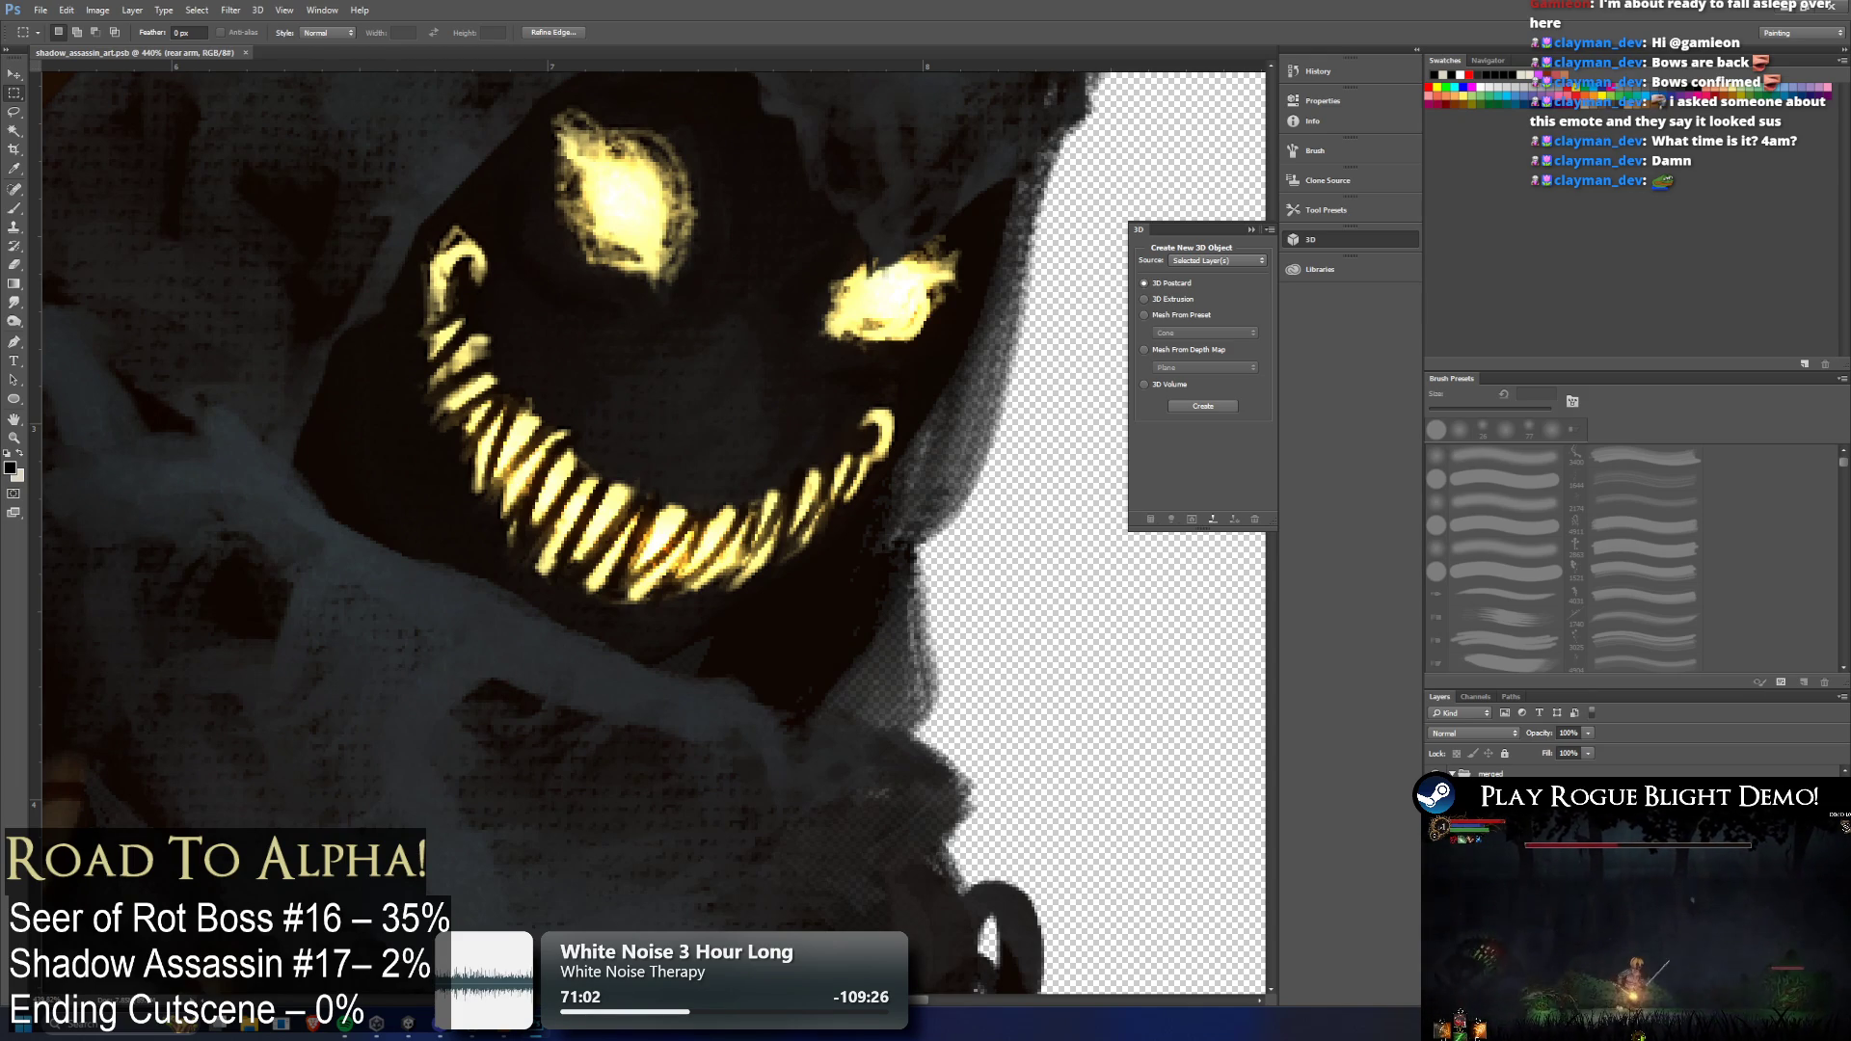
key("alt+bracketright")
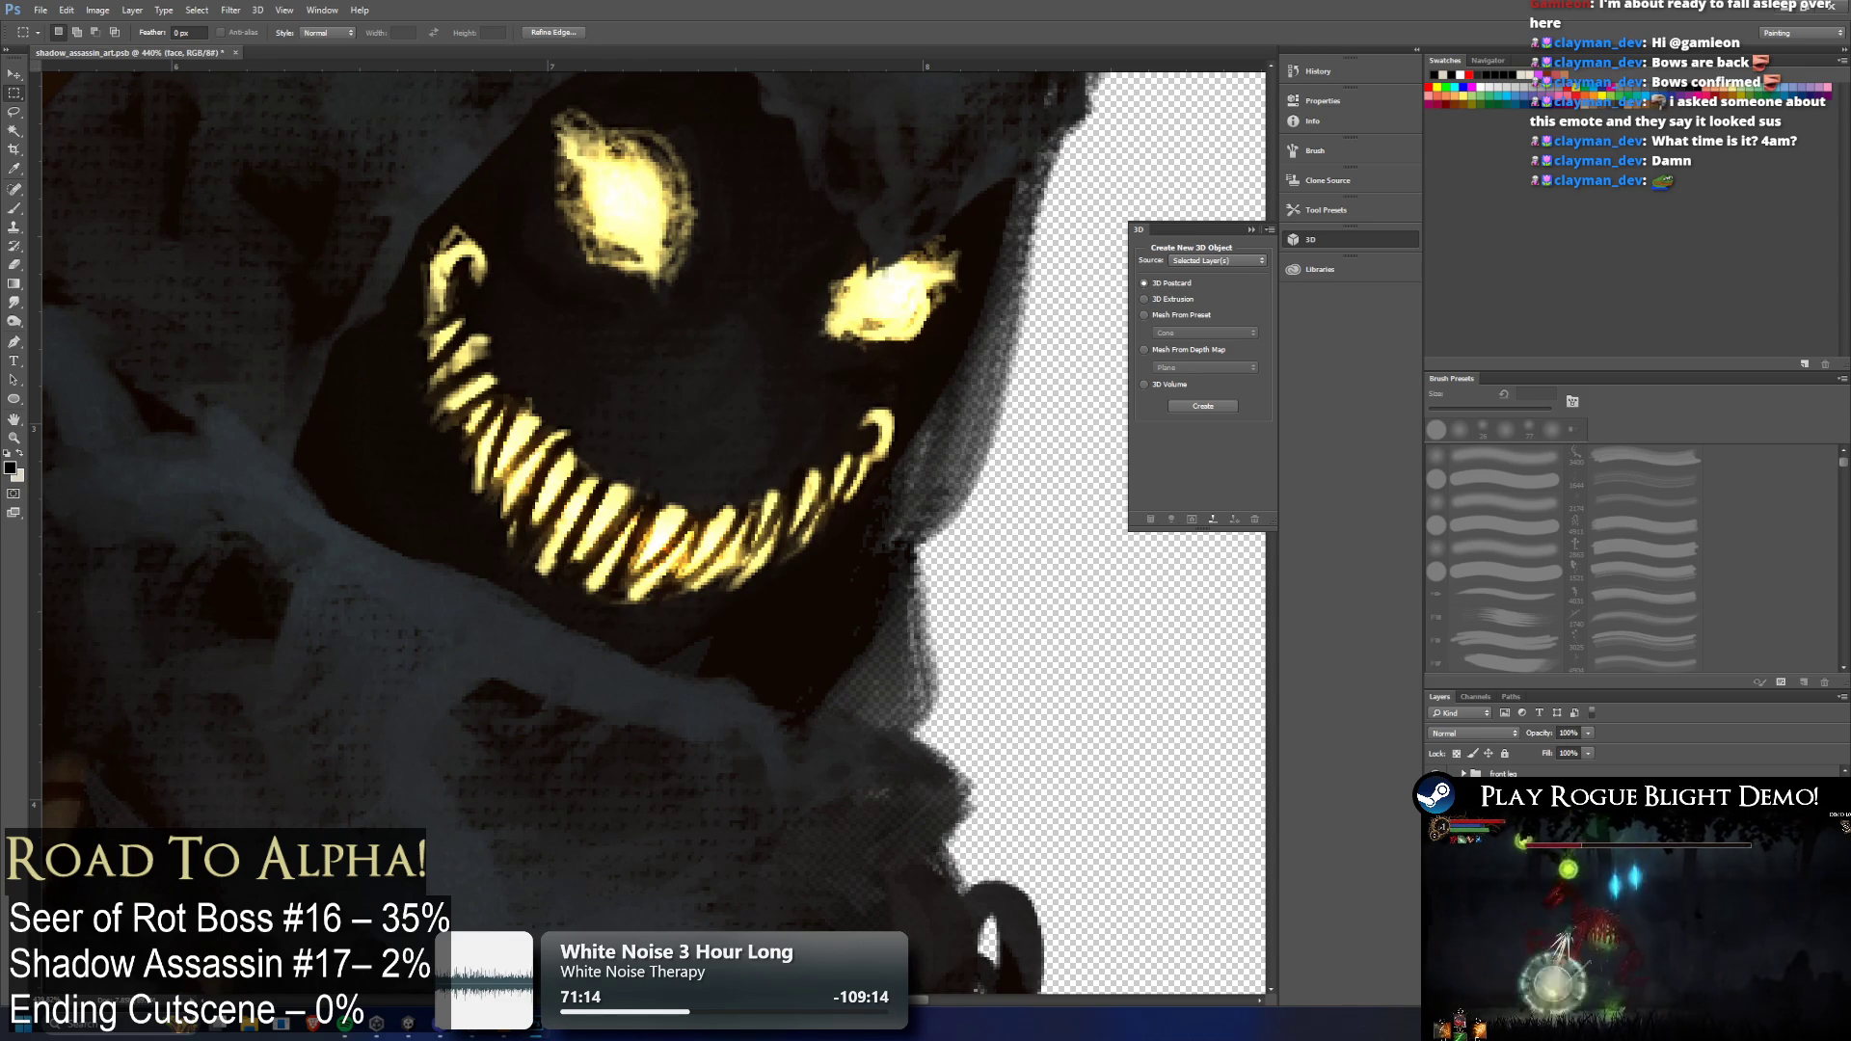
key("ctrl+j")
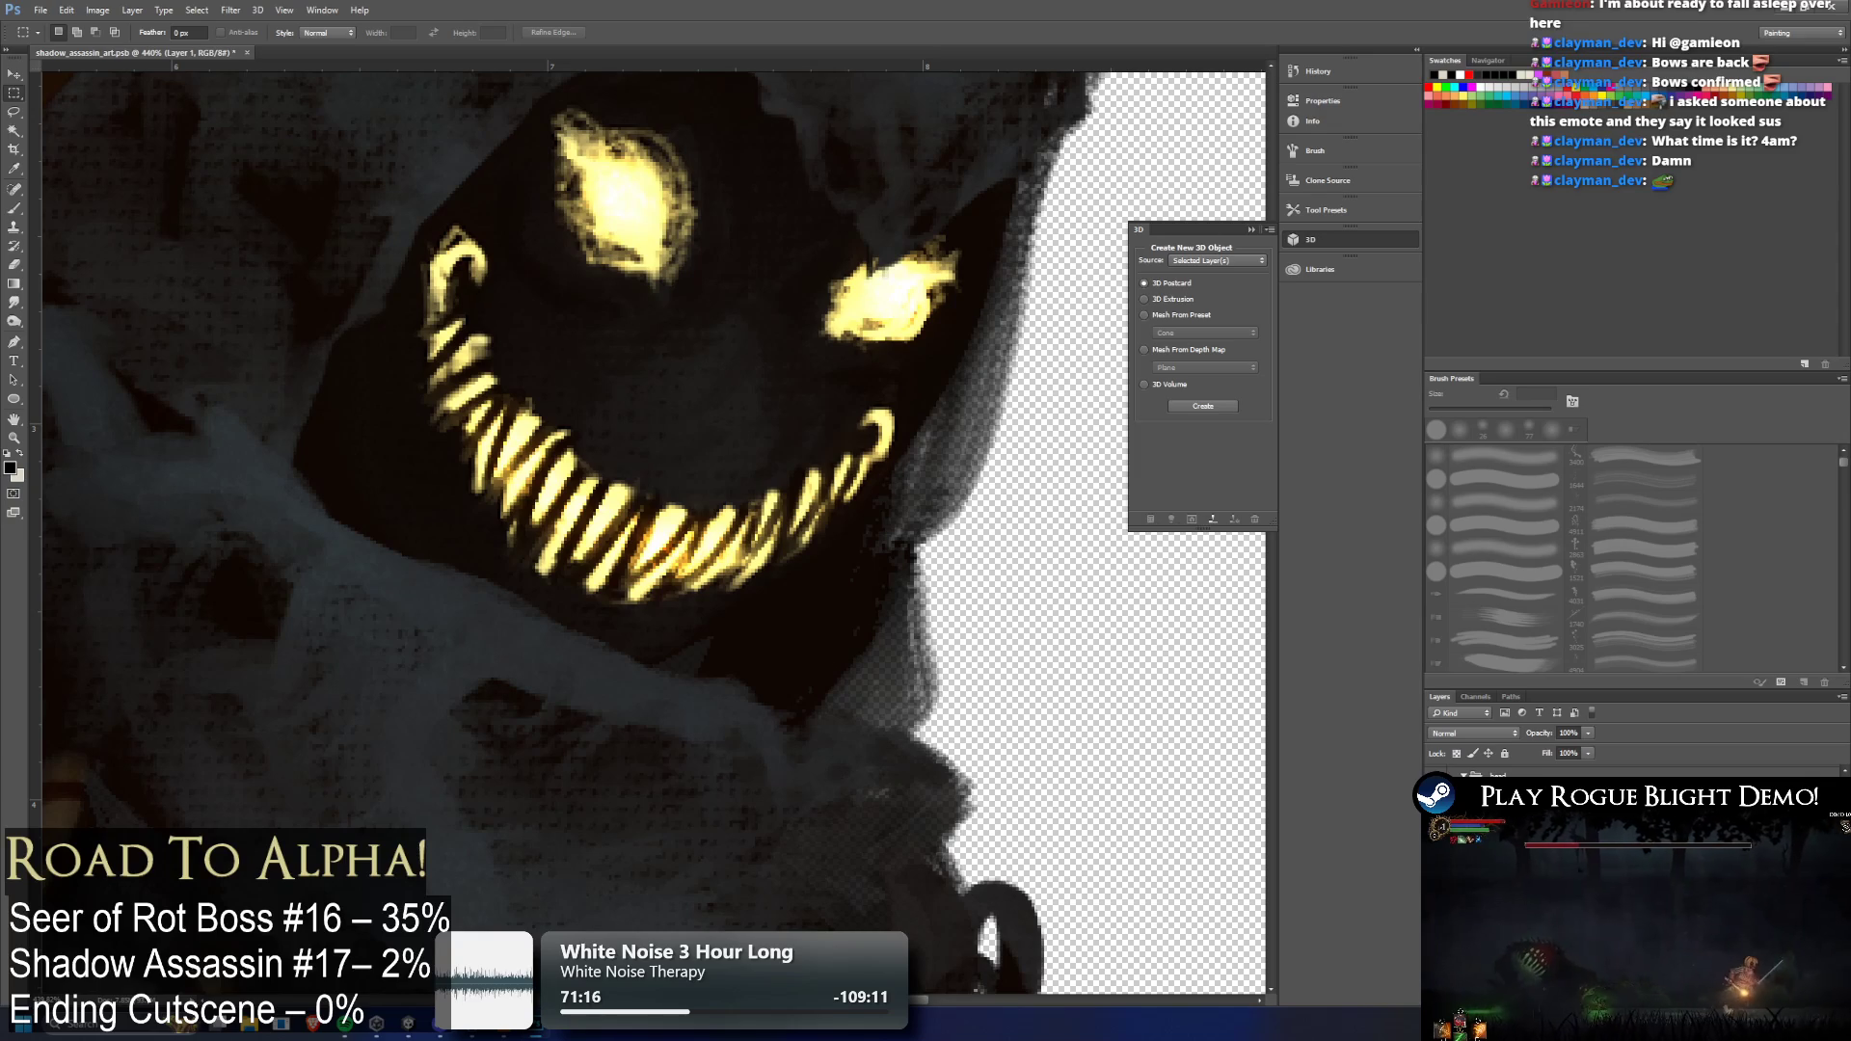
key("z")
left_click_drag(568, 618, 518, 664)
scroll(518, 663, "up", 3)
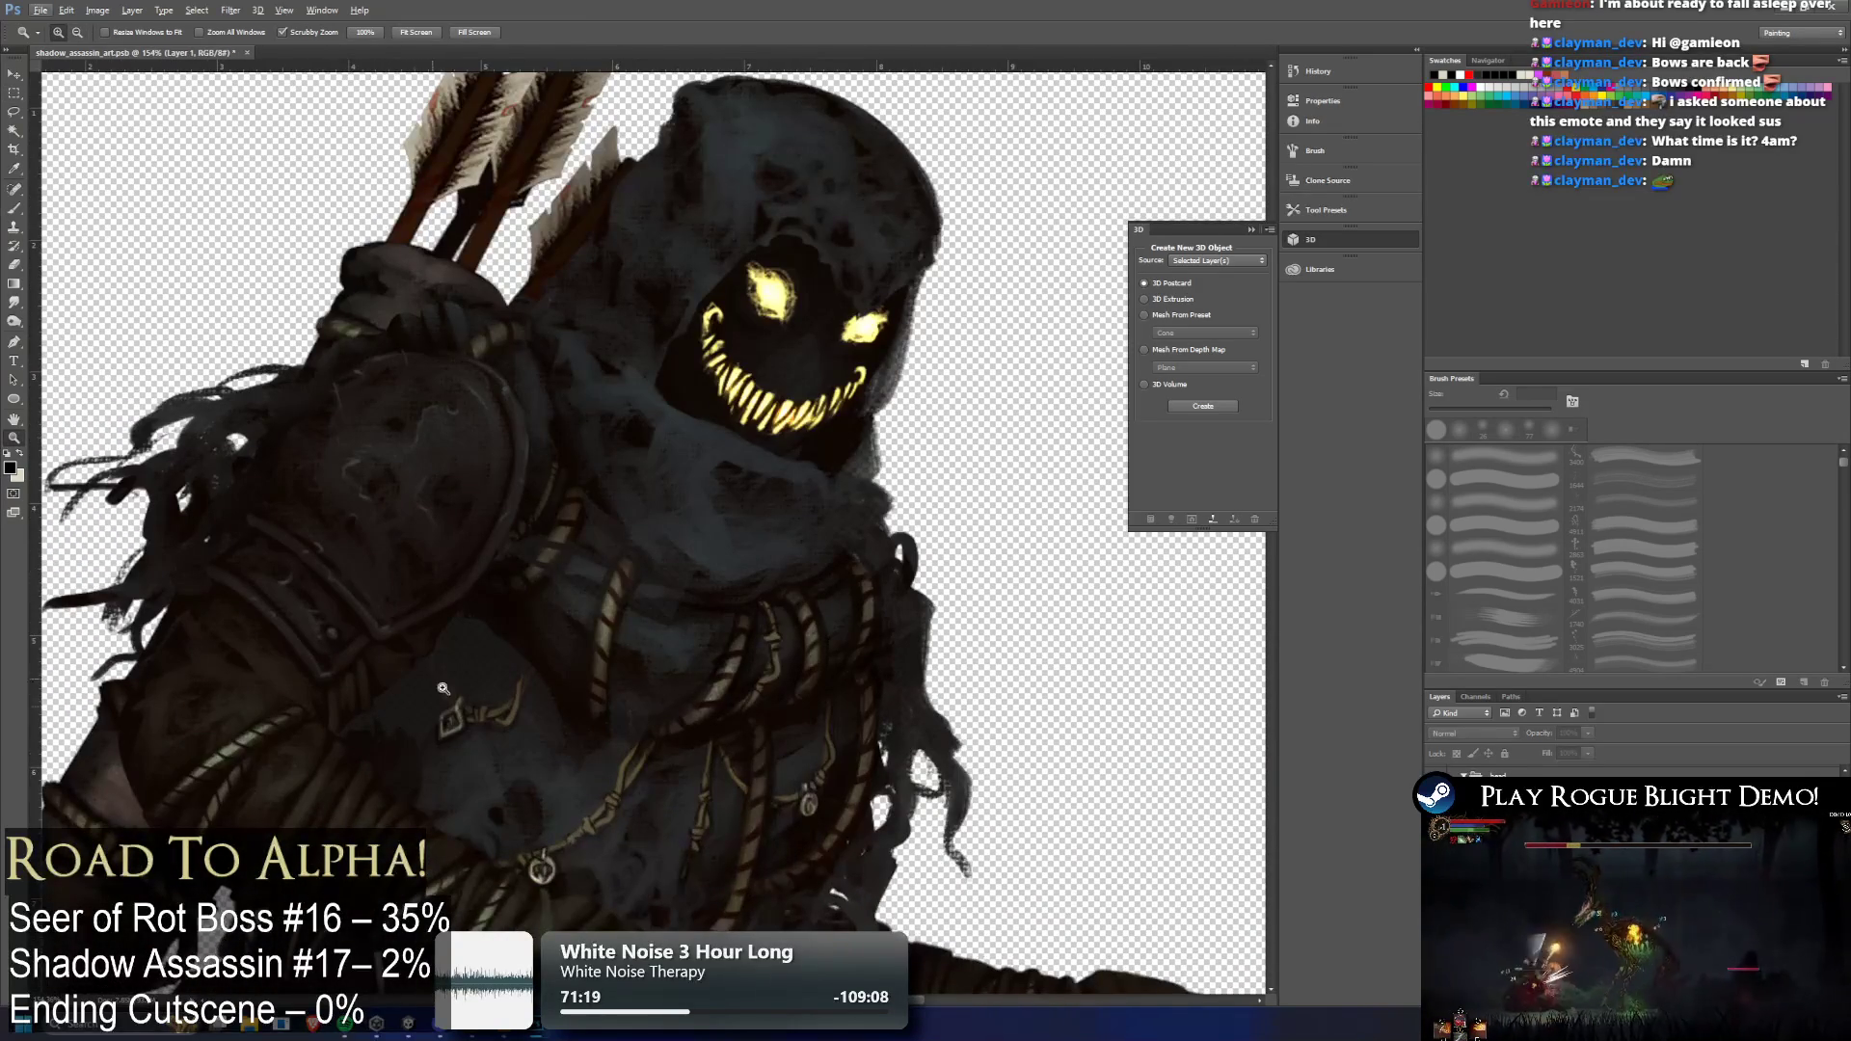
key("Return")
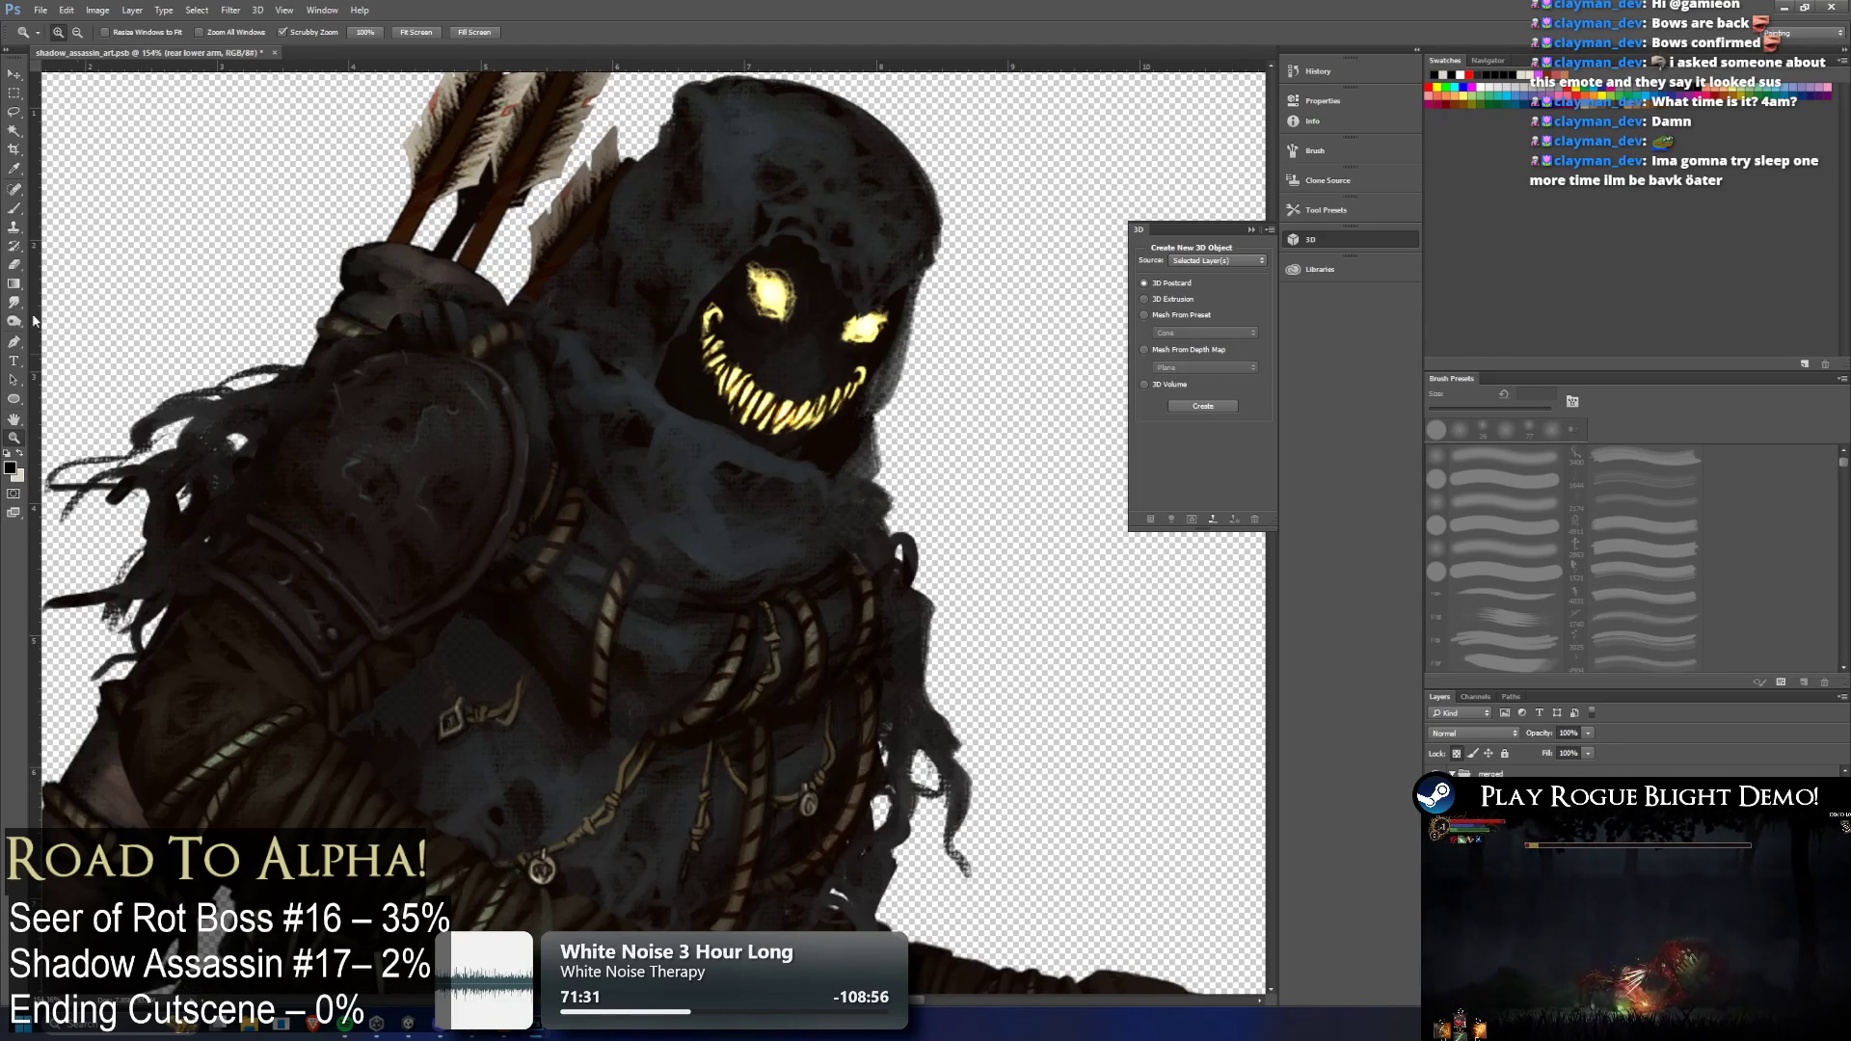
left_click(15, 209)
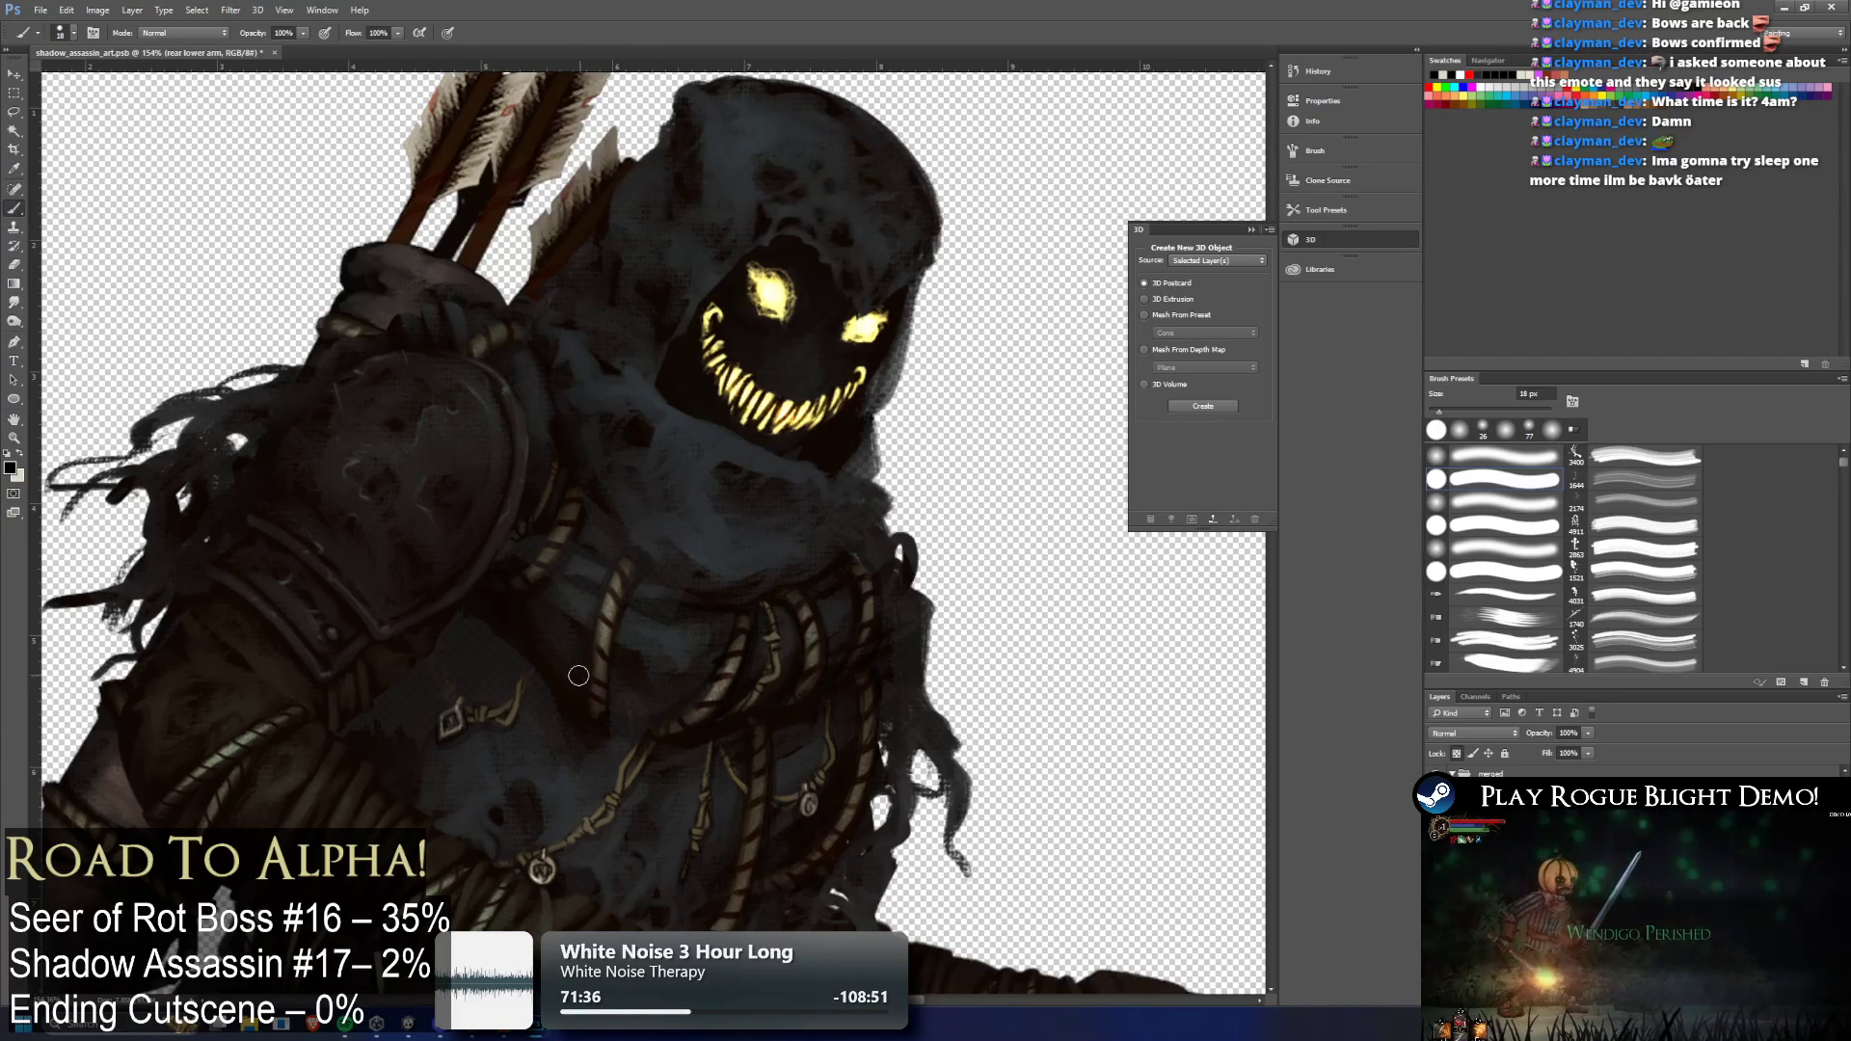
Sample dark grey from the figure and hide the shoulder armour plate and arrows/raised-arm layers
left_click(572, 791, "alt")
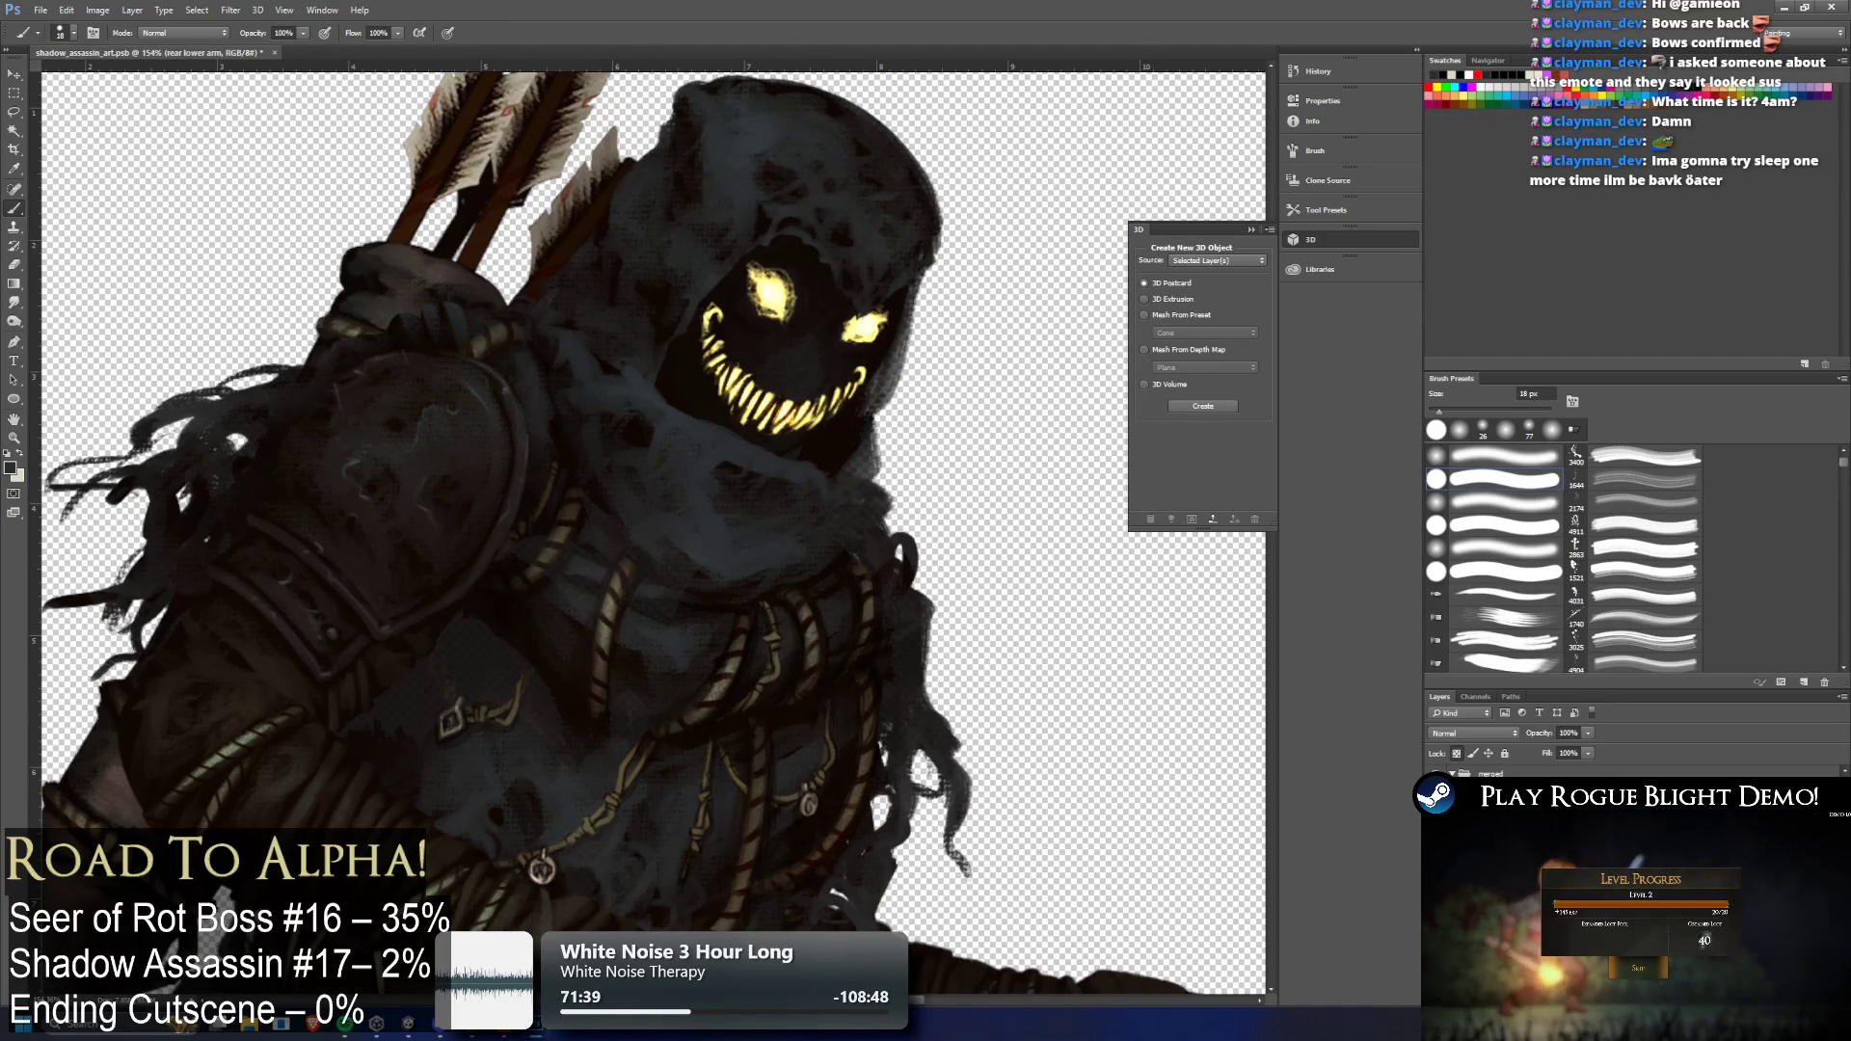
key("alt+bracketright")
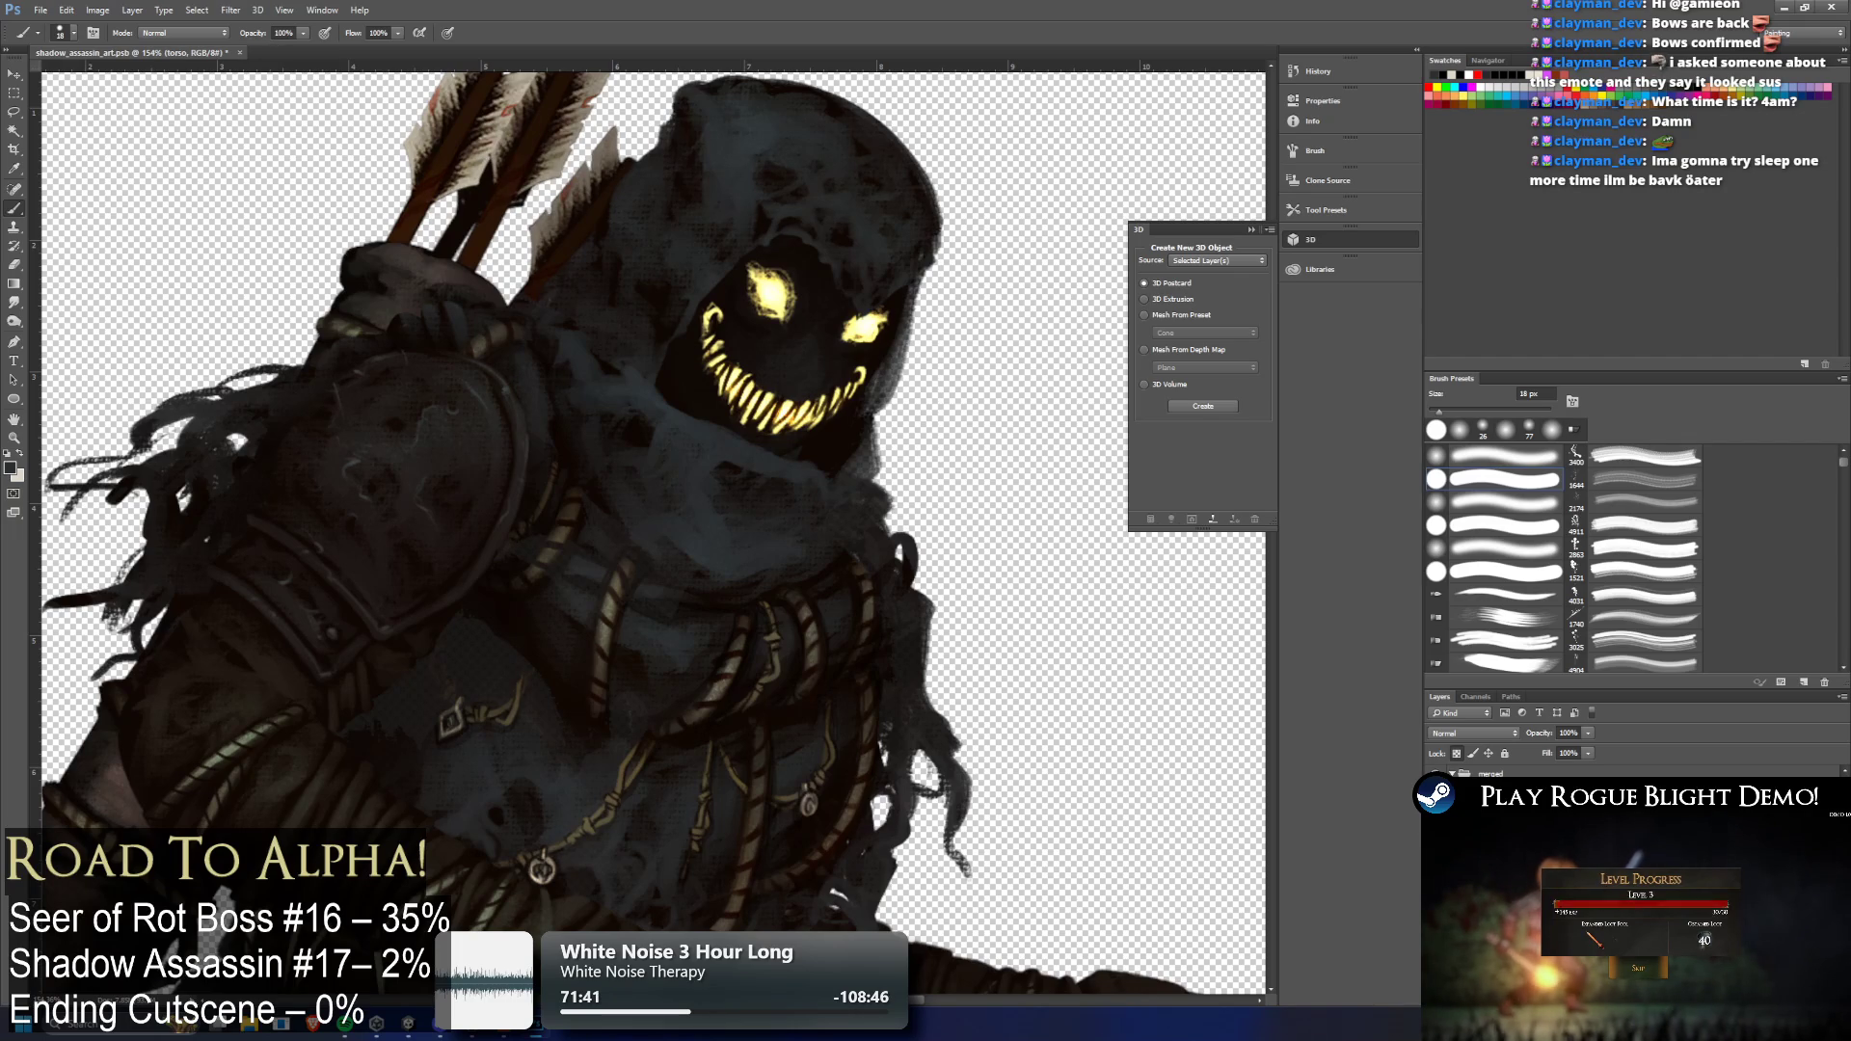
key("alt+bracketright")
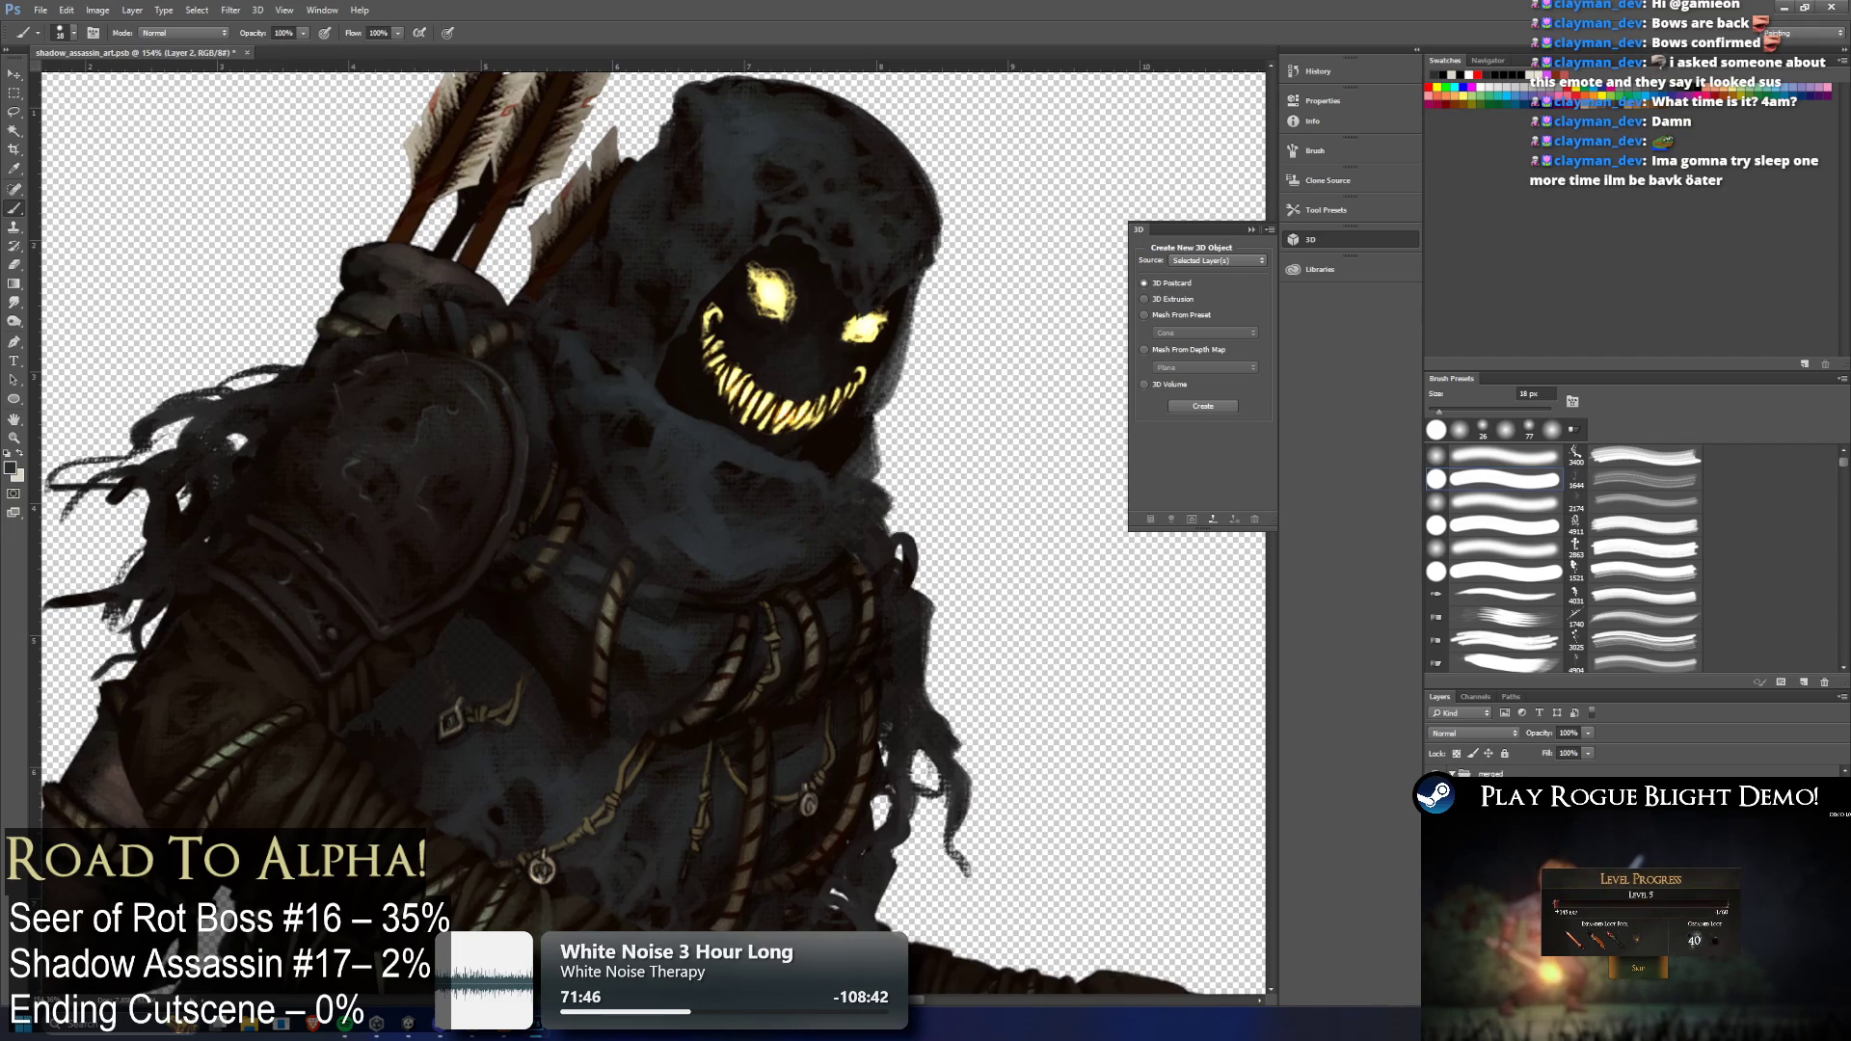
scroll(1543, 867, "up", 2)
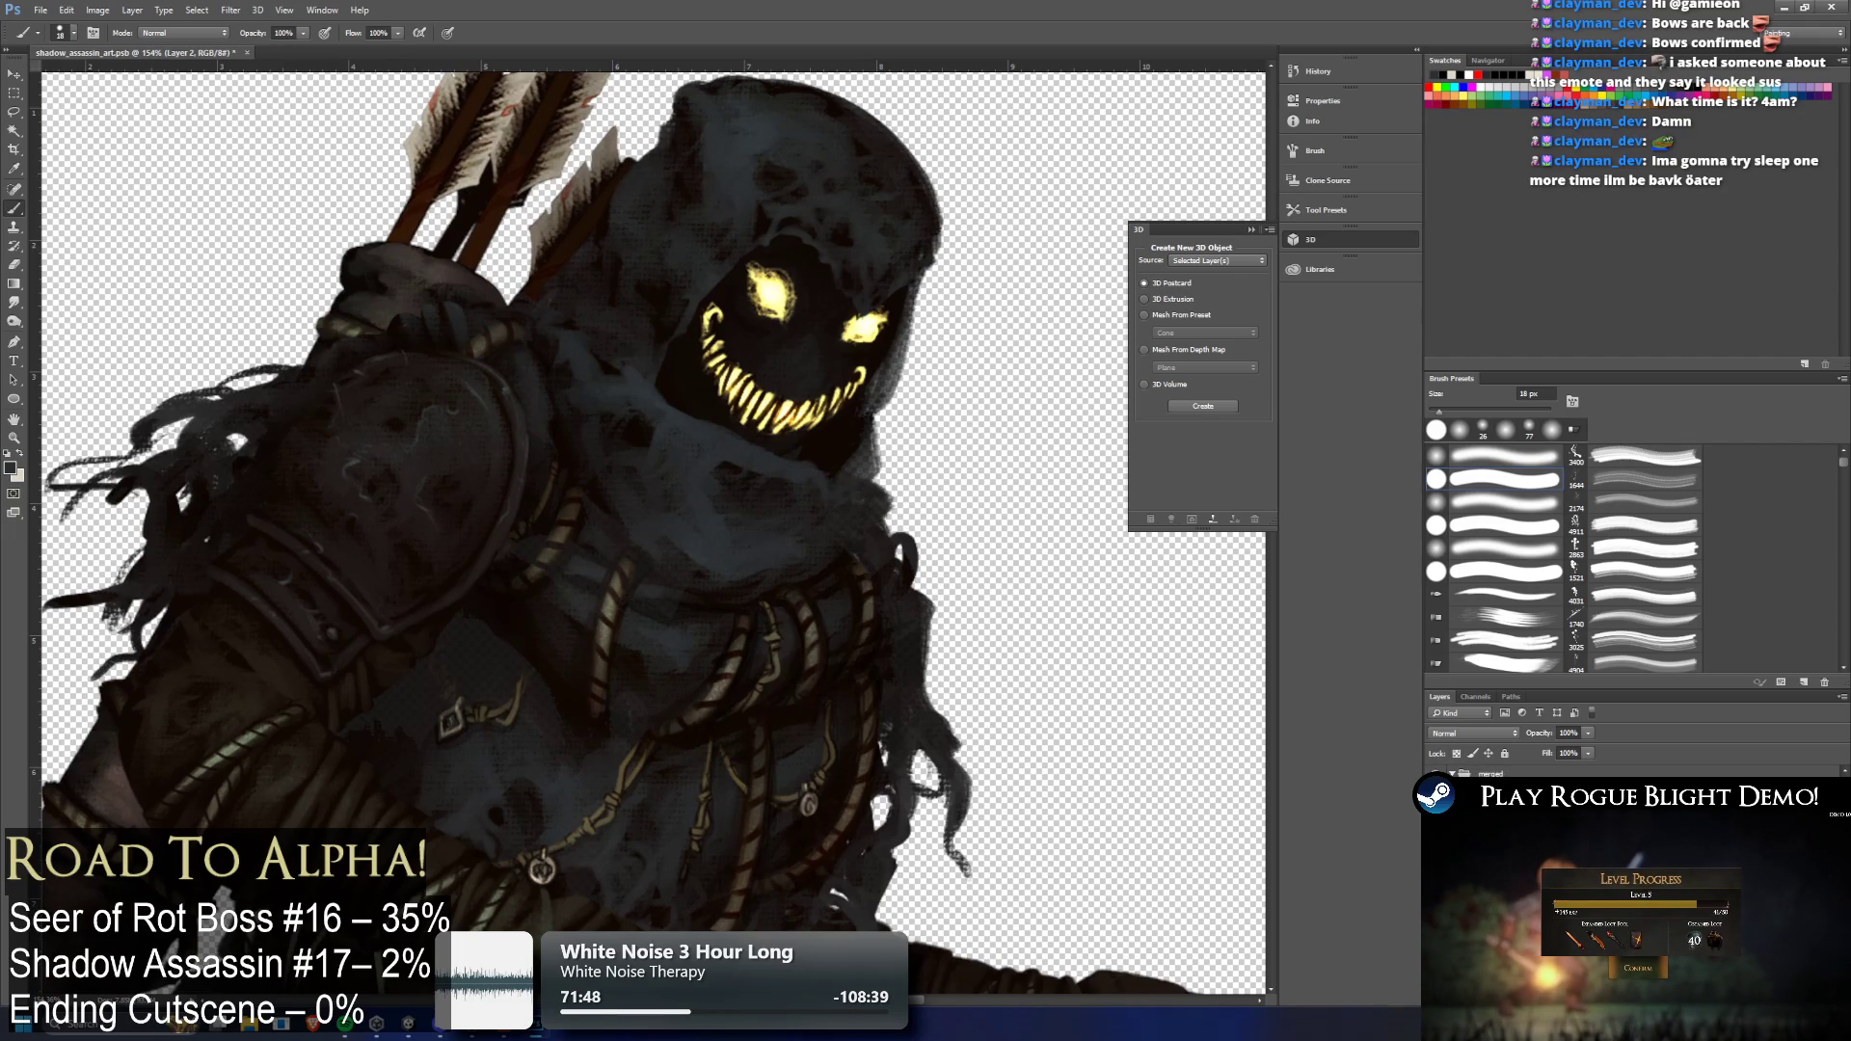
key("ctrl+comma")
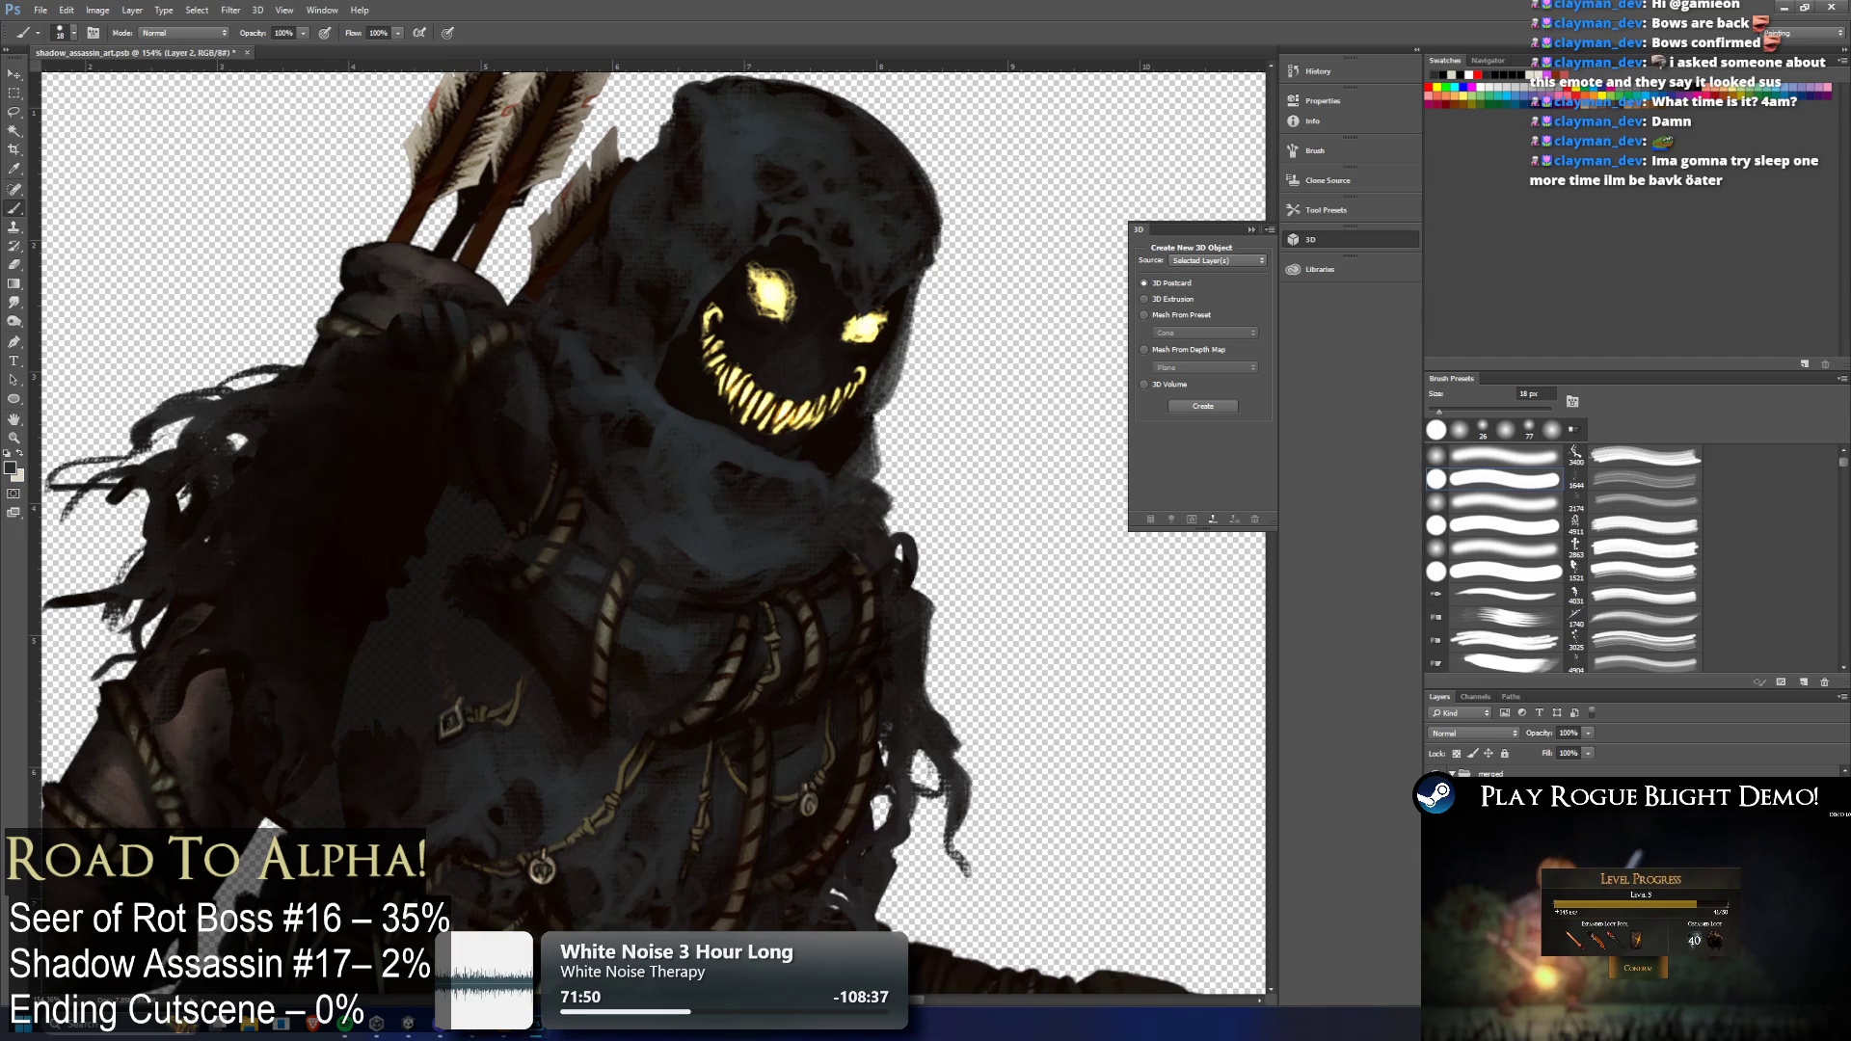
scroll(1629, 766, "down", 1)
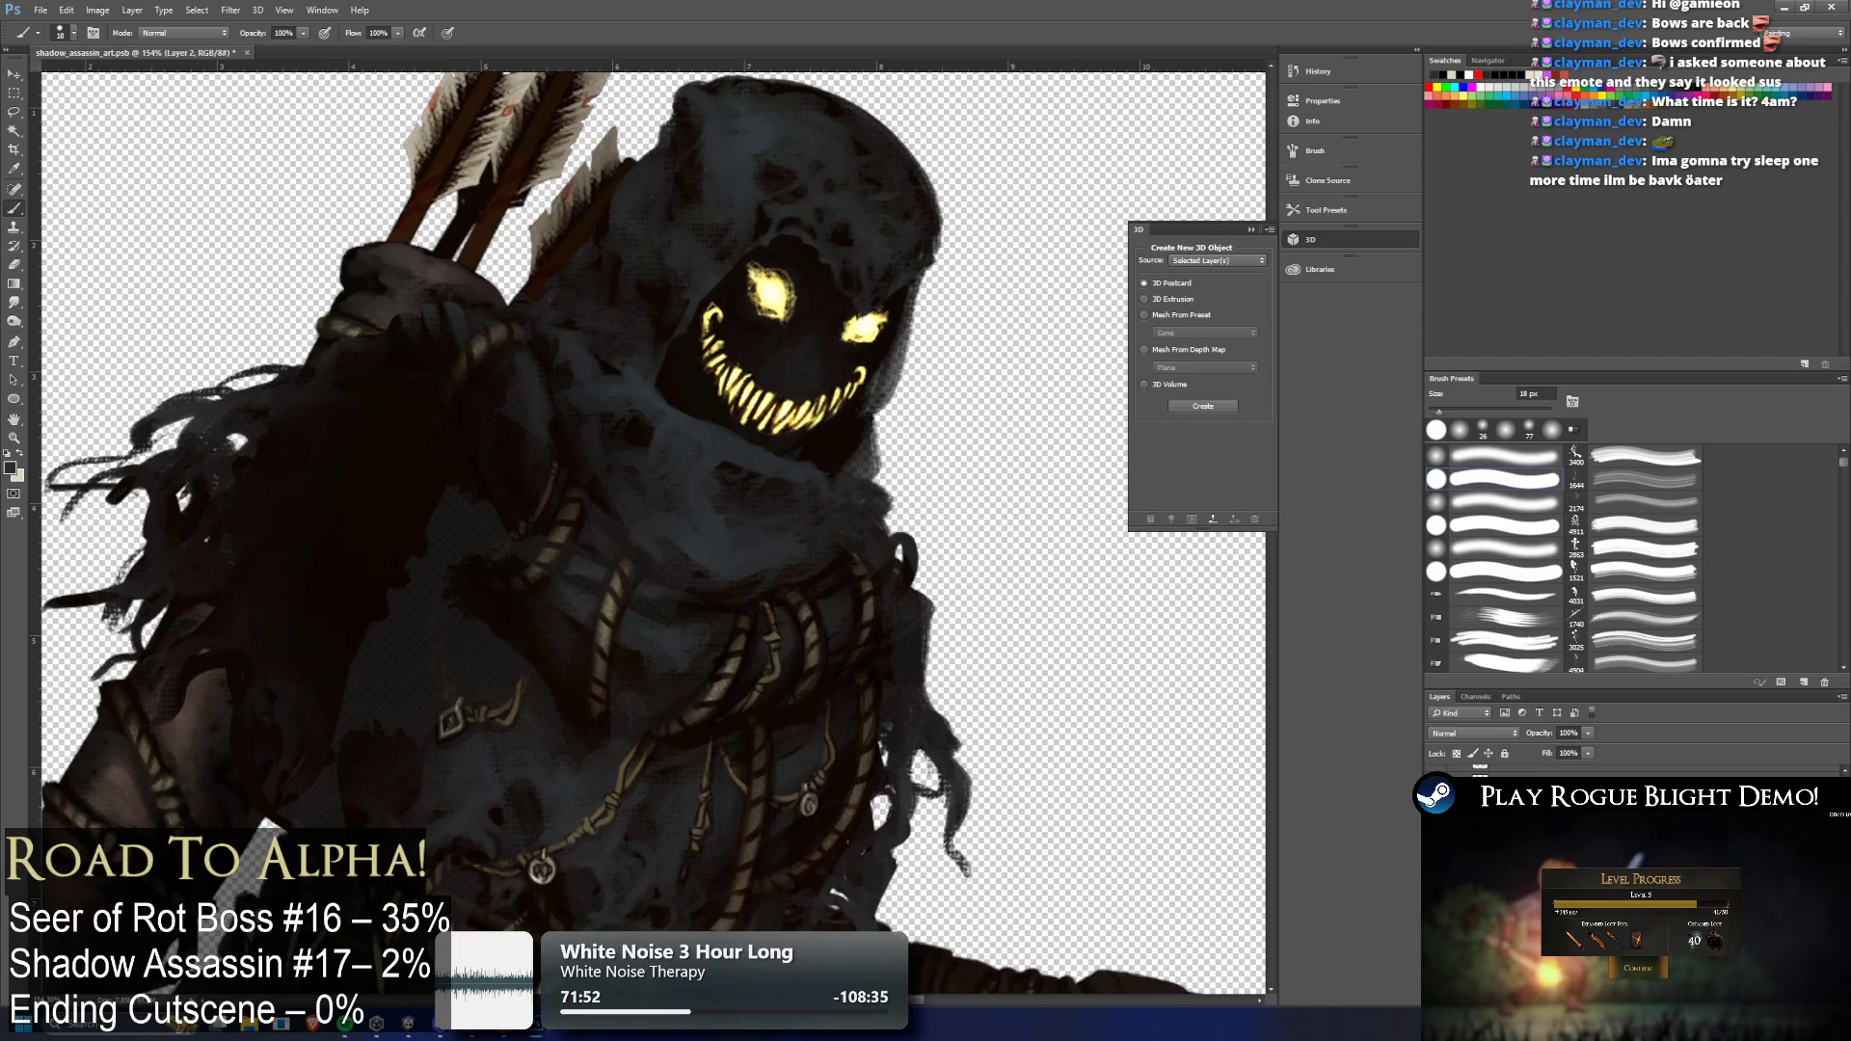
key("ctrl+comma")
scroll(431, 560, "up", 2)
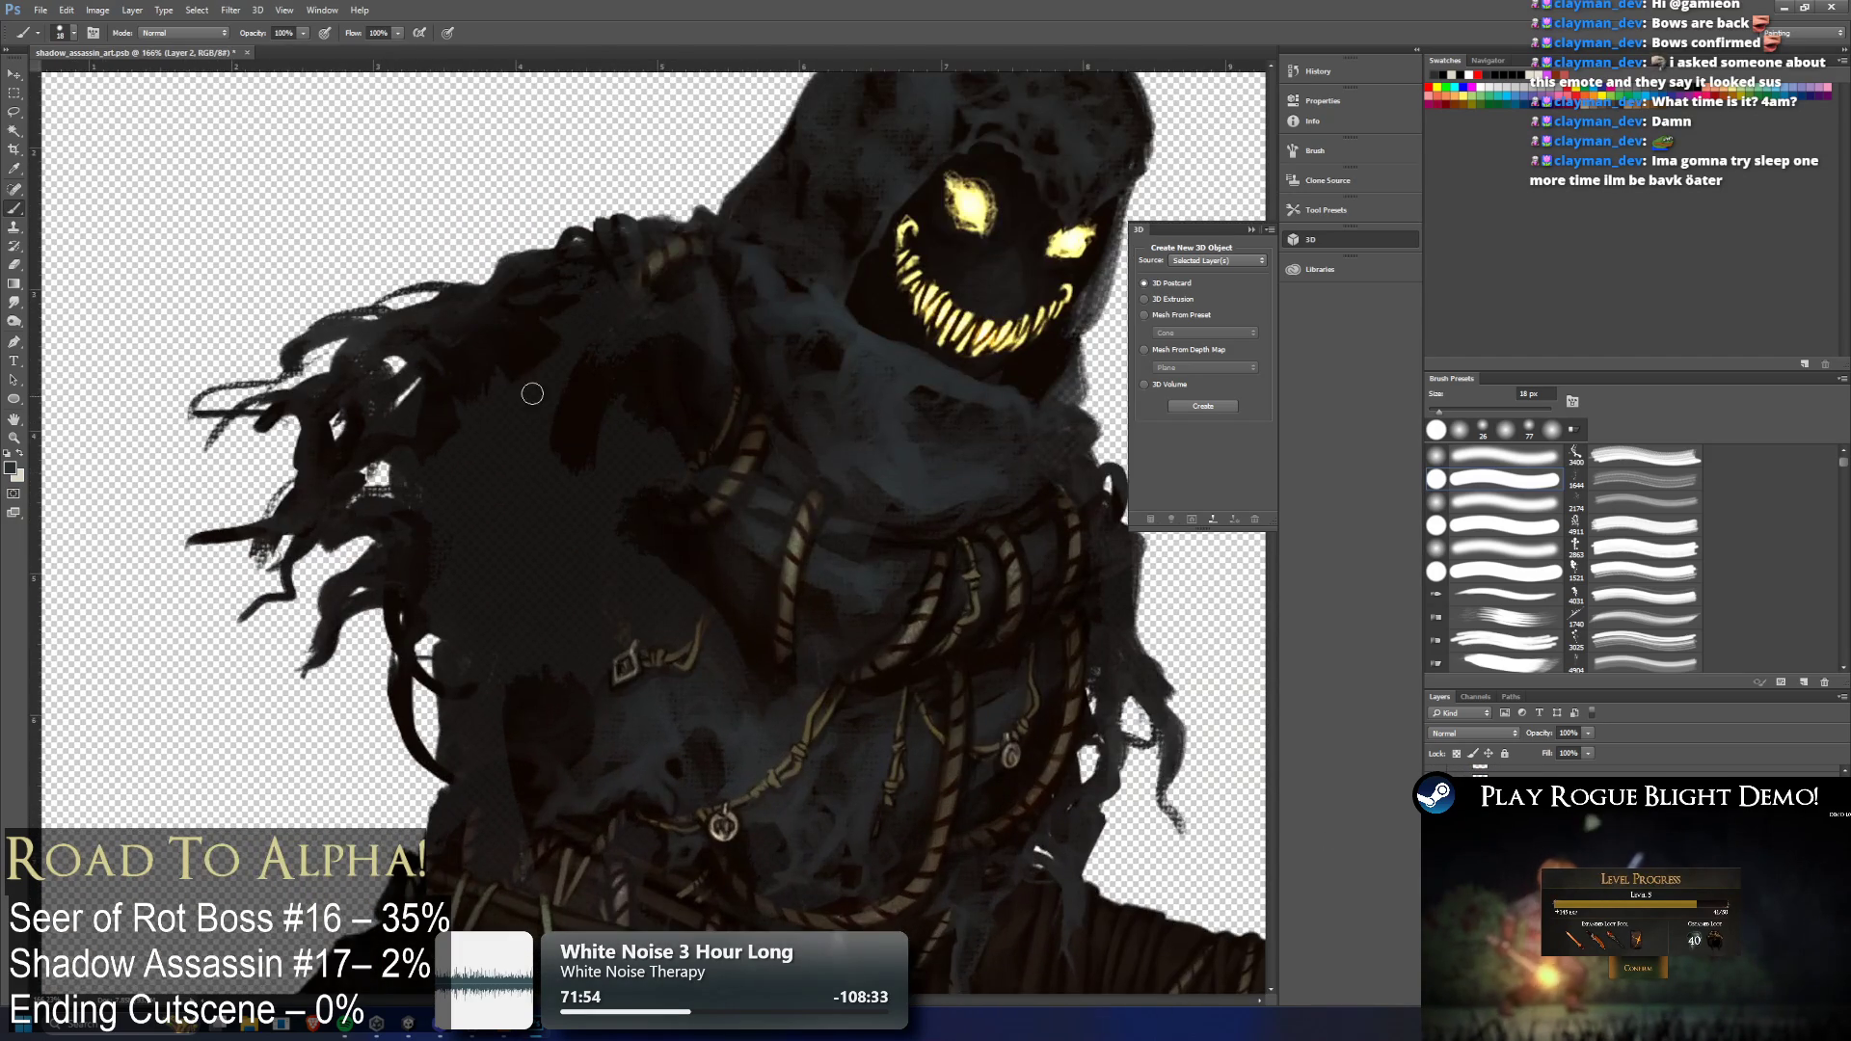
Paint the exposed shoulder dark grey, toggling the detailed paint layer to compare
left_click_drag(533, 393, 712, 283)
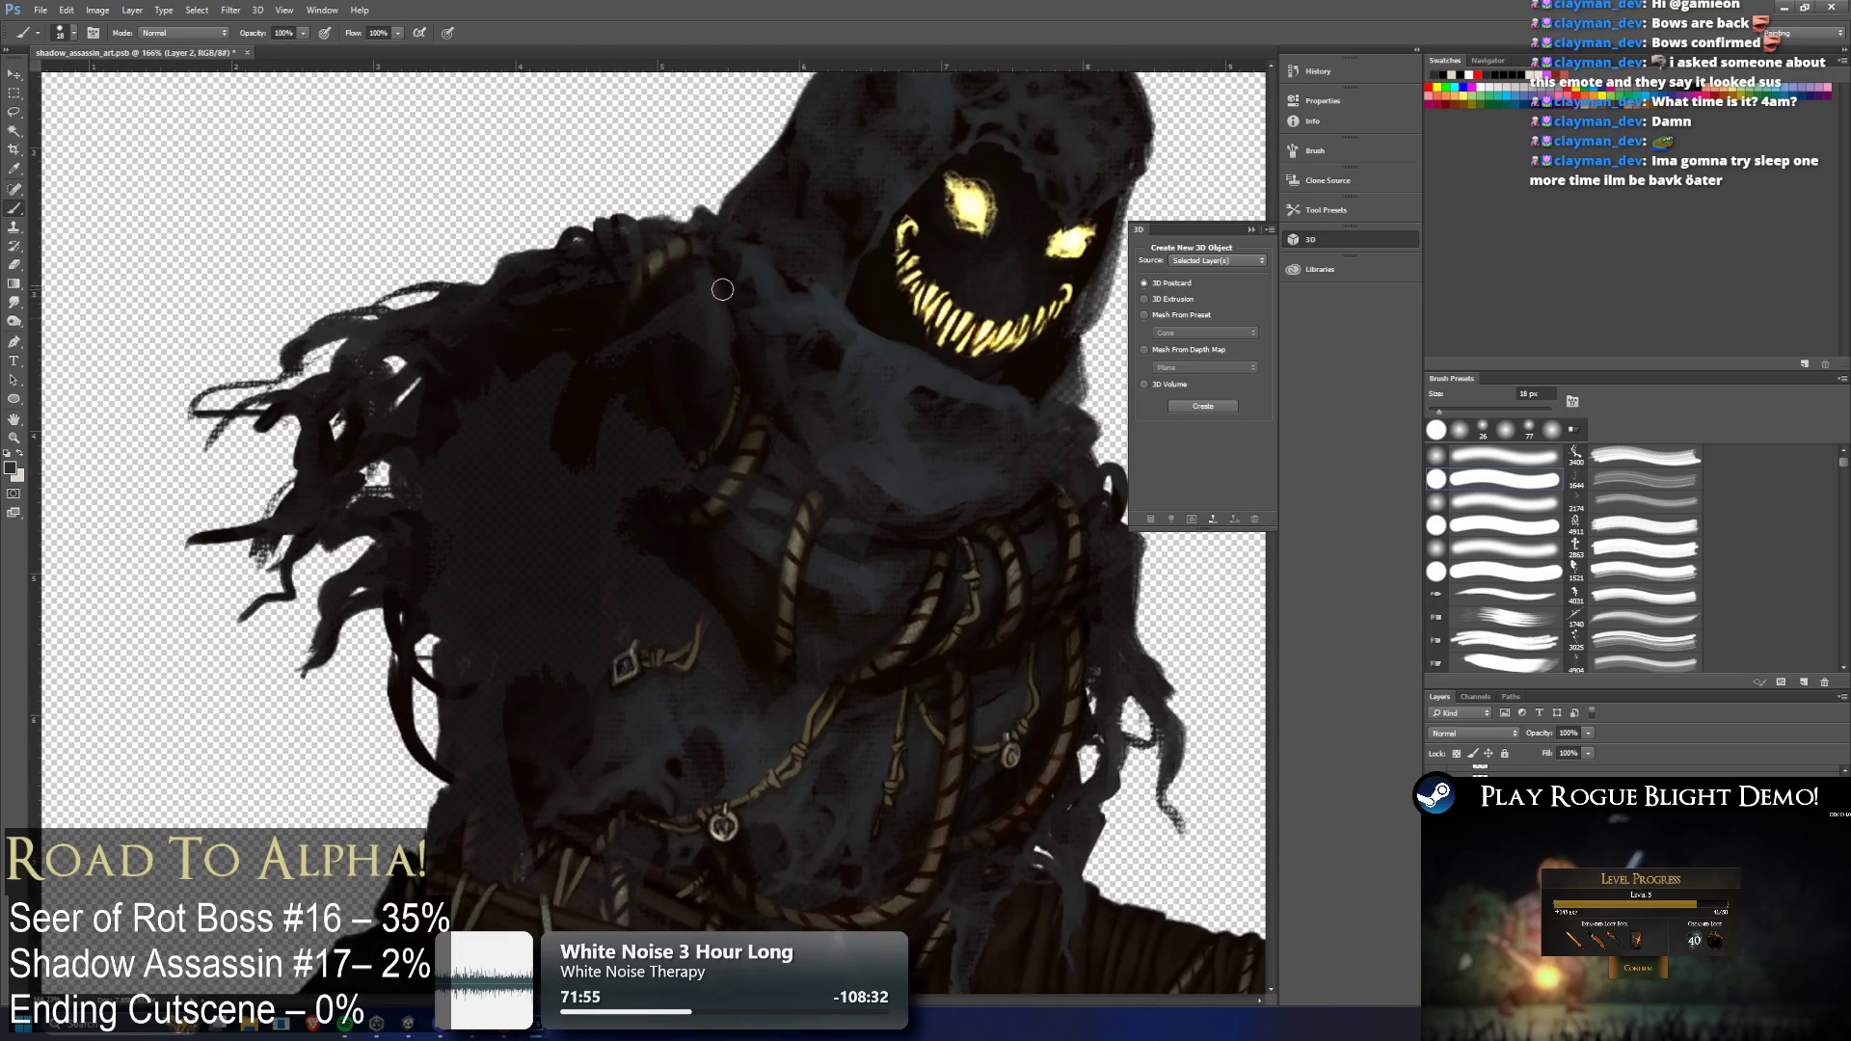
key("ctrl+z")
mouse_move(614, 321)
left_mouse_down()
mouse_move(674, 318)
mouse_move(559, 284)
mouse_move(522, 298)
mouse_move(703, 327)
mouse_move(431, 427)
mouse_move(415, 415)
mouse_move(464, 376)
mouse_move(446, 371)
mouse_move(413, 496)
mouse_move(462, 634)
mouse_move(449, 756)
left_mouse_up()
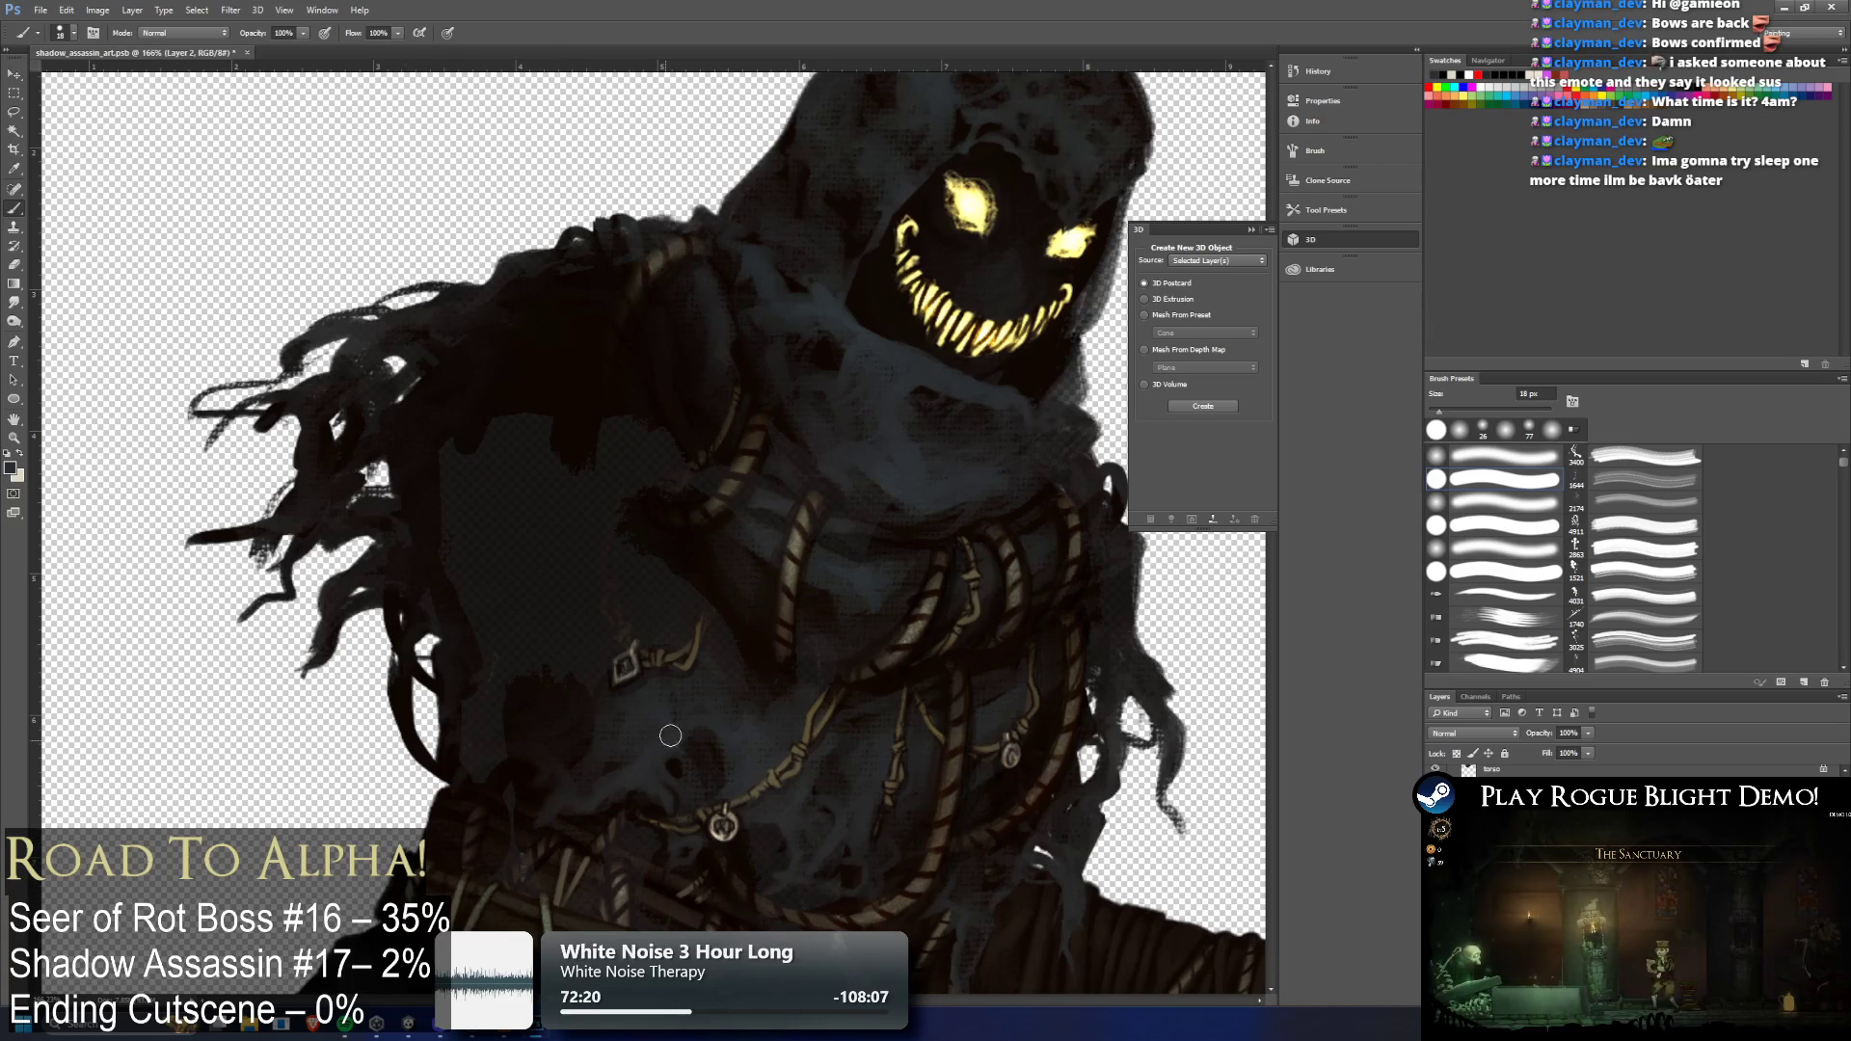
key("ctrl+comma")
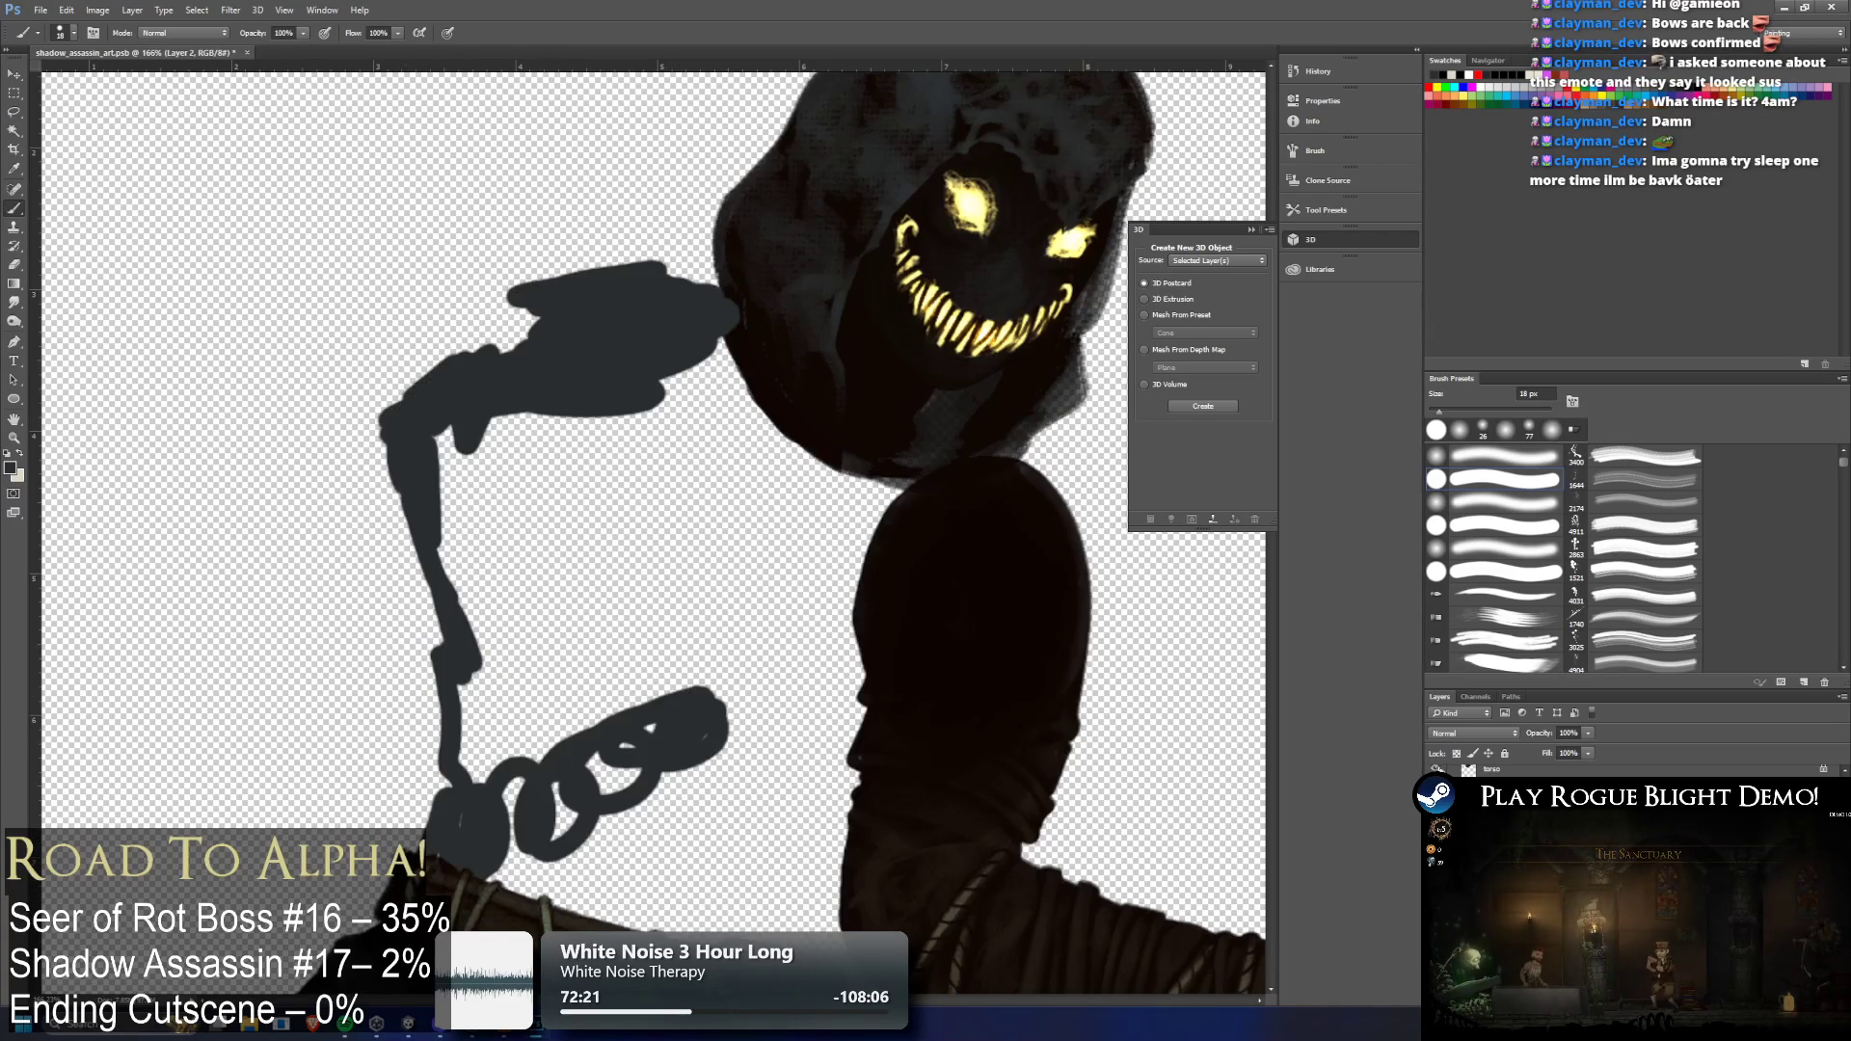
key("ctrl+comma")
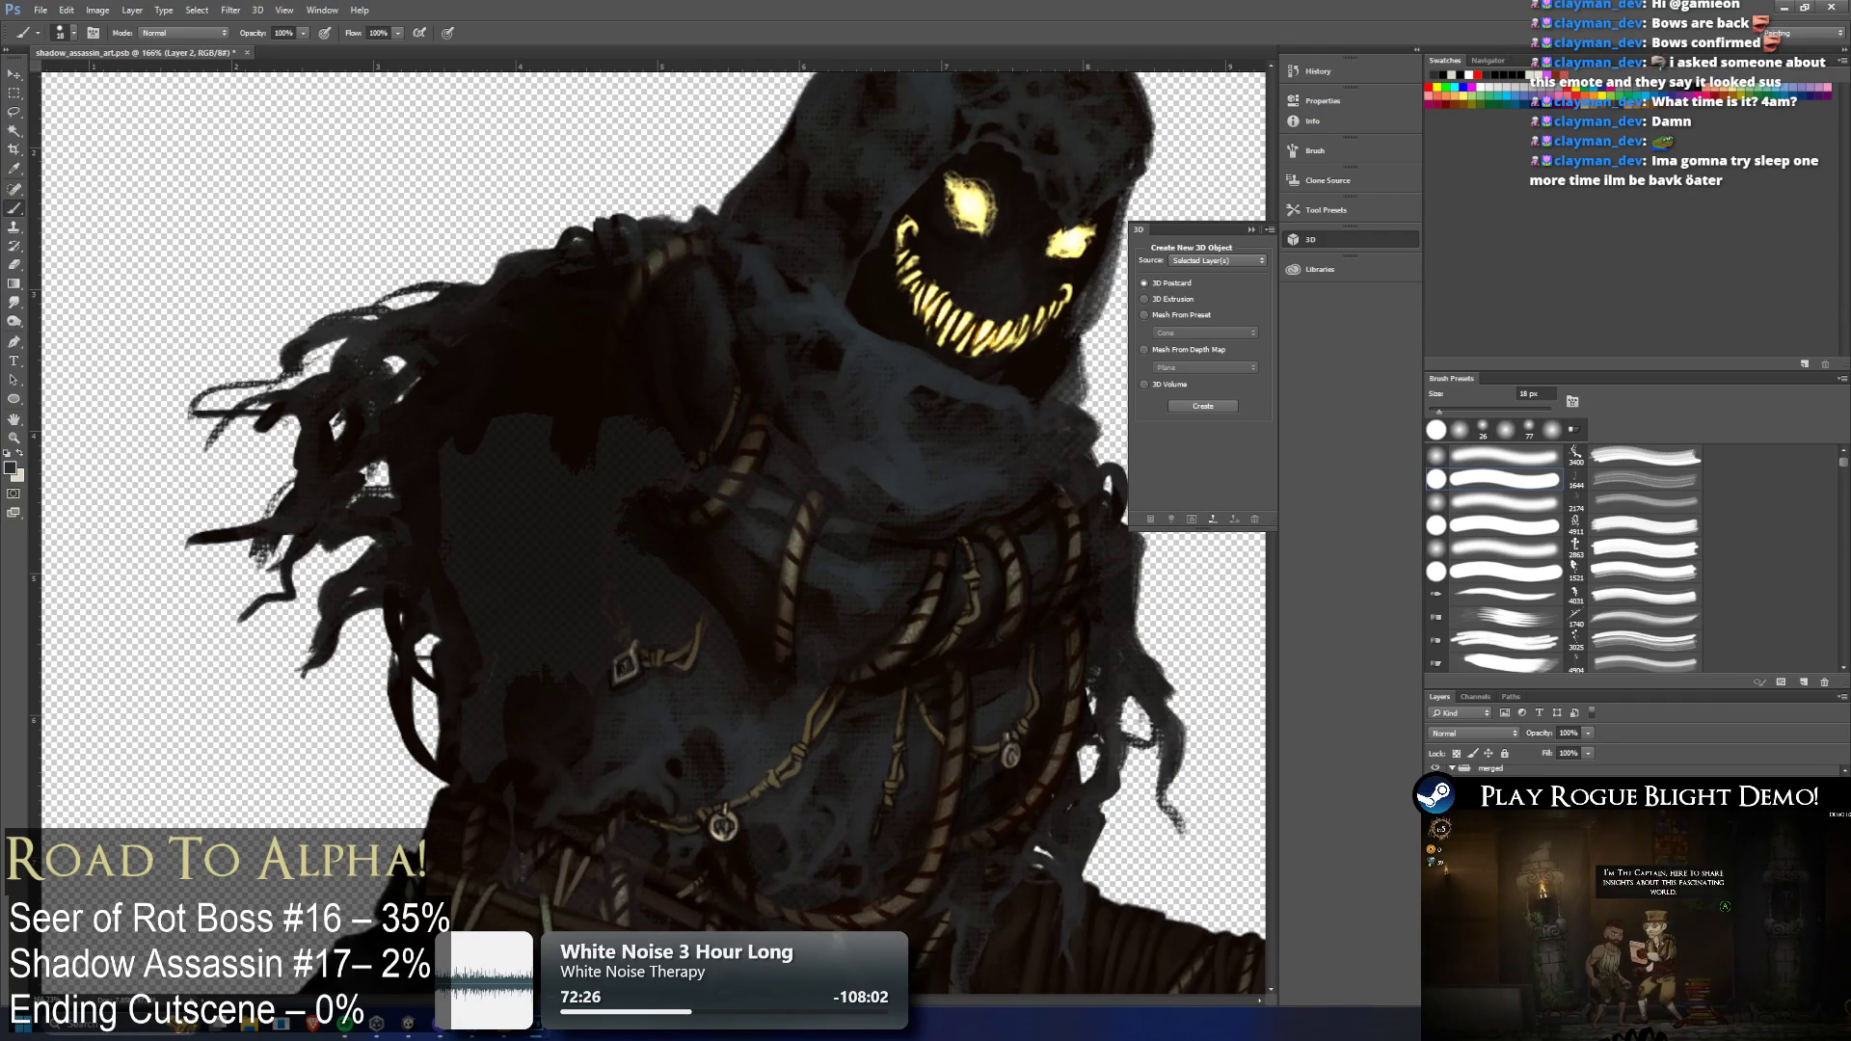
scroll(710, 662, "down", 5)
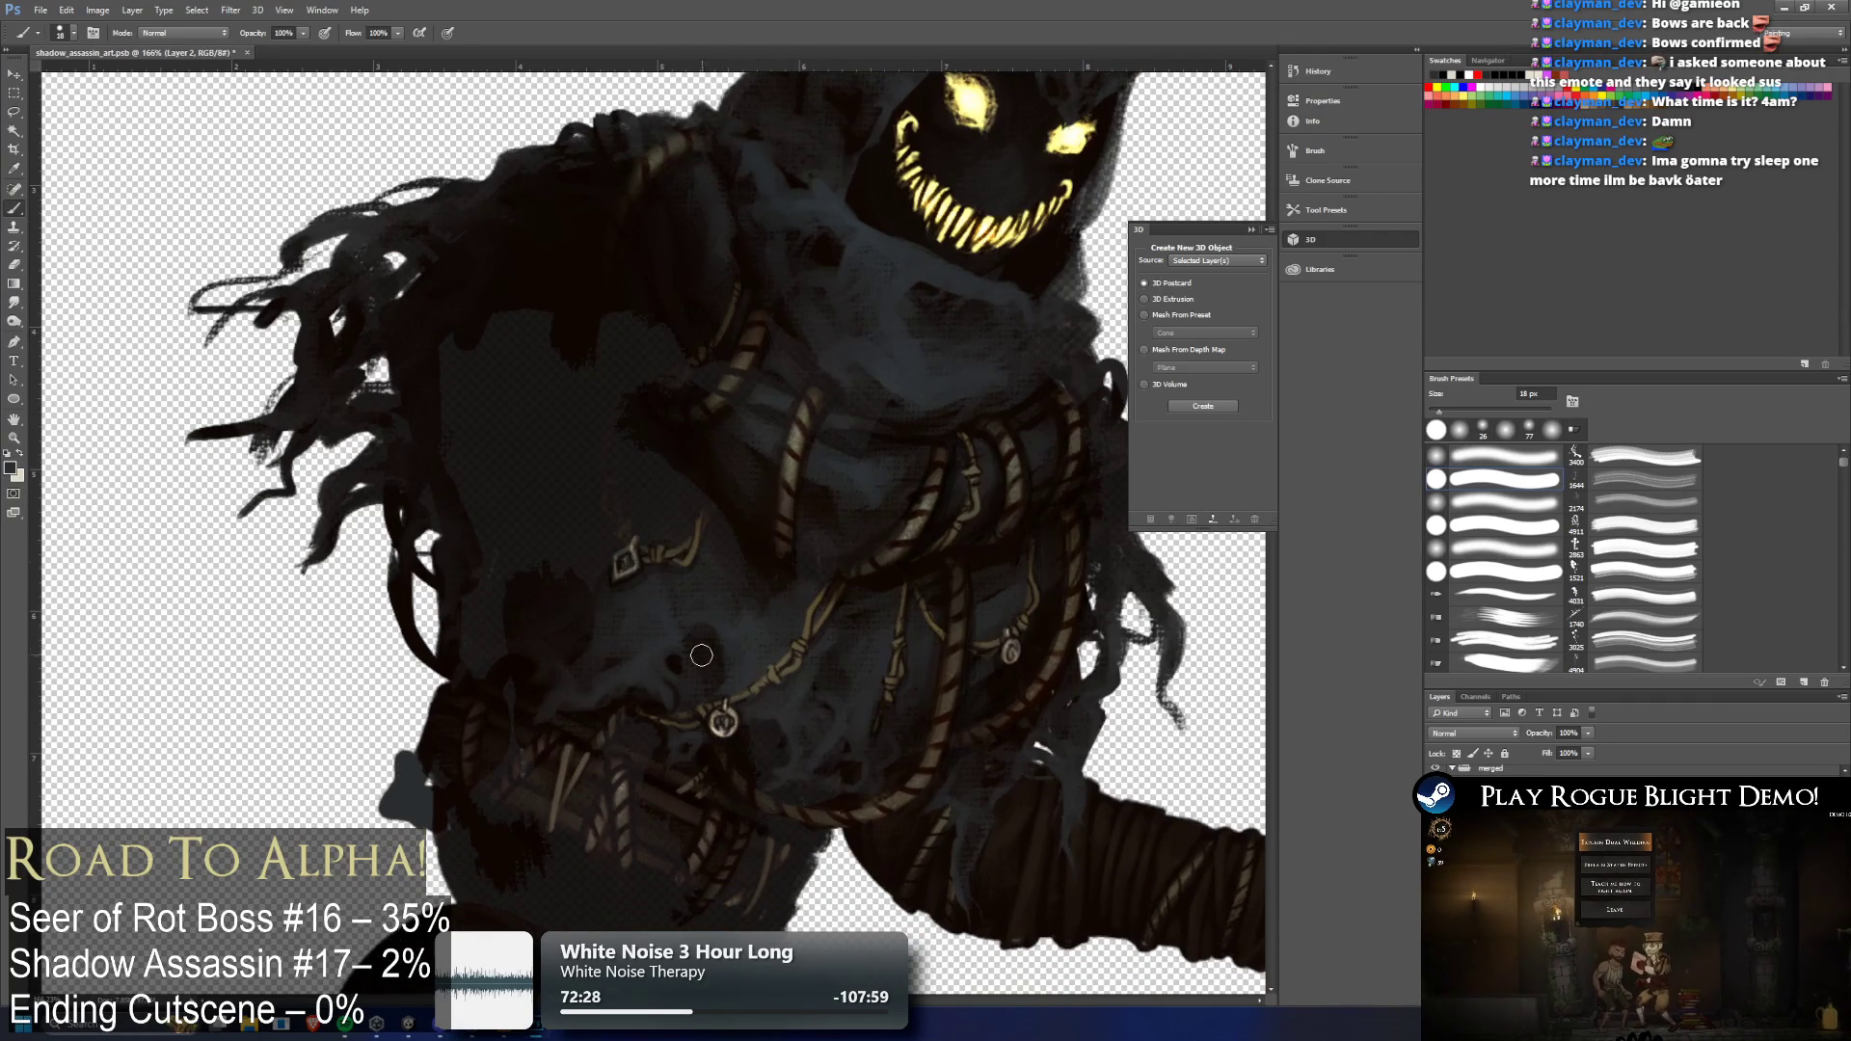
key("alt+bracketleft")
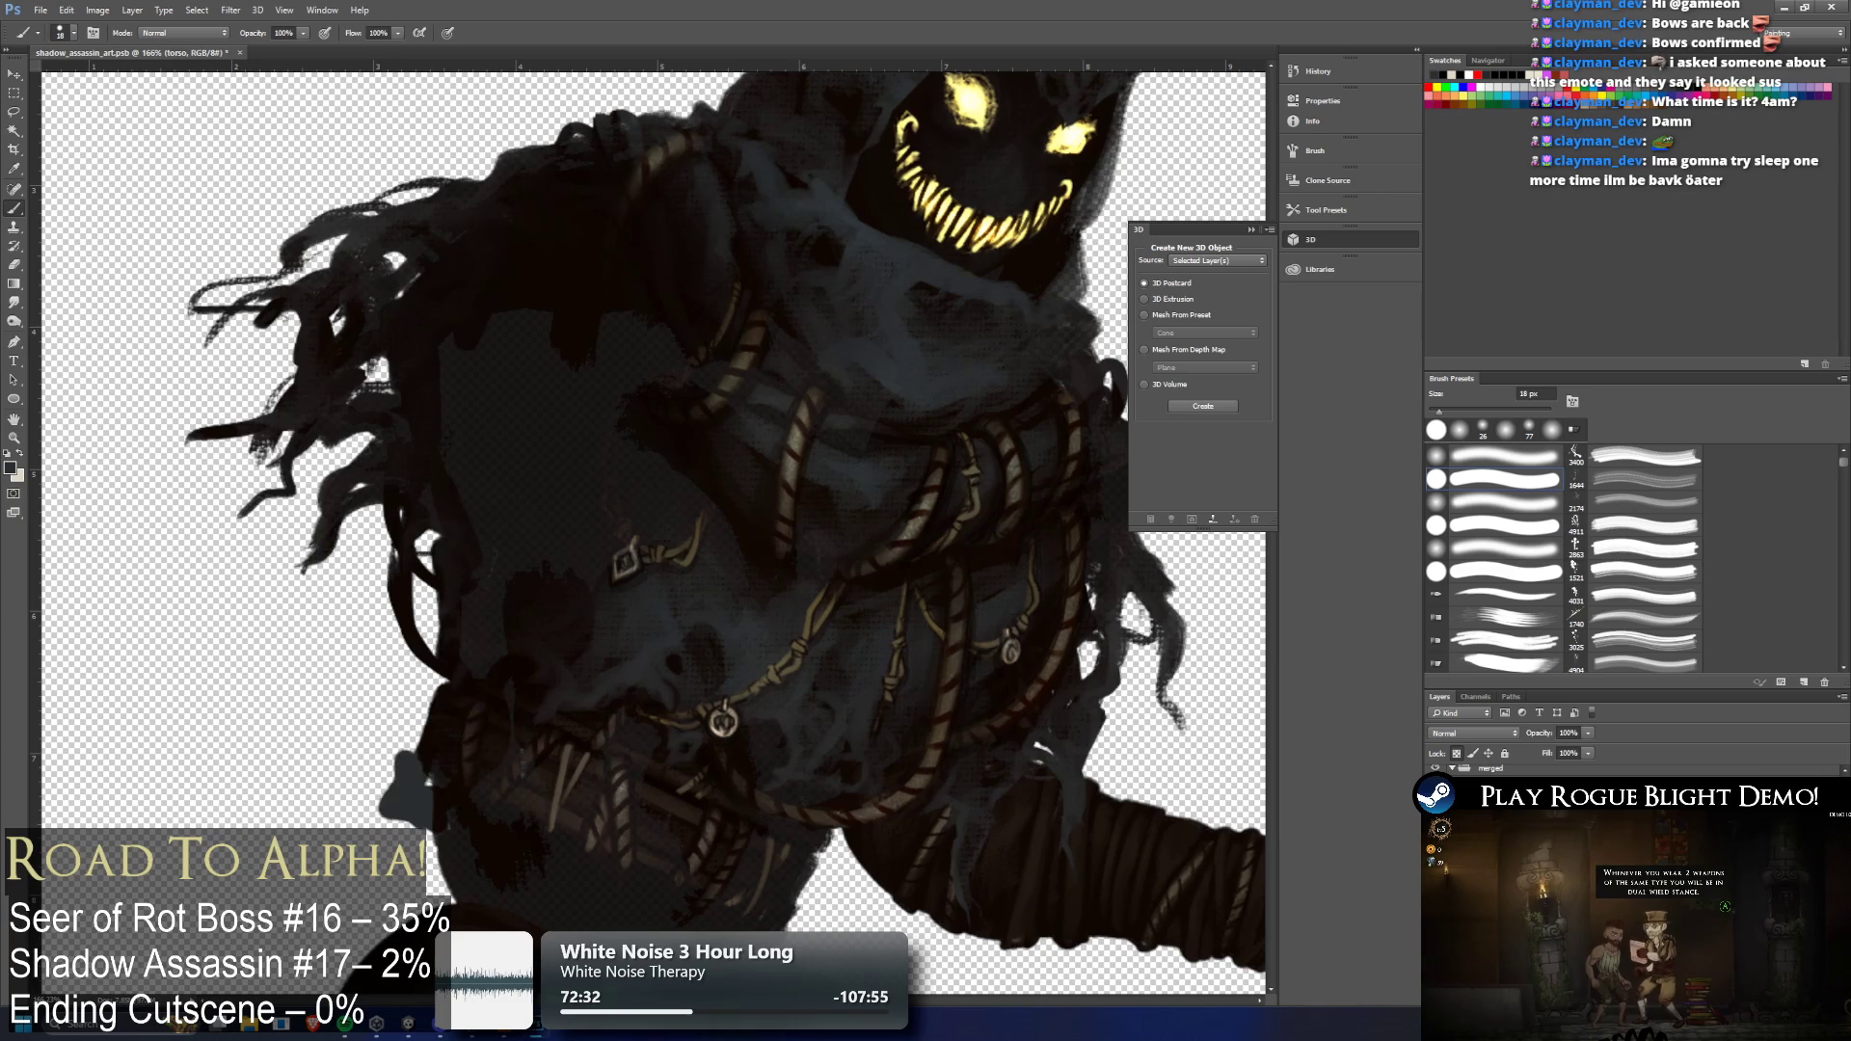
Lasso the light-grey blob at the lower left and fill it with the dark foreground colour on Layer 2
left_click(23, 116)
mouse_move(438, 799)
left_mouse_down()
mouse_move(337, 805)
mouse_move(424, 771)
left_mouse_up()
left_click(466, 682)
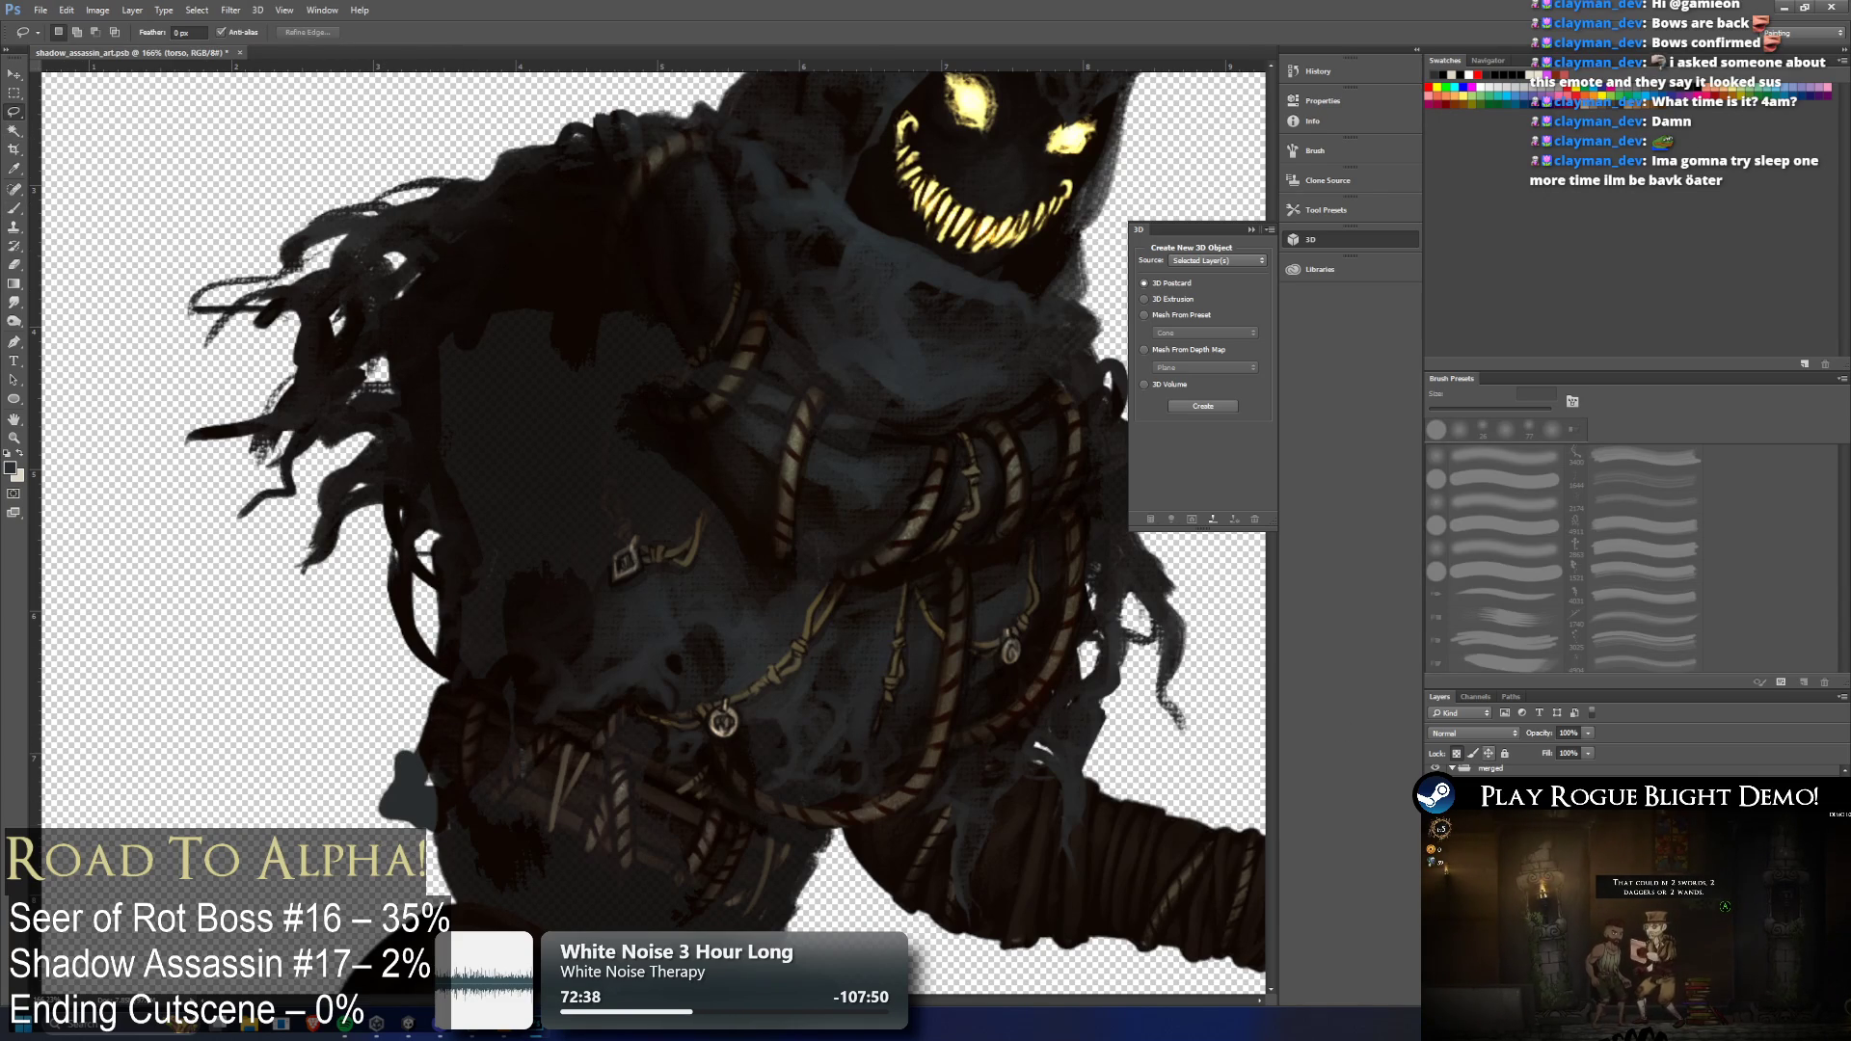
left_click(1504, 785)
key("alt+BackSpace")
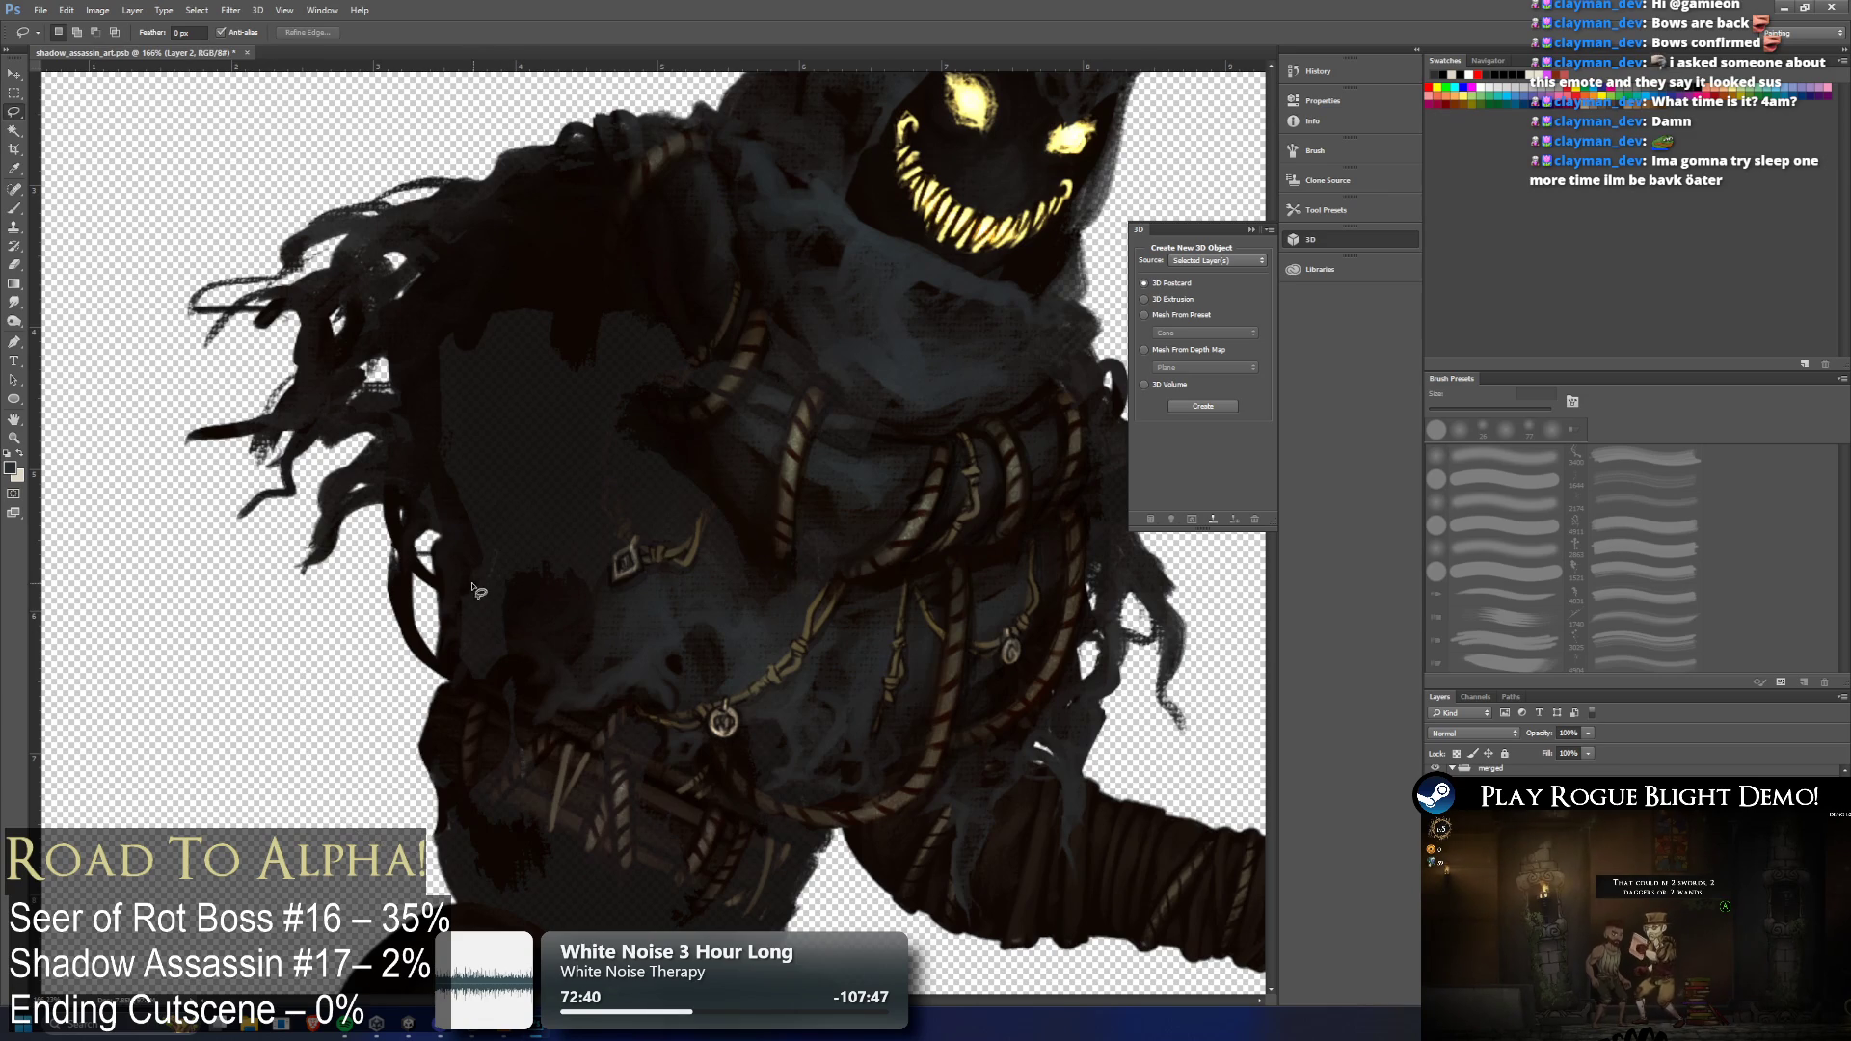
key("ctrl+z")
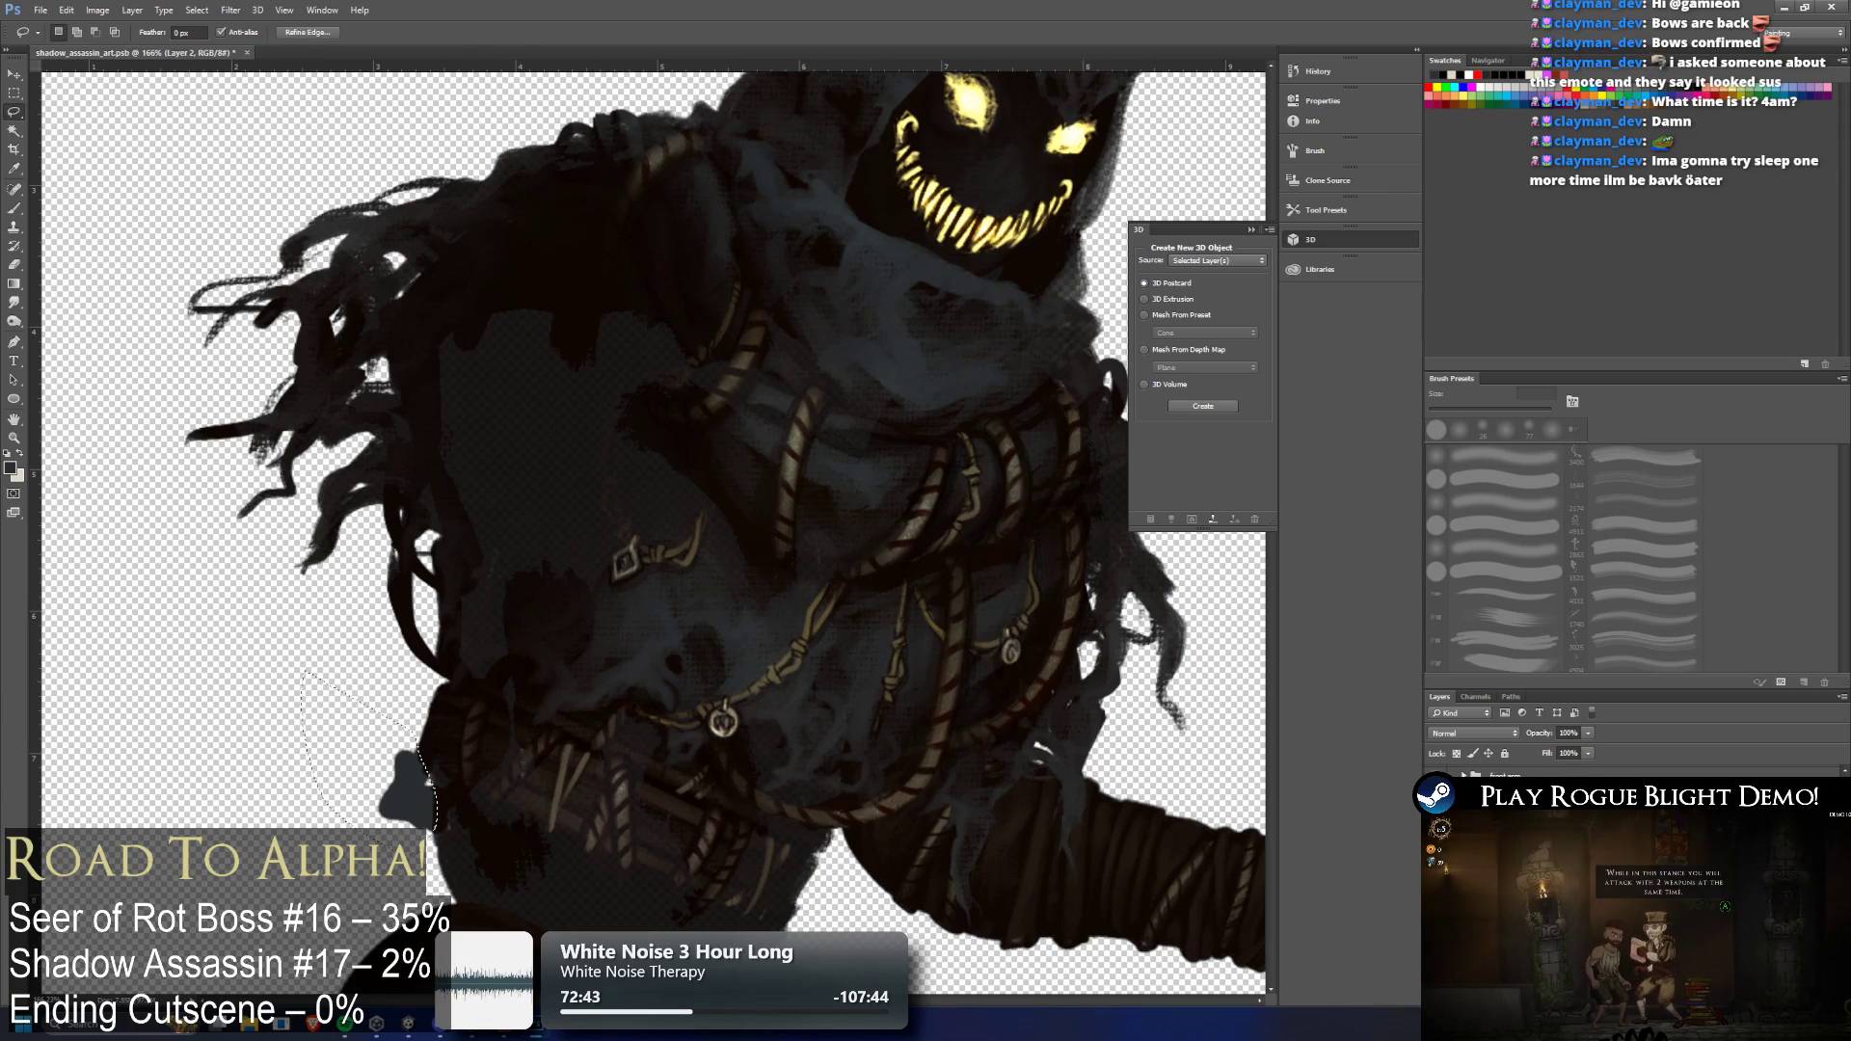
key("alt+BackSpace")
key("ctrl+d")
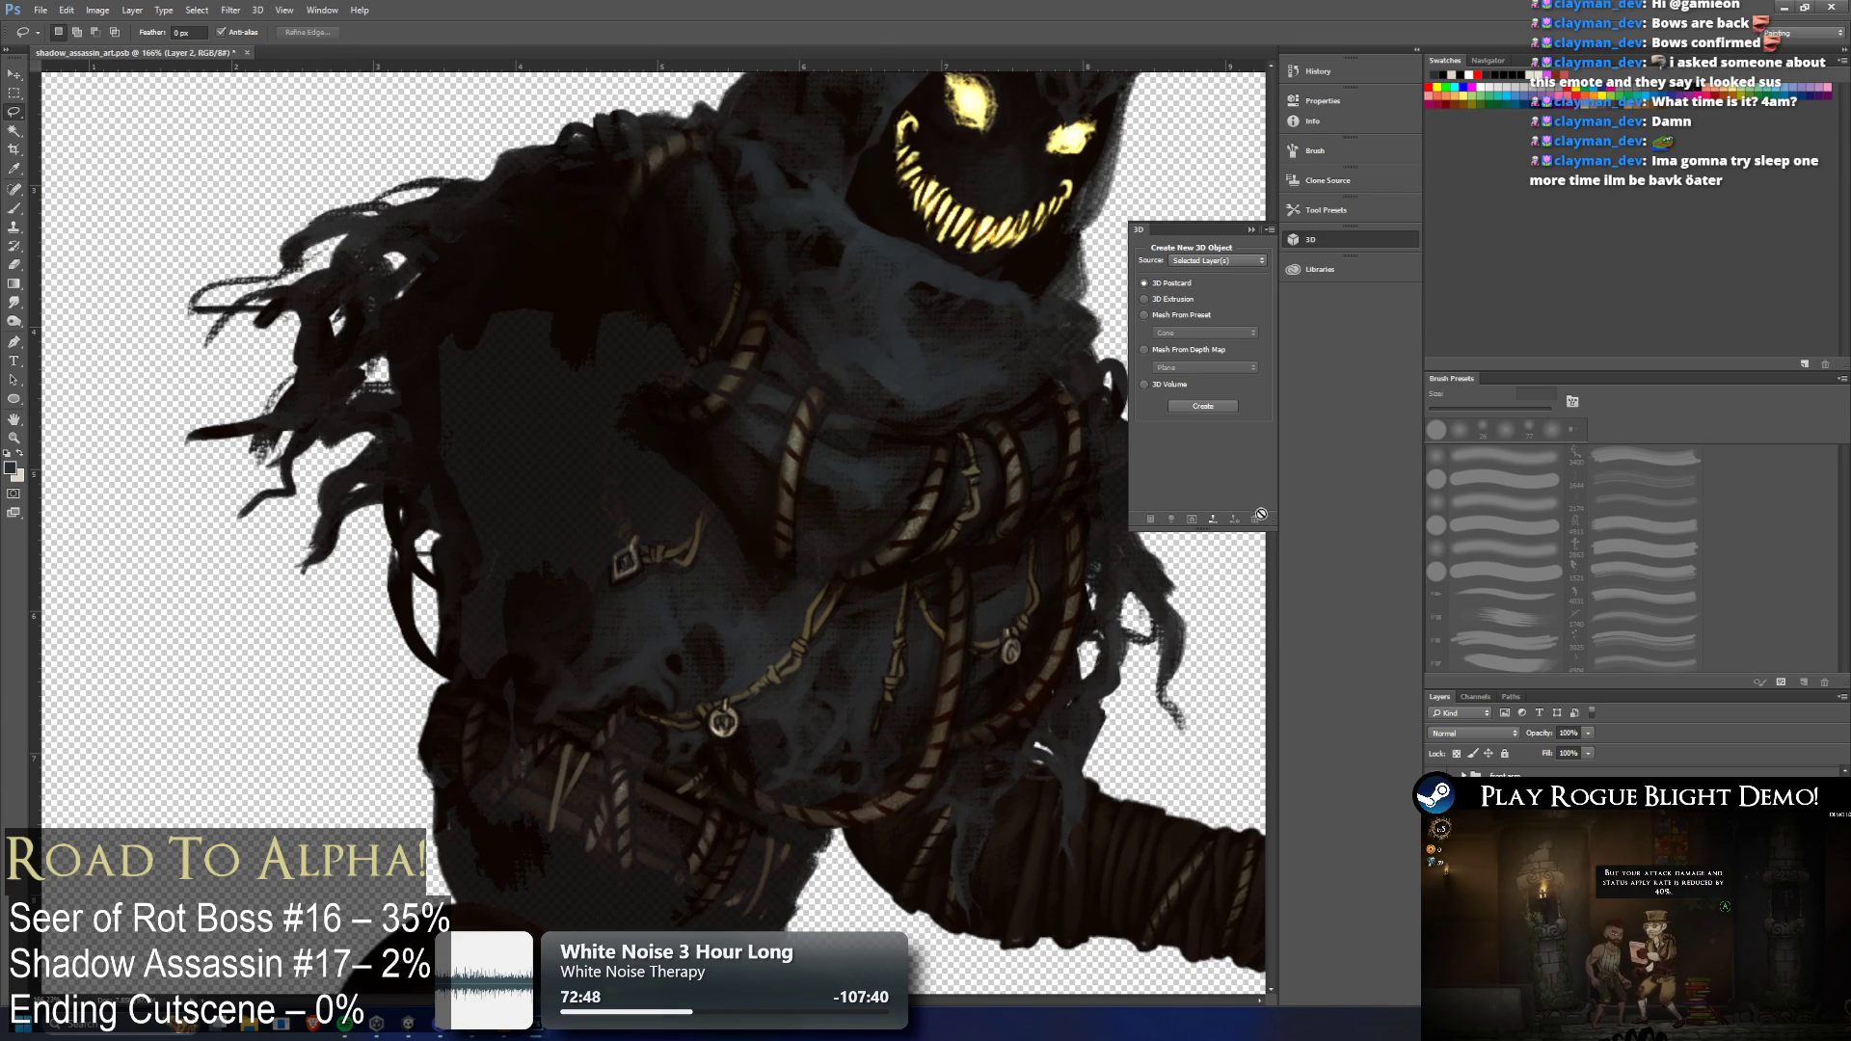
key("ctrl+z")
key("ctrl+shift+z")
key("ctrl+alt+z")
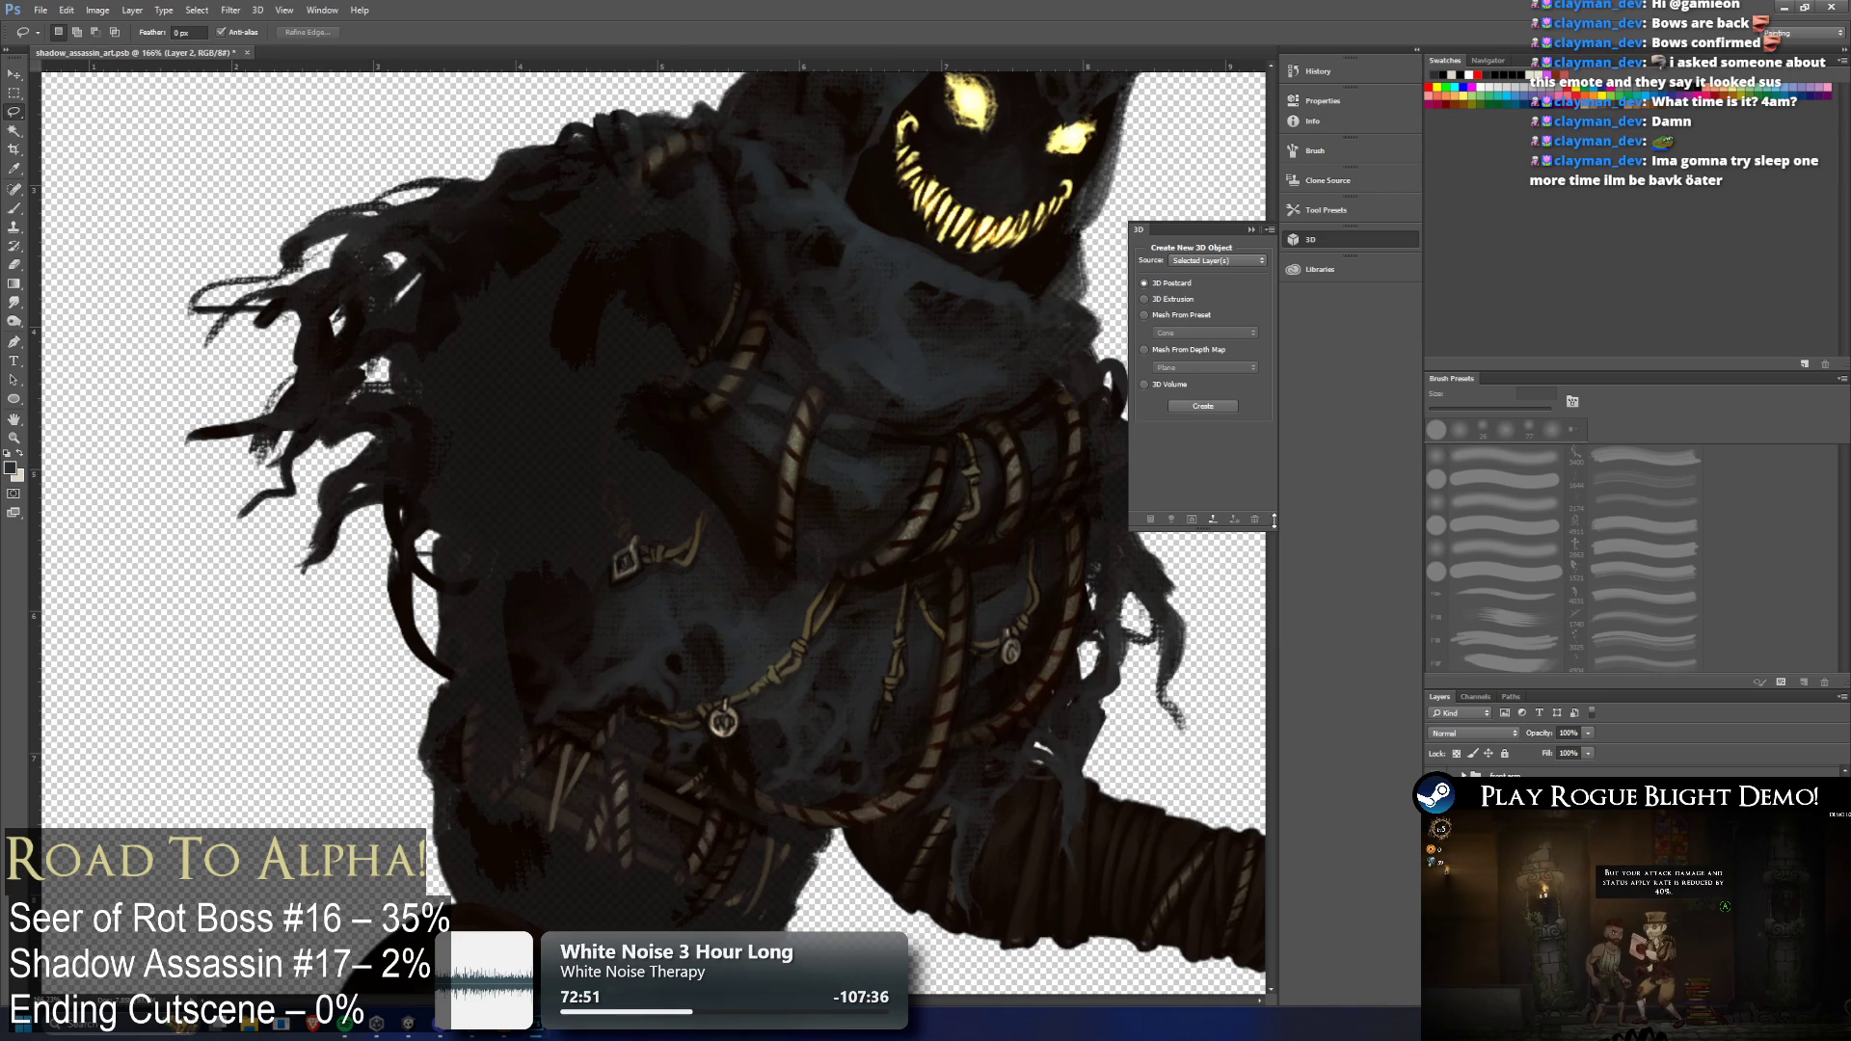
left_click(15, 209)
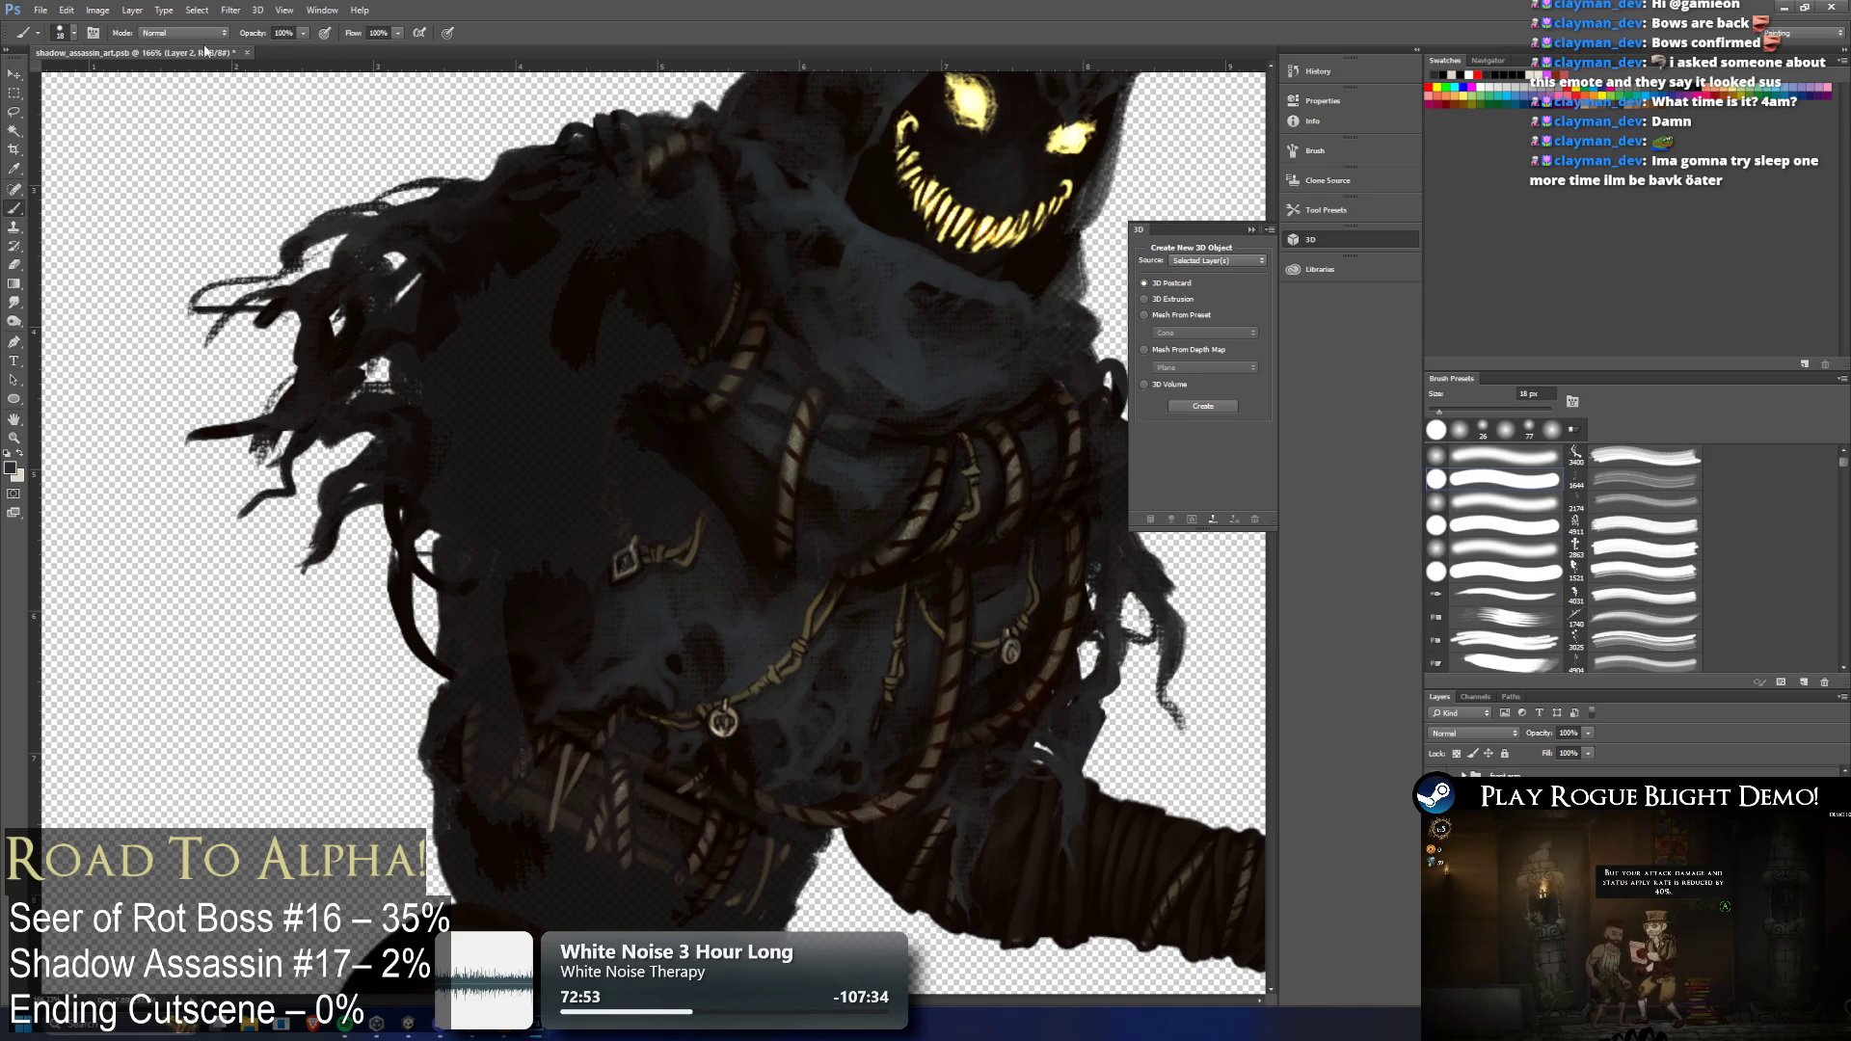
Set the brush to 48 px and paint dark strokes over the figure's left side and lower belt
left_click(76, 37)
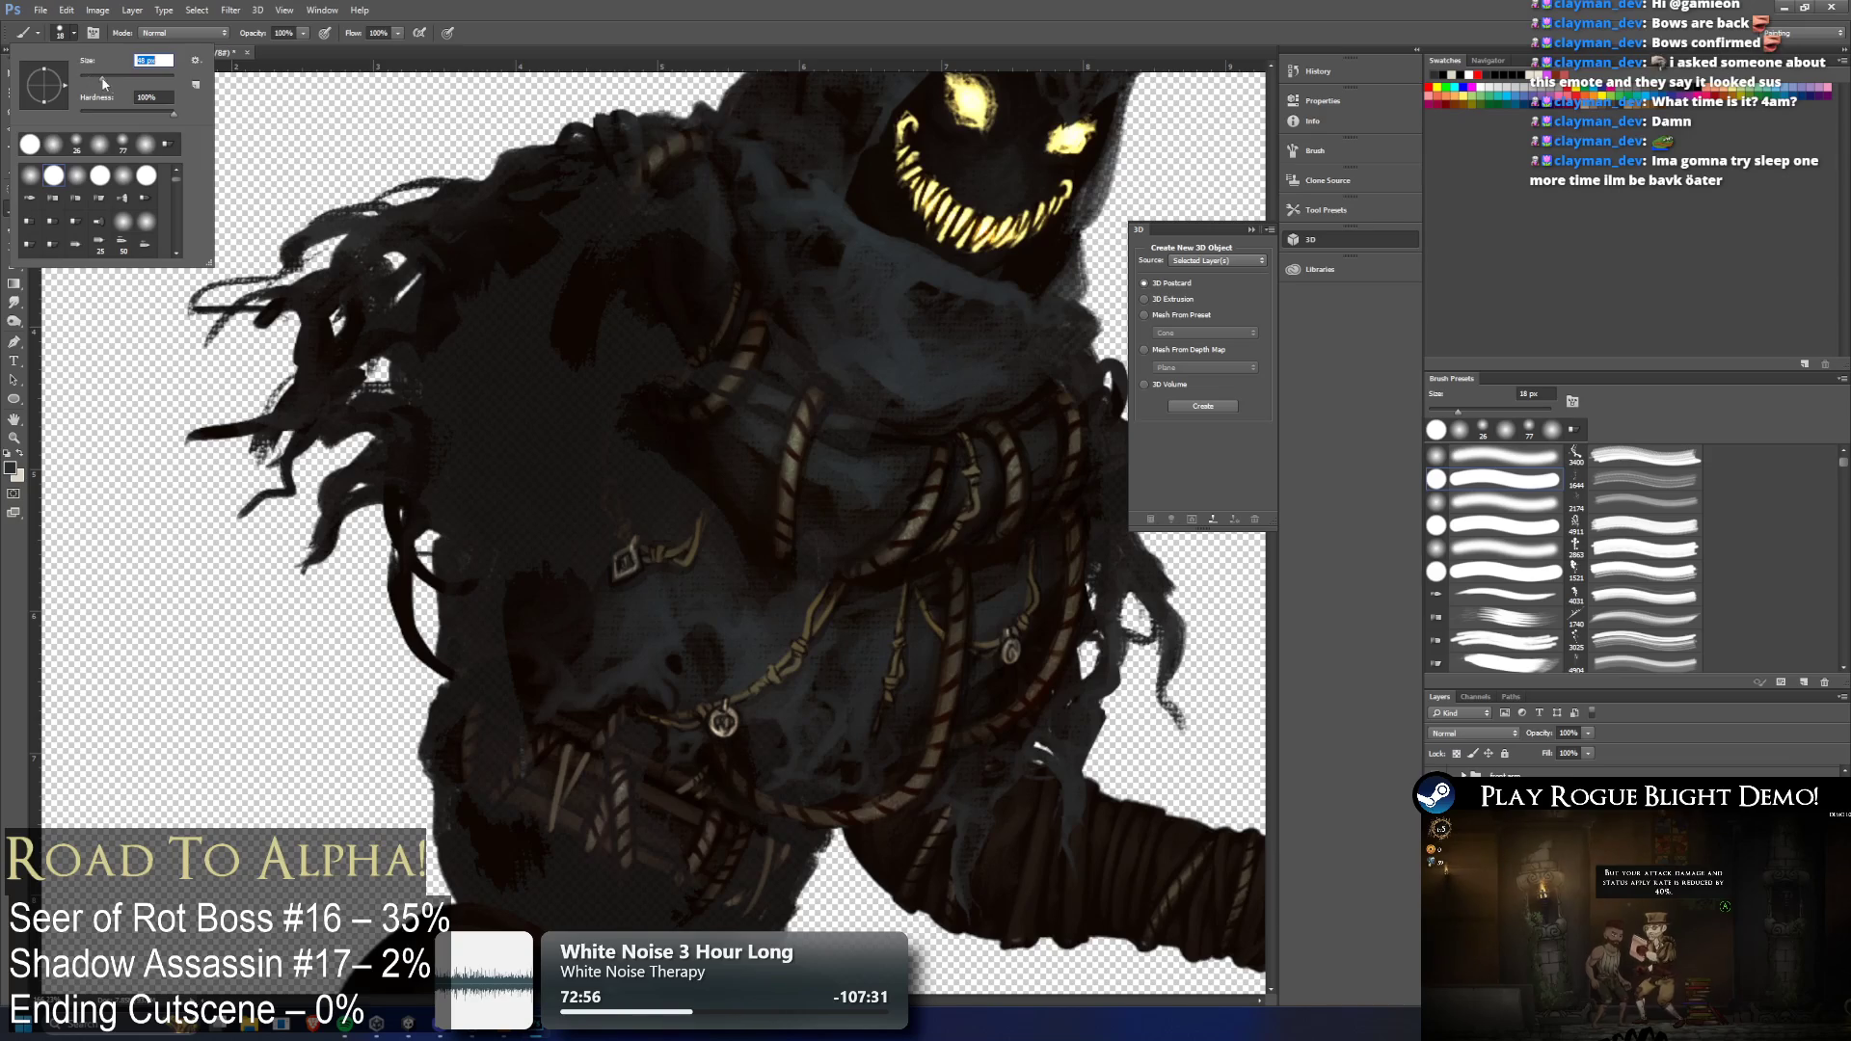
left_click(627, 218)
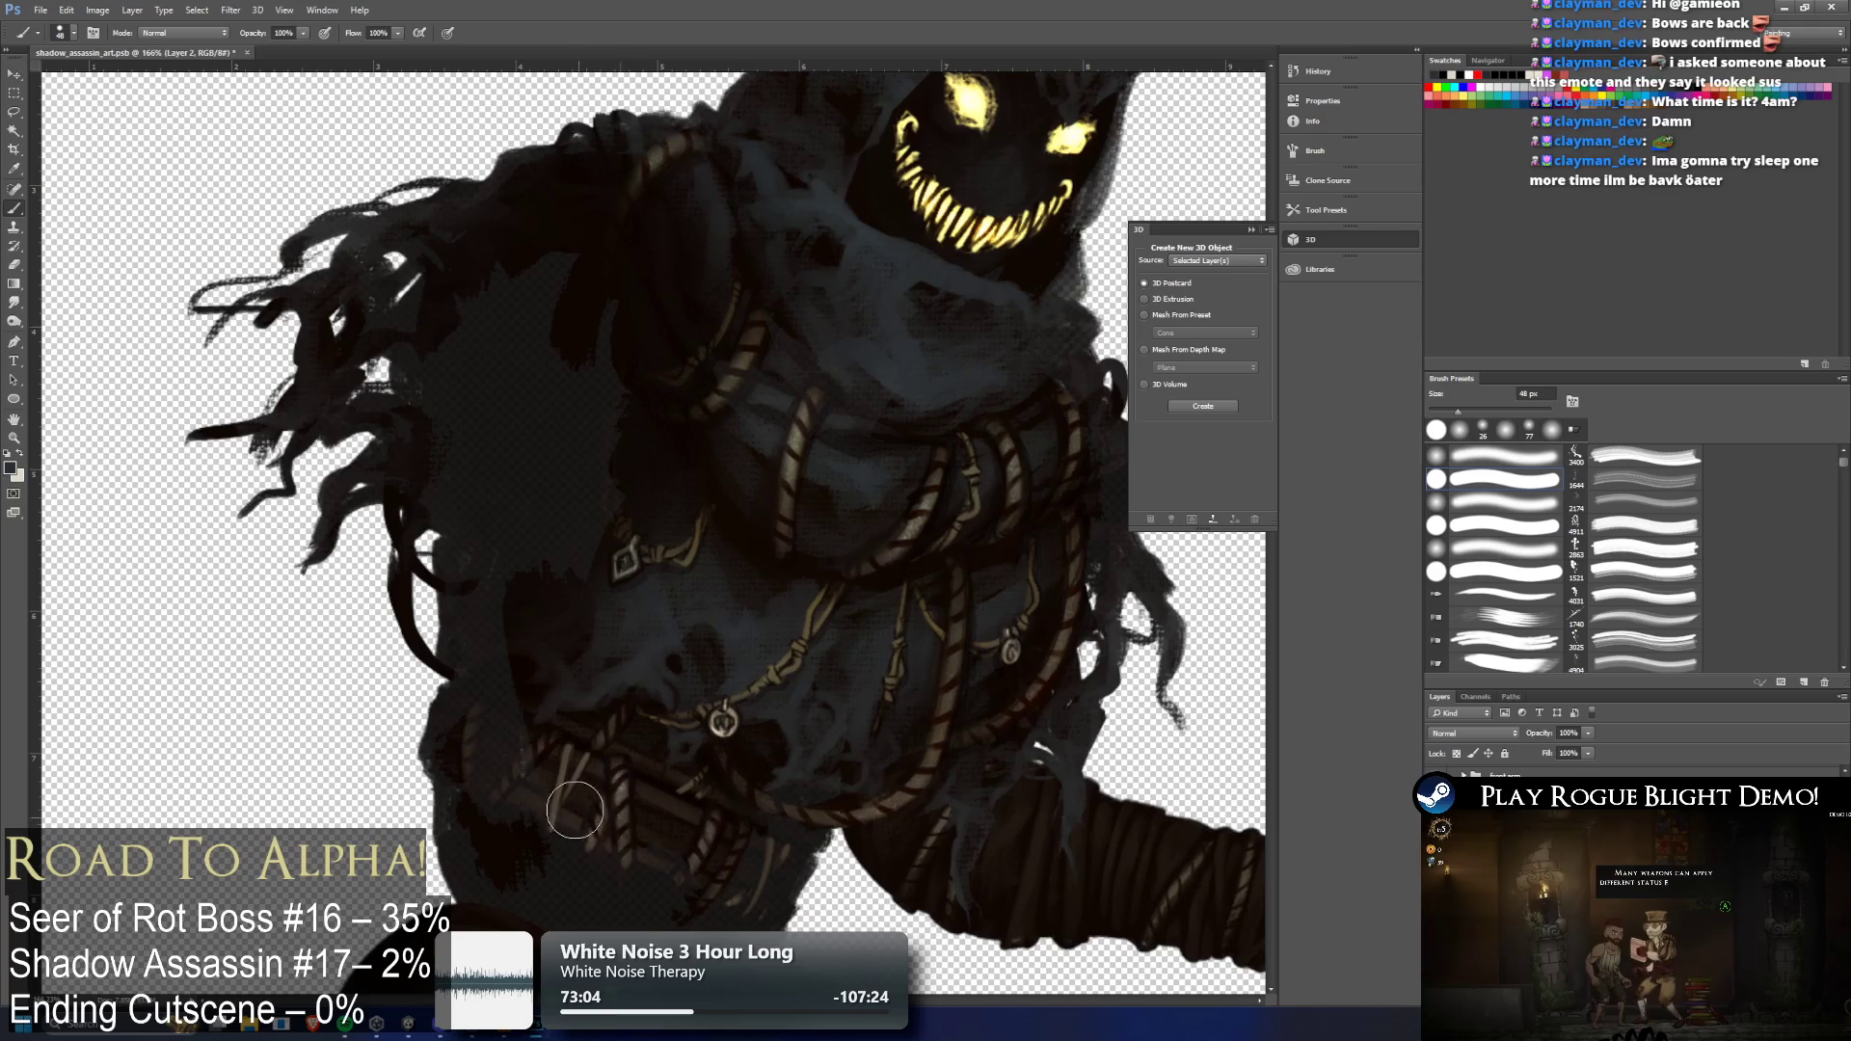
mouse_move(501, 656)
left_mouse_down()
mouse_move(519, 415)
mouse_move(607, 320)
mouse_move(576, 285)
mouse_move(591, 465)
mouse_move(565, 469)
mouse_move(504, 248)
mouse_move(447, 298)
mouse_move(438, 376)
mouse_move(483, 438)
mouse_move(425, 442)
mouse_move(418, 463)
mouse_move(470, 563)
mouse_move(475, 488)
mouse_move(584, 402)
left_mouse_up()
key("ctrl+z")
mouse_move(617, 309)
left_mouse_down()
mouse_move(582, 401)
mouse_move(494, 487)
mouse_move(479, 574)
mouse_move(467, 564)
mouse_move(464, 771)
mouse_move(734, 848)
left_mouse_up()
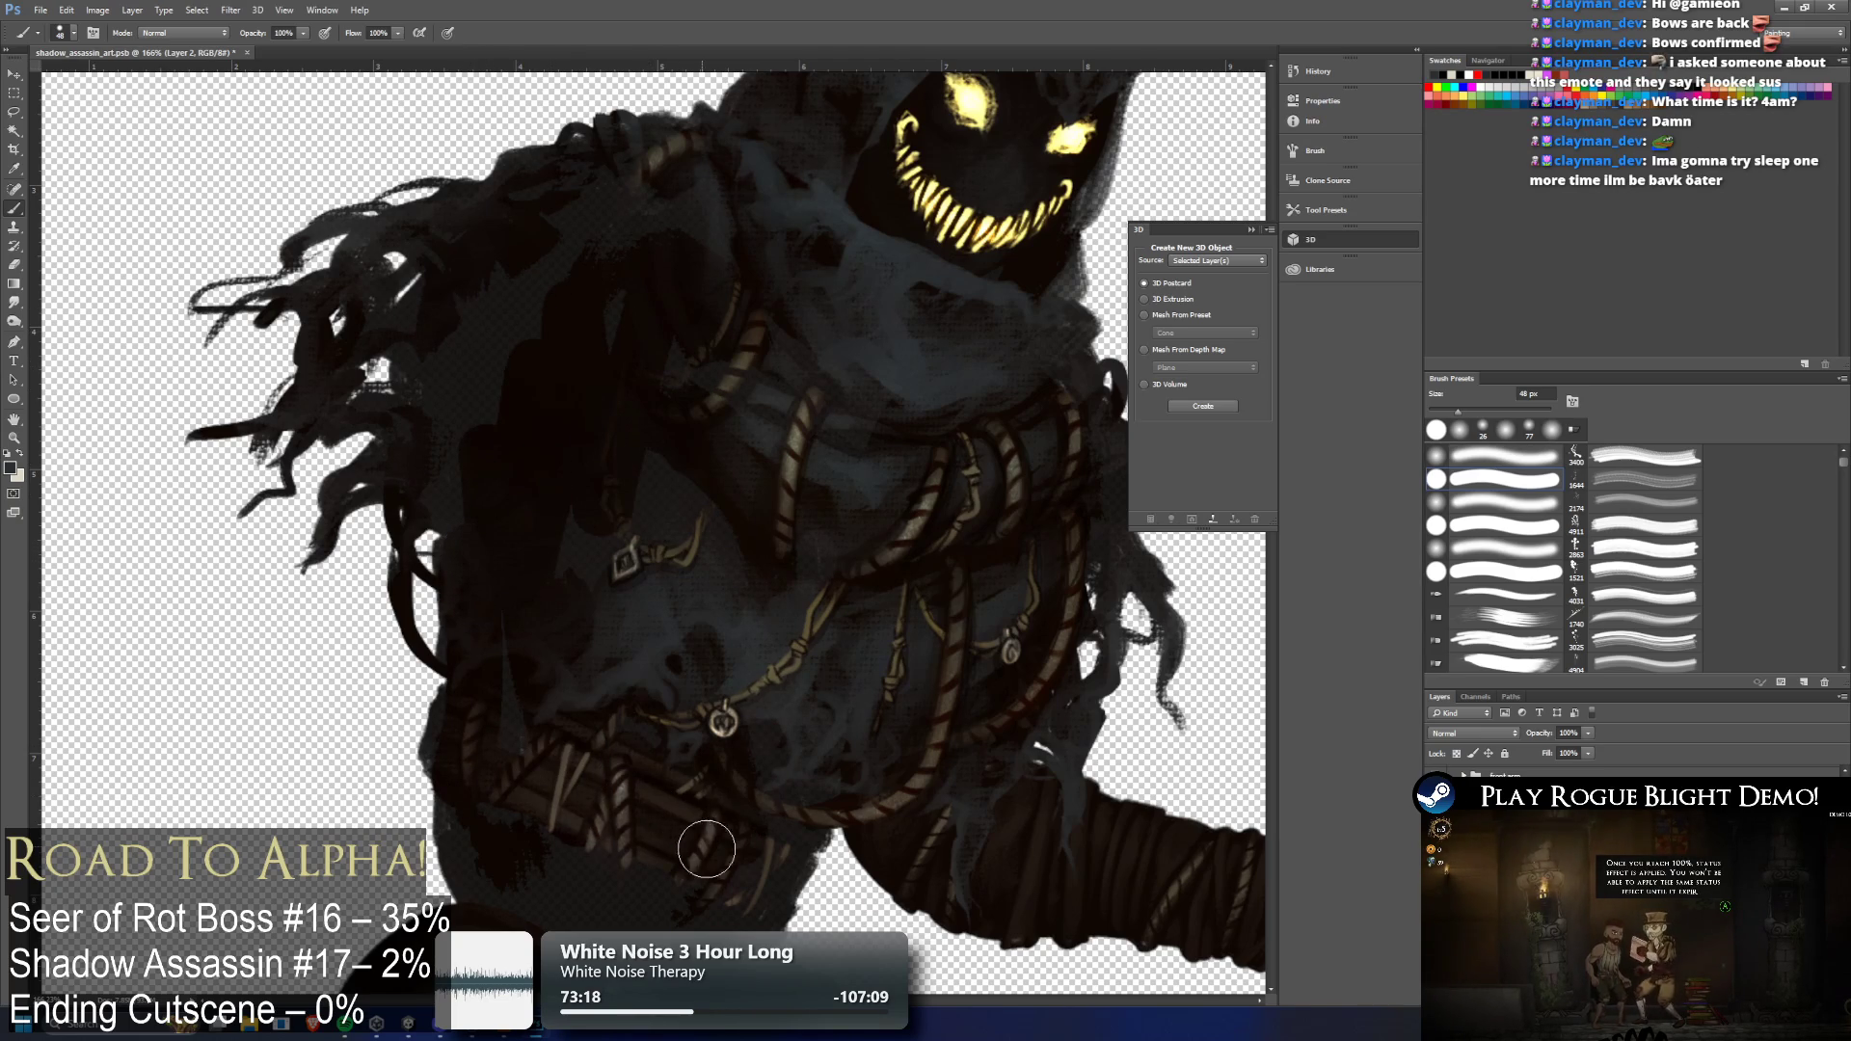
mouse_move(604, 716)
left_mouse_down()
mouse_move(539, 791)
mouse_move(496, 743)
mouse_move(576, 721)
mouse_move(636, 733)
mouse_move(711, 578)
mouse_move(703, 475)
mouse_move(845, 488)
mouse_move(828, 382)
mouse_move(665, 390)
mouse_move(594, 455)
mouse_move(683, 230)
mouse_move(578, 174)
mouse_move(545, 193)
mouse_move(538, 284)
mouse_move(433, 351)
mouse_move(425, 434)
mouse_move(492, 540)
left_mouse_up()
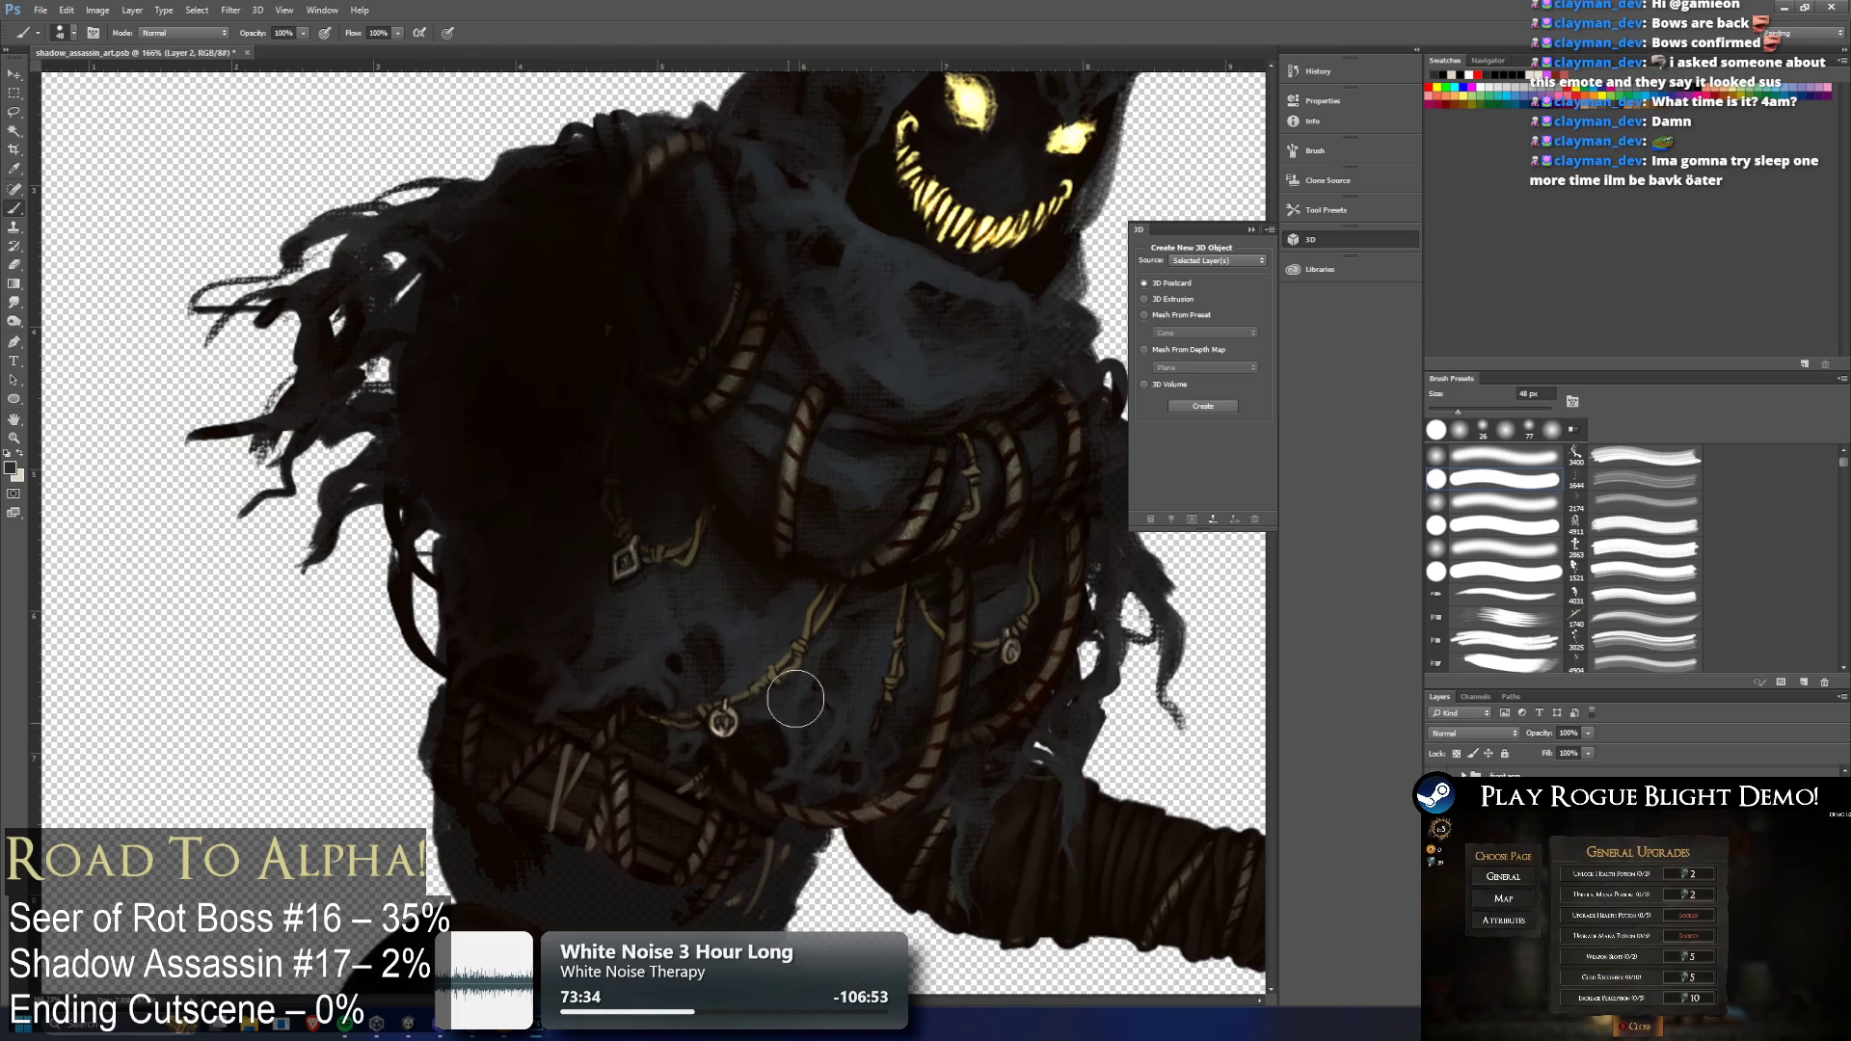
Darken the light patches near the chain, below the ropes, on the left edge and near the hair
scroll(807, 712, "down", 2)
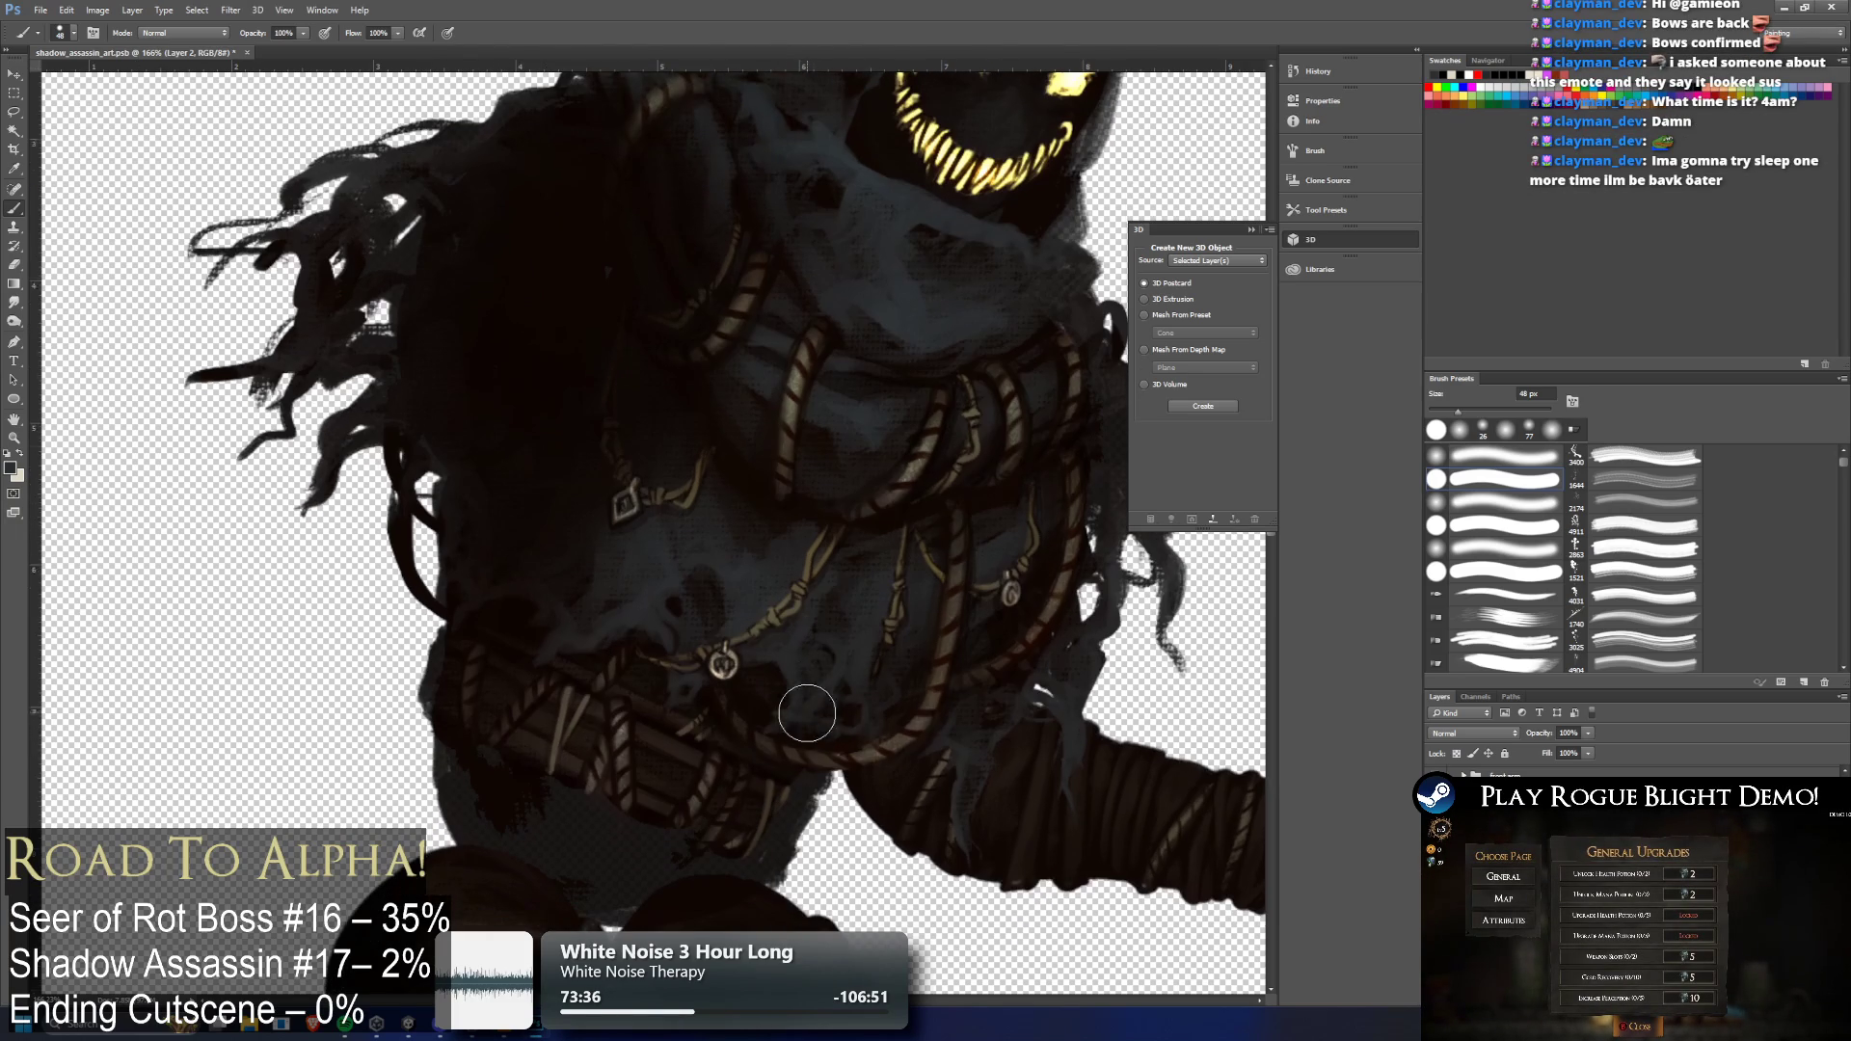
scroll(791, 675, "up", 3)
mouse_move(775, 609)
left_mouse_down()
mouse_move(748, 645)
mouse_move(773, 655)
mouse_move(710, 707)
mouse_move(732, 728)
mouse_move(711, 756)
mouse_move(380, 707)
mouse_move(257, 627)
mouse_move(194, 614)
mouse_move(215, 649)
mouse_move(198, 635)
left_mouse_up()
left_click_drag(232, 731, 302, 772)
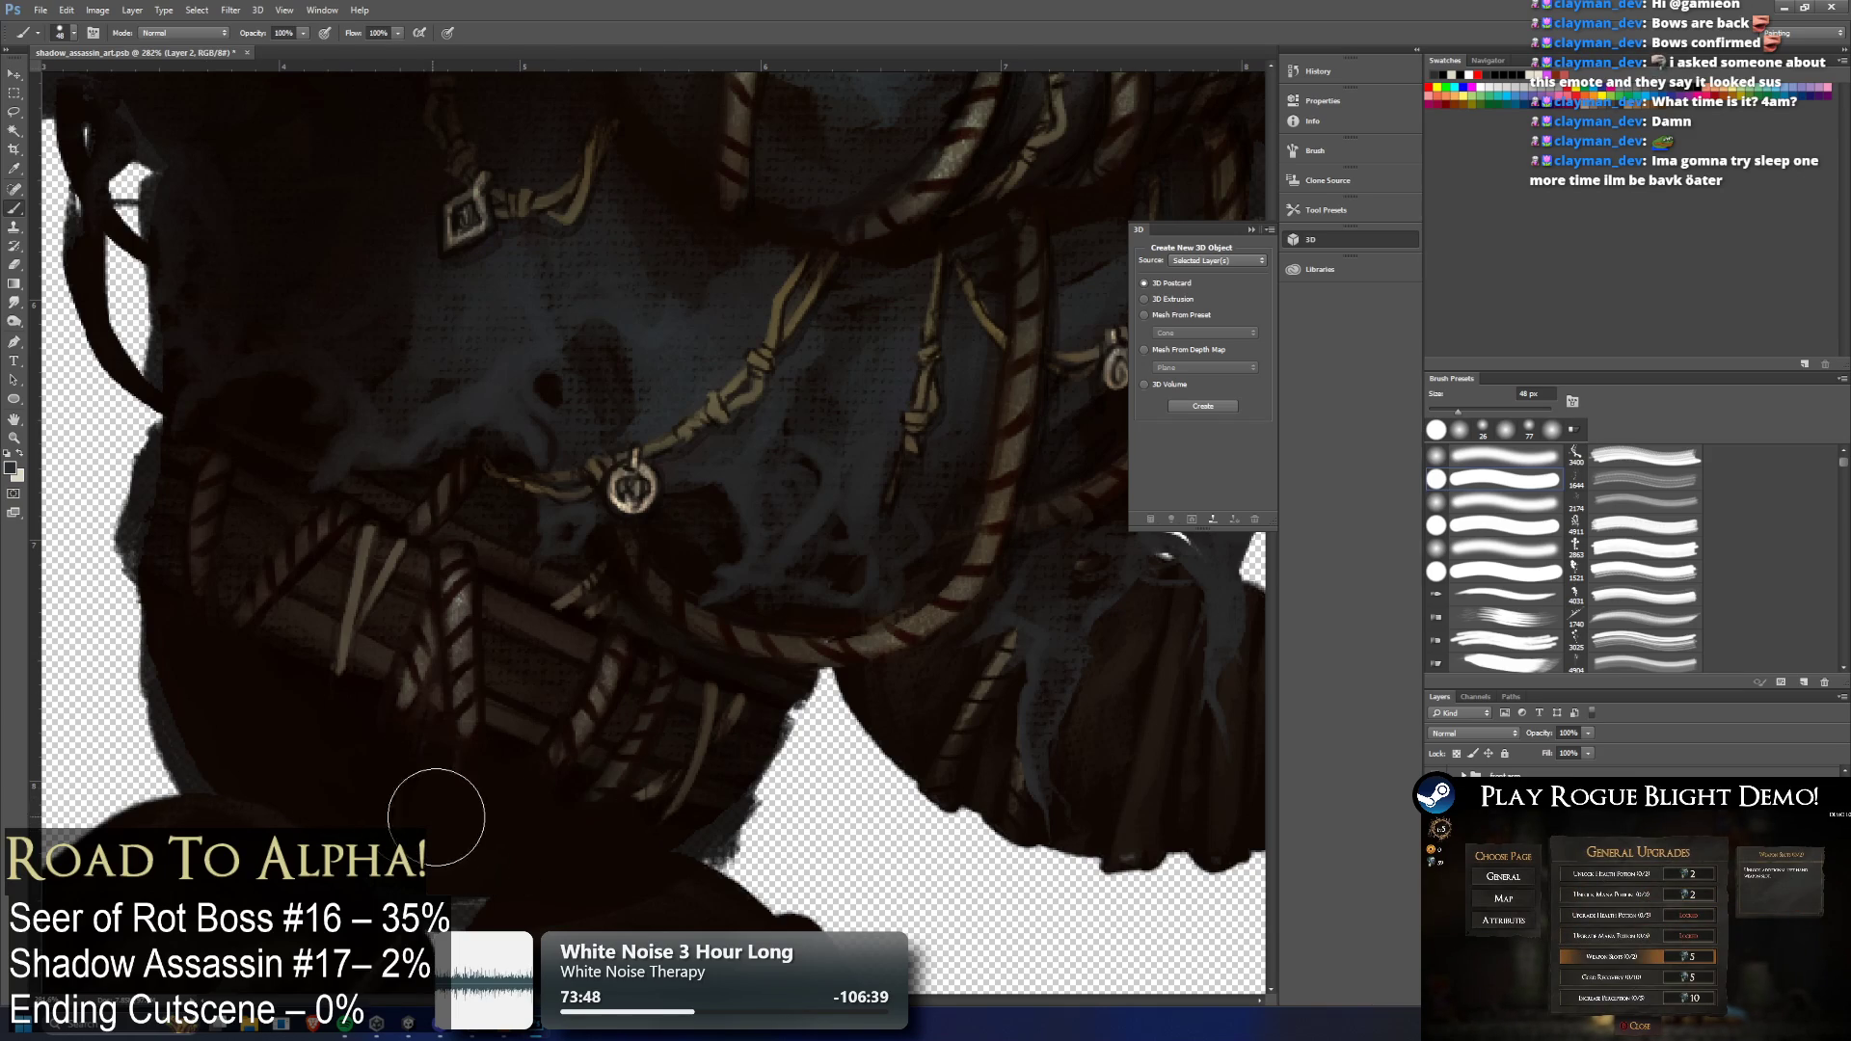
mouse_move(186, 467)
left_mouse_down()
mouse_move(170, 525)
mouse_move(187, 475)
left_mouse_up()
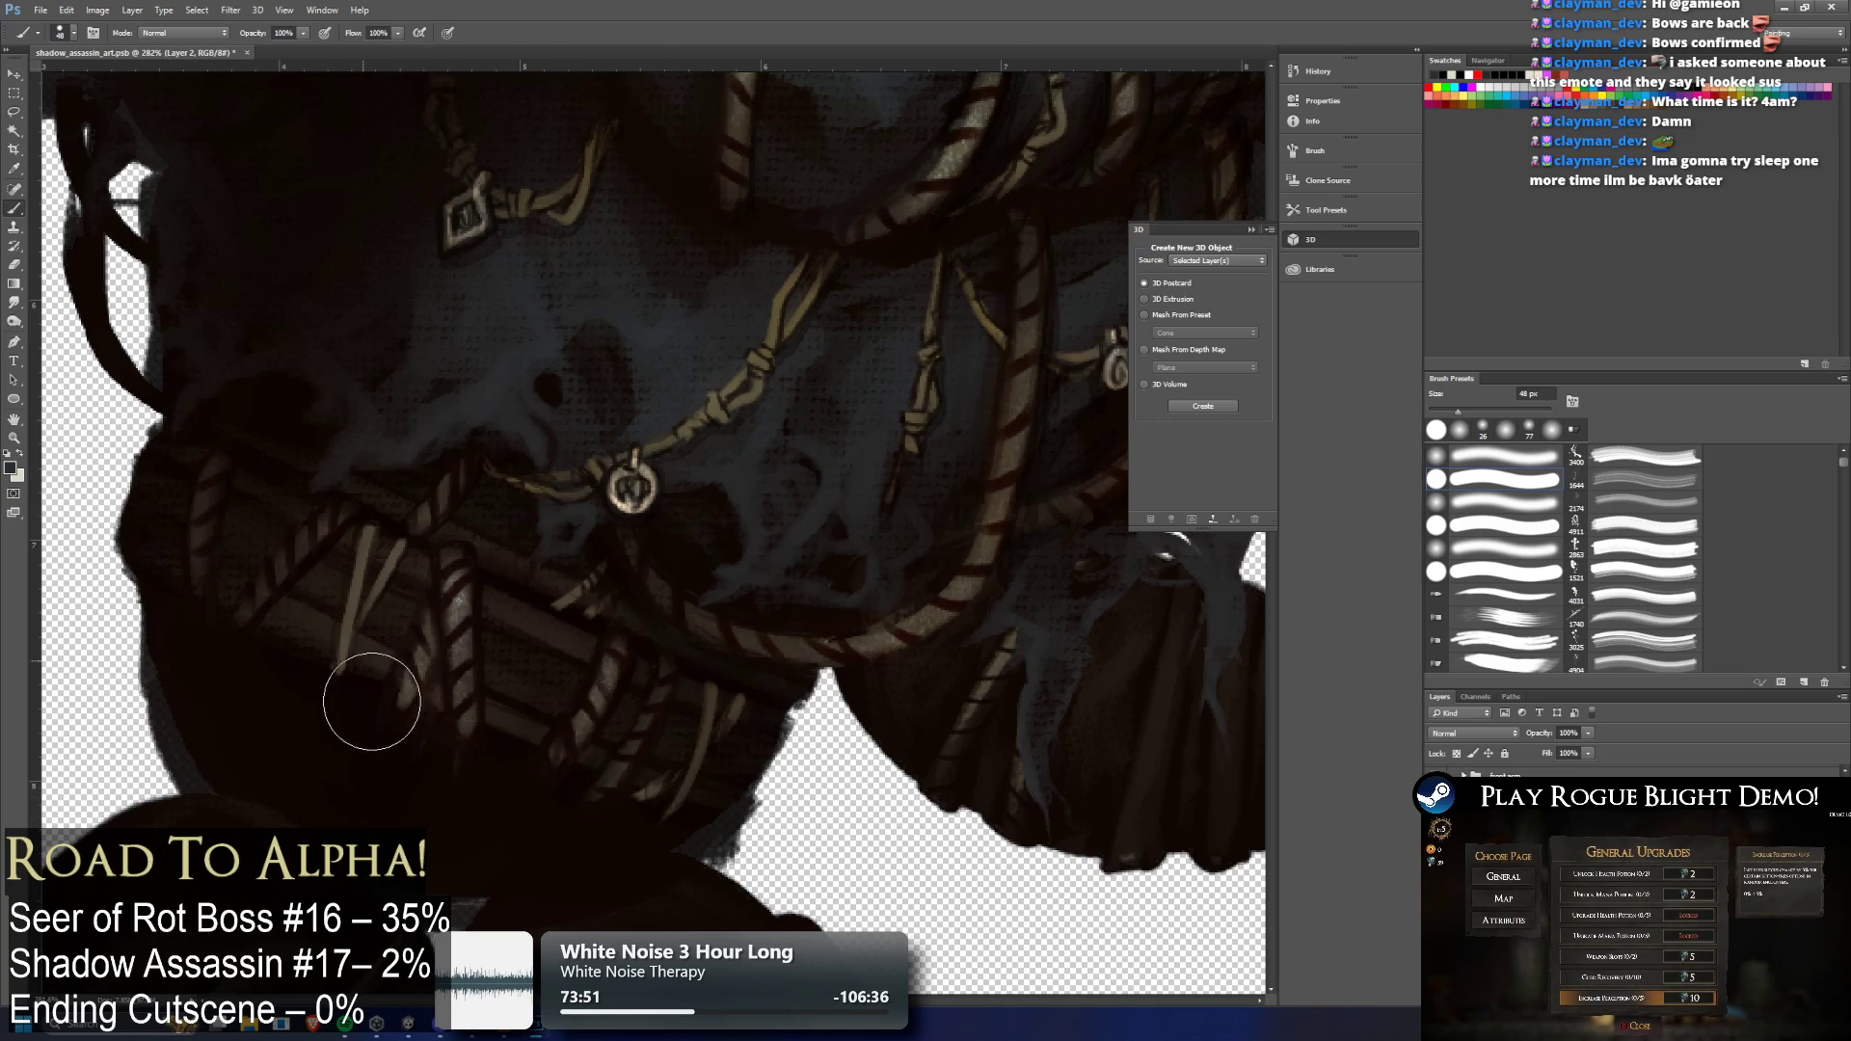
scroll(328, 301, "down", 3)
scroll(379, 248, "up", 3)
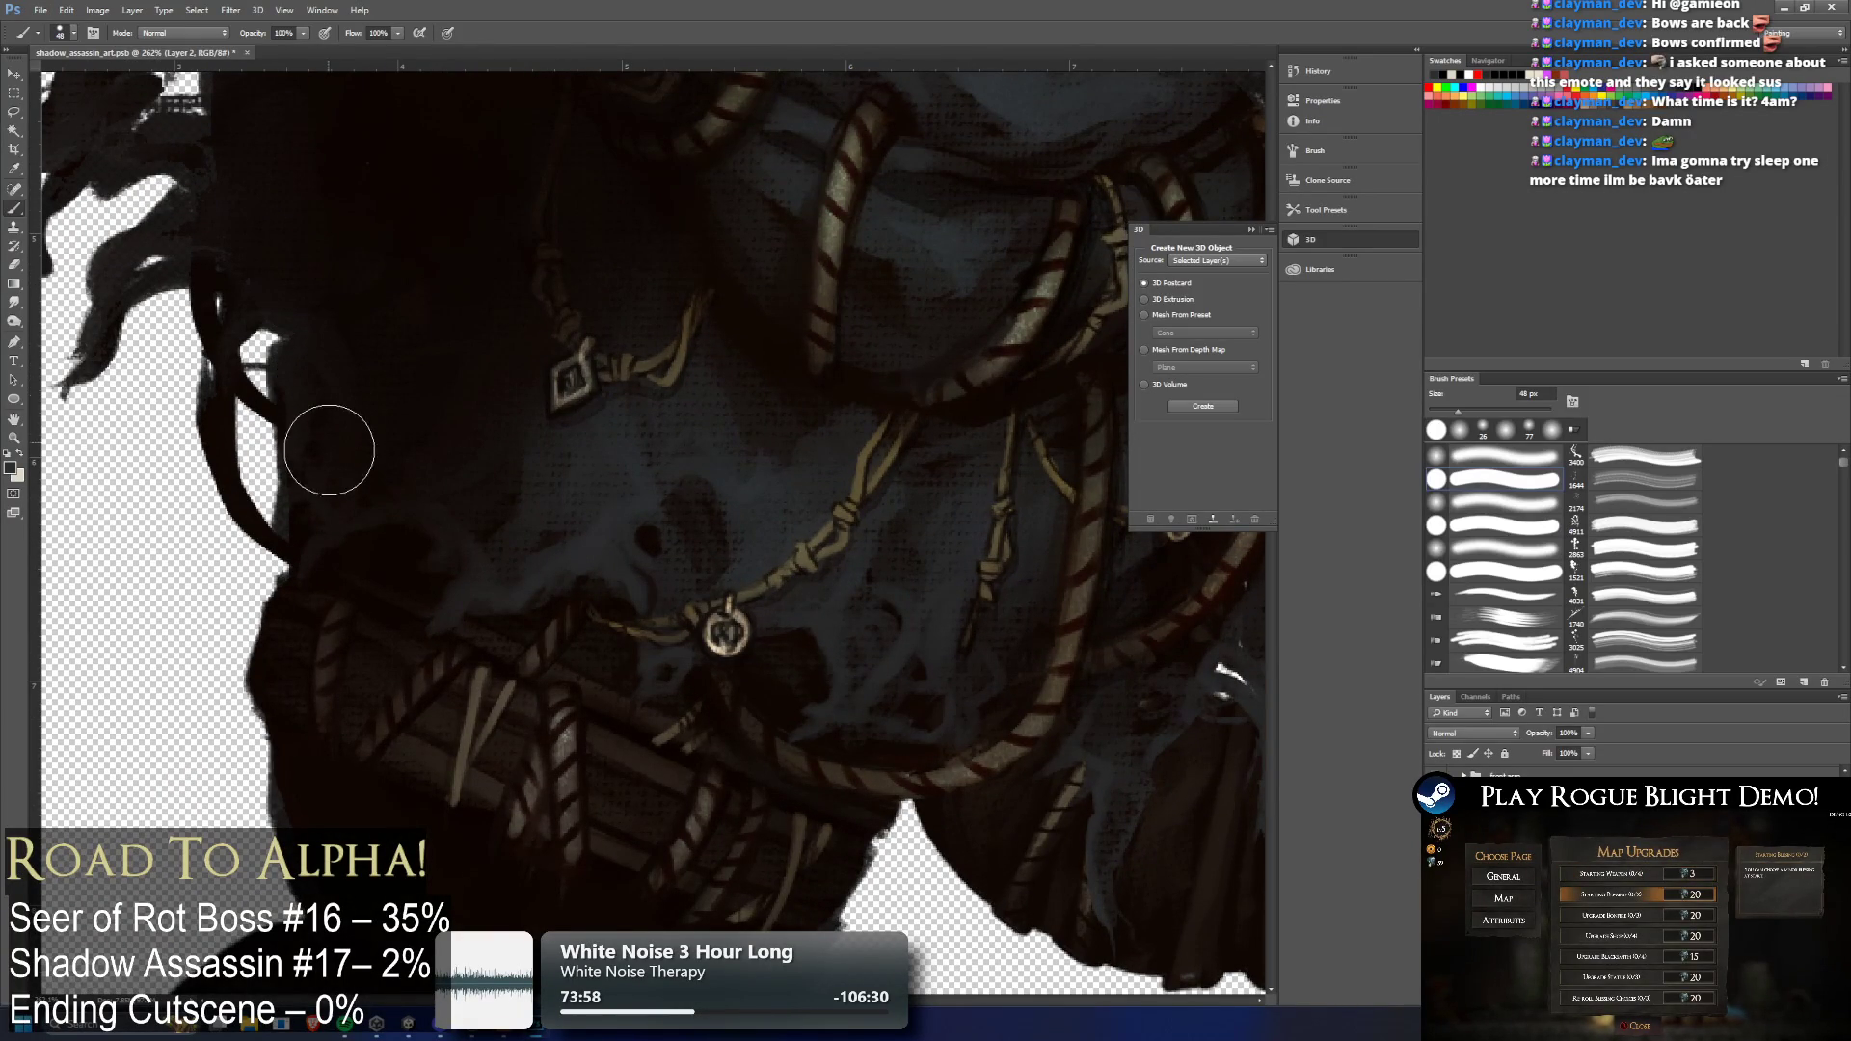
scroll(796, 707, "down", 2)
scroll(795, 707, "up", 3)
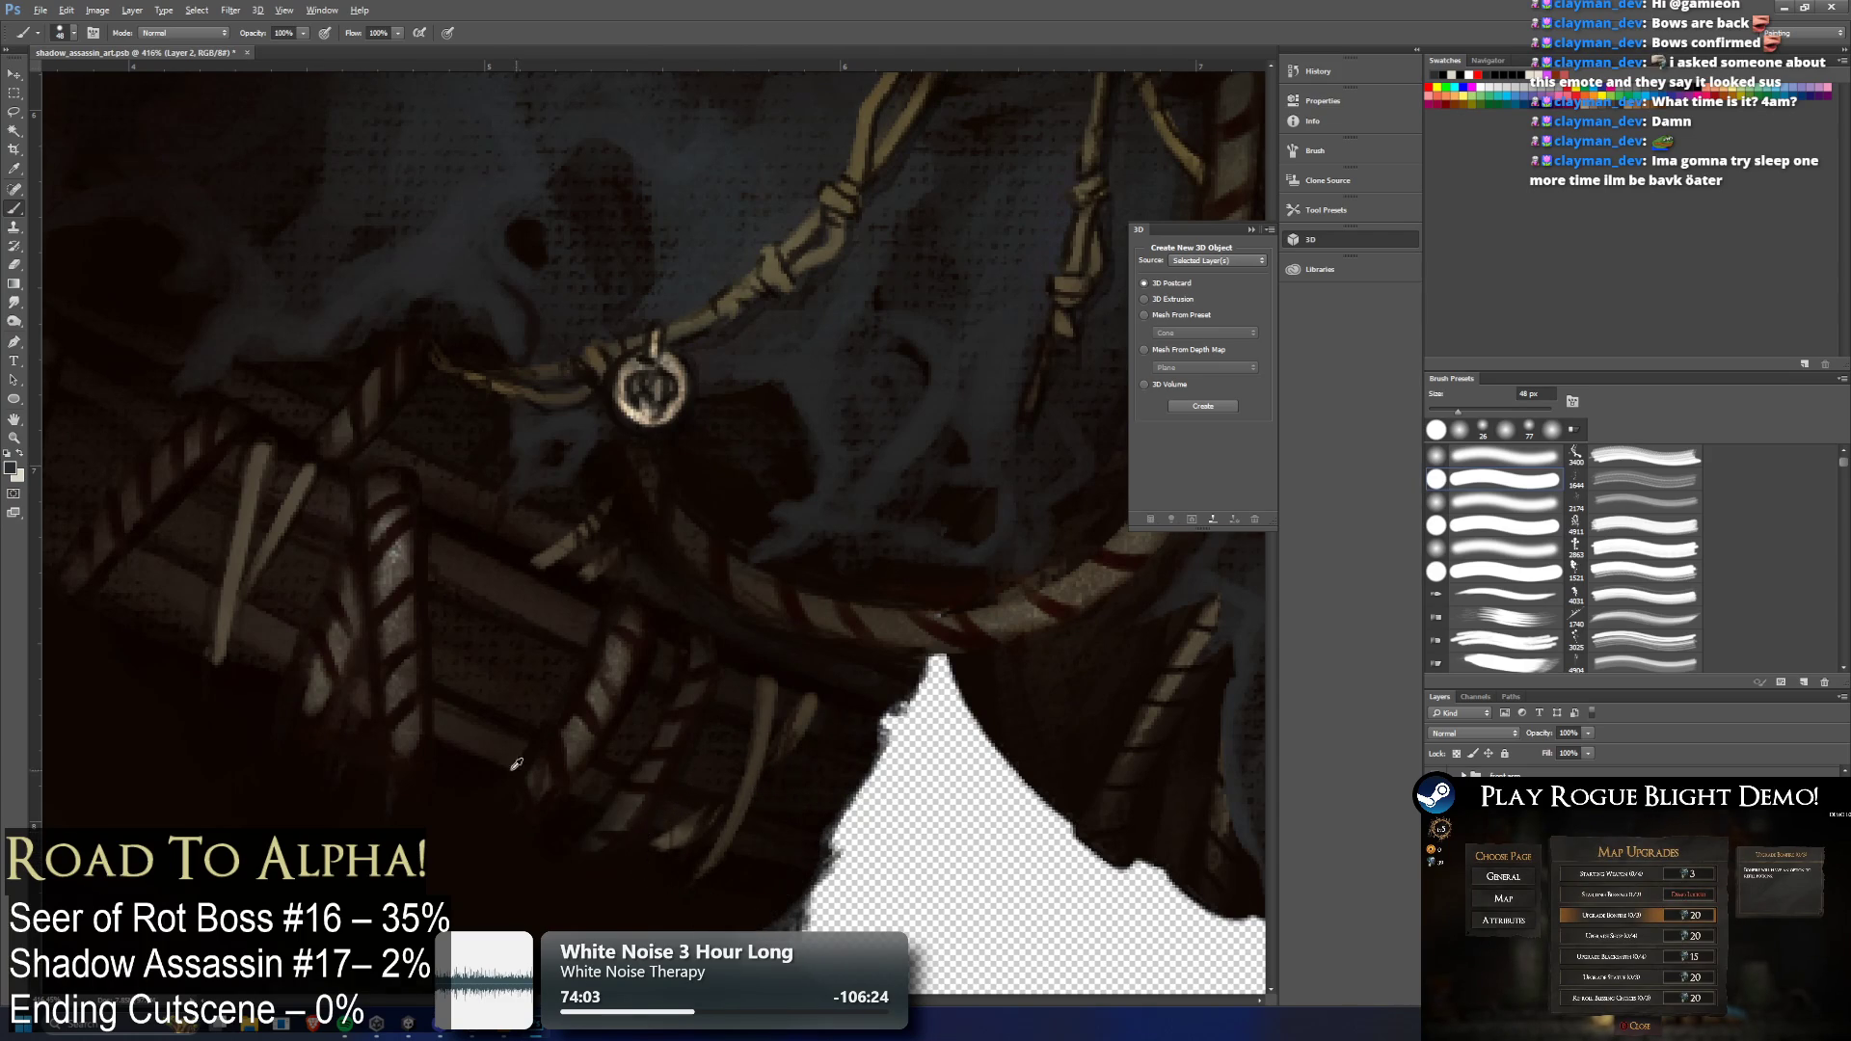
scroll(574, 786, "down", 3)
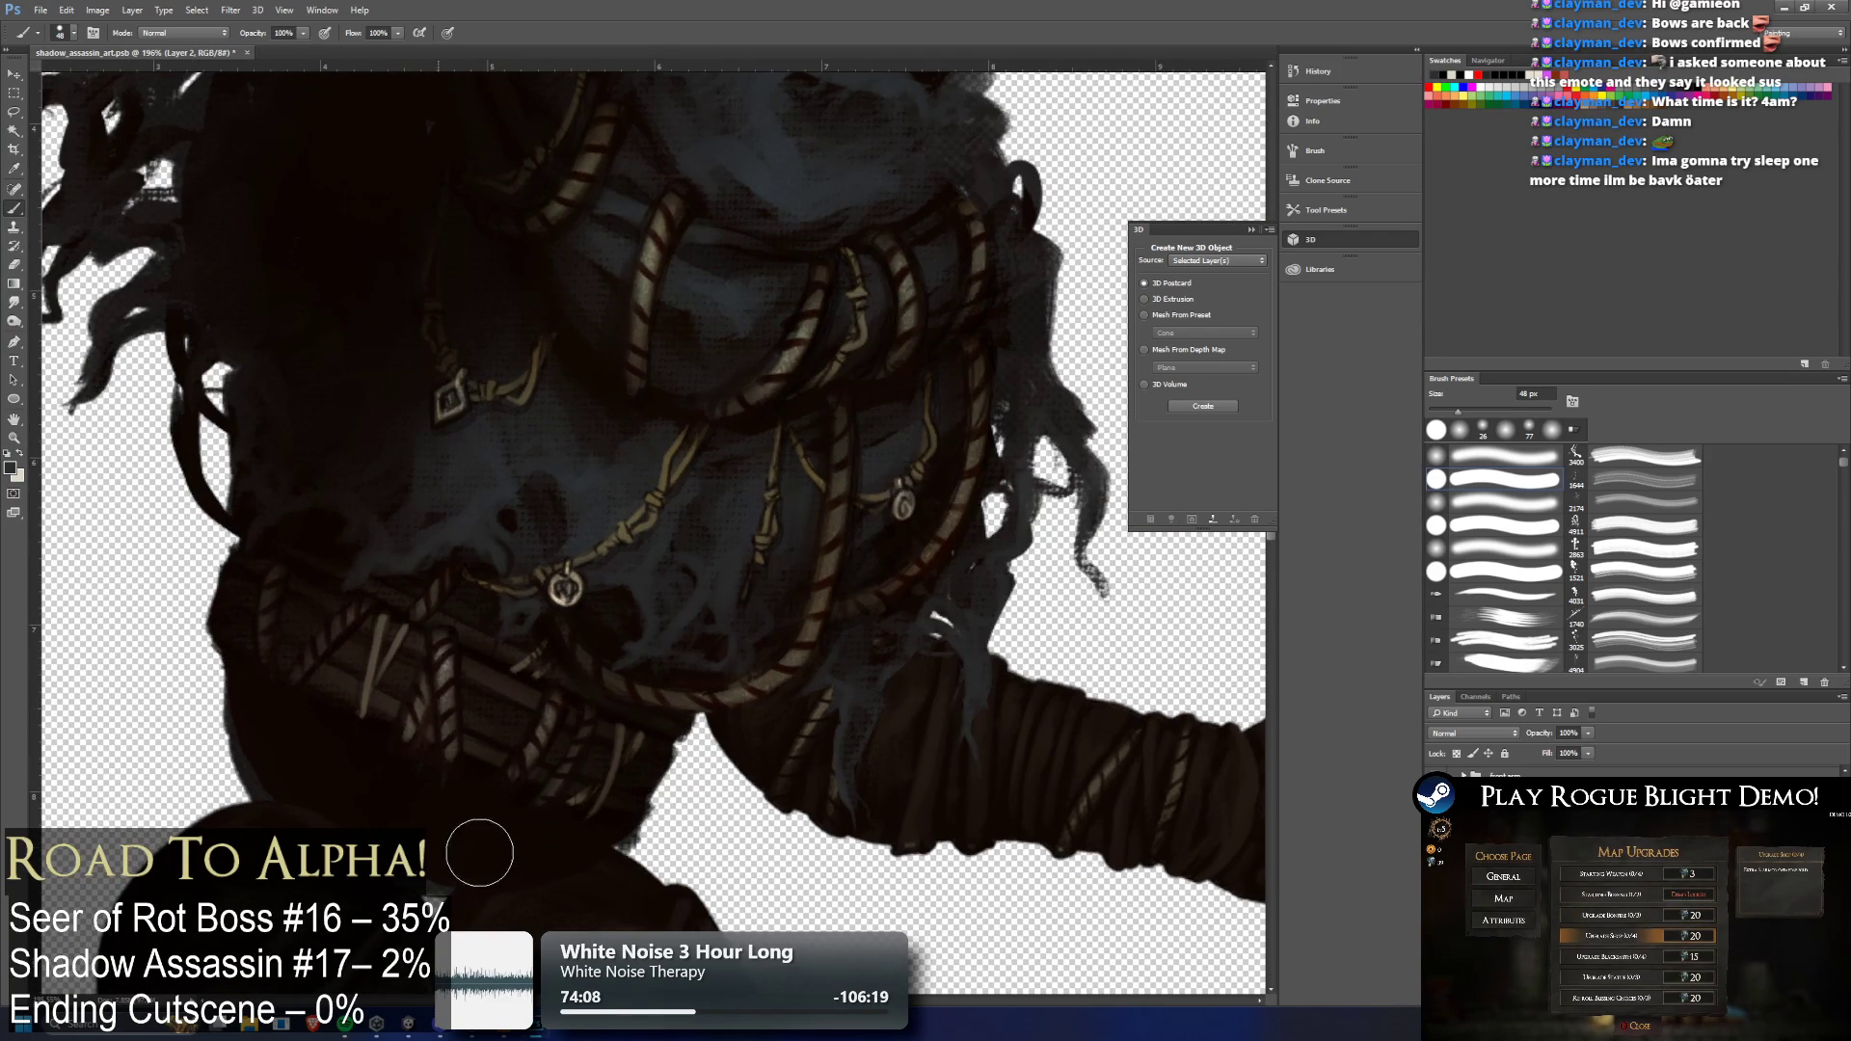
scroll(453, 834, "down", 3)
scroll(396, 349, "up", 3)
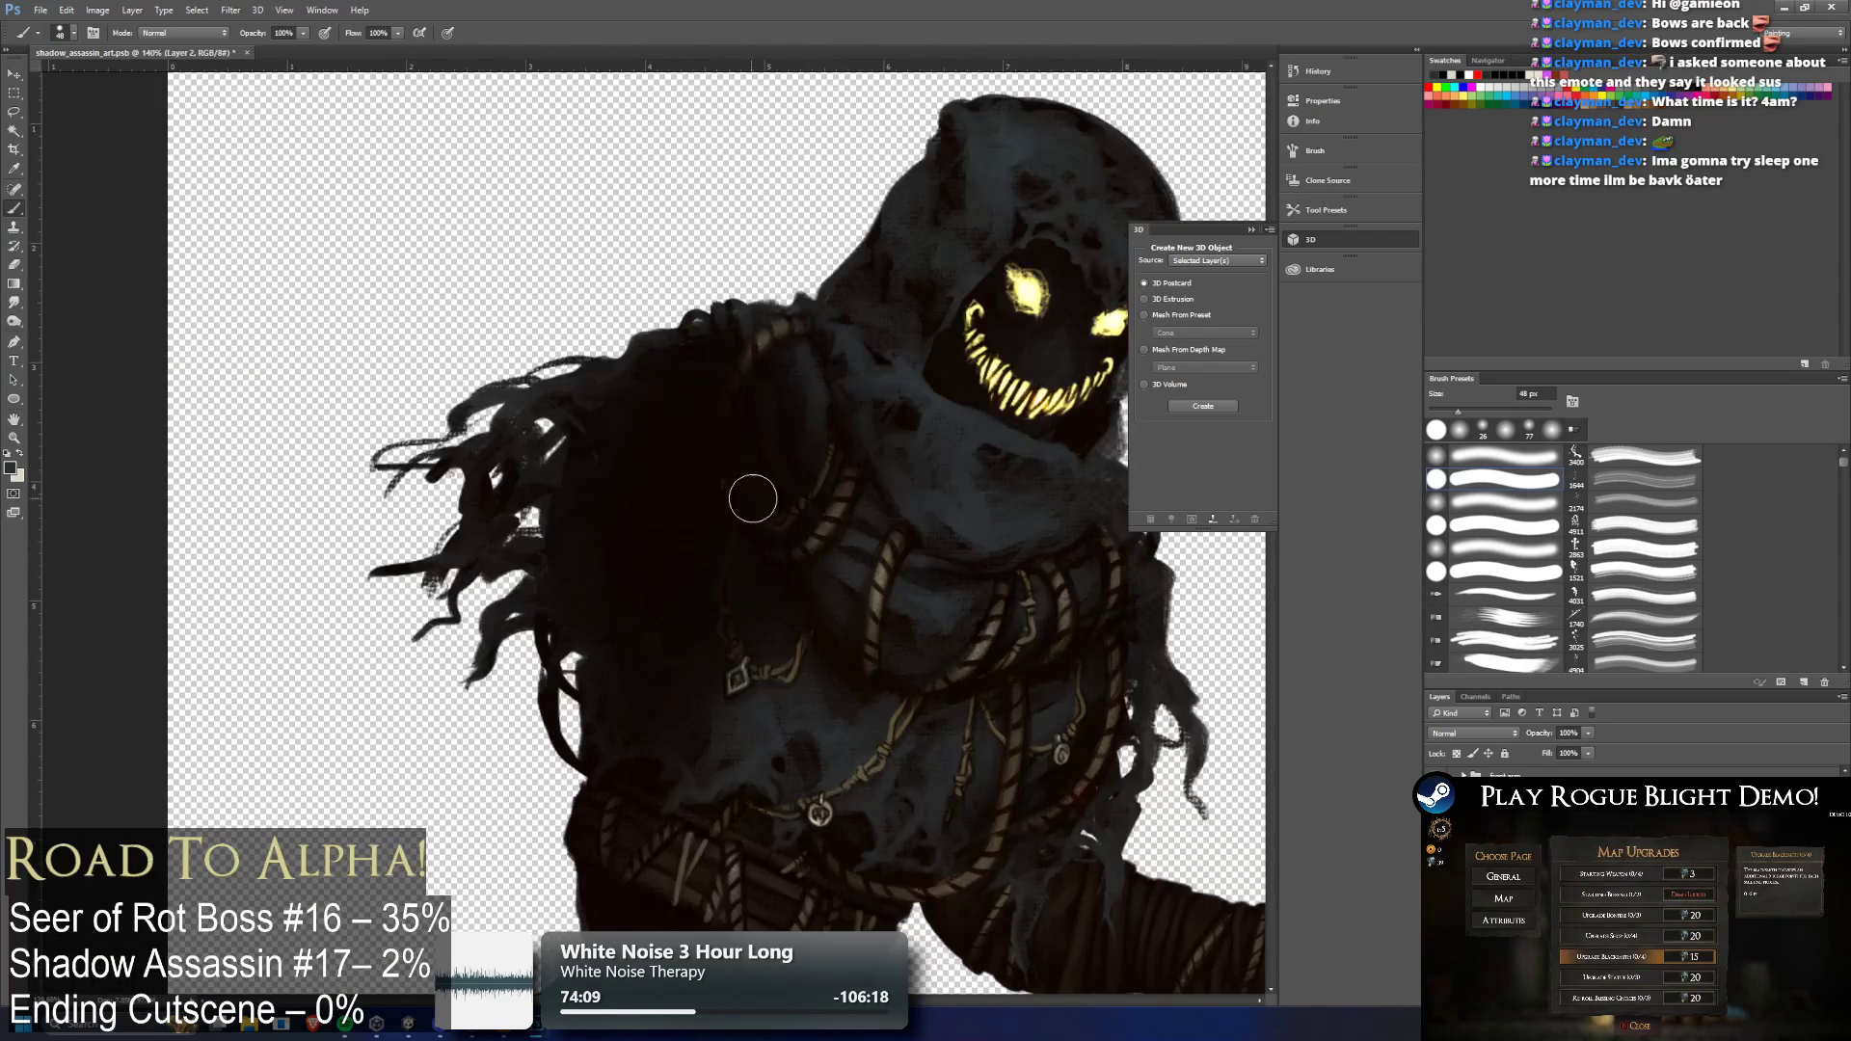
scroll(603, 439, "up", 5)
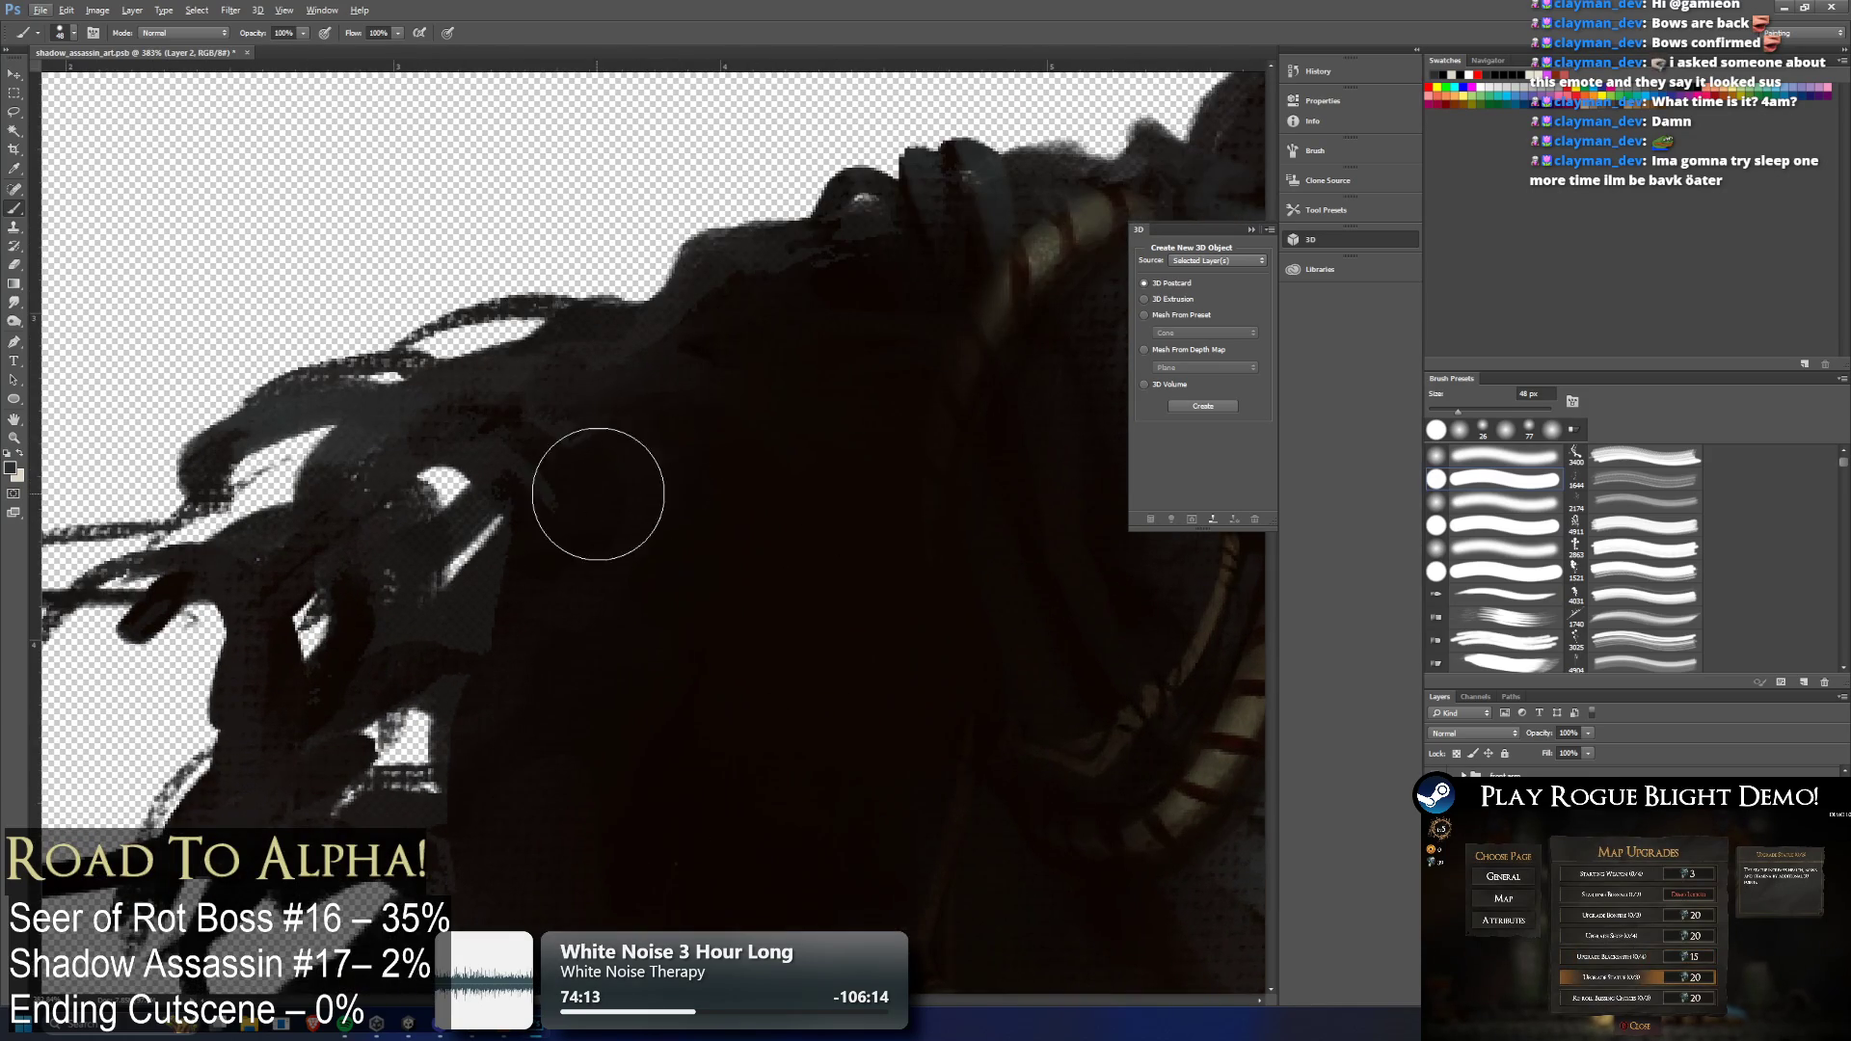
mouse_move(597, 494)
left_mouse_down()
mouse_move(719, 327)
mouse_move(905, 297)
mouse_move(850, 282)
left_mouse_up()
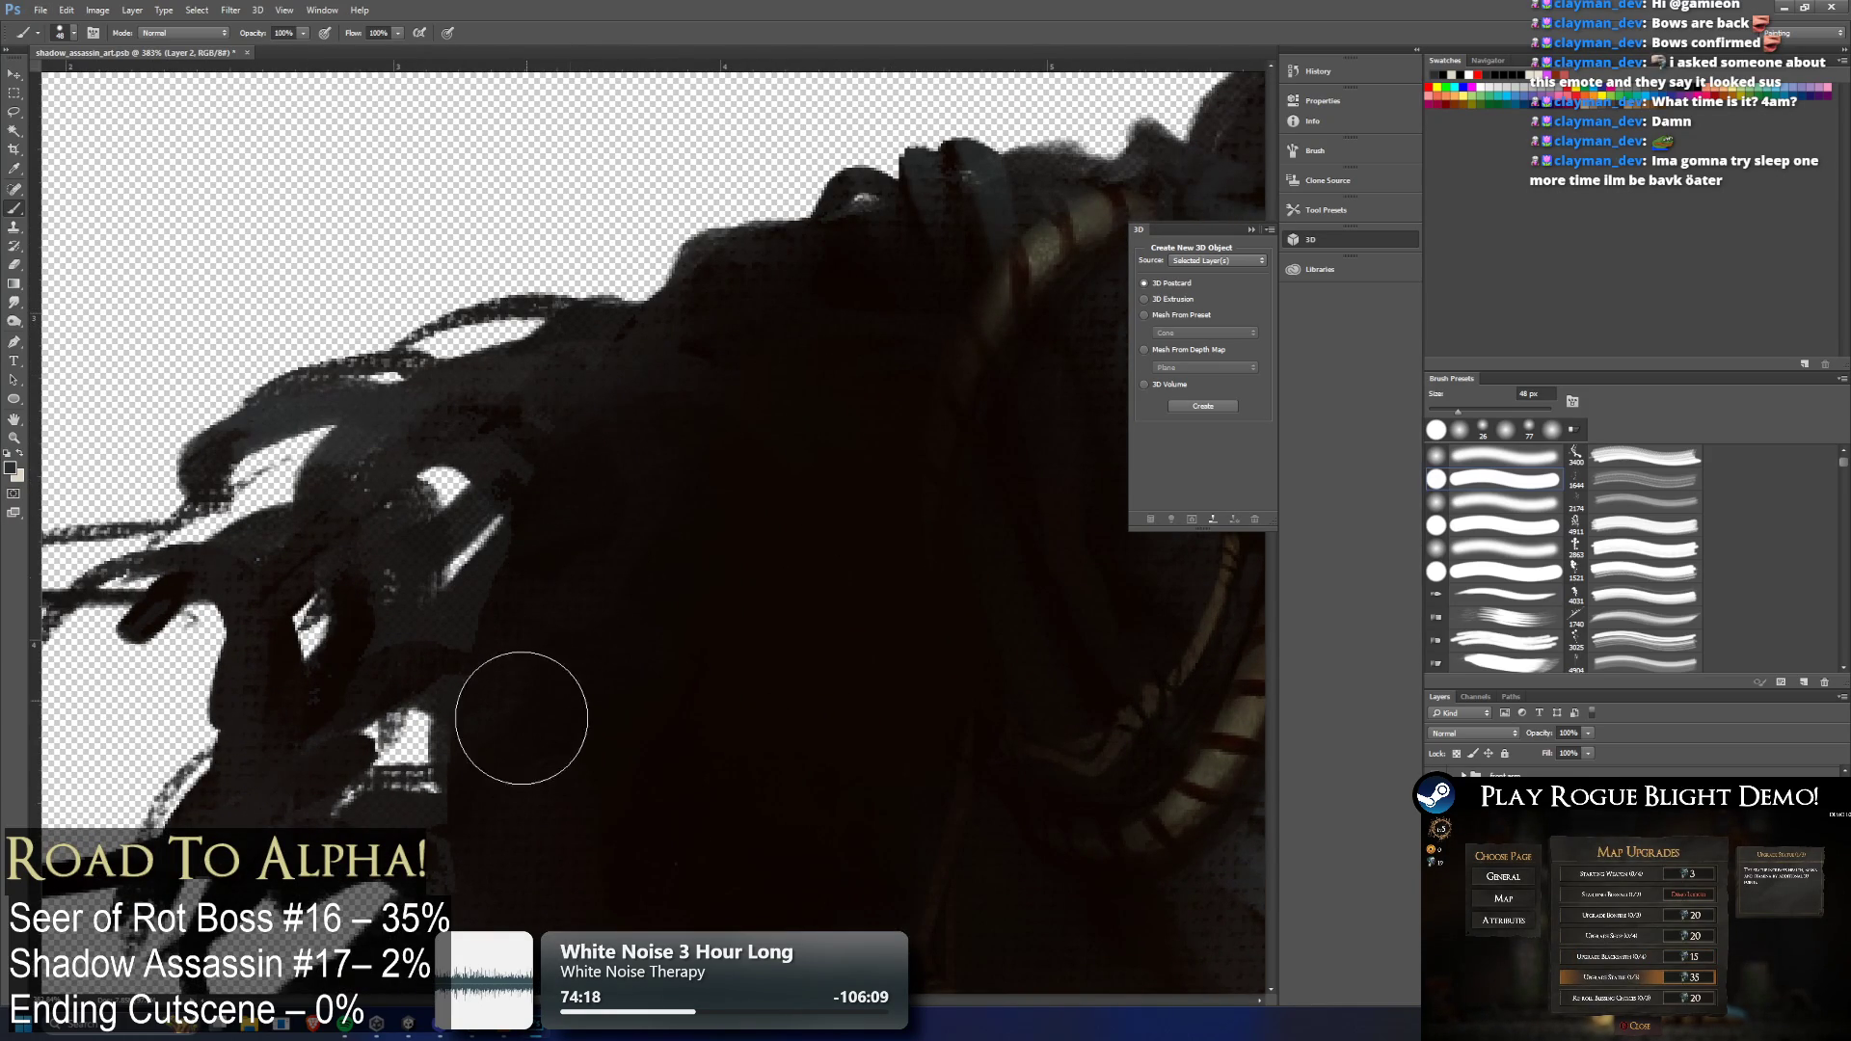
scroll(659, 503, "down", 2)
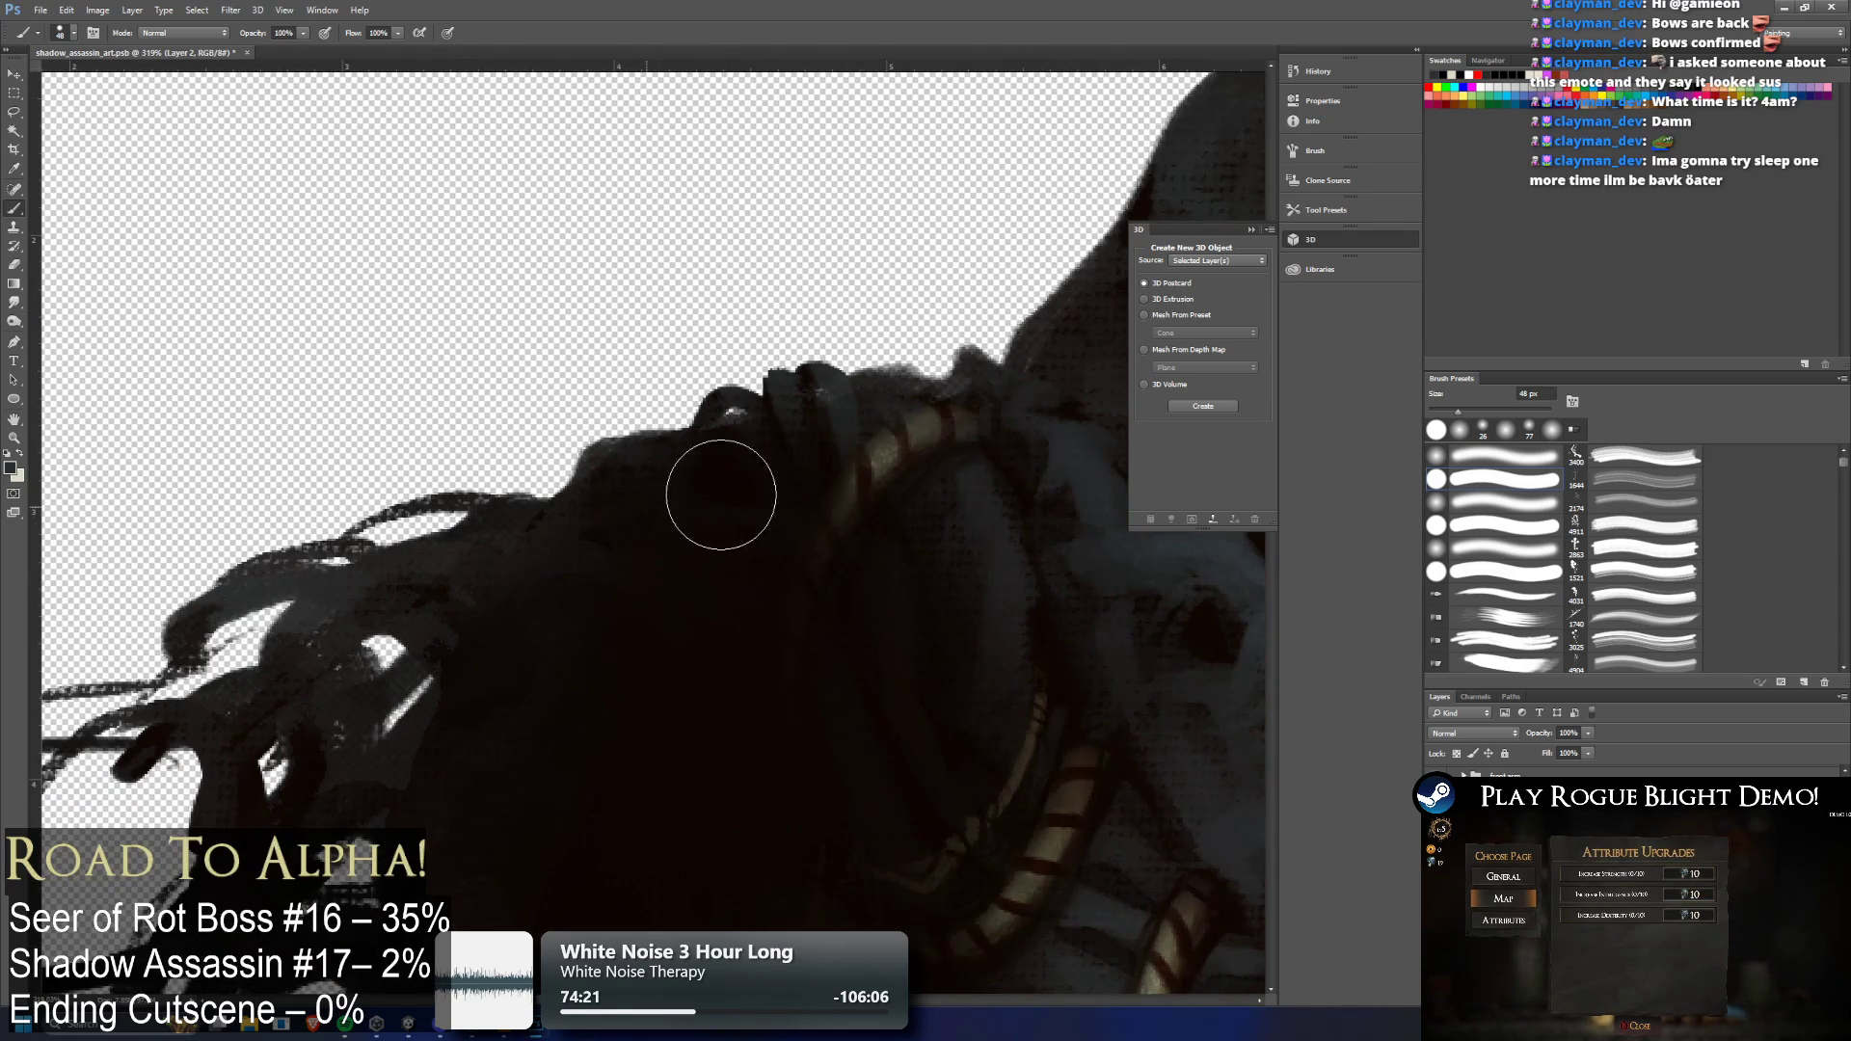
scroll(1108, 540, "down", 6)
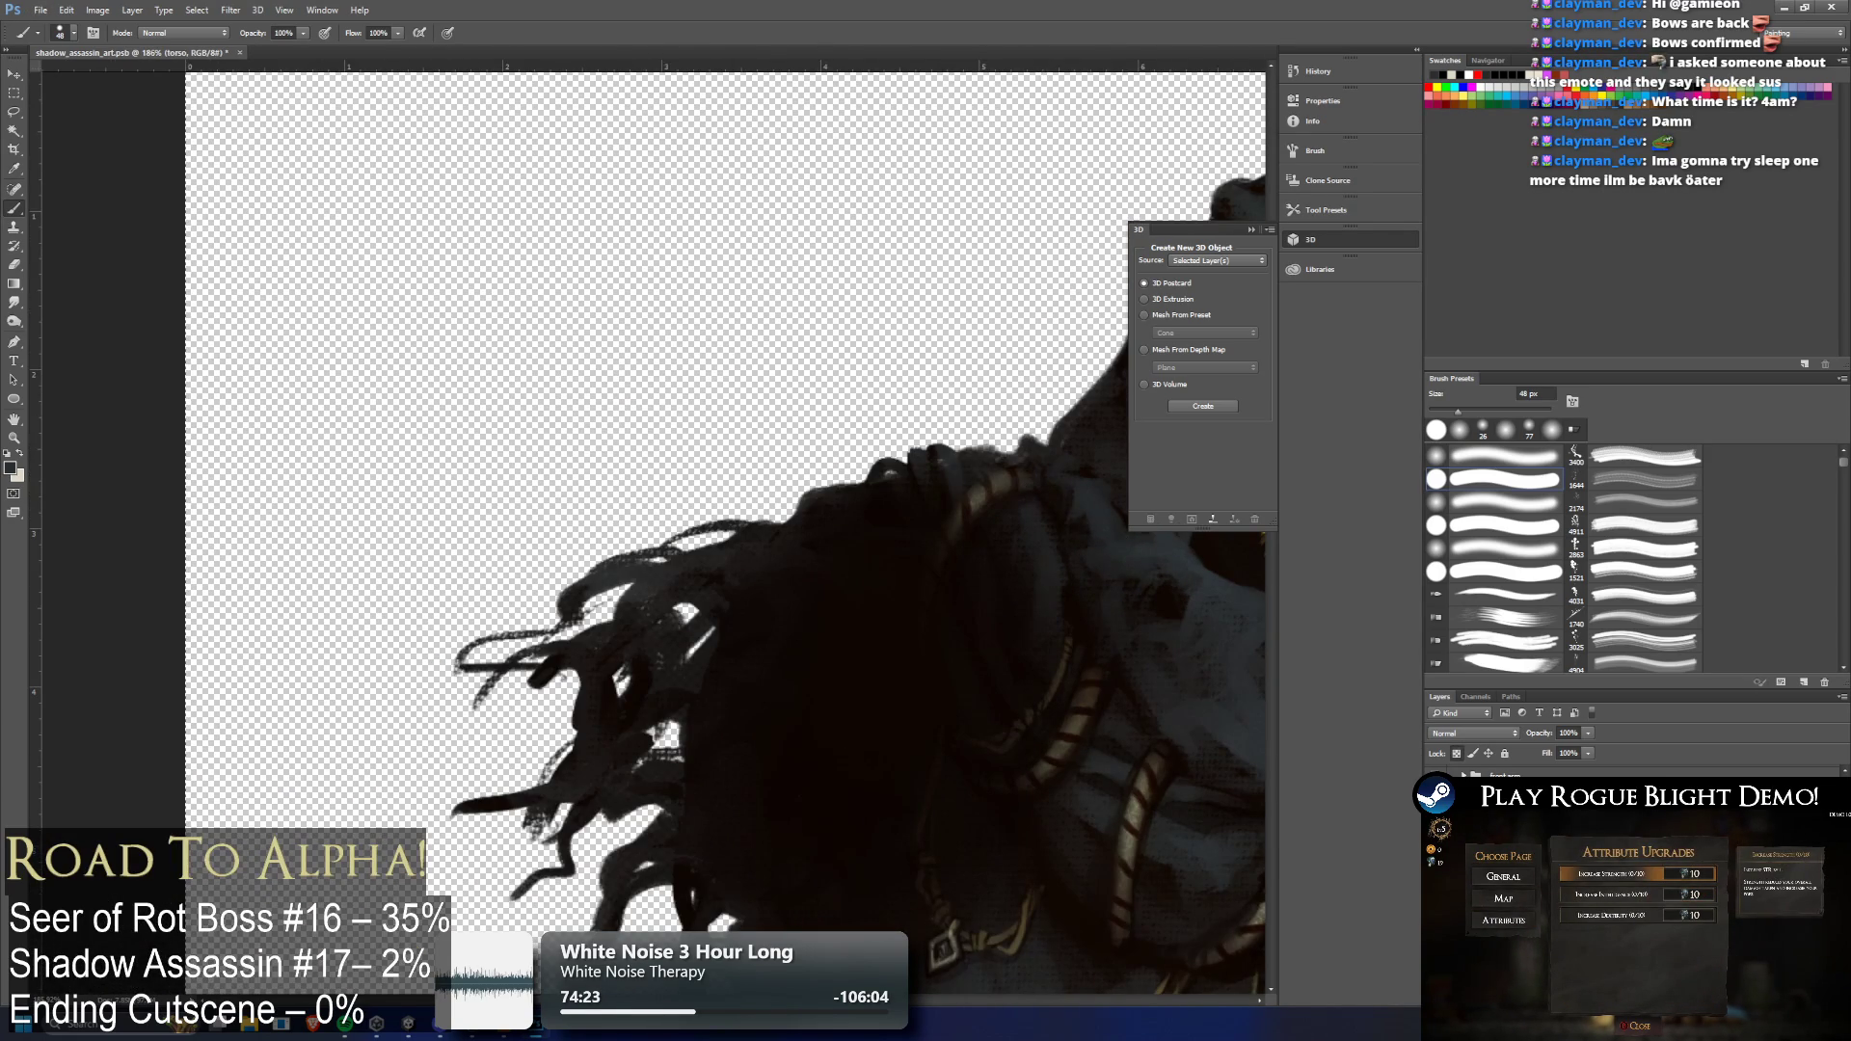
scroll(841, 672, "down", 5)
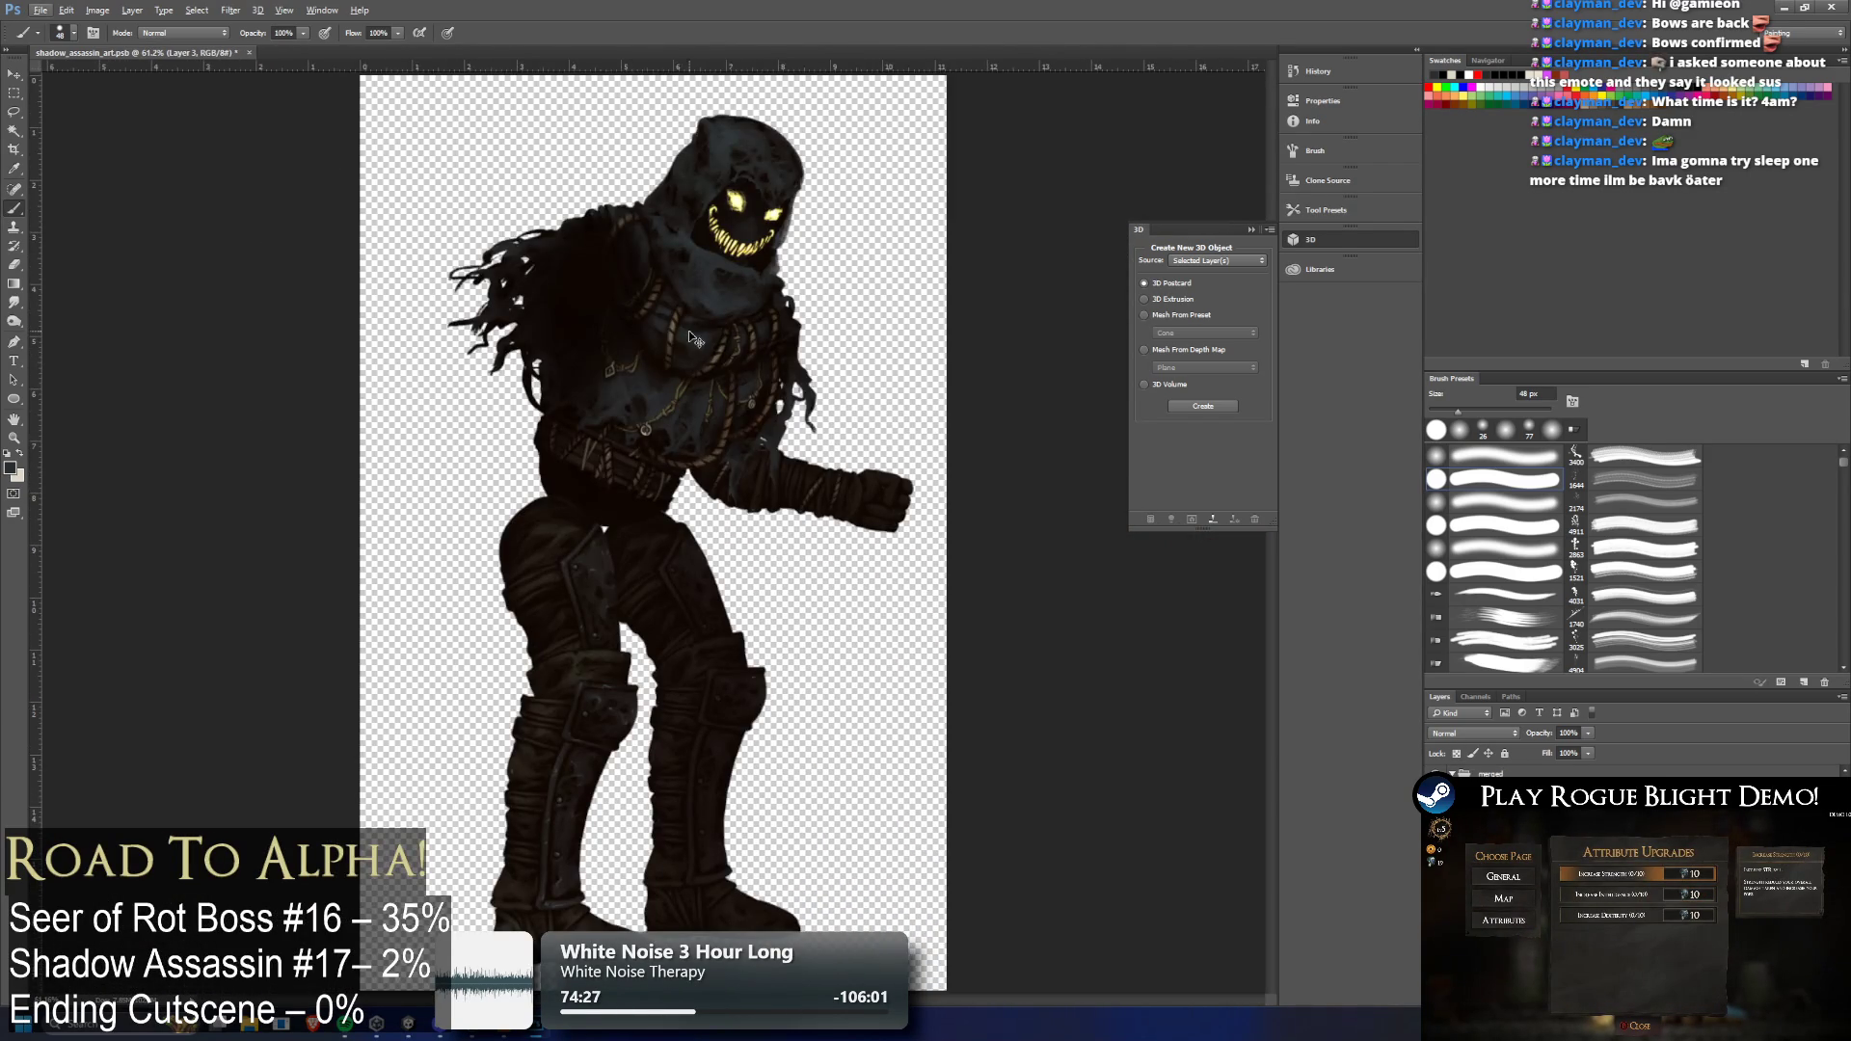
Select Layer 3, just above the torso layer, in the Layers panel
left_click(690, 338, "ctrl")
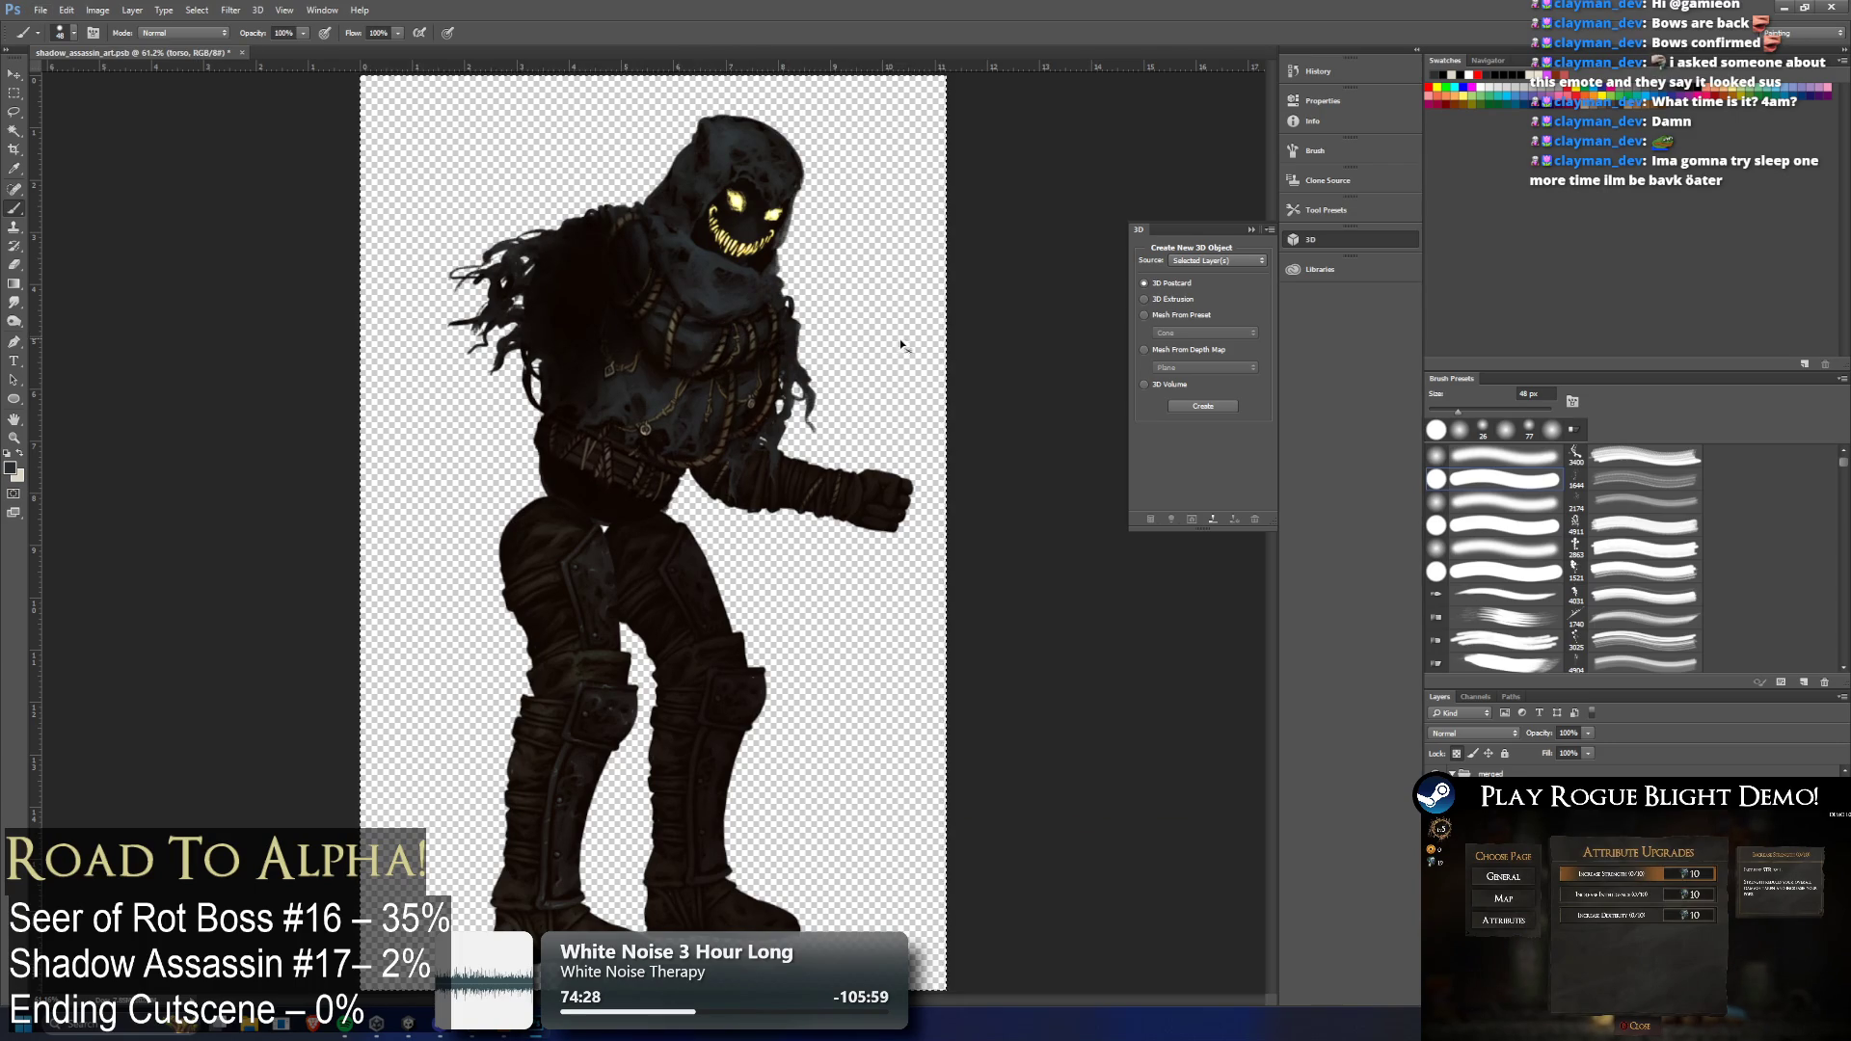
key("alt+bracketleft")
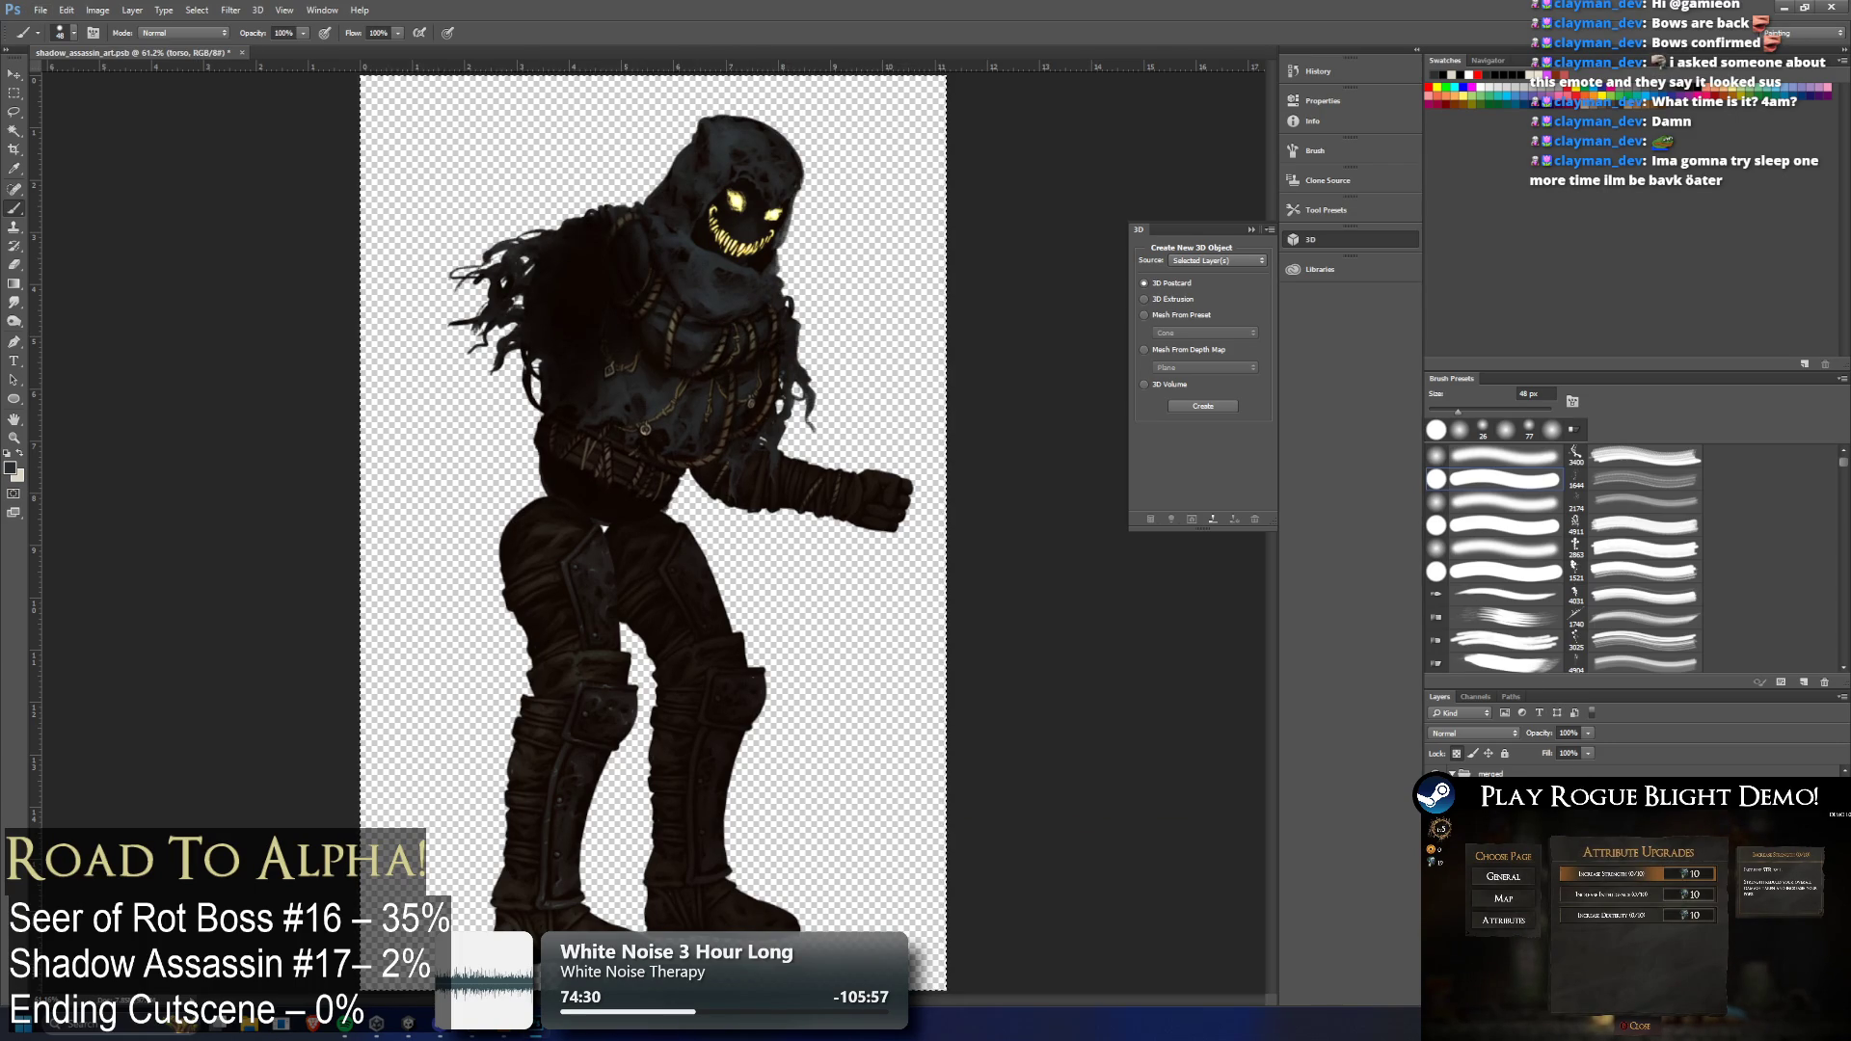
scroll(473, 234, "up", 5)
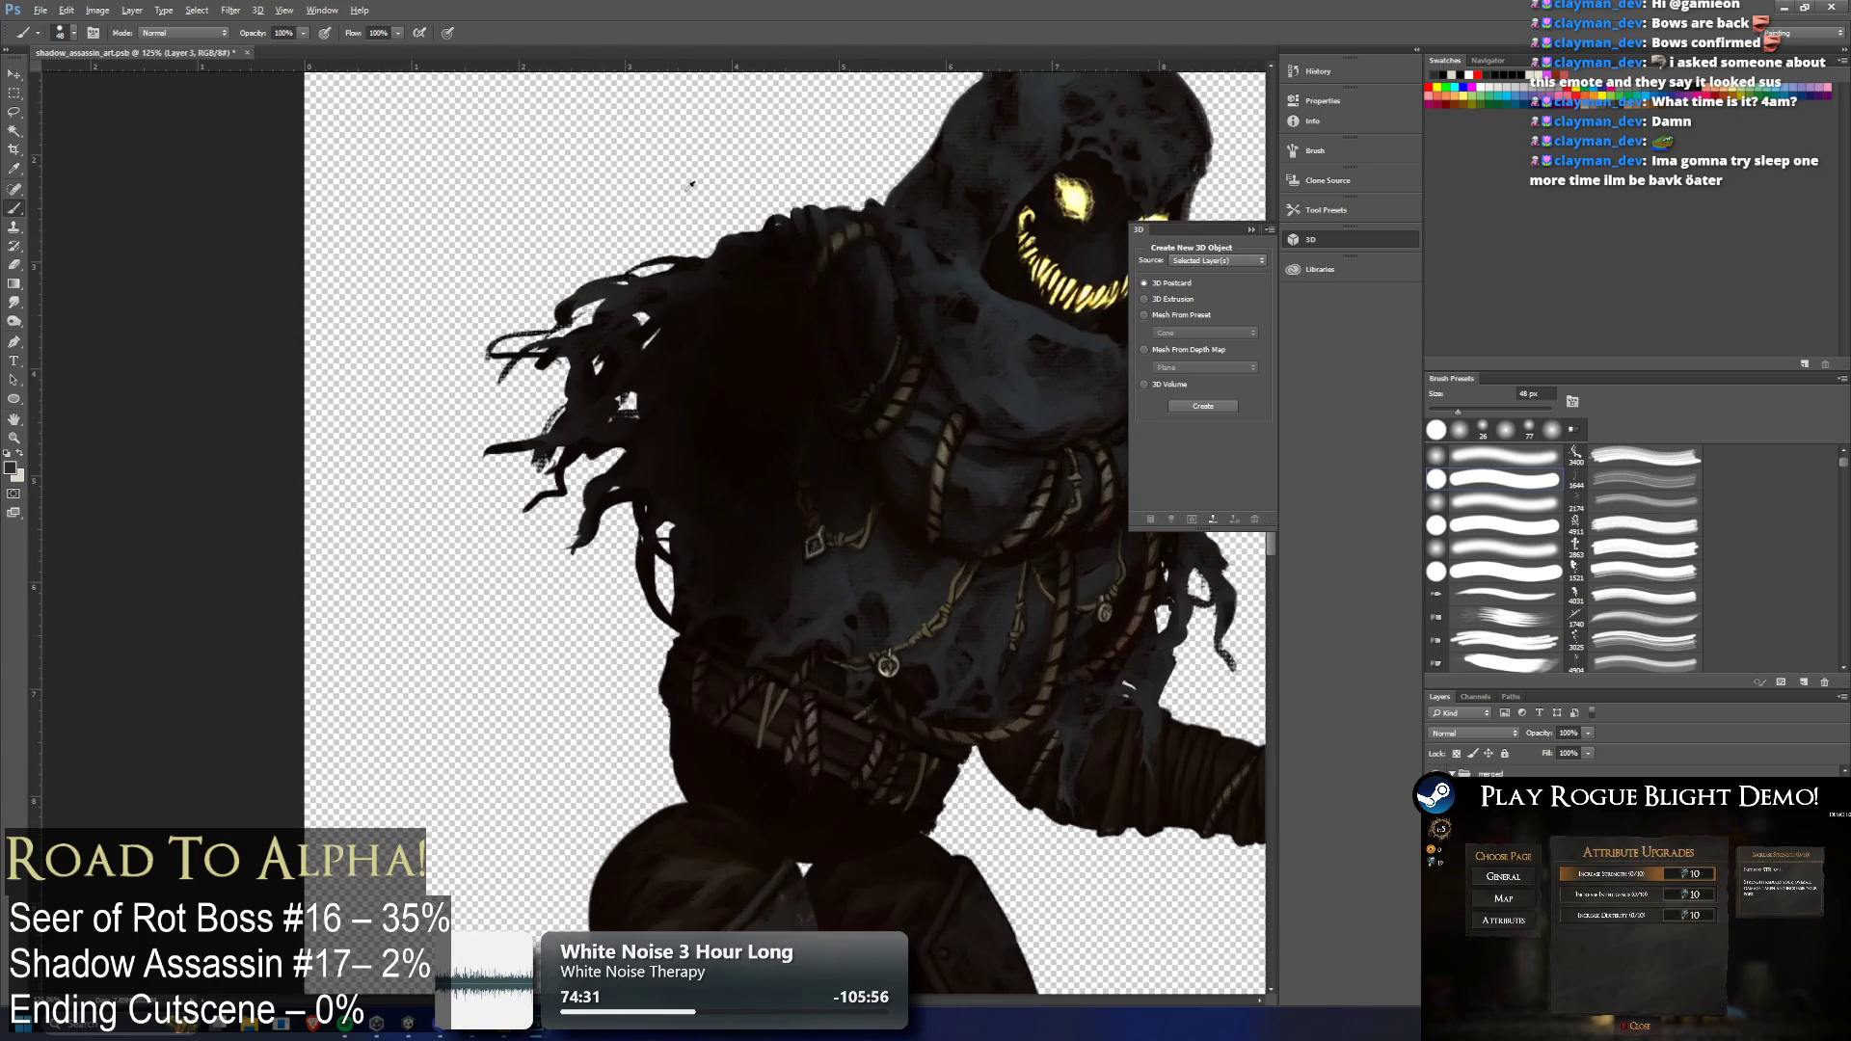
left_click(898, 295, "ctrl")
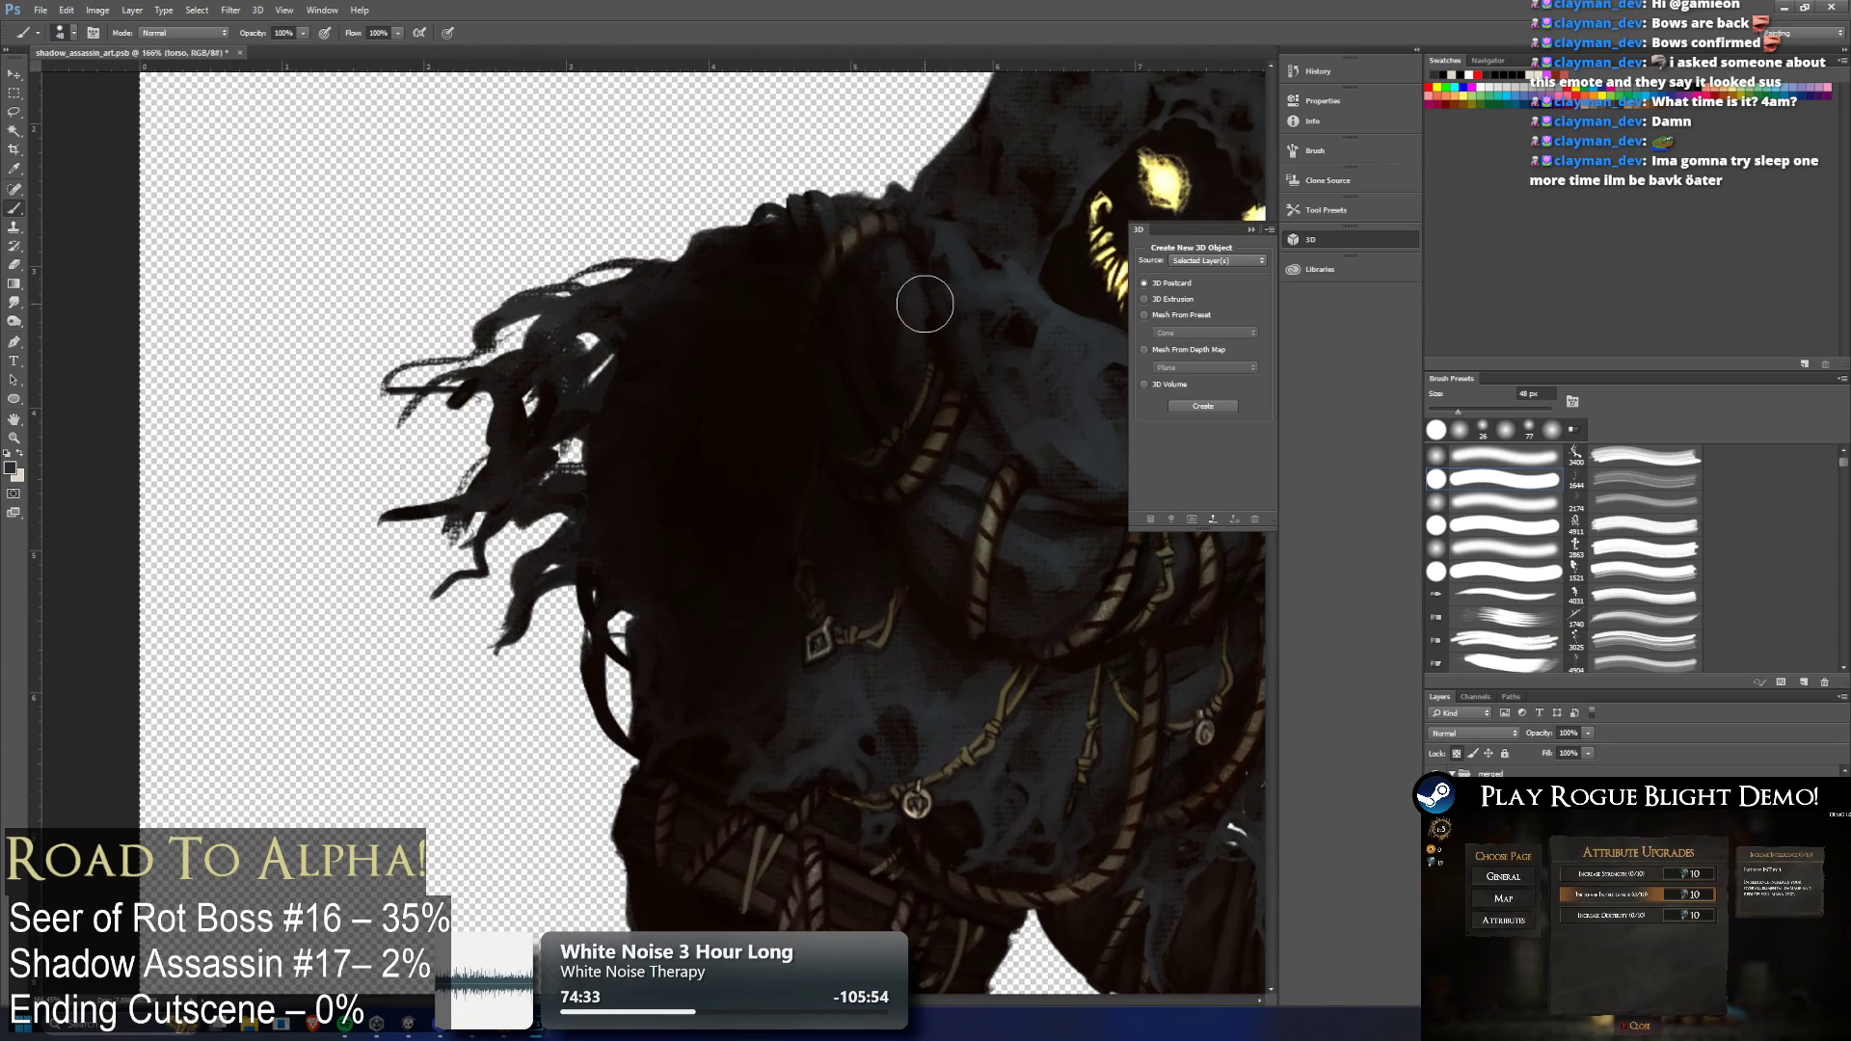
scroll(1014, 506, "down", 5)
scroll(1014, 507, "down", 4)
key("alt+bracketleft")
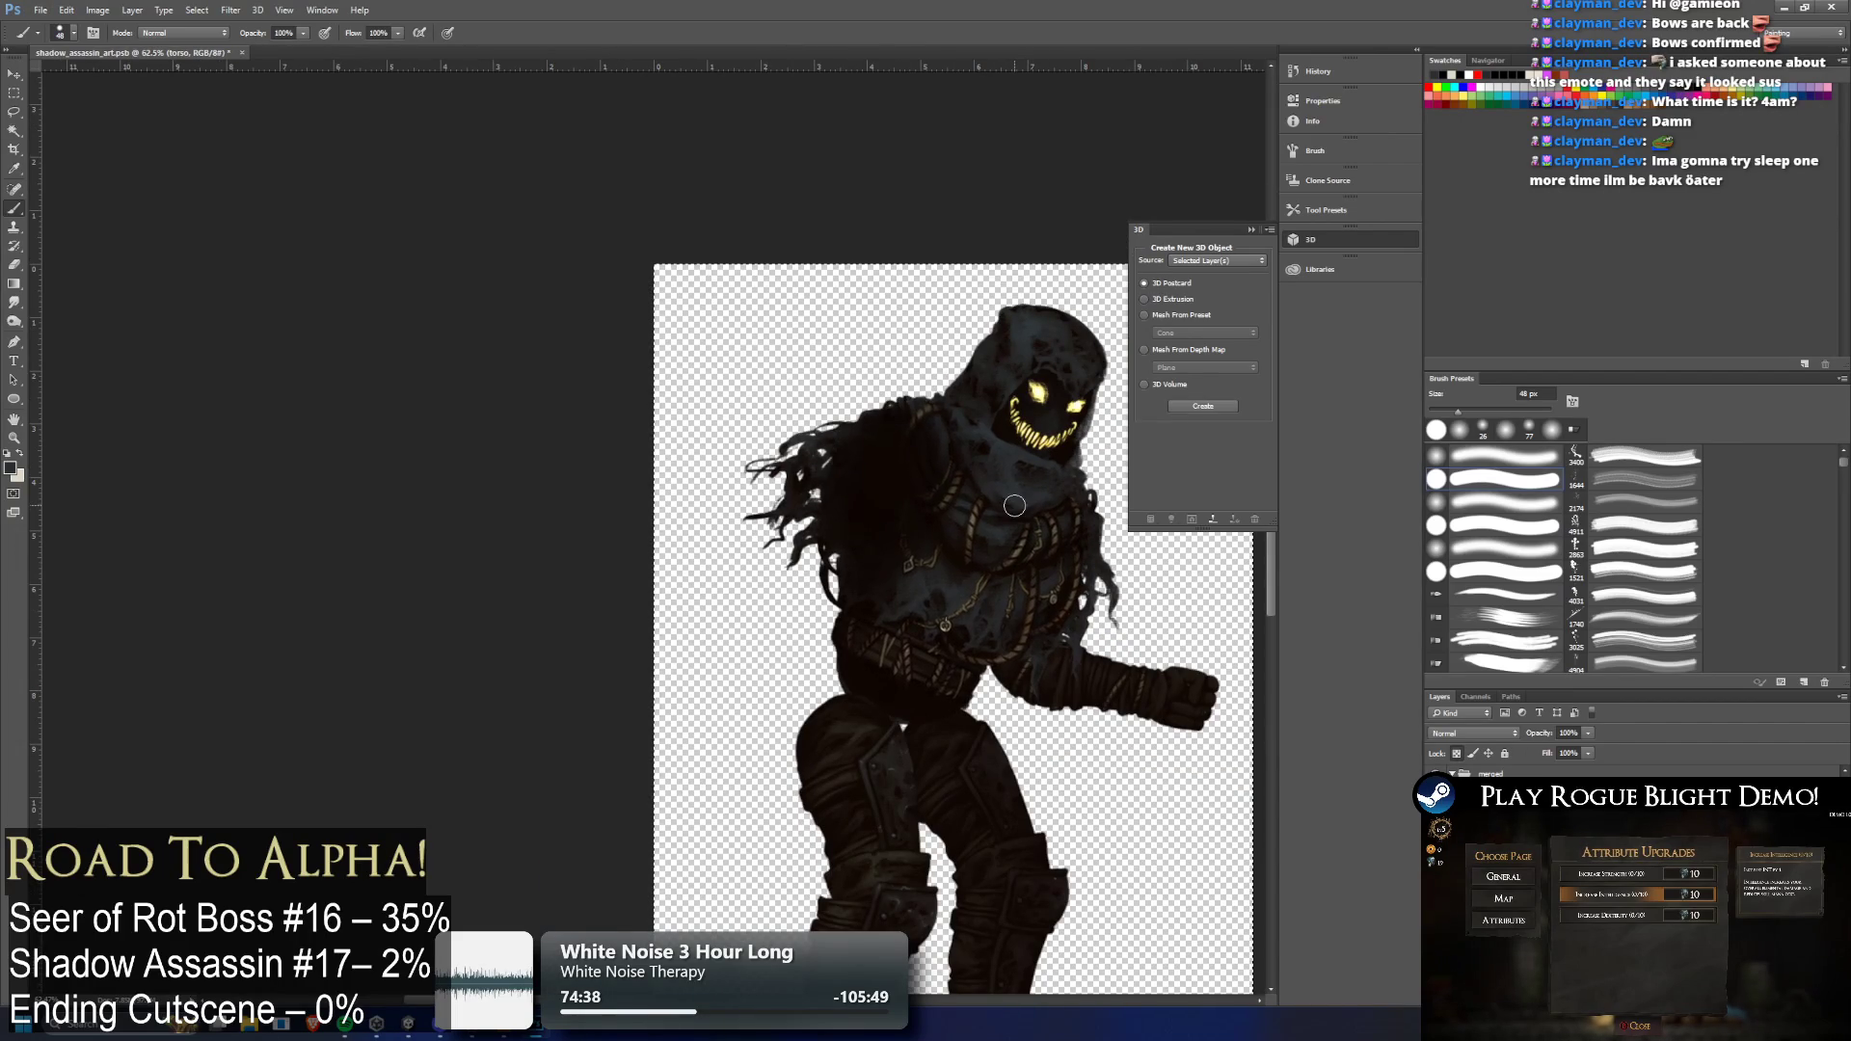
Merge Layer 3 down into the torso and the torso into the waist, comparing with undo/redo
right_click(1532, 773)
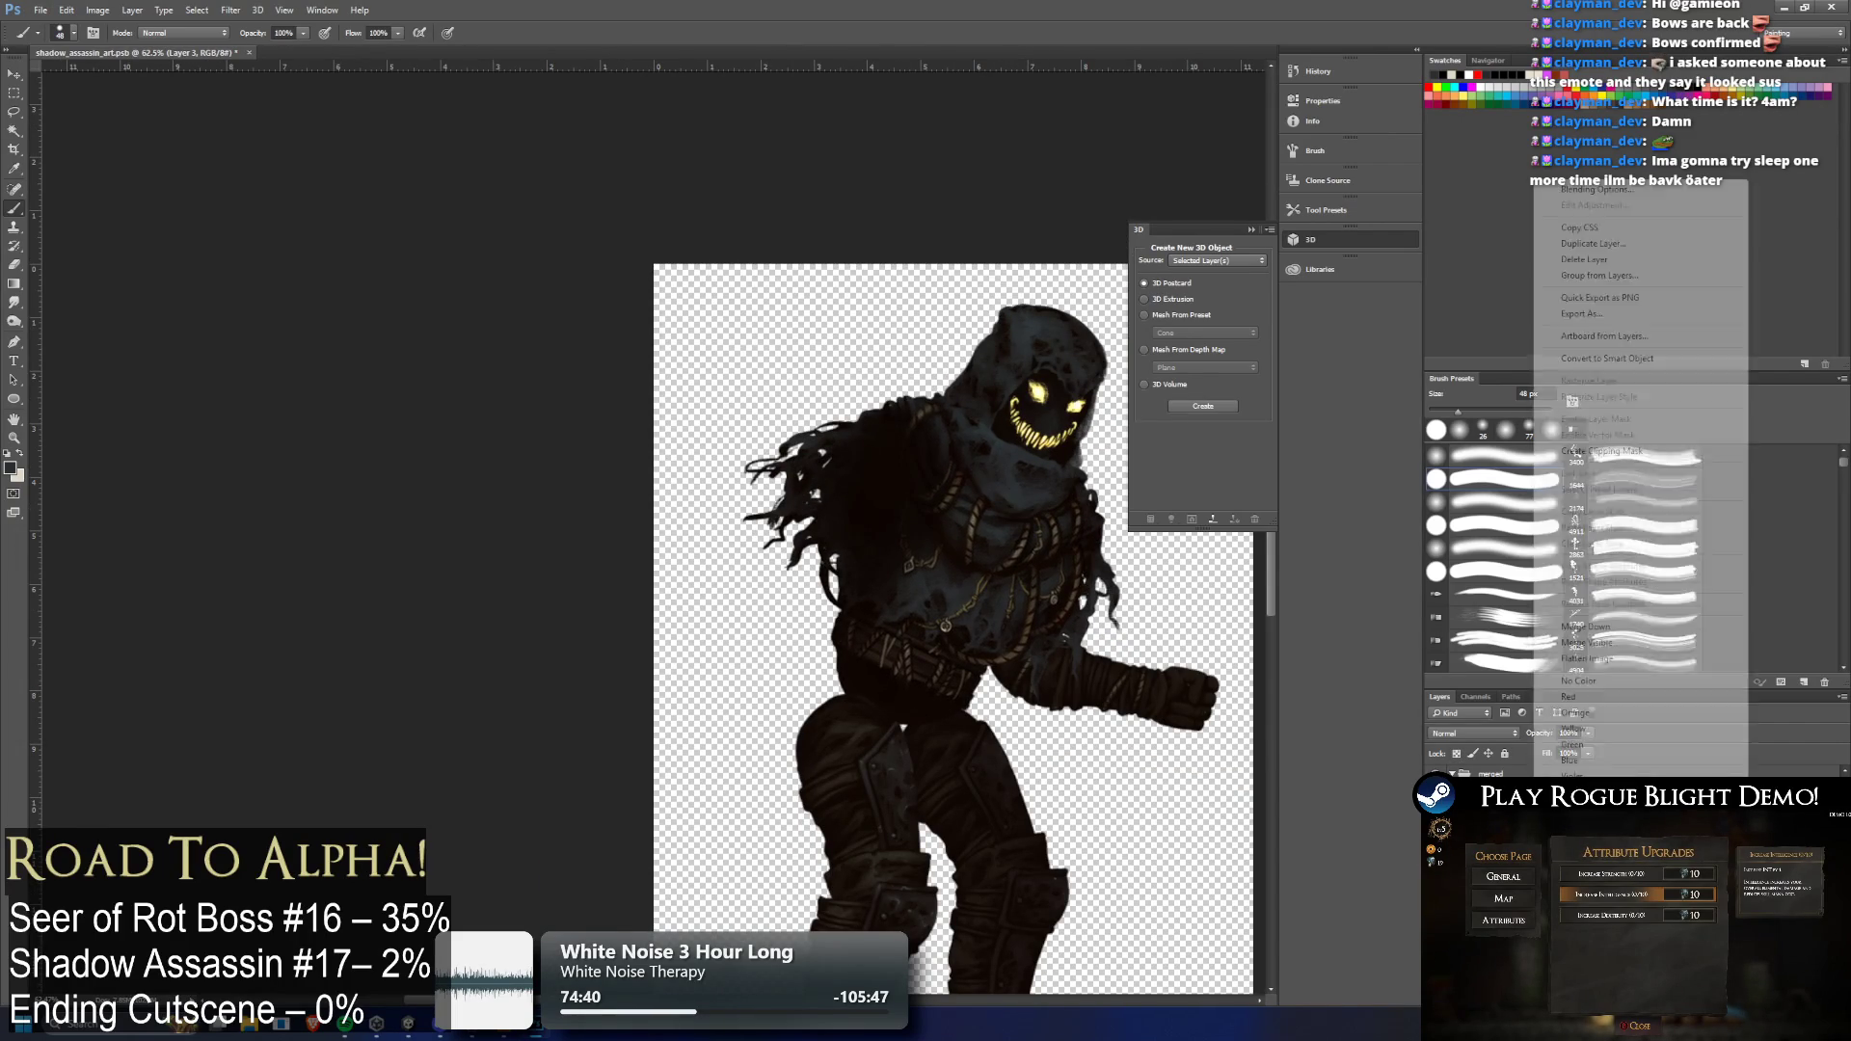
left_click(1632, 629)
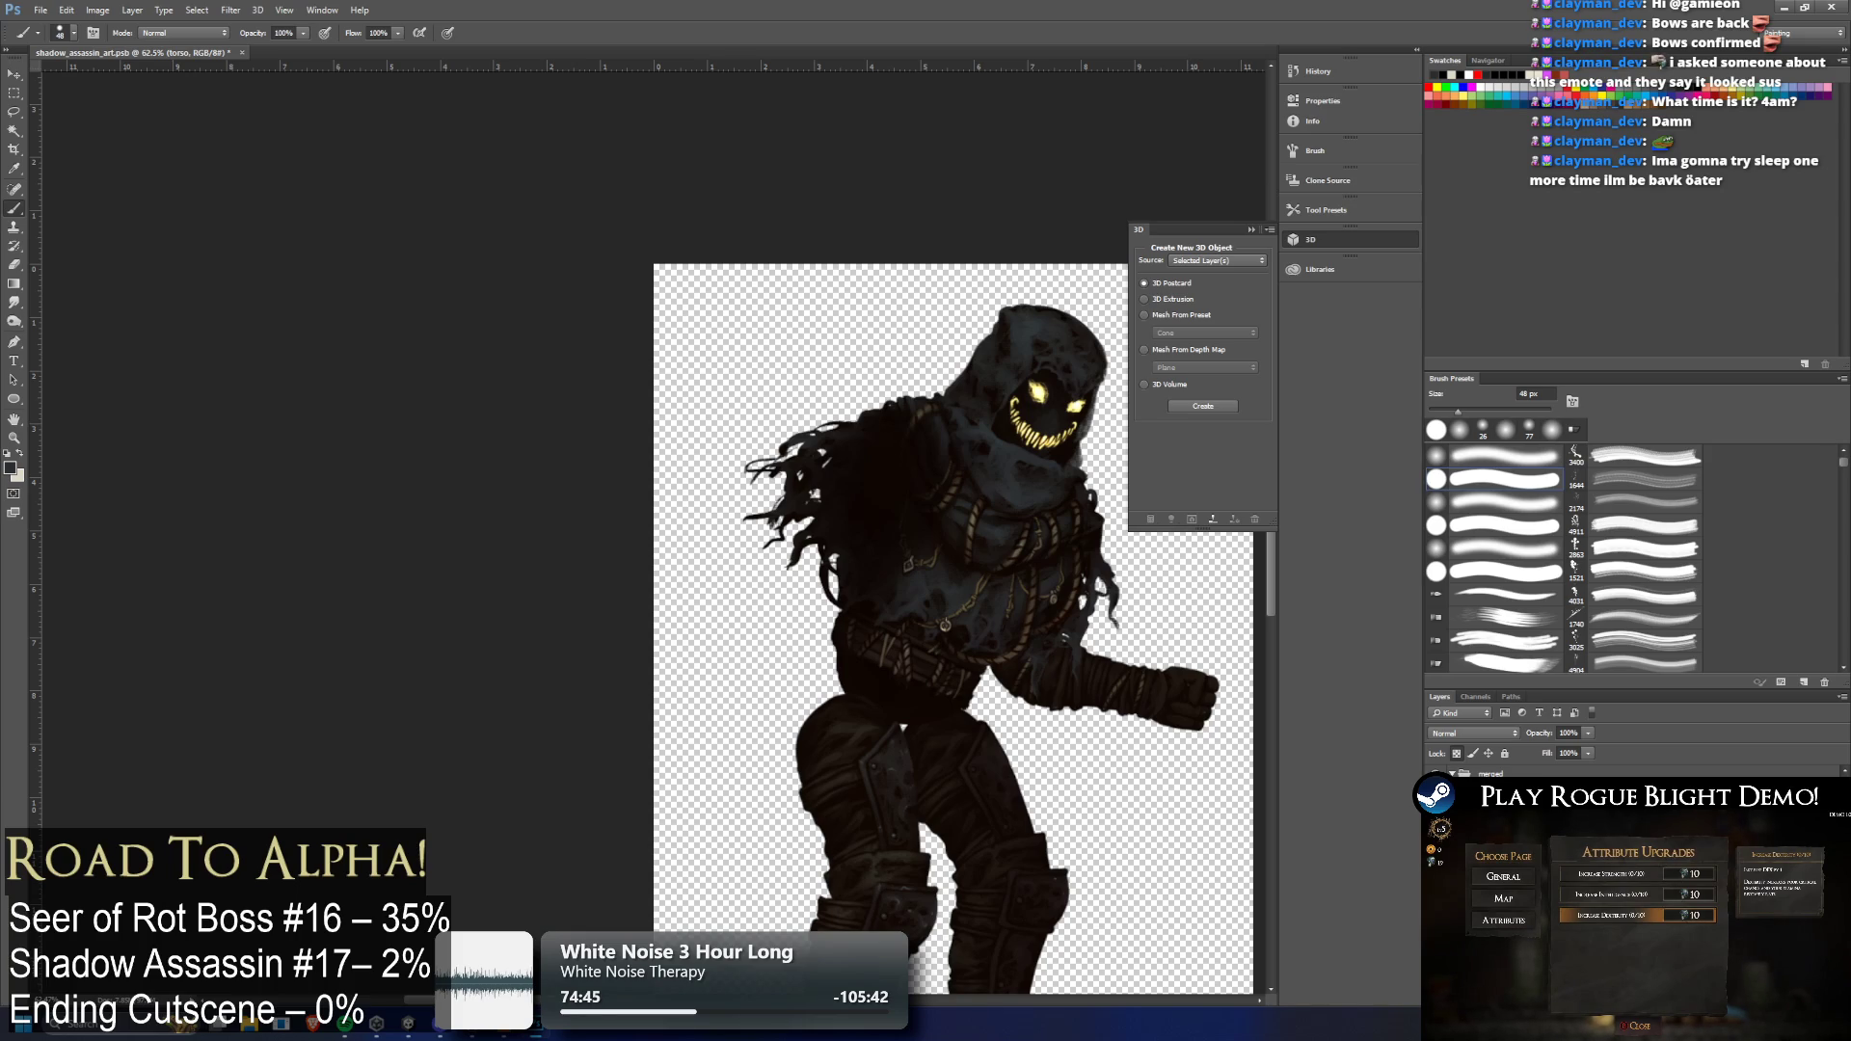
right_click(1480, 776)
left_click(1632, 622)
key("ctrl+z")
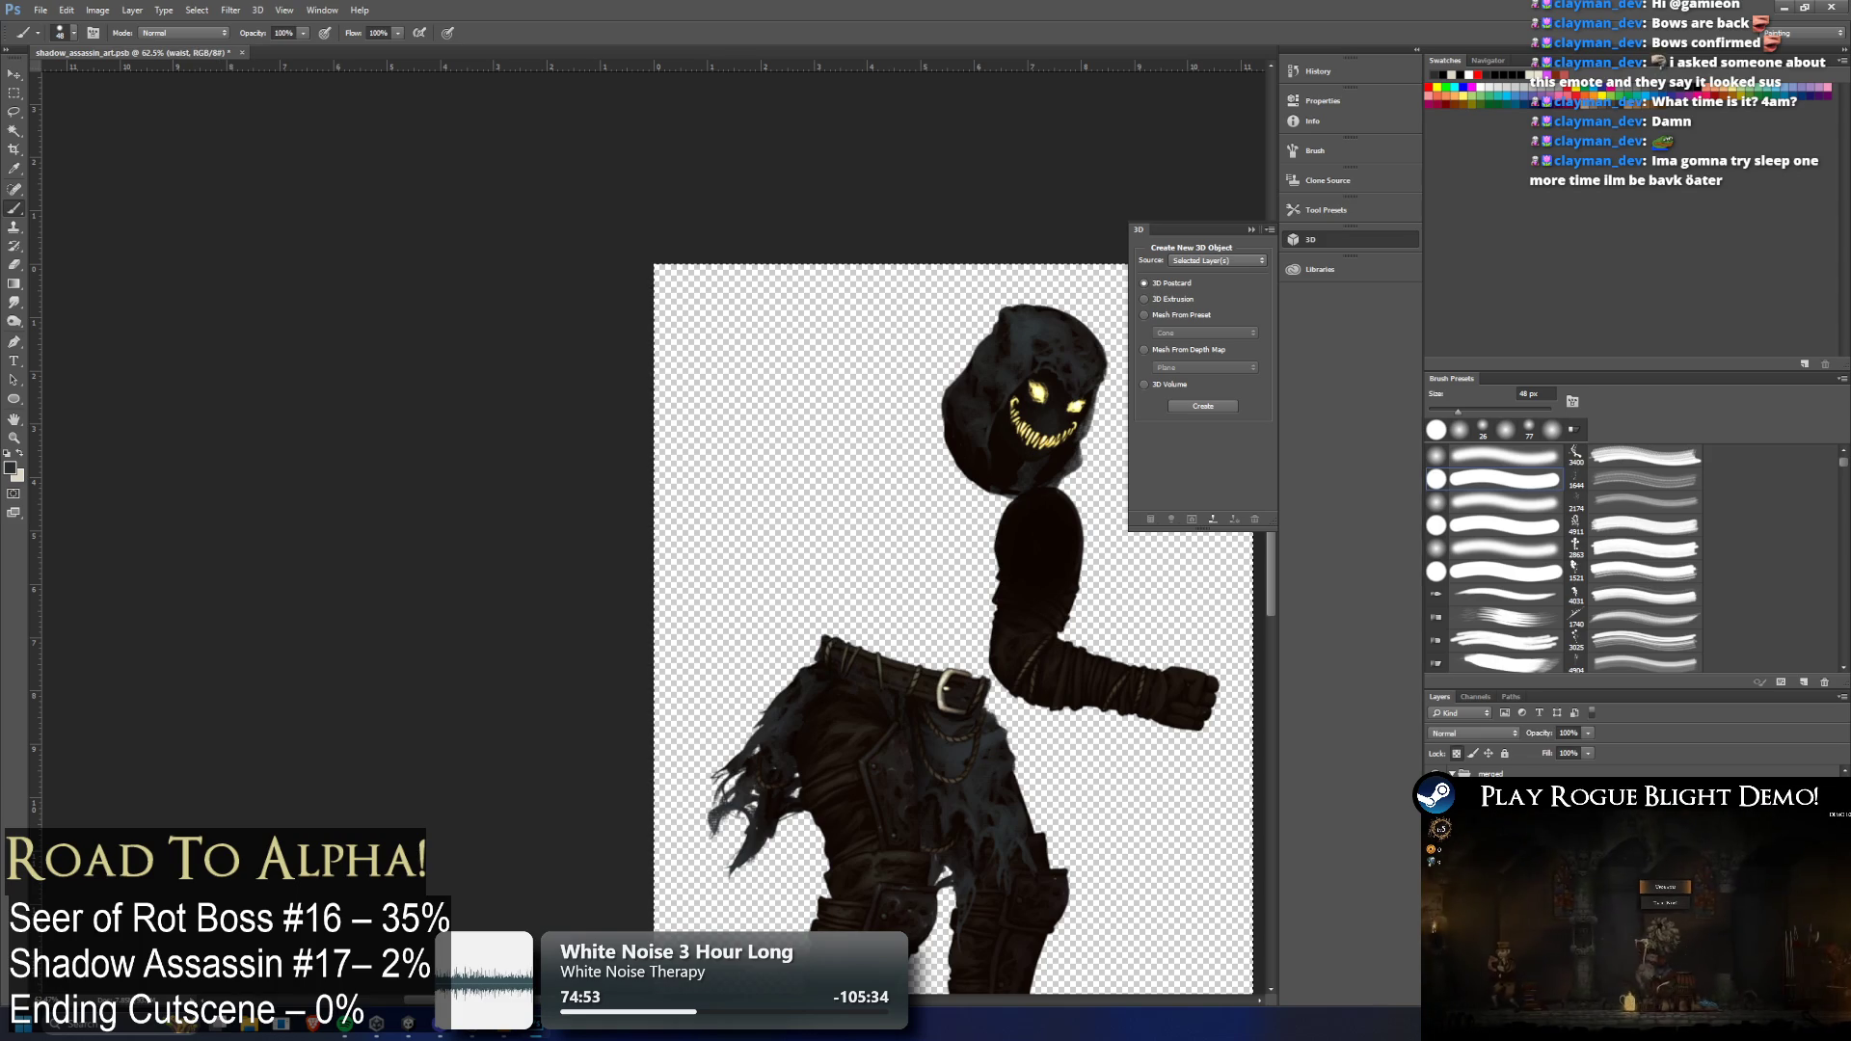
key("ctrl+alt+z")
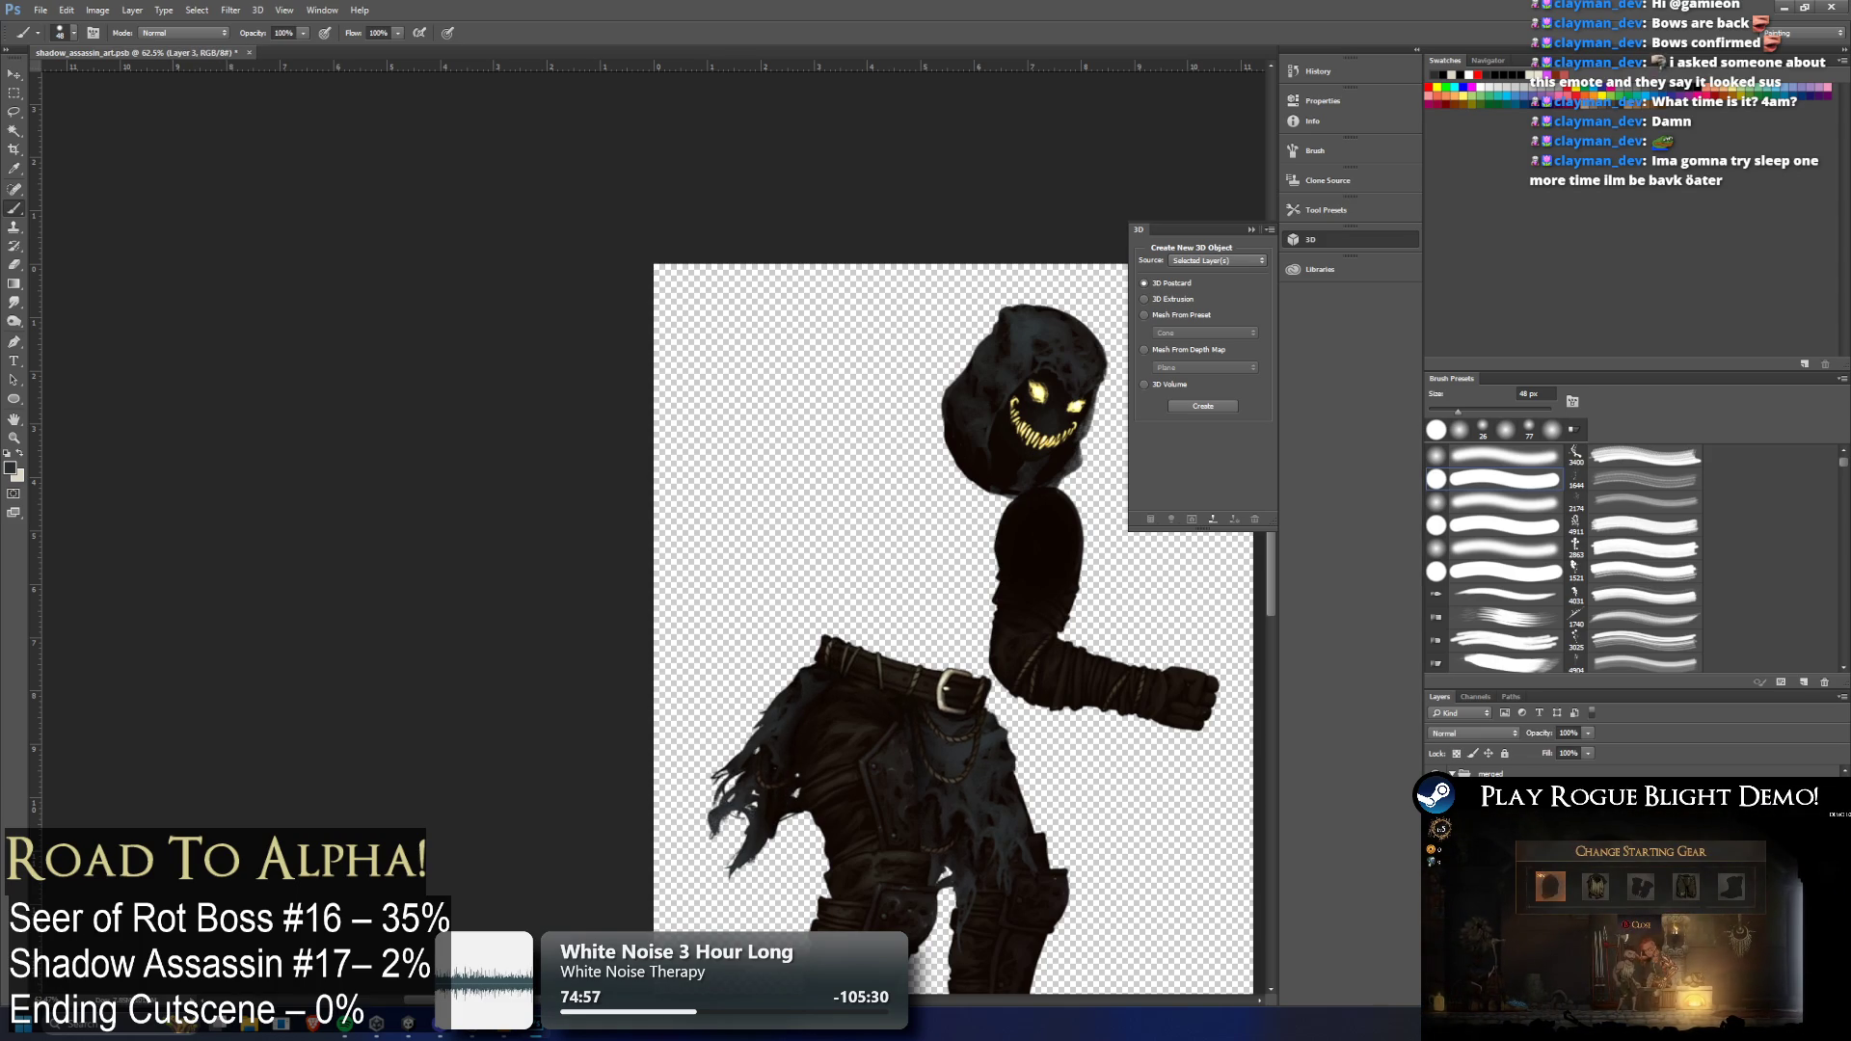
right_click(1497, 775)
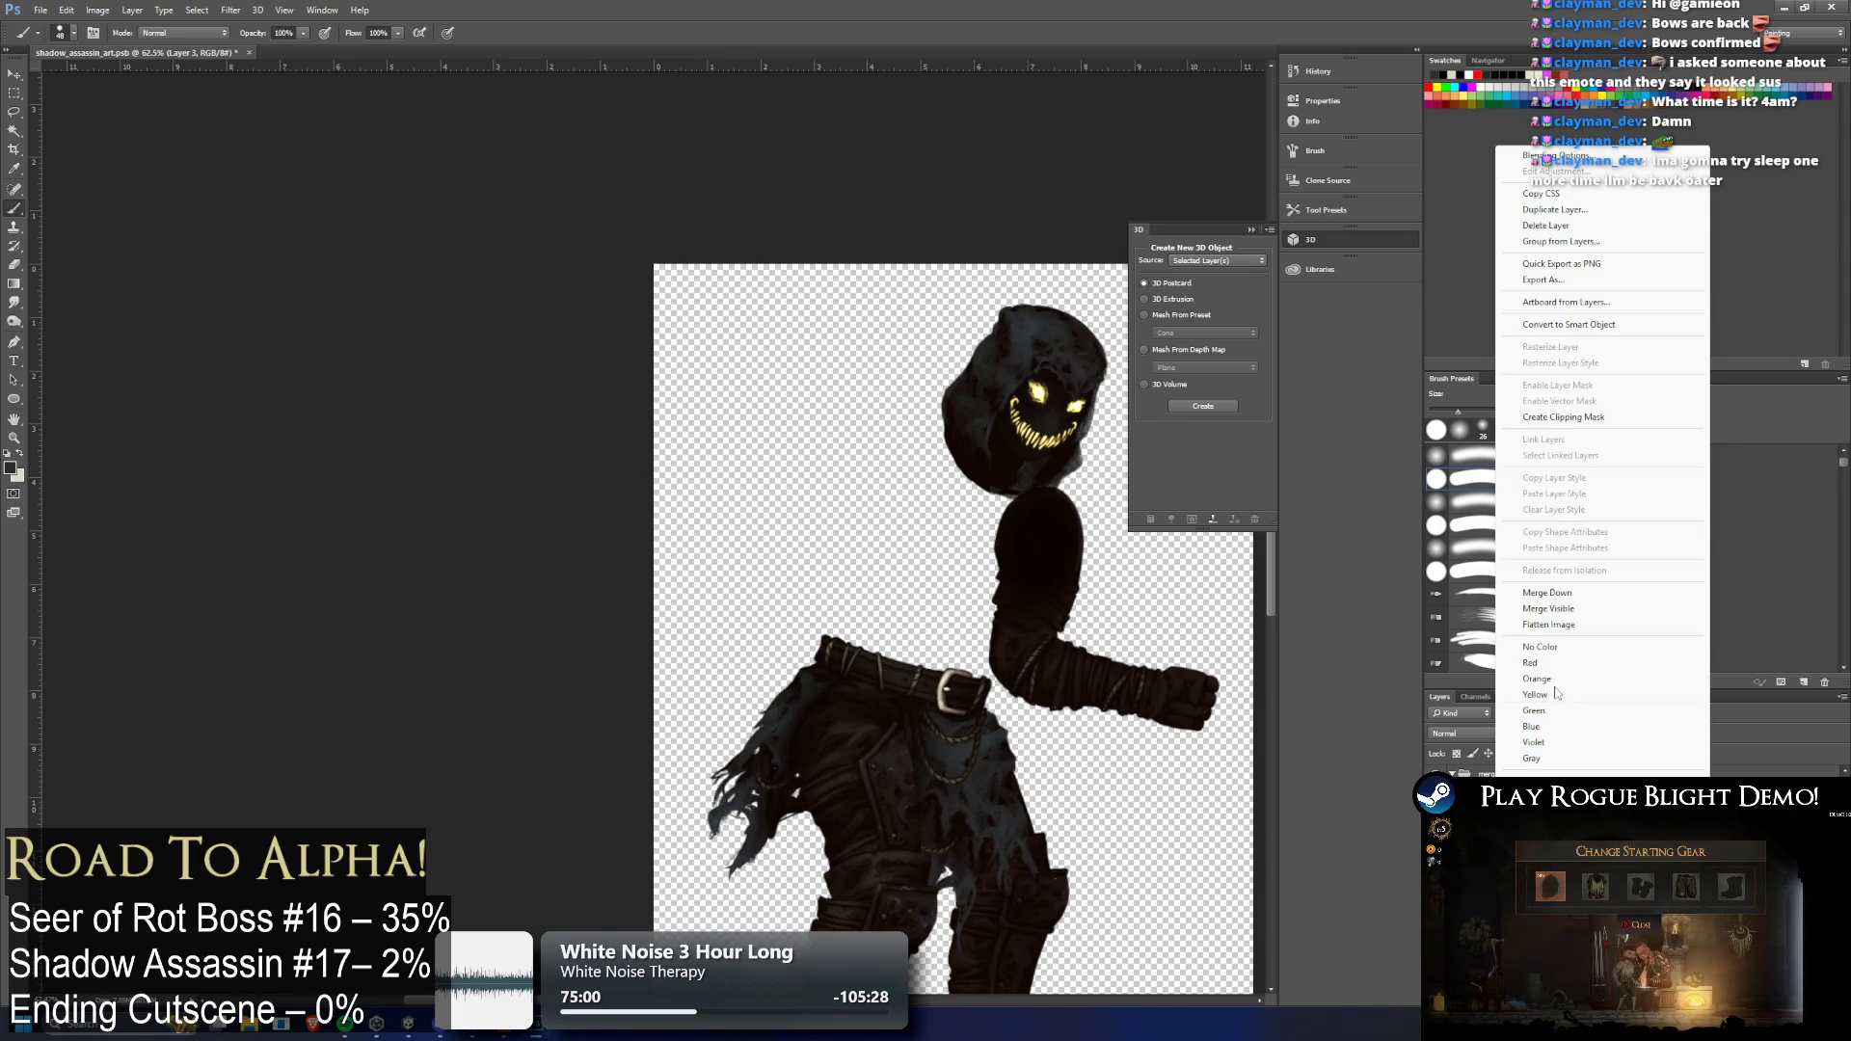
left_click(1559, 593)
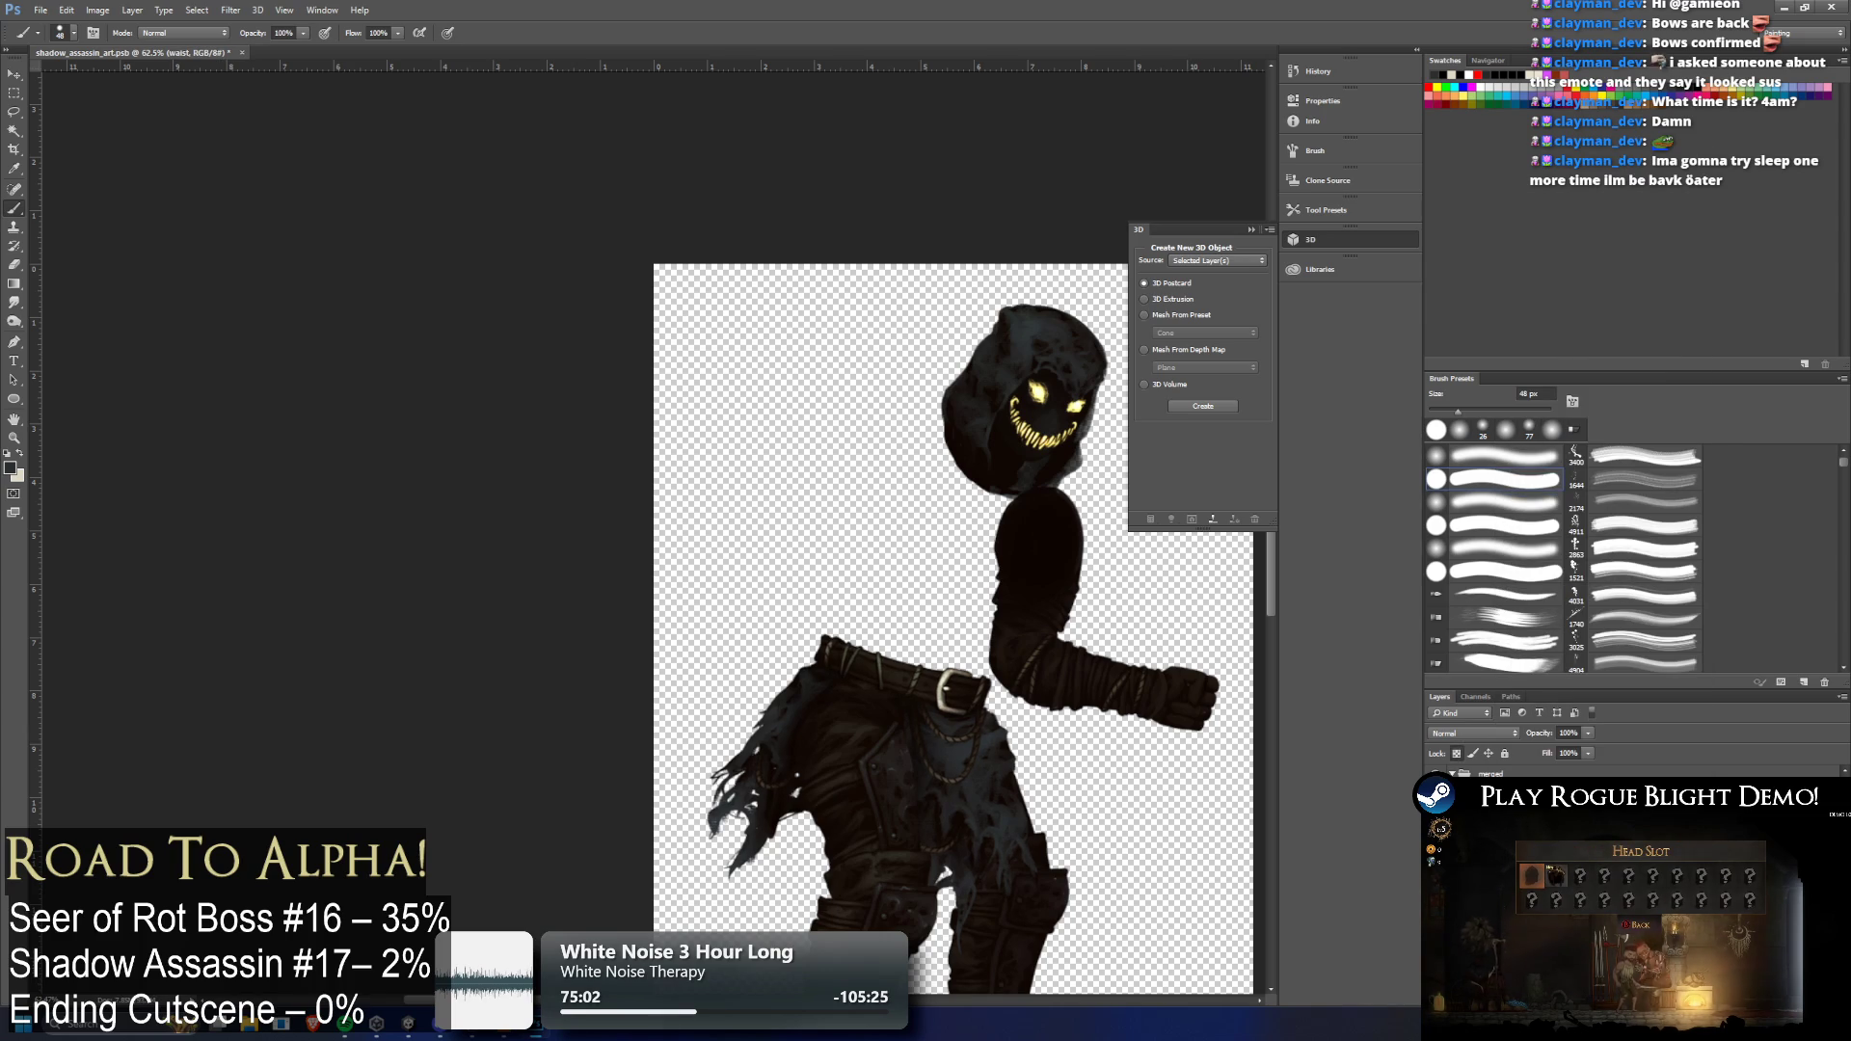
key("ctrl+alt+z")
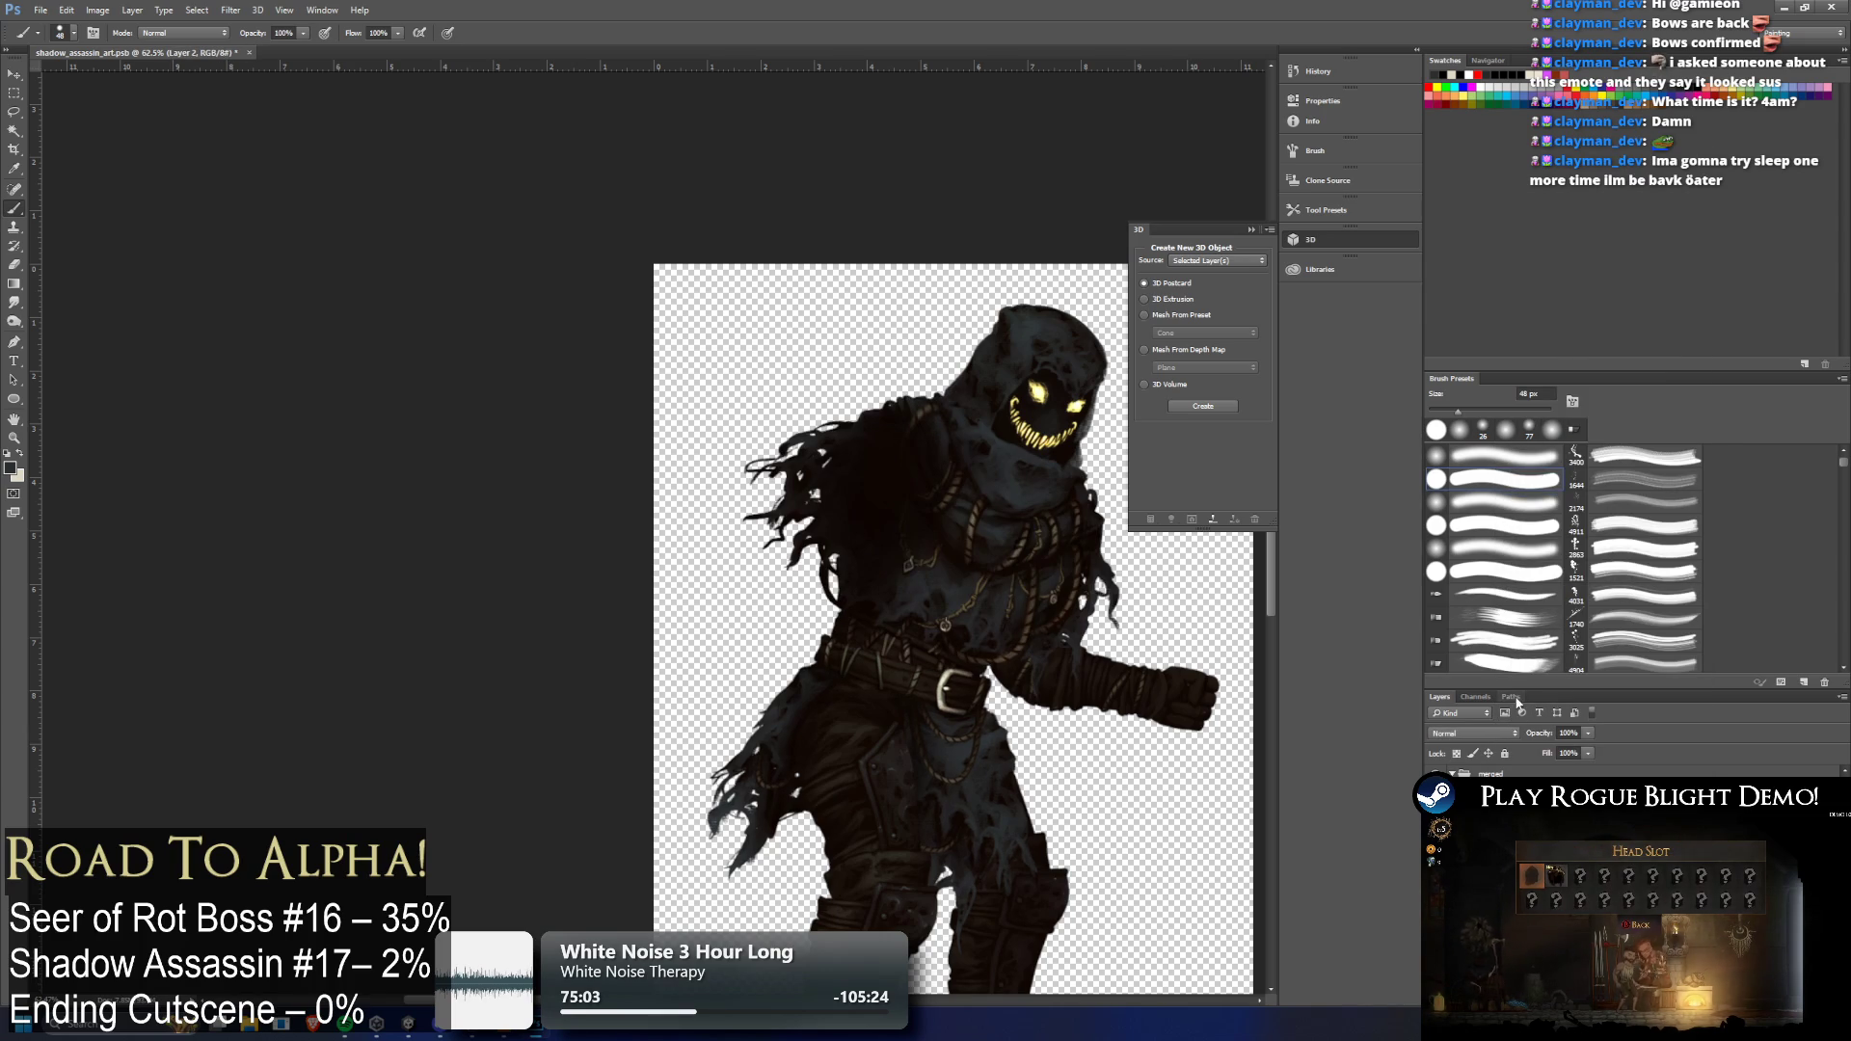
key("ctrl+z")
key("ctrl+z")
key("ctrl+z")
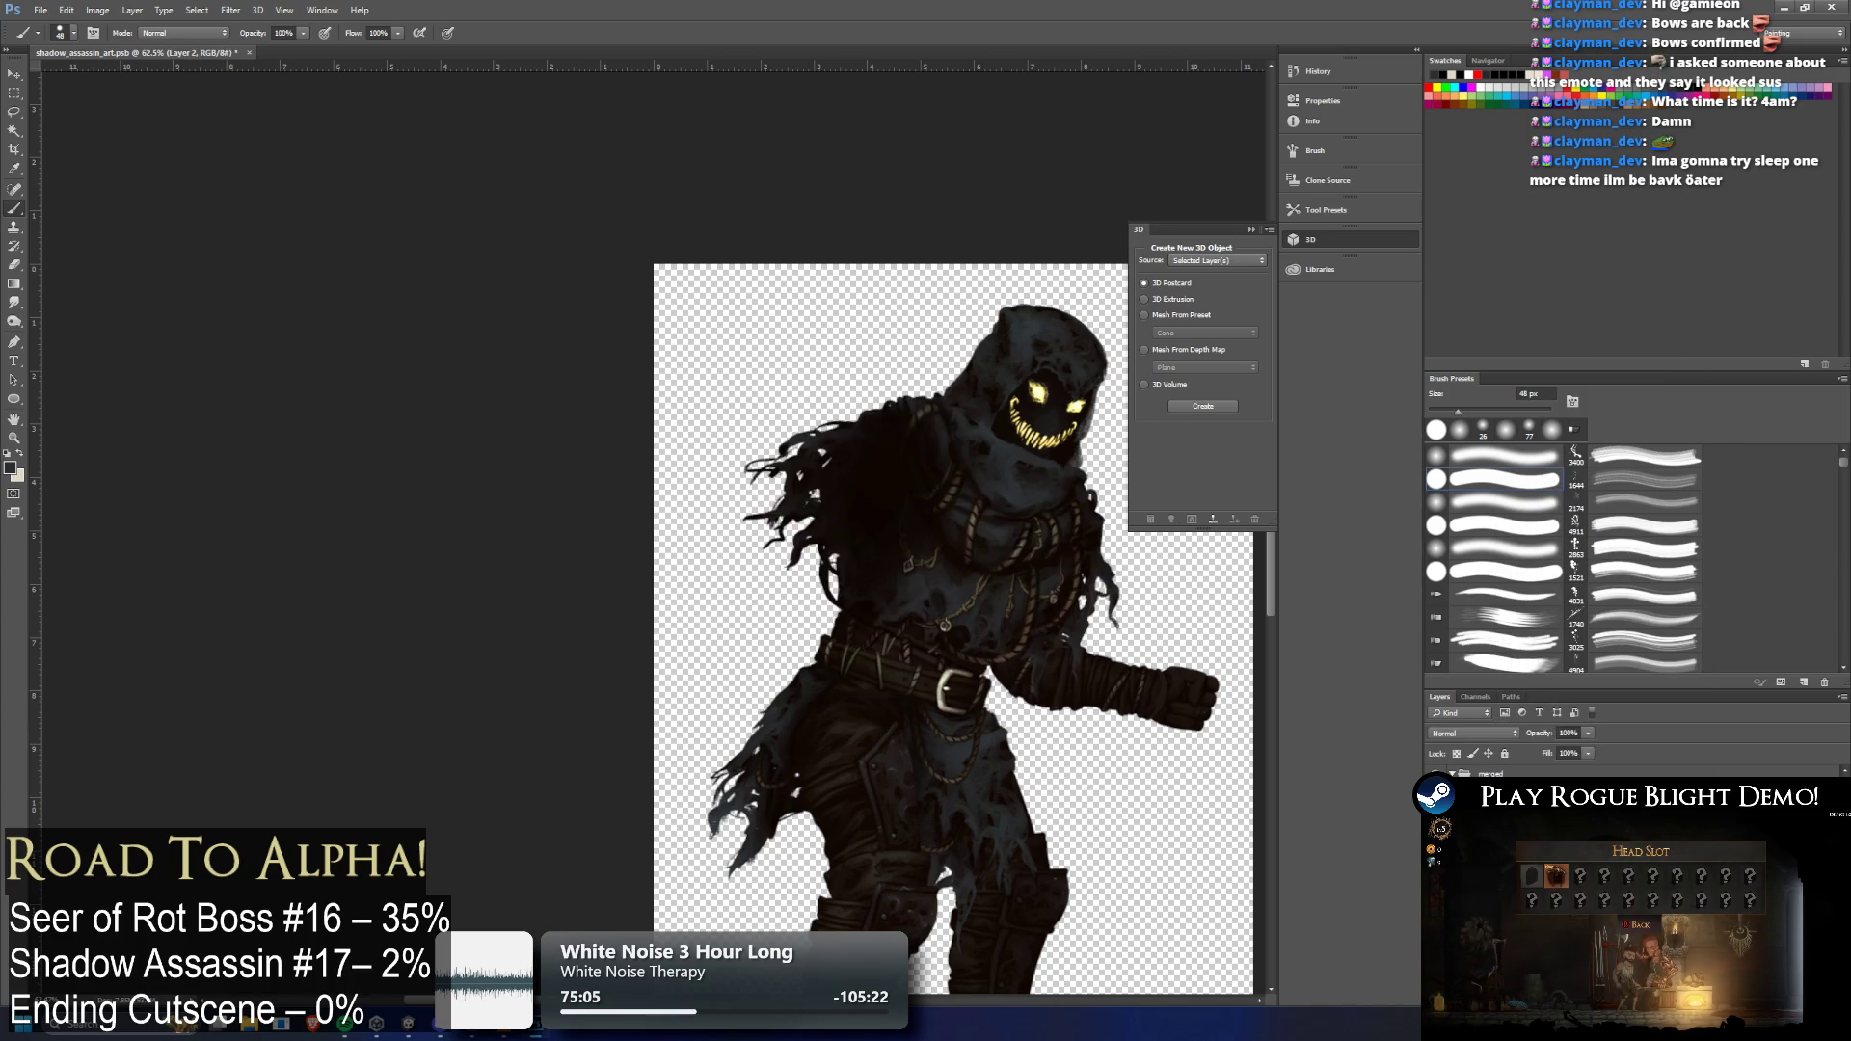
key("ctrl+z")
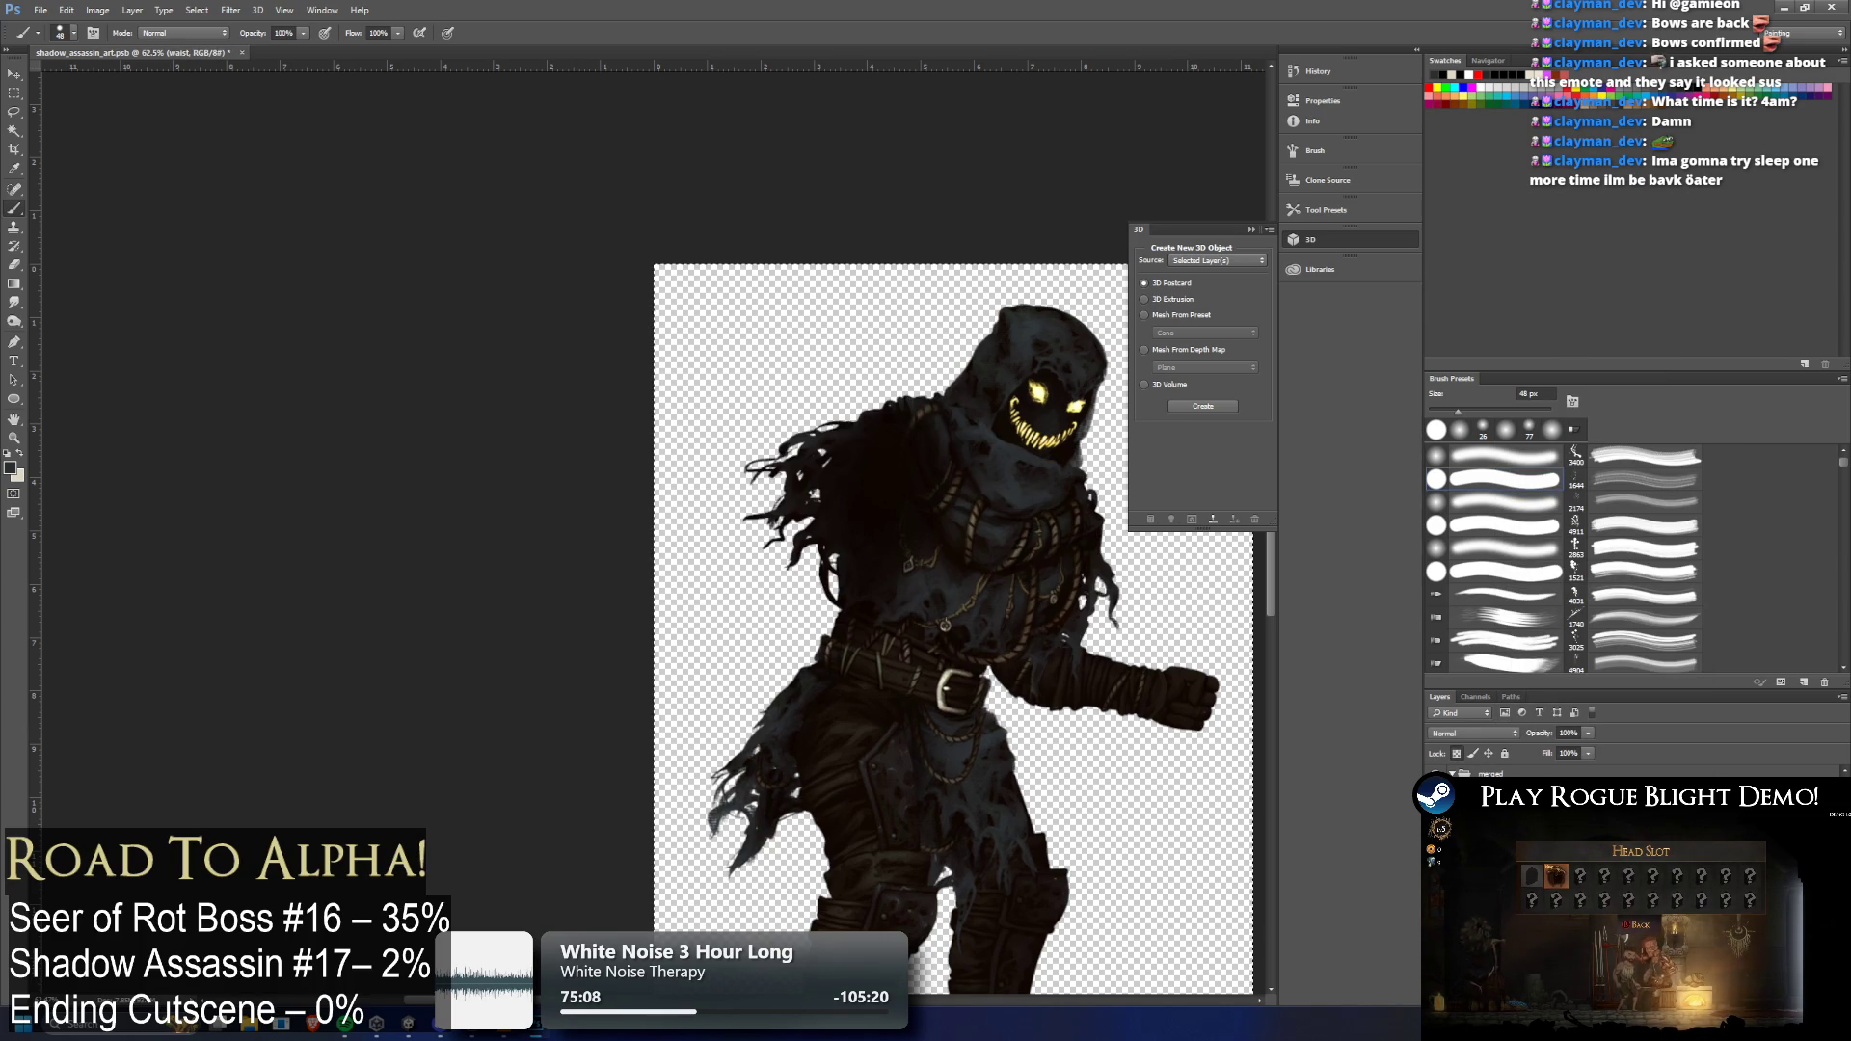
Merge the remaining layers above down into the torso and waist
key("ctrl+alt+z")
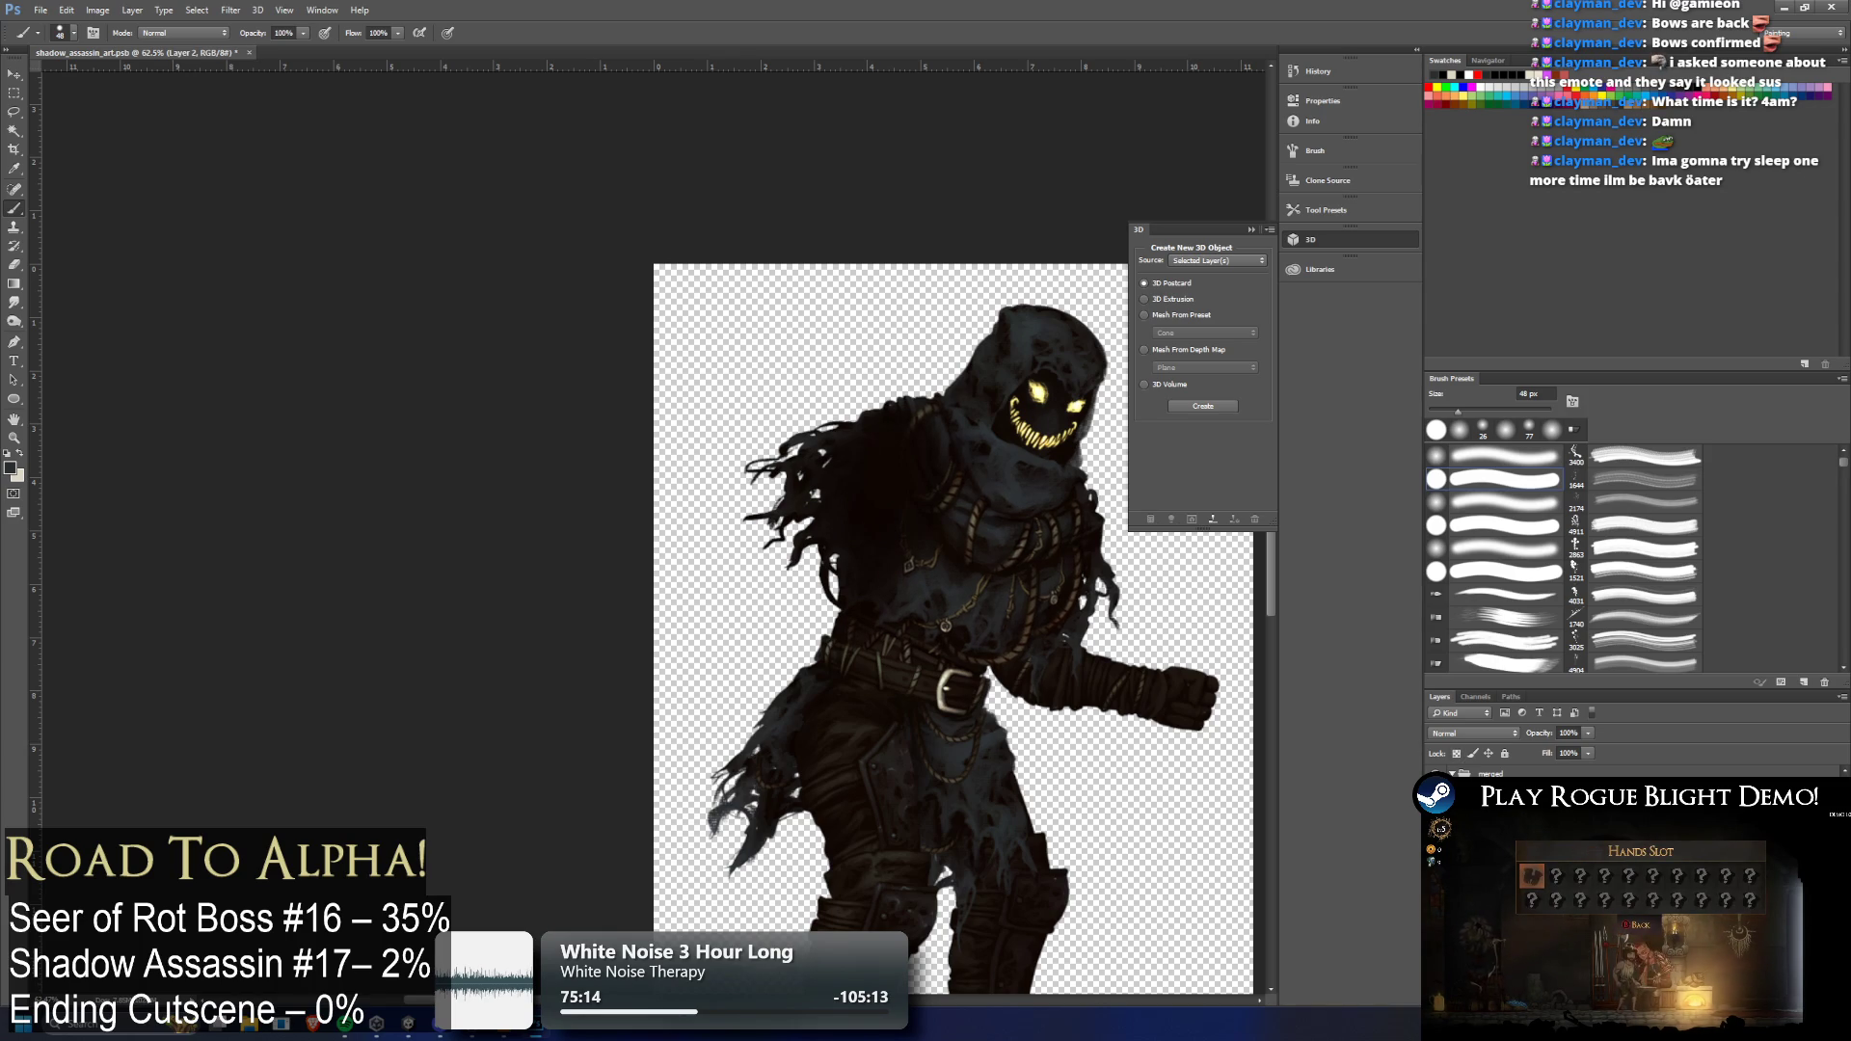
right_click(1500, 776)
left_click(1594, 734)
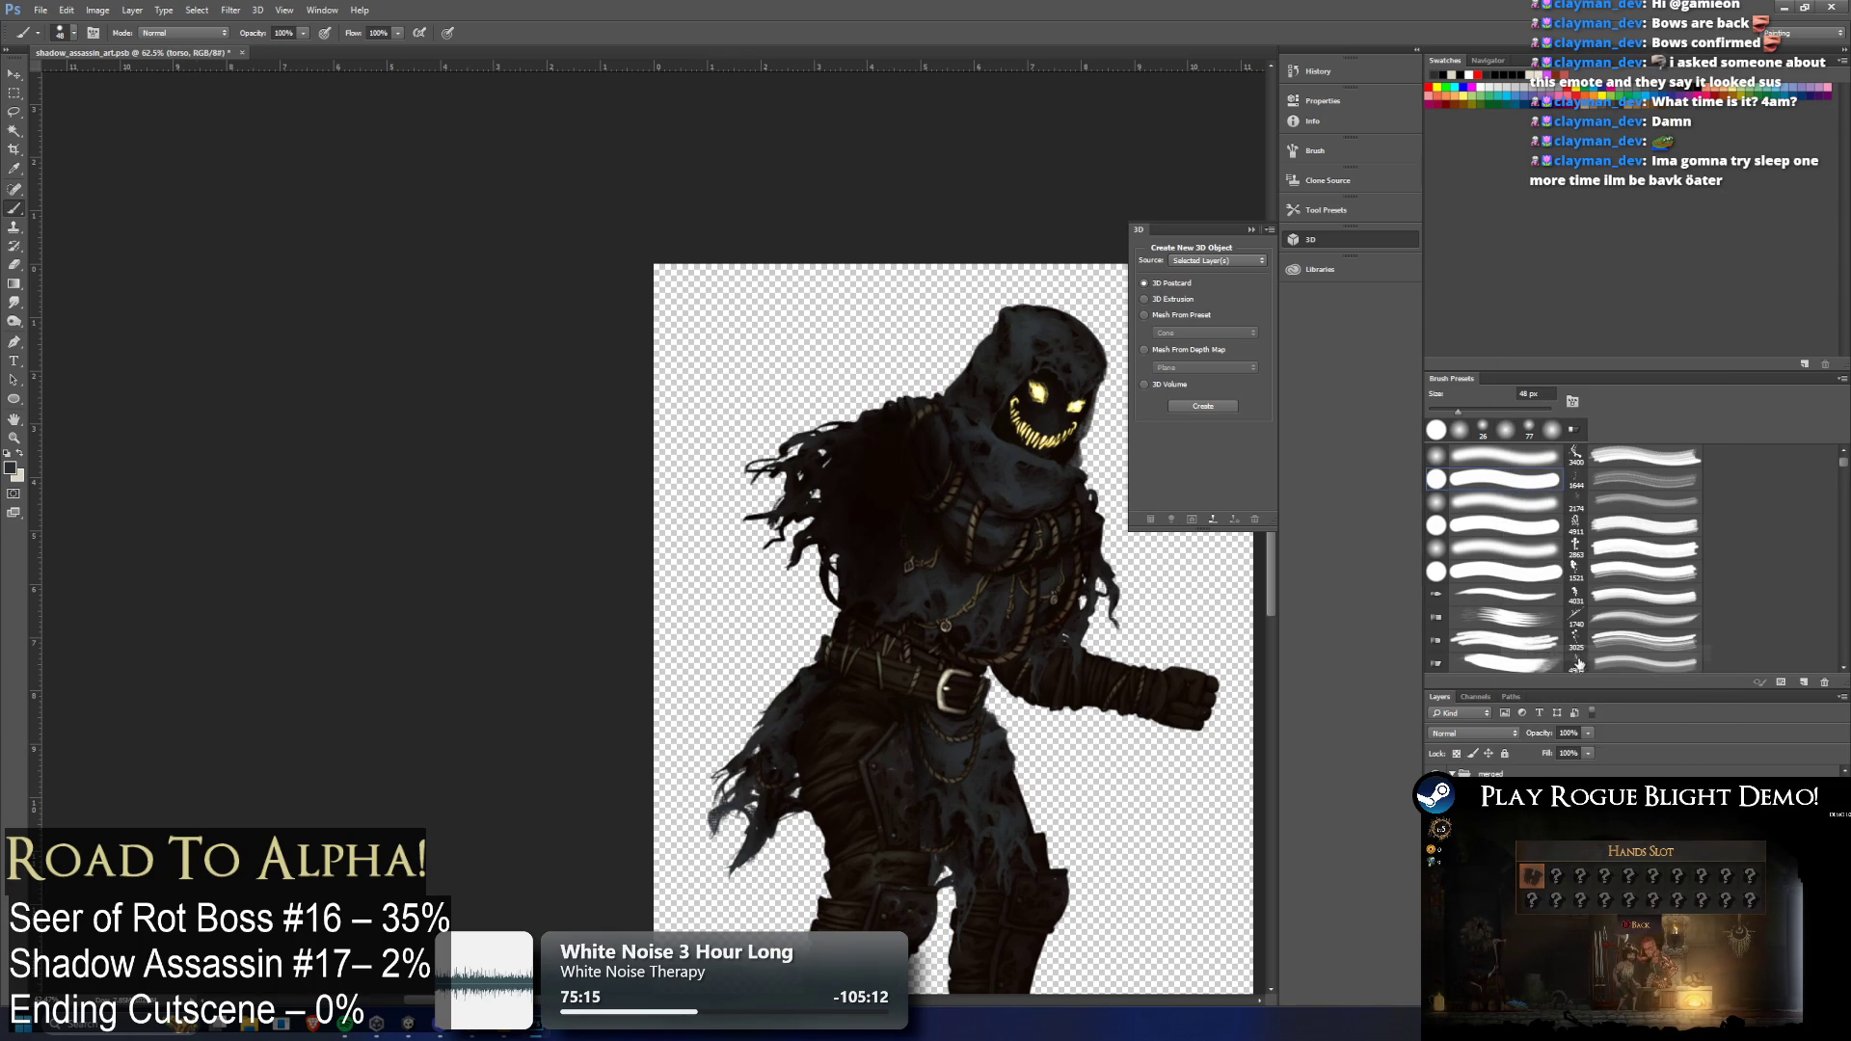
right_click(1497, 776)
left_click(1591, 622)
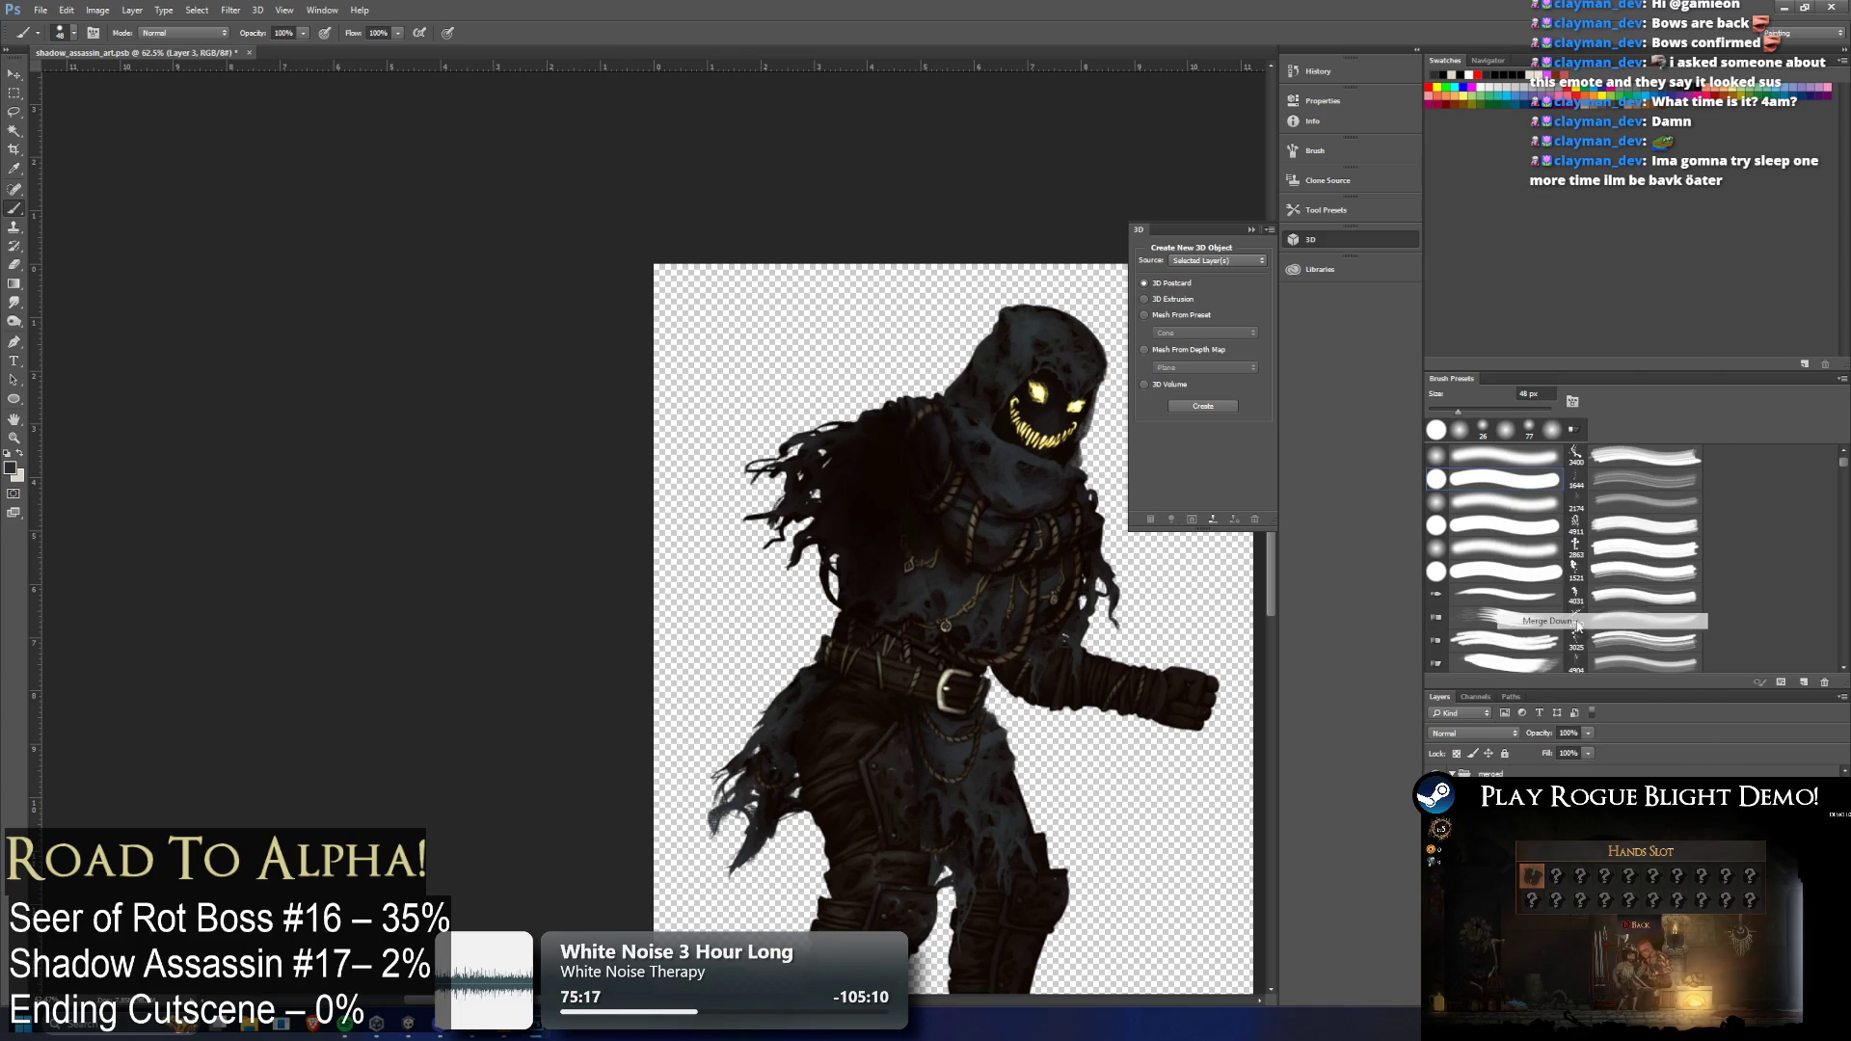
key("ctrl+z")
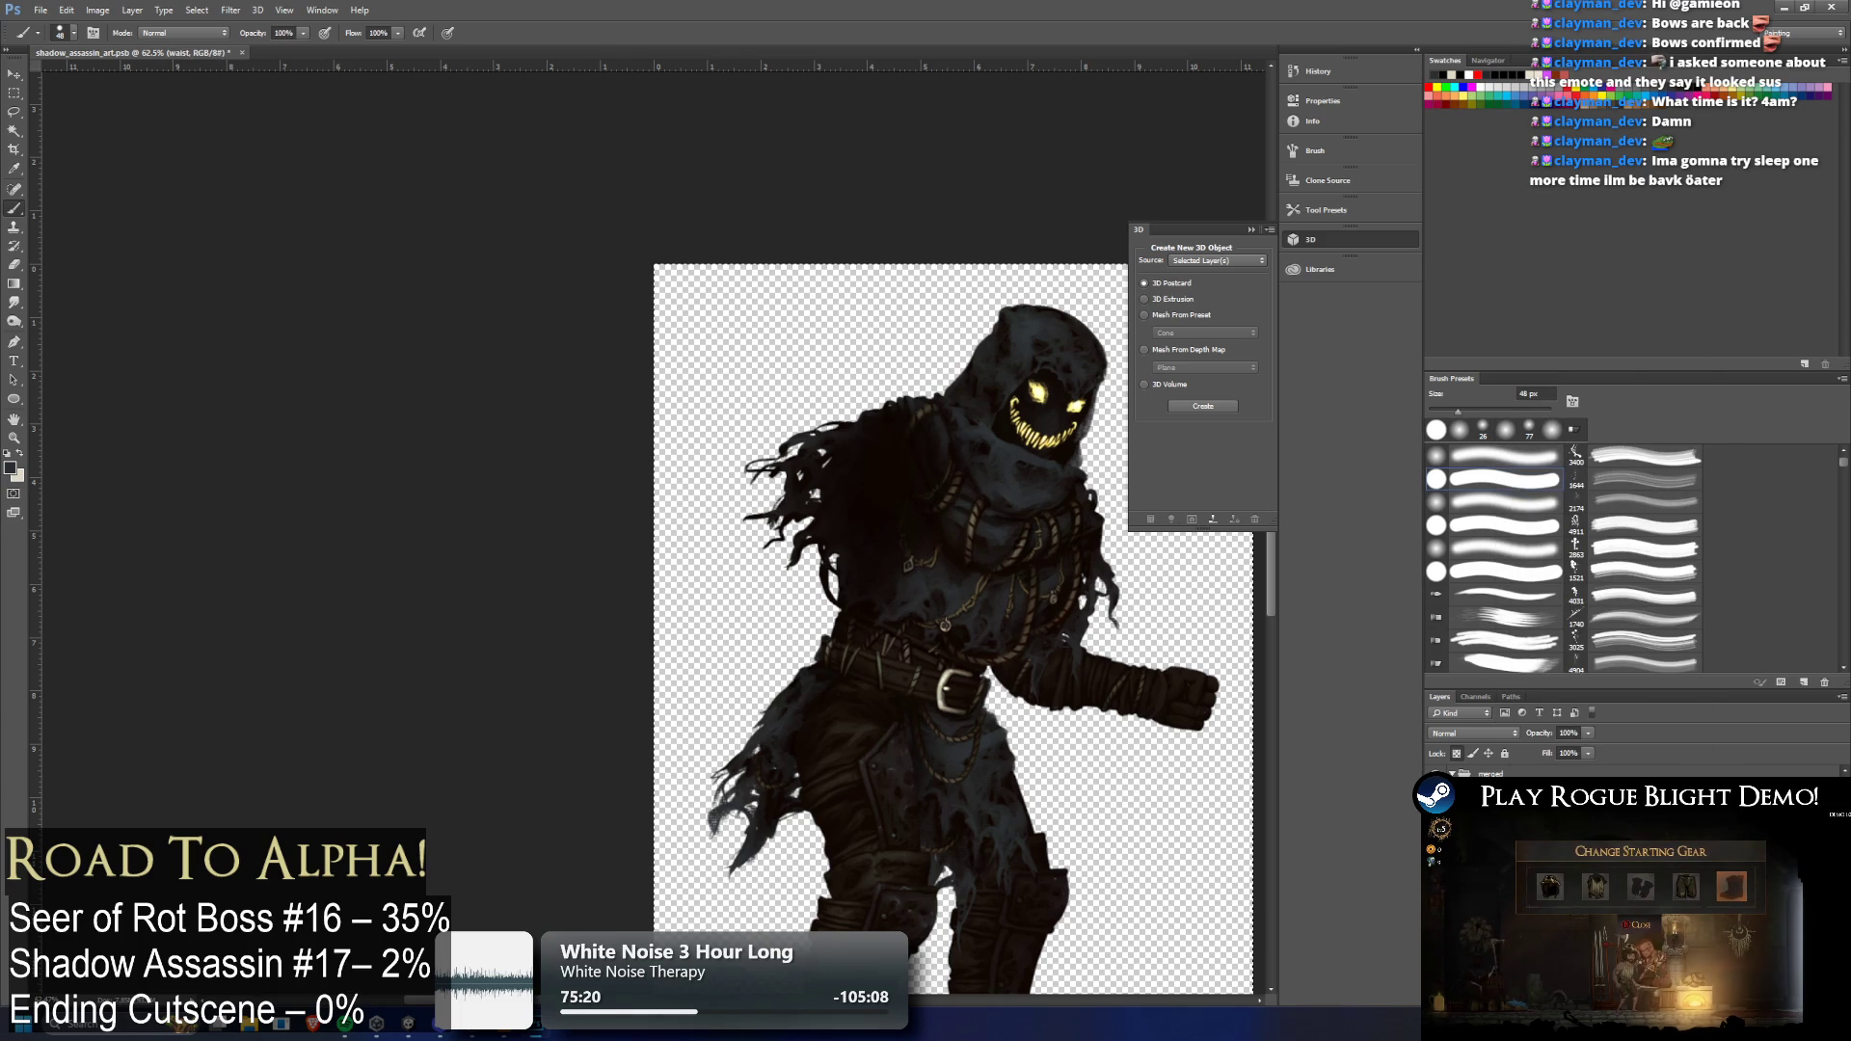
right_click(1502, 776)
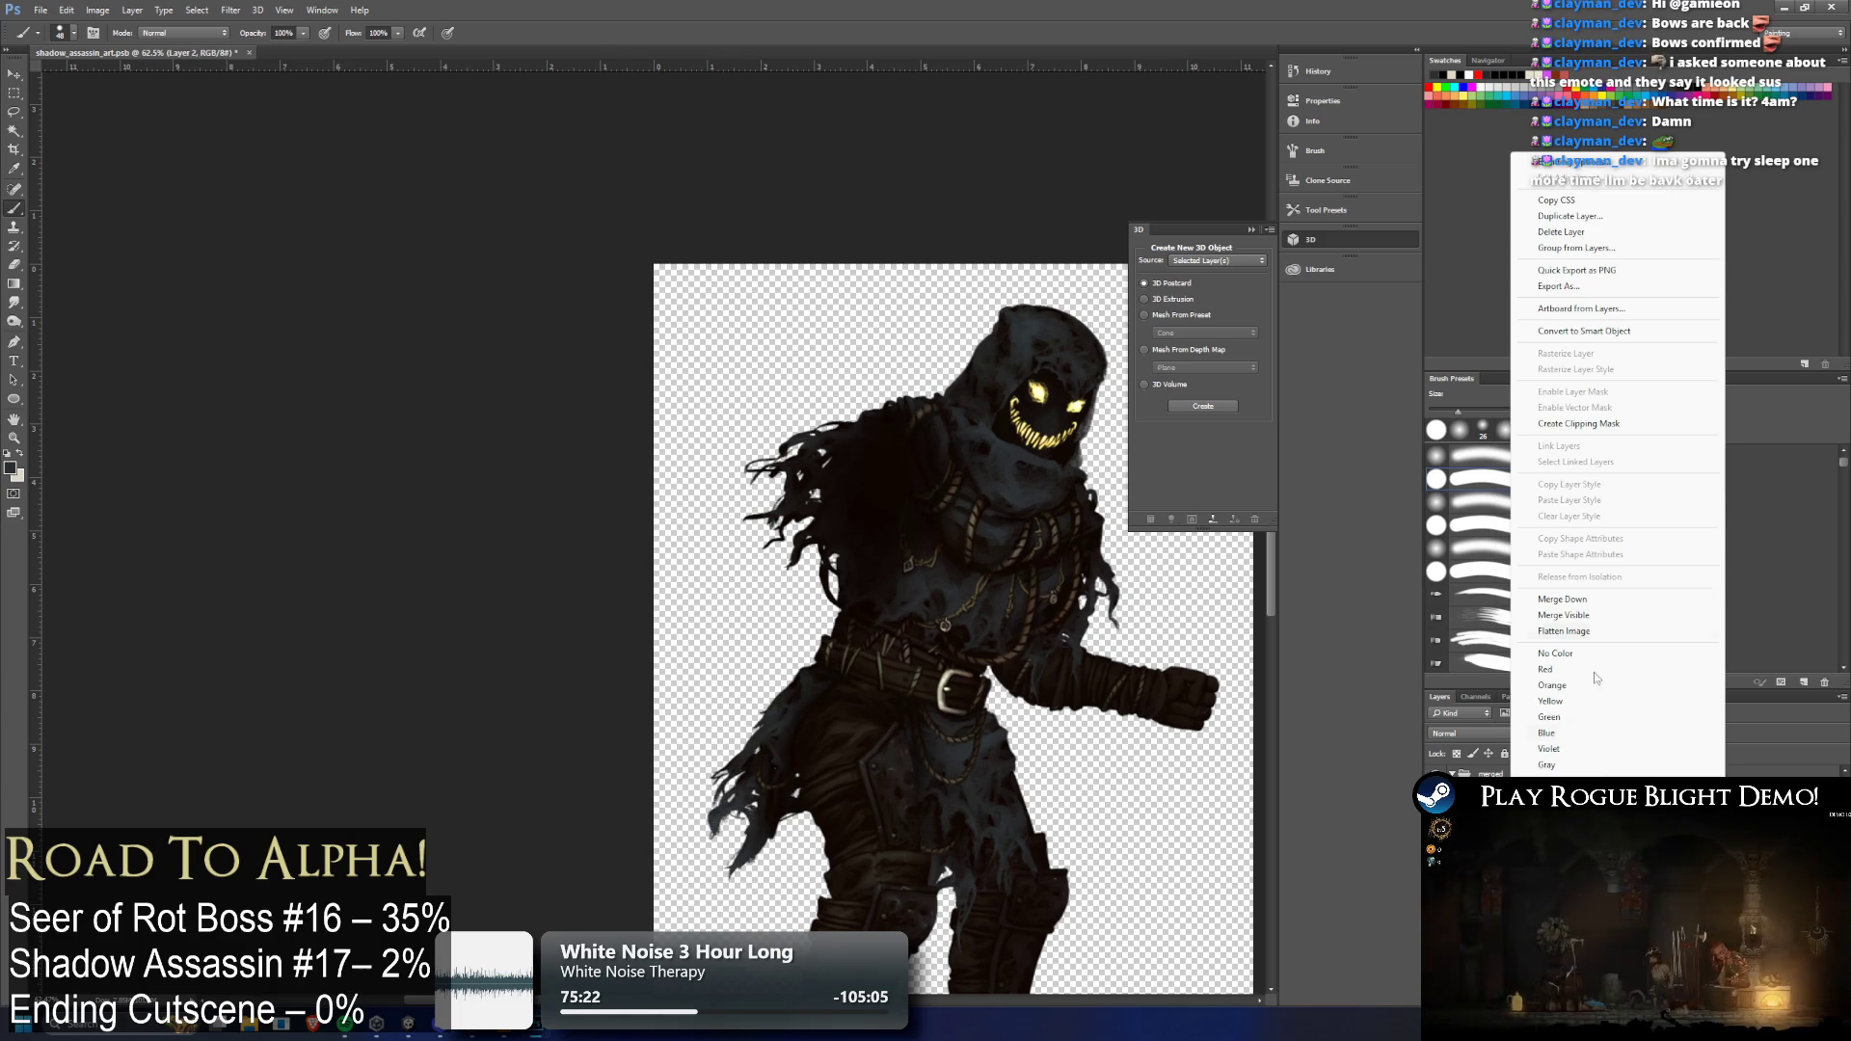
left_click(1591, 599)
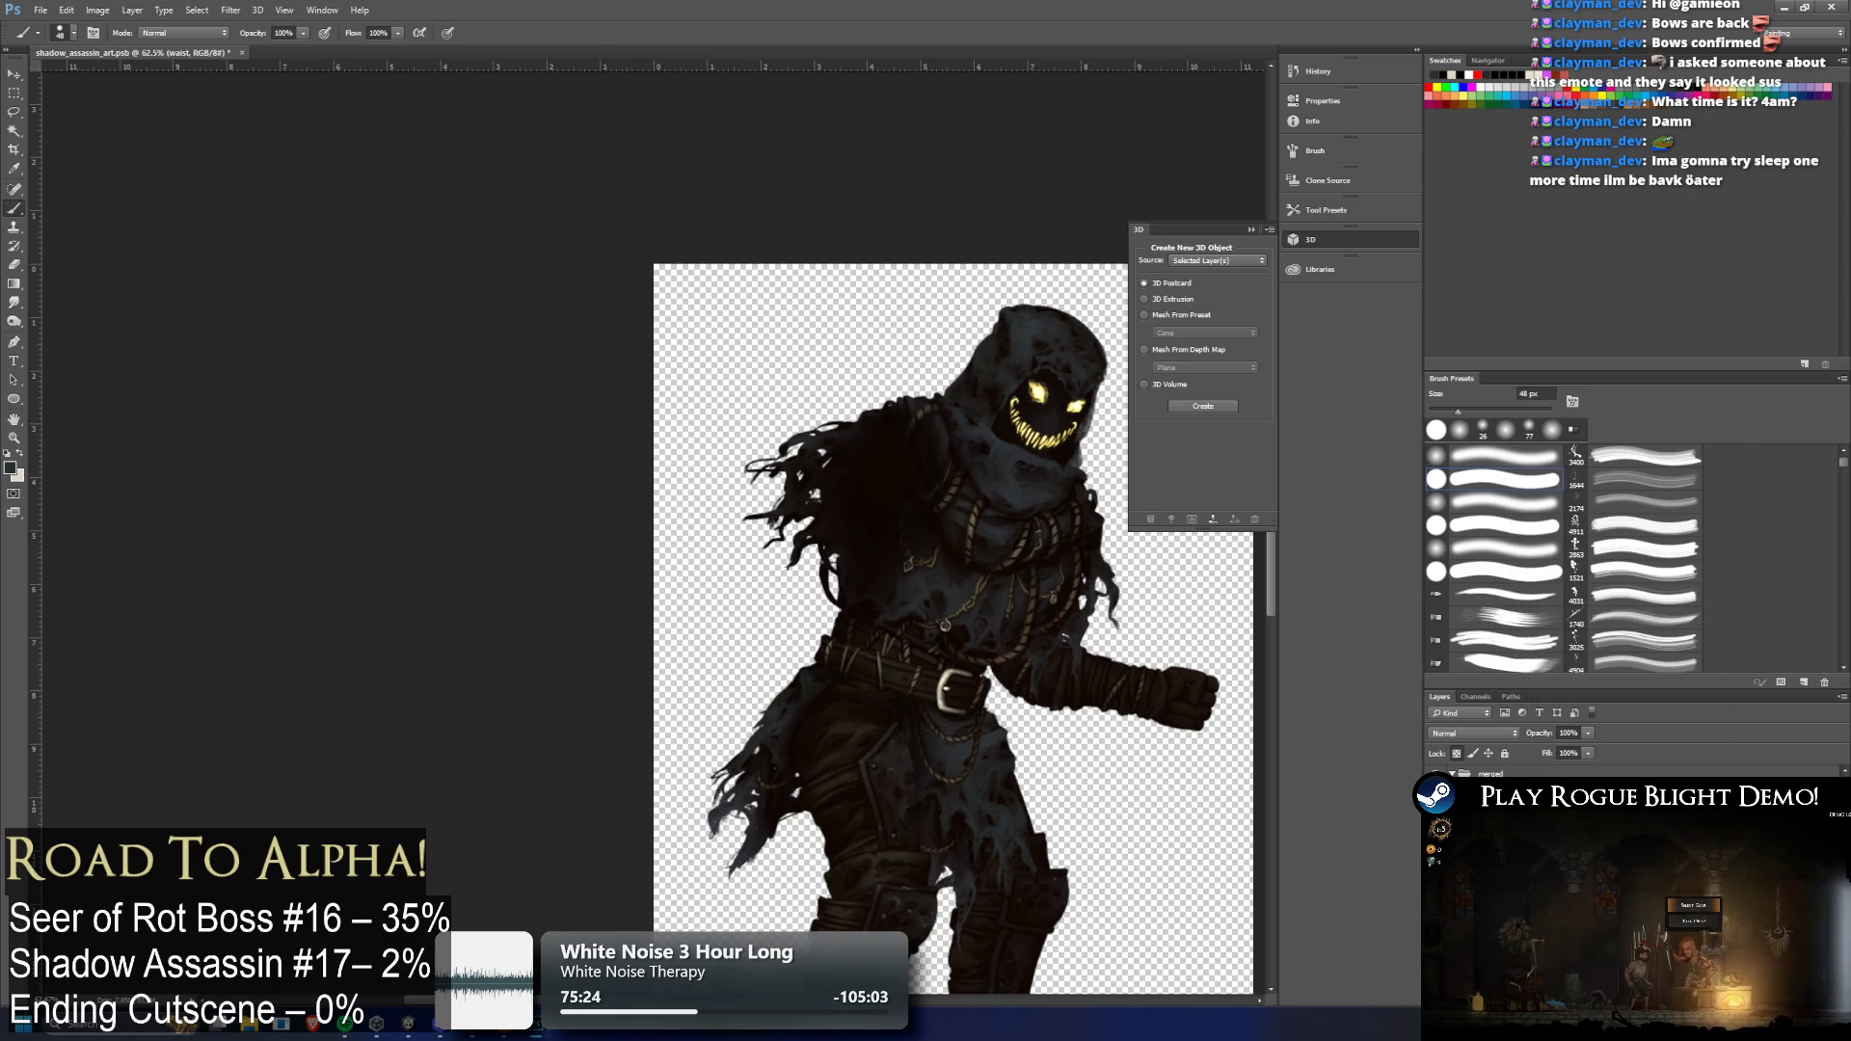
scroll(1542, 867, "down", 2)
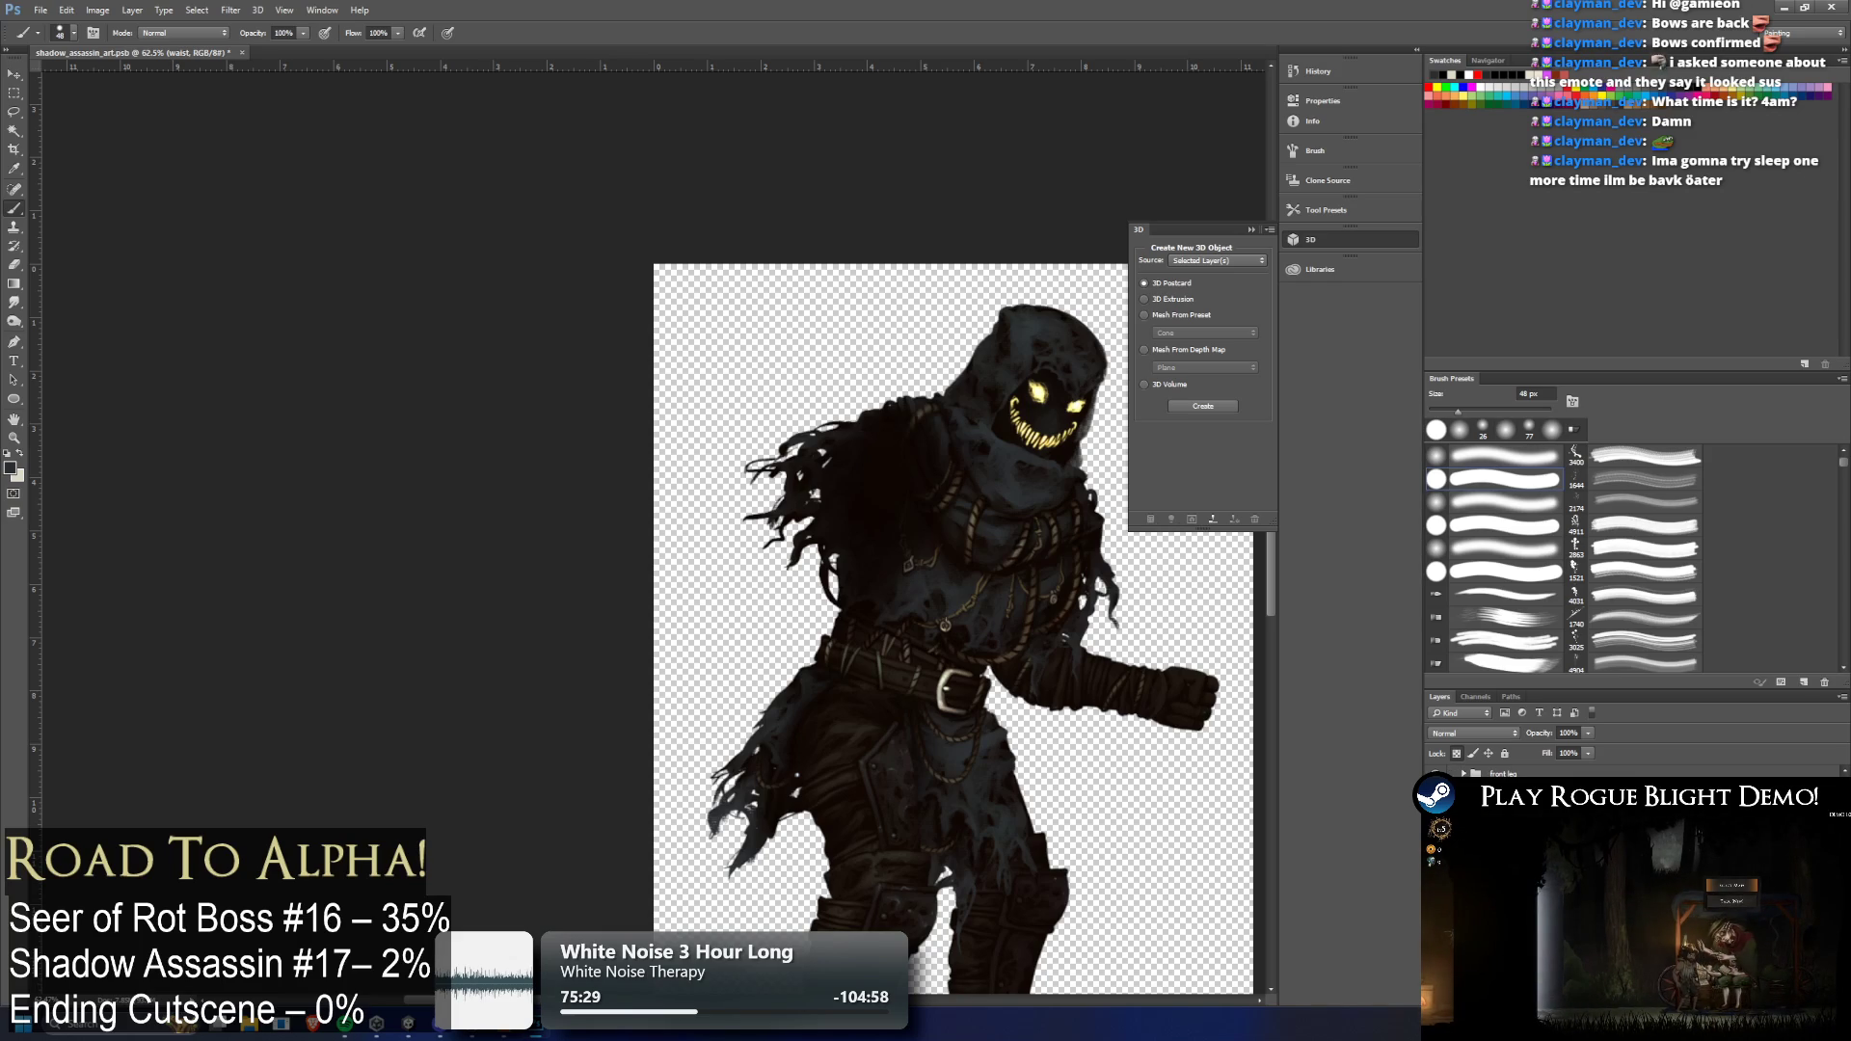
scroll(1543, 868, "up", 2)
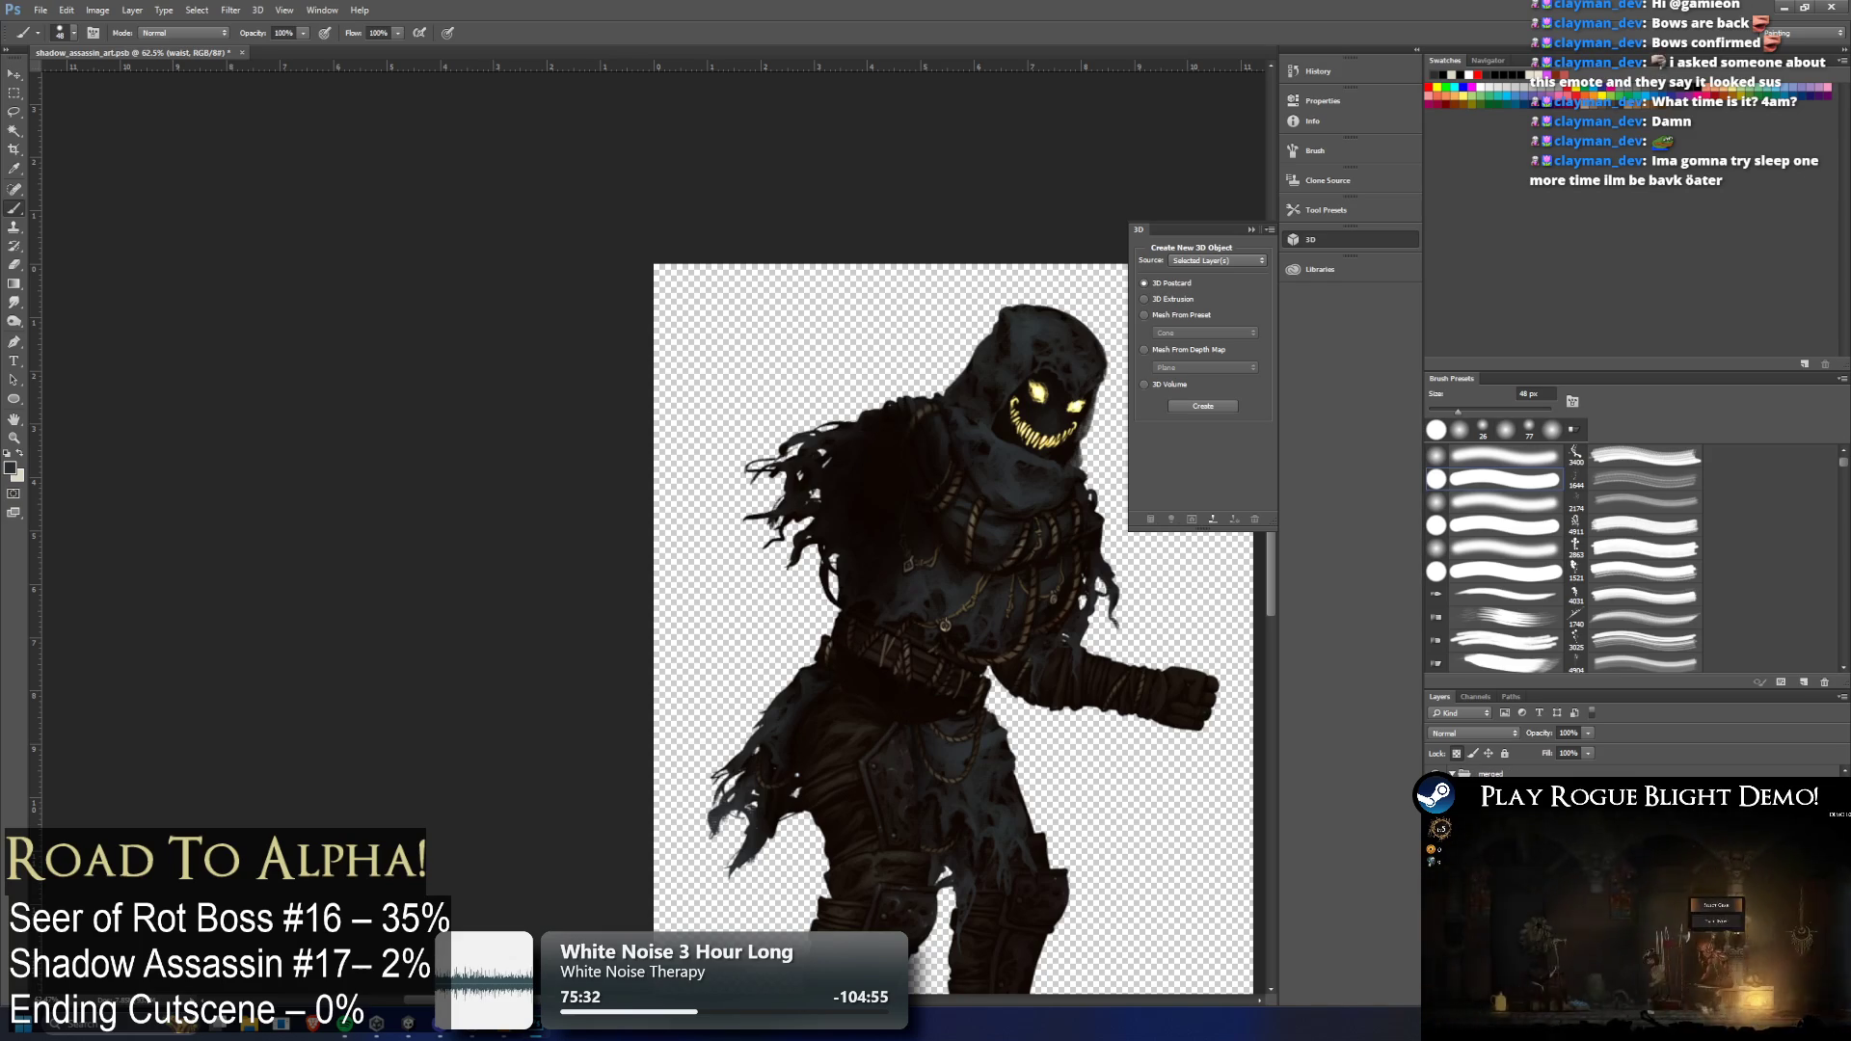
Reveal the belt buckle, shoulder armour and arm wraps on the character
key("ctrl+z")
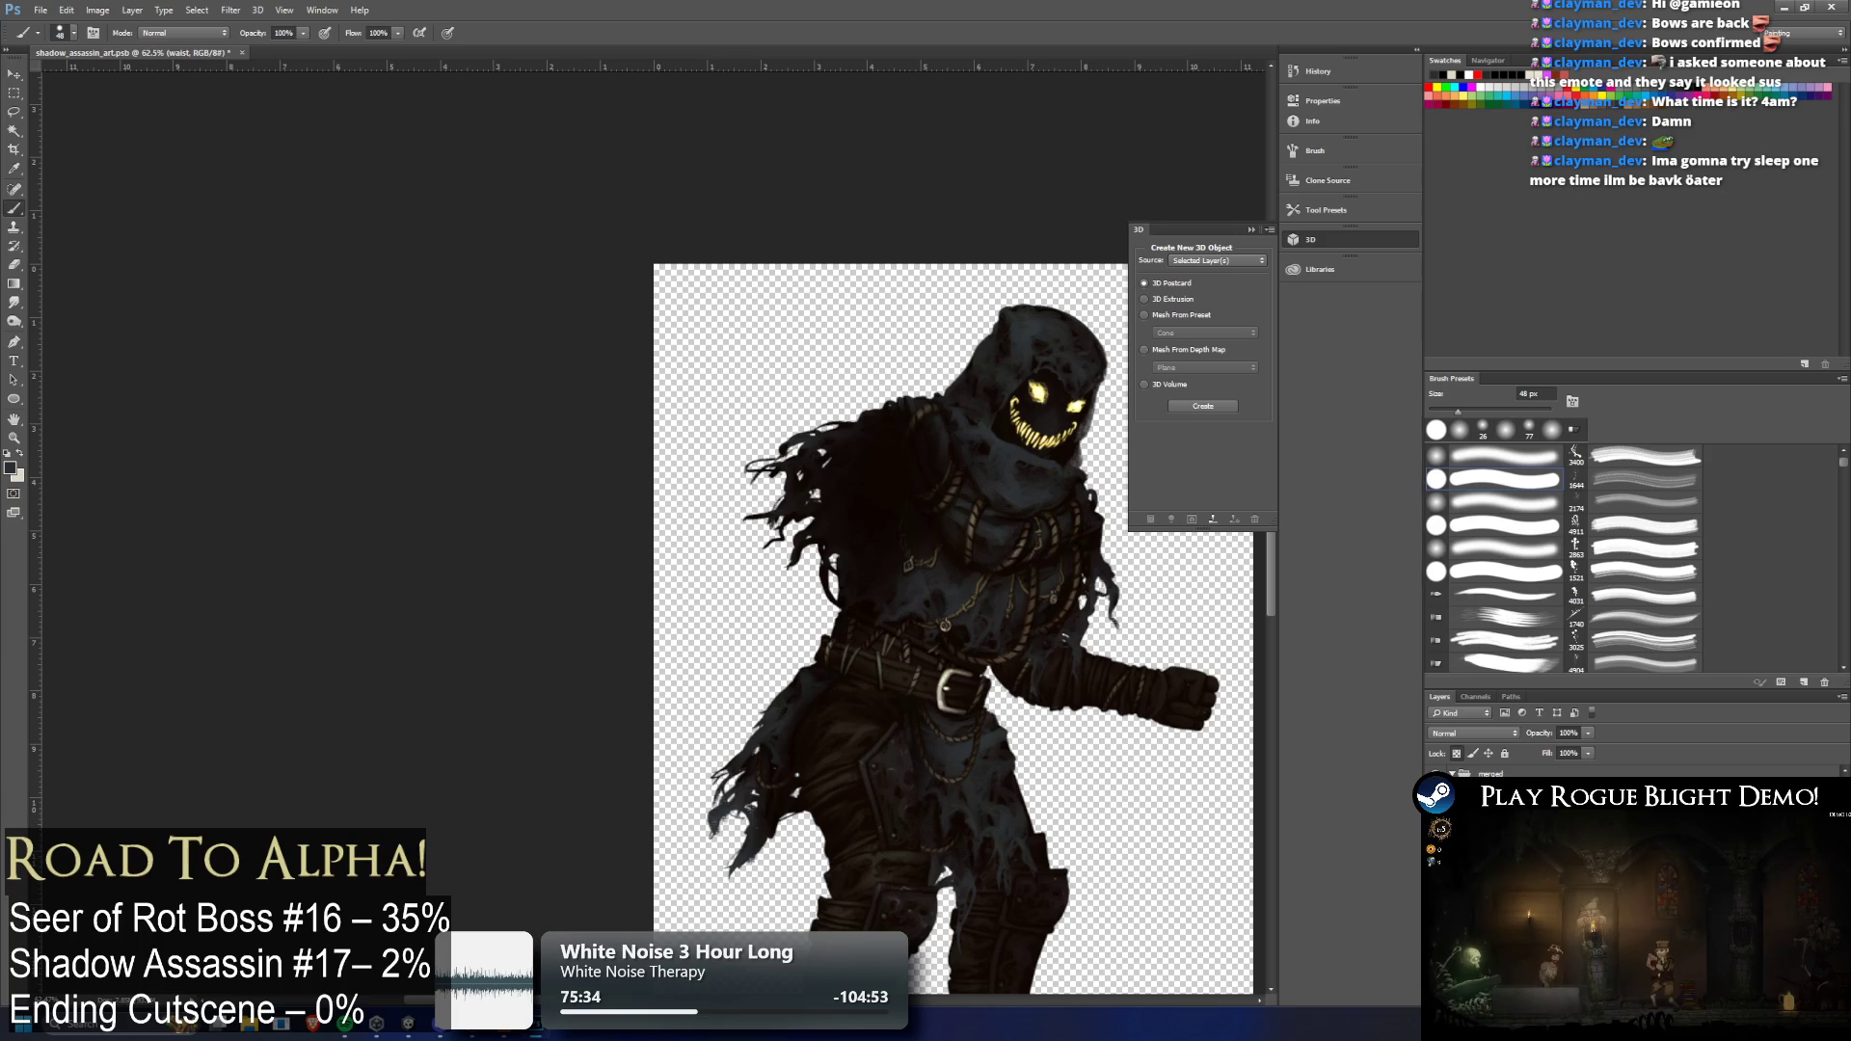
key("ctrl+z")
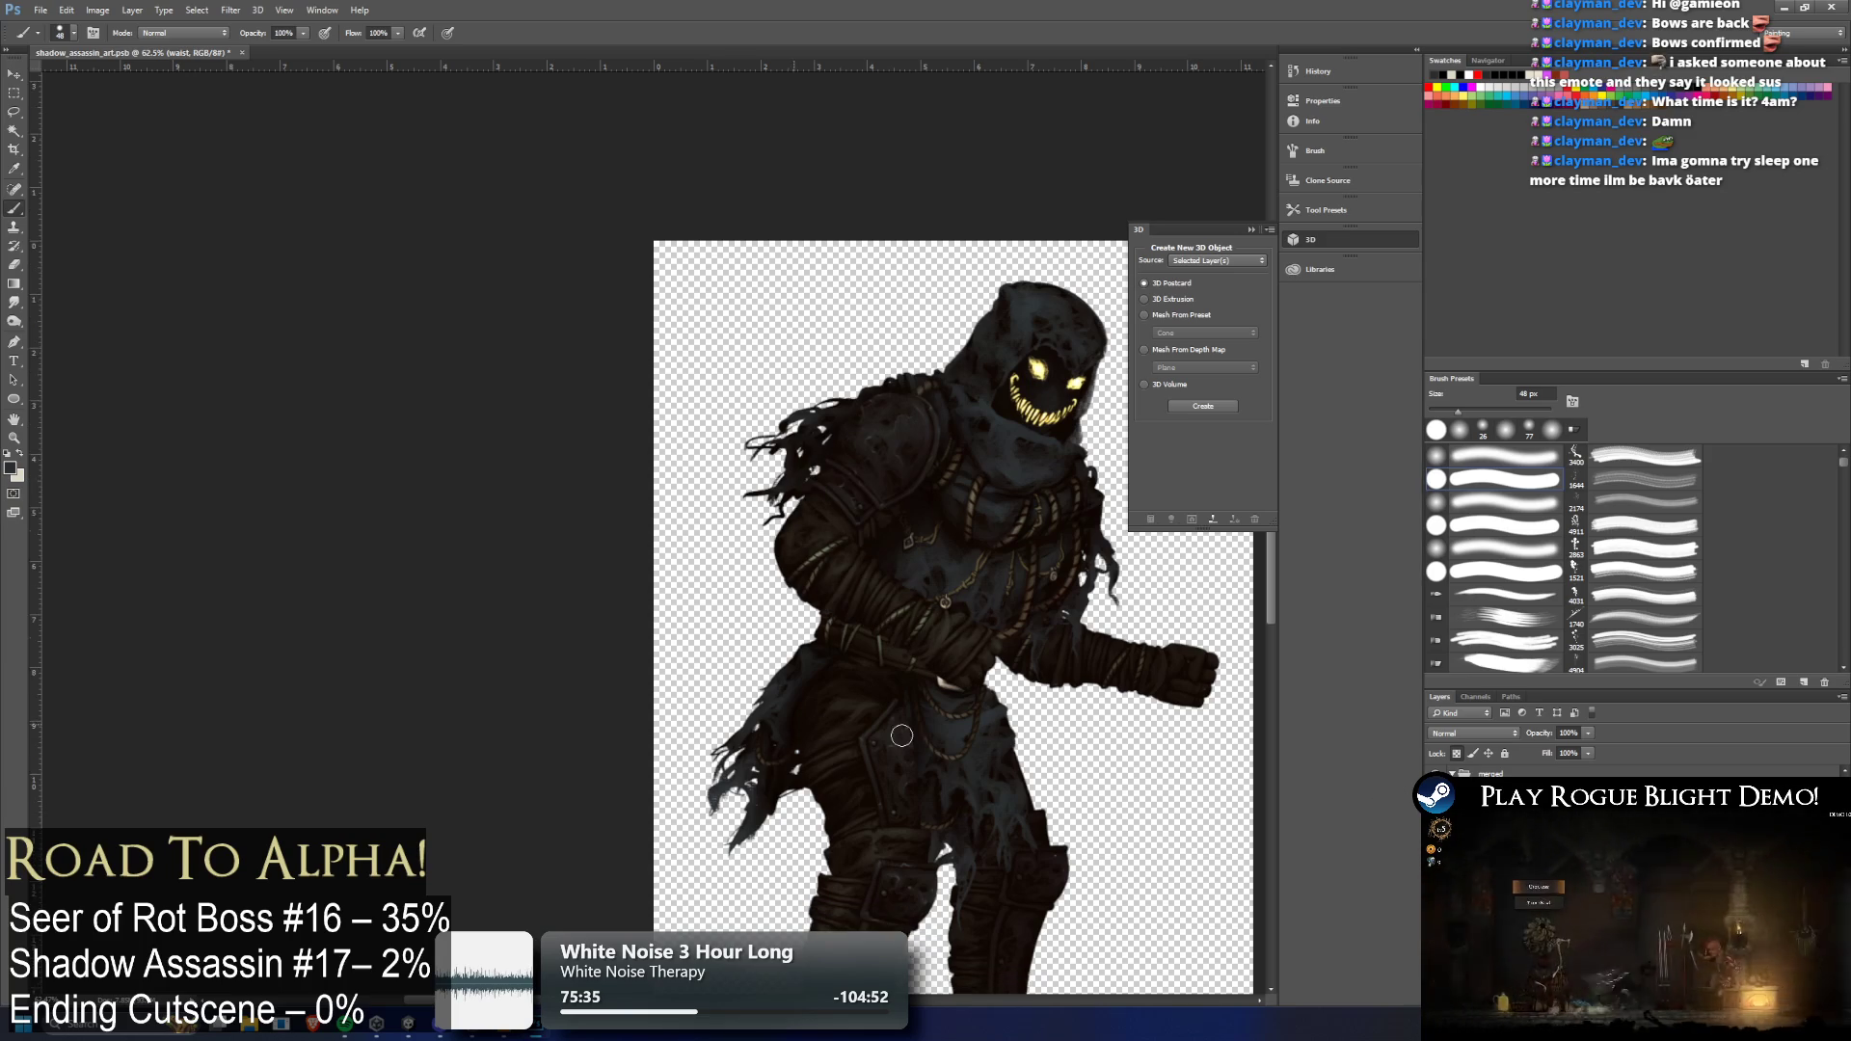
scroll(970, 698, "down", 1)
scroll(969, 698, "down", 2)
scroll(533, 466, "up", 3)
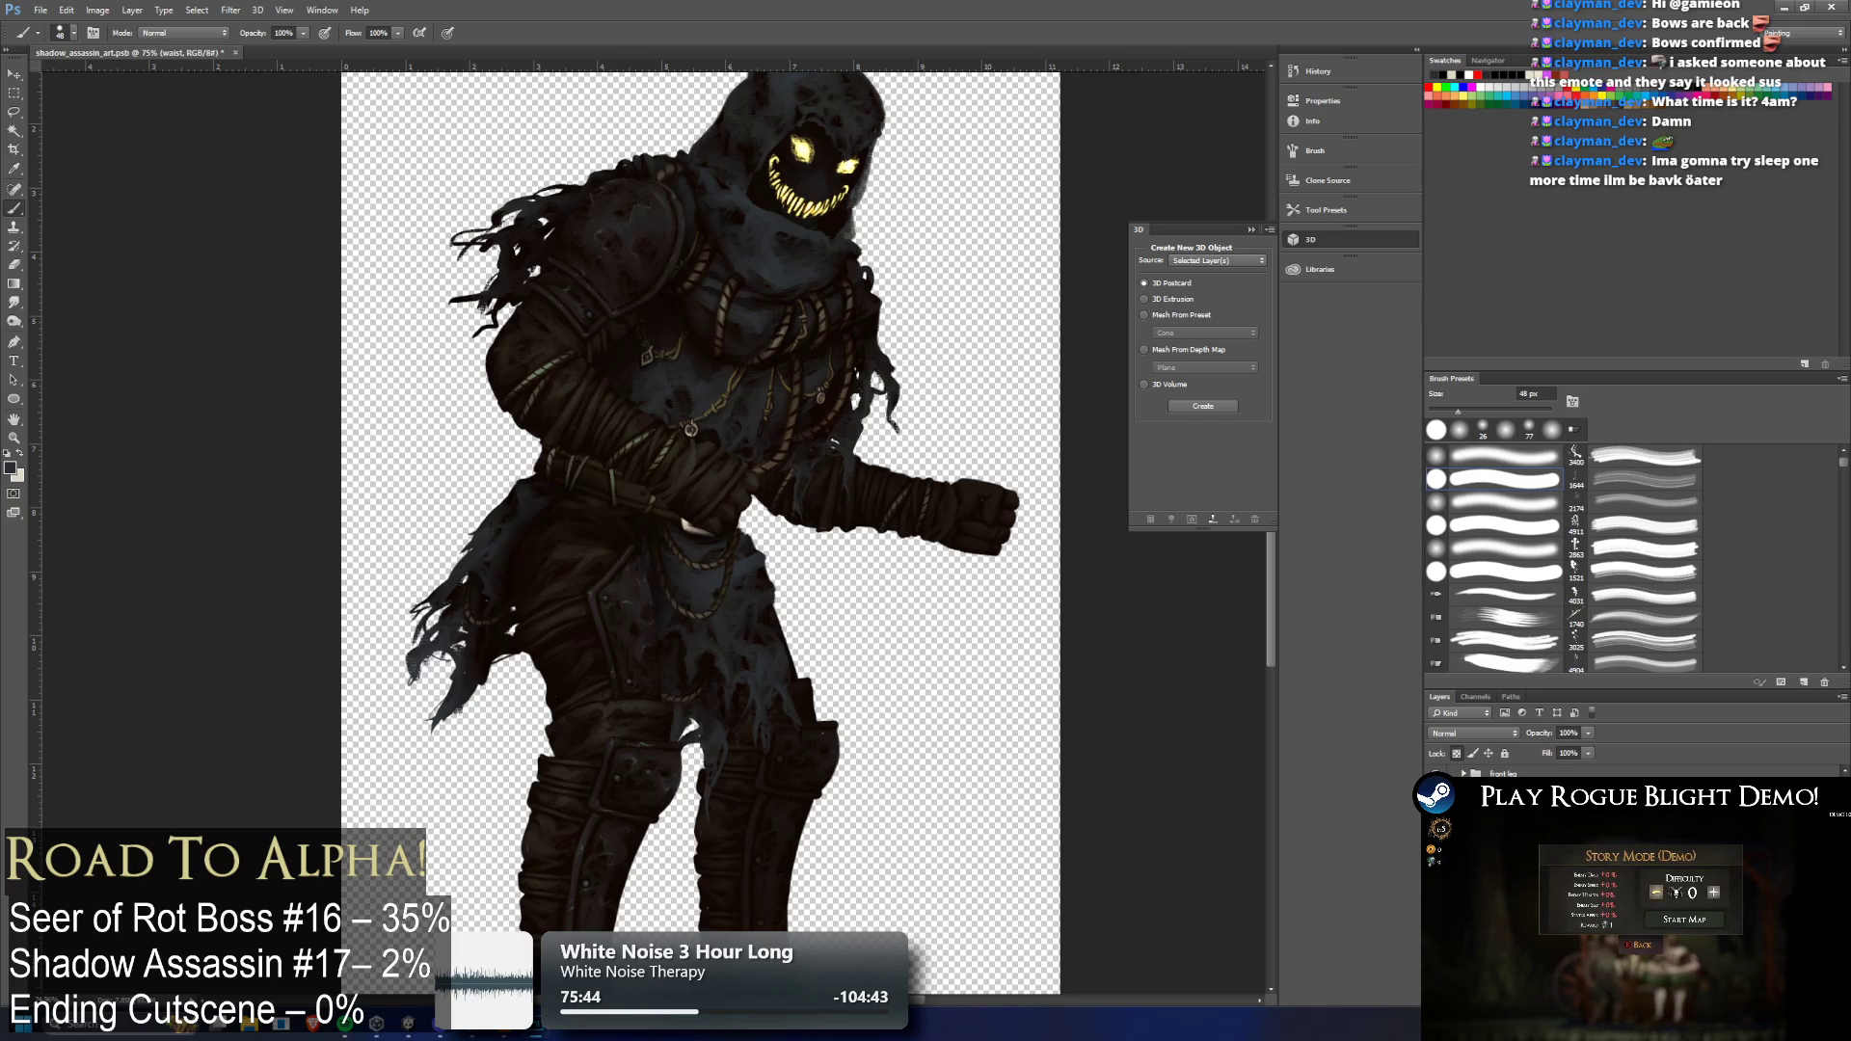
left_click(1504, 810)
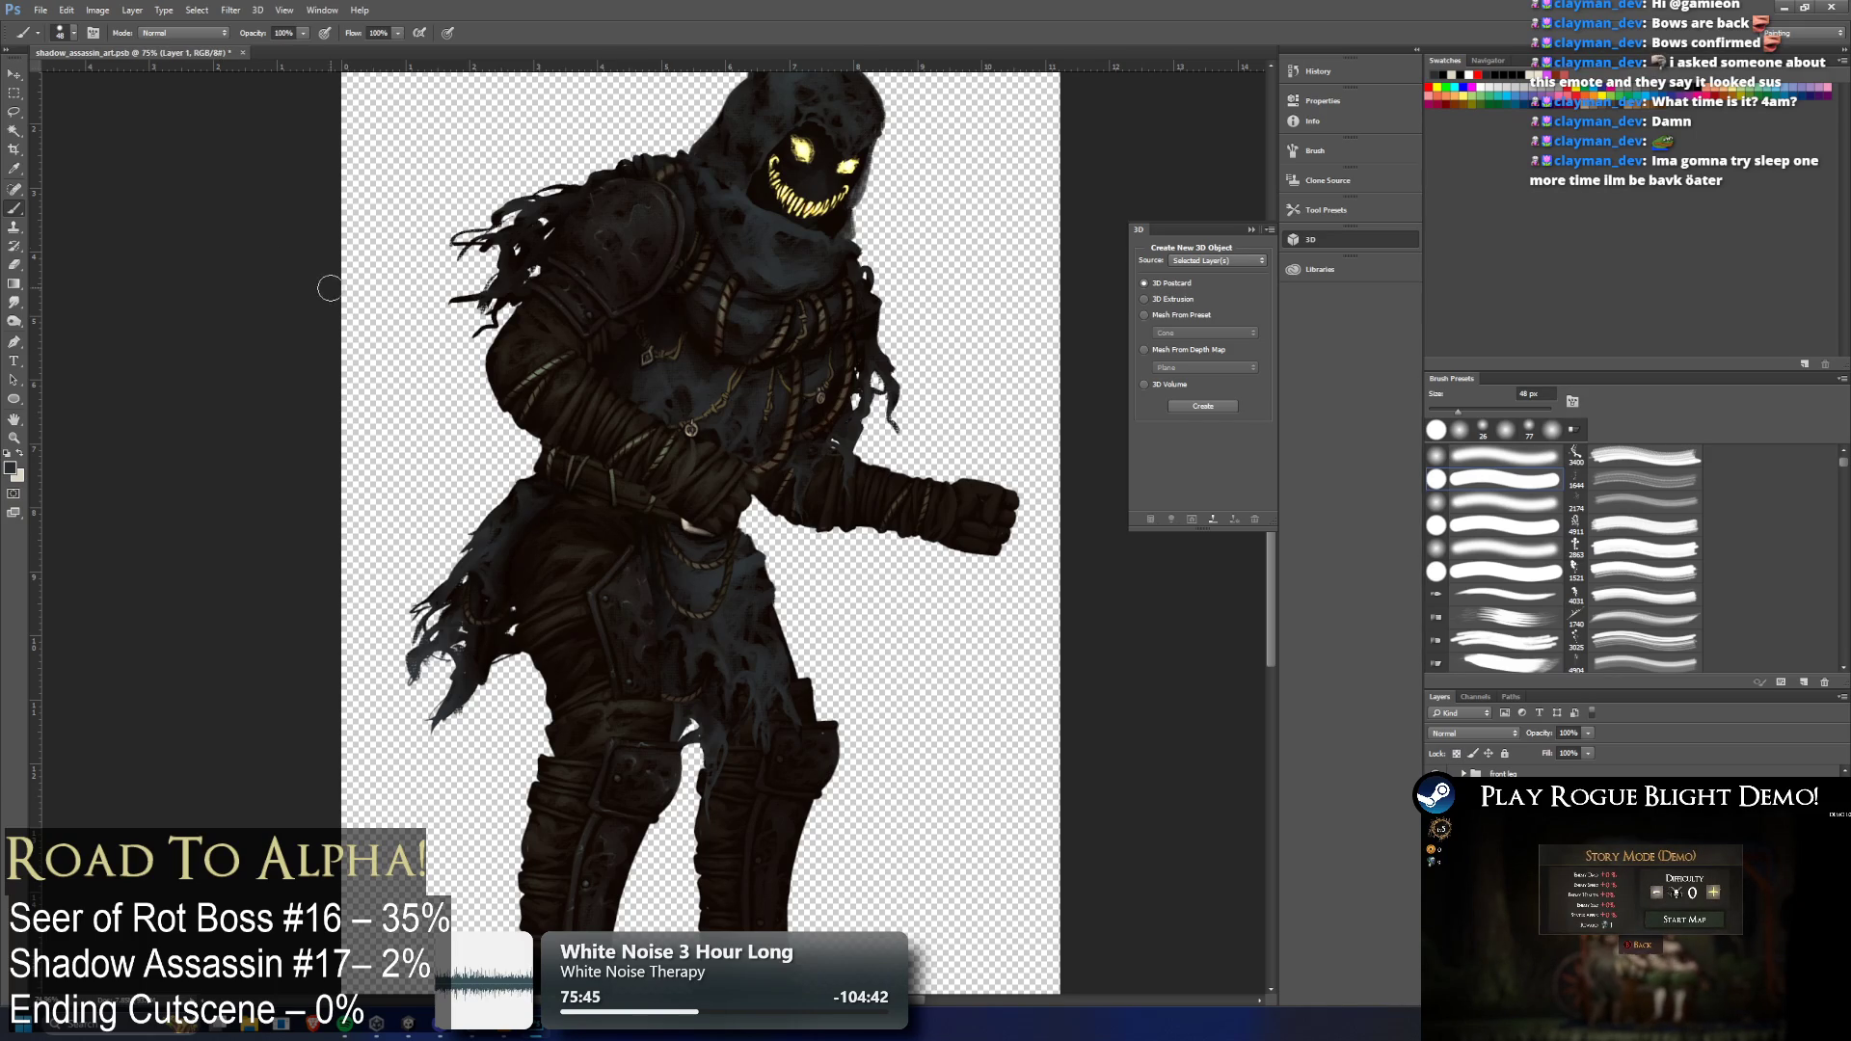
Try shifting the head copy left, undo it, and reveal the arrow quiver and left forearm sleeve
left_click(21, 77)
left_click_drag(771, 174, 462, 183)
key("ctrl+z")
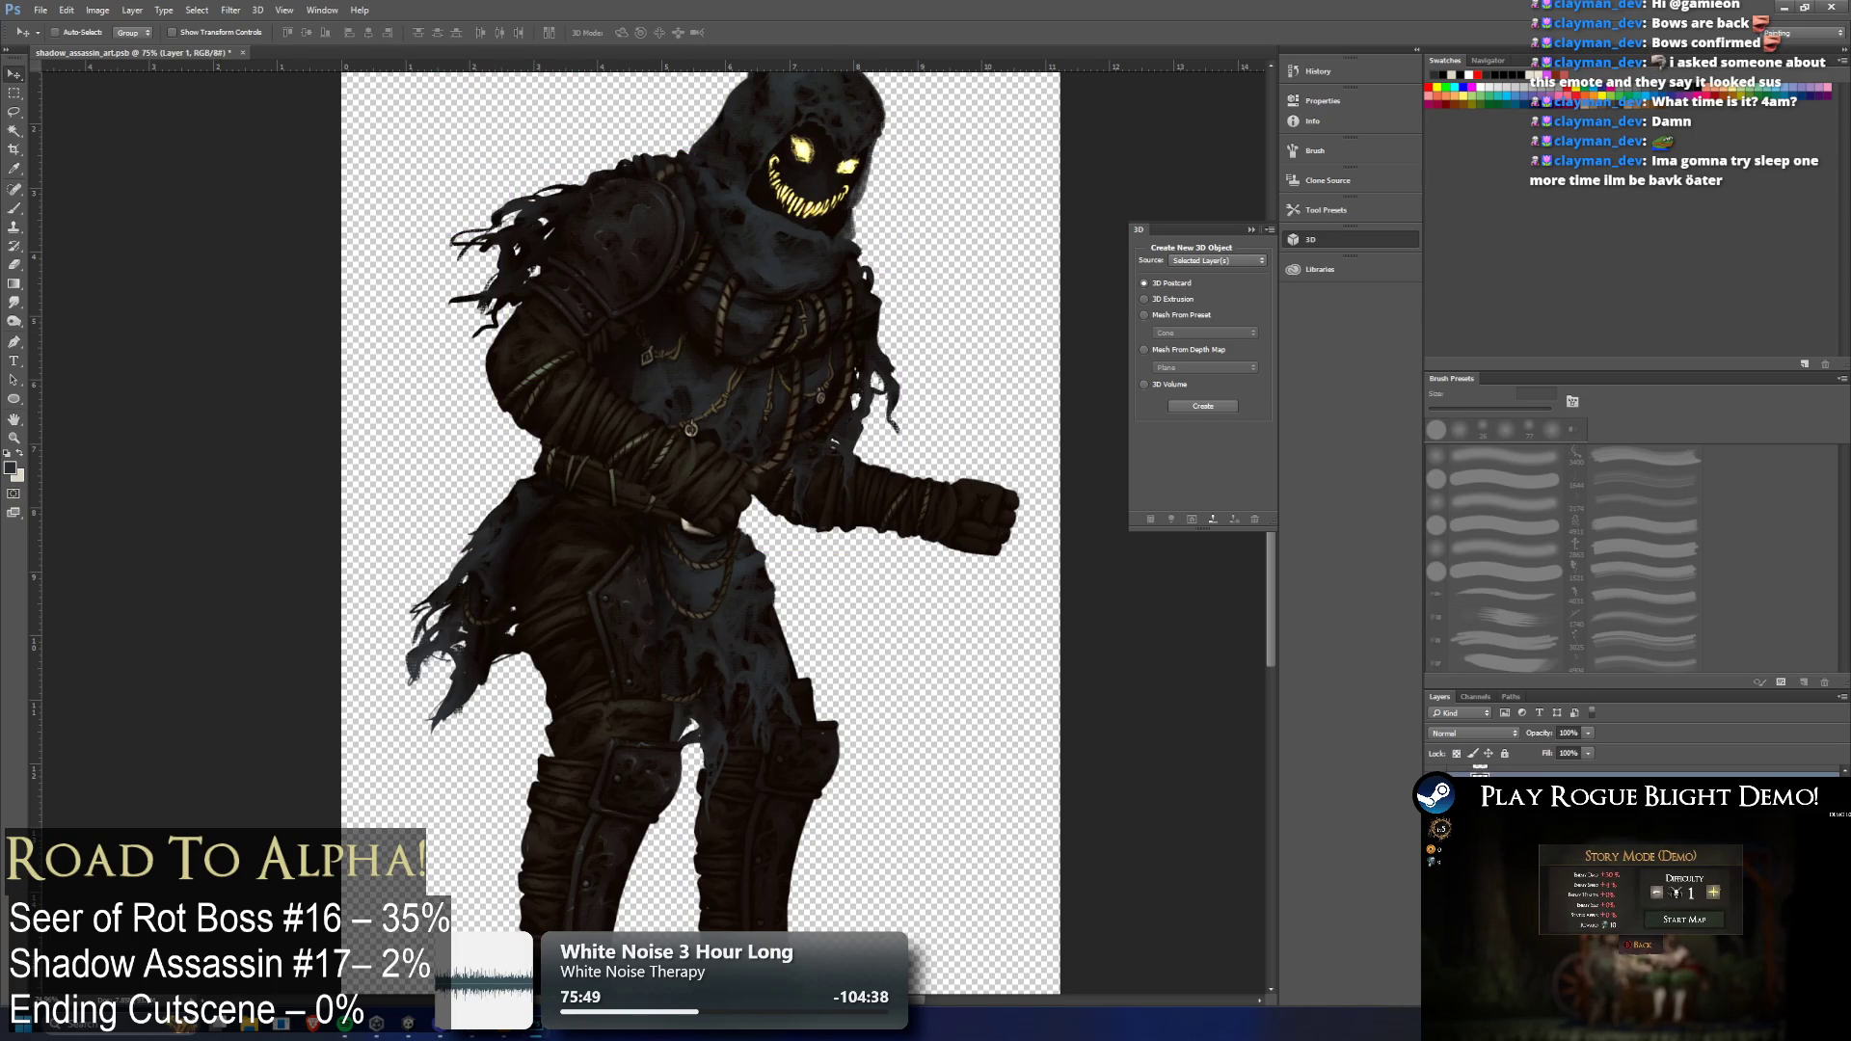
key("ctrl+z")
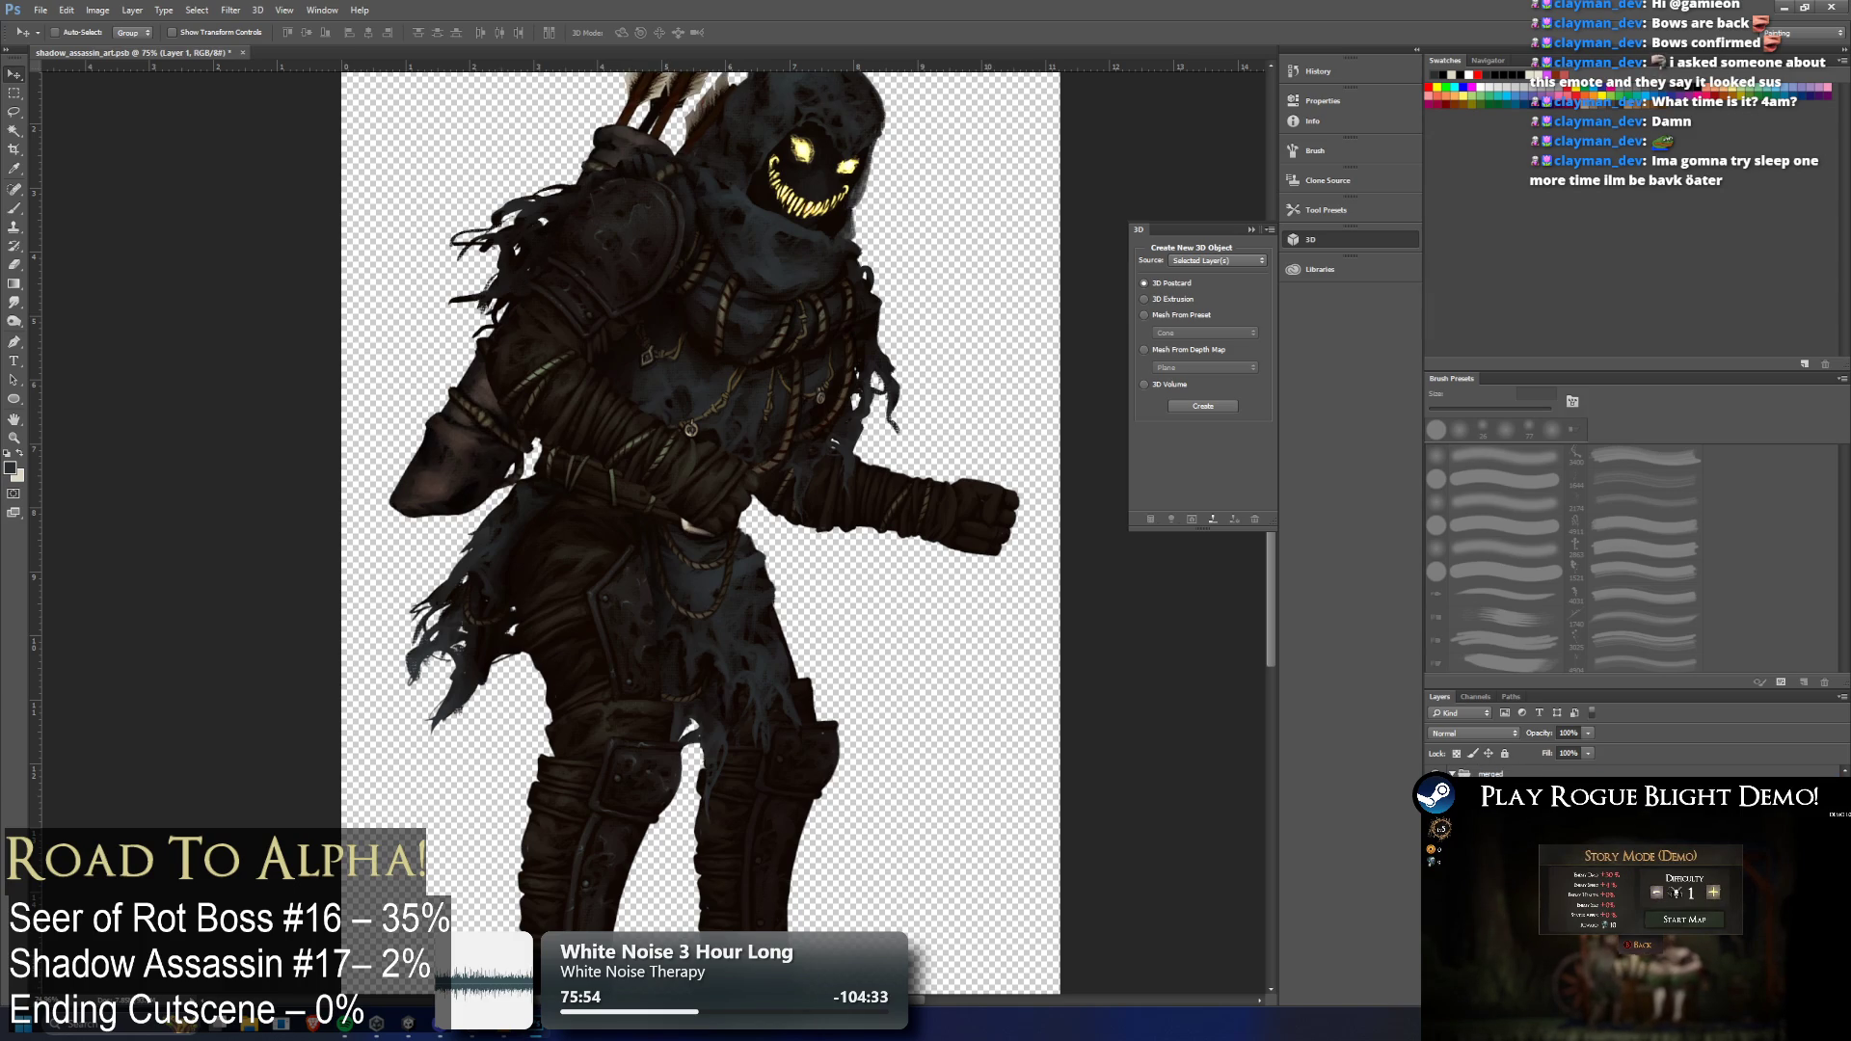
scroll(636, 655, "down", 3)
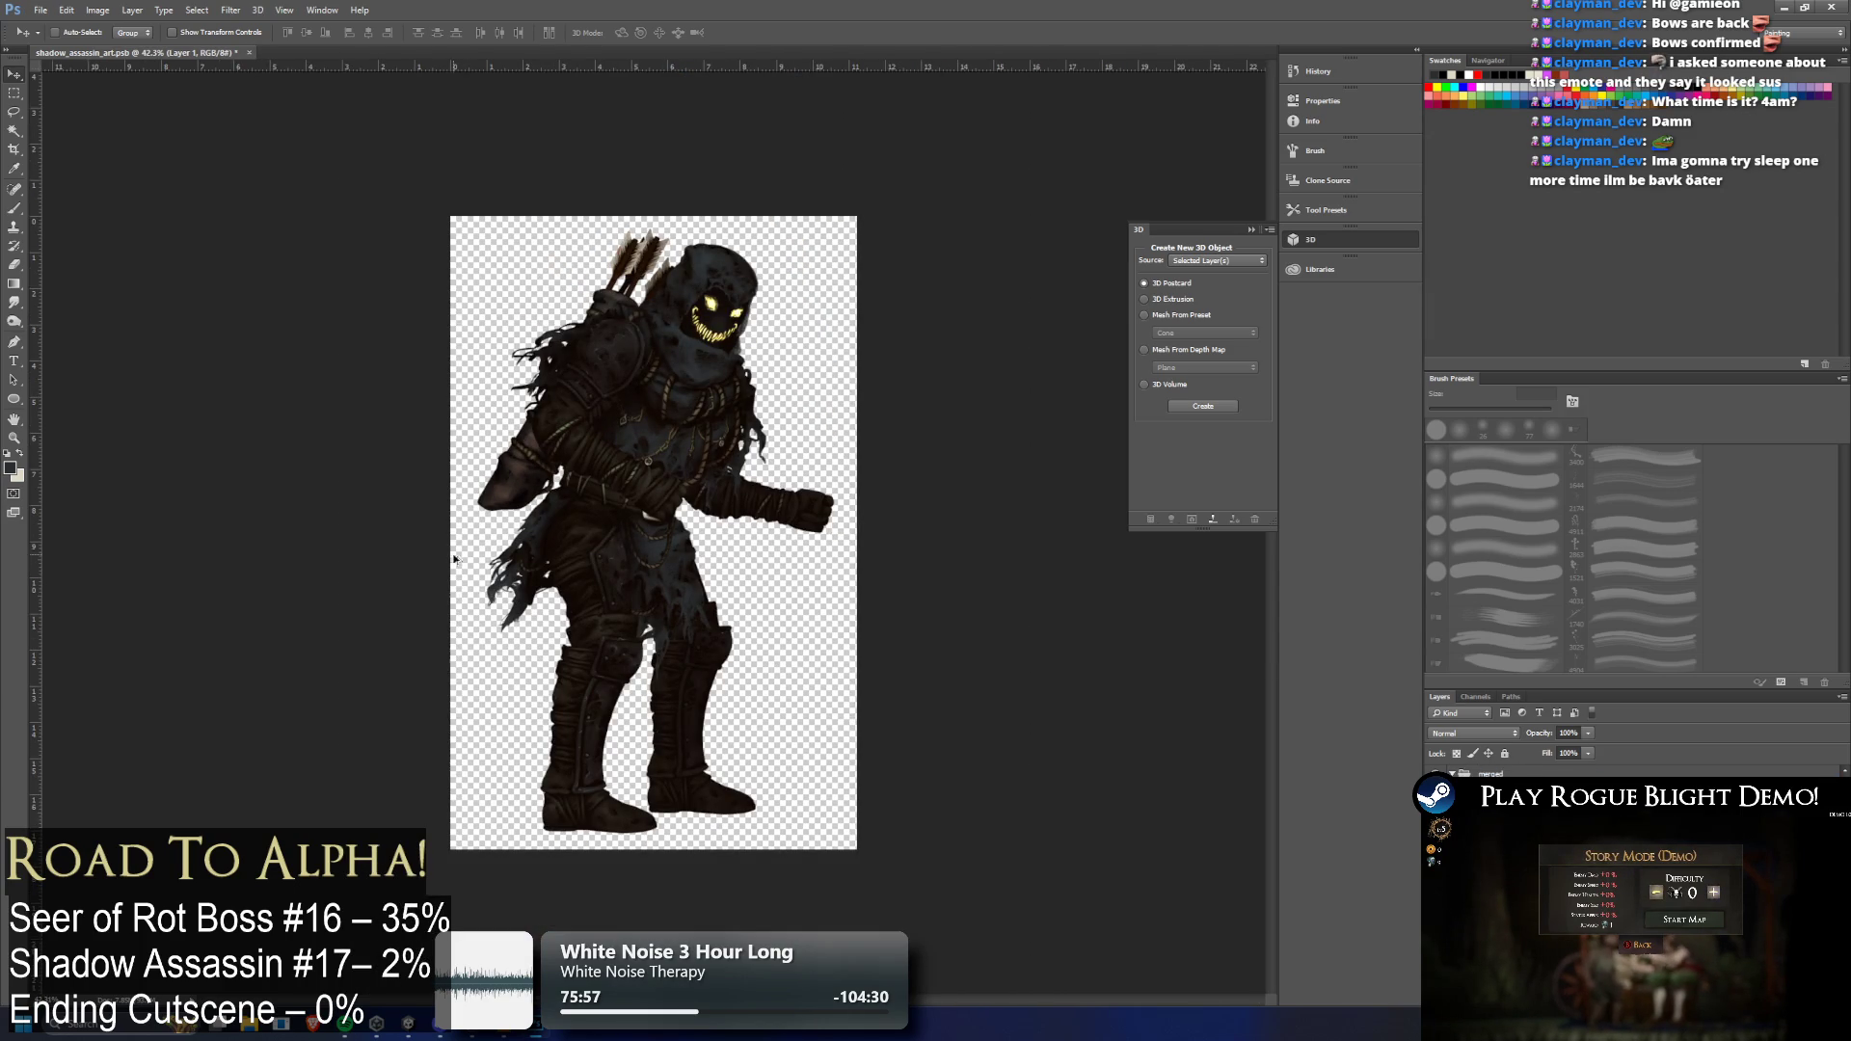
scroll(515, 520, "up", 2)
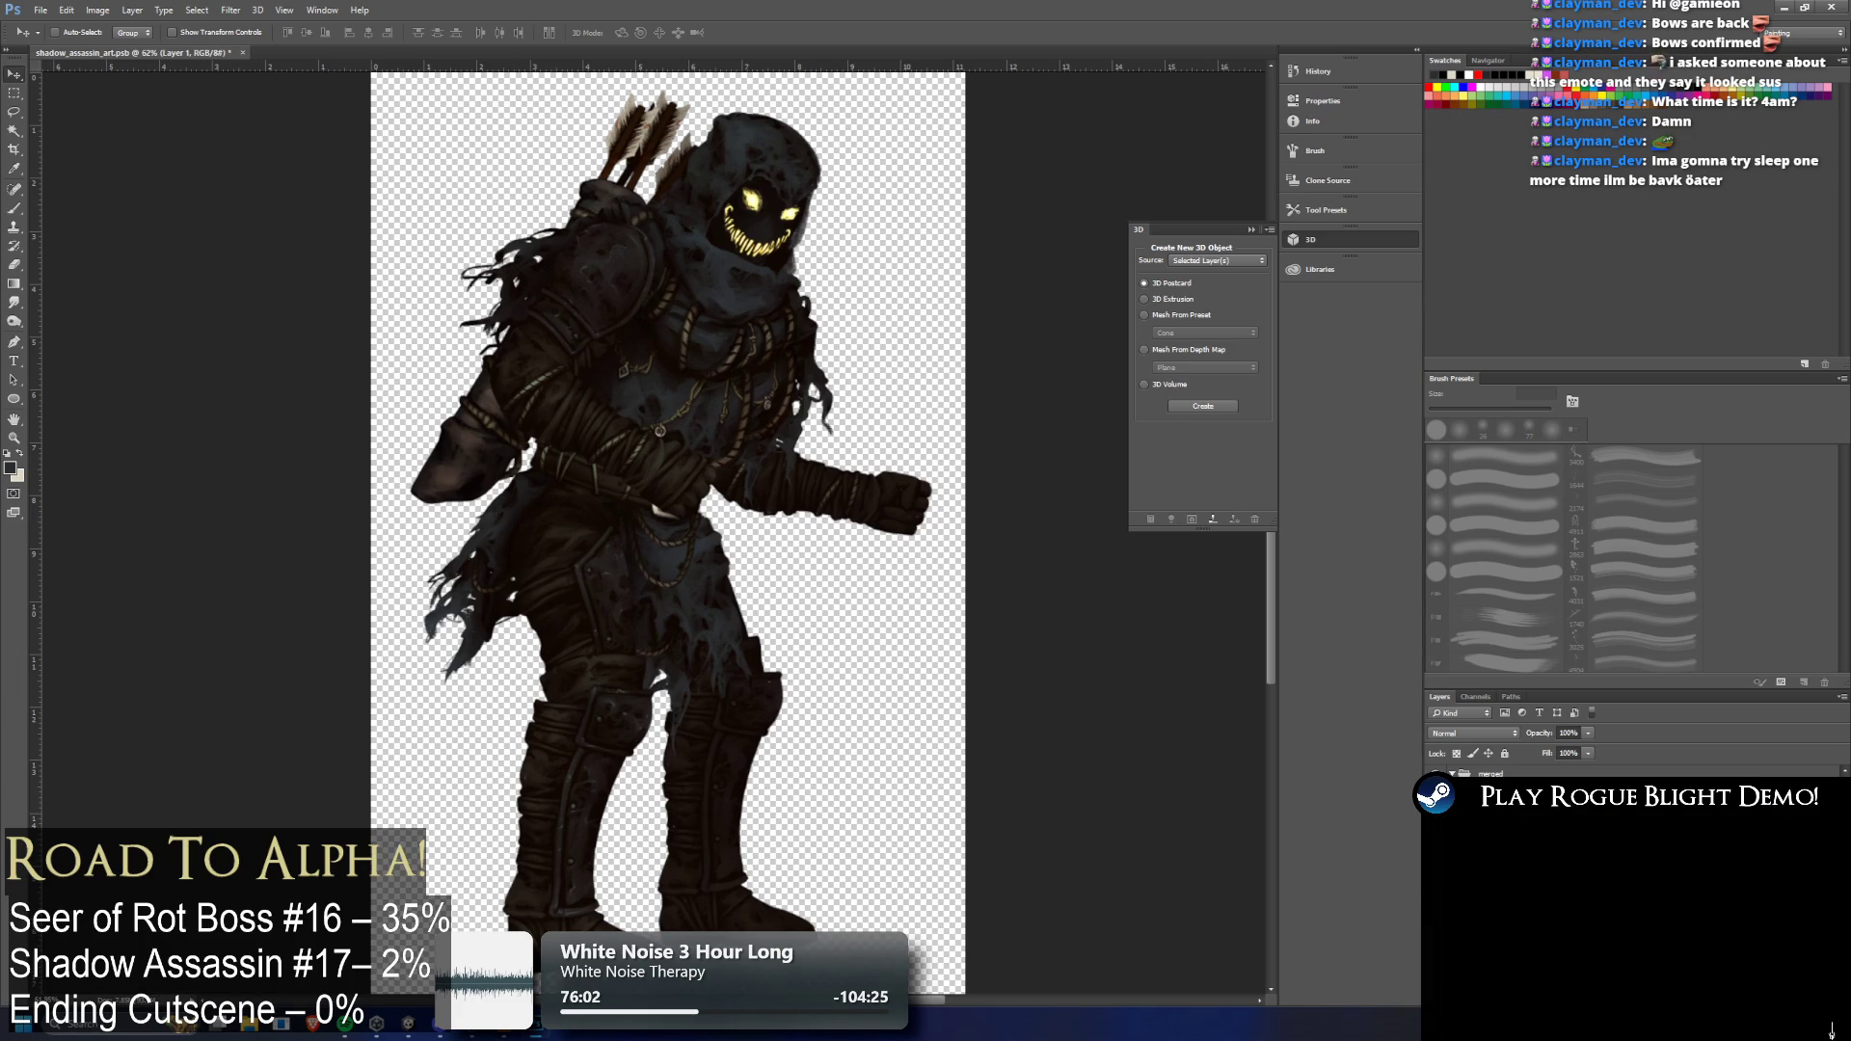
Toggle the dark leg layer over the thigh to compare, then select the front leg layer
key("alt+bracketright")
scroll(1542, 773, "down", 1)
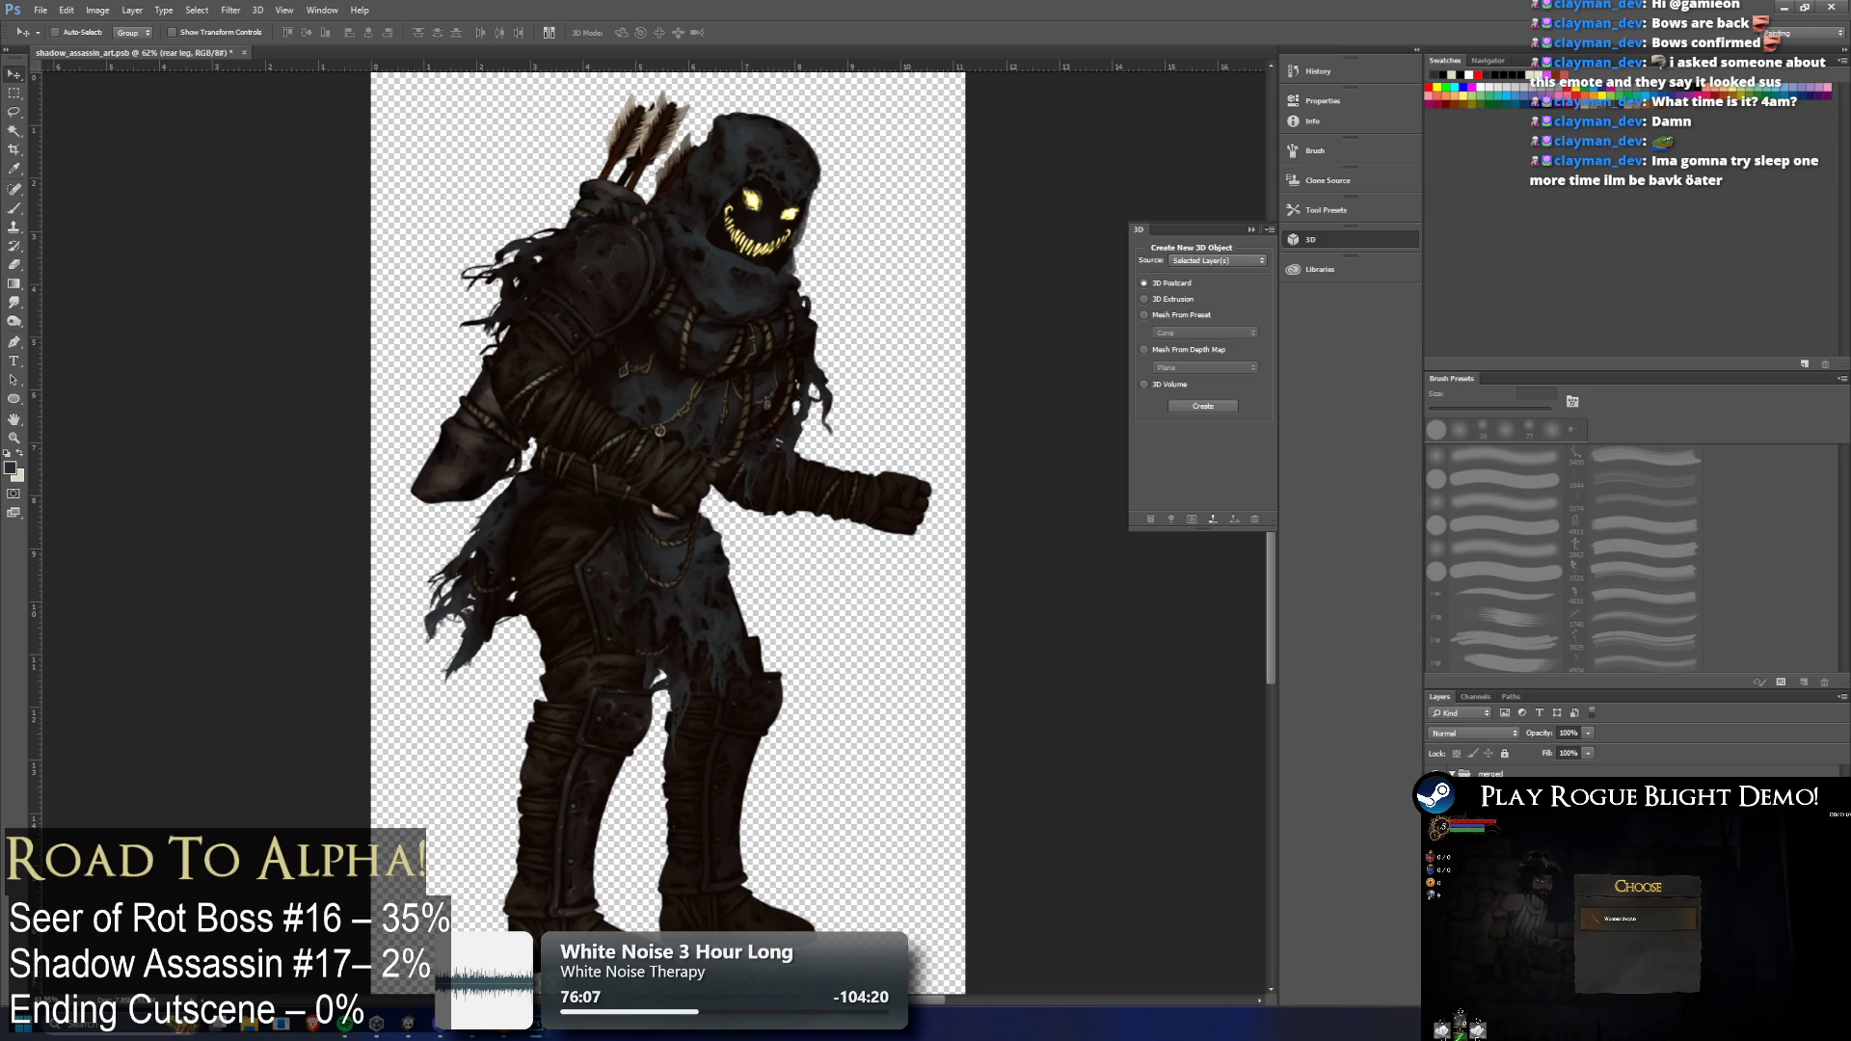
key("ctrl+comma")
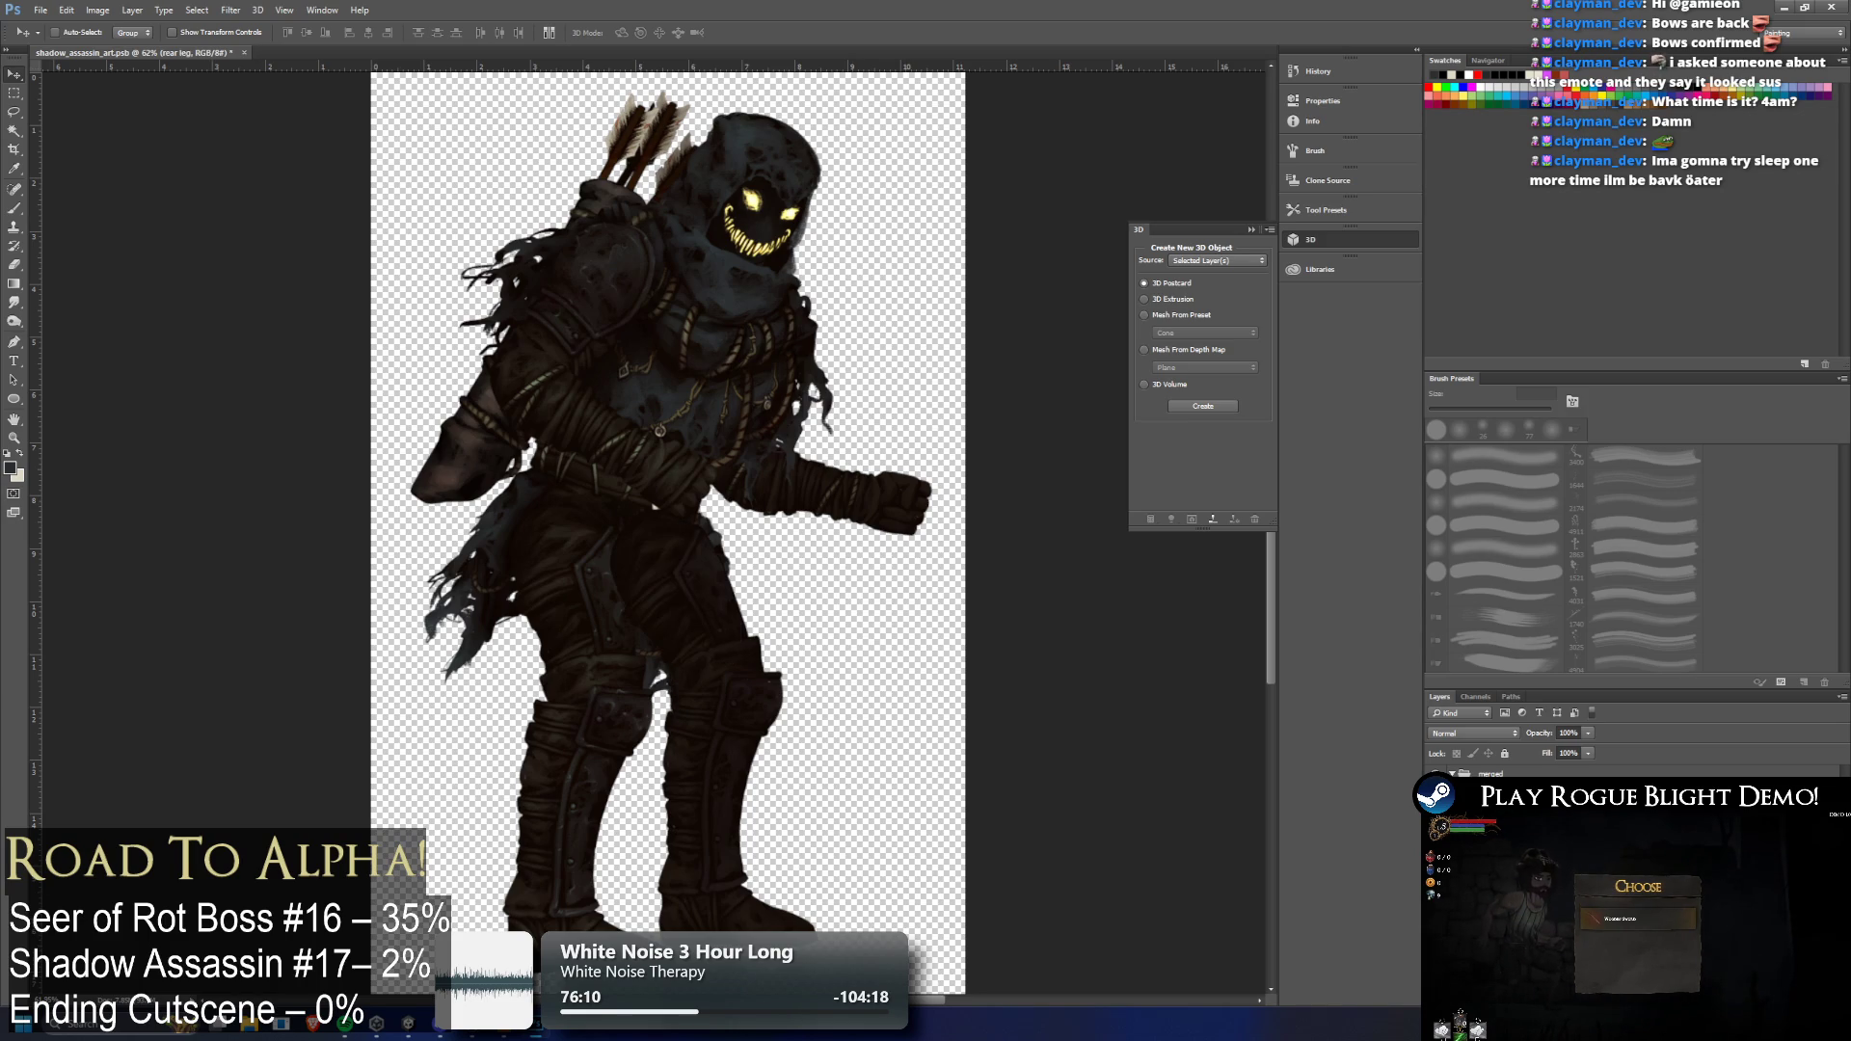
key("ctrl+comma")
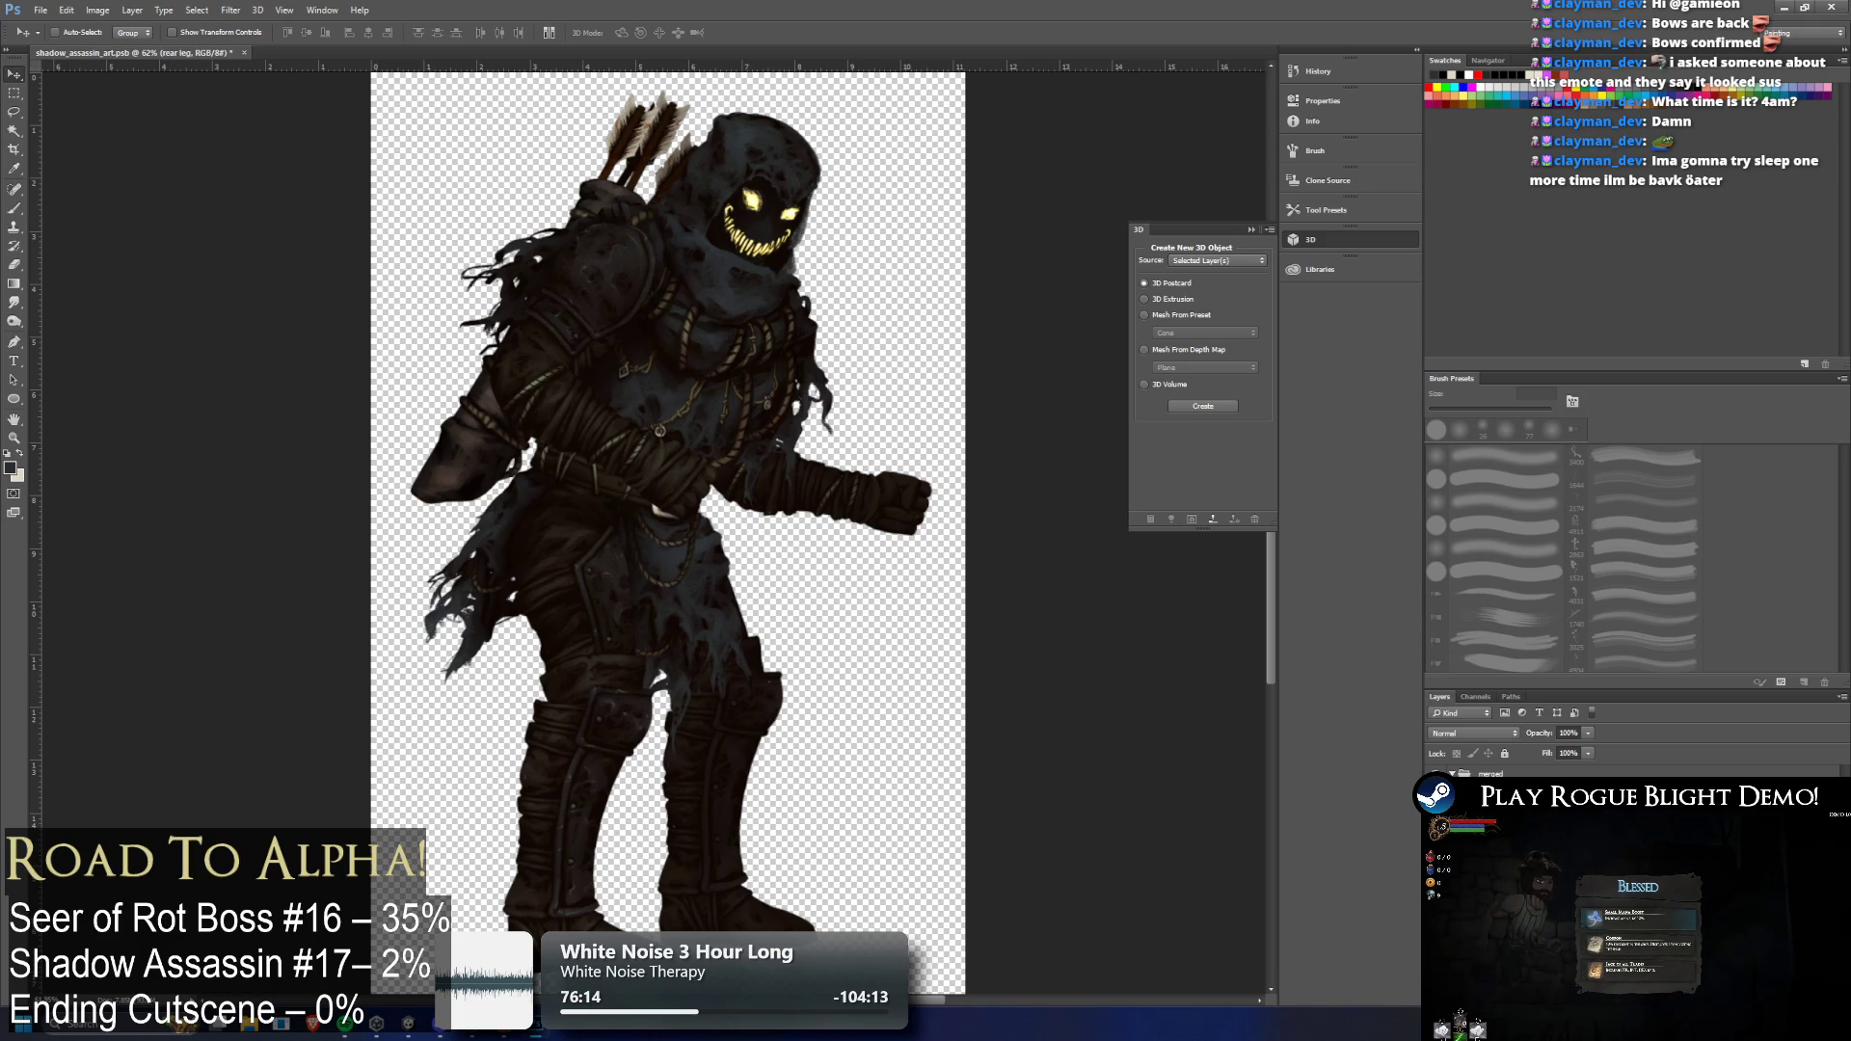
key("alt+bracketright")
key("ctrl+comma")
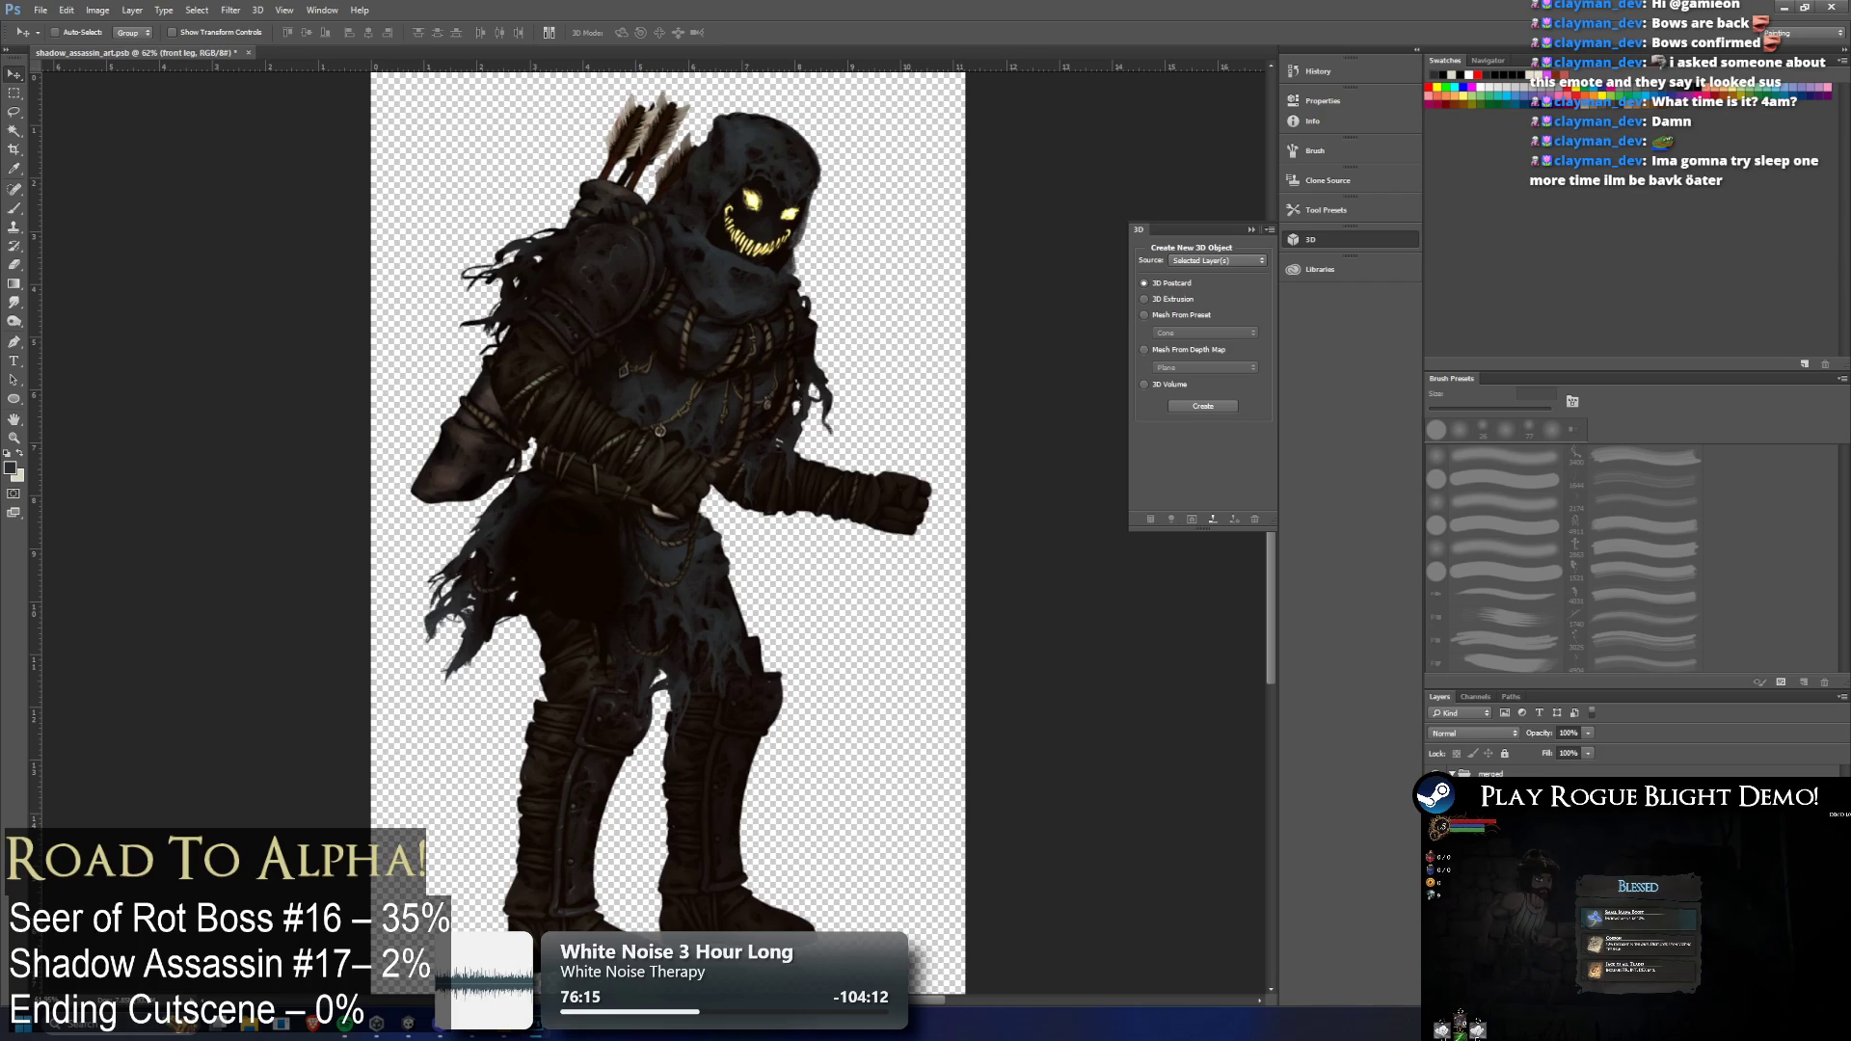
key("ctrl+comma")
key("alt+bracketleft")
scroll(698, 669, "down", 3)
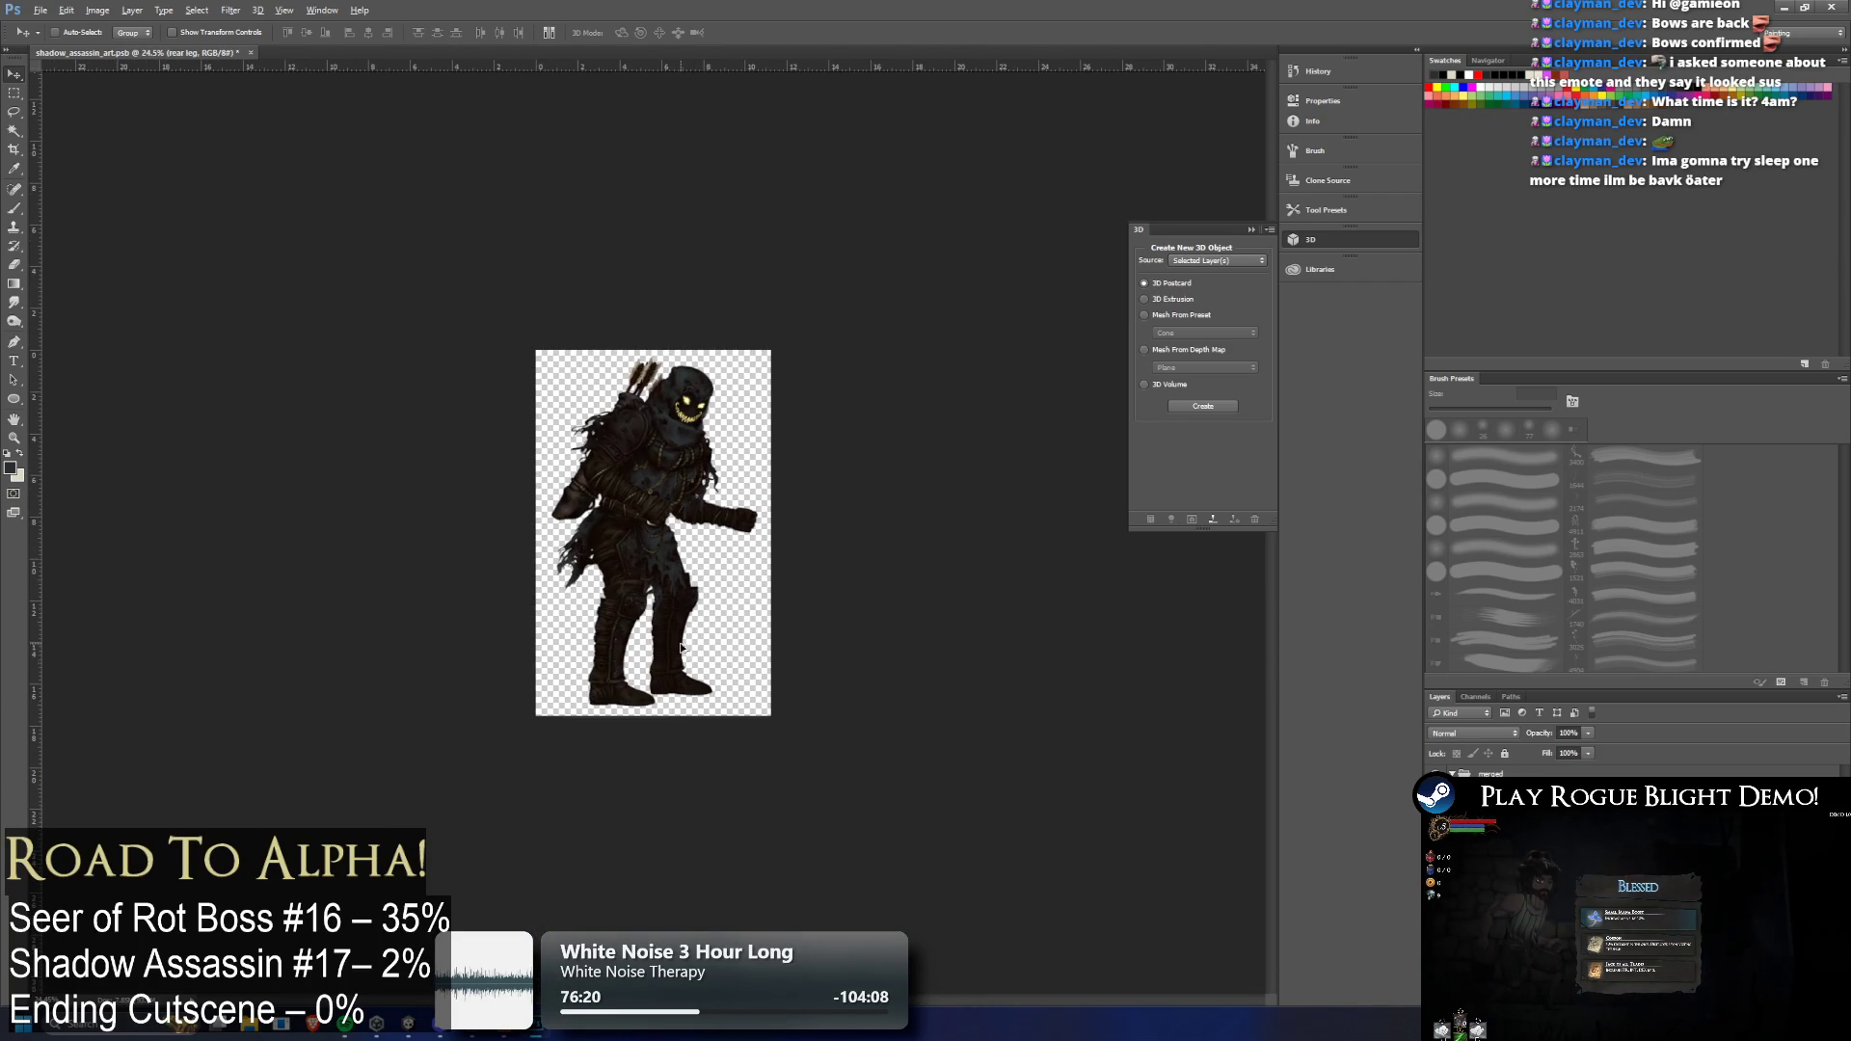
scroll(682, 648, "down", 1)
scroll(629, 627, "up", 5)
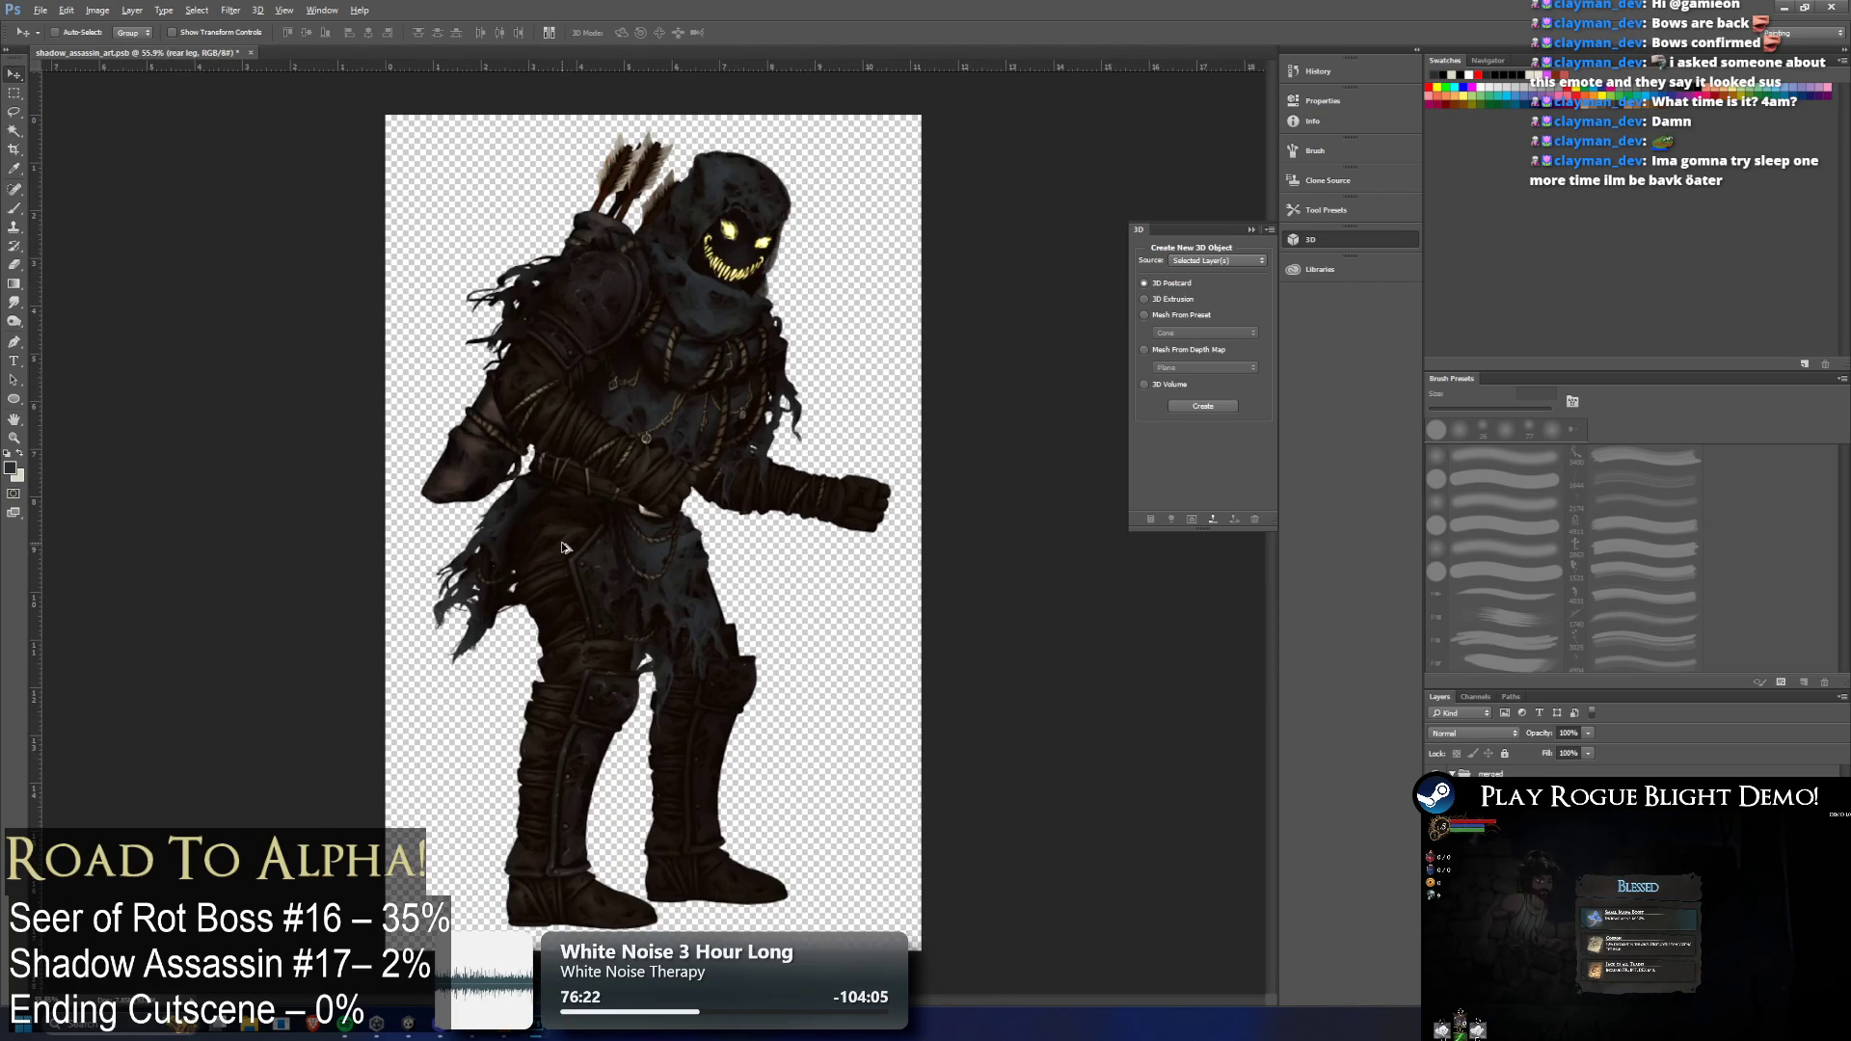
scroll(565, 547, "up", 1)
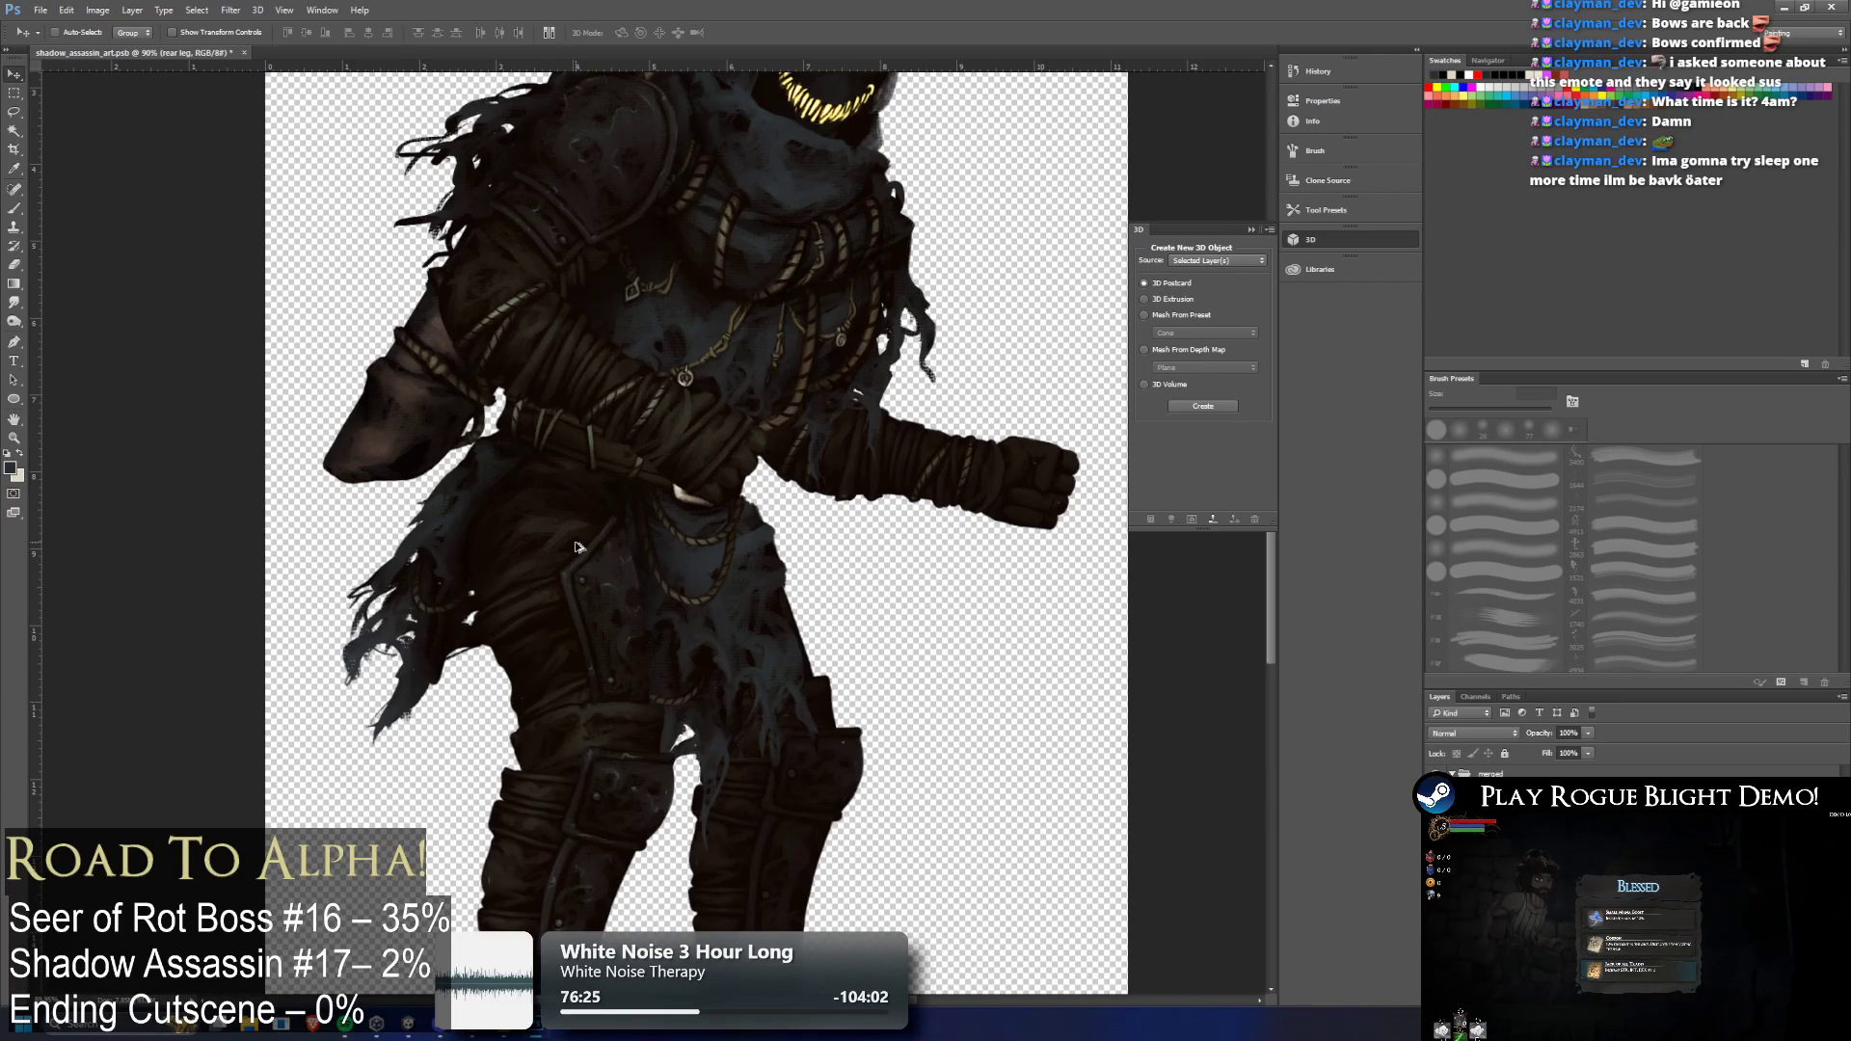
scroll(576, 548, "up", 2)
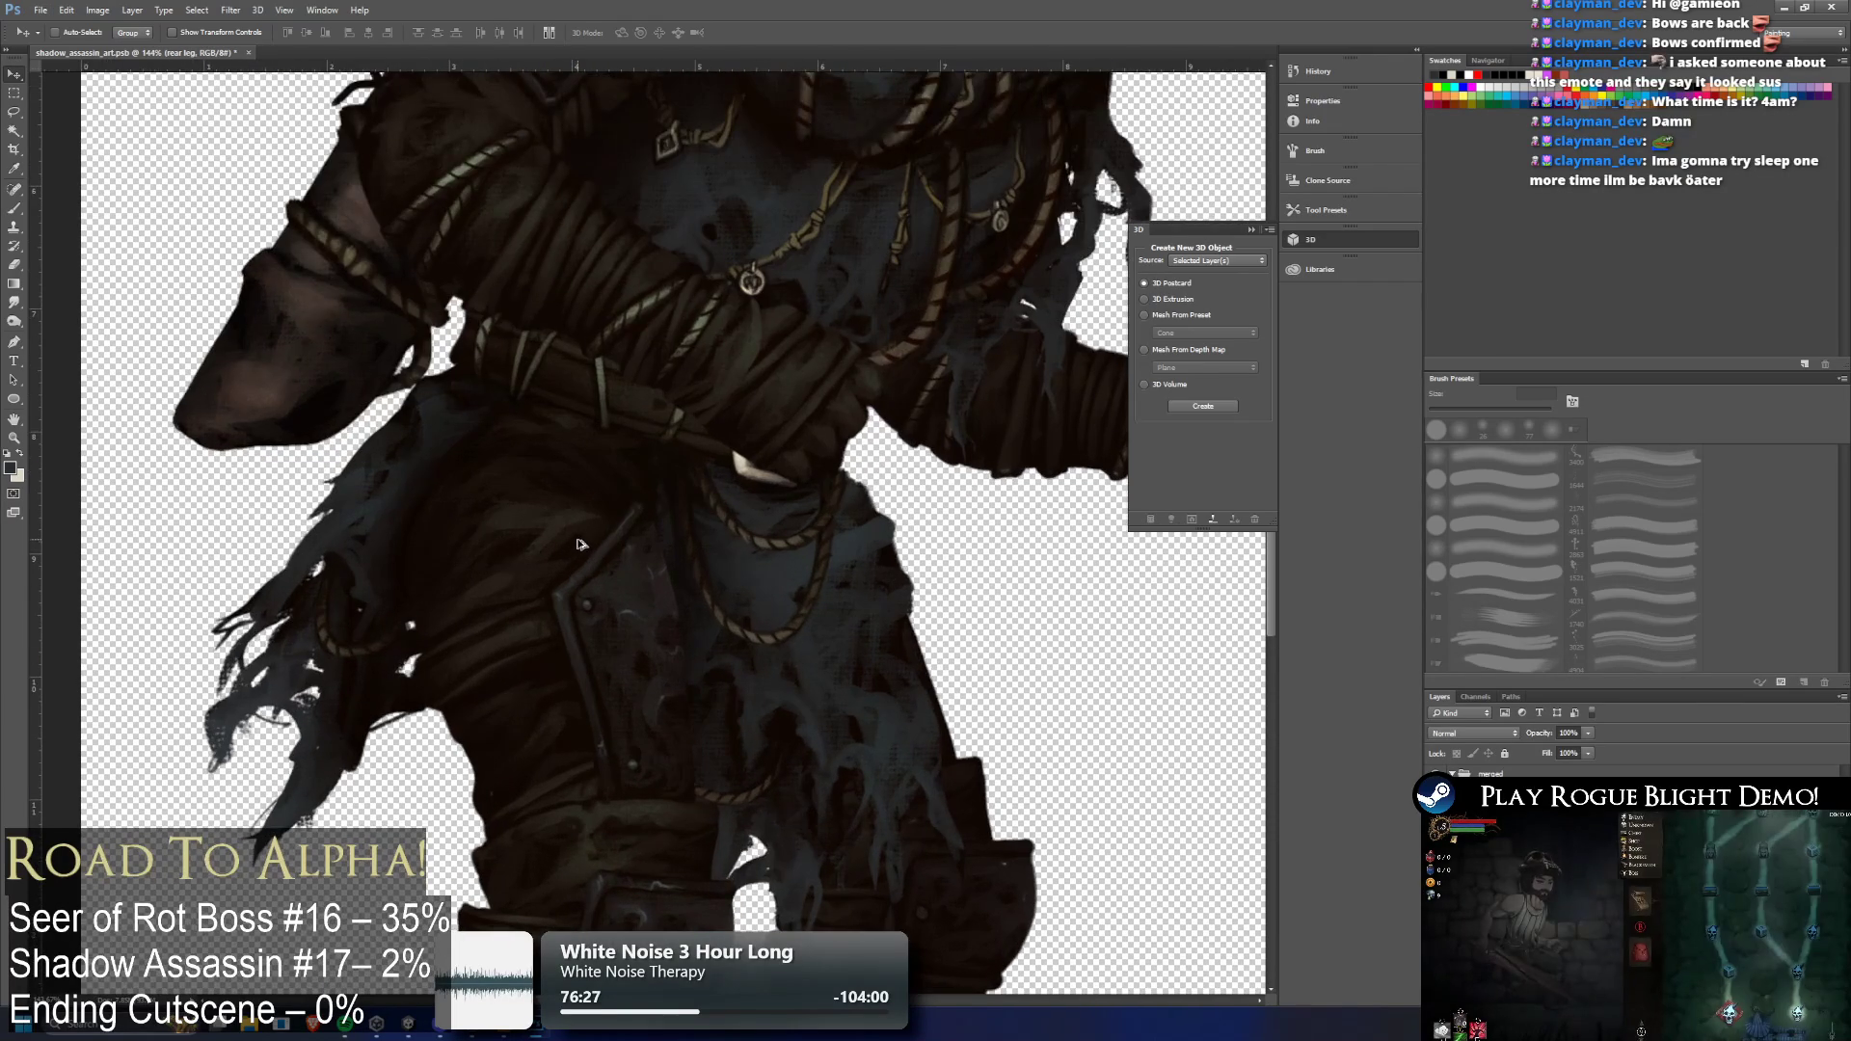
scroll(579, 549, "down", 6)
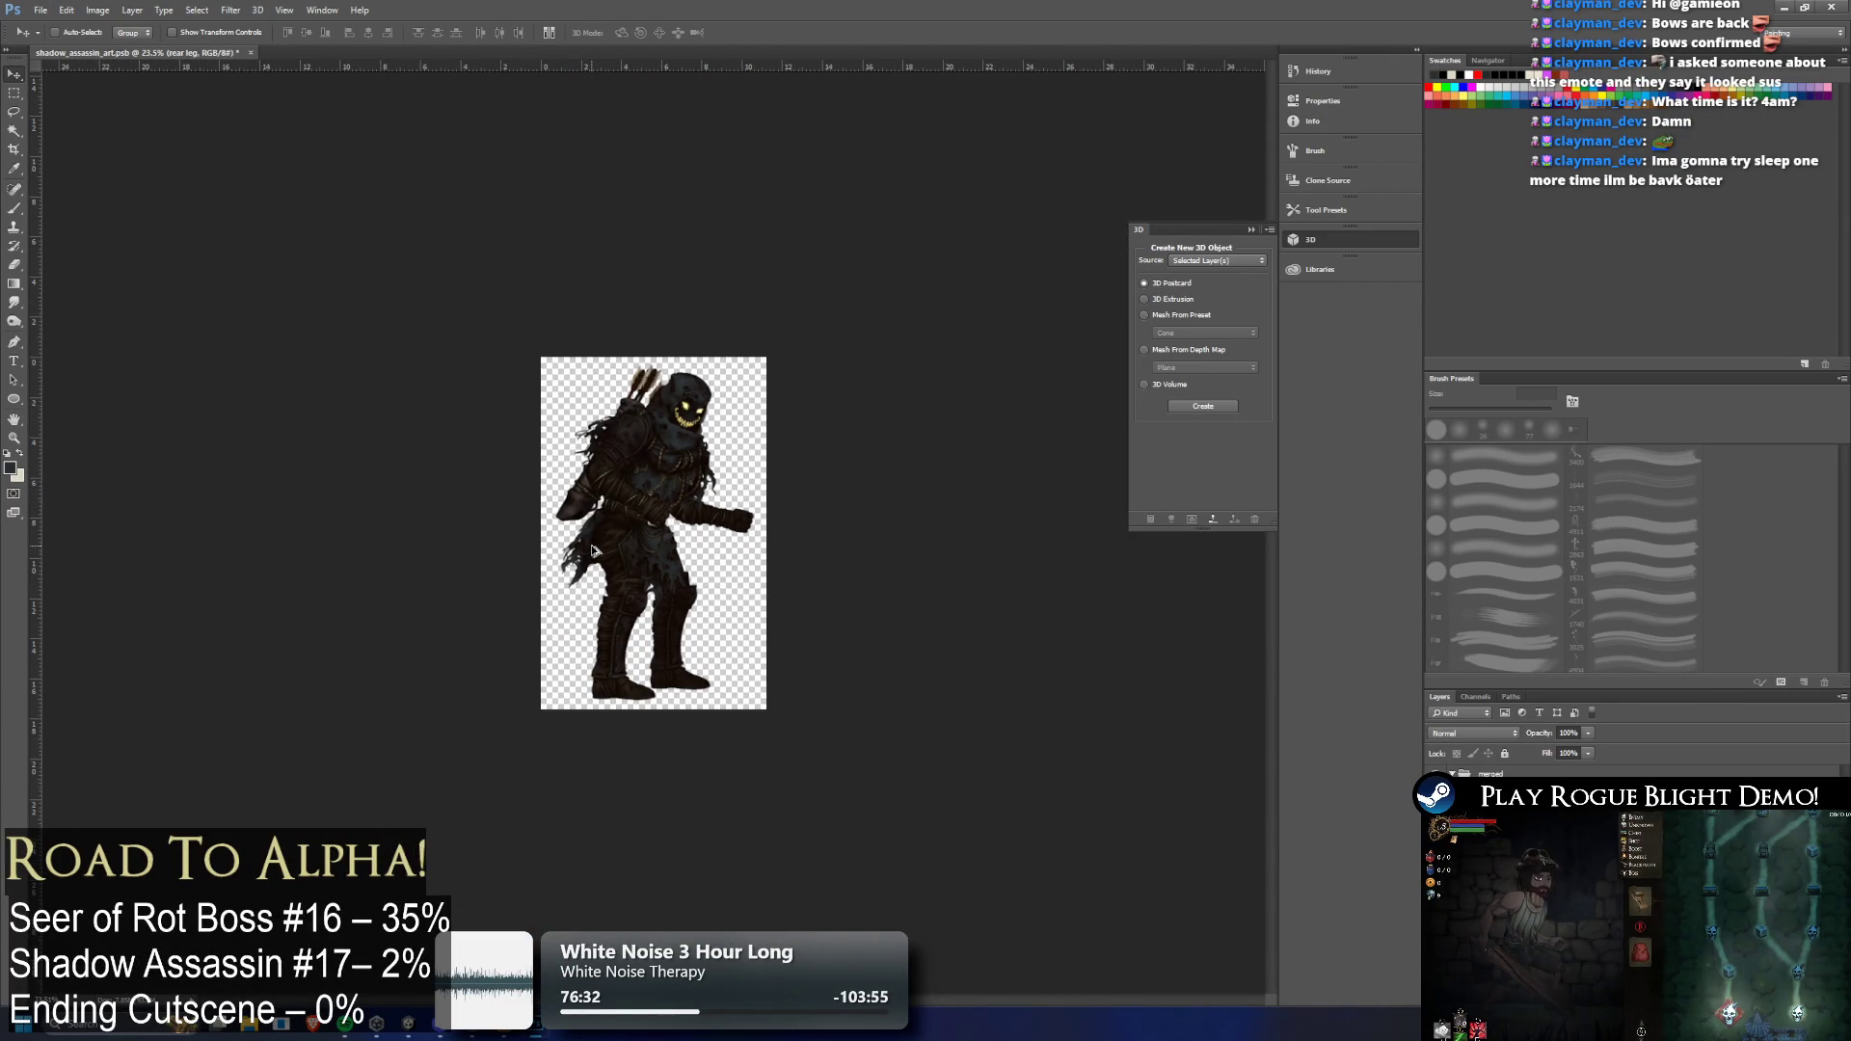
scroll(591, 550, "up", 2)
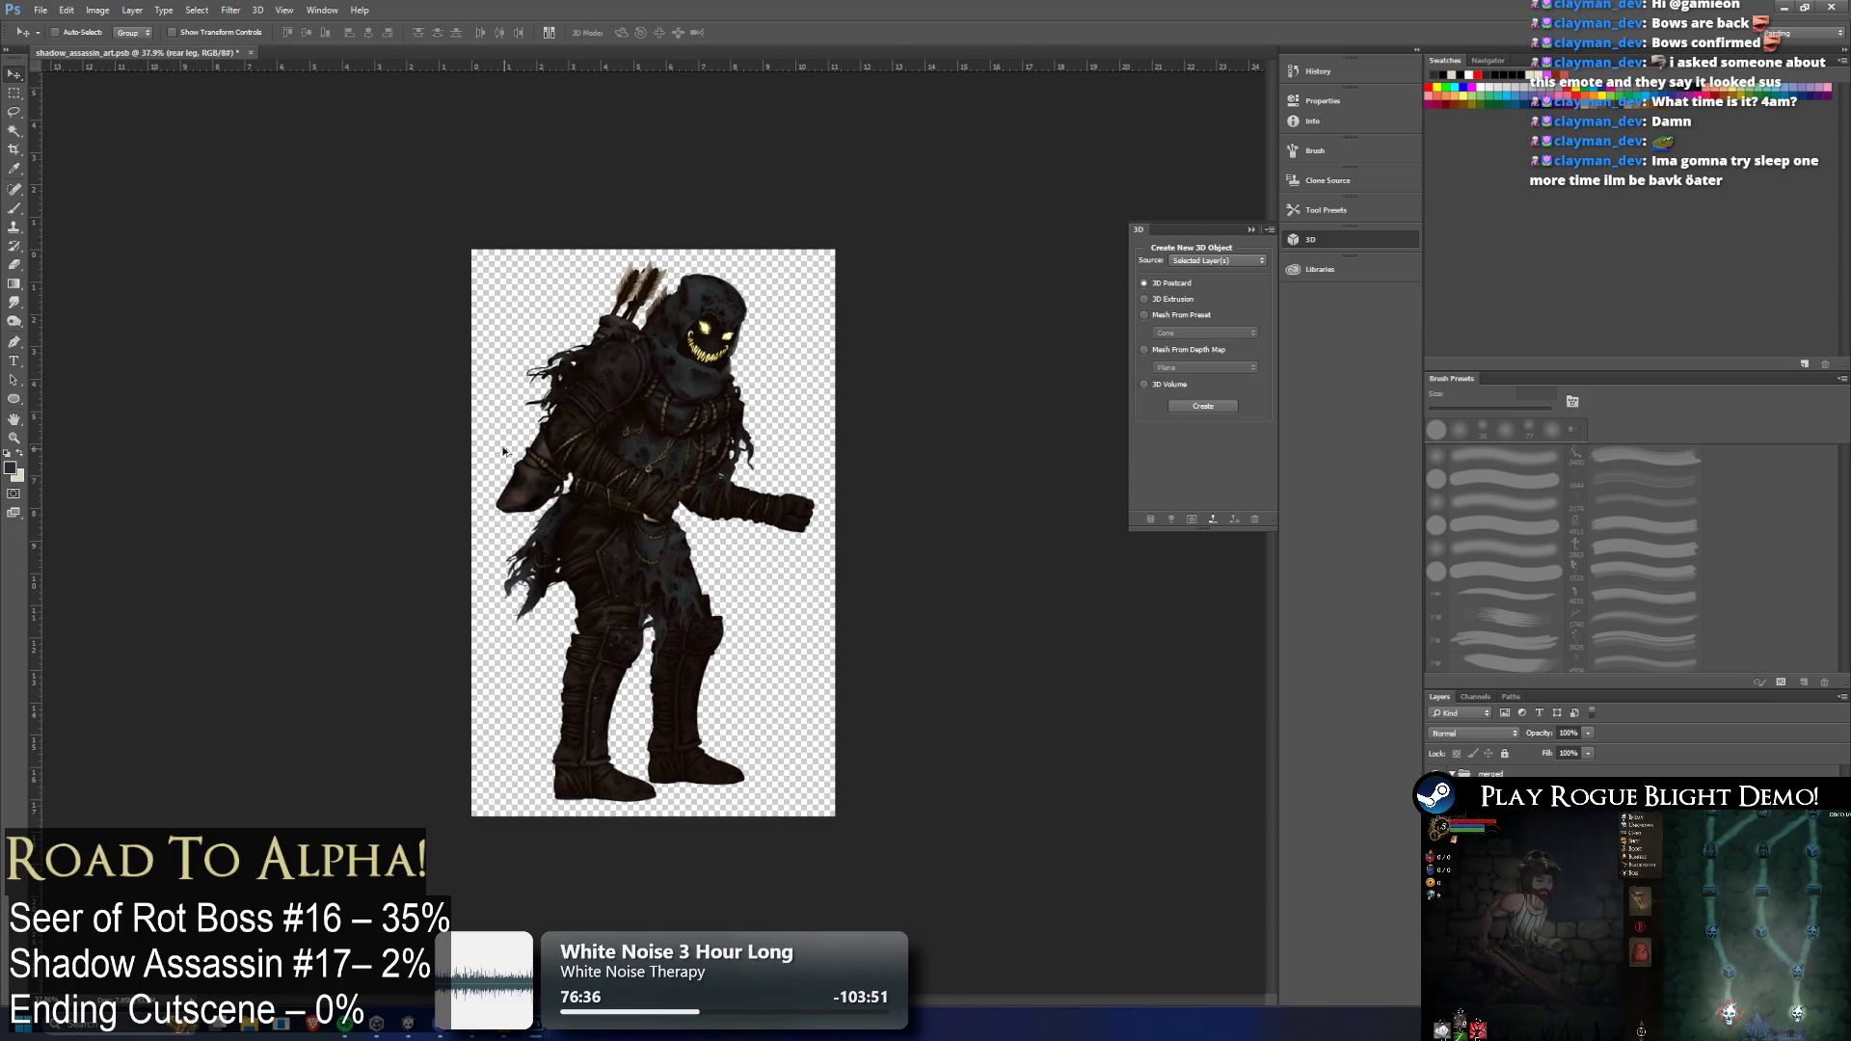
scroll(646, 482, "up", 1)
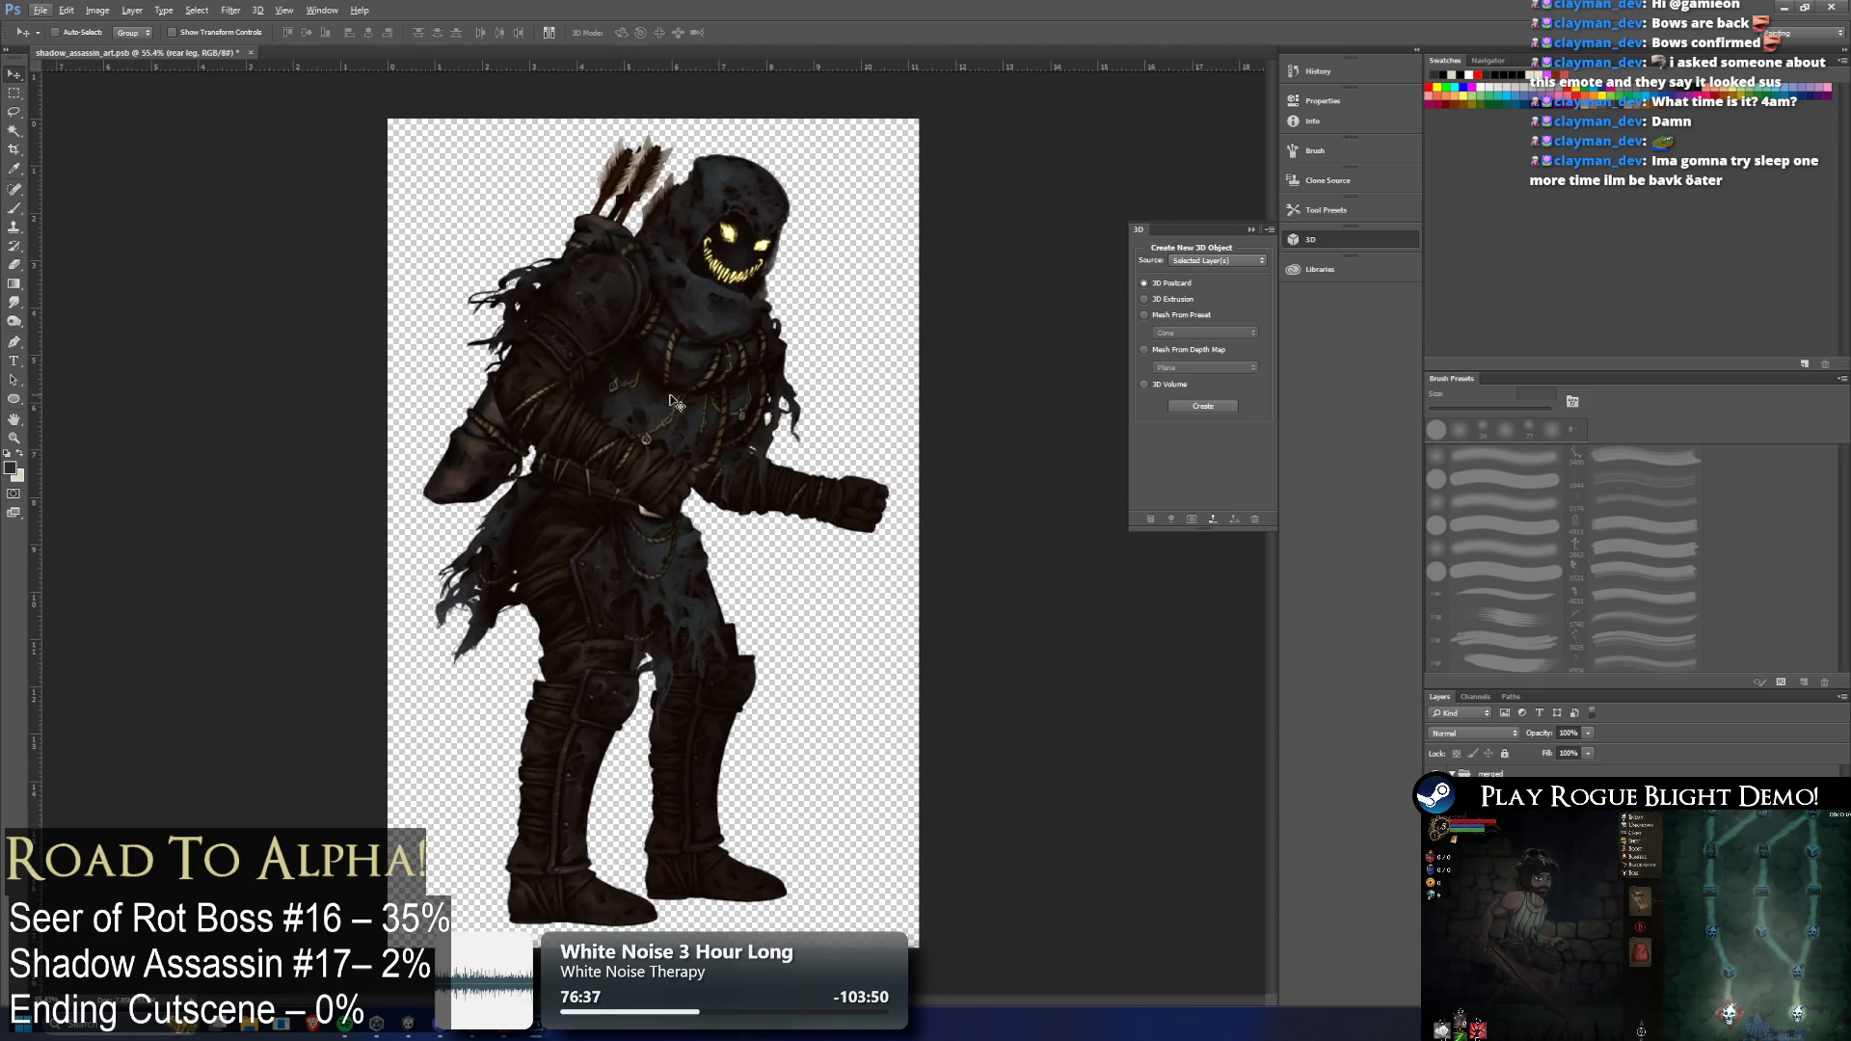
scroll(588, 337, "up", 2)
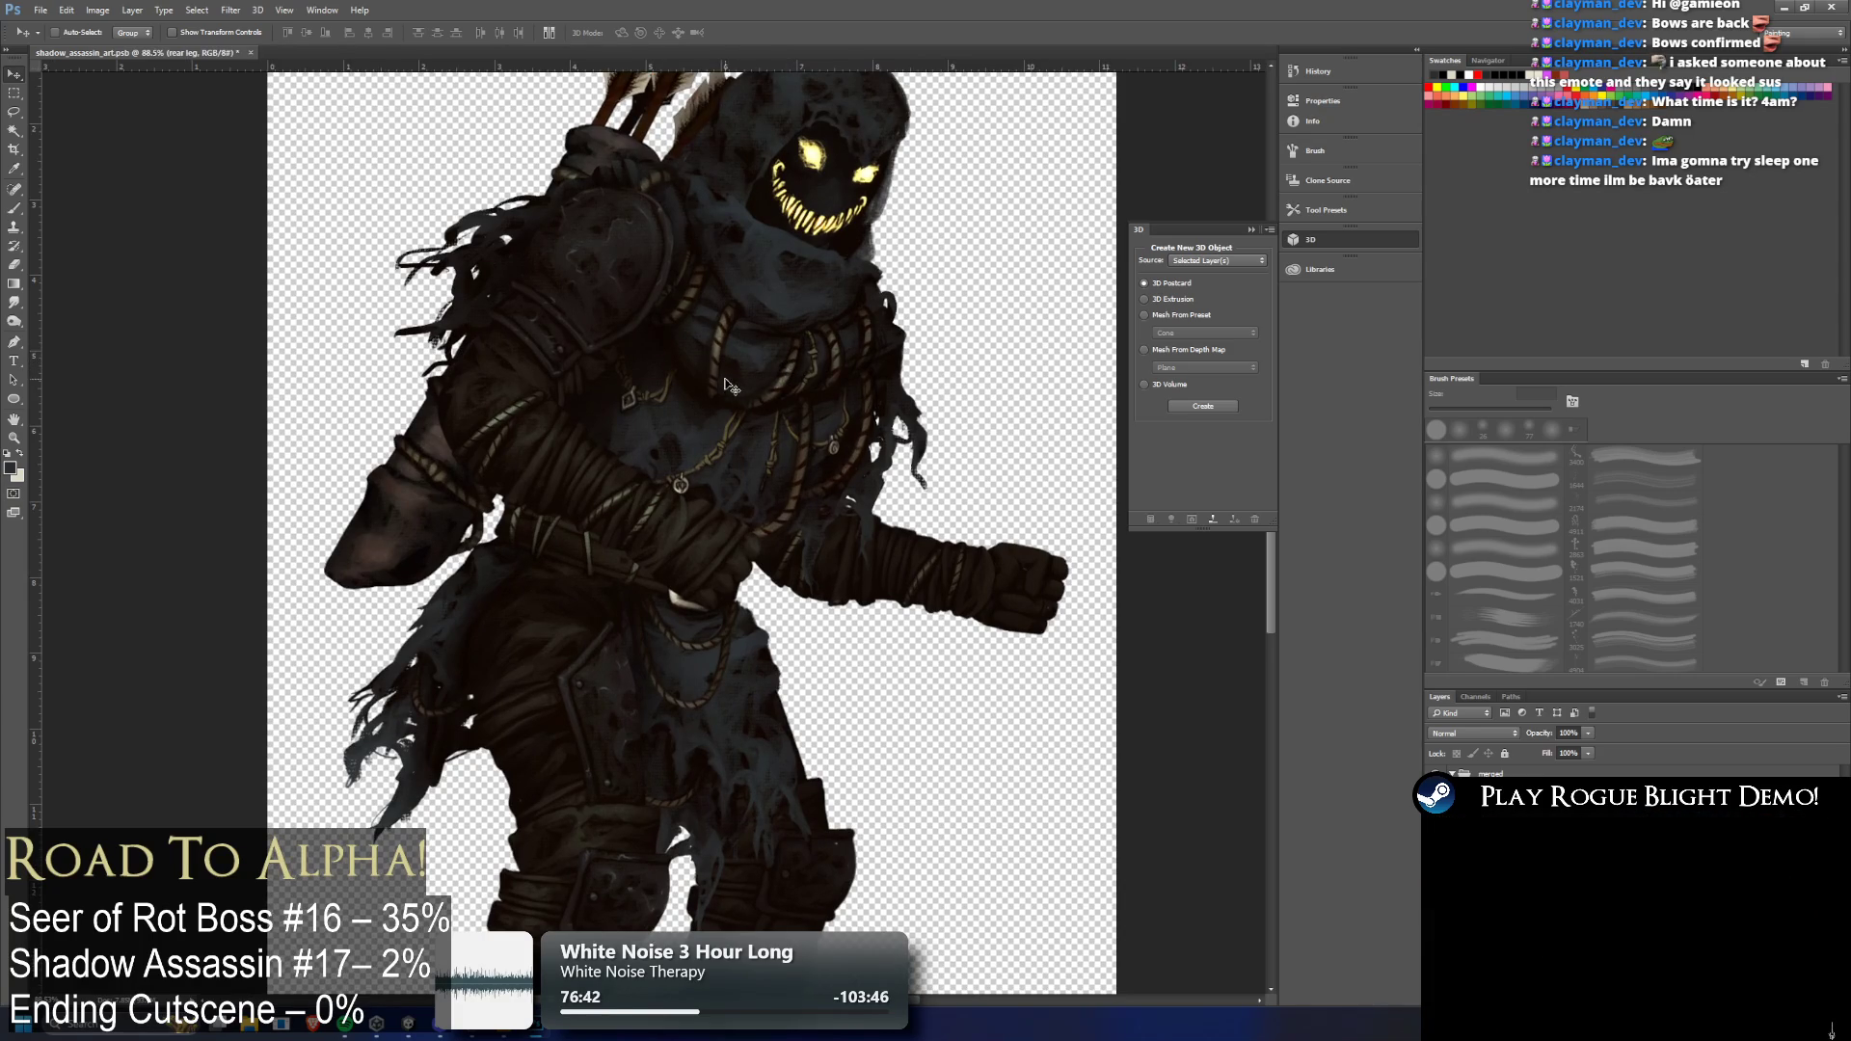
scroll(733, 376, "down", 1)
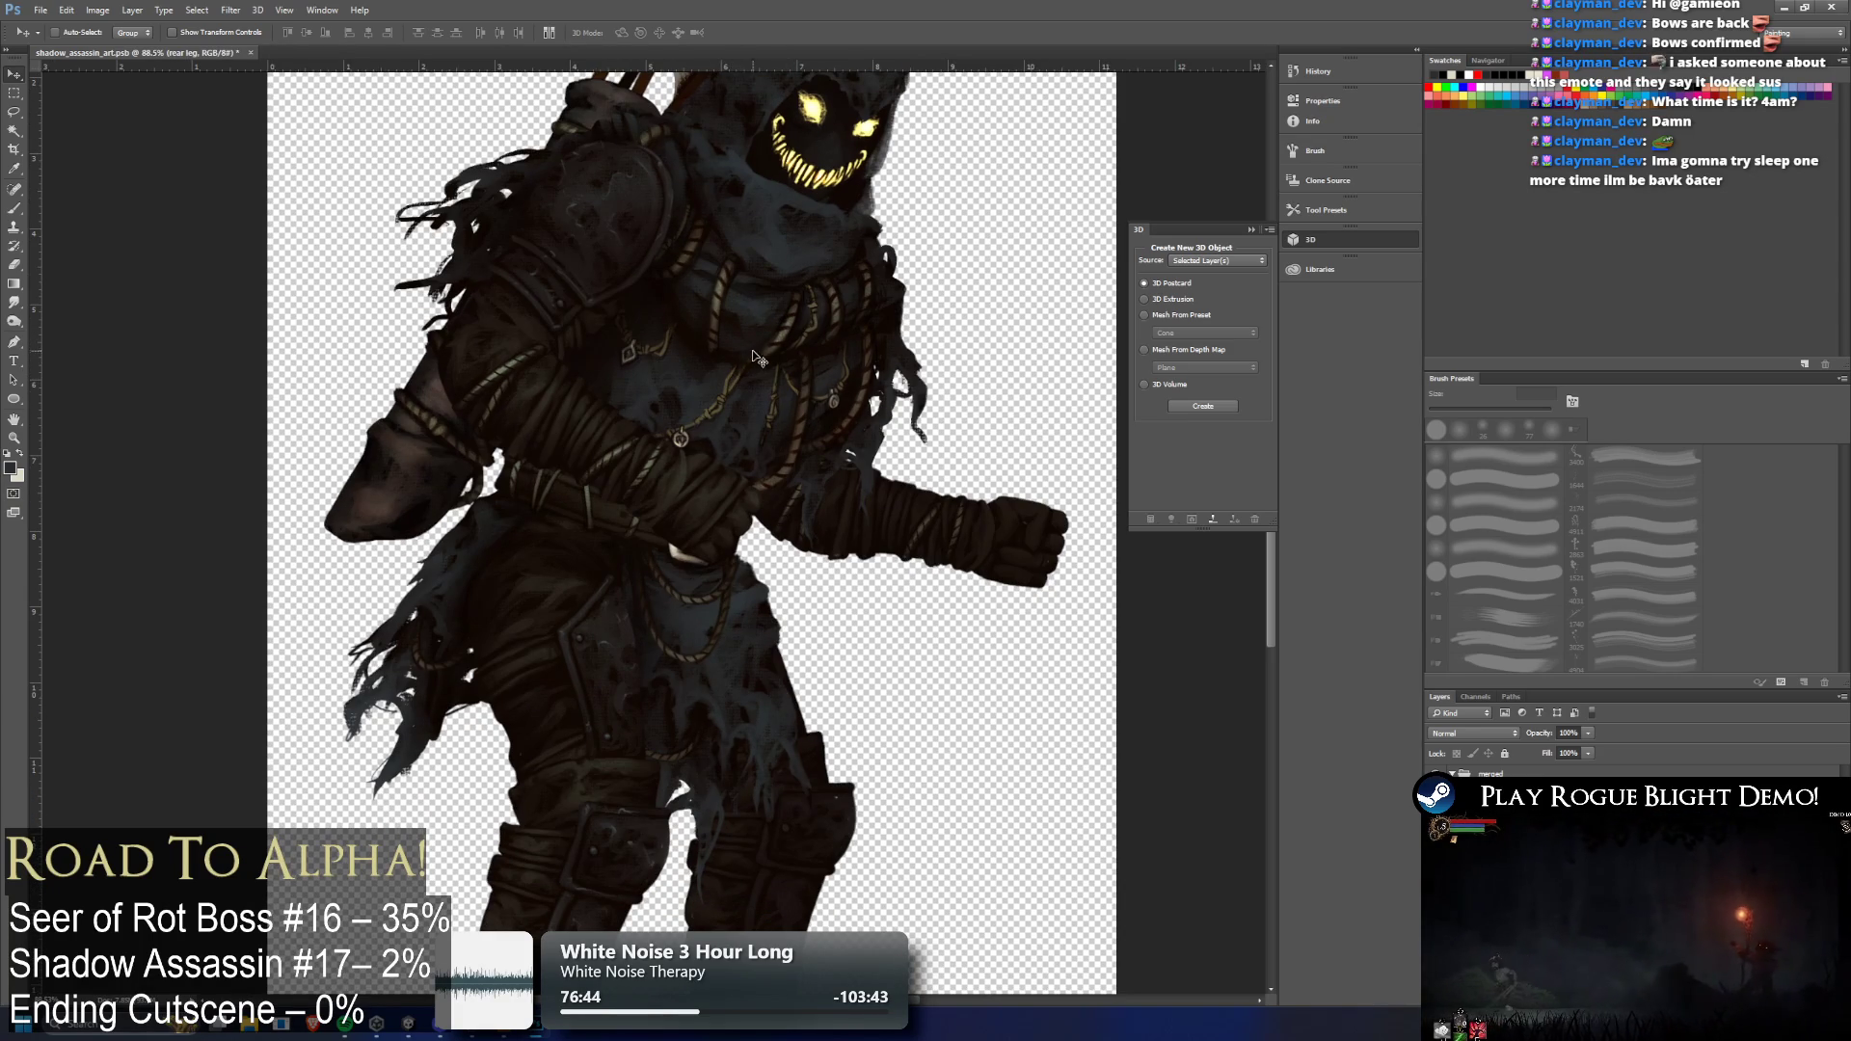
scroll(760, 333, "up", 3)
scroll(781, 294, "down", 2)
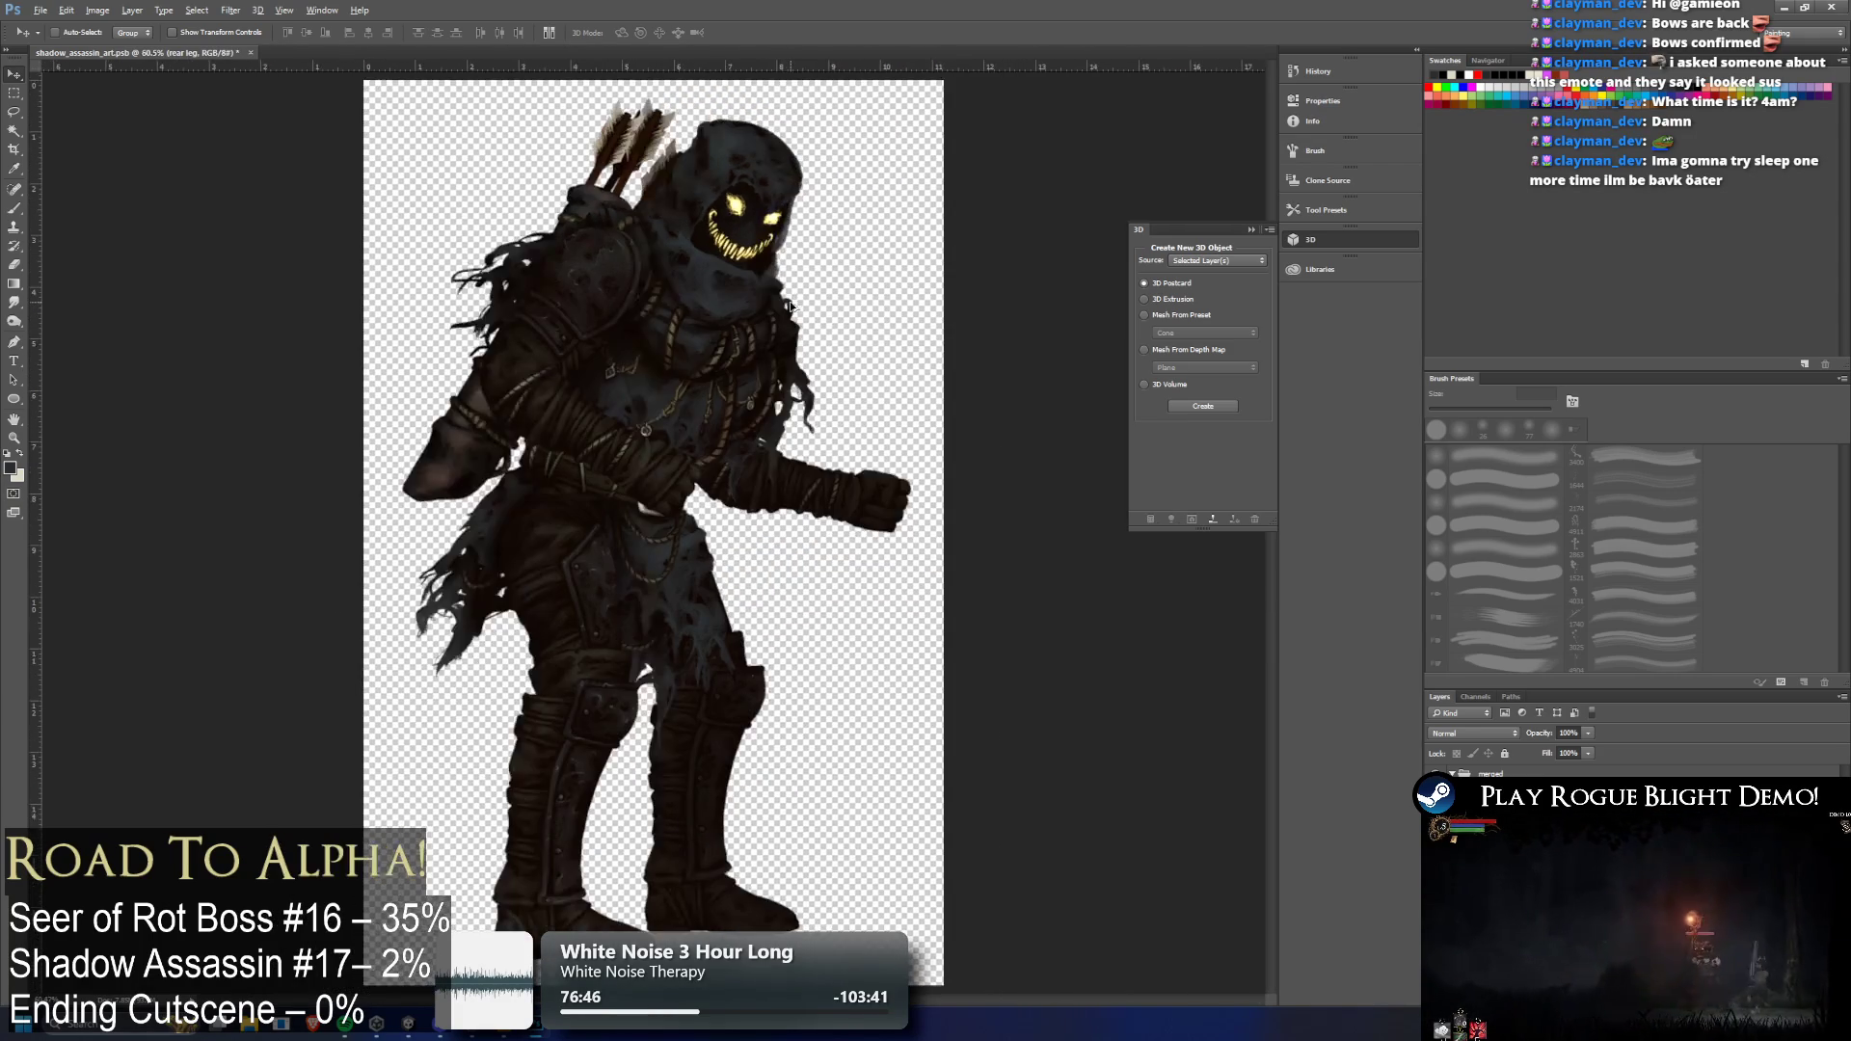
key("alt+bracketright")
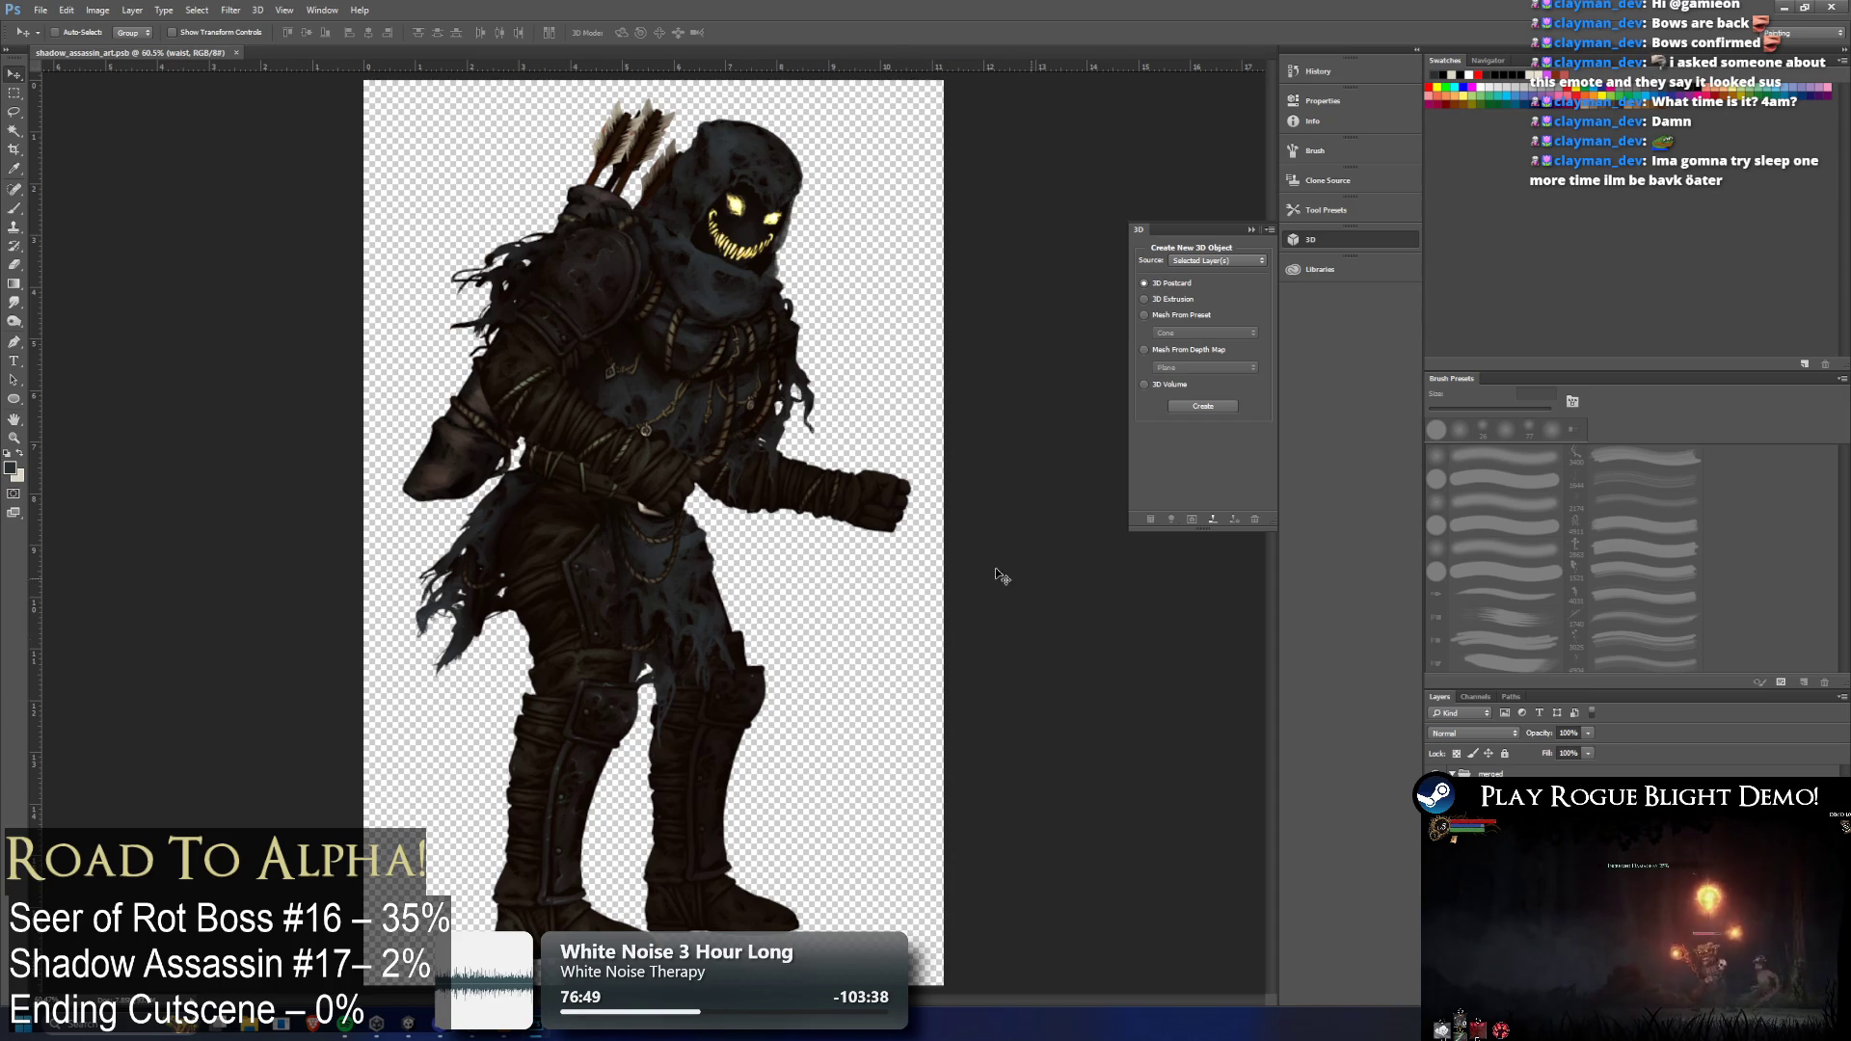
scroll(917, 413, "up", 10)
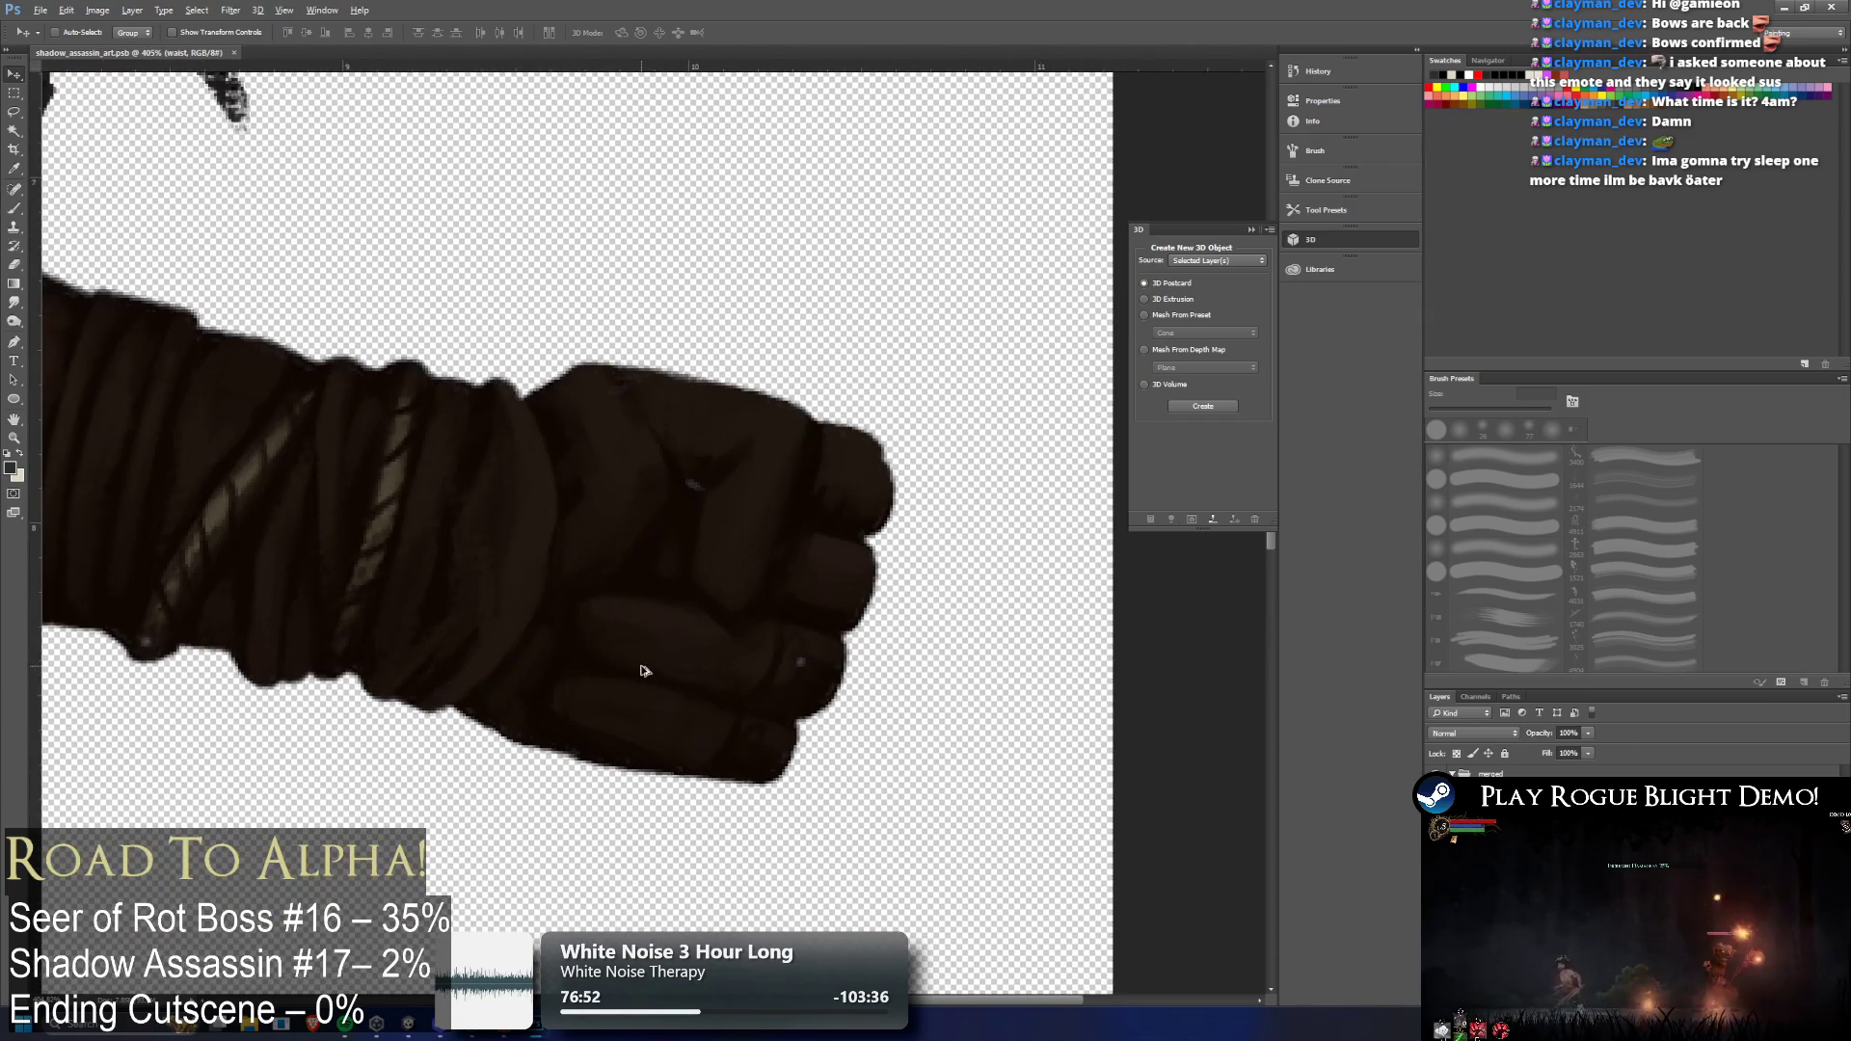
scroll(644, 671, "down", 10)
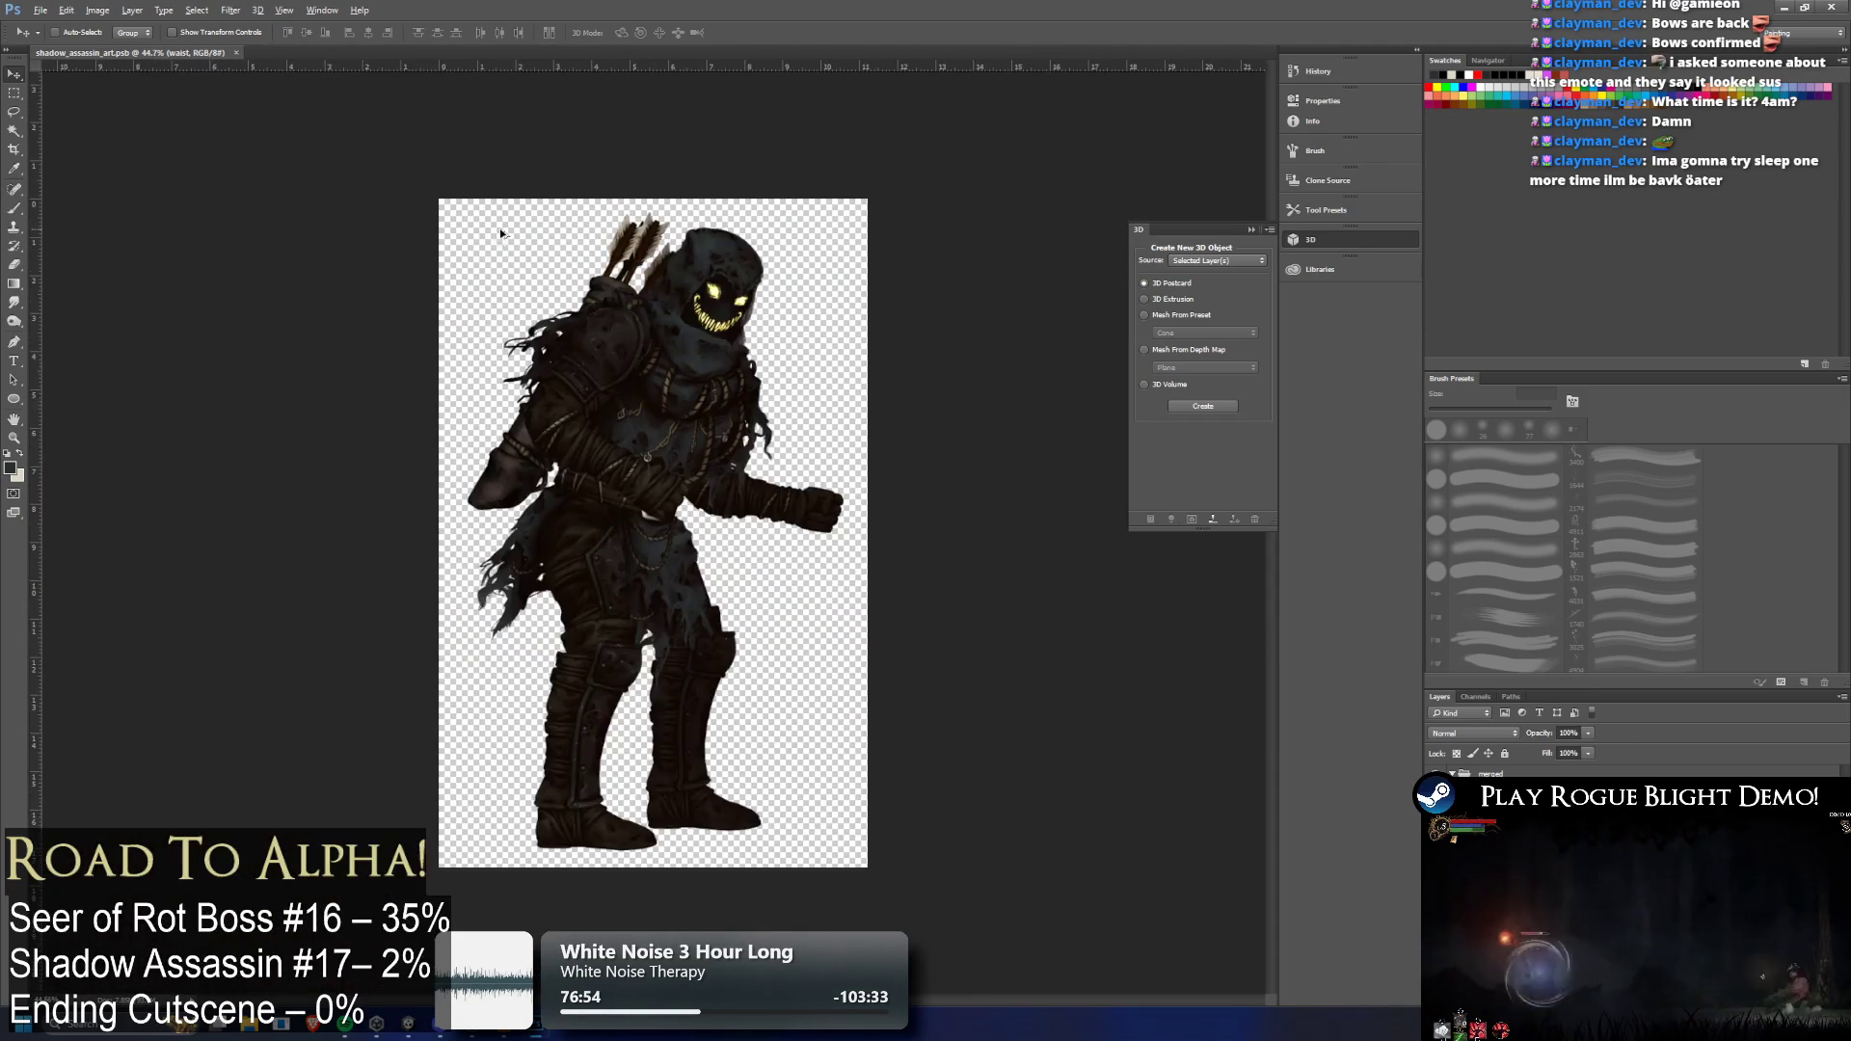
scroll(728, 258, "up", 10)
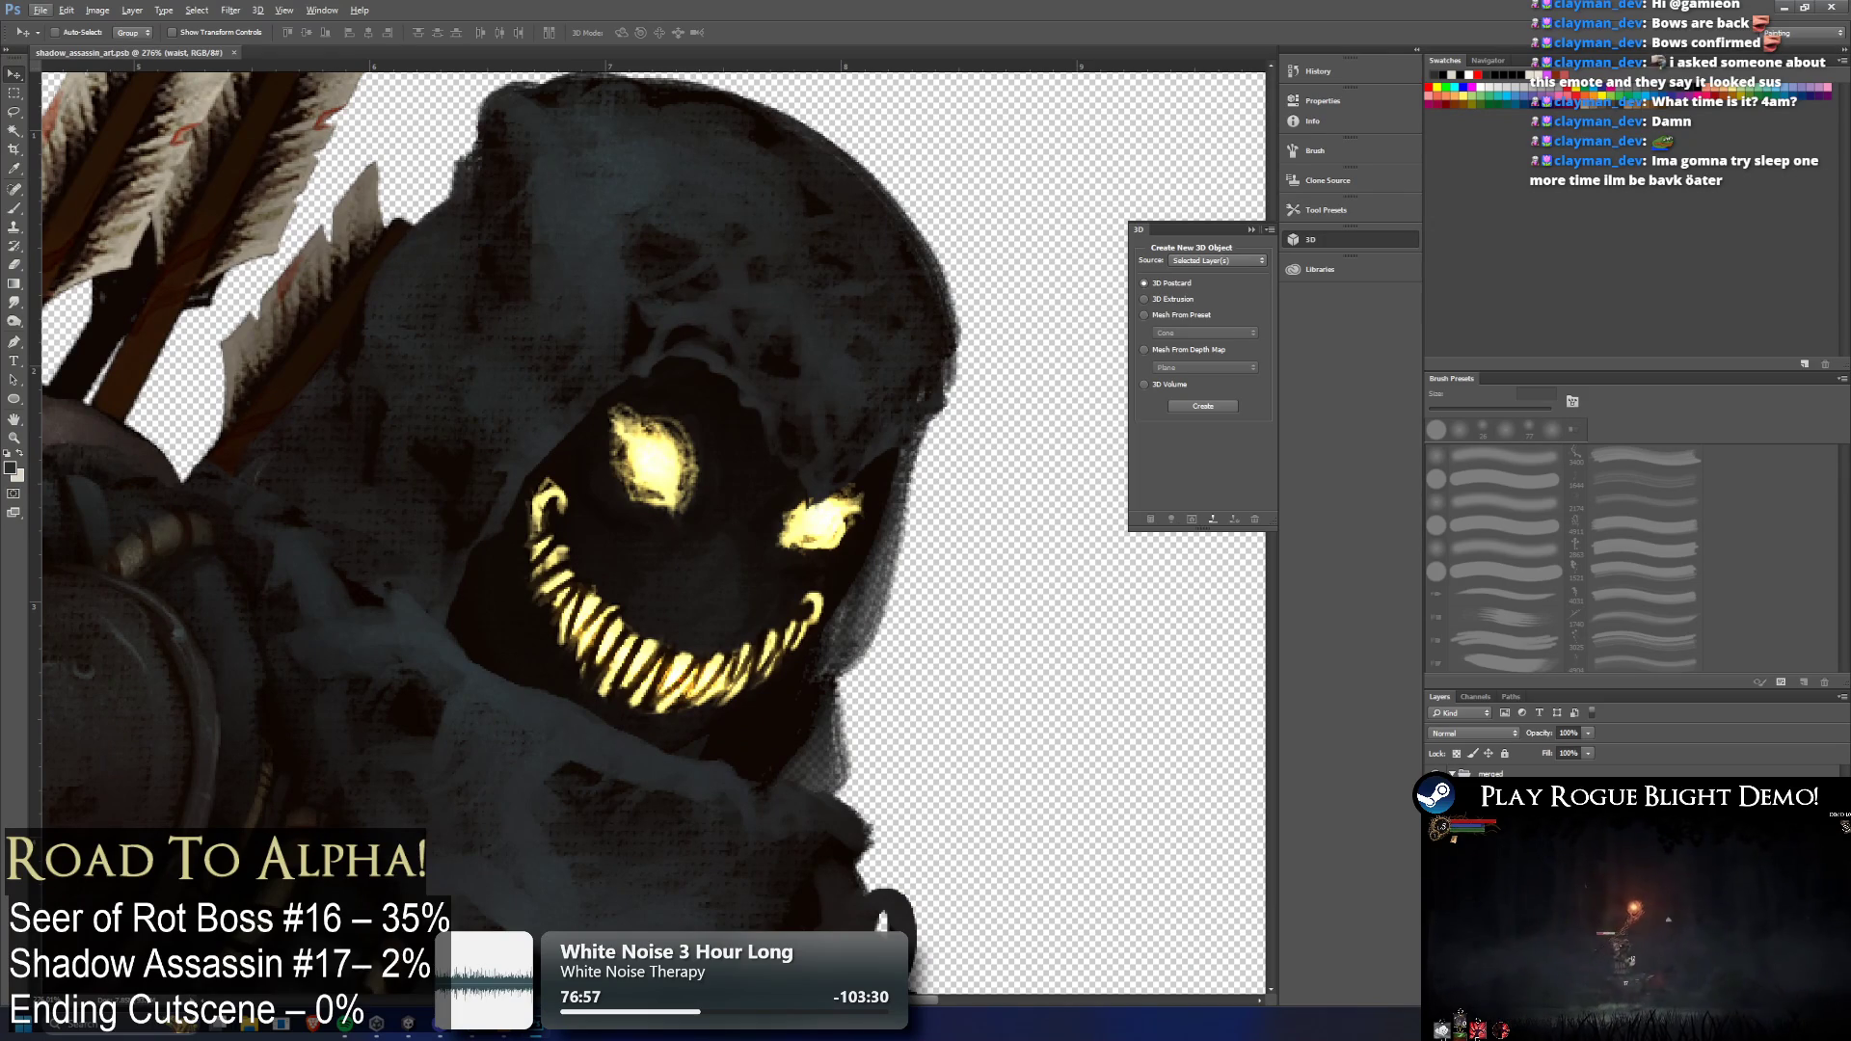
key("ctrl+z")
key("ctrl+z")
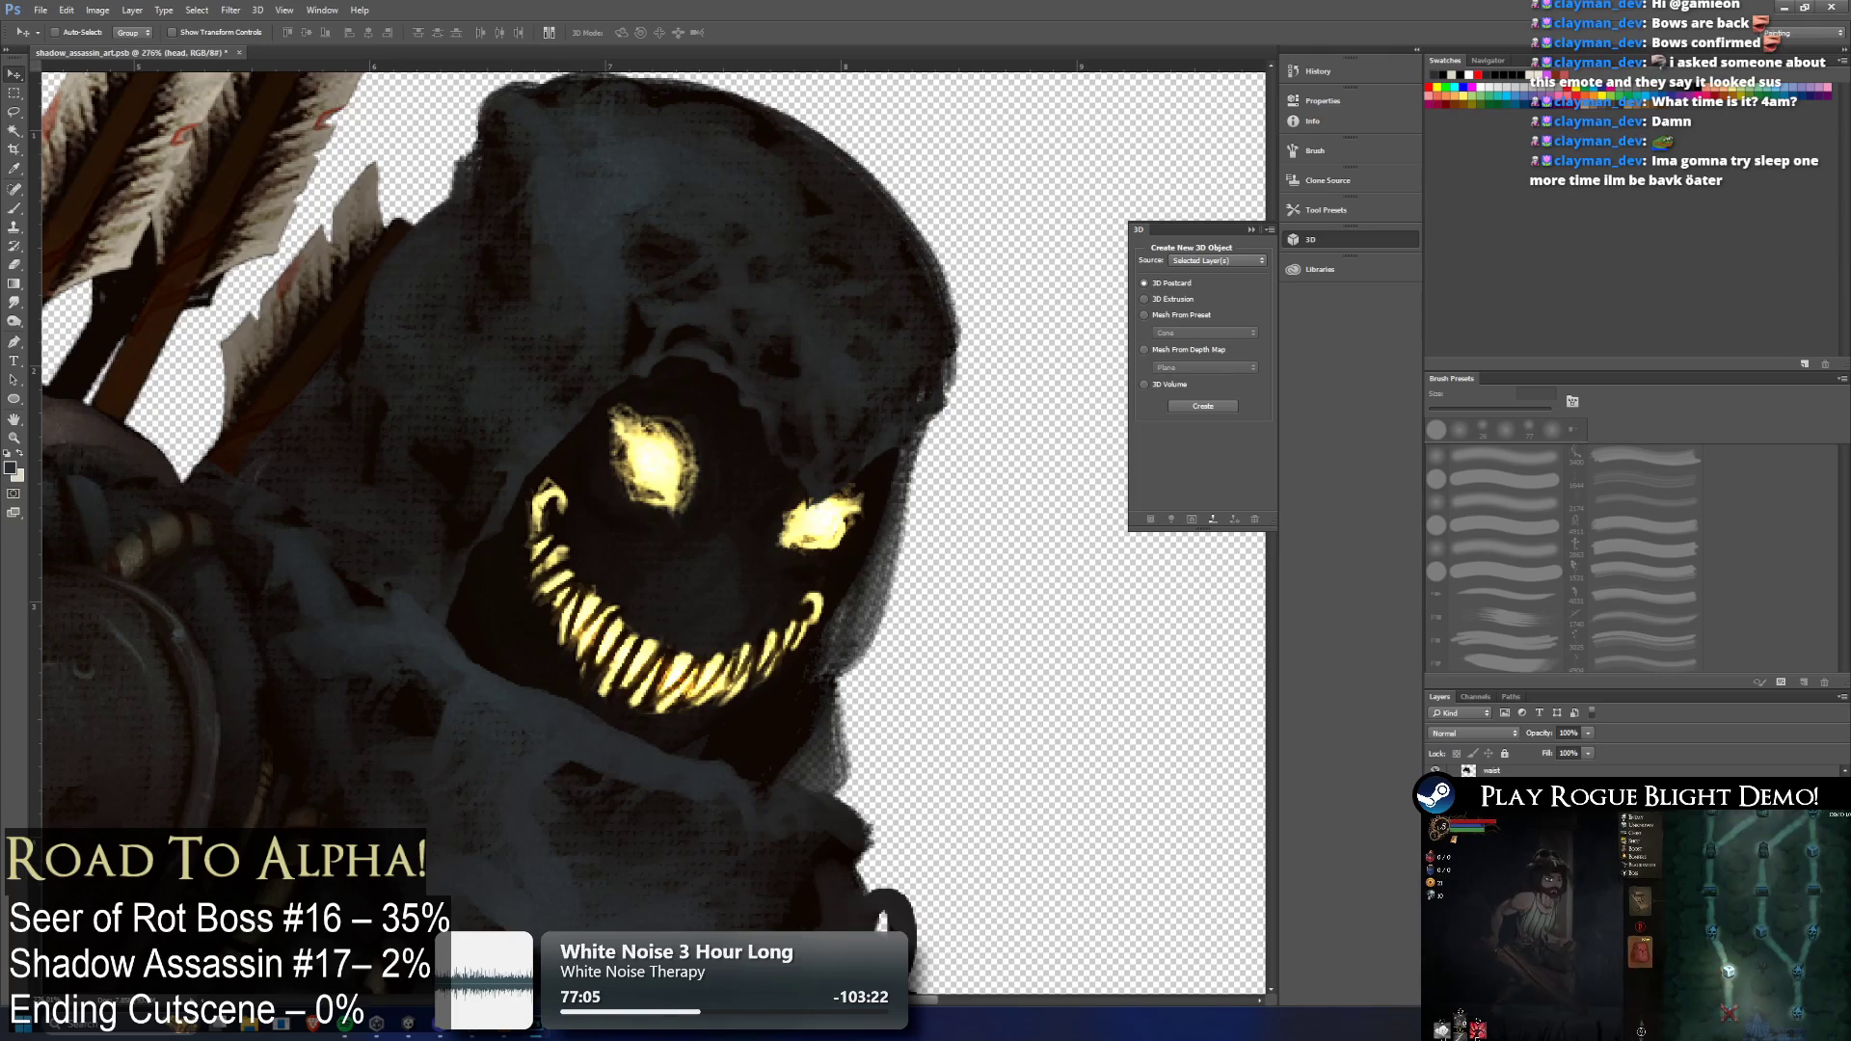
key("alt+bracketleft")
key("ctrl+alt+z")
key("ctrl+alt+z")
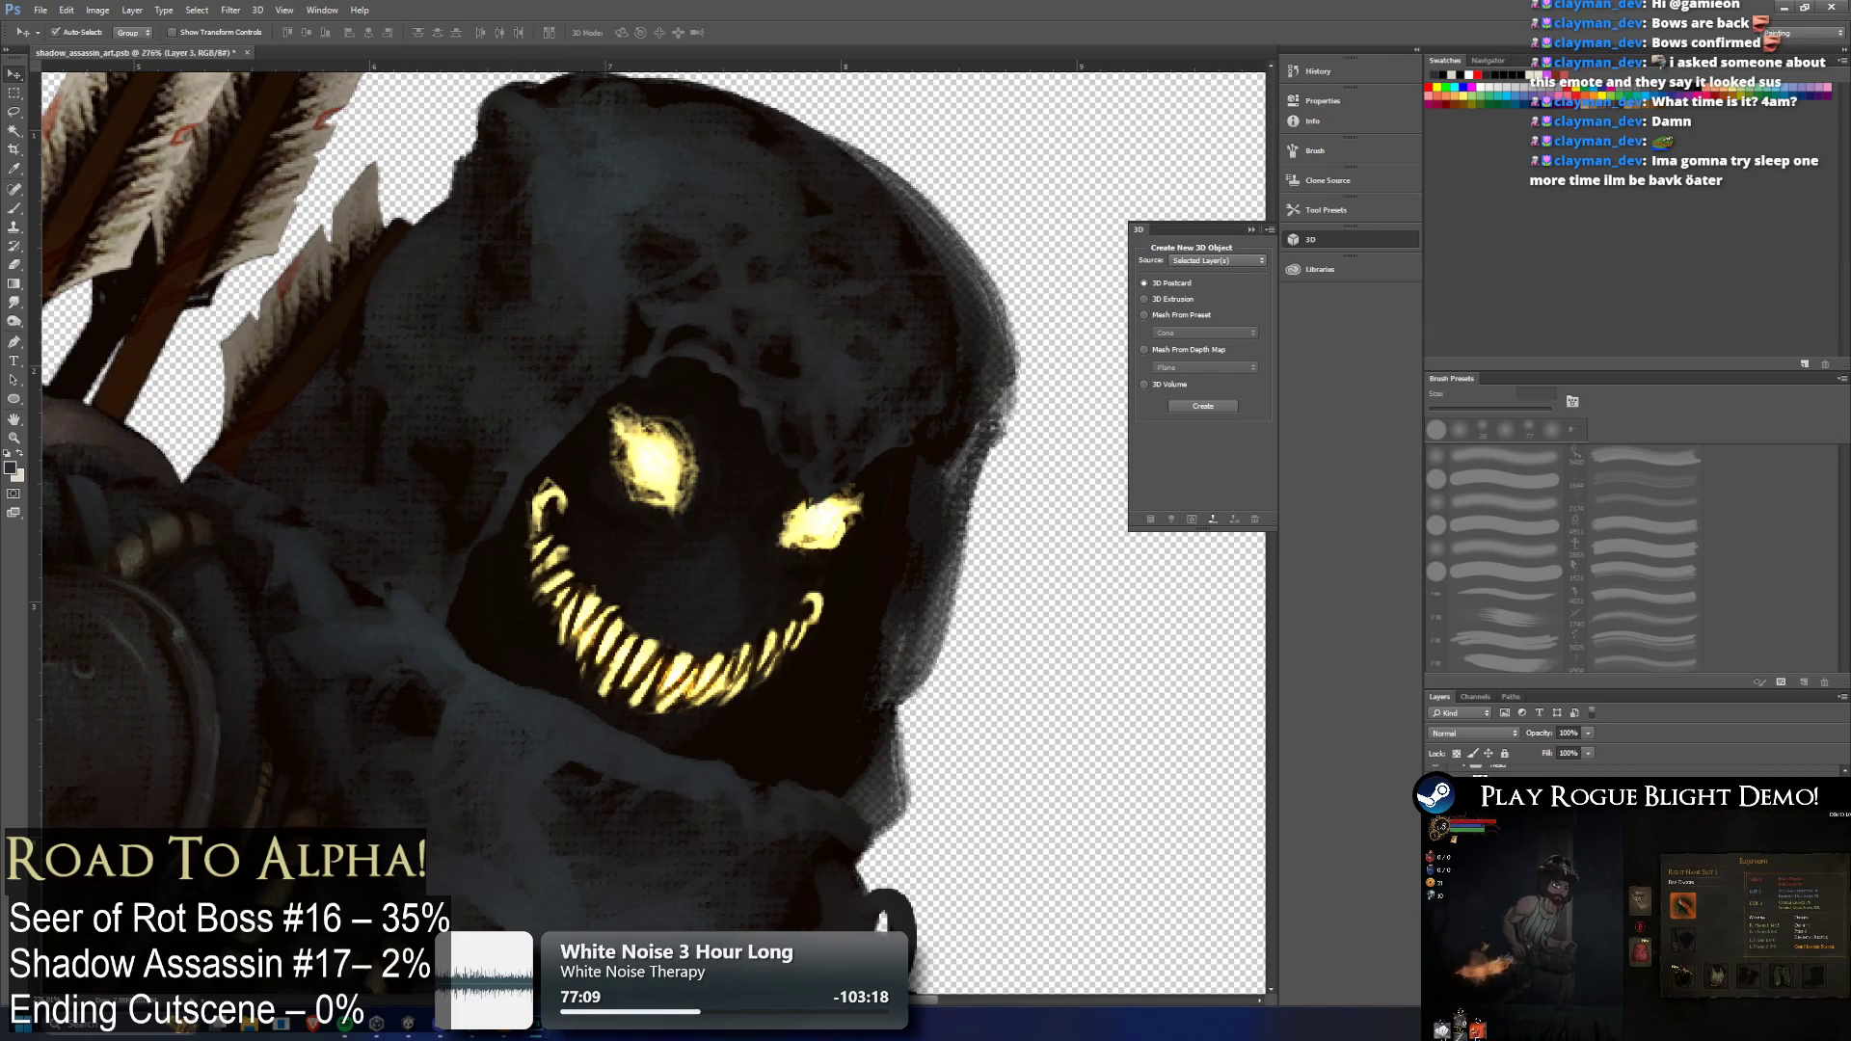
key("ctrl+alt+z")
key("ctrl+alt+z")
key("ctrl+alt+z")
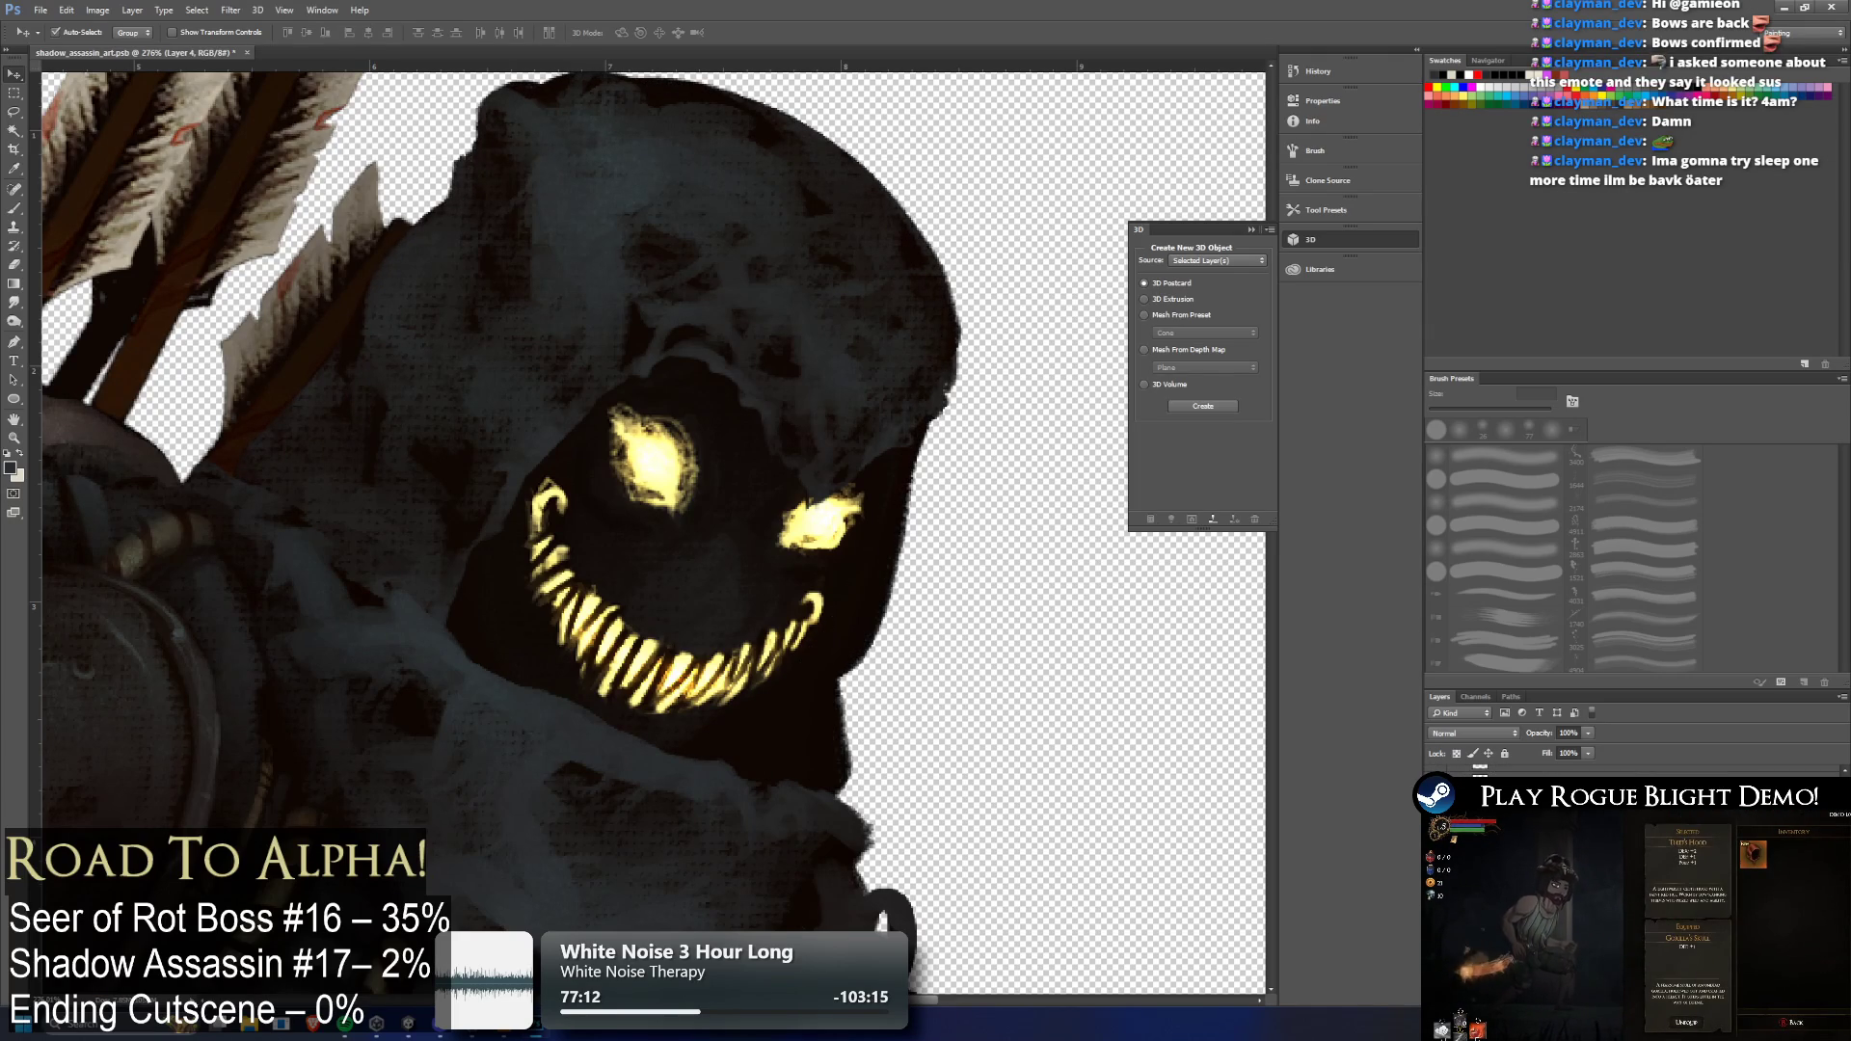
key("ctrl+0")
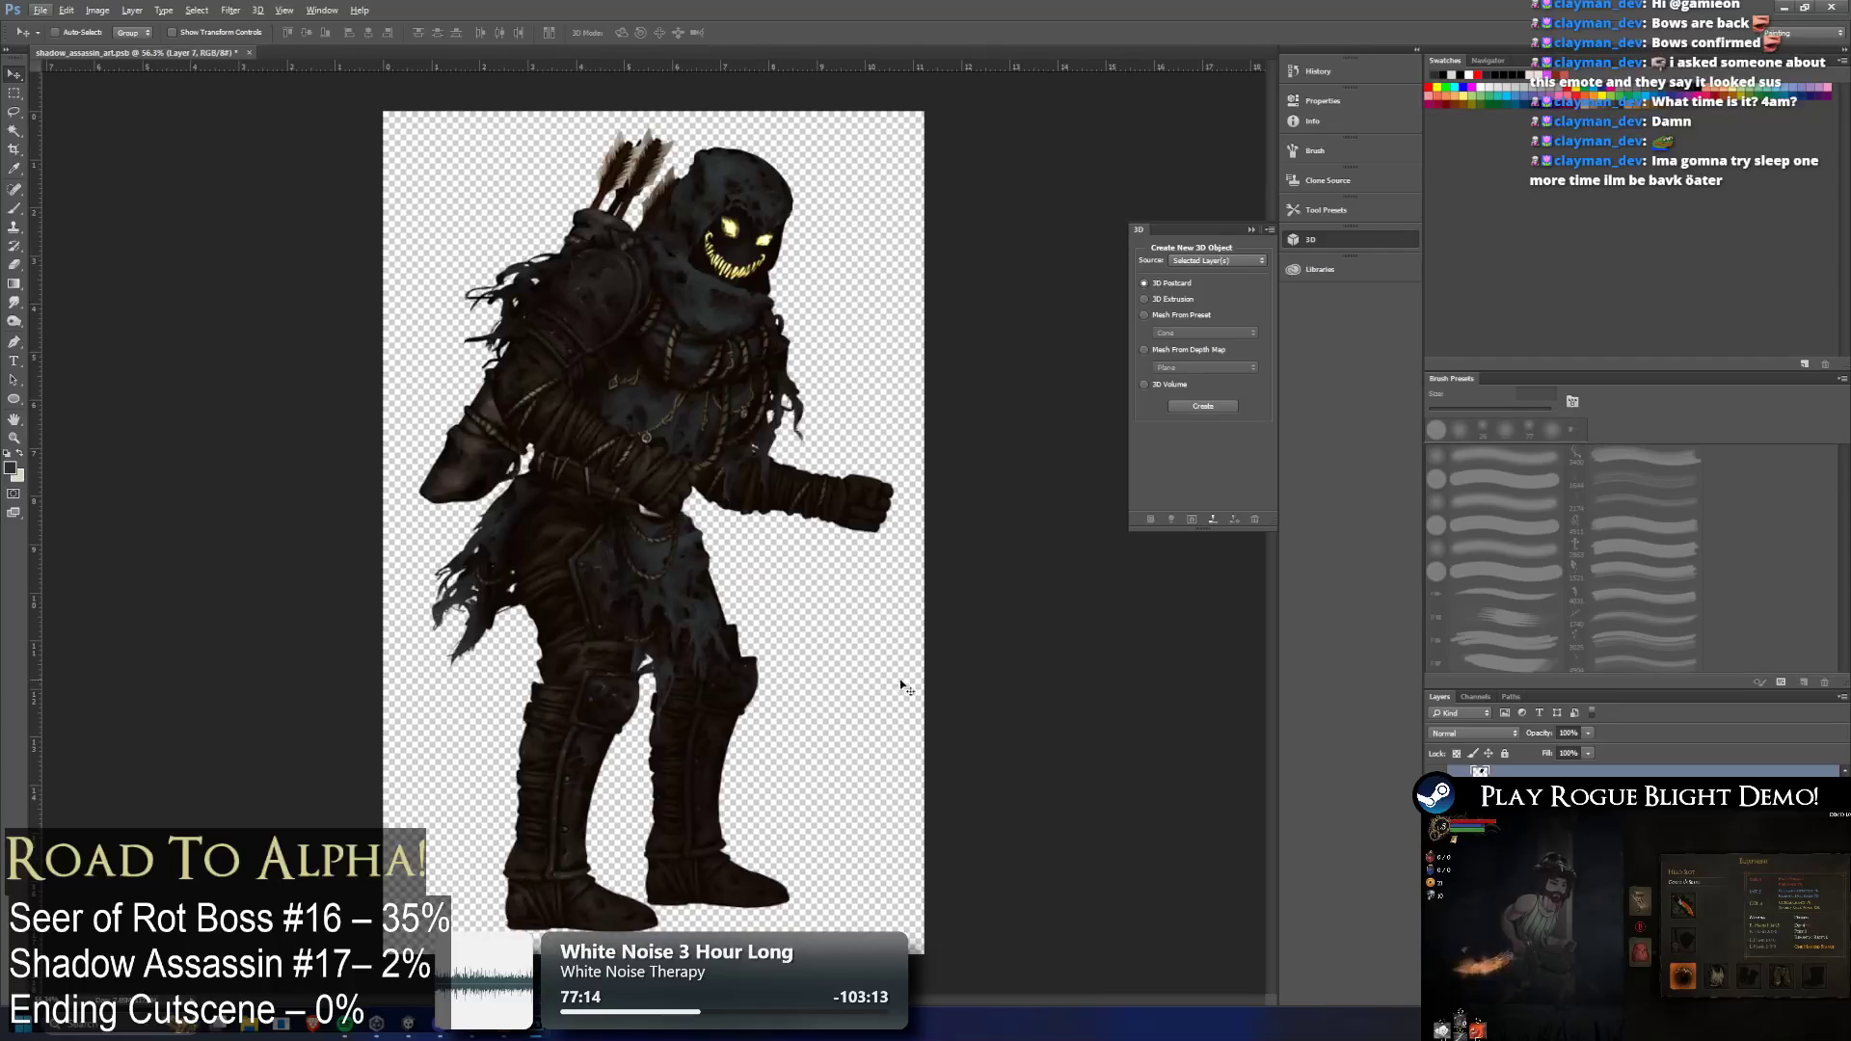
key("alt")
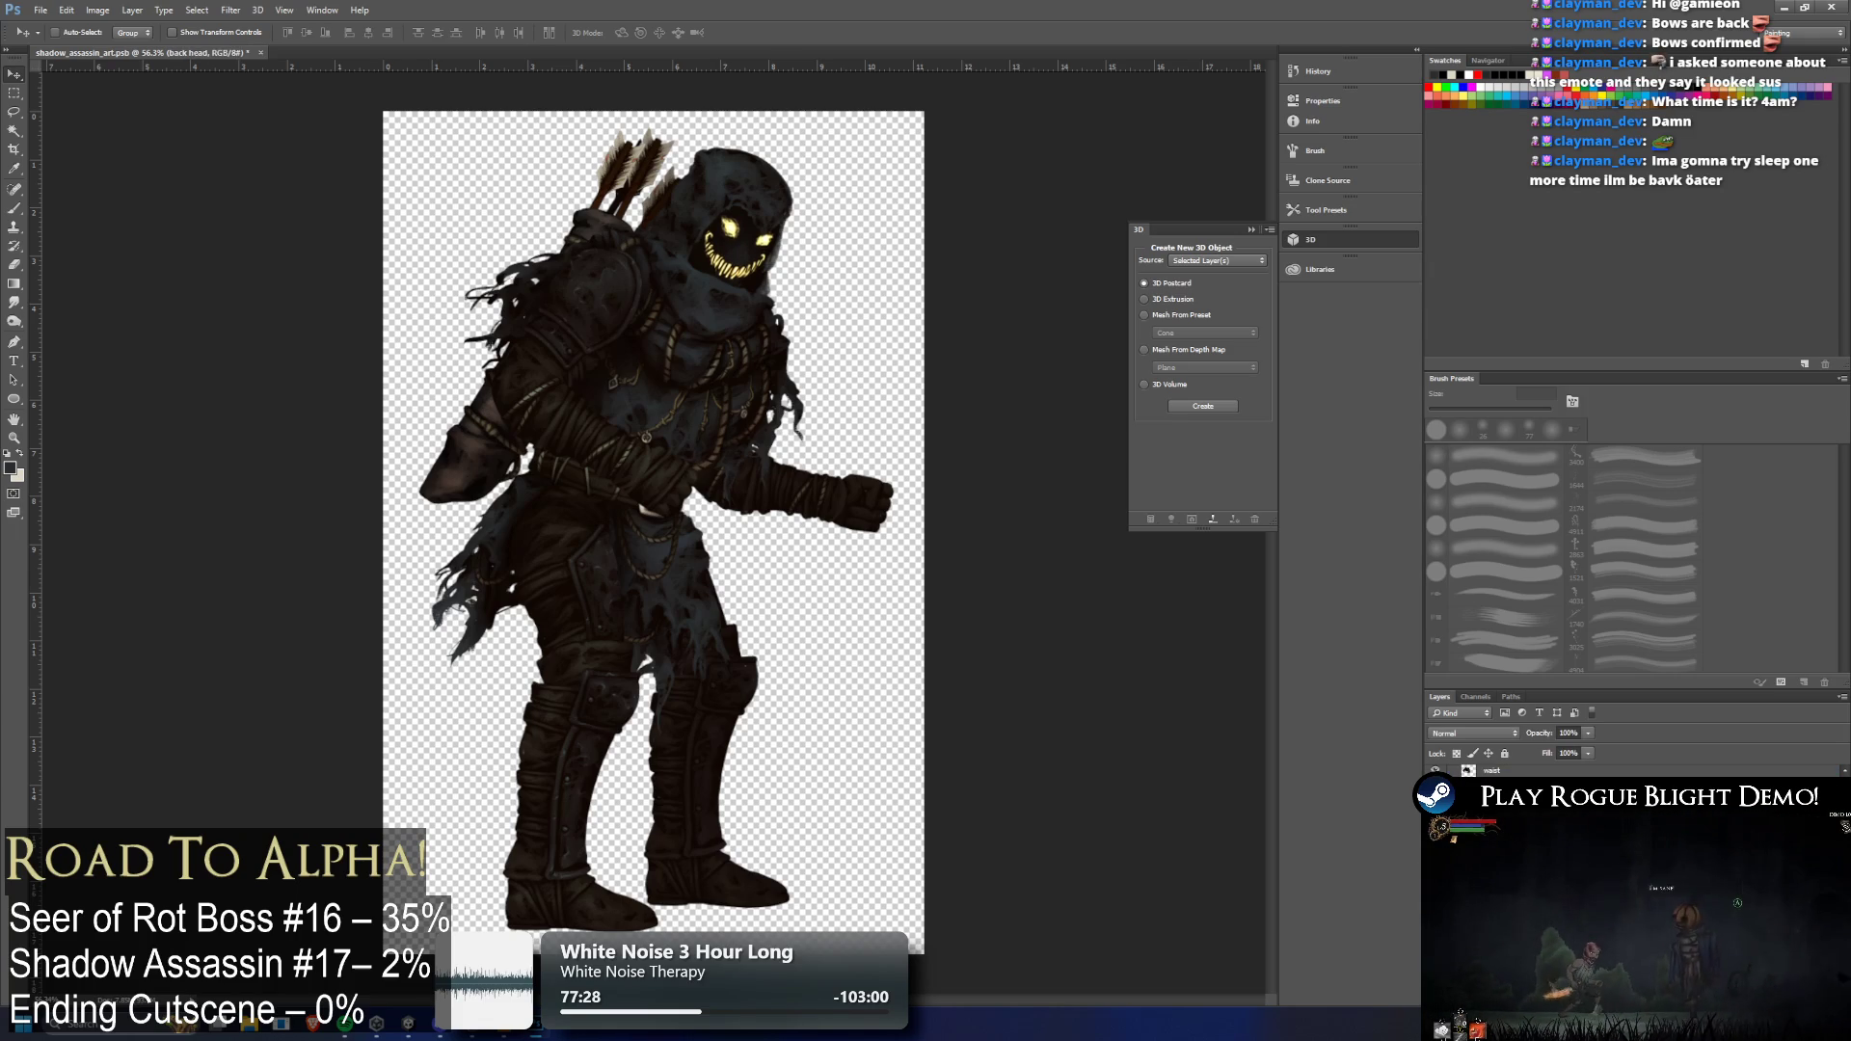
left_click(735, 259, "ctrl")
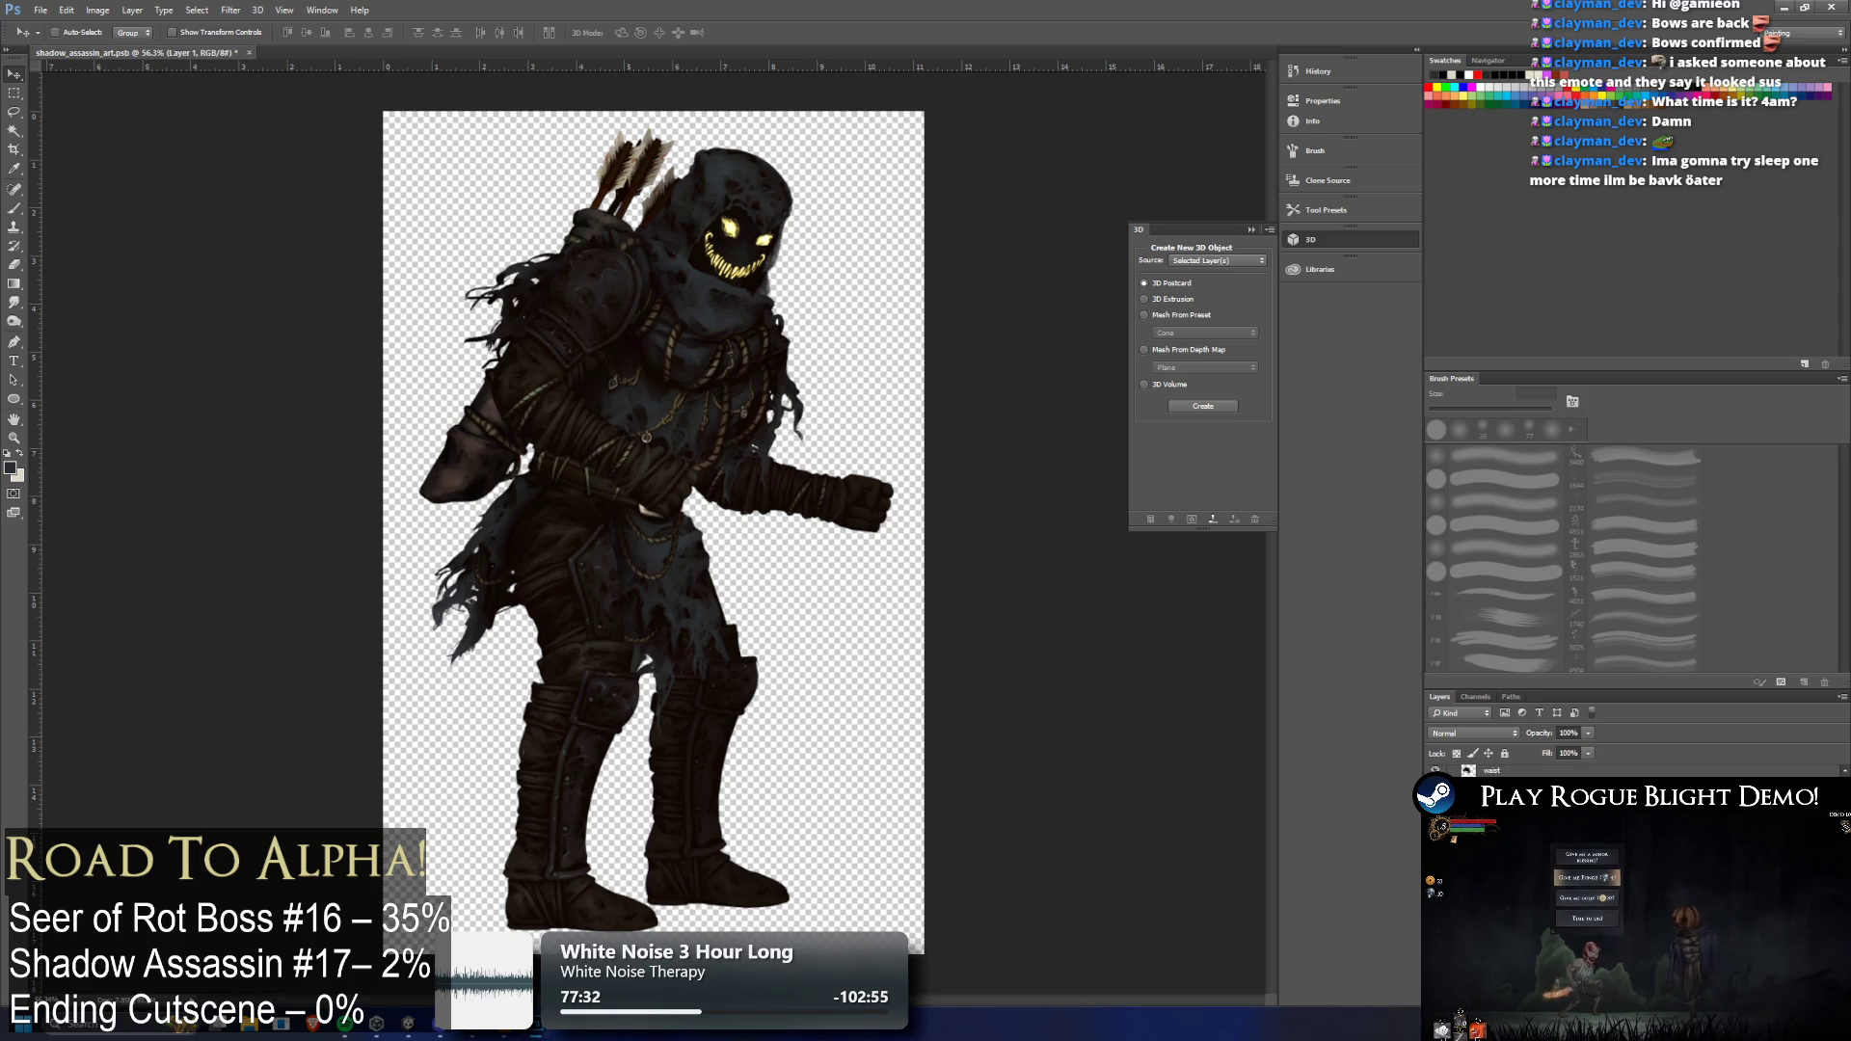
Shift the glowing face layer up 2 pixels with a free transform
key("ctrl+t")
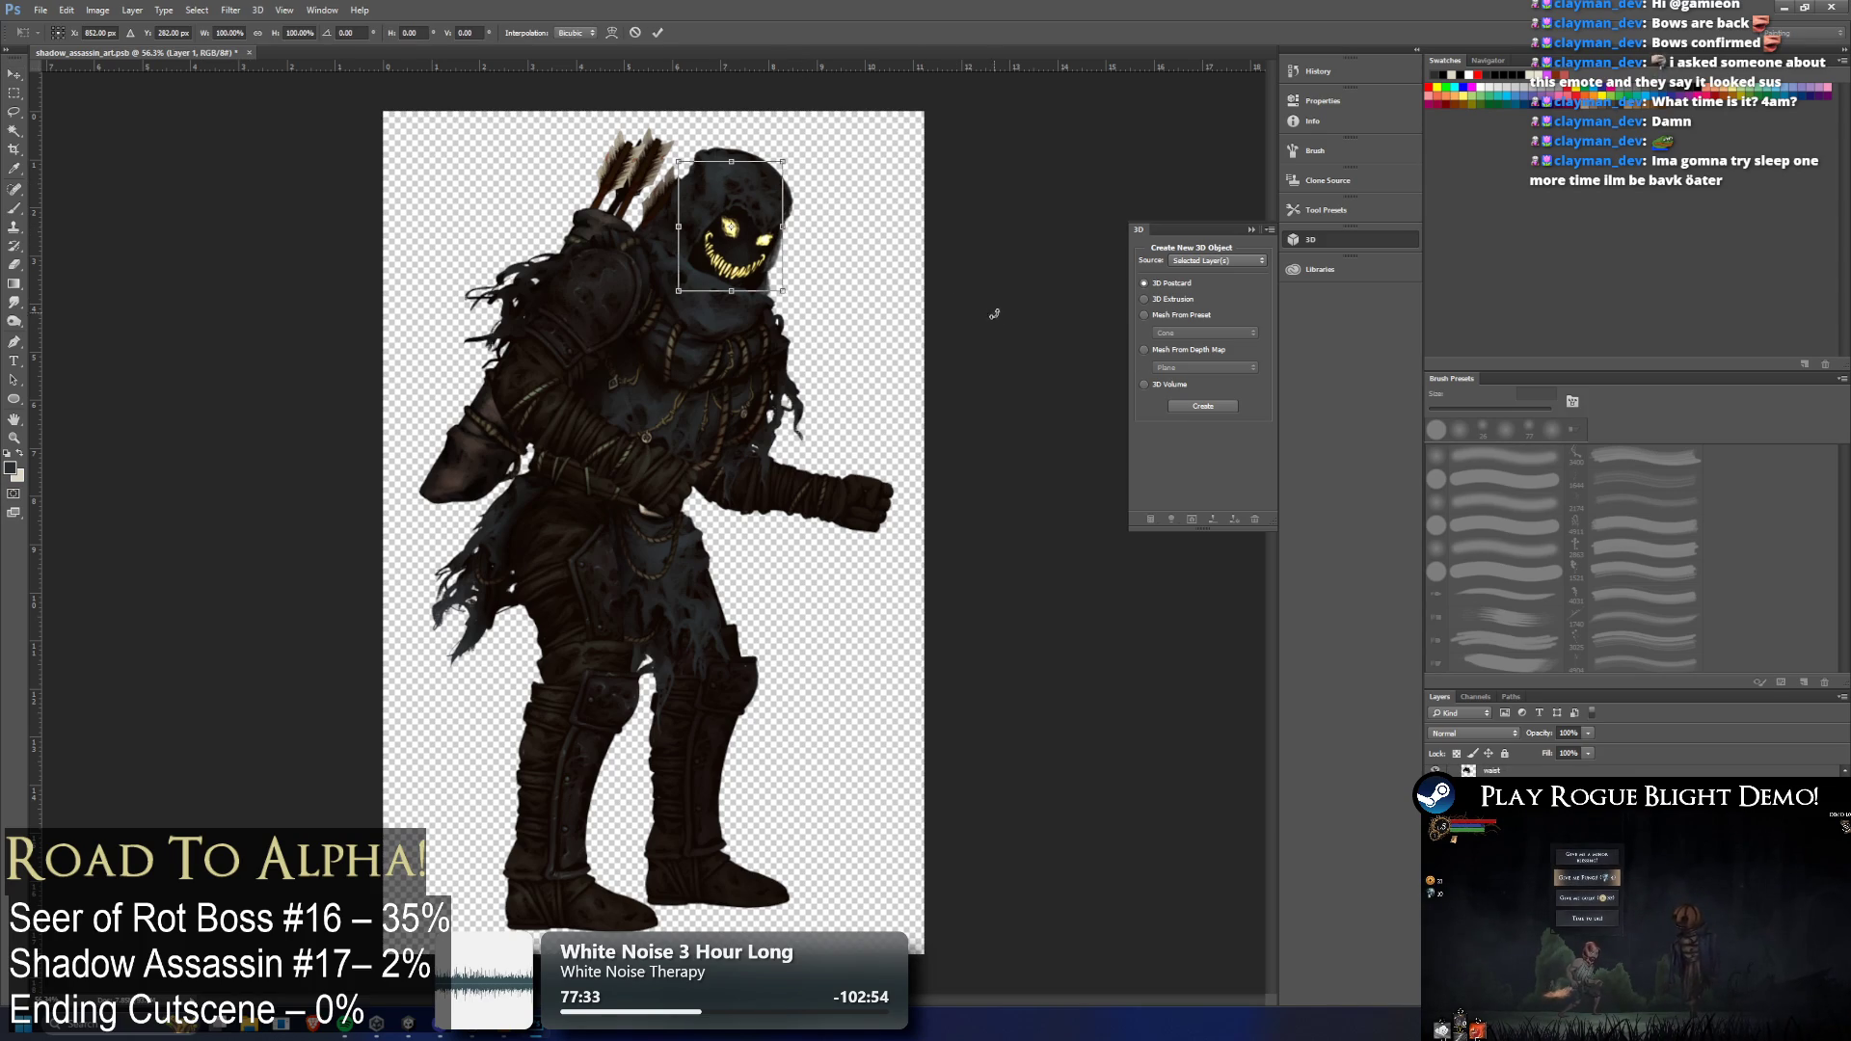
key("Up")
key("Up")
key("Return")
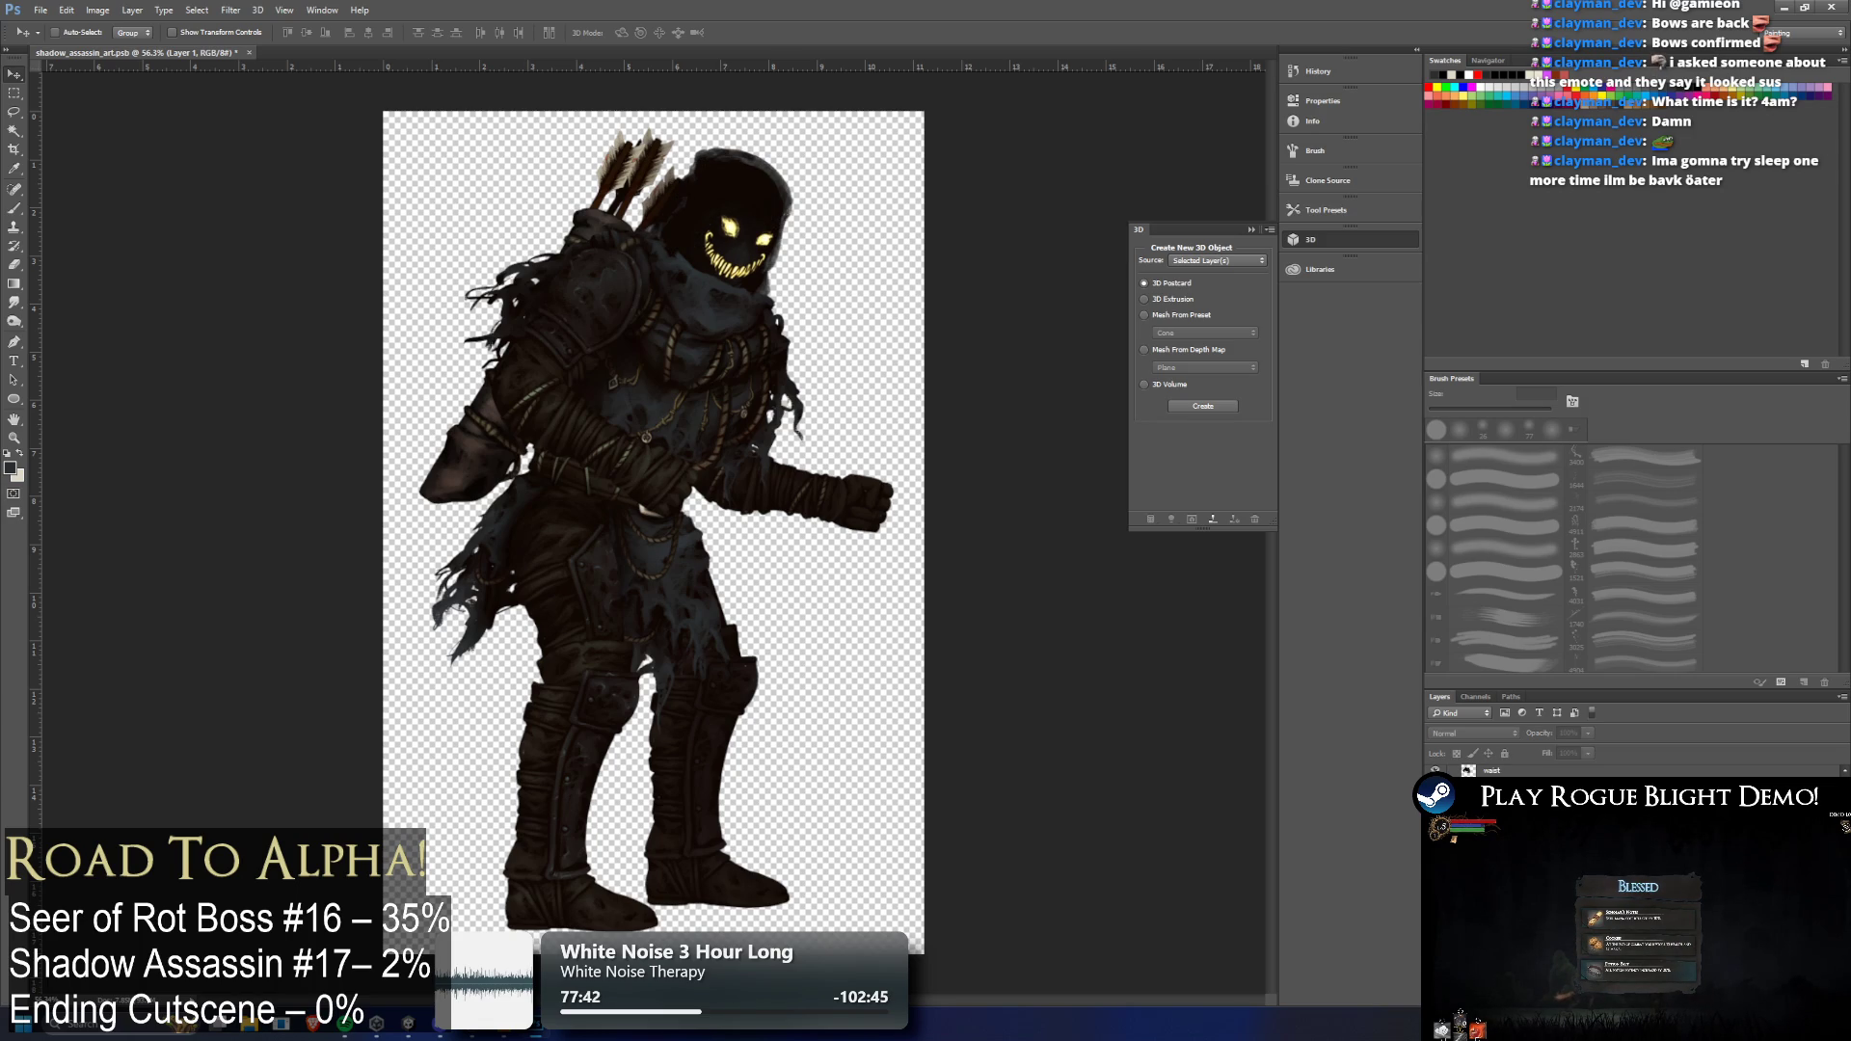
Undo the face move to restore the hood shading, and make Layer 1 active
key("ctrl+z")
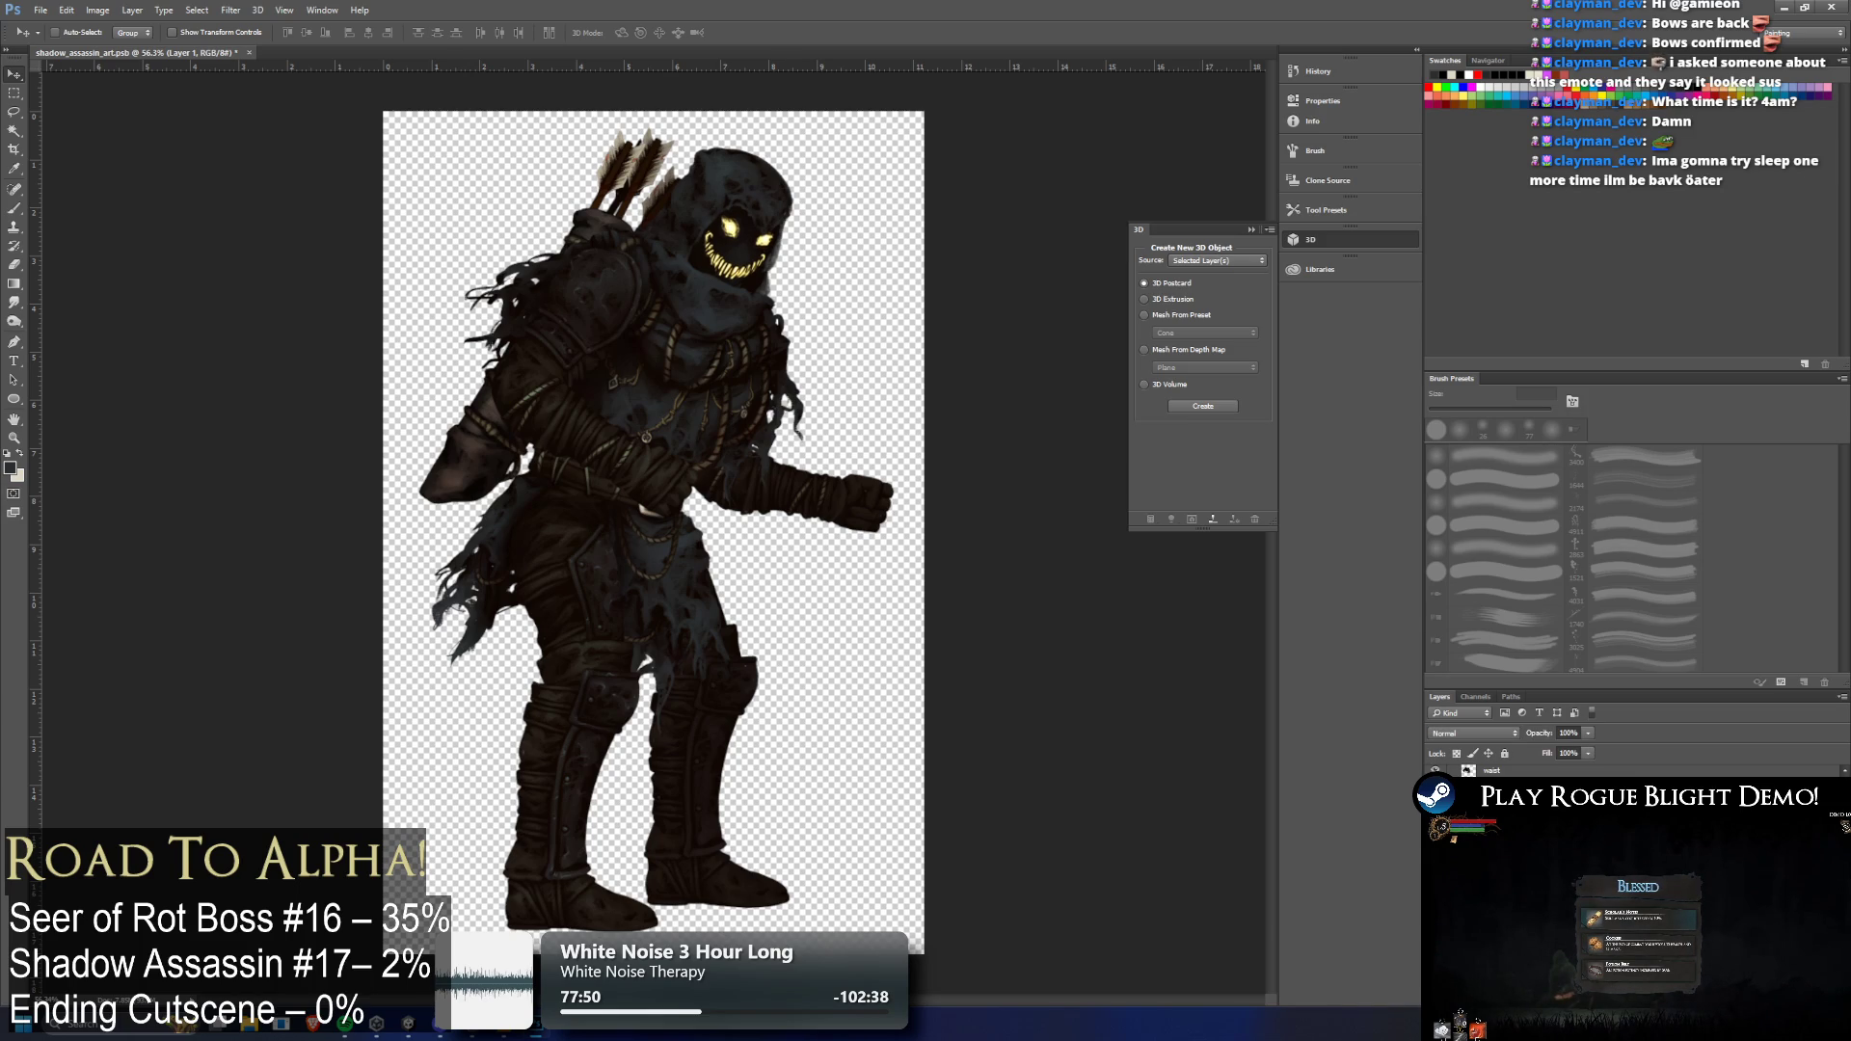
scroll(742, 184, "up", 5)
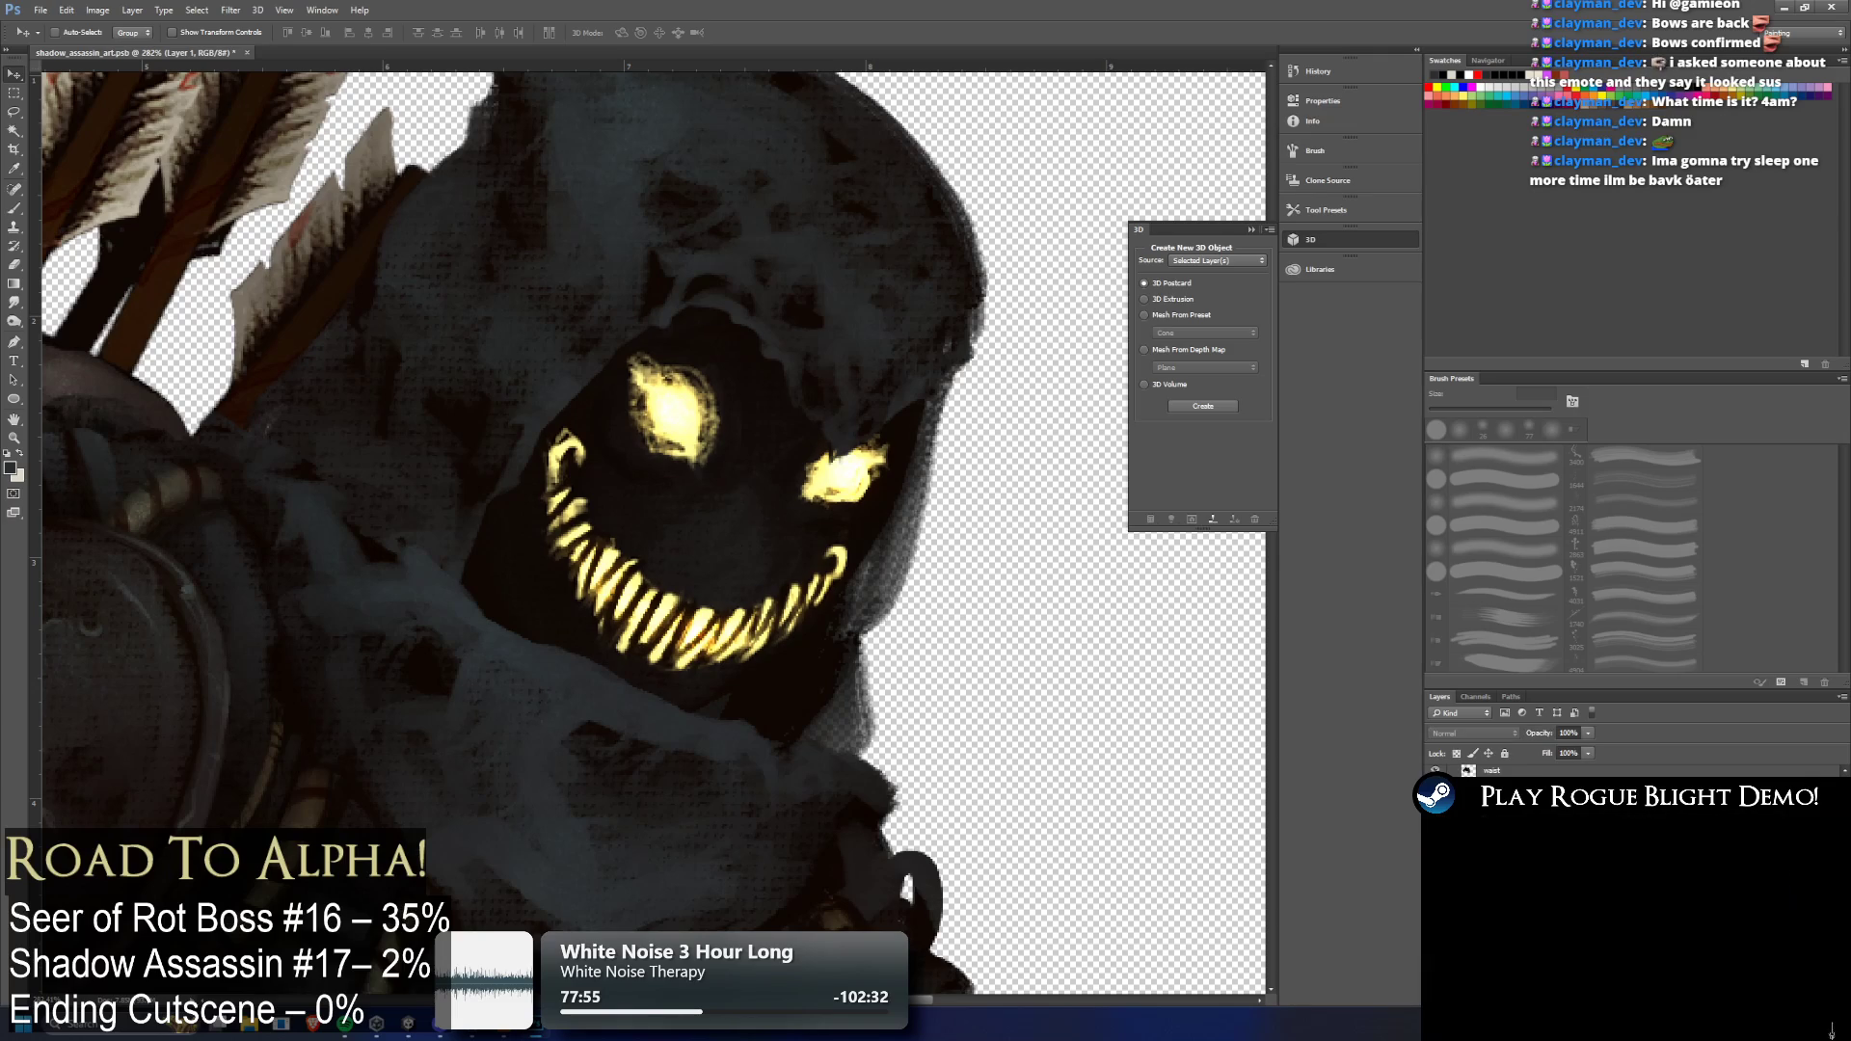
left_click(675, 559, "ctrl")
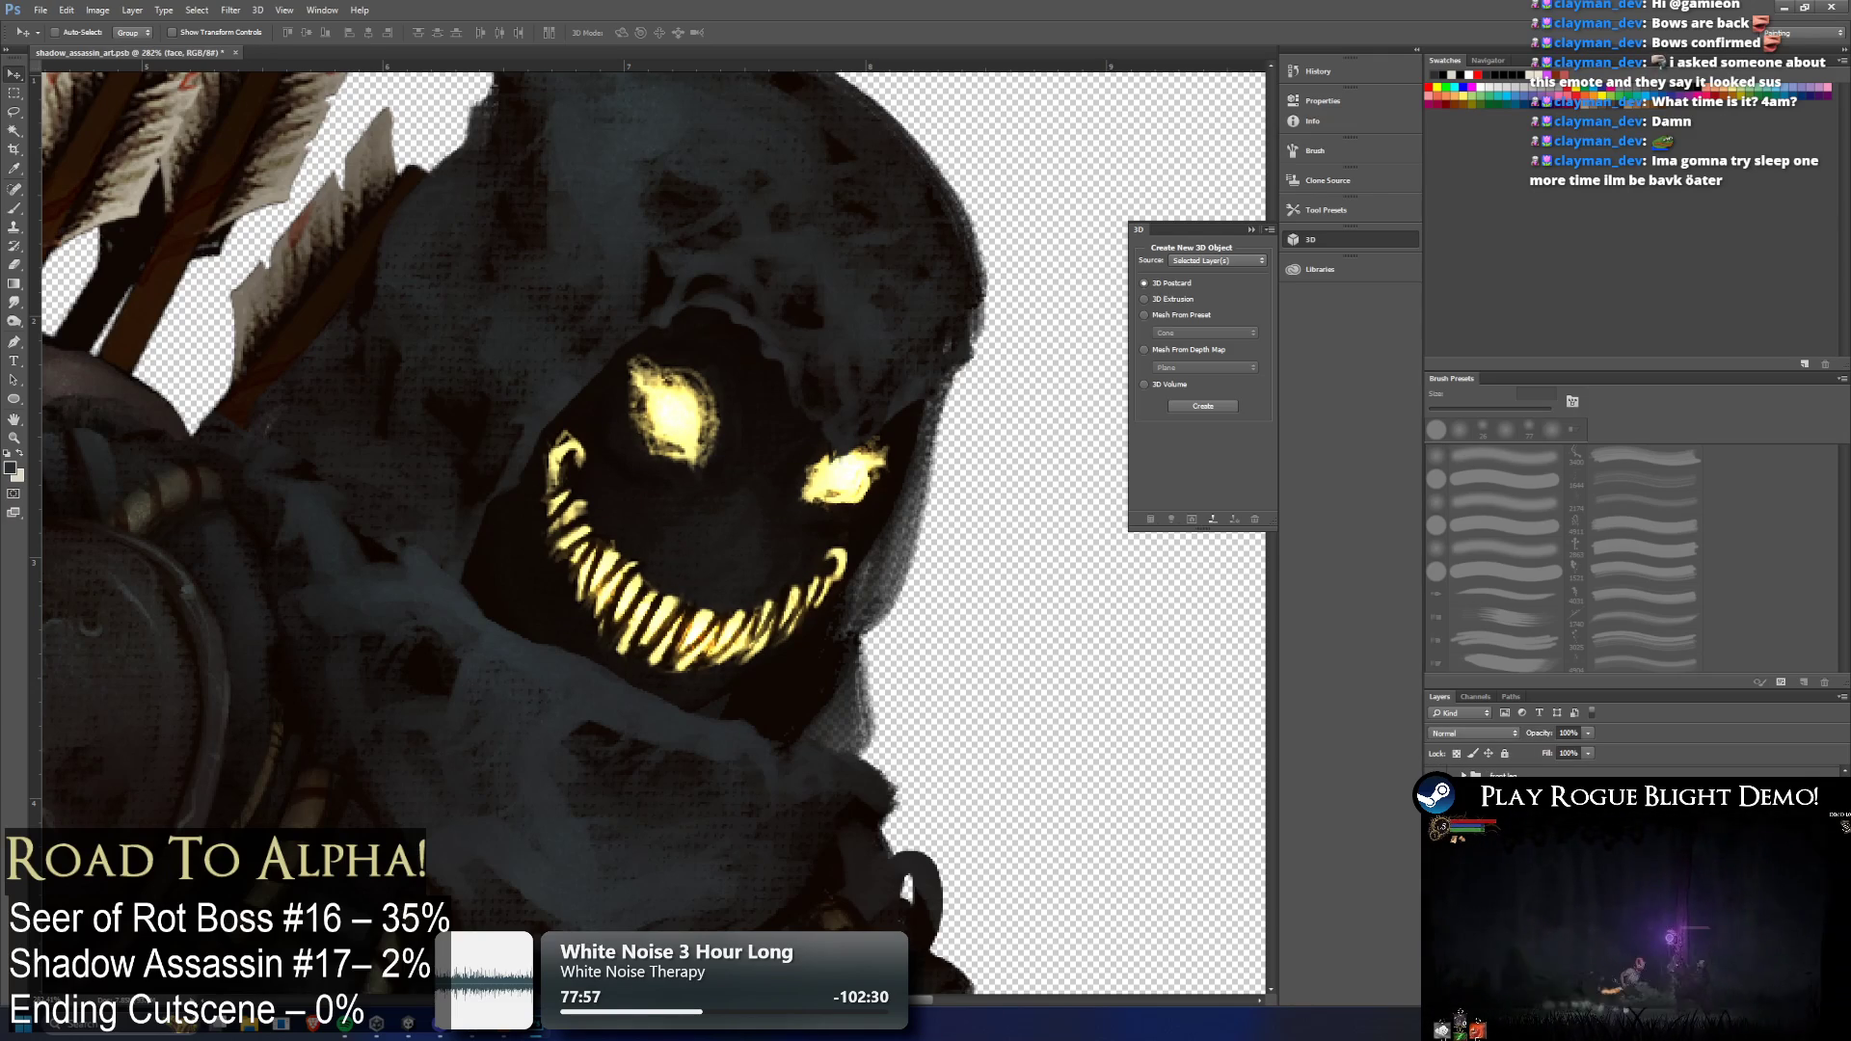
key("alt+bracketleft")
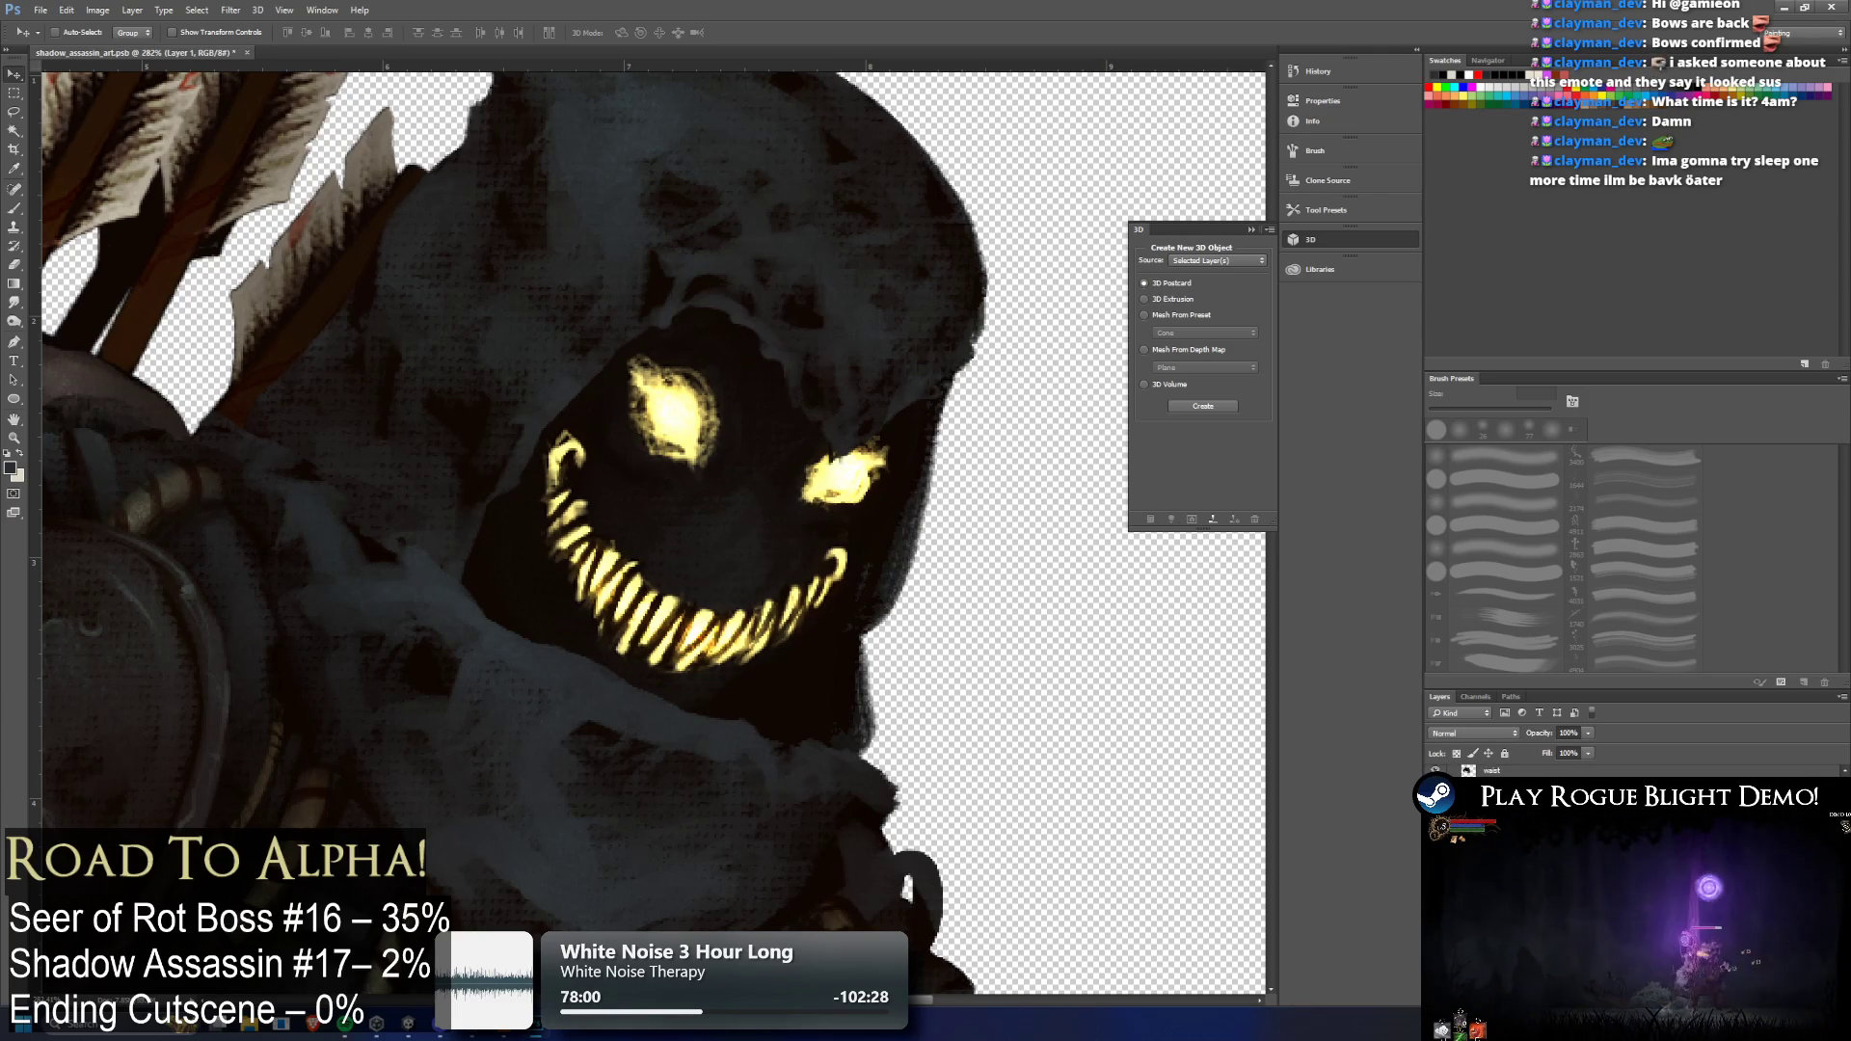
key("alt+bracketright")
key("alt+bracketleft")
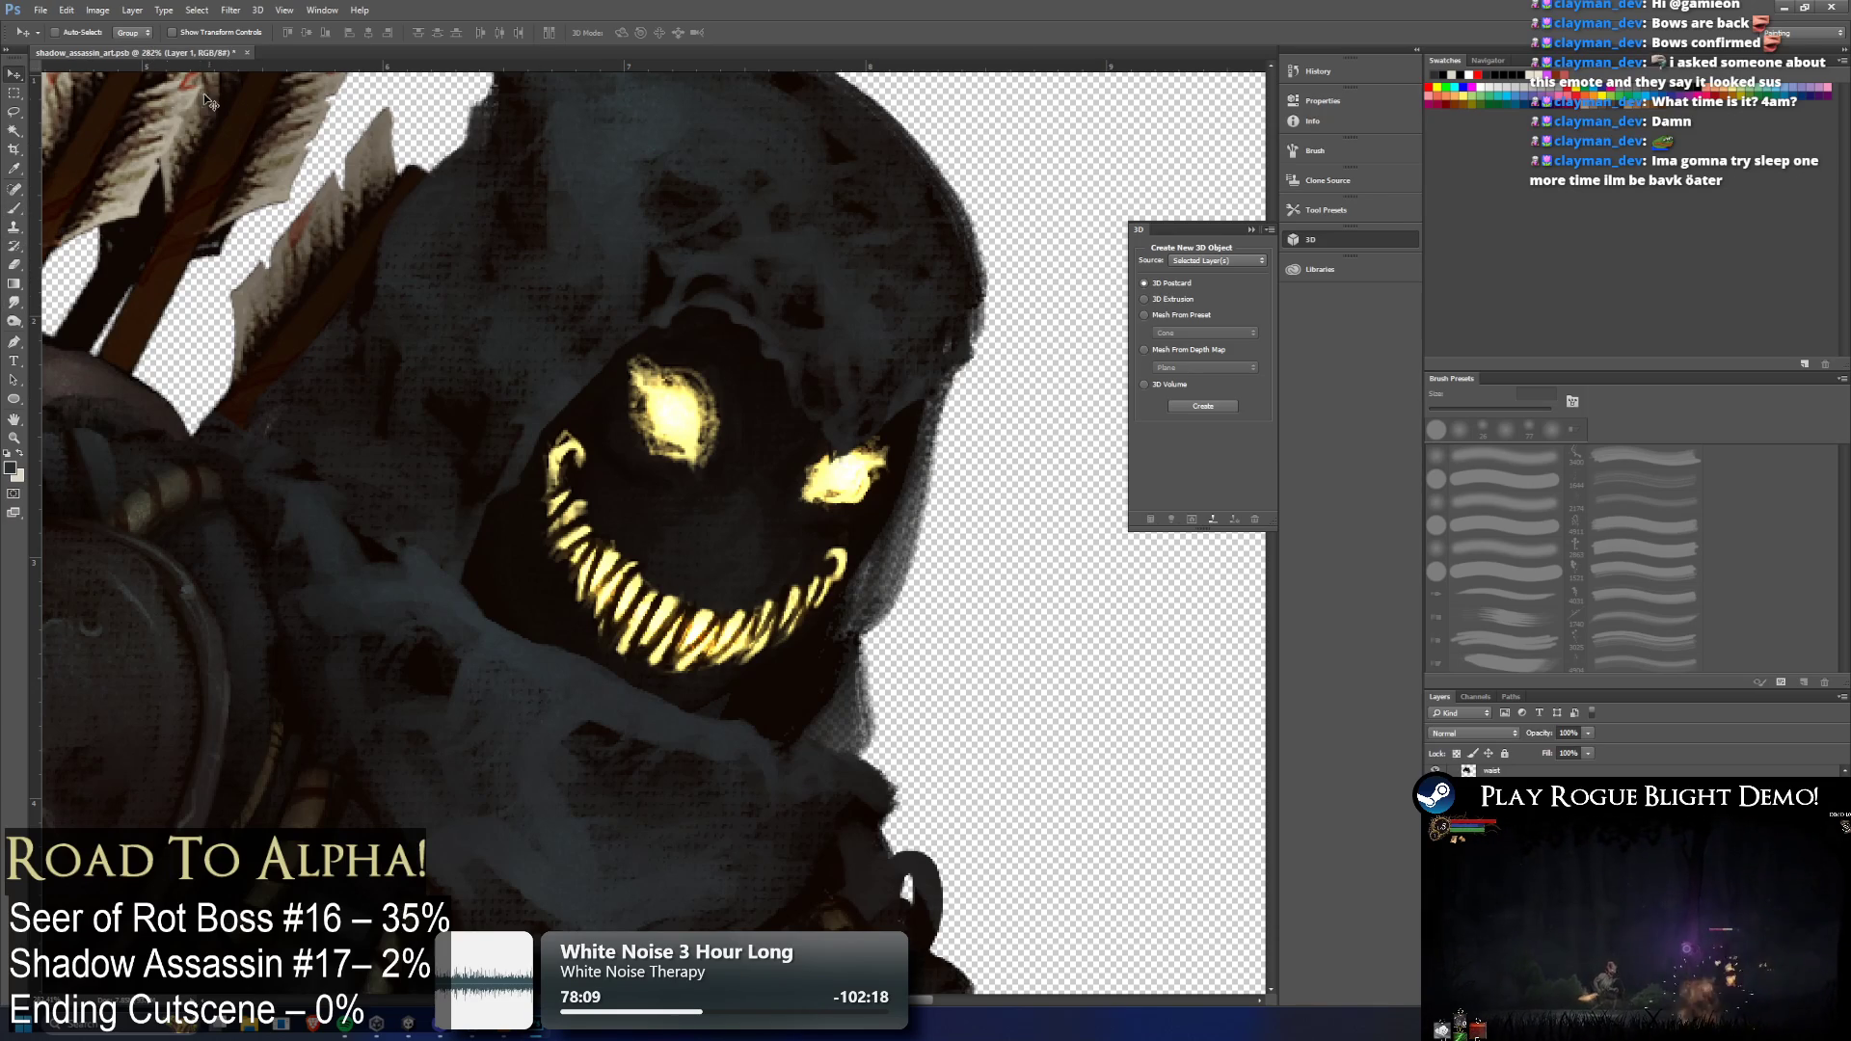
key("e")
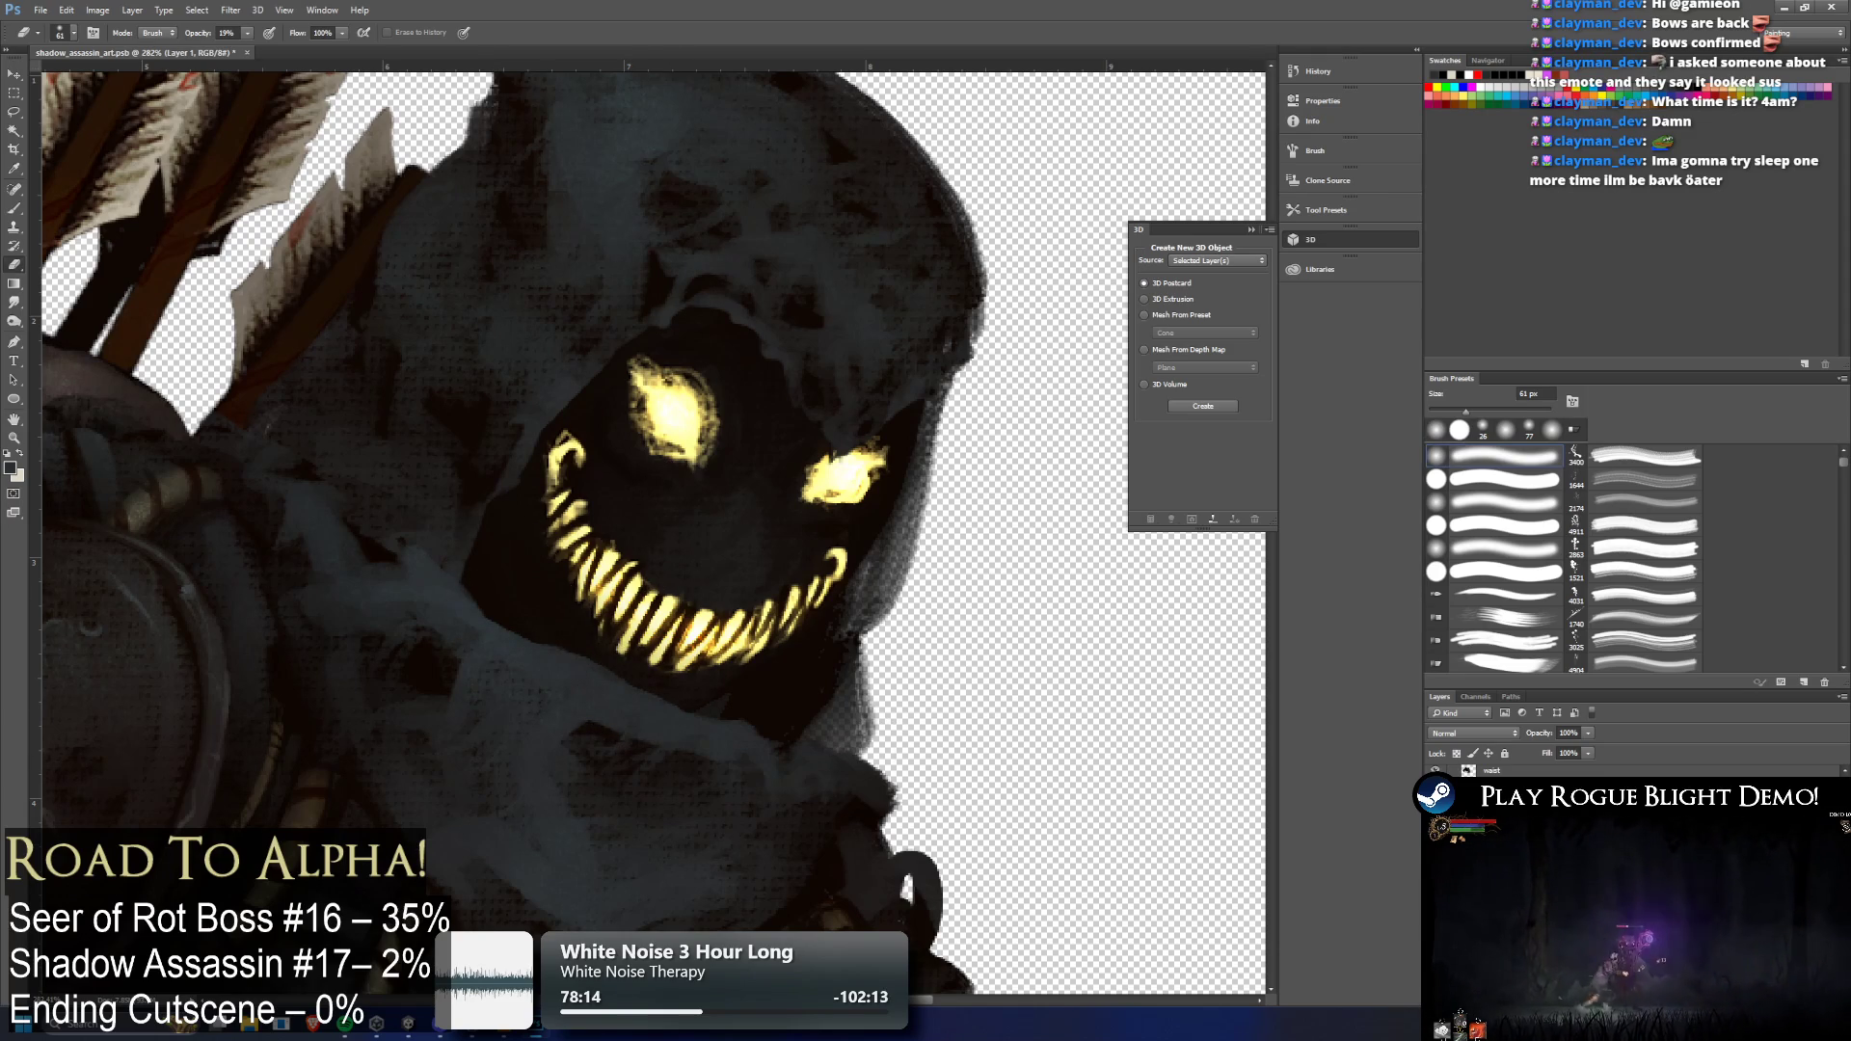
Set the eraser to full opacity, save the sprite, and undo a trial erase over the teeth
key("0")
key("ctrl+s")
left_click_drag(559, 530, 744, 785)
key("ctrl+z")
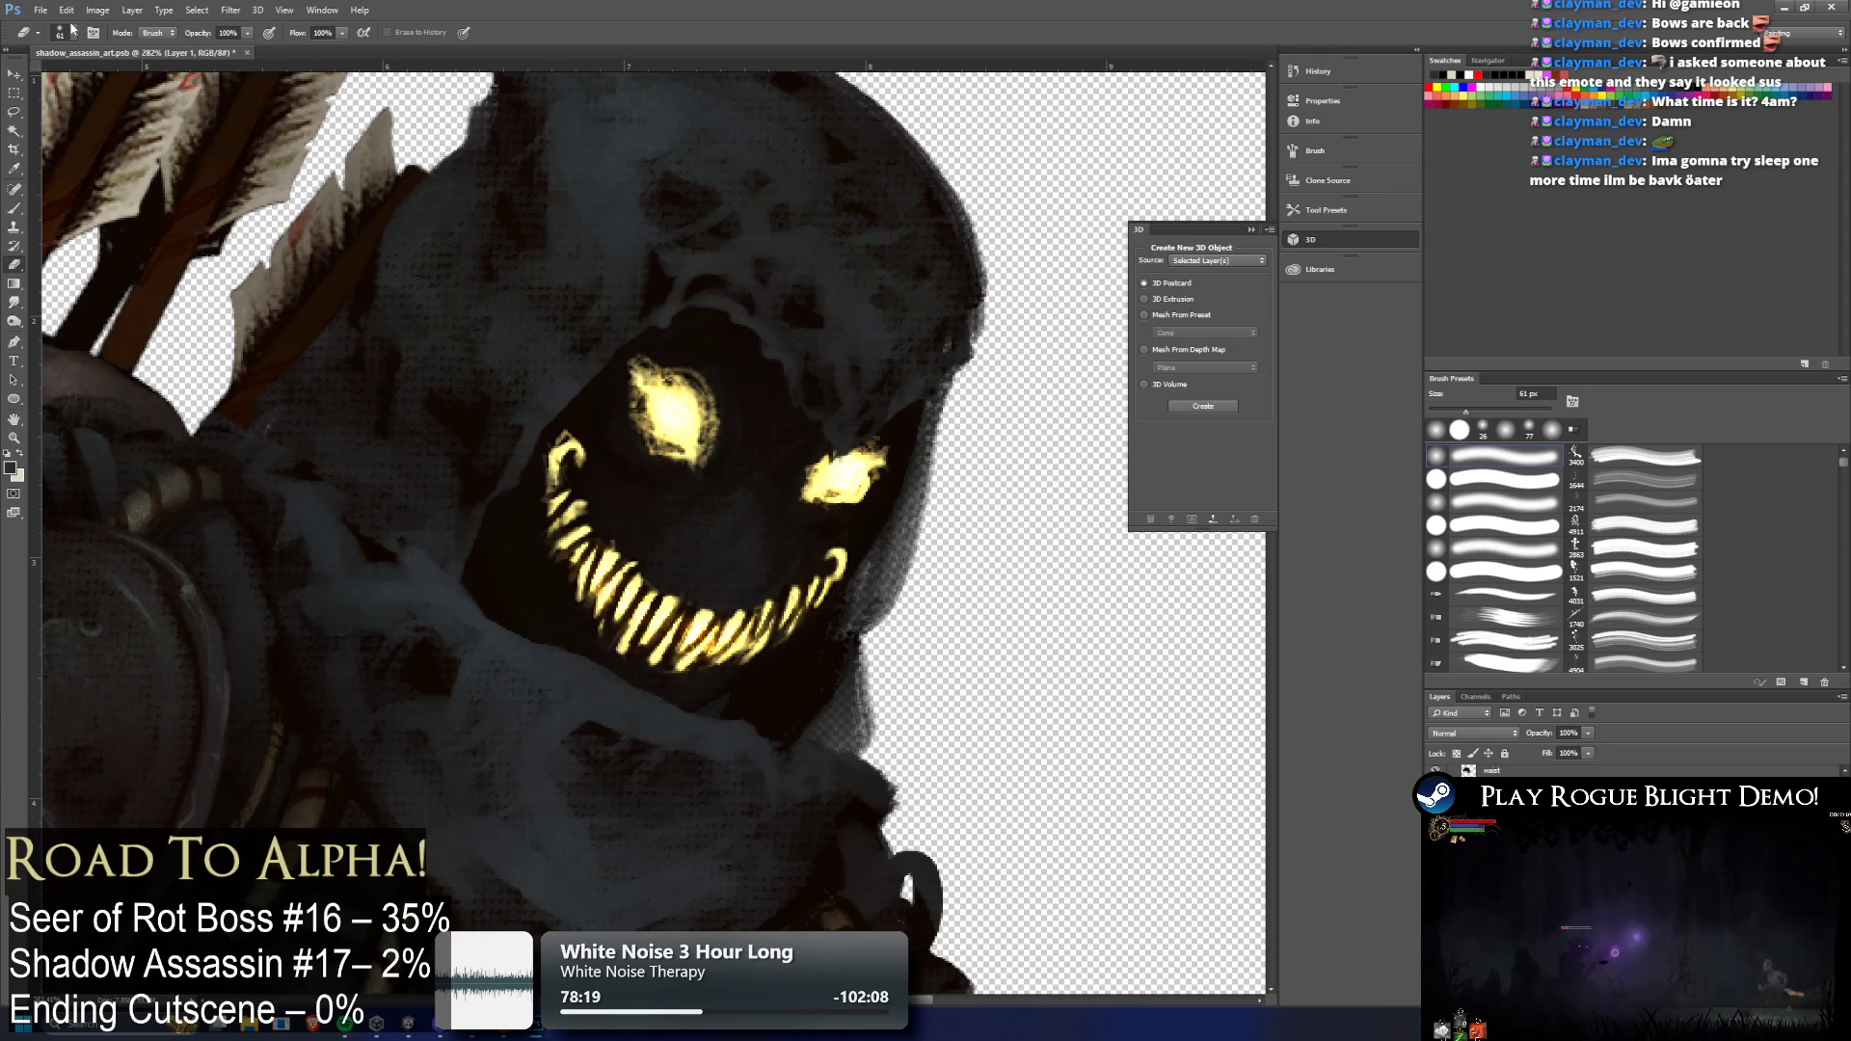
Use a 99 px hard round eraser to remove grey paint along the jaw's left edge
left_click(72, 31)
left_click(53, 144)
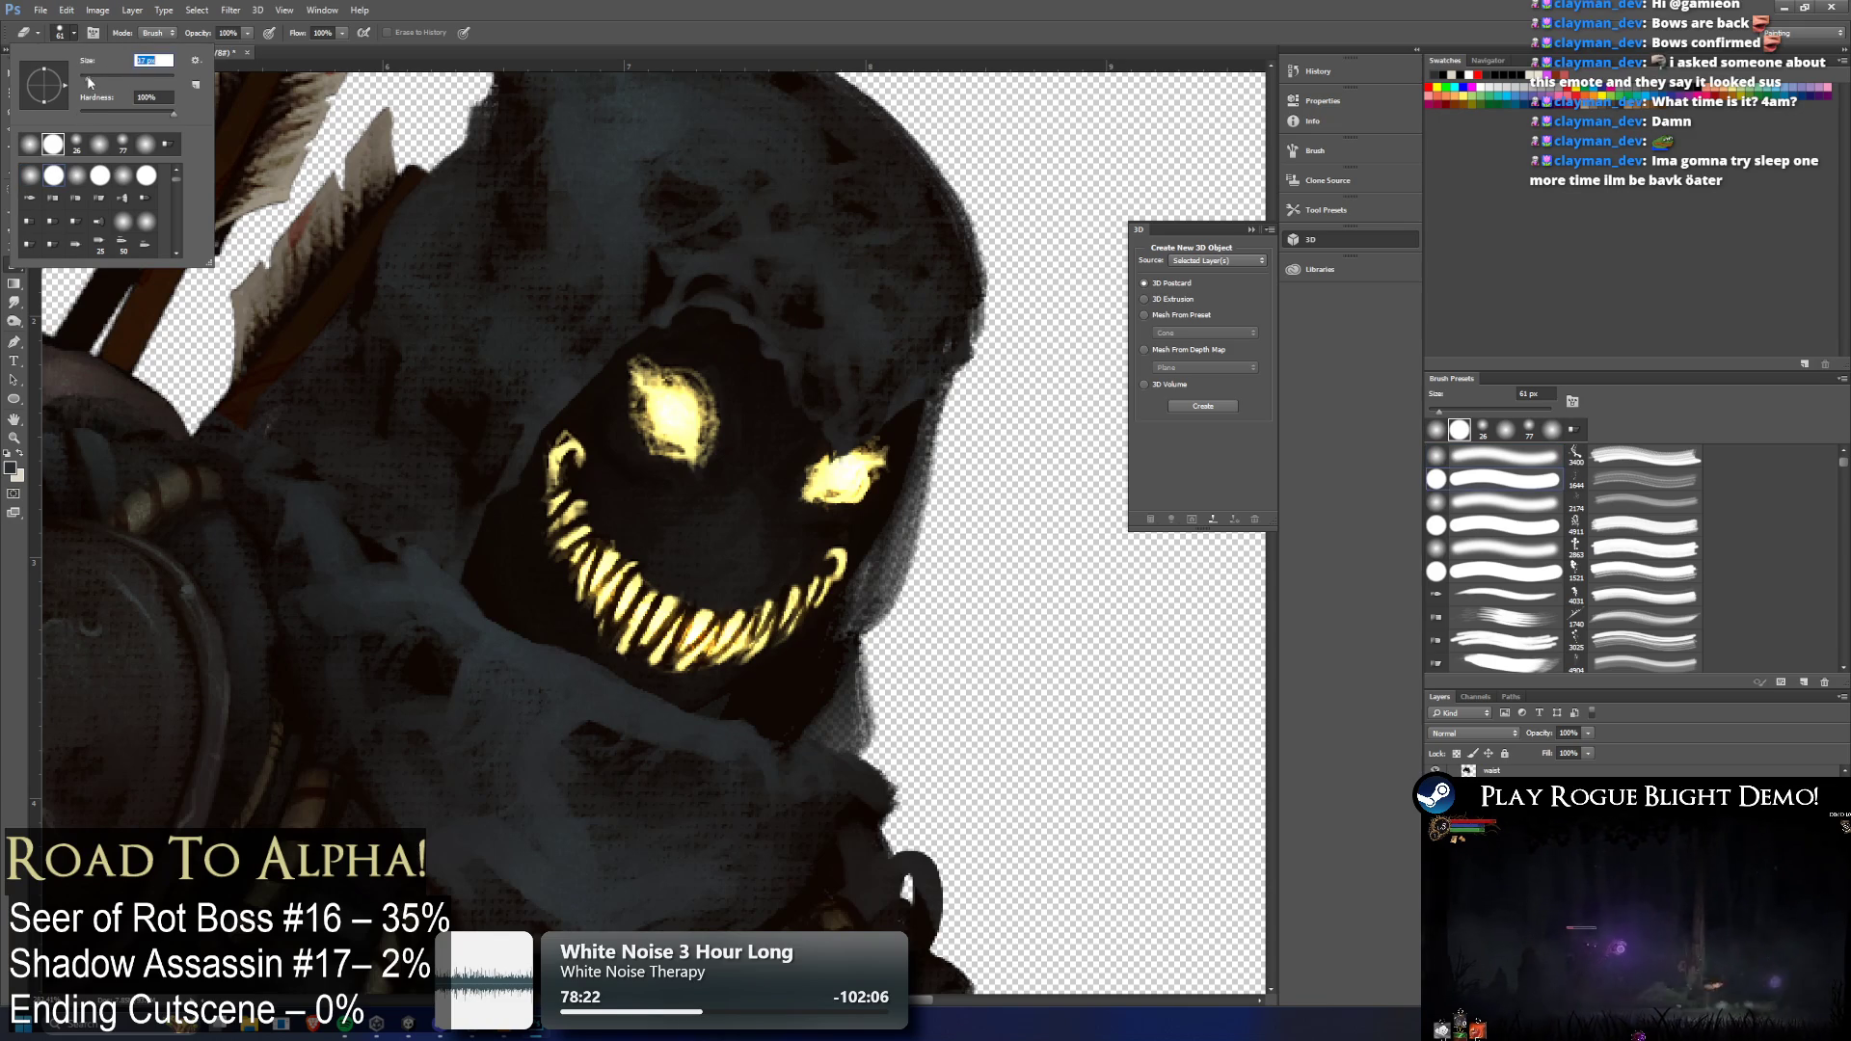
type("99")
key("Return")
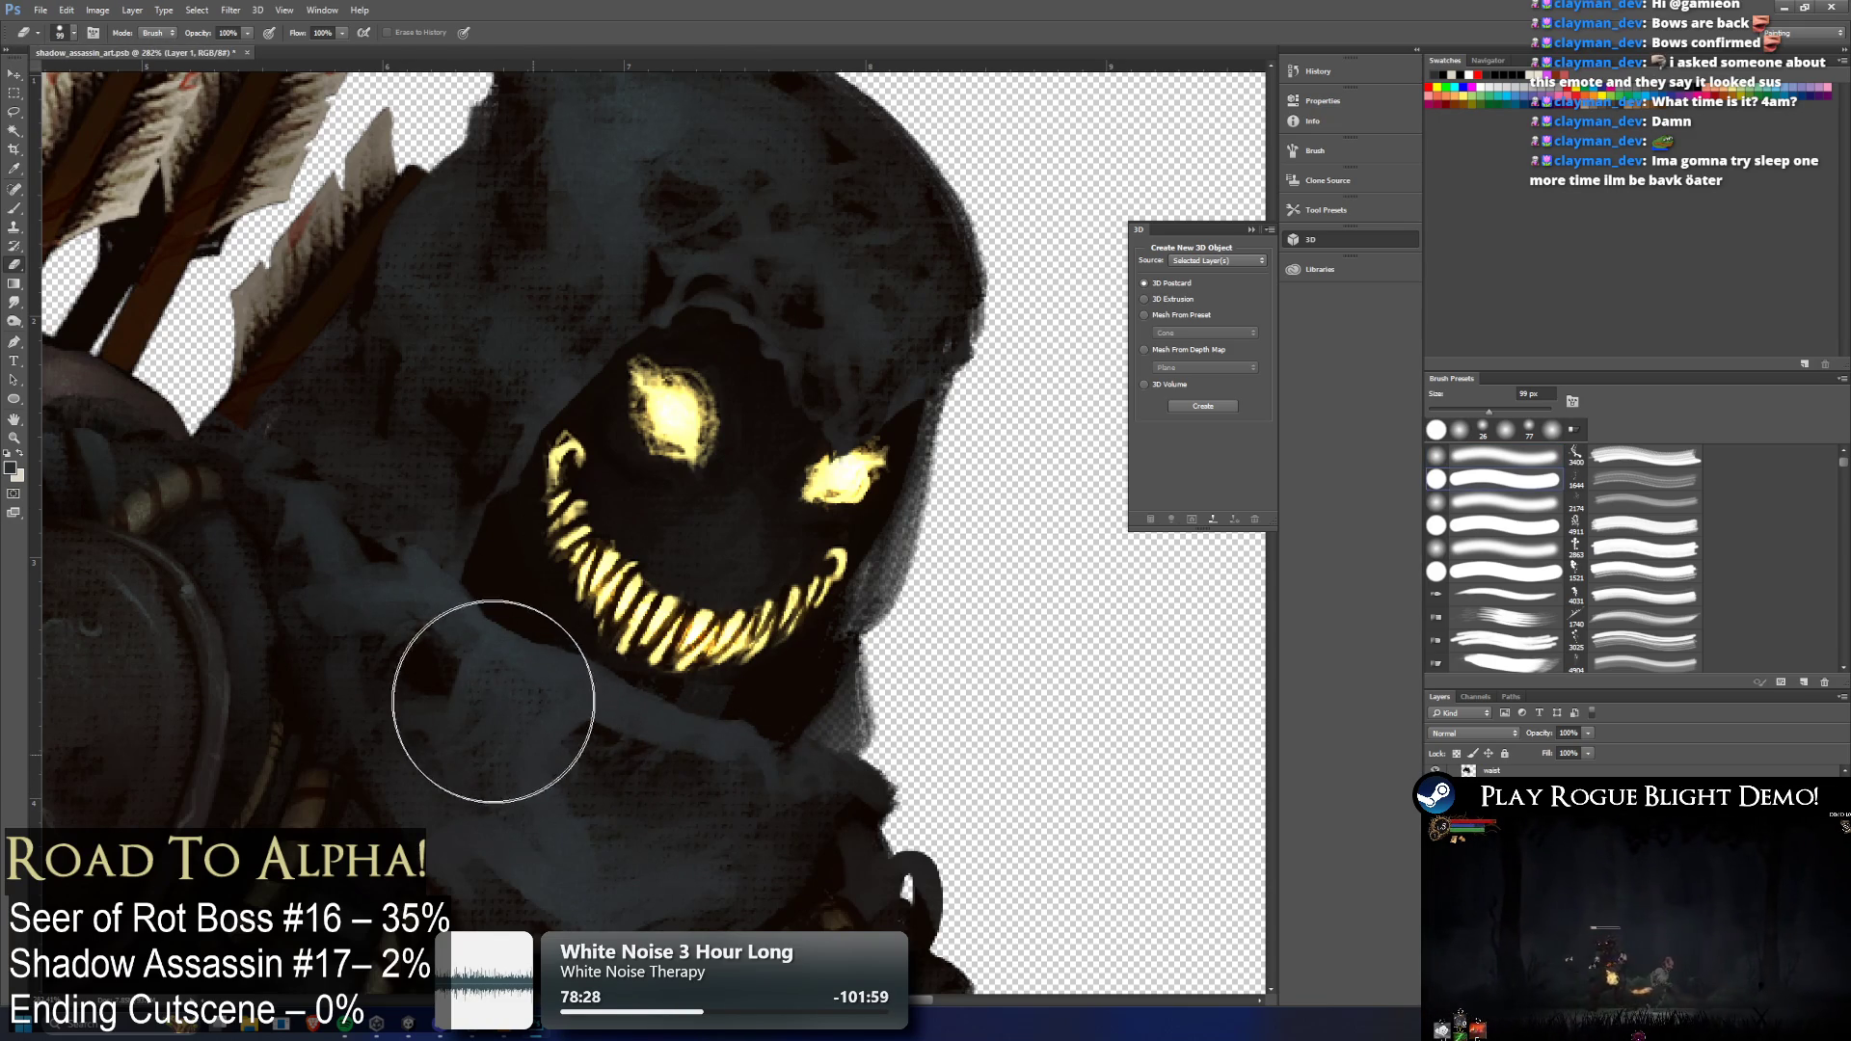
mouse_move(460, 591)
left_mouse_down()
mouse_move(438, 537)
mouse_move(478, 668)
left_mouse_up()
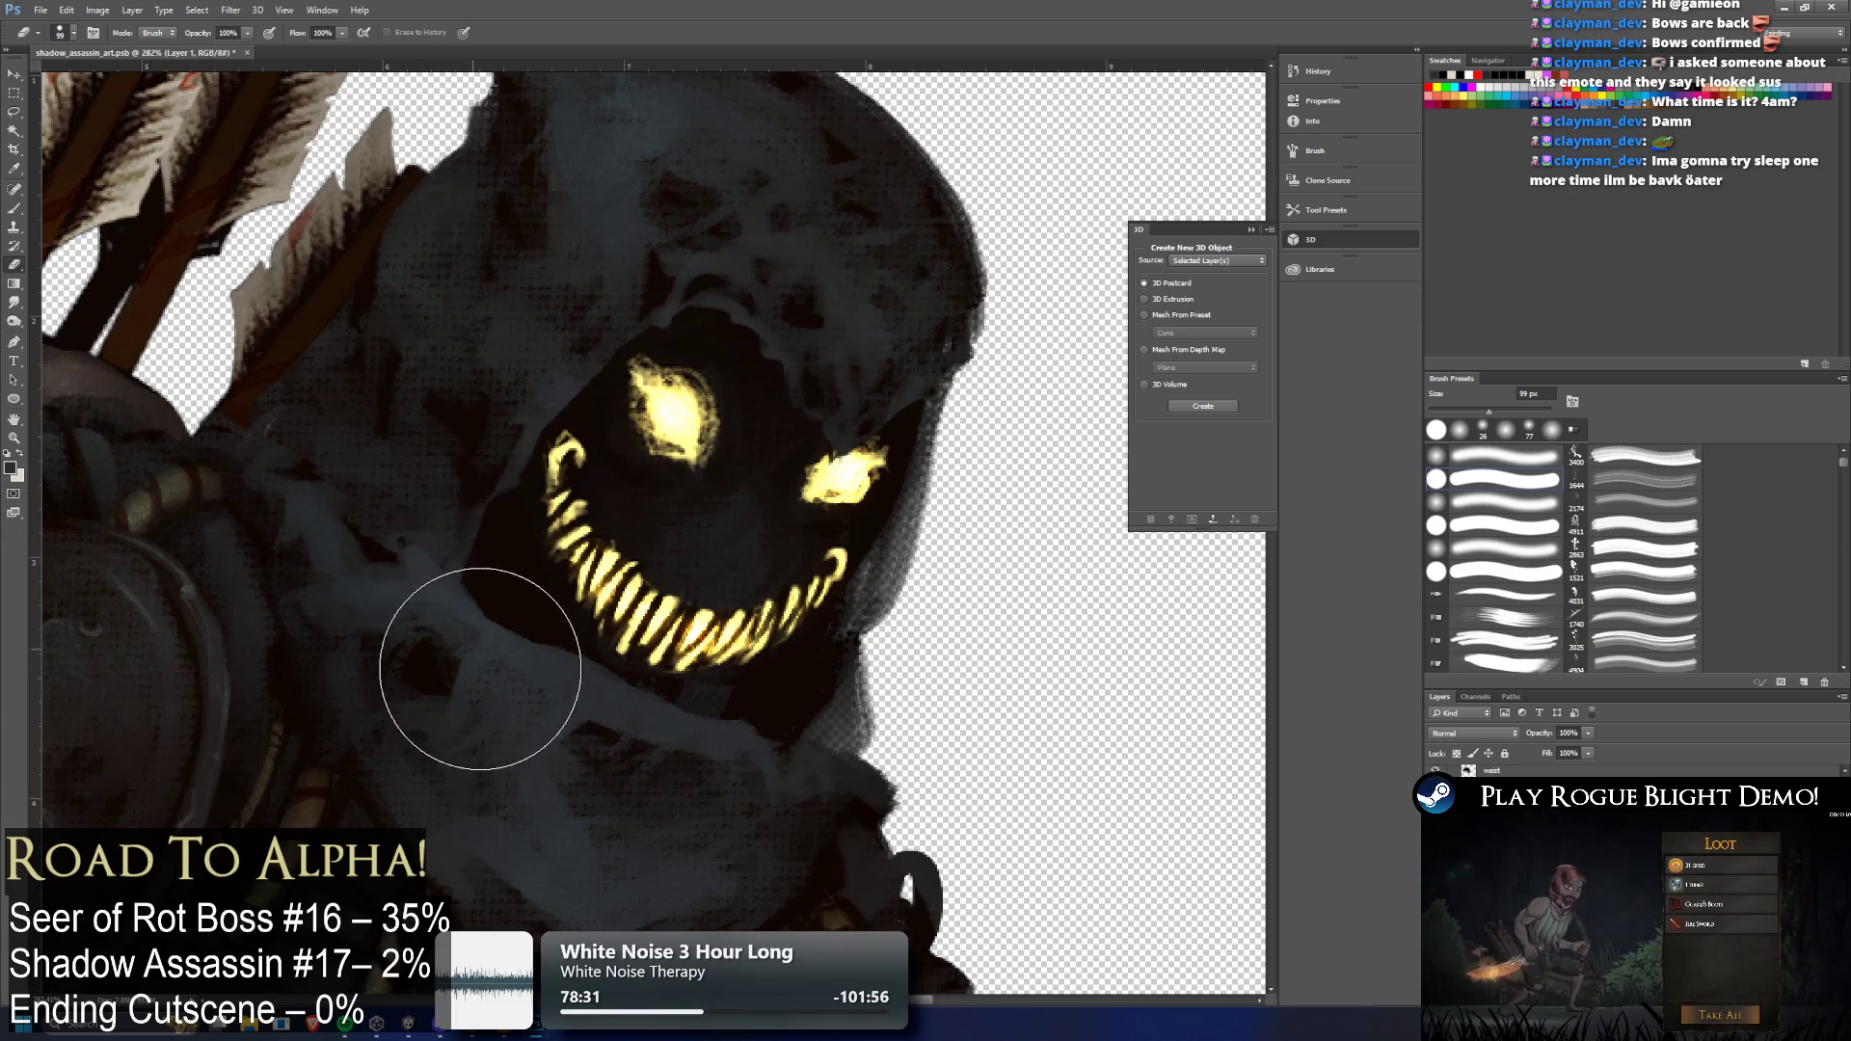
Shrink the eraser brush to 17 px
scroll(908, 711, "up", 1)
scroll(908, 711, "up", 4)
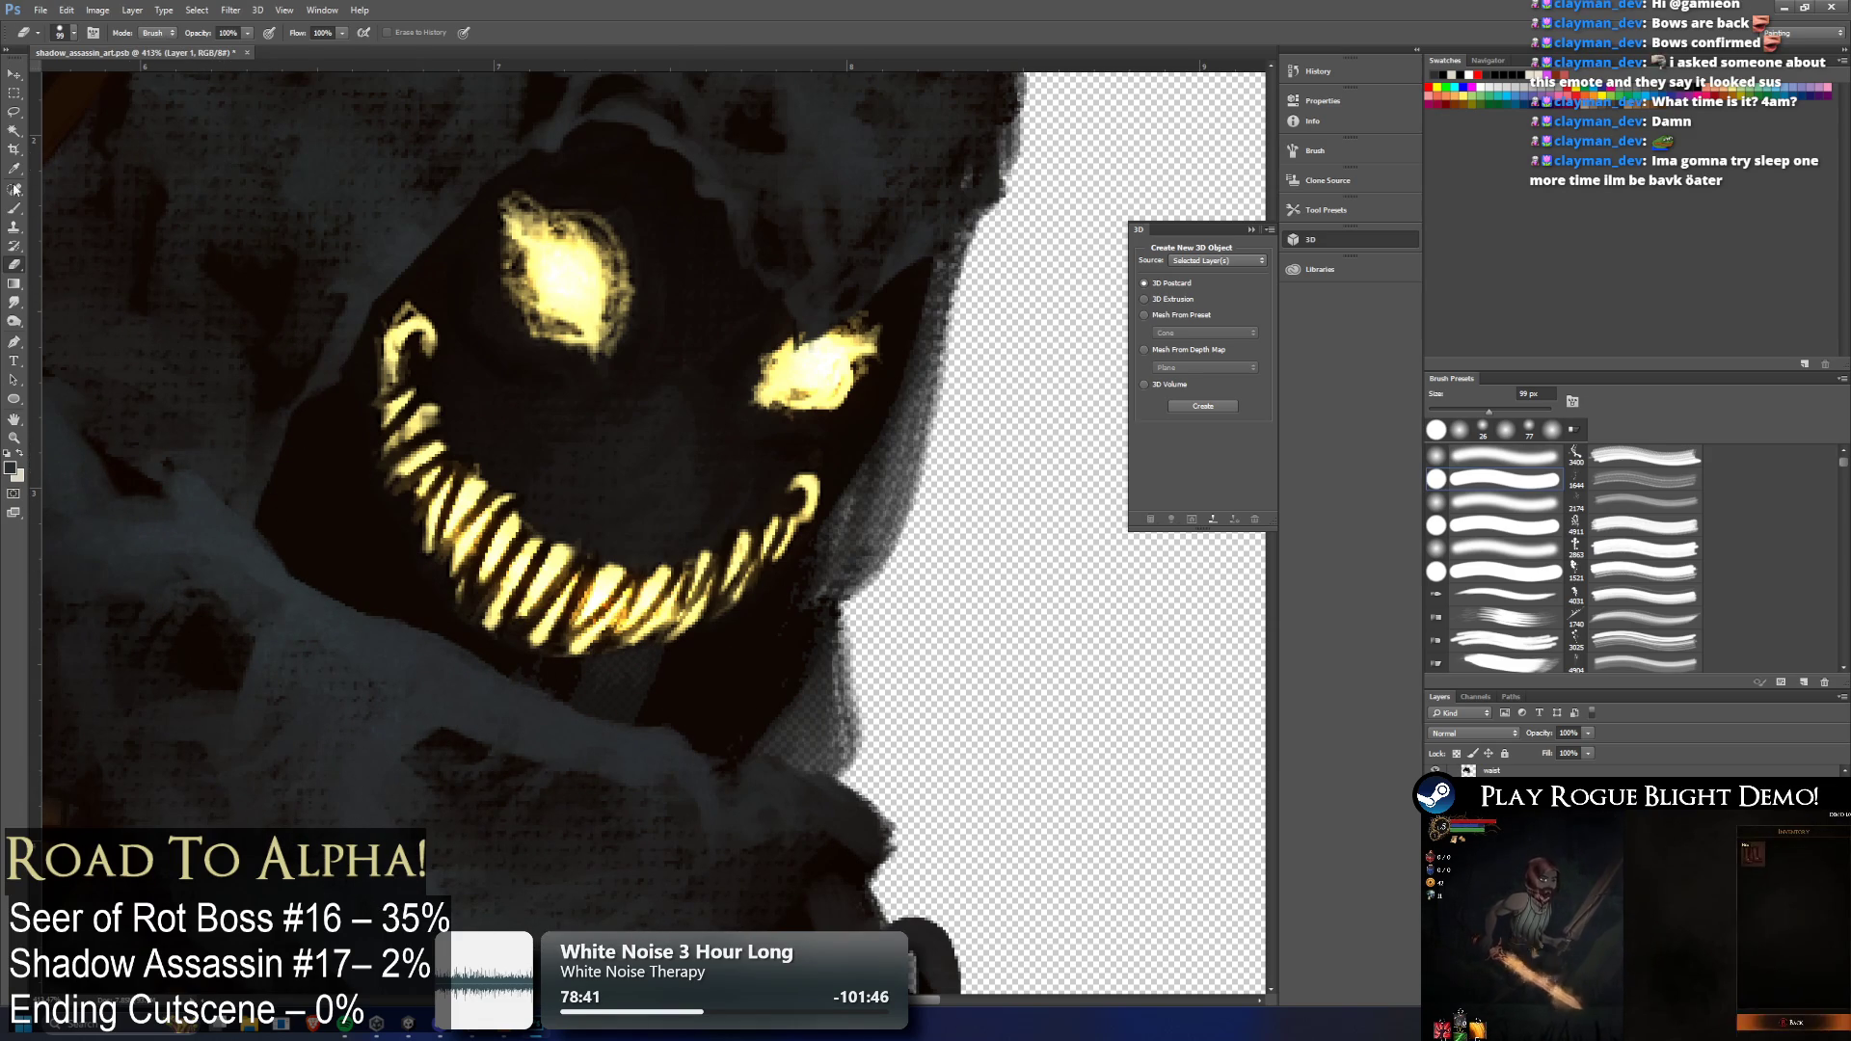
left_click(73, 33)
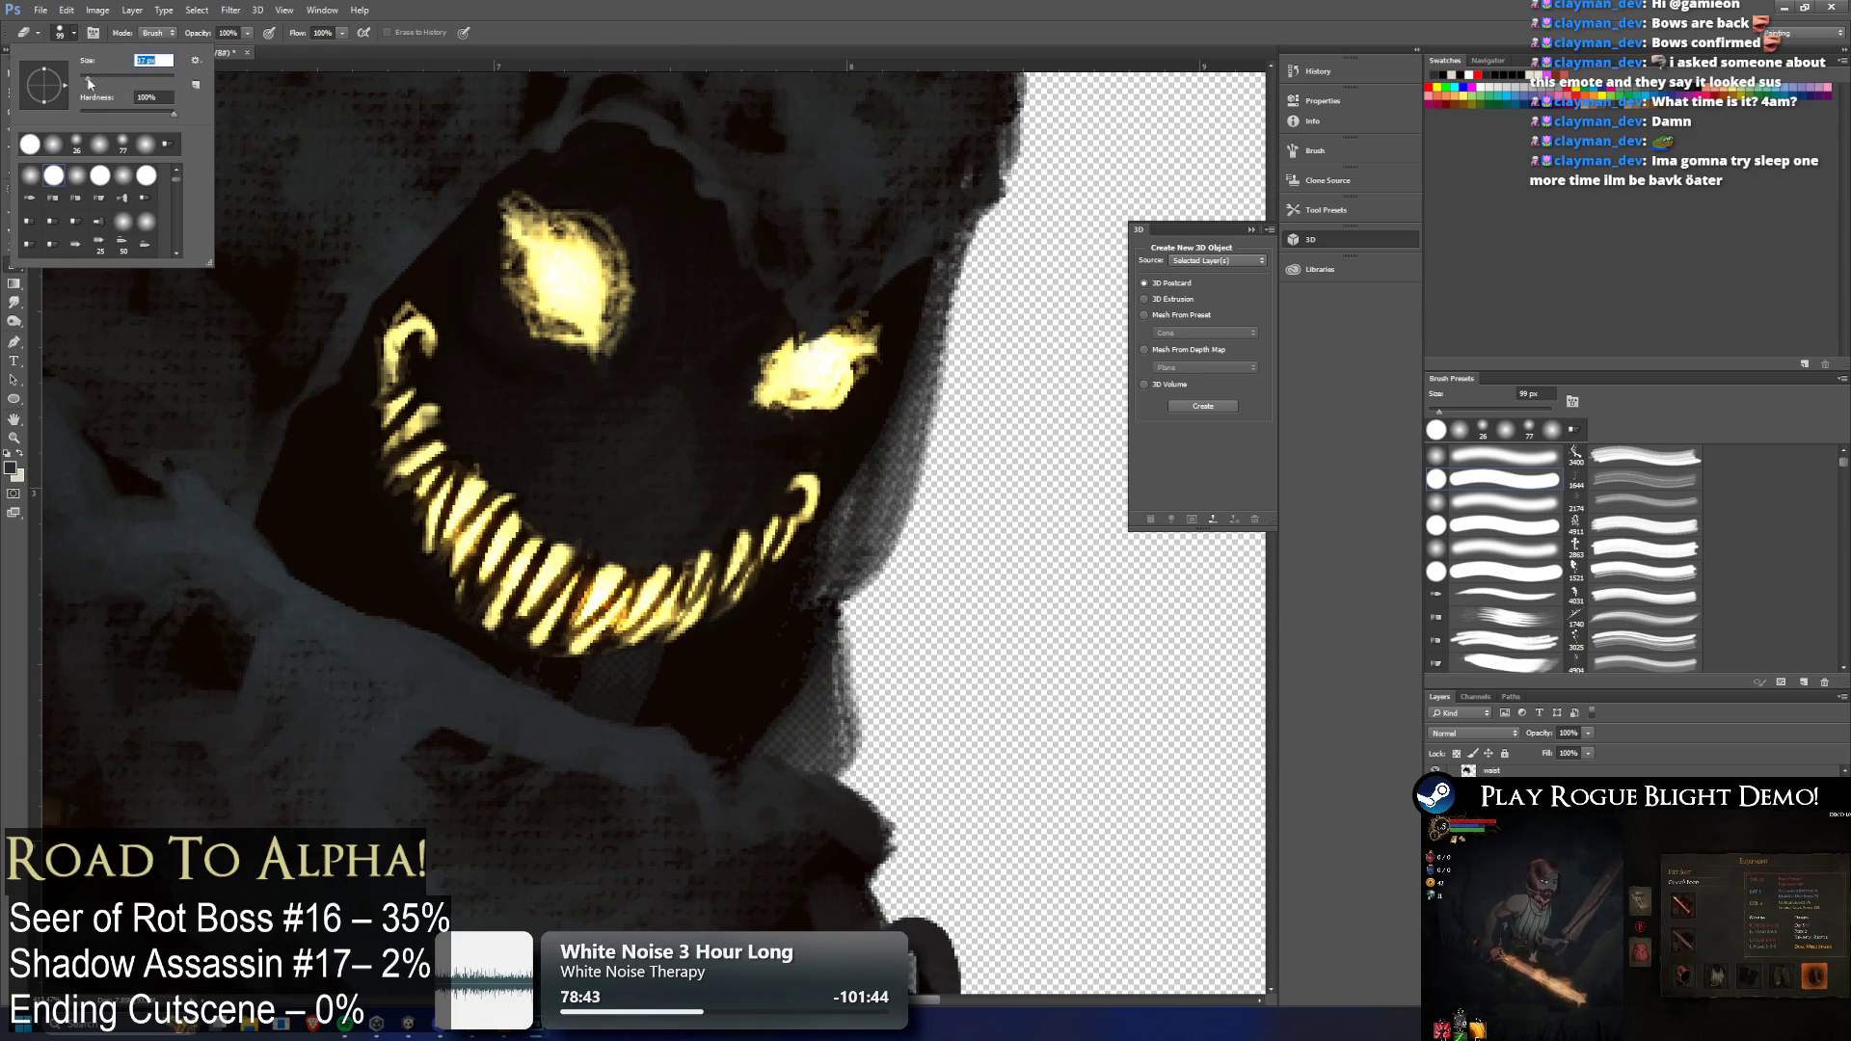
left_click_drag(87, 79, 84, 86)
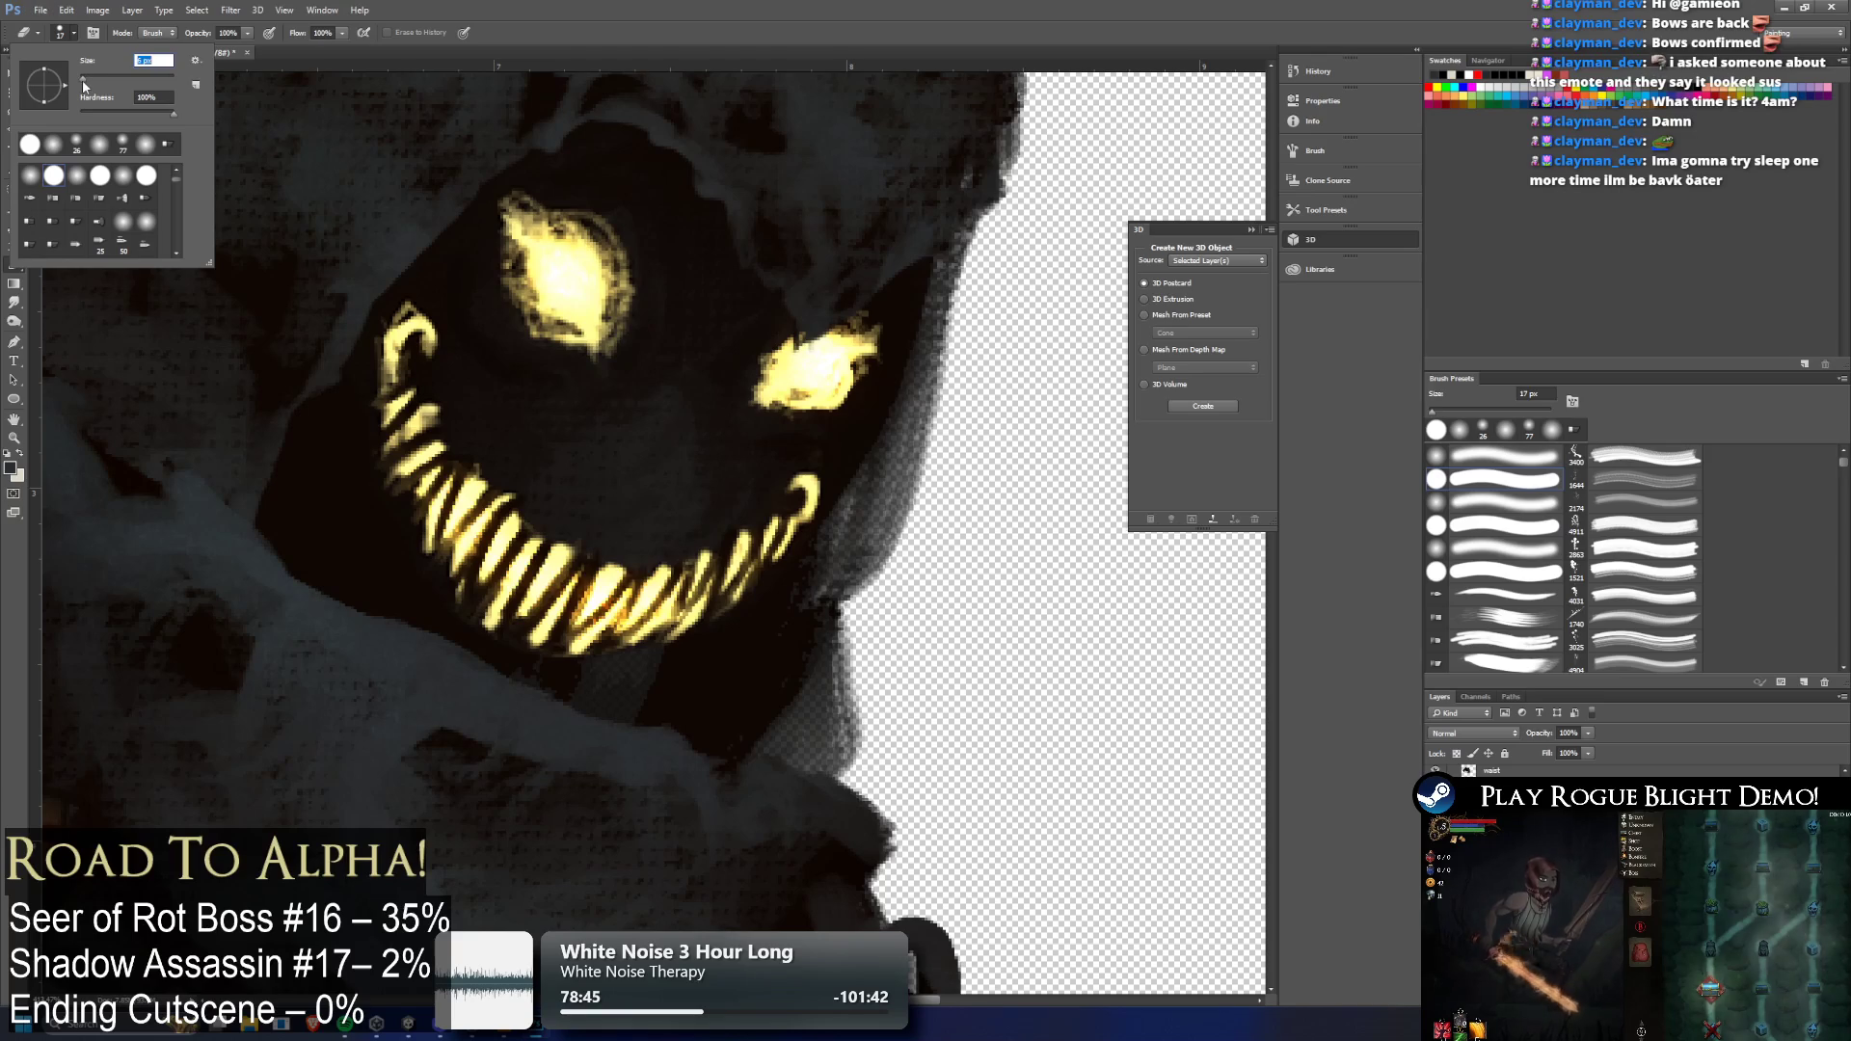
key("Return")
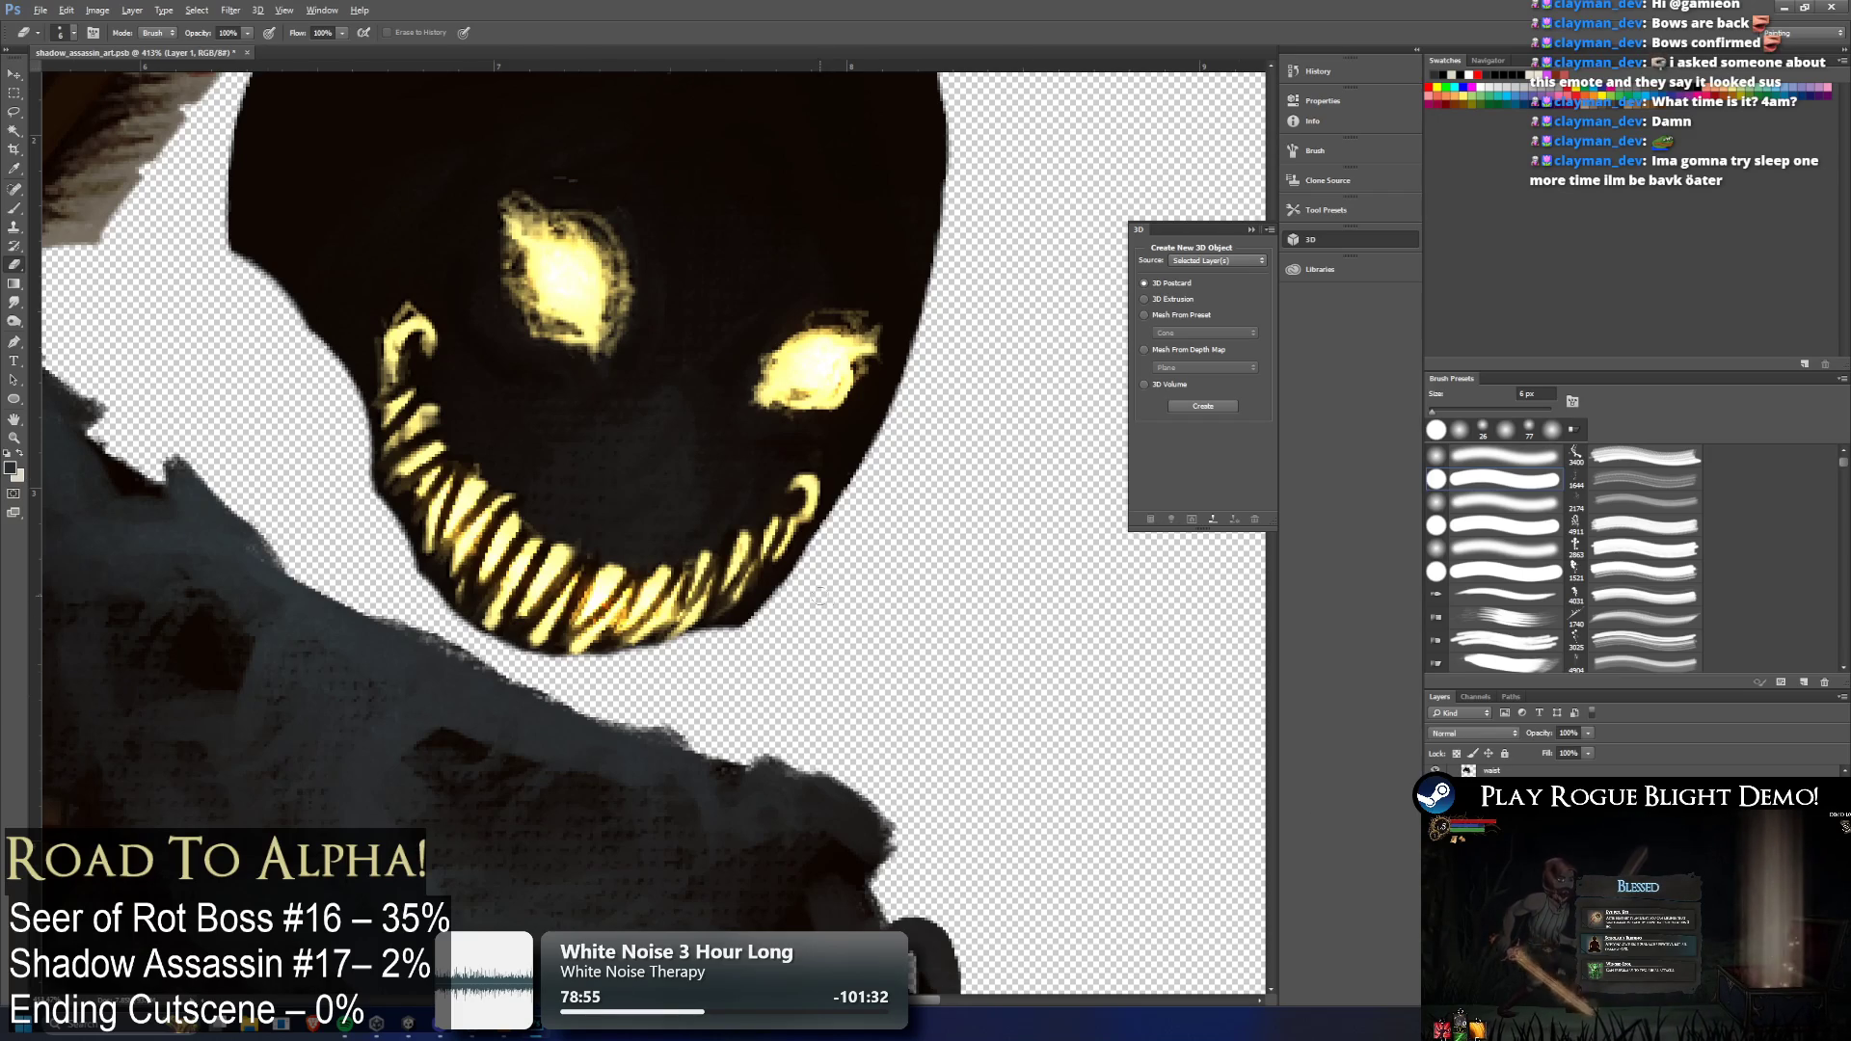
Erase the dark edge pixels to the right of the mouth
scroll(792, 536, "up", 5)
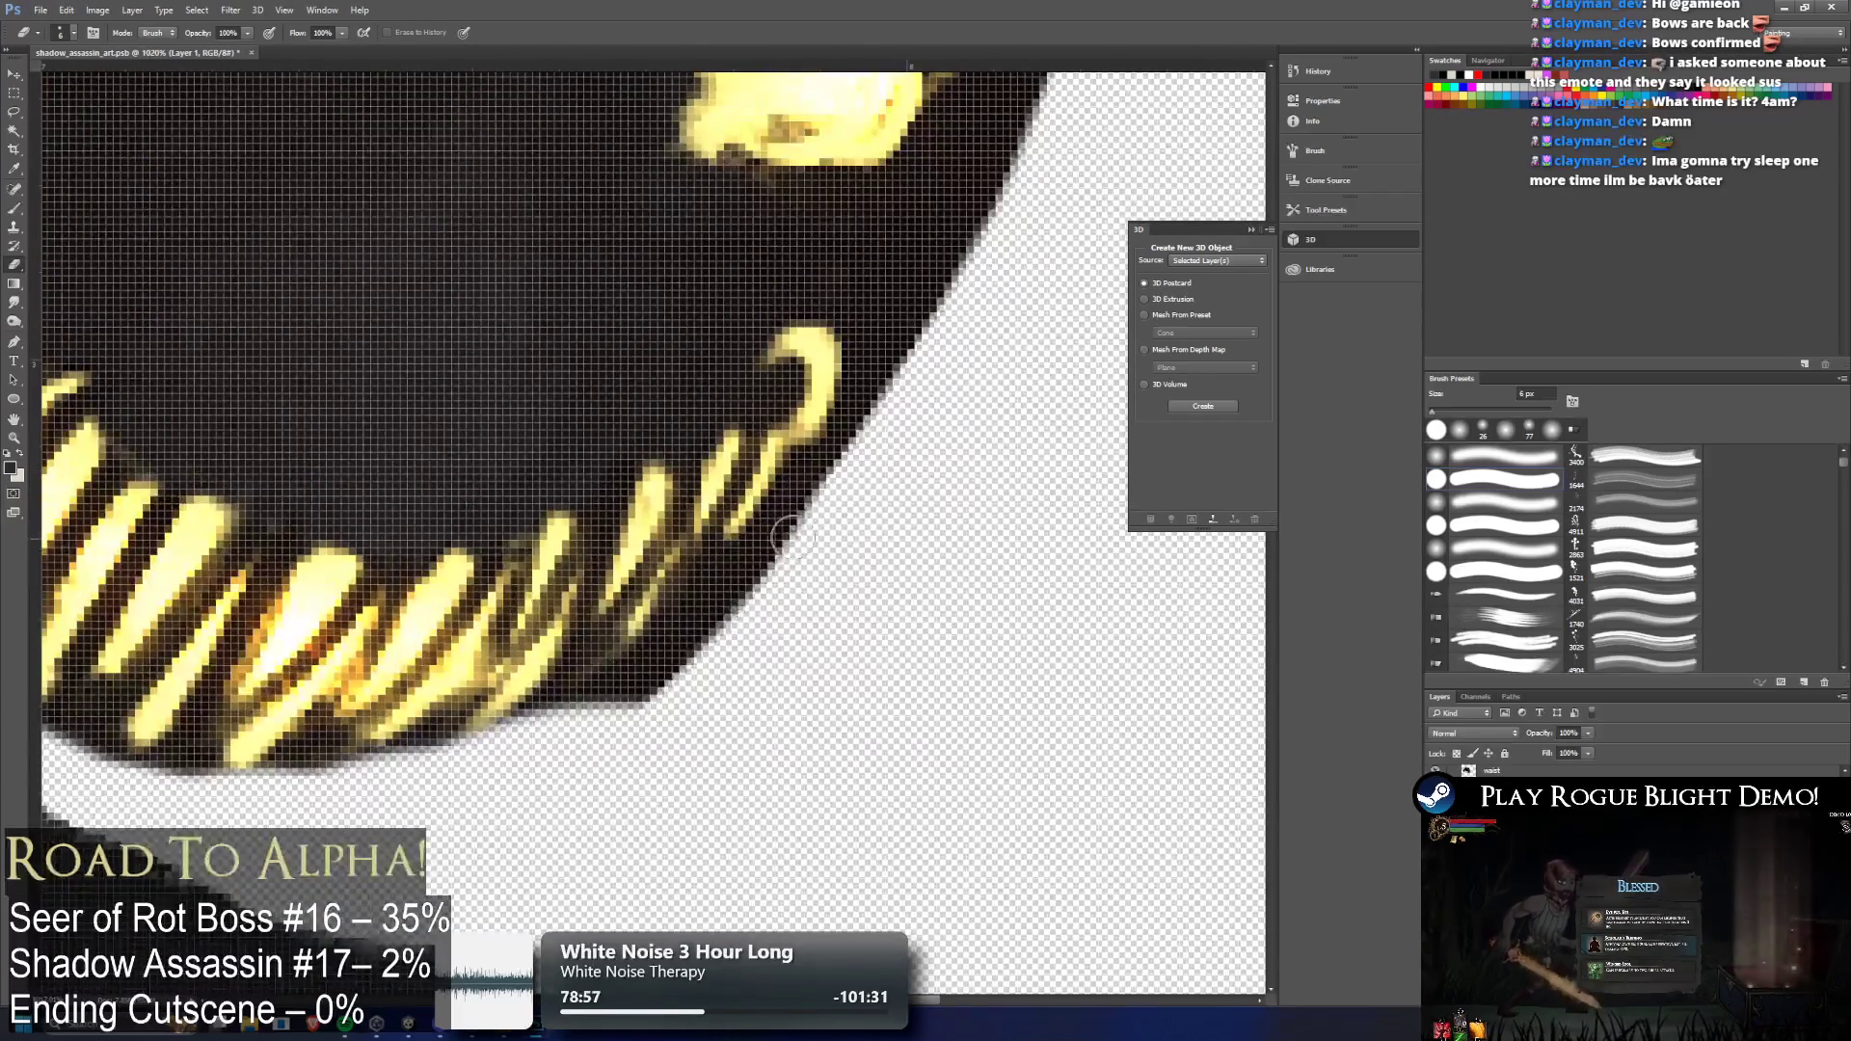
mouse_move(792, 536)
left_mouse_down()
mouse_move(690, 696)
mouse_move(670, 666)
mouse_move(684, 662)
left_mouse_up()
scroll(685, 661, "down", 3)
scroll(685, 661, "down", 2)
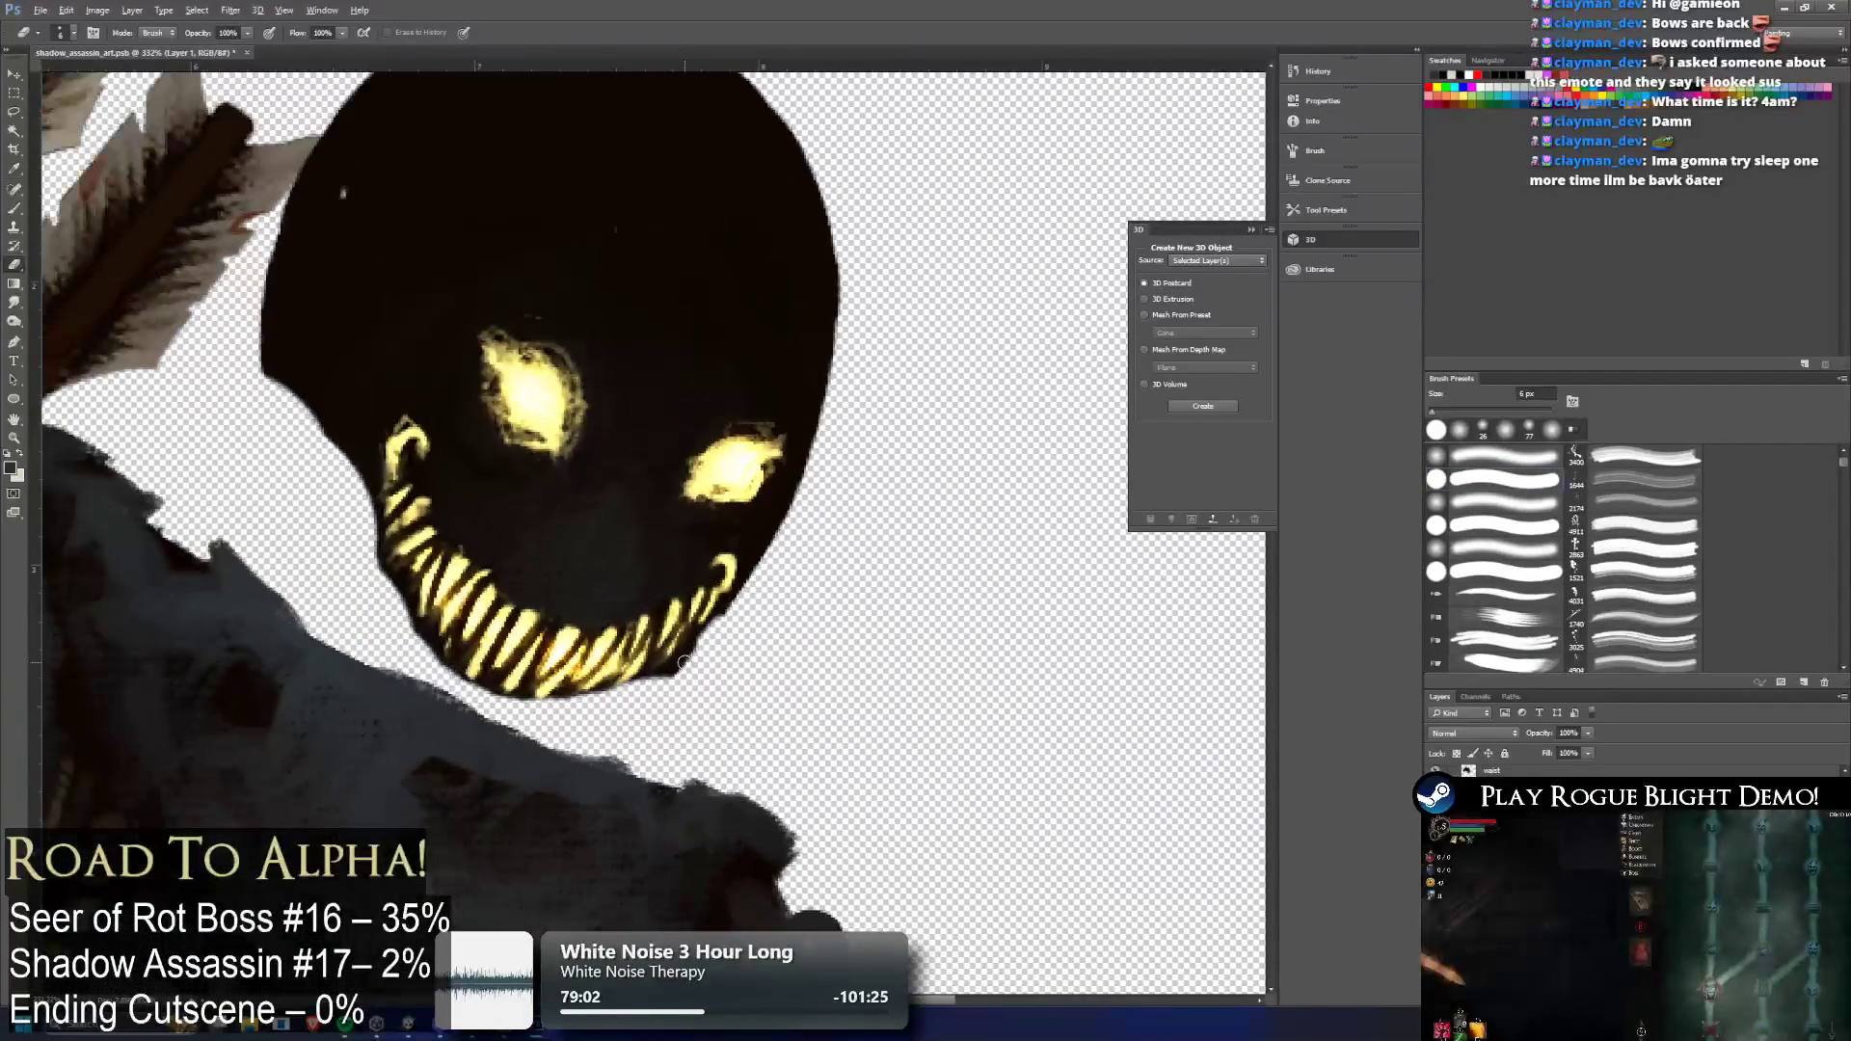
scroll(684, 662, "up", 3)
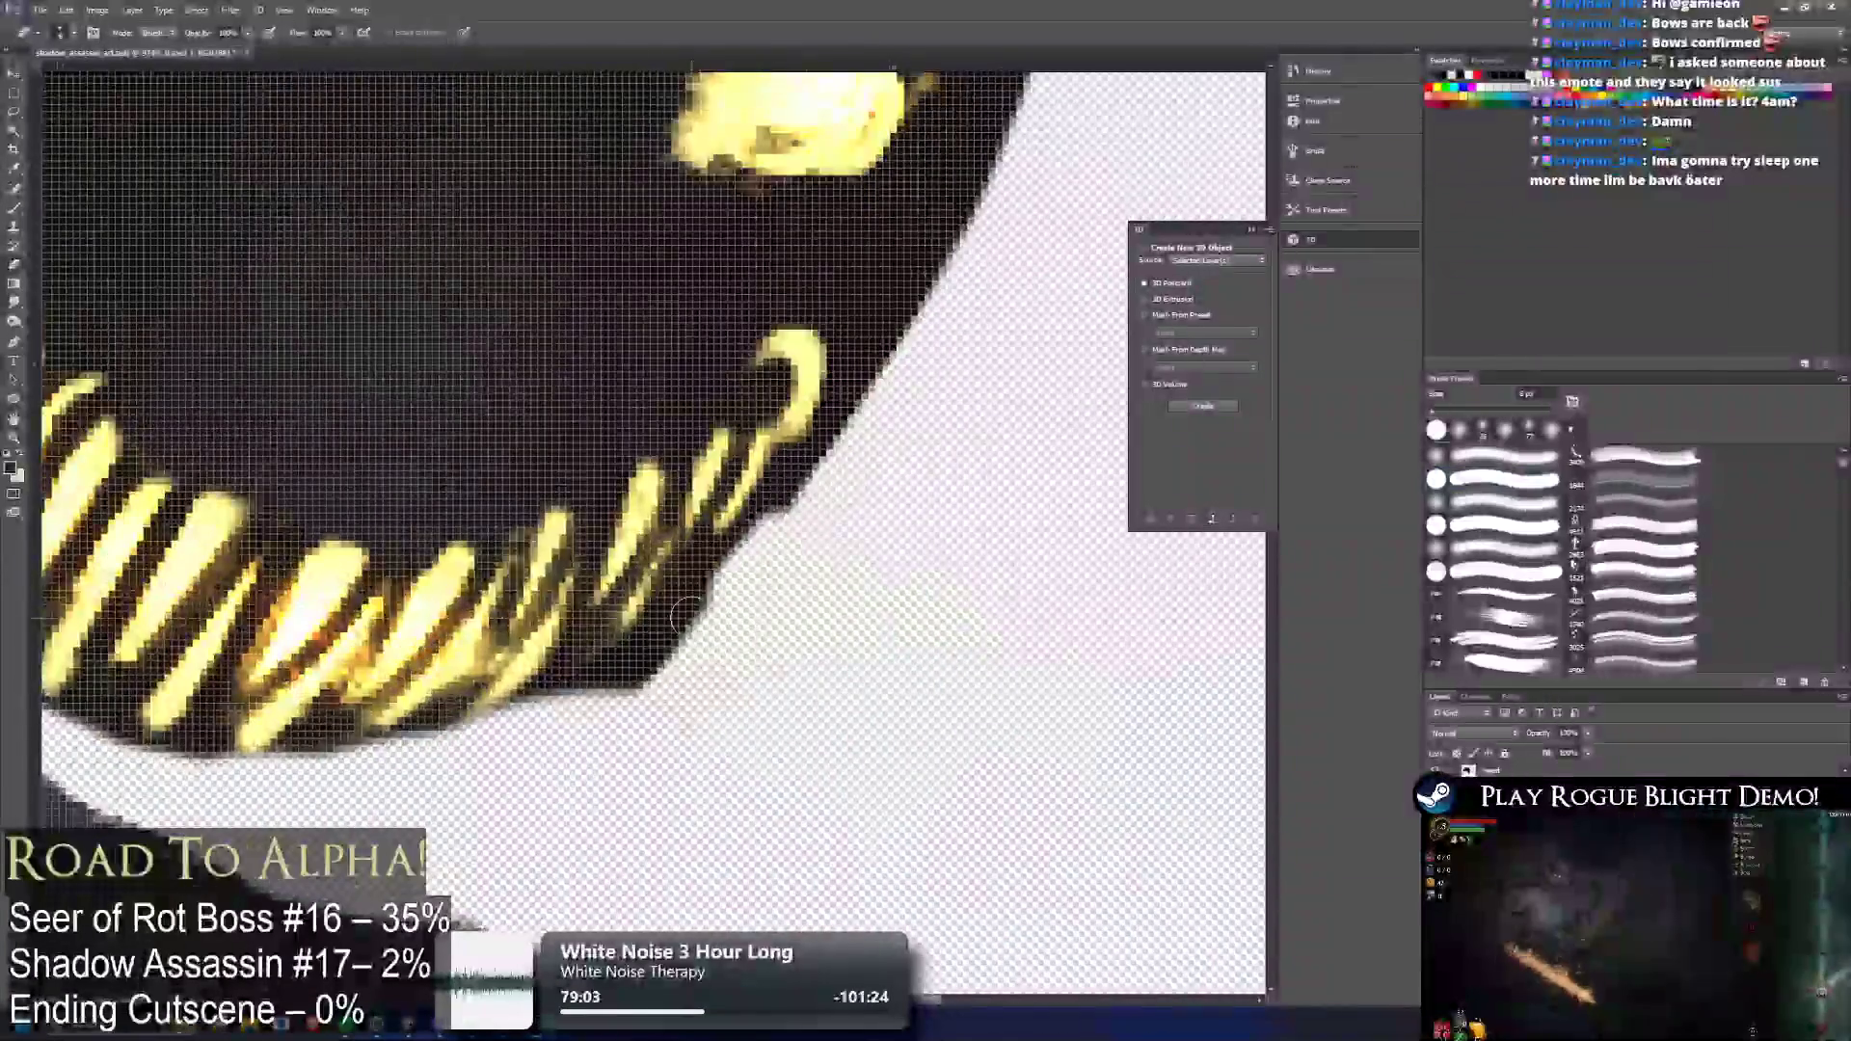
Set the eraser to 2 px and erase a thin strip along the mouth's dark edge
left_click(64, 32)
double_click(143, 61)
type("2")
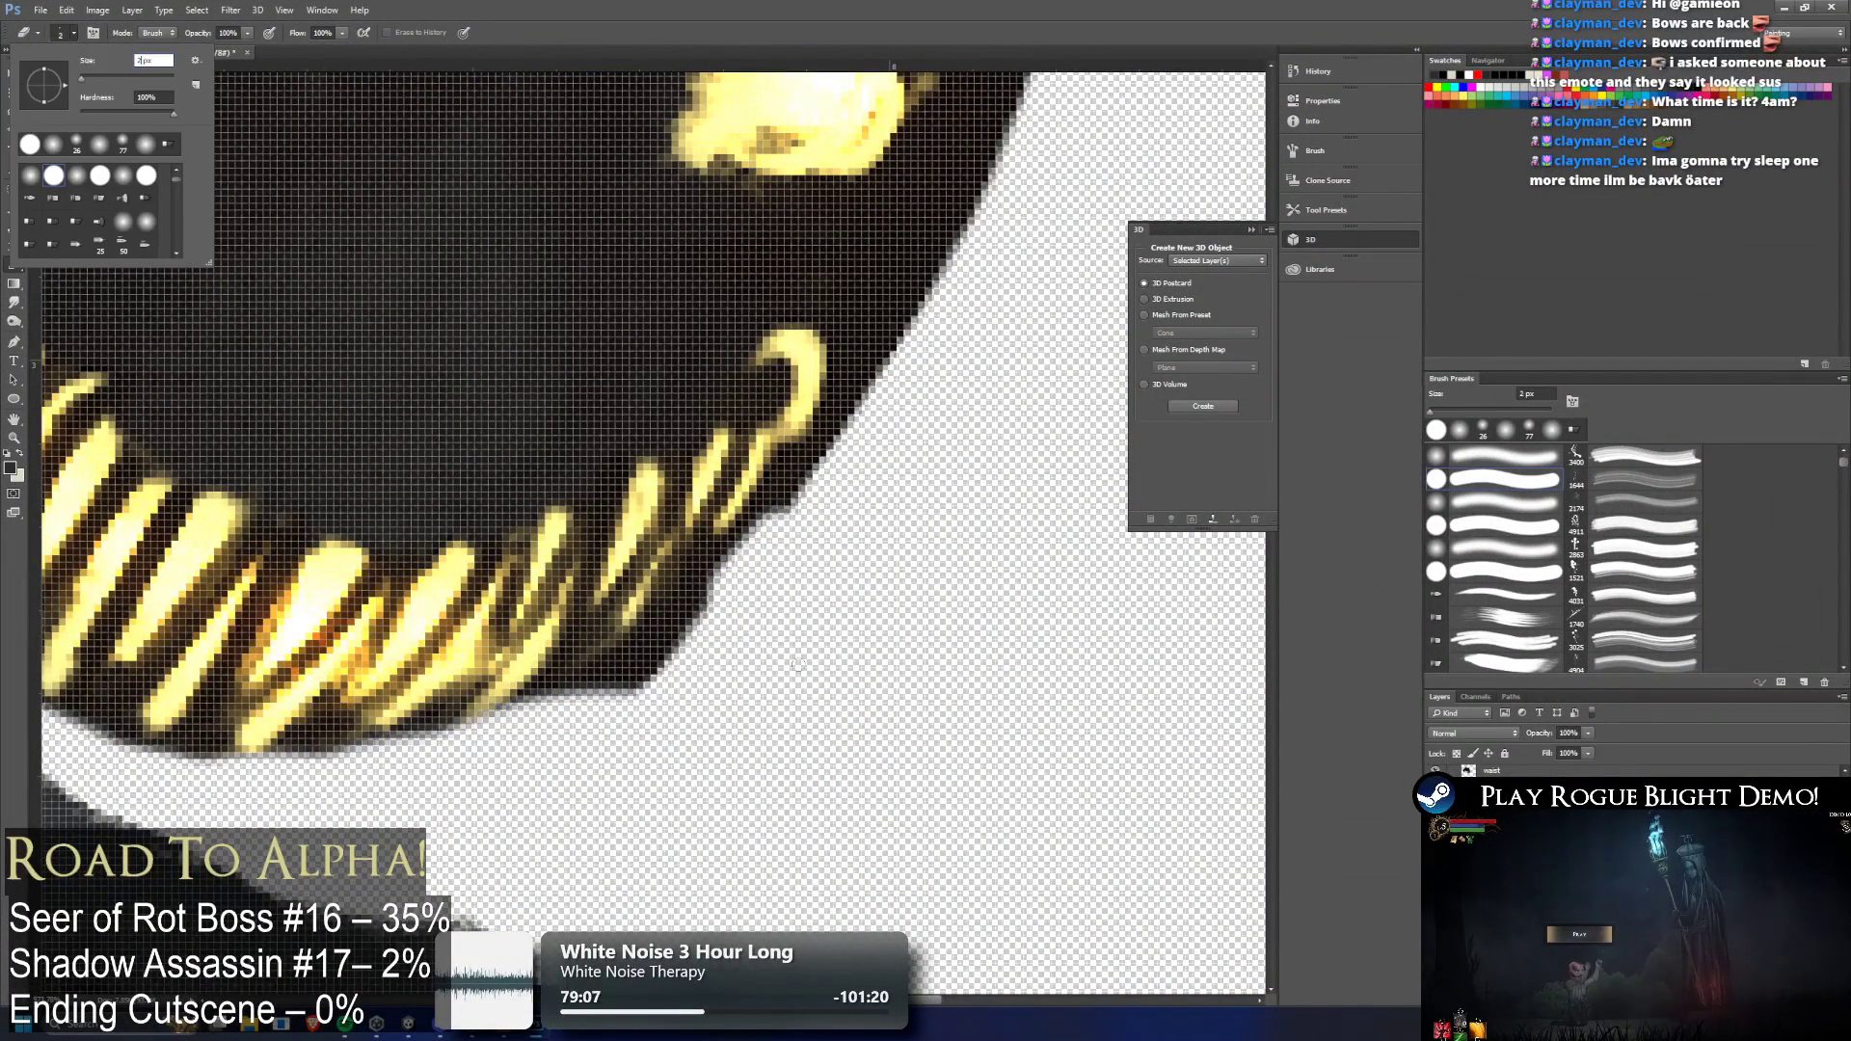
key("Return")
mouse_move(685, 551)
left_mouse_down()
mouse_move(661, 537)
mouse_move(675, 576)
mouse_move(699, 571)
mouse_move(648, 579)
mouse_move(603, 636)
mouse_move(617, 593)
mouse_move(588, 665)
mouse_move(675, 593)
mouse_move(694, 631)
mouse_move(716, 613)
mouse_move(665, 655)
mouse_move(473, 694)
left_mouse_up()
Clean dark and stray orange pixels off the lower-right teeth edges and tooth tips
scroll(472, 694, "down", 1)
scroll(446, 705, "down", 3)
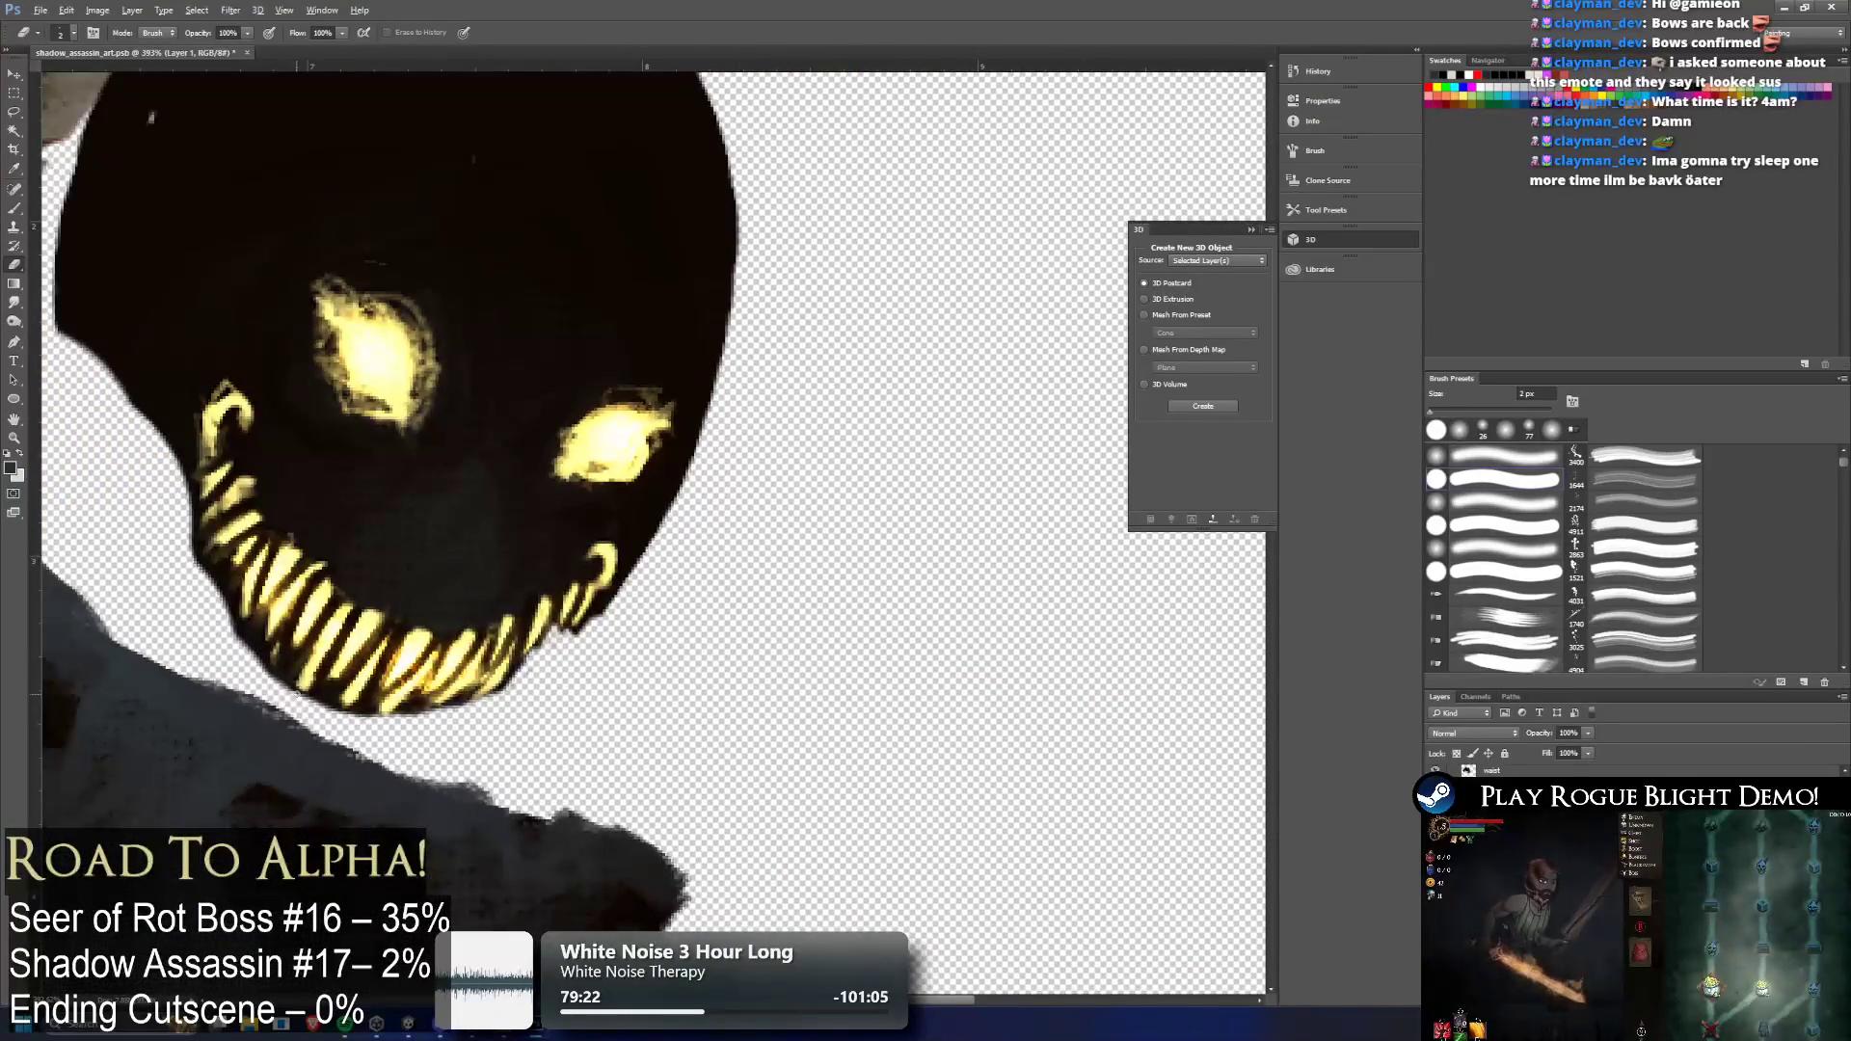
scroll(311, 696, "up", 2)
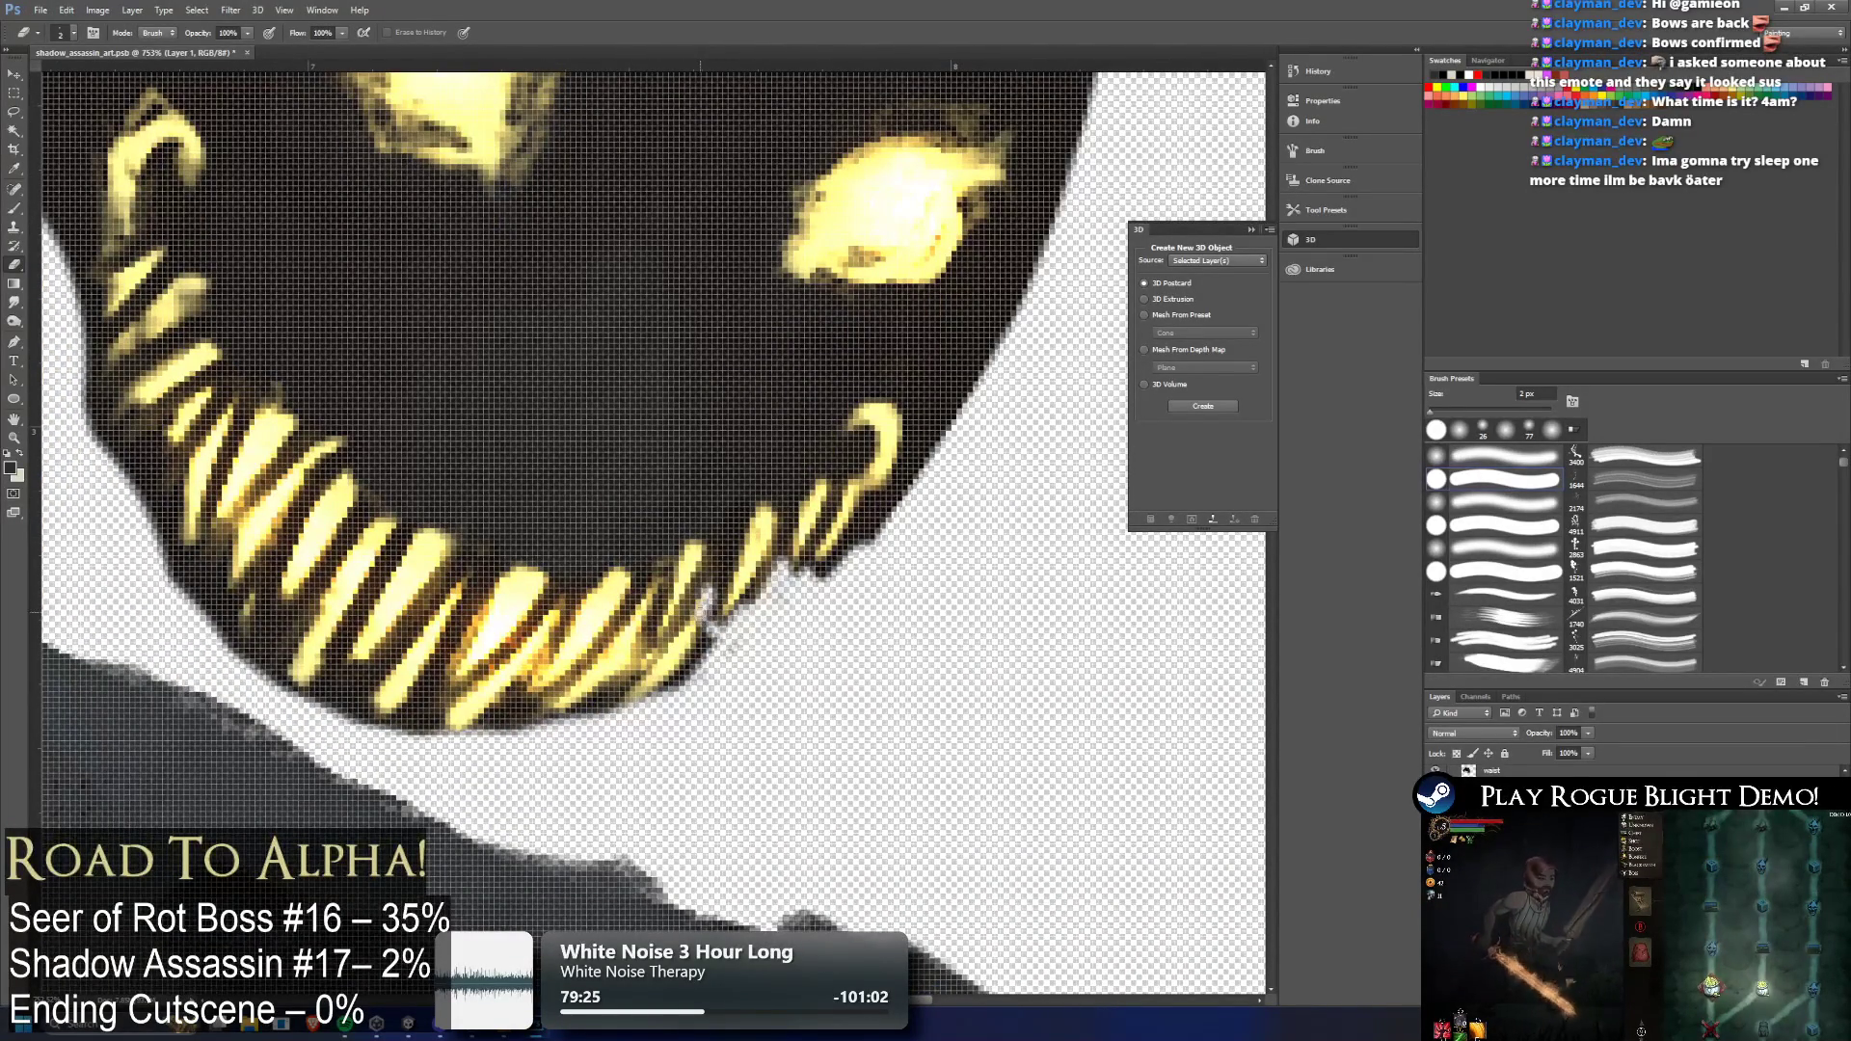
mouse_move(710, 617)
left_mouse_down()
mouse_move(625, 692)
mouse_move(718, 632)
left_mouse_up()
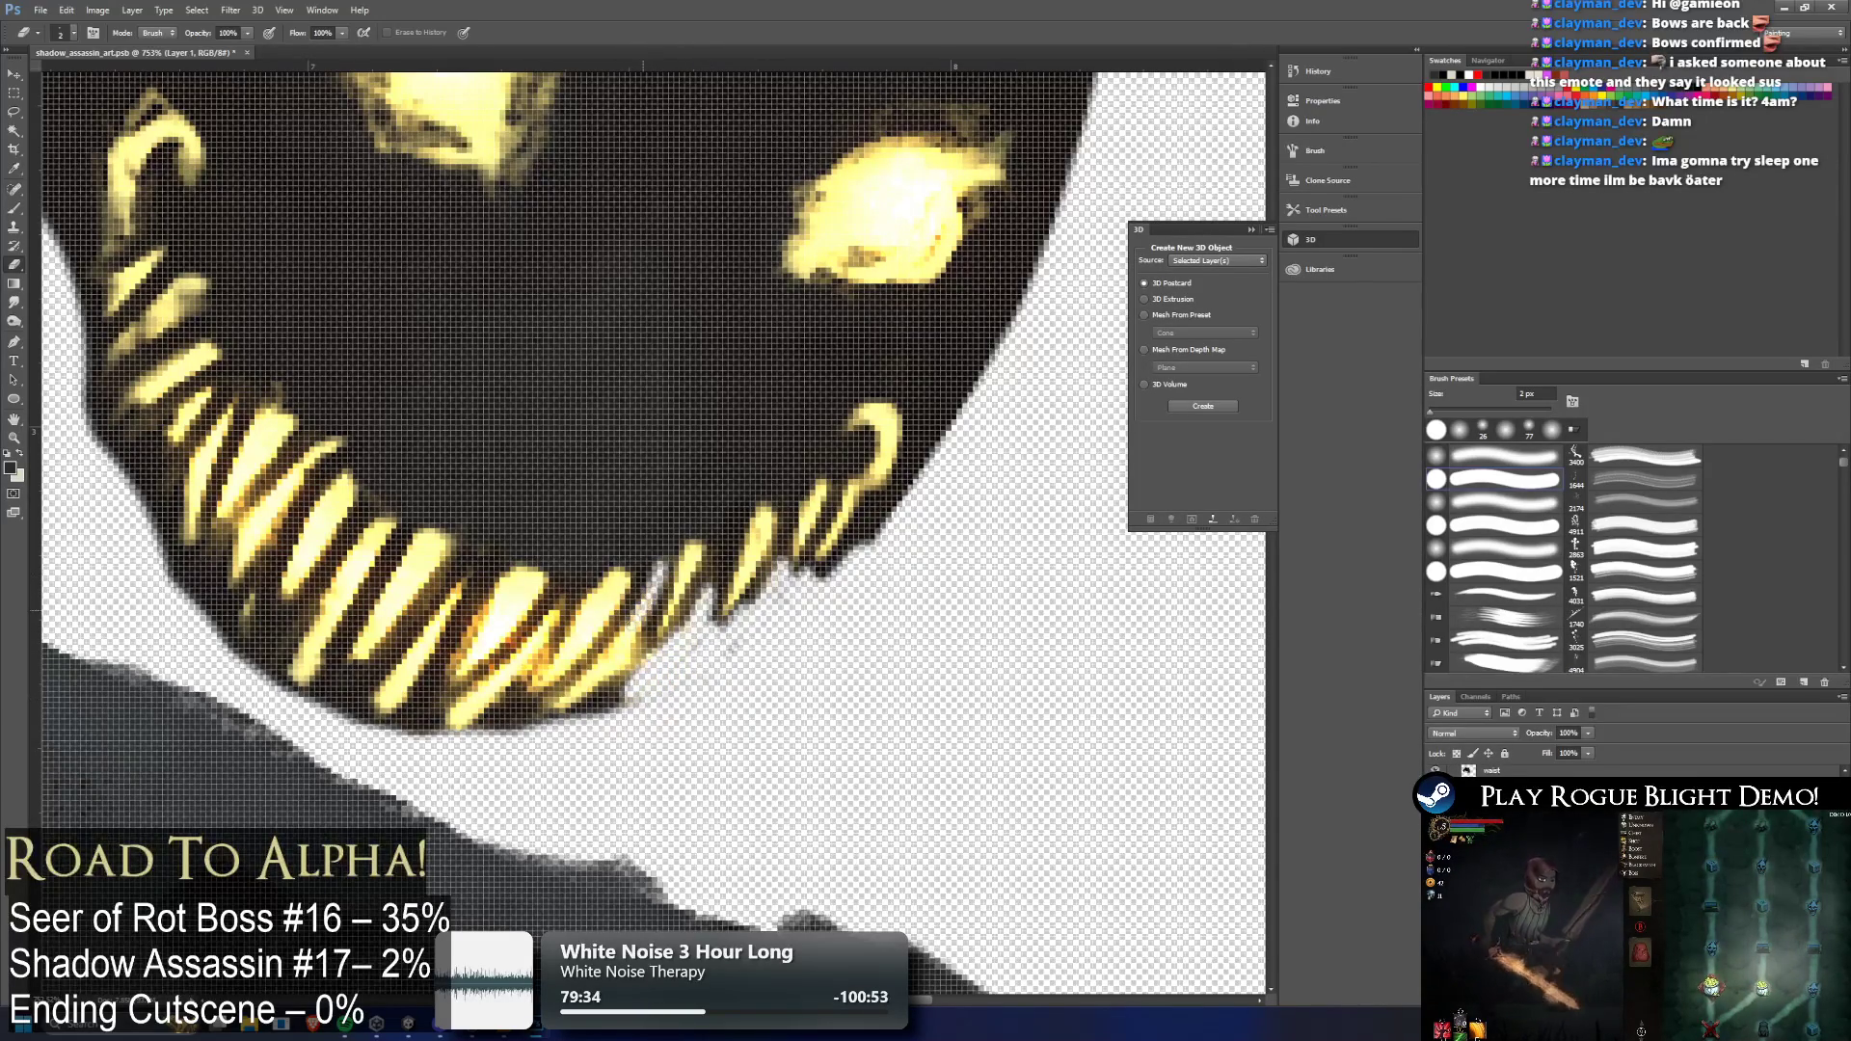
mouse_move(617, 631)
left_mouse_down()
mouse_move(545, 708)
mouse_move(588, 675)
mouse_move(612, 708)
mouse_move(646, 617)
mouse_move(636, 674)
left_mouse_up()
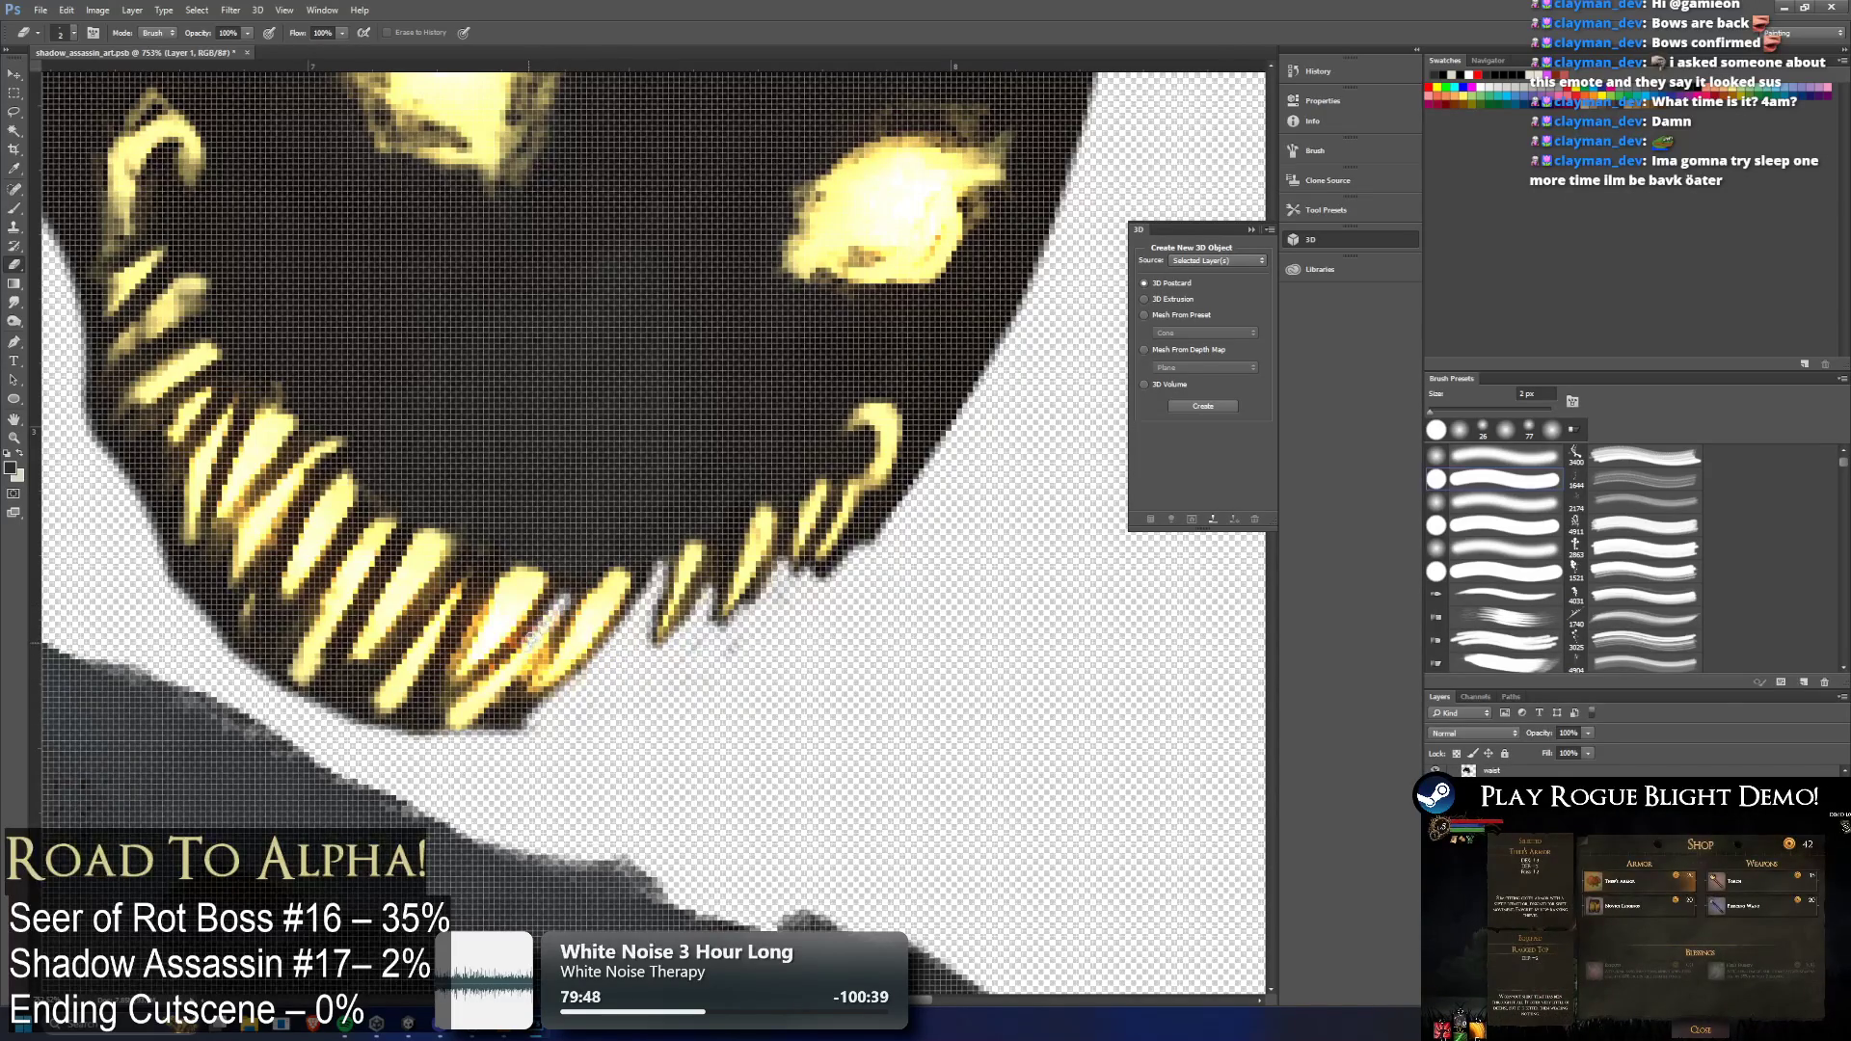
mouse_move(526, 665)
left_mouse_down()
mouse_move(487, 704)
mouse_move(528, 625)
left_mouse_up()
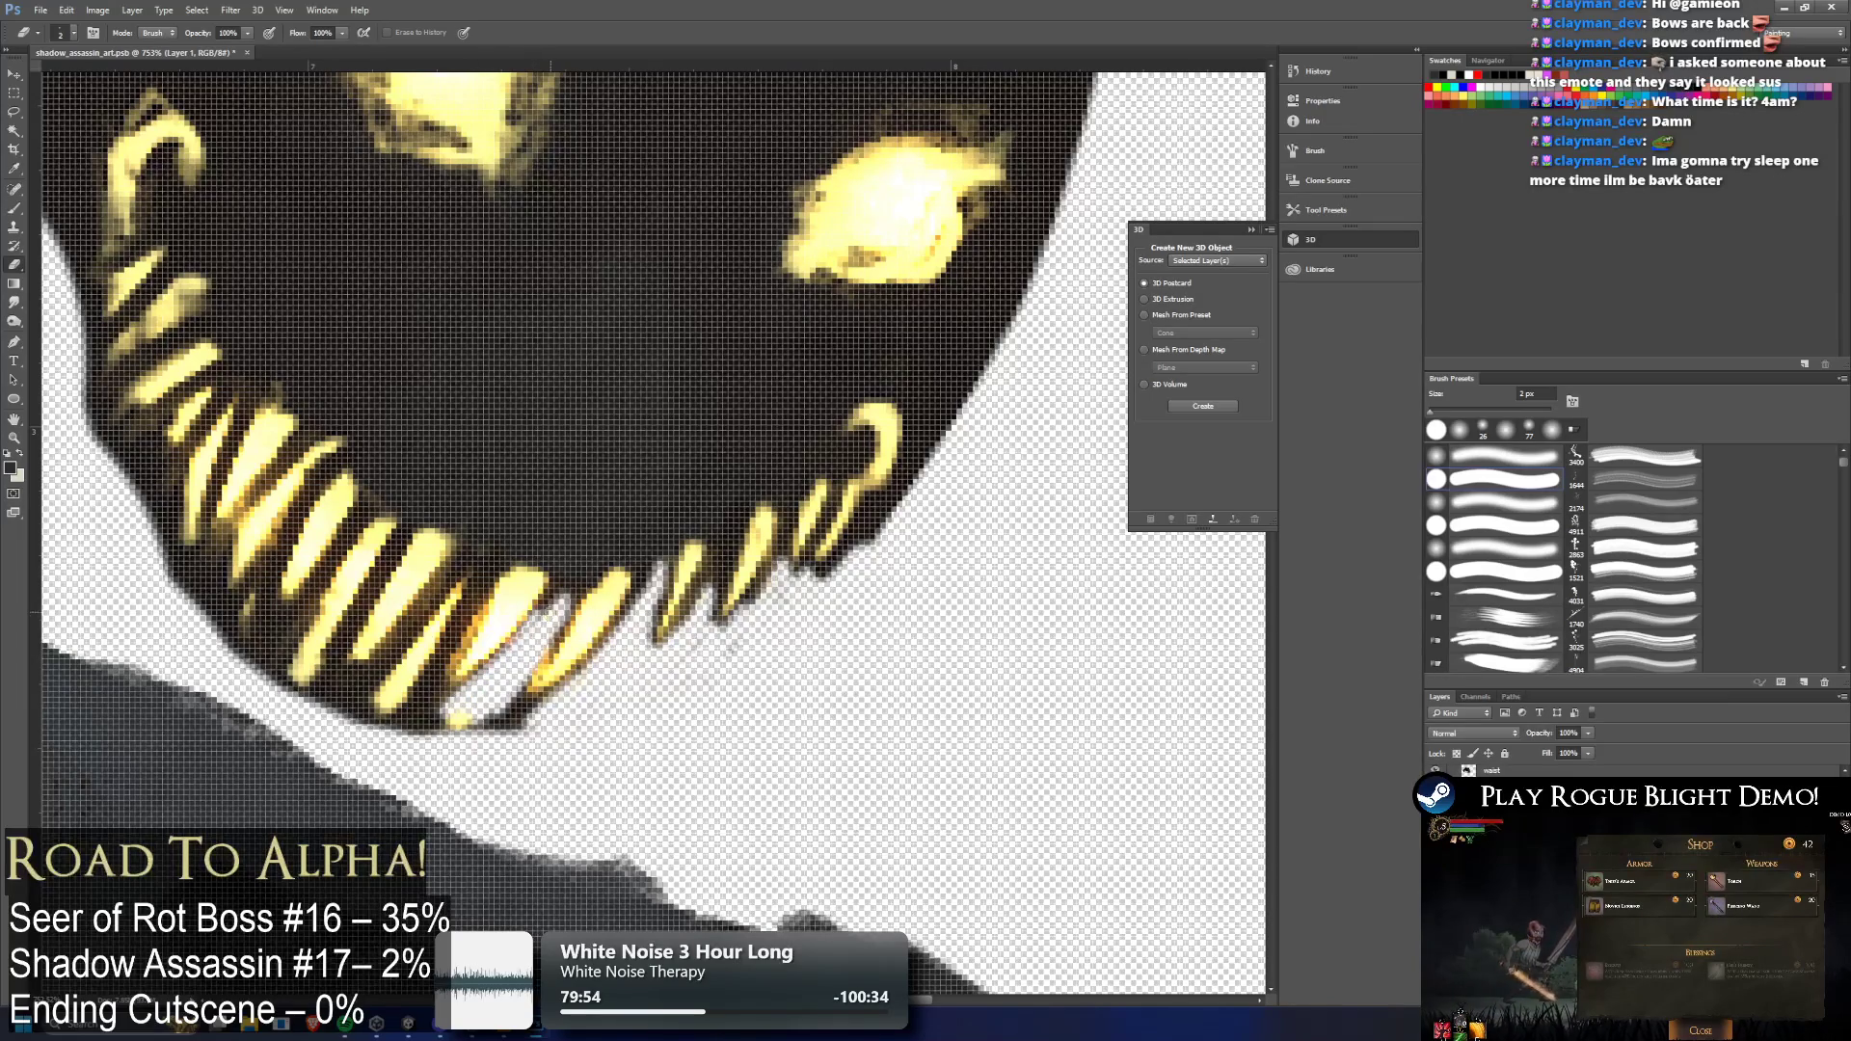
mouse_move(452, 723)
left_mouse_down()
mouse_move(506, 712)
mouse_move(438, 701)
mouse_move(492, 728)
mouse_move(525, 714)
mouse_move(516, 677)
mouse_move(559, 694)
left_mouse_up()
Erase the dark gaps between the lower teeth and the dark strip below them
scroll(462, 713, "down", 5)
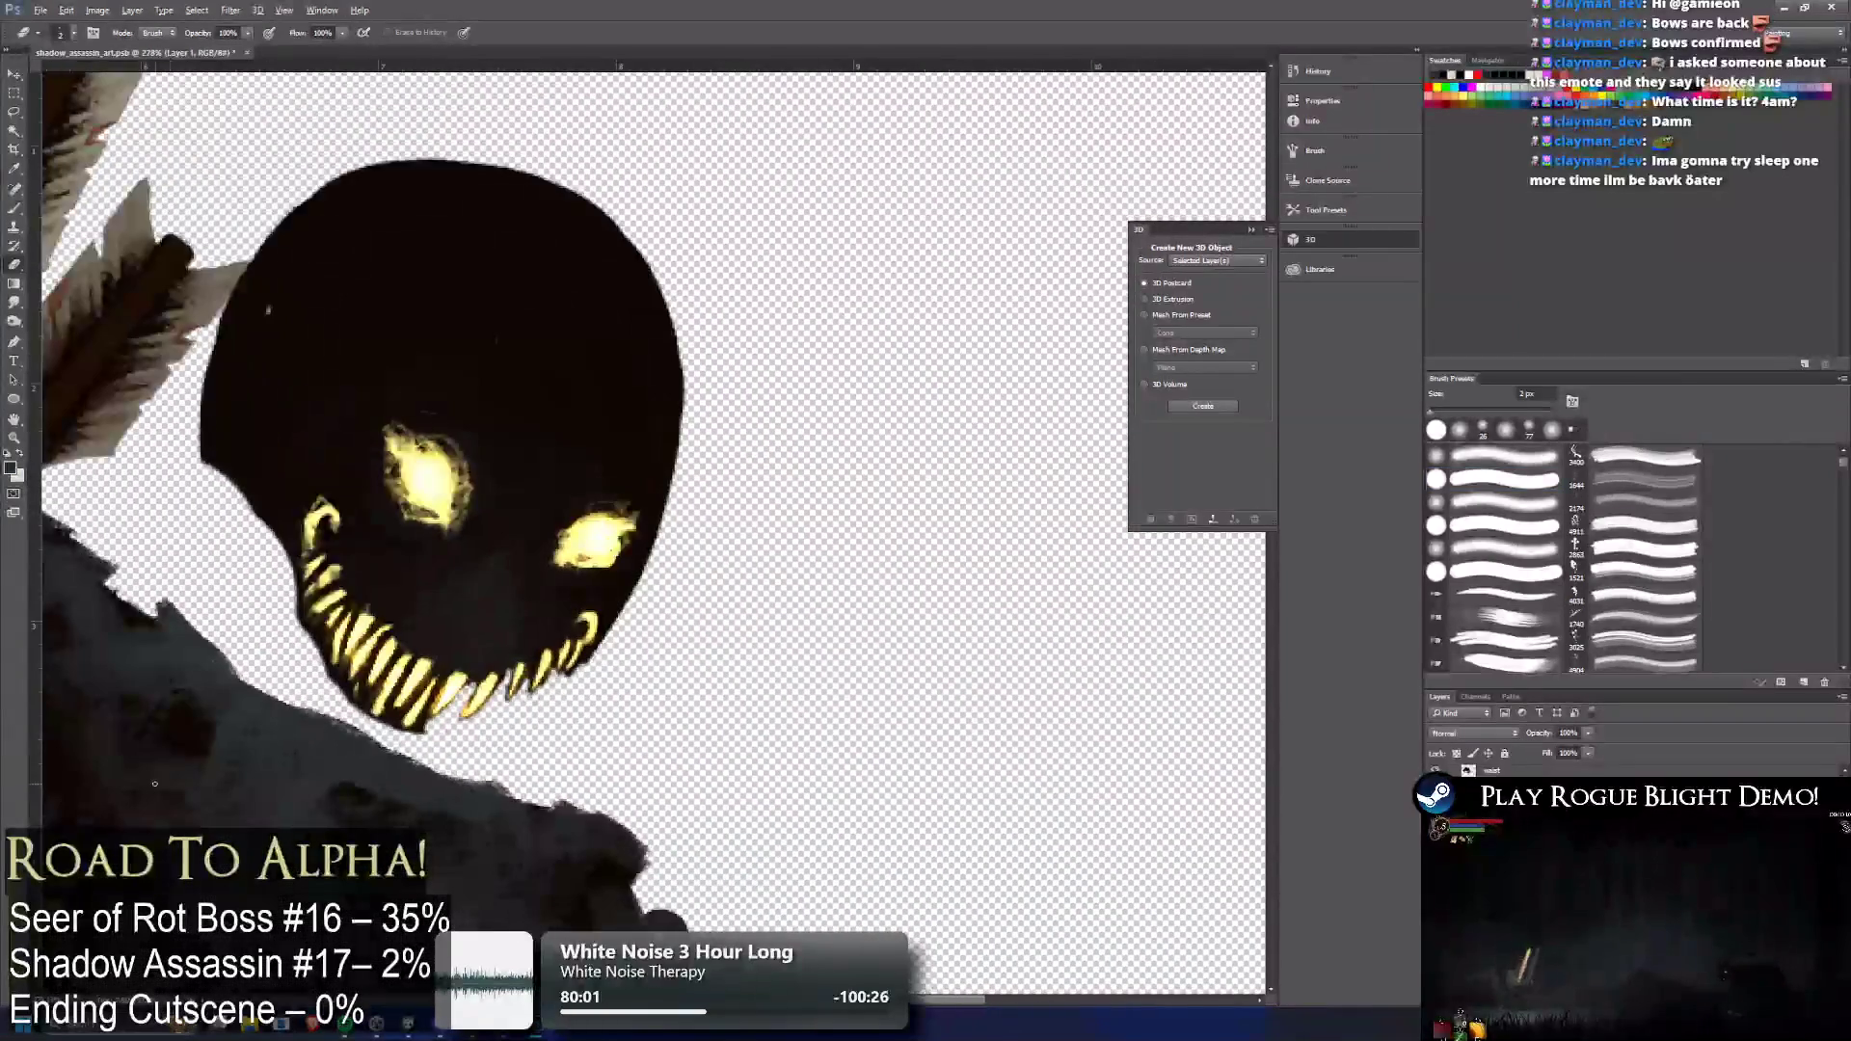
scroll(357, 741, "up", 3)
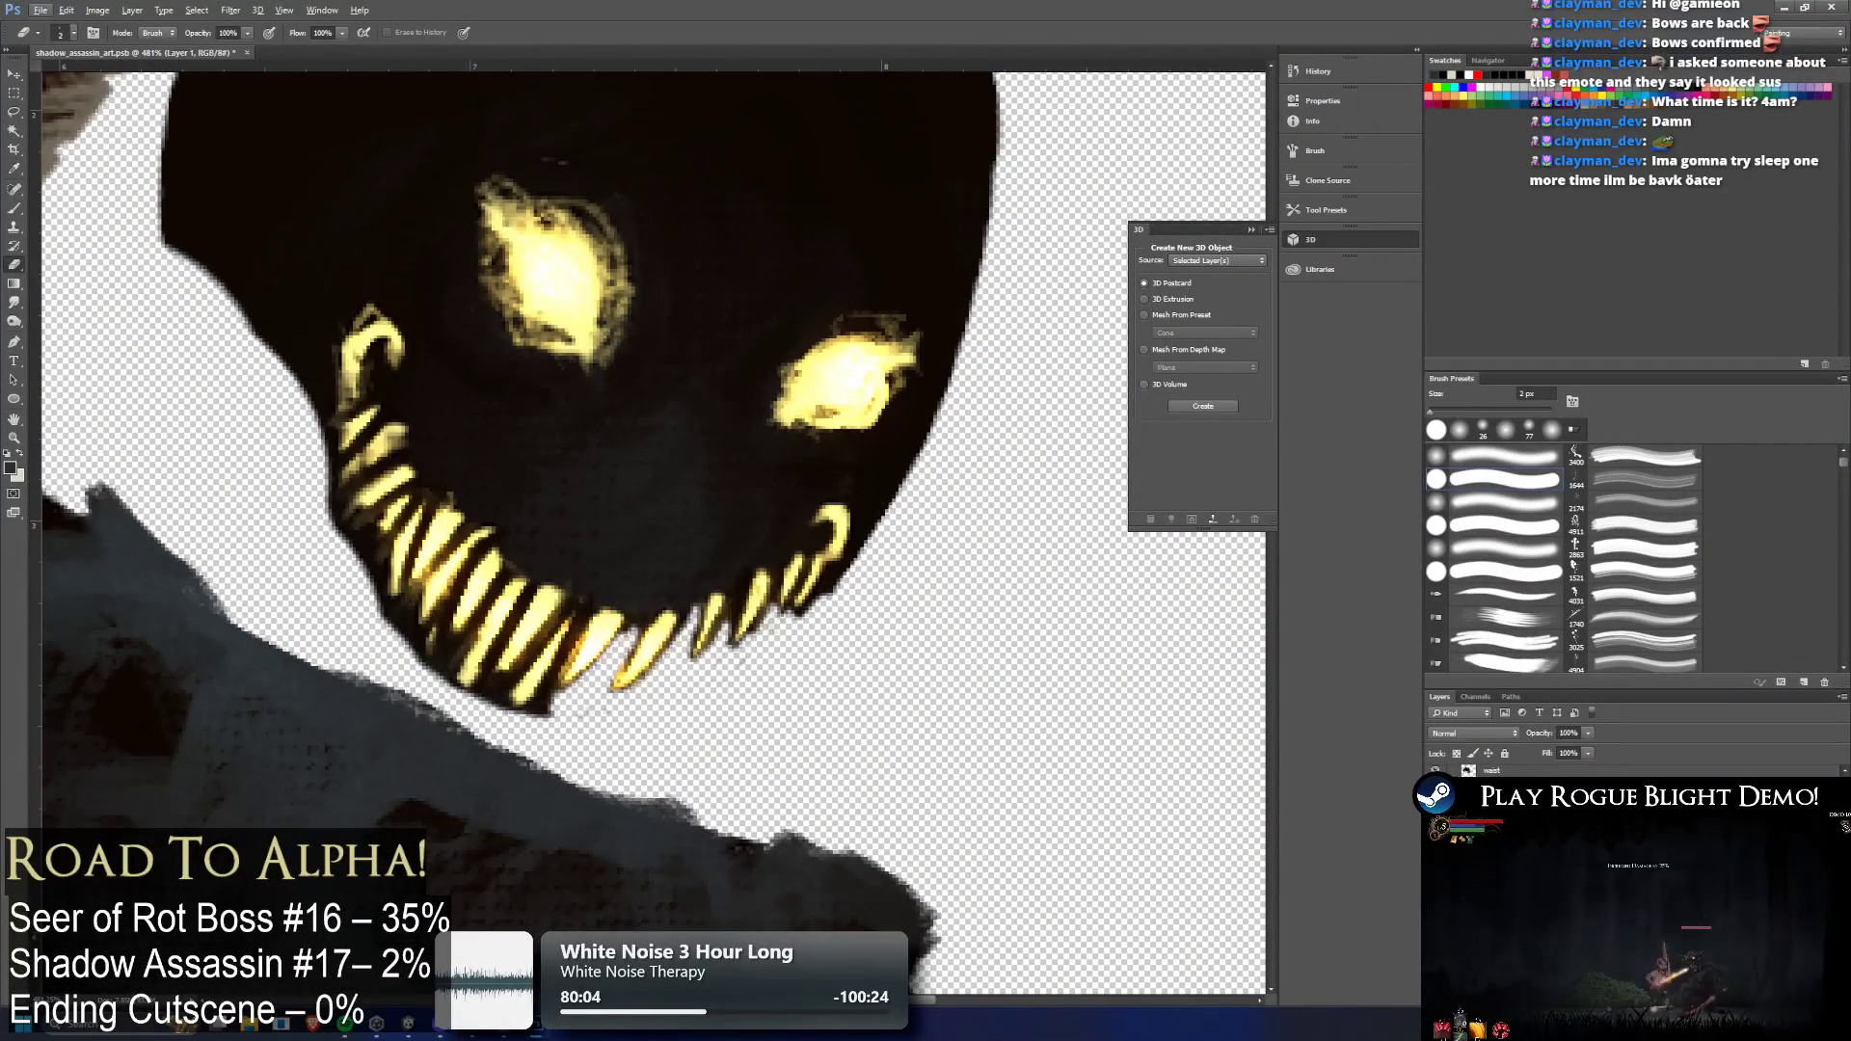
scroll(405, 742, "up", 2)
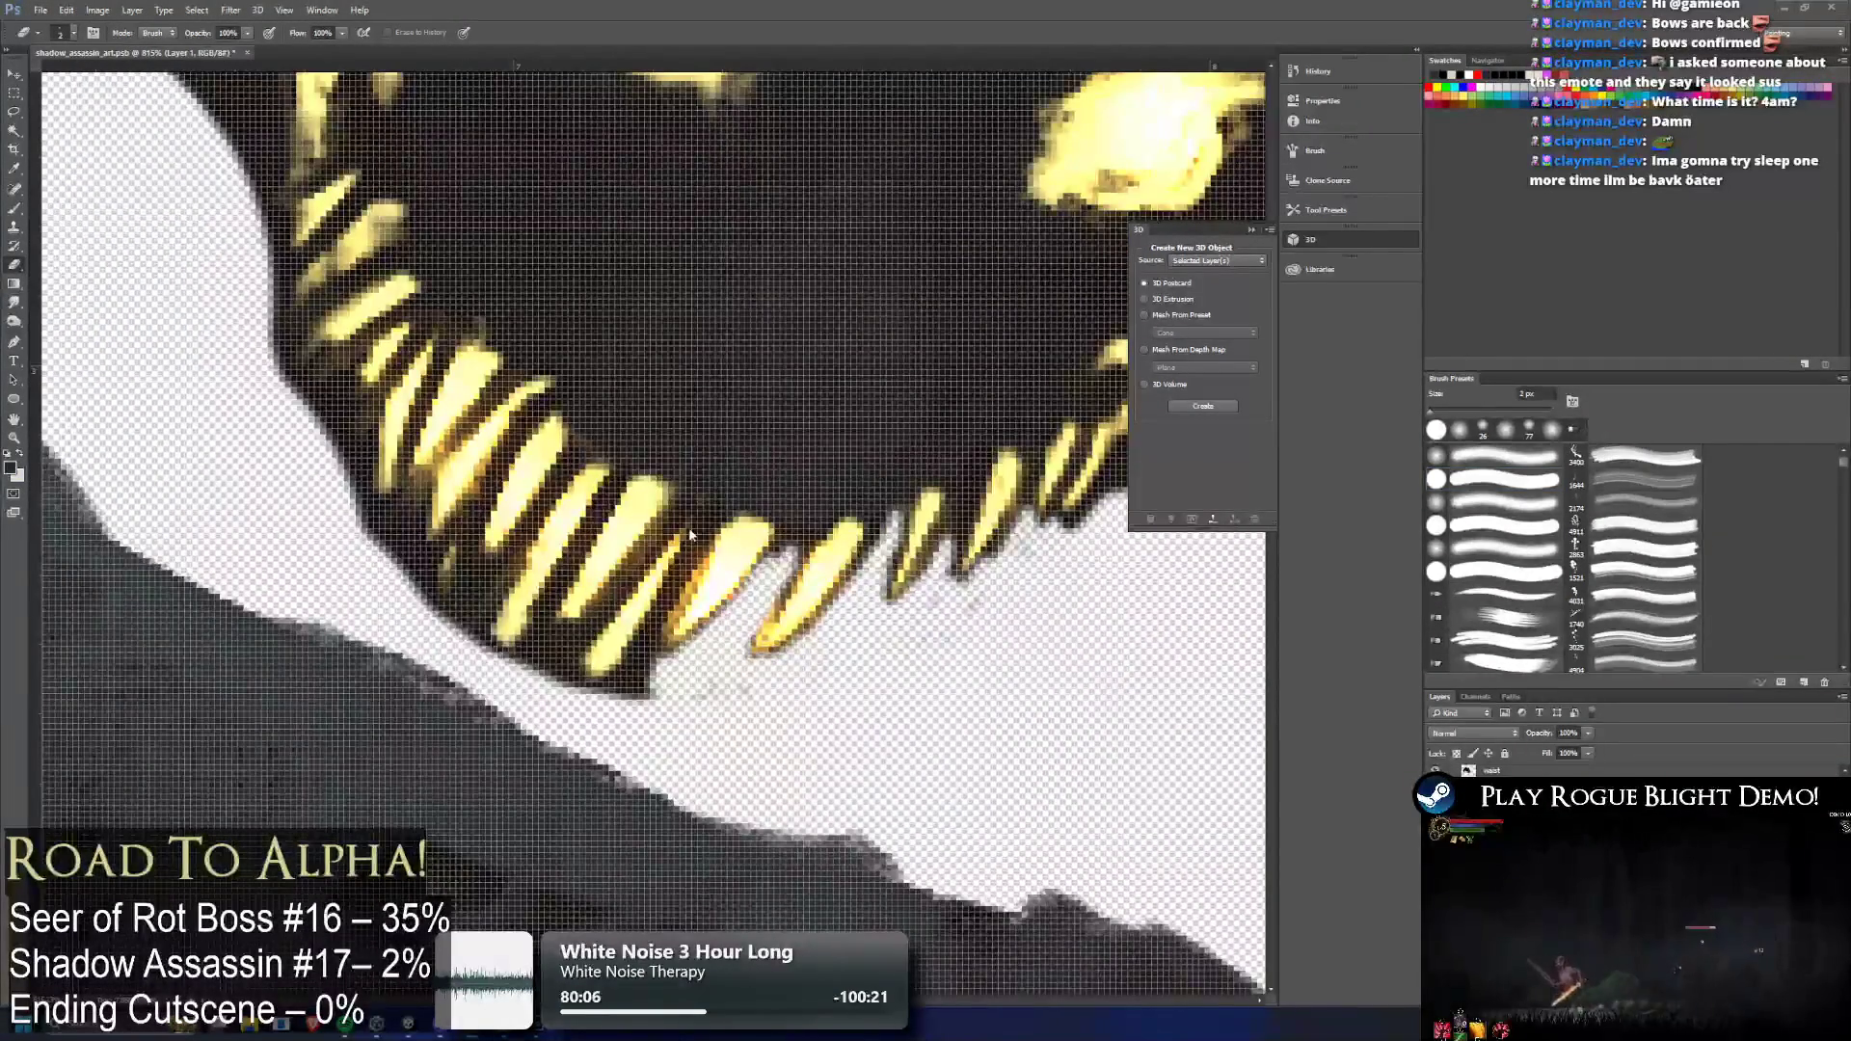
left_click_drag(674, 545, 583, 665)
left_click_drag(636, 573, 578, 661)
mouse_move(650, 564)
left_mouse_down()
mouse_move(569, 670)
mouse_move(602, 679)
left_mouse_up()
left_click_drag(665, 602, 593, 679)
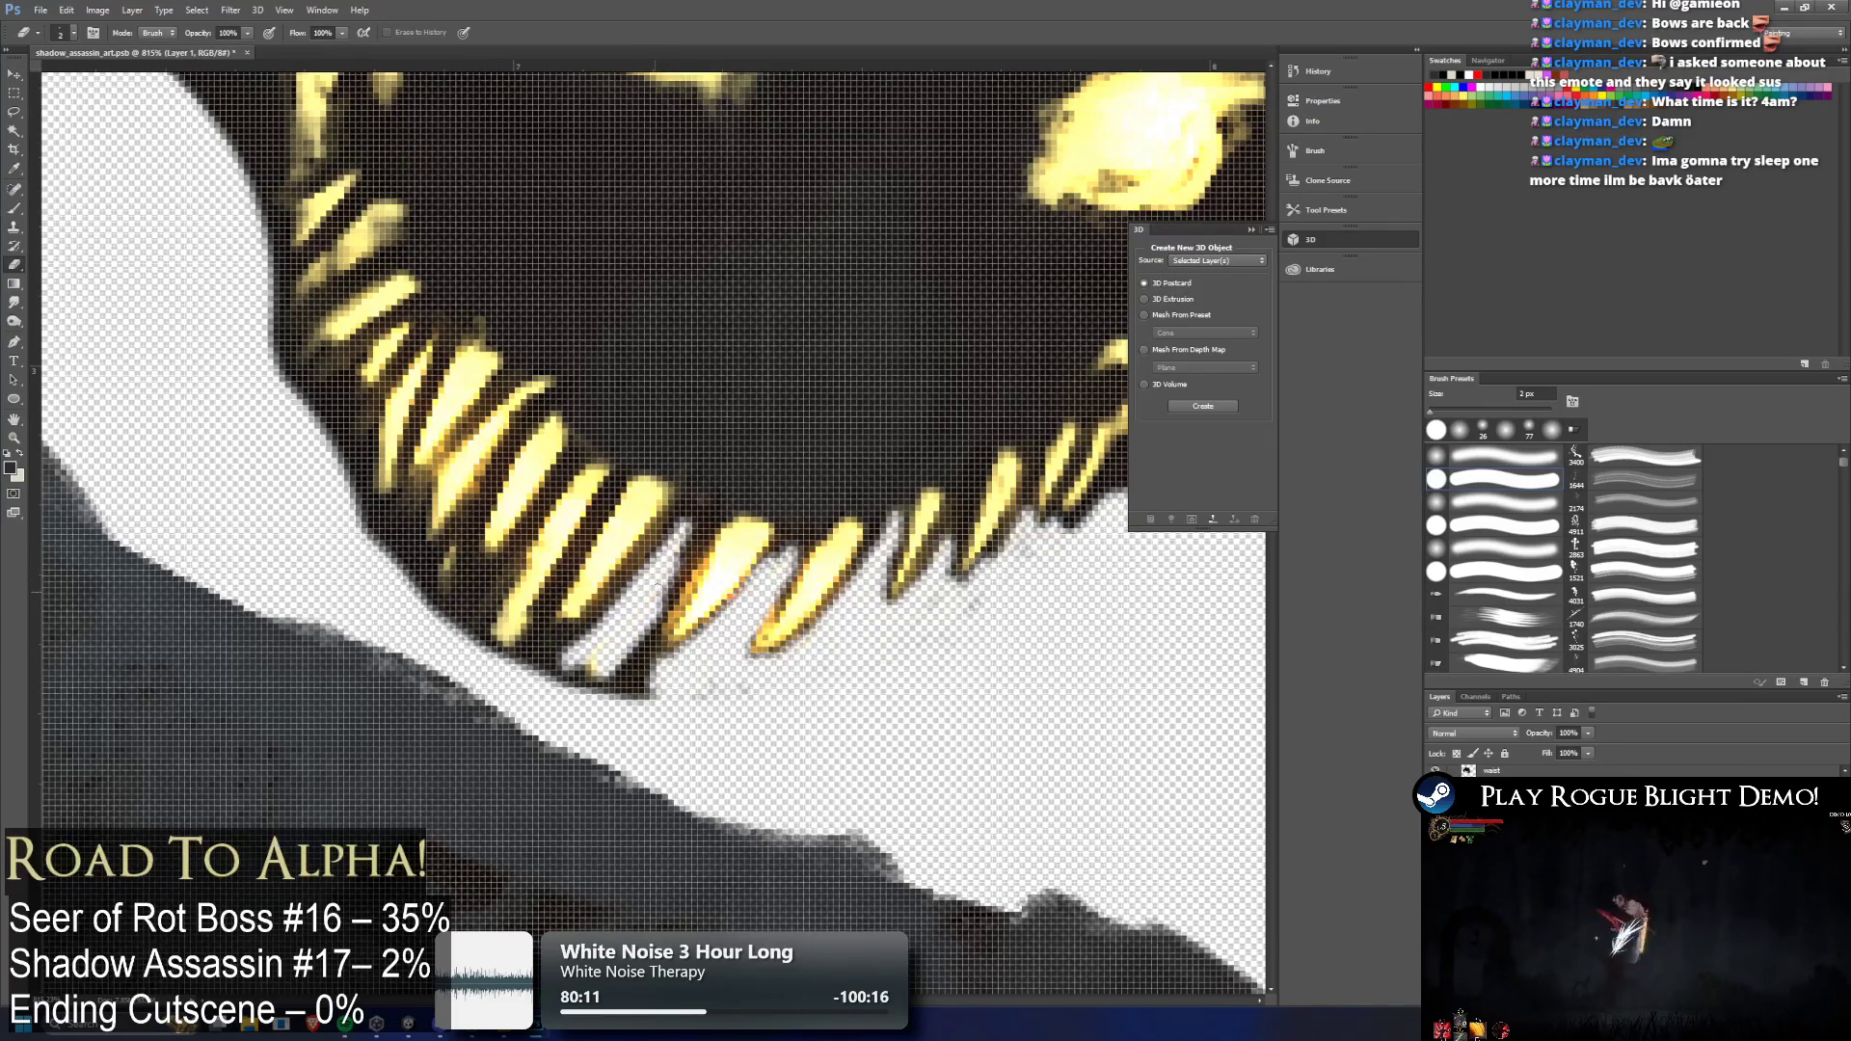
left_click_drag(690, 545, 682, 567)
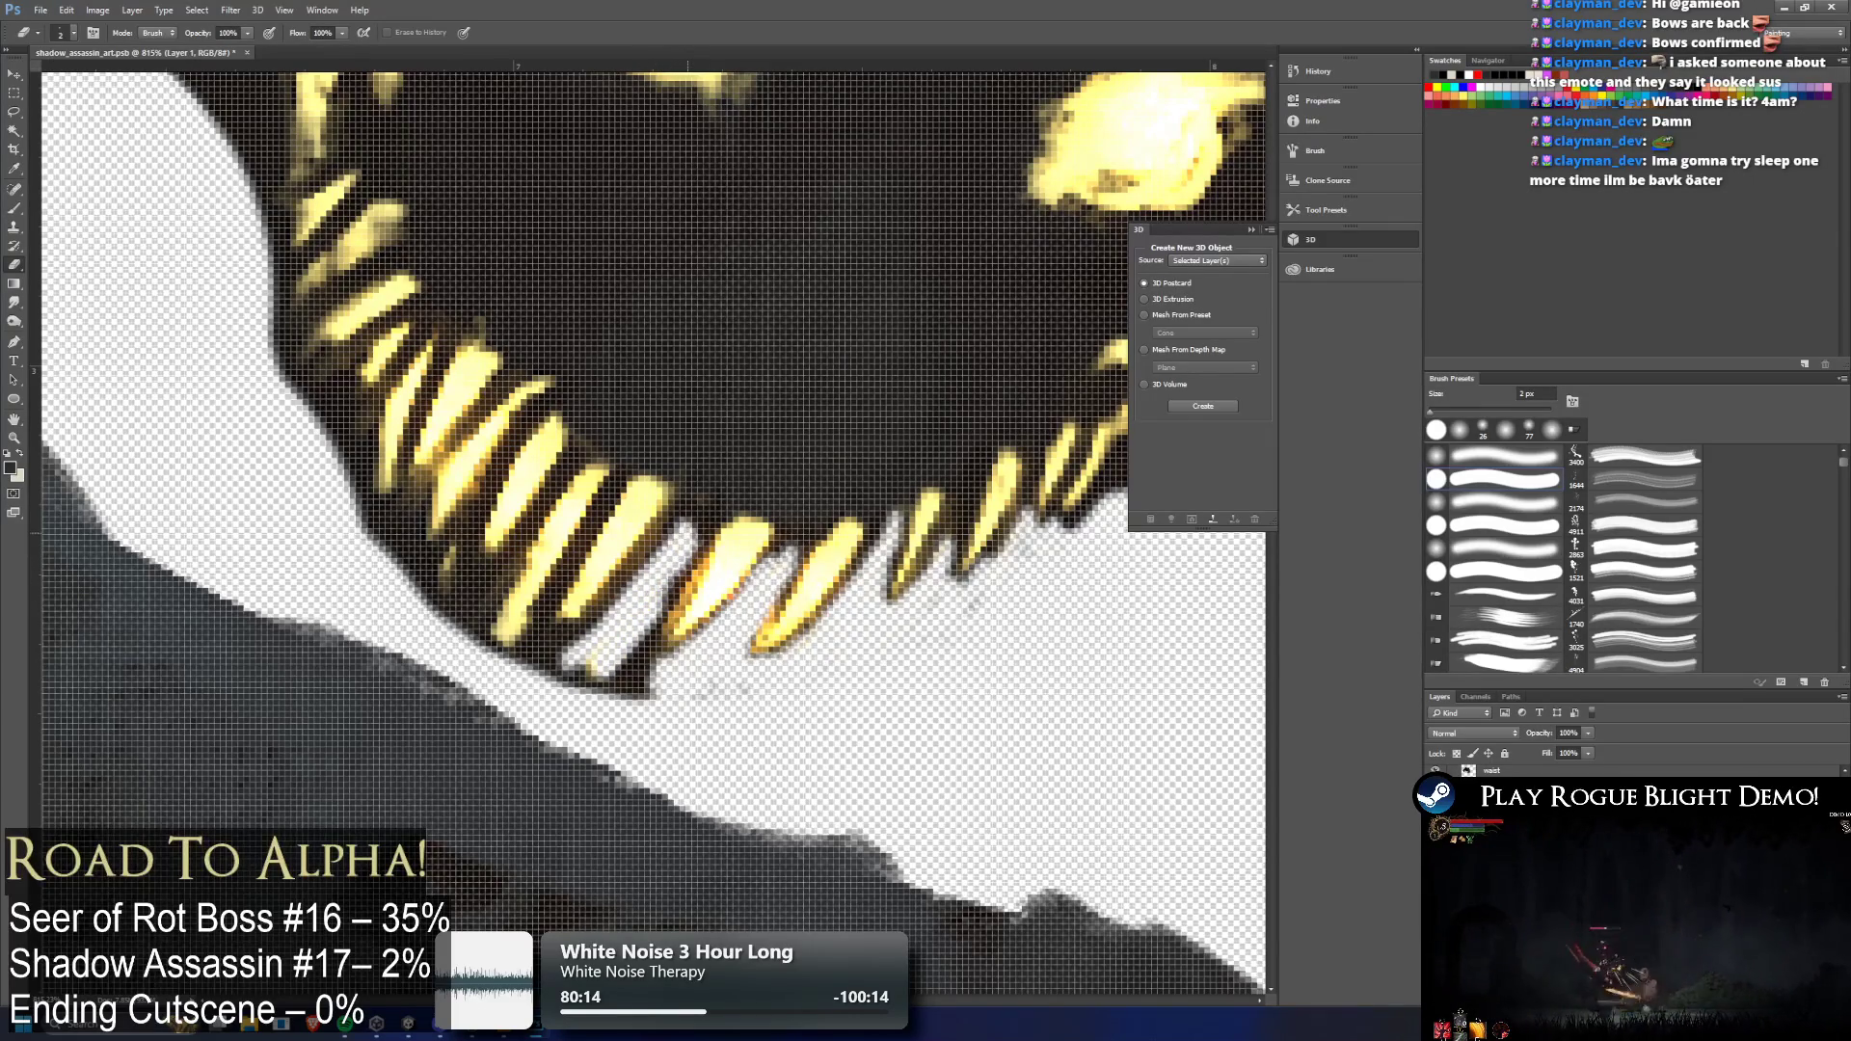
mouse_move(593, 670)
left_mouse_down()
mouse_move(574, 679)
mouse_move(709, 691)
mouse_move(641, 674)
mouse_move(675, 588)
mouse_move(630, 646)
mouse_move(655, 667)
left_mouse_up()
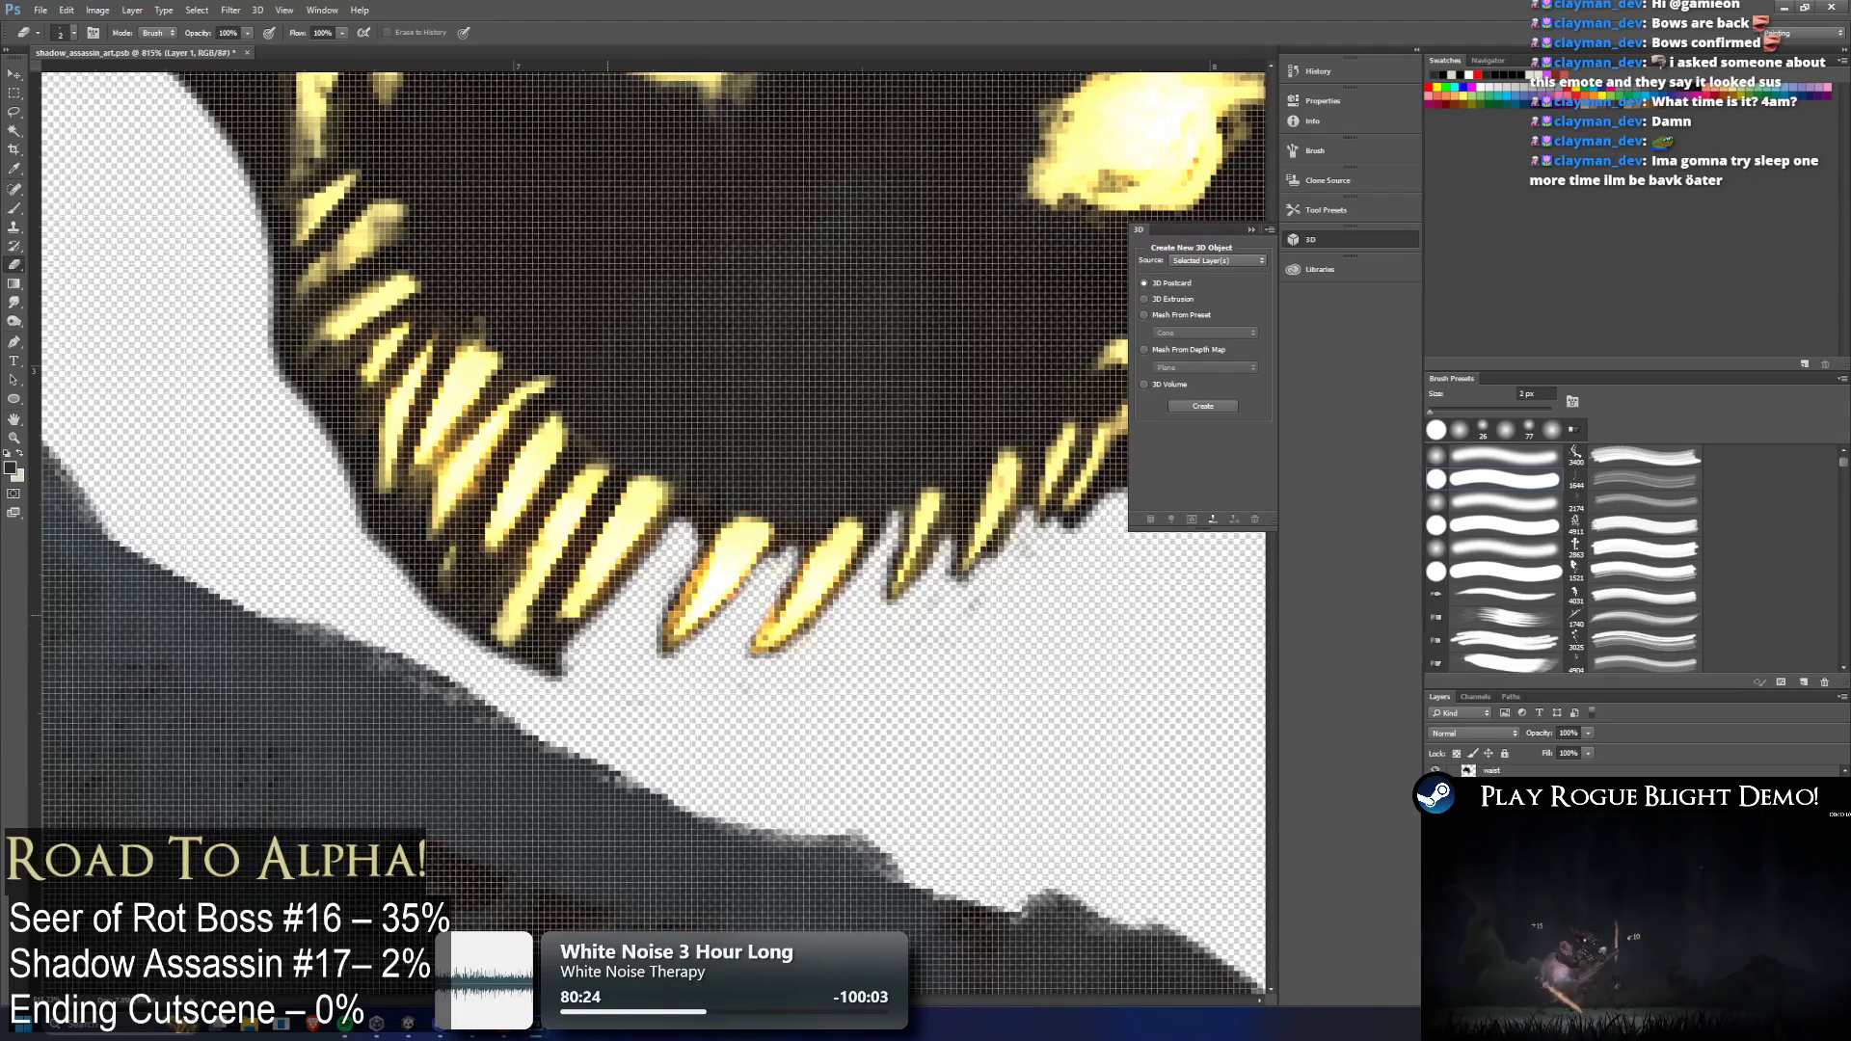
Clear remaining dark pixels left of and beneath the lower teeth, including the mouth's bottom-left tip
left_click_drag(647, 556, 607, 607)
mouse_move(582, 644)
left_mouse_down()
mouse_move(540, 665)
mouse_move(564, 679)
left_mouse_up()
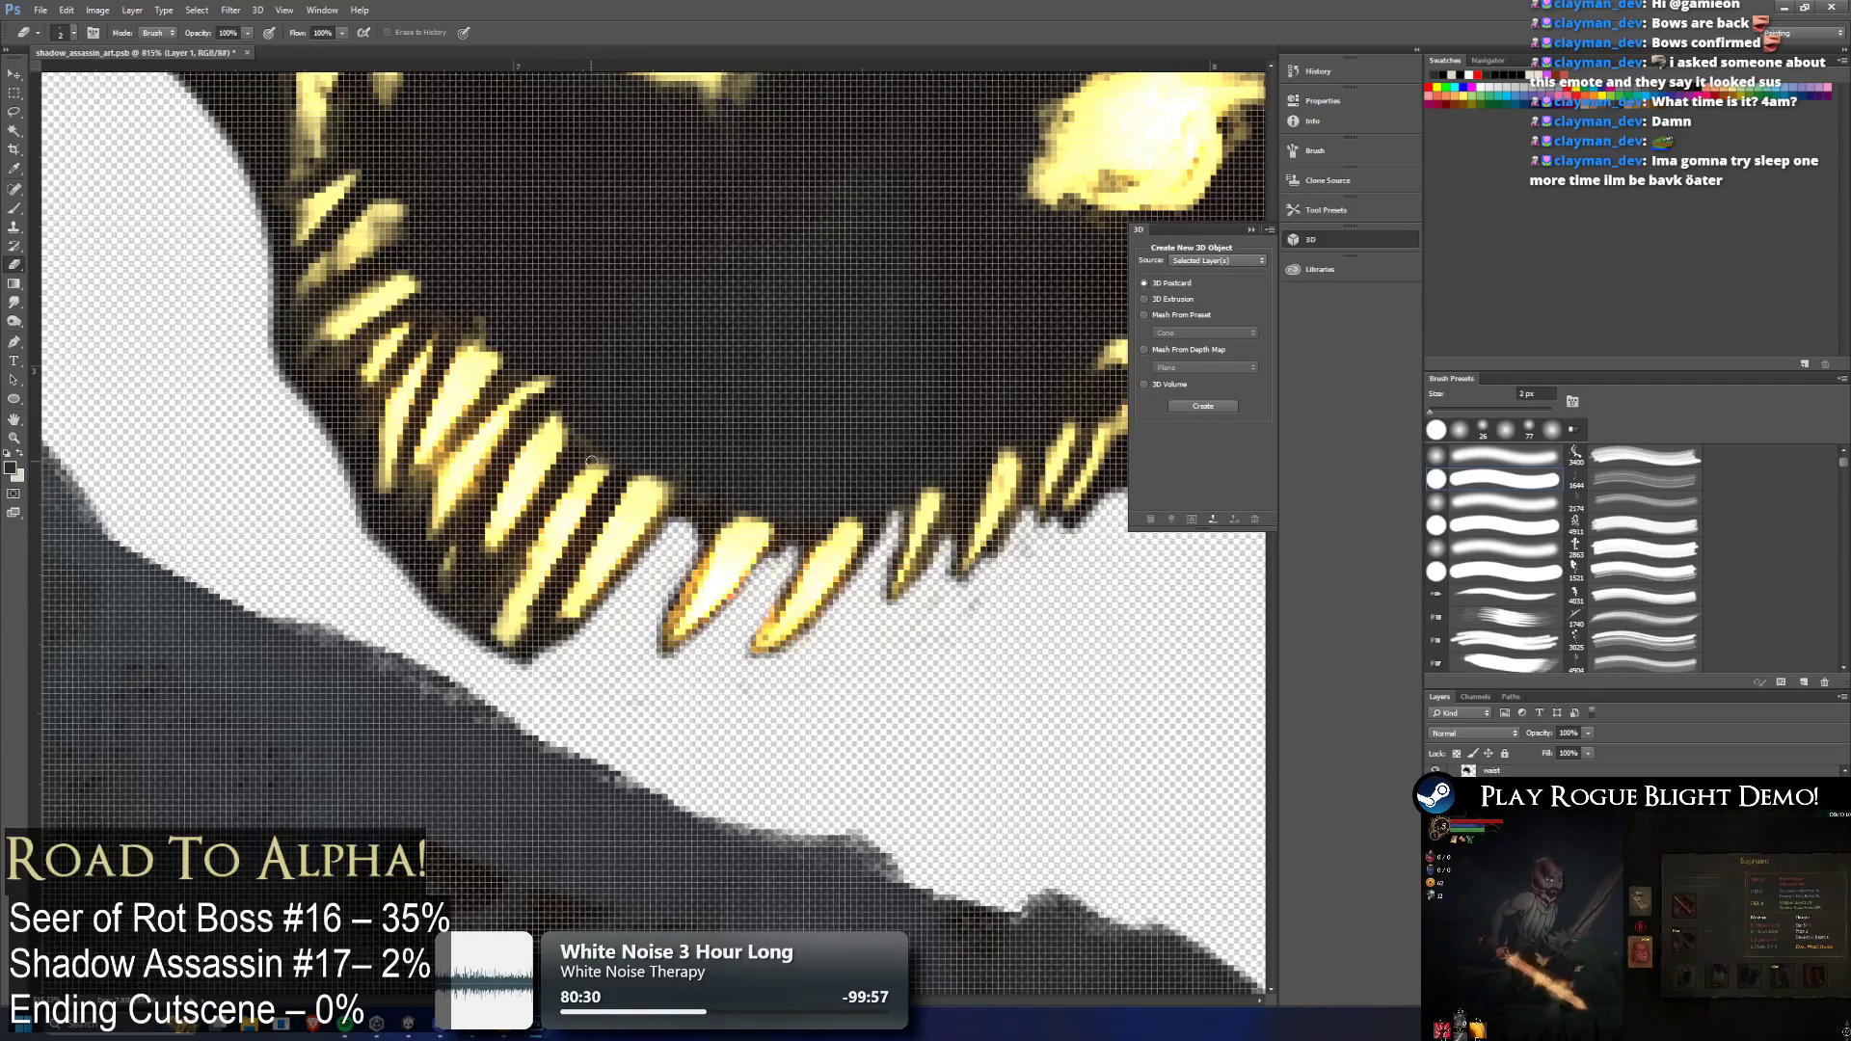
mouse_move(592, 469)
left_mouse_down()
mouse_move(607, 487)
mouse_move(574, 494)
mouse_move(569, 457)
mouse_move(617, 482)
mouse_move(544, 641)
mouse_move(579, 510)
mouse_move(526, 548)
mouse_move(567, 475)
mouse_move(520, 525)
left_mouse_up()
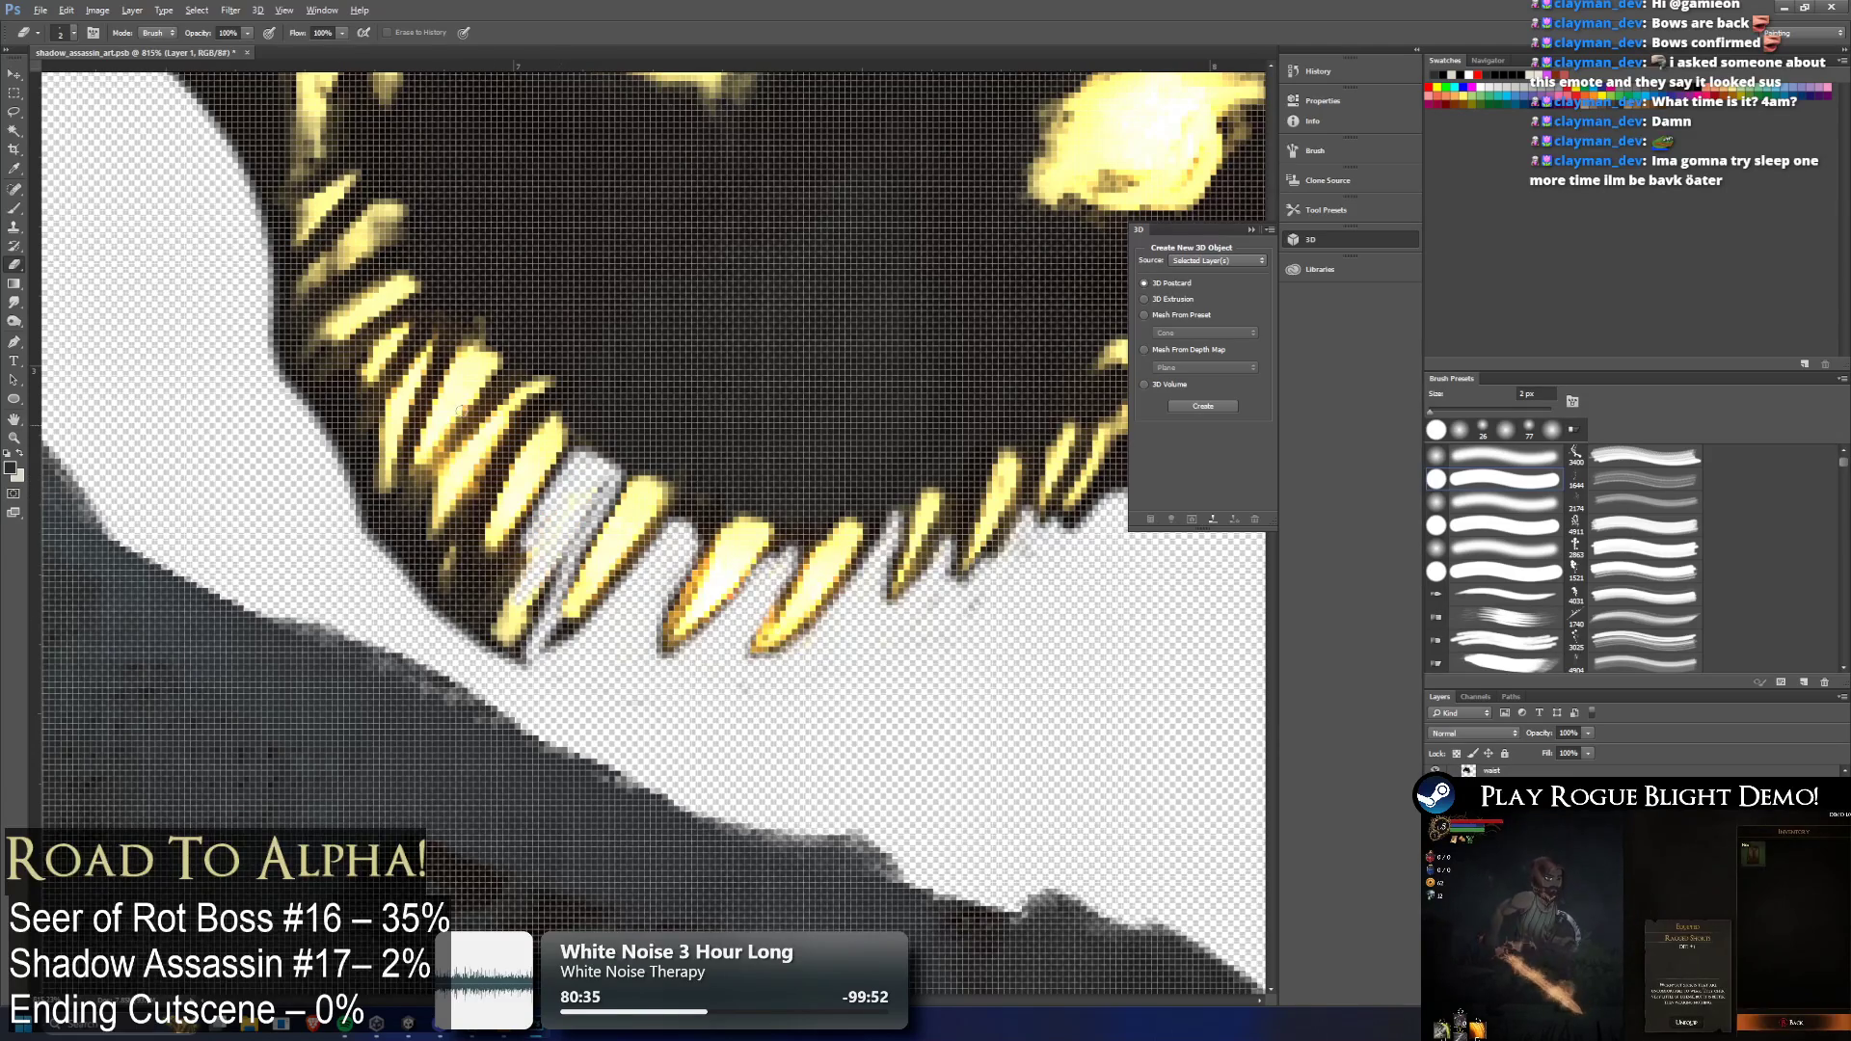
mouse_move(586, 490)
left_mouse_down()
mouse_move(603, 482)
mouse_move(535, 596)
mouse_move(510, 570)
mouse_move(473, 617)
mouse_move(506, 656)
left_mouse_up()
left_click_drag(559, 578, 545, 523)
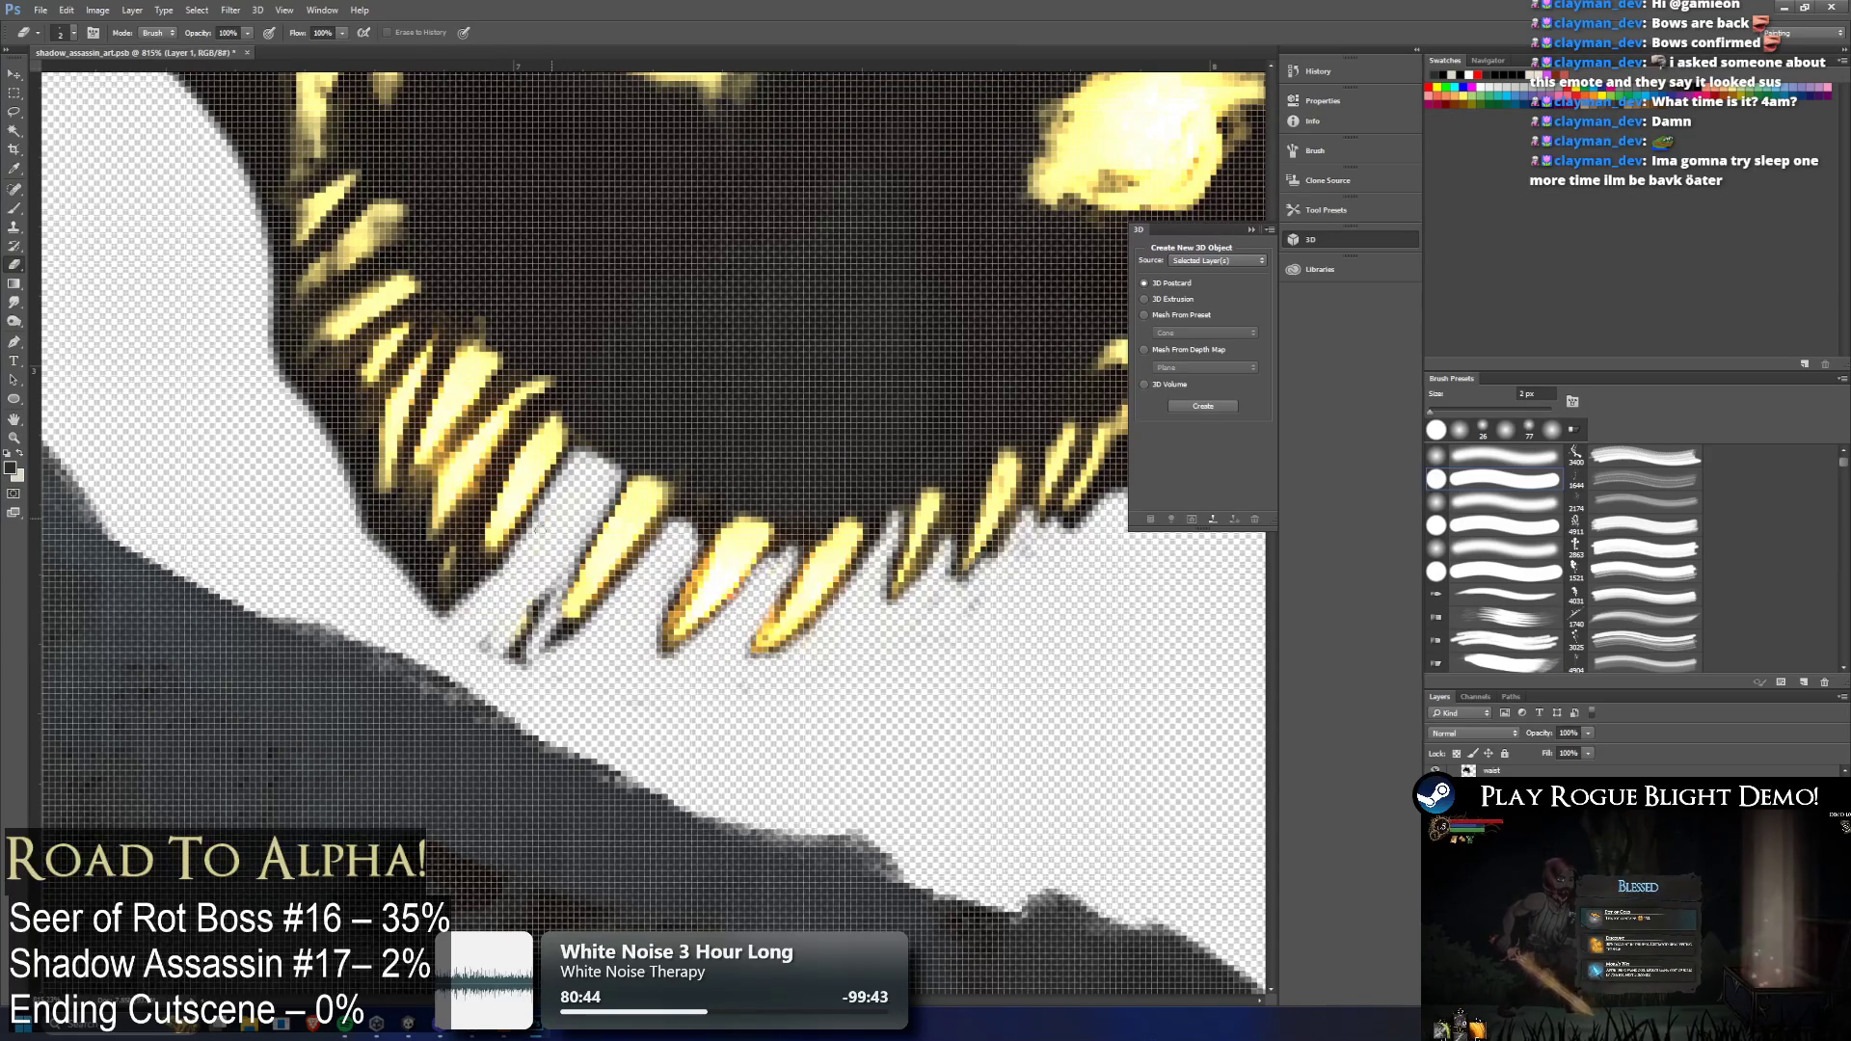
mouse_move(508, 607)
left_mouse_down()
mouse_move(486, 645)
mouse_move(602, 631)
mouse_move(538, 598)
left_mouse_up()
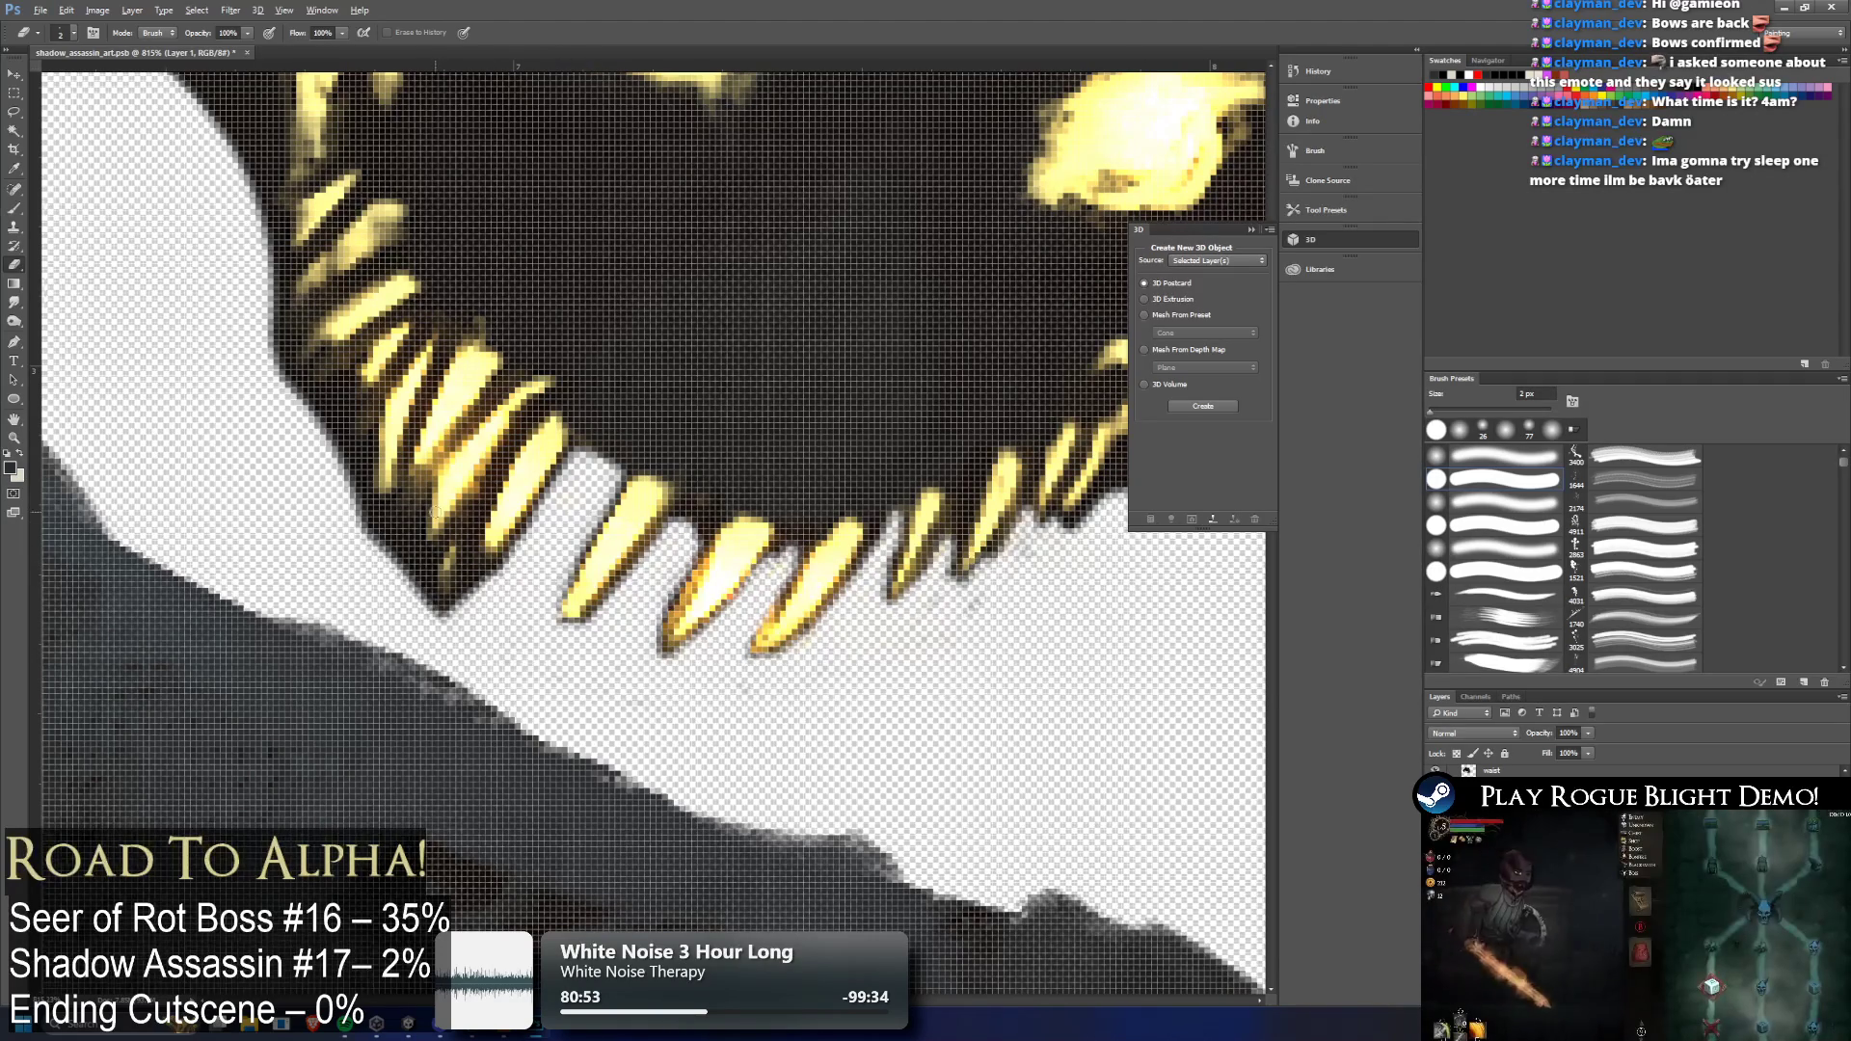
scroll(422, 525, "down", 3)
scroll(422, 526, "up", 2)
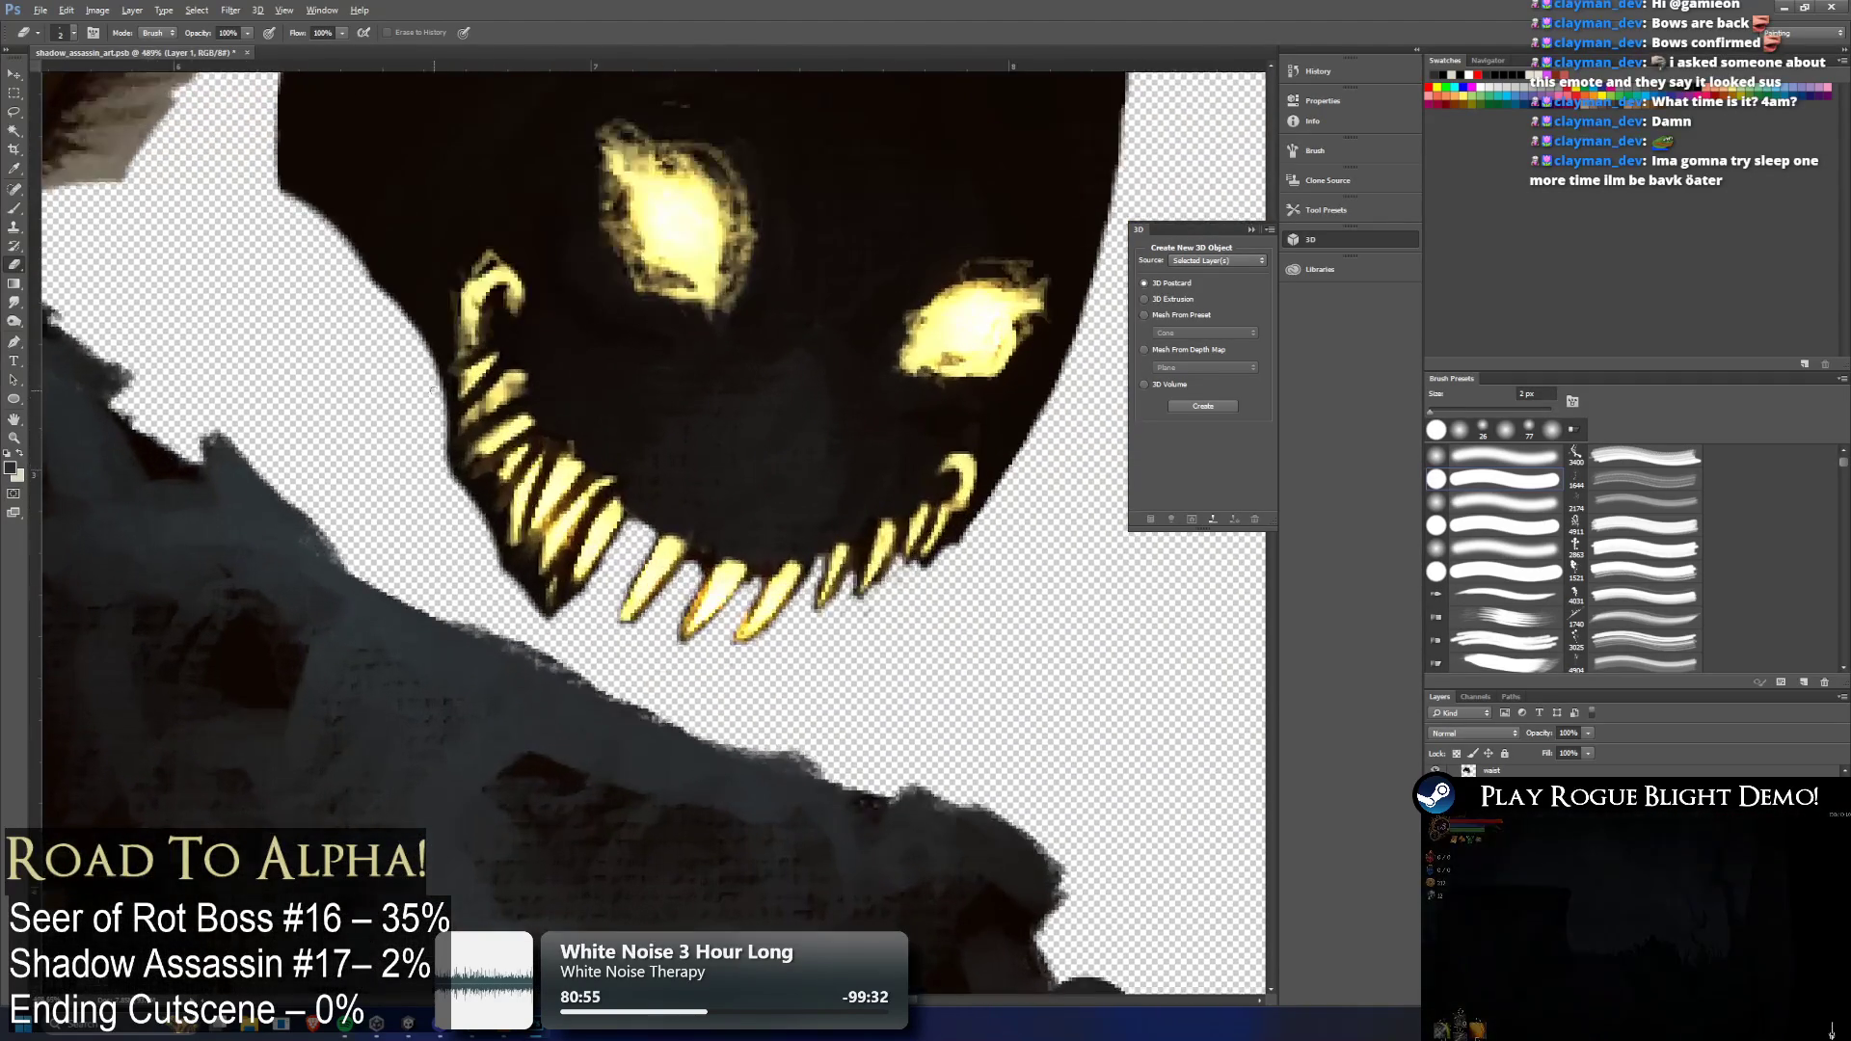
Erase the dark edge over and below the upper teeth on the grin's left side with the 2 px eraser
key("alt")
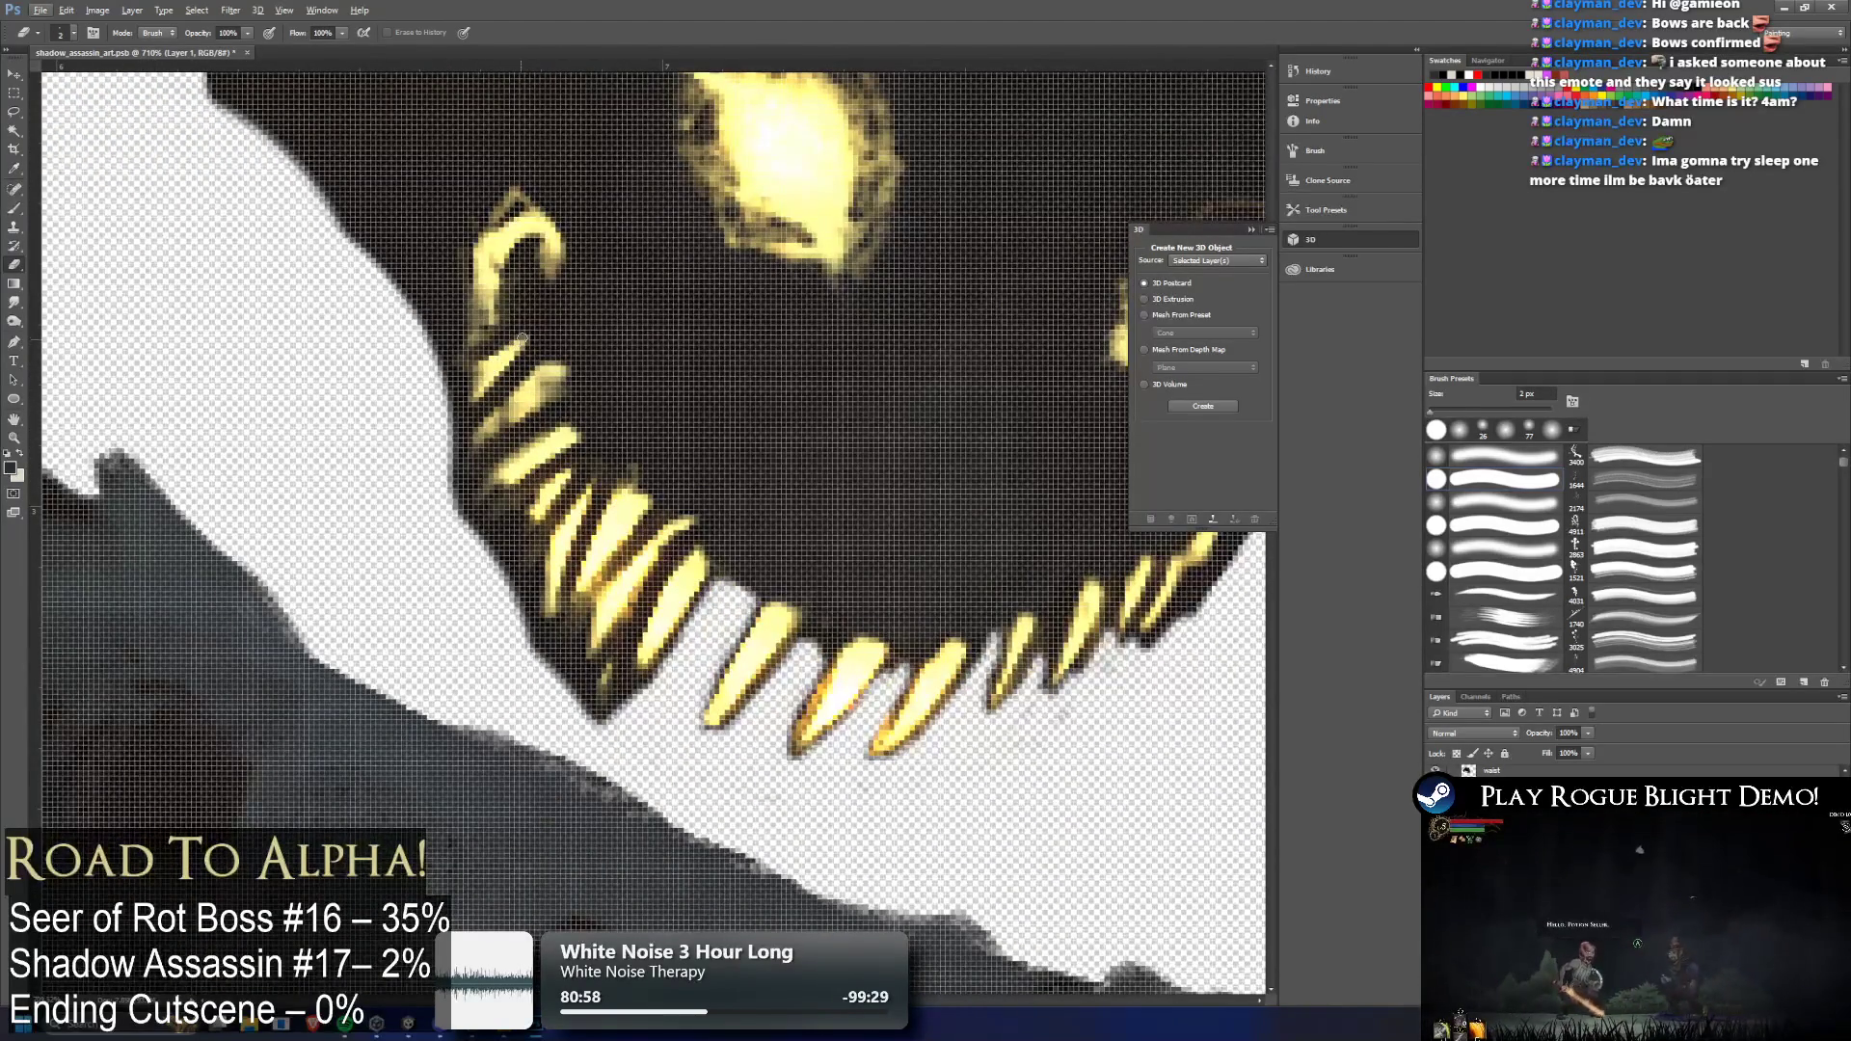
mouse_move(521, 336)
left_mouse_down()
mouse_move(461, 399)
mouse_move(488, 369)
mouse_move(470, 376)
mouse_move(525, 333)
mouse_move(459, 429)
mouse_move(446, 378)
left_mouse_up()
left_click_drag(451, 454, 466, 461)
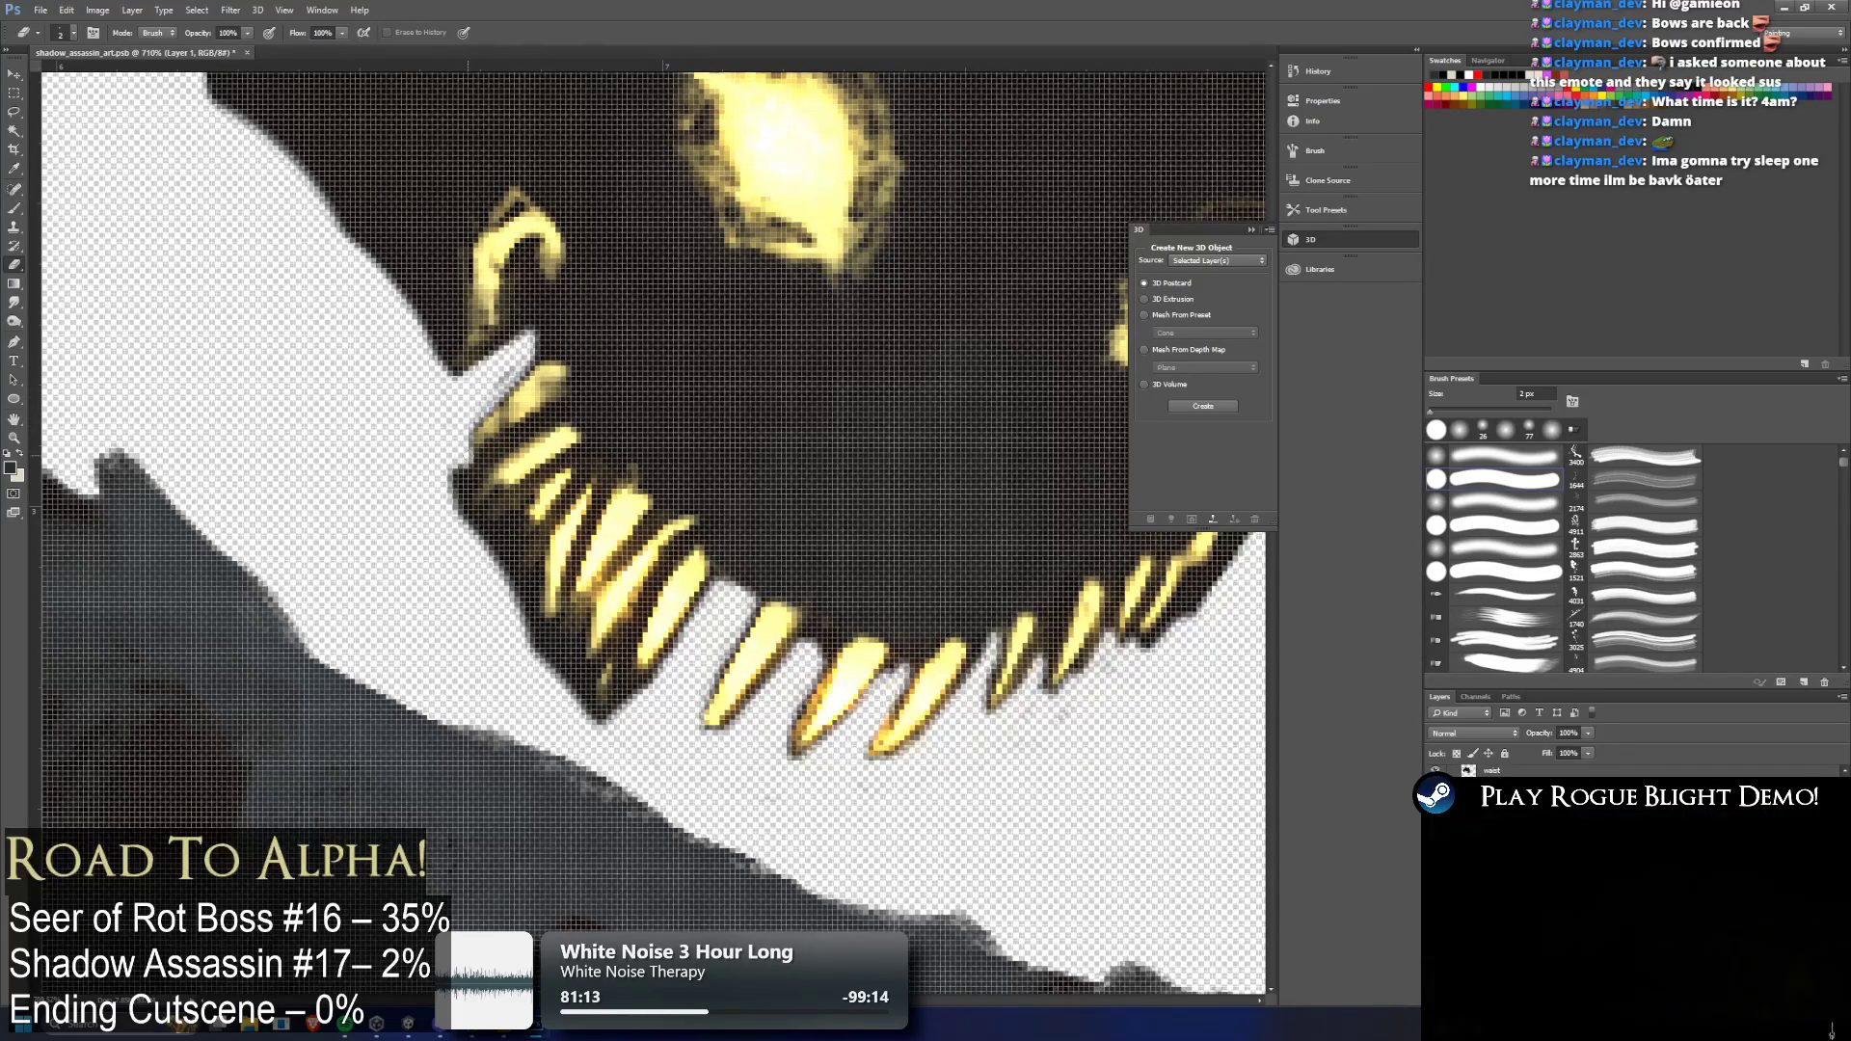
left_click_drag(546, 413, 453, 474)
mouse_move(546, 419)
left_mouse_down()
mouse_move(455, 511)
mouse_move(505, 443)
left_mouse_up()
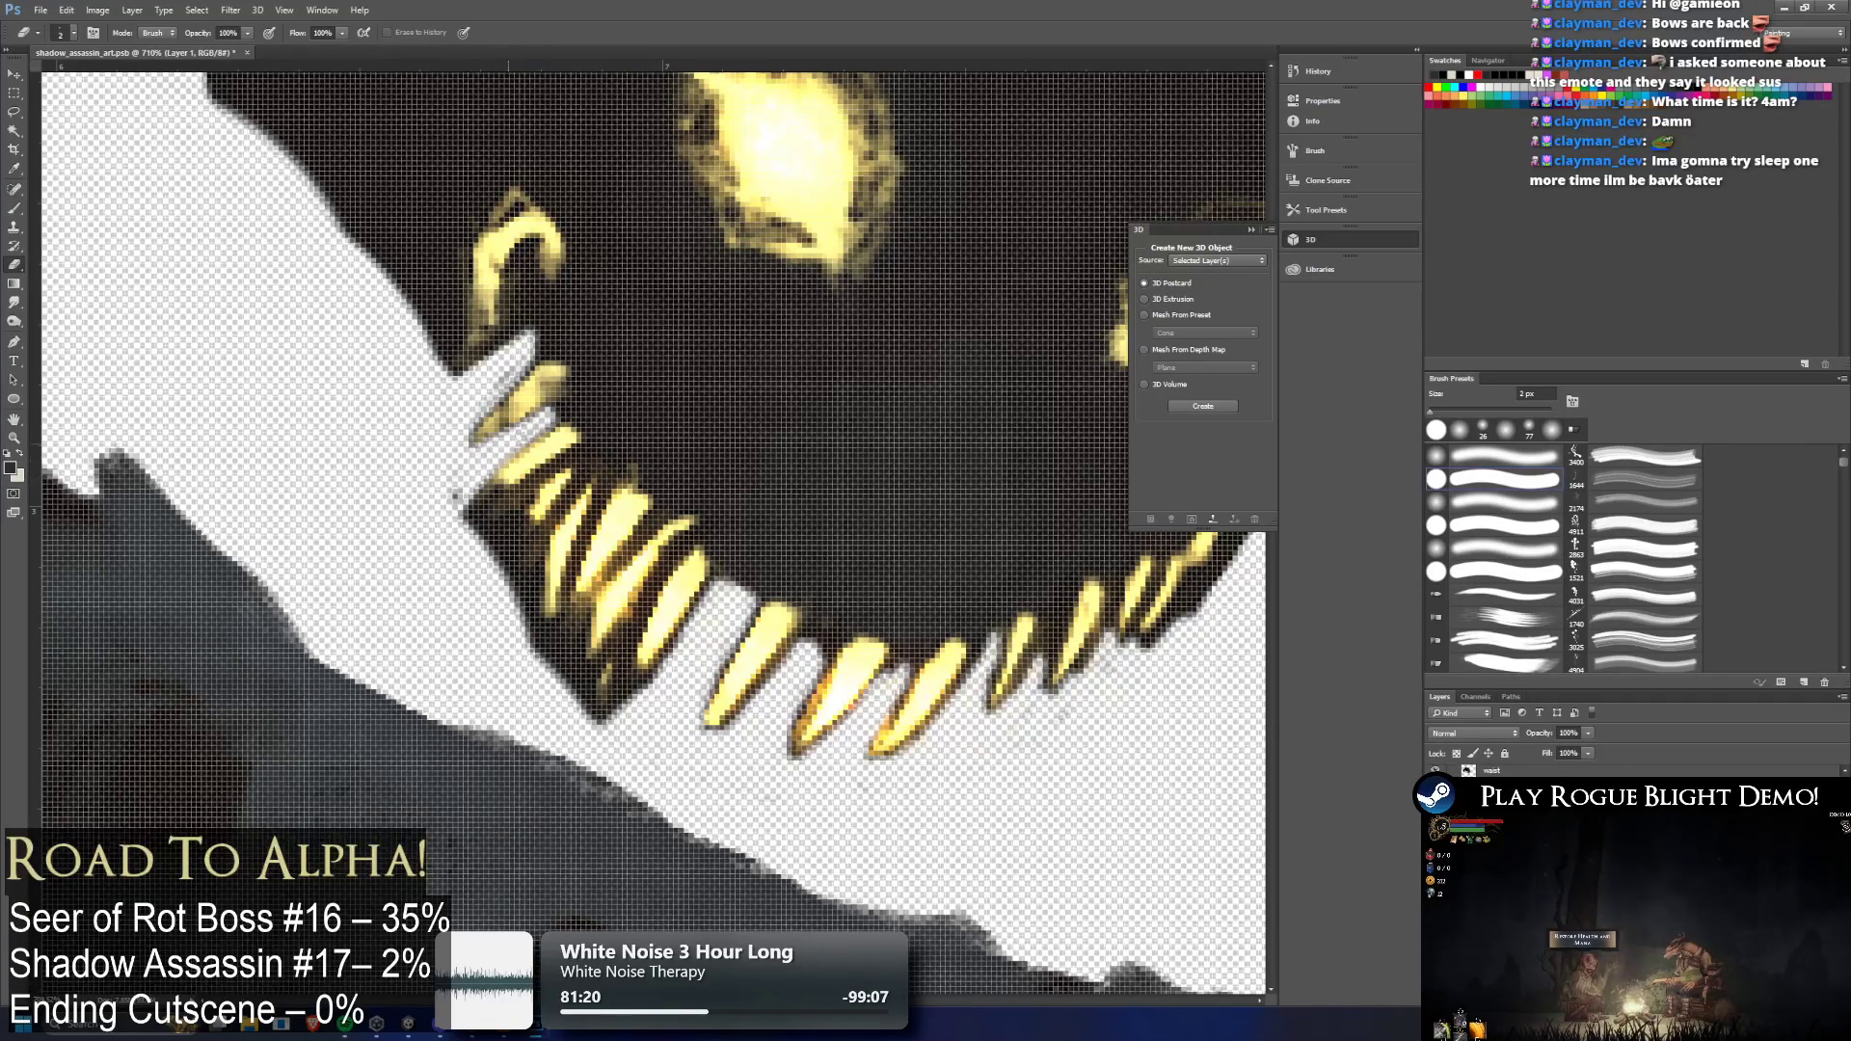
left_click_drag(532, 355, 472, 430)
left_click_drag(445, 509, 487, 479)
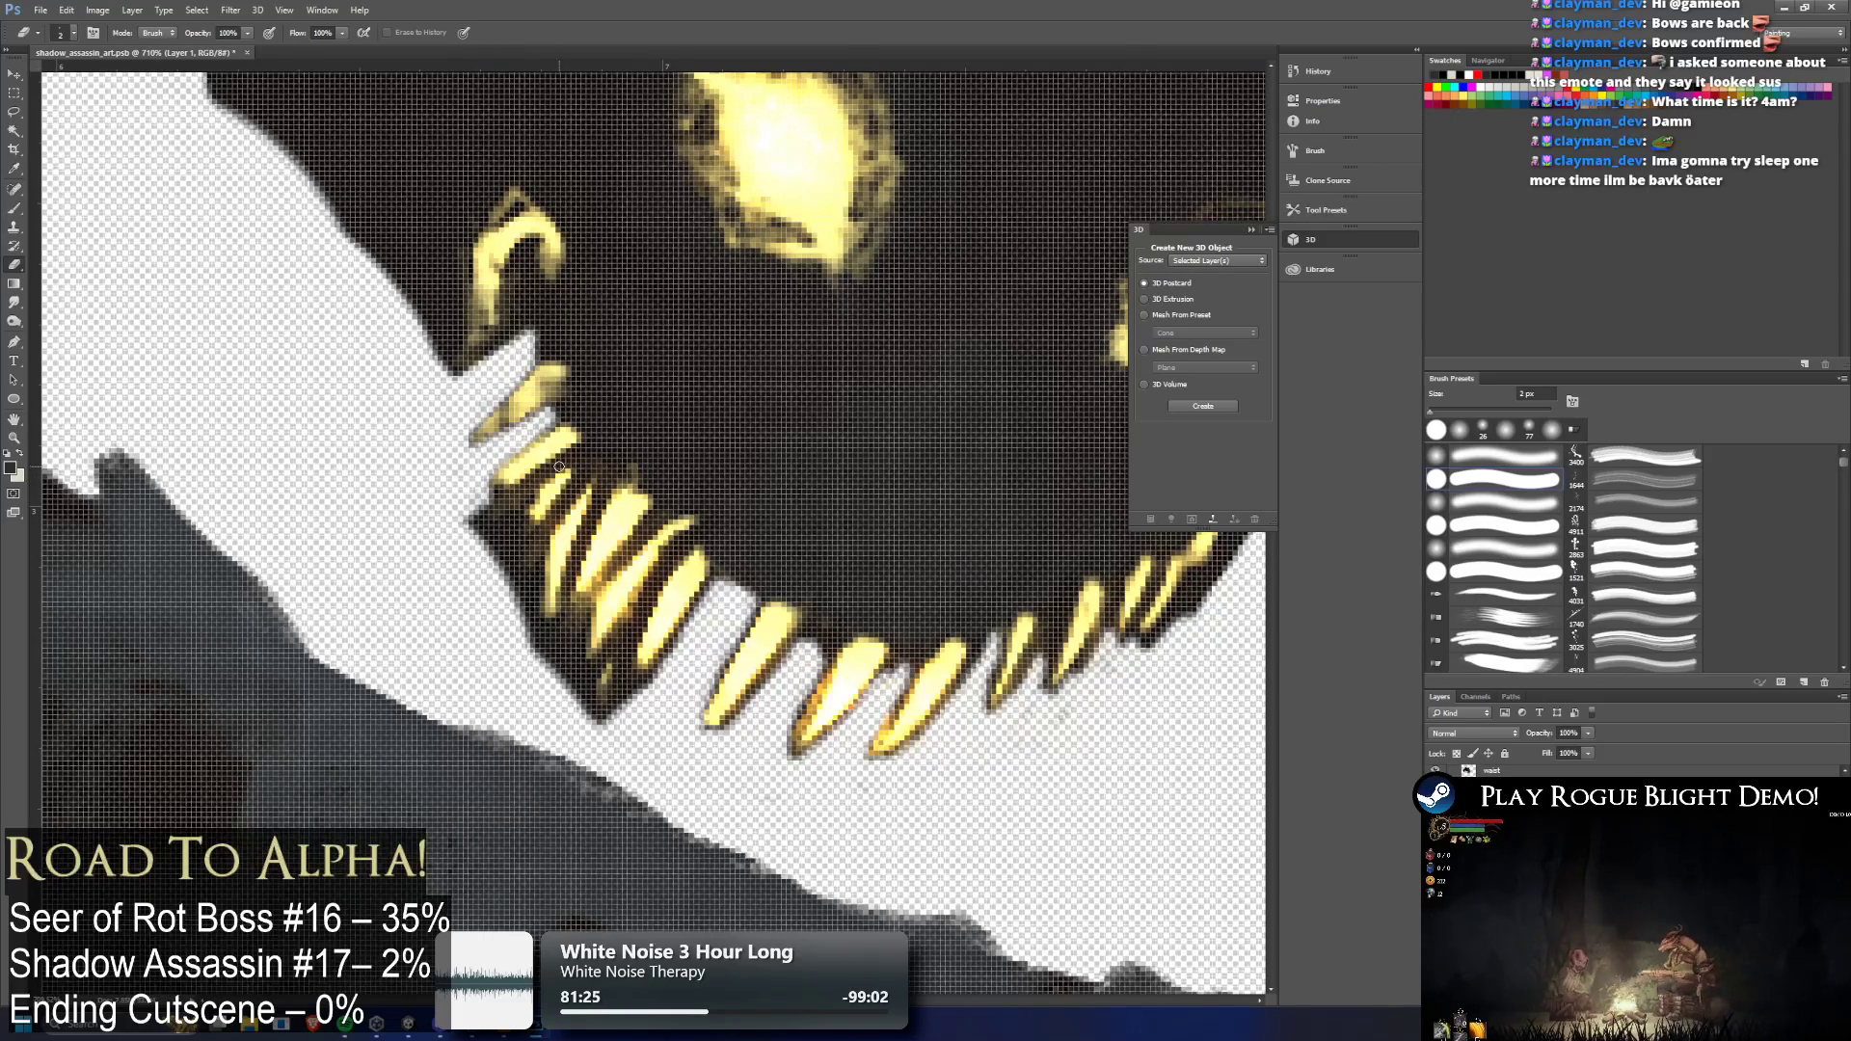
scroll(559, 466, "down", 5)
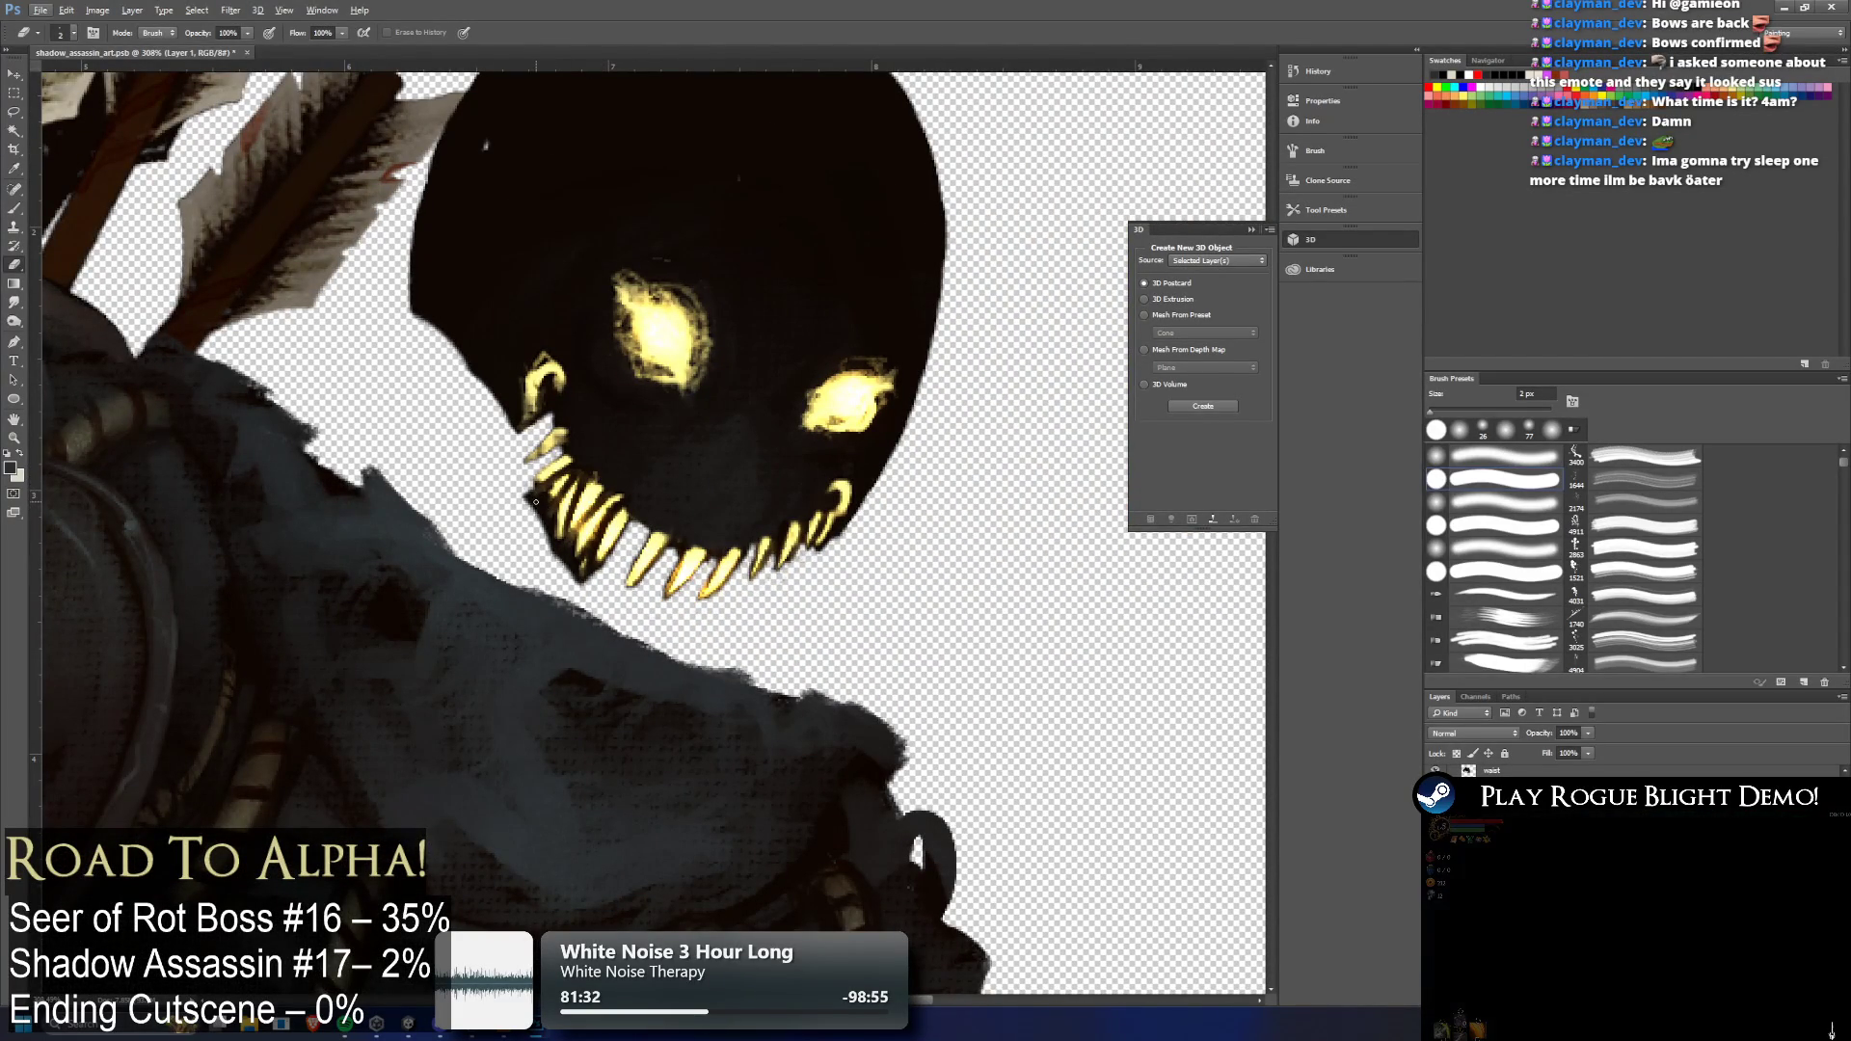
Clear dark pixels between and along the upper-left and lower-left teeth with the 2 px eraser
scroll(536, 501, "up", 4)
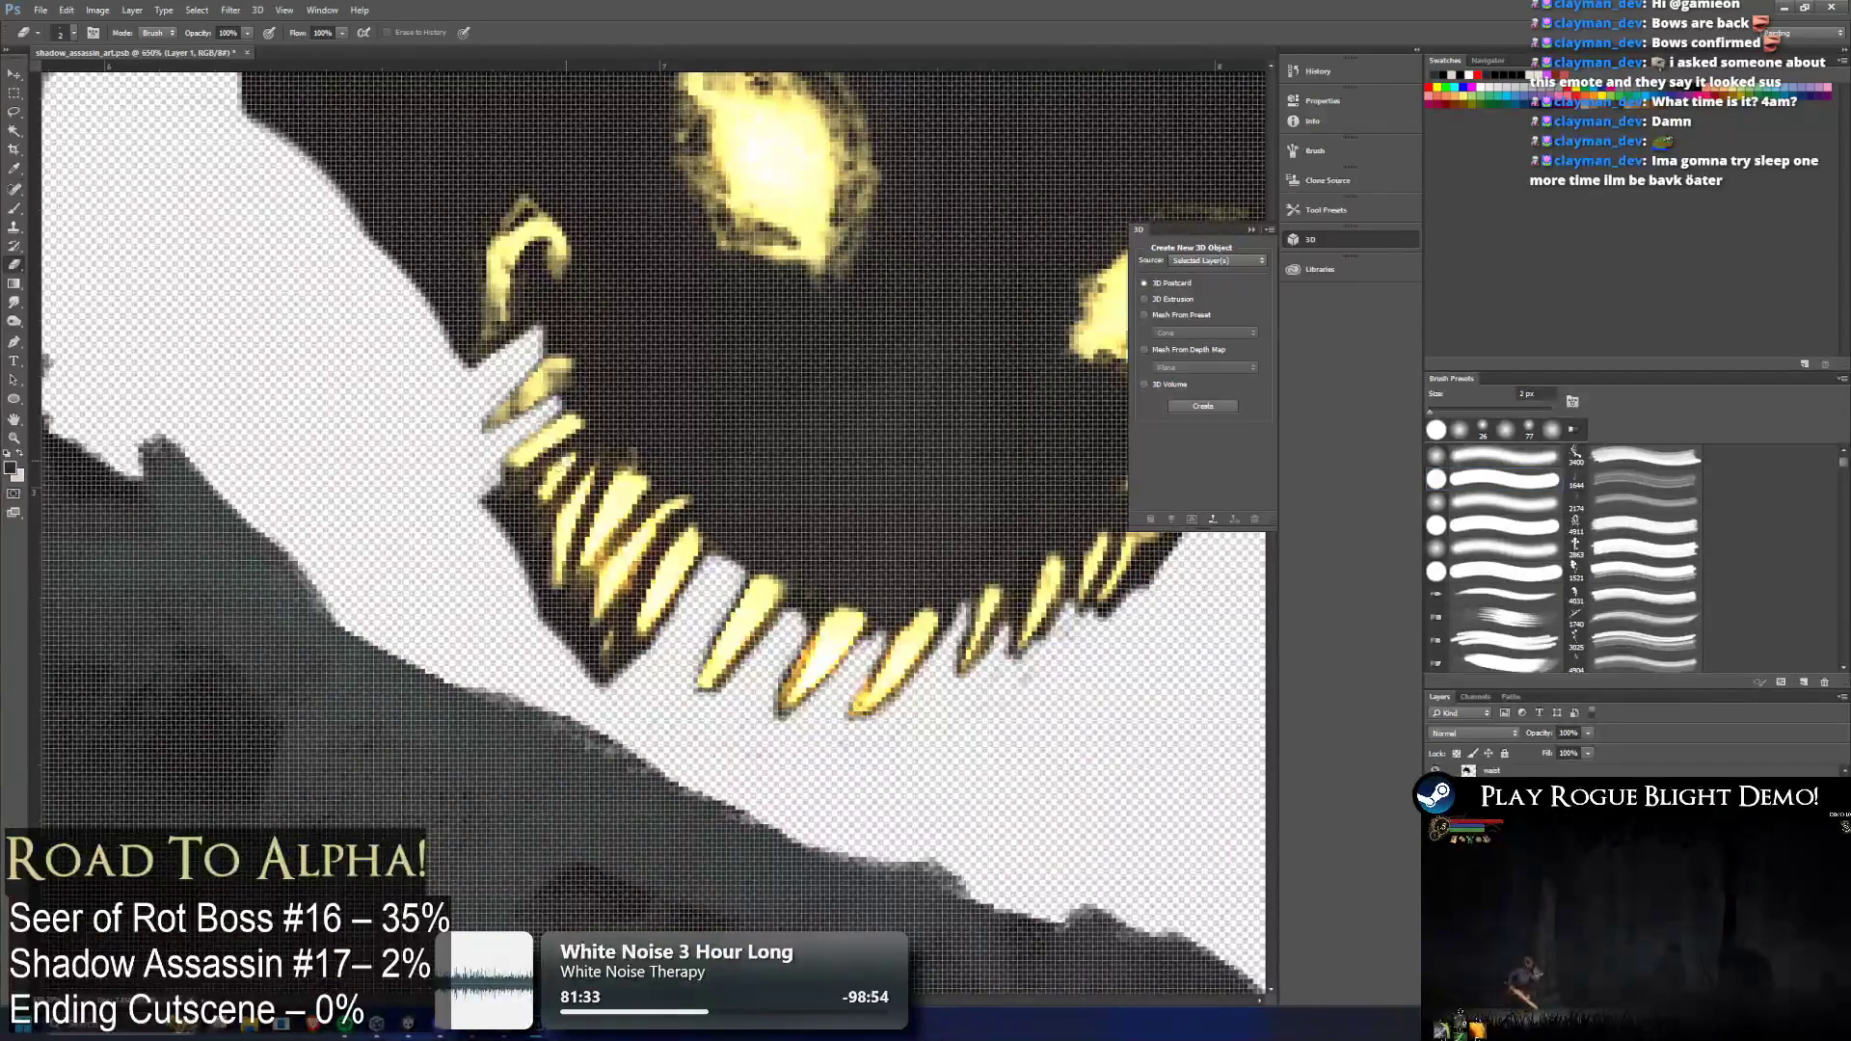
mouse_move(557, 461)
left_mouse_down()
mouse_move(584, 448)
mouse_move(600, 479)
mouse_move(549, 609)
left_mouse_up()
mouse_move(686, 502)
left_mouse_down()
mouse_move(641, 540)
mouse_move(646, 511)
mouse_move(657, 496)
mouse_move(593, 632)
mouse_move(642, 557)
left_mouse_up()
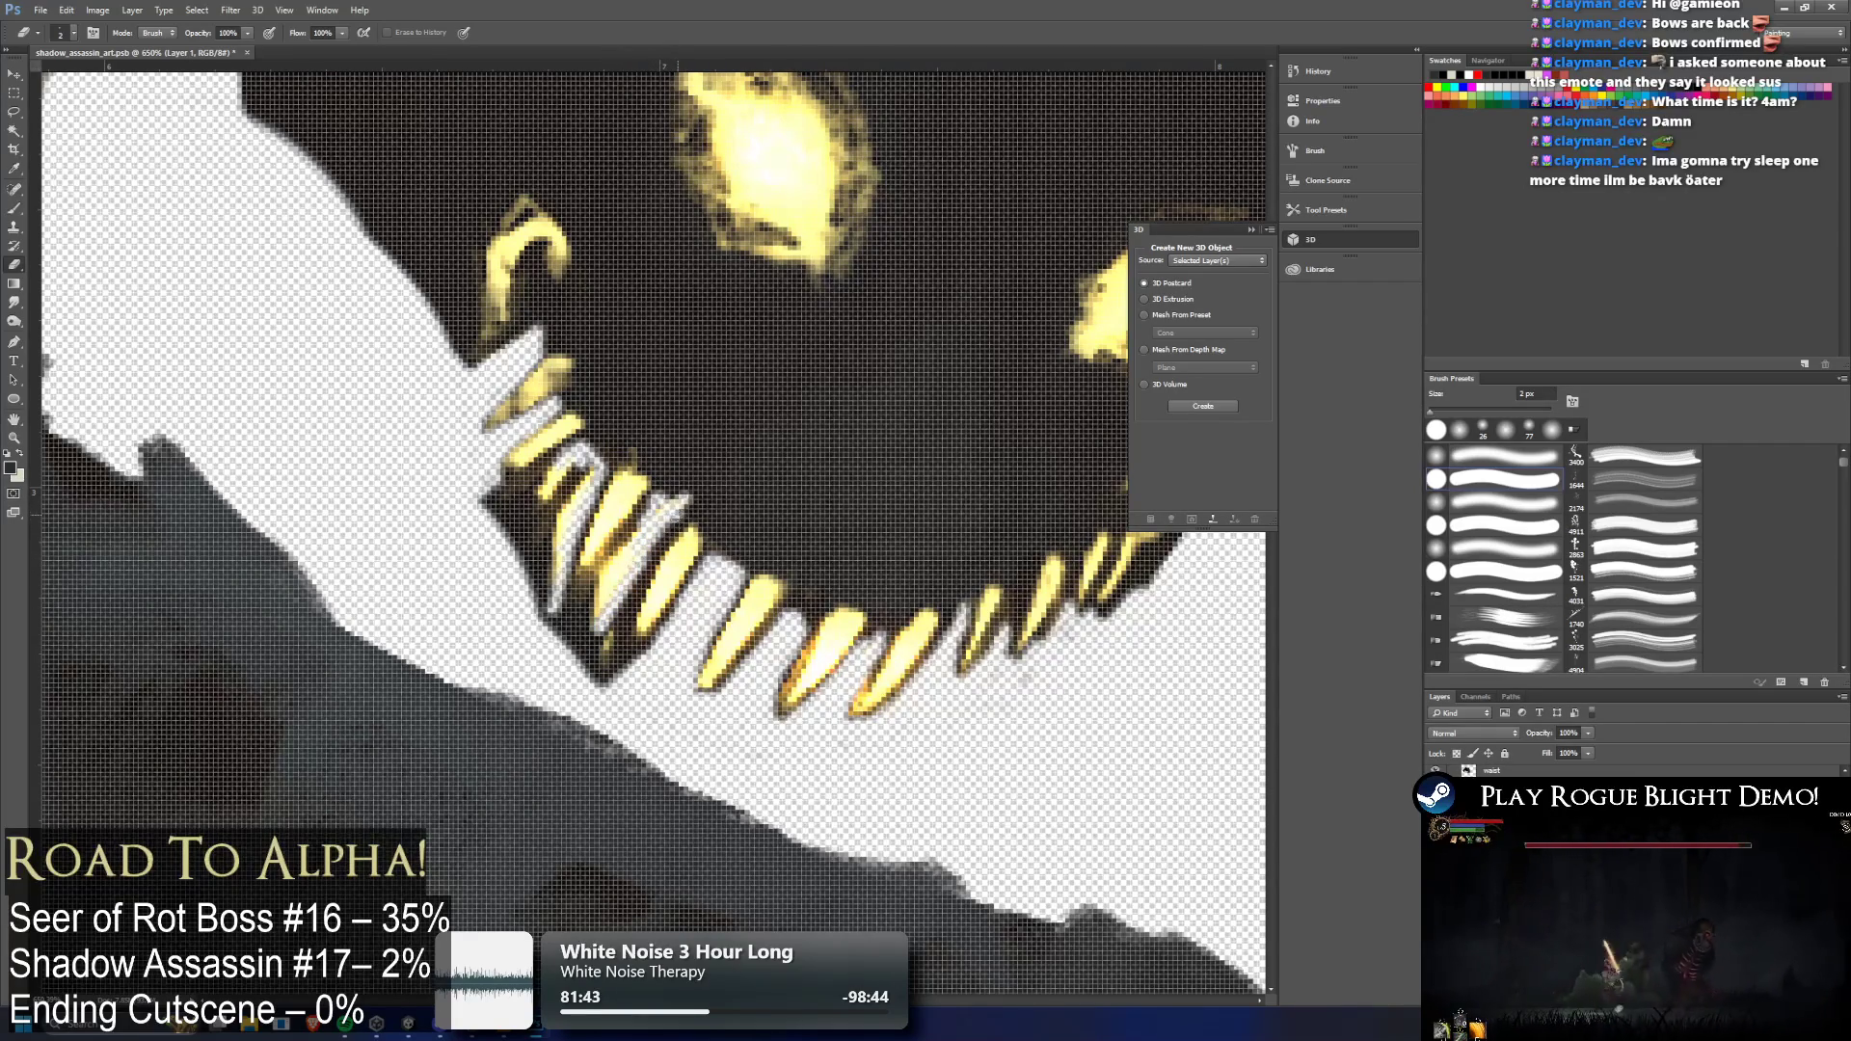
mouse_move(648, 497)
left_mouse_down()
mouse_move(600, 564)
mouse_move(632, 586)
mouse_move(578, 617)
mouse_move(544, 603)
mouse_move(611, 571)
left_mouse_up()
left_click_drag(610, 472, 567, 574)
left_click_drag(588, 501, 562, 584)
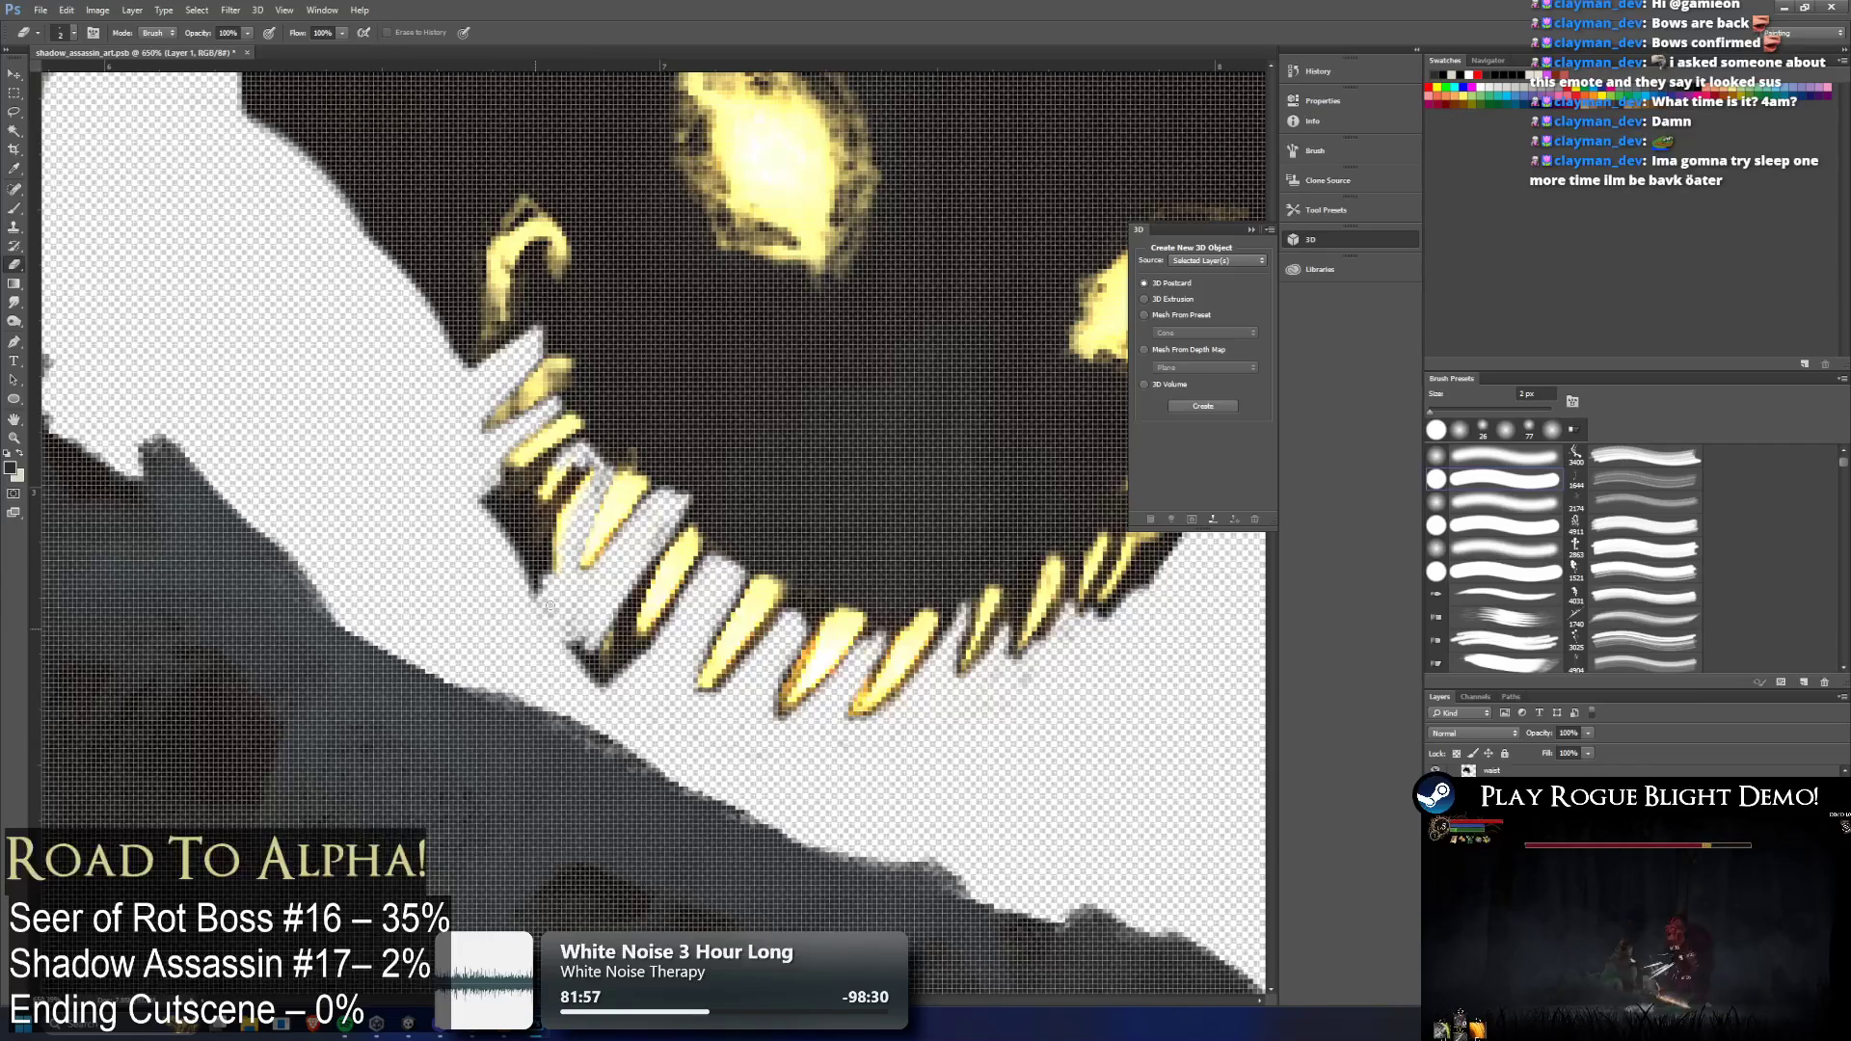
mouse_move(567, 480)
left_mouse_down()
mouse_move(545, 494)
mouse_move(549, 472)
mouse_move(554, 506)
mouse_move(570, 495)
mouse_move(549, 489)
mouse_move(554, 461)
mouse_move(506, 496)
mouse_move(552, 464)
mouse_move(507, 478)
mouse_move(487, 509)
left_mouse_up()
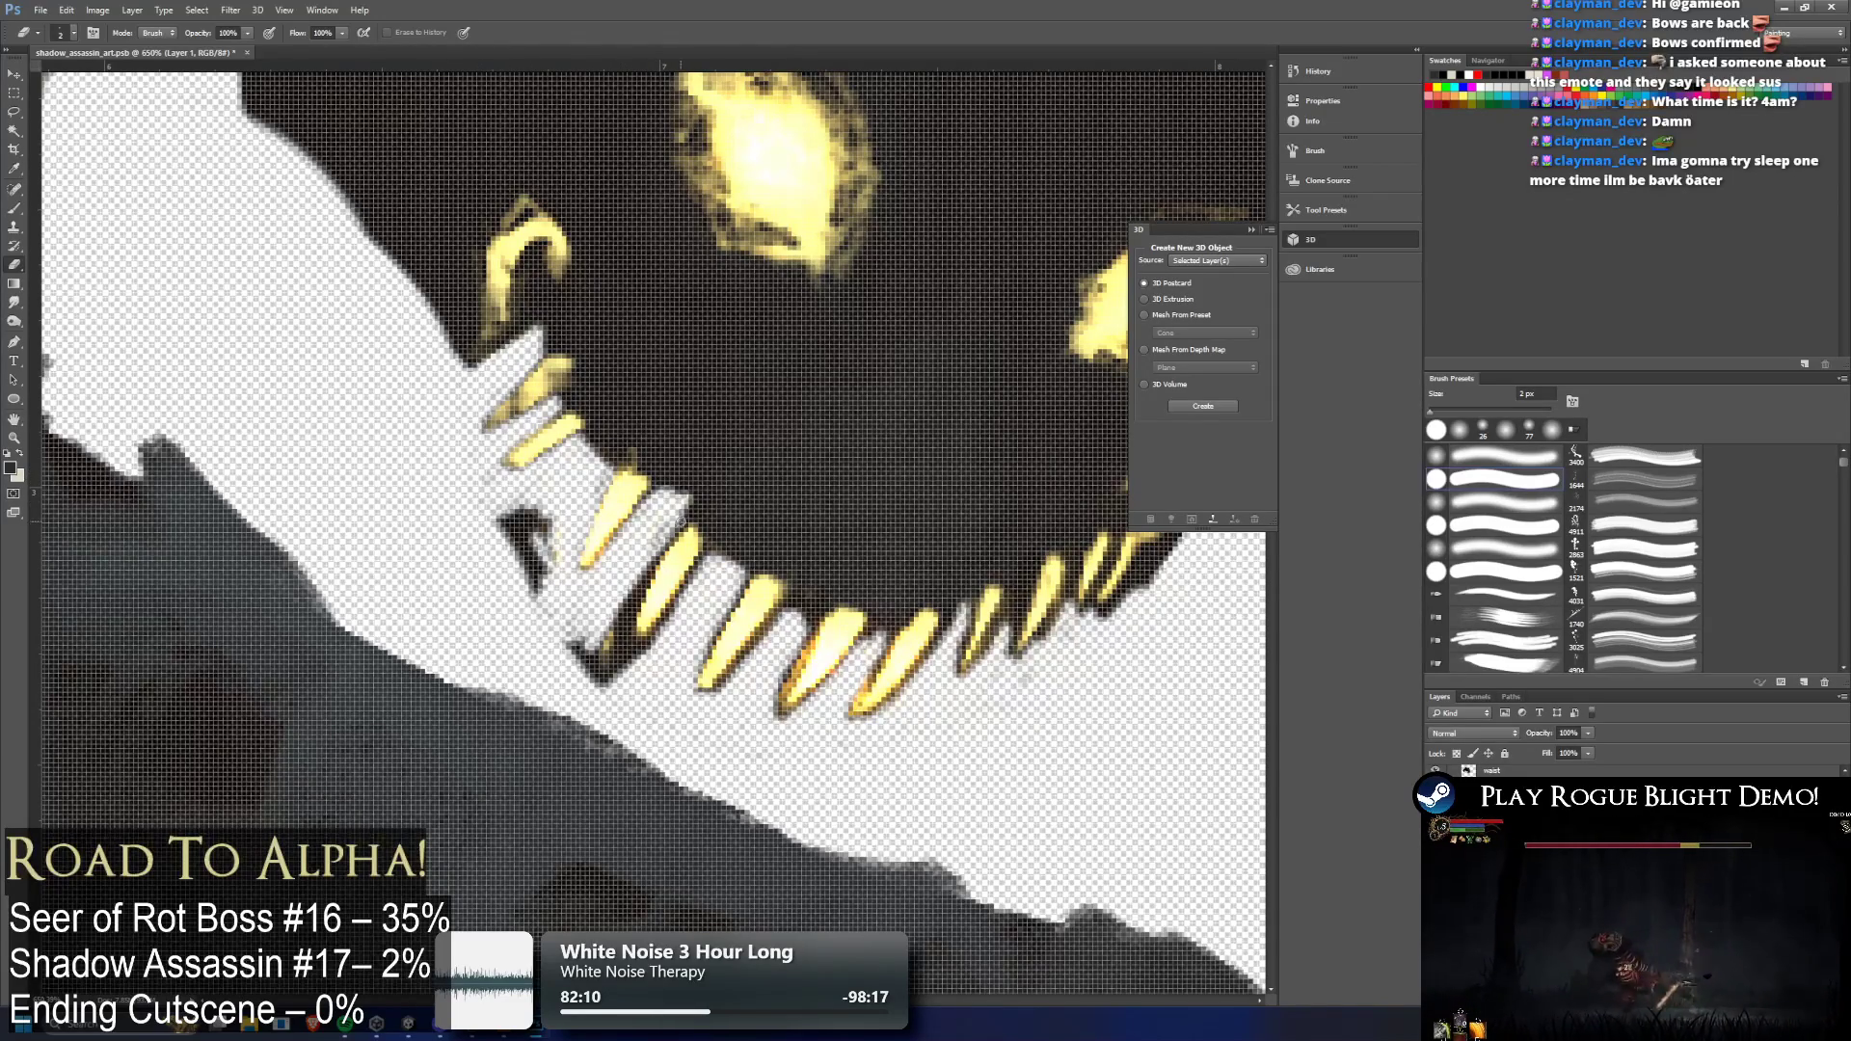
mouse_move(686, 518)
left_mouse_down()
mouse_move(593, 666)
mouse_move(513, 520)
mouse_move(501, 559)
mouse_move(535, 588)
mouse_move(542, 525)
left_mouse_up()
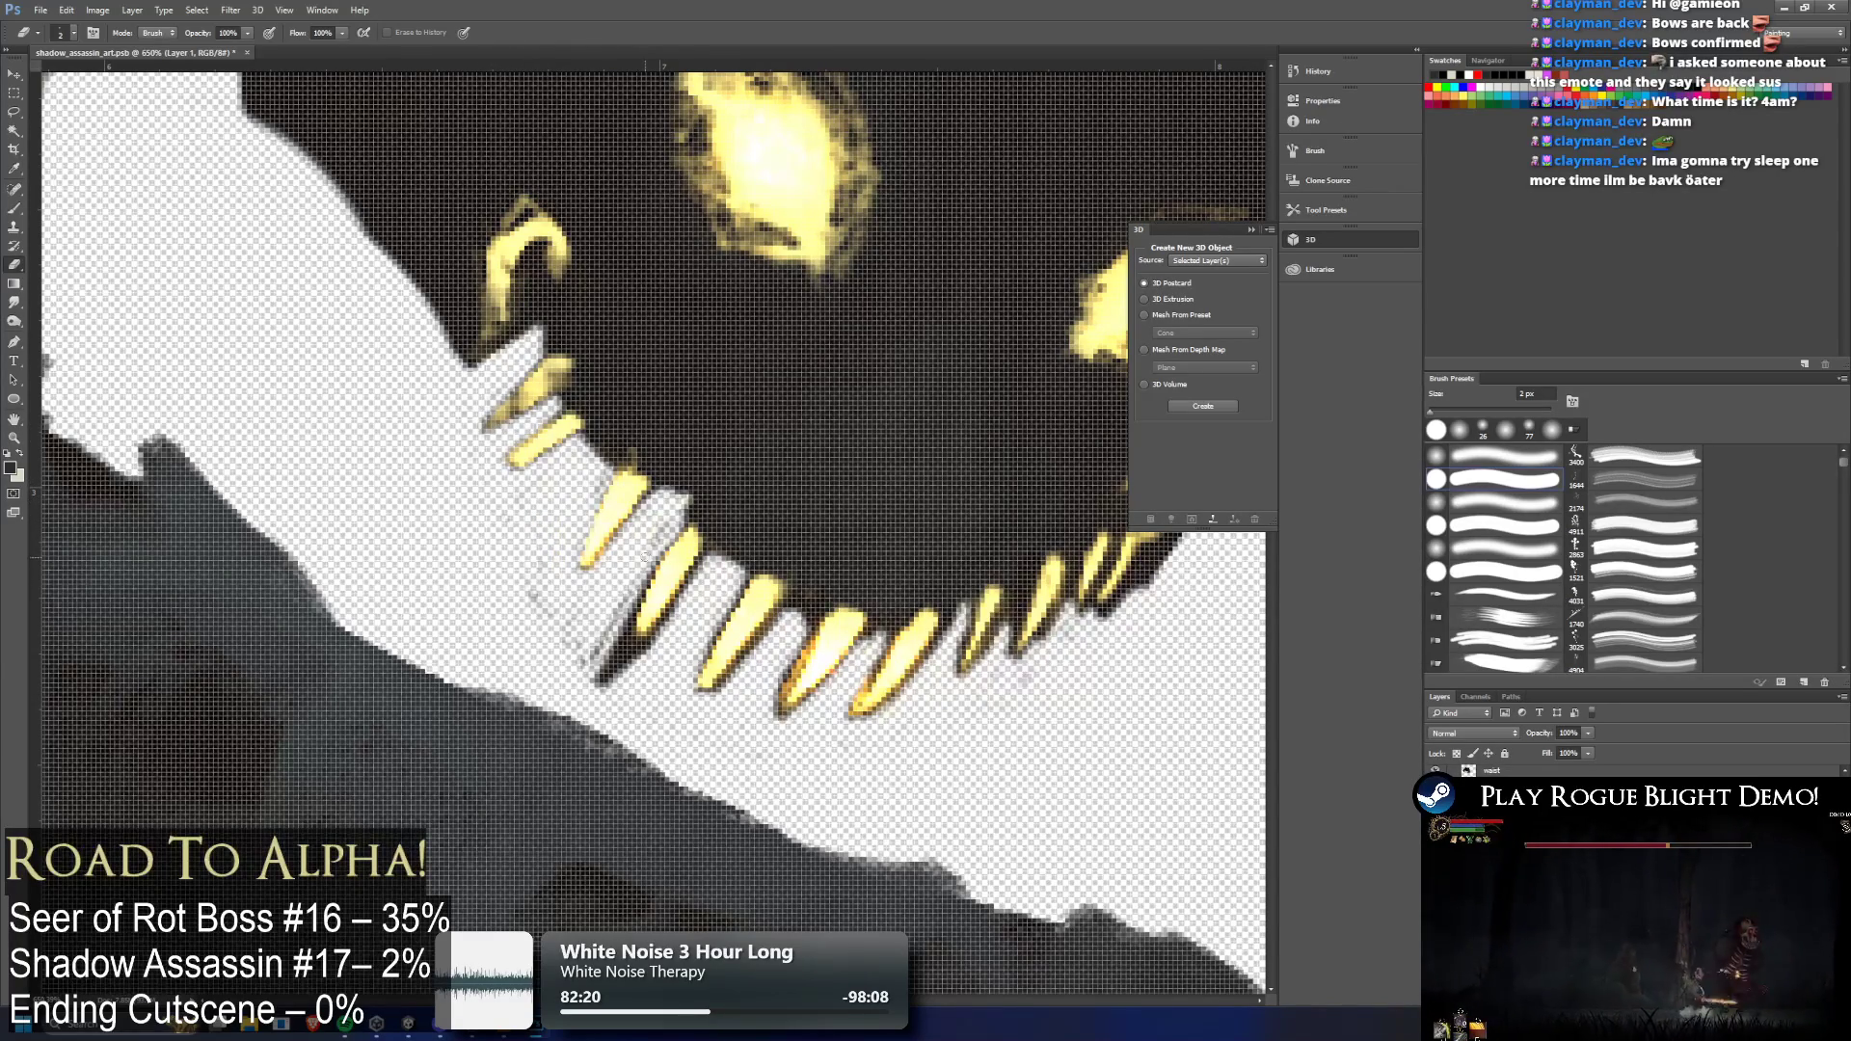
left_click_drag(648, 568, 612, 665)
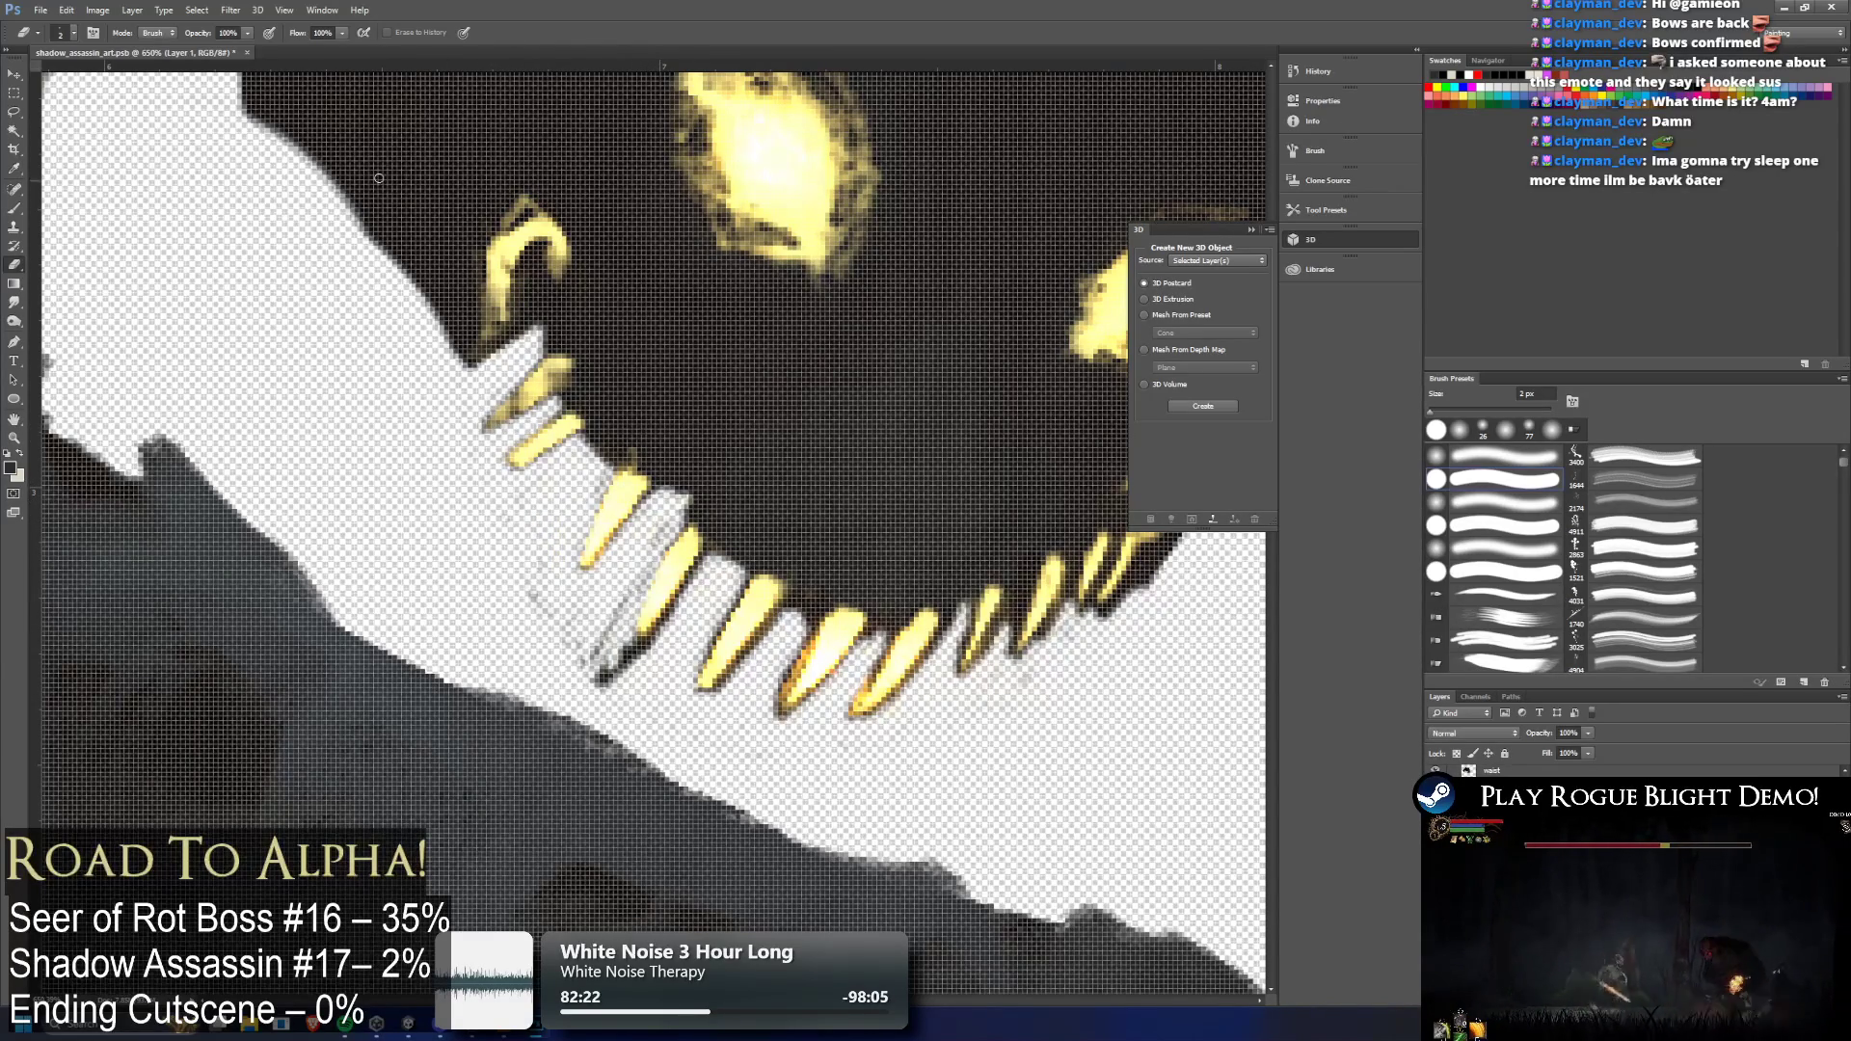
left_click(75, 34)
Set the eraser to 4 px and erase grey smudges along the lower-left fangs' edges
double_click(141, 60)
key("Return")
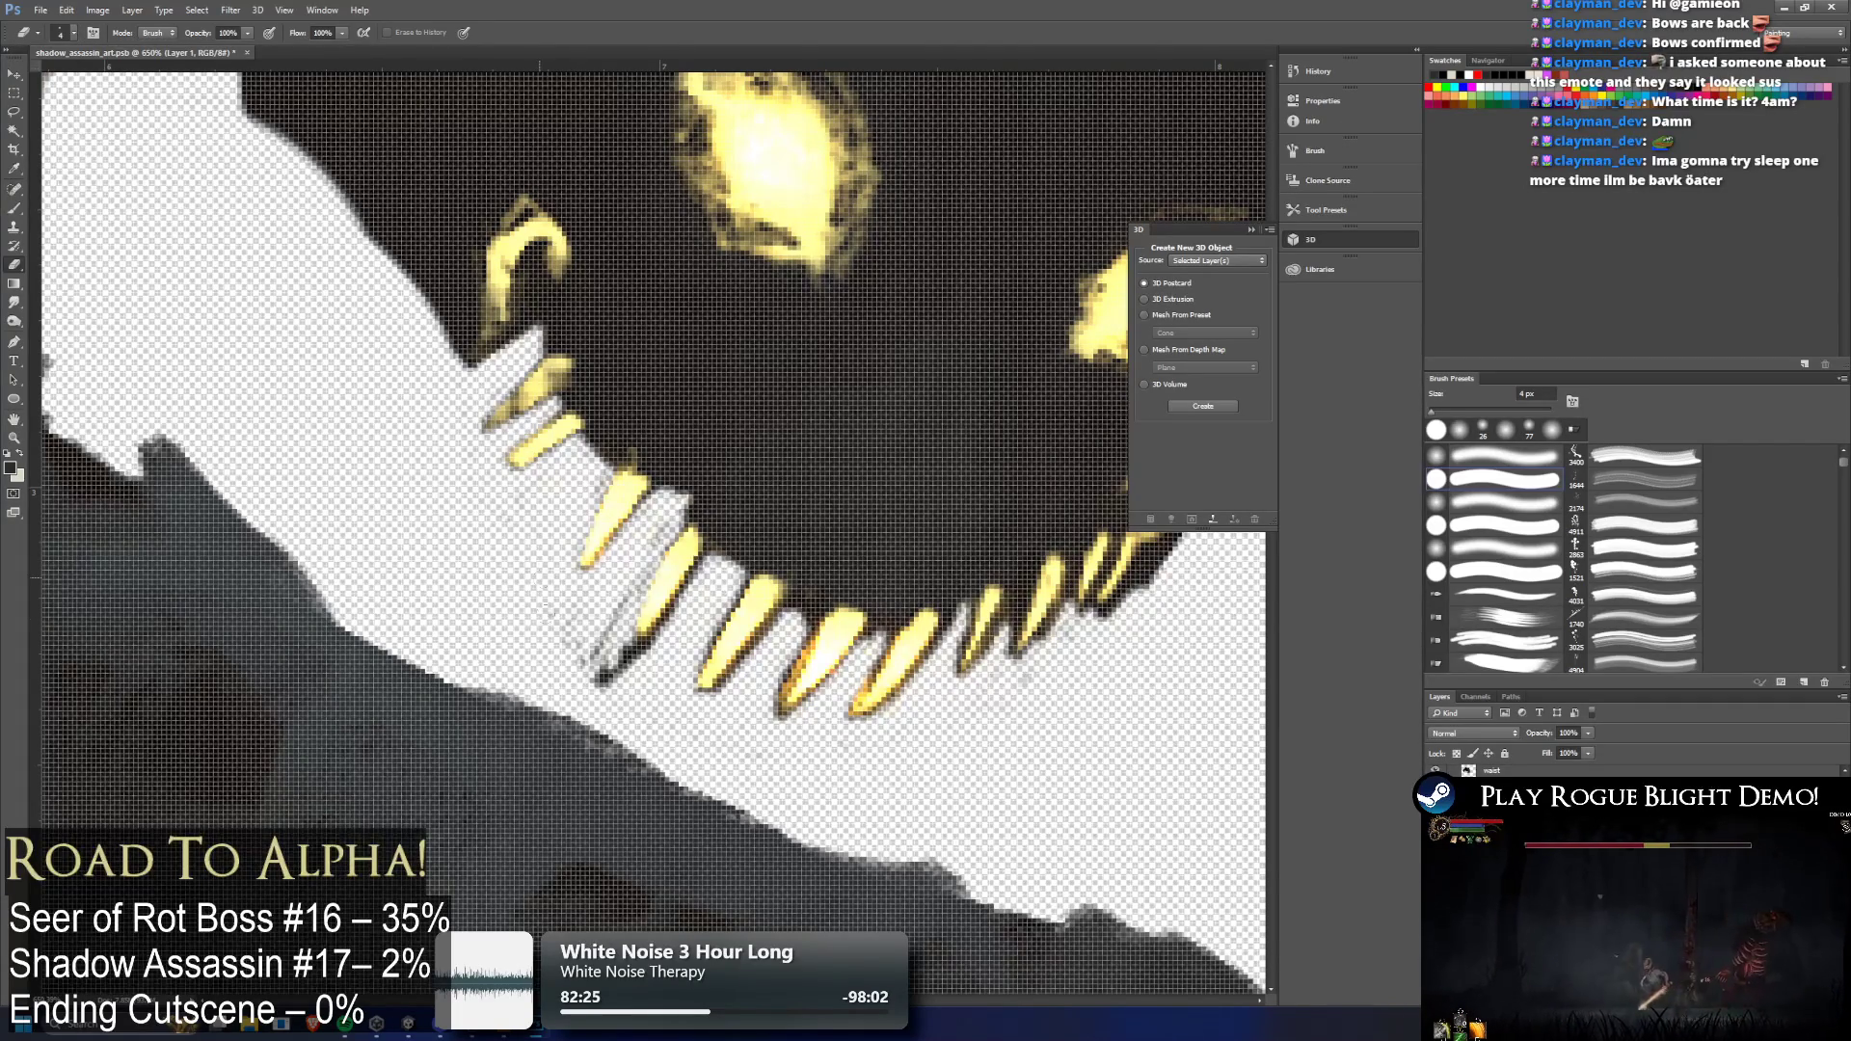
left_click_drag(577, 655, 602, 675)
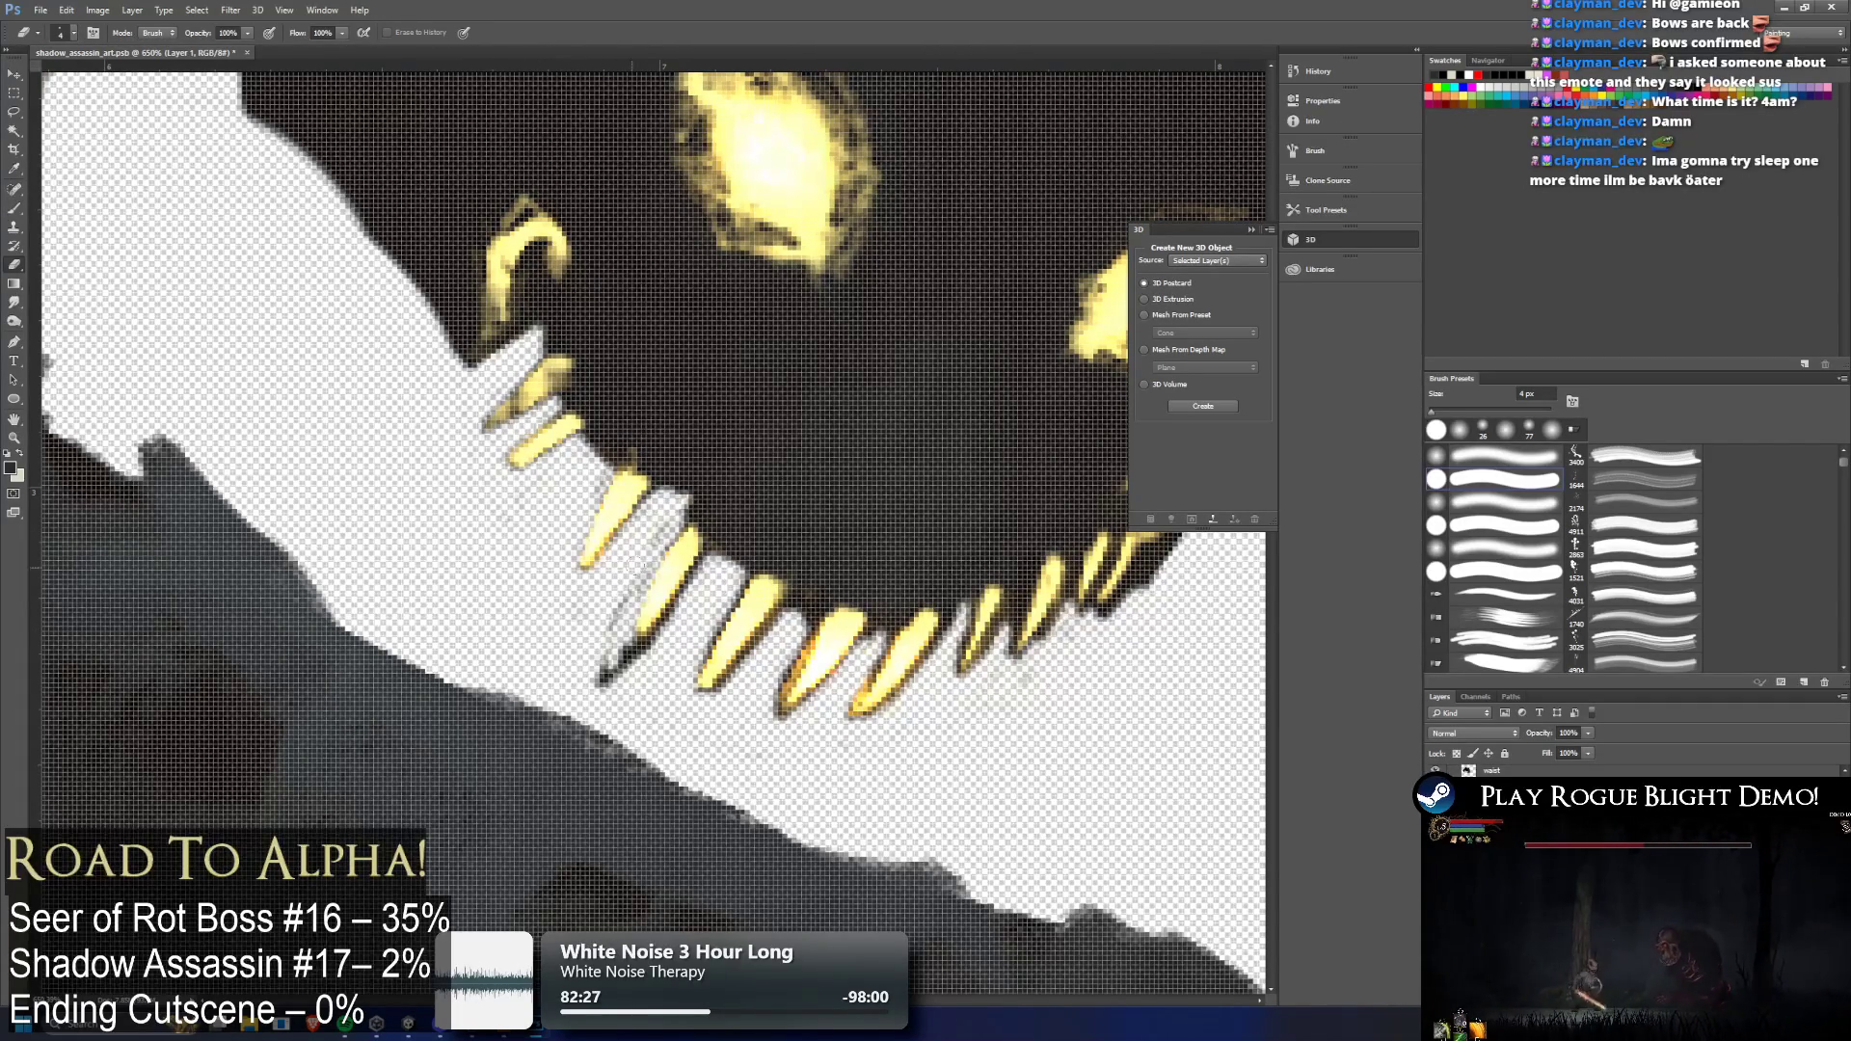
mouse_move(663, 528)
left_mouse_down()
mouse_move(599, 644)
mouse_move(612, 675)
mouse_move(647, 648)
left_mouse_up()
left_click_drag(708, 559, 652, 656)
left_click_drag(710, 561, 667, 626)
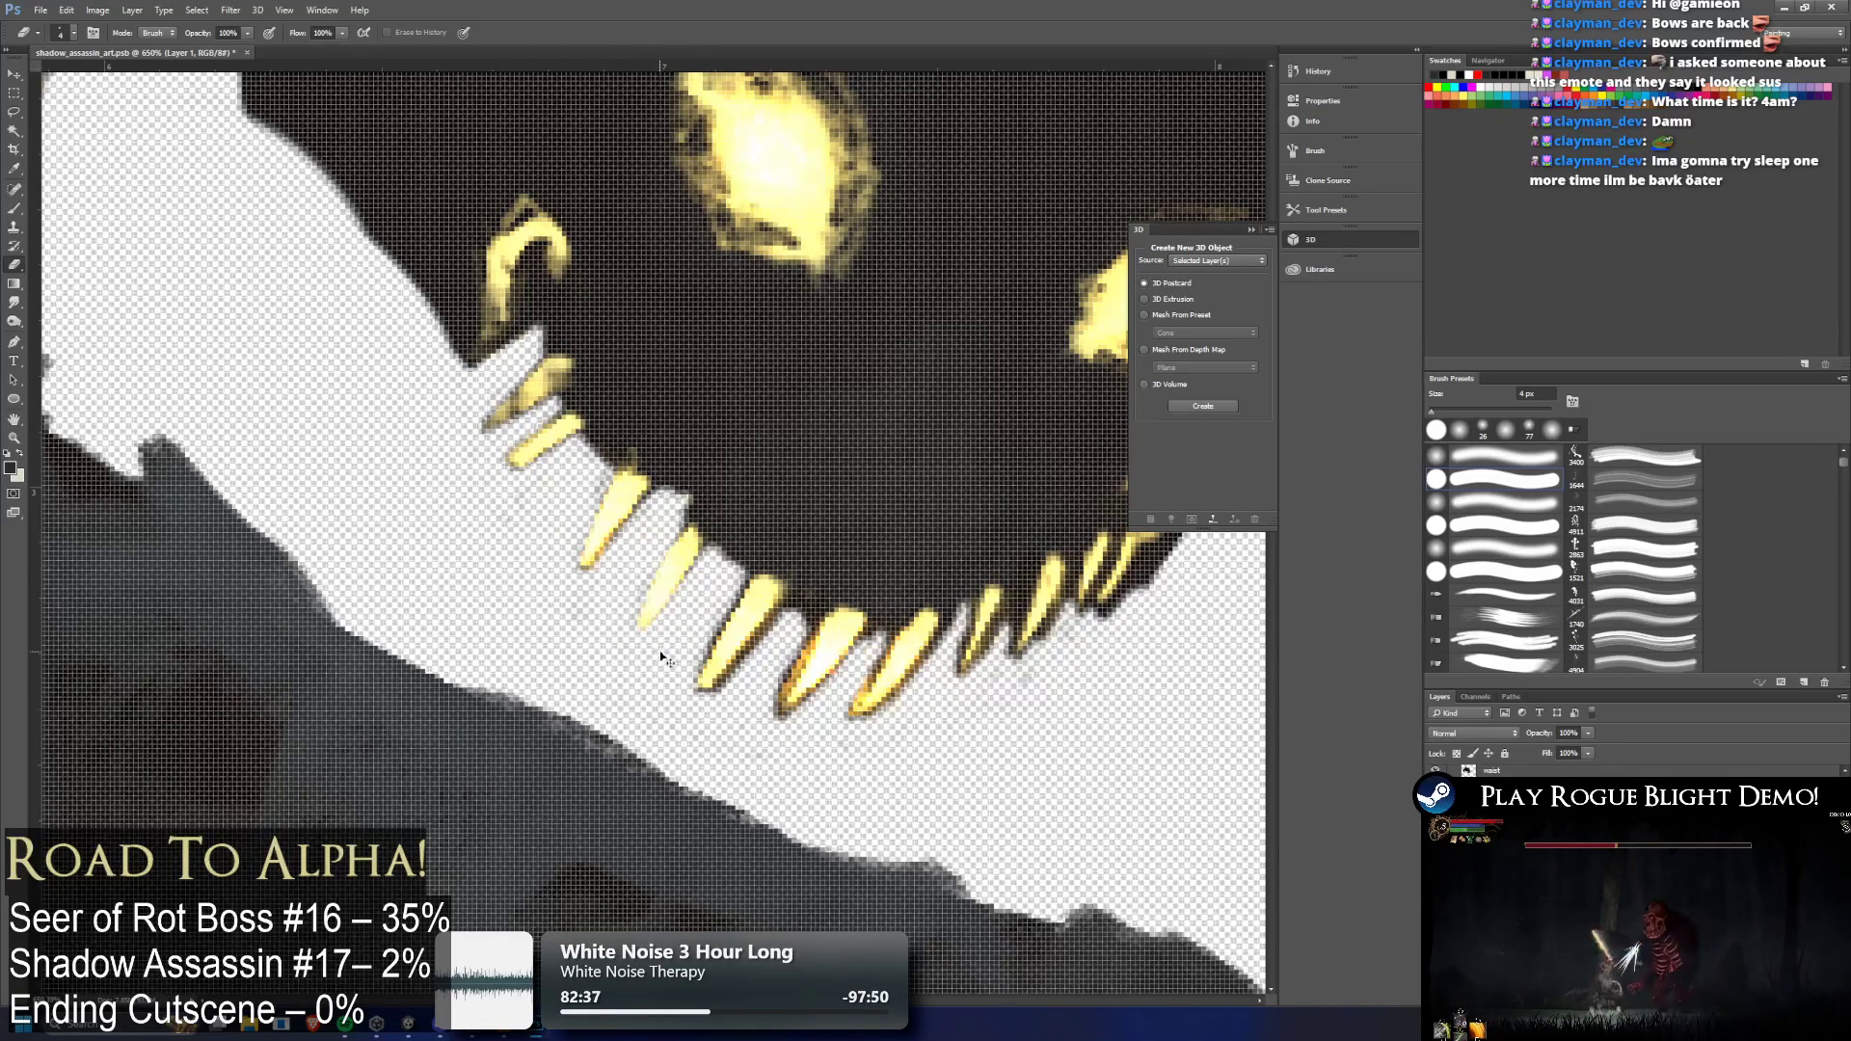
Clean the grey fringe around the right-hand fang edges and tips
mouse_move(789, 613)
left_mouse_down()
mouse_move(725, 689)
mouse_move(728, 583)
mouse_move(672, 707)
left_mouse_up()
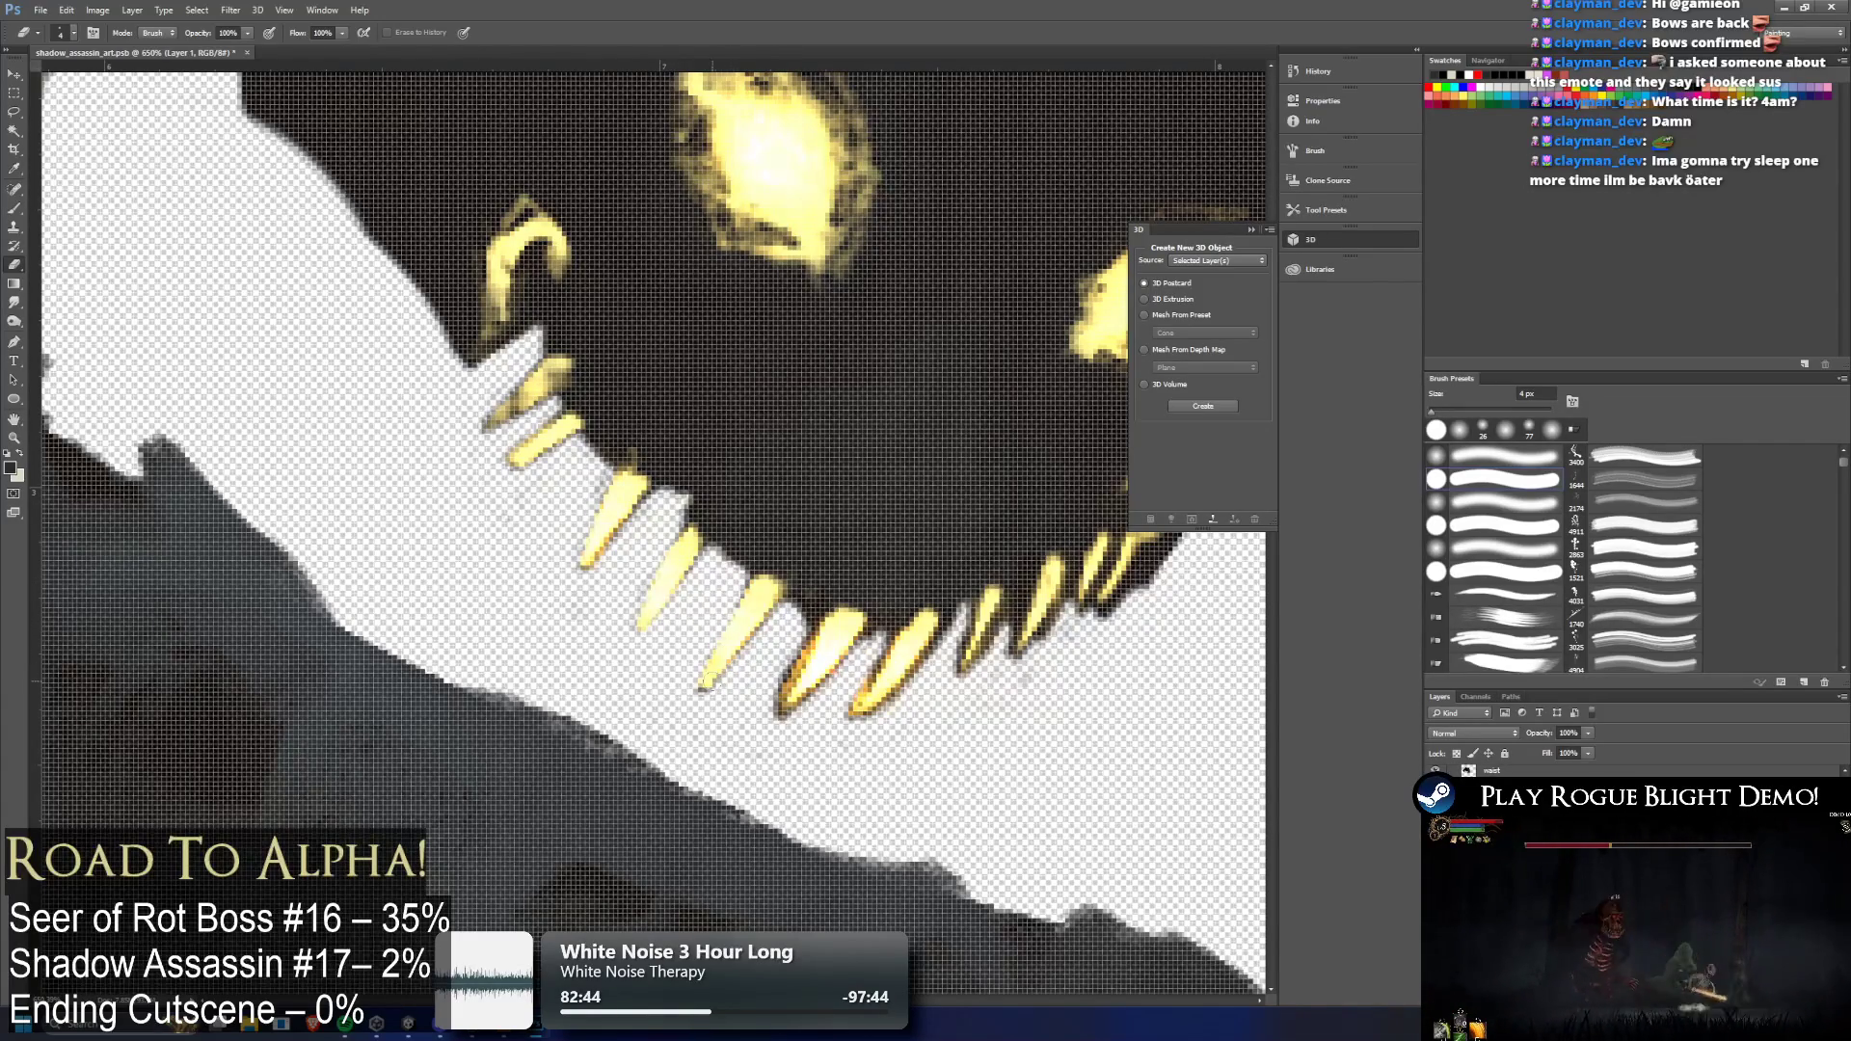
mouse_move(794, 622)
left_mouse_down()
mouse_move(766, 673)
mouse_move(794, 658)
left_mouse_up()
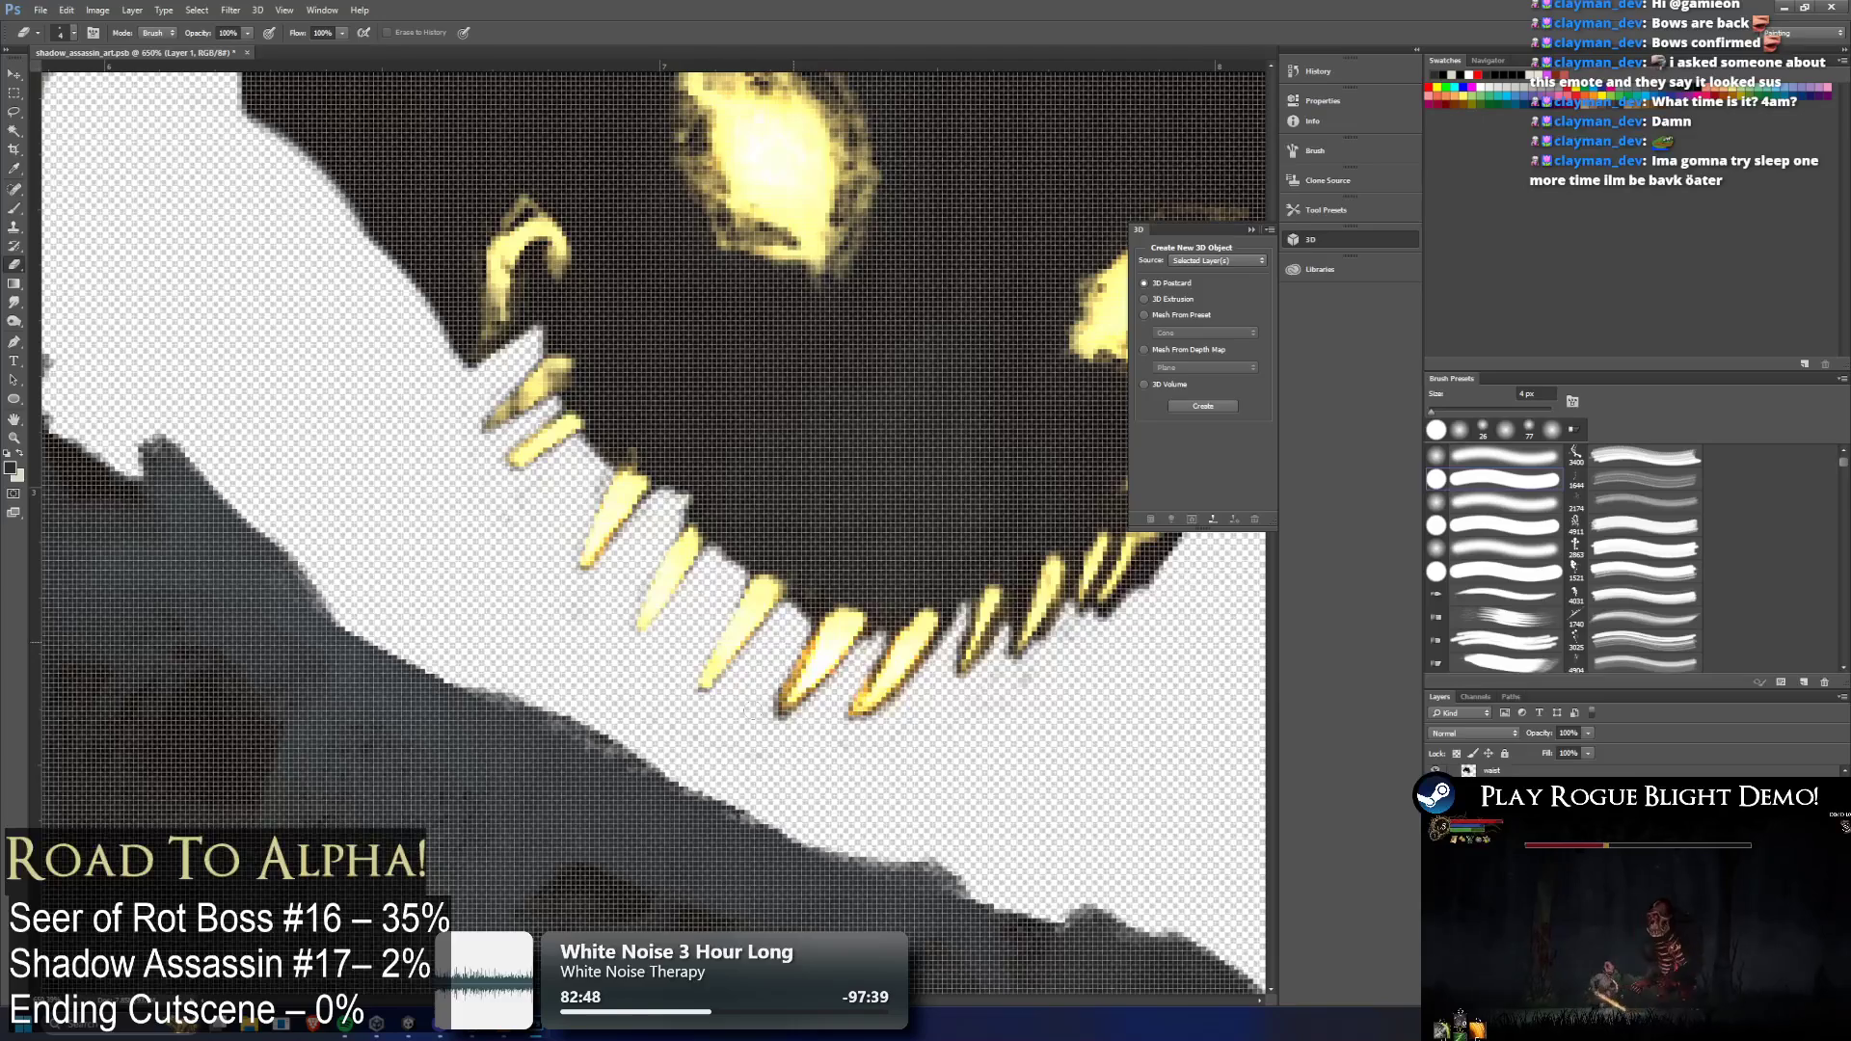
mouse_move(748, 716)
left_mouse_down()
mouse_move(777, 709)
mouse_move(764, 728)
mouse_move(781, 728)
left_mouse_up()
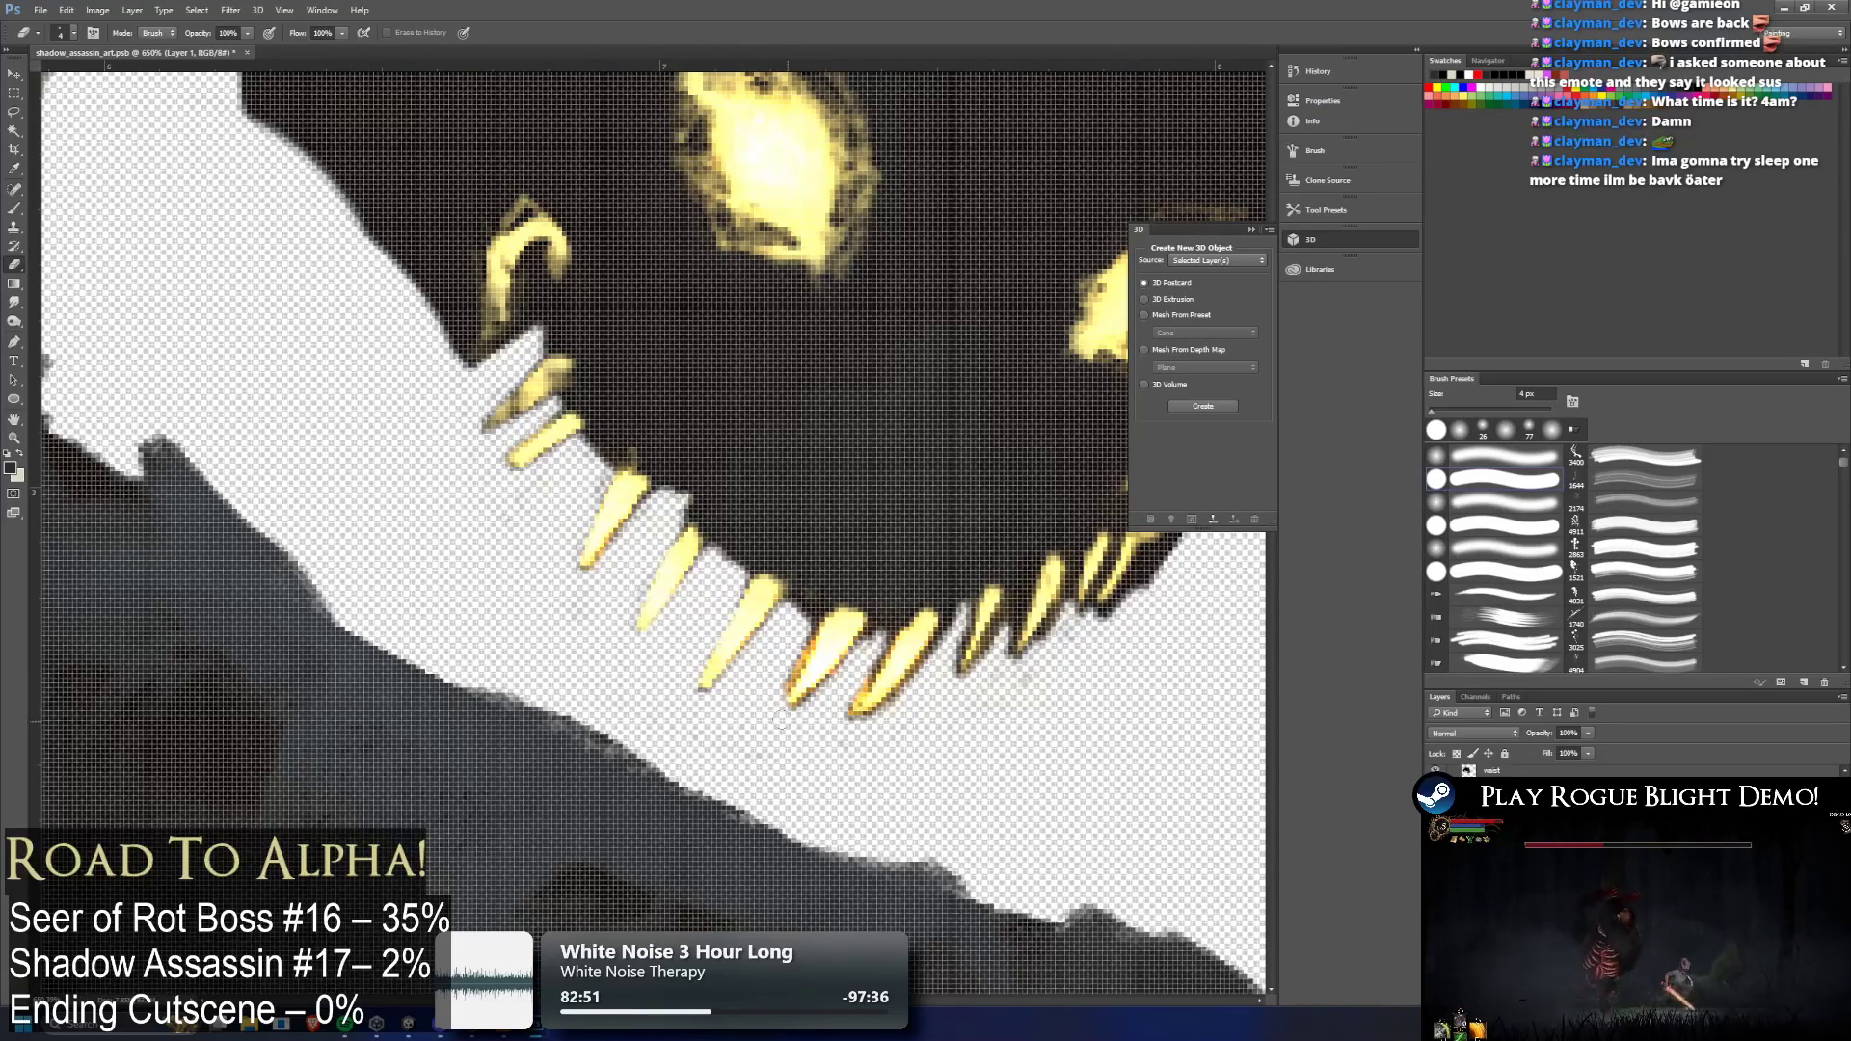
left_click_drag(861, 655, 834, 691)
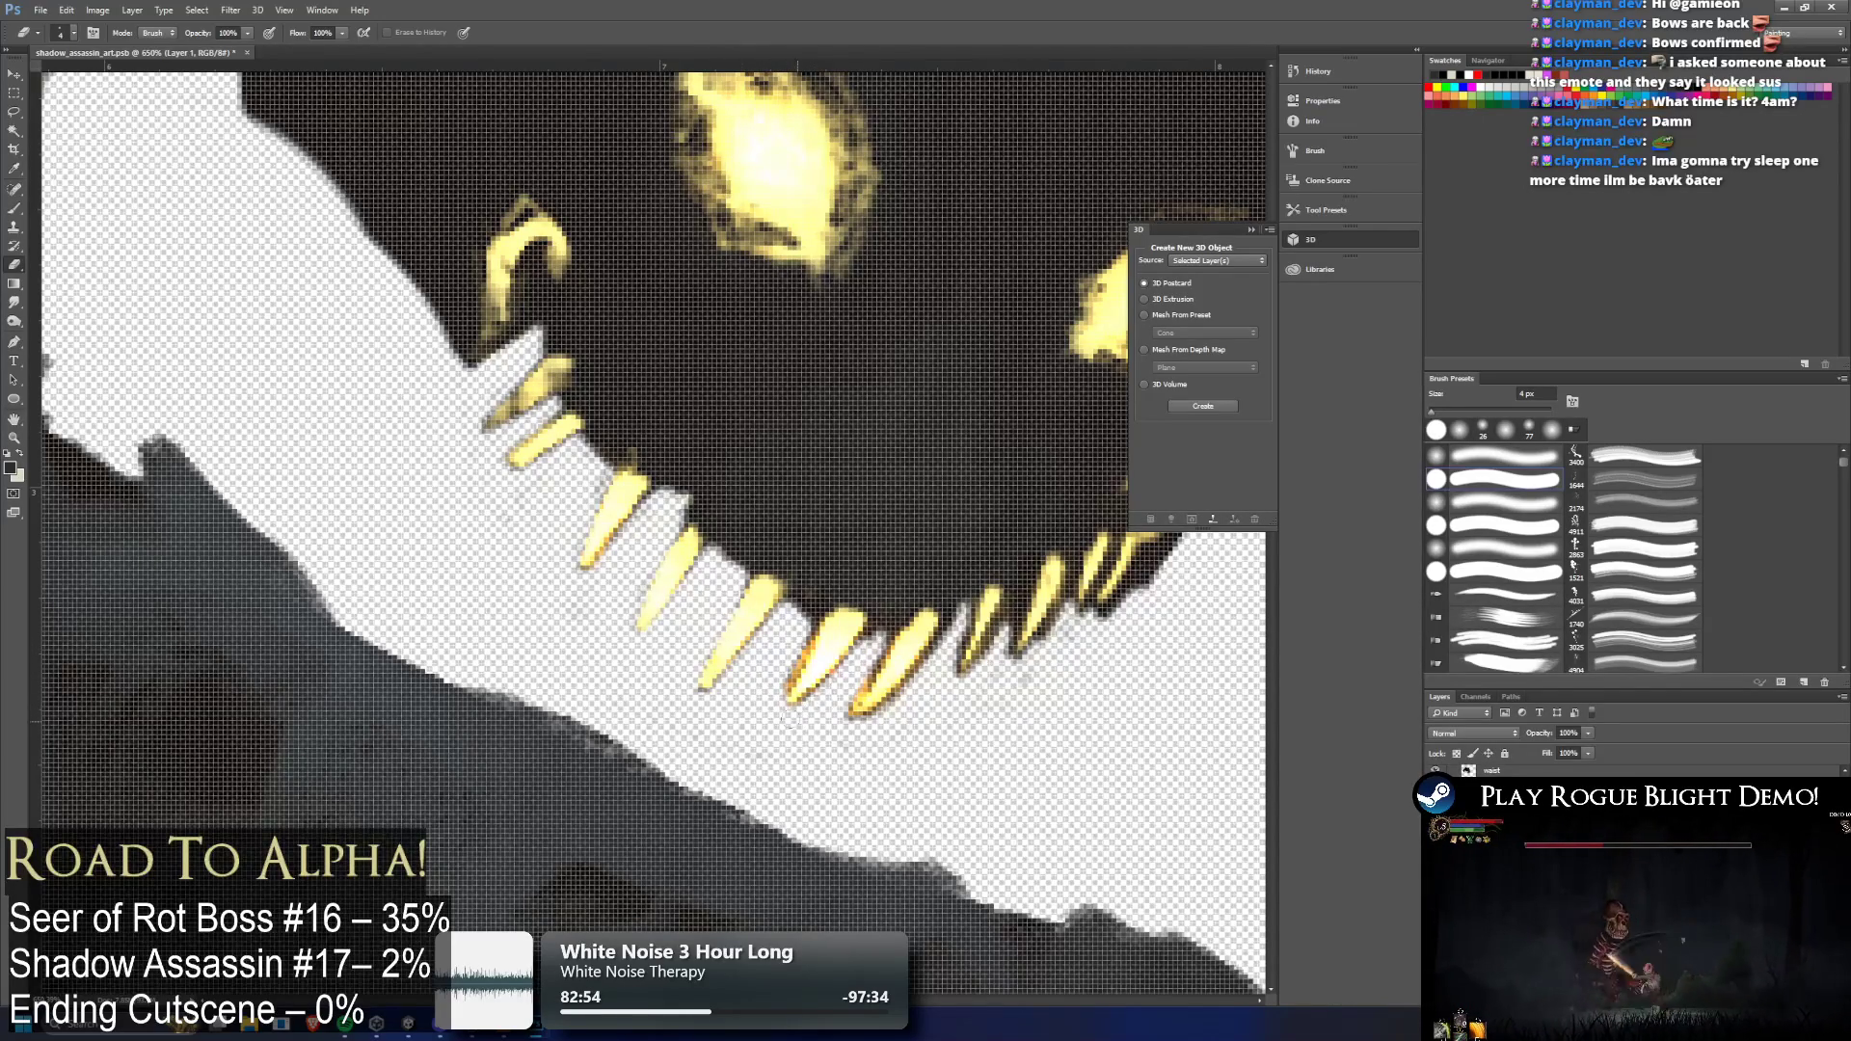
left_click_drag(935, 663, 892, 699)
mouse_move(949, 627)
left_mouse_down()
mouse_move(925, 679)
mouse_move(962, 625)
mouse_move(940, 679)
mouse_move(988, 661)
mouse_move(972, 687)
mouse_move(1056, 622)
mouse_move(1113, 629)
mouse_move(1043, 628)
left_mouse_up()
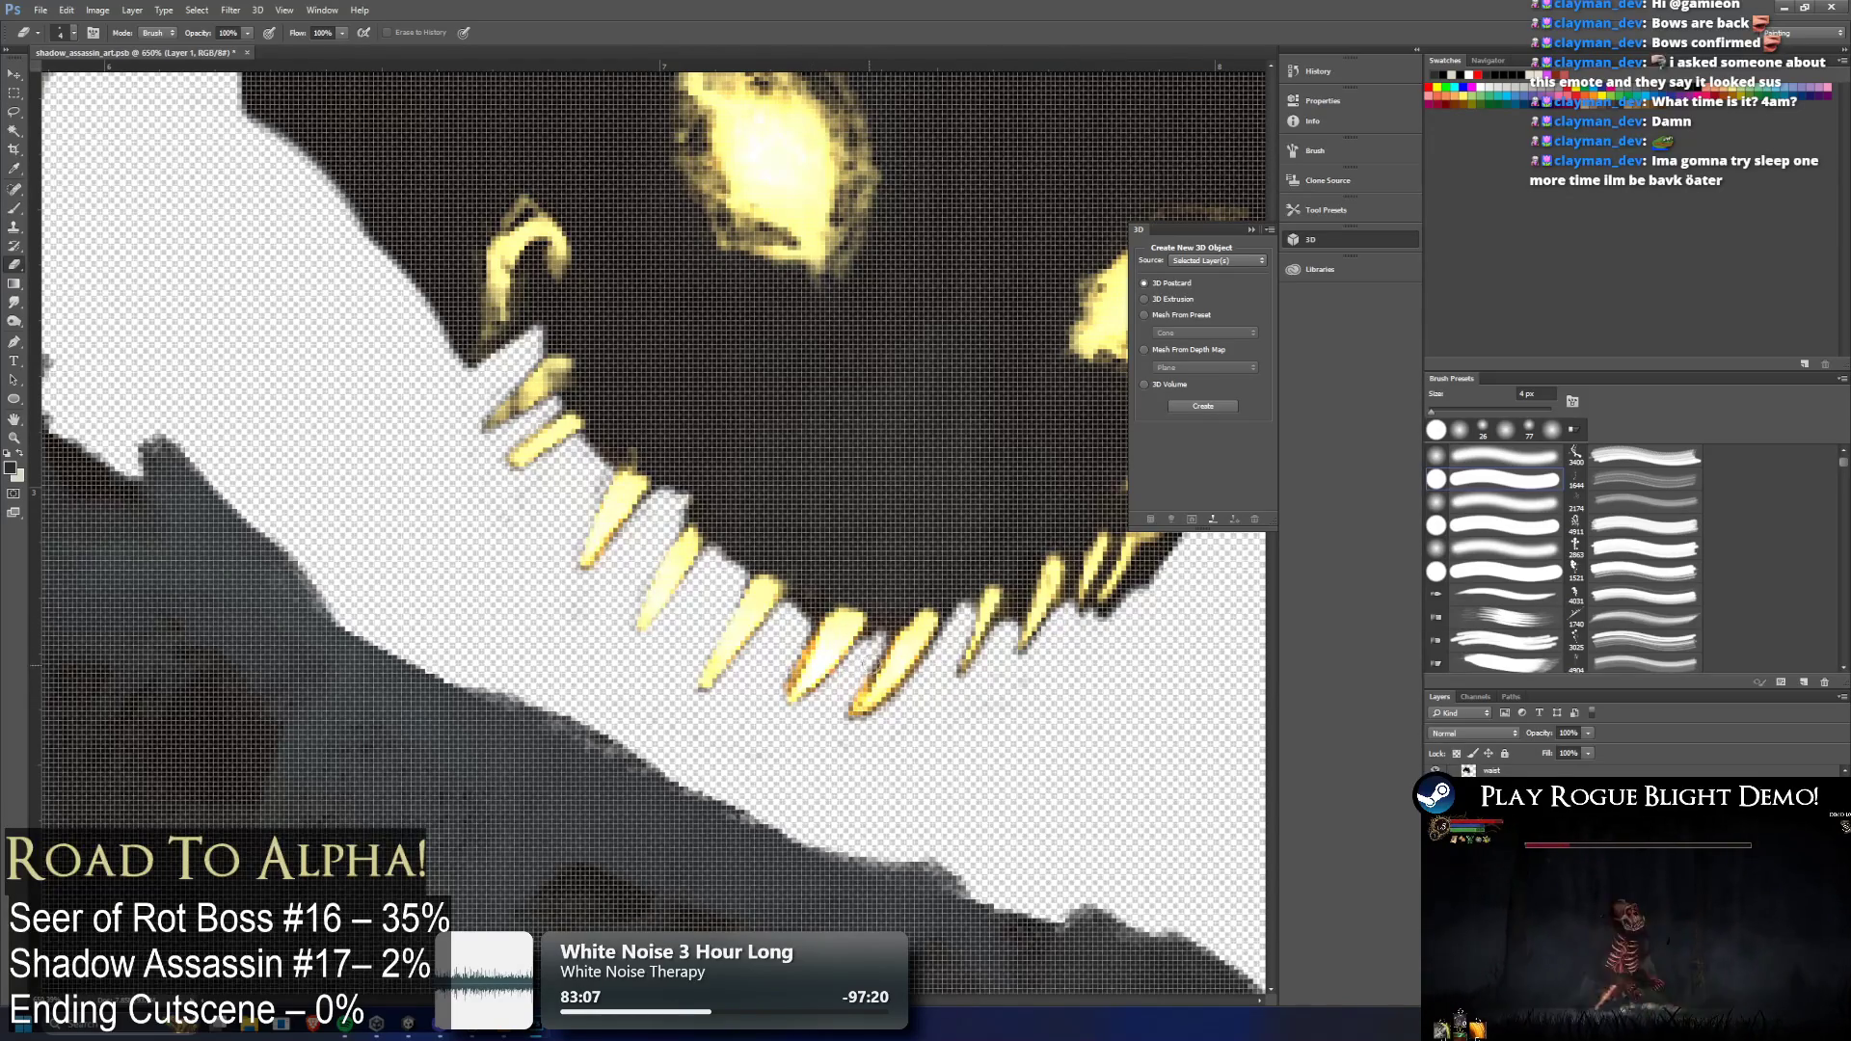
left_click_drag(885, 637, 871, 677)
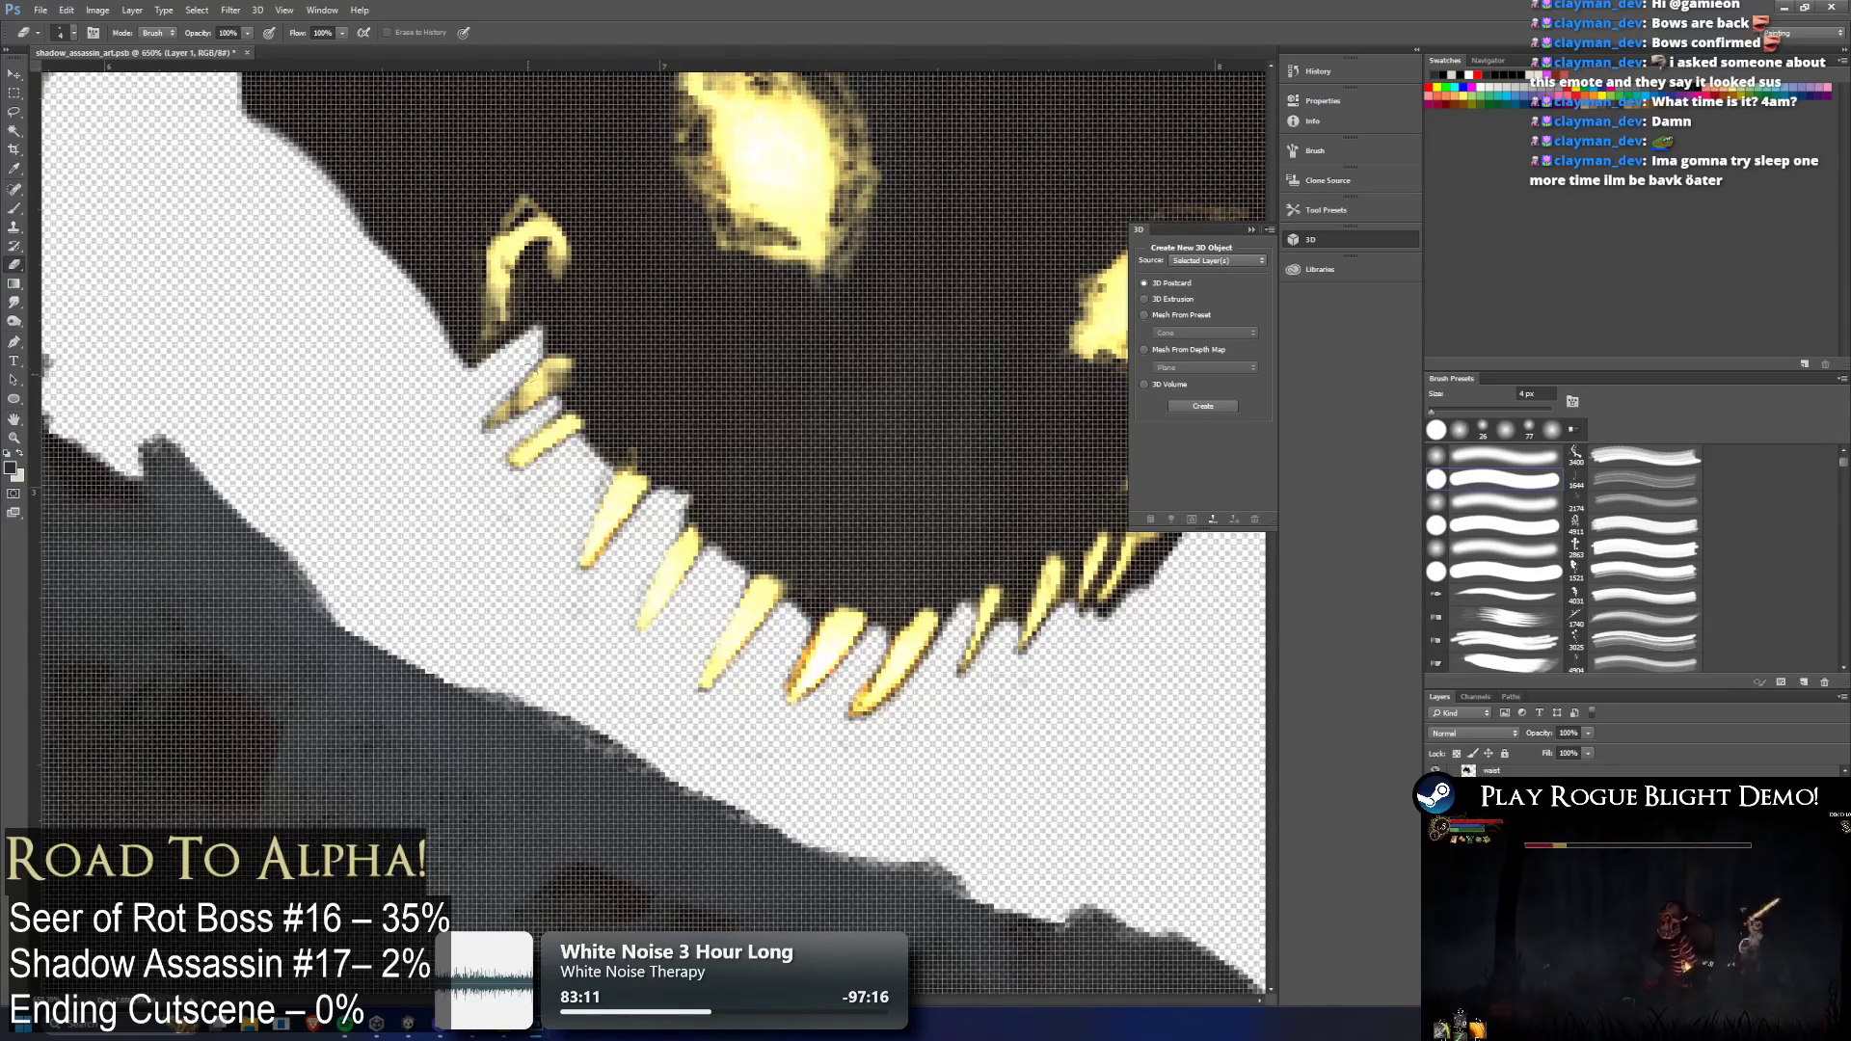
Erase the dark edge pixels beside the right fangs, then make Layer 2 active
scroll(1123, 593, "down", 10)
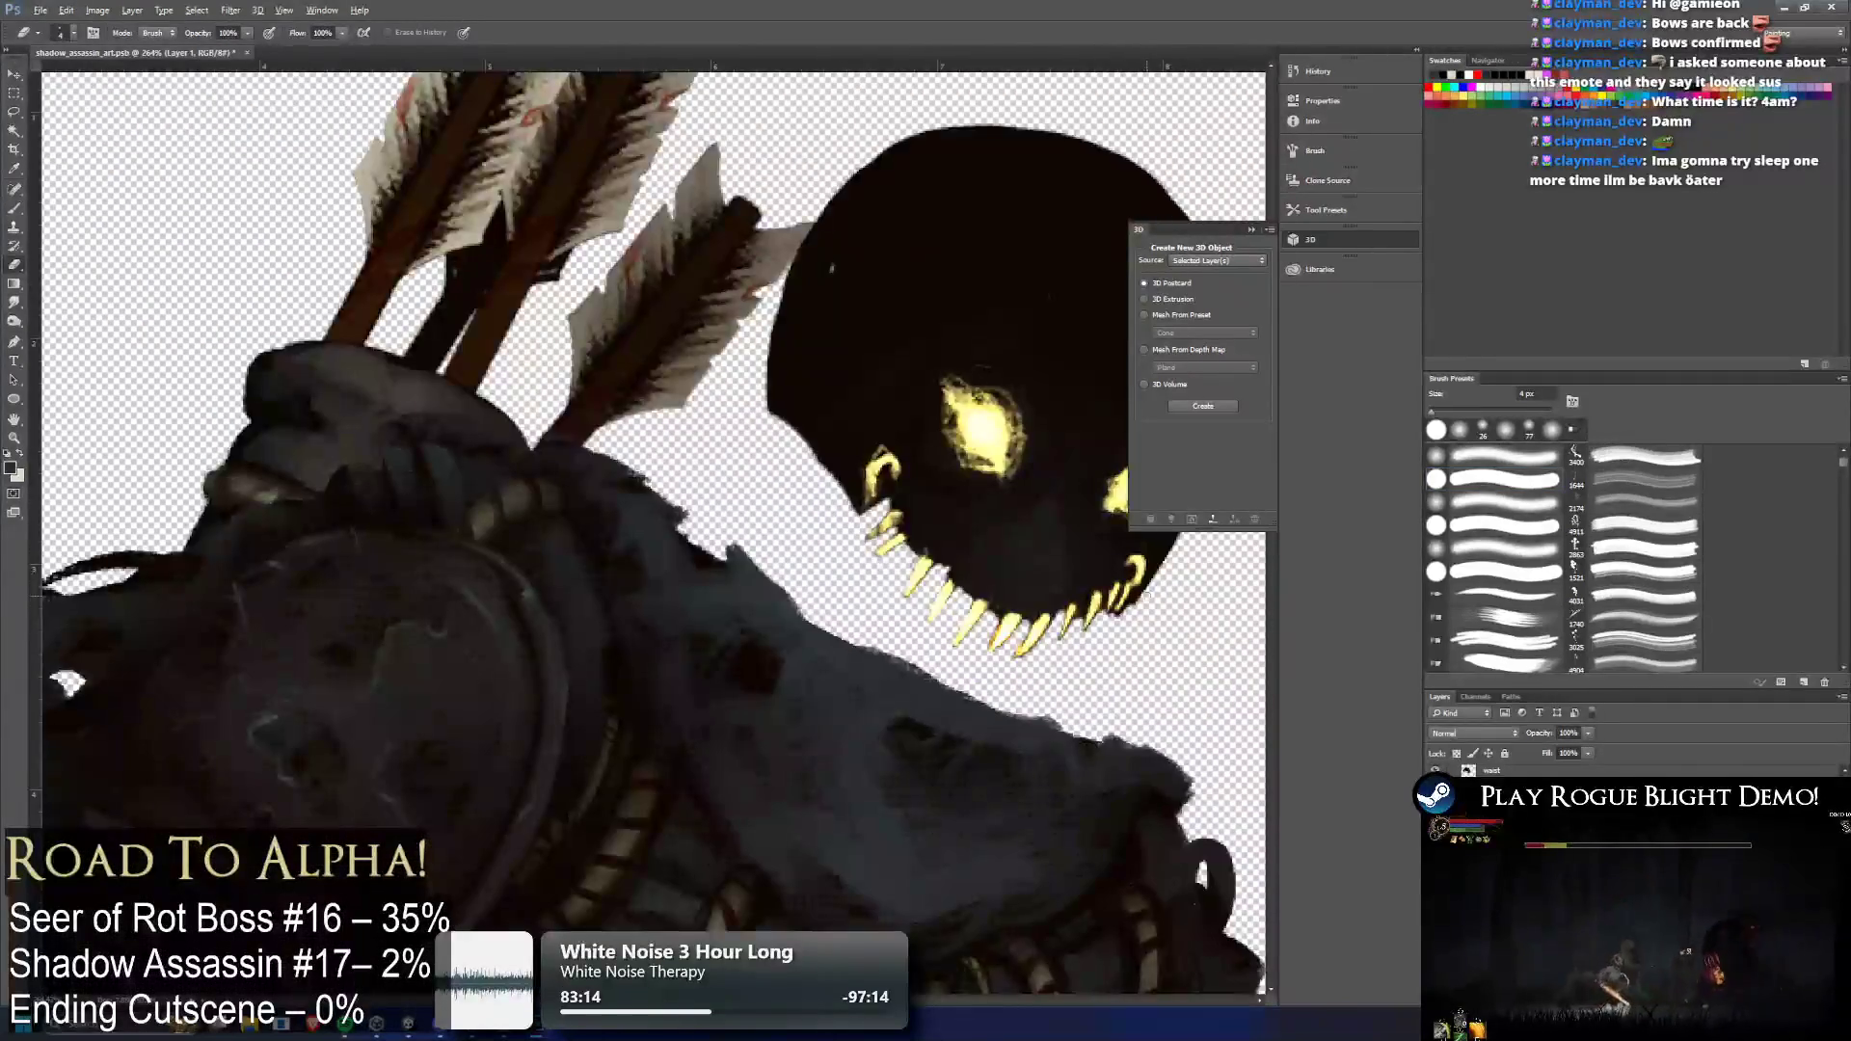
scroll(1221, 614, "up", 10)
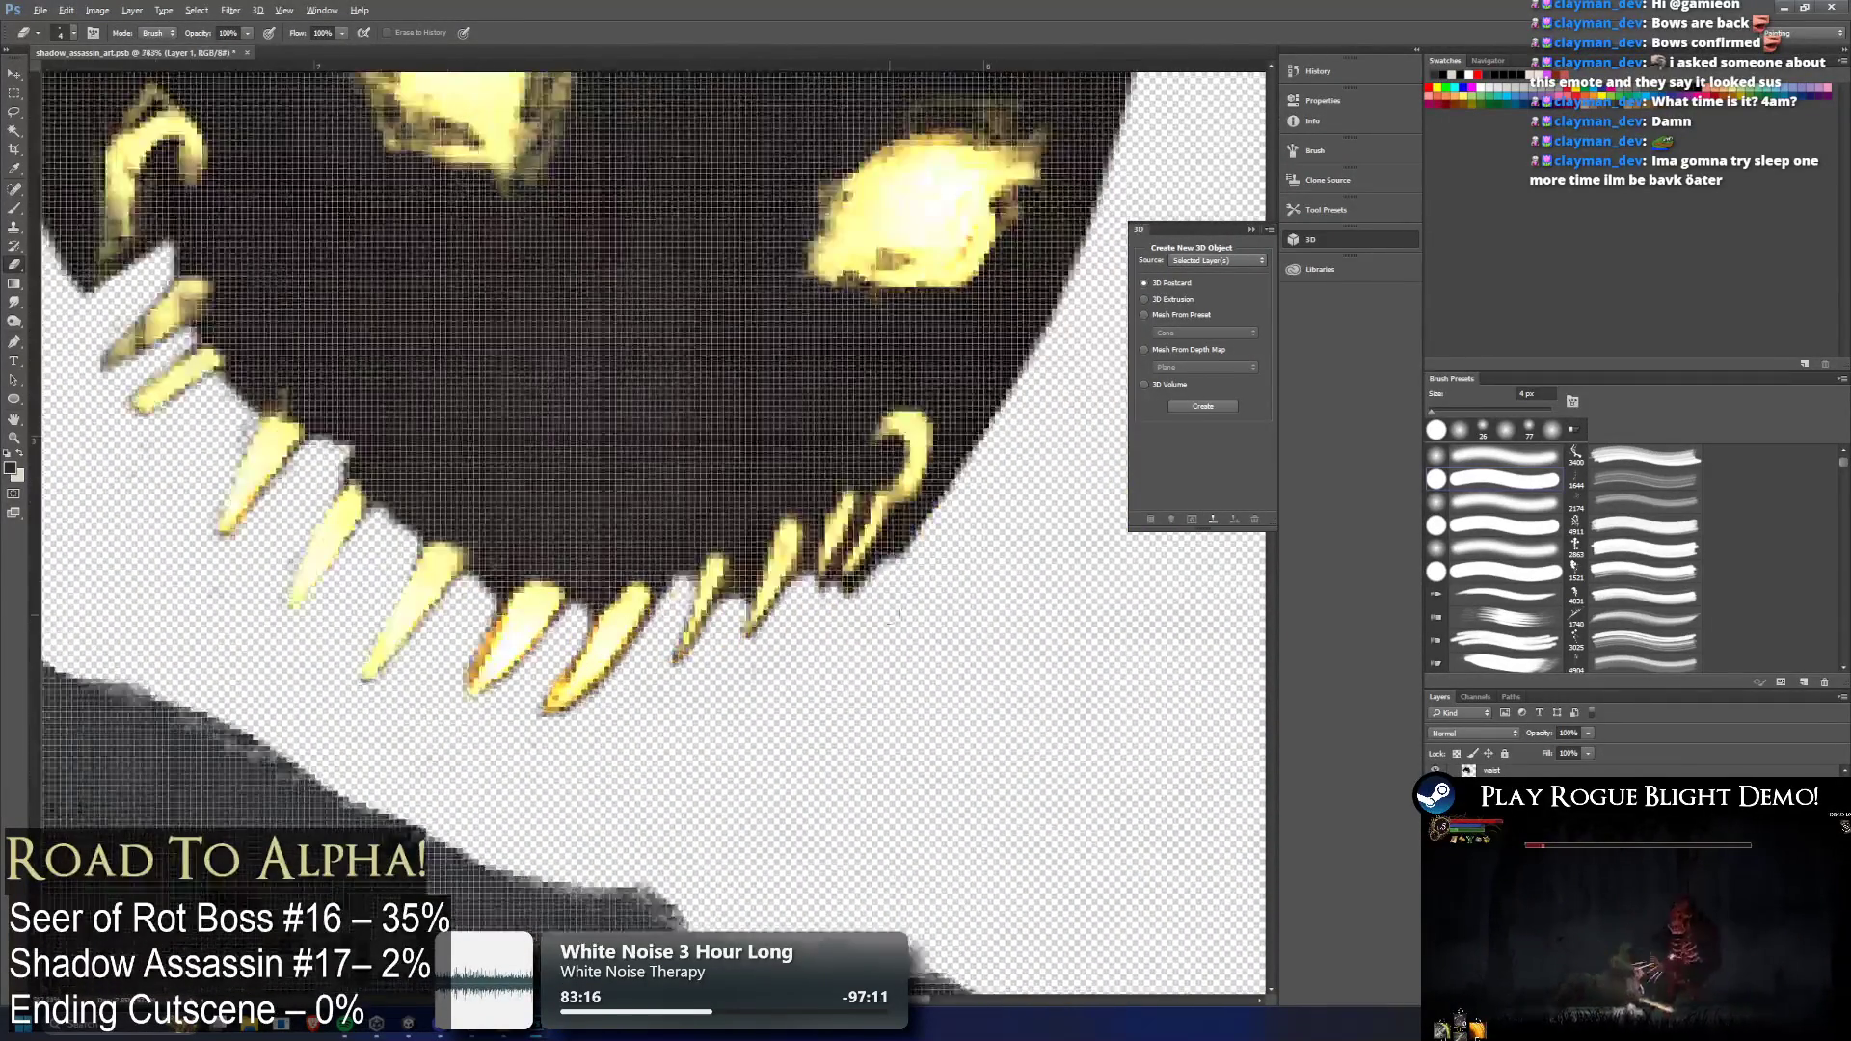
mouse_move(882, 567)
left_mouse_down()
mouse_move(853, 600)
mouse_move(891, 582)
left_mouse_up()
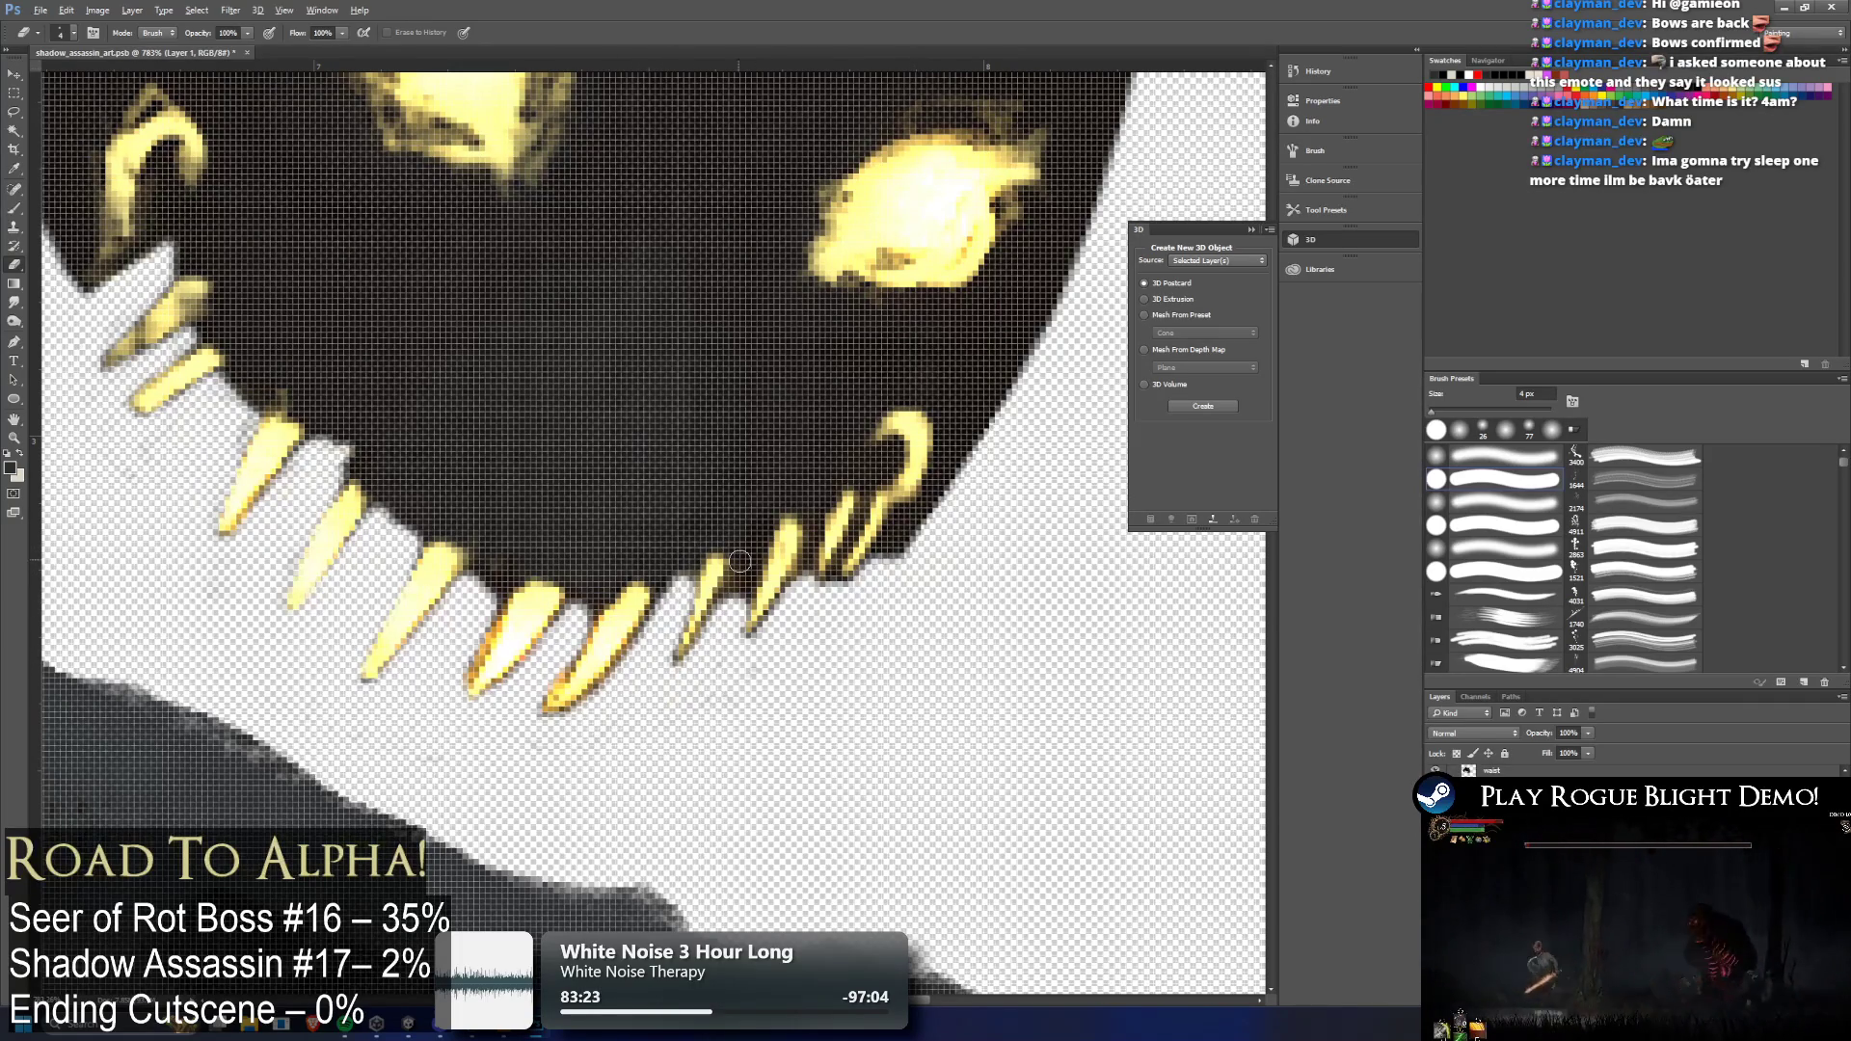
key("alt+bracketright")
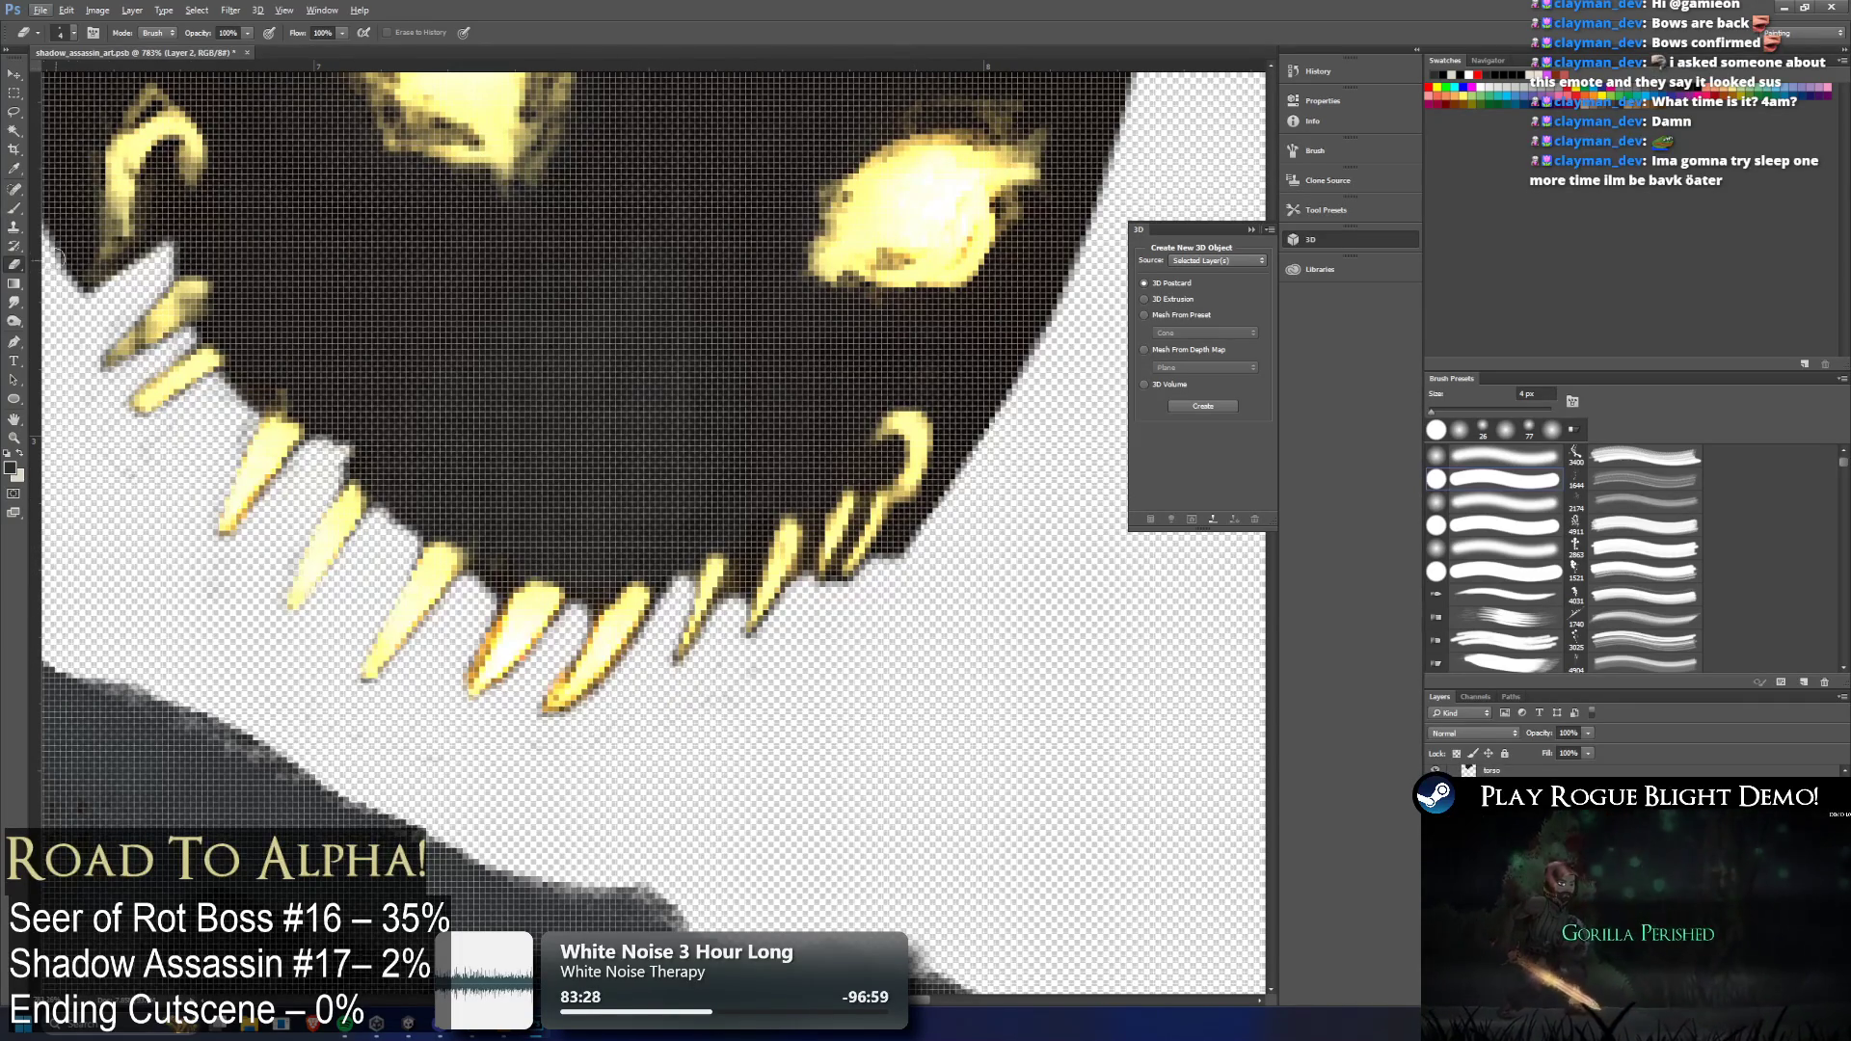
left_click(14, 211)
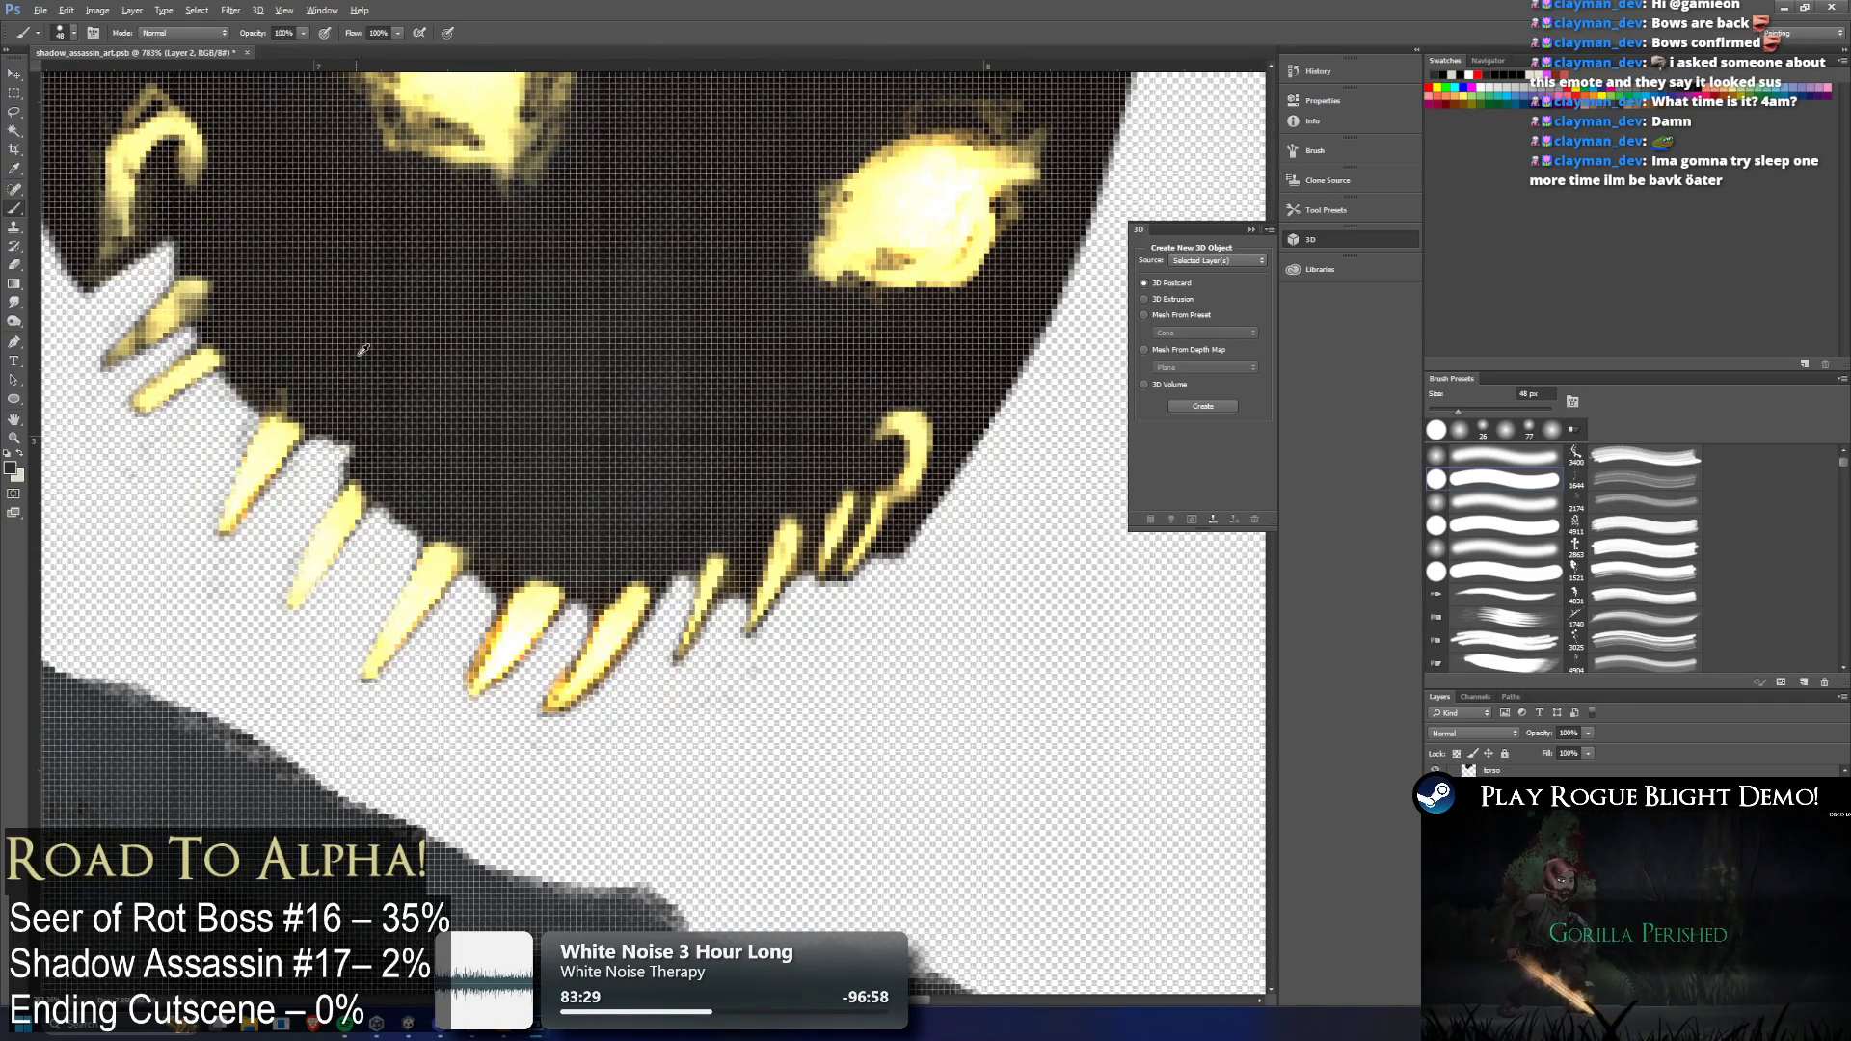
Set the paint brush to 10 px and paint dark over the upper-left part of the mouth
left_click(75, 34)
left_click_drag(90, 83, 84, 78)
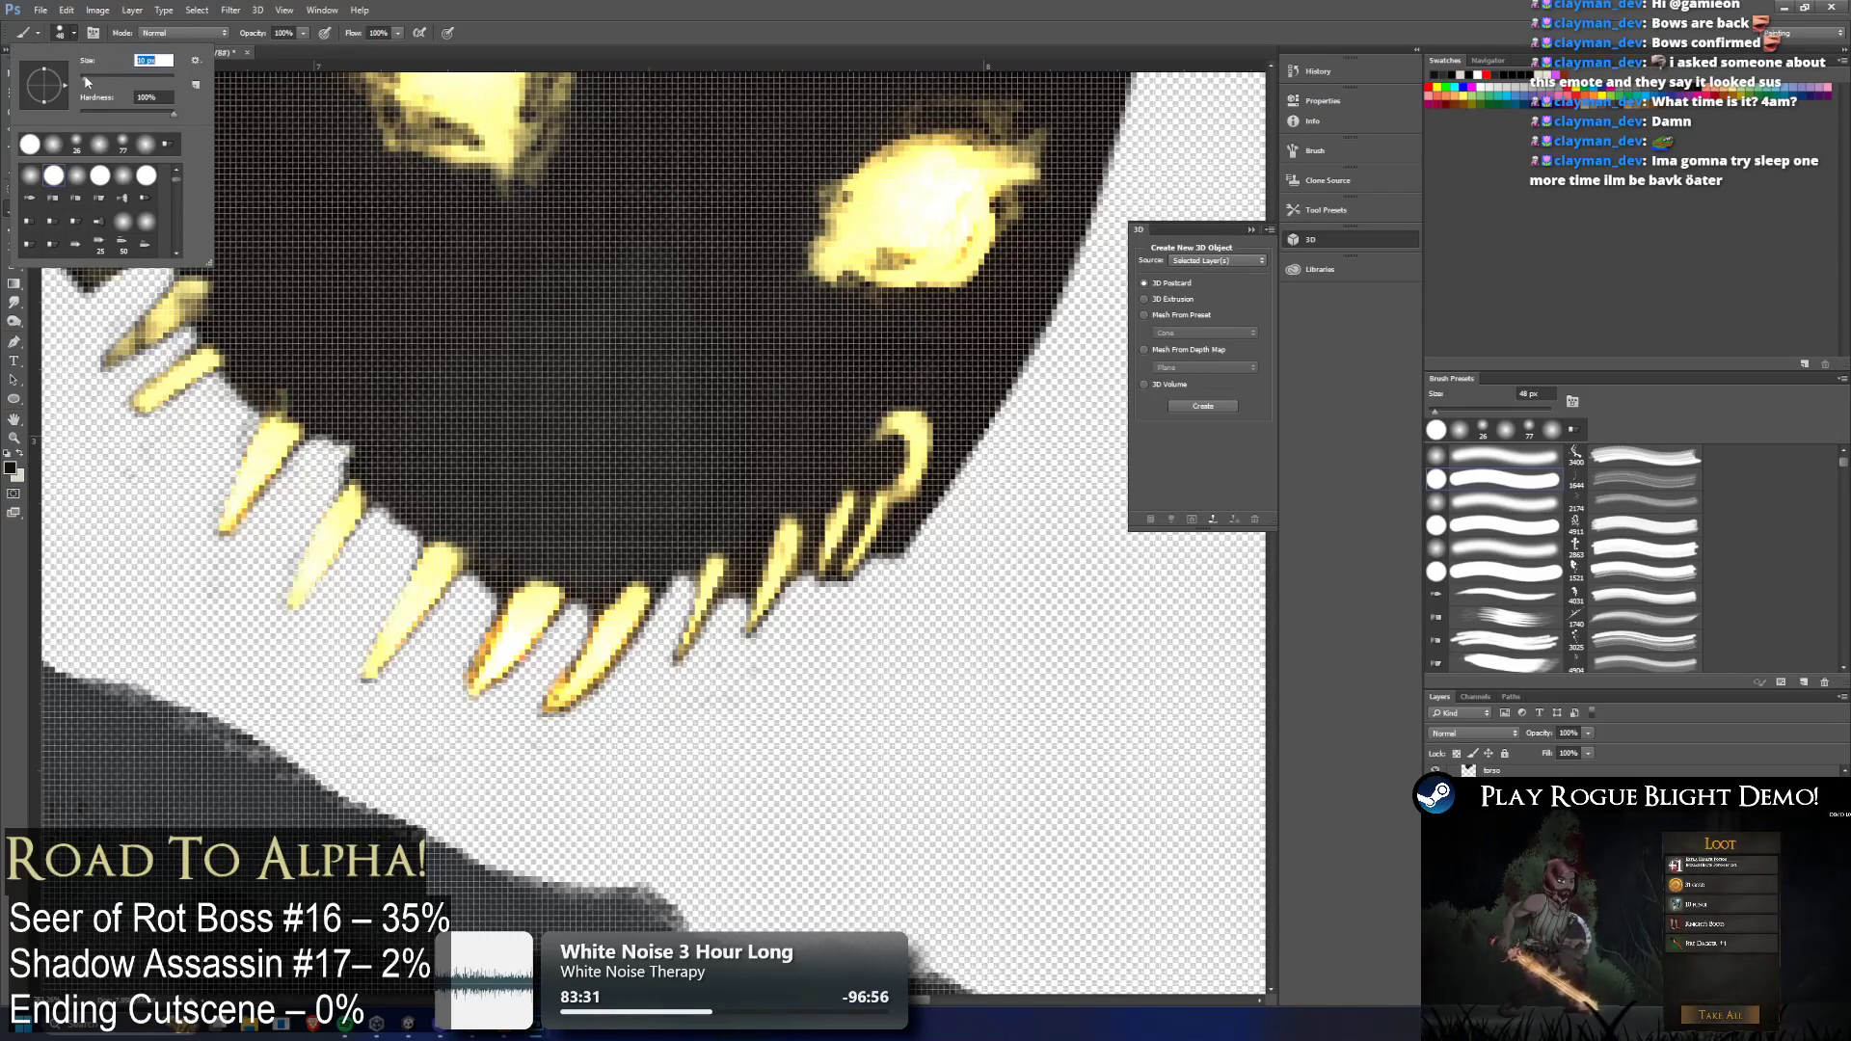
left_click(231, 294)
mouse_move(193, 246)
left_mouse_down()
mouse_move(125, 282)
mouse_move(217, 386)
mouse_move(391, 487)
mouse_move(448, 550)
mouse_move(516, 588)
mouse_move(606, 602)
mouse_move(853, 540)
mouse_move(872, 560)
mouse_move(781, 586)
left_mouse_up()
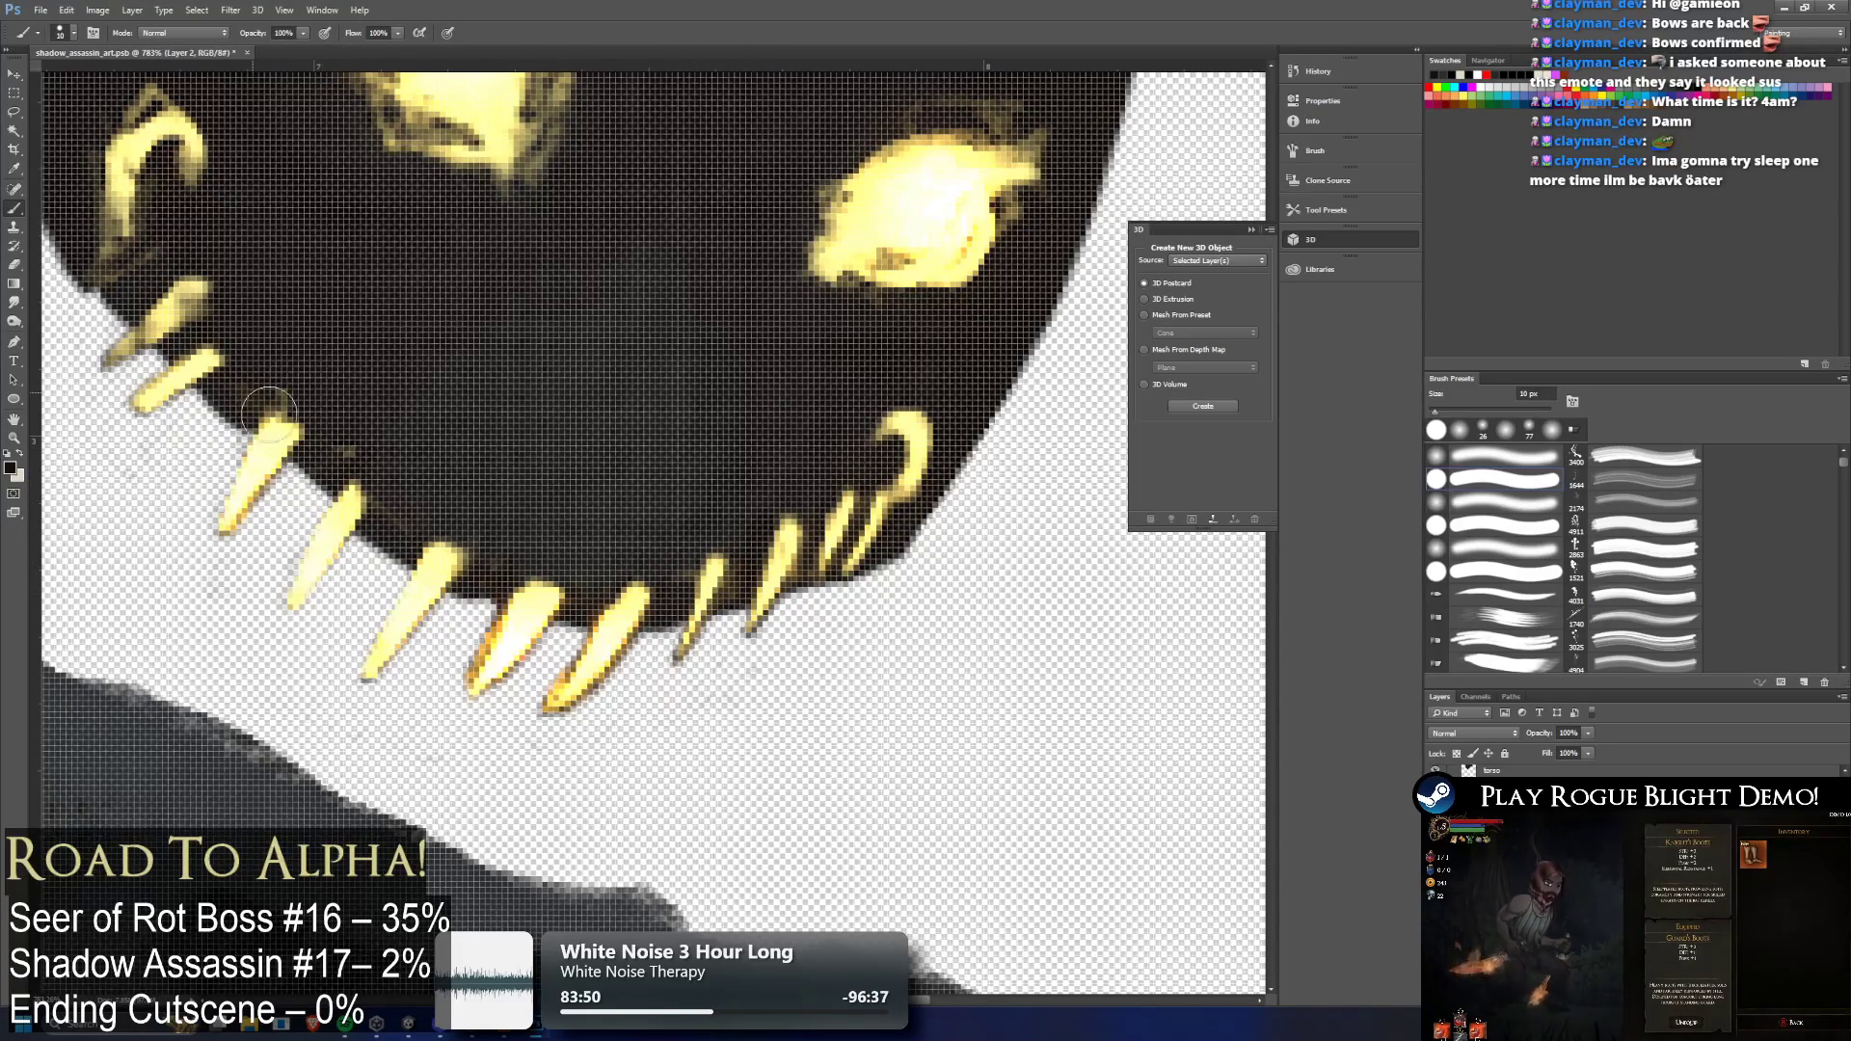
scroll(624, 426, "down", 5)
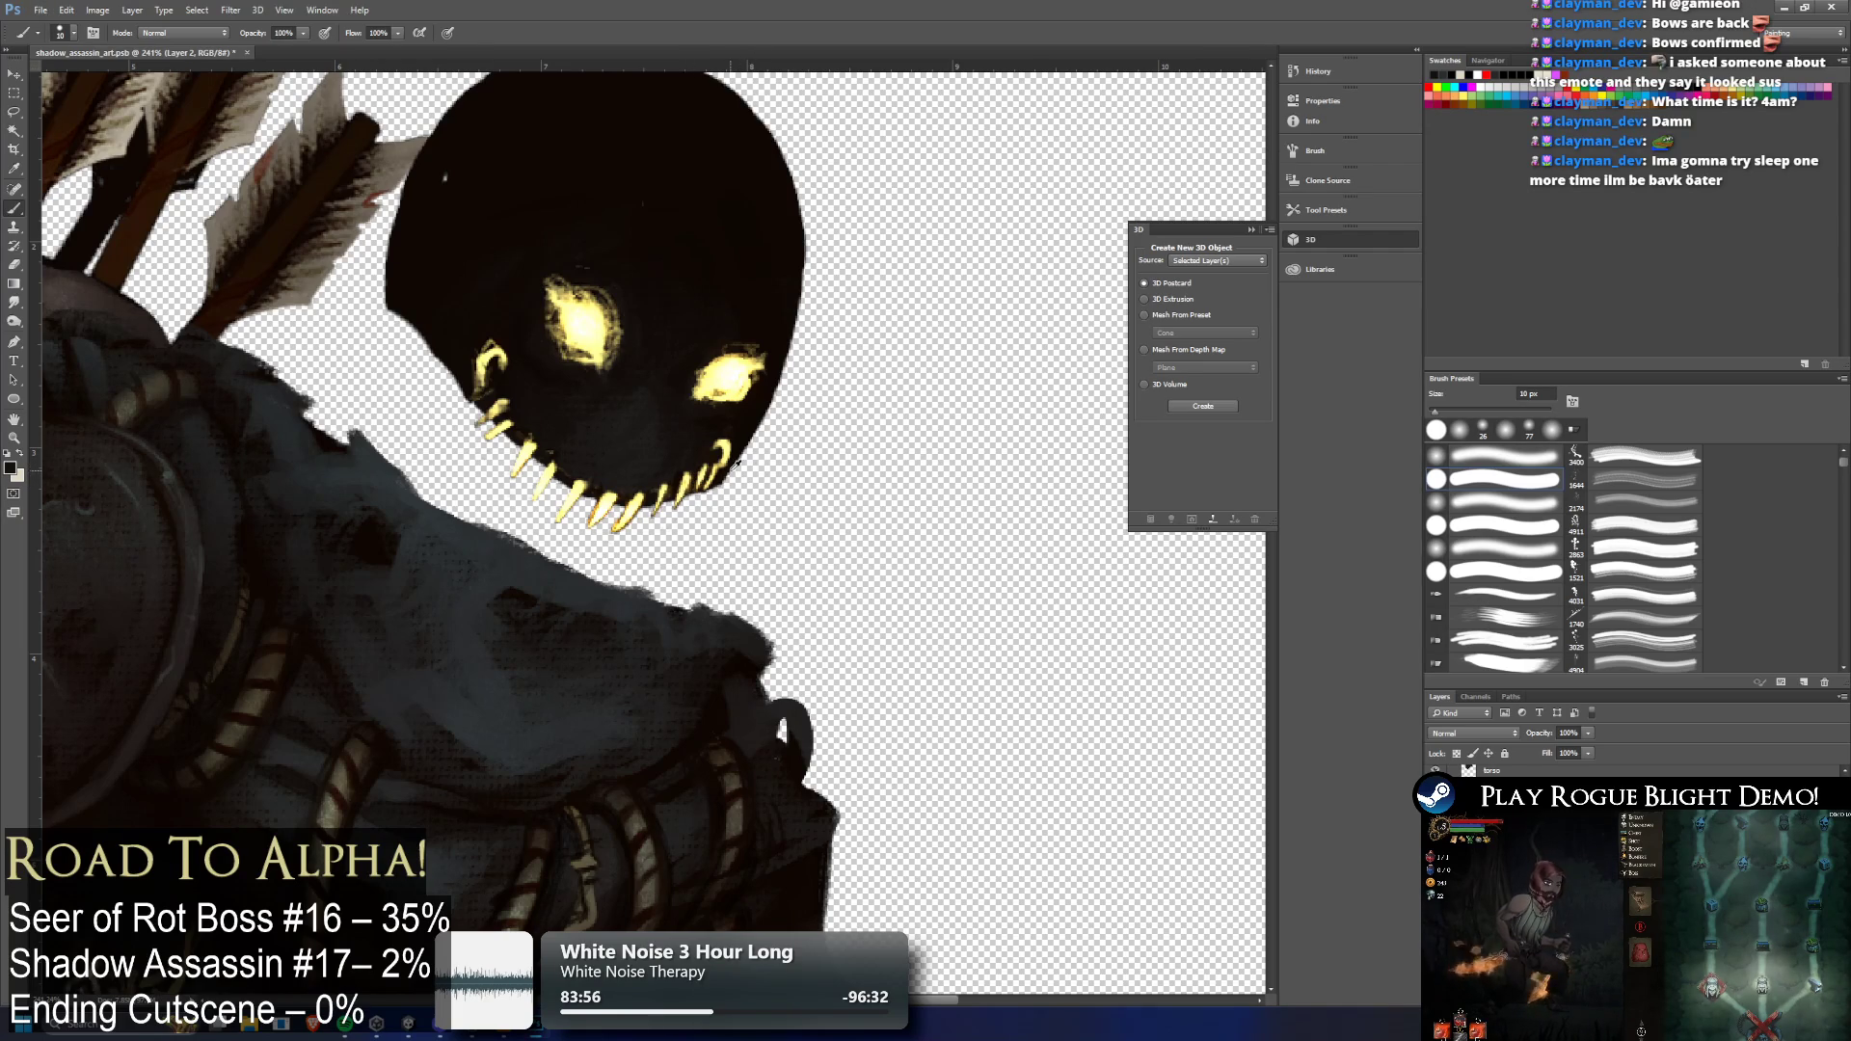
Zoom out and undo the dark paint to reveal the full row of glowing teeth
scroll(738, 459, "down", 1)
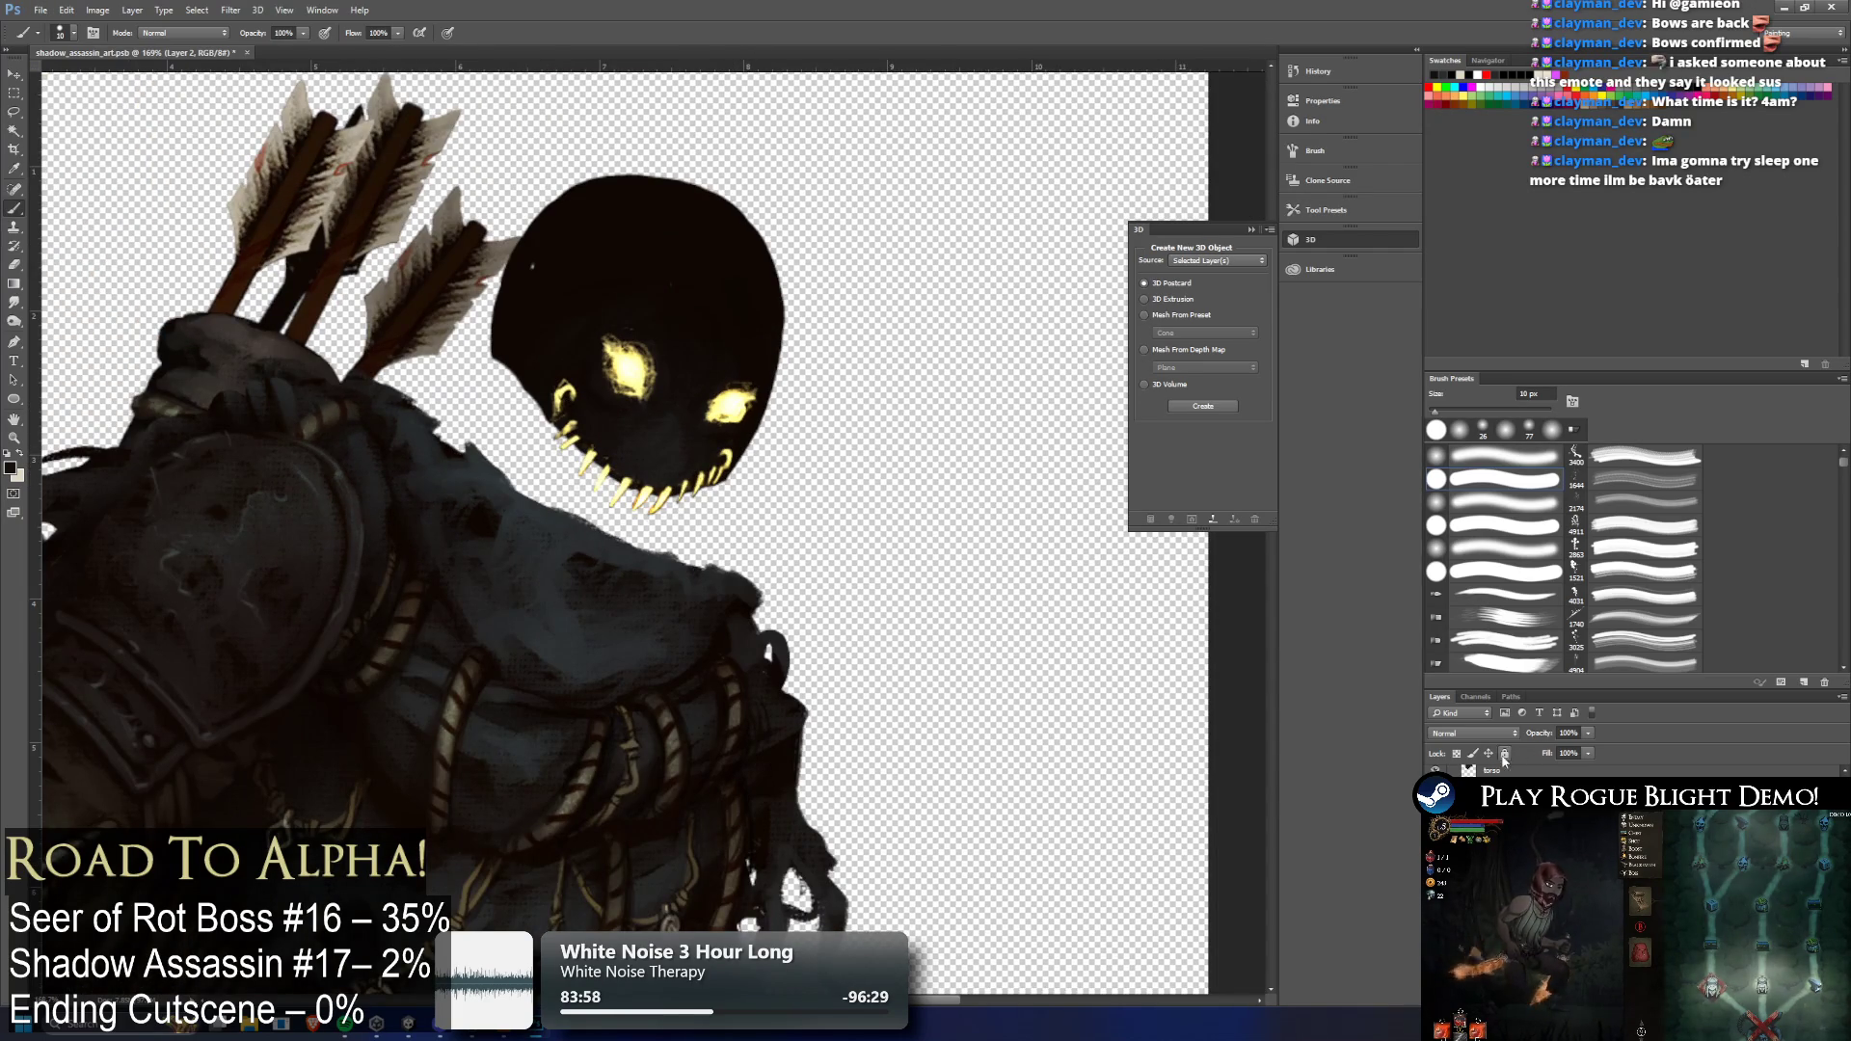
key("ctrl+z")
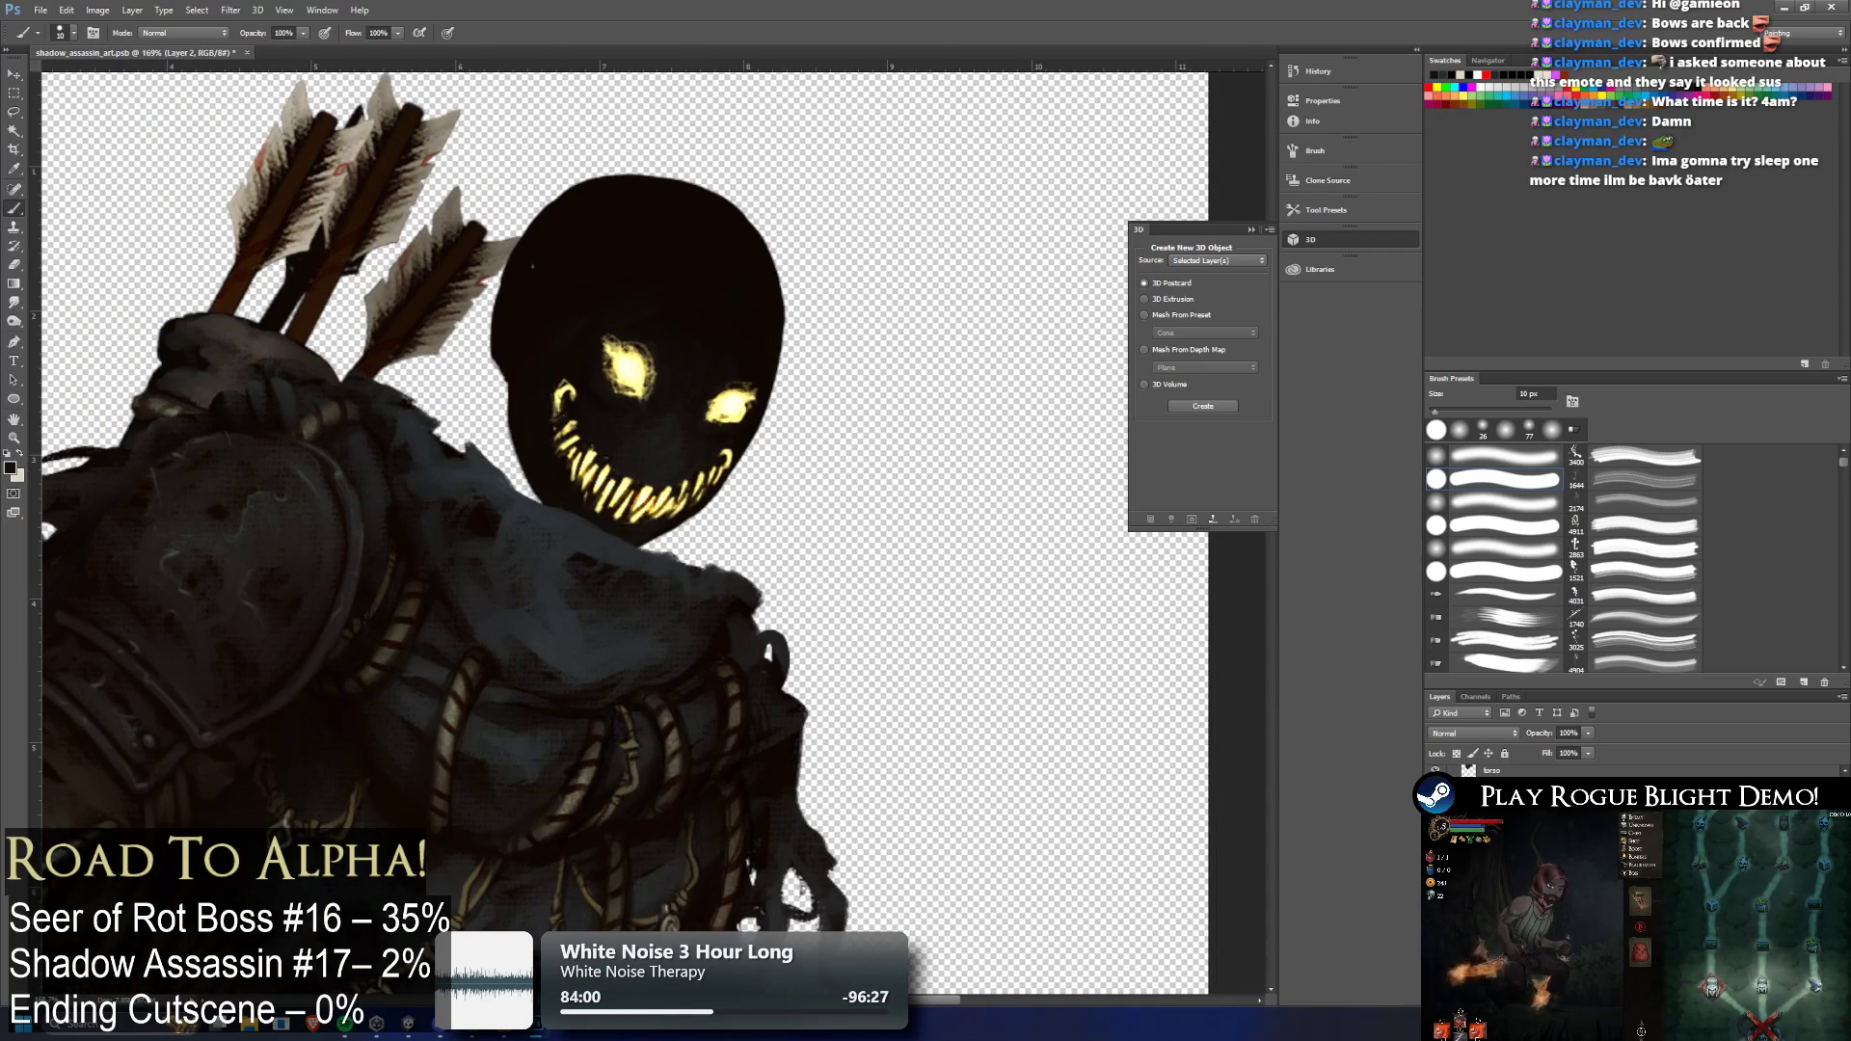
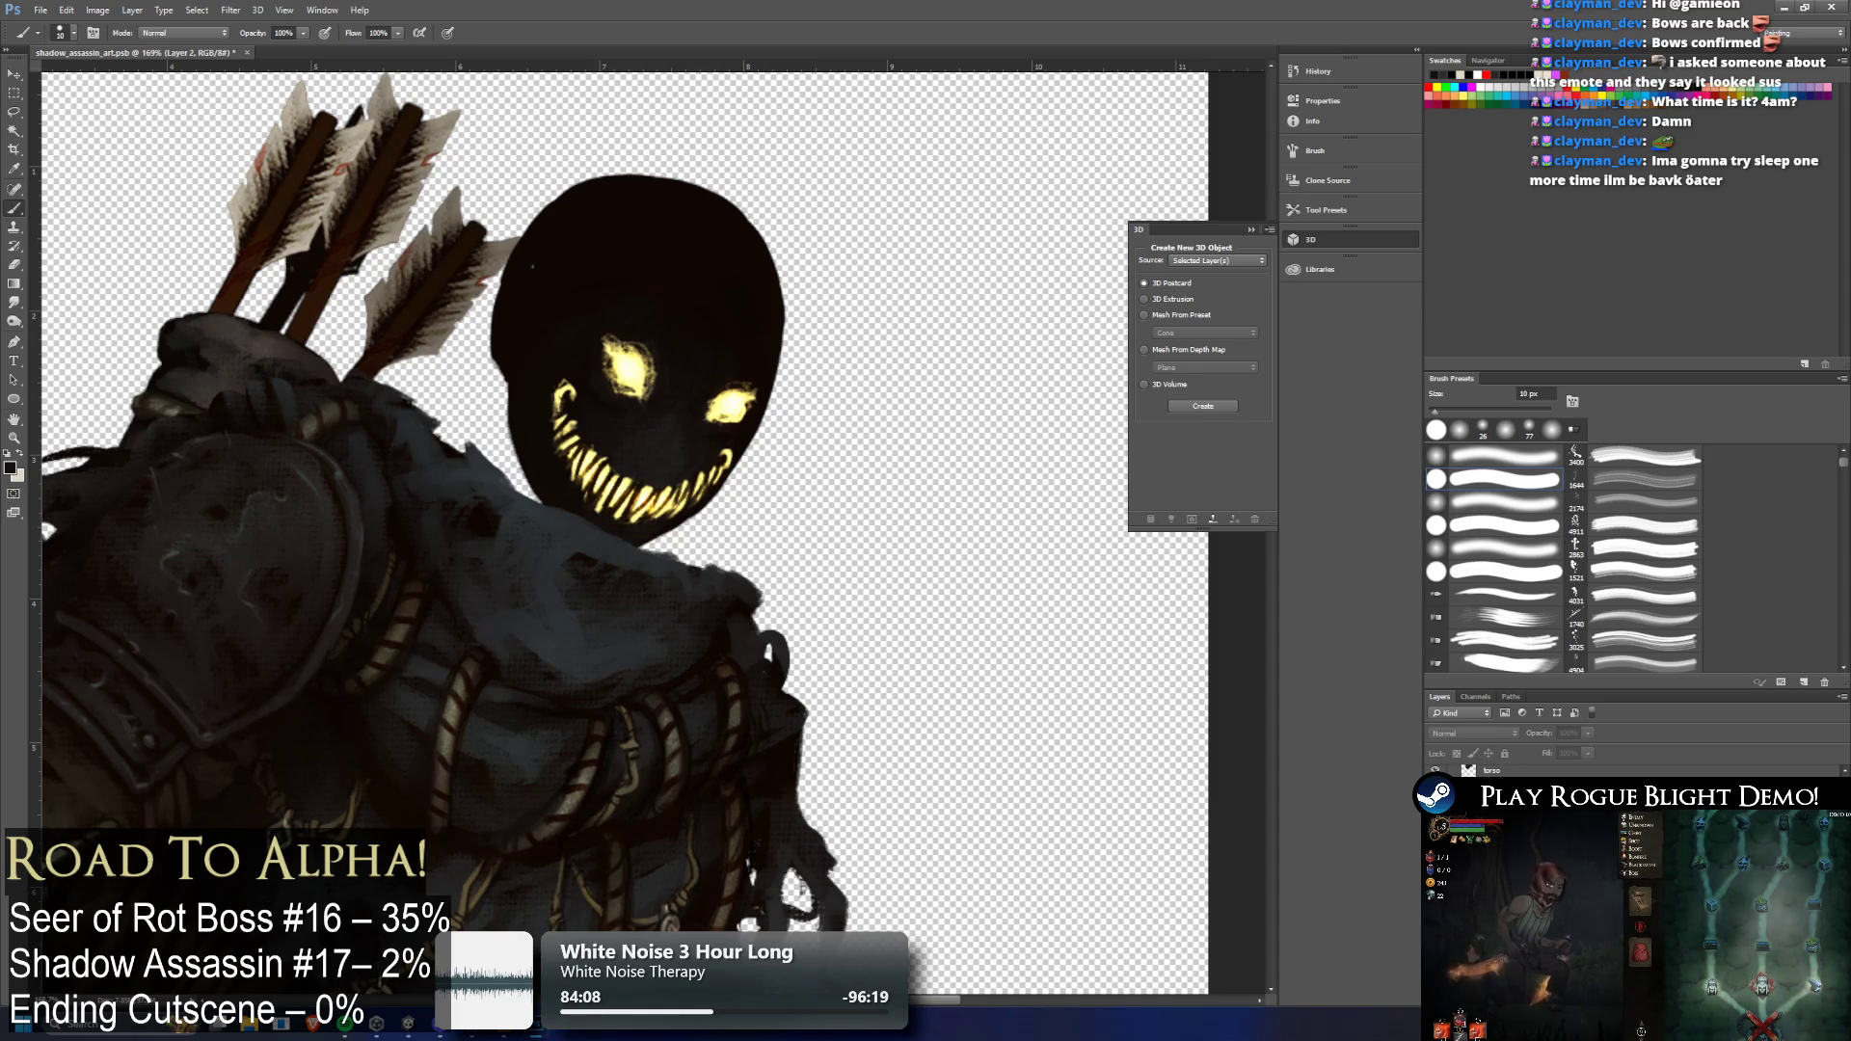
Undo recent grin strokes to compare, restore the full yellow grin and select the face layer
key("ctrl+z")
key("ctrl+z")
key("ctrl+z")
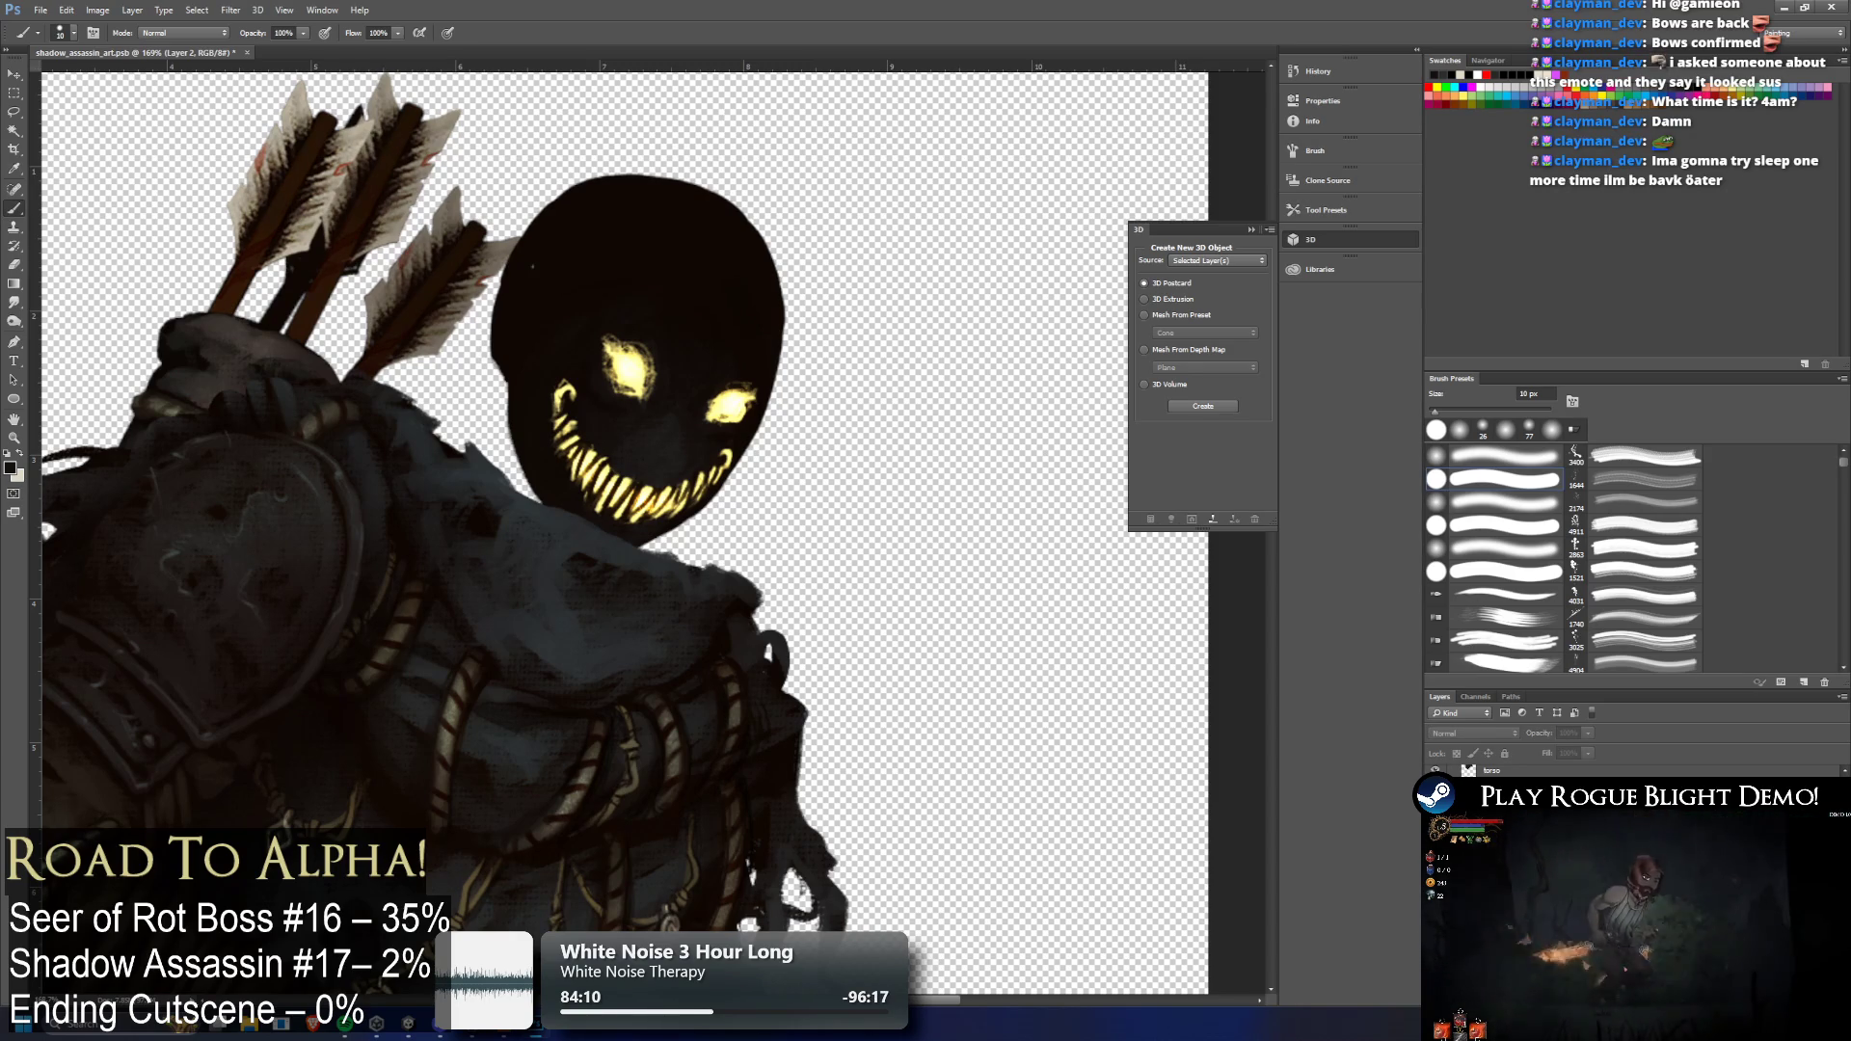
key("ctrl+z")
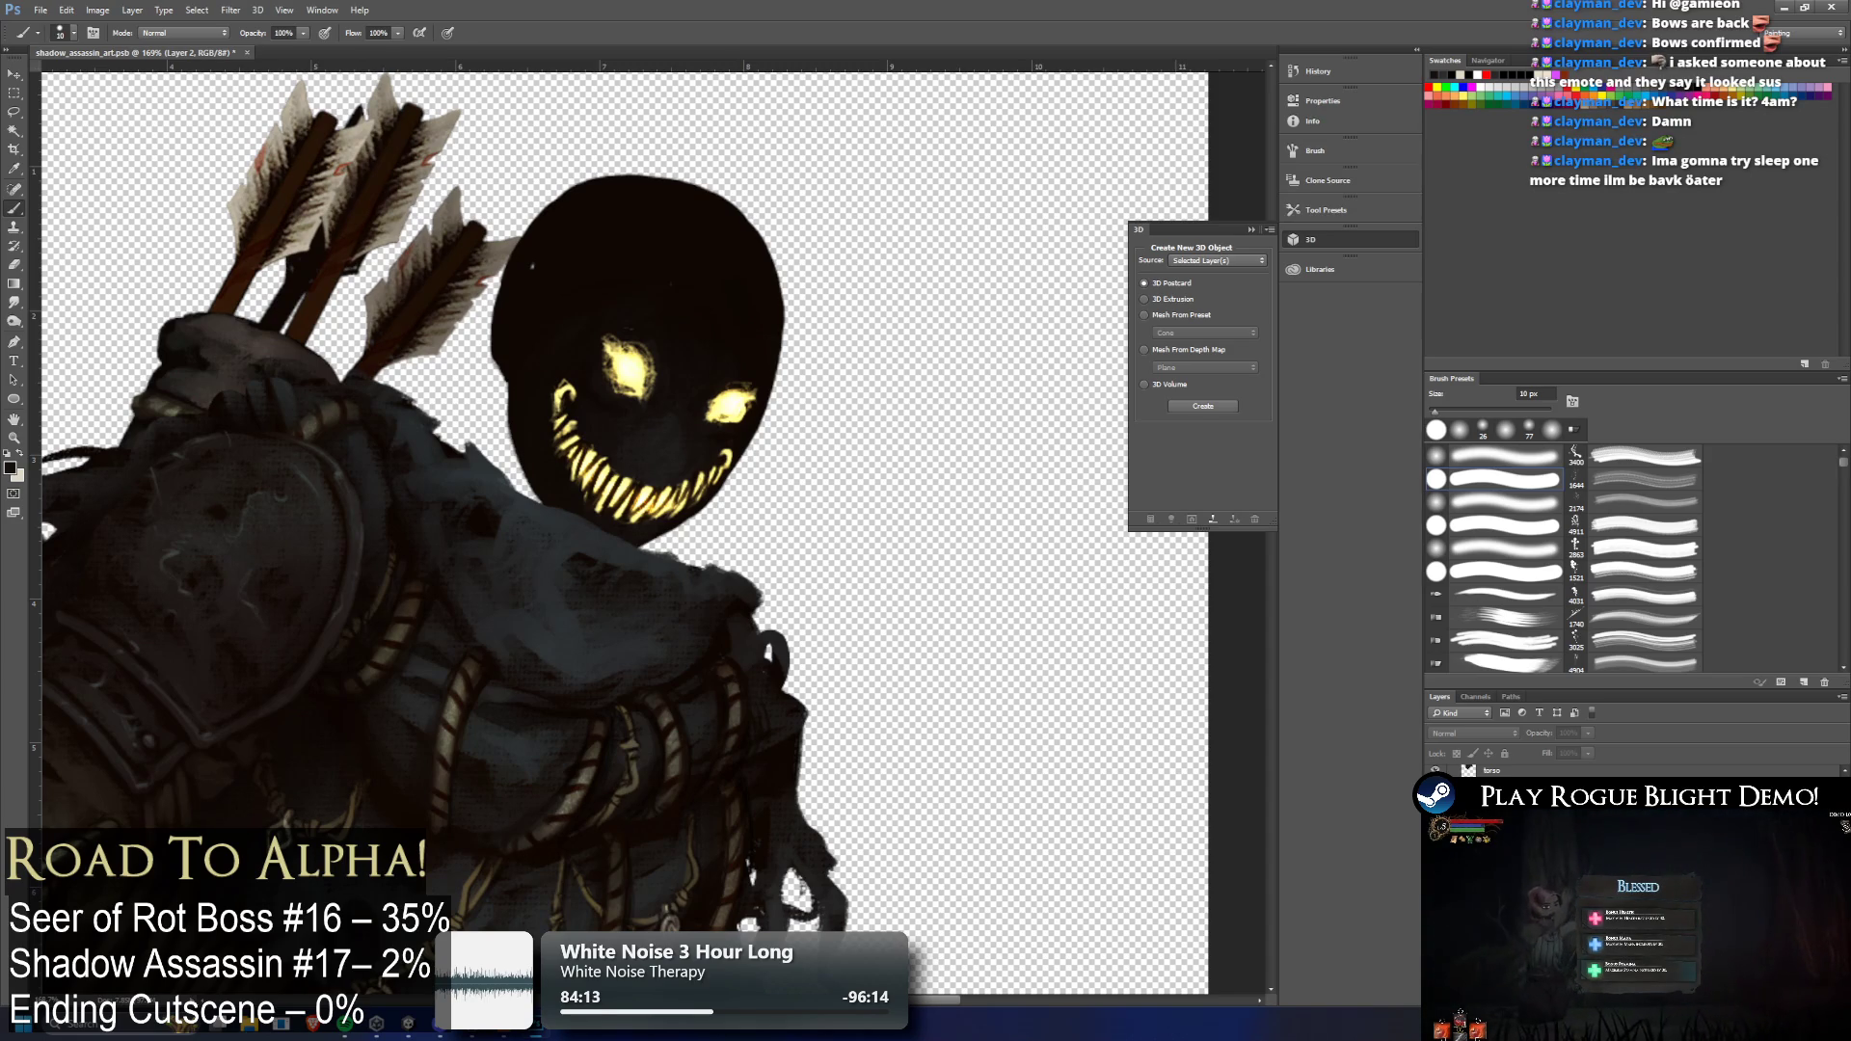
key("alt+bracketright")
key("ctrl+comma")
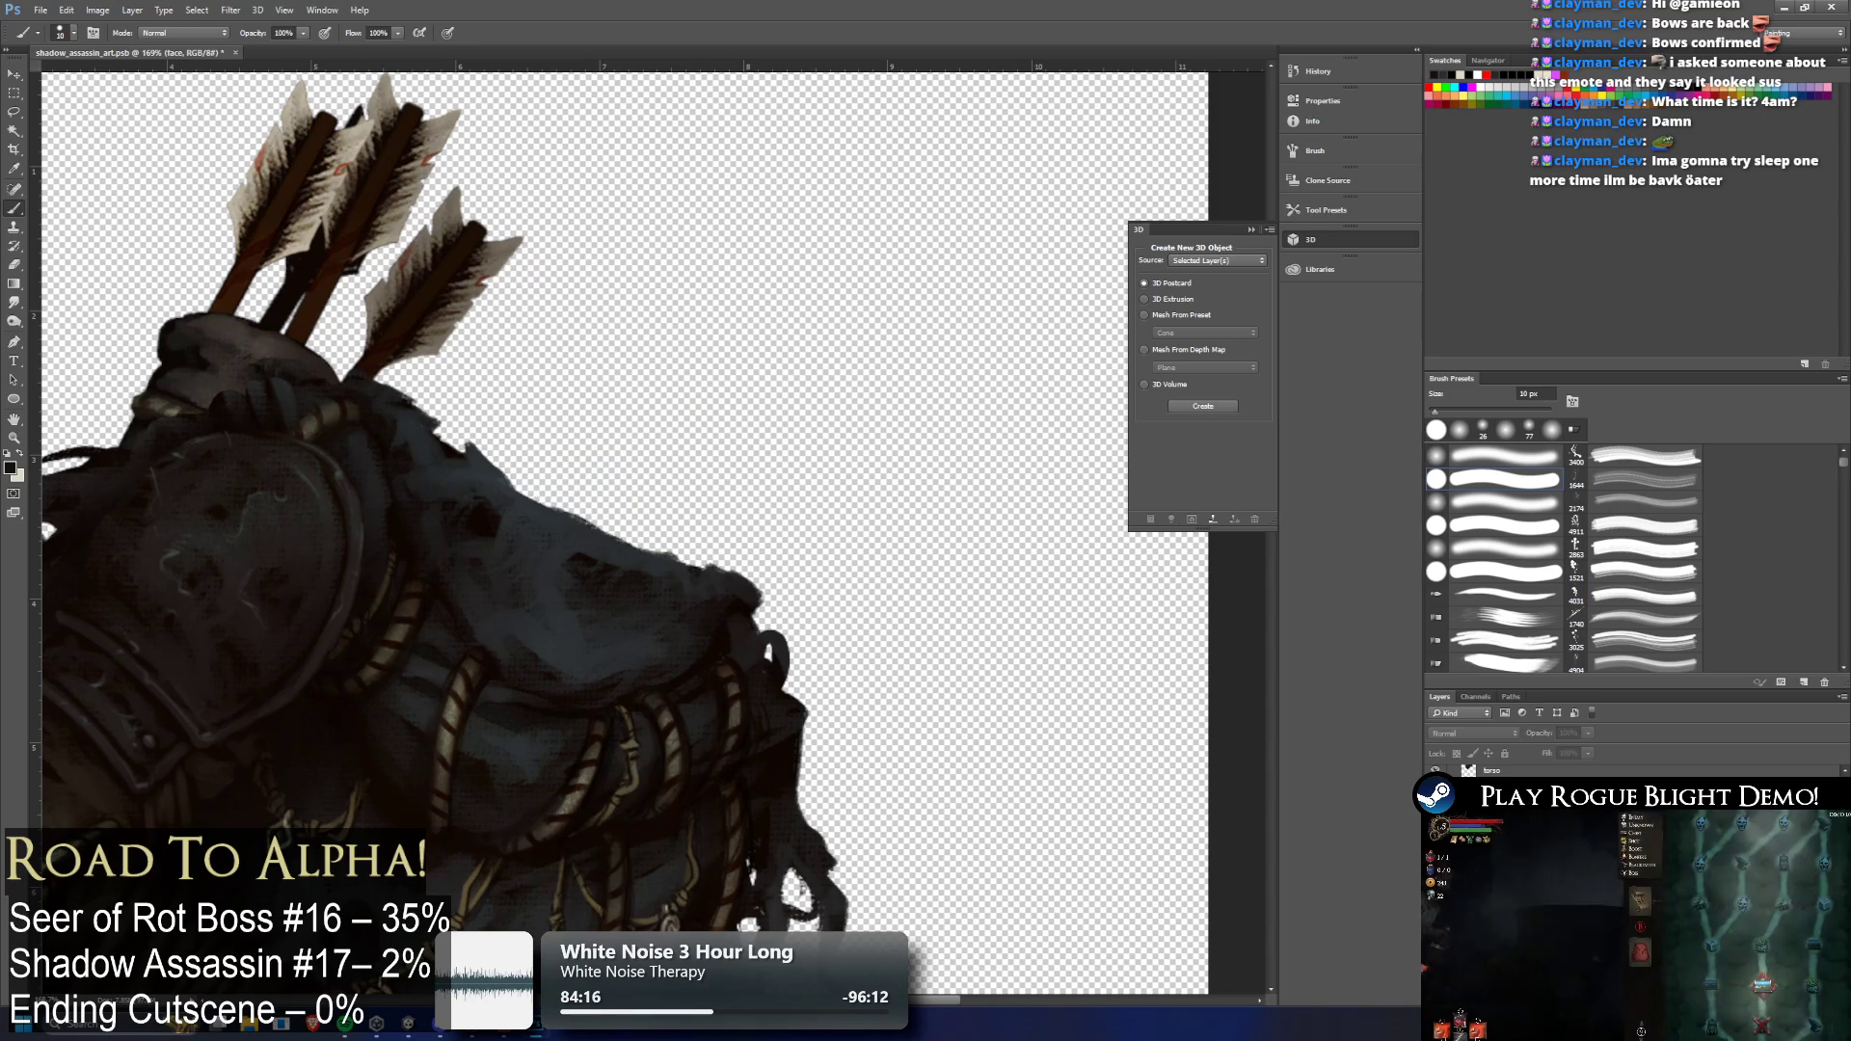
Move to Layer 3 and hide the head layer, zooming in on the face's left side
key("ctrl+comma")
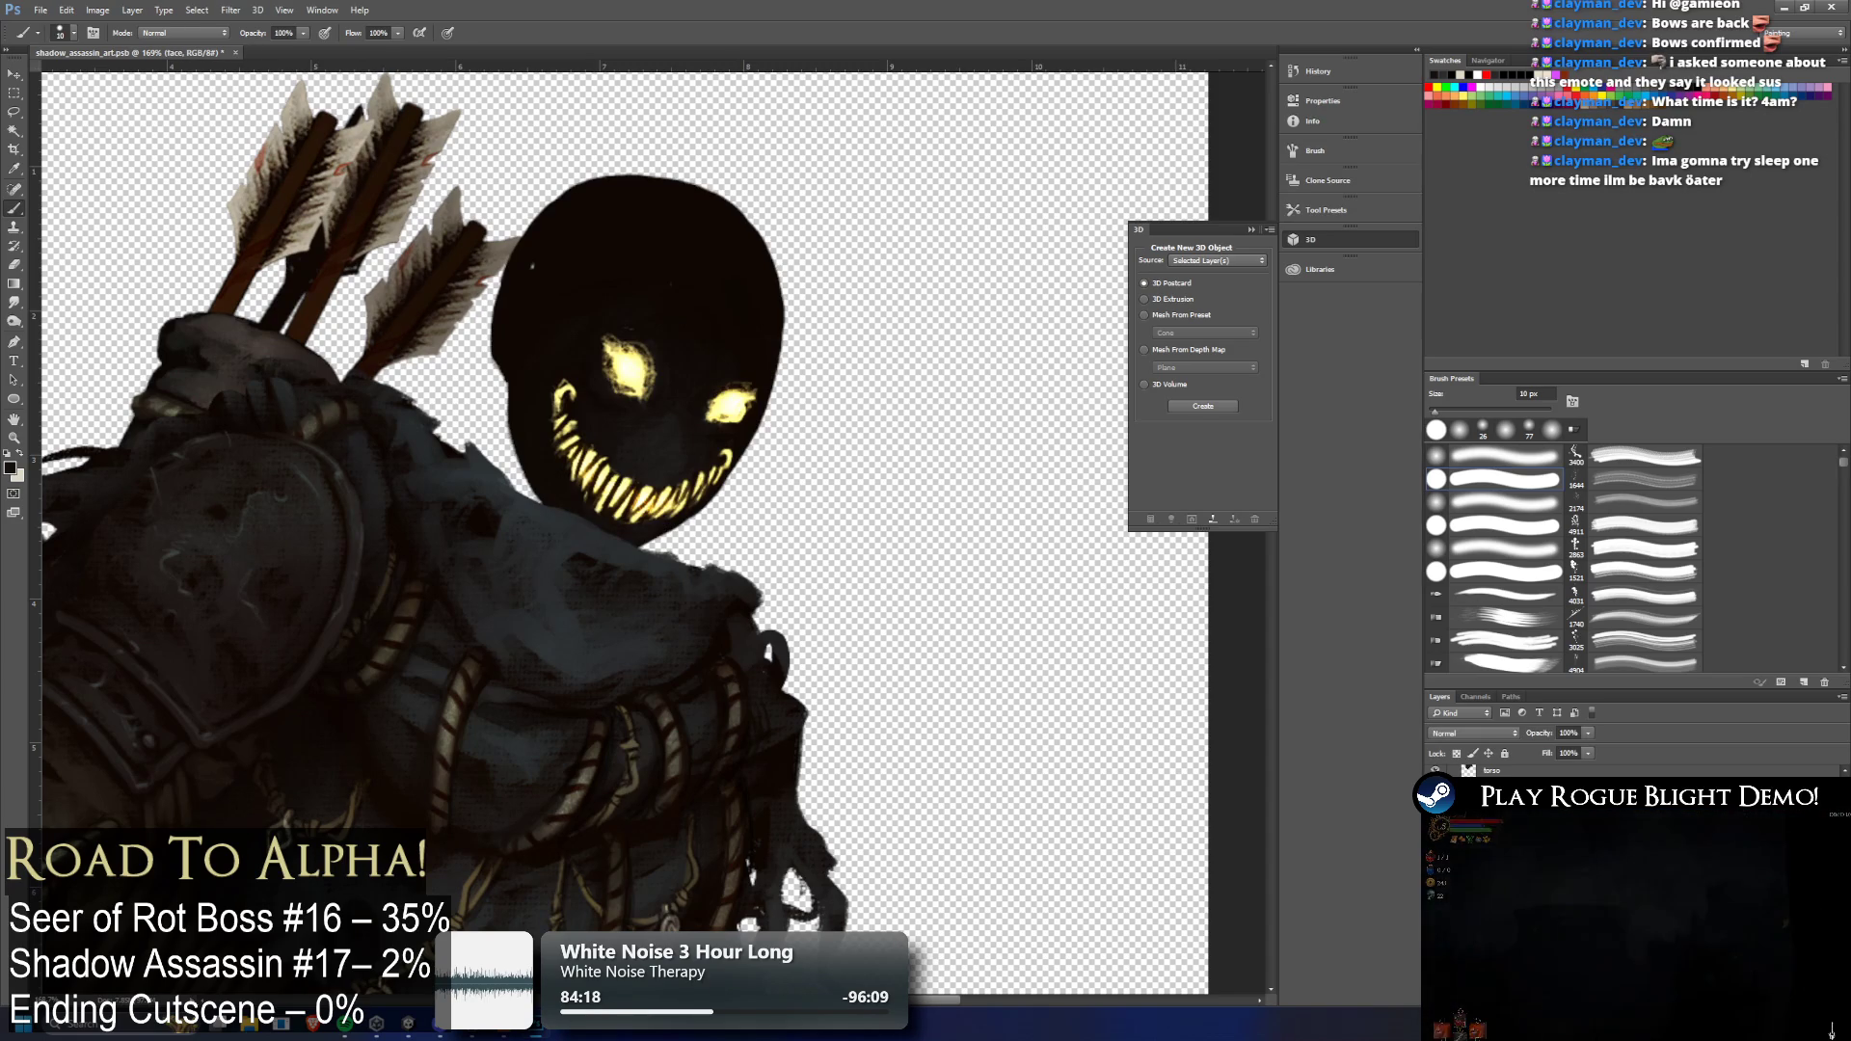
key("alt+bracketright")
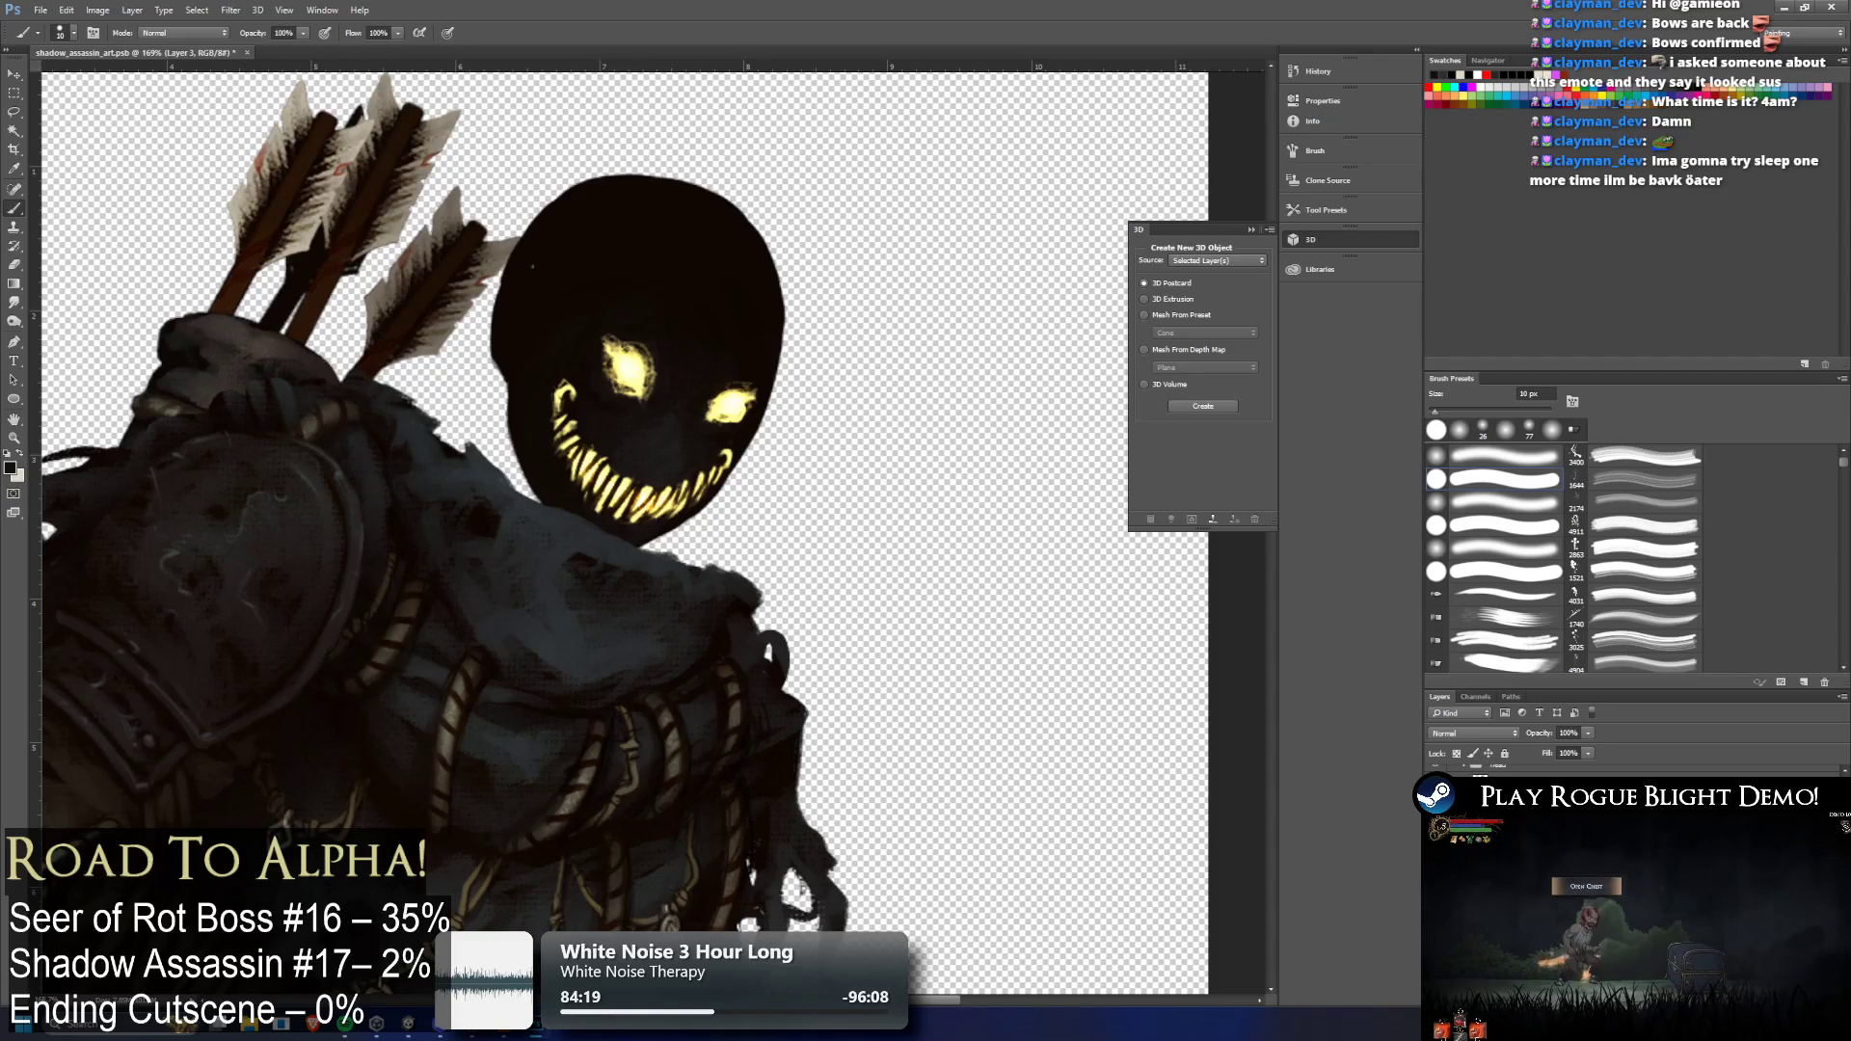
key("ctrl+comma")
key("ctrl+comma")
left_click_drag(512, 358, 803, 478)
With the Eraser, zoom on the left teeth and undo/redo to compare the fanged and original grins
key("e")
left_click_drag(612, 429, 644, 510)
scroll(644, 511, "up", 2)
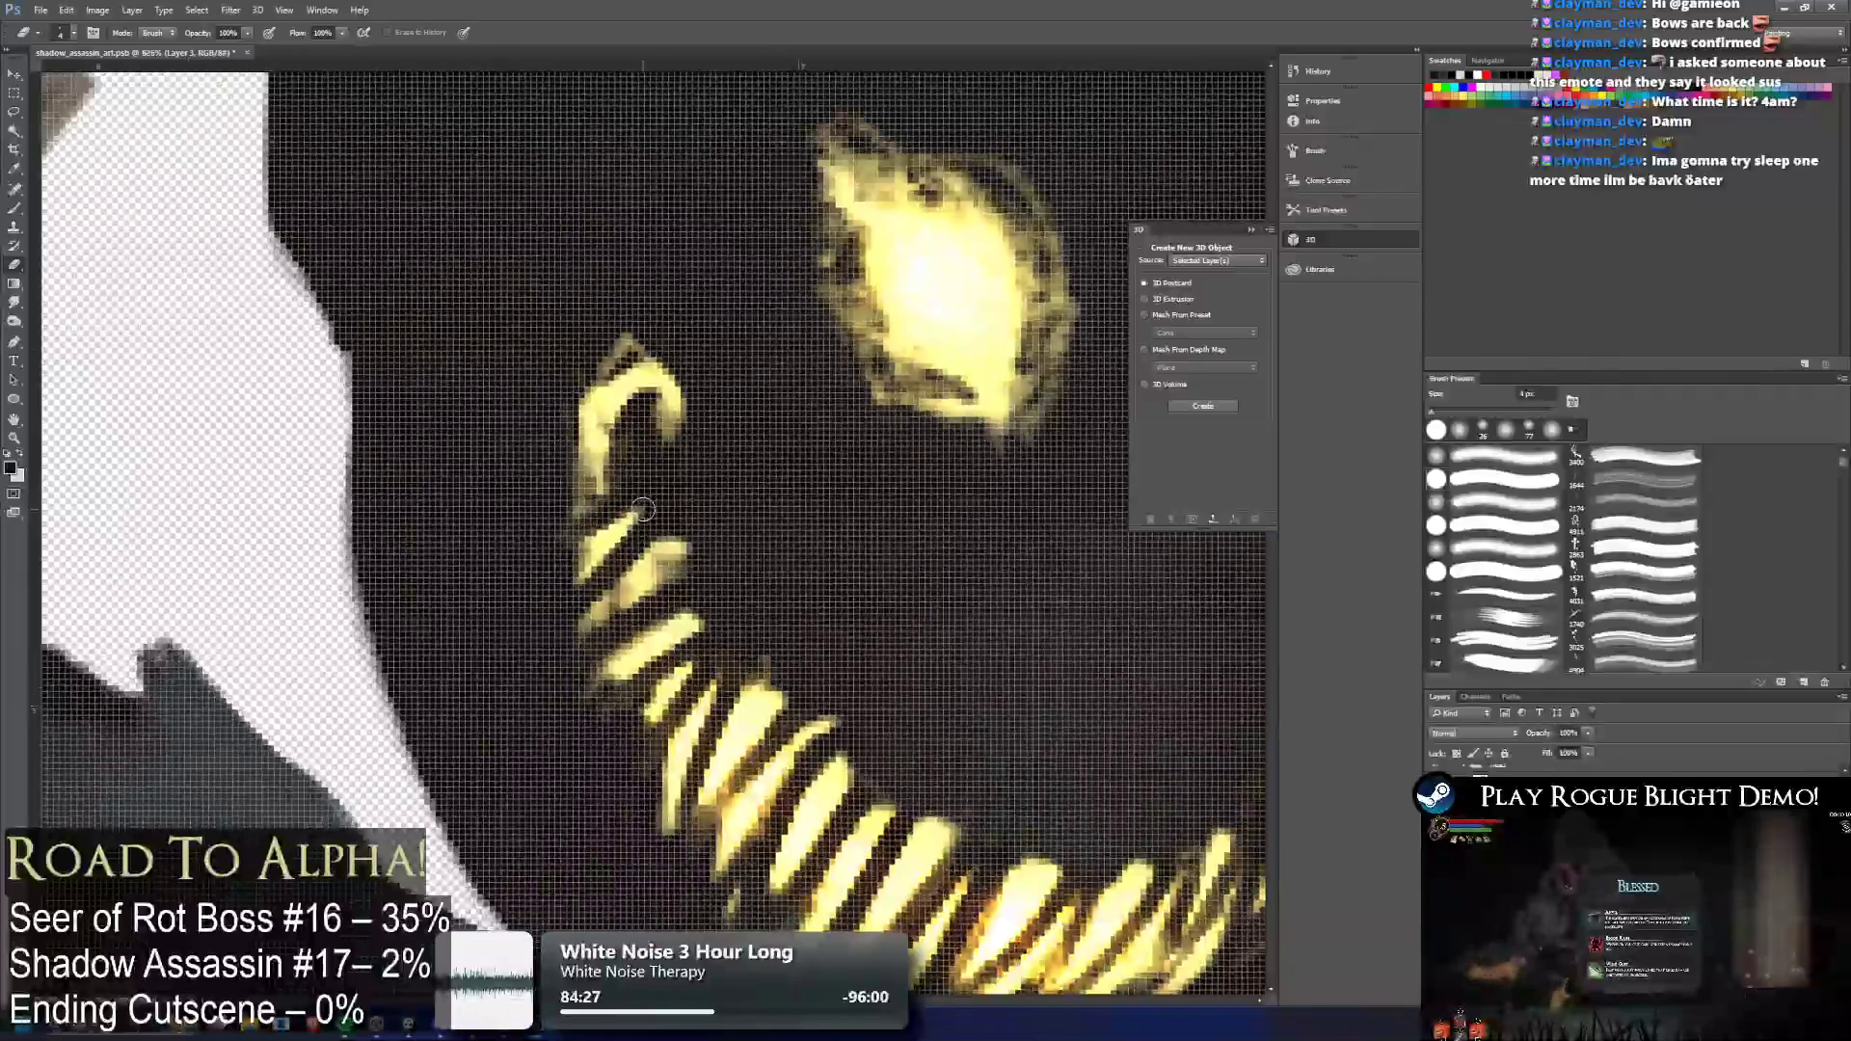
scroll(743, 548, "down", 2)
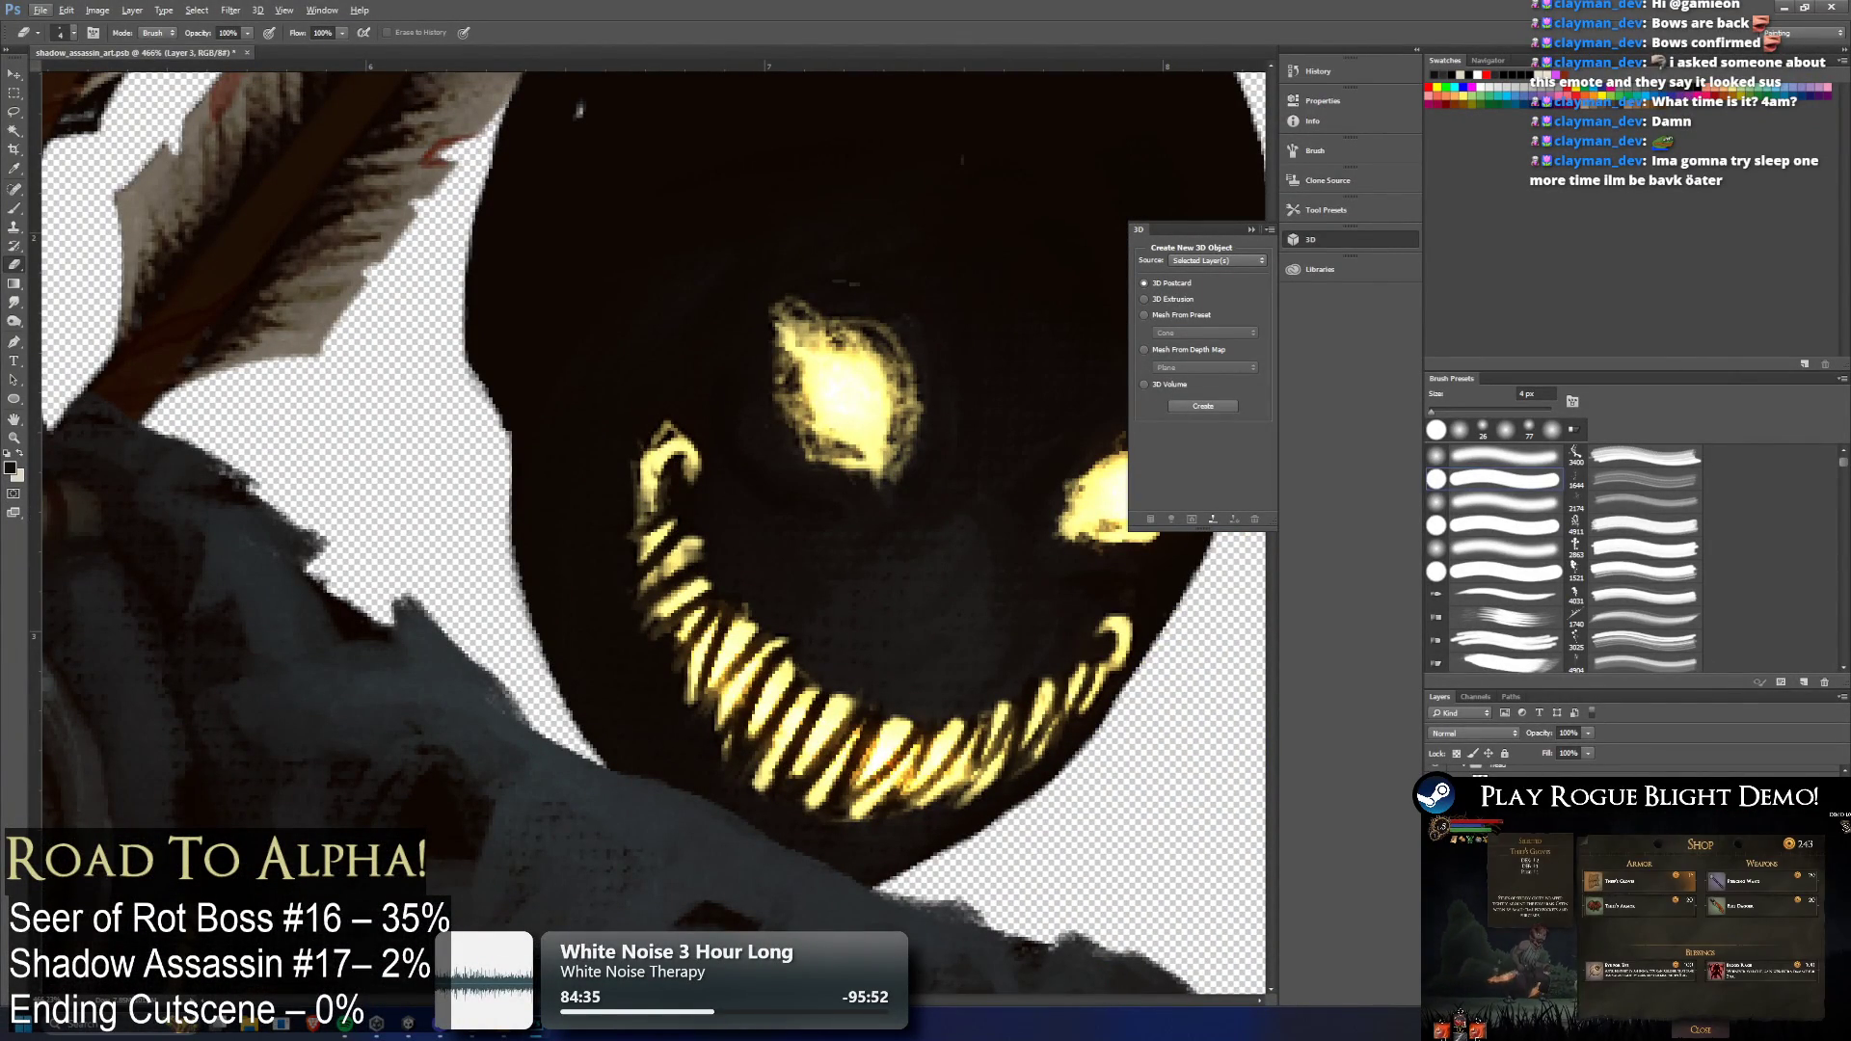
key("ctrl+alt+z")
key("ctrl+alt+z")
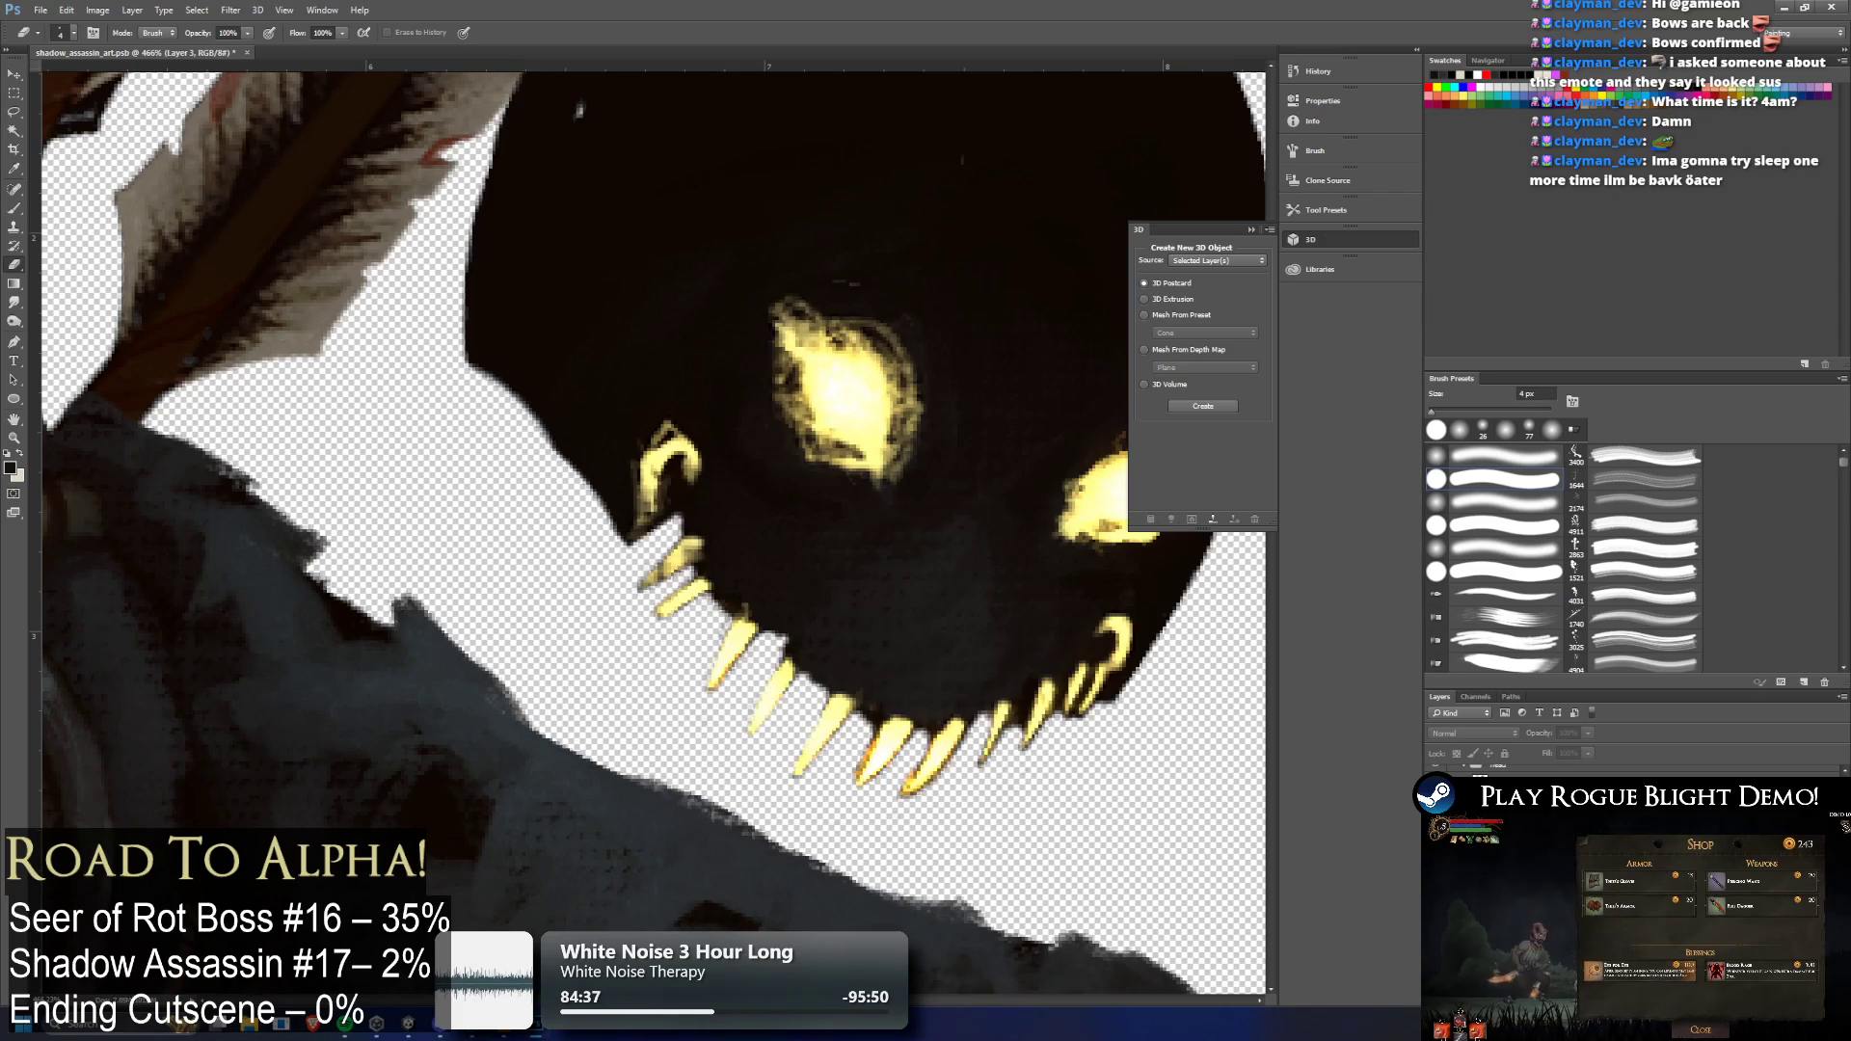
key("ctrl+z")
key("ctrl+z")
key("ctrl+z")
key("ctrl+z")
key("ctrl+z")
key("ctrl+z")
key("ctrl+z")
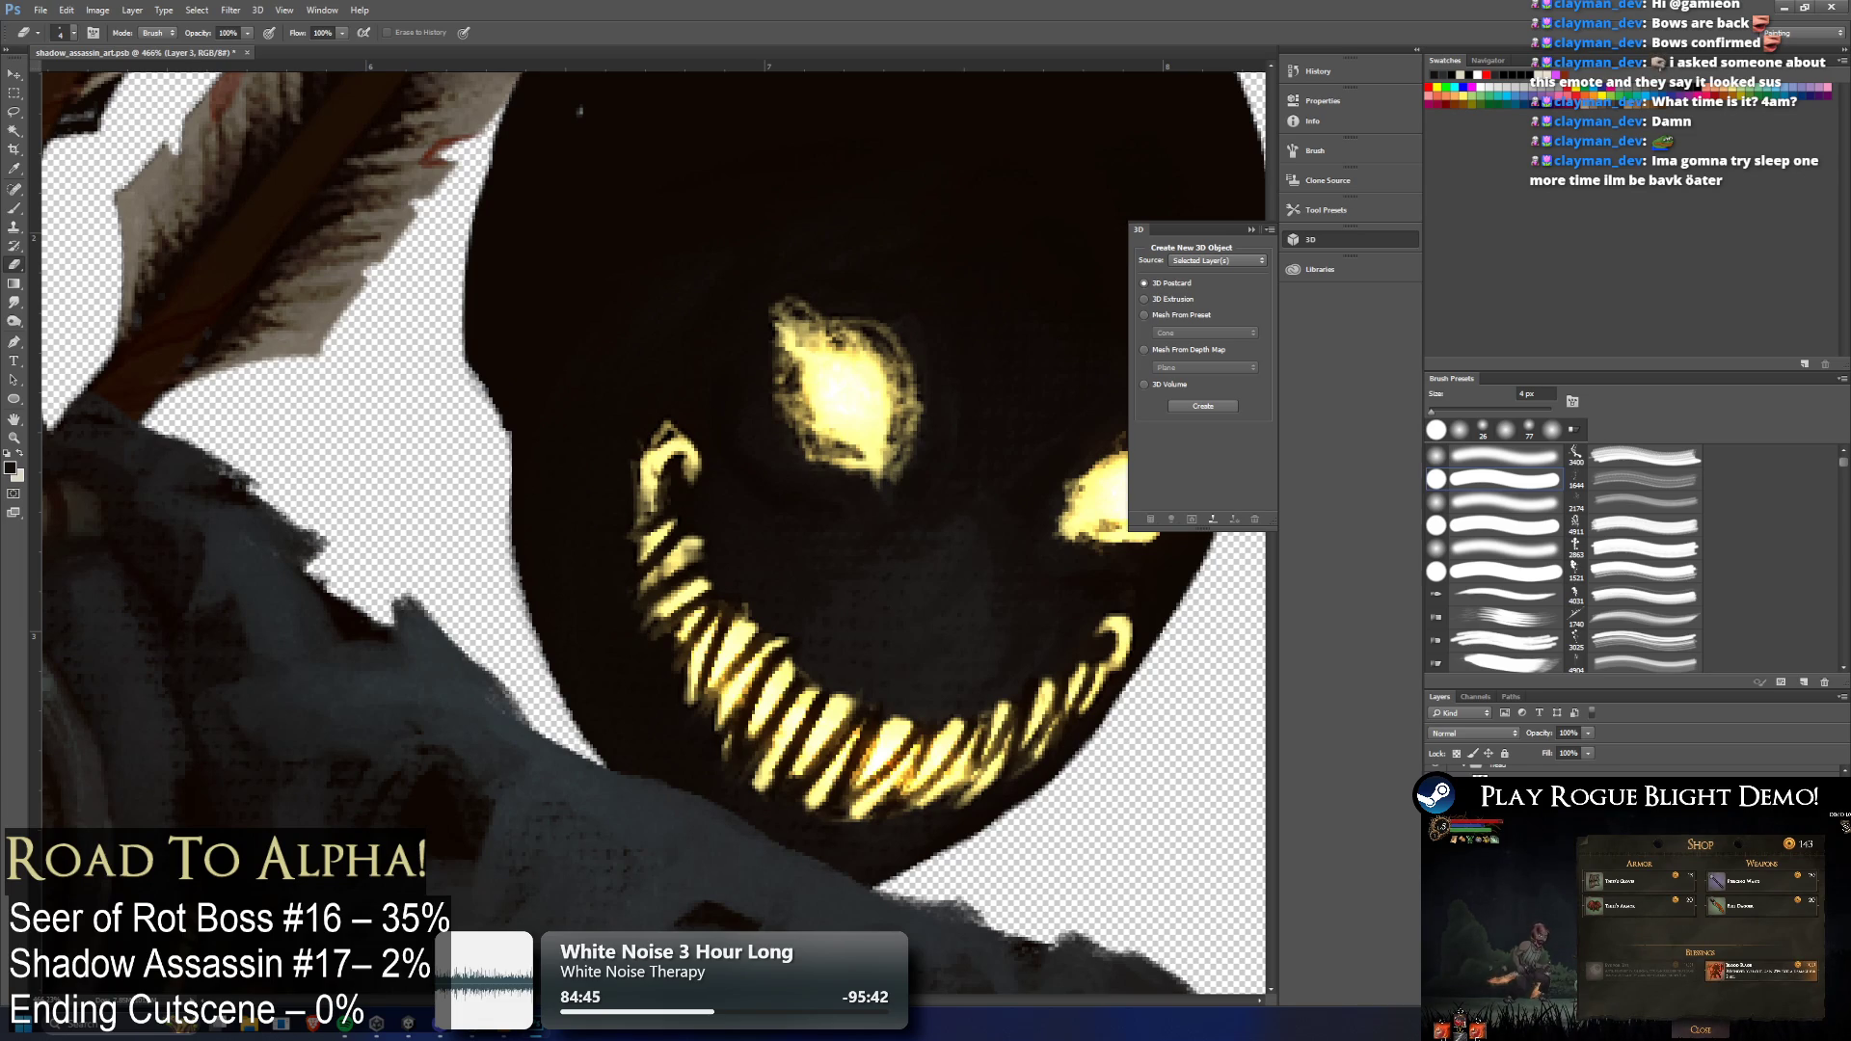
key("ctrl+z")
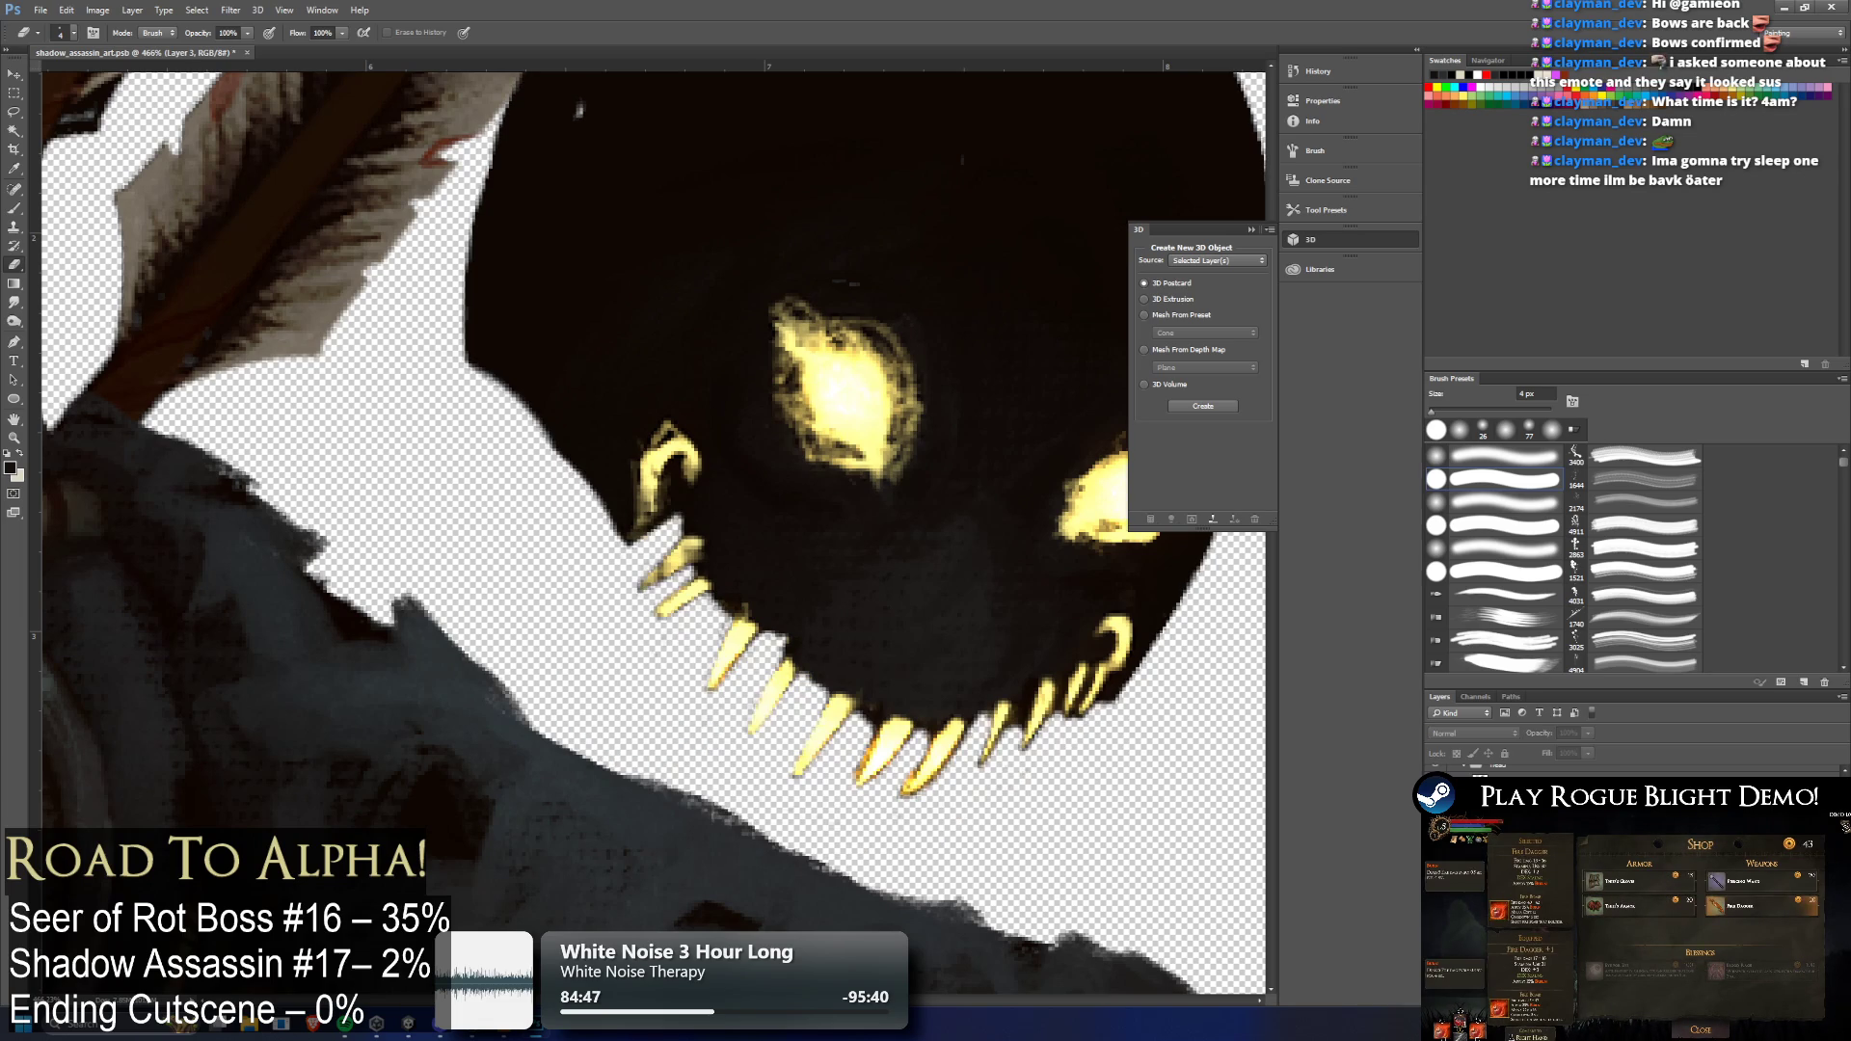
key("ctrl+alt+z")
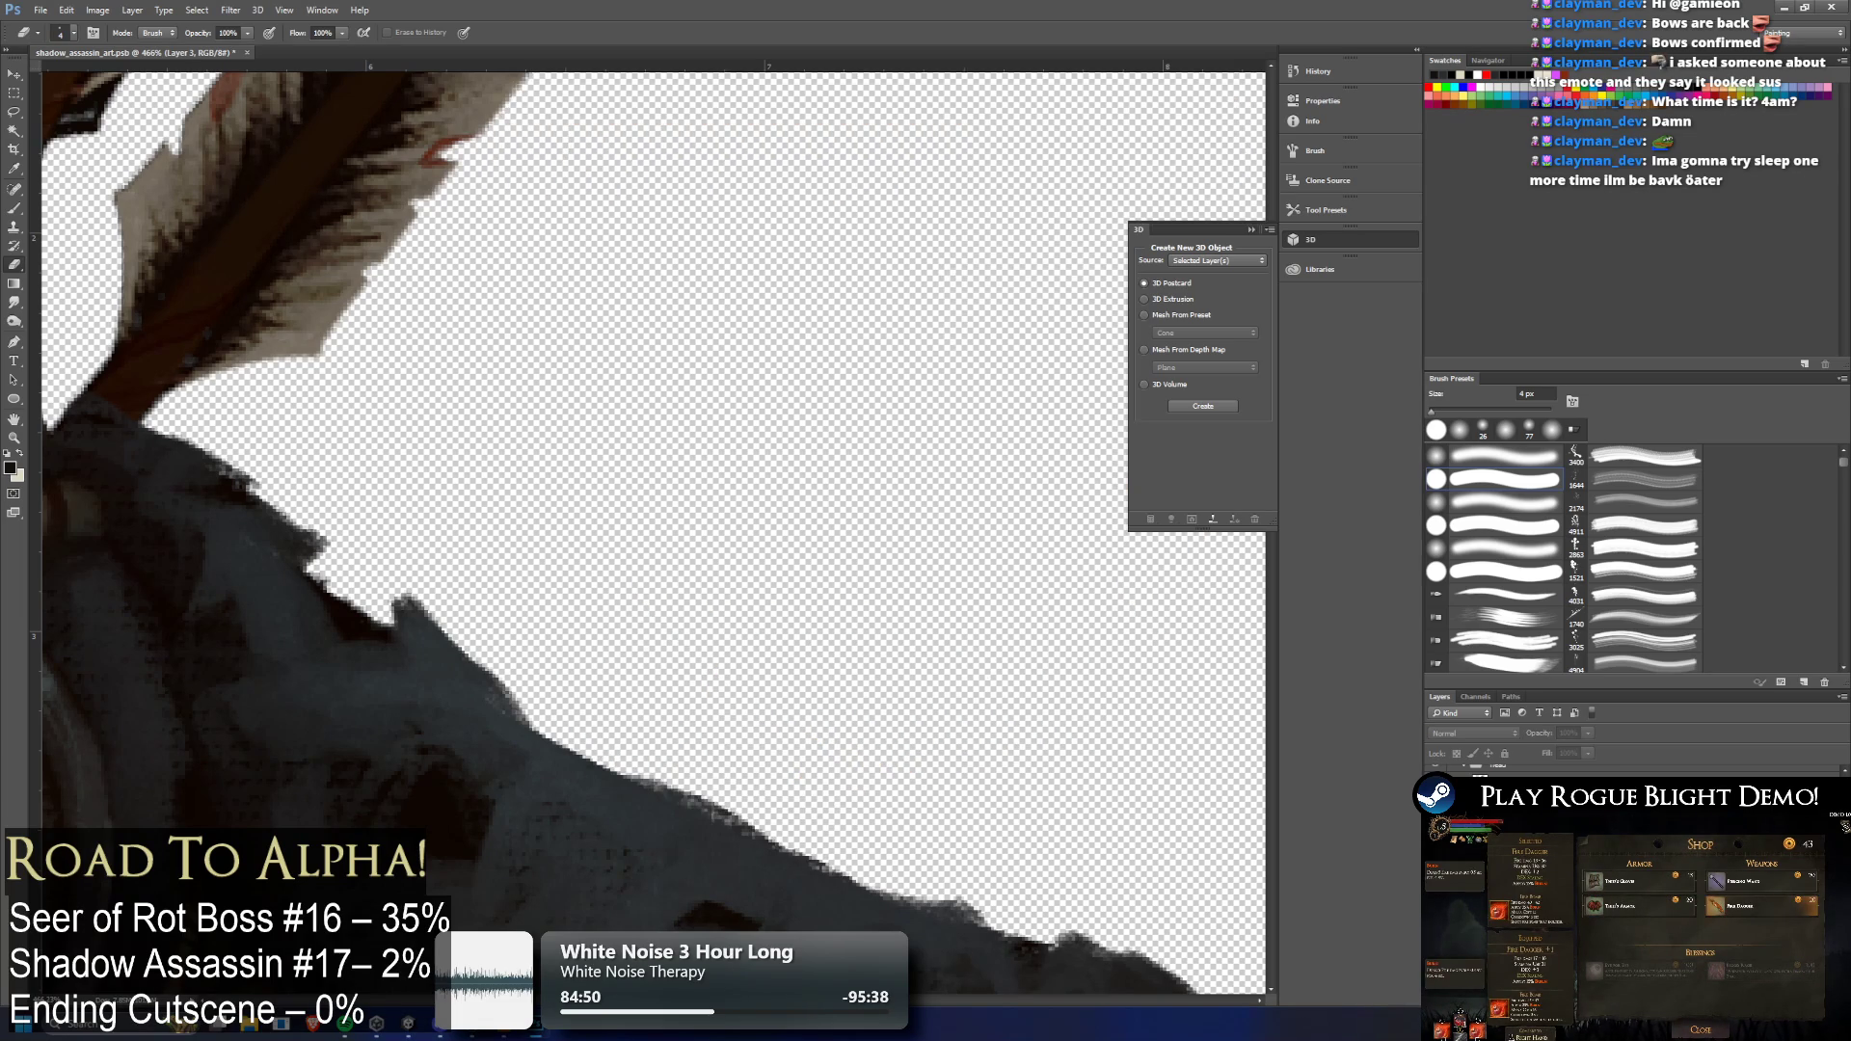
key("ctrl+shift+z")
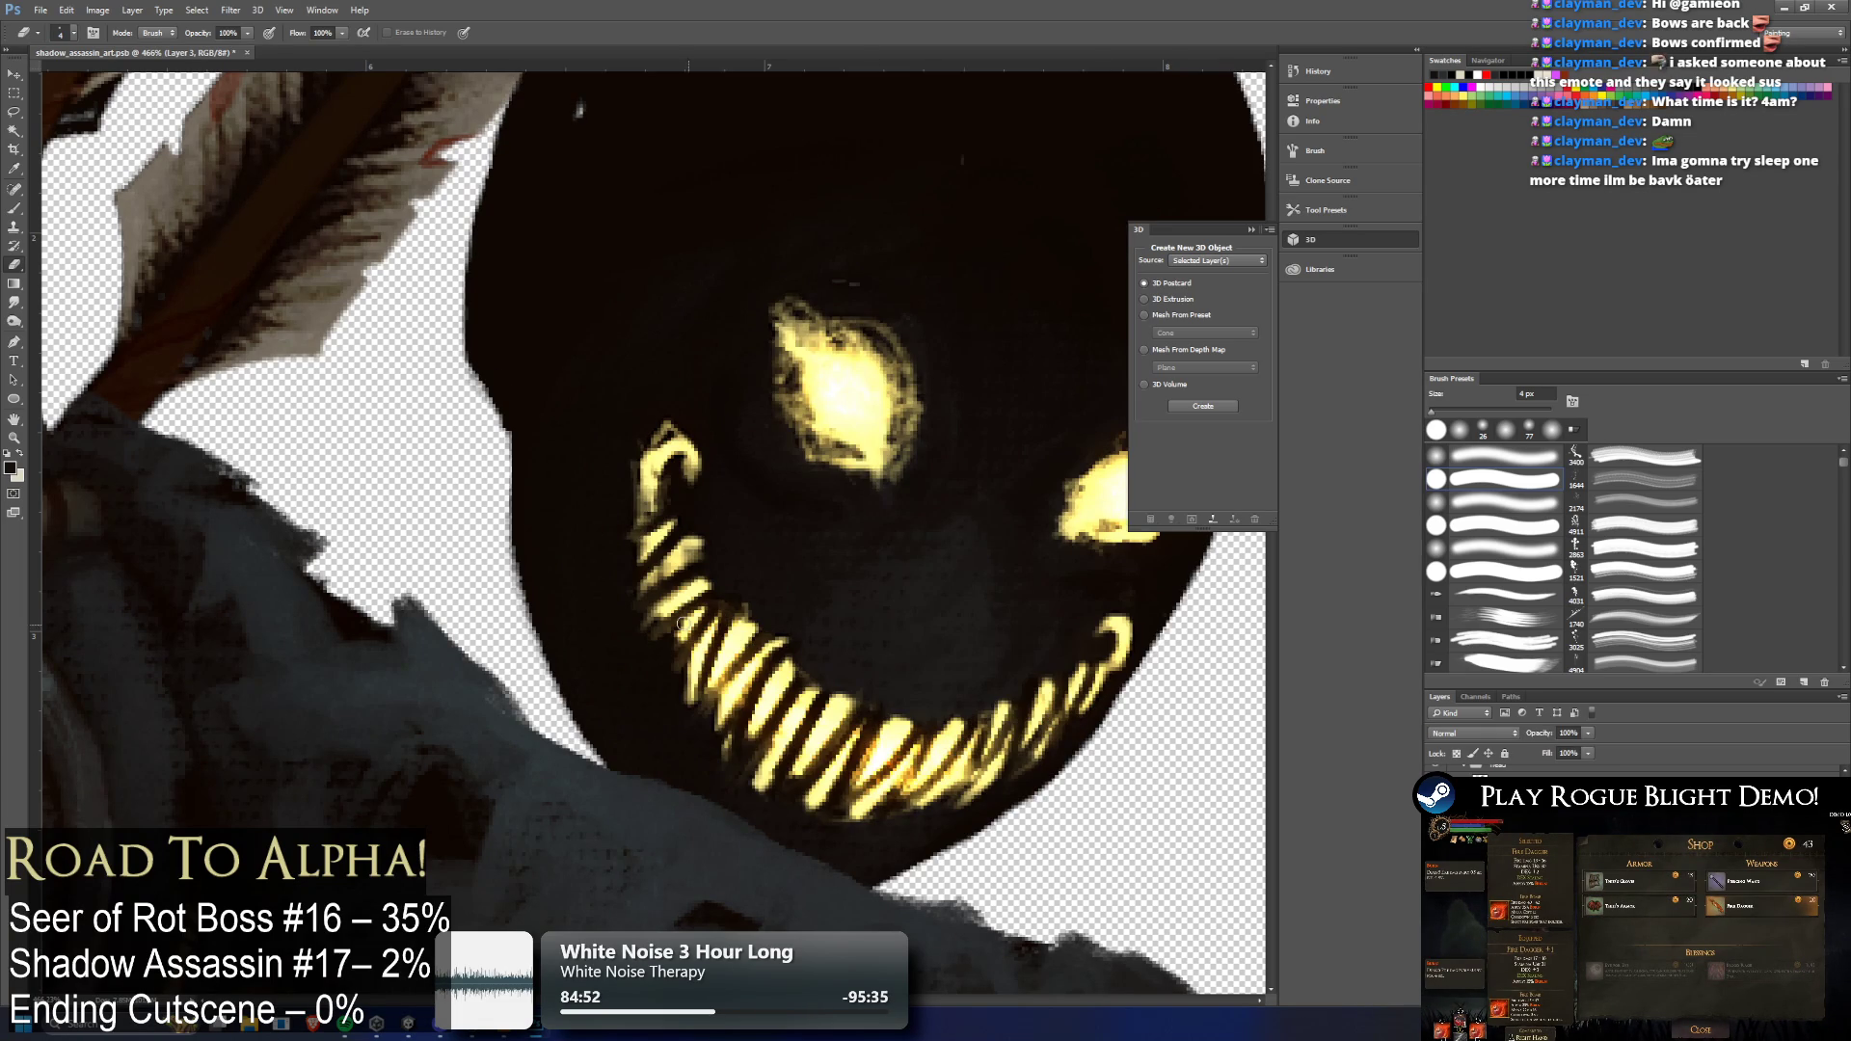
scroll(642, 570, "up", 2)
scroll(699, 542, "down", 3)
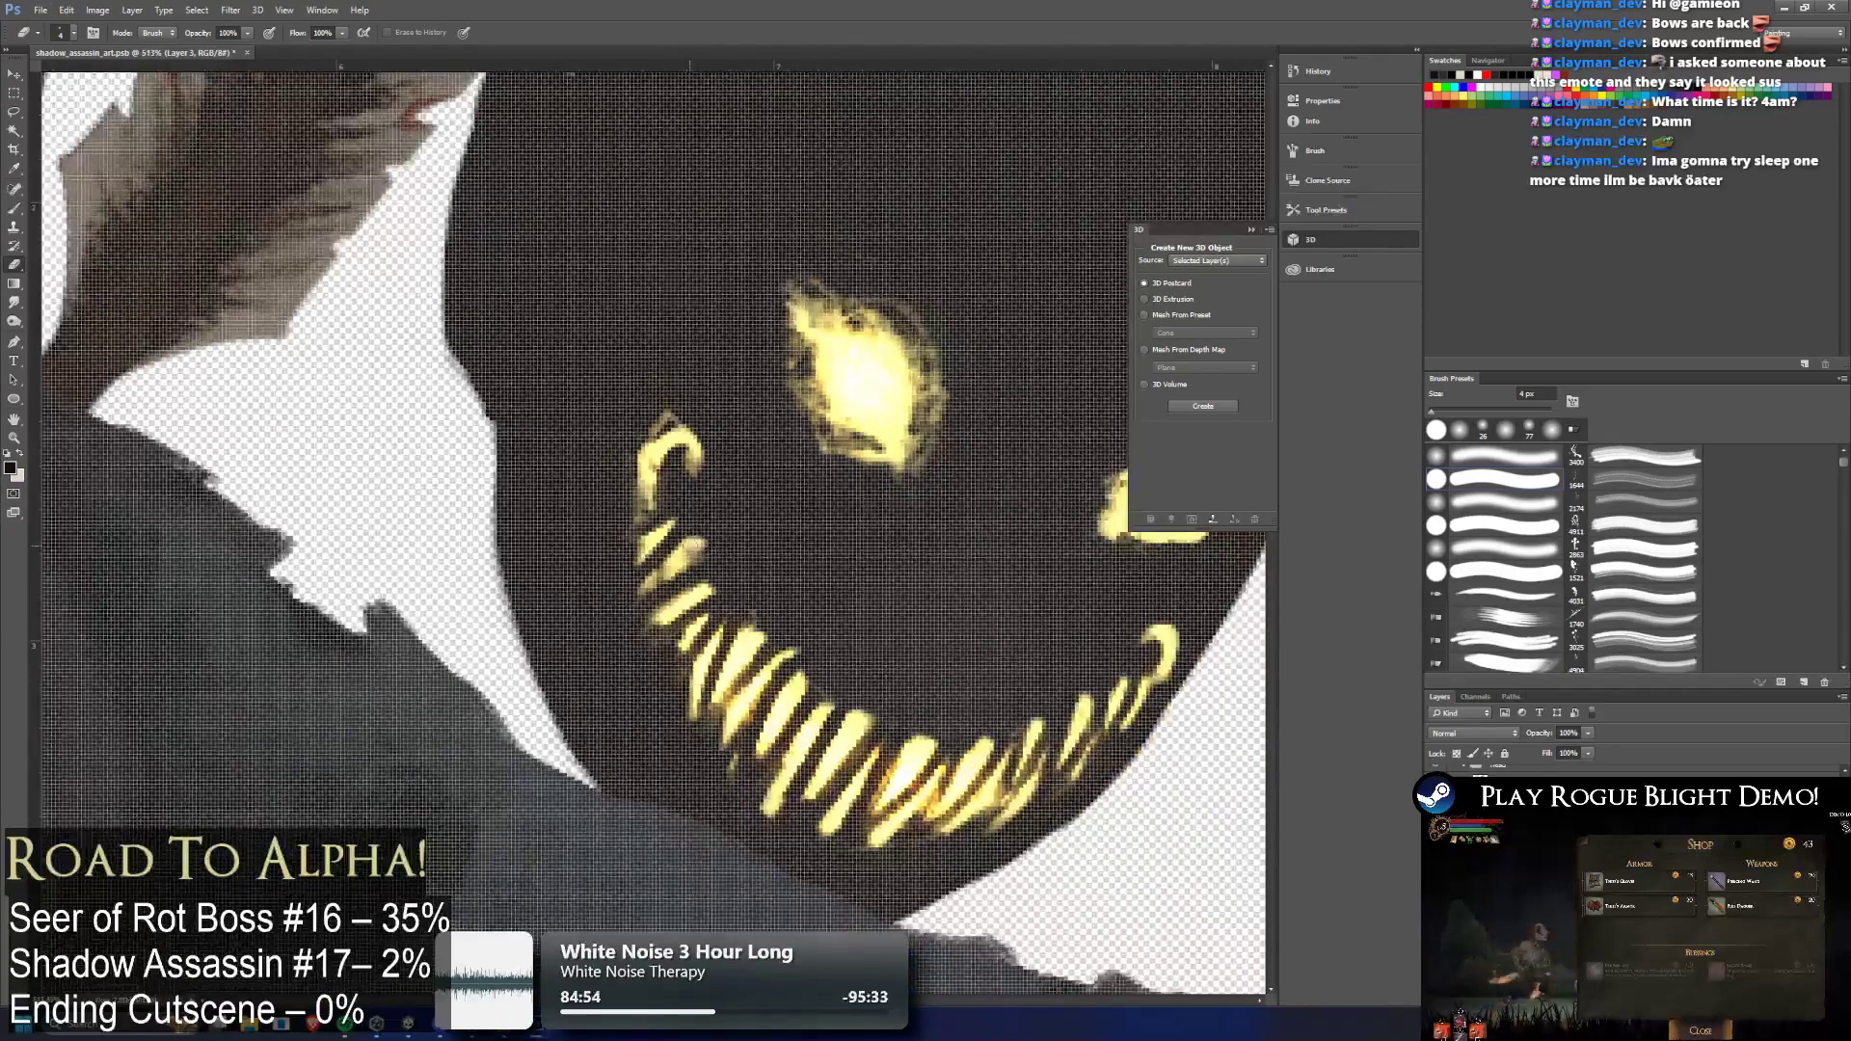
scroll(701, 547, "down", 2)
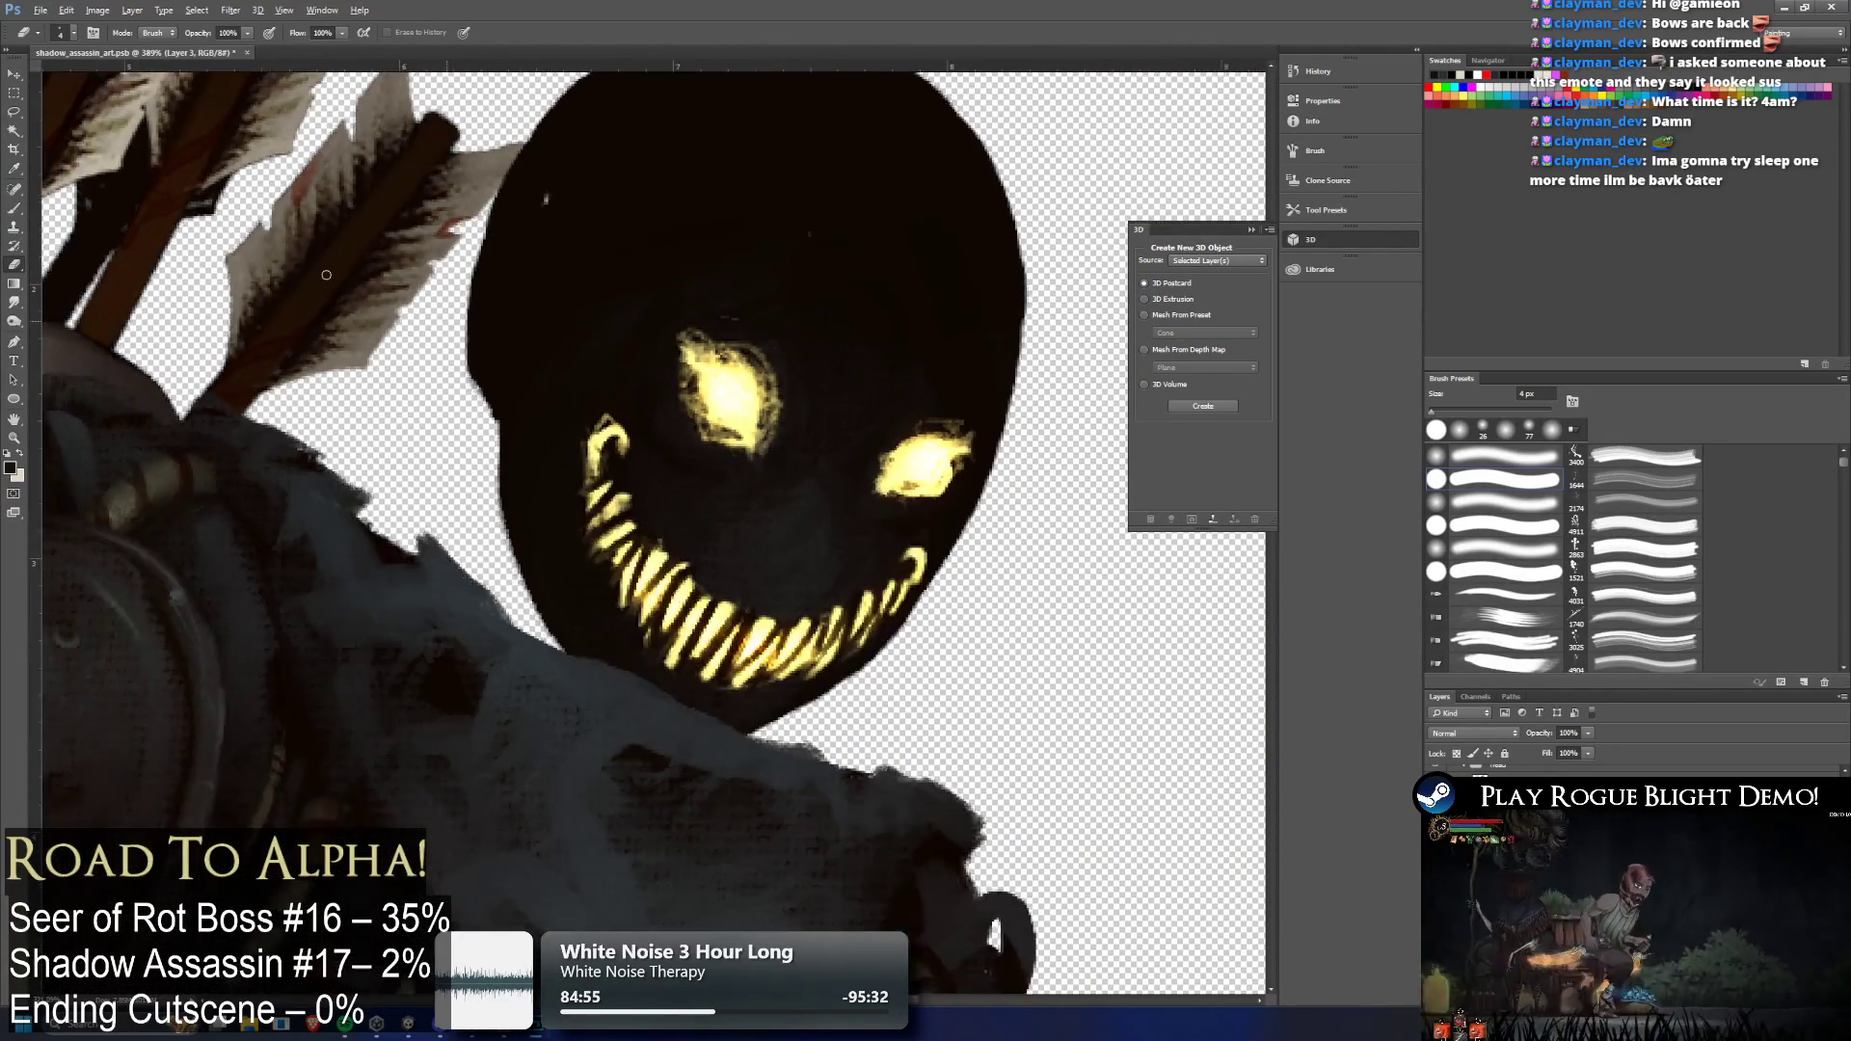
Set the eraser to 48 px and erase the top of the head above the grin
left_click(68, 33)
left_click_drag(82, 79, 100, 78)
left_click(746, 217)
mouse_move(591, 125)
left_mouse_down()
mouse_move(512, 173)
mouse_move(519, 214)
mouse_move(453, 290)
mouse_move(492, 327)
mouse_move(713, 308)
mouse_move(905, 365)
mouse_move(602, 367)
mouse_move(636, 421)
mouse_move(609, 318)
mouse_move(535, 349)
mouse_move(679, 478)
mouse_move(814, 420)
mouse_move(741, 405)
left_mouse_up()
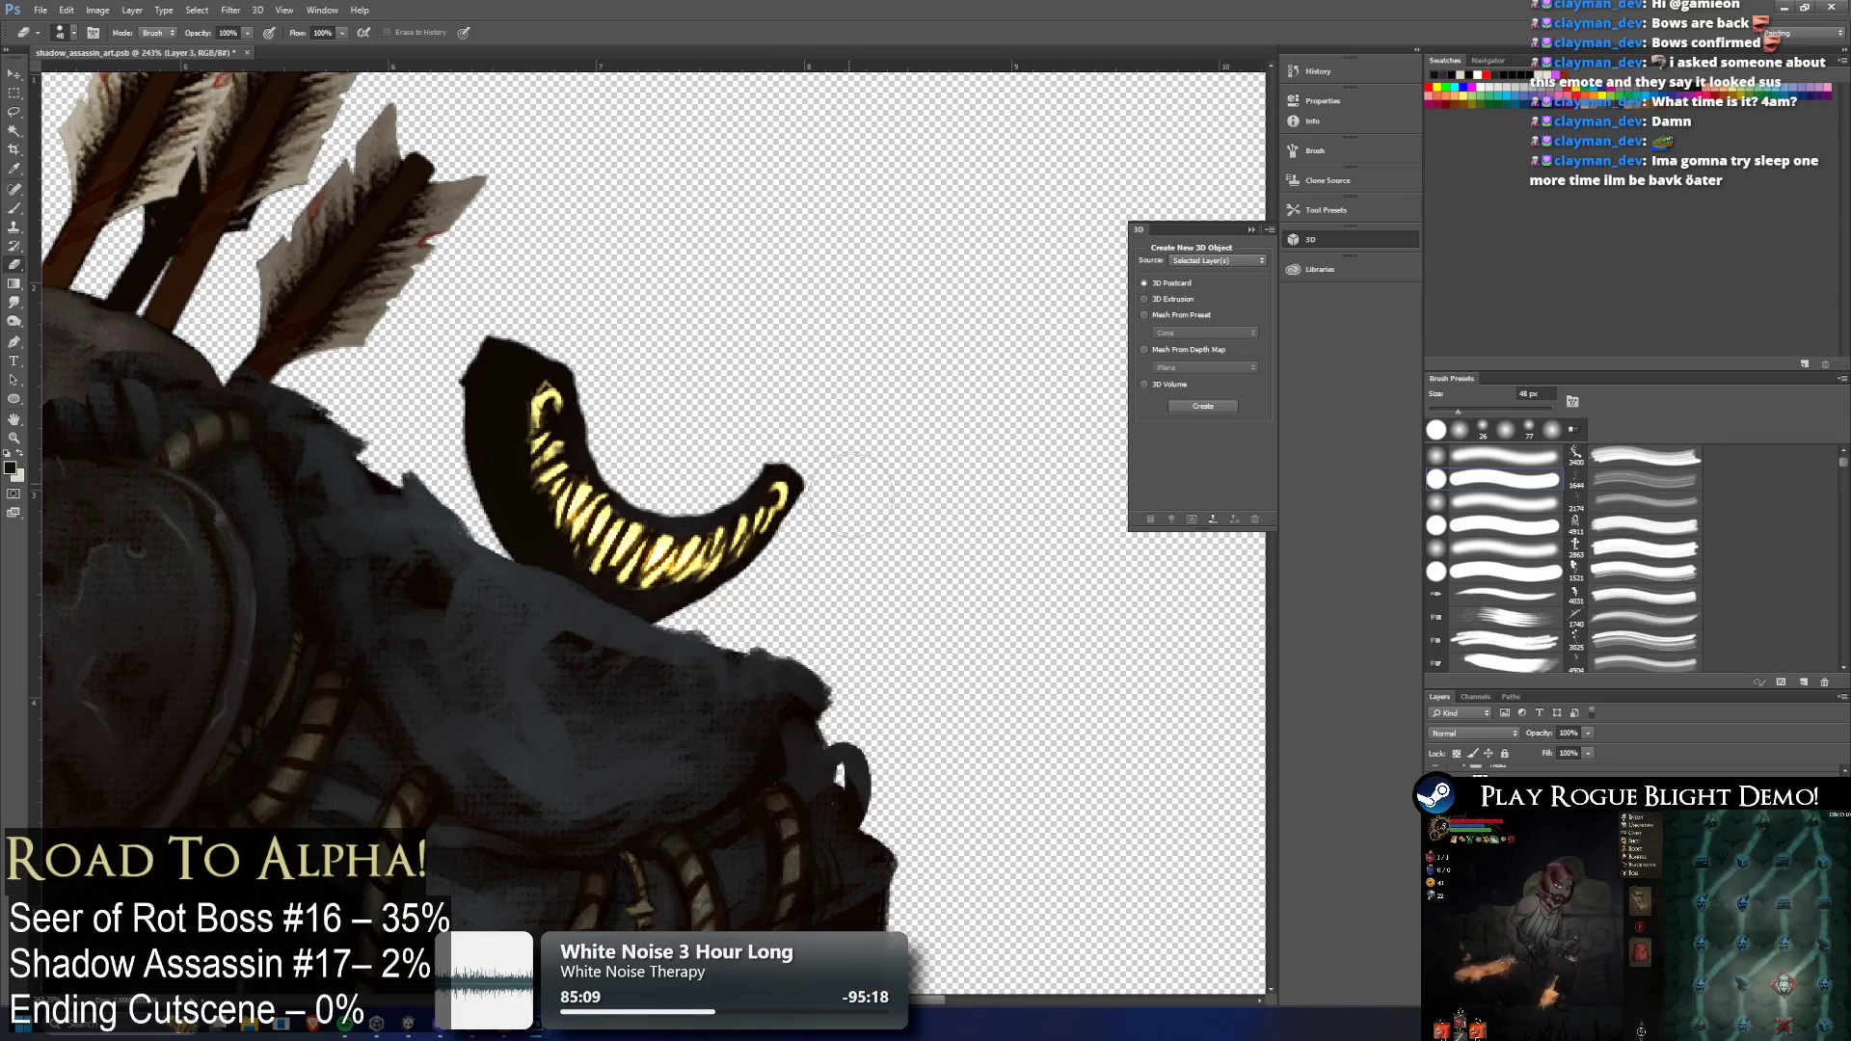
Trim the jaw's right tip thinner and clean its upper-right edge
left_click_drag(752, 422, 803, 453)
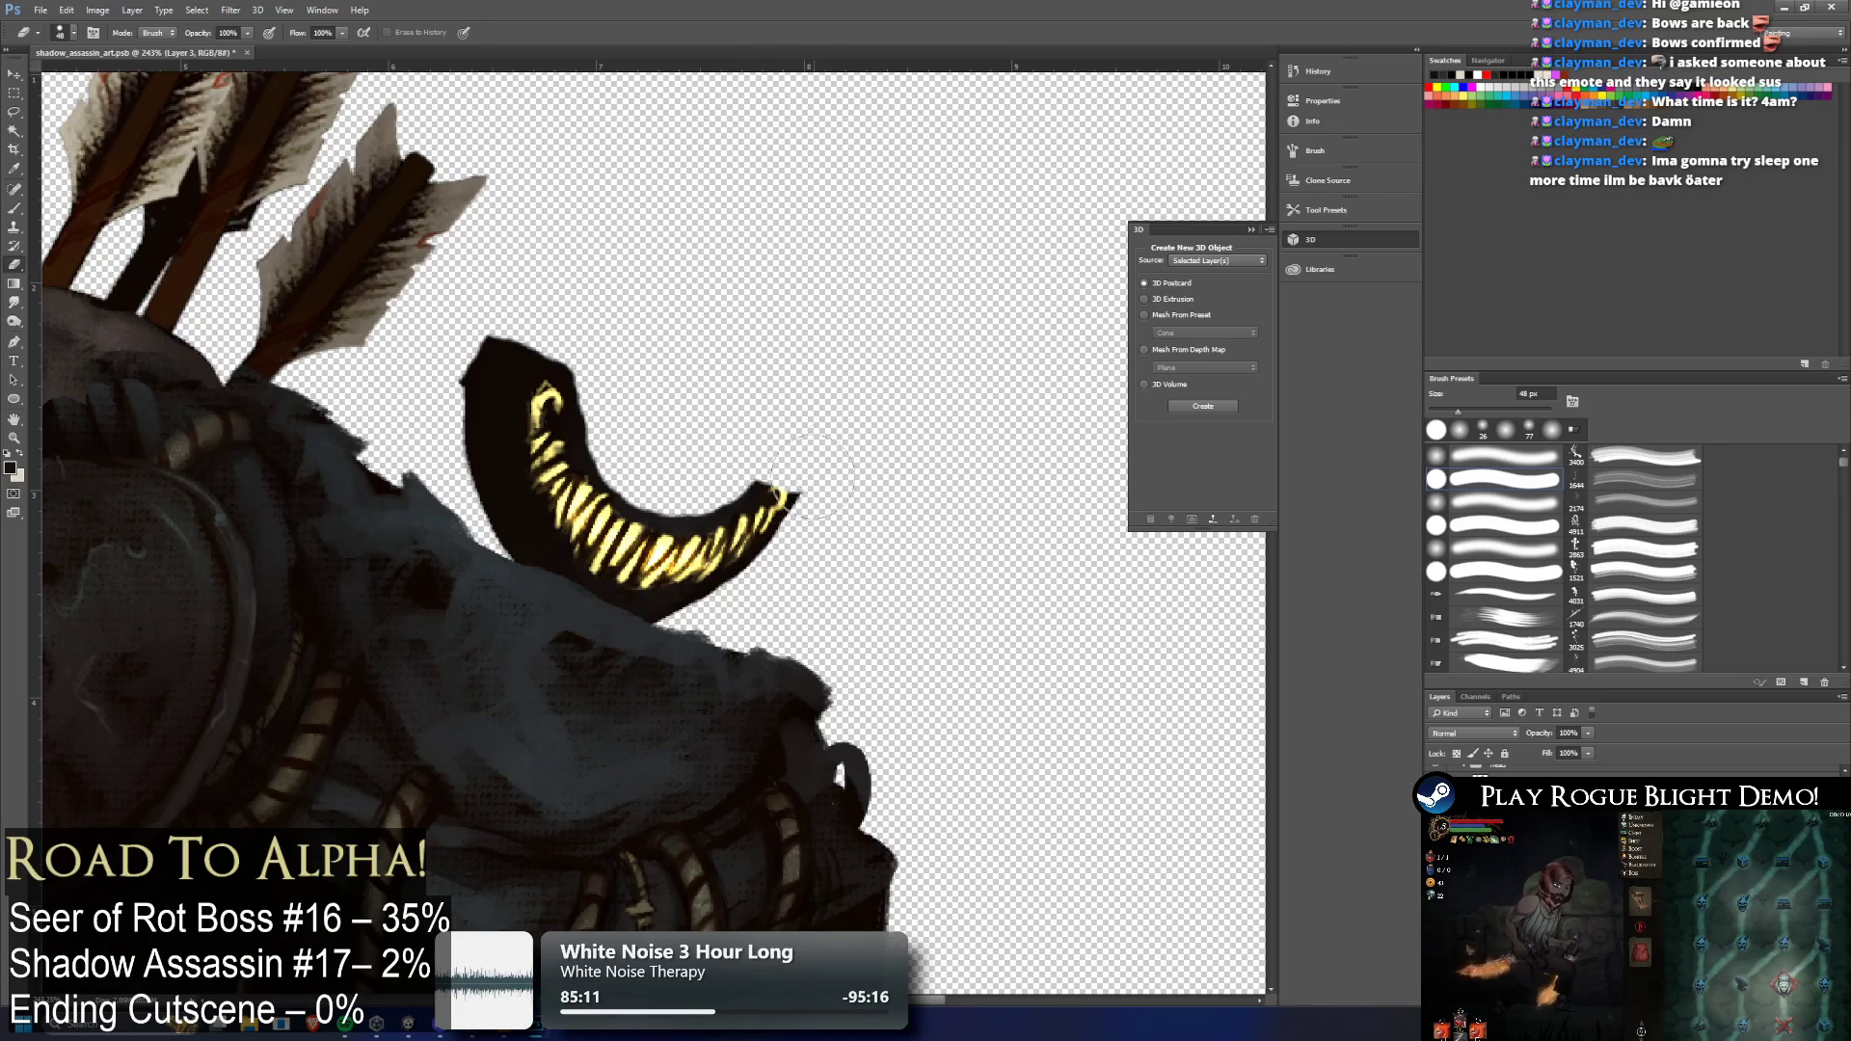
scroll(824, 469, "up", 2)
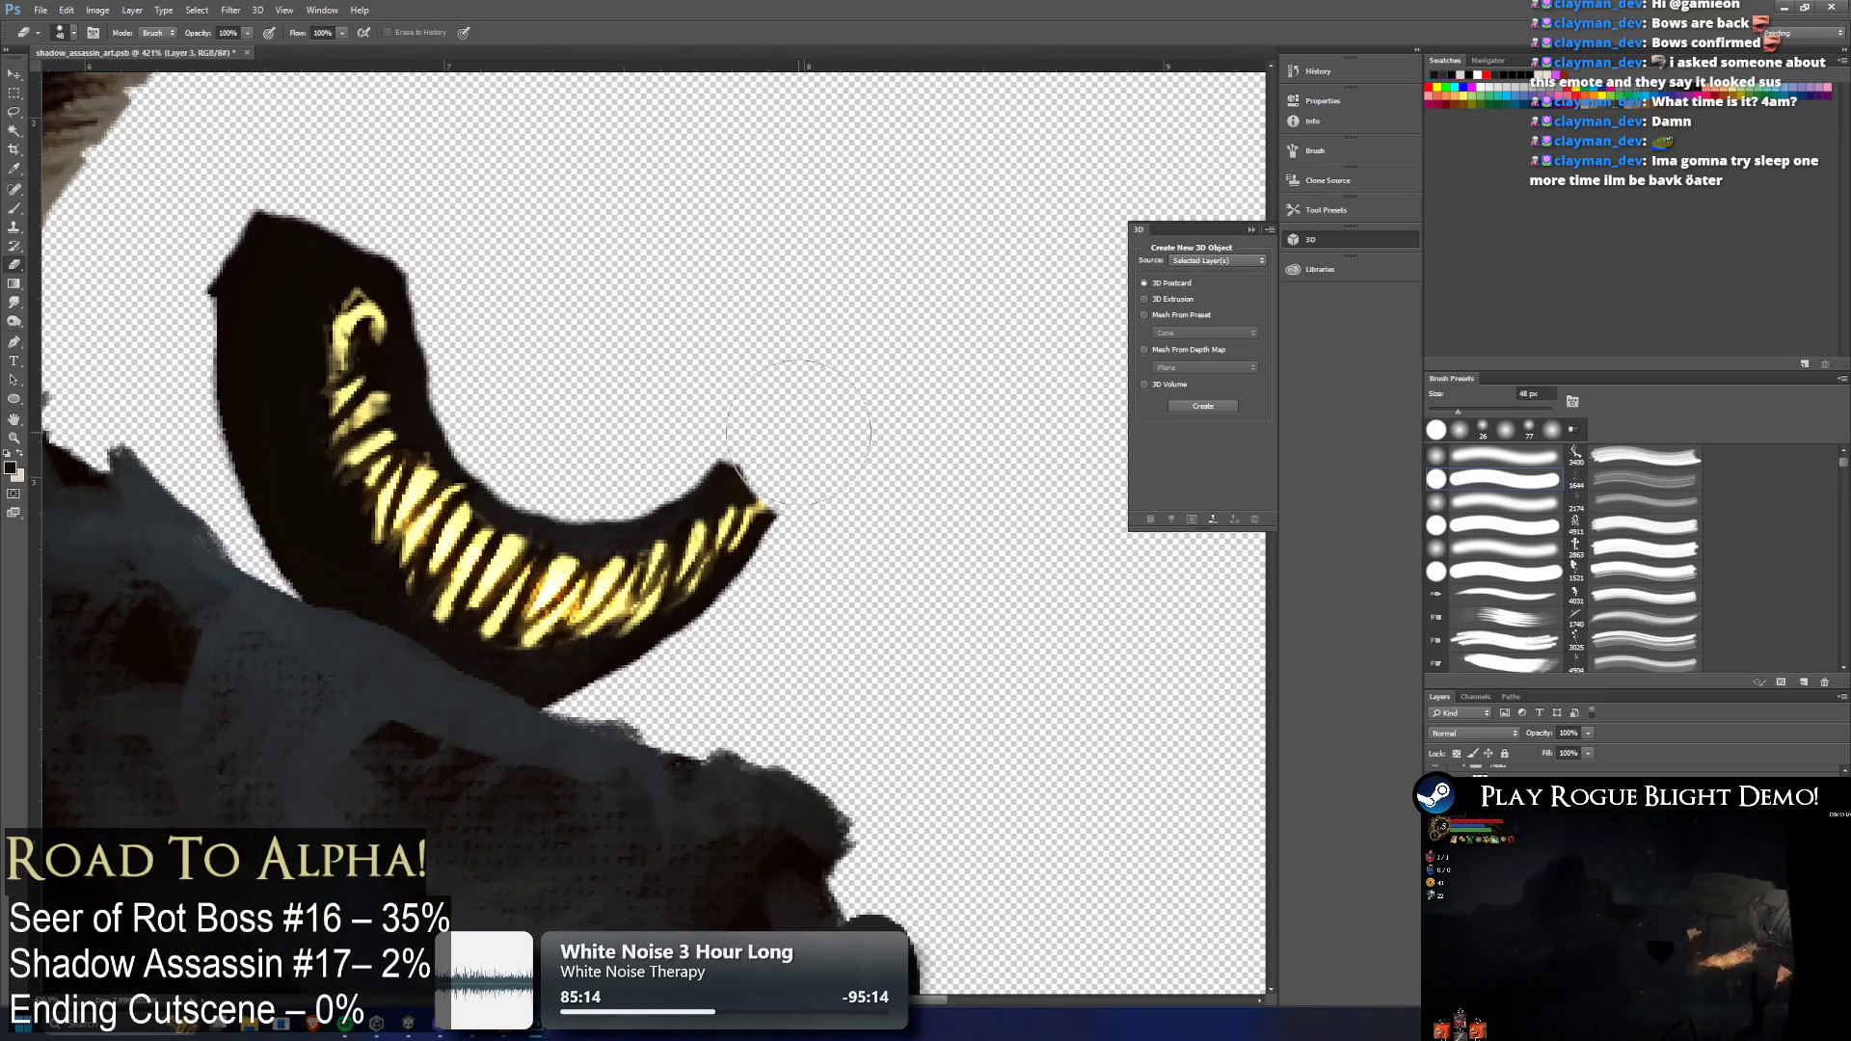
mouse_move(761, 409)
left_mouse_down()
mouse_move(578, 443)
mouse_move(474, 363)
mouse_move(467, 400)
mouse_move(614, 465)
left_mouse_up()
left_click_drag(501, 297, 386, 208)
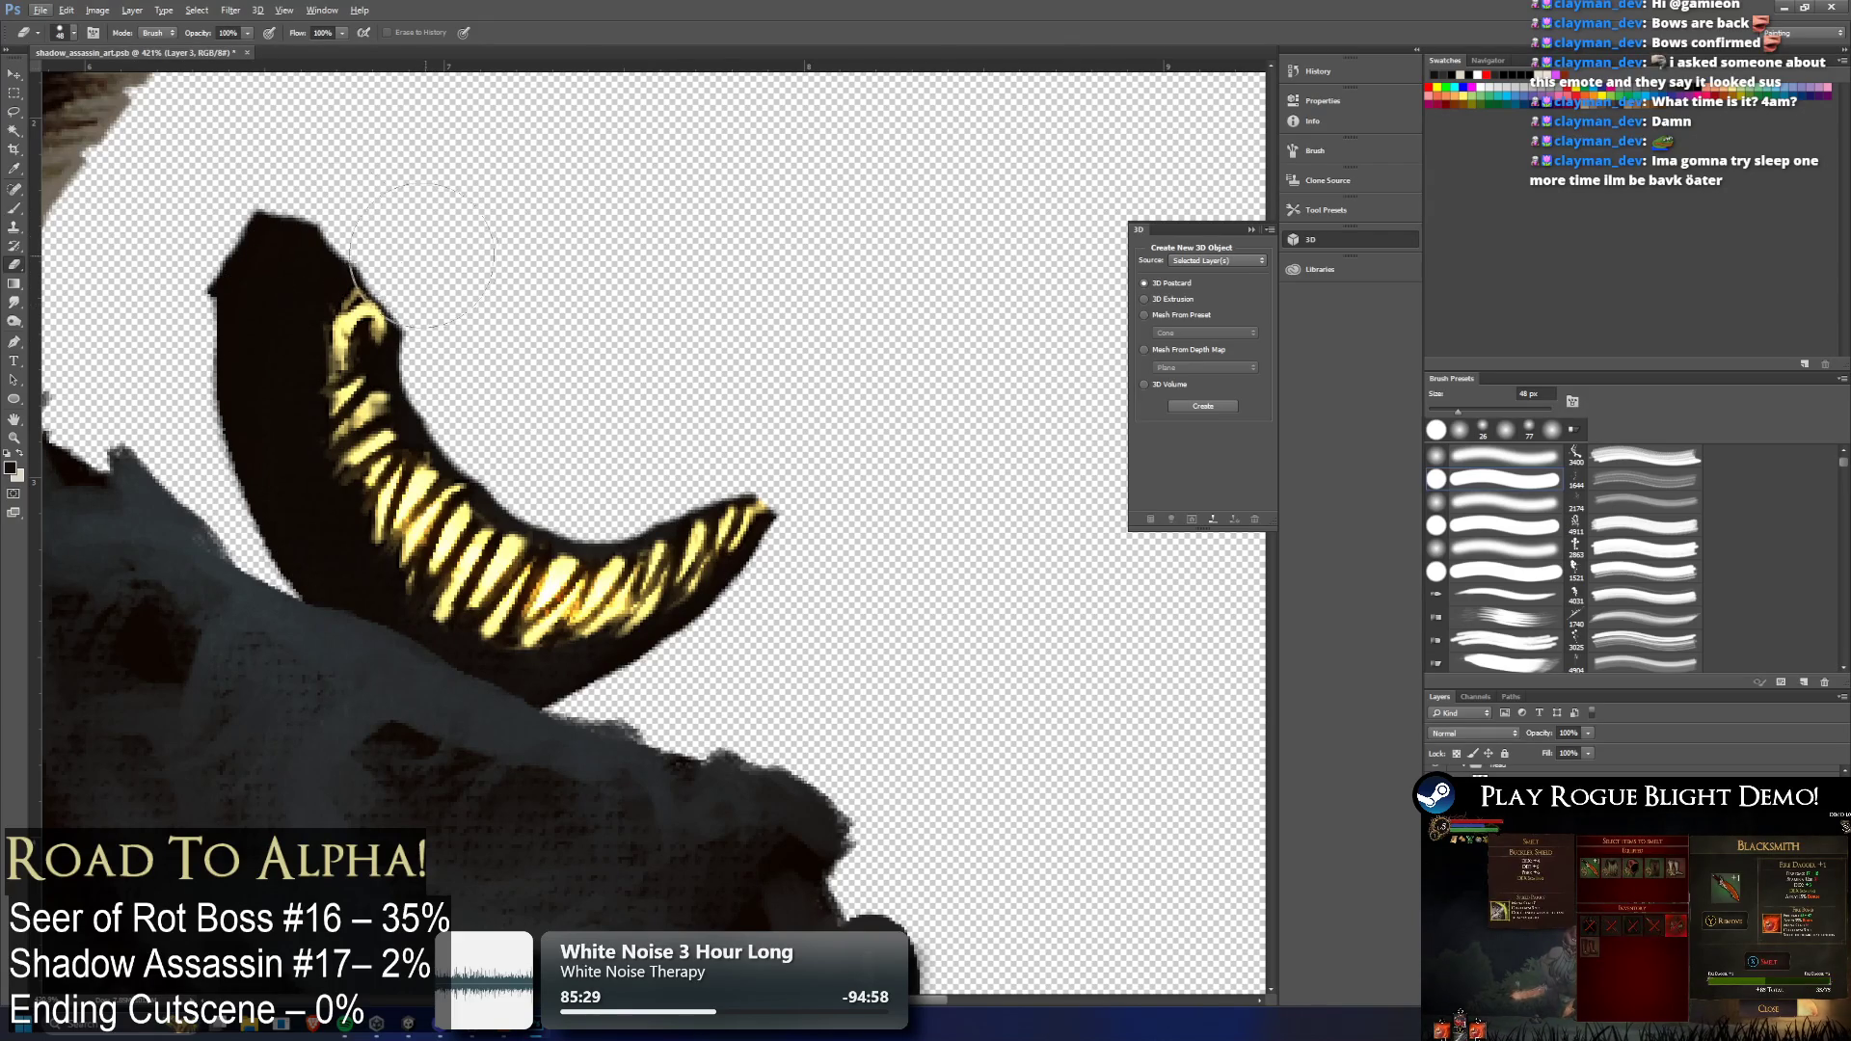
Shrink the eraser to 17 px and erase the yellow curl at the jaw's upper end
left_click(75, 34)
left_click_drag(95, 79, 87, 72)
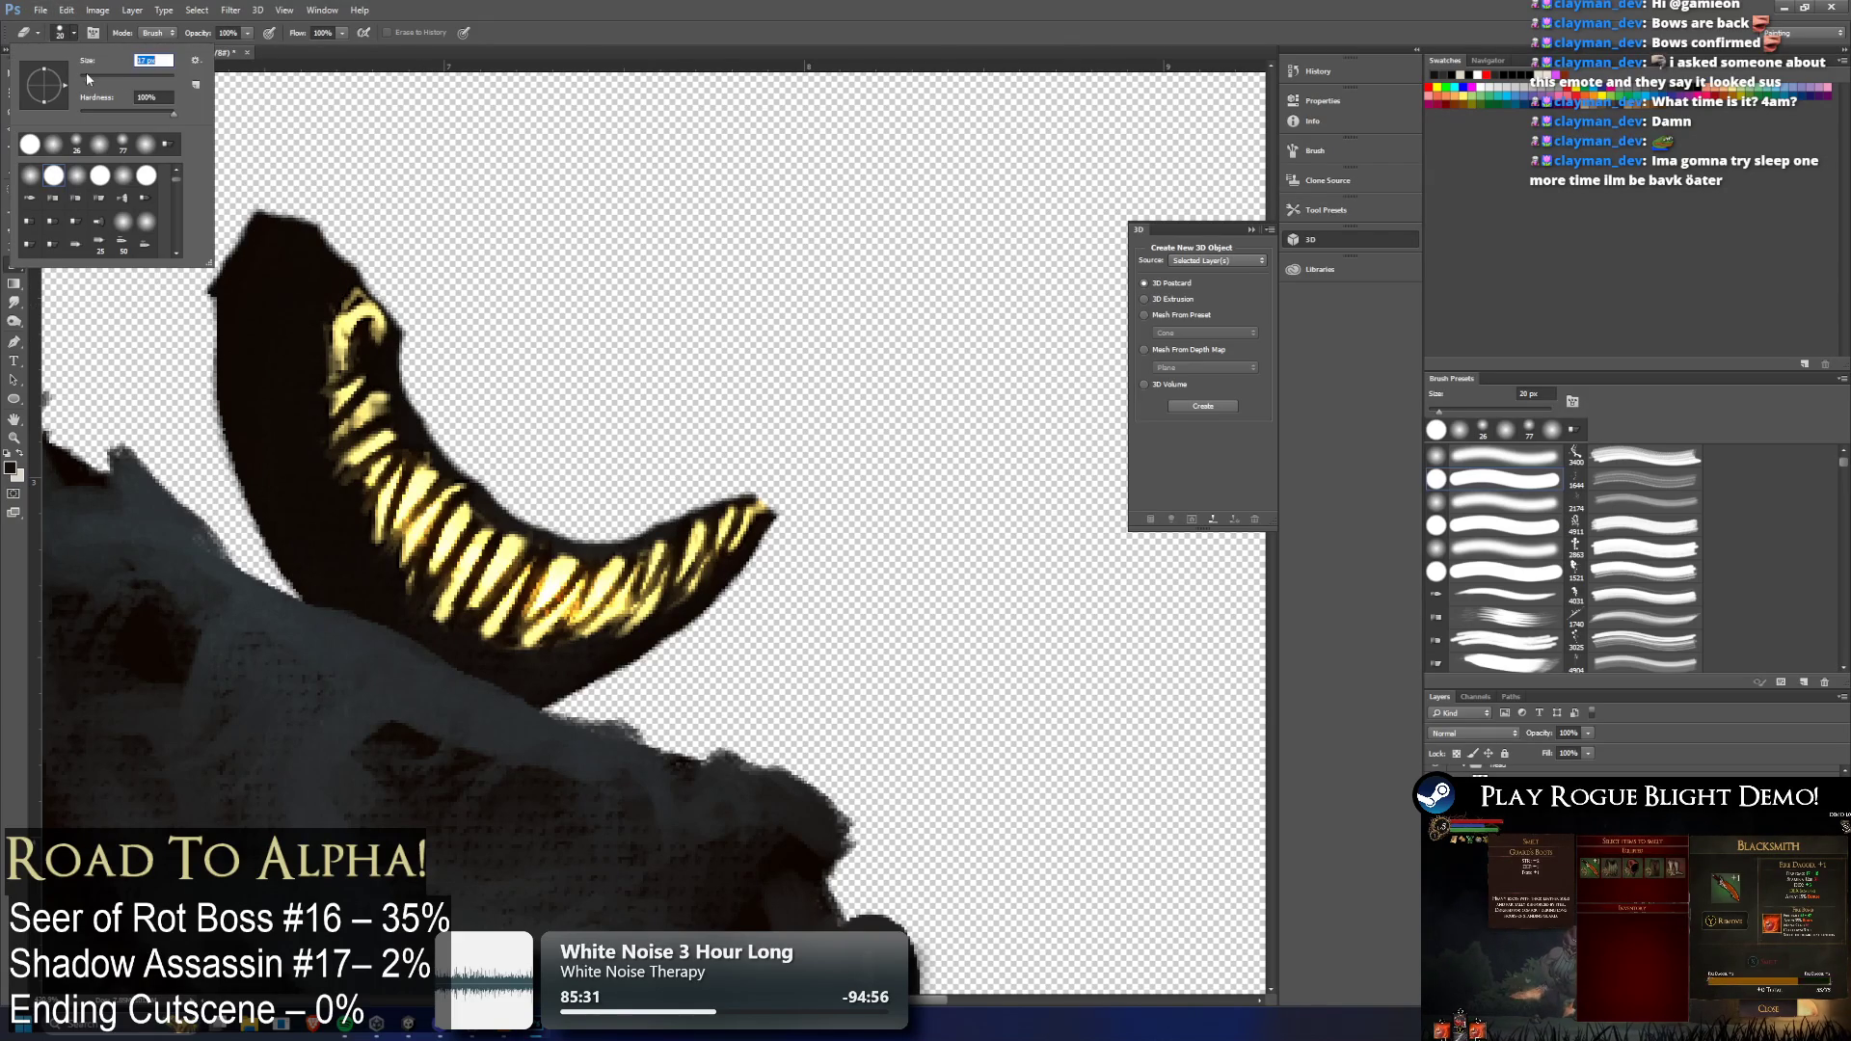
mouse_move(343, 328)
left_mouse_down()
mouse_move(362, 289)
mouse_move(337, 391)
mouse_move(415, 323)
mouse_move(384, 371)
mouse_move(412, 403)
mouse_move(378, 446)
left_mouse_up()
scroll(379, 308, "up", 1)
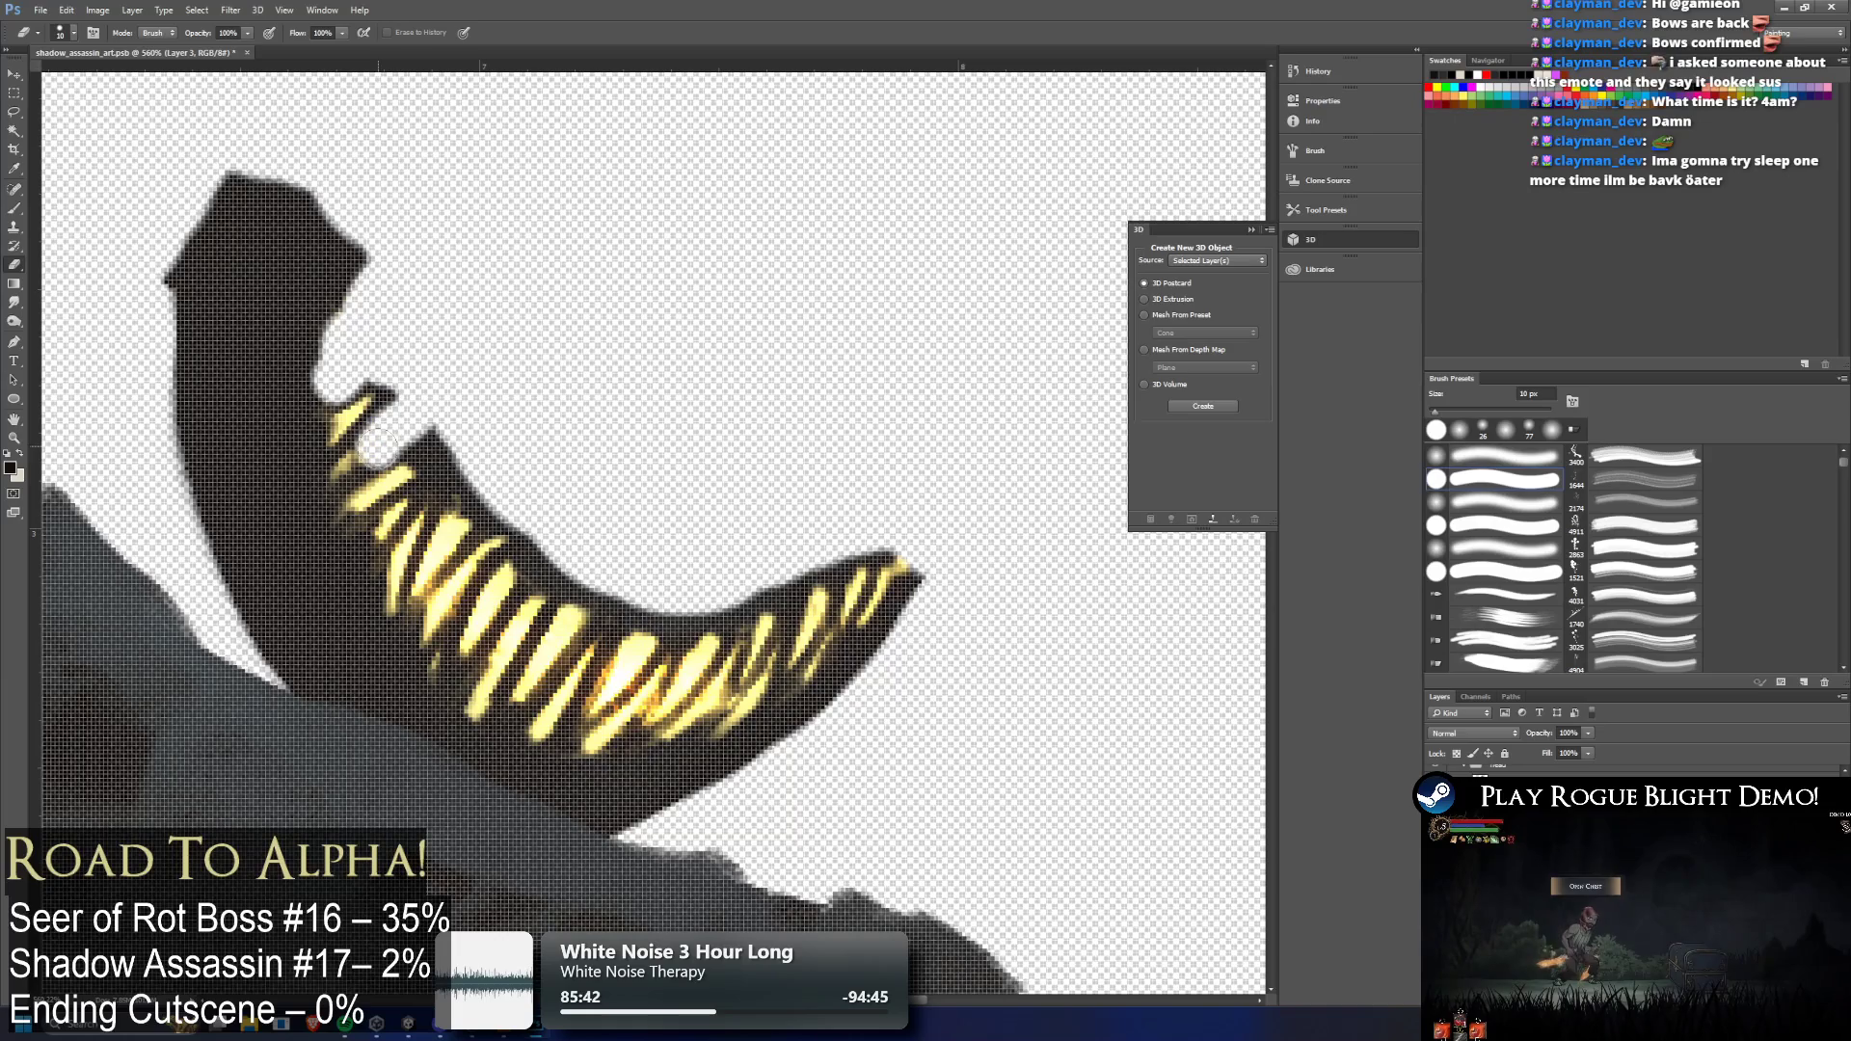
At 4 px, tidy the jaw's notch tip and its inner edge near the first tooth
left_click(61, 32)
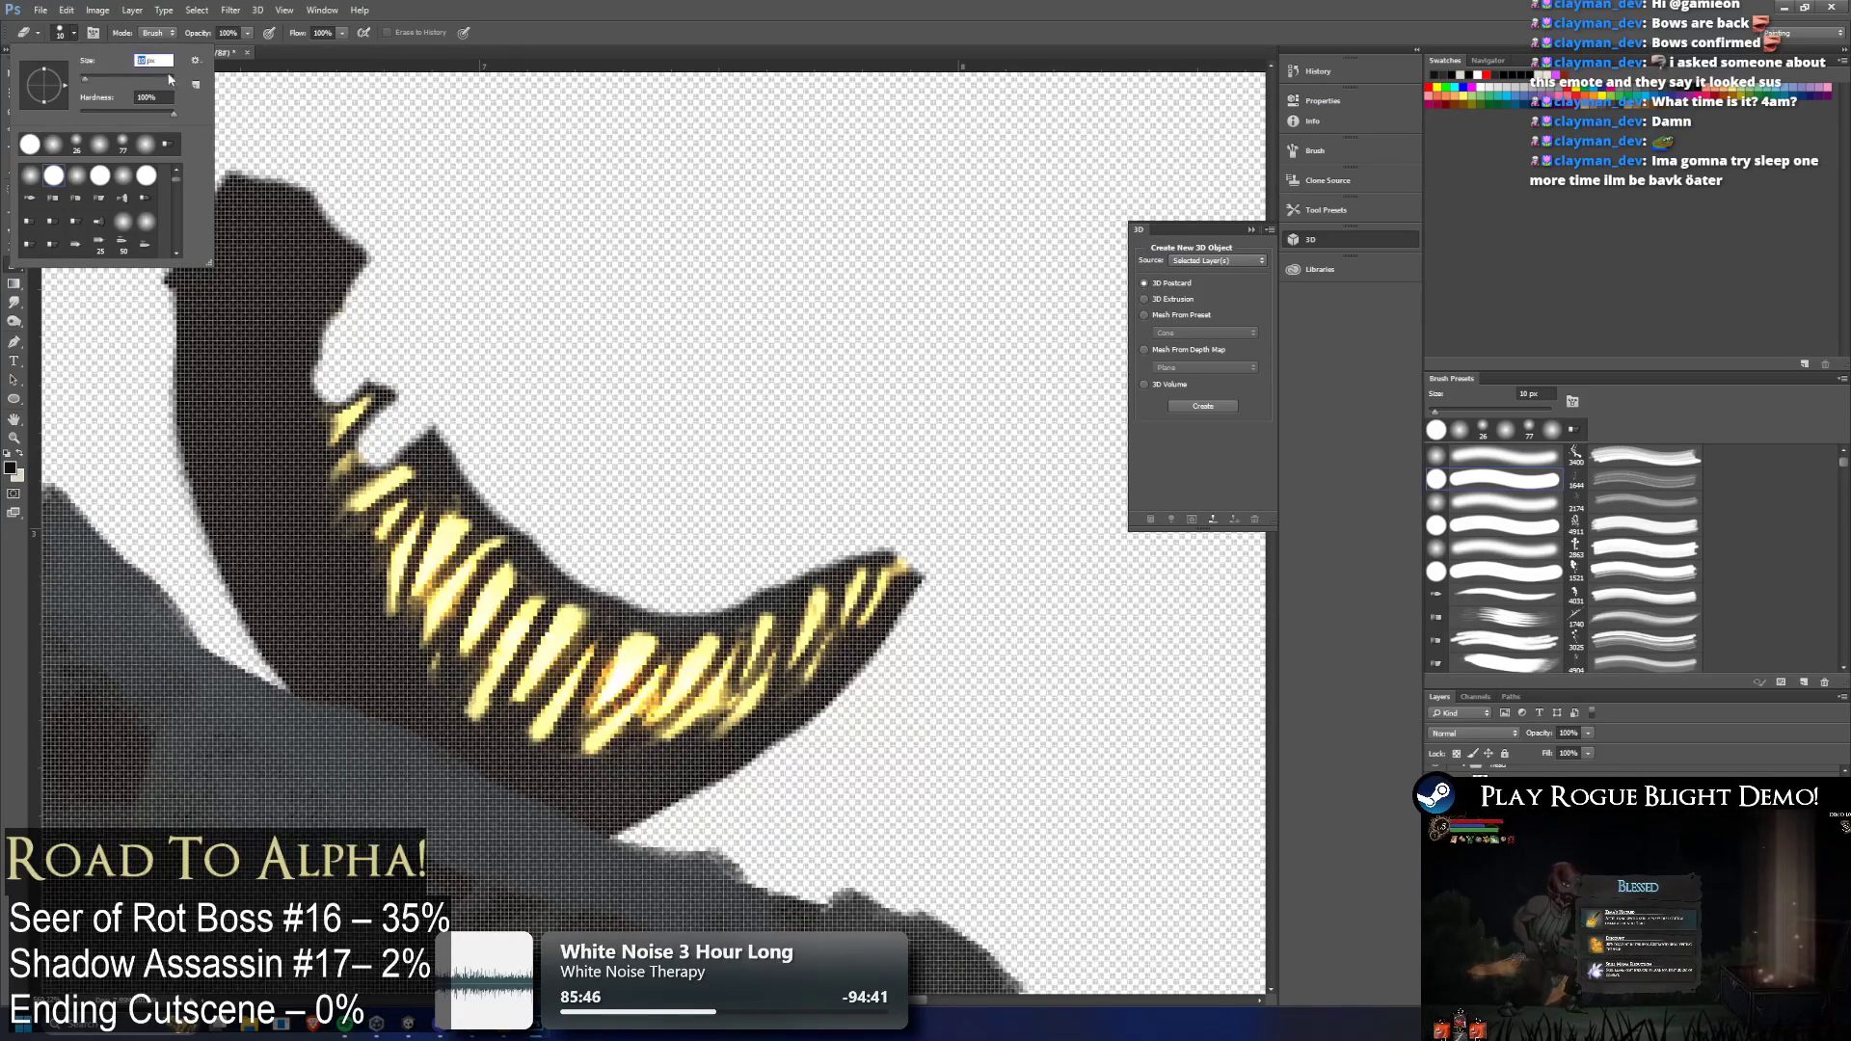
key("Return")
mouse_move(378, 416)
left_mouse_down()
mouse_move(395, 397)
mouse_move(337, 417)
mouse_move(388, 374)
mouse_move(357, 414)
mouse_move(434, 391)
mouse_move(334, 554)
mouse_move(366, 525)
left_mouse_up()
scroll(318, 391, "up", 3)
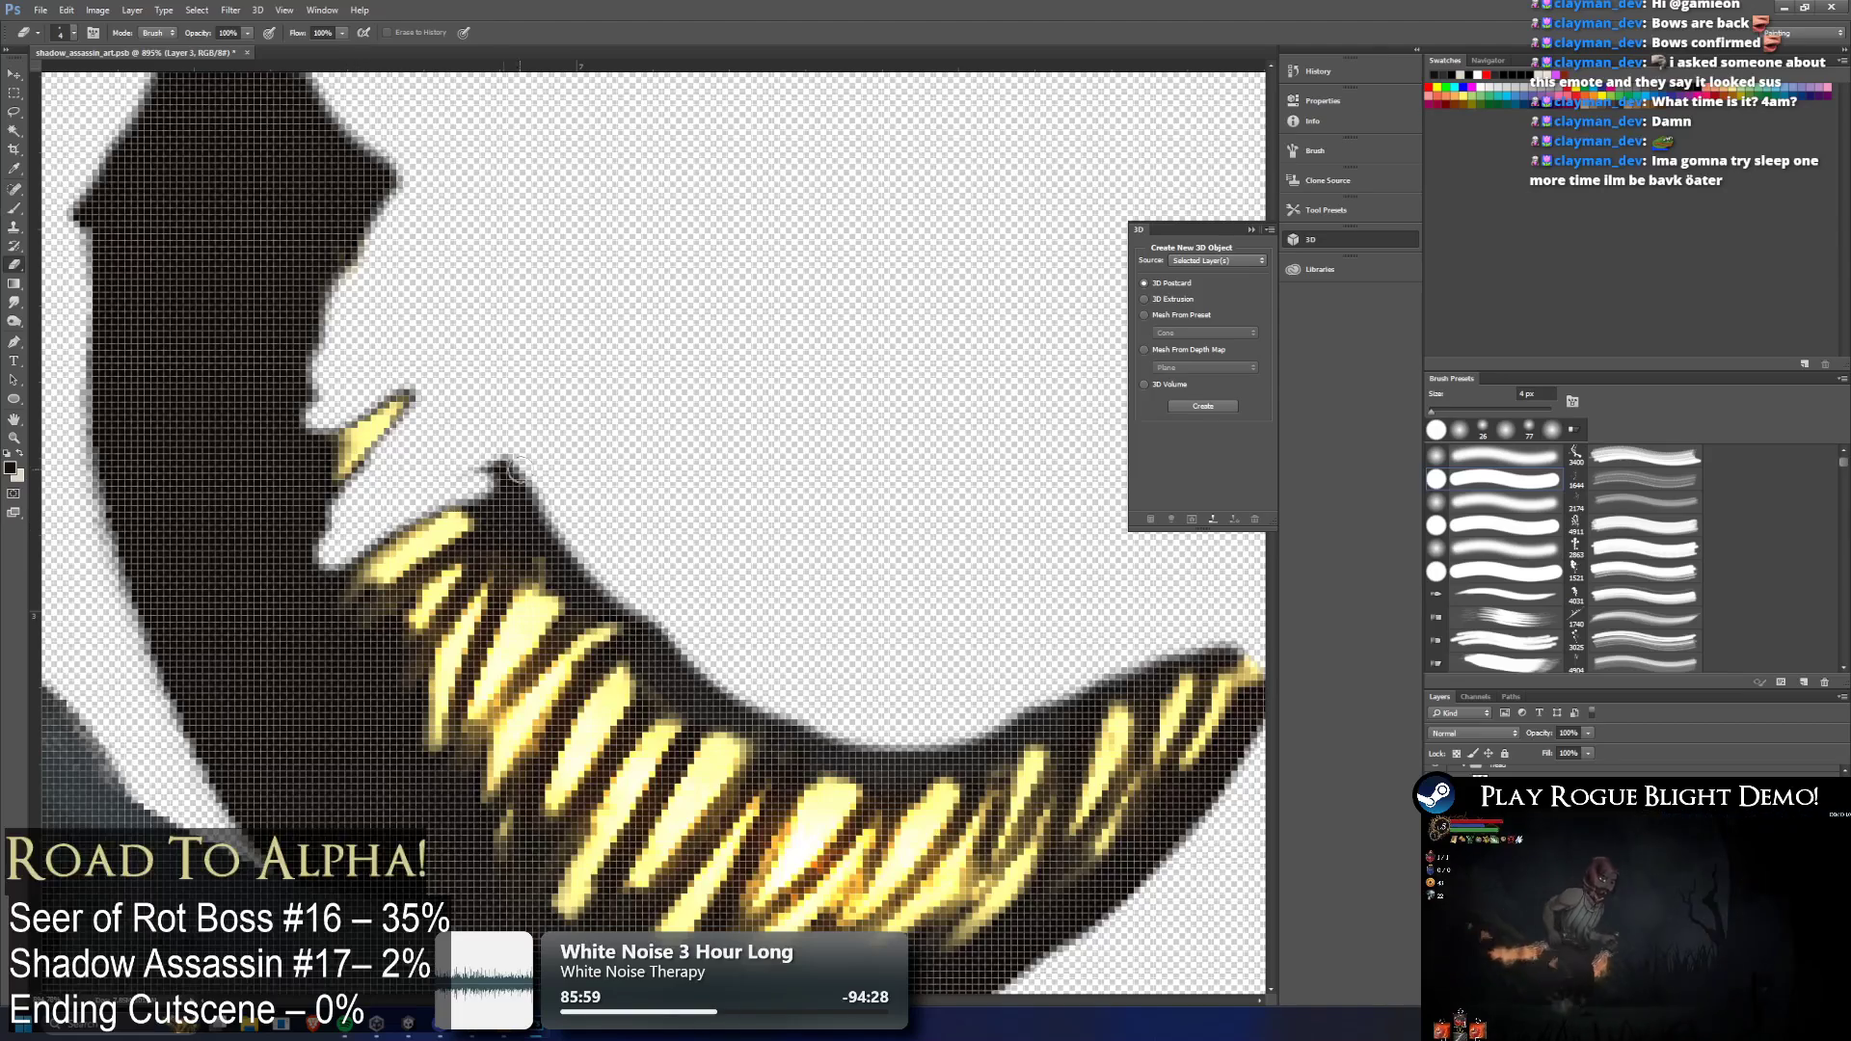
scroll(550, 449, "down", 1)
scroll(550, 448, "down", 3)
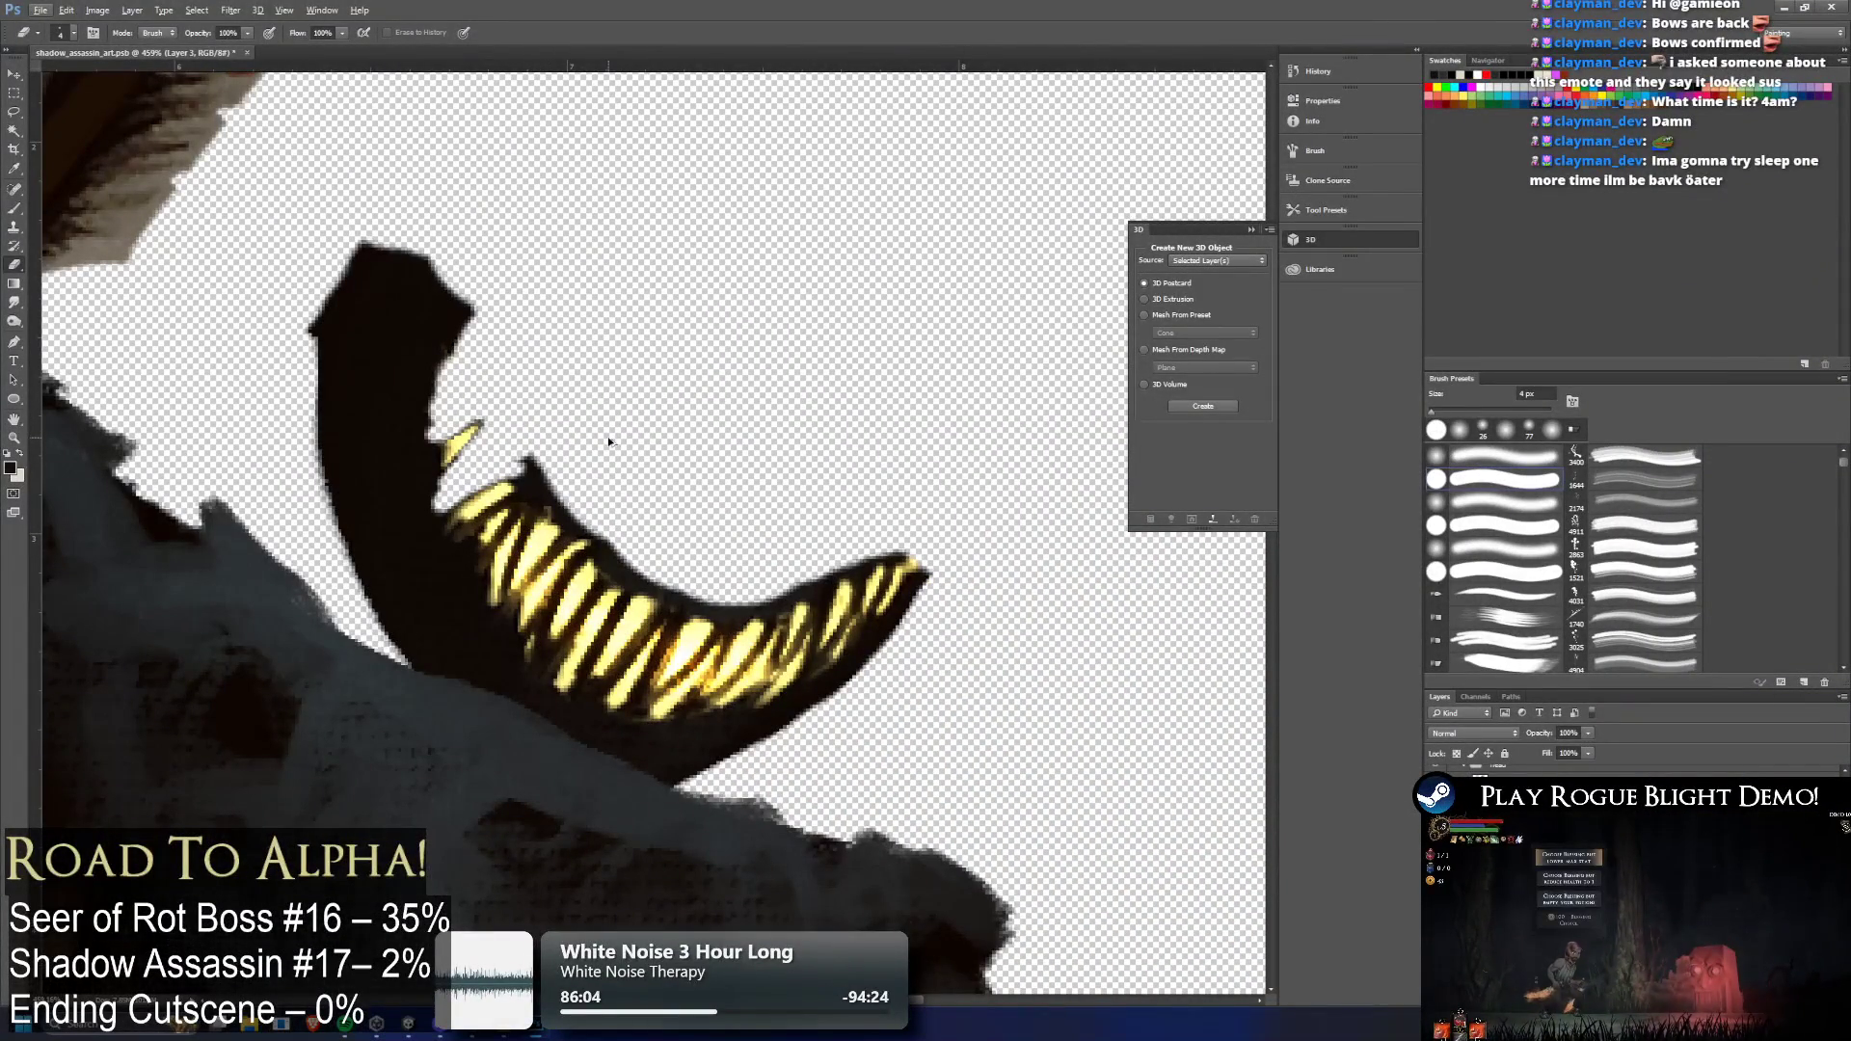
left_click_drag(467, 451, 442, 498)
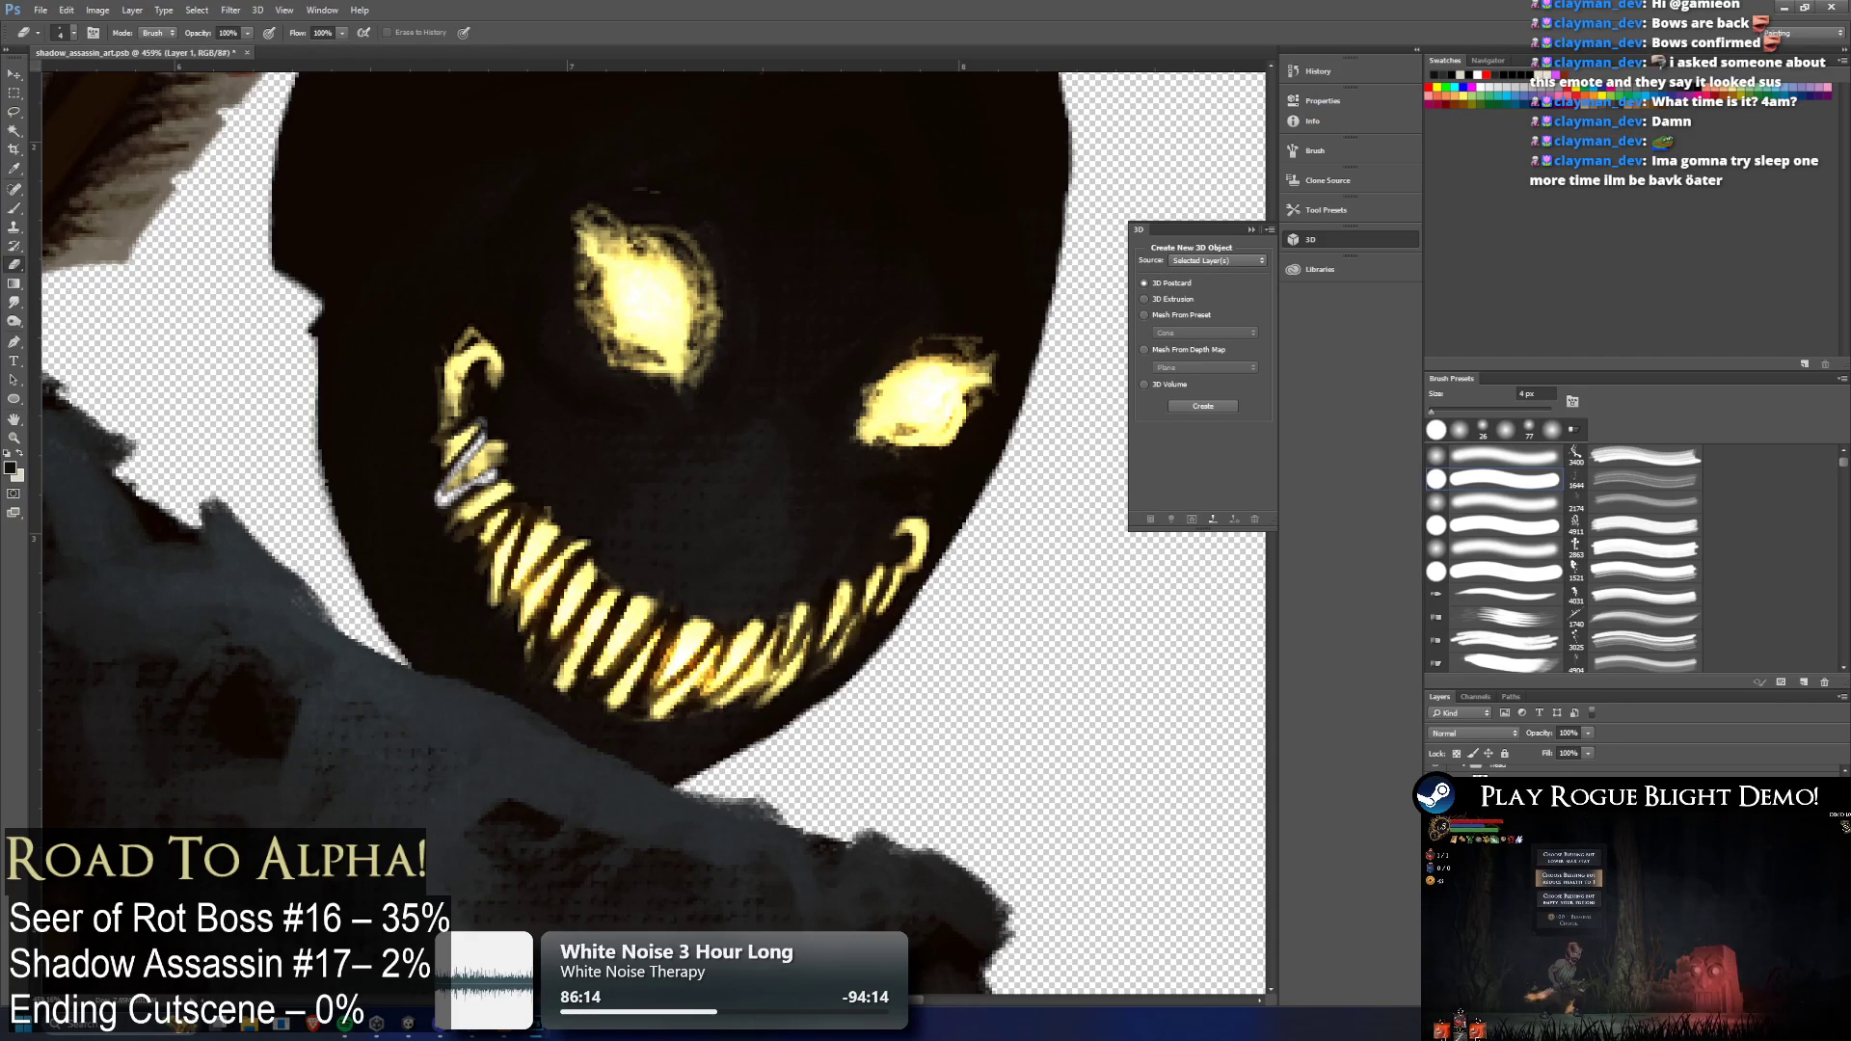
Undo back and forth to compare the sparse-fang mouth against the full glowing grin
key("ctrl+z")
key("ctrl+z")
key("ctrl+z")
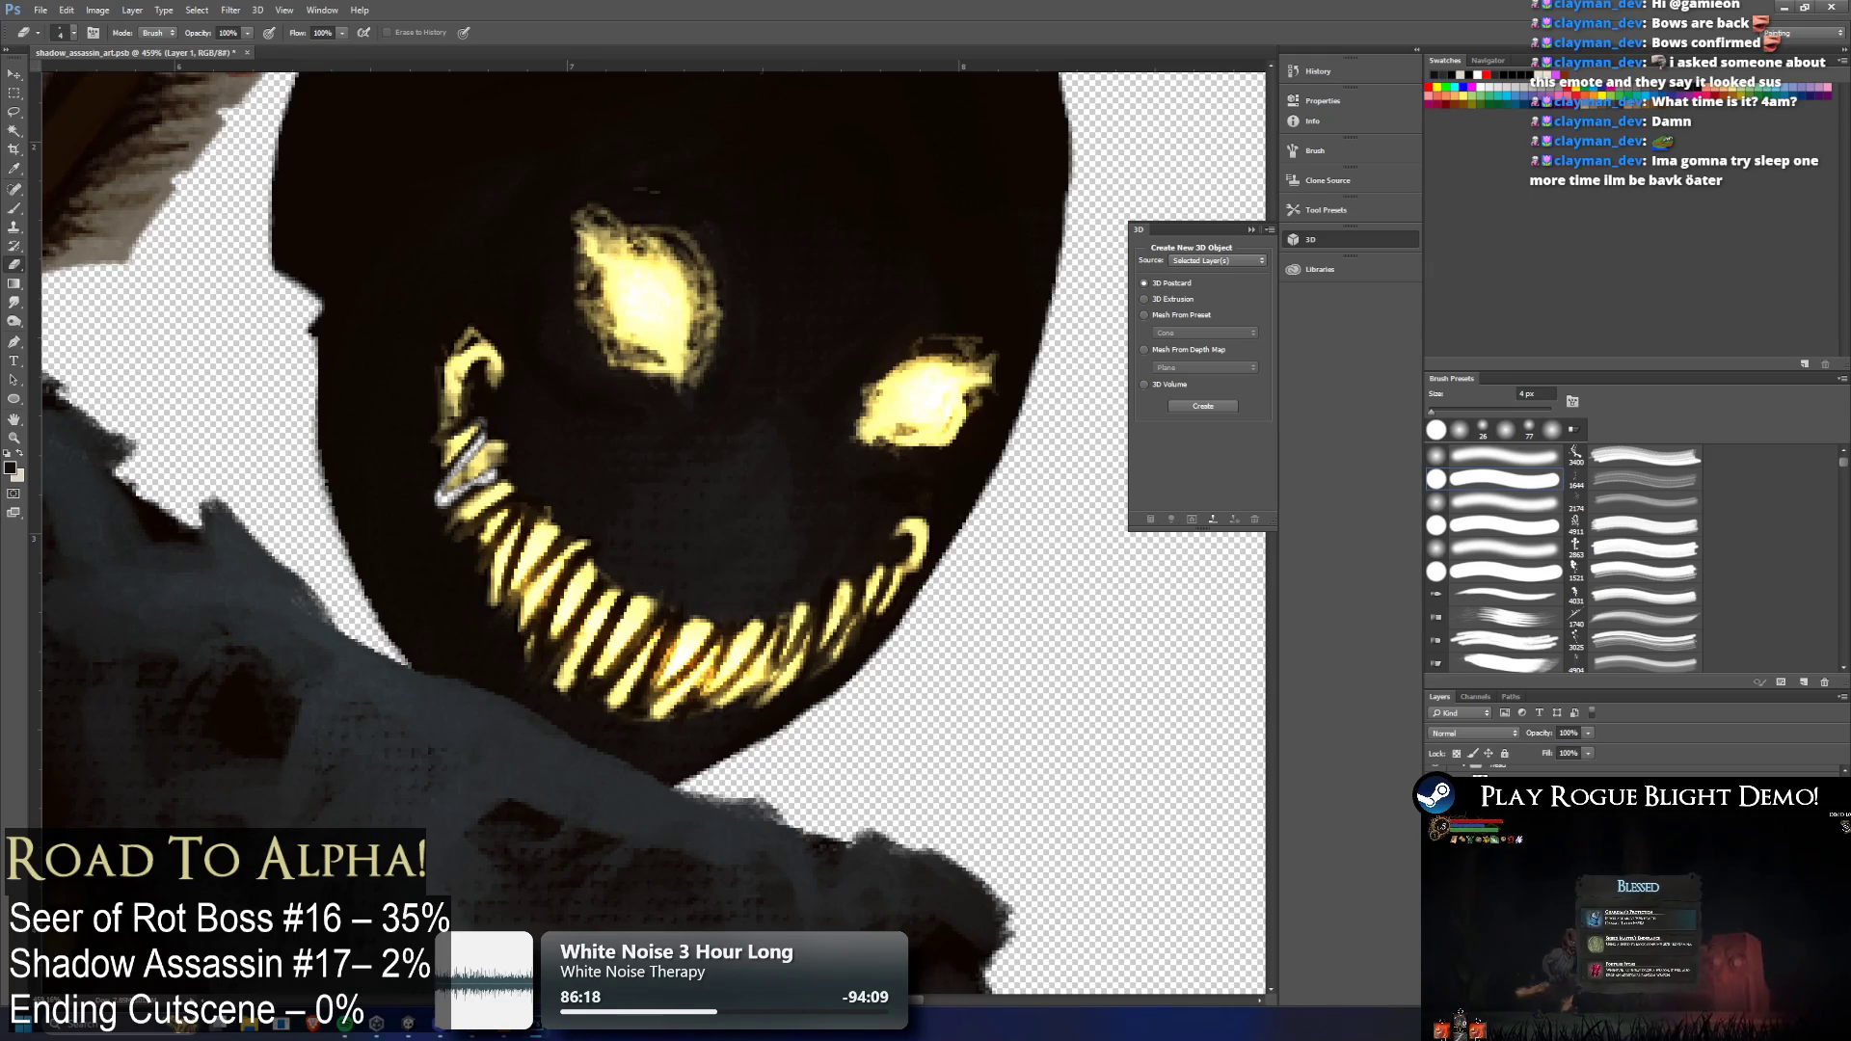
key("ctrl+z")
key("ctrl+z")
key("ctrl+z")
key("ctrl+z")
key("ctrl+z")
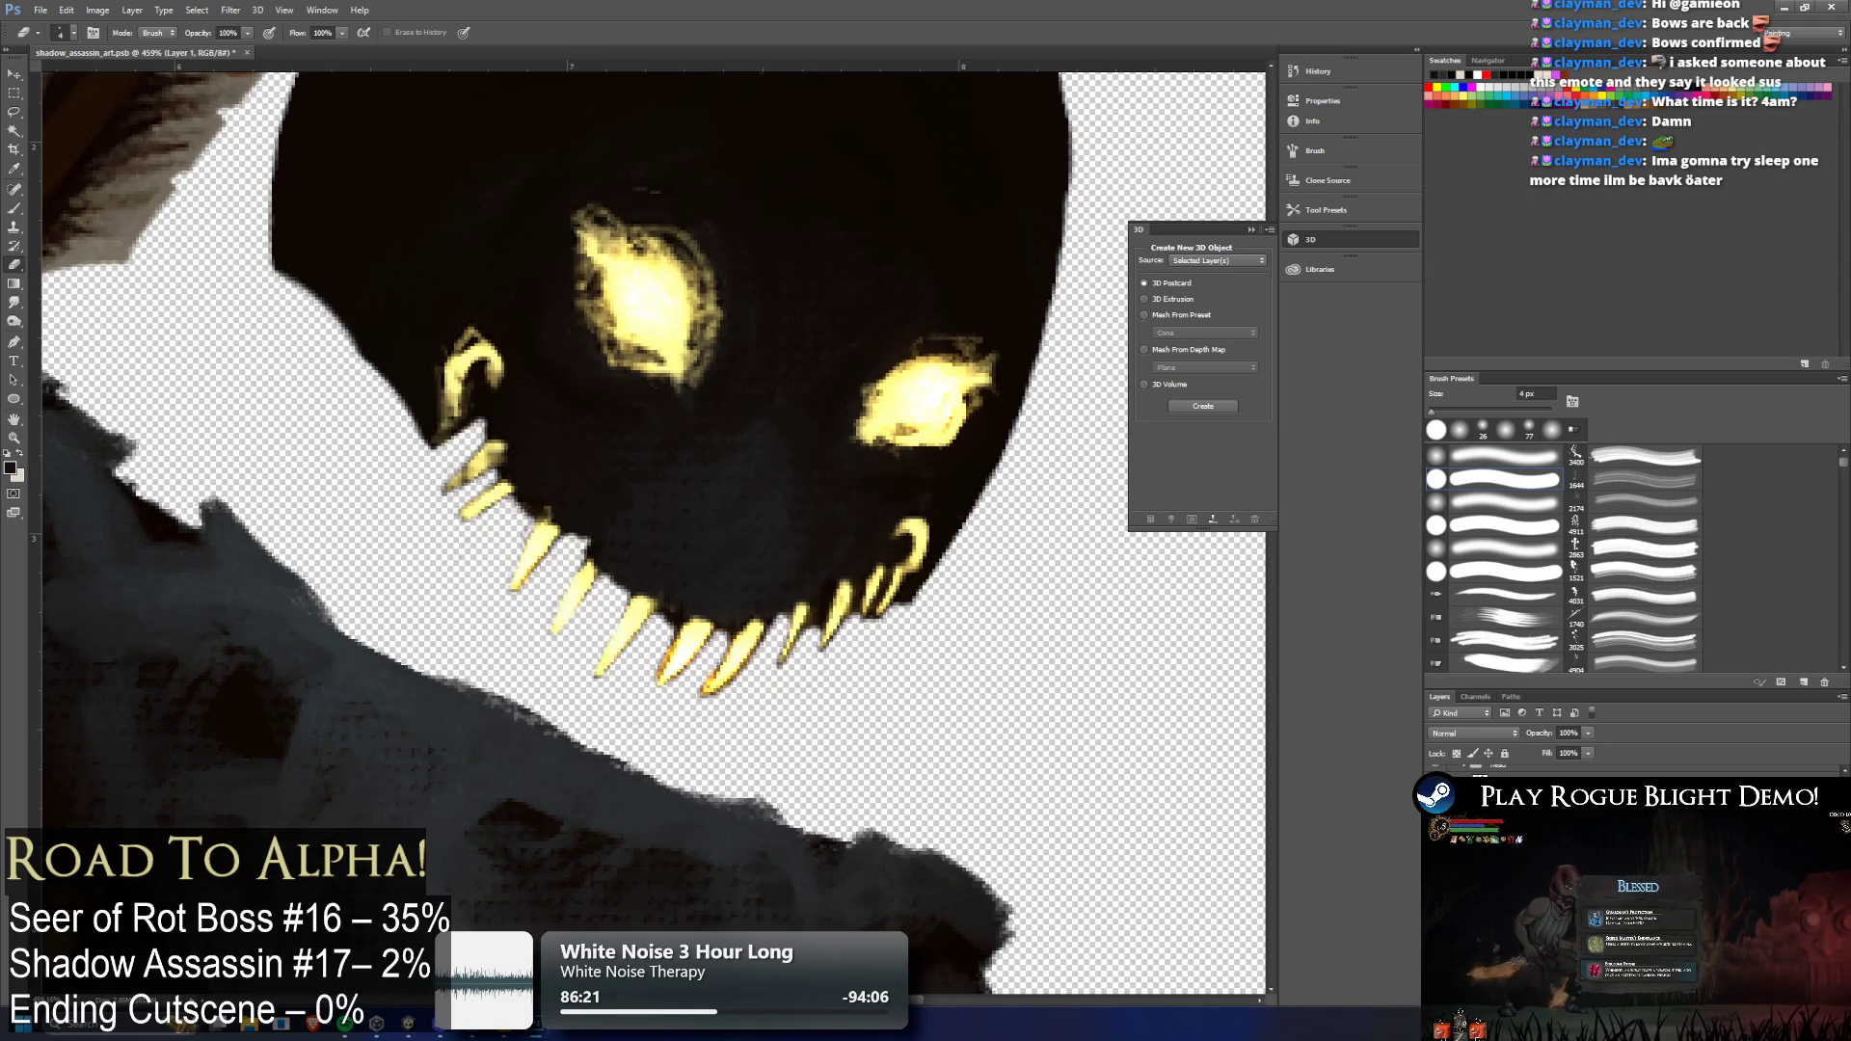
key("ctrl+z")
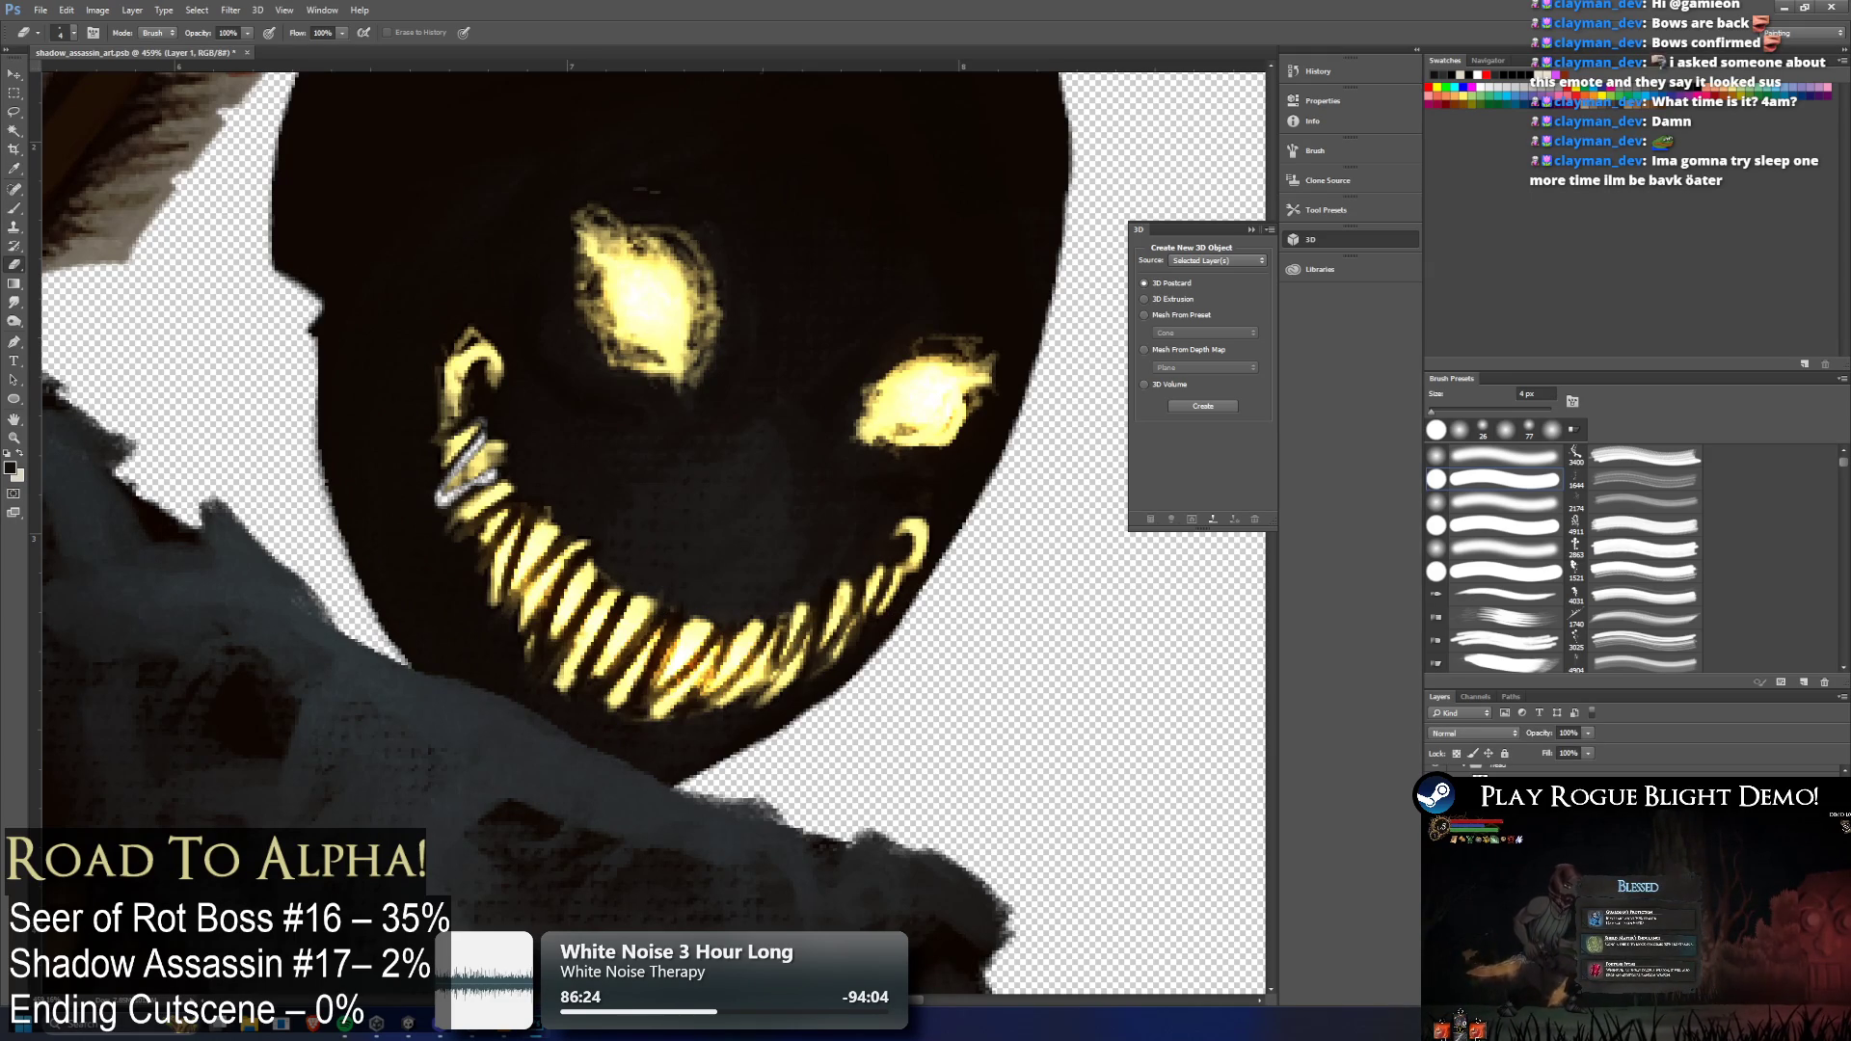
key("ctrl+z")
key("ctrl+z")
key("ctrl+z")
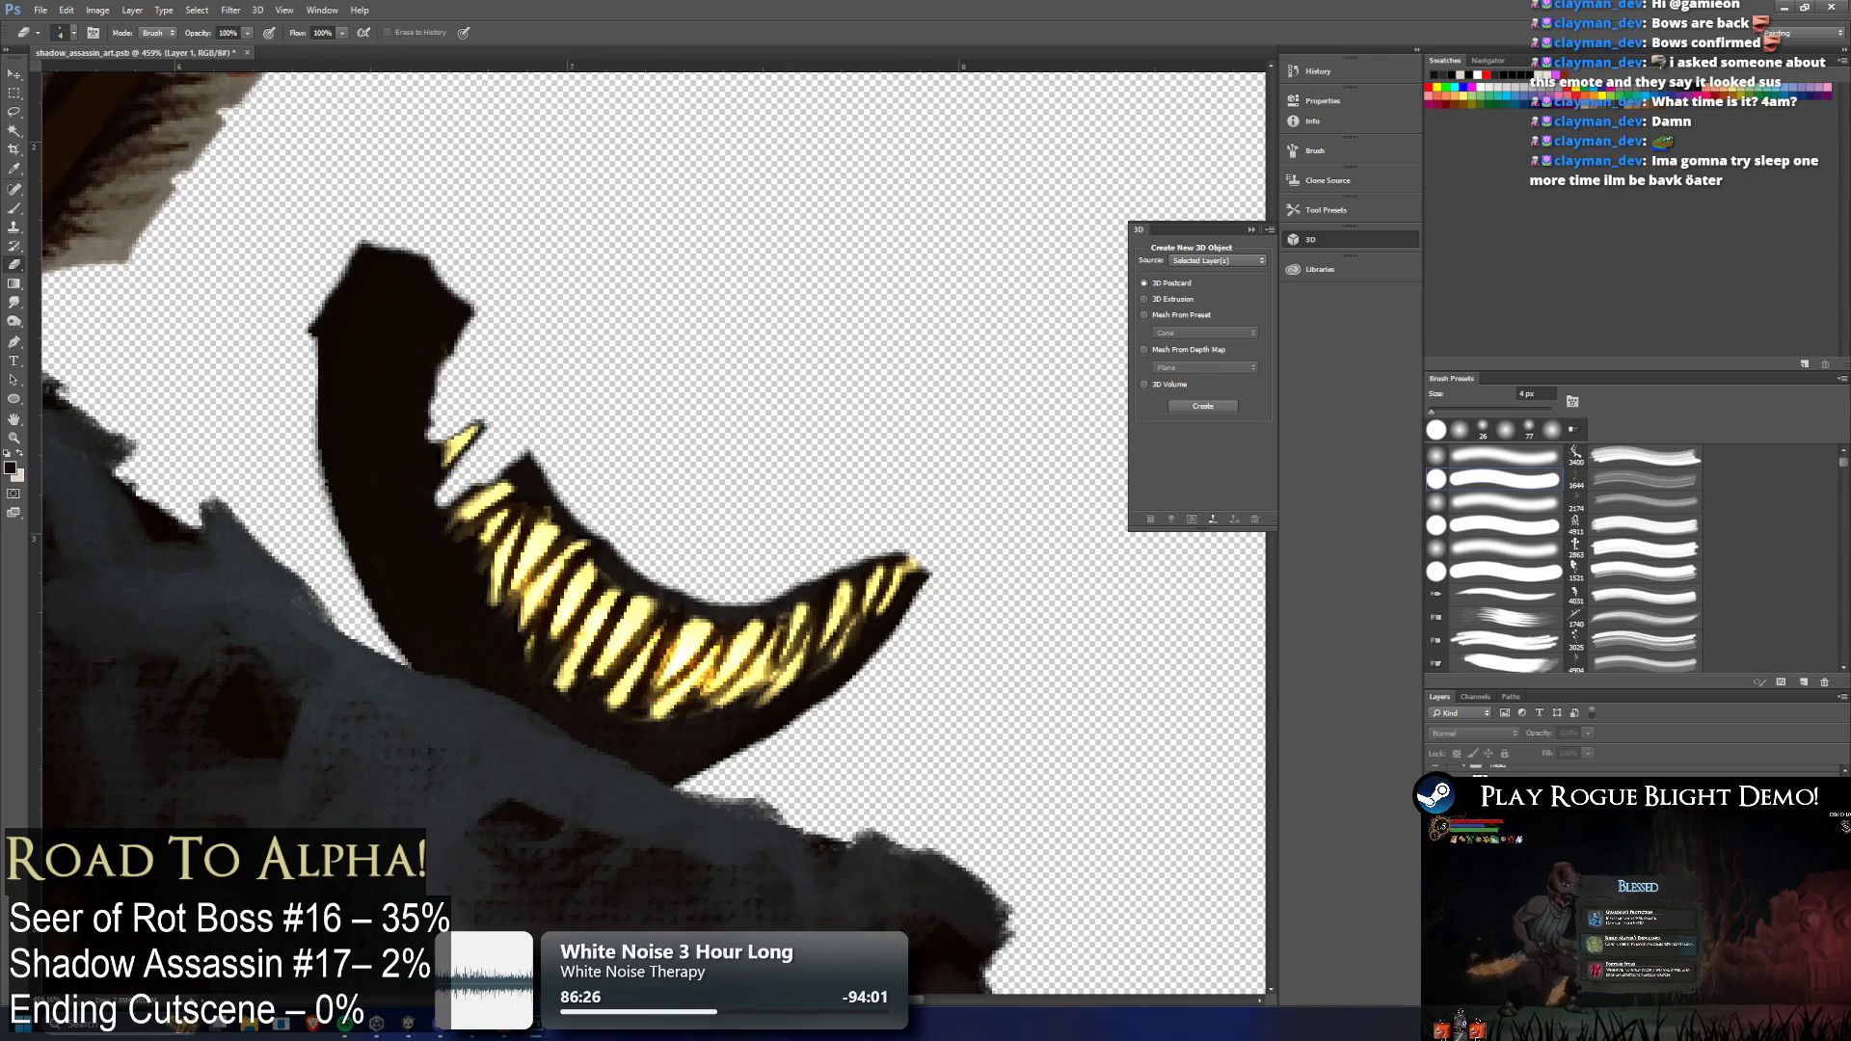
key("ctrl+z")
key("ctrl+z")
key("ctrl+z")
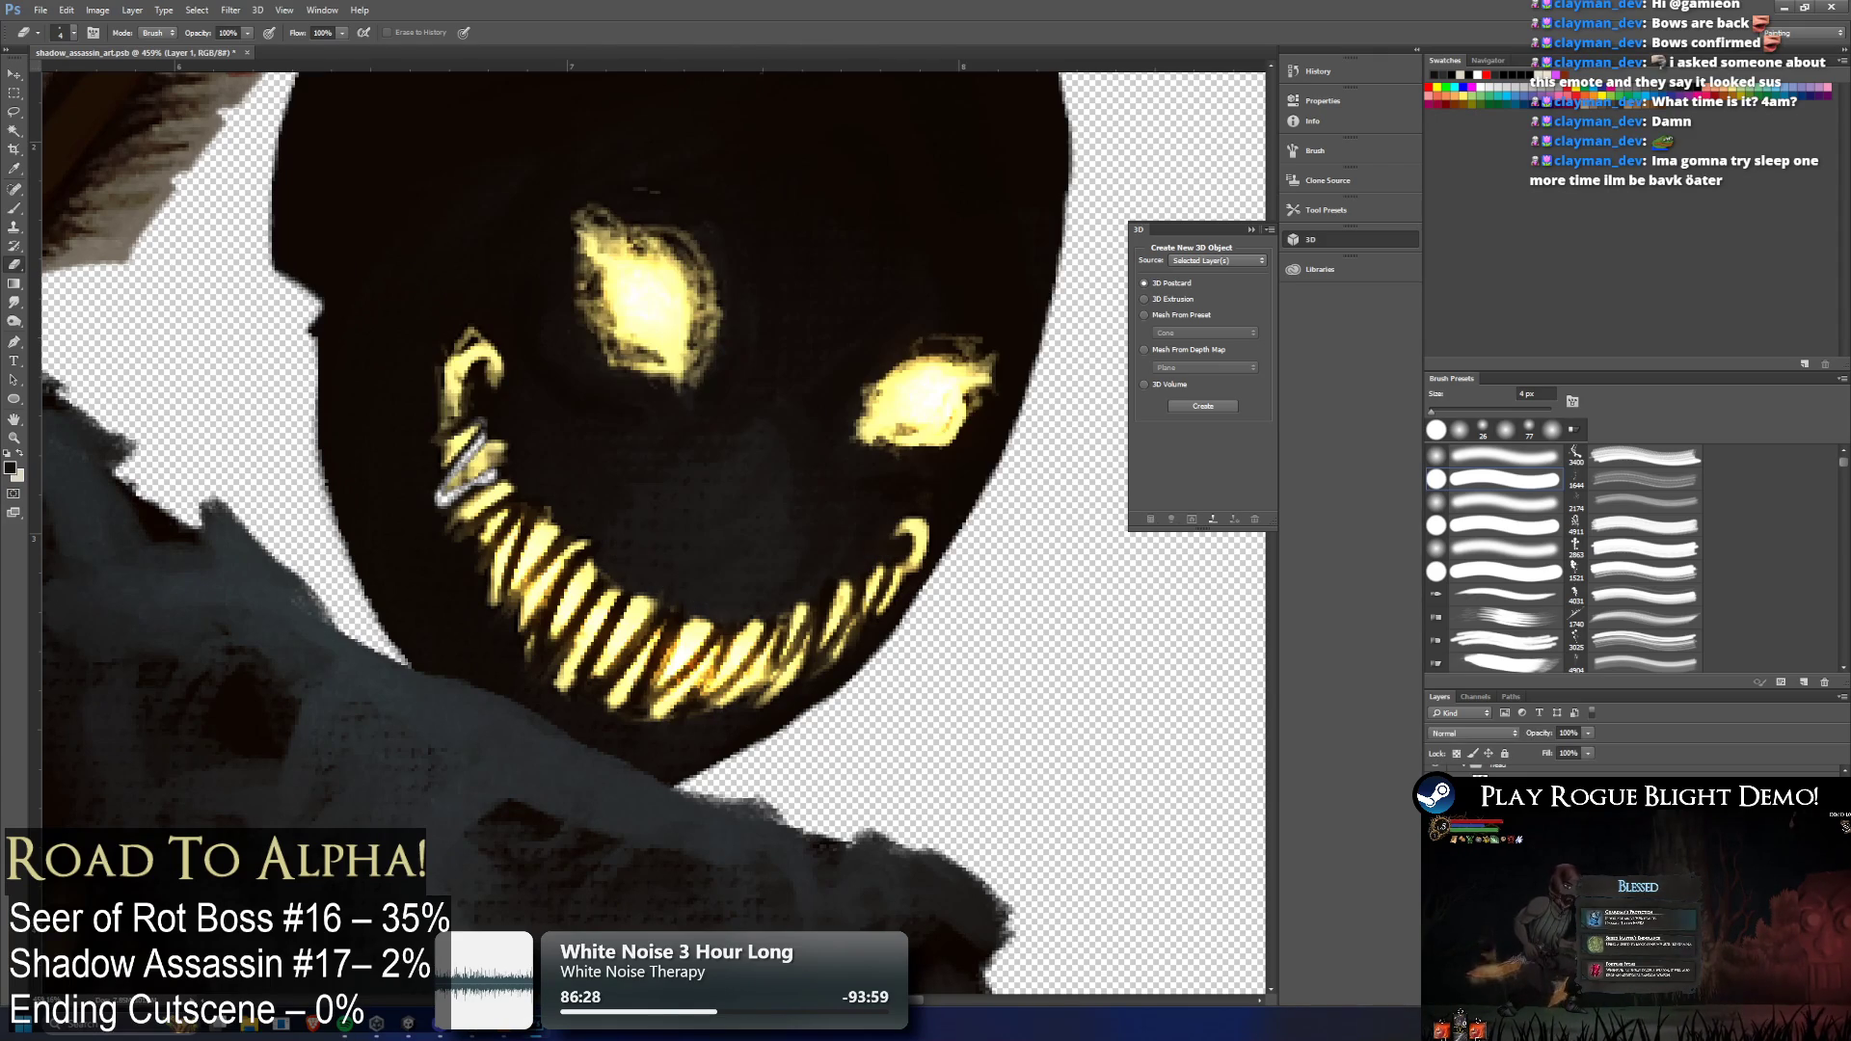
key("ctrl+z")
key("ctrl+z")
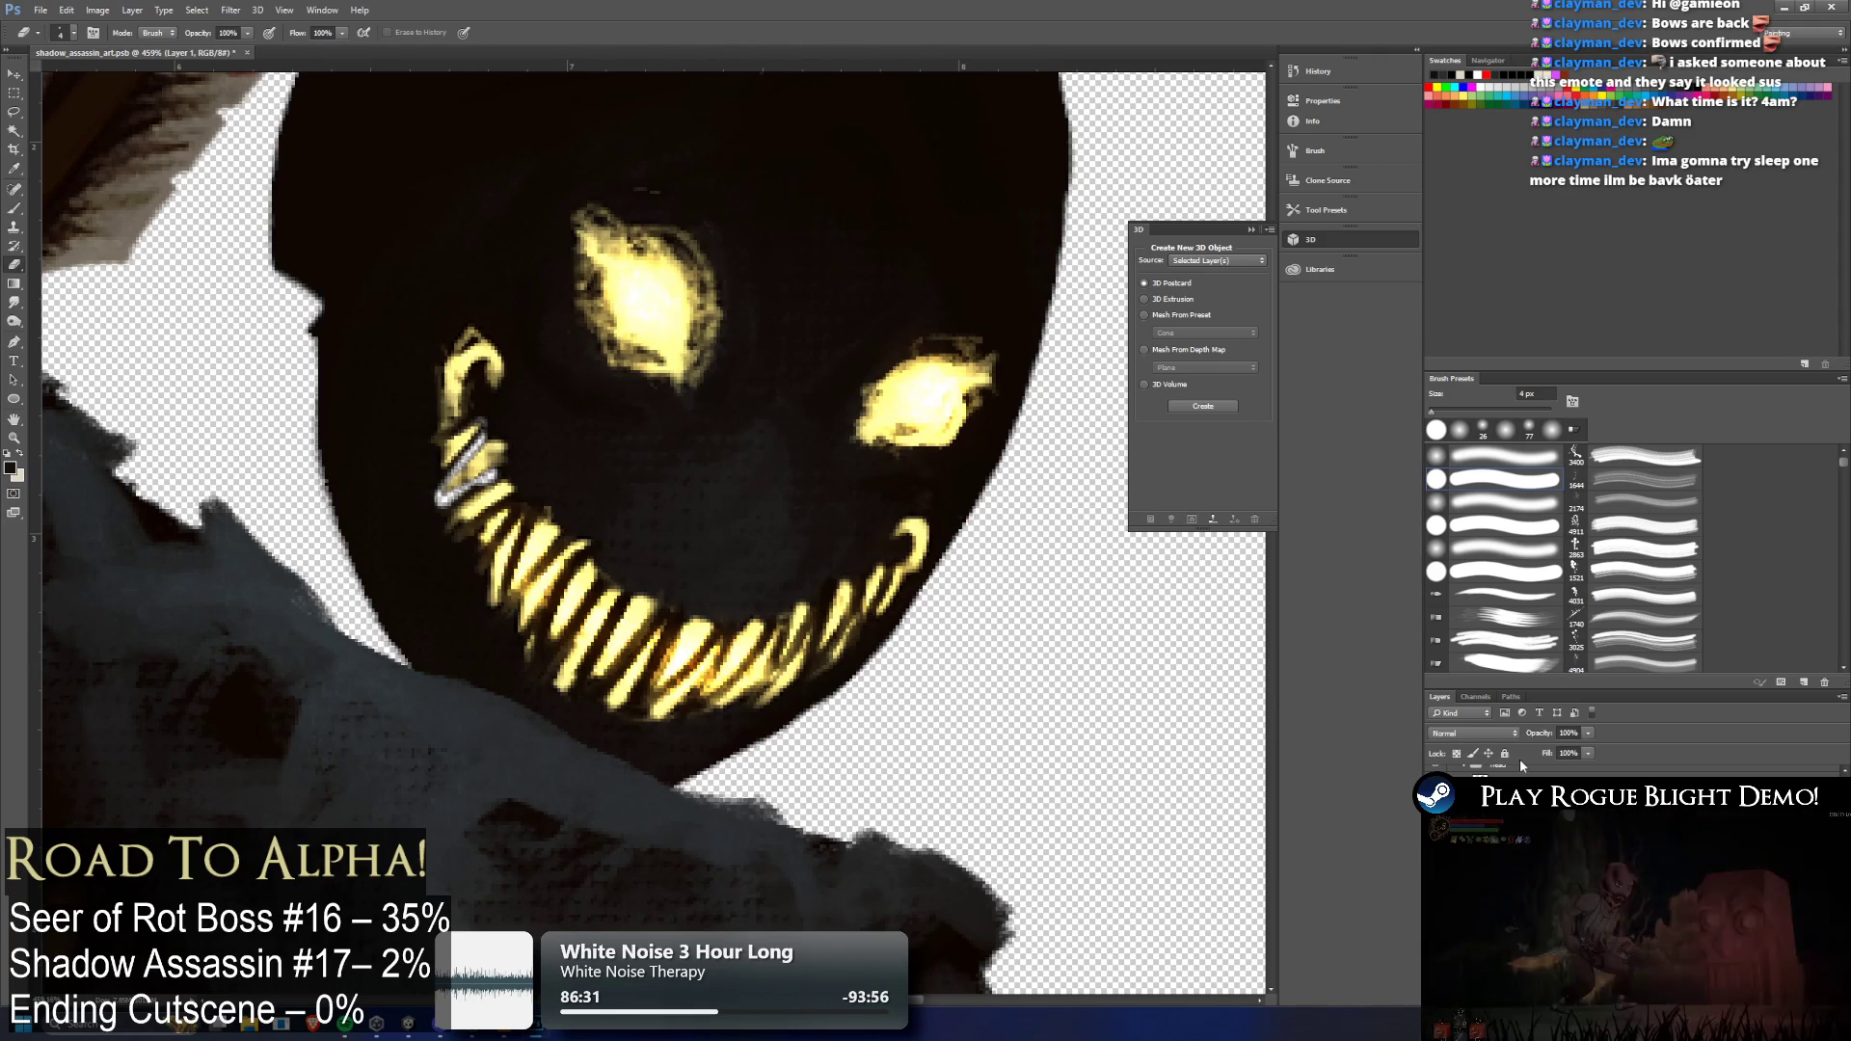
key("ctrl+z")
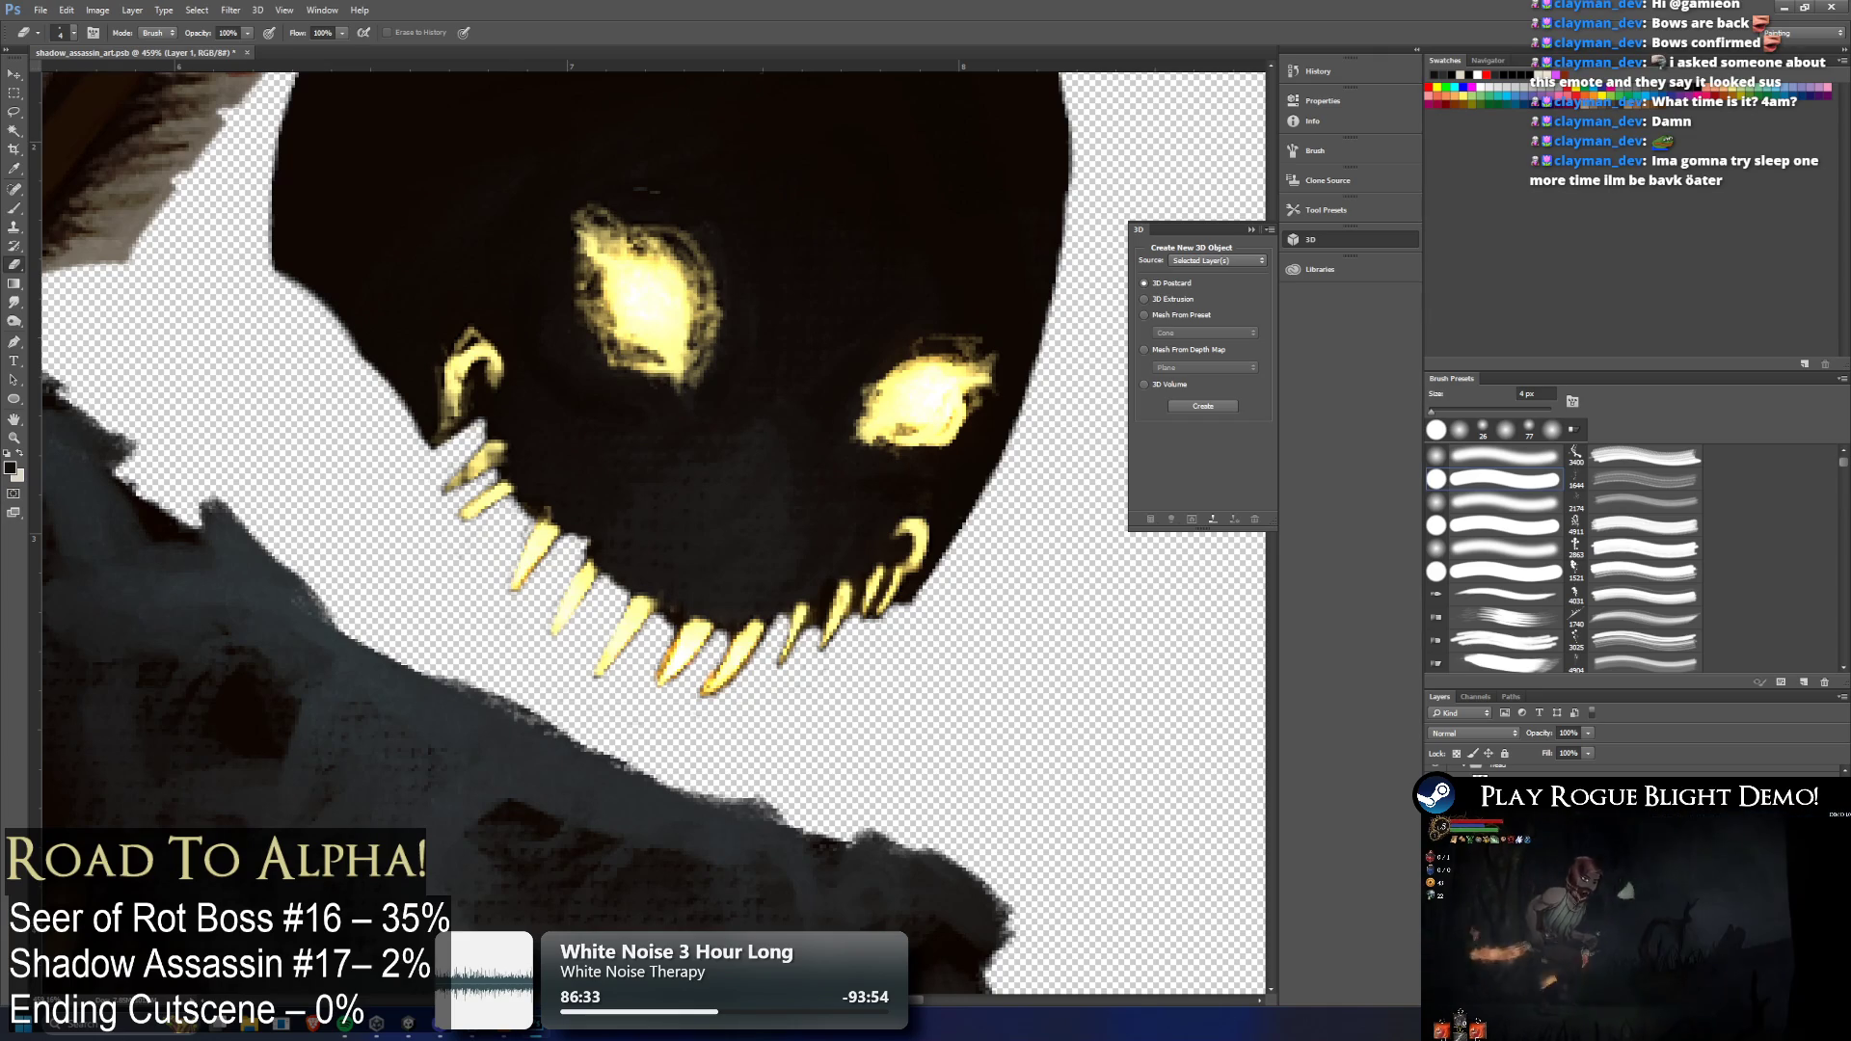
key("ctrl+alt+z")
key("ctrl+alt+z")
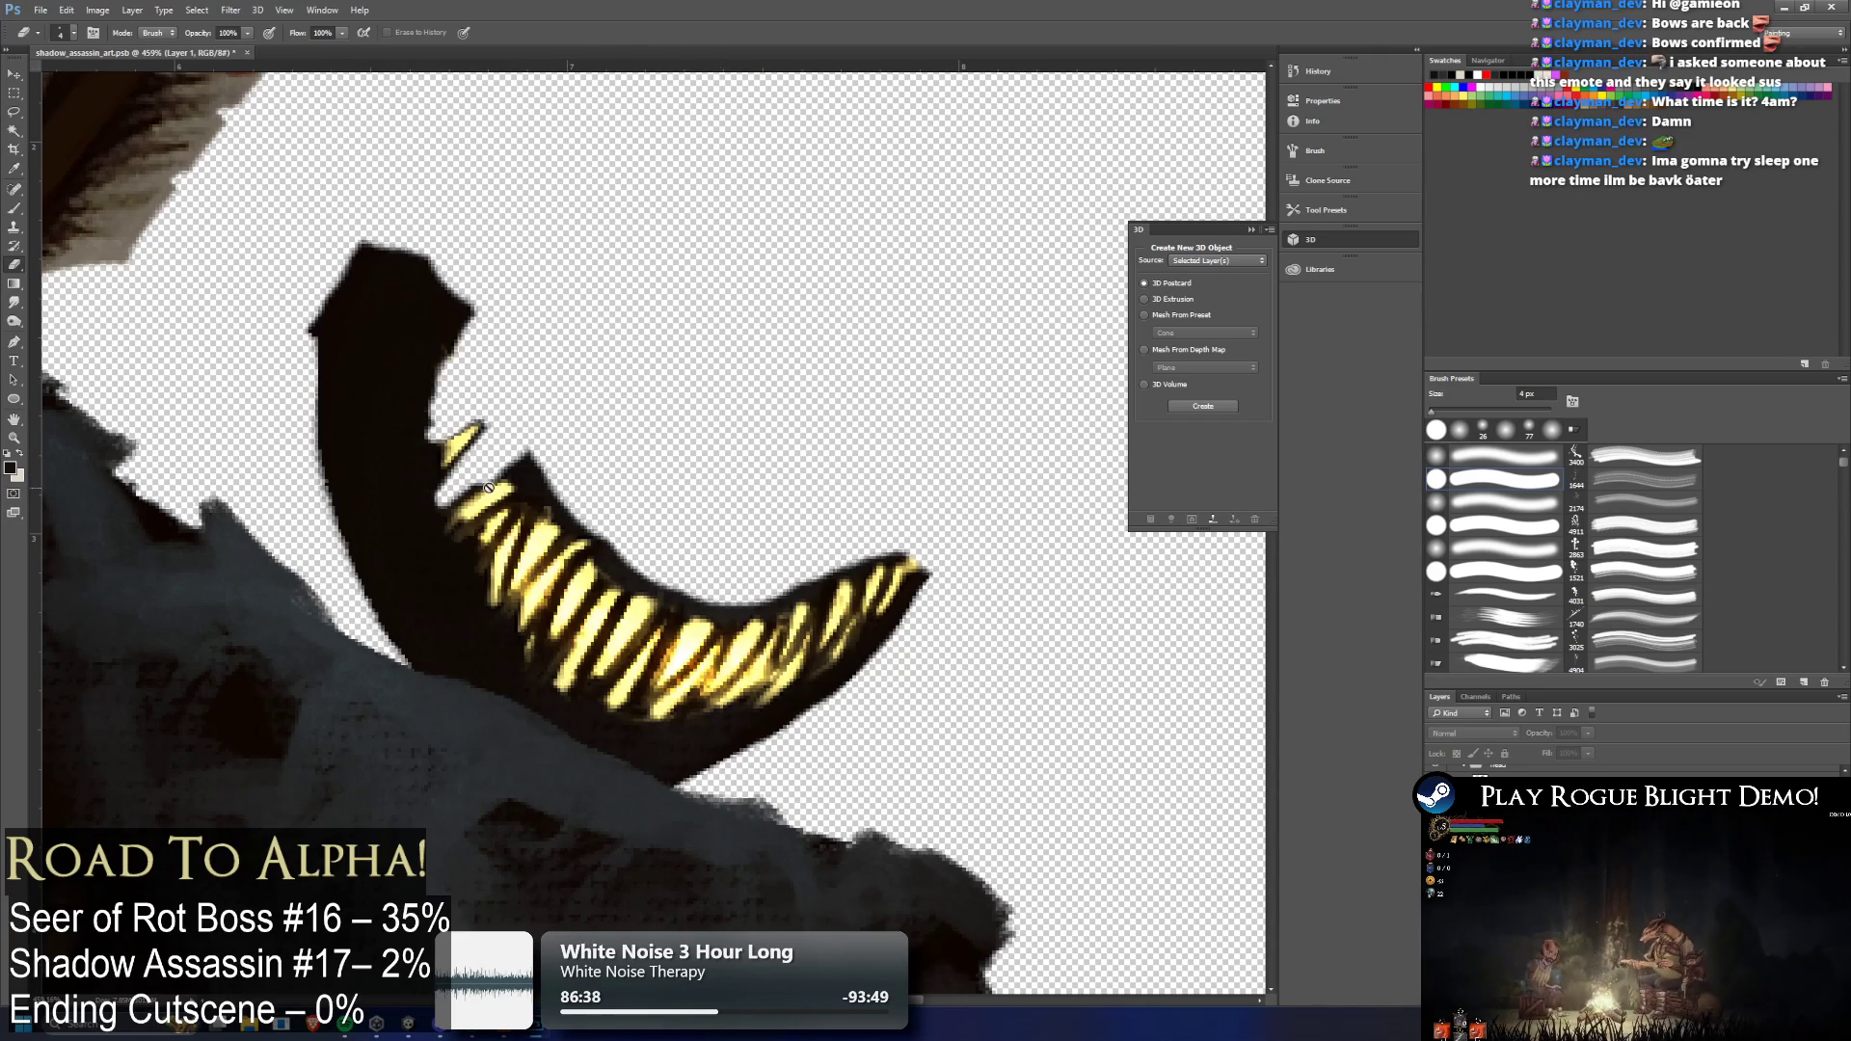
Select Layer 3 holding the jaw and hide the head to isolate its grin
scroll(538, 489, "up", 5)
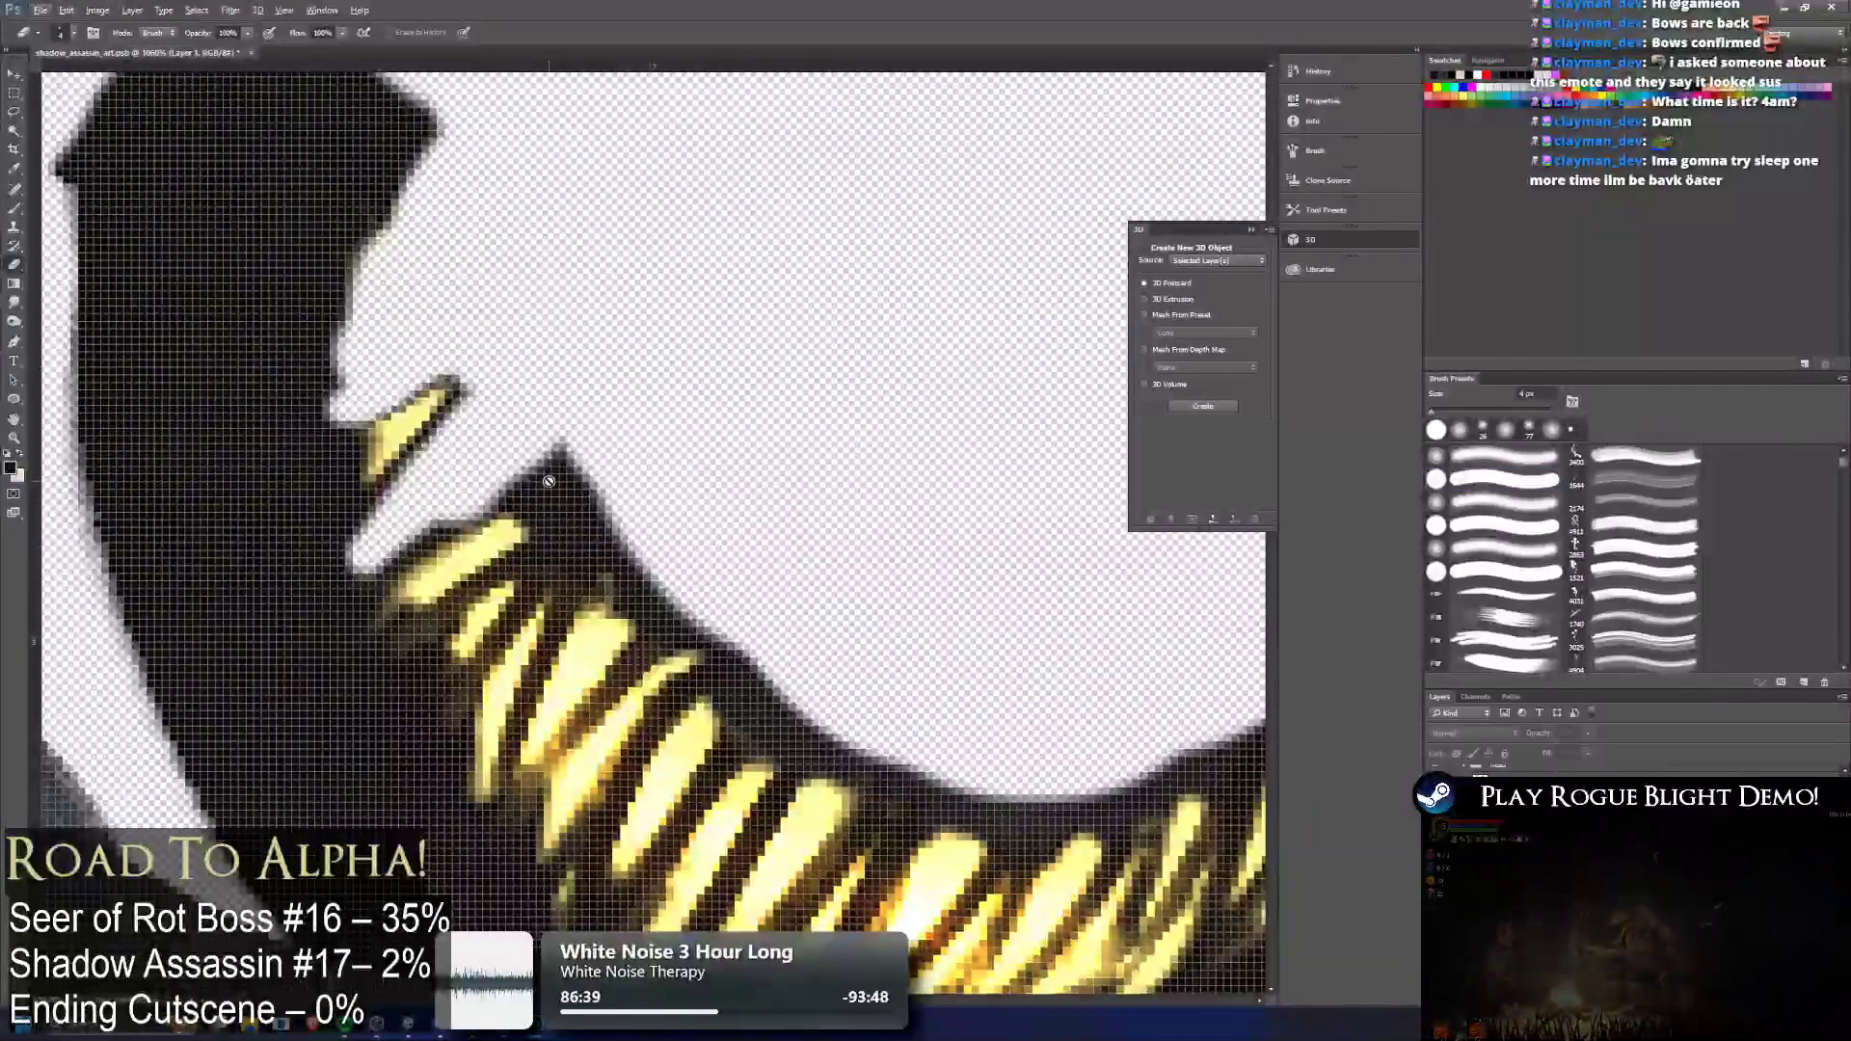
scroll(550, 482, "down", 4)
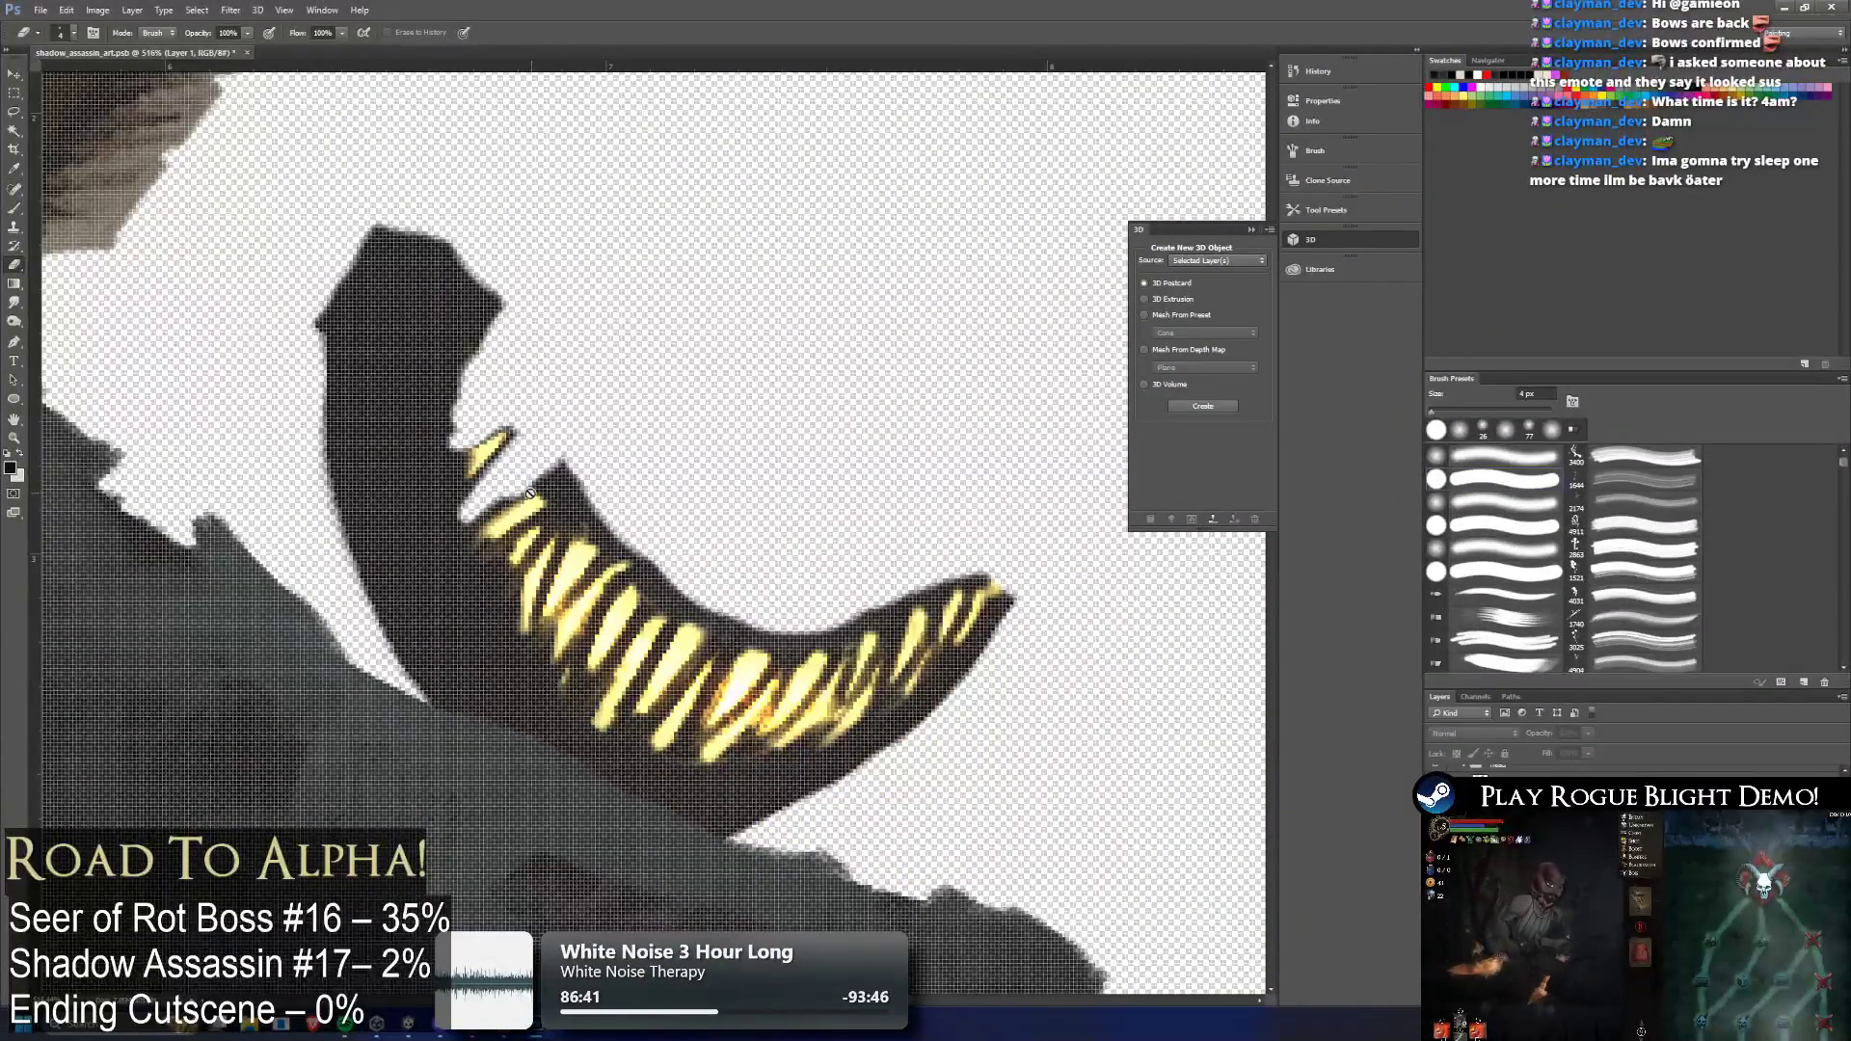
scroll(525, 492, "down", 1)
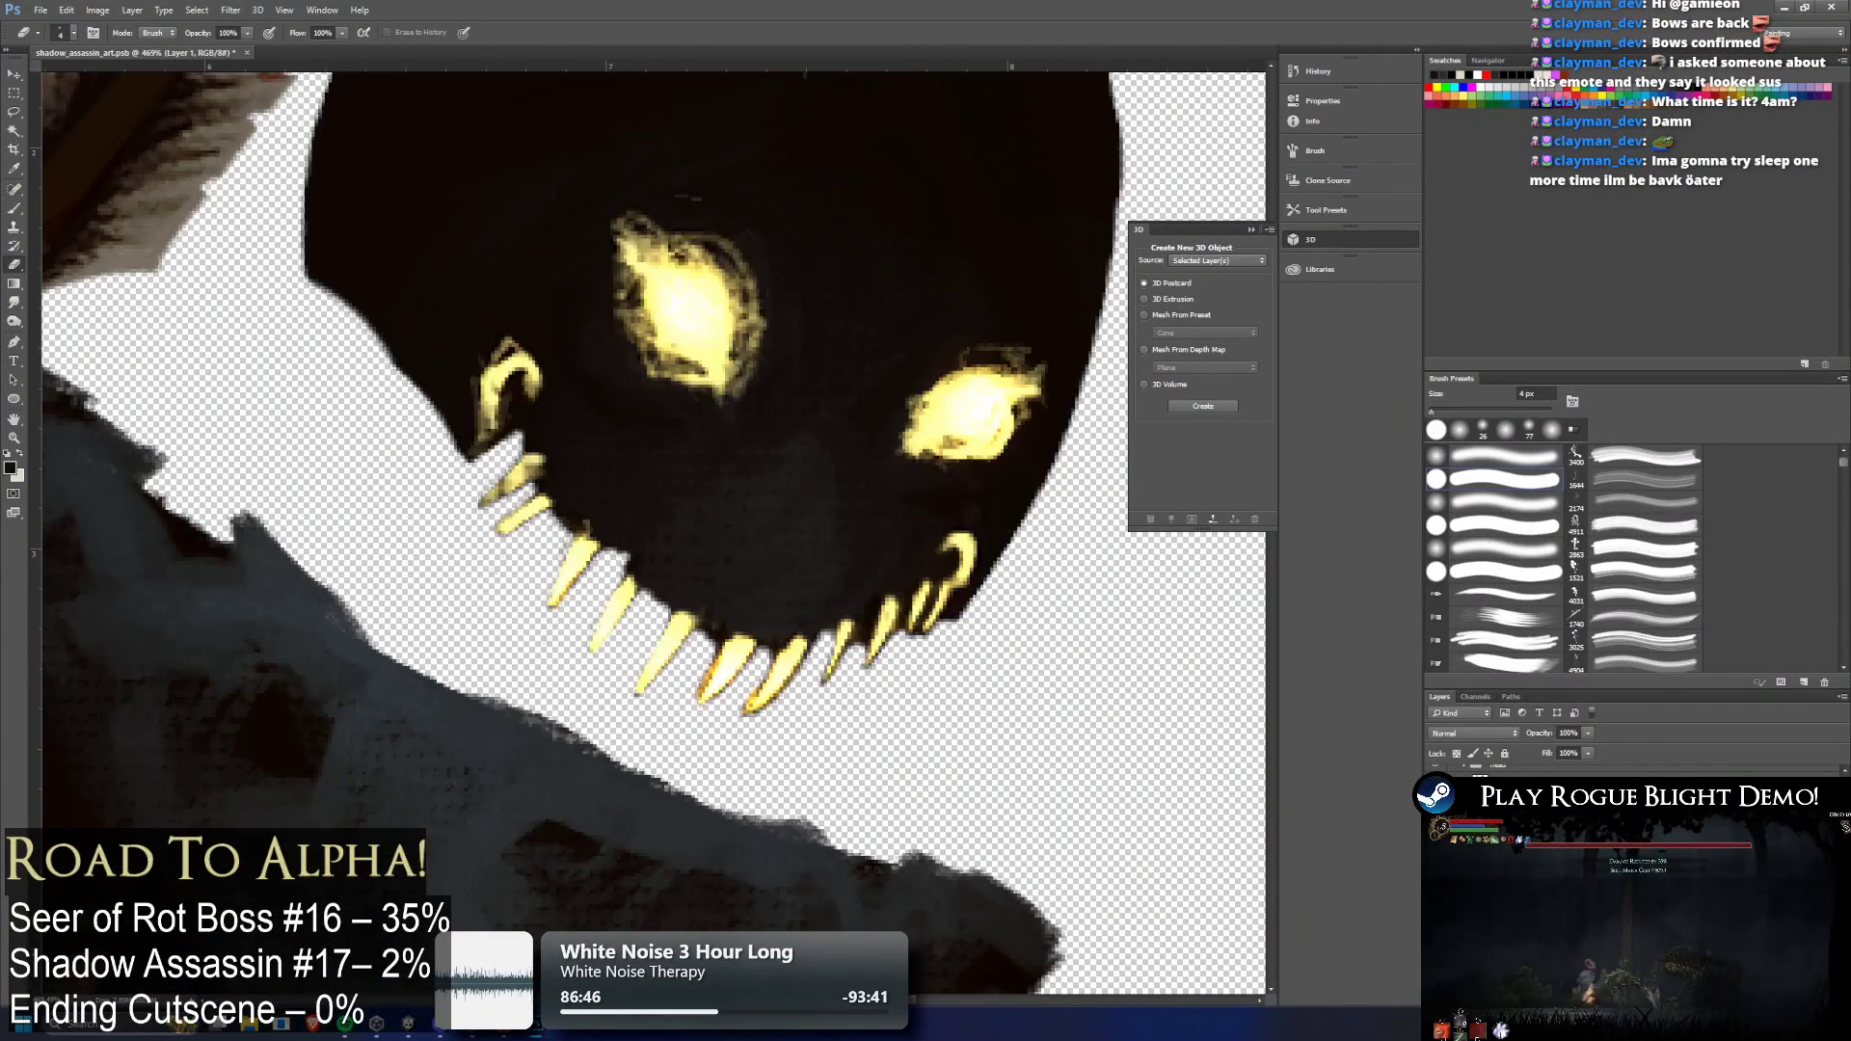
scroll(569, 540, "up", 4)
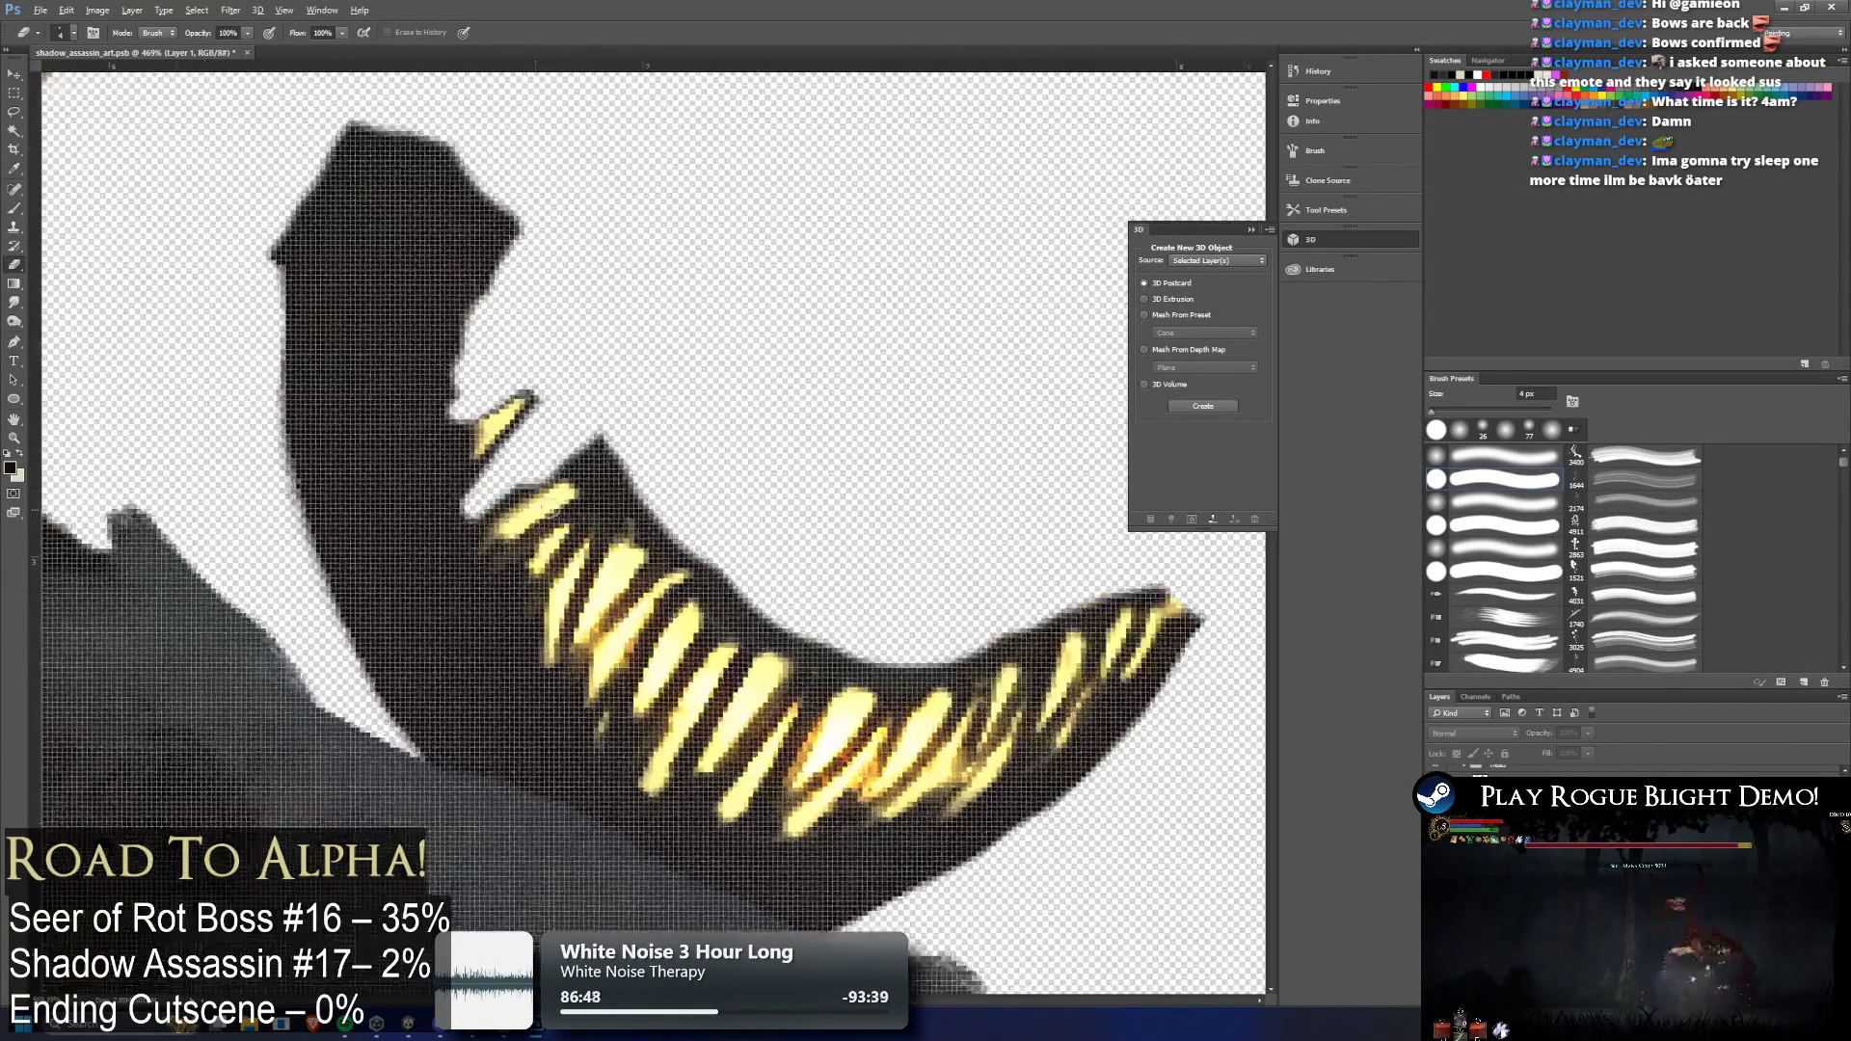
scroll(550, 547, "down", 3)
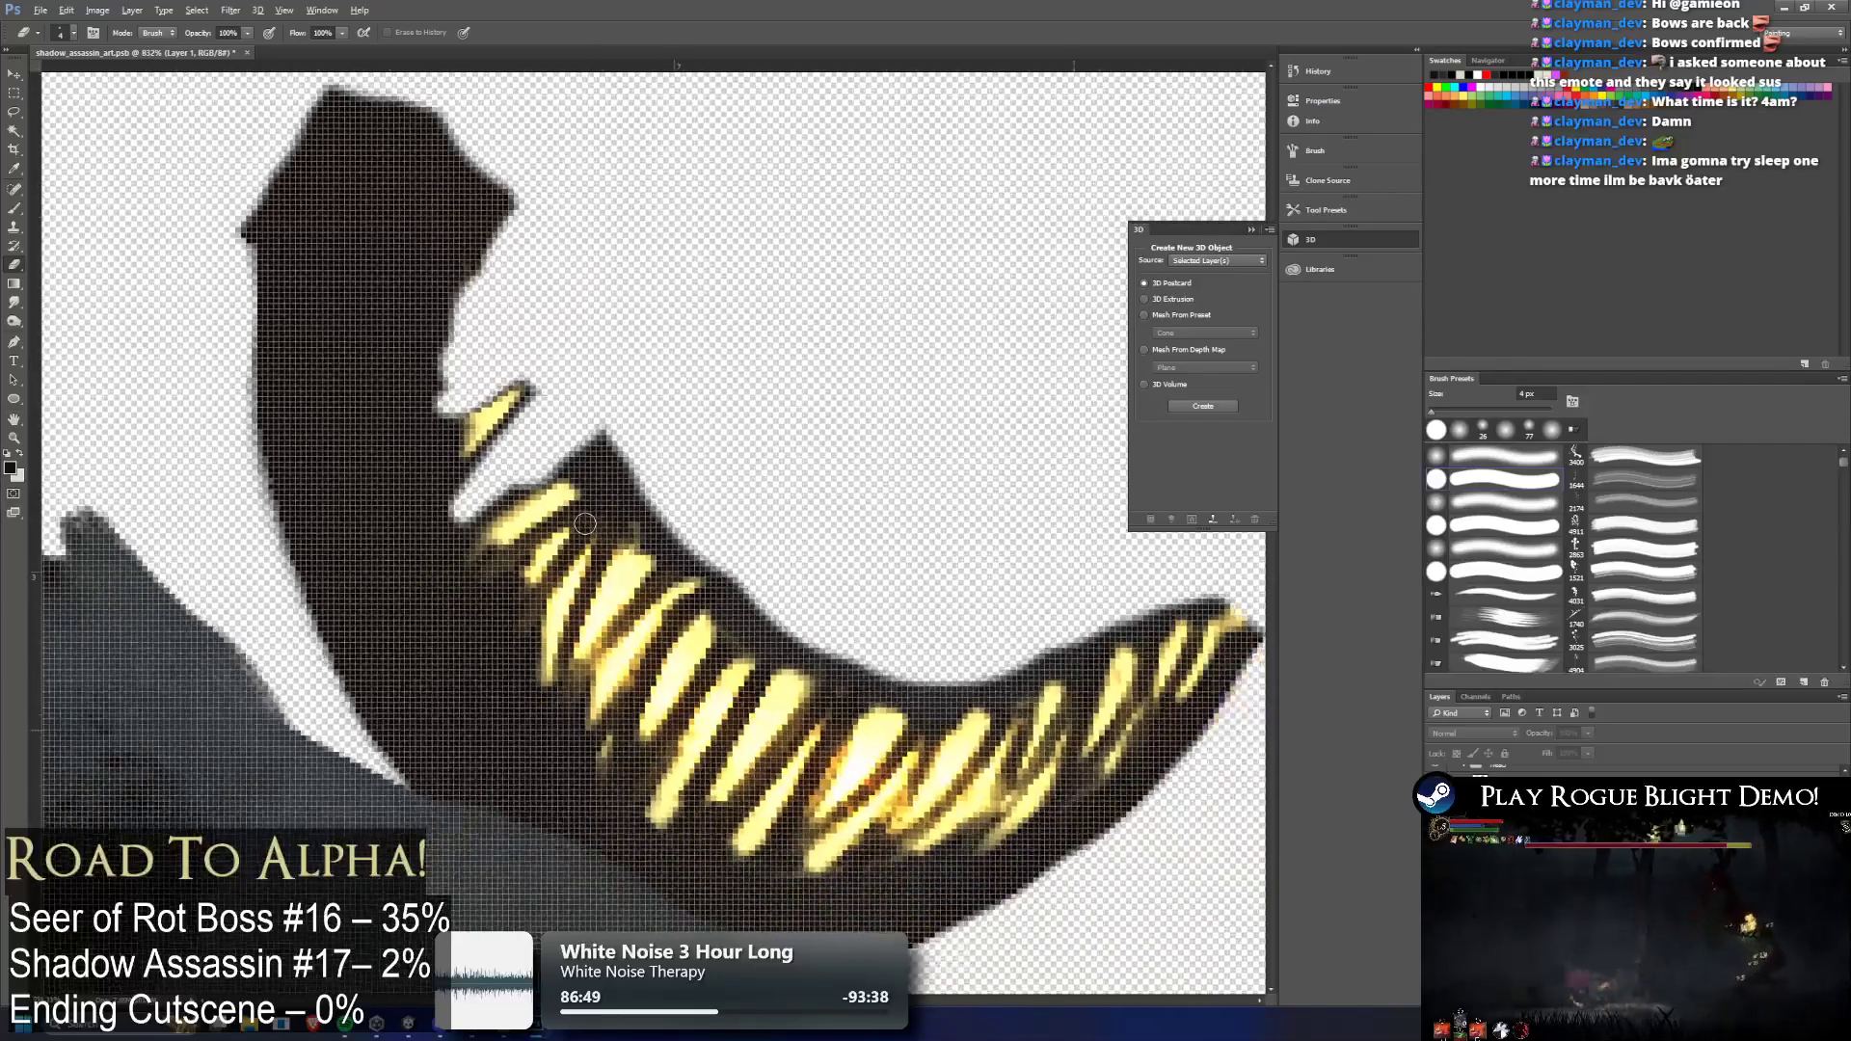
scroll(604, 486, "down", 1)
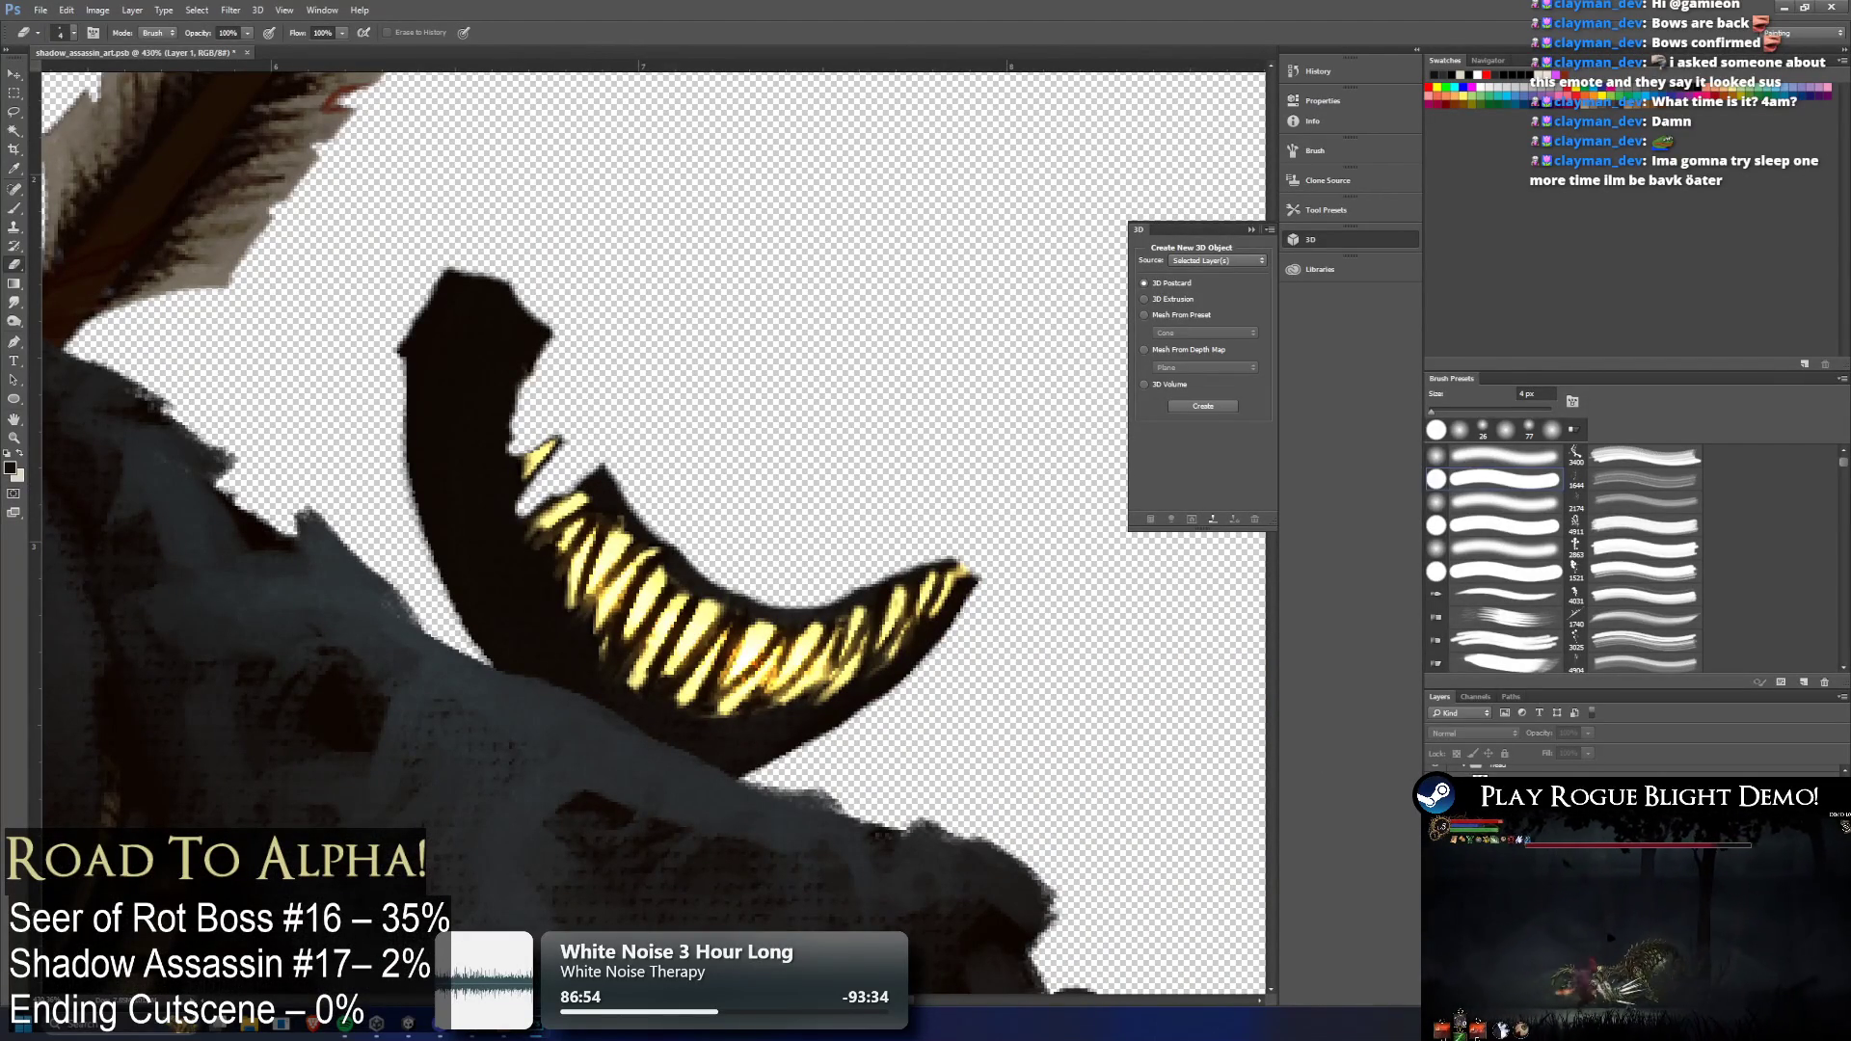
left_click_drag(1415, 842, 1417, 842)
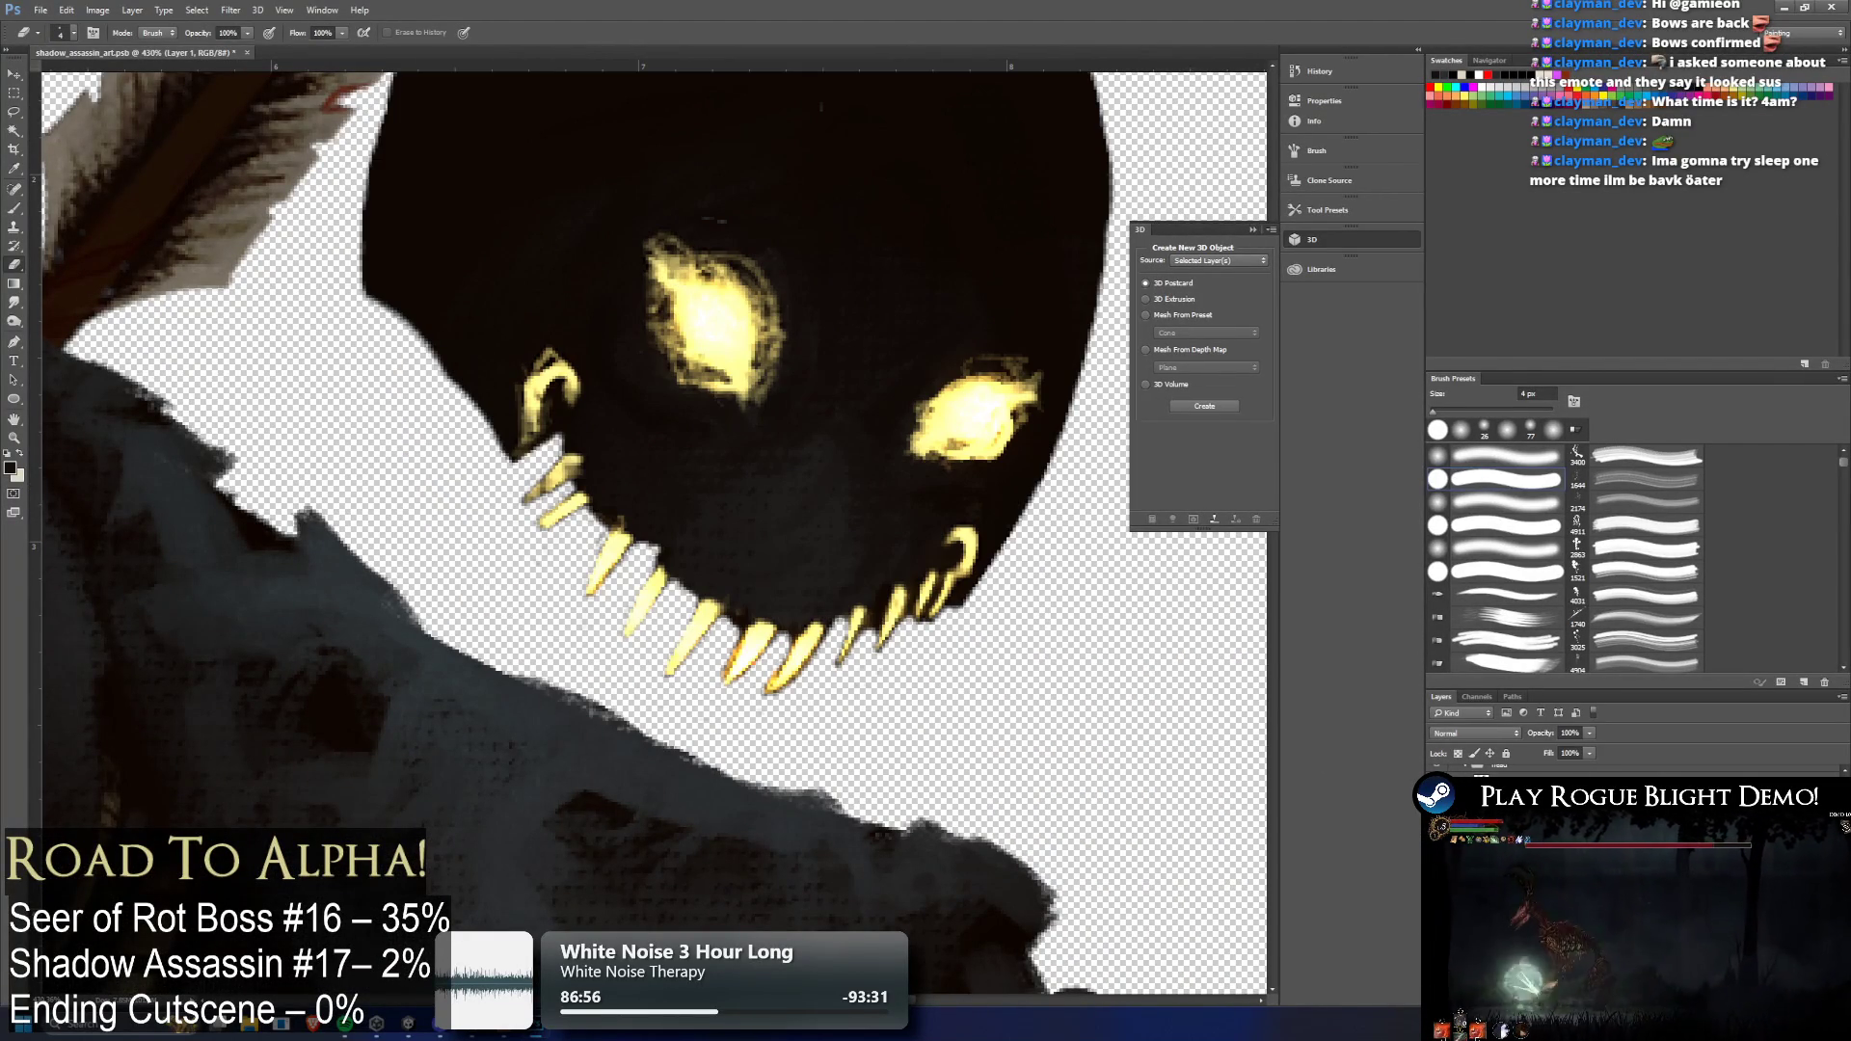
key("ctrl+z")
key("ctrl+z")
key("ctrl+z")
key("ctrl+z")
key("ctrl+z")
key("ctrl+z")
key("ctrl+z")
key("ctrl+z")
key("ctrl+z")
key("ctrl+z")
key("ctrl+z")
key("ctrl+z")
key("ctrl+z")
key("ctrl+z")
key("ctrl+z")
key("ctrl+z")
key("alt+]")
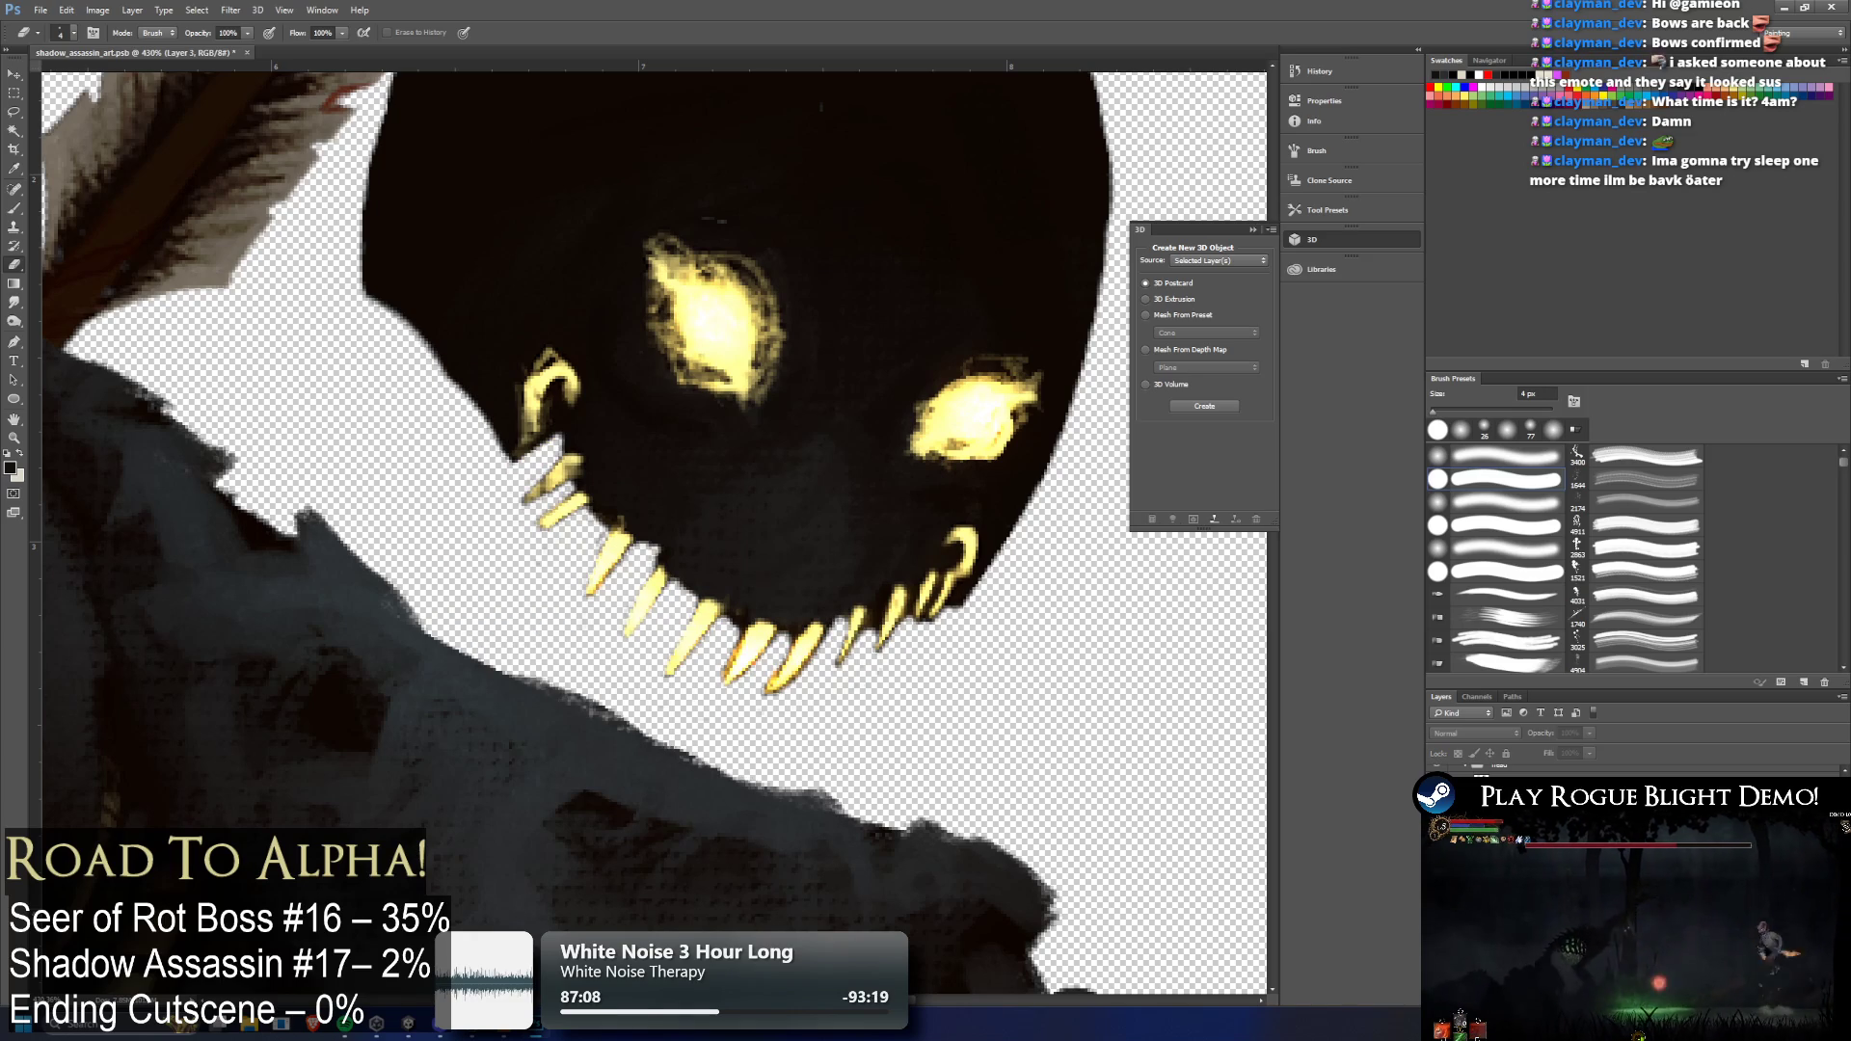
key("ctrl+comma")
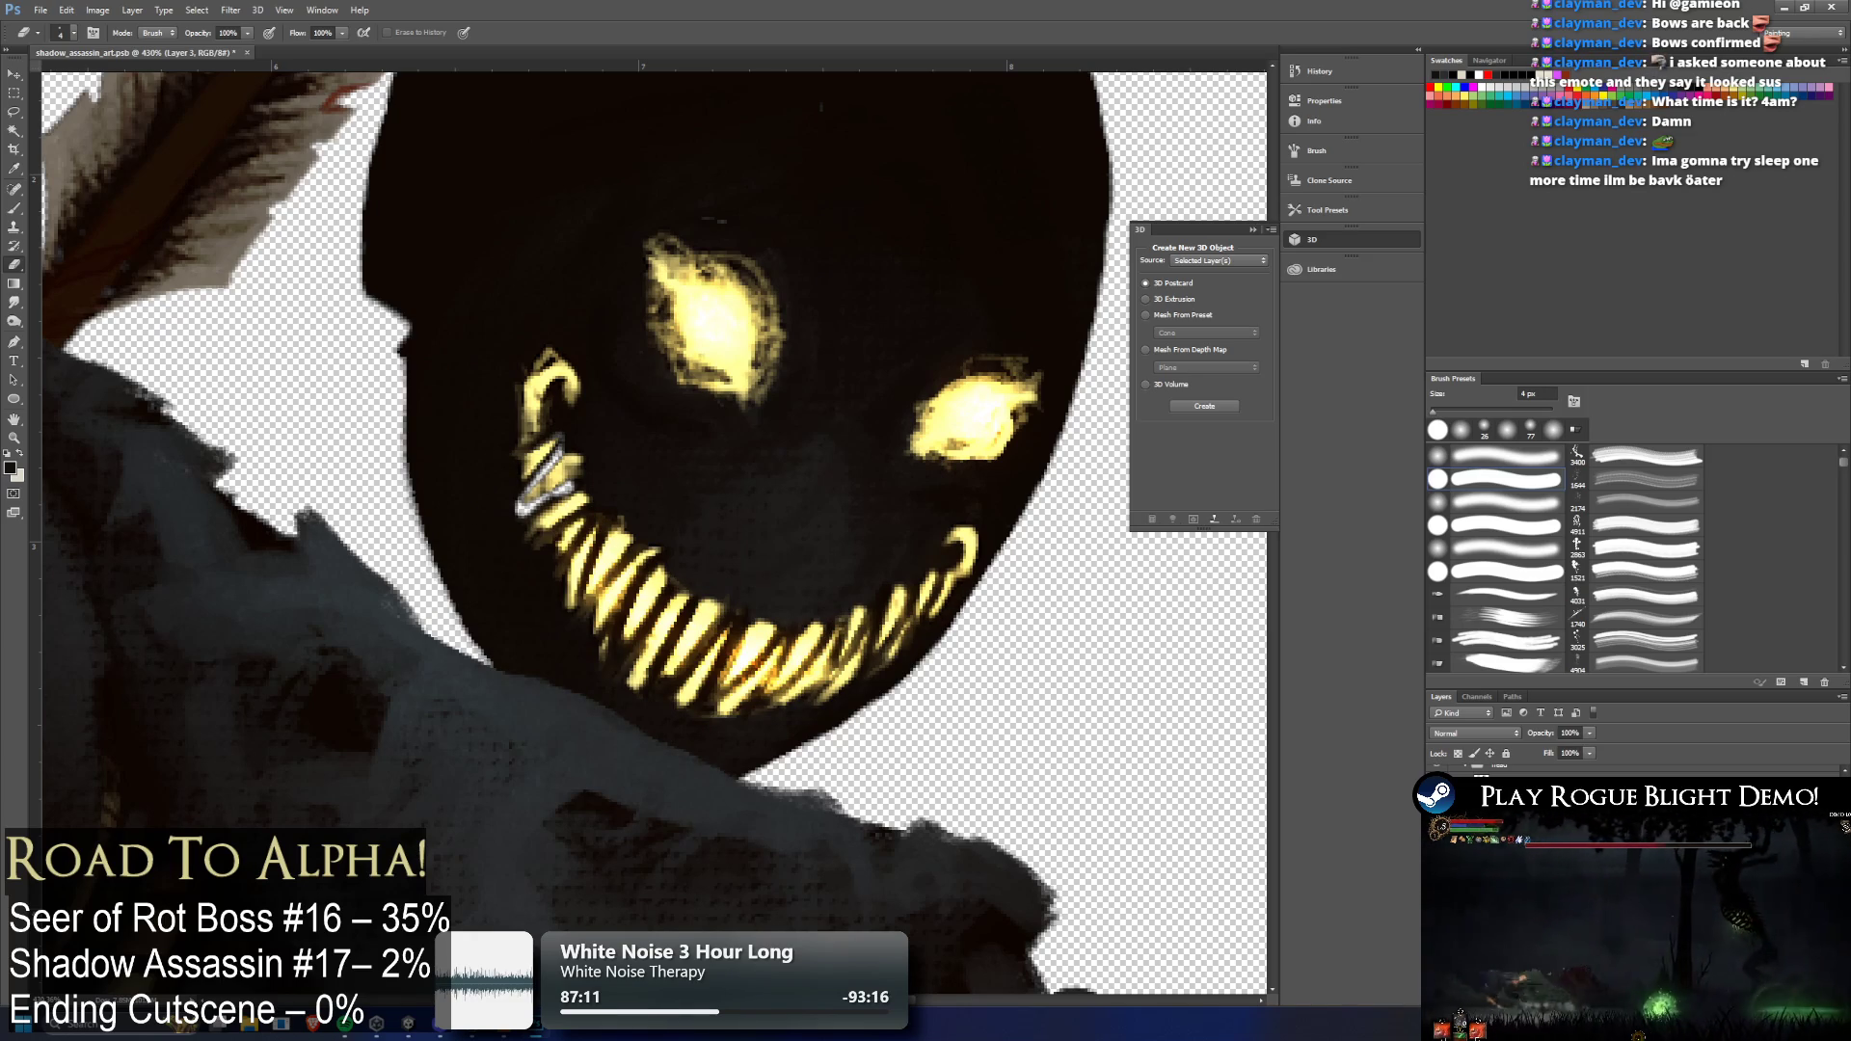
key("alt+ctrl+comma")
key("ctrl+comma")
key("ctrl+comma")
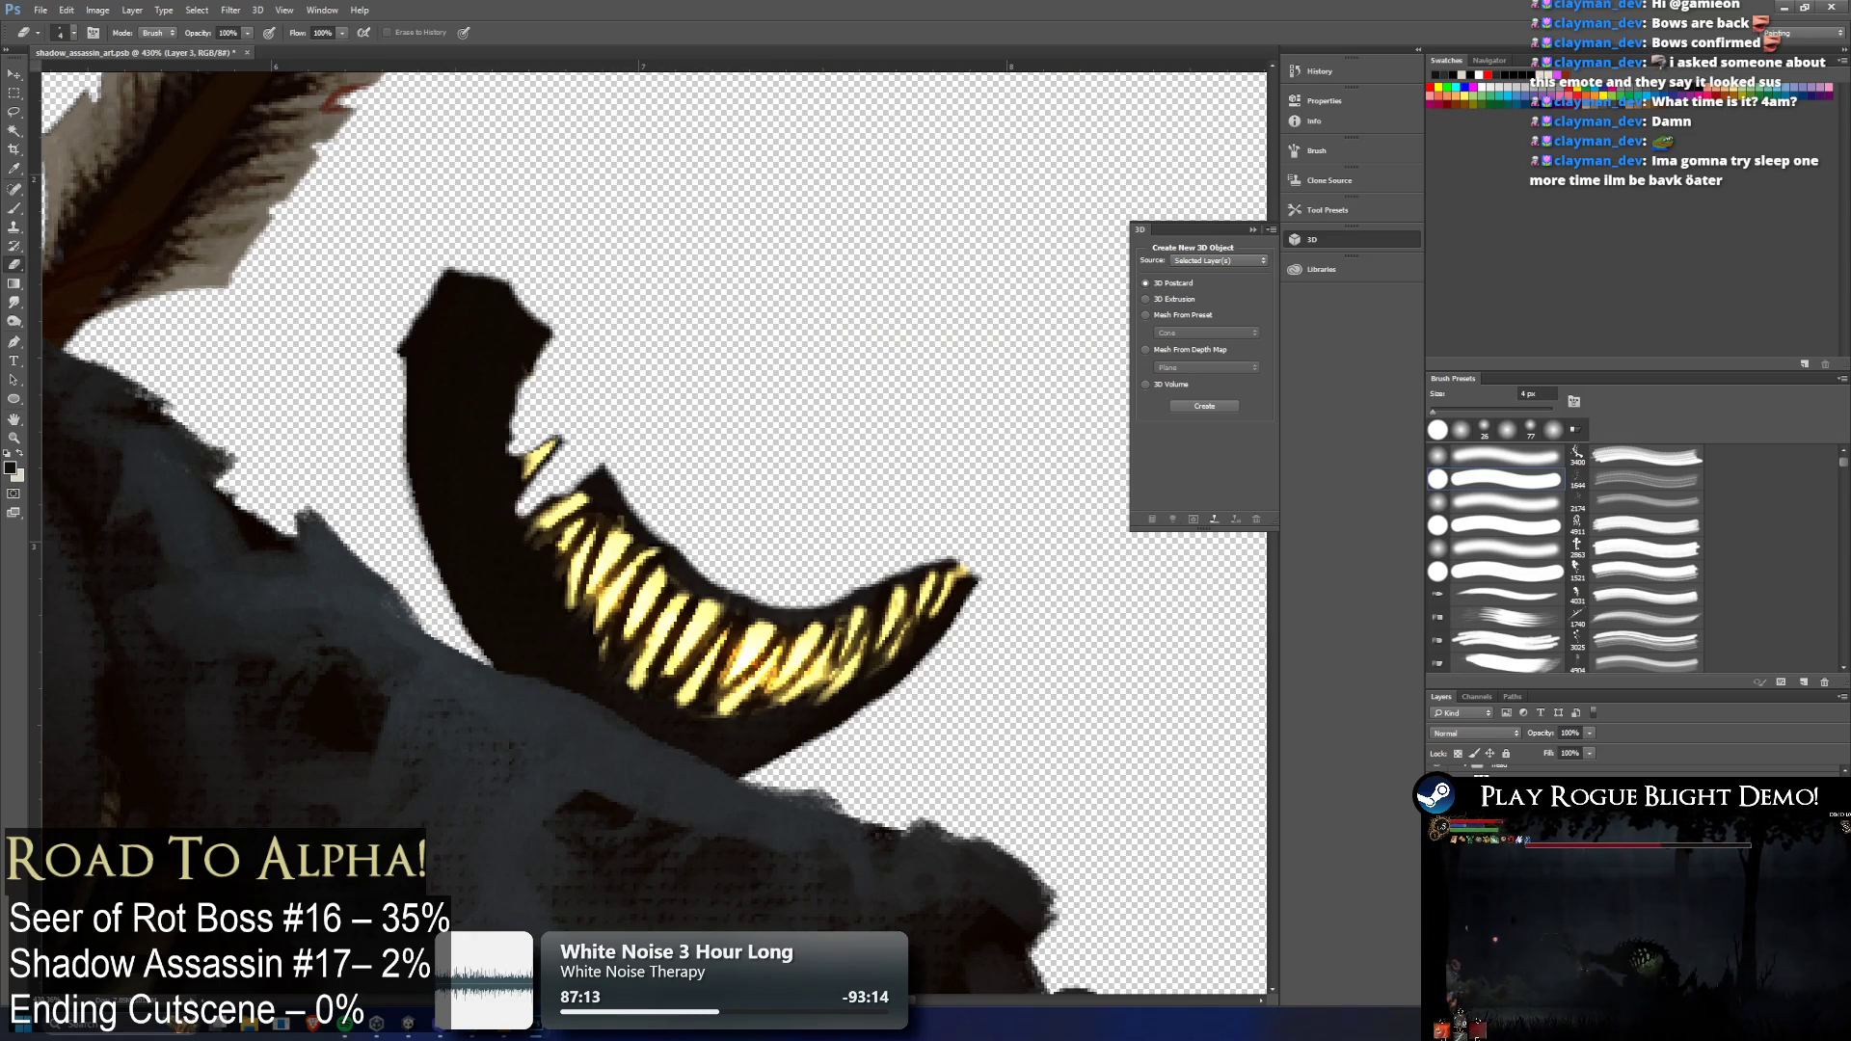
Erase the dark edge and leftover pixels above the upper teeth
scroll(545, 501, "up", 3)
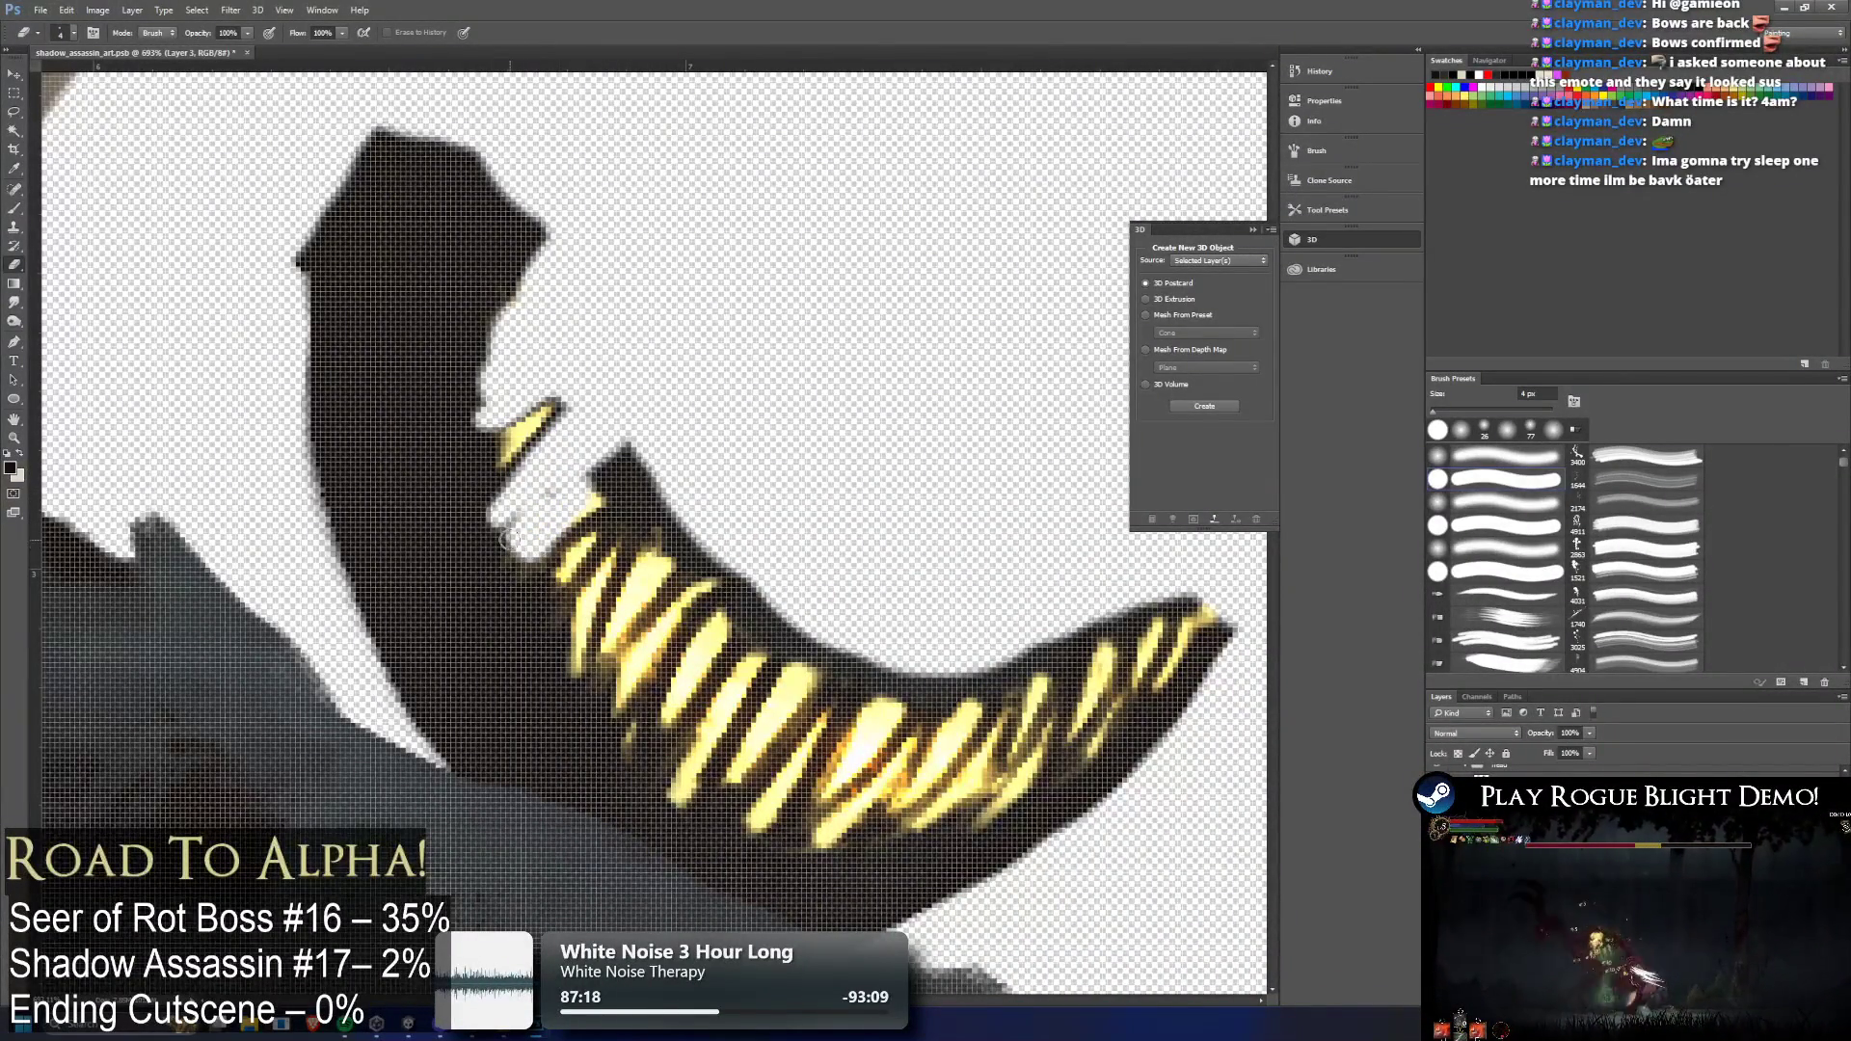
mouse_move(549, 535)
left_mouse_down()
mouse_move(636, 472)
mouse_move(626, 448)
left_mouse_up()
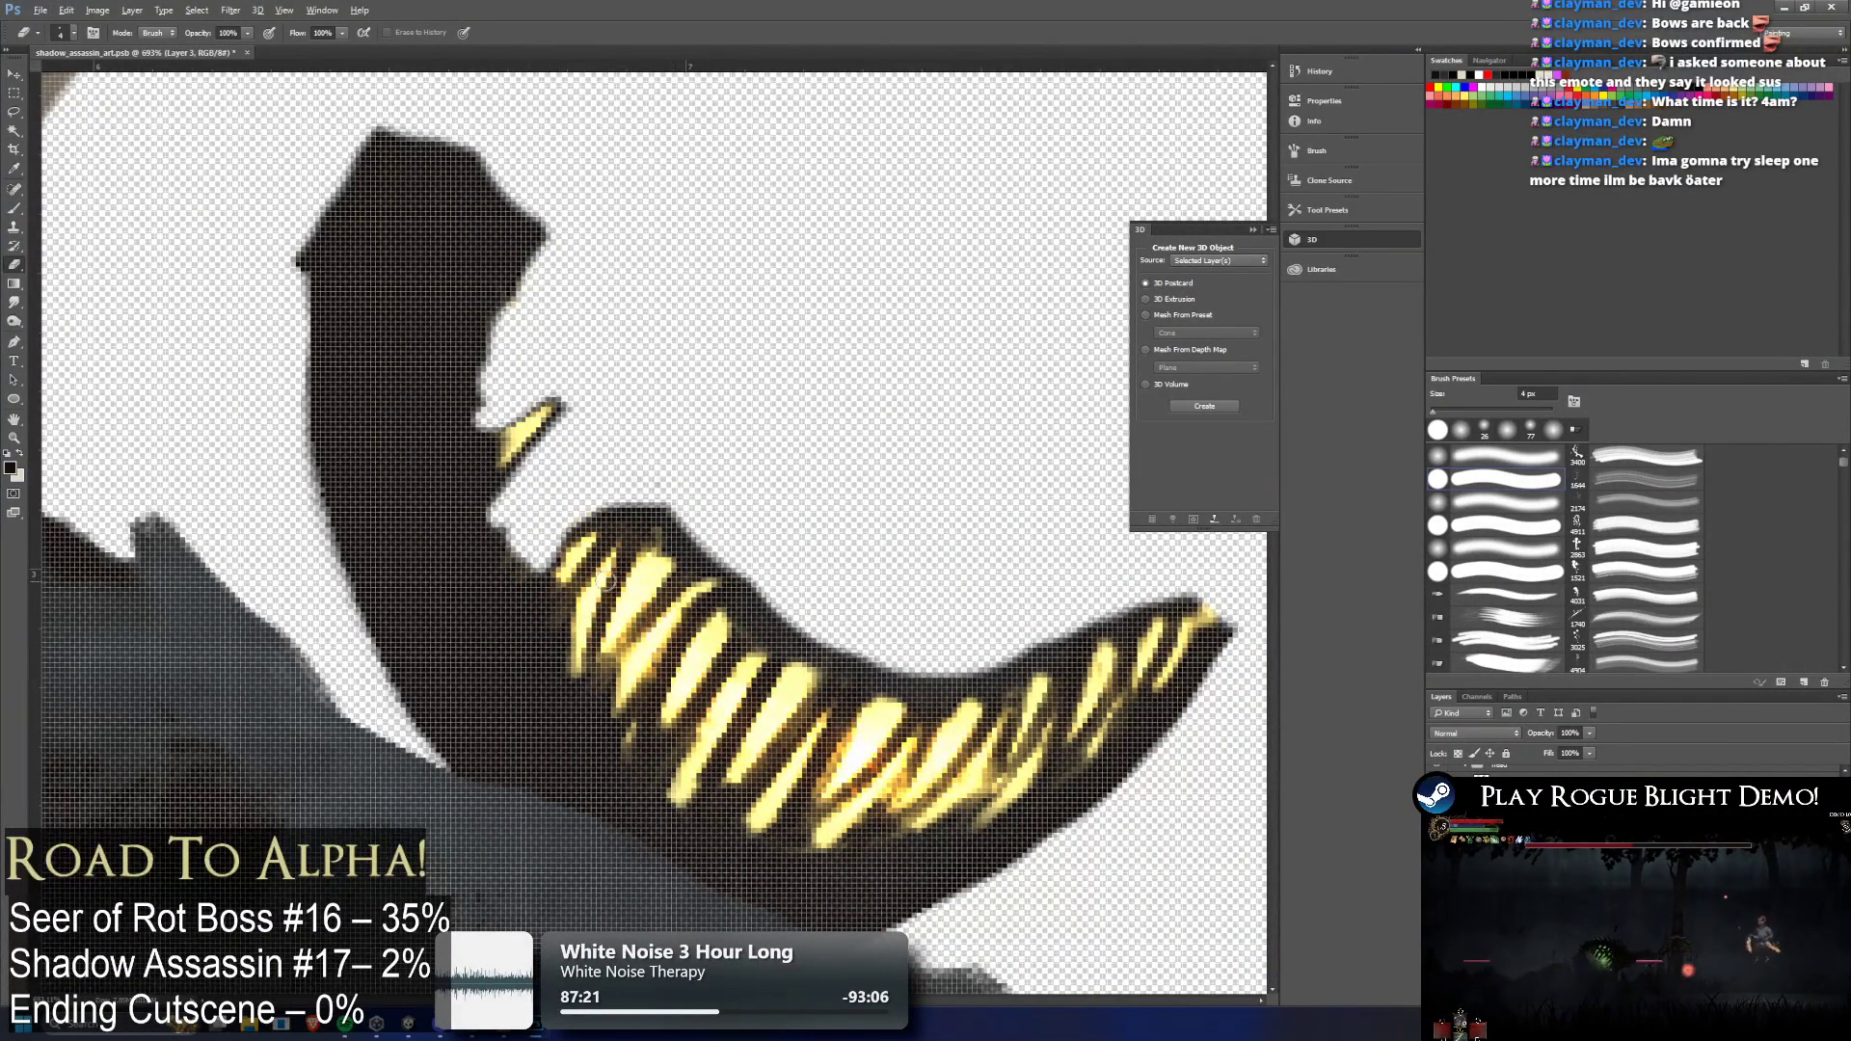
scroll(559, 562, "up", 3)
mouse_move(567, 504)
left_mouse_down()
mouse_move(542, 569)
mouse_move(684, 469)
mouse_move(699, 545)
mouse_move(683, 615)
left_mouse_up()
mouse_move(644, 696)
left_mouse_down()
mouse_move(761, 511)
mouse_move(728, 482)
mouse_move(771, 573)
mouse_move(718, 617)
mouse_move(680, 501)
mouse_move(720, 479)
left_mouse_up()
left_click_drag(781, 551, 819, 533)
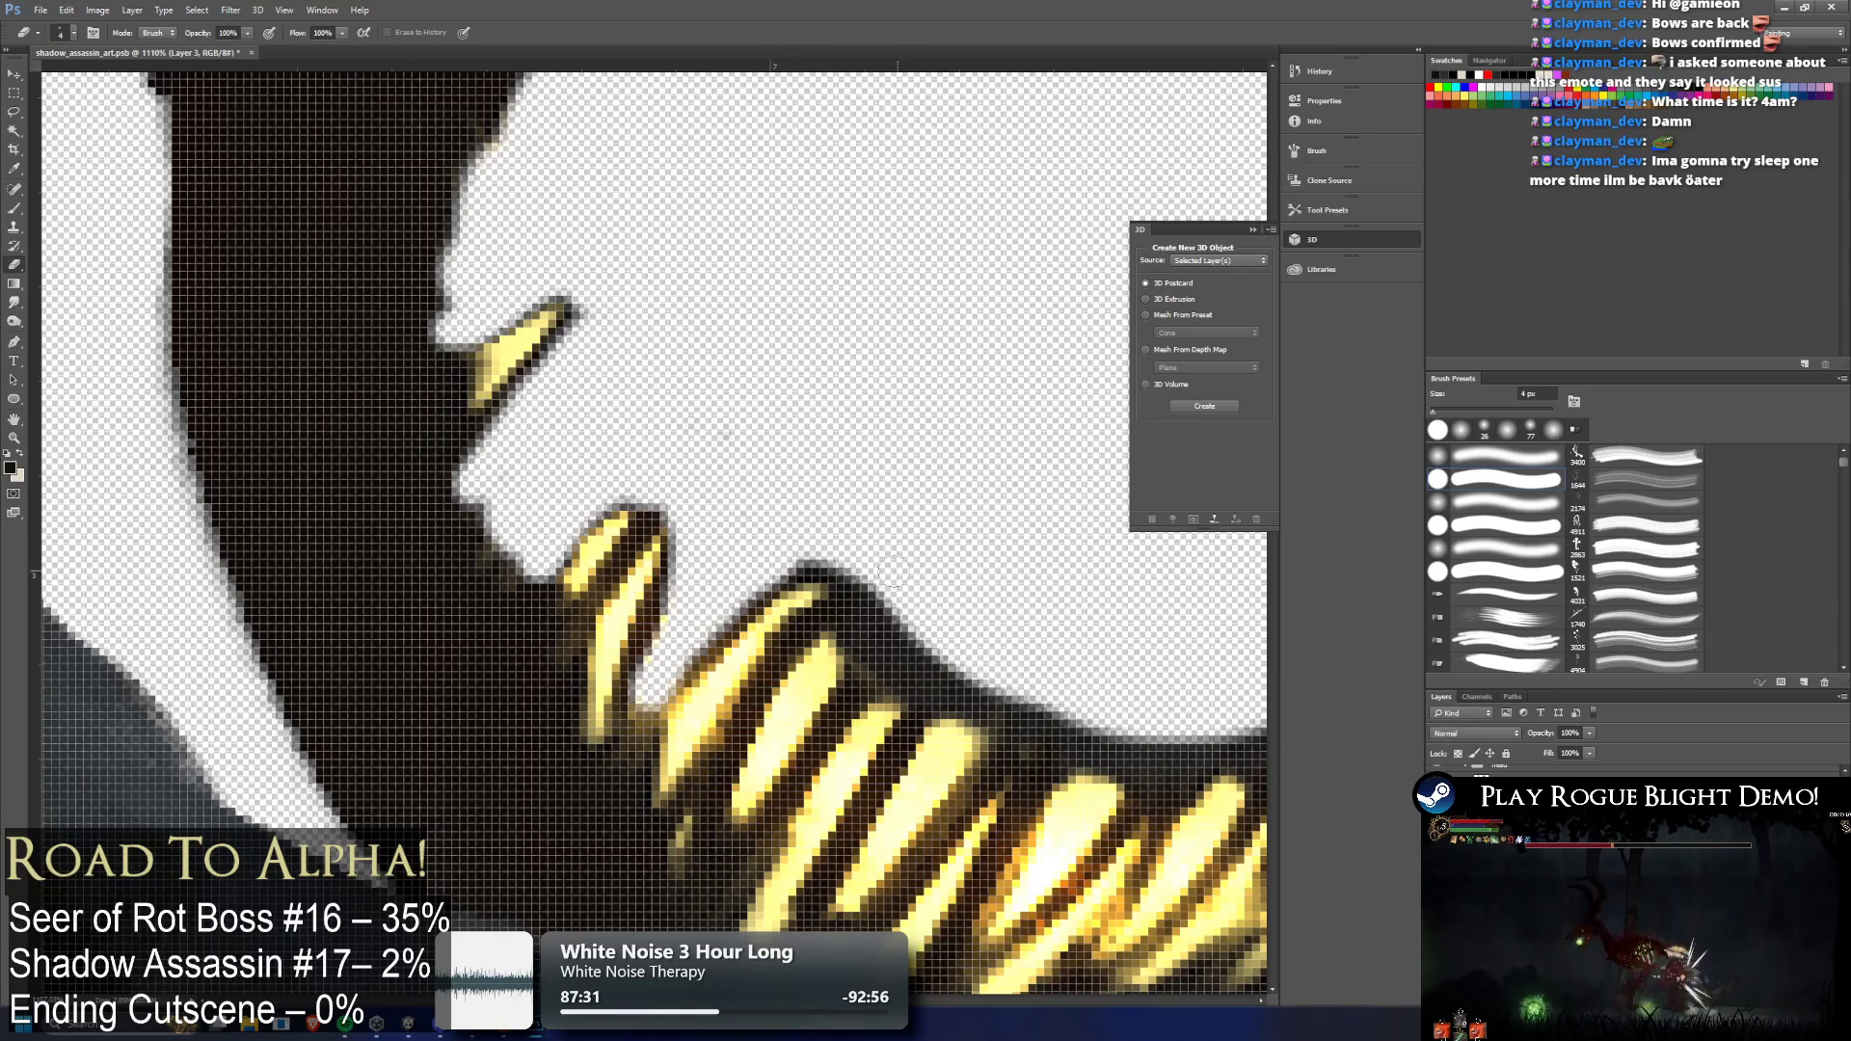
Cut transparent gaps between two upper teeth and between the lower teeth
scroll(908, 567, "down", 4)
scroll(672, 459, "up", 4)
mouse_move(672, 459)
left_mouse_down()
mouse_move(588, 622)
mouse_move(692, 484)
mouse_move(578, 666)
mouse_move(713, 496)
mouse_move(752, 502)
mouse_move(758, 583)
mouse_move(675, 709)
mouse_move(829, 547)
mouse_move(711, 469)
left_mouse_up()
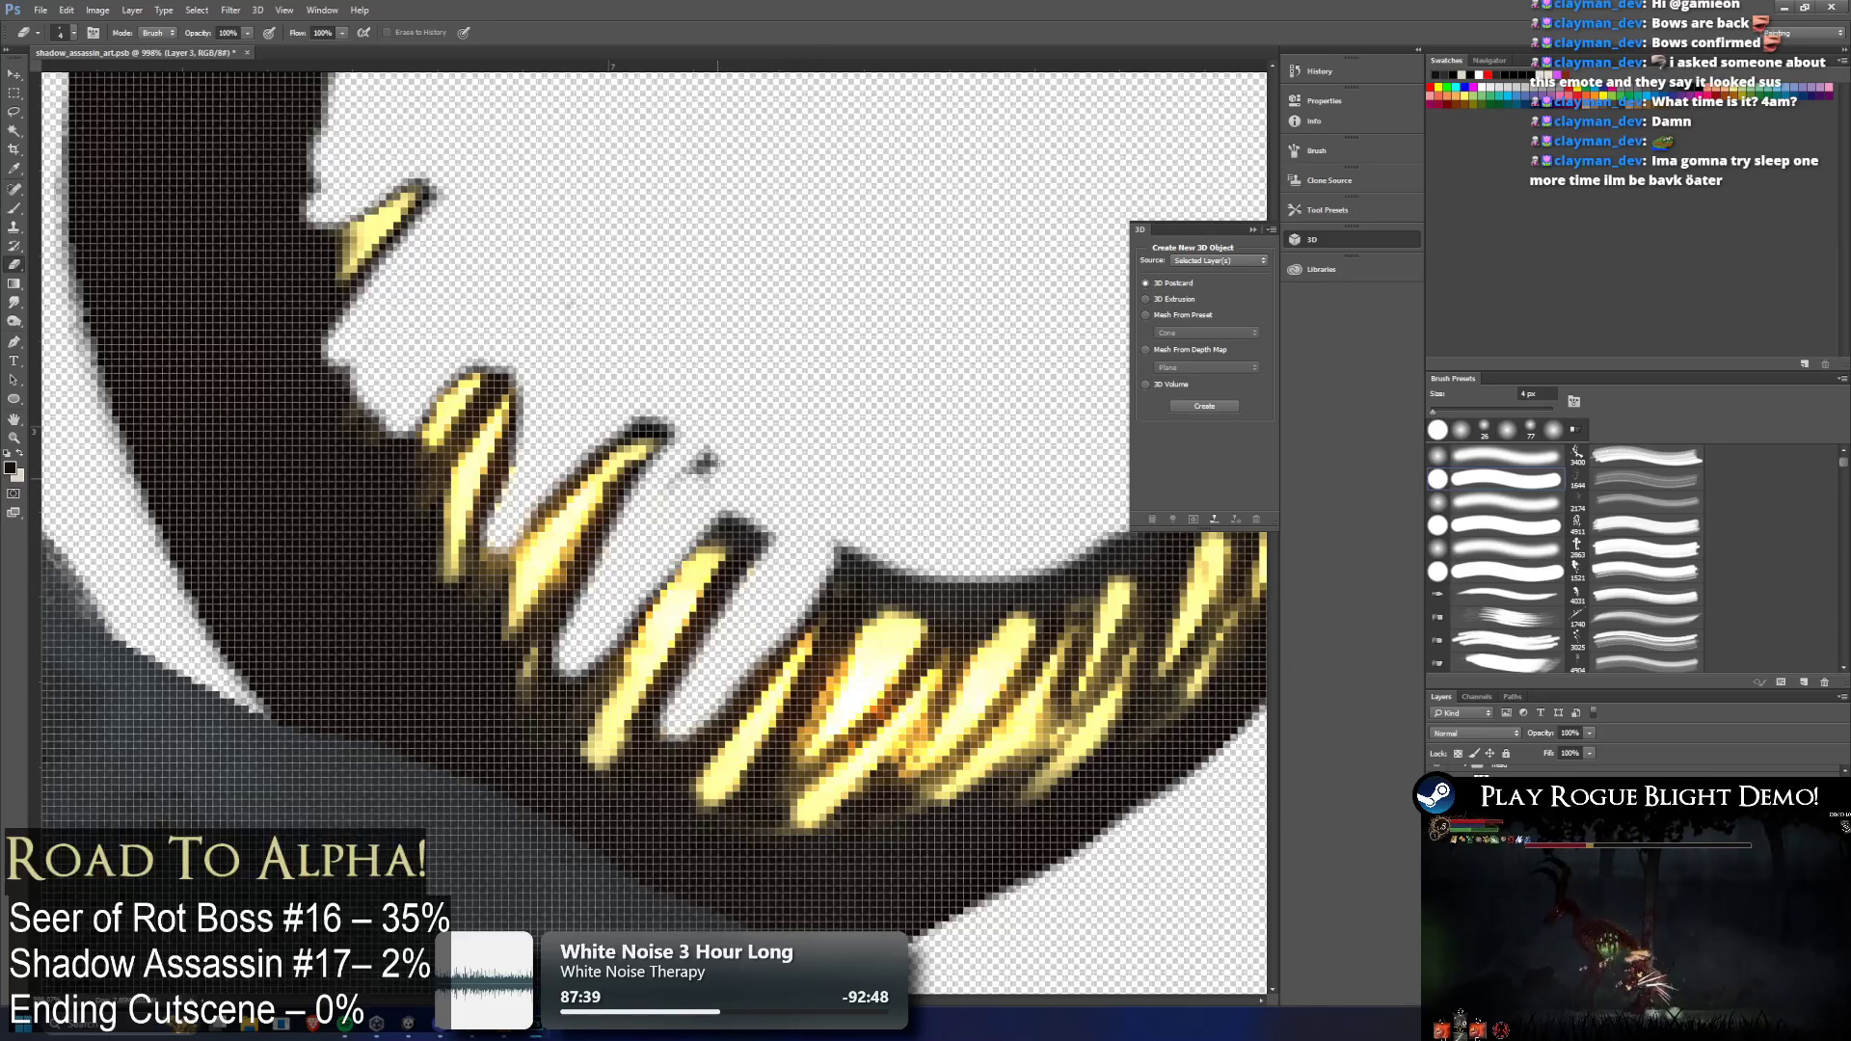
mouse_move(877, 542)
left_mouse_down()
mouse_move(892, 578)
mouse_move(786, 771)
mouse_move(880, 656)
mouse_move(853, 703)
mouse_move(896, 578)
mouse_move(895, 610)
mouse_move(1061, 584)
mouse_move(972, 690)
left_mouse_up()
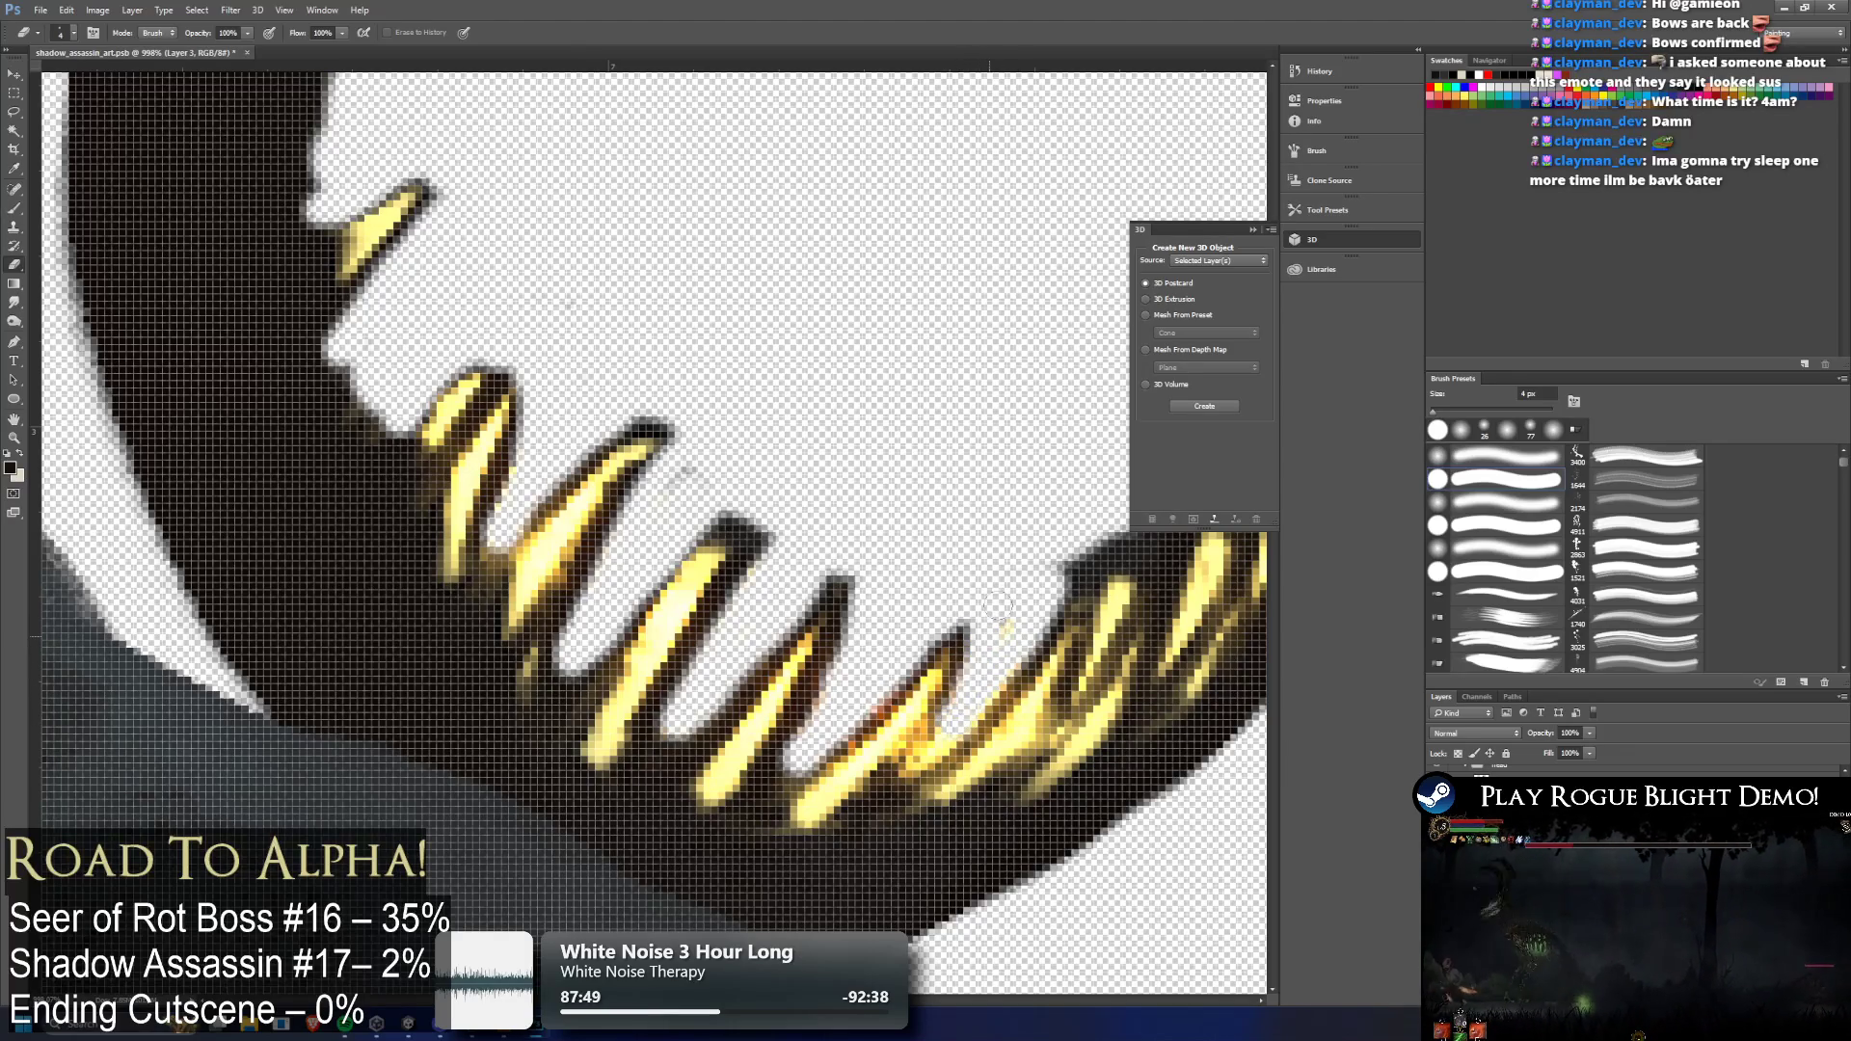
scroll(576, 649, "right", 10)
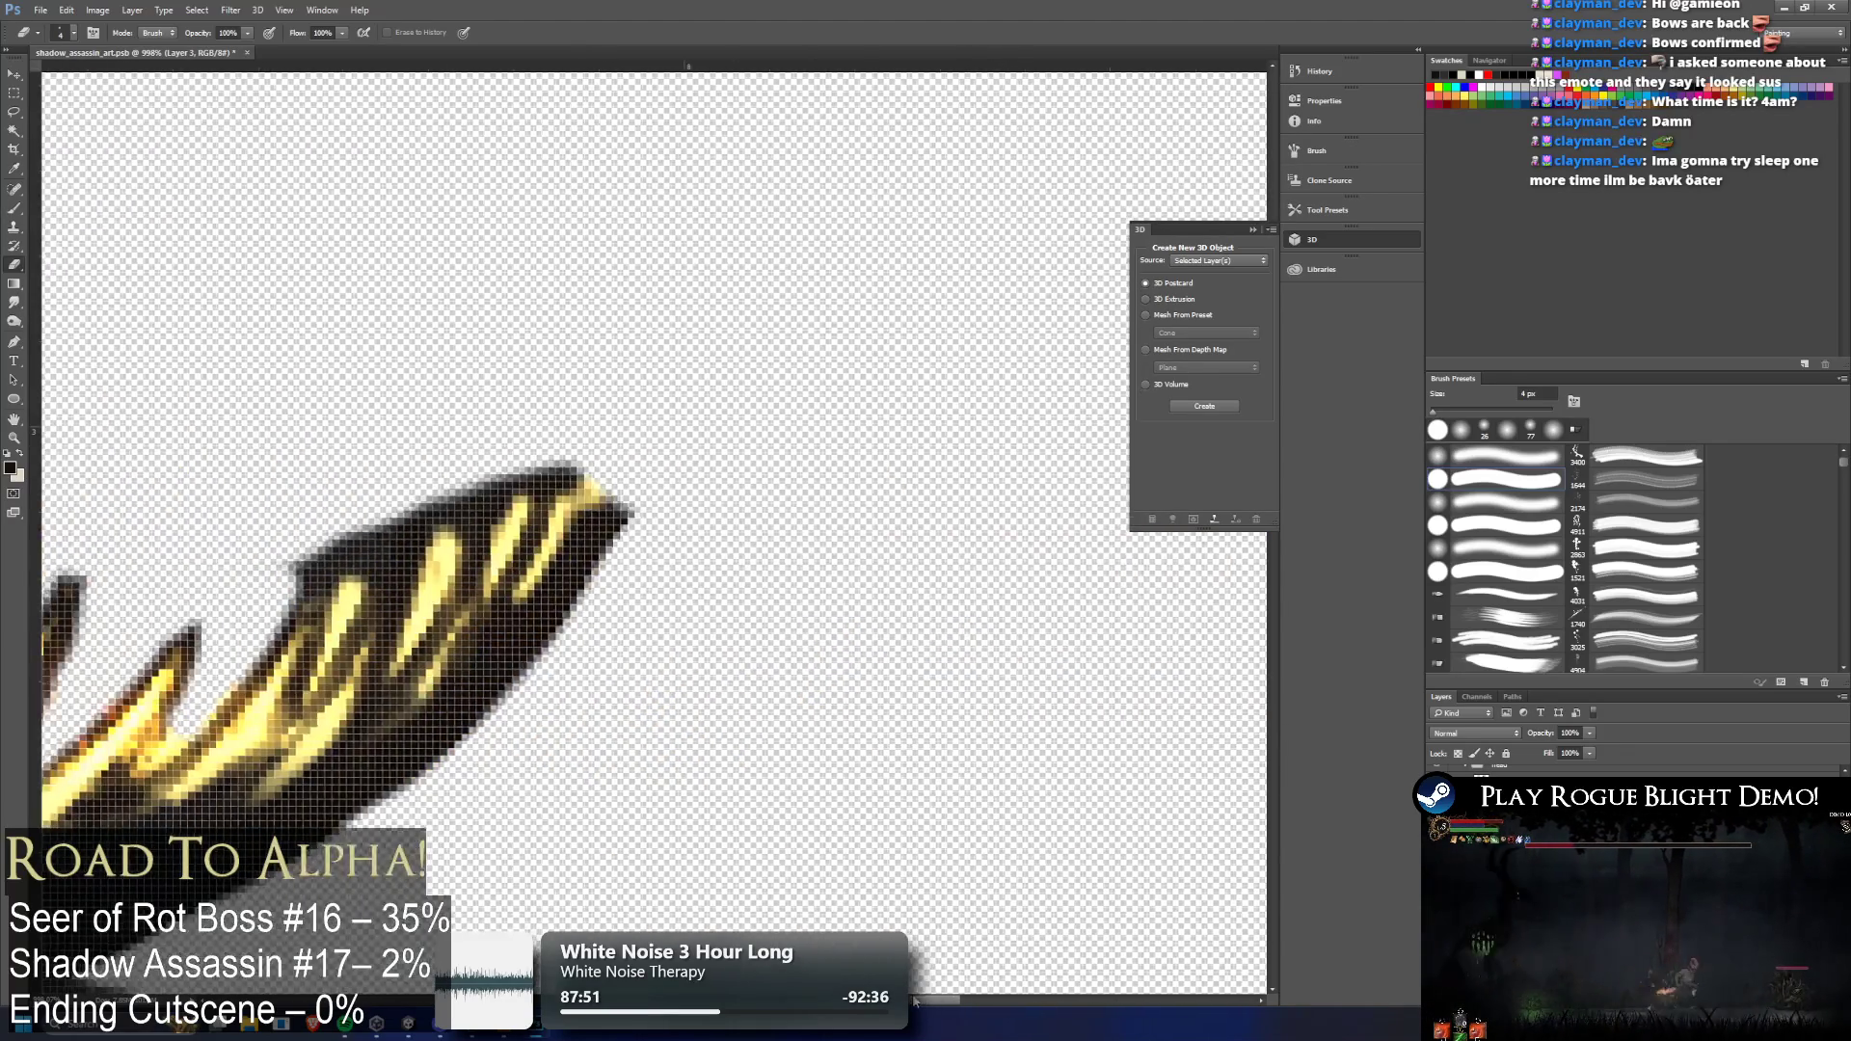
Erase a notch near the jaw's right end, toggling jaw and face layers to compare the spikes
mouse_move(540, 590)
left_mouse_down()
mouse_move(615, 609)
mouse_move(626, 527)
mouse_move(662, 537)
mouse_move(686, 578)
mouse_move(658, 644)
mouse_move(735, 490)
mouse_move(719, 486)
left_mouse_up()
key("ctrl+comma")
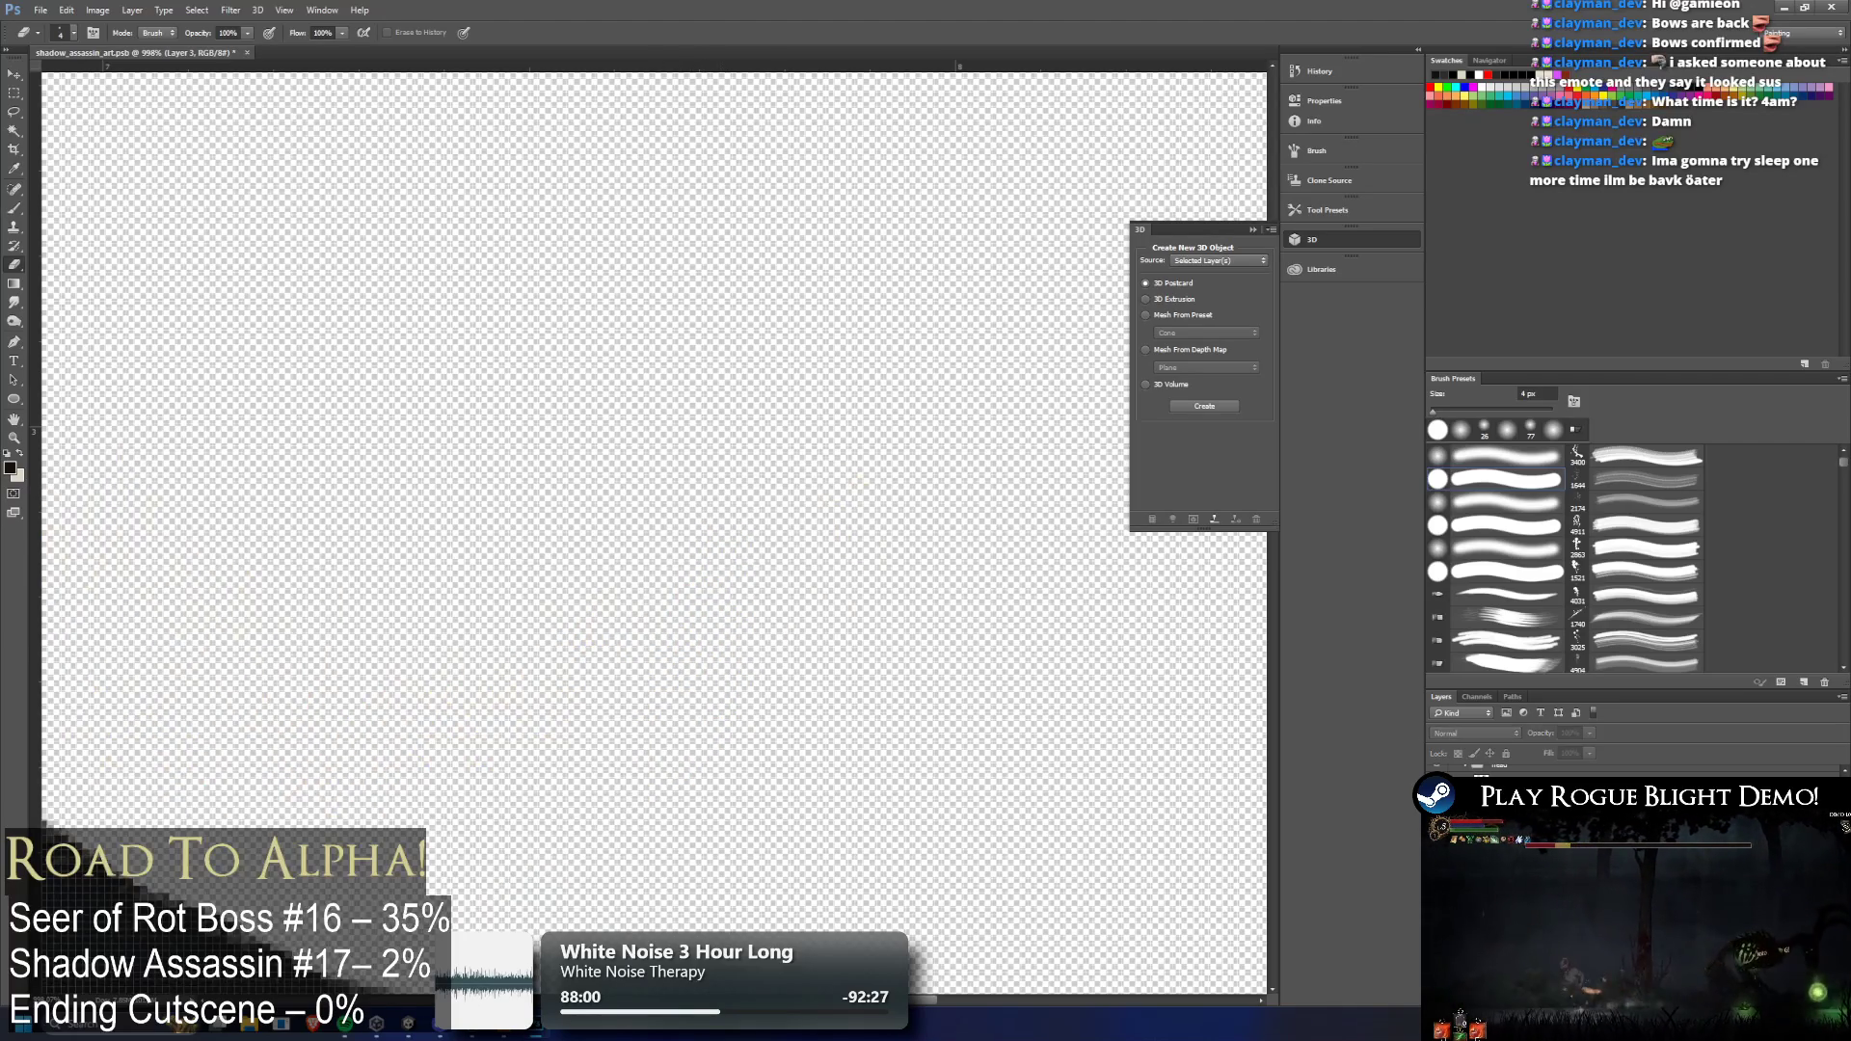
key("ctrl+comma")
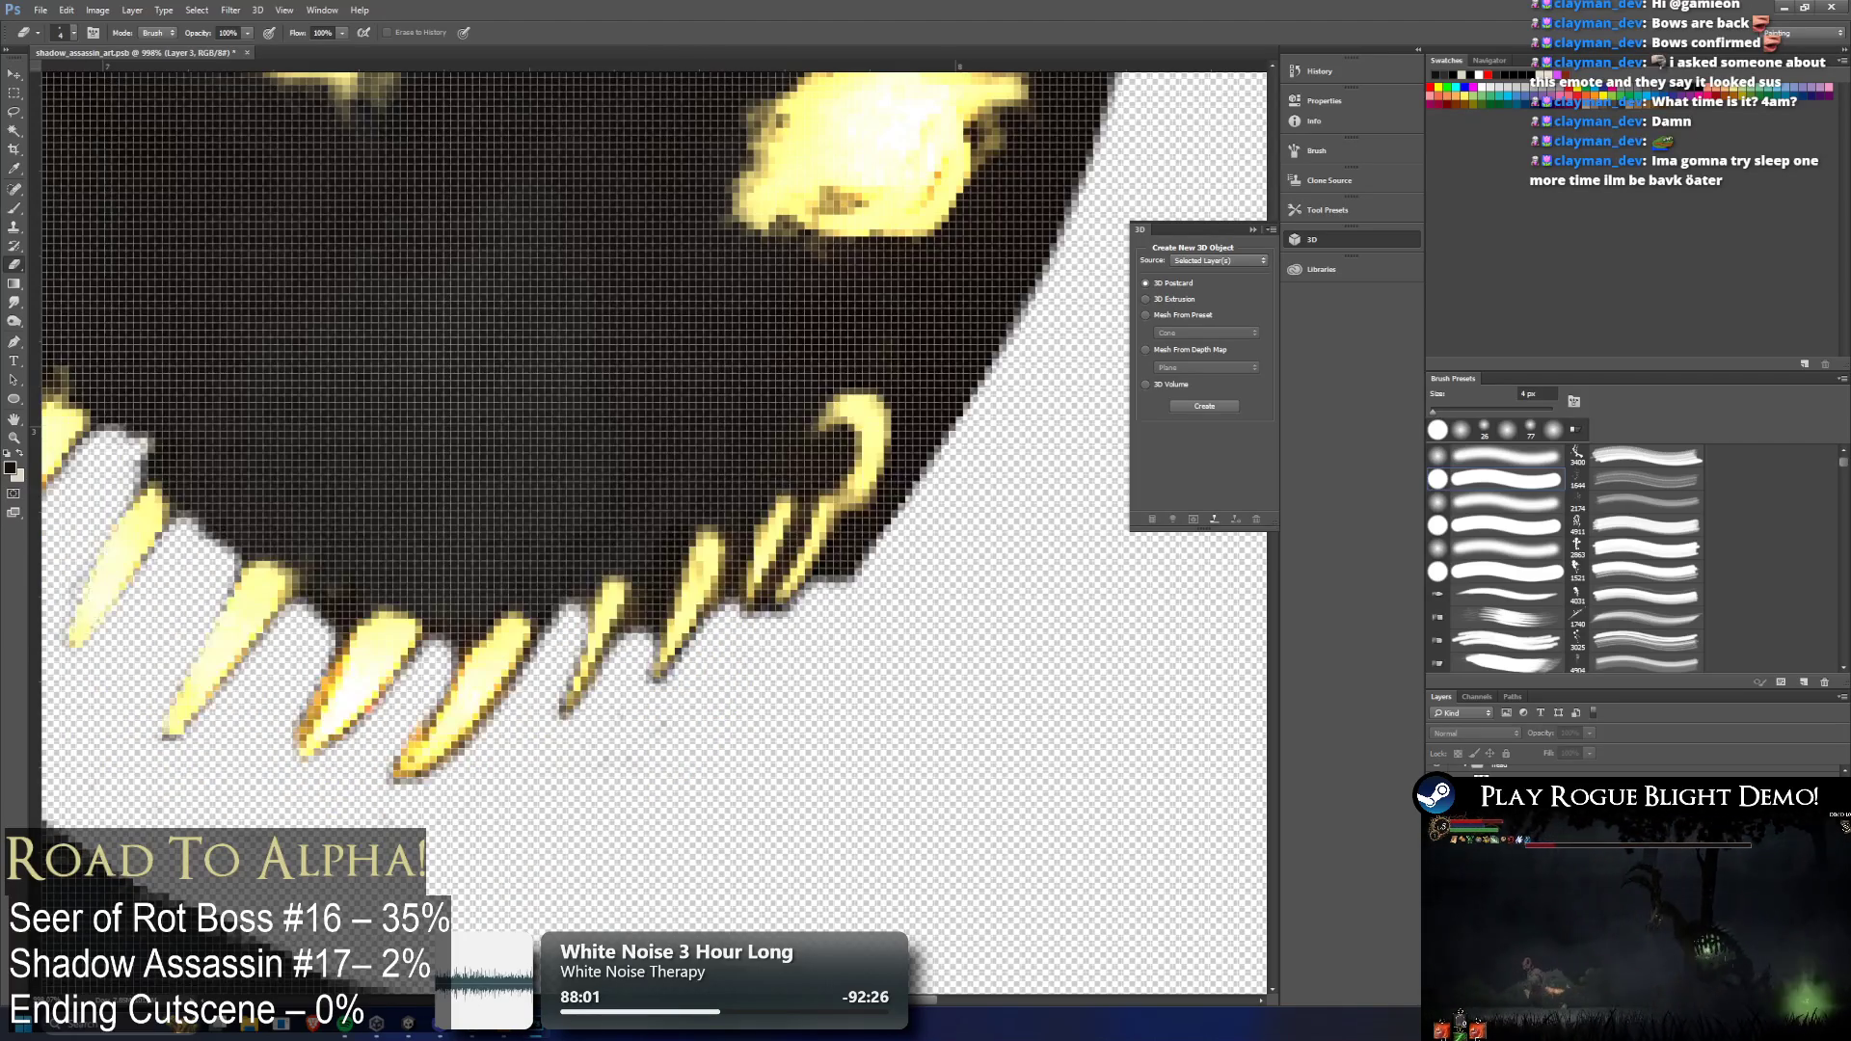
key("ctrl+comma")
key("ctrl+comma")
key("ctrl+comma")
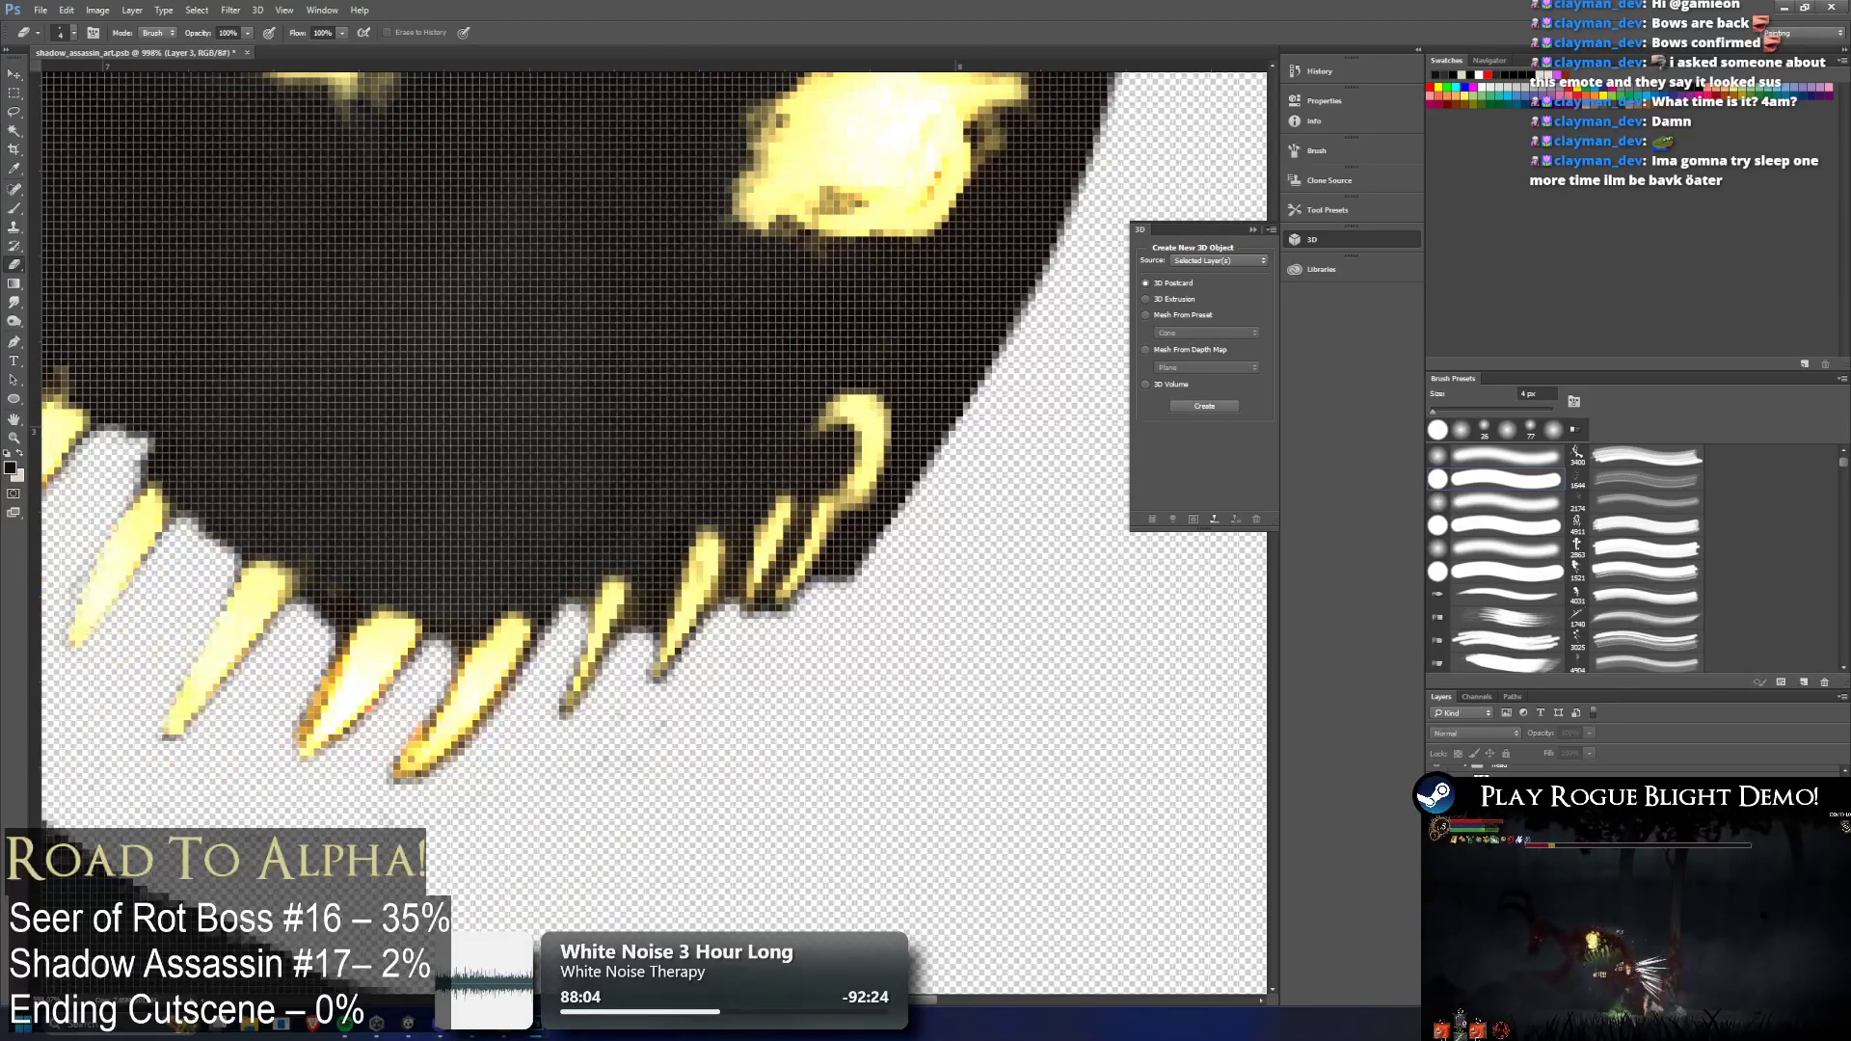
key("ctrl+comma")
key("ctrl+comma")
key("ctrl+comma")
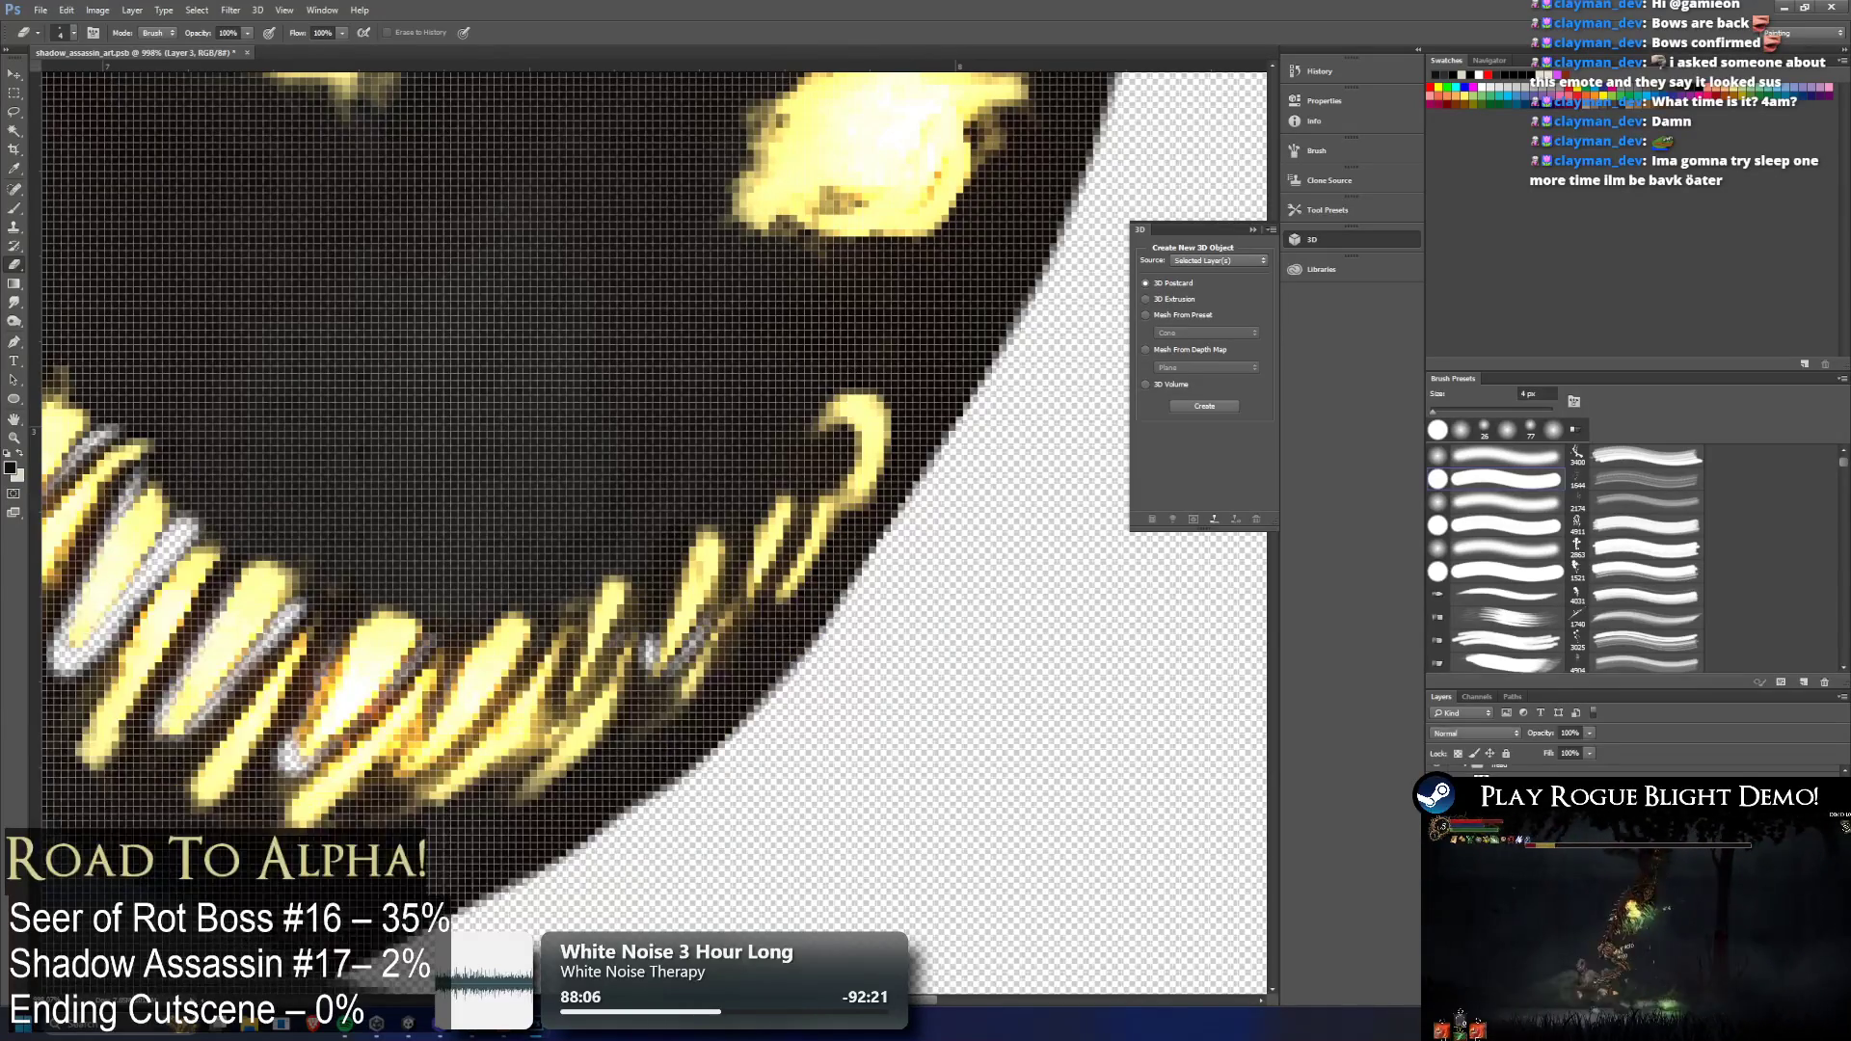
key("ctrl+comma")
key("ctrl+comma")
key("ctrl+comma")
key("ctrl+comma")
key("ctrl+comma")
key("ctrl+comma")
key("ctrl+comma")
key("ctrl+comma")
key("ctrl+comma")
key("ctrl+comma")
key("ctrl+comma")
key("ctrl+comma")
key("ctrl+comma")
key("ctrl+comma")
key("ctrl+comma")
key("ctrl+comma")
scroll(723, 578, "down", 5)
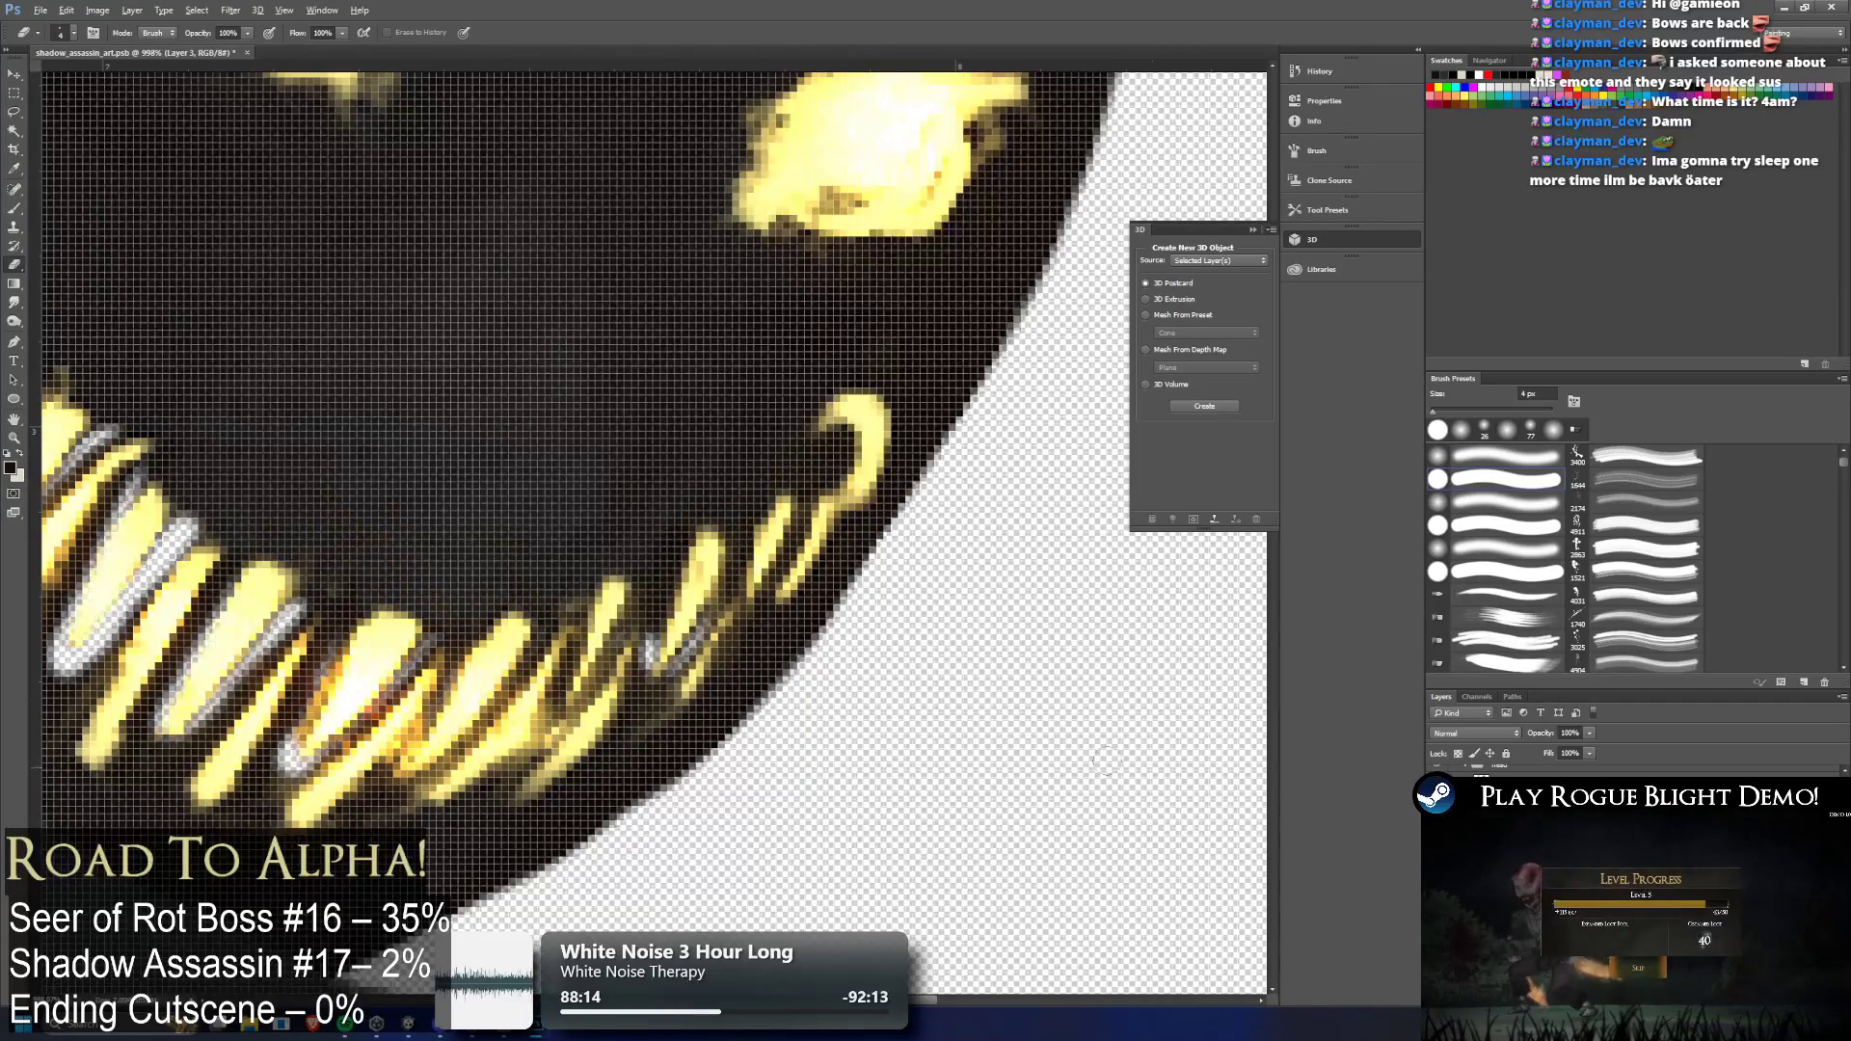
key("ctrl+comma")
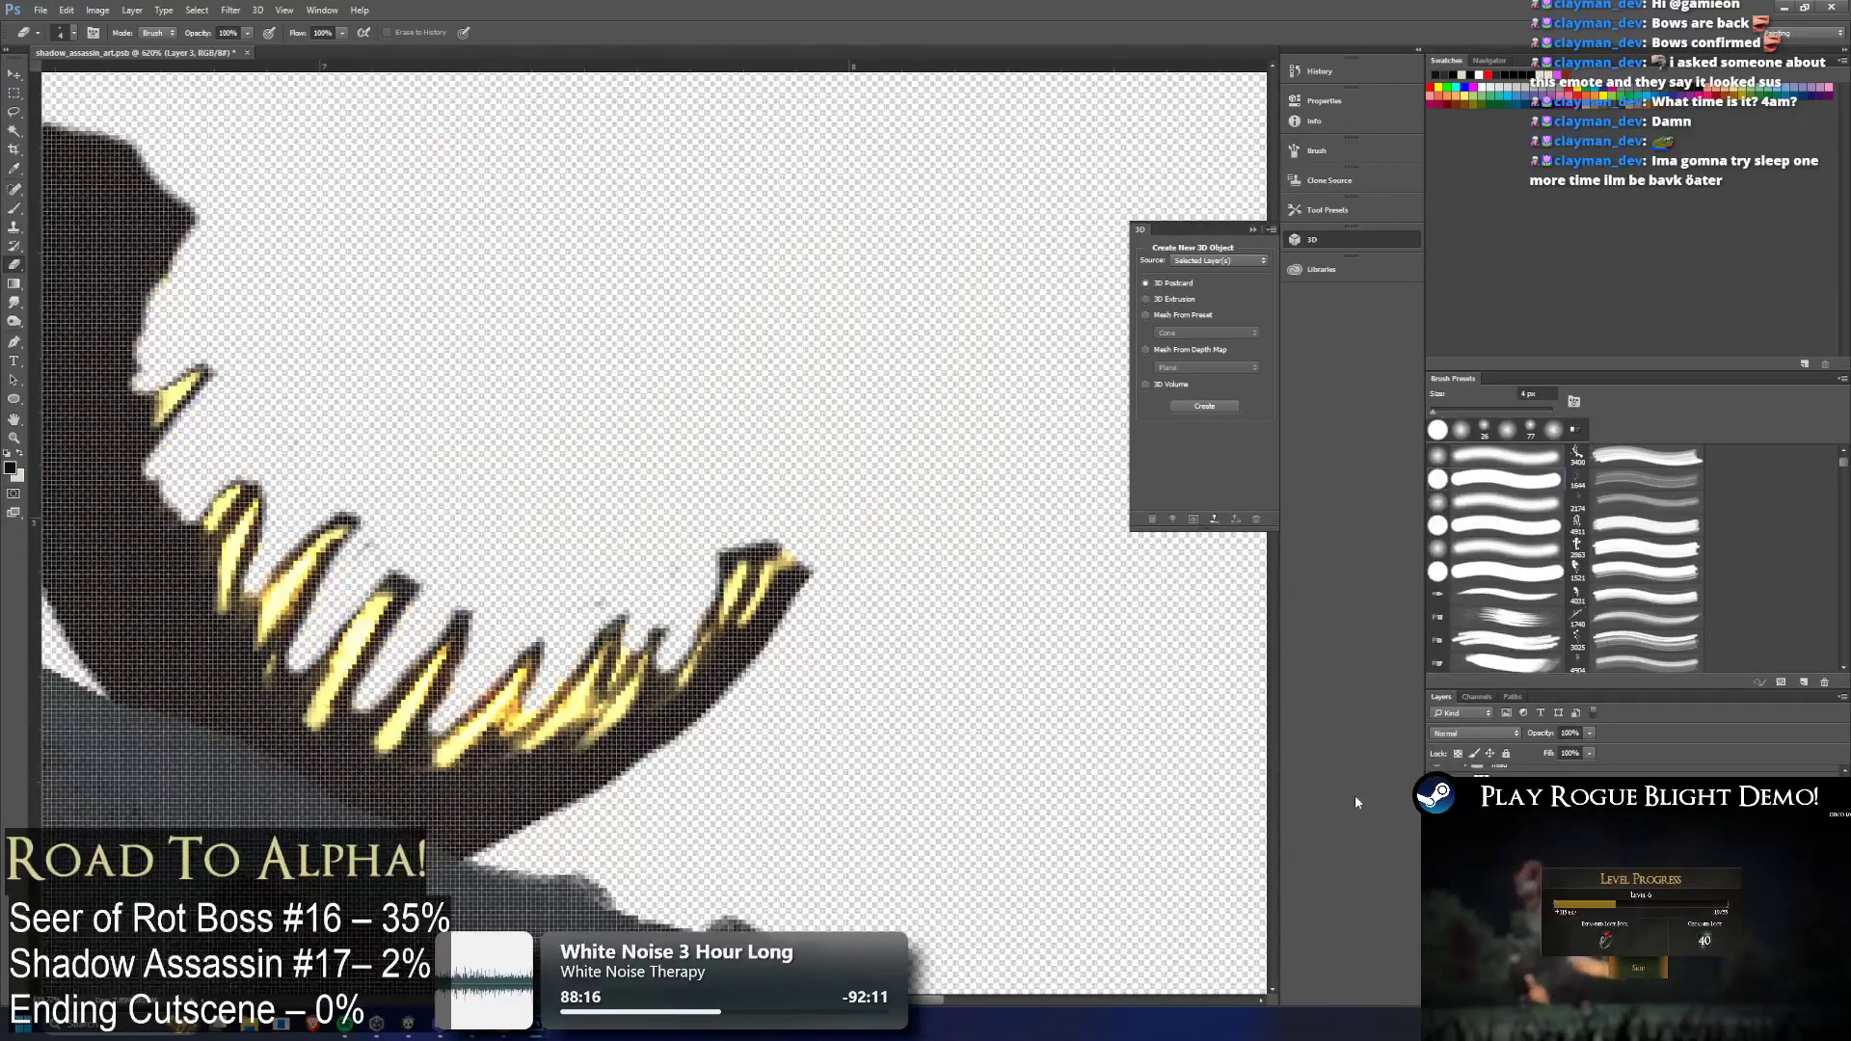
Set the eraser to 2 px and carve a thin transparent streak through a lower tooth
scroll(135, 480, "down", 3)
scroll(135, 479, "up", 2)
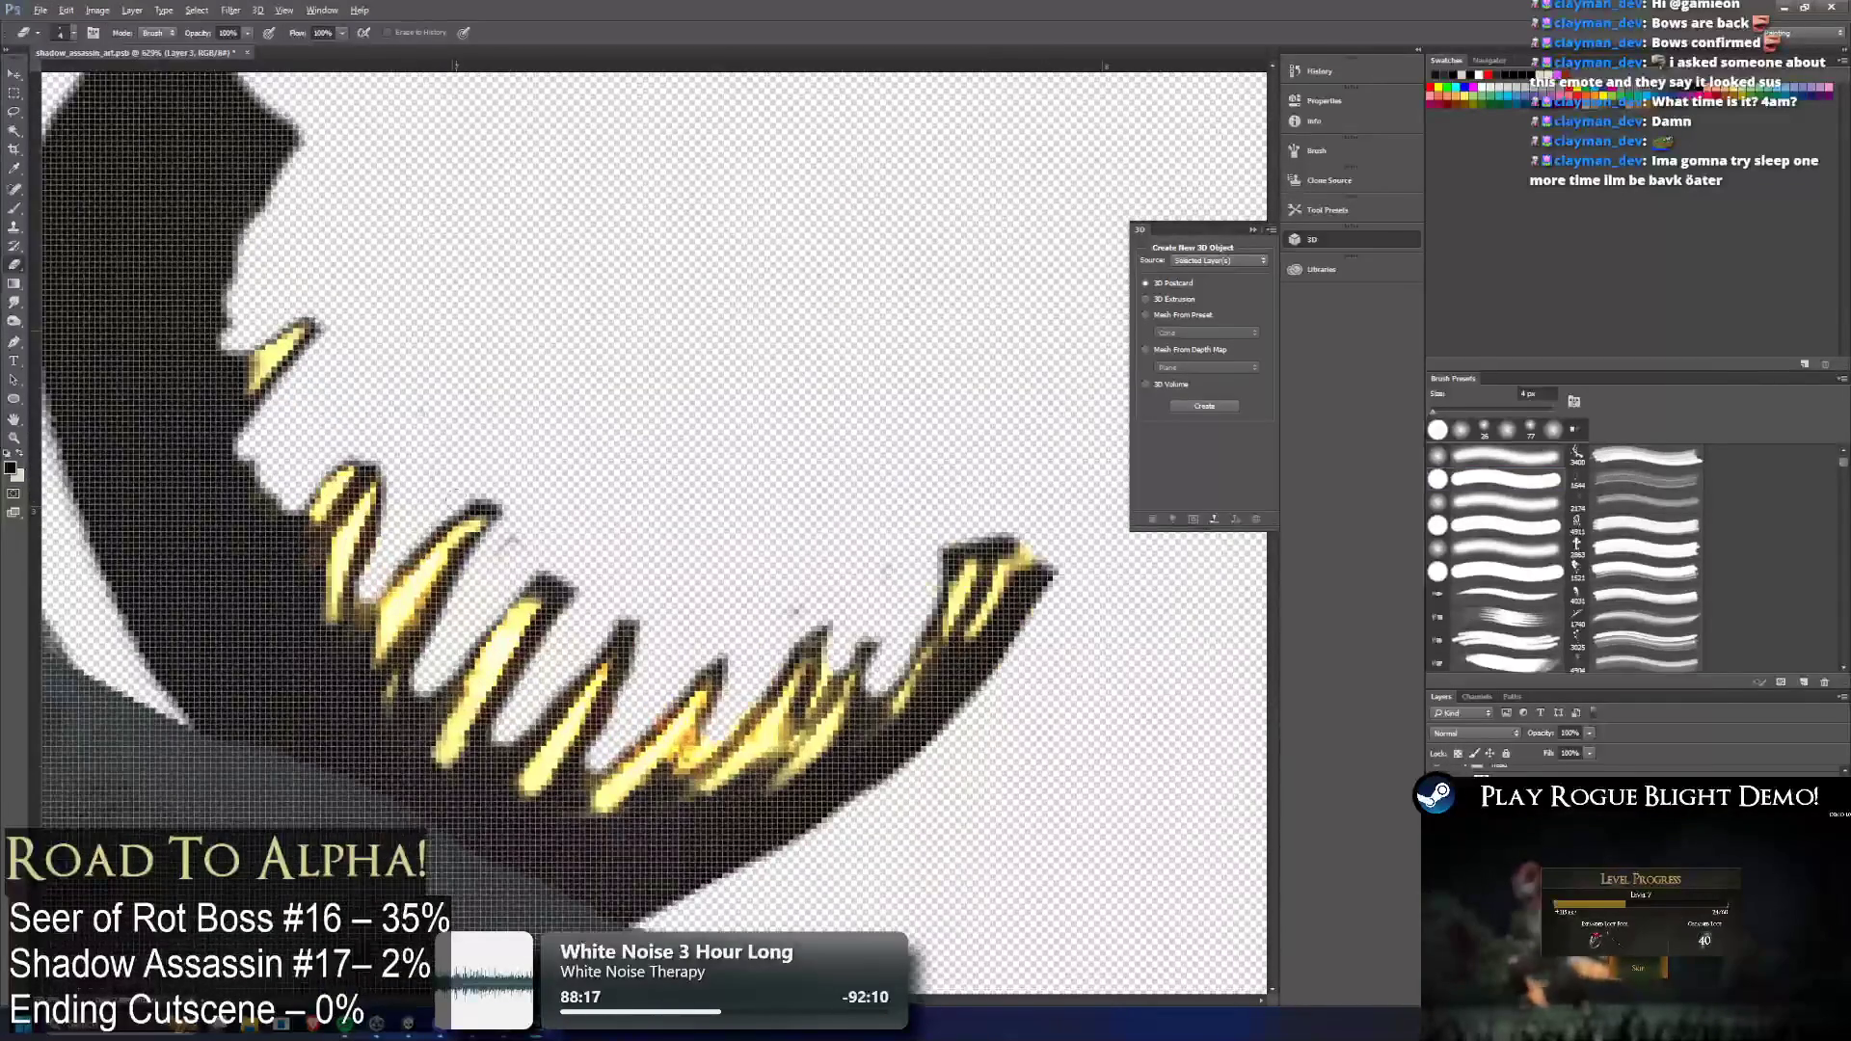
left_click(75, 34)
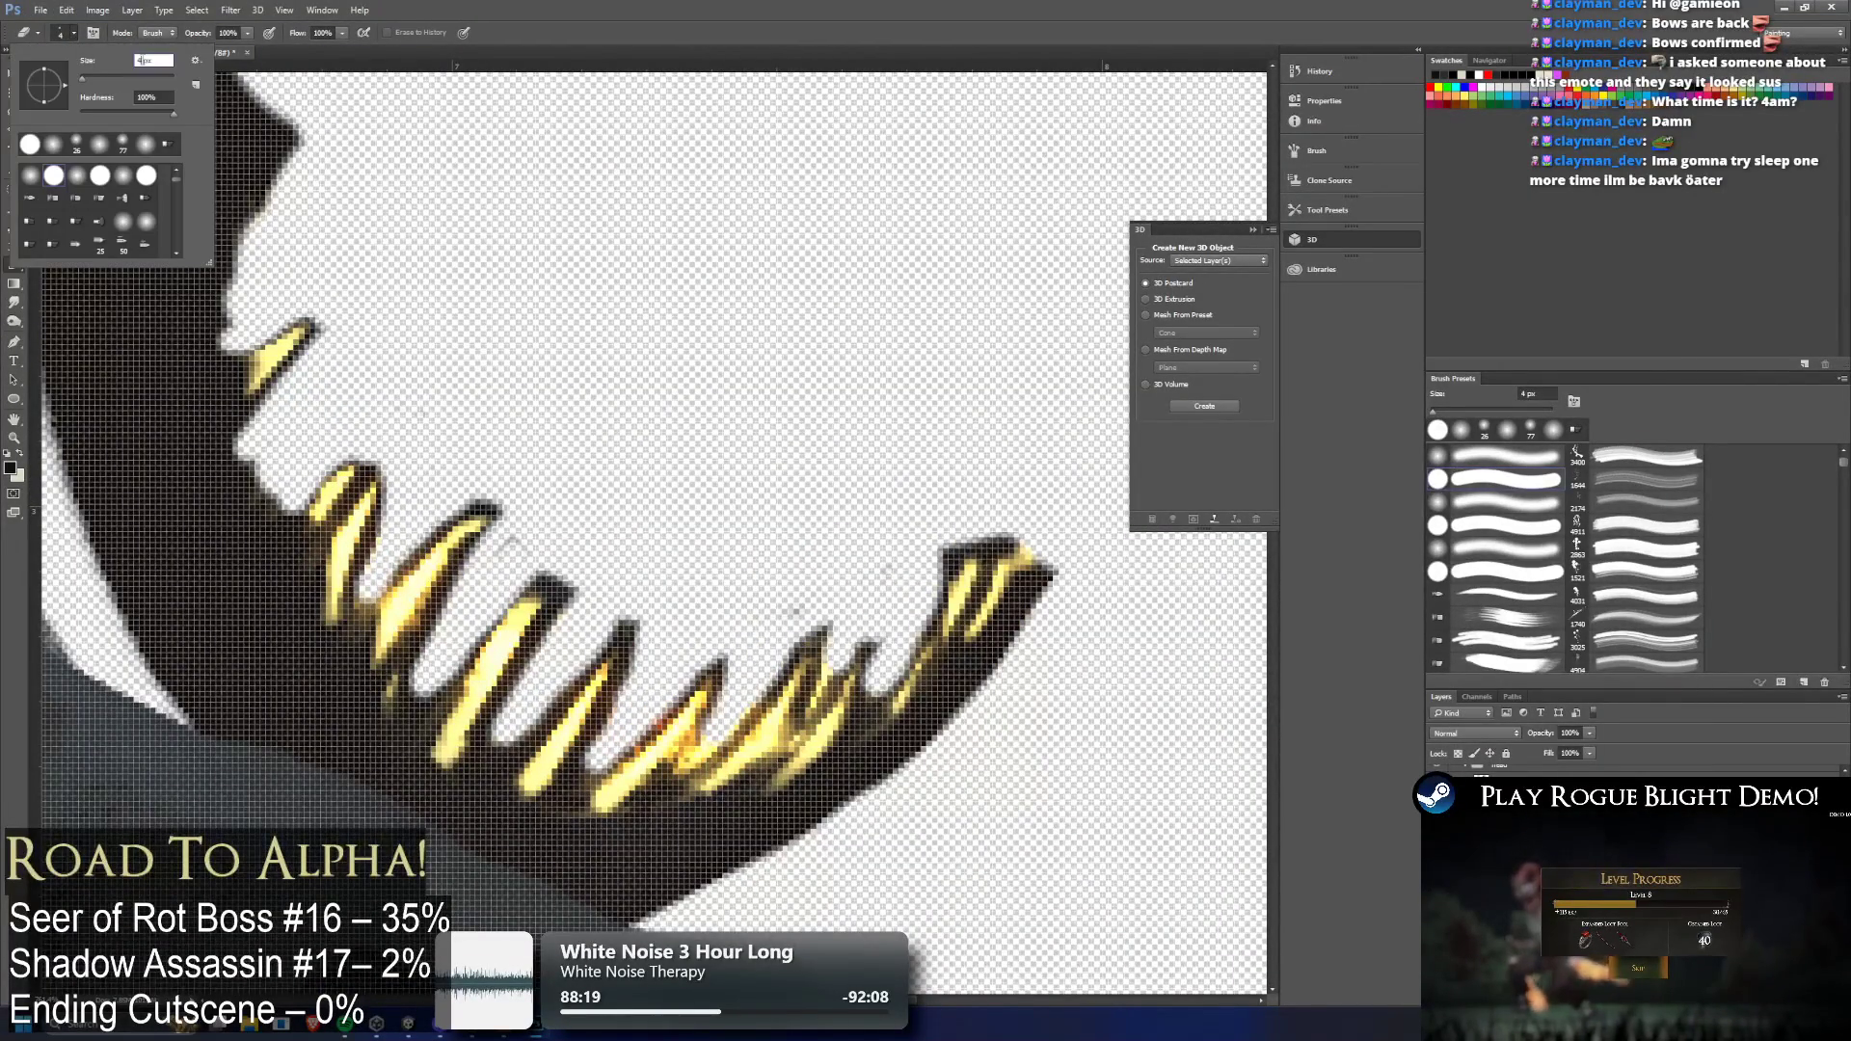
key("Return")
scroll(223, 369, "up", 3)
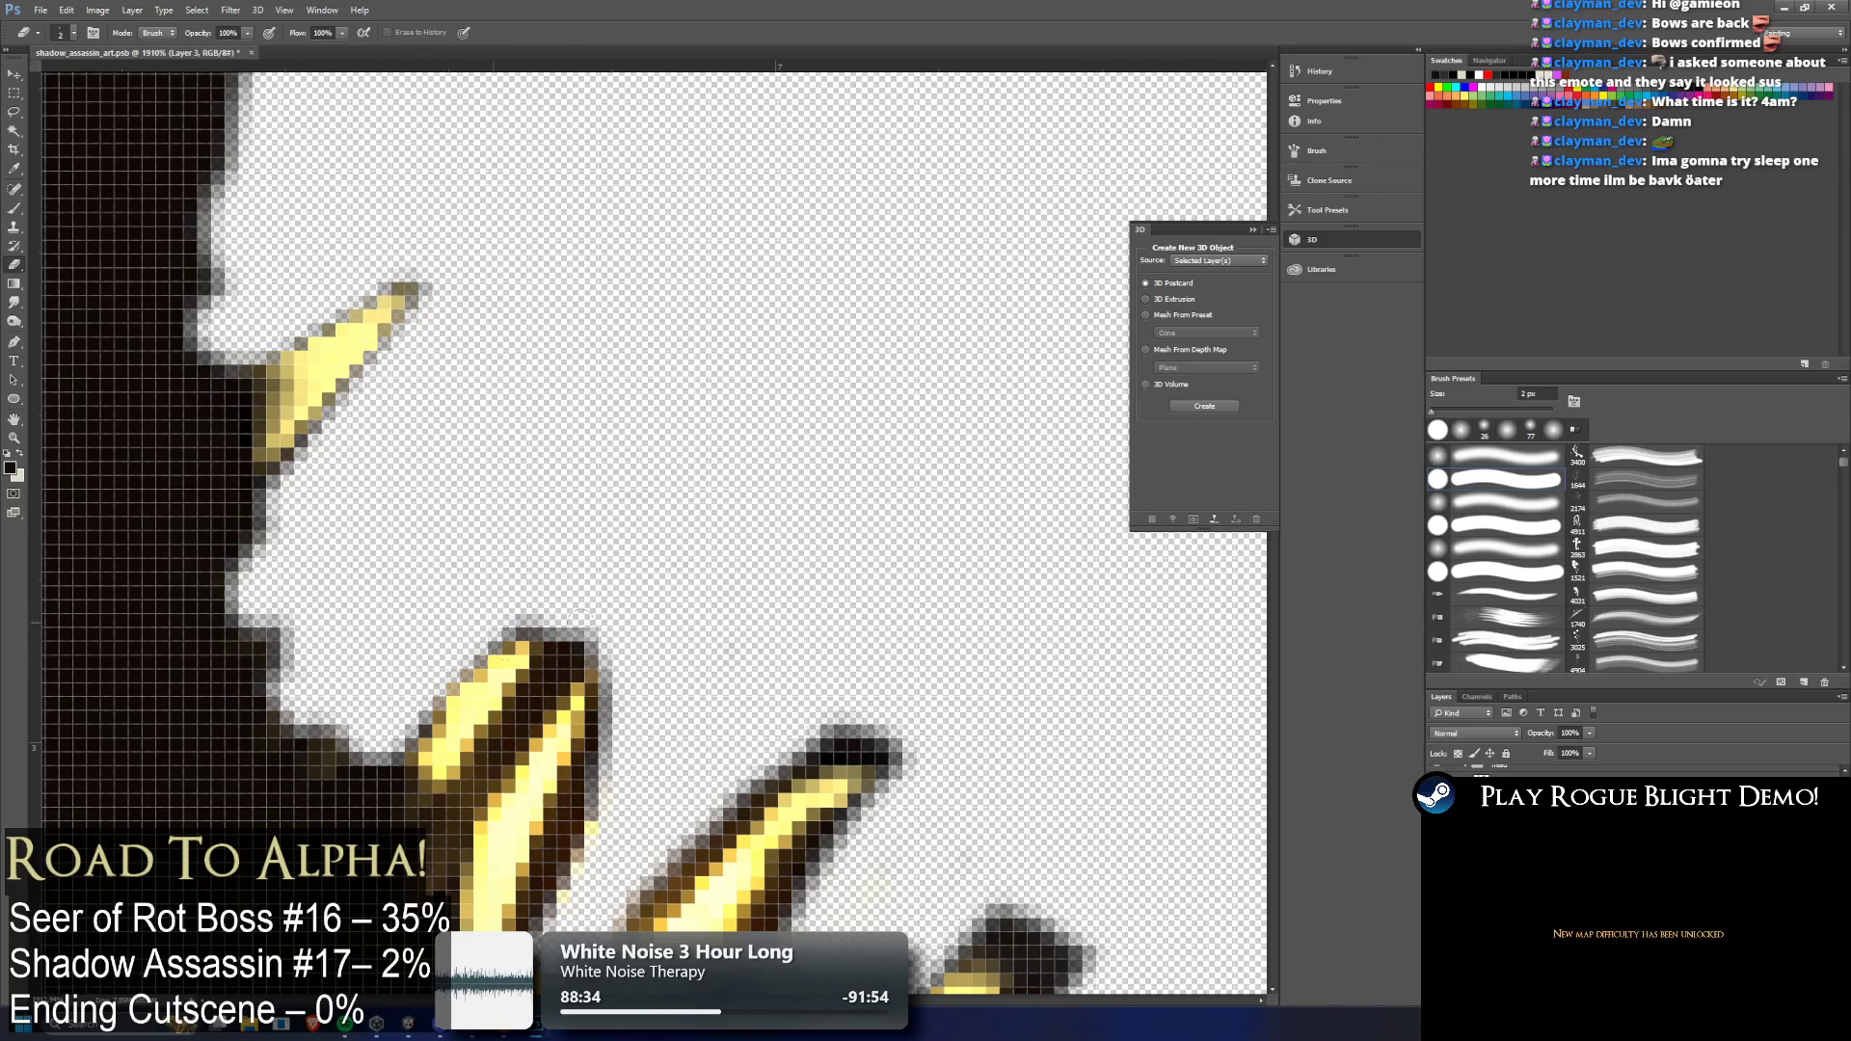
left_click_drag(560, 673, 464, 800)
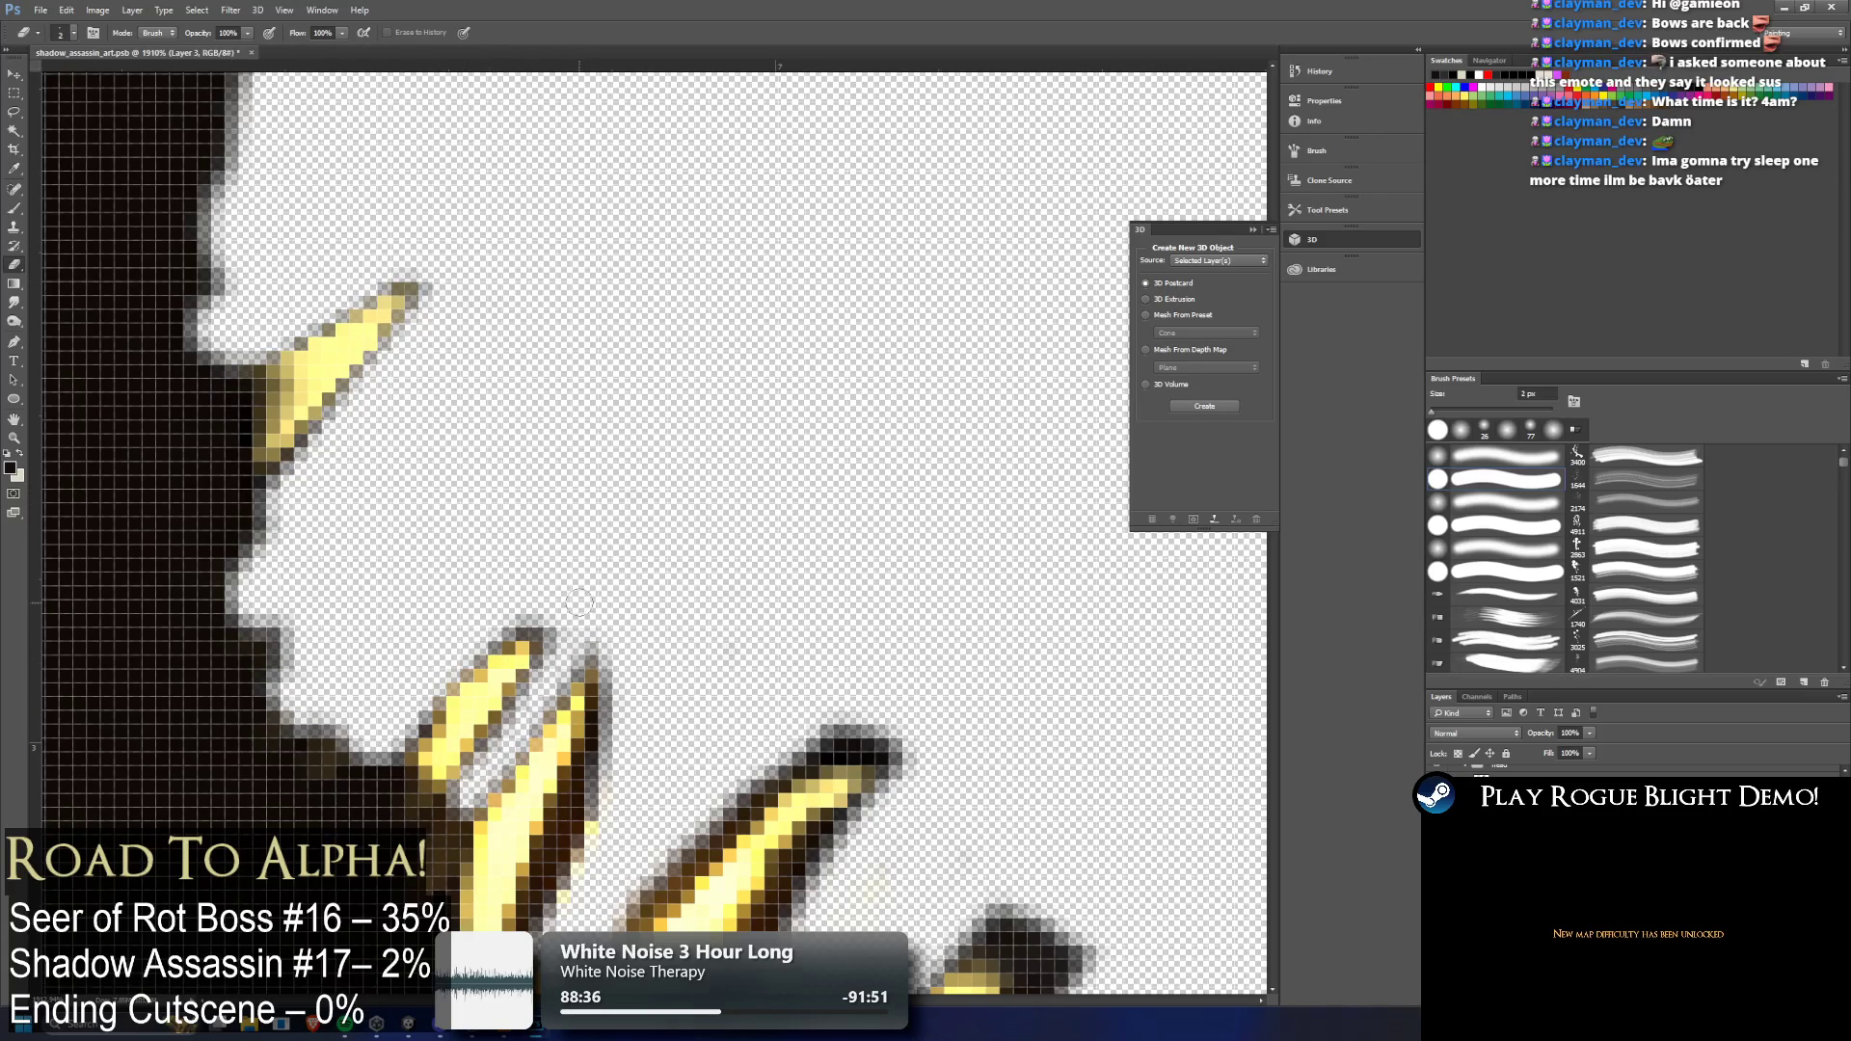
Erase dark pixels along the middle spike's top edge and tip, then along another spike's edge
scroll(593, 676, "down", 5)
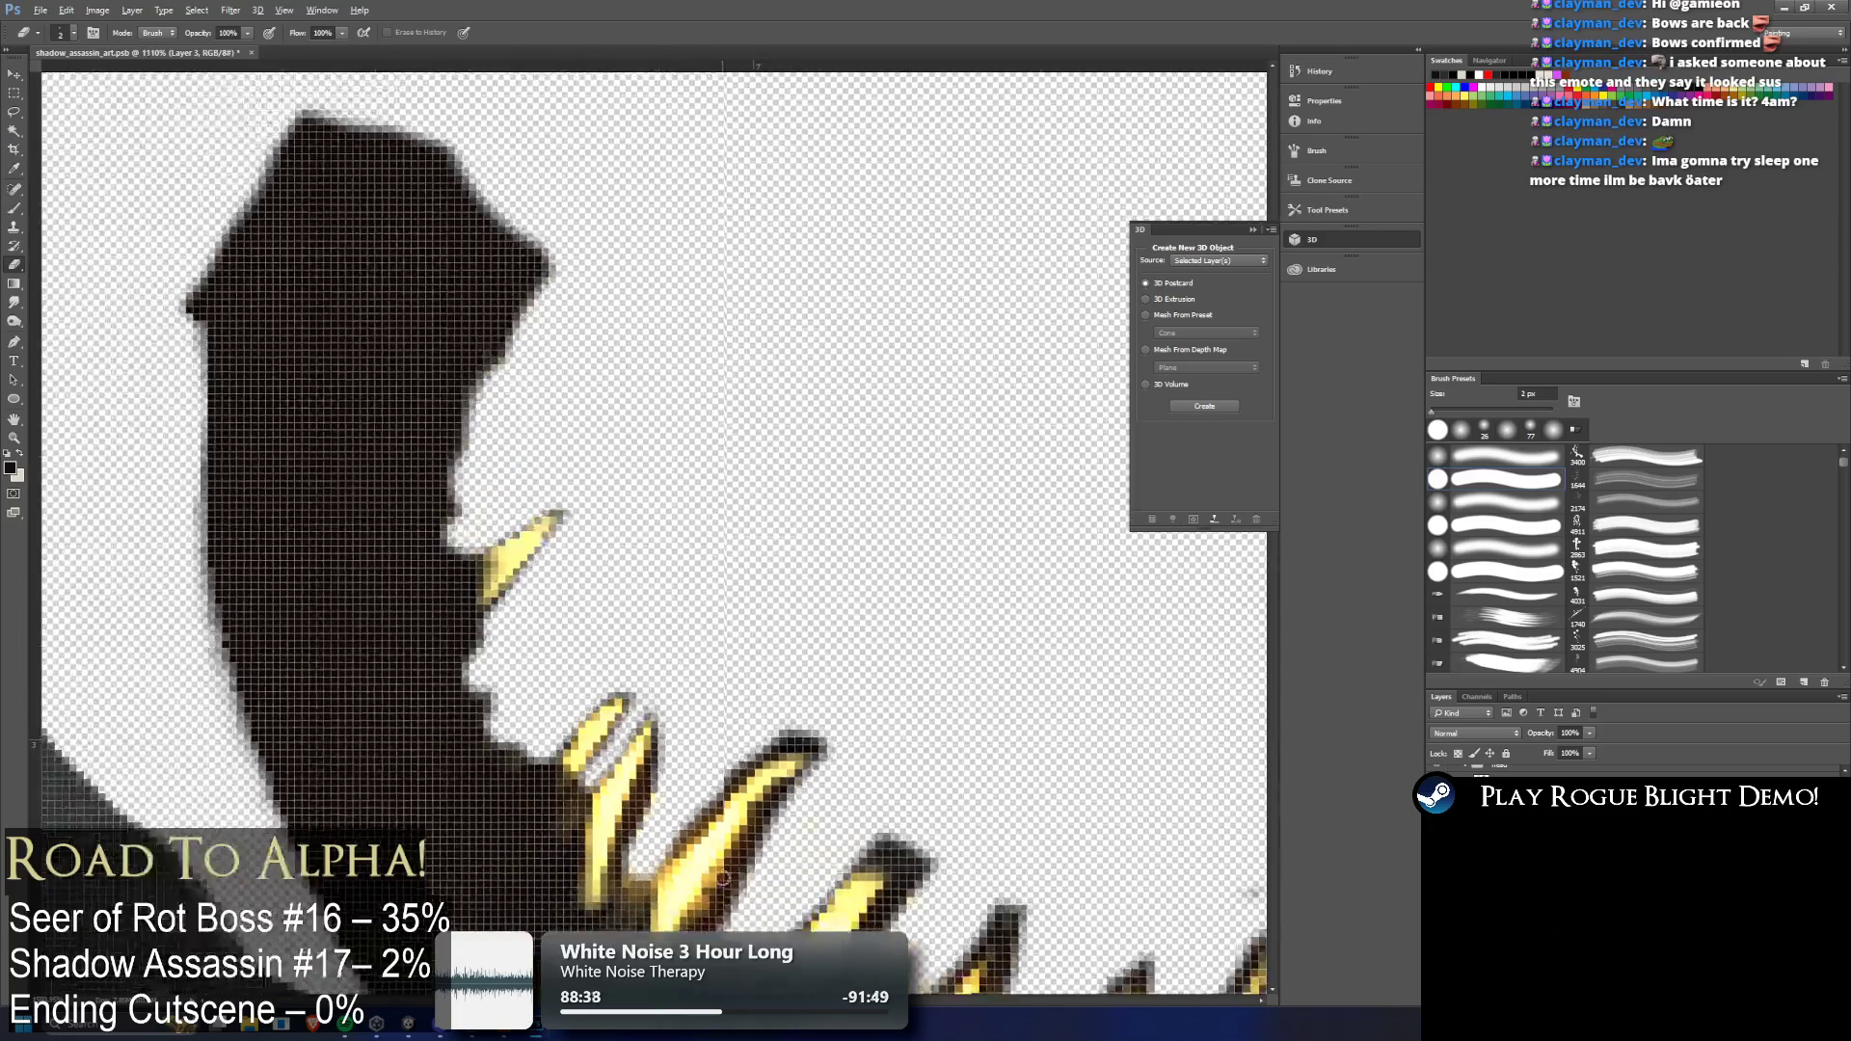
scroll(925, 896, "up", 3)
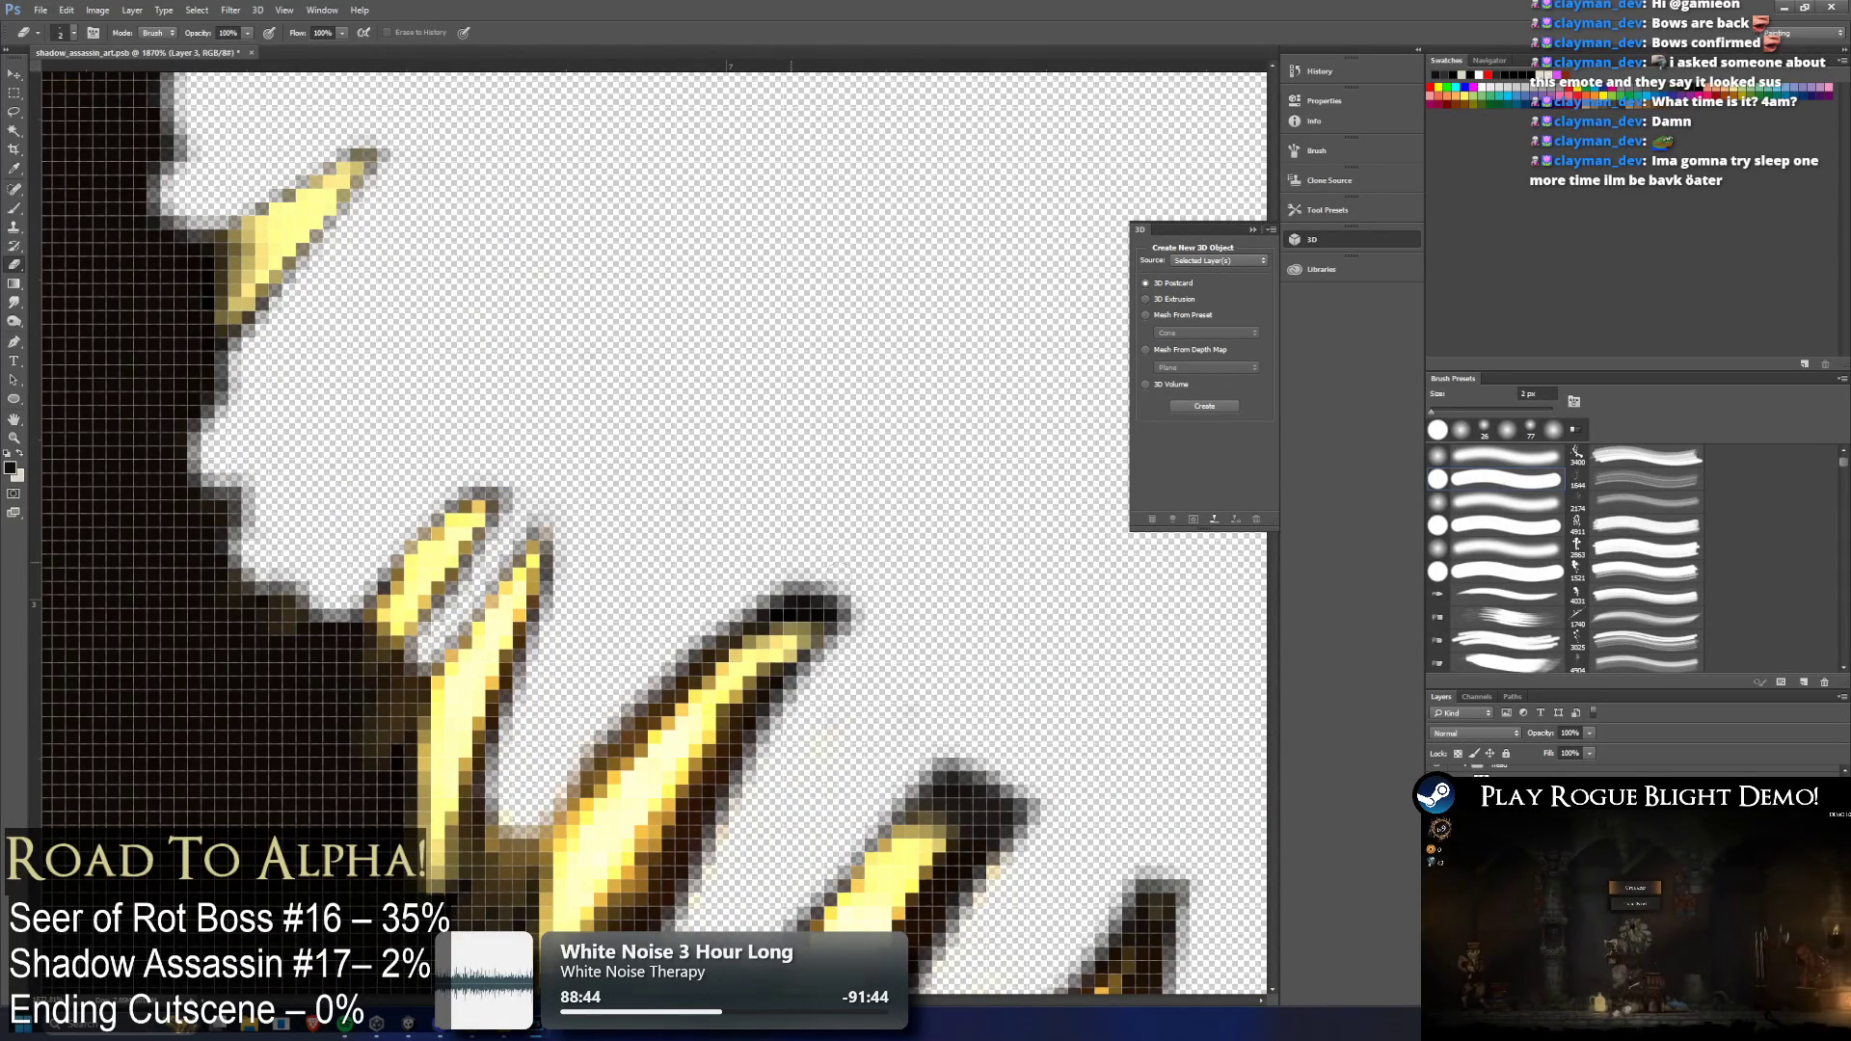
left_click_drag(805, 606, 718, 614)
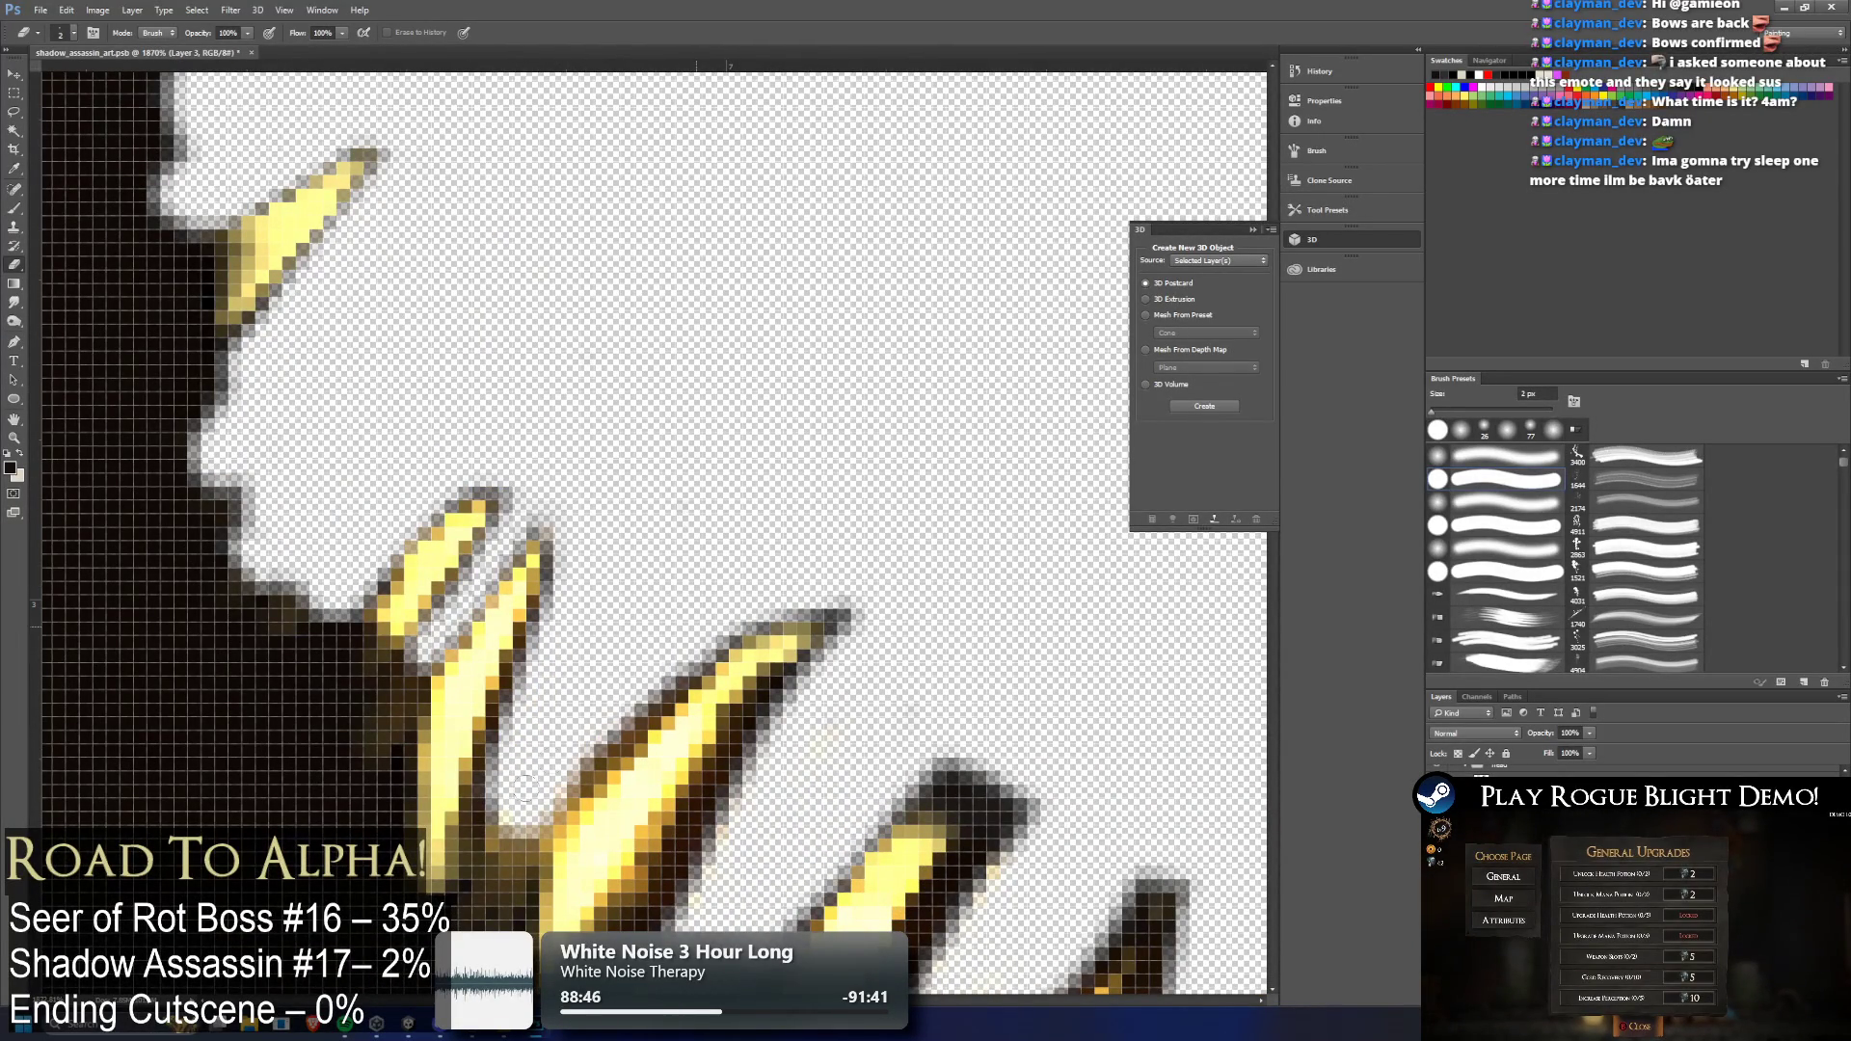
left_click_drag(847, 625, 827, 593)
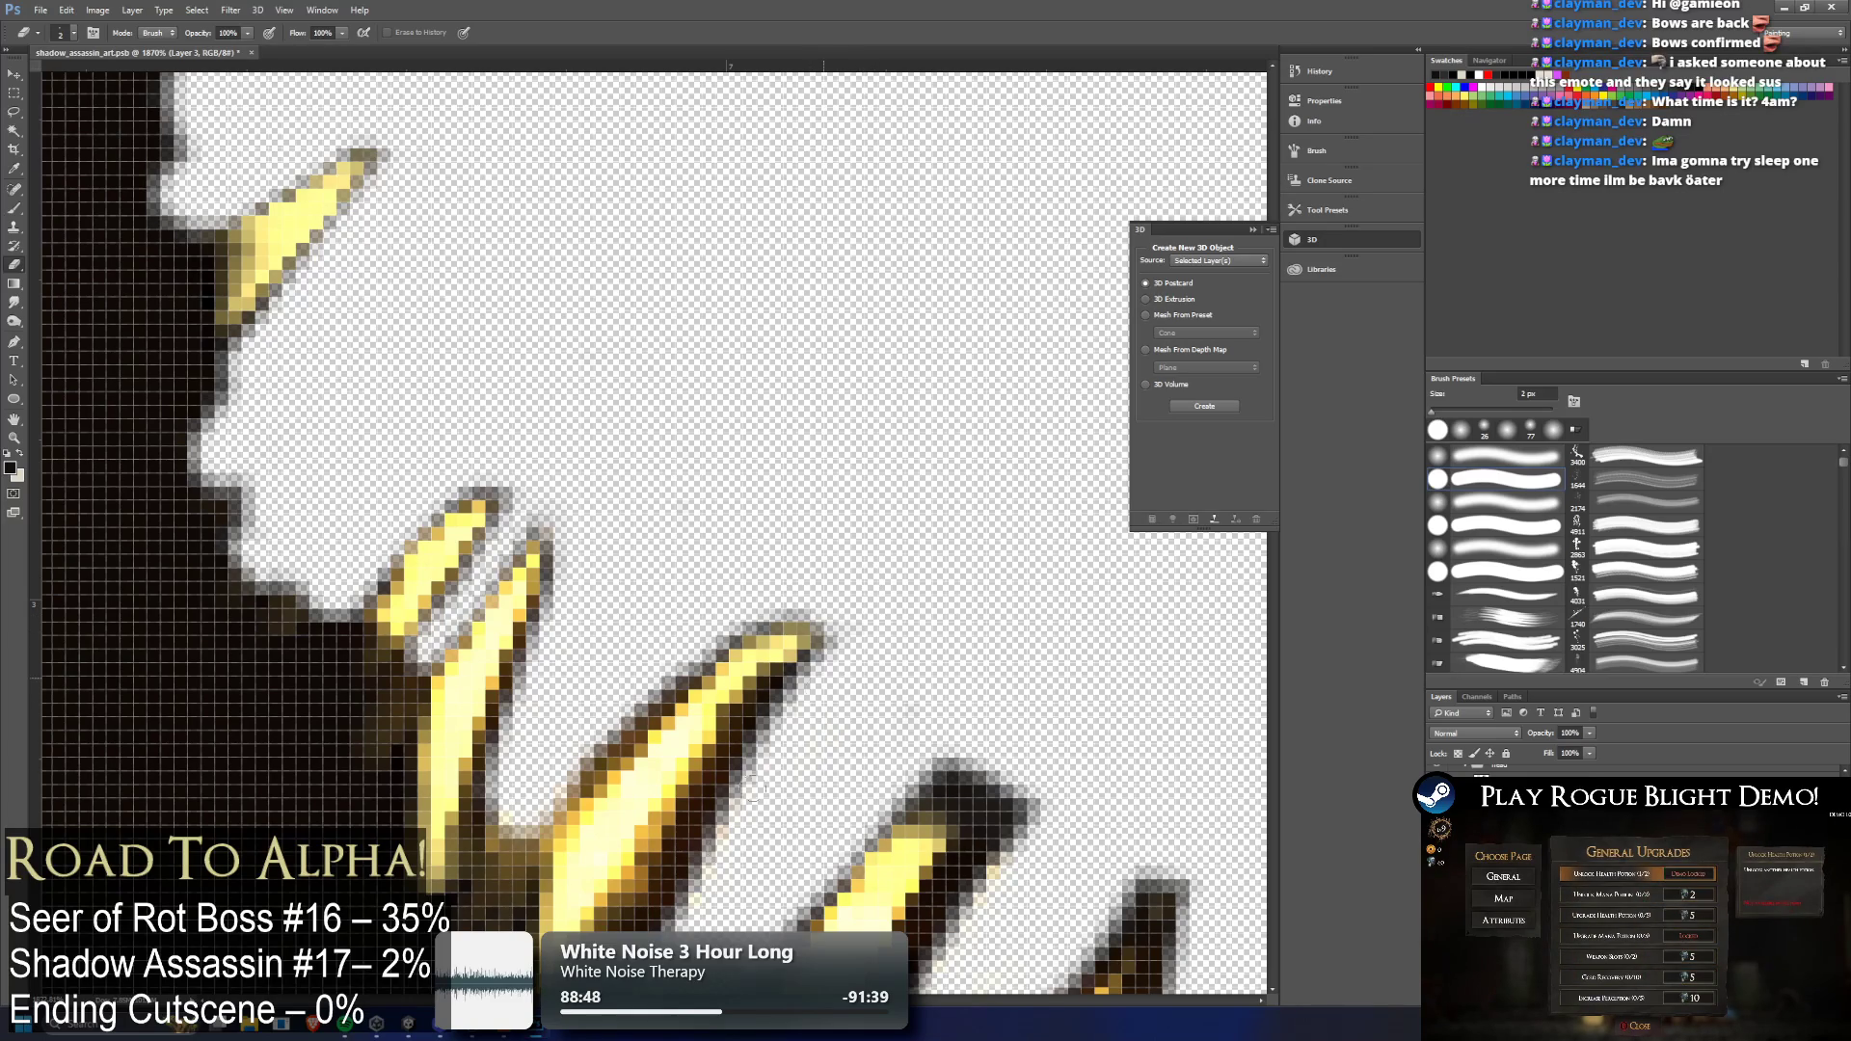
scroll(771, 733, "down", 3)
scroll(723, 740, "up", 2)
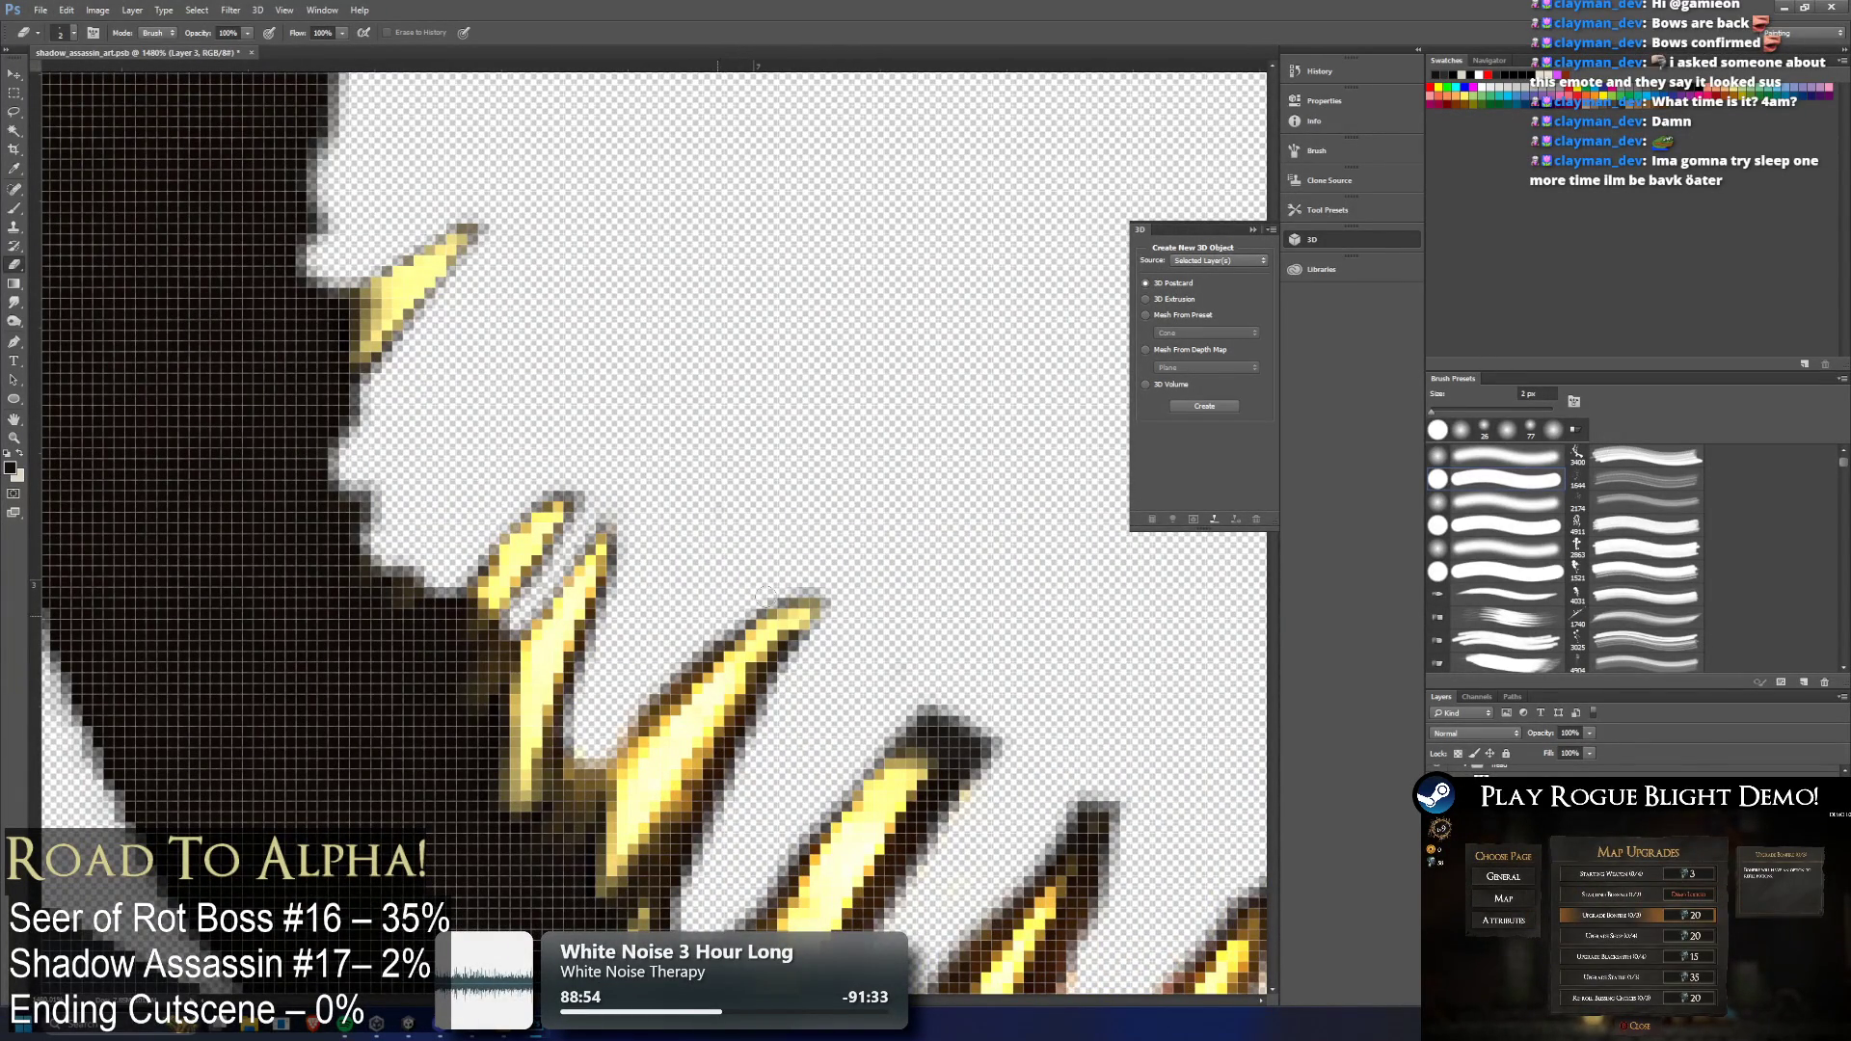
scroll(627, 737, "down", 2)
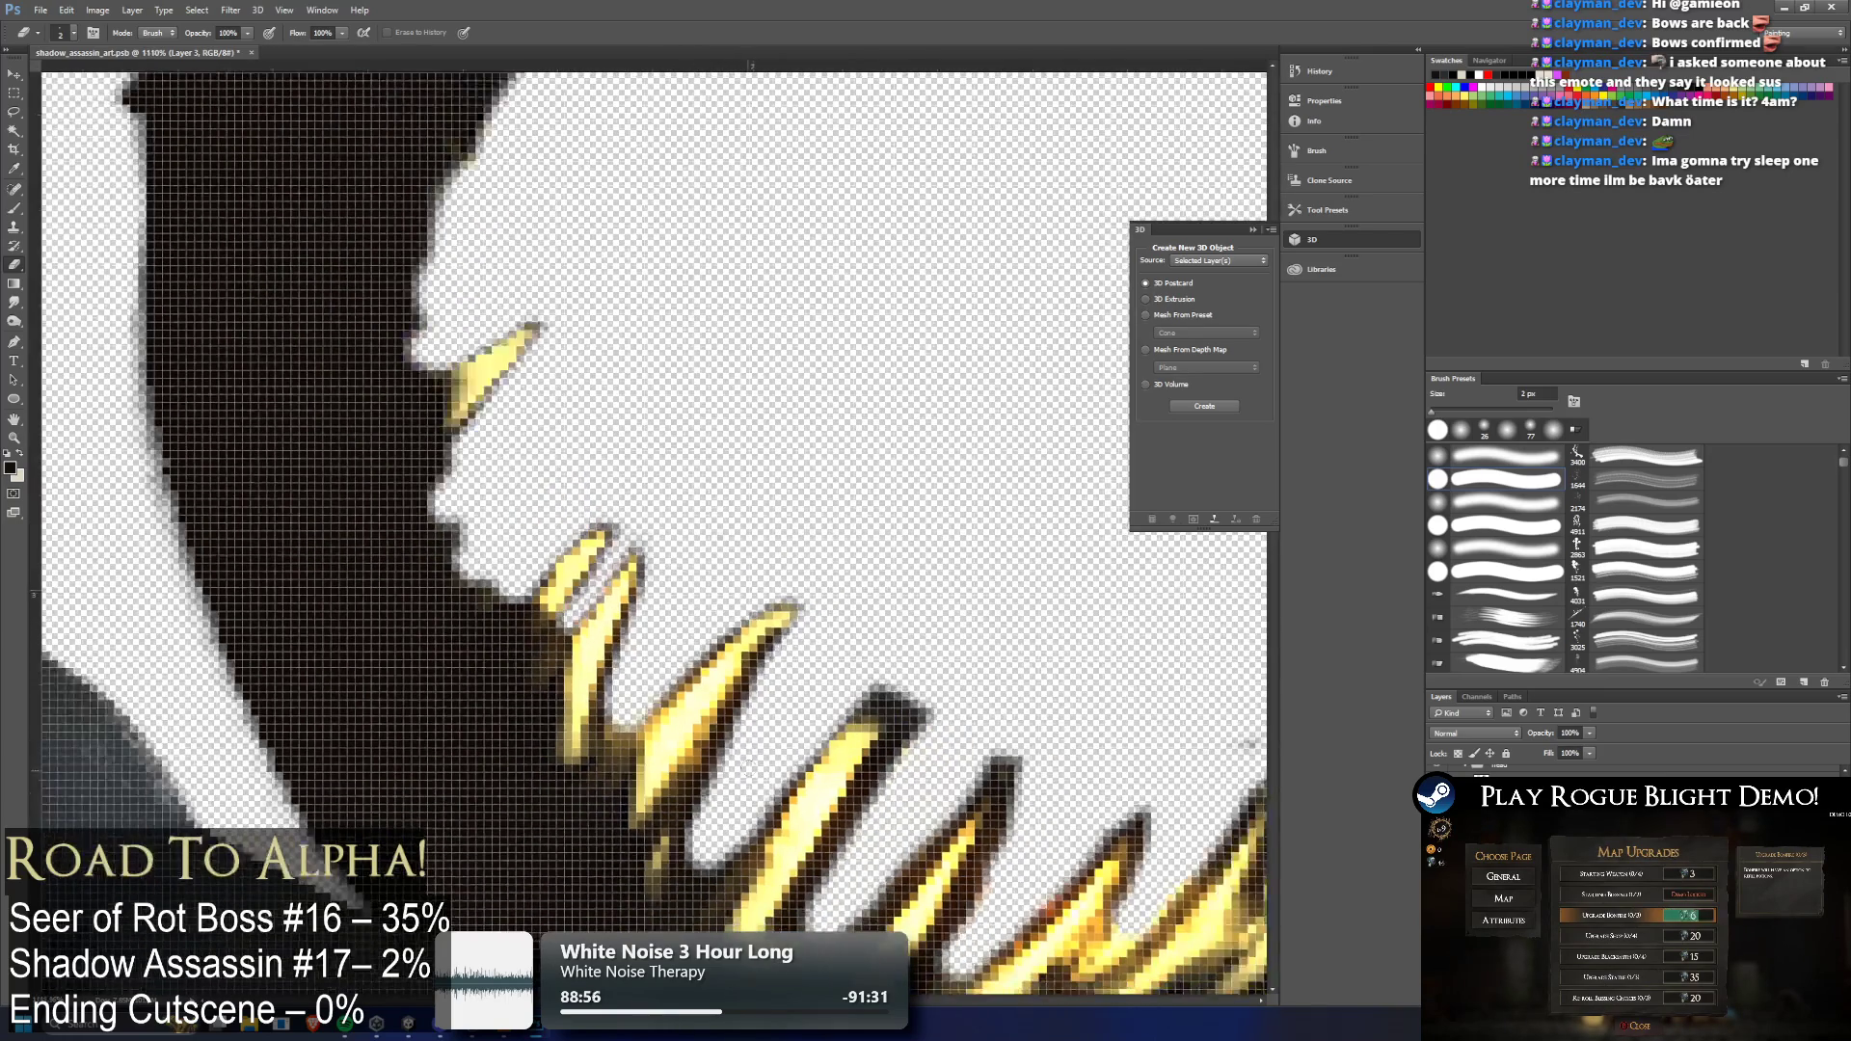
mouse_move(911, 708)
left_mouse_down()
mouse_move(856, 696)
mouse_move(908, 688)
left_mouse_up()
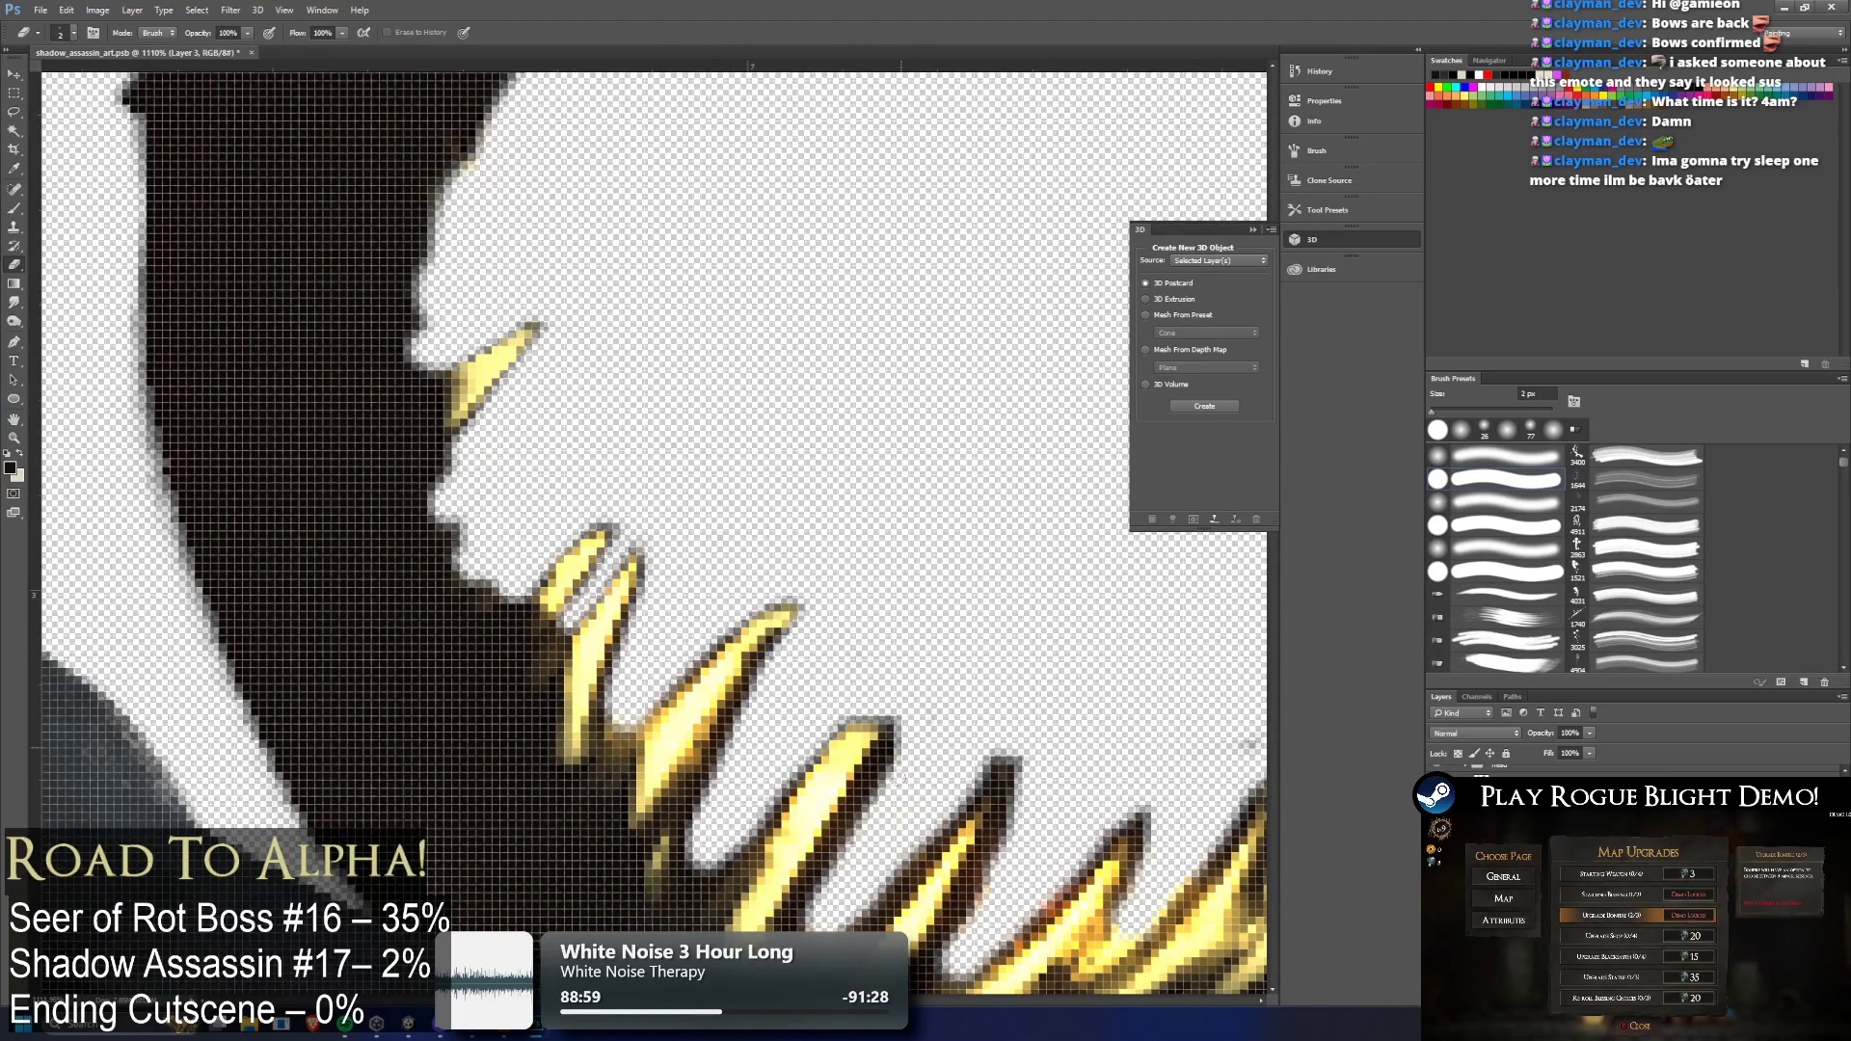
mouse_move(898, 758)
left_mouse_down()
mouse_move(853, 839)
mouse_move(973, 964)
mouse_move(1119, 993)
left_mouse_up()
scroll(257, 646, "down", 10)
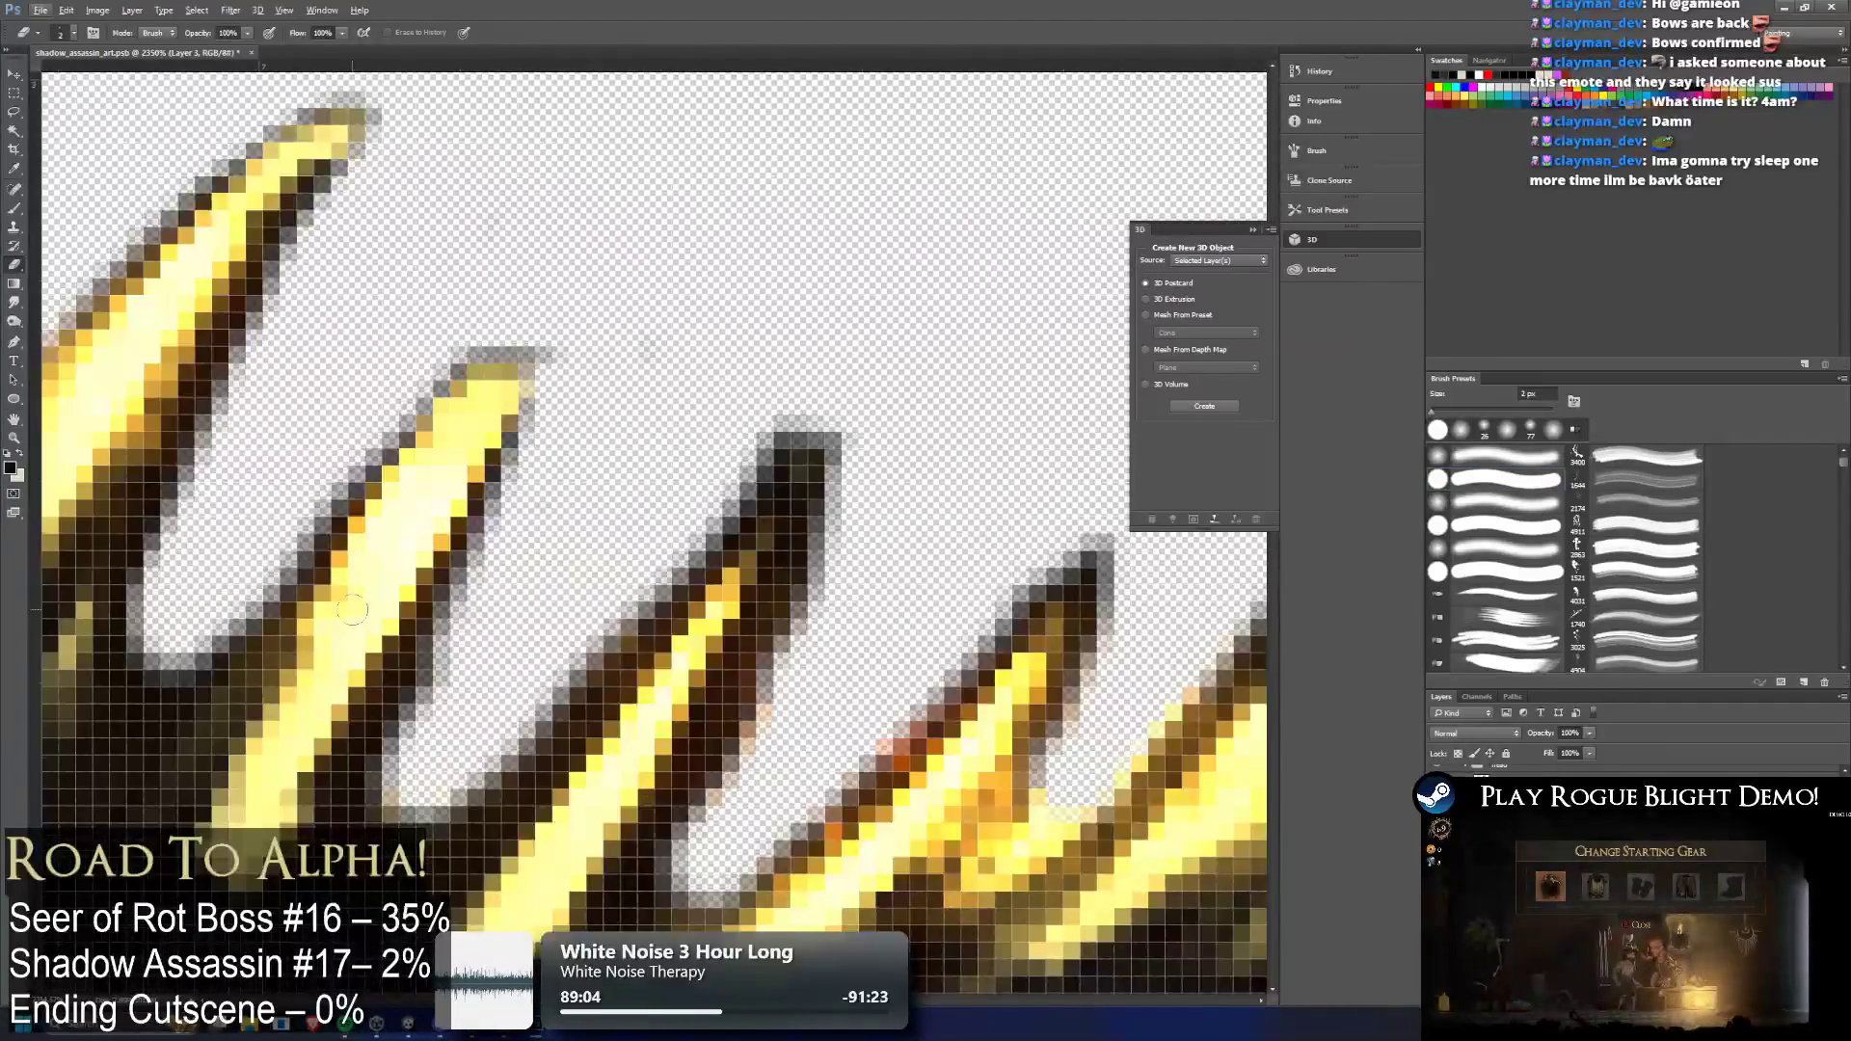
Erase the faint halo along the left and right edges of several spikes and their gaps
scroll(256, 647, "up", 2)
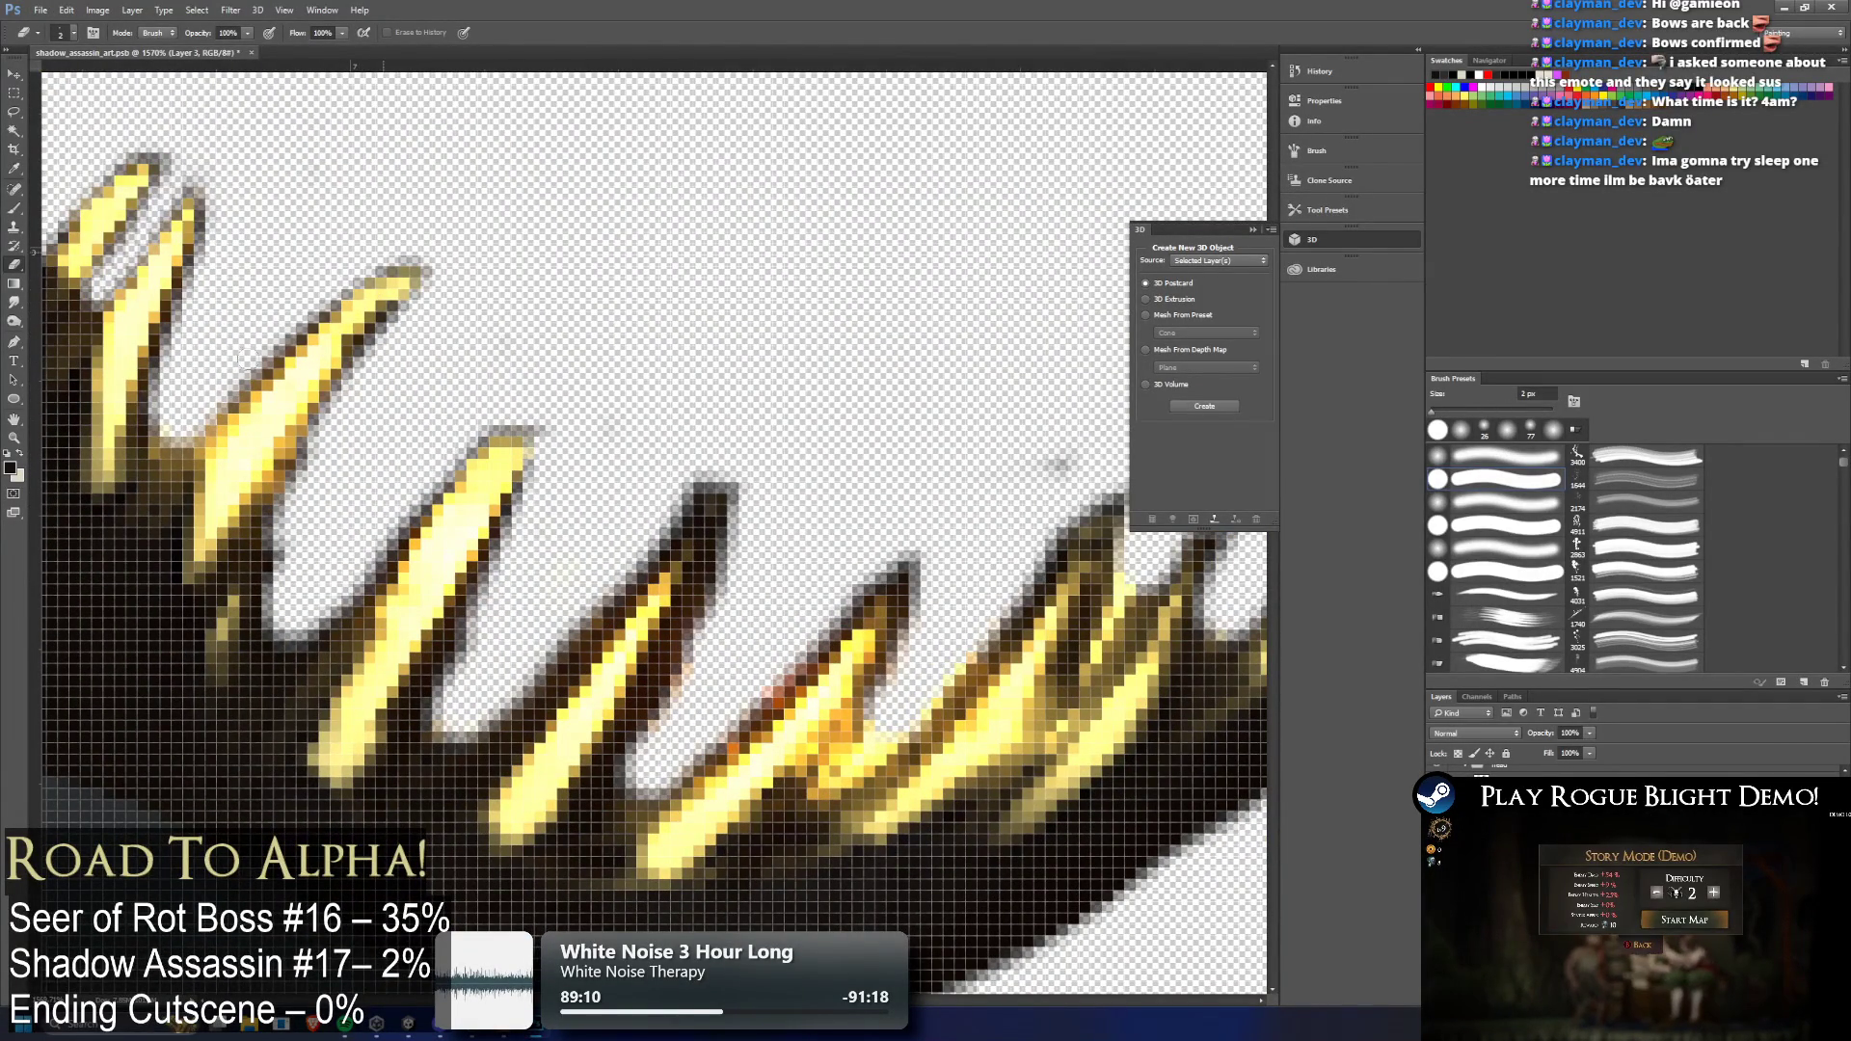
left_click_drag(210, 241, 207, 286)
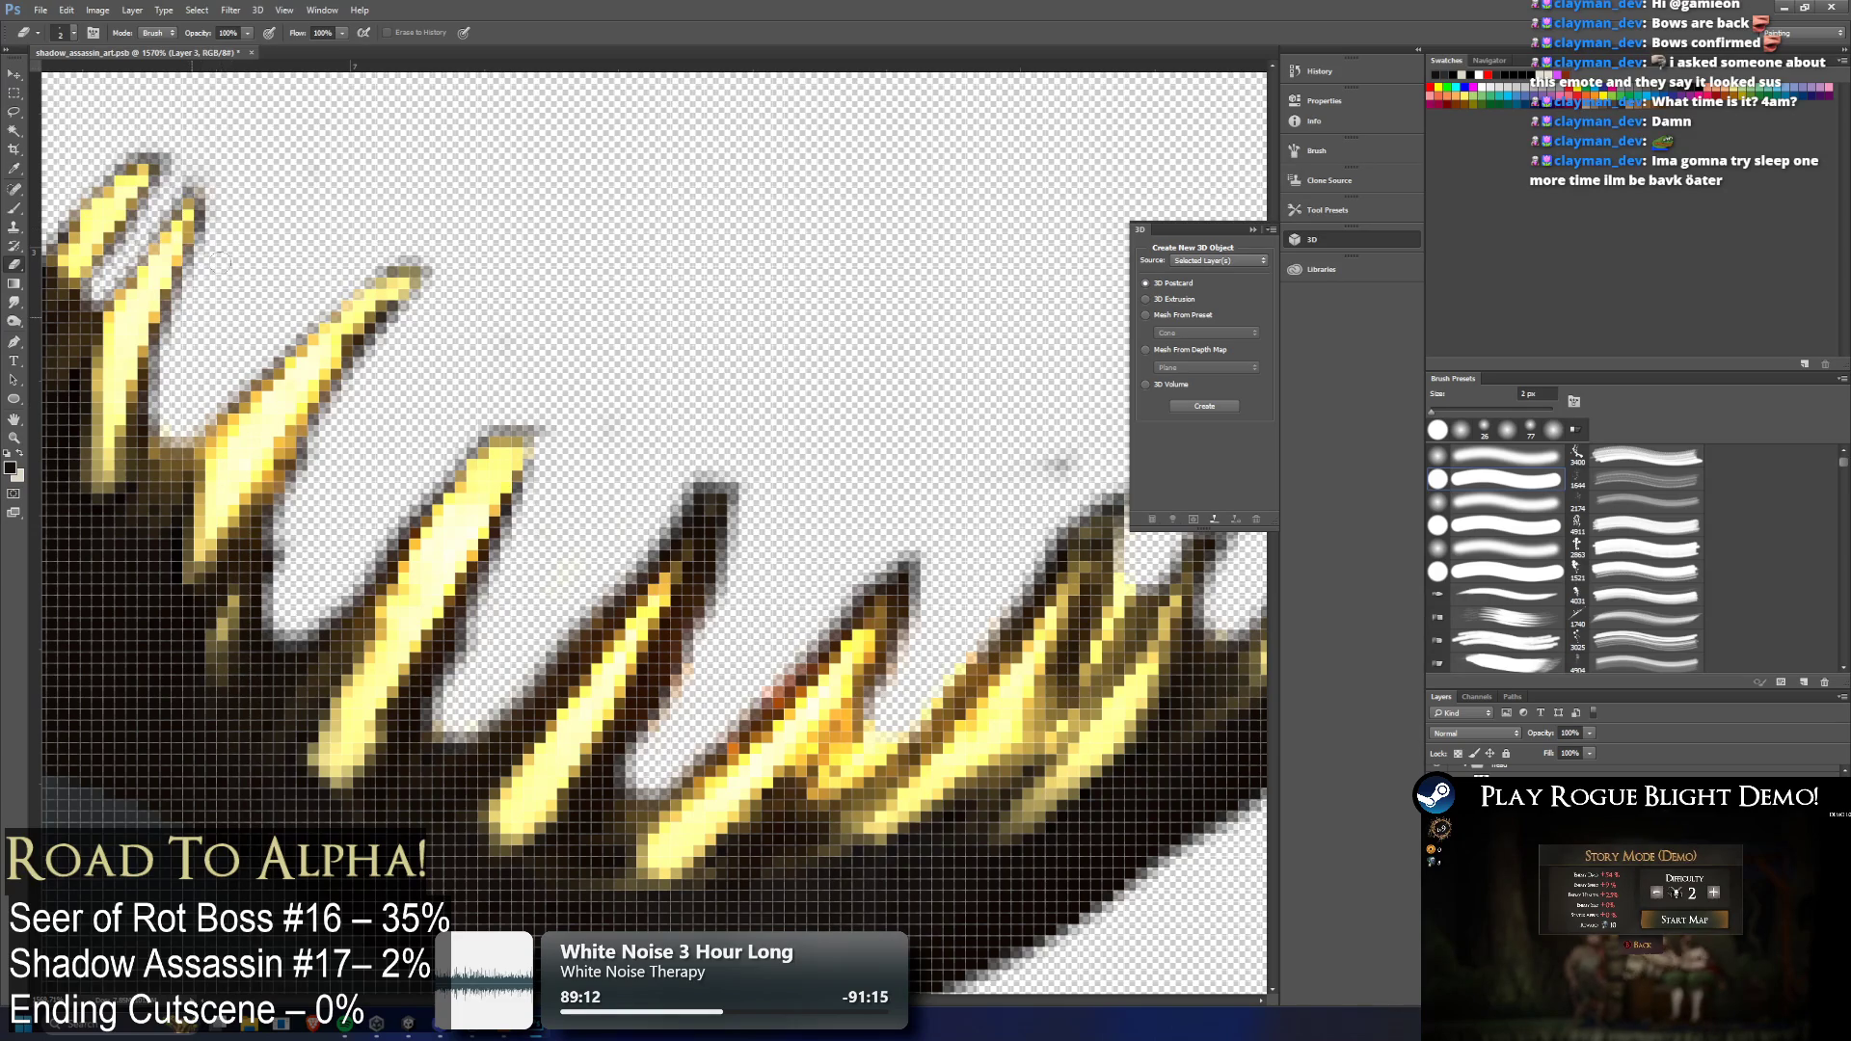
left_click_drag(340, 422, 435, 324)
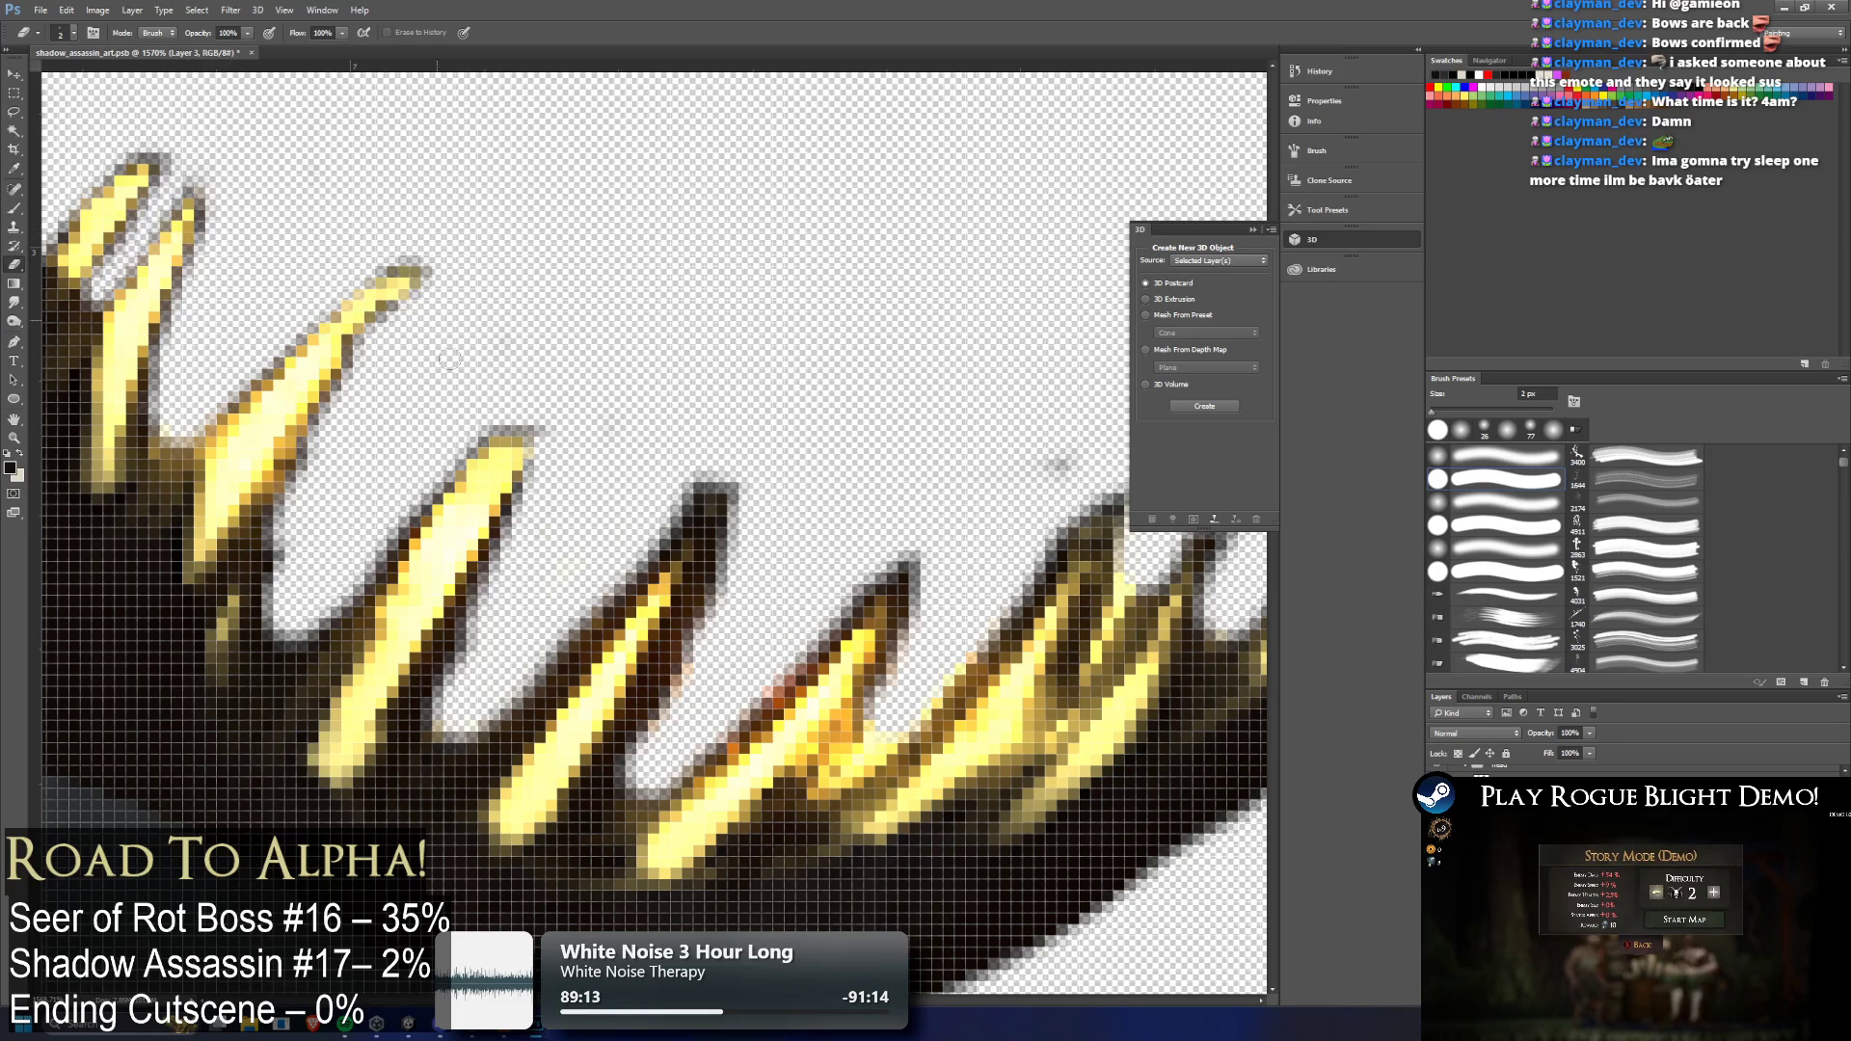
left_click_drag(403, 480, 331, 600)
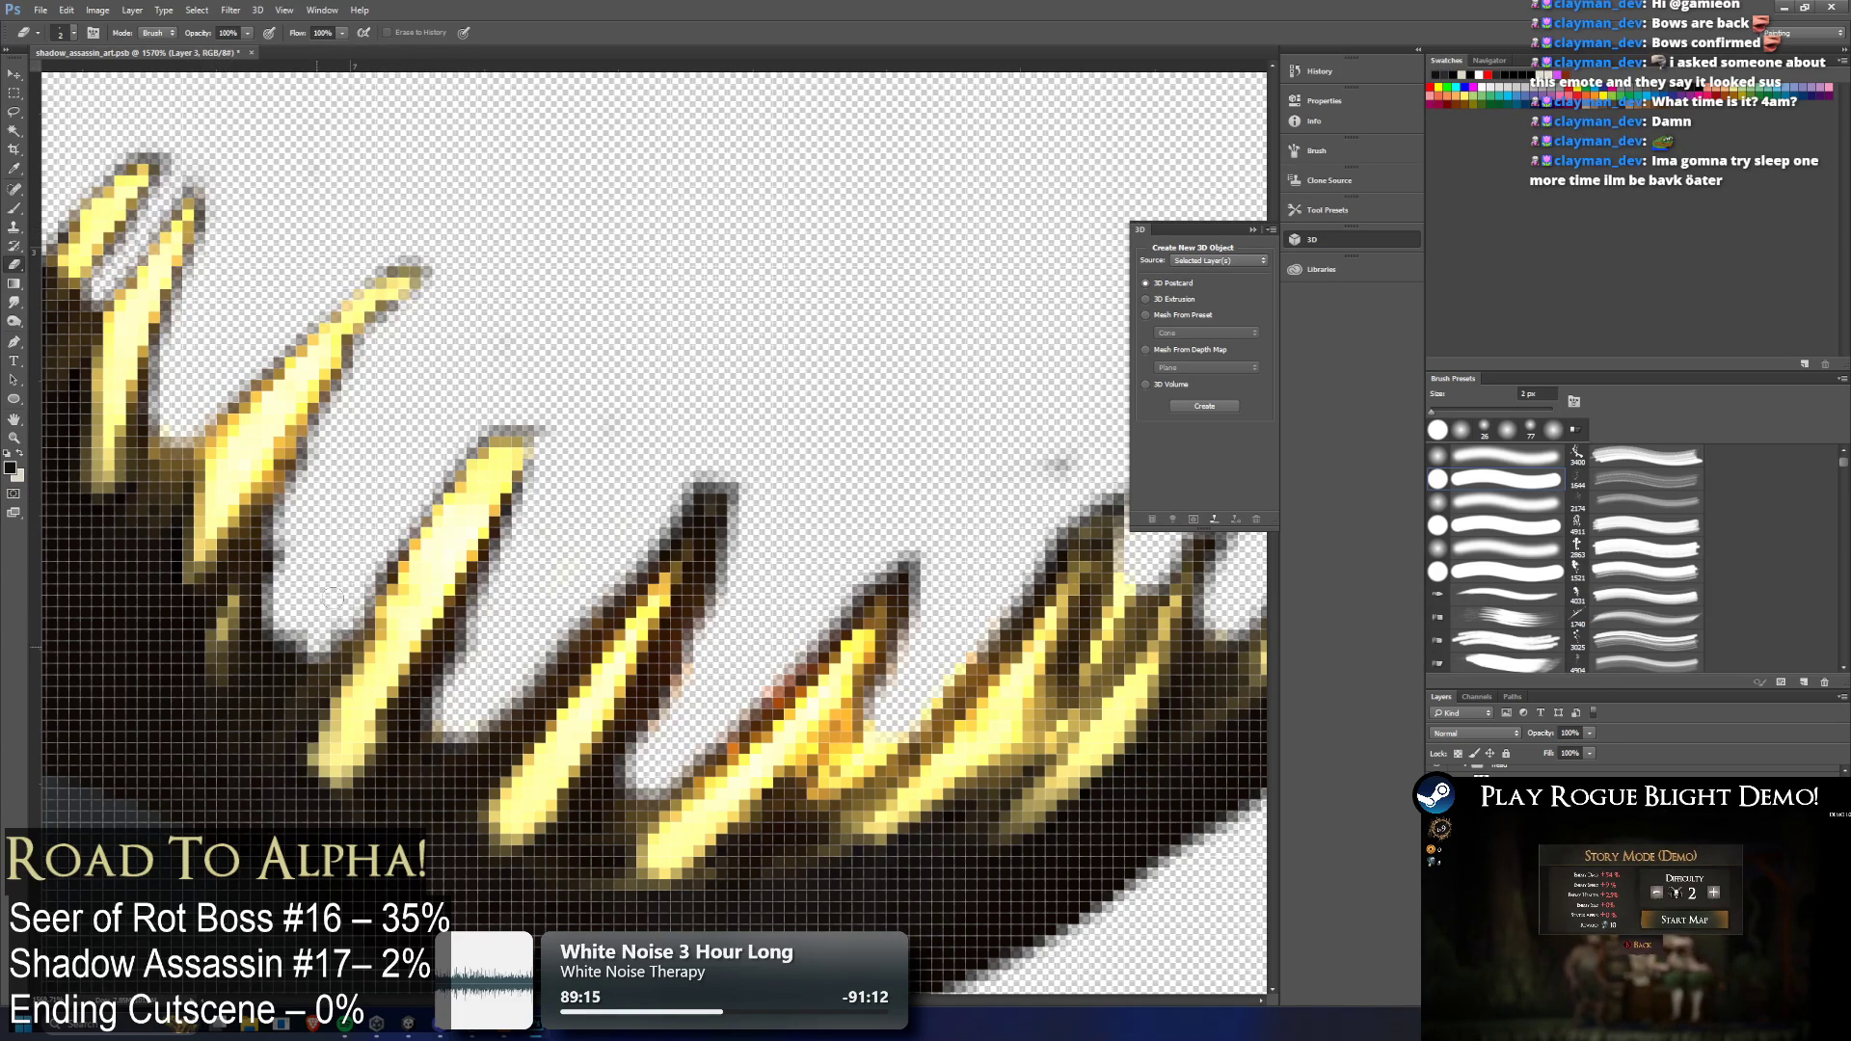
mouse_move(510, 556)
left_mouse_down()
mouse_move(516, 506)
mouse_move(429, 693)
left_mouse_up()
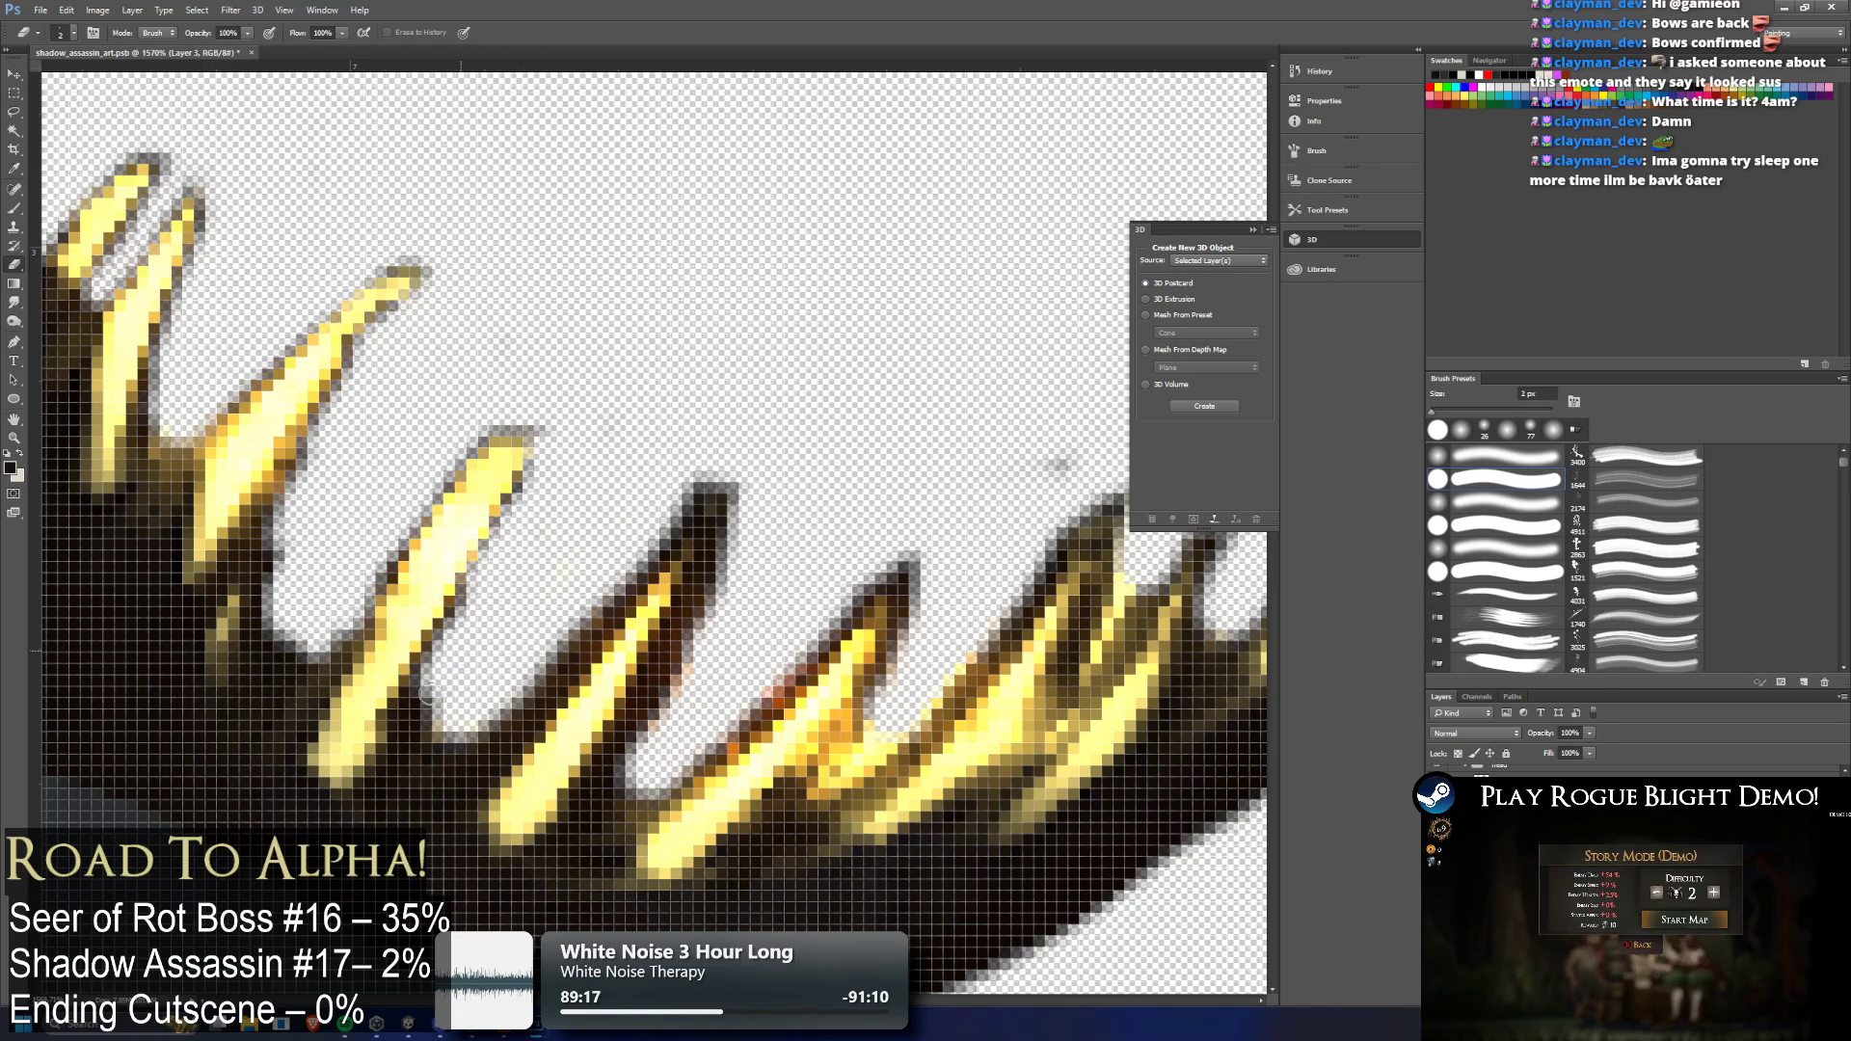
mouse_move(621, 522)
left_mouse_down()
mouse_move(564, 665)
mouse_move(501, 718)
mouse_move(520, 733)
mouse_move(474, 621)
mouse_move(447, 646)
left_mouse_up()
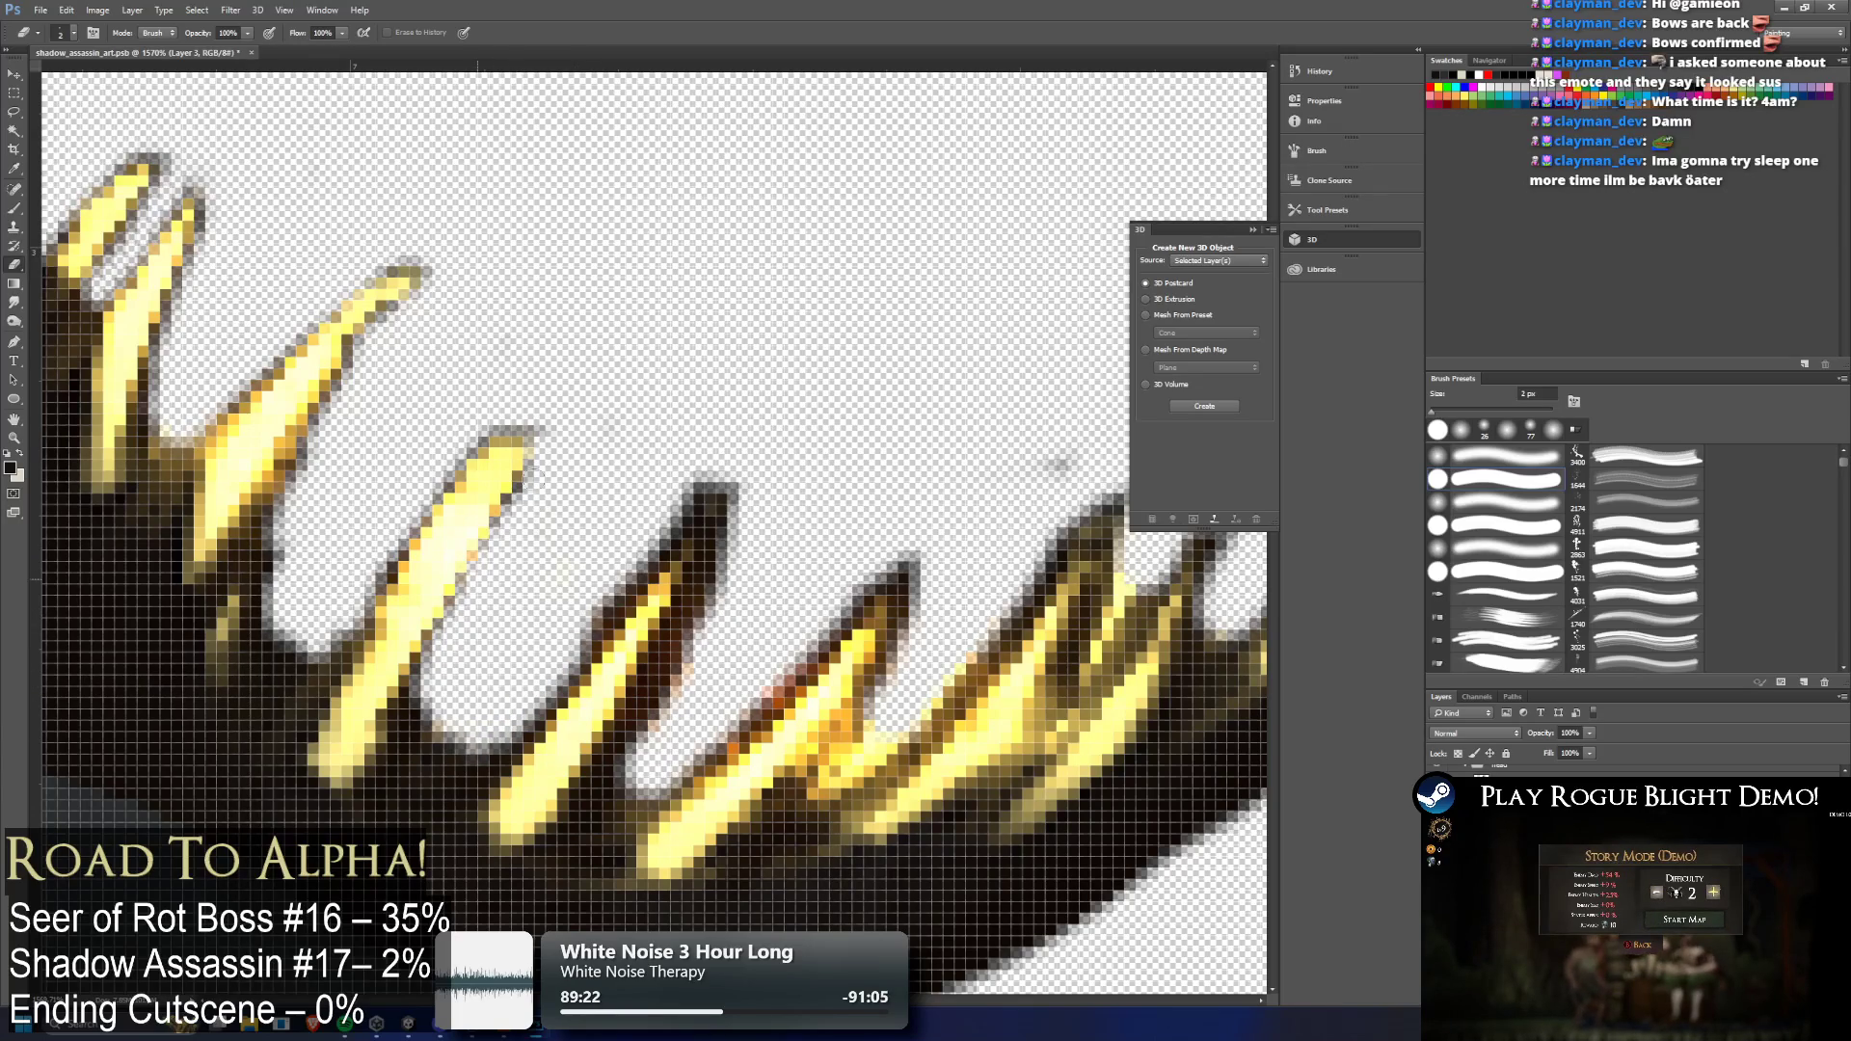
left_click_drag(433, 474, 462, 440)
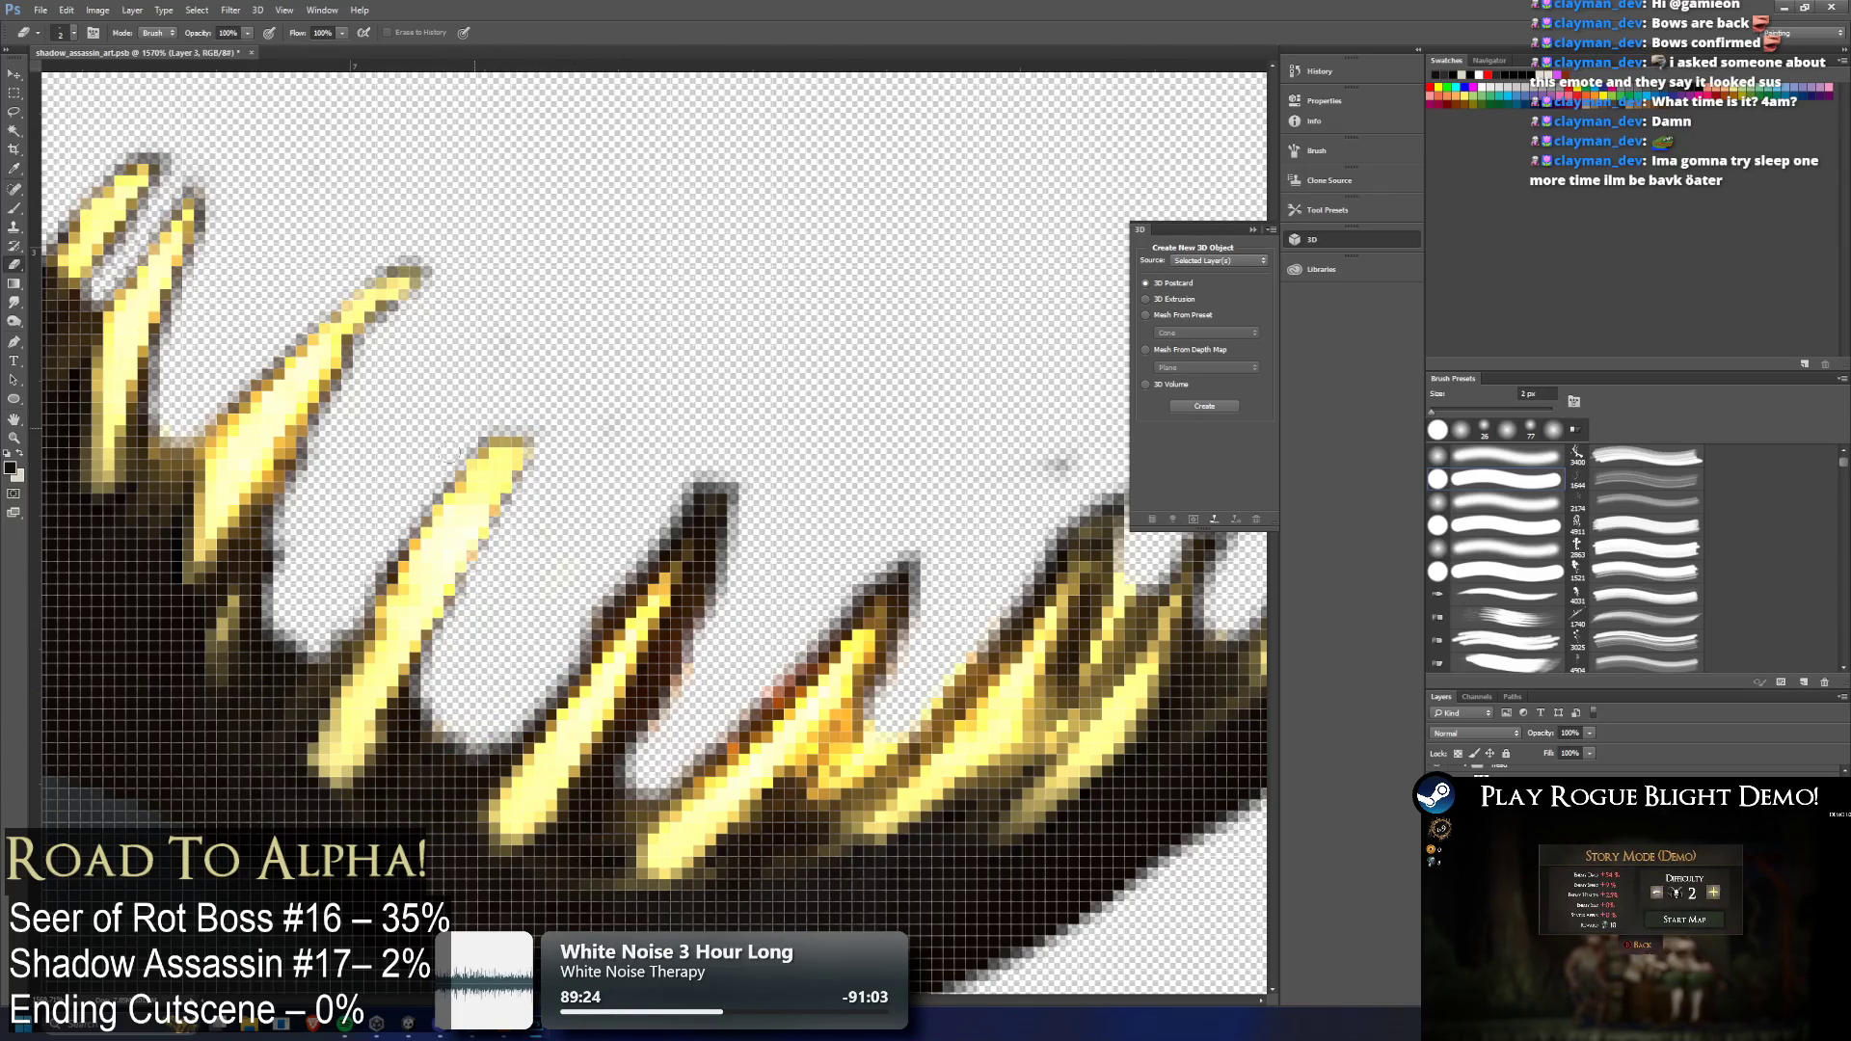
mouse_move(386, 537)
left_mouse_down()
mouse_move(405, 569)
mouse_move(381, 588)
mouse_move(289, 453)
mouse_move(327, 405)
left_mouse_up()
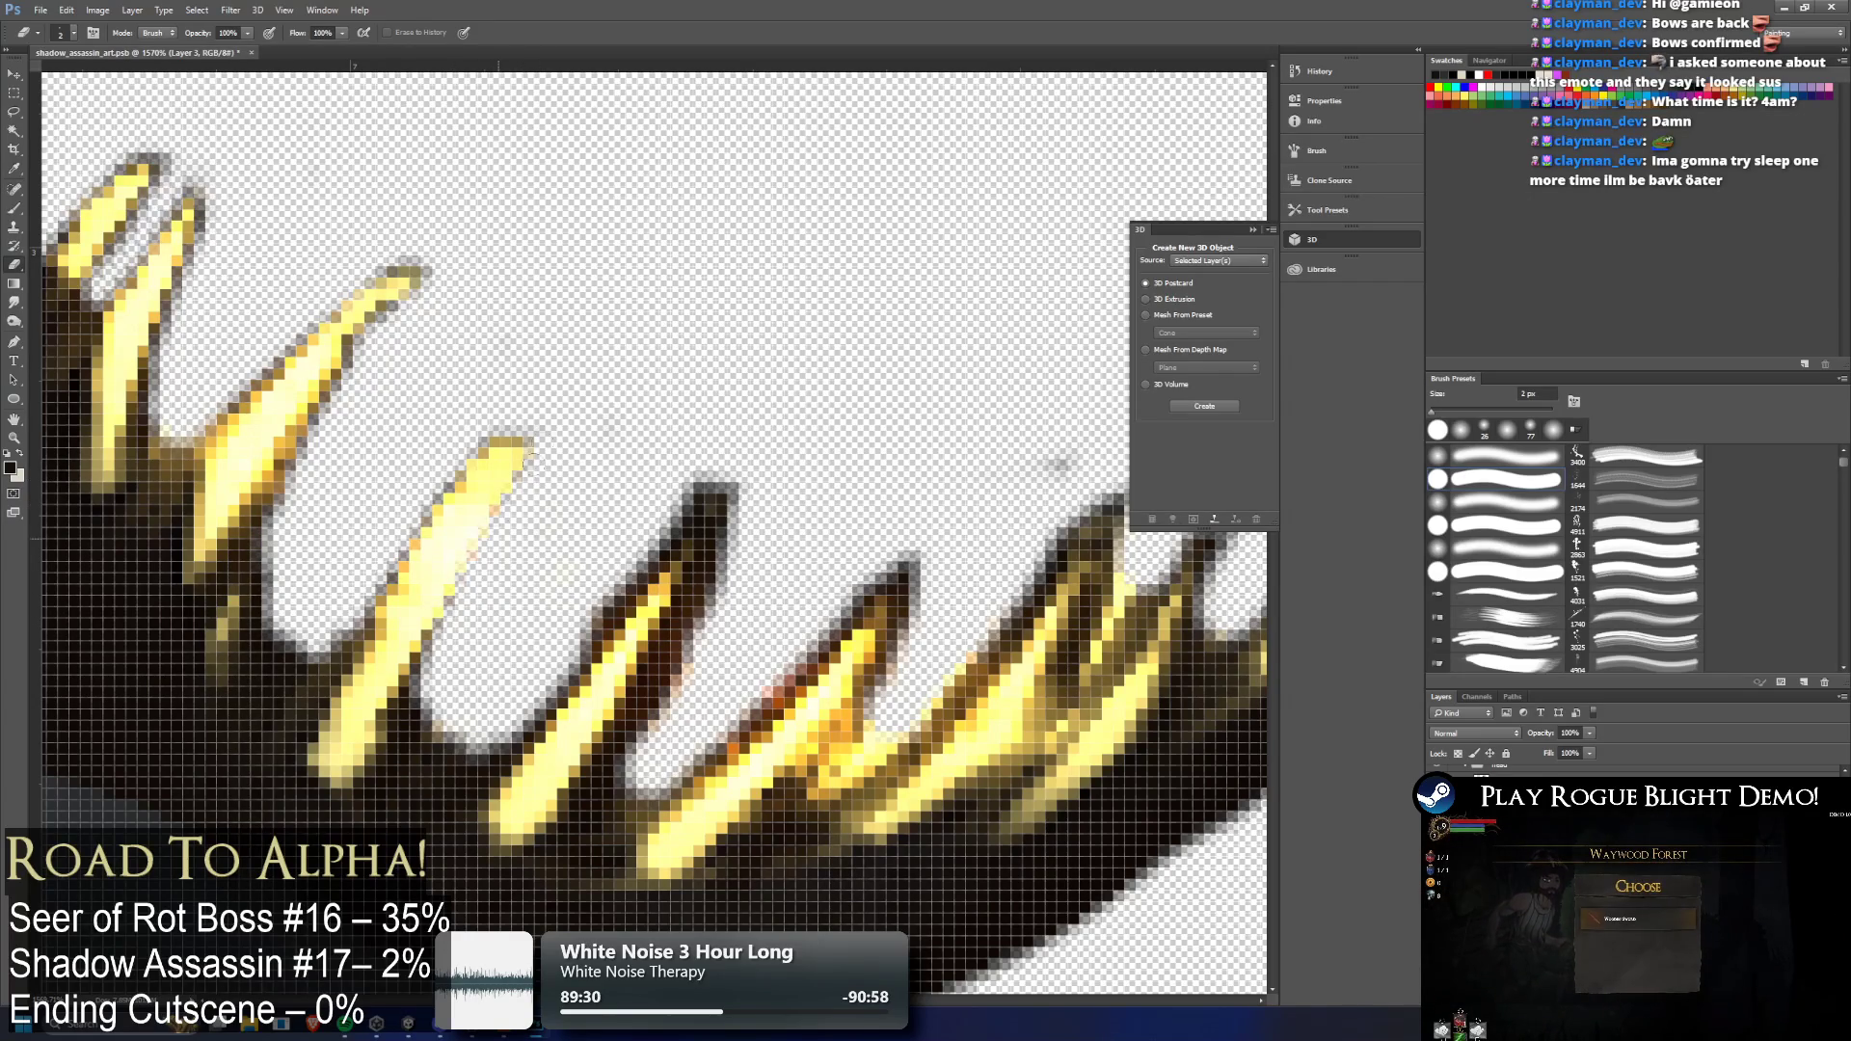
left_click_drag(464, 417, 424, 507)
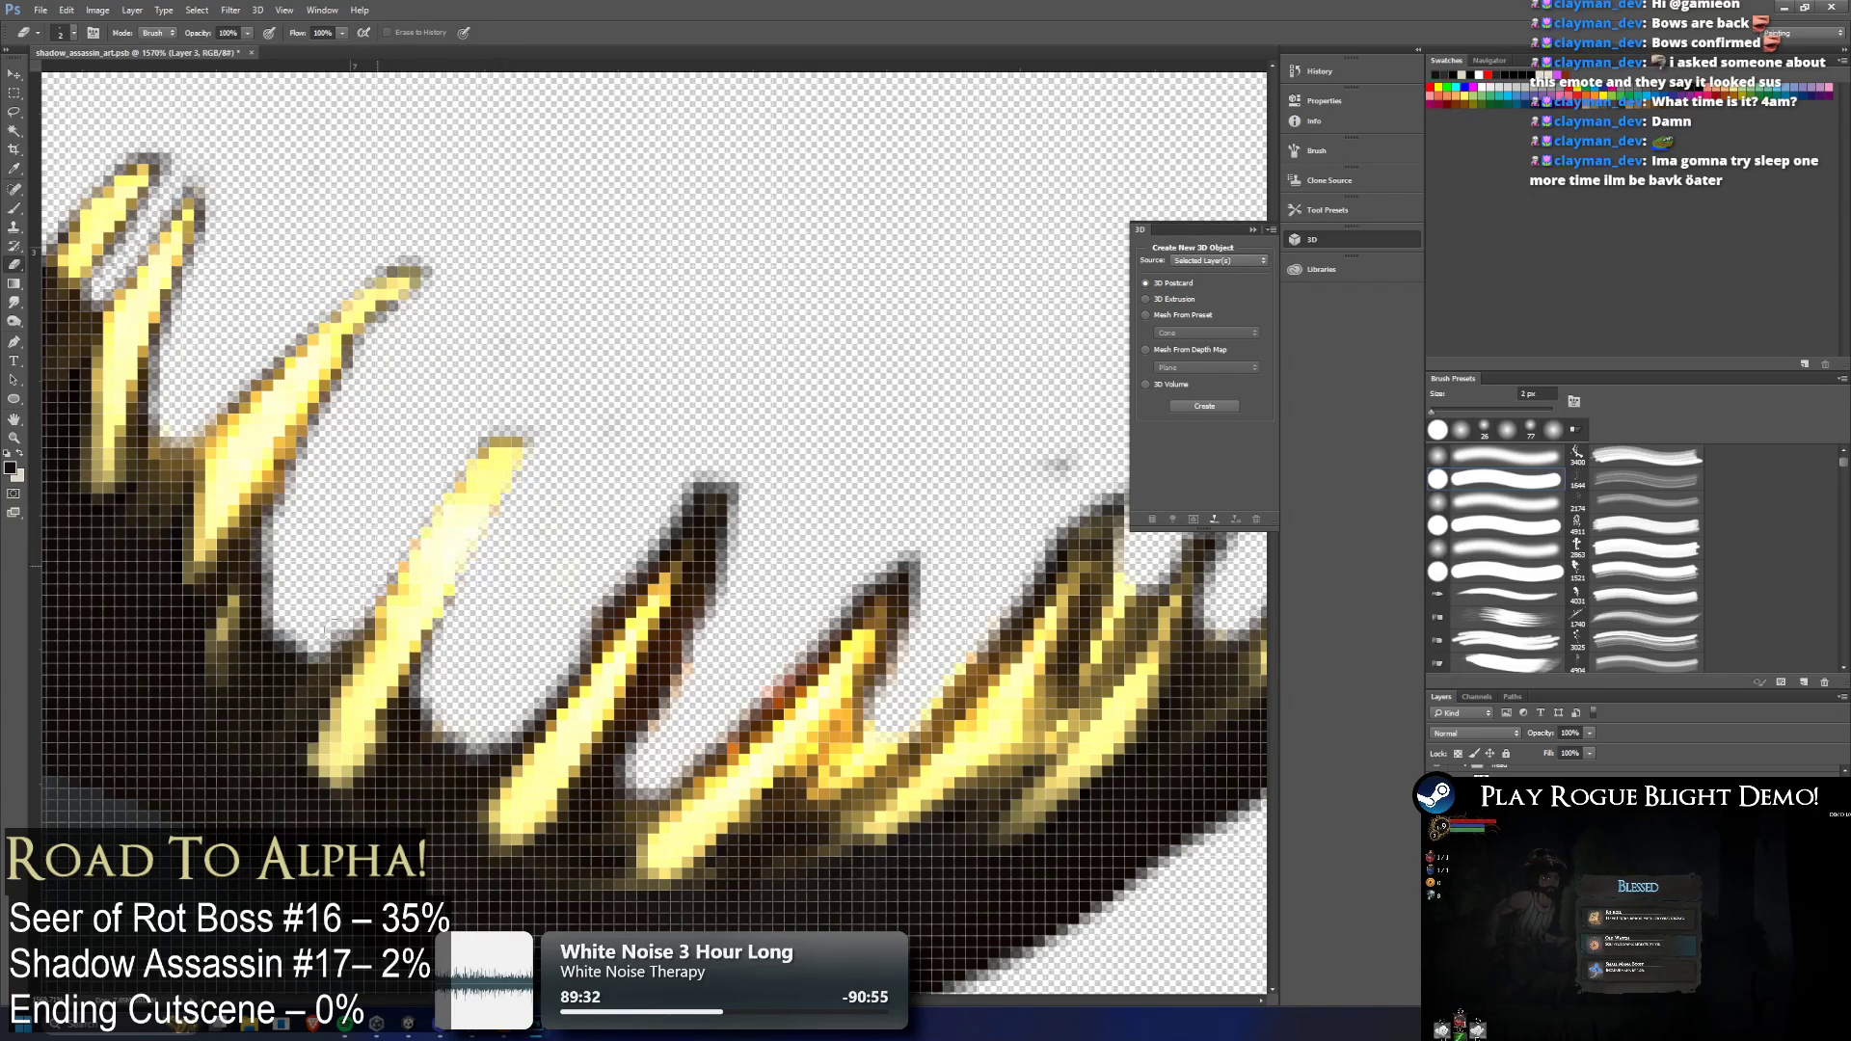
left_click_drag(299, 454, 341, 425)
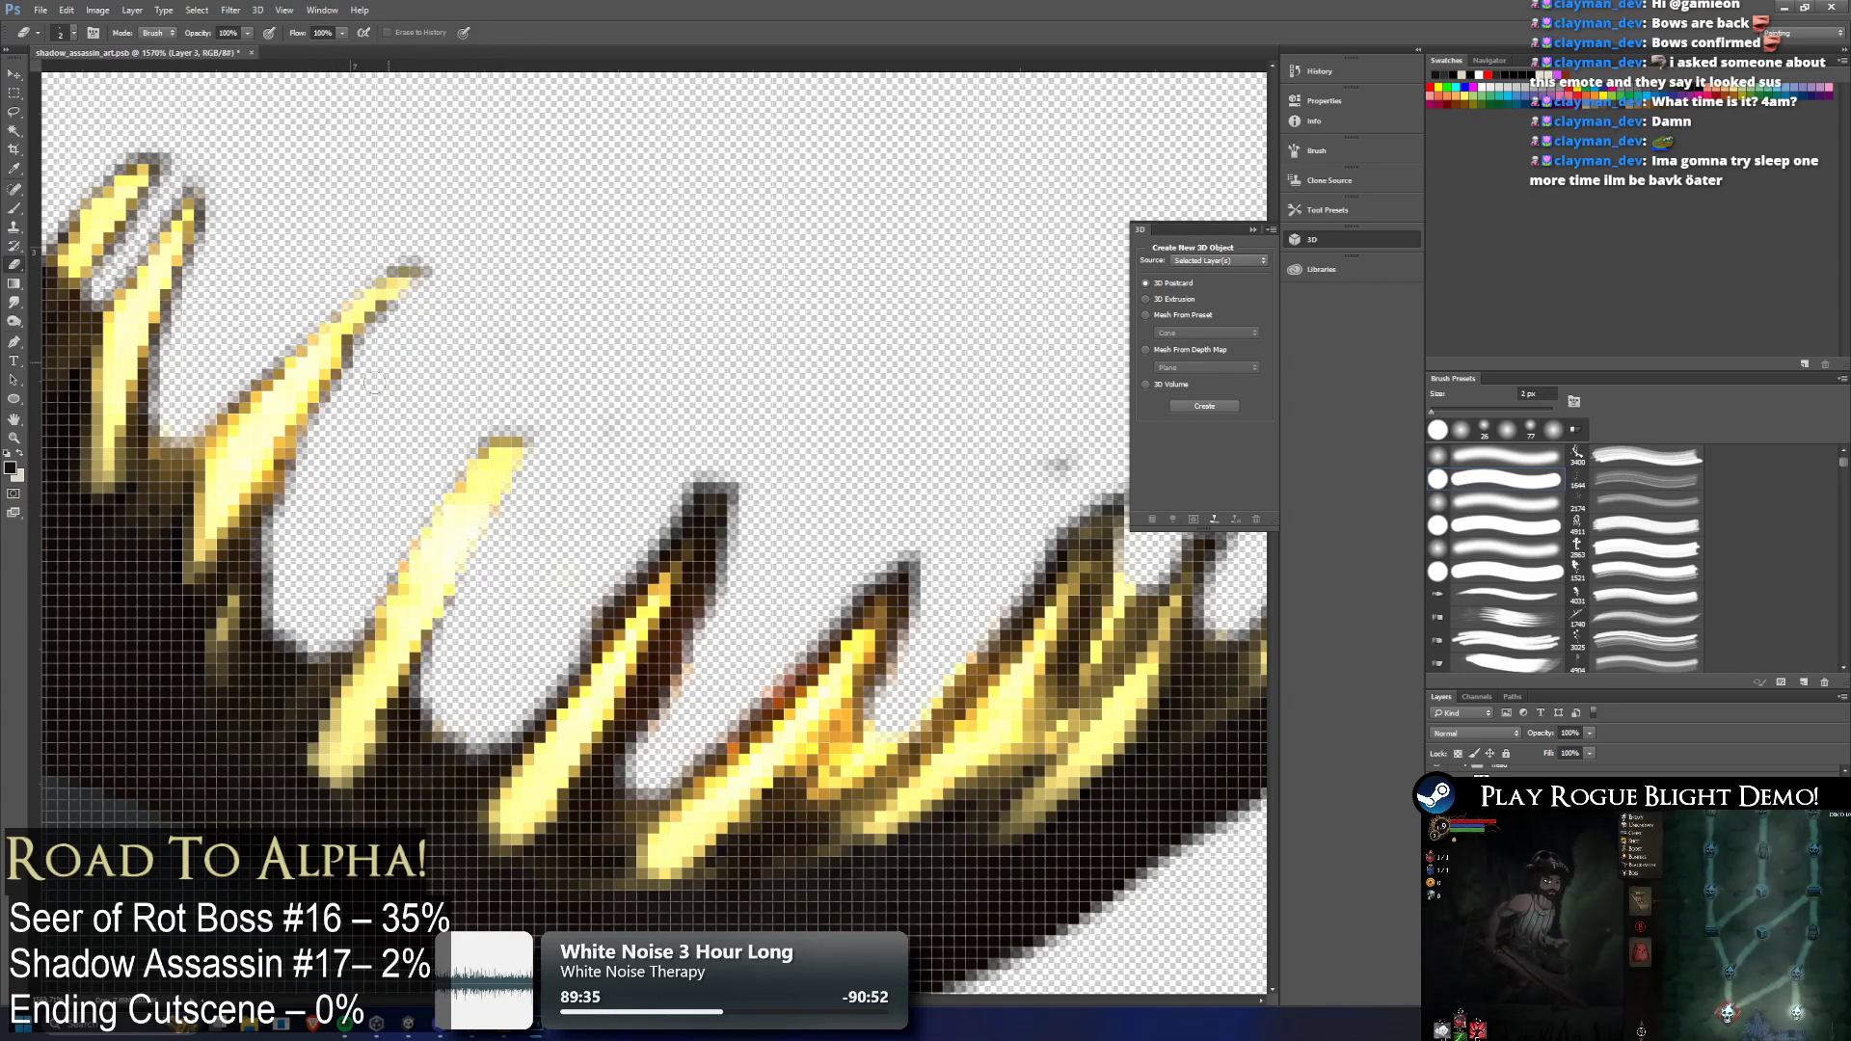
Clear grey halo between the left prongs and between the middle spikes
mouse_move(220, 220)
left_mouse_down()
mouse_move(198, 241)
mouse_move(219, 180)
left_mouse_up()
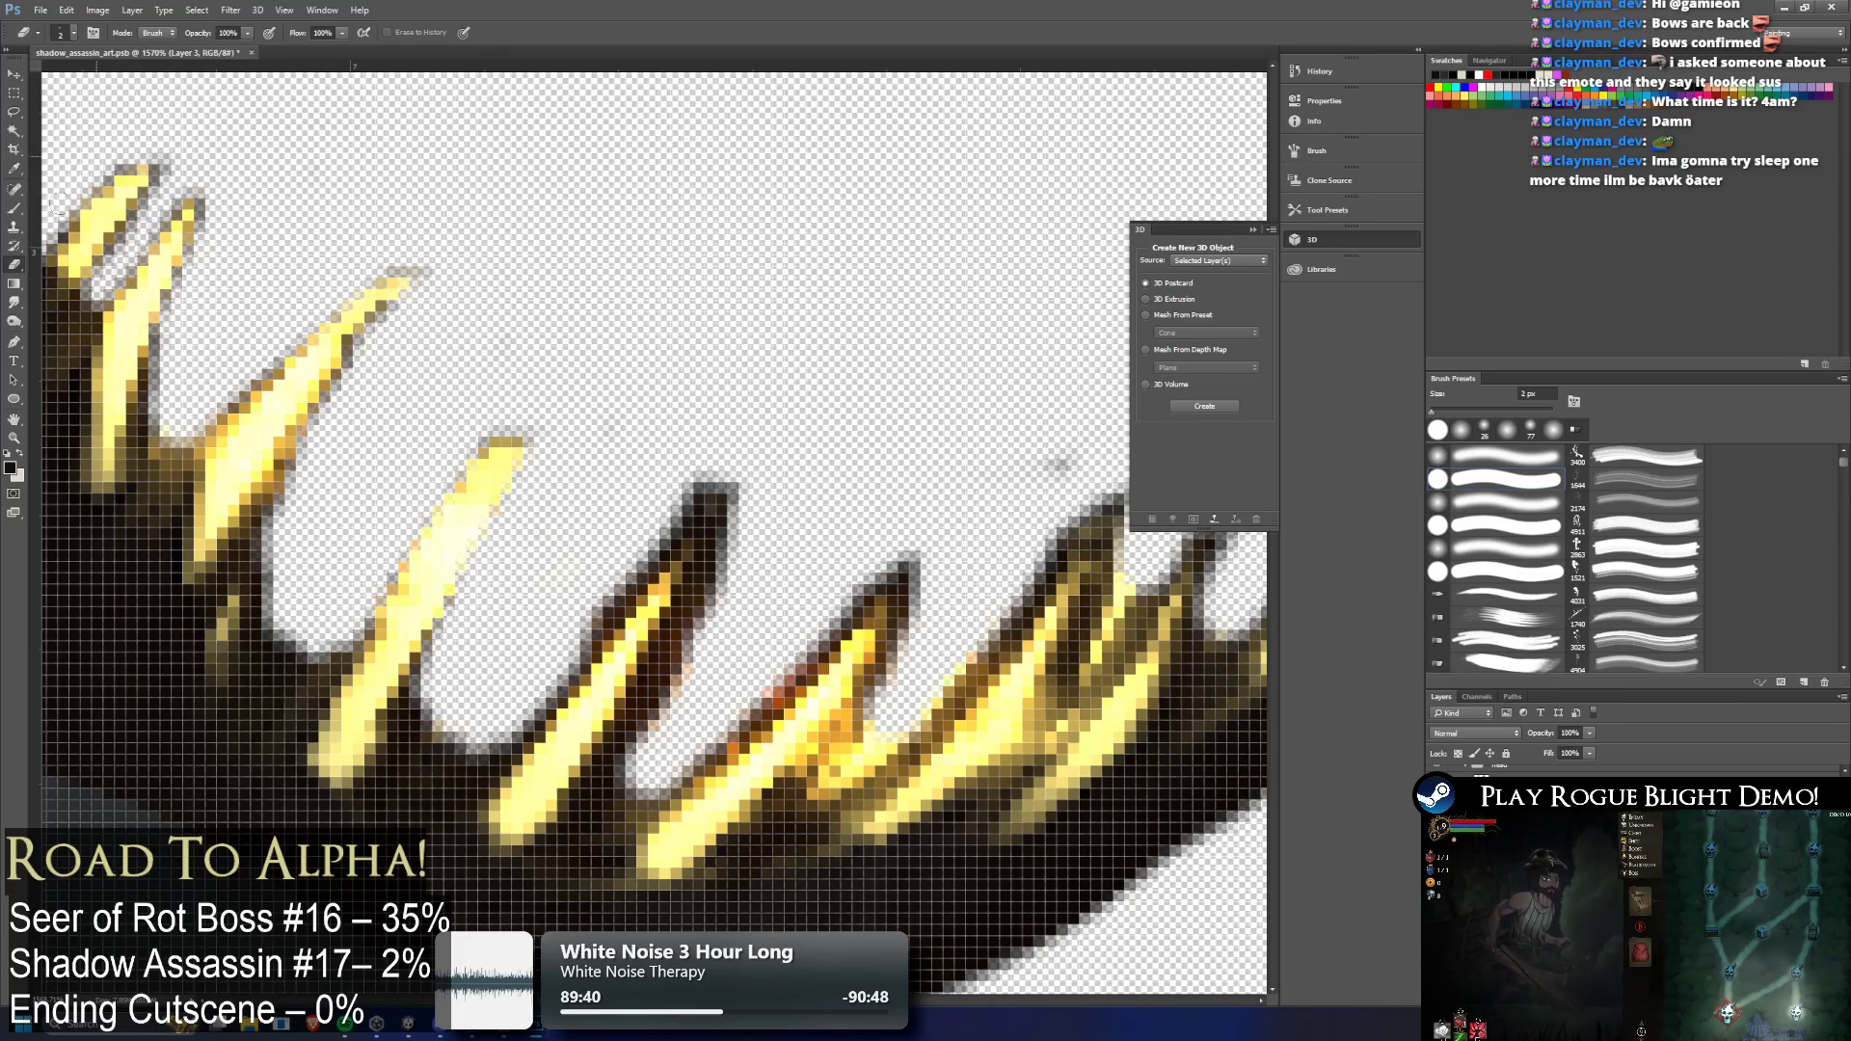
left_click_drag(120, 241, 181, 171)
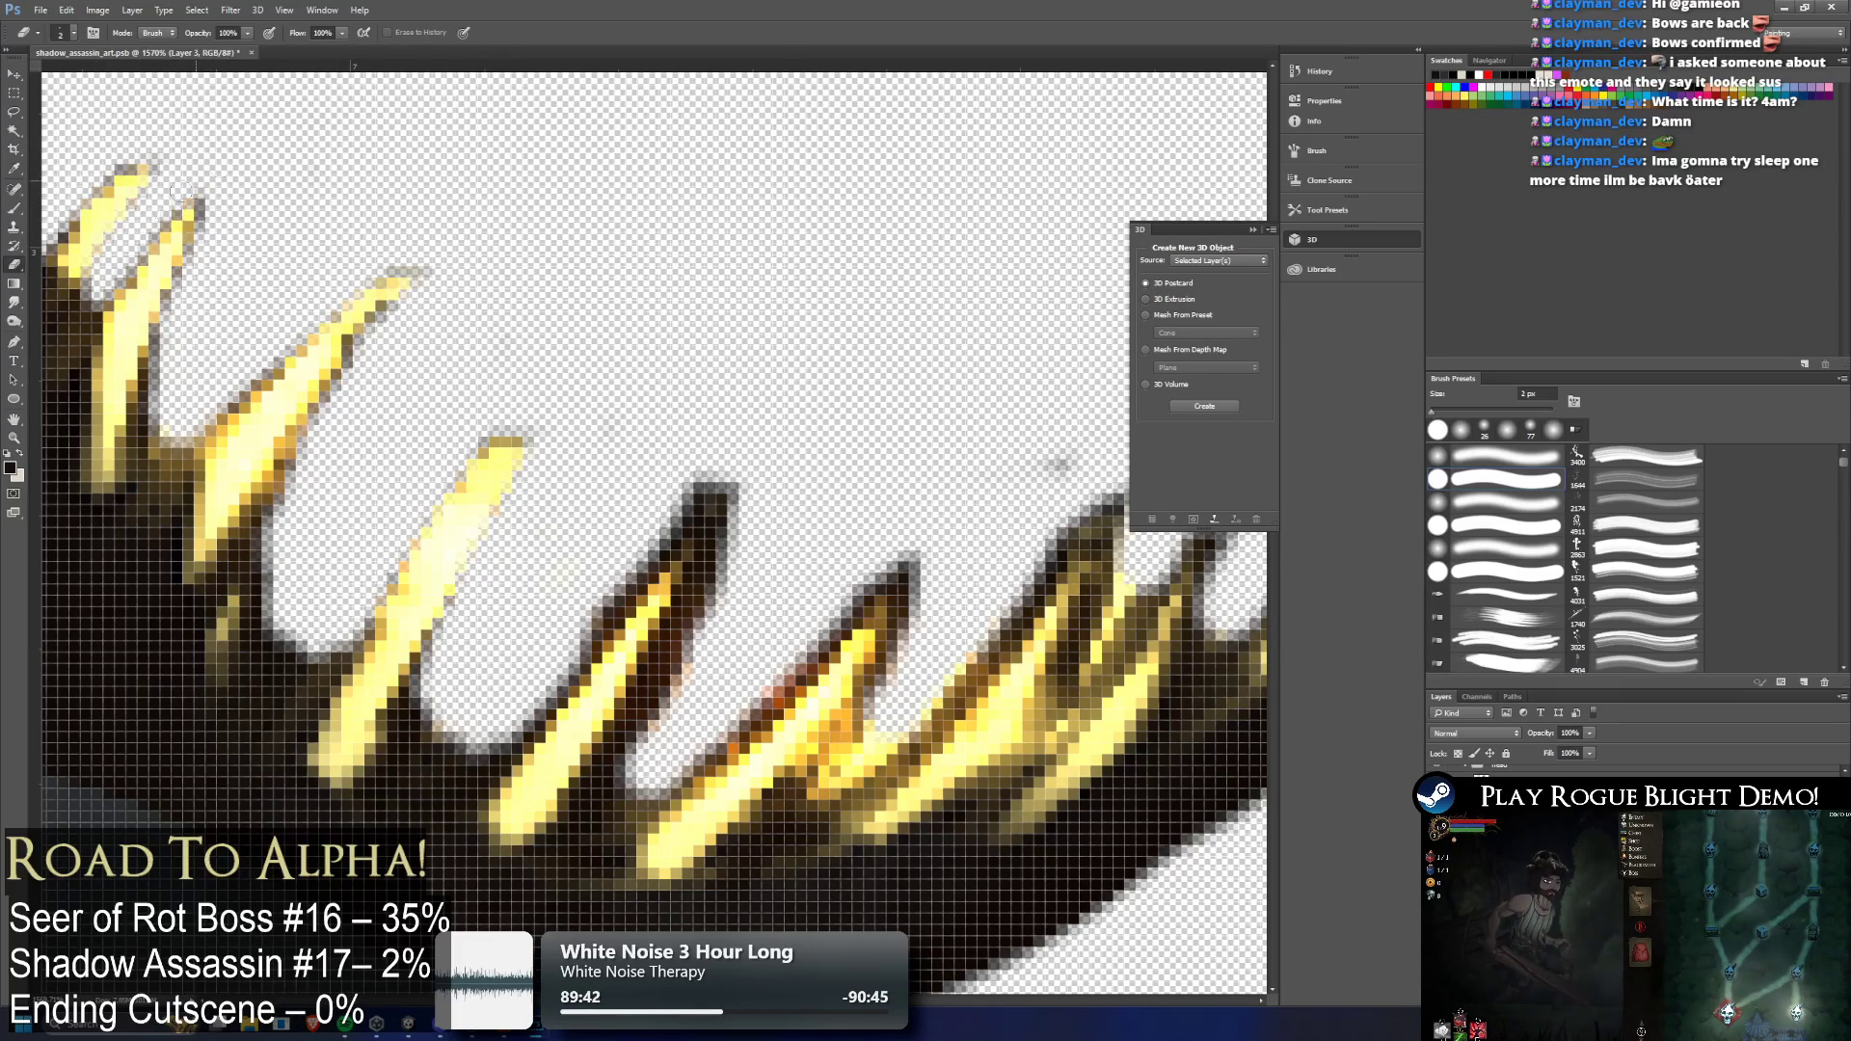
mouse_move(492, 467)
left_mouse_down()
mouse_move(662, 544)
mouse_move(598, 617)
mouse_move(617, 552)
left_mouse_up()
mouse_move(551, 638)
left_mouse_down()
mouse_move(569, 689)
mouse_move(617, 607)
left_mouse_up()
mouse_move(685, 501)
left_mouse_down()
mouse_move(632, 597)
mouse_move(709, 492)
mouse_move(737, 506)
mouse_move(641, 738)
mouse_move(645, 655)
mouse_move(733, 557)
mouse_move(698, 567)
left_mouse_up()
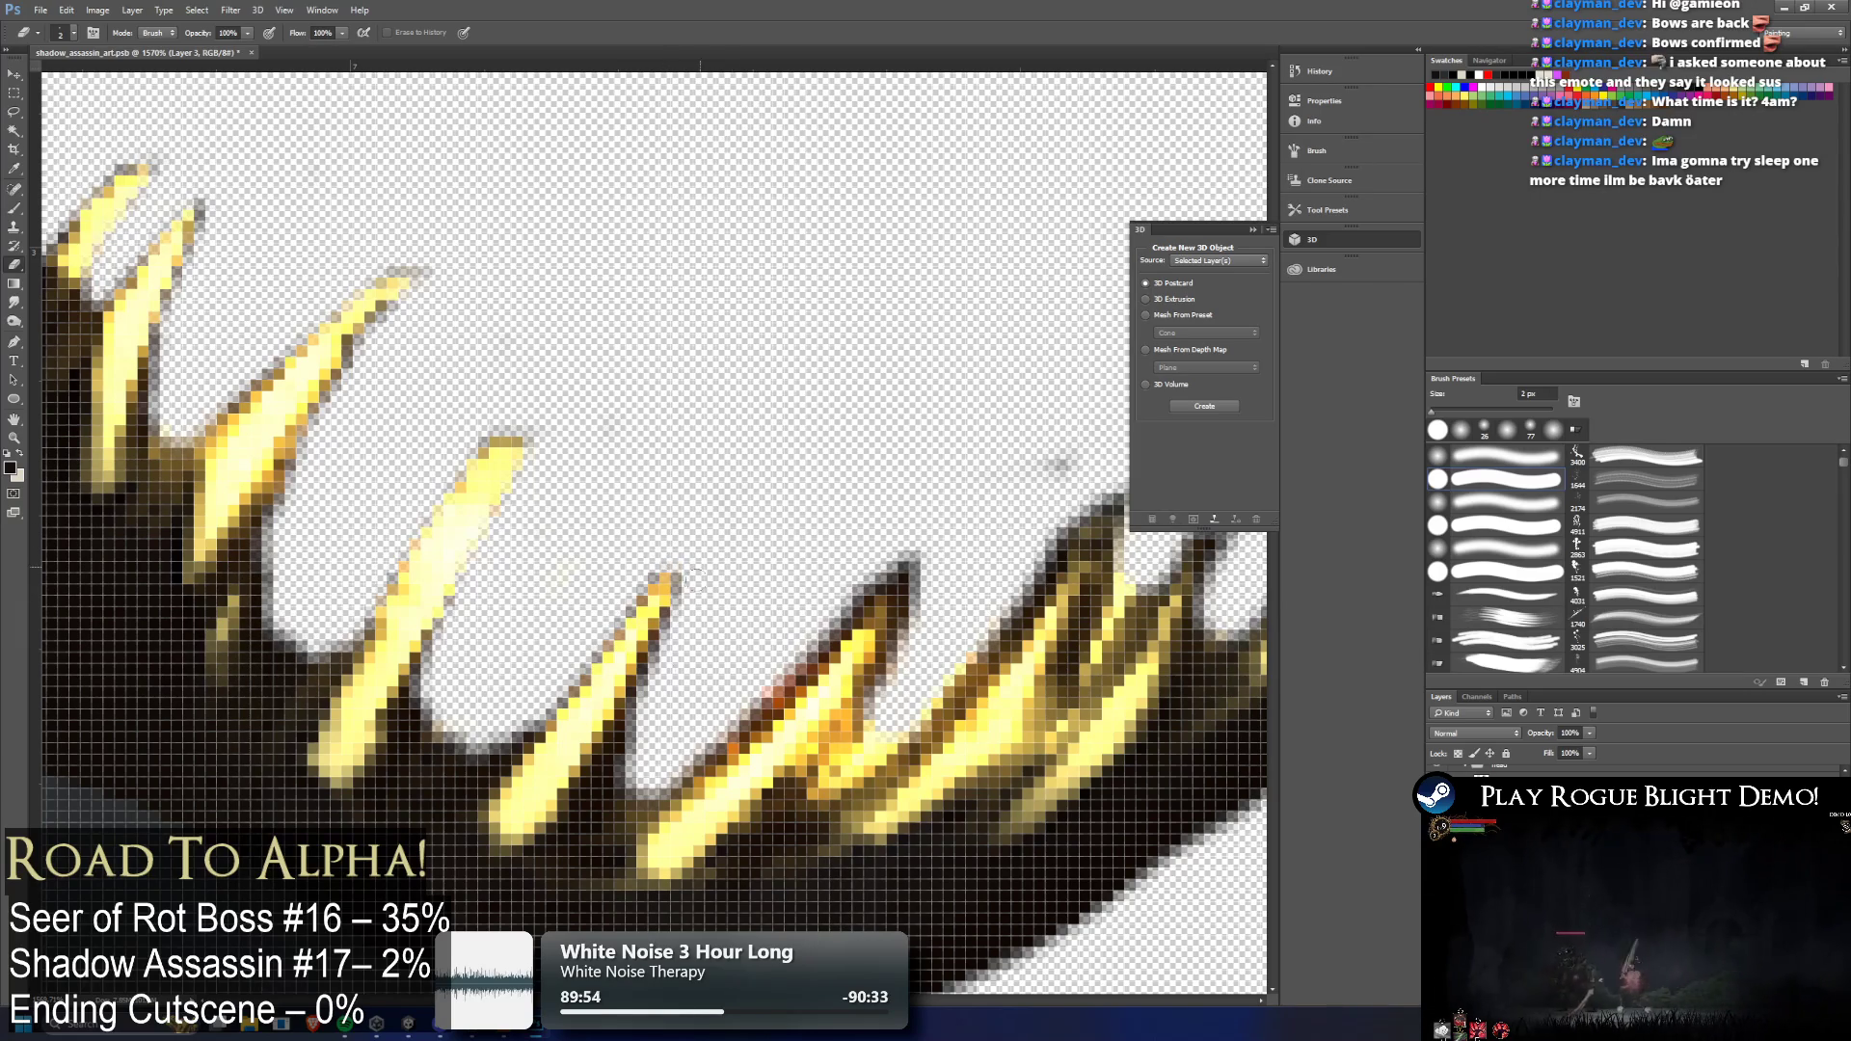
Trim the dark fringe along the middle spike and the right spike's left edge
mouse_move(640, 726)
left_mouse_down()
mouse_move(609, 744)
mouse_move(615, 766)
mouse_move(681, 627)
left_mouse_up()
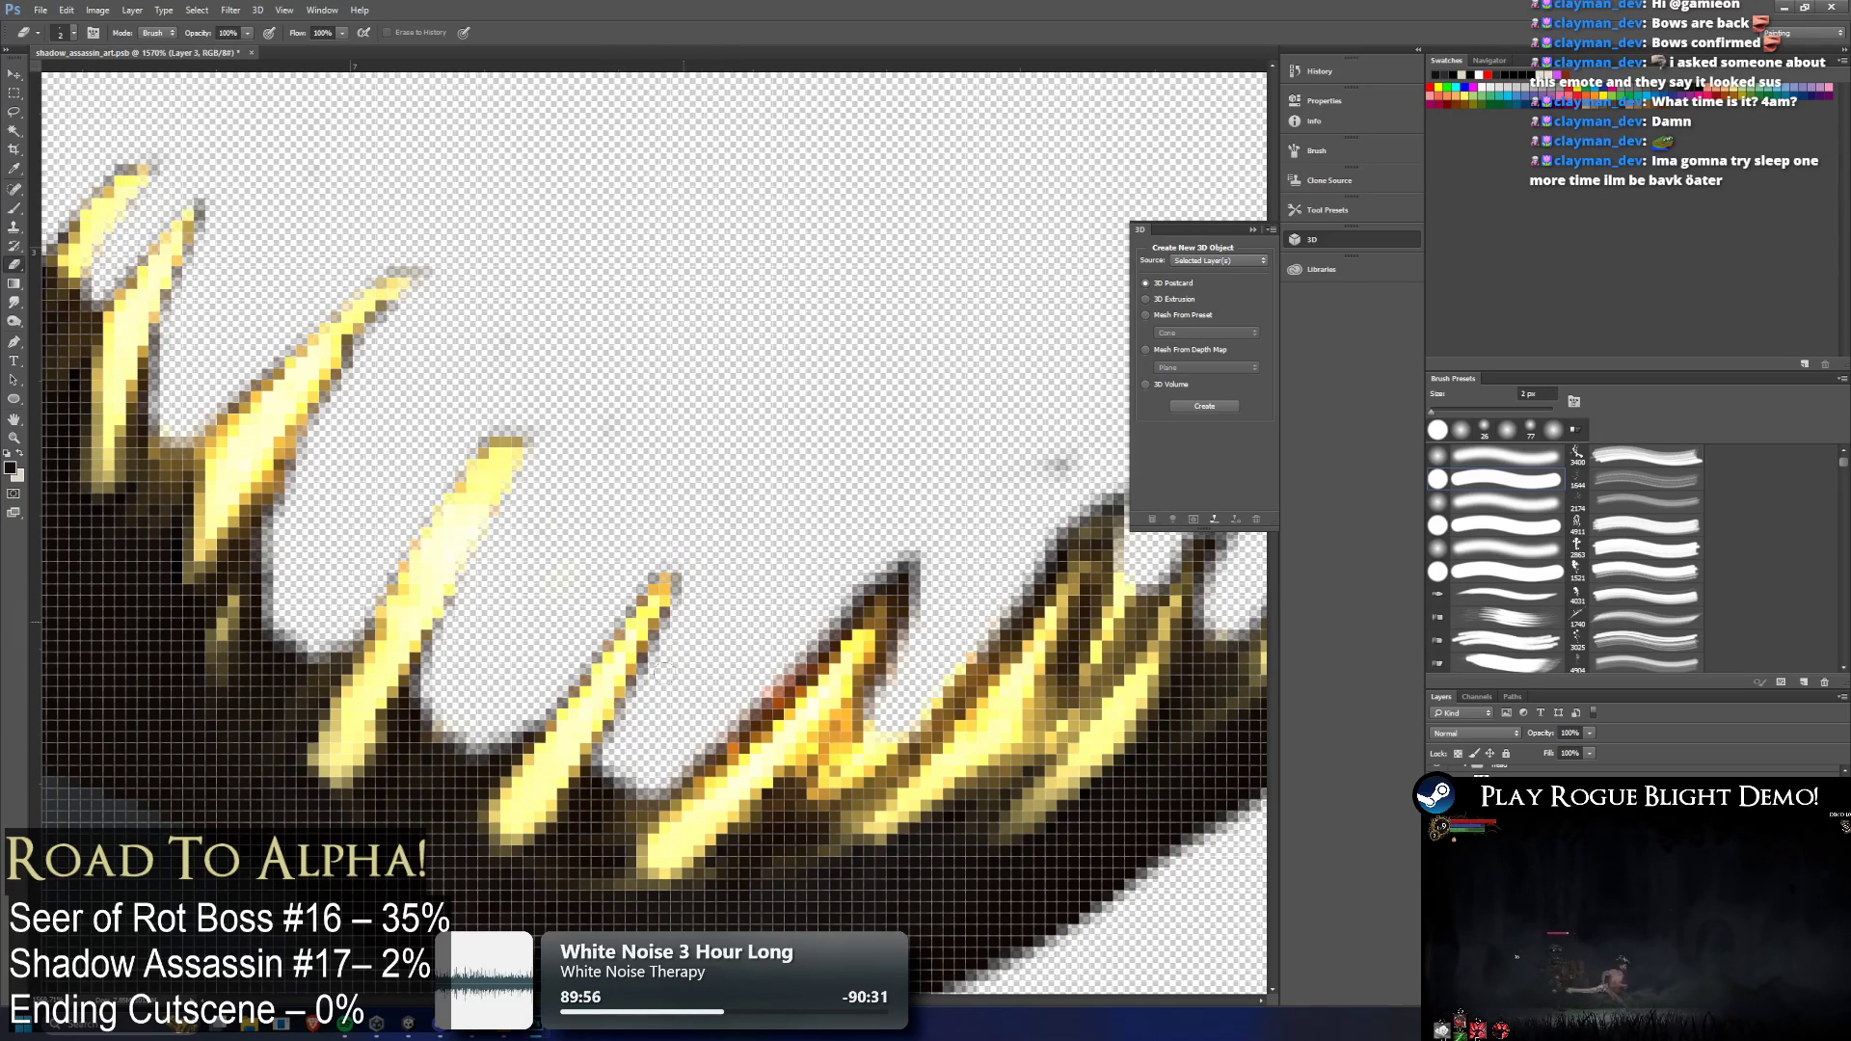
left_click_drag(567, 665, 578, 709)
mouse_move(677, 748)
left_mouse_down()
mouse_move(896, 576)
mouse_move(864, 588)
mouse_move(868, 704)
mouse_move(877, 680)
mouse_move(853, 776)
mouse_move(903, 640)
left_mouse_up()
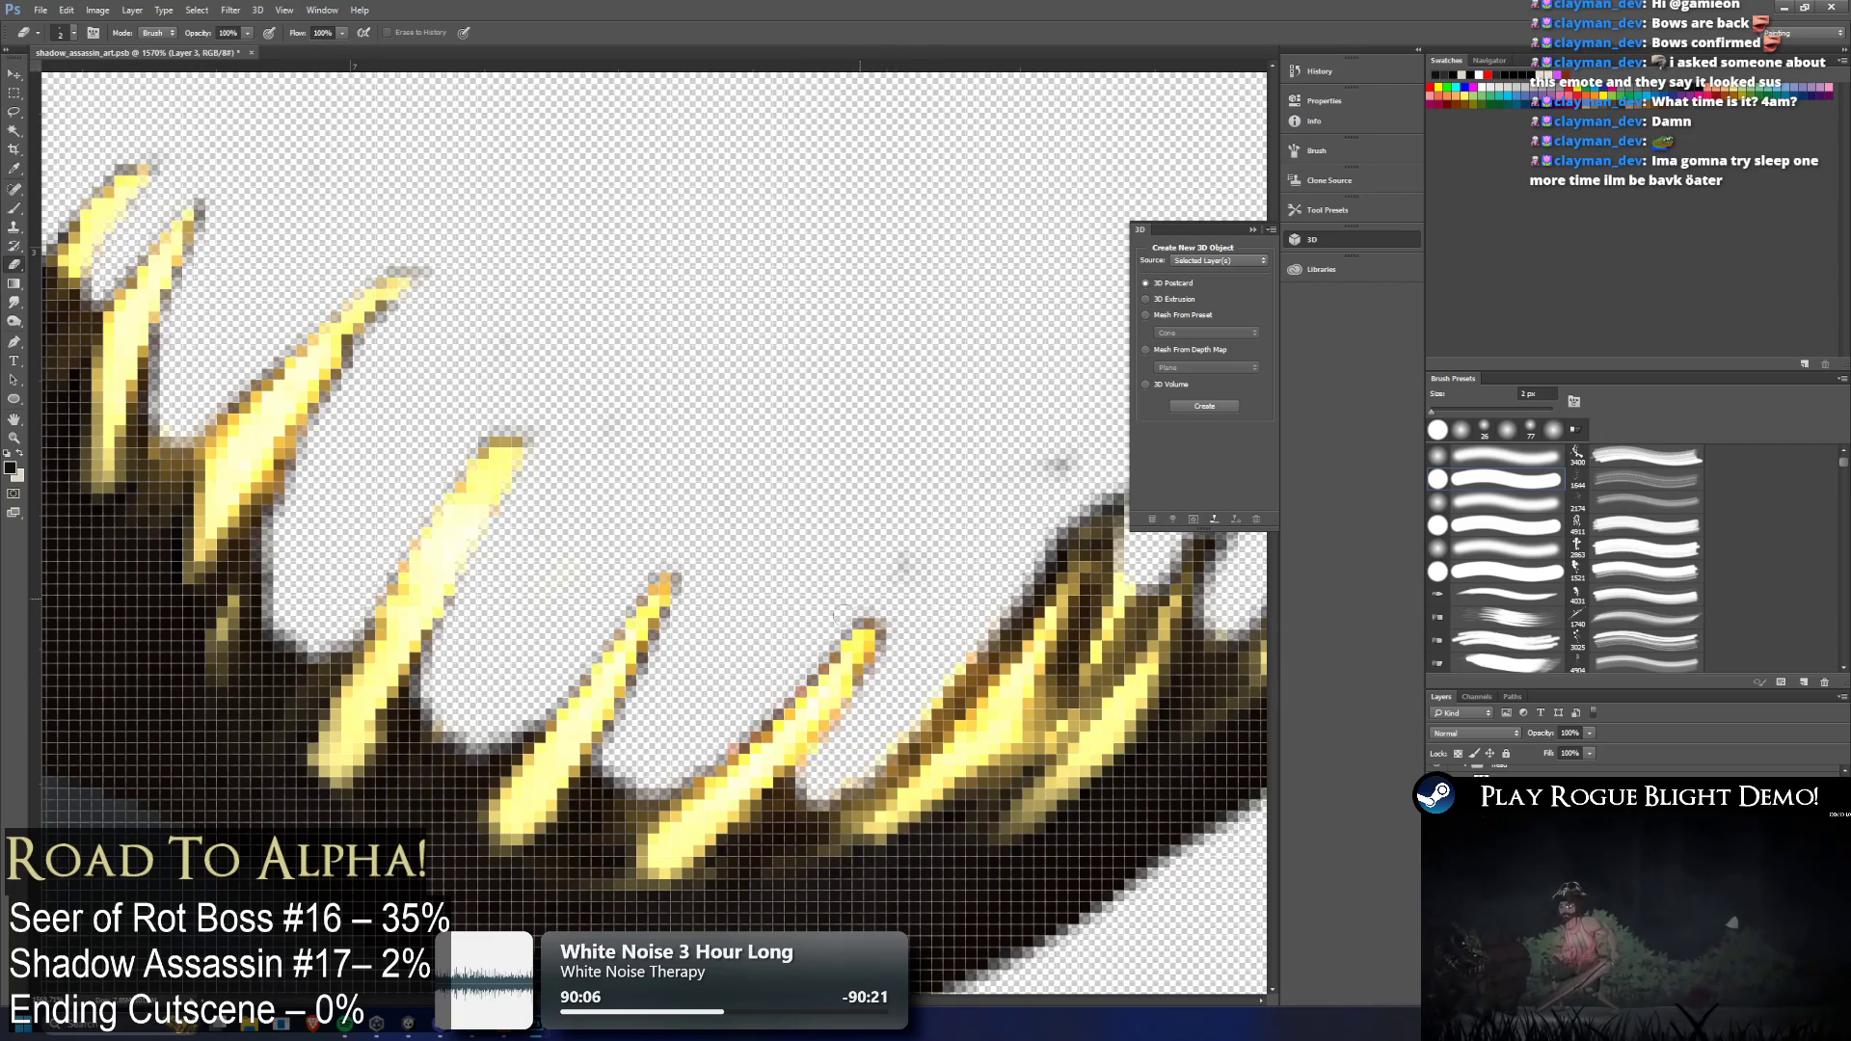
left_click_drag(1058, 469, 848, 916)
scroll(848, 916, "left", 5)
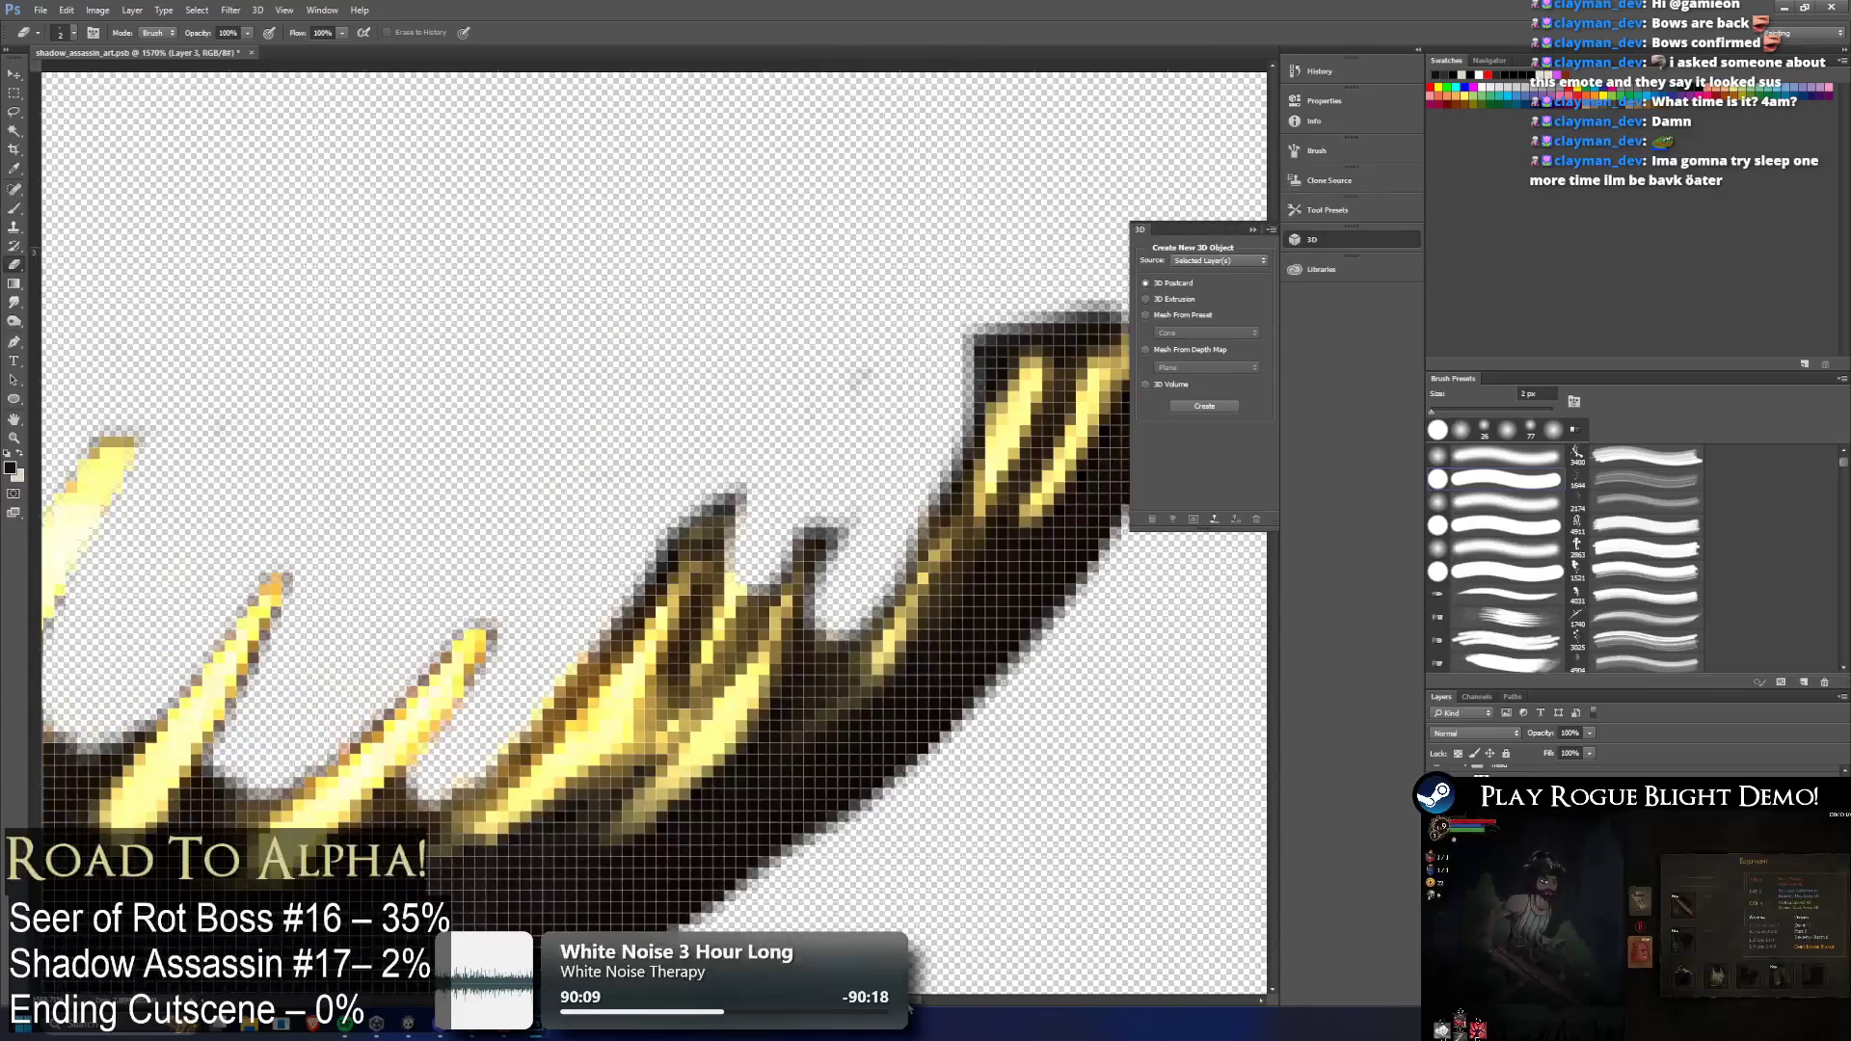
Erase stray dark pixels along a spike's edge up to its tip and the blade's upper-left edge
left_click_drag(559, 668, 478, 756)
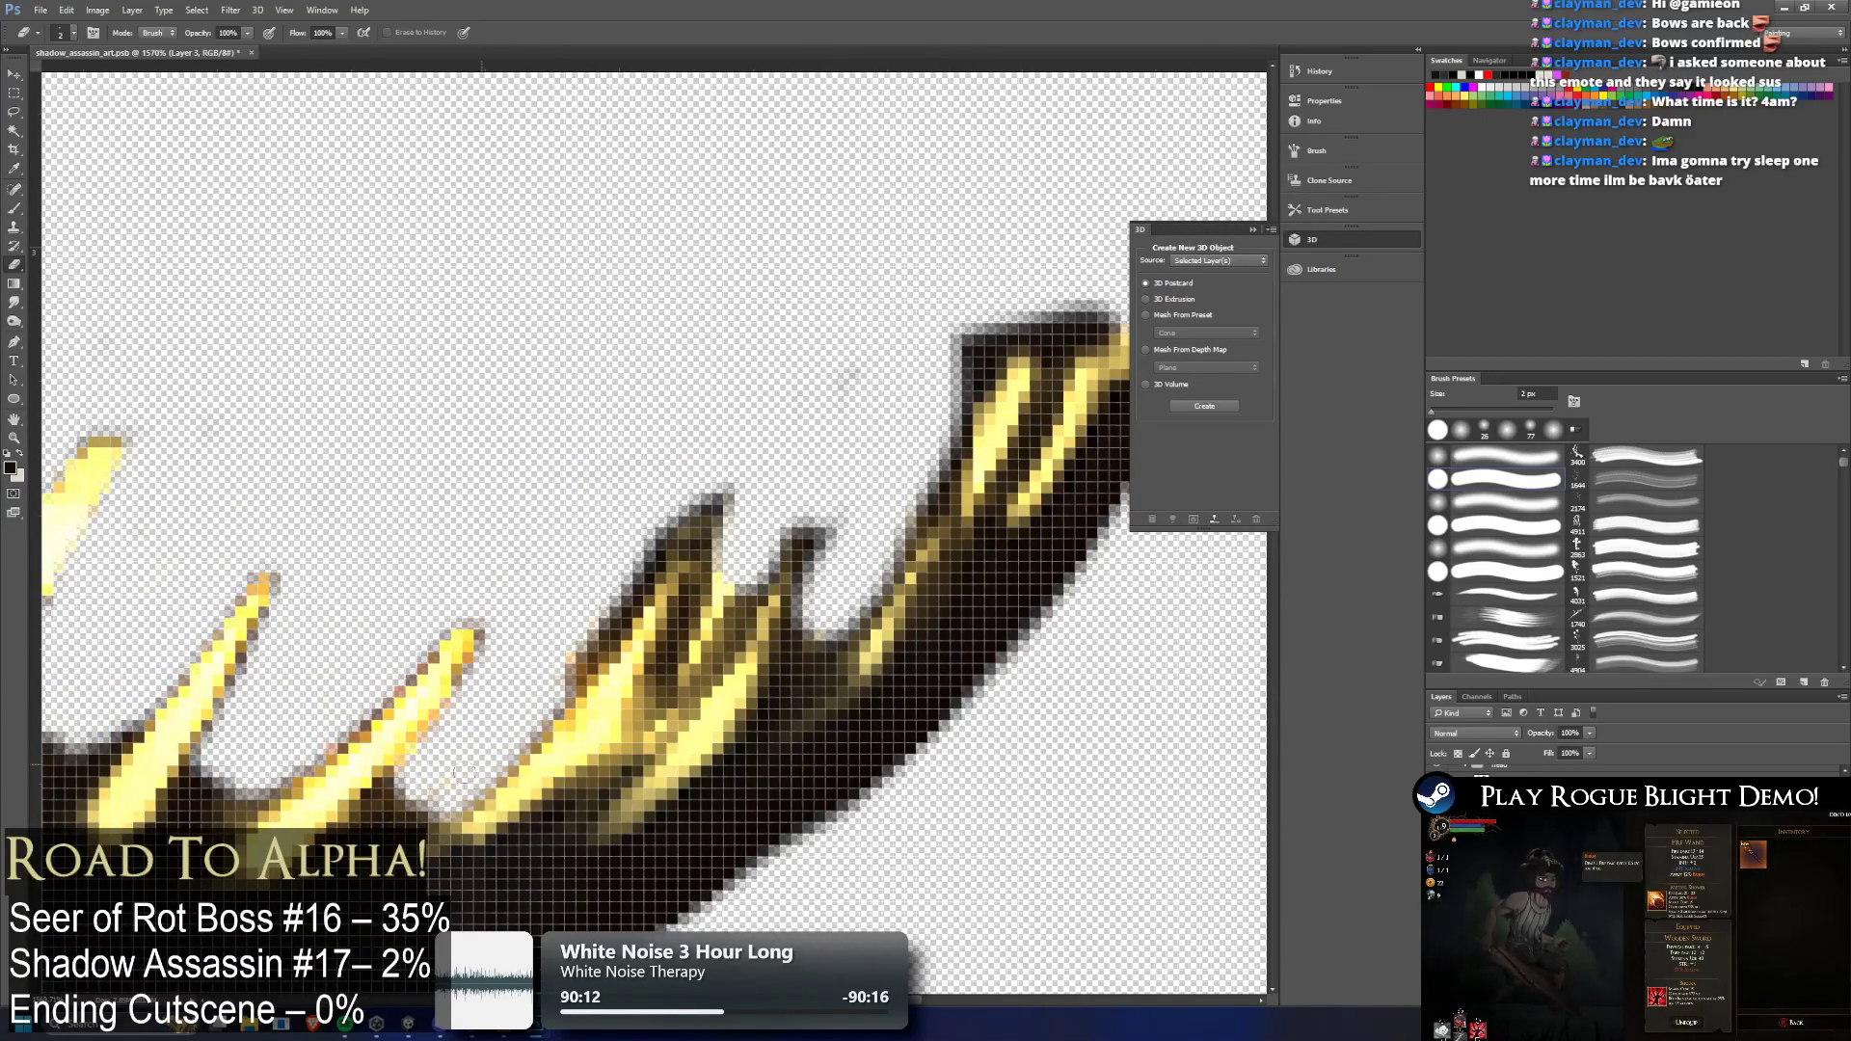
mouse_move(569, 683)
left_mouse_down()
mouse_move(725, 496)
mouse_move(665, 699)
left_mouse_up()
mouse_move(687, 605)
left_mouse_down()
mouse_move(706, 559)
mouse_move(679, 675)
mouse_move(704, 665)
mouse_move(714, 615)
mouse_move(805, 544)
mouse_move(756, 517)
mouse_move(808, 656)
mouse_move(796, 584)
left_mouse_up()
mouse_move(805, 647)
left_mouse_down()
mouse_move(848, 549)
mouse_move(897, 545)
mouse_move(955, 429)
left_mouse_up()
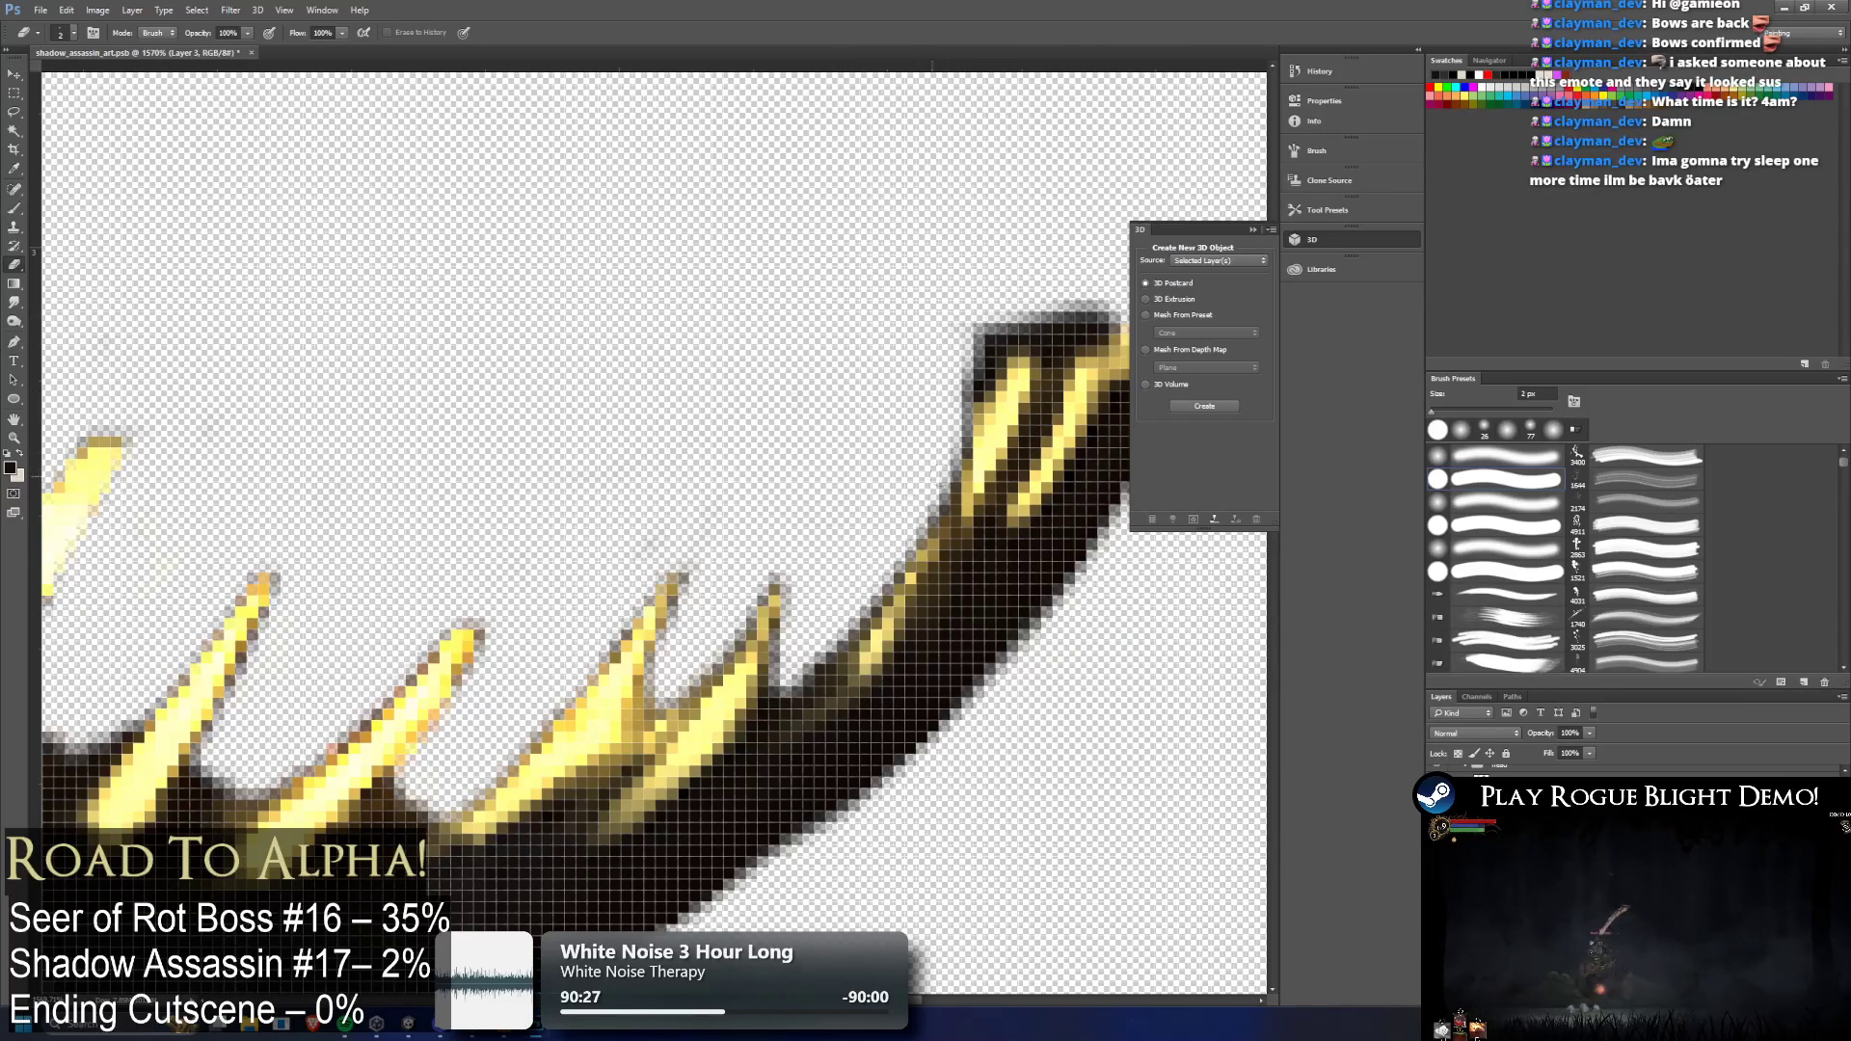
left_click_drag(789, 585, 784, 644)
scroll(681, 603, "right", 5)
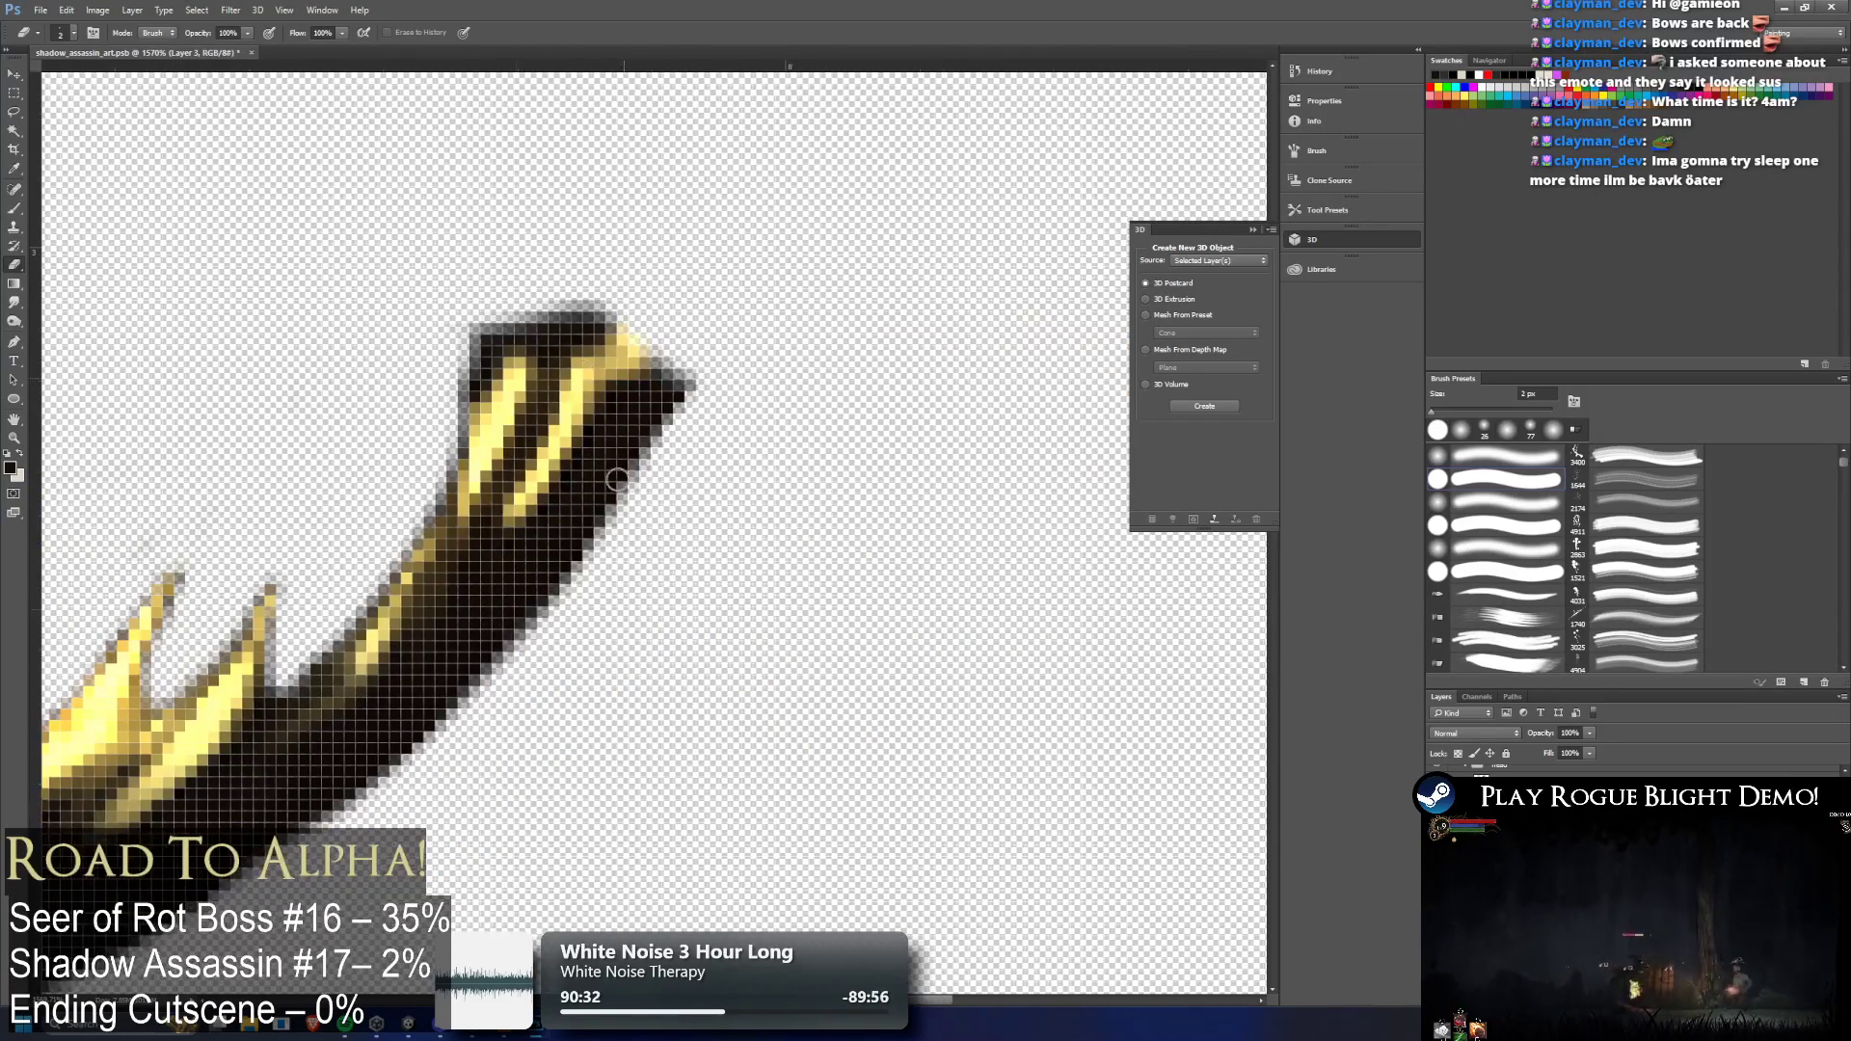
mouse_move(435, 319)
left_mouse_down()
mouse_move(453, 448)
mouse_move(474, 371)
mouse_move(546, 295)
mouse_move(511, 453)
mouse_move(581, 324)
mouse_move(634, 273)
mouse_move(503, 423)
left_mouse_up()
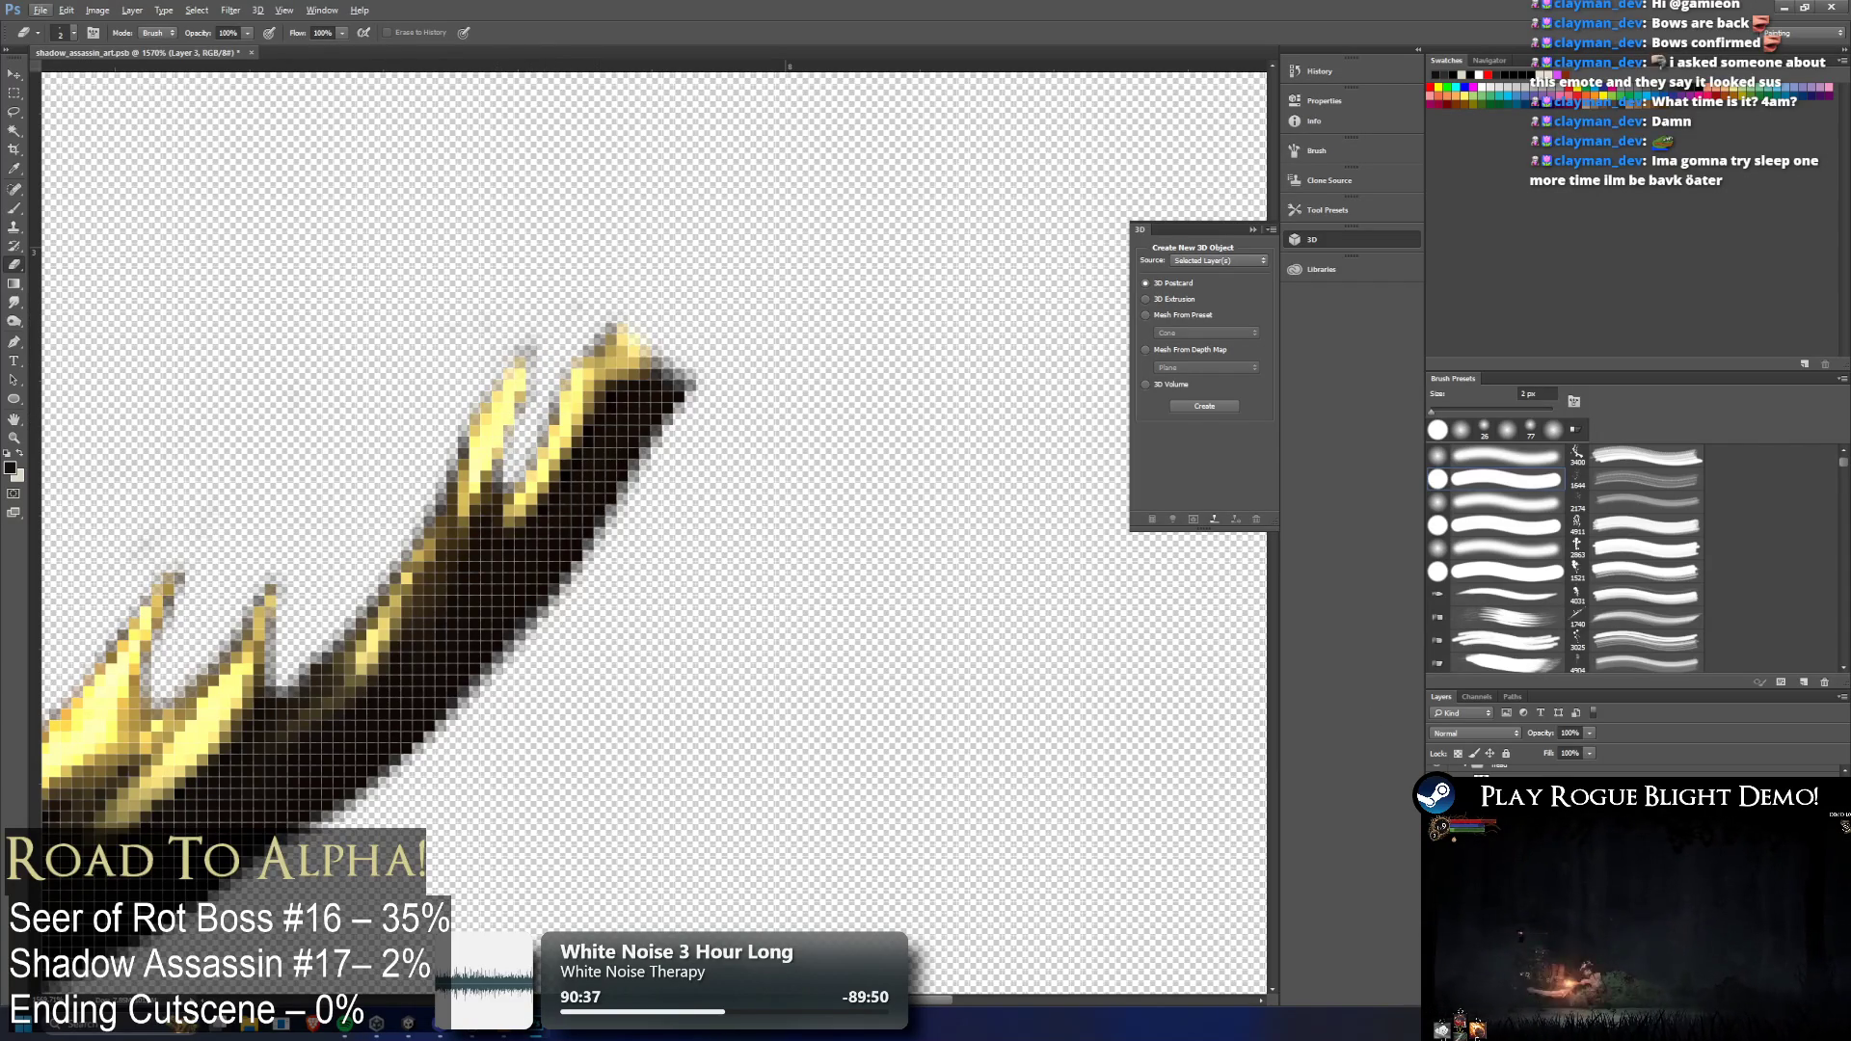
Toggle a layer's visibility repeatedly to compare the two artwork versions
left_click(1437, 786)
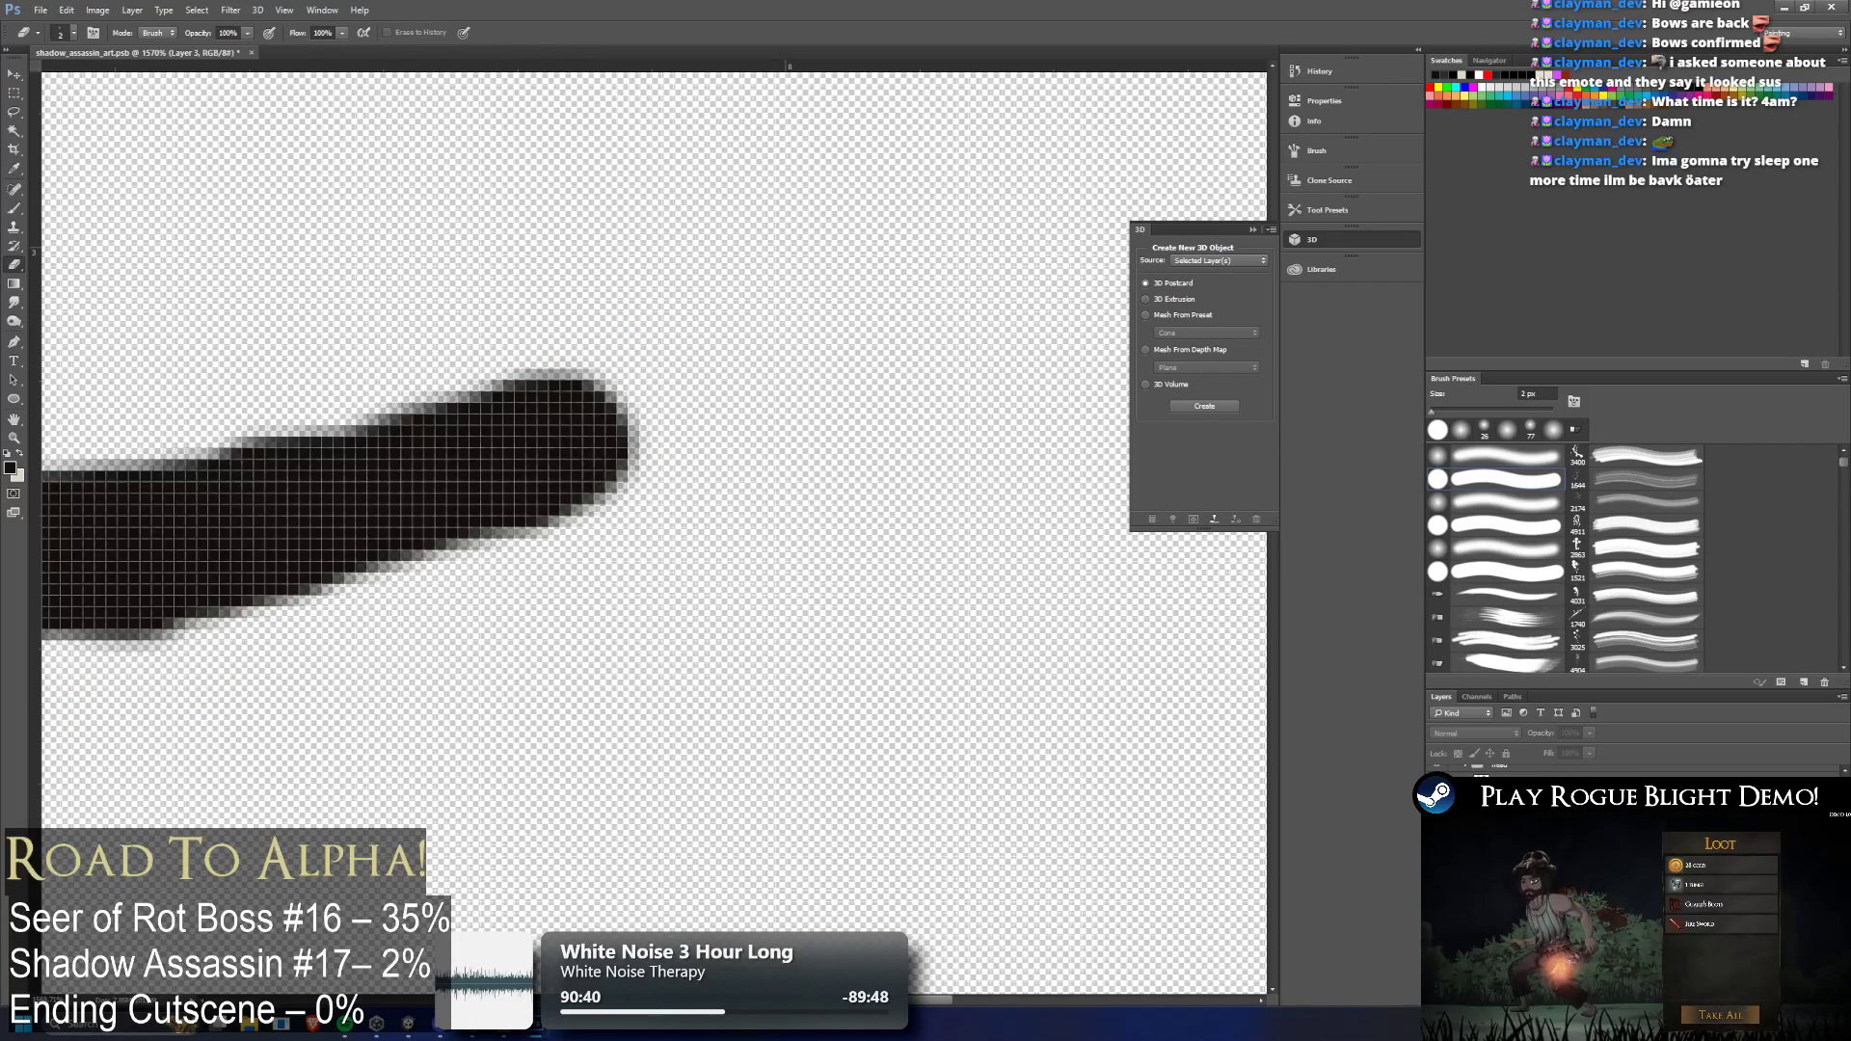
left_click(1437, 785)
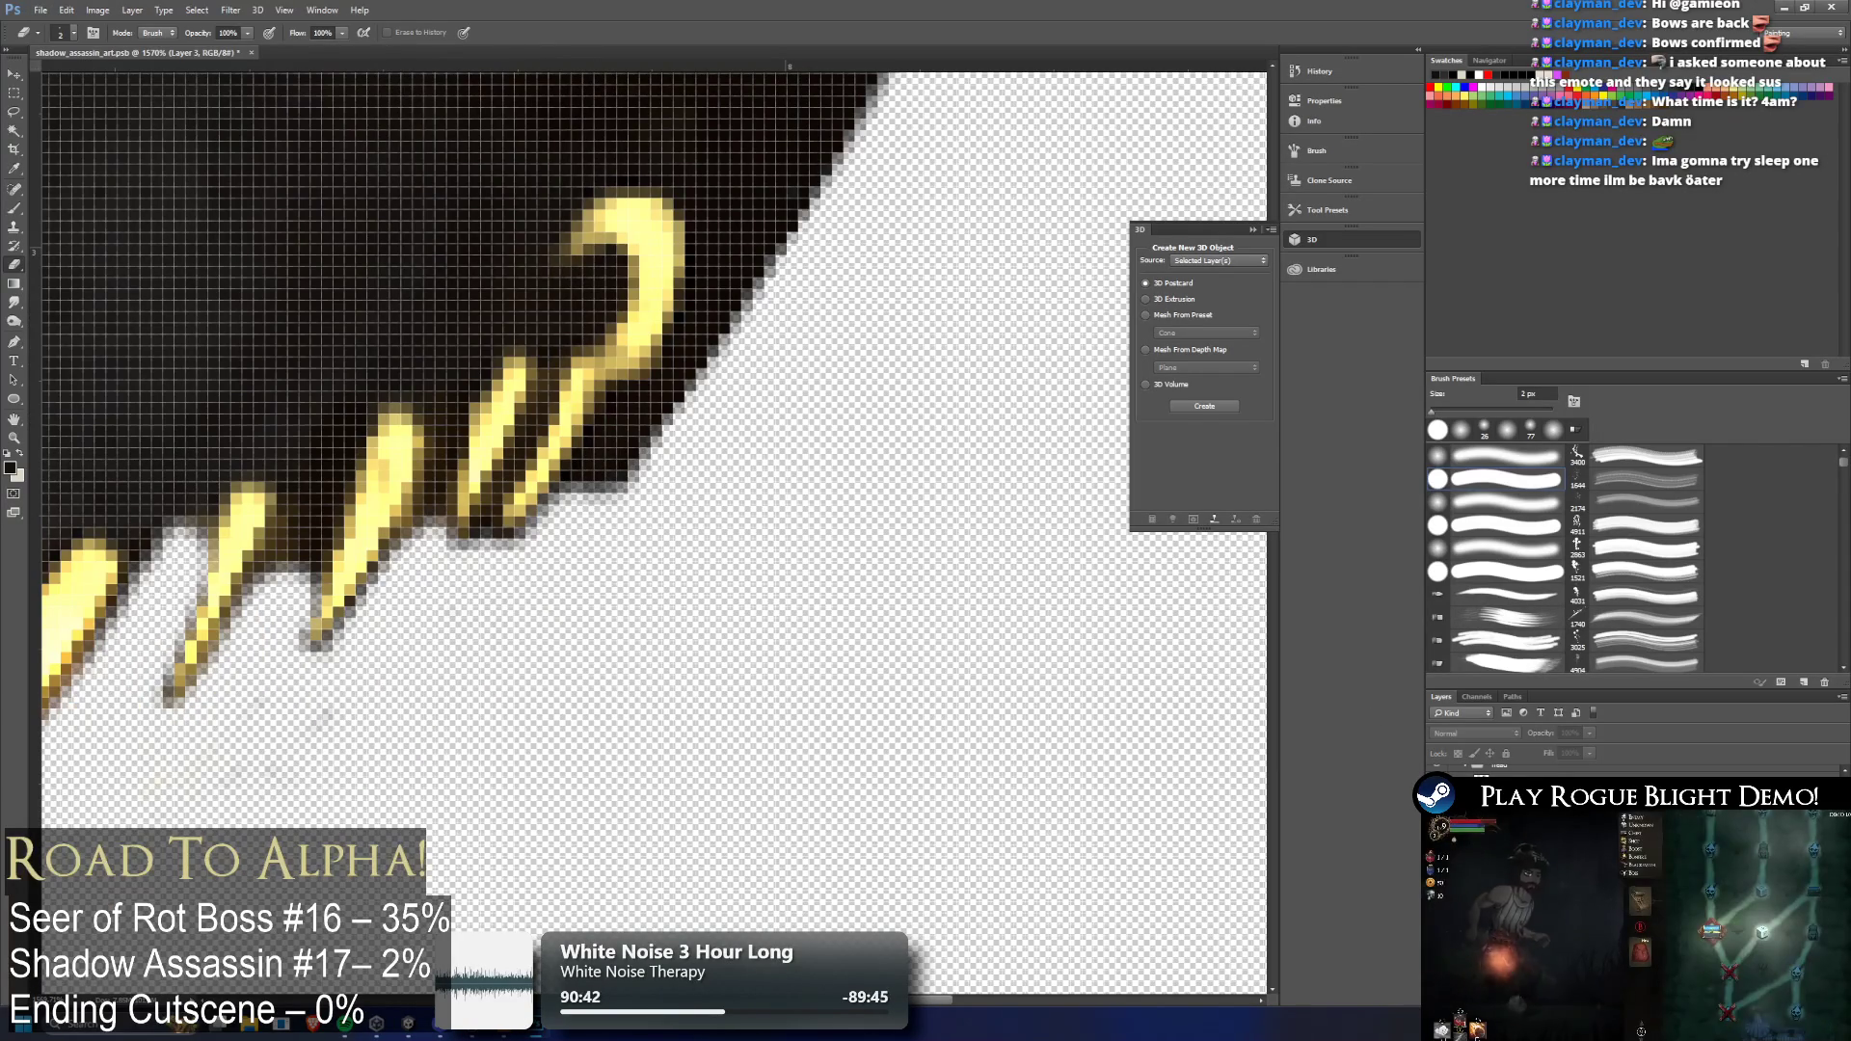
left_click(1437, 785)
left_click(1437, 785)
left_click(1437, 786)
left_click(1437, 786)
left_click(1437, 786)
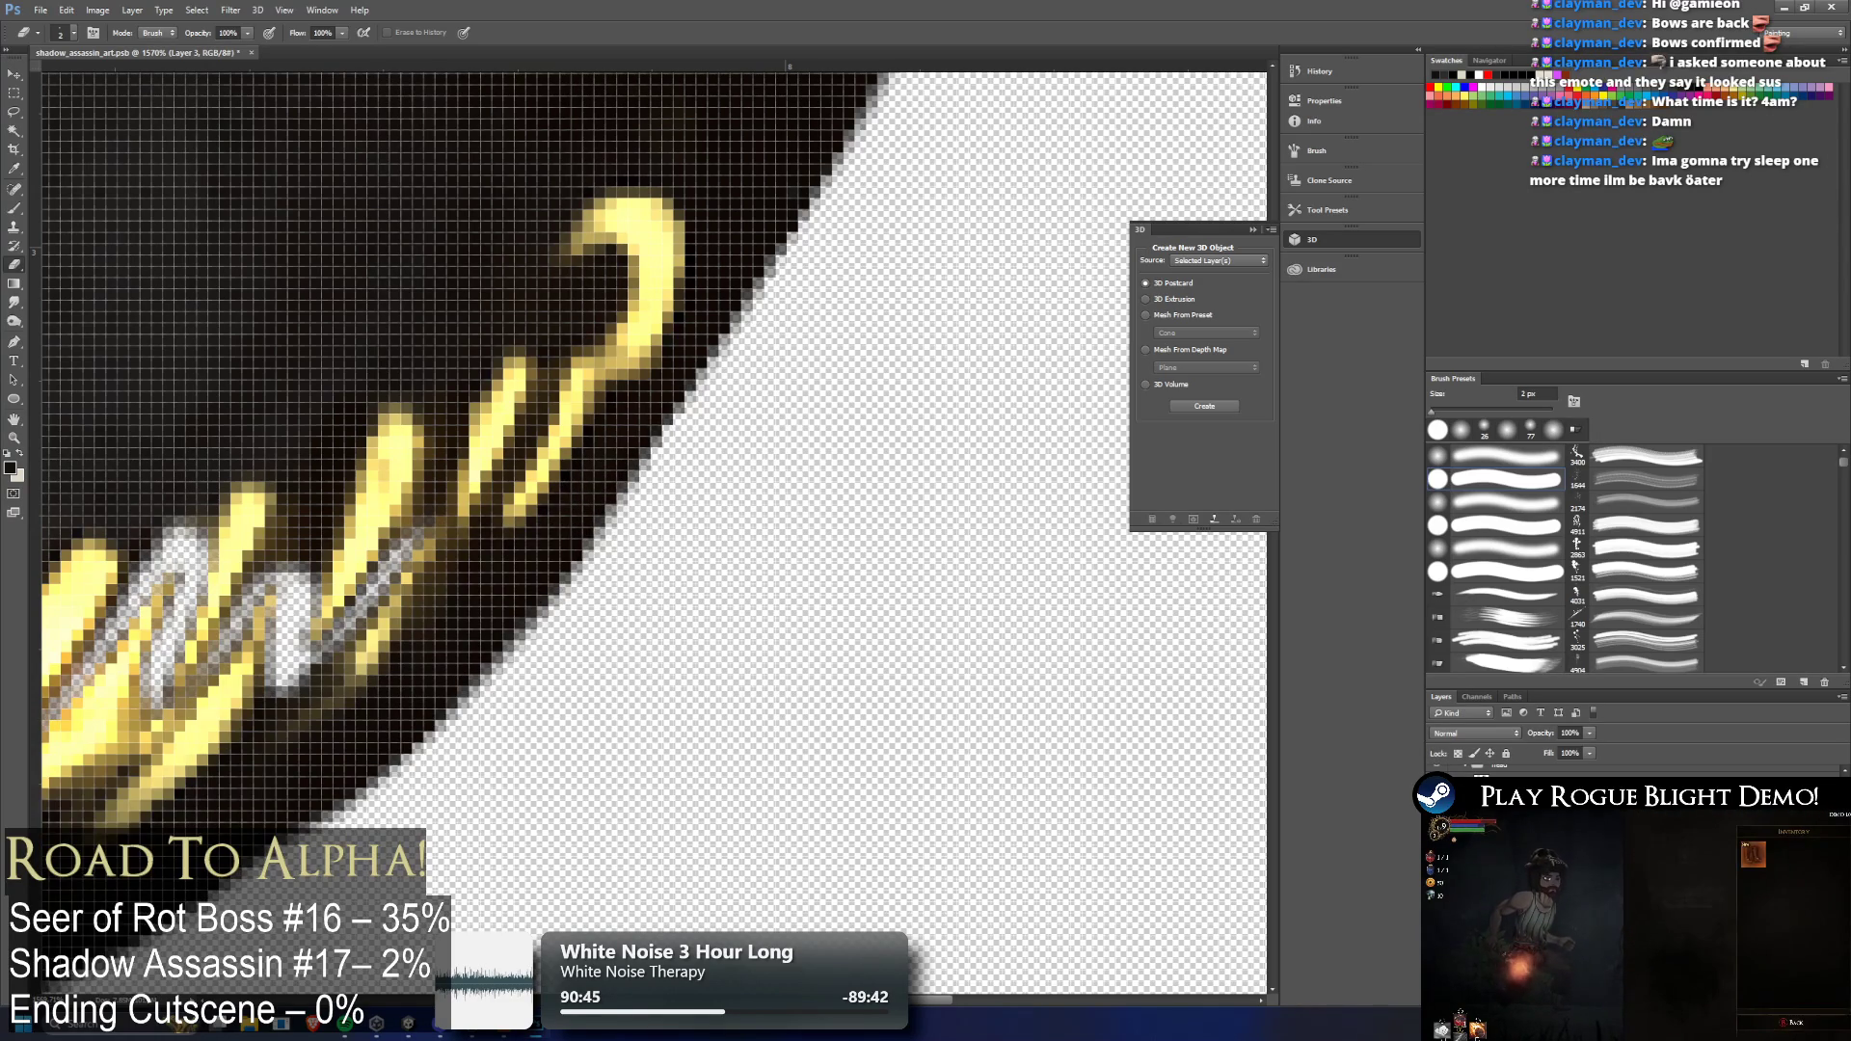
left_click(1437, 786)
Erase the left prong's top and clean two yellow tooth tips, then switch to the jaw's layer
mouse_move(469, 483)
left_mouse_down()
mouse_move(482, 414)
mouse_move(492, 492)
mouse_move(588, 357)
mouse_move(529, 517)
mouse_move(492, 506)
mouse_move(525, 342)
mouse_move(633, 332)
mouse_move(641, 365)
mouse_move(463, 516)
mouse_move(486, 501)
mouse_move(434, 490)
left_mouse_up()
scroll(435, 490, "down", 9)
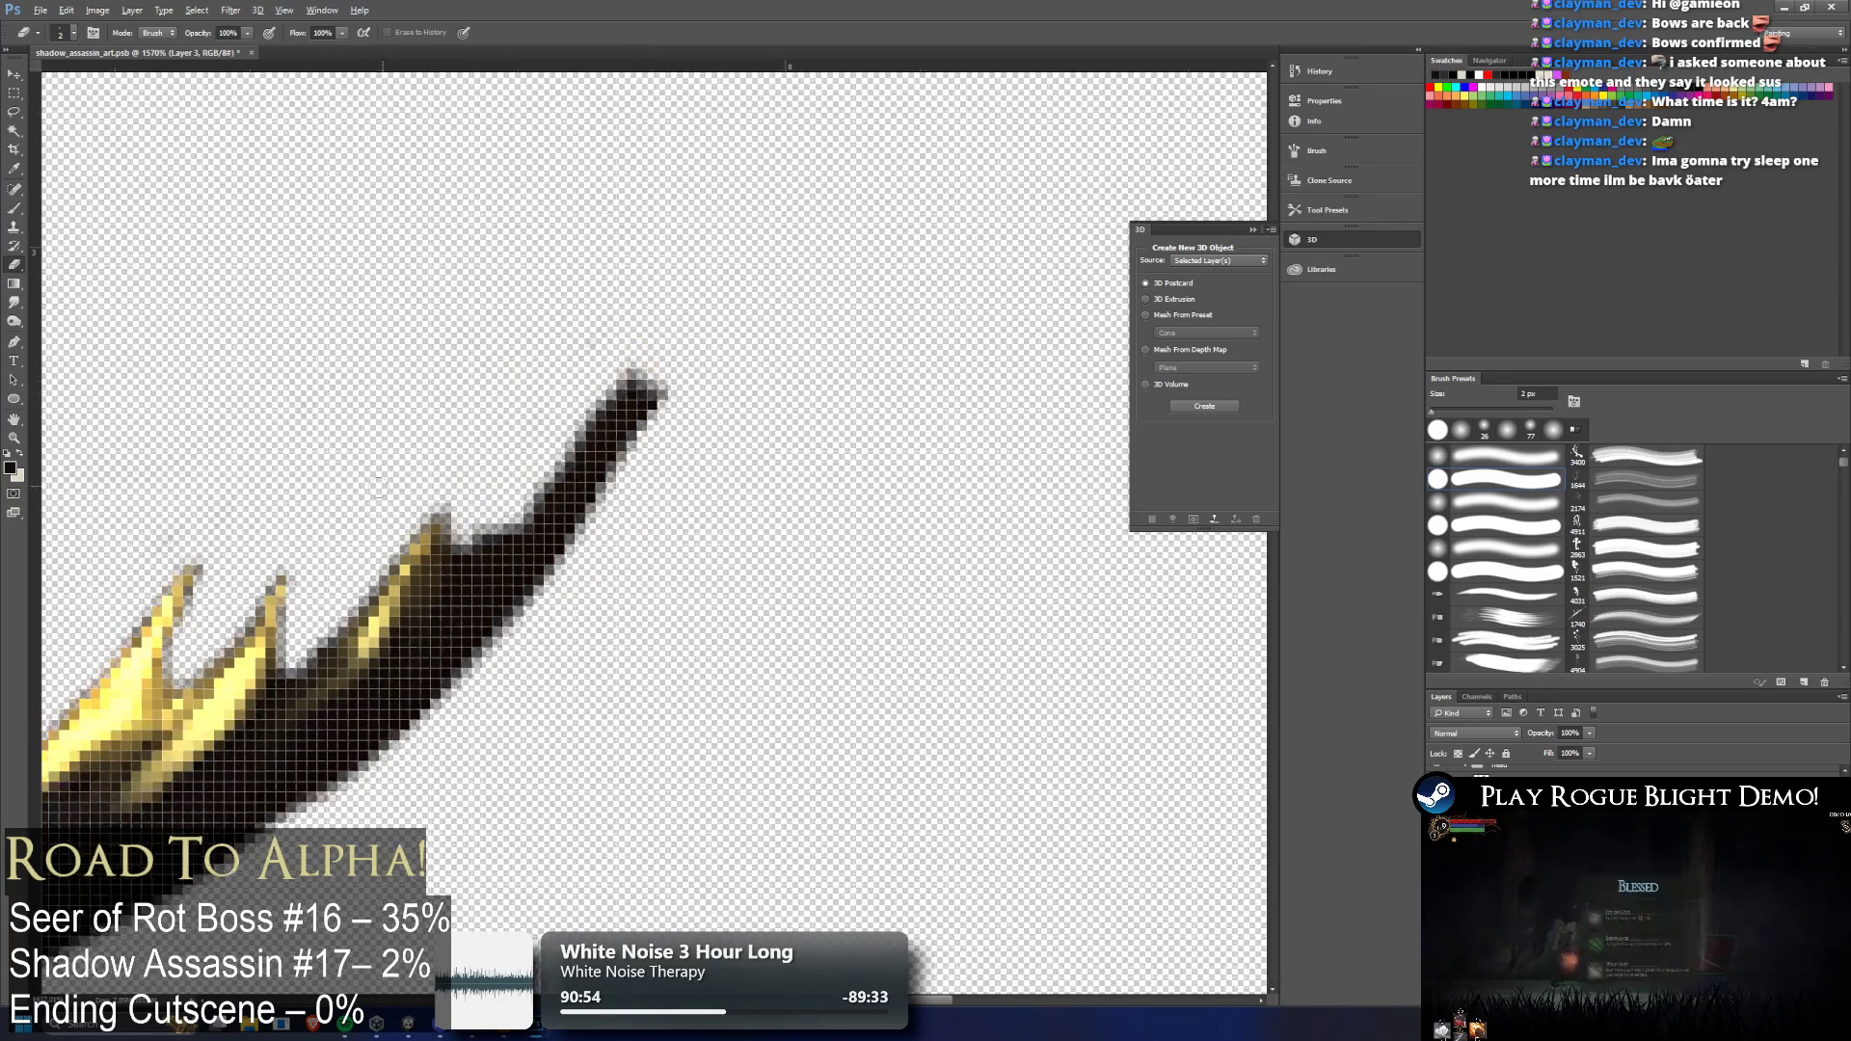
scroll(241, 550, "up", 7)
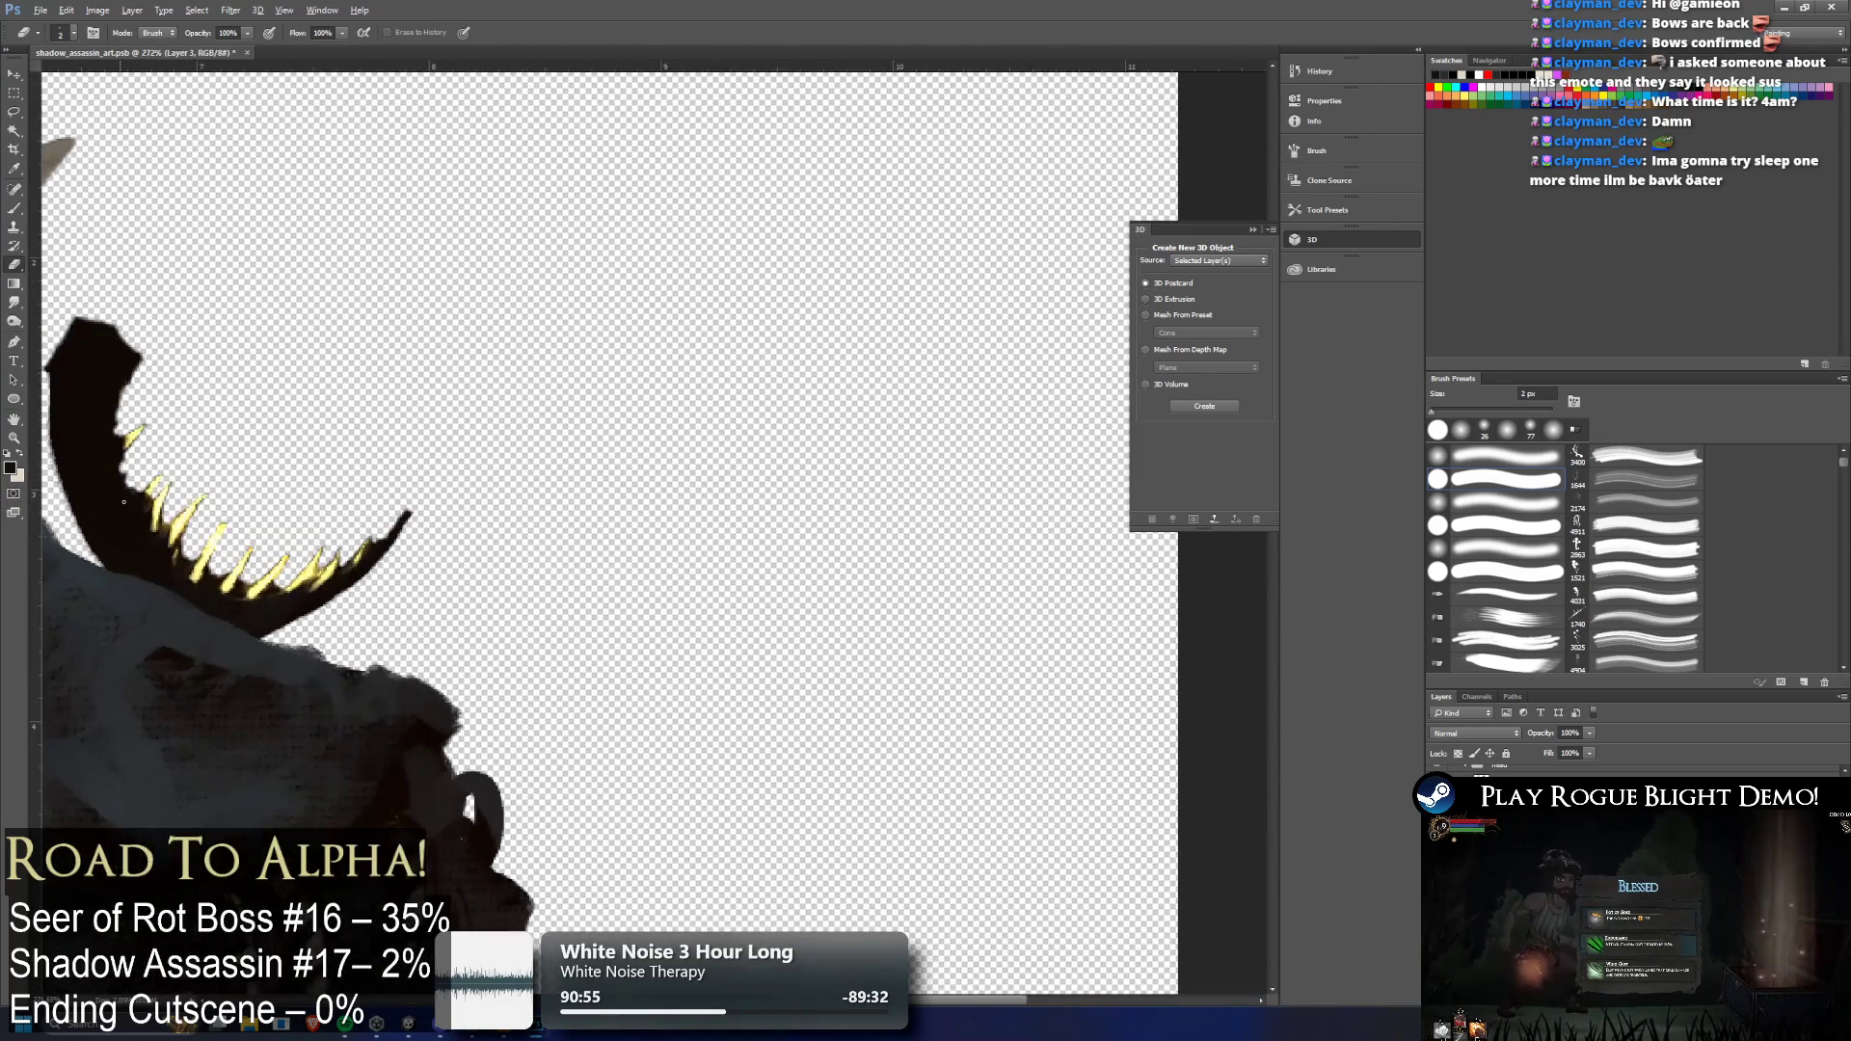
scroll(321, 547, "up", 2)
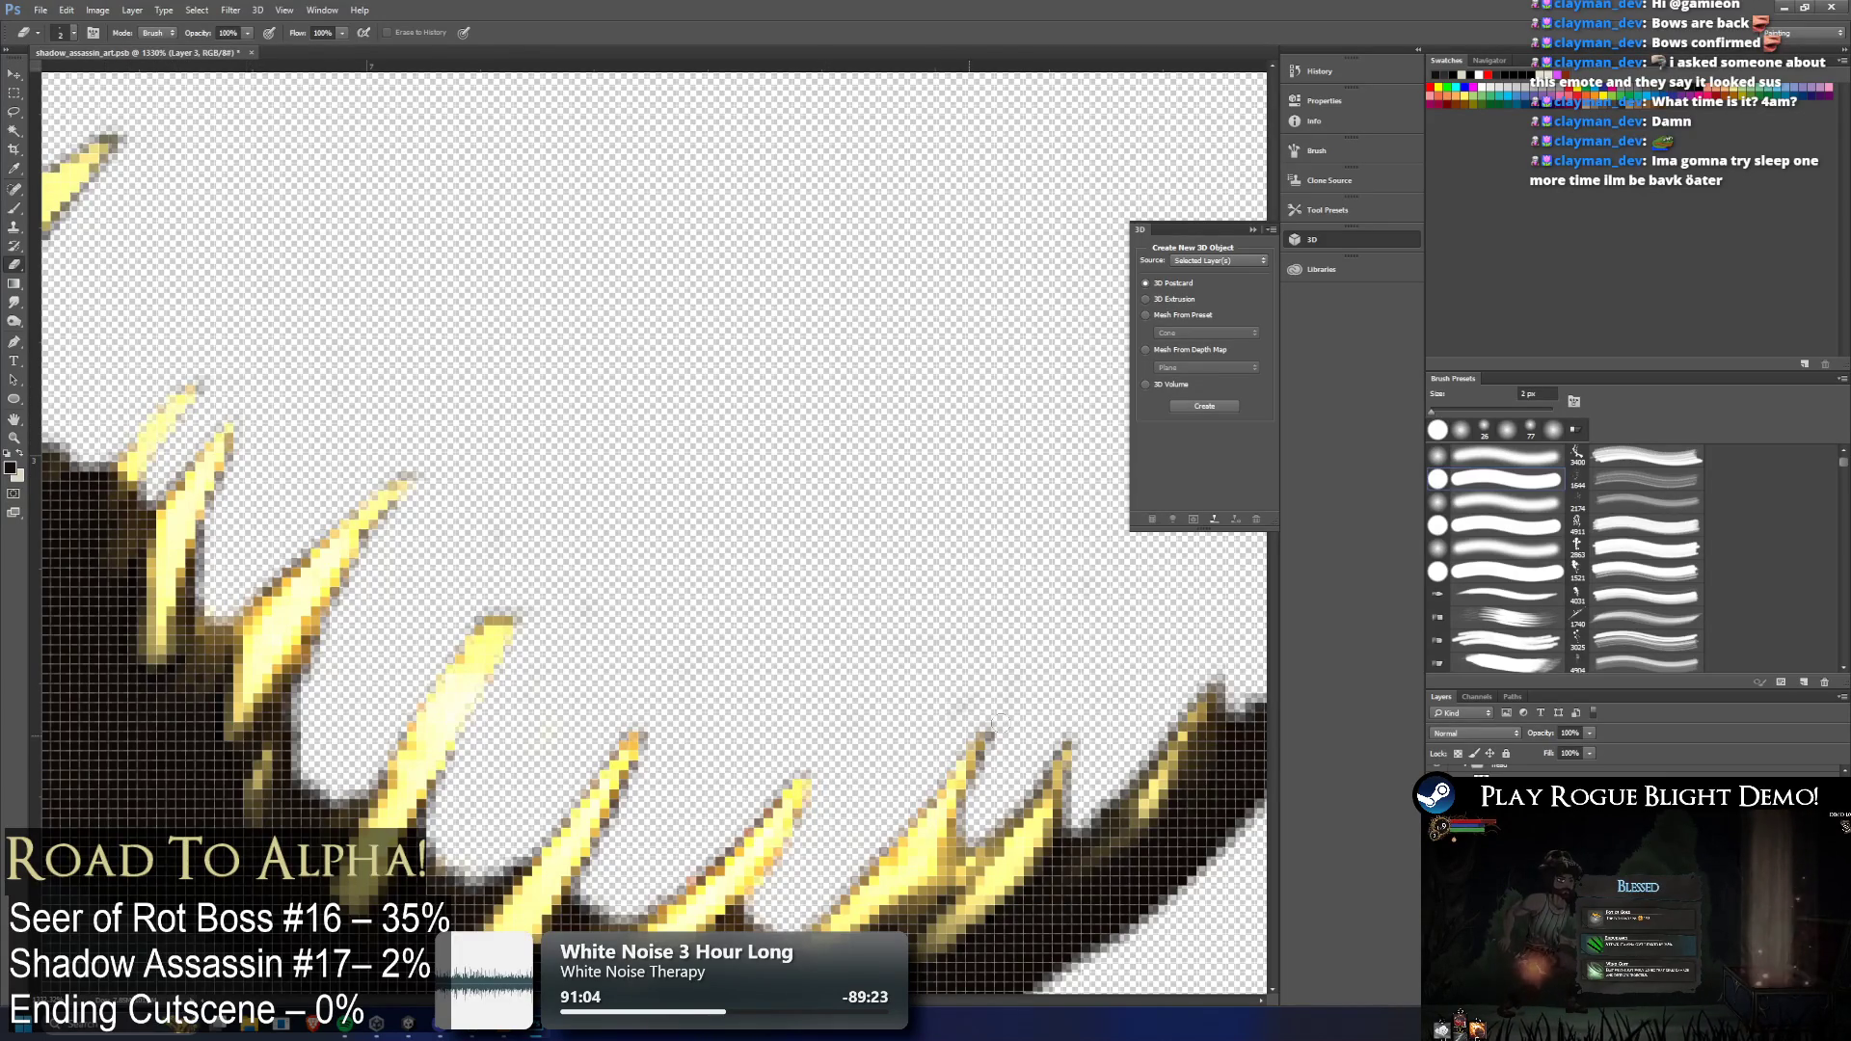
mouse_move(998, 725)
left_mouse_down()
mouse_move(976, 757)
mouse_move(1067, 725)
left_mouse_up()
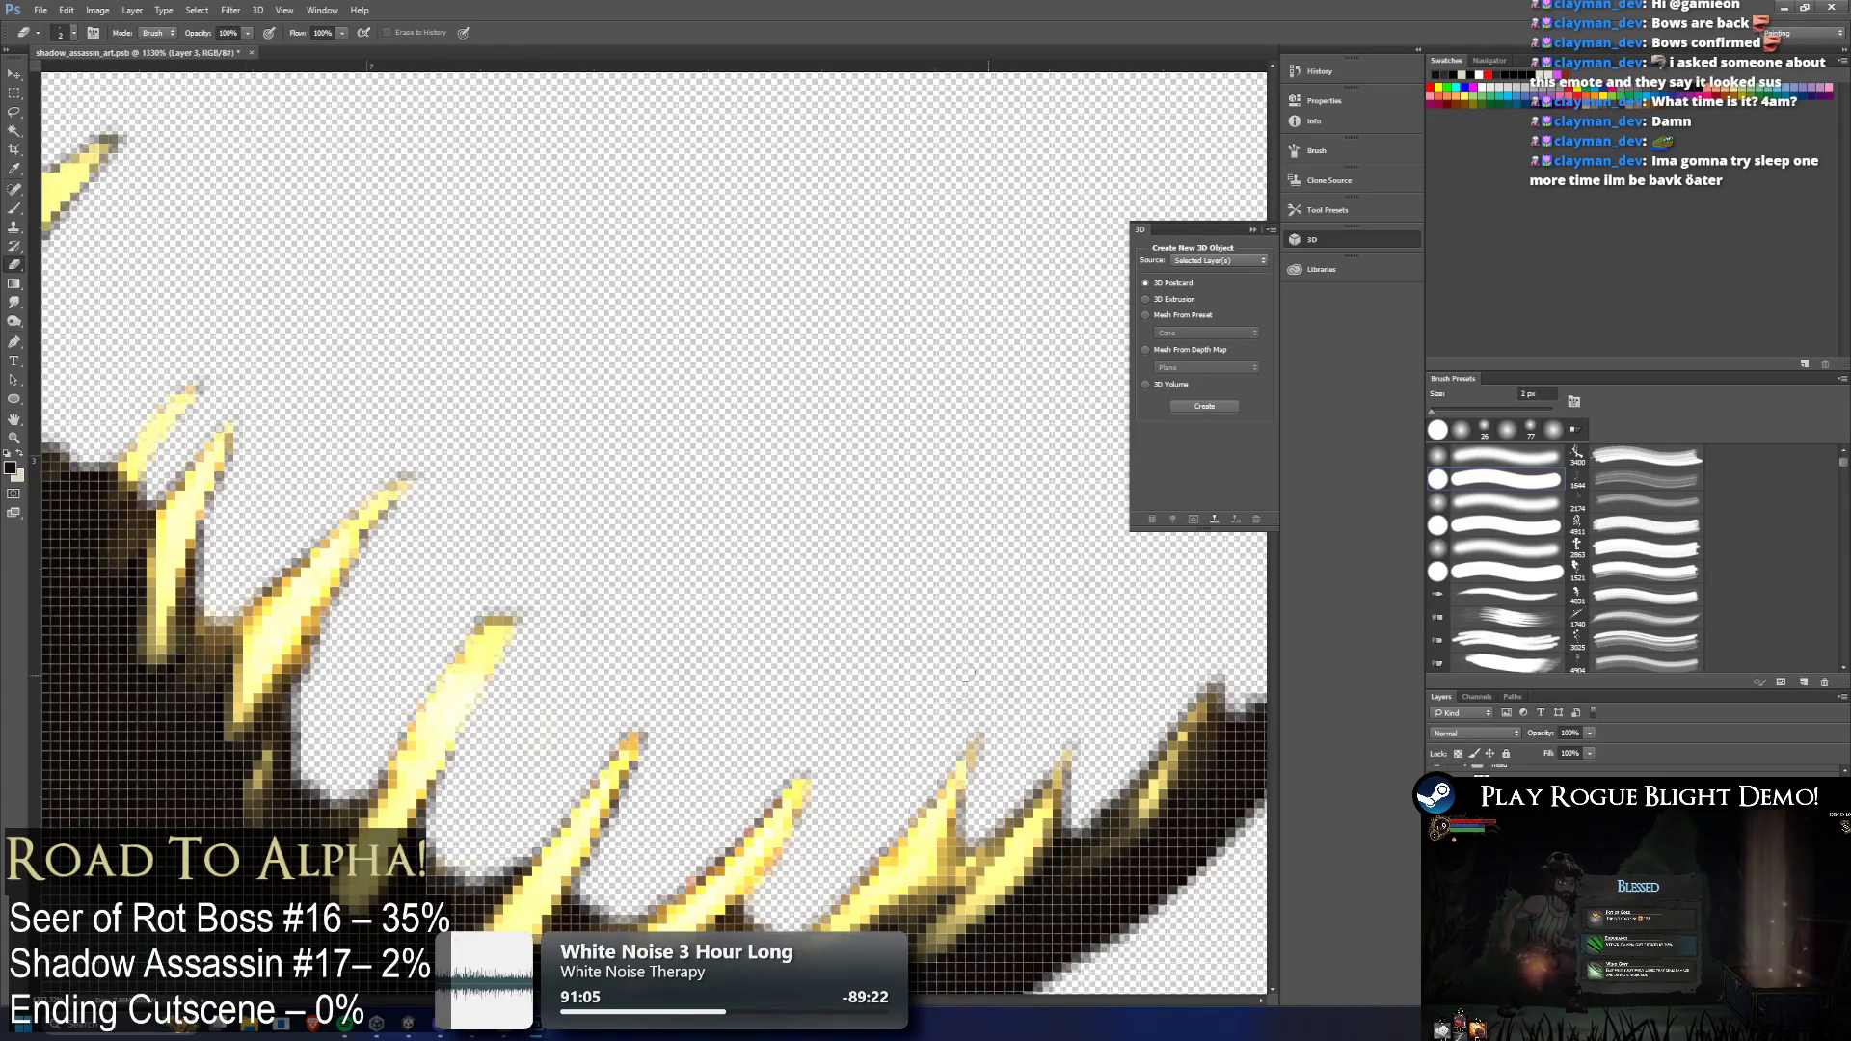
scroll(921, 605, "down", 3)
scroll(57, 293, "up", 3)
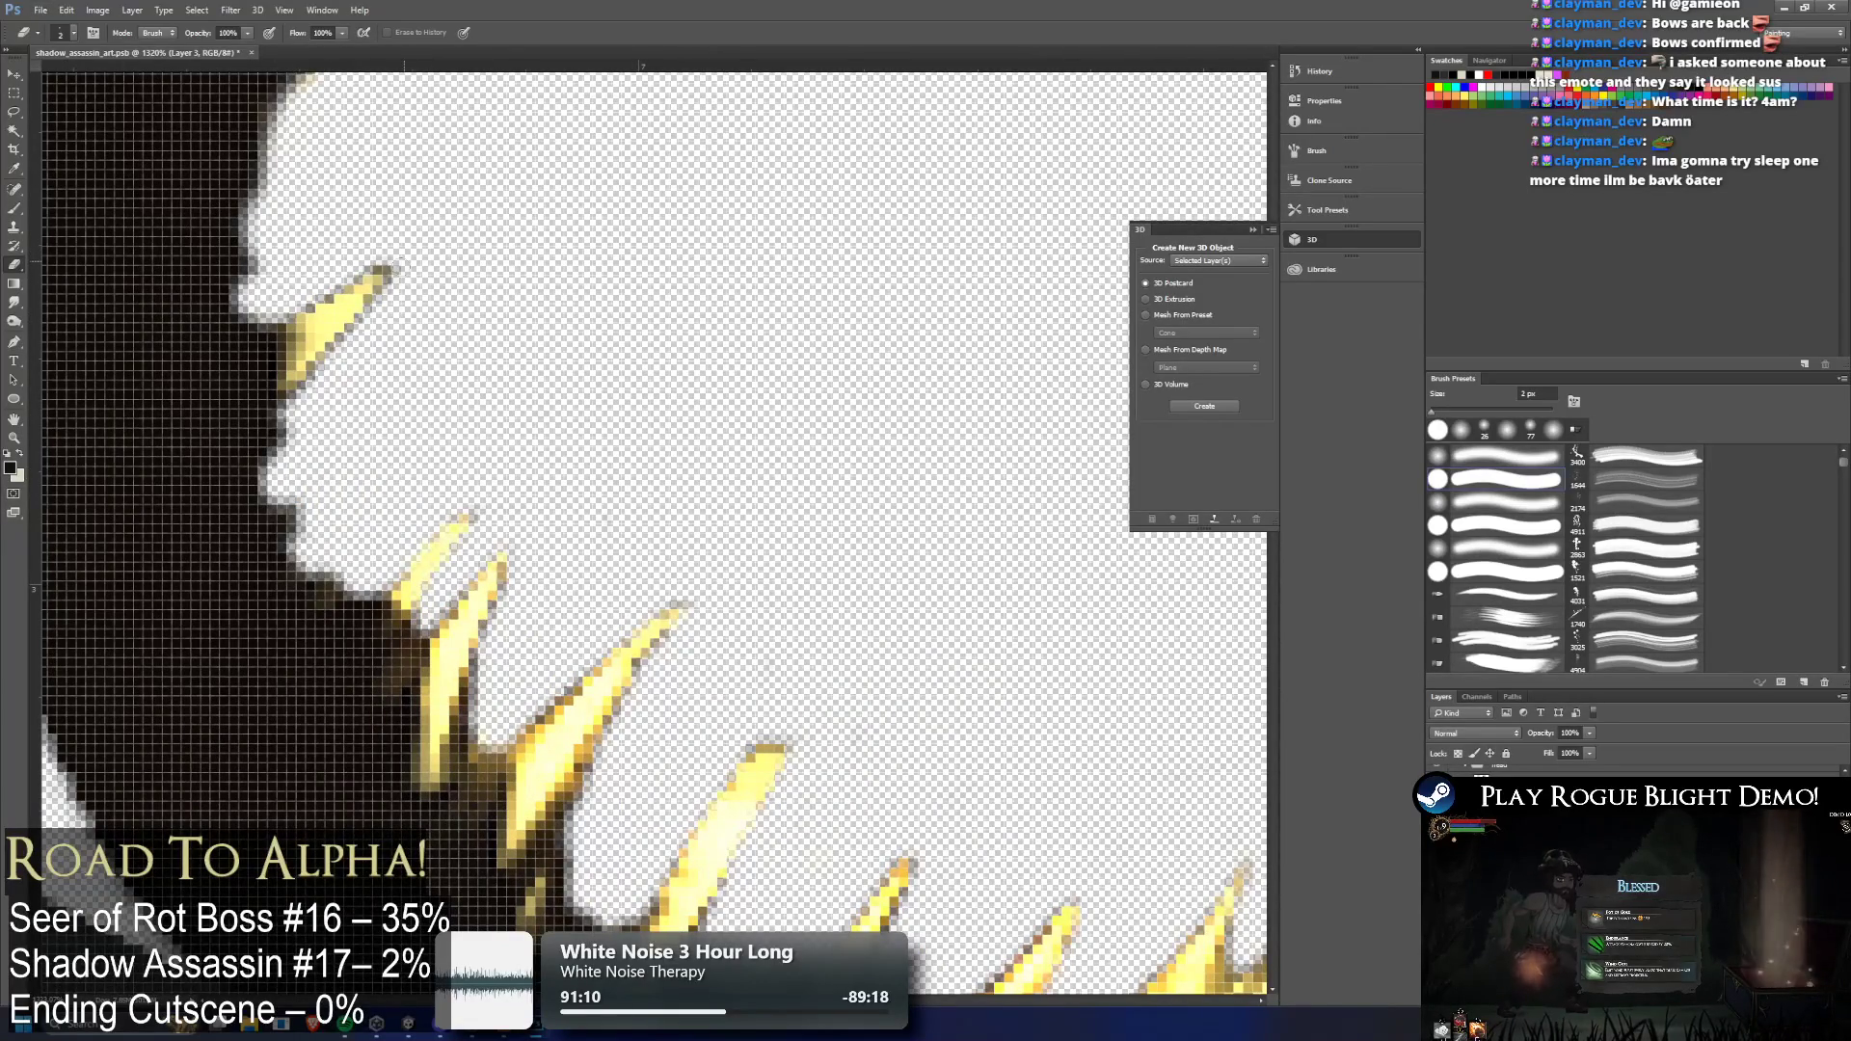
key("ctrl+shift+alt+n")
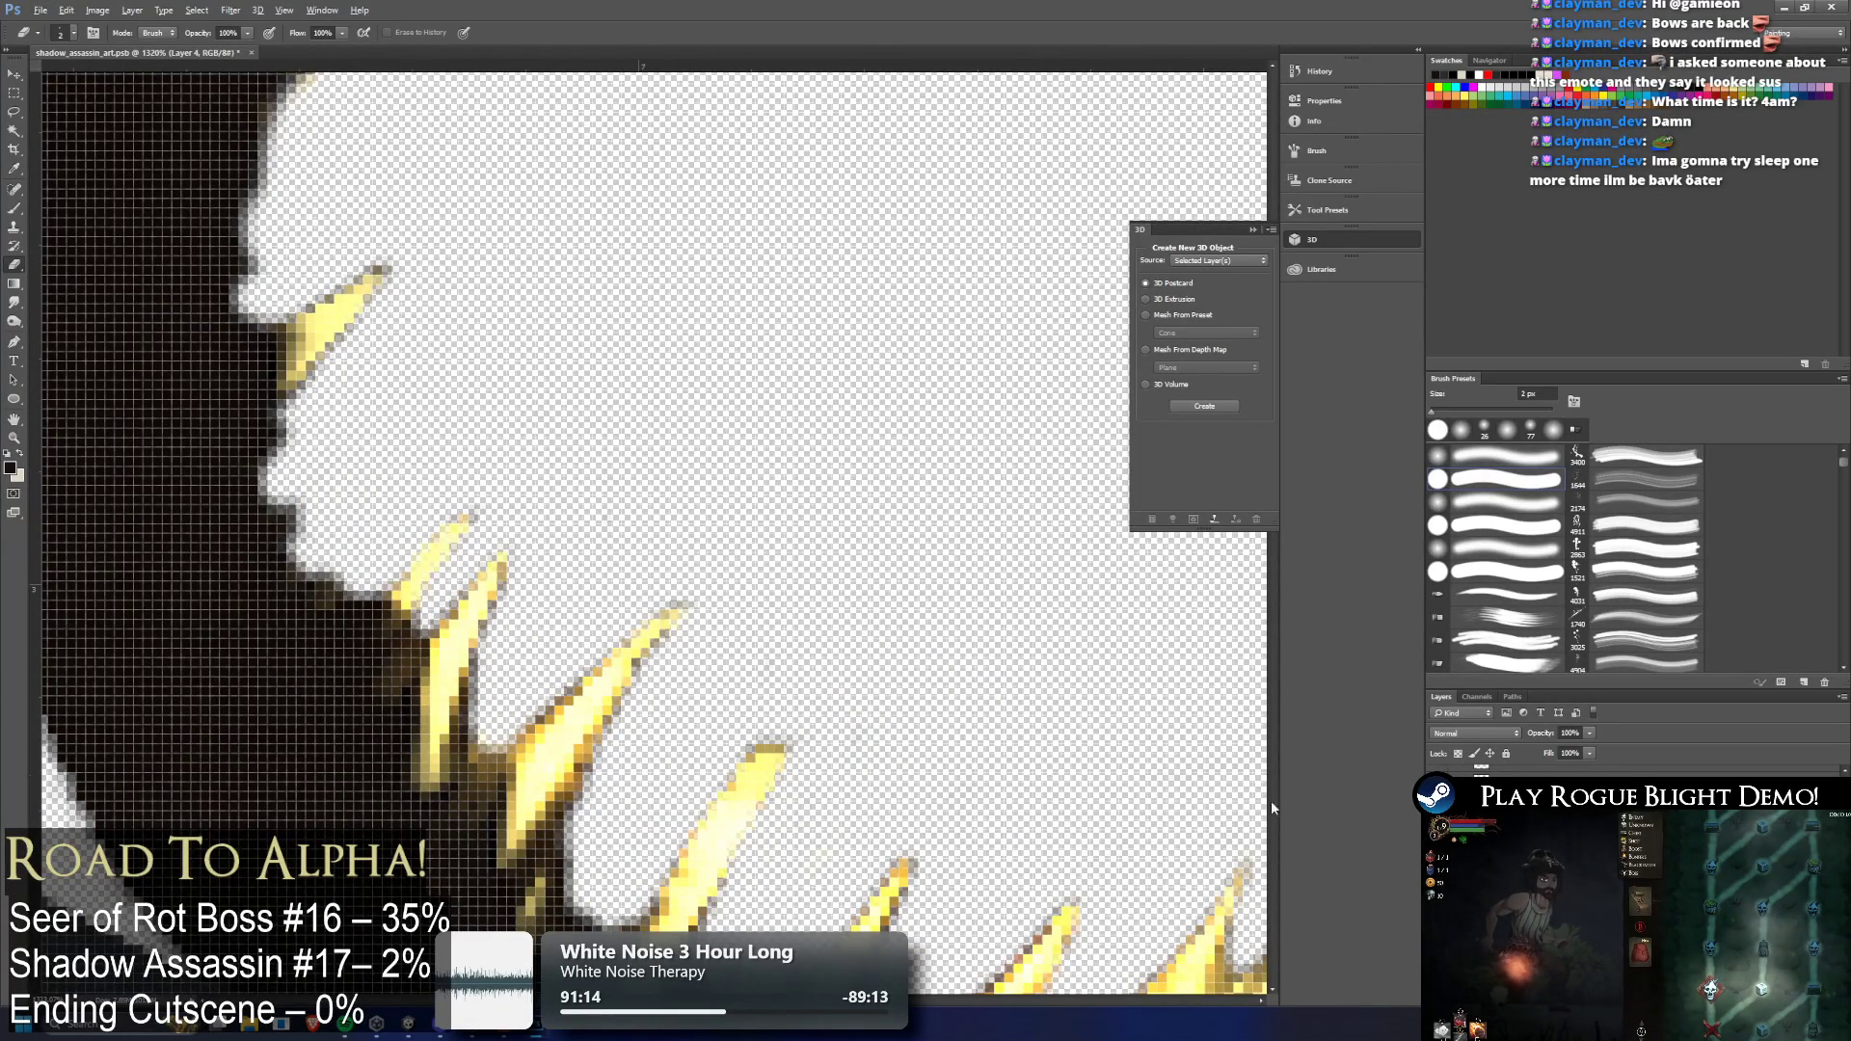
With a 10 px brush, paint dark along the jaw's lower edge and fill its inner-edge notch
scroll(595, 673, "down", 3)
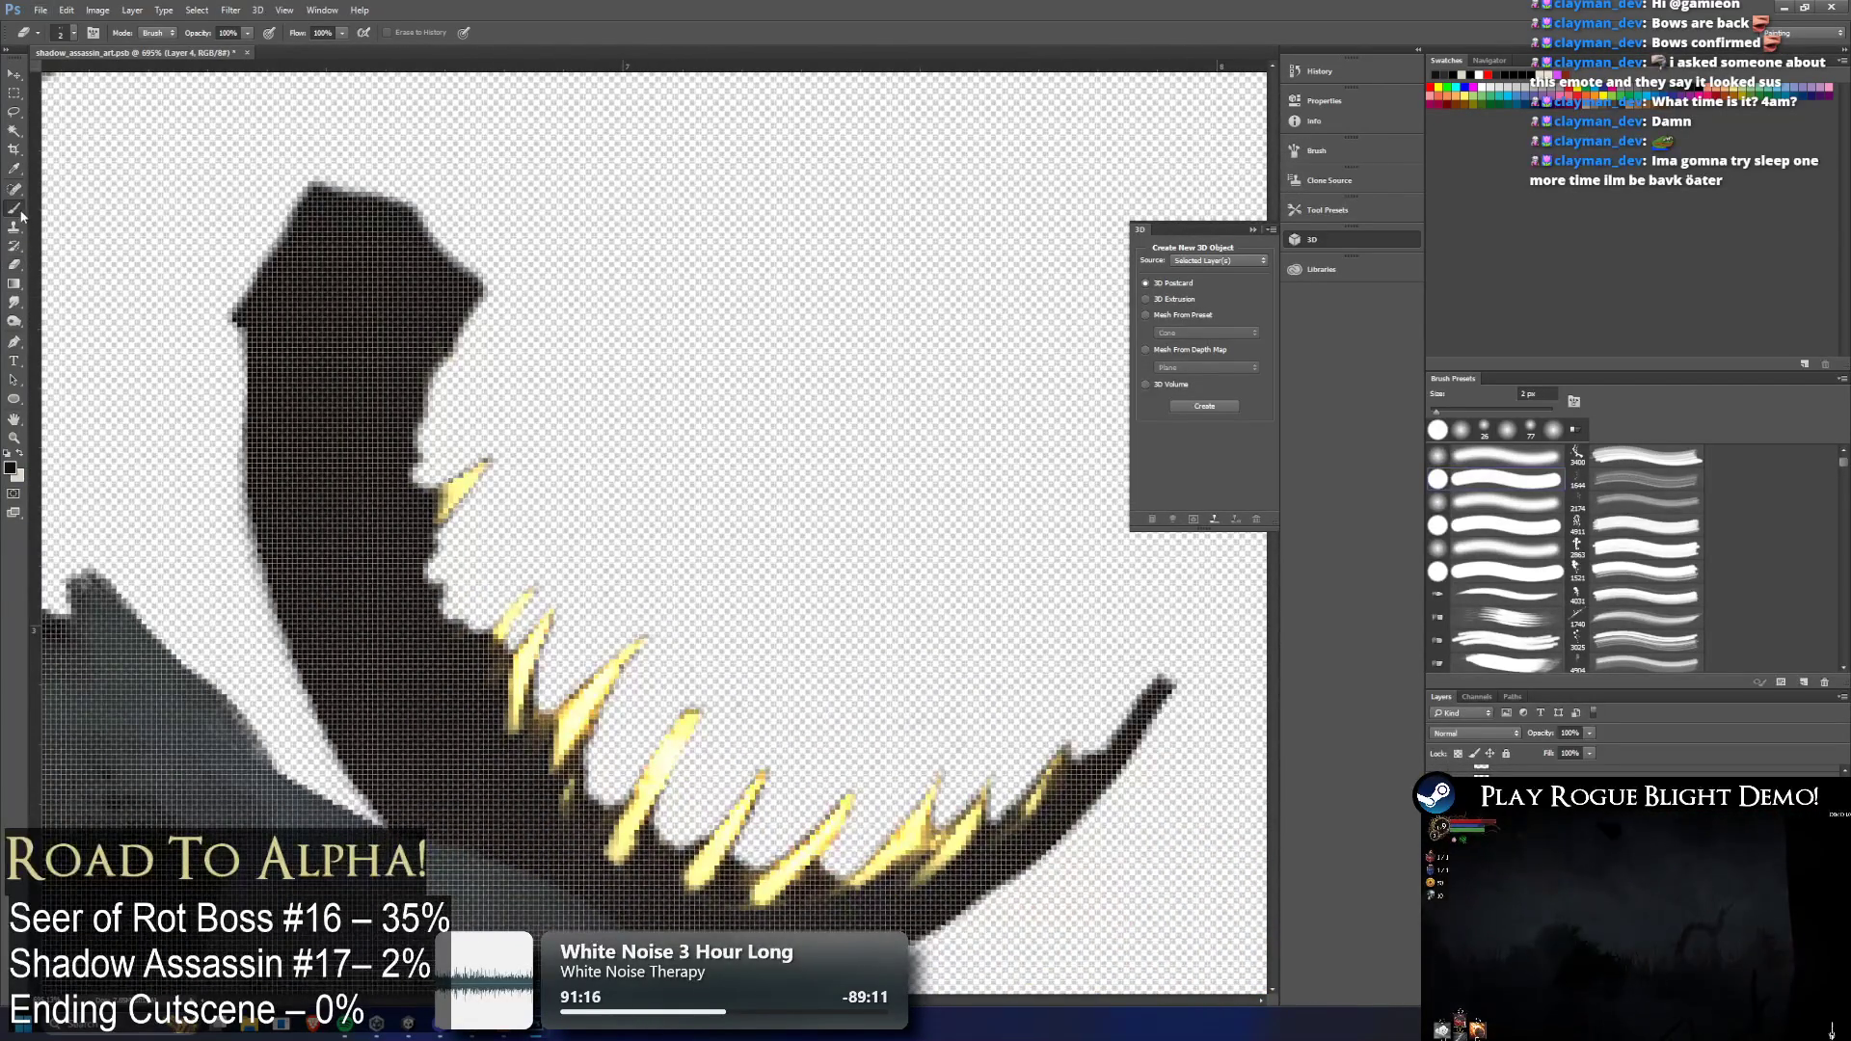
left_click(20, 211)
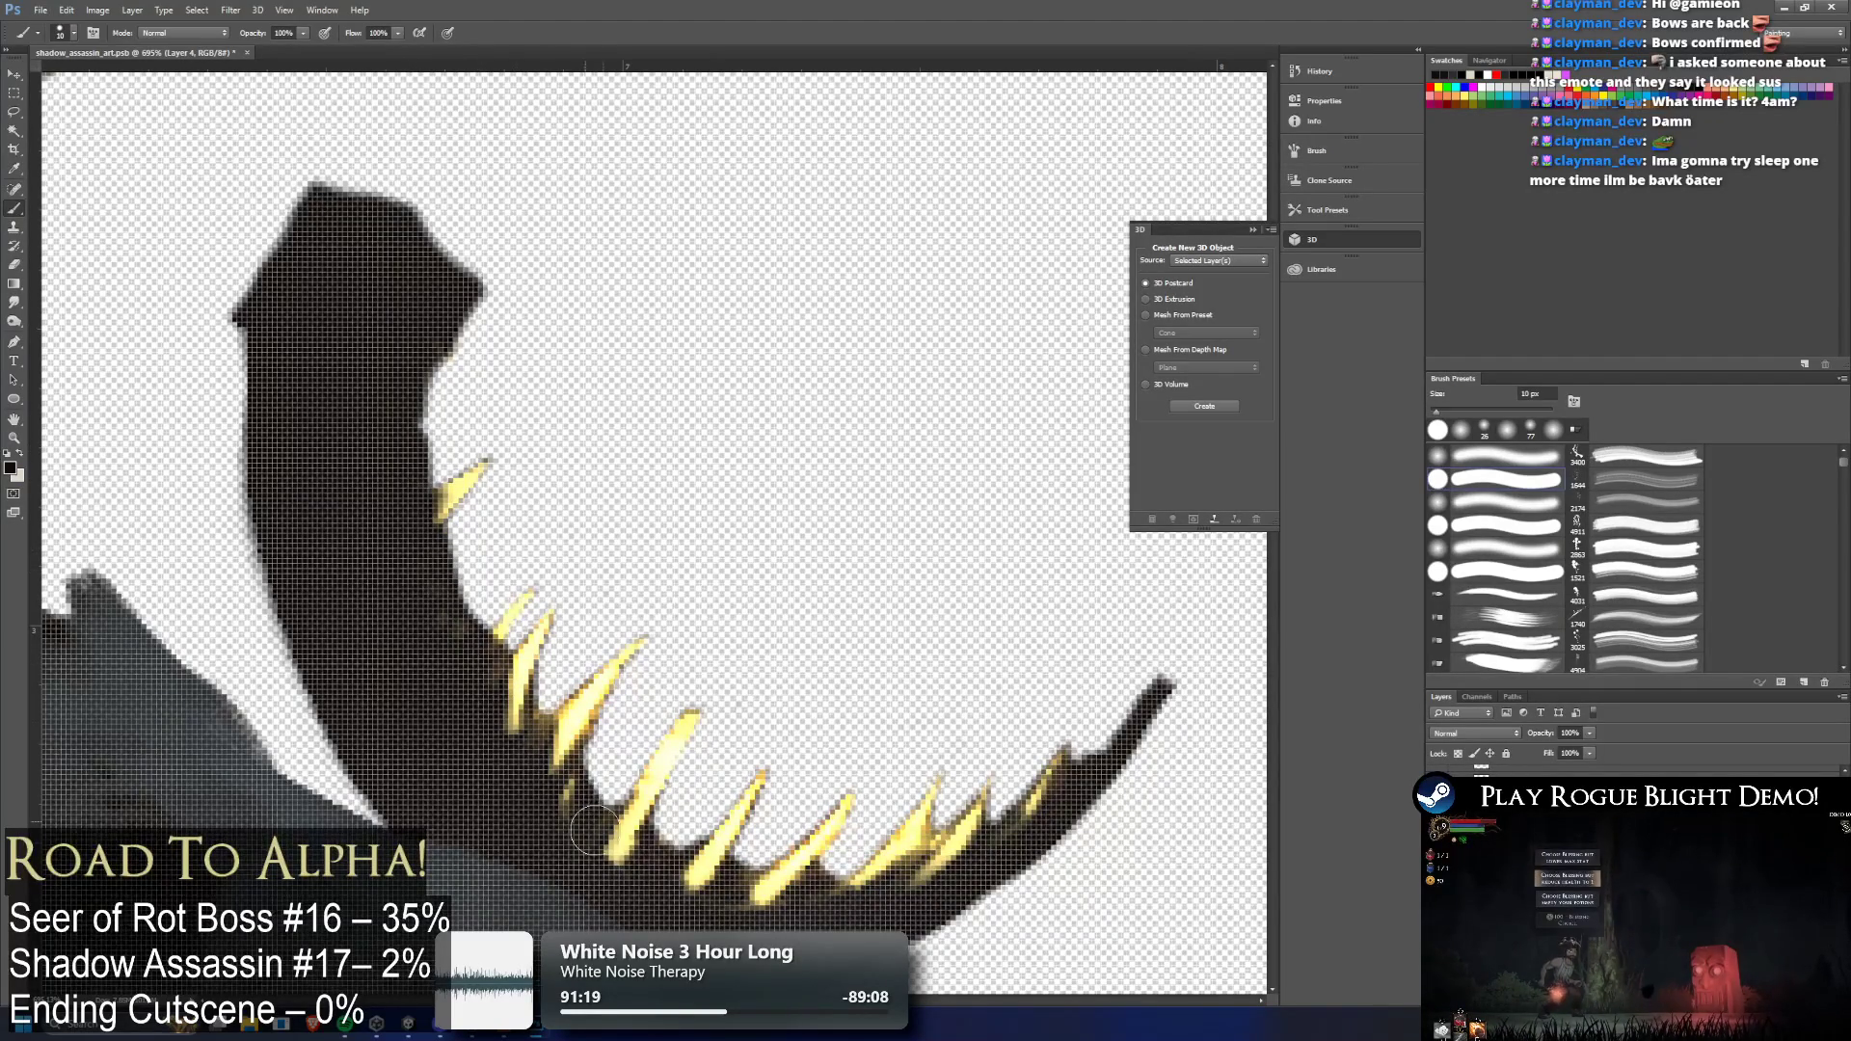
mouse_move(872, 879)
left_mouse_down()
mouse_move(979, 872)
mouse_move(1029, 800)
mouse_move(1086, 783)
left_mouse_up()
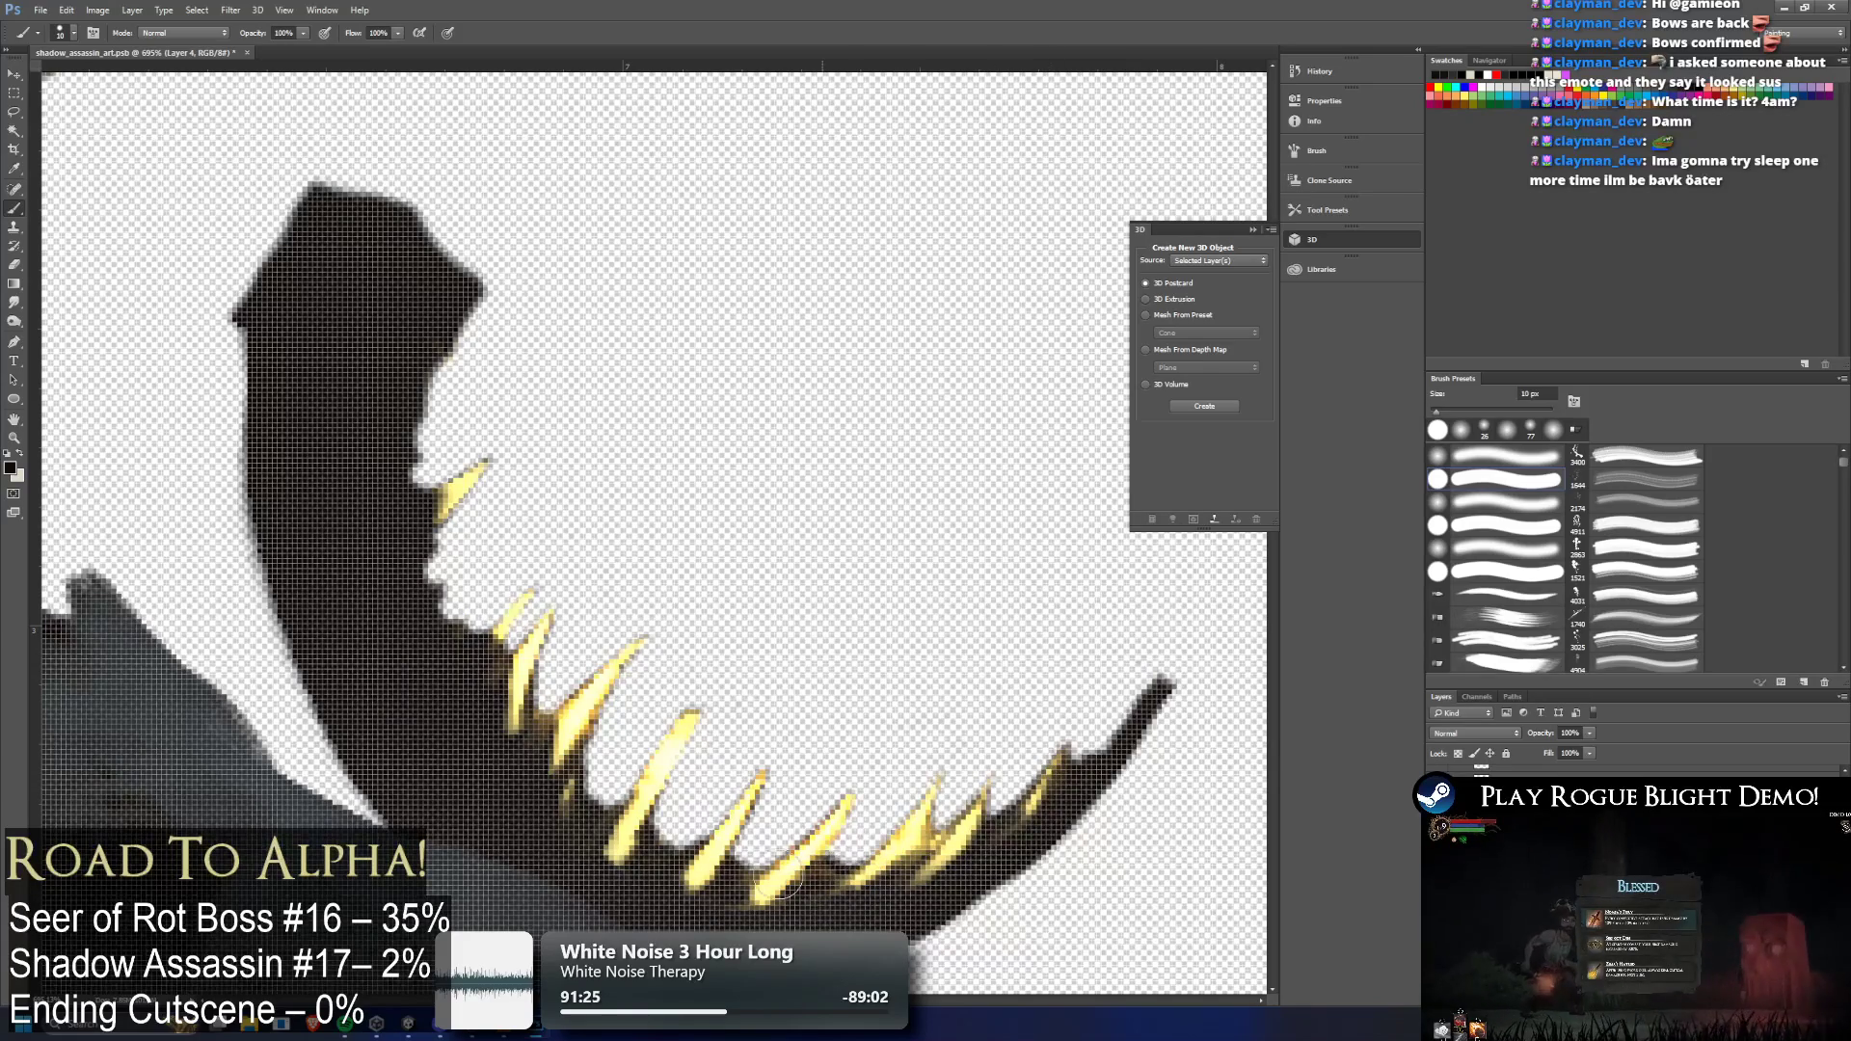
left_click_drag(520, 721, 409, 525)
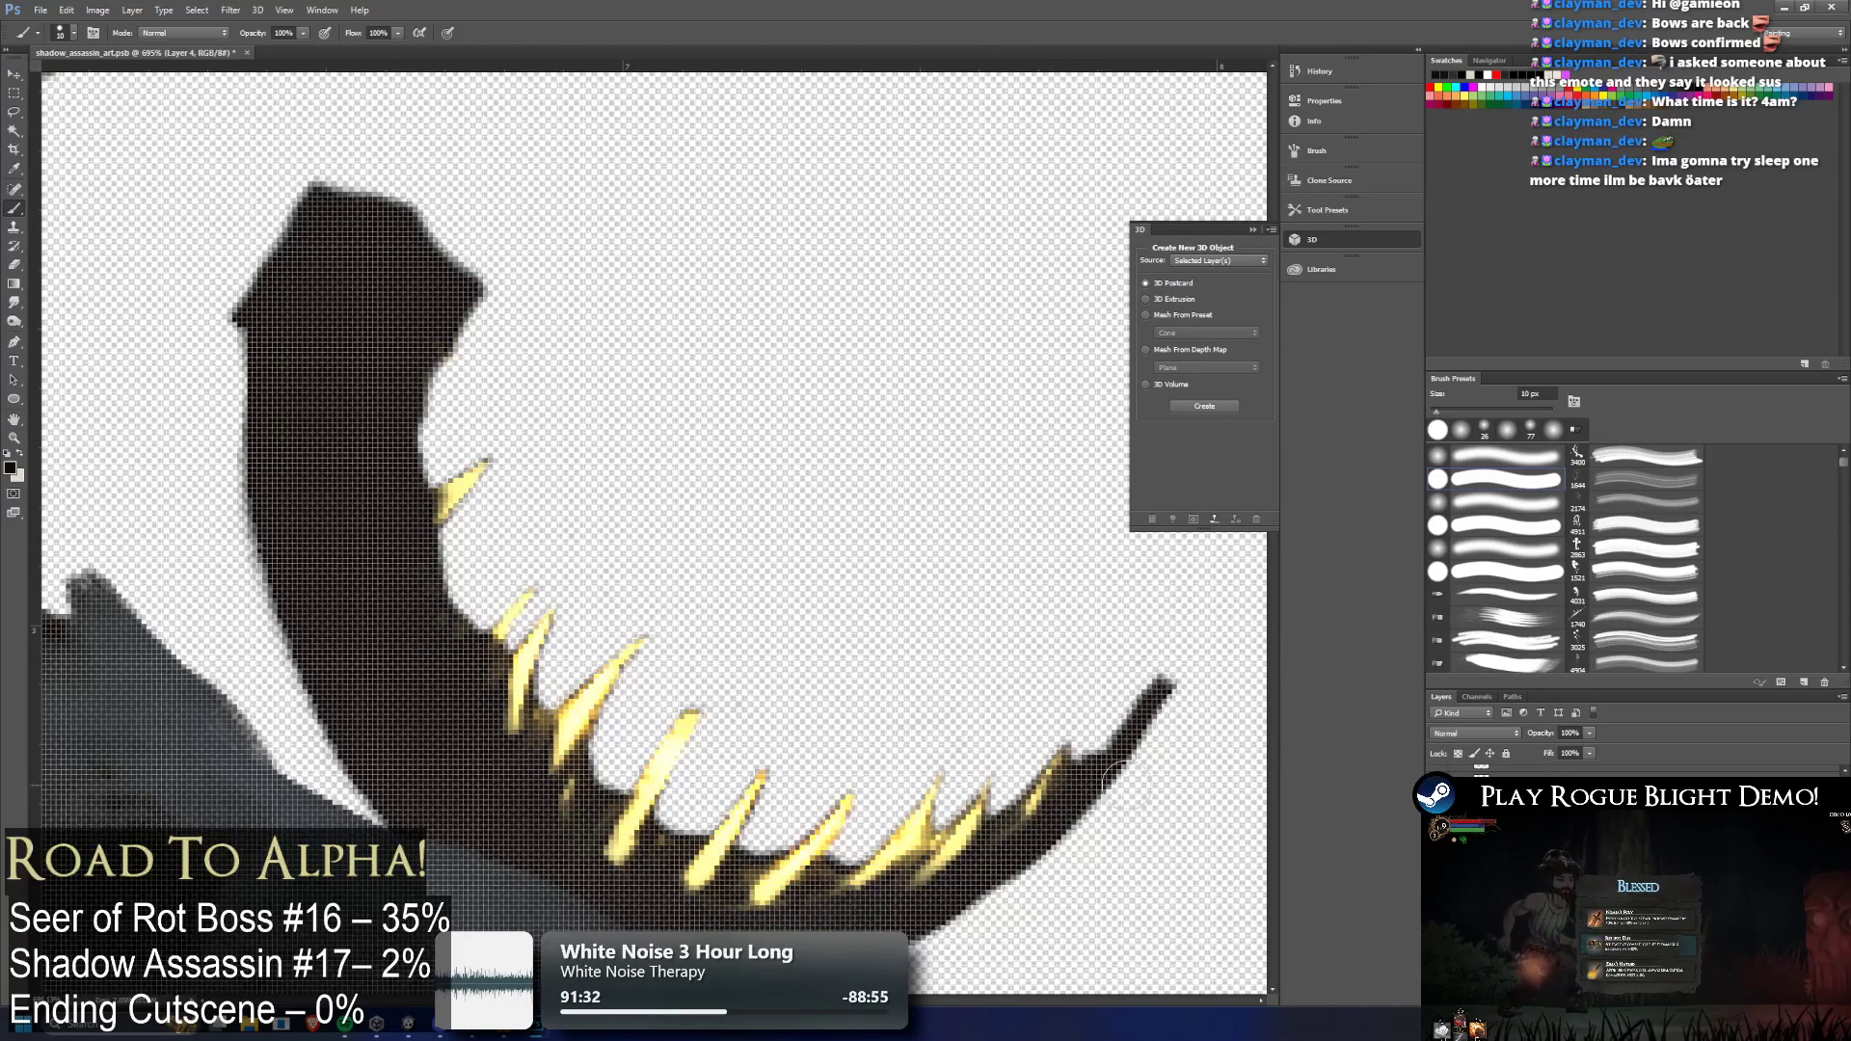
scroll(1061, 747, "down", 5)
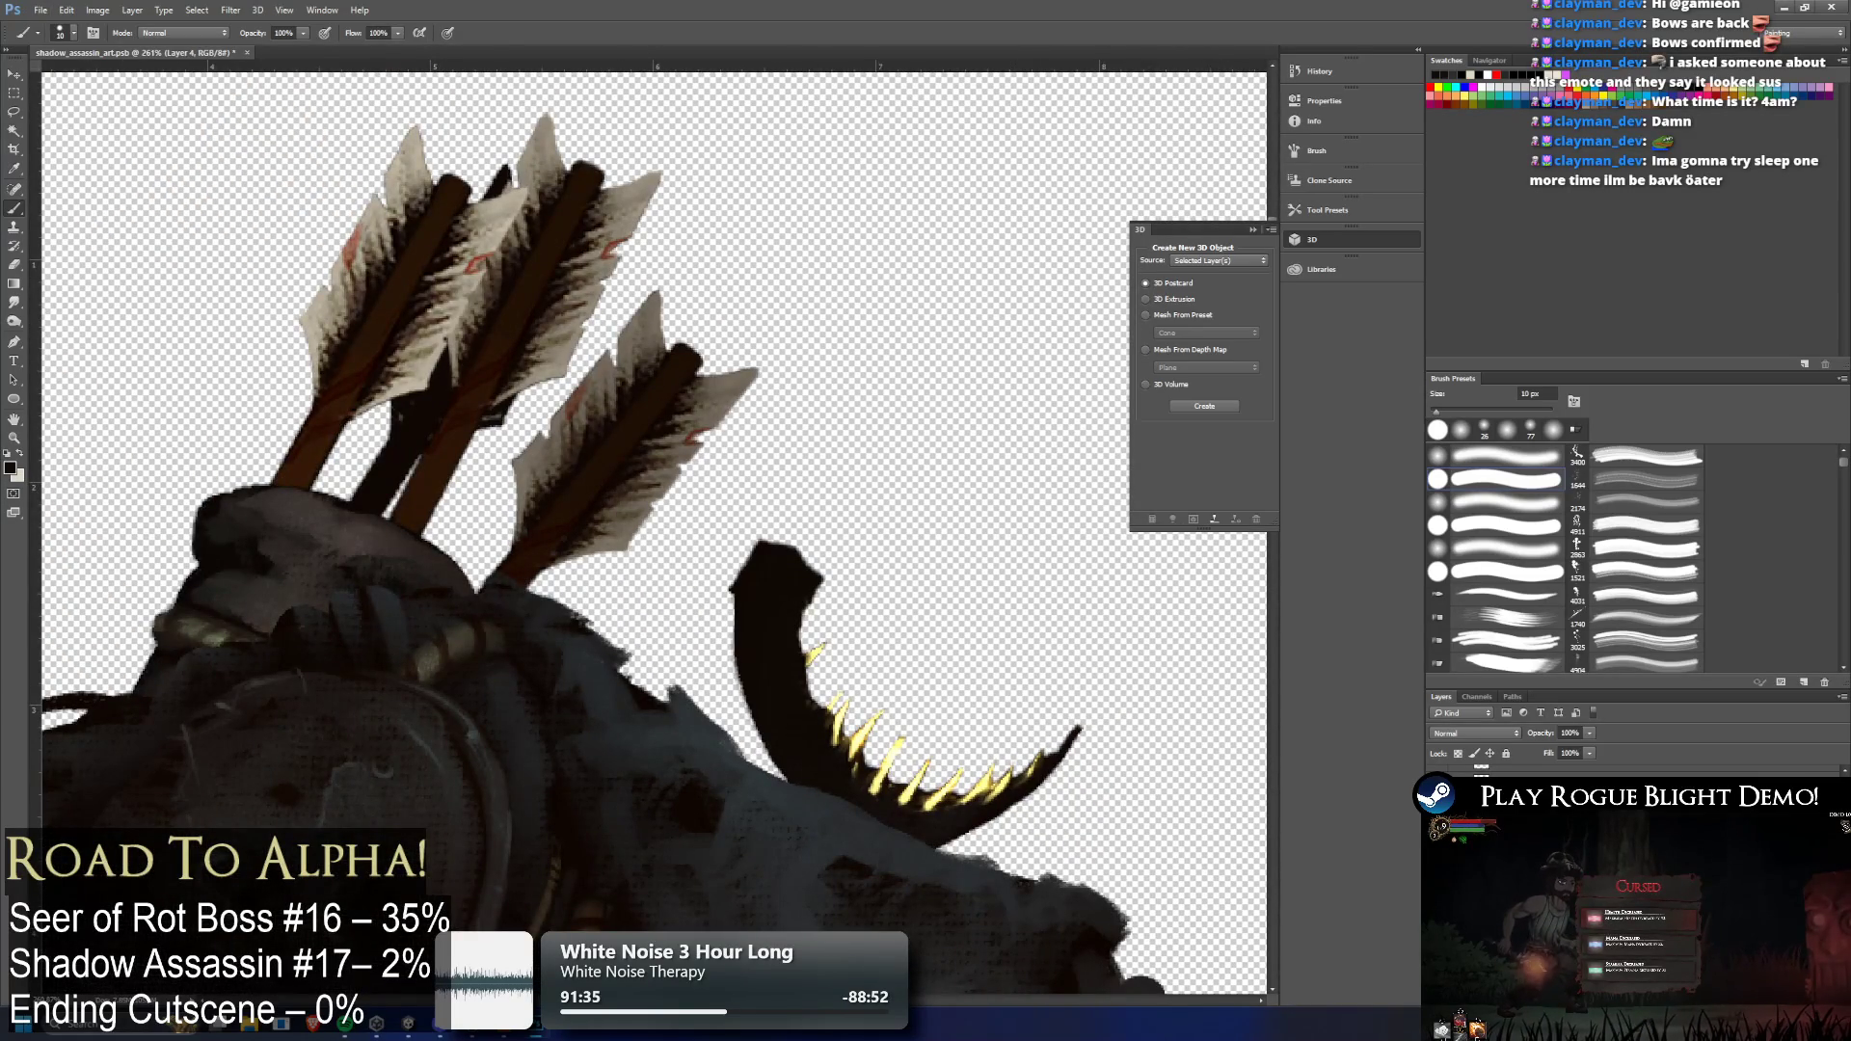
Undo the stray stroke on the jaw's upper edge so the whole dark head shows
key("ctrl+z")
key("ctrl+z")
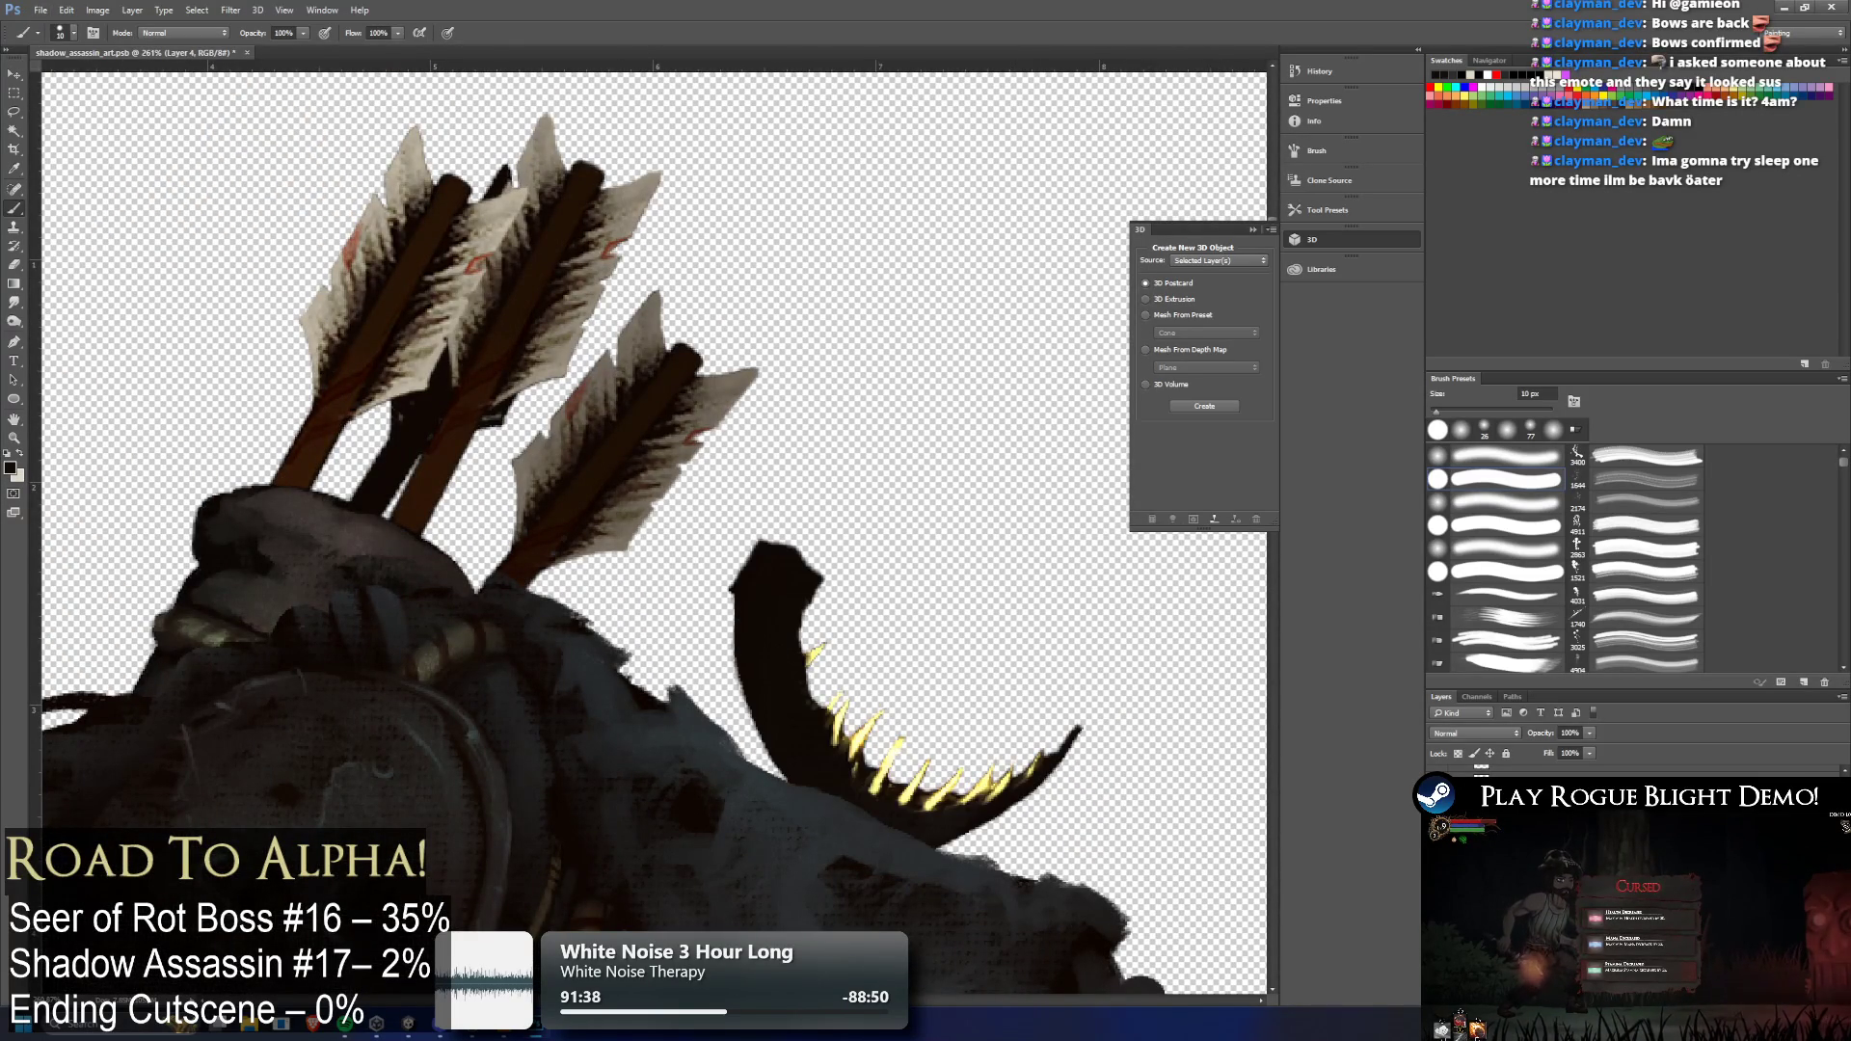
left_click_drag(818, 644, 1070, 731)
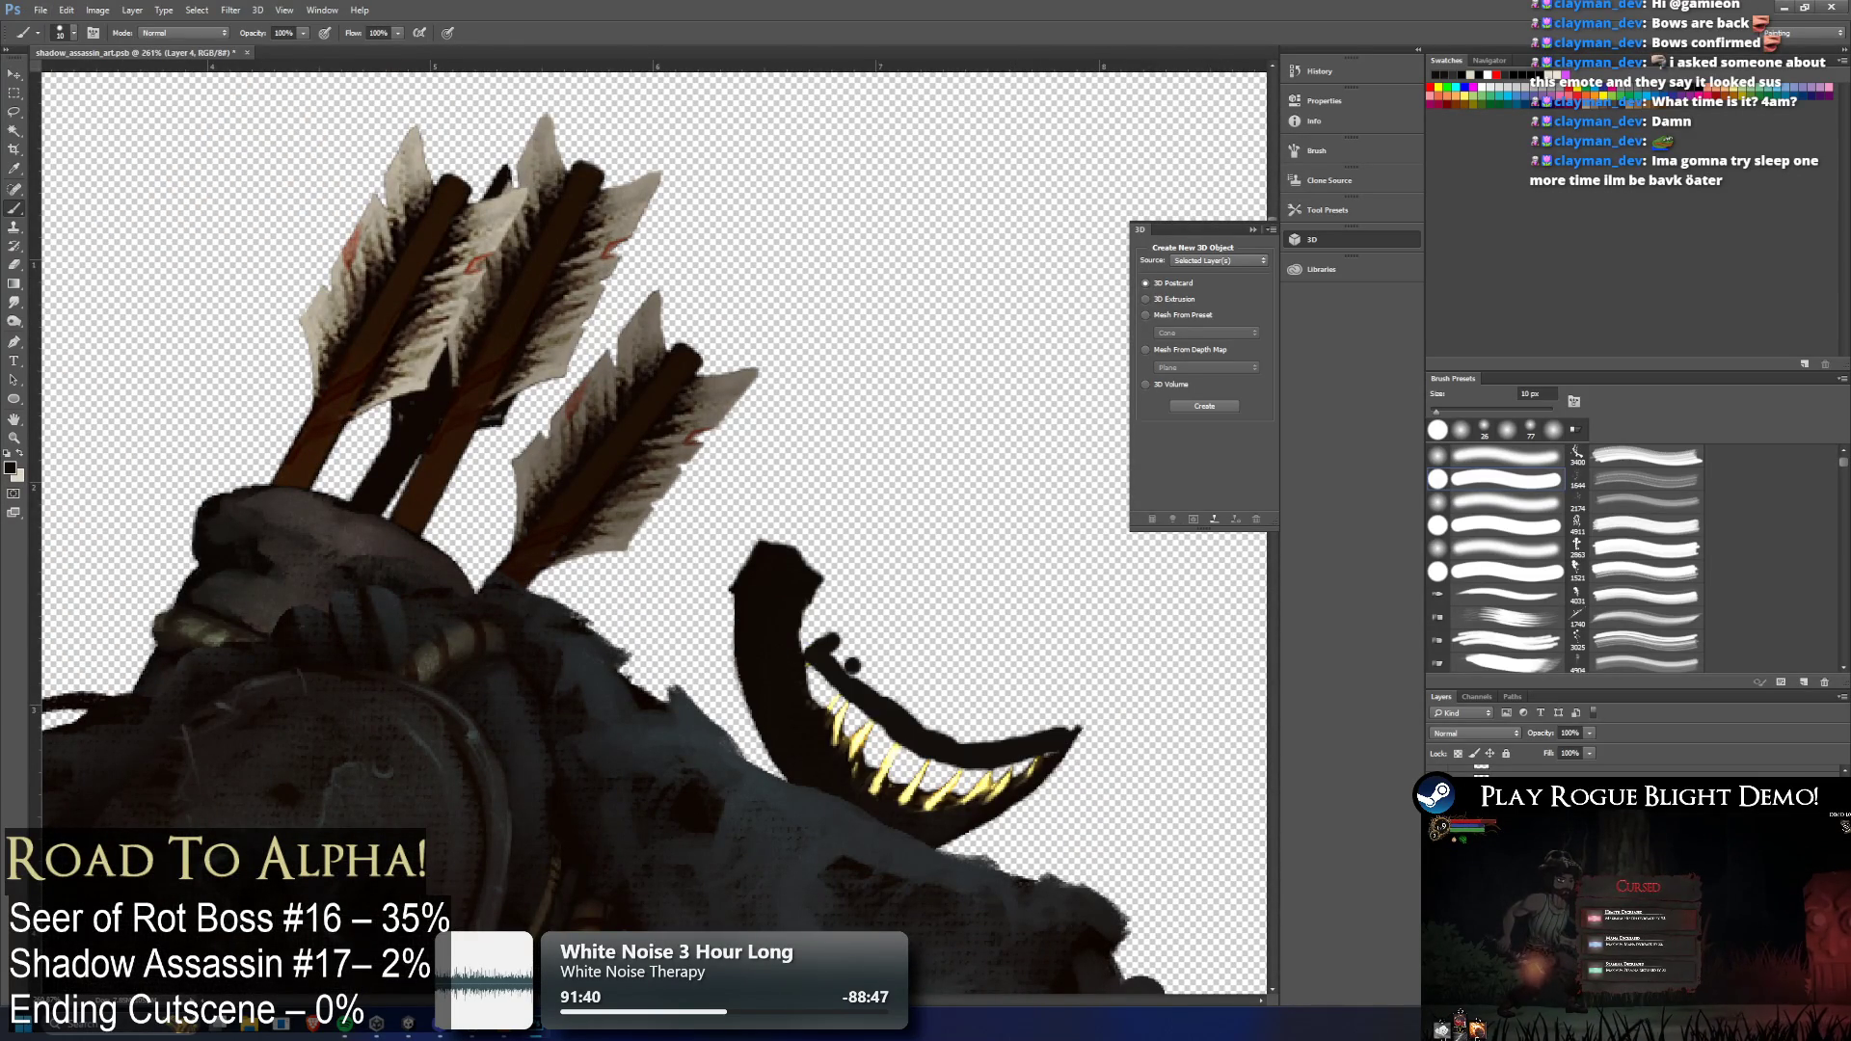
key("ctrl+alt+z")
key("ctrl+alt+z")
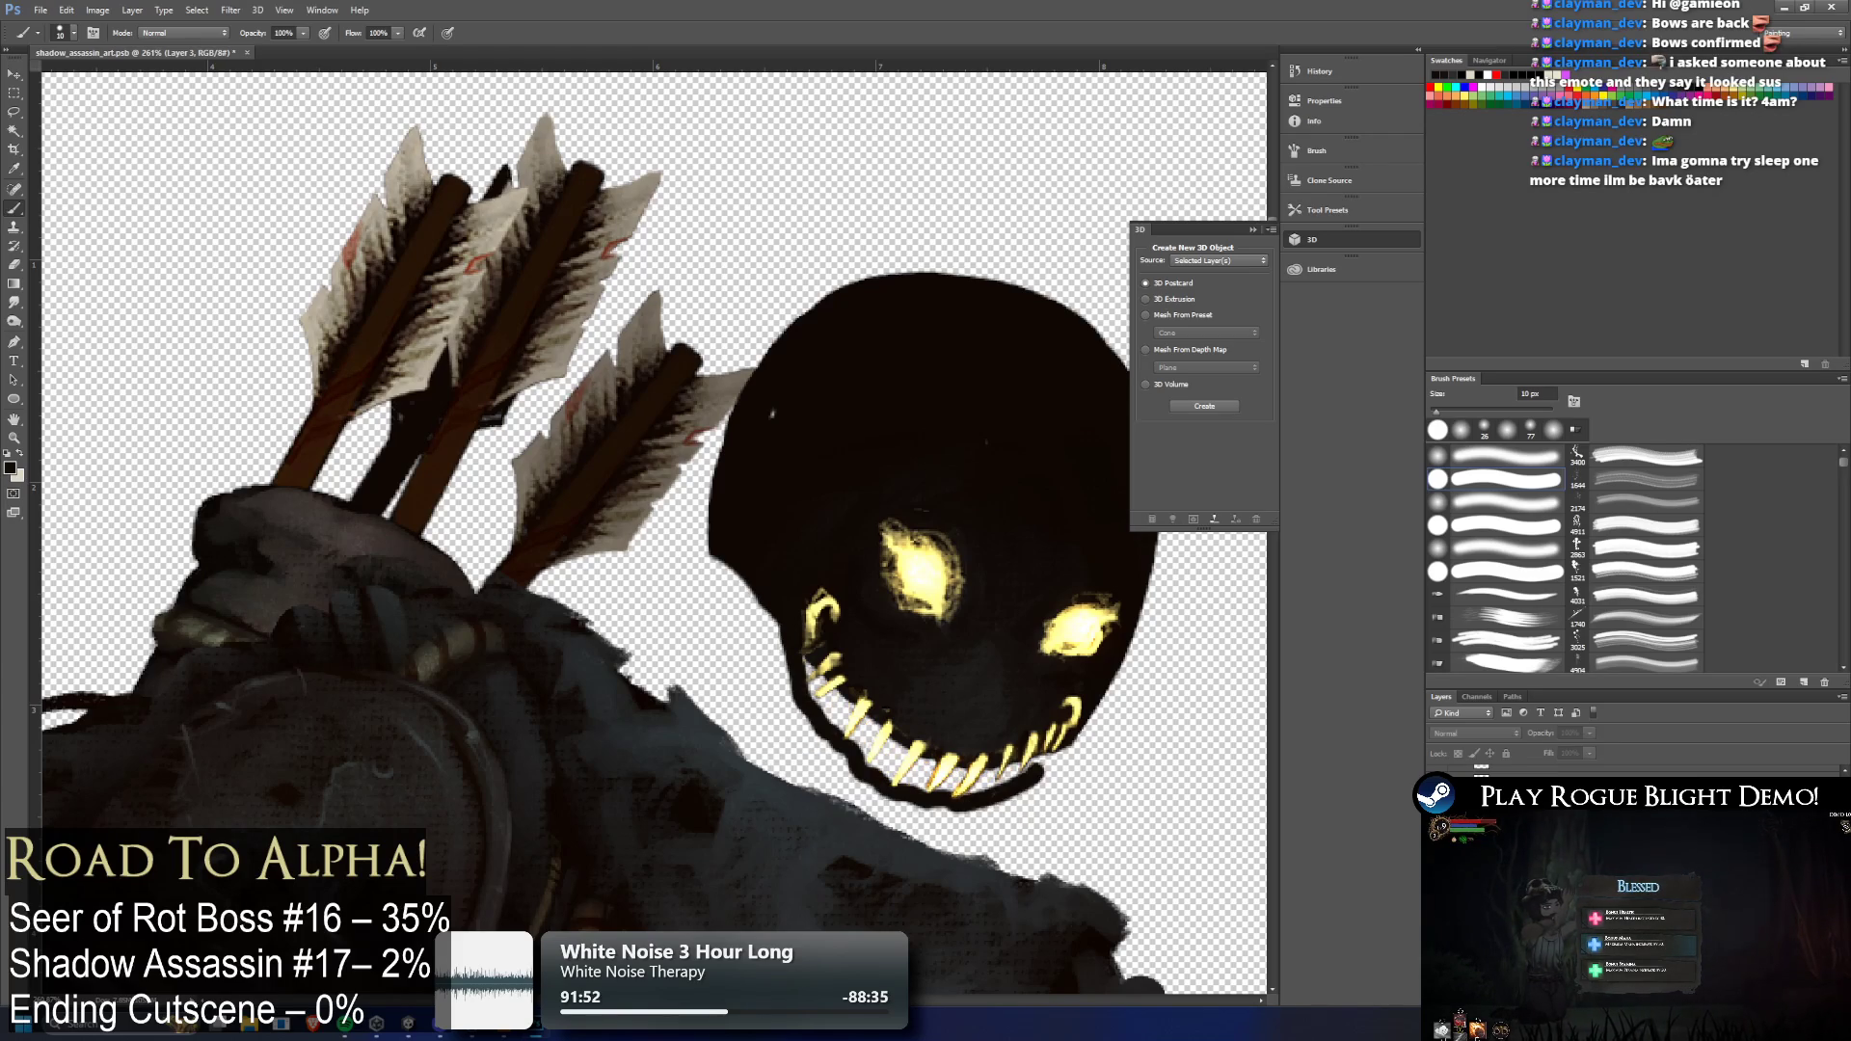
On Layer 2, compare the grin versions, then darken the gaps between the glowing teeth
key("ctrl+z")
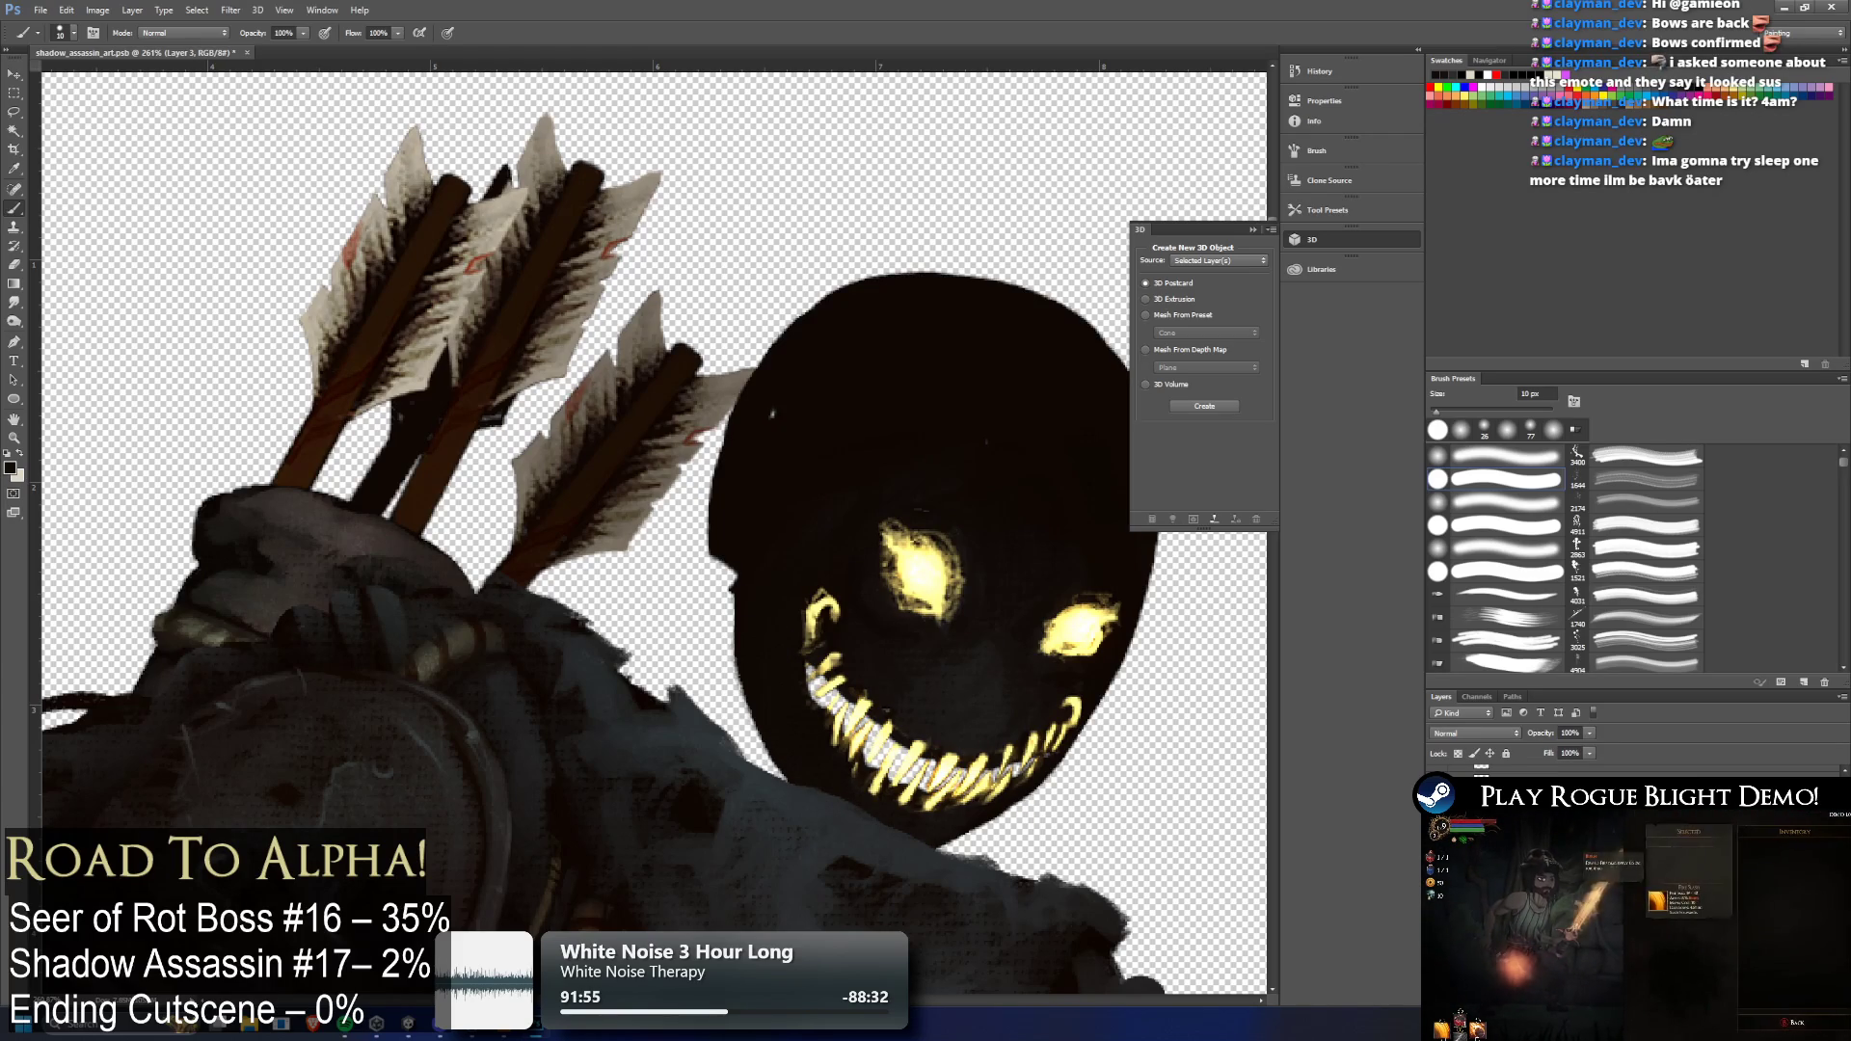
key("ctrl+z")
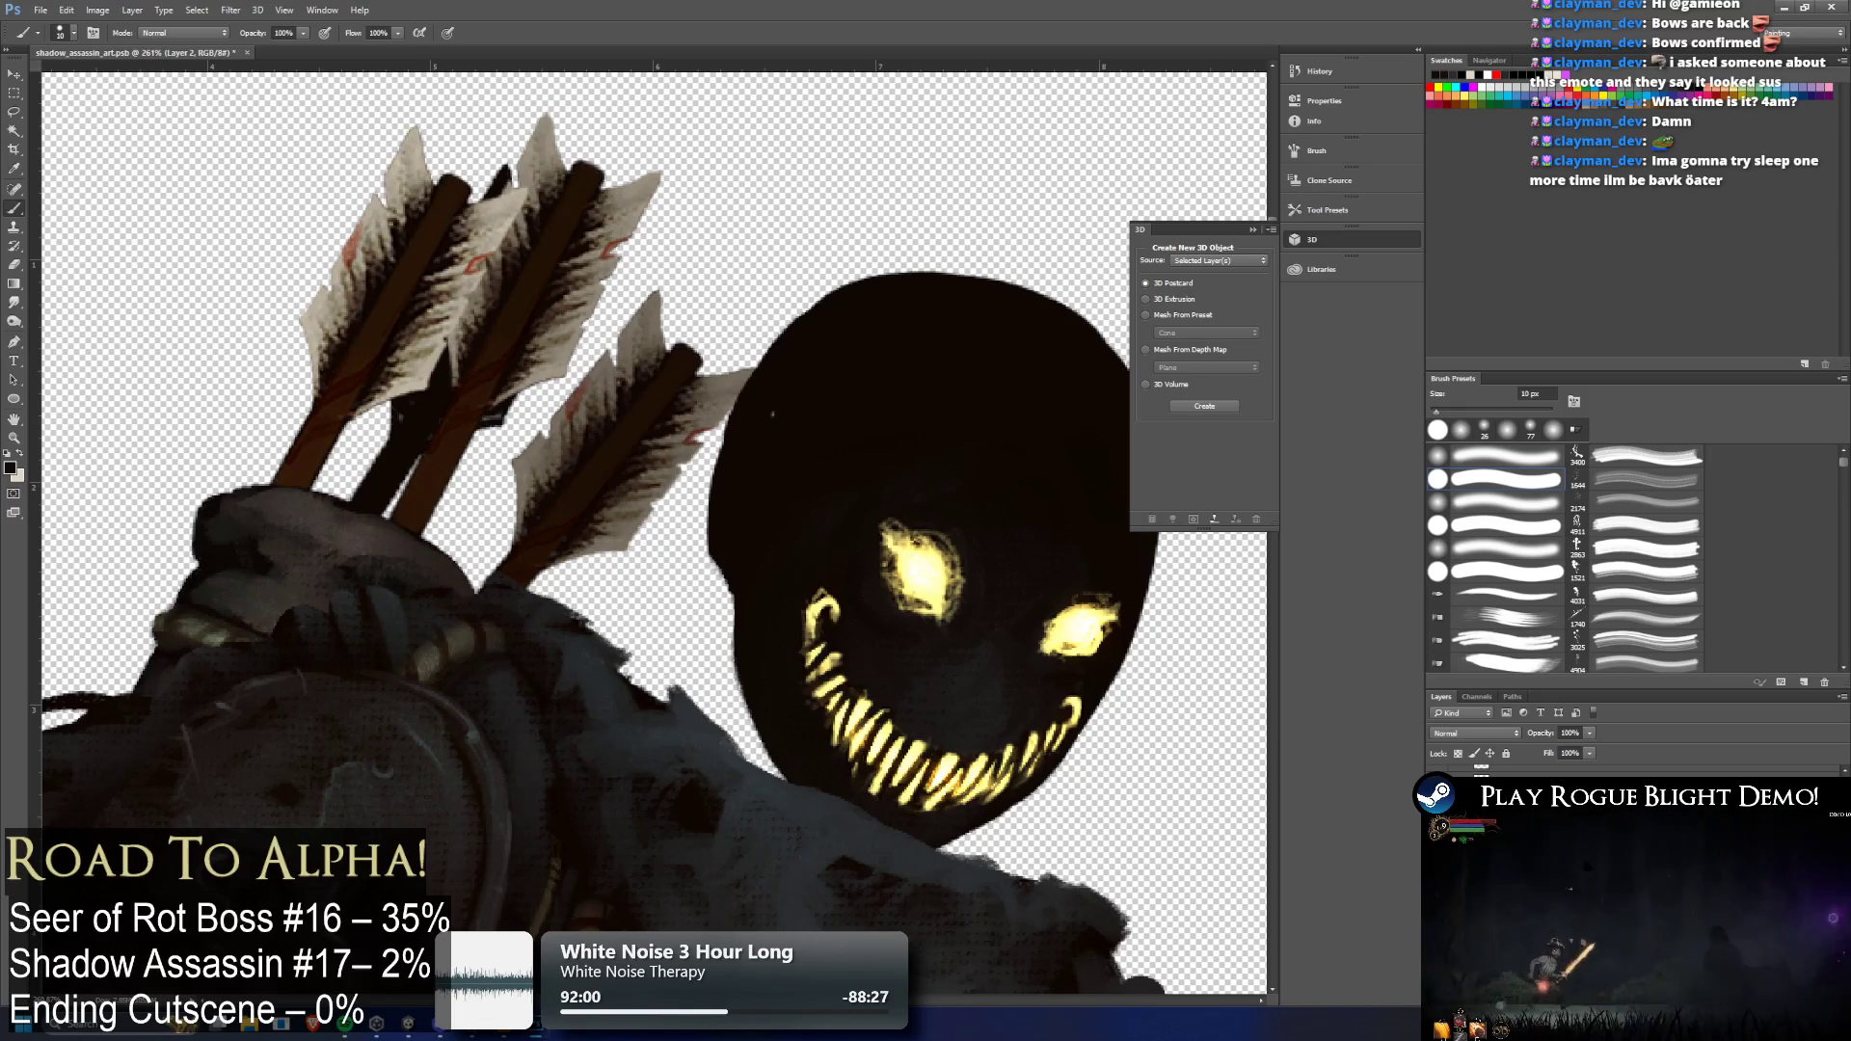
key("ctrl+alt+z")
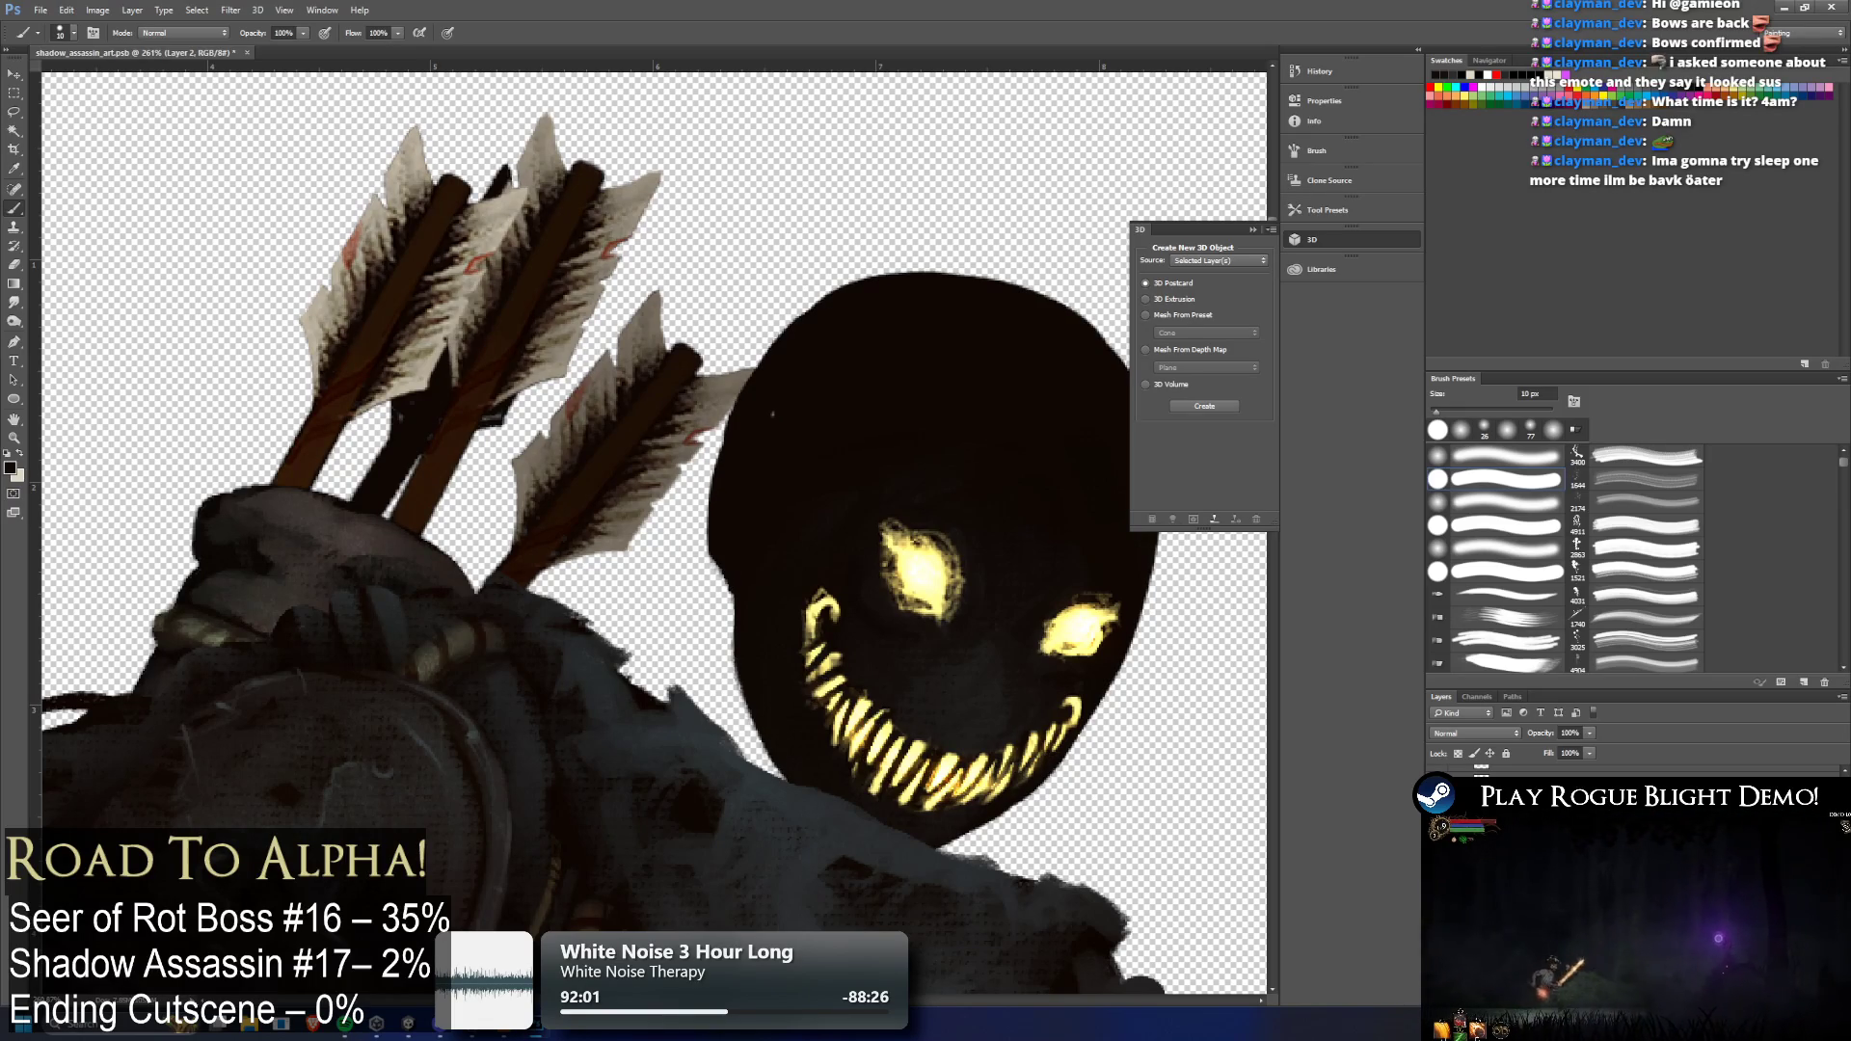
key("ctrl+shift+z")
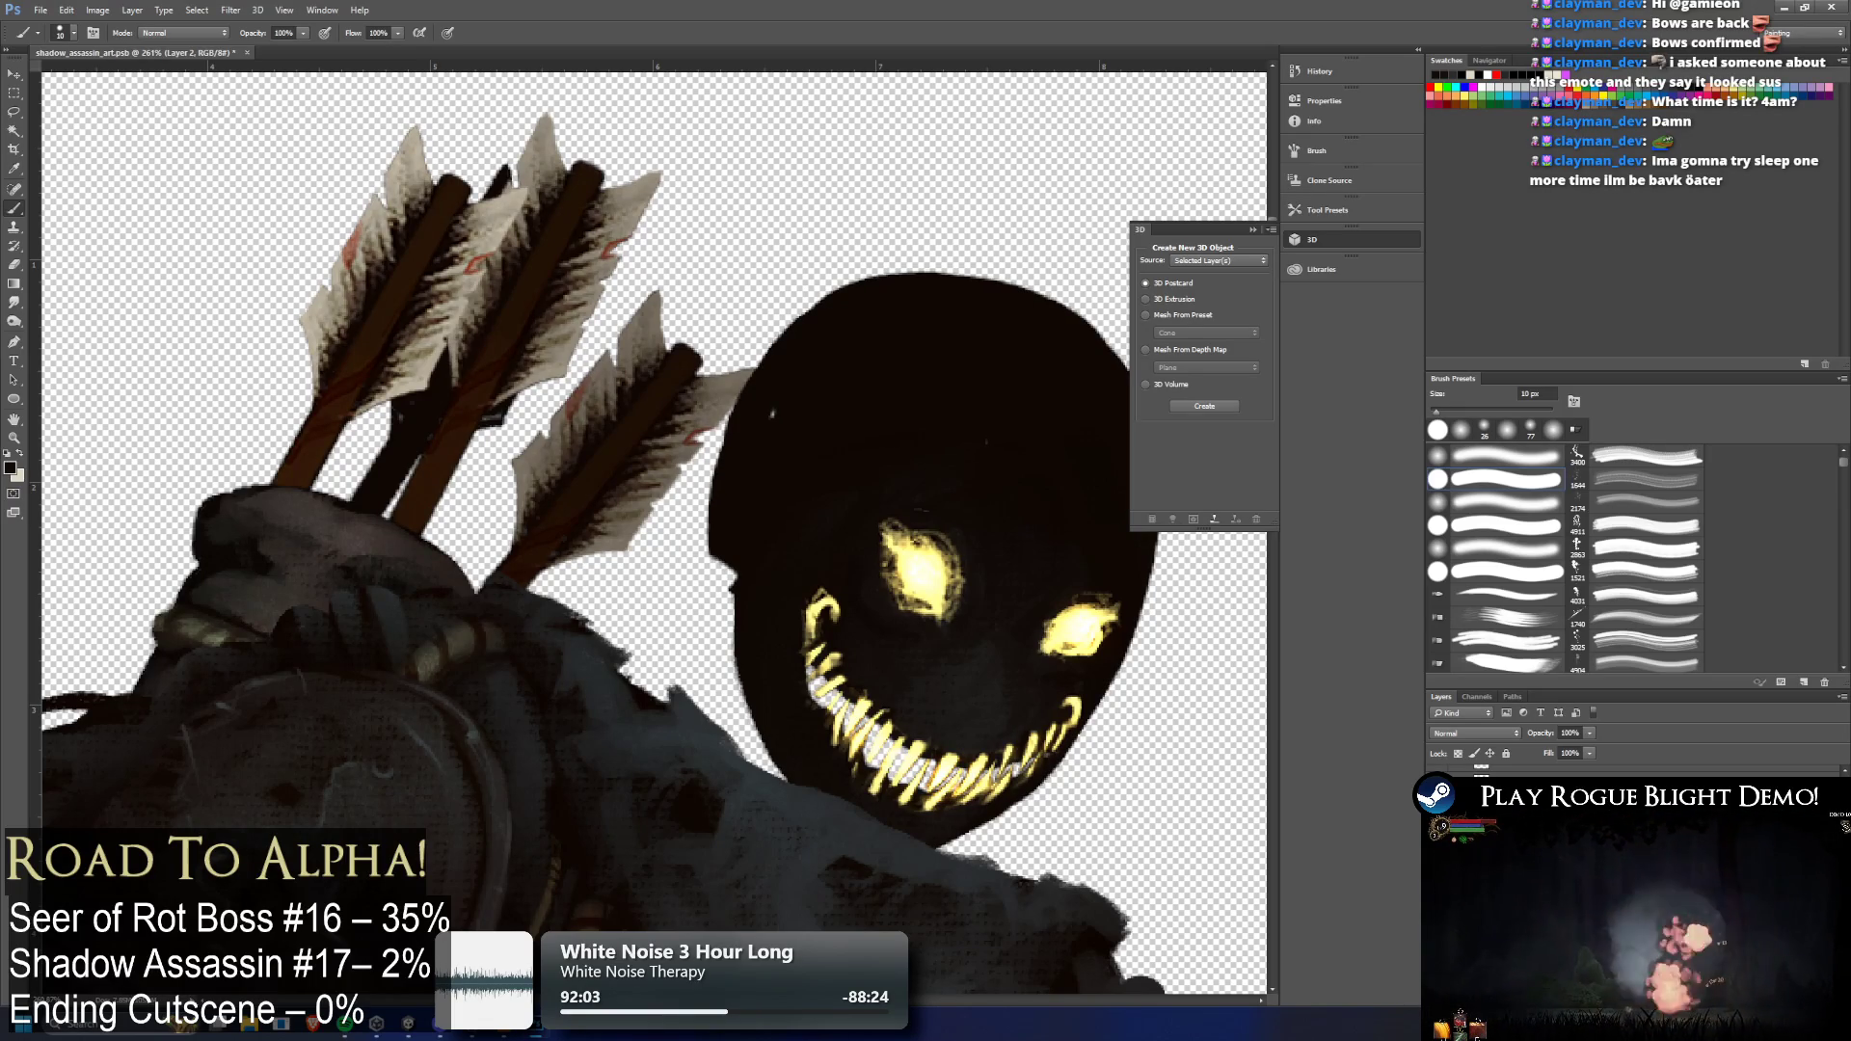
mouse_move(829, 674)
left_mouse_down()
mouse_move(829, 719)
mouse_move(868, 761)
mouse_move(940, 761)
left_mouse_up()
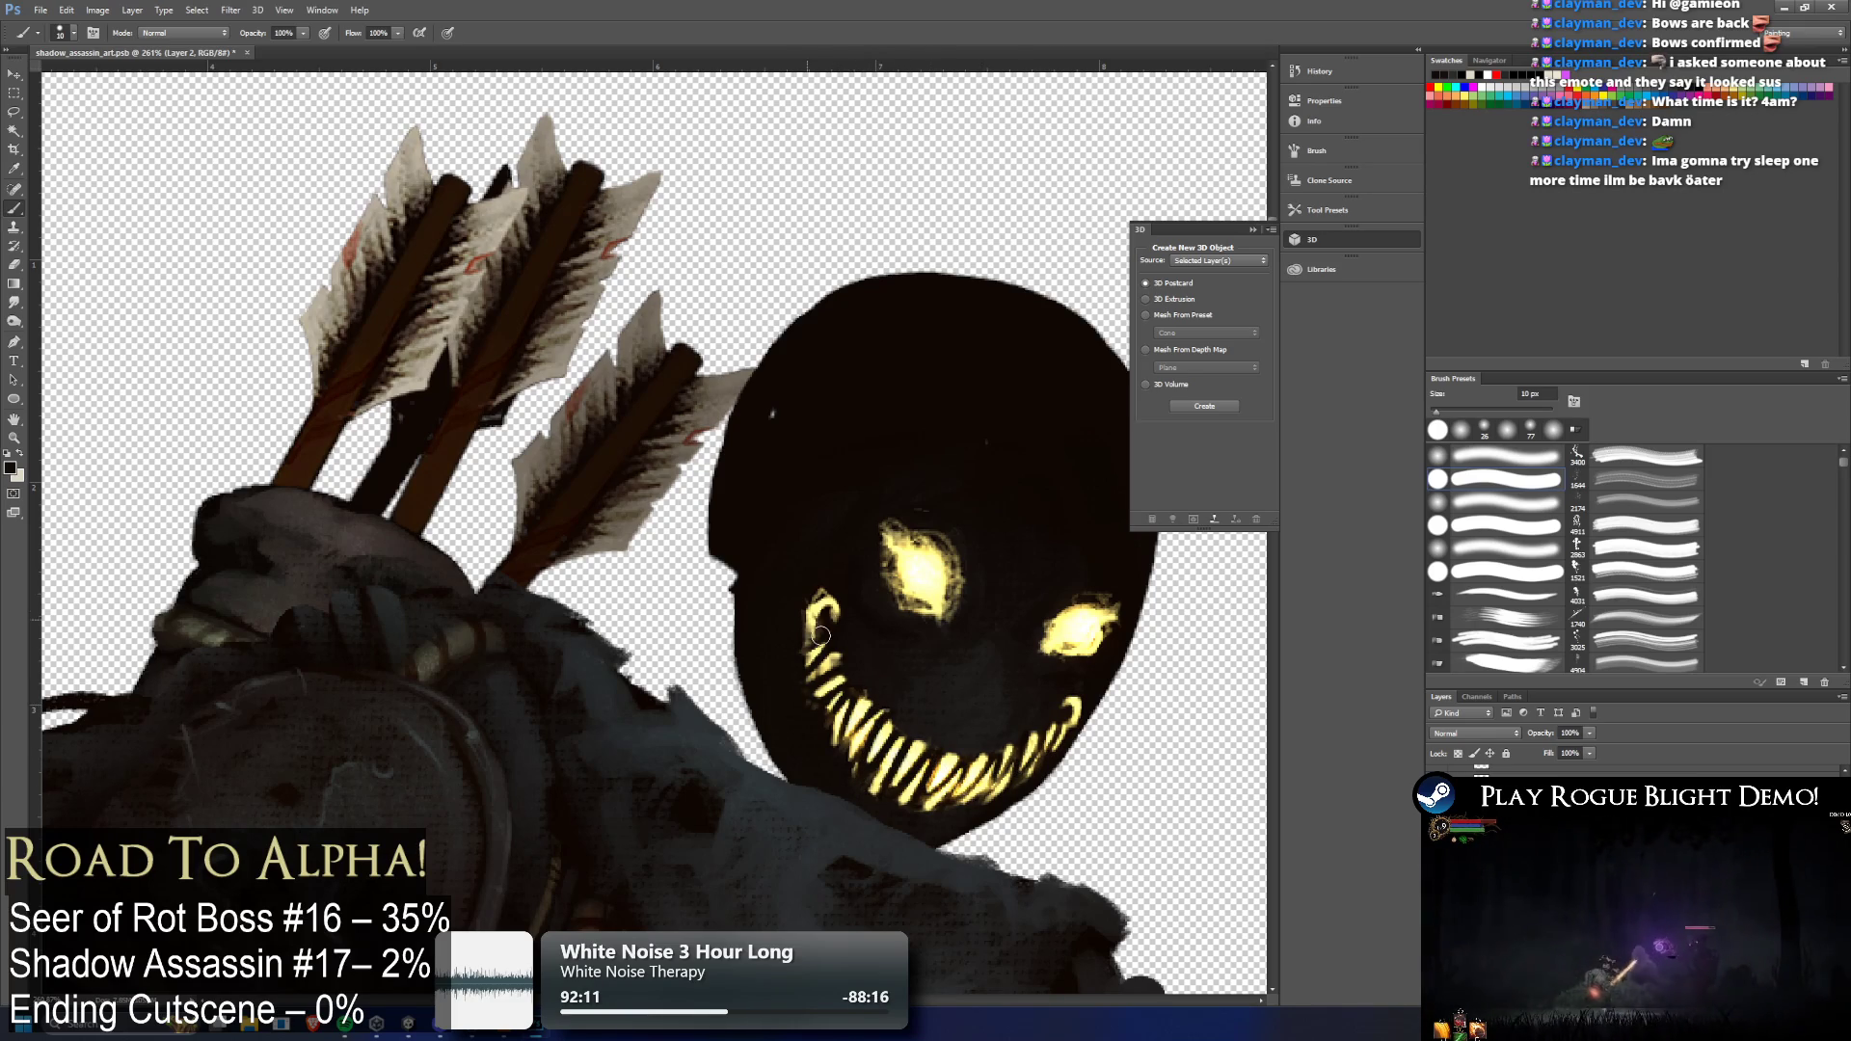
scroll(1047, 712, "down", 2)
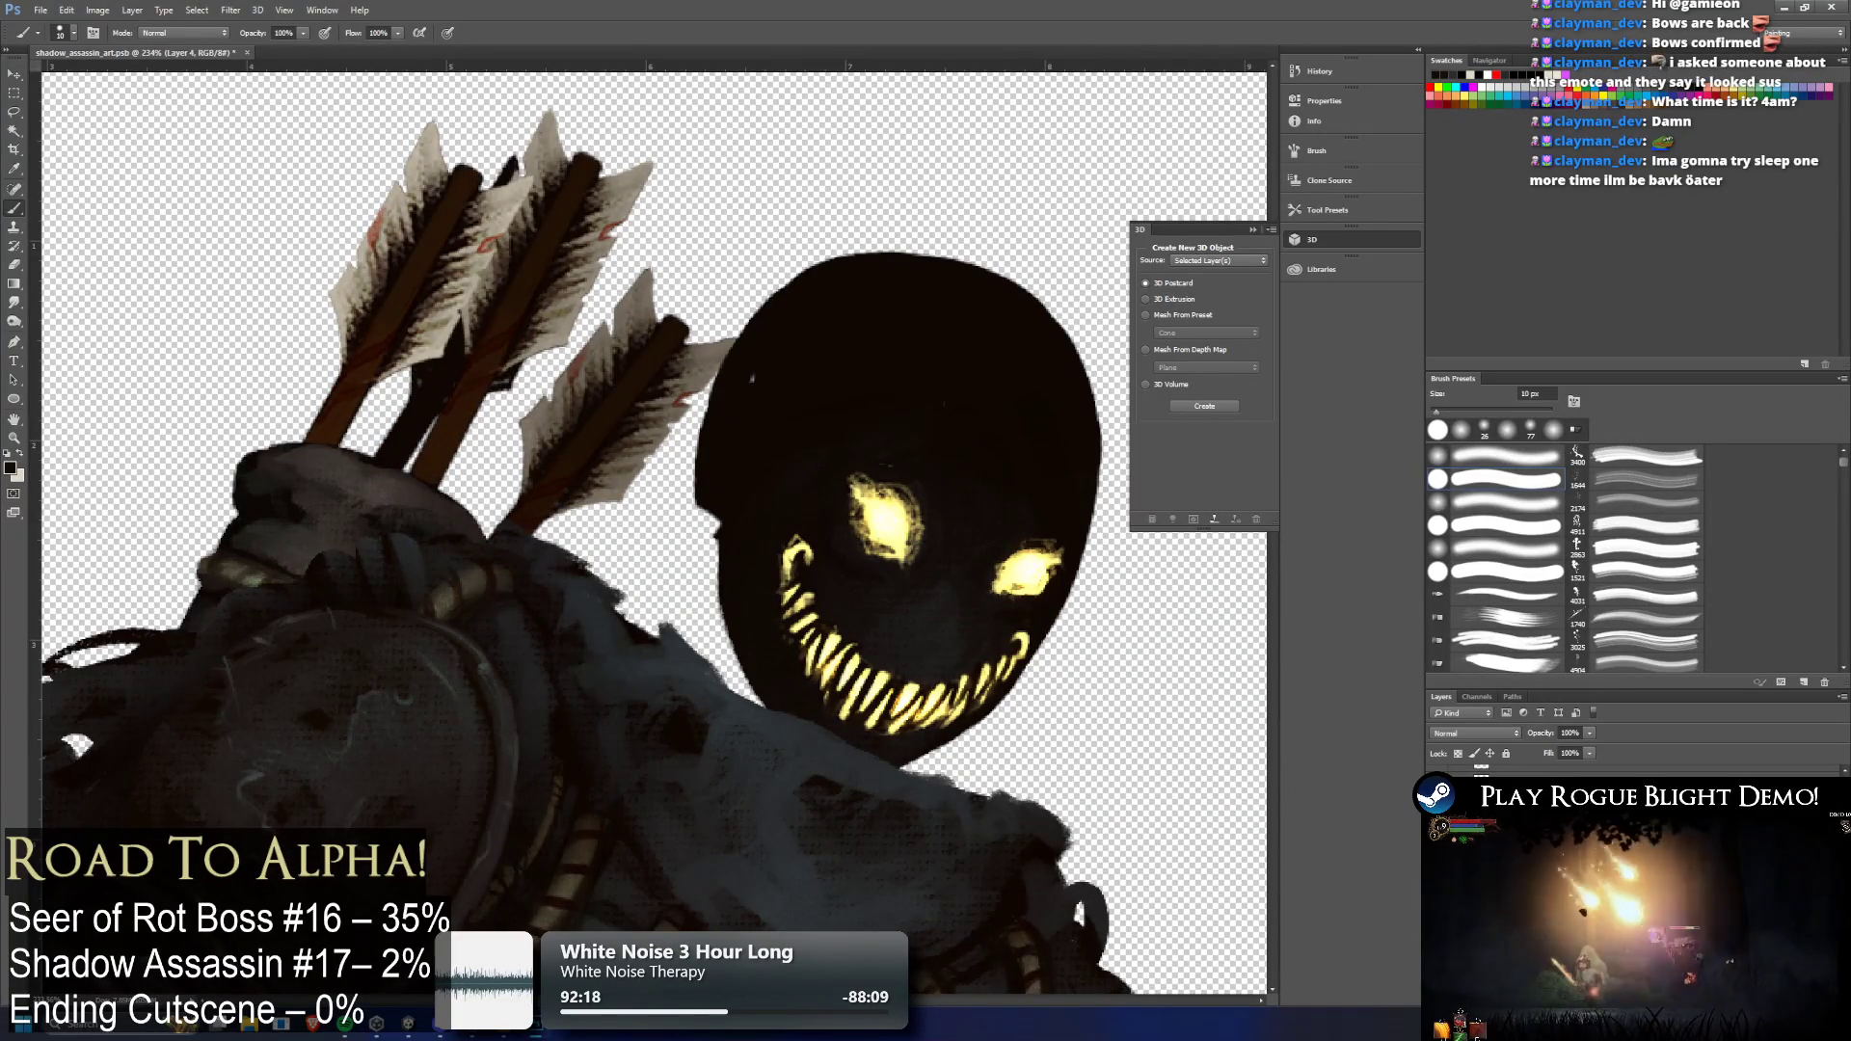
Apply and undo a trial transform of the grin on Layer 4, then hide the rulers
key("ctrl+j")
key("ctrl+t")
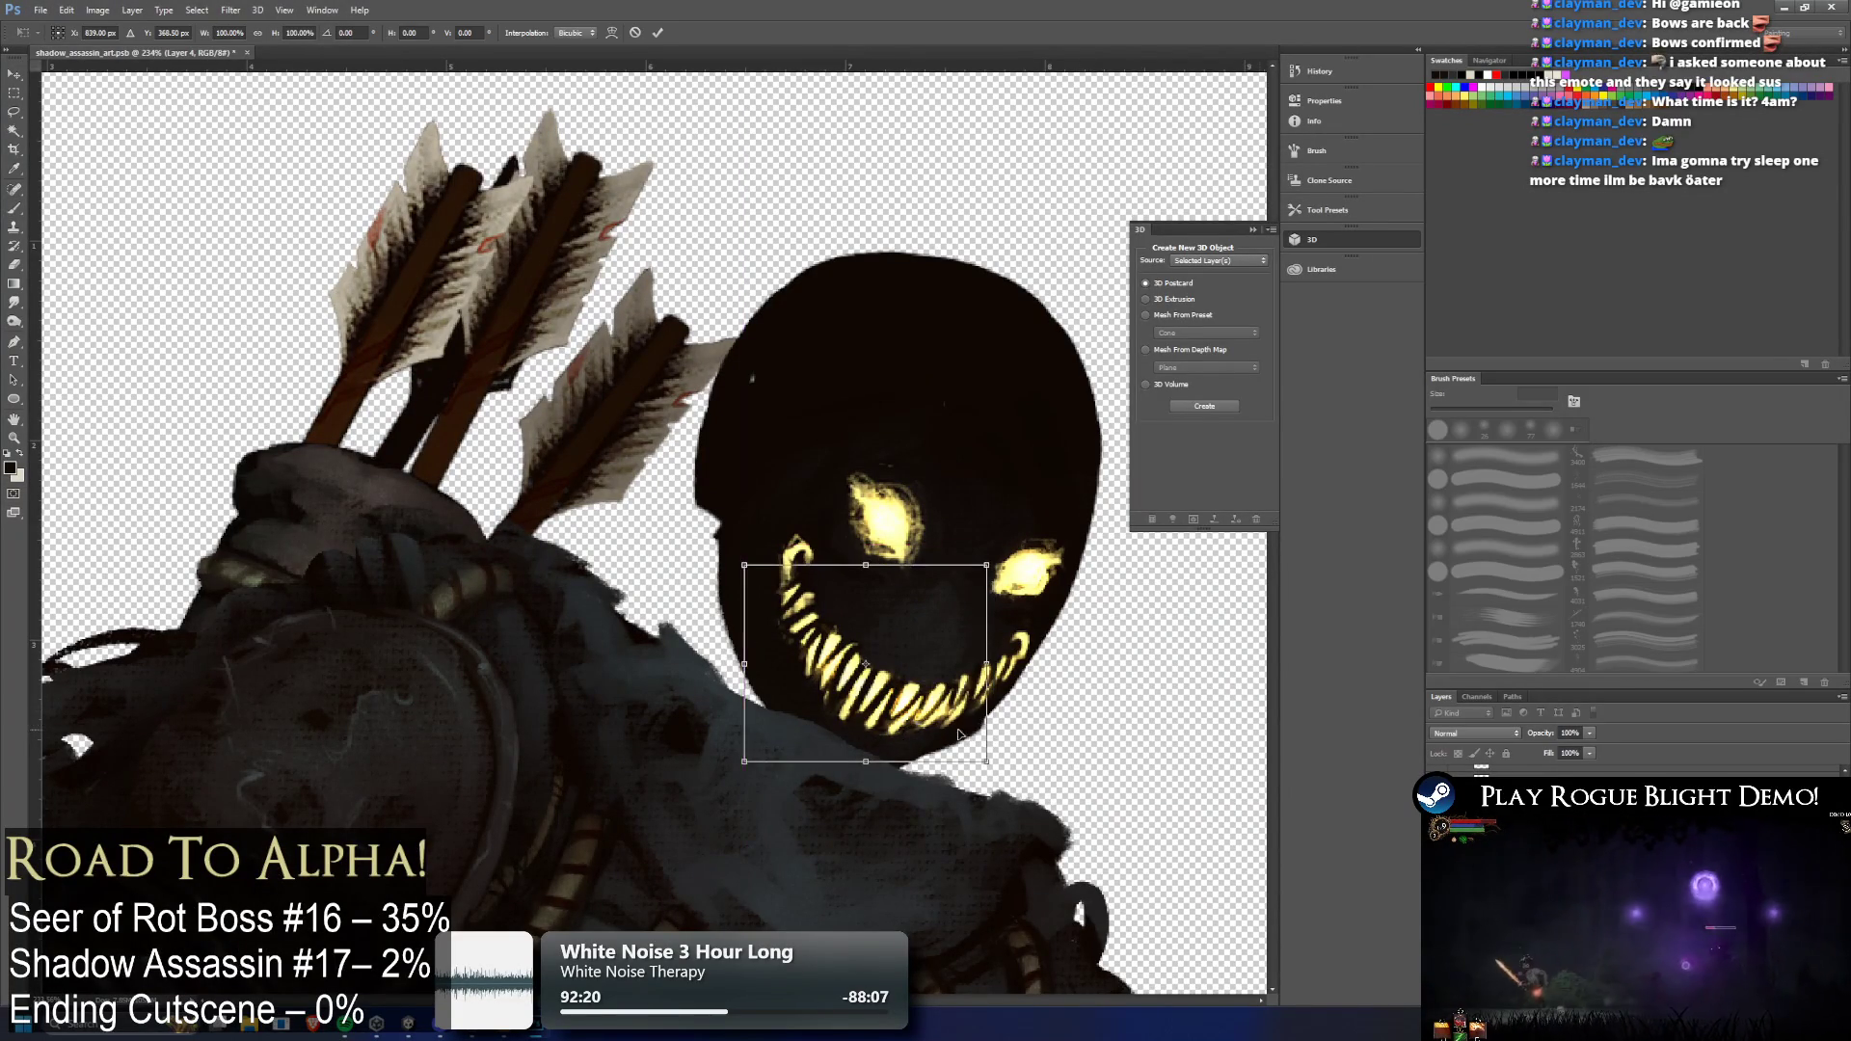
key("Return")
key("ctrl+z")
key("ctrl+z")
key("ctrl+r")
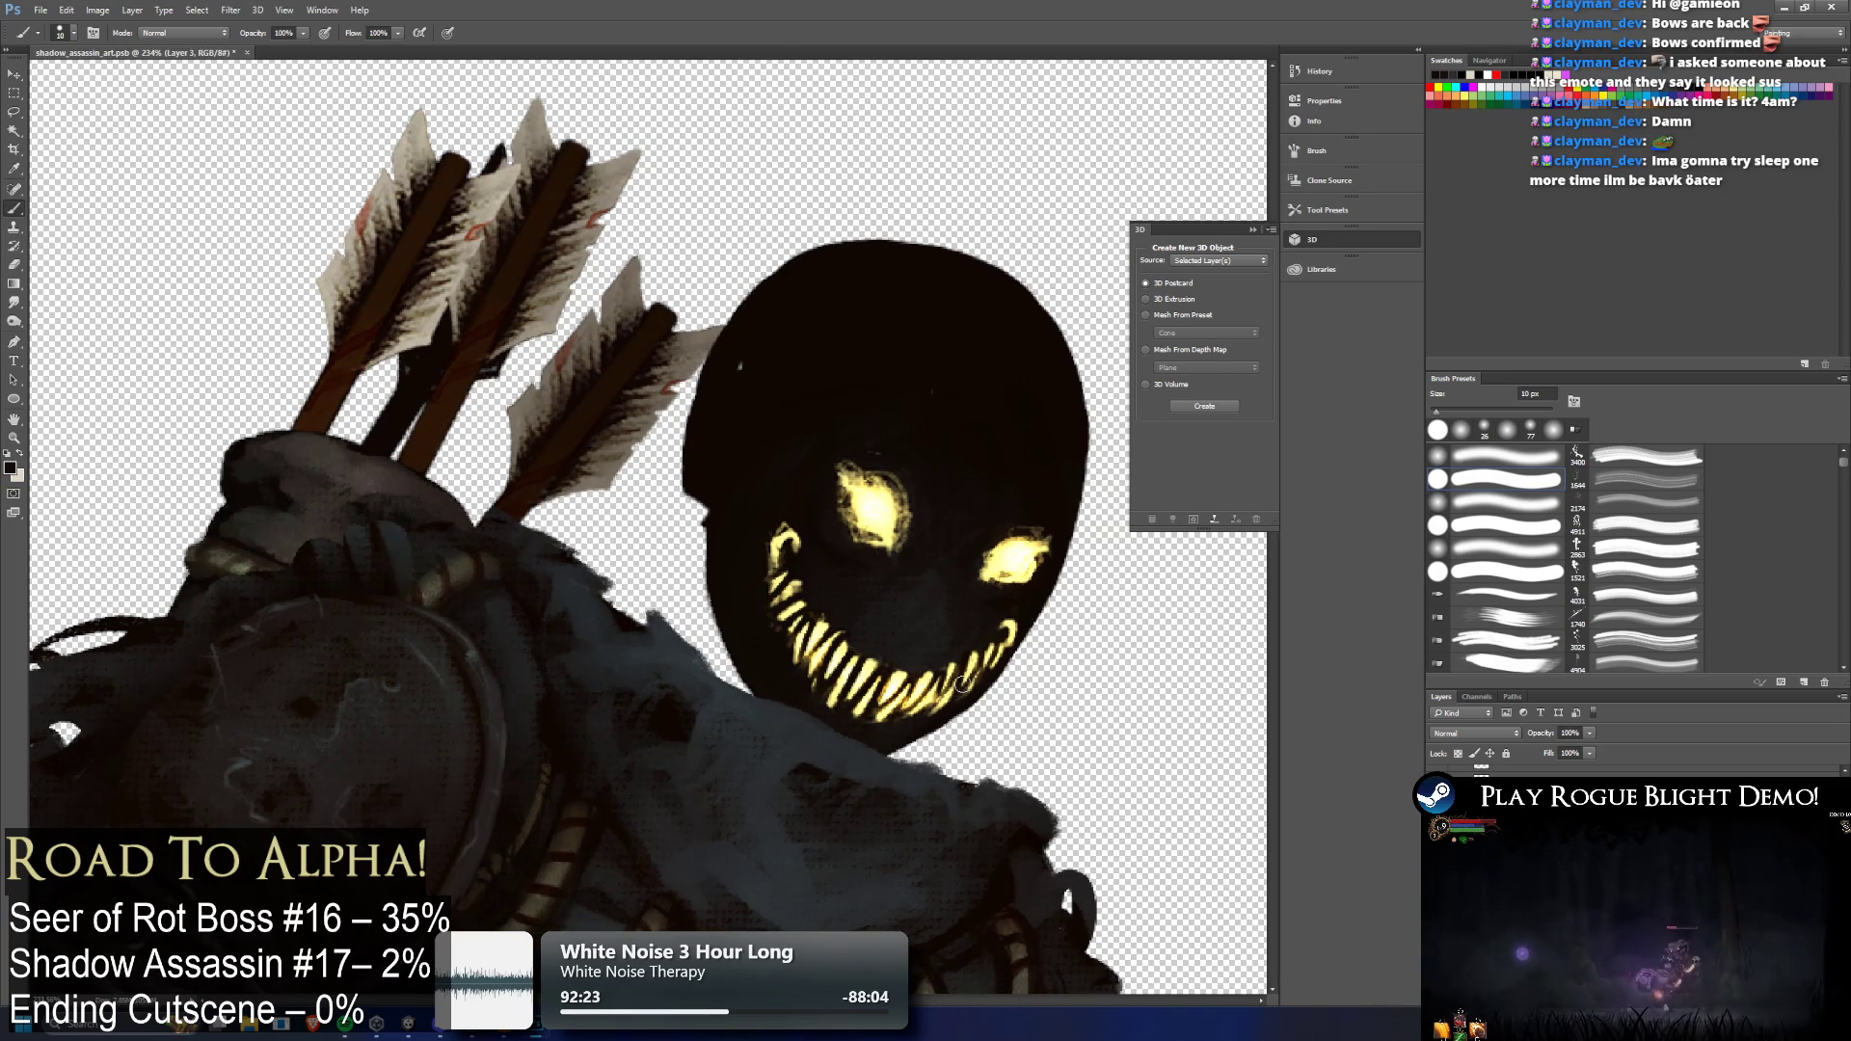
Free-transform the grin, nudging it left once and down twice, and commit the move
key("ctrl+r")
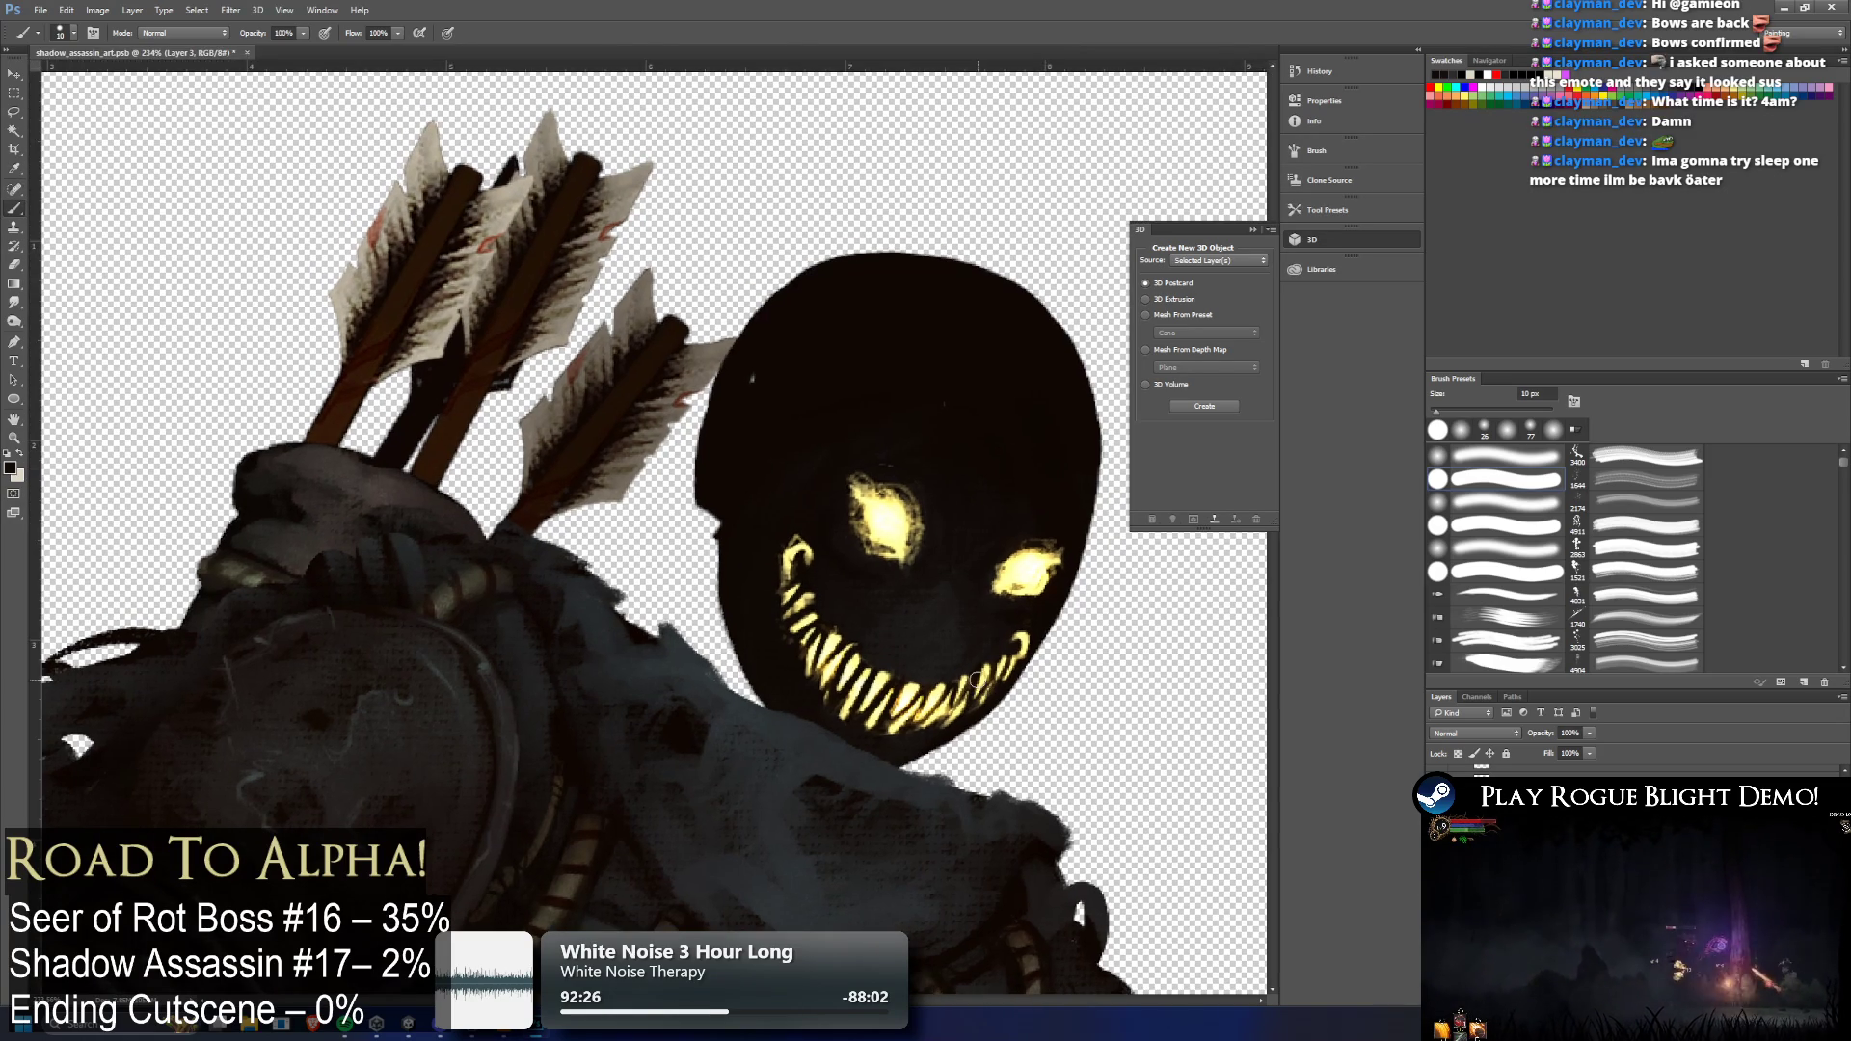
key("ctrl+t")
left_click_drag(947, 714, 945, 716)
key("Left")
key("Left")
key("Left")
key("Down")
key("Down")
key("Down")
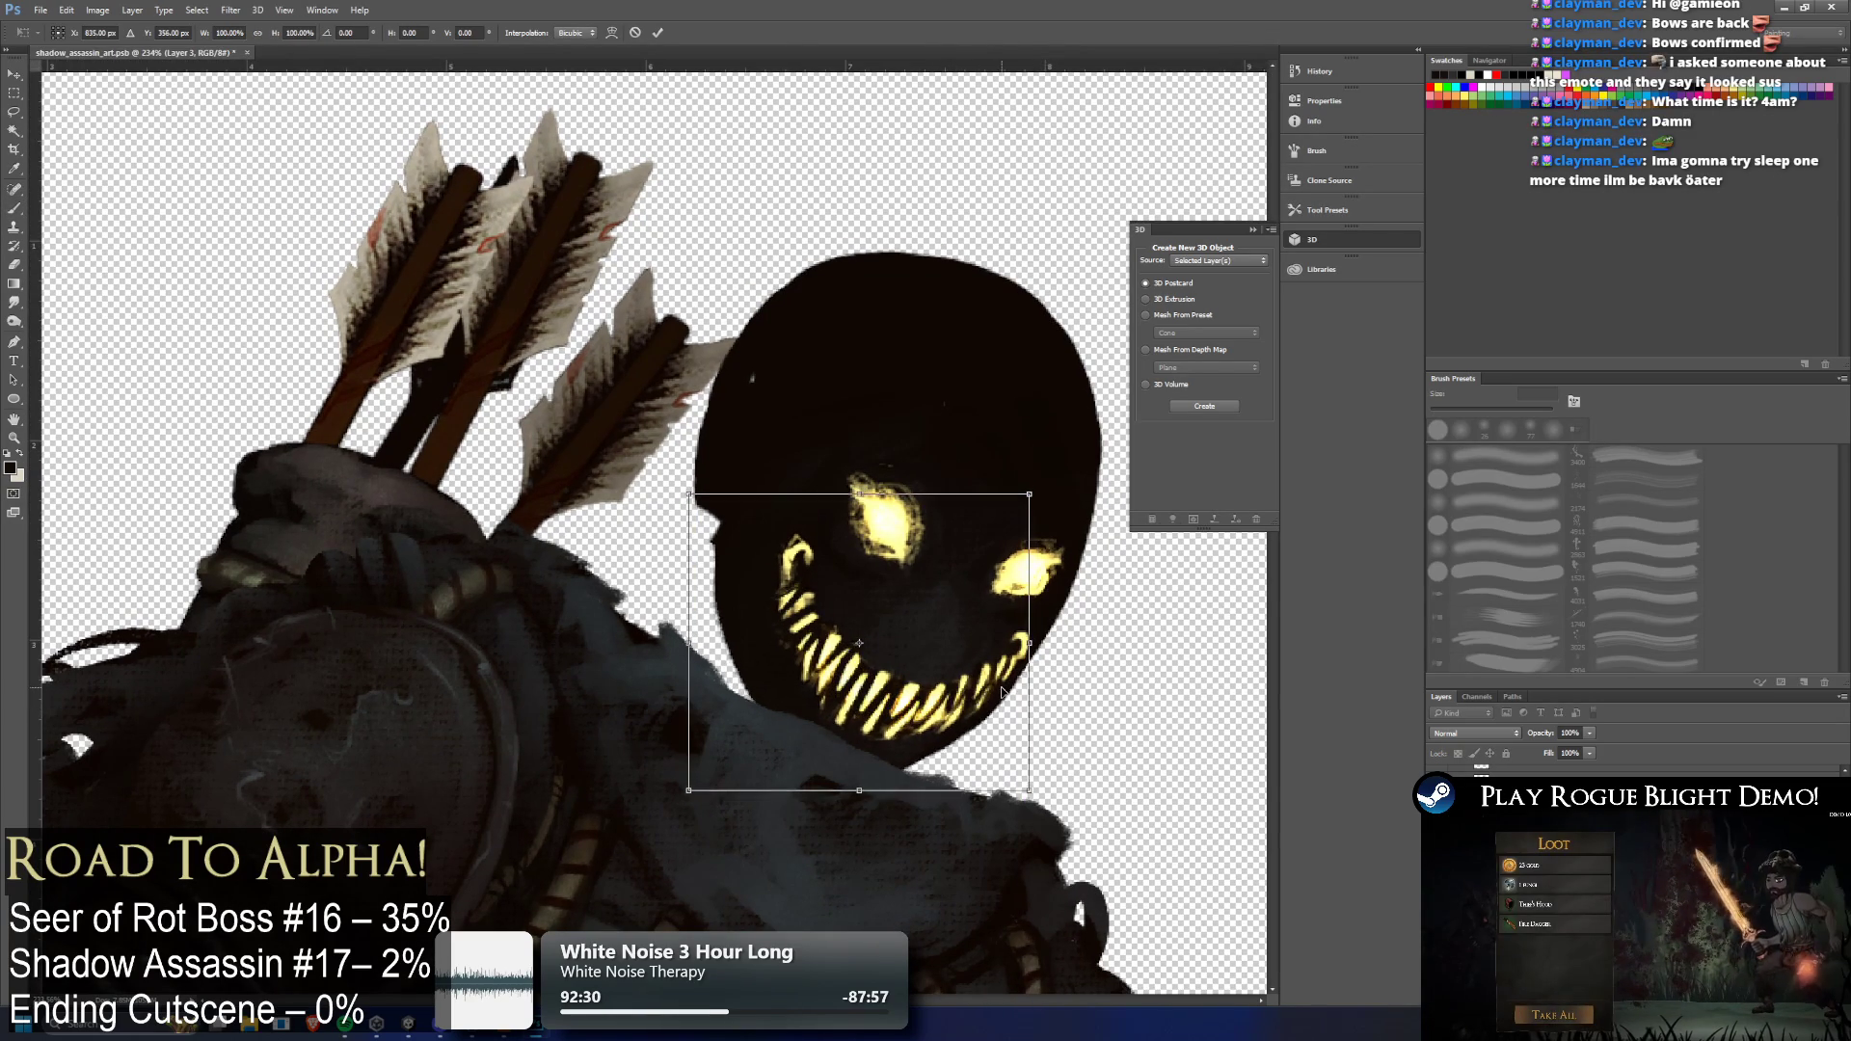
key("Down")
key("Down")
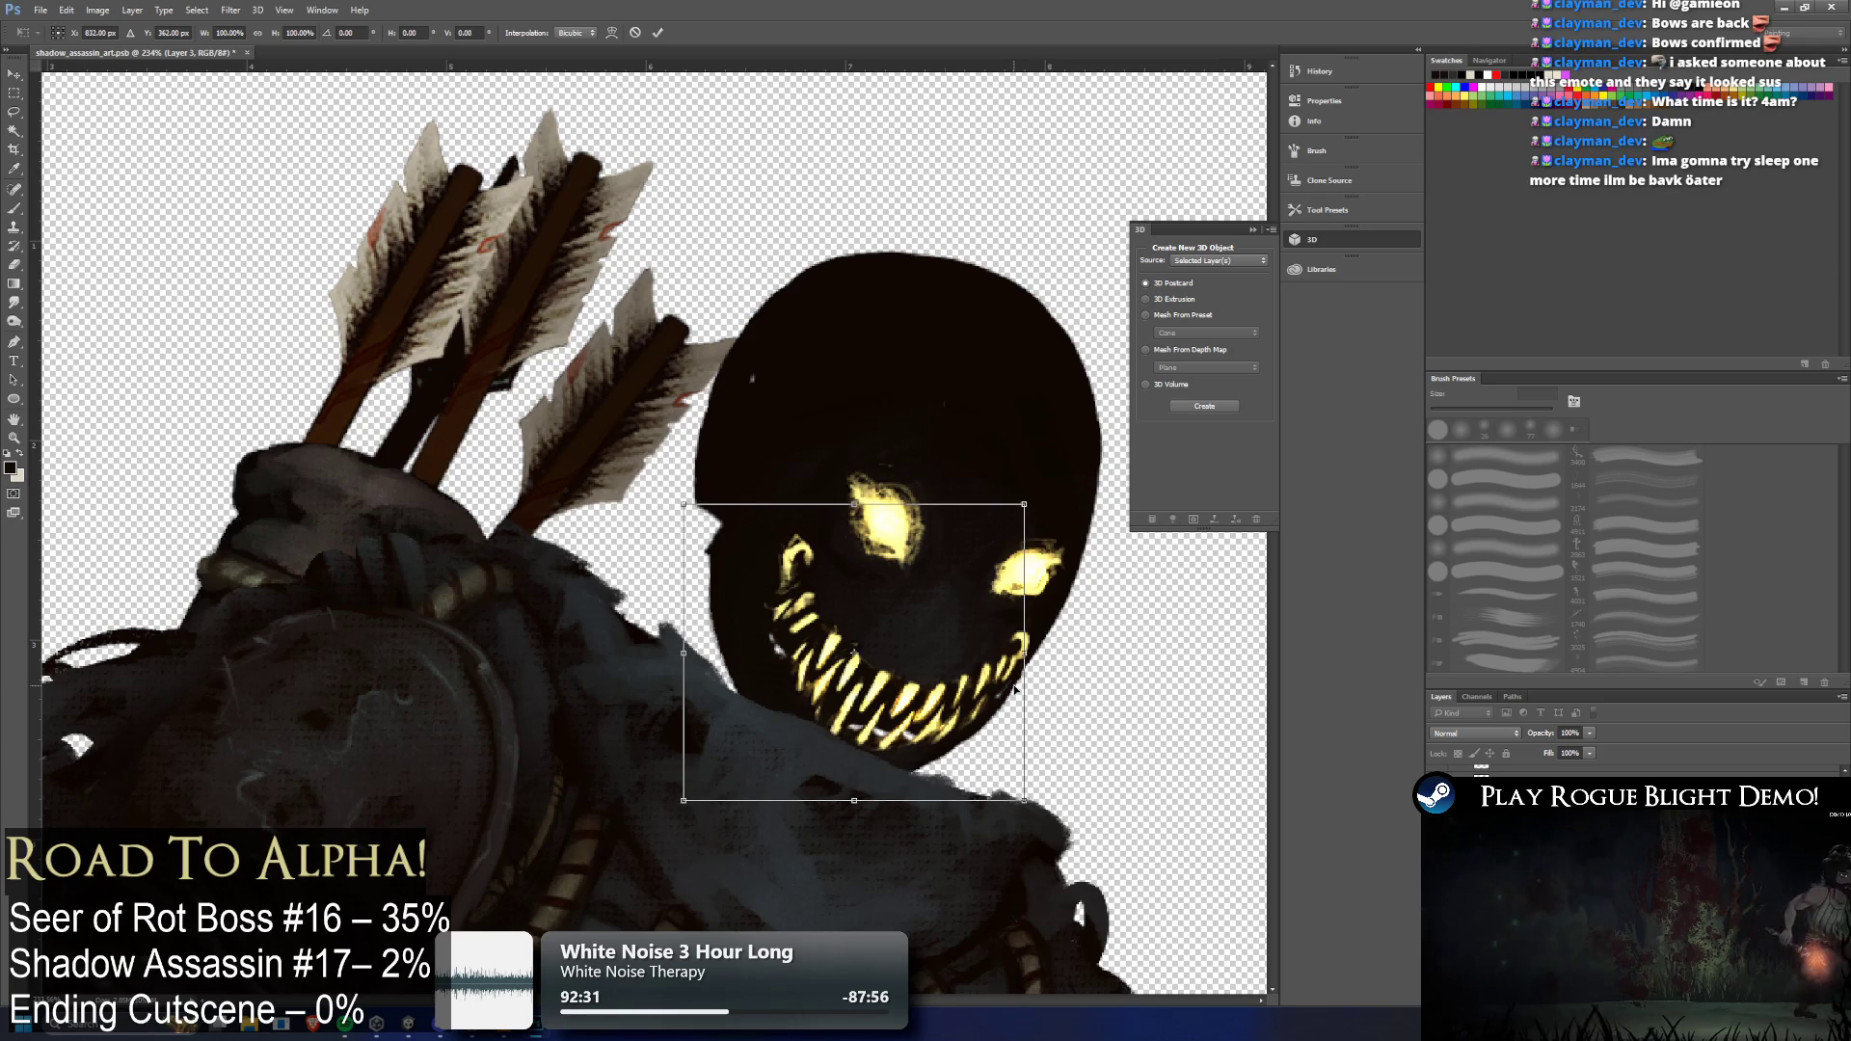
key("Return")
key("b")
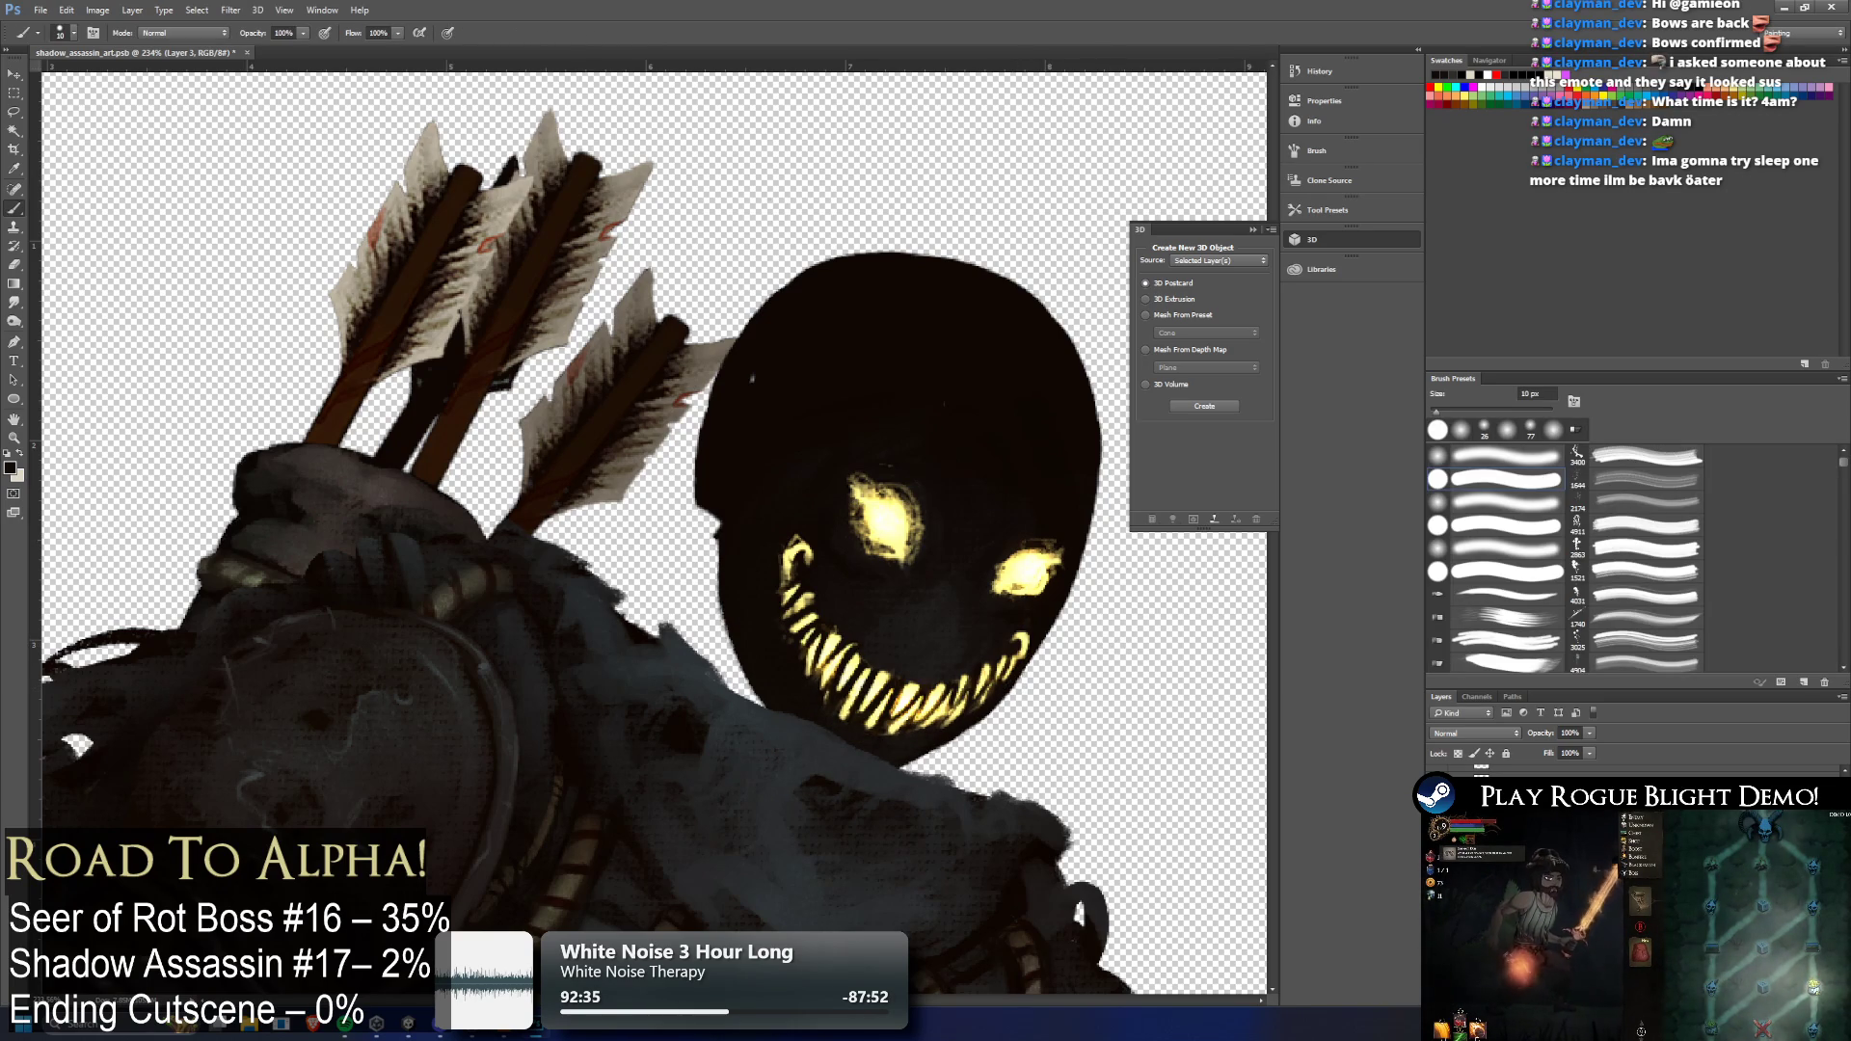
key("ctrl+z")
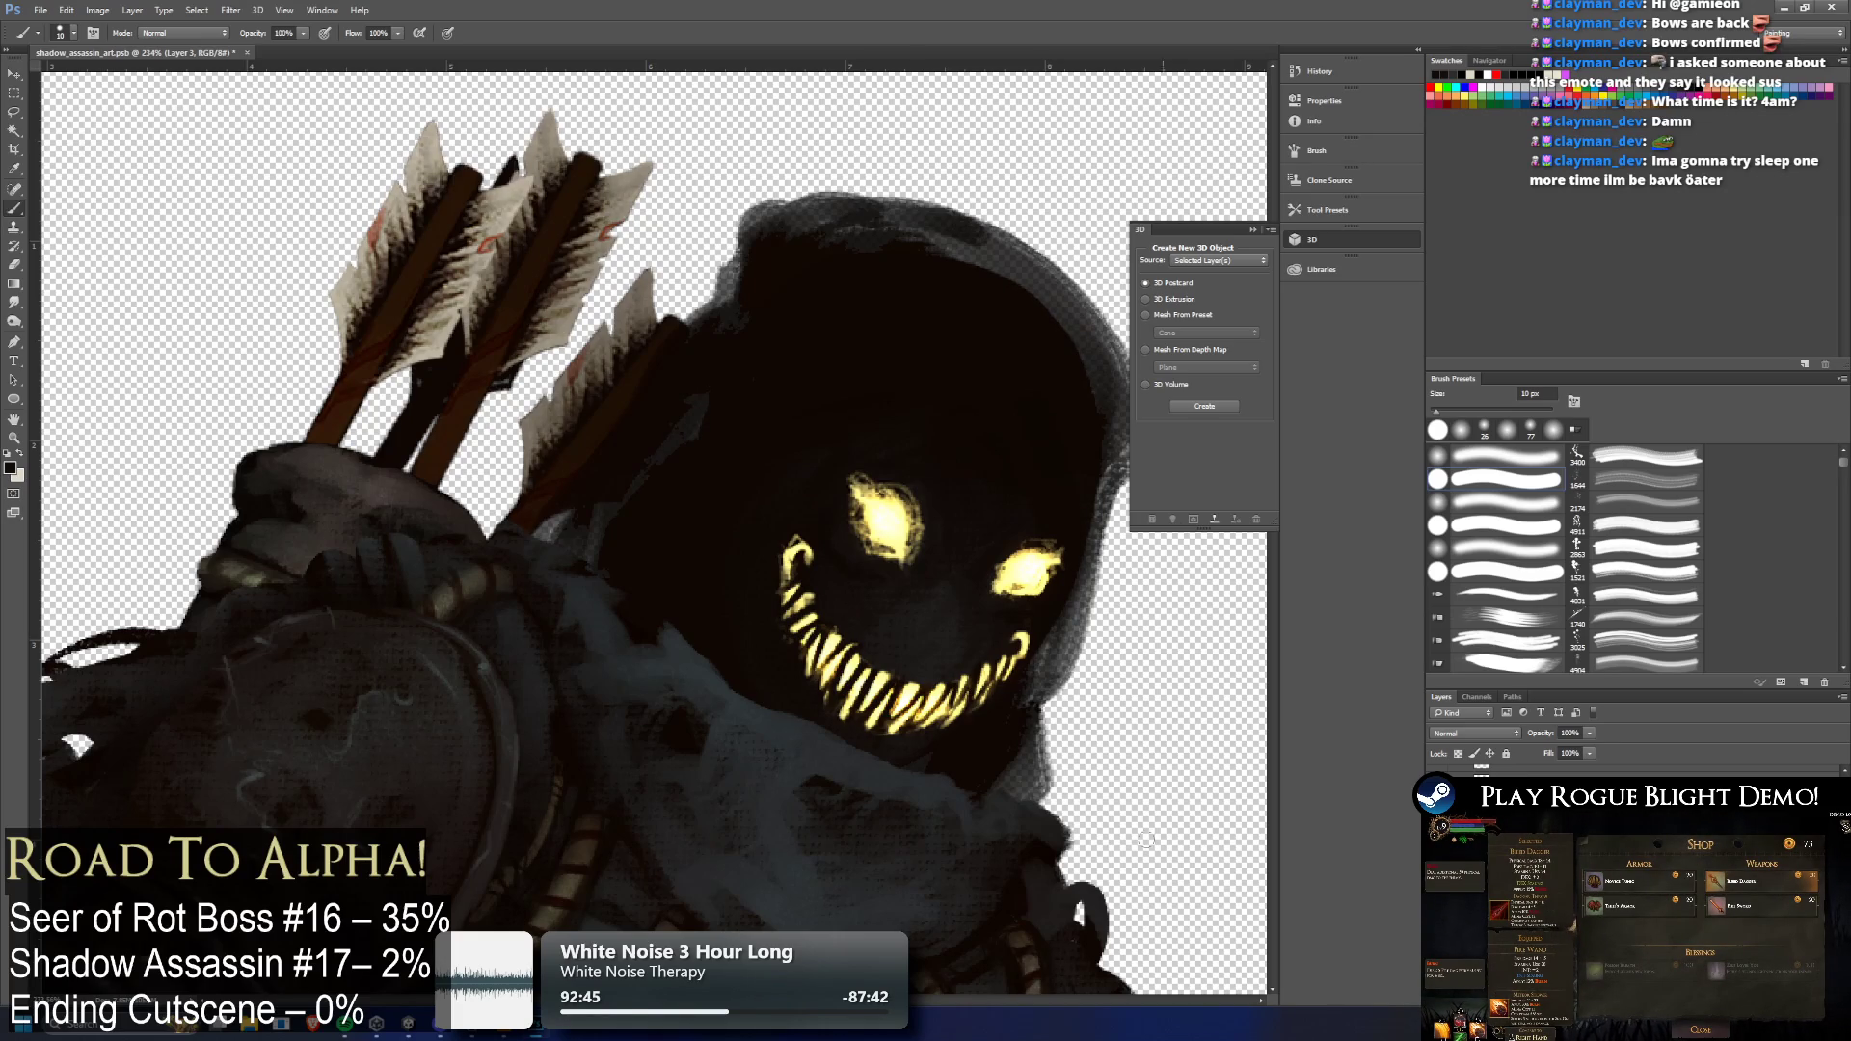
Zoom out, hide the eyes-and-grin layer to check the empty hood, then zoom back in
scroll(1006, 769, "down", 5)
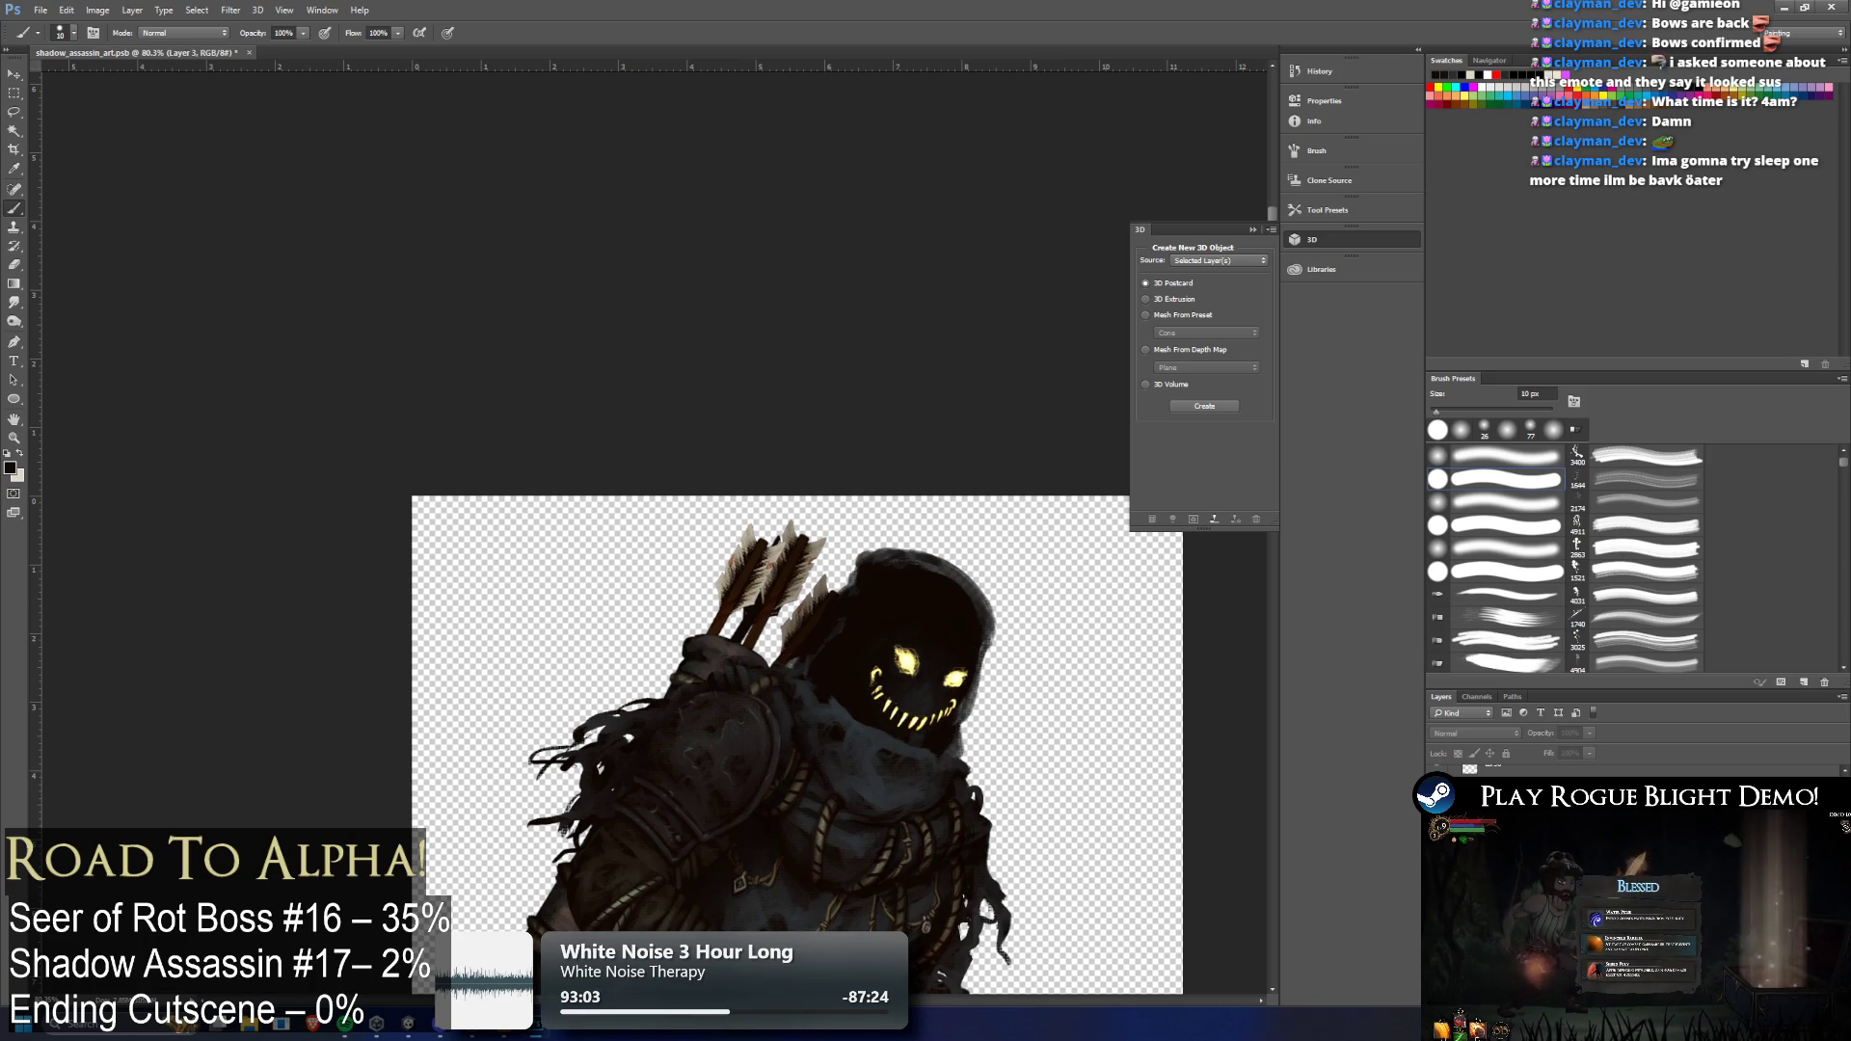
key("ctrl+alt+z")
key("ctrl+alt+z")
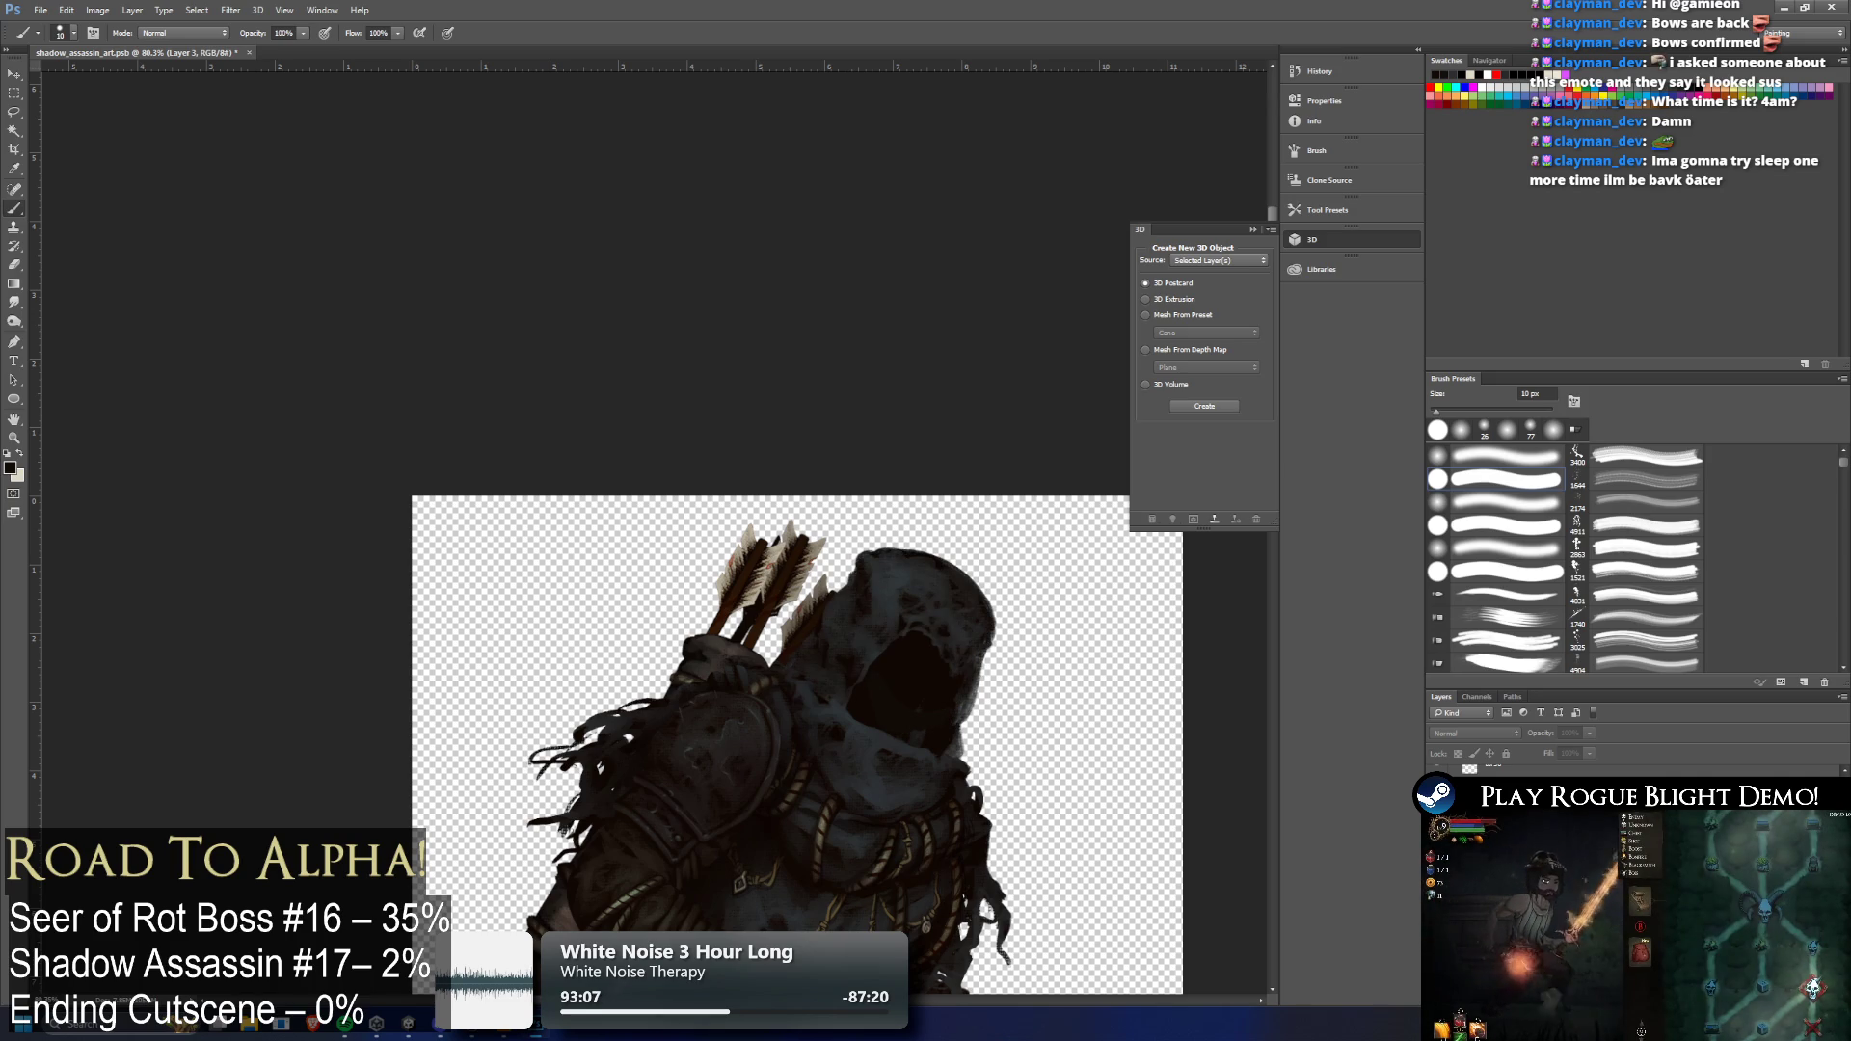
scroll(759, 560, "up", 5)
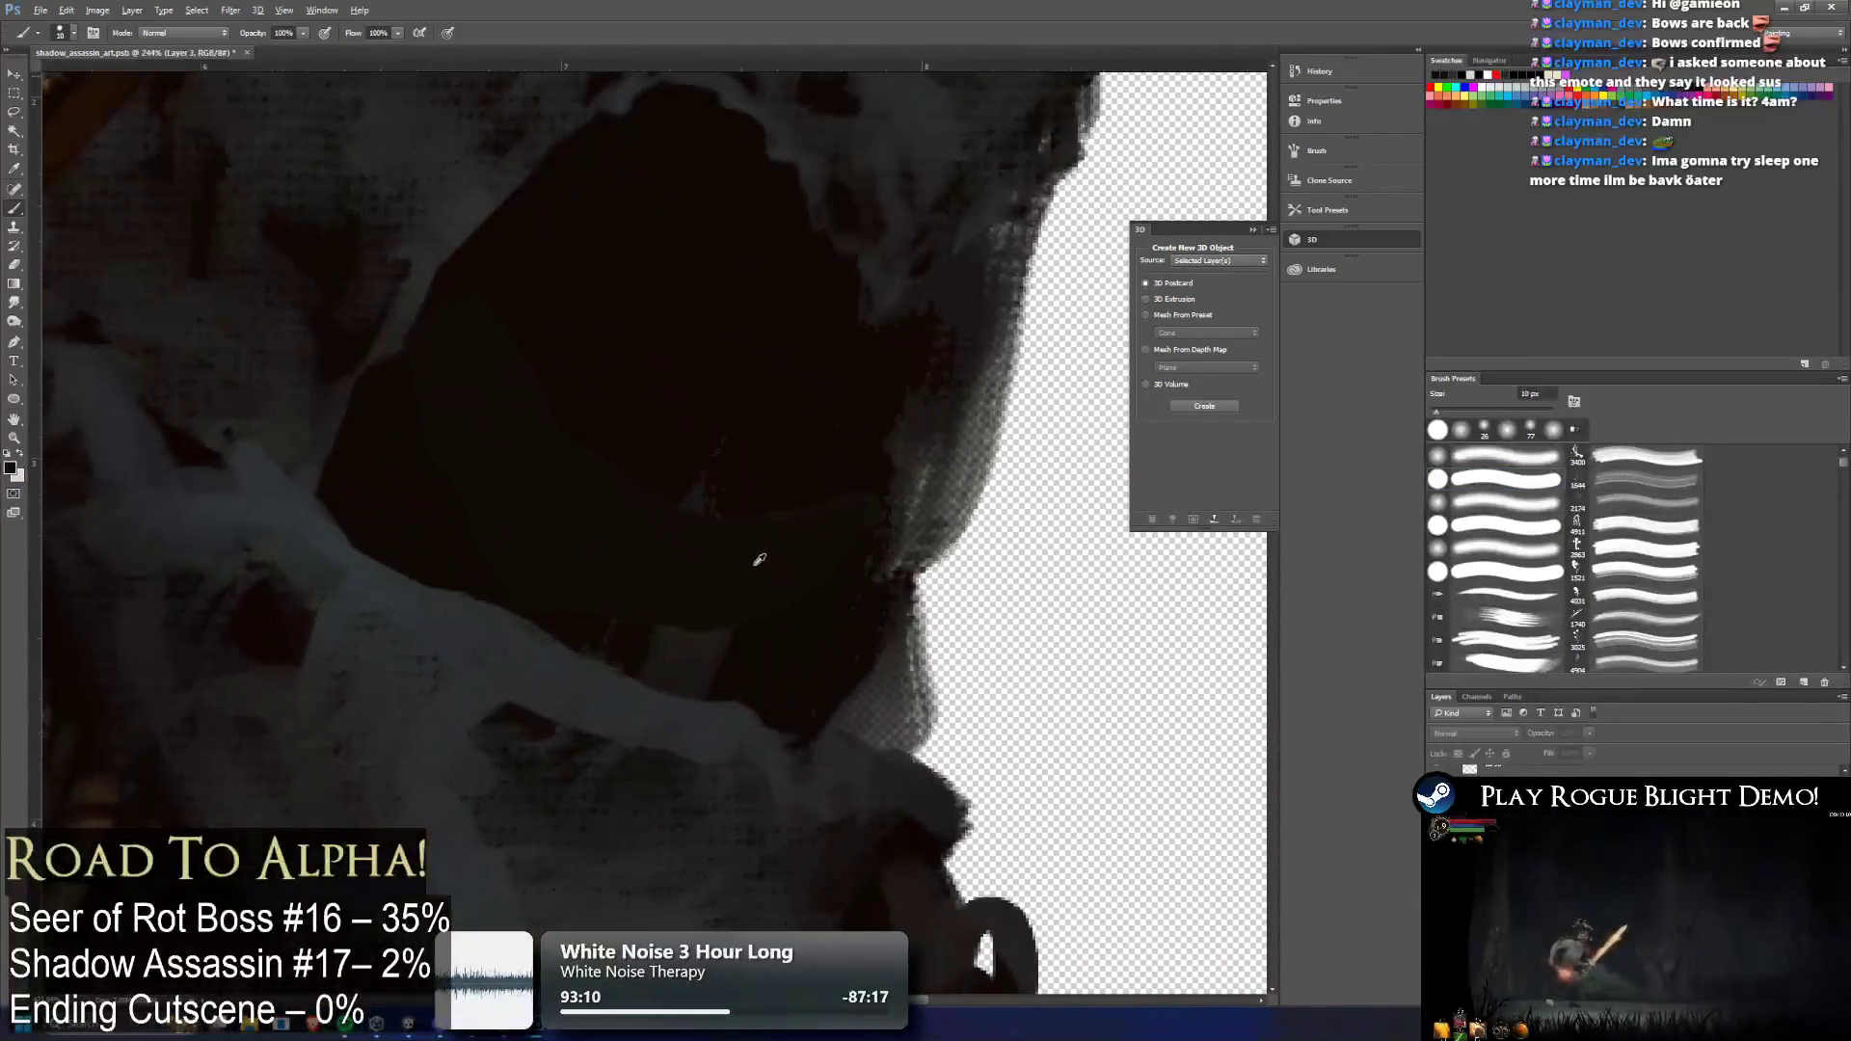
Try the Spot Healing tool, dismiss its warning, and add a new empty layer
scroll(759, 559, "up", 3)
left_click(14, 189)
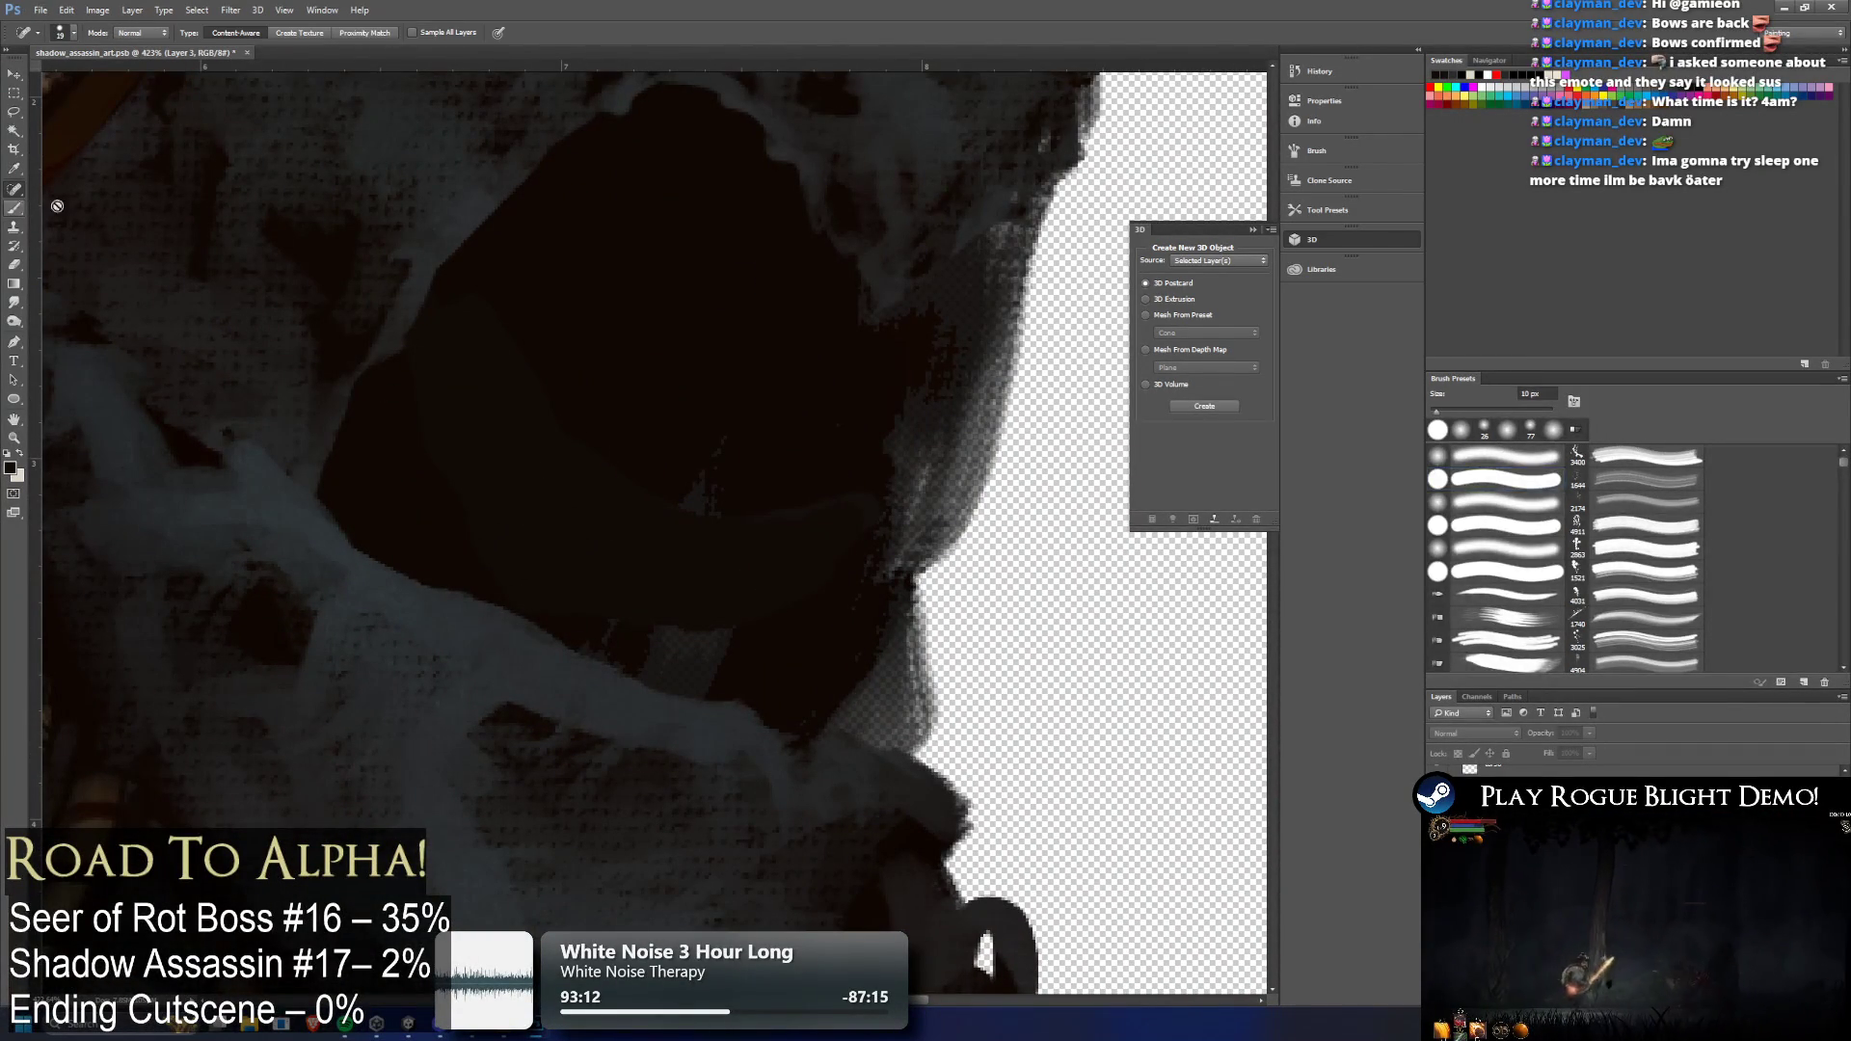
left_click(539, 464)
key("Return")
key("ctrl+shift+alt+n")
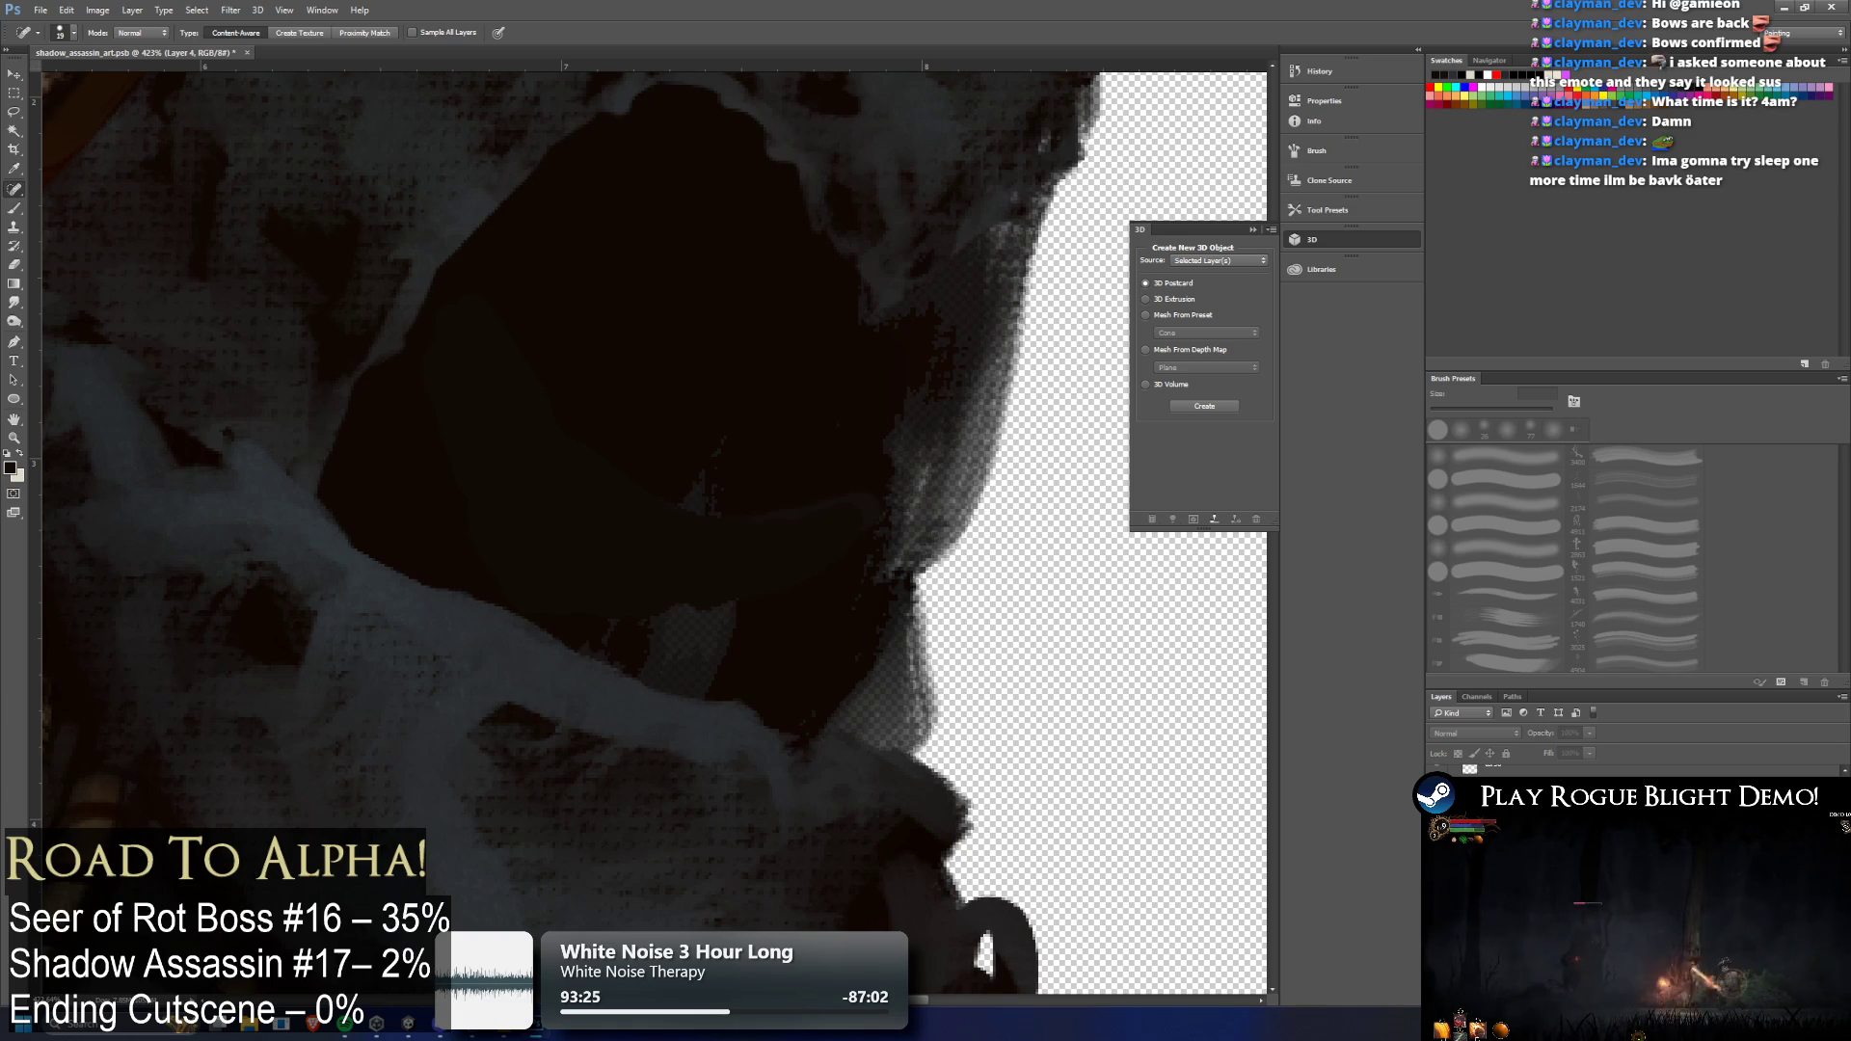
Make Layer 2 active and retry spot-healing the teeth, dismissing the repeated warnings
left_click(1494, 766)
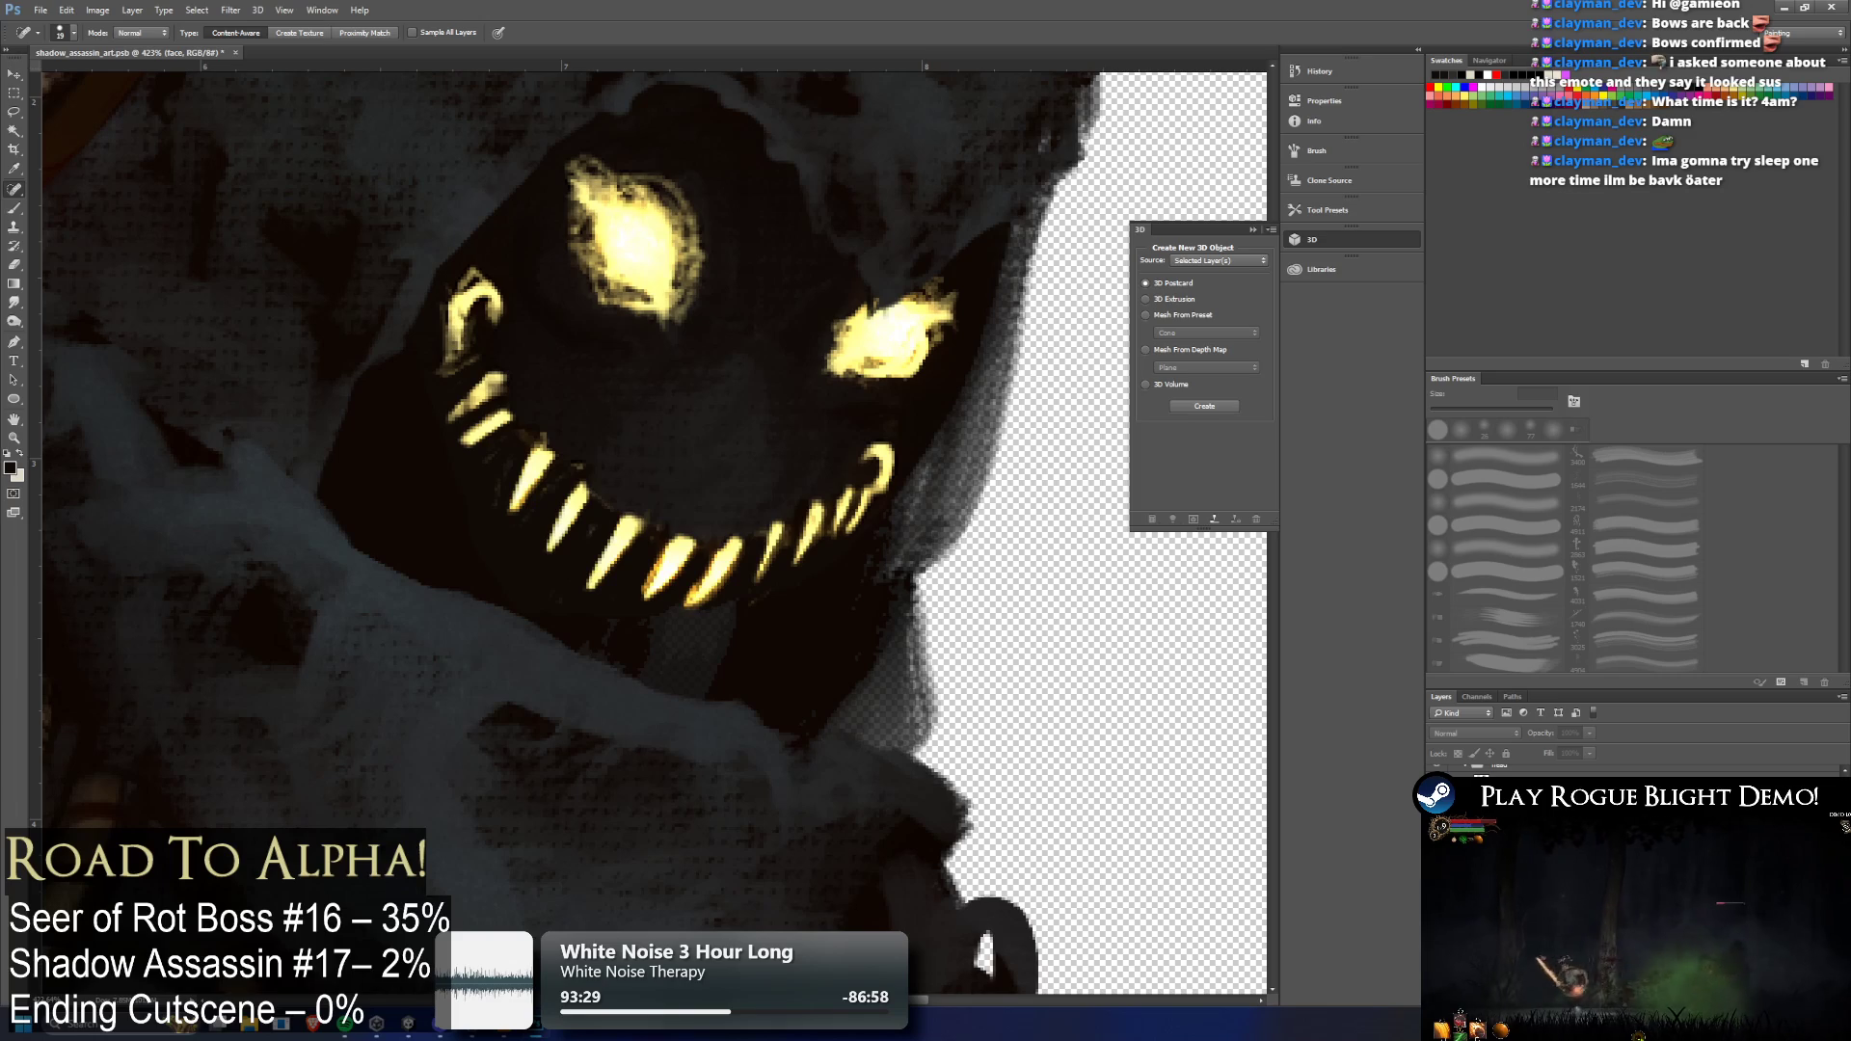
left_click(1504, 810)
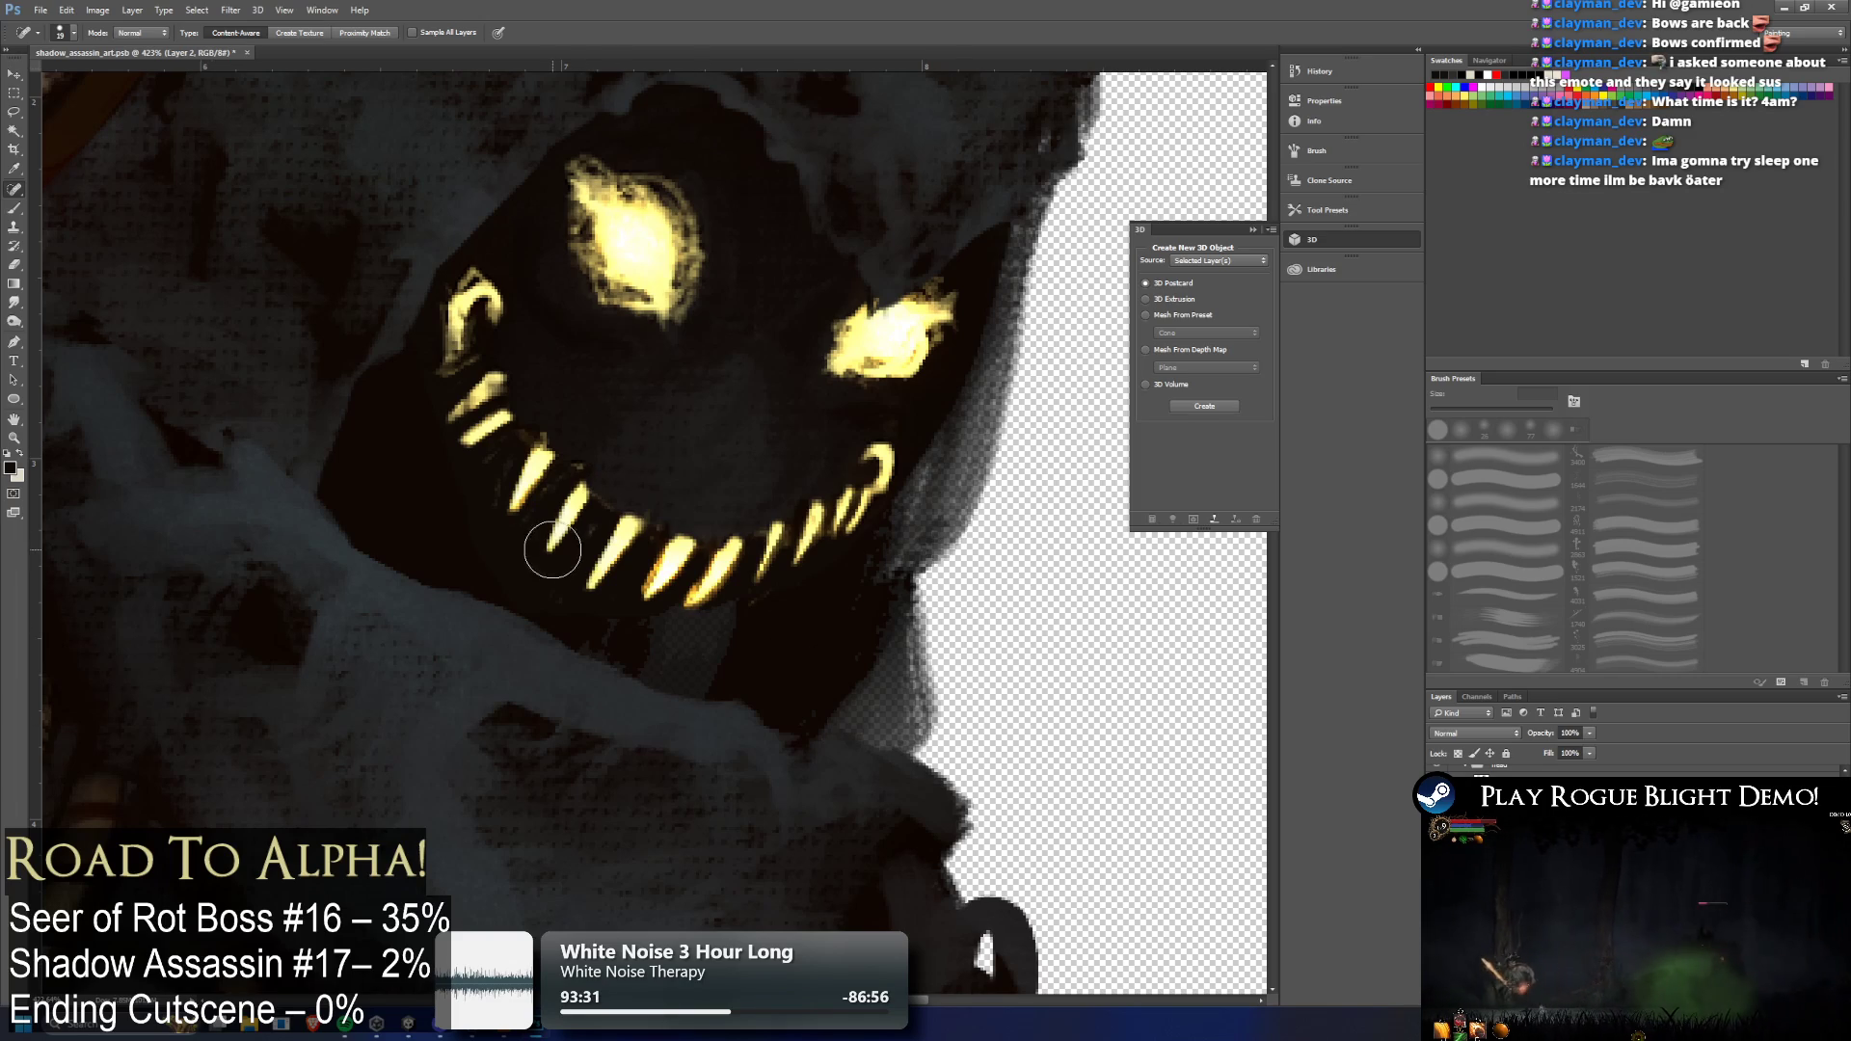
left_click(542, 560, "alt")
left_click(895, 375)
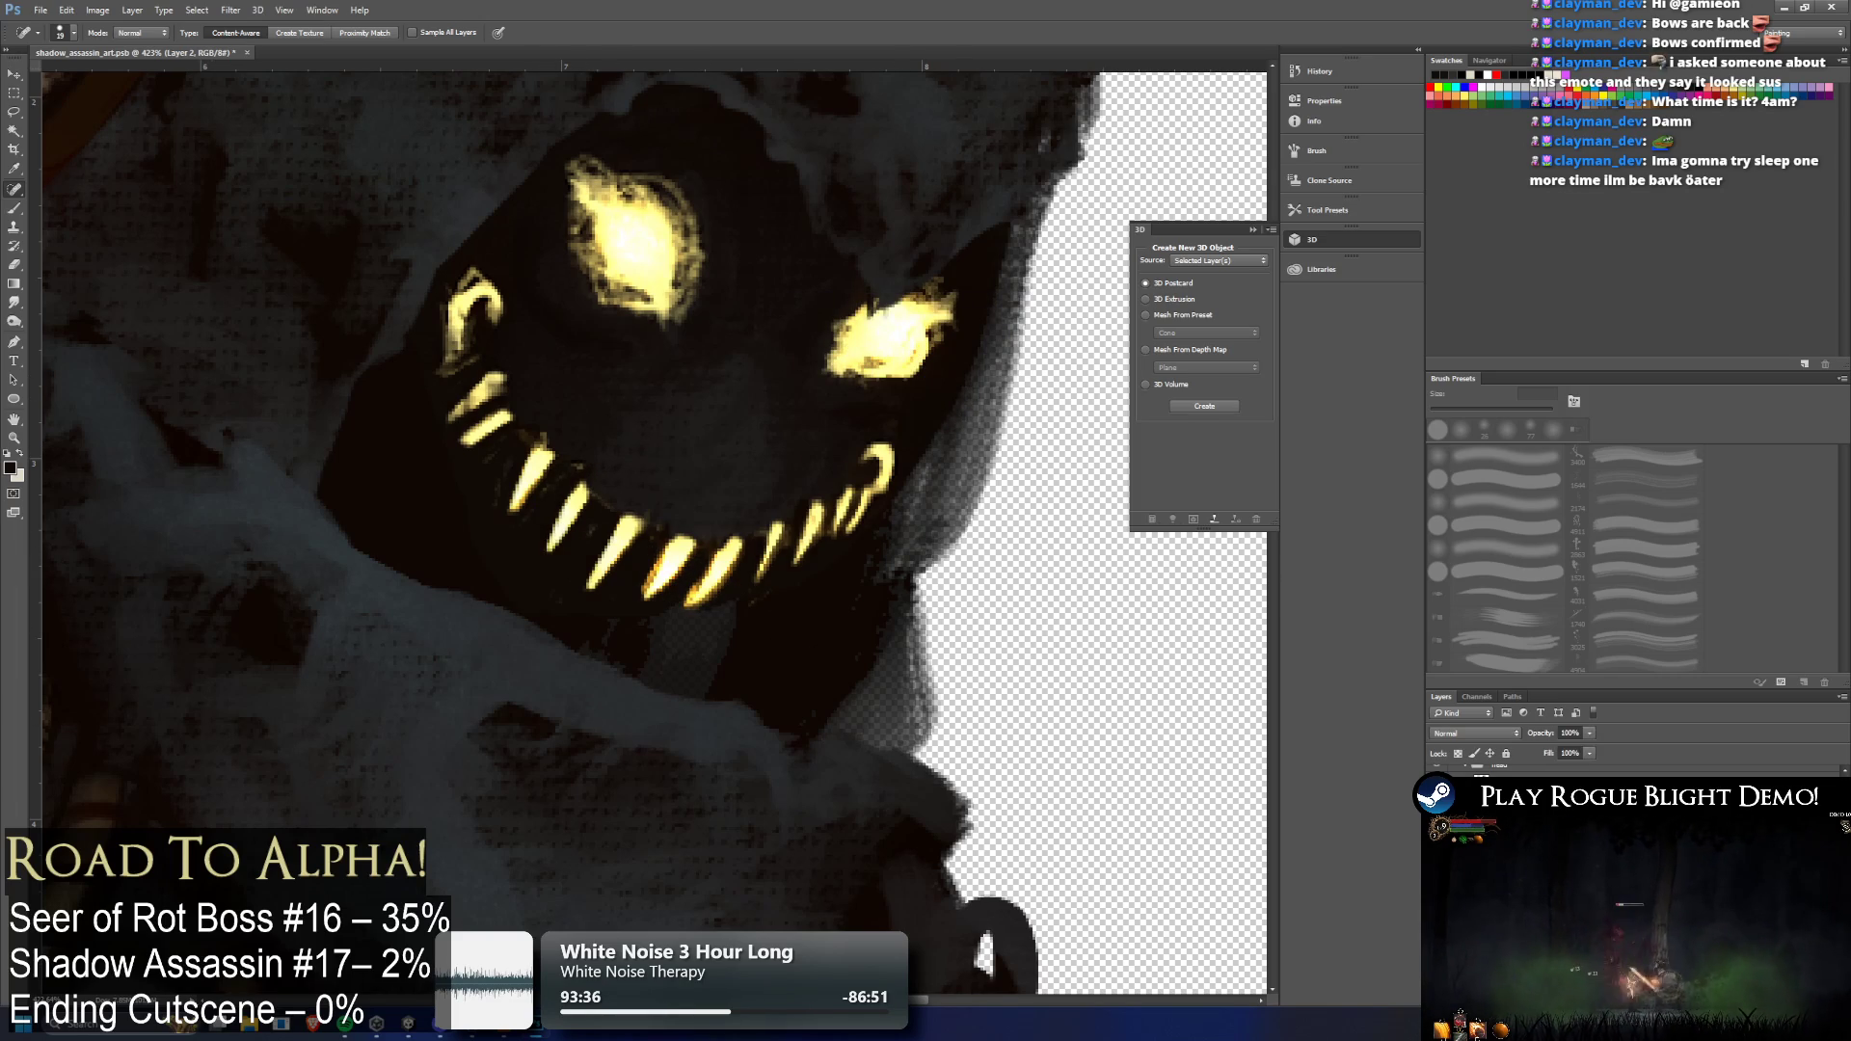
left_click(505, 557, "alt")
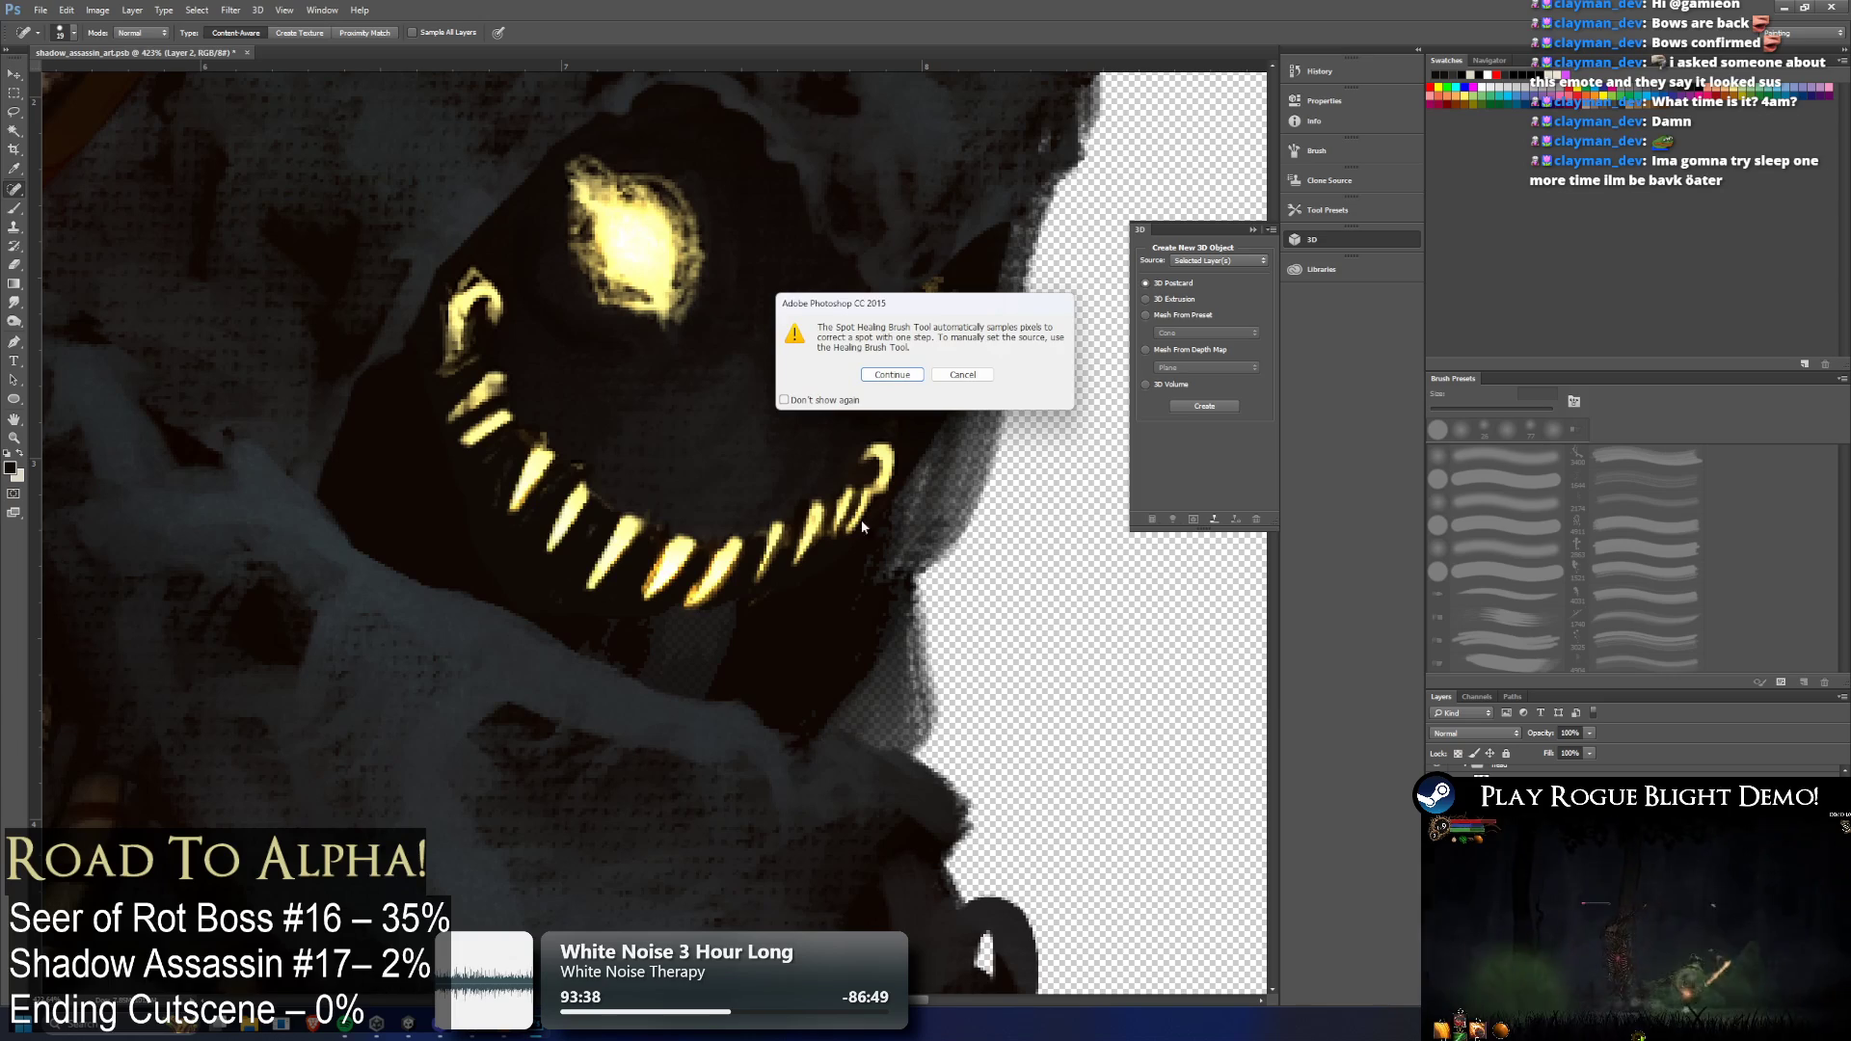
left_click(895, 375)
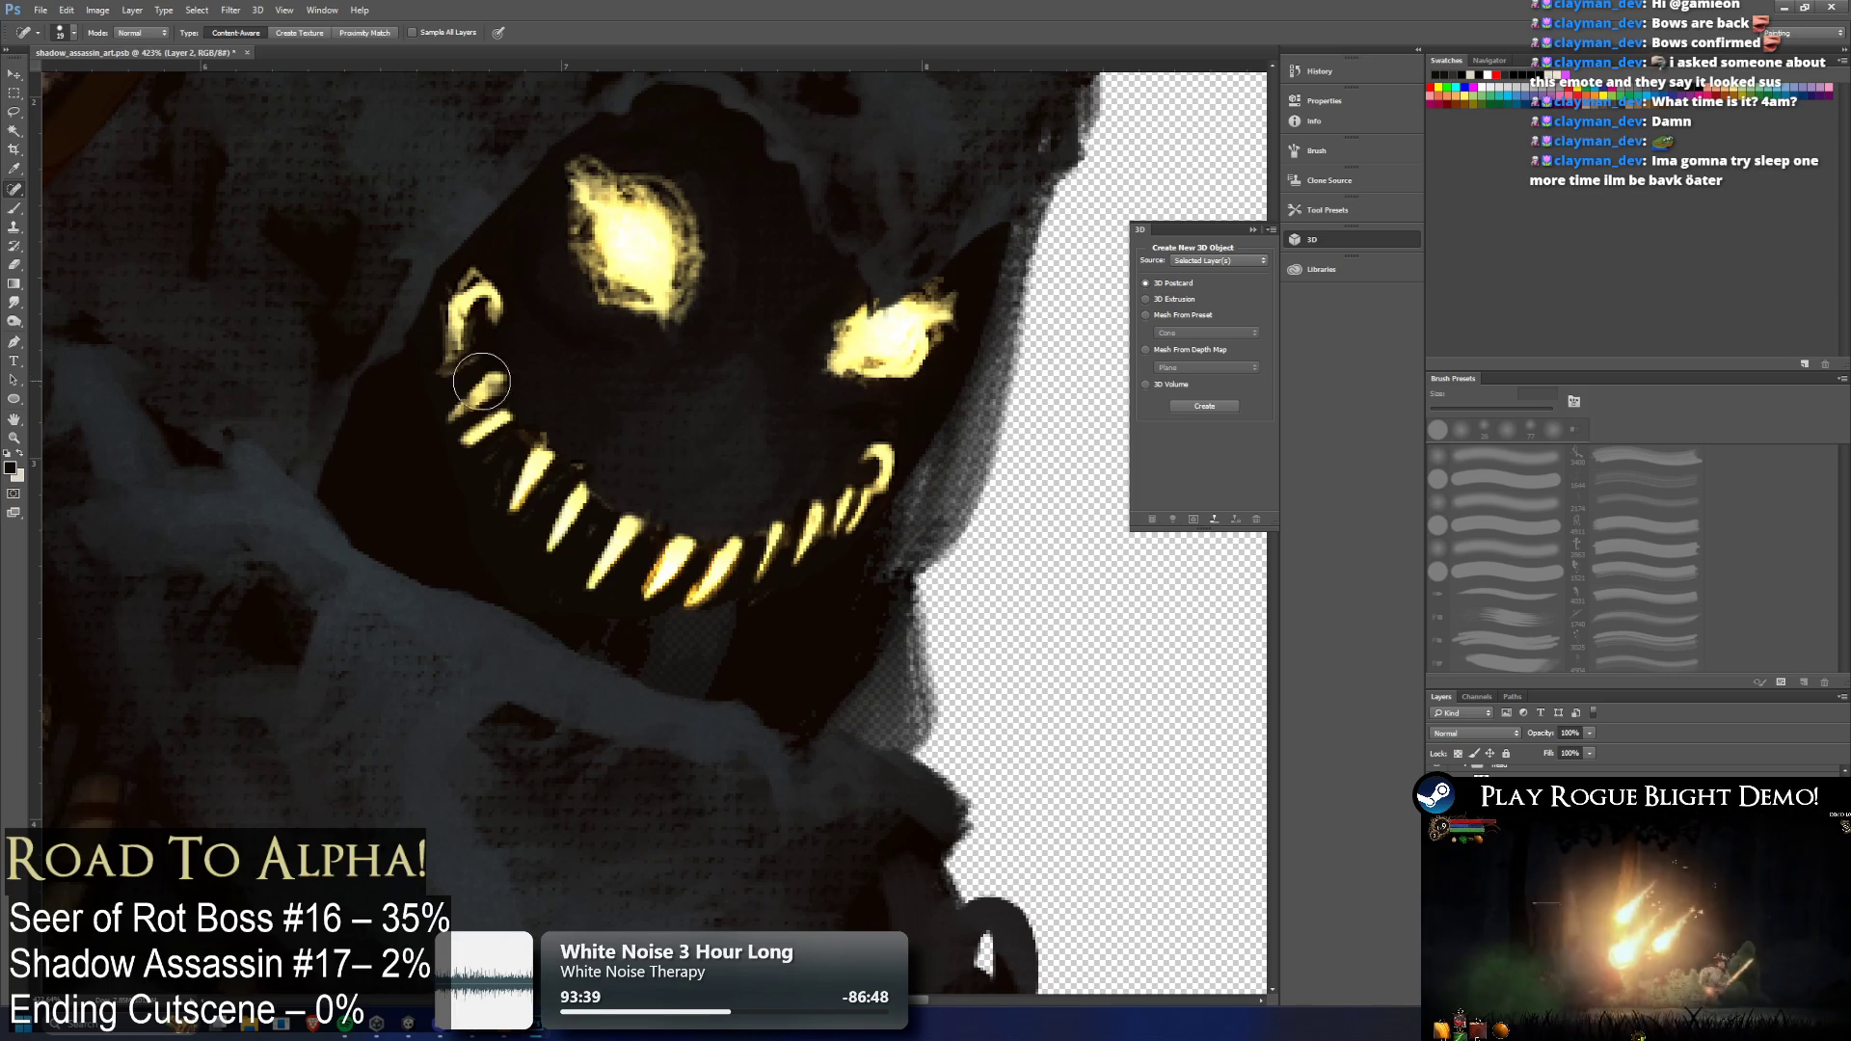
Paint and undo a light stroke under the teeth, then lasso around the teeth and drop the selection
left_click(14, 208)
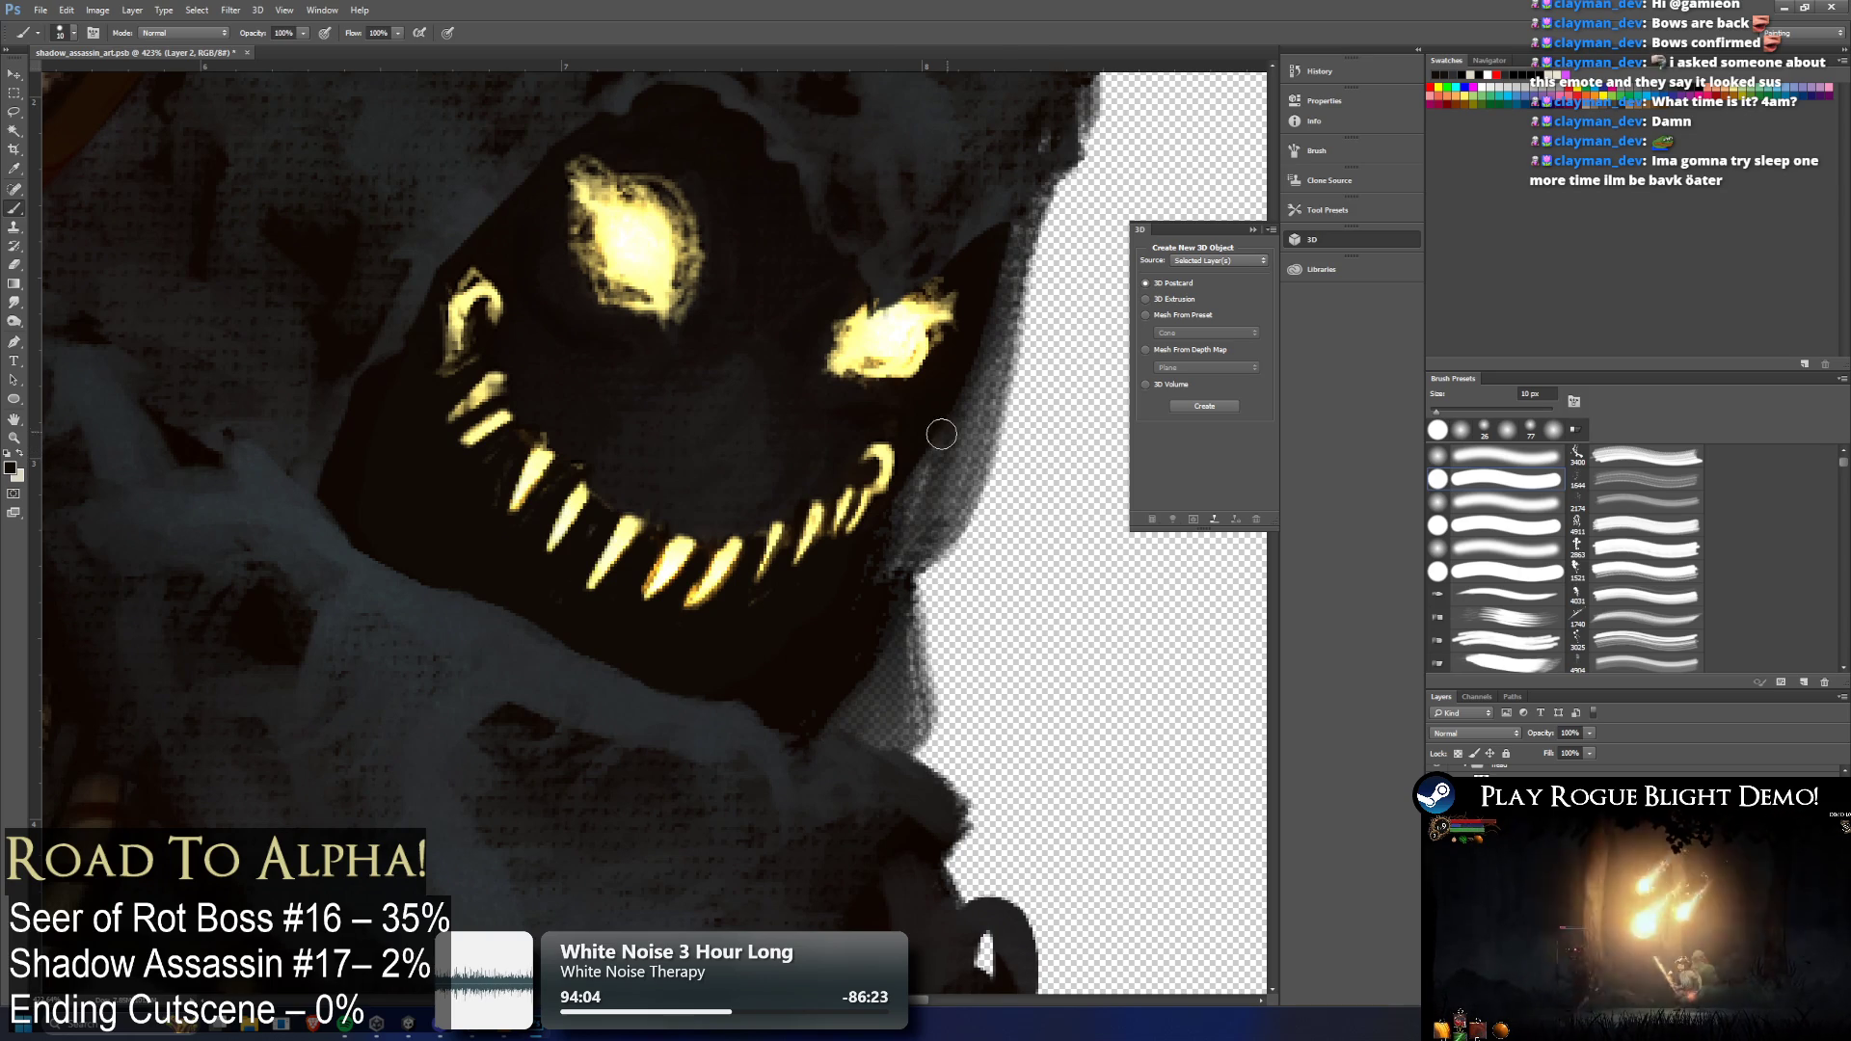
left_click_drag(656, 578, 714, 665)
key("ctrl+z")
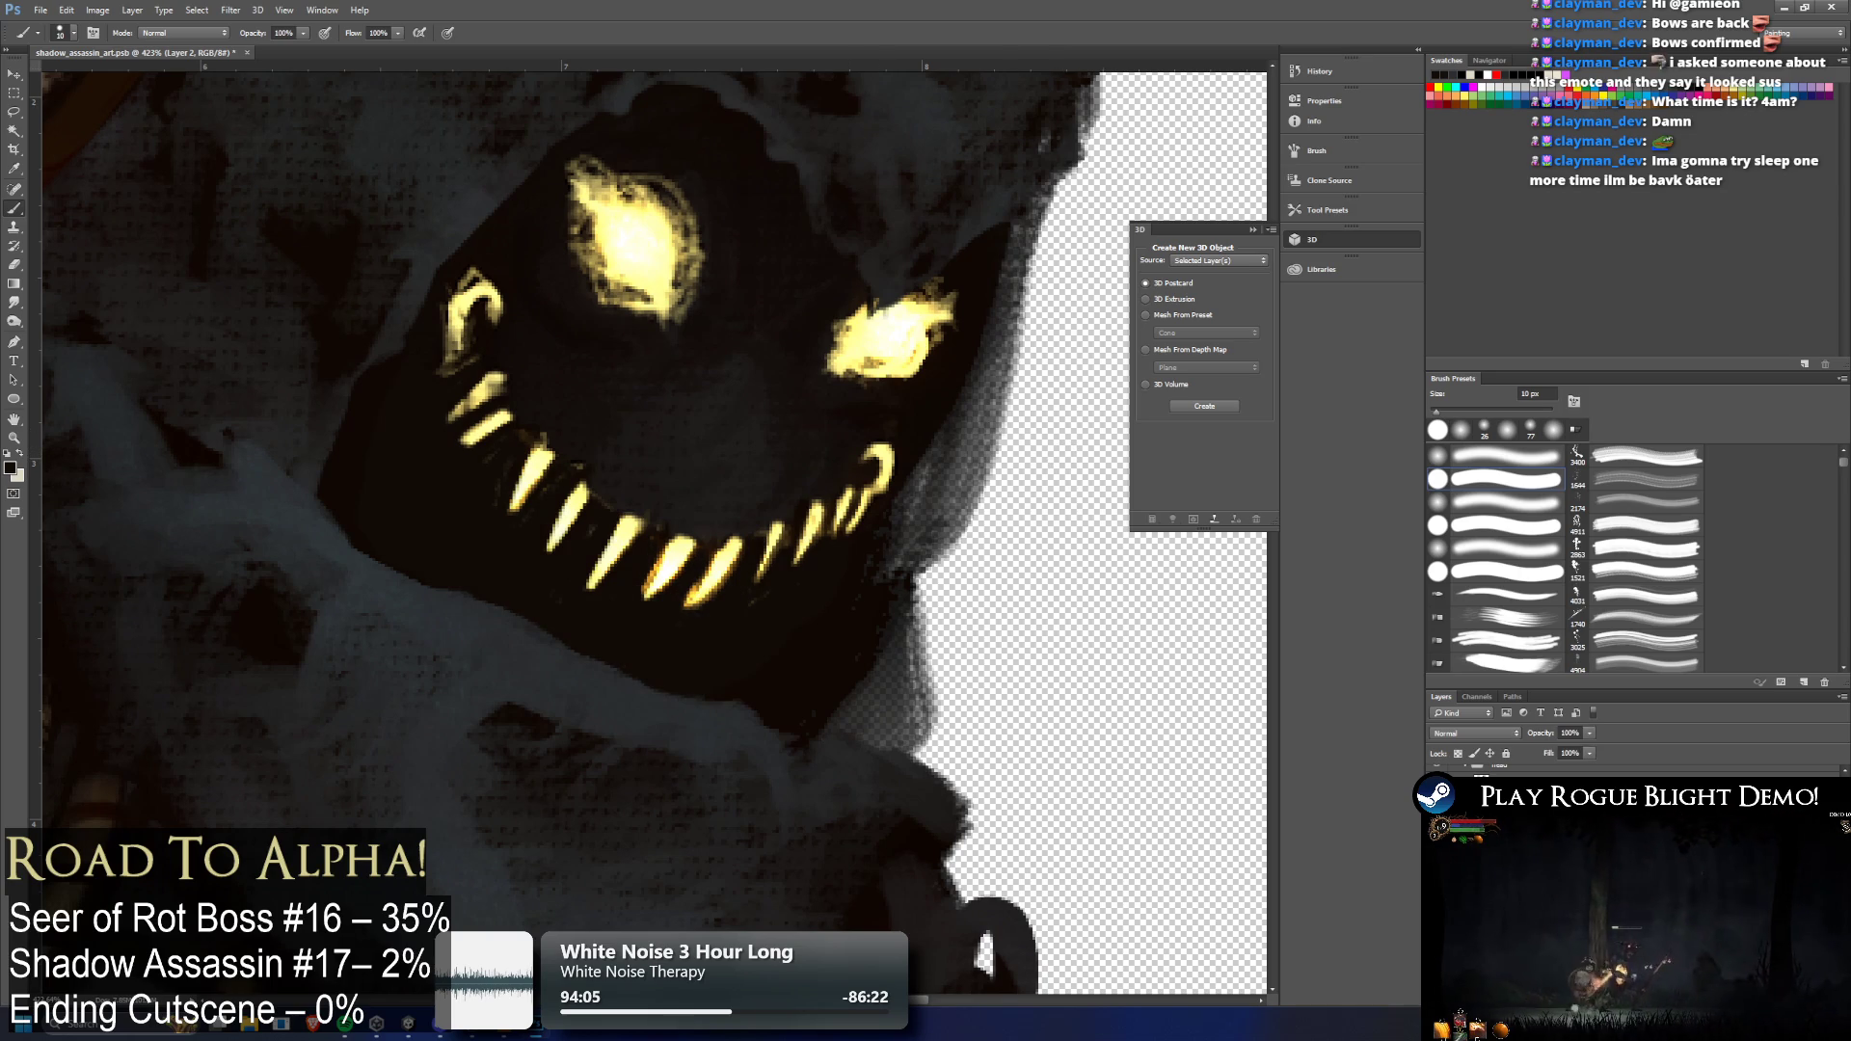
key("ctrl+comma")
key("ctrl+comma")
key("ctrl+comma")
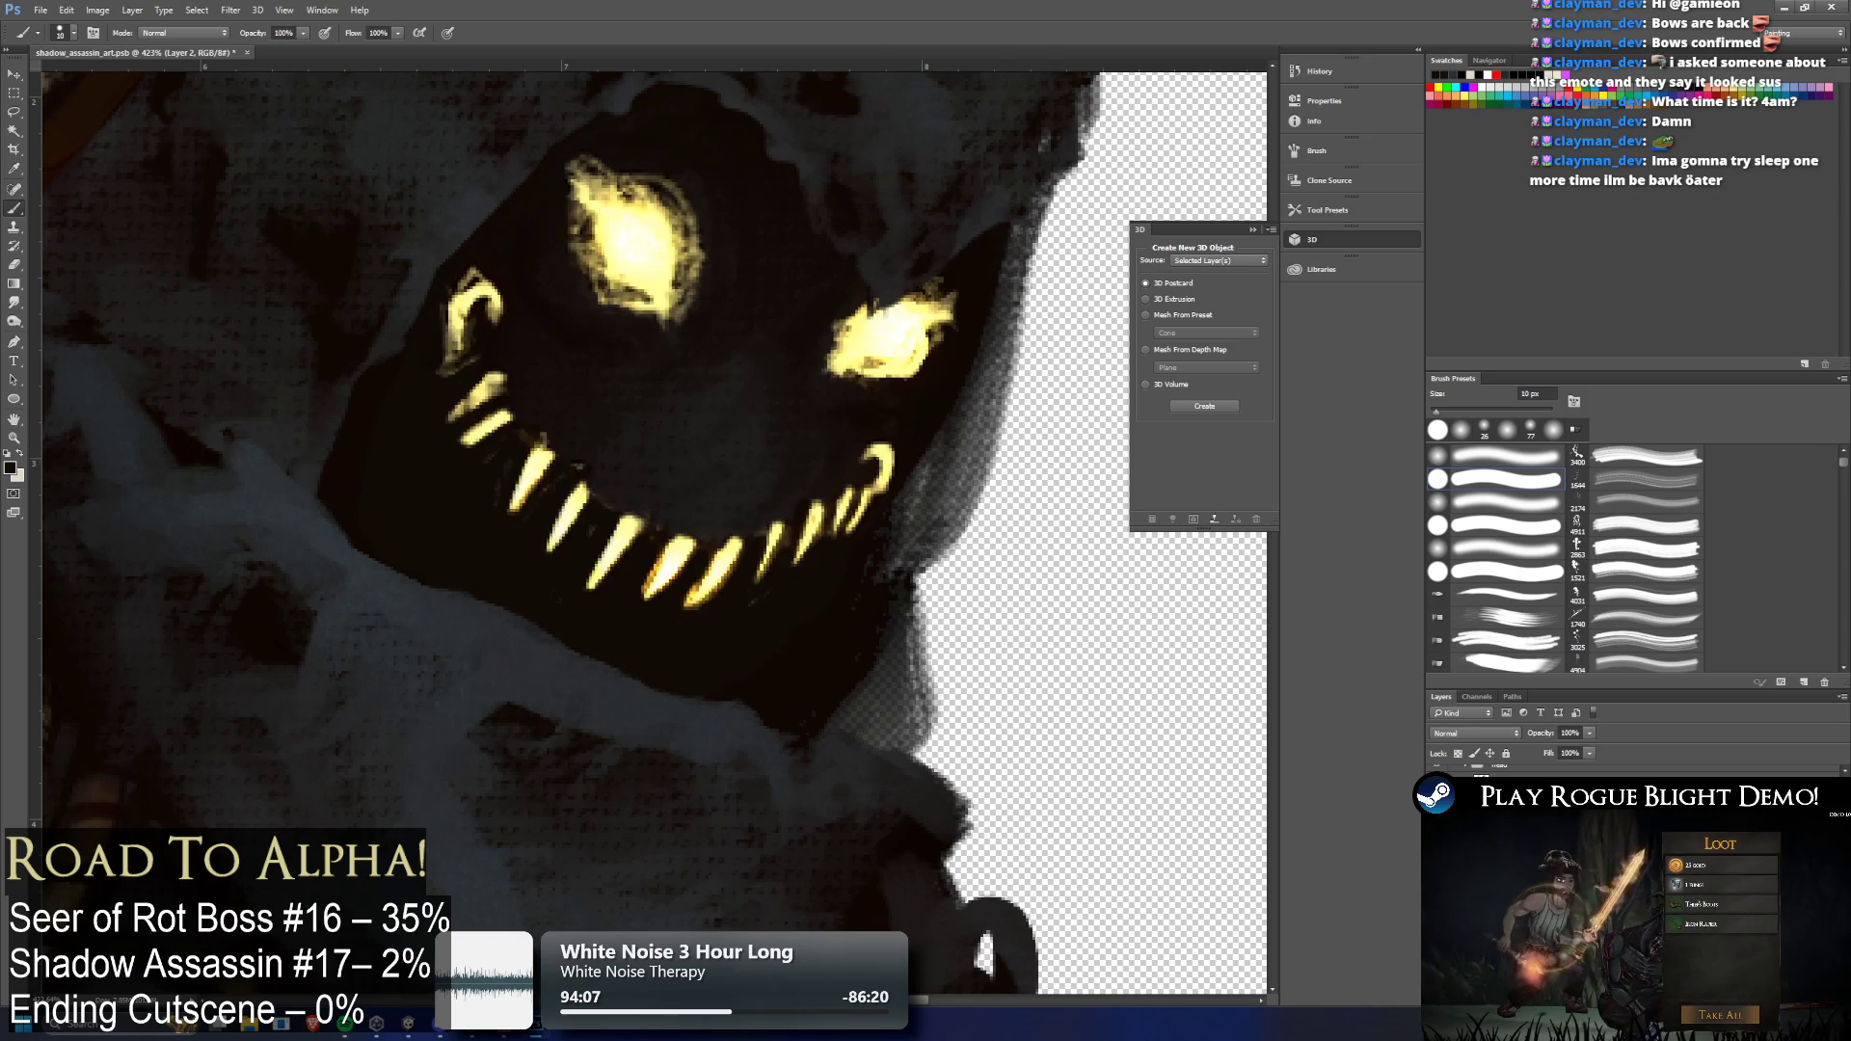
left_click(15, 265)
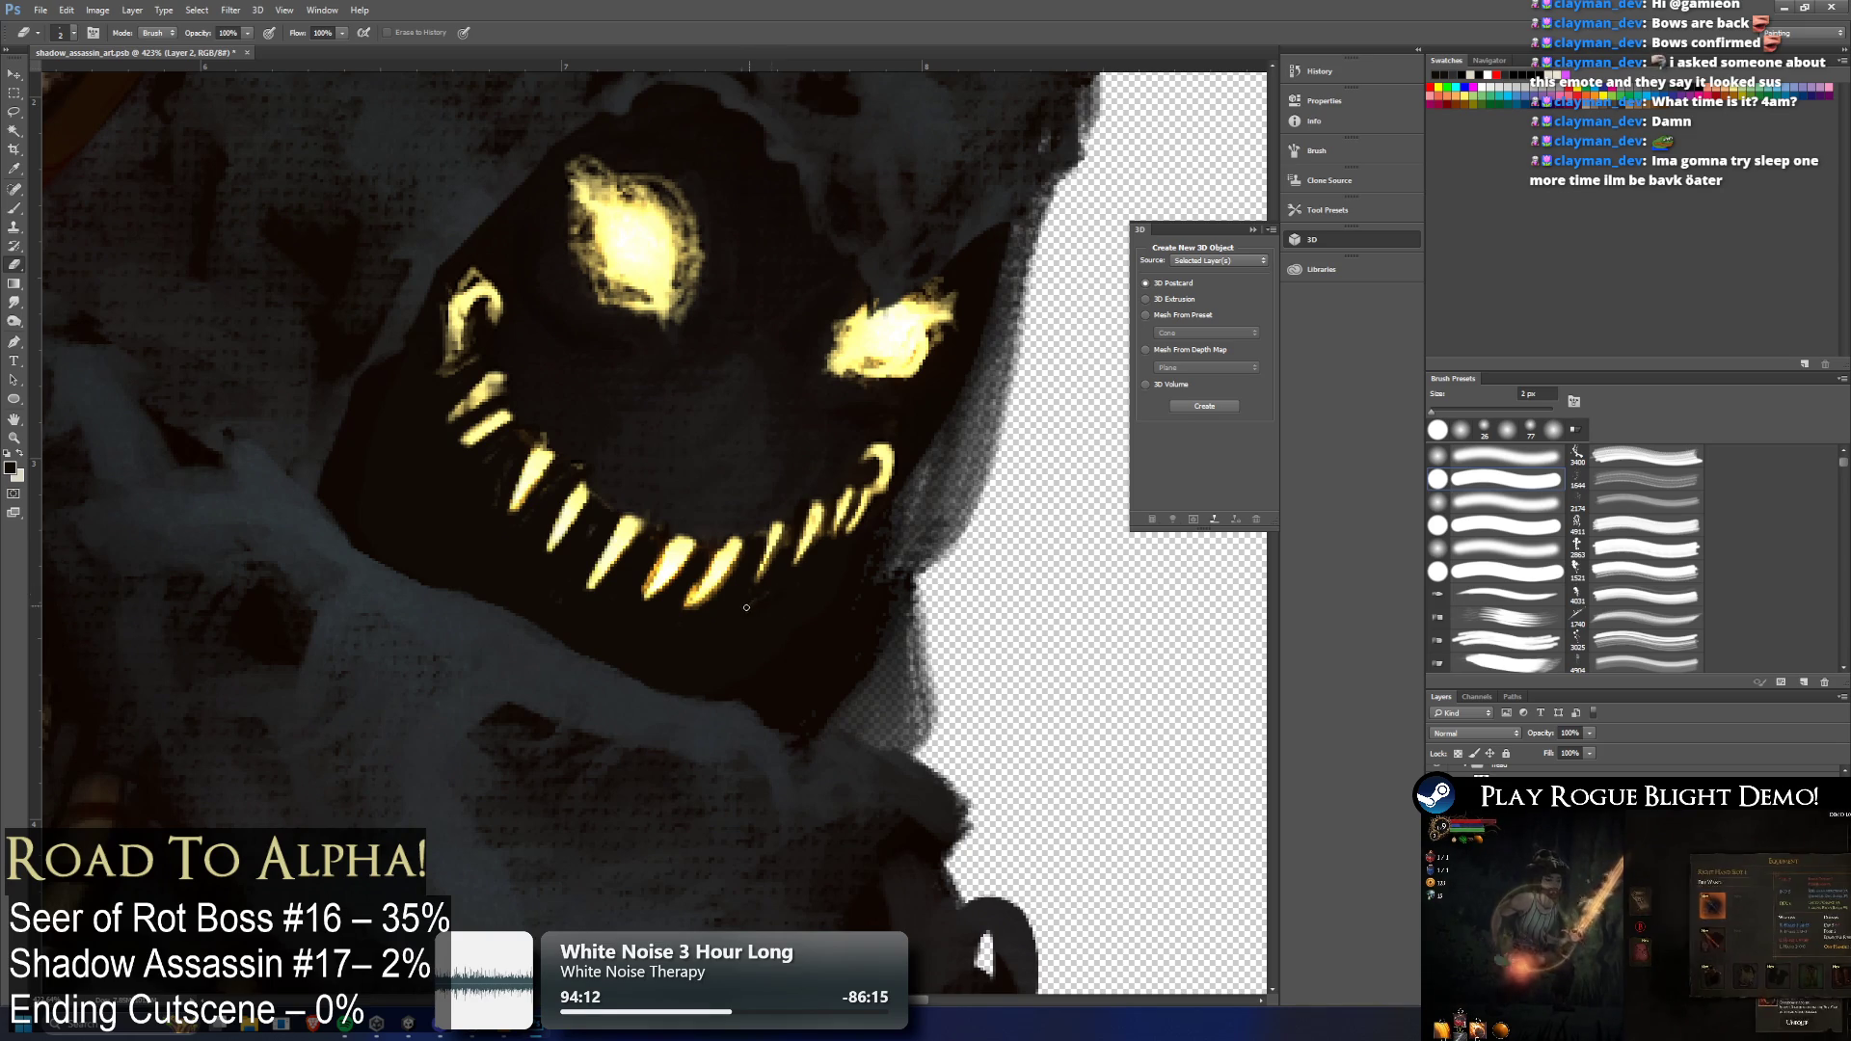
key("a")
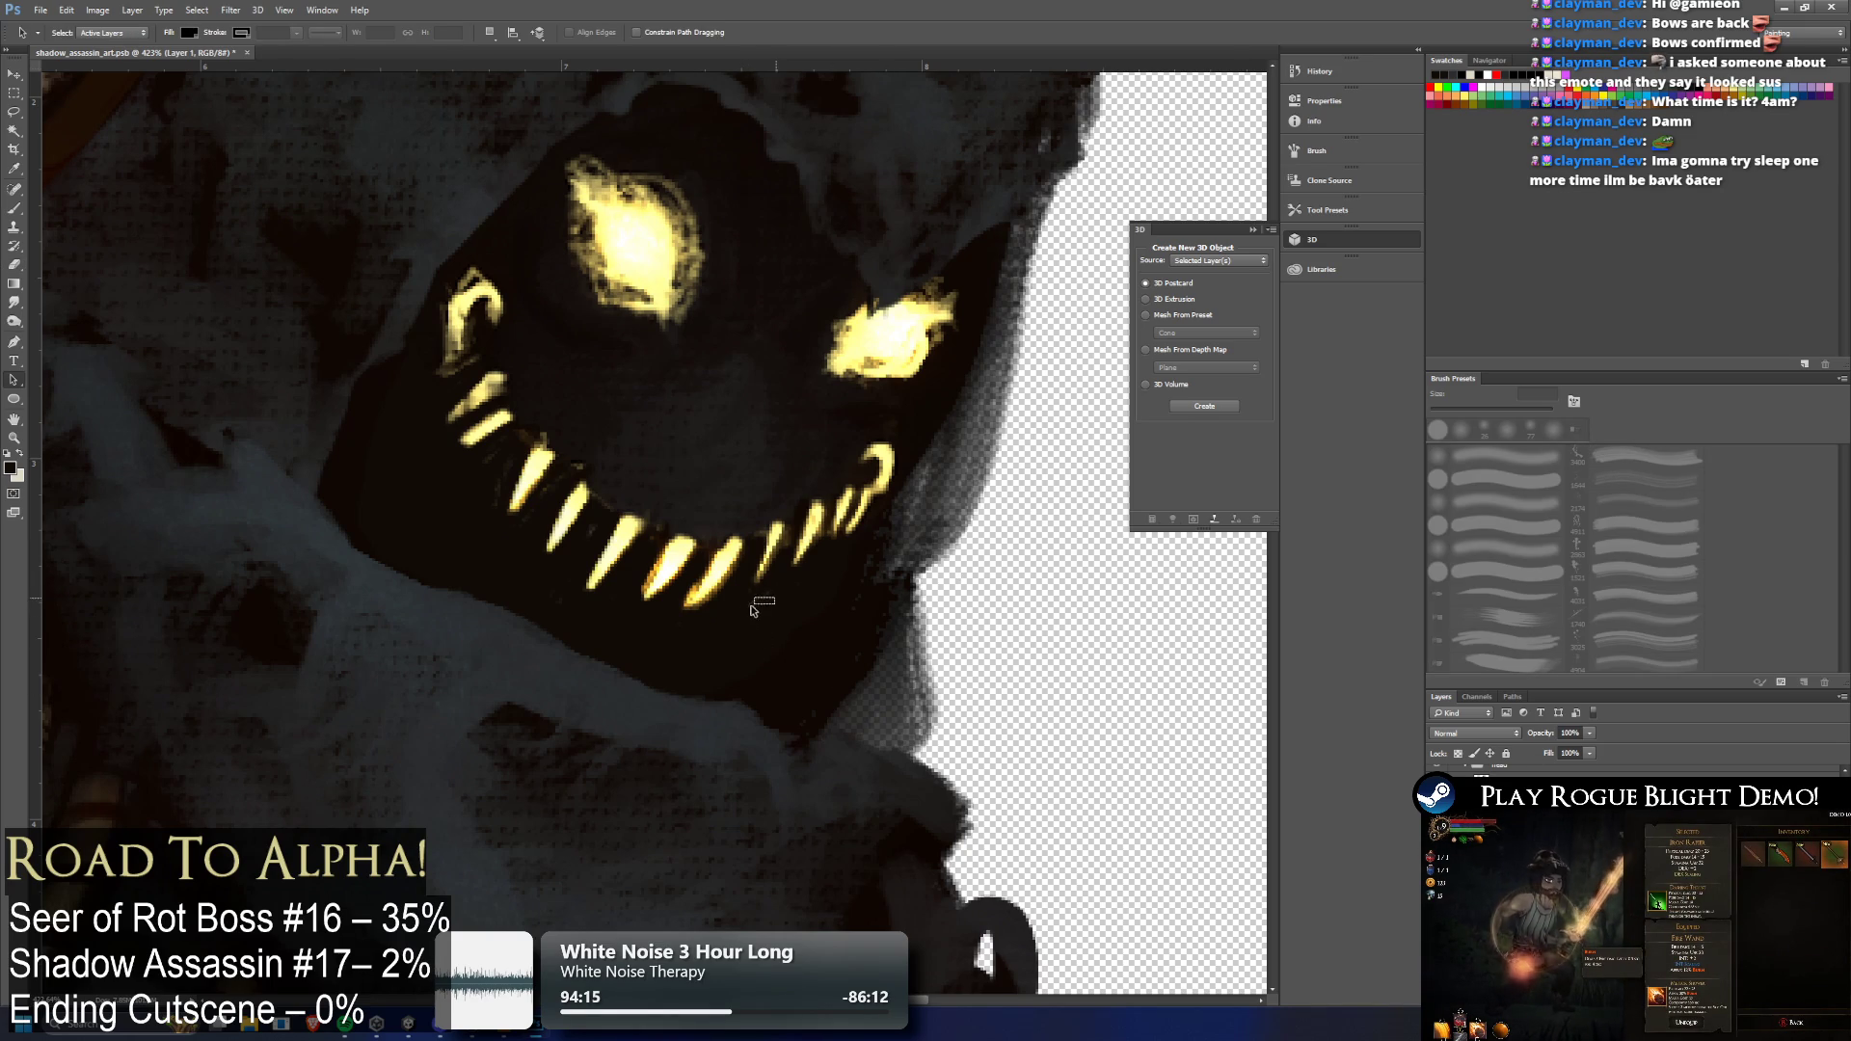
left_click(15, 112)
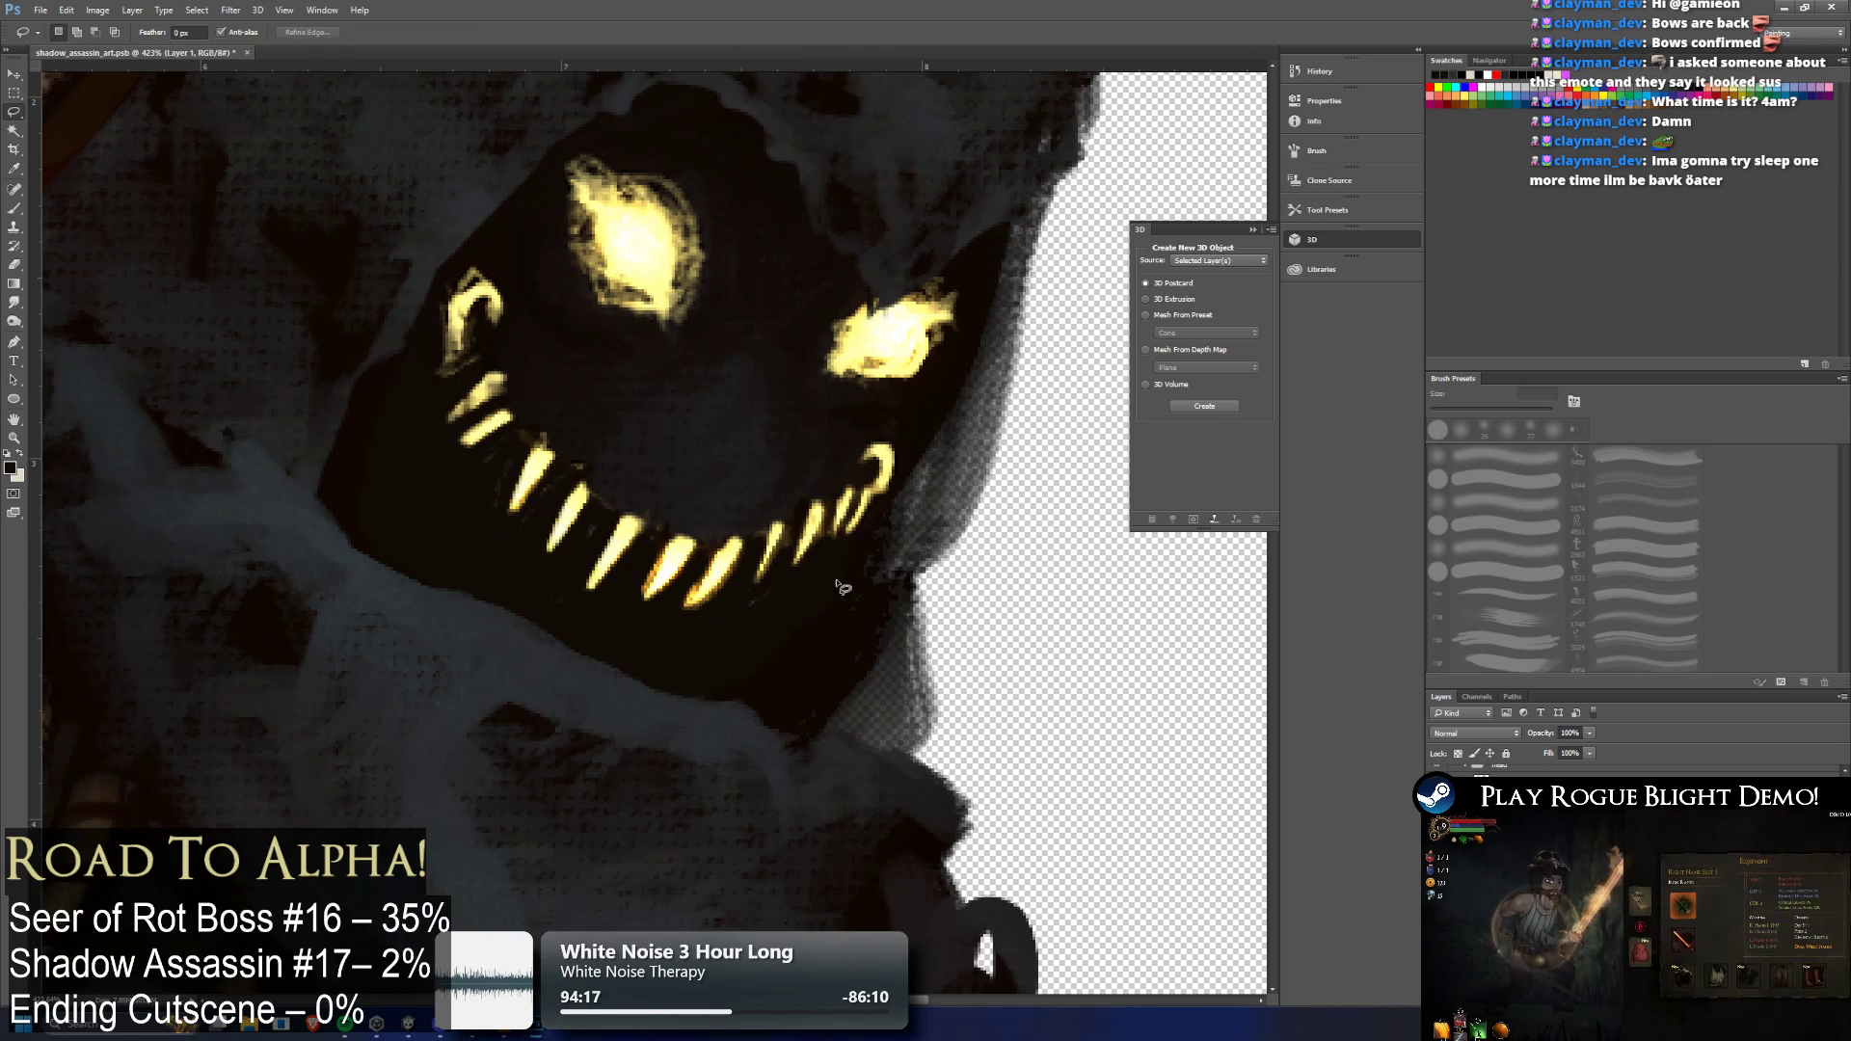
mouse_move(803, 574)
left_mouse_down()
mouse_move(701, 620)
mouse_move(627, 612)
mouse_move(619, 591)
mouse_move(577, 603)
mouse_move(602, 539)
mouse_move(537, 579)
mouse_move(530, 535)
mouse_move(568, 482)
mouse_move(521, 535)
mouse_move(503, 508)
mouse_move(519, 449)
mouse_move(434, 517)
mouse_move(827, 756)
mouse_move(863, 617)
left_mouse_up()
key("ctrl+d")
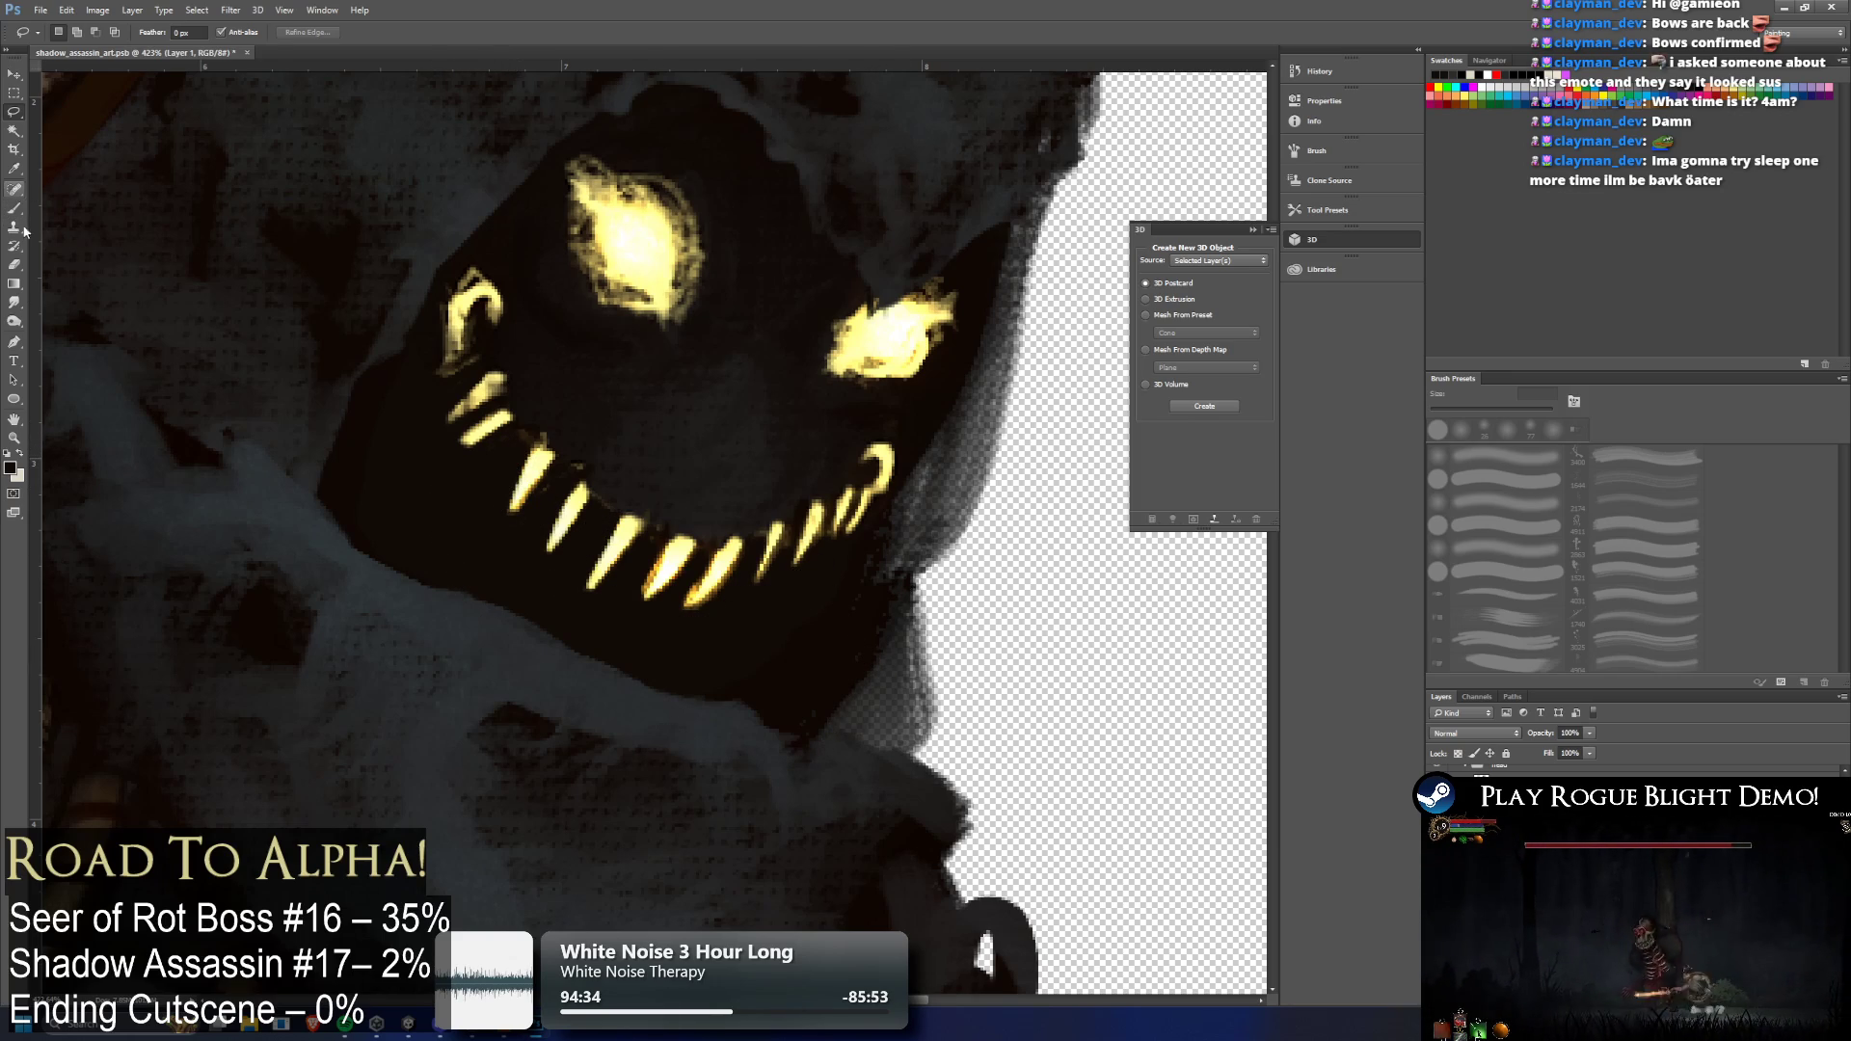
left_click(15, 262)
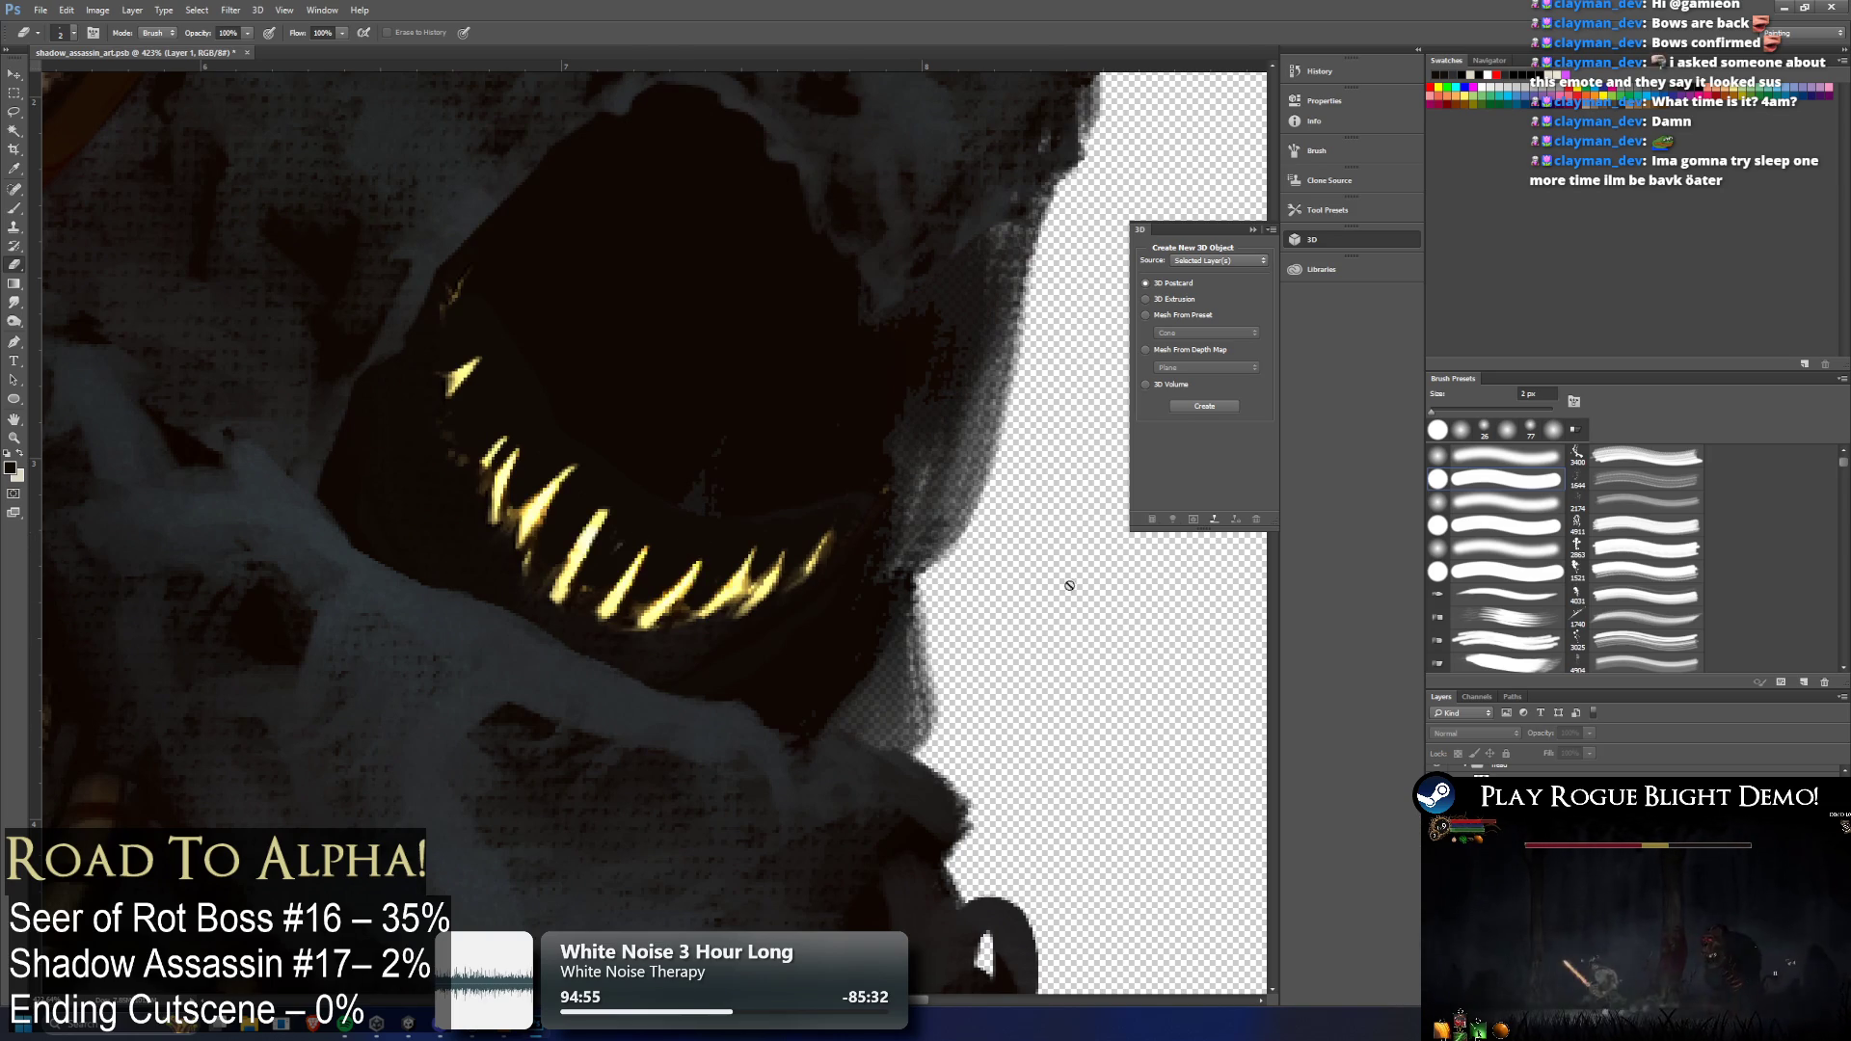
Make Layer 3 active, zoom in, and set the brush size to 4 px
key("alt+]")
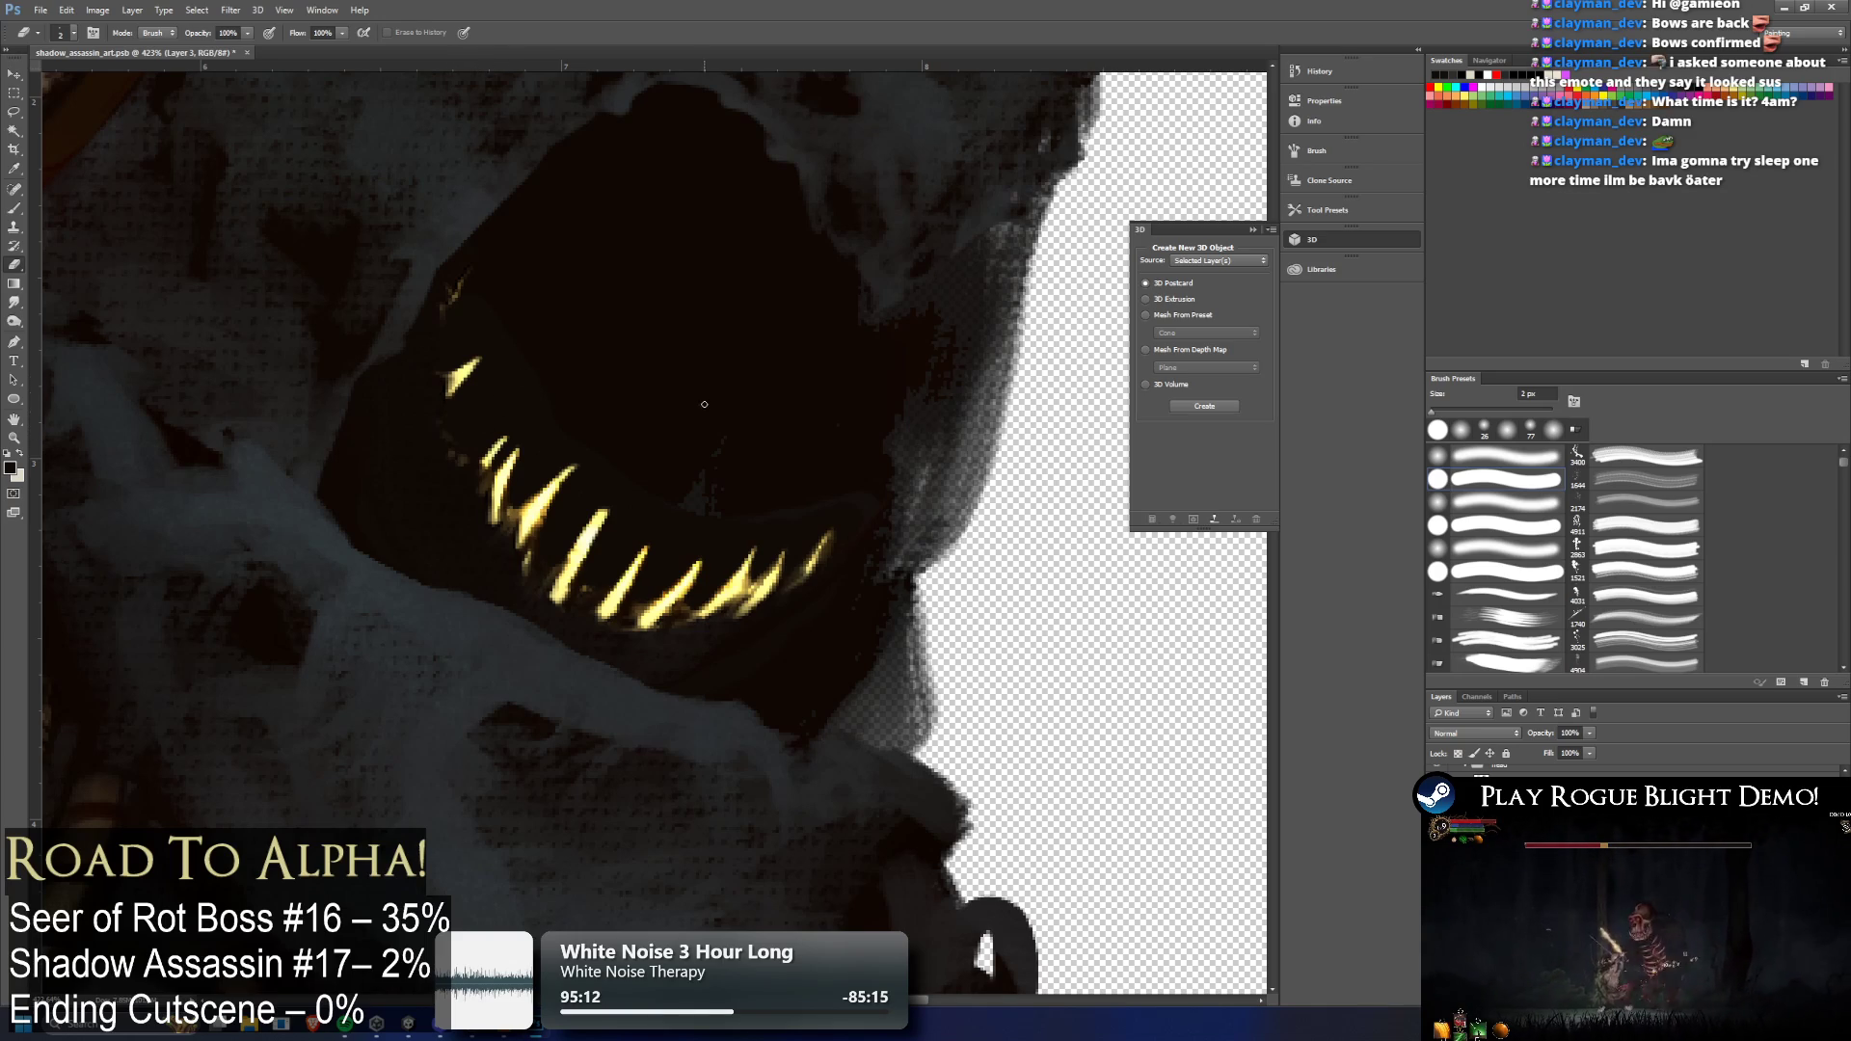
scroll(665, 532, "up", 5)
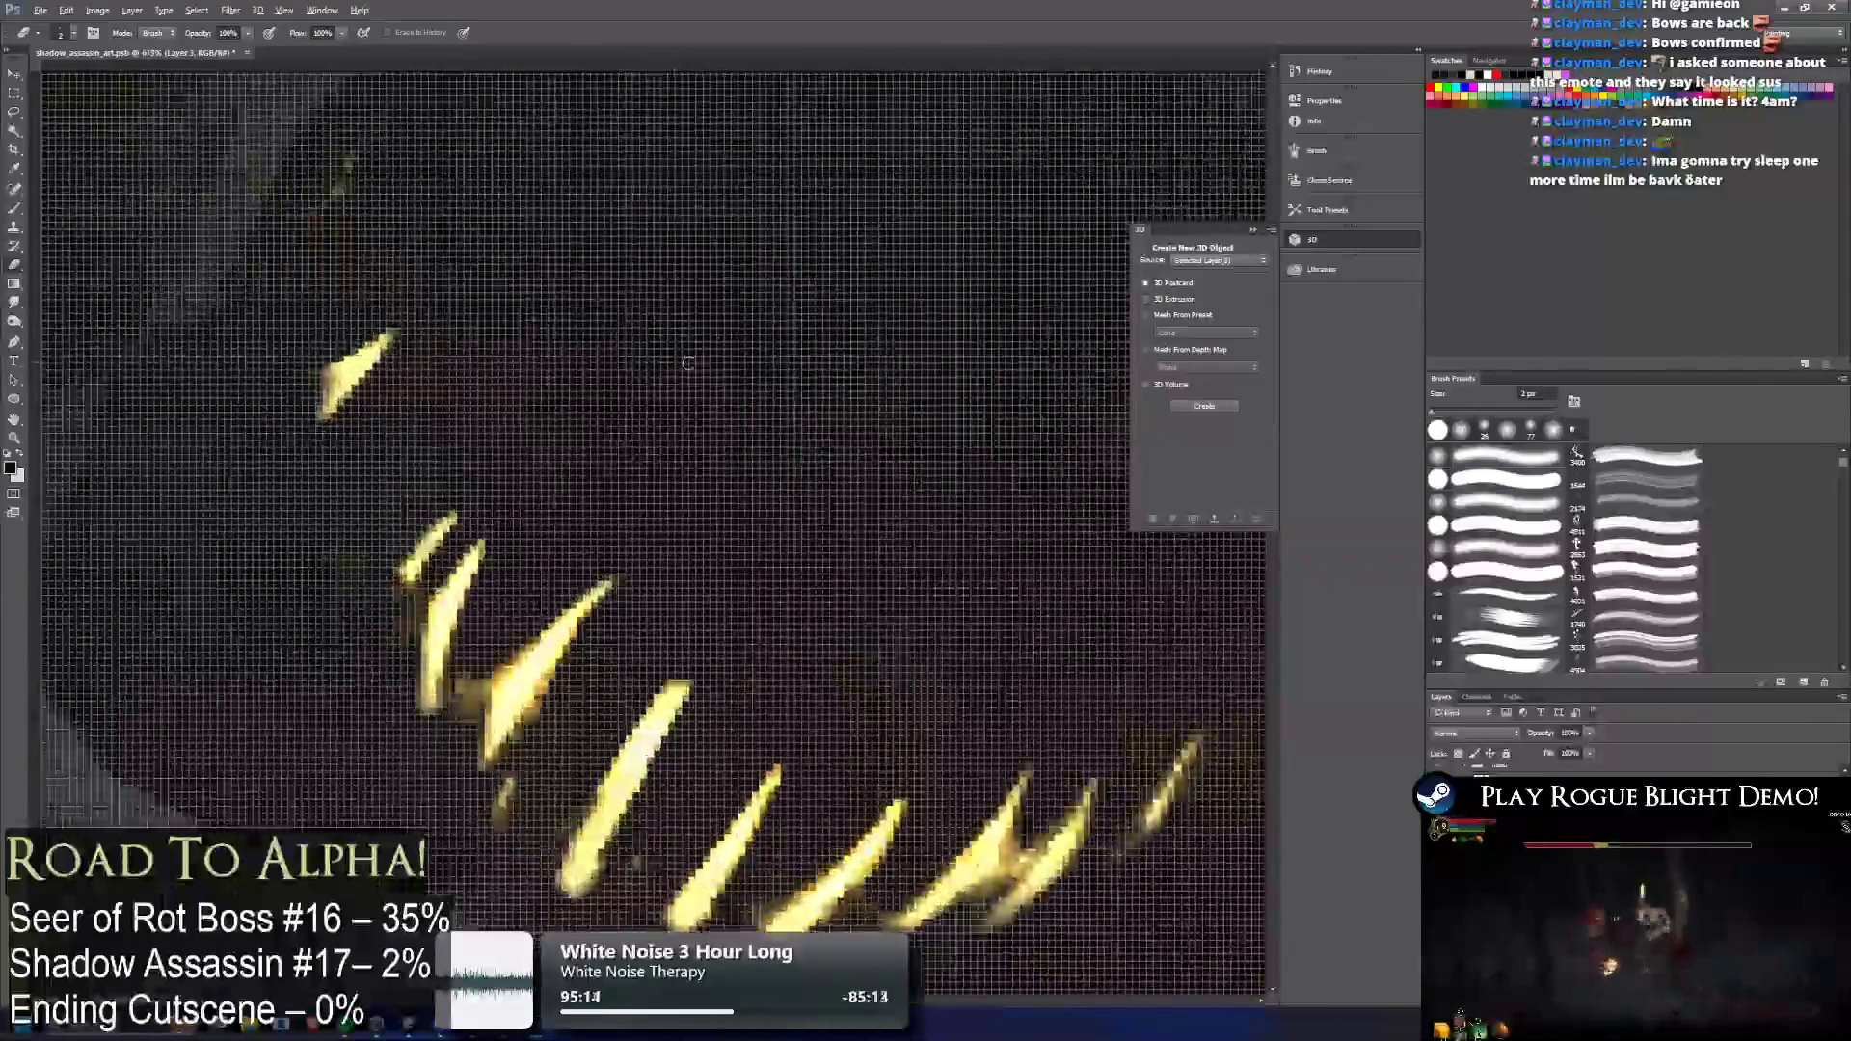
scroll(649, 389, "down", 4)
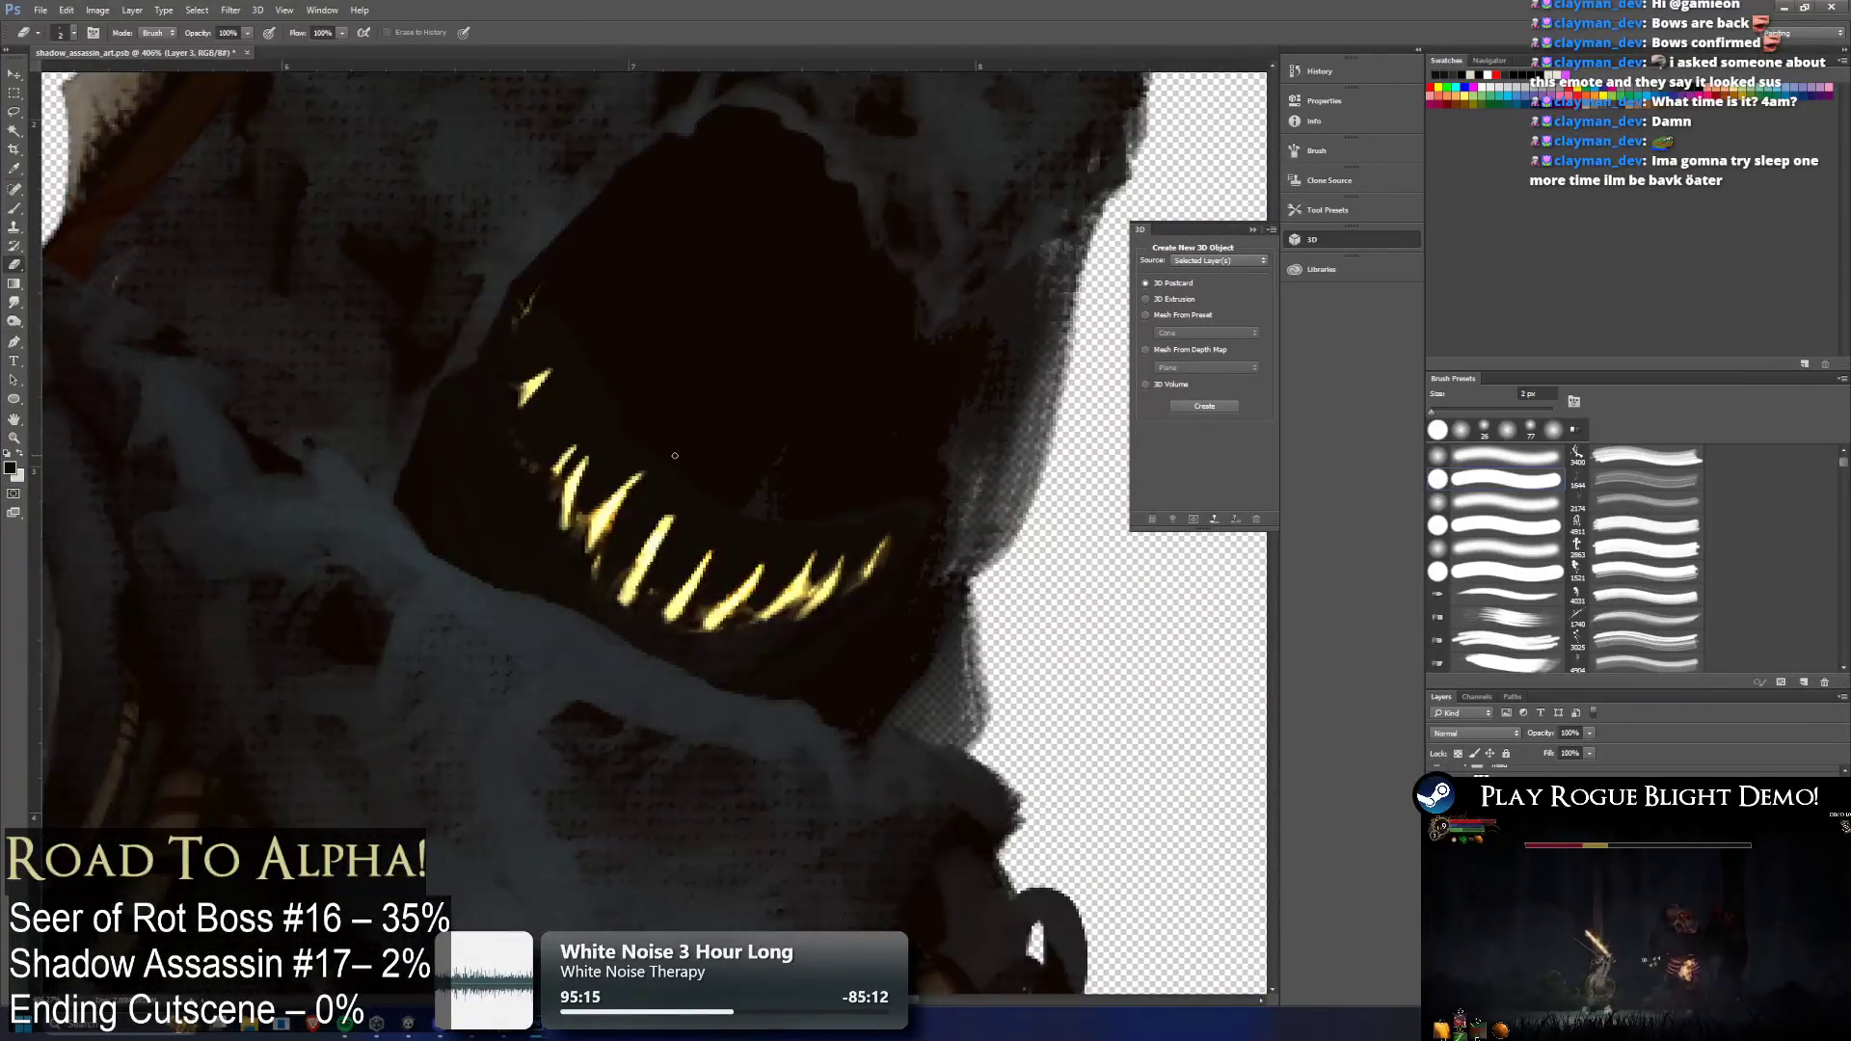
scroll(662, 514, "up", 1)
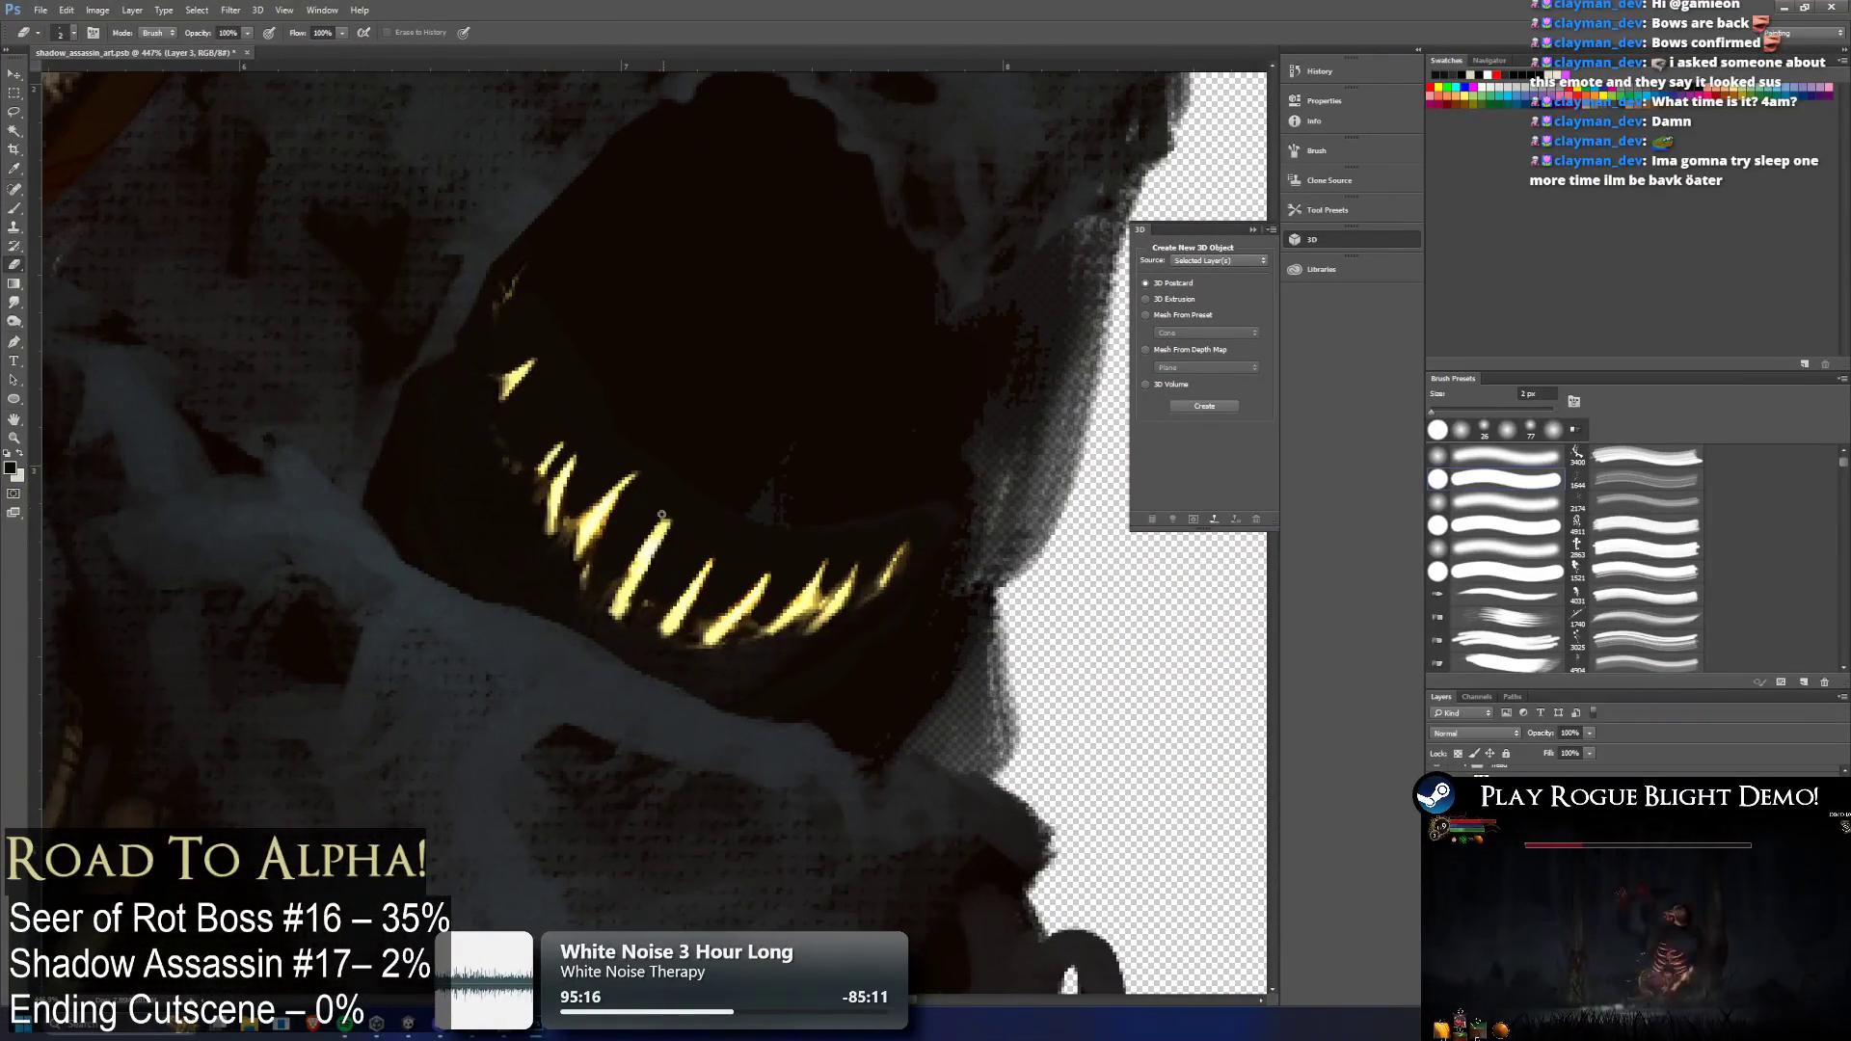
left_click(72, 35)
type("4")
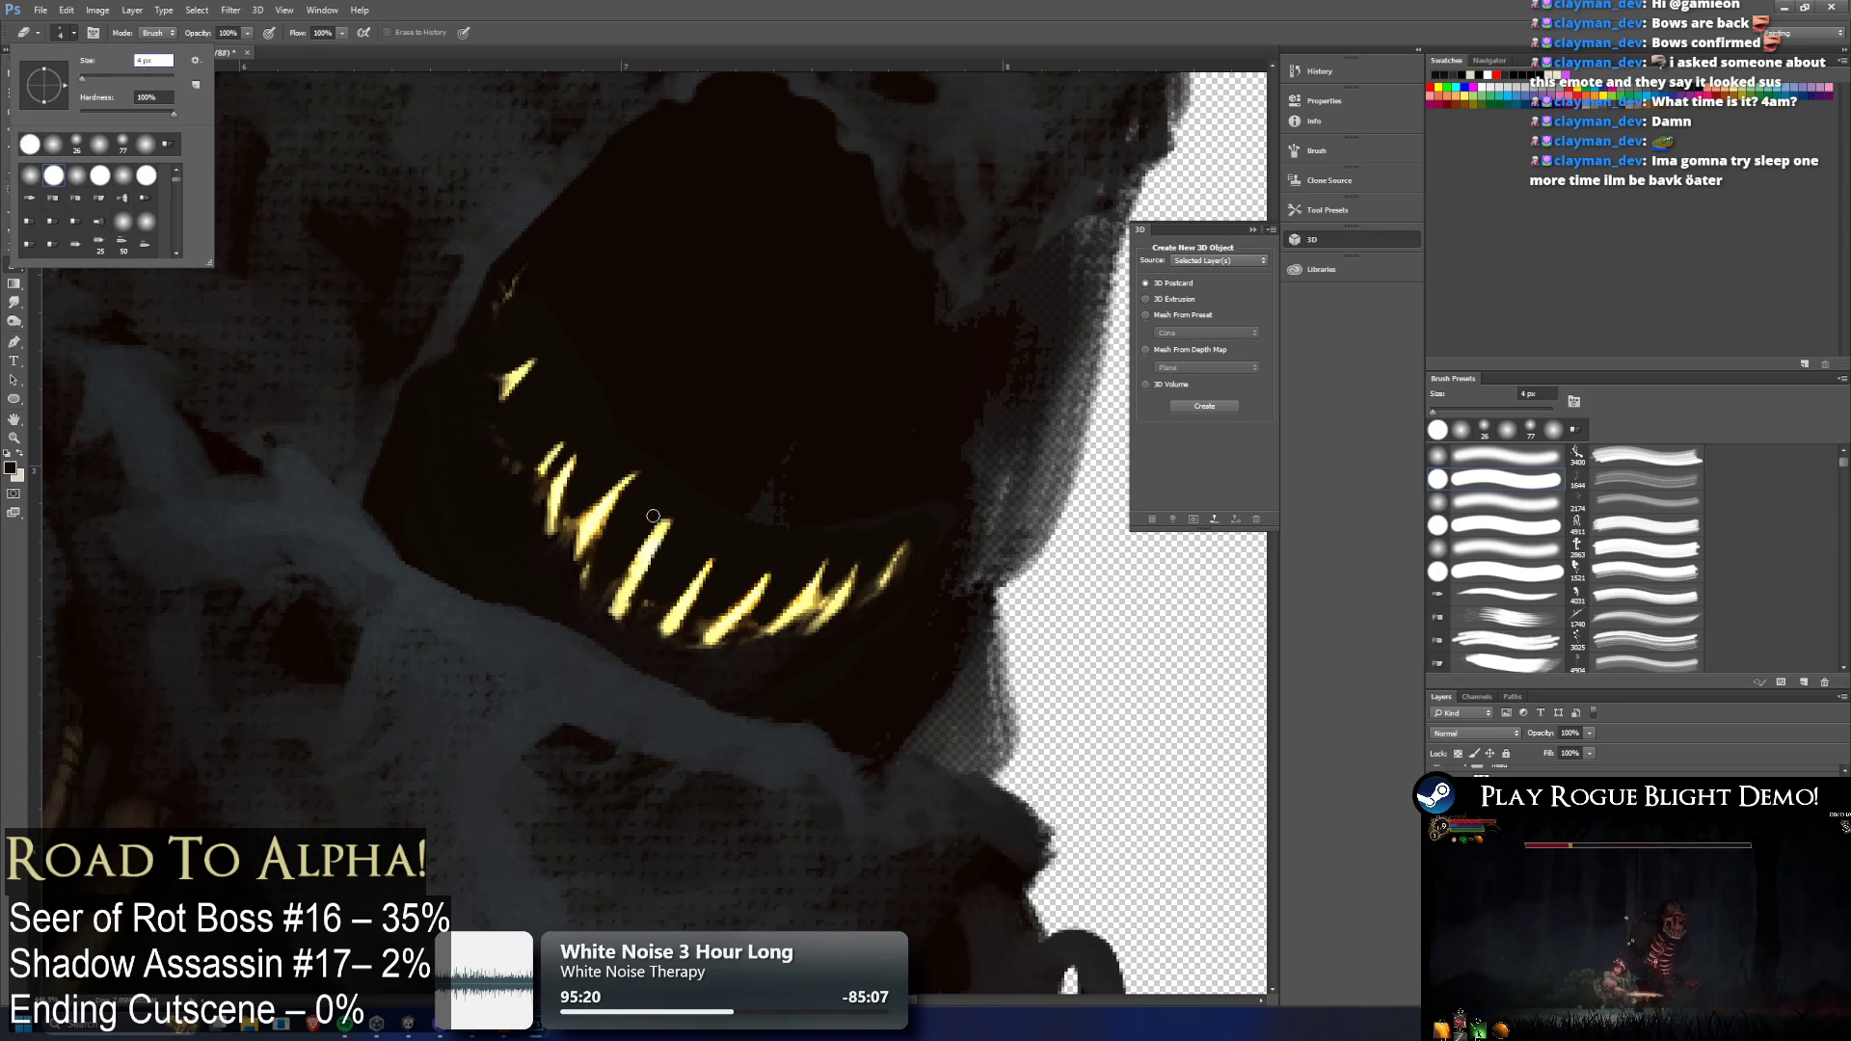
key("Return")
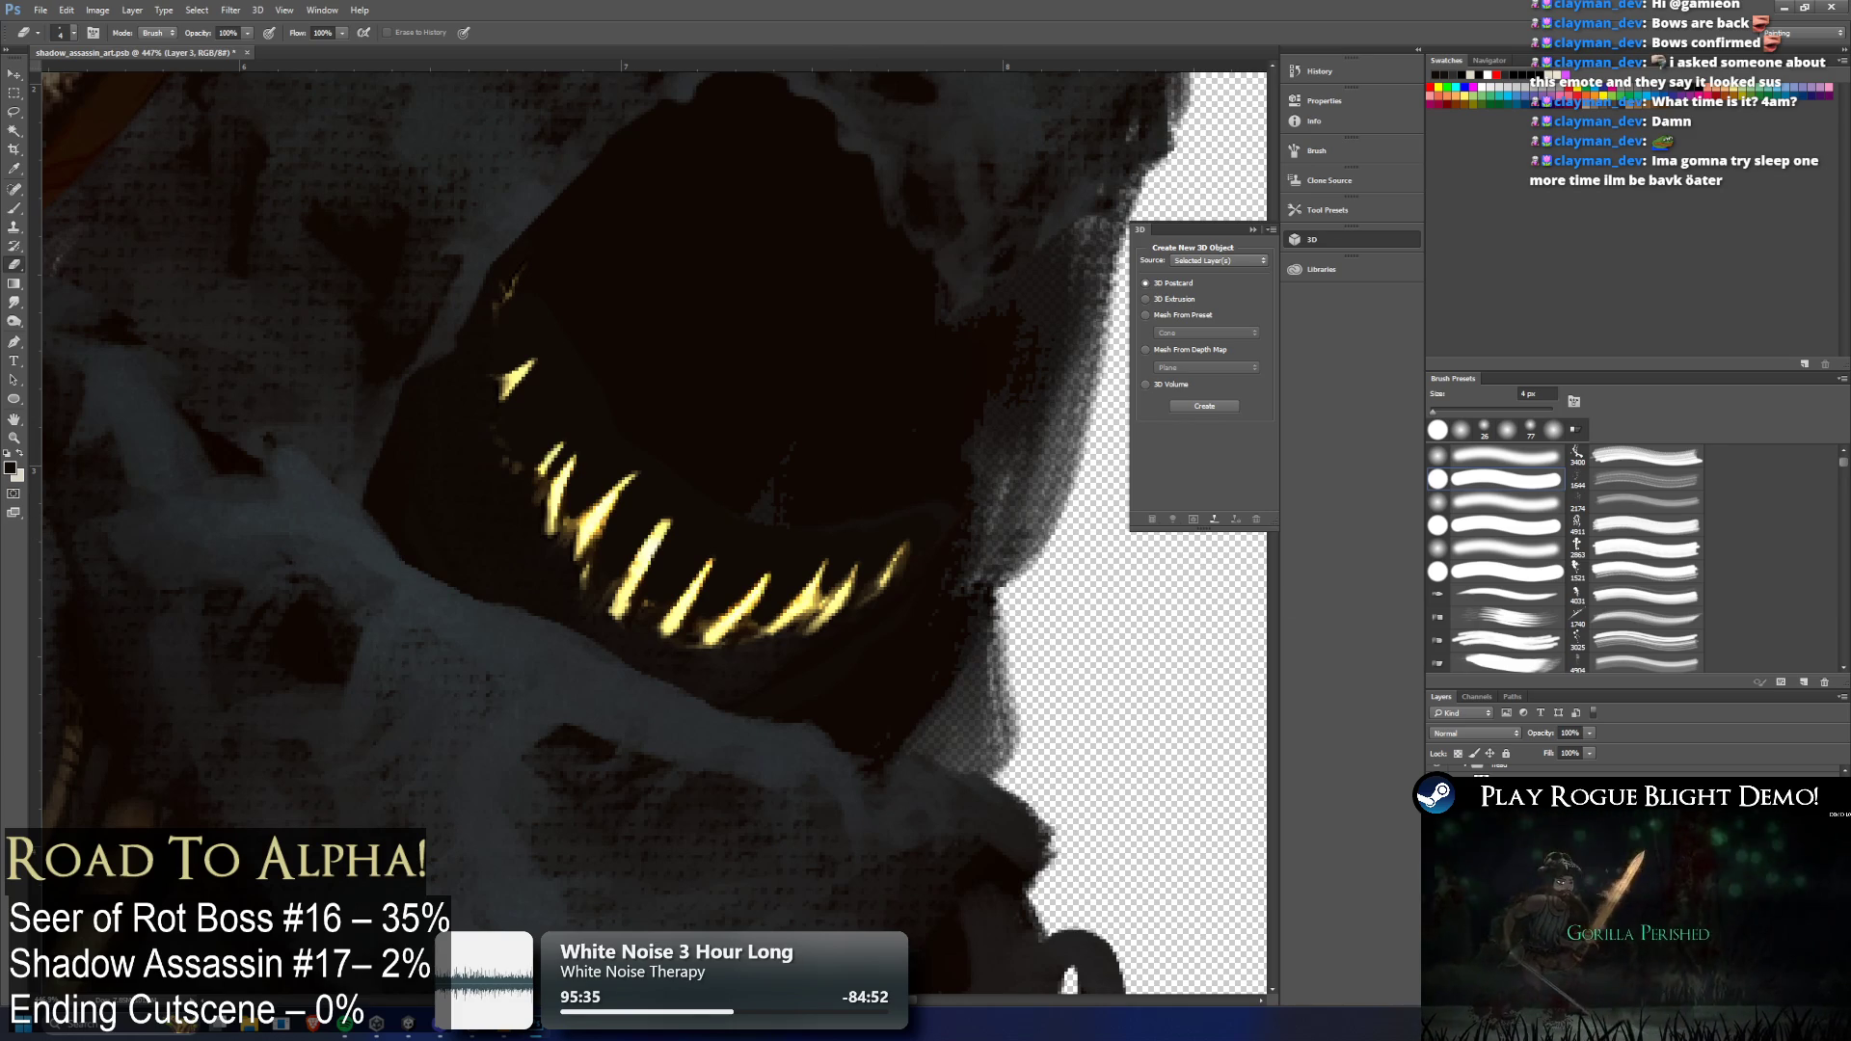
Step through history comparing sparse fangs and crowded teeth, restoring the glowing eyes and striped grin
key("ctrl+z")
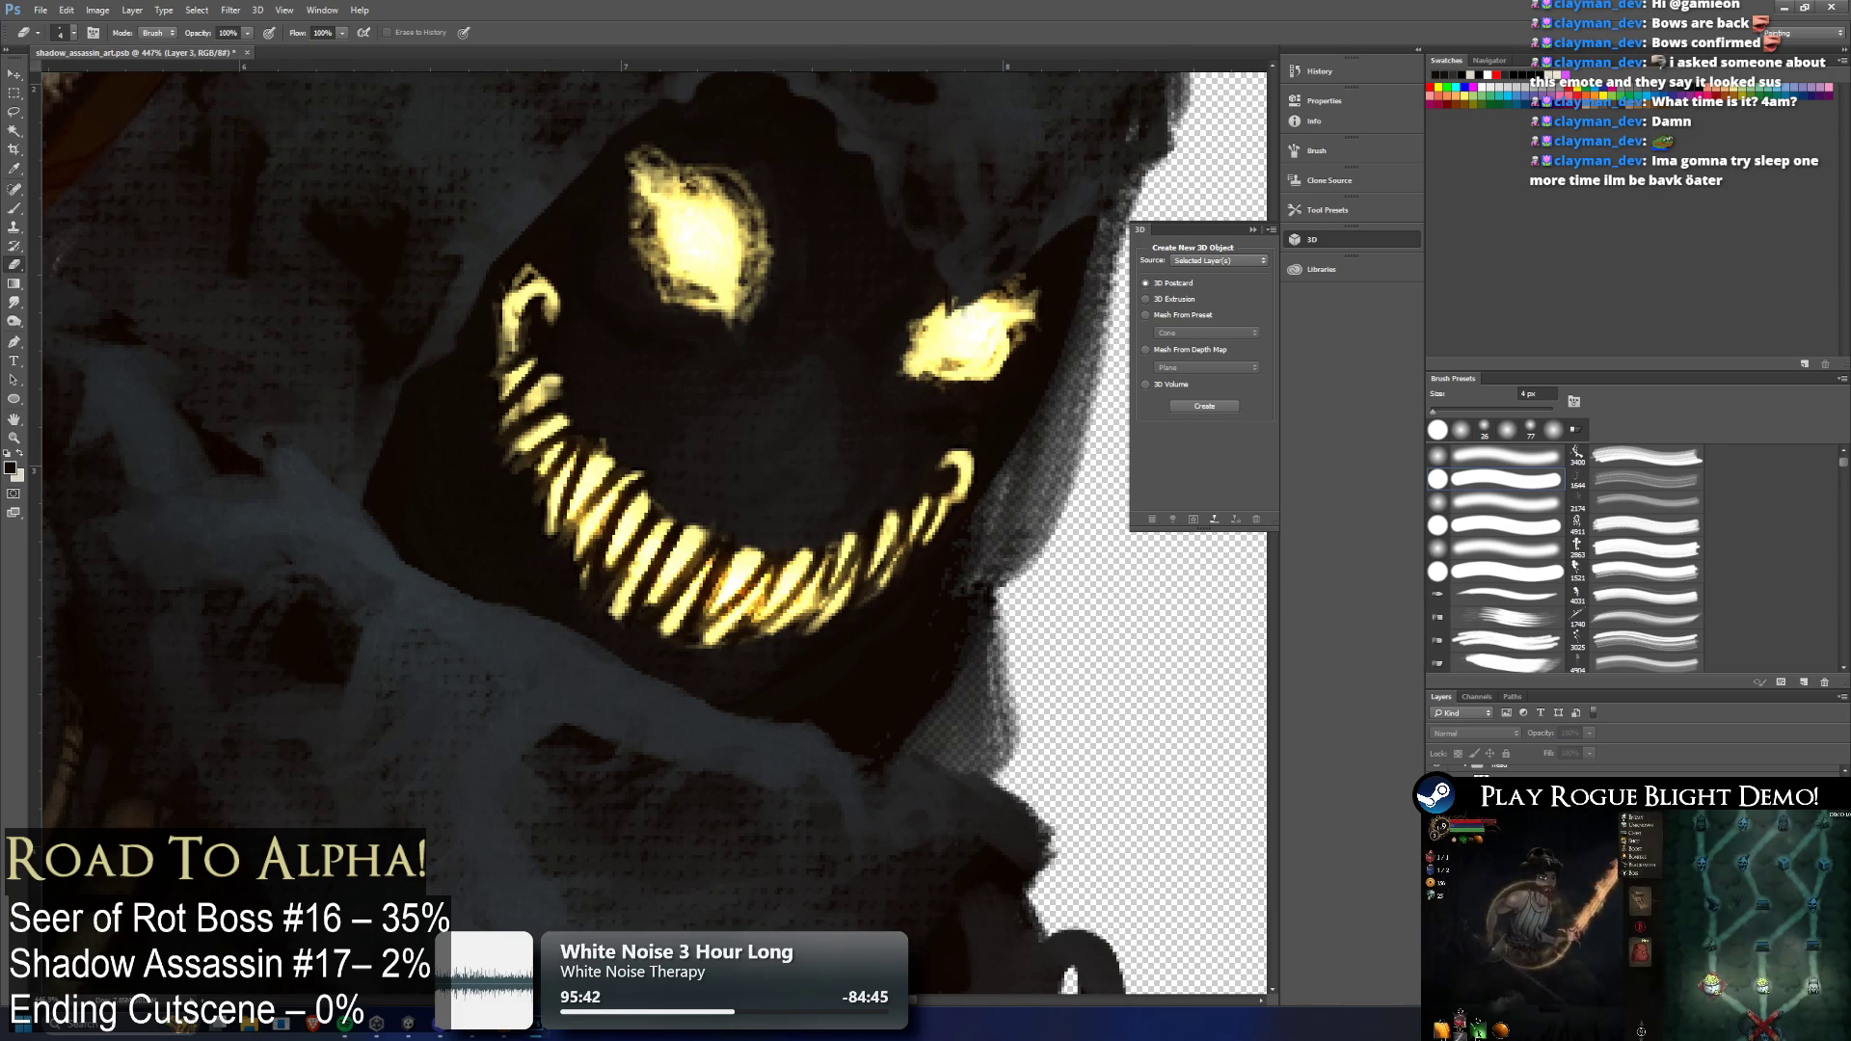
key("ctrl+z")
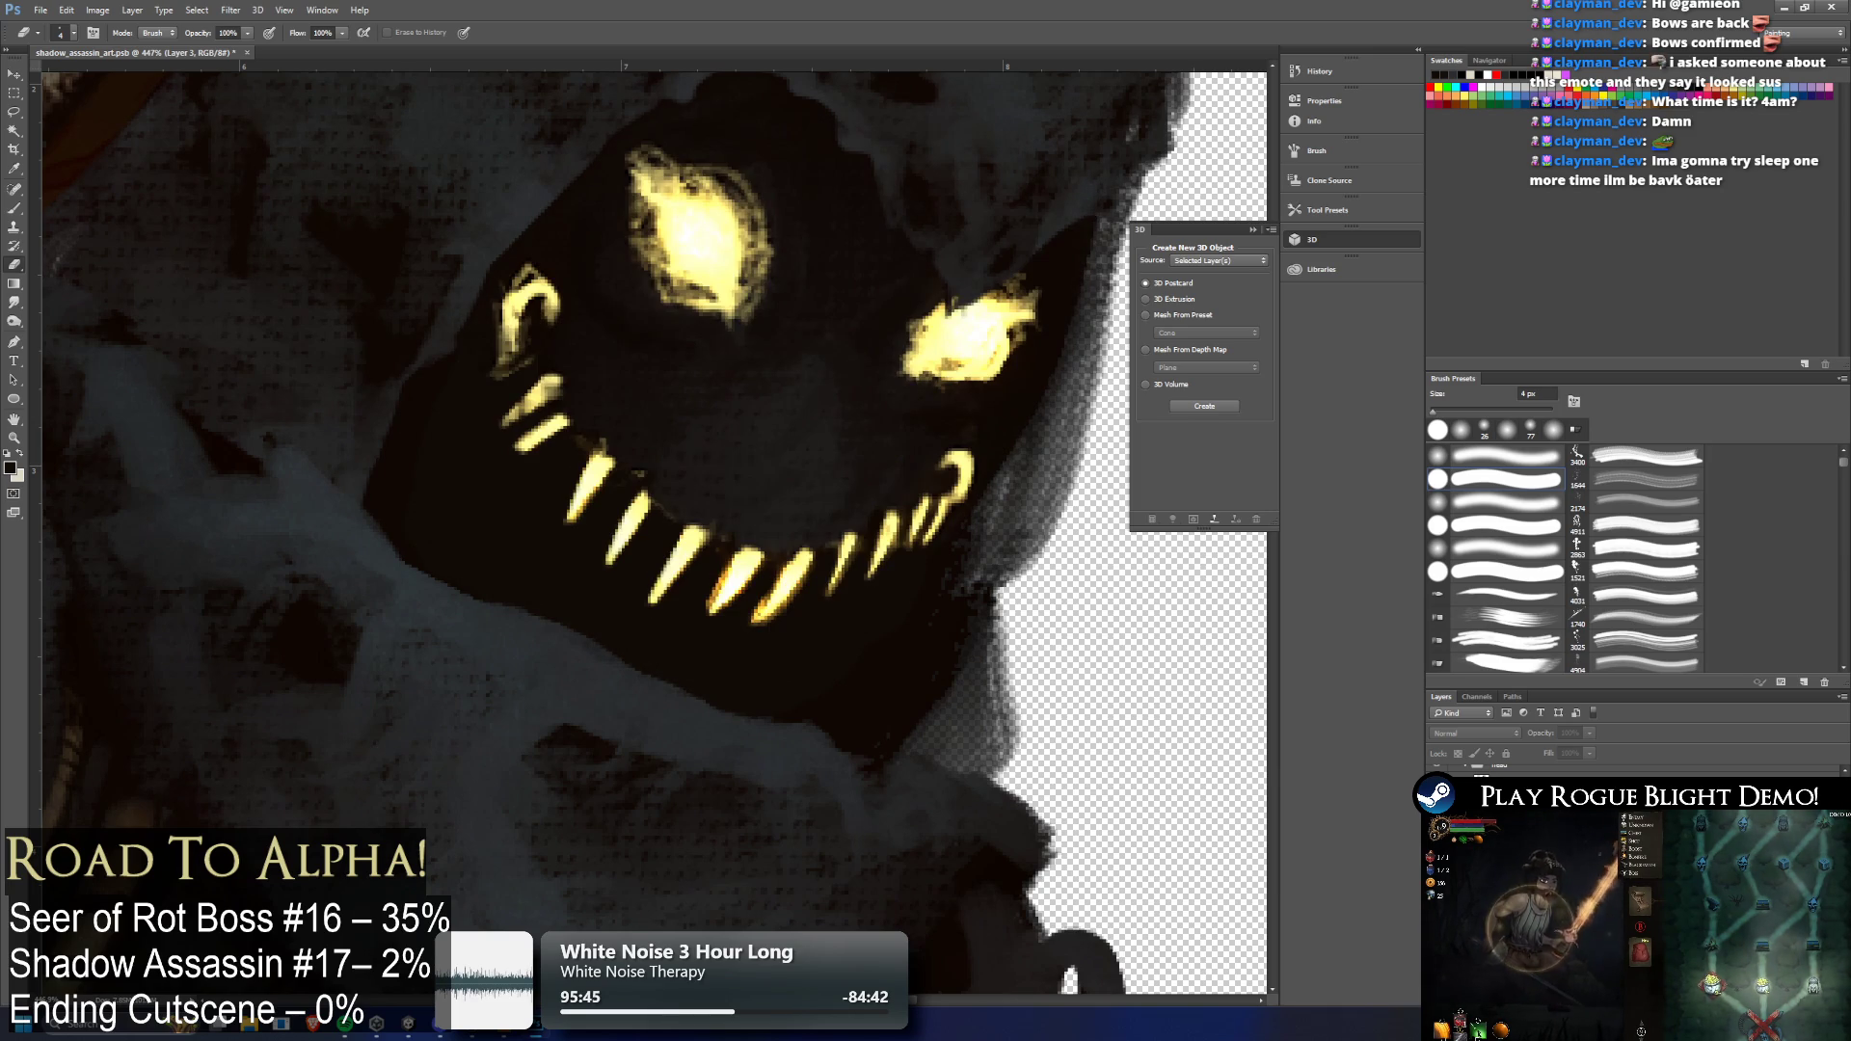
key("ctrl+z")
key("ctrl+z")
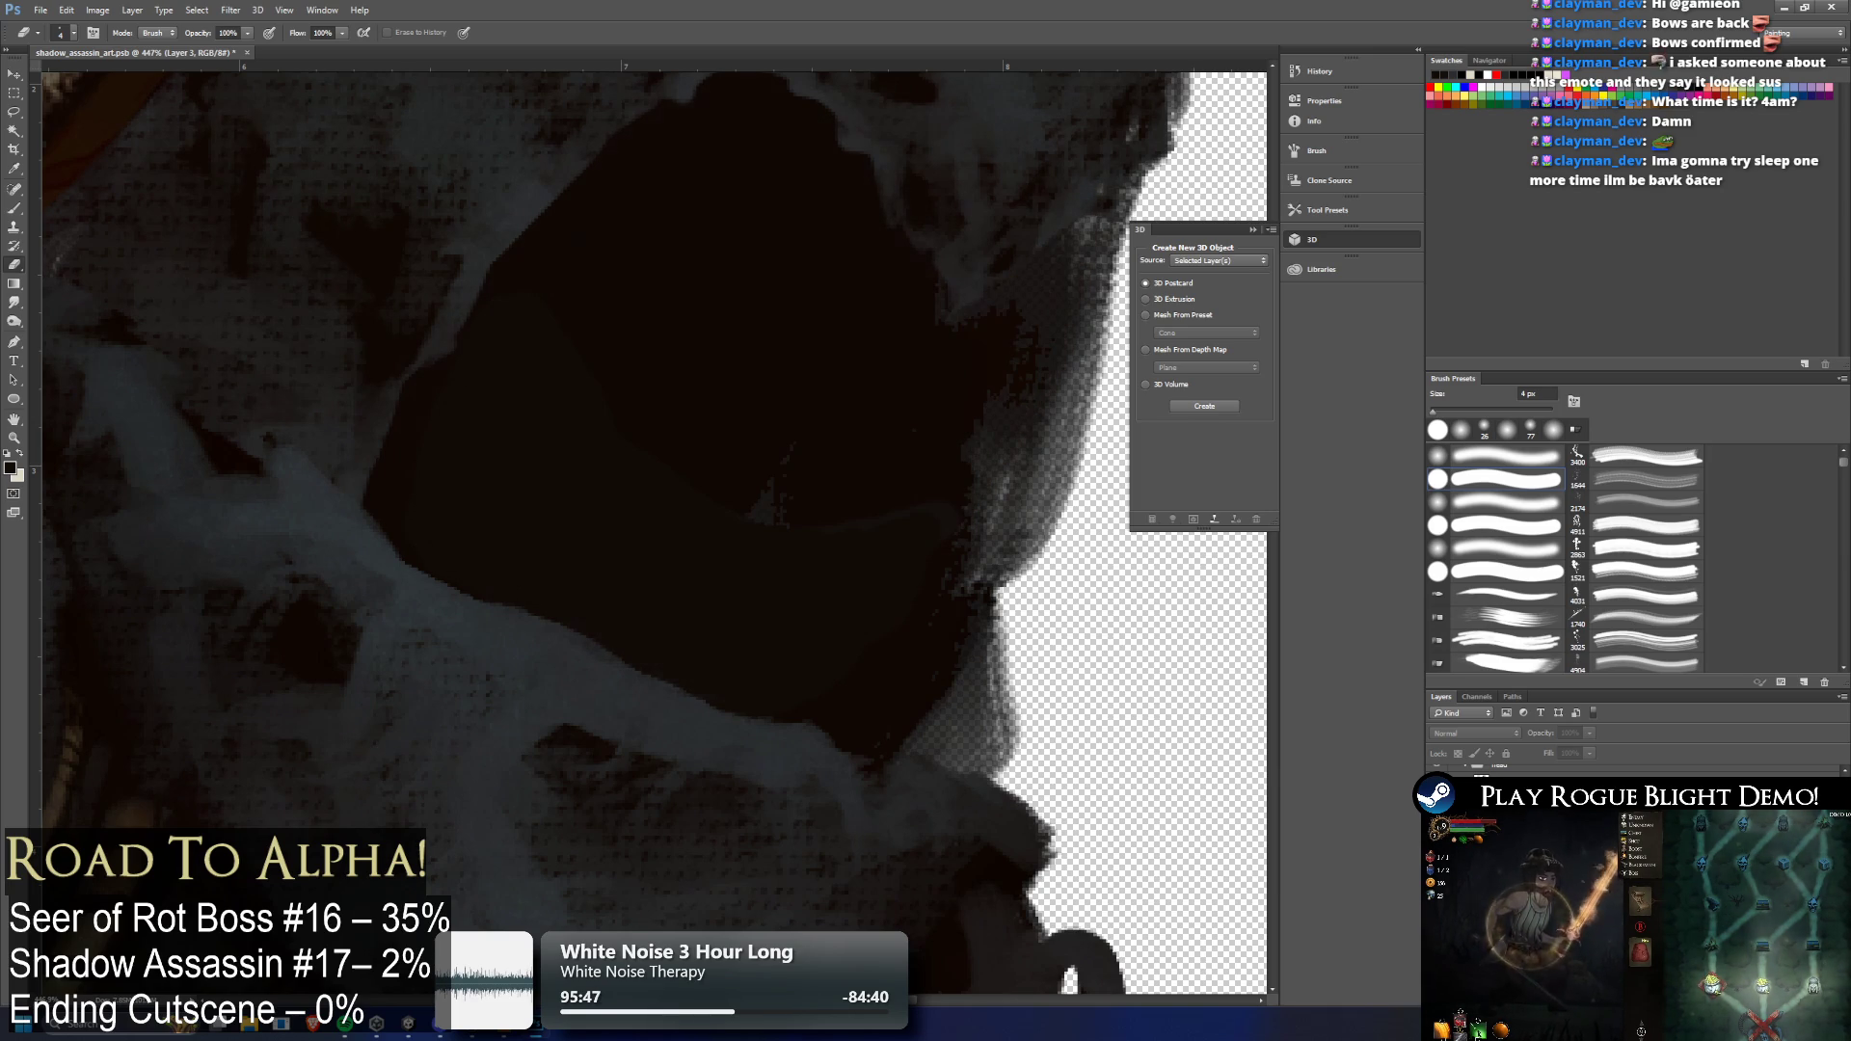
key("ctrl+z")
key("ctrl+z")
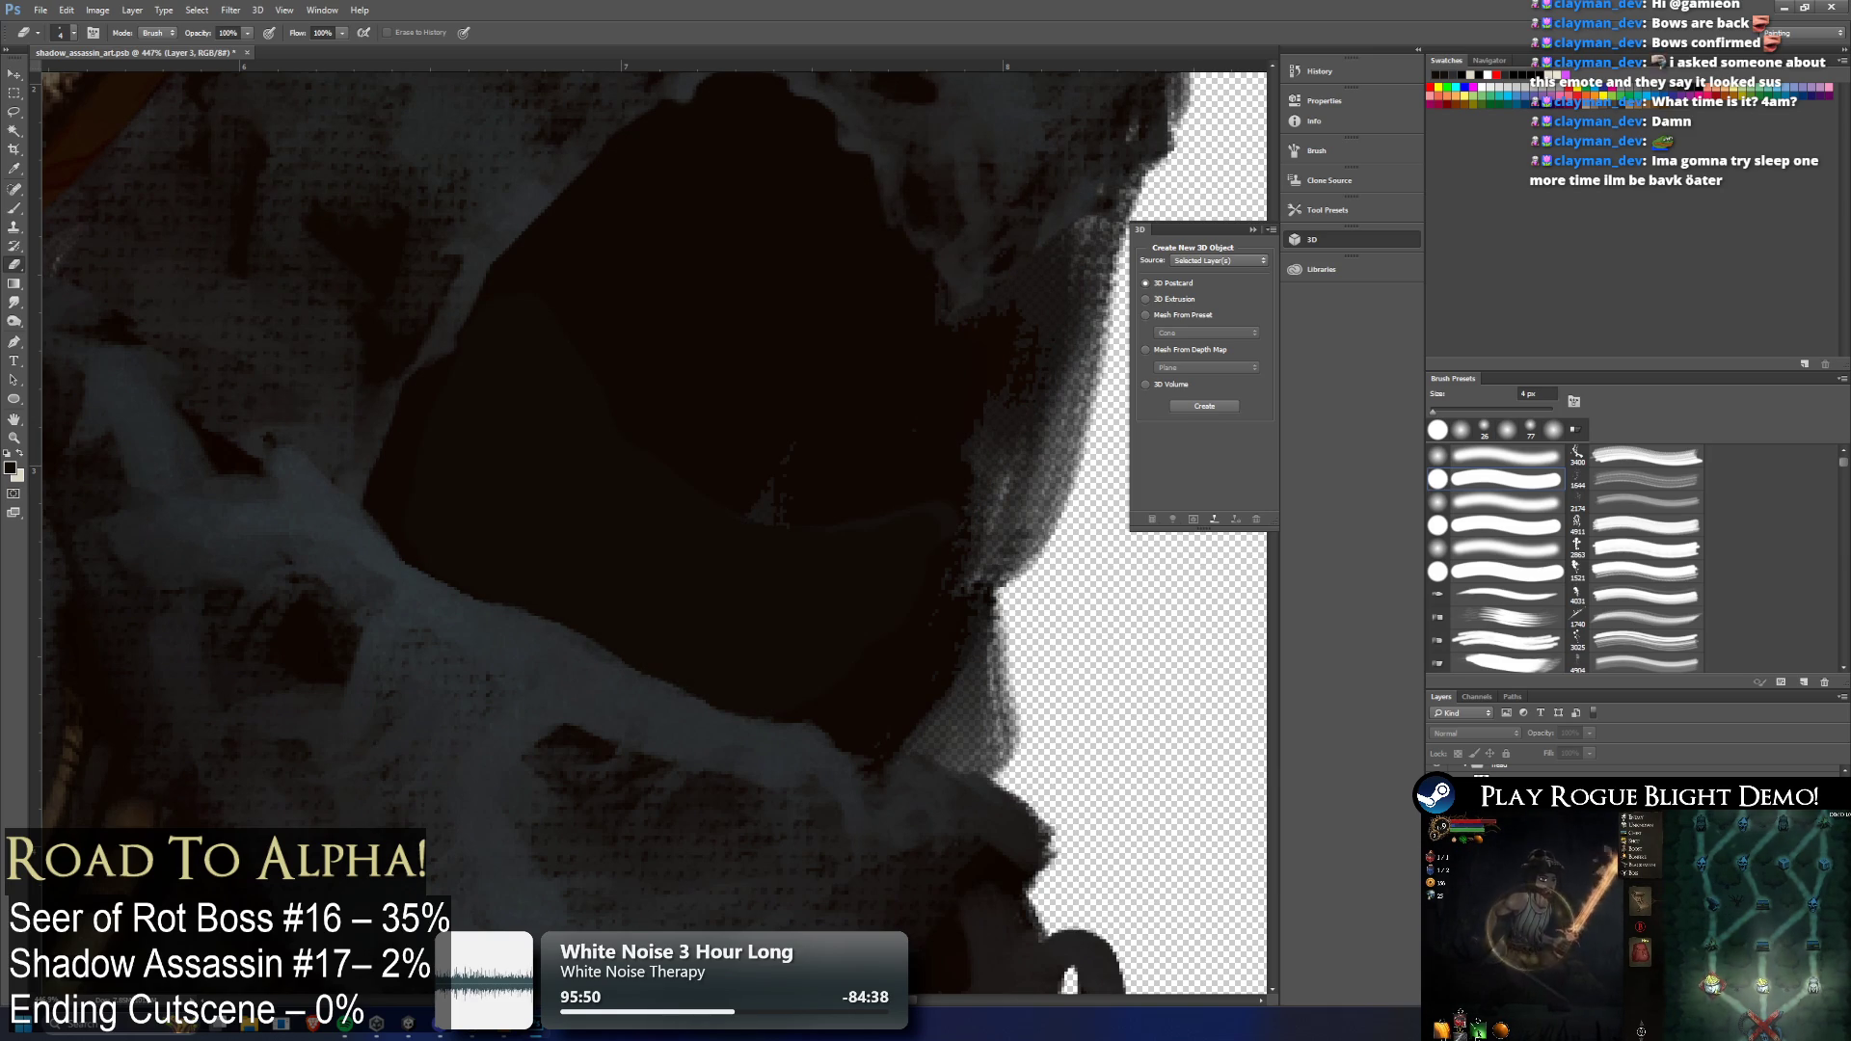
key("ctrl+z")
key("ctrl+z")
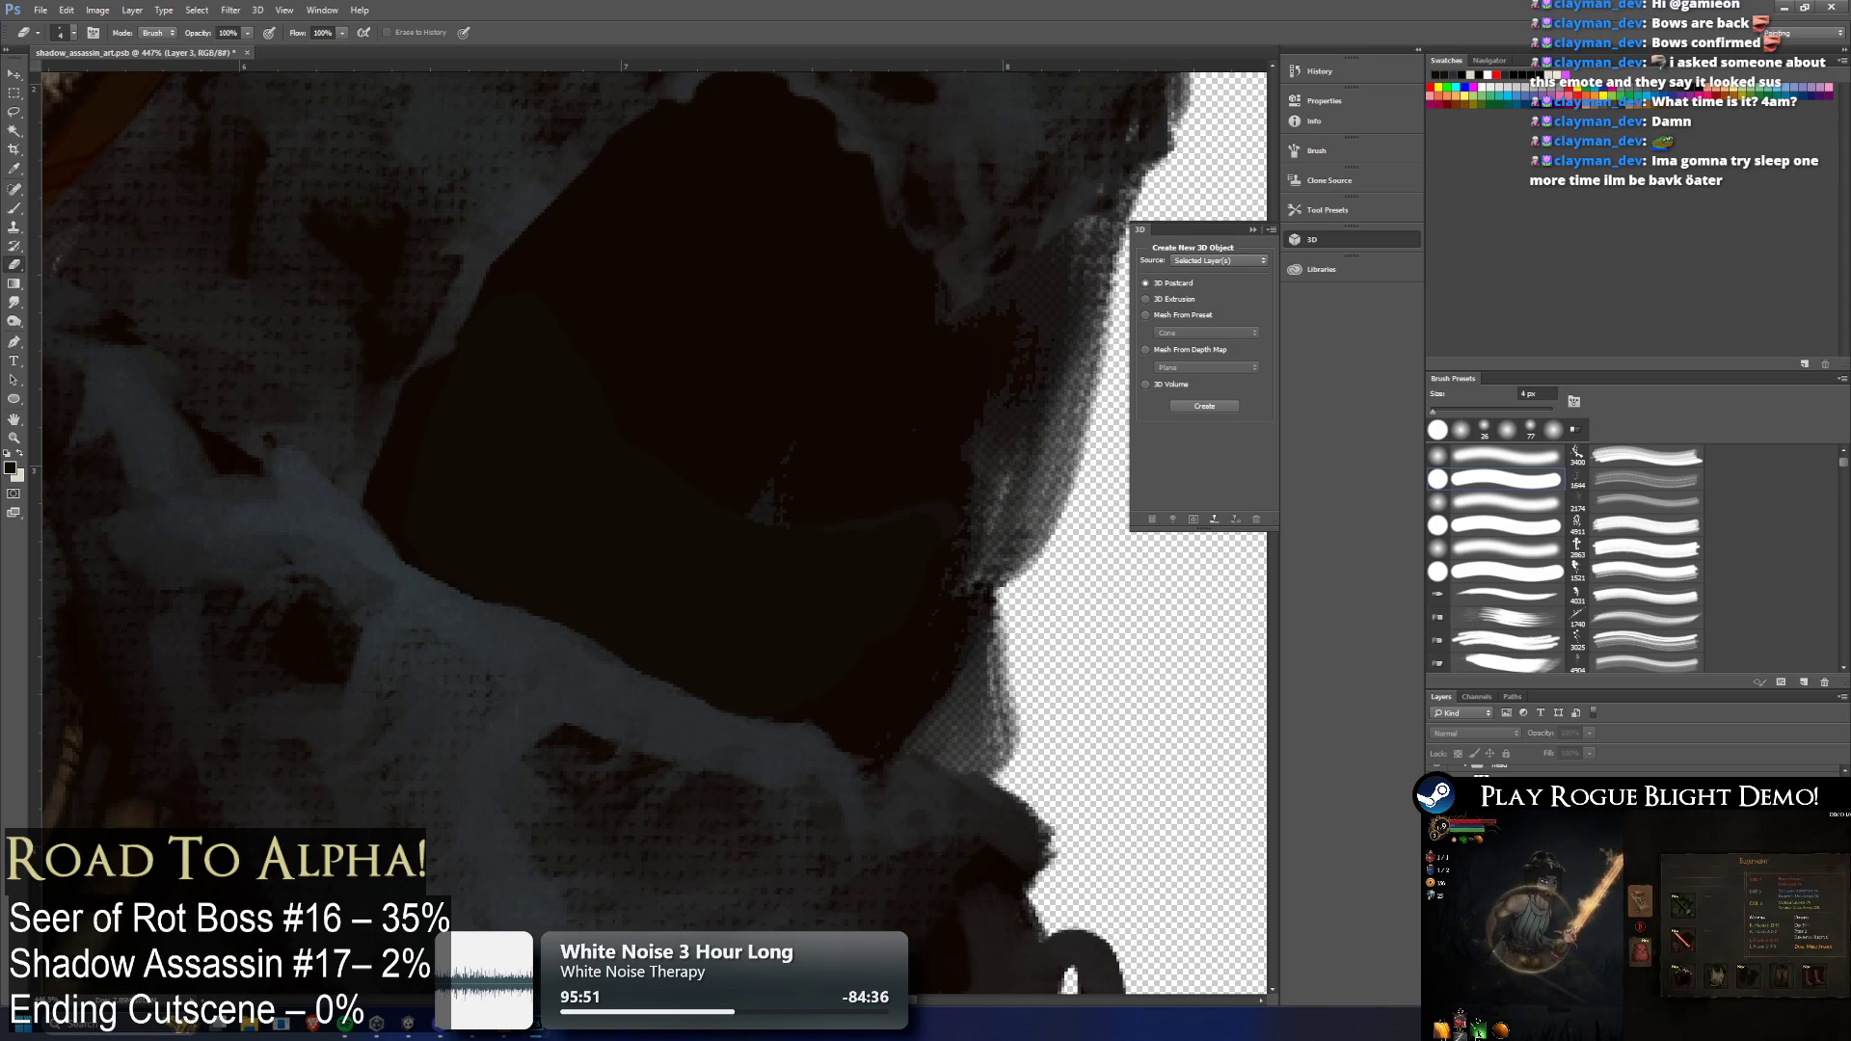
key("ctrl+z")
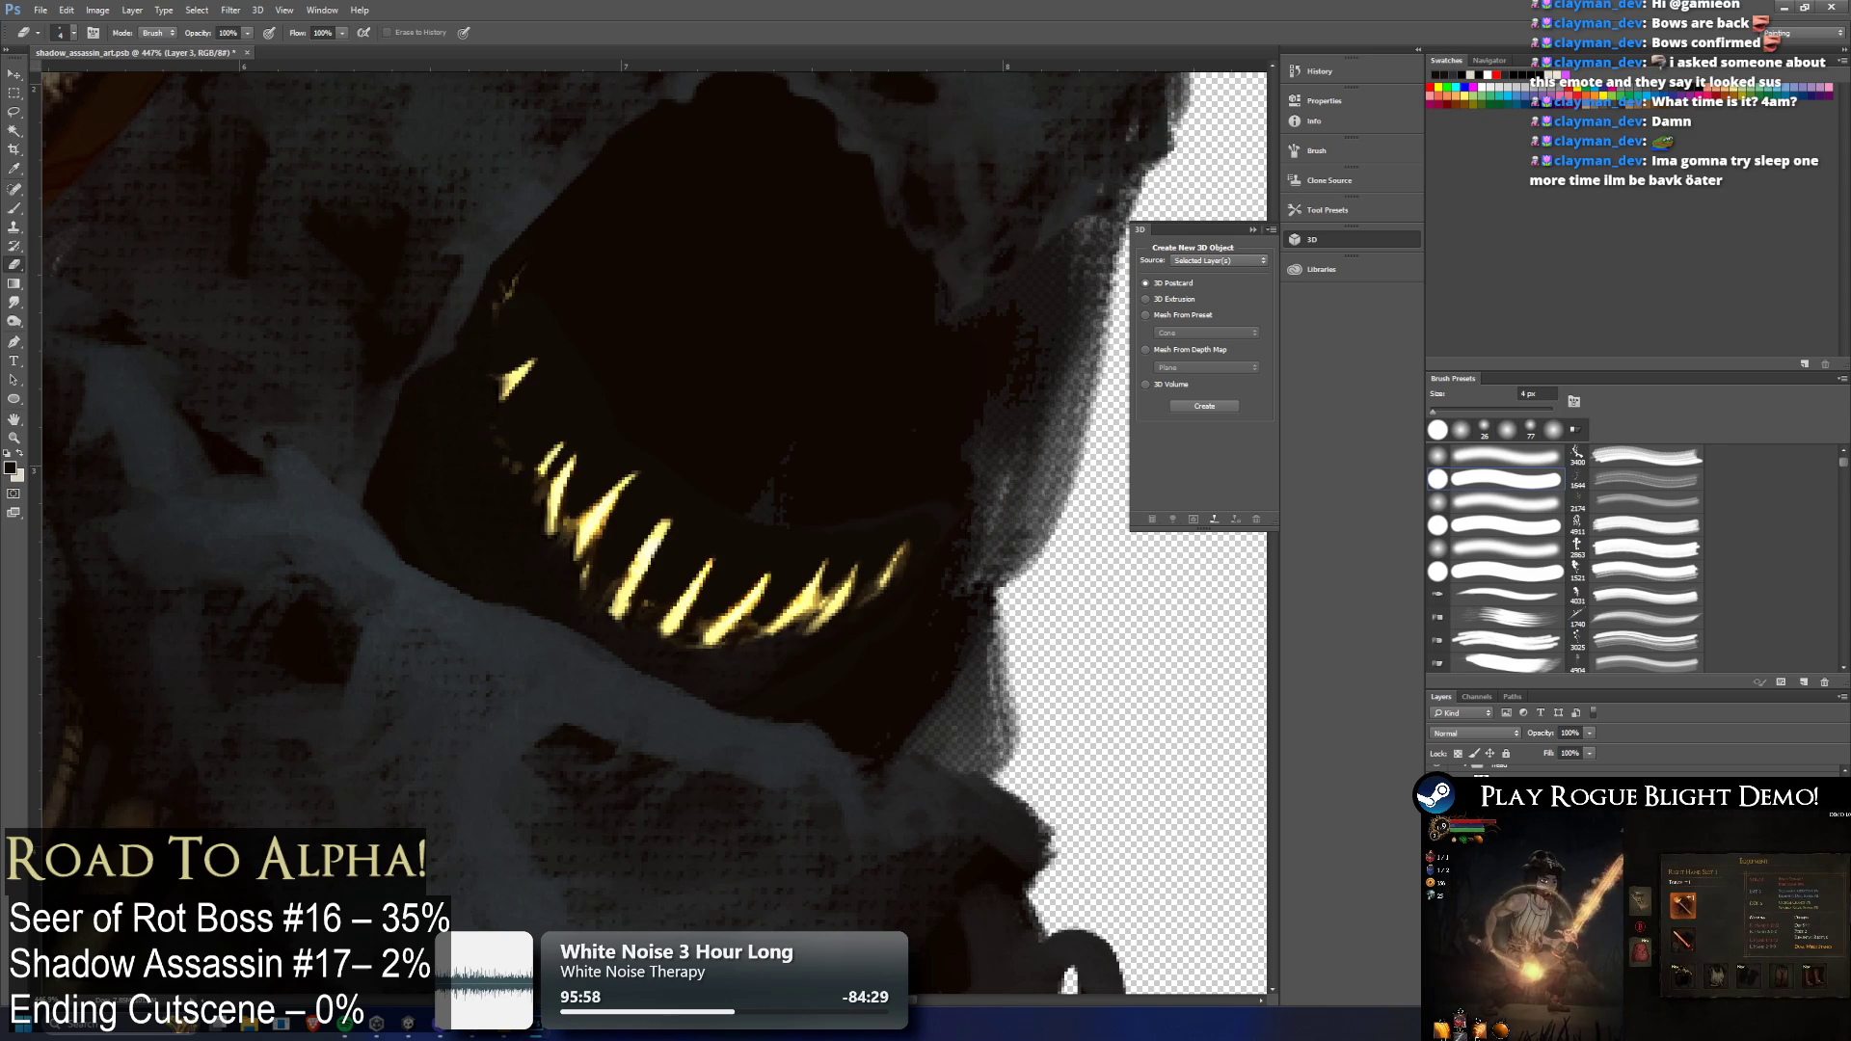
key("ctrl+z")
key("ctrl+z")
key("ctrl+z")
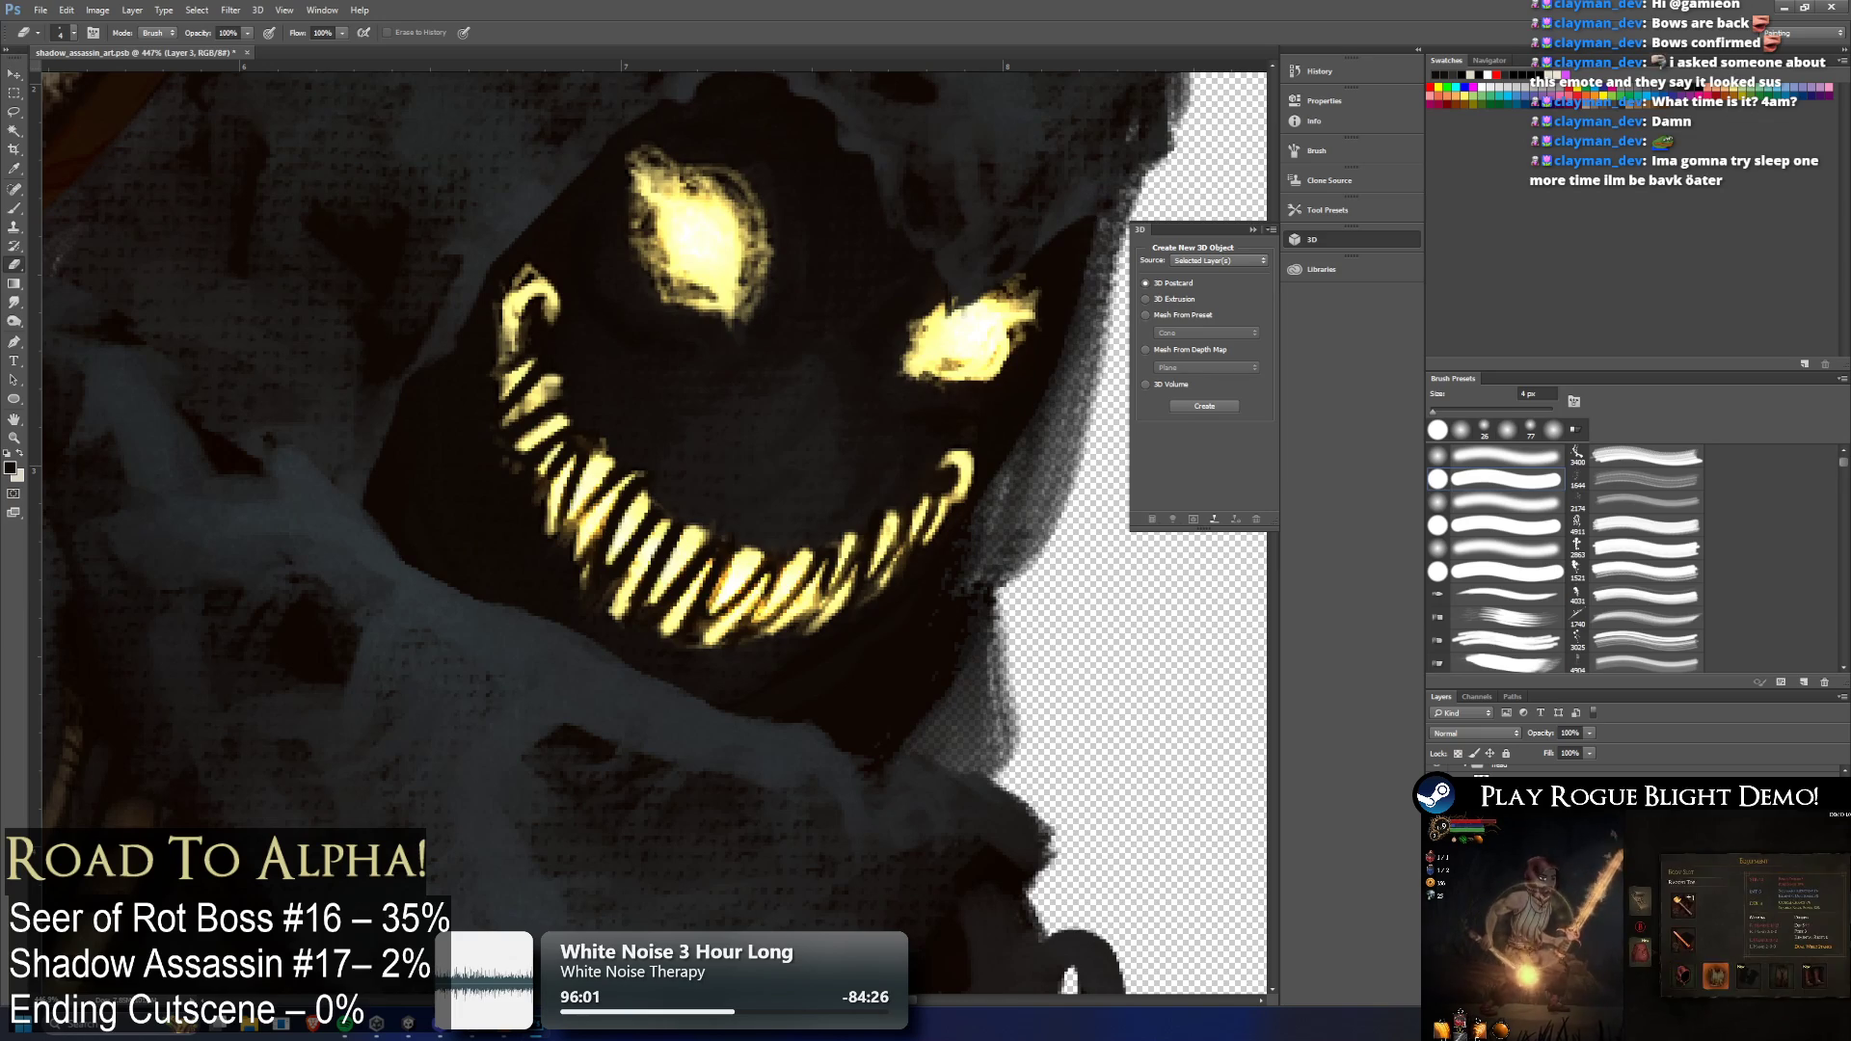
key("ctrl+z")
key("ctrl+z")
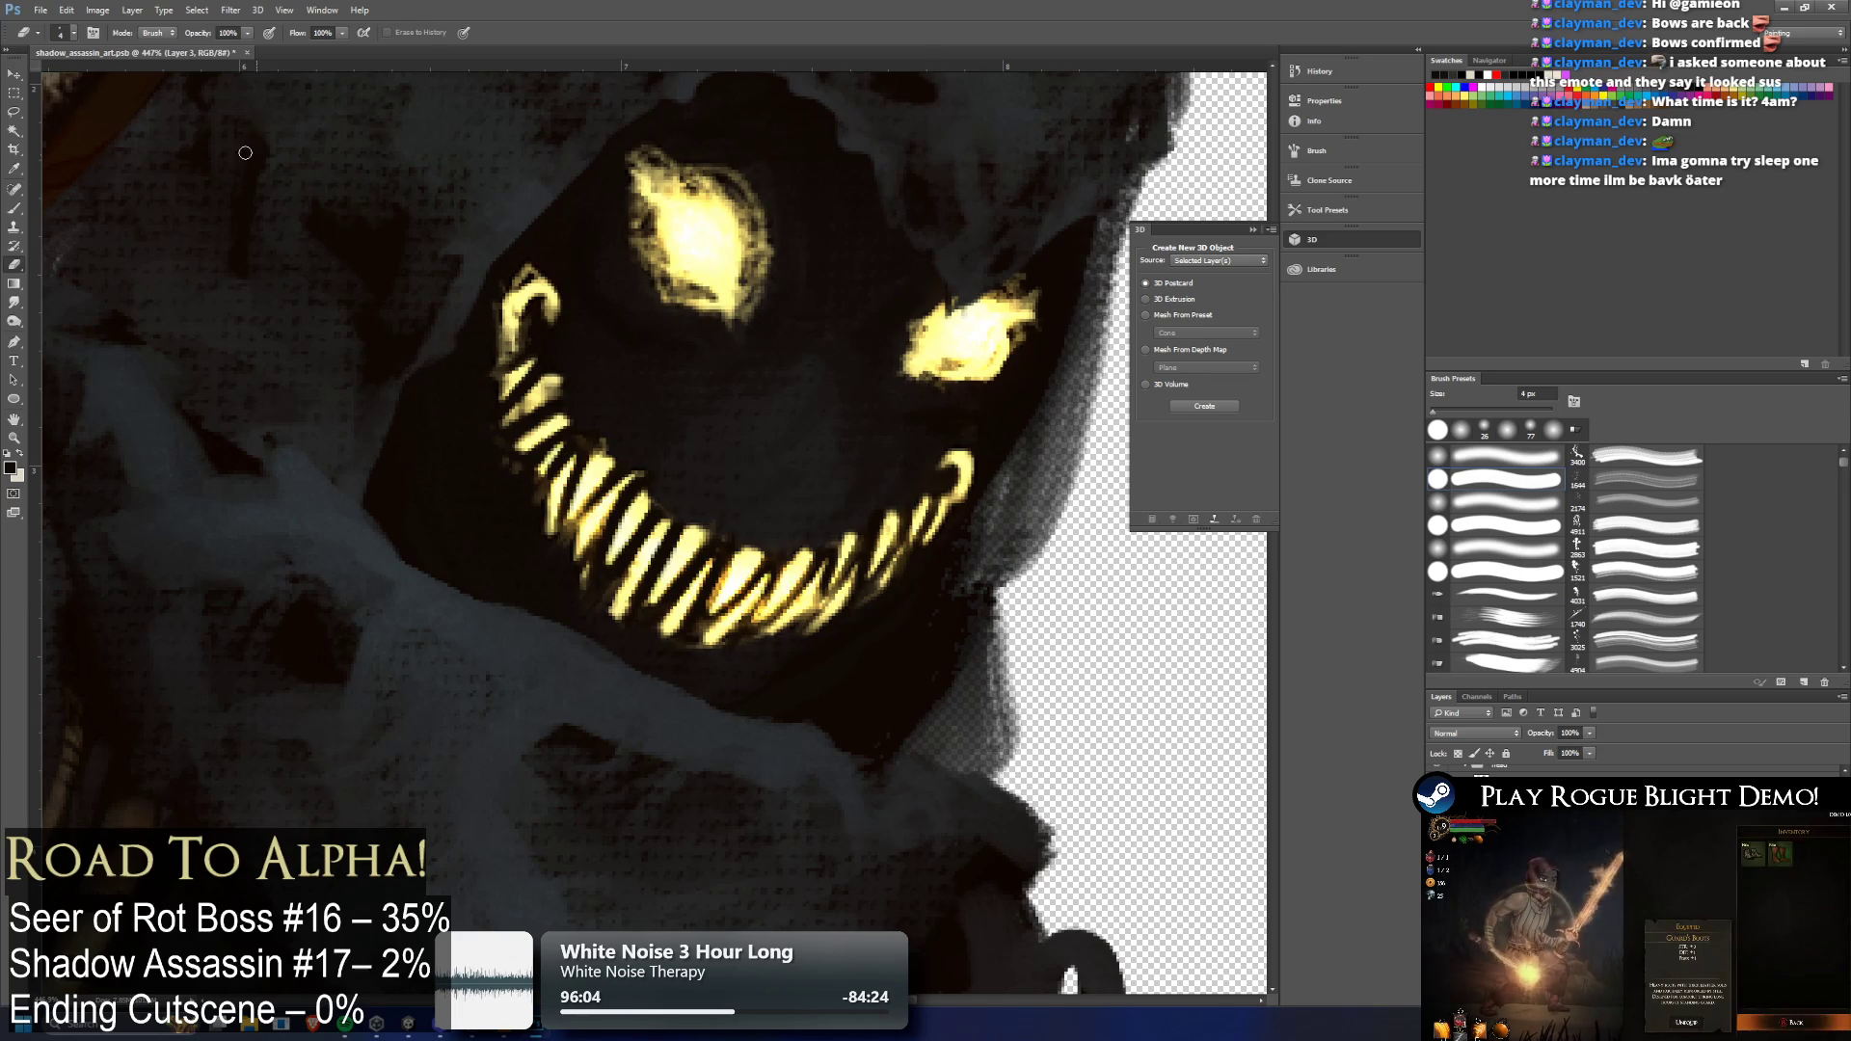
left_click(14, 83)
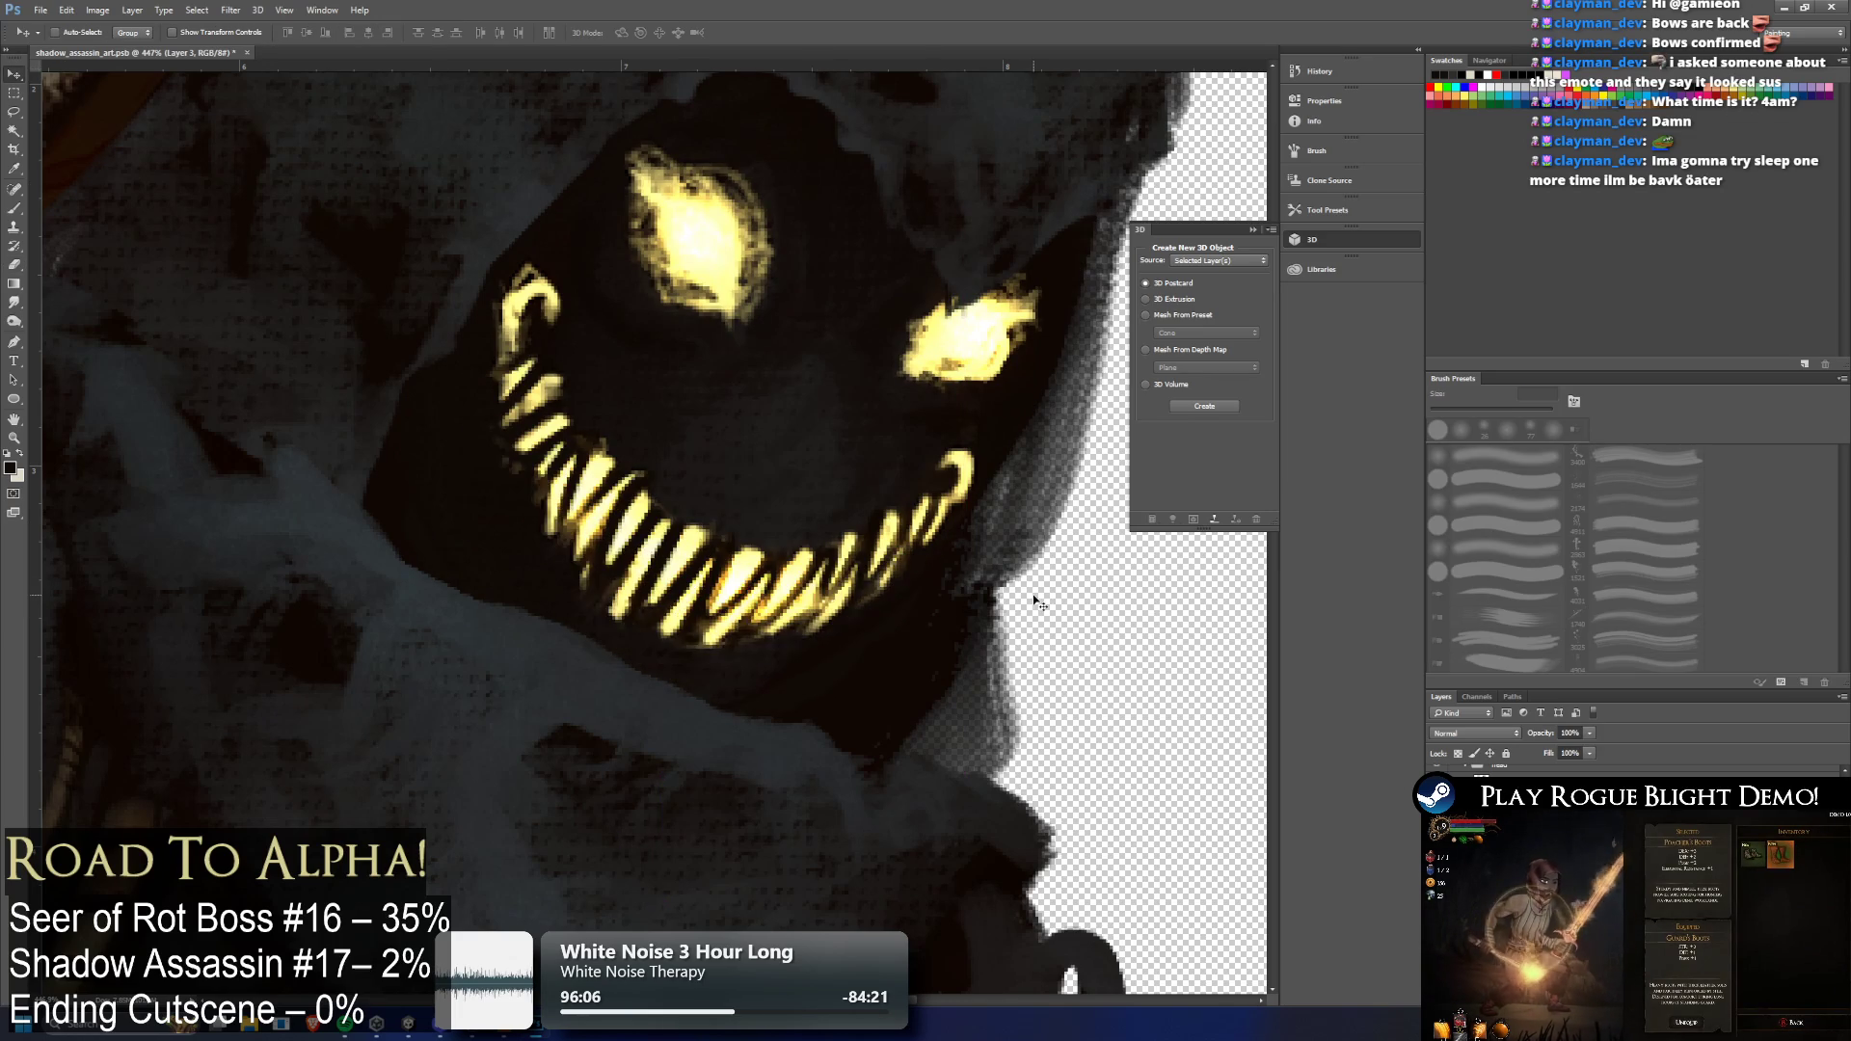
Fit the whole figure on screen and try moving the jagged teeth piece, then undo it
scroll(873, 569, "down", 1)
scroll(873, 569, "down", 2)
key("alt+f")
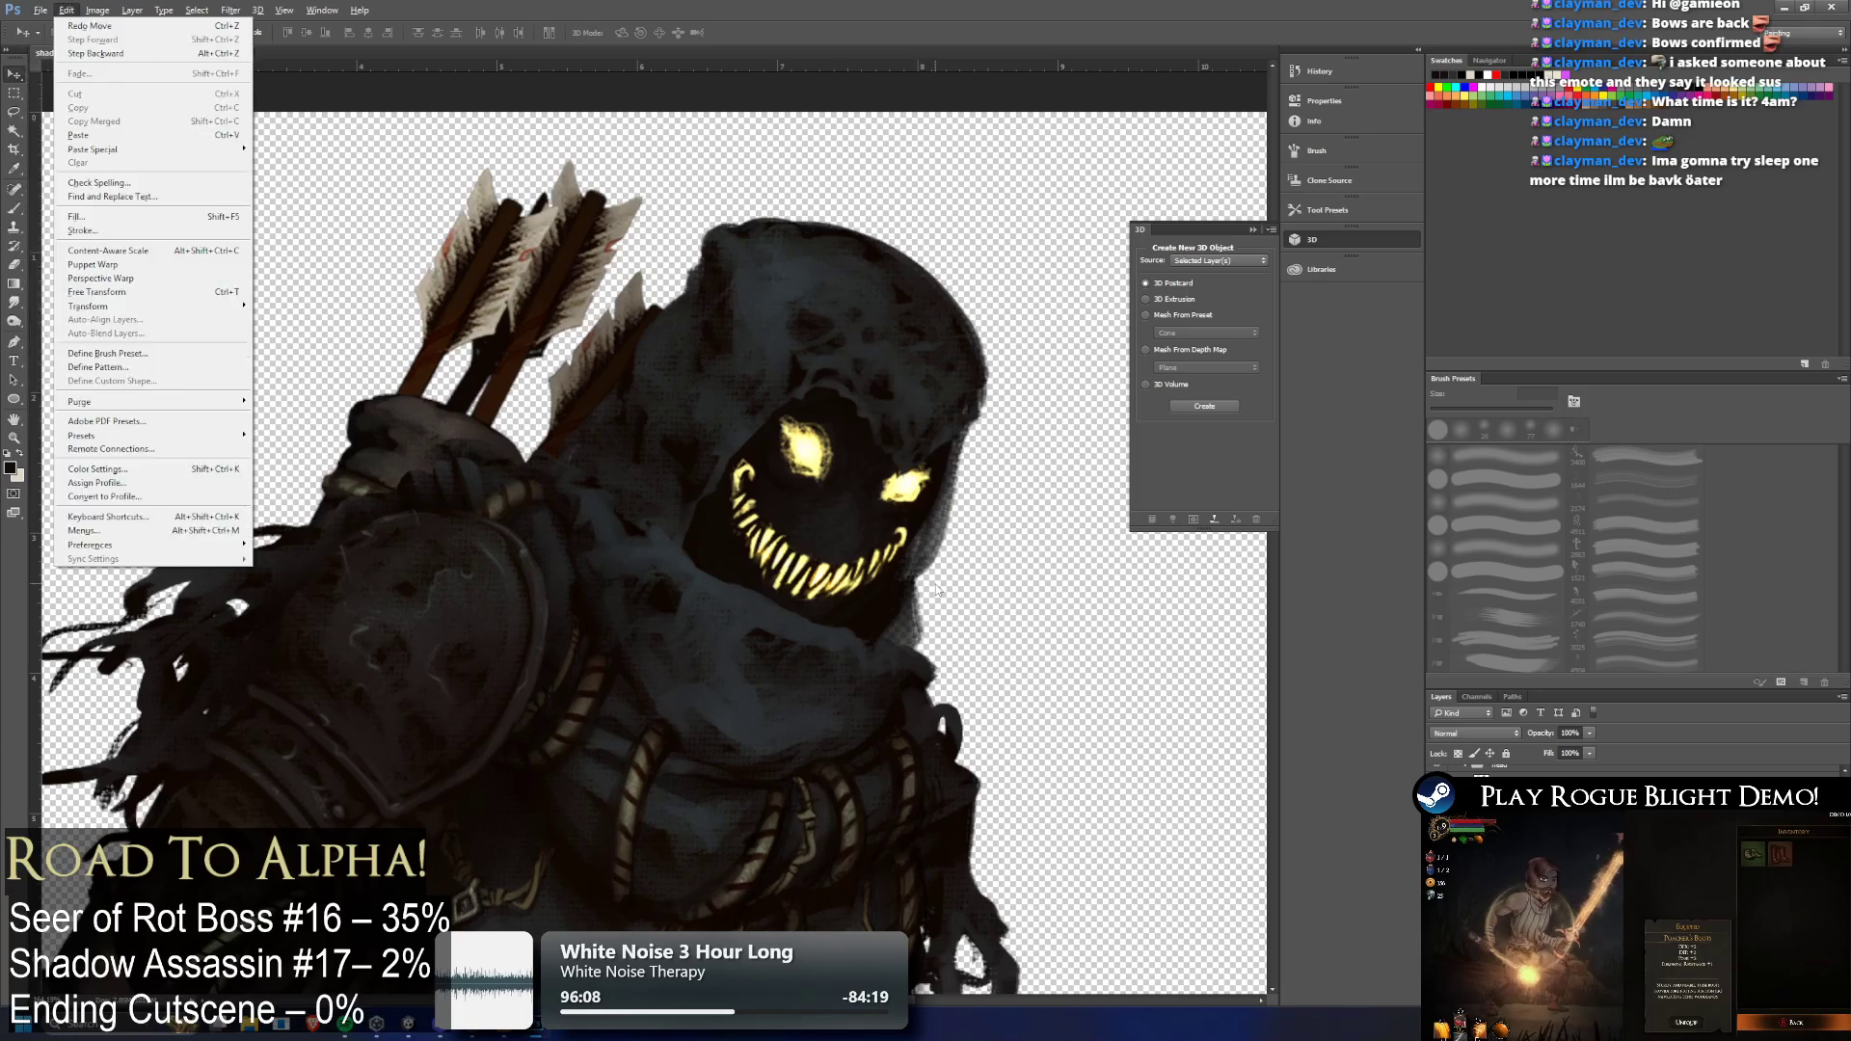
key("Escape")
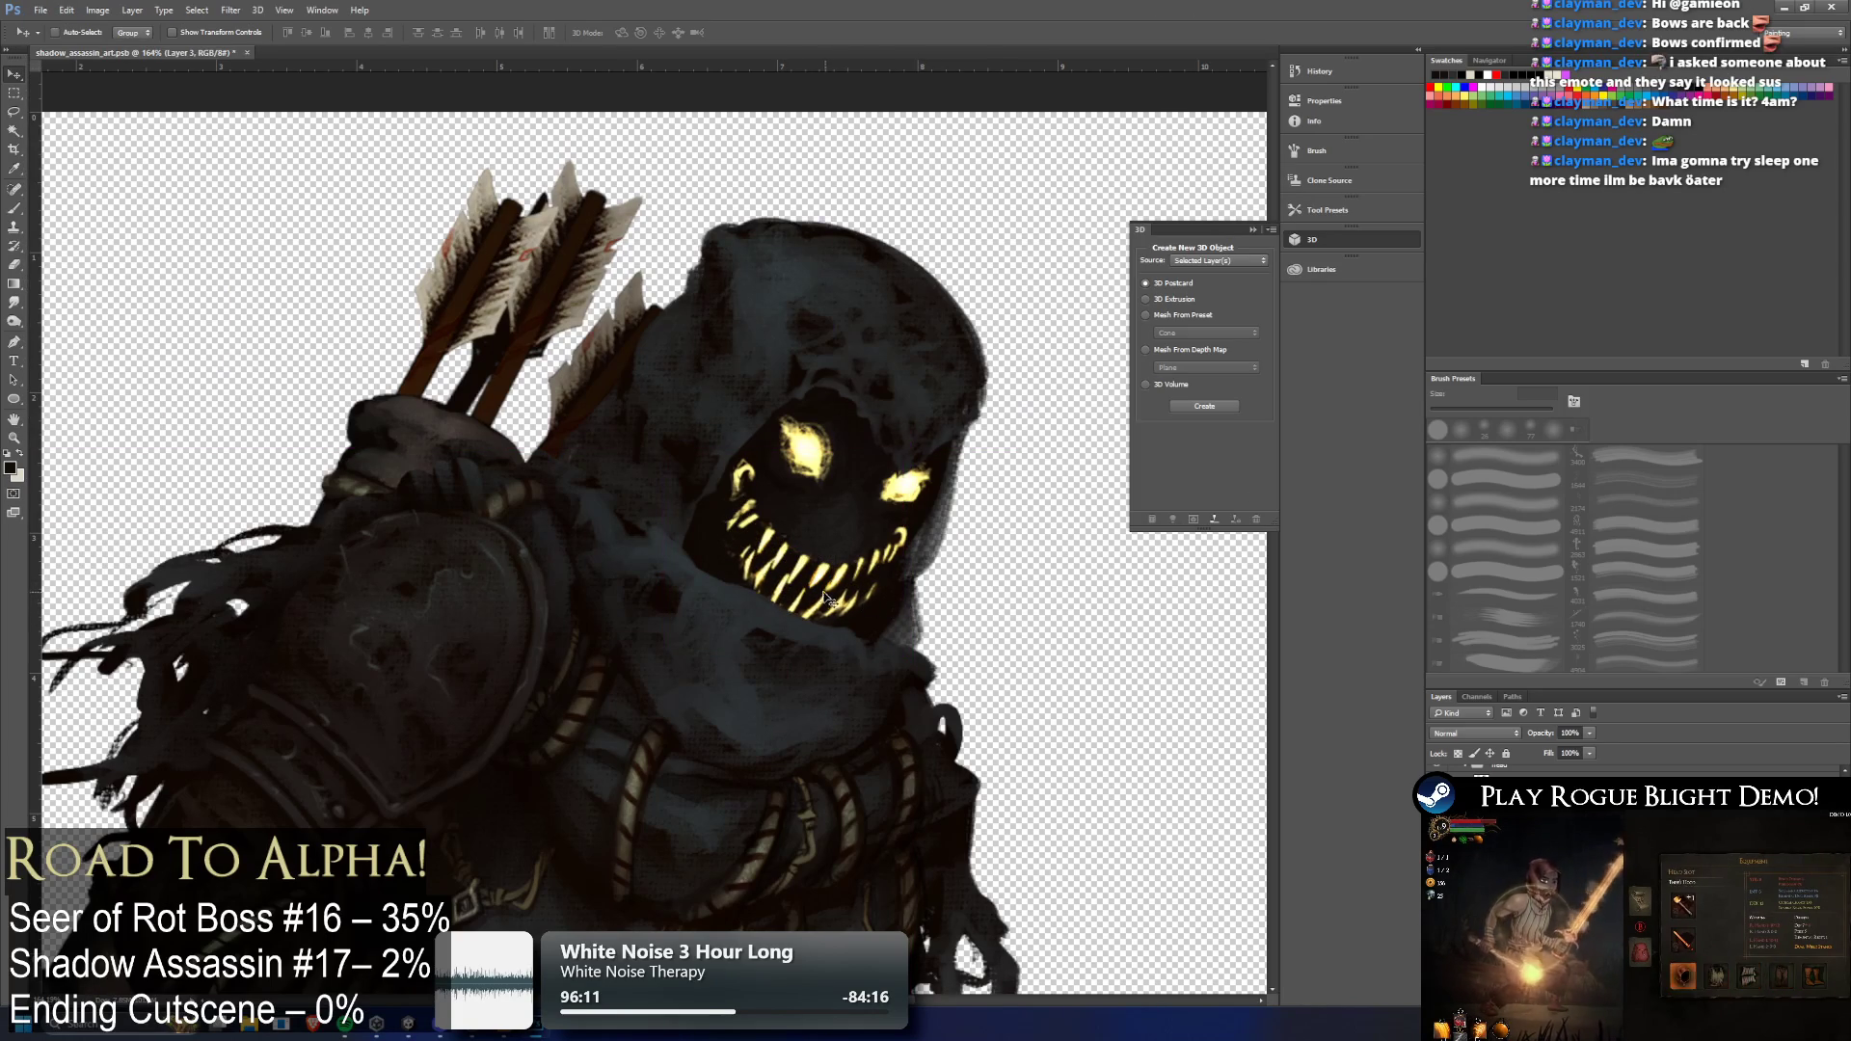
key("ctrl+0")
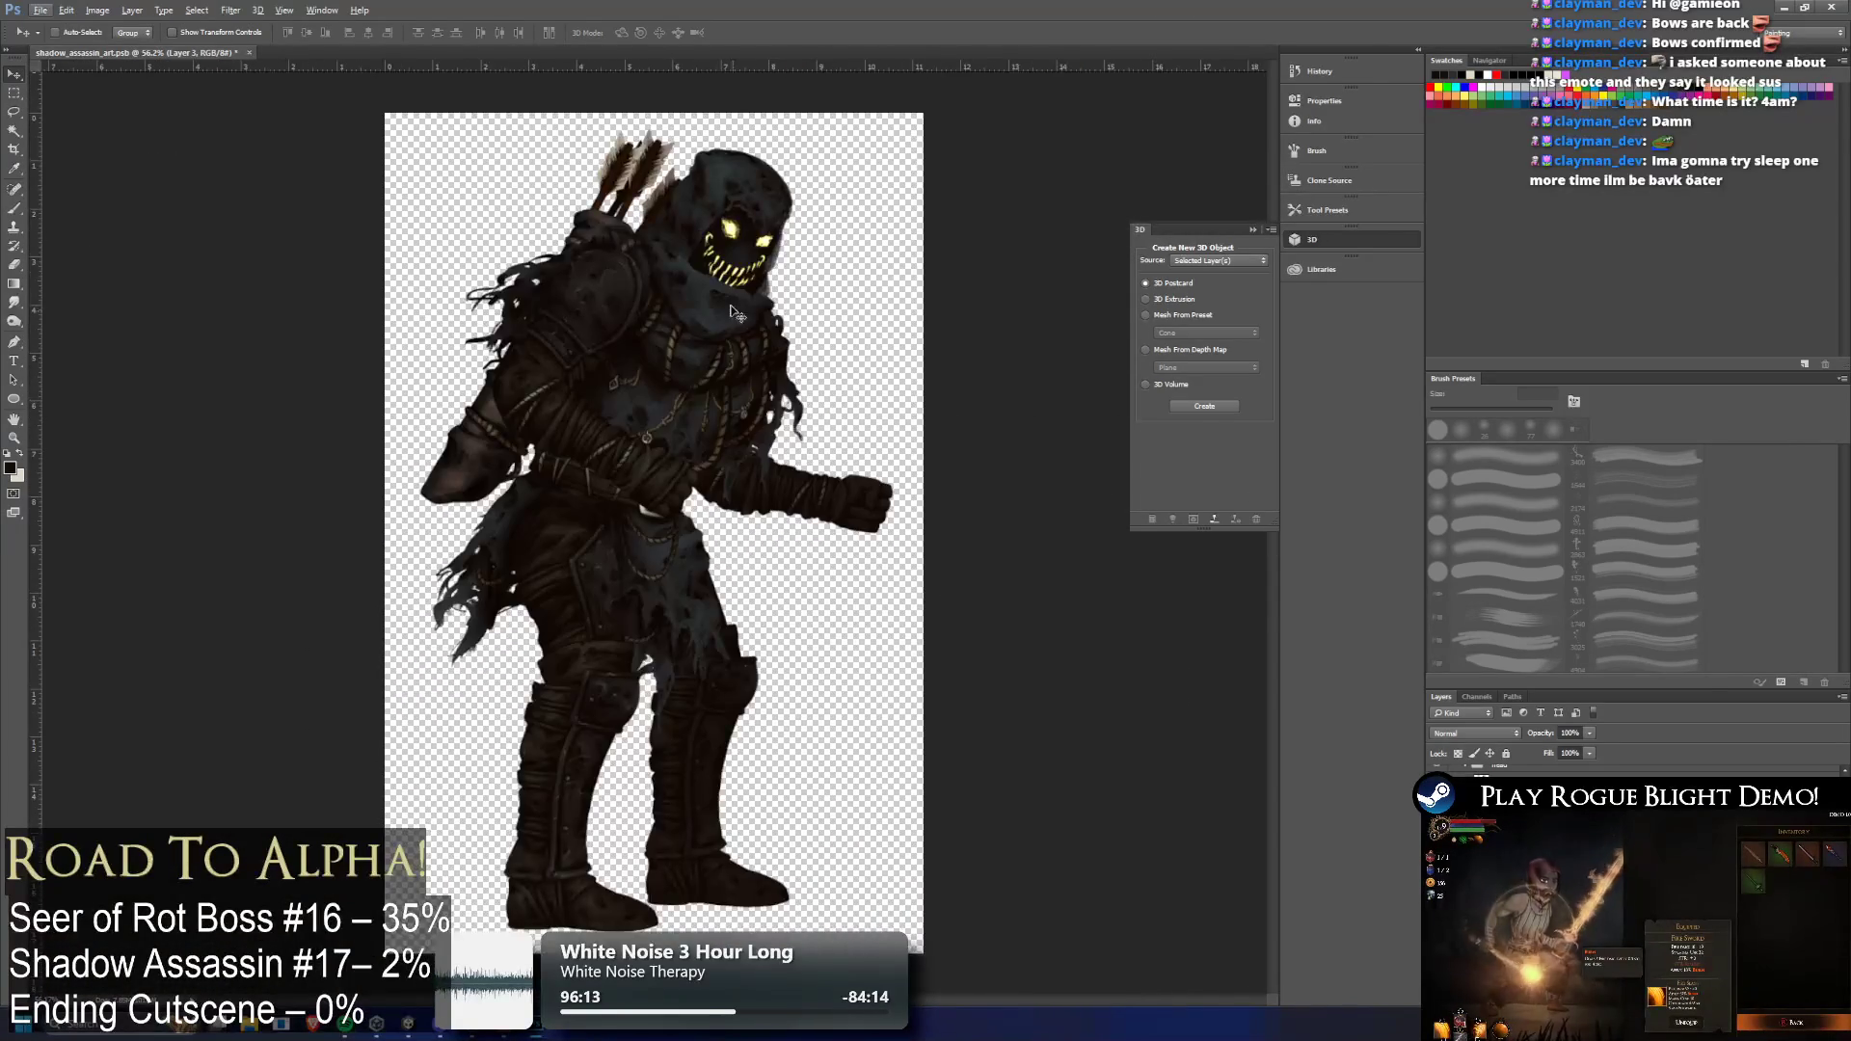
scroll(742, 349, "up", 3)
left_click_drag(723, 329, 715, 324)
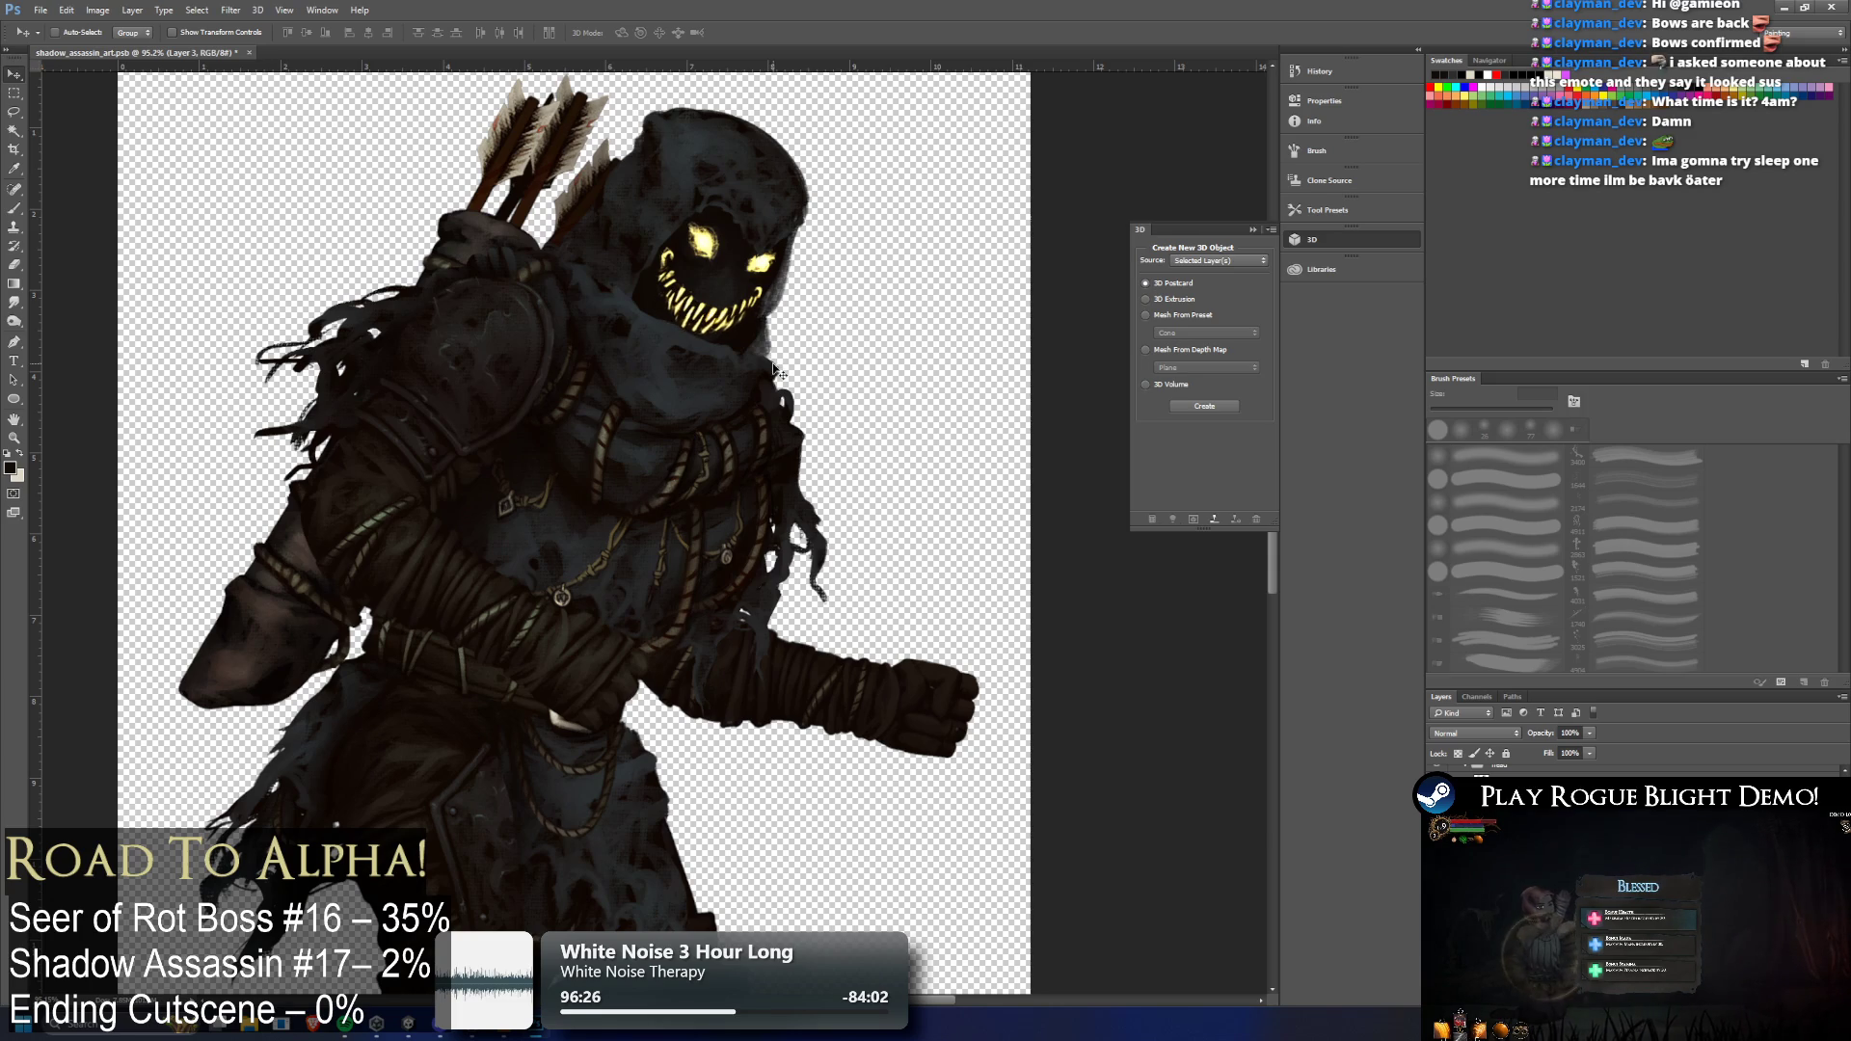
mouse_move(727, 354)
left_mouse_down()
mouse_move(732, 337)
mouse_move(812, 389)
mouse_move(891, 400)
left_mouse_up()
key("ctrl+z")
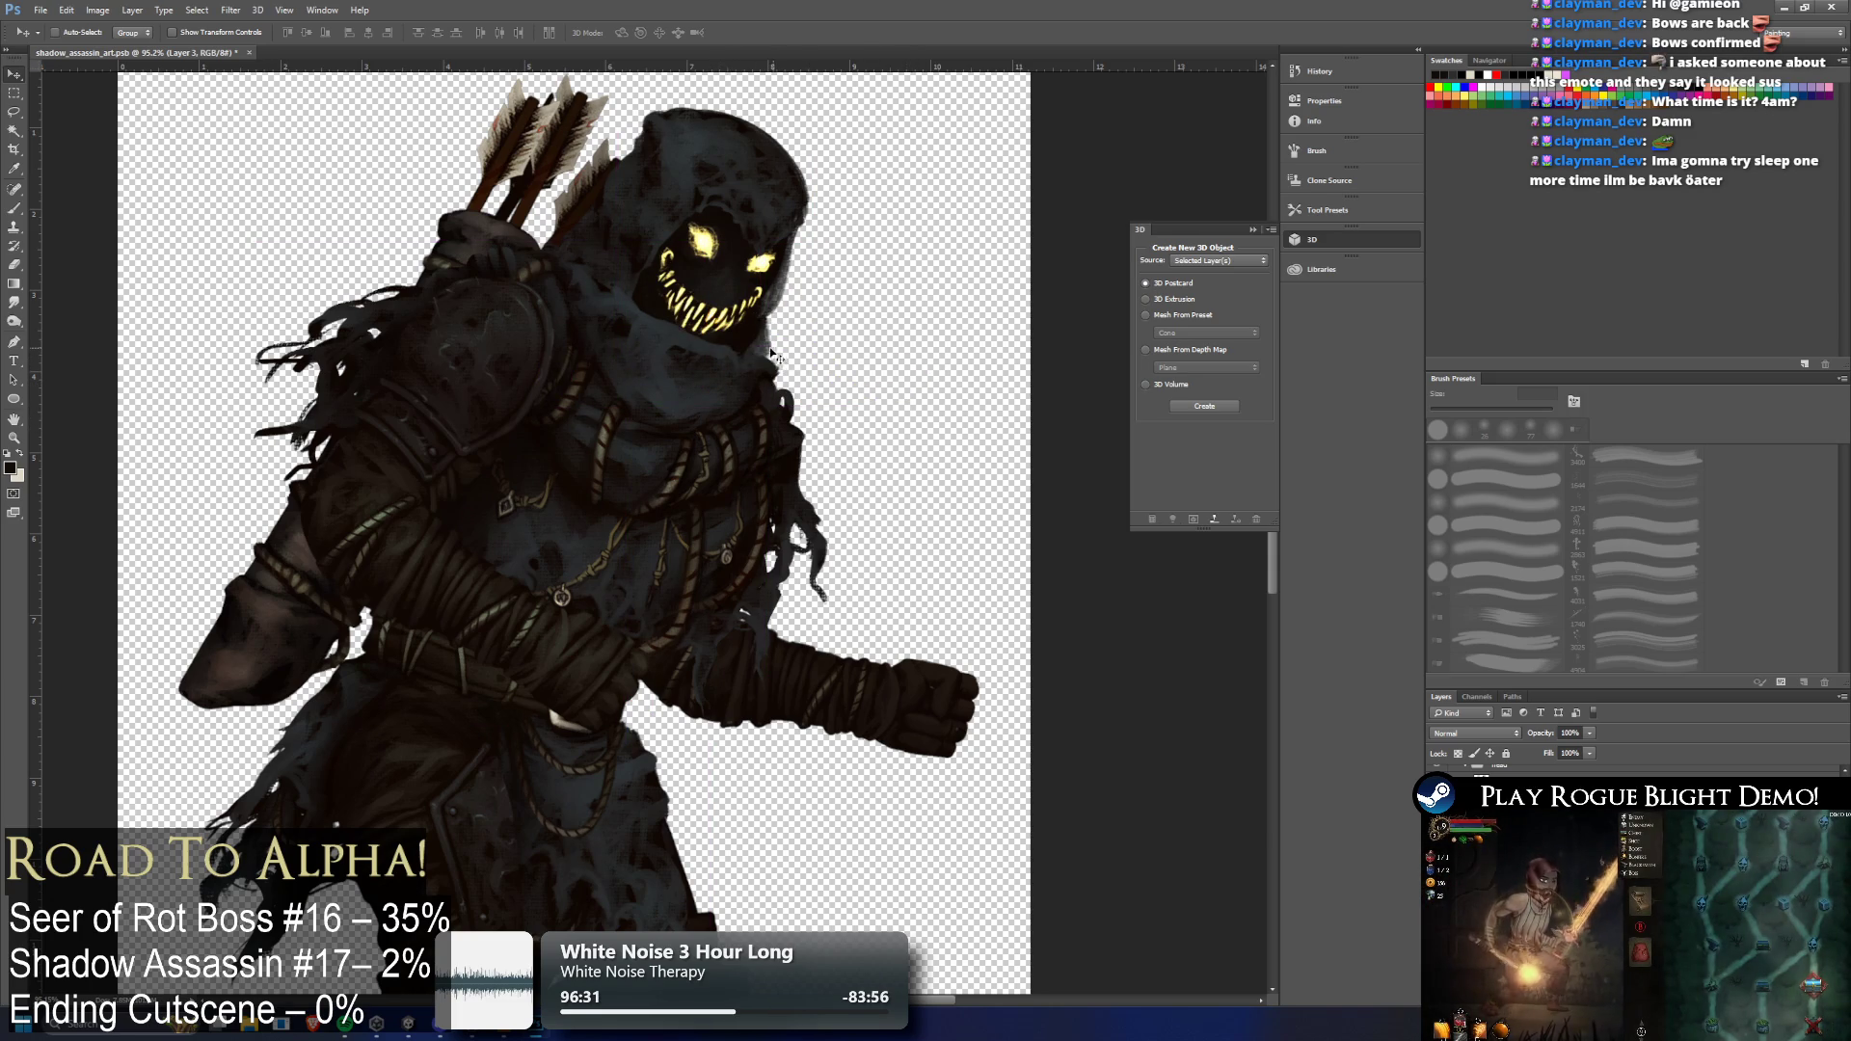
Nudge the teeth up, then drag them slightly down and right and nudge right into place
key("Up")
key("Up")
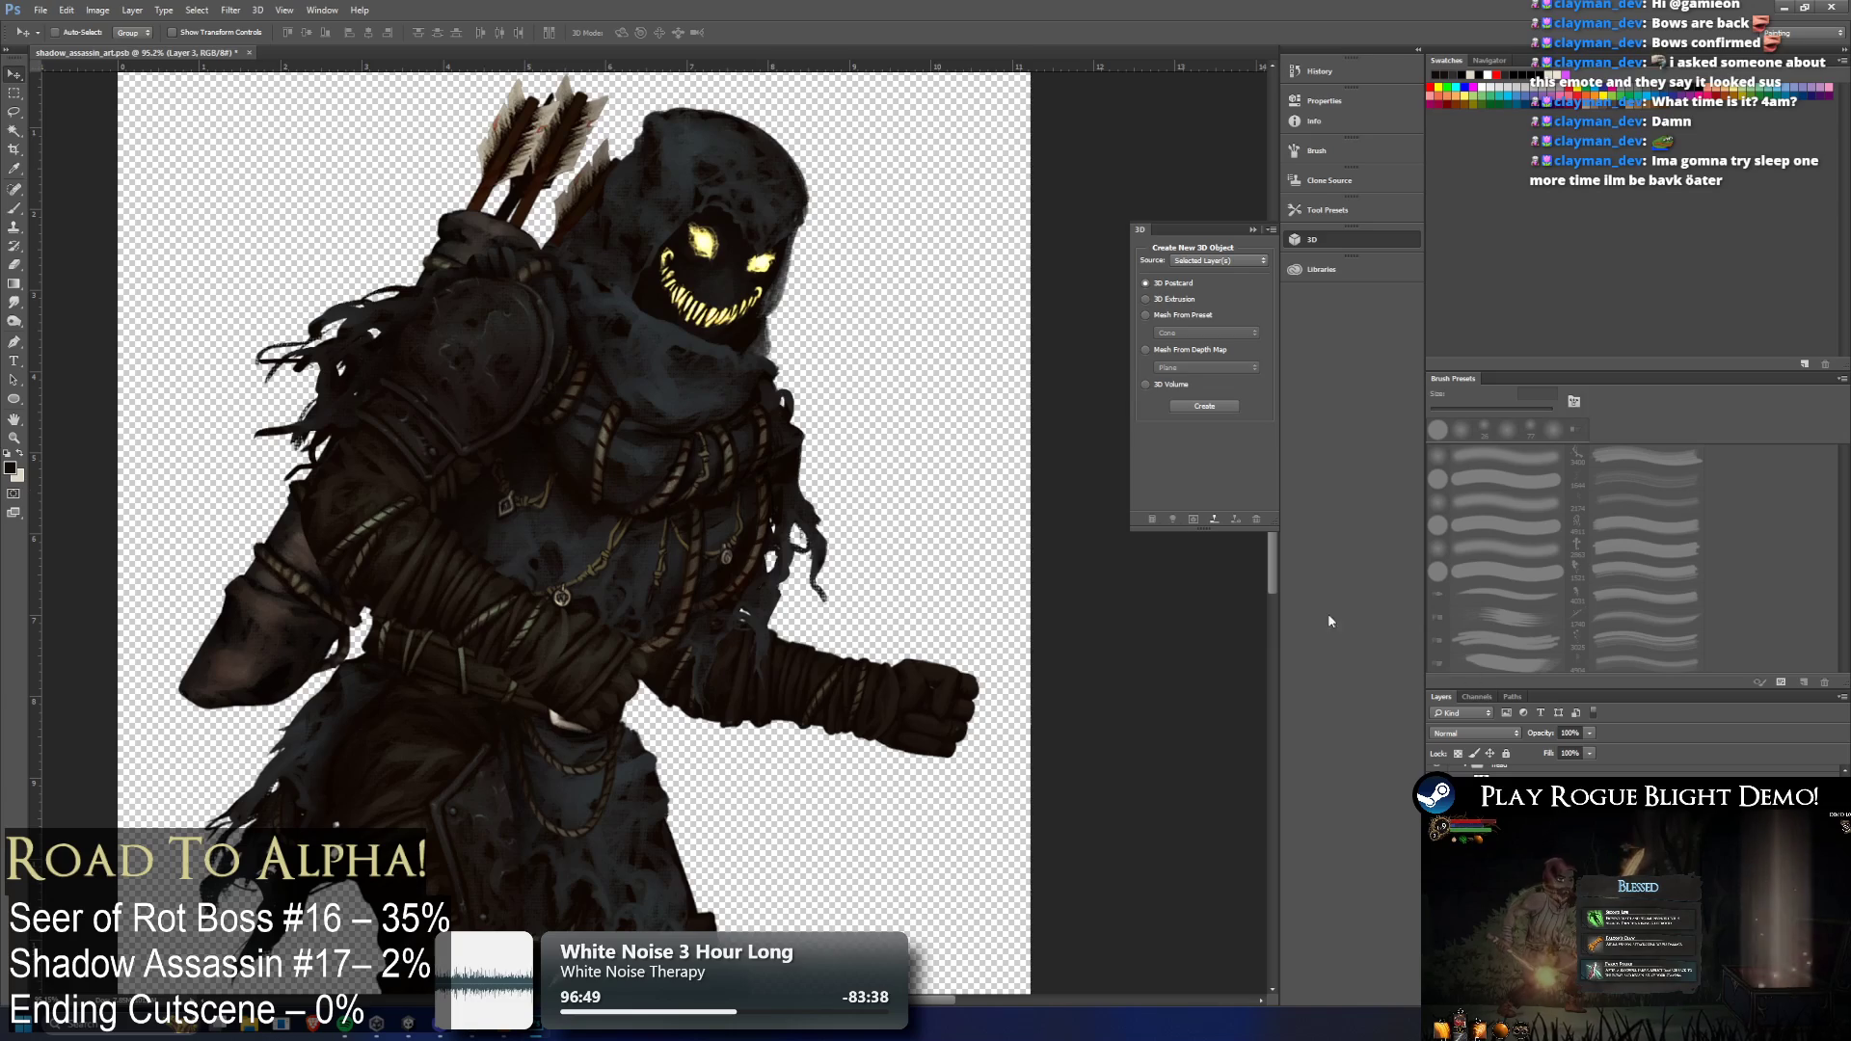
scroll(680, 190, "up", 2)
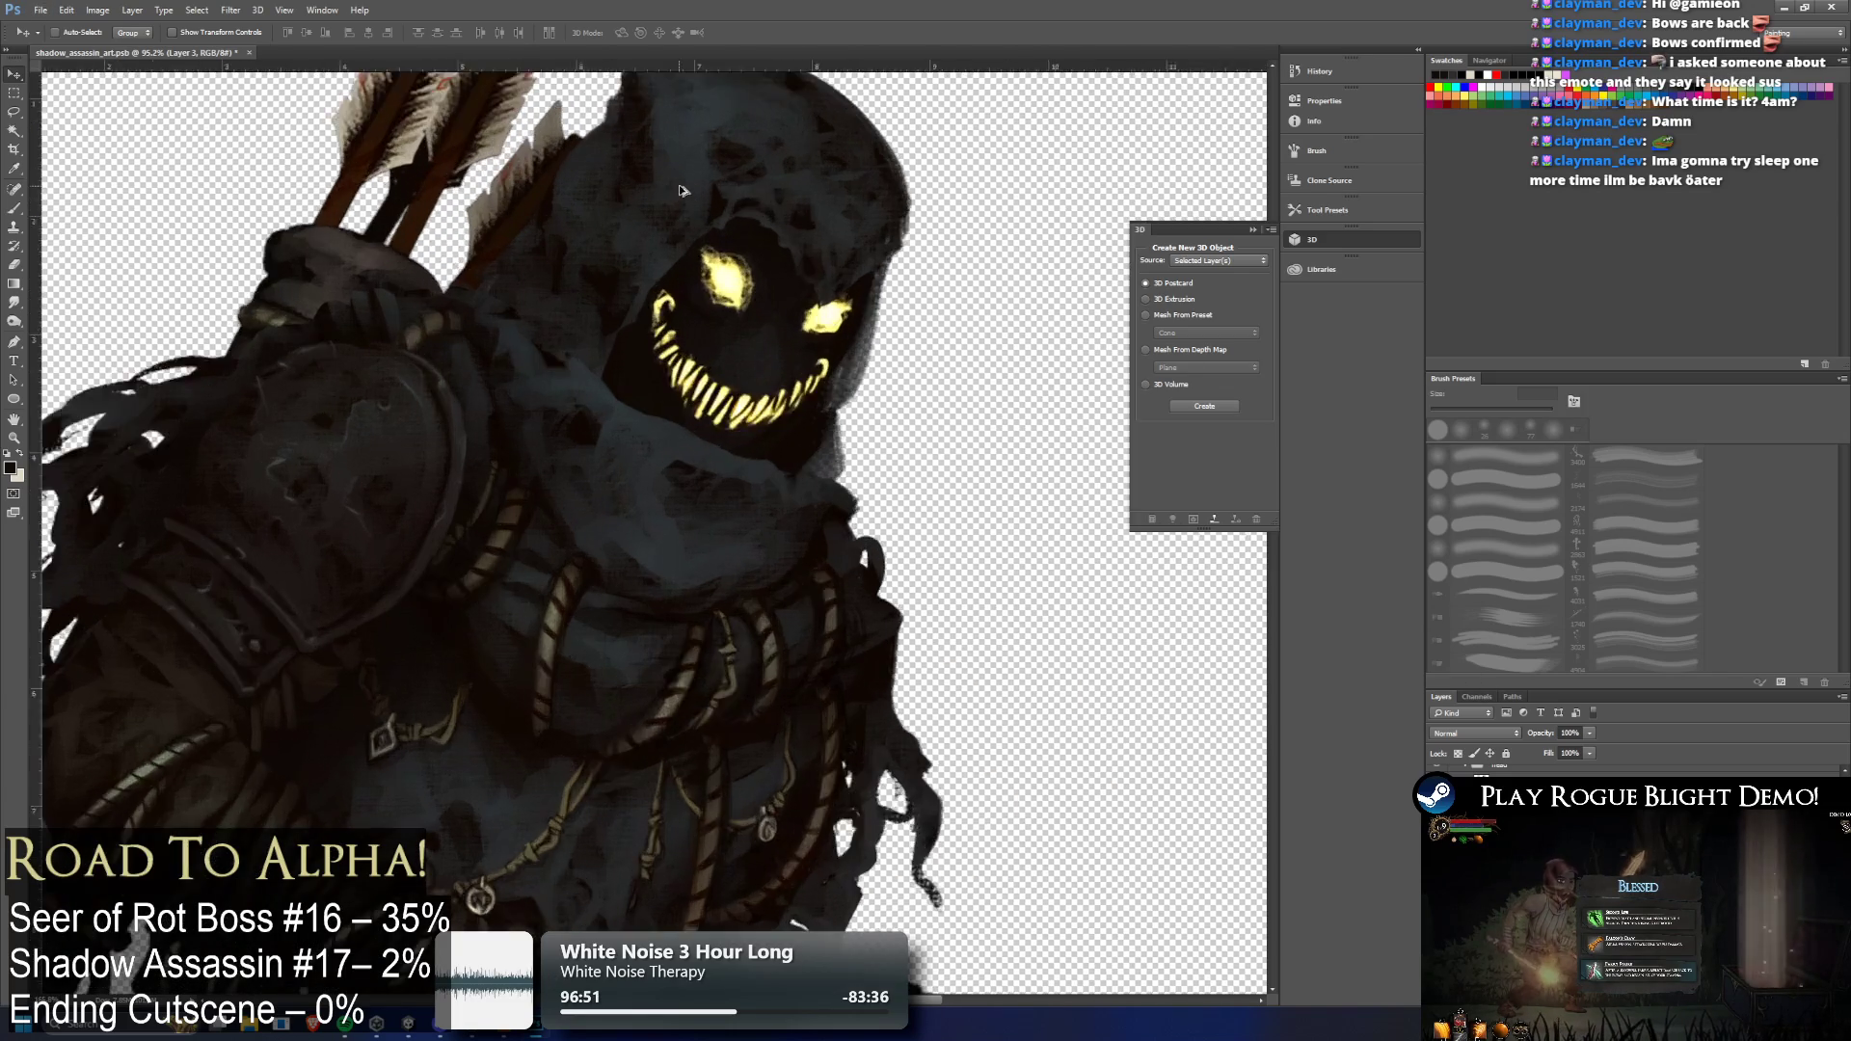
scroll(763, 228, "up", 3)
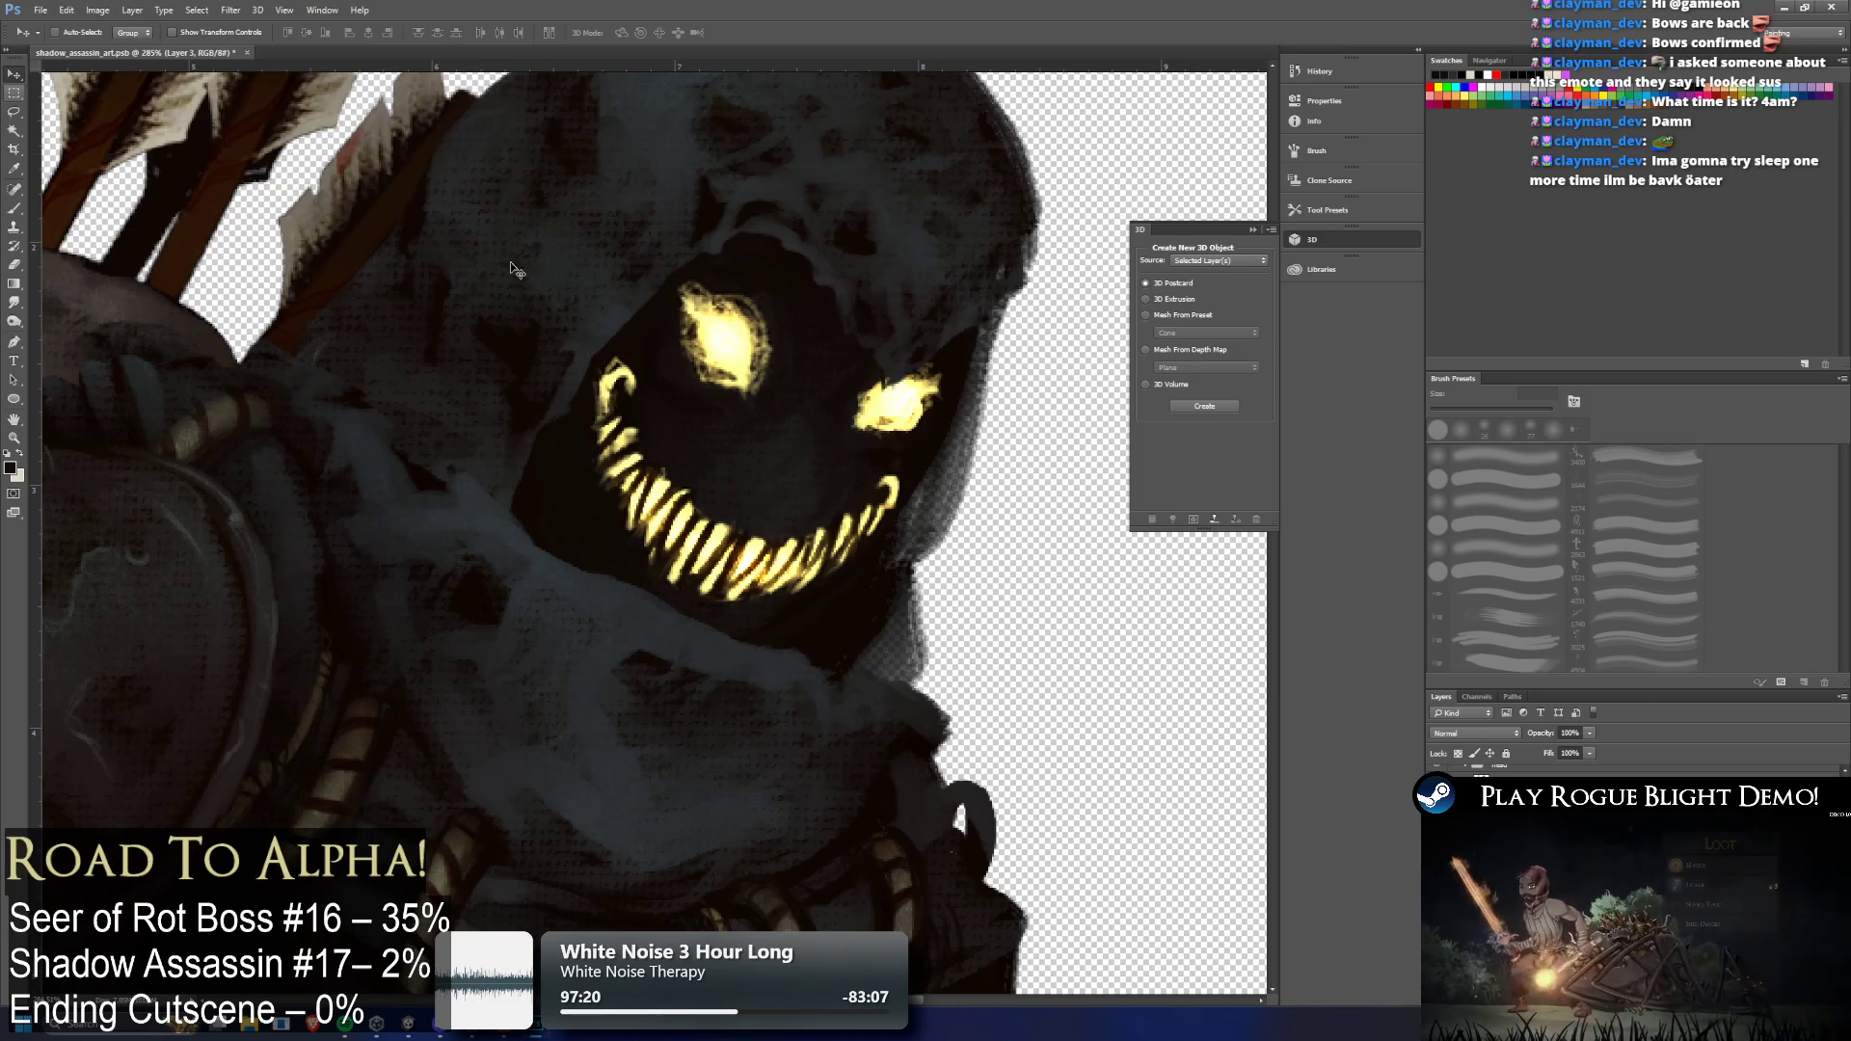
left_click_drag(881, 533, 888, 552)
scroll(815, 587, "down", 2)
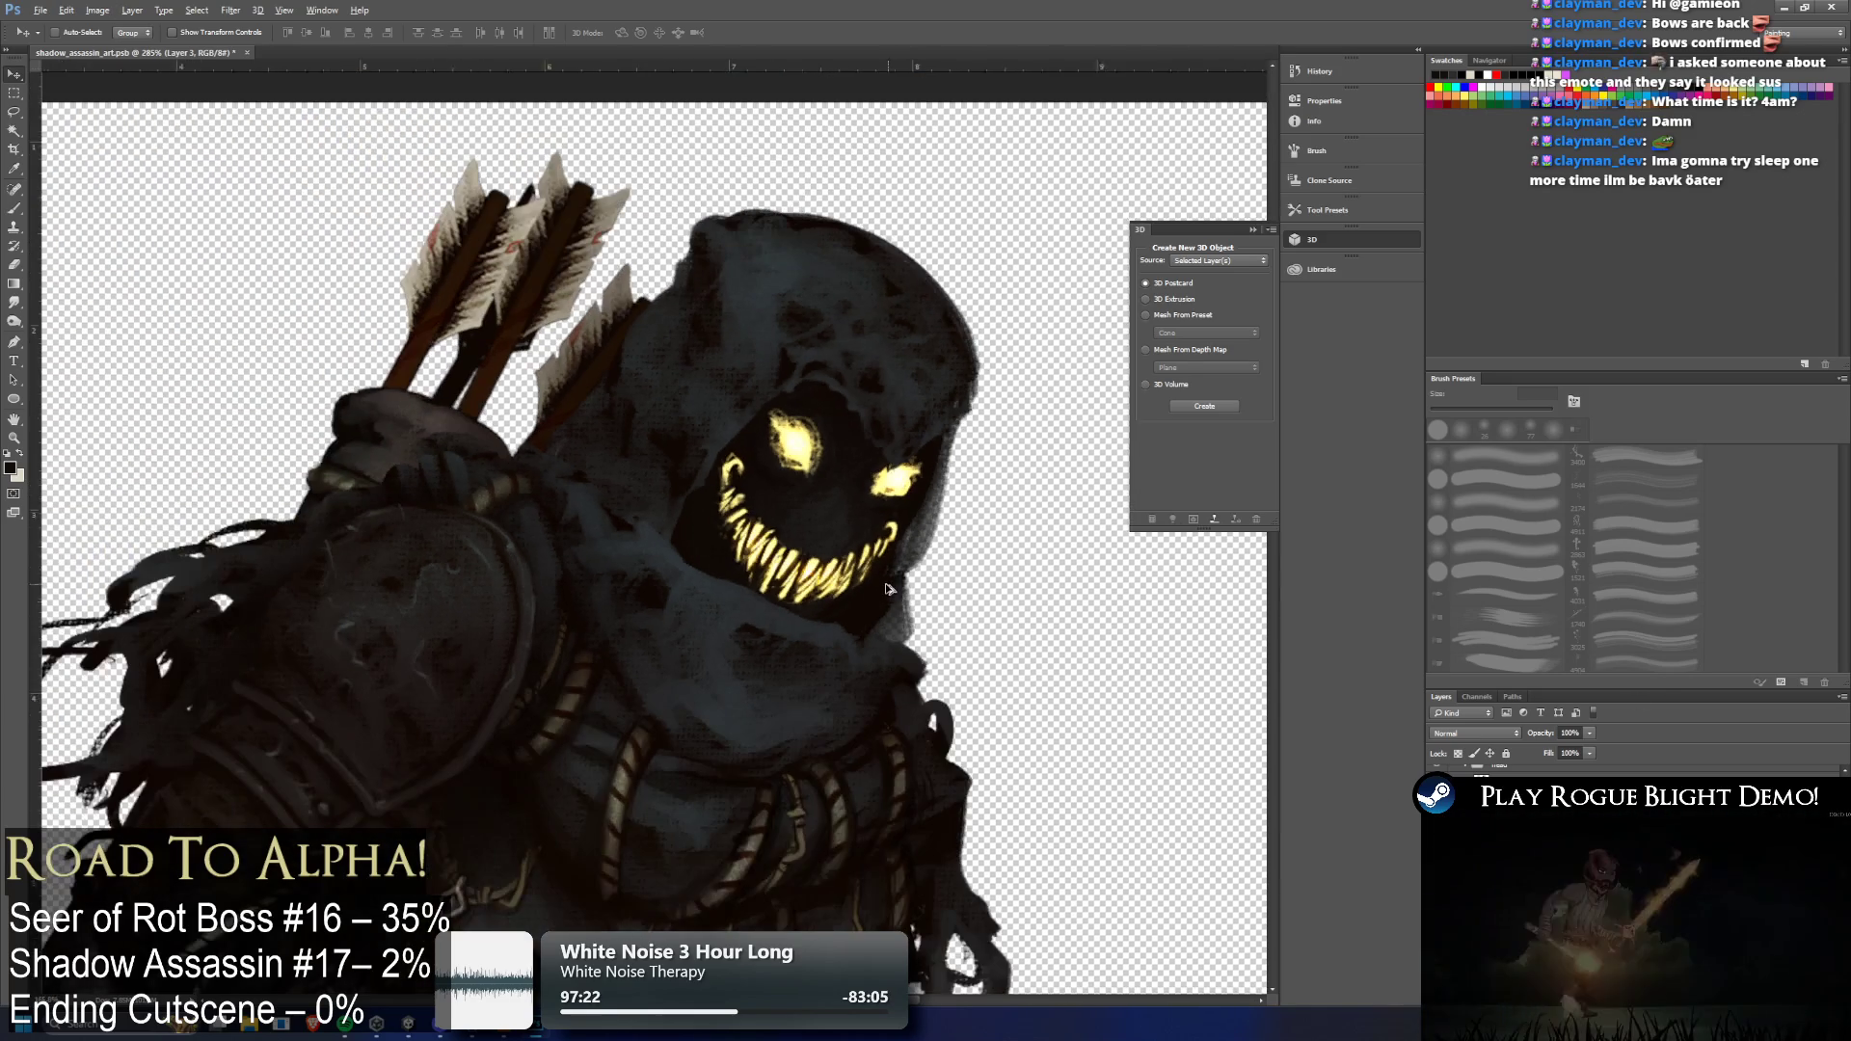
scroll(814, 586, "down", 1)
left_click_drag(837, 578, 842, 584)
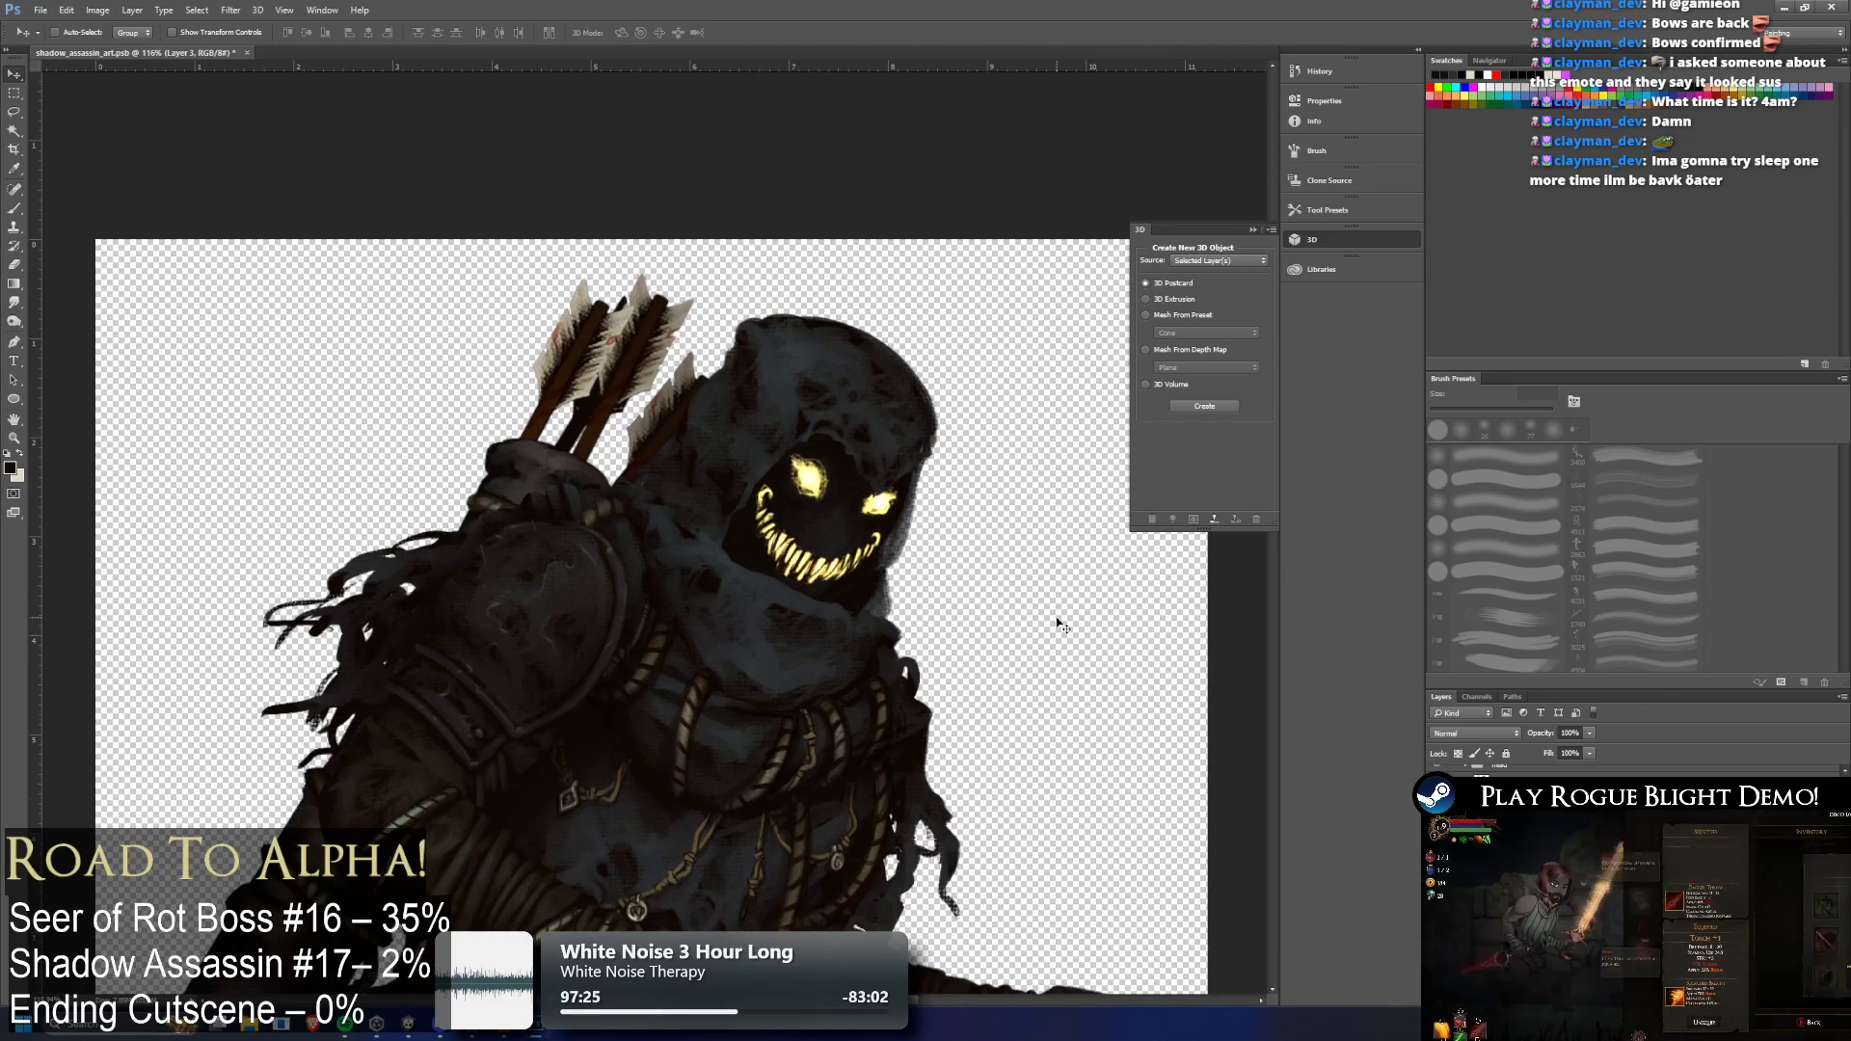
key("Right")
key("Right")
key("Right")
key("Right")
key("Right")
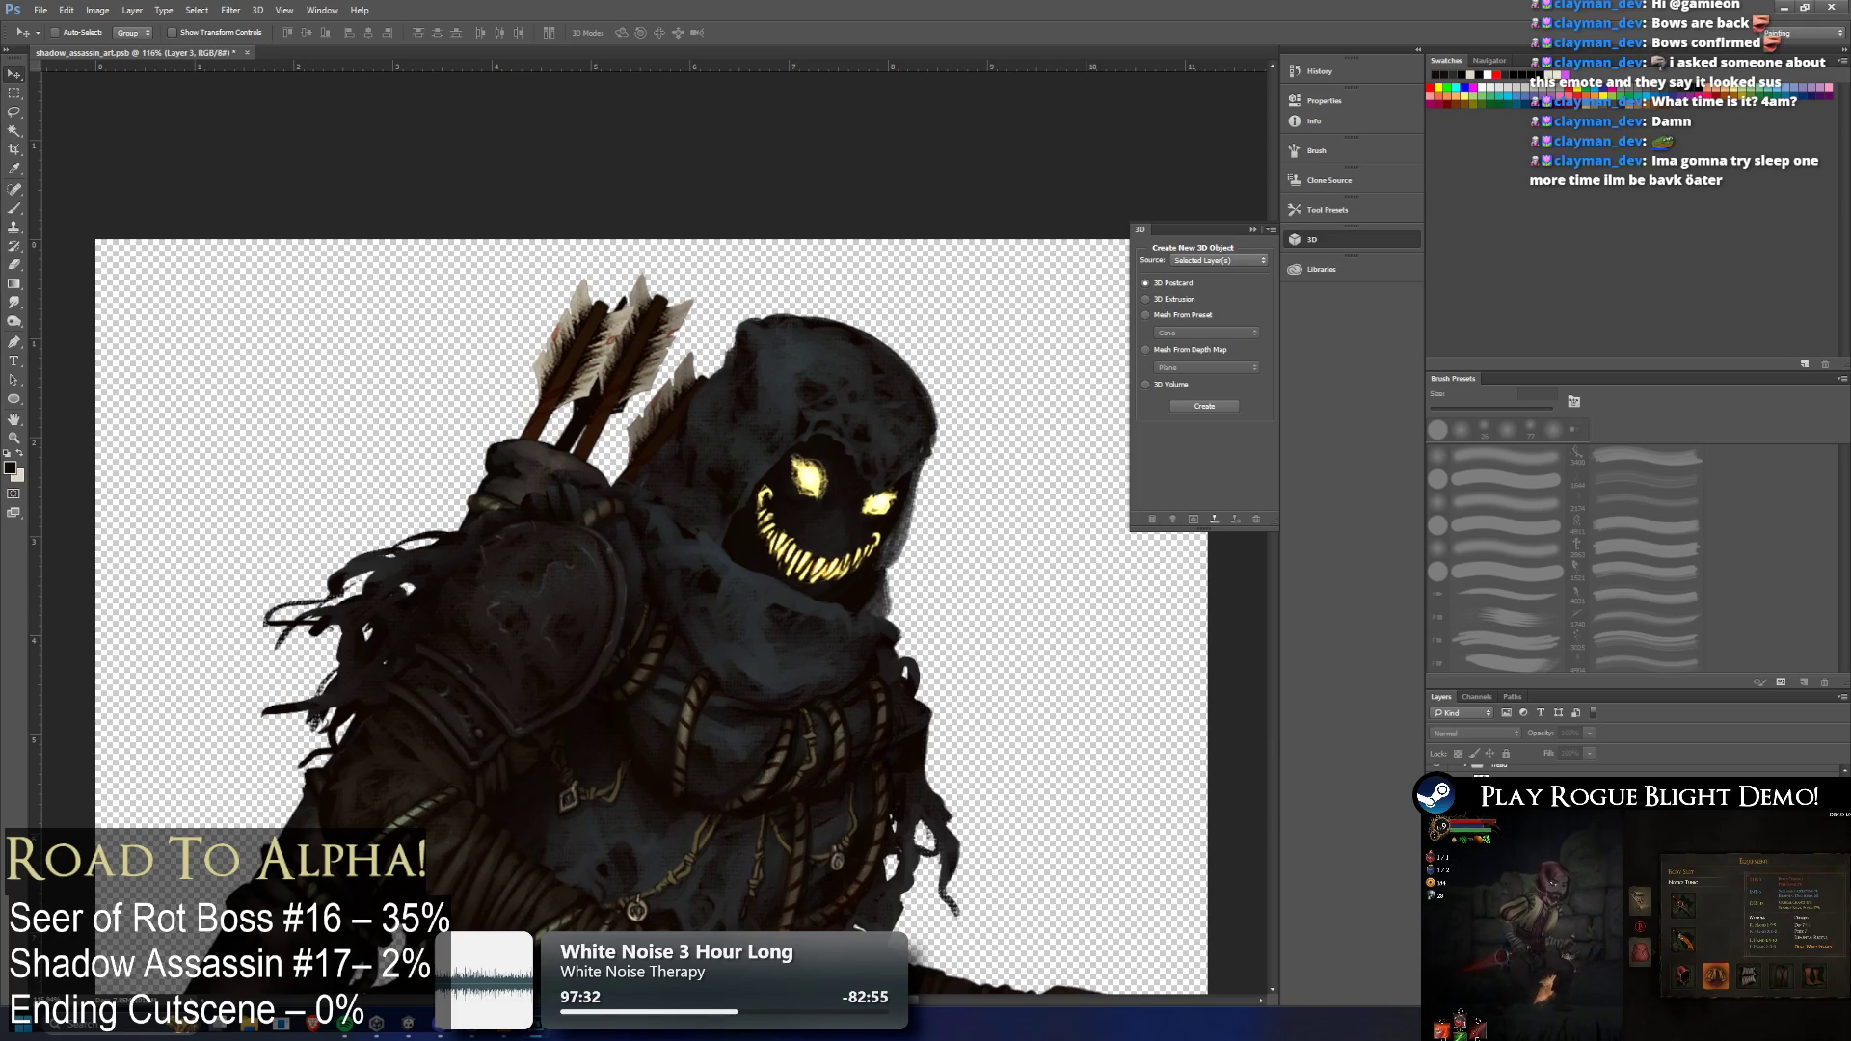
key("ctrl+z")
key("ctrl+z")
key("ctrl+z")
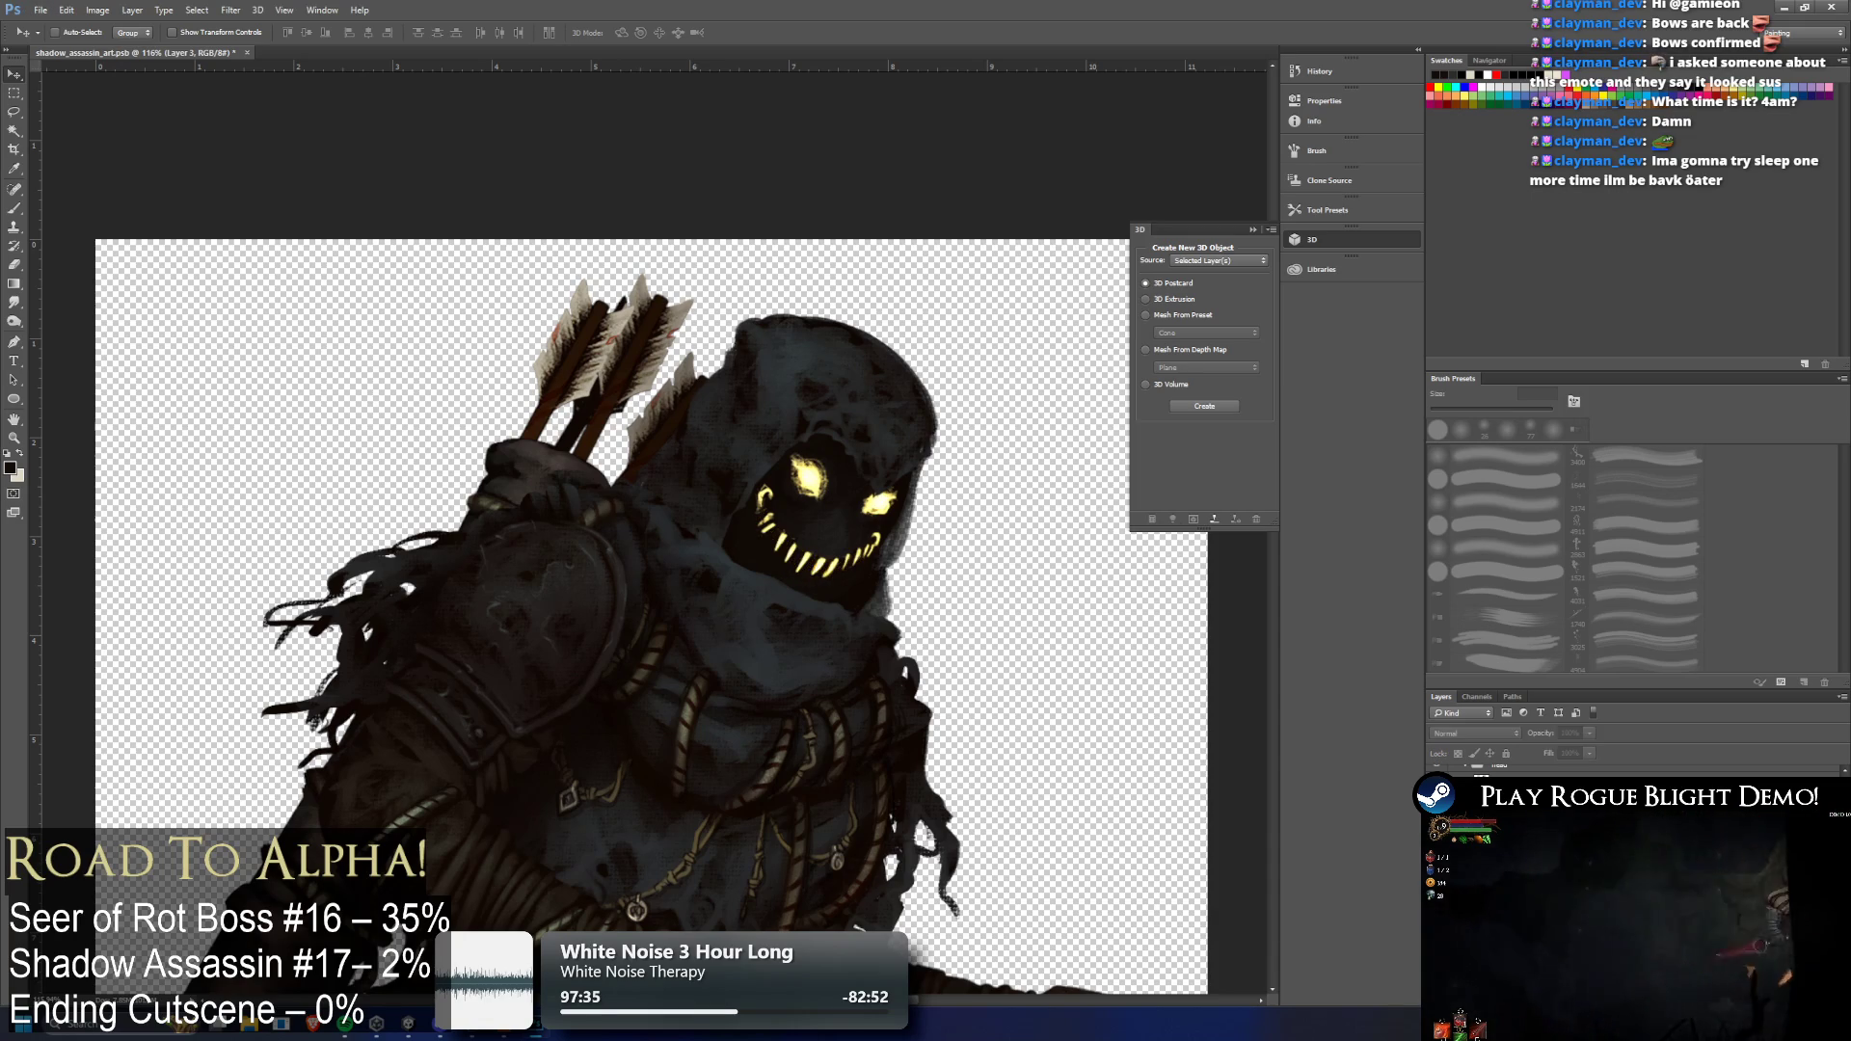
Hide the body layers and toggle the teeth layers to isolate the head
key("ctrl+comma")
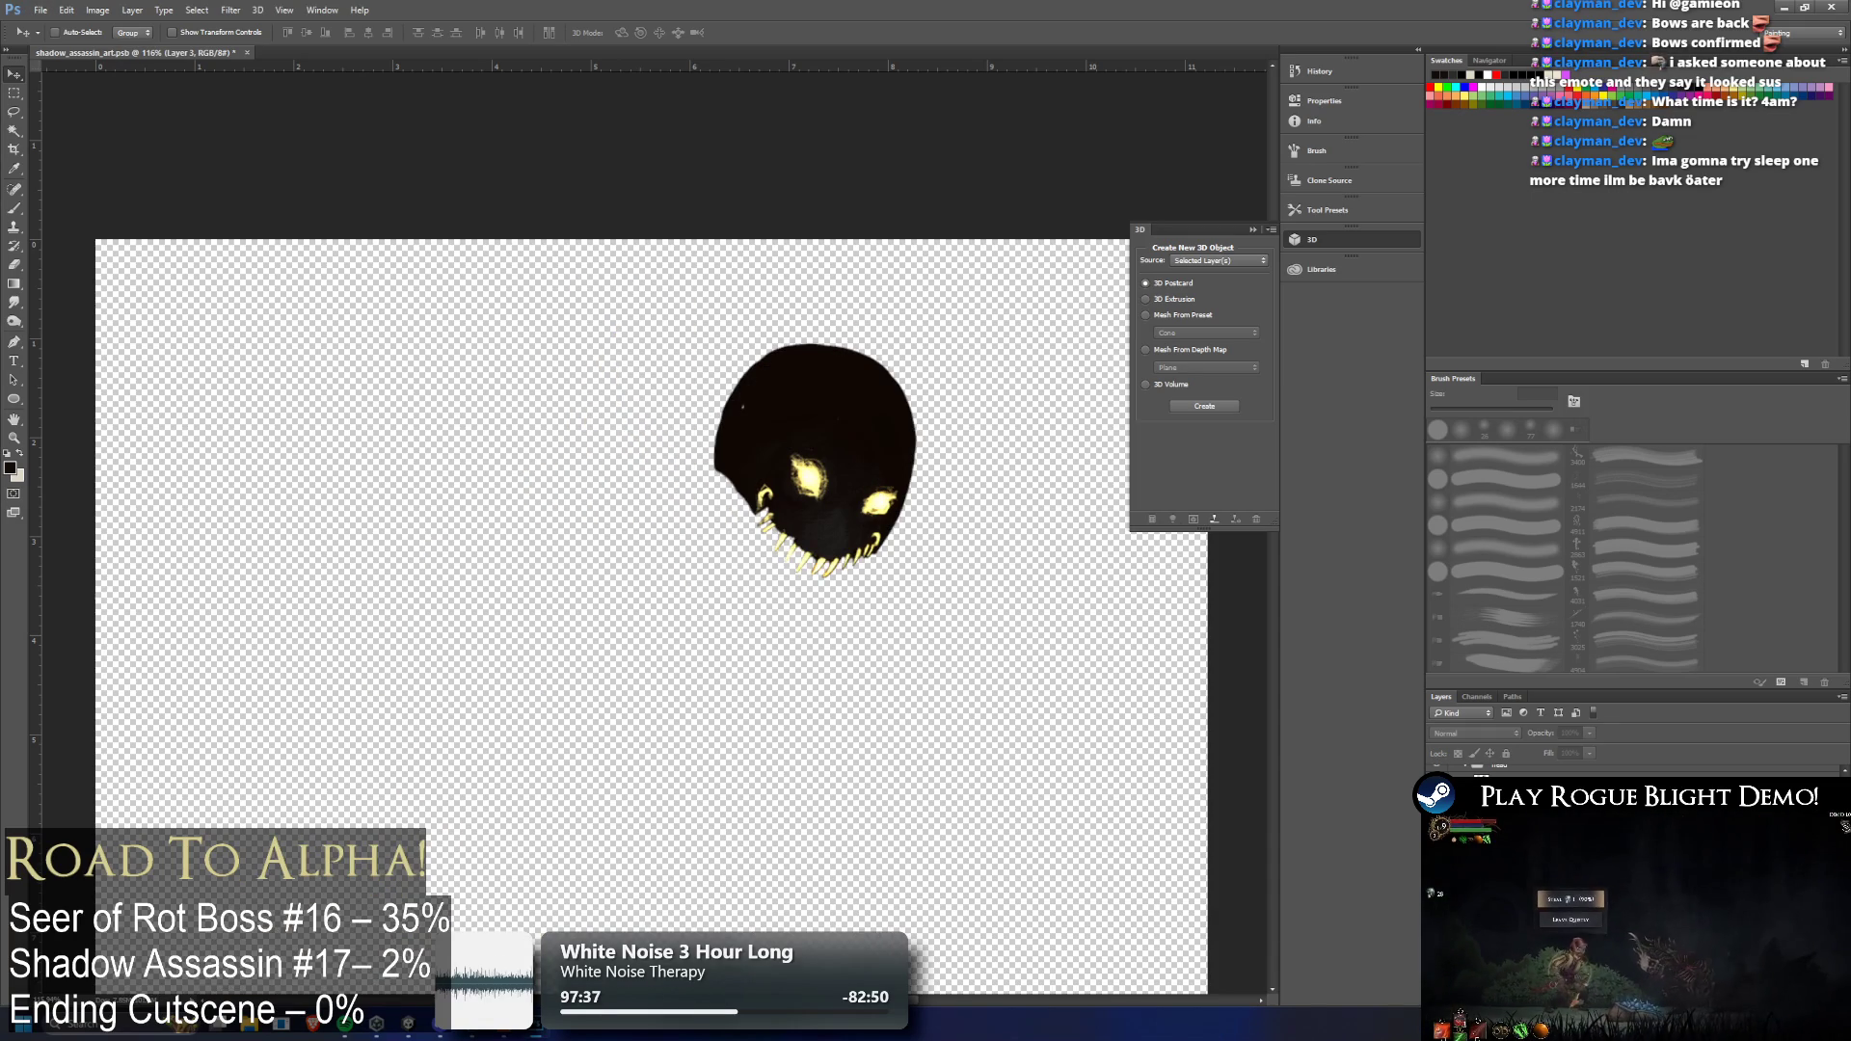
key("ctrl+comma")
key("ctrl+comma")
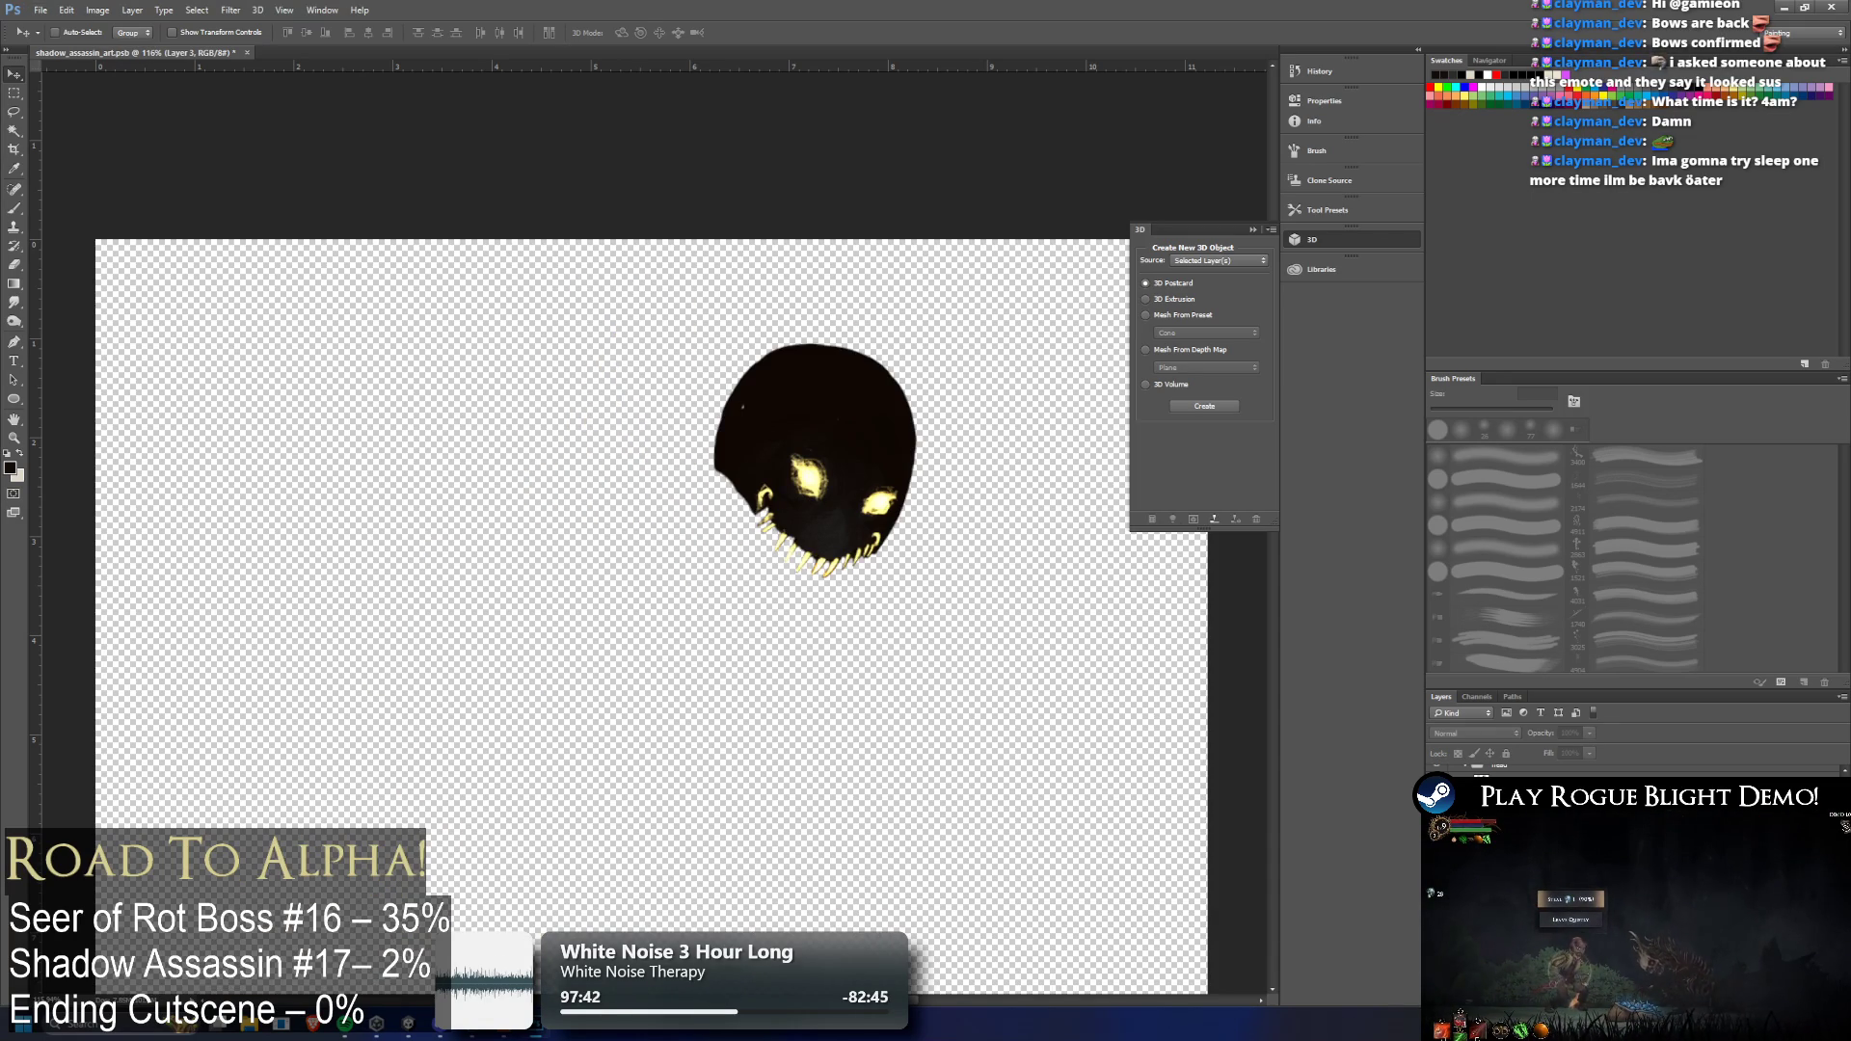
key("ctrl+comma")
key("ctrl+comma")
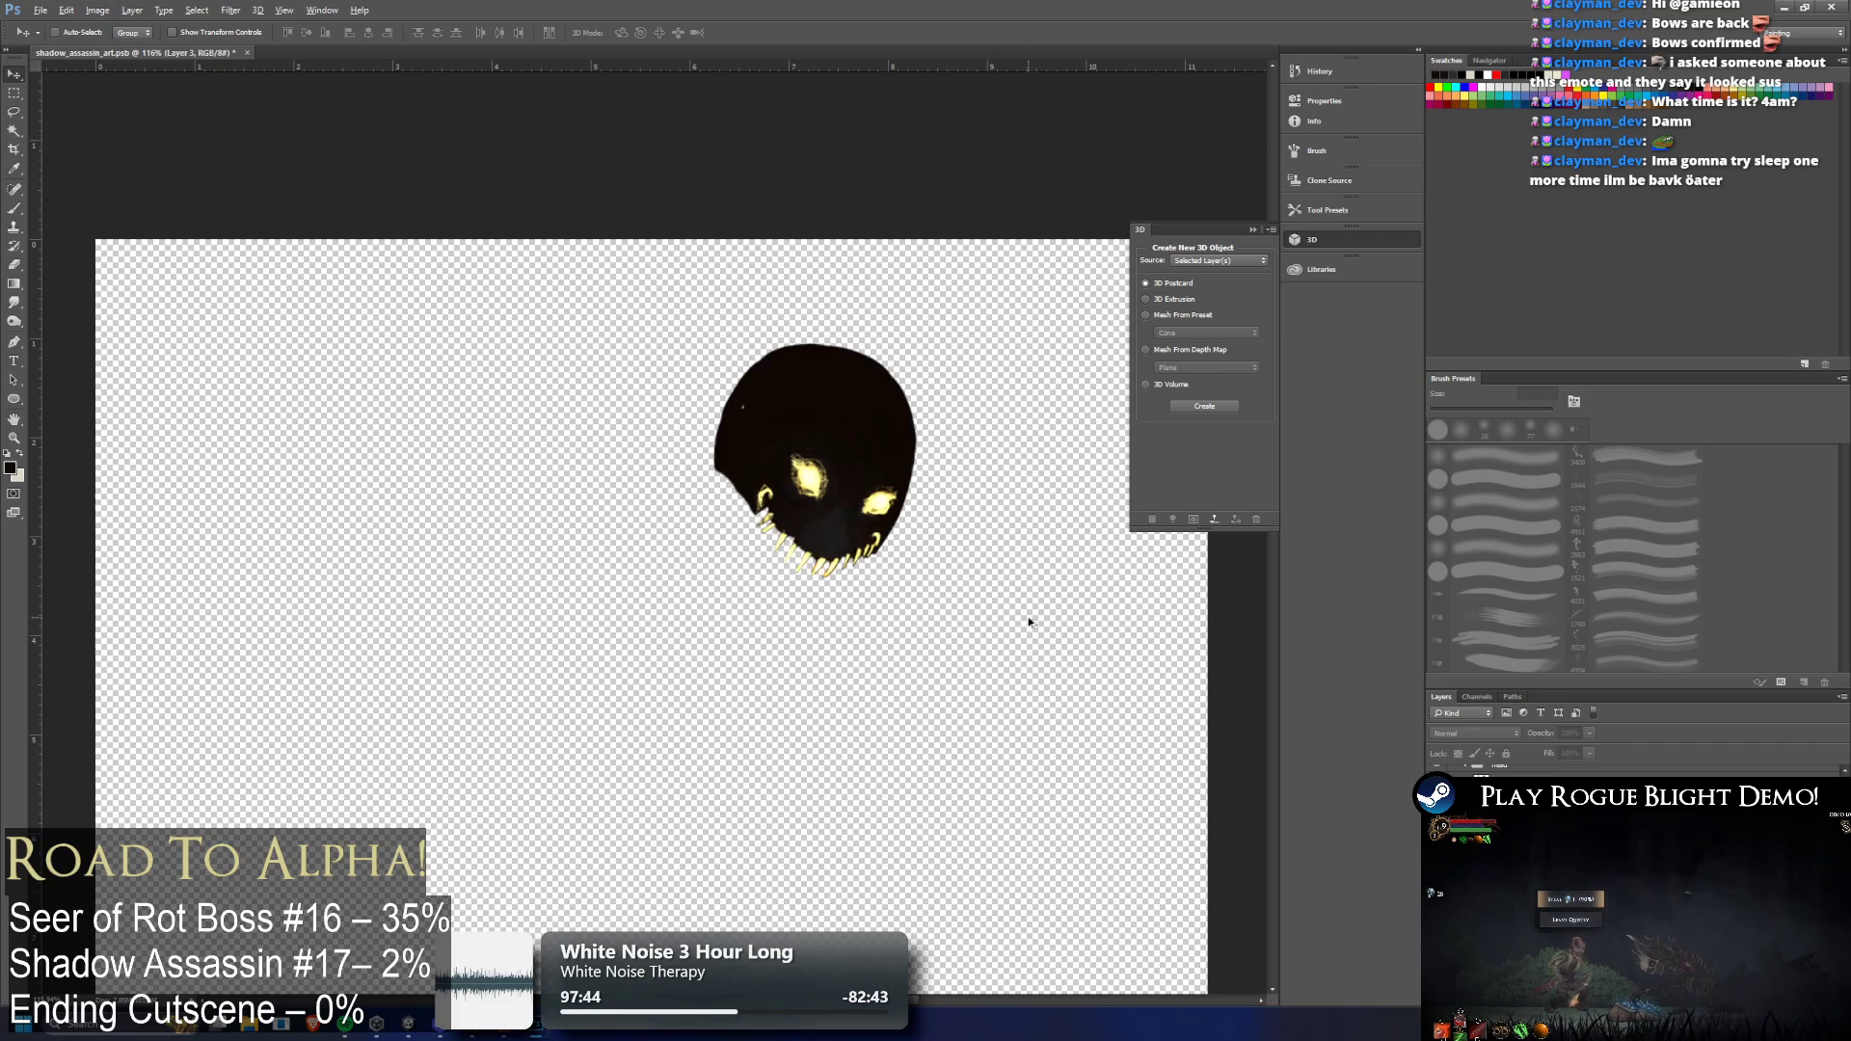
scroll(1108, 588, "up", 3)
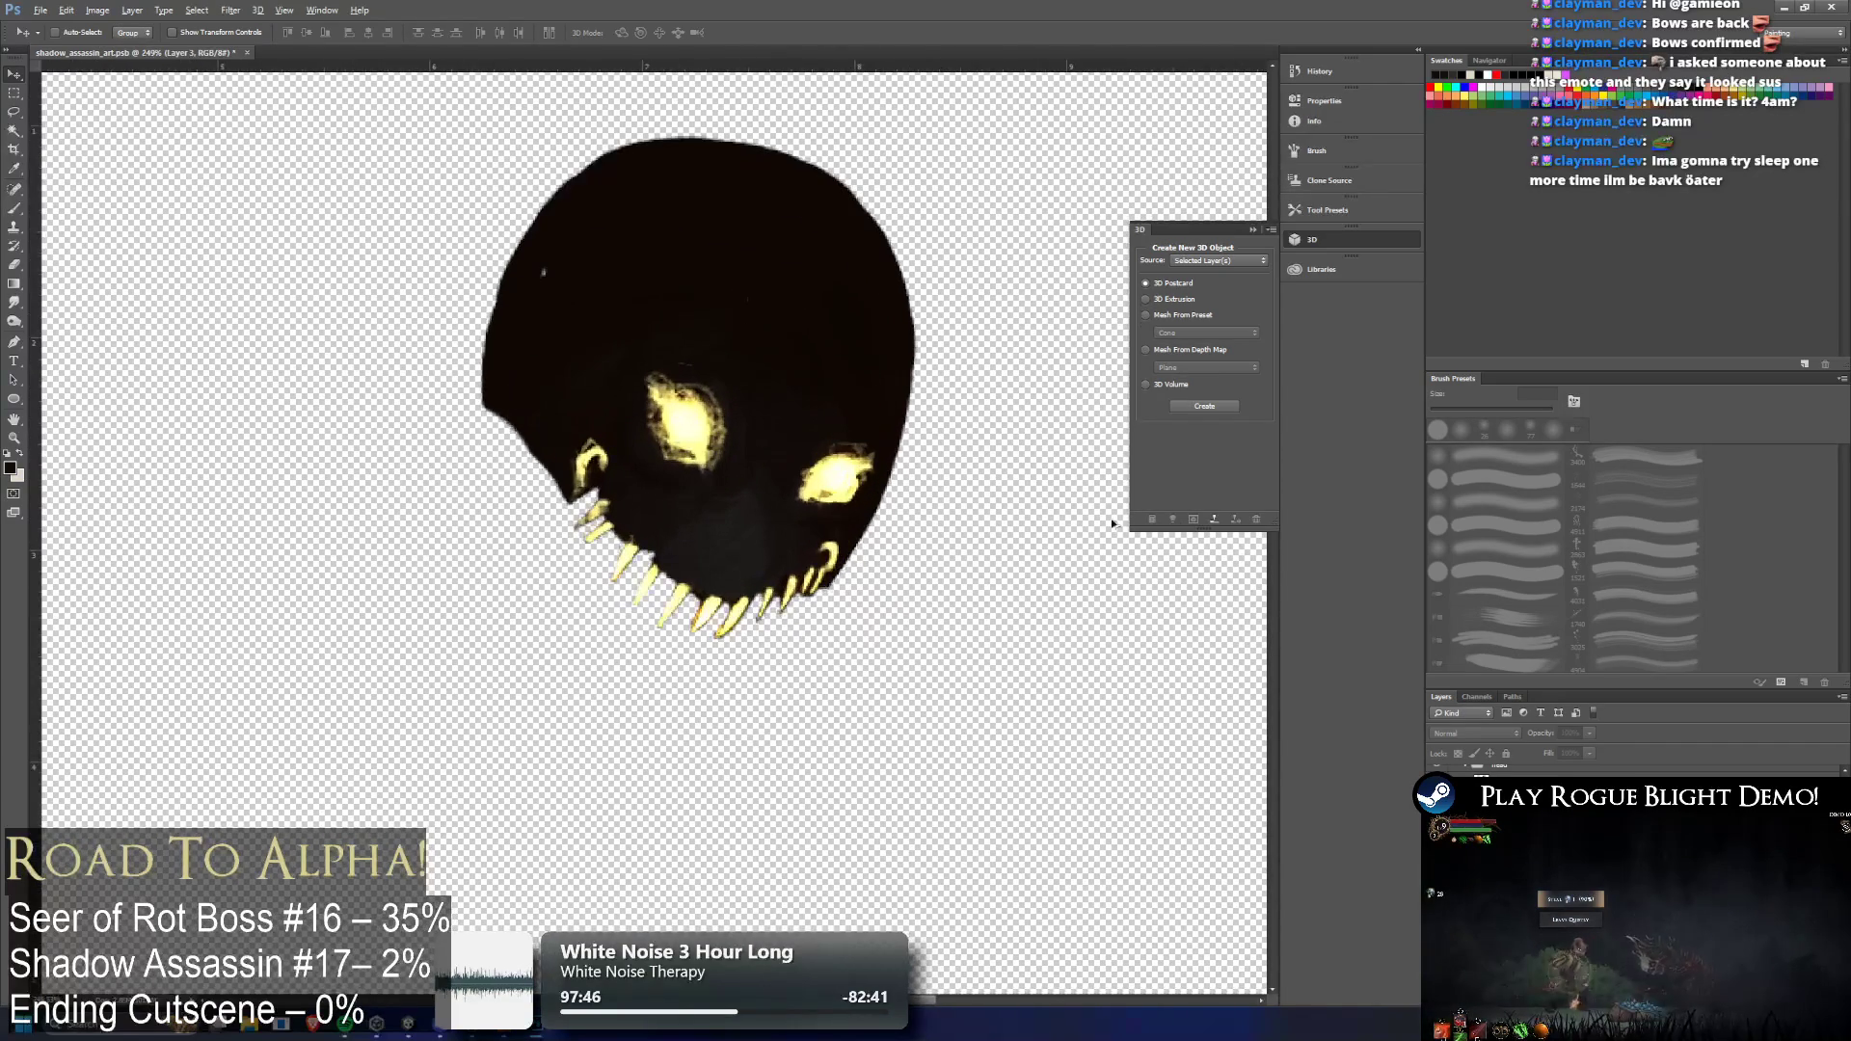
key("ctrl+comma")
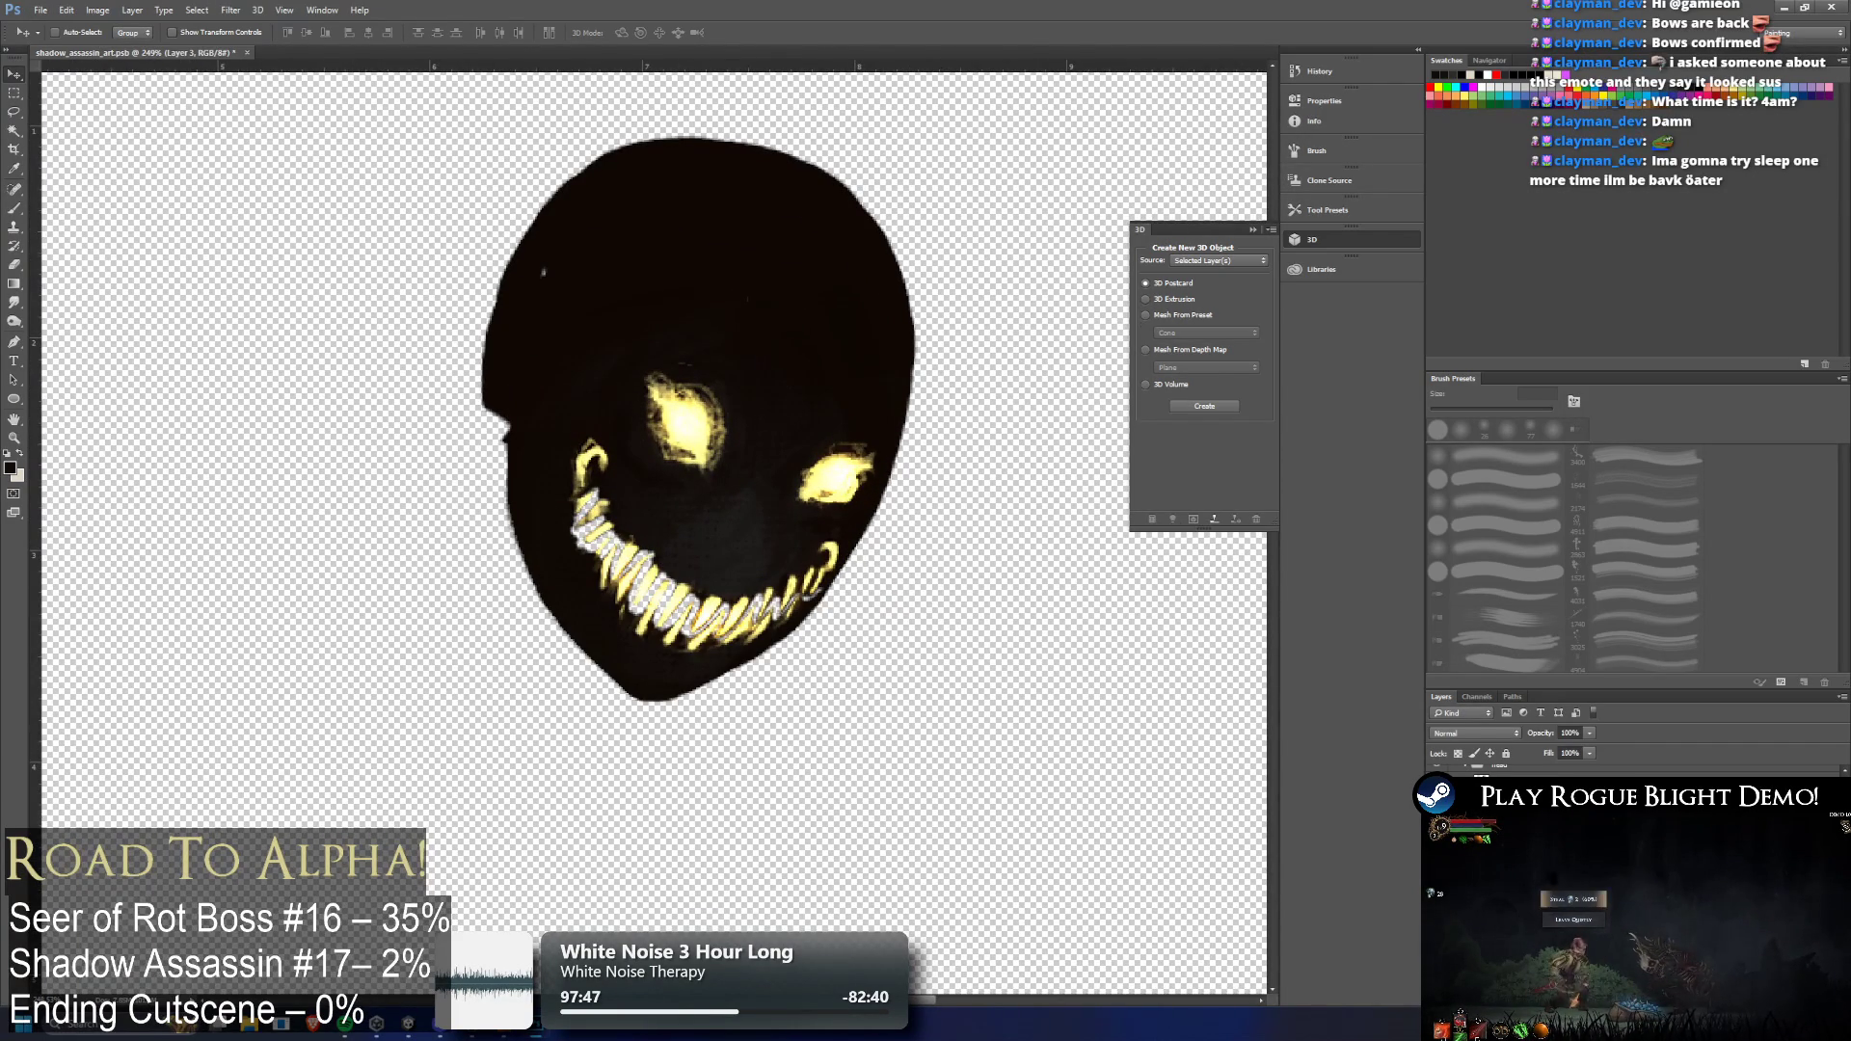
key("ctrl+comma")
key("ctrl+comma")
key("ctrl+comma")
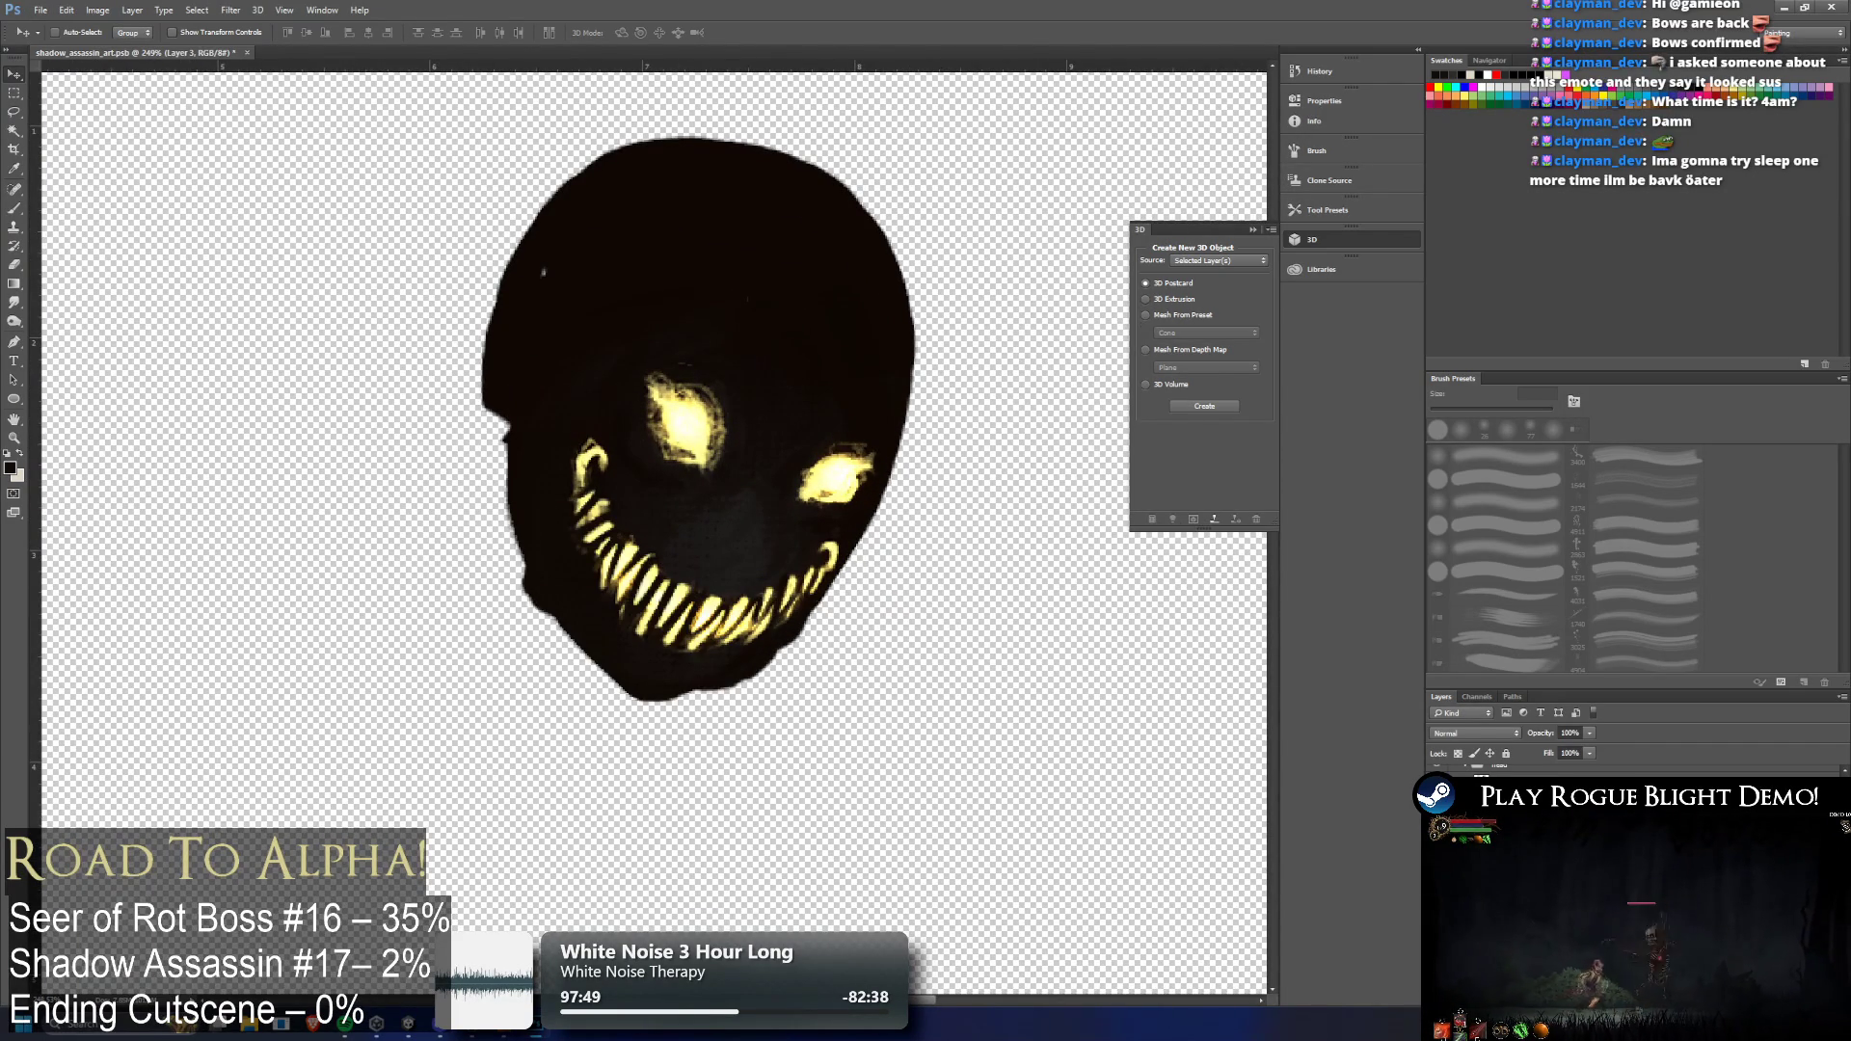
Lasso around the lower jaw and chin, redrawing the selection once
left_click(13, 110)
left_click_drag(513, 528, 577, 641)
mouse_move(644, 694)
left_mouse_down()
mouse_move(710, 681)
mouse_move(799, 622)
mouse_move(617, 844)
mouse_move(531, 564)
left_mouse_up()
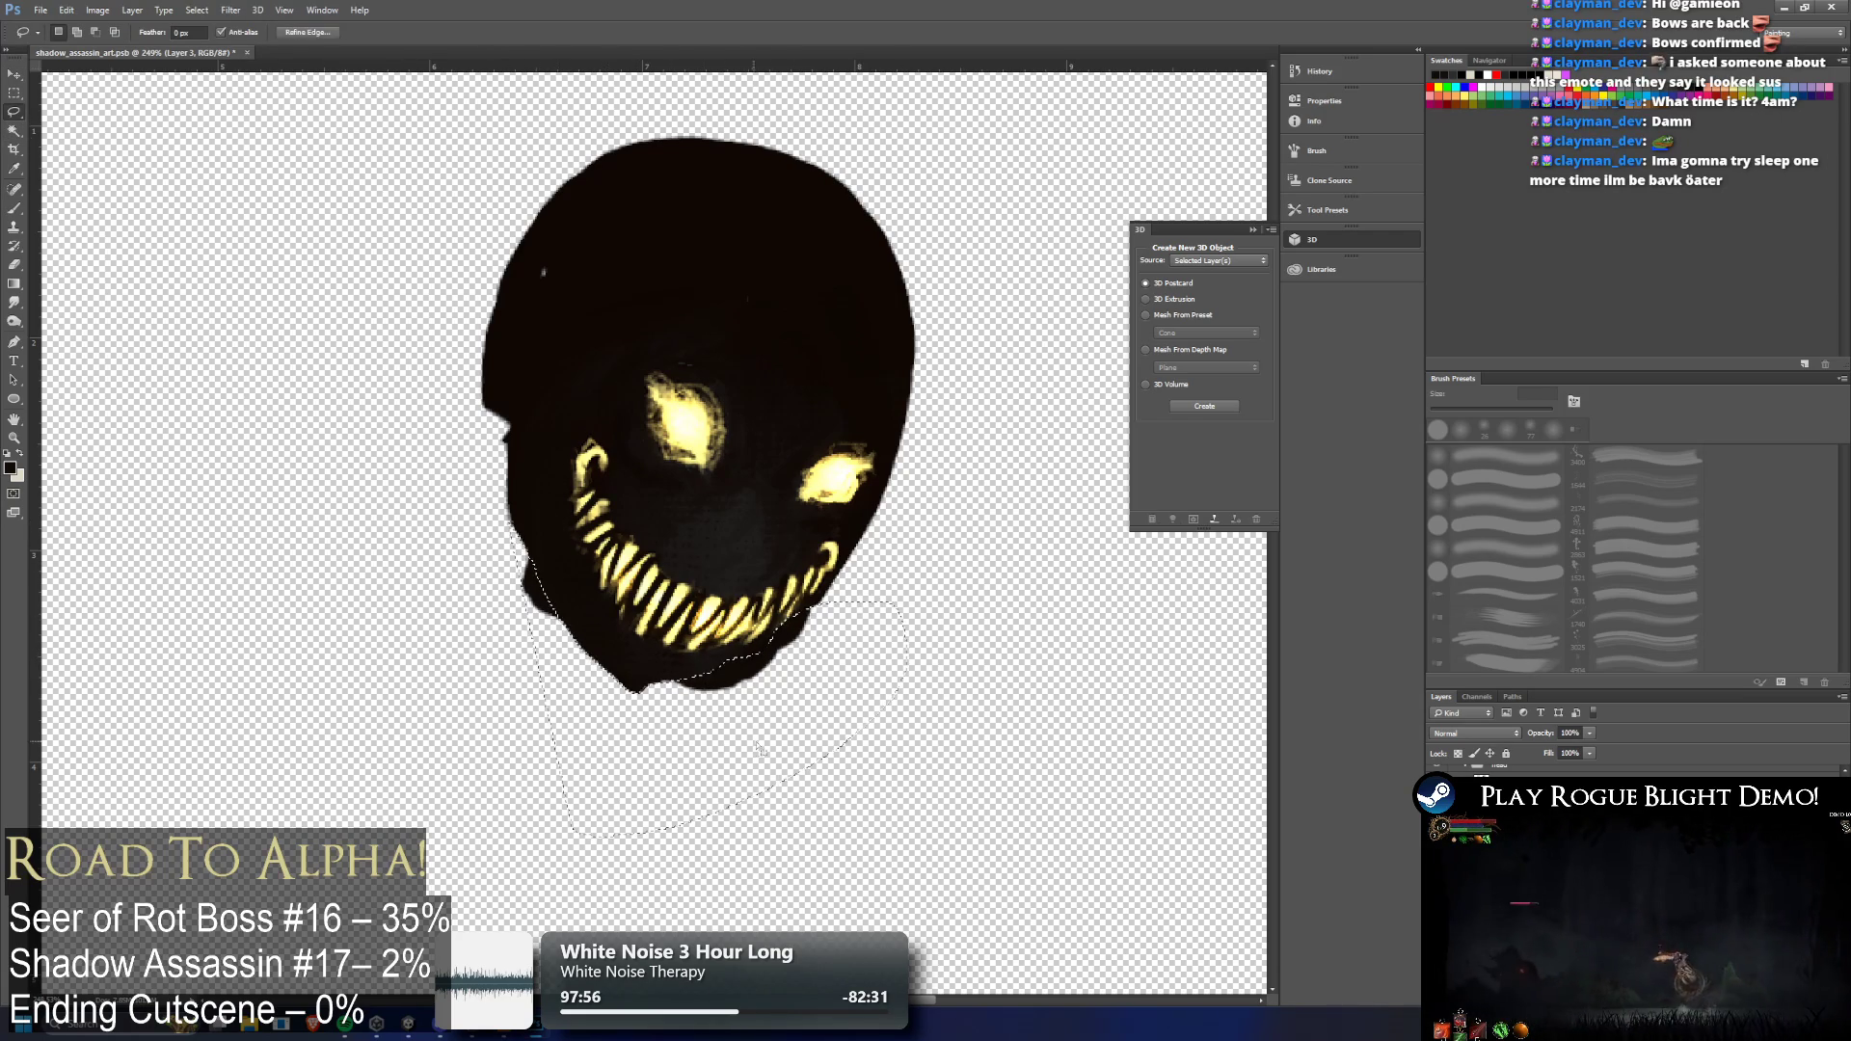
key("ctrl+d")
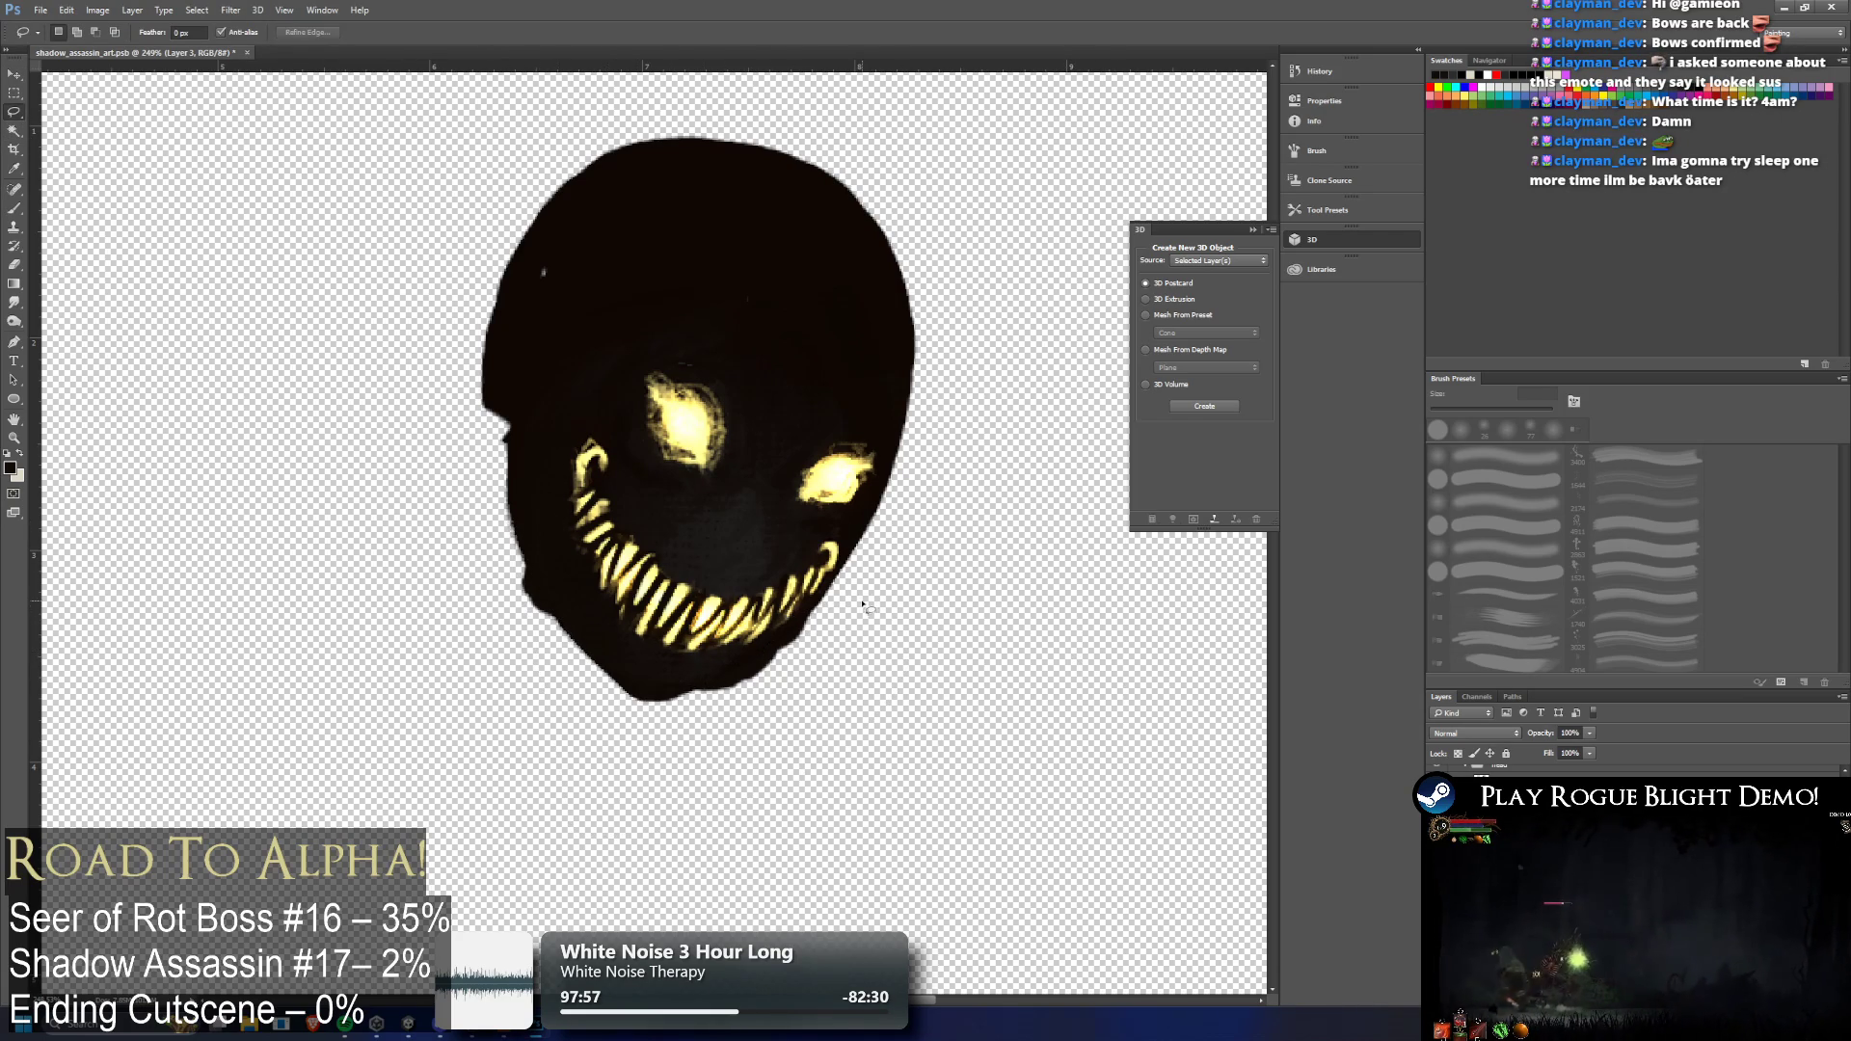
left_click_drag(698, 690, 565, 654)
left_click_drag(472, 521, 523, 613)
key("alt")
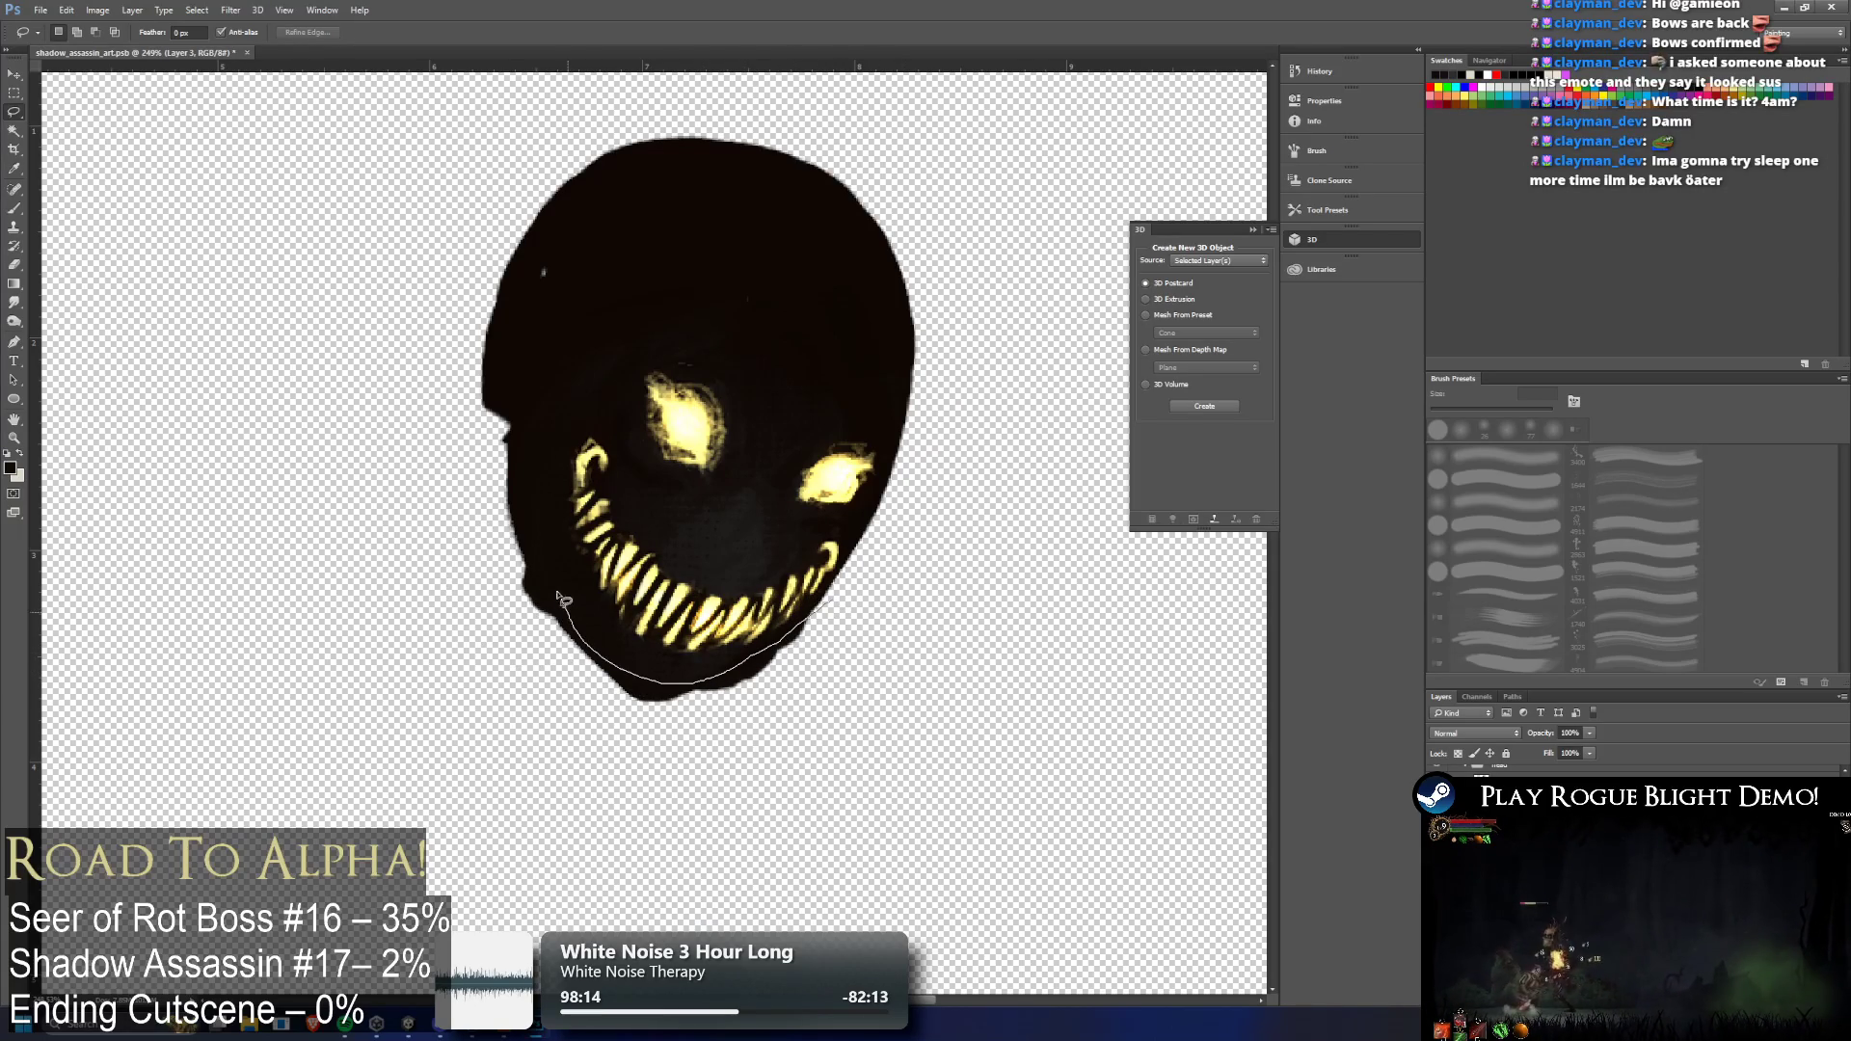
left_click_drag(704, 821, 1023, 653)
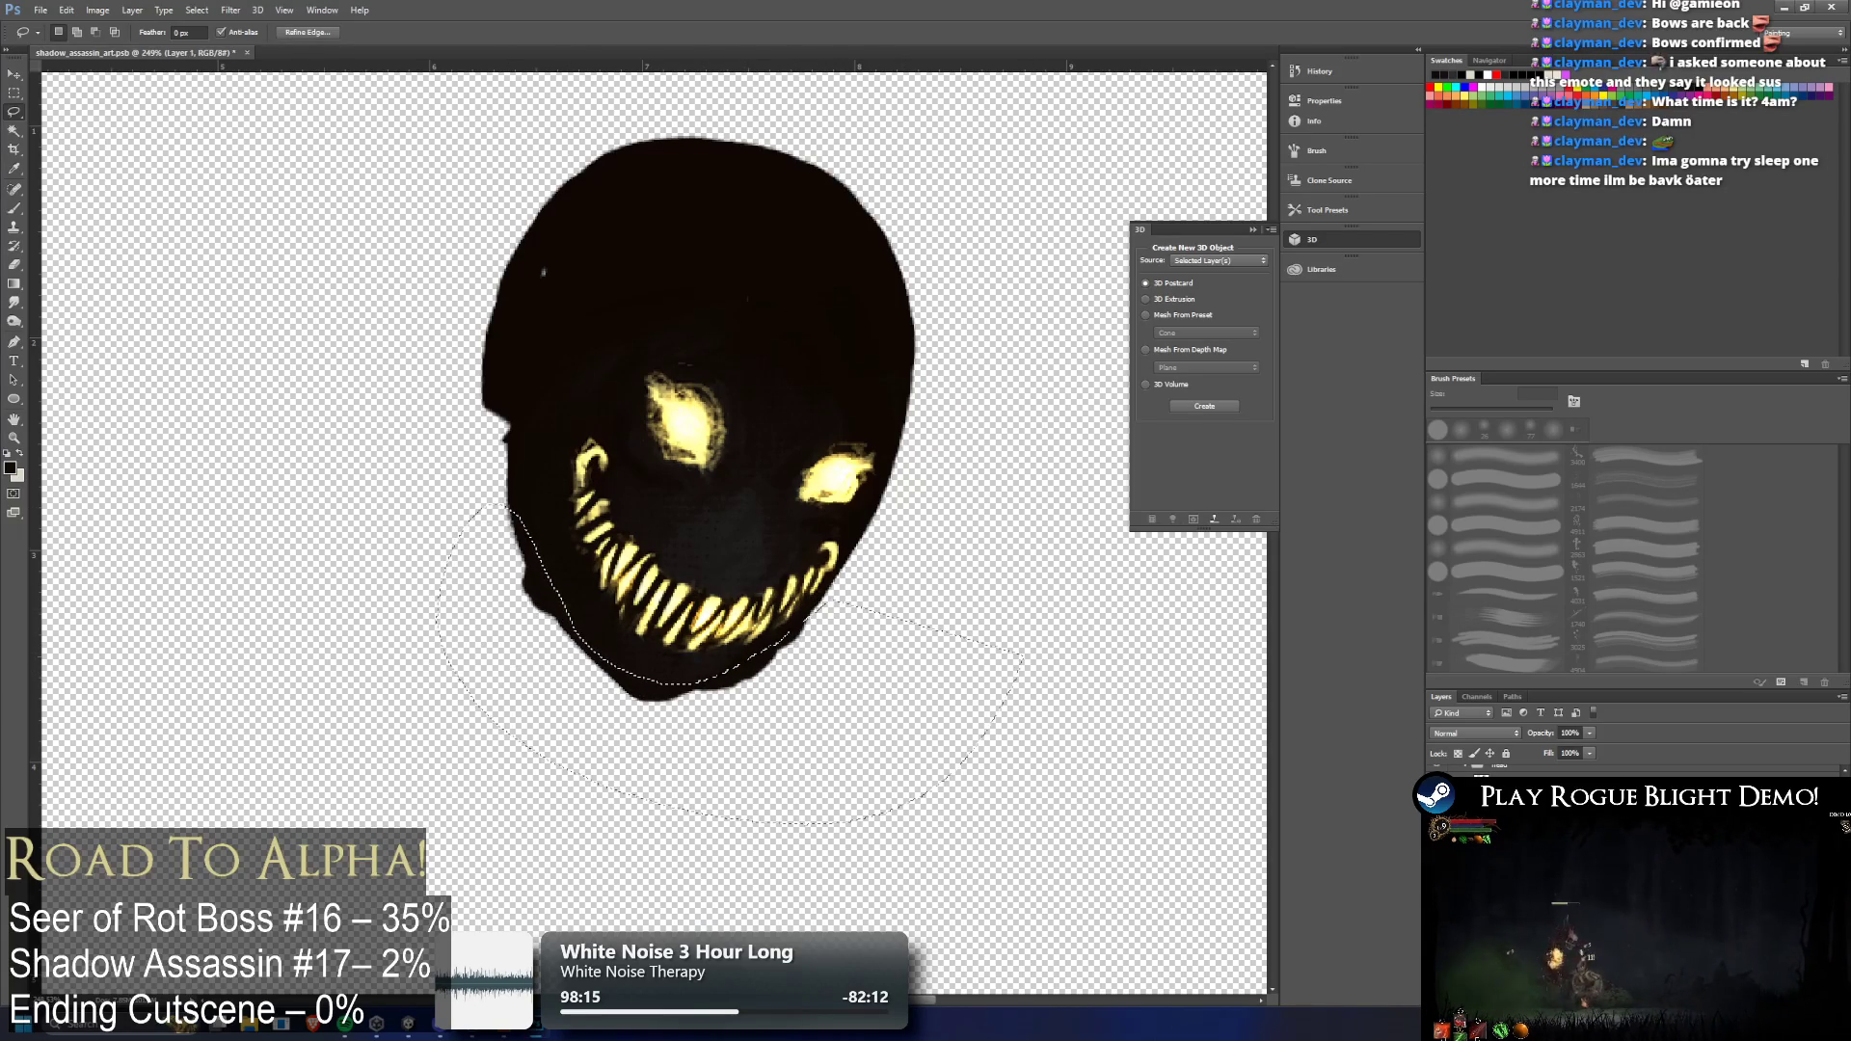
Delete the selected lower jaw, compare dense and sparser teeth versions, and deselect
key("Delete")
key("ctrl+z")
key("ctrl+z")
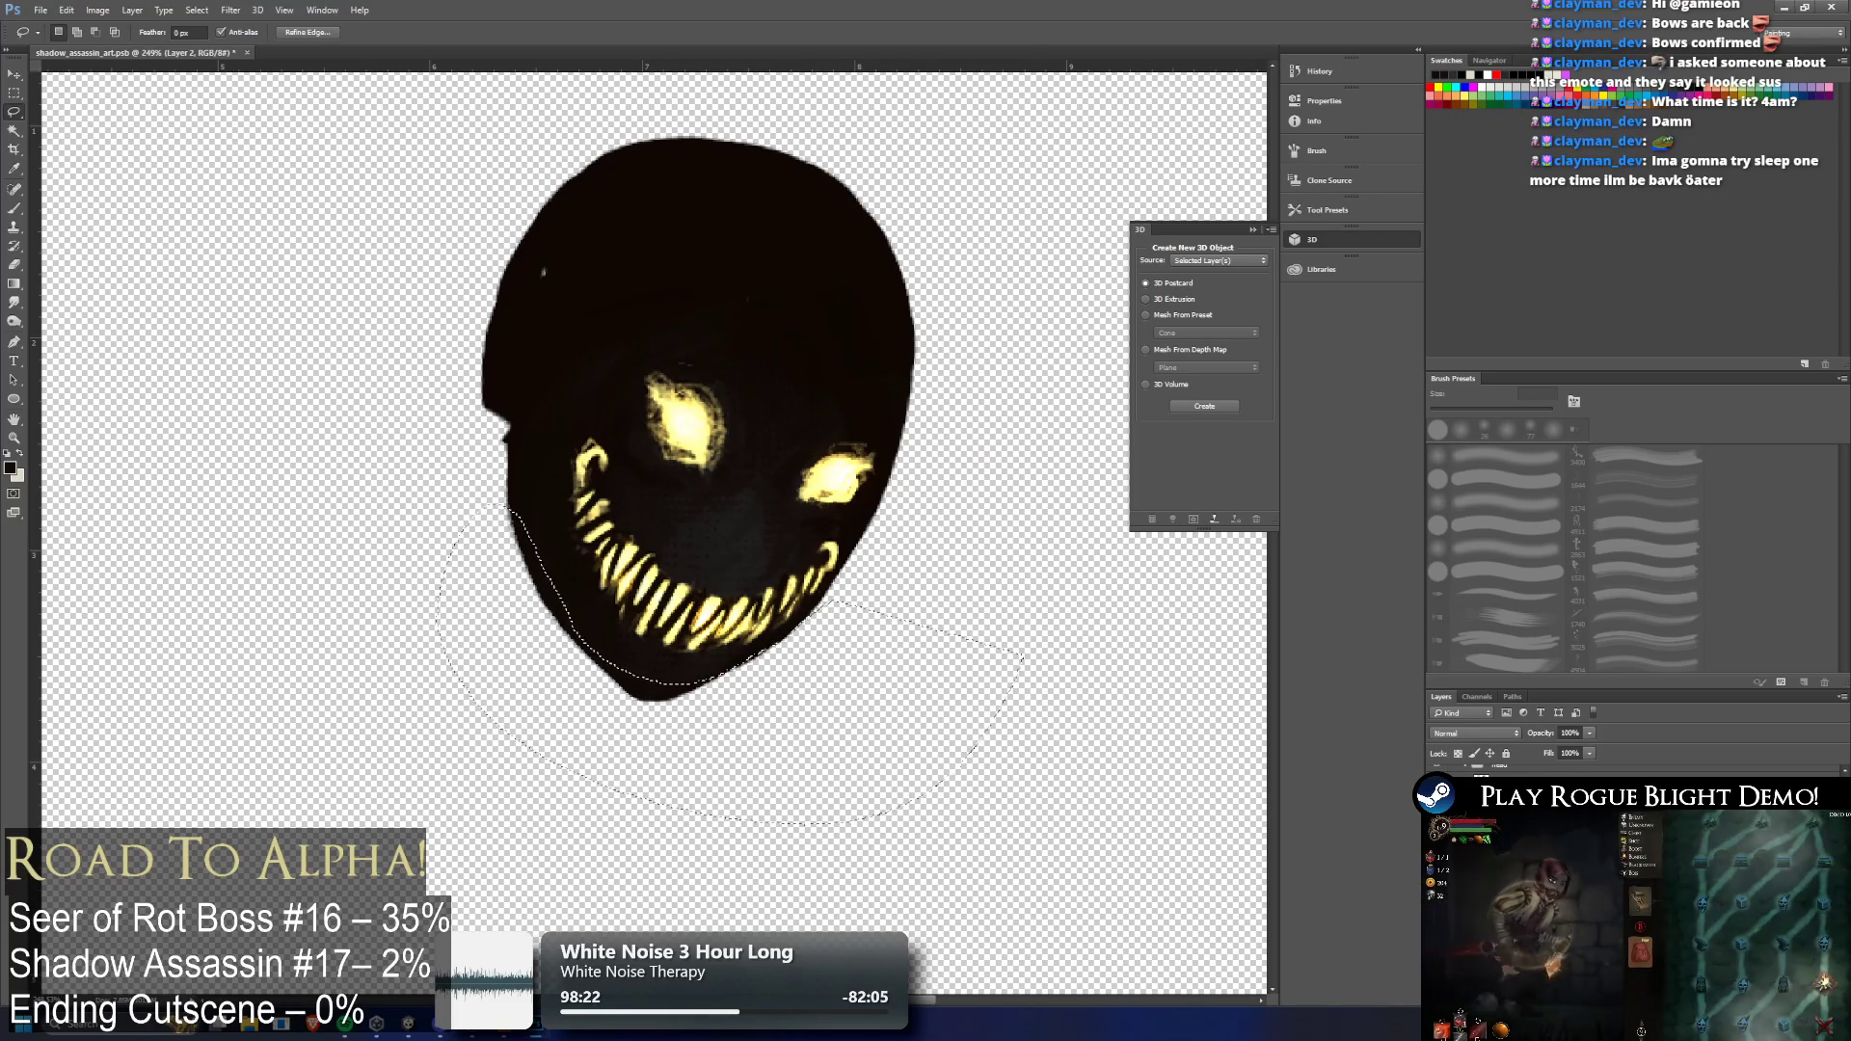
key("Return")
key("ctrl+z")
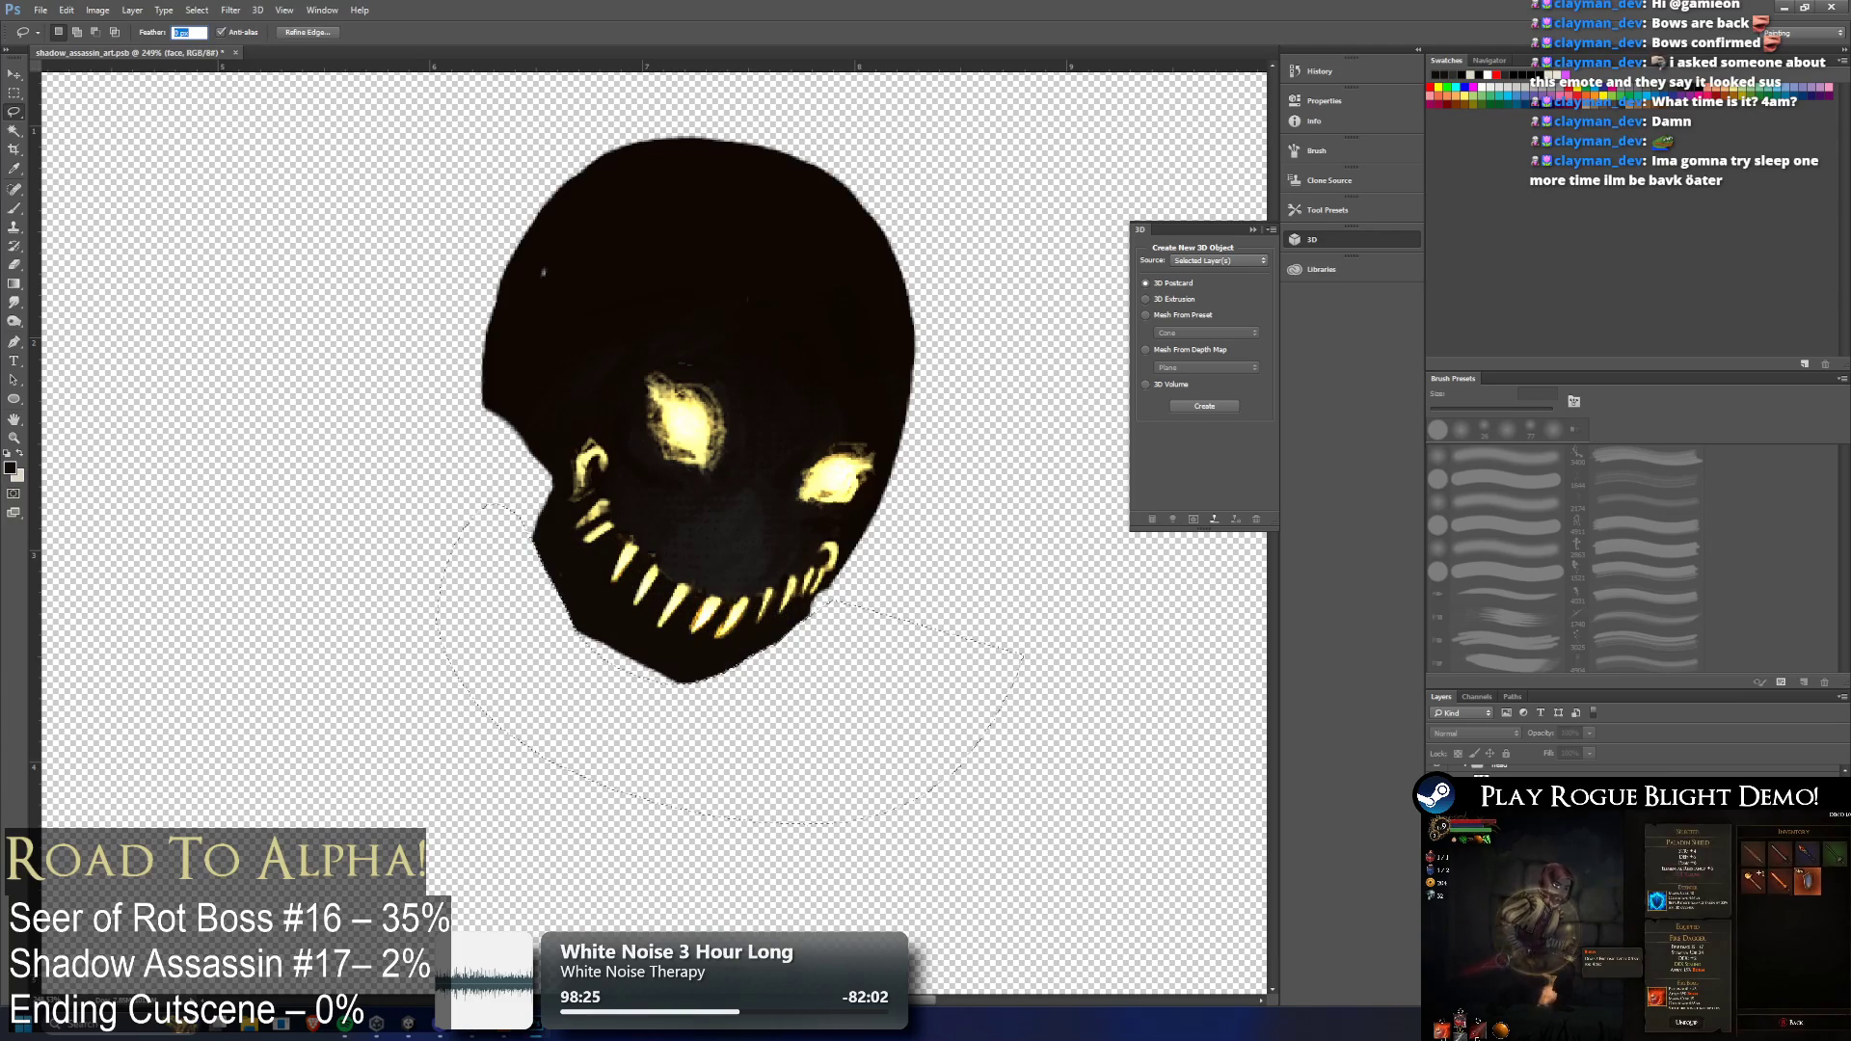
key("ctrl+z")
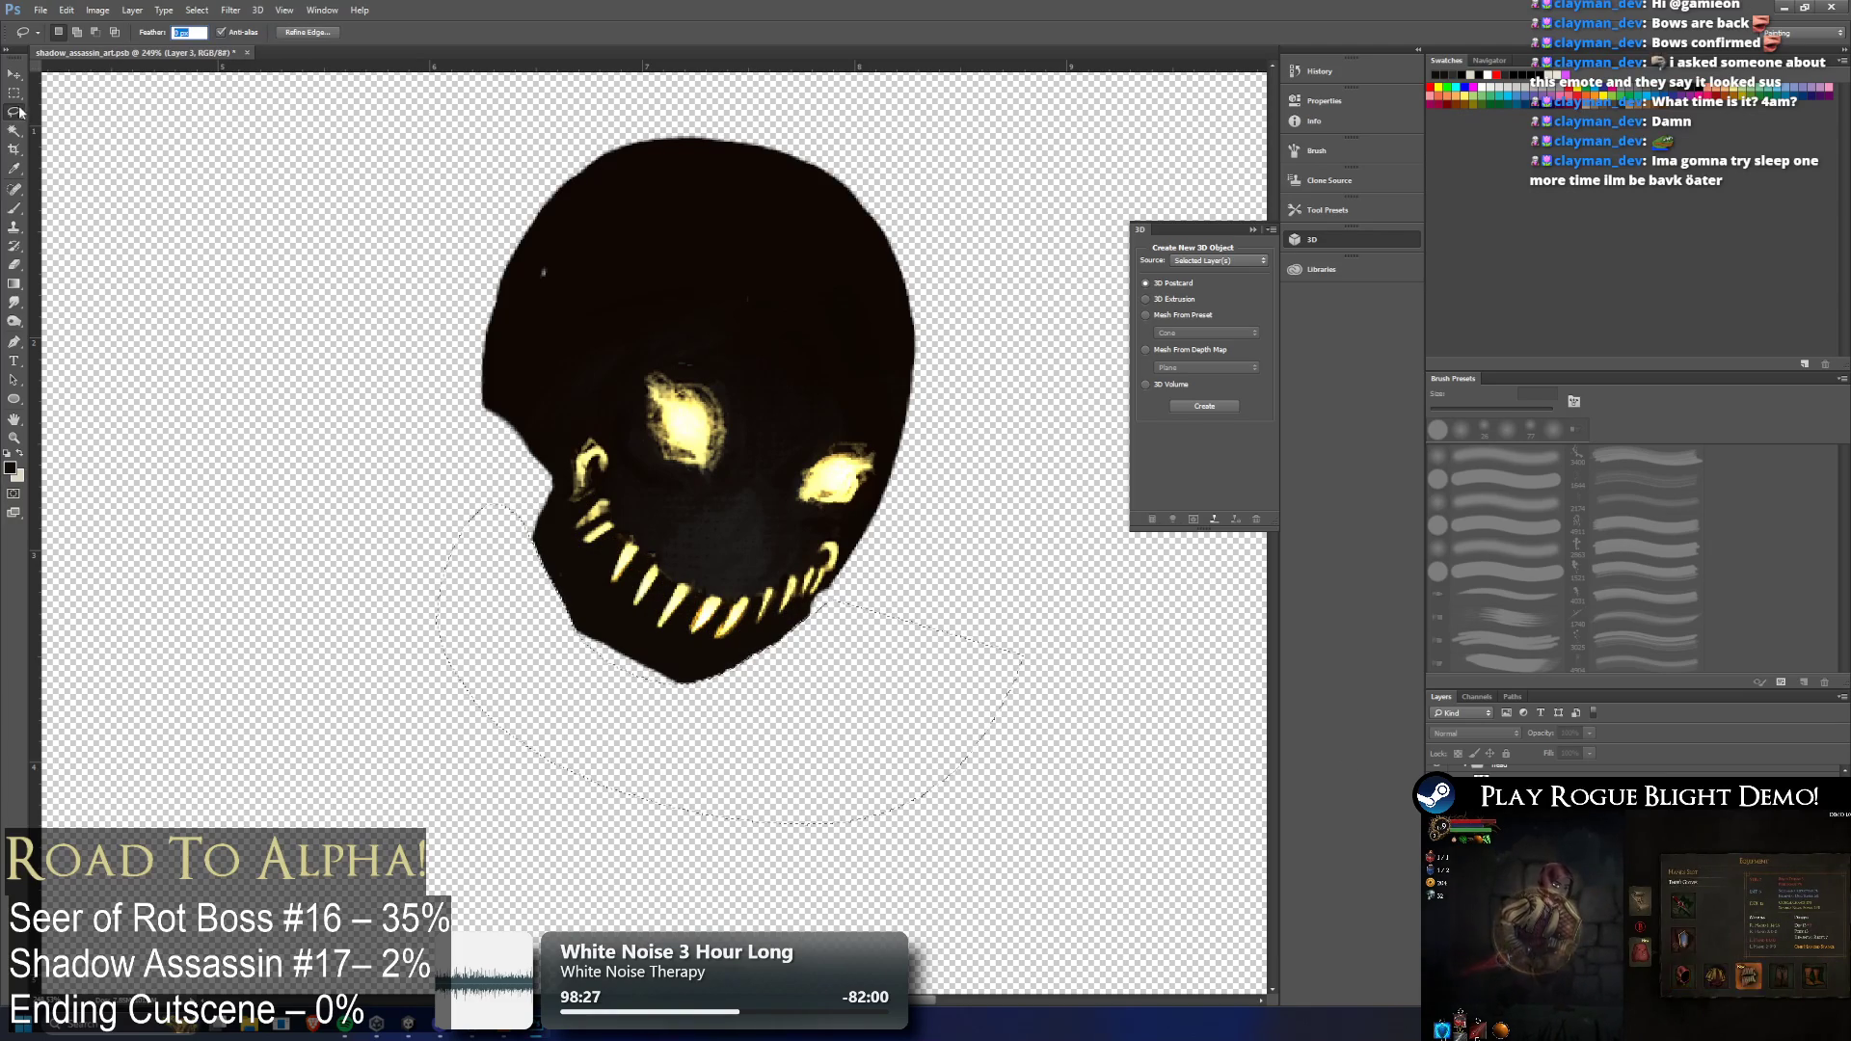
left_click(584, 359)
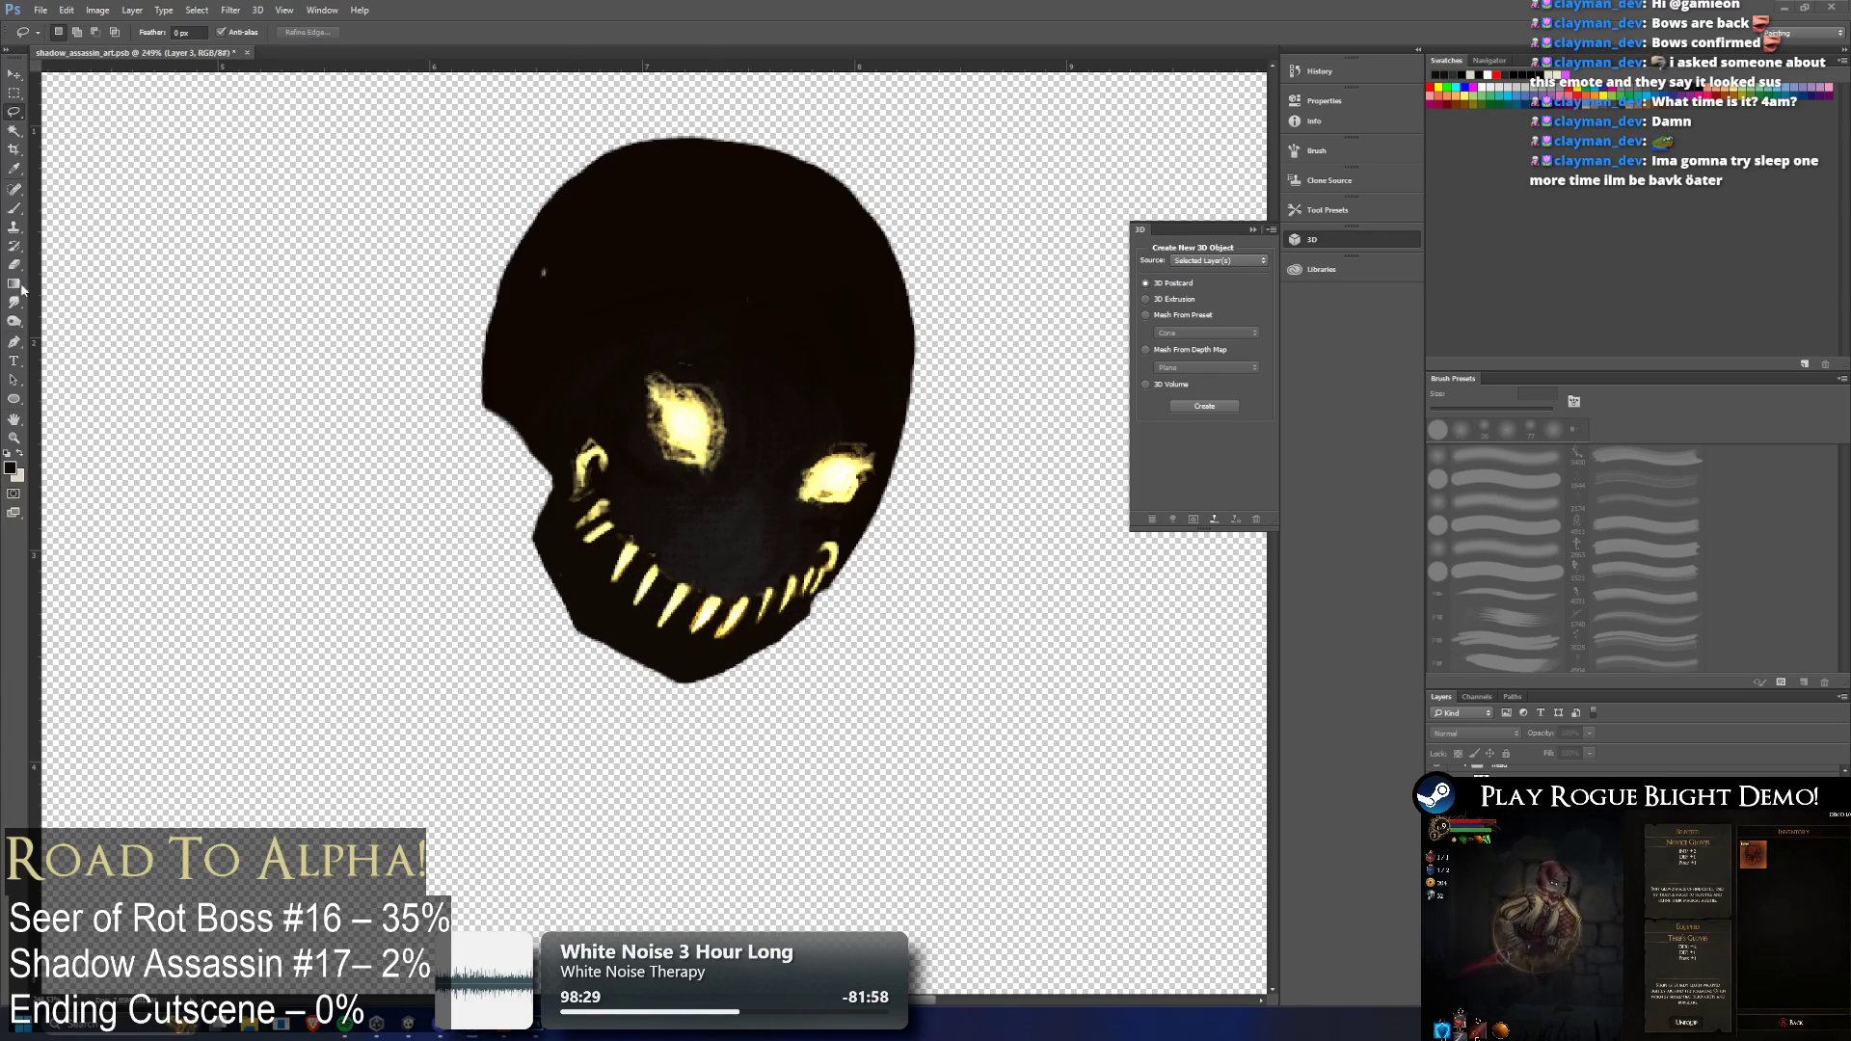
left_click(13, 212)
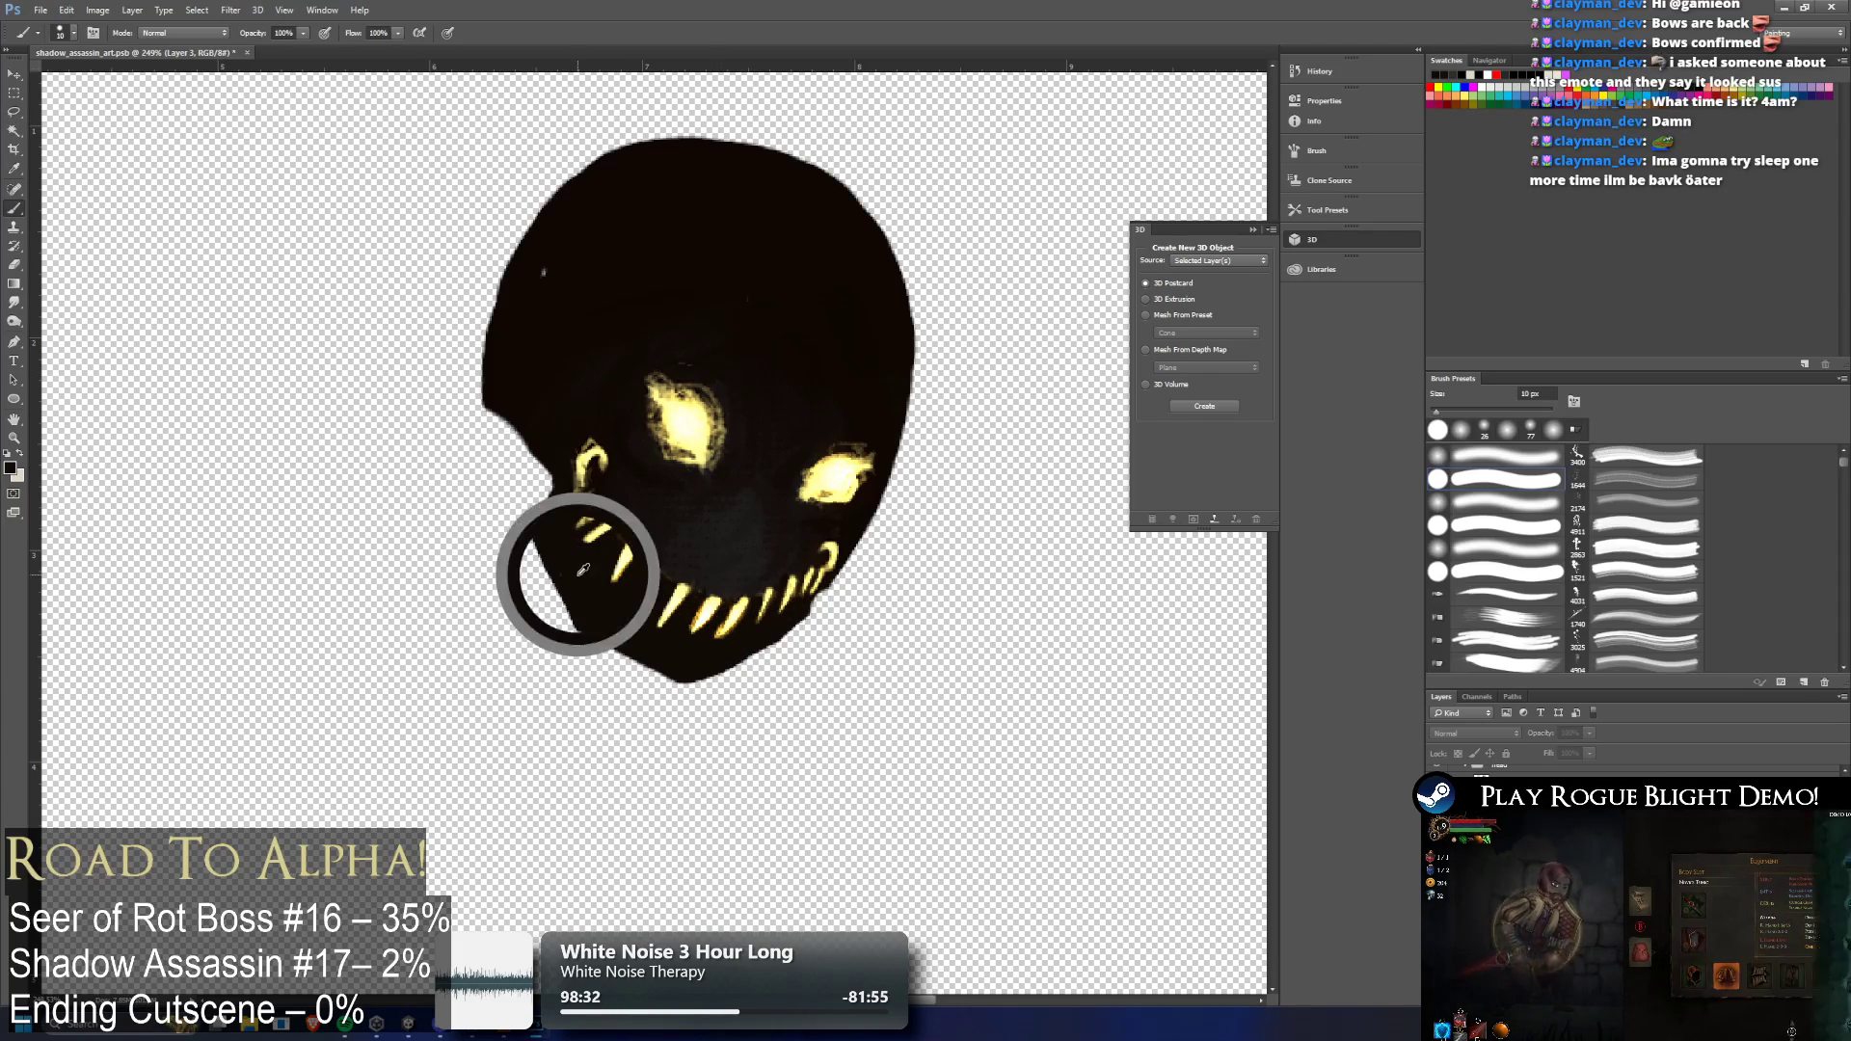
On Layer 2, paint dark along the left jaw edge and notch, then try and undo cream tooth strokes
left_click(546, 543)
key("Return")
key("alt+bracketleft")
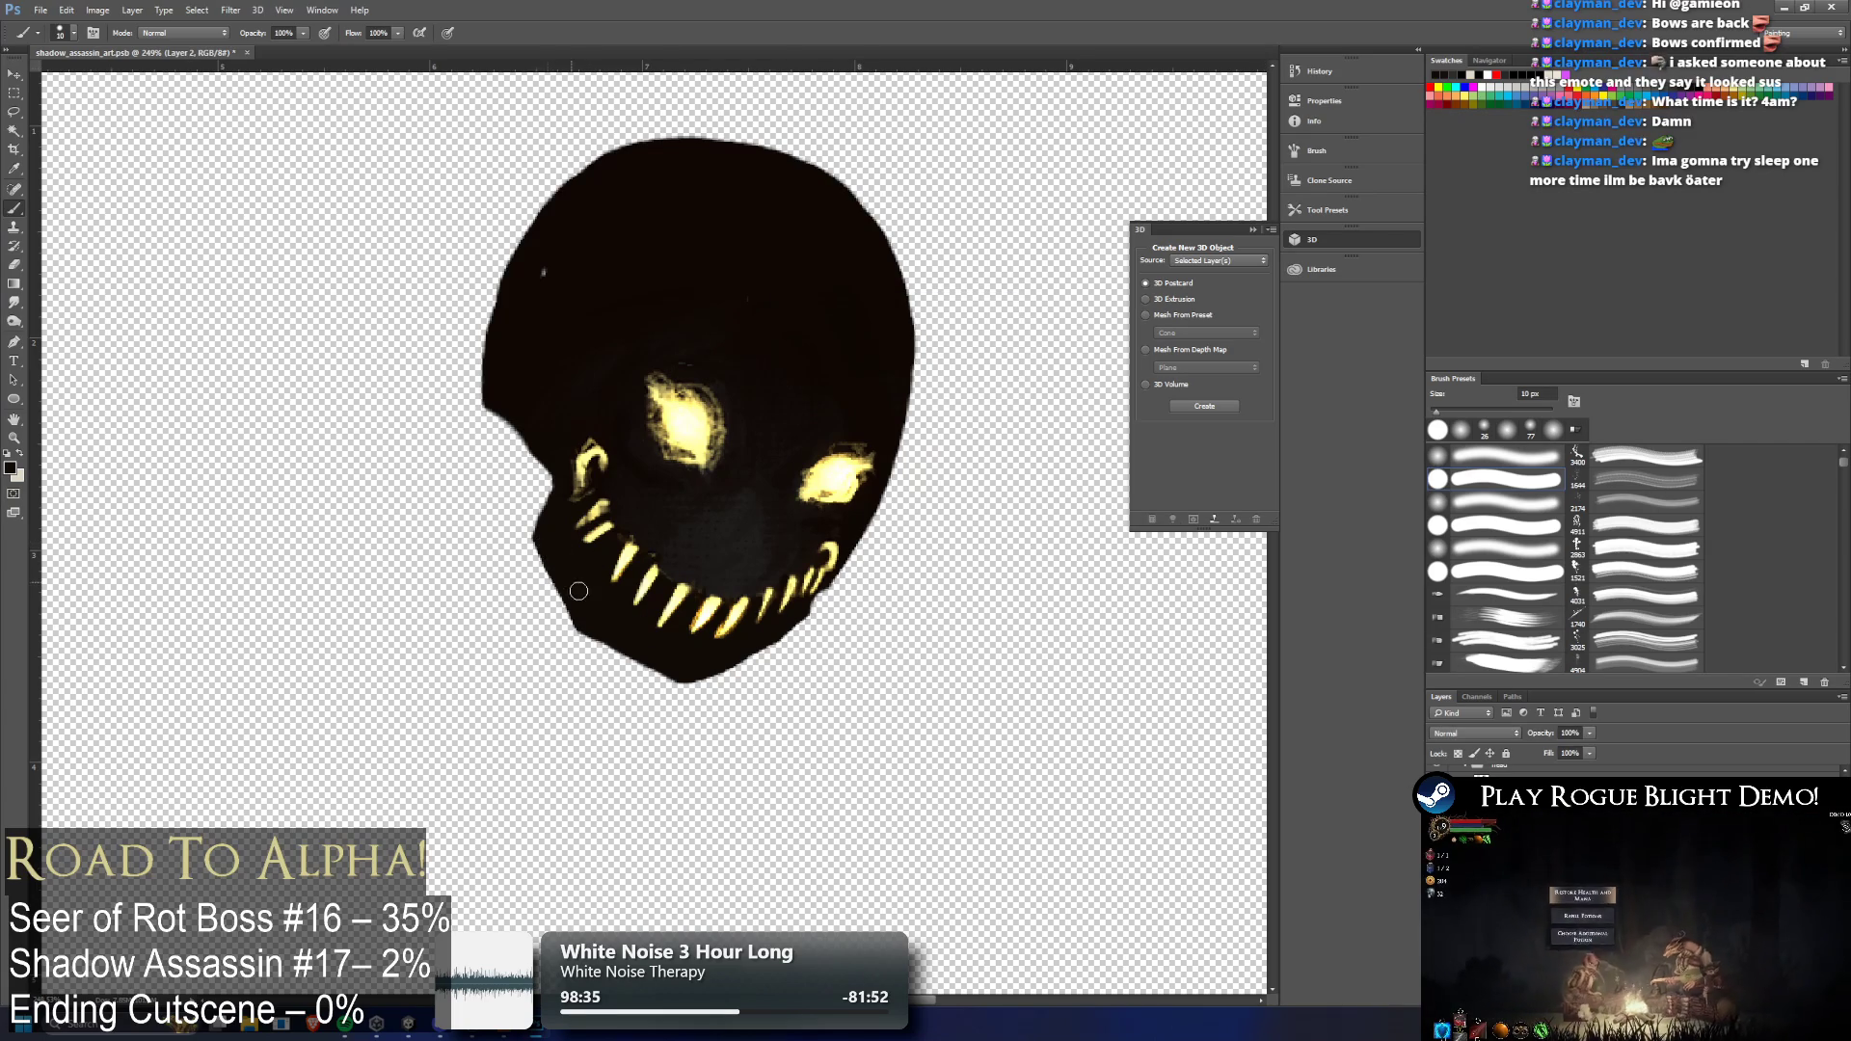
mouse_move(543, 539)
left_mouse_down()
mouse_move(553, 576)
mouse_move(632, 659)
mouse_move(694, 669)
left_mouse_up()
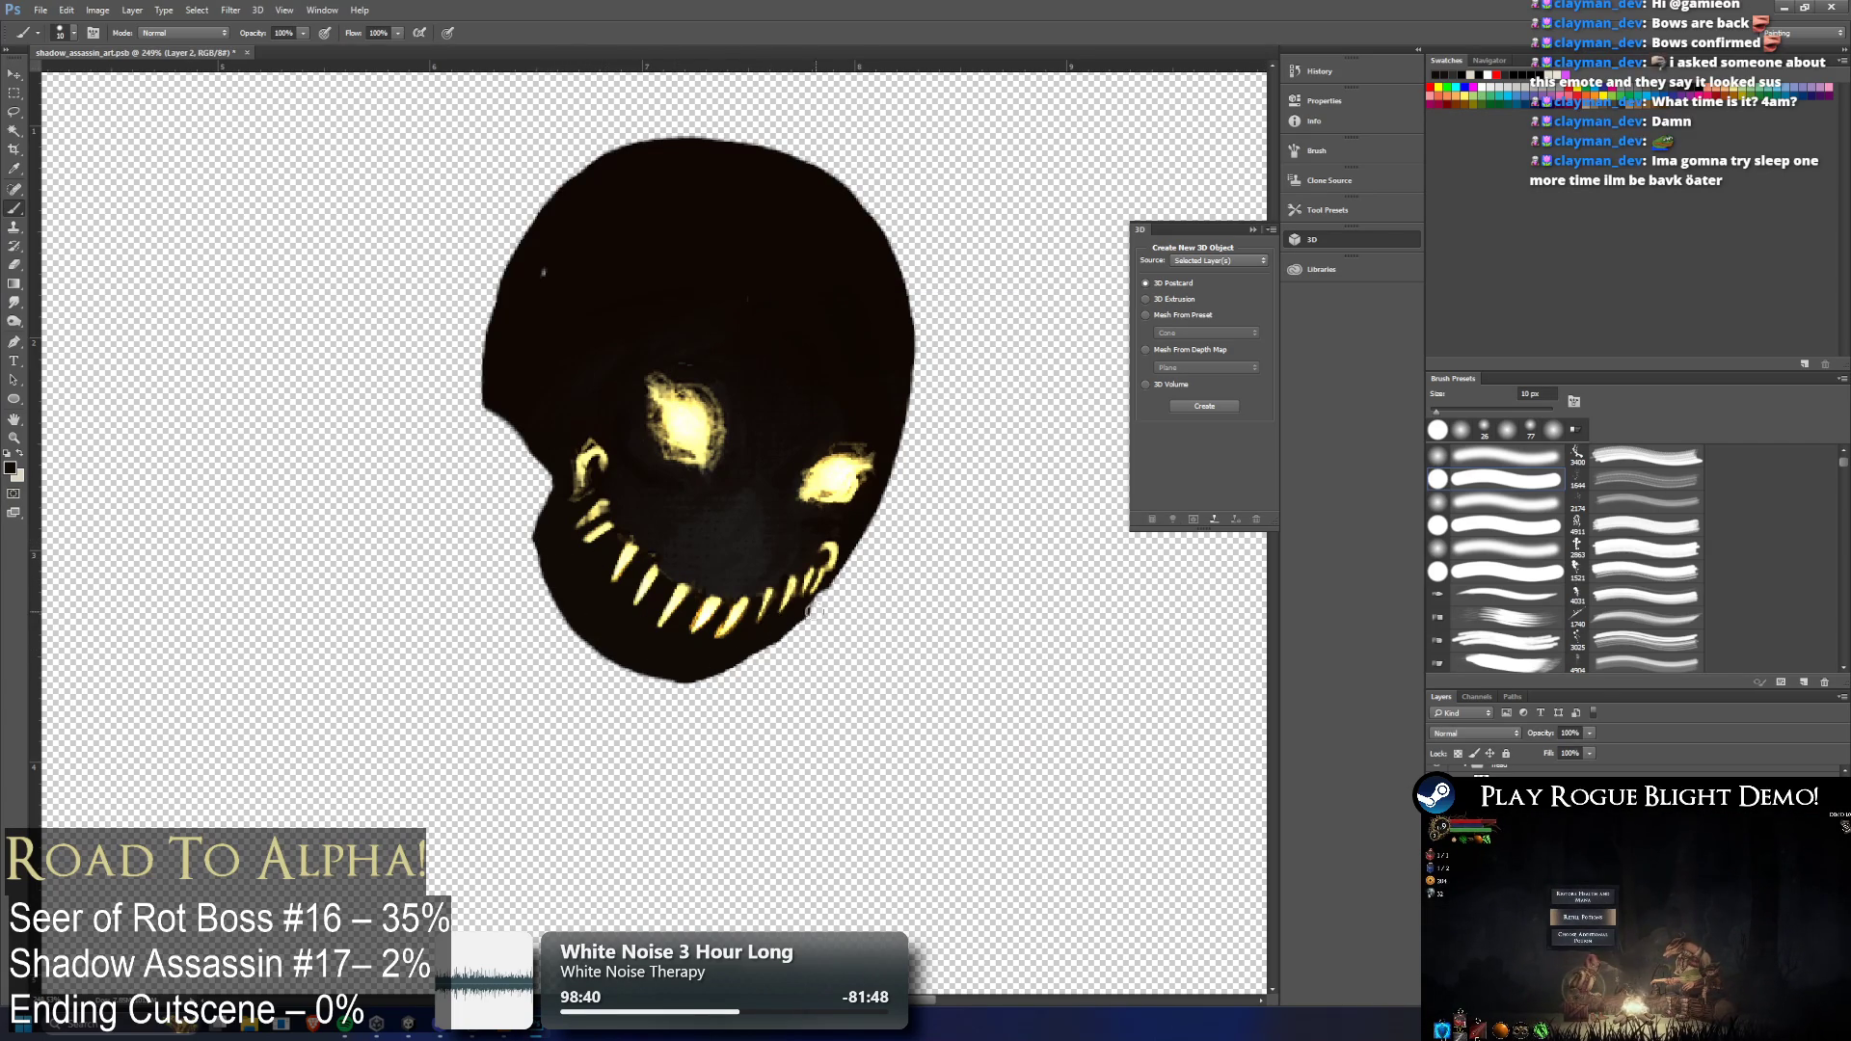
left_click(559, 485)
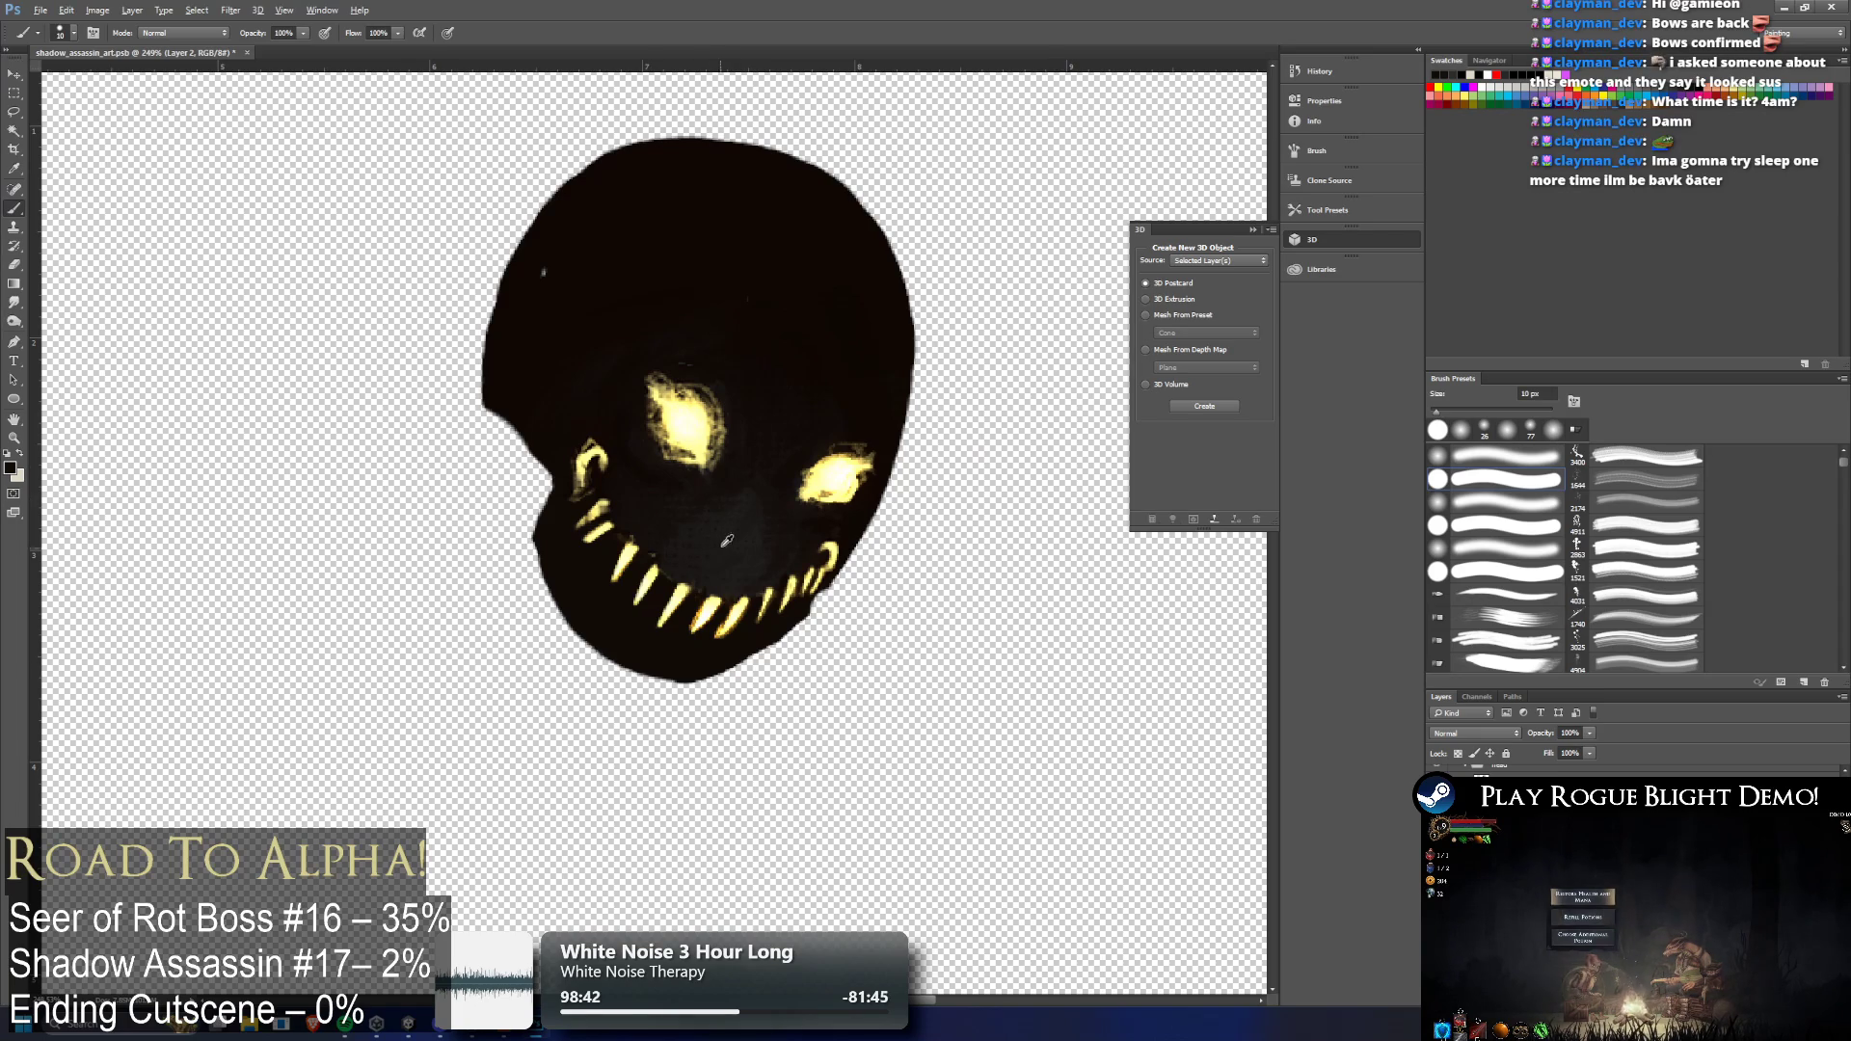
left_click(710, 416, "alt")
mouse_move(631, 606)
left_mouse_down()
mouse_move(607, 529)
mouse_move(689, 618)
left_mouse_up()
key("ctrl+z")
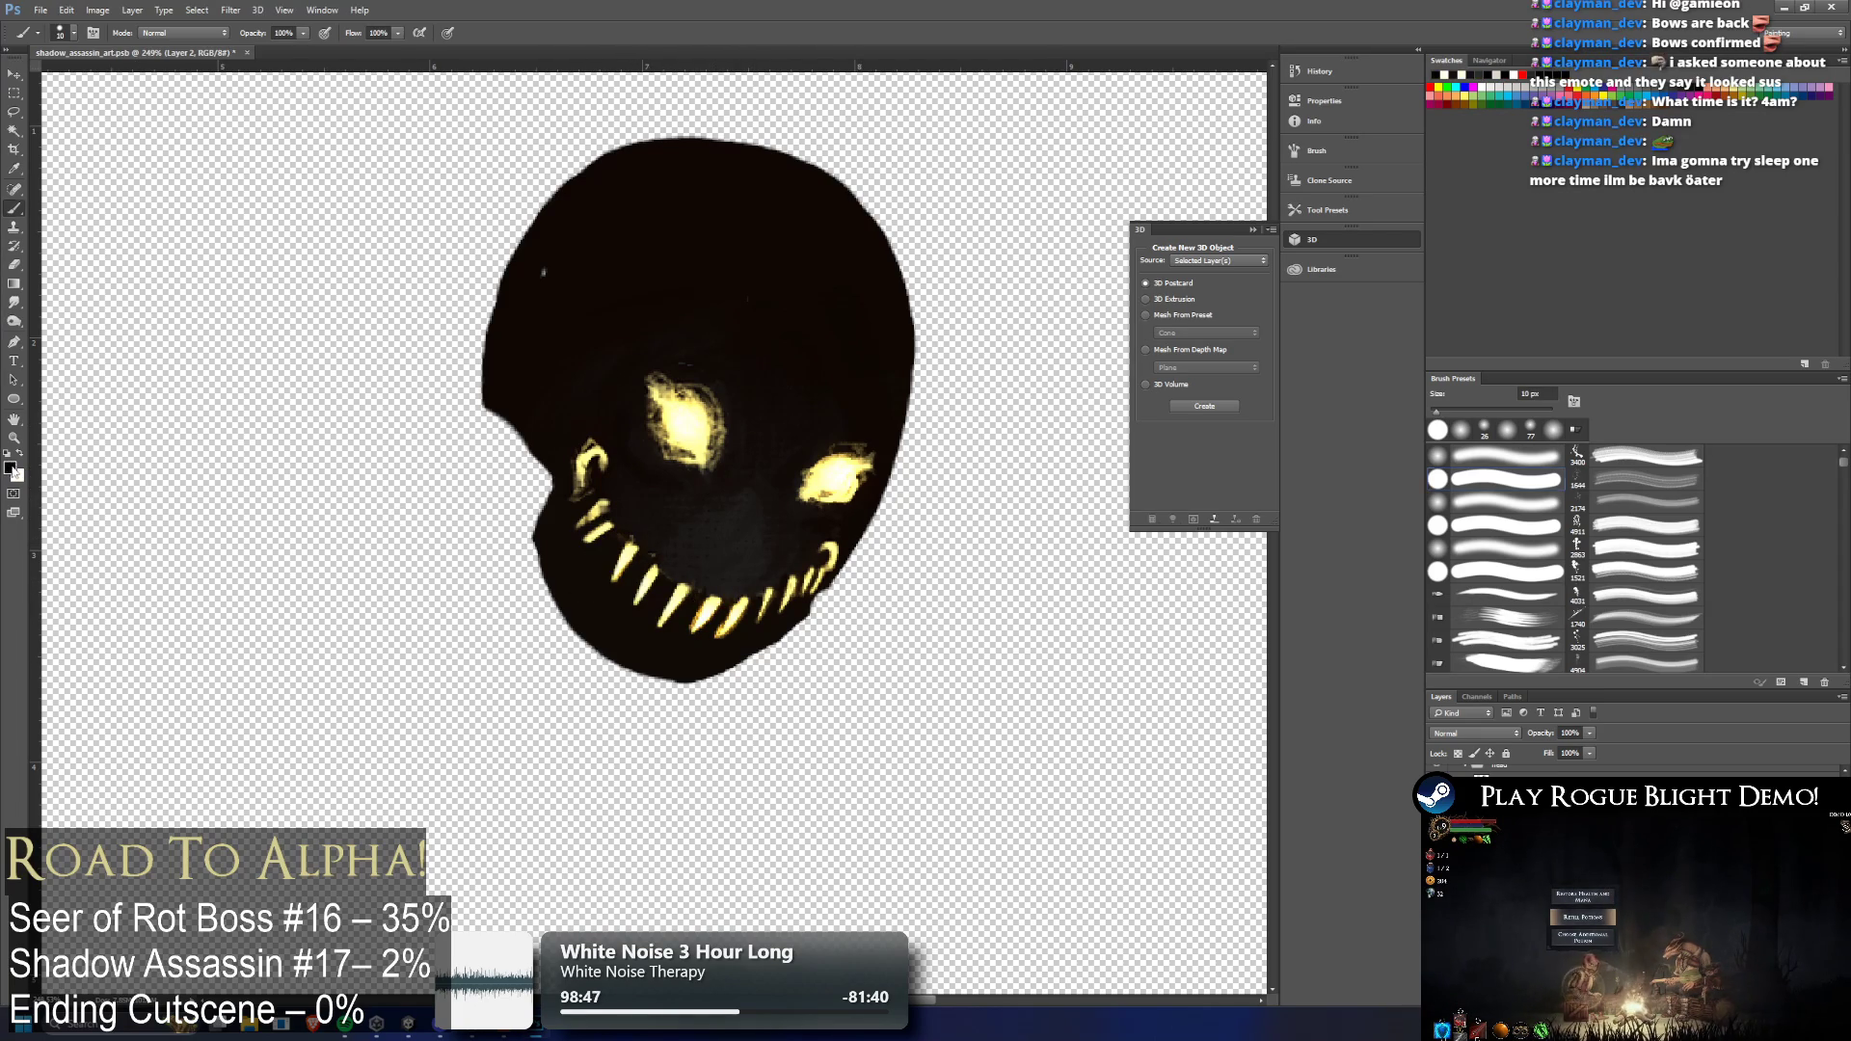
Darken a tooth tip with a sampled colour, revert to the thin-striped teeth, and undo a trial jaw move
key("i")
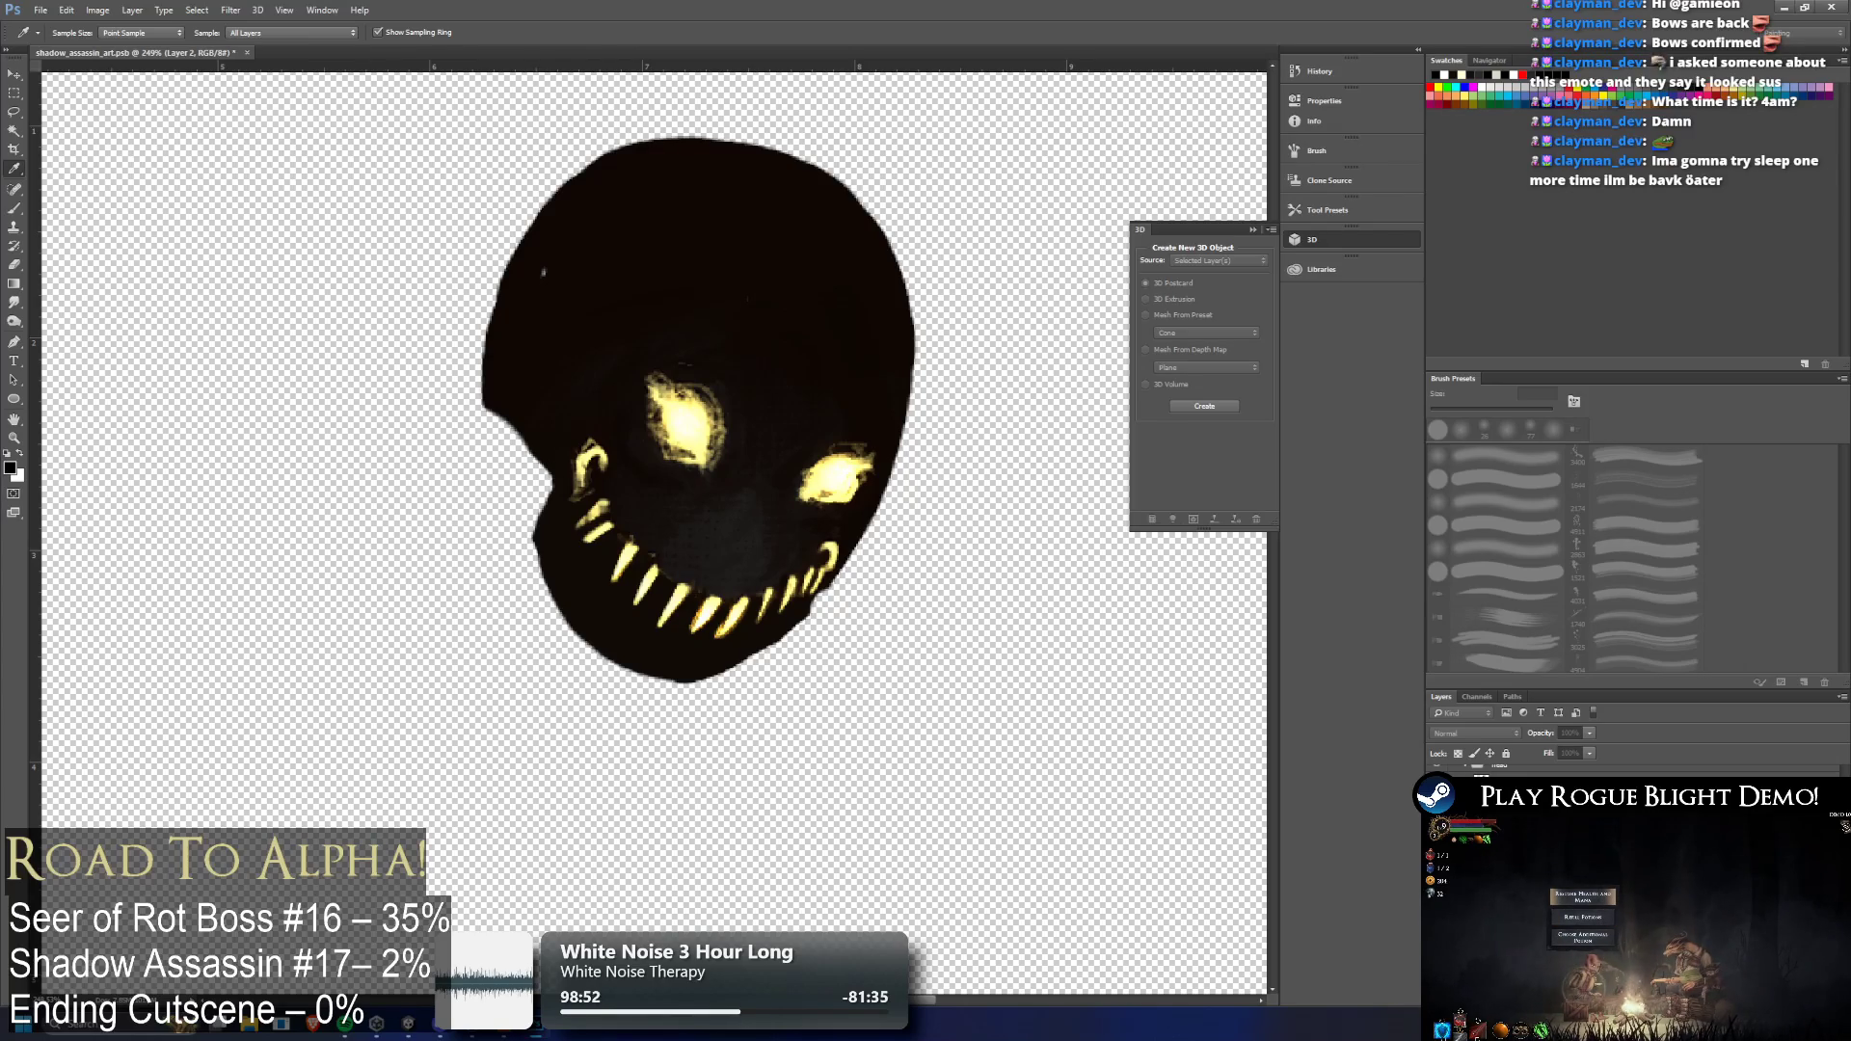
key("b")
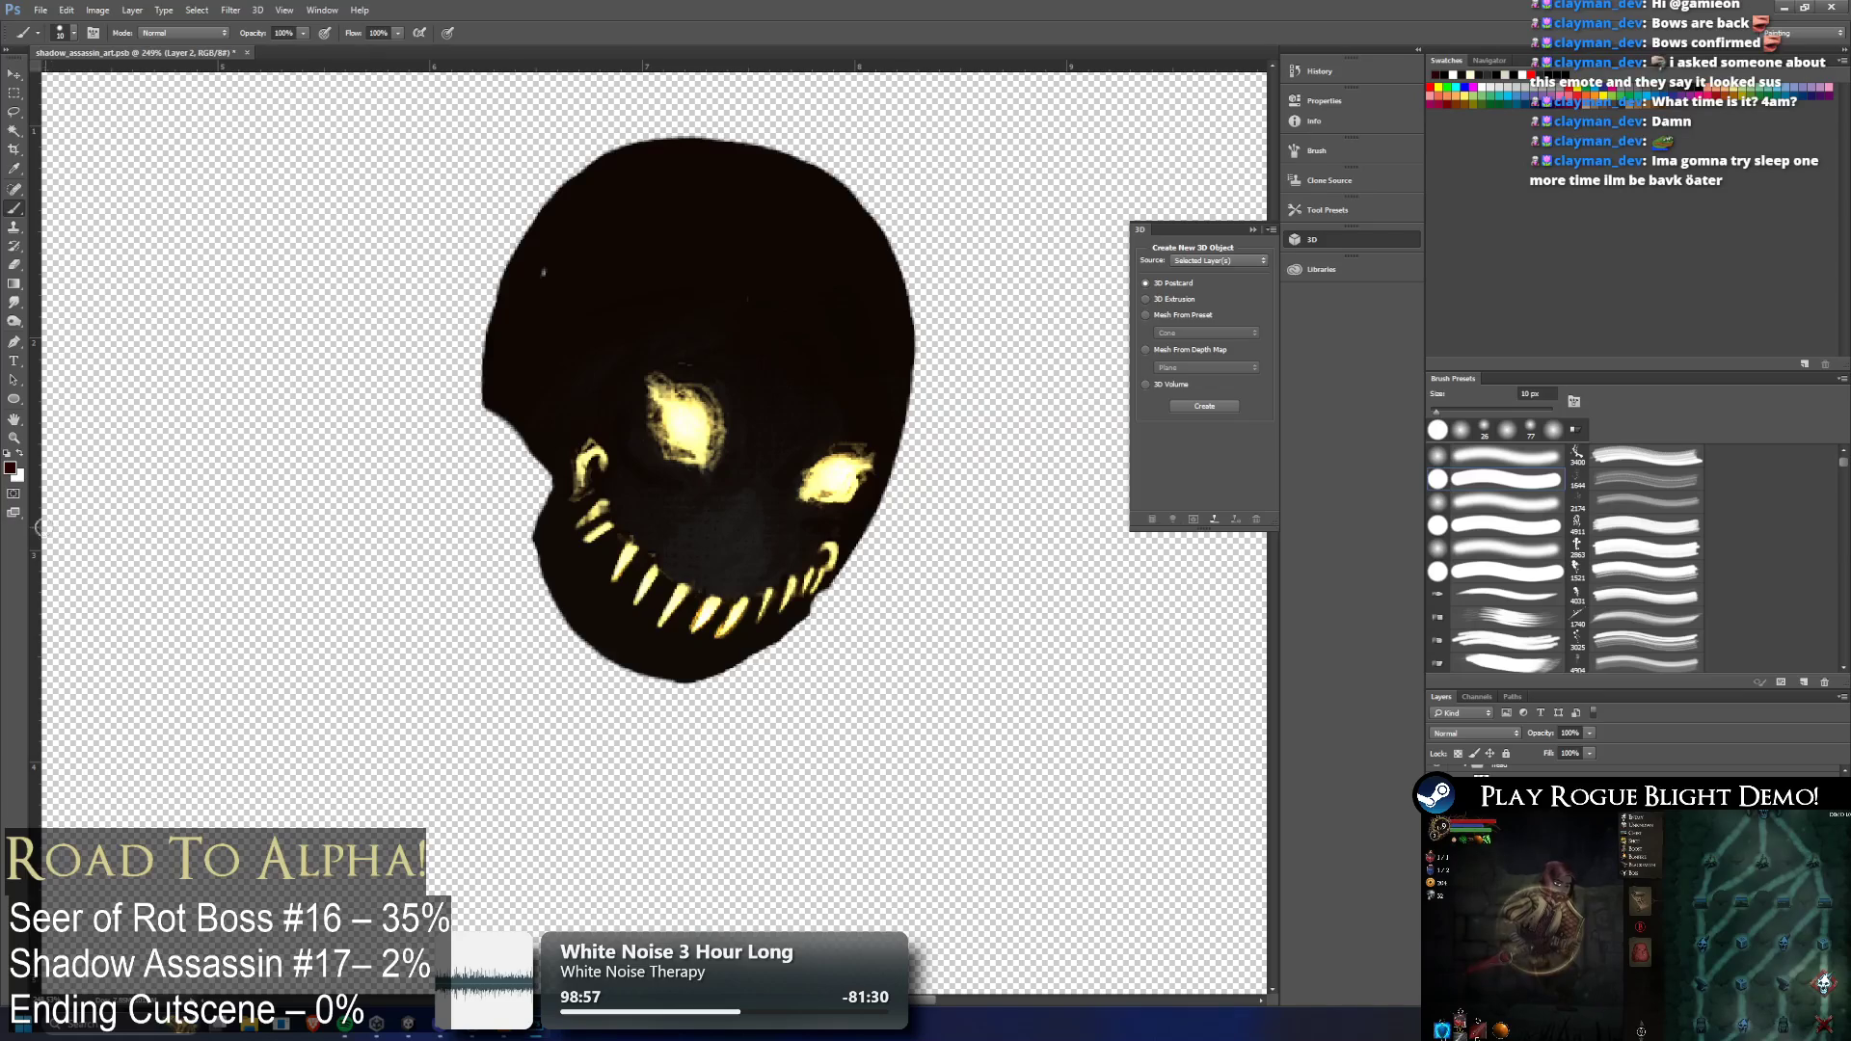
key("i")
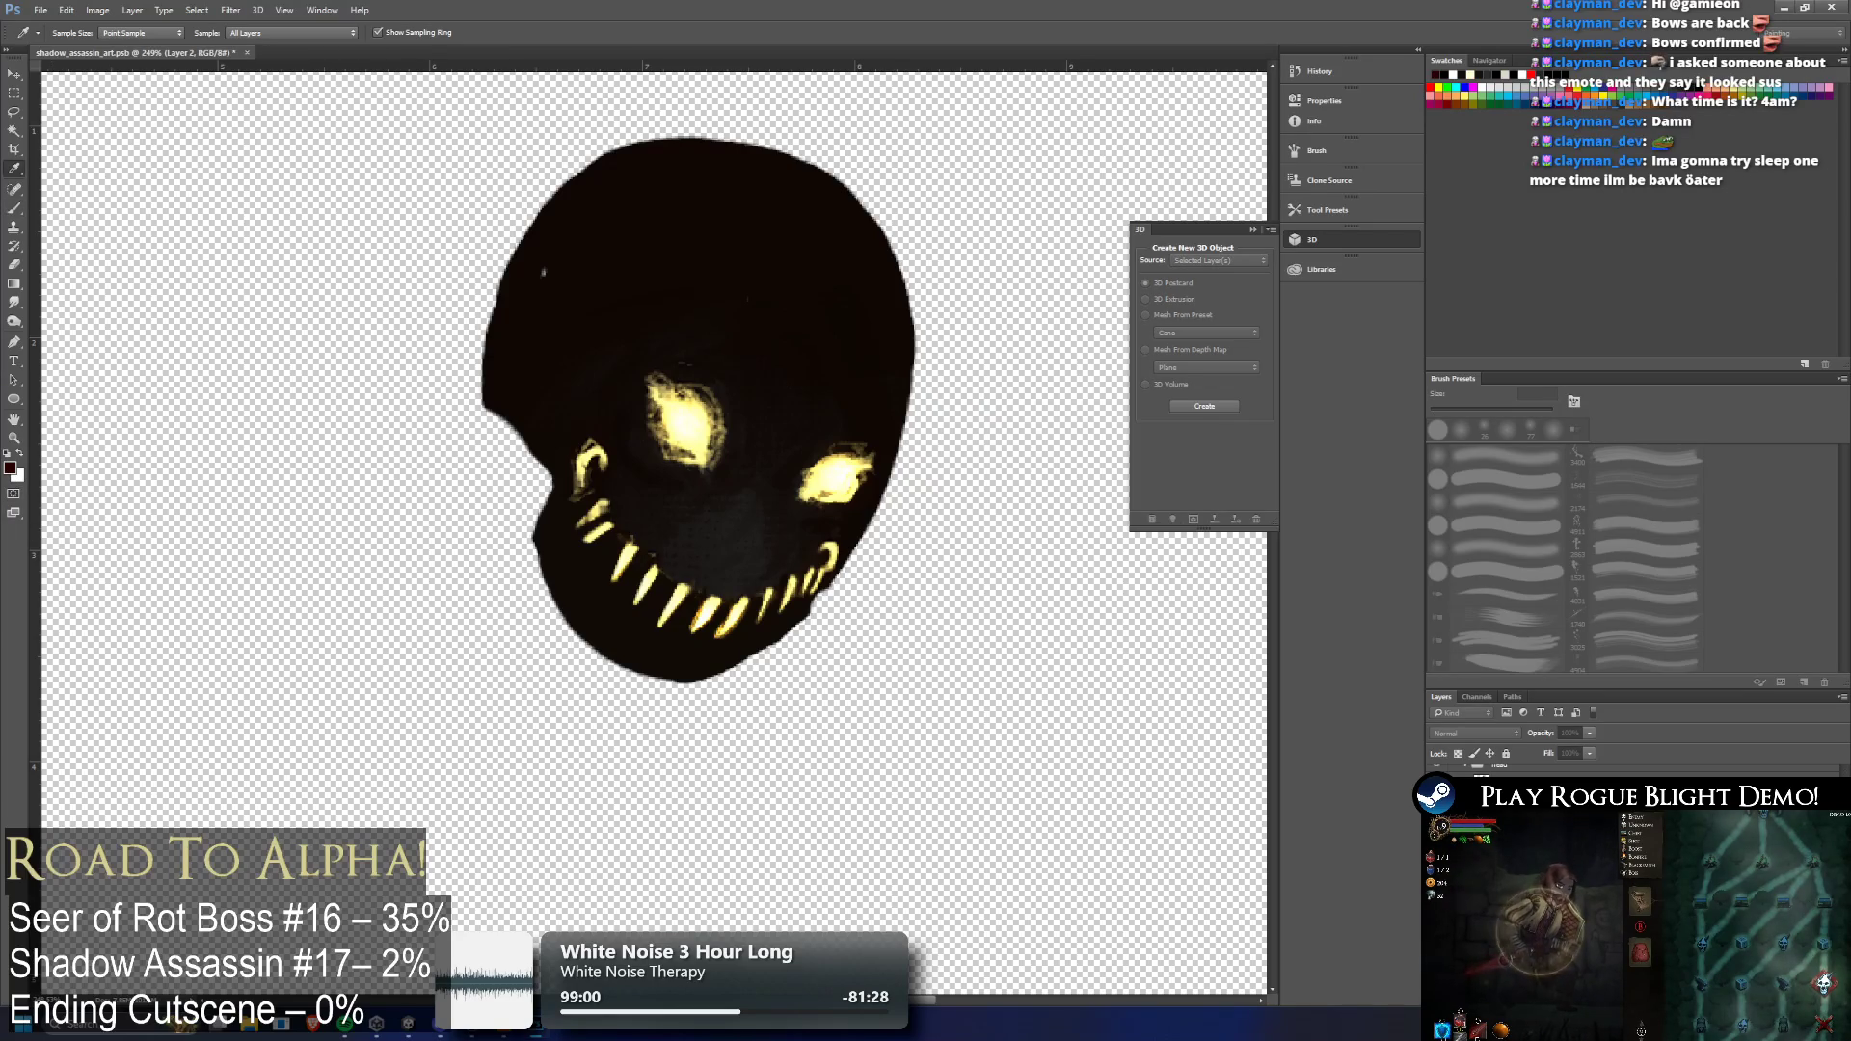
key("b")
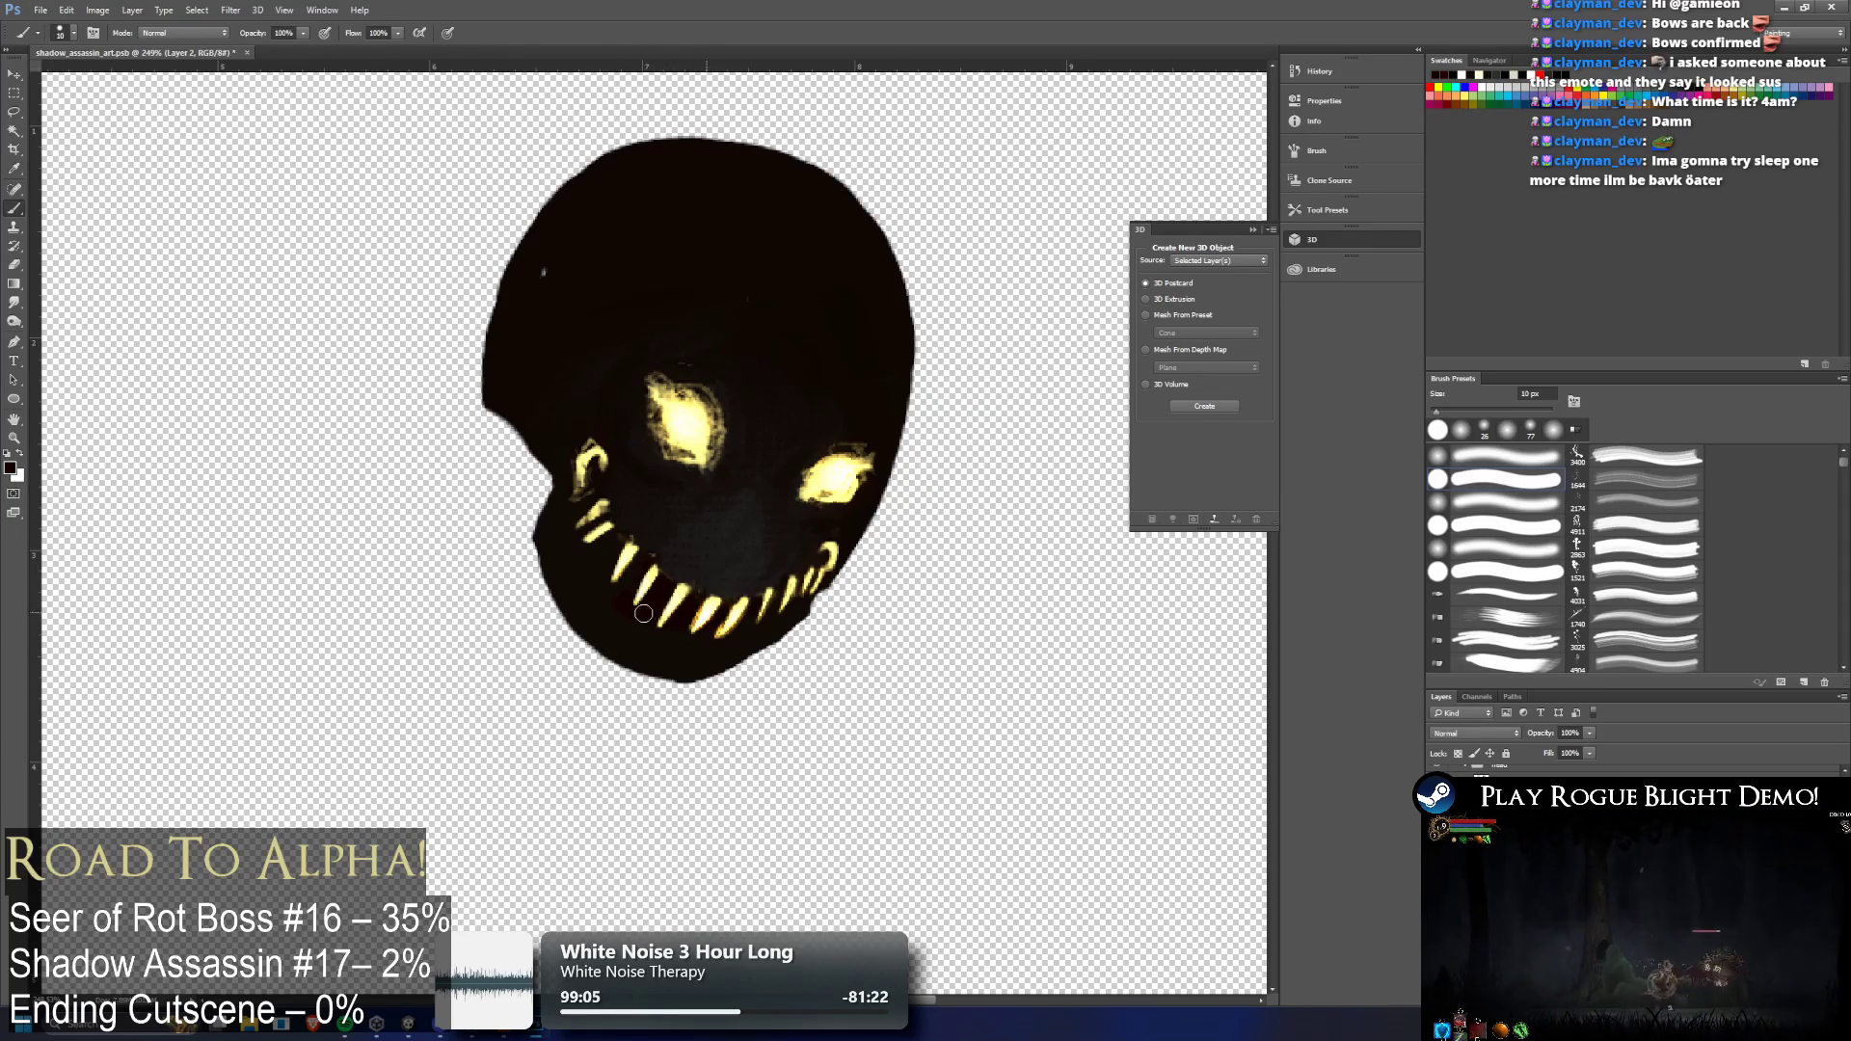
left_click_drag(602, 552, 606, 531)
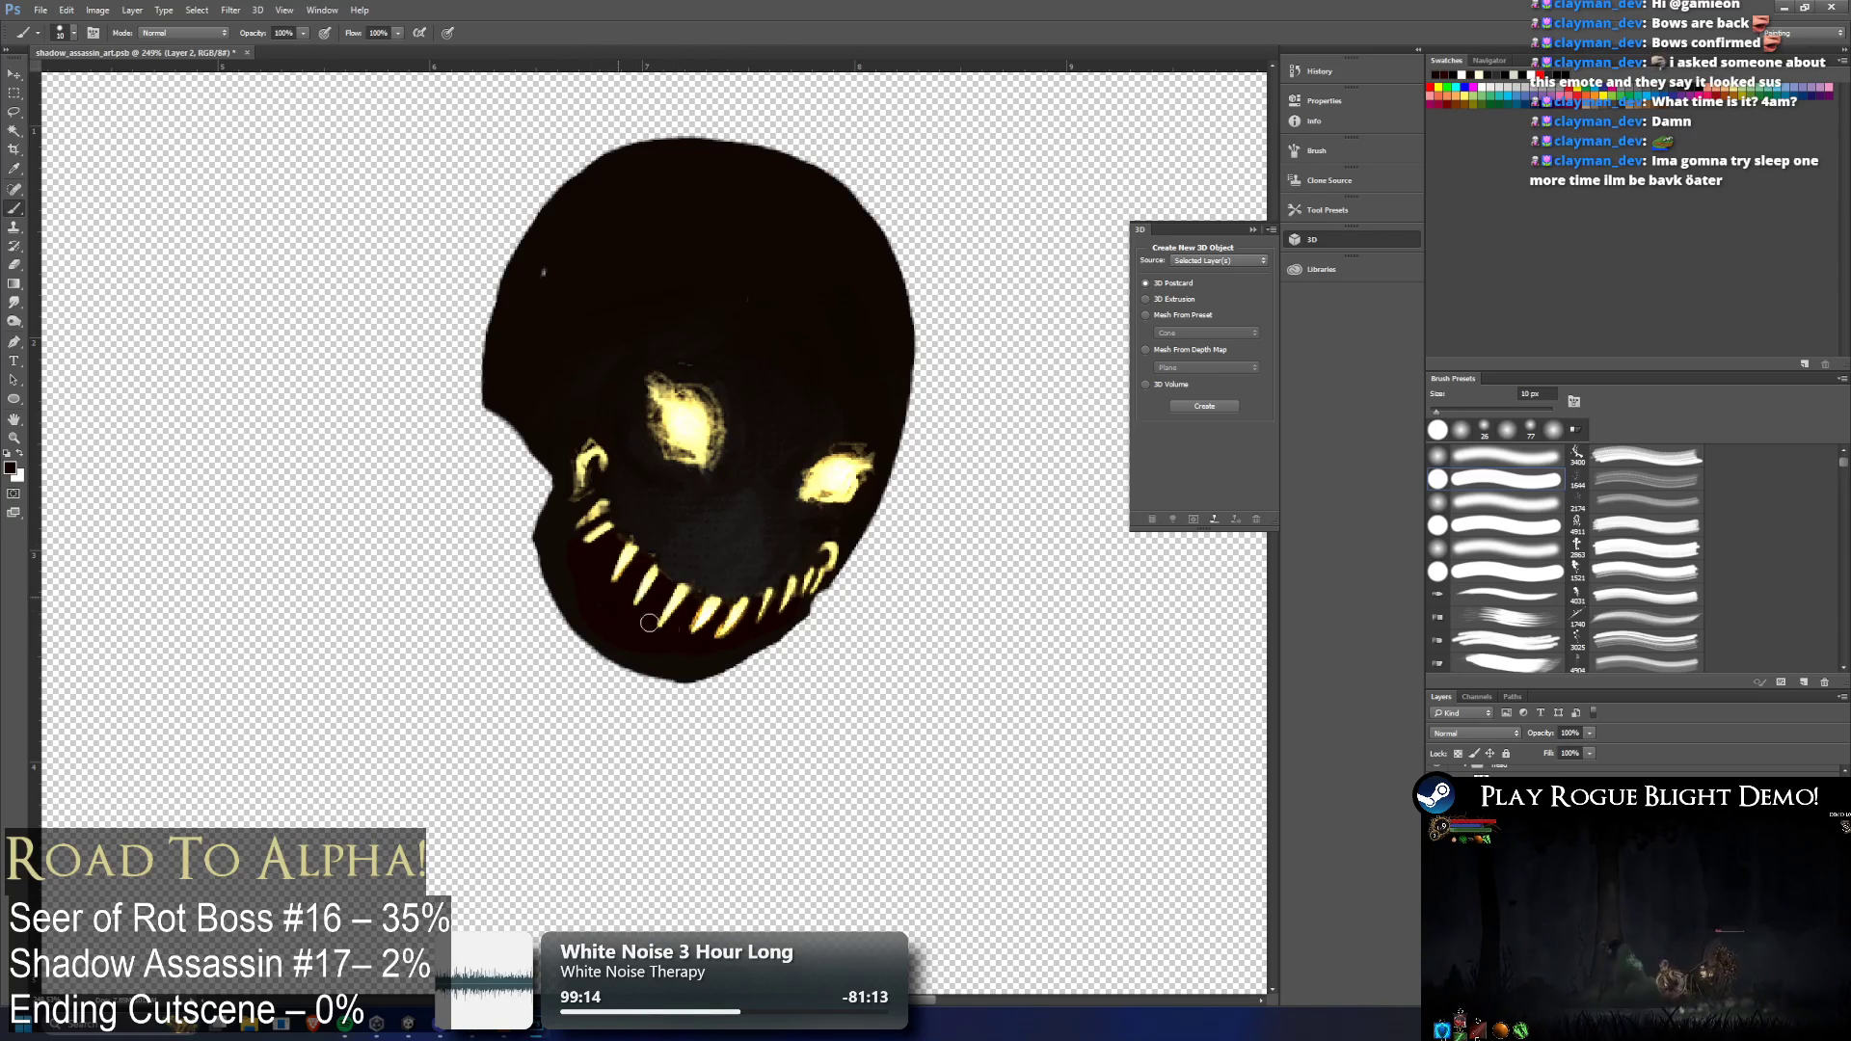
key("ctrl+z")
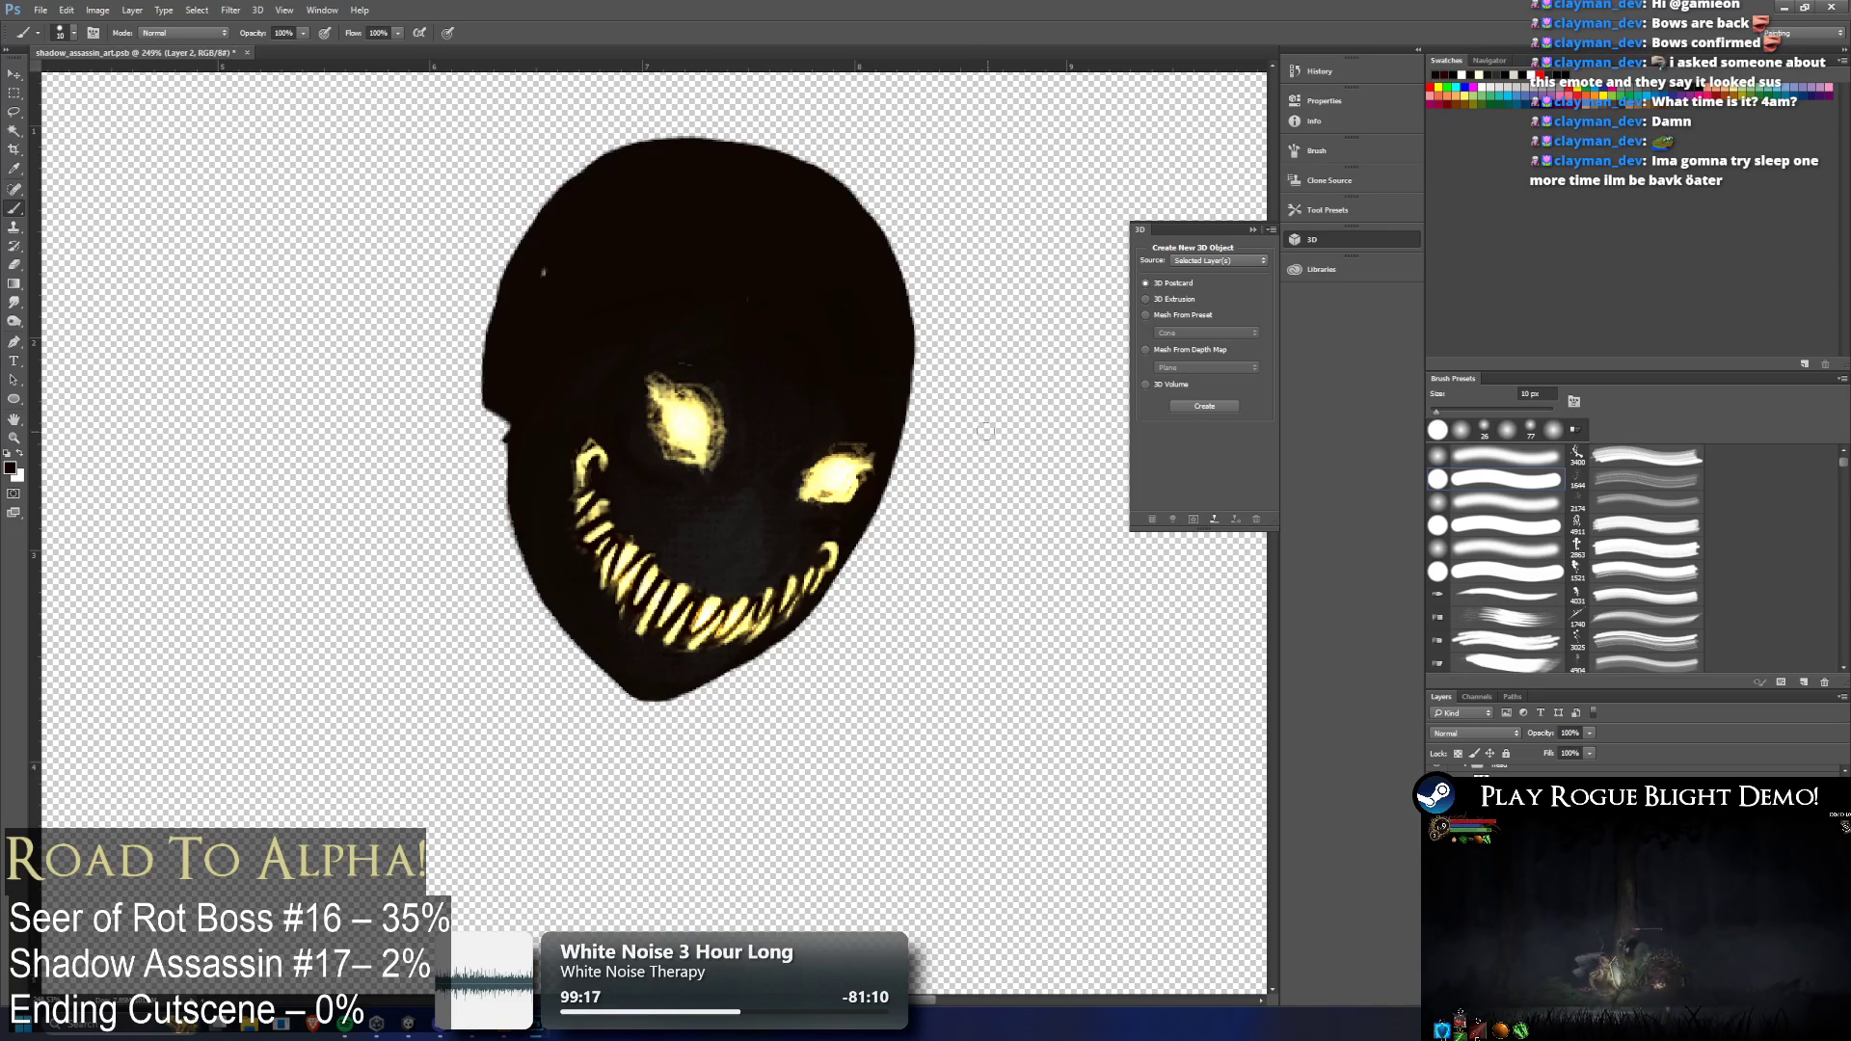
key("v")
mouse_move(746, 738)
left_mouse_down()
mouse_move(737, 650)
mouse_move(668, 682)
left_mouse_up()
key("ctrl+z")
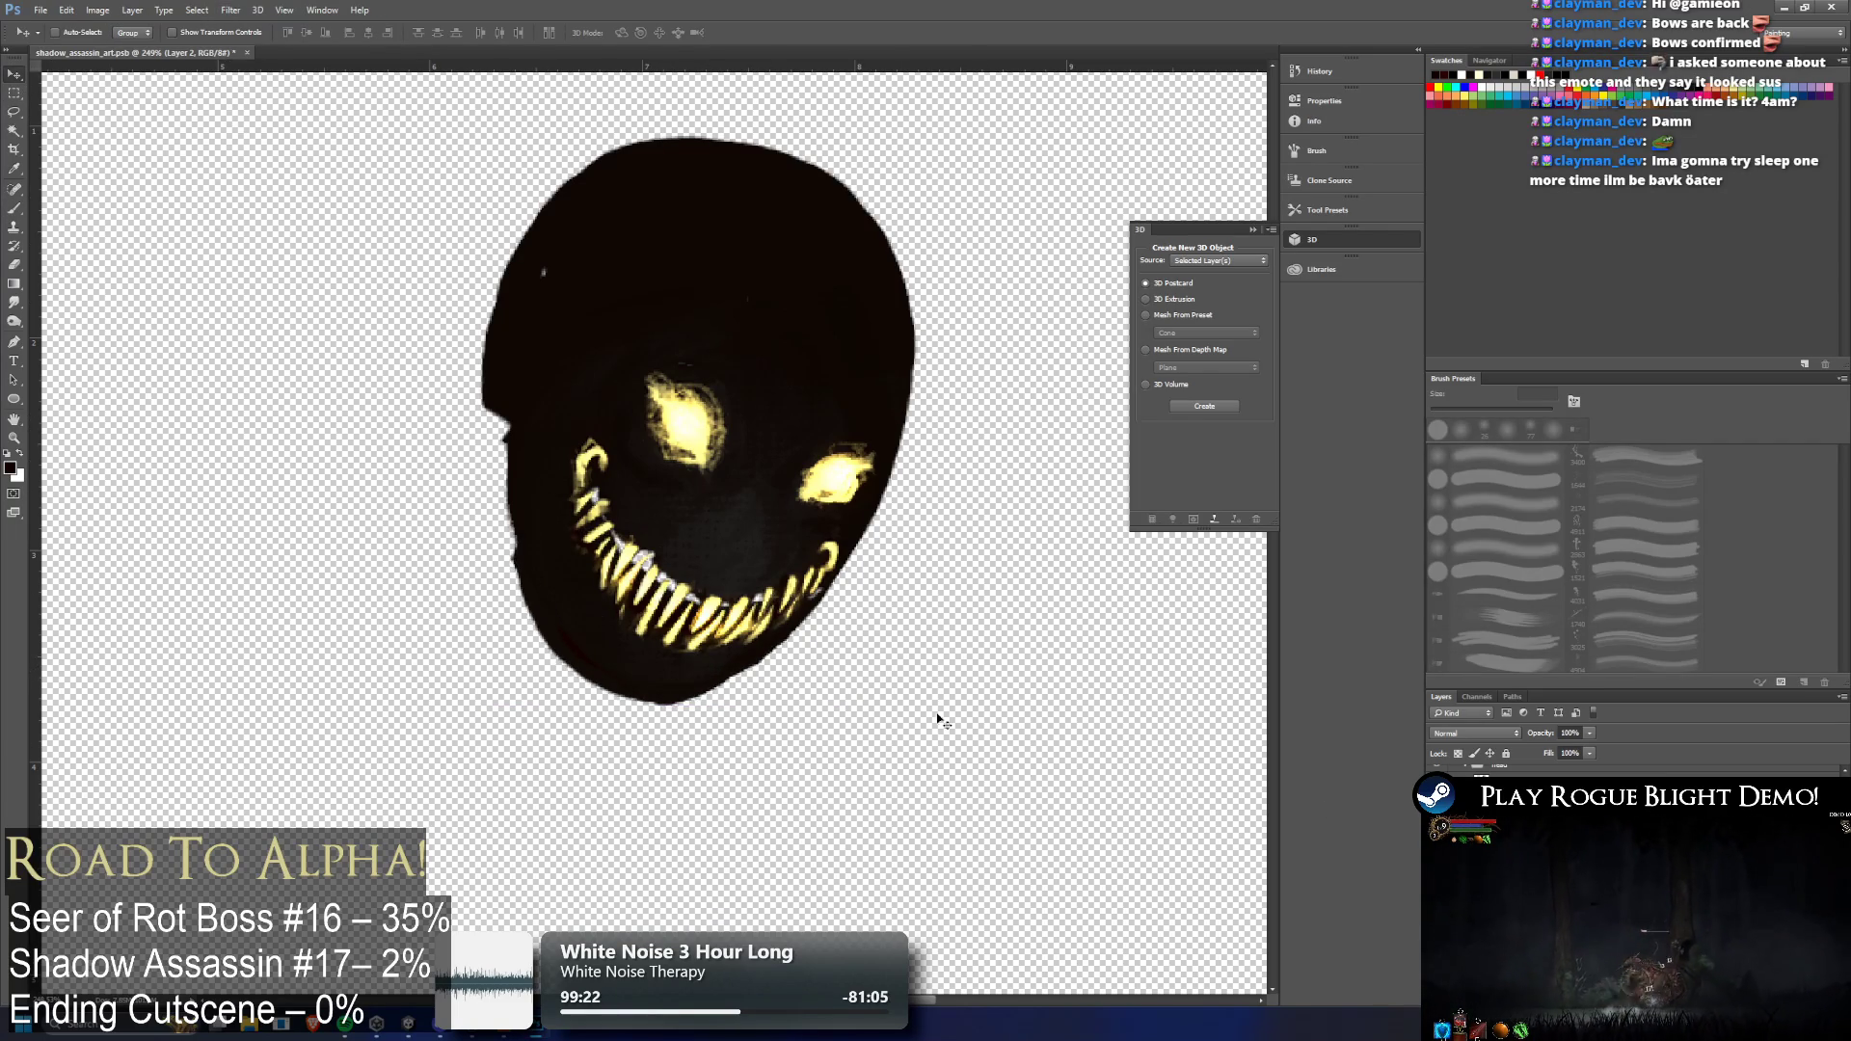
Nudge Layer 3's jaw and teeth down slightly, compare before and after, then hide the face layer
key("ctrl+z")
key("ctrl+z")
key("ctrl+z")
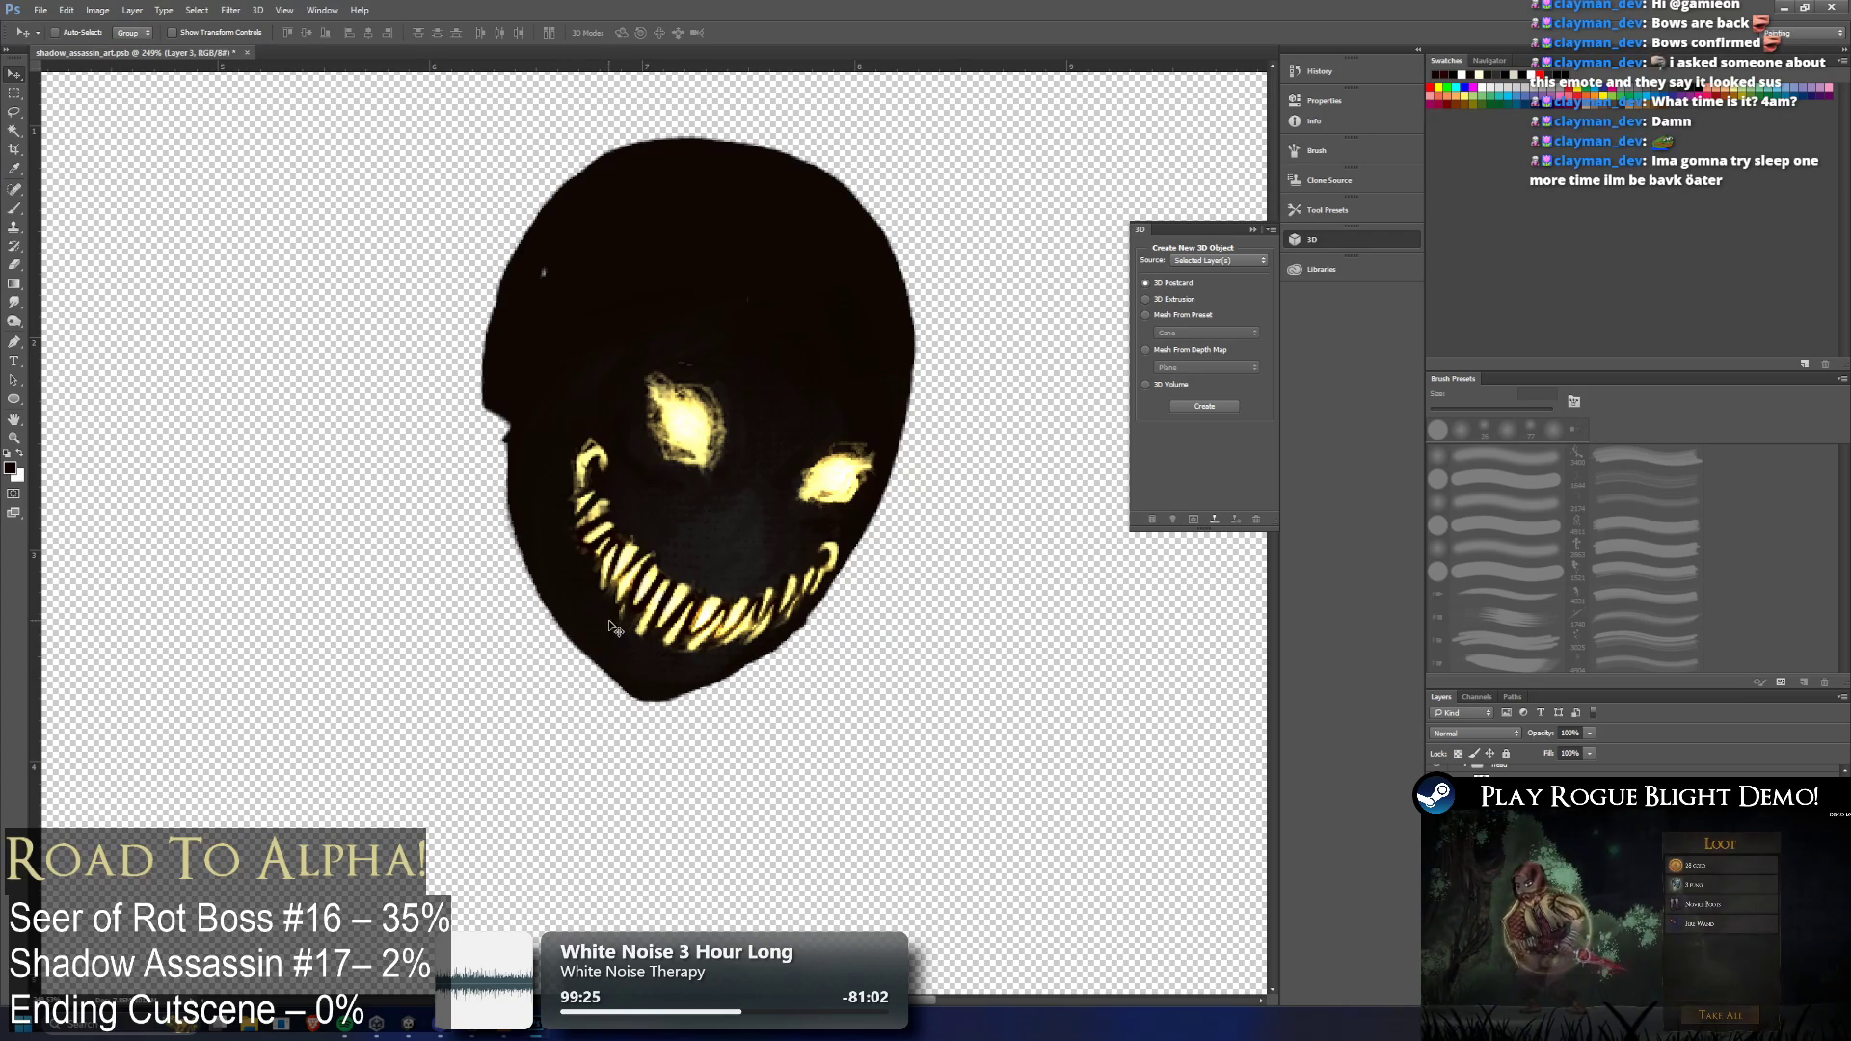
left_click_drag(596, 625, 602, 644)
scroll(790, 726, "down", 2)
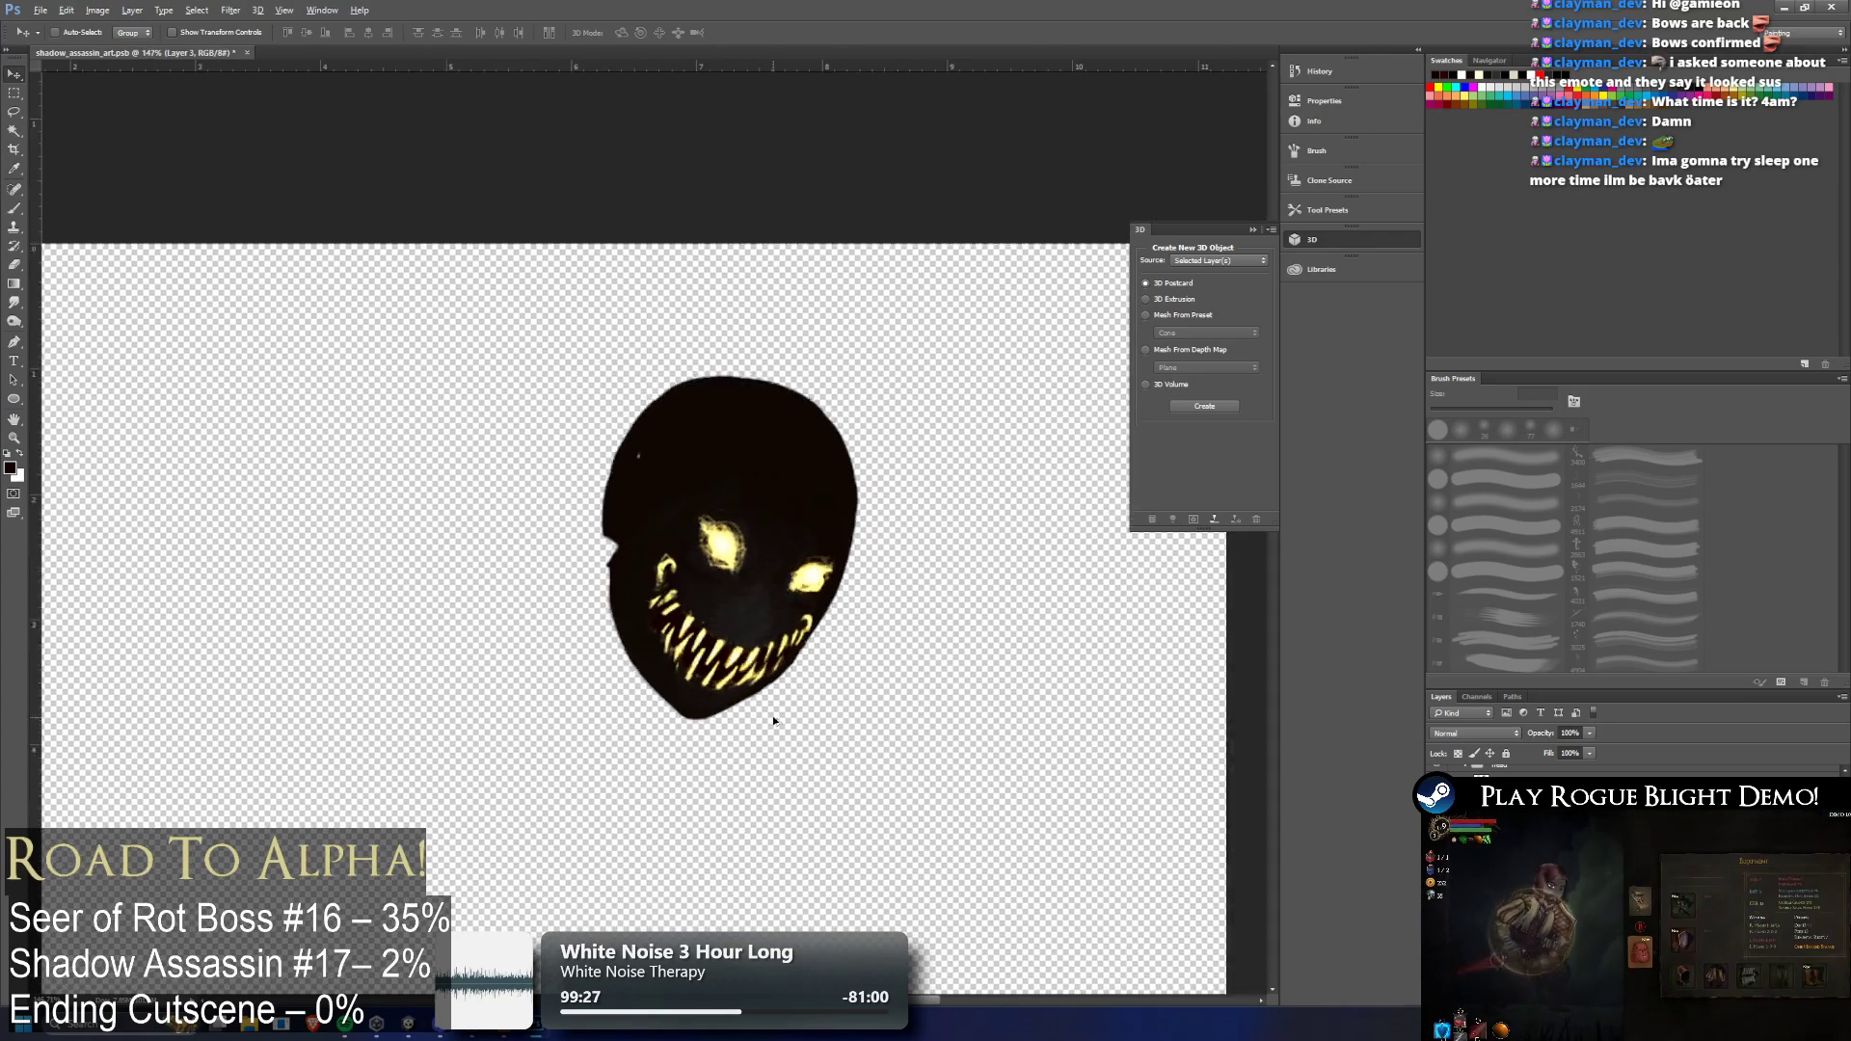
key("ctrl+z")
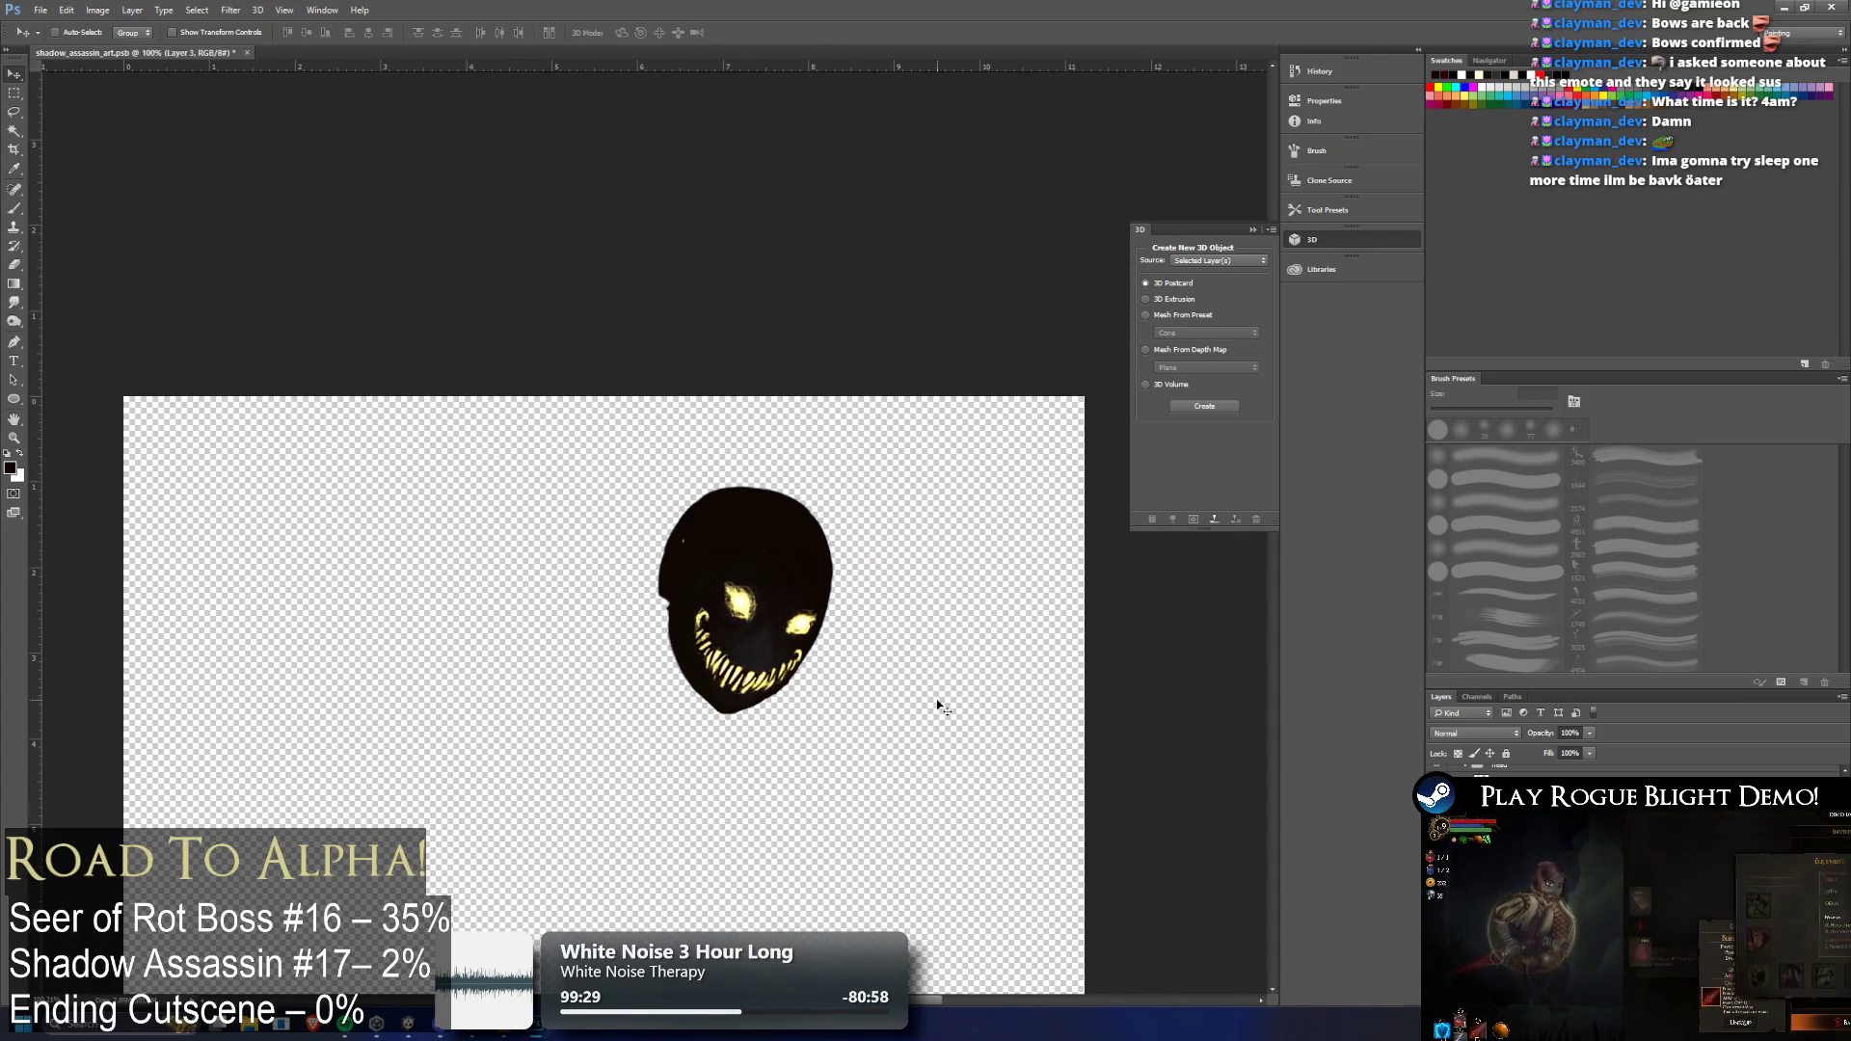
key("ctrl+z")
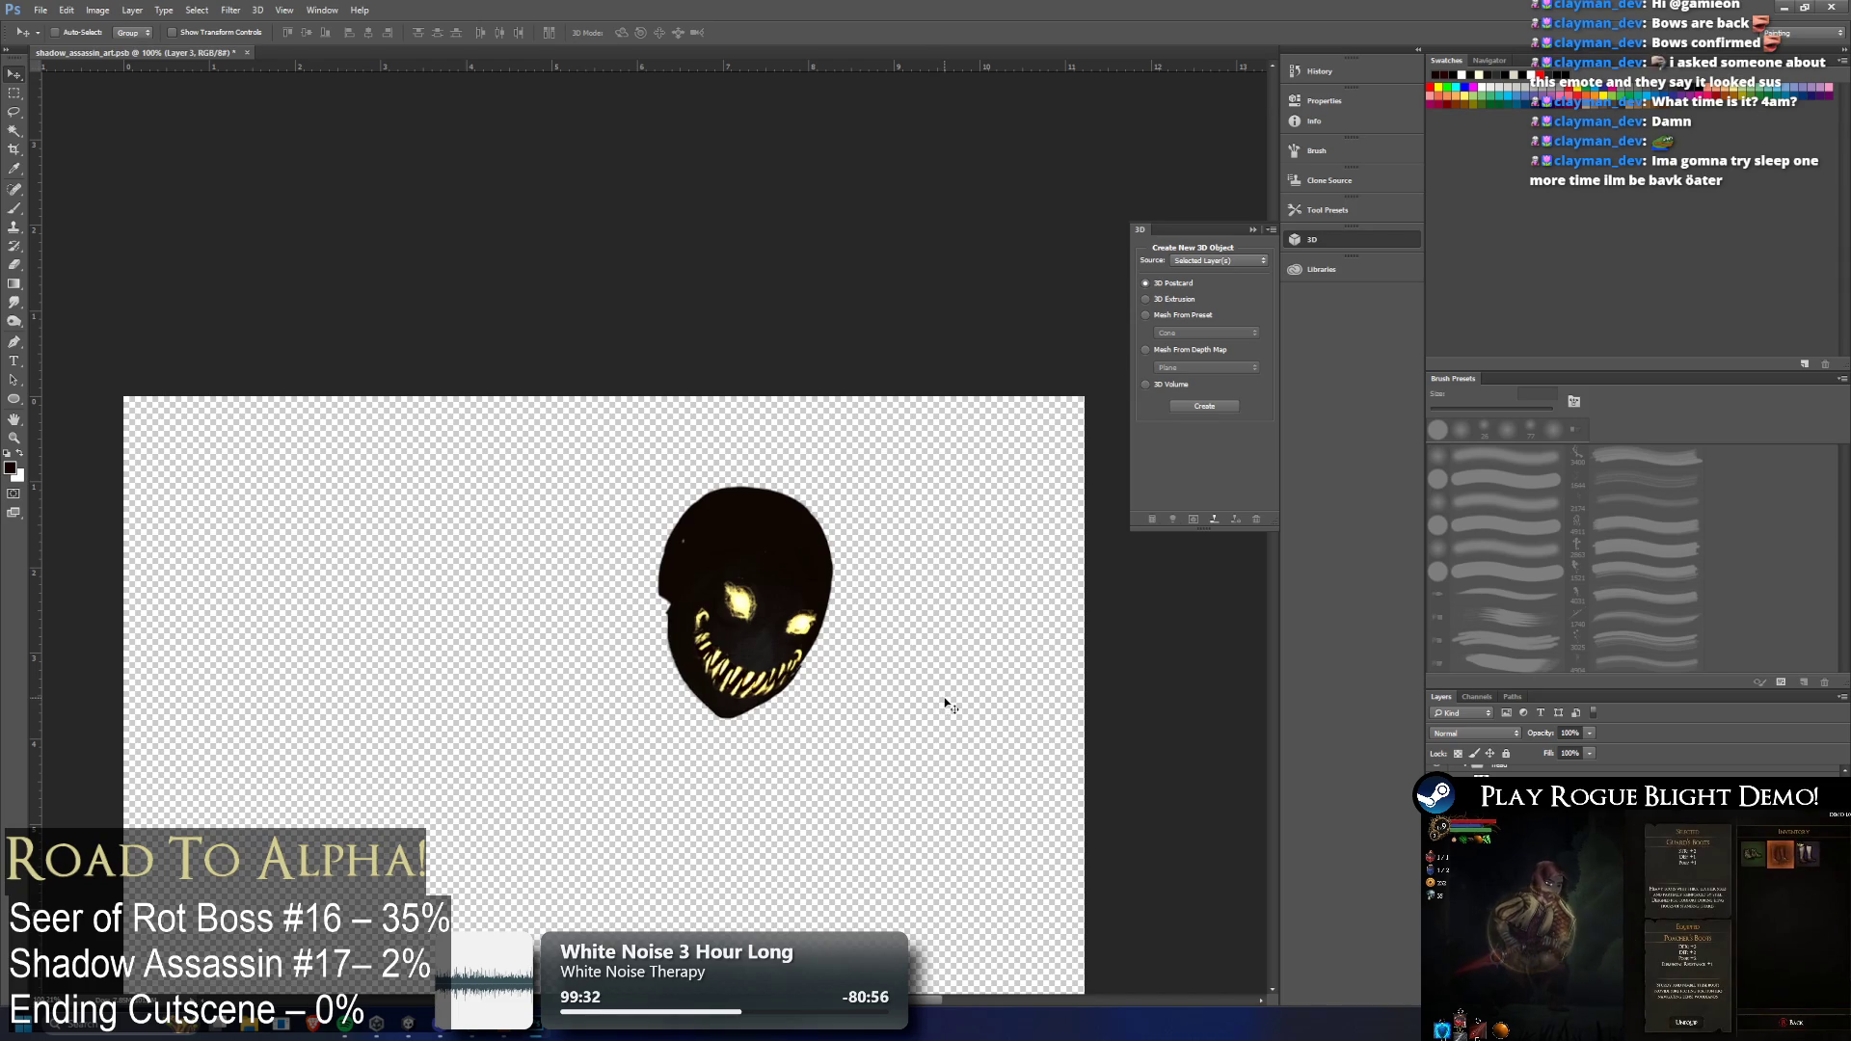
key("ctrl+z")
key("ctrl+z")
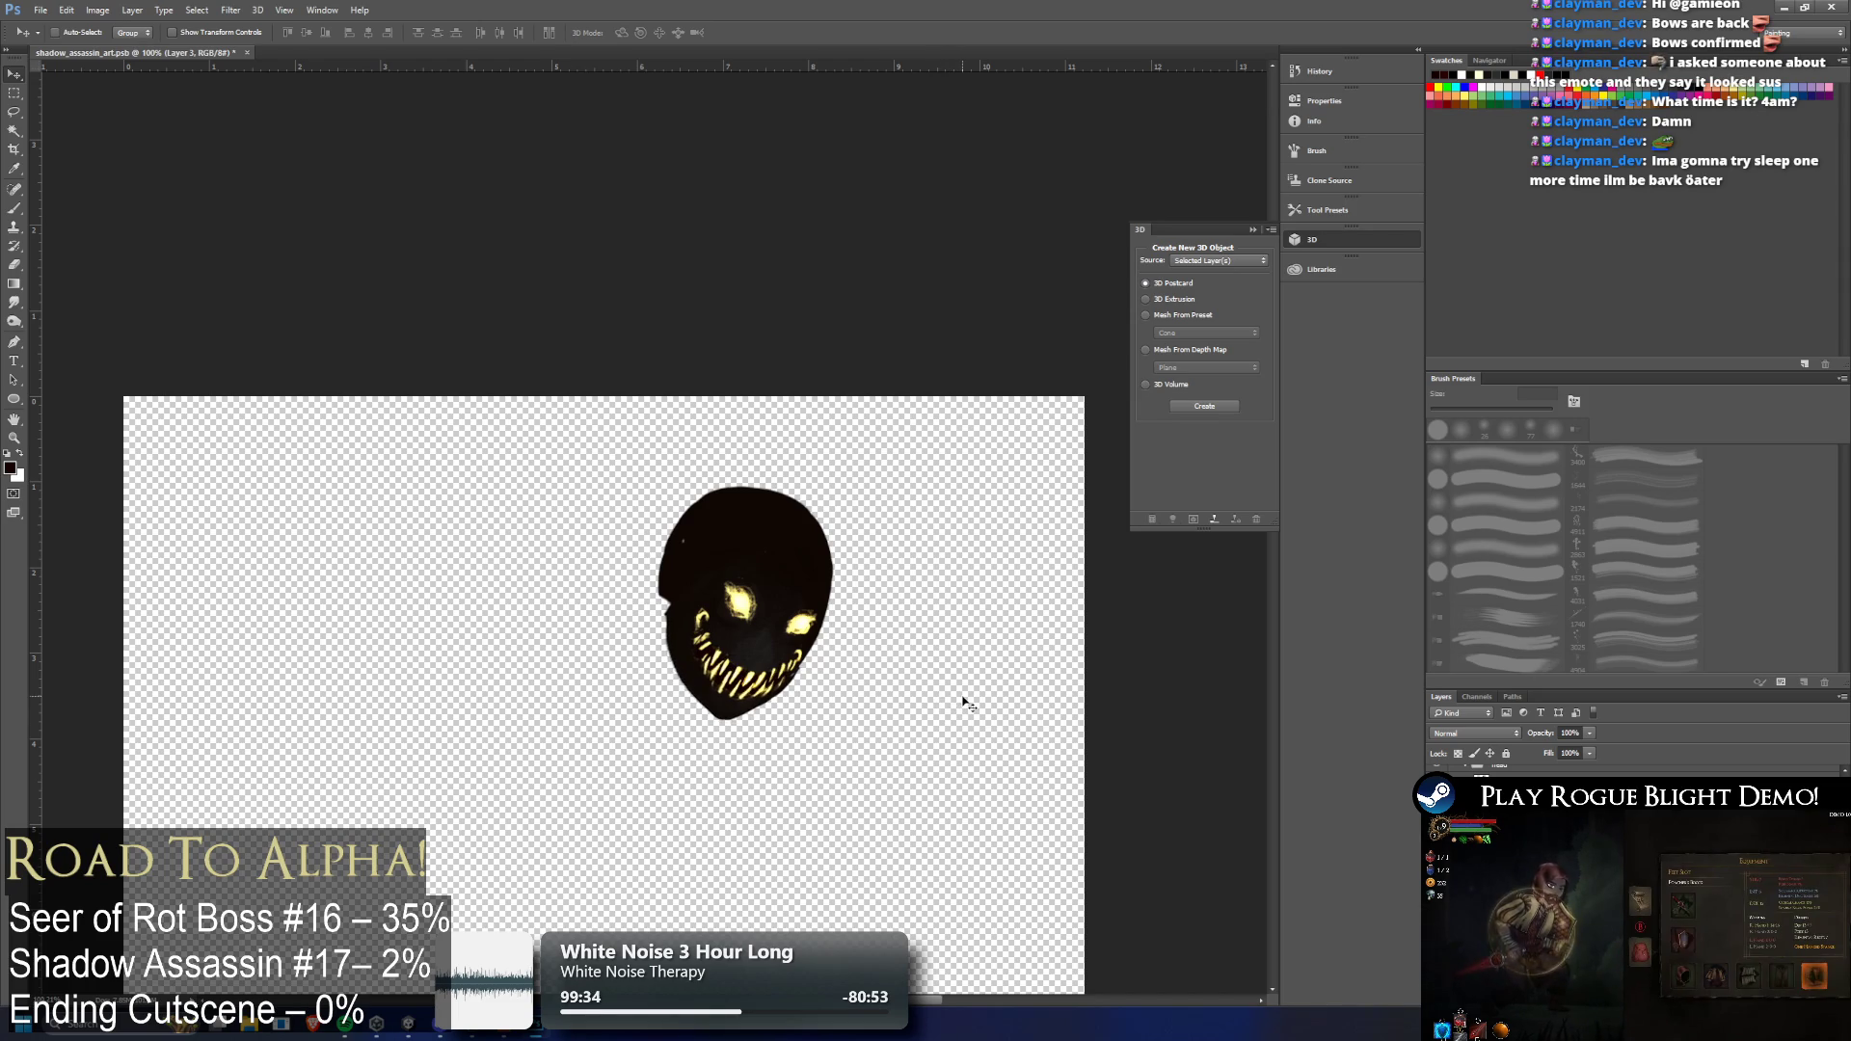
key("ctrl+z")
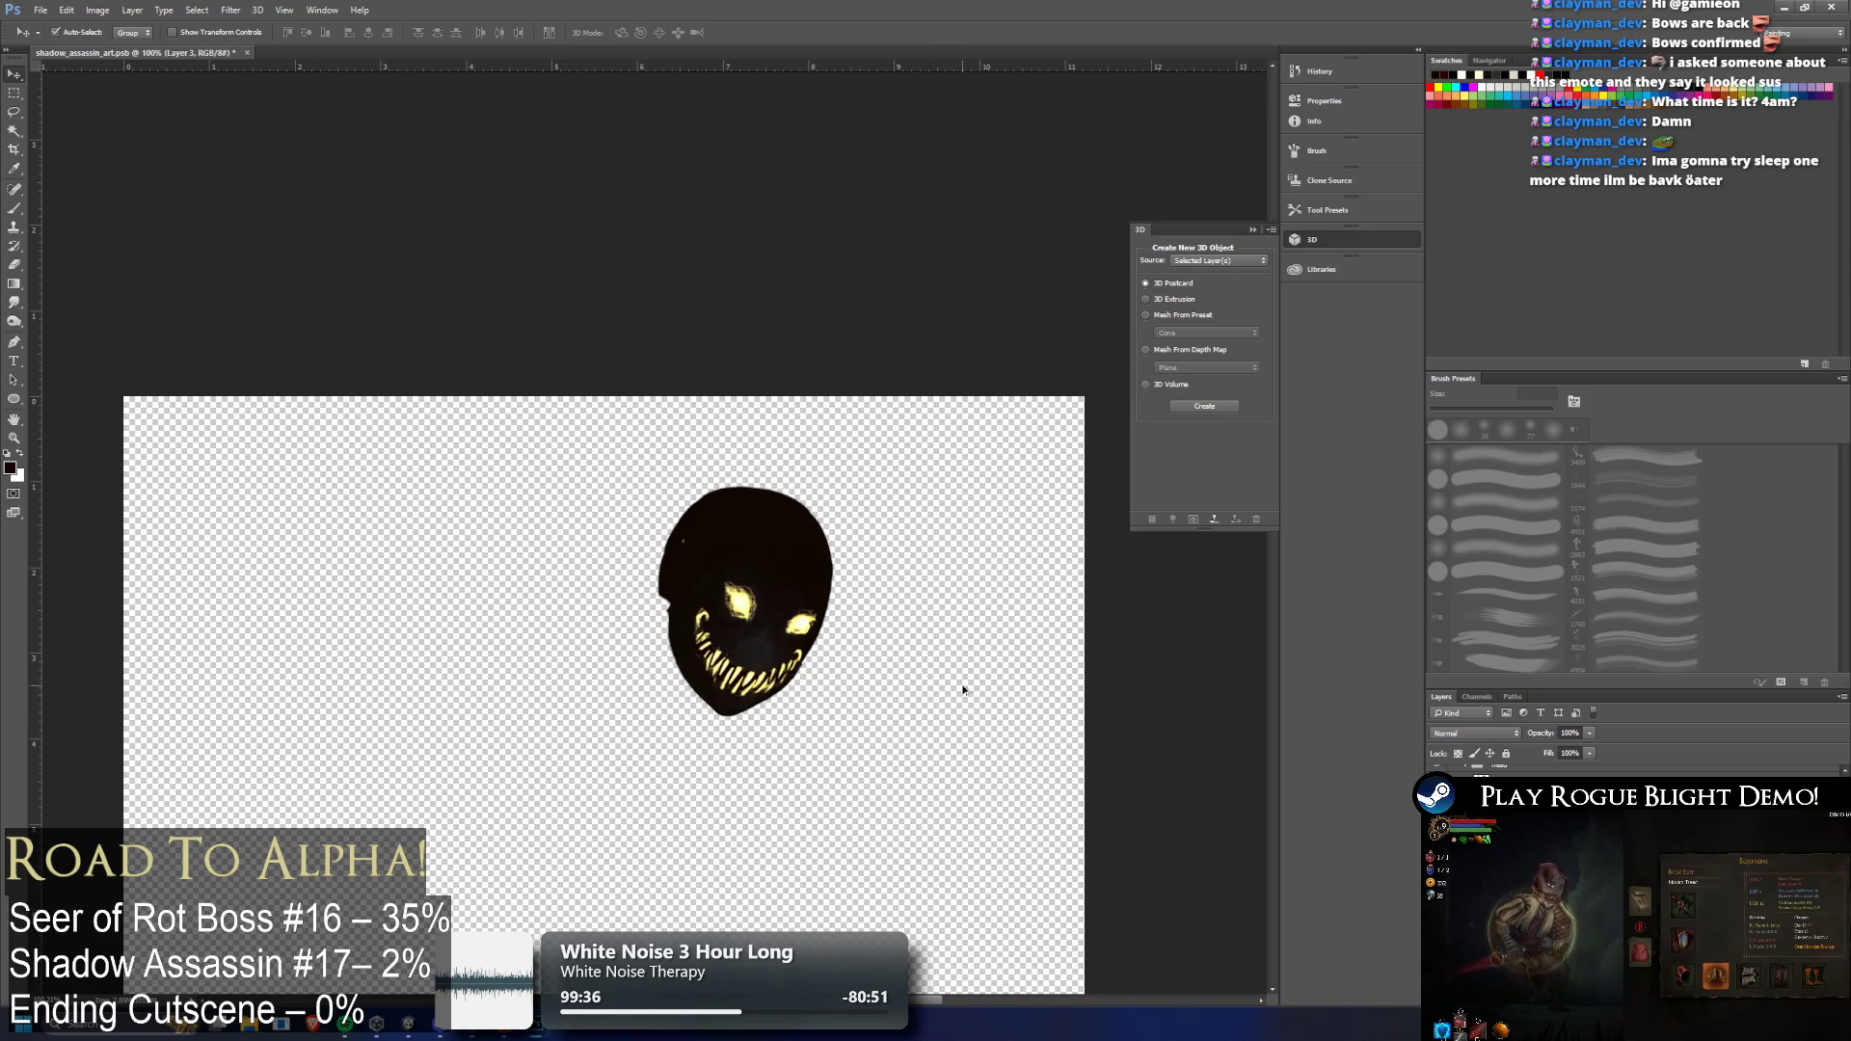
key("ctrl+z")
key("ctrl+z")
key("ctrl+z")
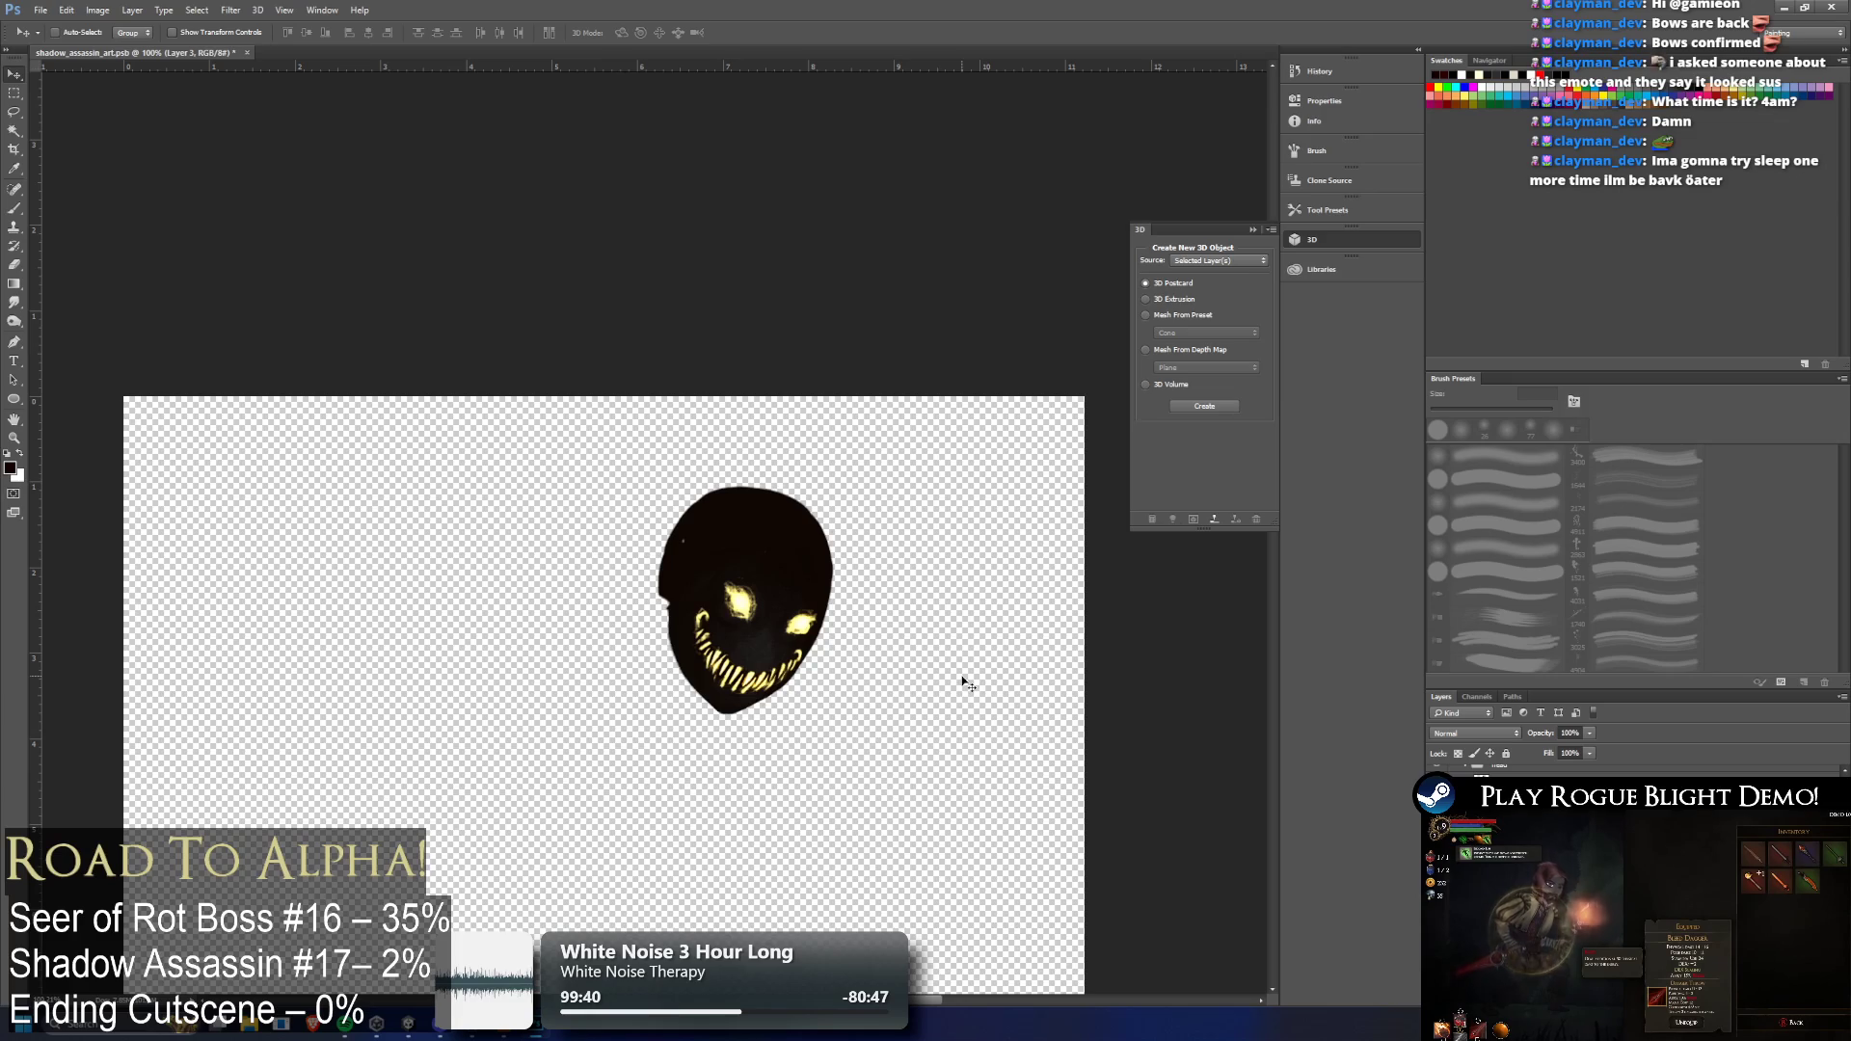
key("ctrl+z")
key("ctrl+z")
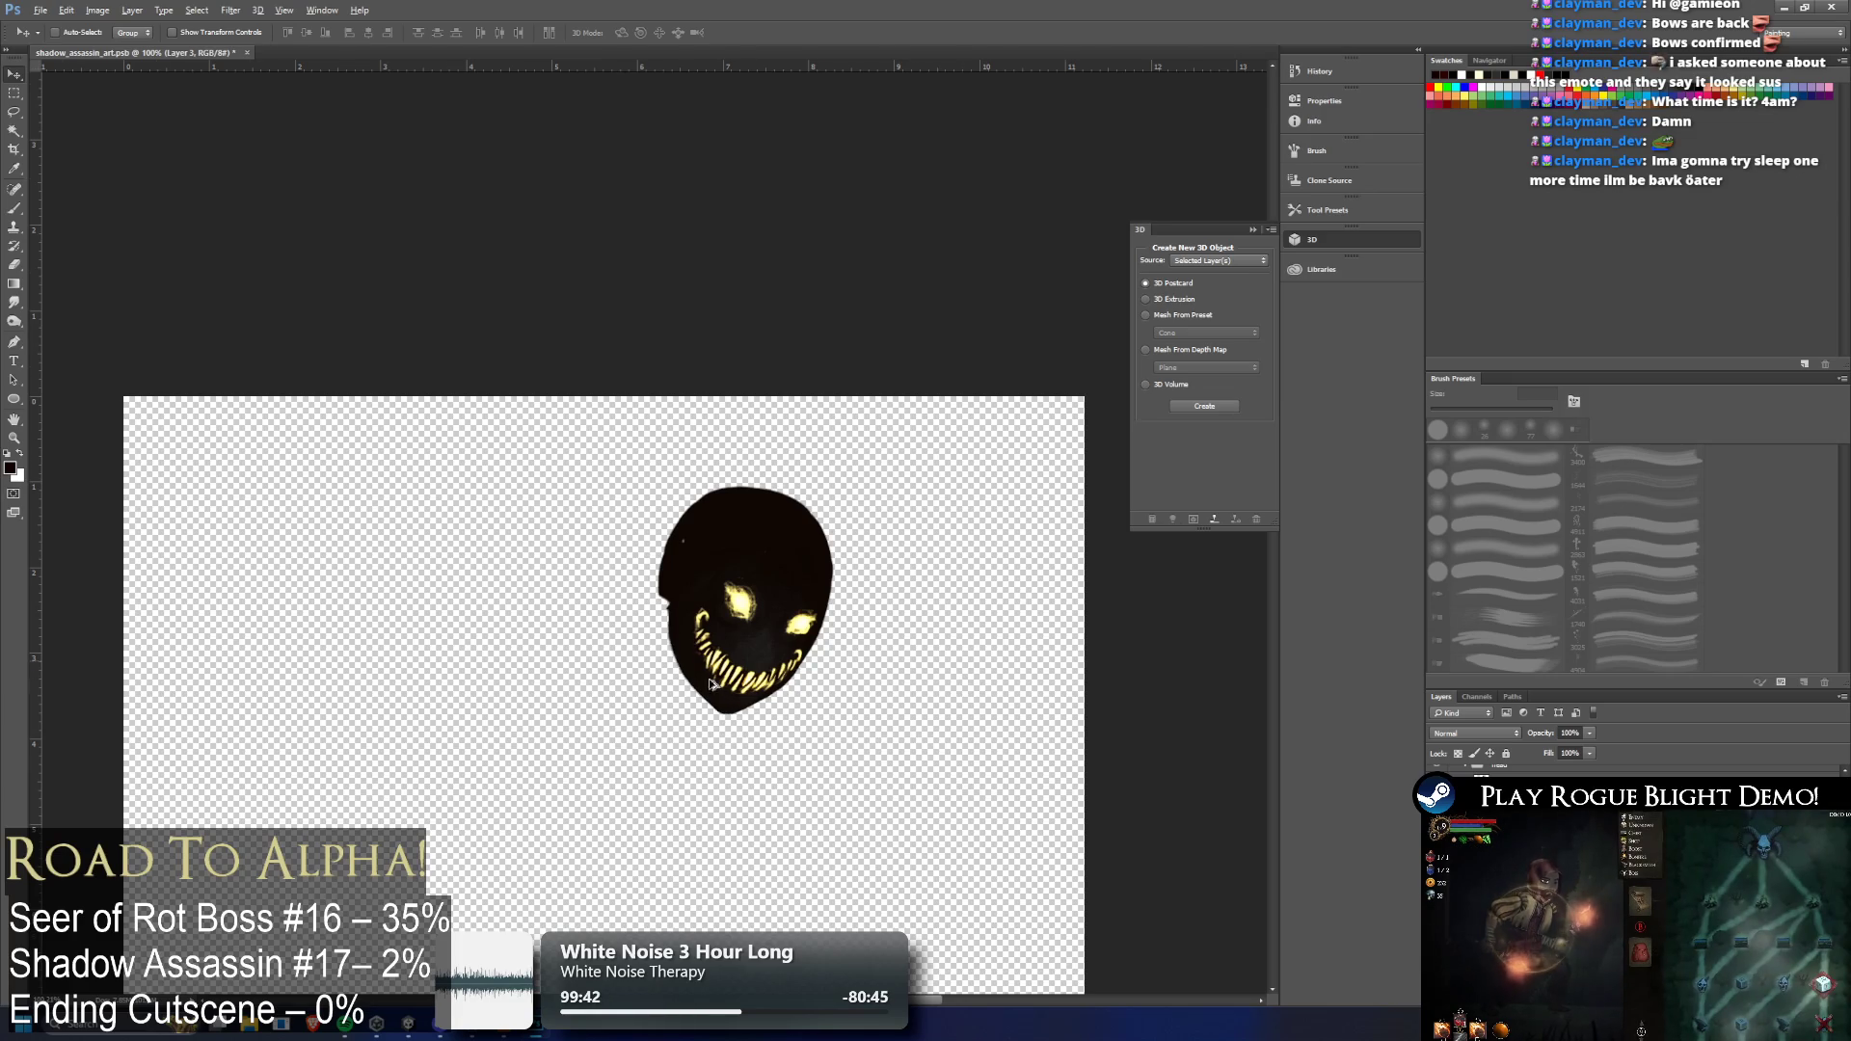
scroll(804, 723, "up", 5)
key("ctrl+z")
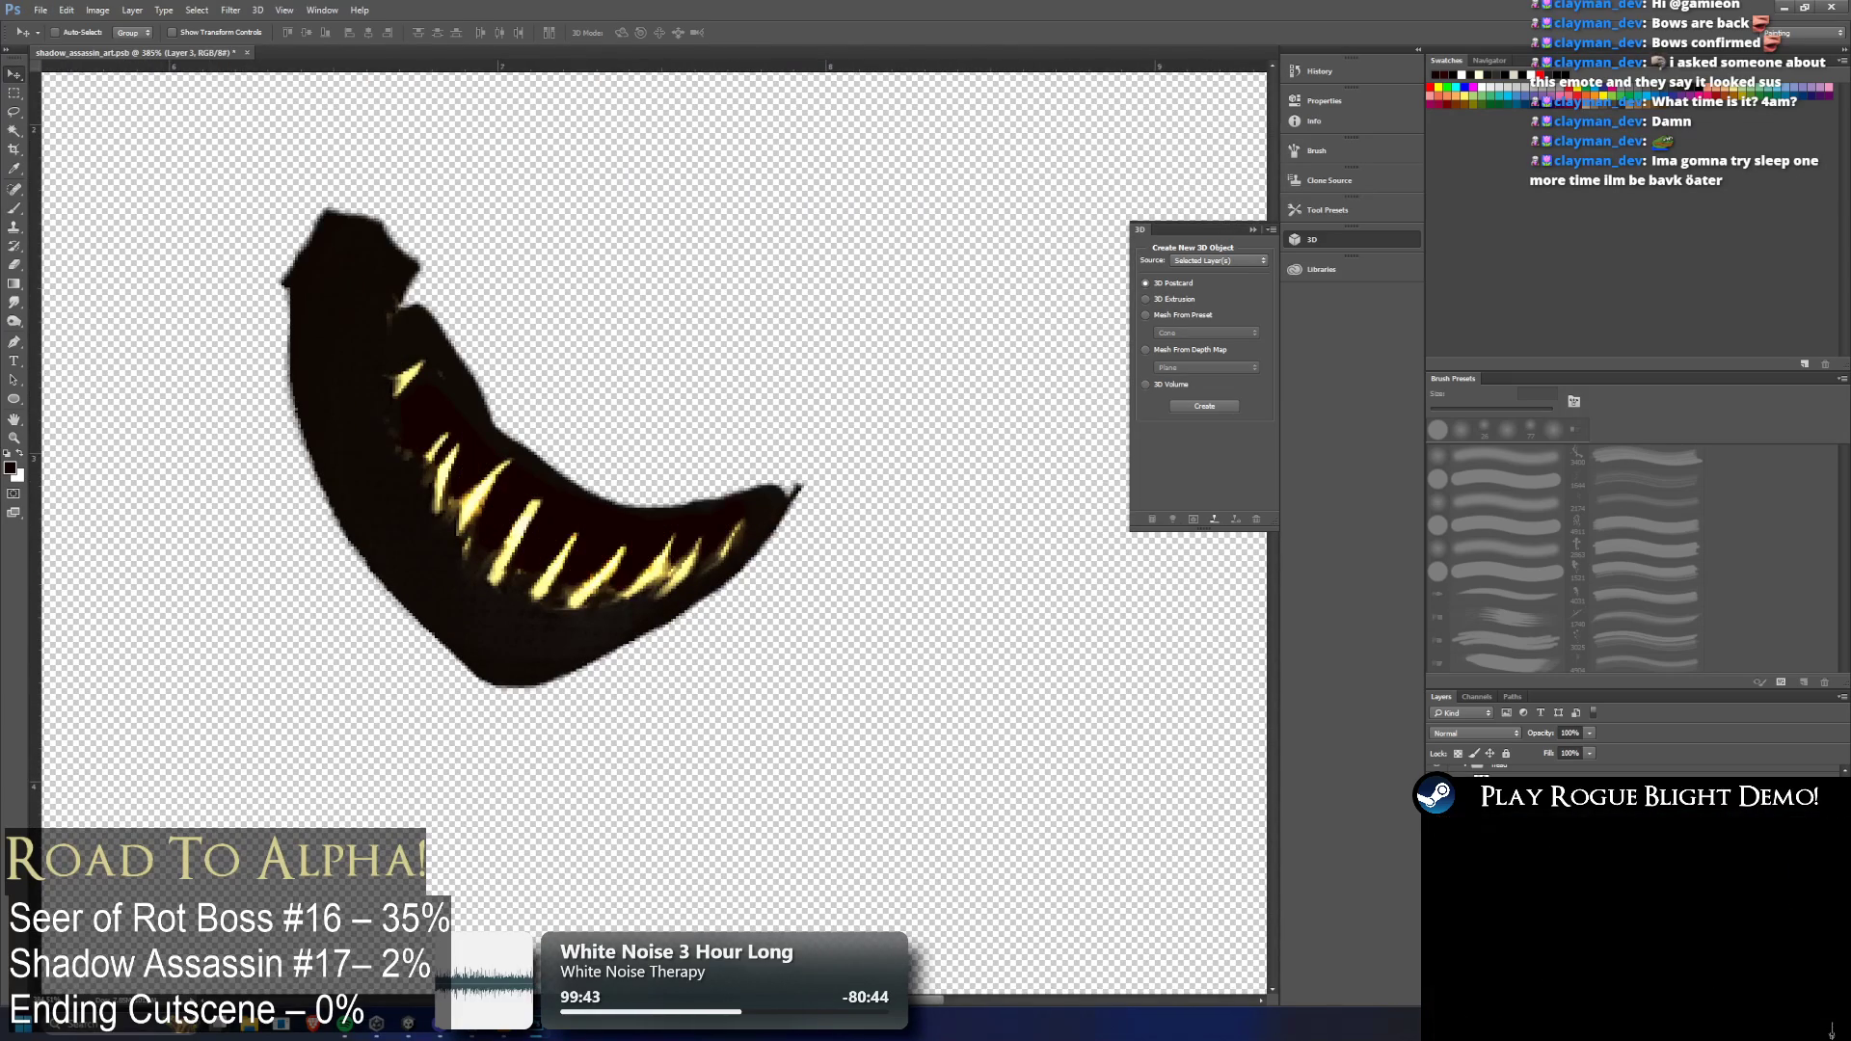
Hide the teeth and fill the jaw's inner curve with dark paint on Layer 2
key("ctrl+z")
key("ctrl+z")
key("ctrl+z")
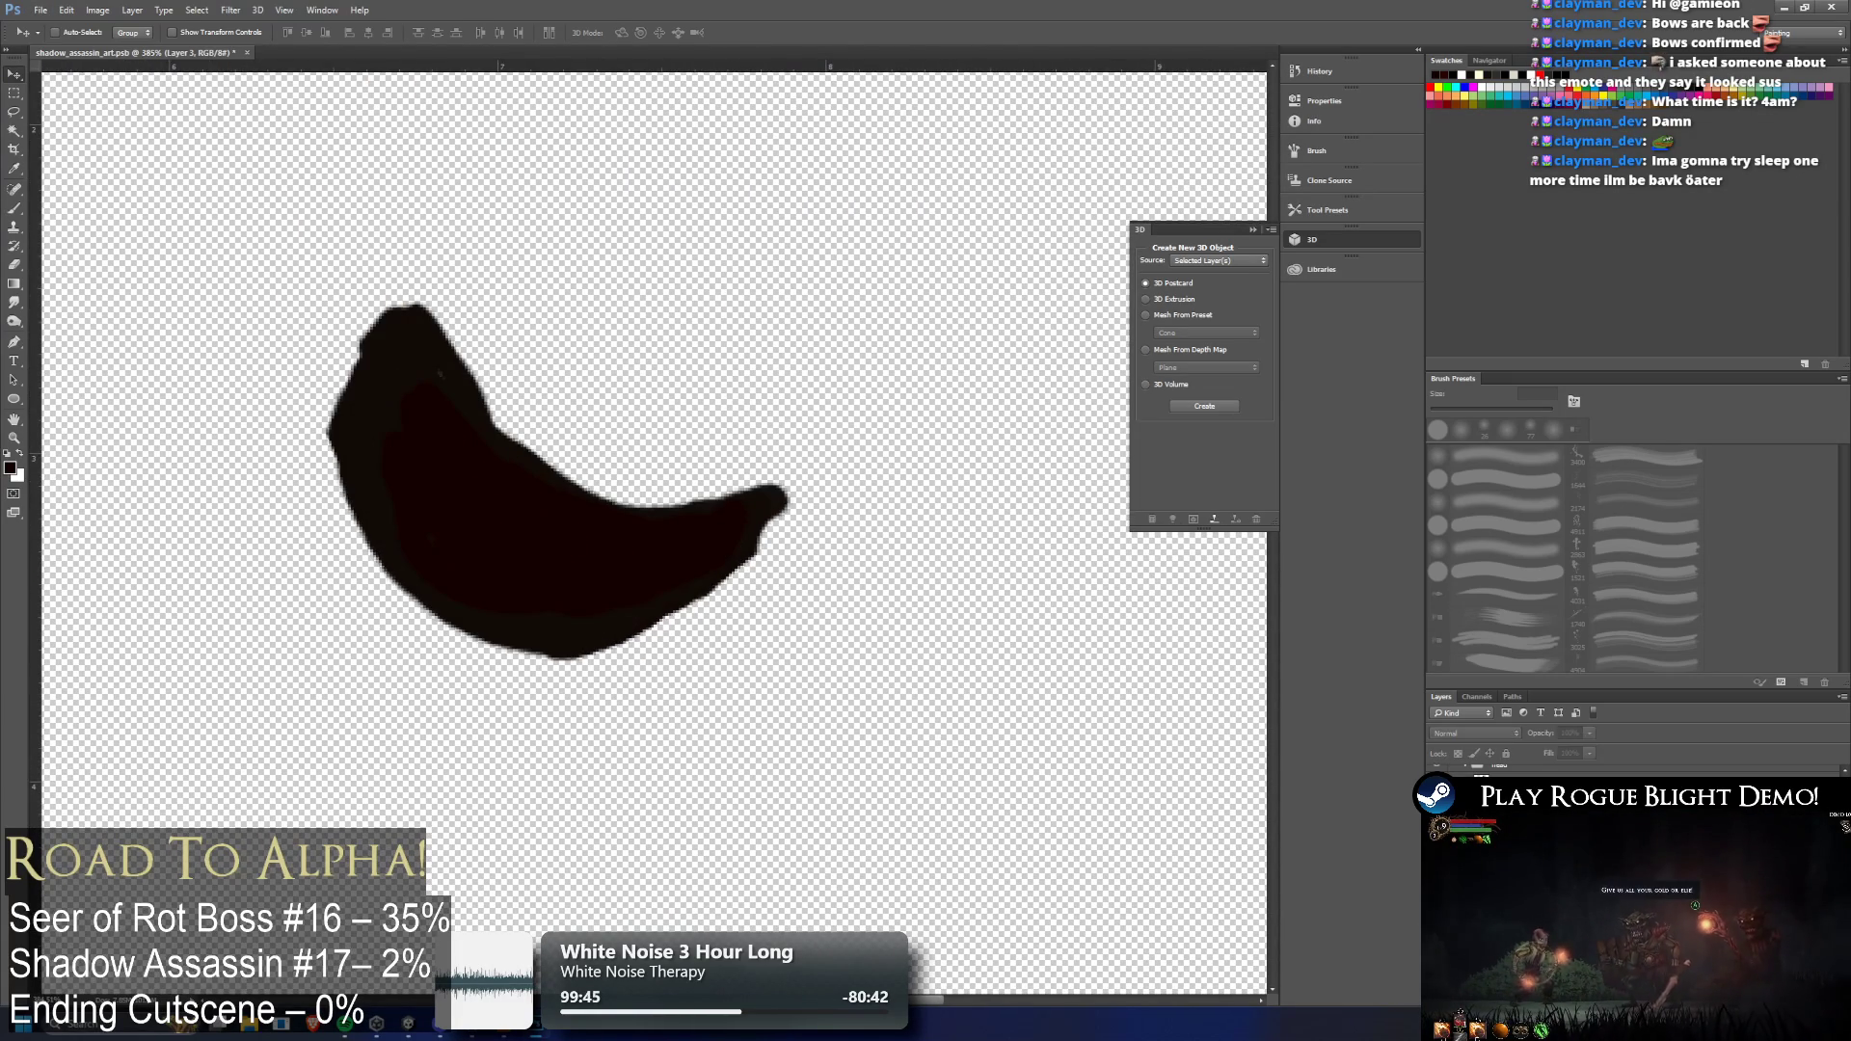
key("alt")
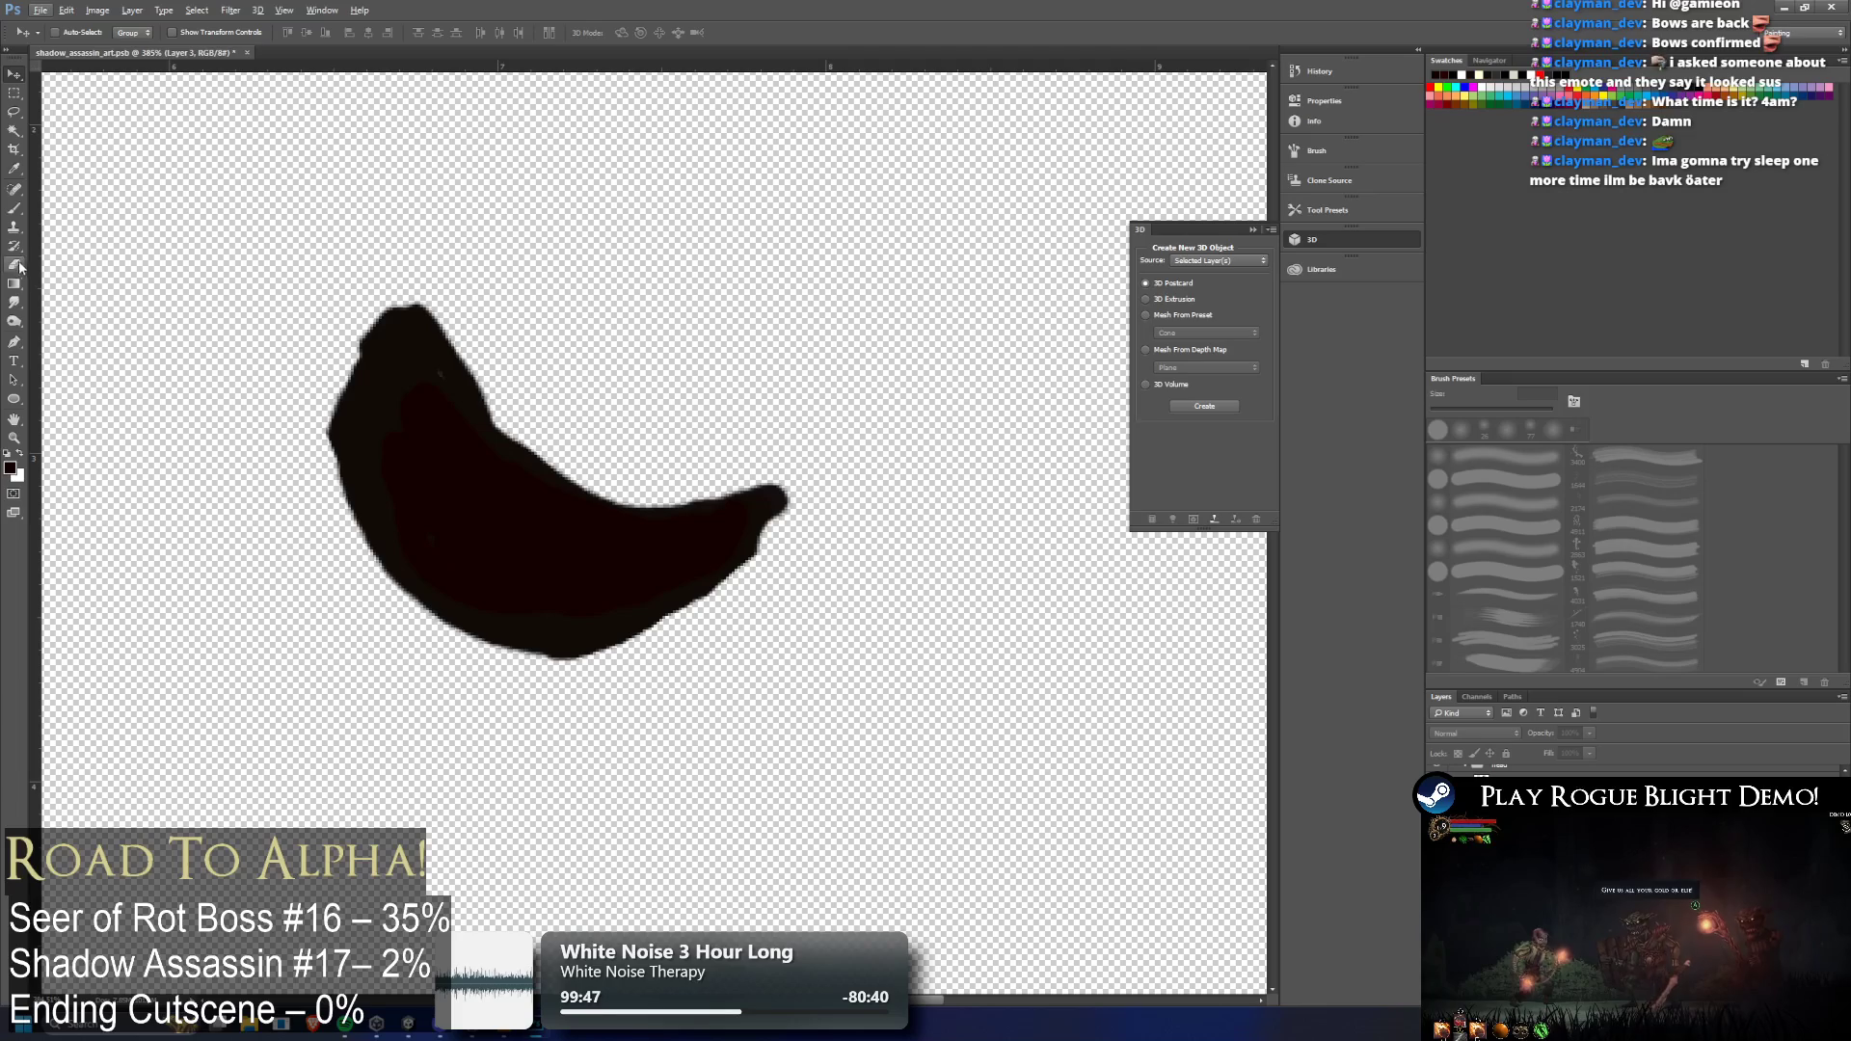
key("i")
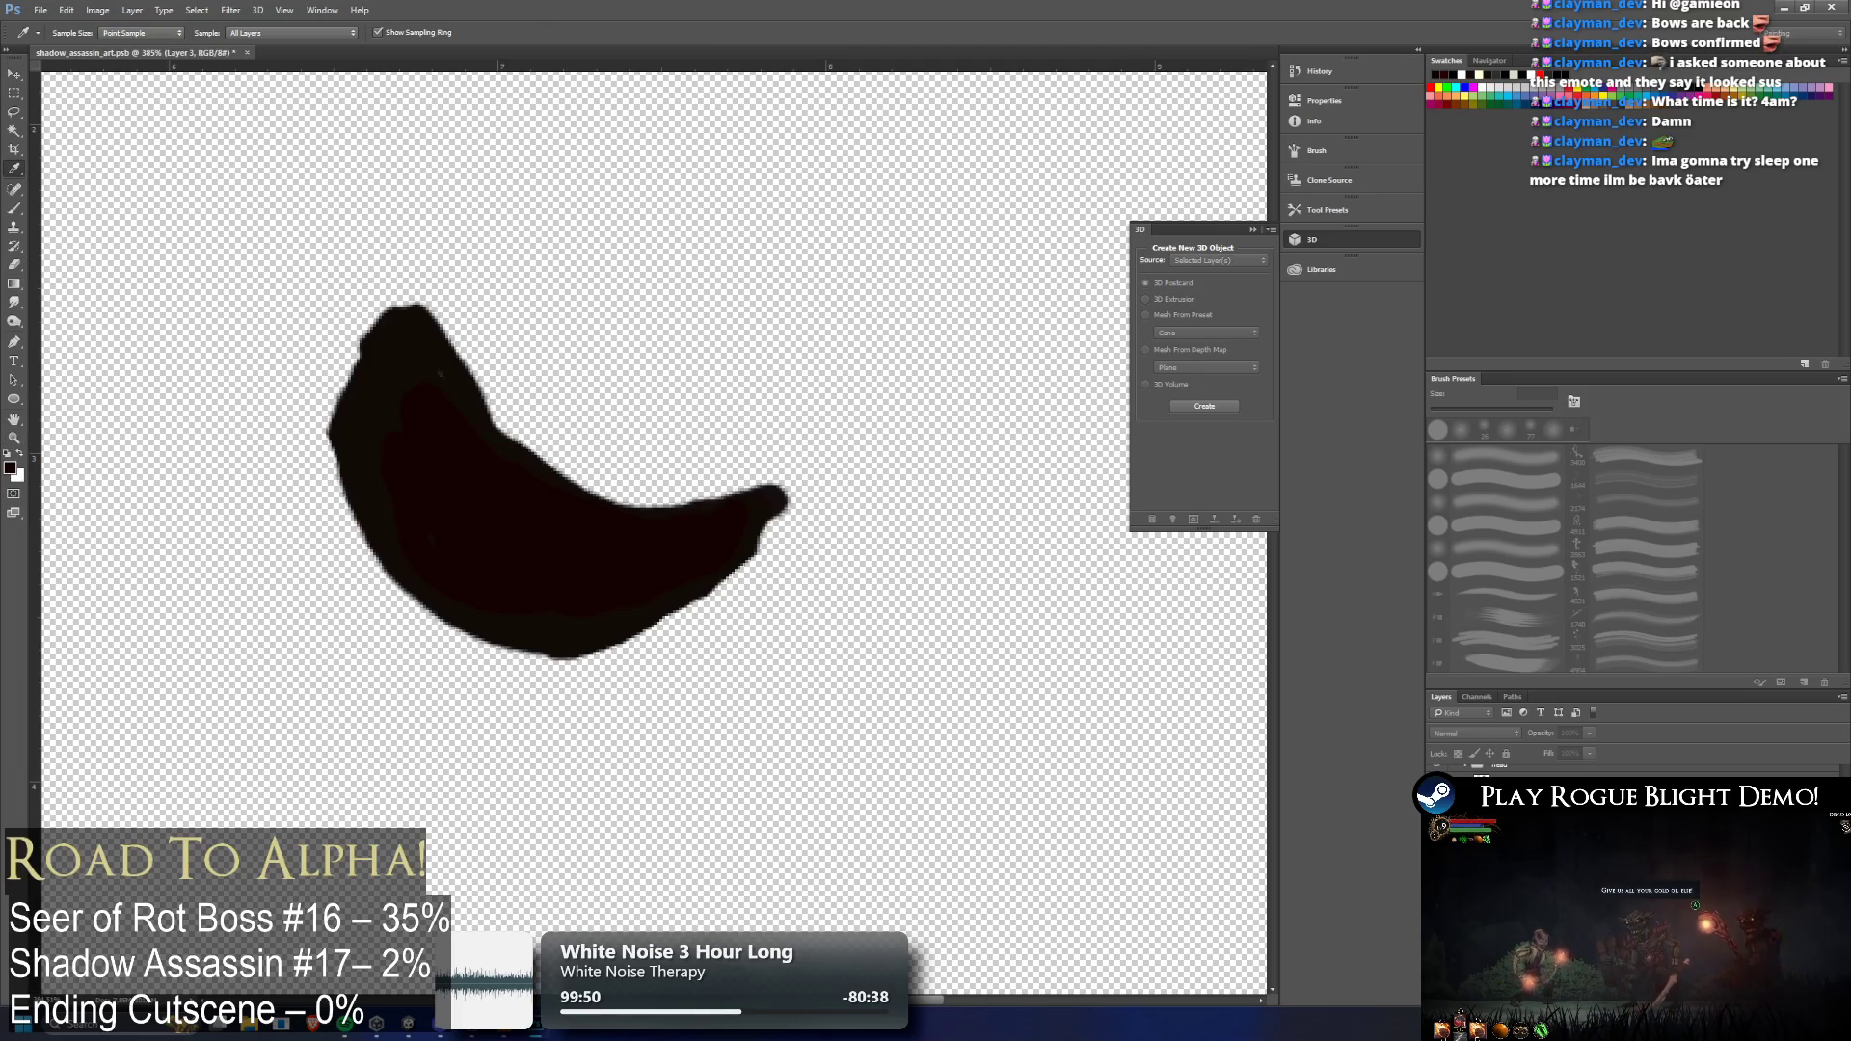
key("v")
key("b")
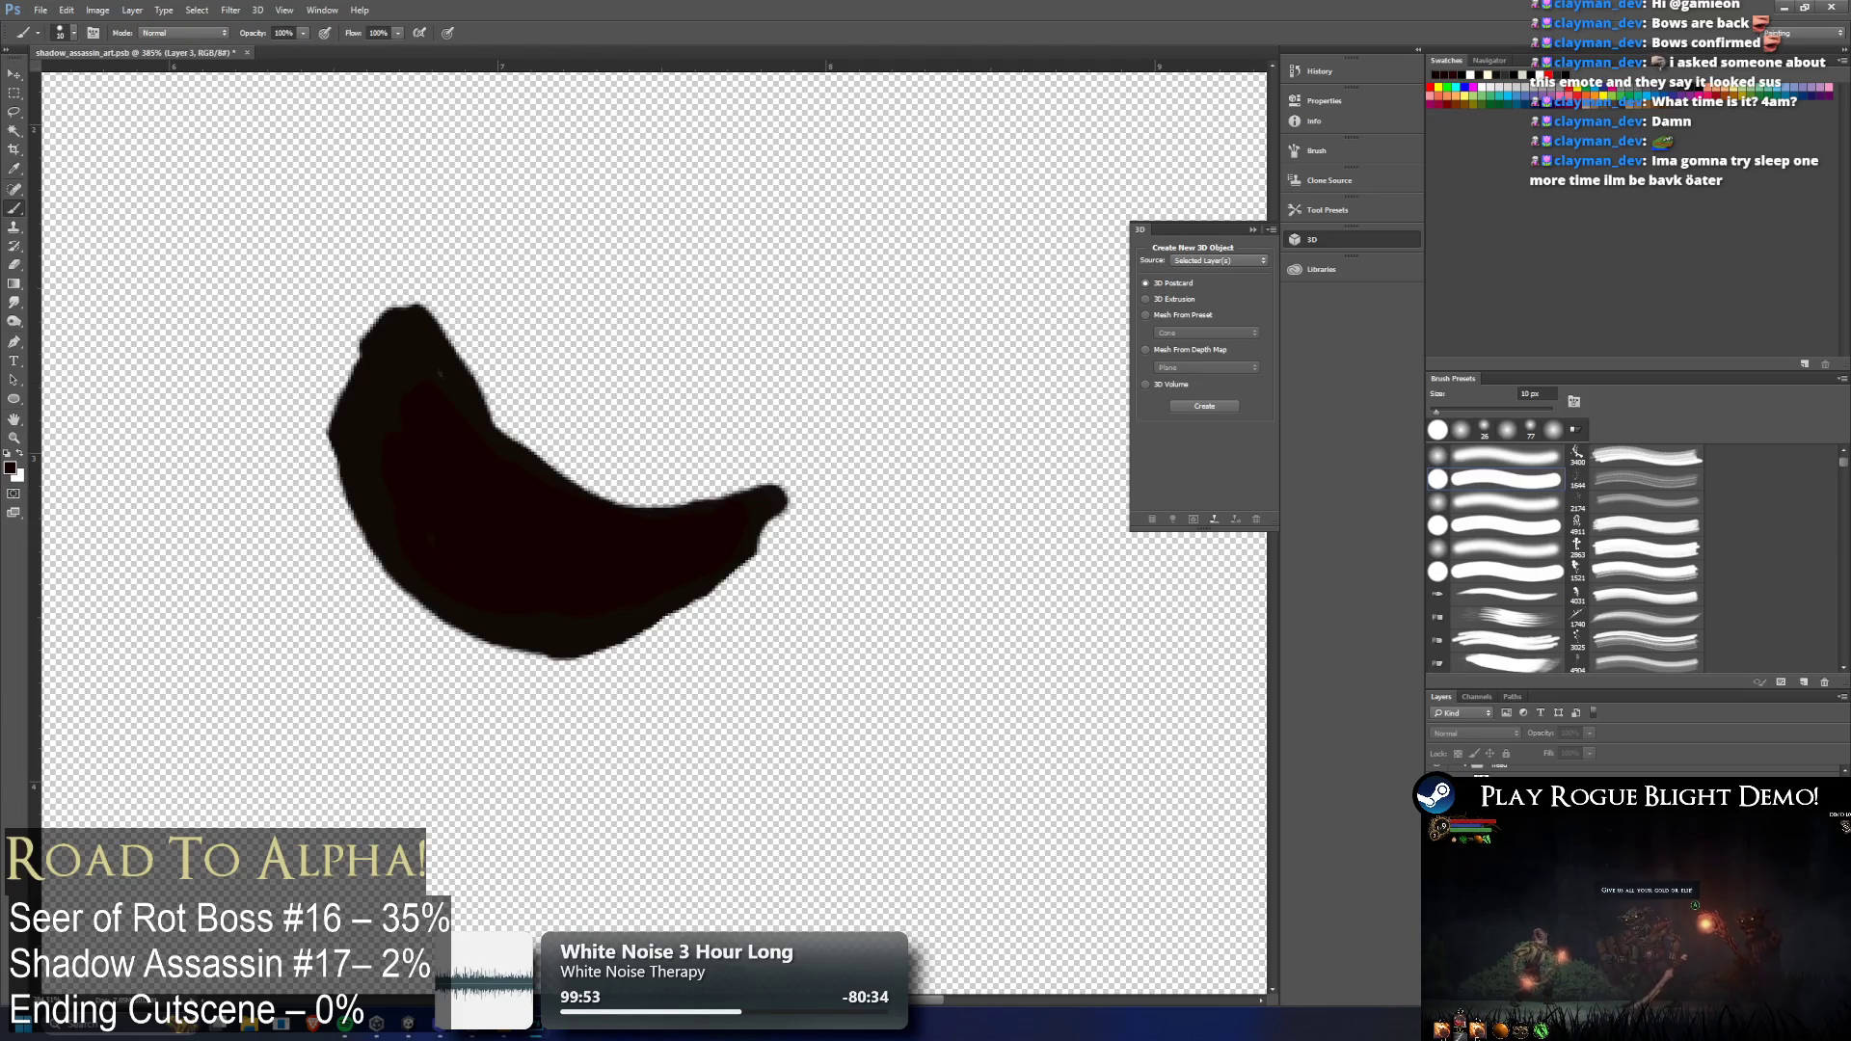
key("alt+bracketleft")
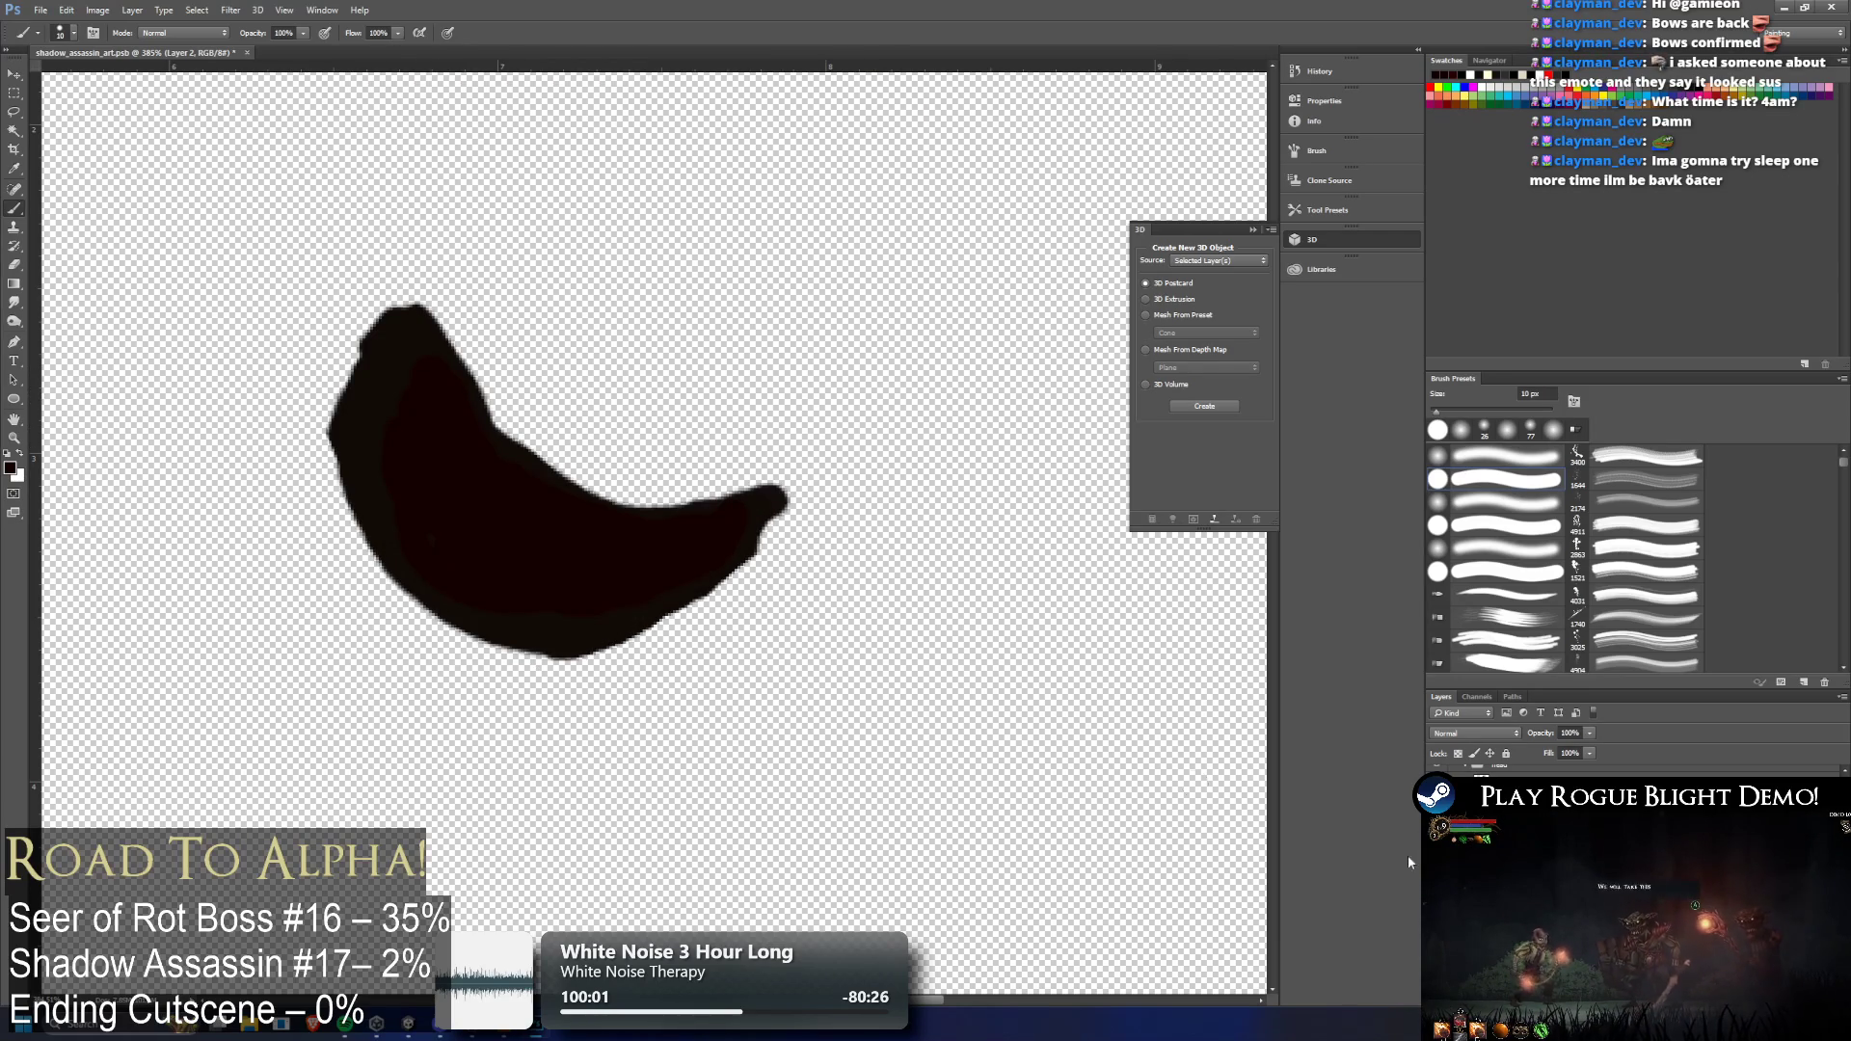
mouse_move(449, 401)
left_mouse_down()
mouse_move(446, 382)
mouse_move(535, 439)
mouse_move(517, 443)
mouse_move(653, 496)
mouse_move(793, 495)
mouse_move(744, 541)
mouse_move(769, 454)
mouse_move(701, 494)
mouse_move(749, 480)
mouse_move(719, 549)
mouse_move(607, 472)
mouse_move(748, 462)
mouse_move(630, 460)
mouse_move(481, 385)
mouse_move(425, 322)
mouse_move(496, 393)
mouse_move(743, 469)
left_mouse_up()
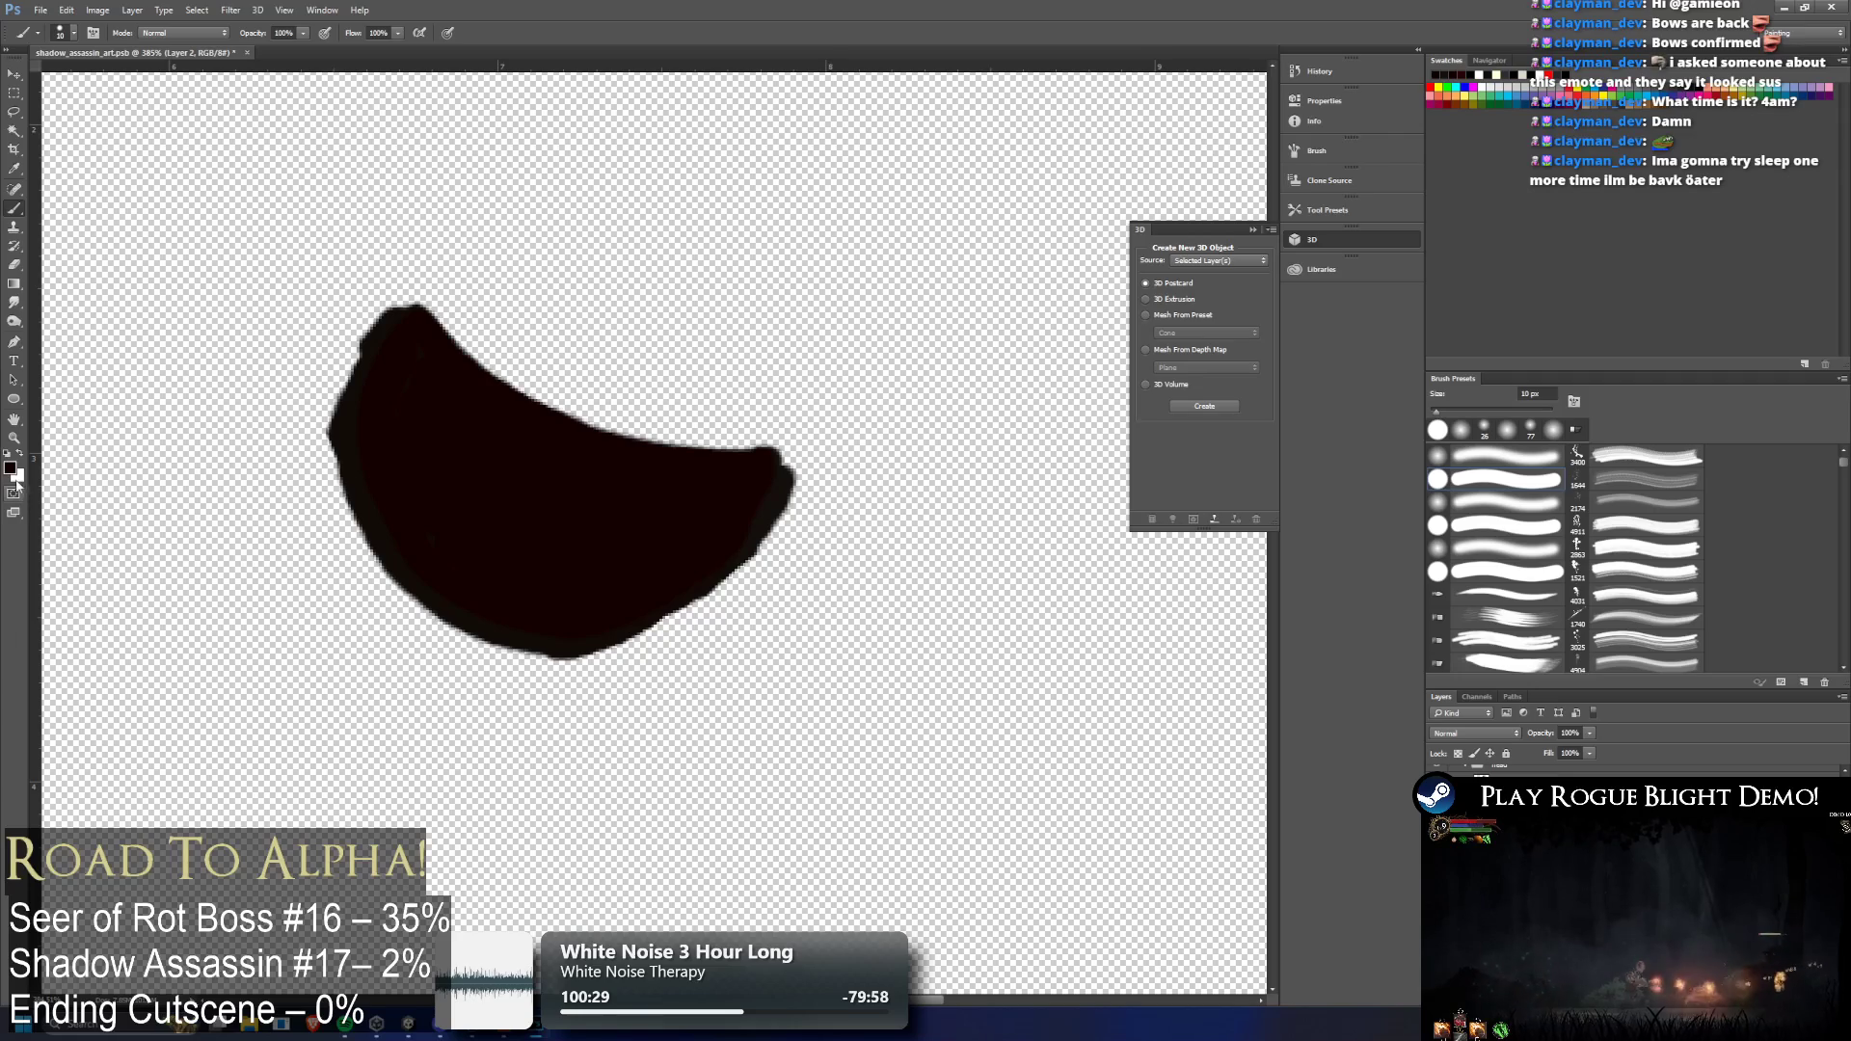
Tint the jaw dark red with a soft round 44 px brush, then reselect the face layer
key("i")
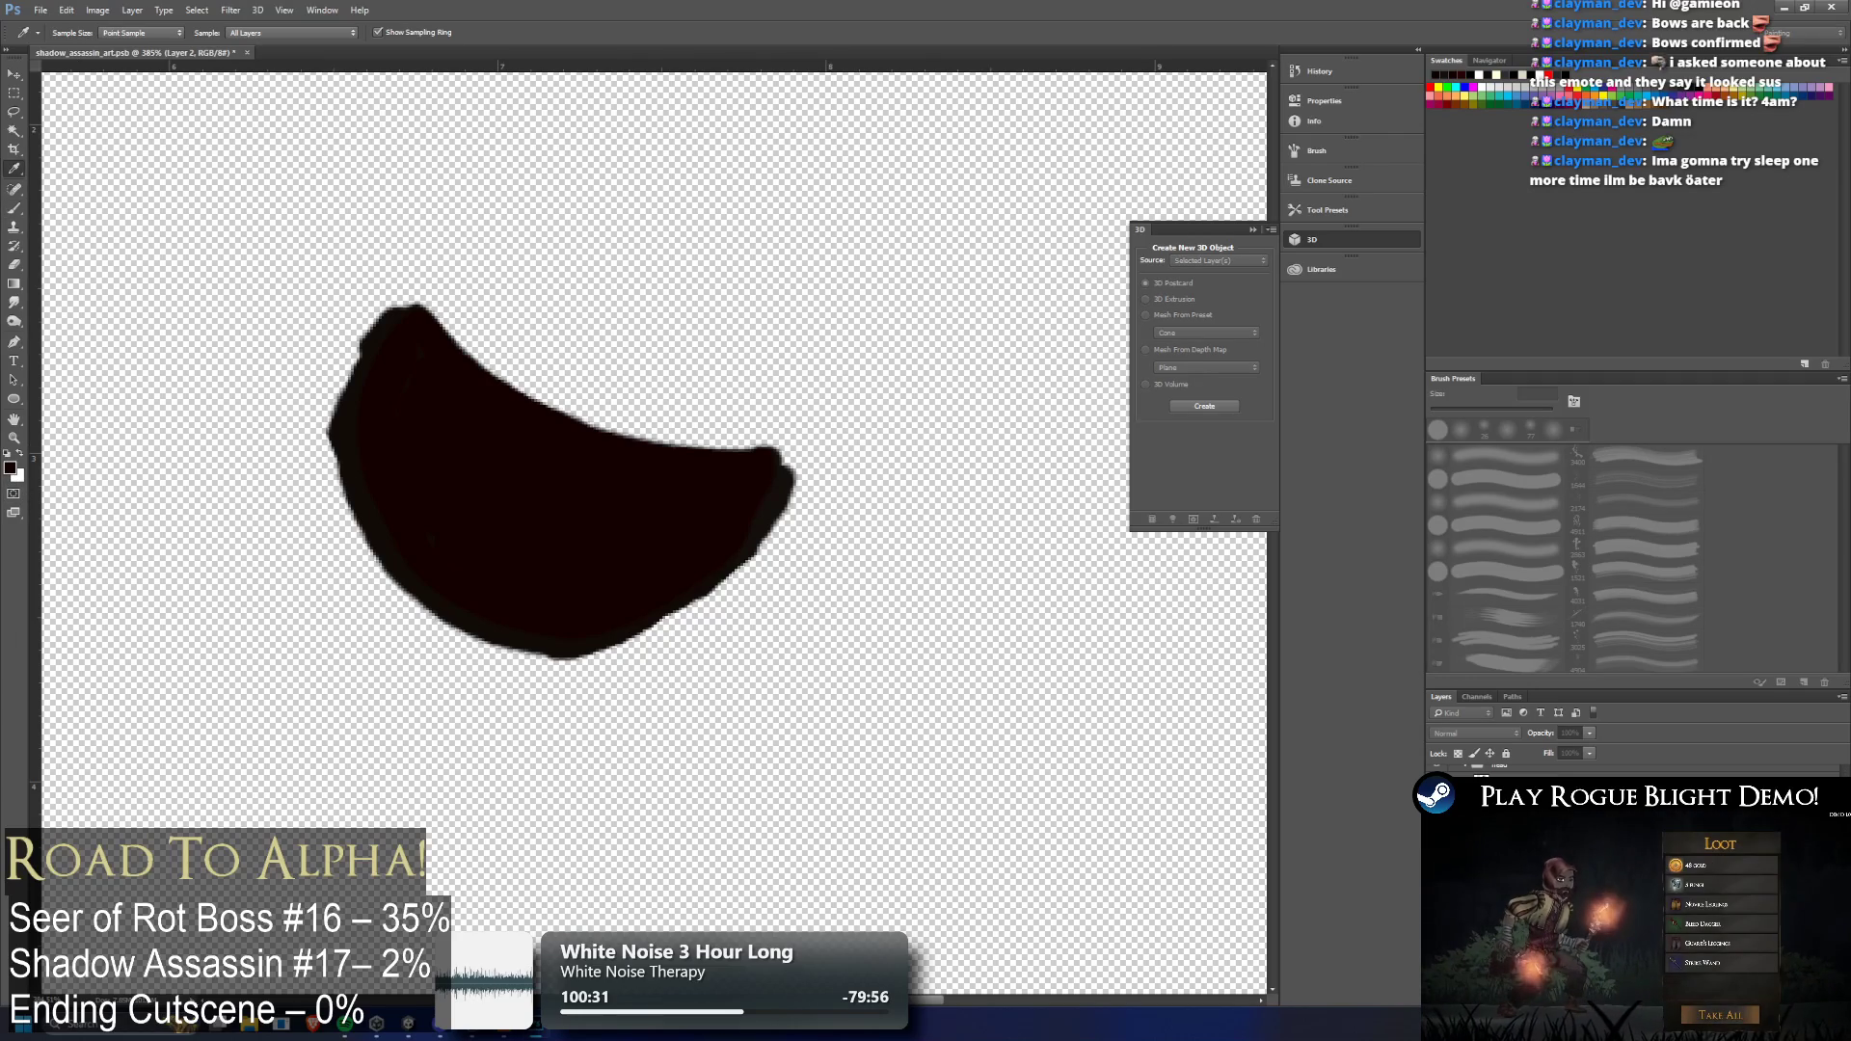
key("b")
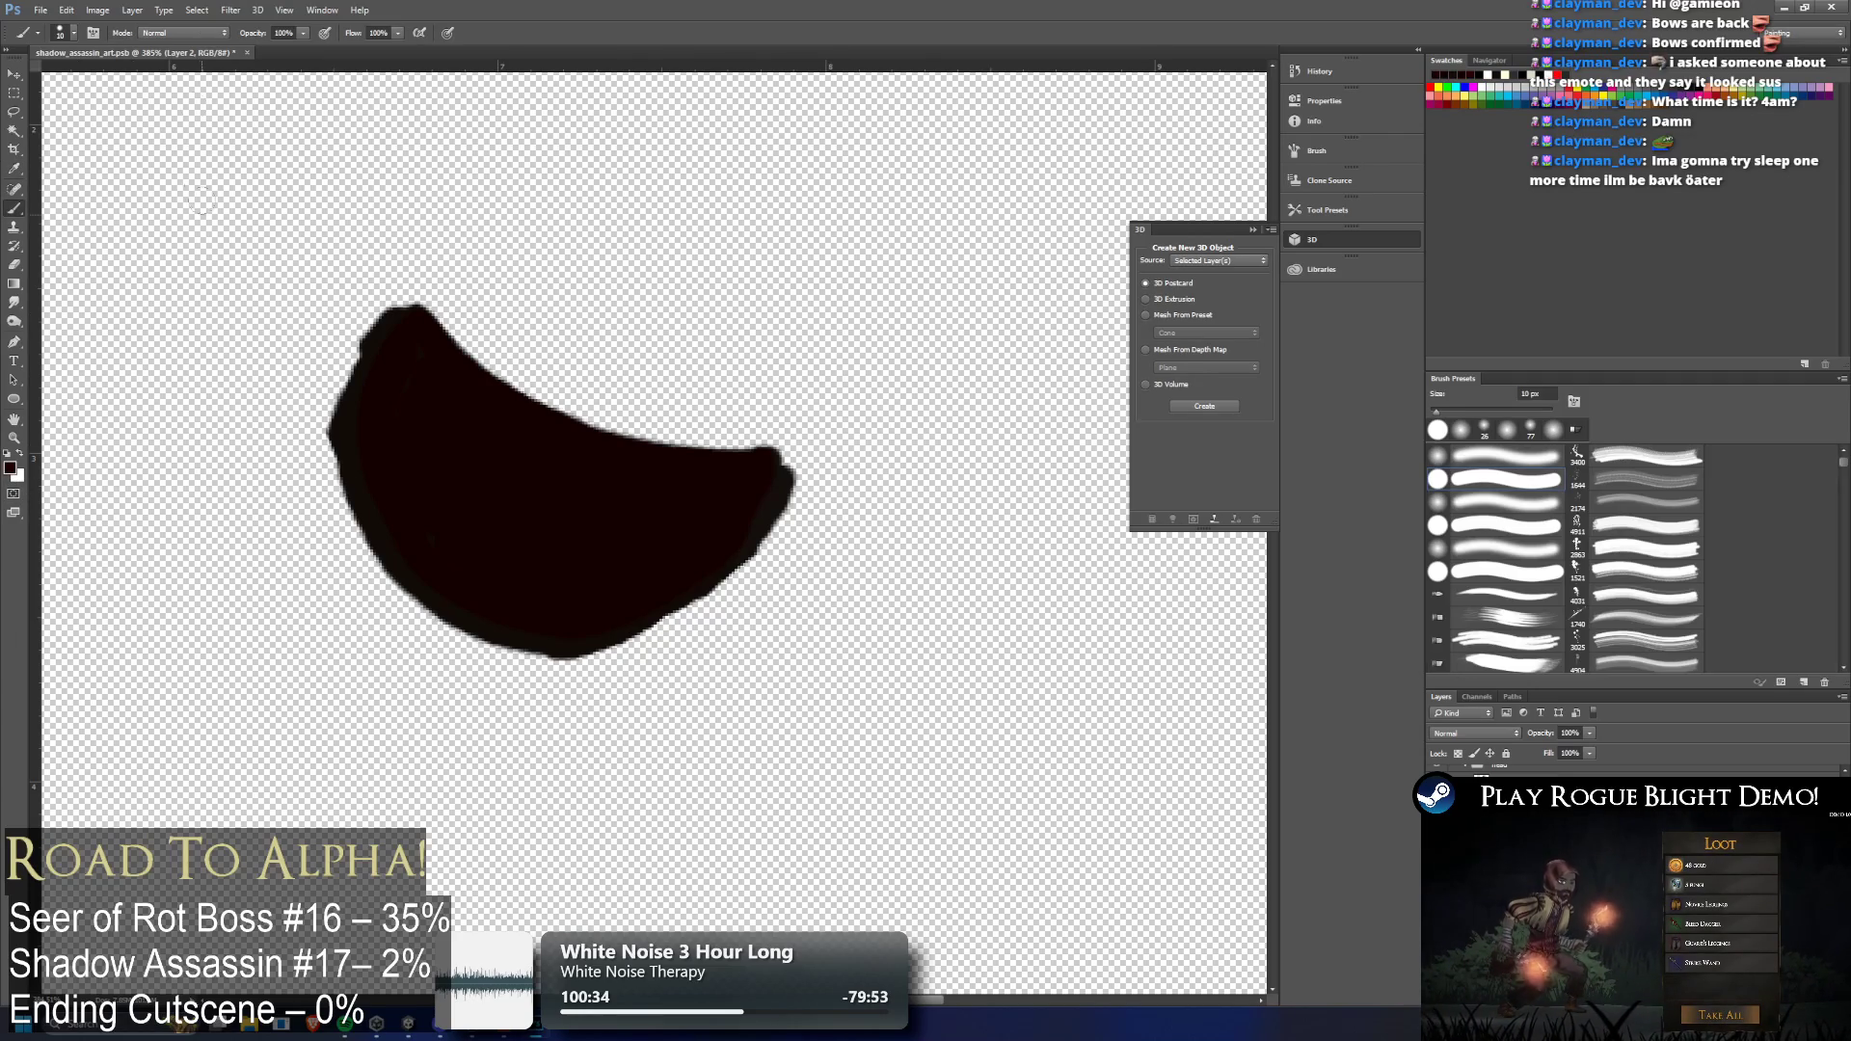
left_click(60, 31)
left_click(99, 143)
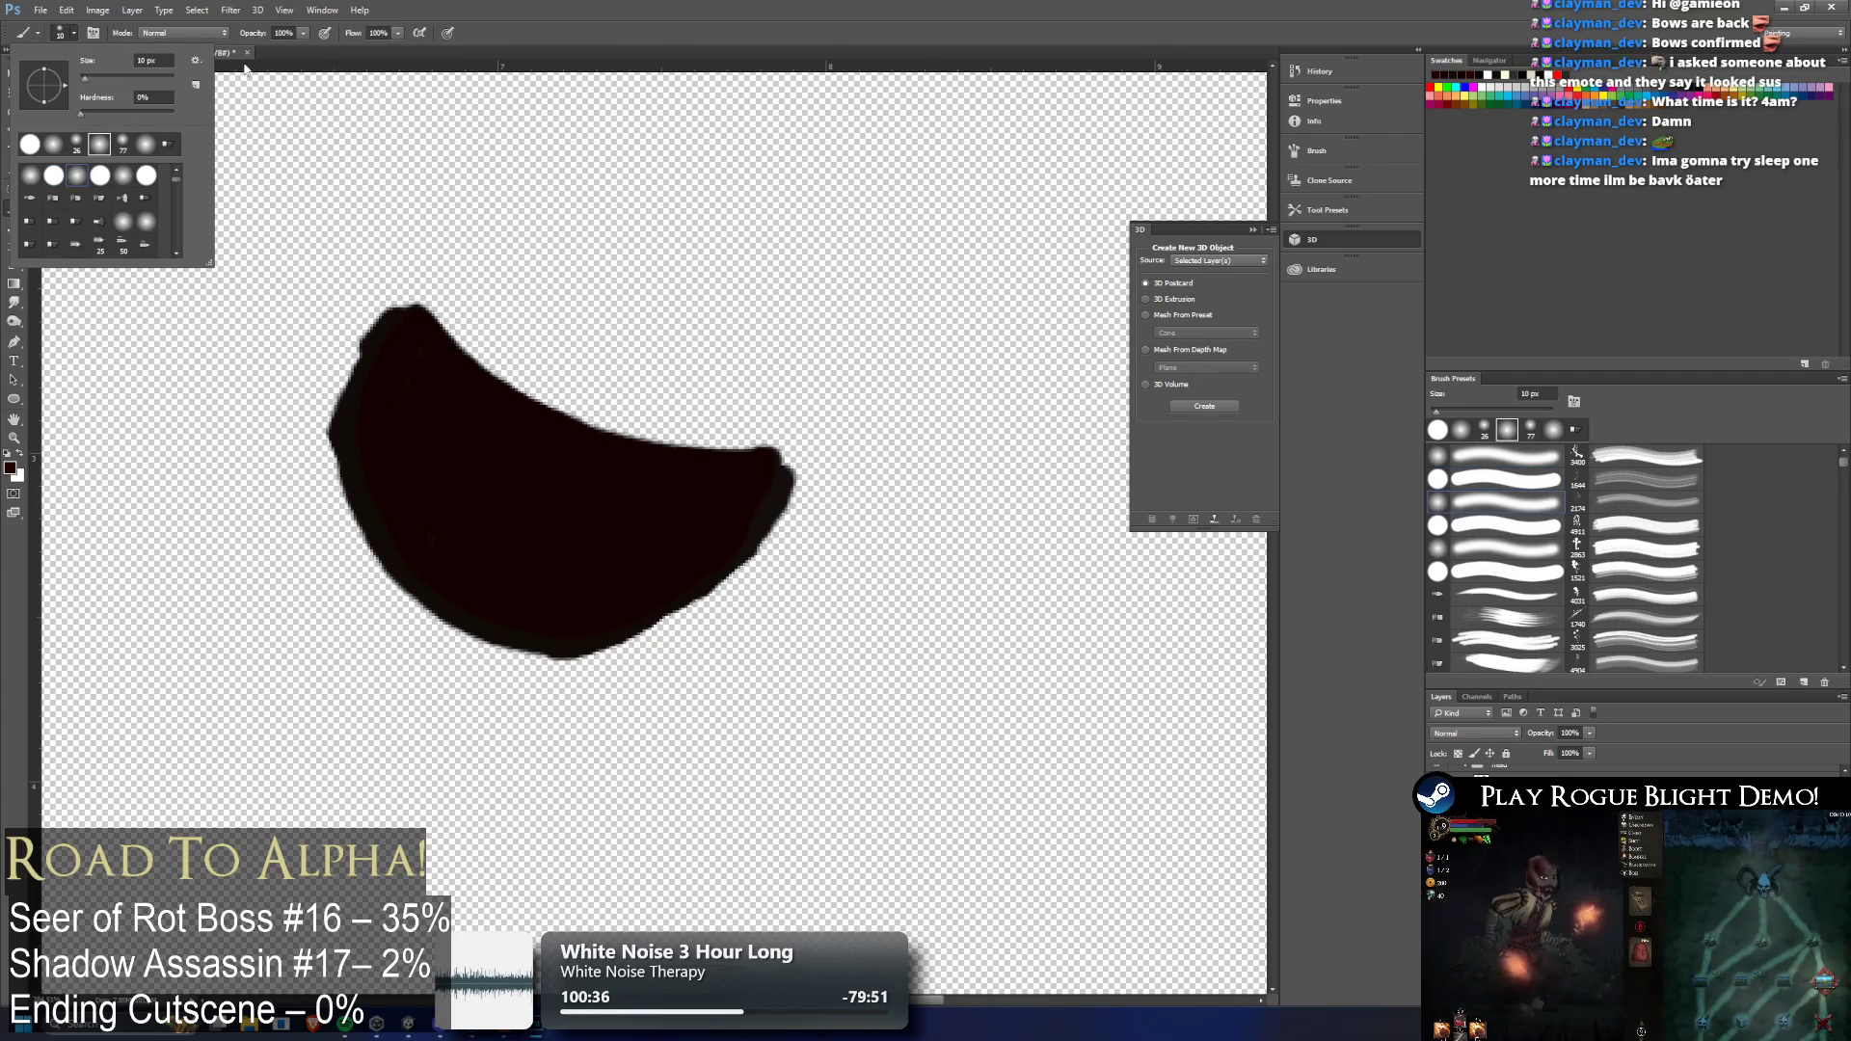
double_click(155, 60)
type("44")
key("Return")
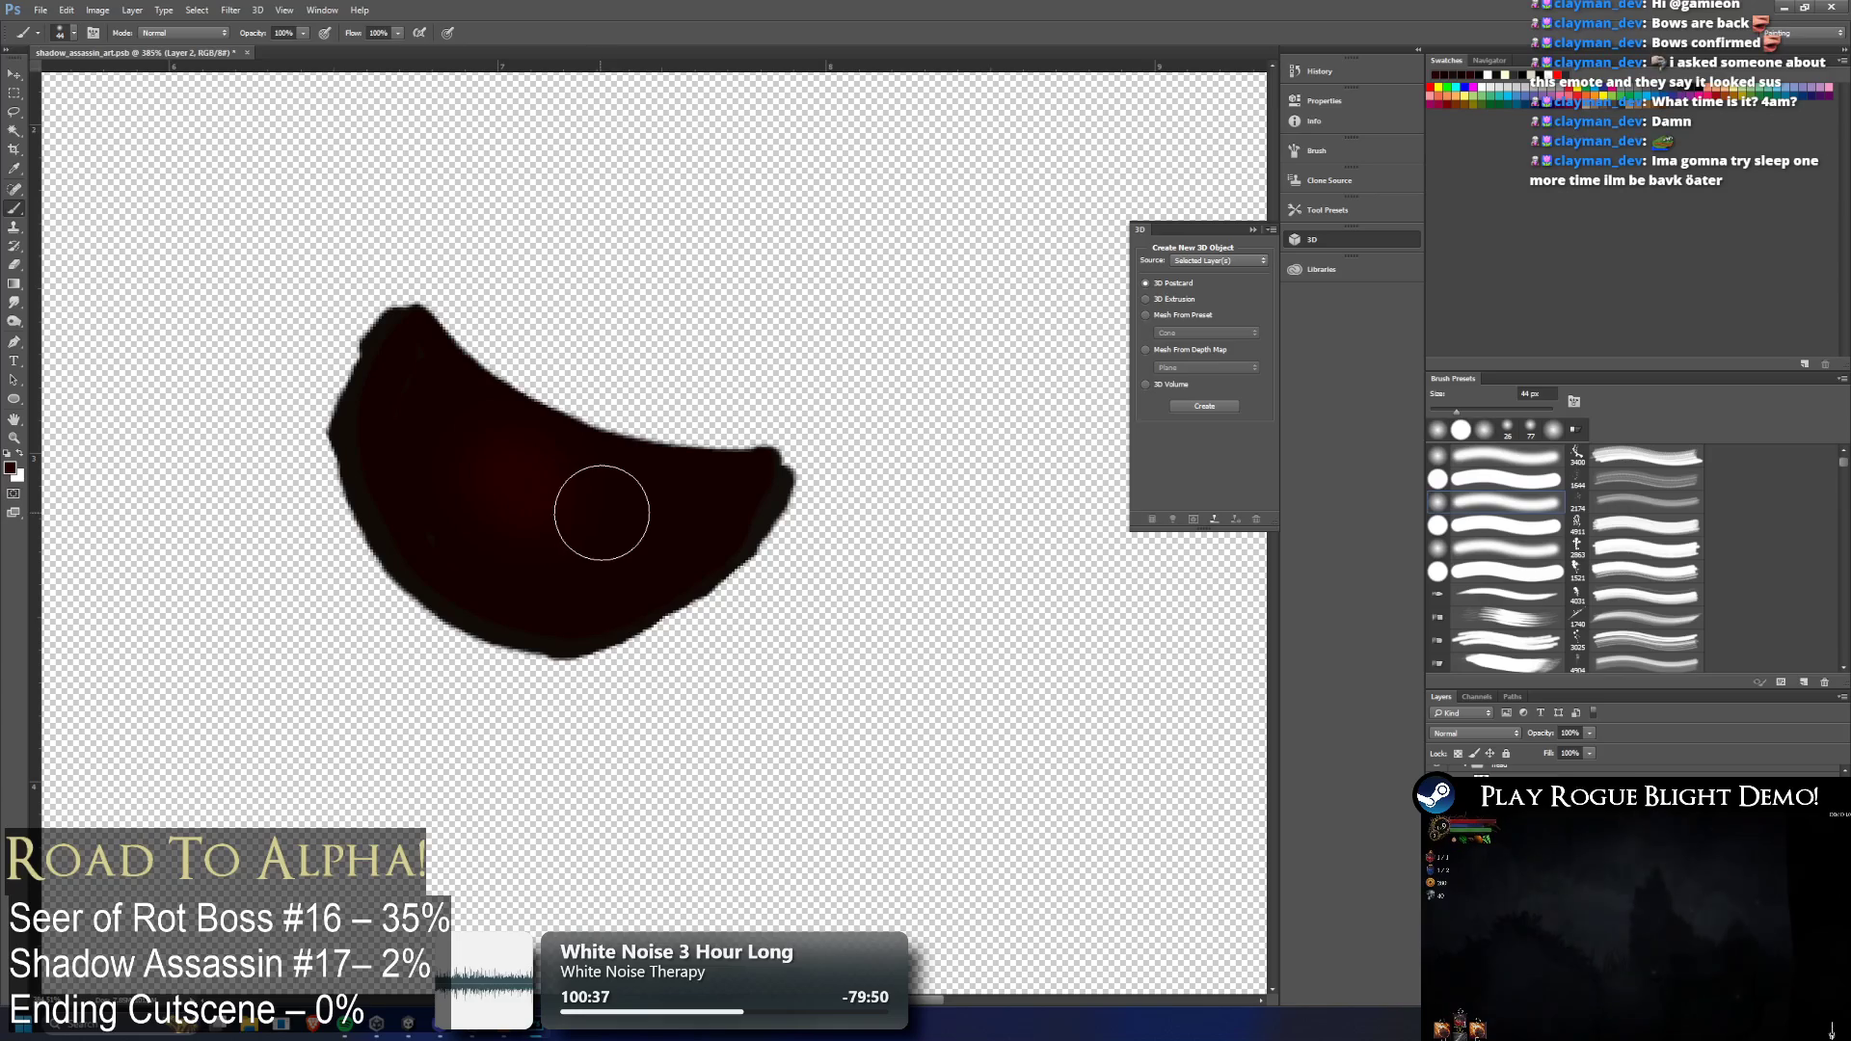
left_click_drag(483, 453, 628, 499)
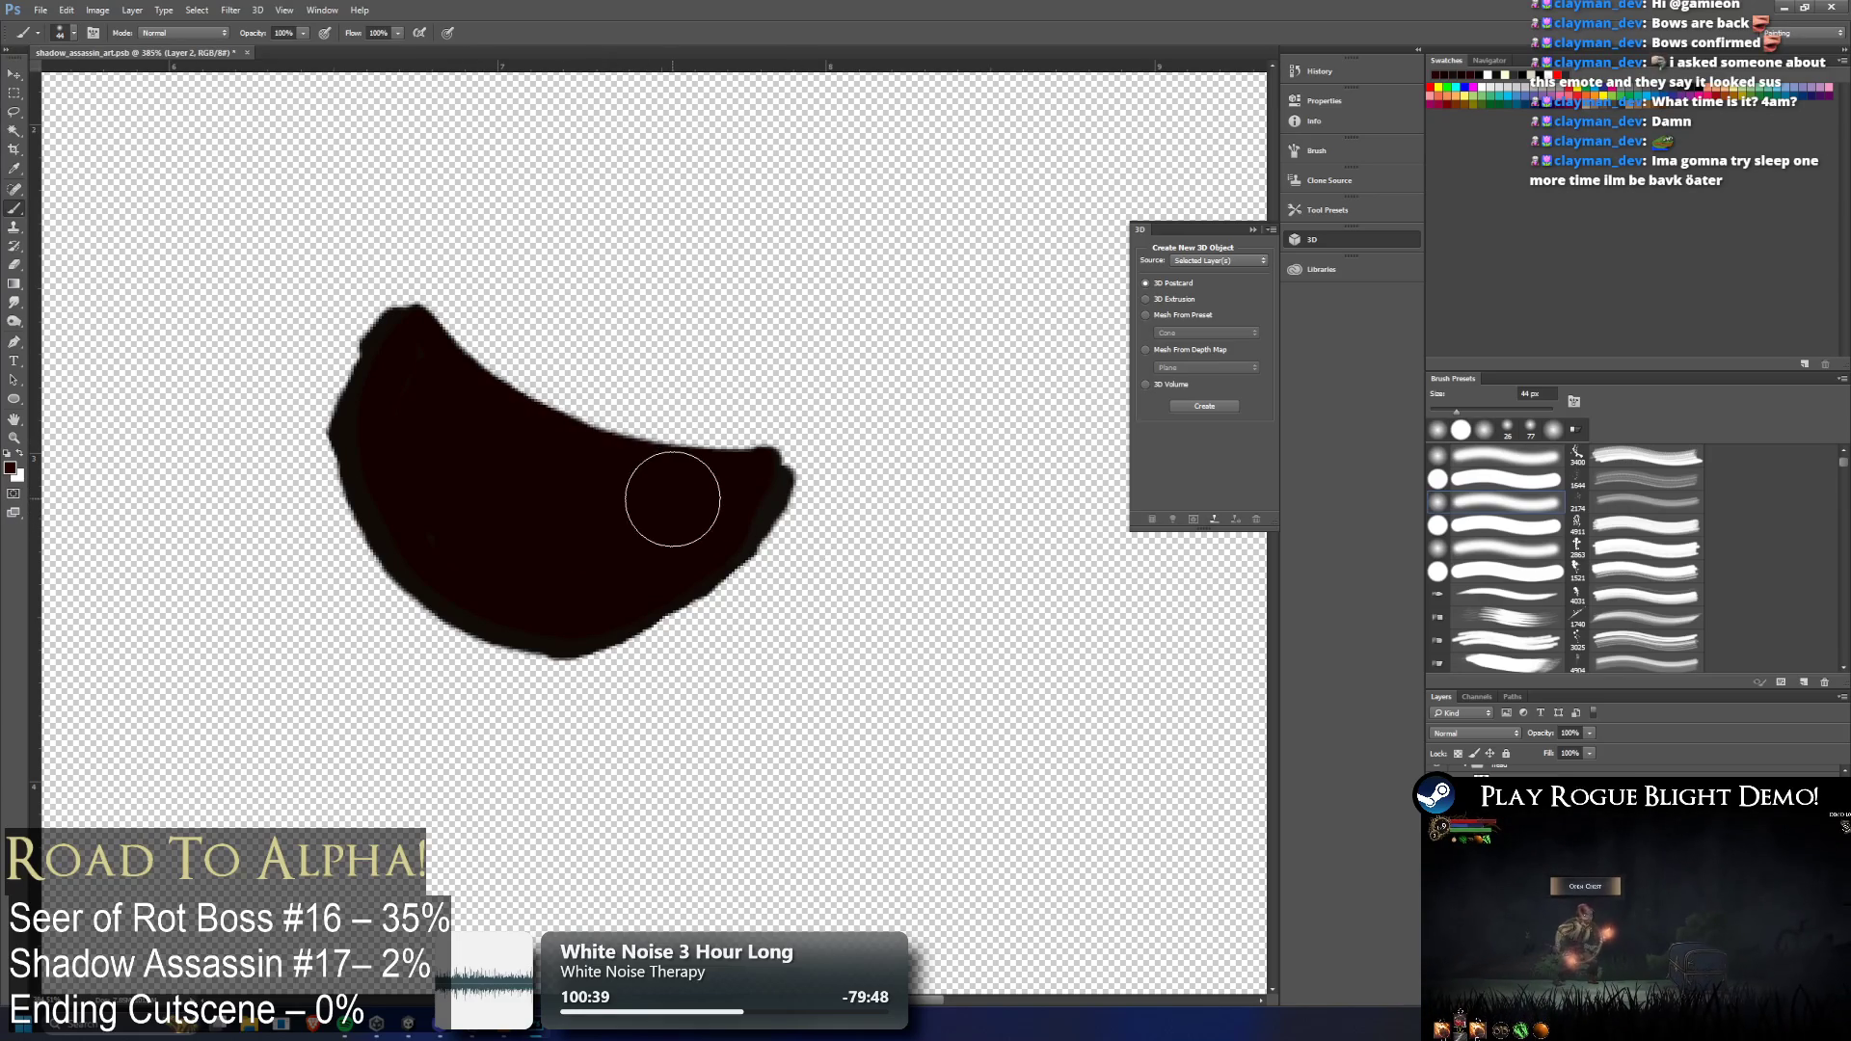
mouse_move(538, 459)
left_mouse_down()
mouse_move(681, 495)
mouse_move(620, 475)
mouse_move(904, 514)
left_mouse_up()
key("alt+bracketleft")
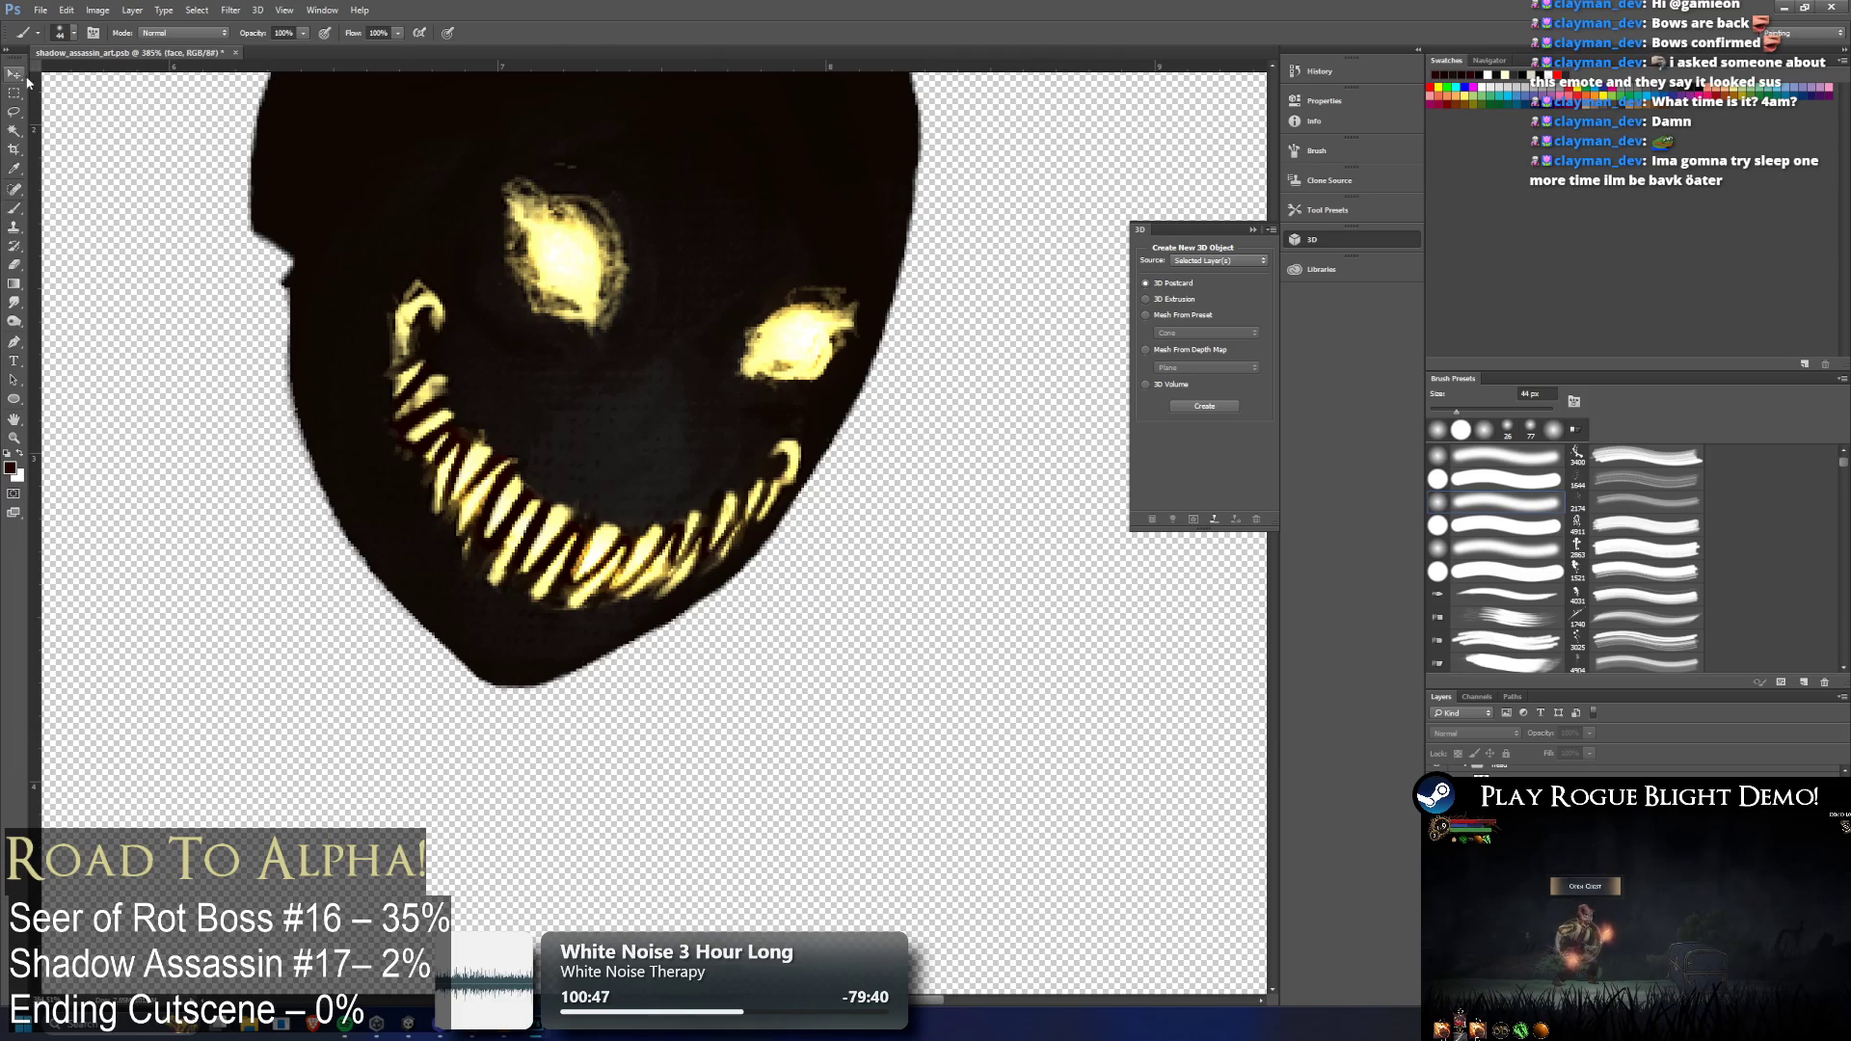
Hide the face layer, Layer 3, and make Layer 2 with the dark jaw active
left_click(15, 76)
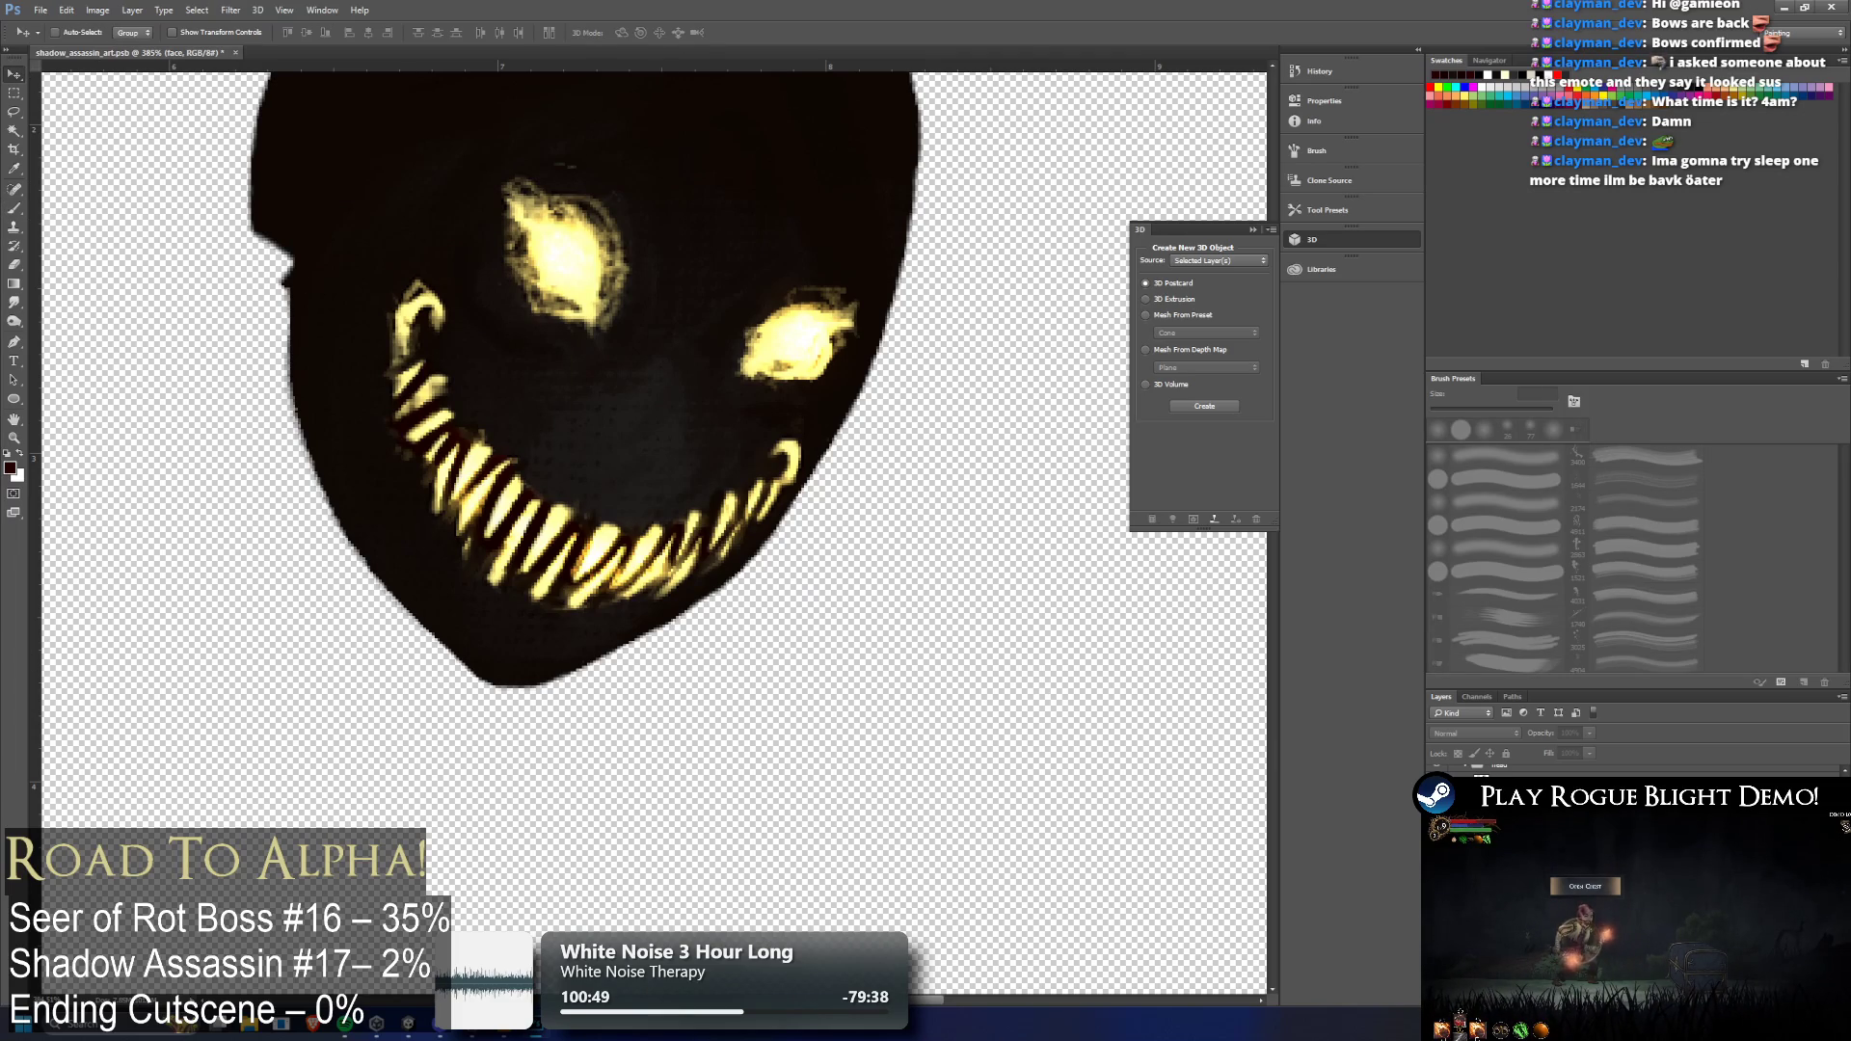
scroll(737, 617, "down", 2)
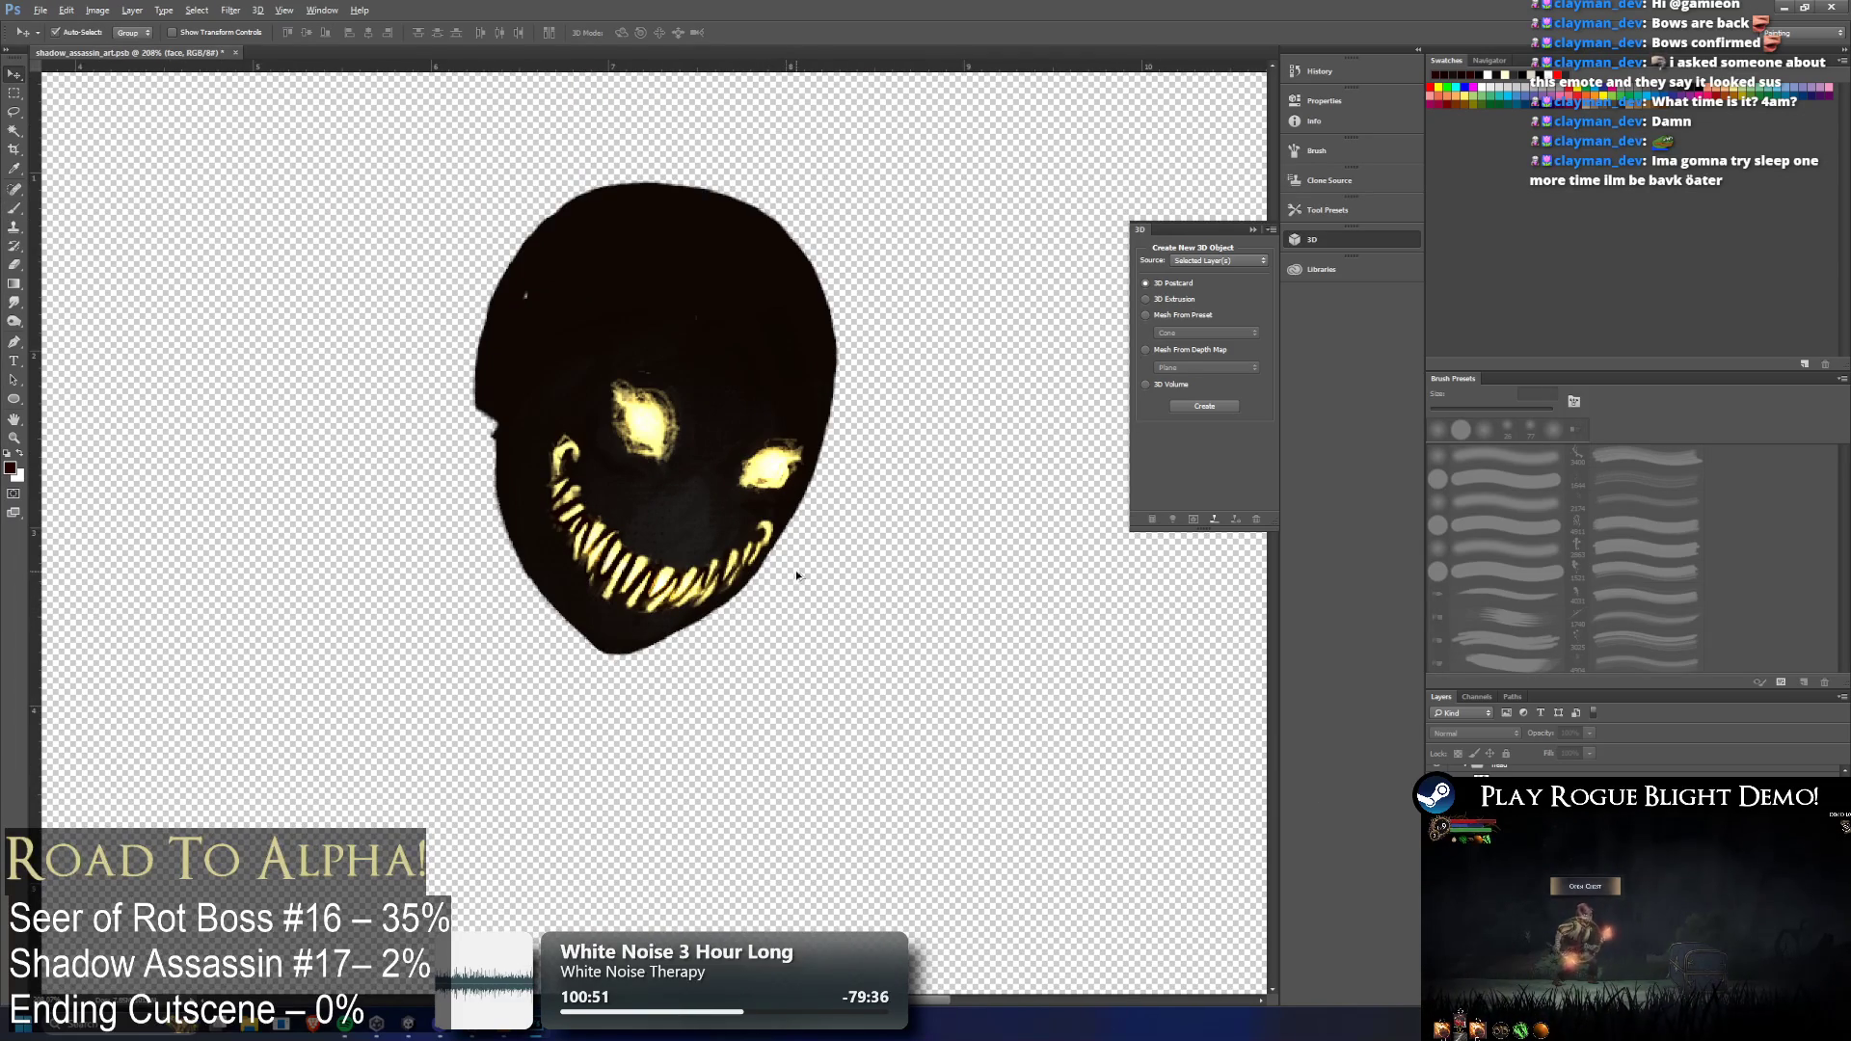
left_click(1484, 800)
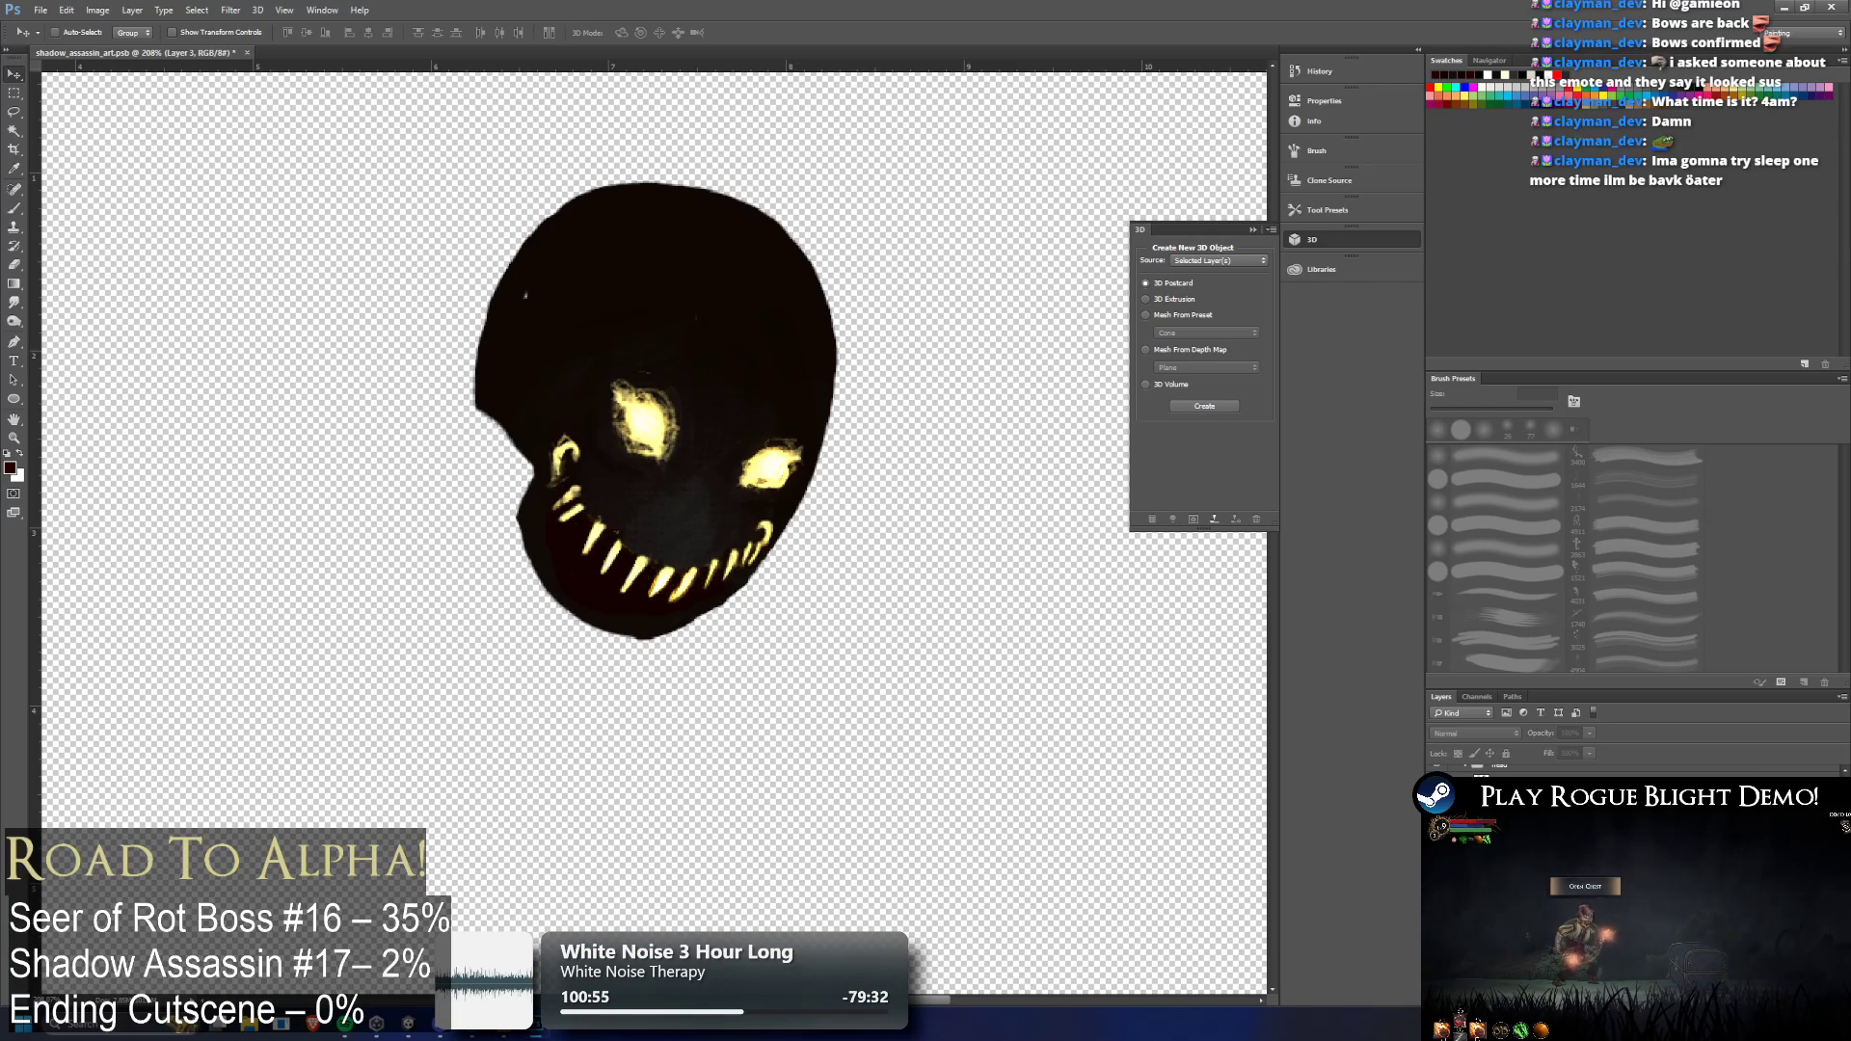
key("ctrl+comma")
key("alt+bracketleft")
key("ctrl+z")
key("ctrl+shift+z")
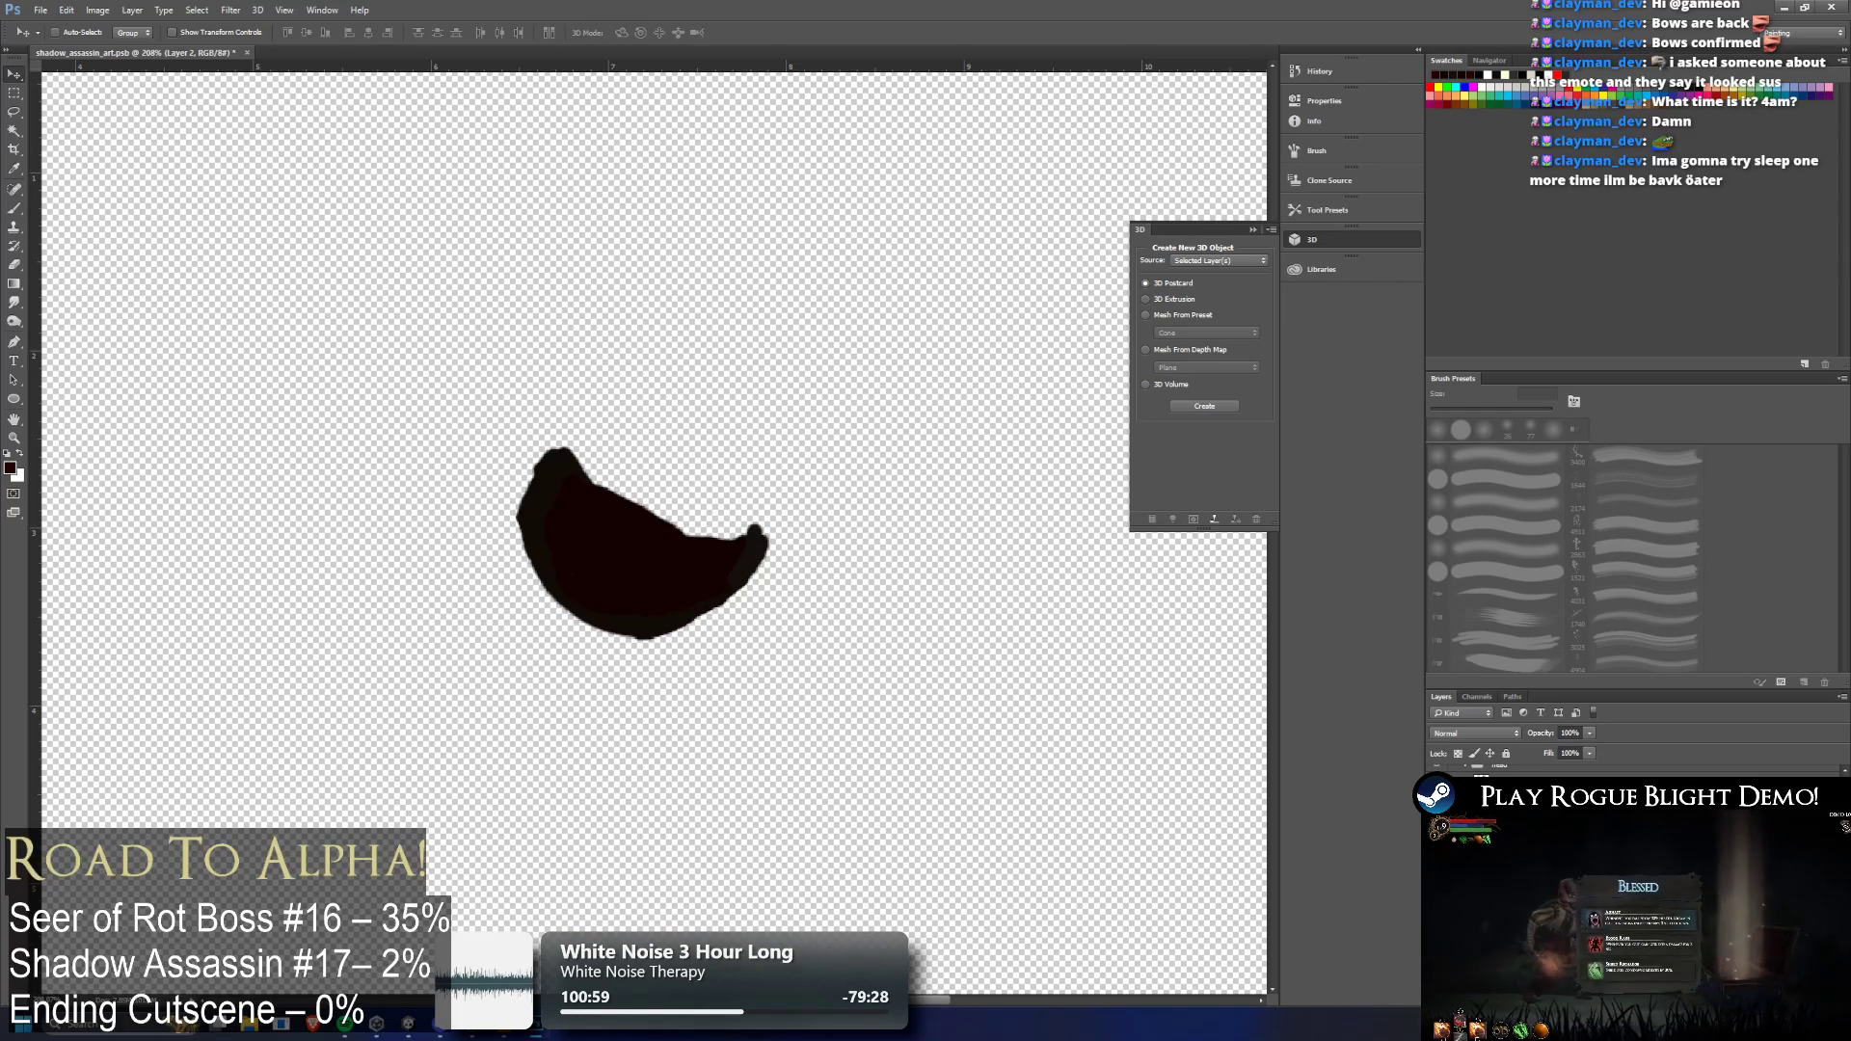
Set up the Eraser with a soft round 30 px tip, undoing a test stroke
key("e")
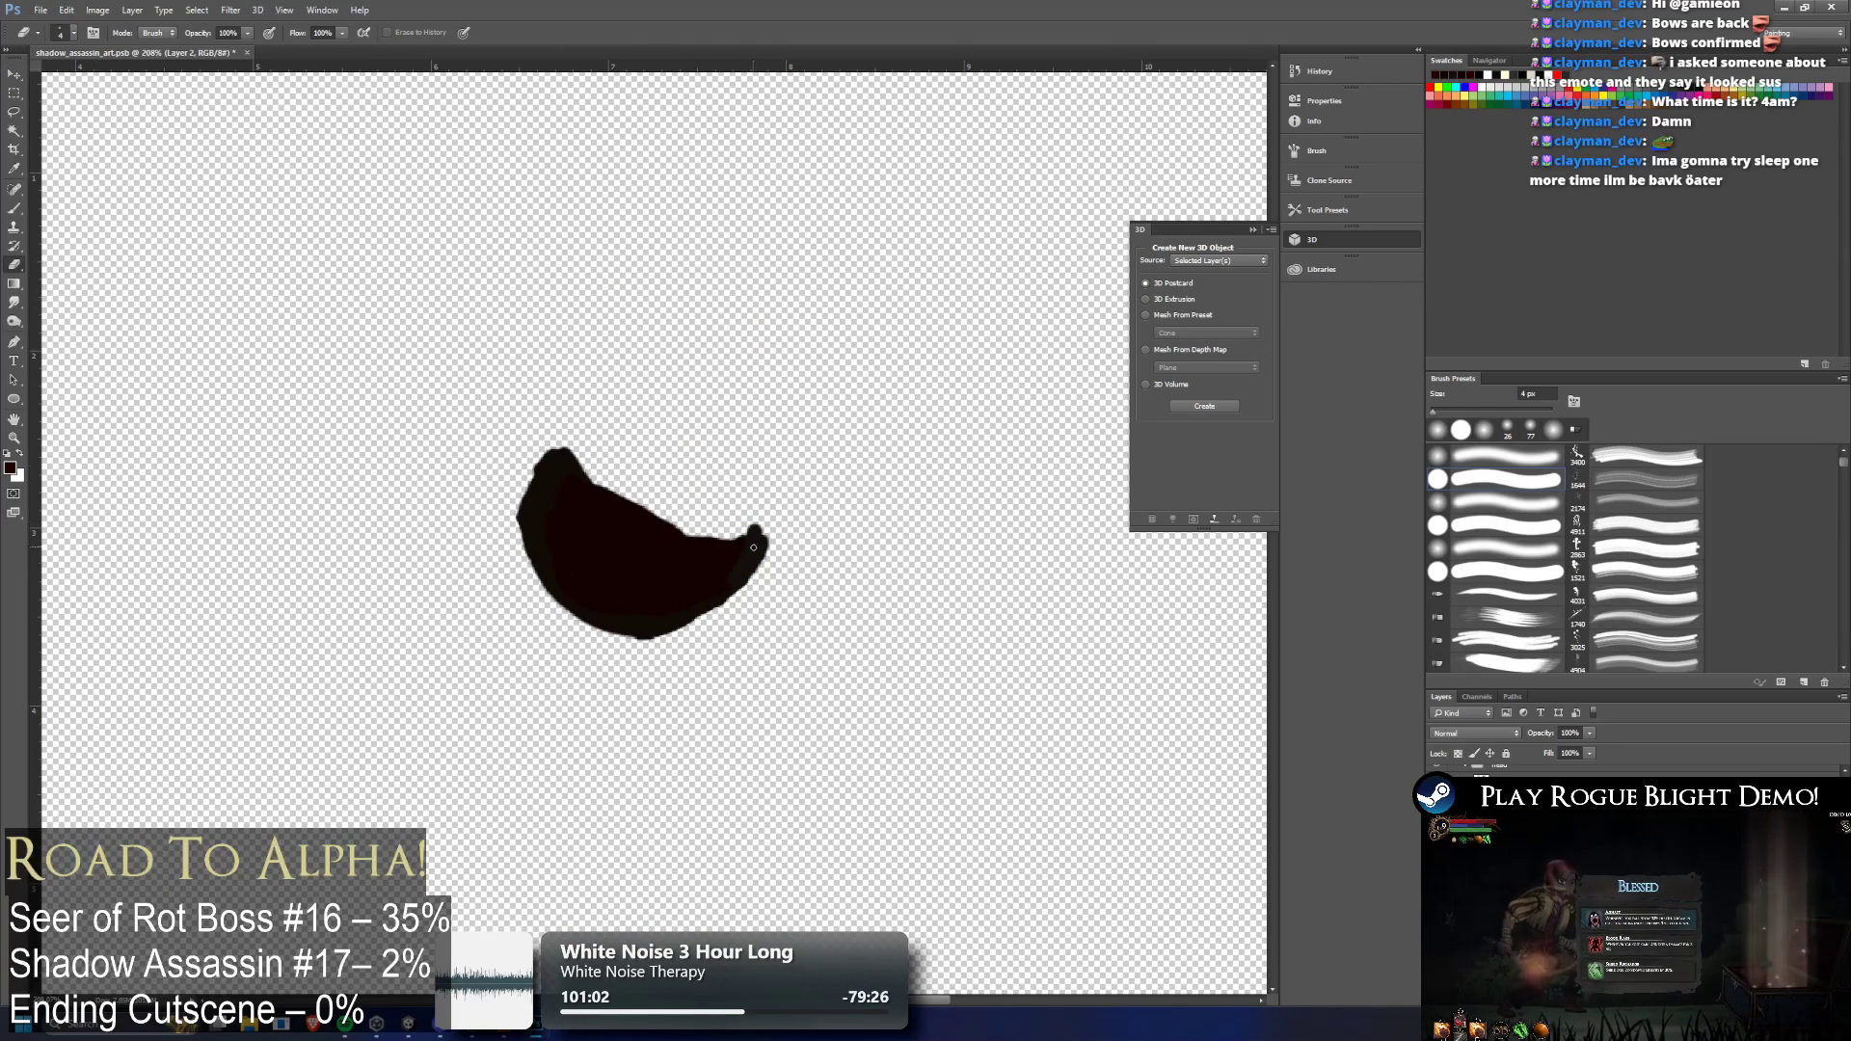
left_click_drag(593, 545, 667, 587)
key("ctrl+z")
left_click(74, 39)
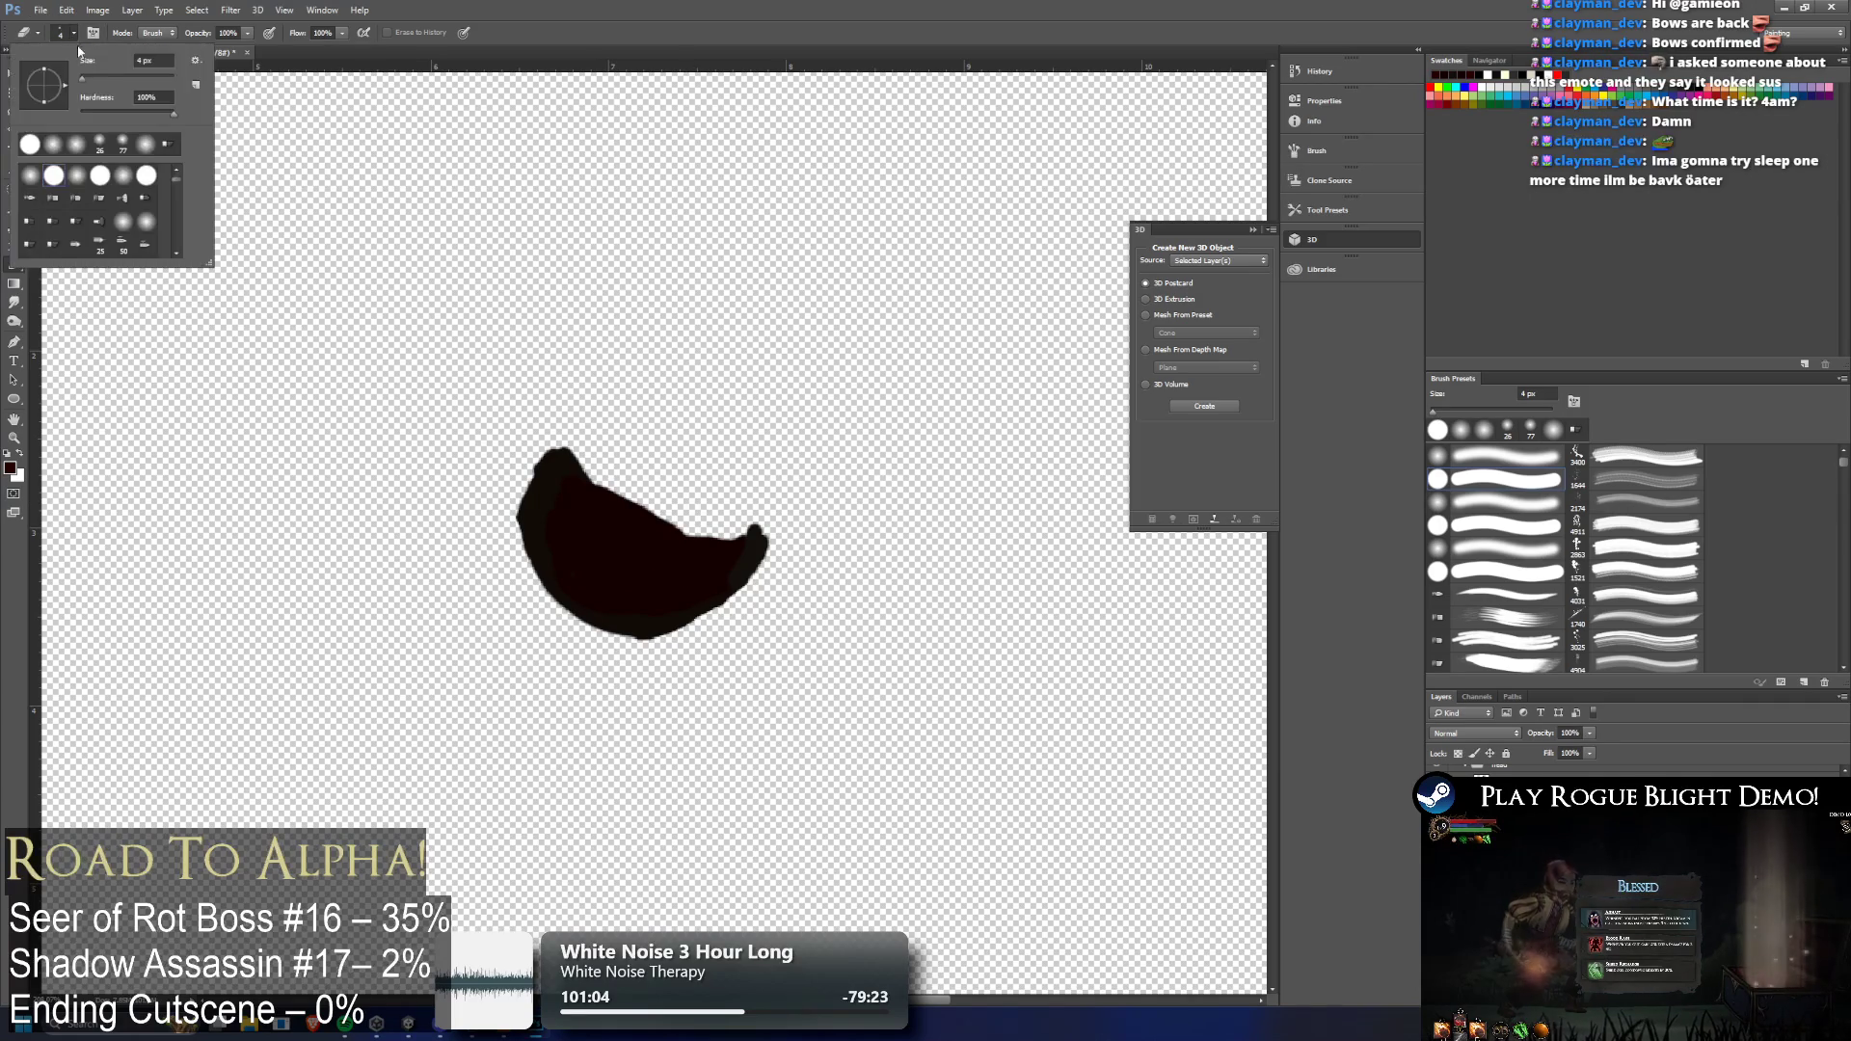
left_click(53, 144)
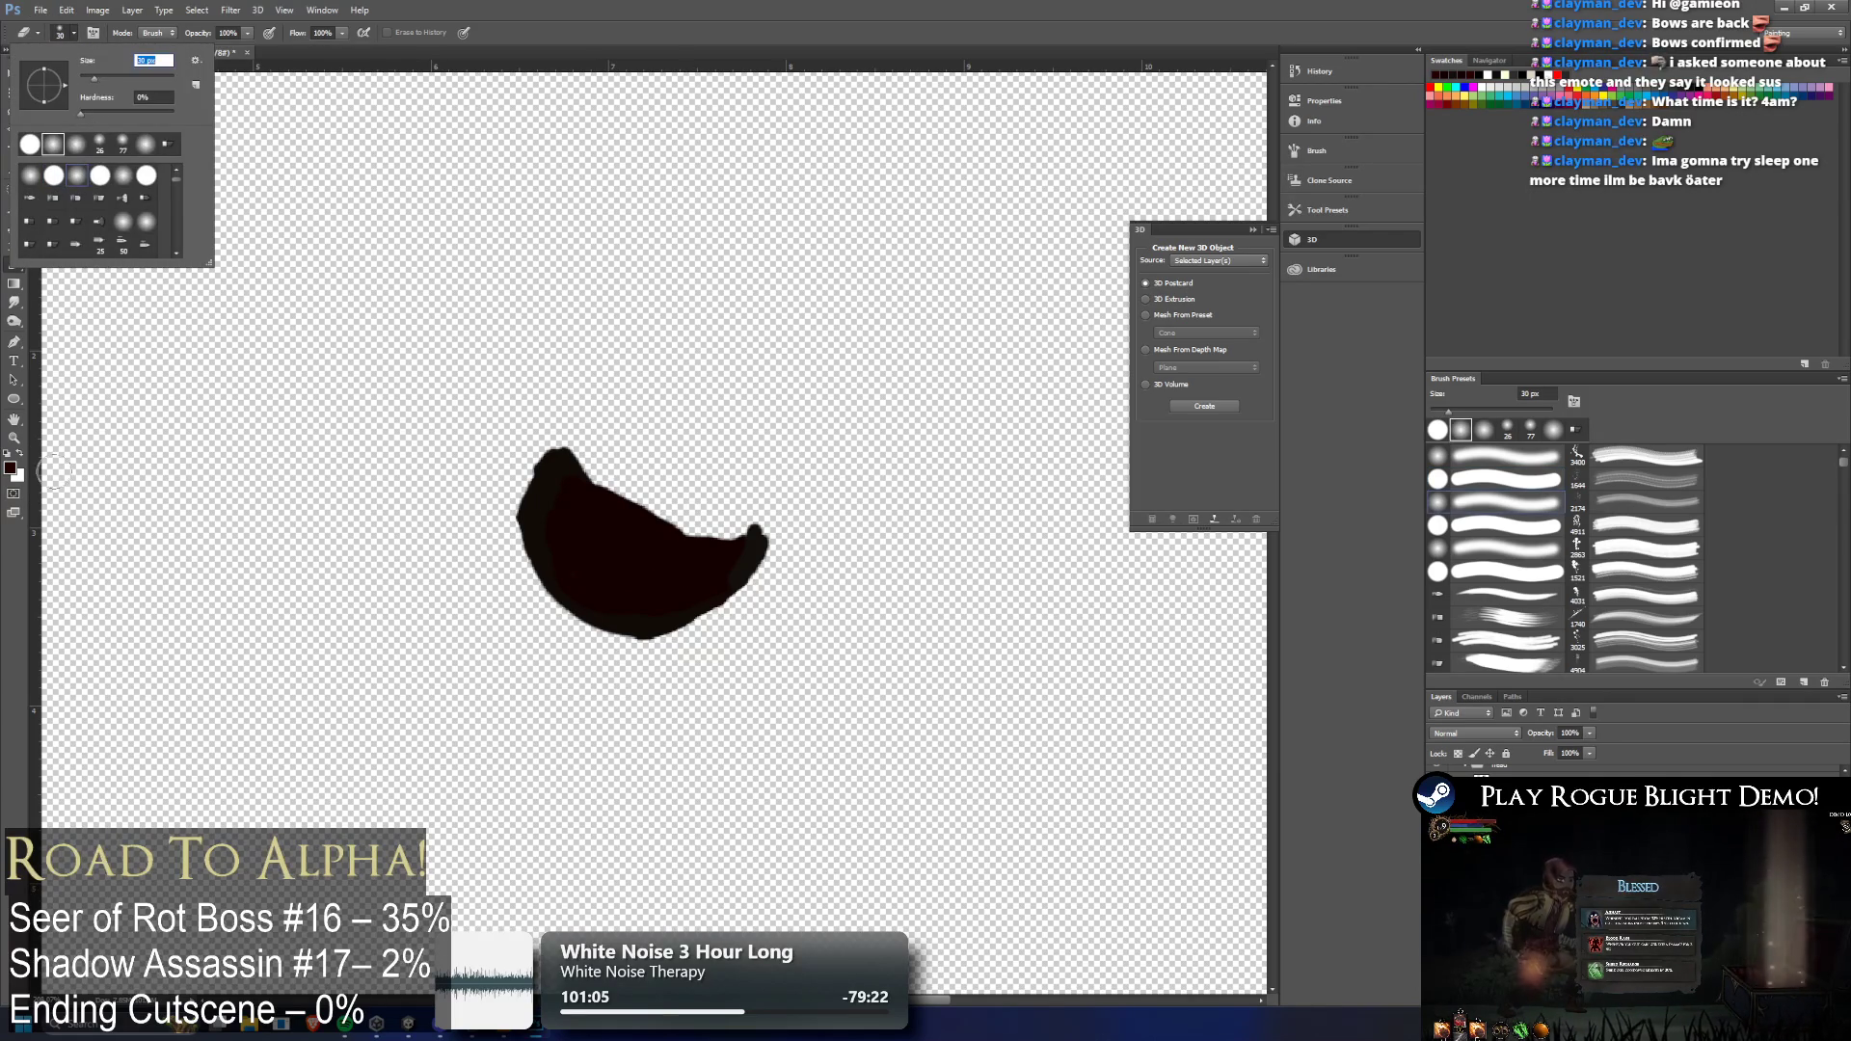
Undo a test soft eraser stroke on the jaw and set the Brush to 24 px
key("i")
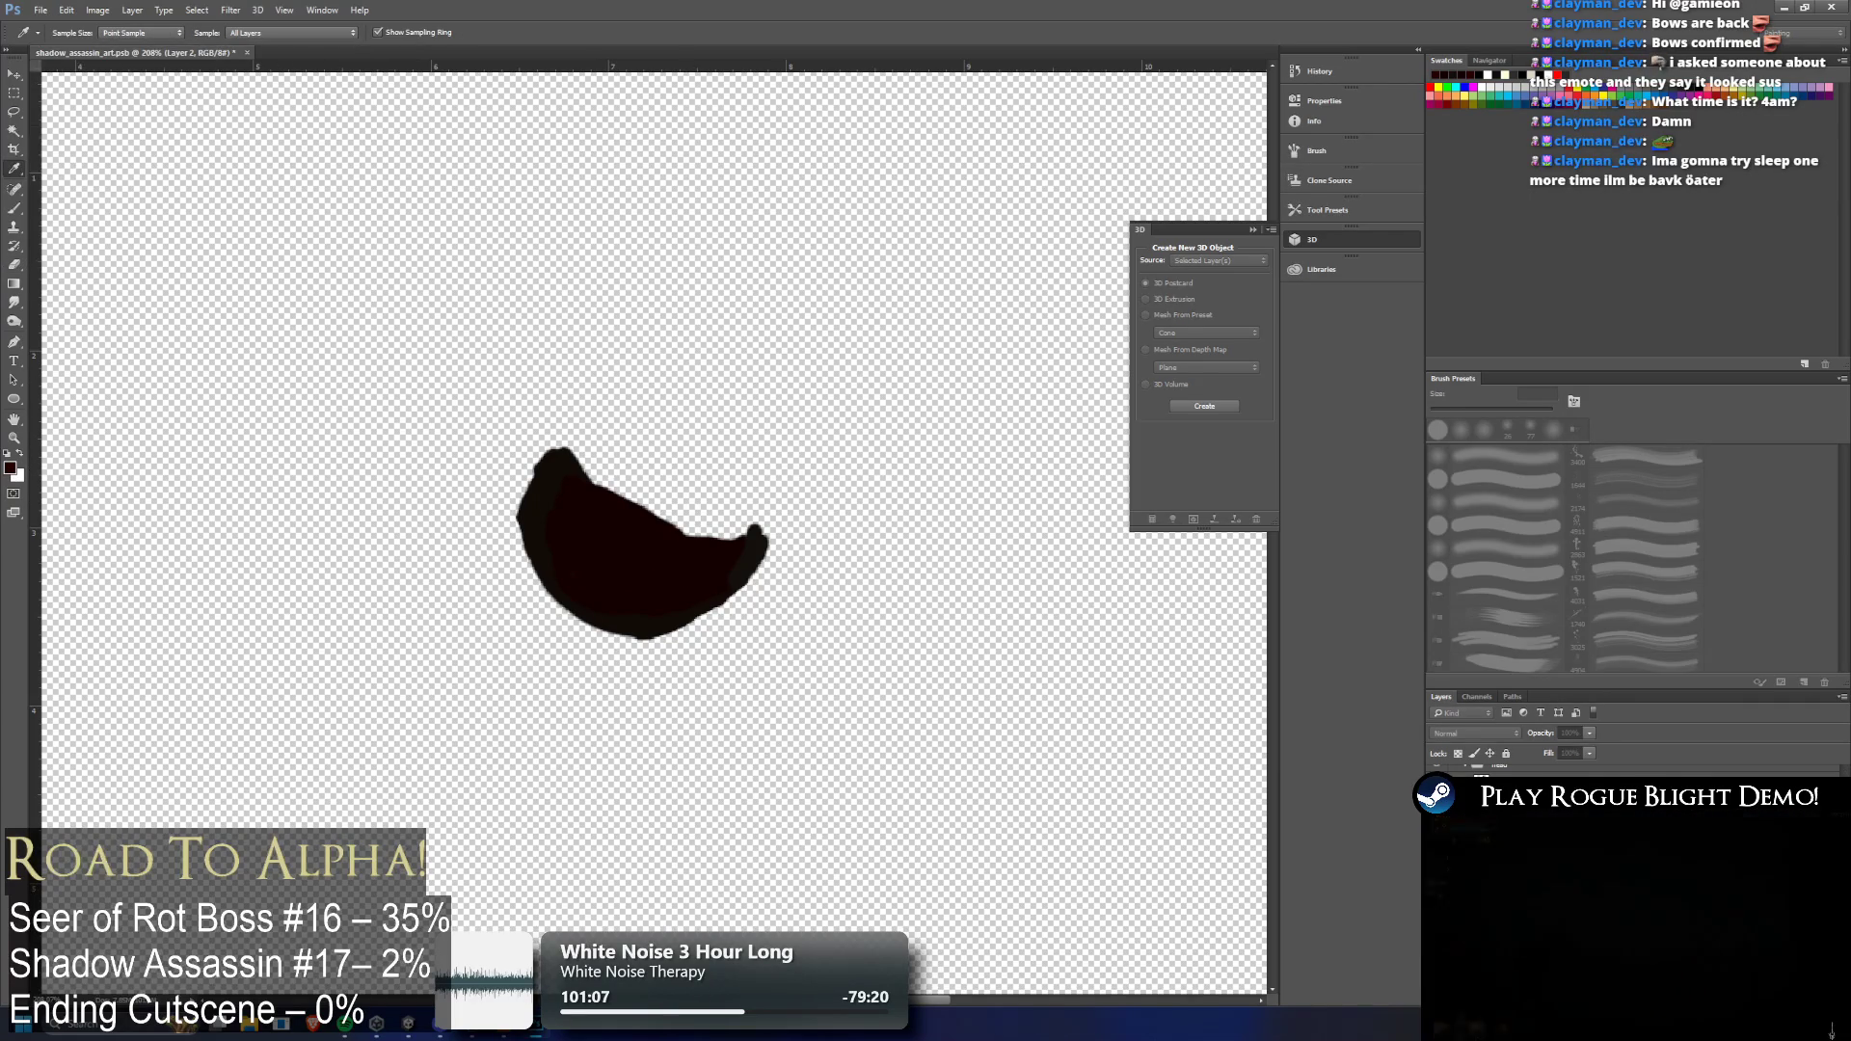
key("e")
left_click_drag(576, 591, 603, 567)
key("ctrl+z")
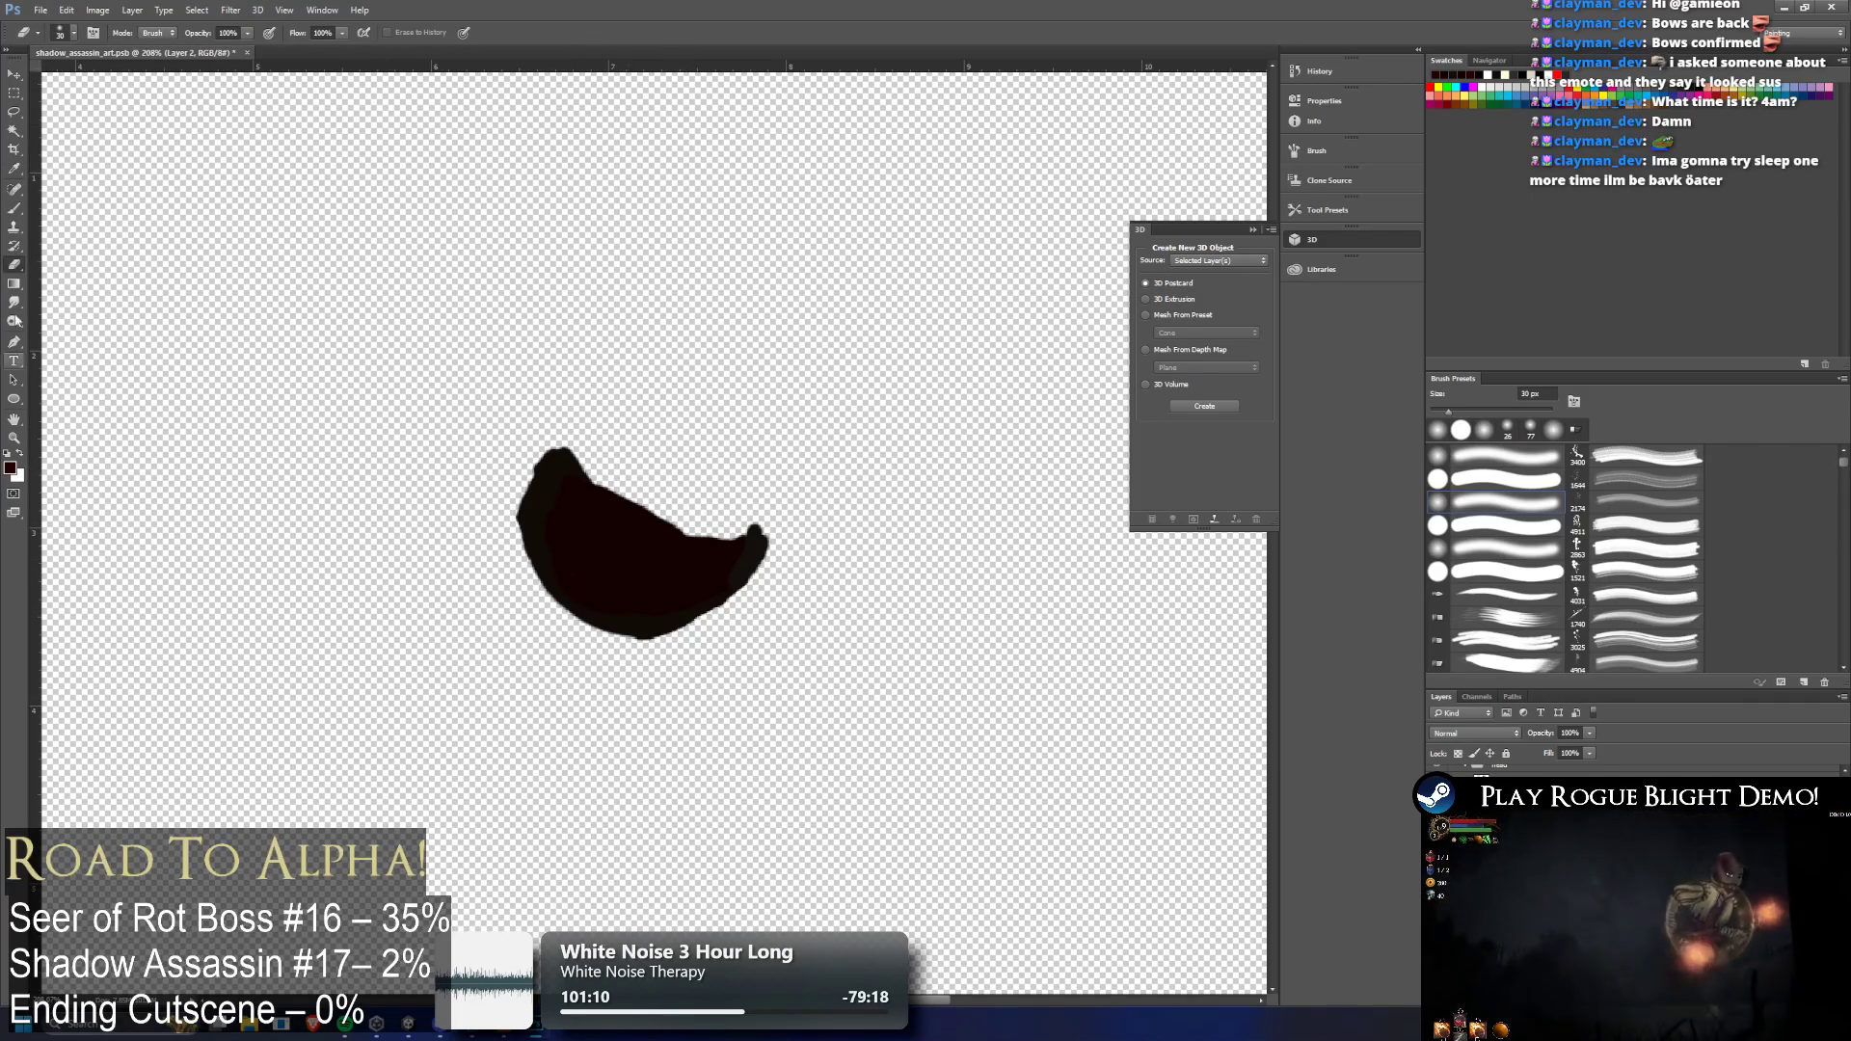
key("b")
scroll(729, 606, "up", 1)
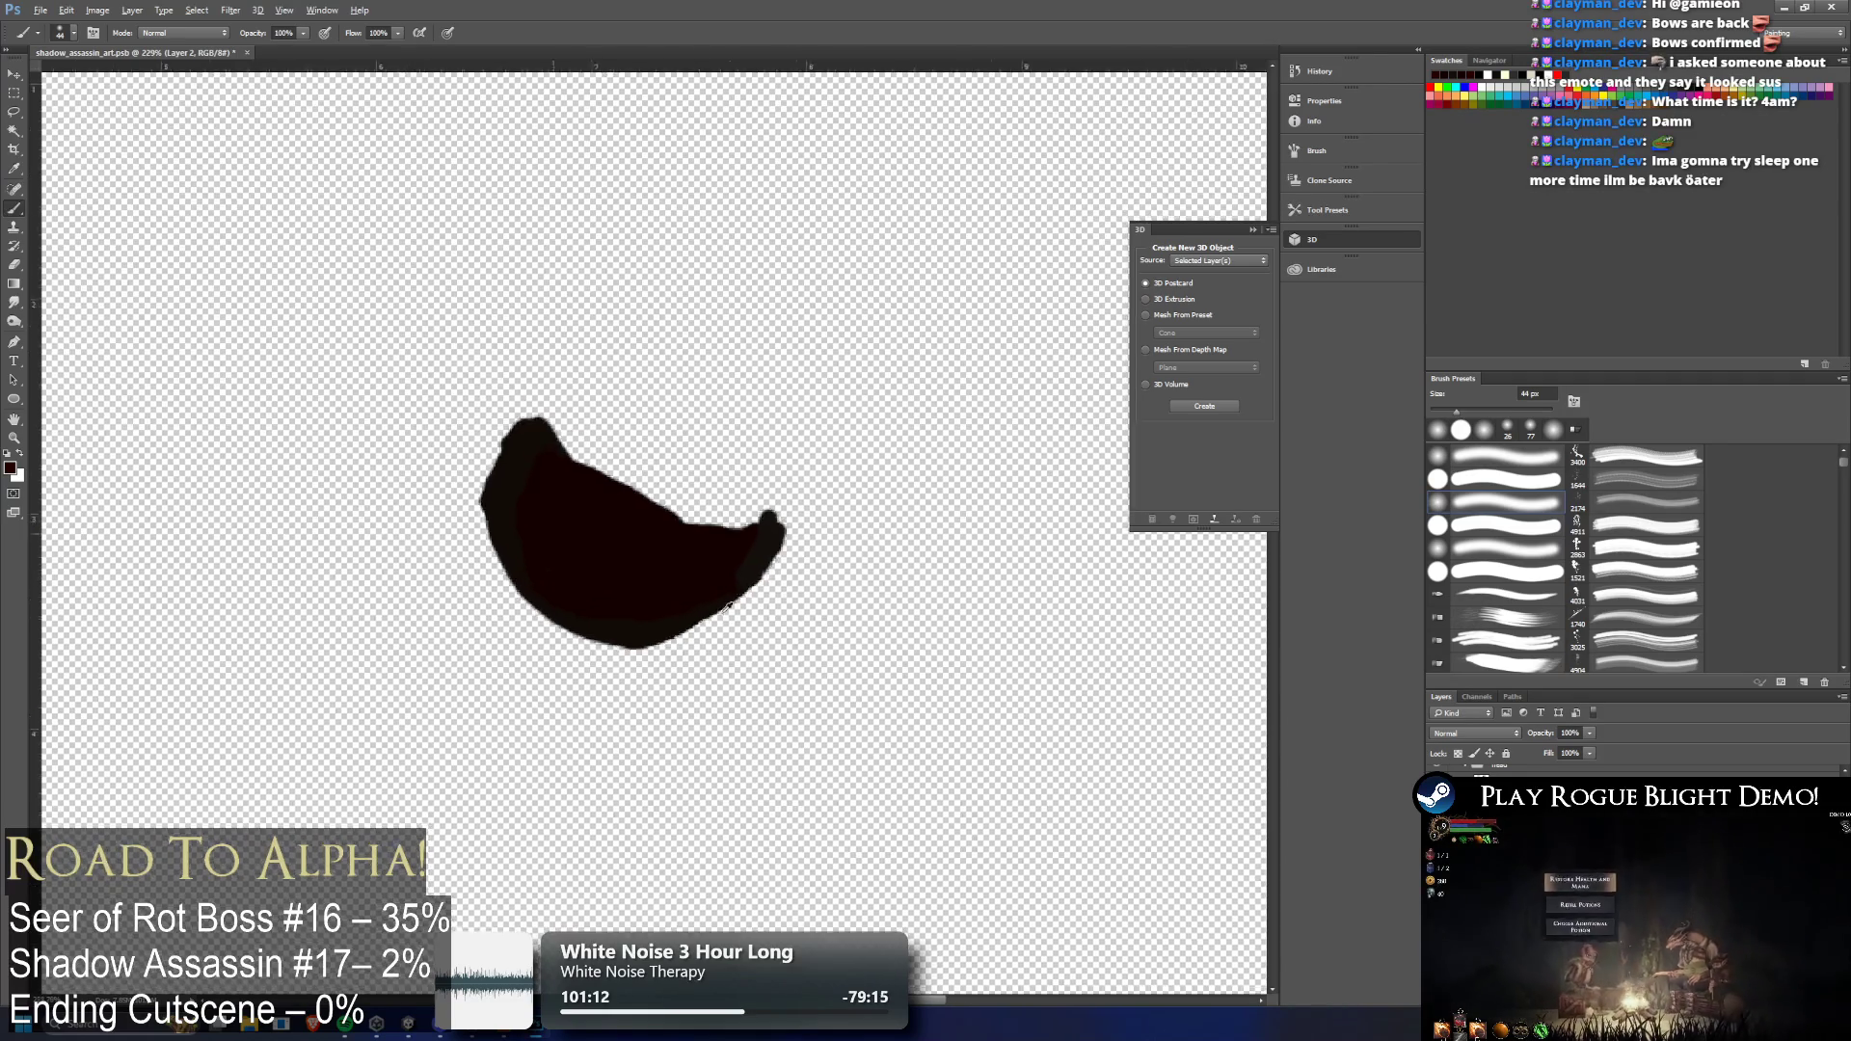
scroll(729, 605, "up", 6)
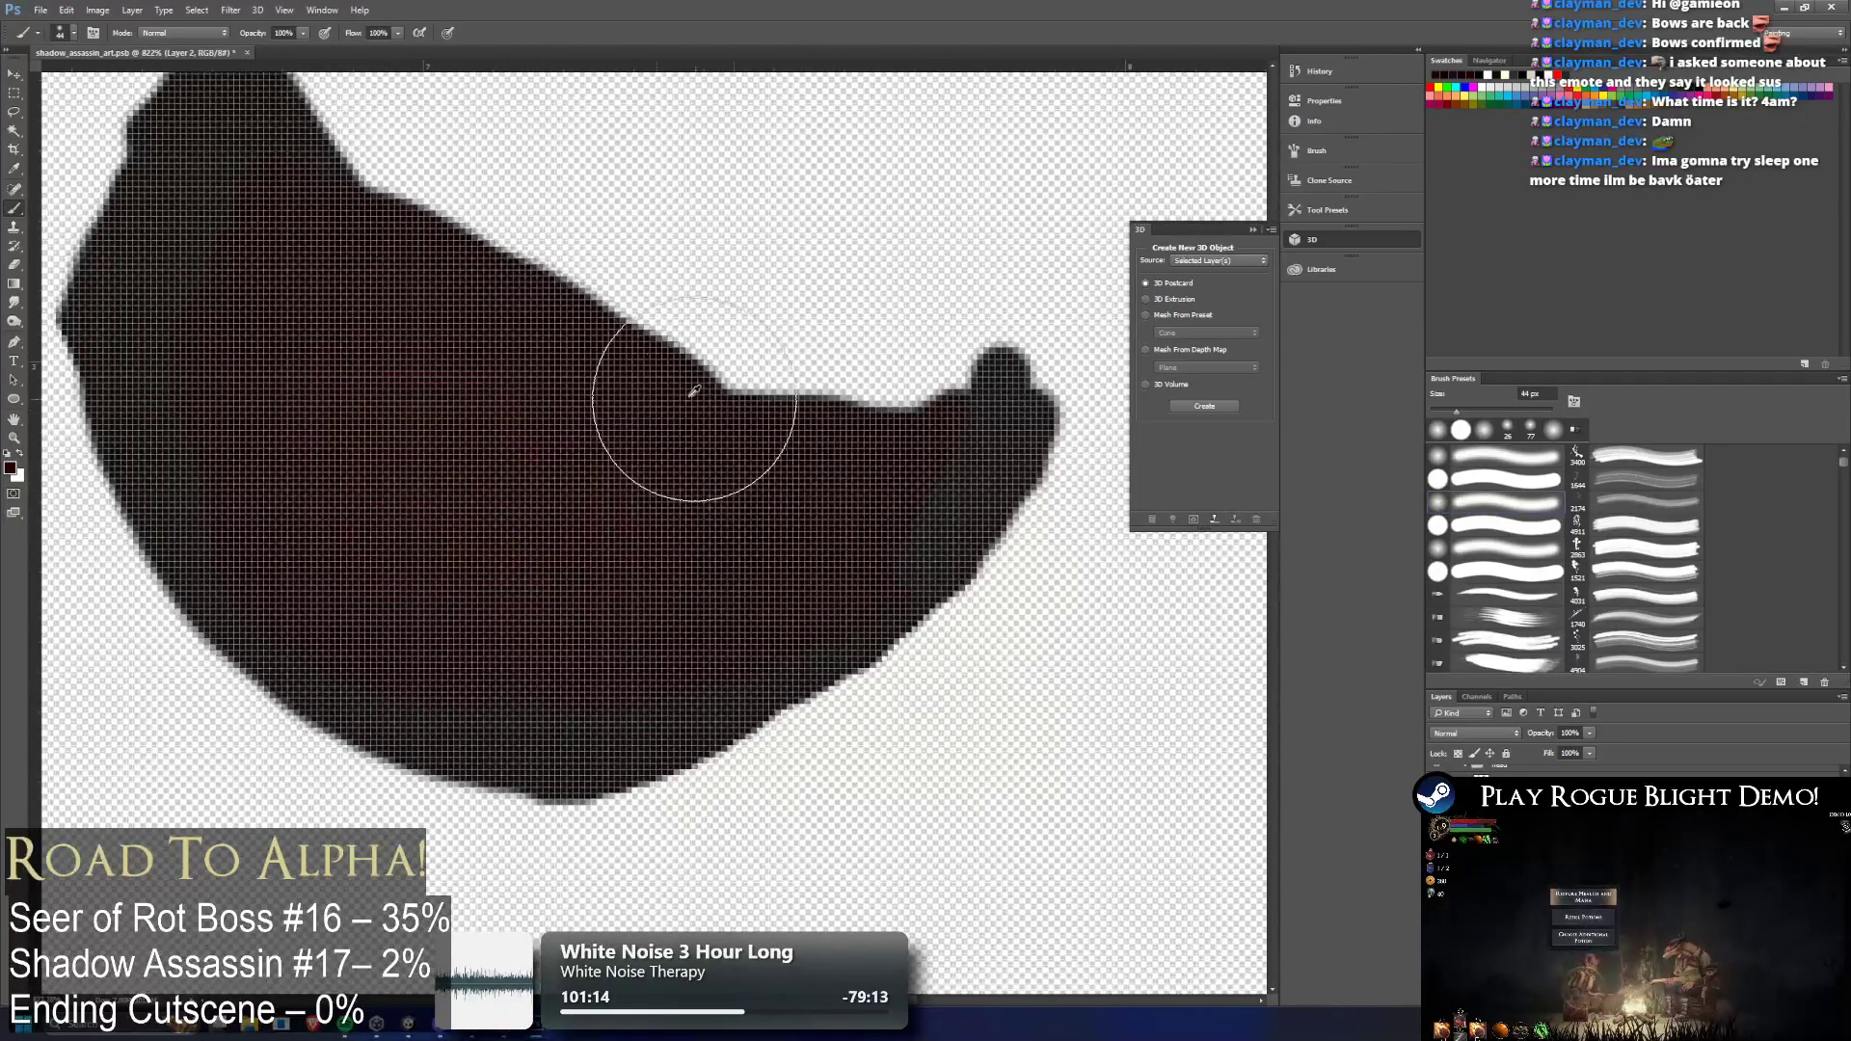
scroll(732, 410, "down", 3)
left_click(59, 31)
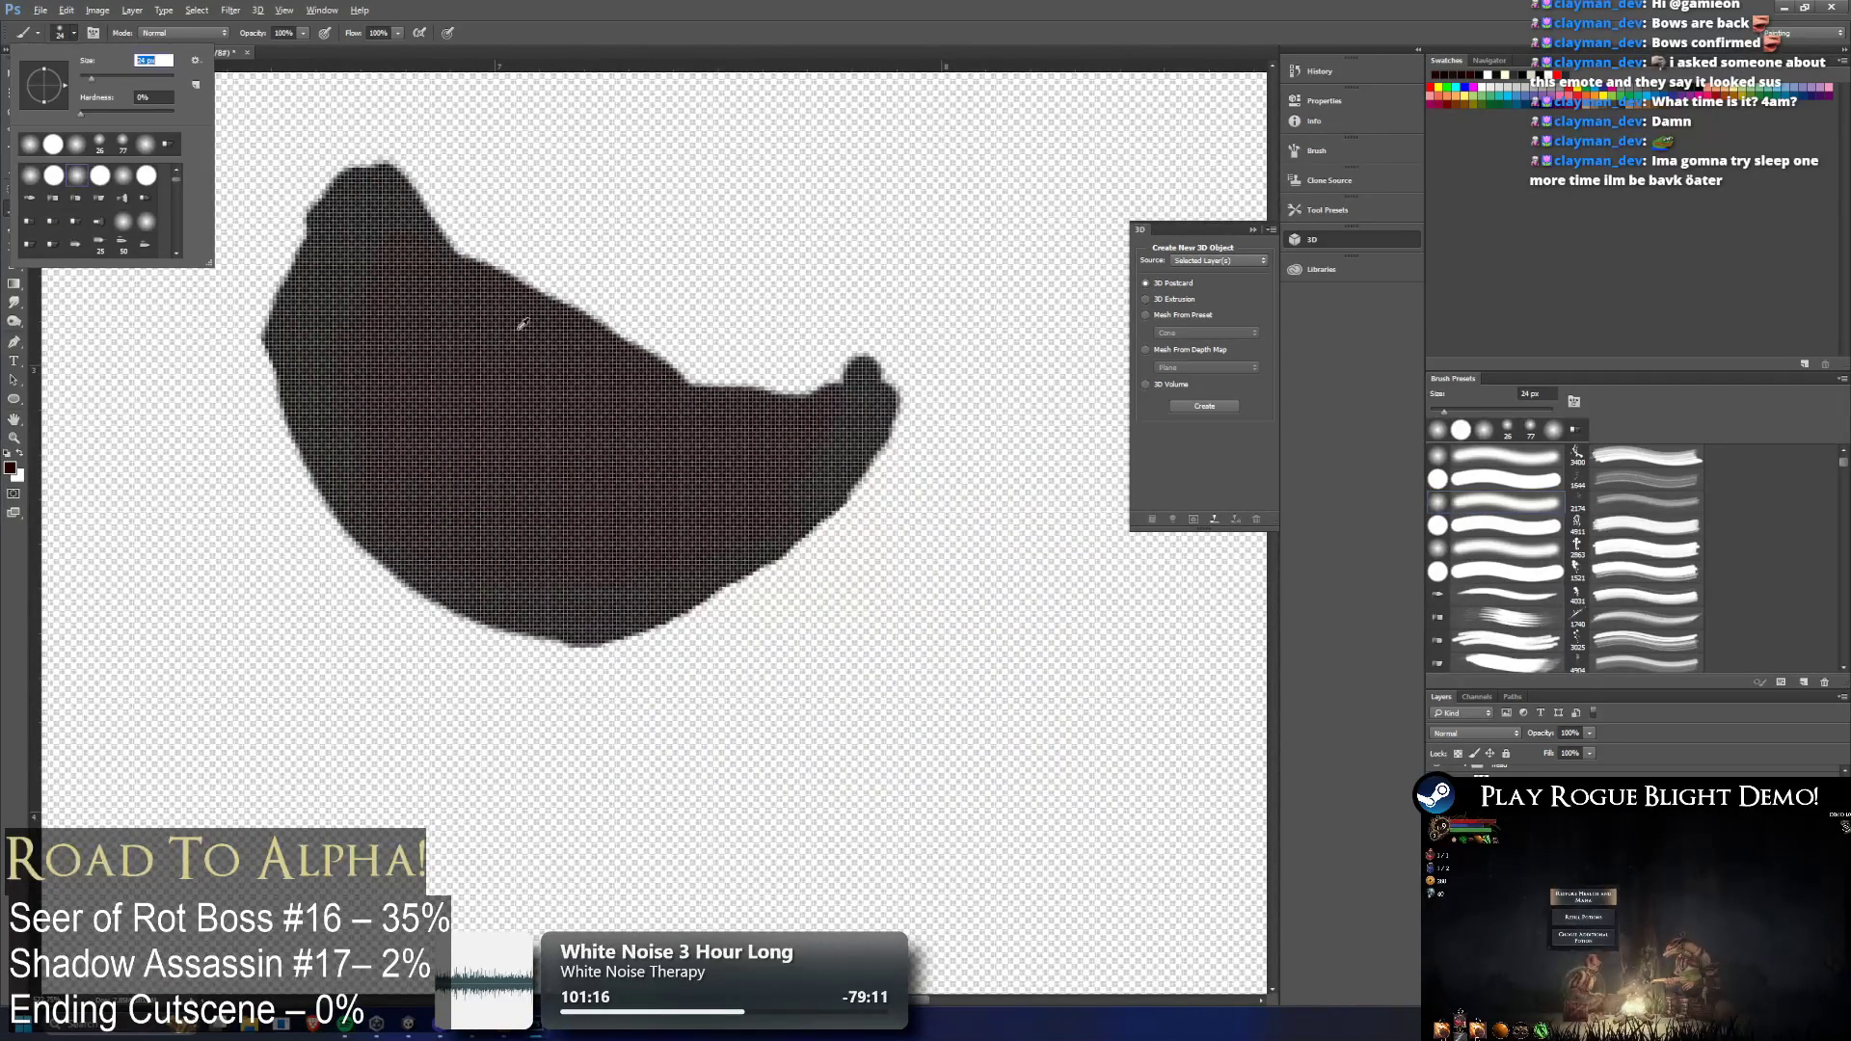
key("Return")
scroll(588, 351, "down", 2)
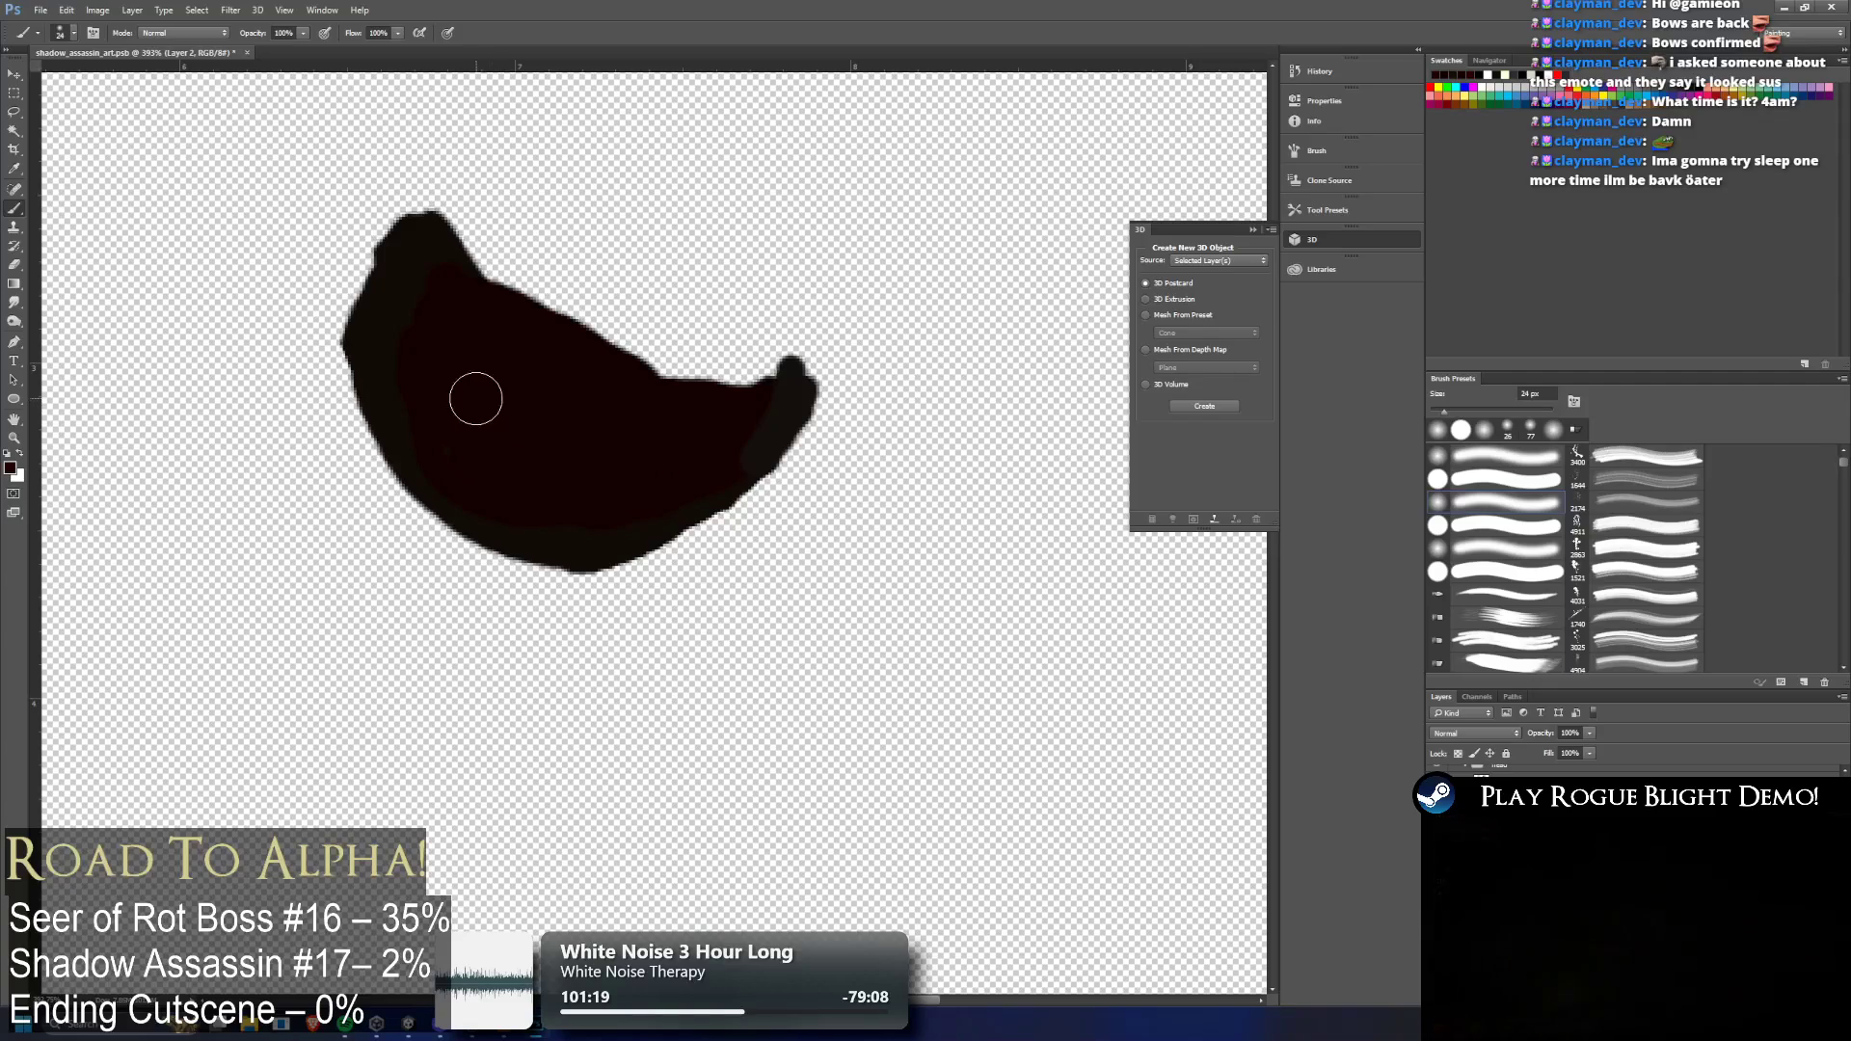
Paint a faint dark-red tint across the jaw at 33% brush opacity
left_click(636, 476)
mouse_move(635, 476)
left_mouse_down()
mouse_move(508, 409)
mouse_move(488, 418)
mouse_move(627, 467)
mouse_move(585, 464)
left_mouse_up()
key("ctrl+z")
left_click_drag(301, 33, 253, 52)
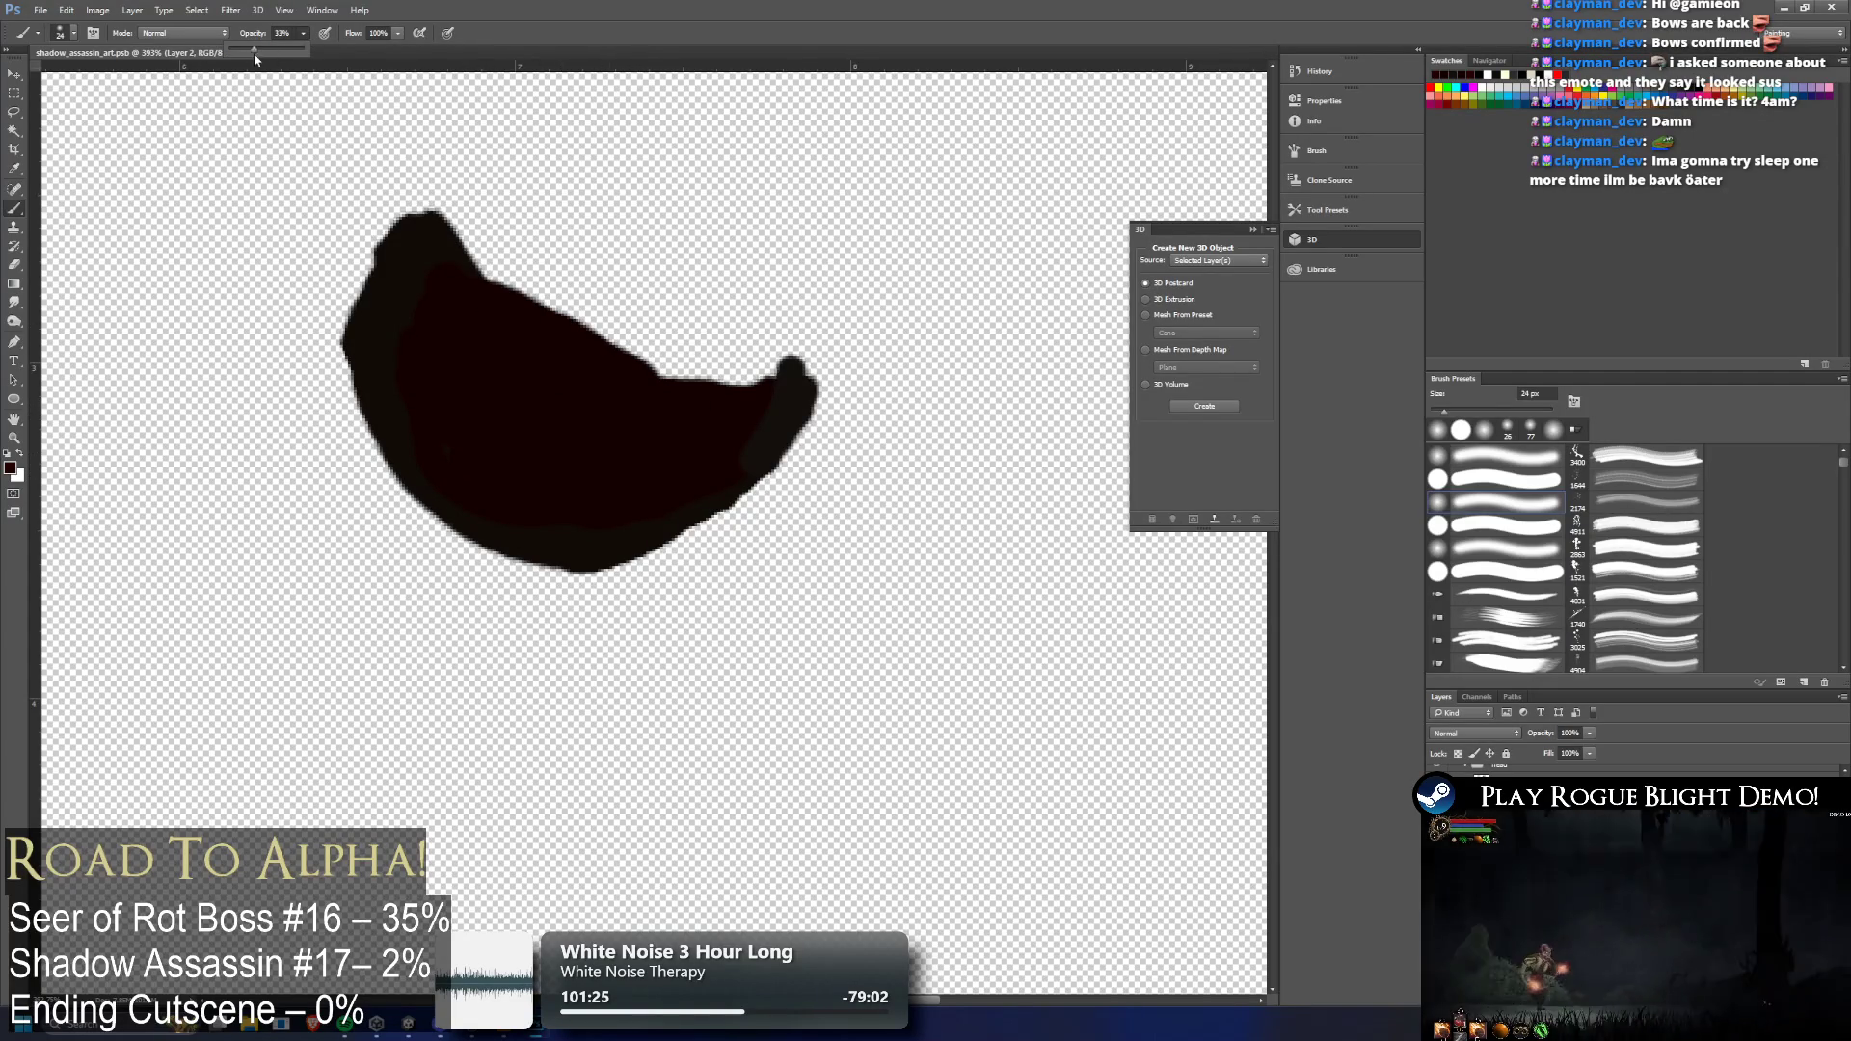
mouse_move(538, 472)
left_mouse_down()
mouse_move(632, 487)
mouse_move(458, 375)
mouse_move(672, 464)
left_mouse_up()
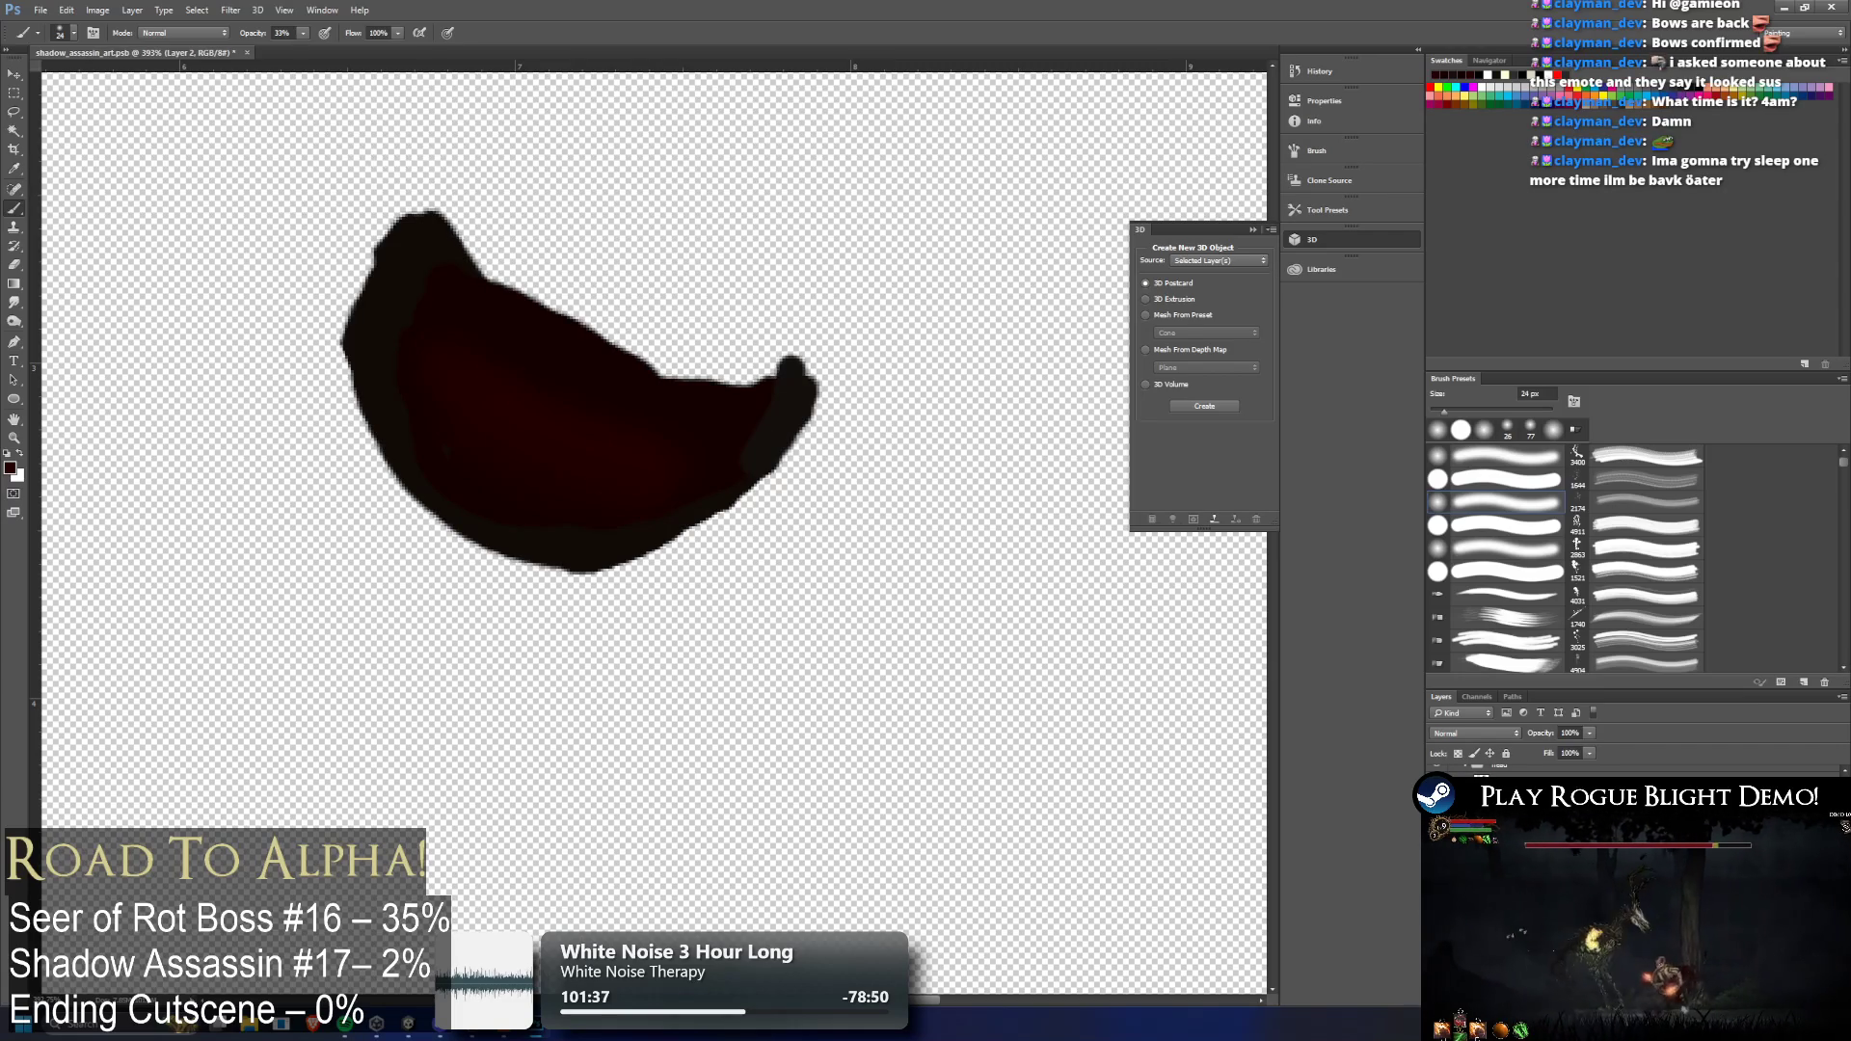
scroll(687, 496, "down", 8)
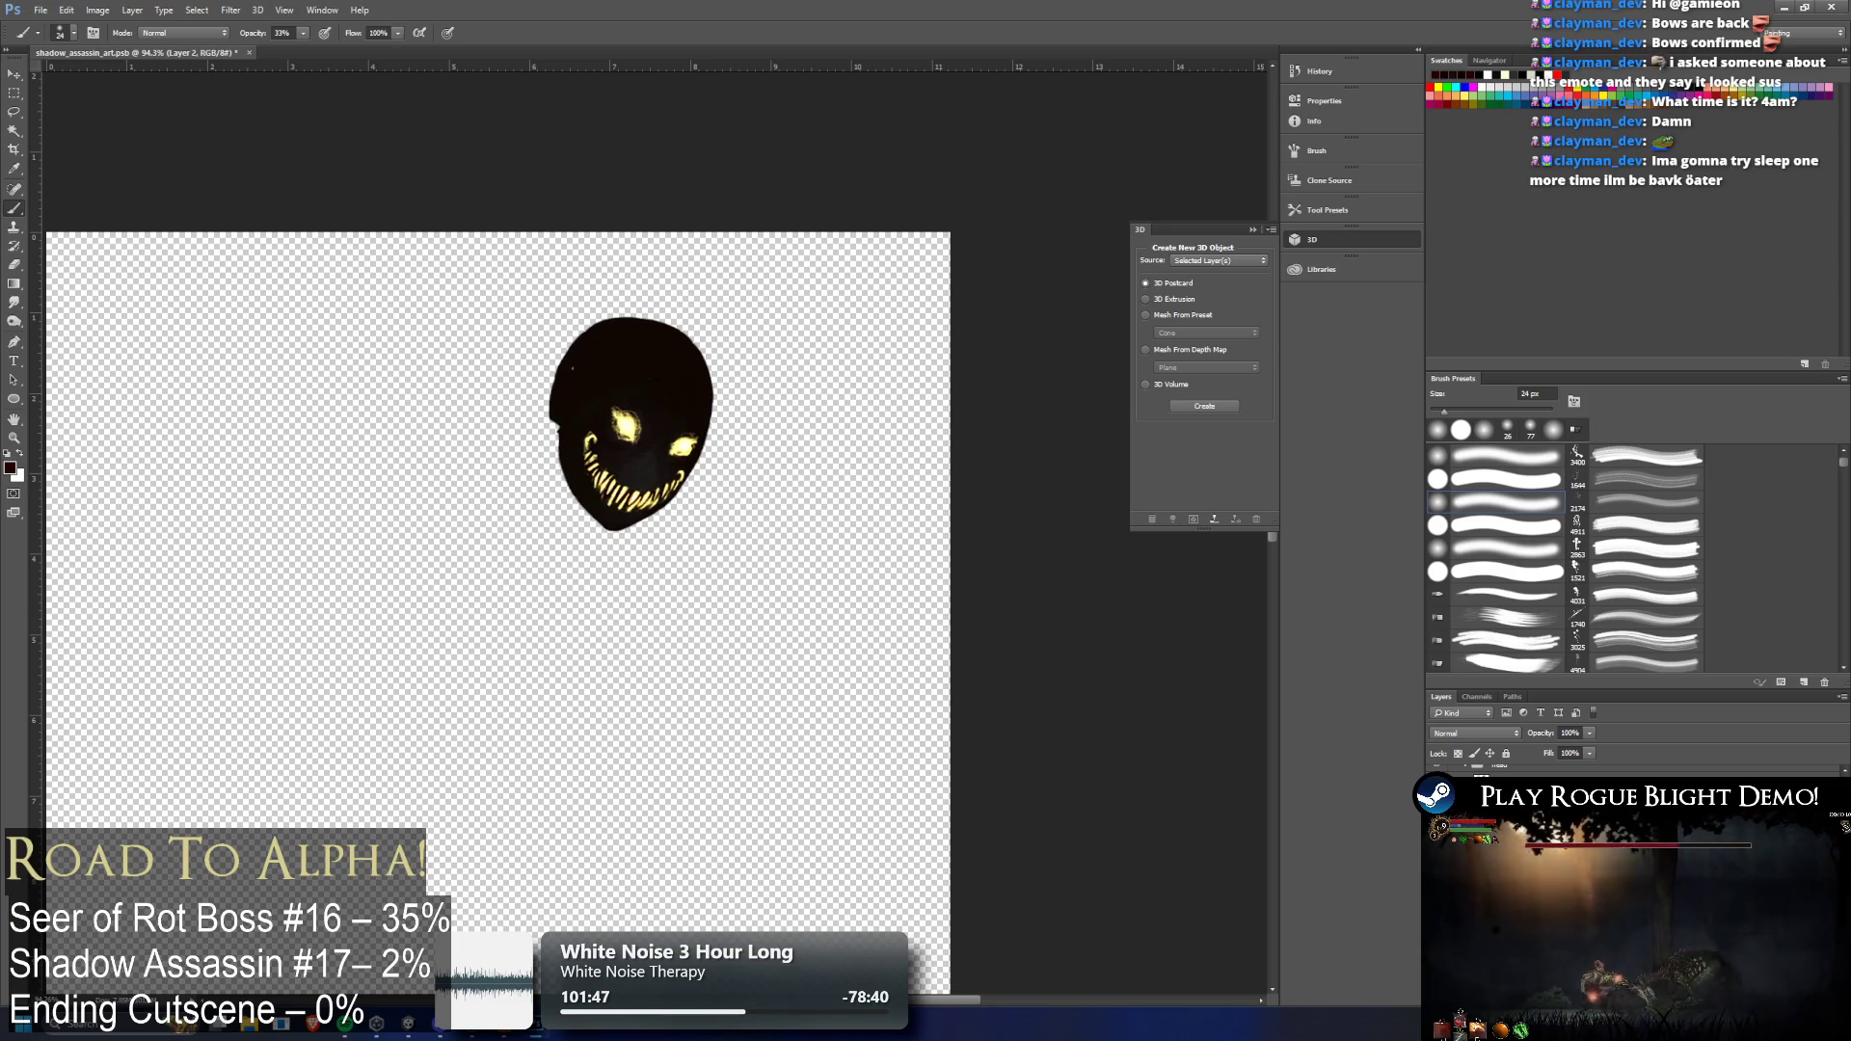
Bring back the textured hood shading and compare the head with and without glowing eyes
key("alt+bracketleft")
key("alt+bracketright")
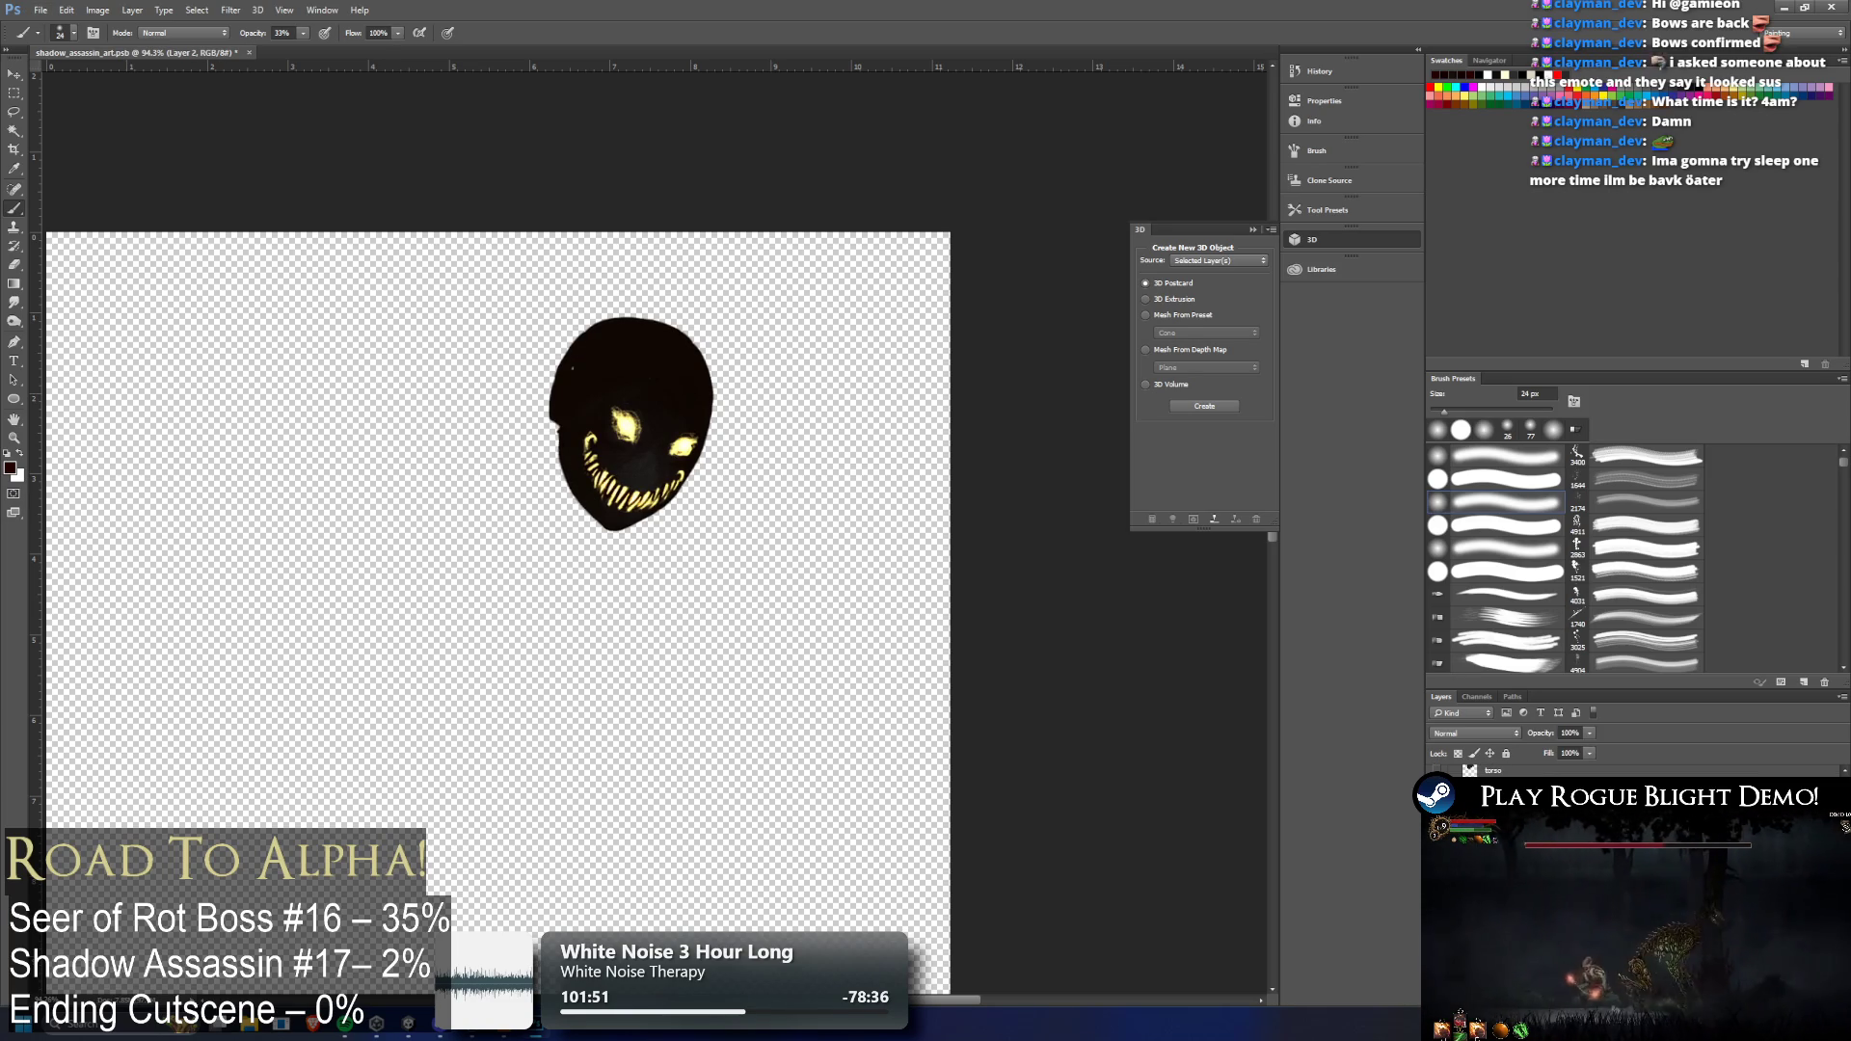
key("ctrl+z")
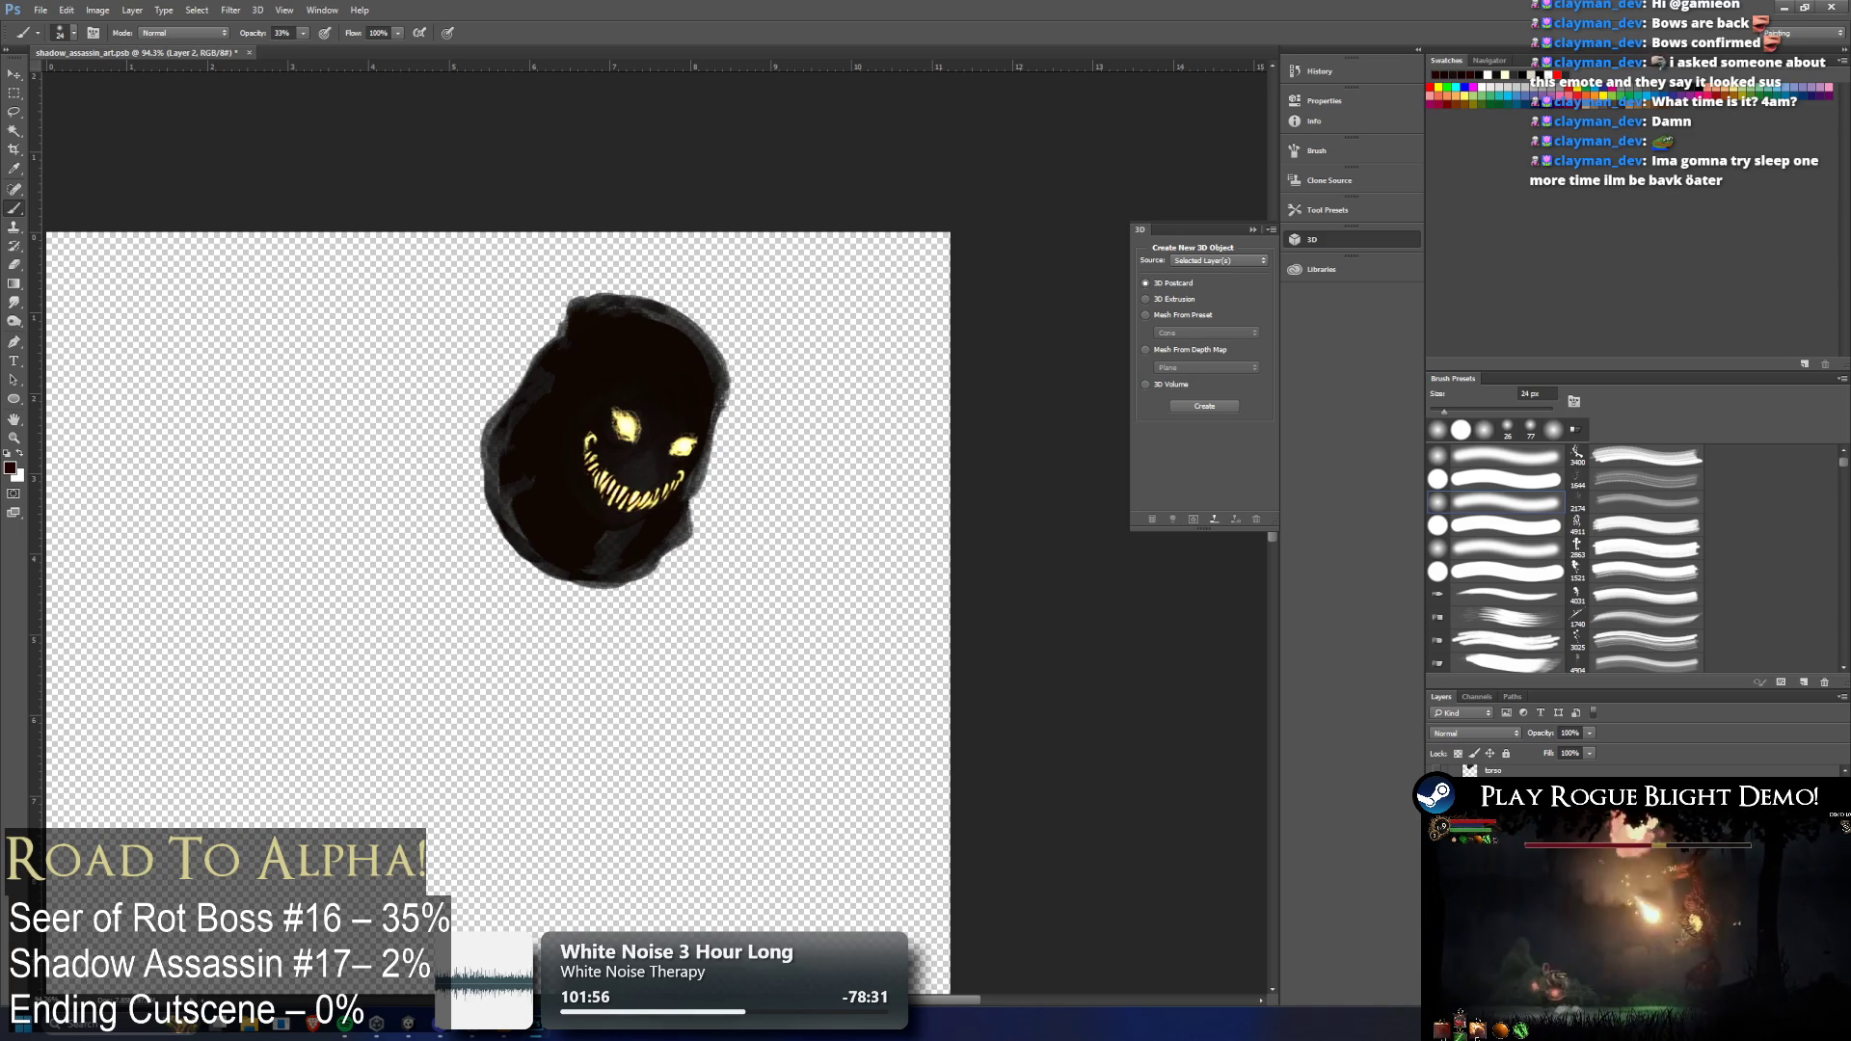
key("ctrl+z")
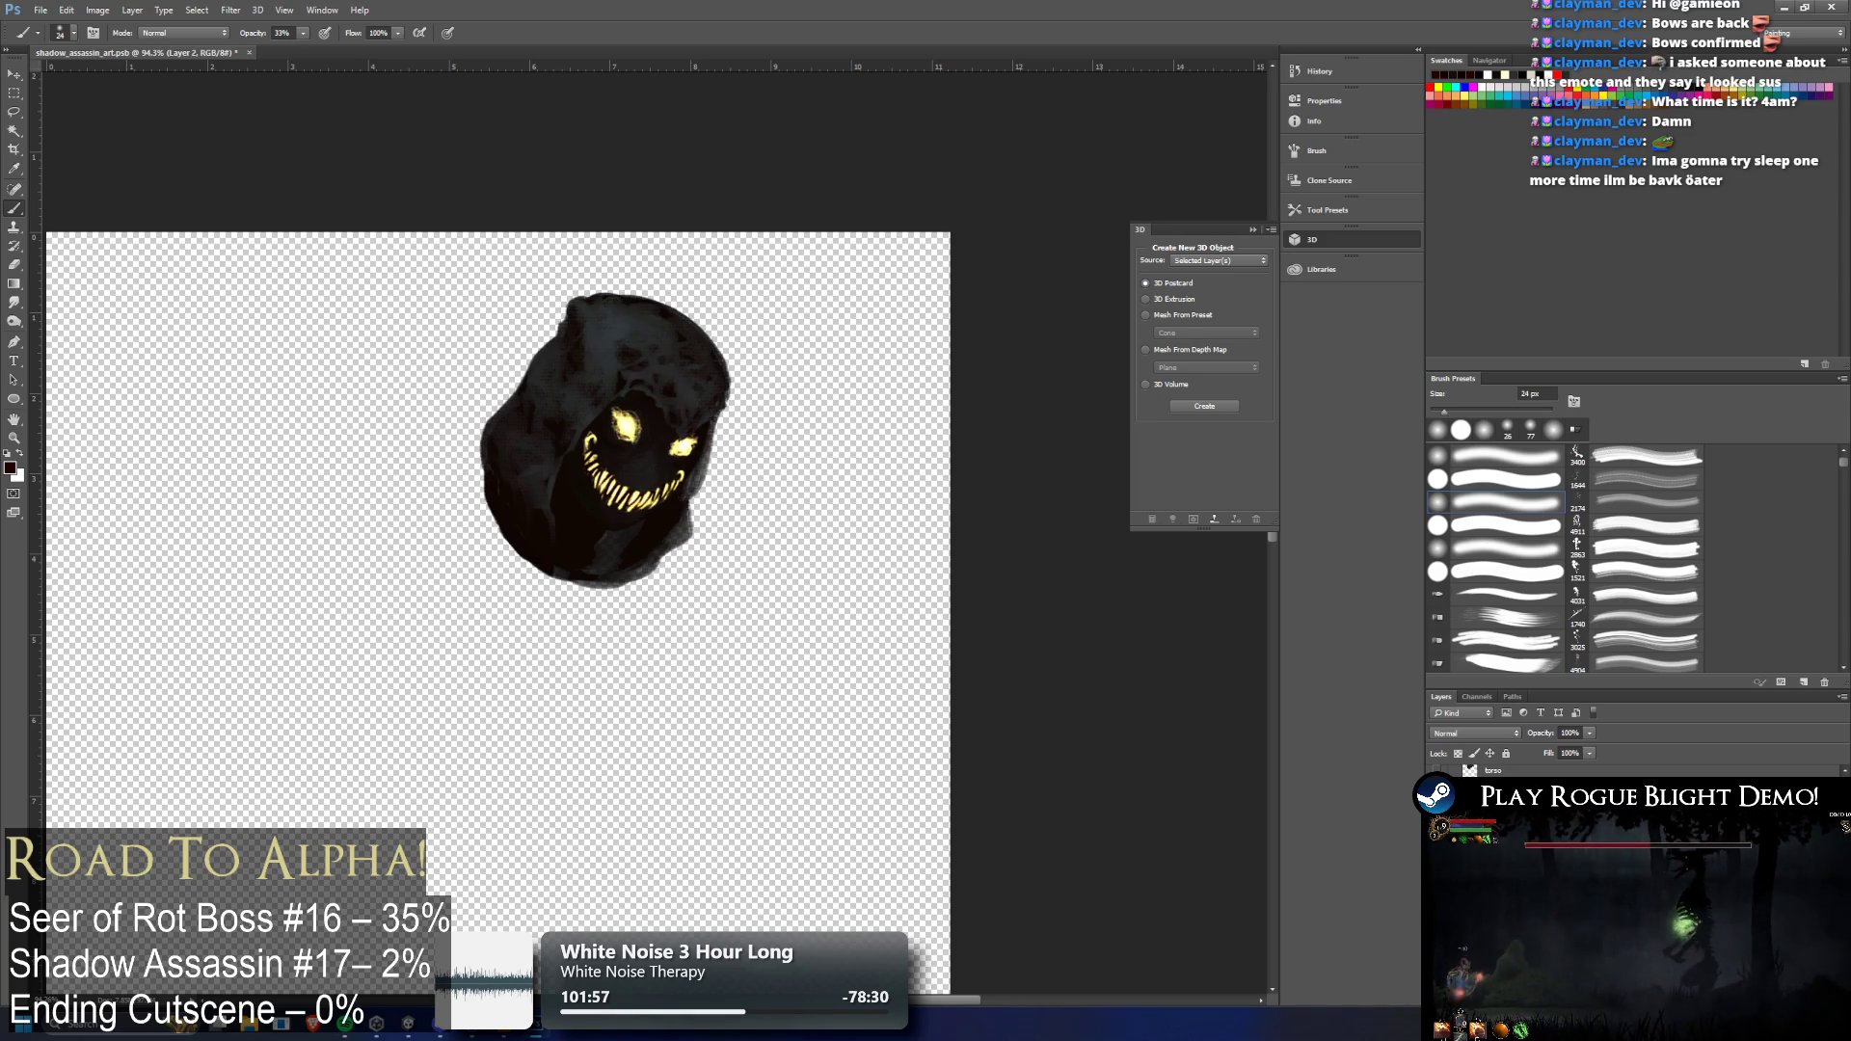
key("ctrl+alt+z")
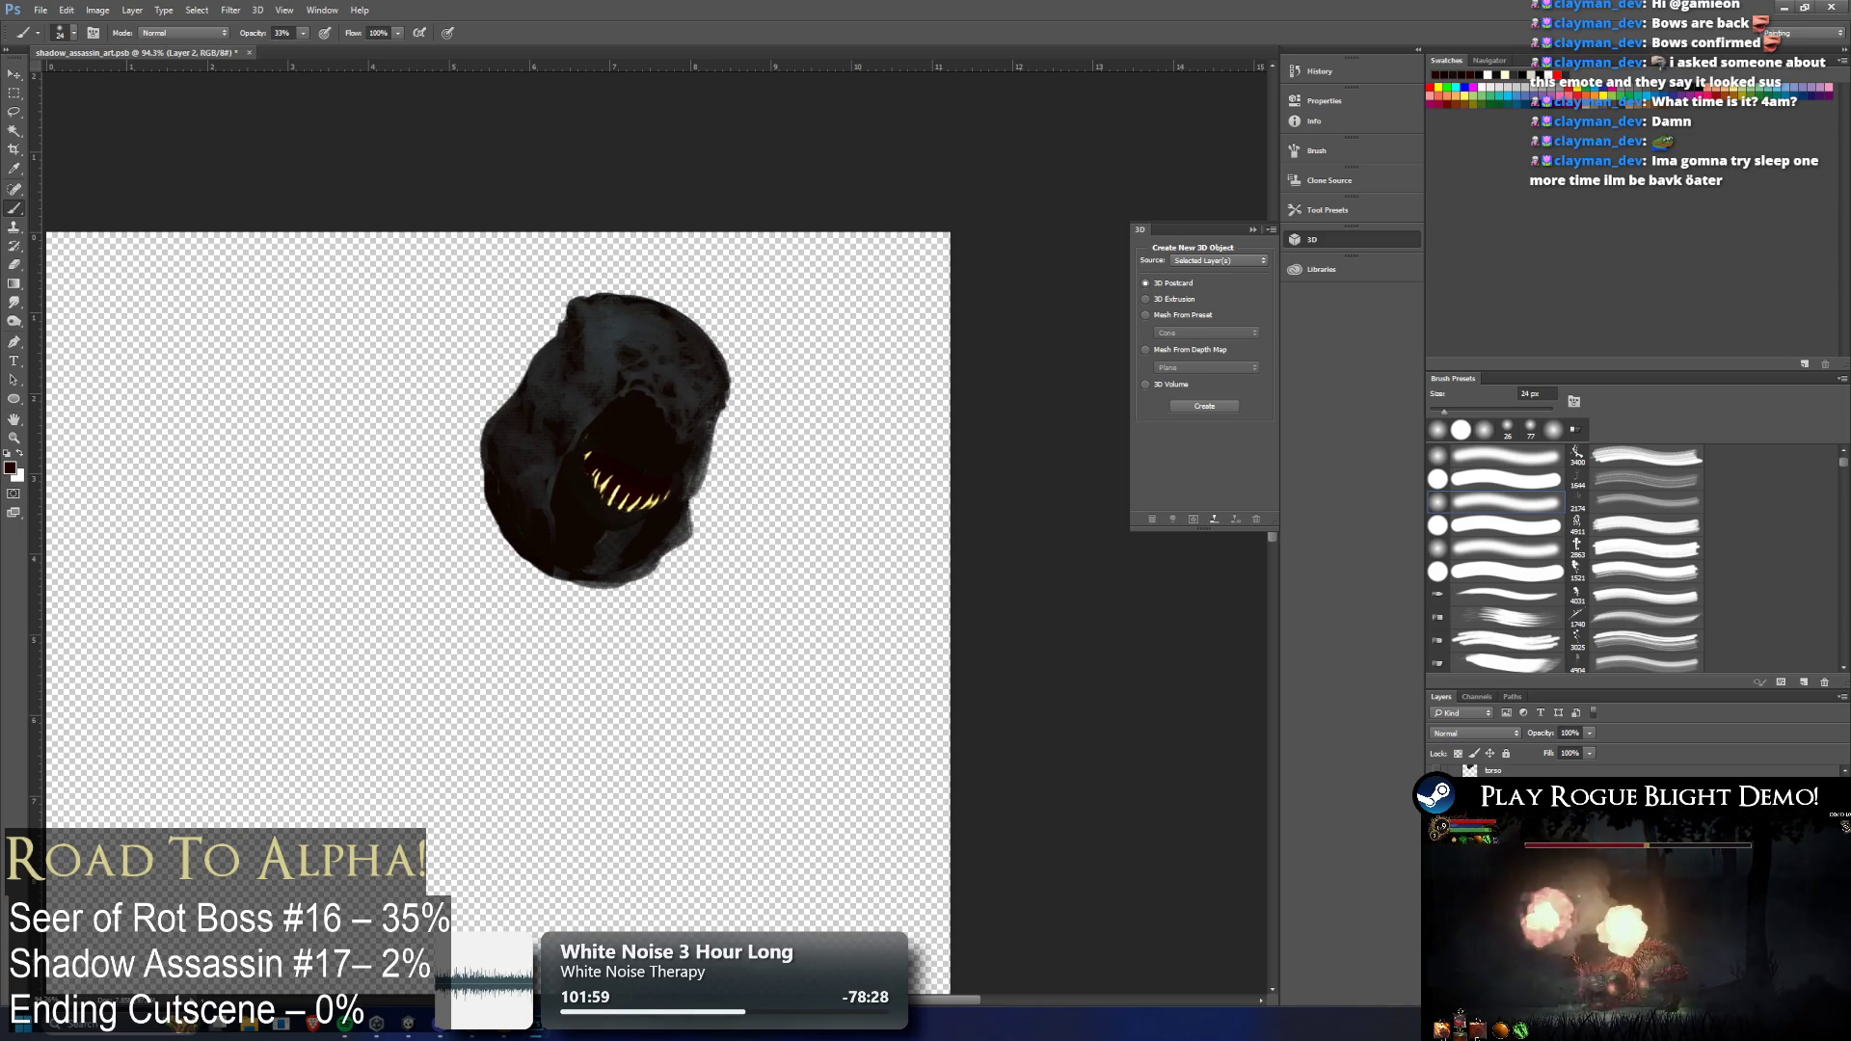
key("ctrl+shift+z")
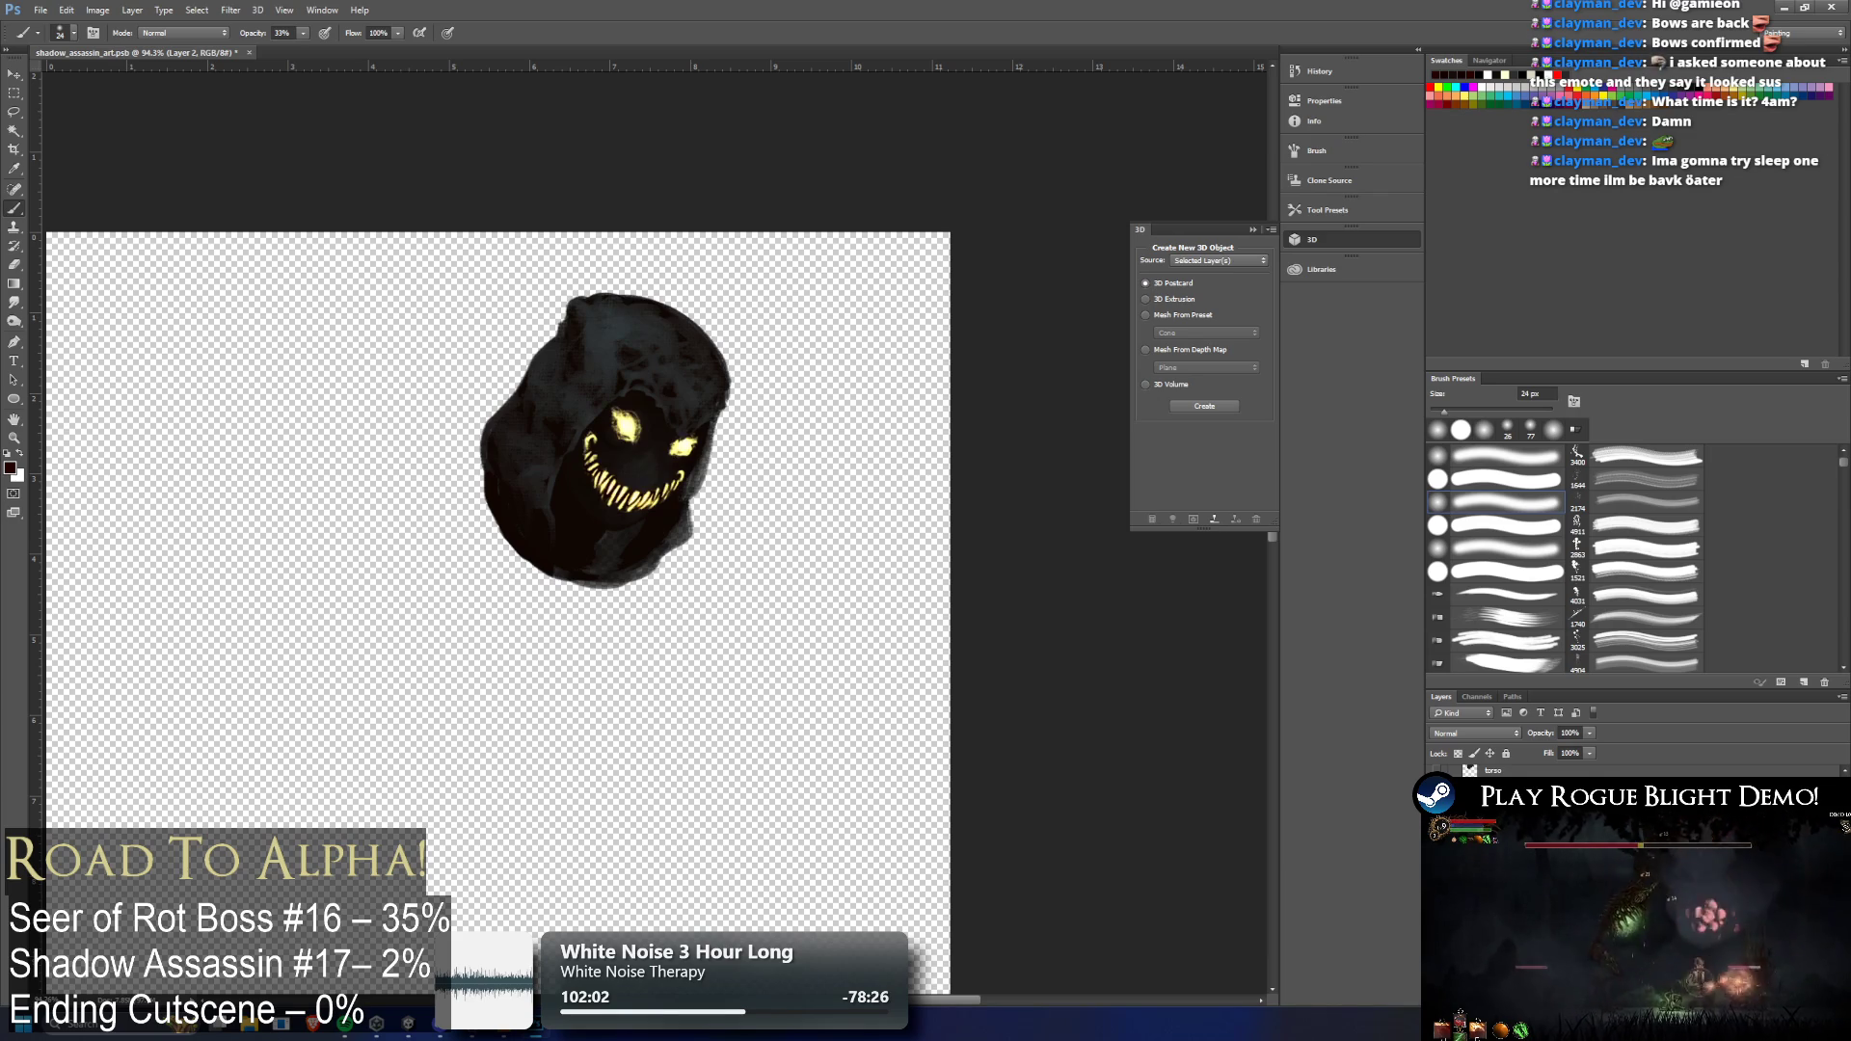
key("ctrl+alt+z")
key("ctrl+shift+z")
Compare the teeth highlights through history and keep the bright version, ending on the Move tool
right_click(1485, 770)
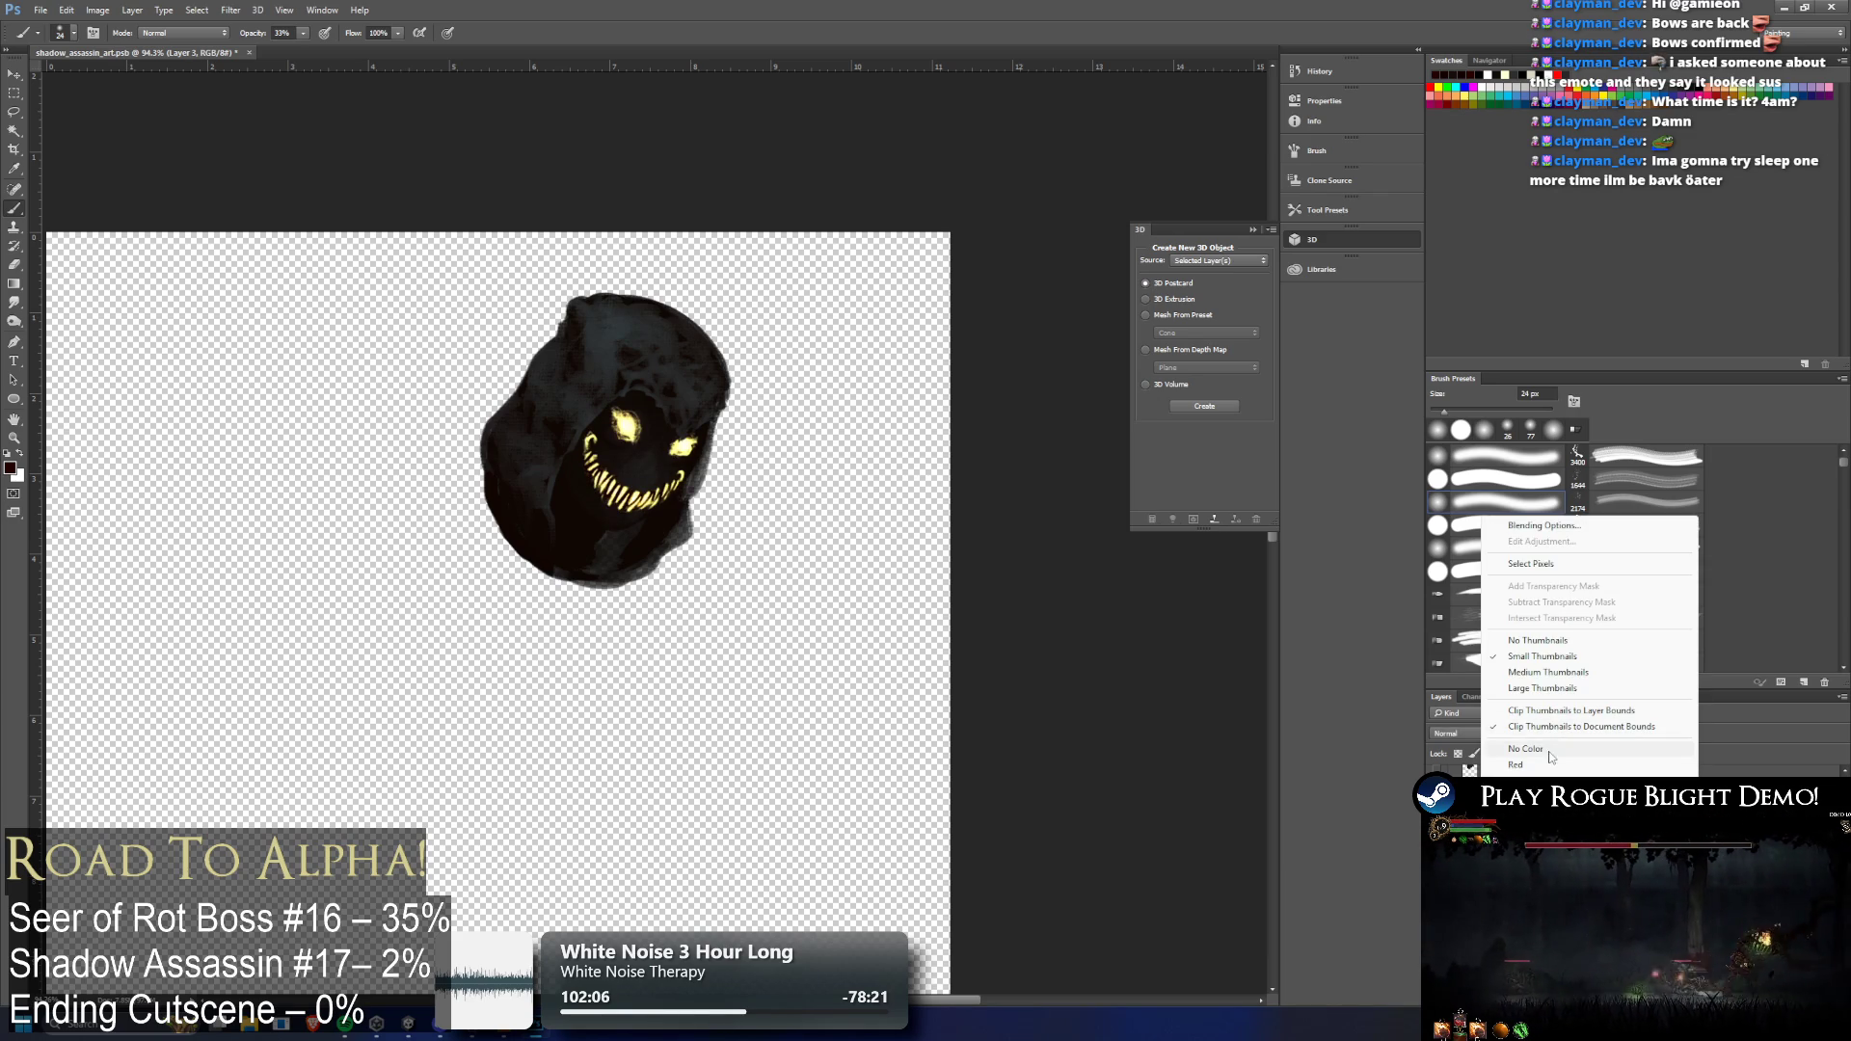
key("Escape")
key("ctrl+alt+z")
key("ctrl+shift+z")
key("ctrl+alt+z")
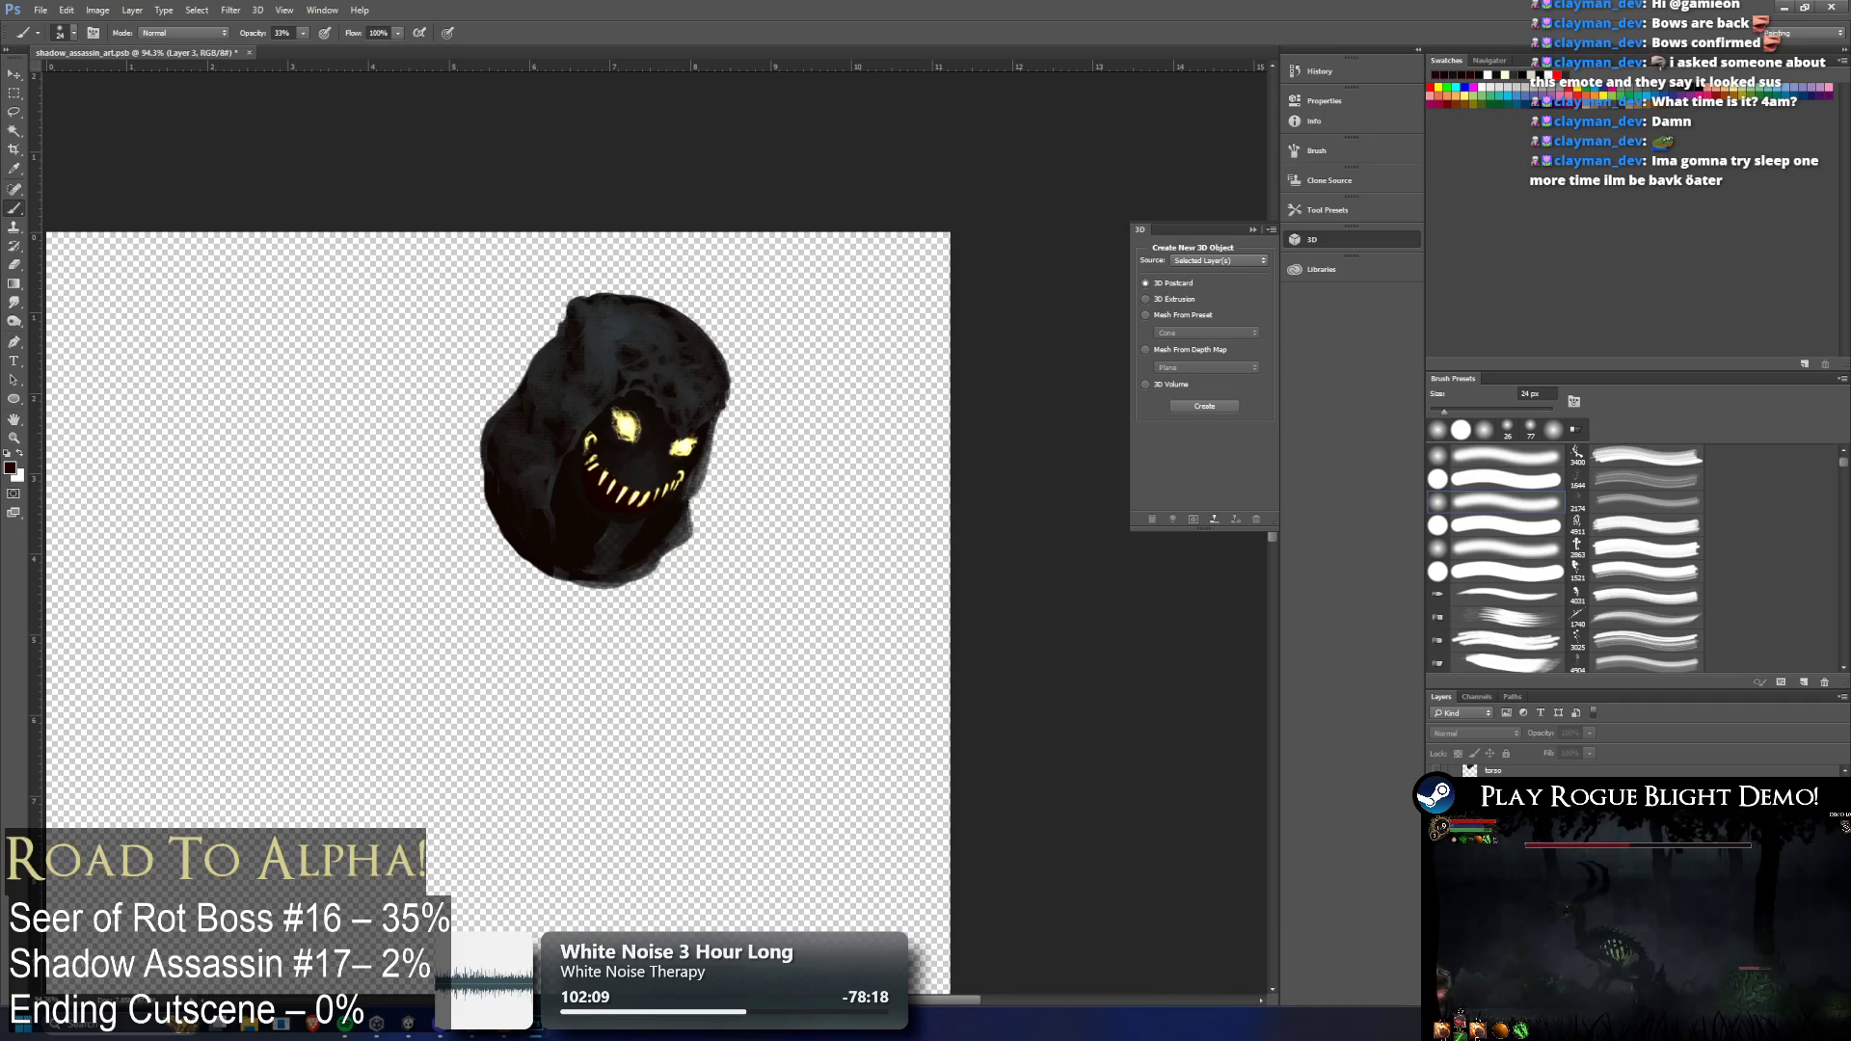
key("ctrl+shift+z")
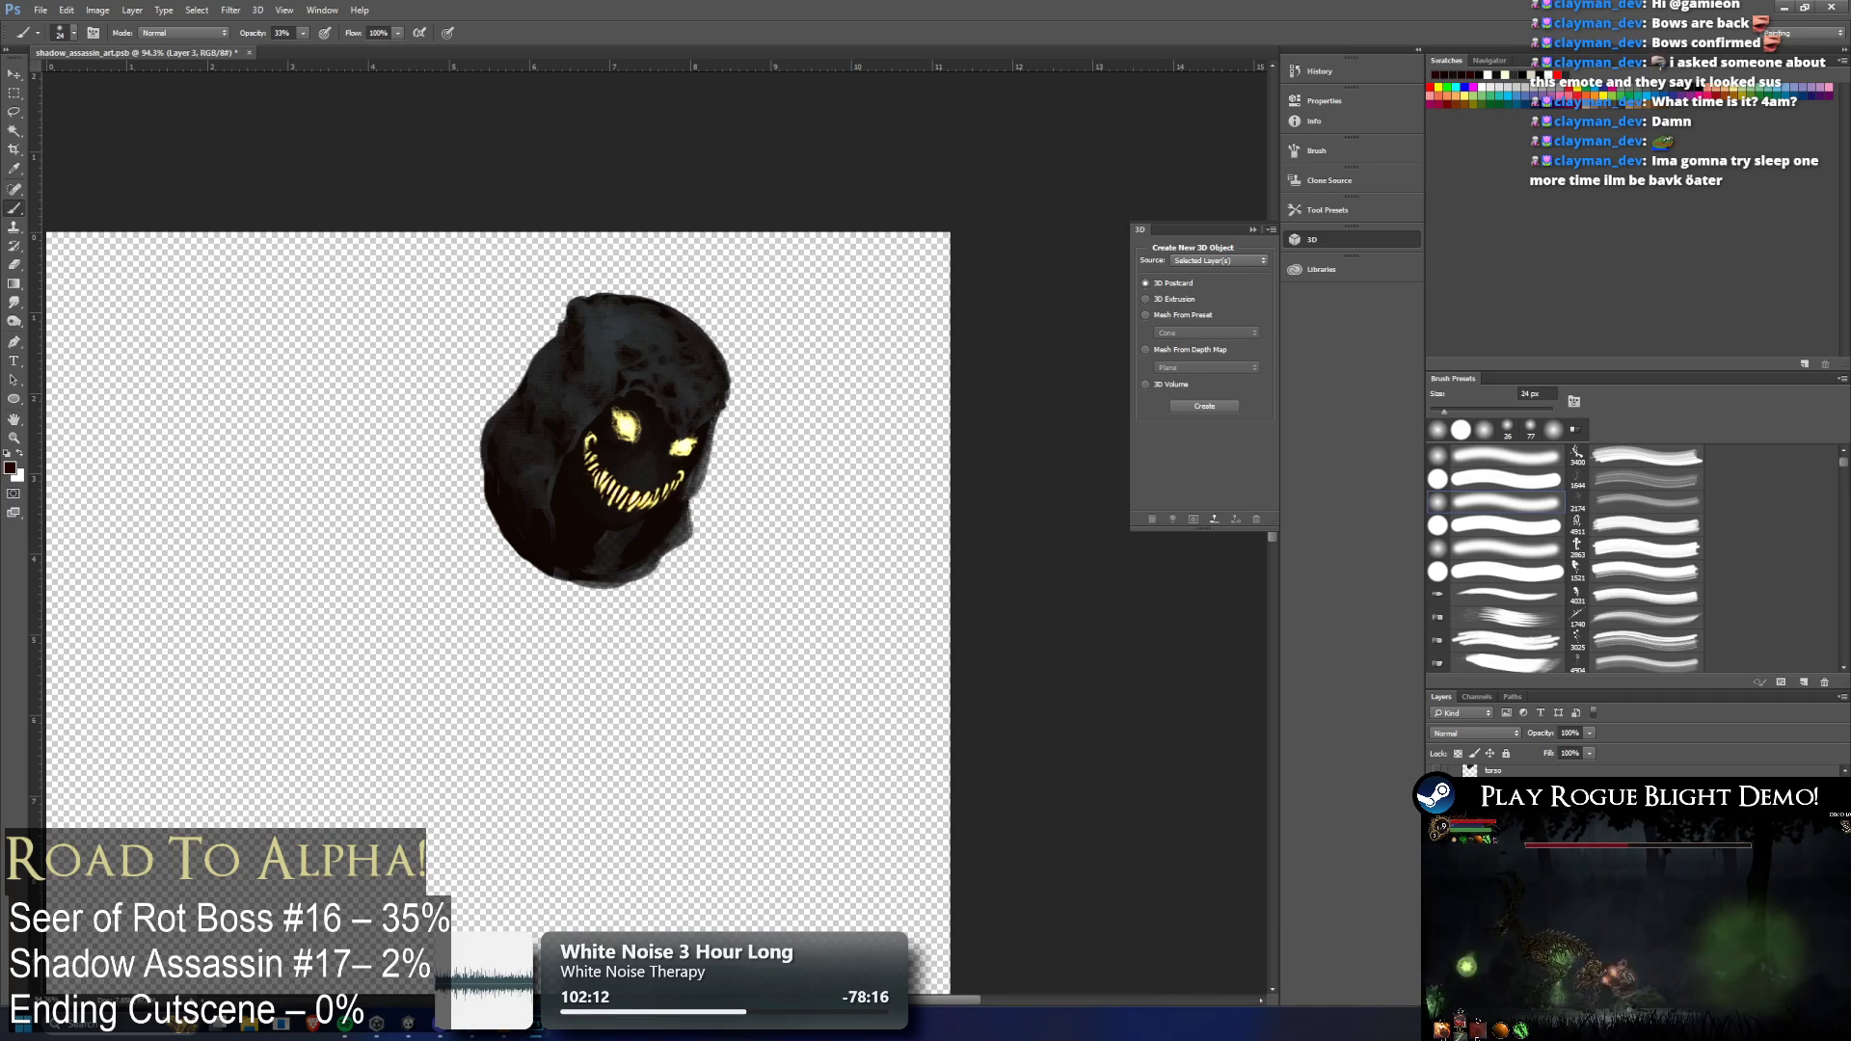
key("ctrl+alt+z")
key("ctrl+shift+z")
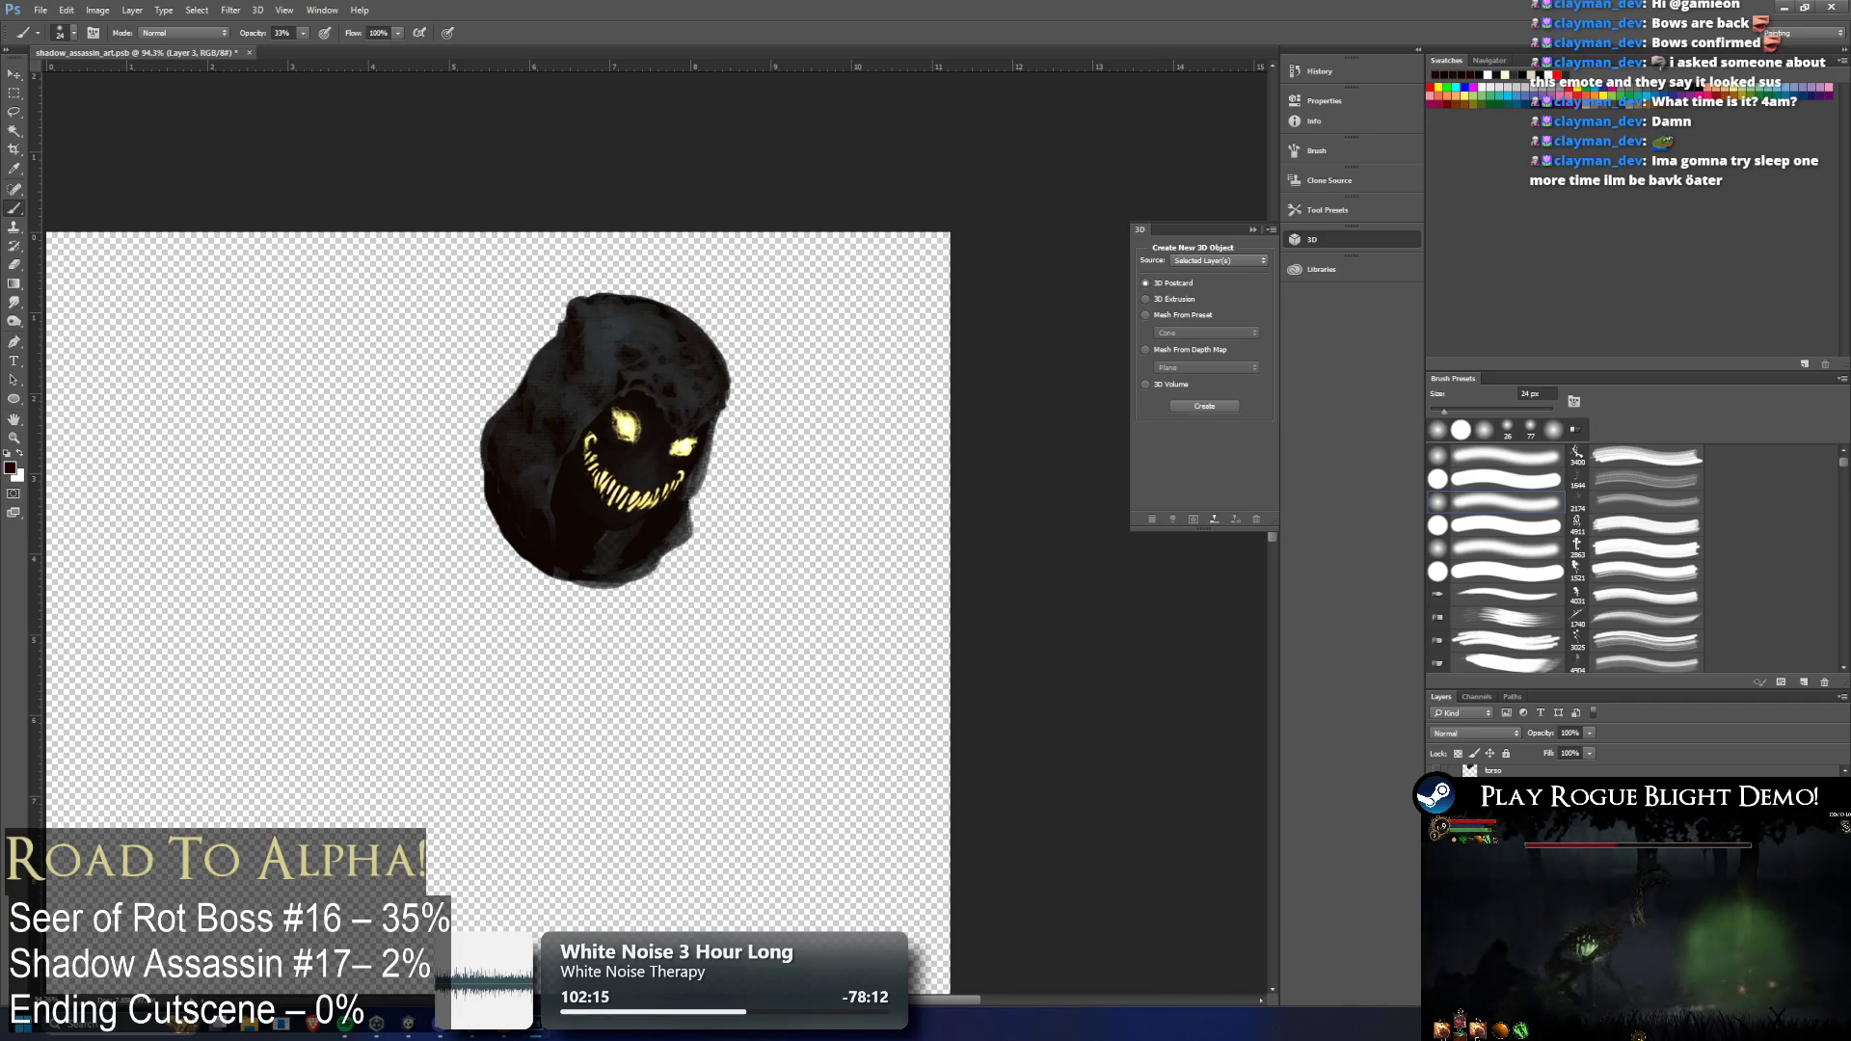
key("ctrl+alt+z")
key("ctrl+shift+z")
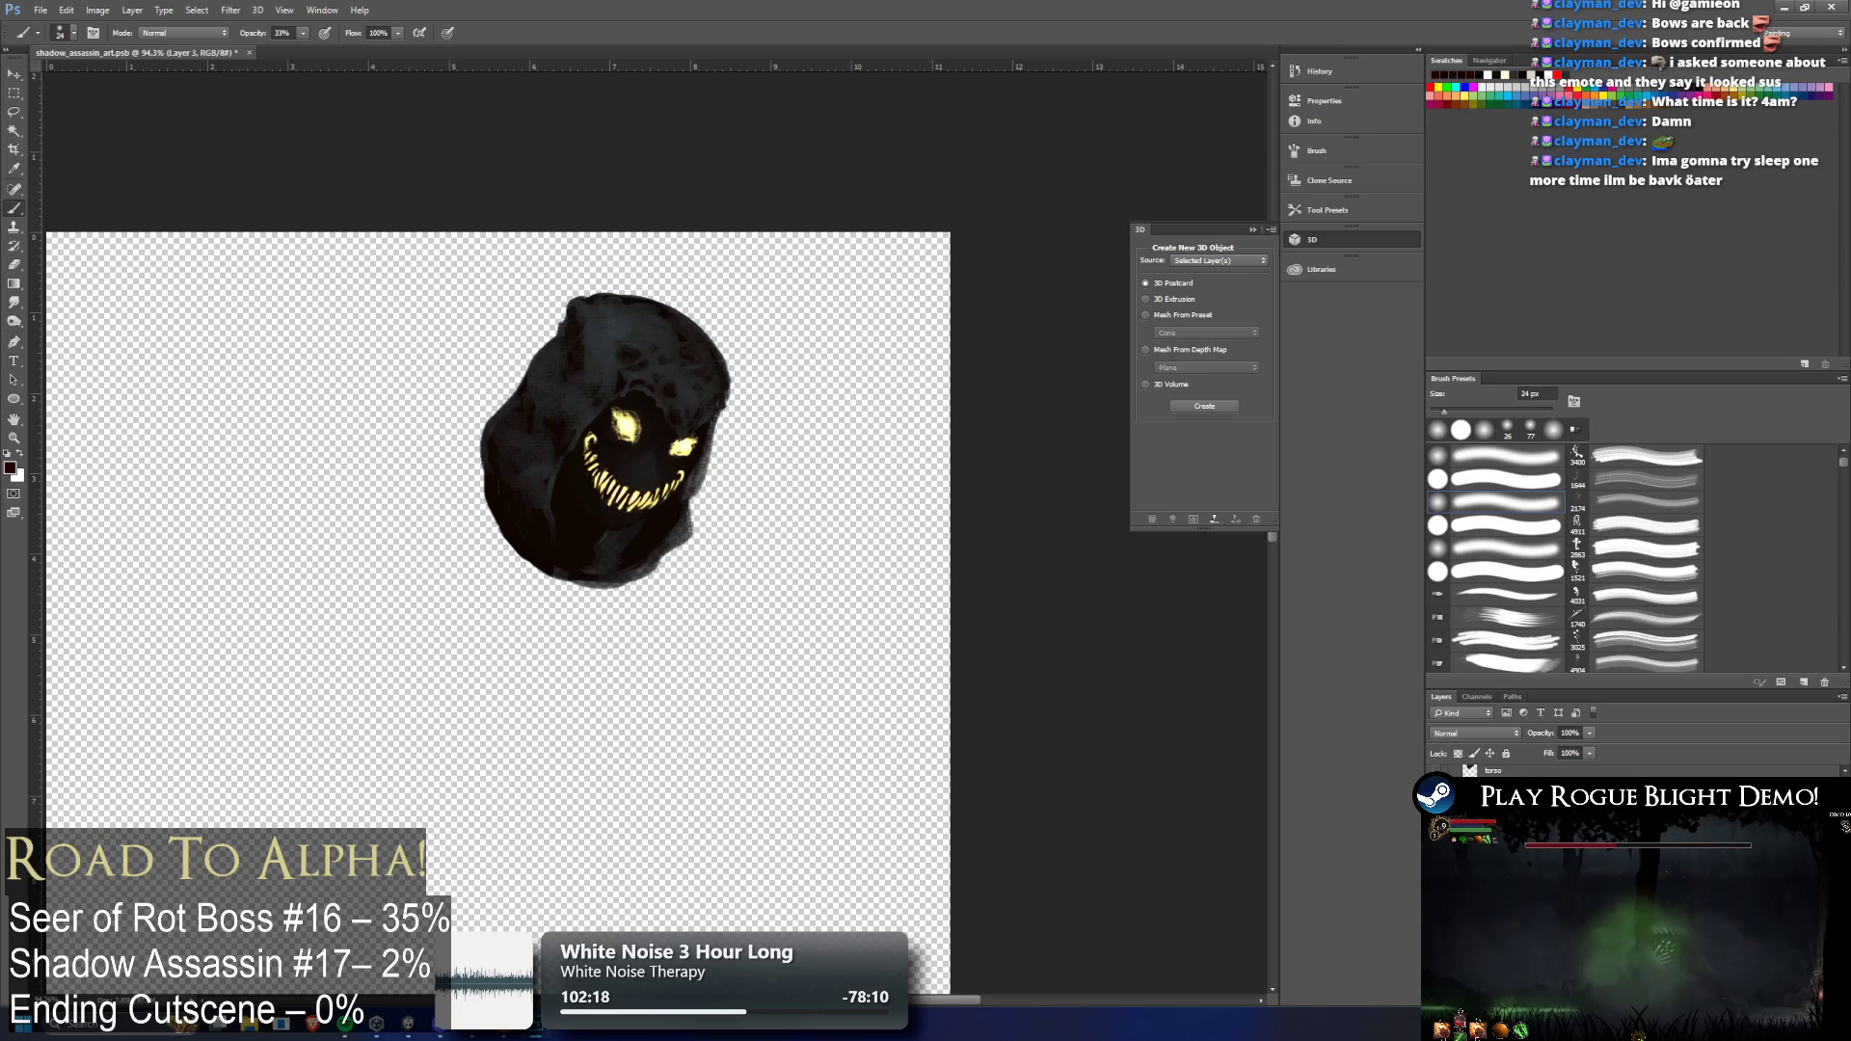
key("ctrl+alt+z")
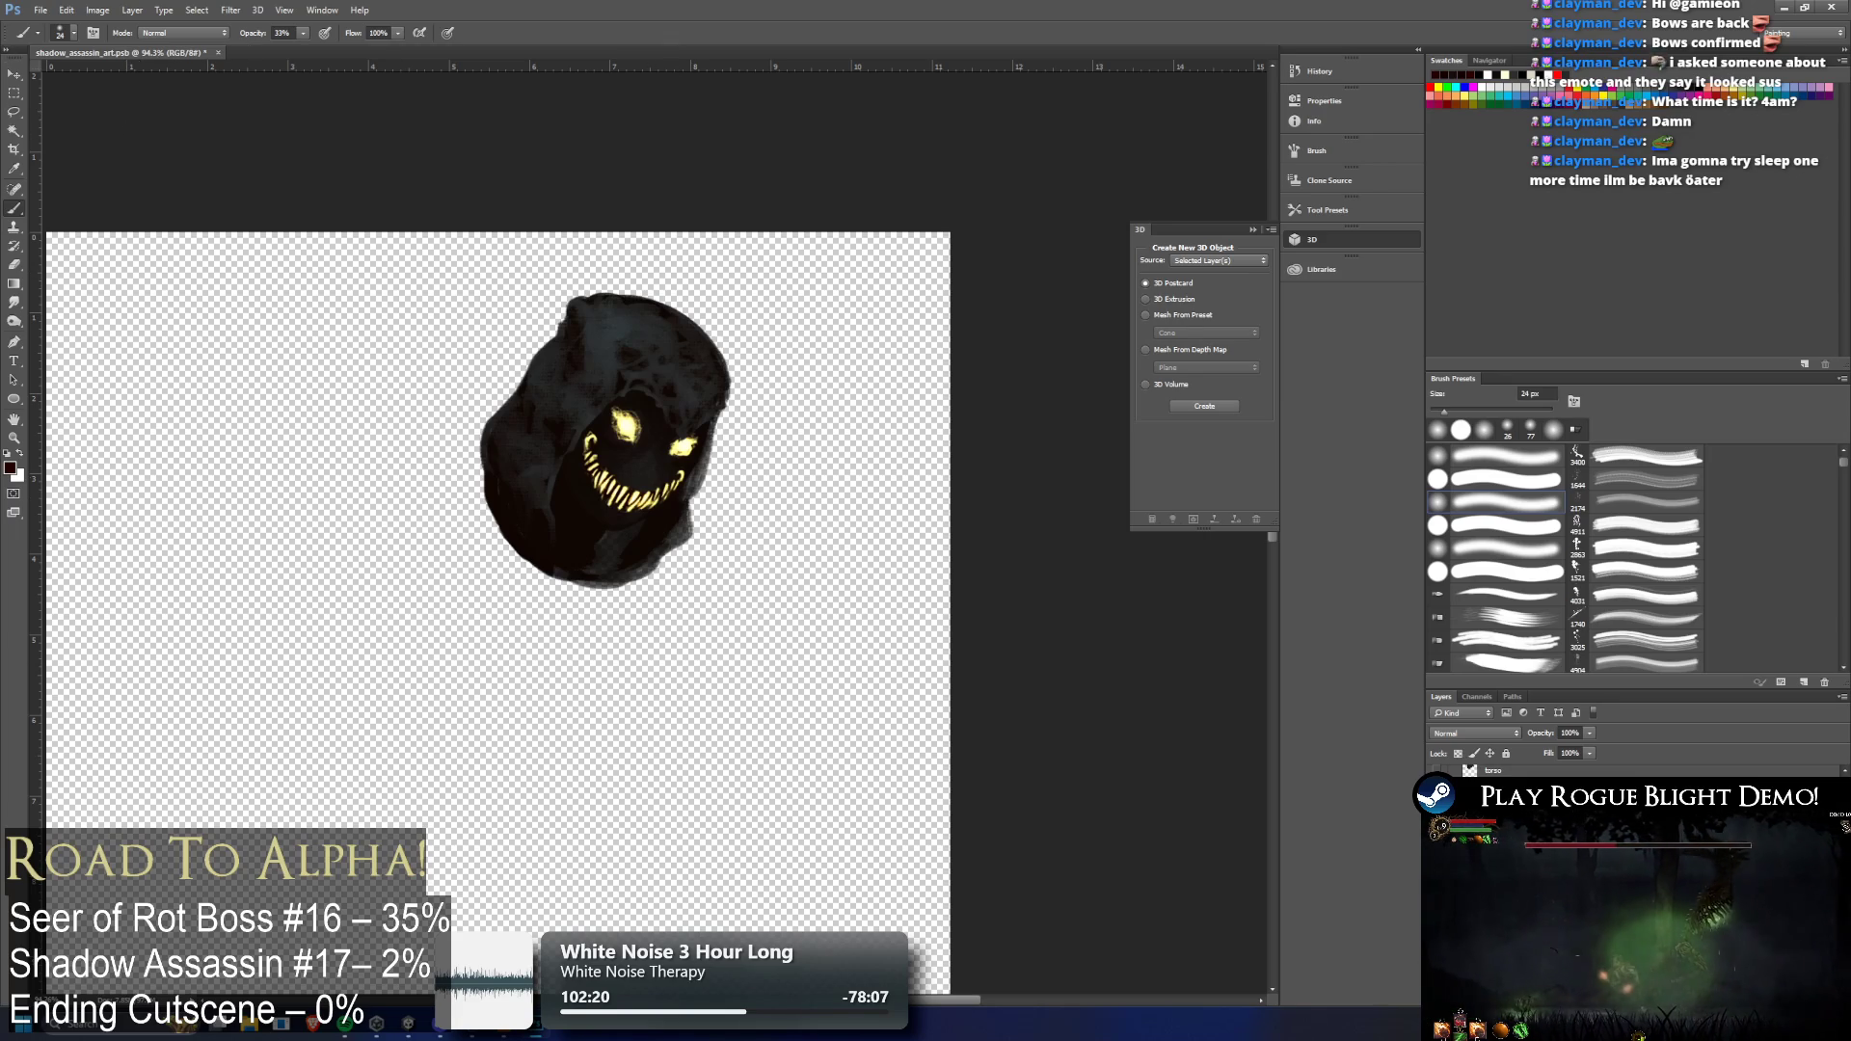
left_click(15, 74)
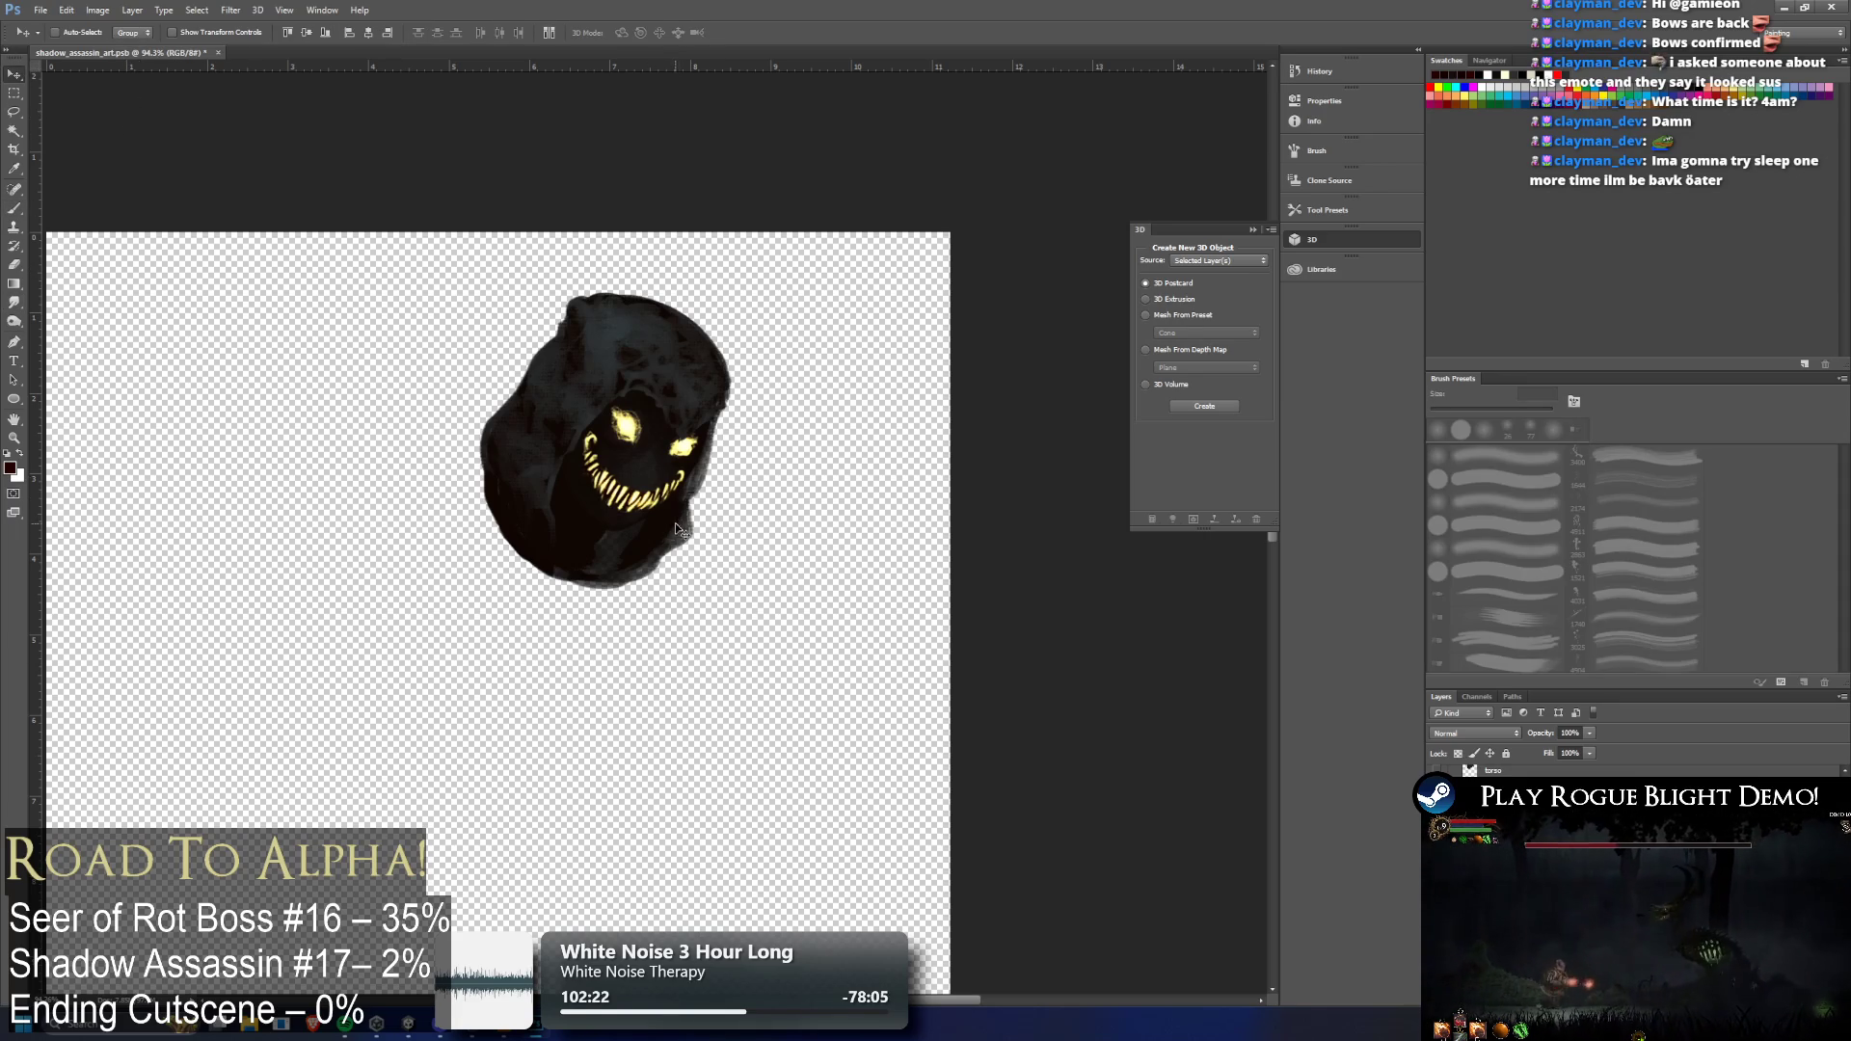
Try shifting the lower teeth and jaw down, then undo the move
scroll(679, 573, "up", 3)
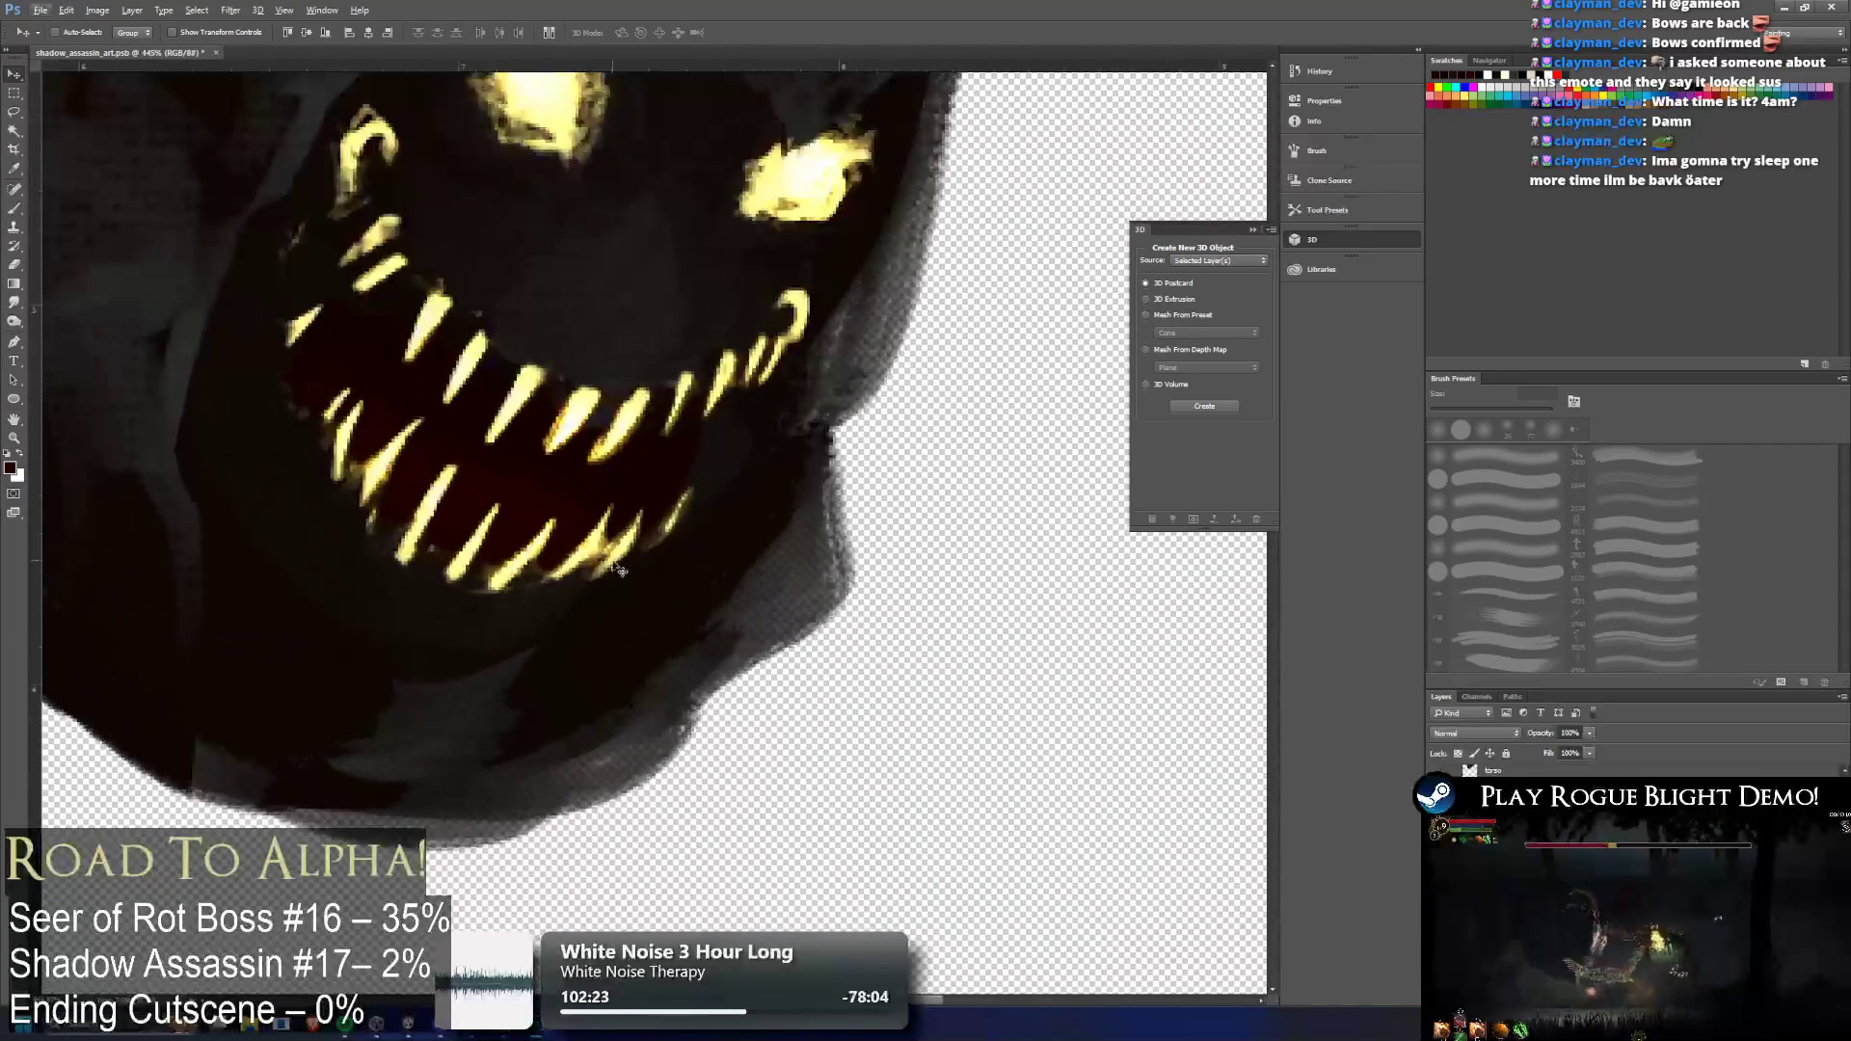
mouse_move(686, 532)
left_mouse_down()
mouse_move(661, 425)
mouse_move(608, 520)
mouse_move(624, 564)
left_mouse_up()
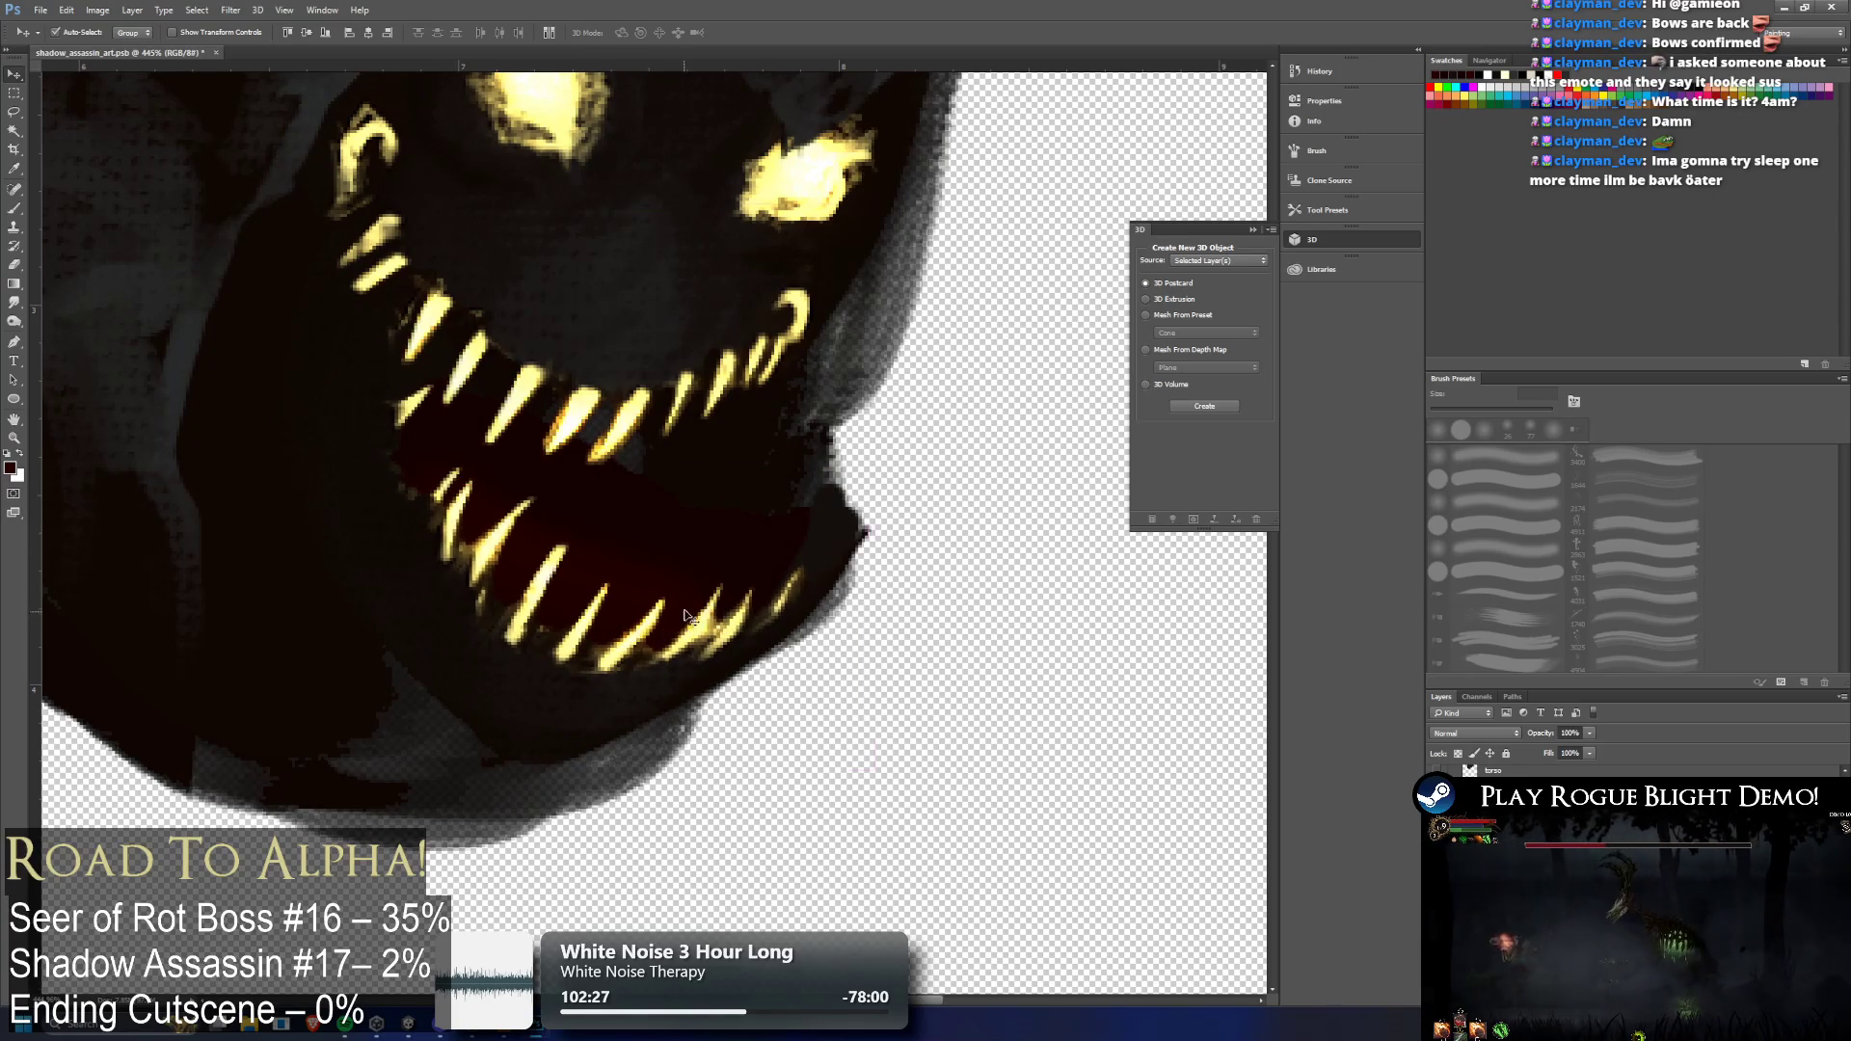
key("ctrl+z")
scroll(686, 530, "down", 3)
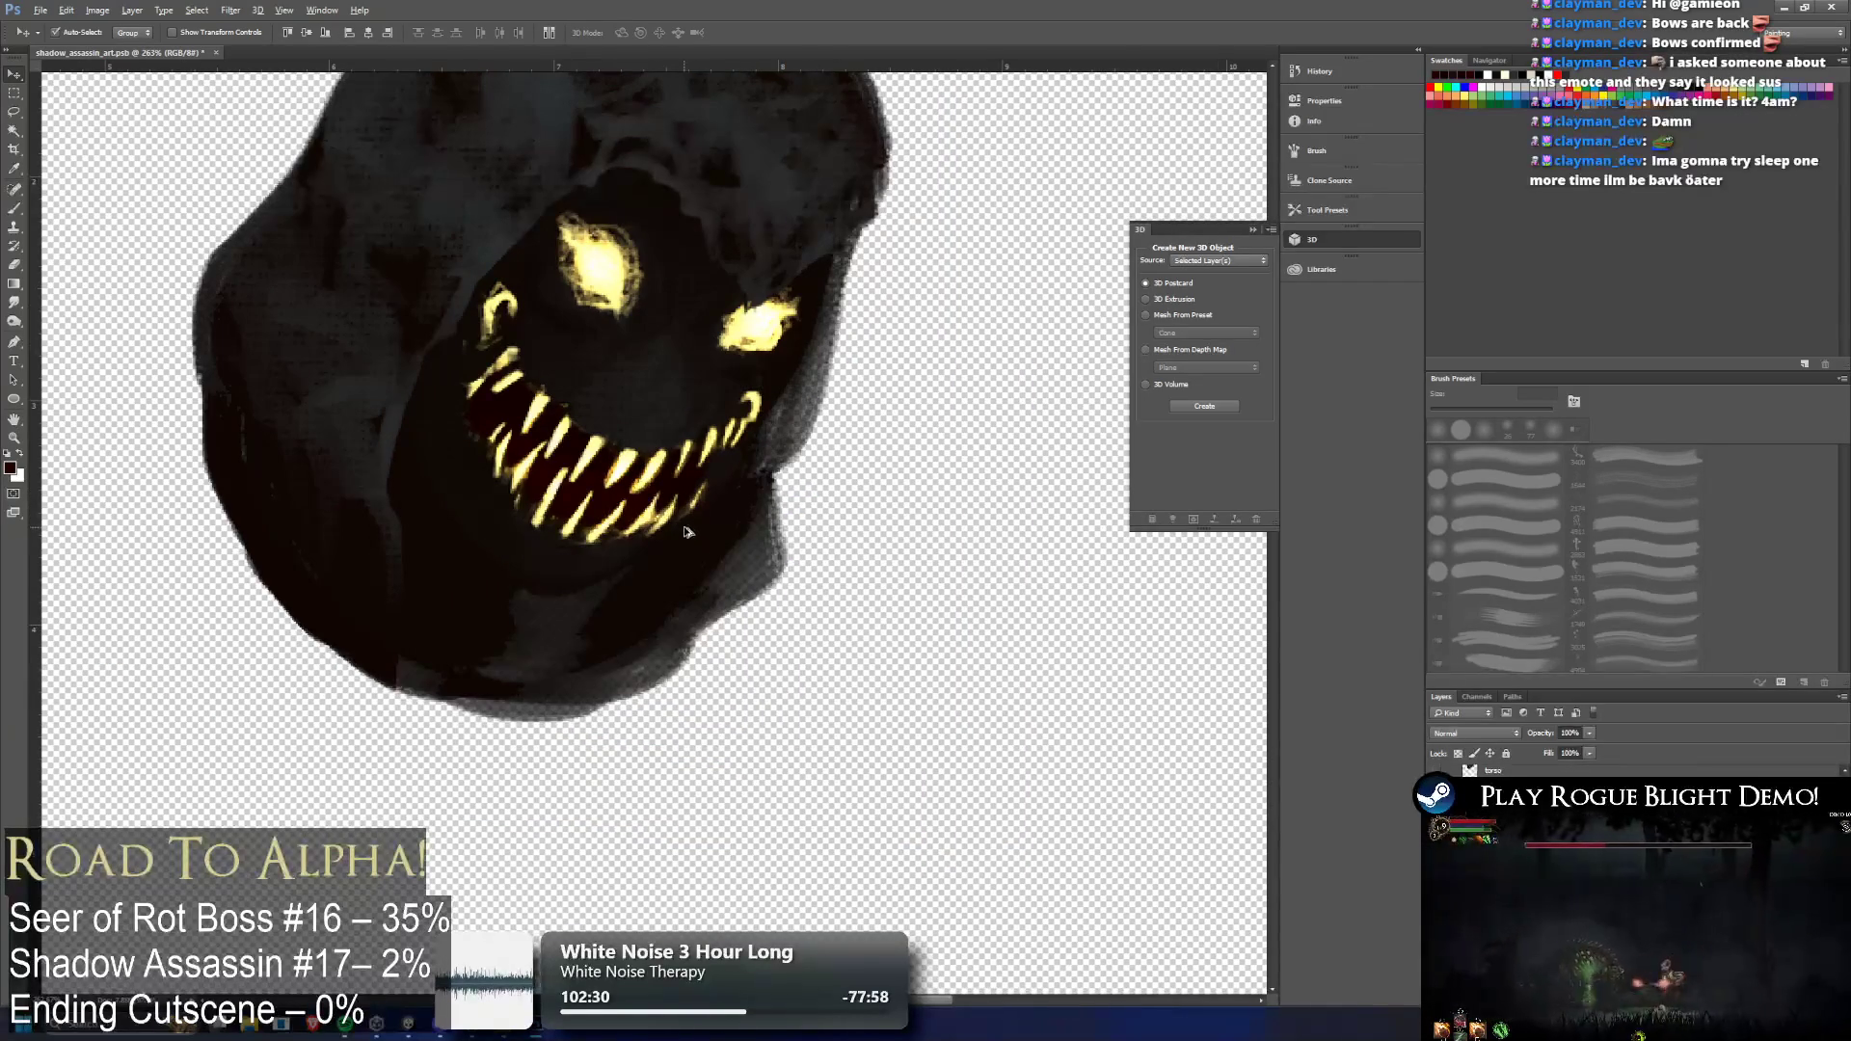
Select Layer 2 and hide the glowing-eyed face so the fanged jaw shows alone
right_click(1516, 775)
left_click(1619, 639)
key("alt+bracketright")
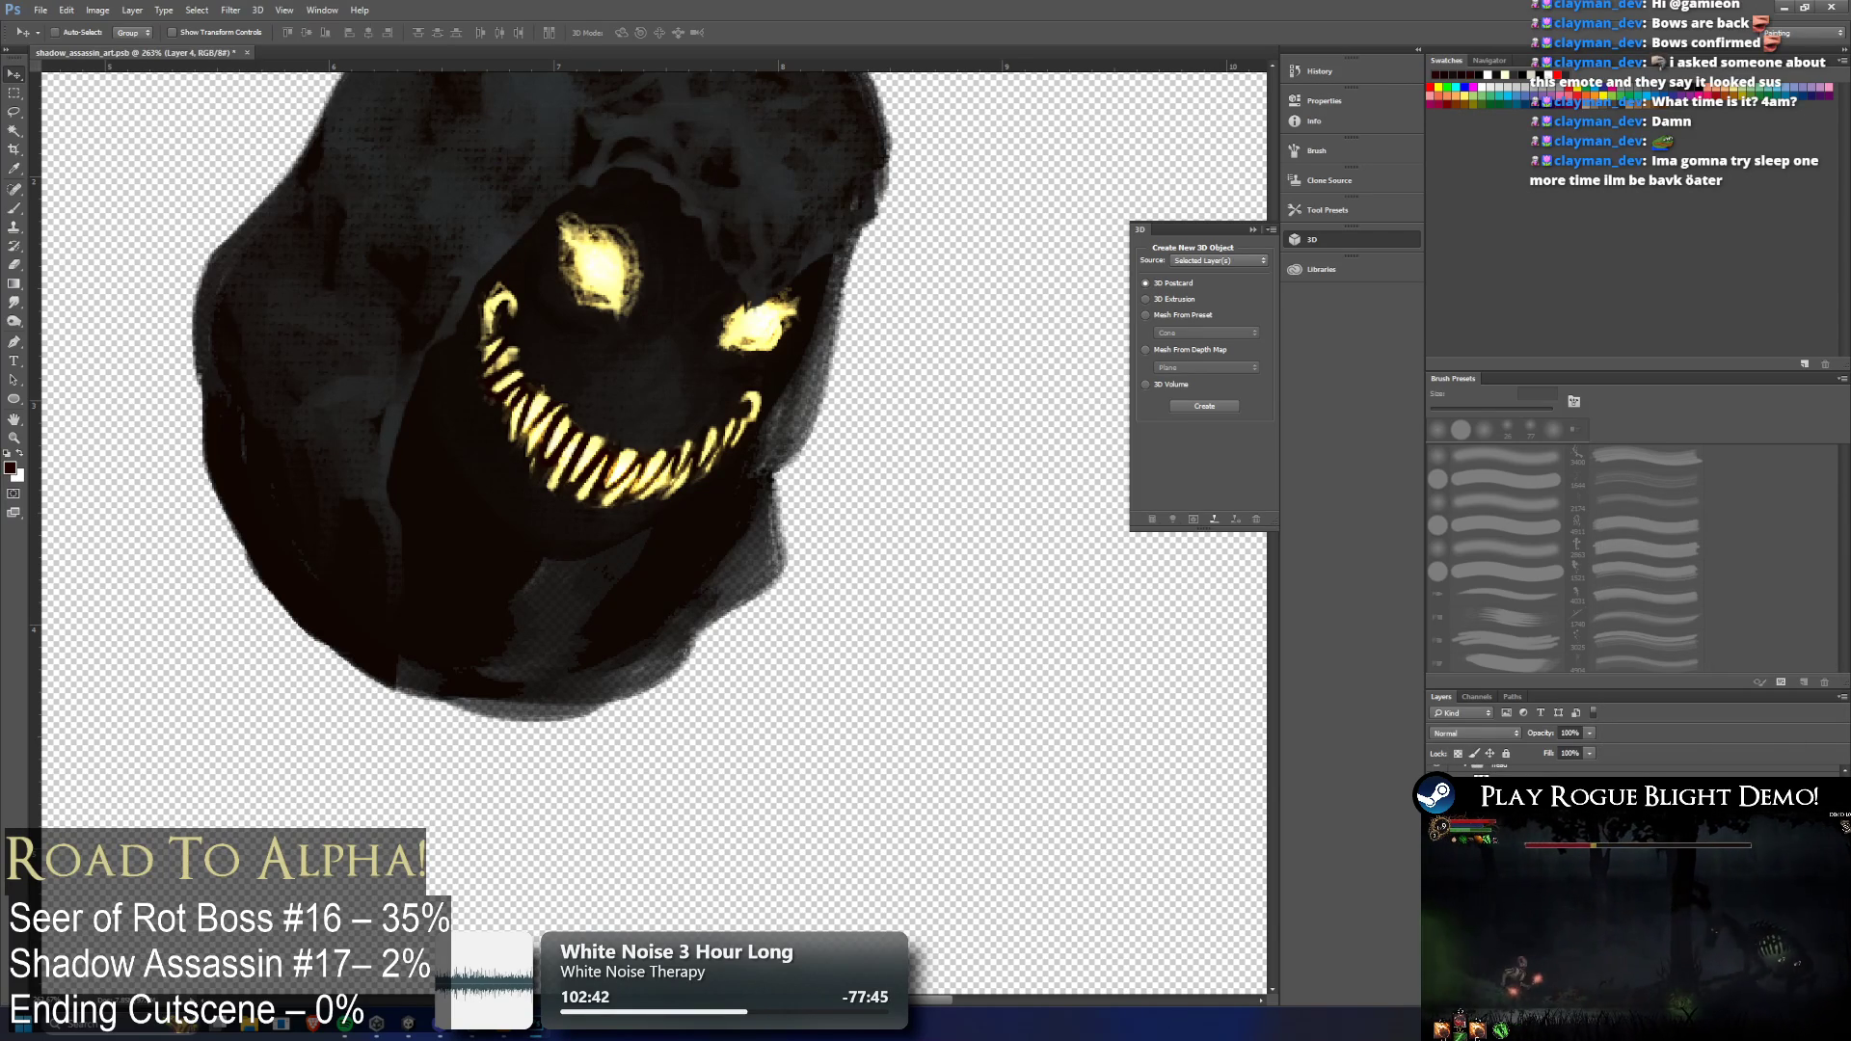
key("Delete")
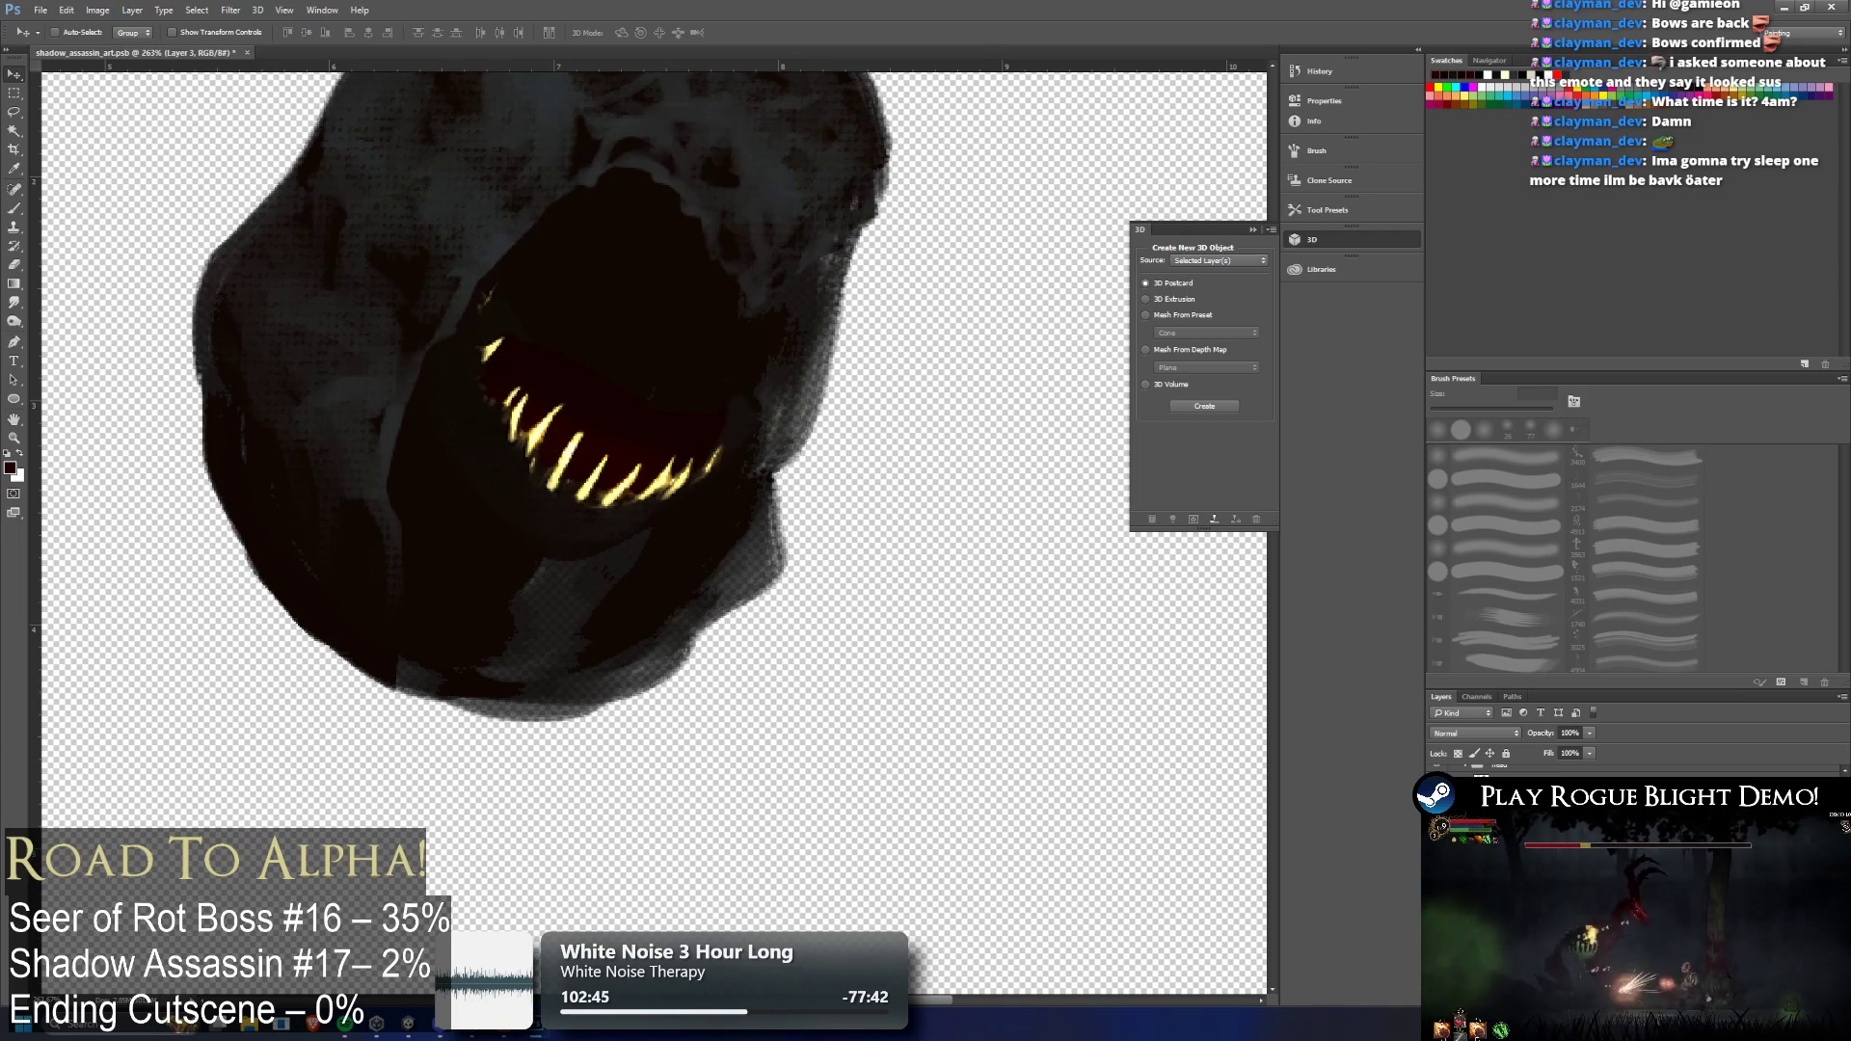
scroll(630, 404, "up", 2)
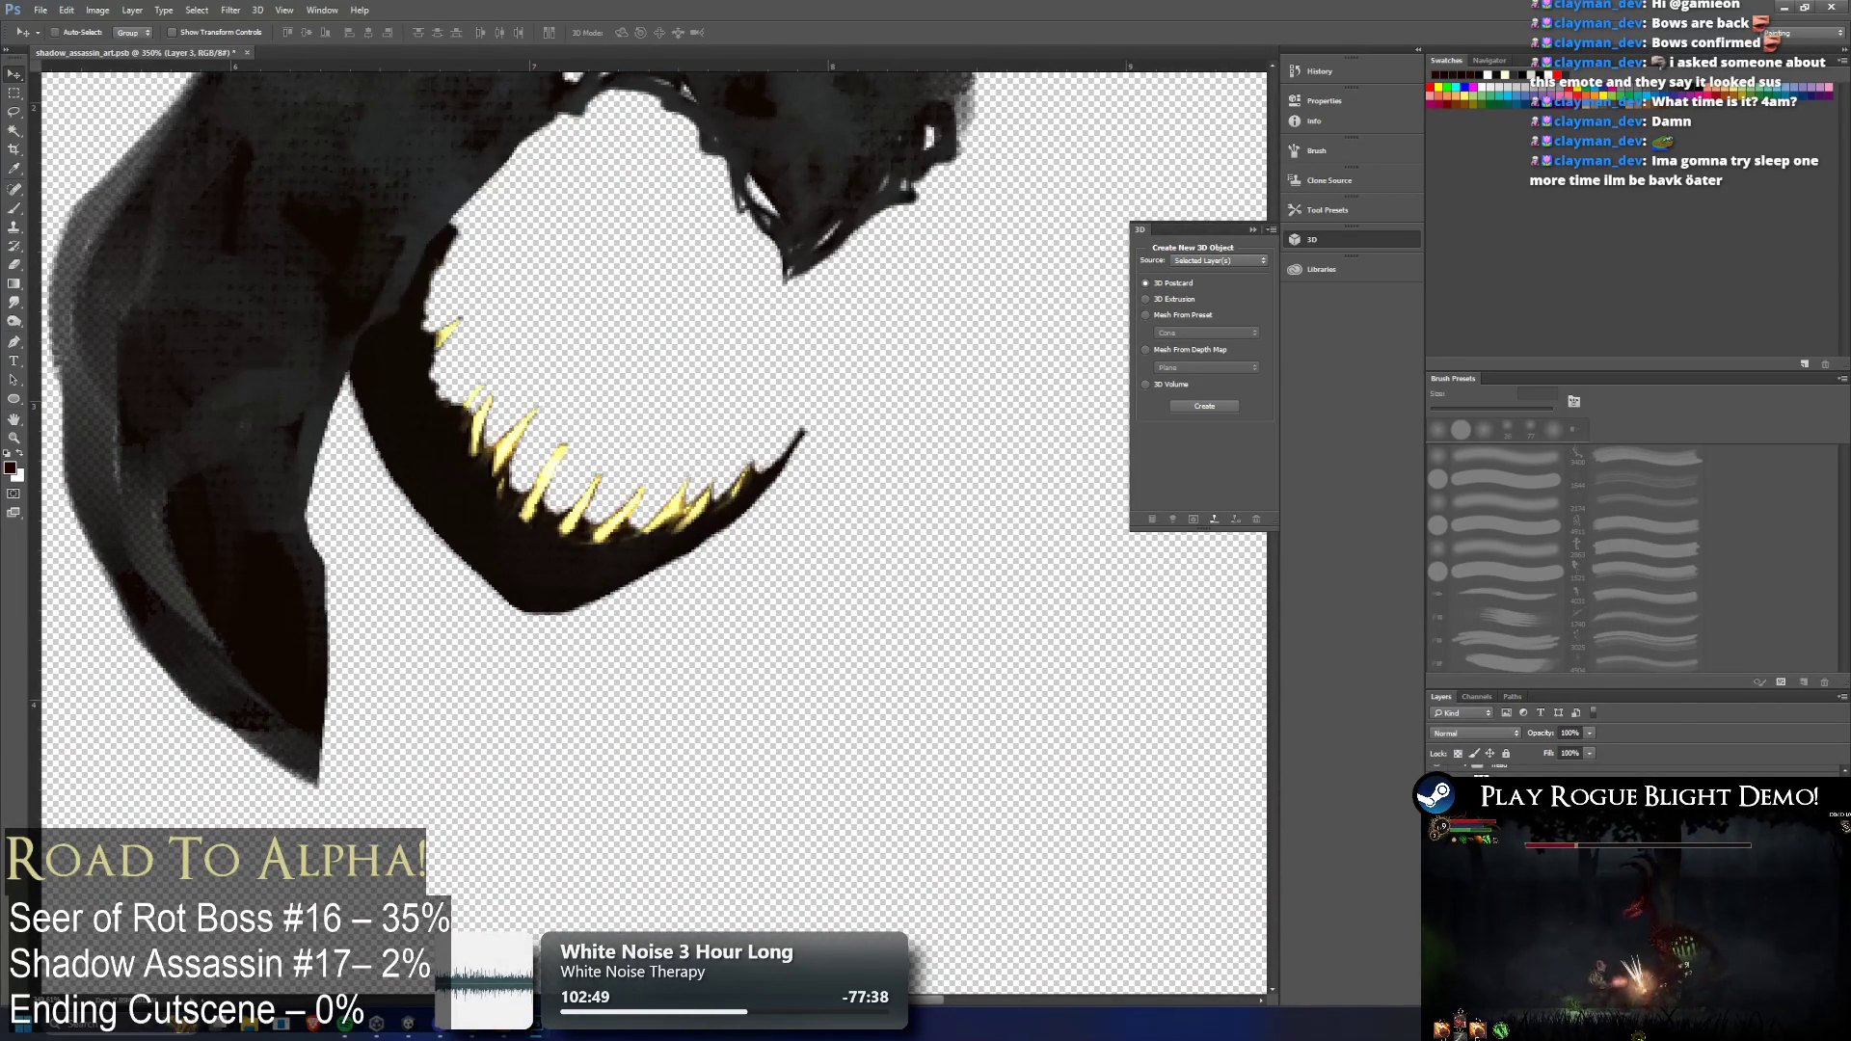
right_click(1504, 761)
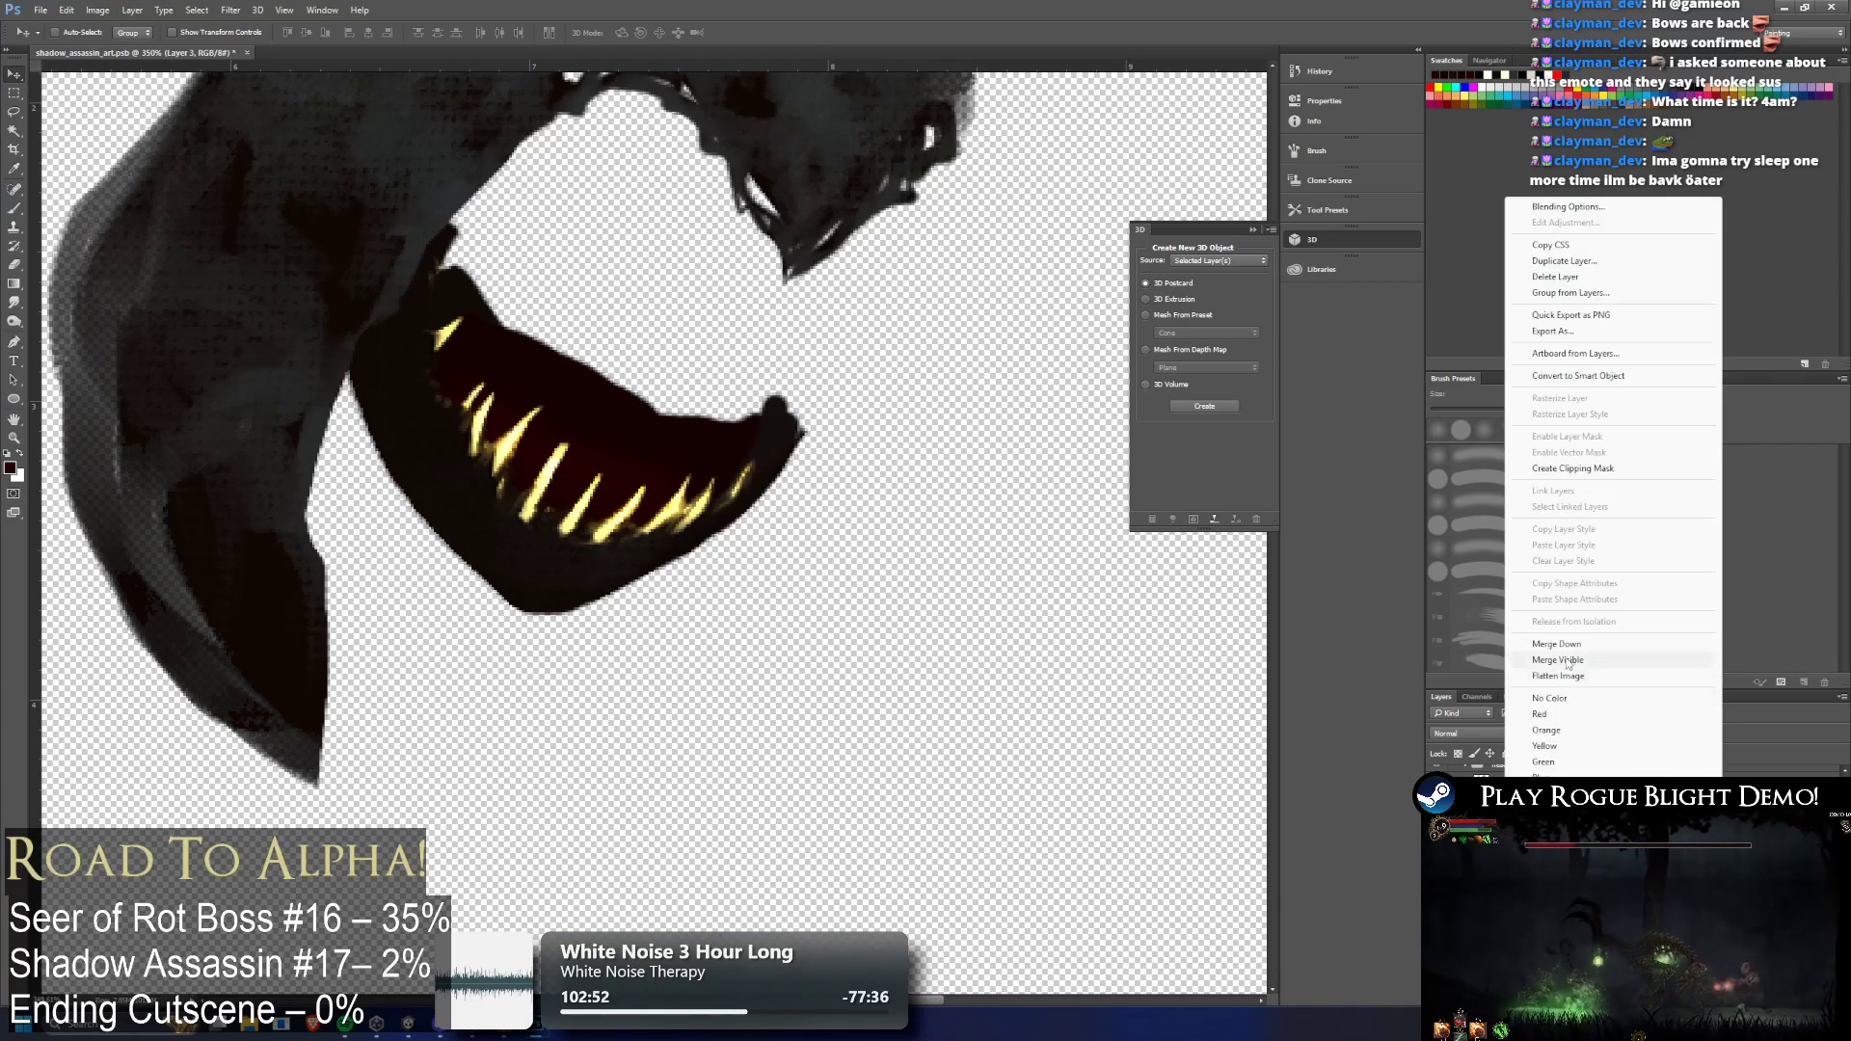
scroll(130, 229, "up", 1)
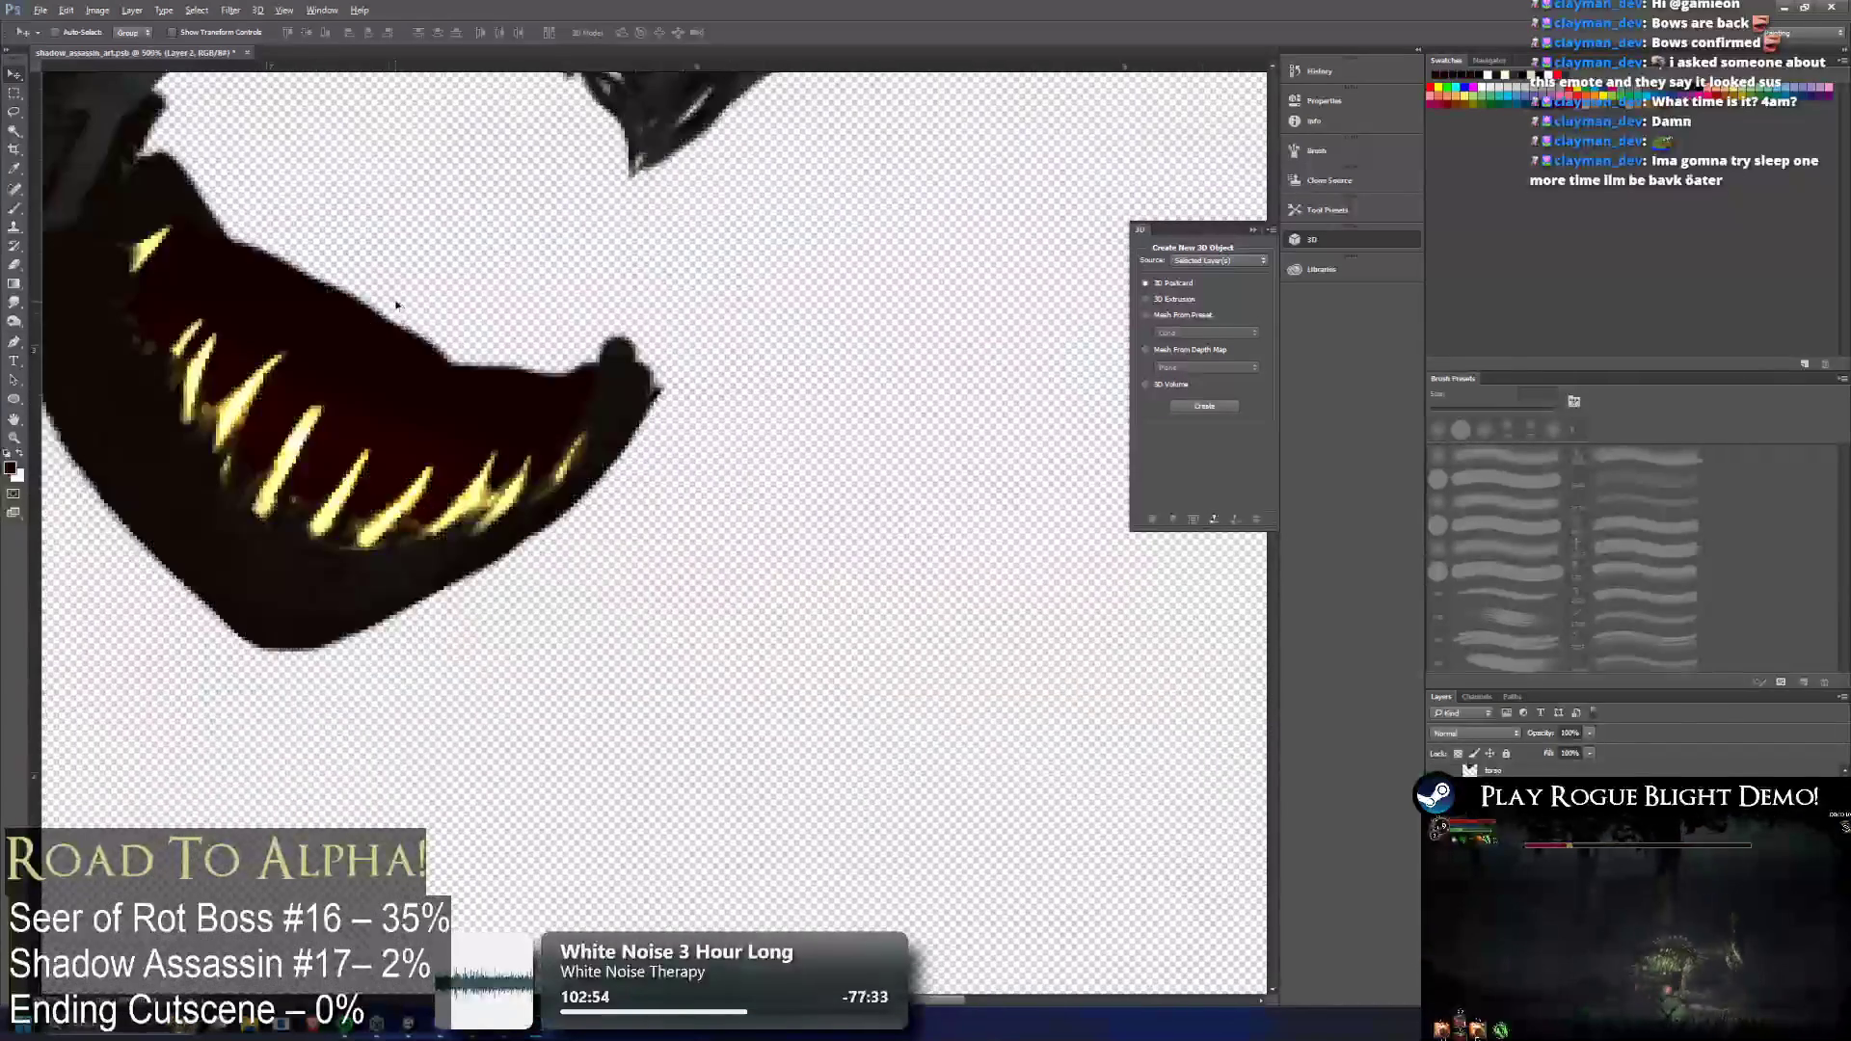
Round off the jaw's tip using a smaller 12 px brush at full opacity
left_click(16, 212)
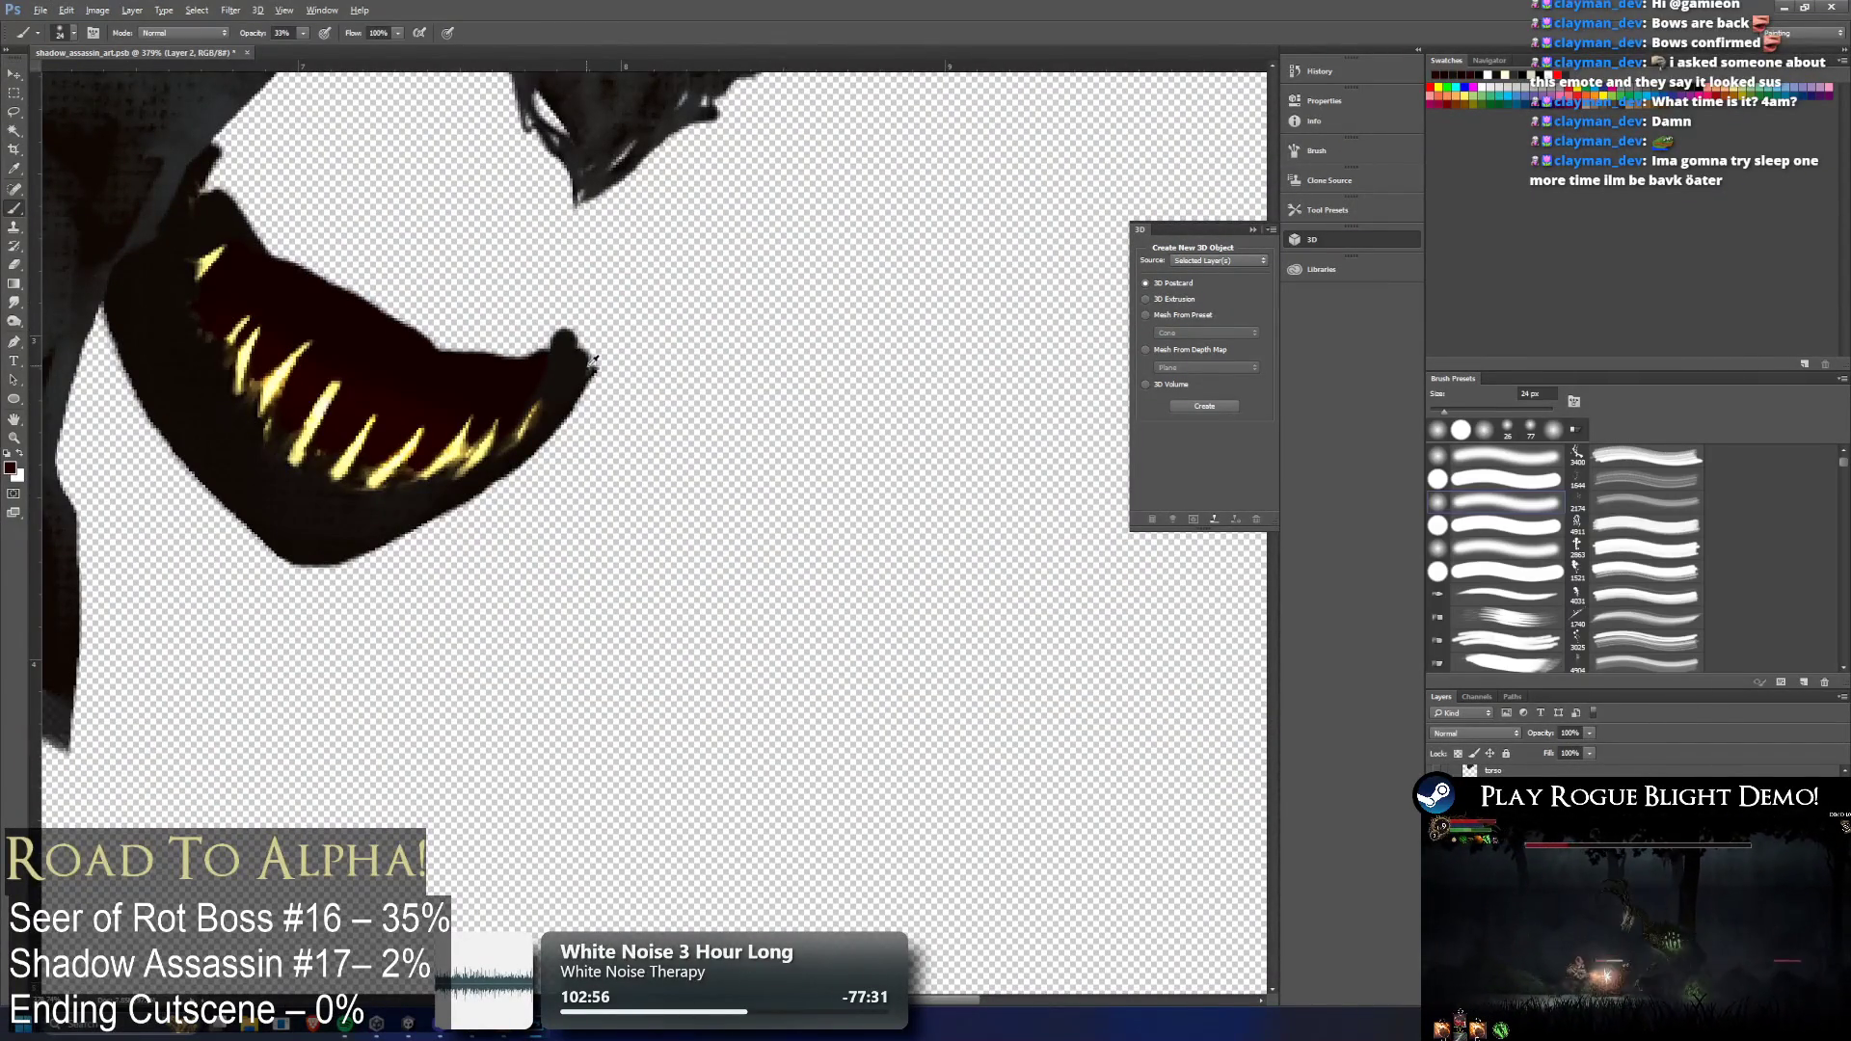
scroll(592, 362, "up", 1)
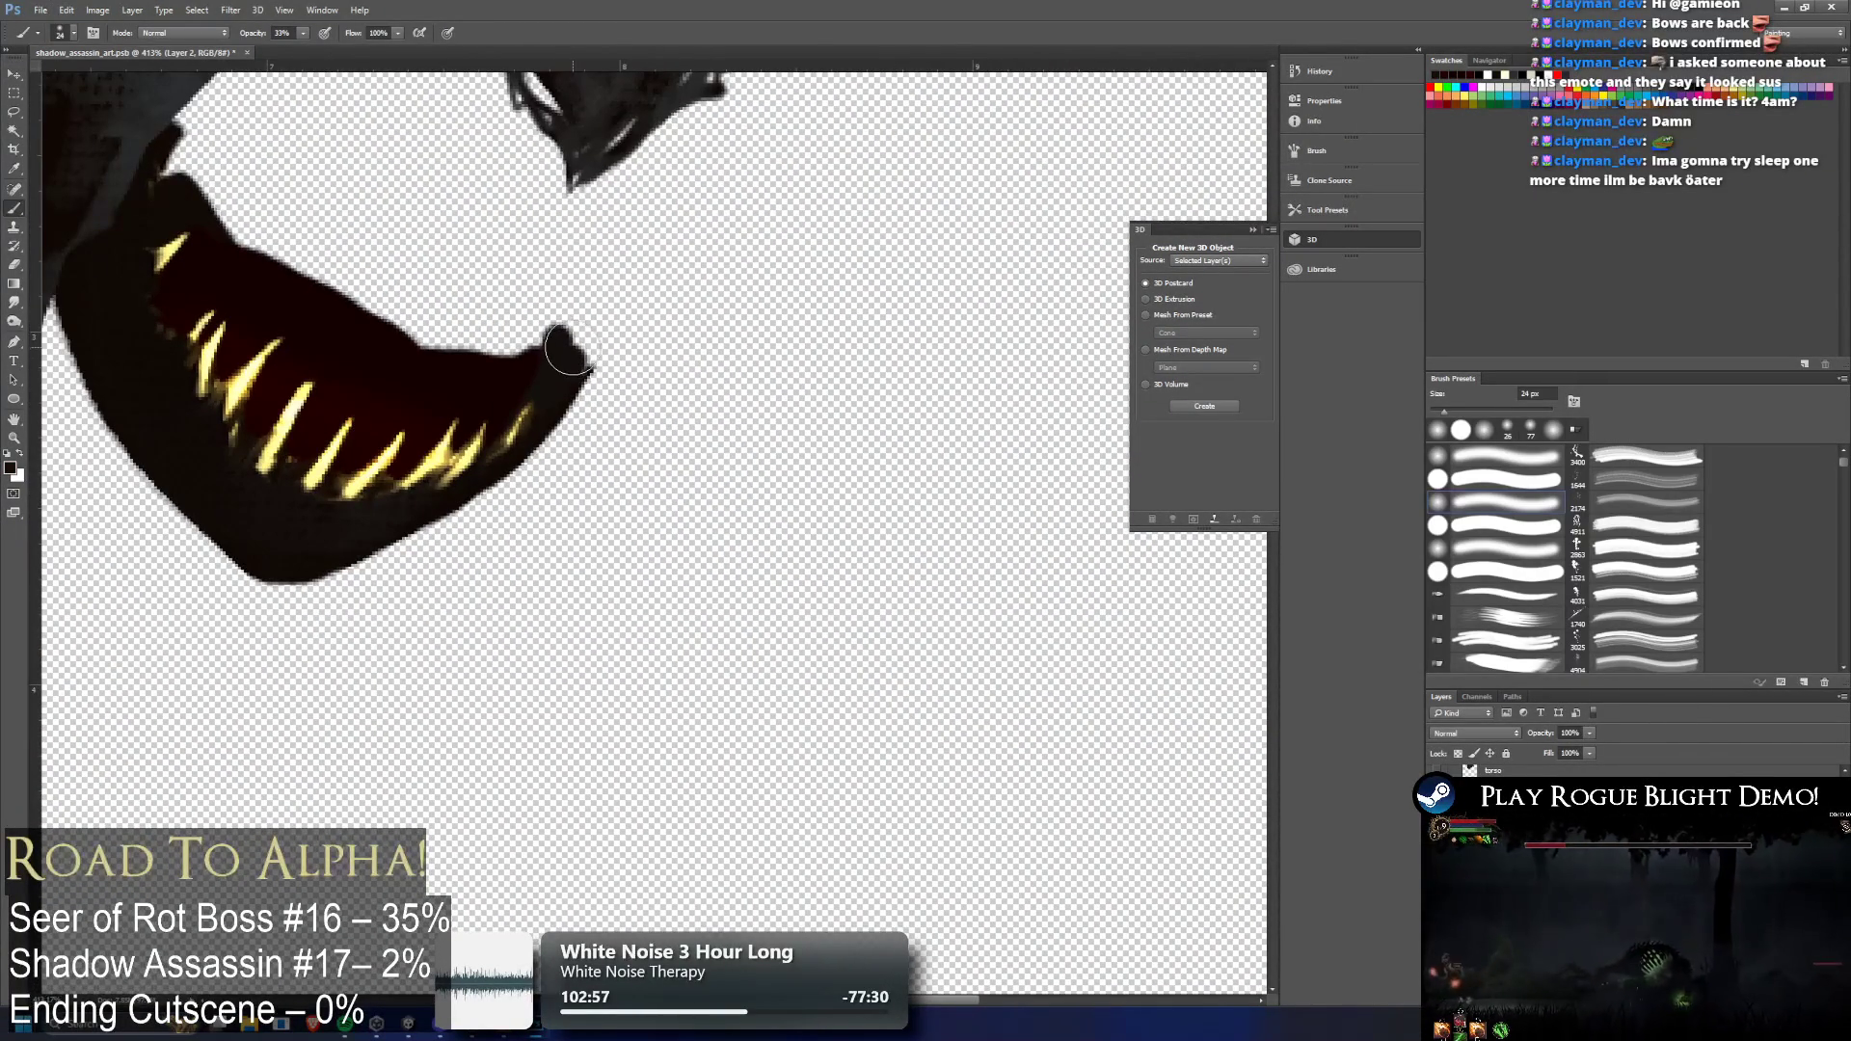
left_click_drag(570, 354, 557, 328)
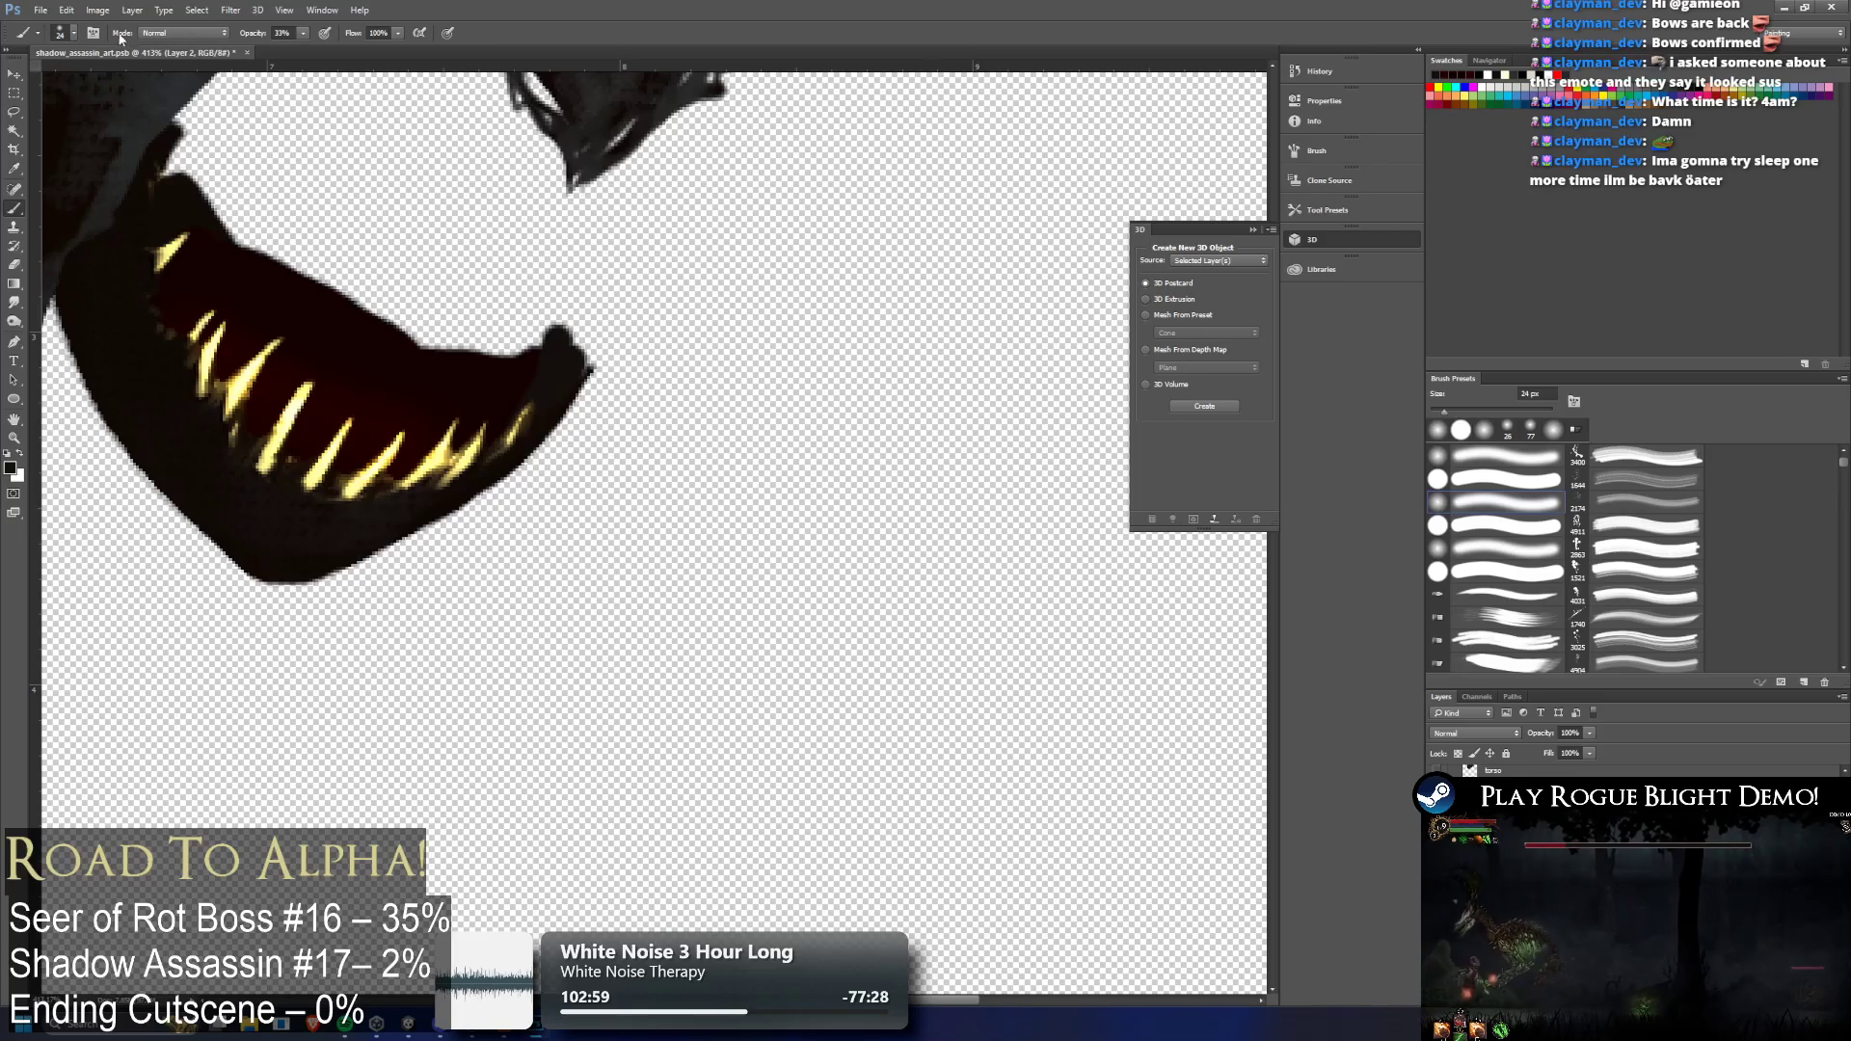
left_click(74, 37)
left_click(53, 174)
left_click(303, 33)
left_click_drag(303, 32, 318, 58)
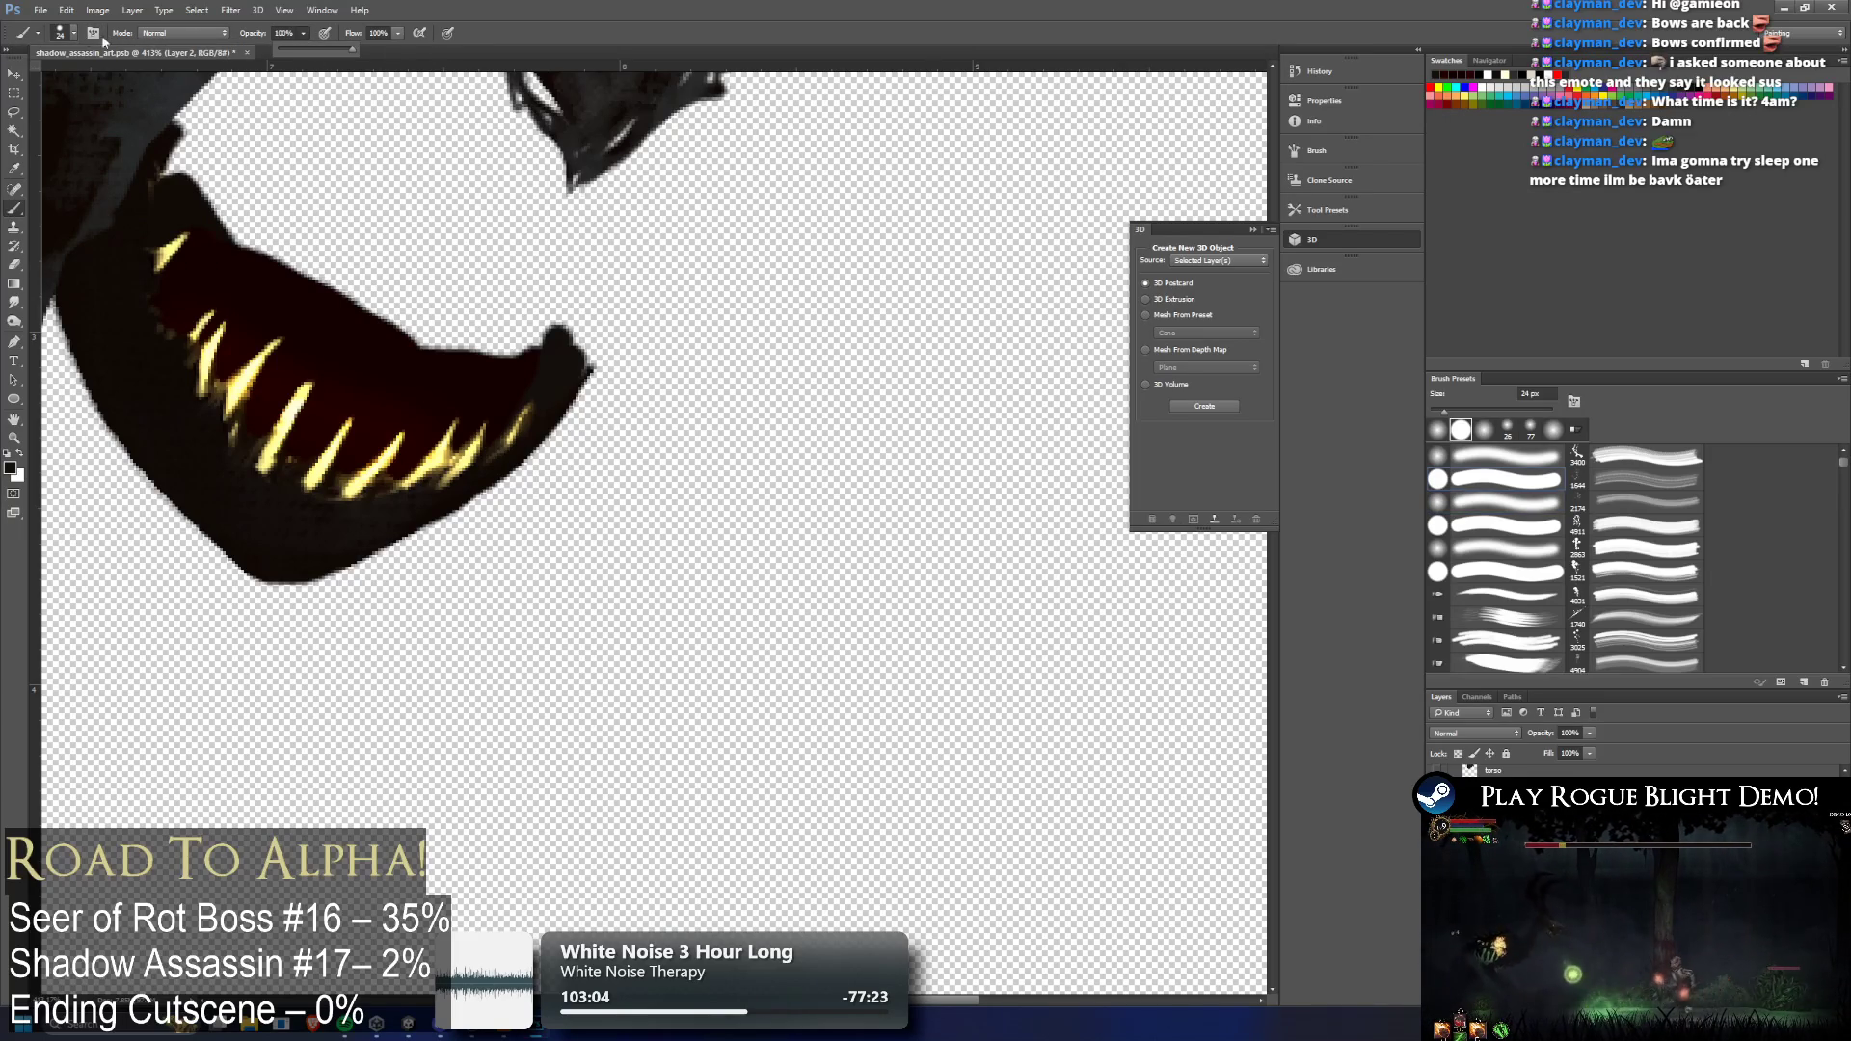
left_click(74, 32)
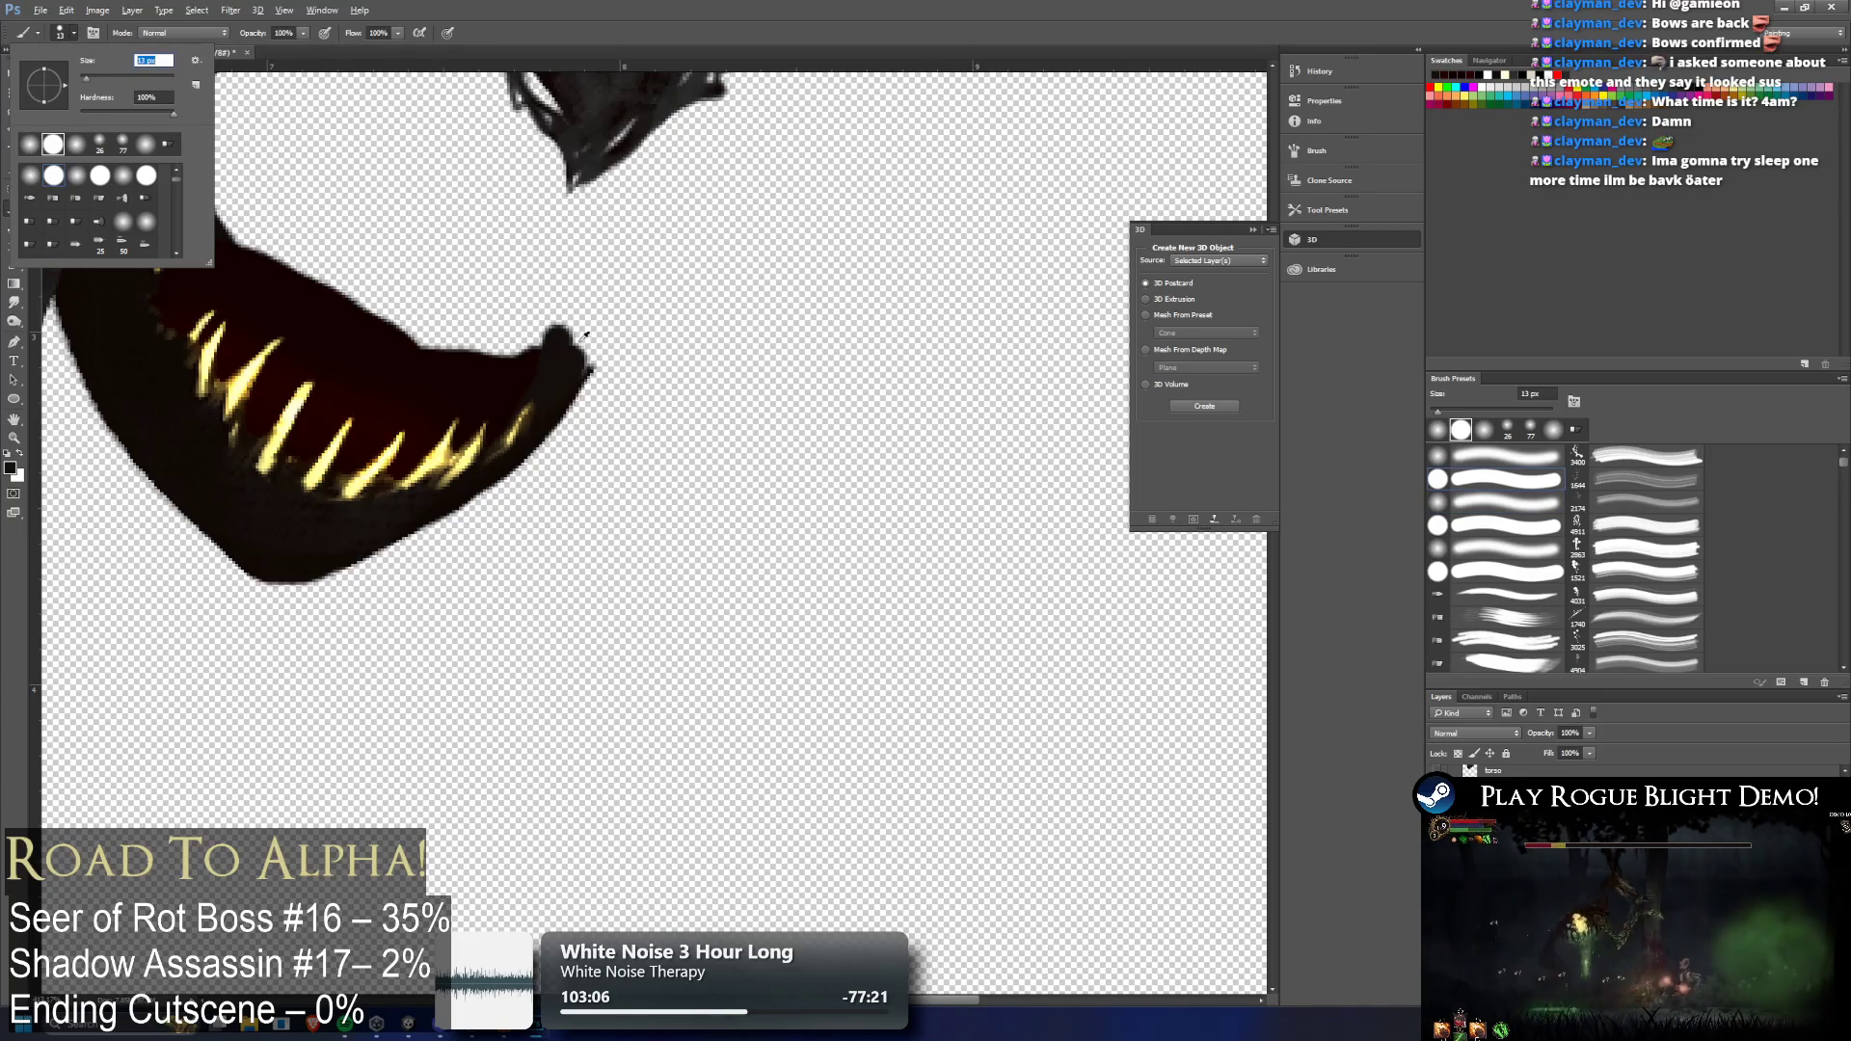
left_click(567, 363)
scroll(566, 364, "up", 3)
mouse_move(559, 393)
left_mouse_down()
mouse_move(578, 360)
mouse_move(566, 392)
mouse_move(529, 331)
left_mouse_up()
Sample the jaw colour, darken its edge and fill the notch along its upper-left outline
scroll(529, 331, "down", 5)
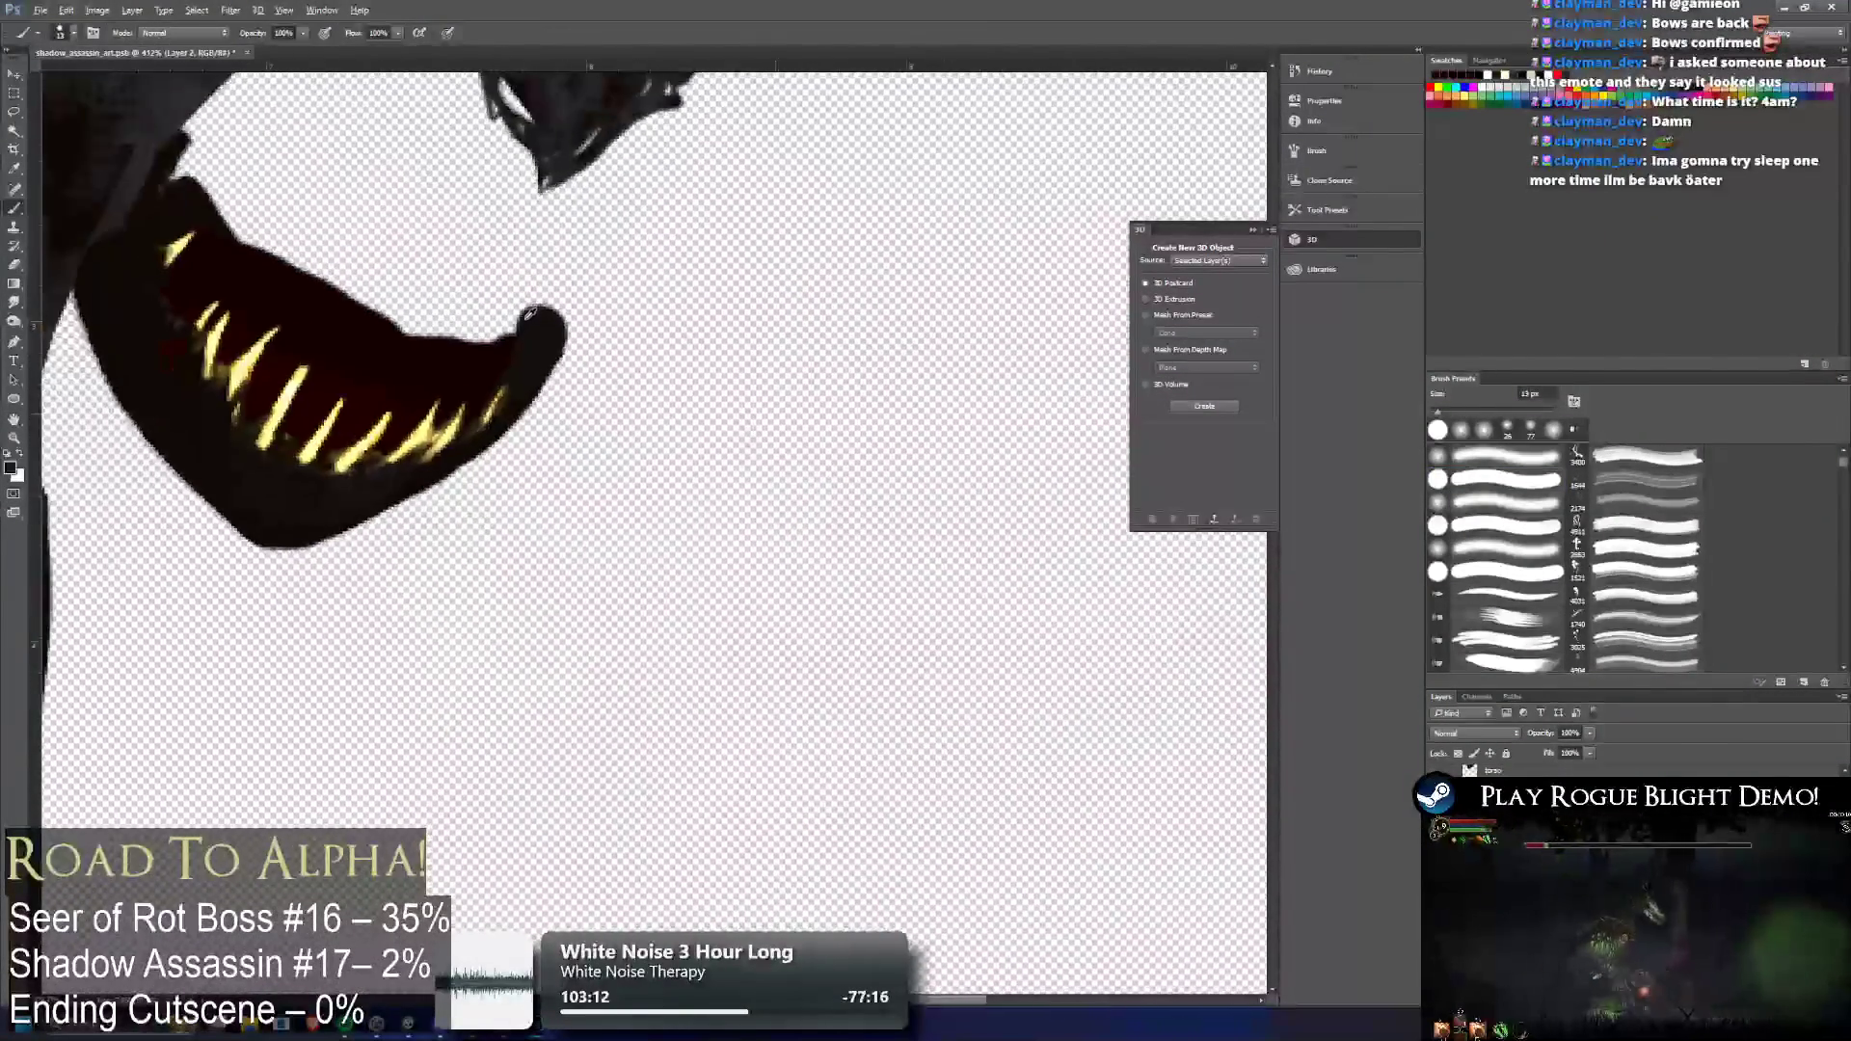
scroll(543, 316, "up", 3)
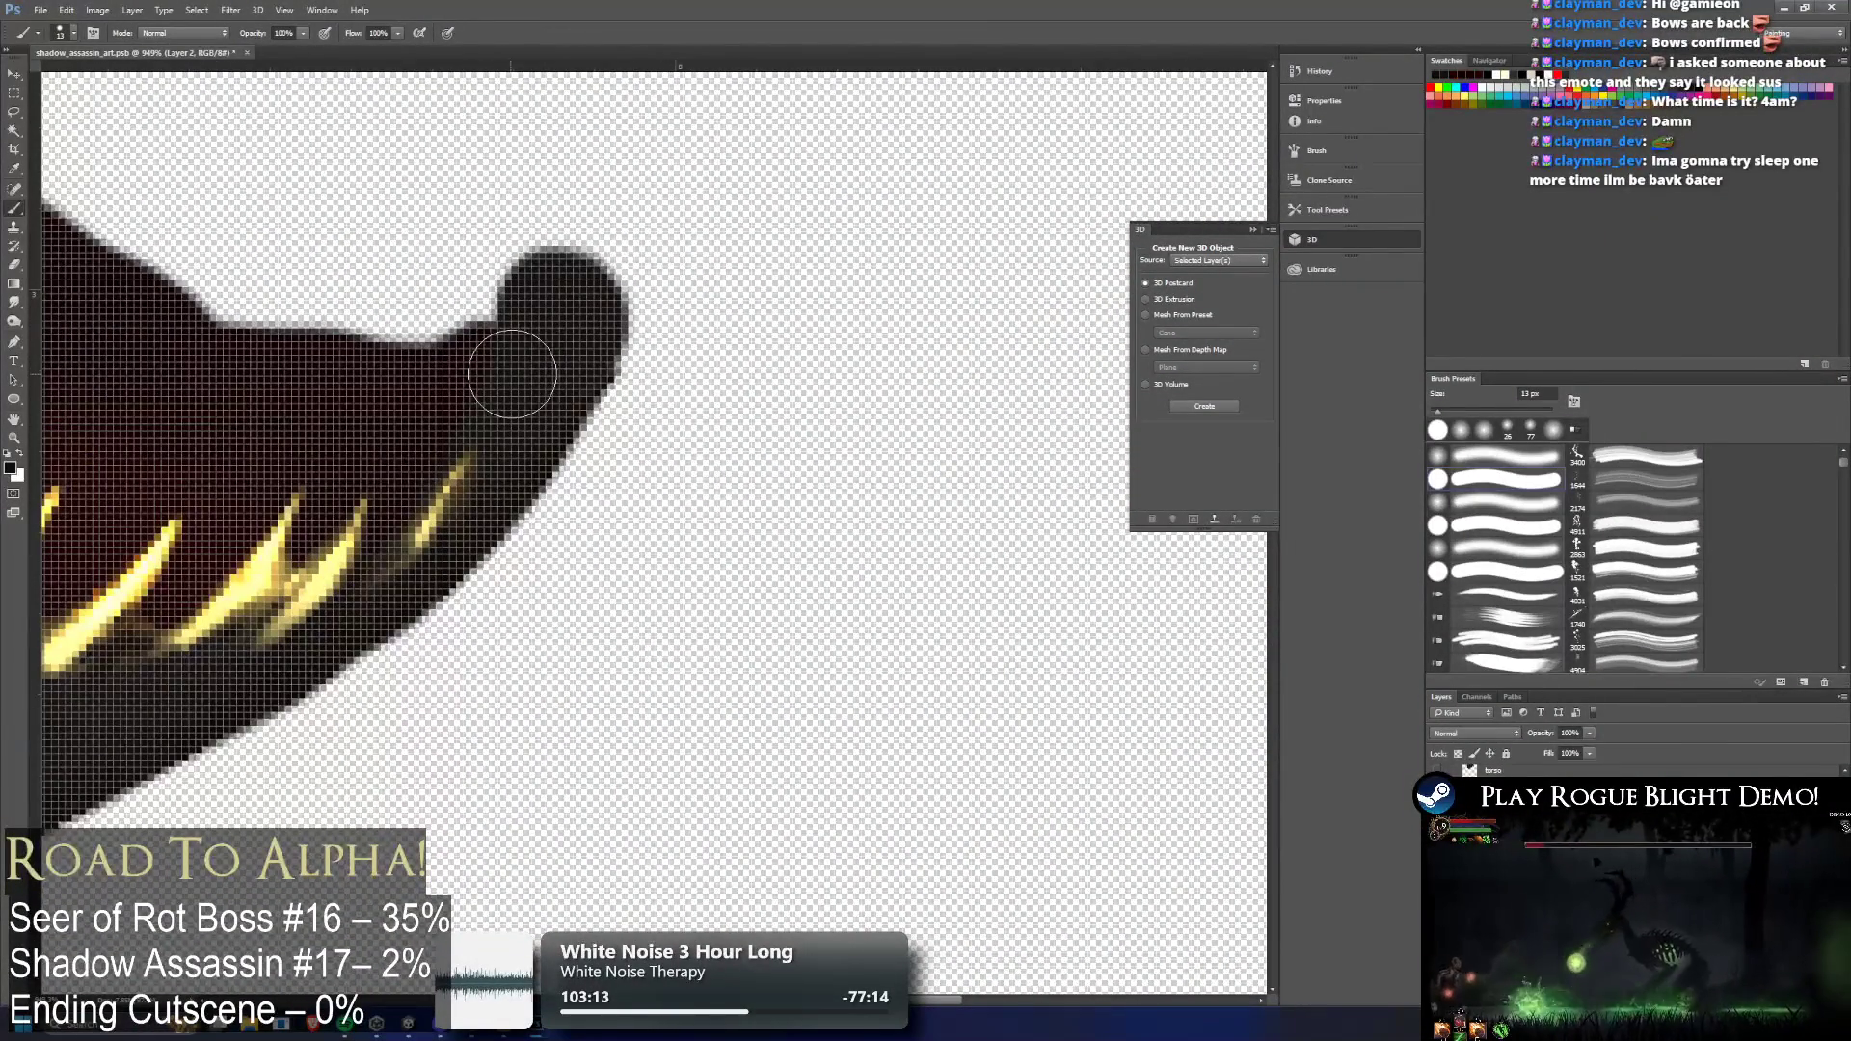
scroll(550, 352, "down", 3)
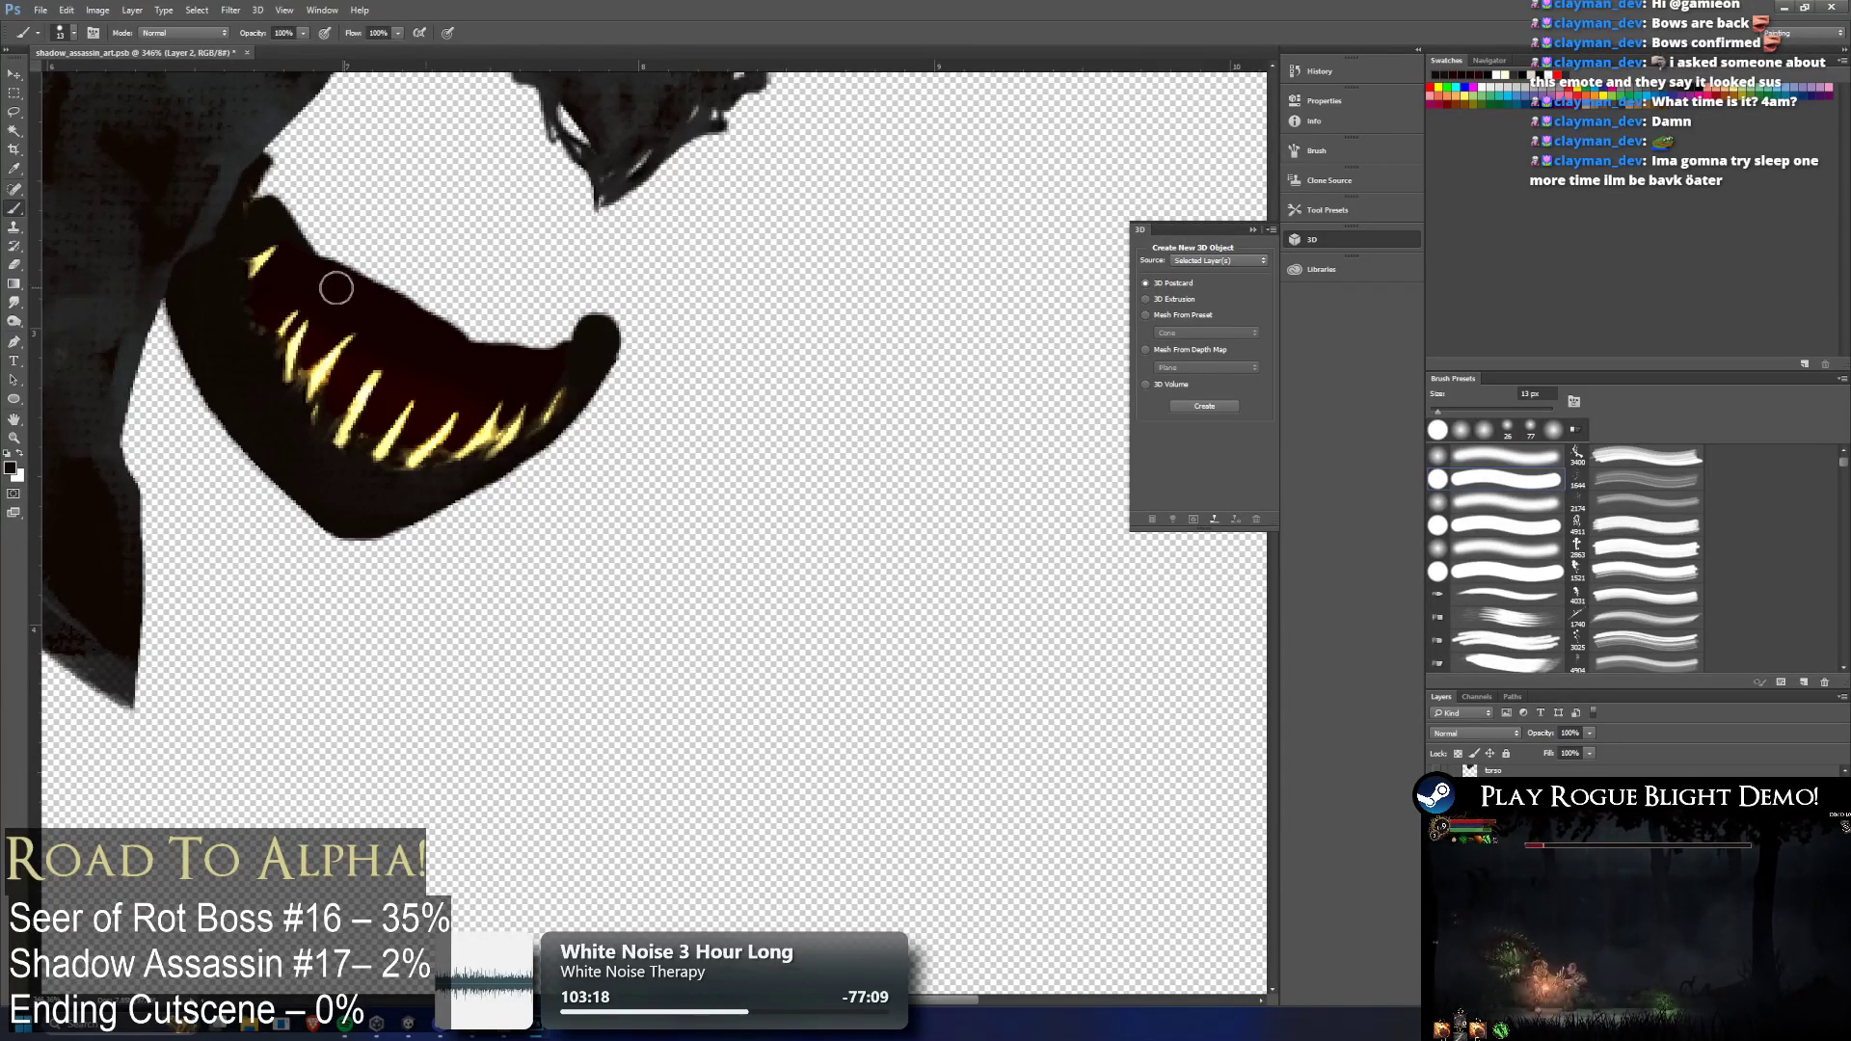
left_click(197, 336, "alt")
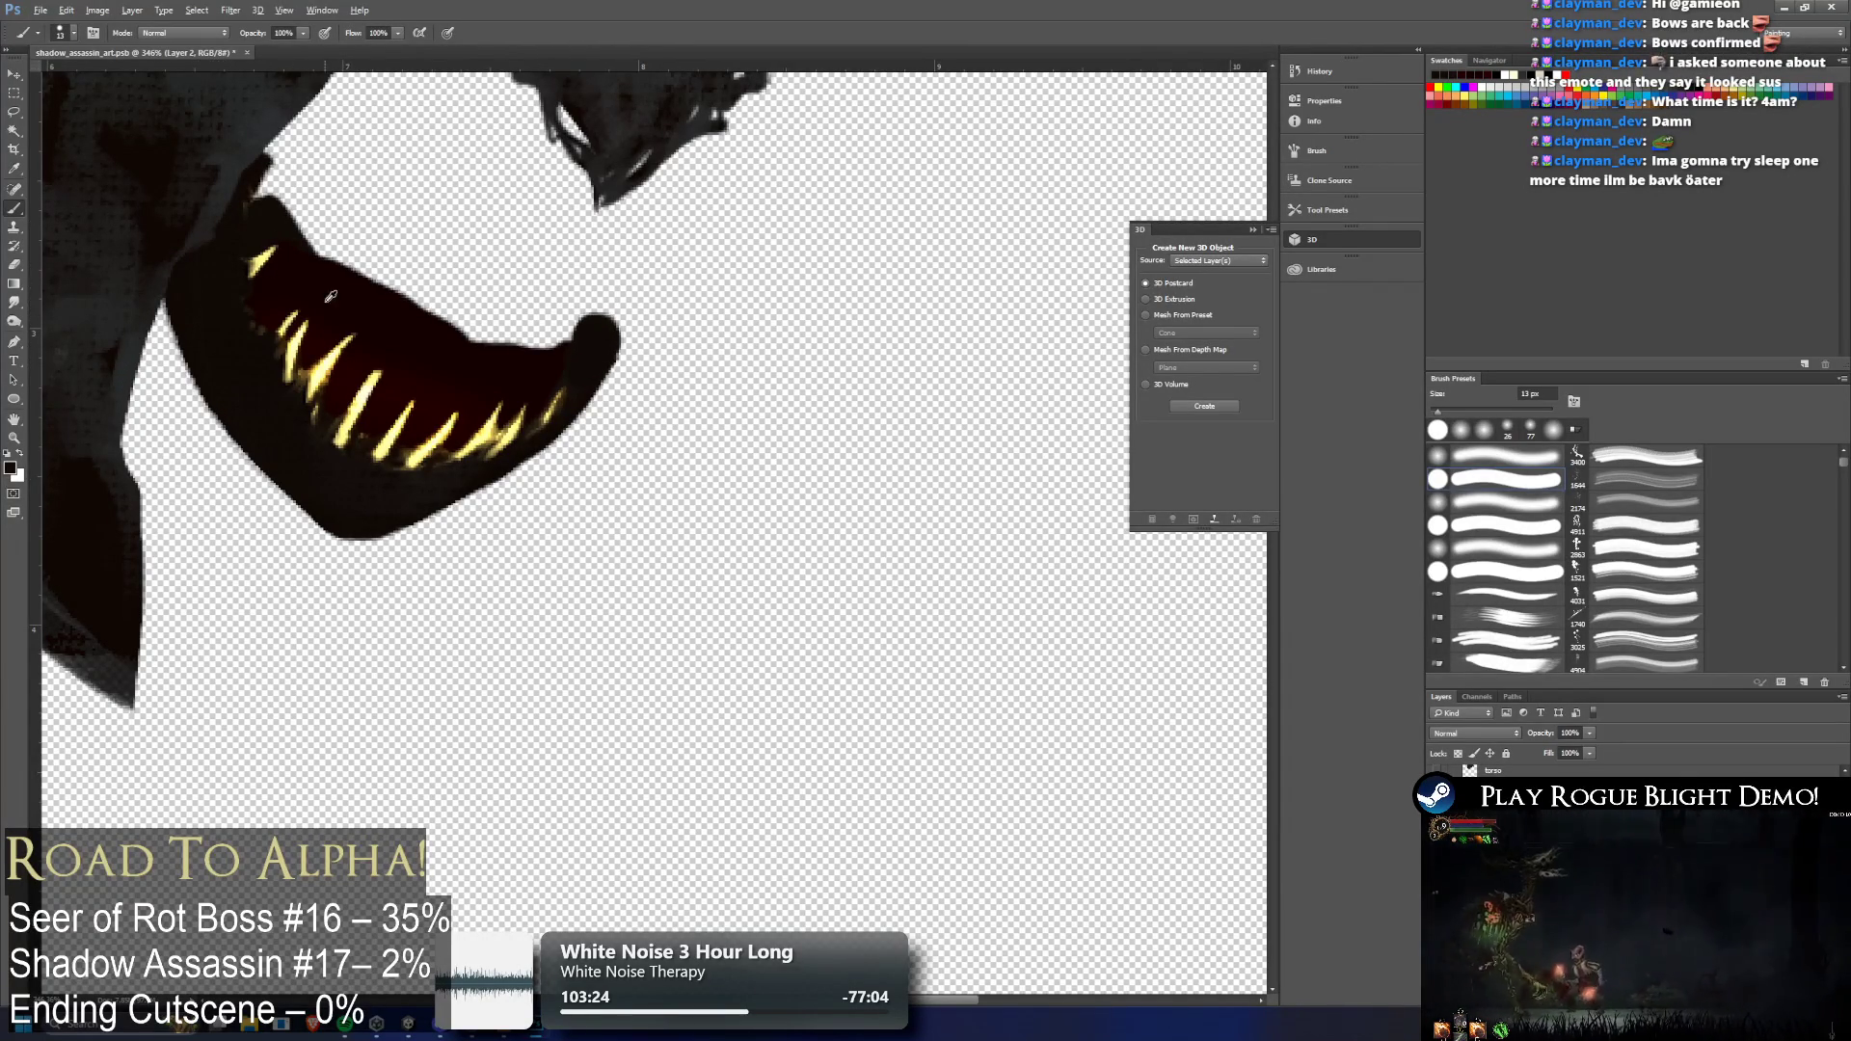
mouse_move(241, 205)
left_mouse_down()
mouse_move(259, 183)
mouse_move(294, 204)
mouse_move(277, 174)
mouse_move(303, 231)
mouse_move(371, 280)
mouse_move(540, 333)
mouse_move(591, 326)
mouse_move(475, 327)
mouse_move(584, 329)
left_mouse_up()
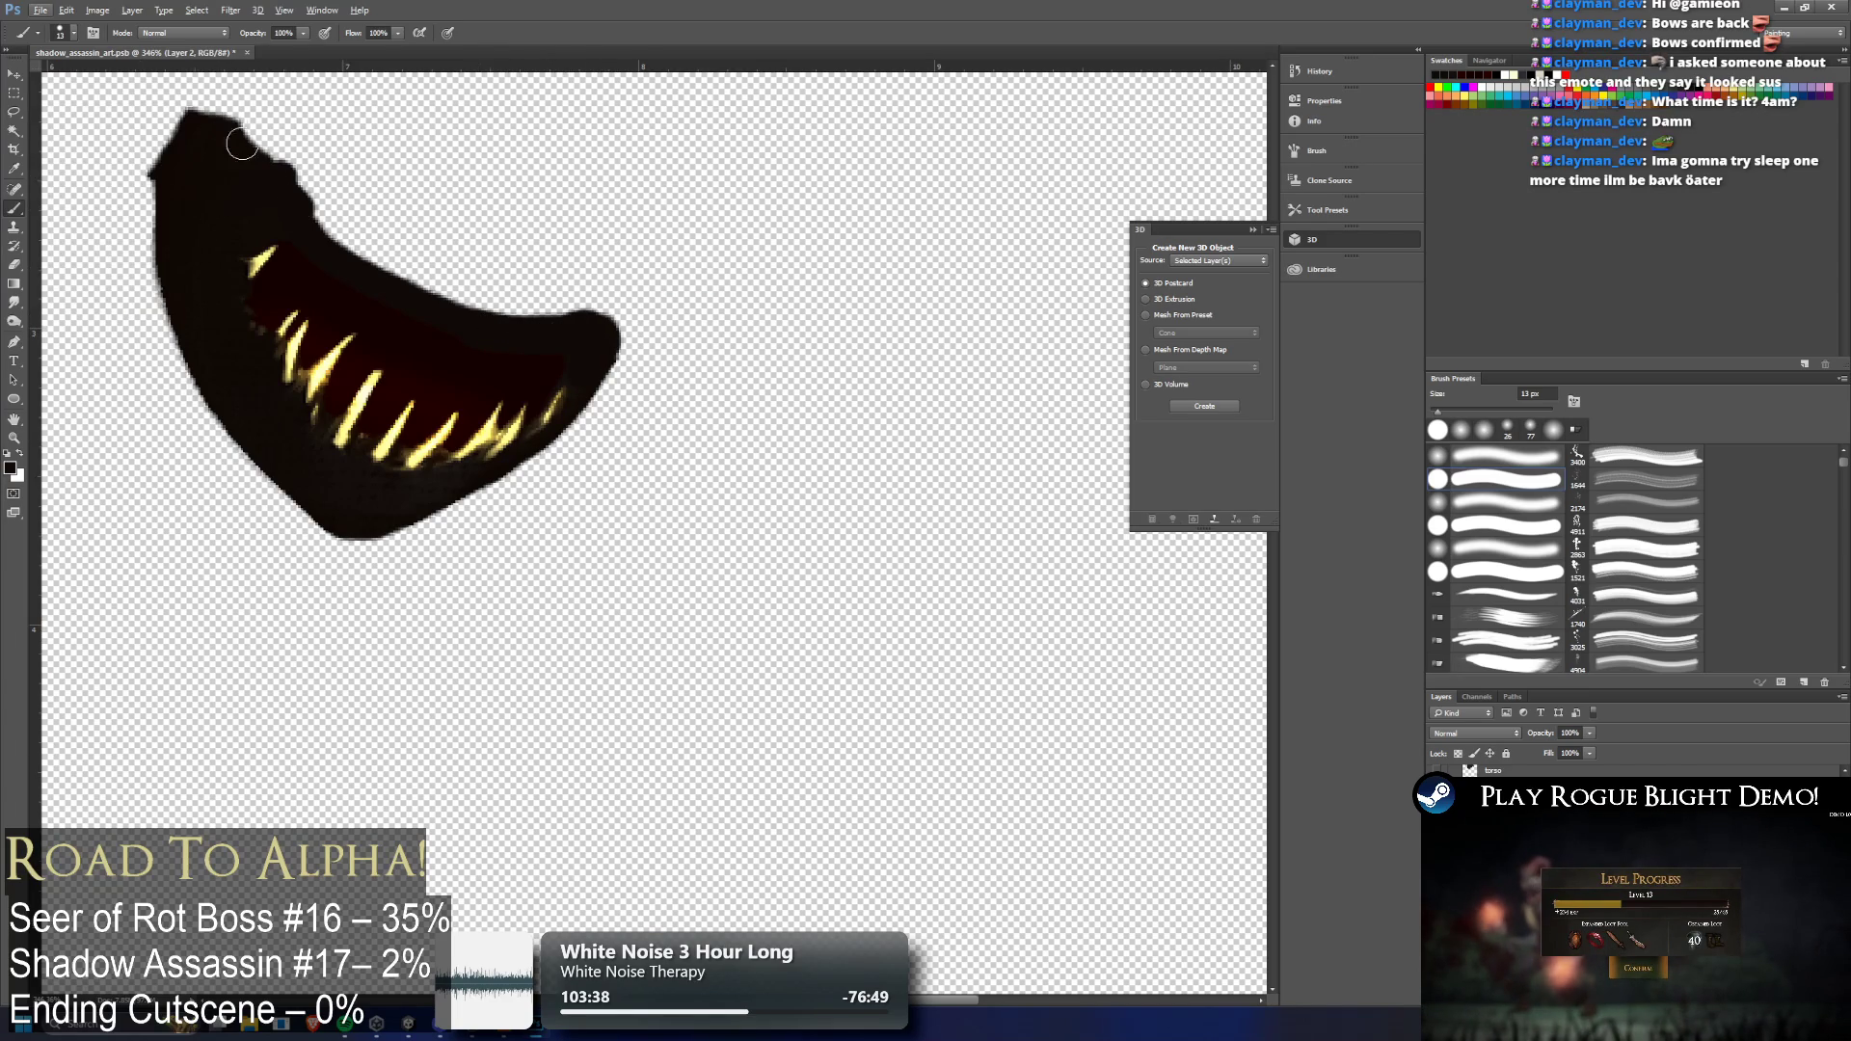
mouse_move(289, 198)
left_mouse_down()
mouse_move(206, 114)
mouse_move(166, 130)
mouse_move(159, 223)
mouse_move(186, 115)
mouse_move(279, 182)
mouse_move(212, 111)
mouse_move(403, 273)
mouse_move(605, 328)
left_mouse_up()
key("ctrl+z")
mouse_move(248, 132)
left_mouse_down()
mouse_move(193, 108)
mouse_move(163, 166)
left_mouse_up()
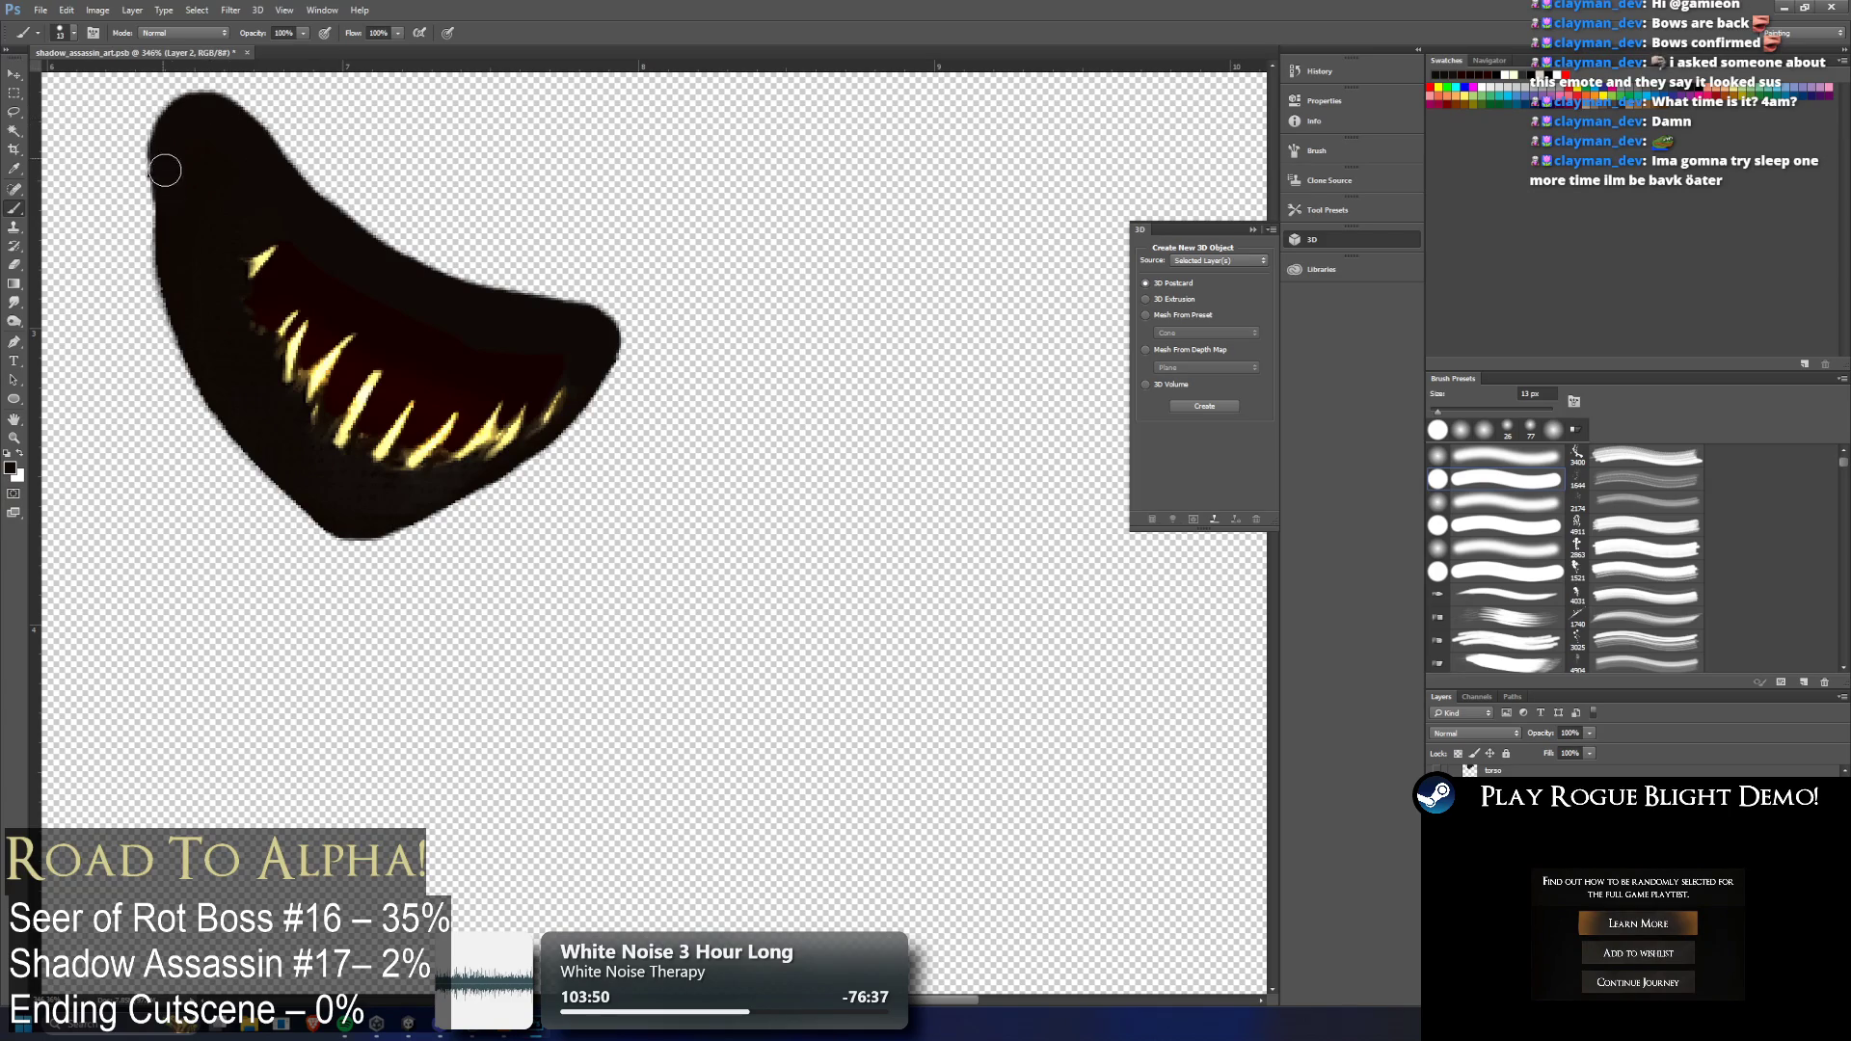
scroll(378, 244, "down", 1)
Show the face again and paint over the light notches along the left and top-left edges
key("ctrl+comma")
key("ctrl+comma")
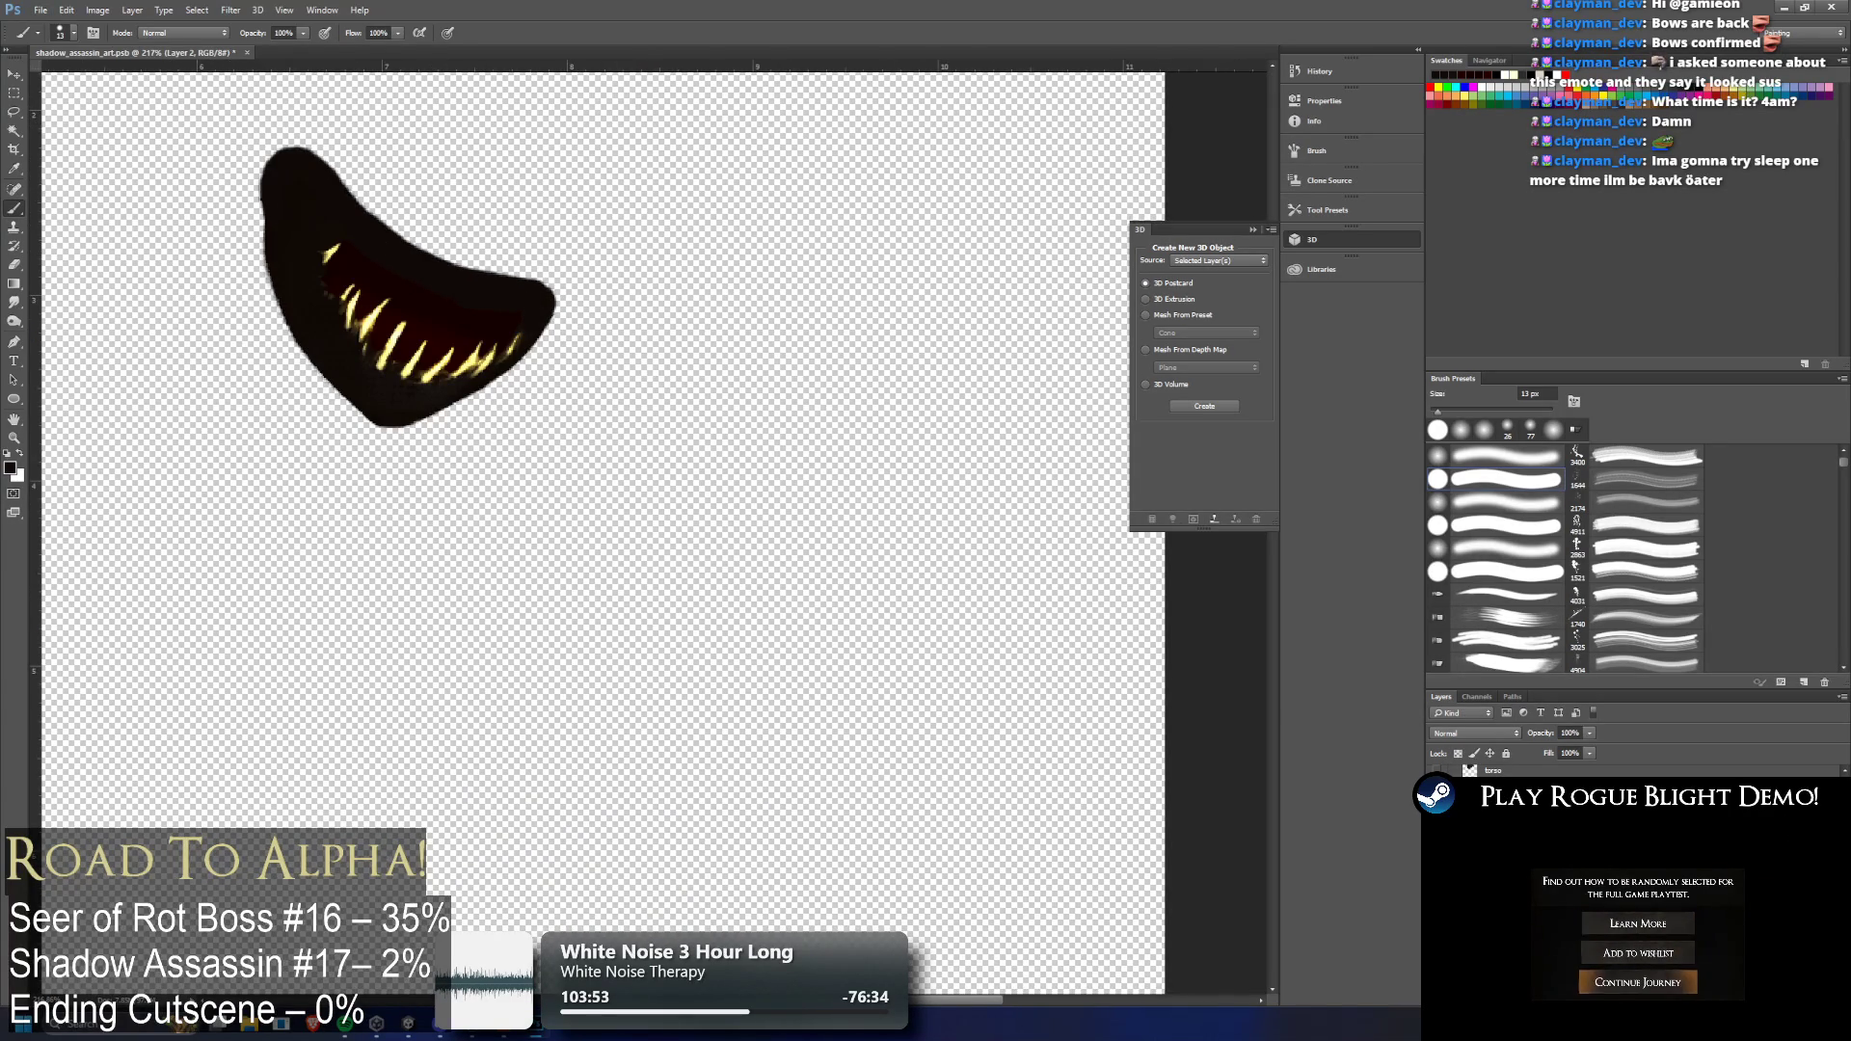
key("ctrl+comma")
key("ctrl+comma")
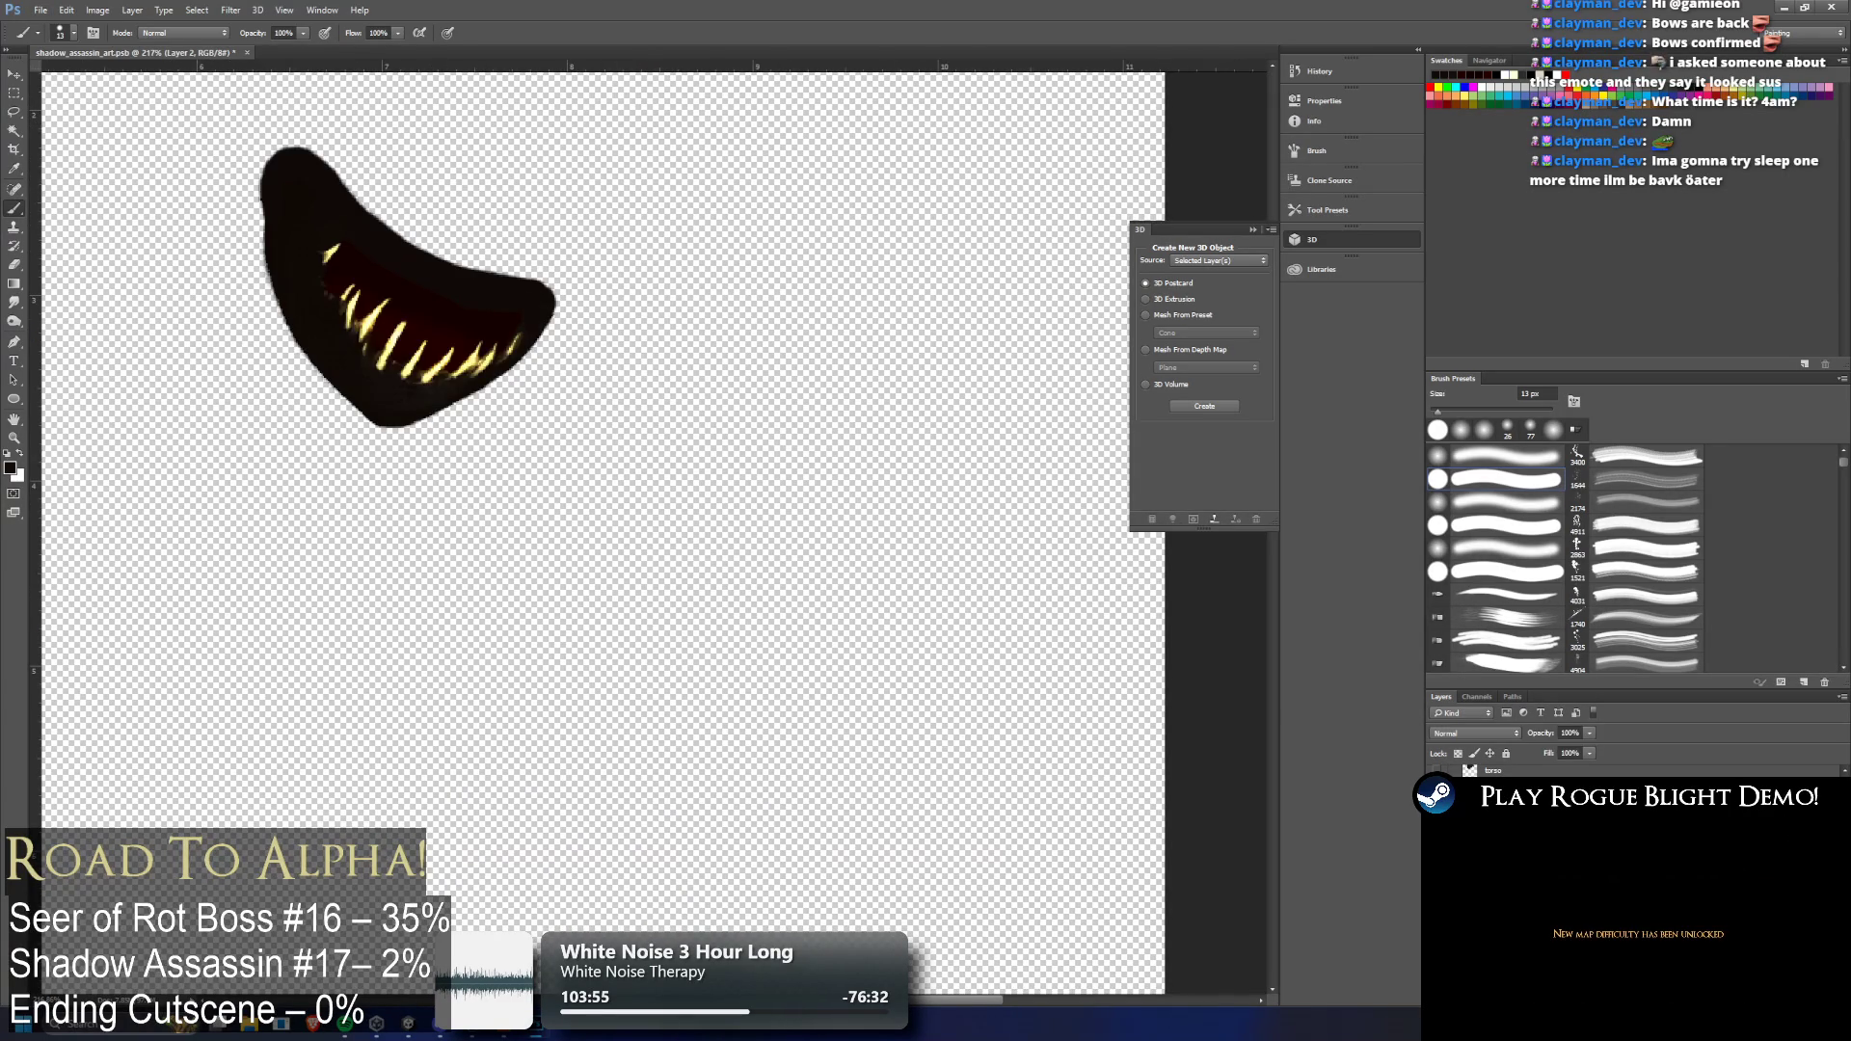
key("ctrl+z")
key("ctrl+z")
key("ctrl+z")
key("ctrl+z")
key("ctrl+z")
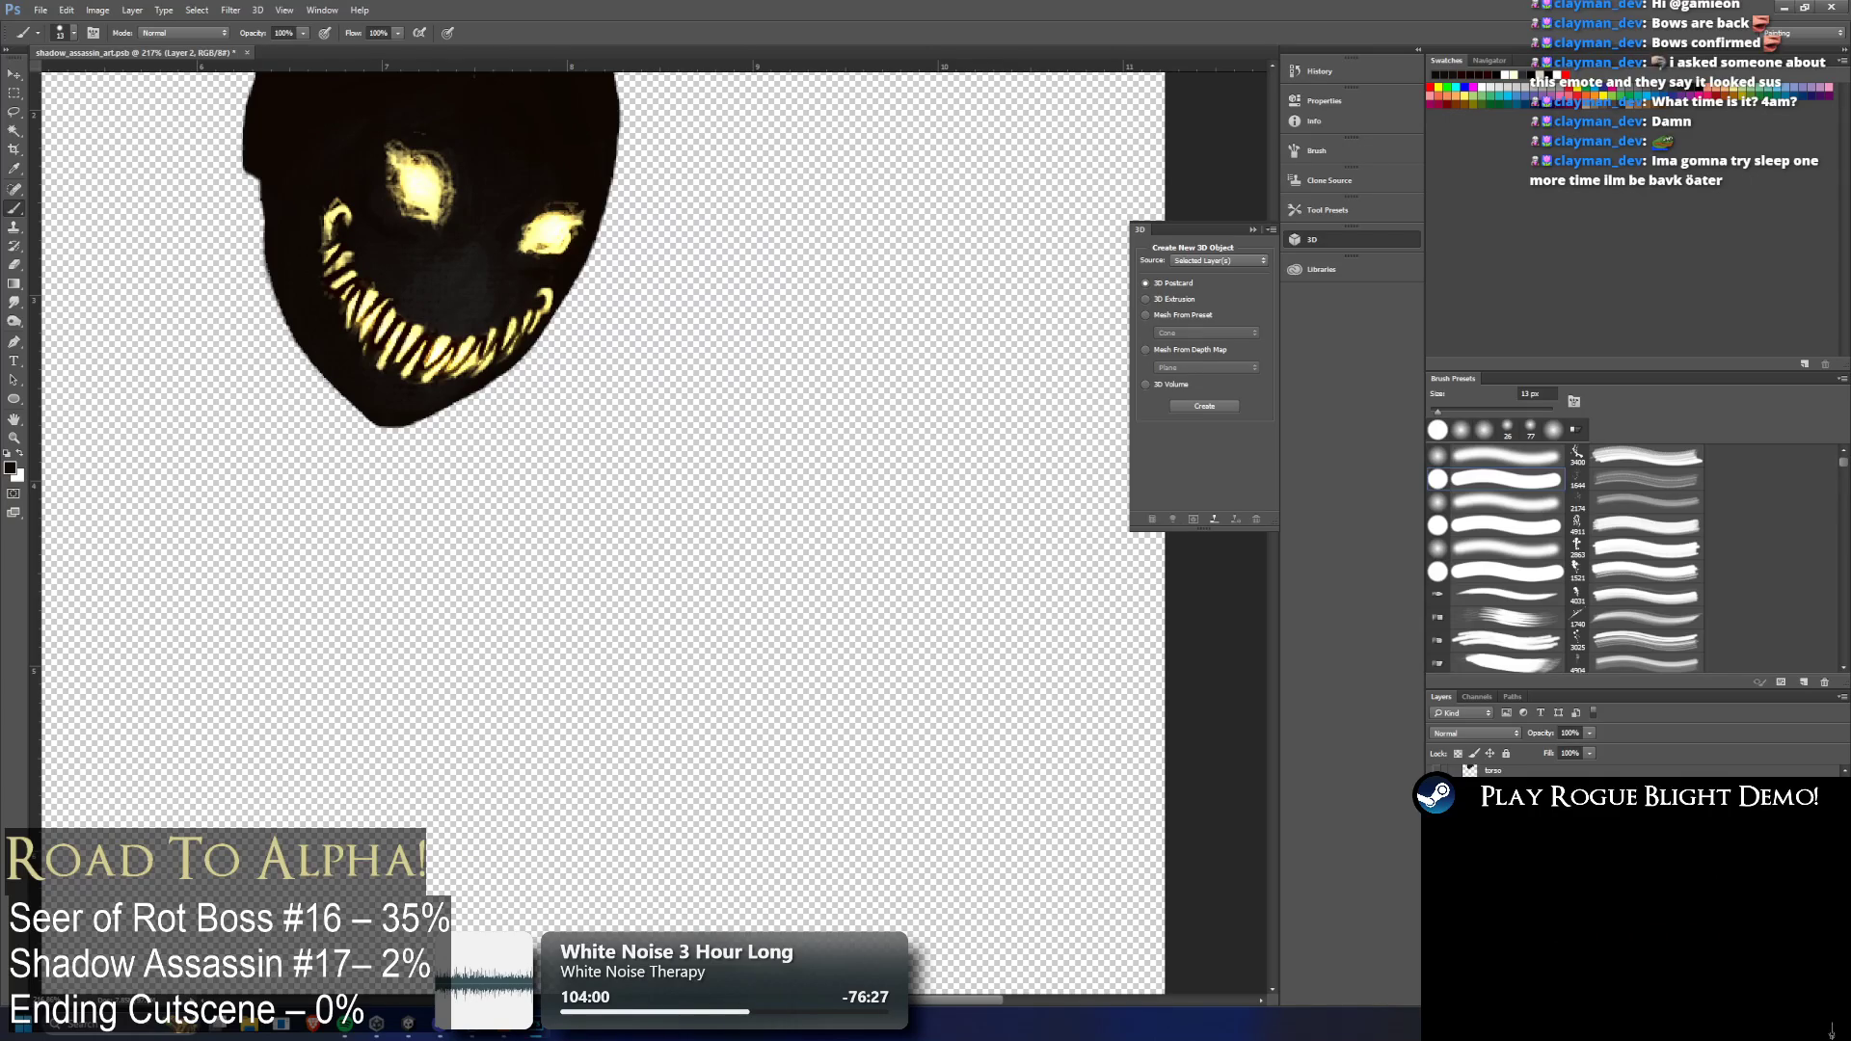
key("ctrl+z")
key("ctrl+z")
key("ctrl+z")
key("ctrl+z")
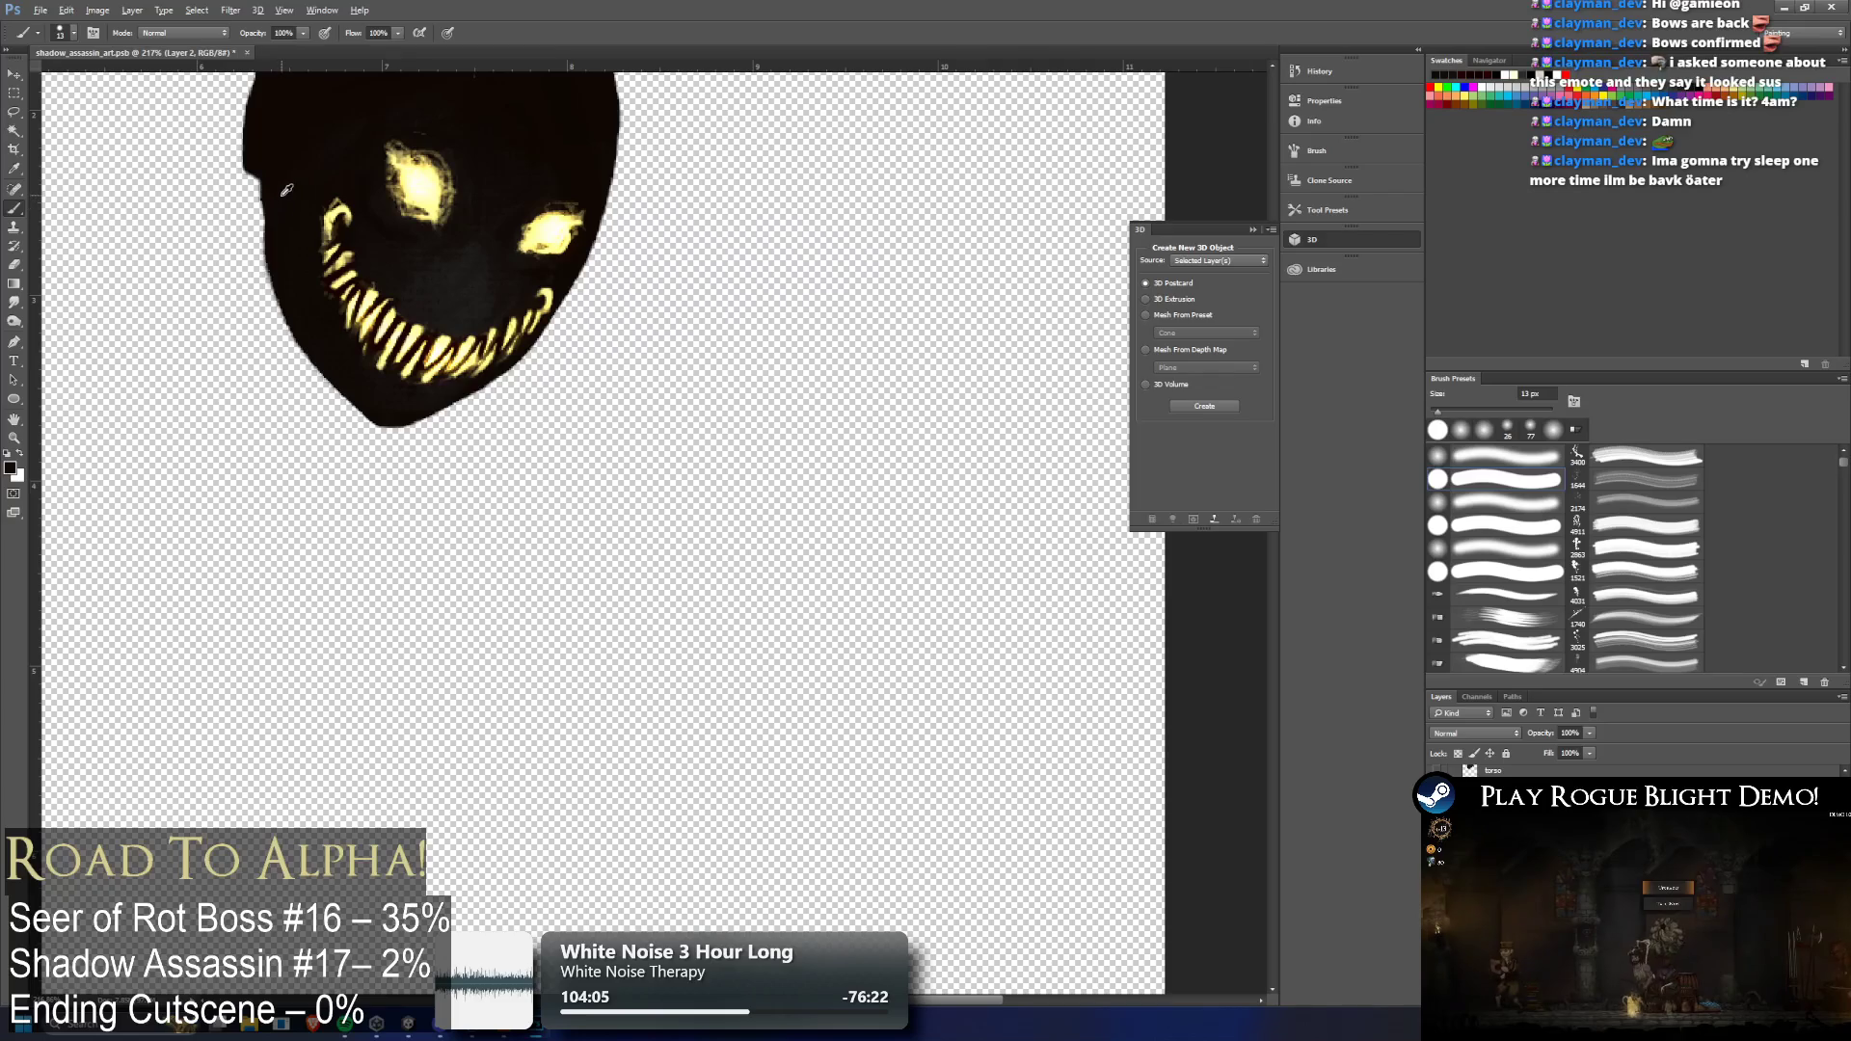
left_click_drag(259, 160, 255, 193)
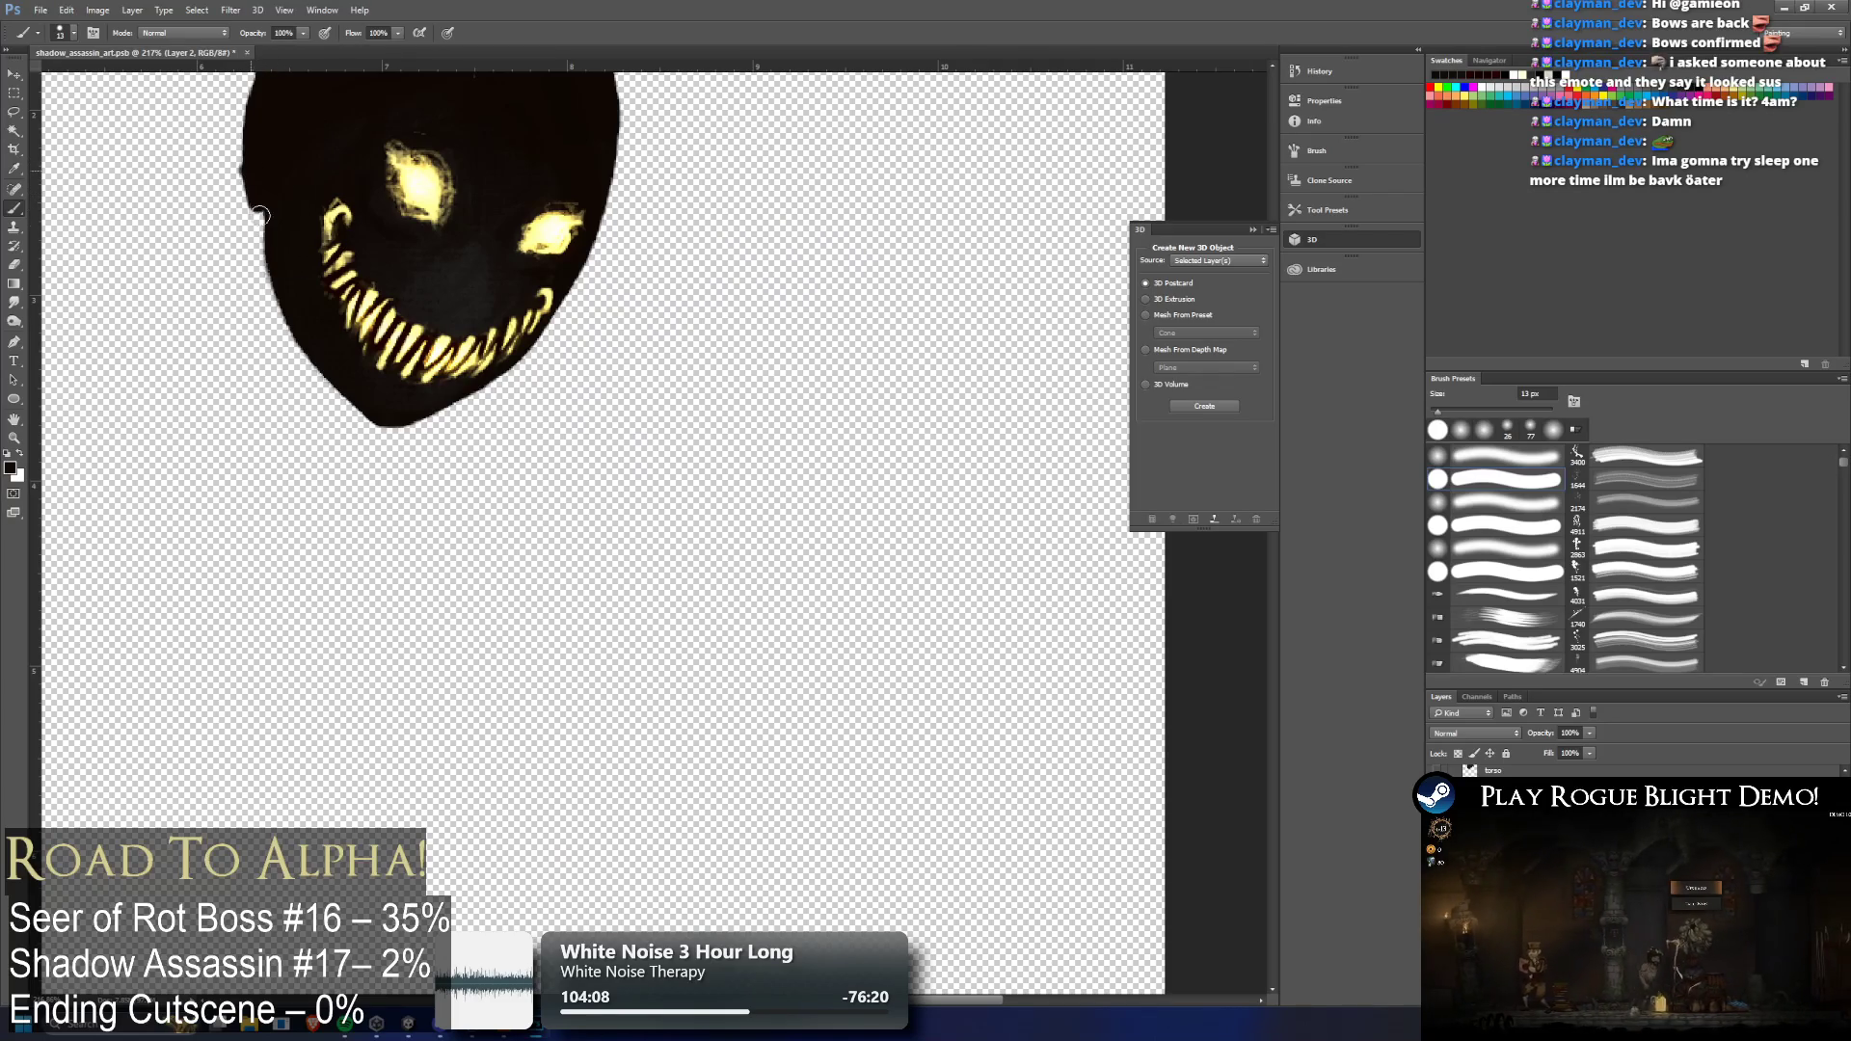
key("ctrl+z")
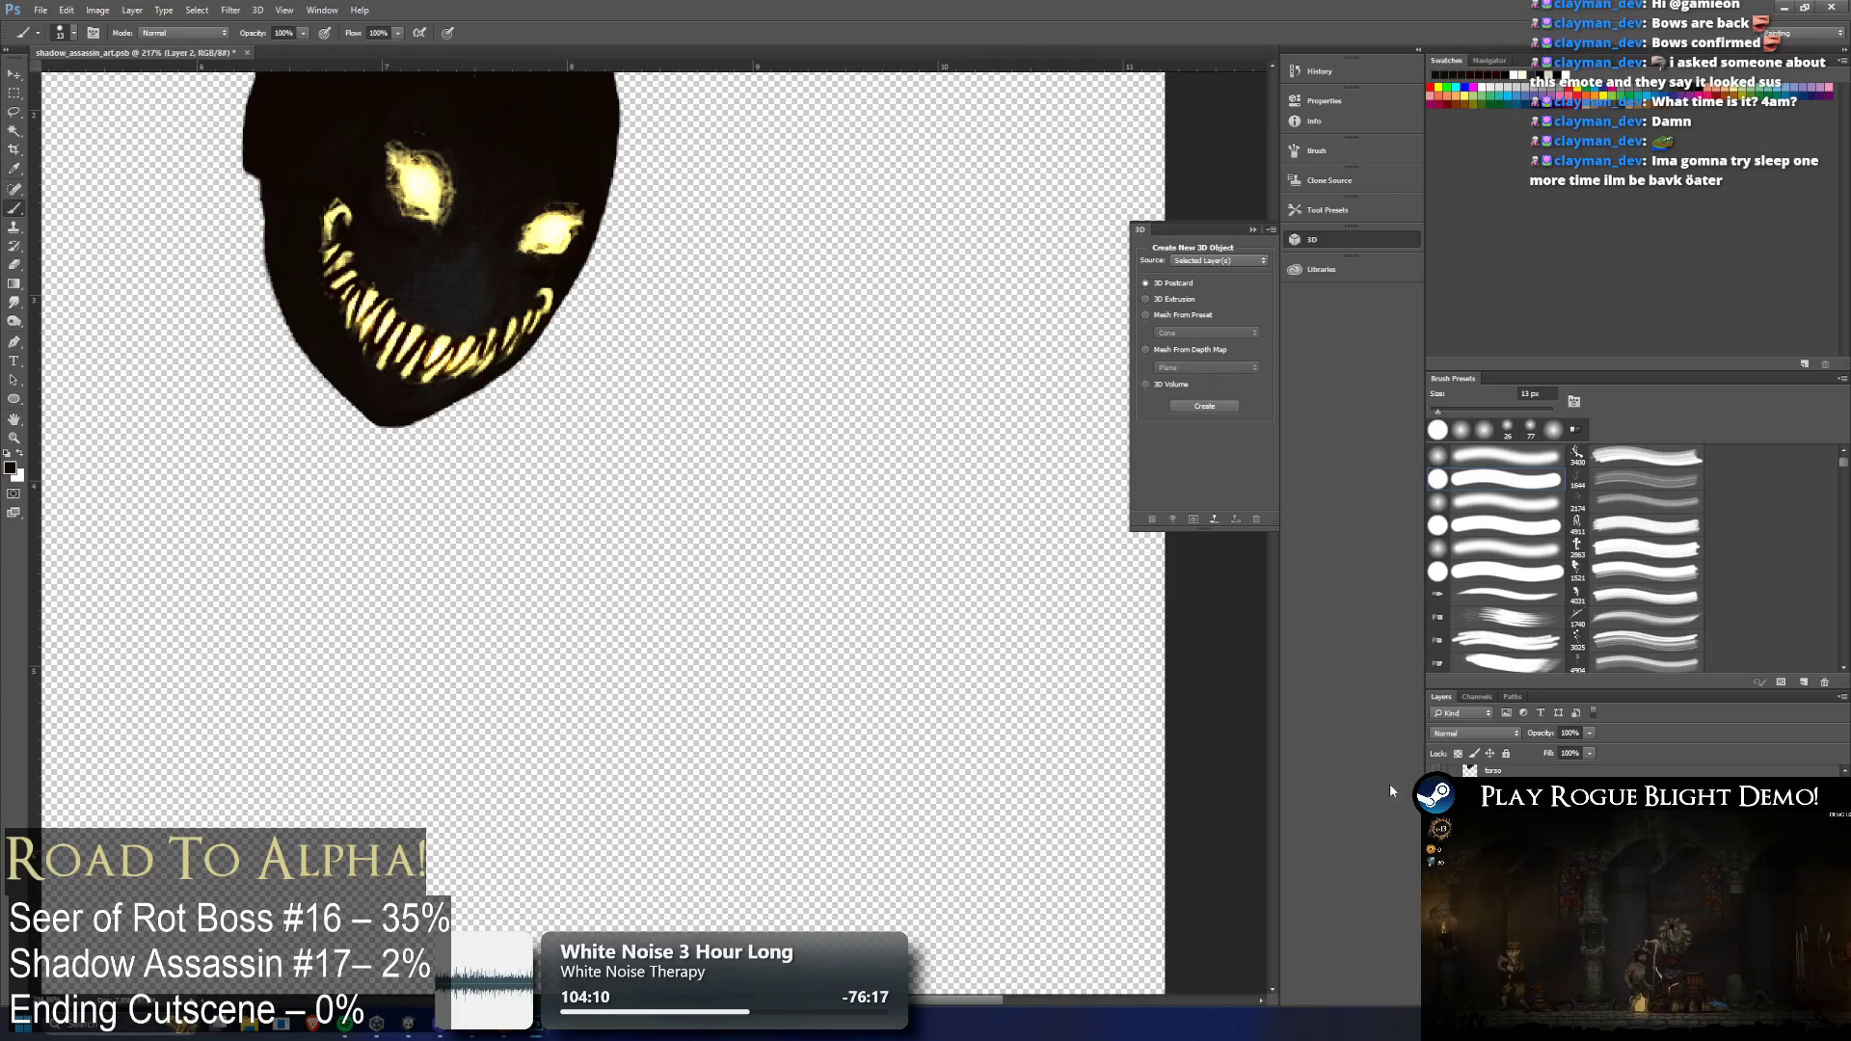
left_click_drag(253, 175, 268, 231)
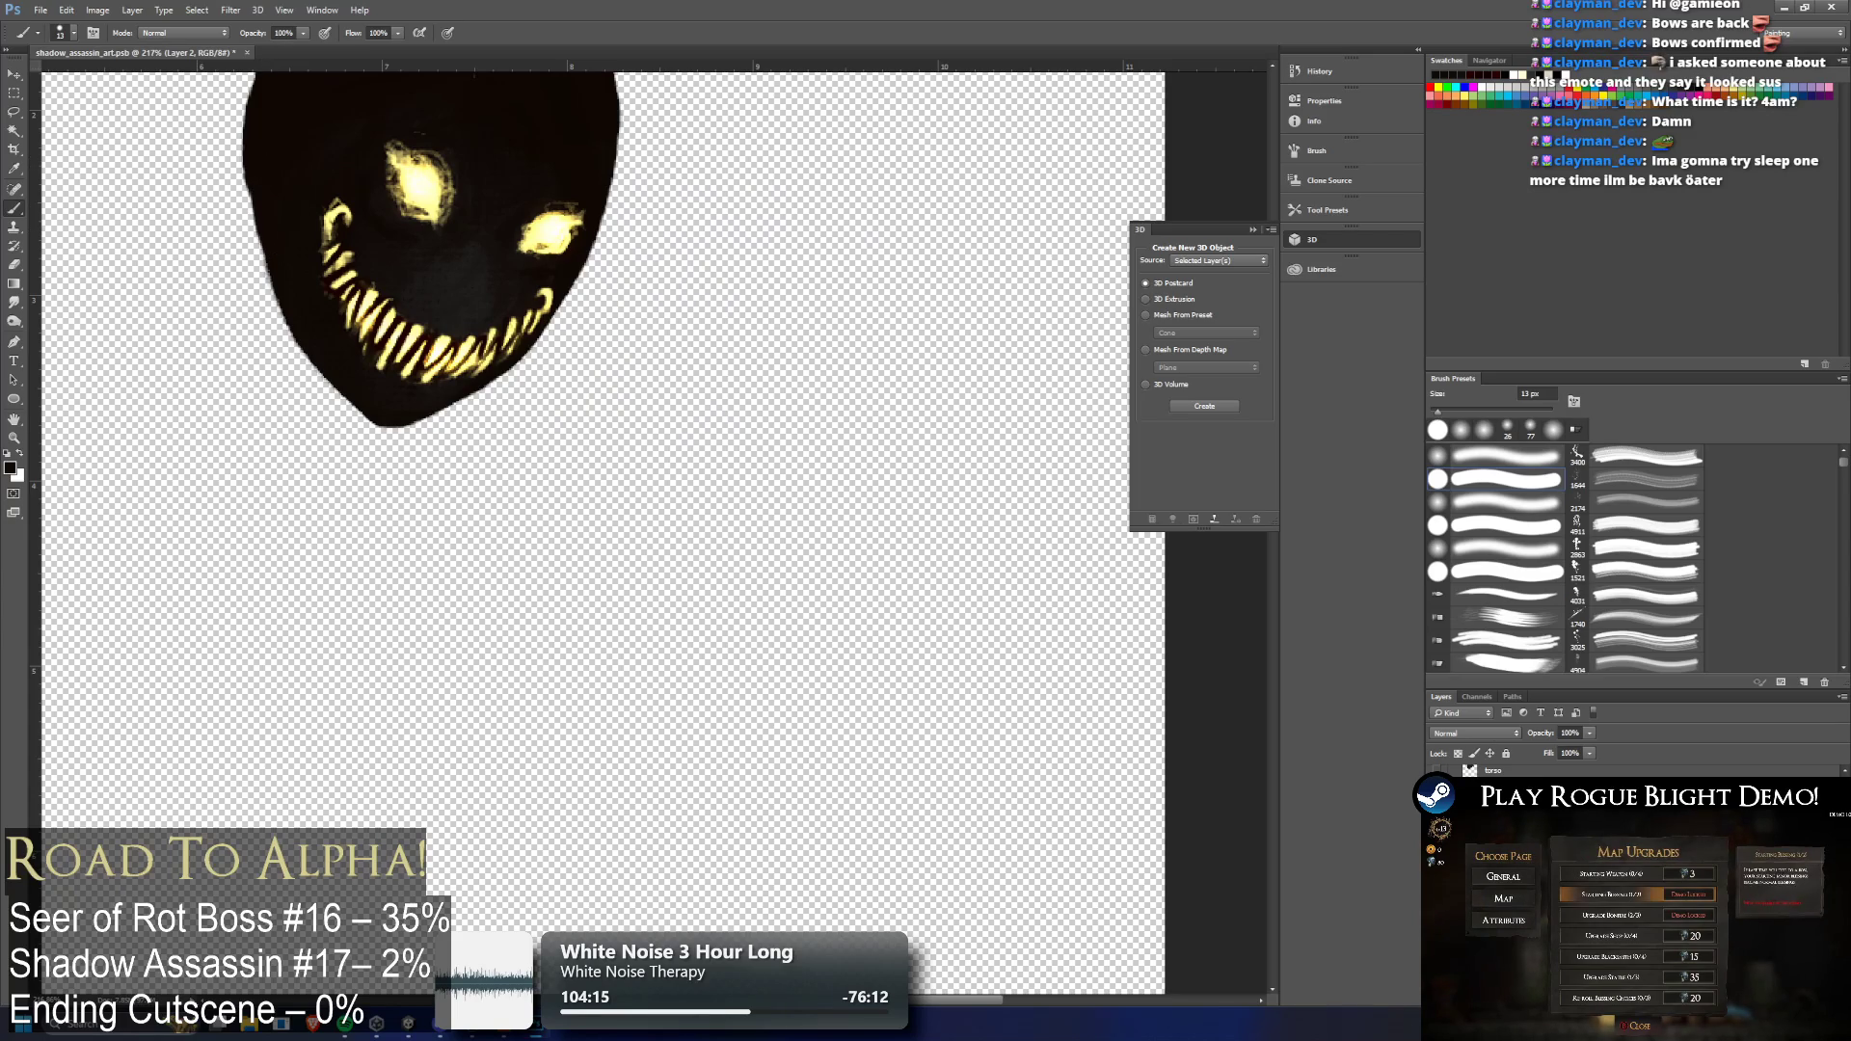
key("ctrl+comma")
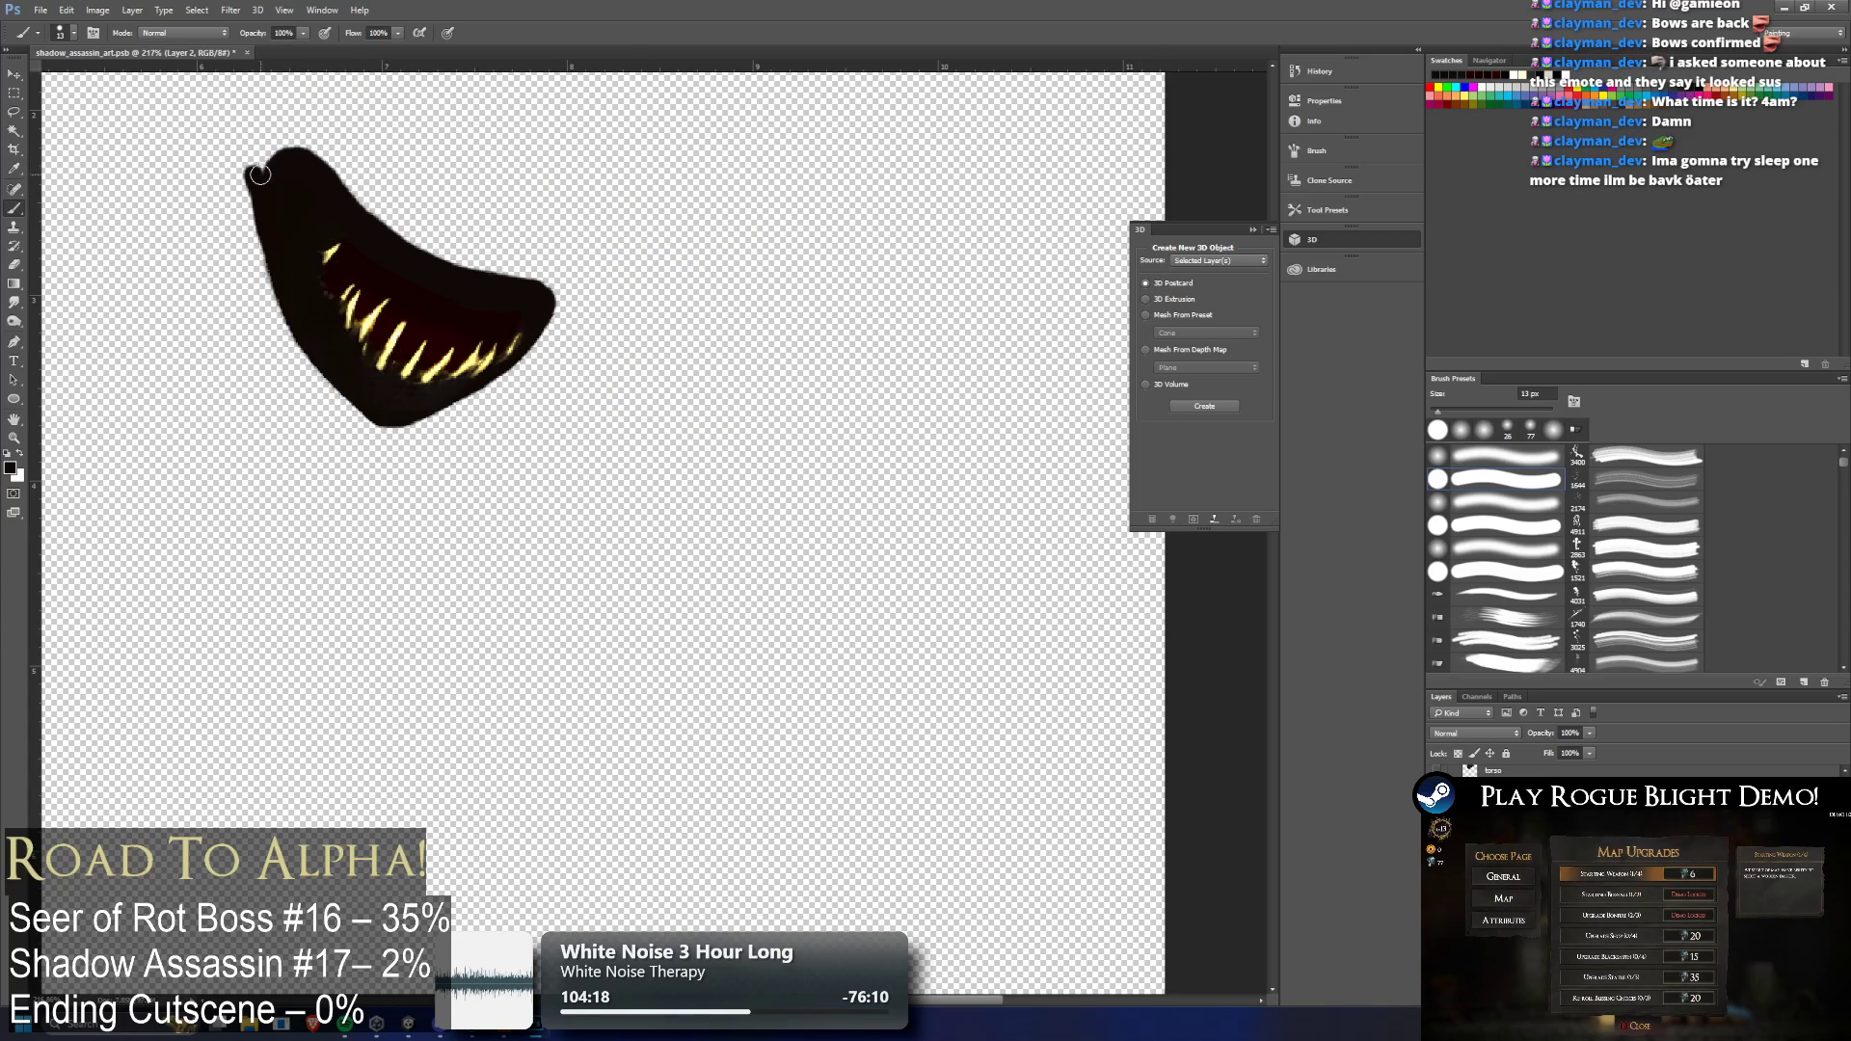
mouse_move(255, 169)
left_mouse_down()
mouse_move(297, 154)
mouse_move(268, 155)
left_mouse_up()
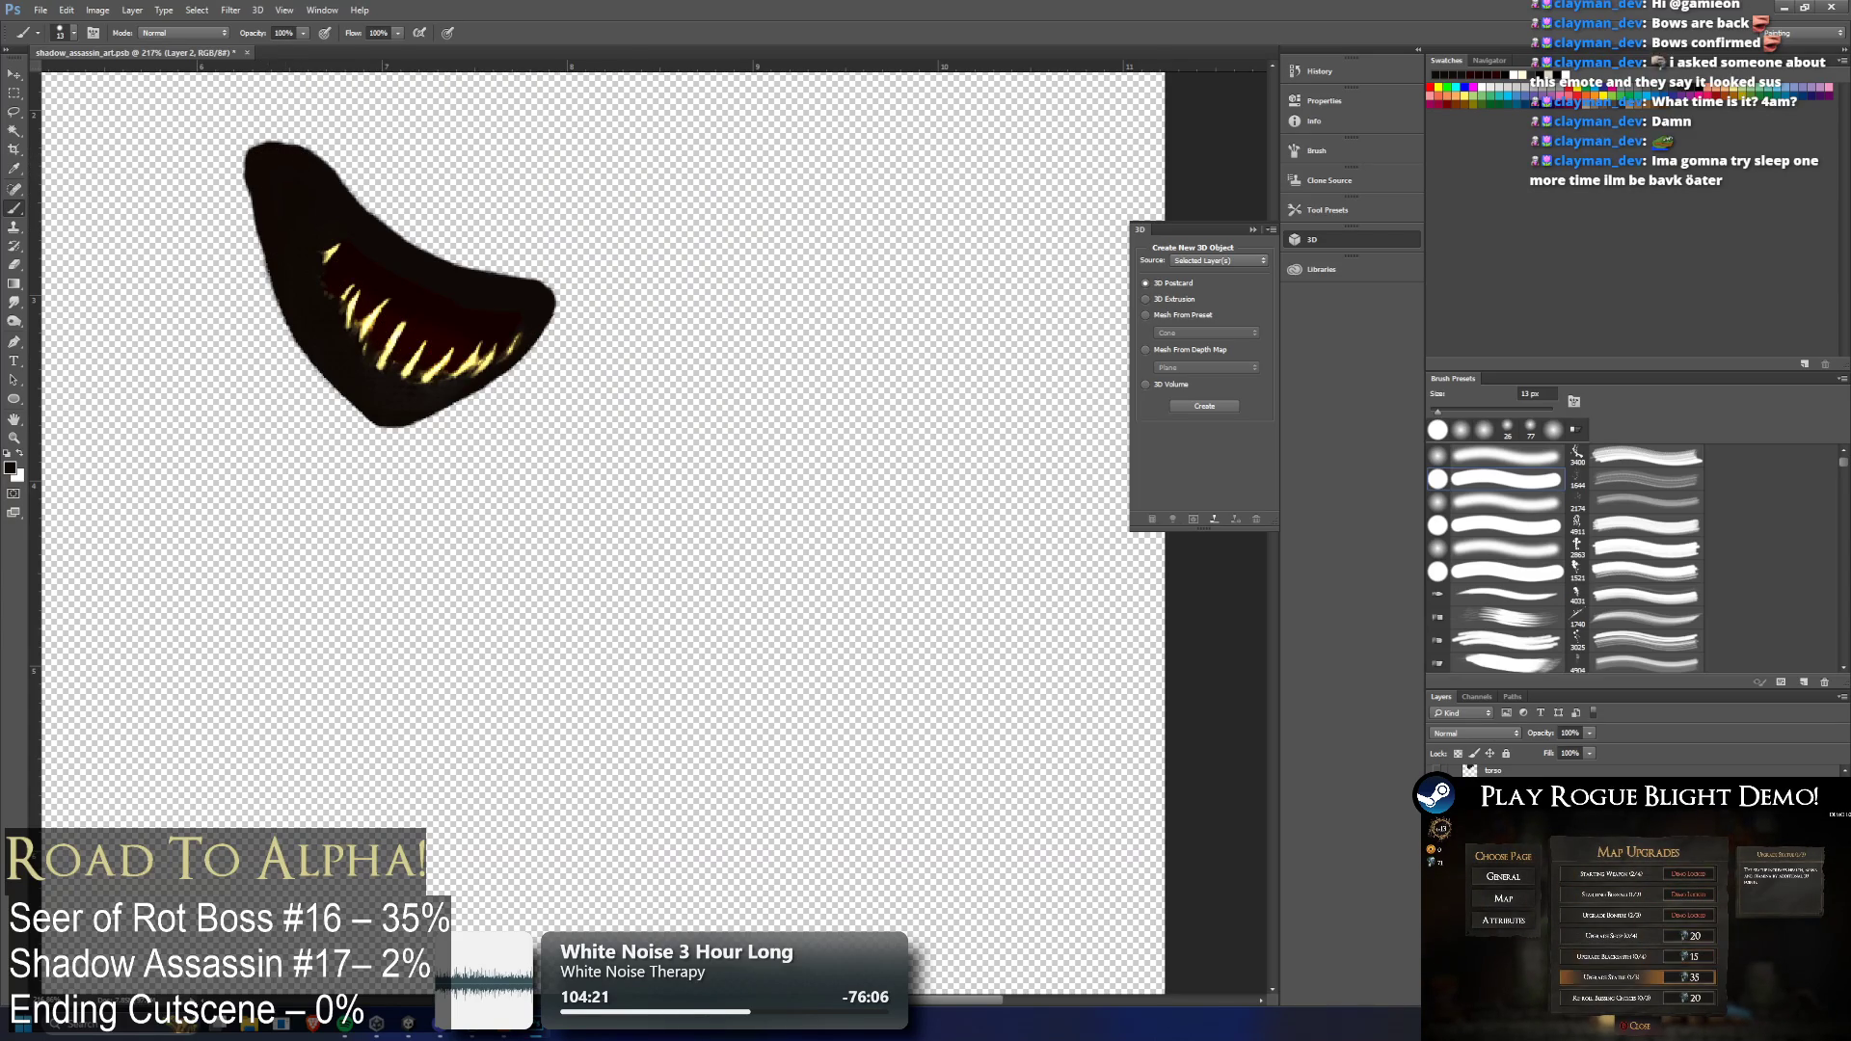
key("ctrl+comma")
key("ctrl+comma")
key("ctrl+comma")
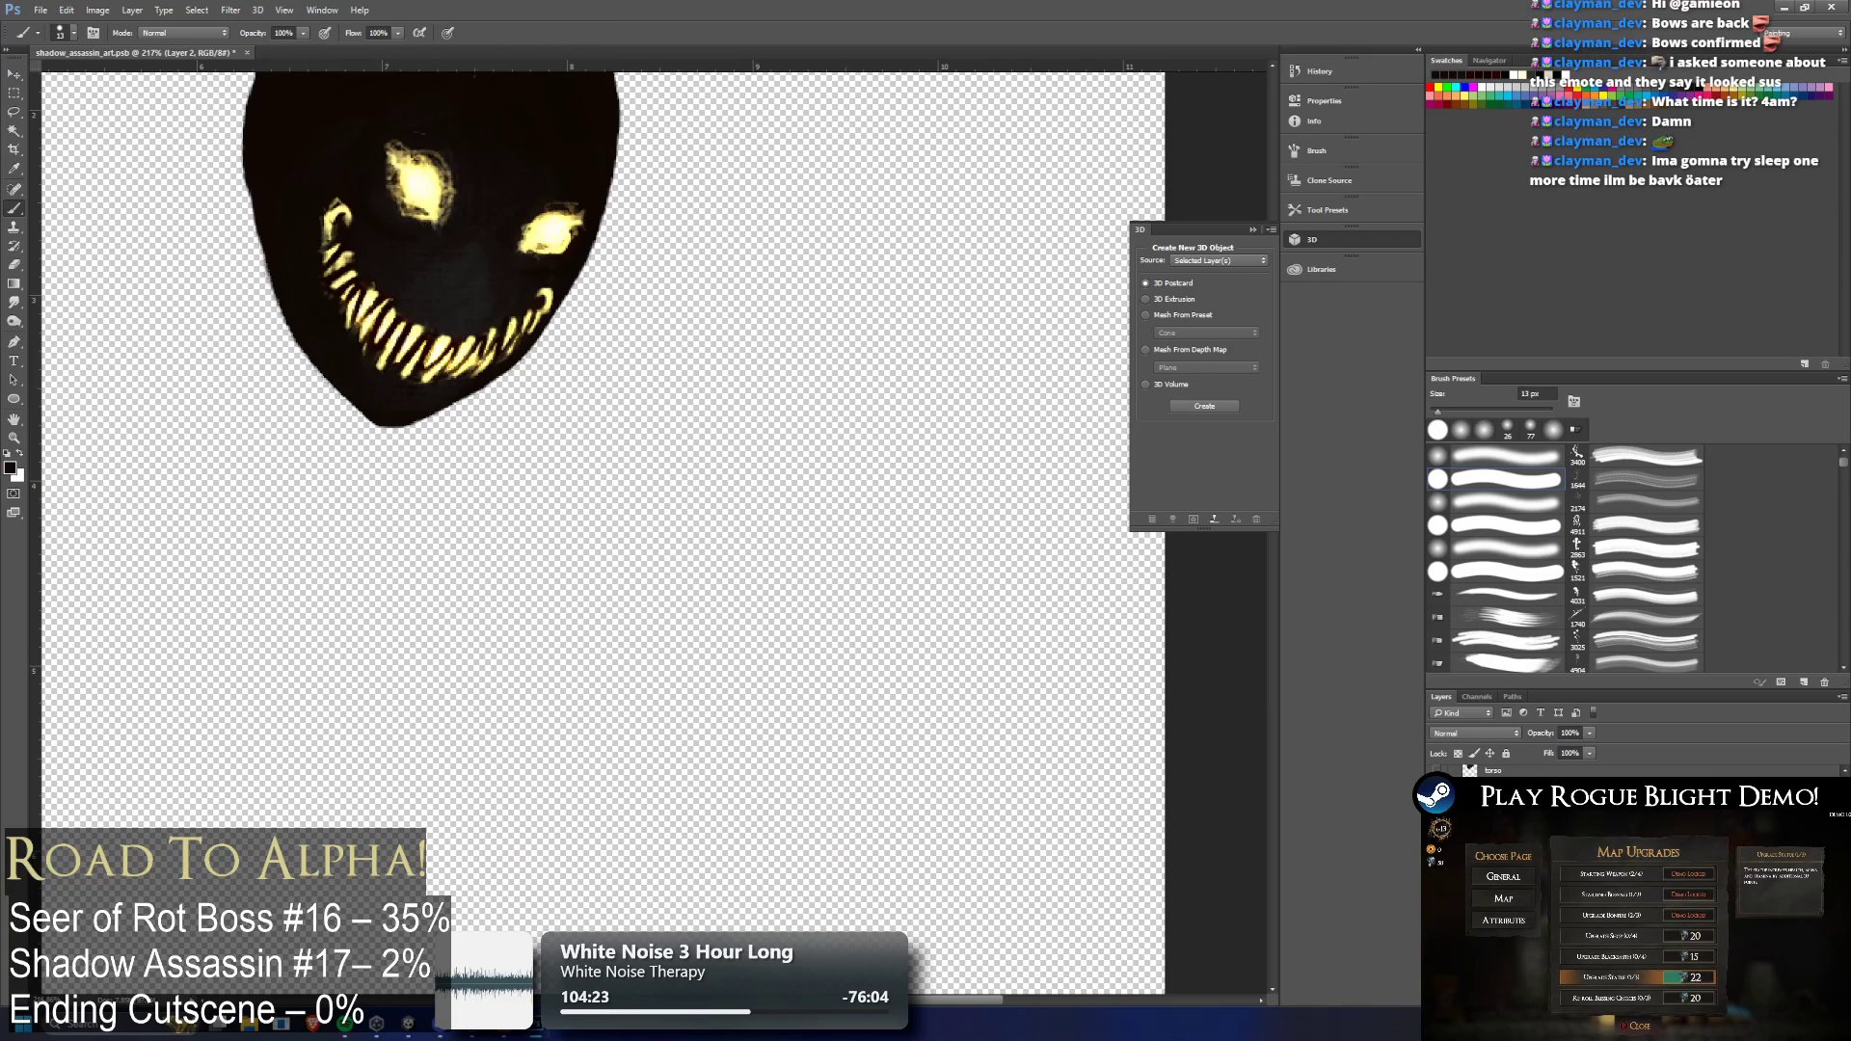
scroll(429, 224, "down", 5)
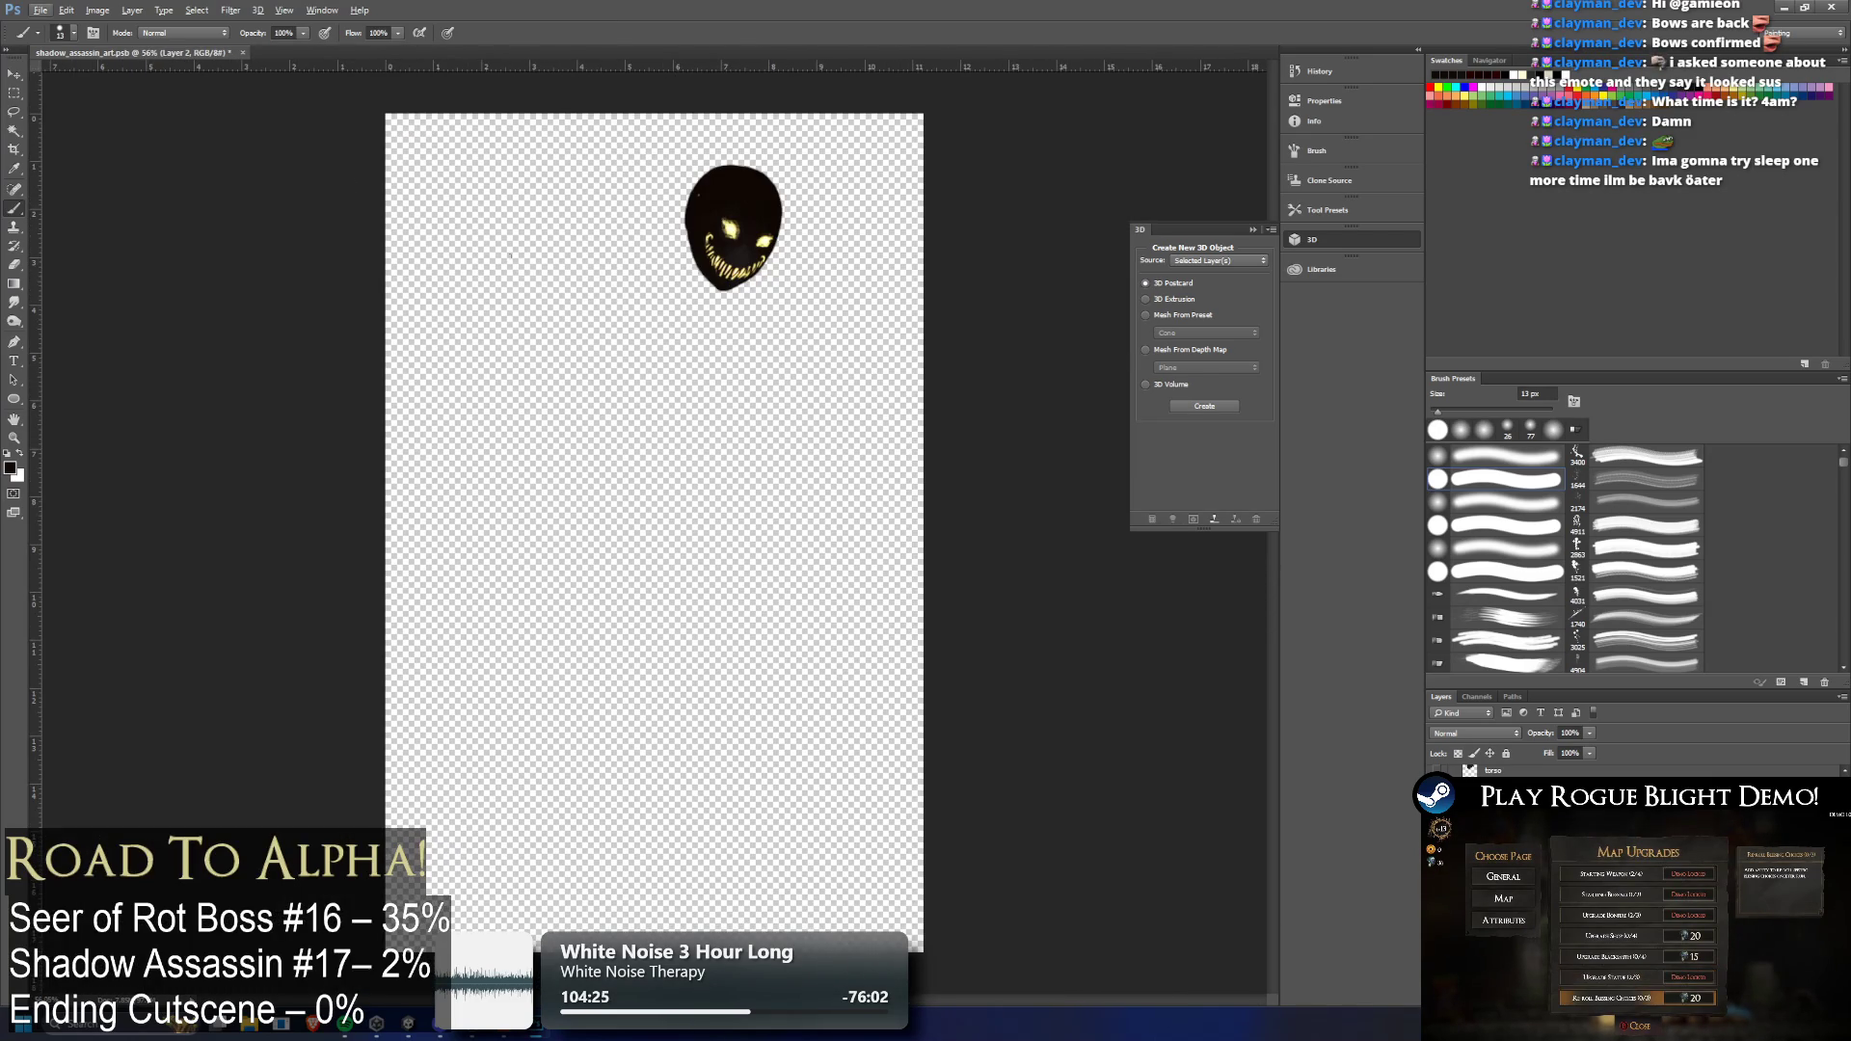
Toggle the face and mouth layers to compare the jaw, dark mouth shape and glowing teeth
key("alt+bracketright")
key("alt+bracketright")
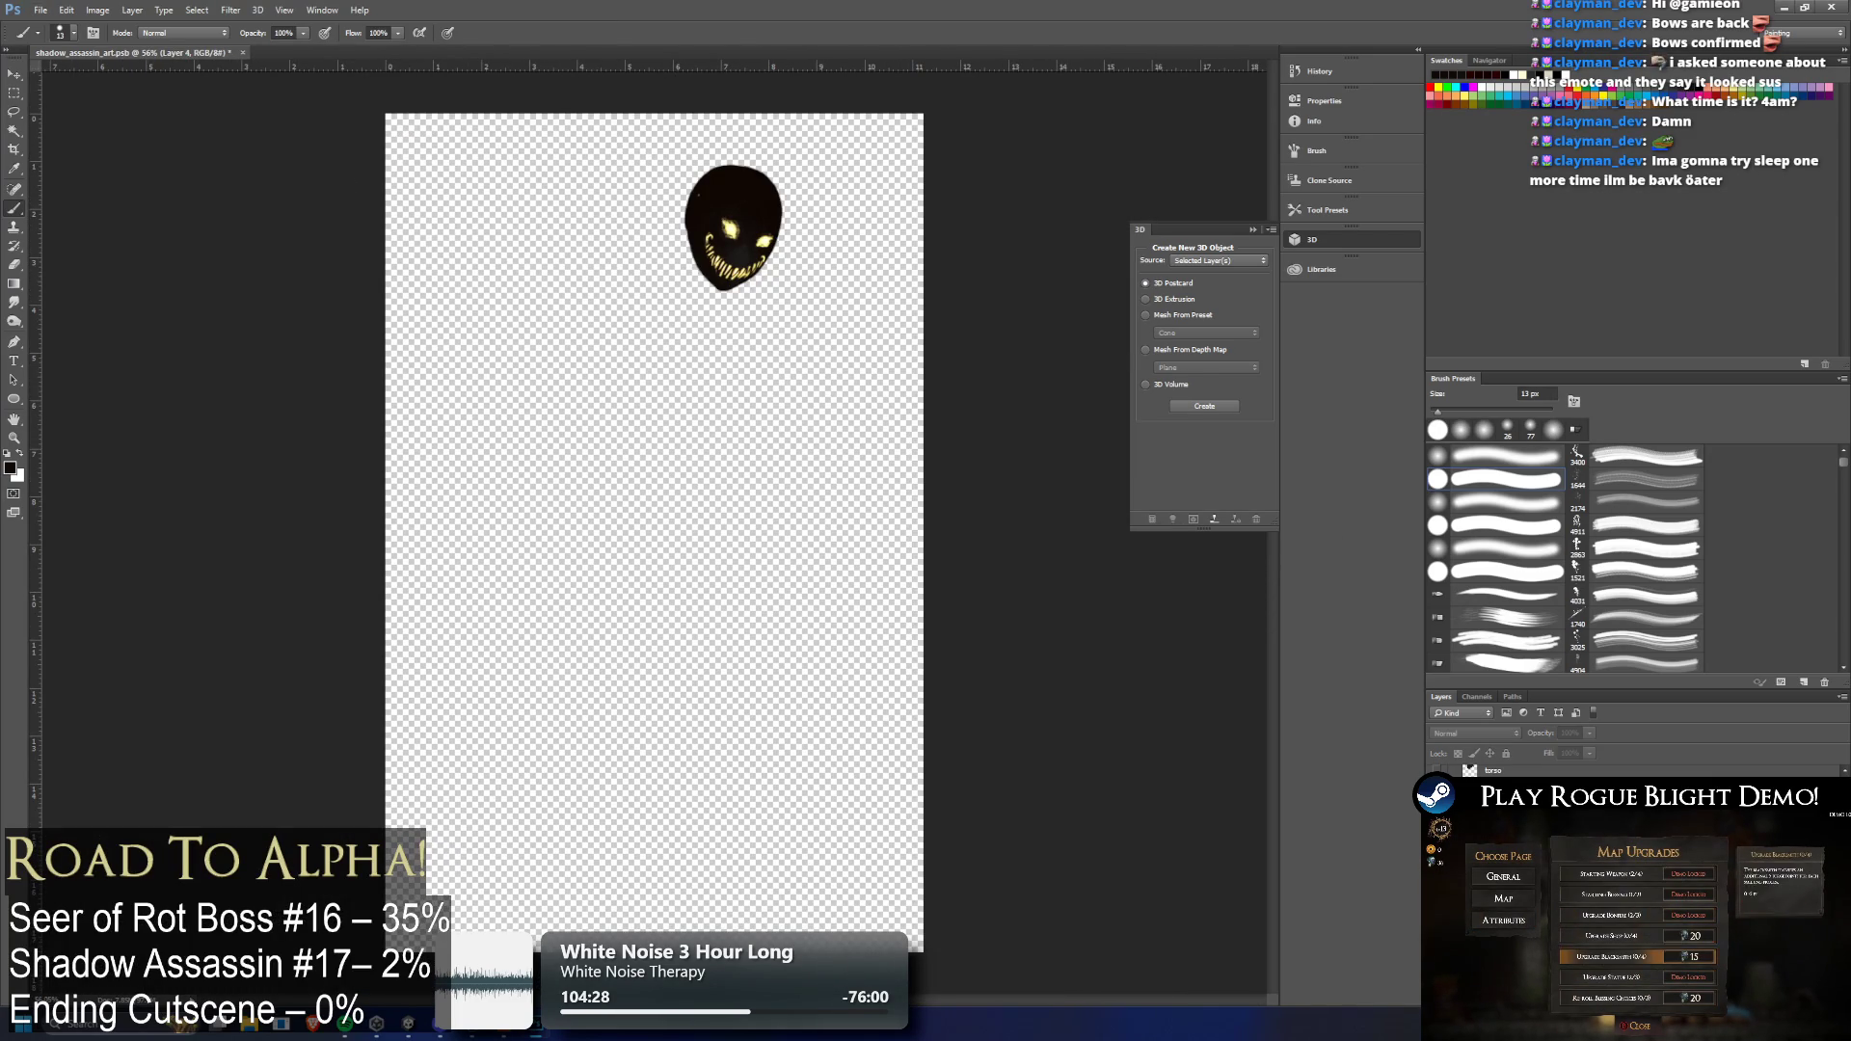
key("ctrl+comma")
key("ctrl+comma")
key("ctrl+comma")
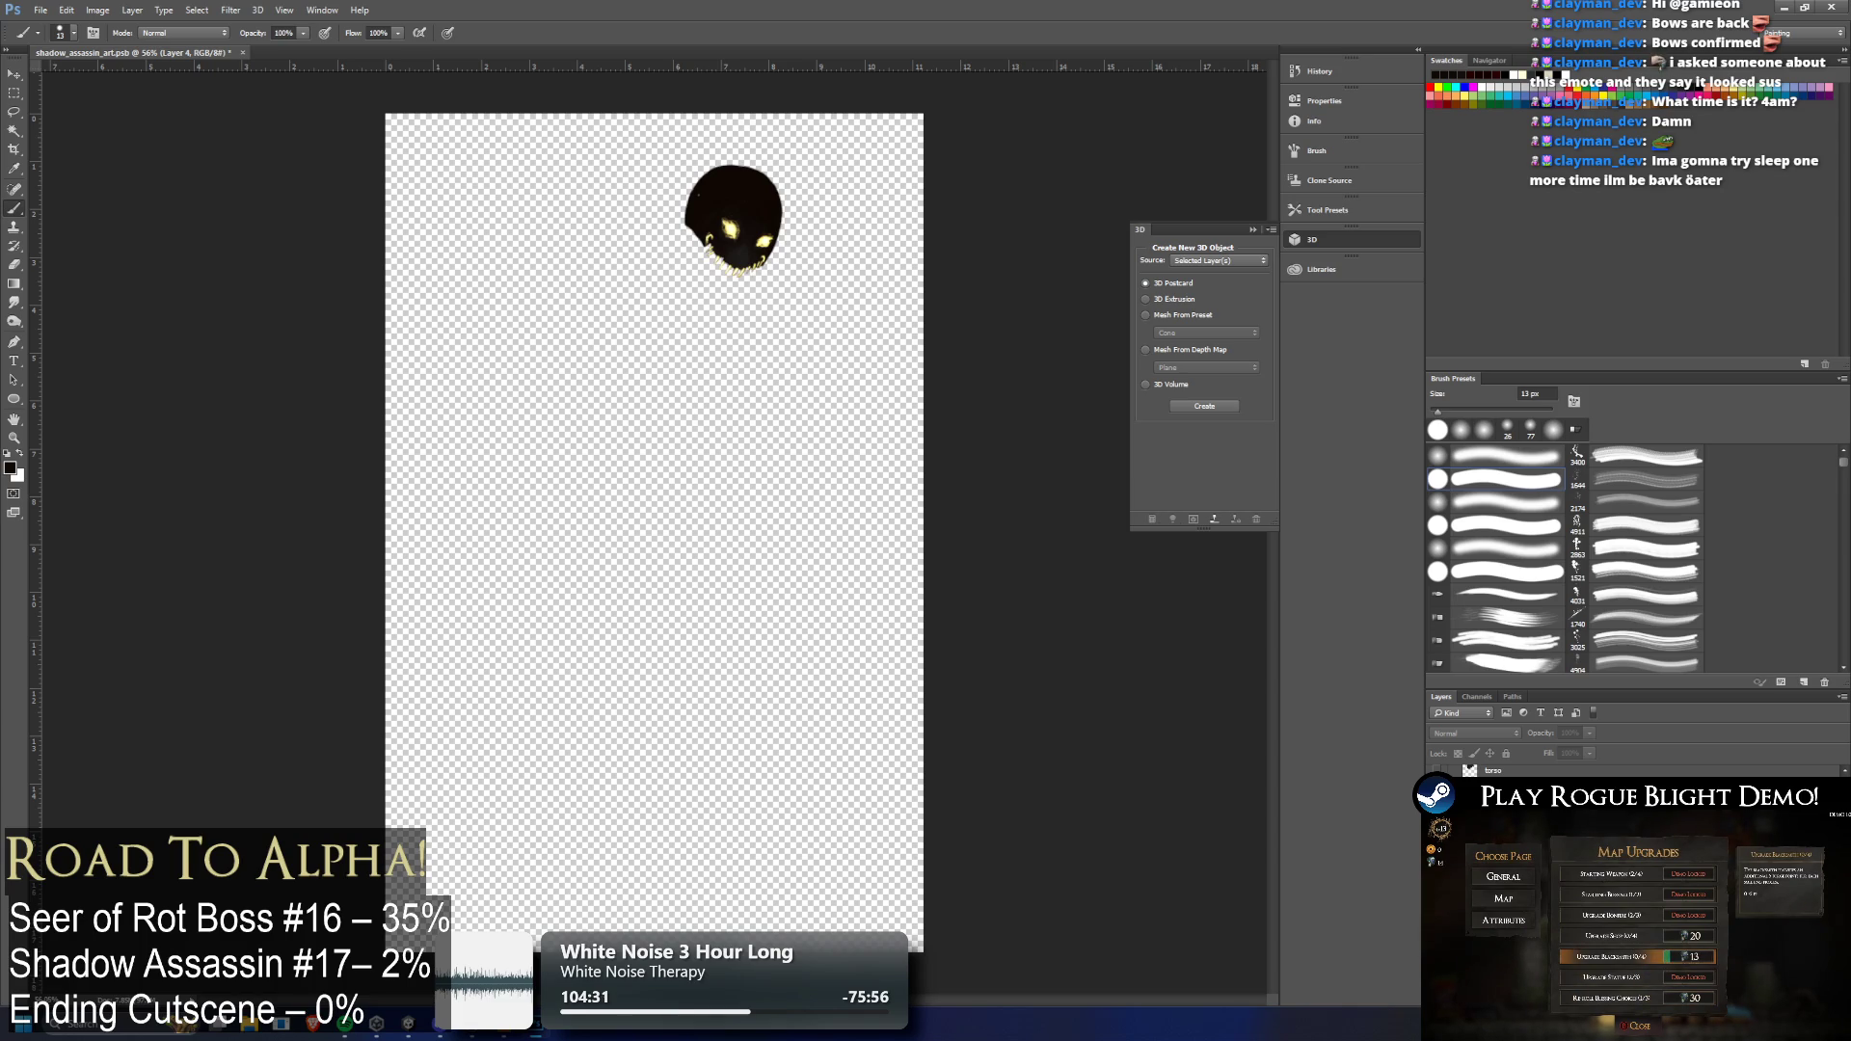
key("ctrl+comma")
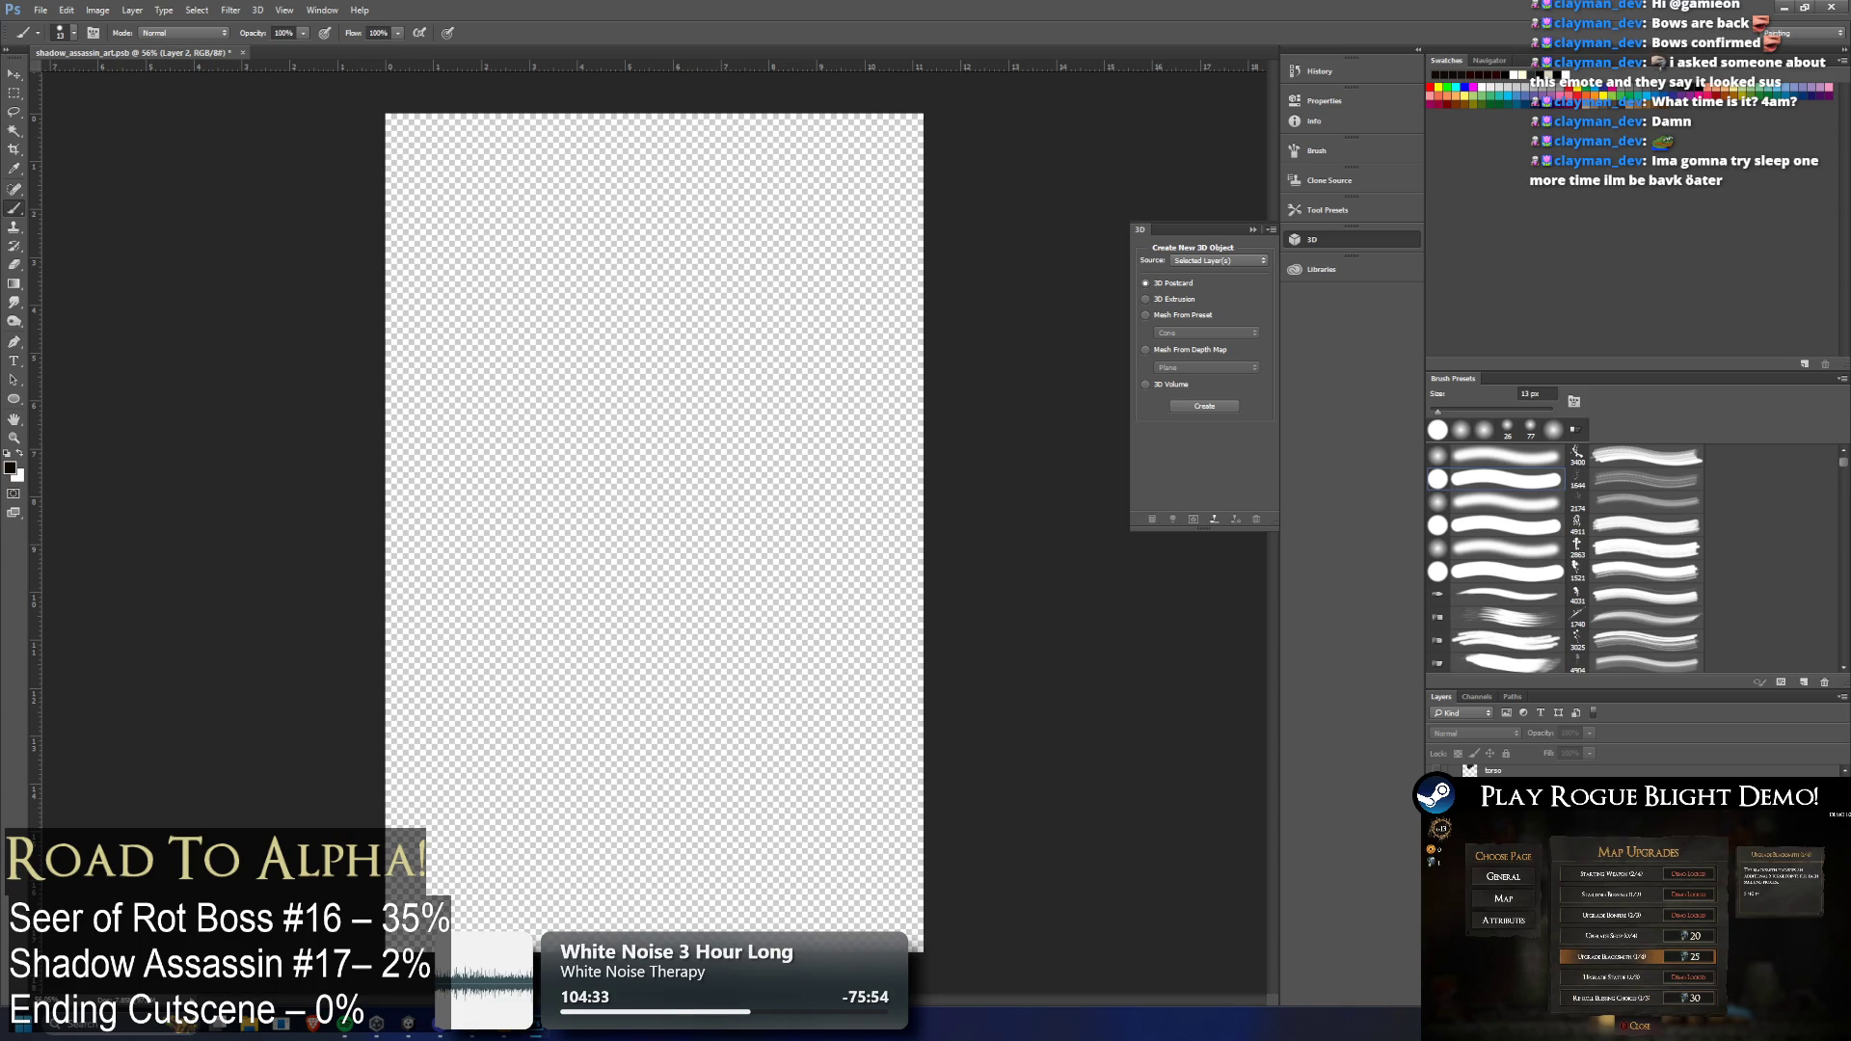
key("ctrl+comma")
key("ctrl+comma")
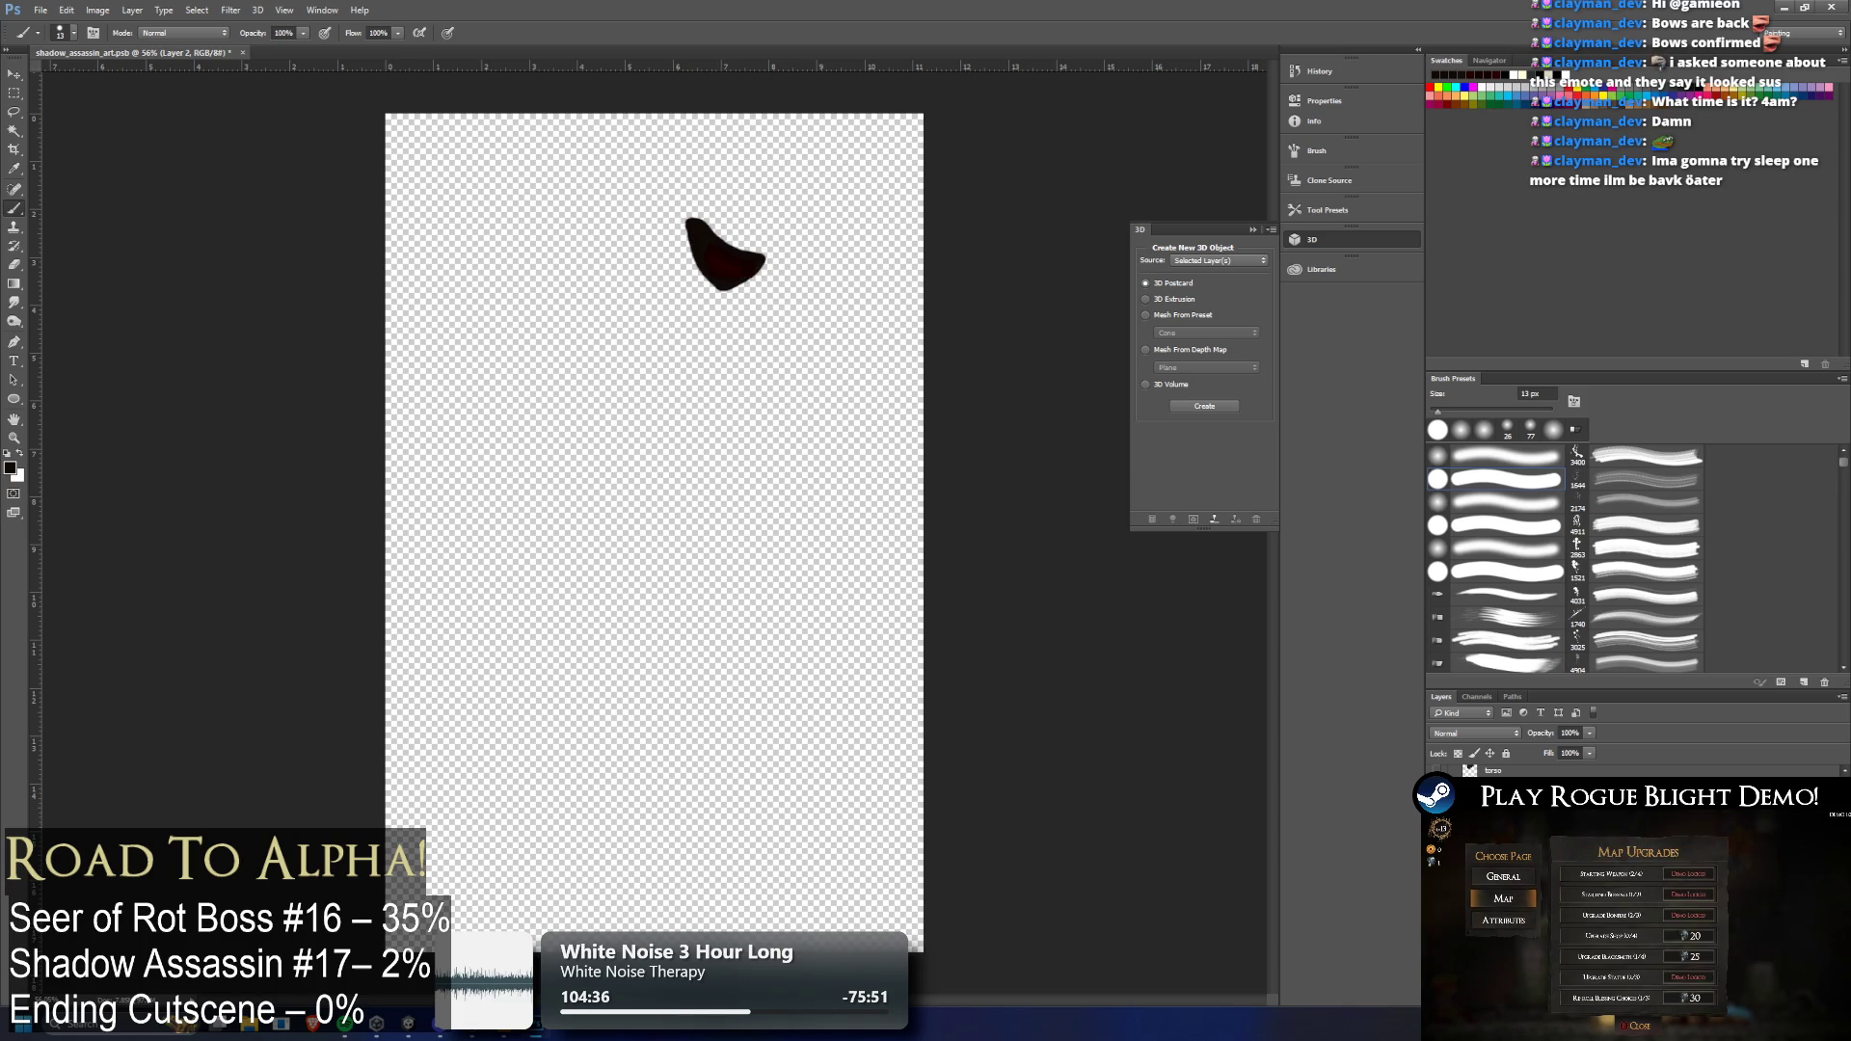
key("ctrl+comma")
key("ctrl+comma")
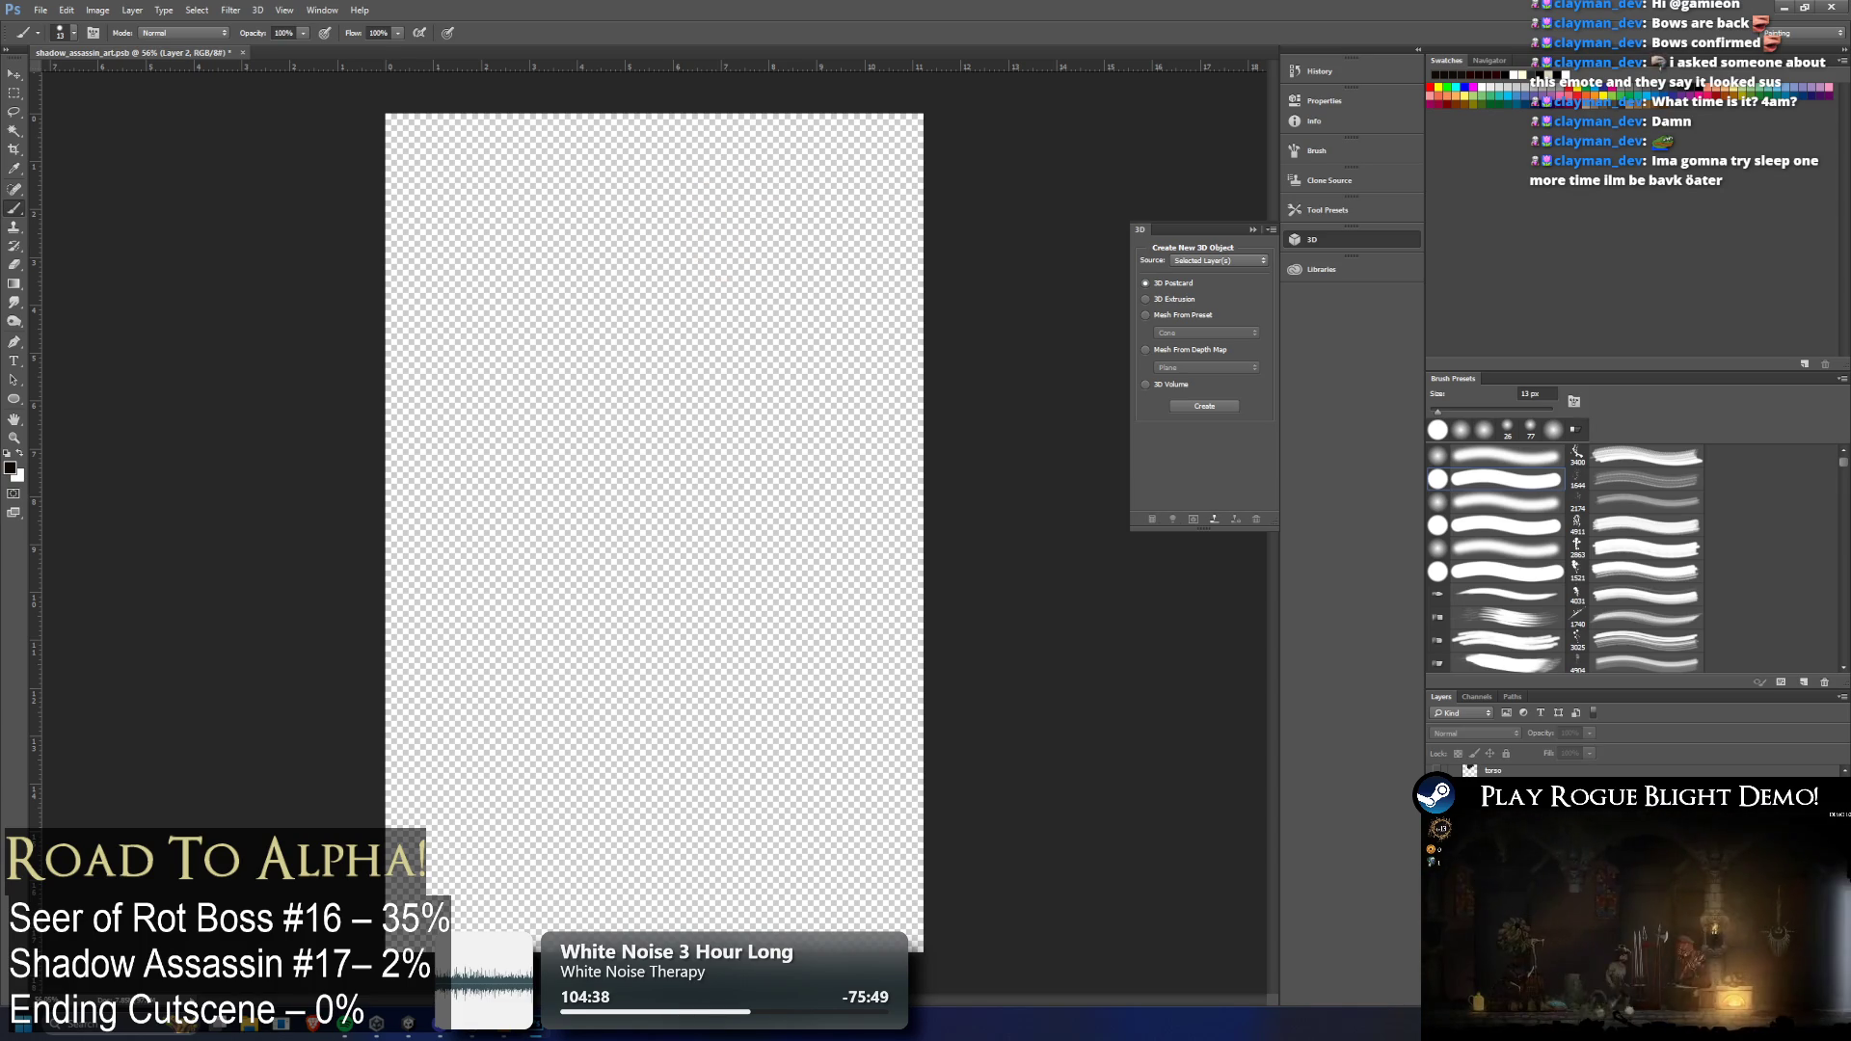
key("ctrl+comma")
key("ctrl+comma")
key("ctrl+comma")
key("ctrl+comma")
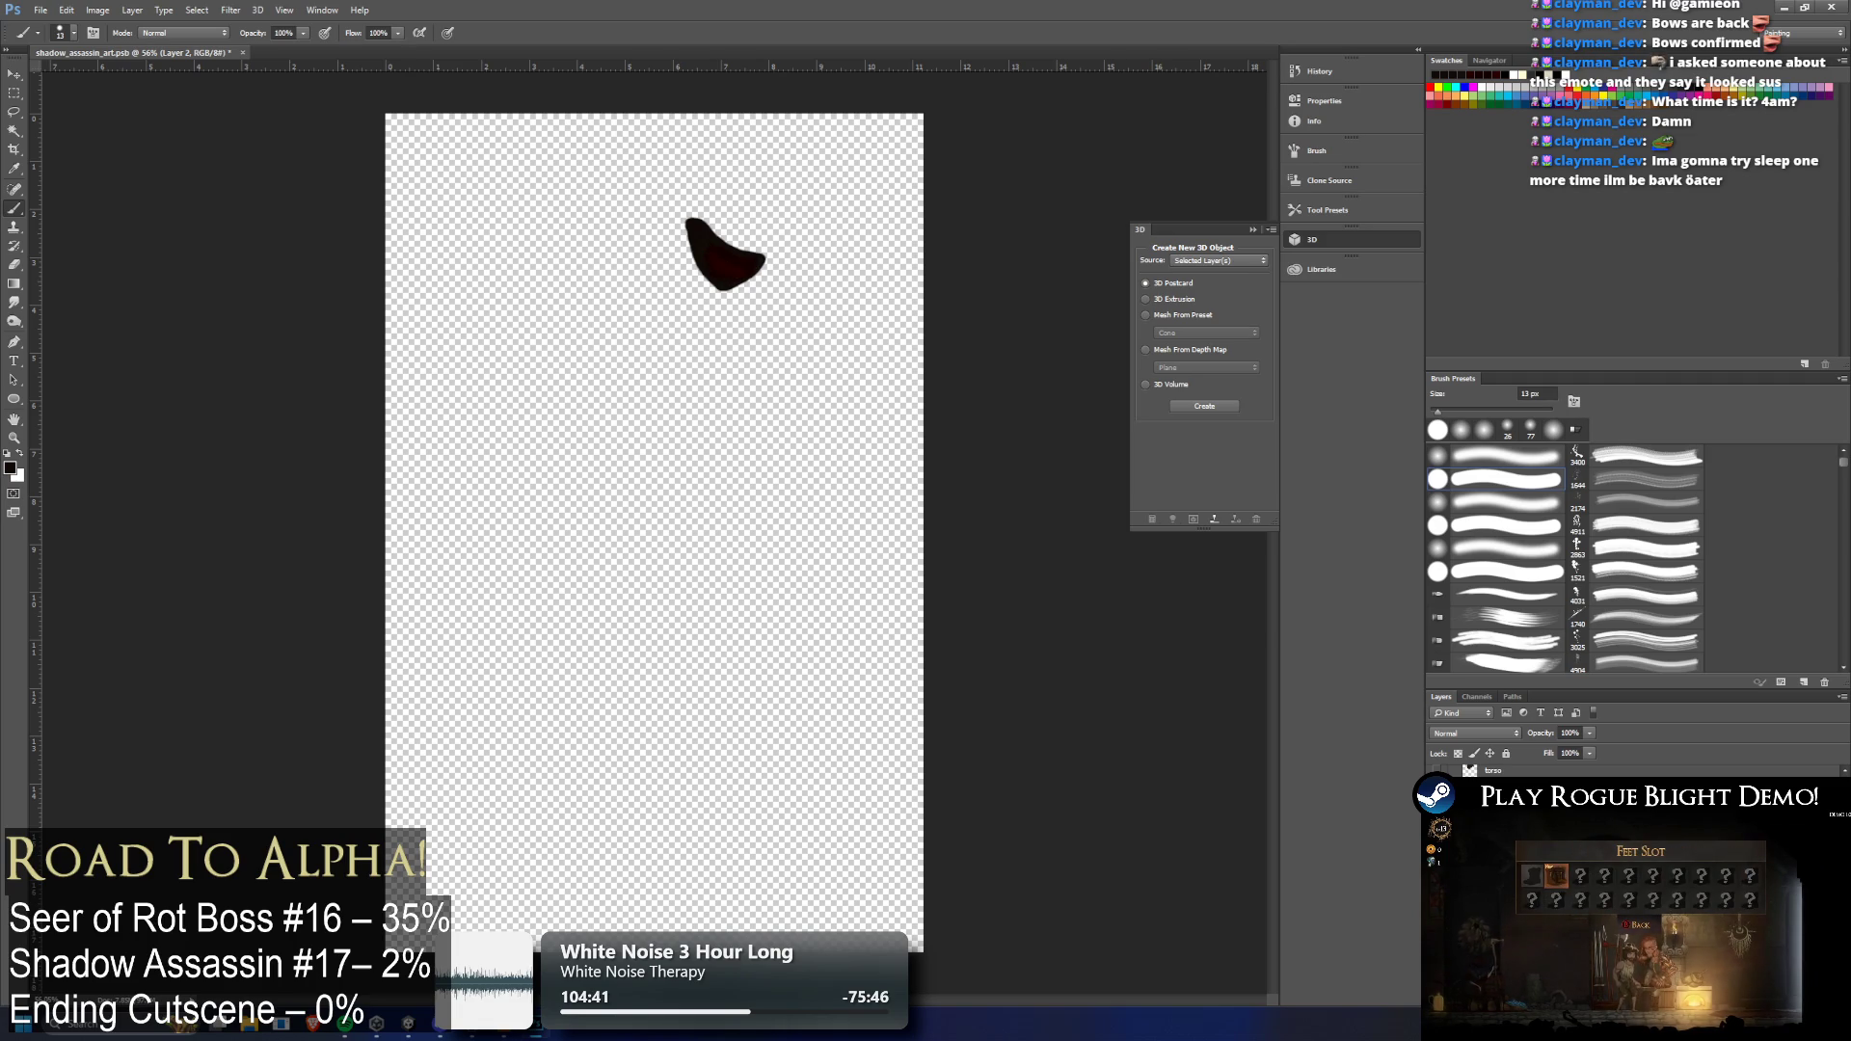
key("ctrl+comma")
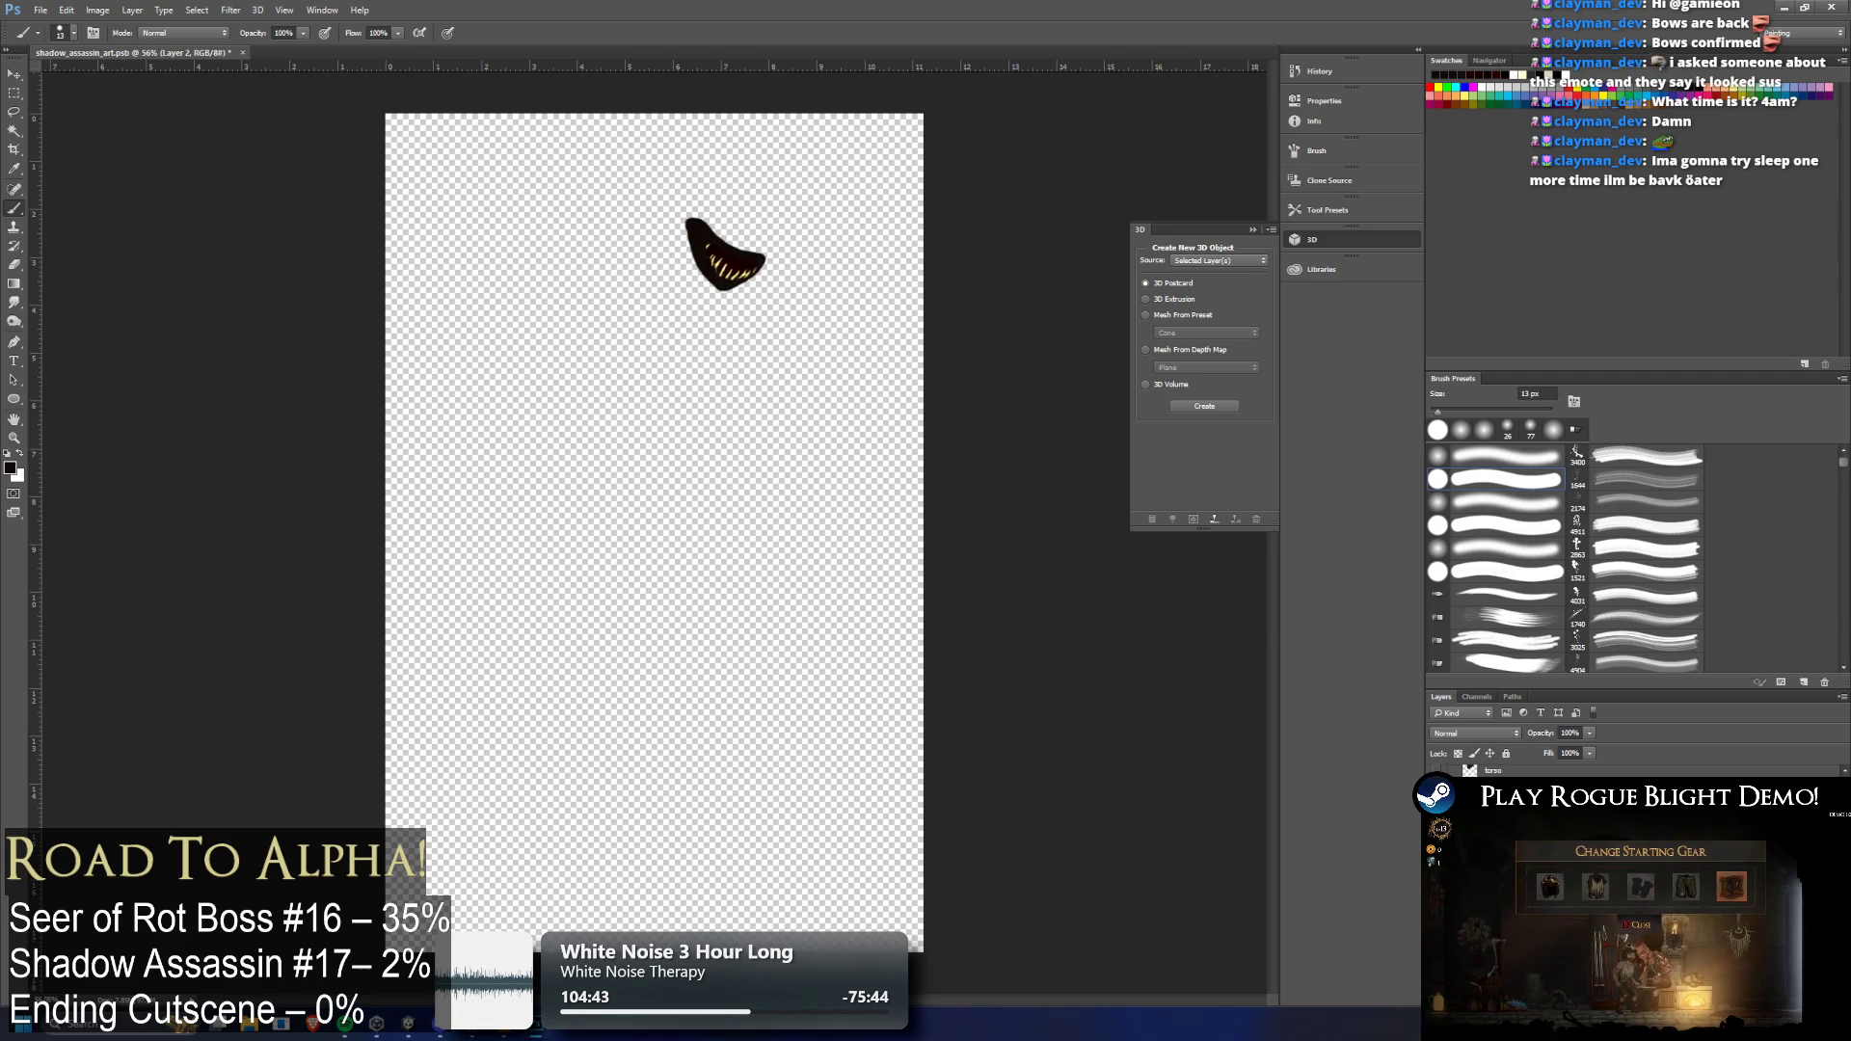
key("alt+bracketright")
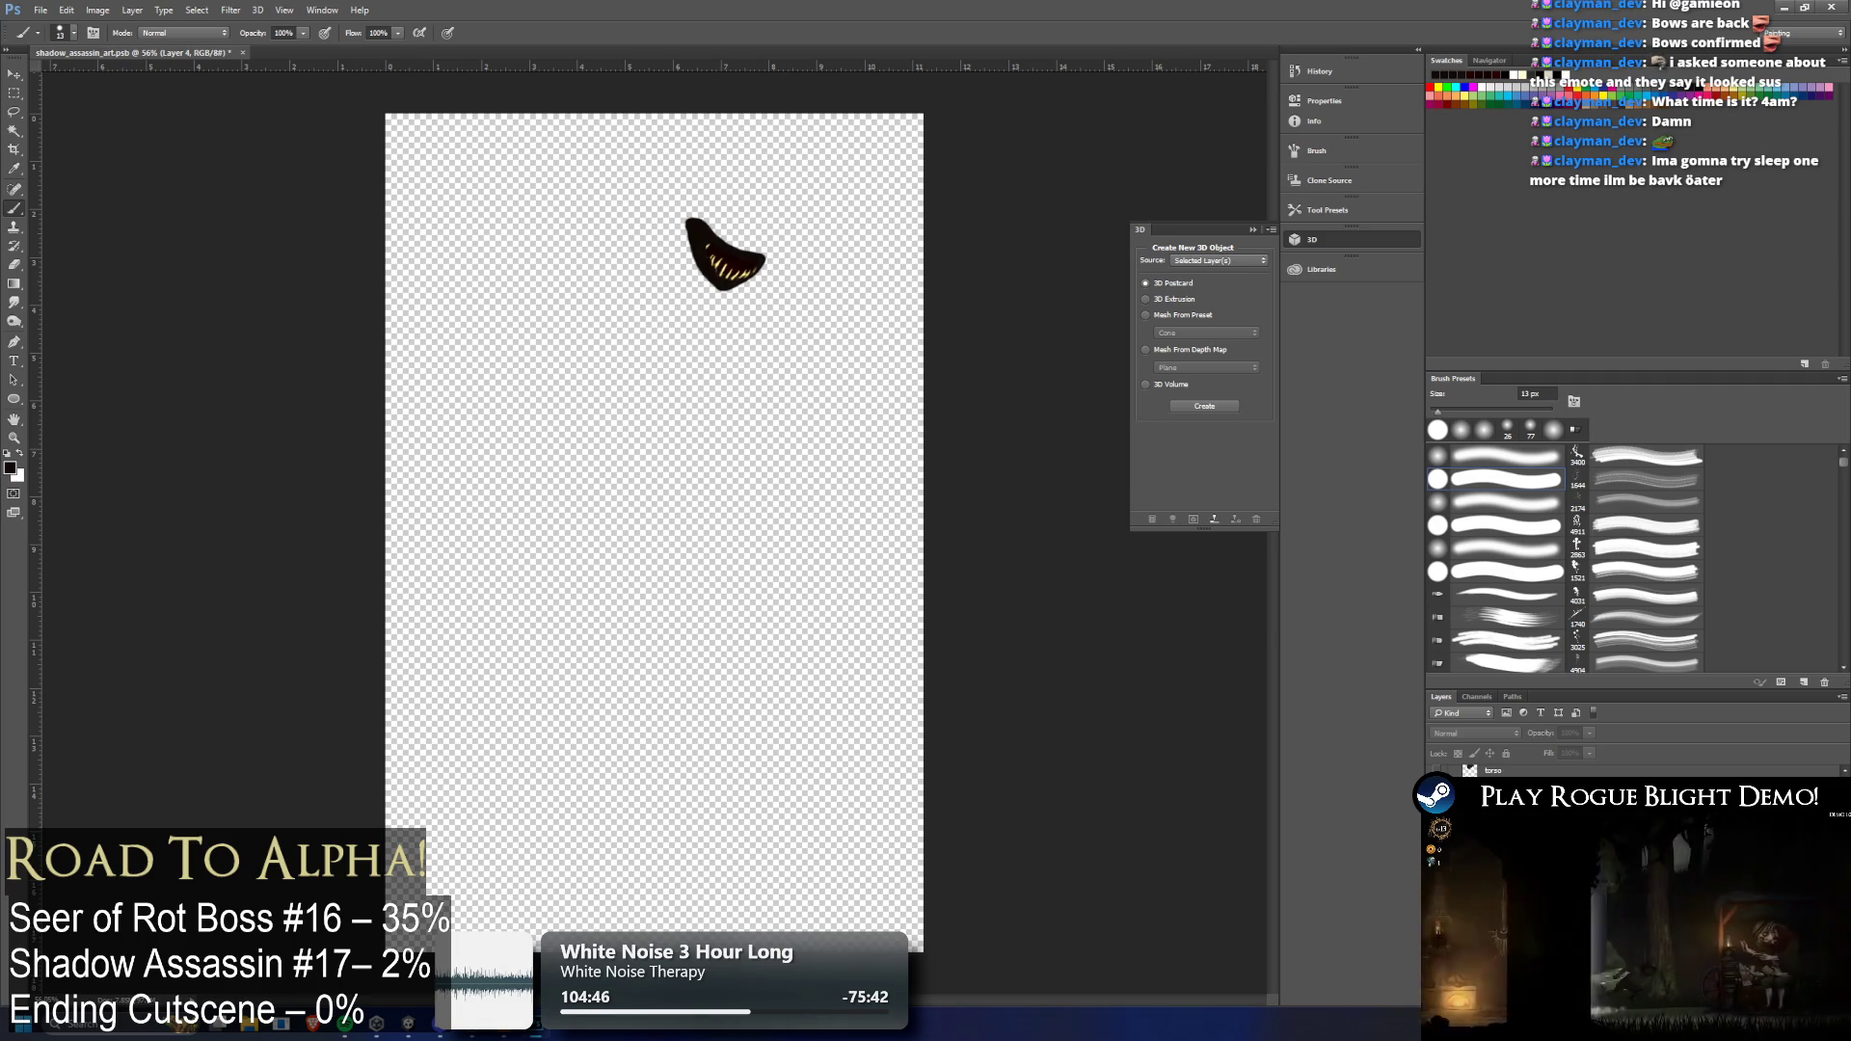
key("h")
key("alt+bracketleft")
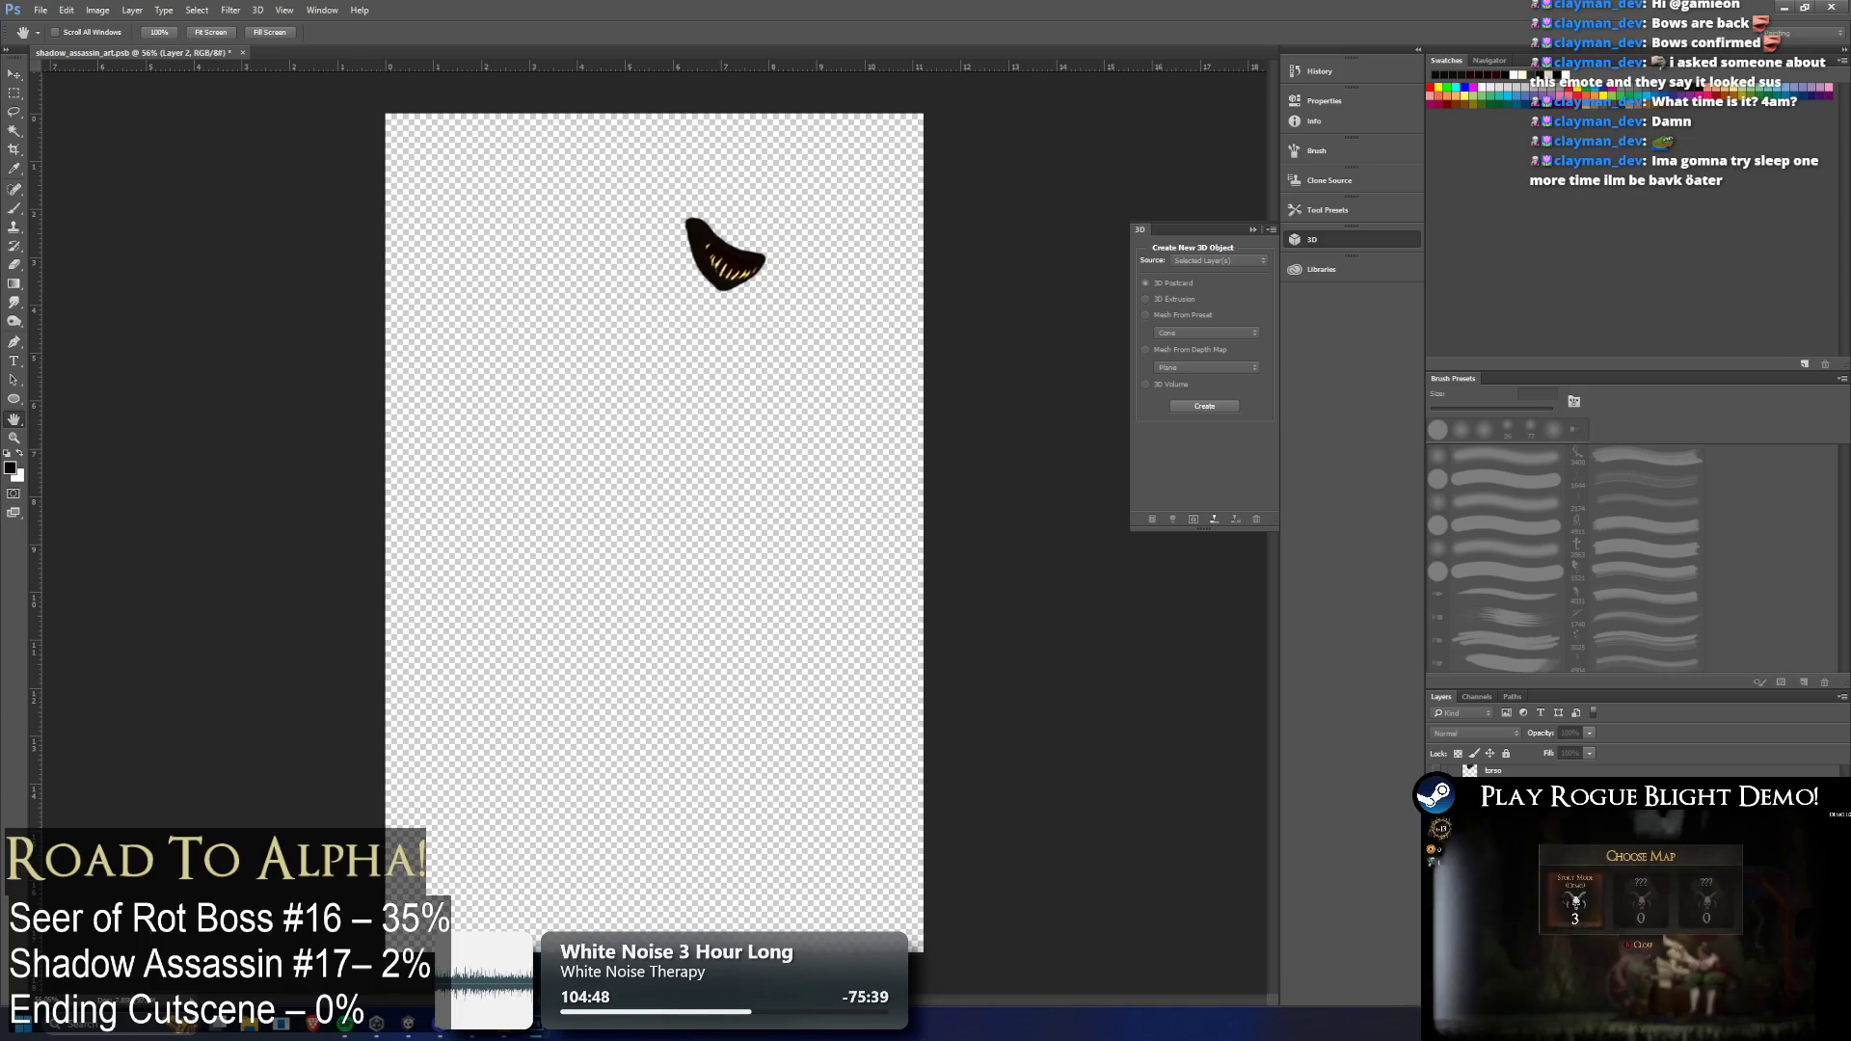
key("b")
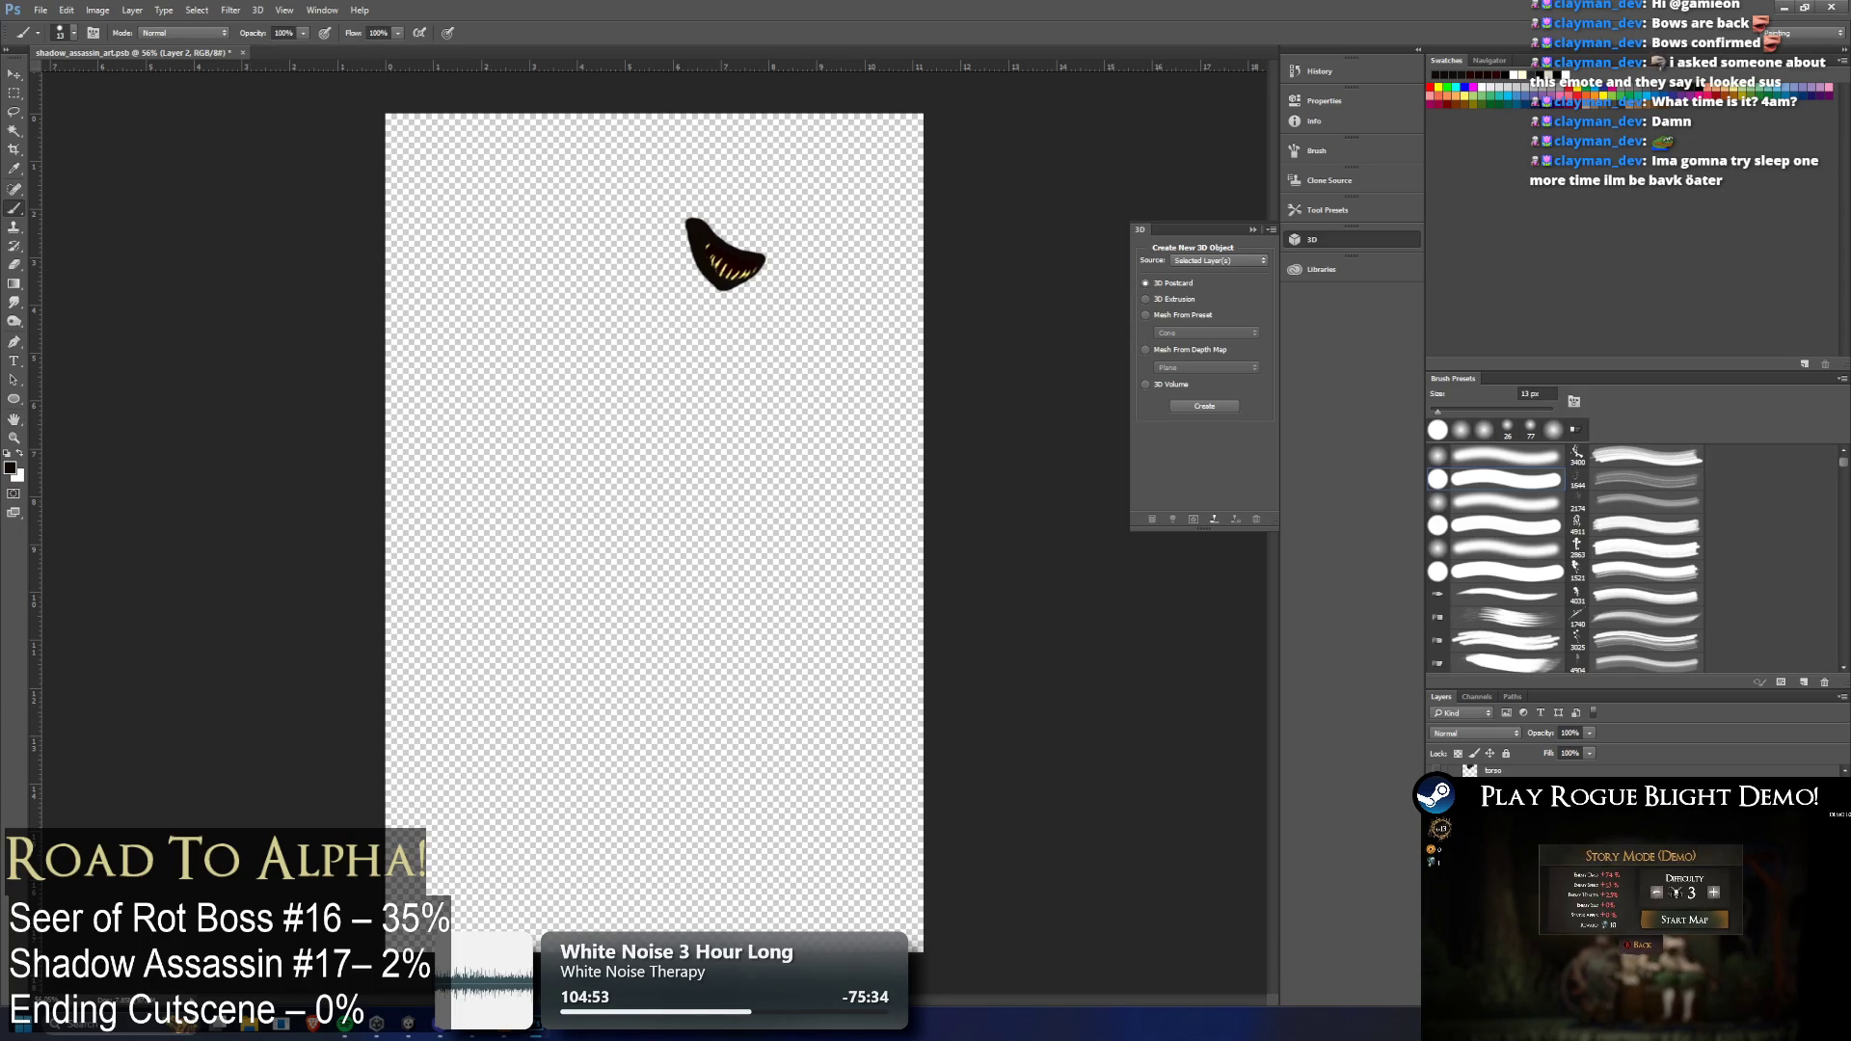
Make bottom_mouth active, hide the mouth shape and show the skull-like head layer
key("alt+bracketleft")
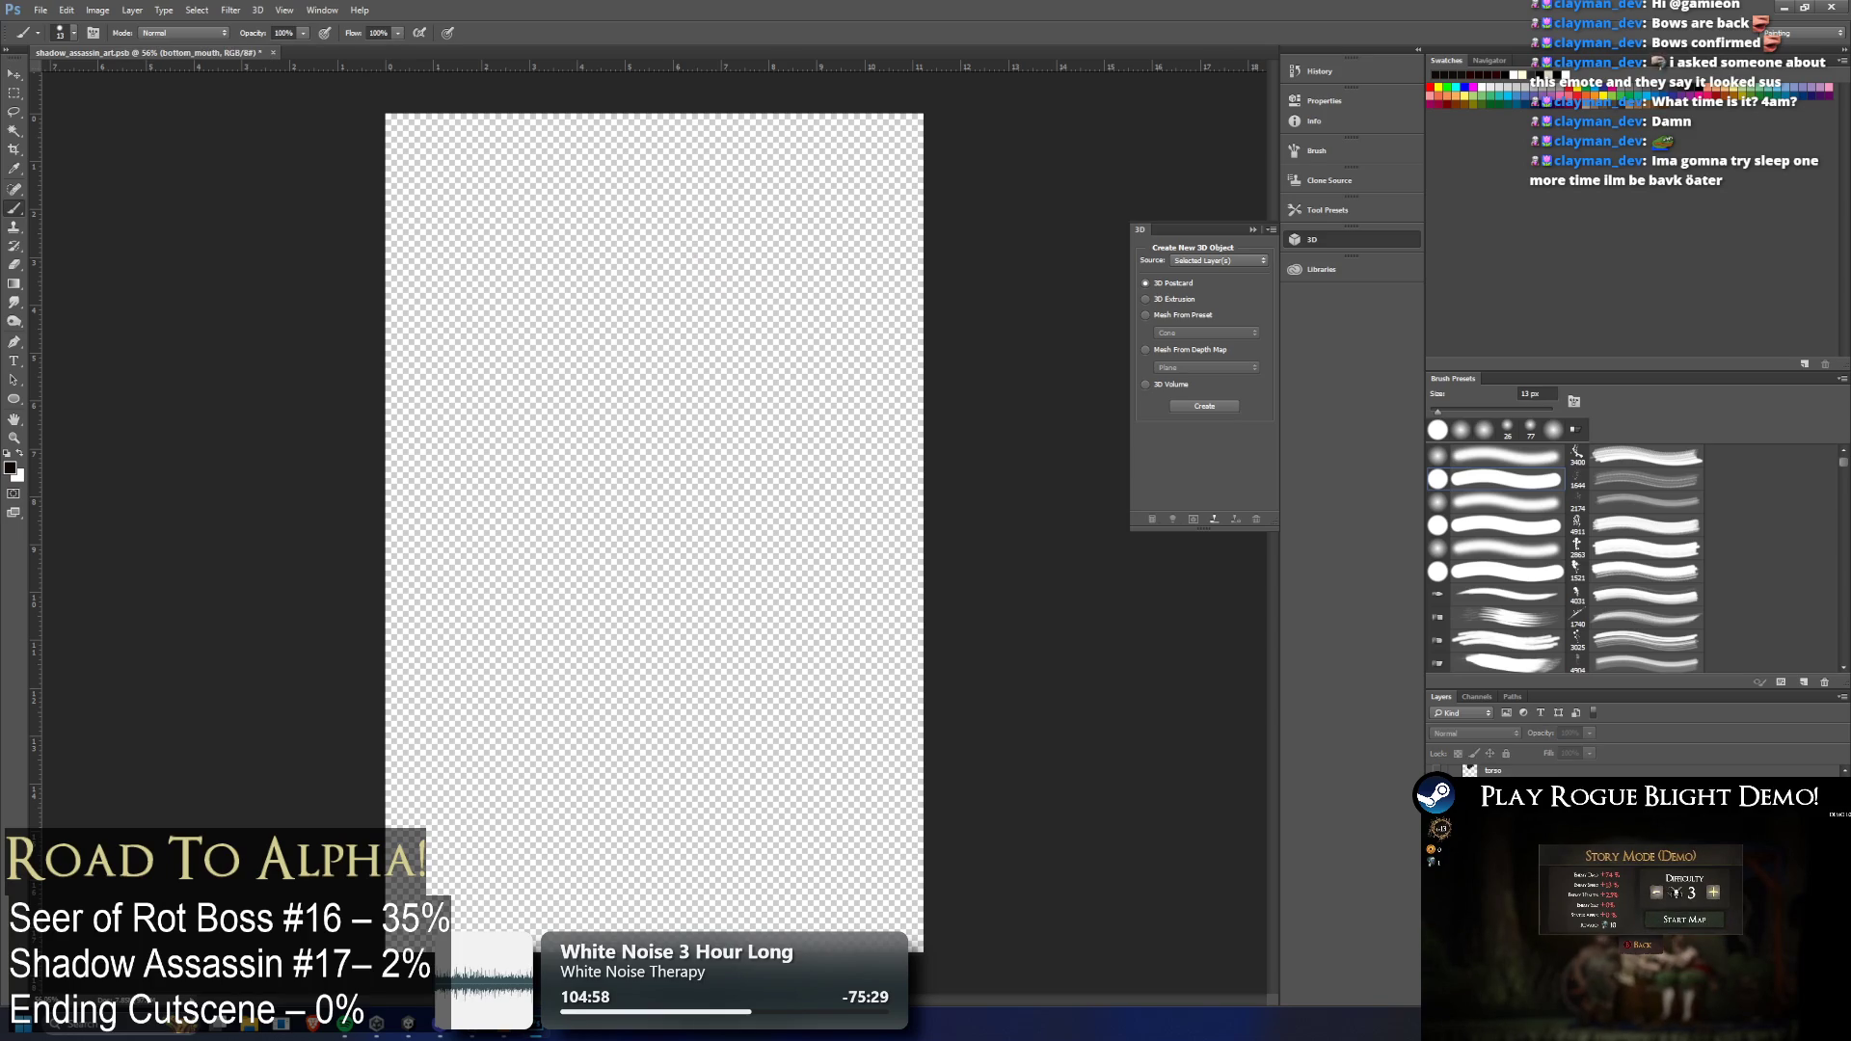
key("ctrl+z")
key("ctrl+alt+z")
key("ctrl+shift+z")
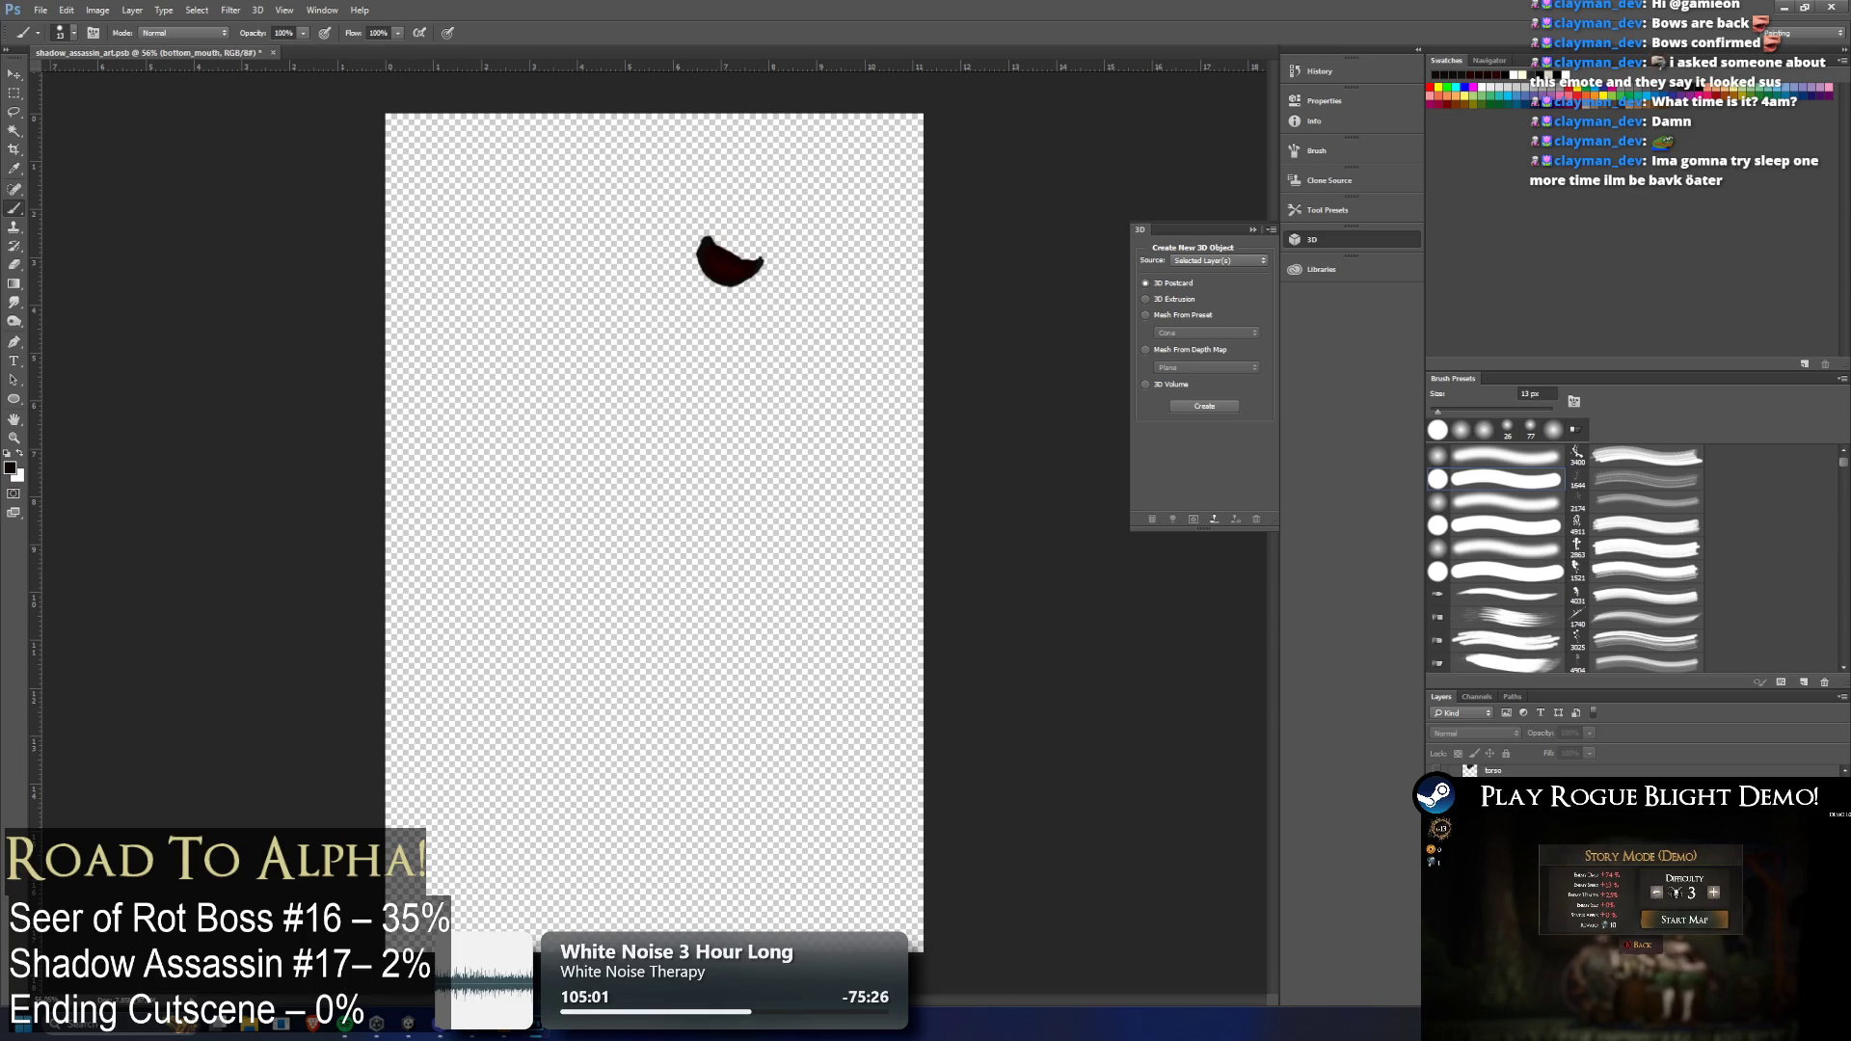
key("ctrl+alt+z")
key("alt+bracketleft")
key("alt+bracketleft")
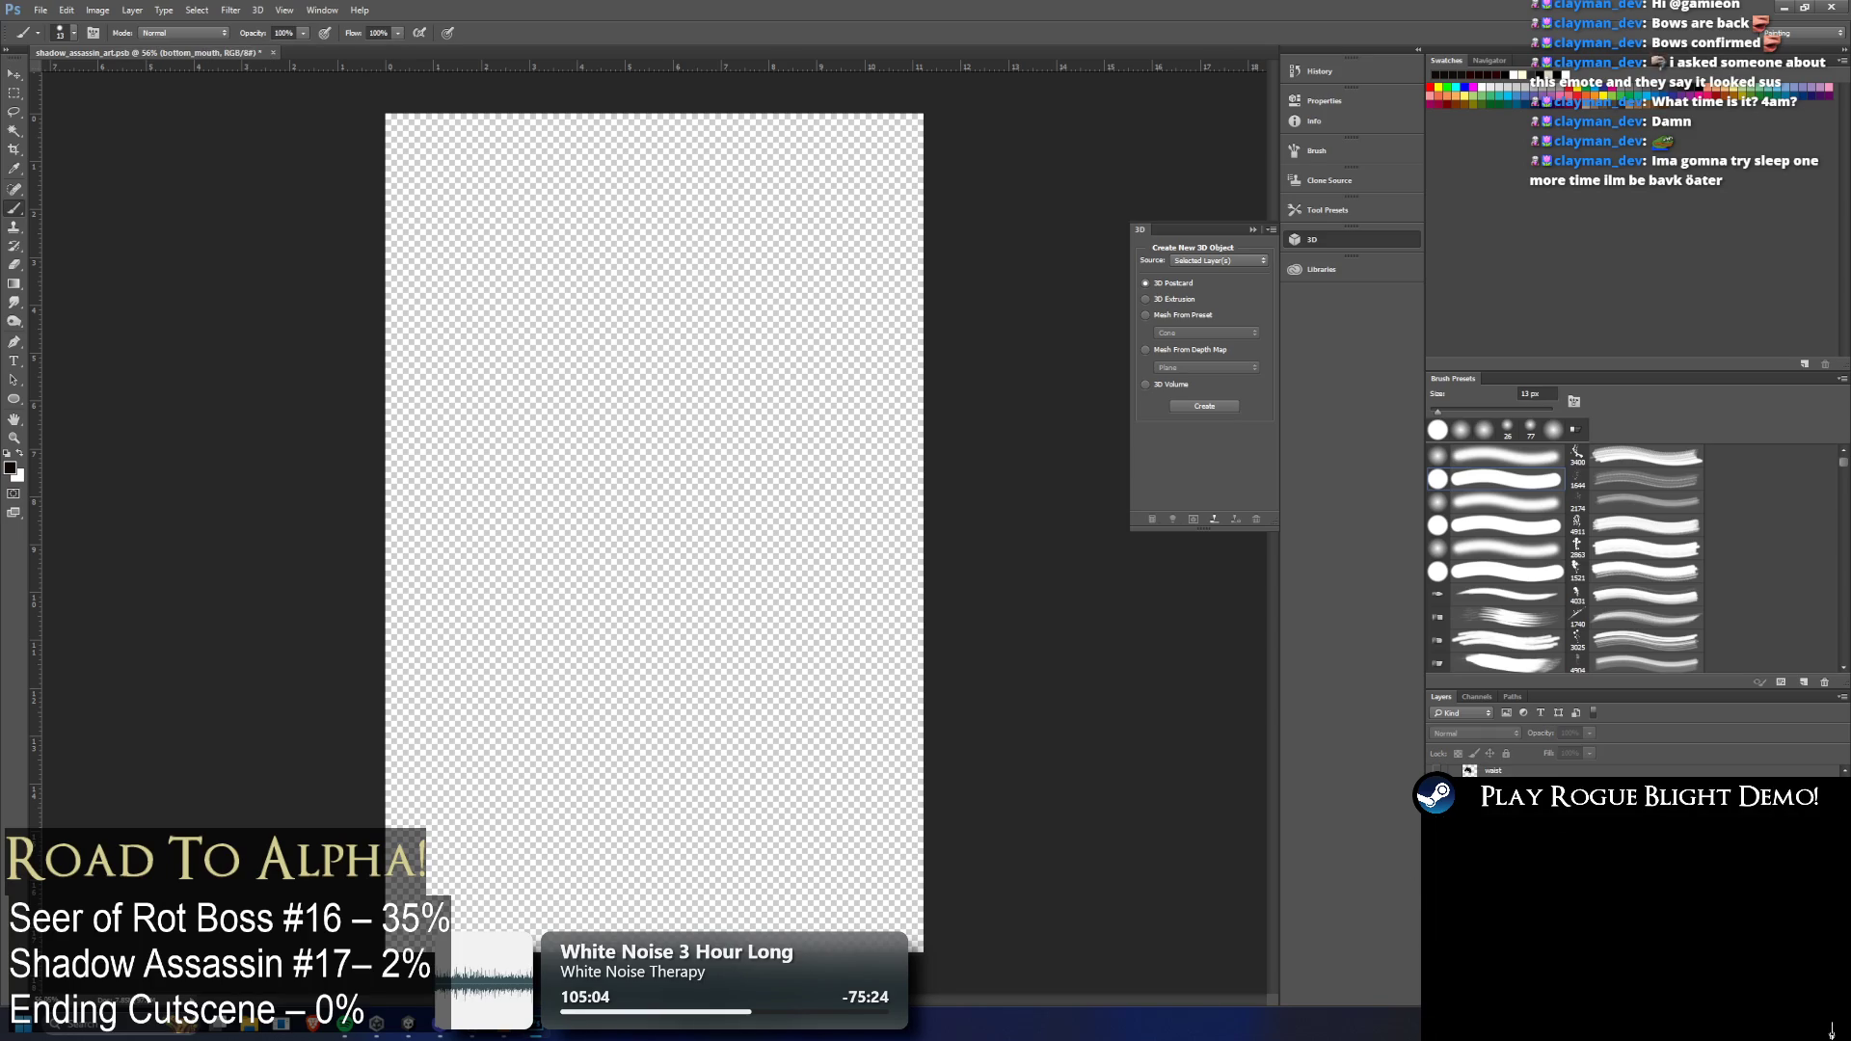
key("ctrl+shift+z")
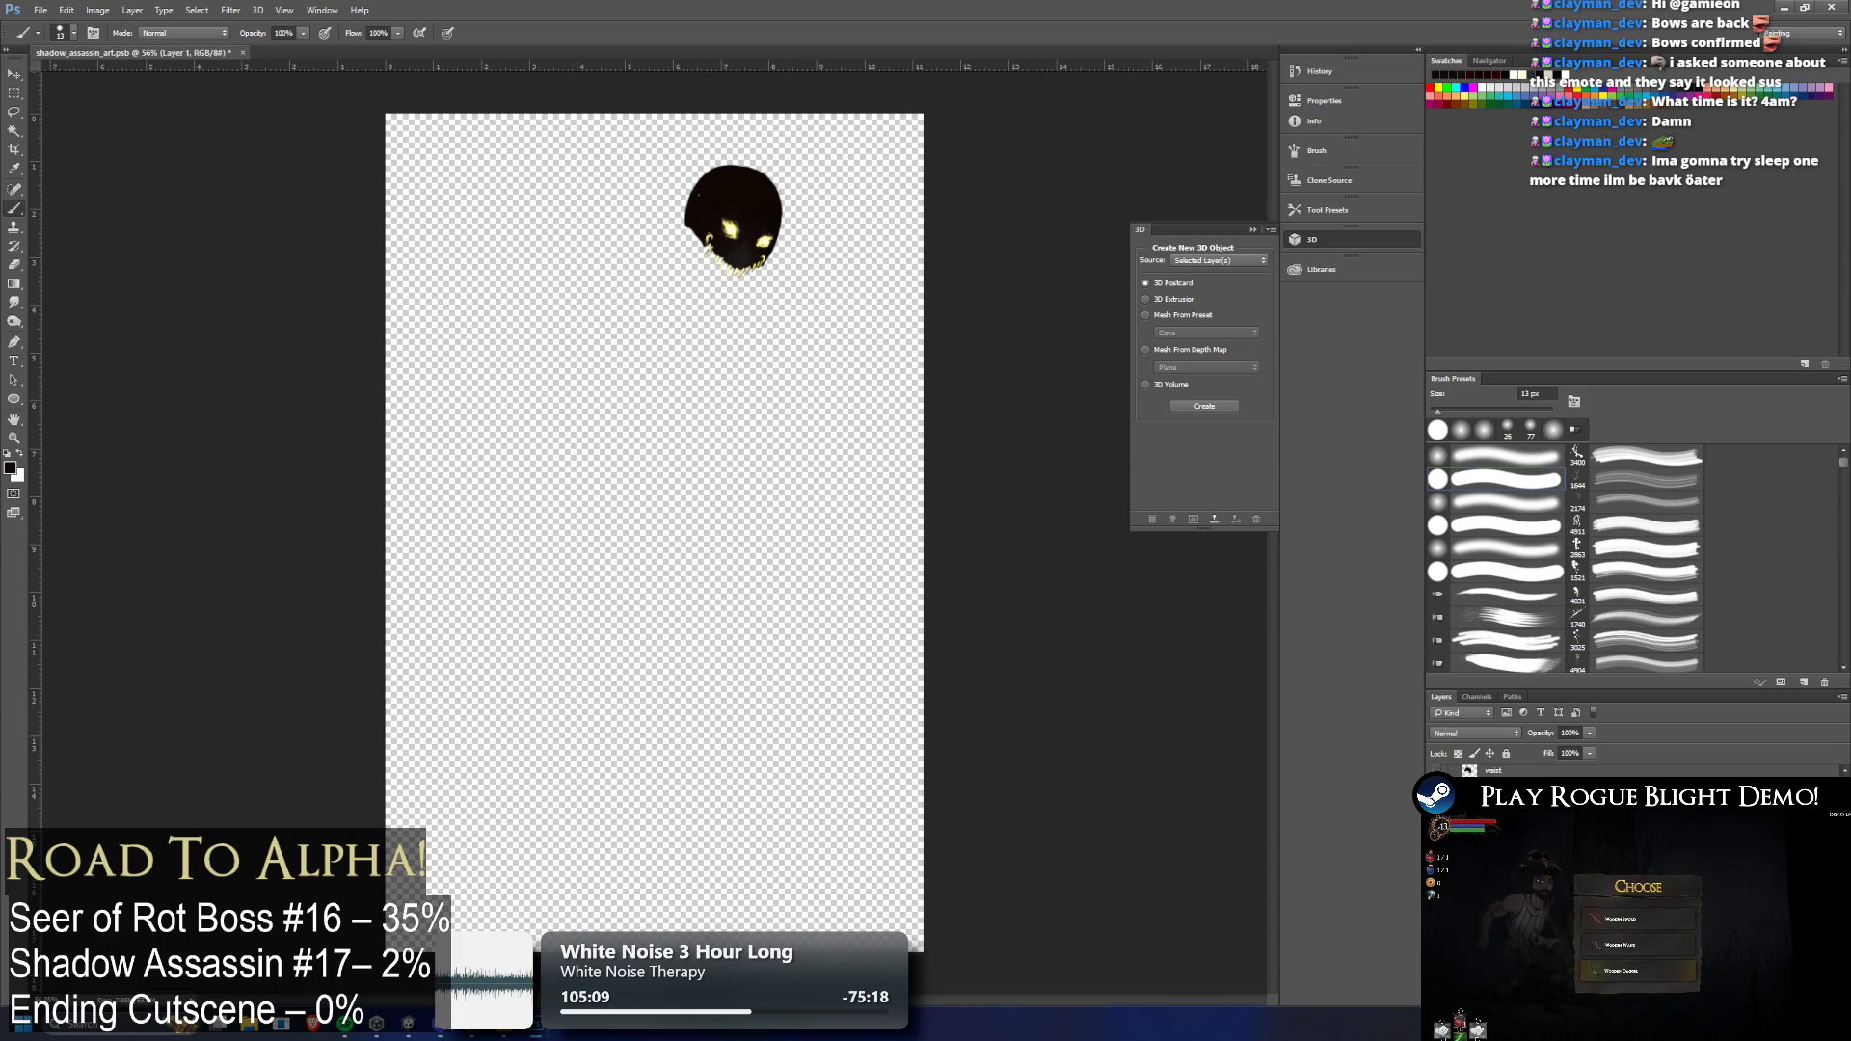
scroll(684, 286, "up", 5)
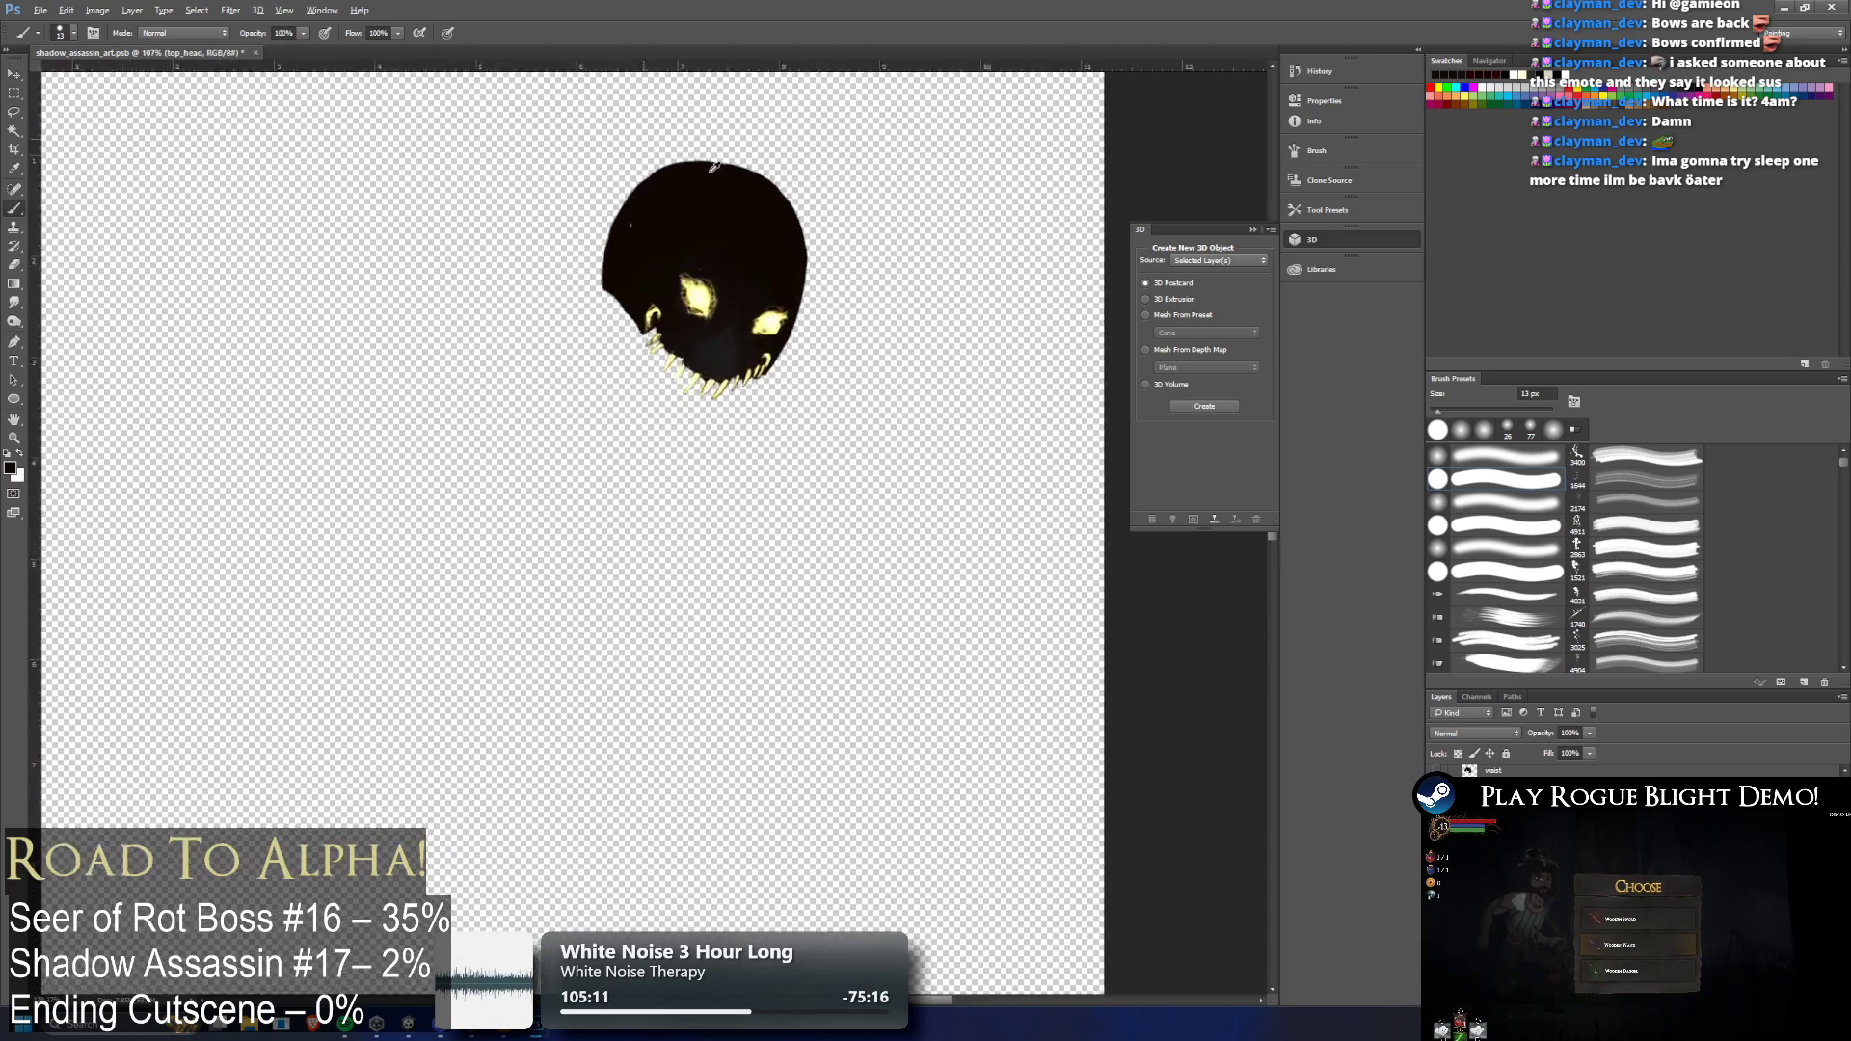
Restore the rounded hood, many-toothed jaw and wrapped arm, zooming out to see the torso
scroll(685, 285, "up", 3)
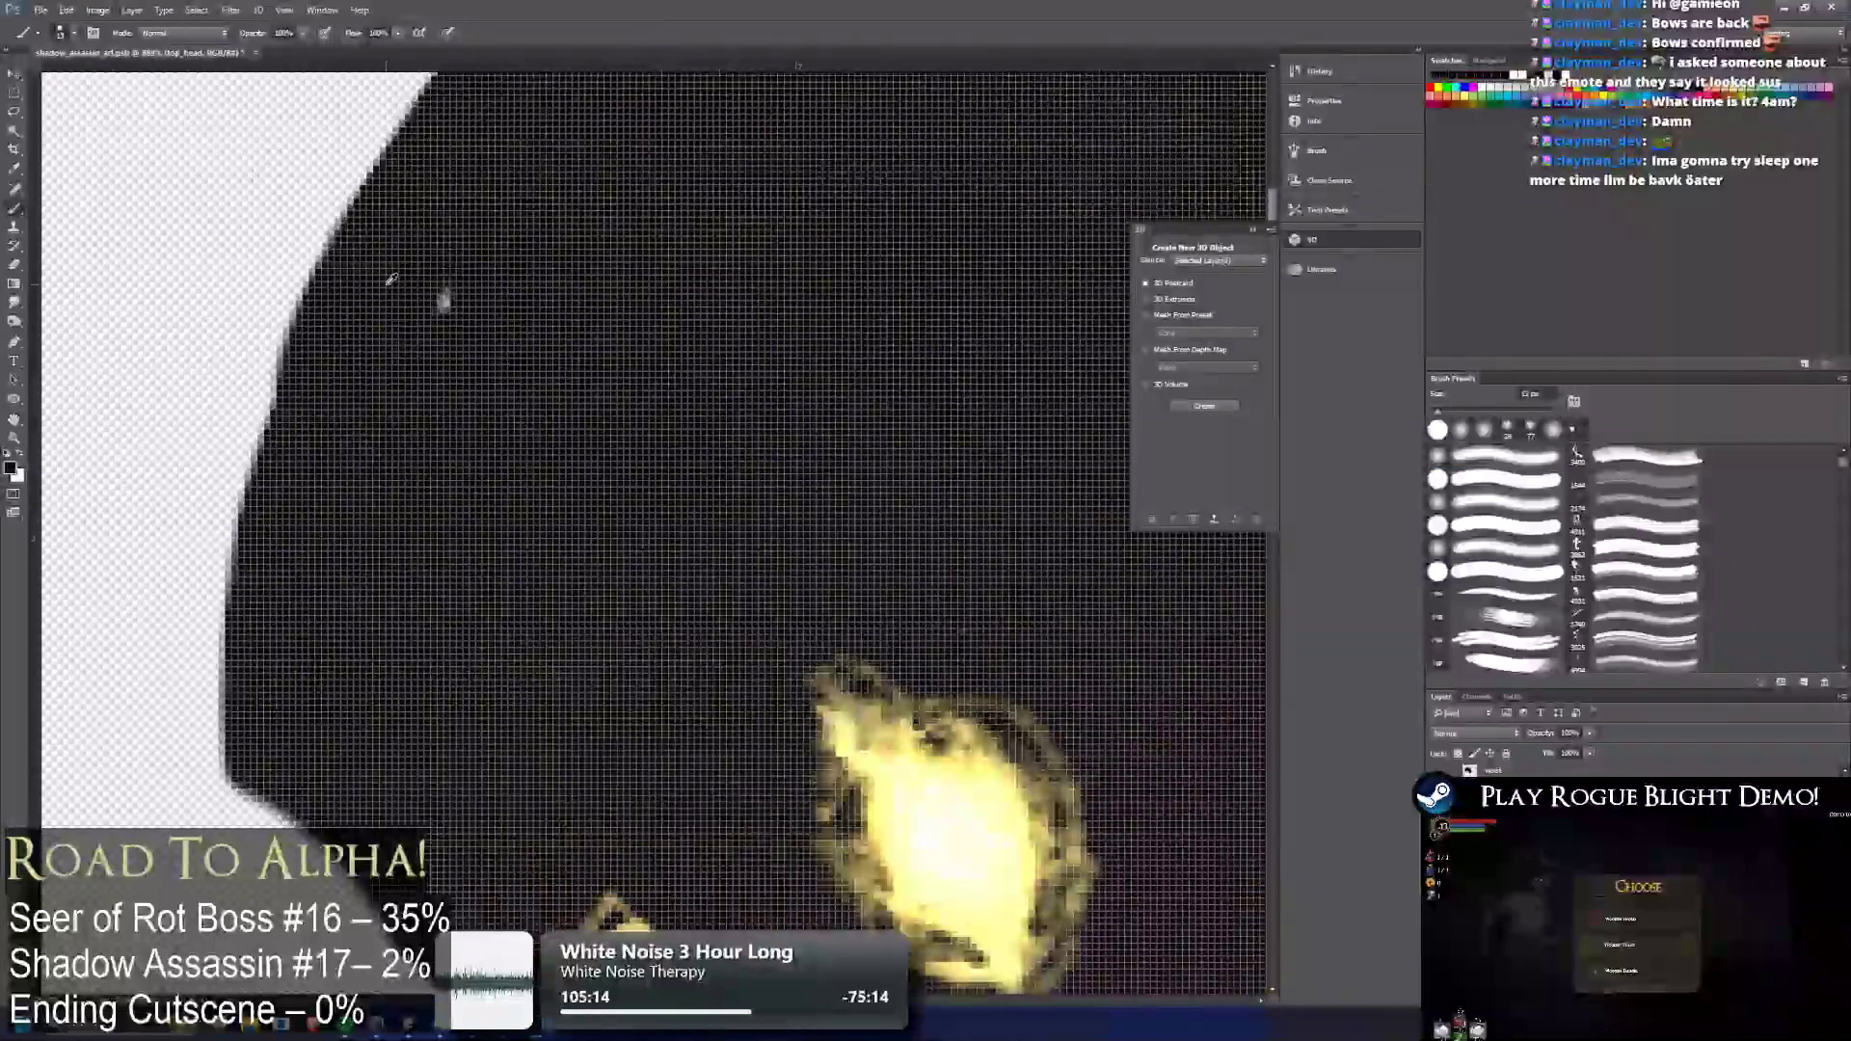
scroll(695, 278, "down", 4)
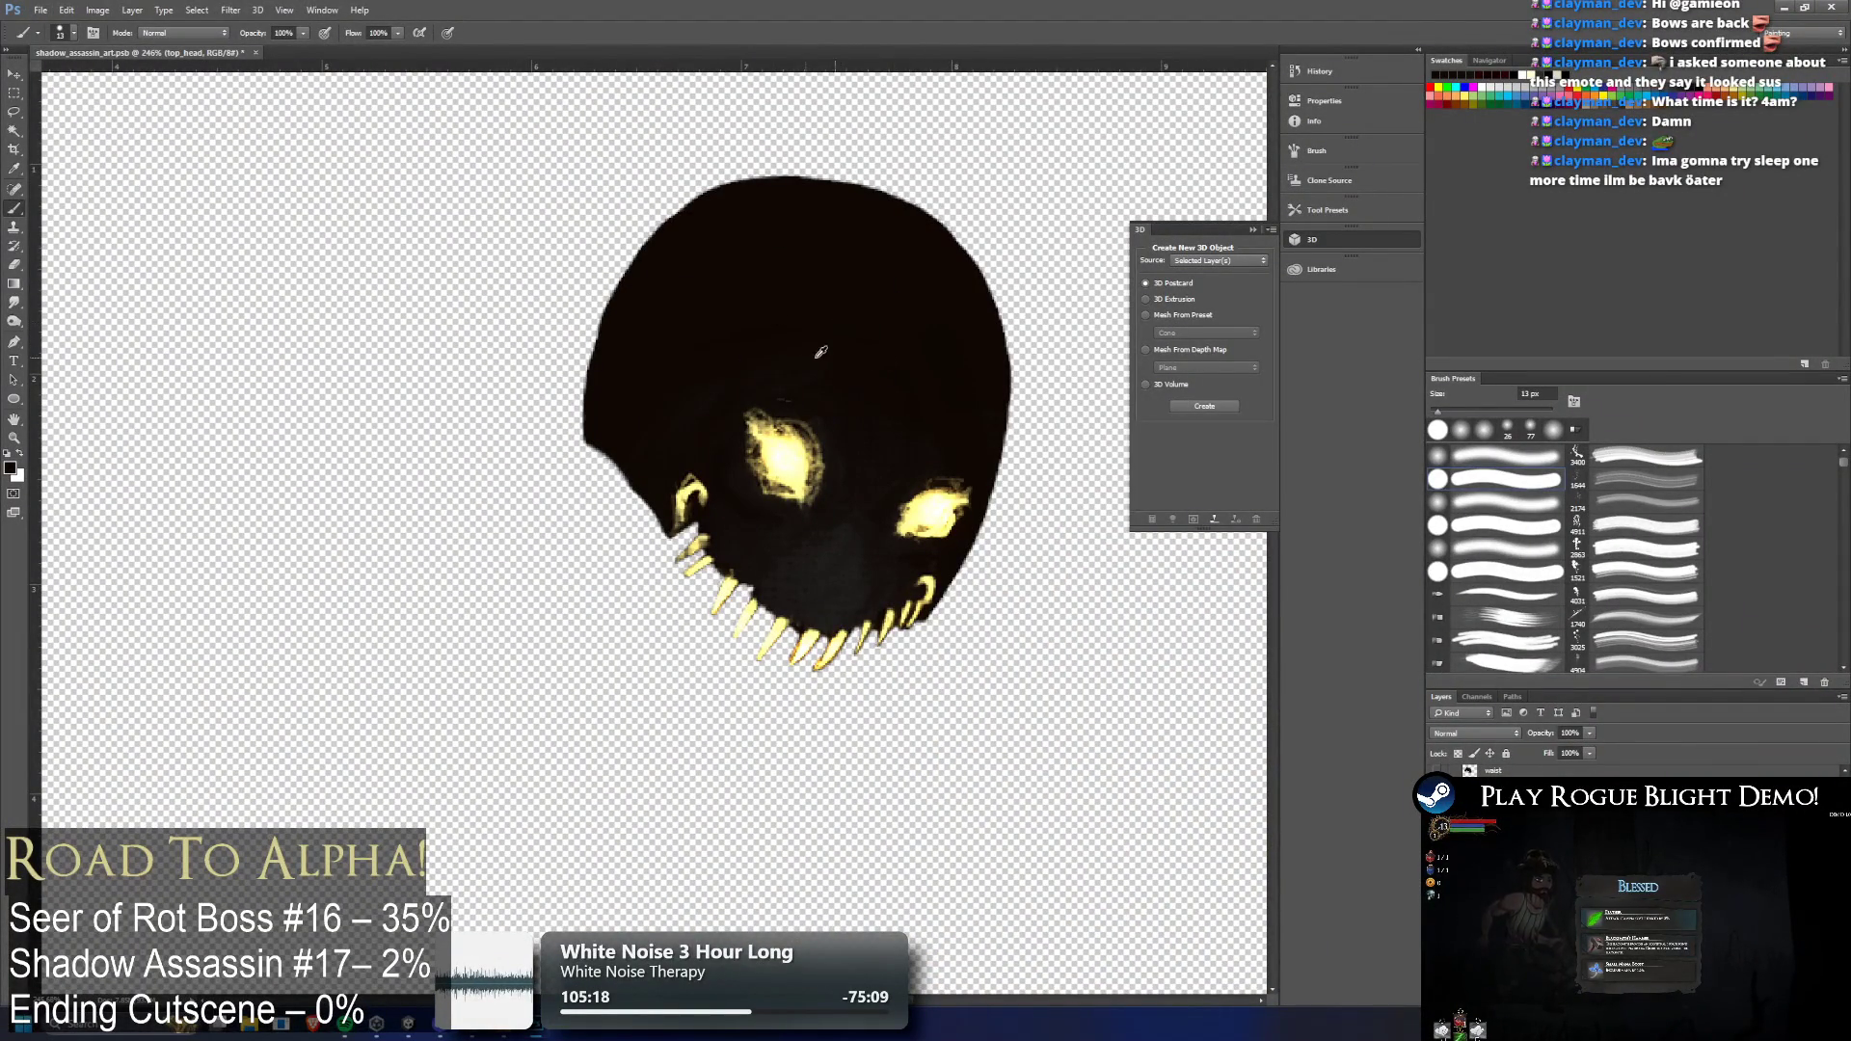
scroll(663, 540, "down", 2)
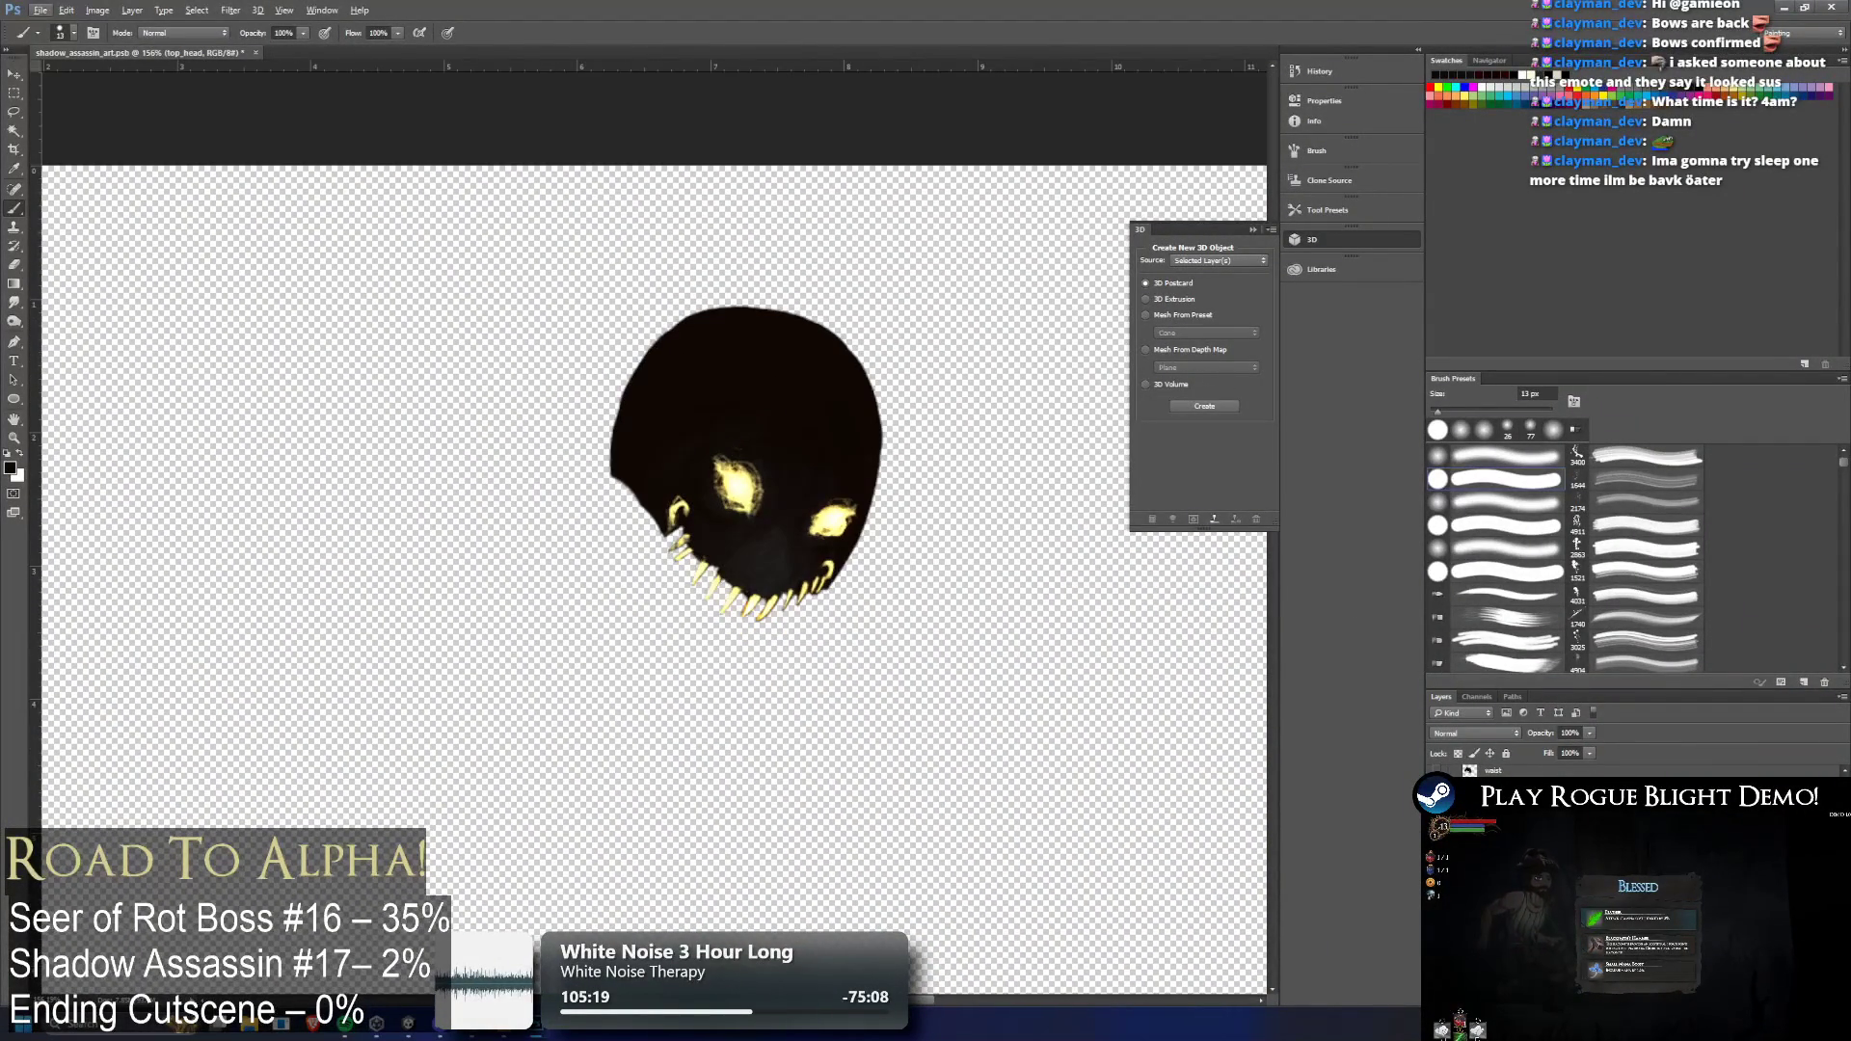
key("ctrl+z")
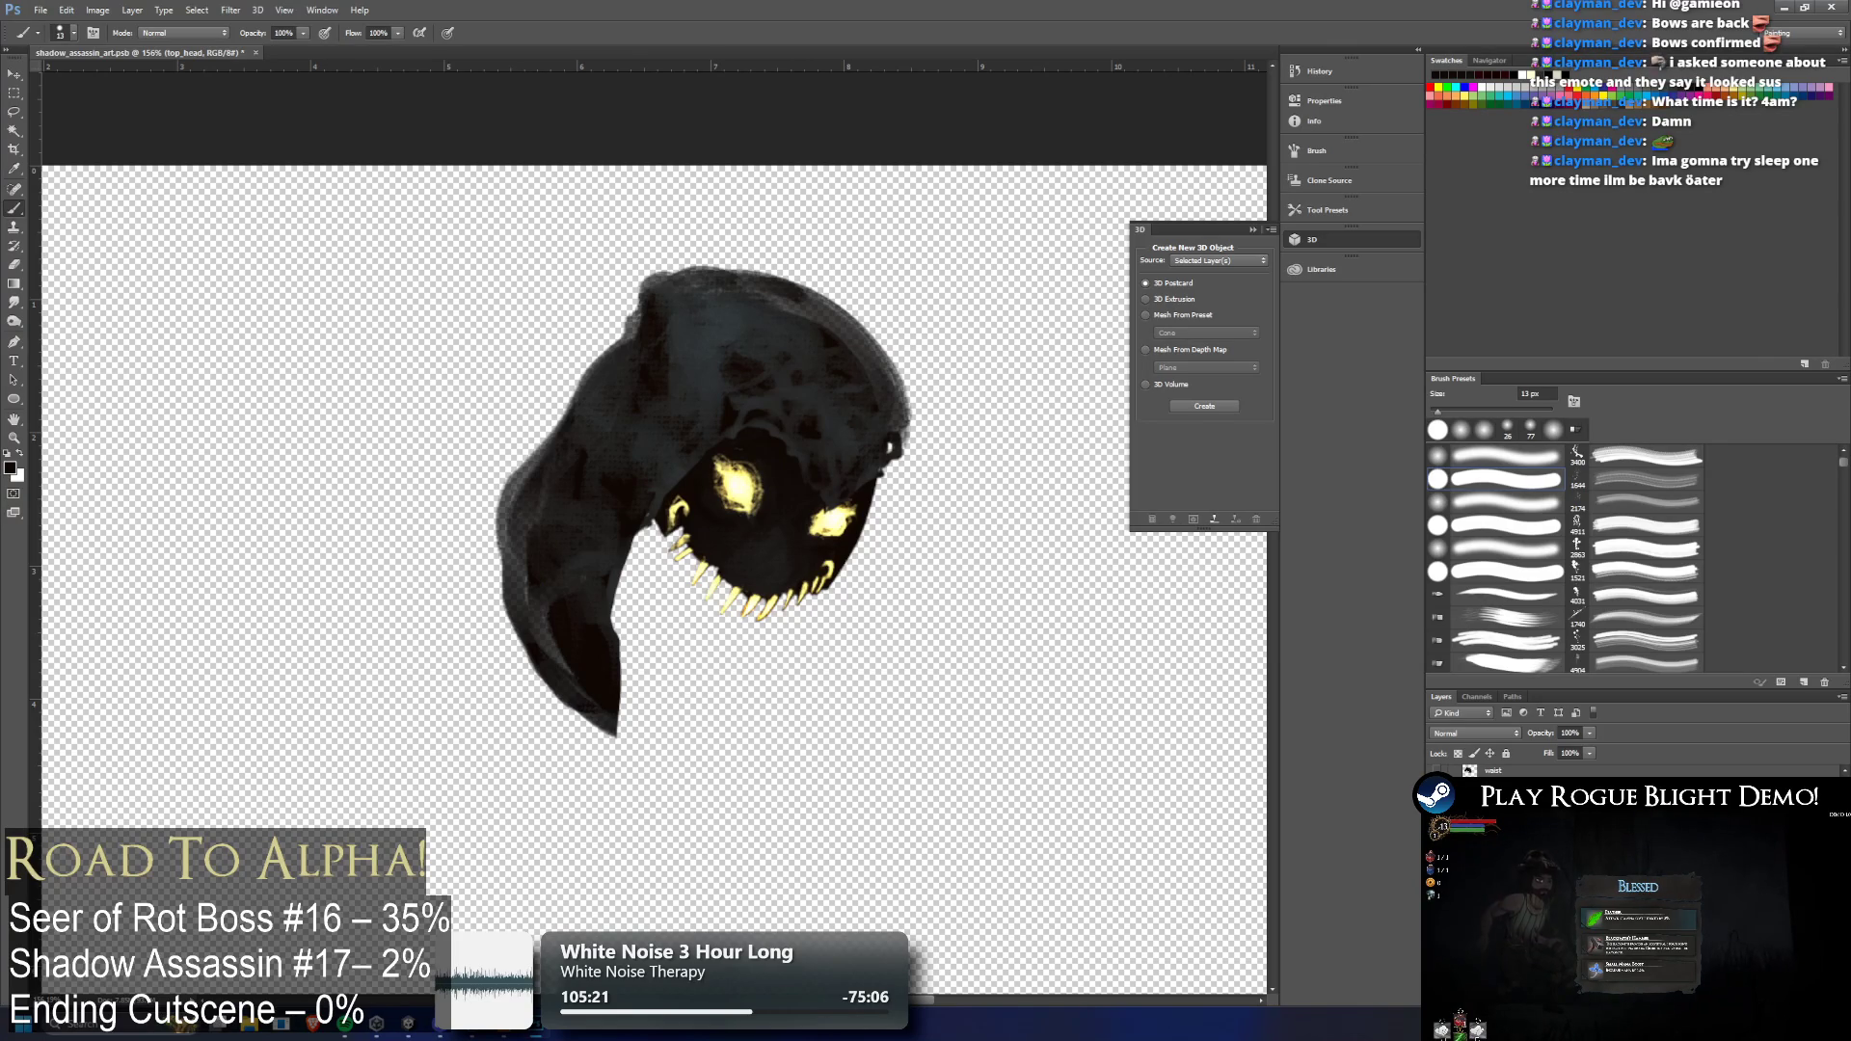
key("ctrl+alt+z")
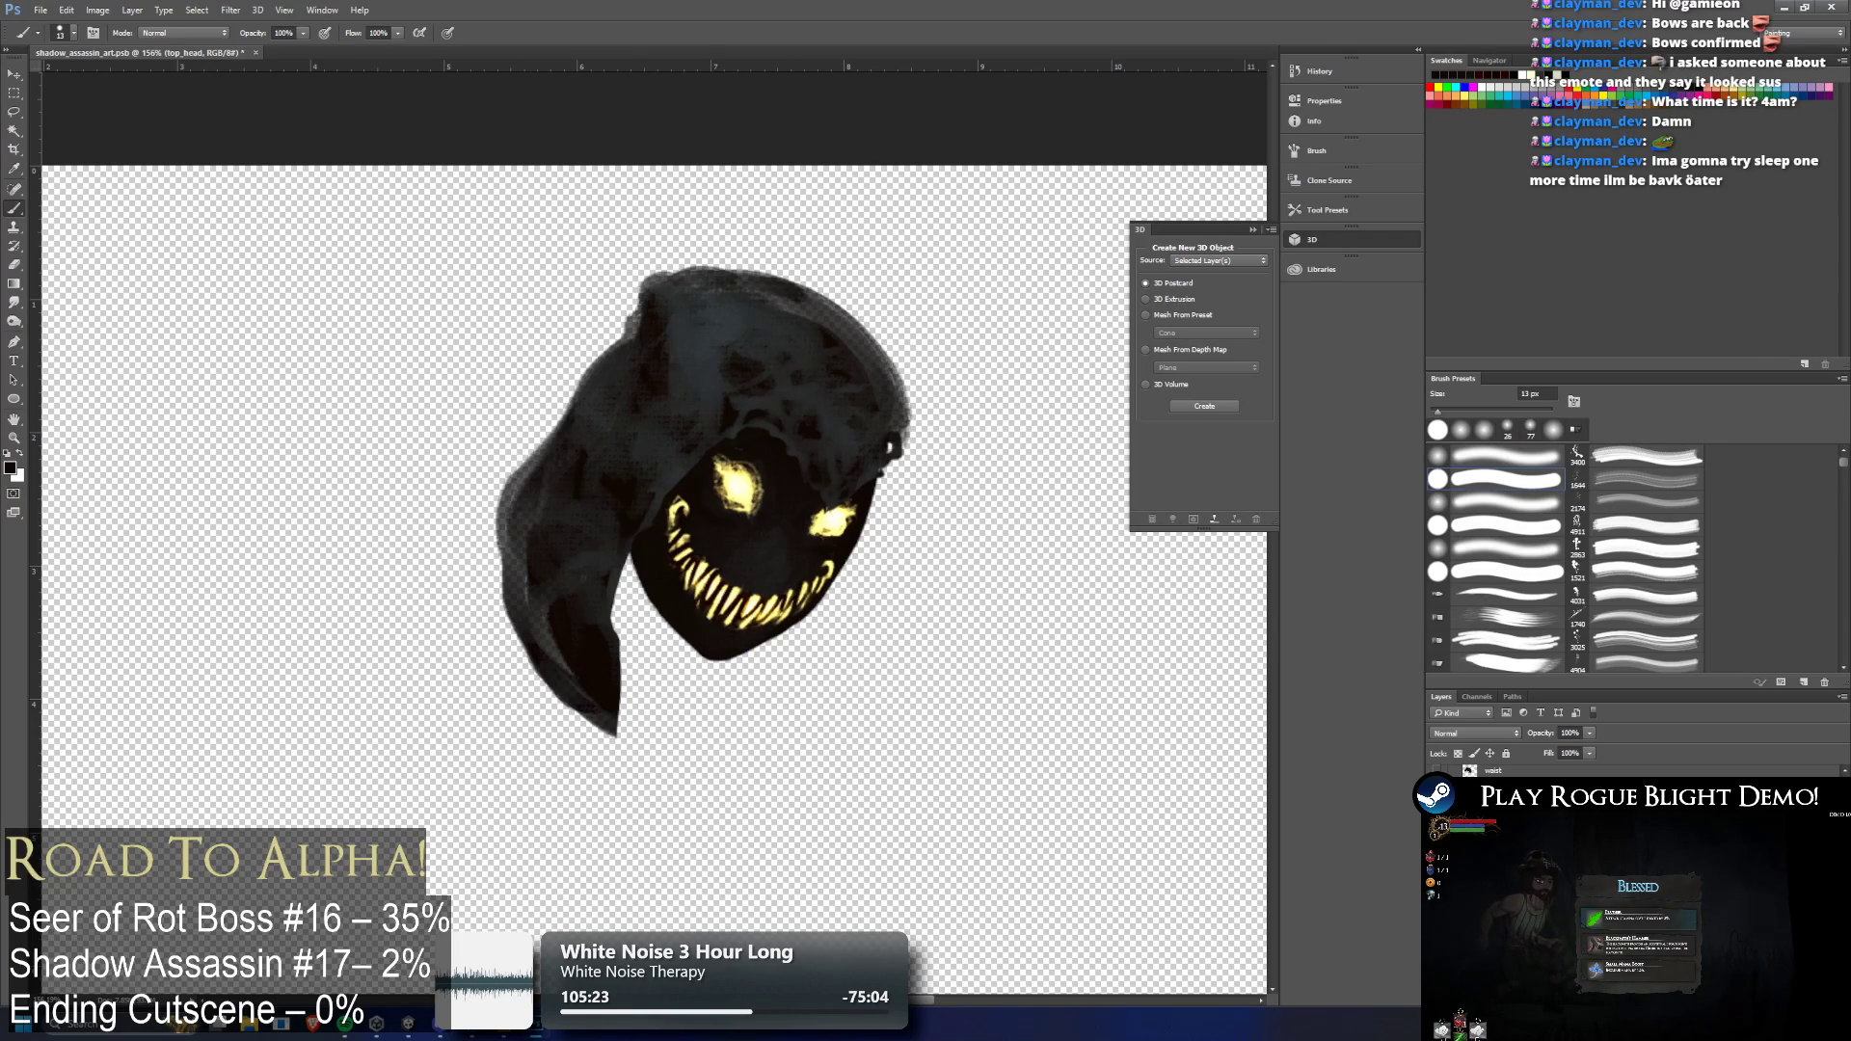
key("ctrl+alt+z")
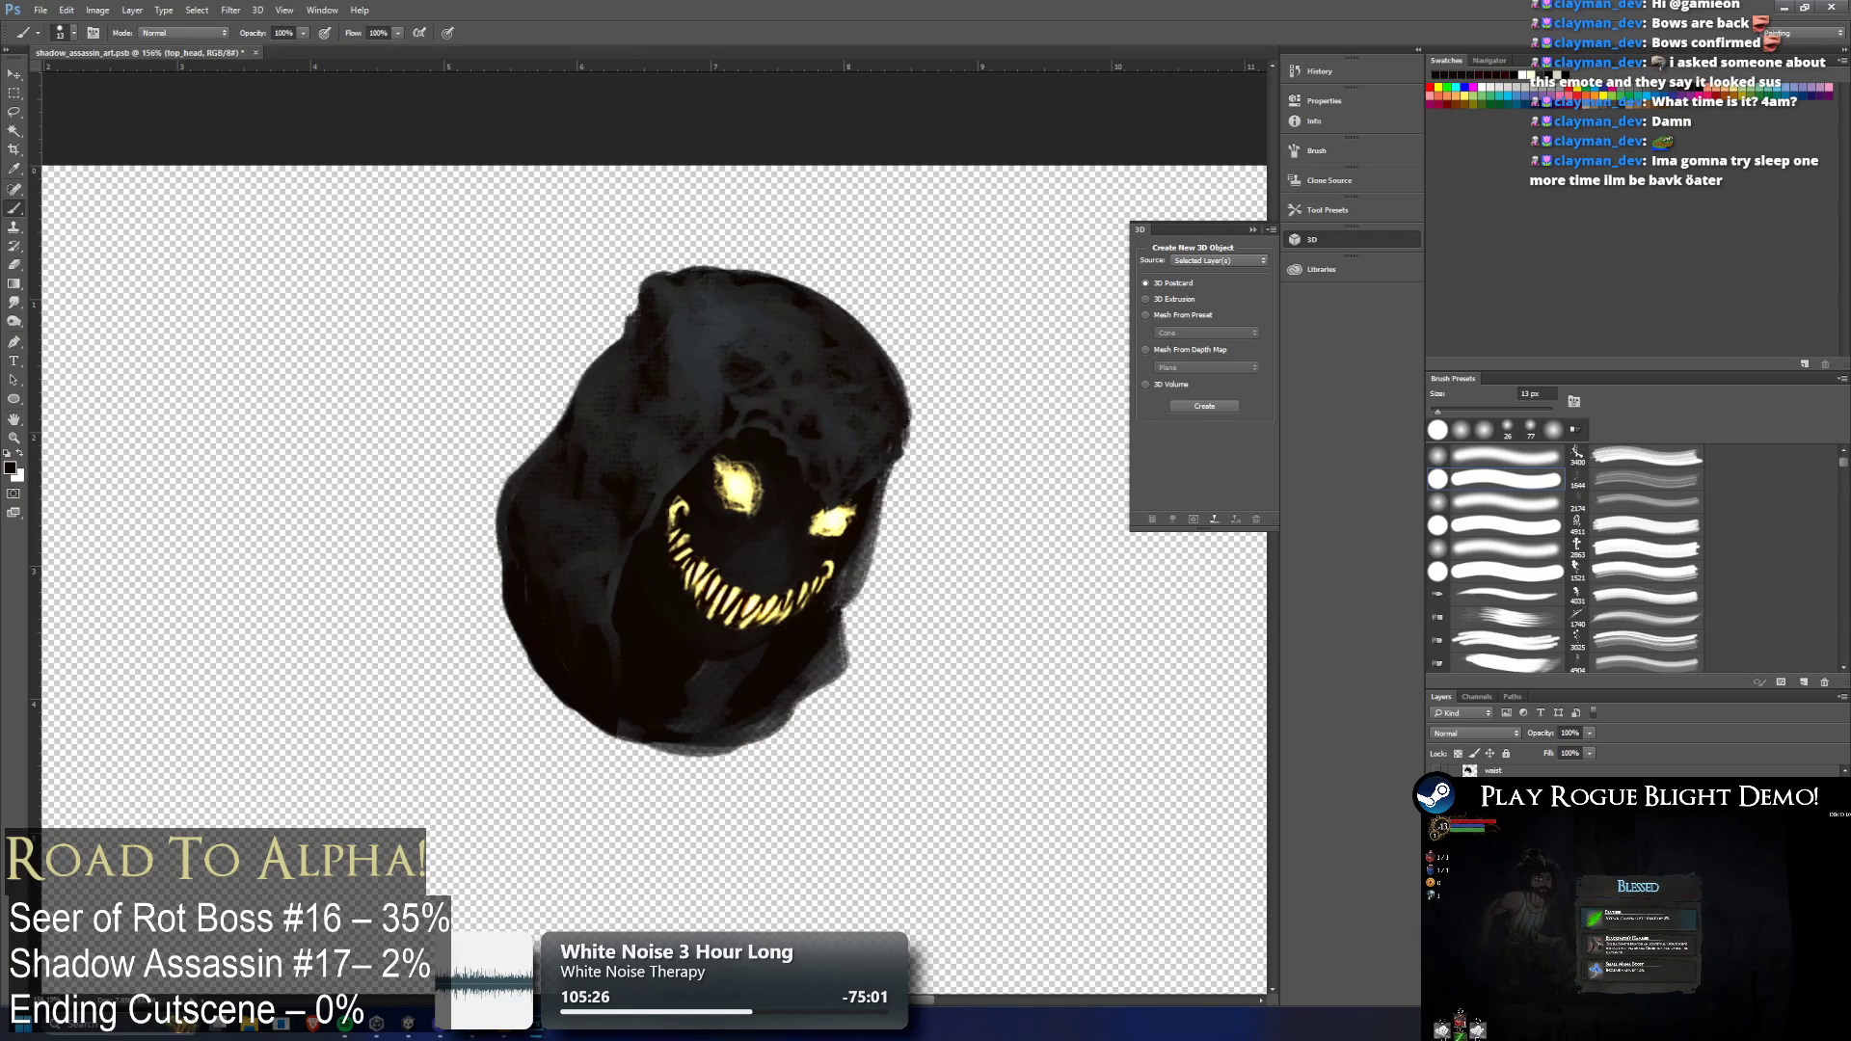
scroll(903, 601, "down", 3)
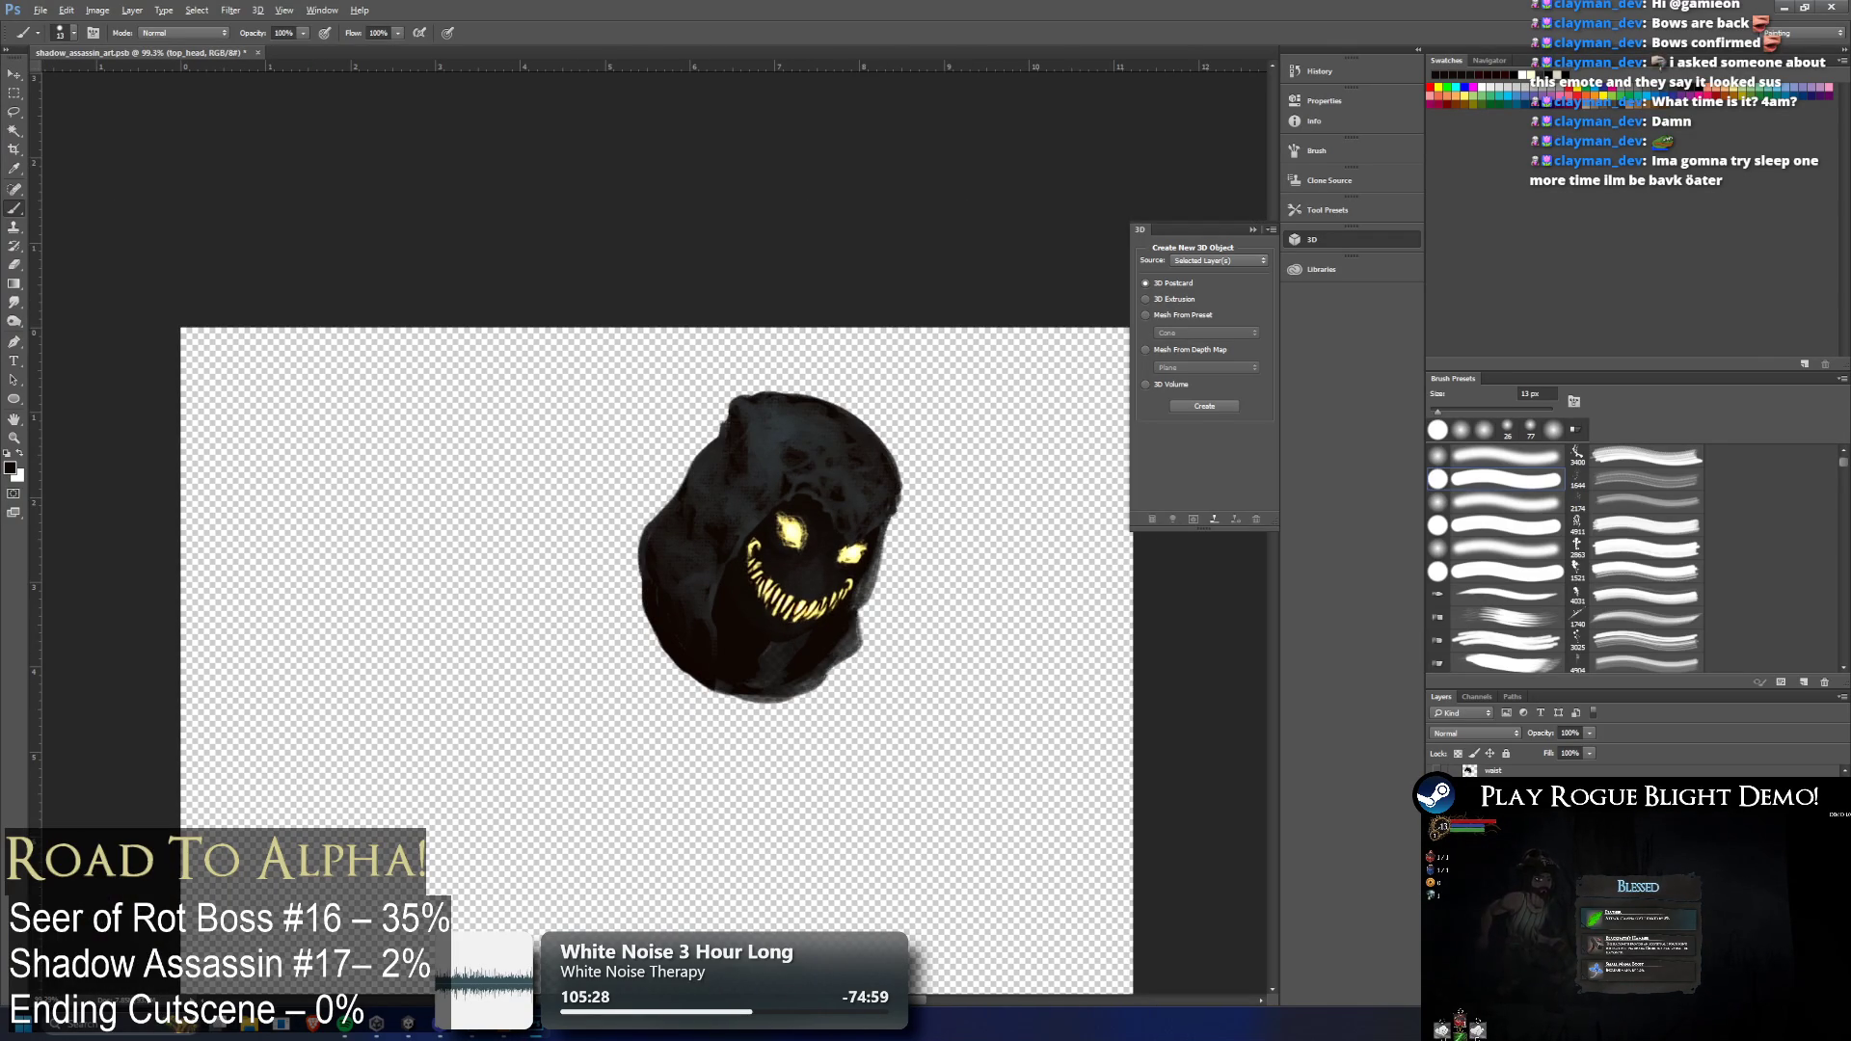
scroll(1090, 655, "down", 2)
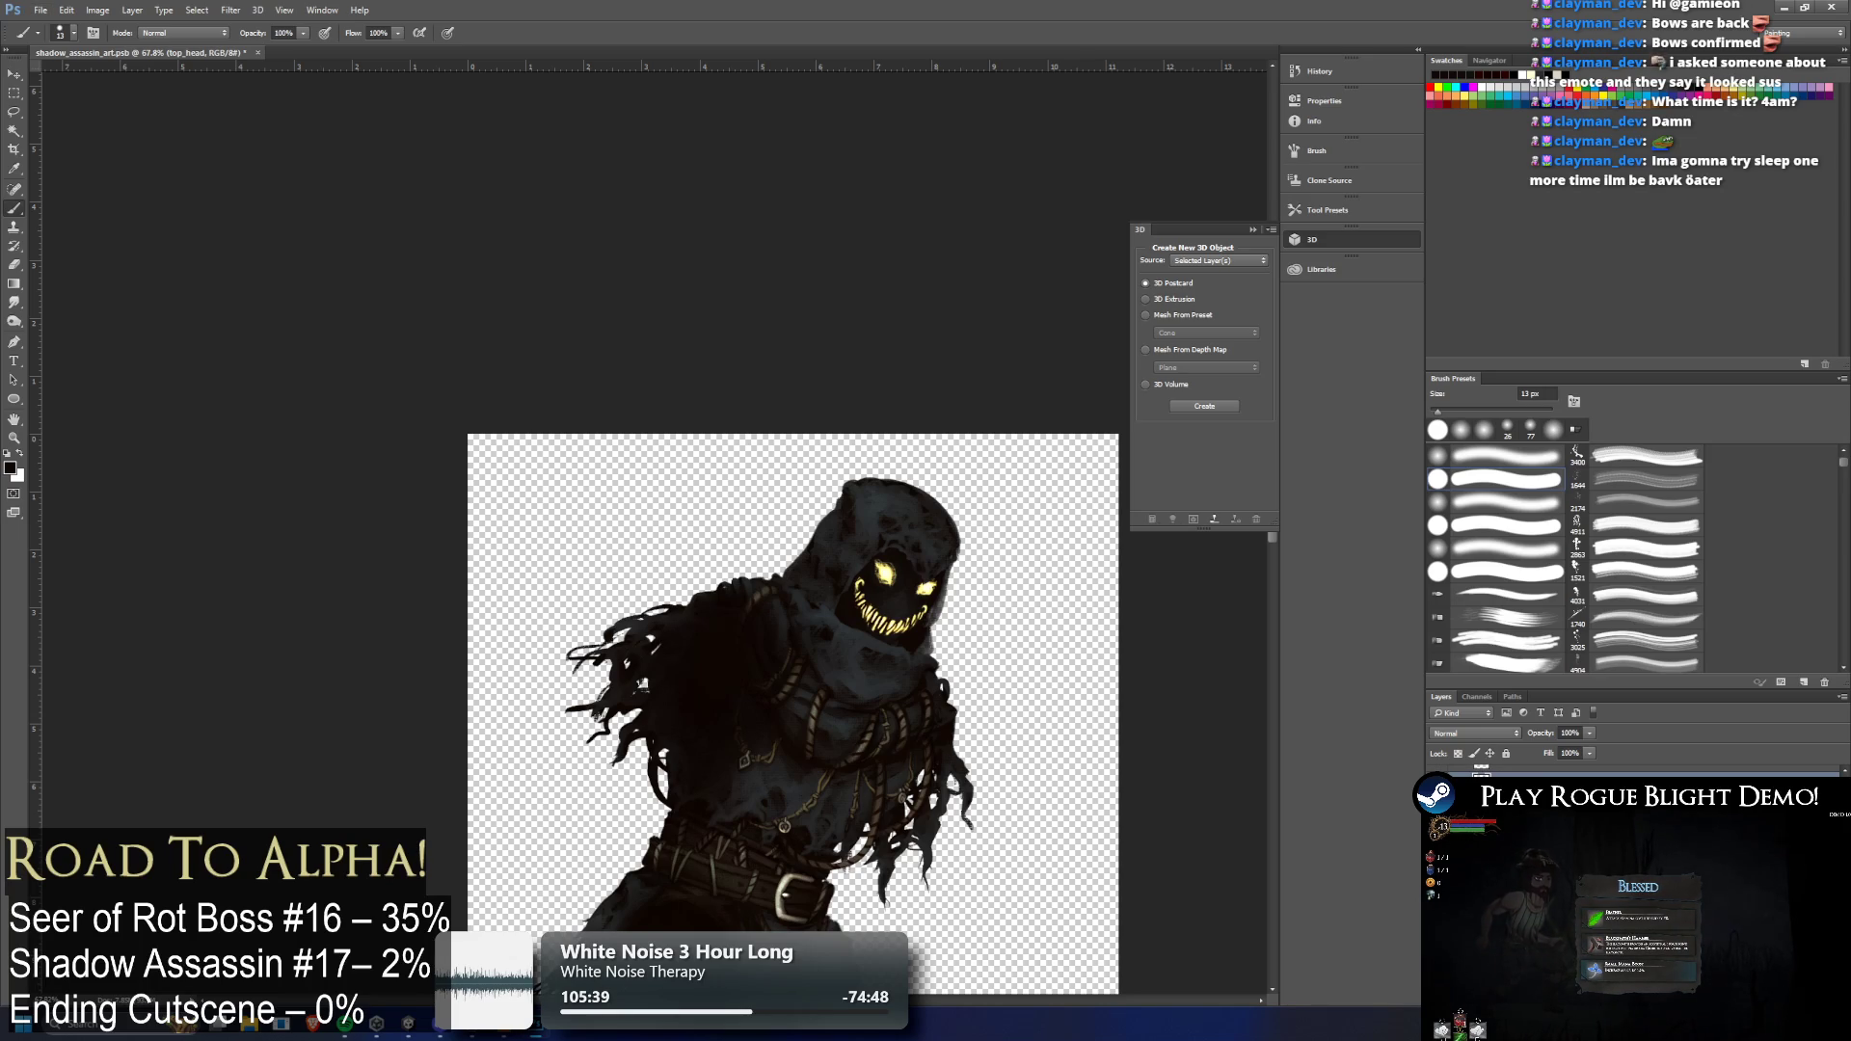
key("ctrl+z")
key("ctrl+z")
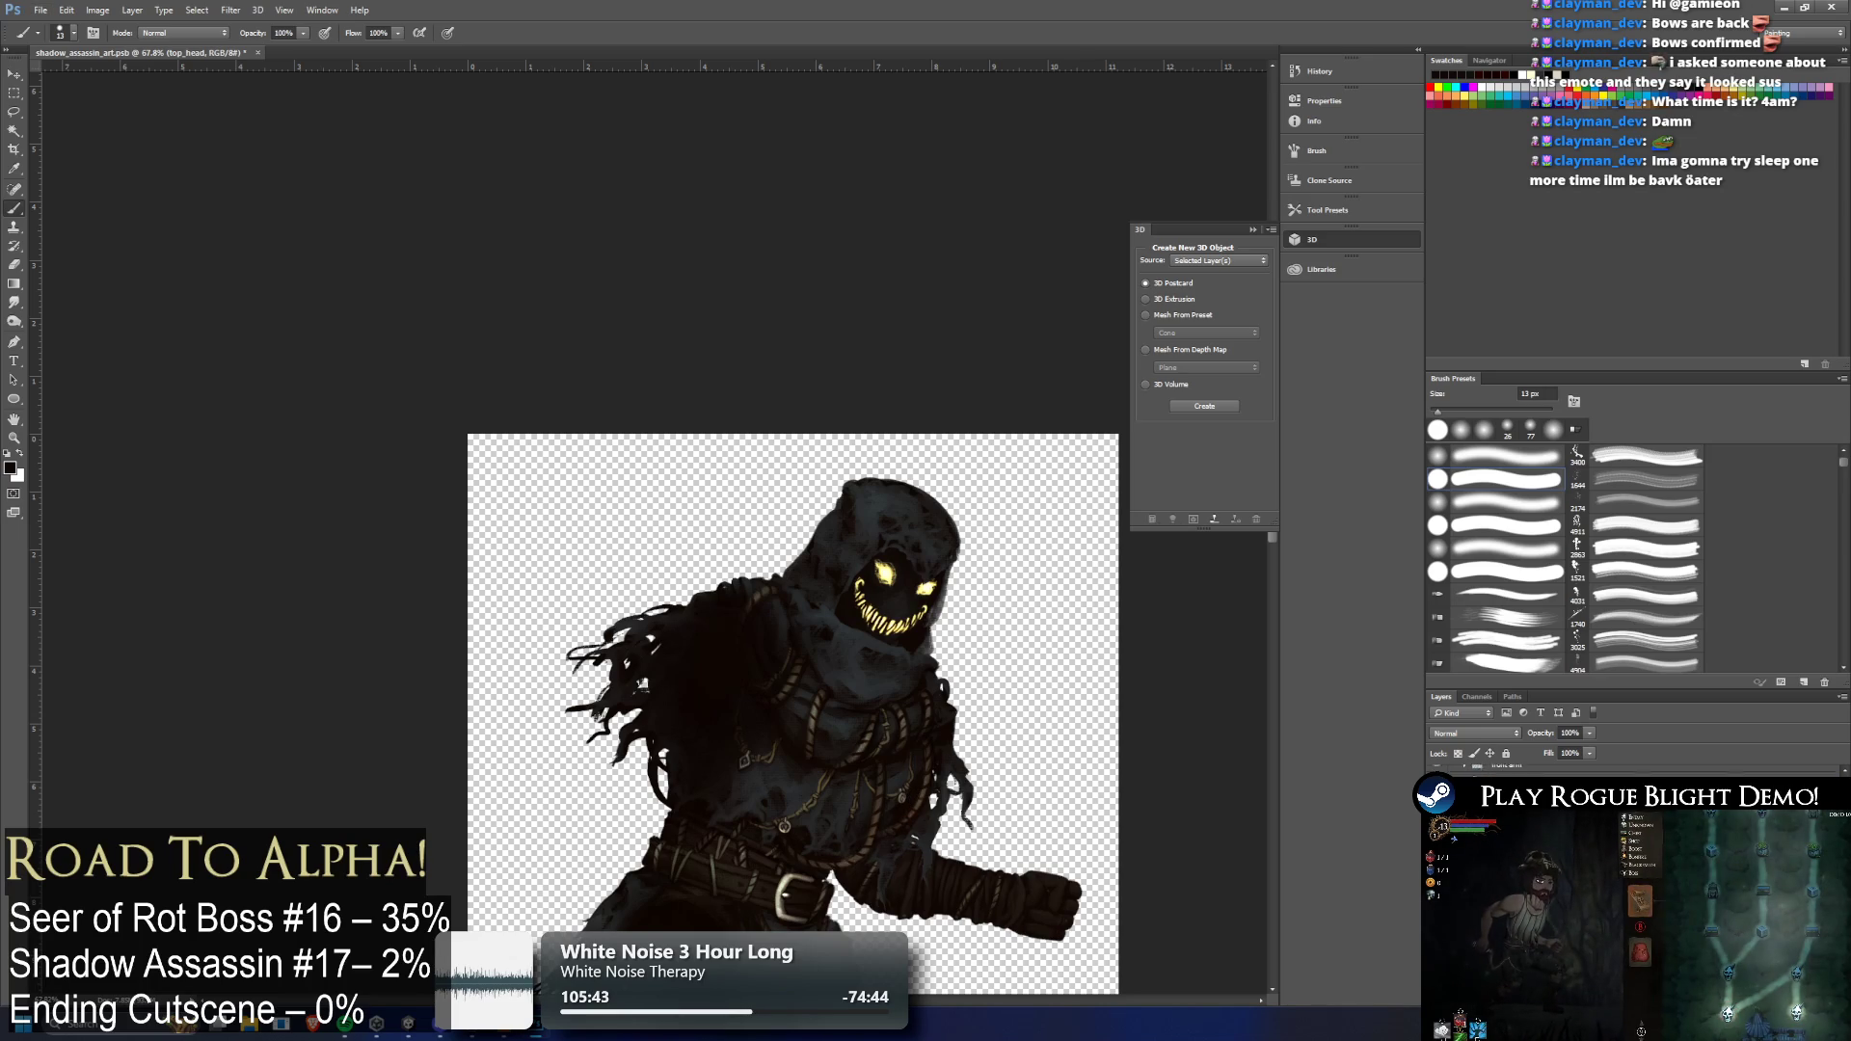
Hide the dark overlay covering the shoulder and arm
key("h")
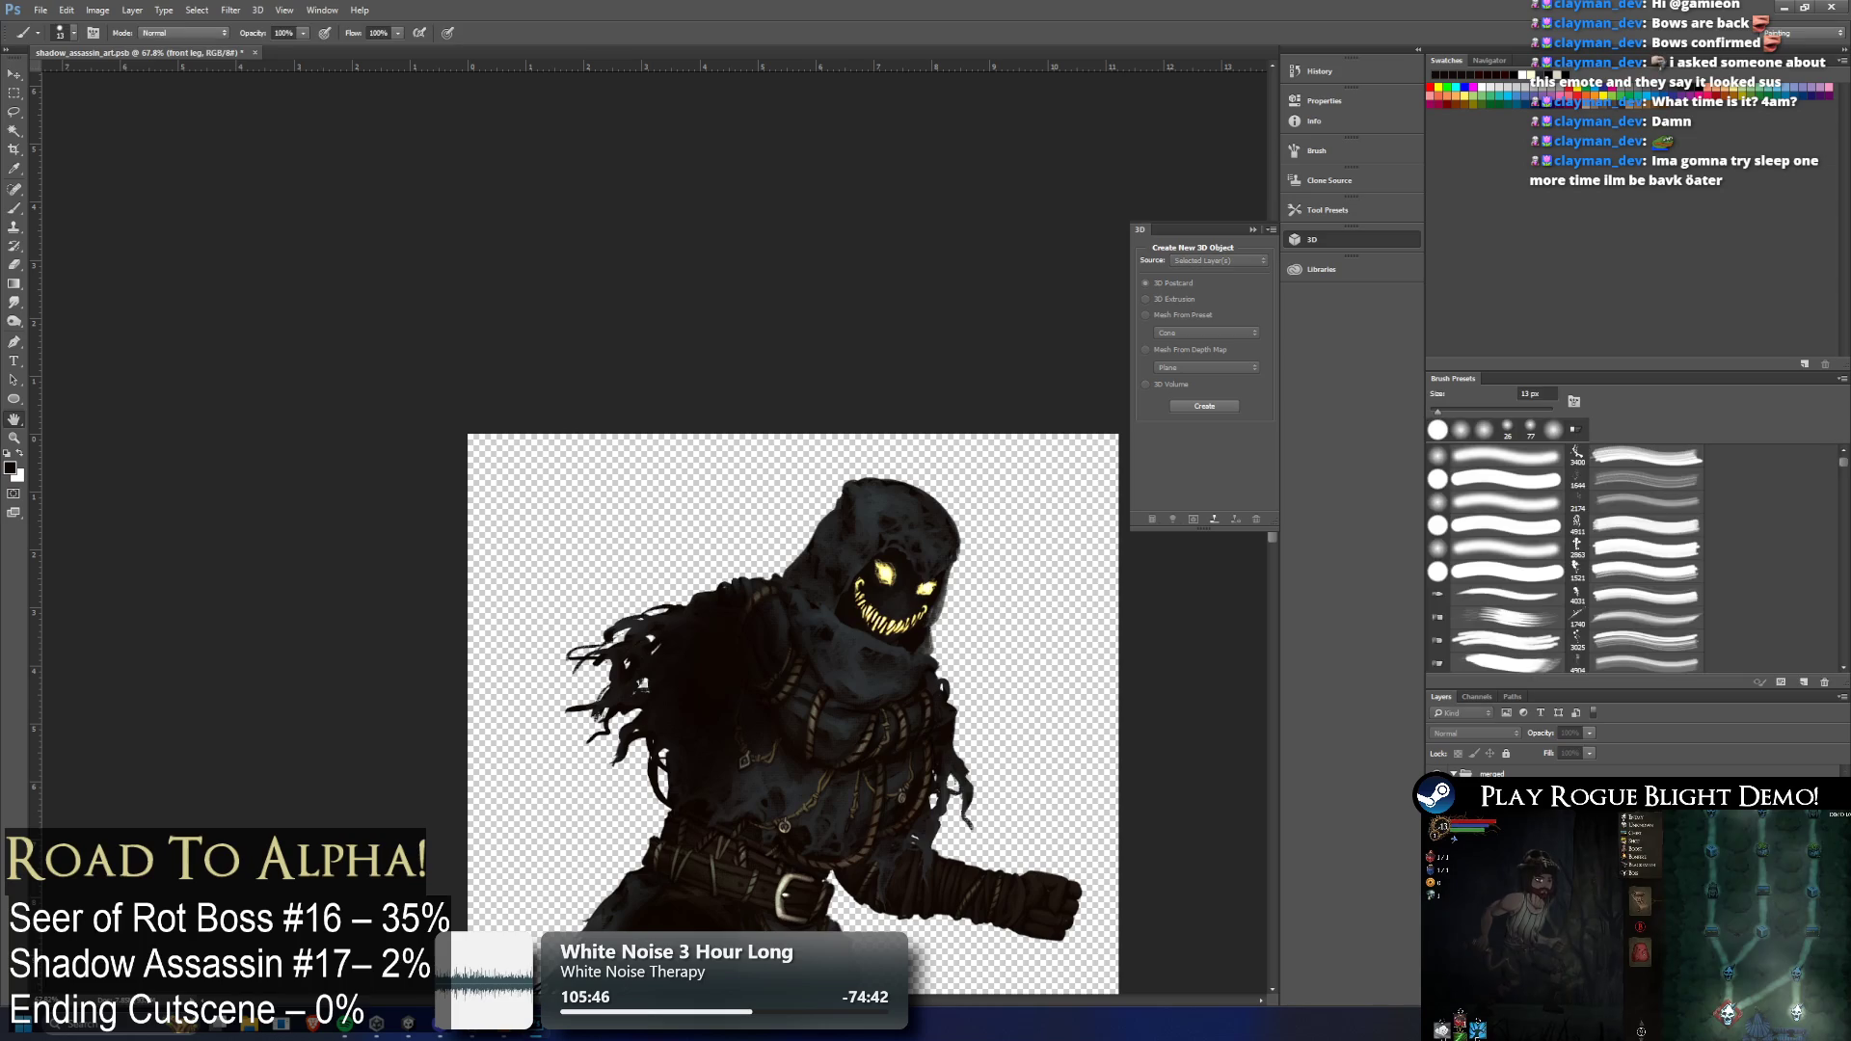
key("b")
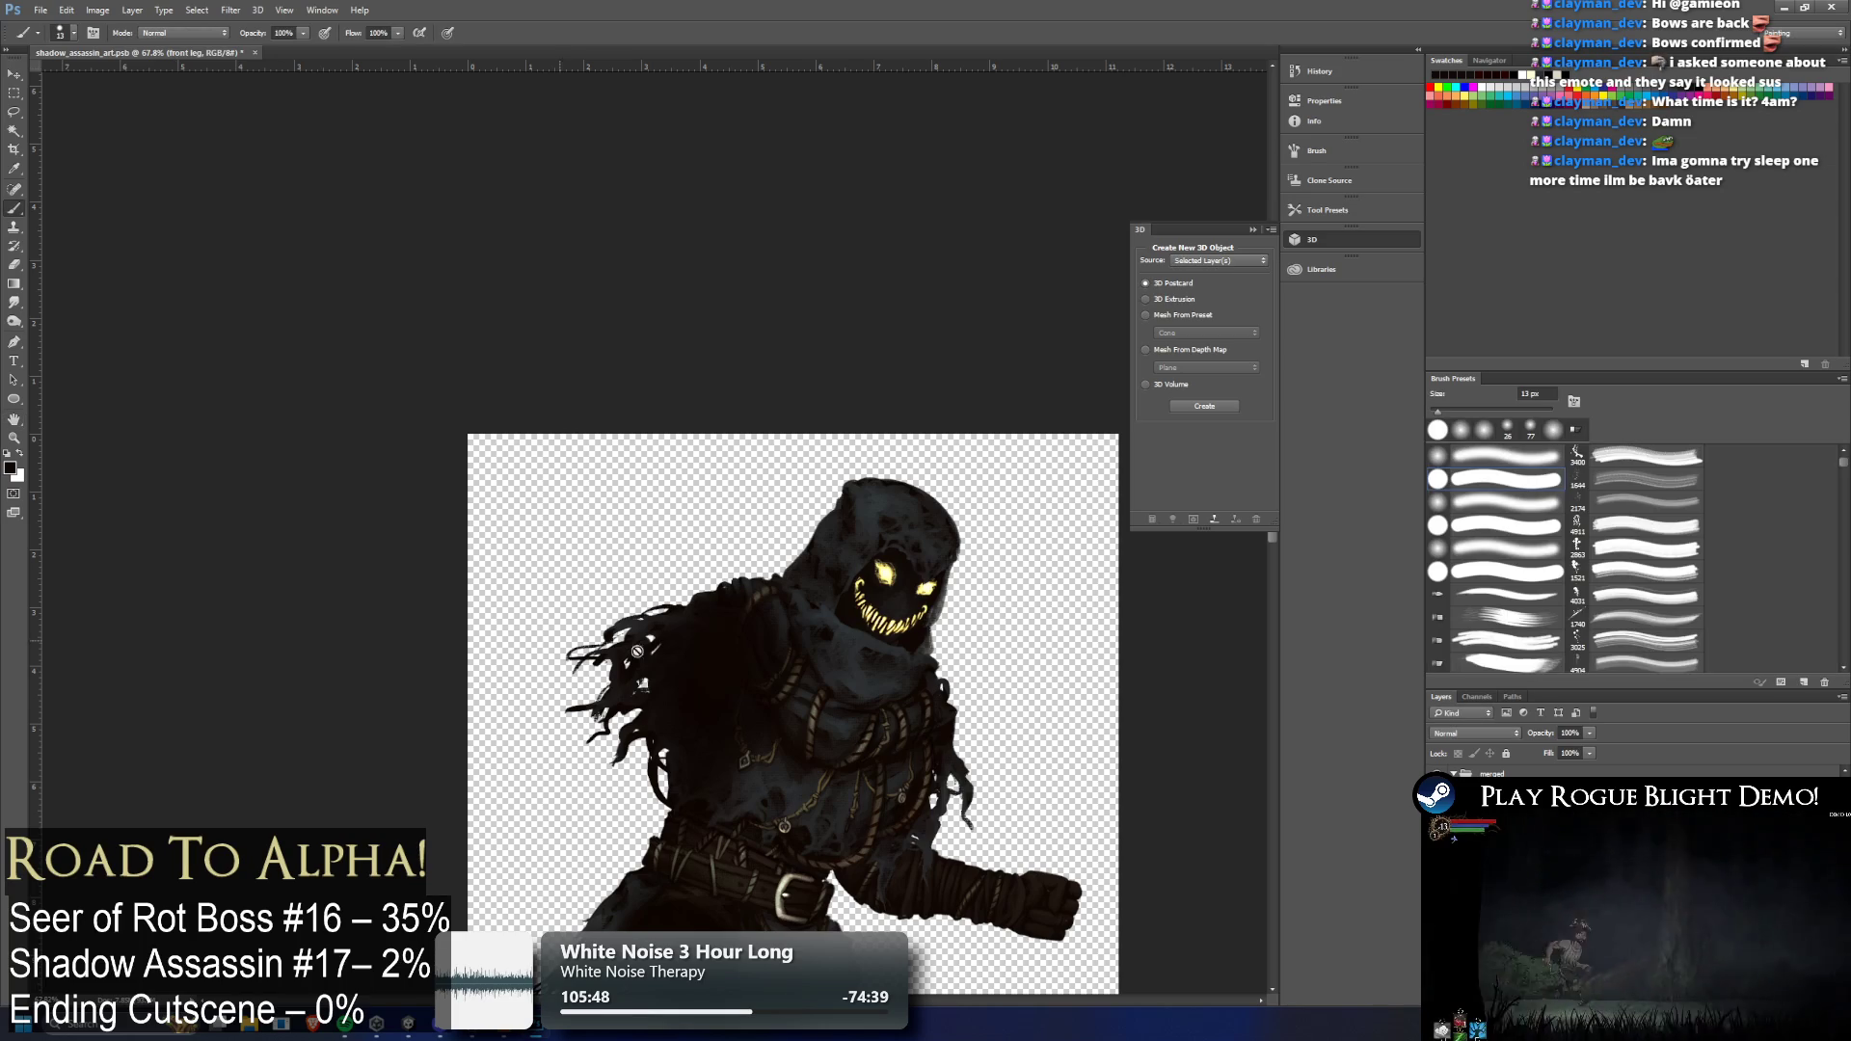
key("ctrl+comma")
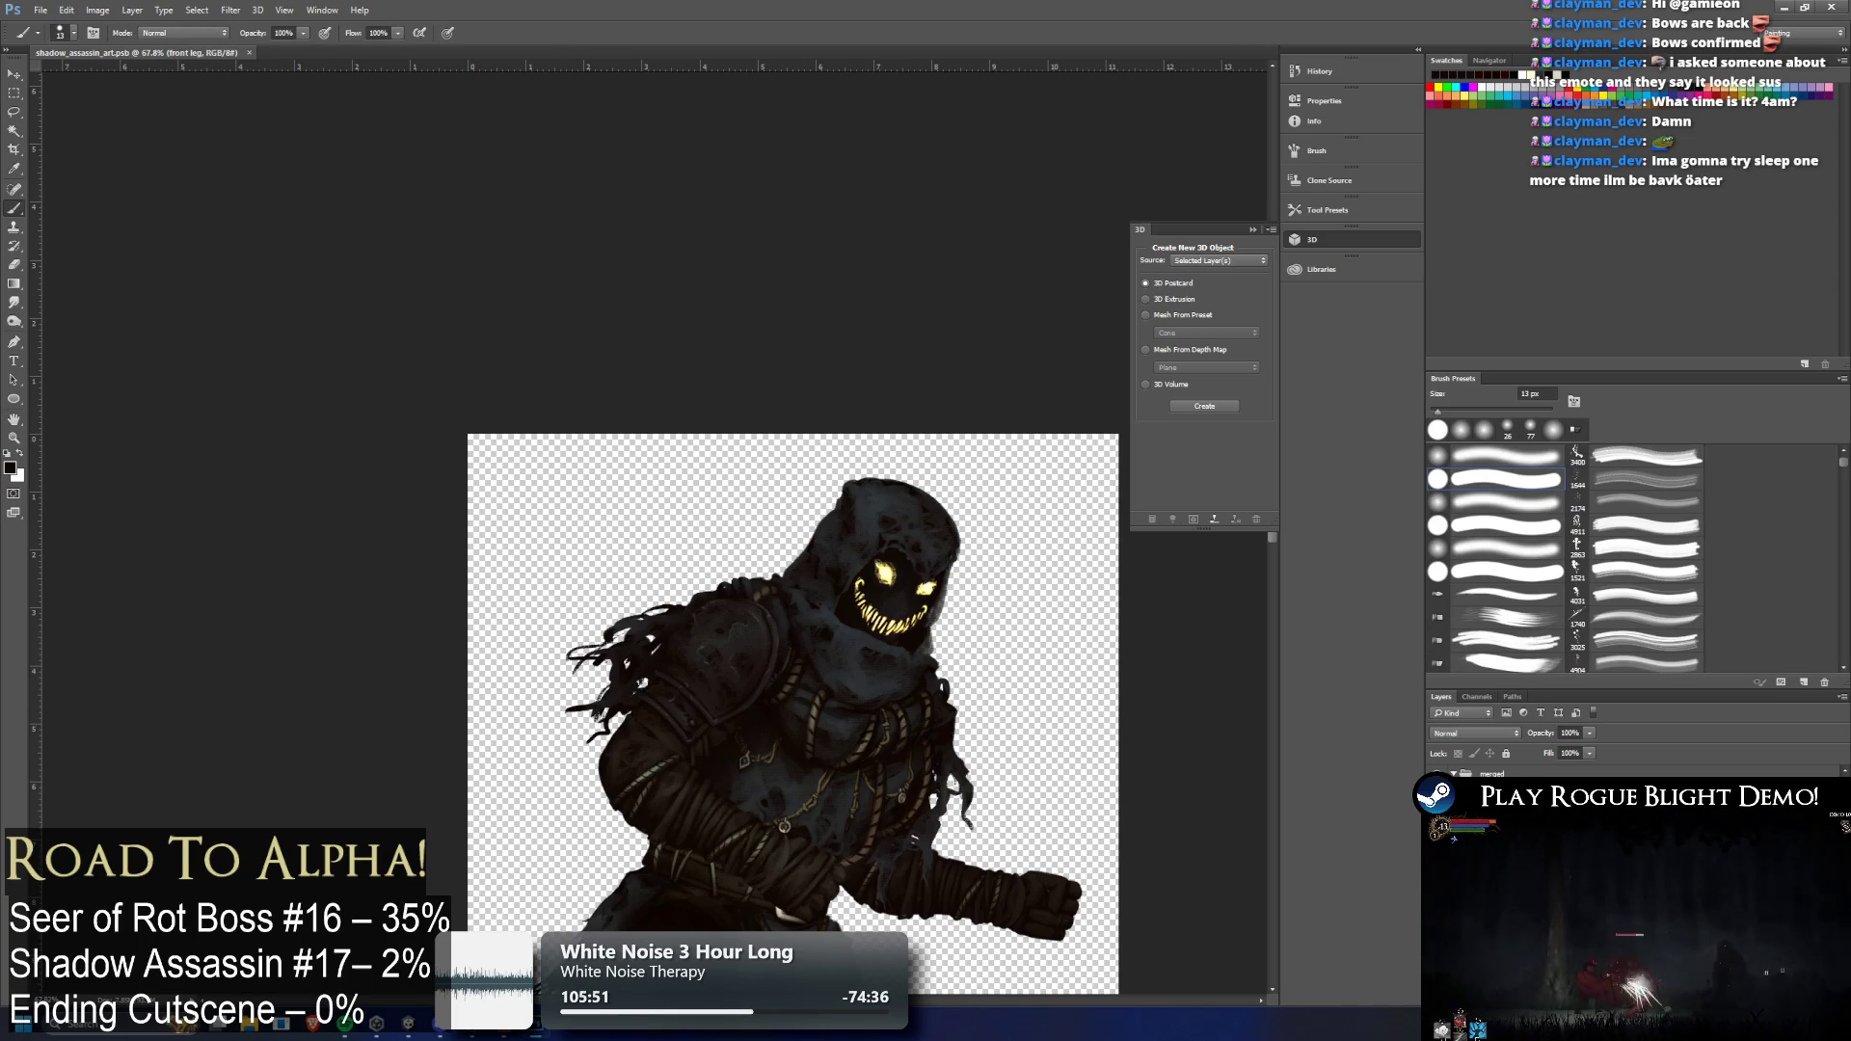
Nudge the bottom_mouth layer slightly into place and apply the transform
key("alt+bracketleft")
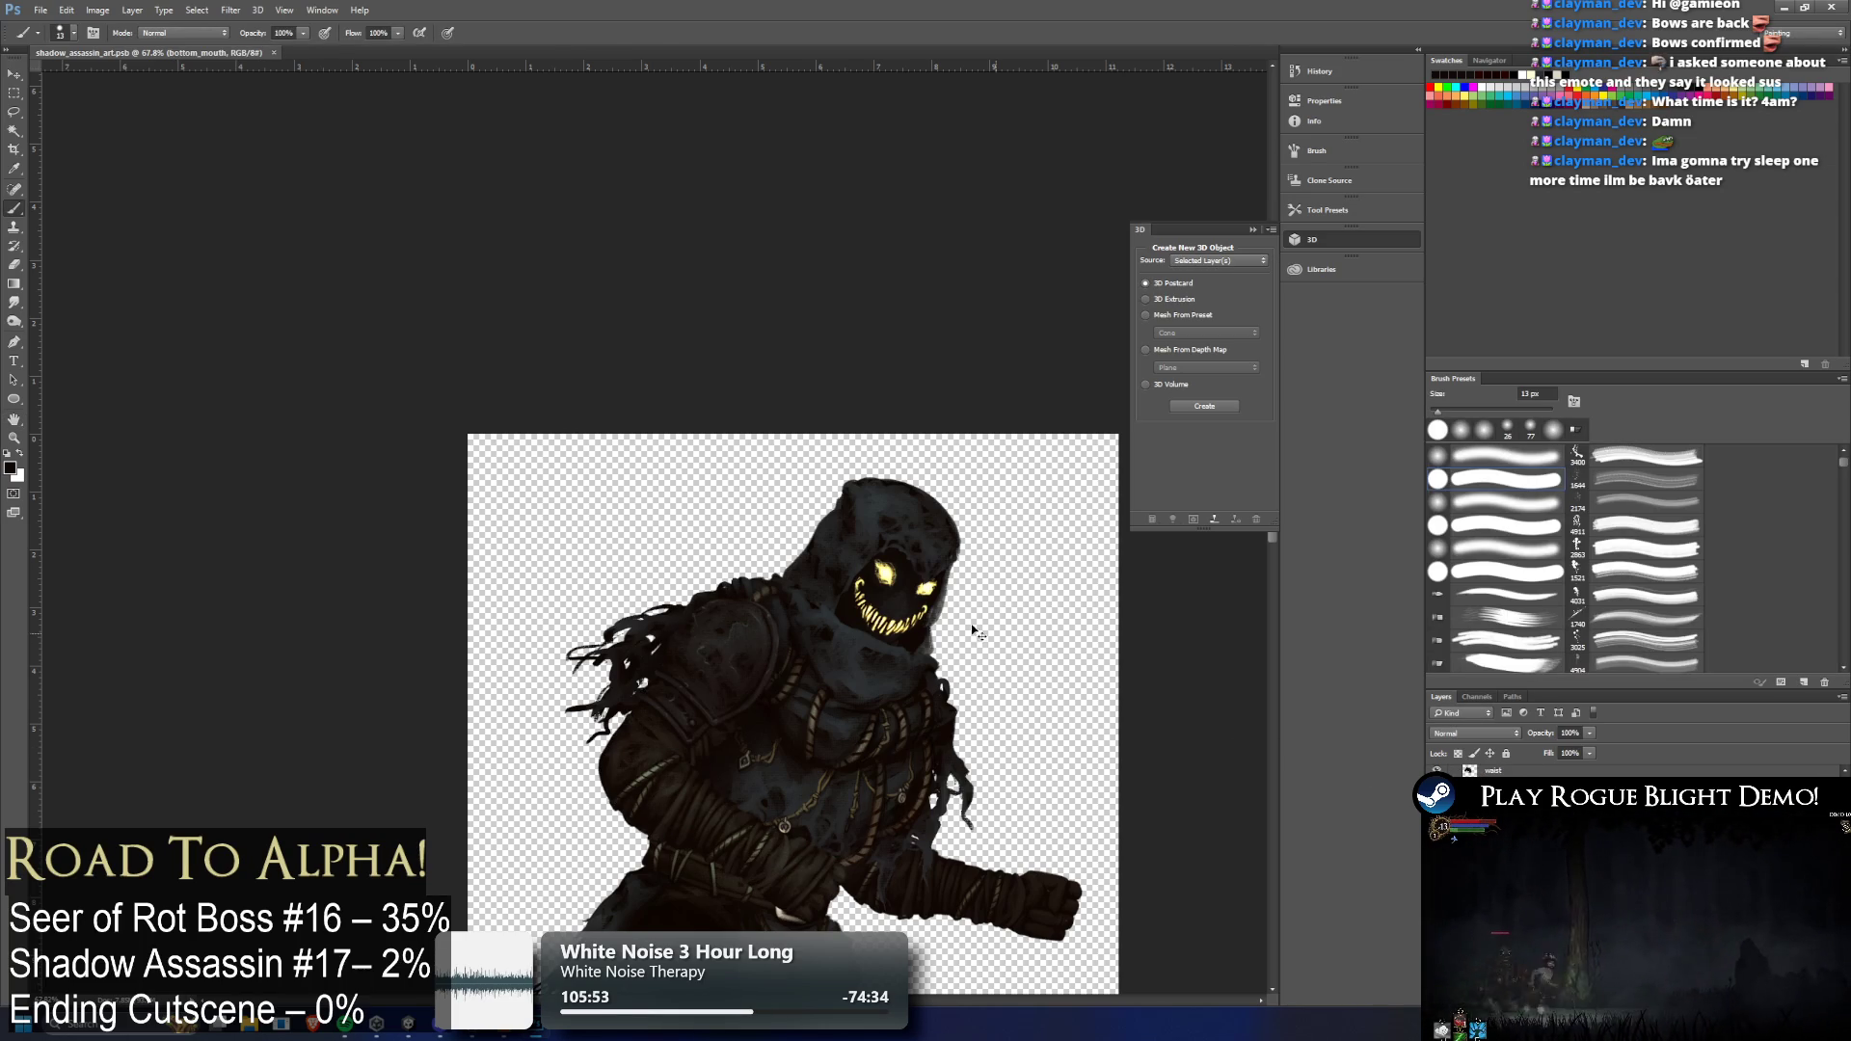
key("ctrl+t")
left_click_drag(867, 633, 866, 631)
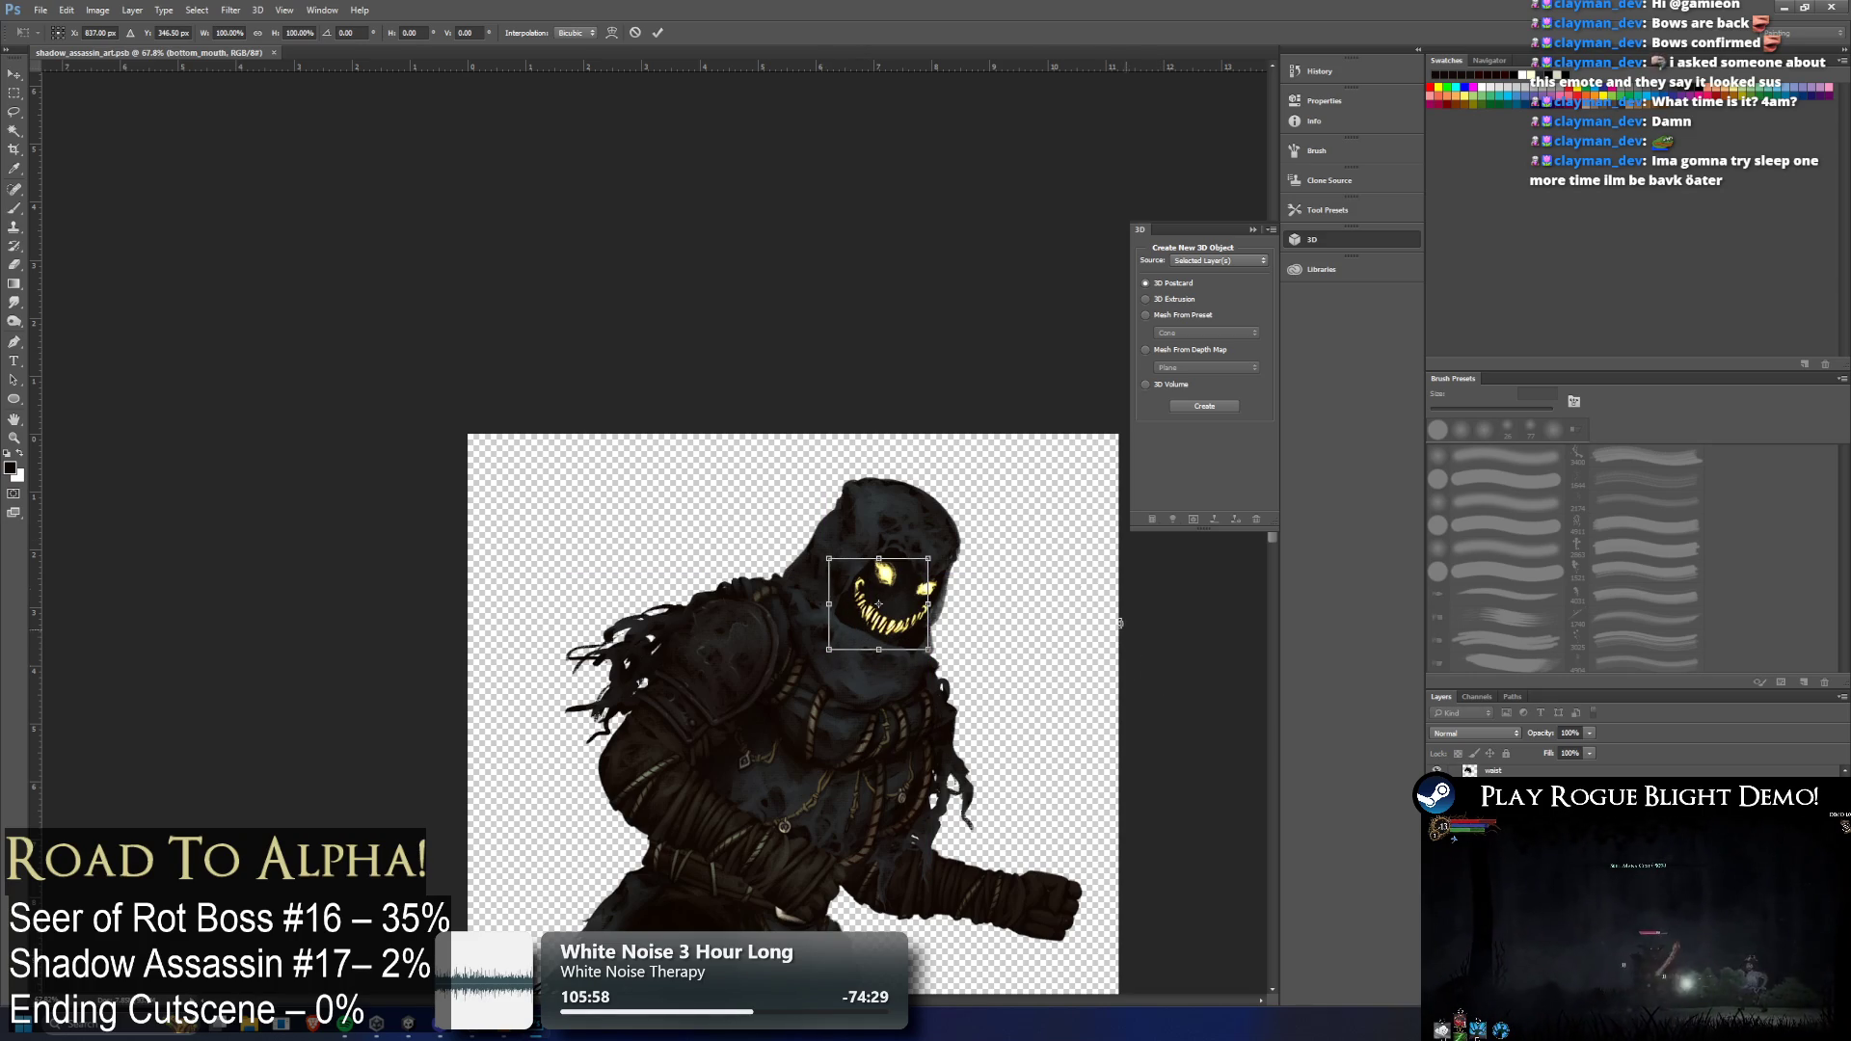
left_click(14, 111)
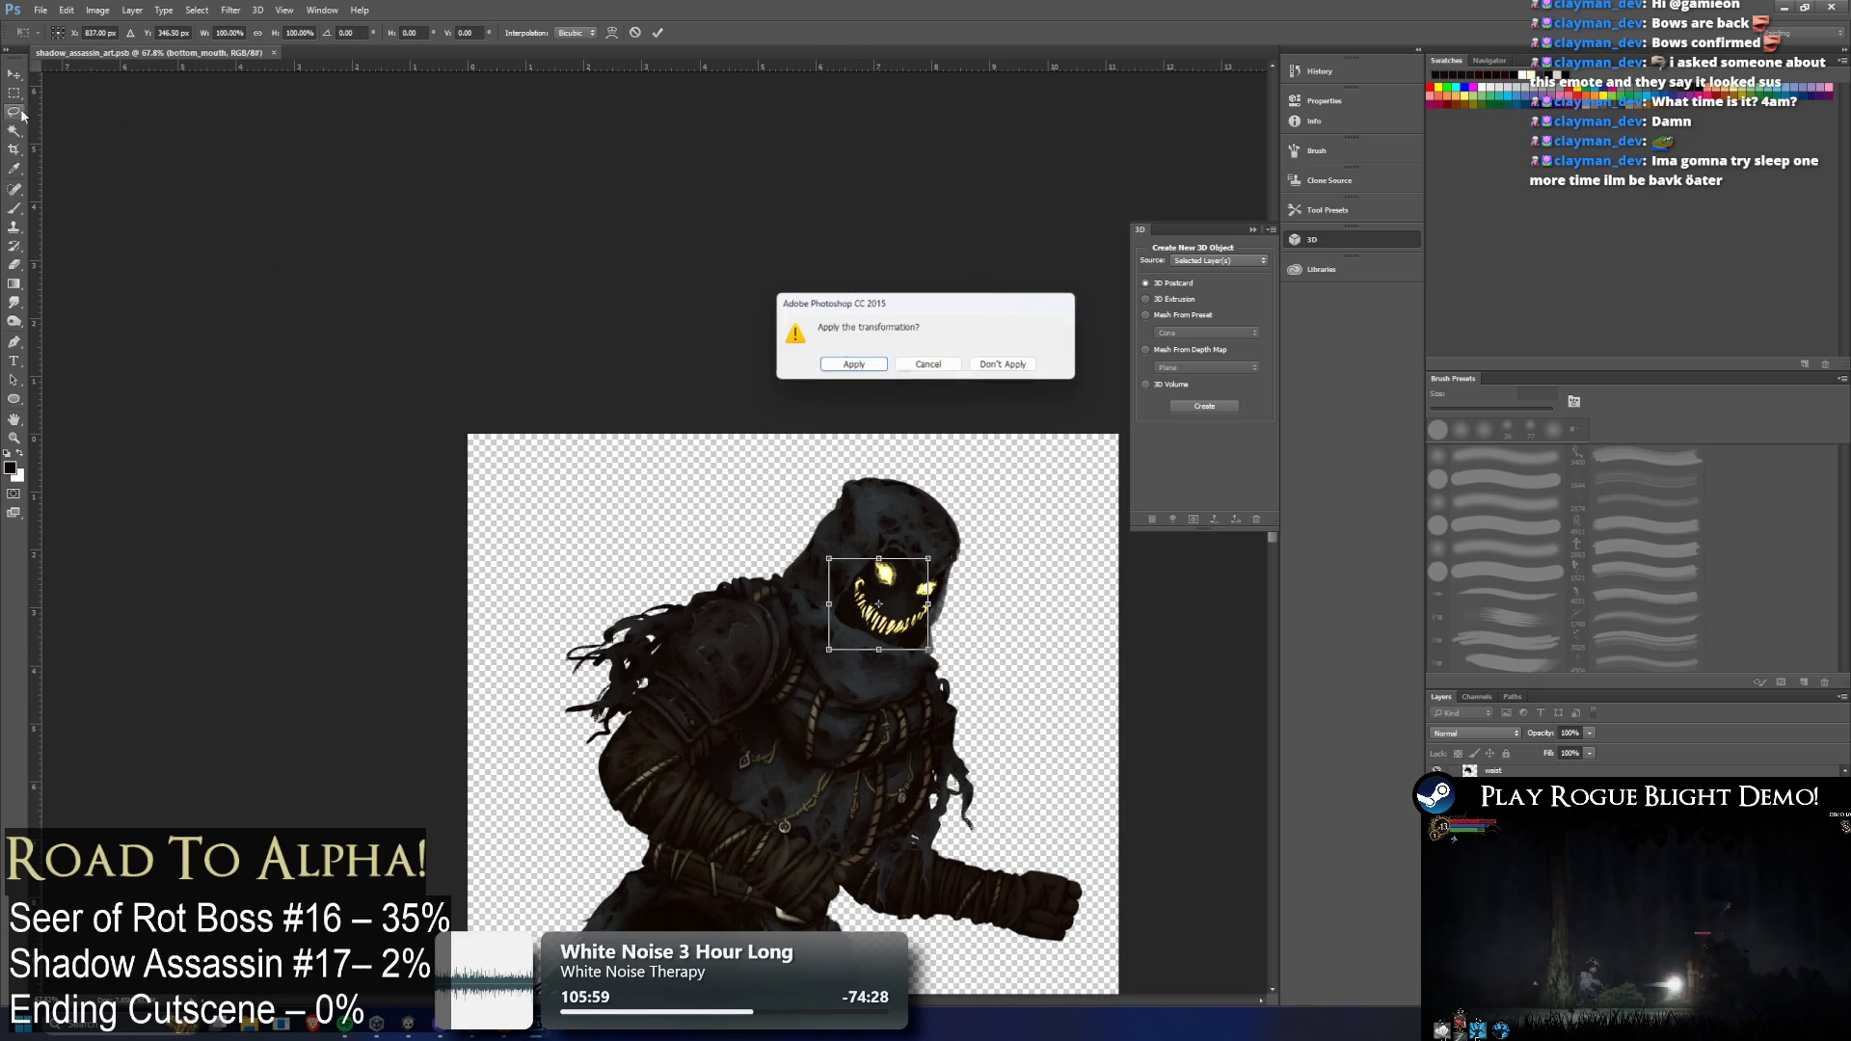
left_click(998, 364)
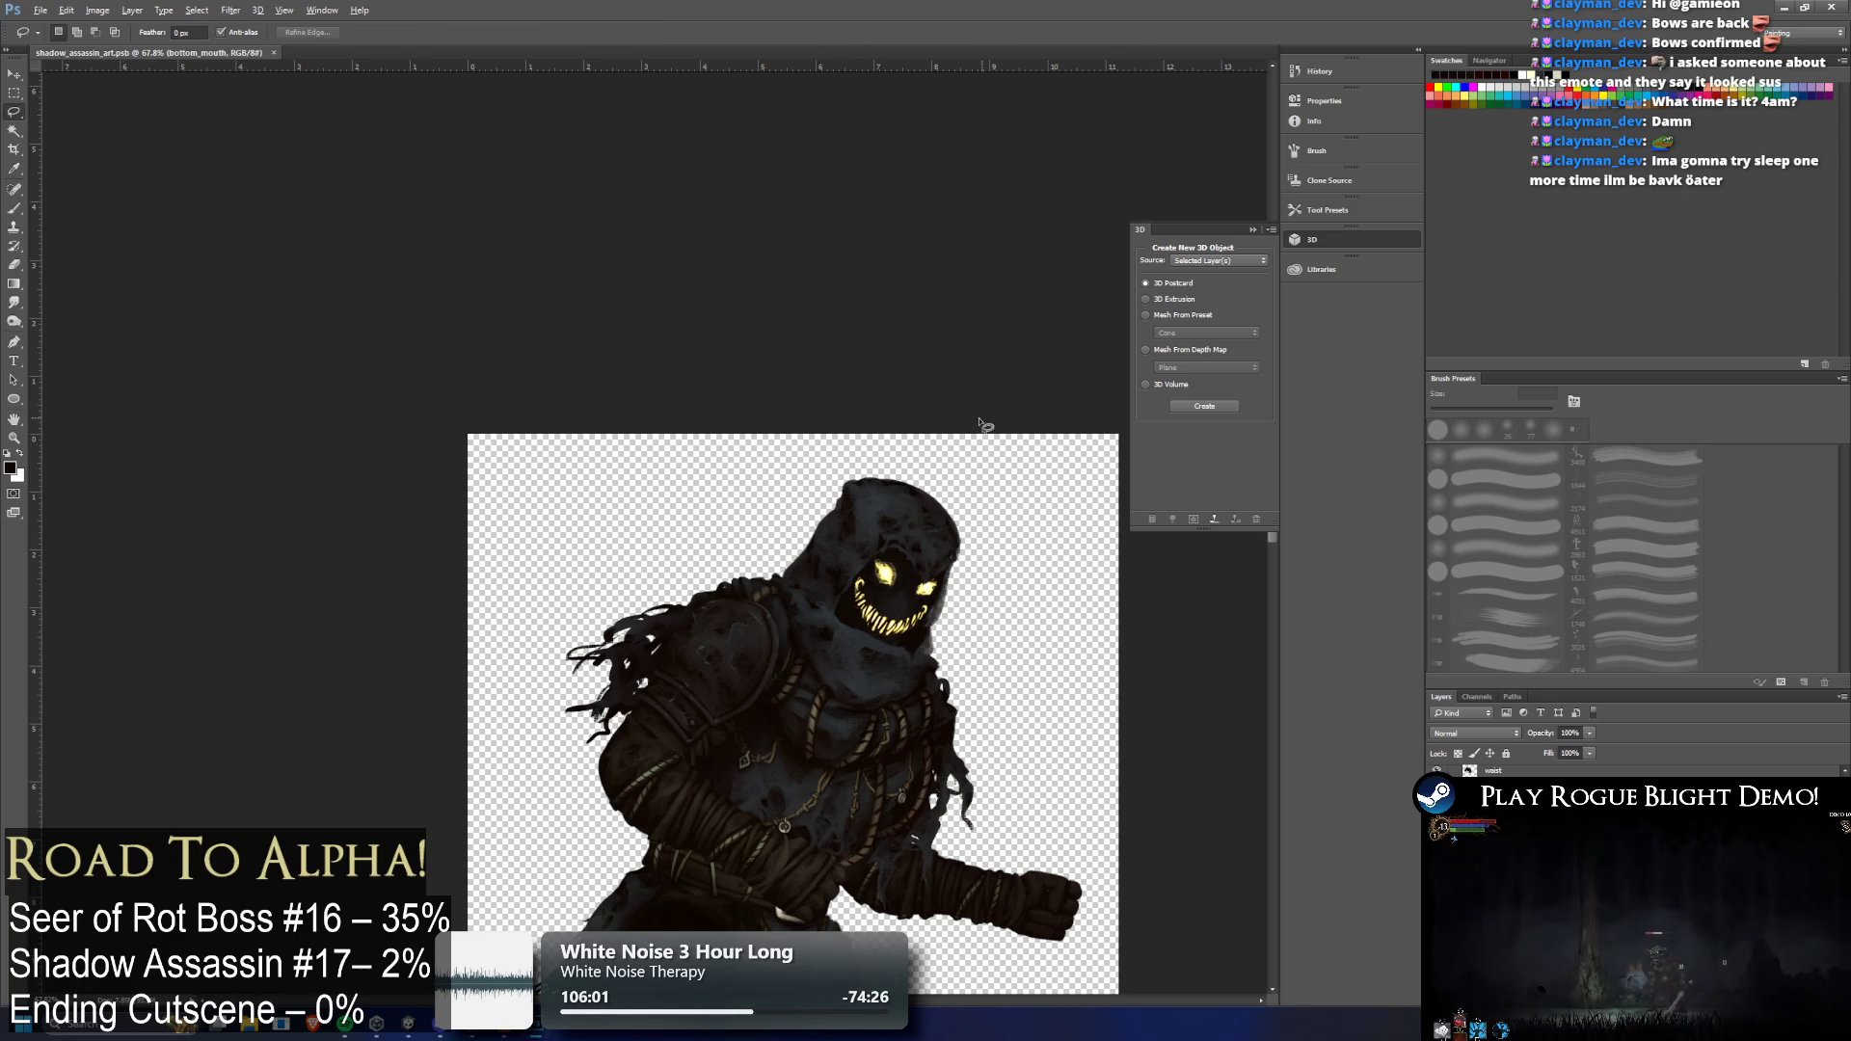
Zoom out and show the leg and boot layers so the full figure appears
scroll(985, 425, "down", 2)
scroll(943, 529, "up", 2)
scroll(943, 529, "down", 2)
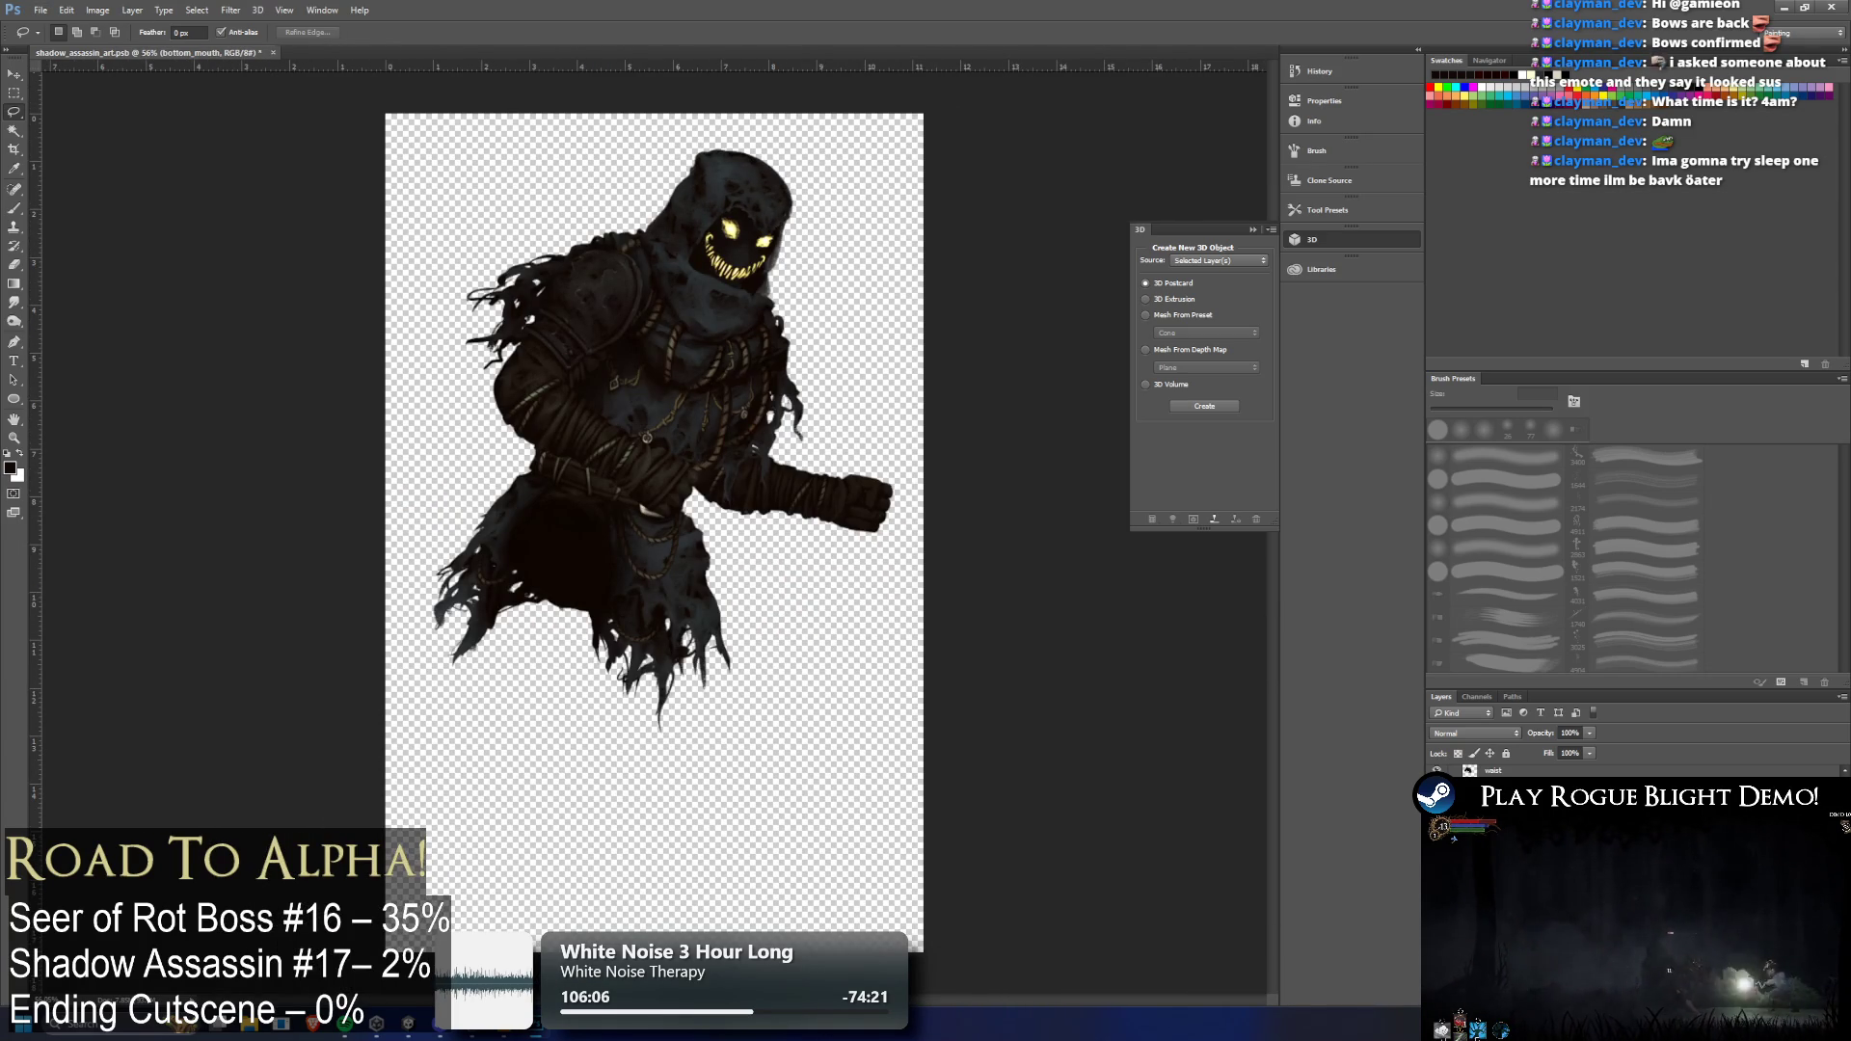
key("ctrl+alt+z")
key("ctrl+alt+z")
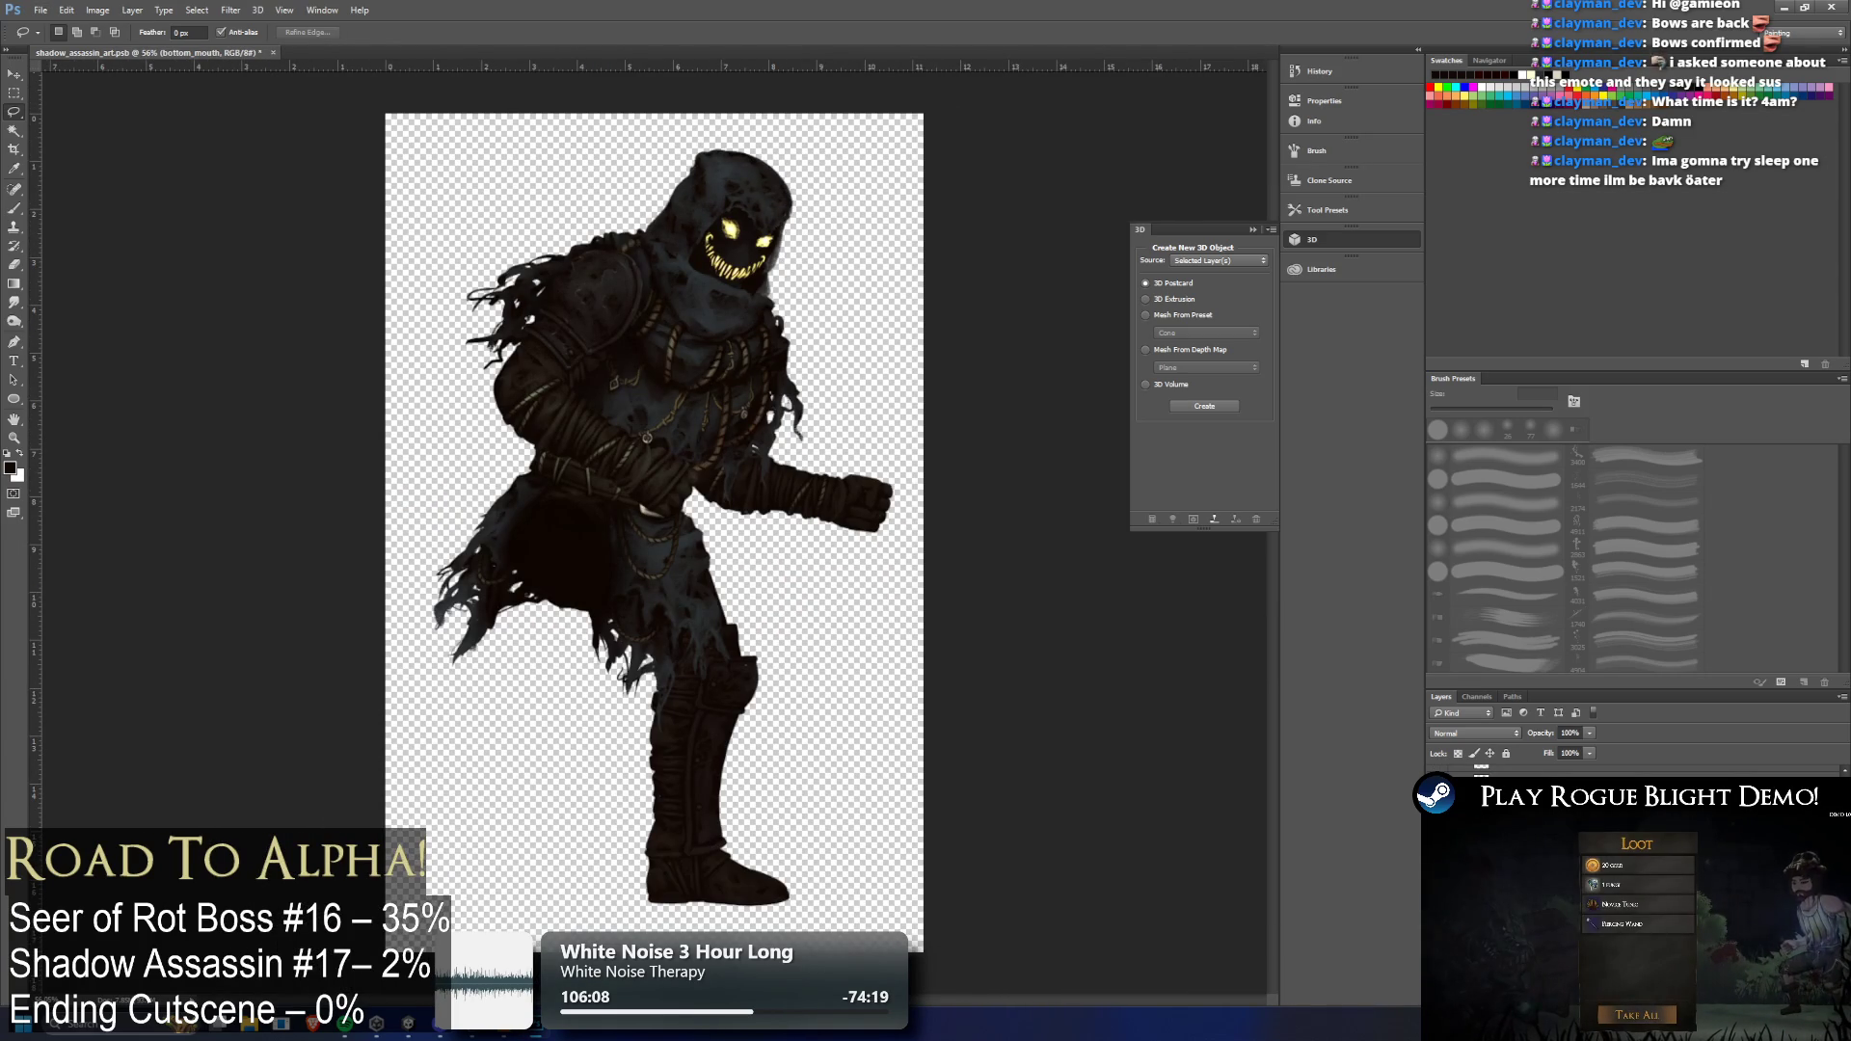
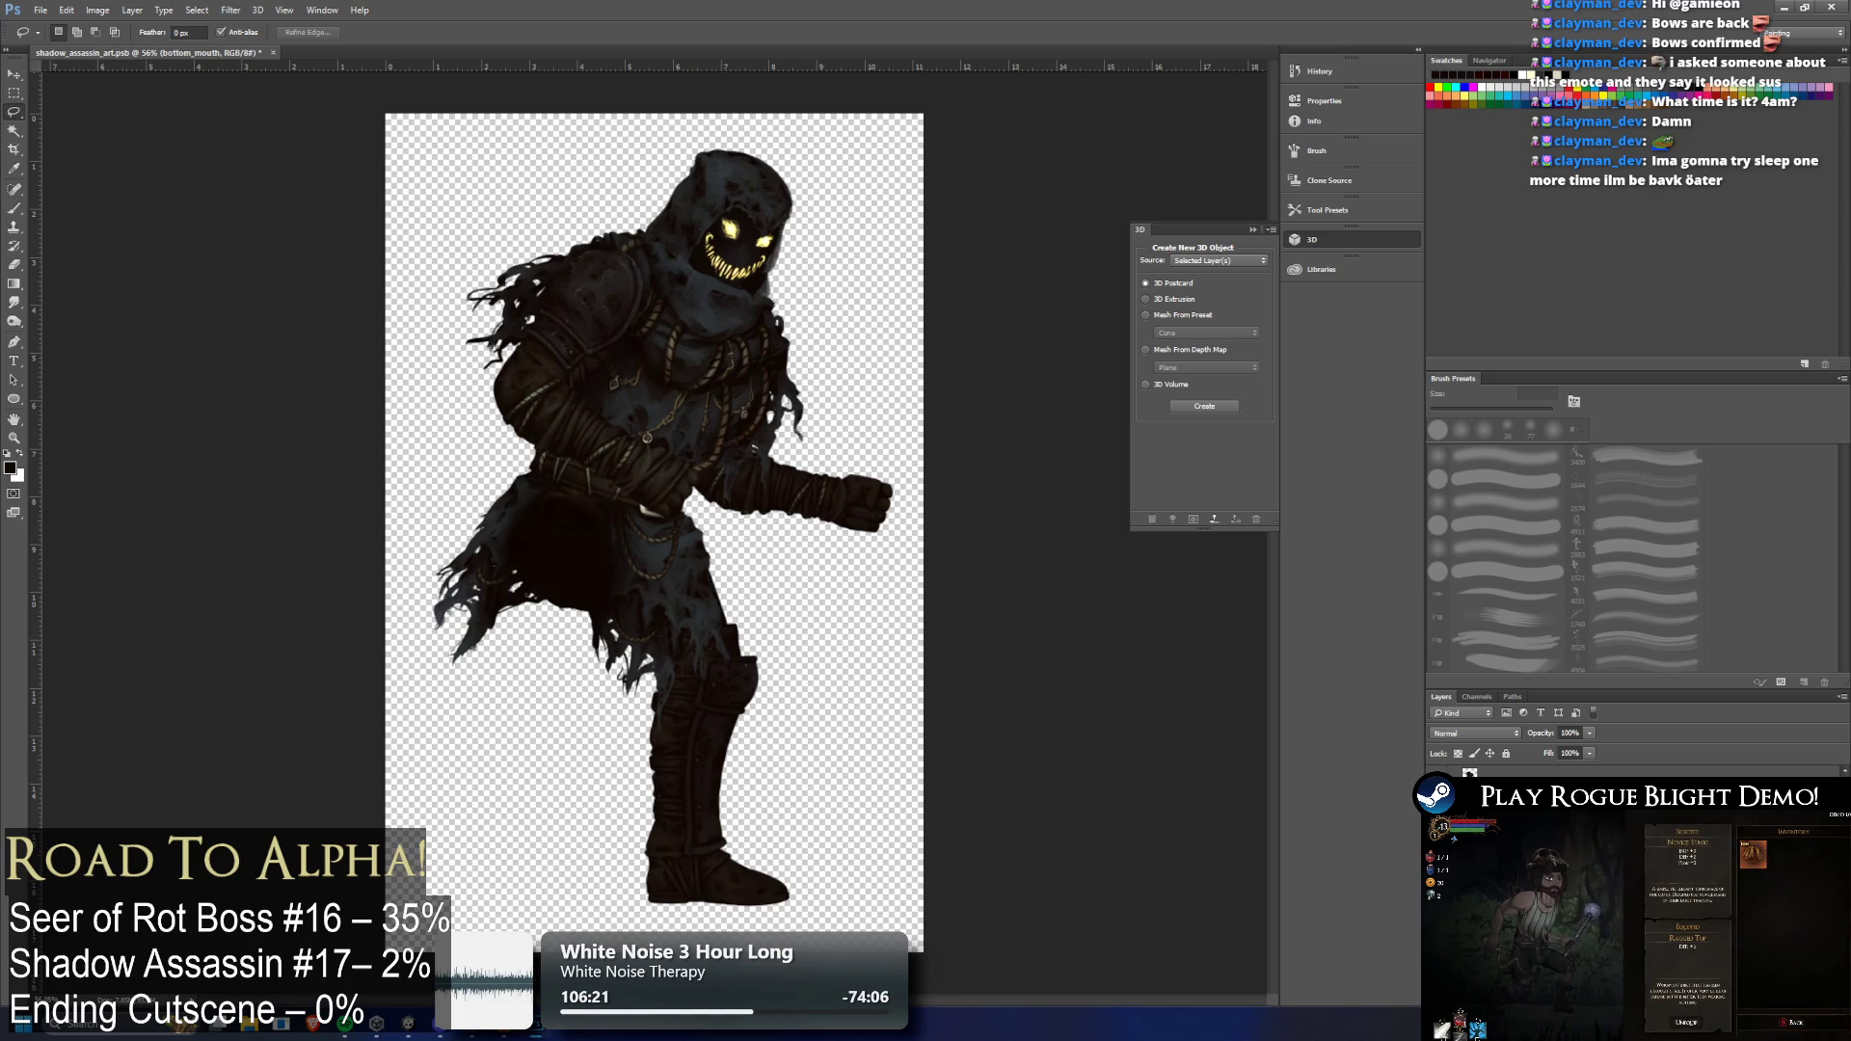
Choose the Clone Stamp tool on the leg layers and dismiss the cloning error
key("alt+[")
key("ctrl+z")
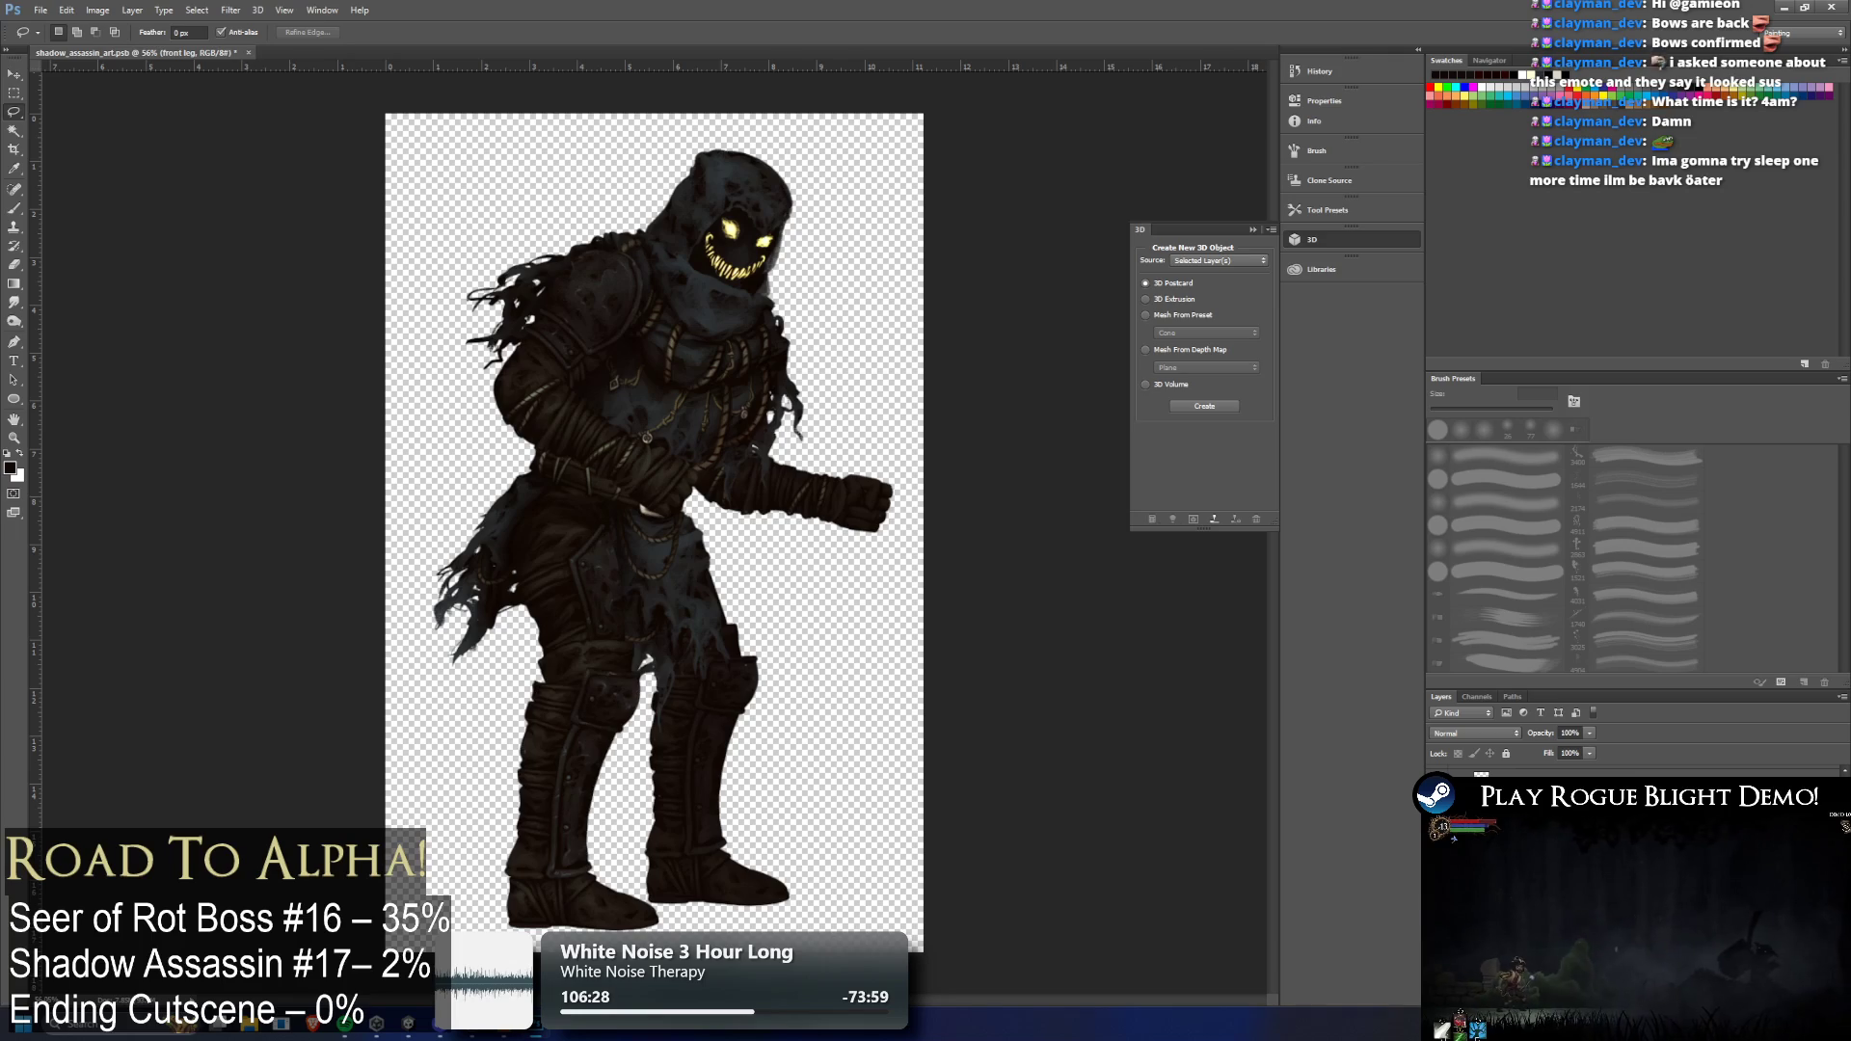
scroll(439, 472, "up", 1)
scroll(438, 473, "up", 5)
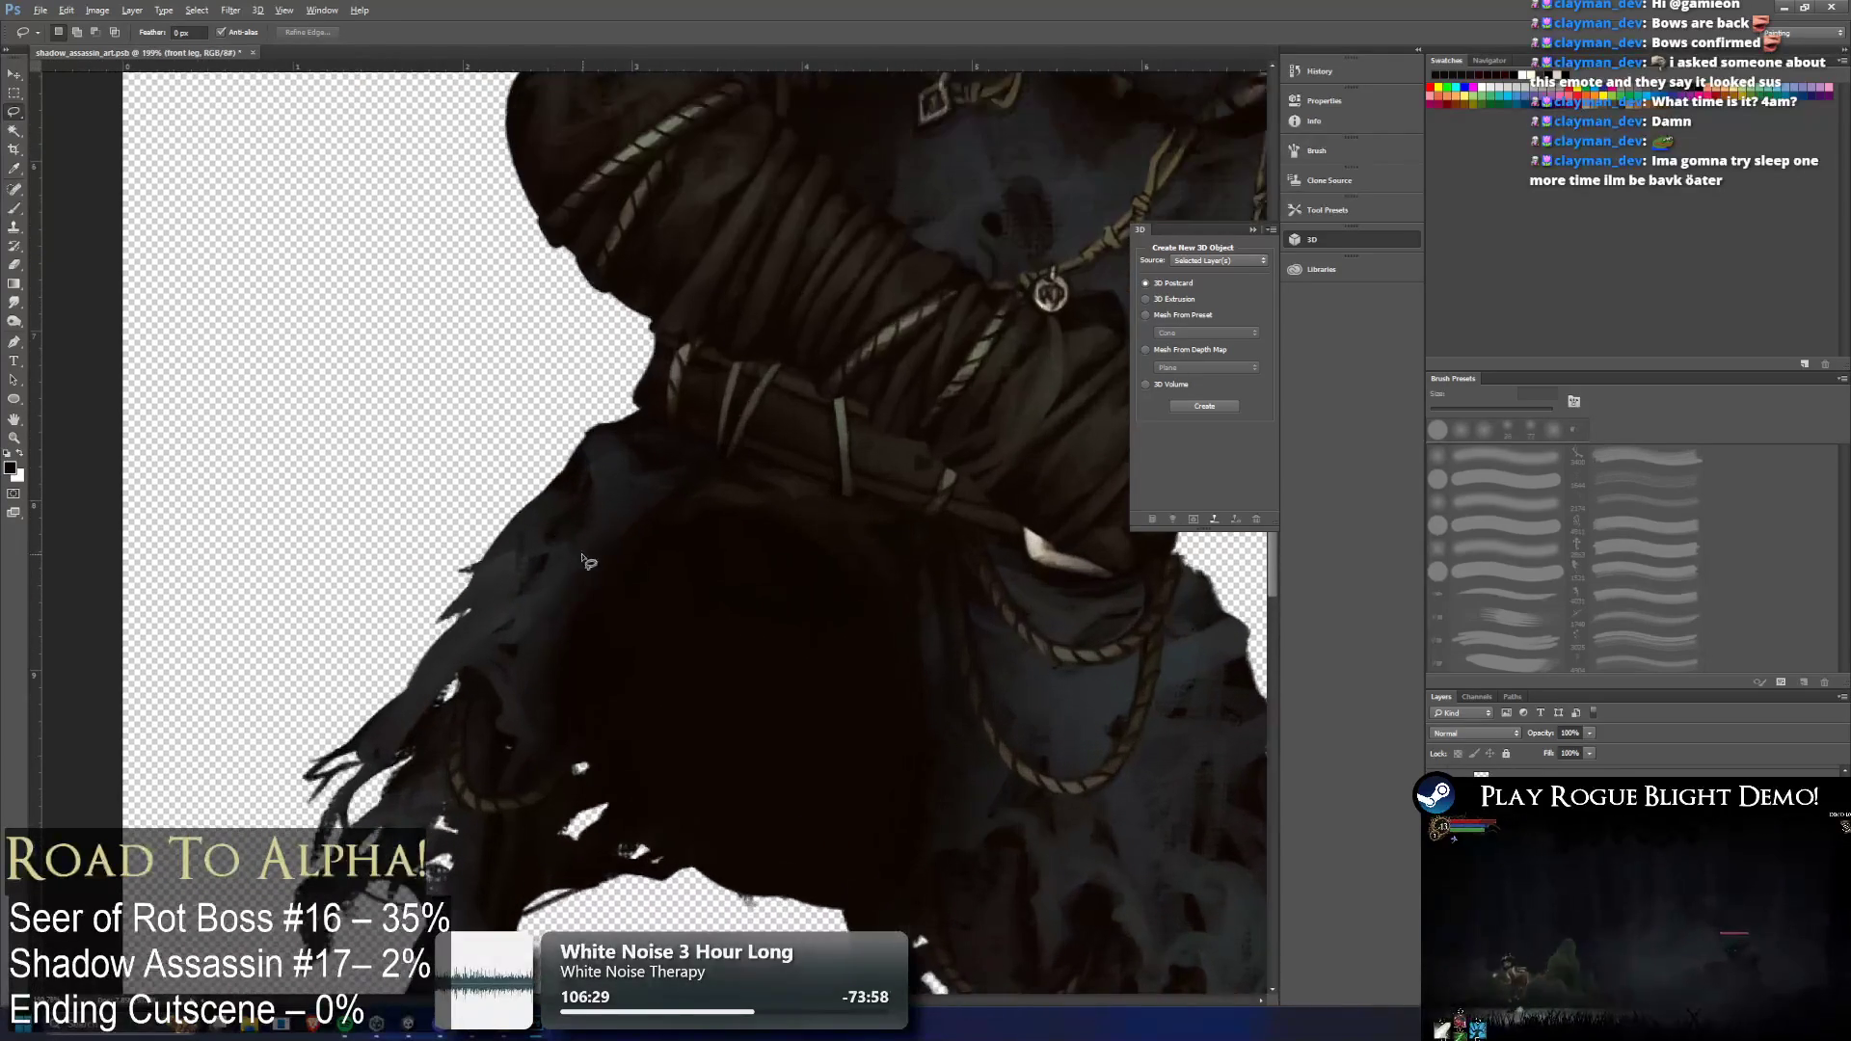
left_click(14, 229)
left_click(607, 608)
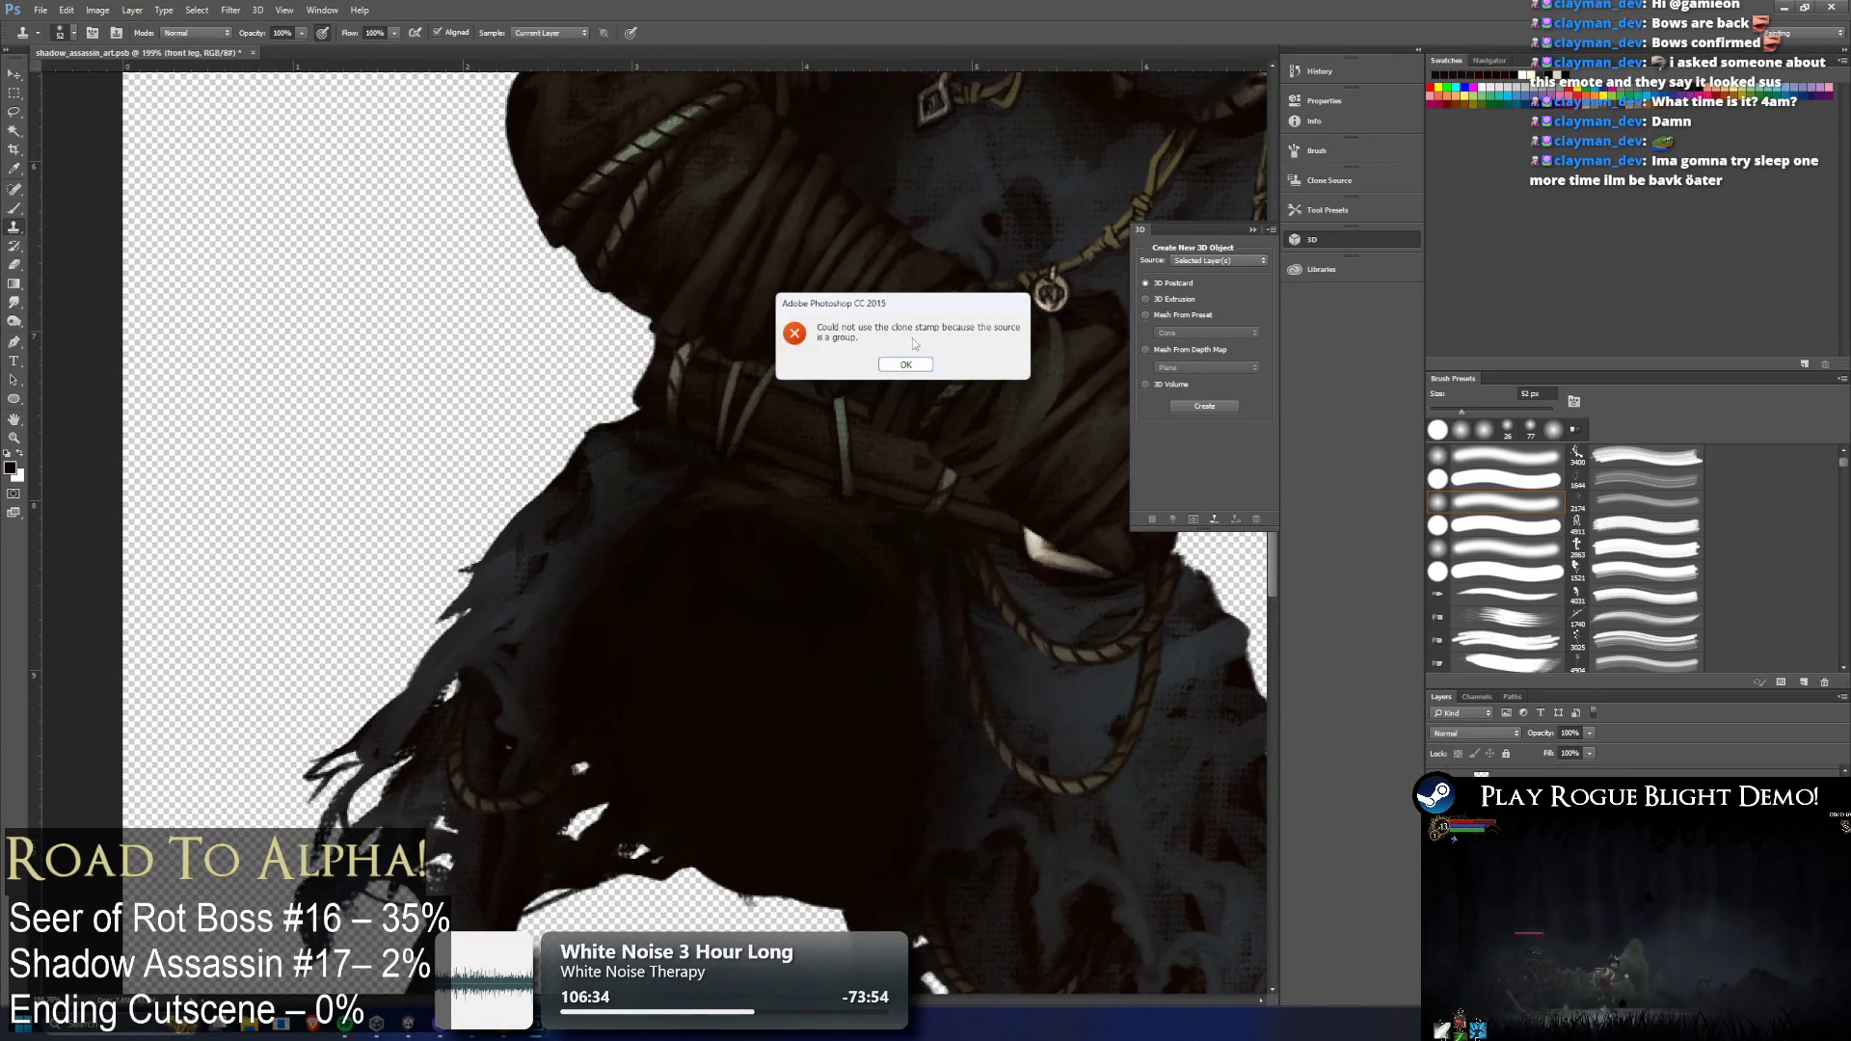
key("Return")
Make the waist layer active, float the artwork window, and set clone opacity to 9%
key("alt+bracketleft")
key("alt+bracketleft")
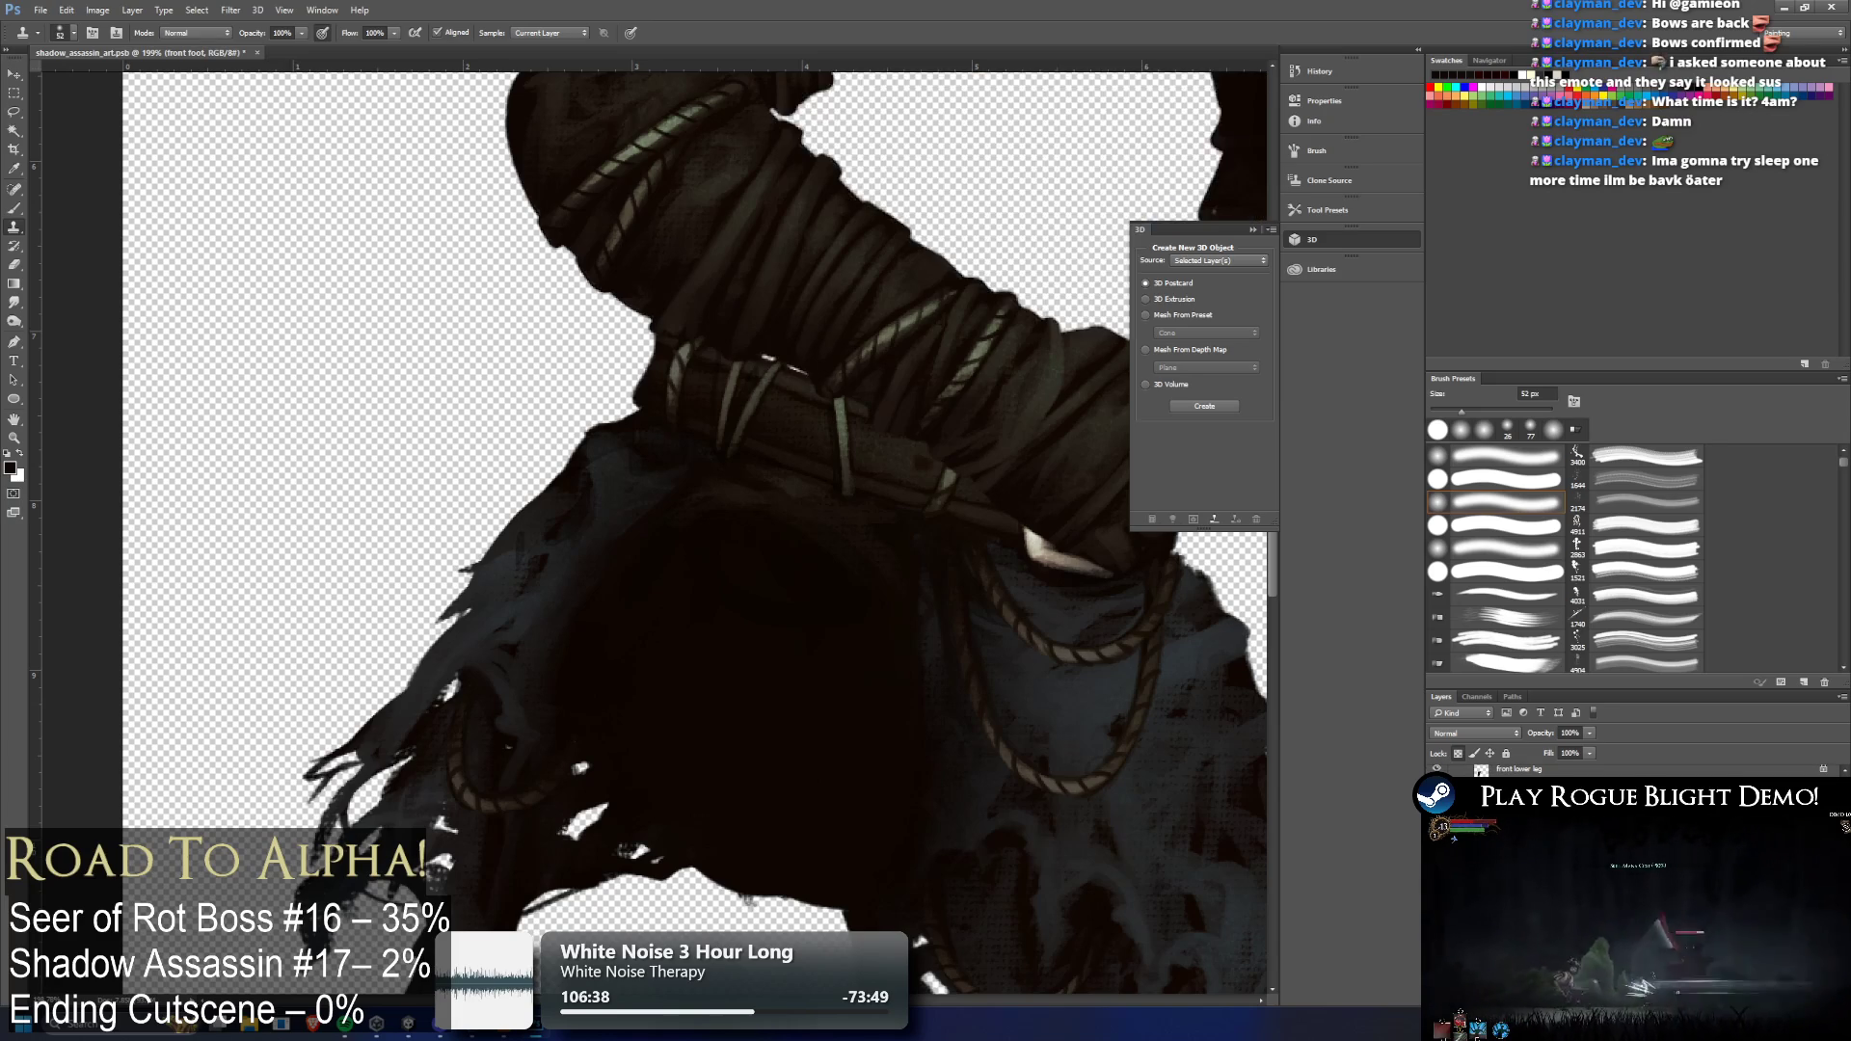
key("alt+bracketleft")
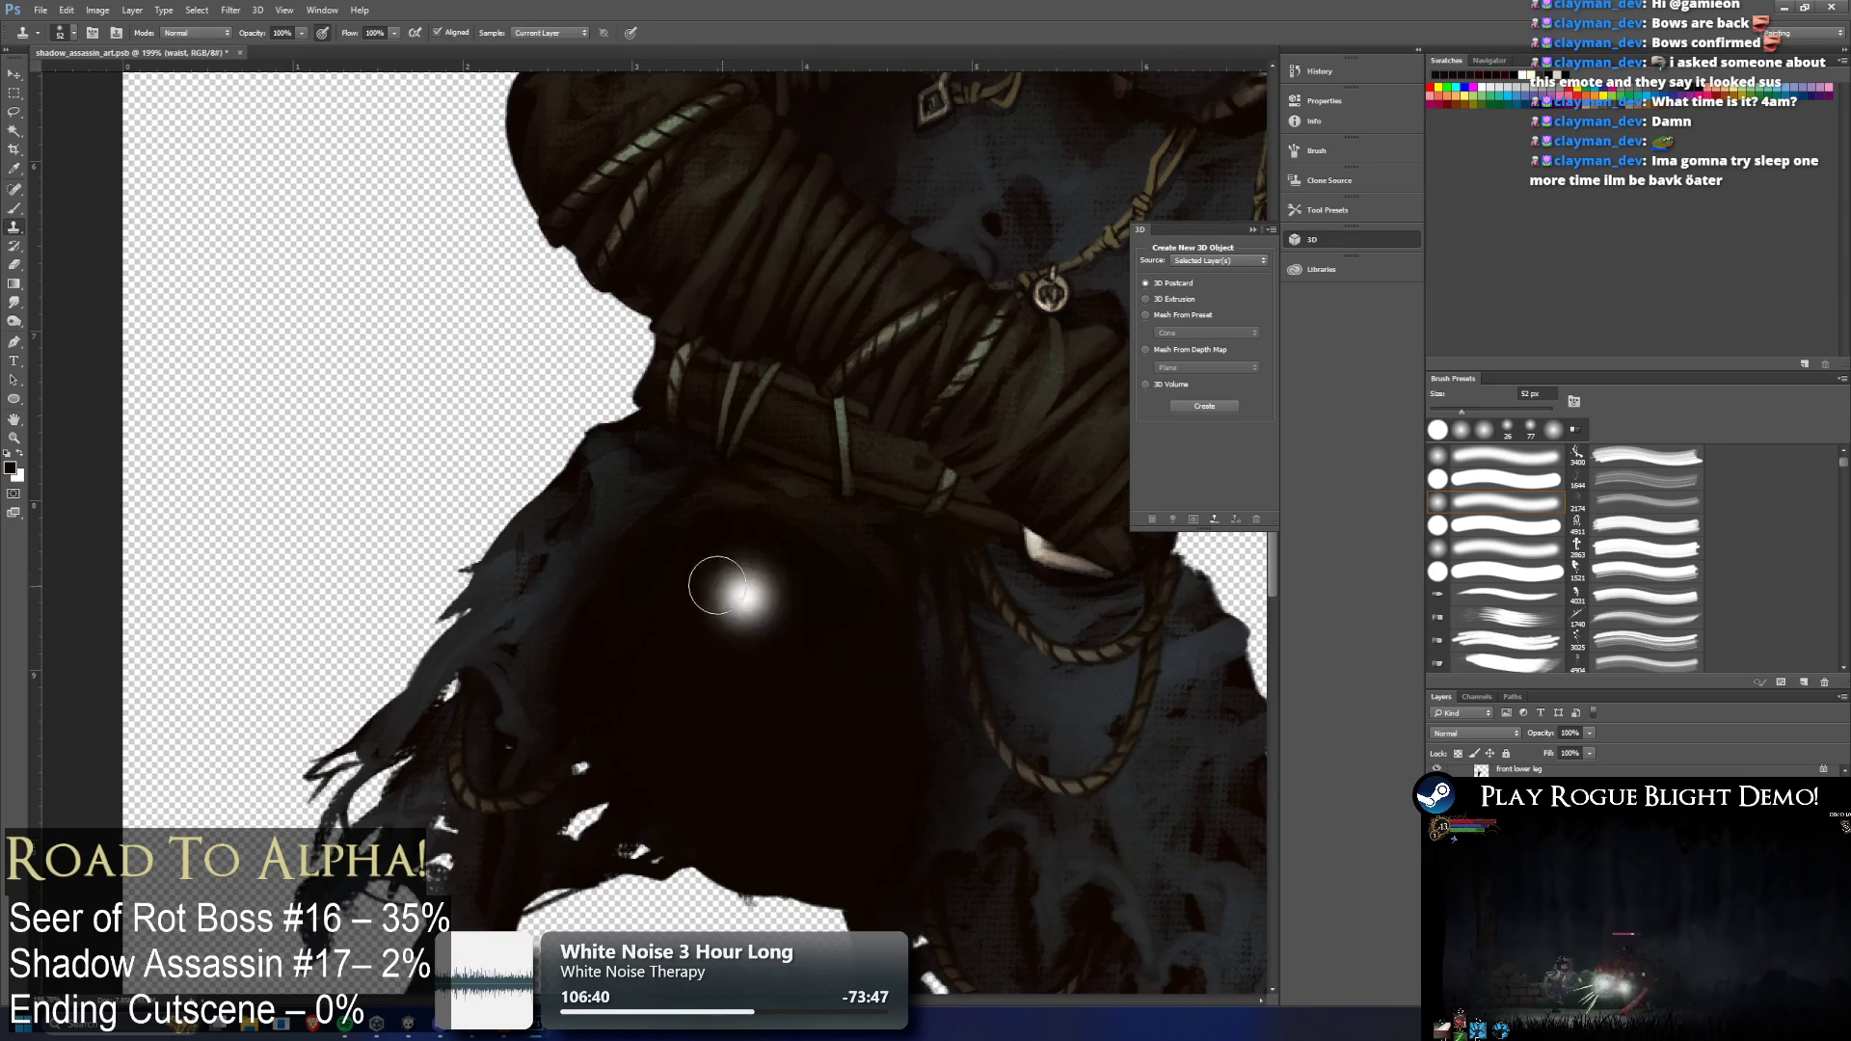
left_click_drag(689, 631, 661, 579)
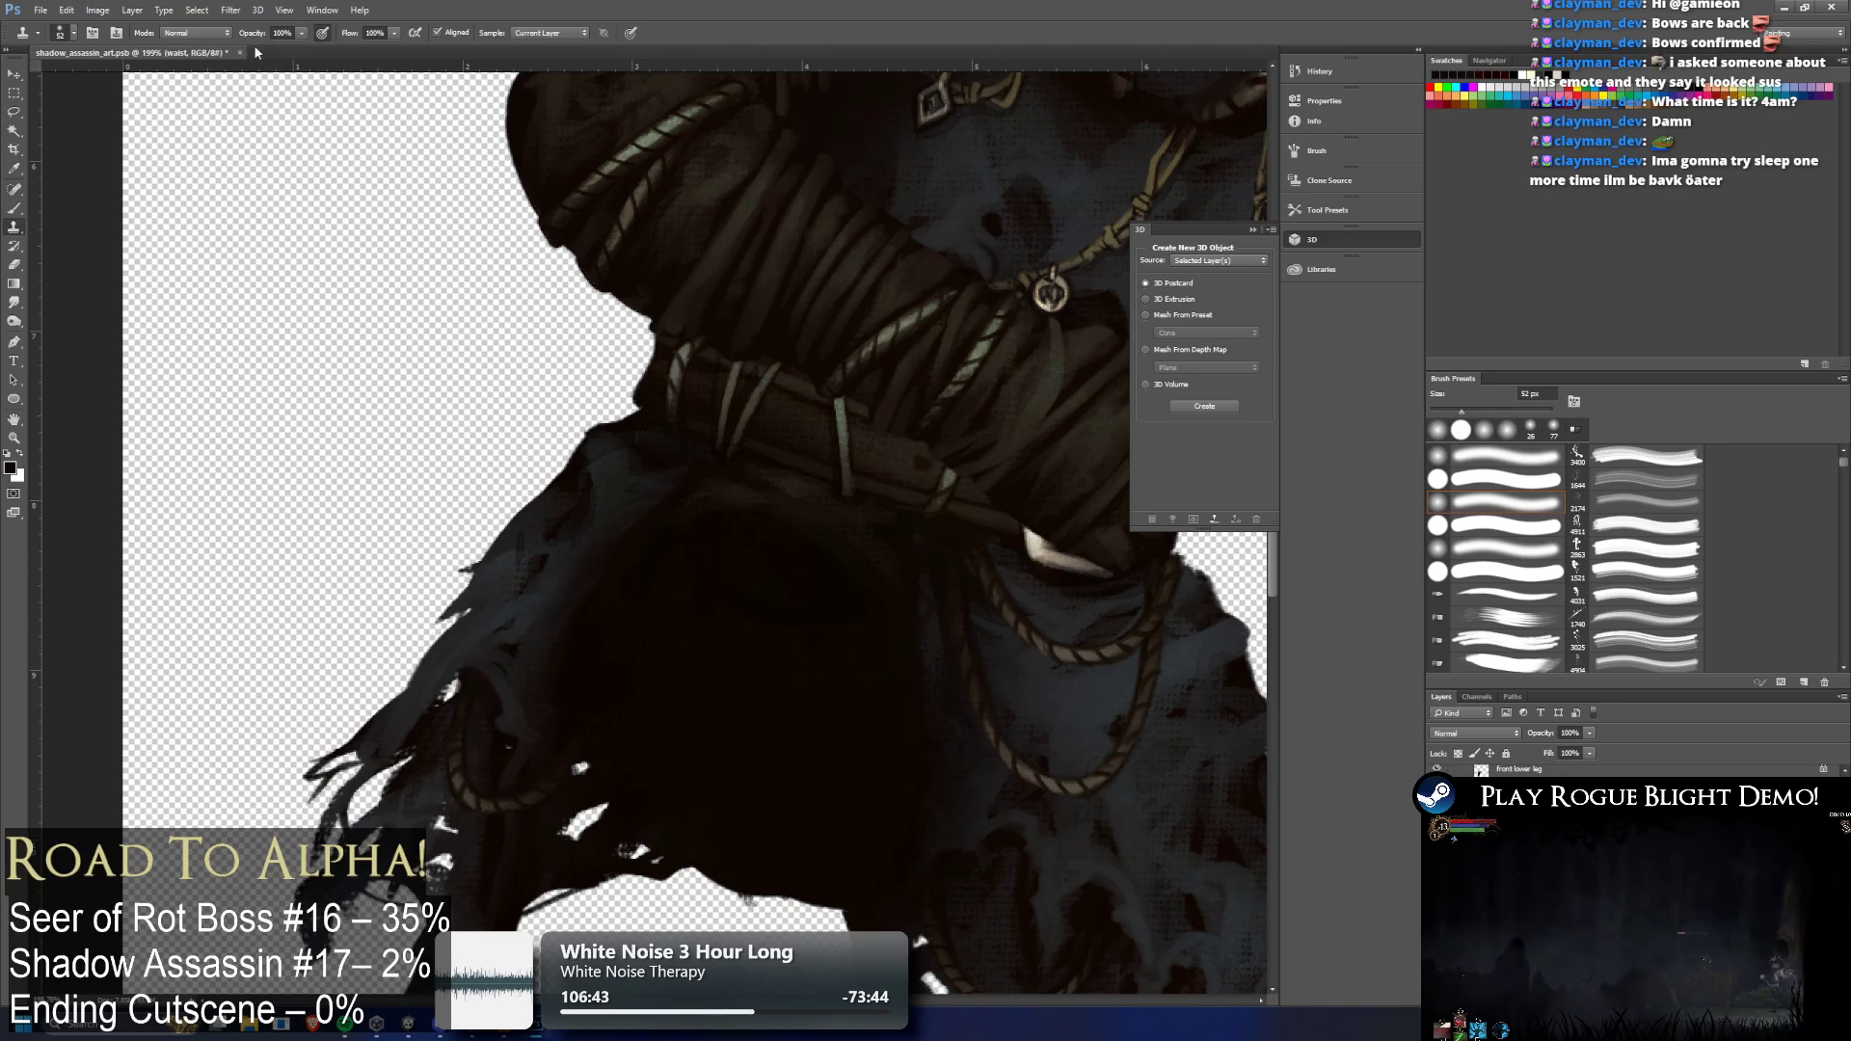
mouse_move(280, 52)
left_mouse_down()
mouse_move(333, 60)
mouse_move(286, 36)
left_mouse_up()
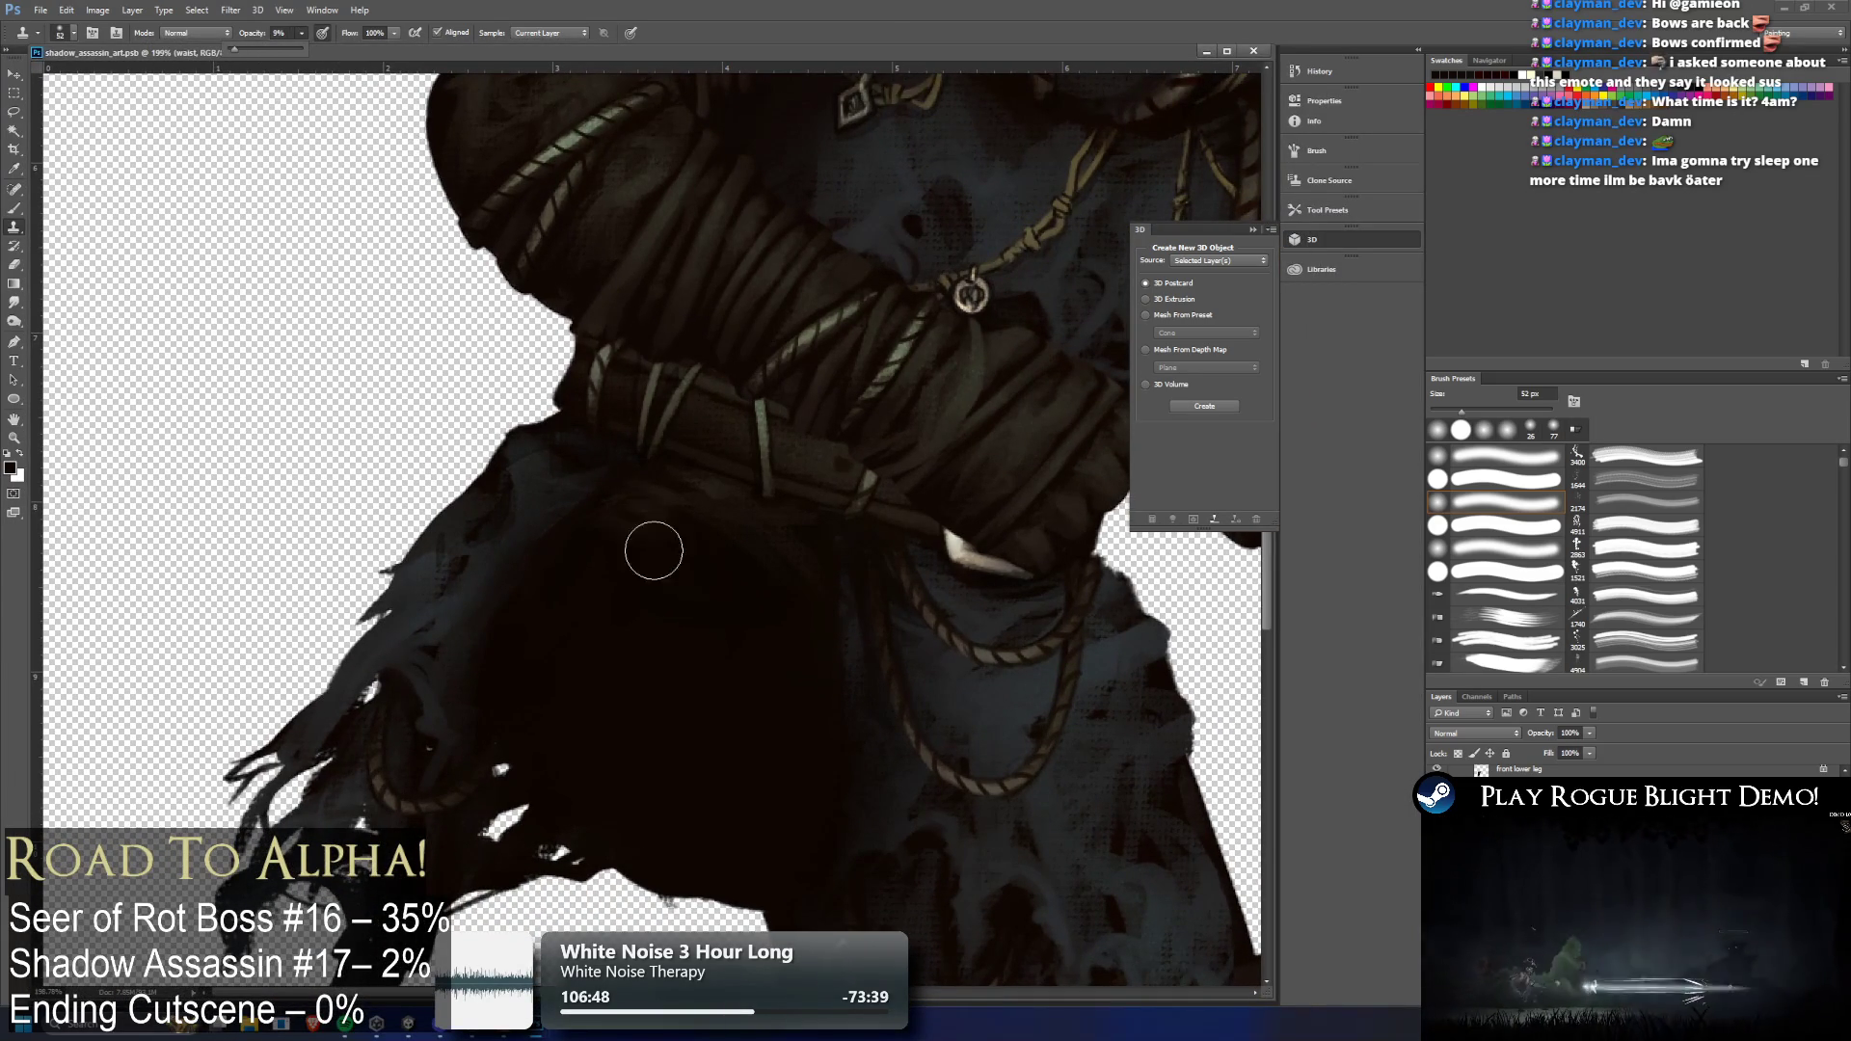
key("0")
key("9")
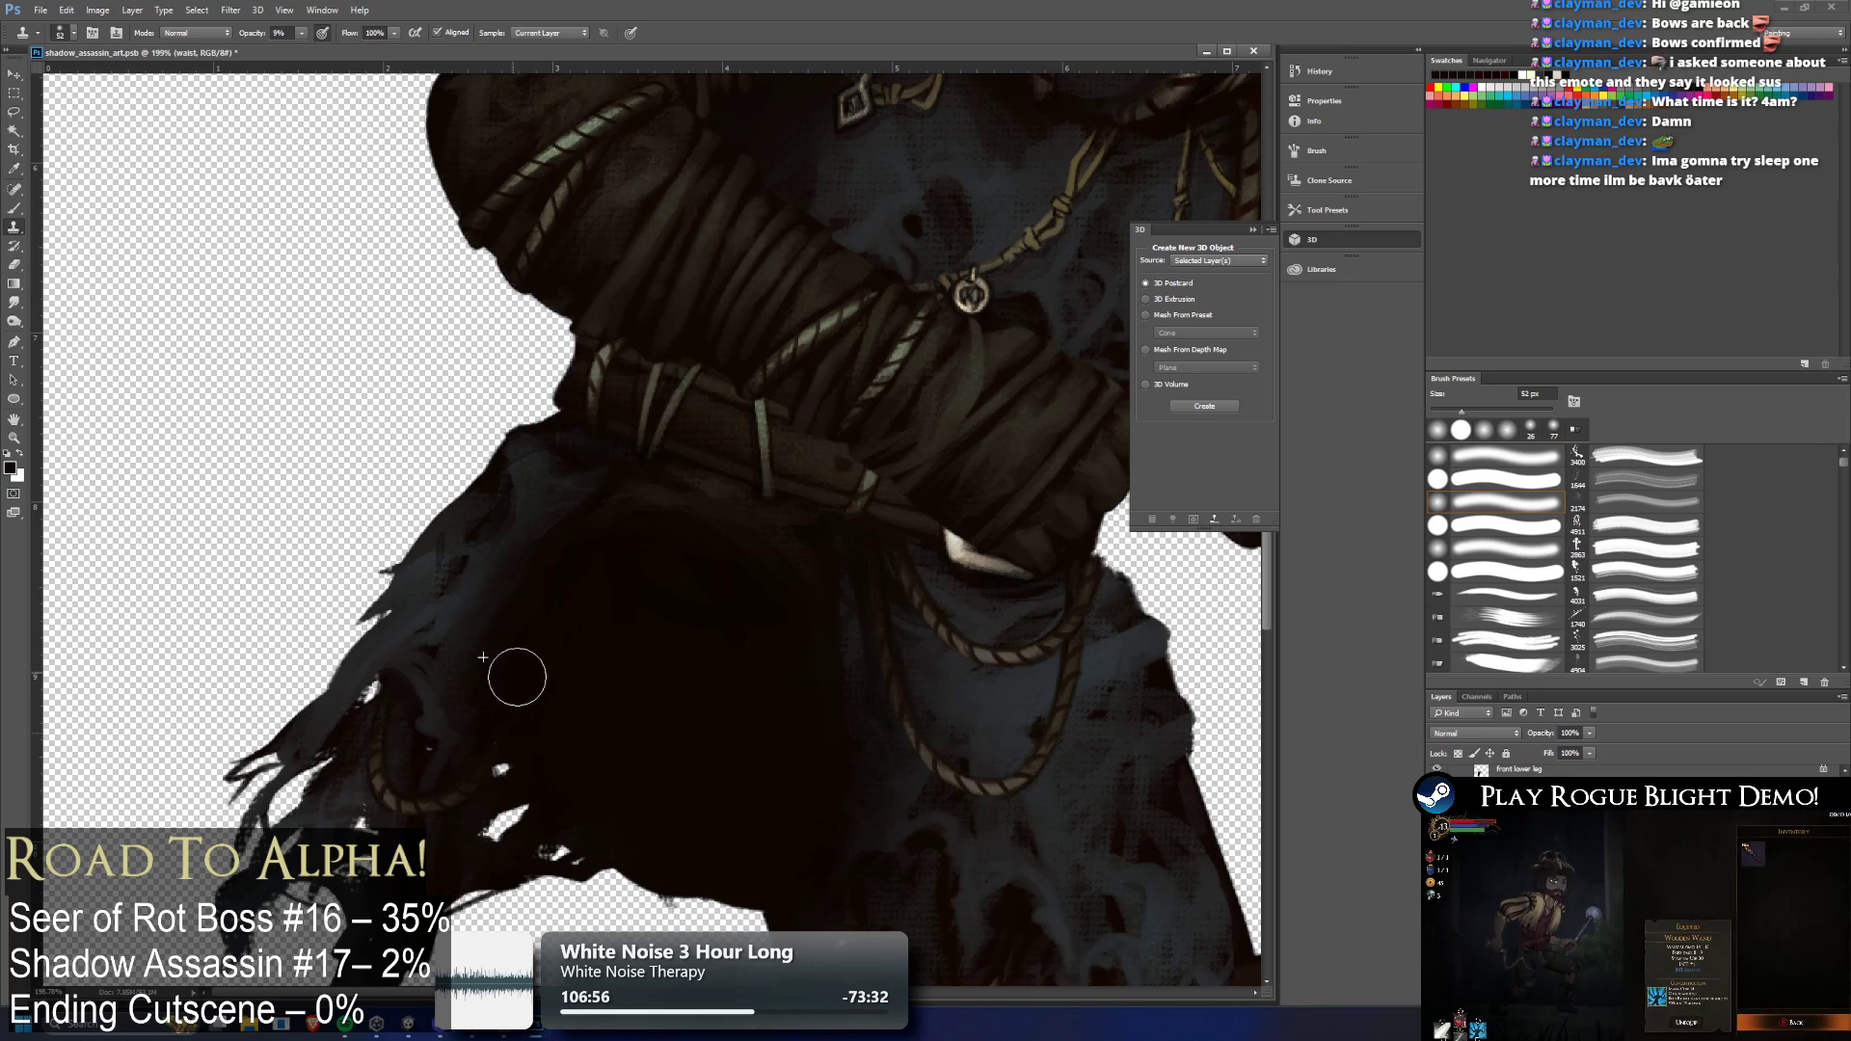
Sample cloak texture and clone it across the lower cloak in several strokes
left_click(447, 663, "alt")
mouse_move(487, 668)
left_mouse_down()
mouse_move(477, 689)
mouse_move(537, 579)
mouse_move(488, 702)
mouse_move(541, 624)
mouse_move(620, 633)
left_mouse_up()
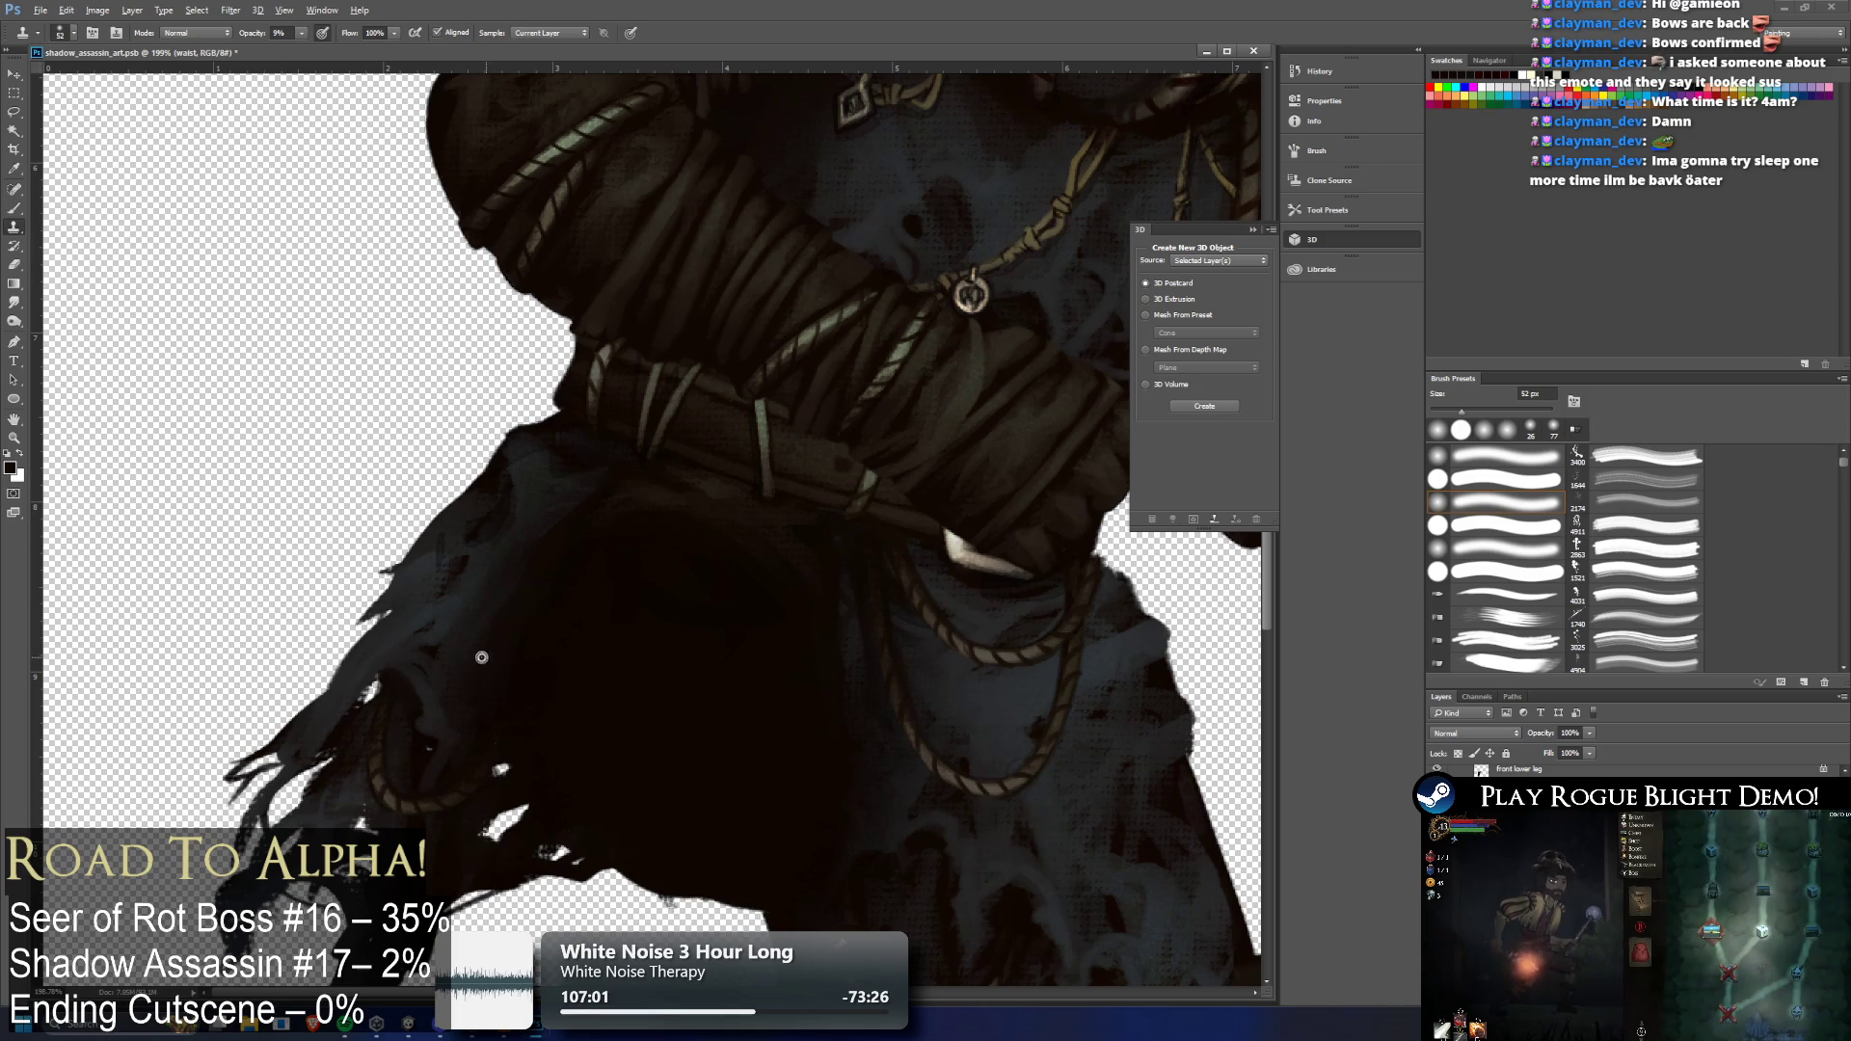
left_click(459, 649, "alt")
mouse_move(516, 657)
left_mouse_down()
mouse_move(550, 578)
mouse_move(529, 593)
mouse_move(508, 736)
mouse_move(537, 562)
mouse_move(483, 645)
mouse_move(652, 549)
mouse_move(673, 578)
mouse_move(603, 549)
mouse_move(698, 551)
mouse_move(700, 569)
mouse_move(706, 546)
mouse_move(799, 629)
mouse_move(771, 607)
mouse_move(769, 732)
mouse_move(771, 649)
mouse_move(813, 679)
mouse_move(827, 754)
left_mouse_up()
left_click(857, 681, "alt")
mouse_move(823, 657)
left_mouse_down()
mouse_move(814, 620)
mouse_move(810, 722)
left_mouse_up()
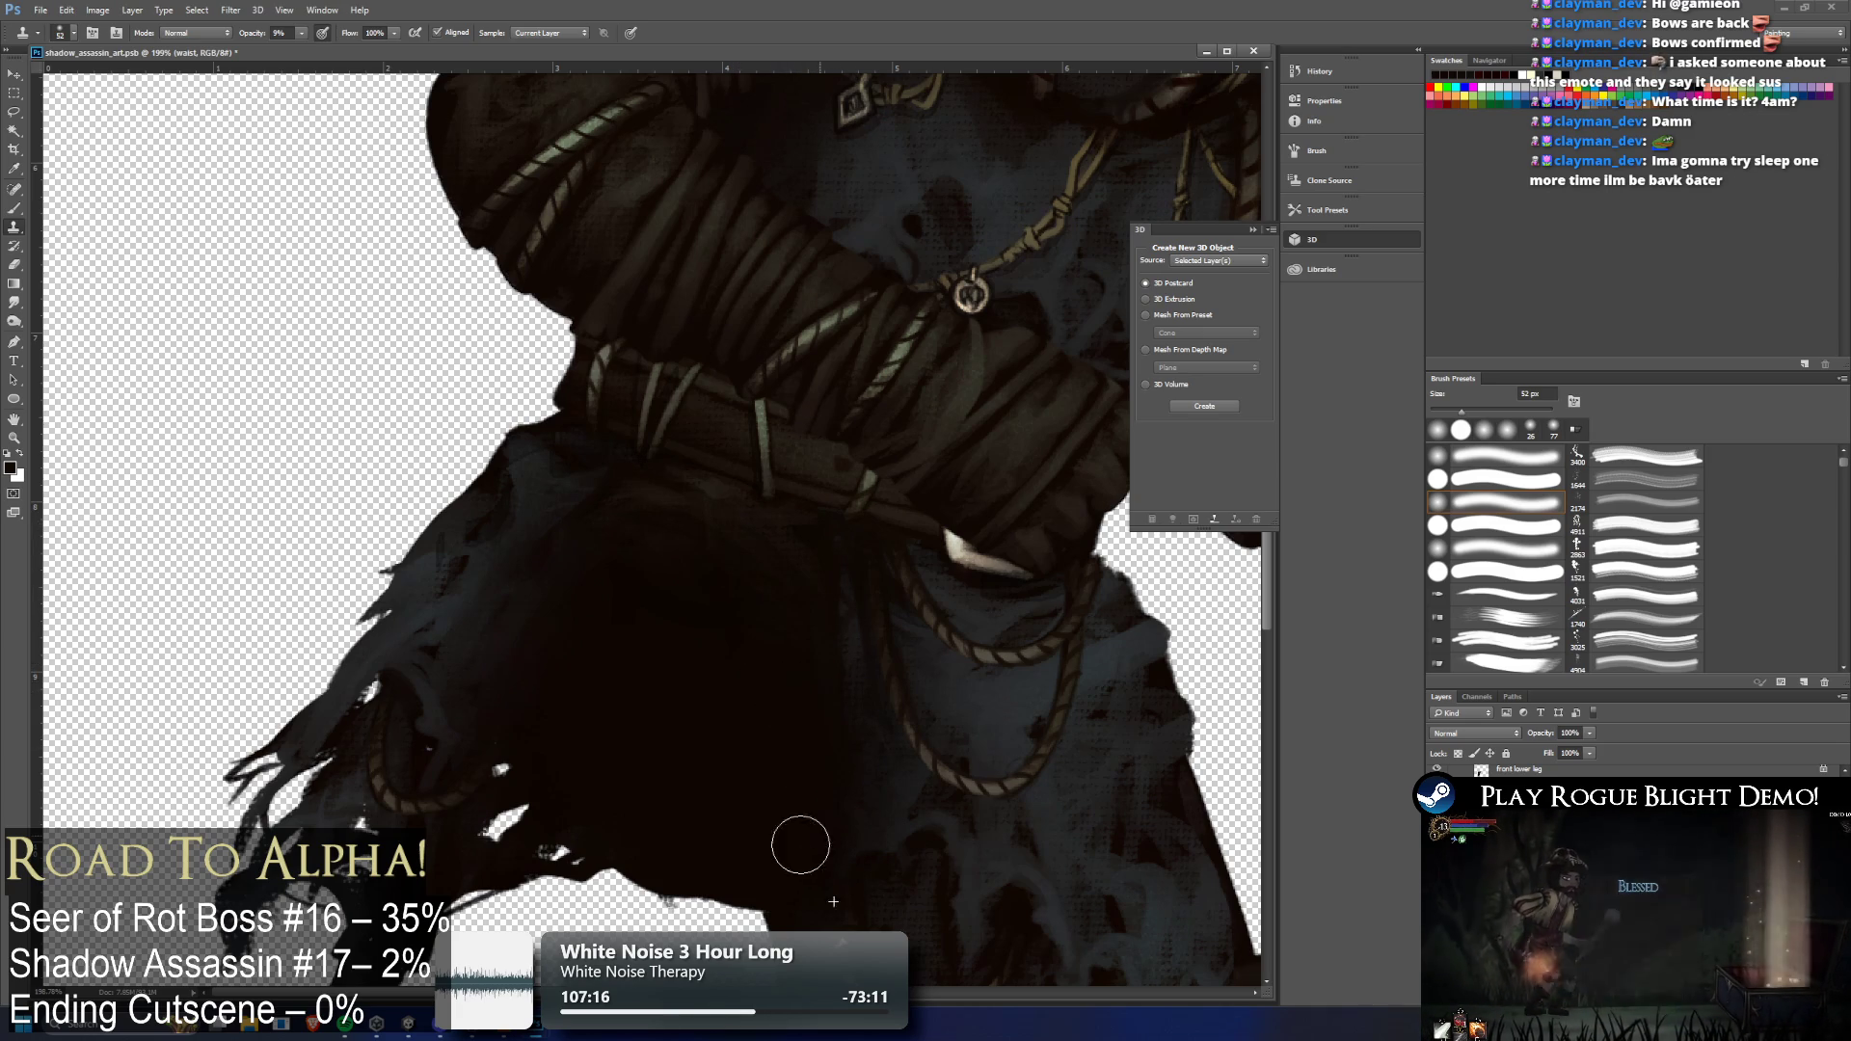
left_click(870, 769, "alt")
left_click_drag(796, 786, 811, 706)
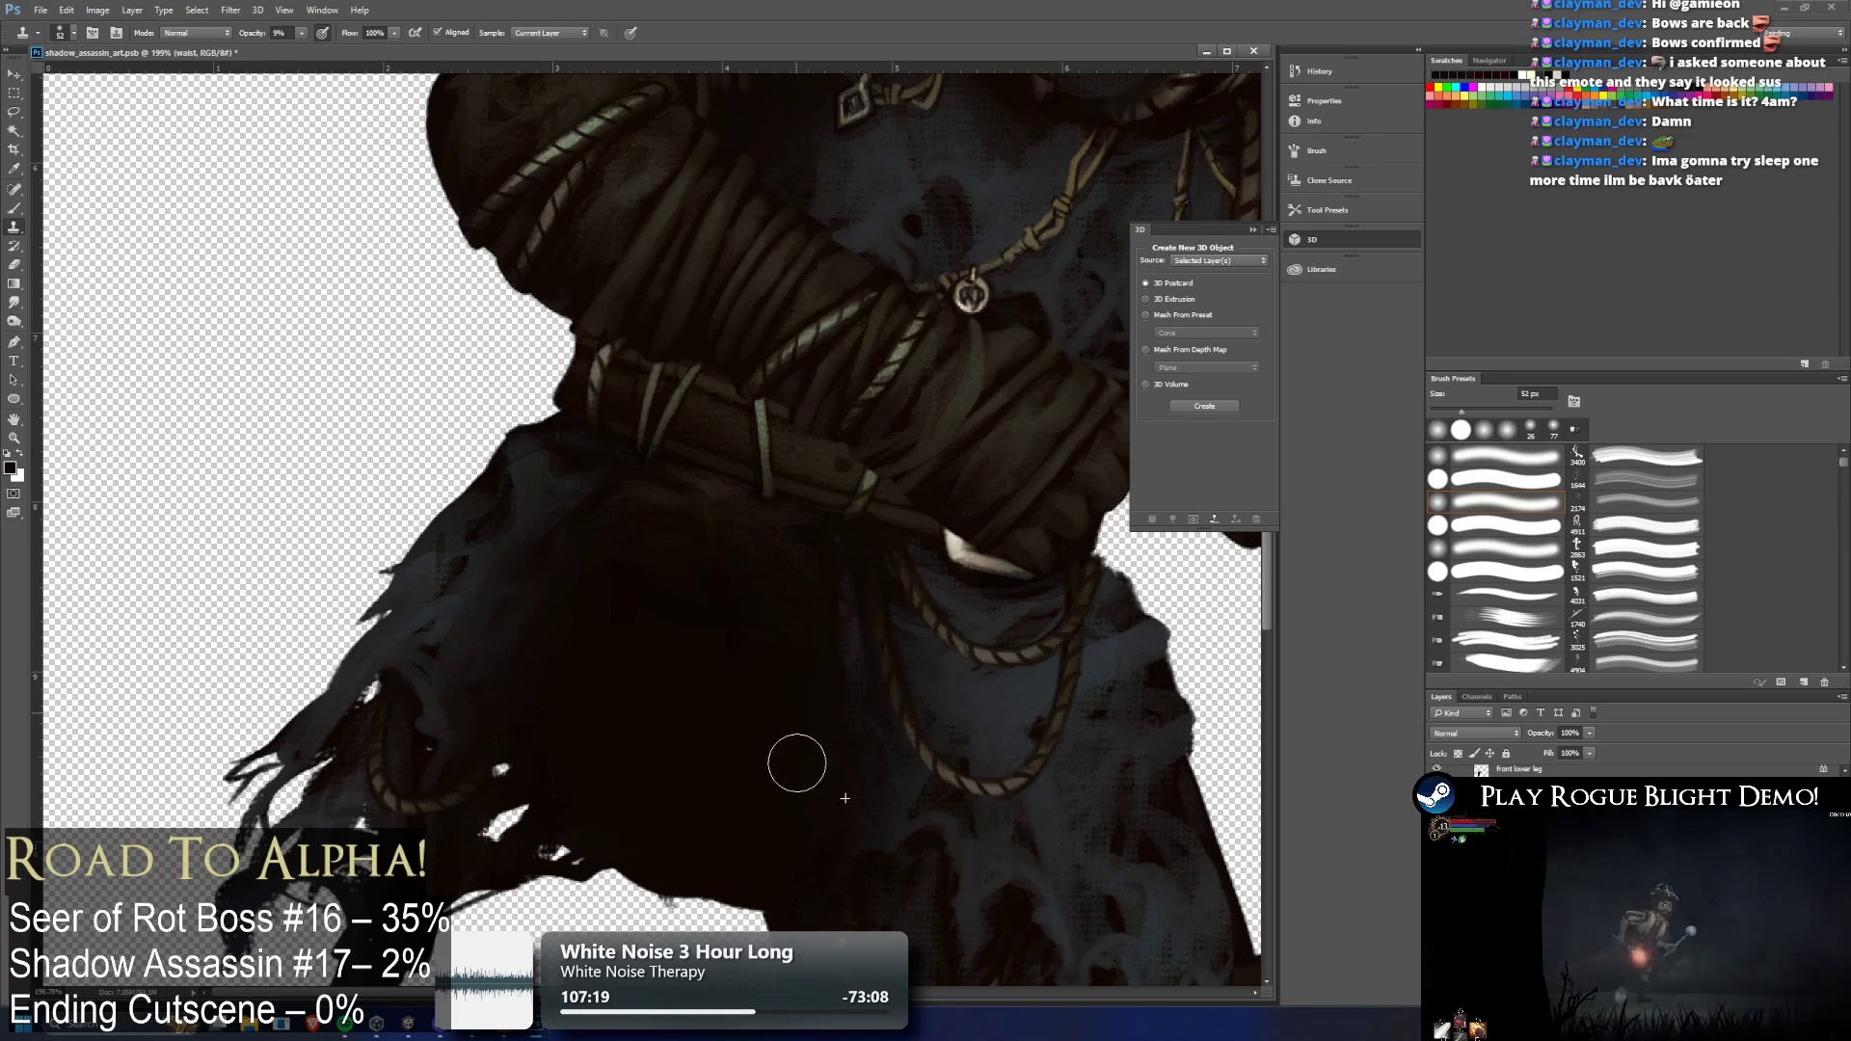
Clone more texture up the cloak and down to its hem from new source spots
mouse_move(743, 537)
left_mouse_down()
mouse_move(610, 625)
mouse_move(700, 614)
mouse_move(641, 633)
mouse_move(745, 666)
left_mouse_up()
left_click(742, 518, "alt")
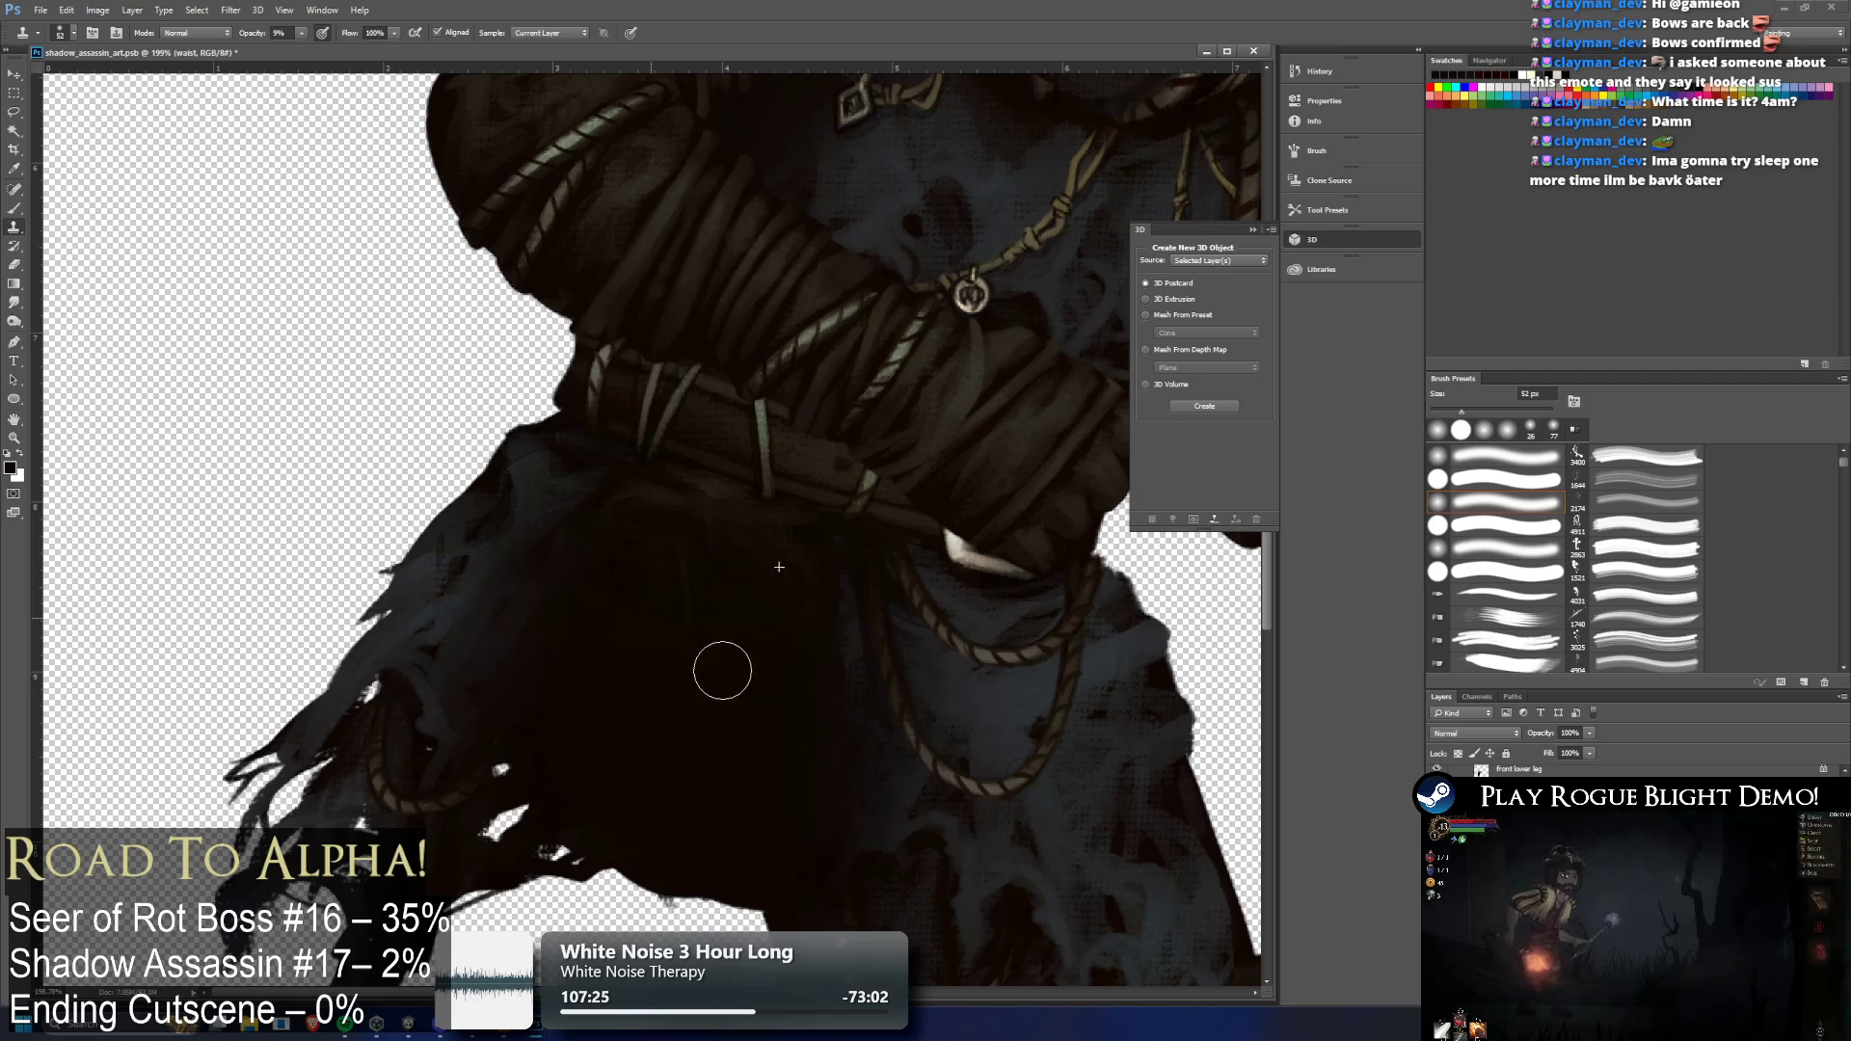
left_click(839, 789, "alt")
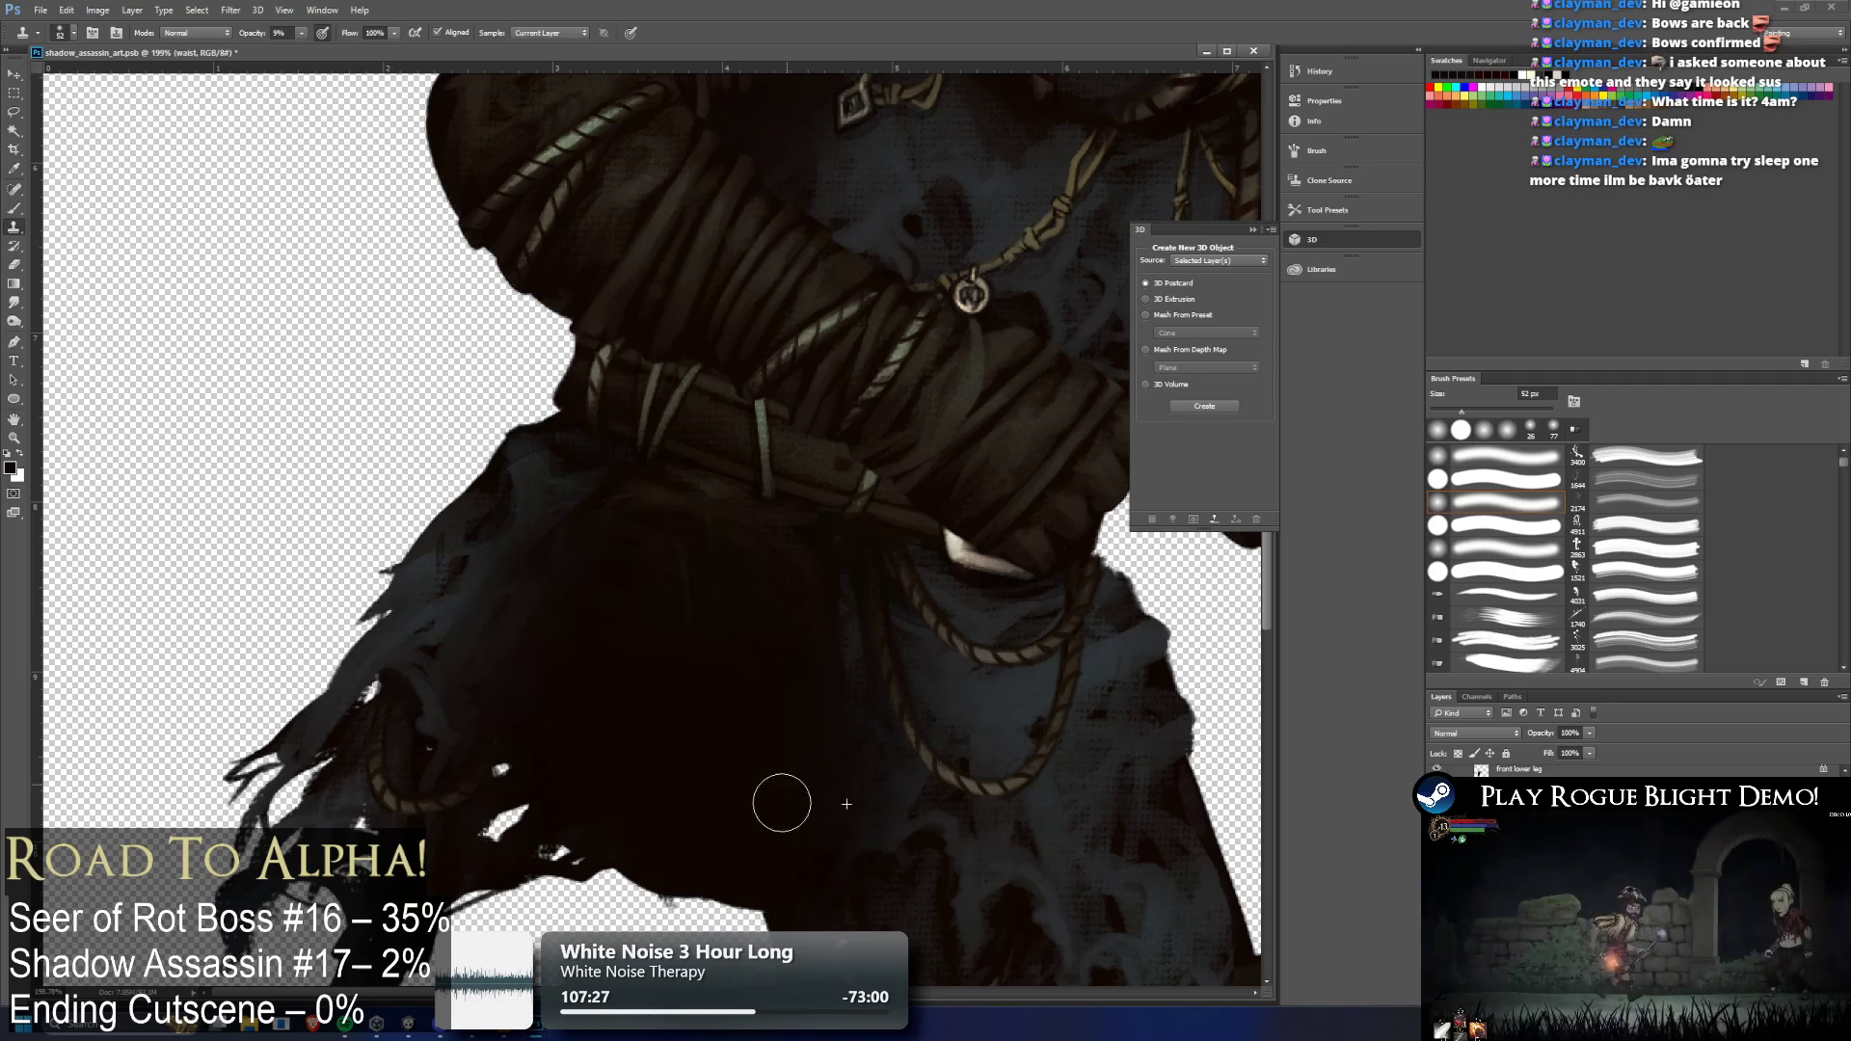
mouse_move(779, 764)
left_mouse_down()
mouse_move(752, 797)
mouse_move(801, 874)
mouse_move(859, 785)
left_mouse_up()
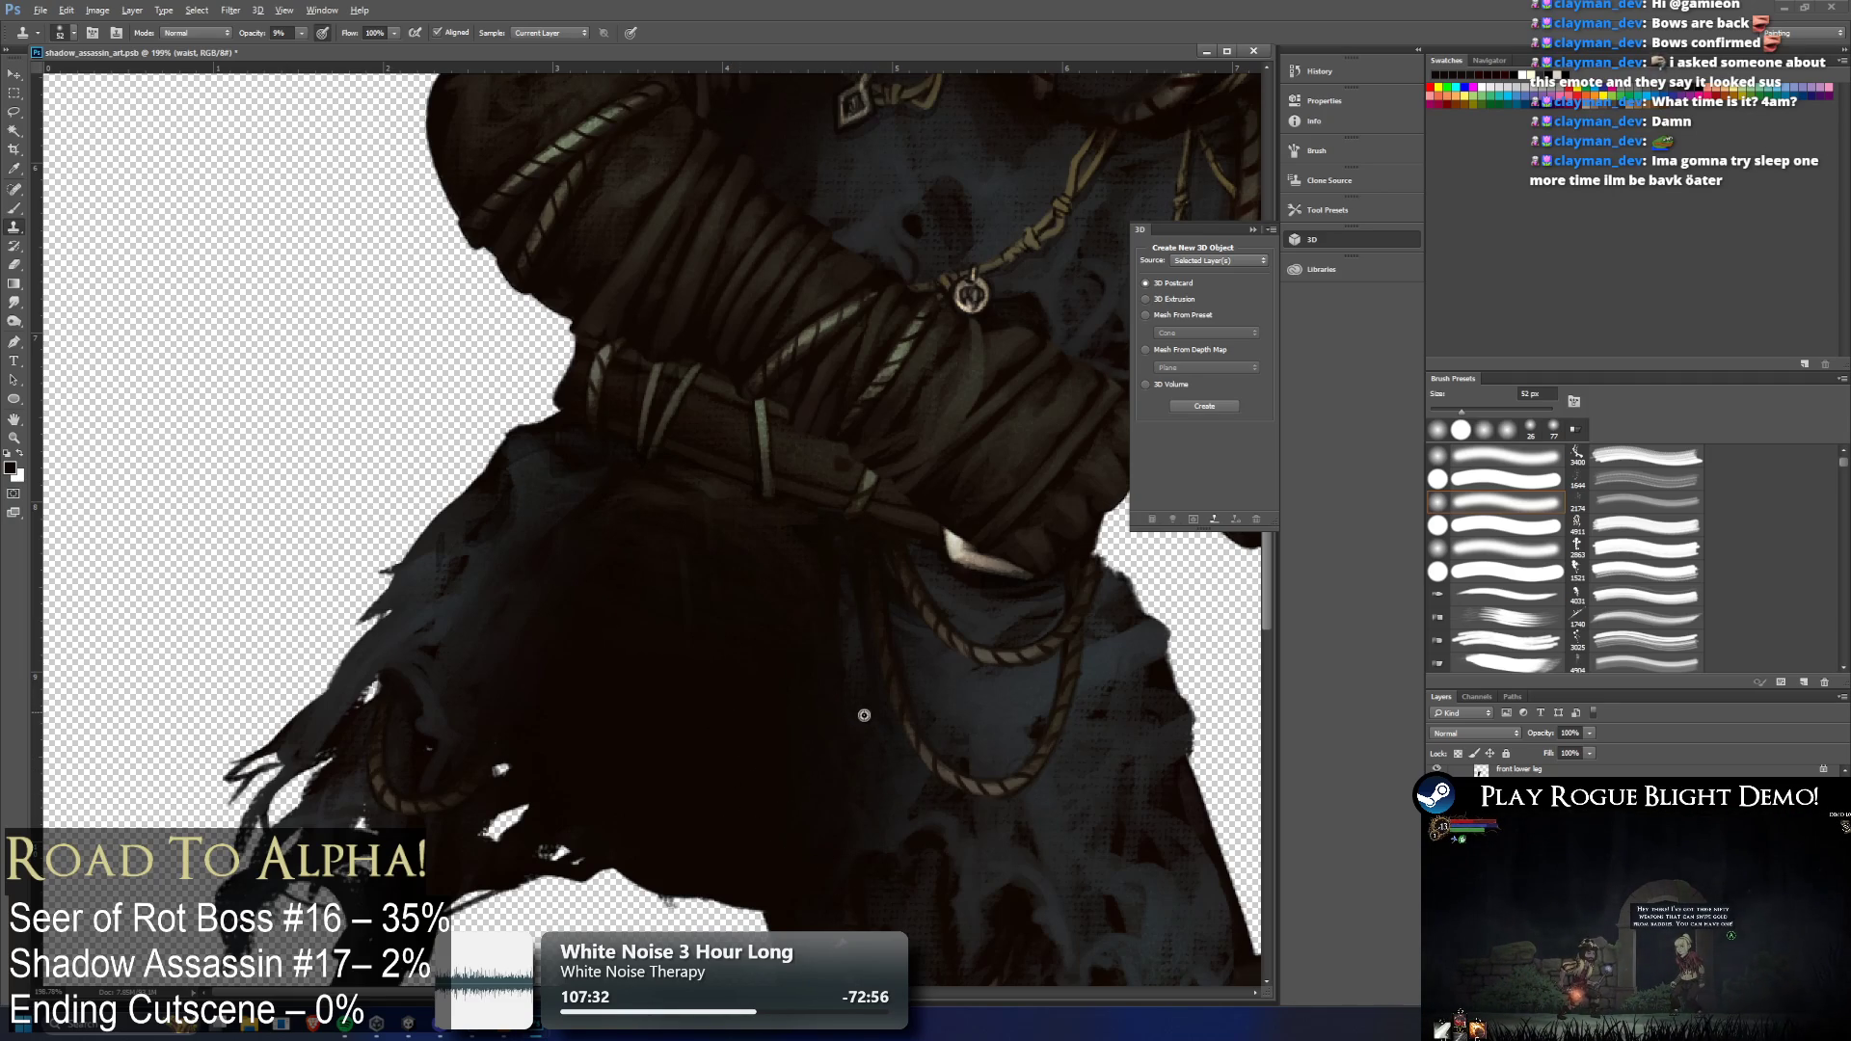
left_click(478, 637, "alt")
mouse_move(525, 705)
left_mouse_down()
mouse_move(550, 649)
mouse_move(592, 625)
mouse_move(559, 728)
mouse_move(521, 699)
mouse_move(578, 620)
mouse_move(627, 653)
mouse_move(674, 649)
left_mouse_up()
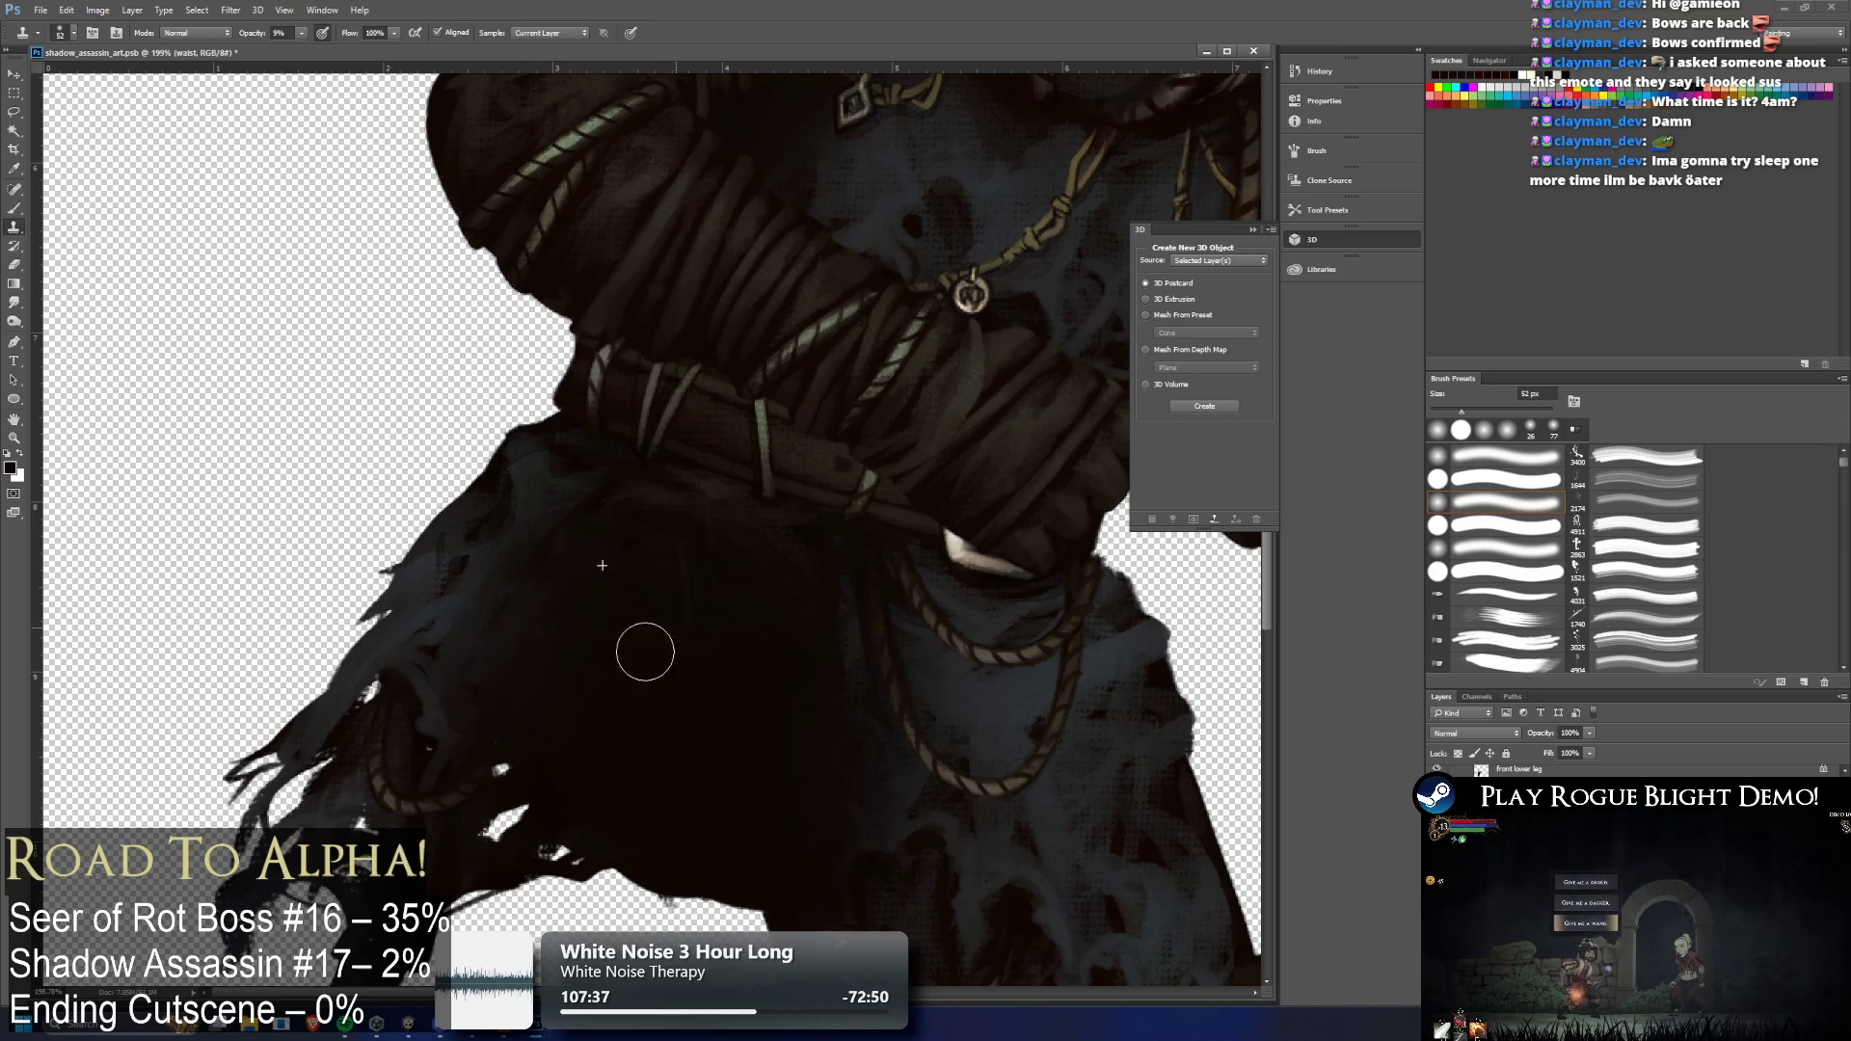
mouse_move(637, 534)
left_mouse_down()
mouse_move(620, 550)
mouse_move(607, 528)
mouse_move(614, 560)
left_mouse_up()
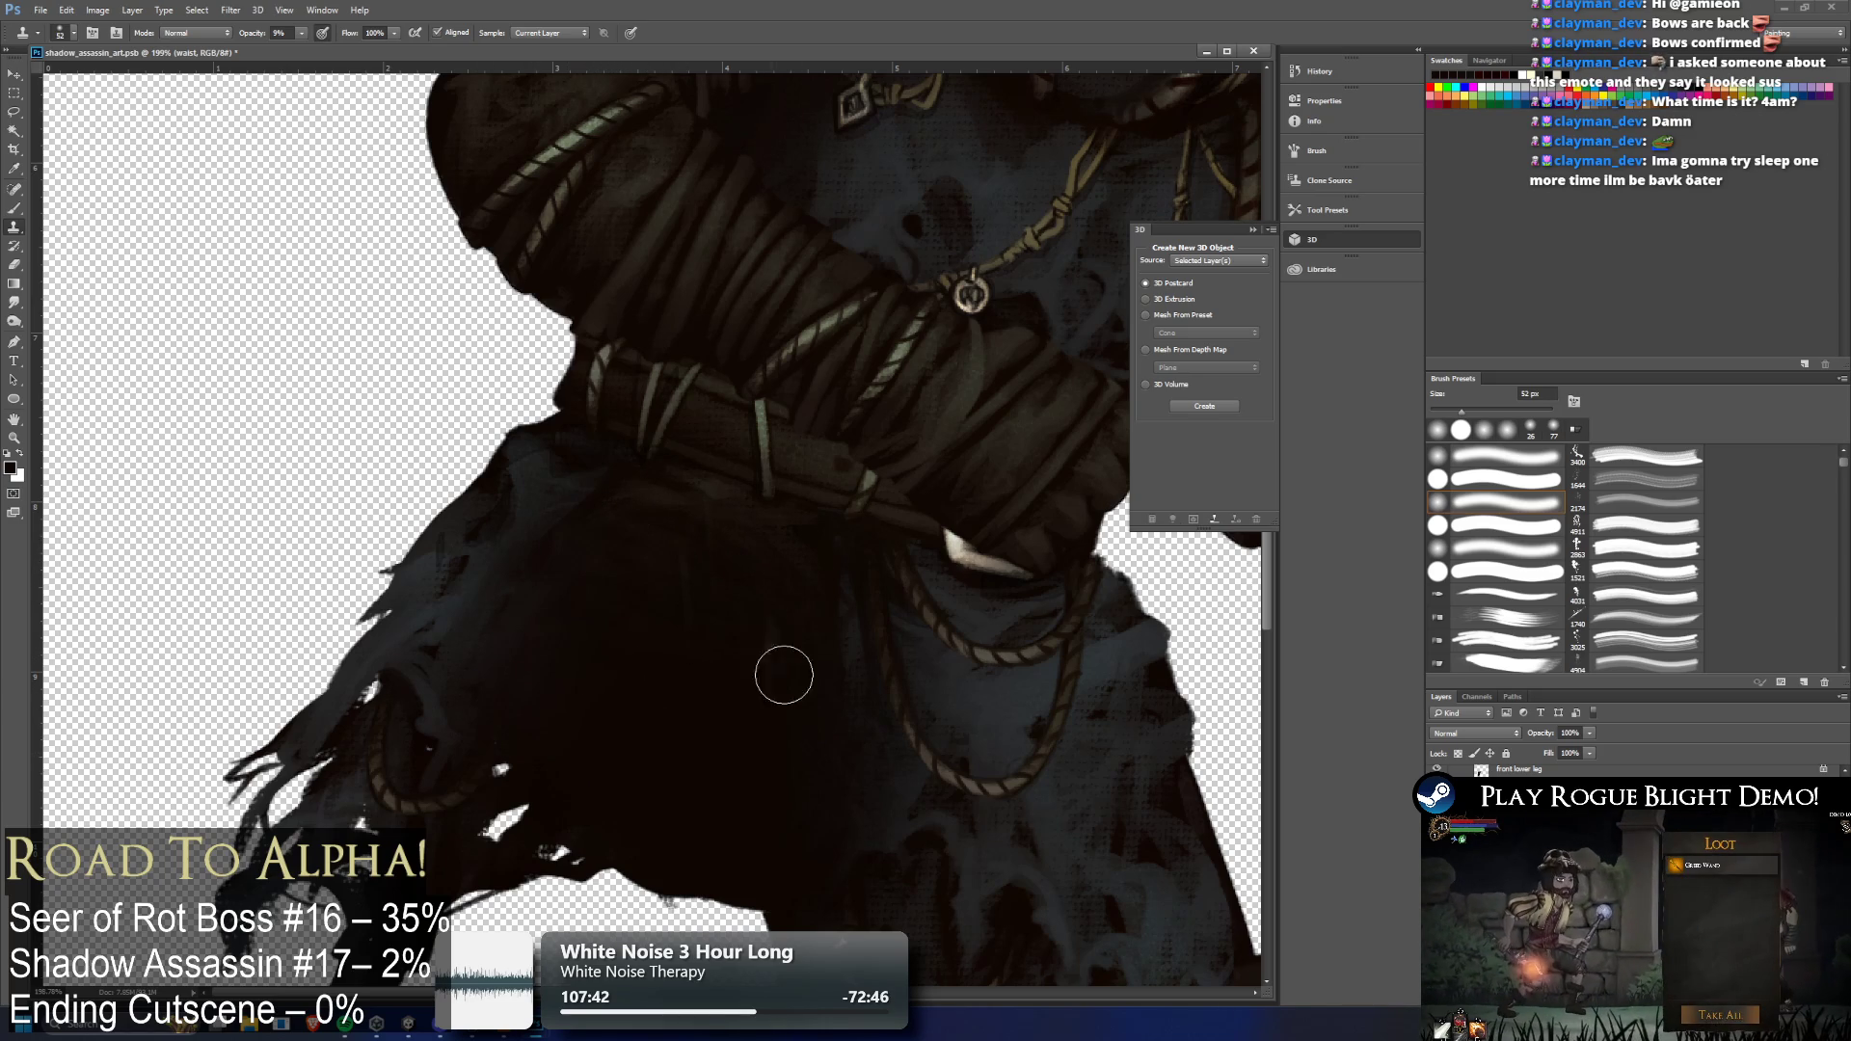
key("ctrl+0")
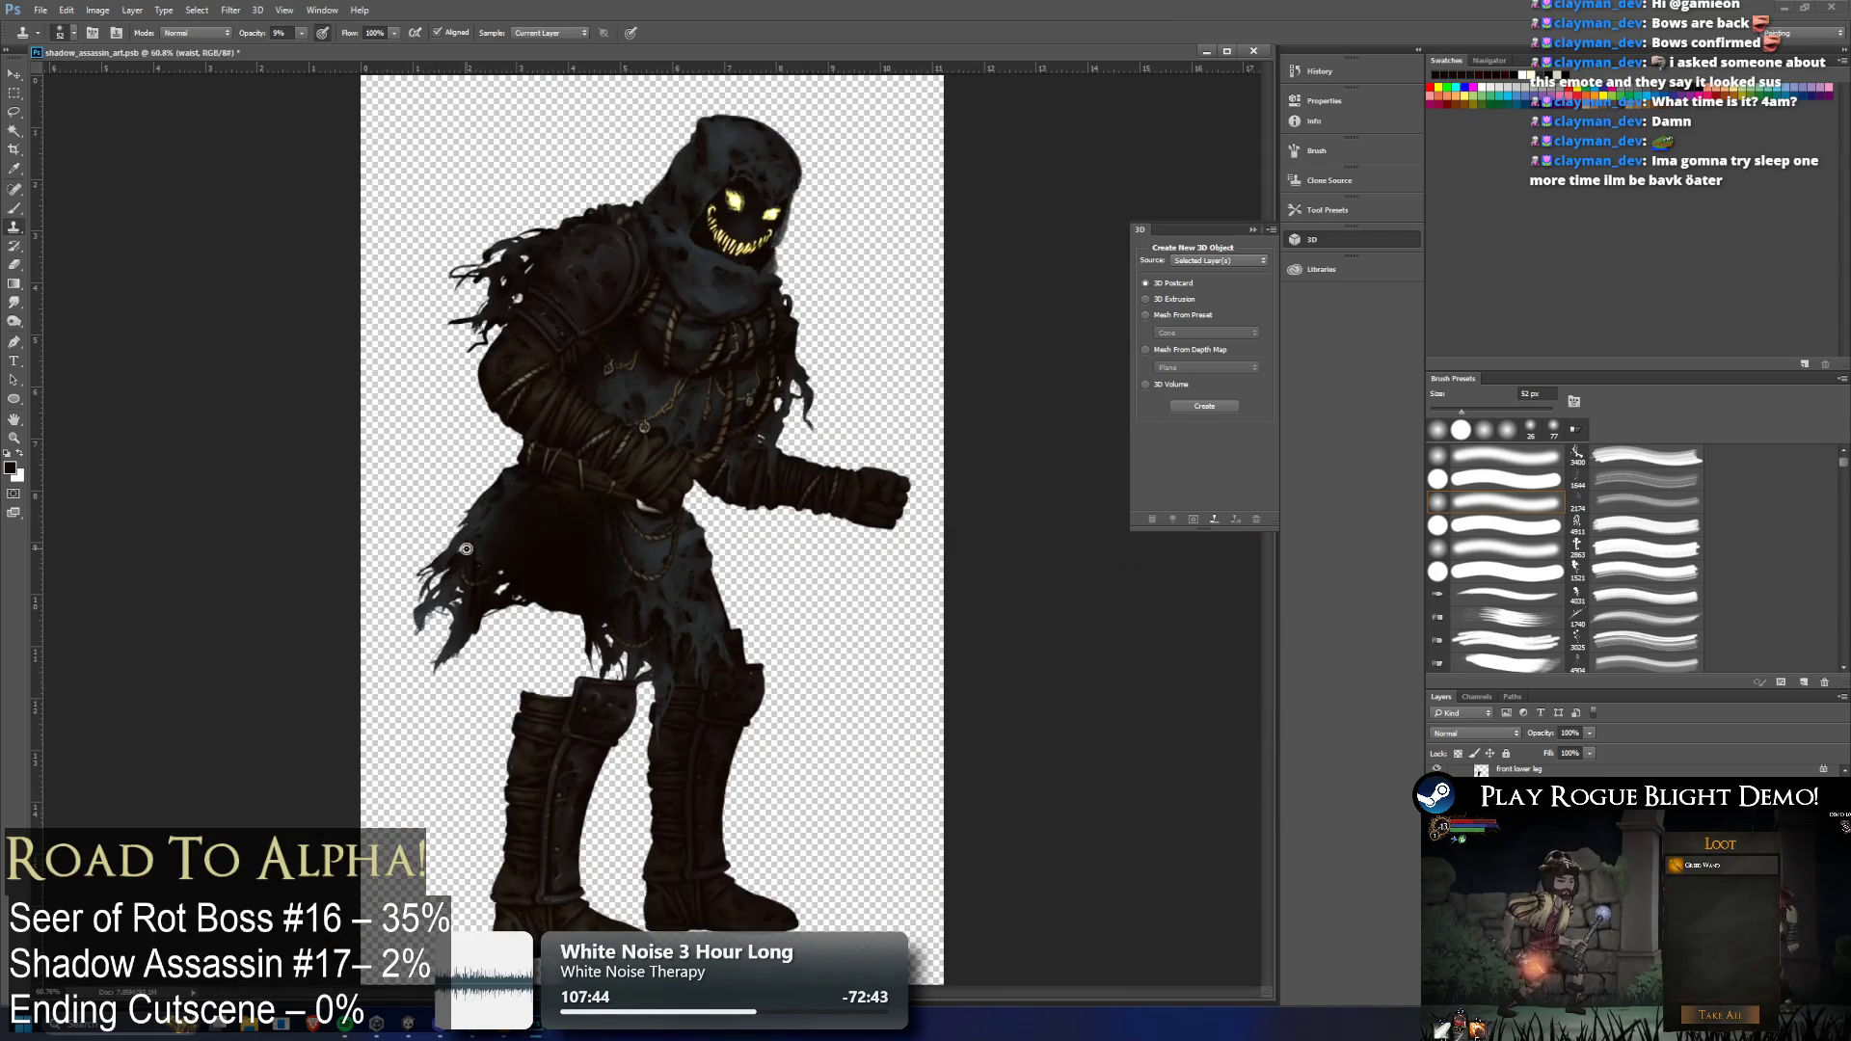
Undo the last cloak strokes and try rotating the waist piece, then cancel the transform
key("ctrl+z")
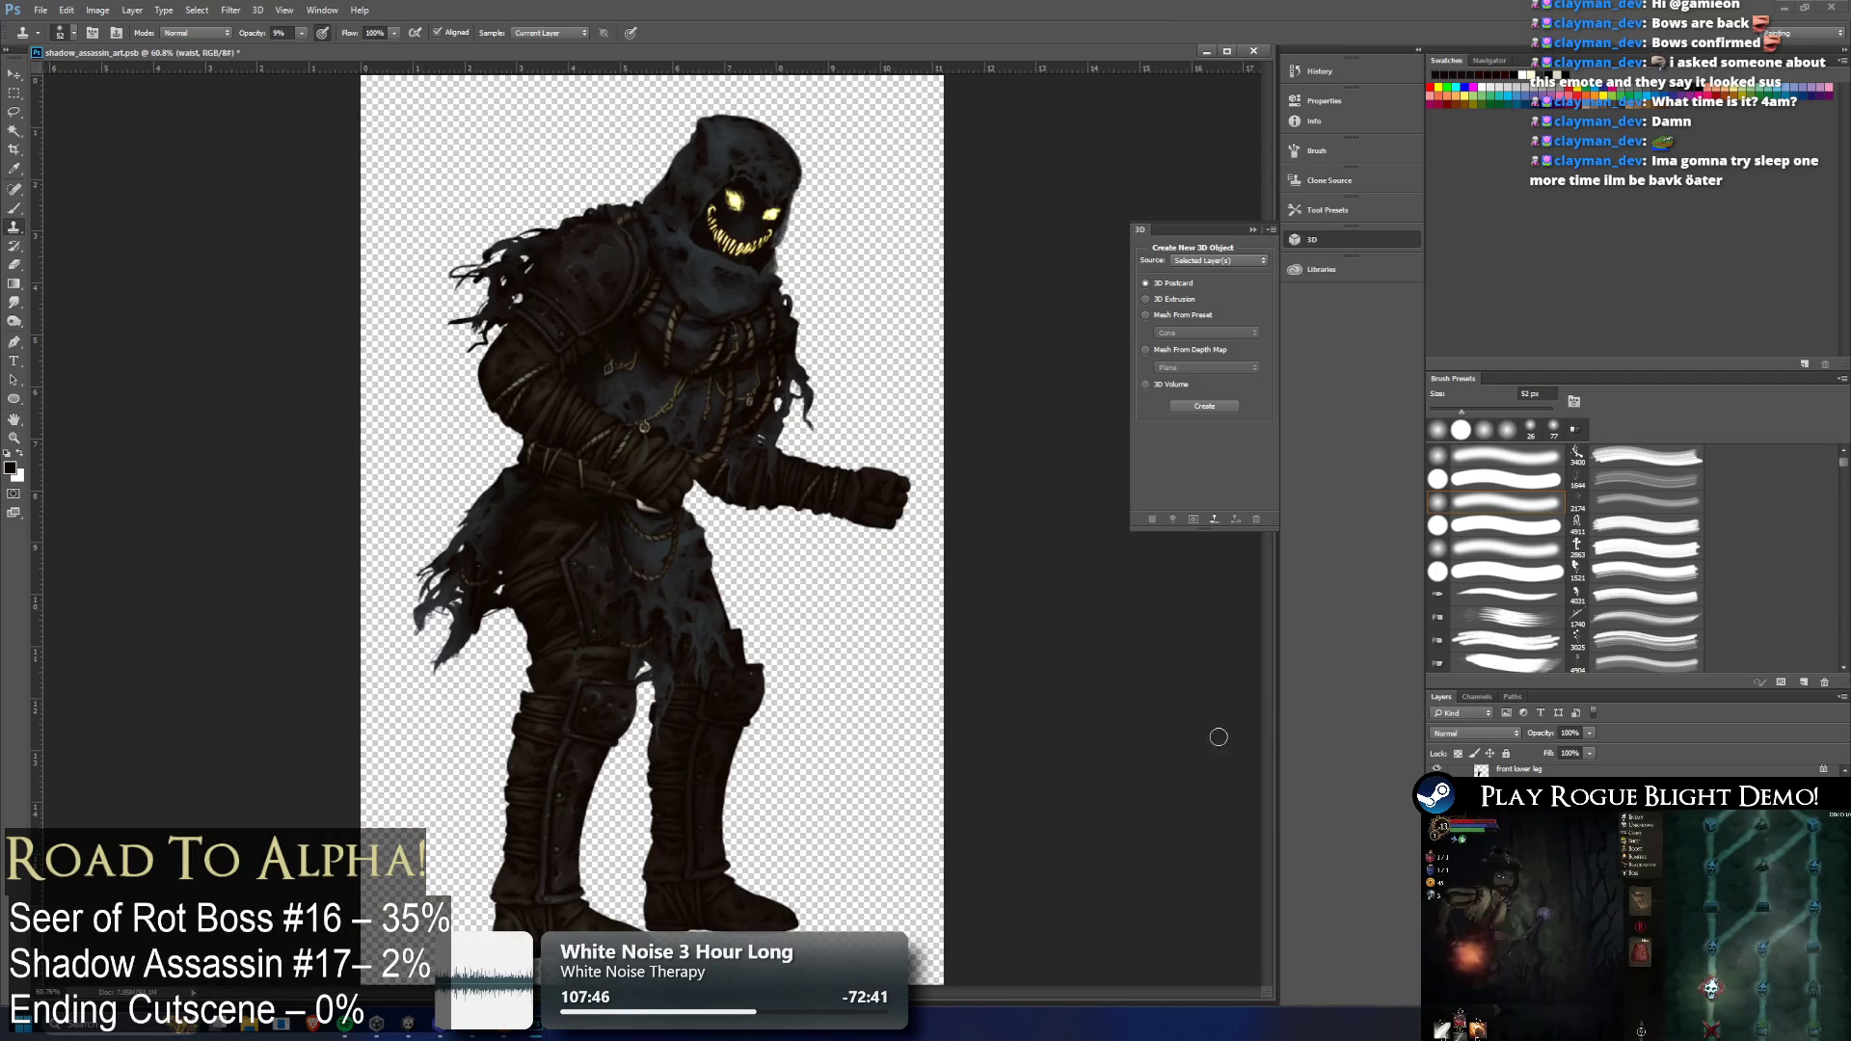
key("ctrl+t")
left_click_drag(762, 439, 820, 328)
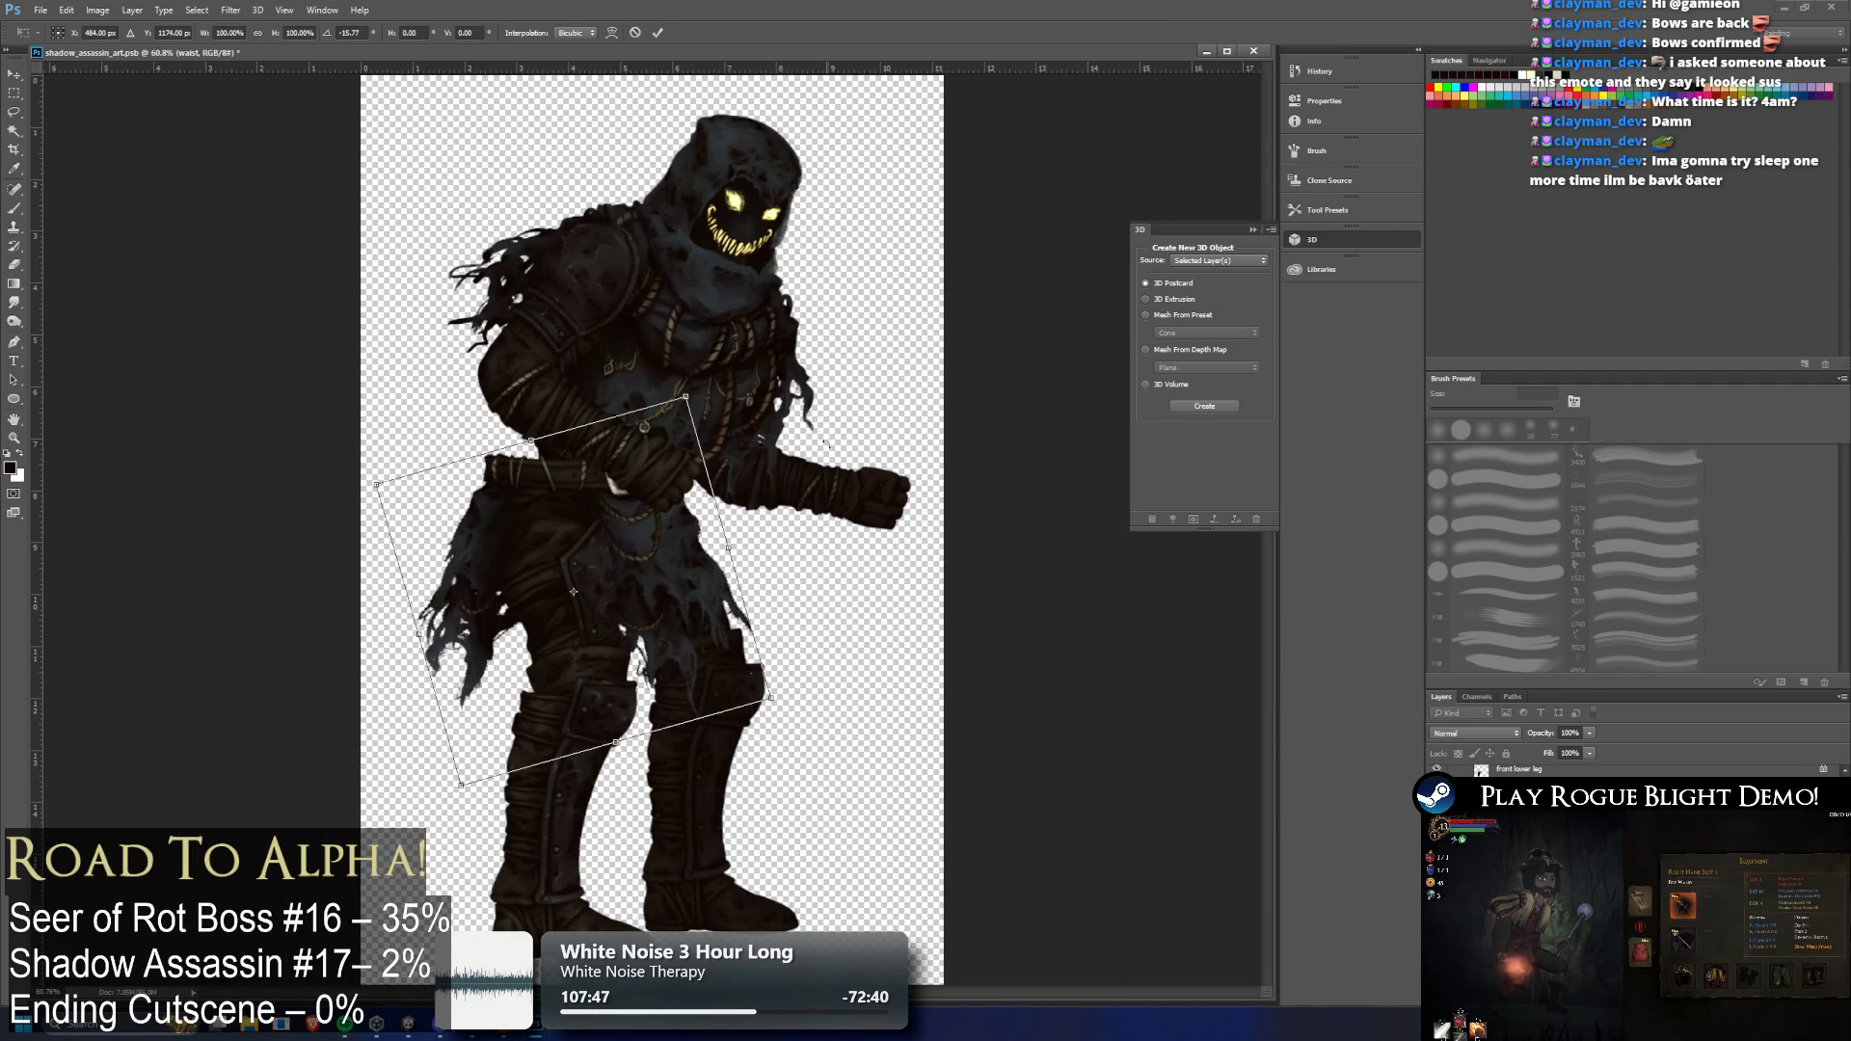
key("ctrl+z")
key("Escape")
key("s")
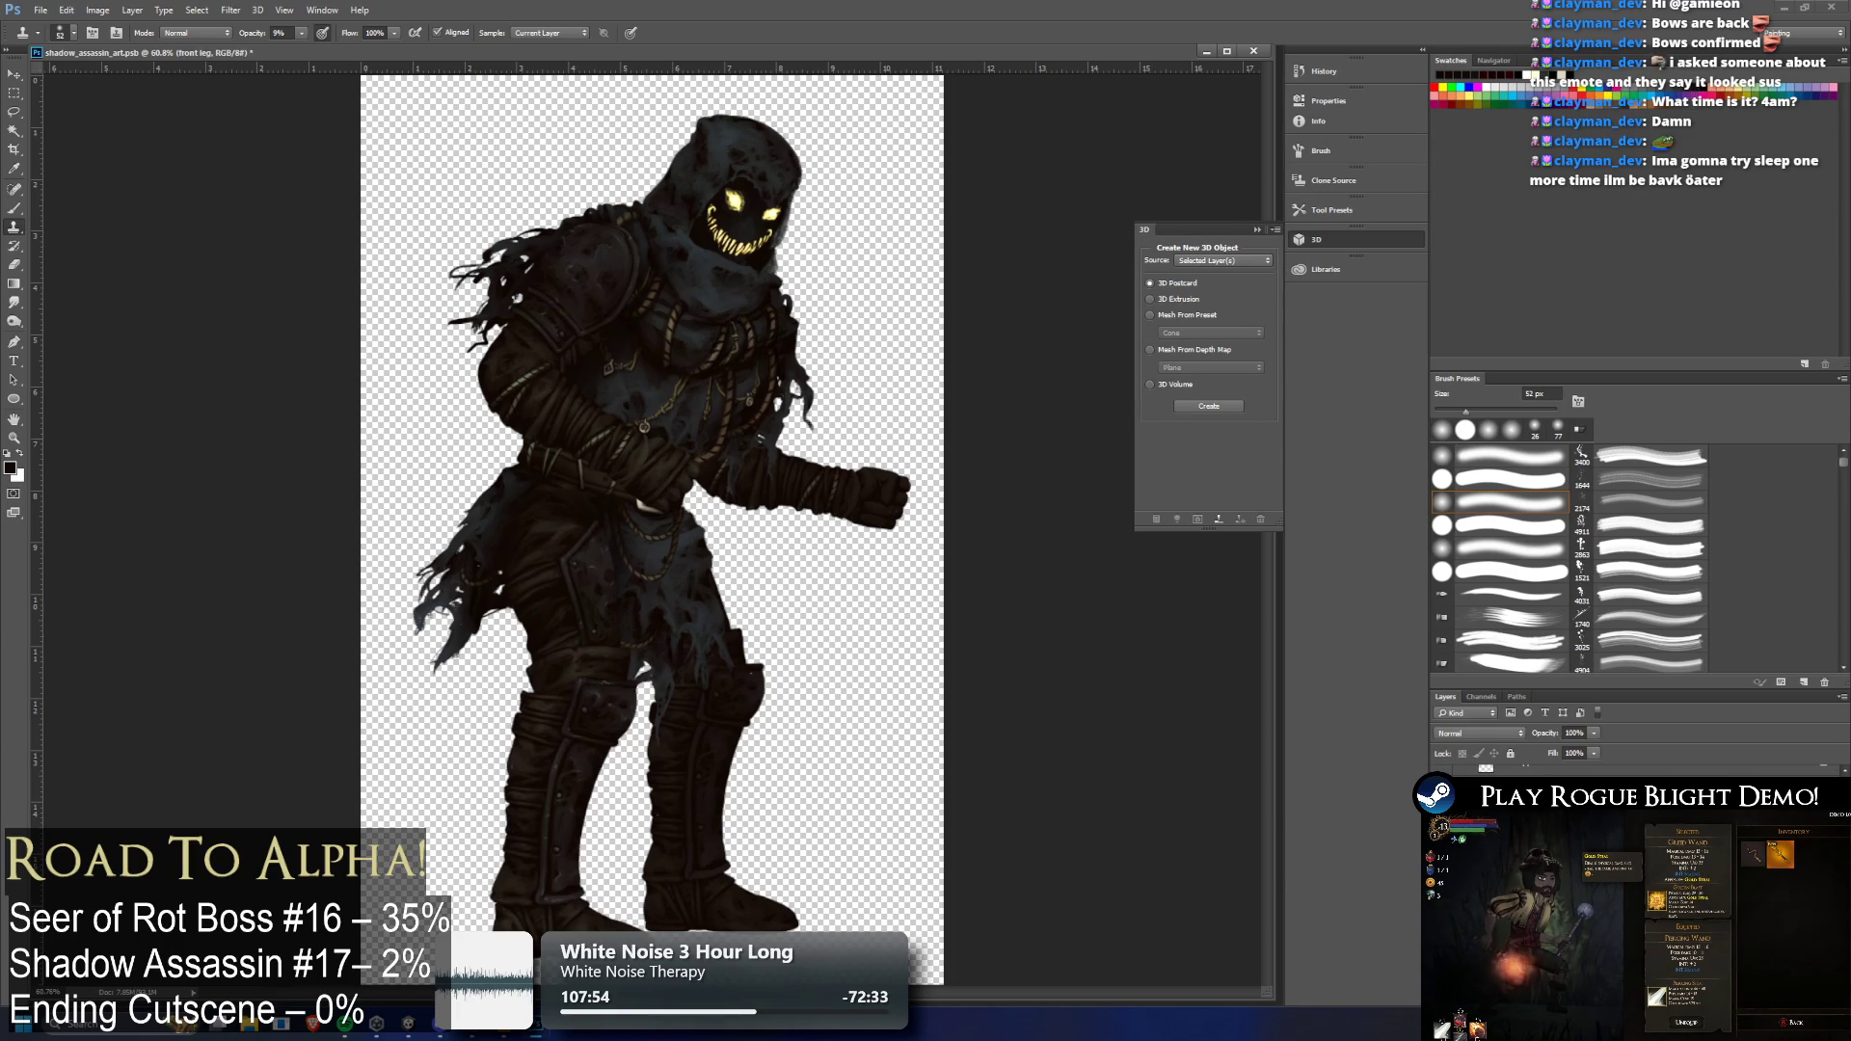
Test rotating the lower leg up into a kick, then undo it to compare
key("ctrl+t")
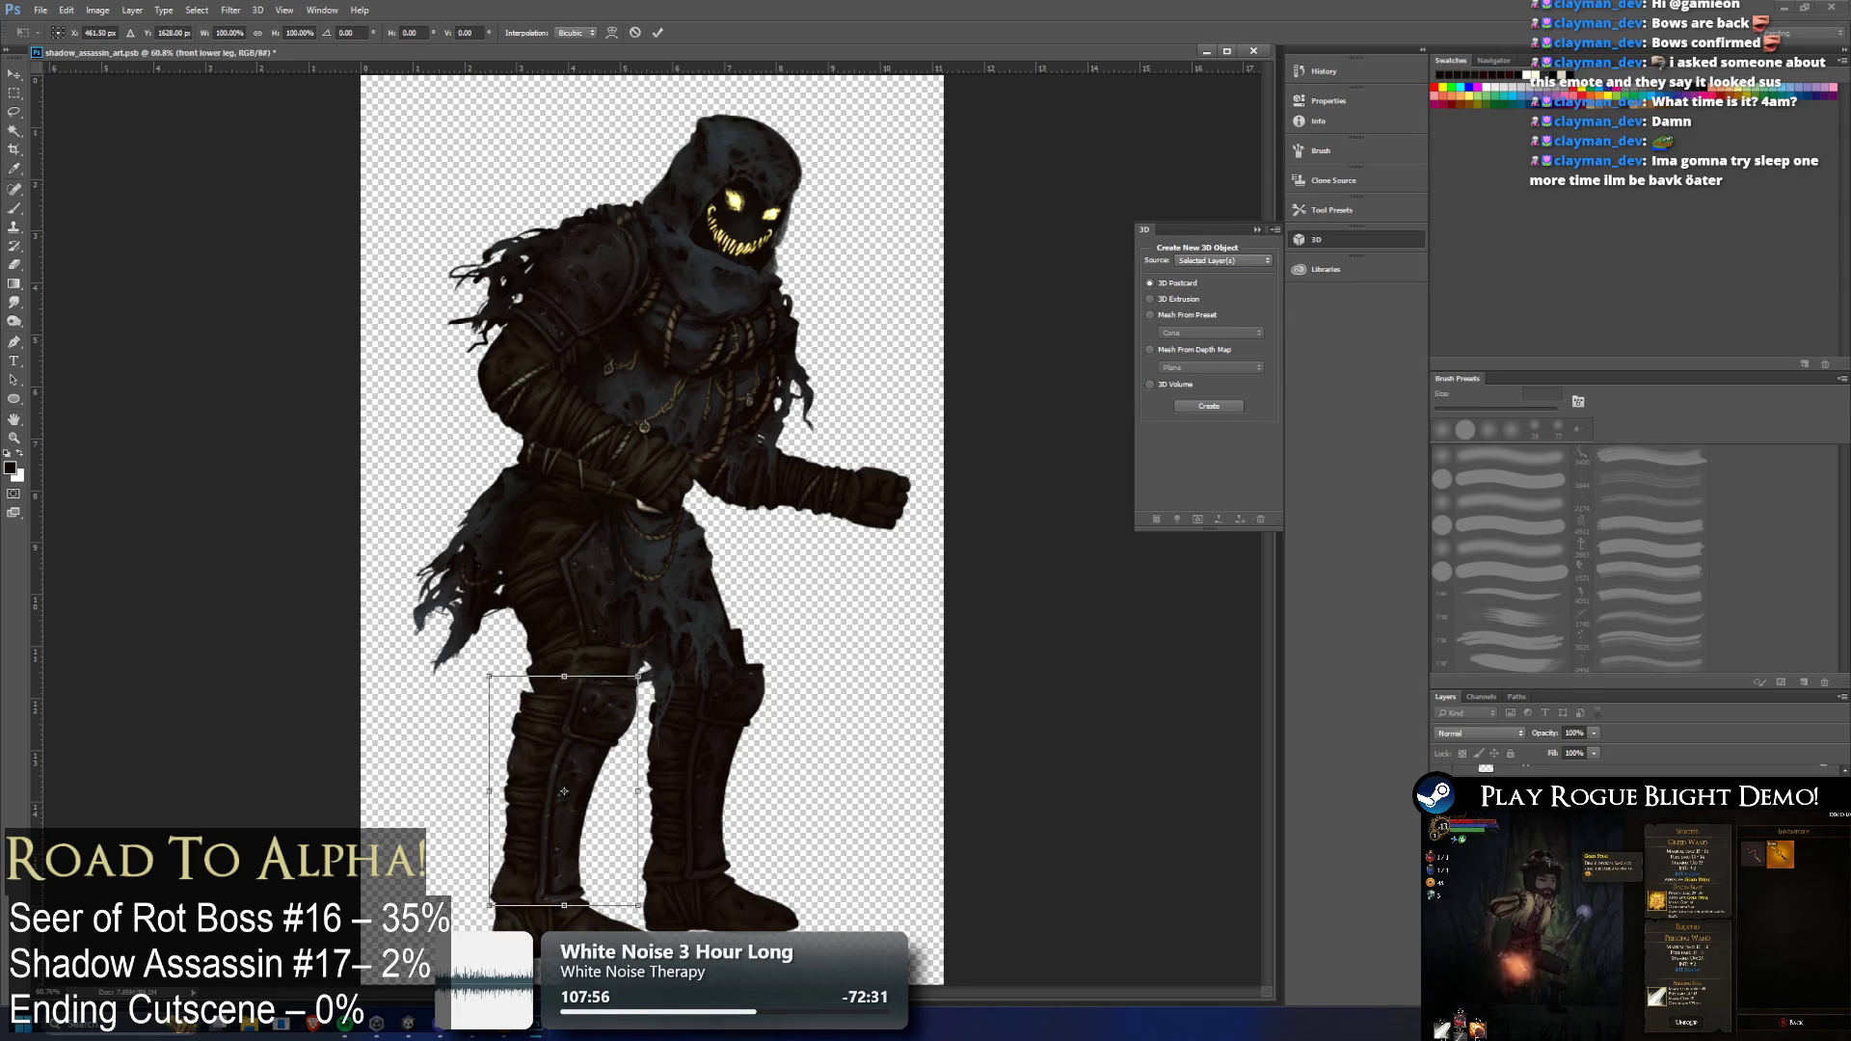
key("Return")
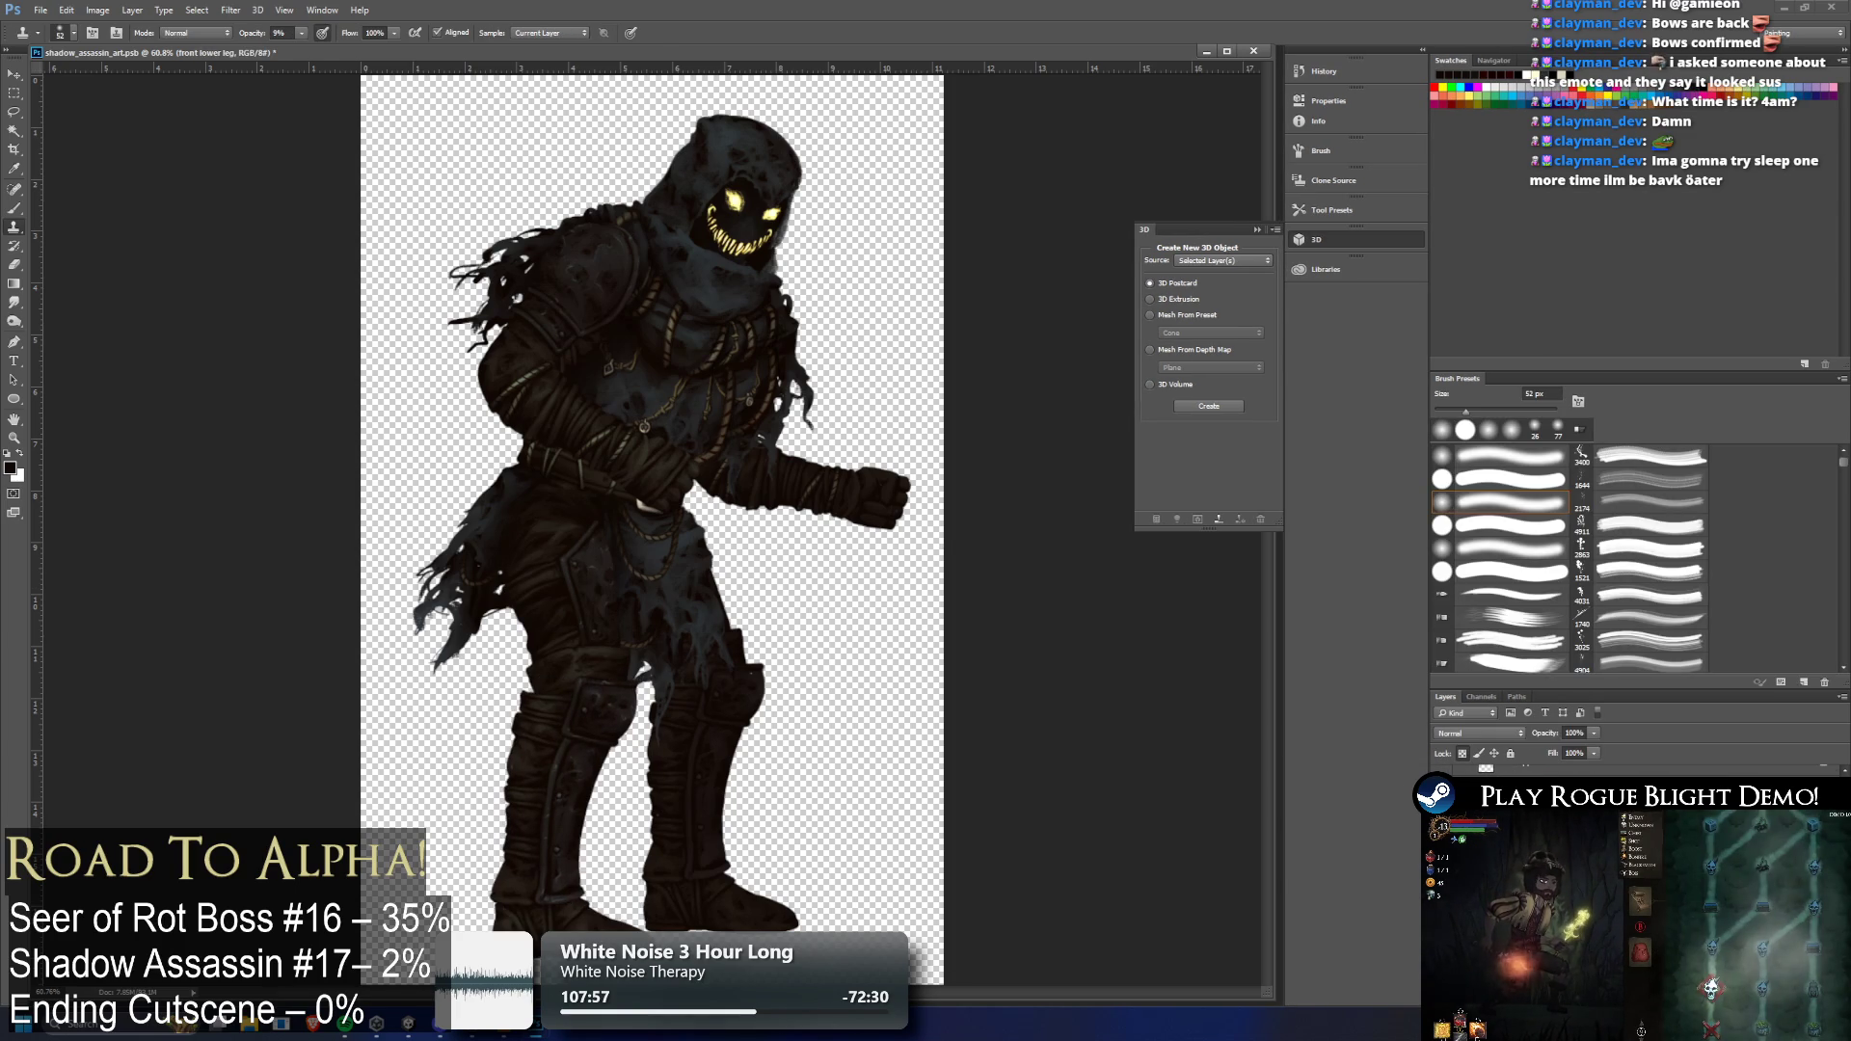
key("ctrl+t")
mouse_move(545, 564)
left_mouse_down()
mouse_move(626, 590)
mouse_move(598, 540)
mouse_move(540, 569)
mouse_move(463, 564)
mouse_move(538, 566)
left_mouse_up()
key("Return")
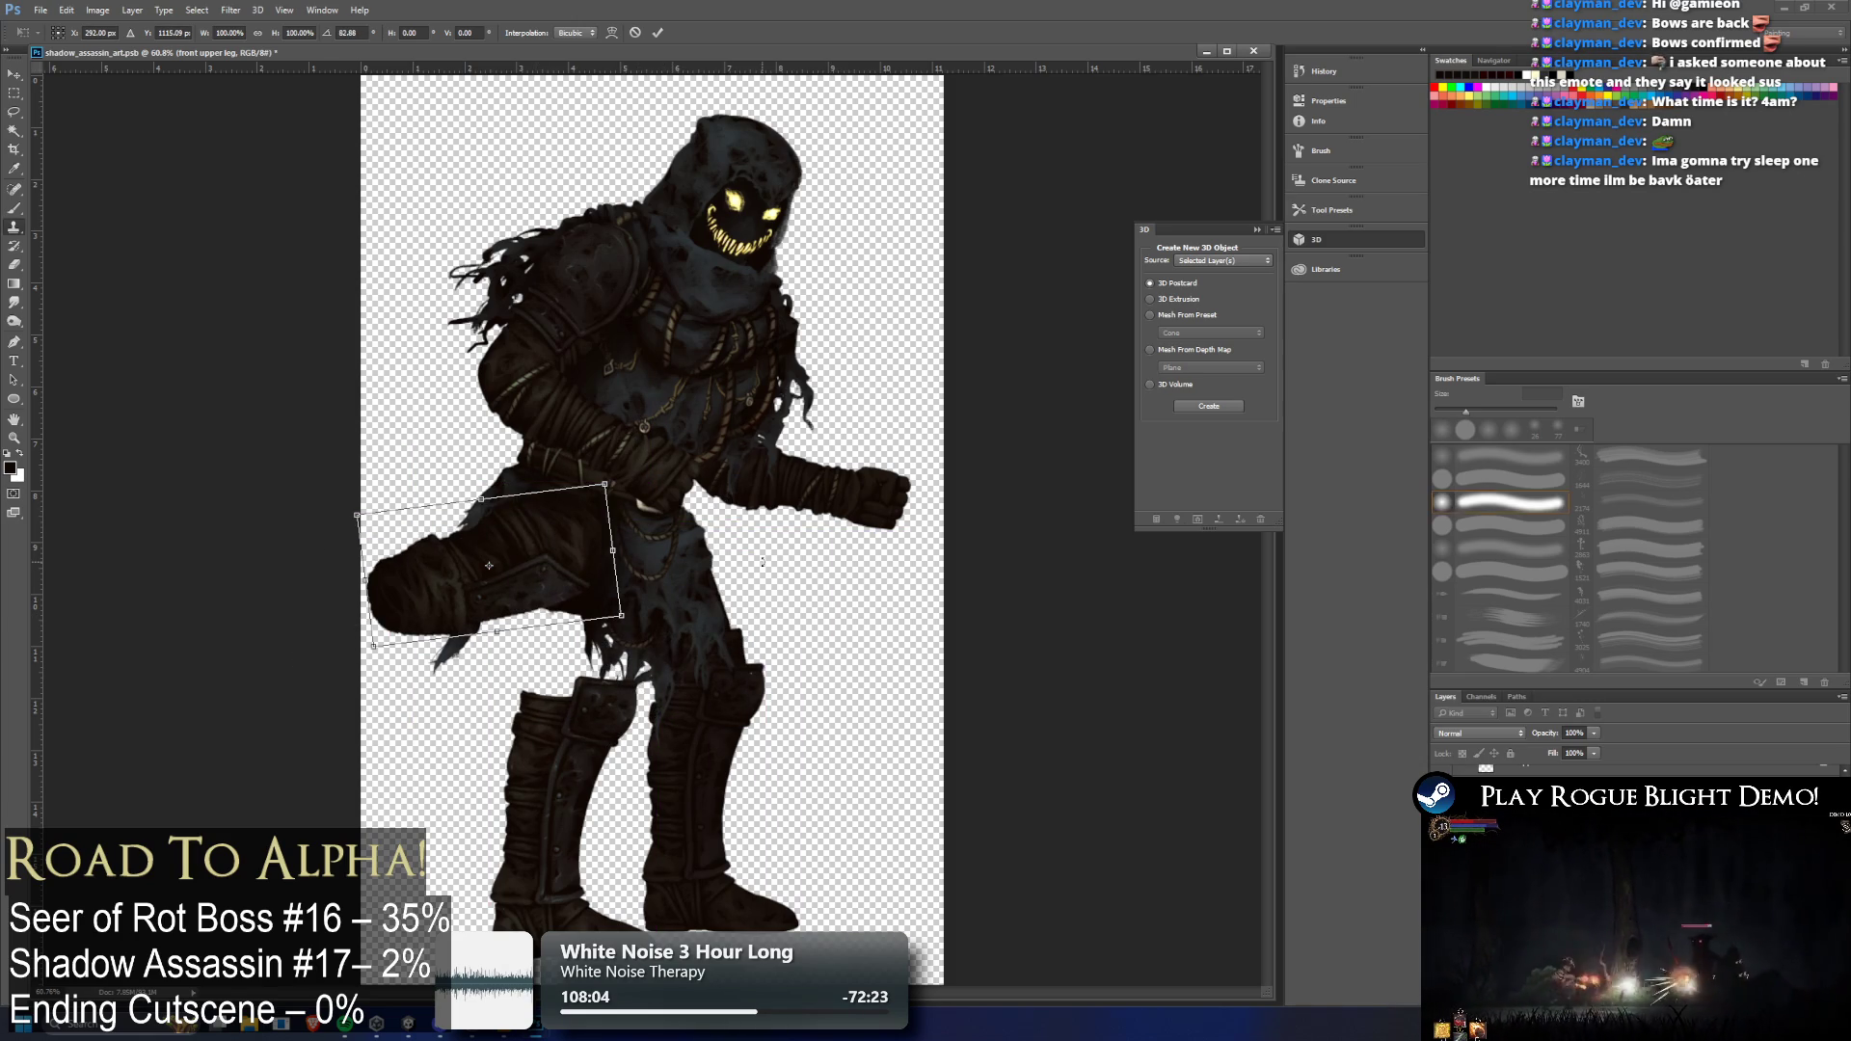
key("ctrl+z")
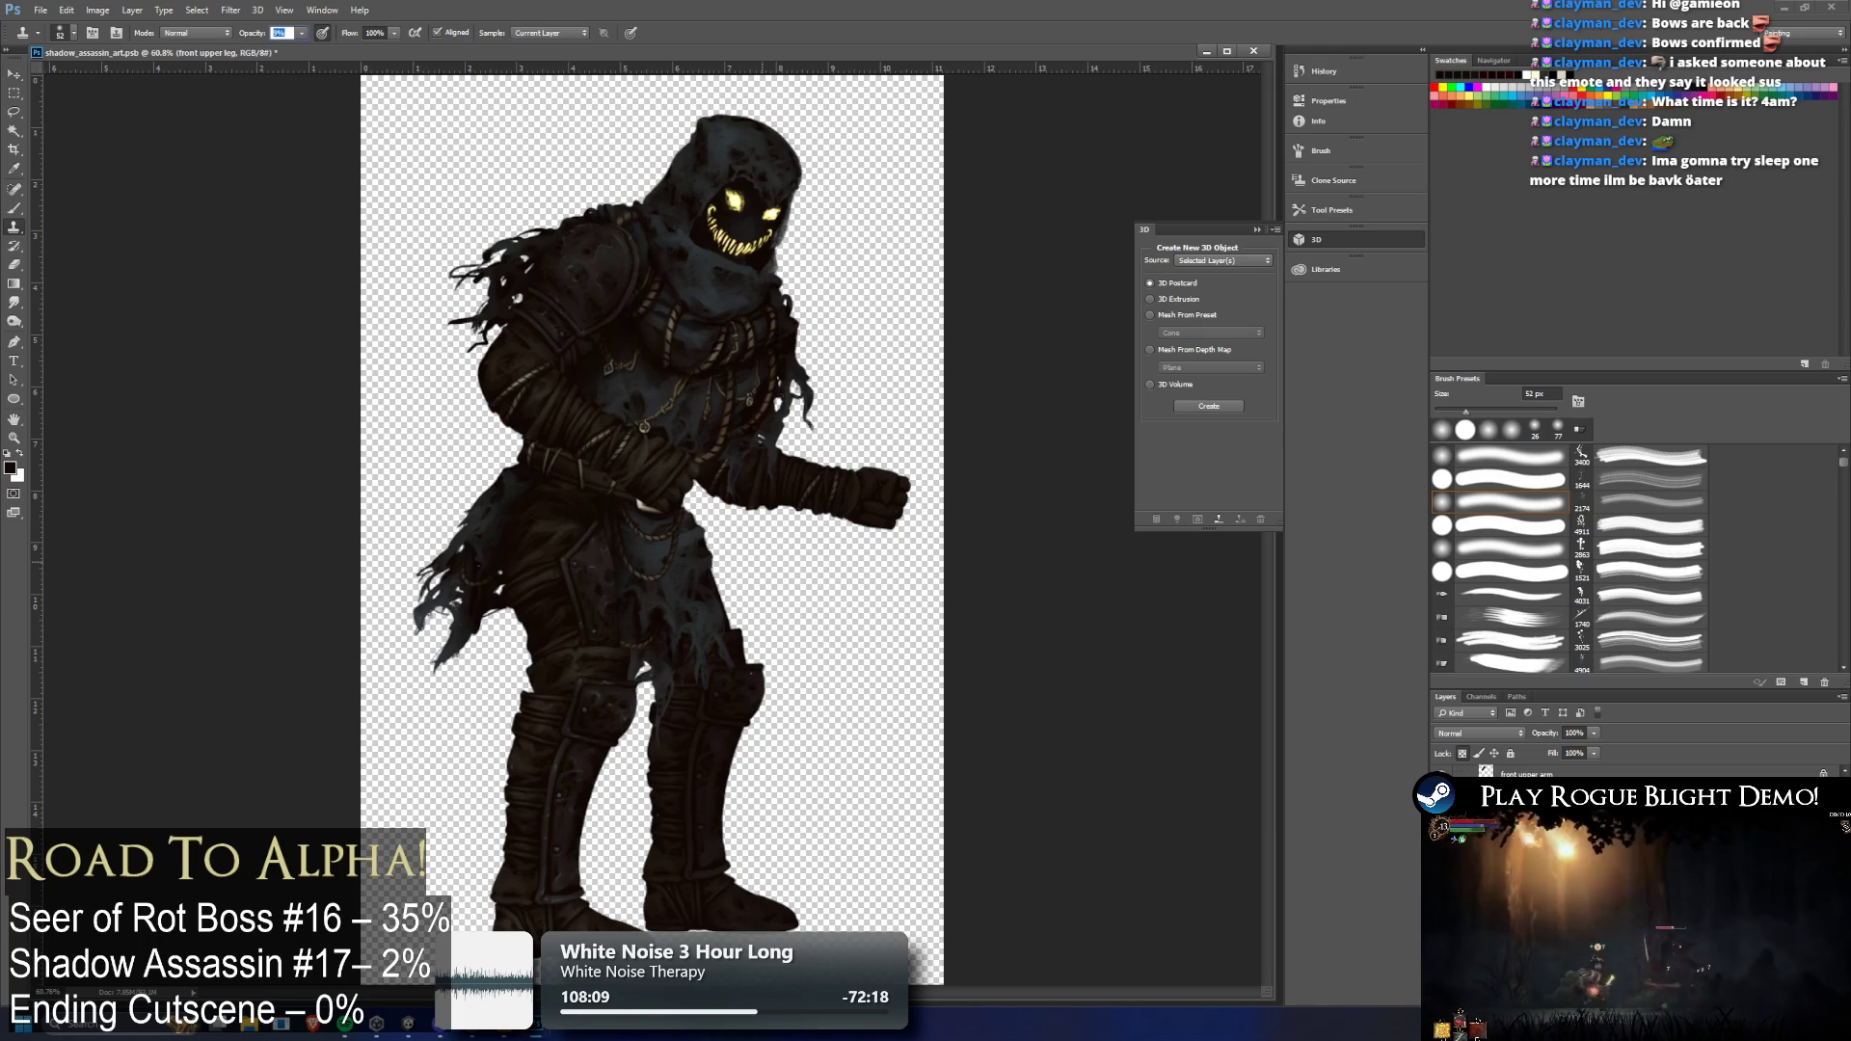
key("ctrl+z")
key("ctrl+z")
key("ctrl+z")
Compare the last history step, then save the artwork and close Photoshop
scroll(532, 630, "up", 5)
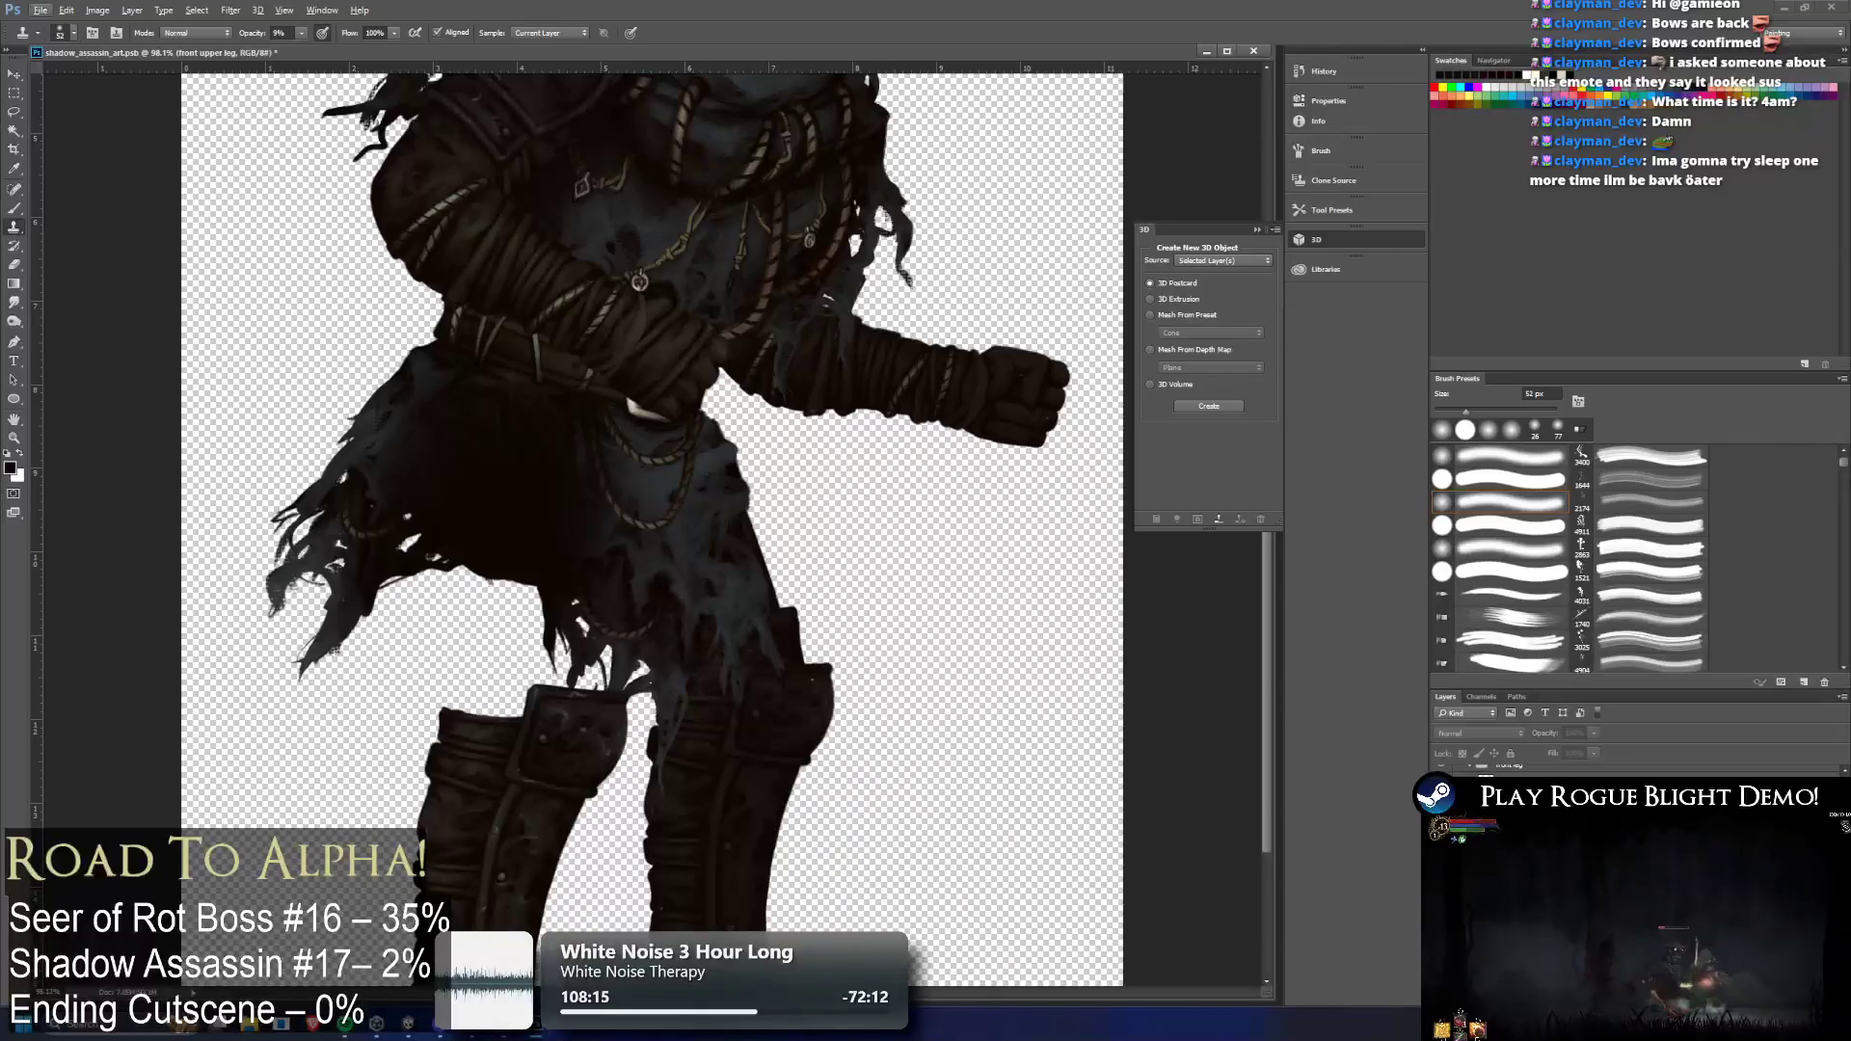
key("ctrl+z")
scroll(654, 487, "down", 4)
scroll(707, 459, "down", 2)
key("ctrl+s")
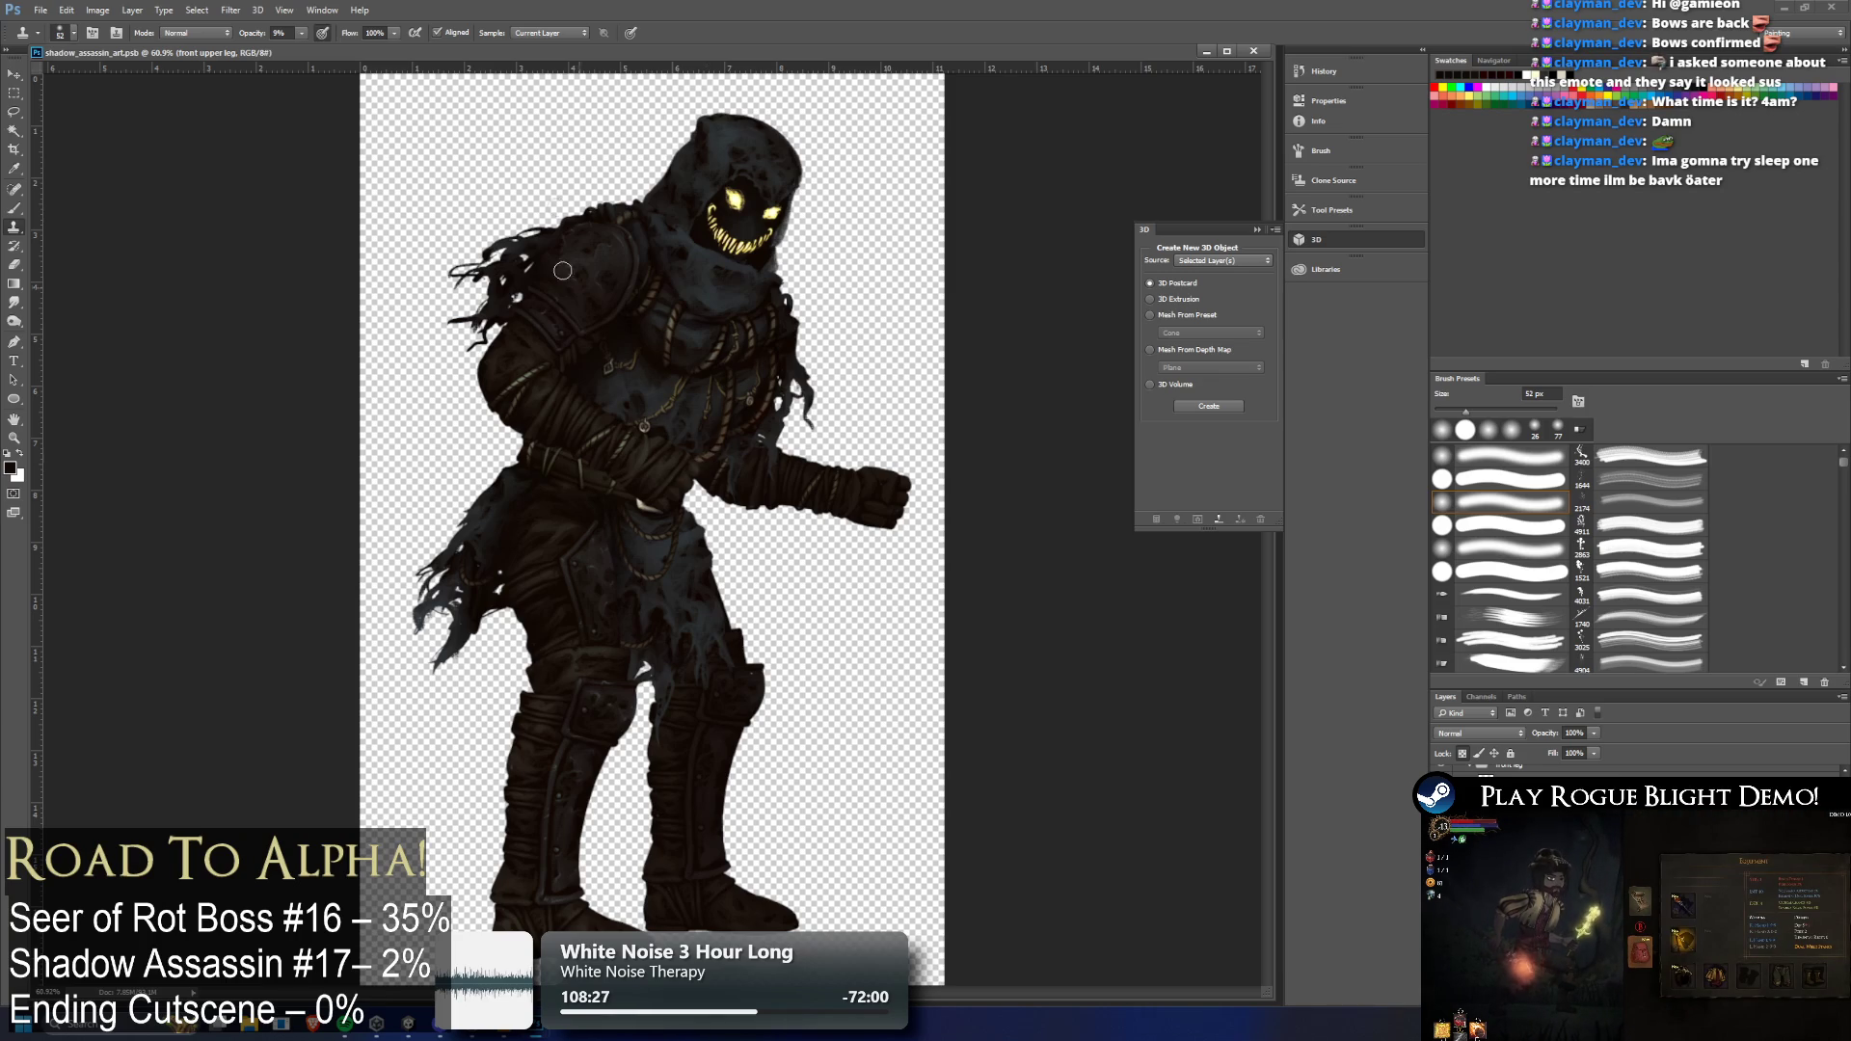
left_click(1846, 6)
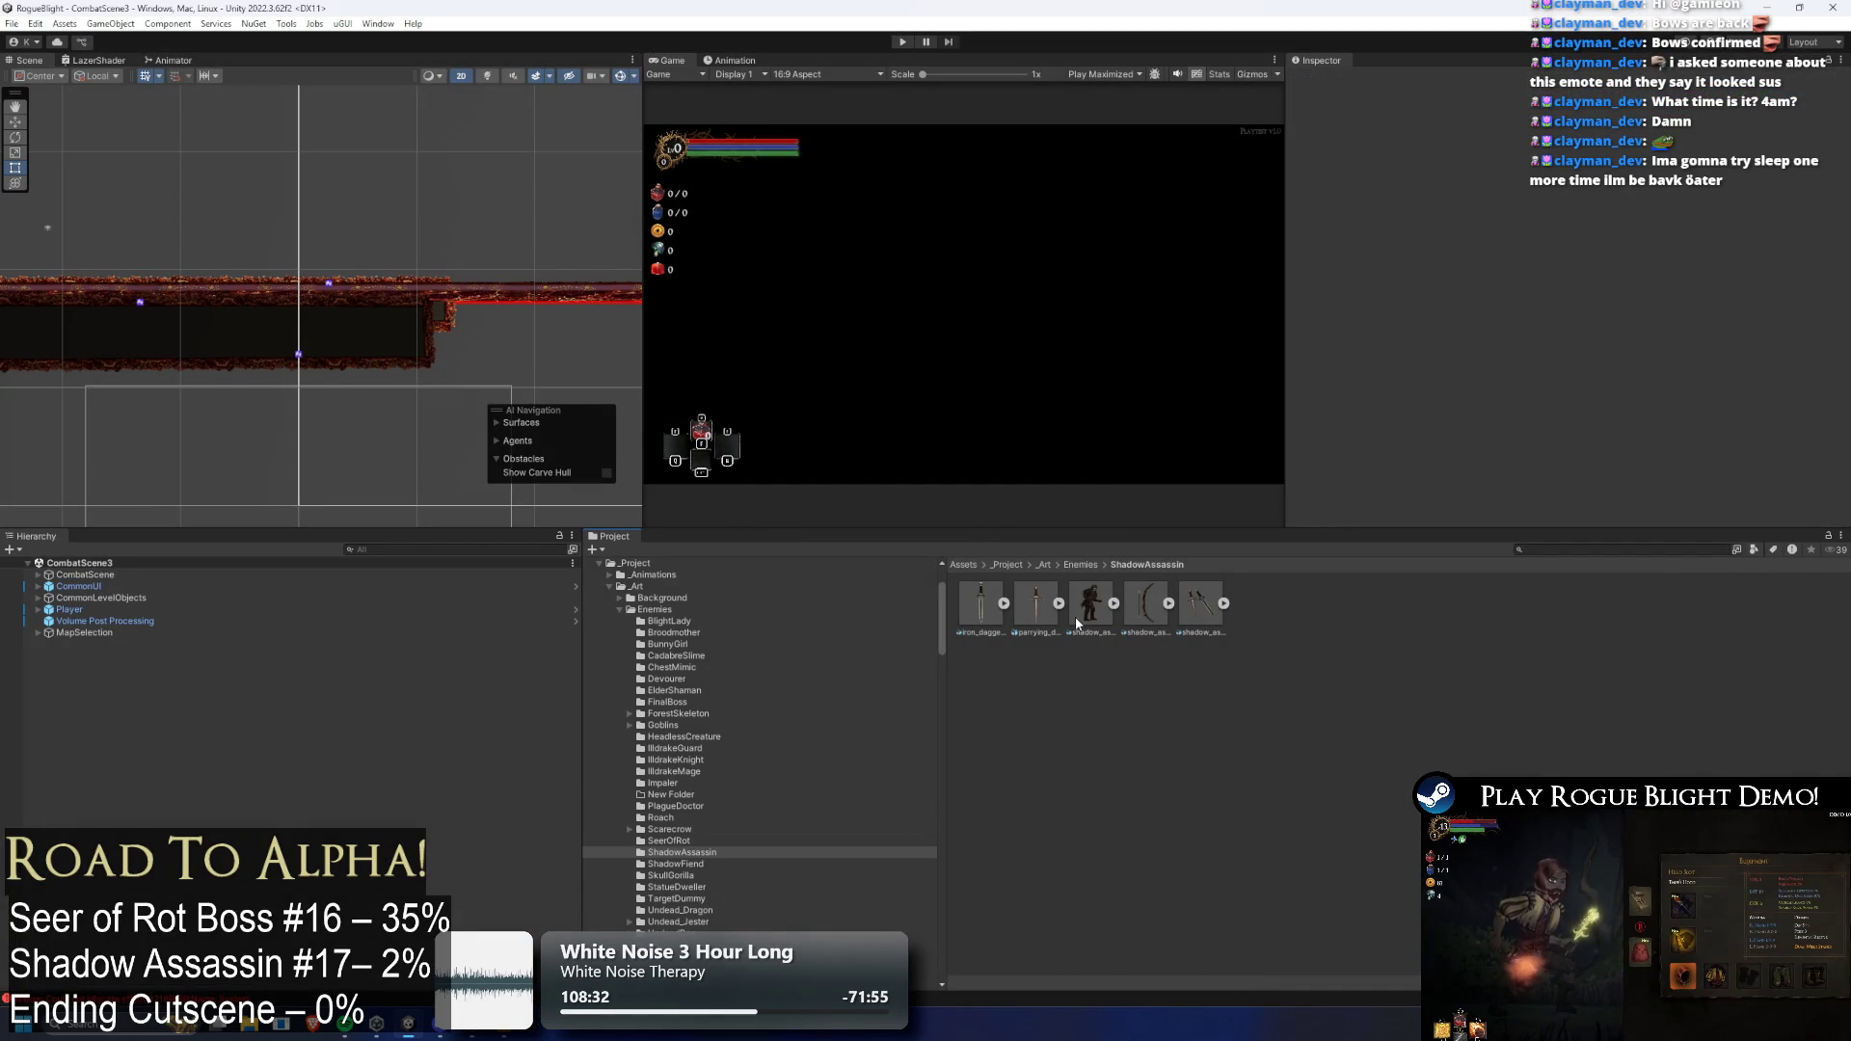
Open shadow_assassin_daggers_art from Unity's ShadowAssassin folder in Photoshop
double_click(1200, 603)
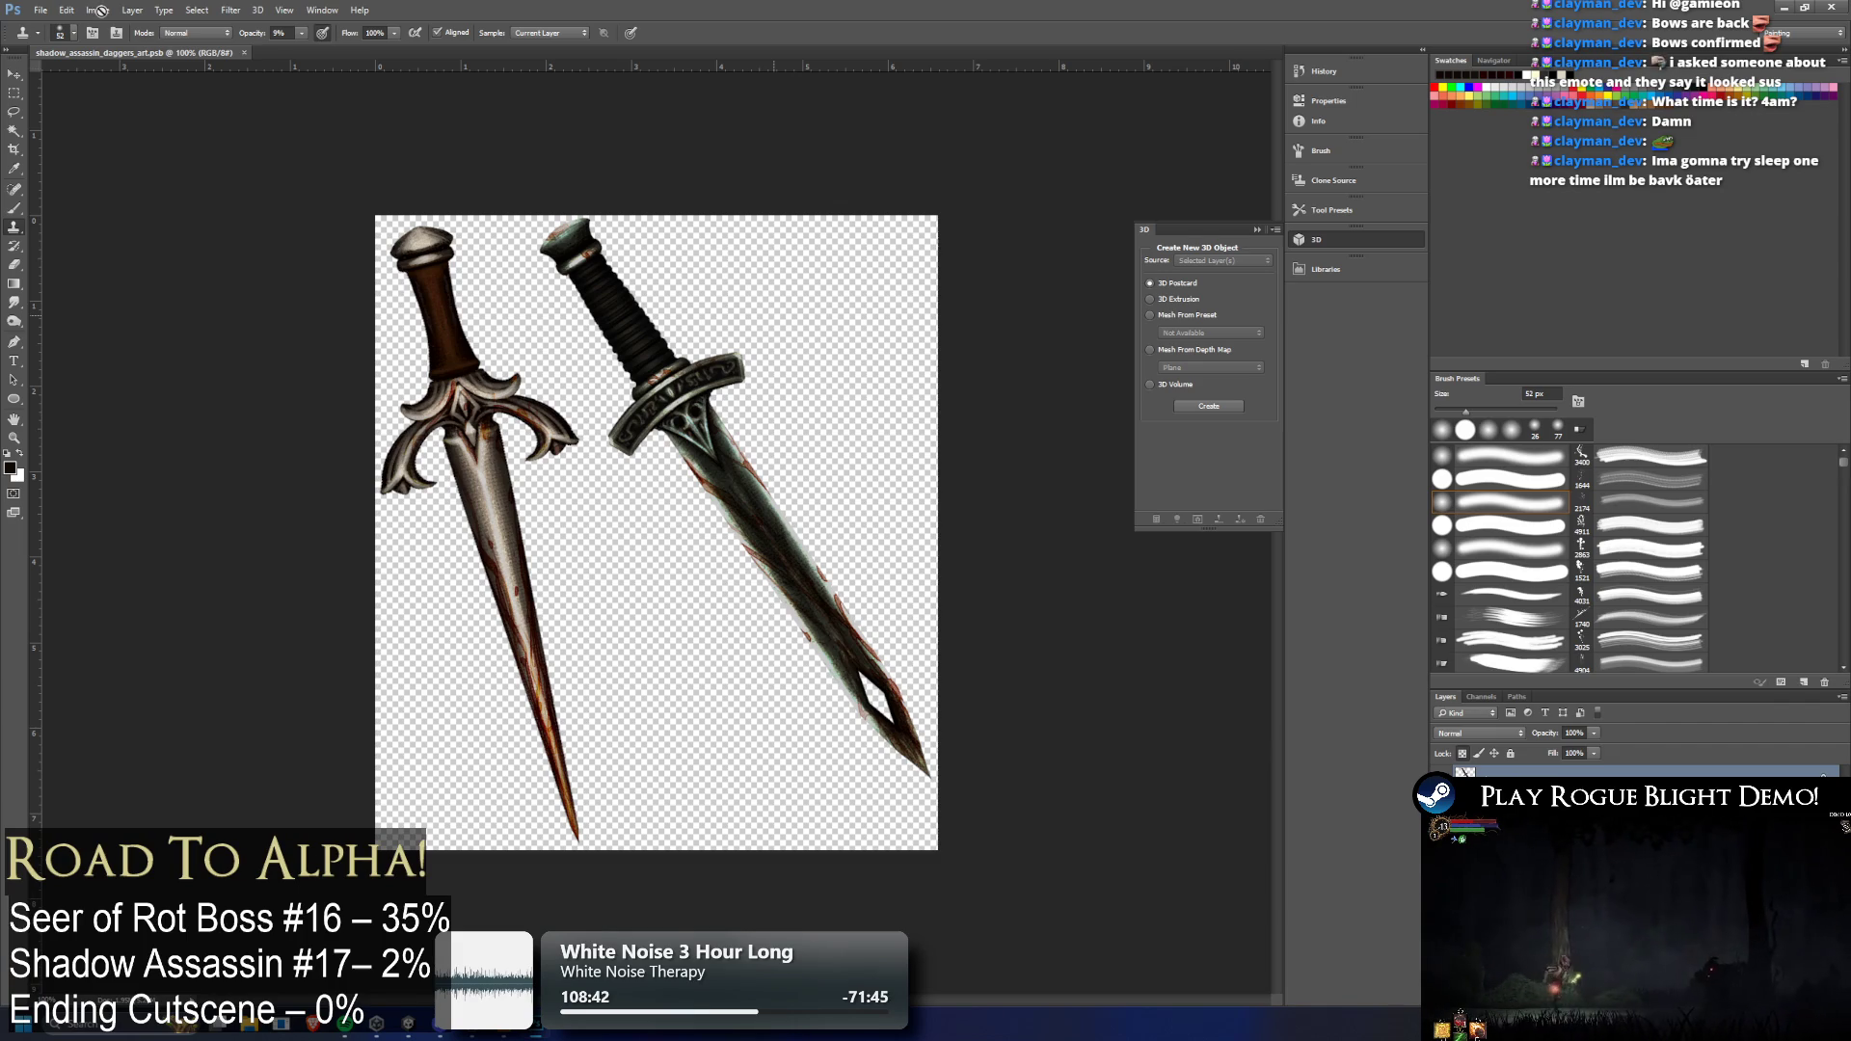
Flip the dagger canvas horizontally with Flip Canvas Horizontal, save, and close Photoshop
left_click(106, 15)
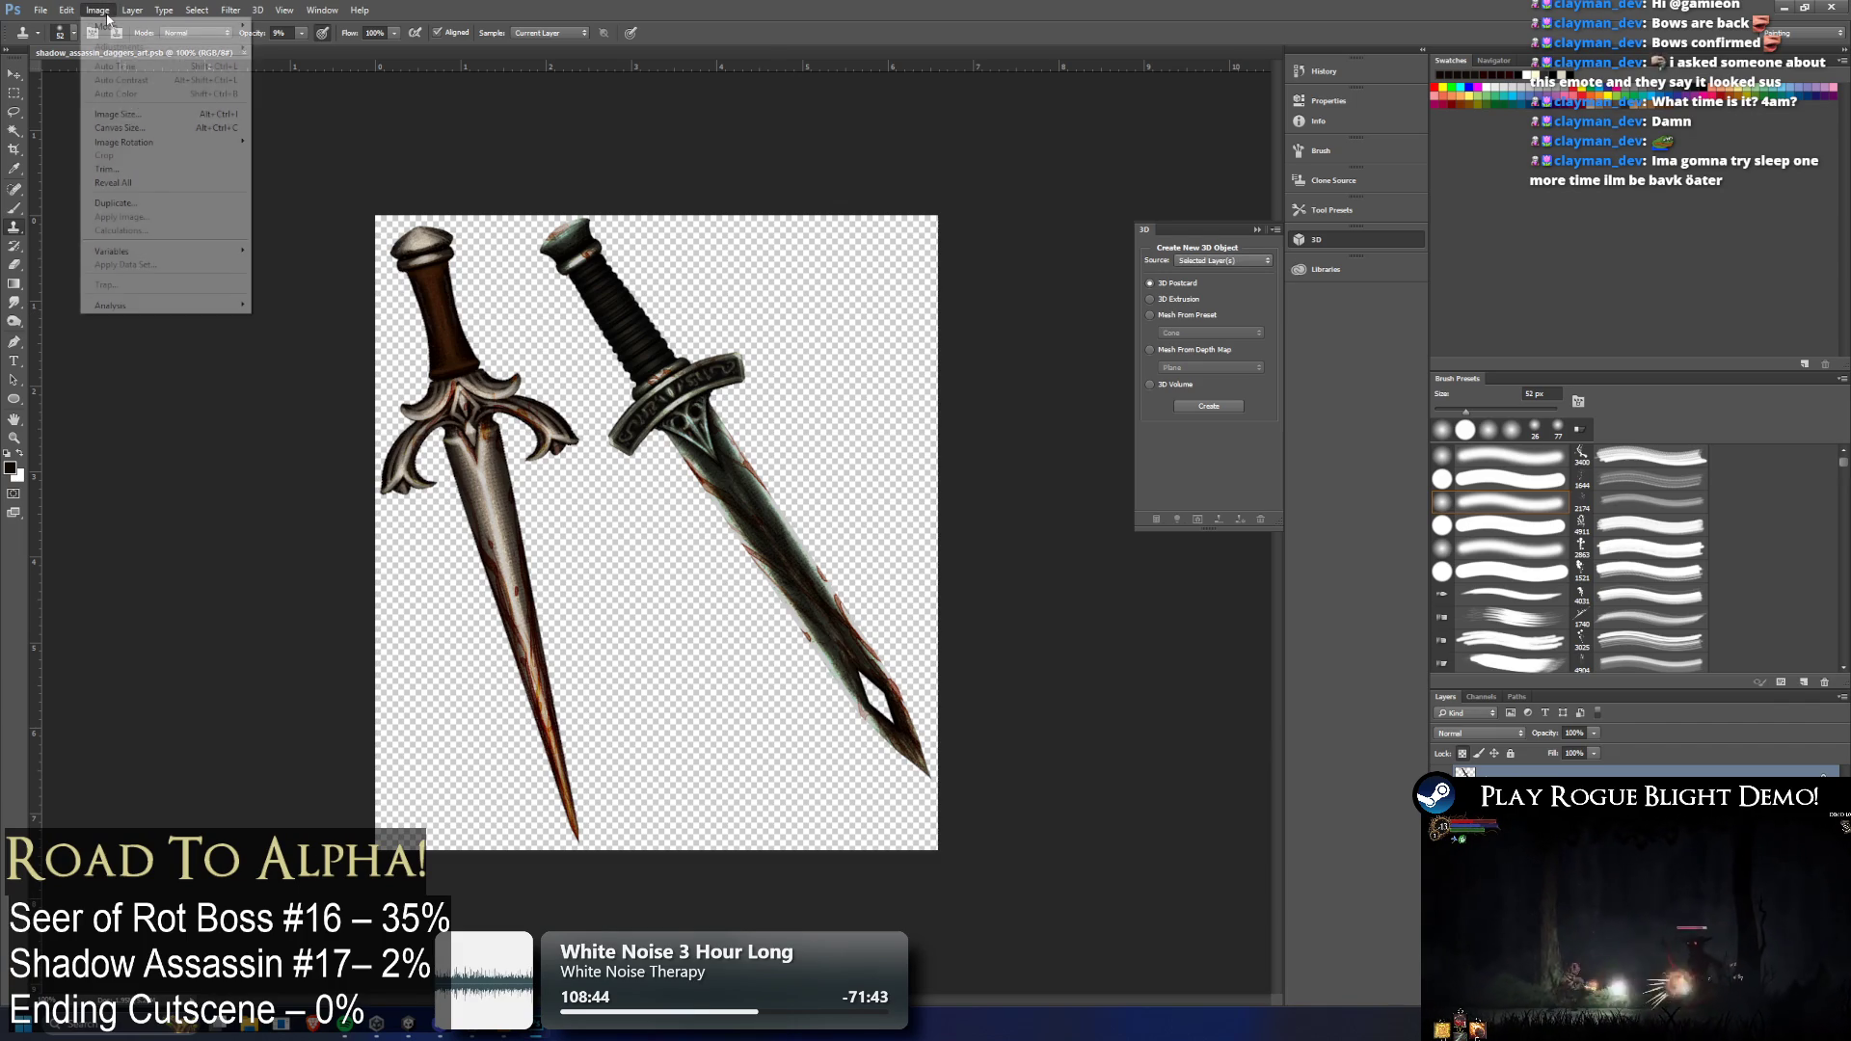
mouse_move(173, 147)
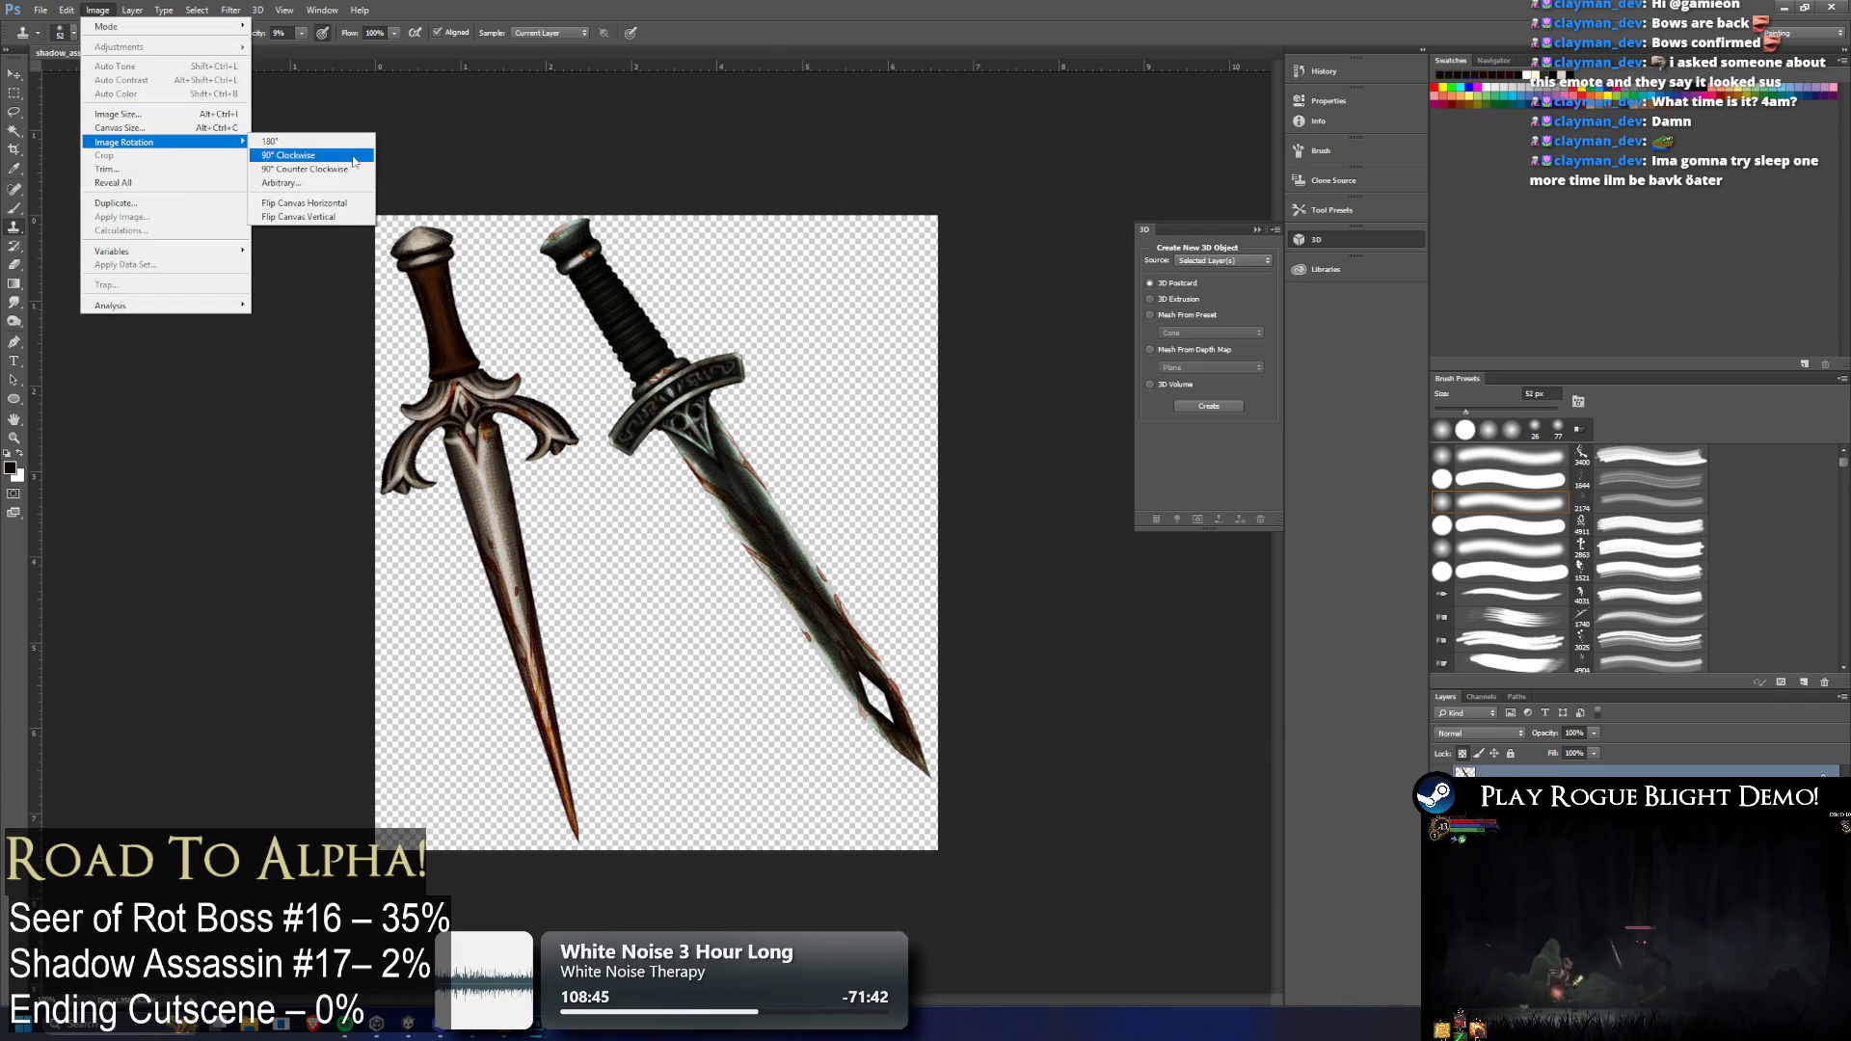
left_click(303, 203)
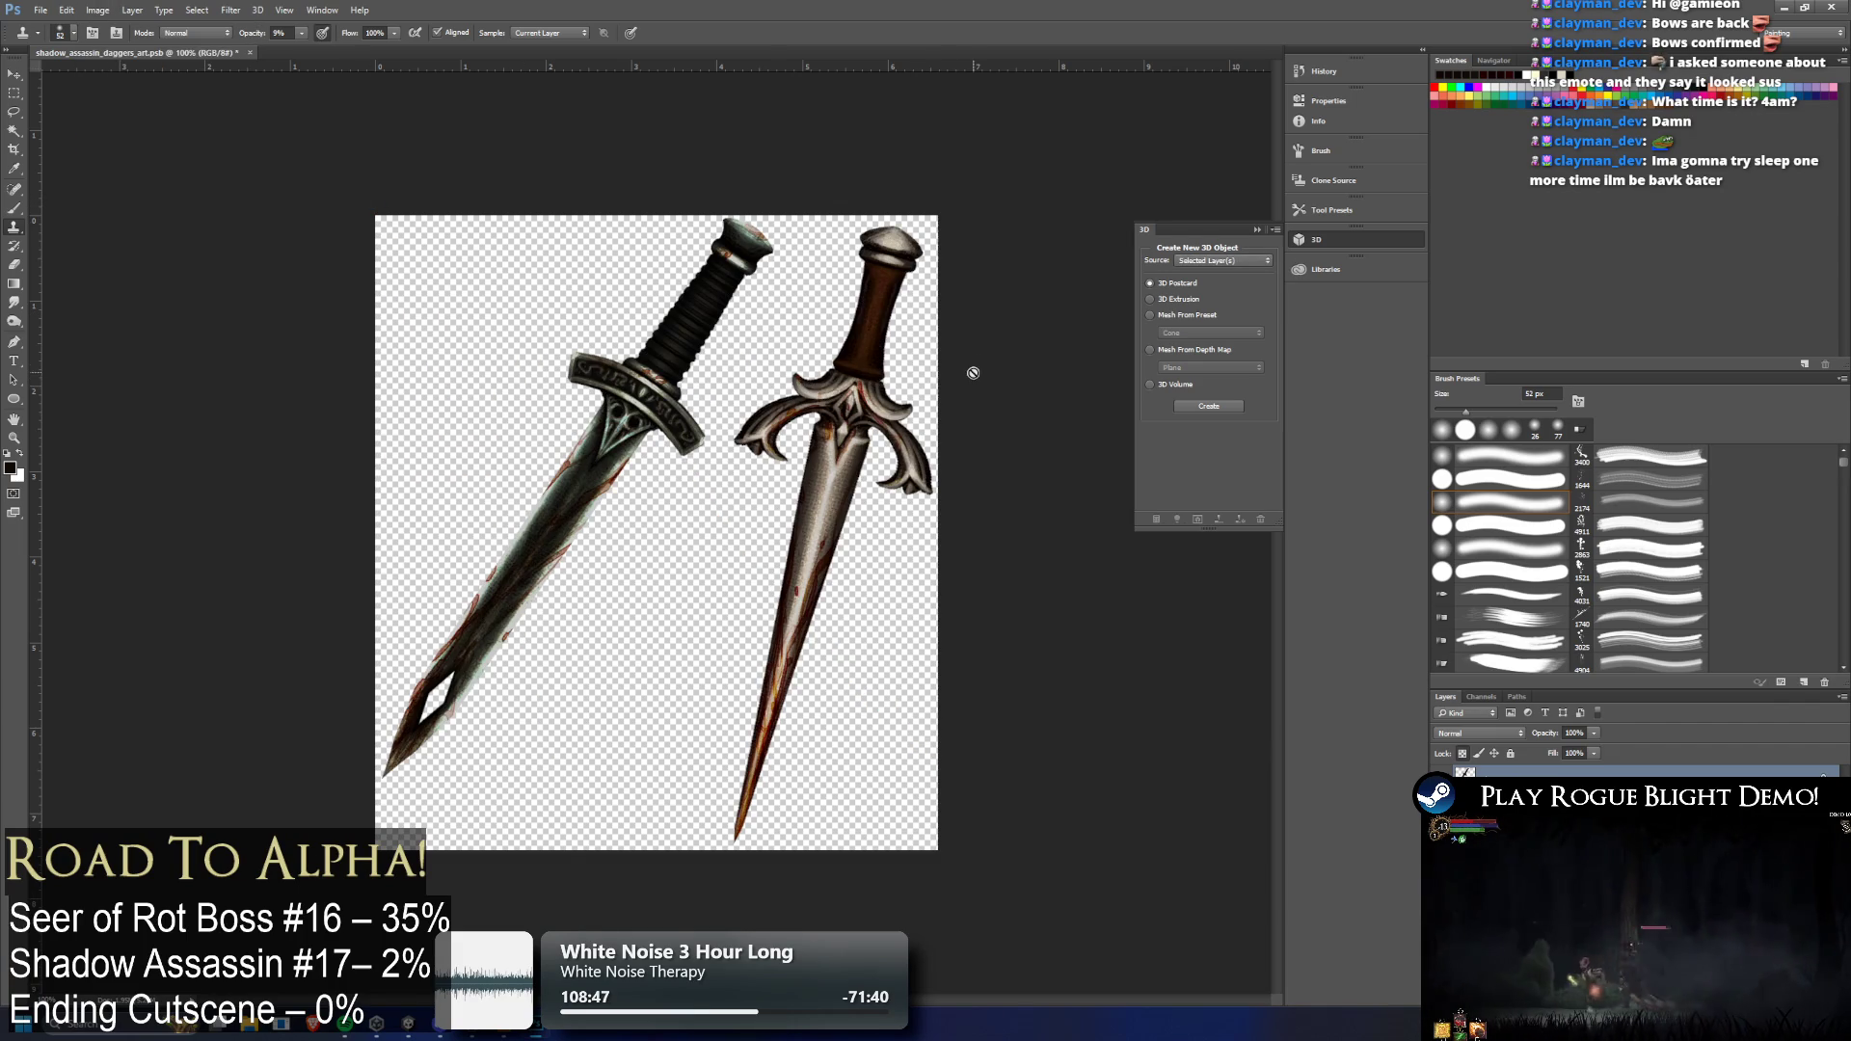
key("ctrl+s")
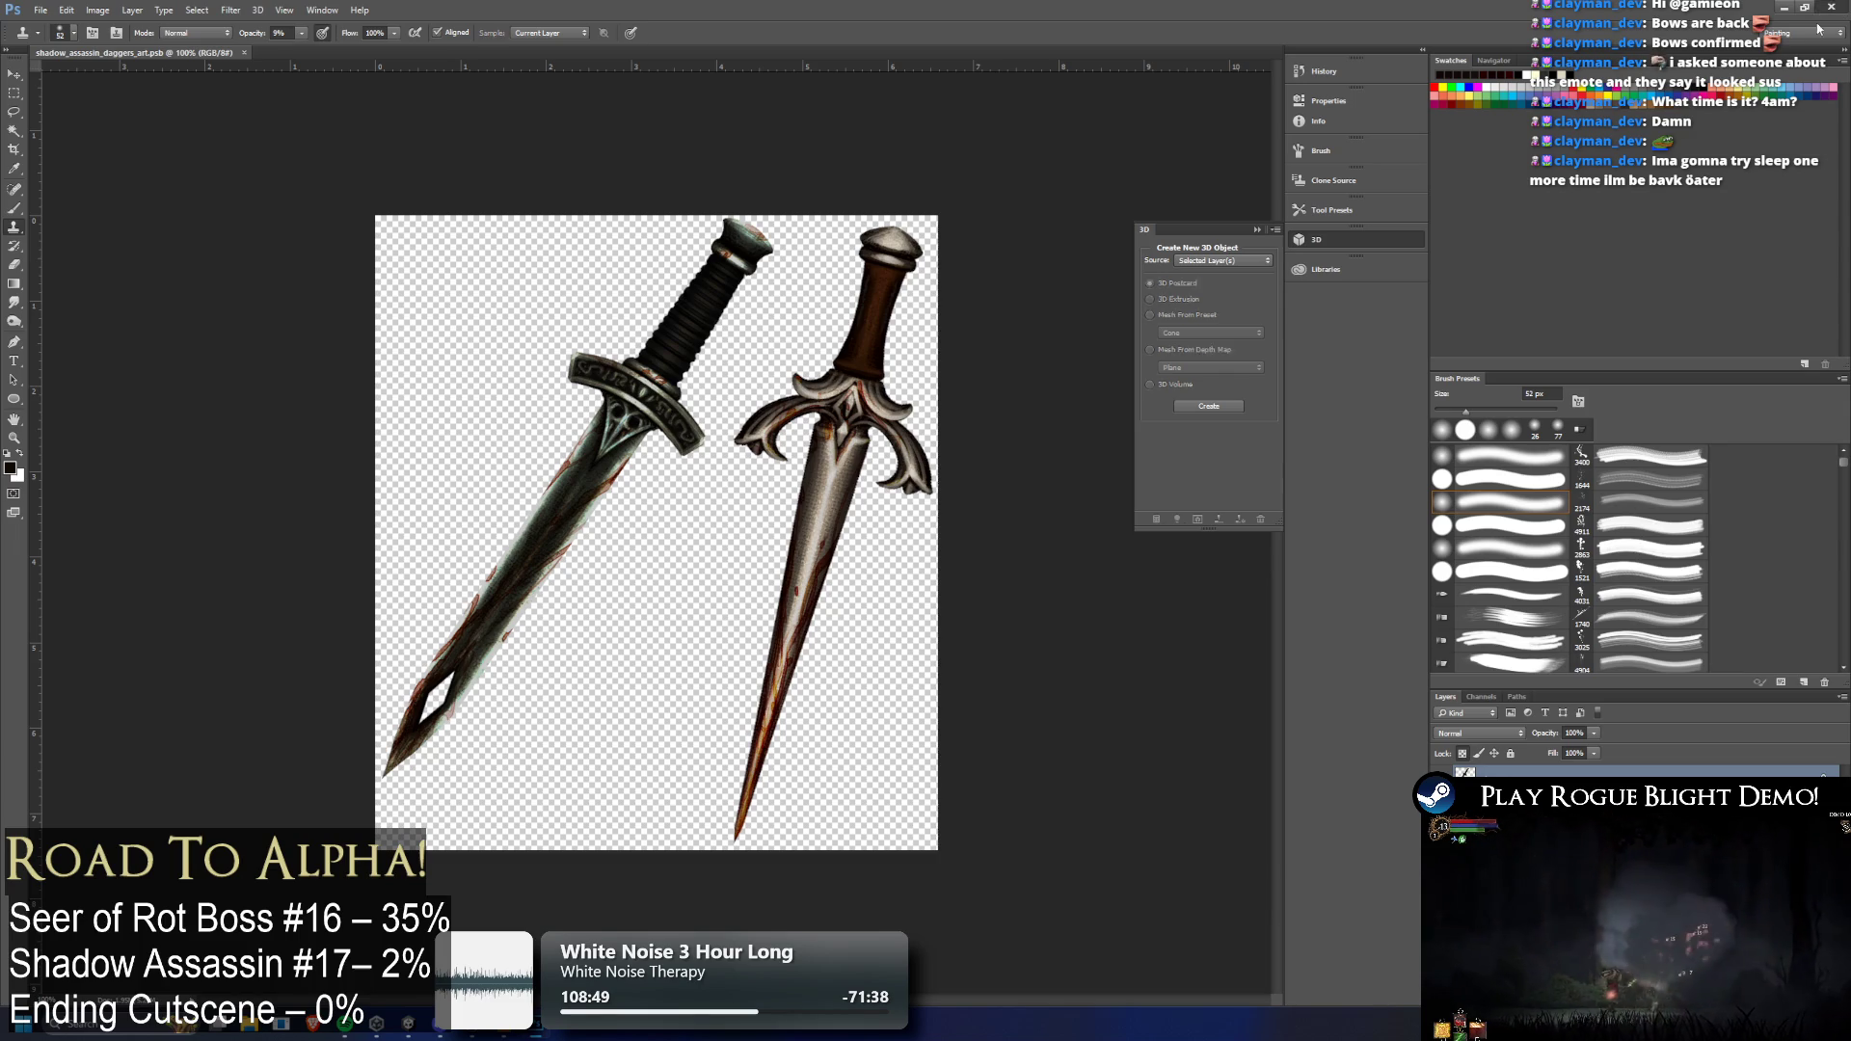
left_click(1834, 12)
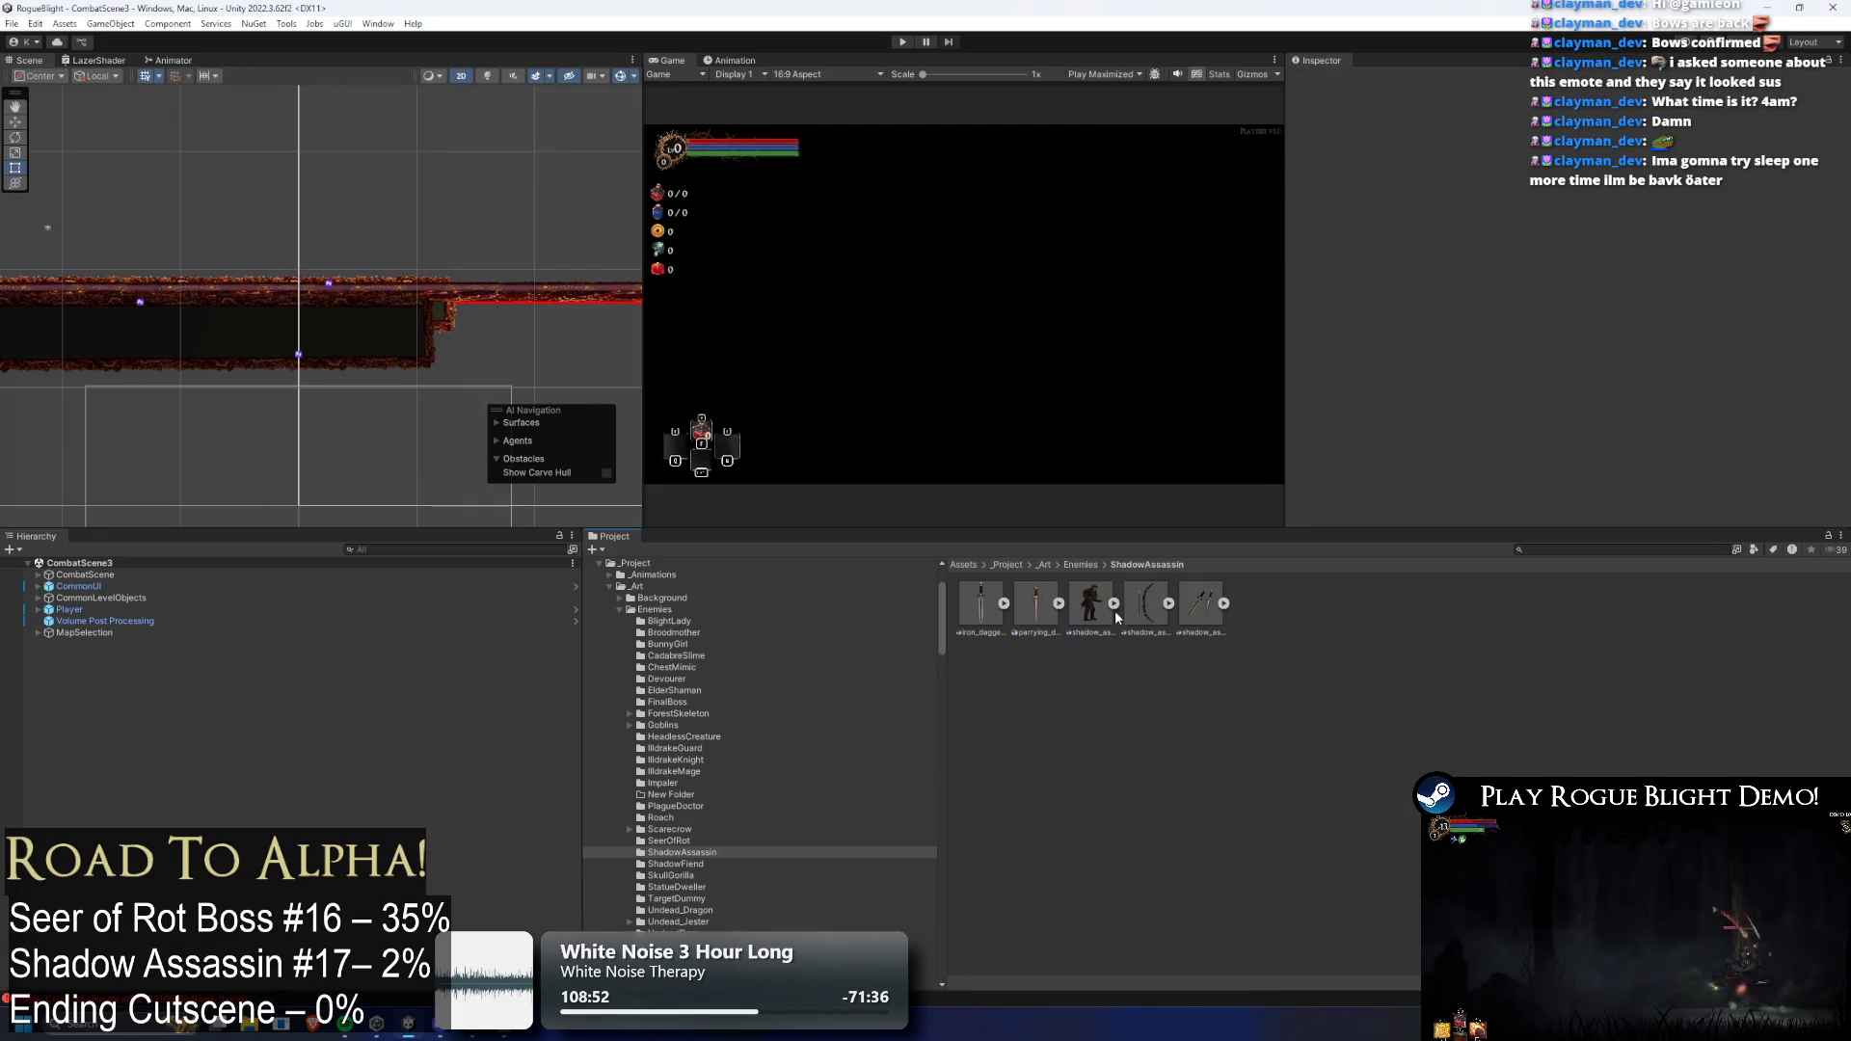
Open shadow_assassin_bow_art in Photoshop and bring up the Image menu
double_click(1146, 605)
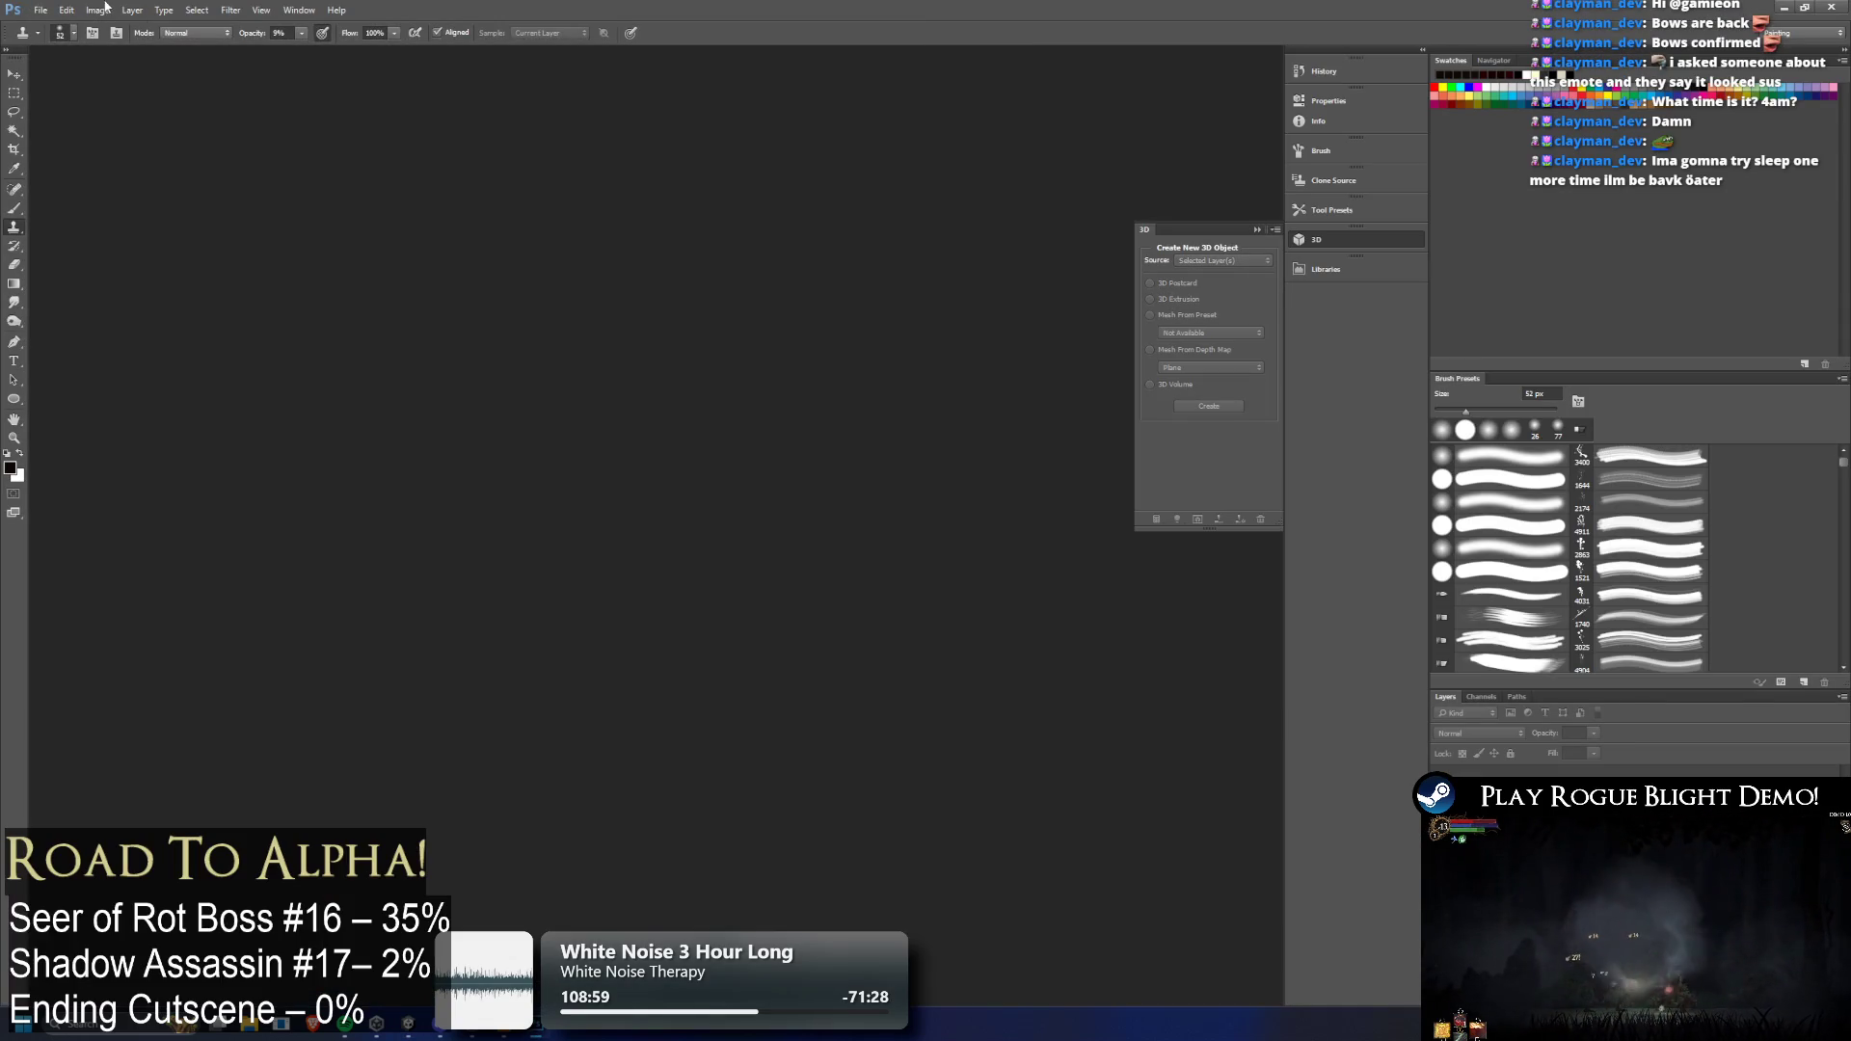
left_click(97, 10)
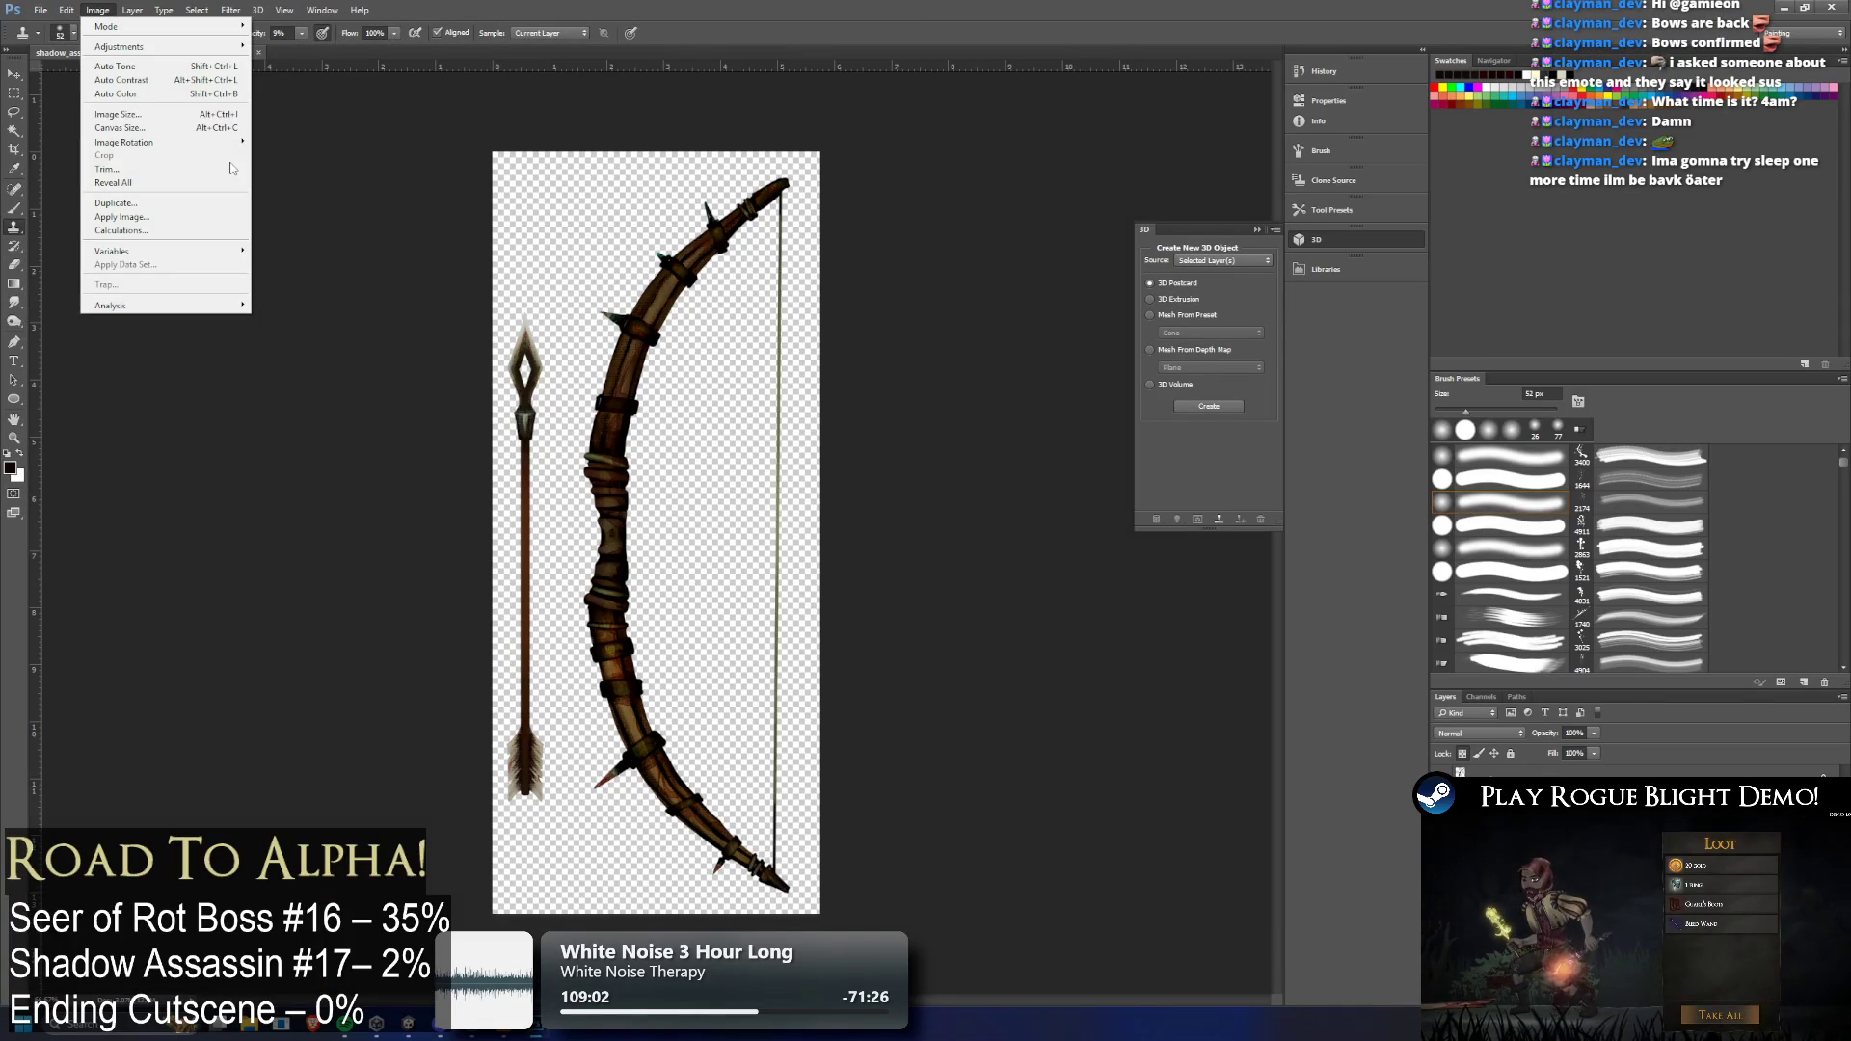
Flip the bow canvas horizontally, close Photoshop saving the change, and clear Unity's asset selection
key("Escape")
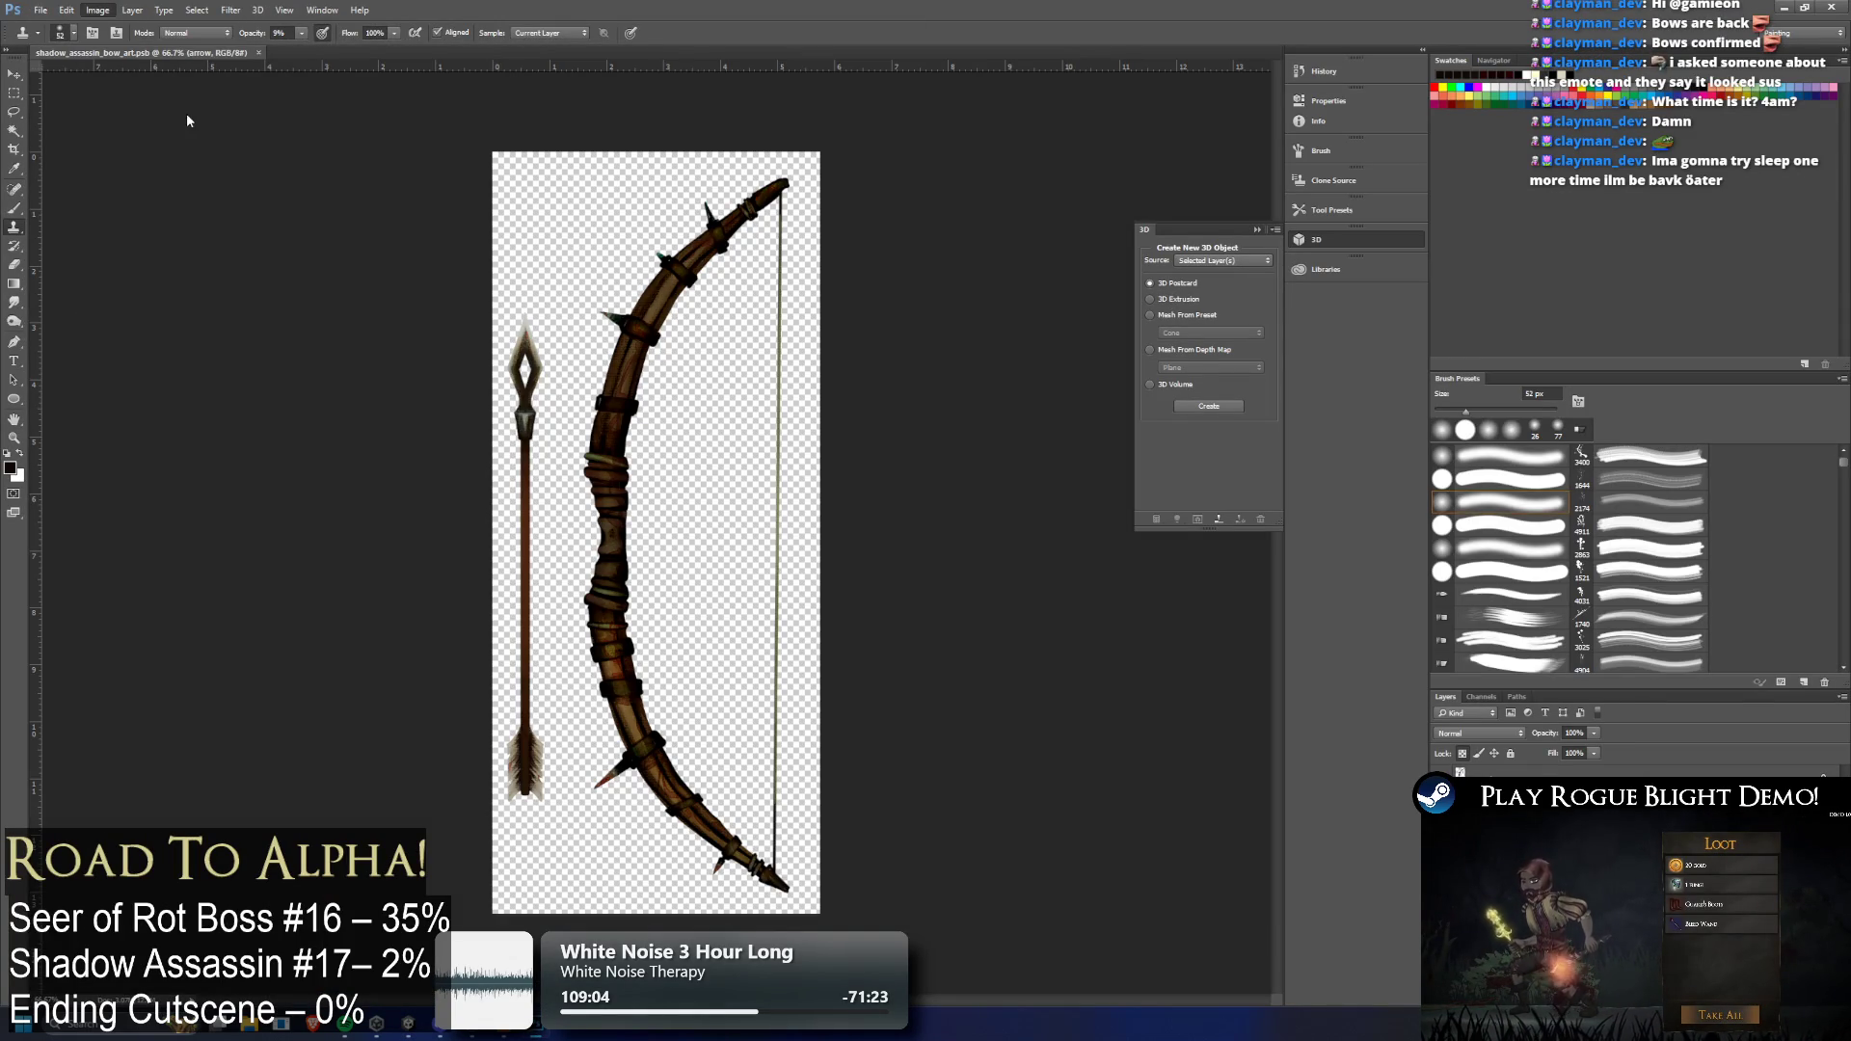
left_click(92, 10)
mouse_move(212, 141)
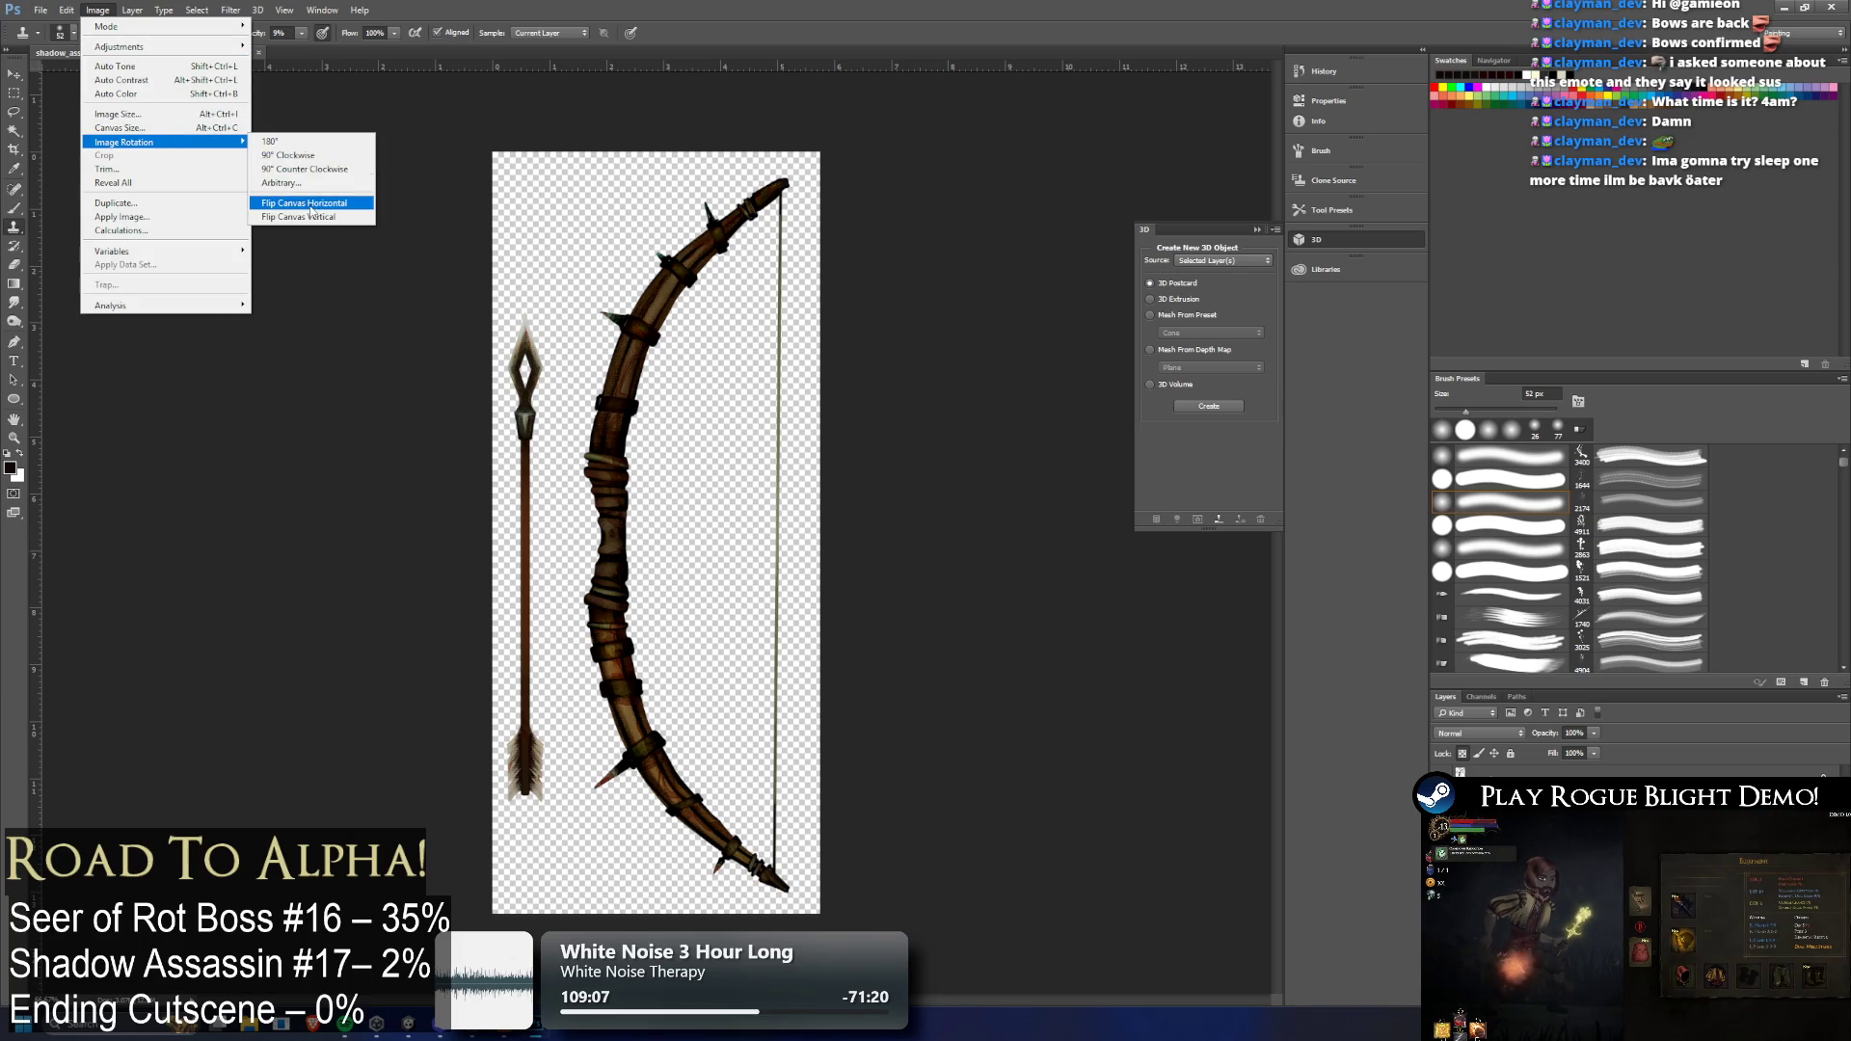
left_click(320, 198)
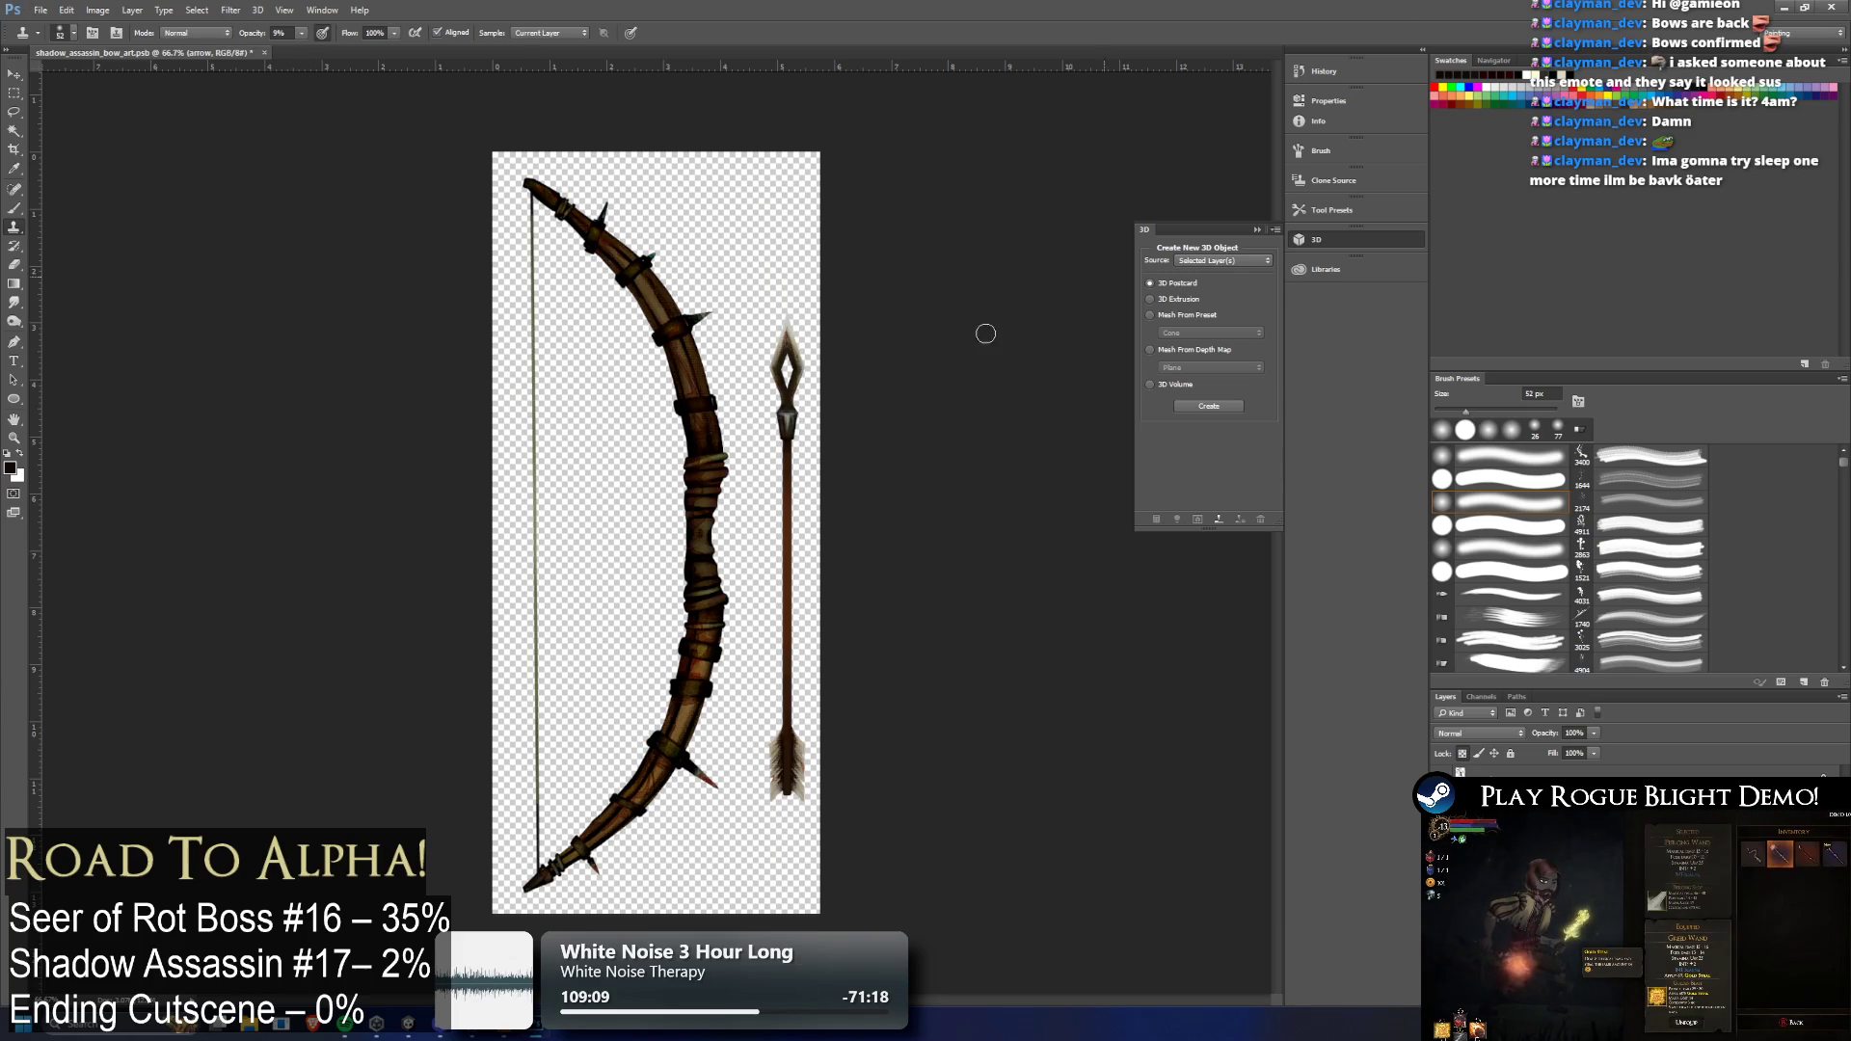
left_click(1832, 6)
left_click(864, 374)
left_click(1121, 770)
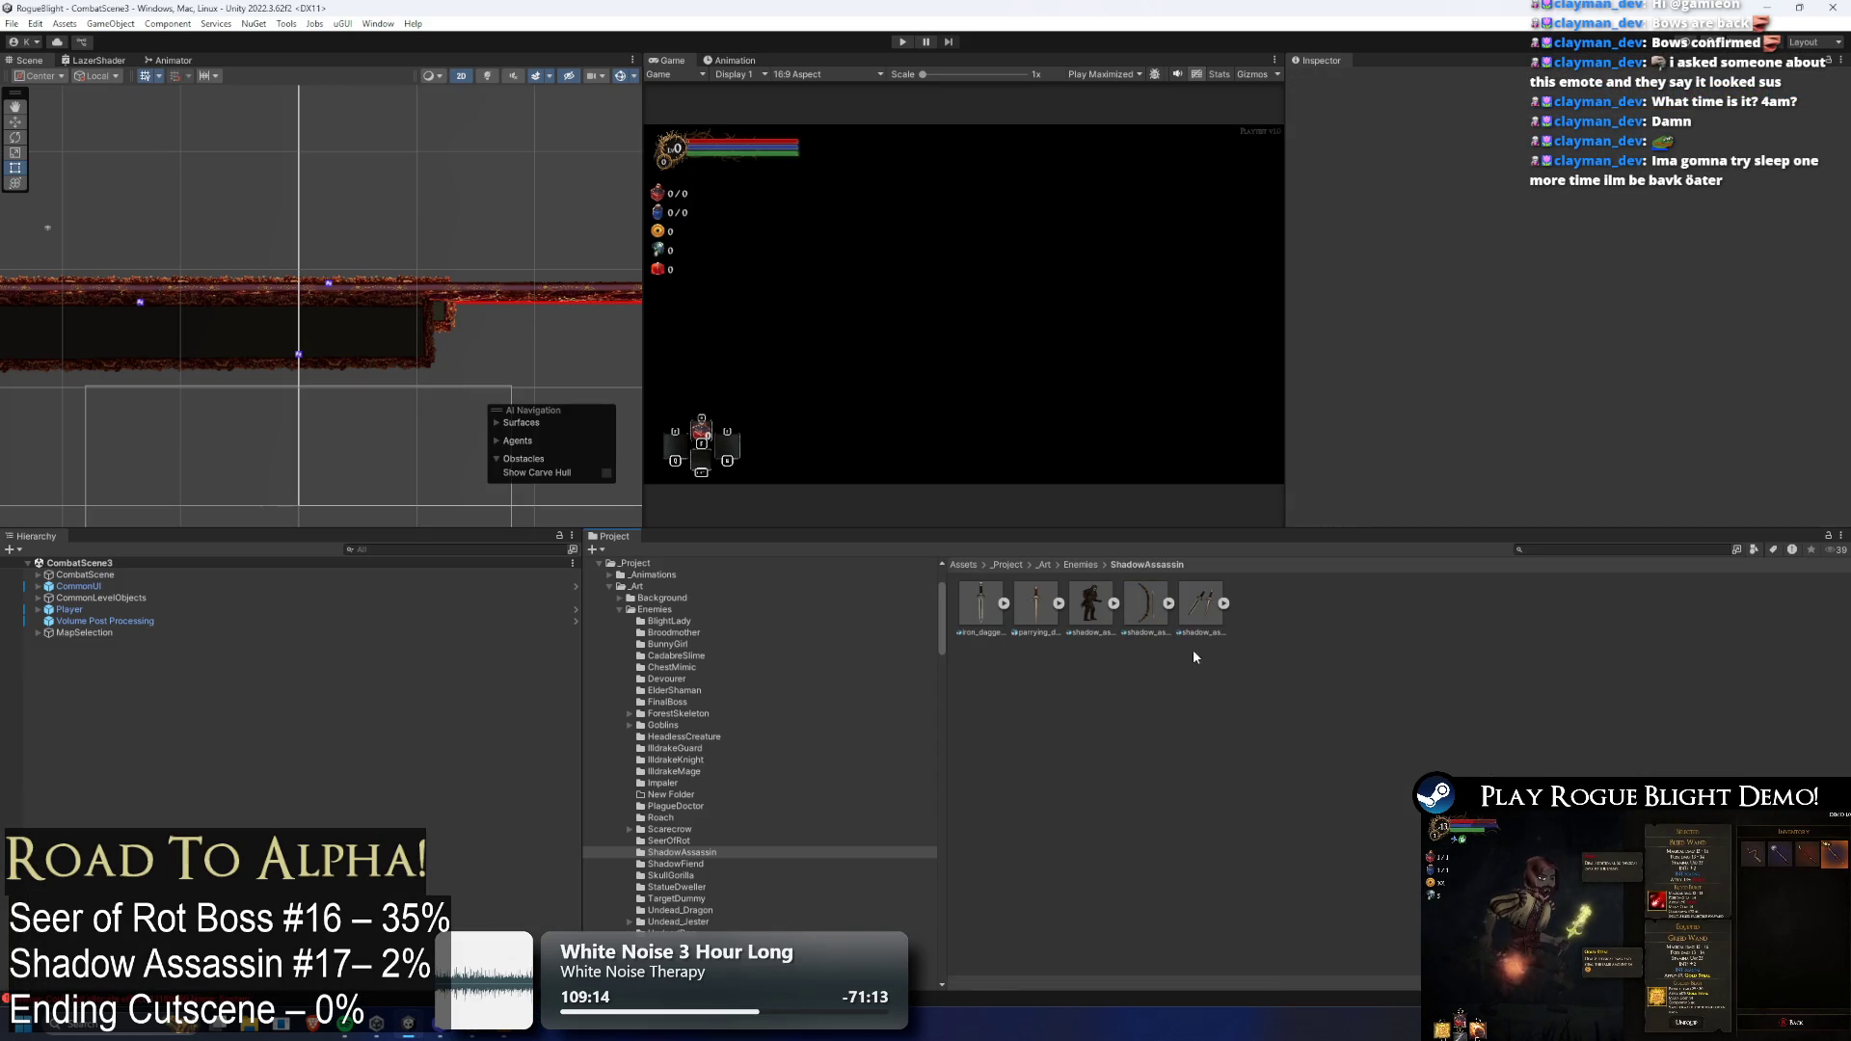
Rename 'shadow_assassin_art 1' to 'shadow_assassin_normal_map' and open it in Photoshop
left_click(1081, 615)
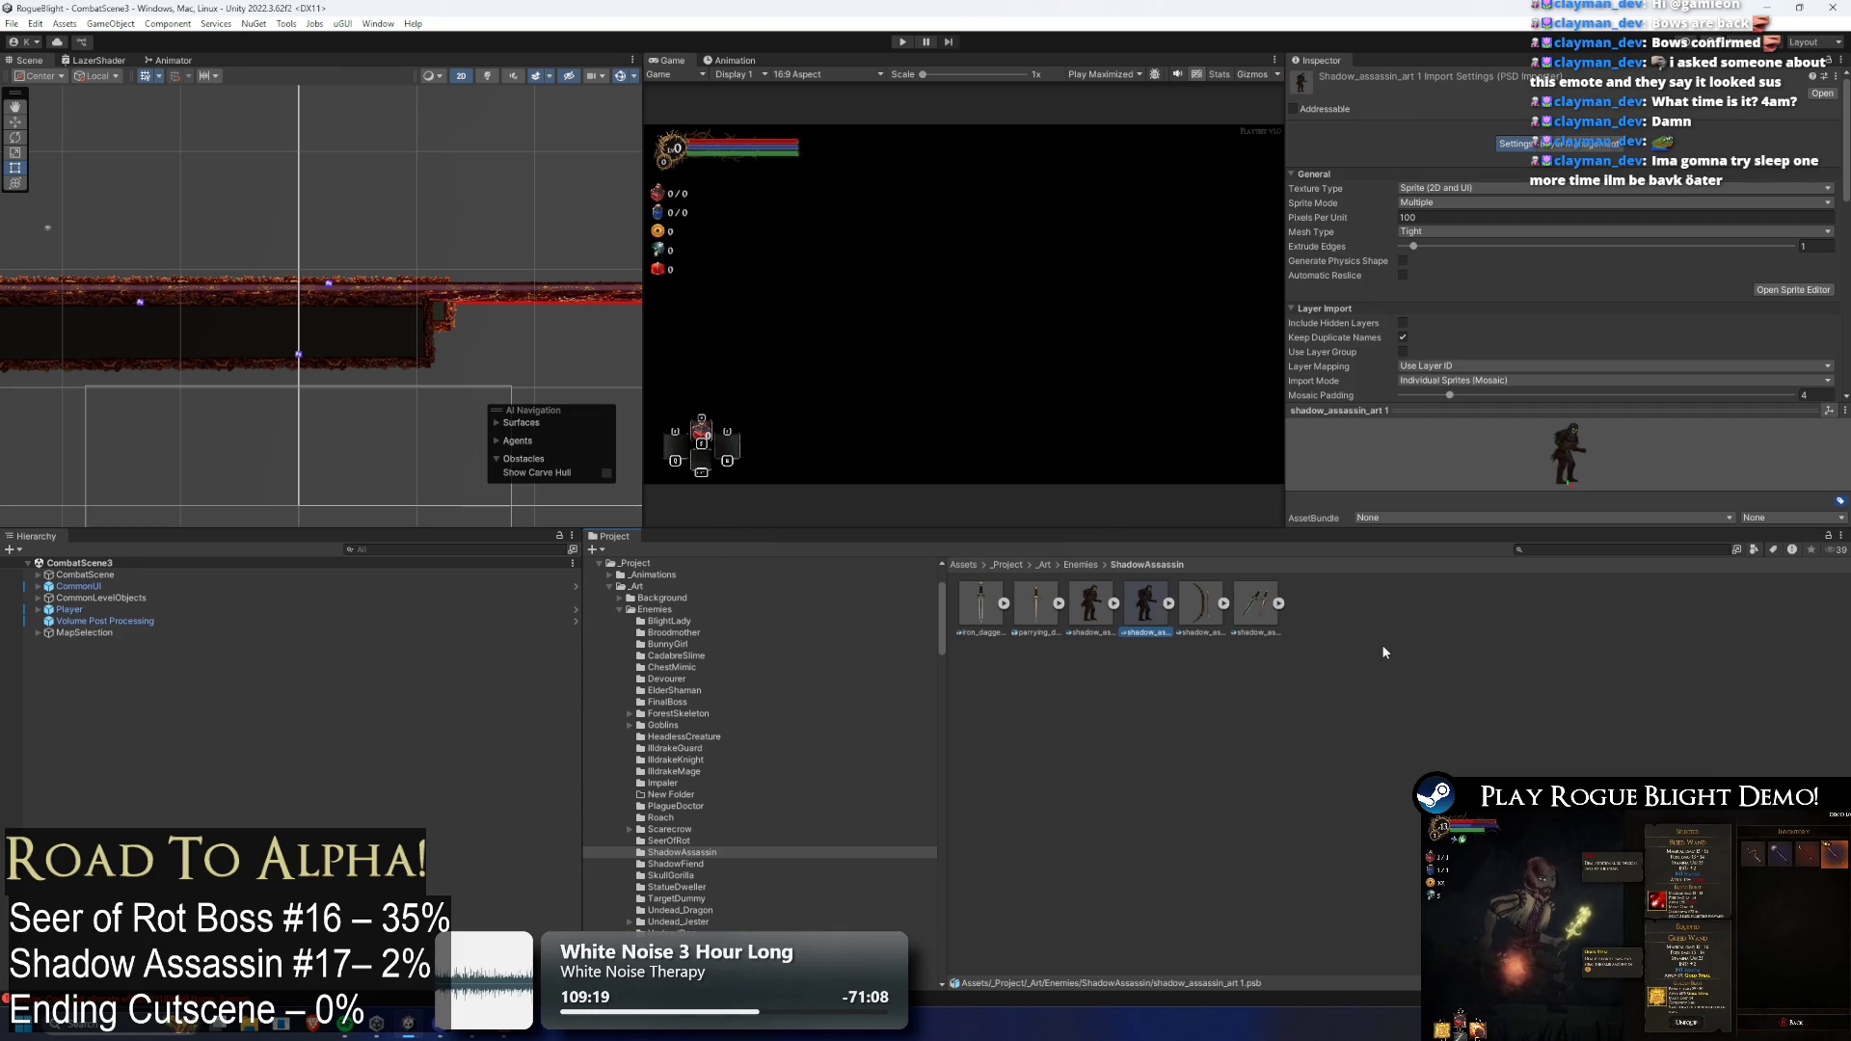
right_click(1157, 645)
left_click(1244, 198)
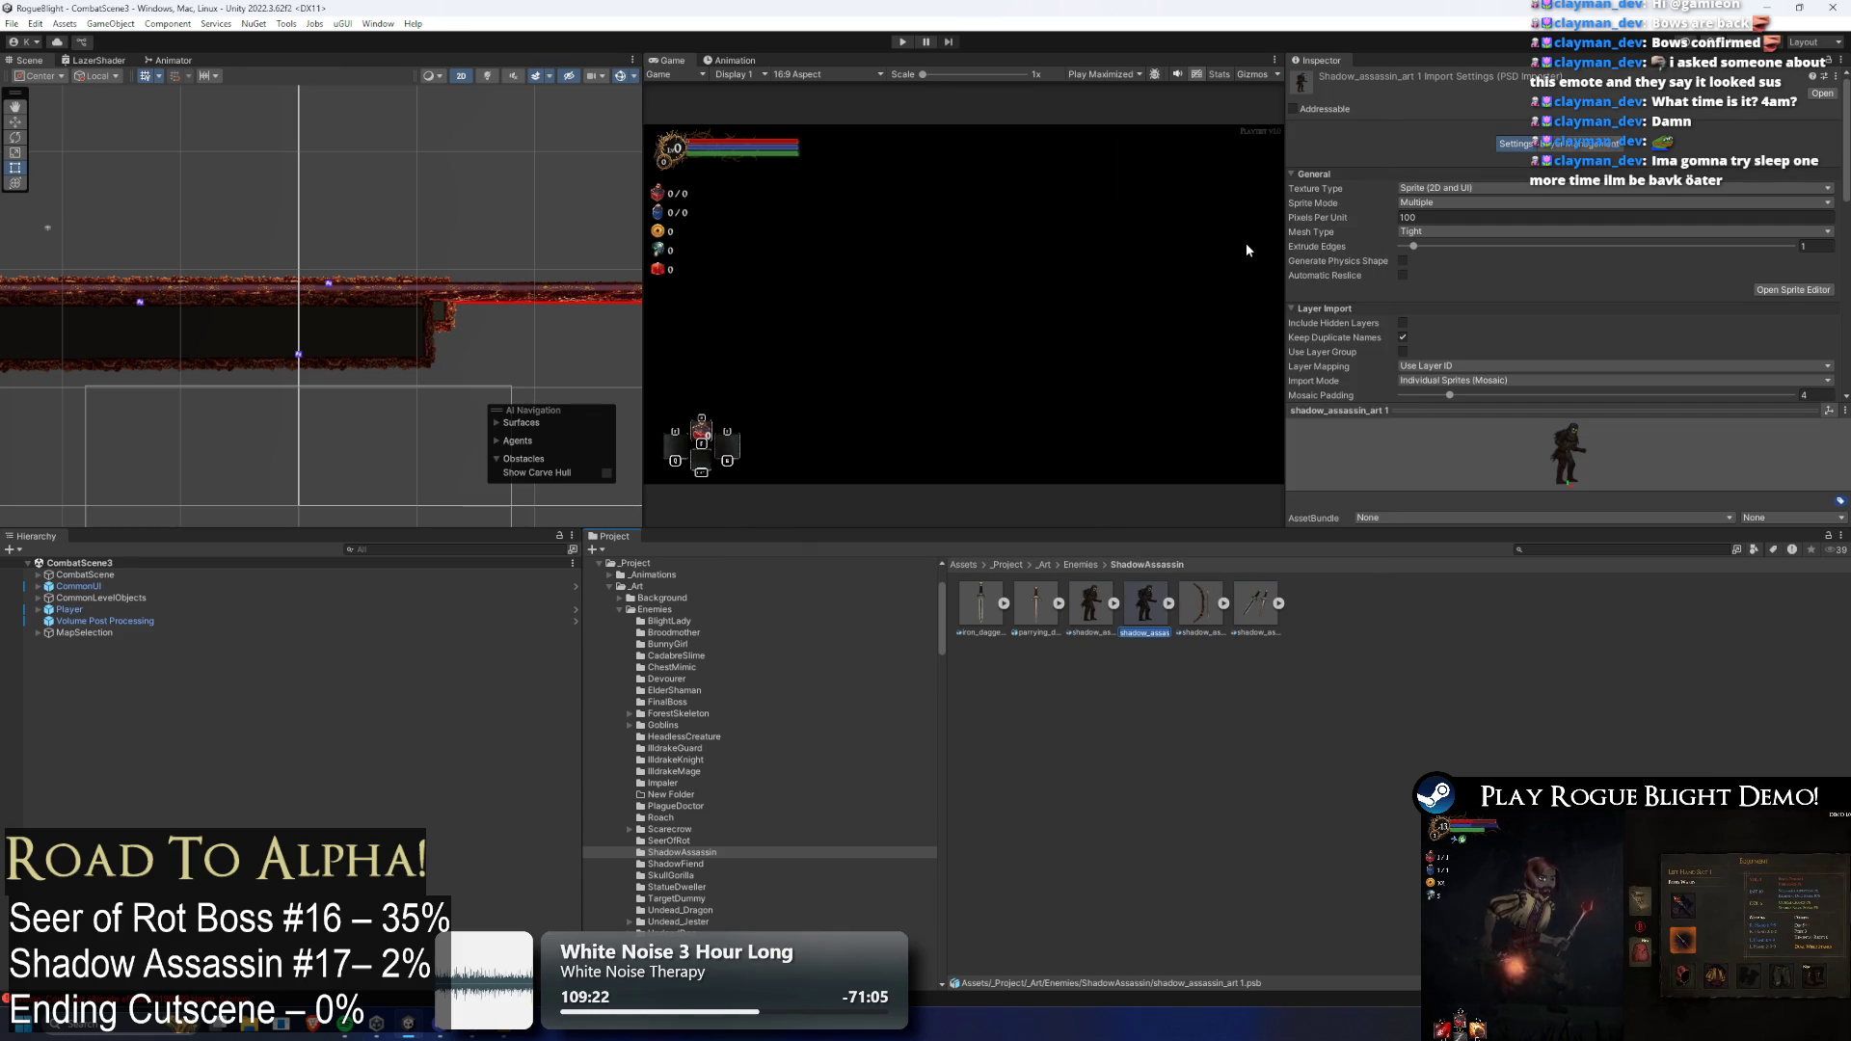
type("shadow_assassin_N")
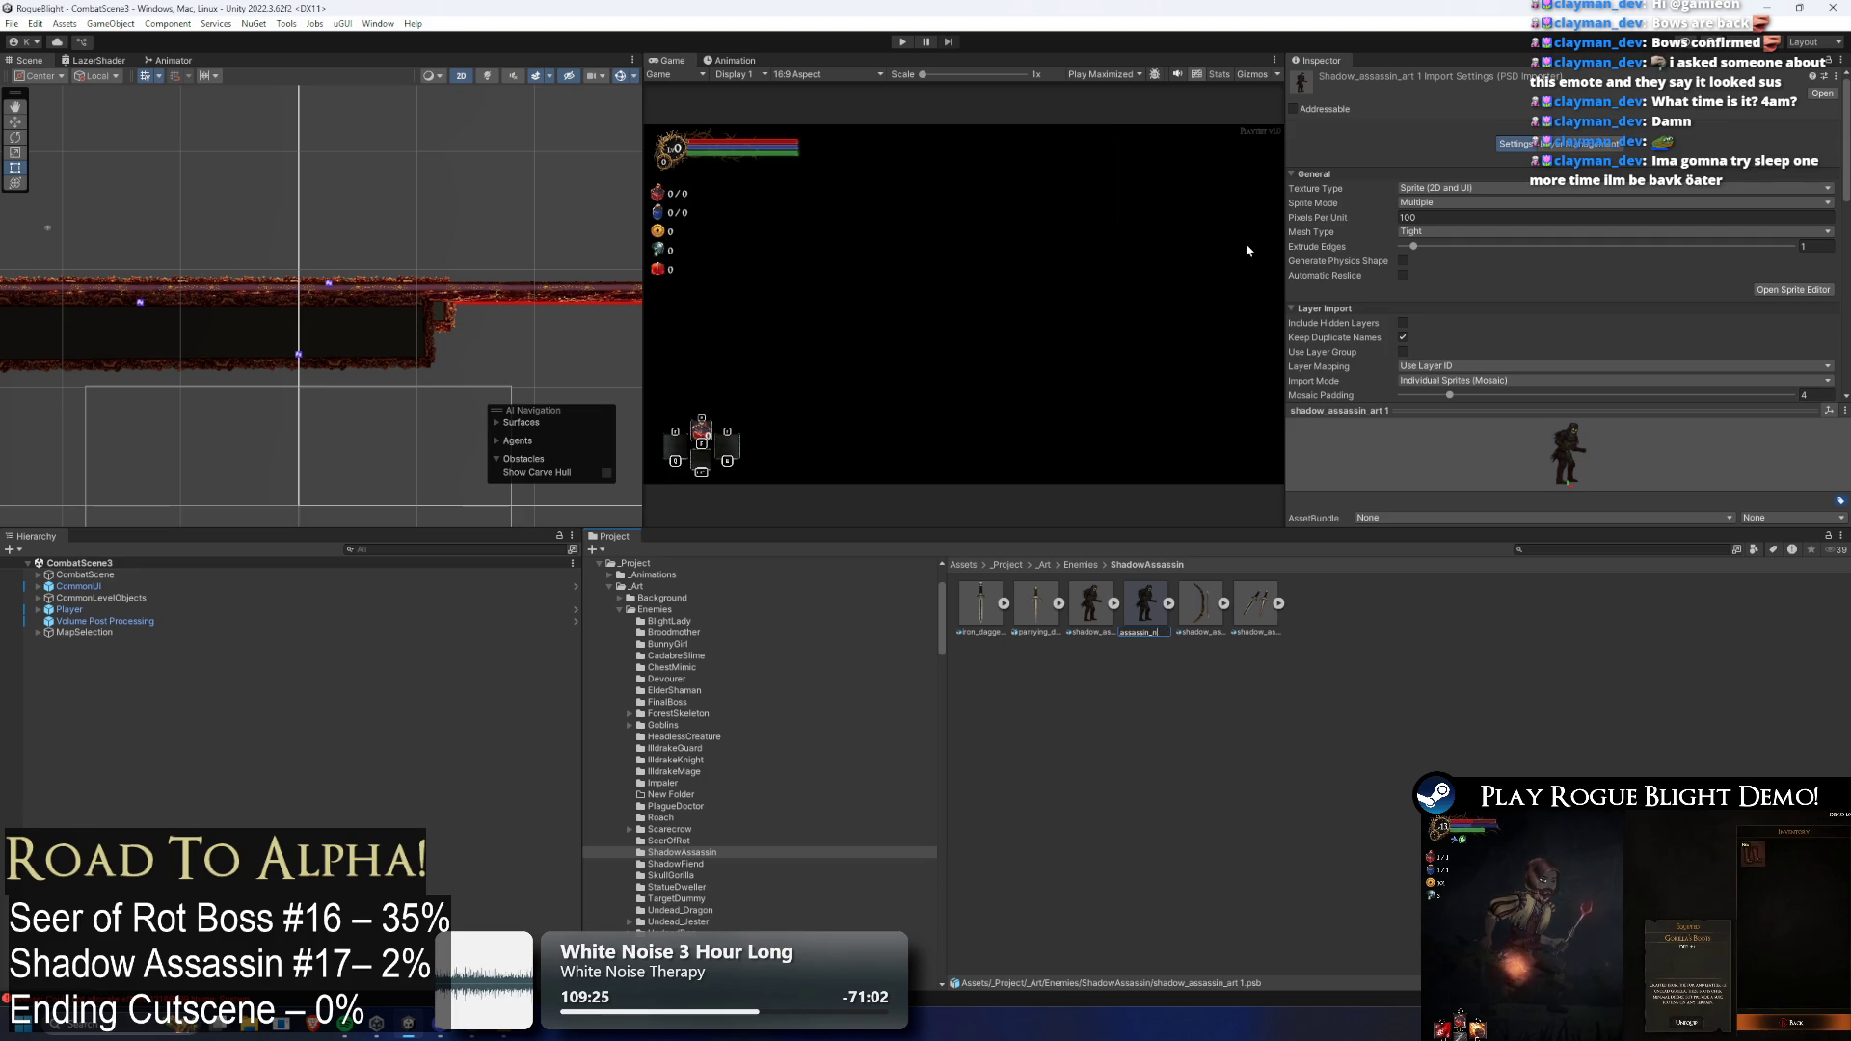
type("nor")
type("_map")
key("Return")
double_click(1266, 614)
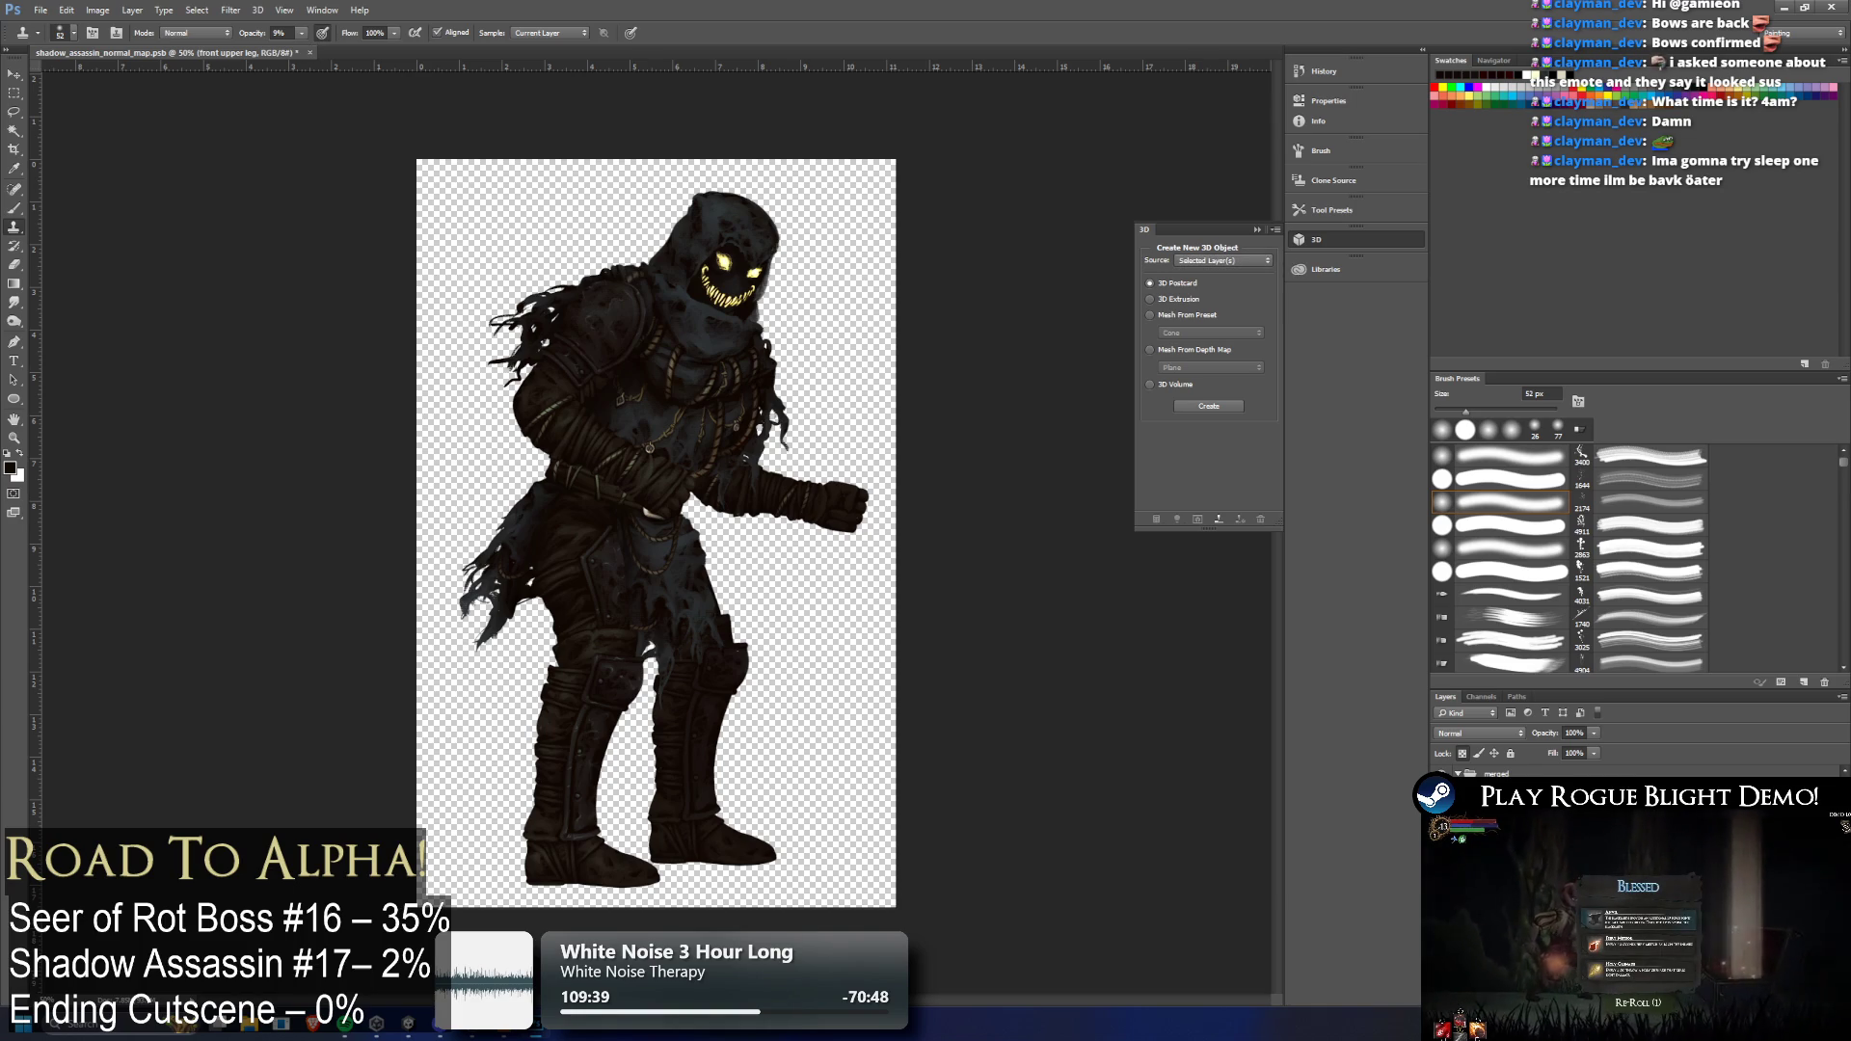
key("alt+bracketleft")
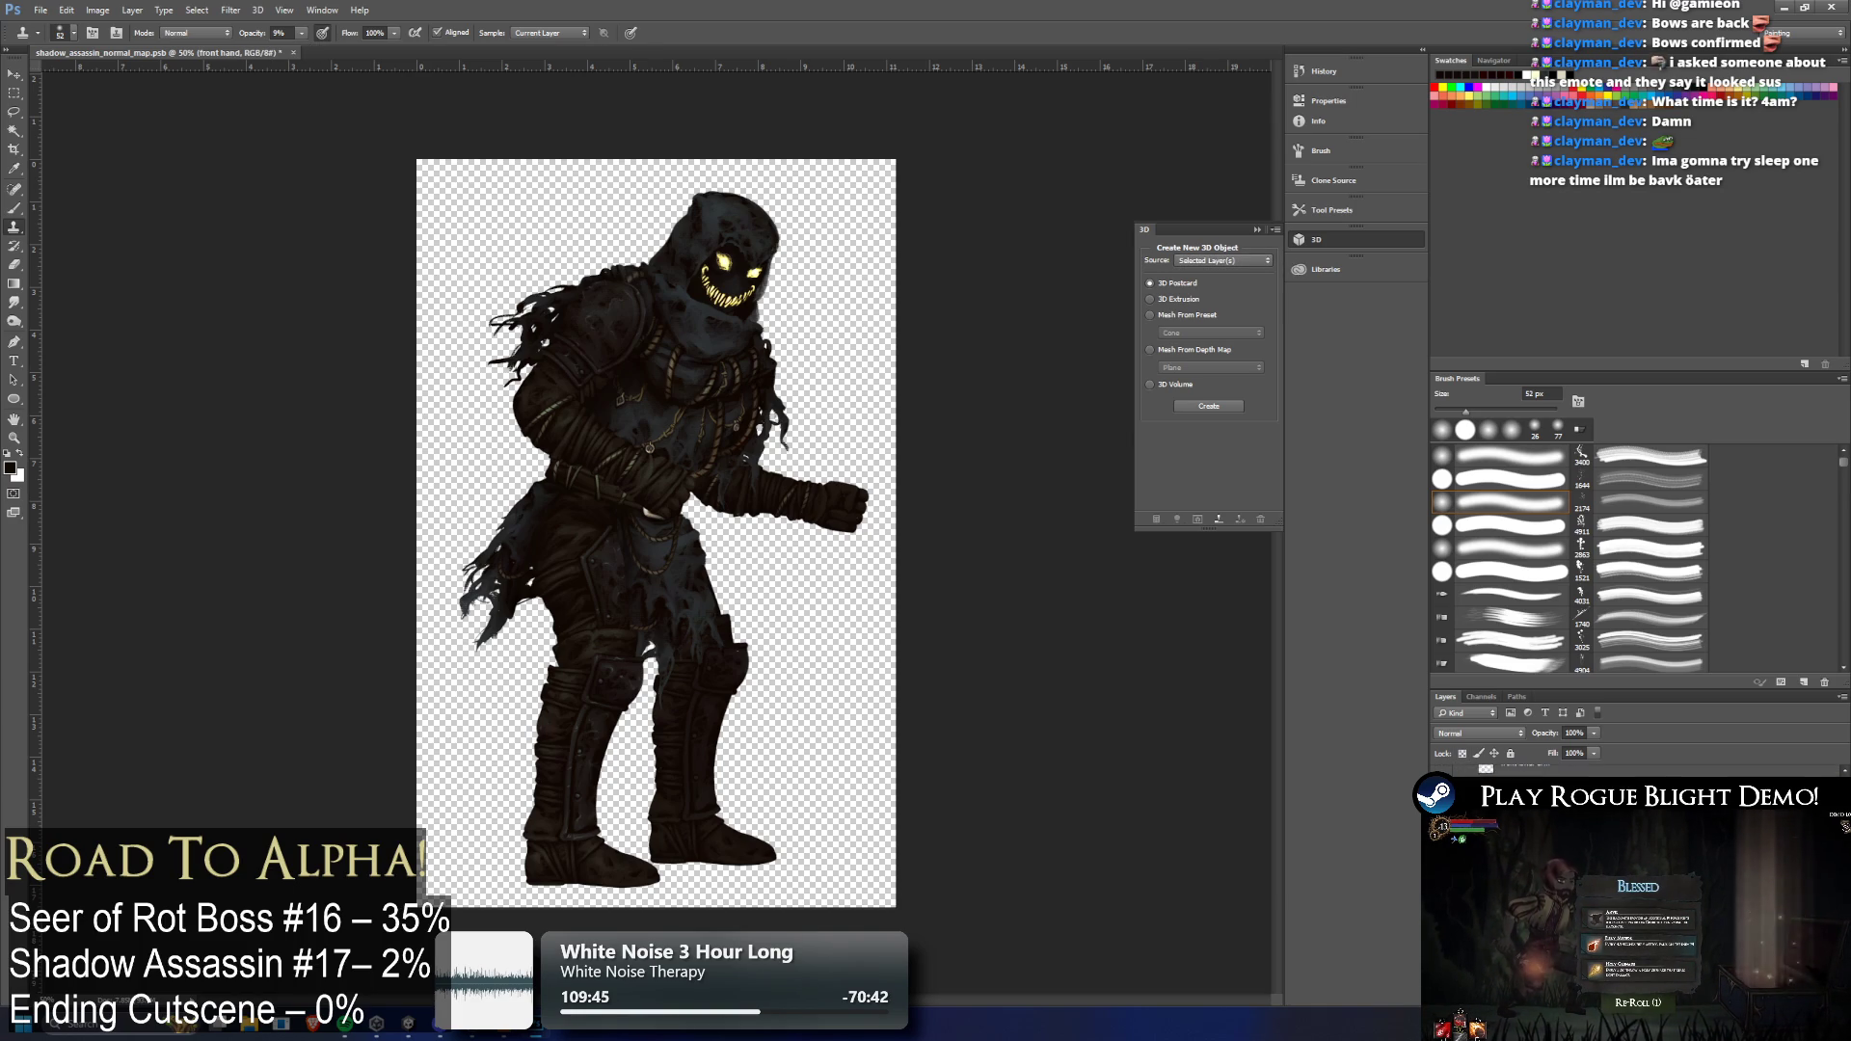
key("alt+bracketleft")
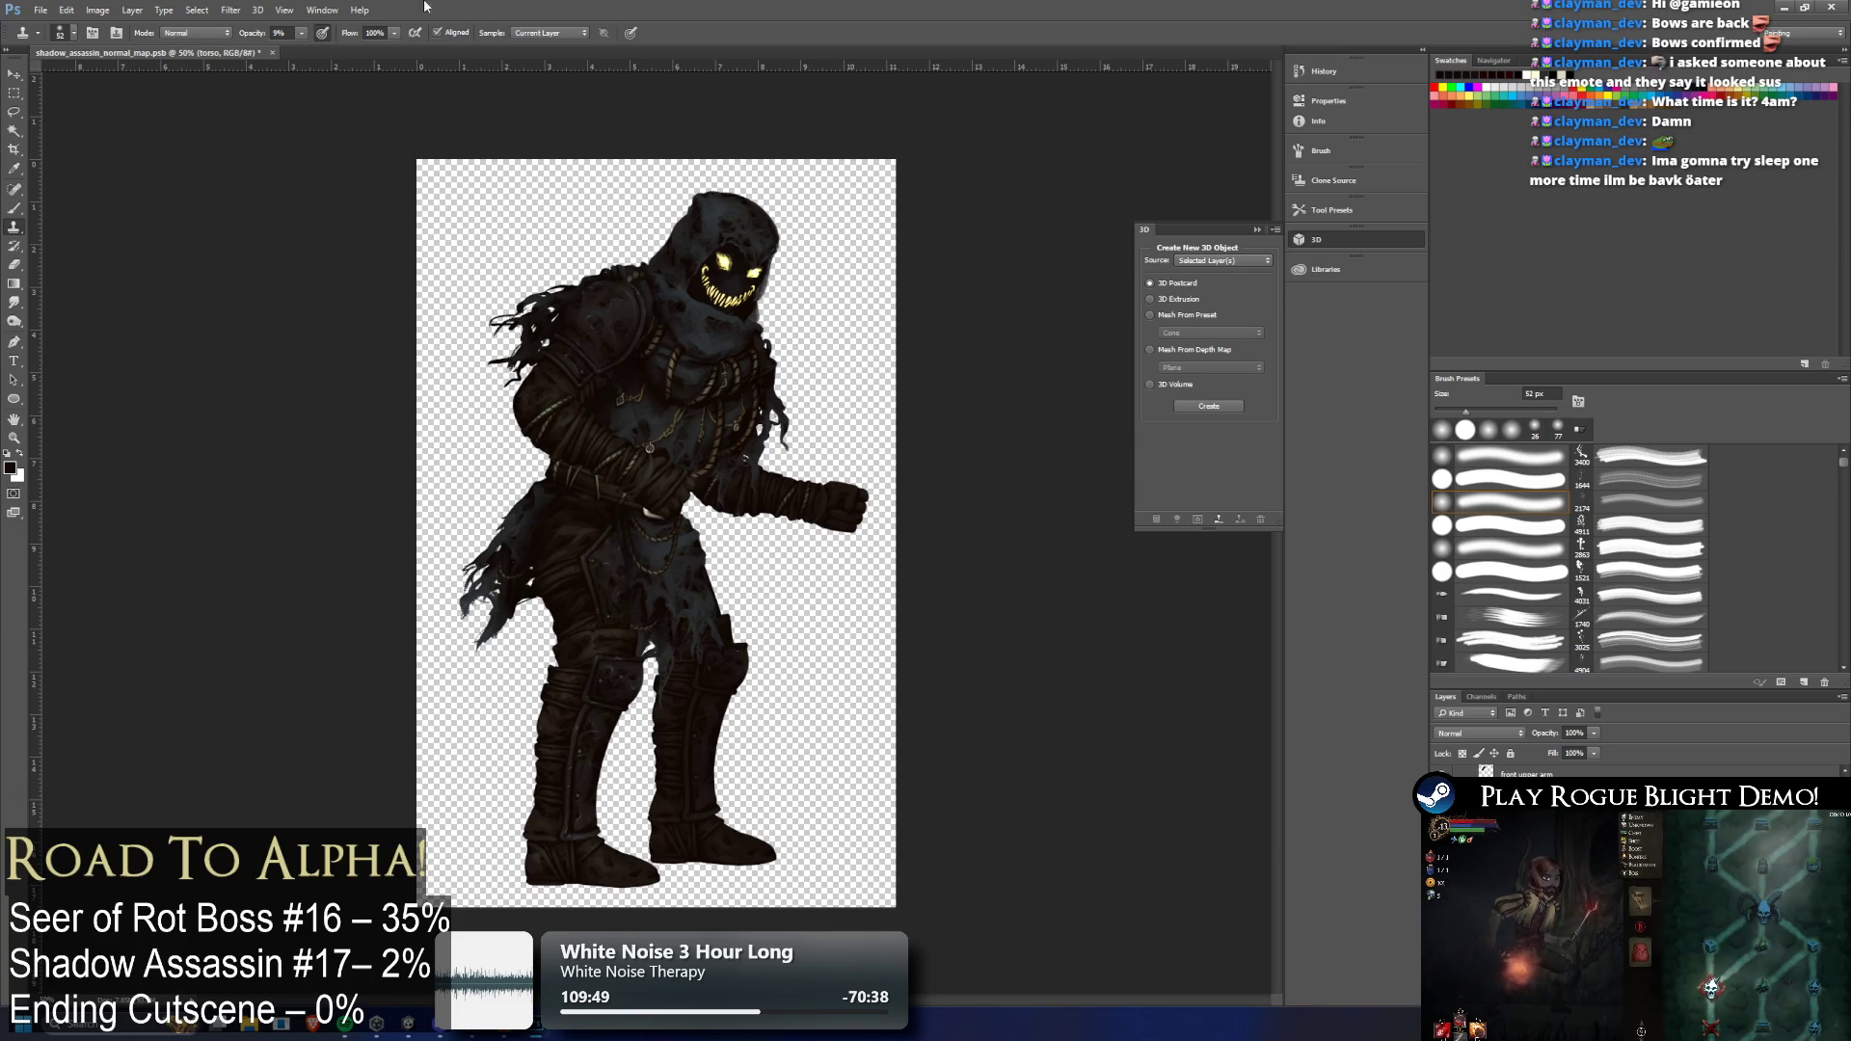
left_click(112, 11)
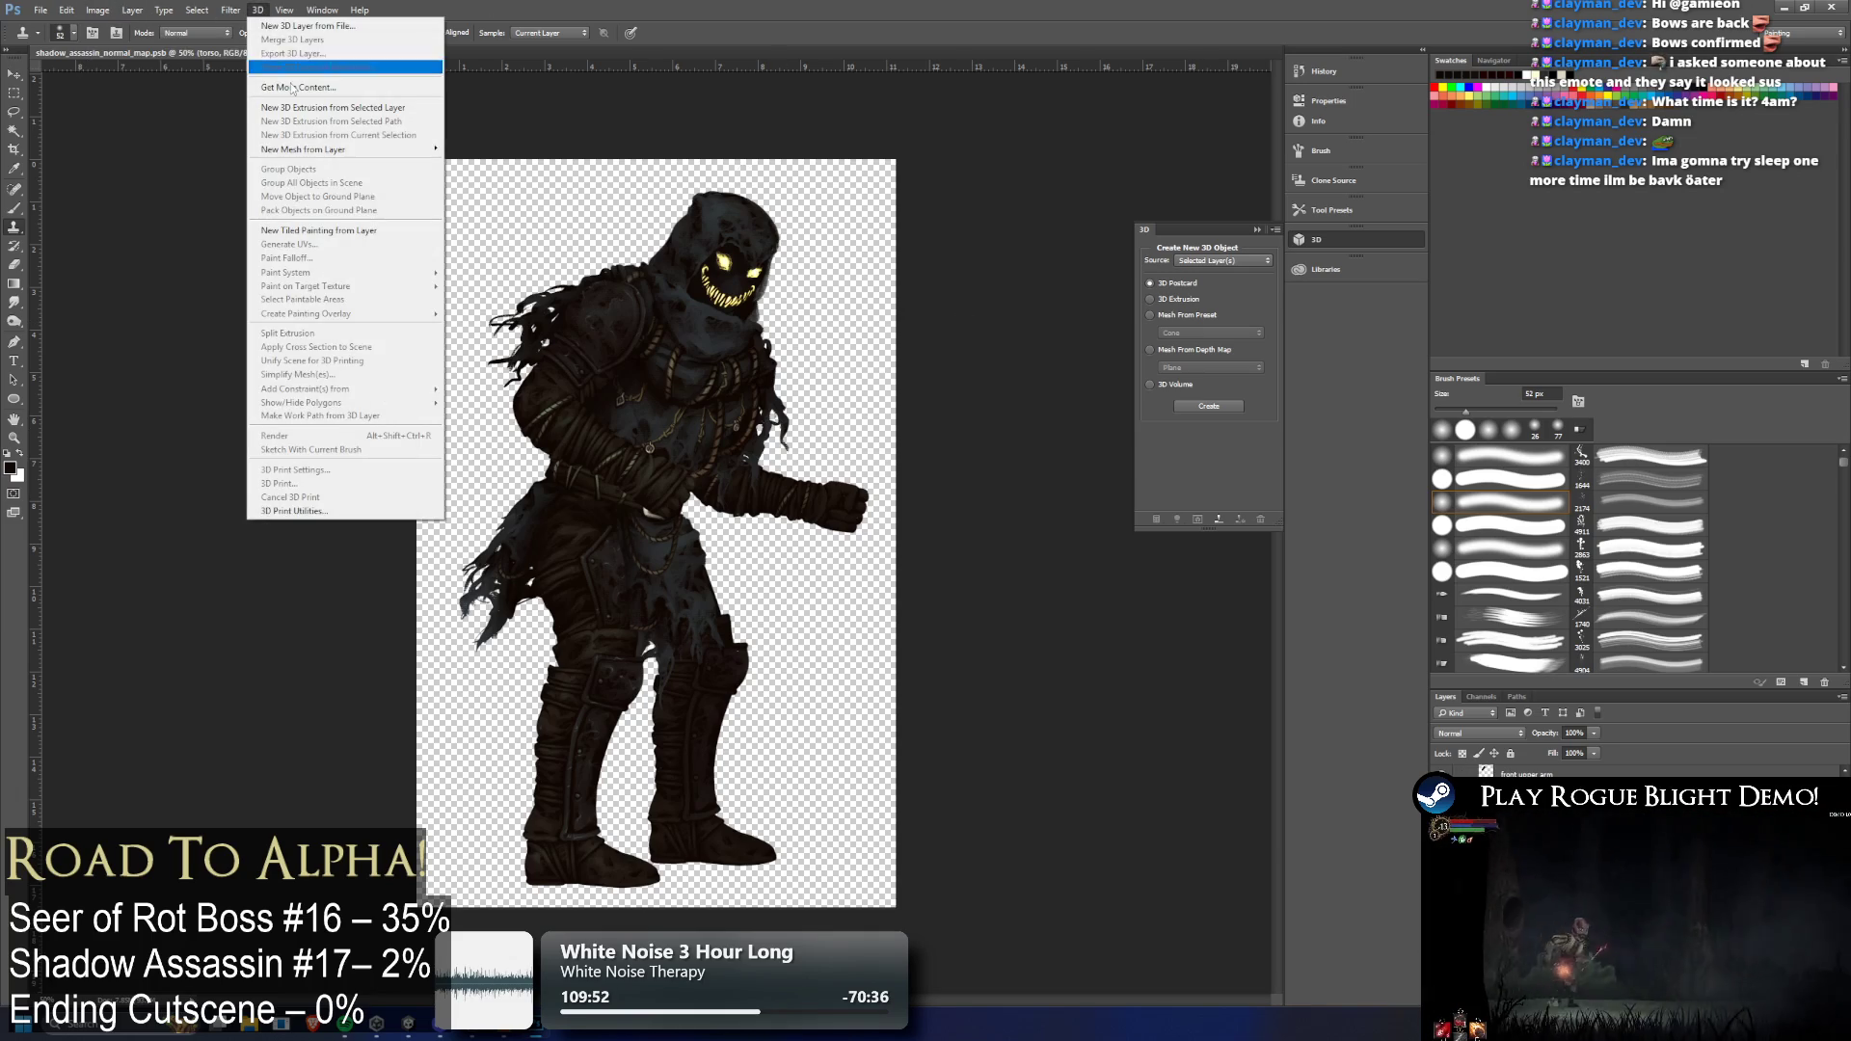
key("Escape")
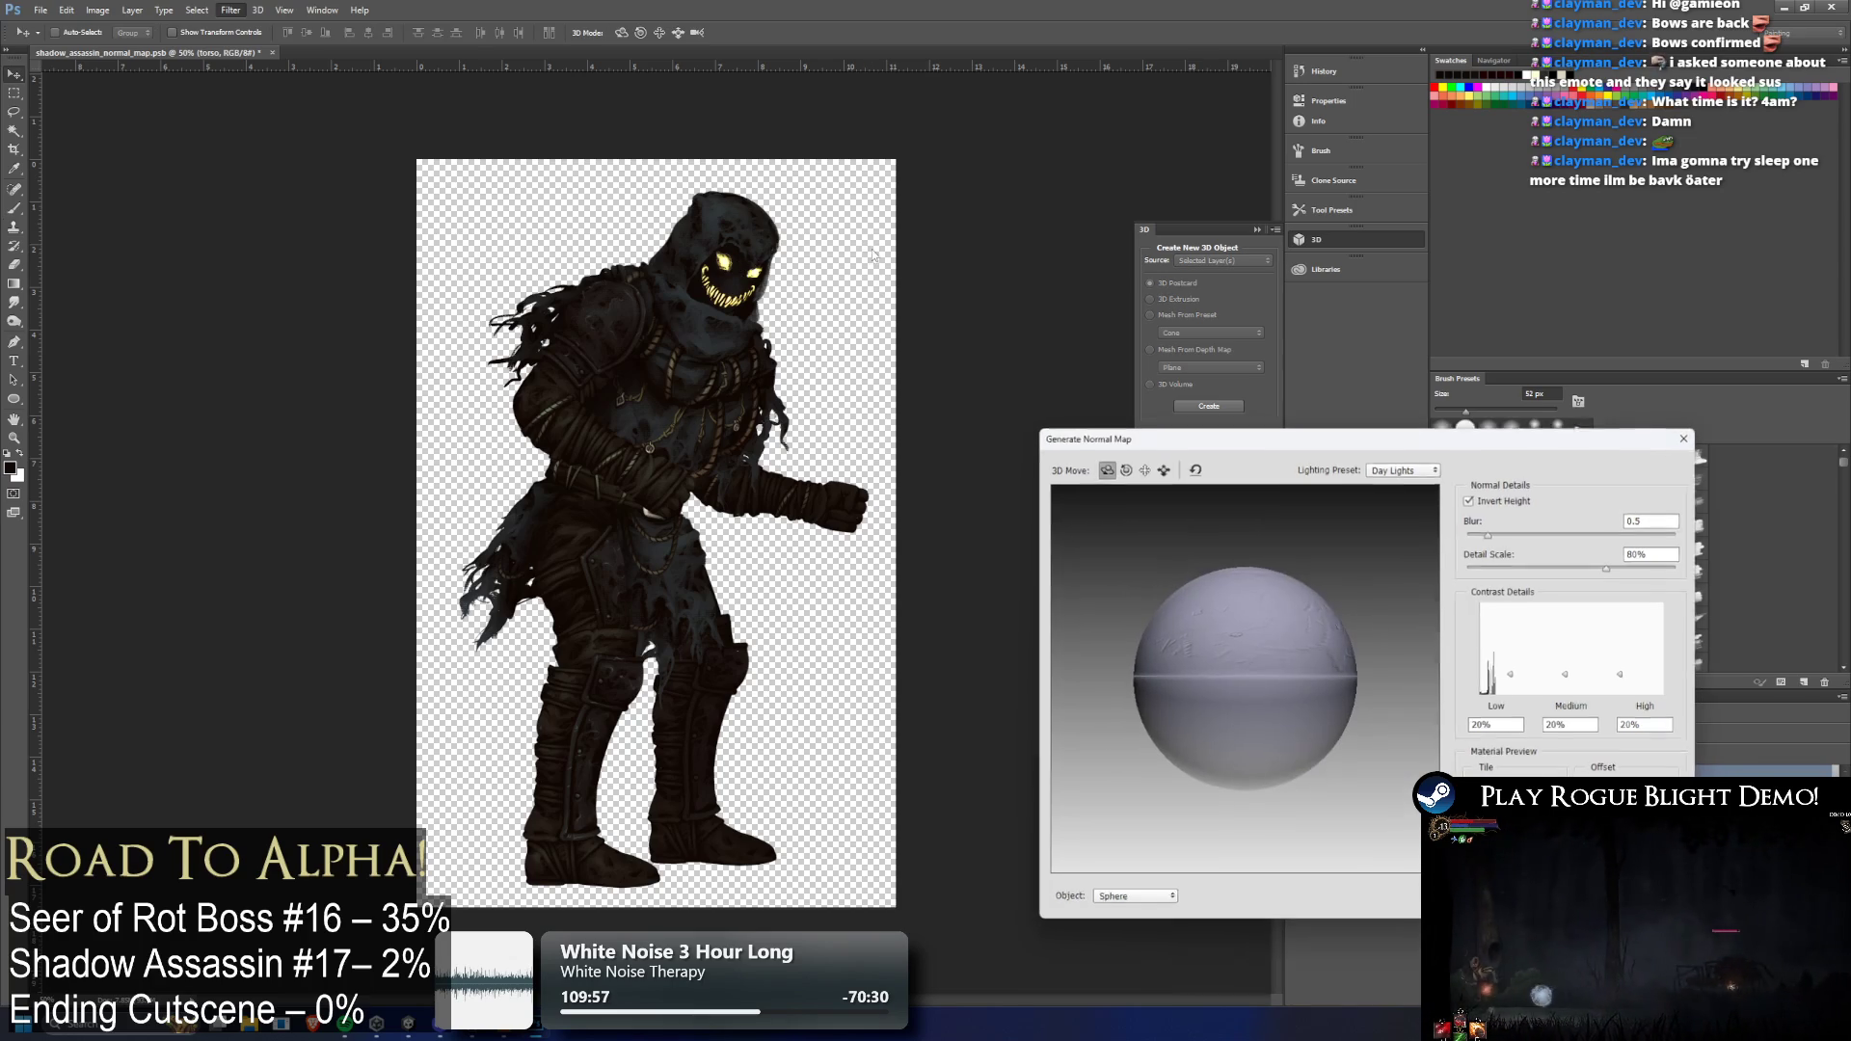
Generate a normal map with Low contrast 0%, Medium about 10% and High 21%
key("ctrl+alt+f")
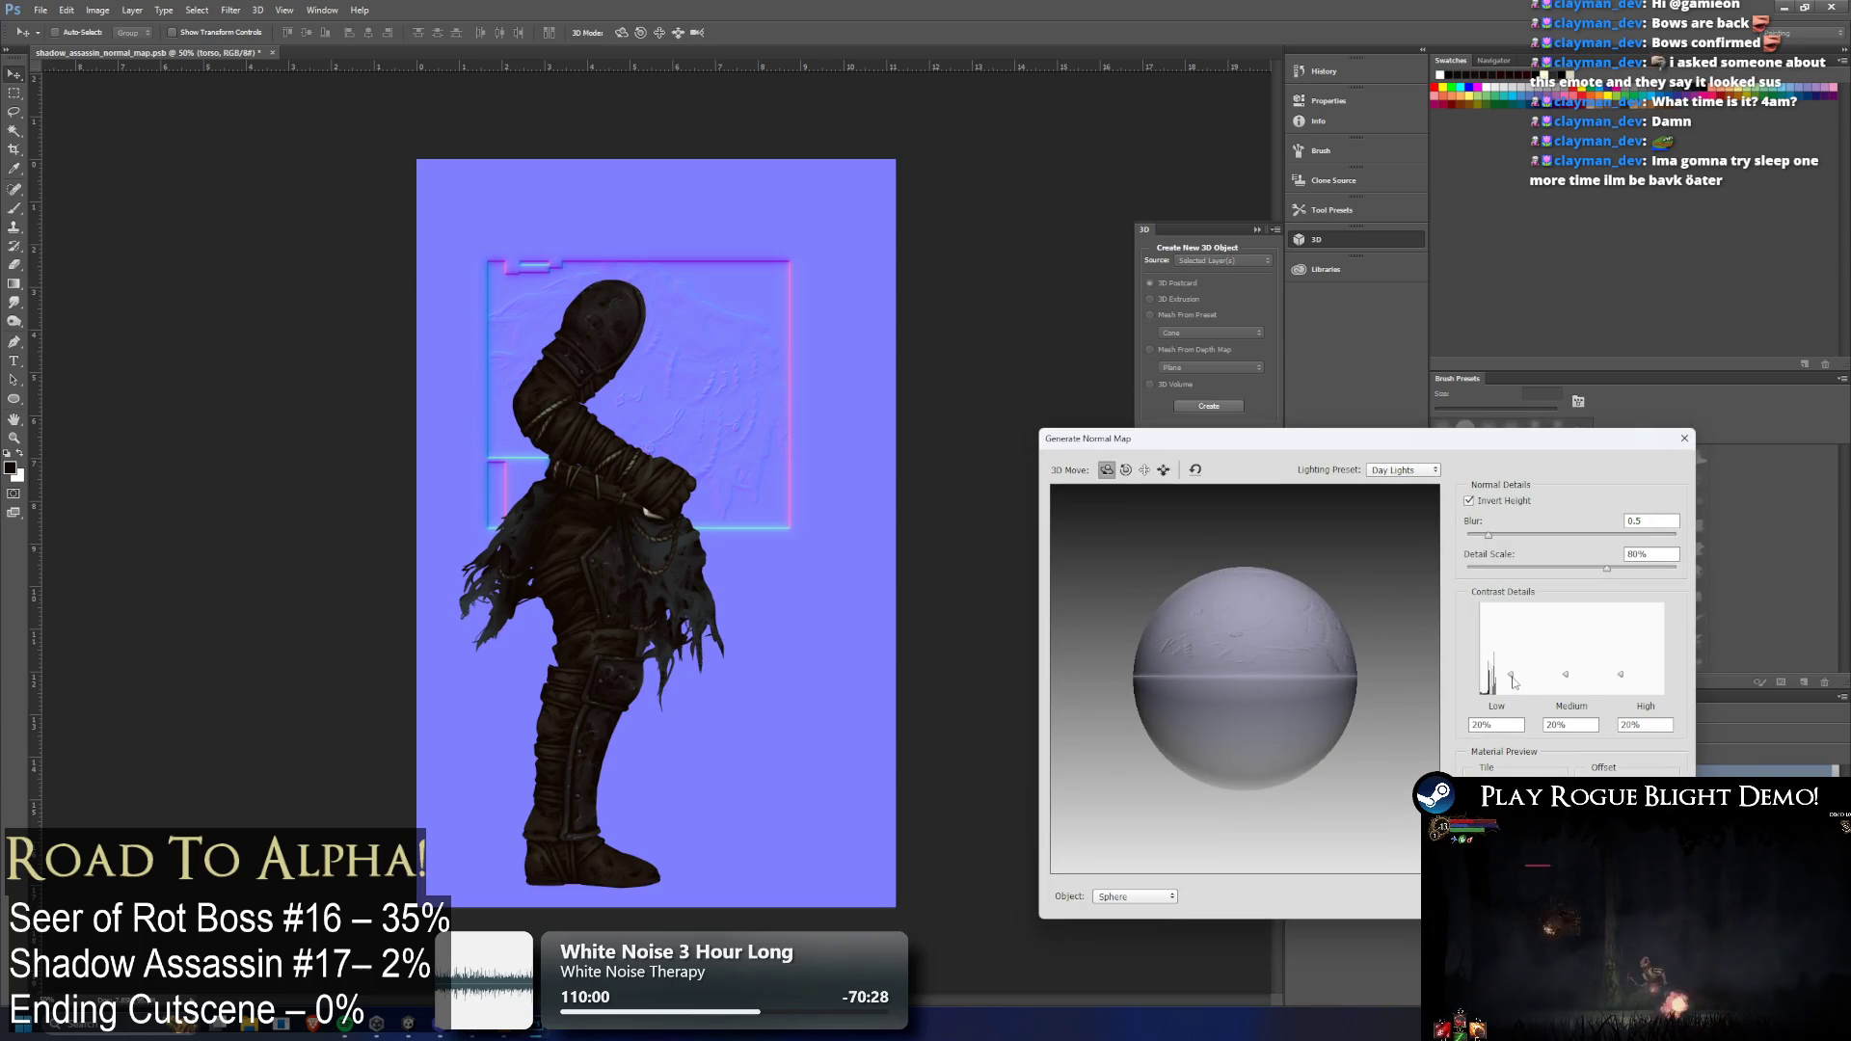
double_click(1514, 723)
mouse_move(1569, 674)
left_mouse_down()
mouse_move(1622, 656)
mouse_move(1566, 675)
mouse_move(1623, 672)
left_mouse_up()
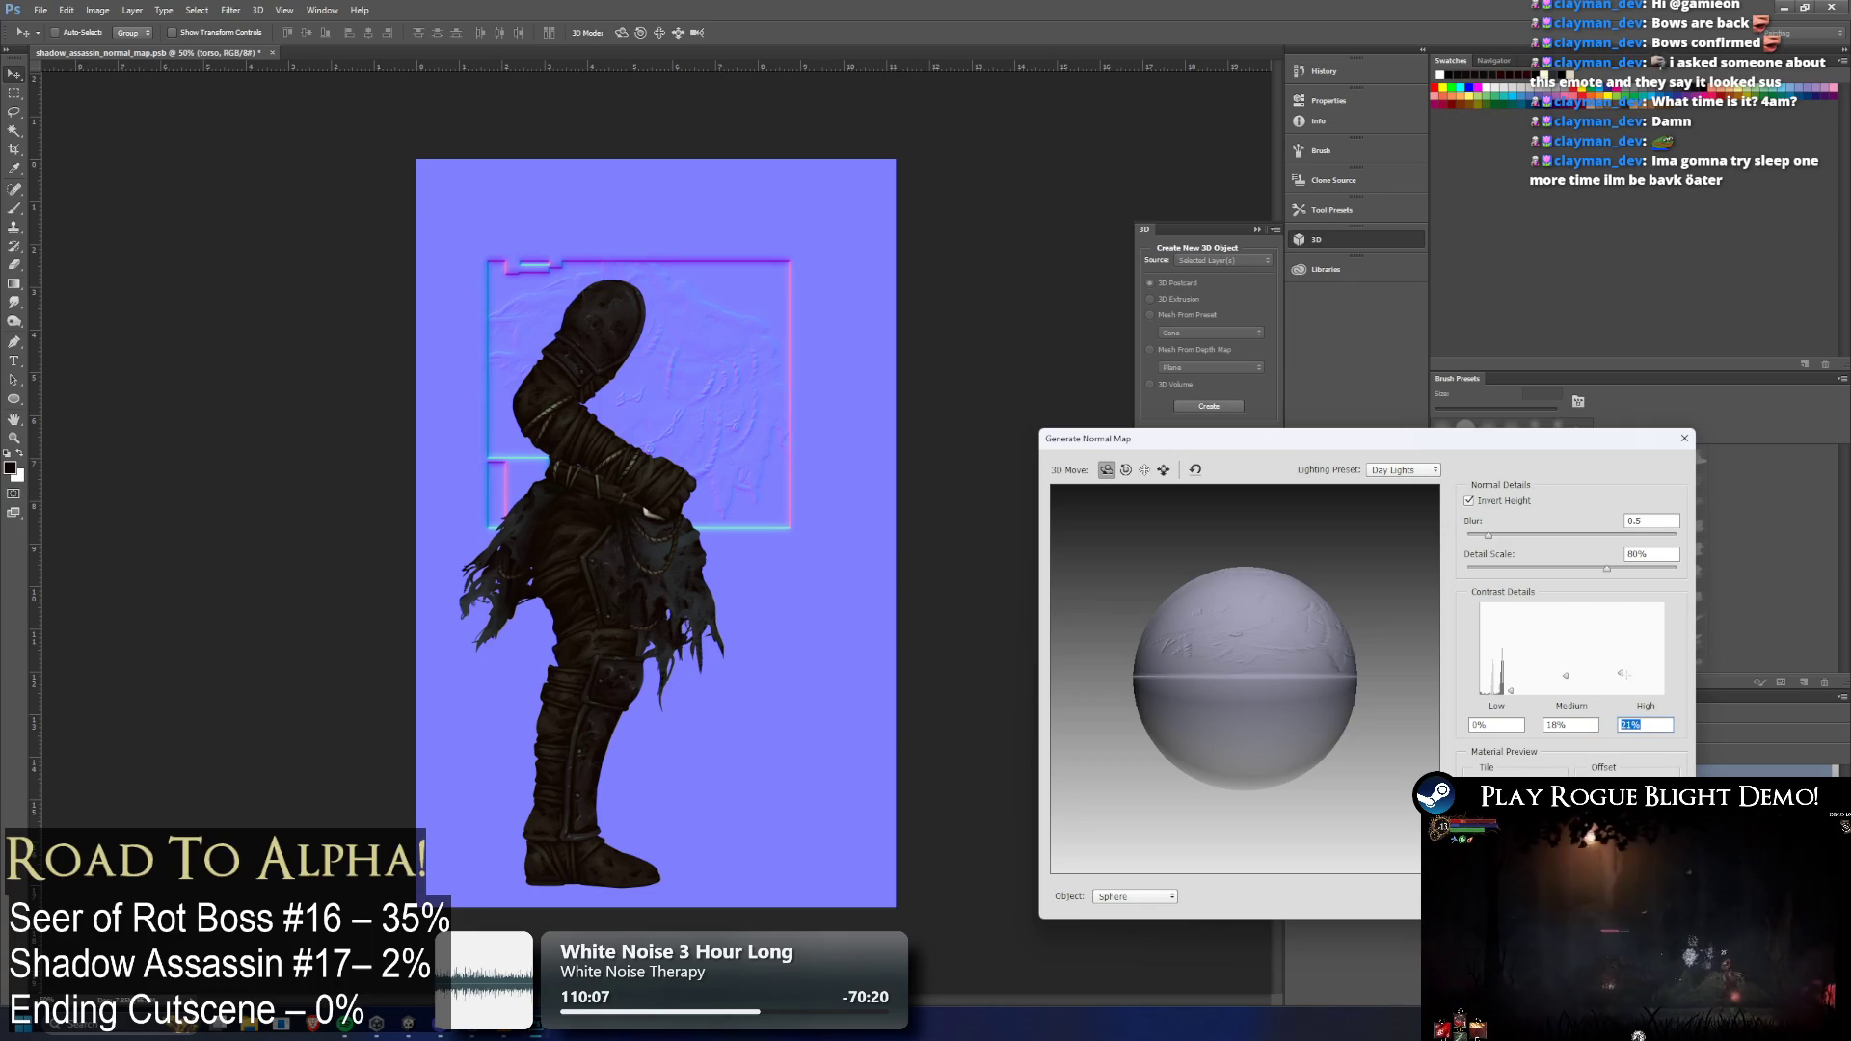
left_click(1566, 690)
mouse_move(1566, 687)
left_mouse_down()
mouse_move(1511, 687)
mouse_move(1512, 652)
mouse_move(1511, 711)
mouse_move(1566, 683)
left_mouse_up()
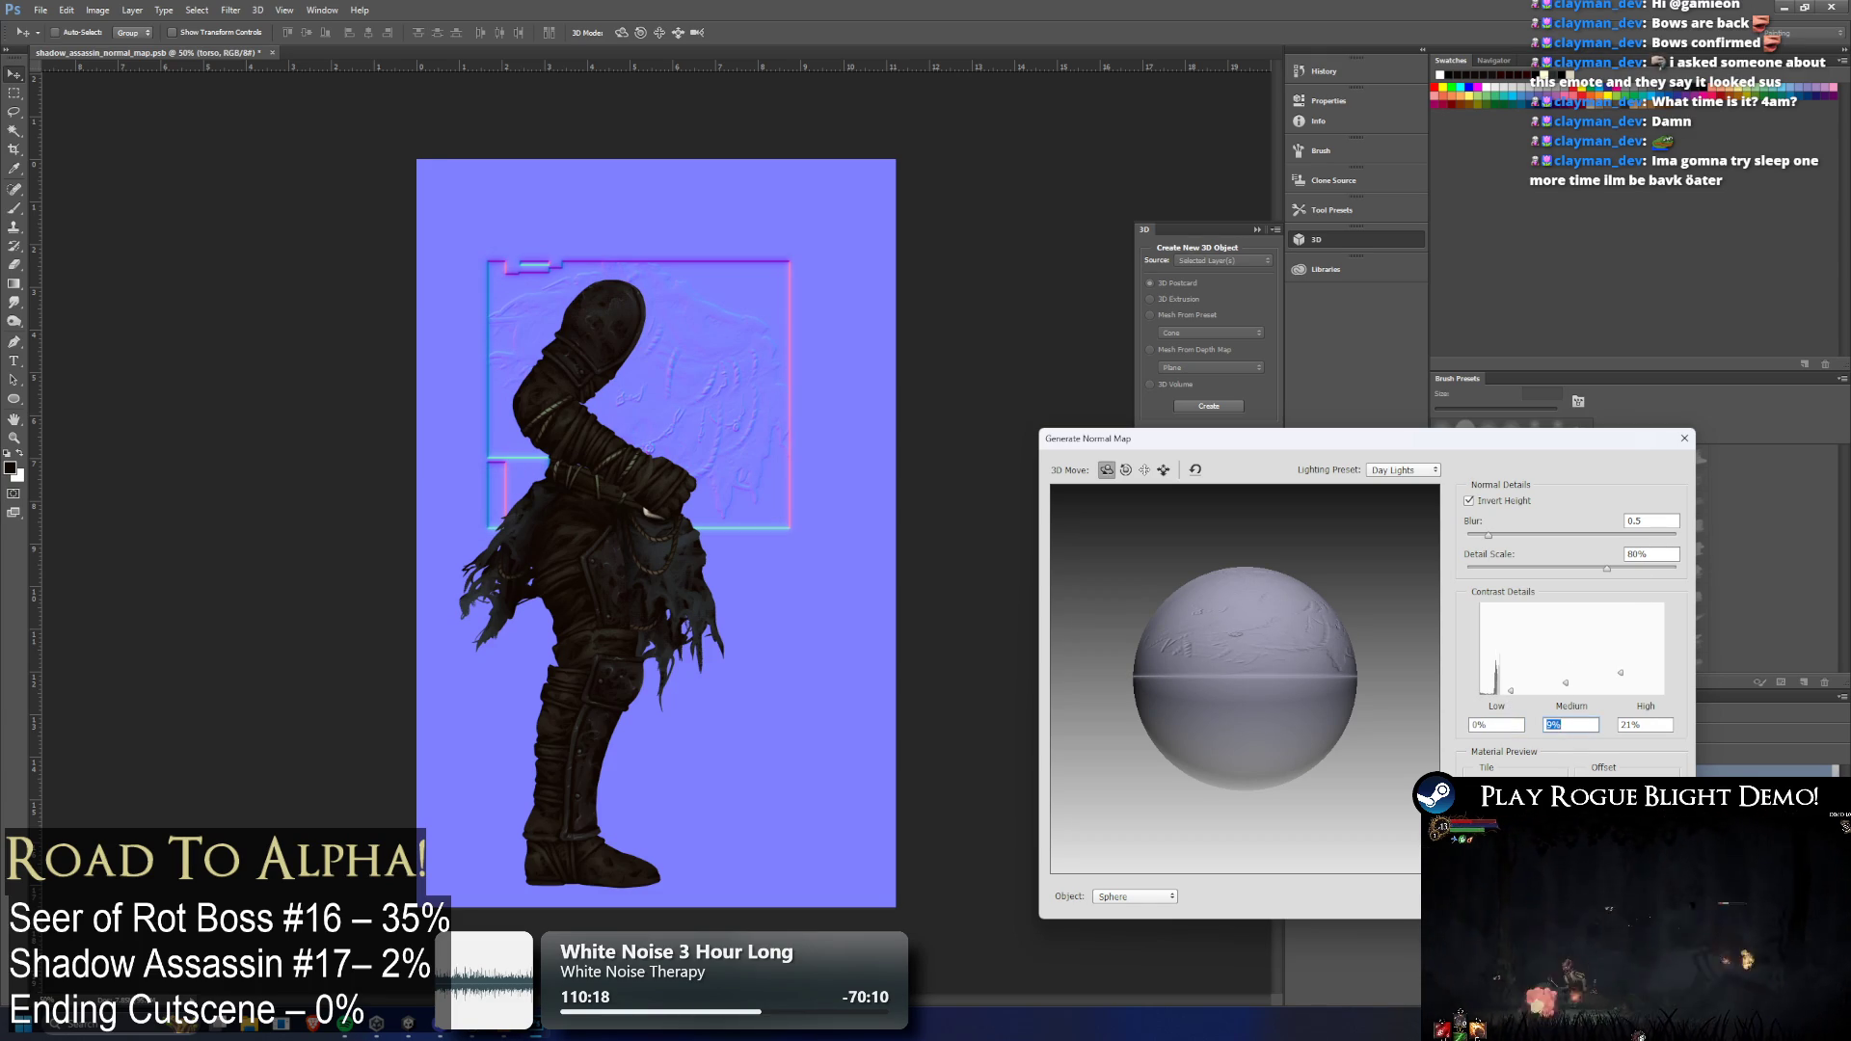
key("Return")
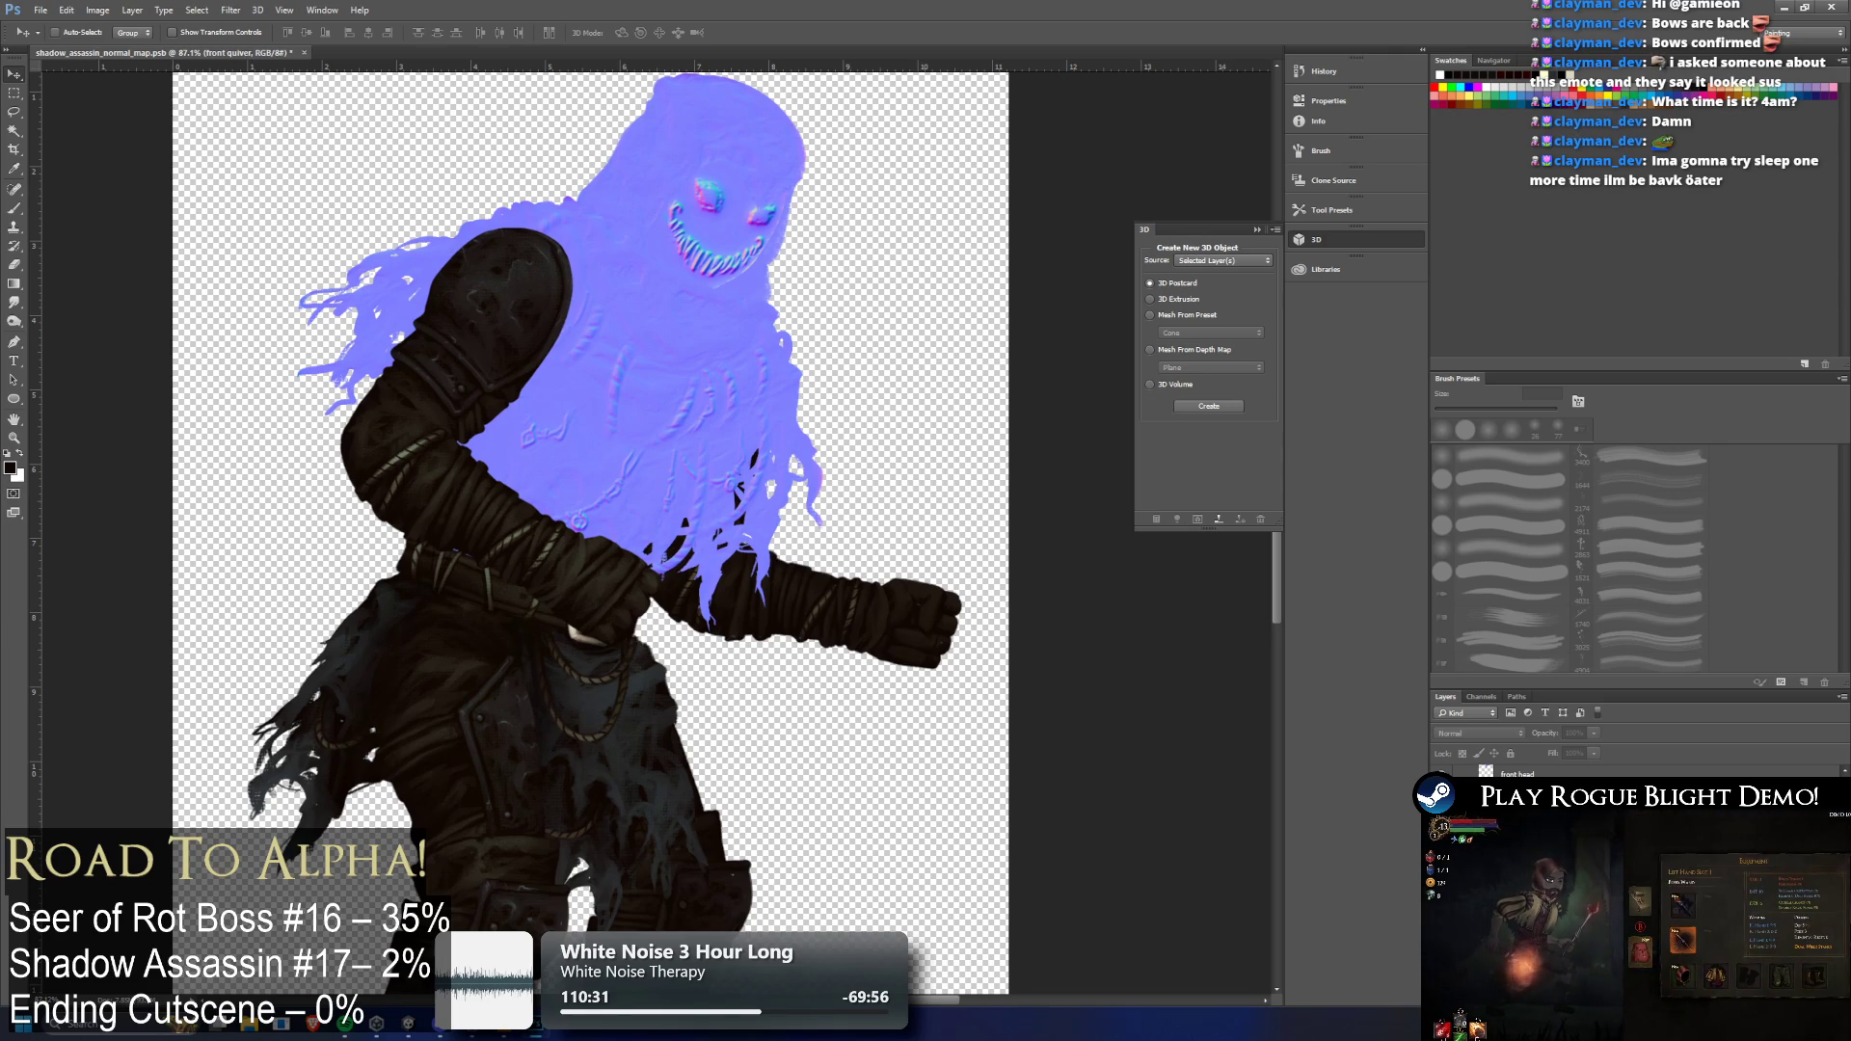
Undo and redo the normal map on the quiver, then close the Filter menu unused
key("ctrl+z")
key("ctrl+shift+z")
key("ctrl+shift+z")
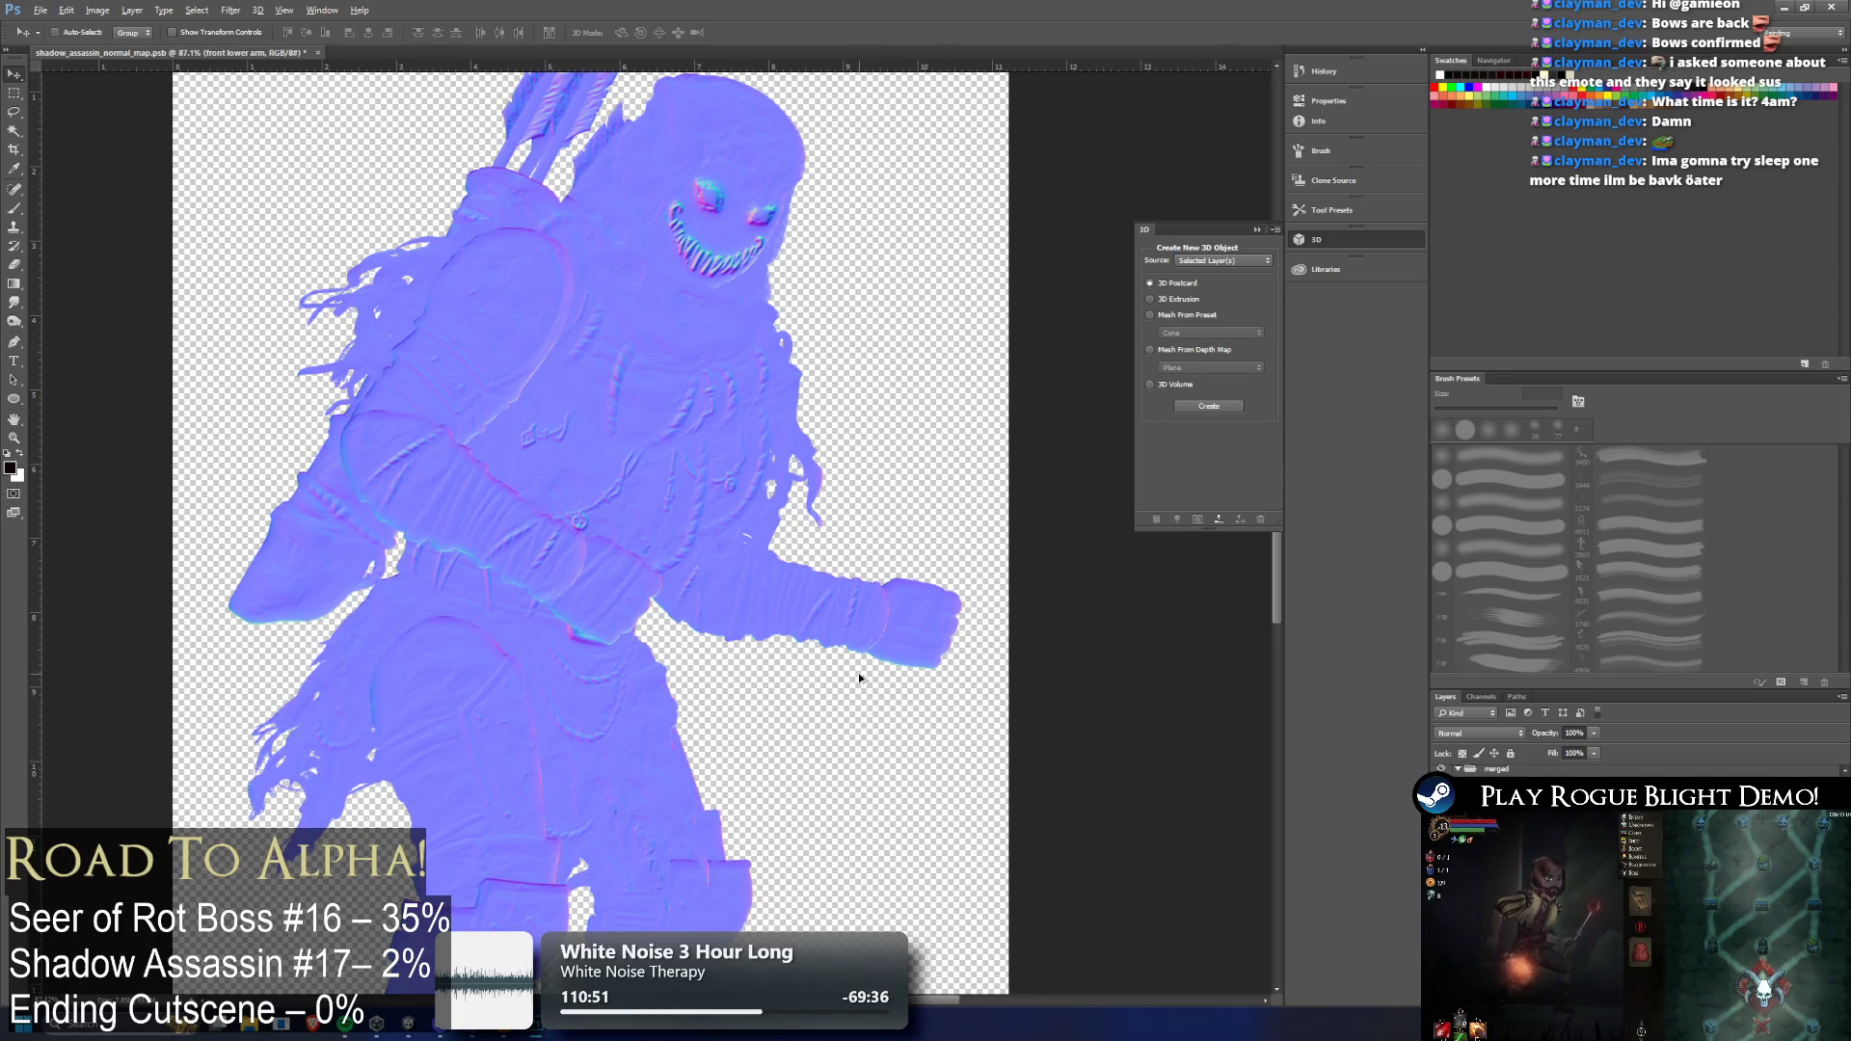
scroll(406, 424, "down", 2)
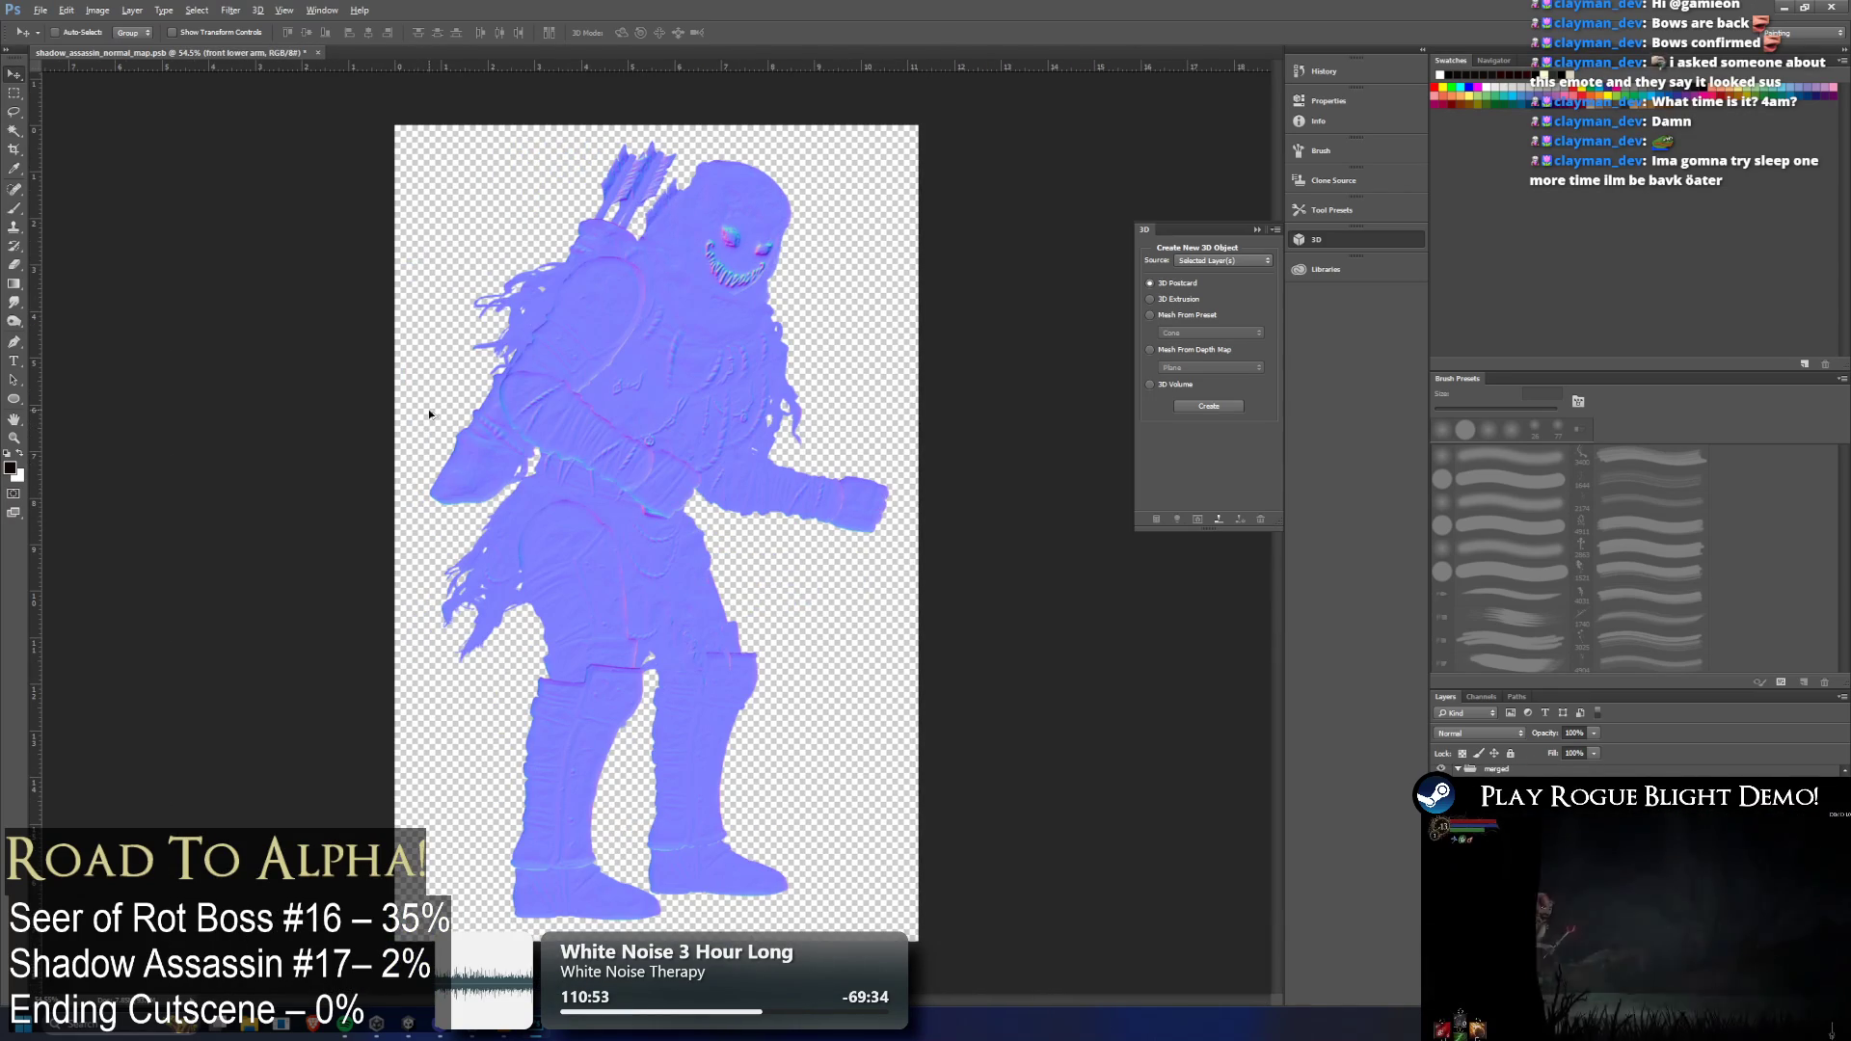
scroll(499, 362, "up", 3)
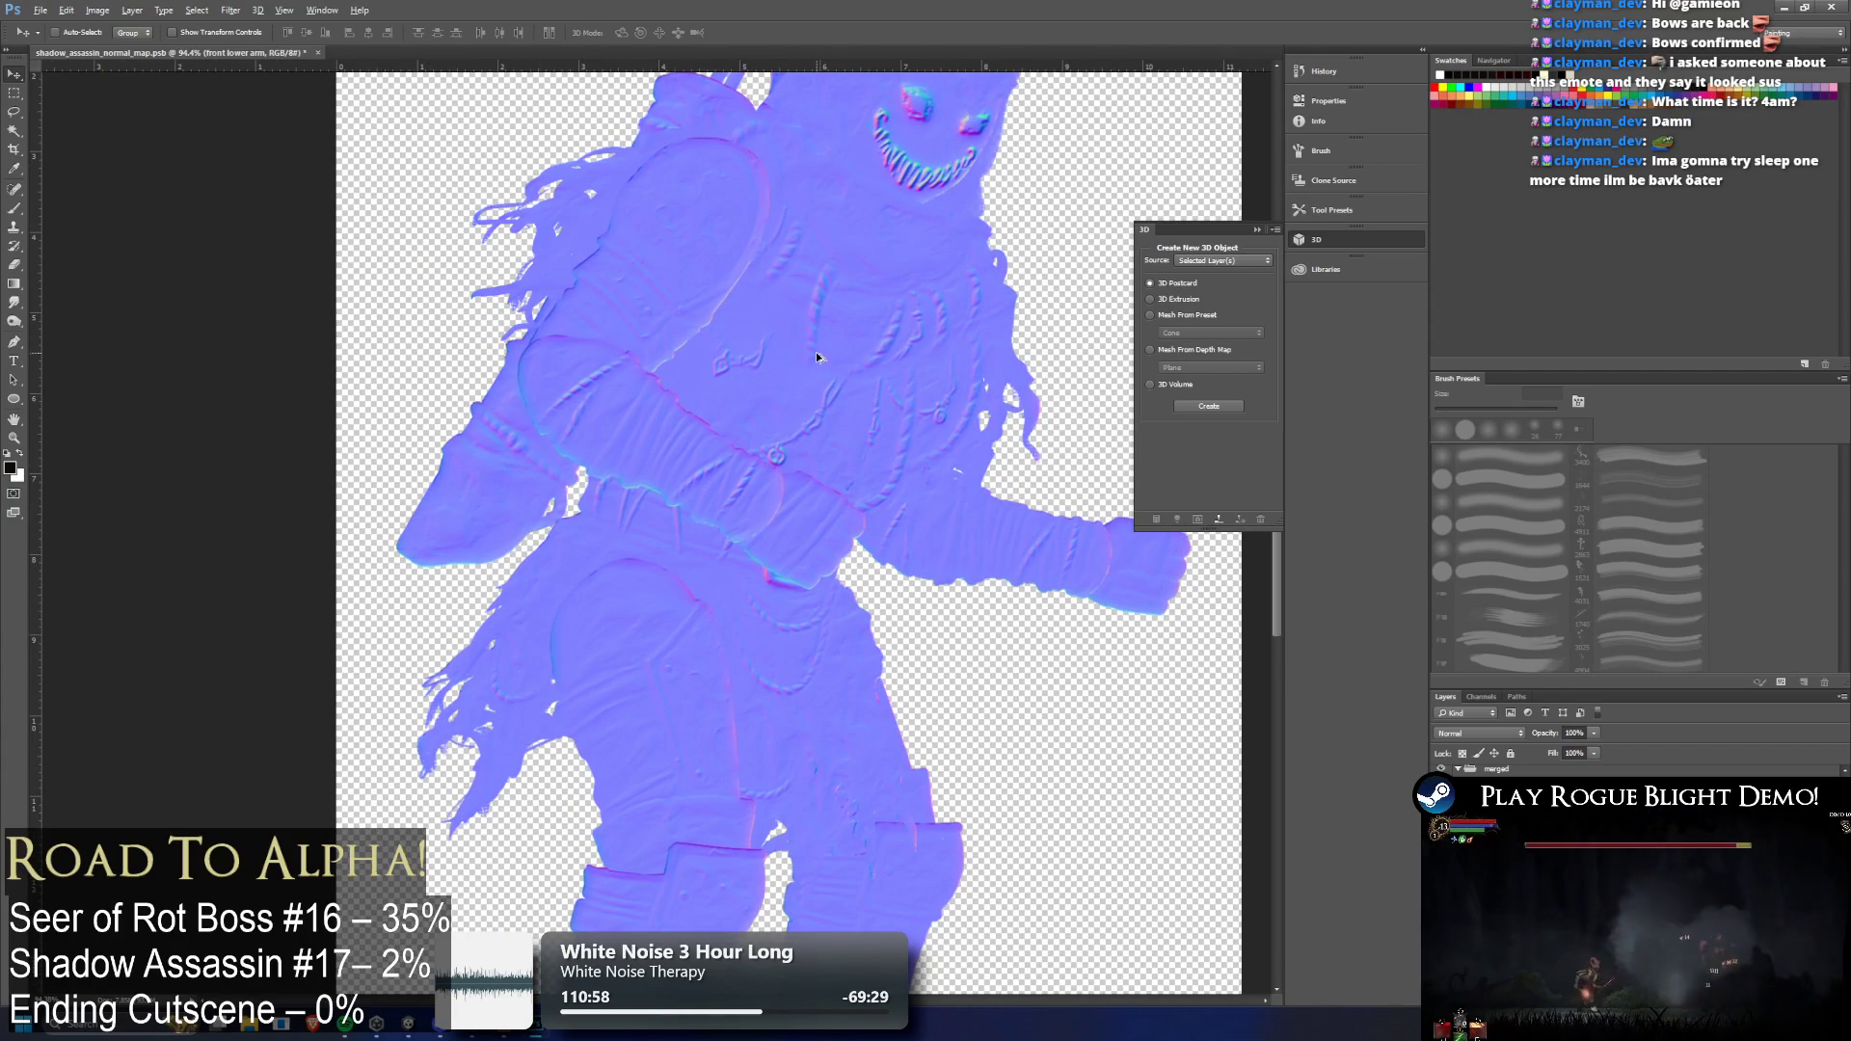
scroll(816, 355, "down", 3)
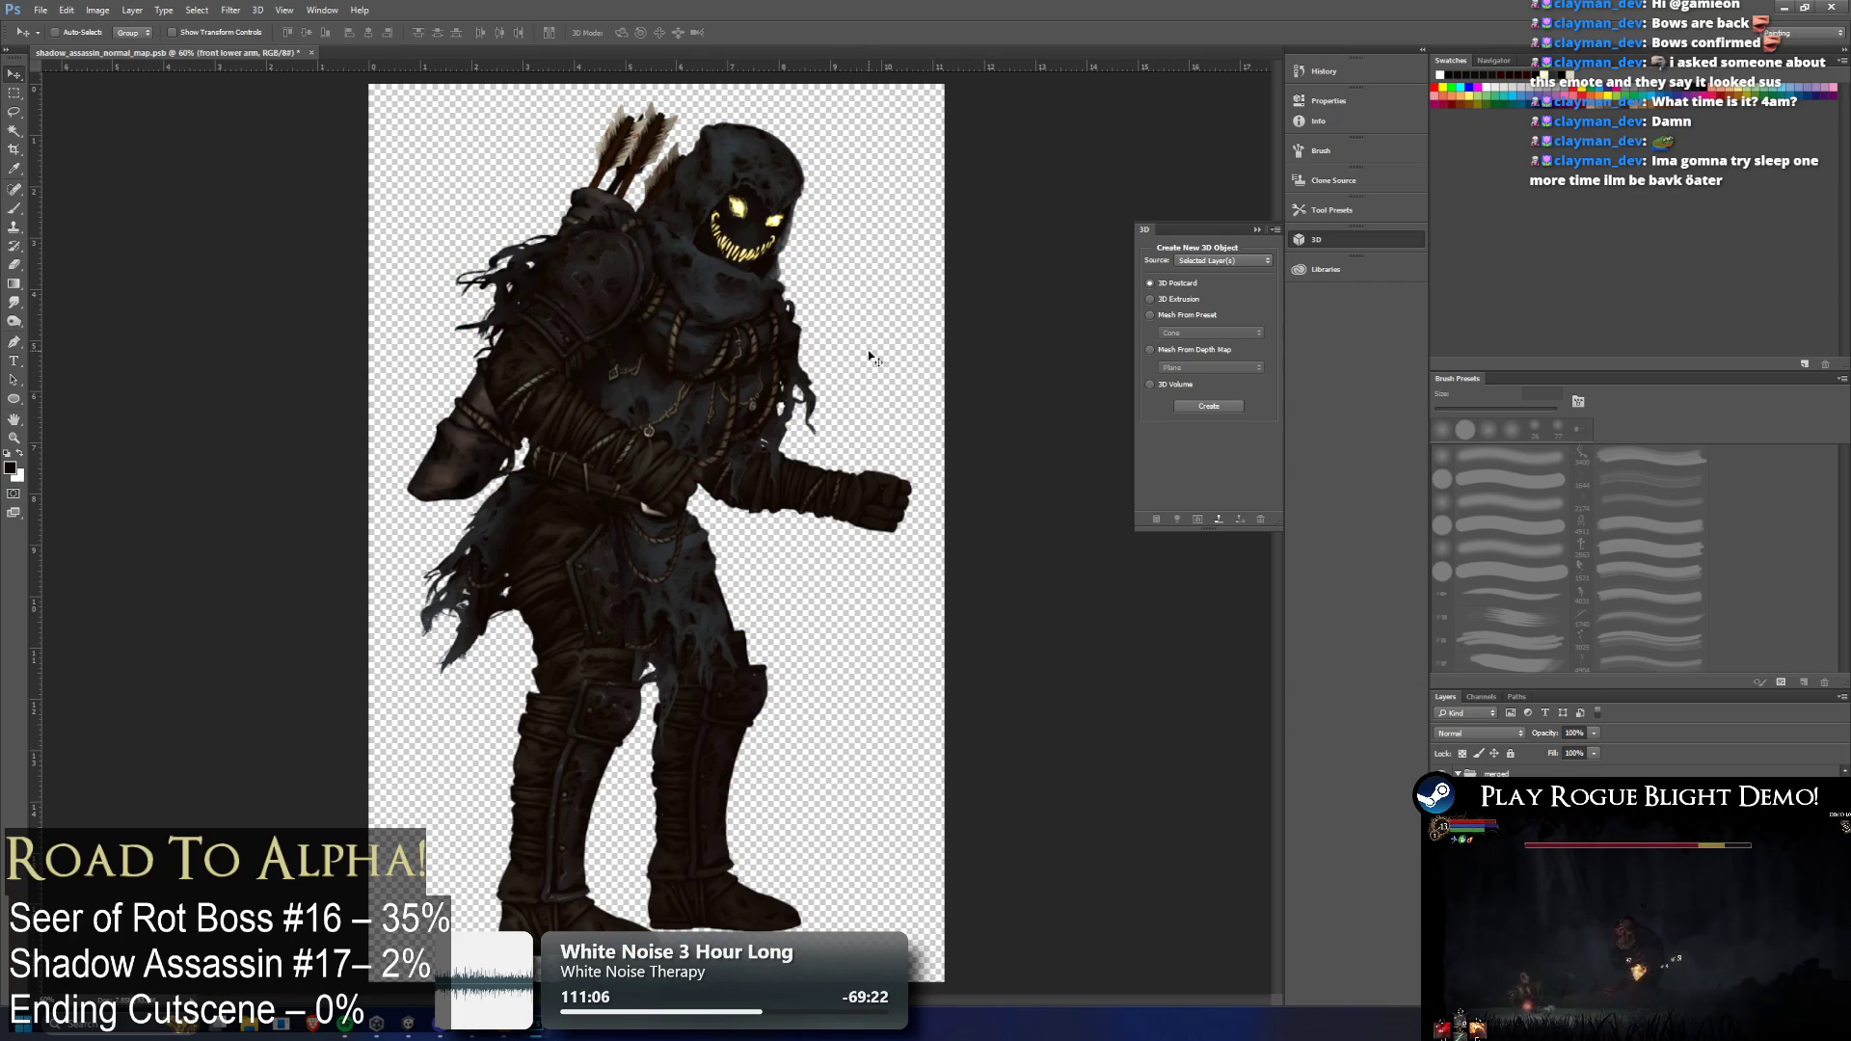
left_click(231, 10)
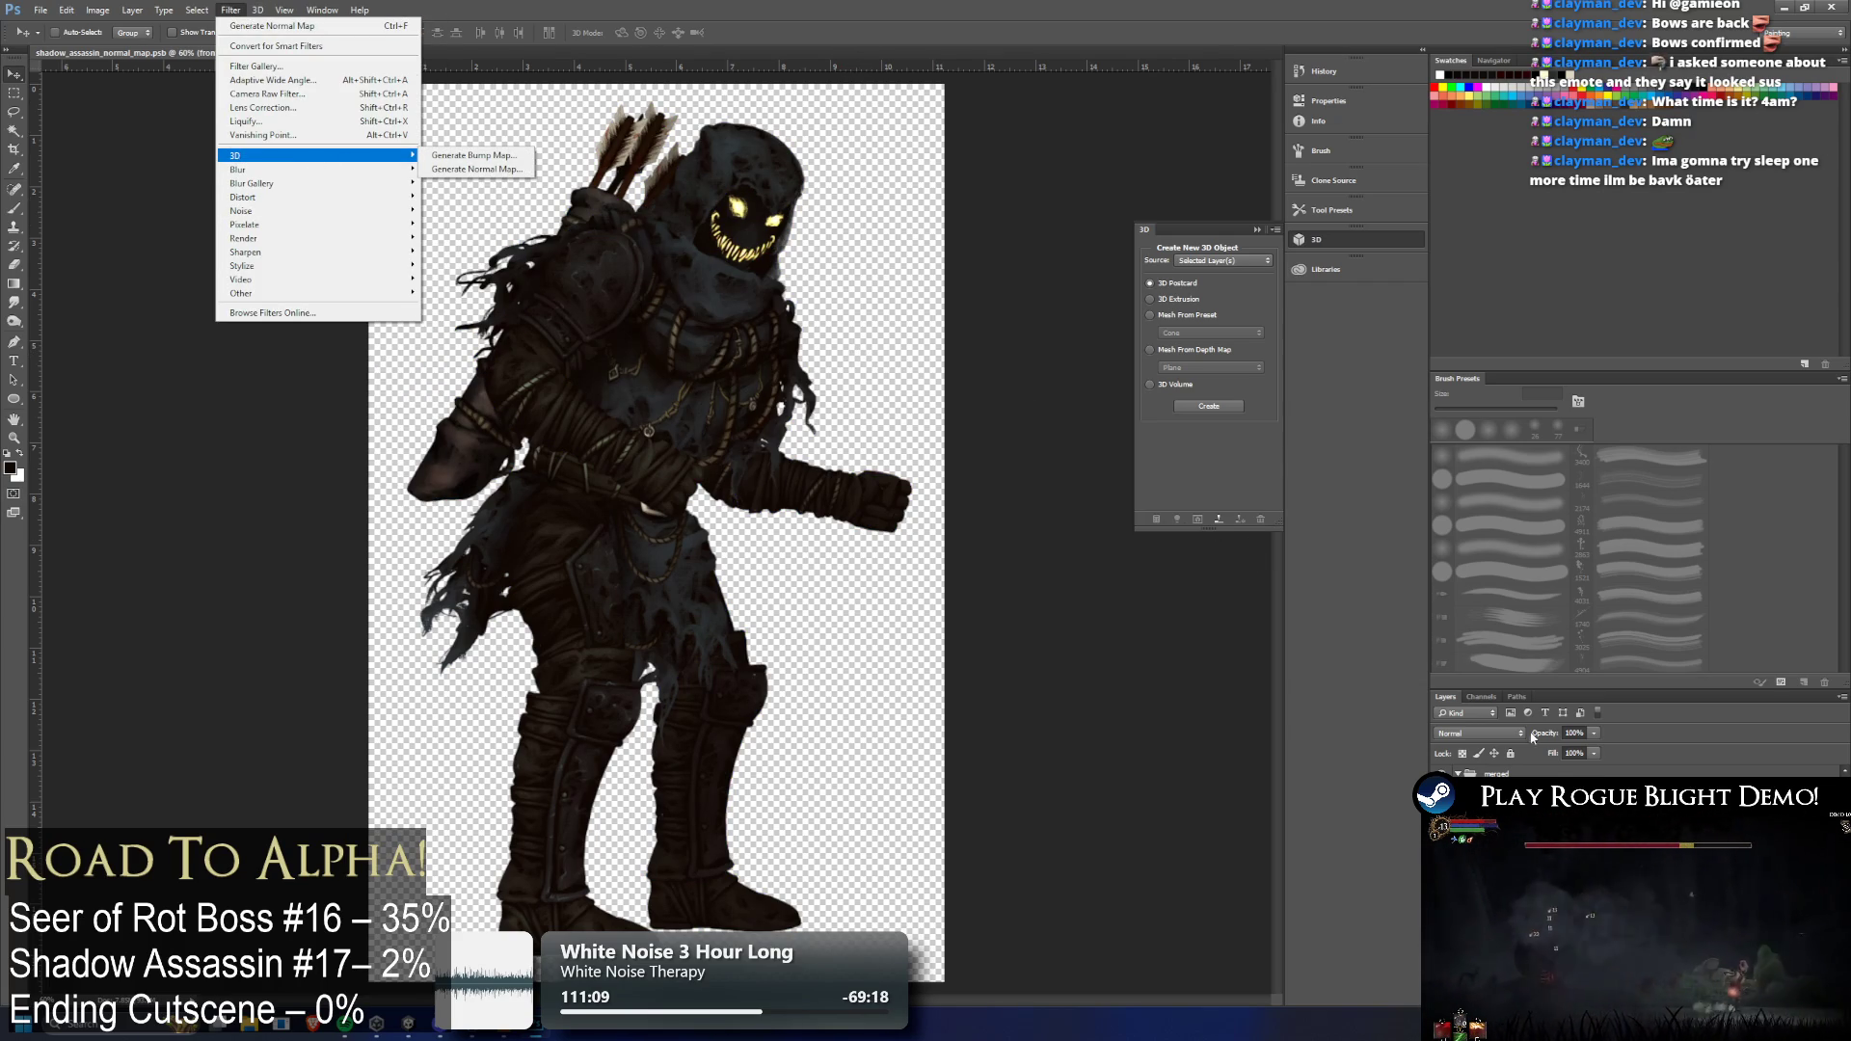
left_click(472, 169)
Step through the layers from the front upper leg up to top_head
key("alt+bracketleft")
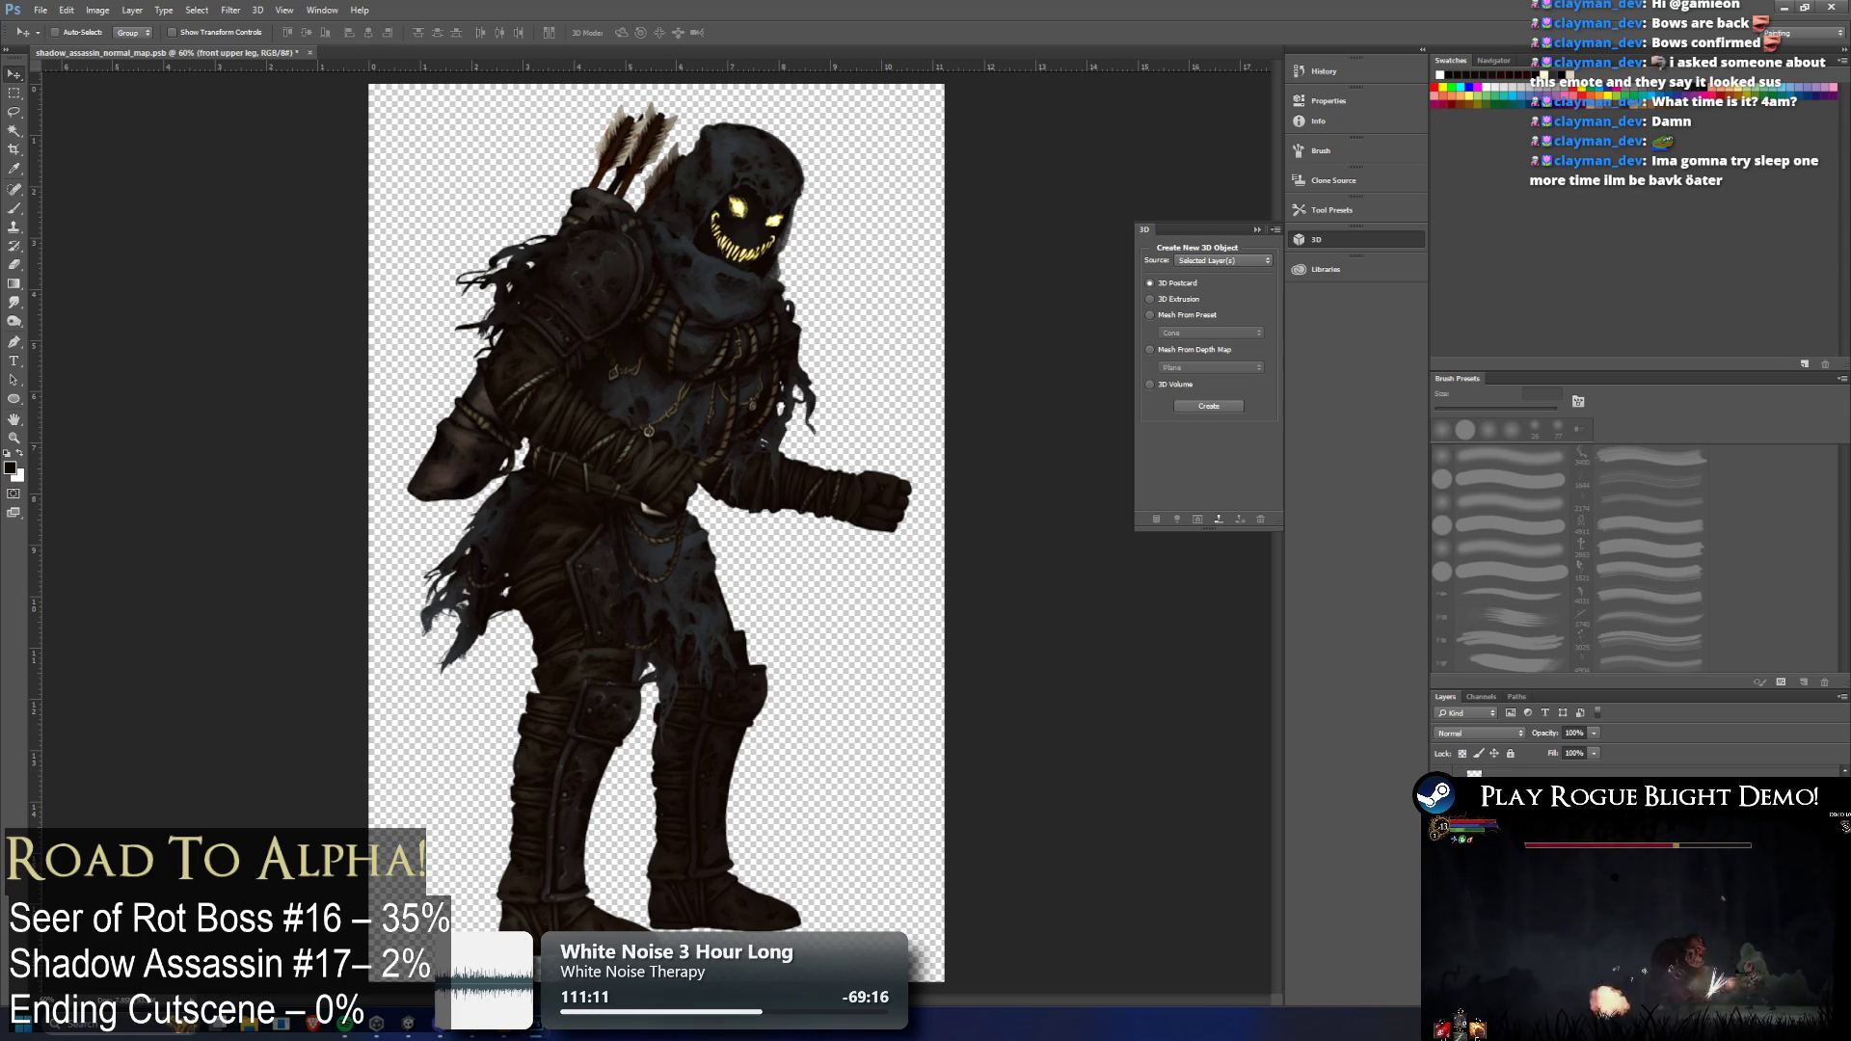
scroll(1638, 771, "up", 3)
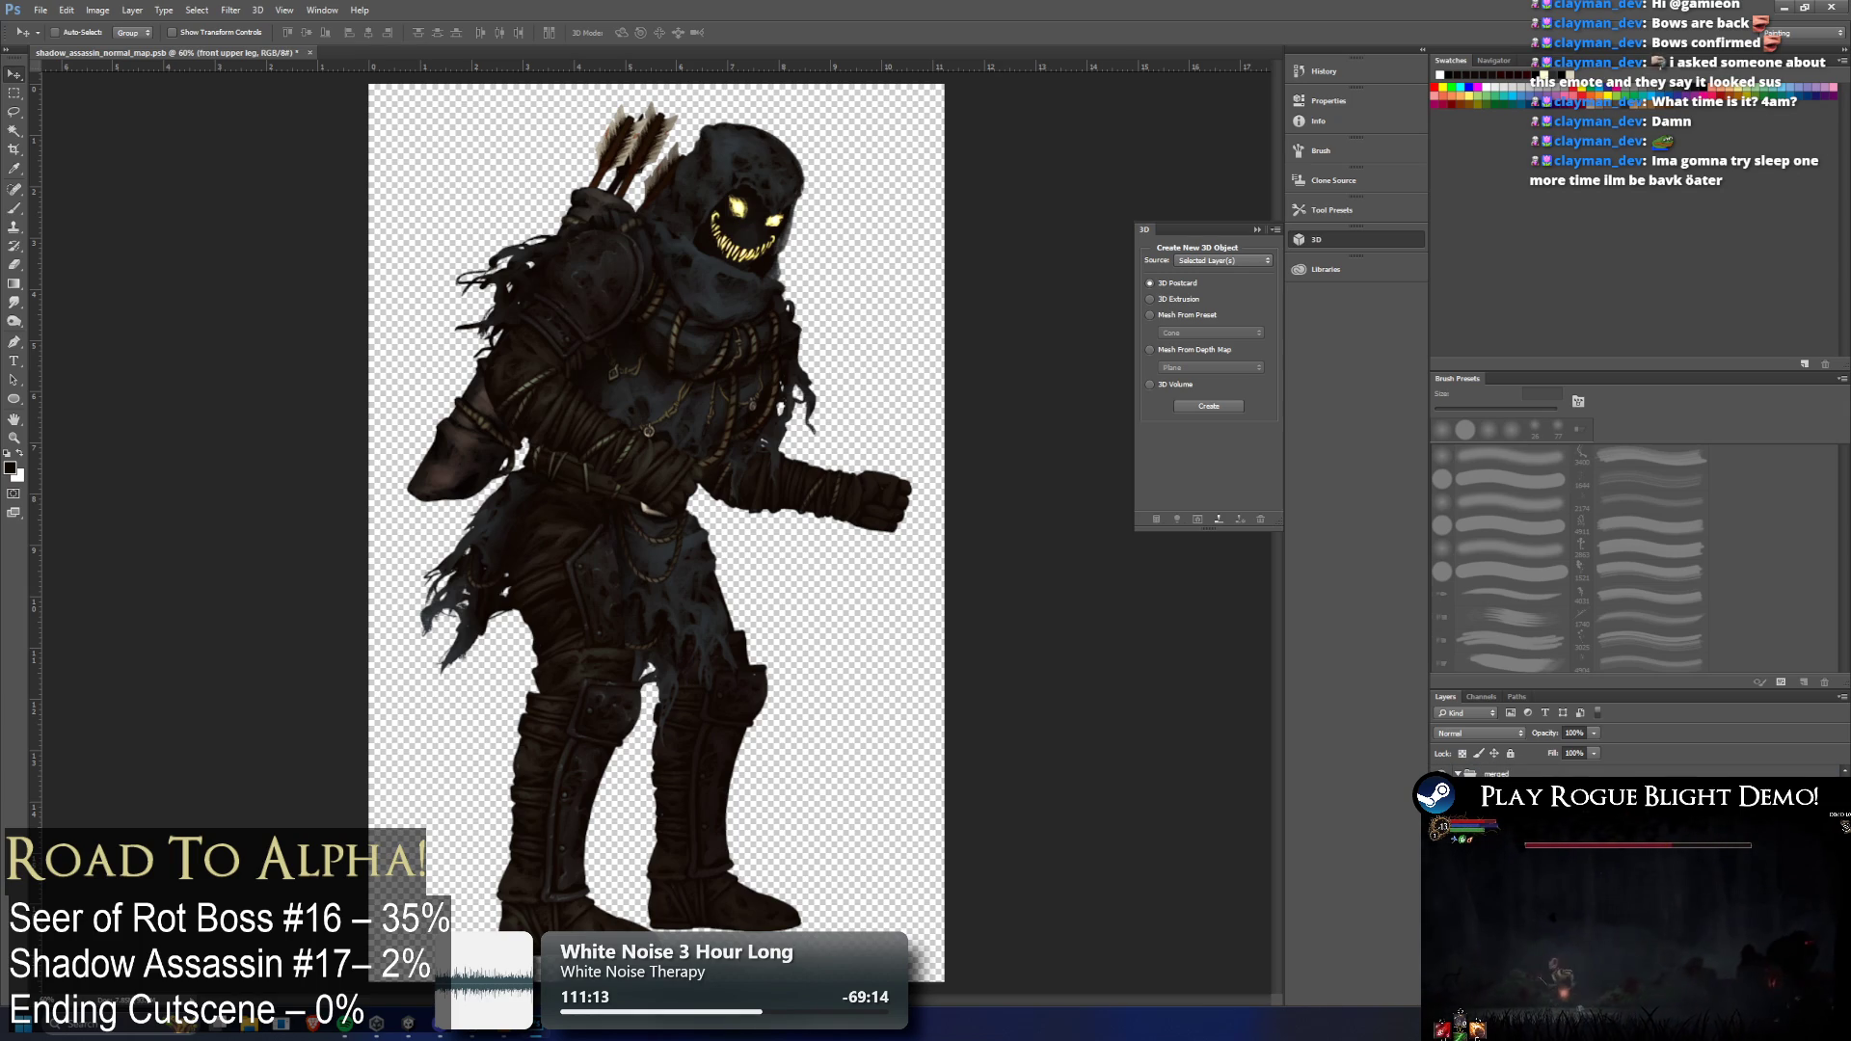
scroll(1639, 771, "up", 3)
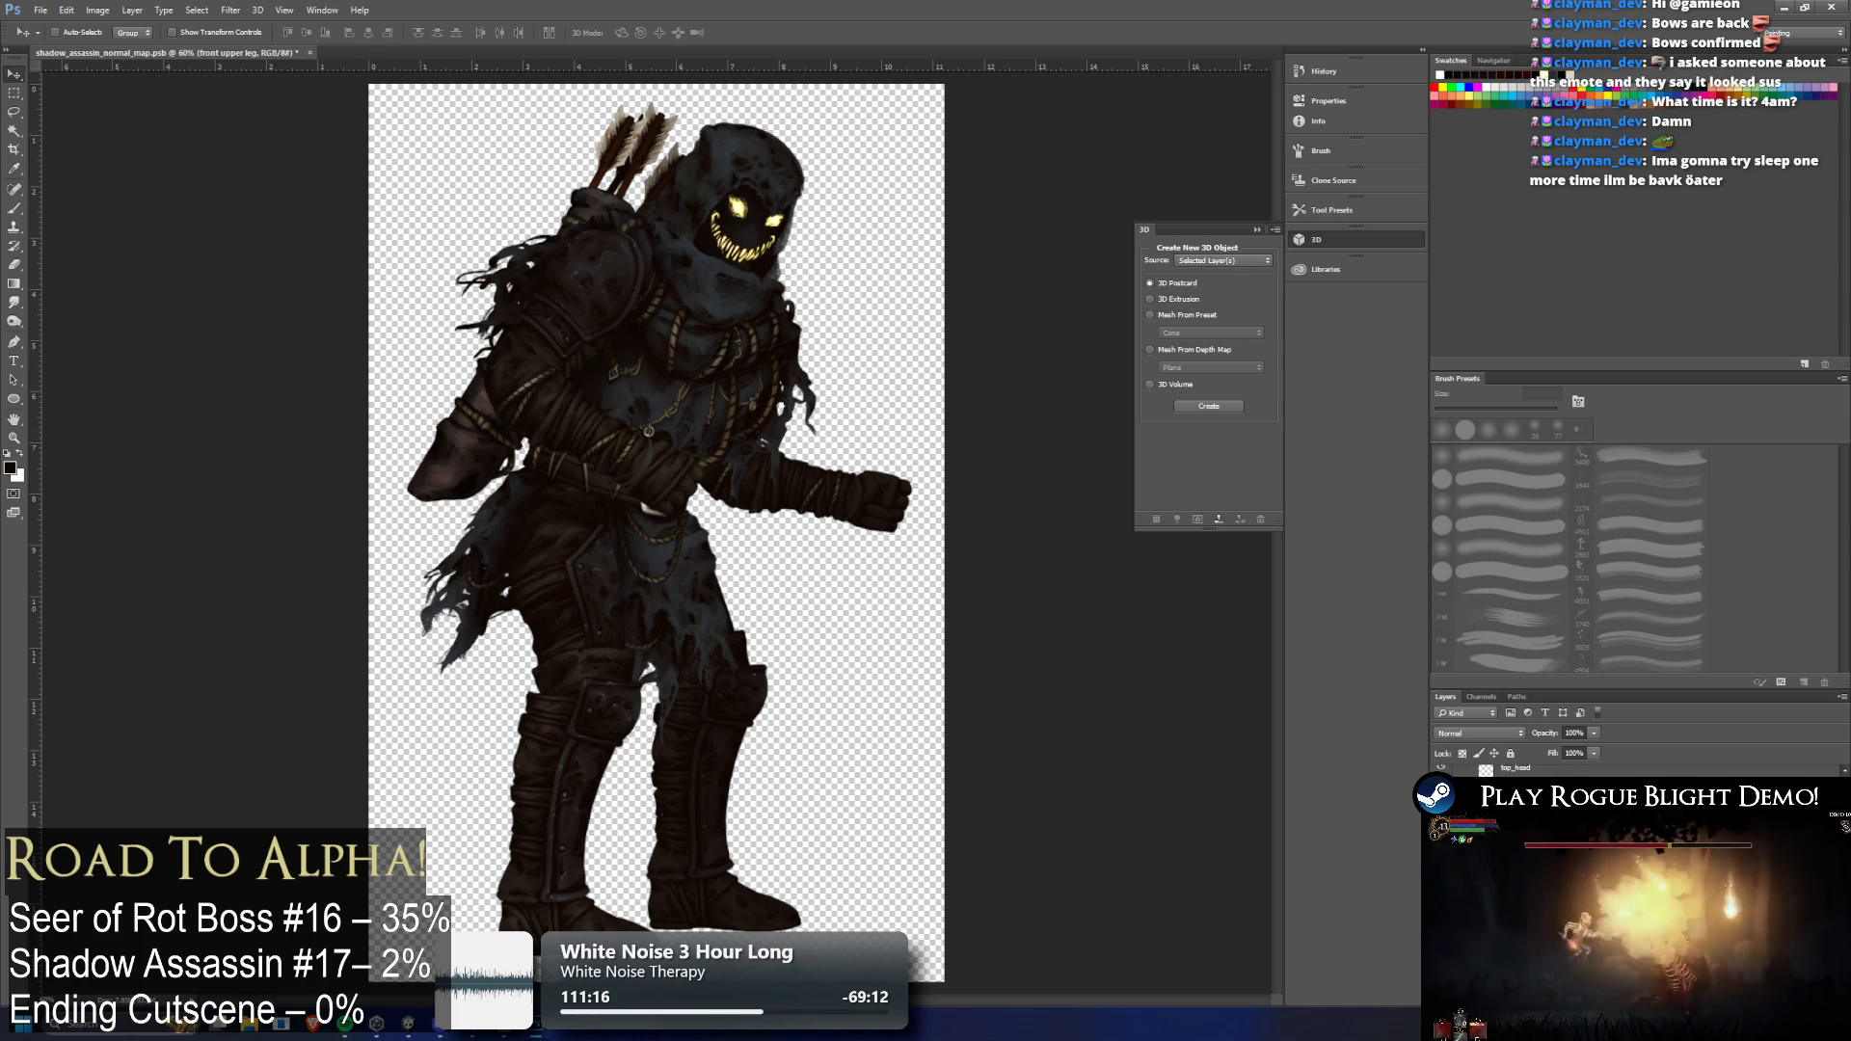
scroll(1639, 771, "up", 2)
key("alt+bracketright")
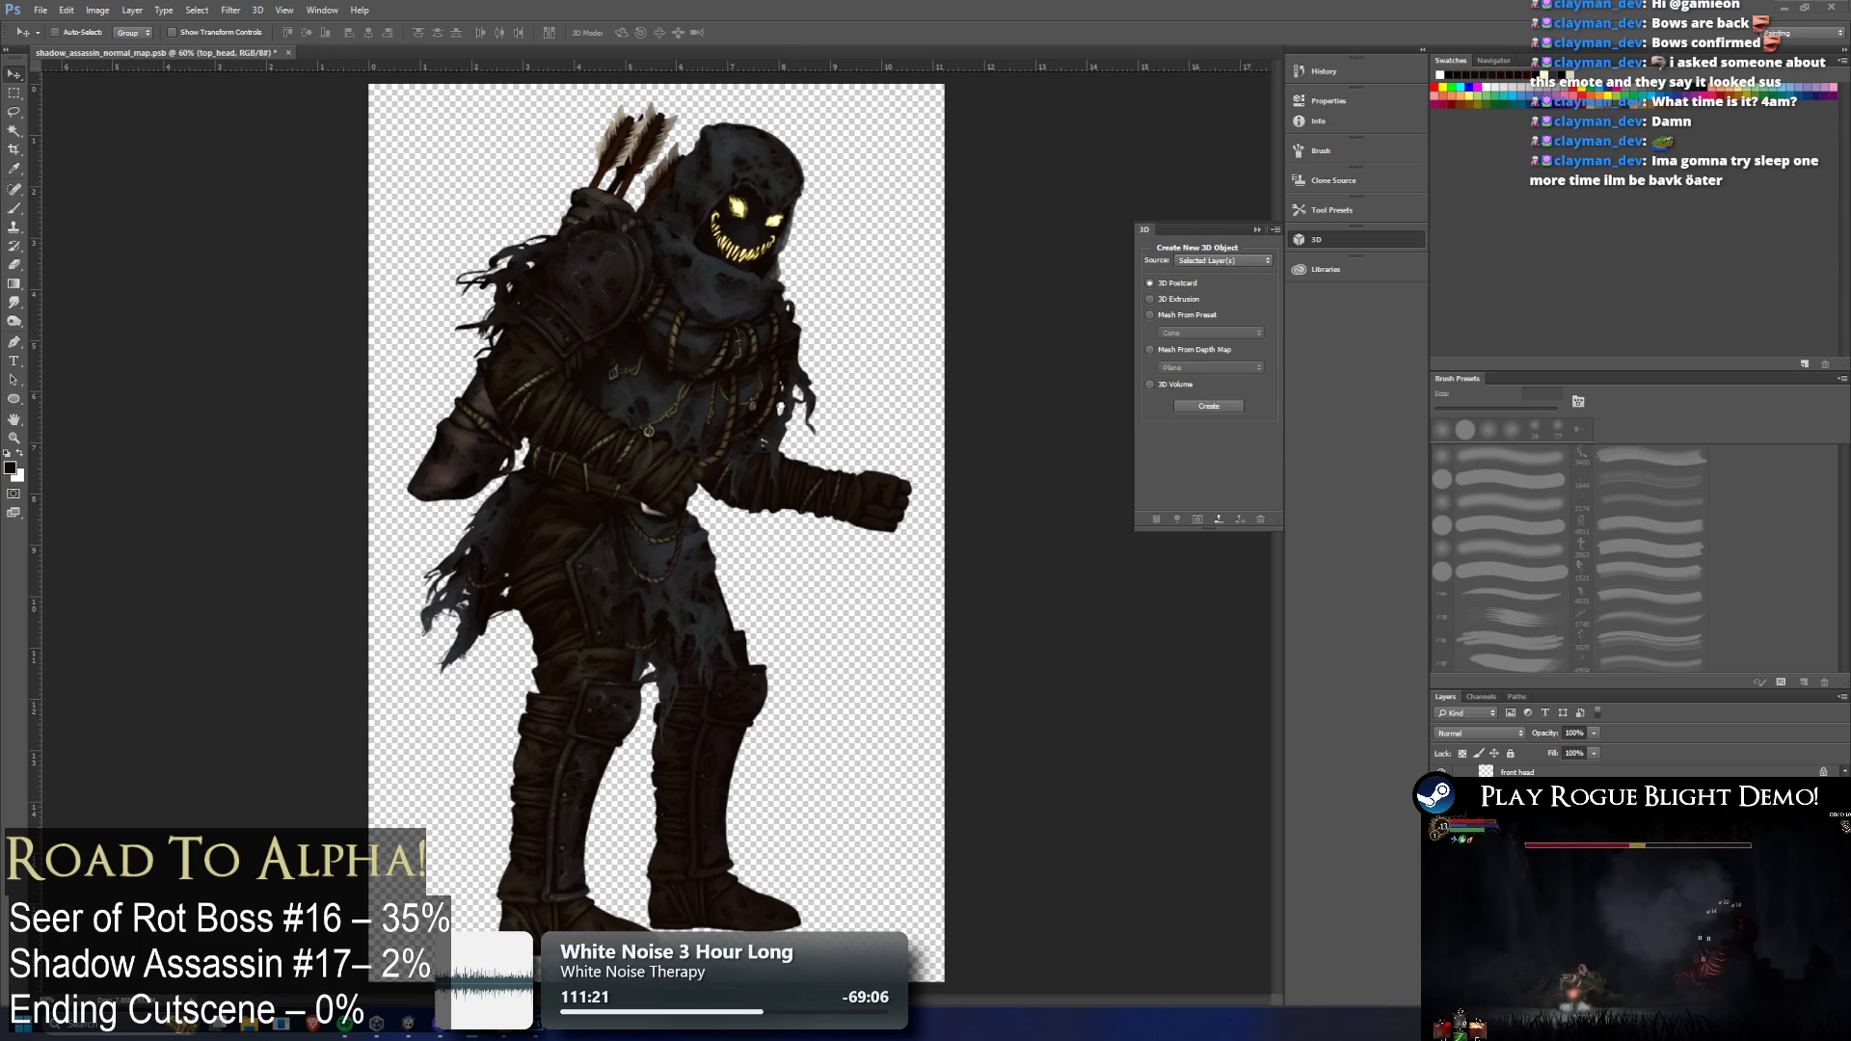
Apply Filter > 3D > Generate Normal Map to top_head with Low 5%, Medium 7%, High 24%
left_click(232, 11)
mouse_move(405, 170)
left_click(511, 170)
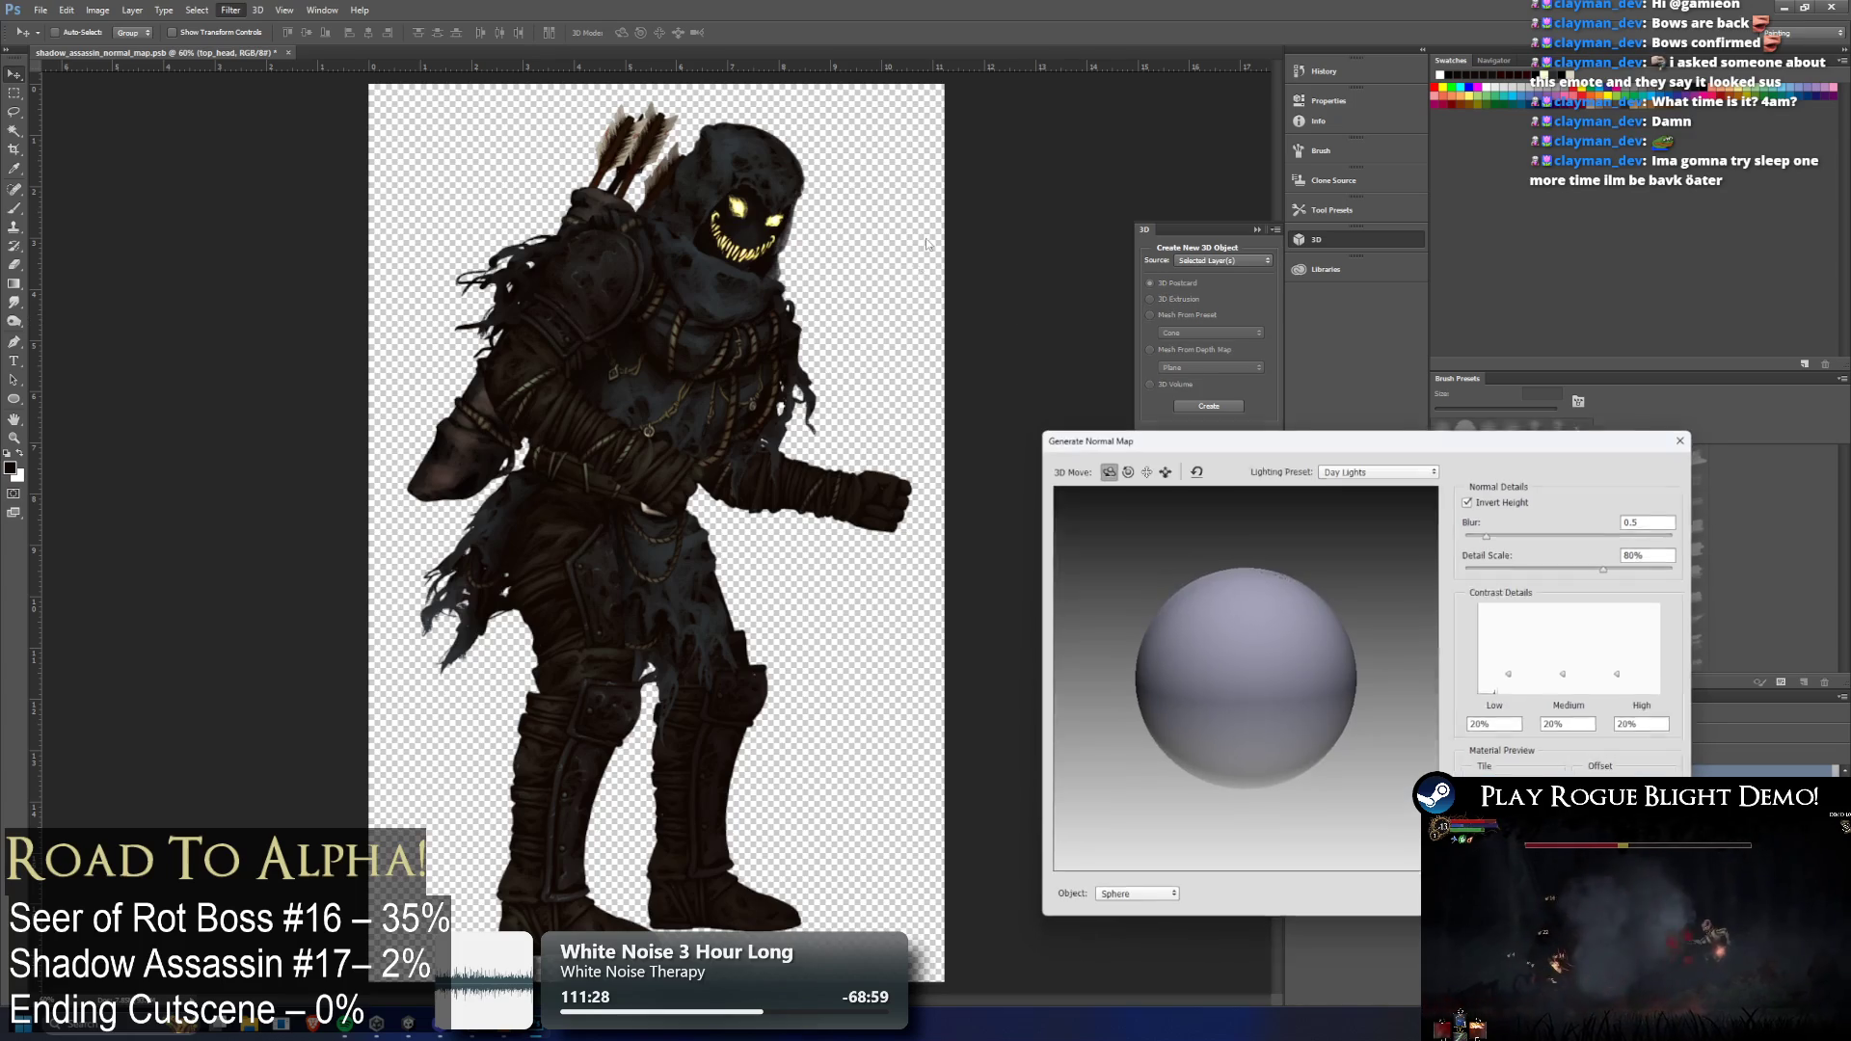
left_click(1513, 695)
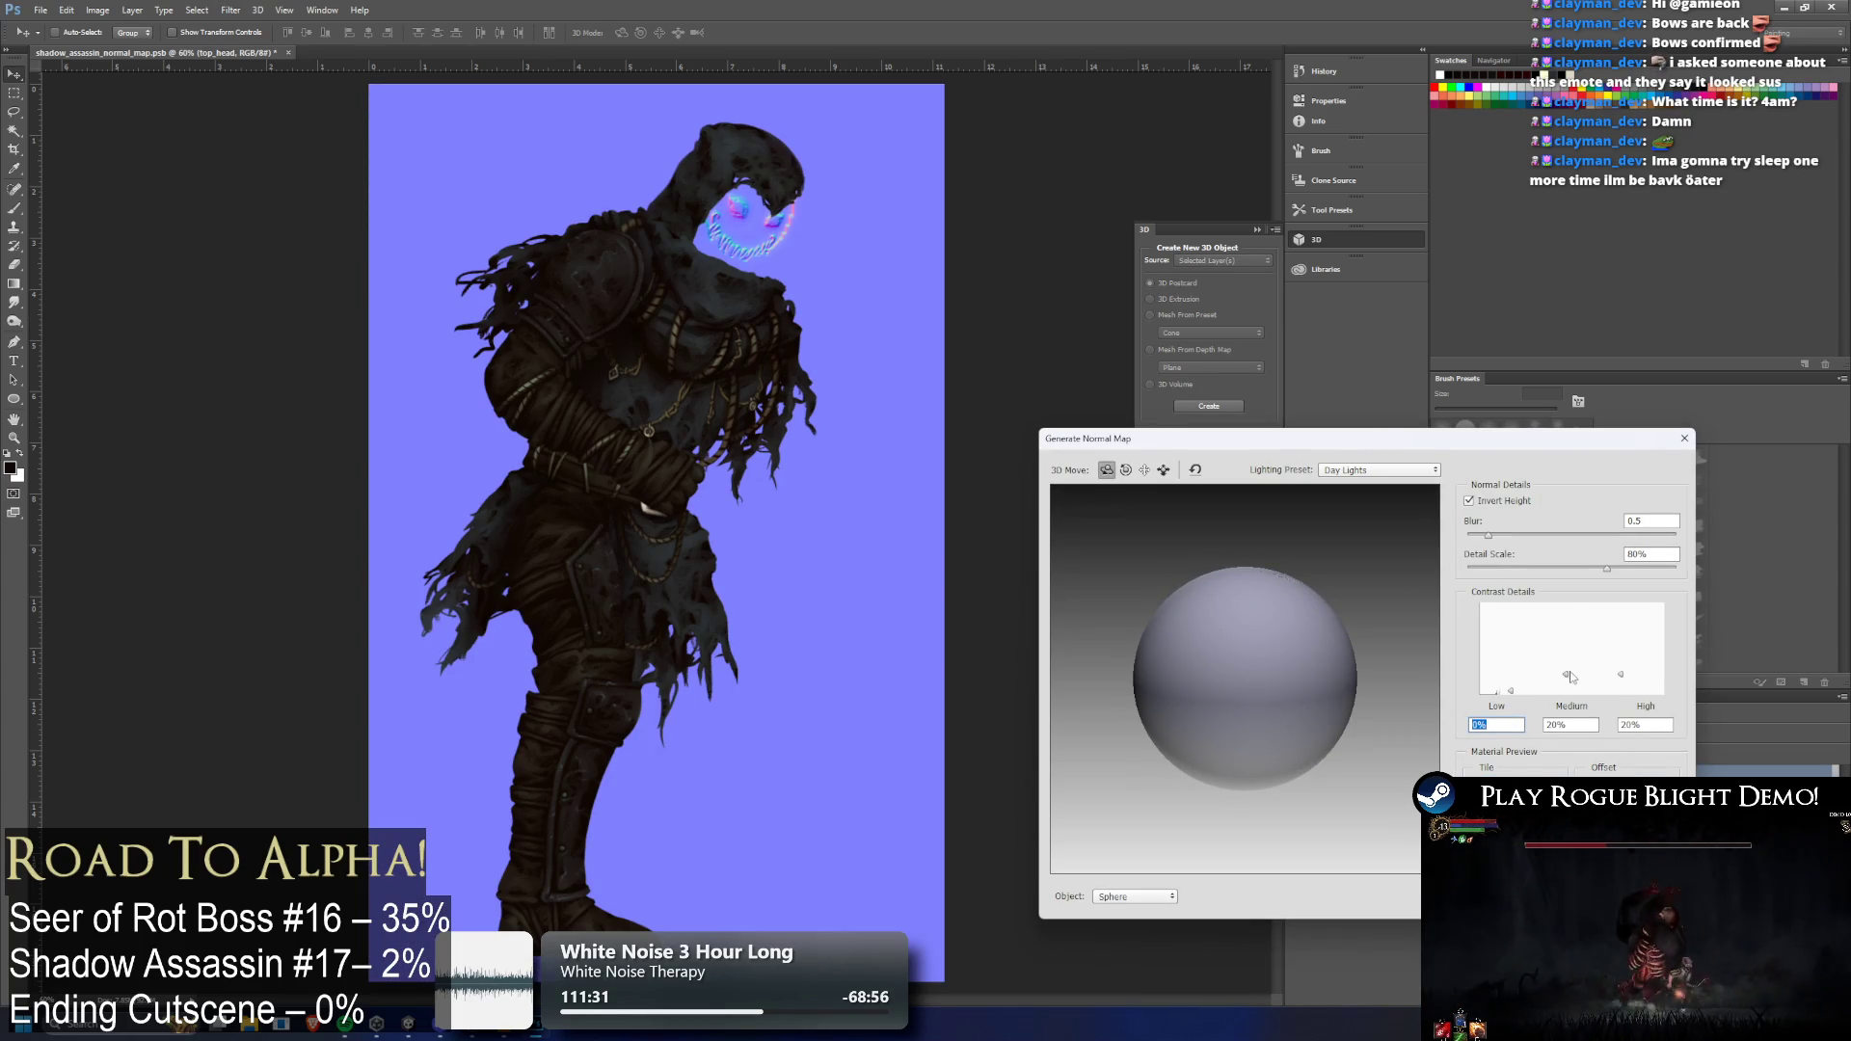
left_click_drag(1566, 642, 1568, 661)
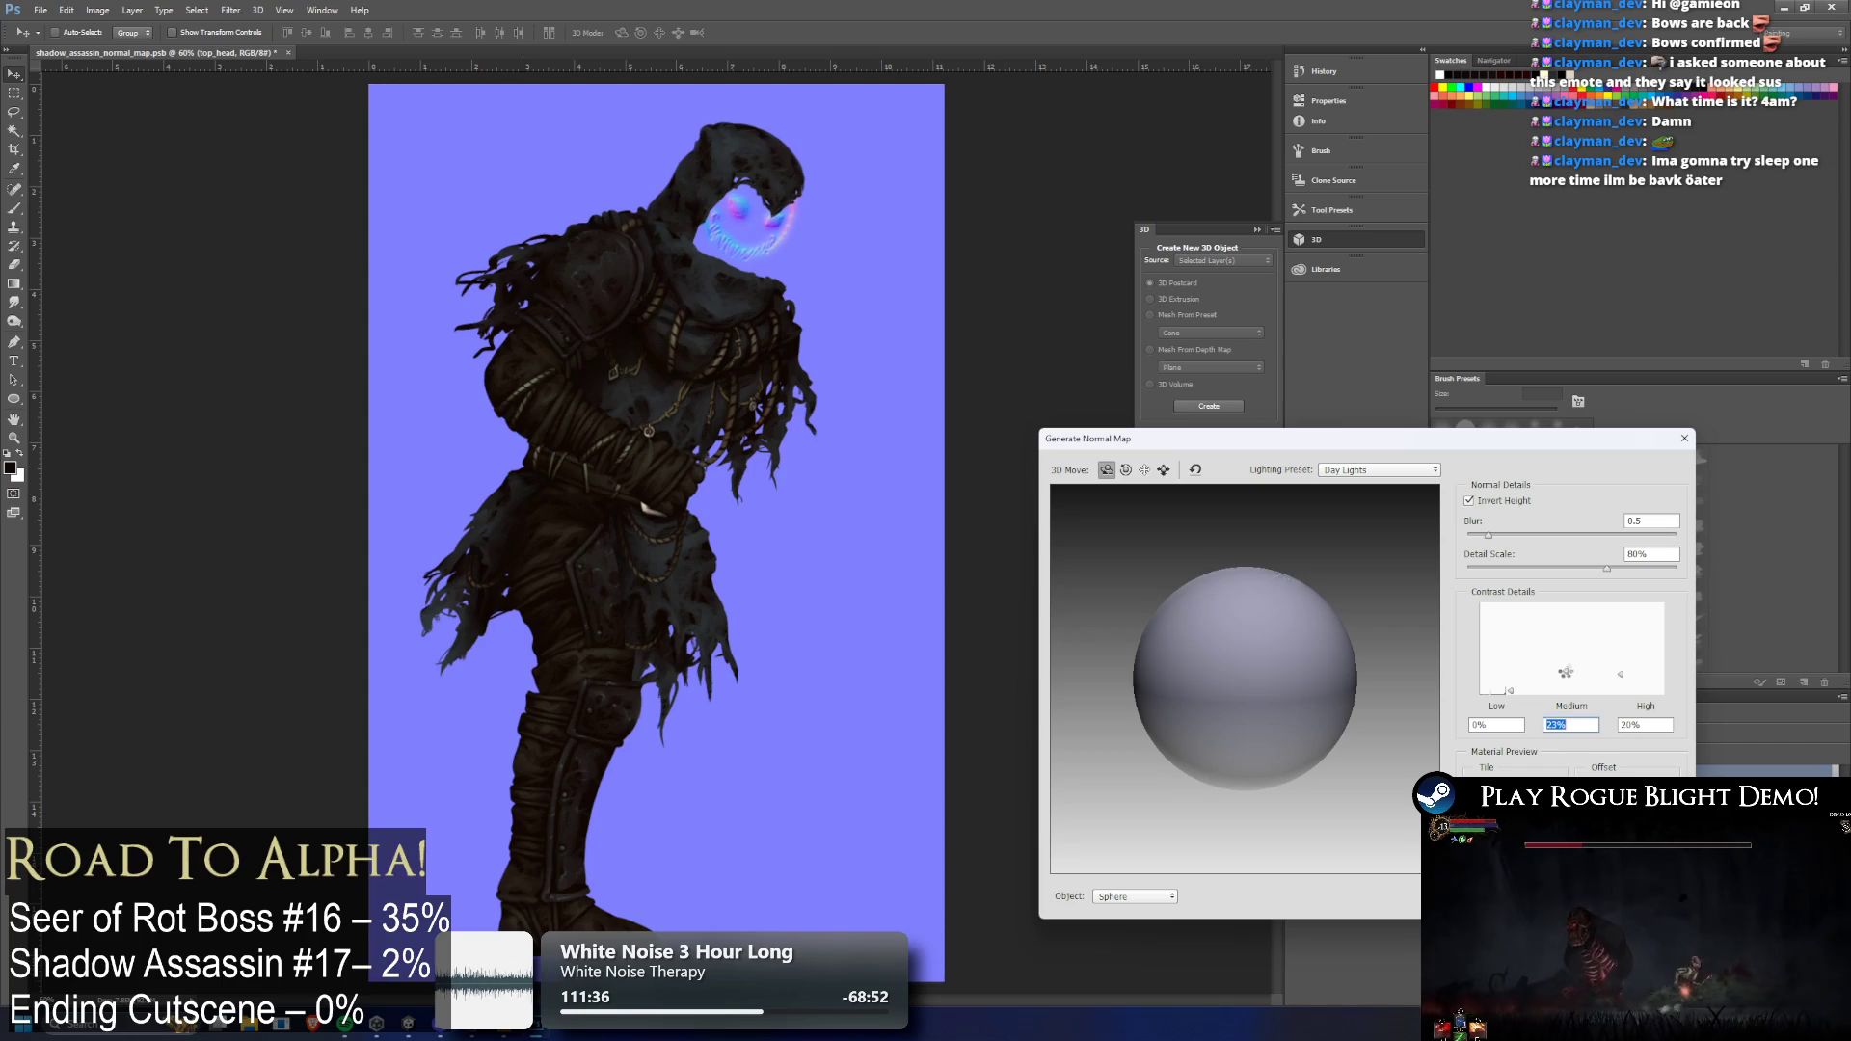
mouse_move(1620, 674)
left_mouse_down()
mouse_move(1621, 642)
mouse_move(1616, 692)
left_mouse_up()
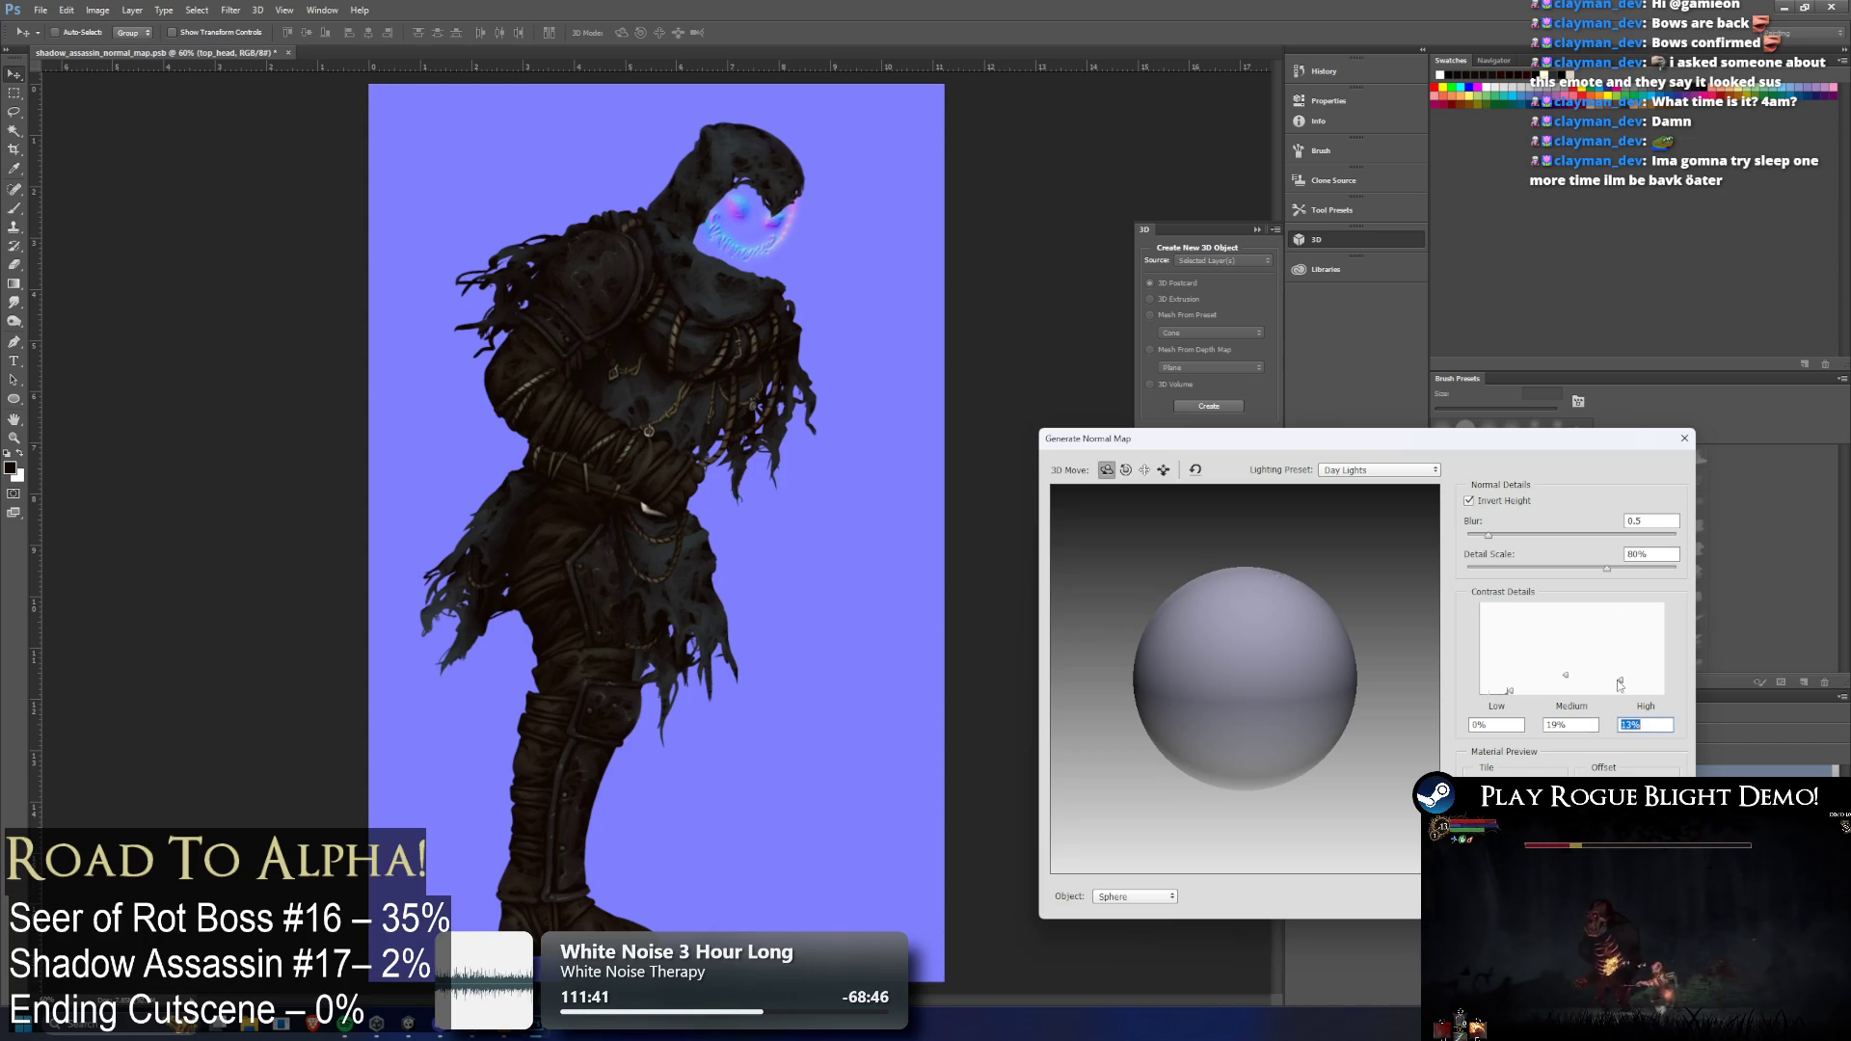
left_click_drag(1568, 675, 1511, 680)
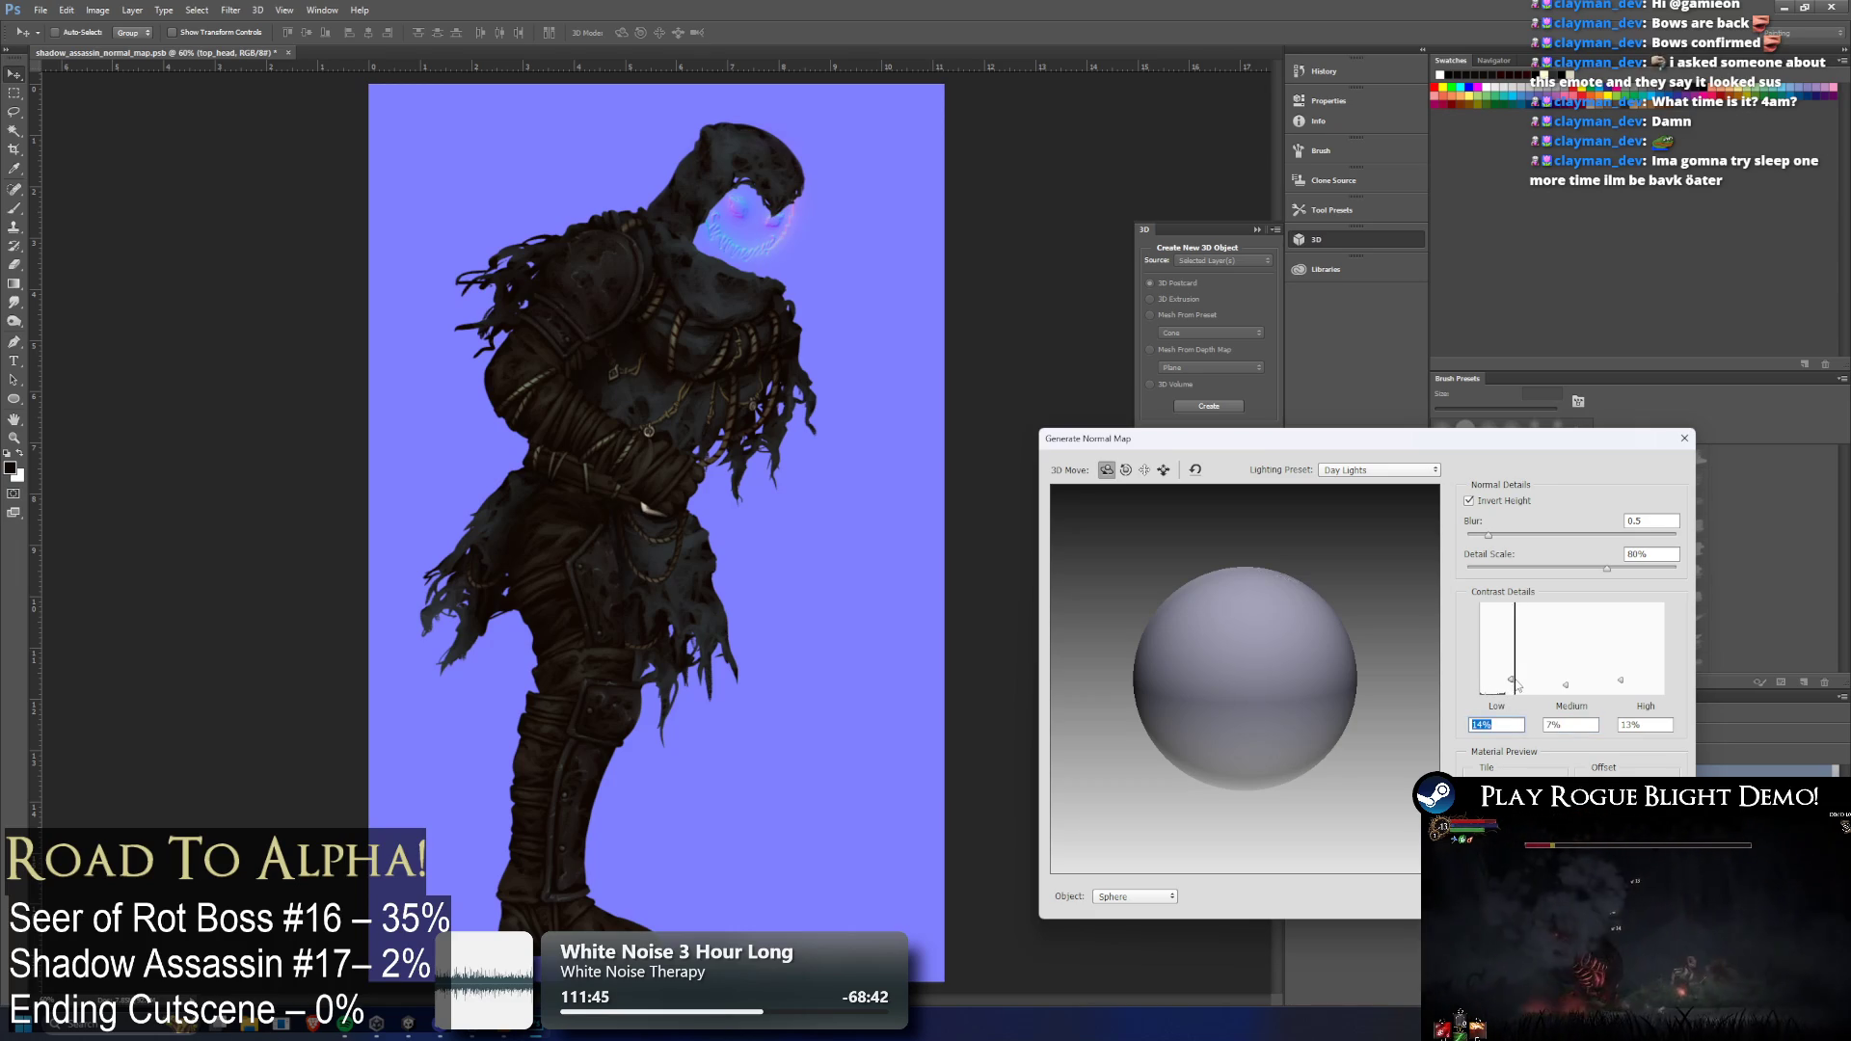
left_click_drag(1511, 681, 1623, 682)
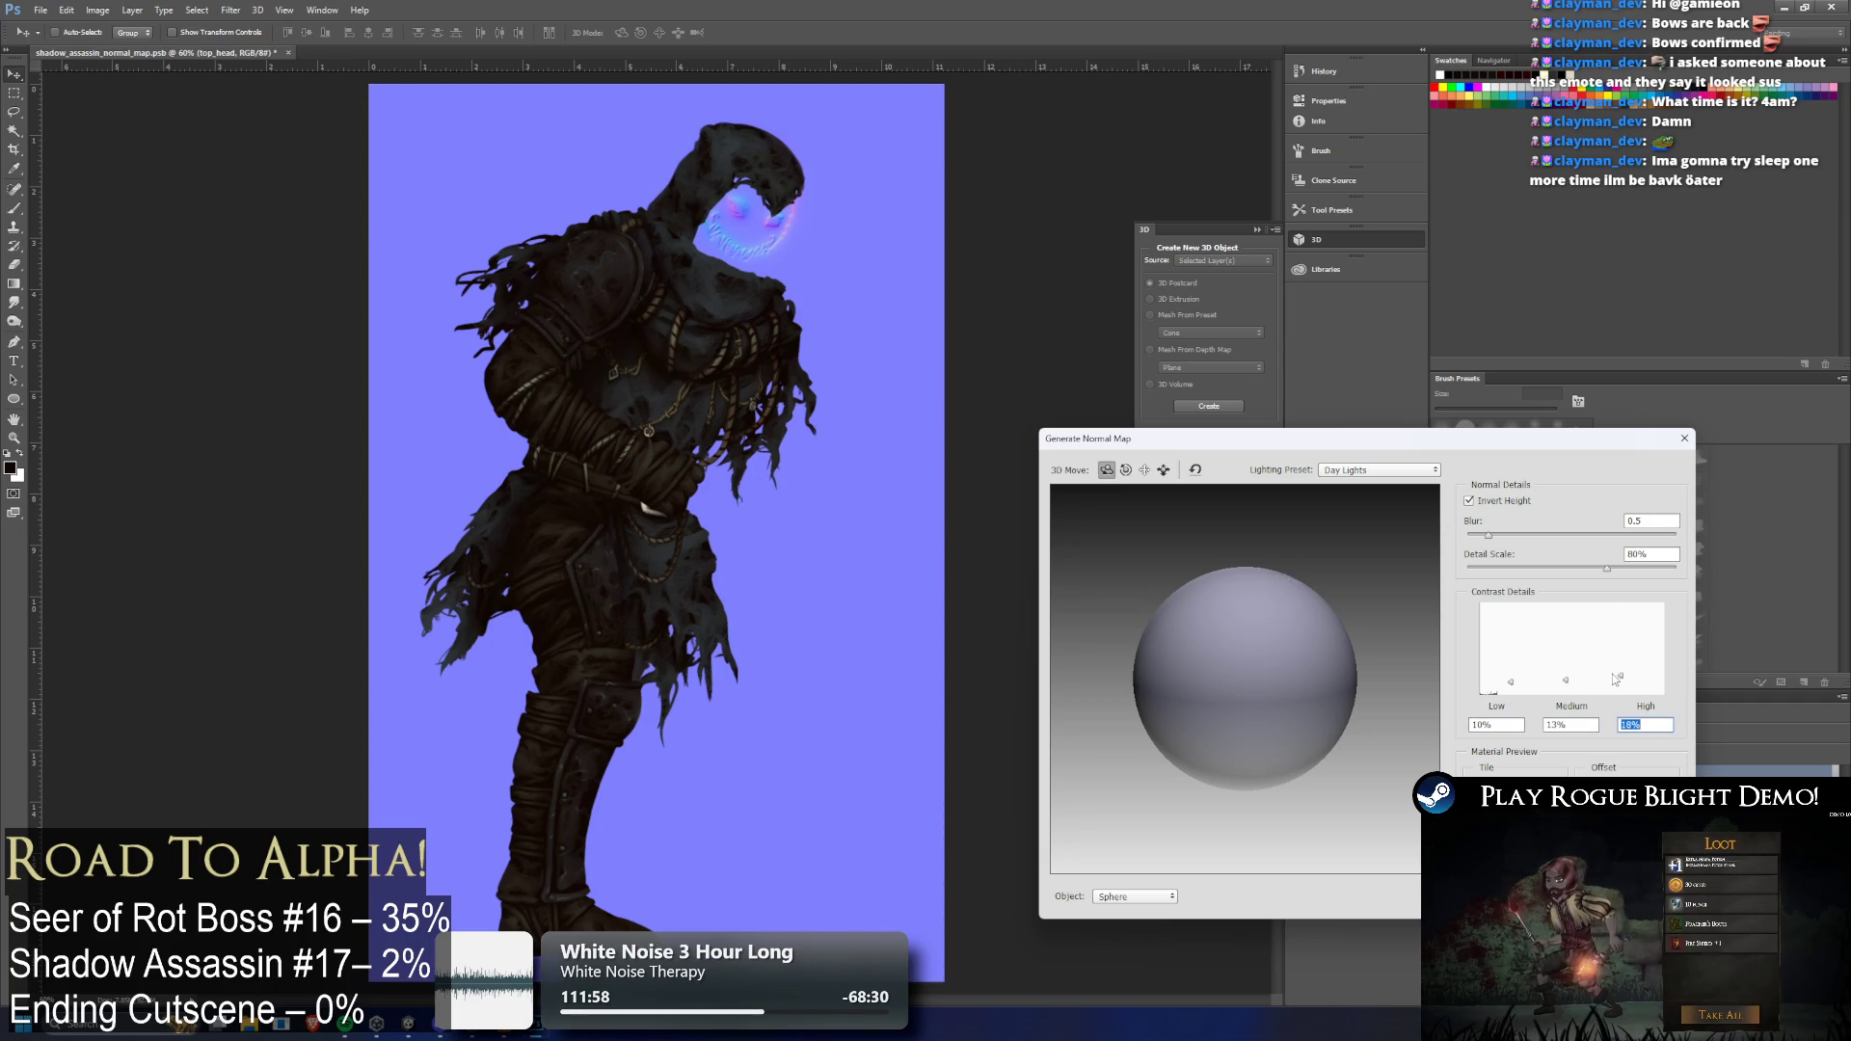
left_click_drag(1617, 679, 1565, 679)
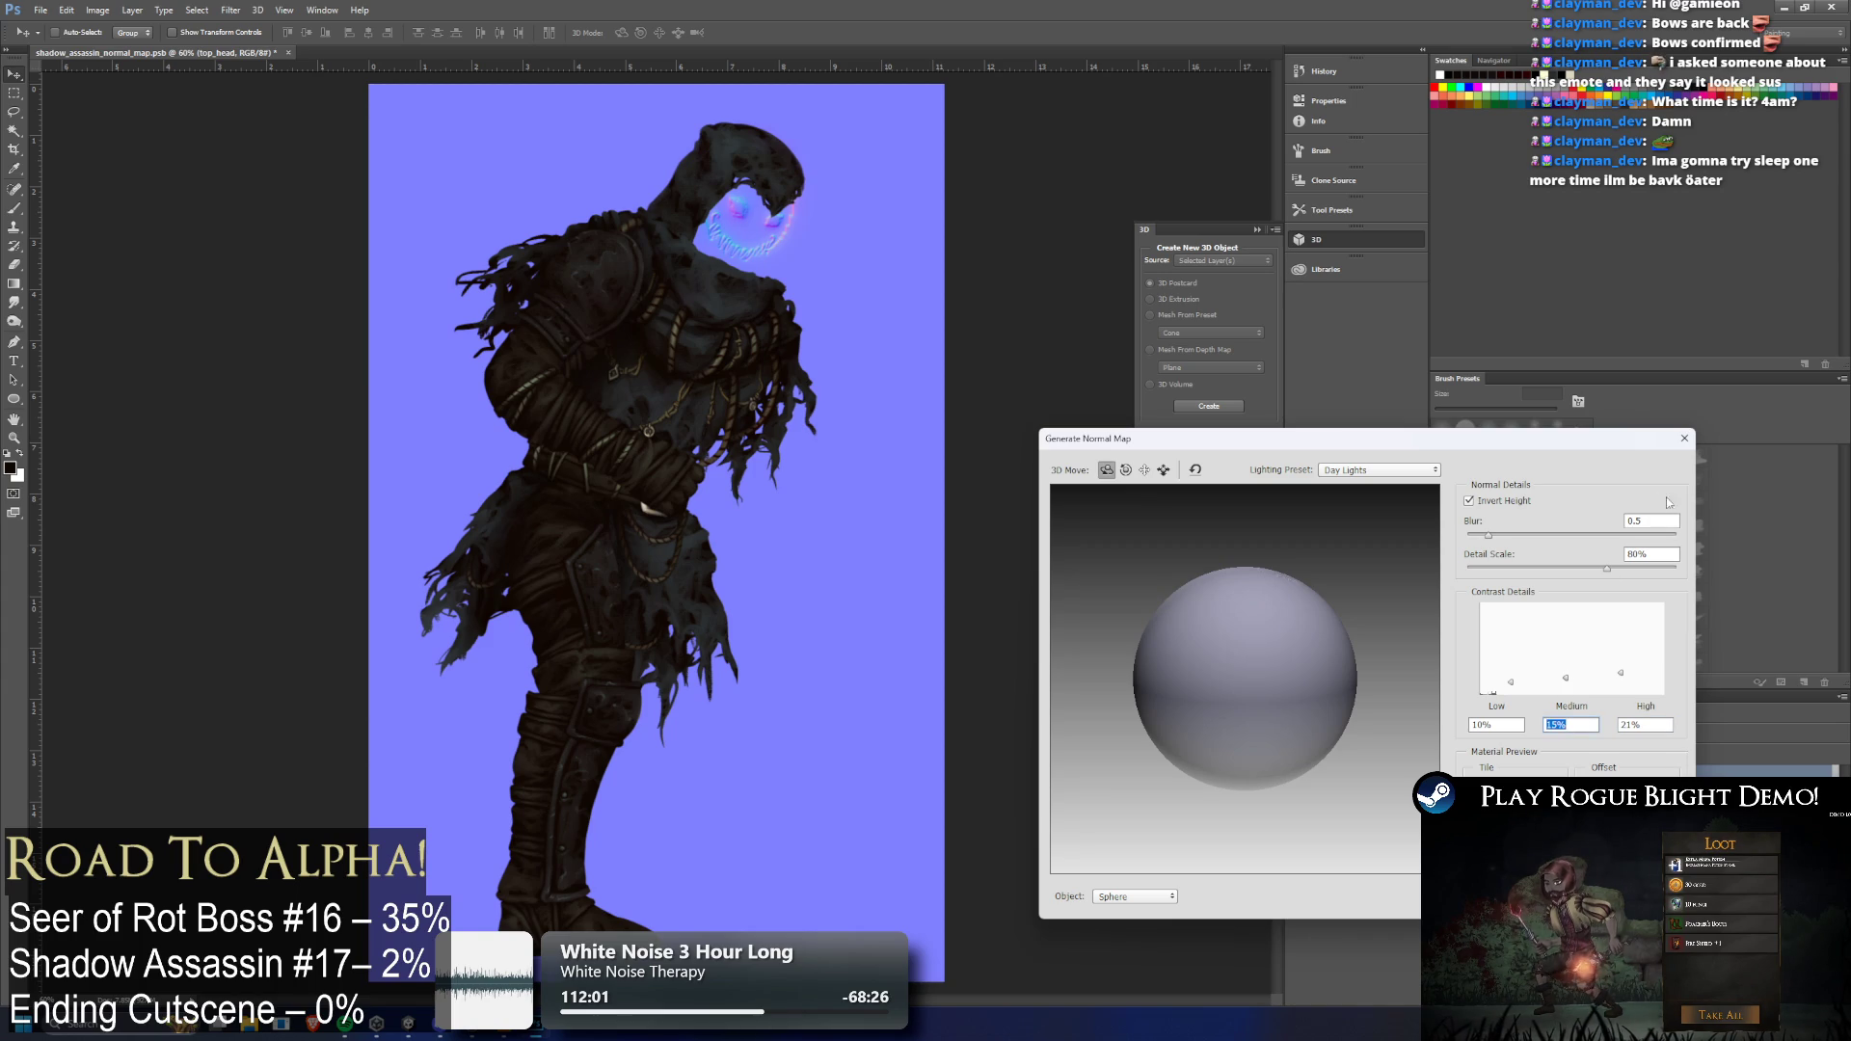
key("Return")
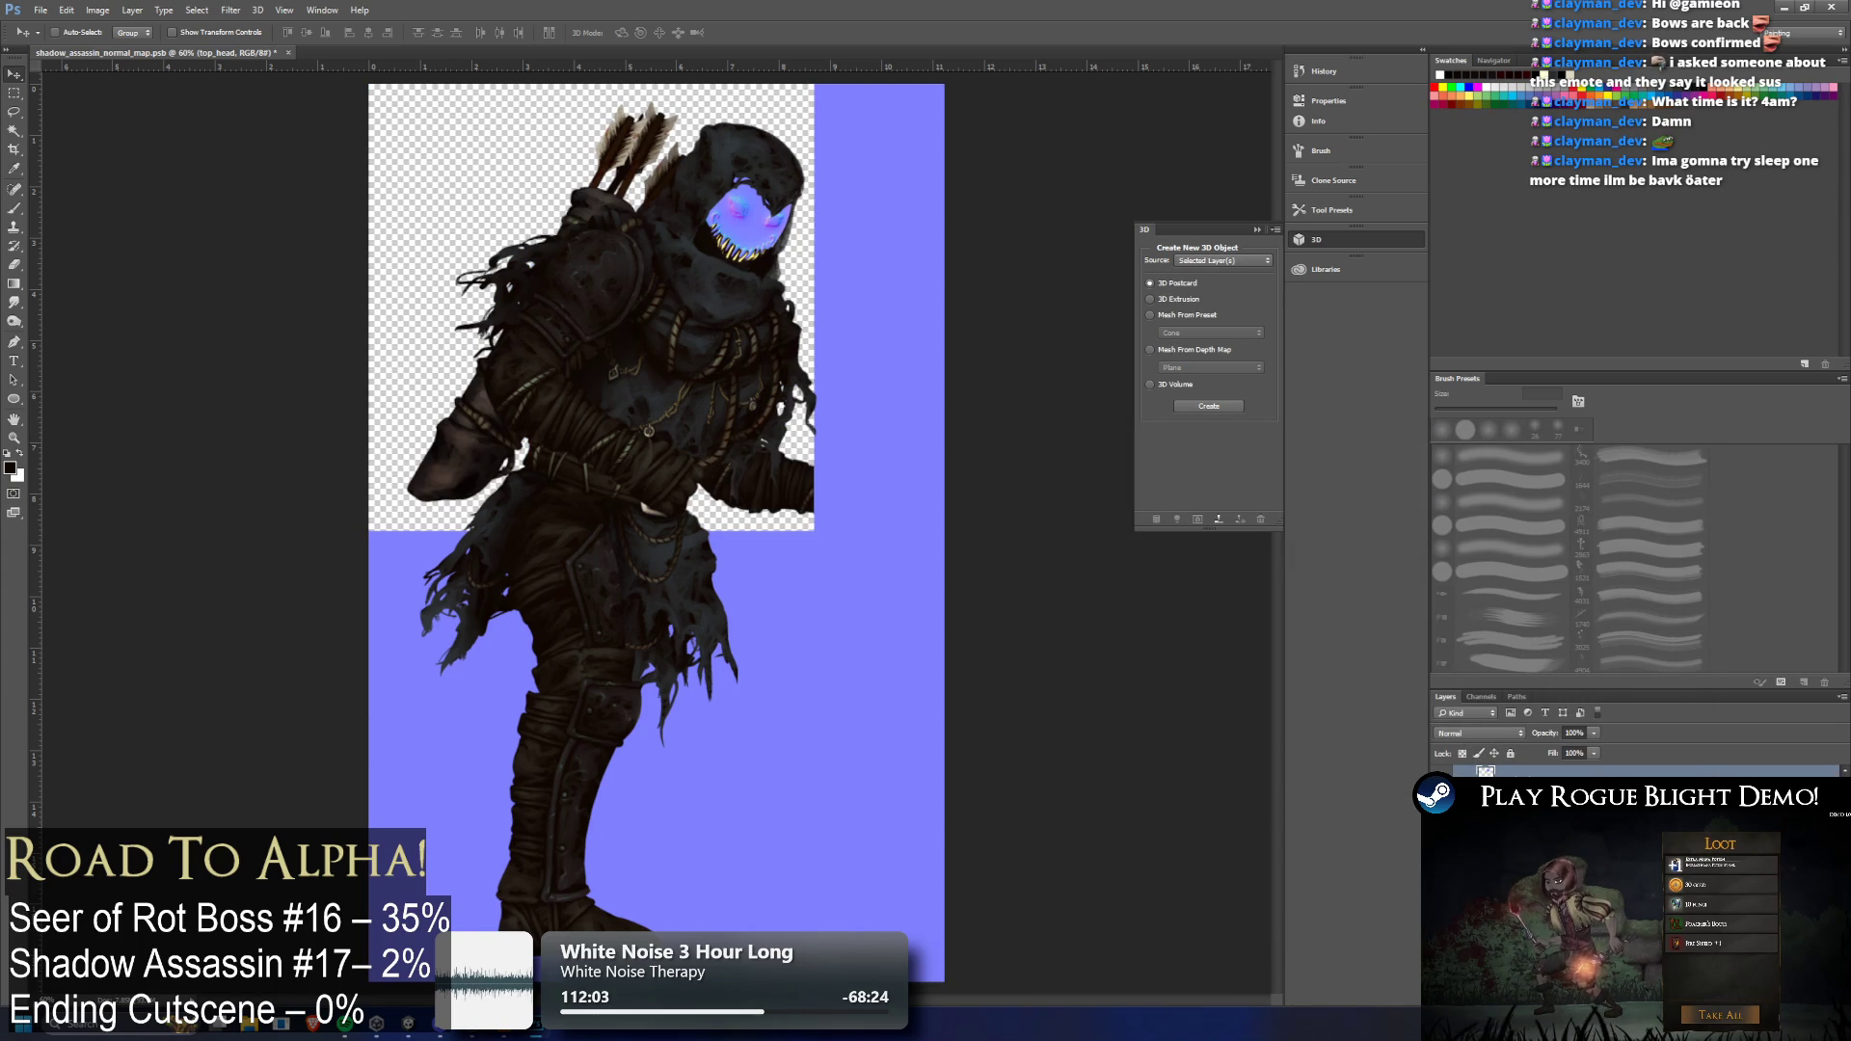
Reapply Generate Normal Map to the quiver arrows, rear foot, rear upper arm, torso and waist layers
key("alt+bracketleft")
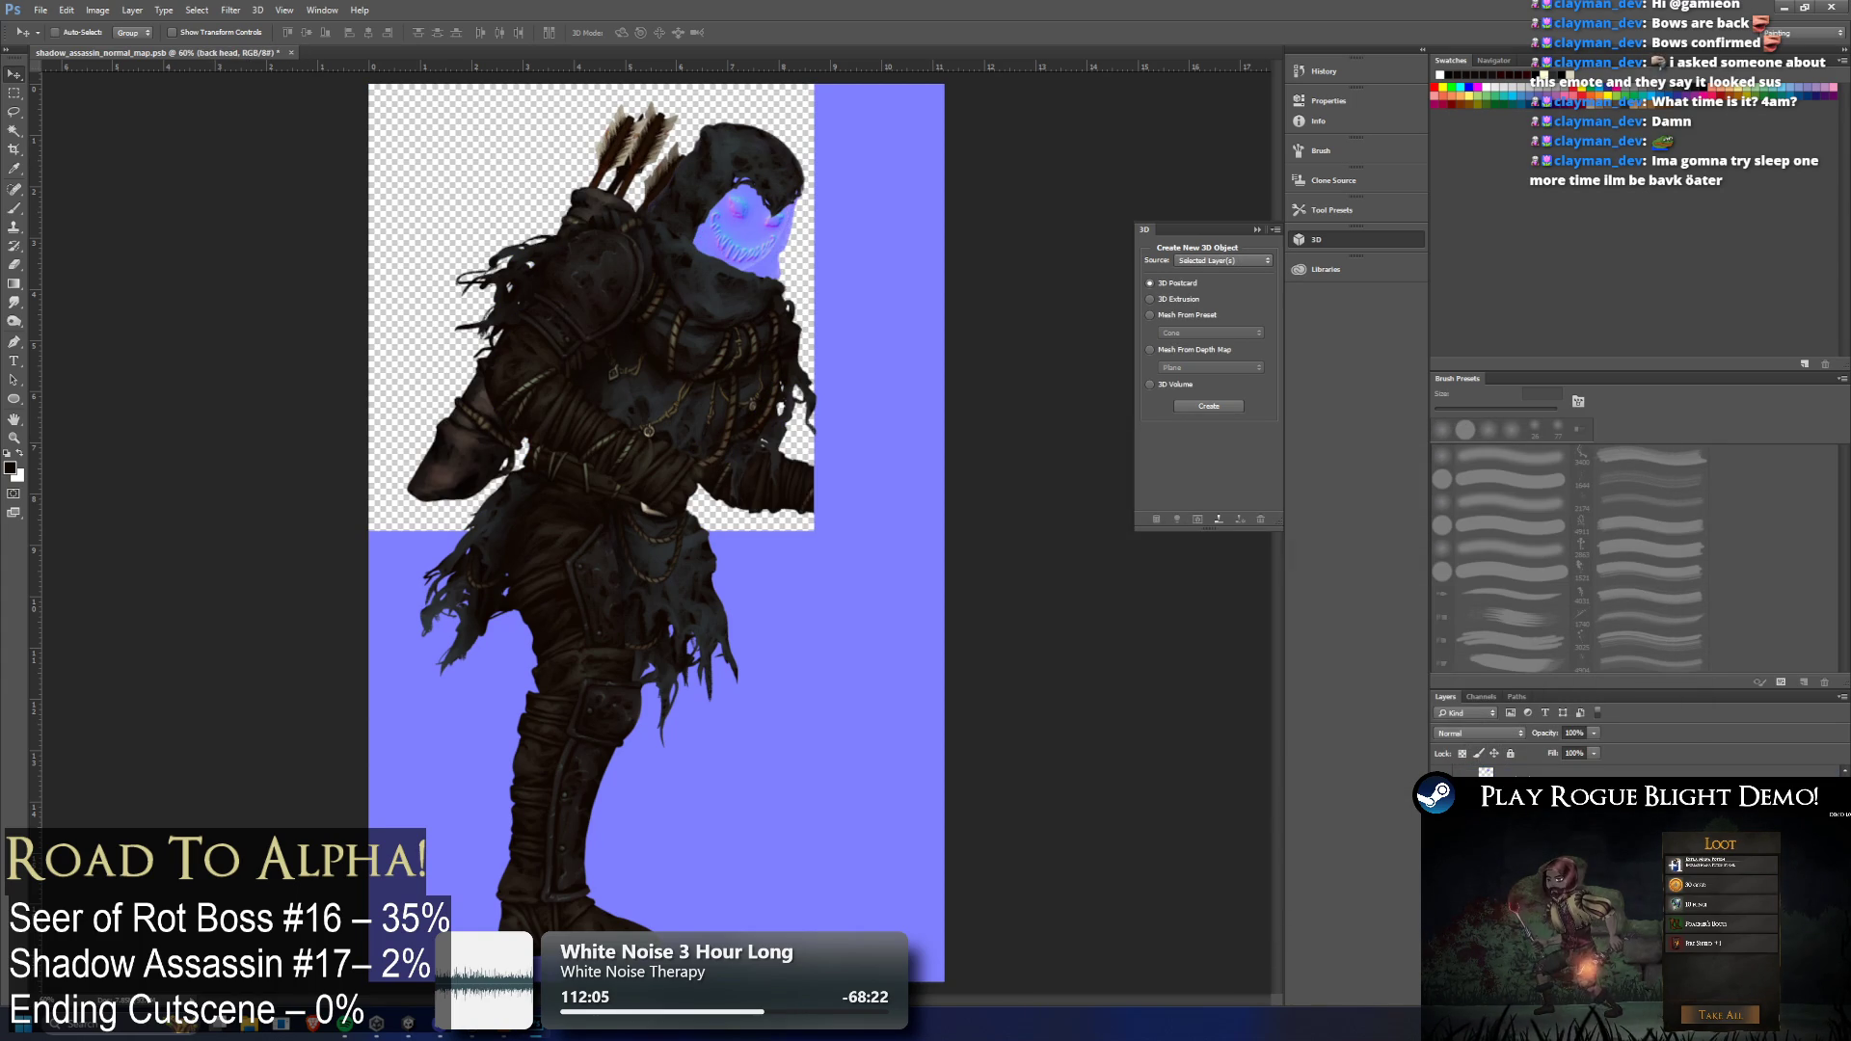
key("alt+bracketleft")
key("ctrl+f")
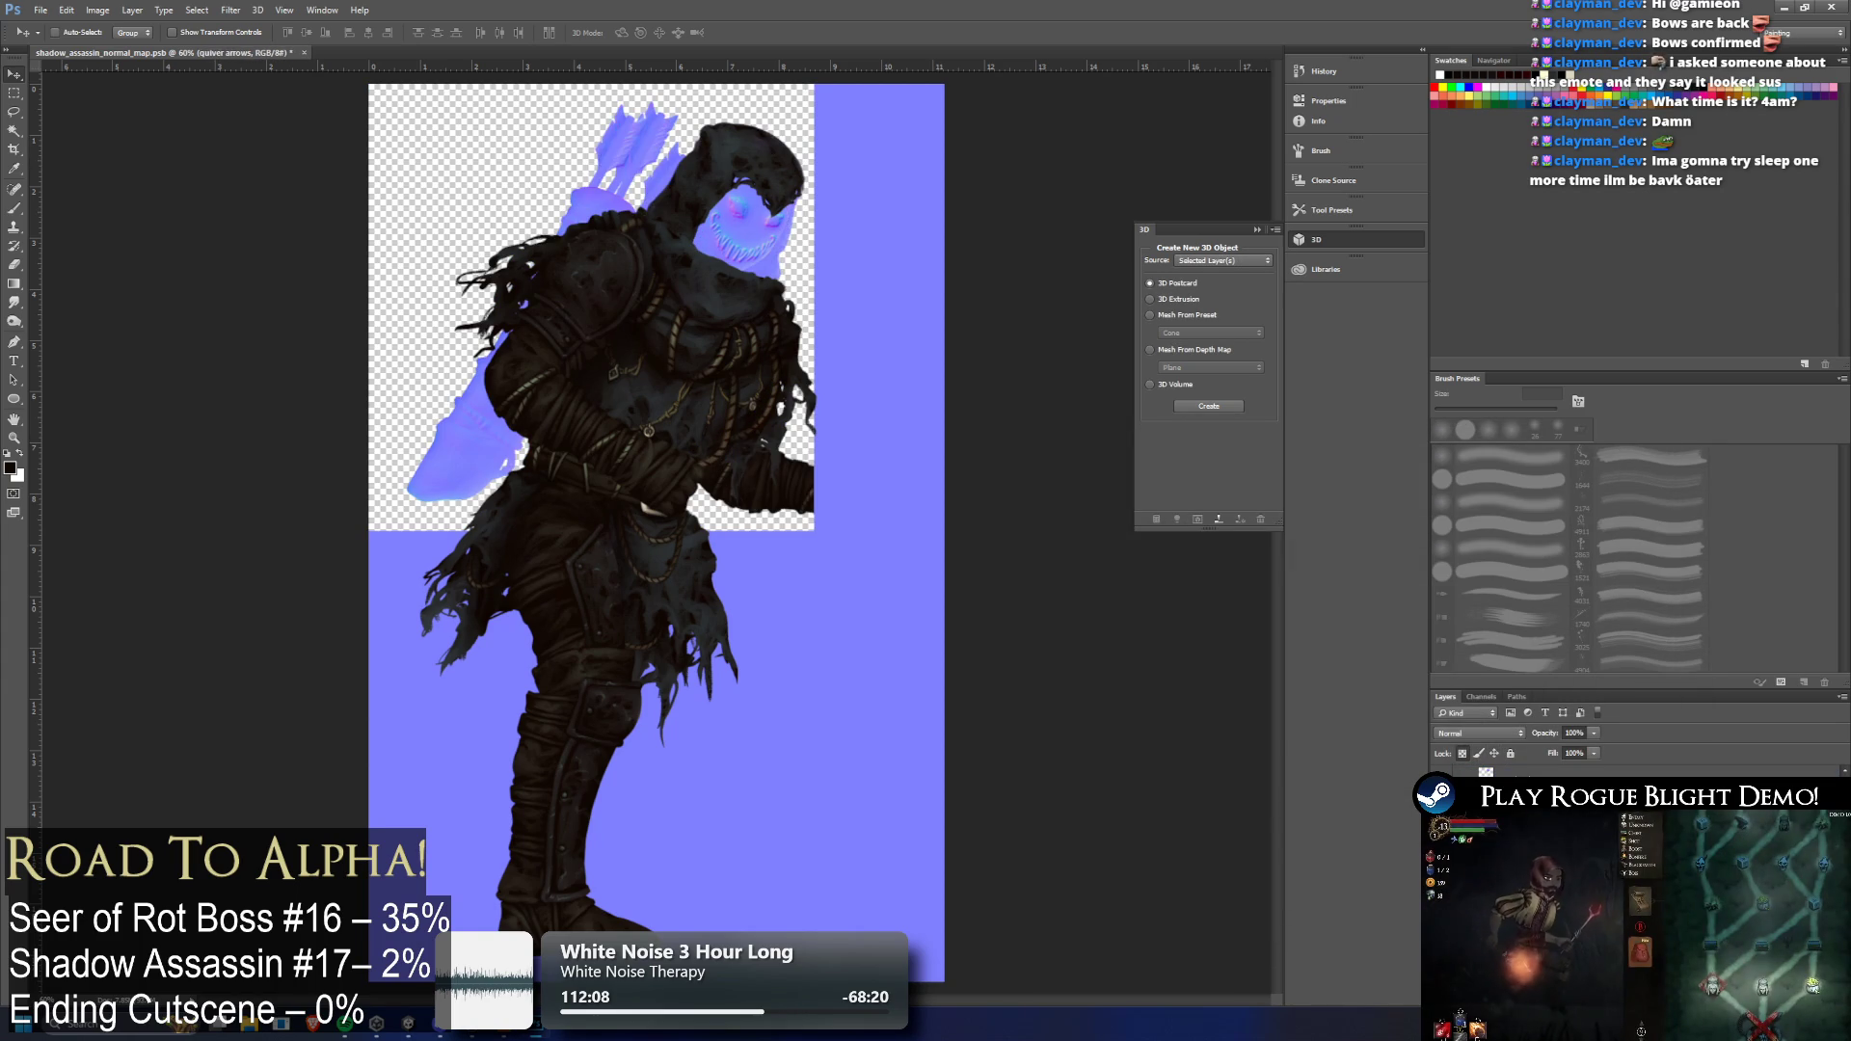
key("alt+bracketleft")
key("ctrl+f")
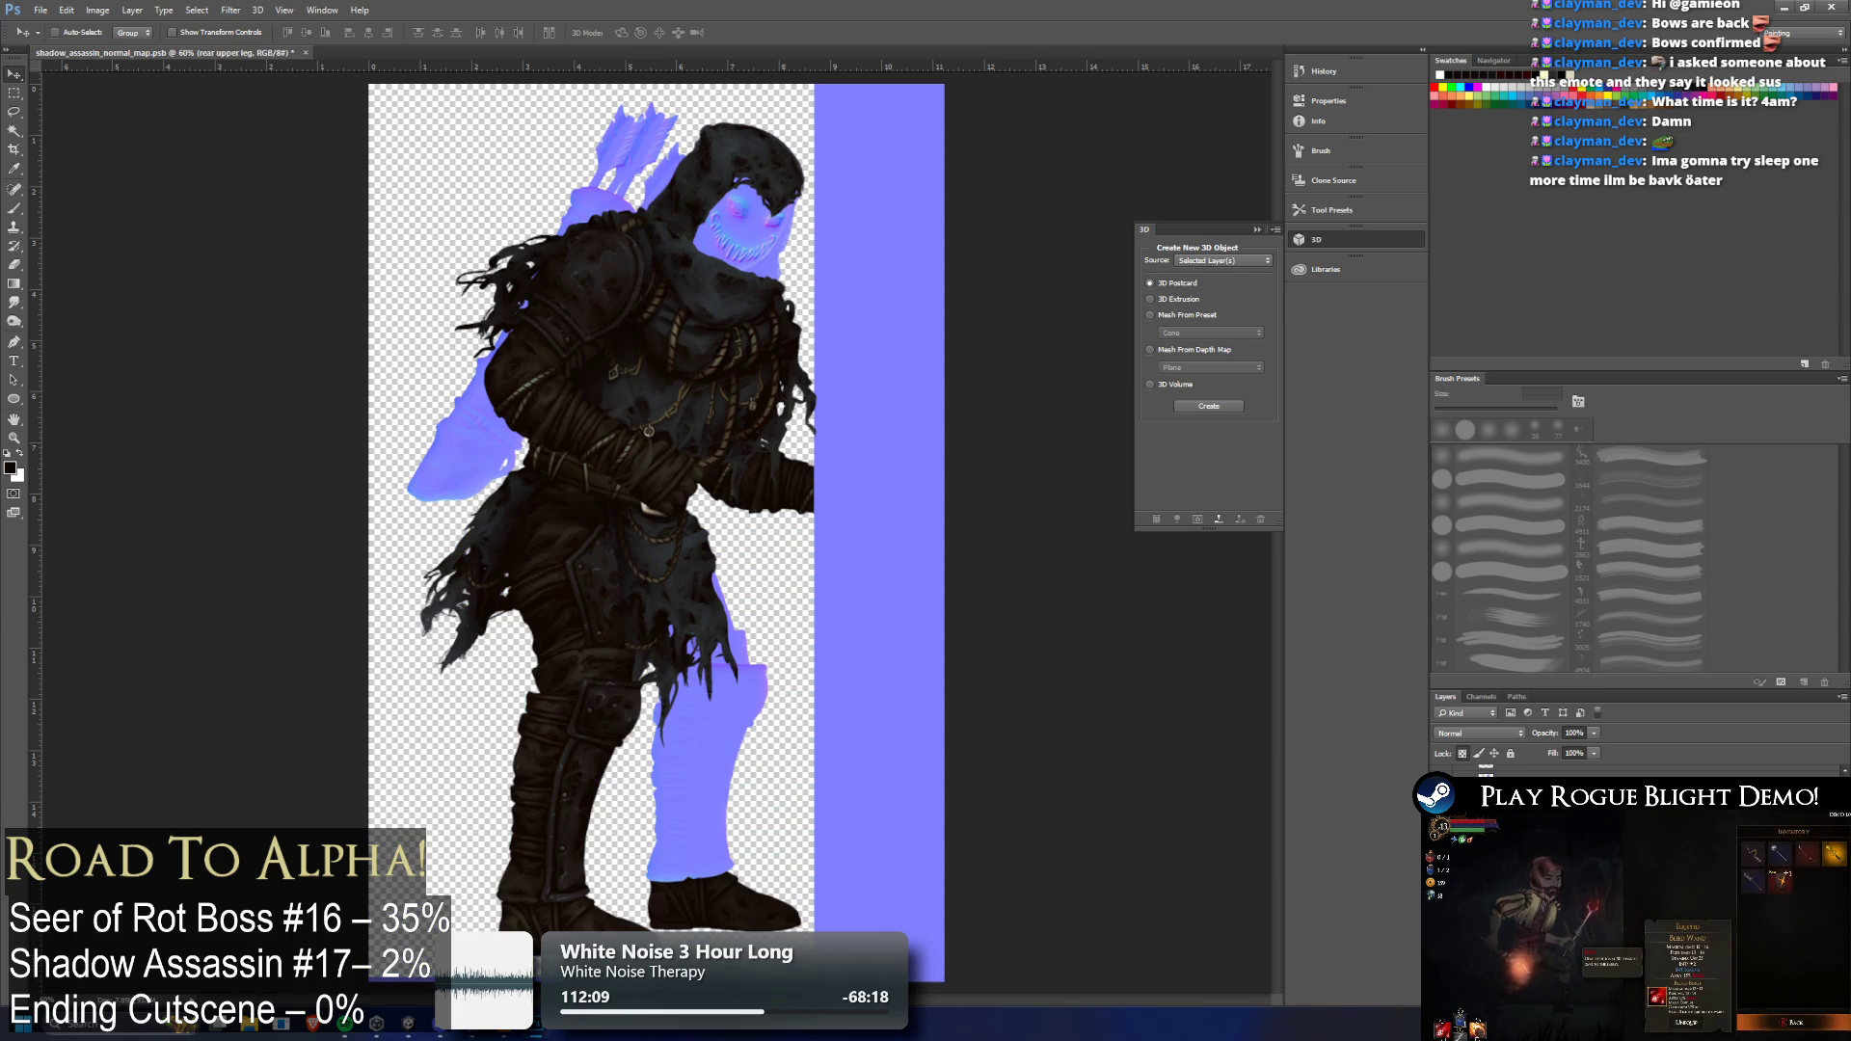
key("alt+bracketleft")
key("ctrl+f")
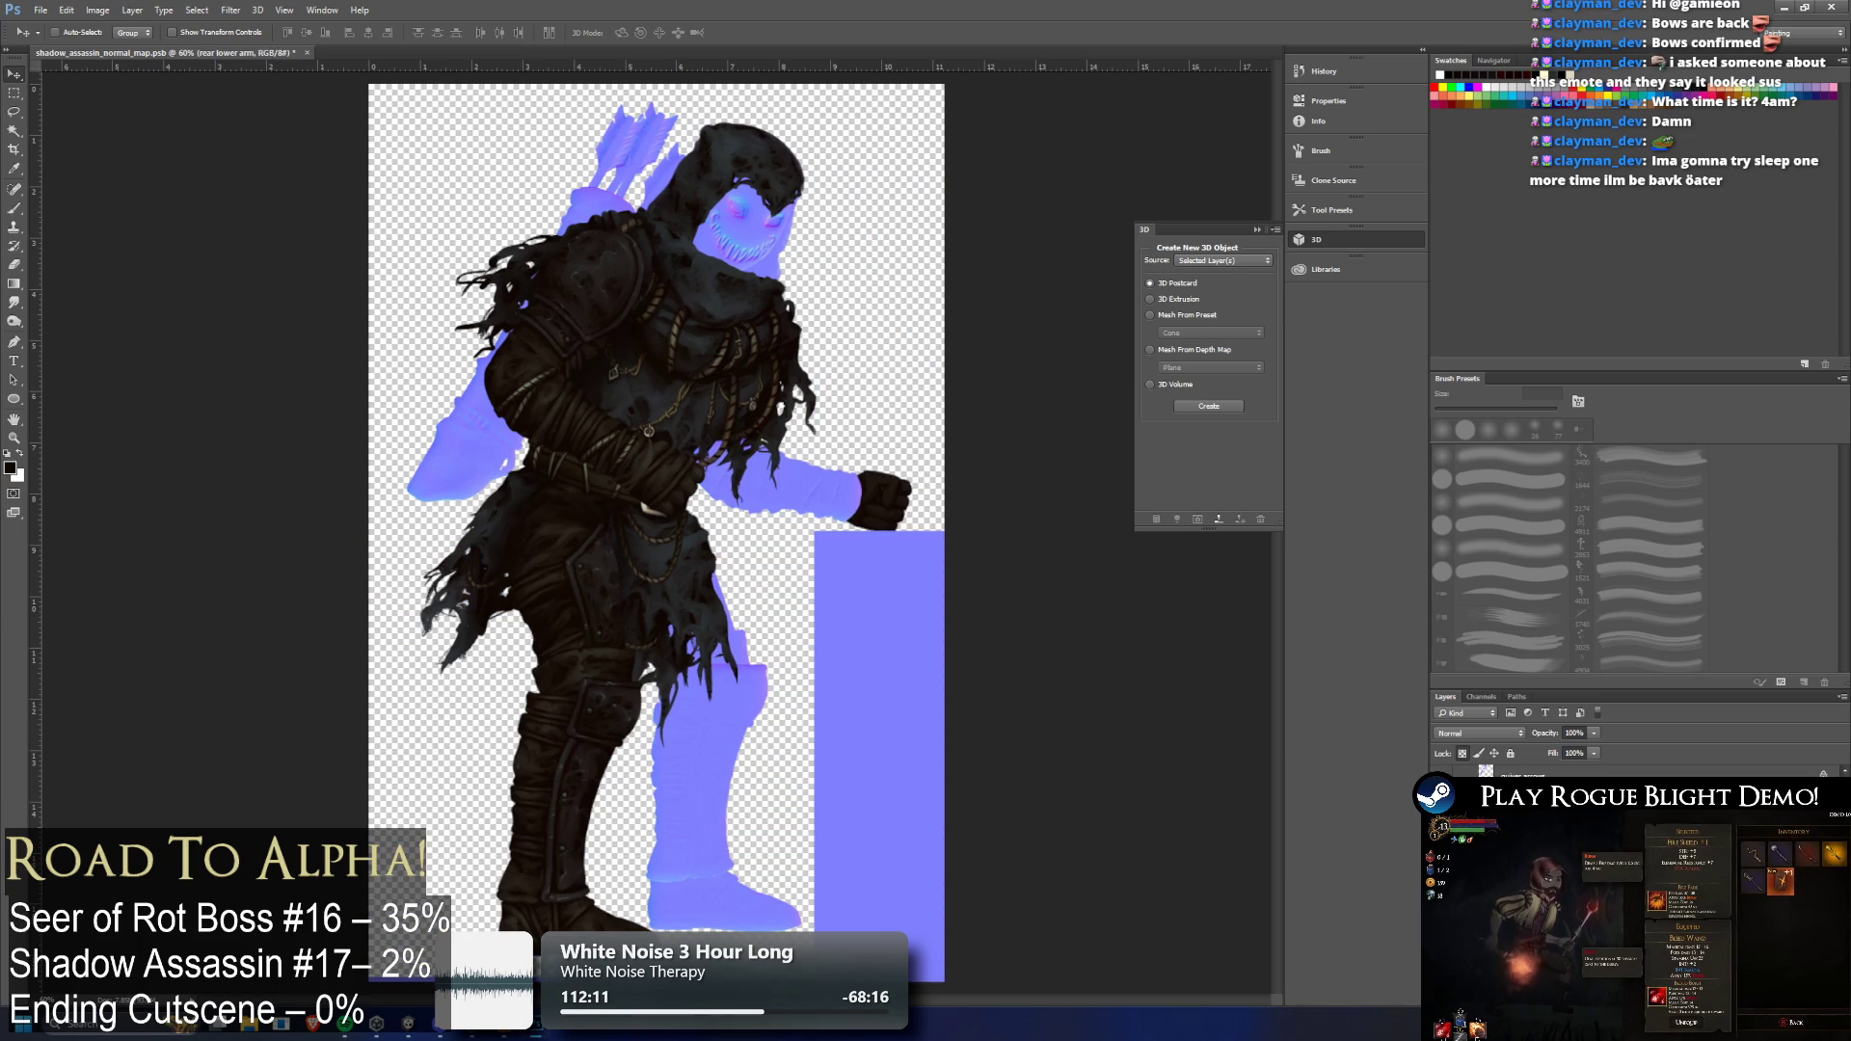
key("alt+bracketleft")
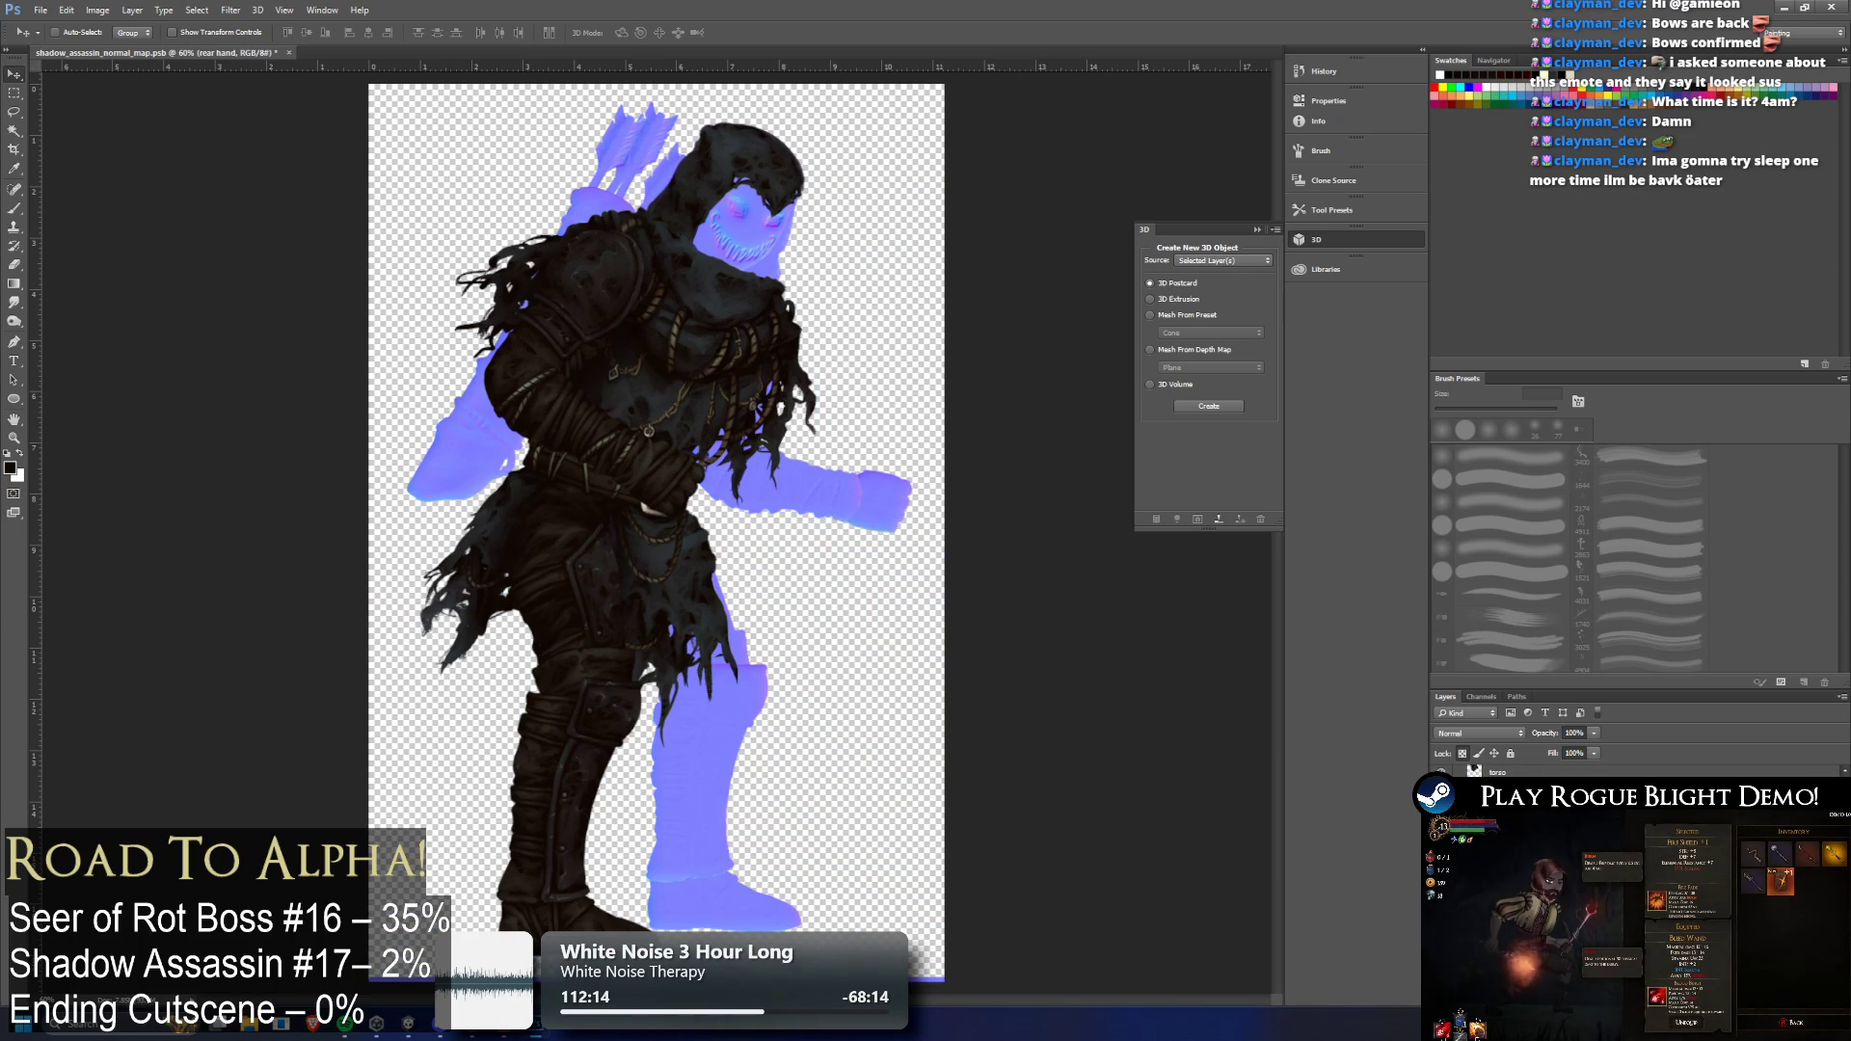
key("ctrl+f")
key("alt+bracketleft")
key("ctrl+f")
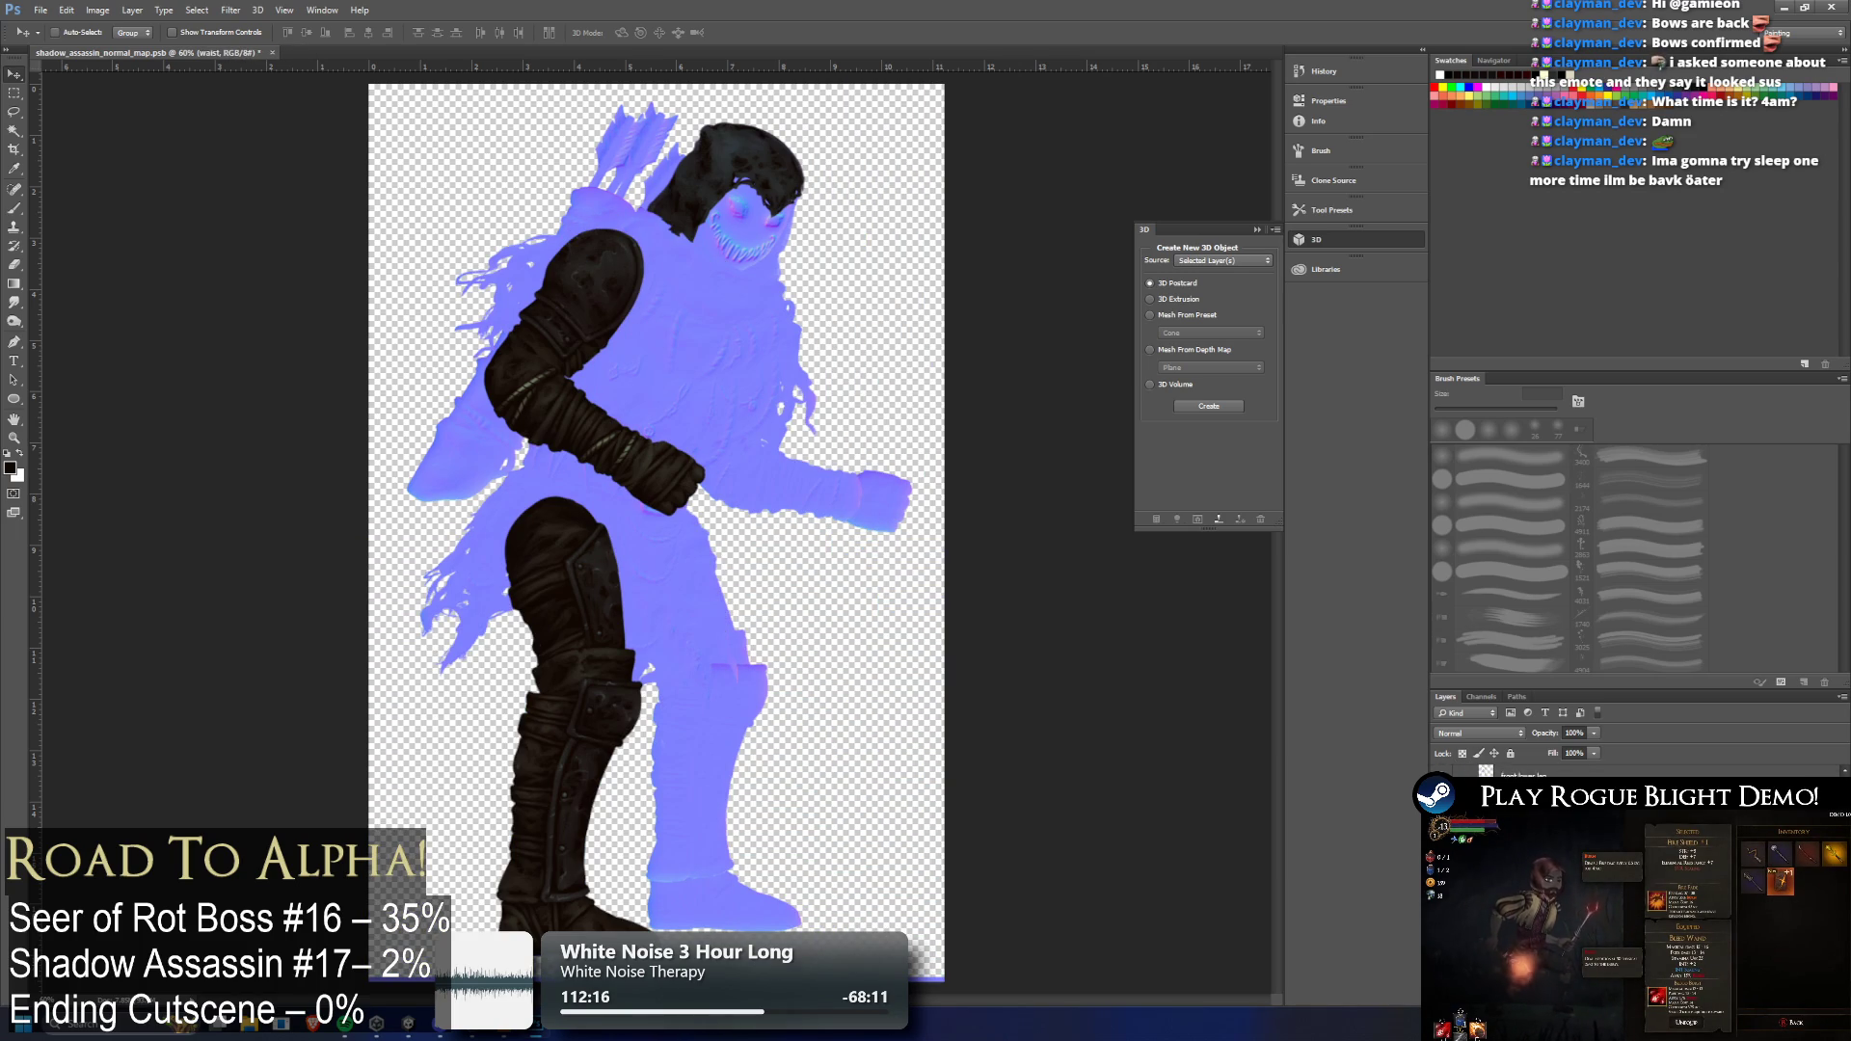
Convert the front foot, legs, hand, arms and head layers to normal maps, then zoom out
key("alt+bracketleft")
key("ctrl+f")
key("alt+bracketleft")
key("ctrl+f")
key("alt+bracketleft")
key("ctrl+f")
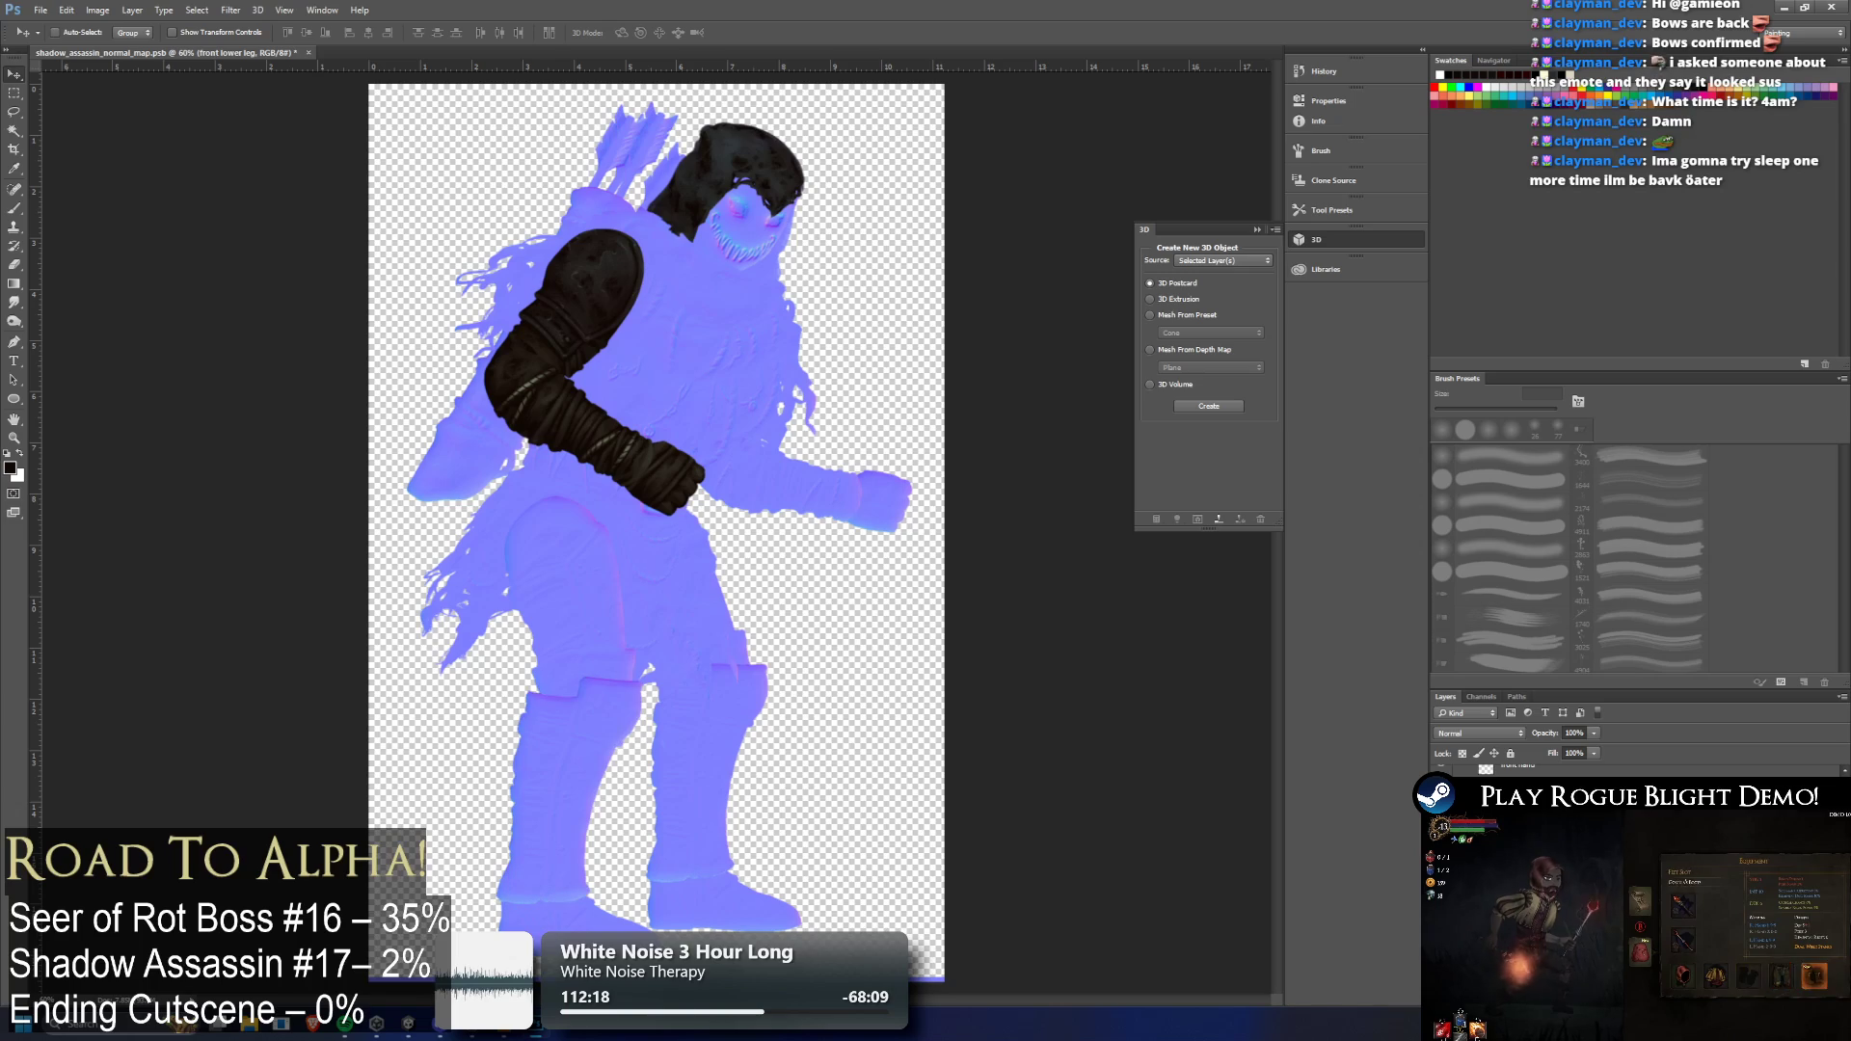
key("alt+bracketleft")
key("ctrl+f")
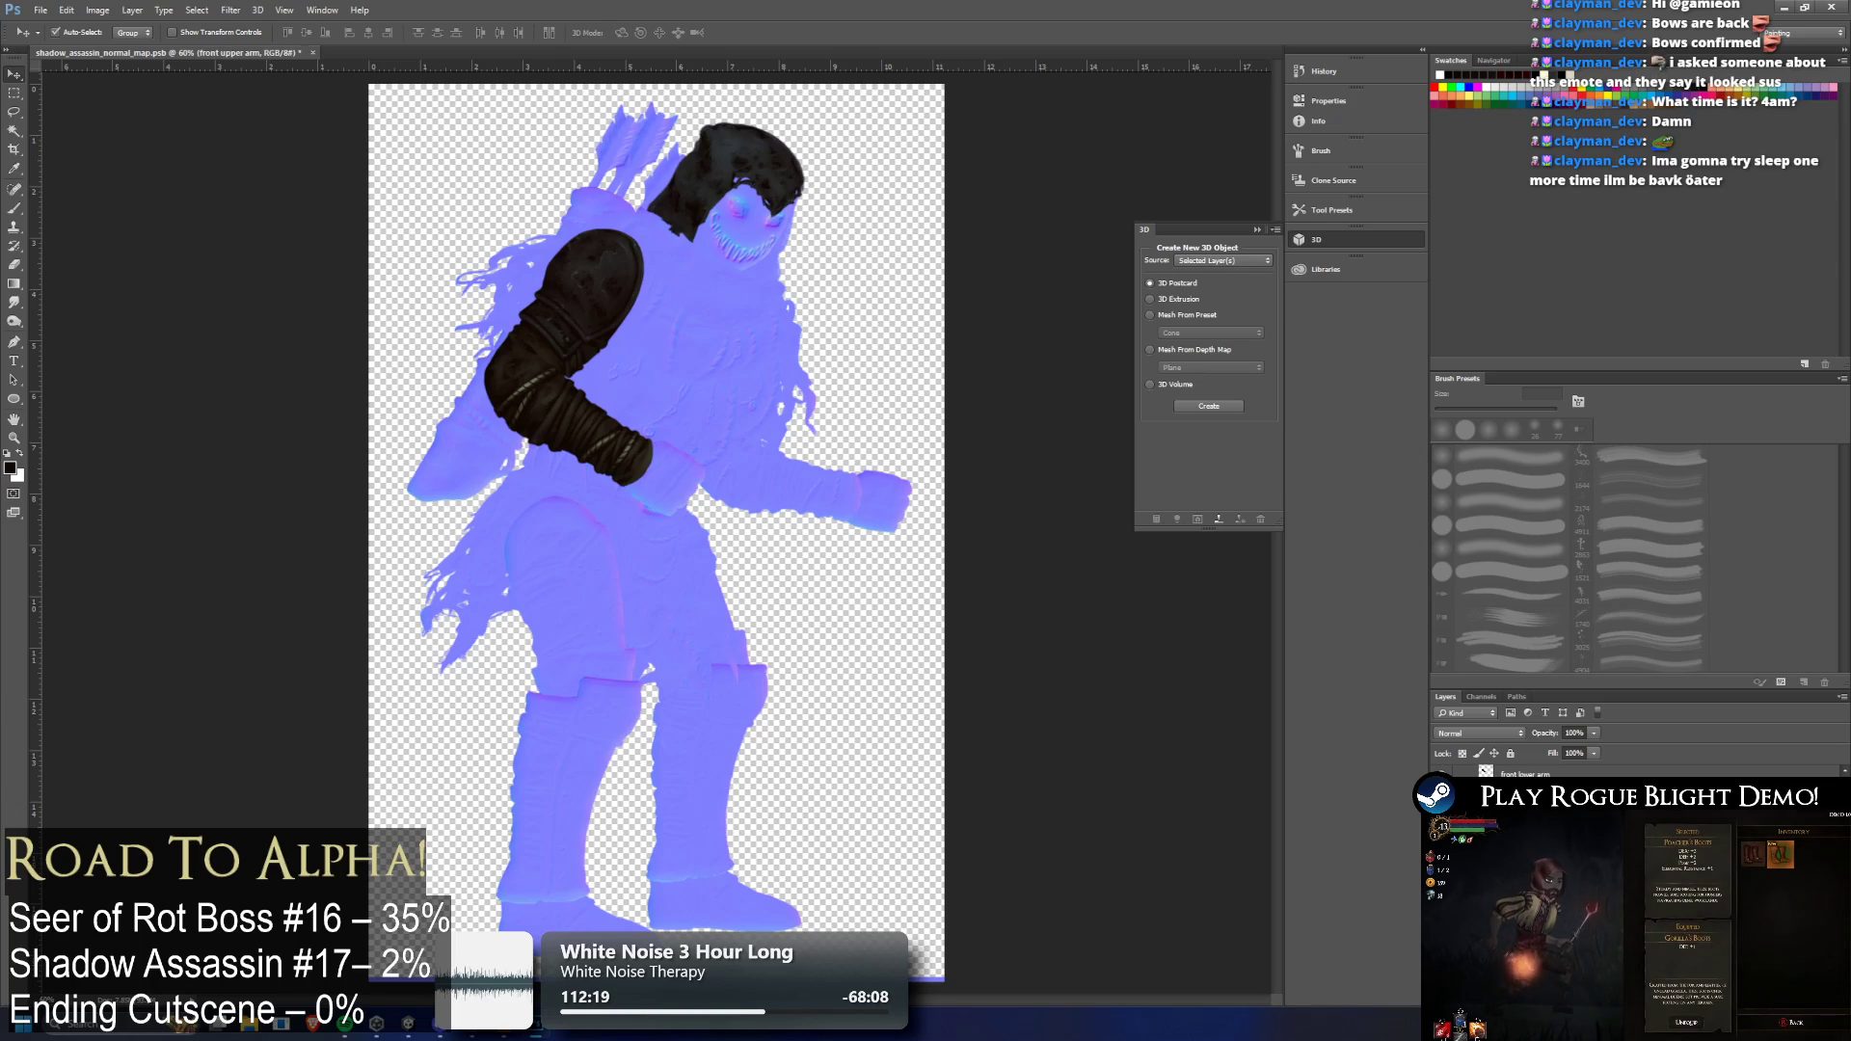
key("alt+bracketleft")
key("ctrl+f")
key("alt+bracketleft")
key("ctrl+f")
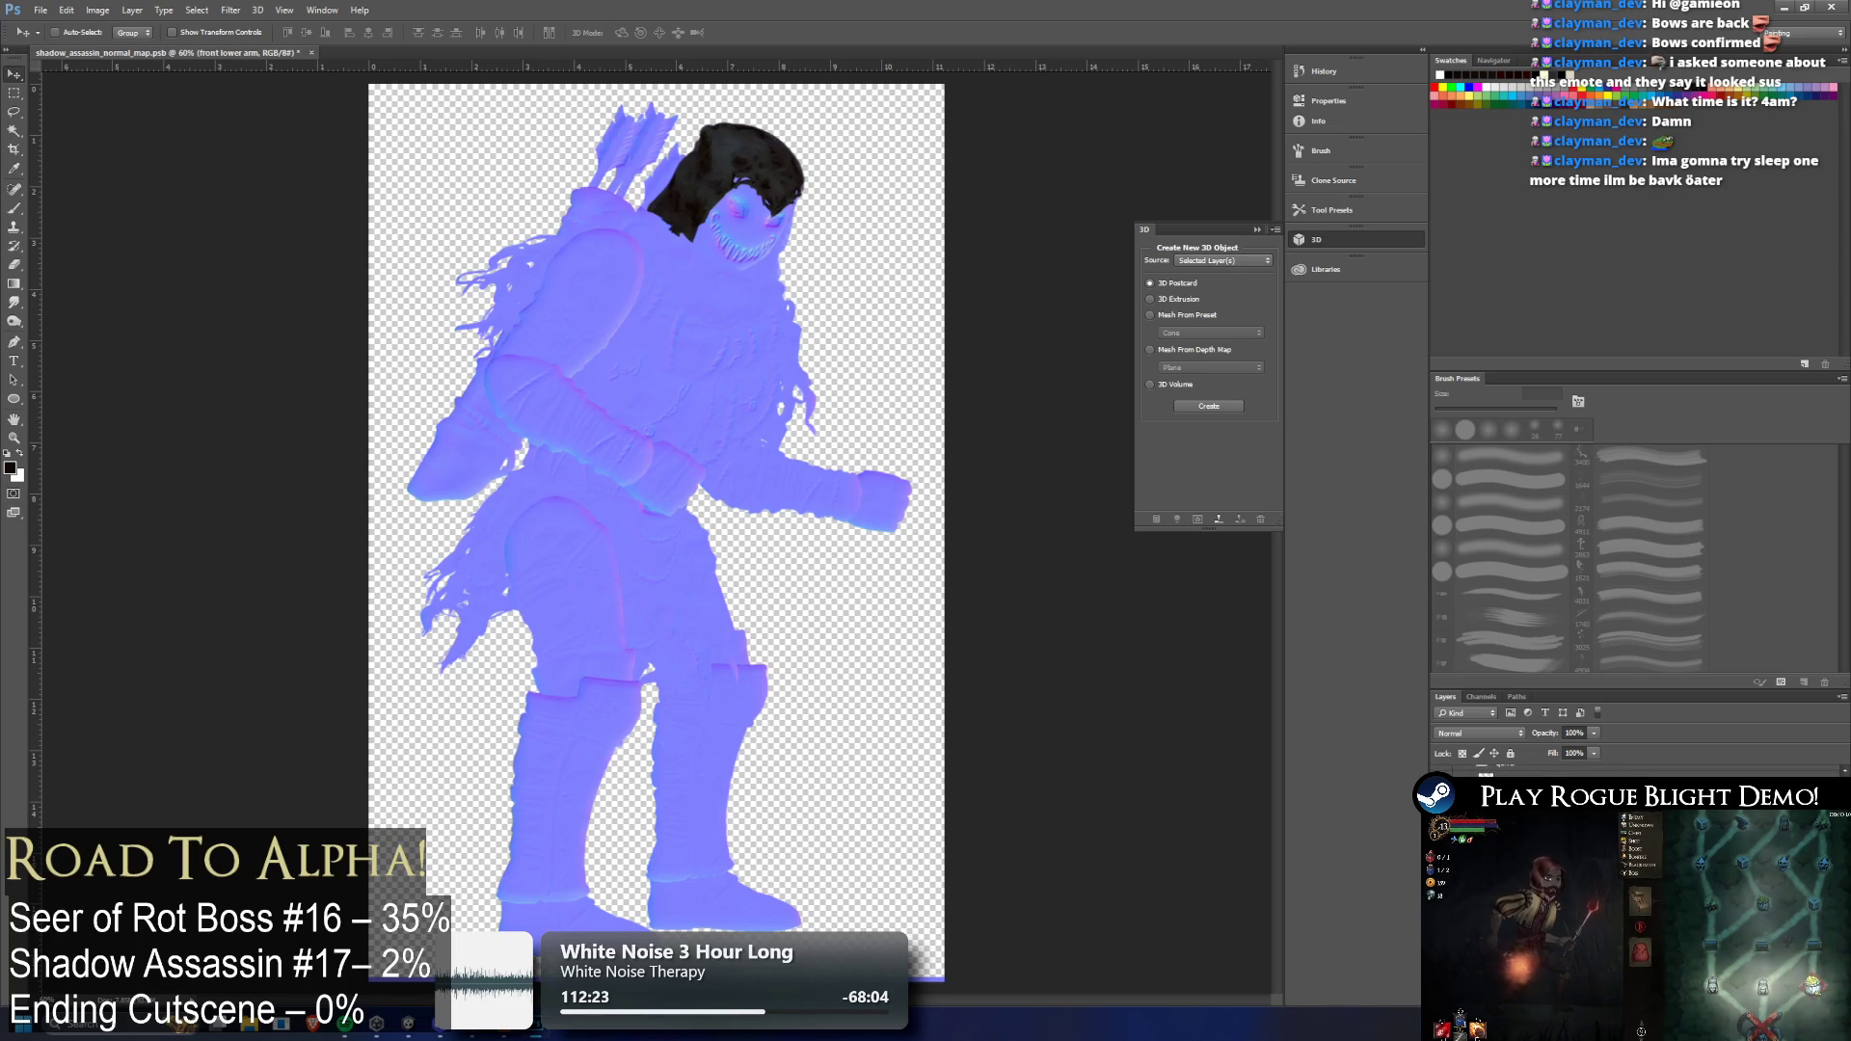
key("alt+bracketleft")
key("ctrl+f")
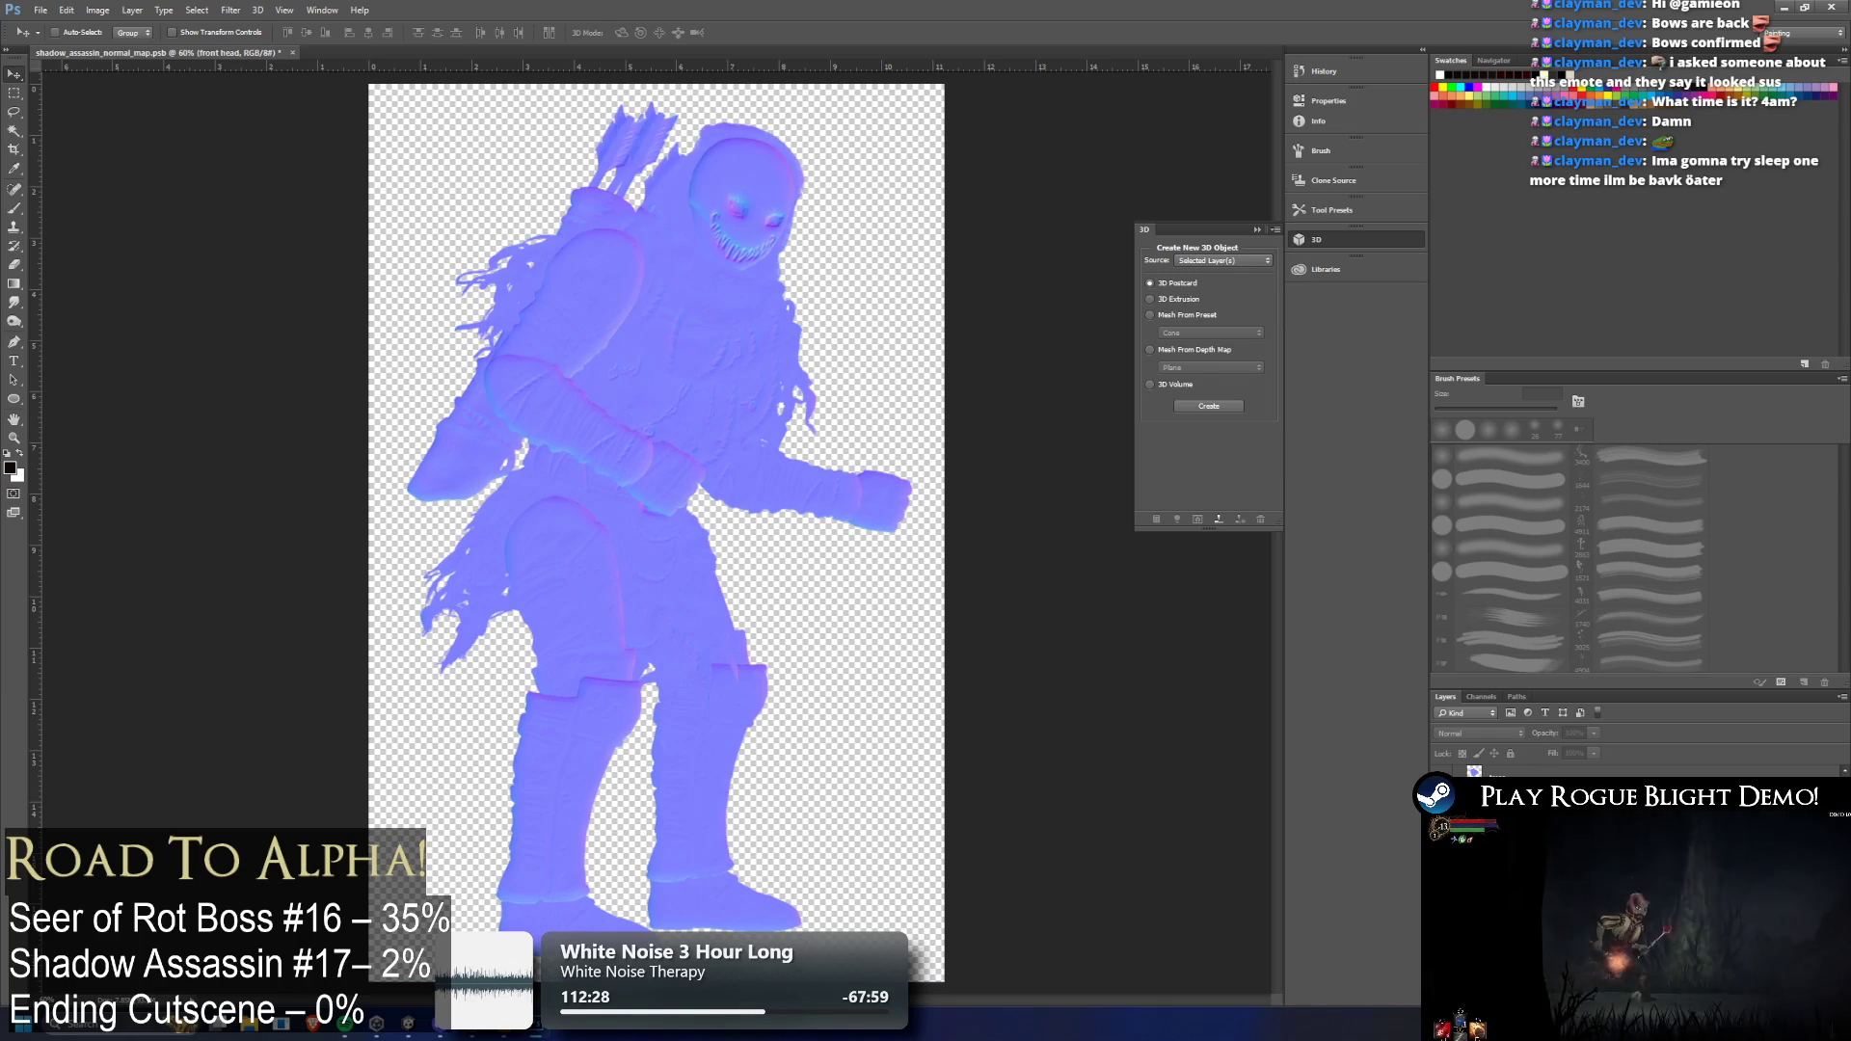
scroll(738, 533, "down", 3)
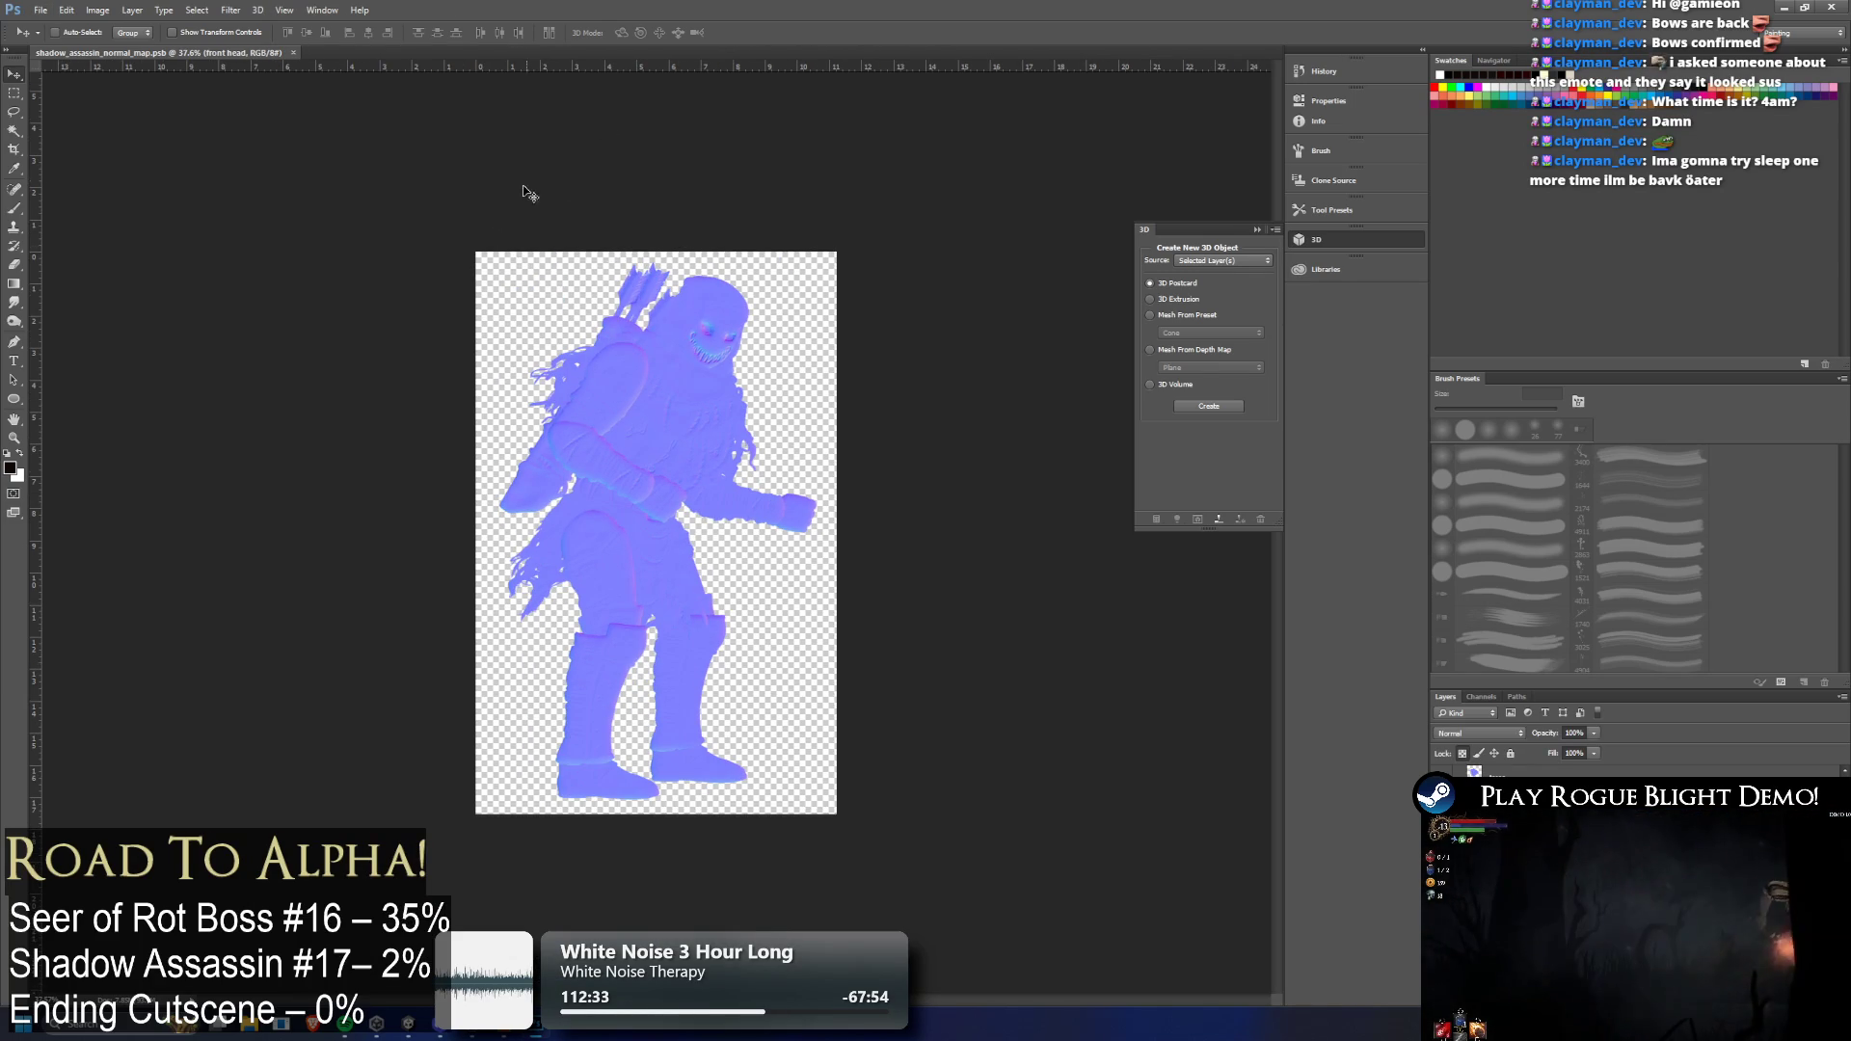
Duplicate the daggers asset in Unity and rename the copy shadow_assassin_daggers_normal_map
key("alt+Tab")
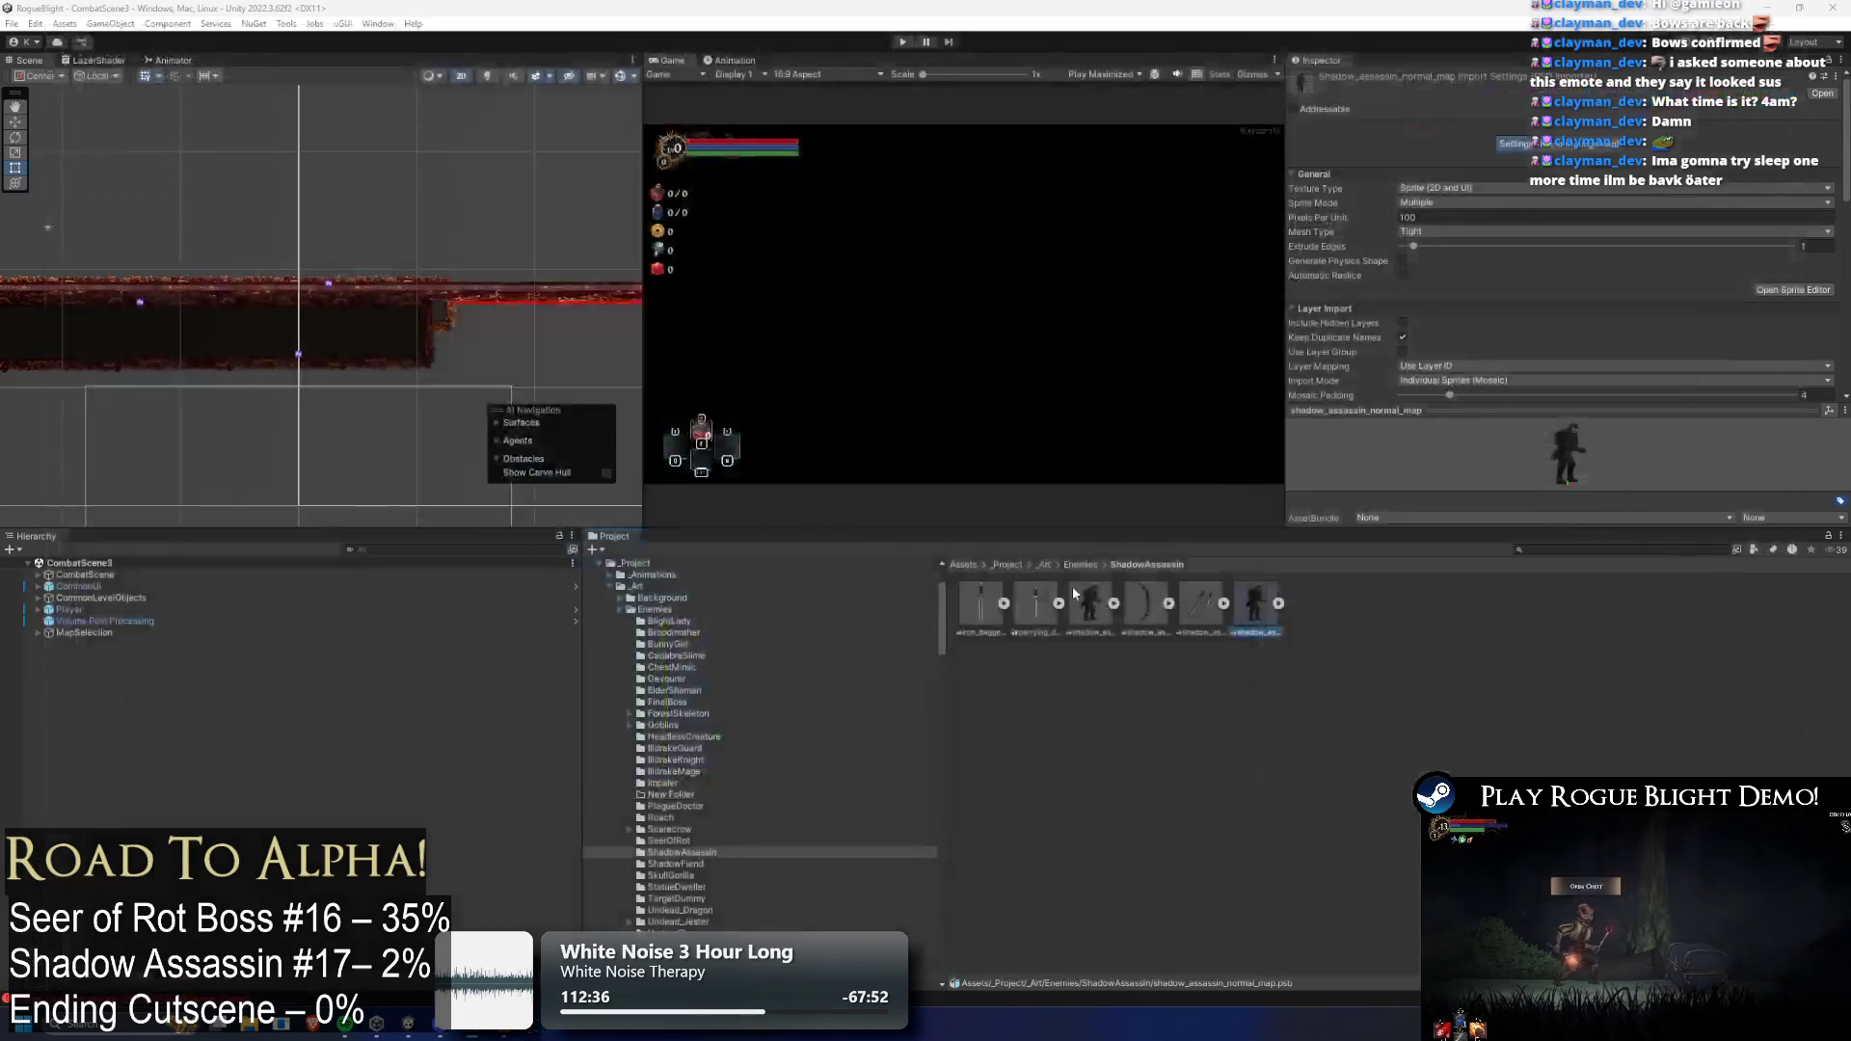
left_click(1375, 700)
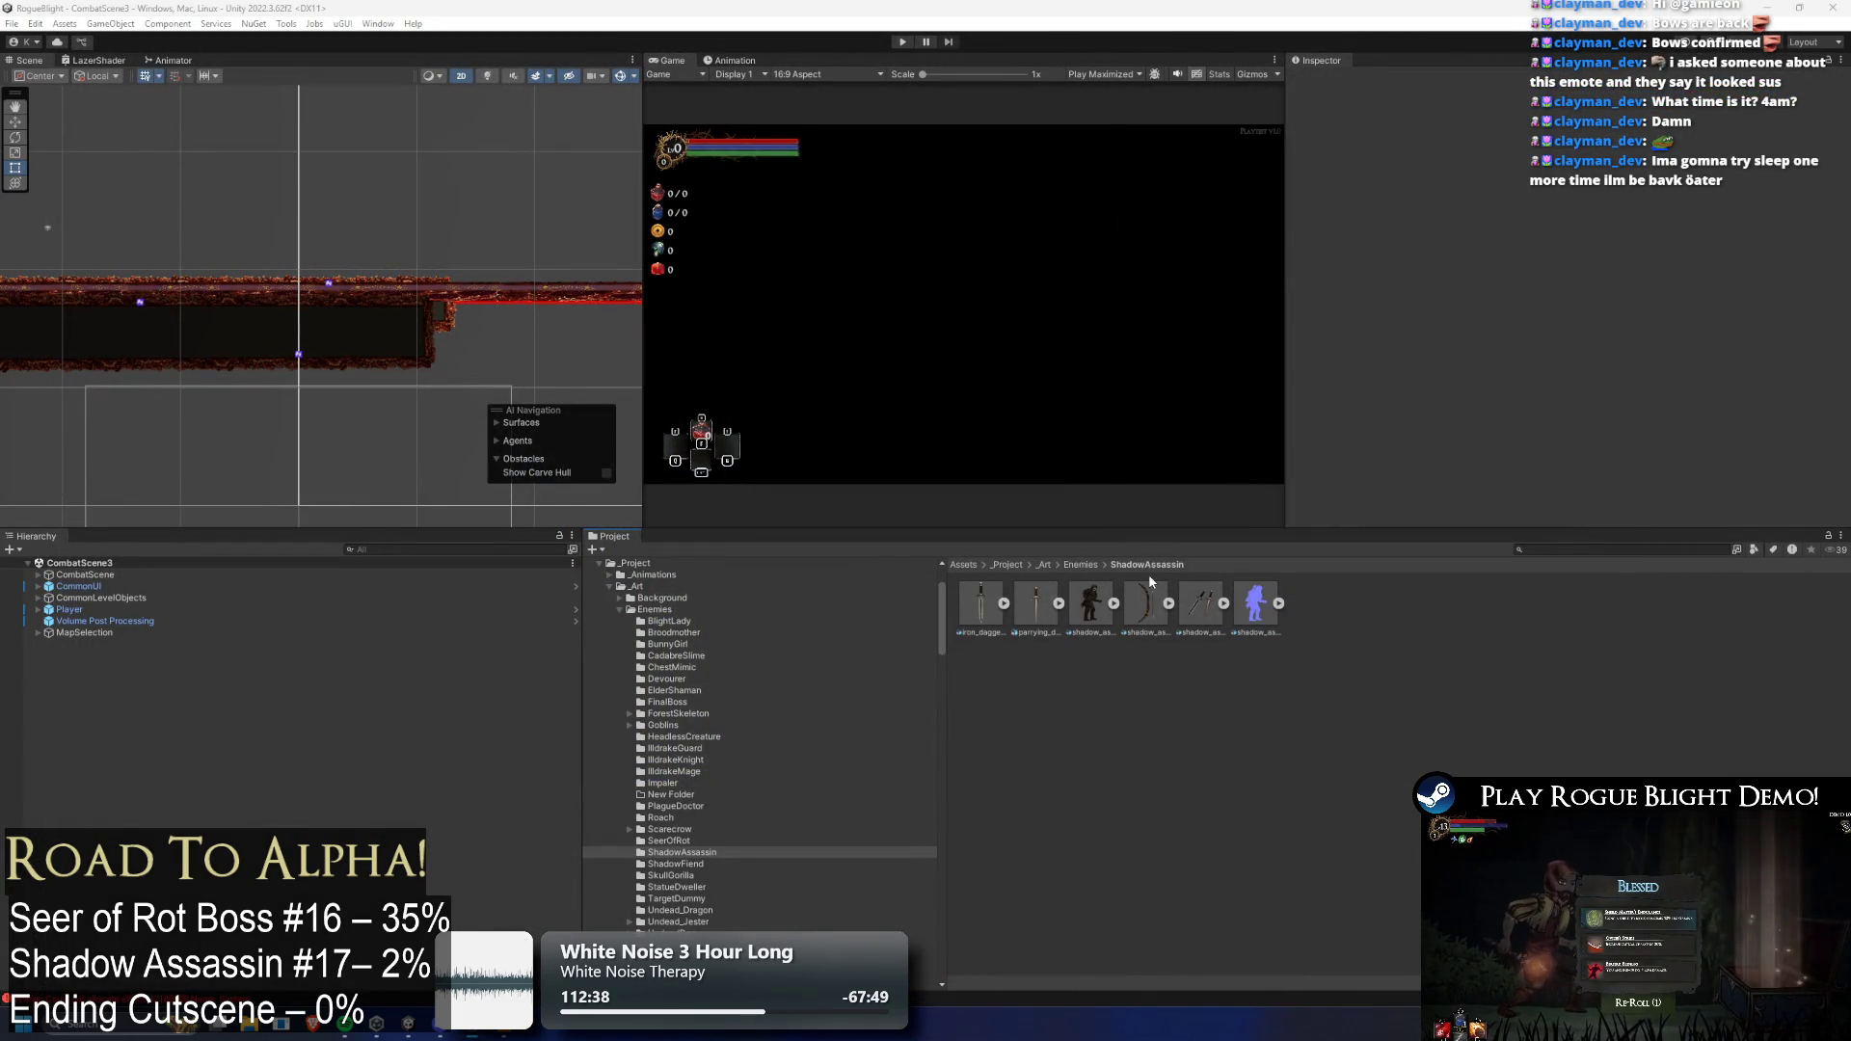
left_click(1194, 600)
key("ctrl+d")
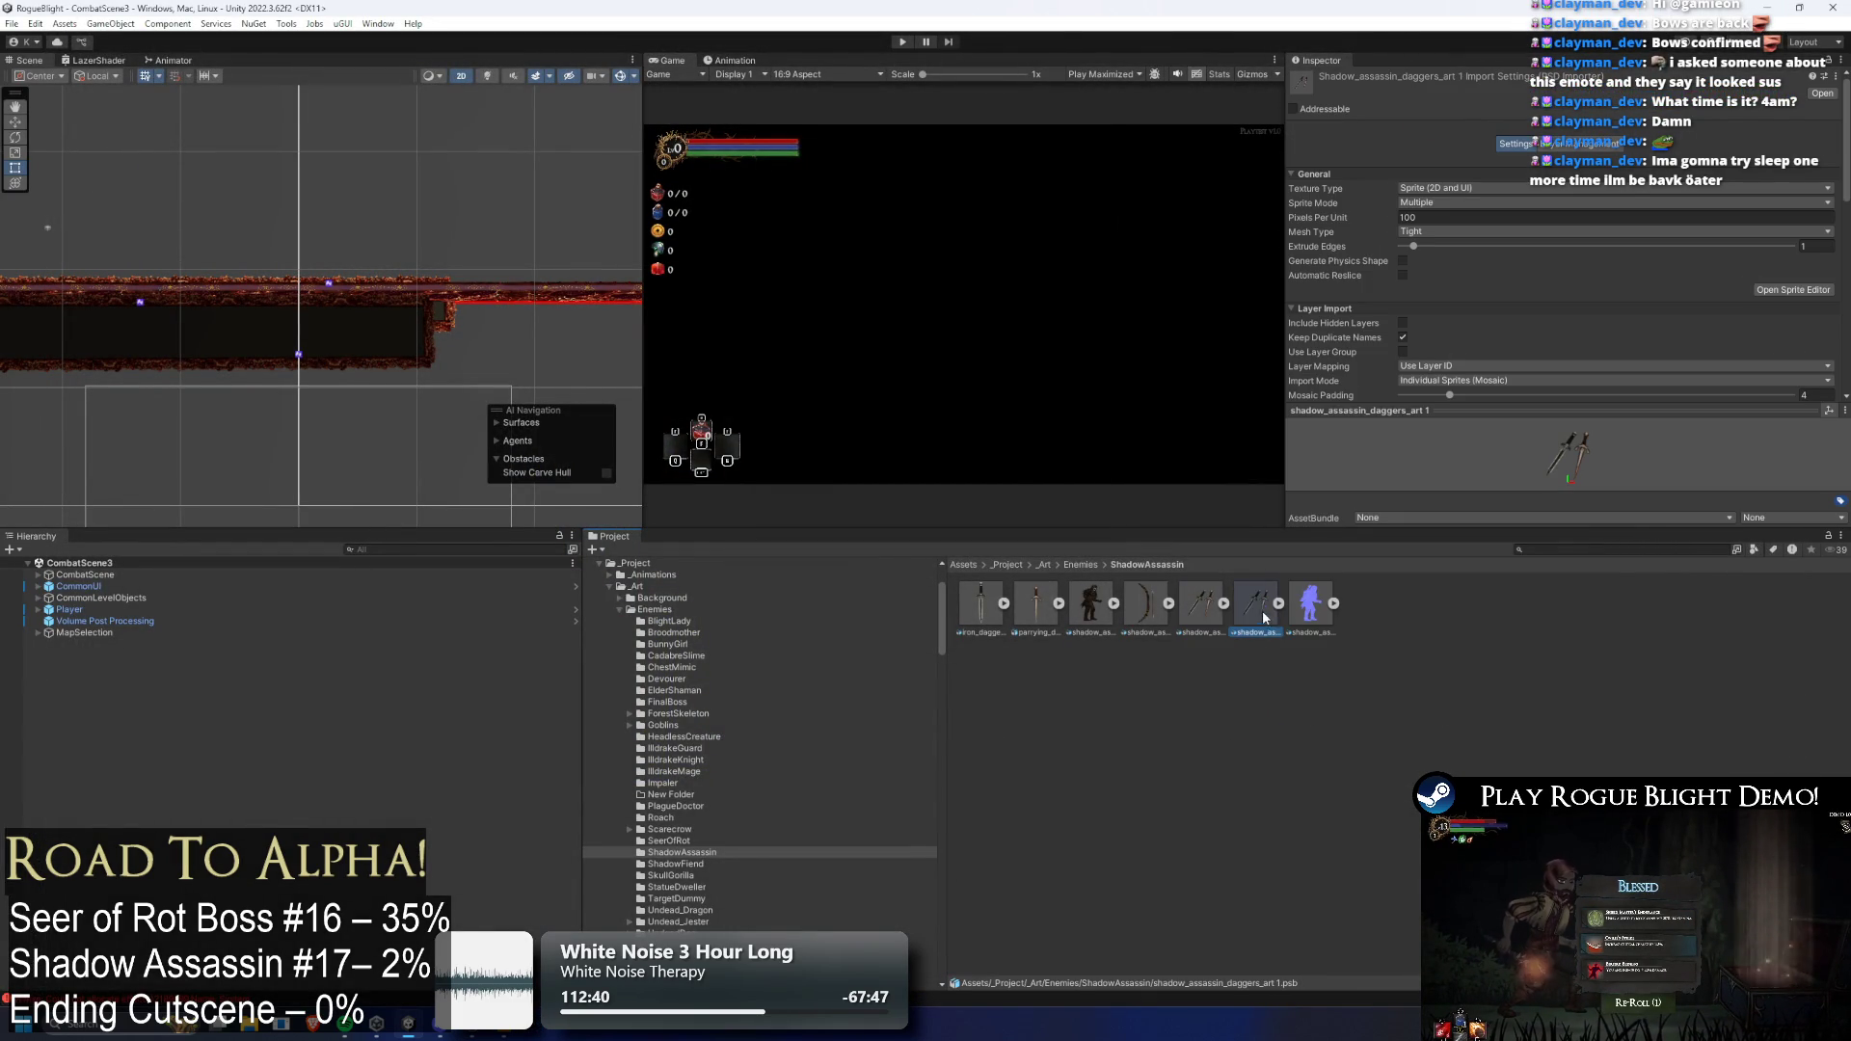
right_click(1264, 611)
left_click(1351, 183)
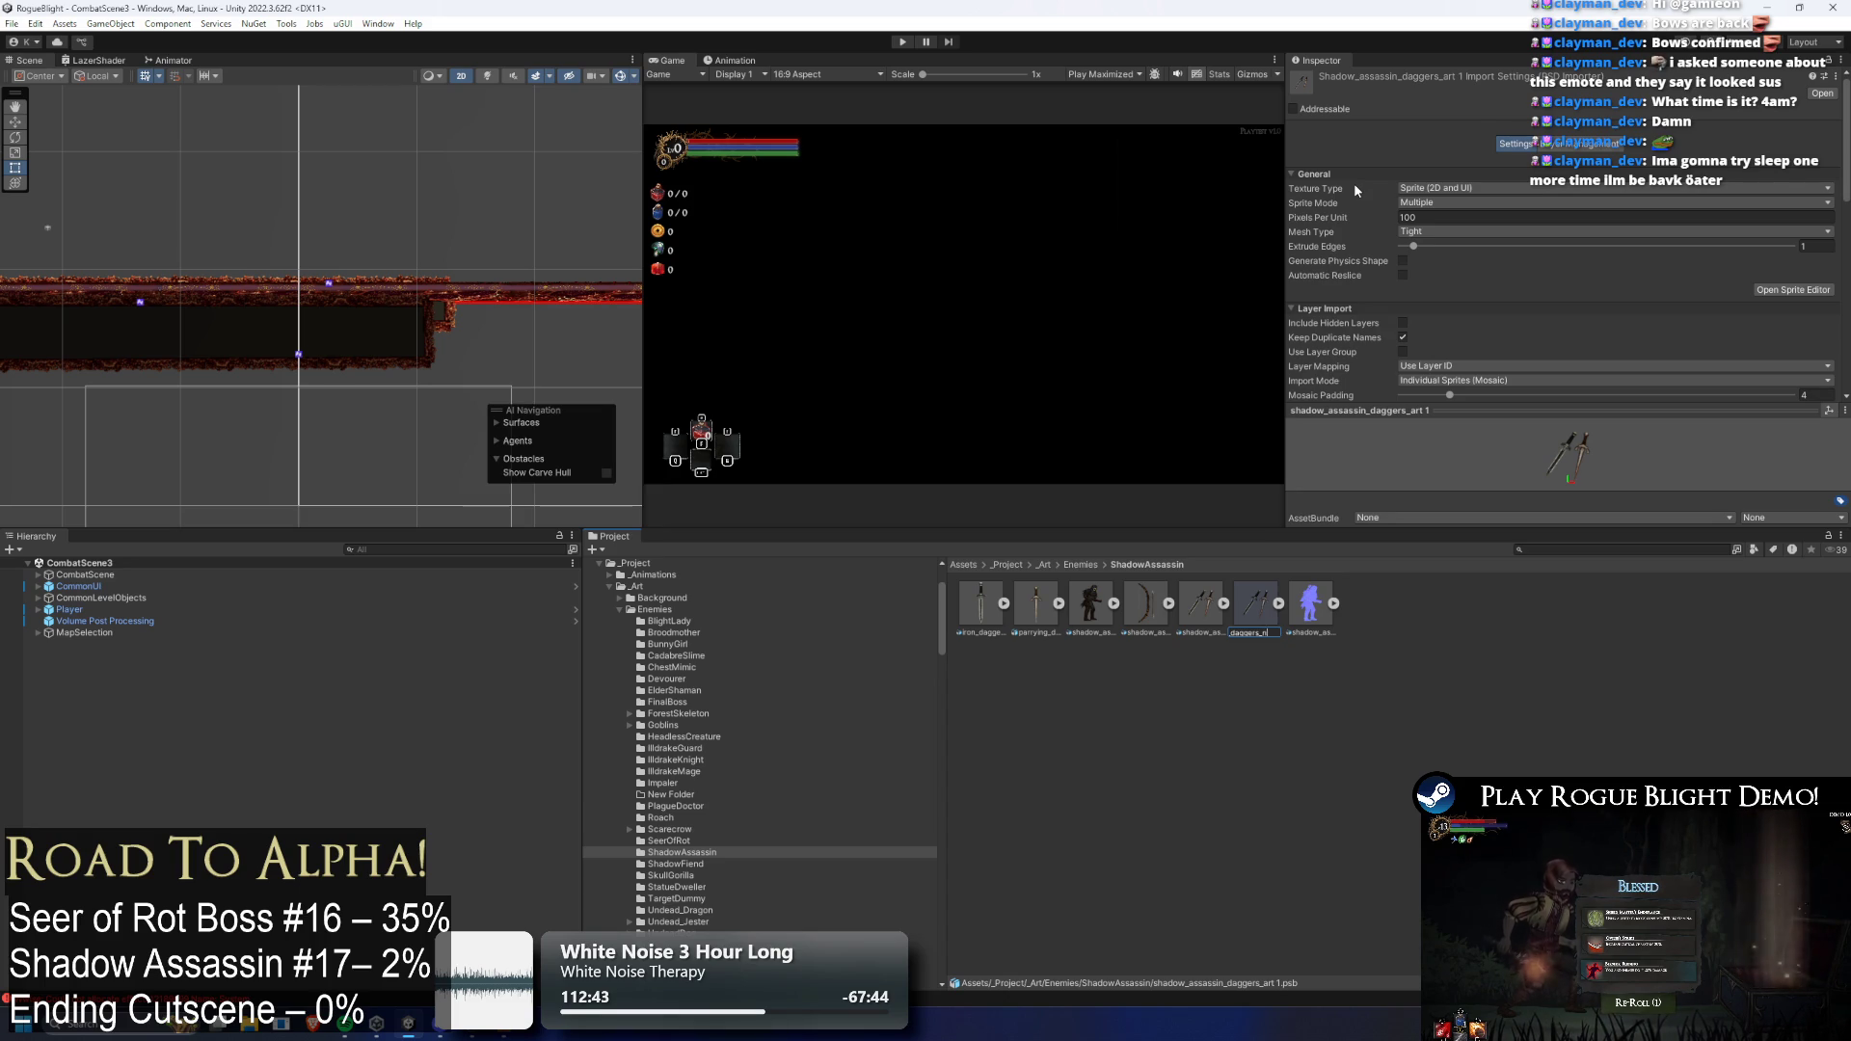
type("map")
key("Return")
key("Return")
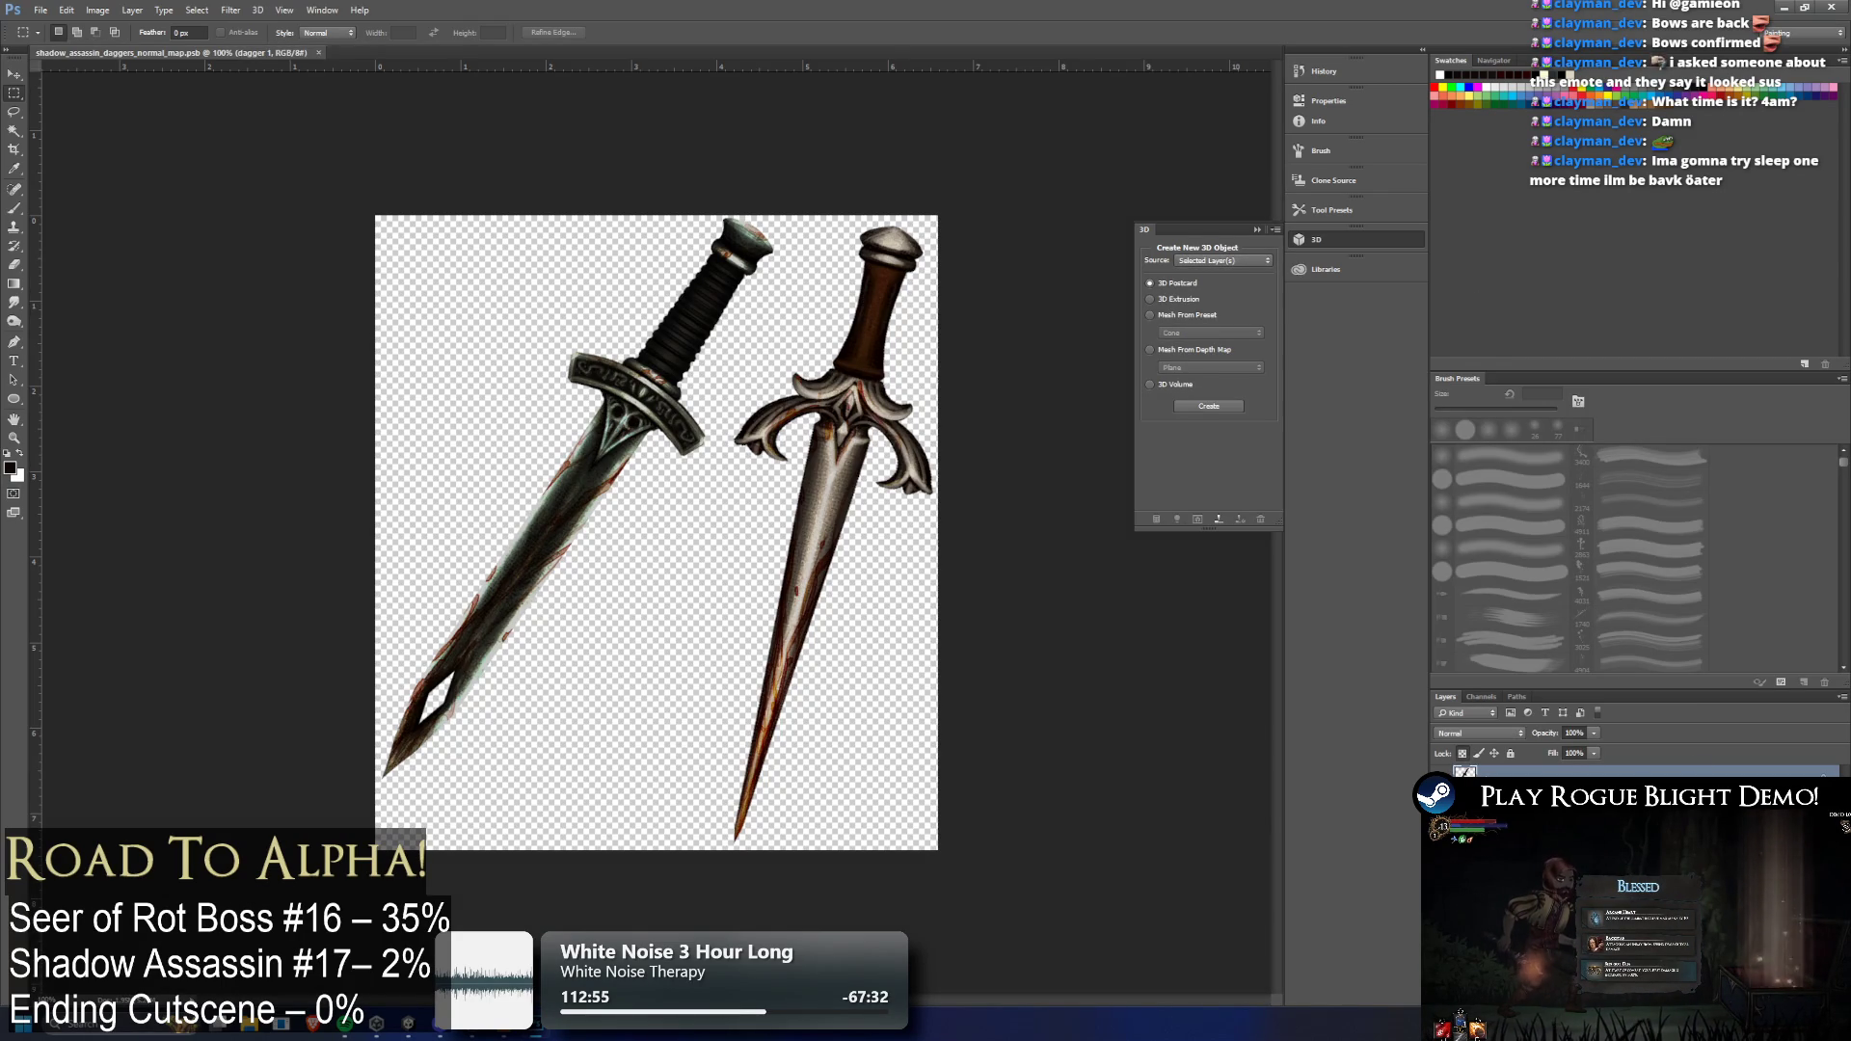
Generate a normal map on the first dagger with Low contrast 0% and High contrast 29%
left_click(230, 9)
mouse_move(289, 164)
left_click(472, 165)
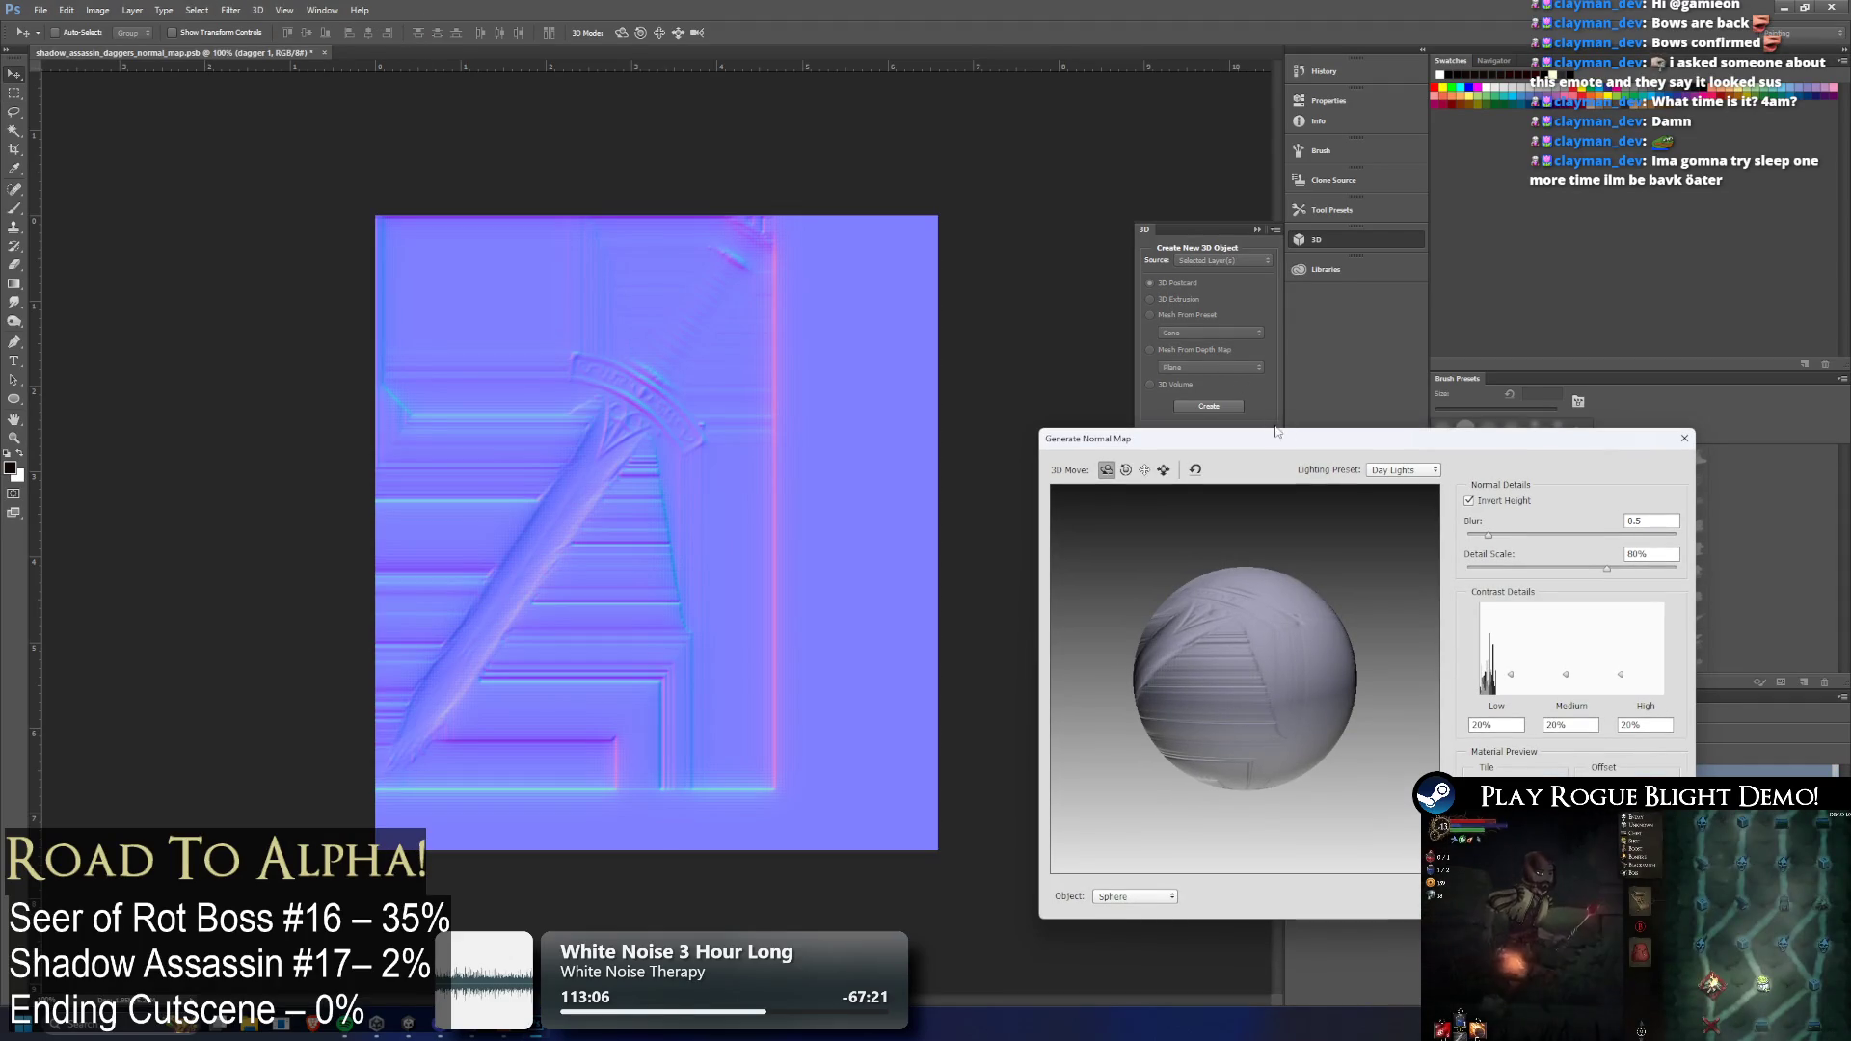
left_click_drag(1511, 677, 1516, 695)
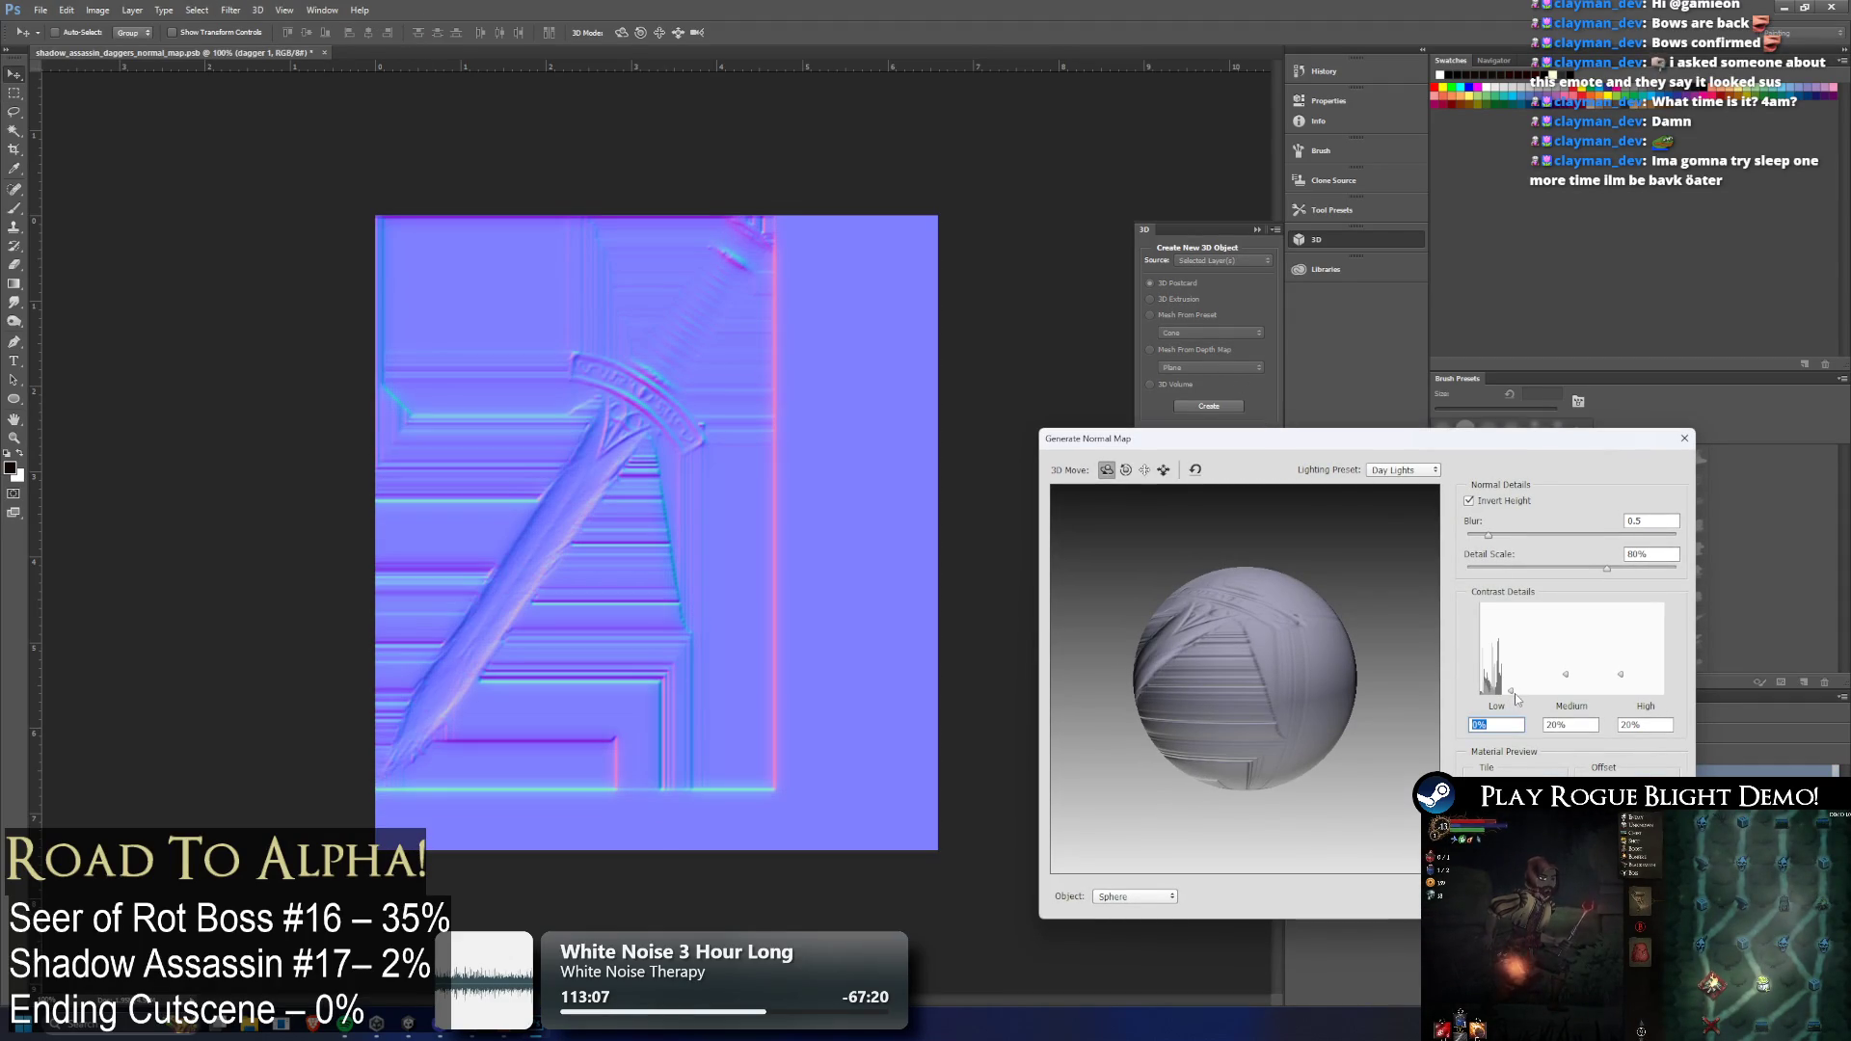
left_click_drag(1621, 675, 1623, 670)
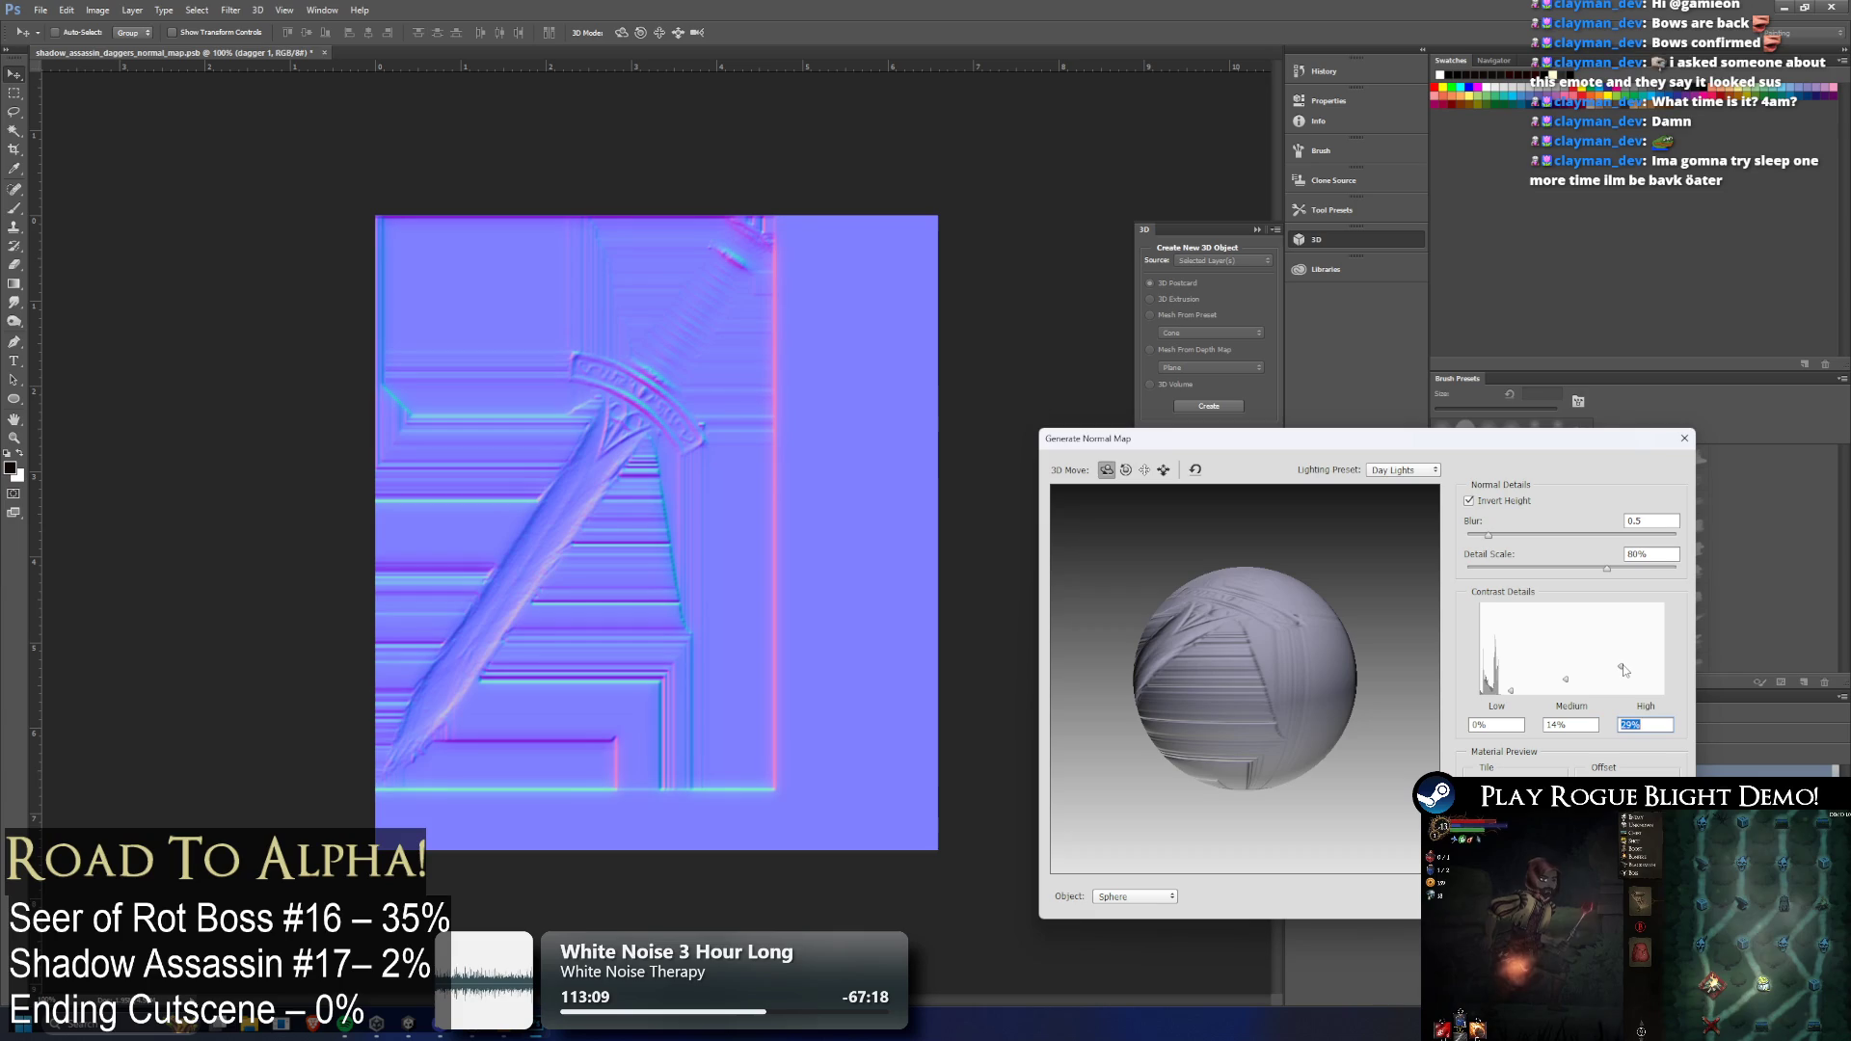
key("Return")
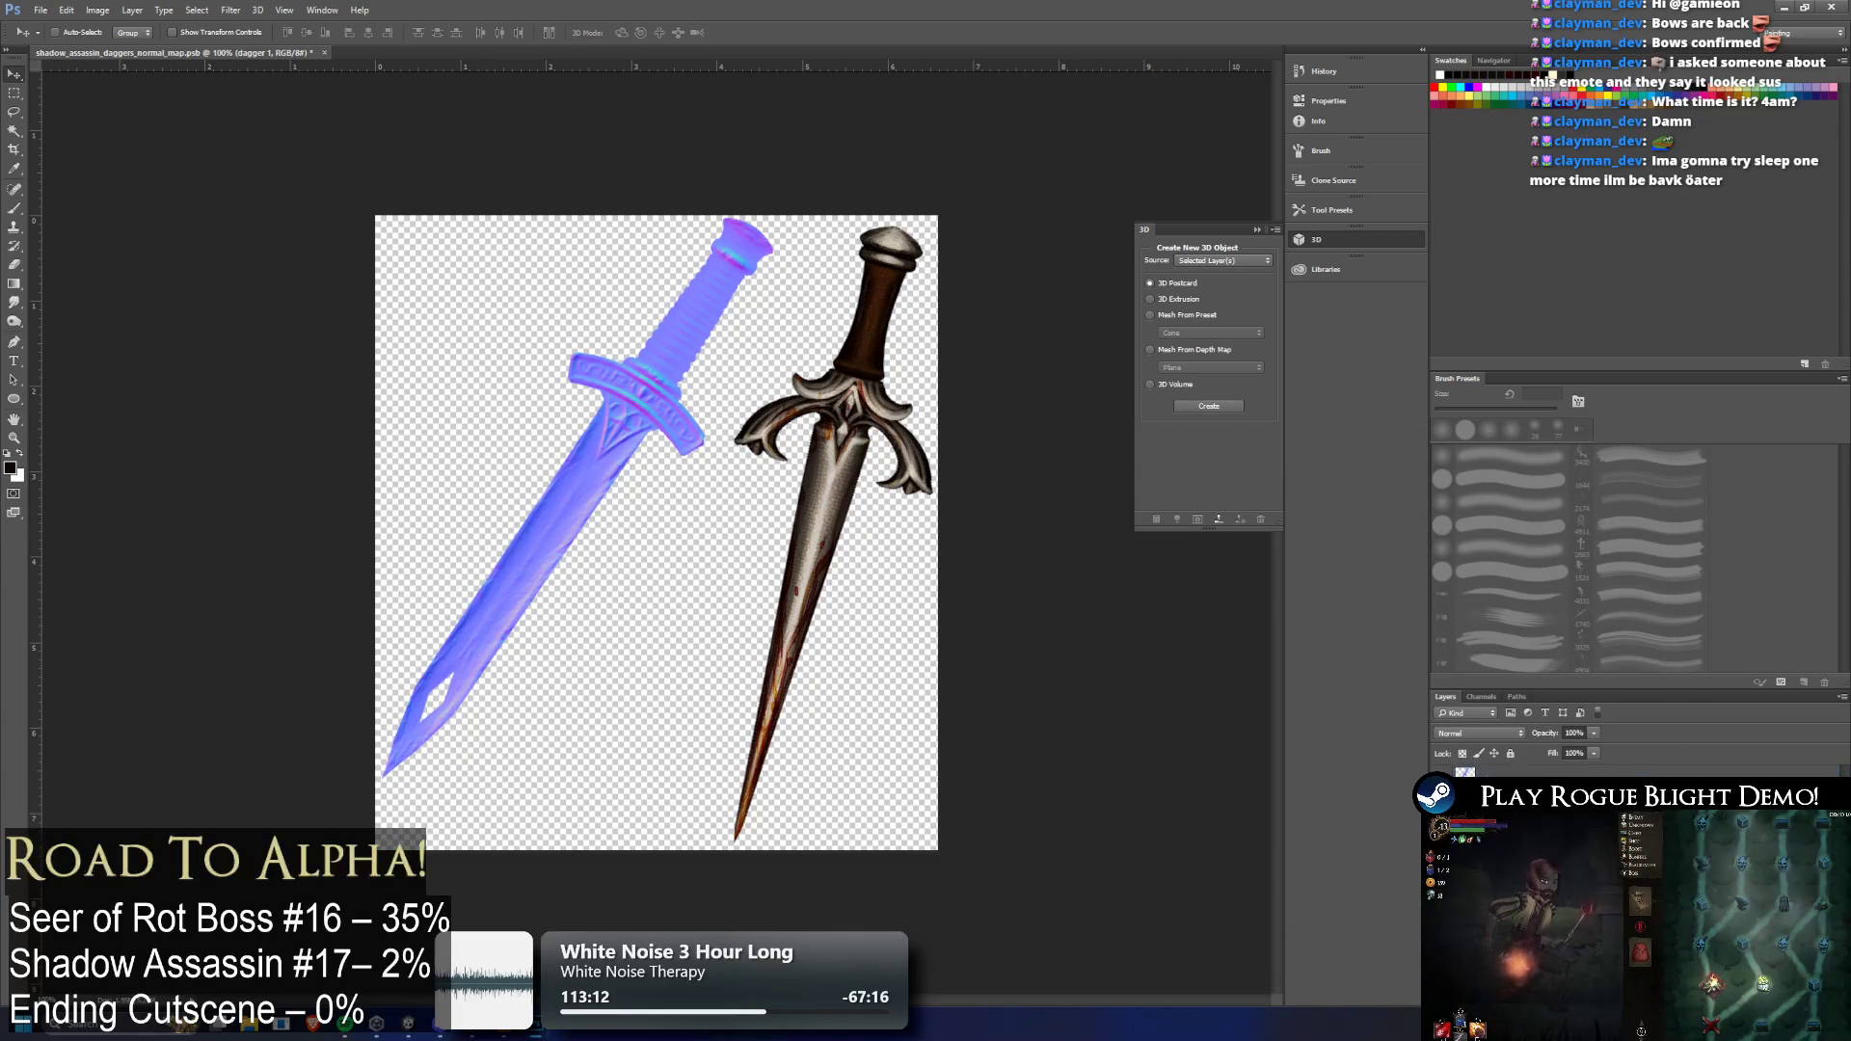
Apply the same normal map to the second dagger and minimize Photoshop
key("alt+bracketright")
key("ctrl+f")
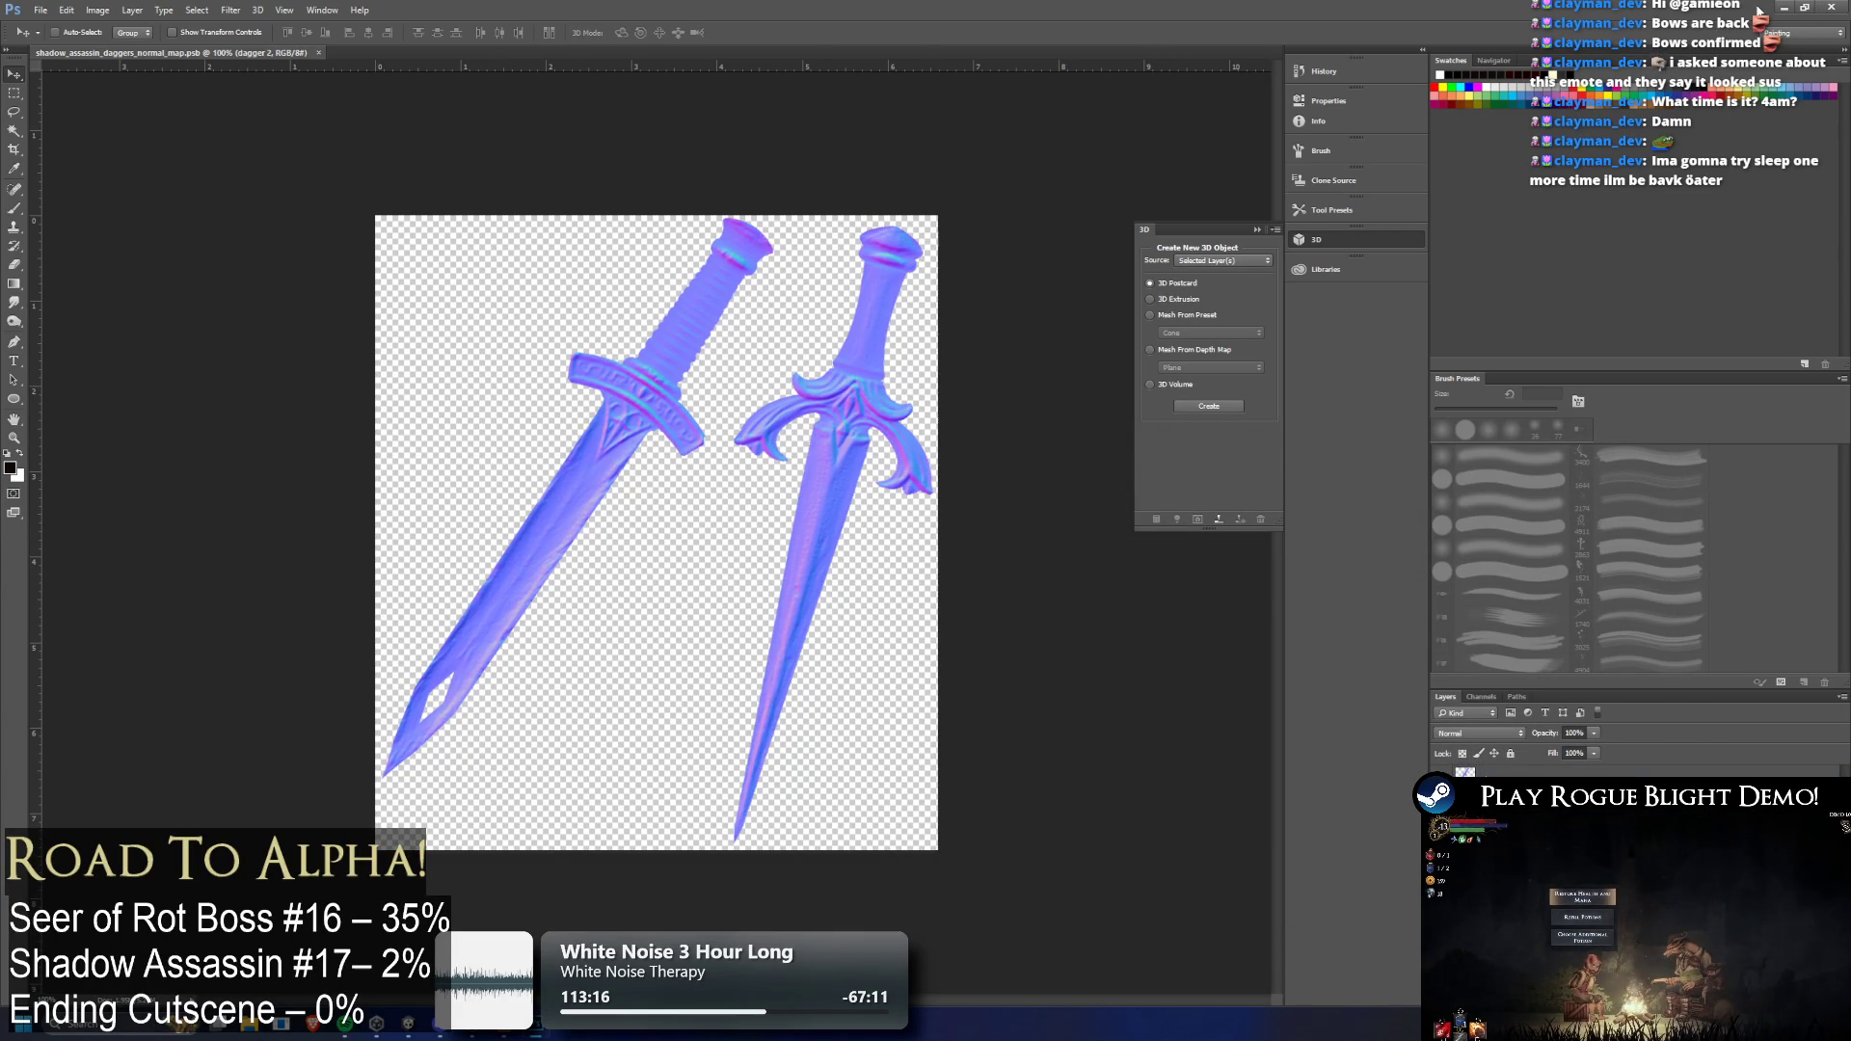
left_click(1785, 7)
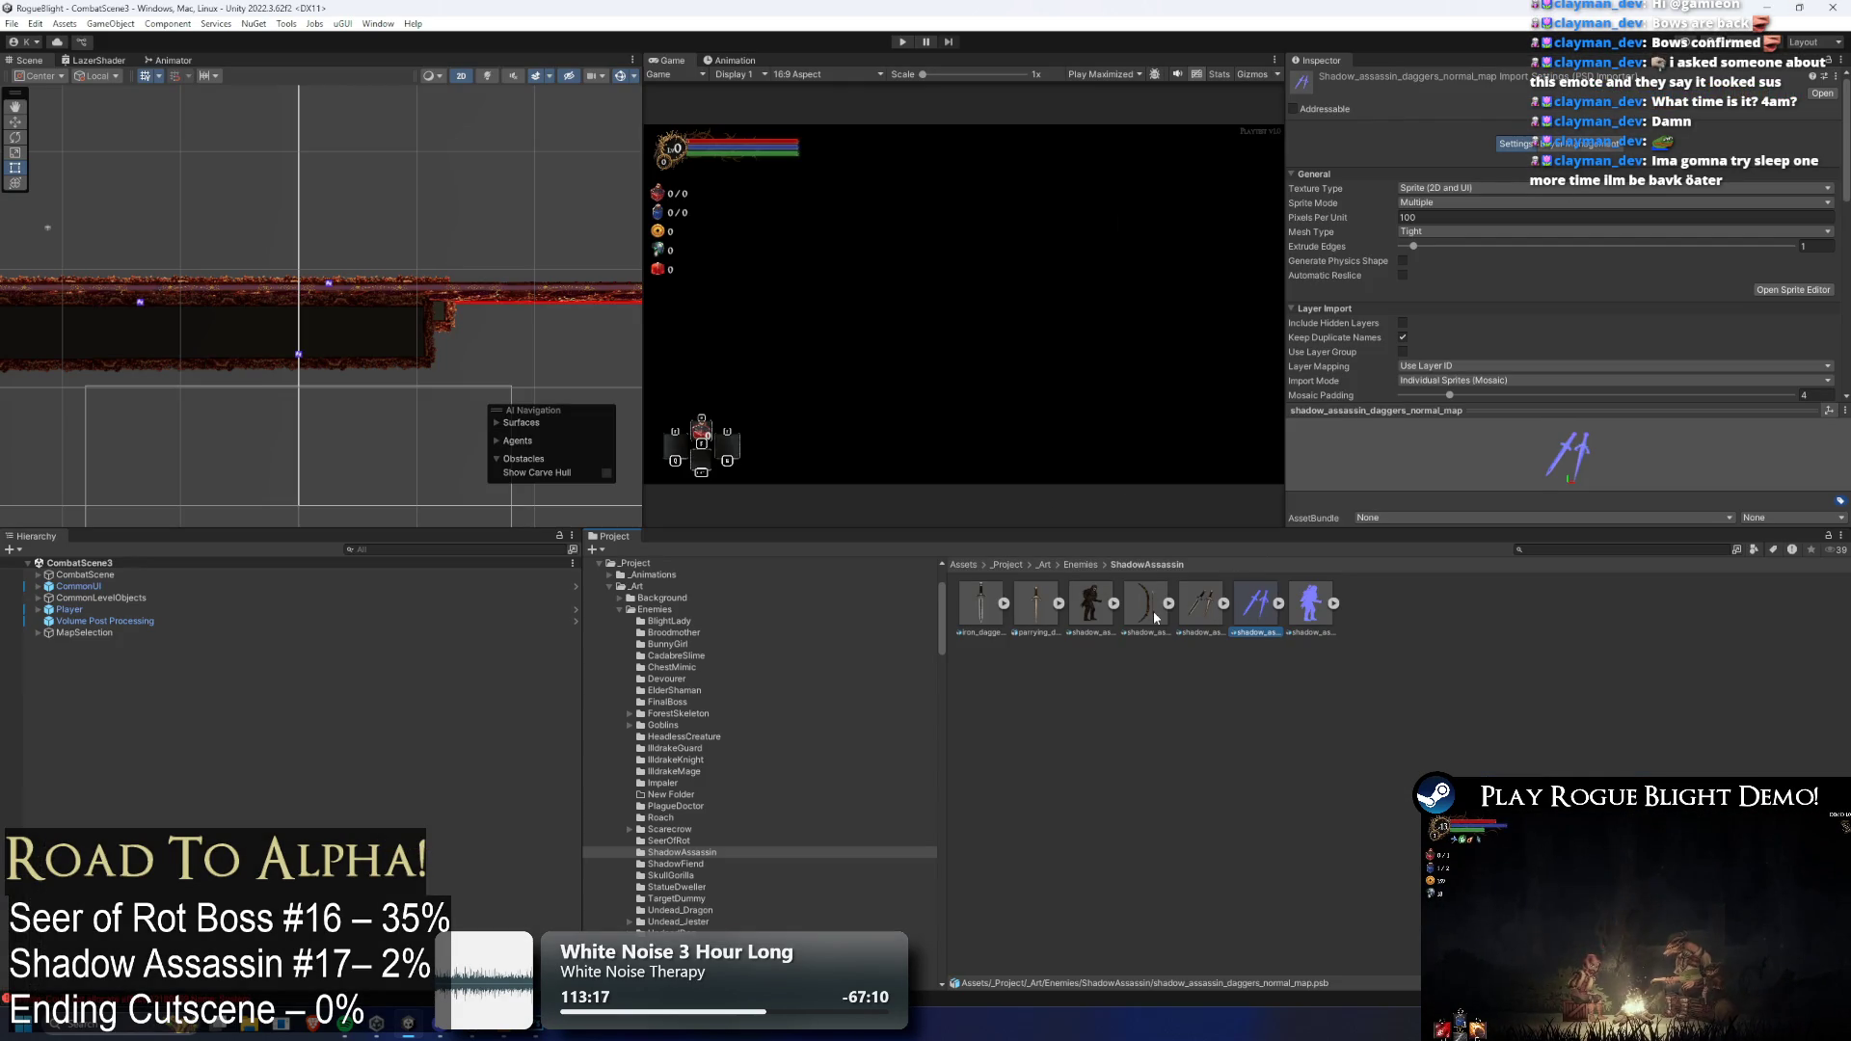
Rename the bow art copy in the ShadowAssassin folder to shadow_assassin_bow_normal_map
left_click(1195, 603)
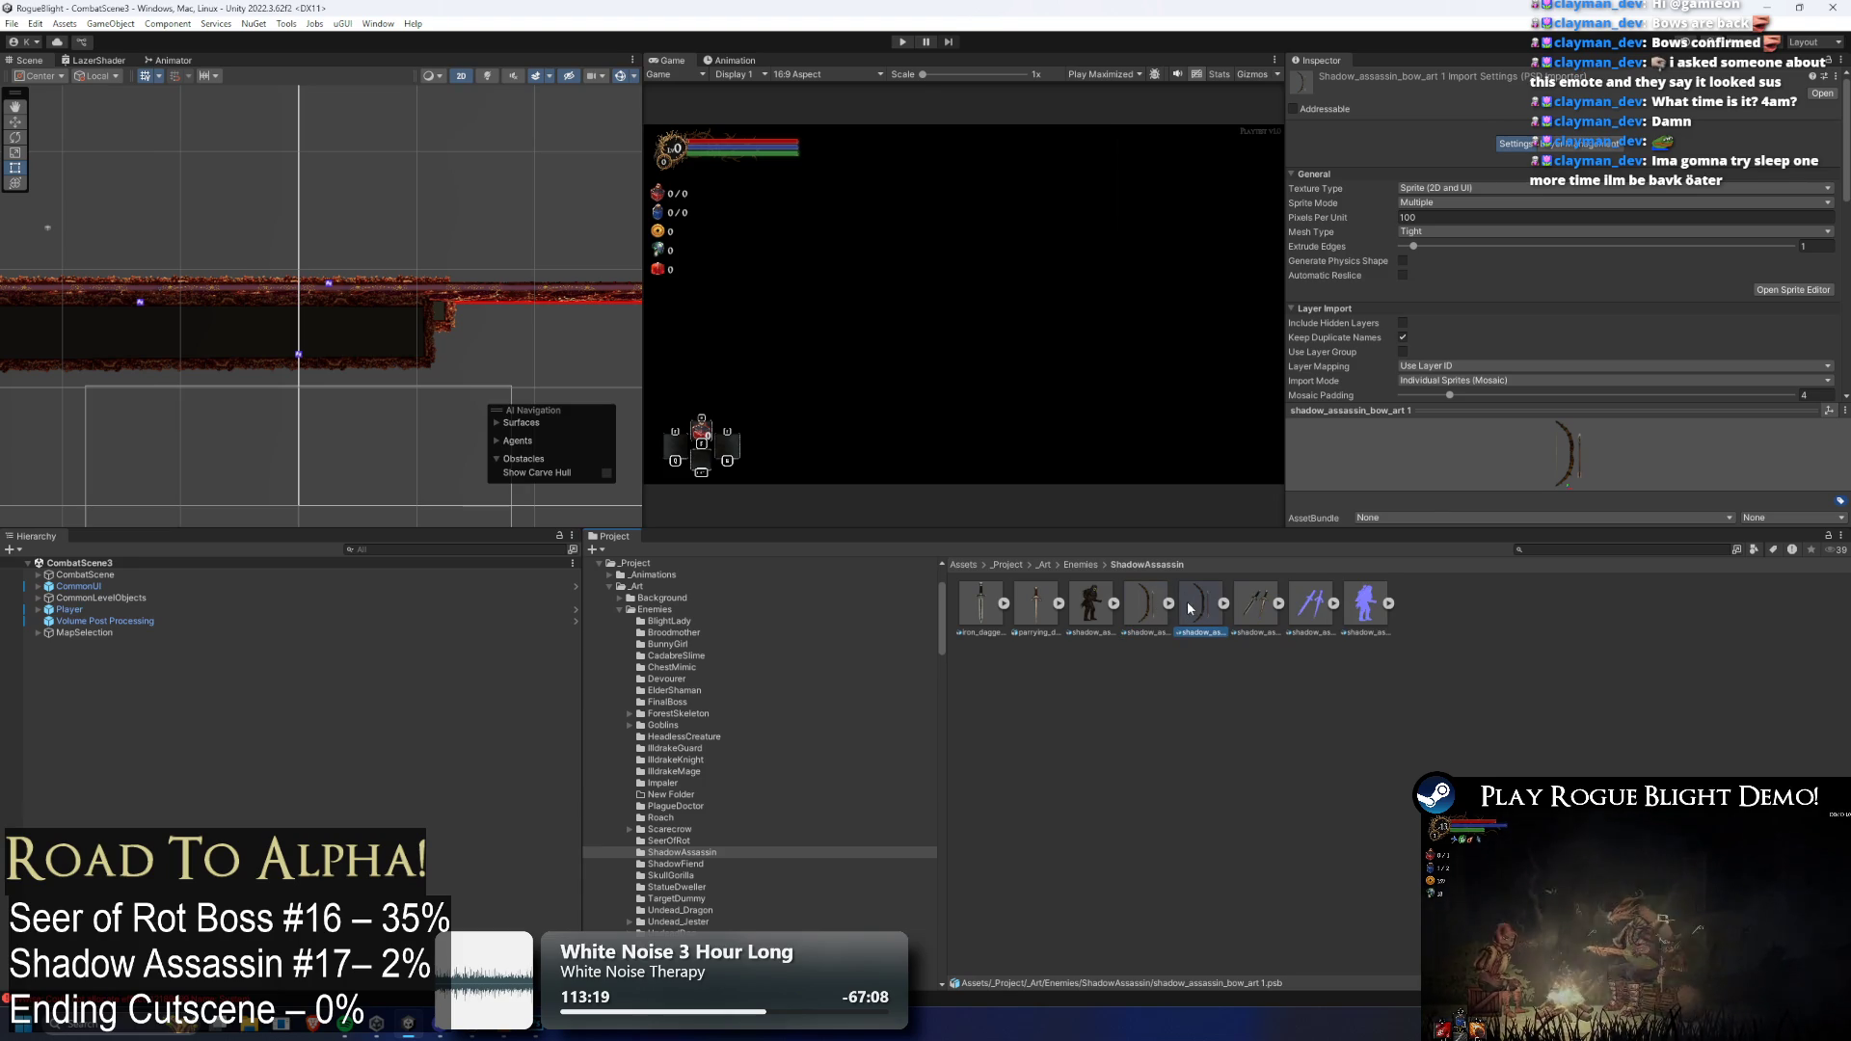
right_click(1188, 610)
left_click(1252, 187)
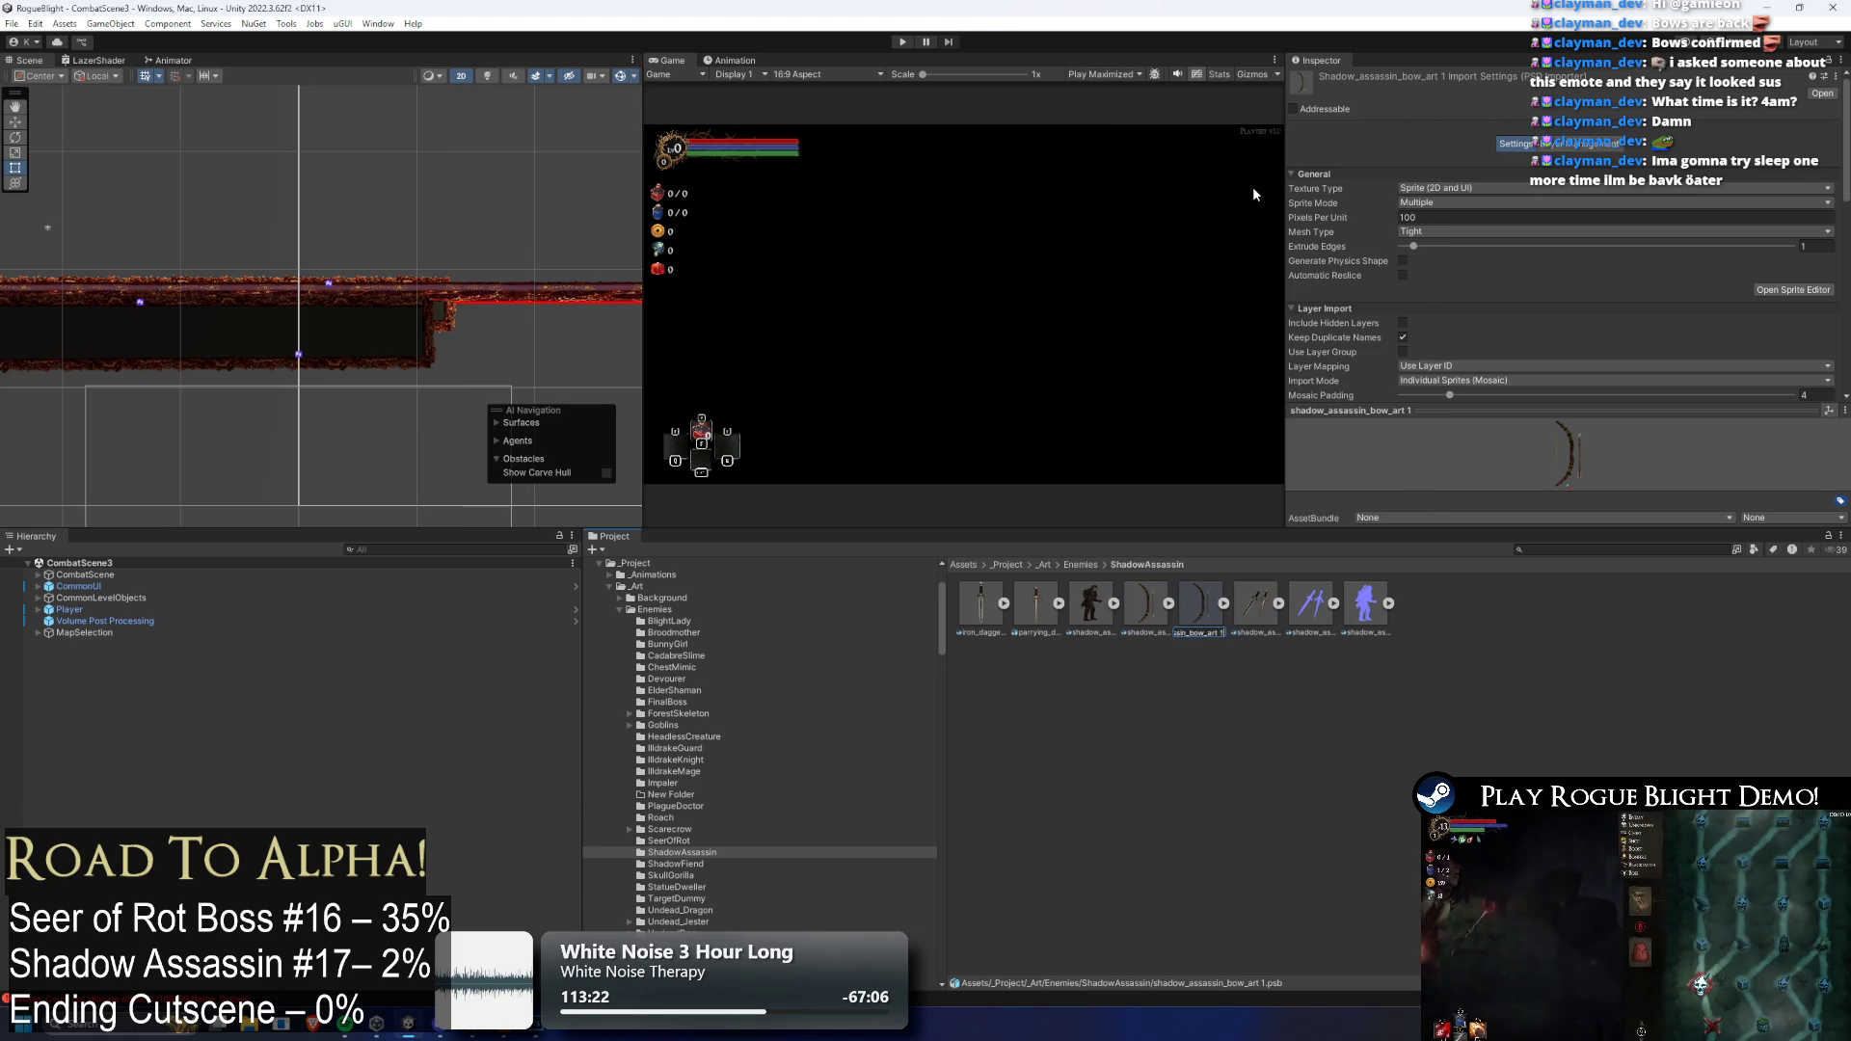
key("BackSpace")
key("BackSpace")
key("BackSpace")
key("BackSpace")
key("BackSpace")
type("normal_map")
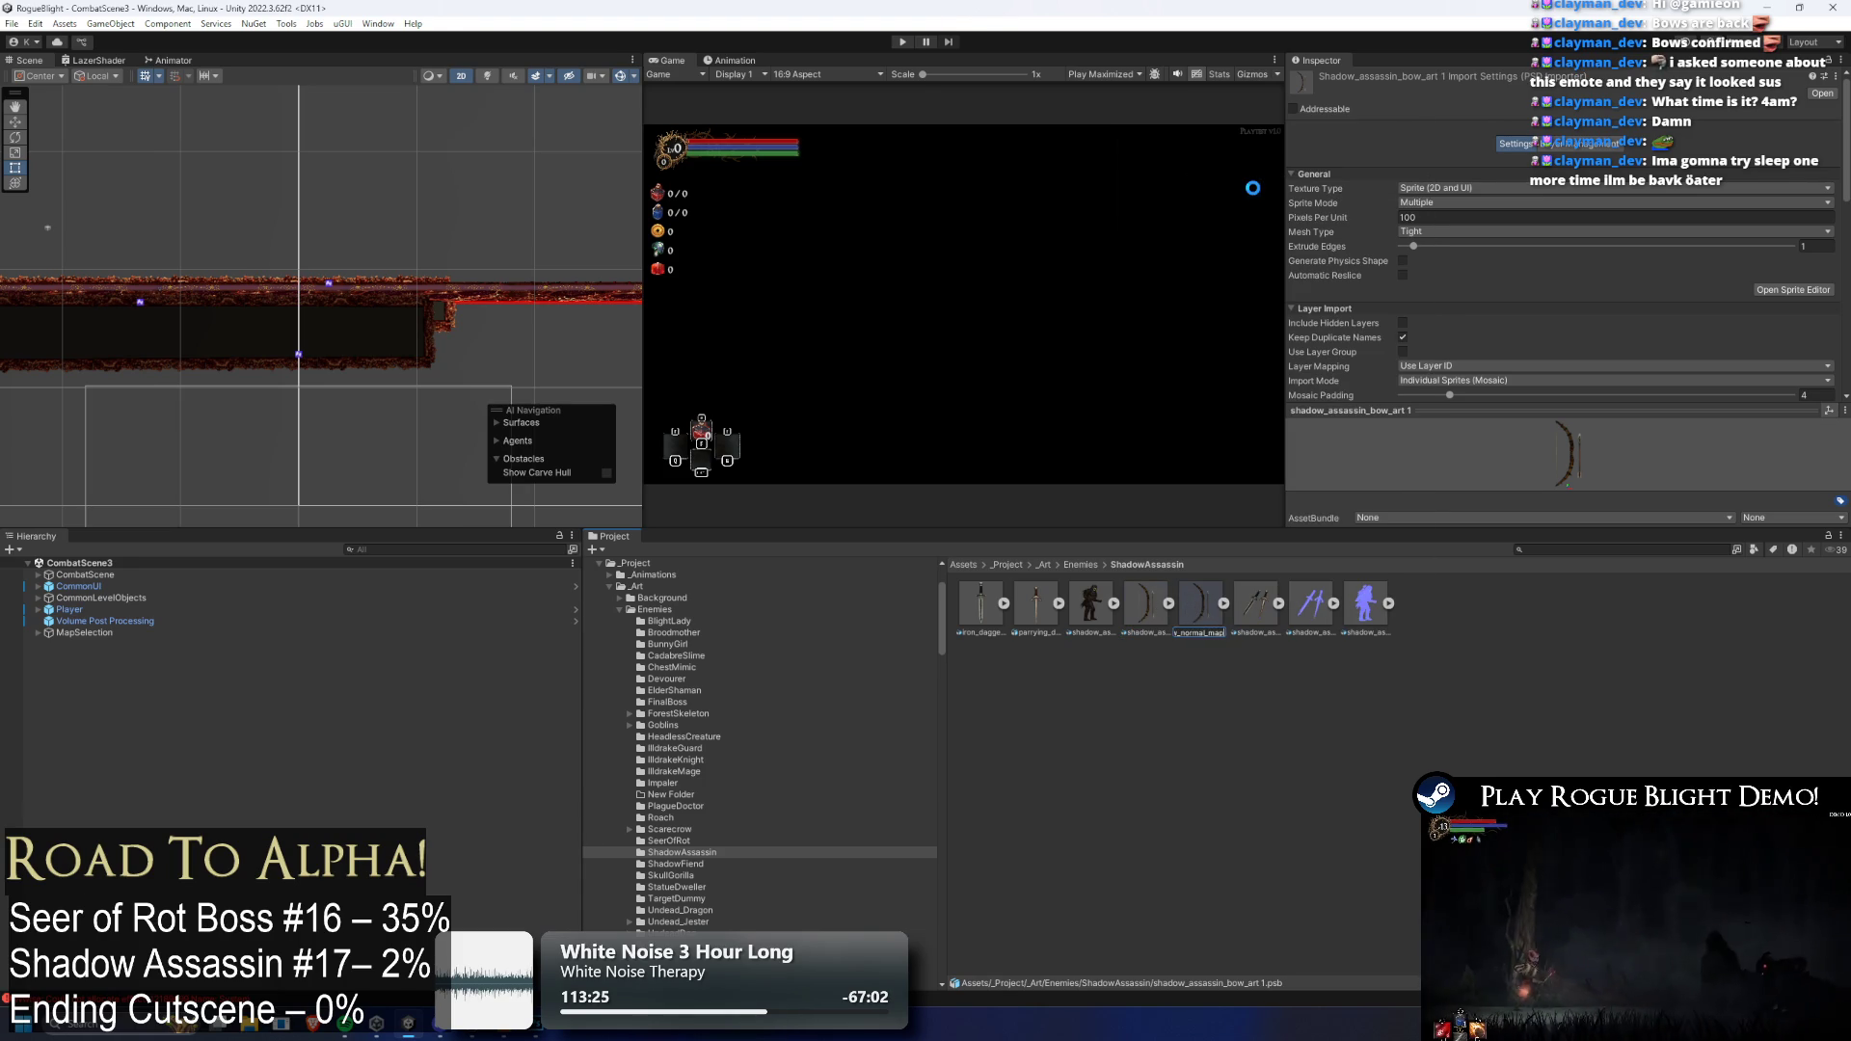
key("alt+Tab")
Reapply Generate Normal Map to the arrow, bow string and main bow layers of the bow normal map file
key("ctrl+Tab")
key("ctrl+f")
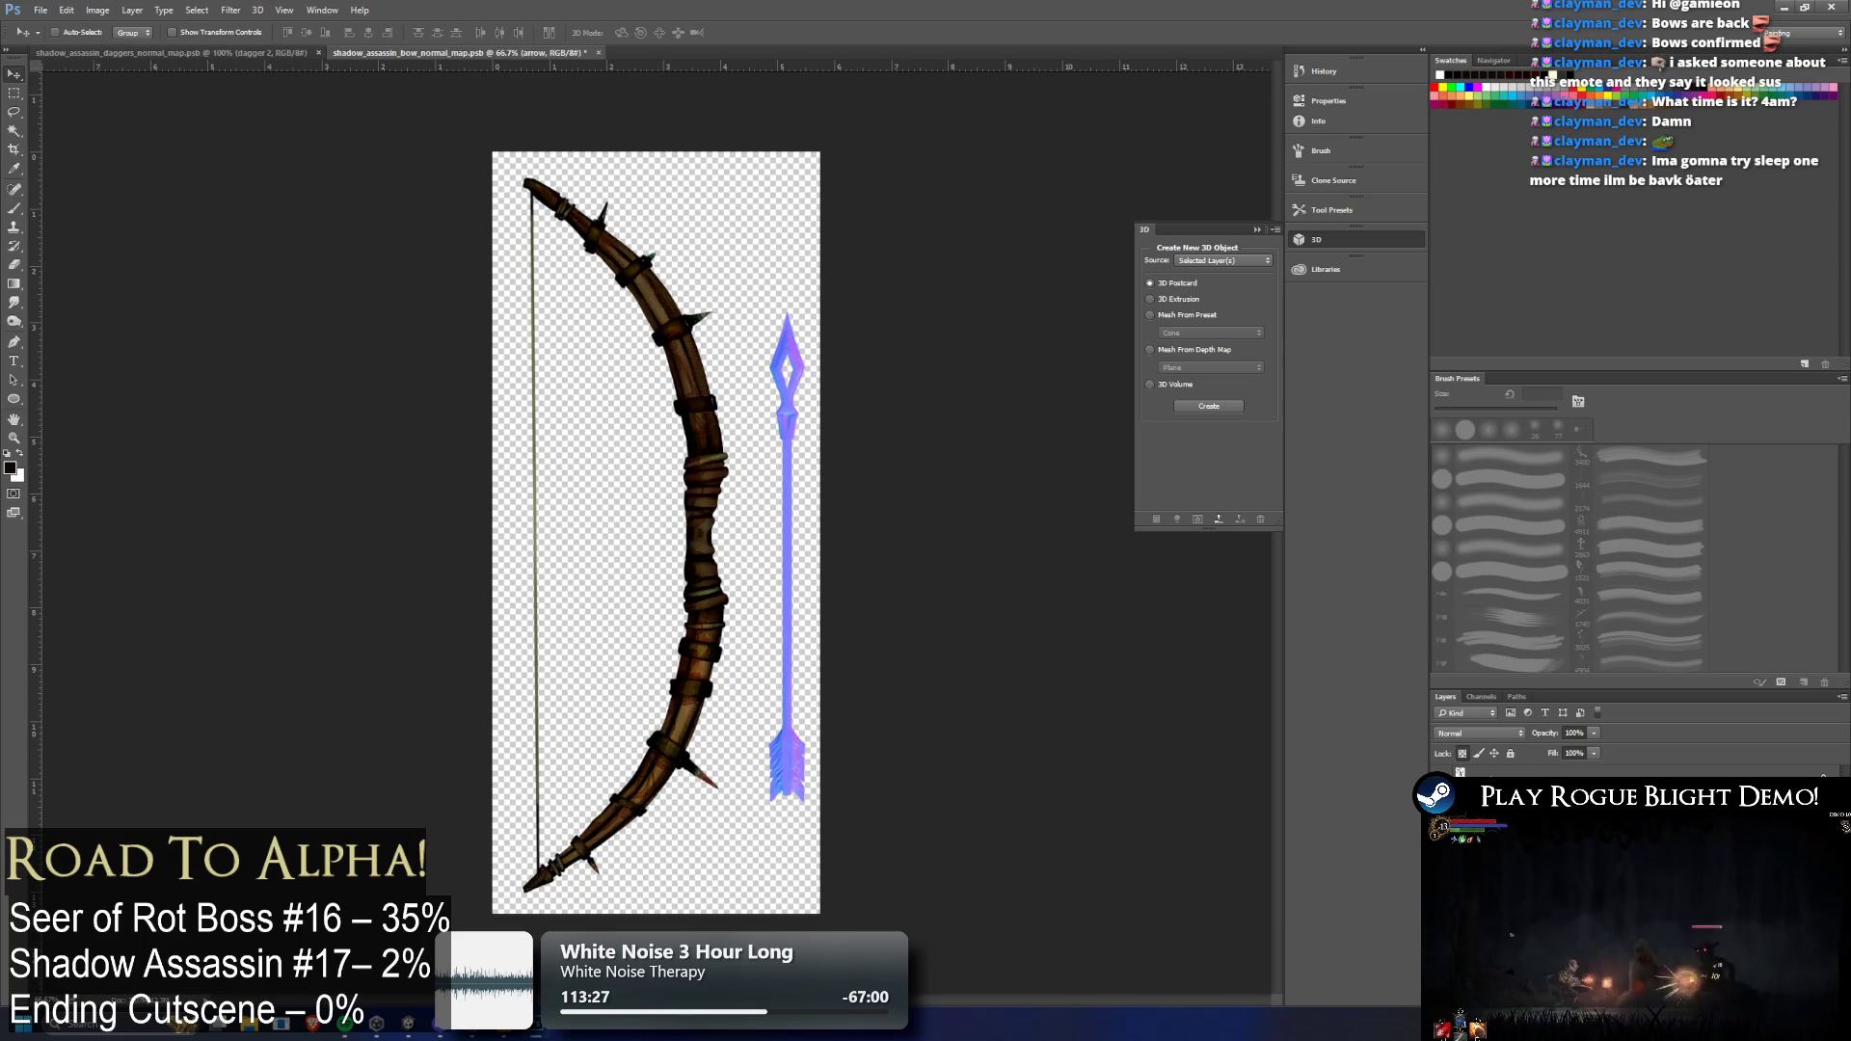
key("ctrl+f")
left_click(1531, 770)
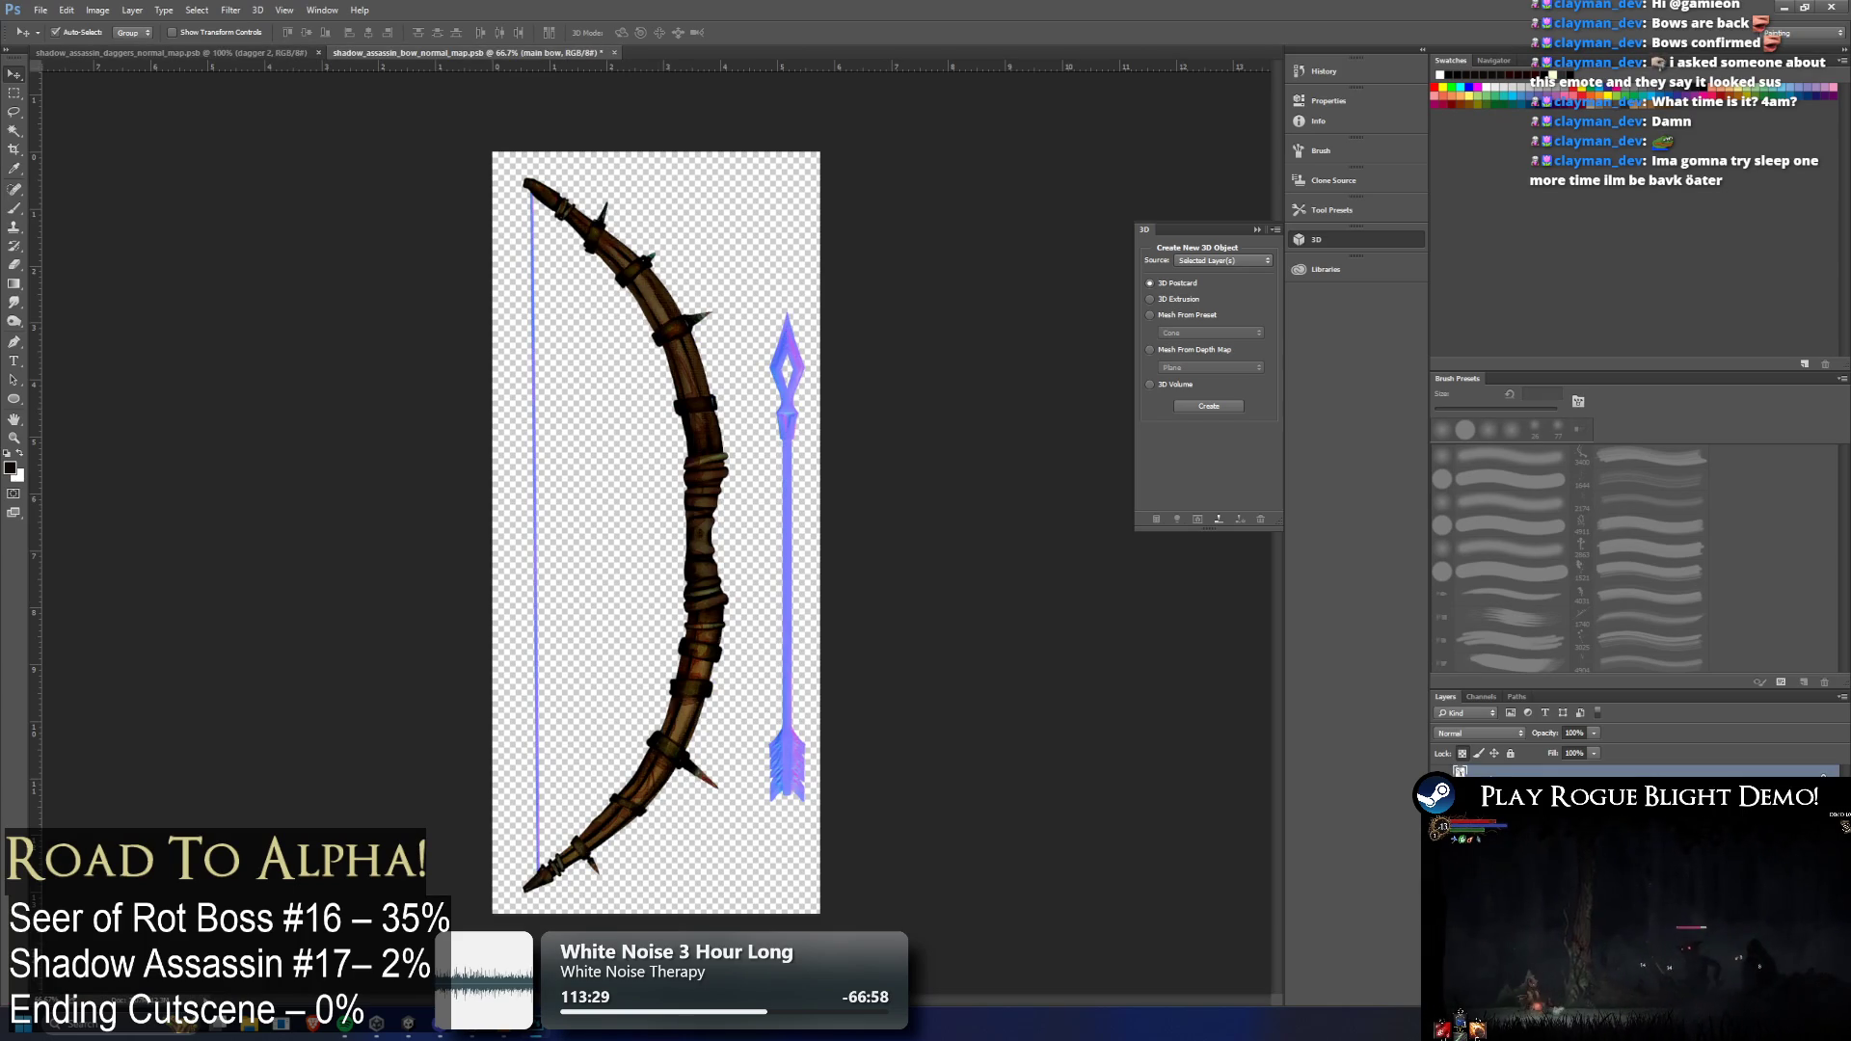
key("ctrl+f")
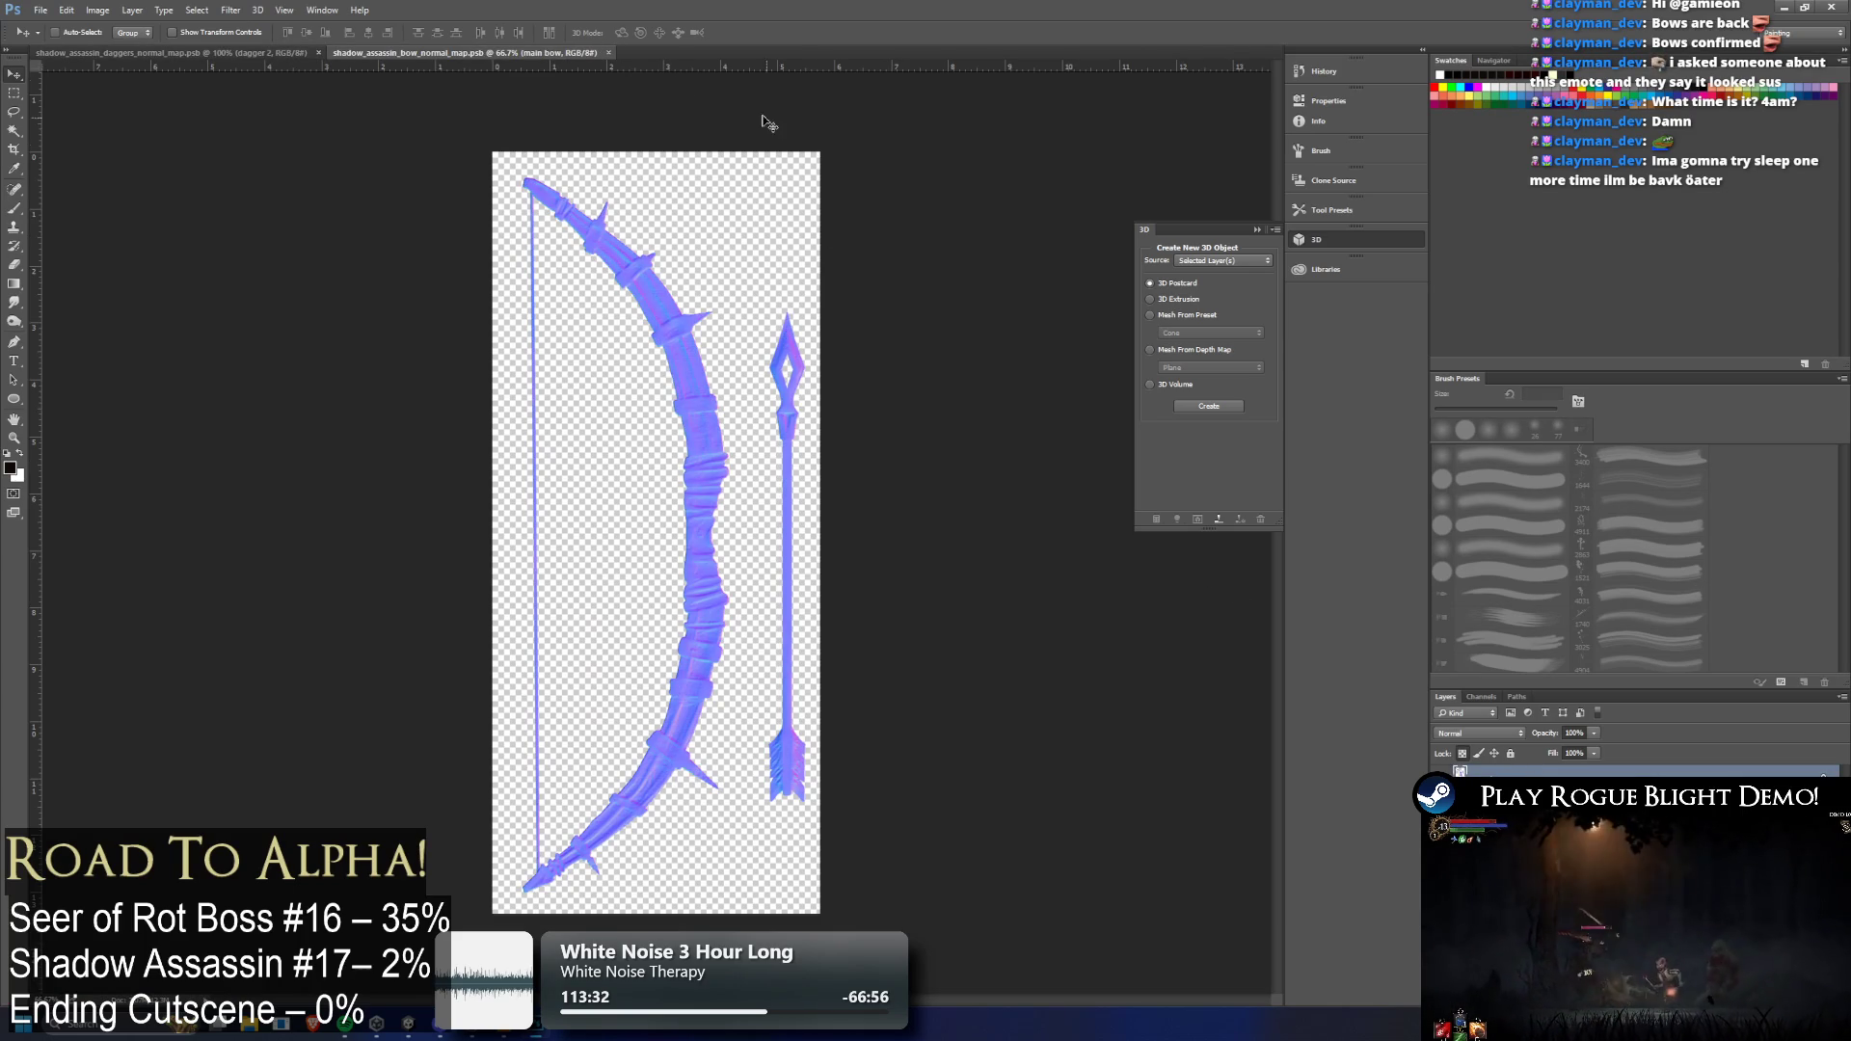
key("alt+Tab")
left_click(1275, 729)
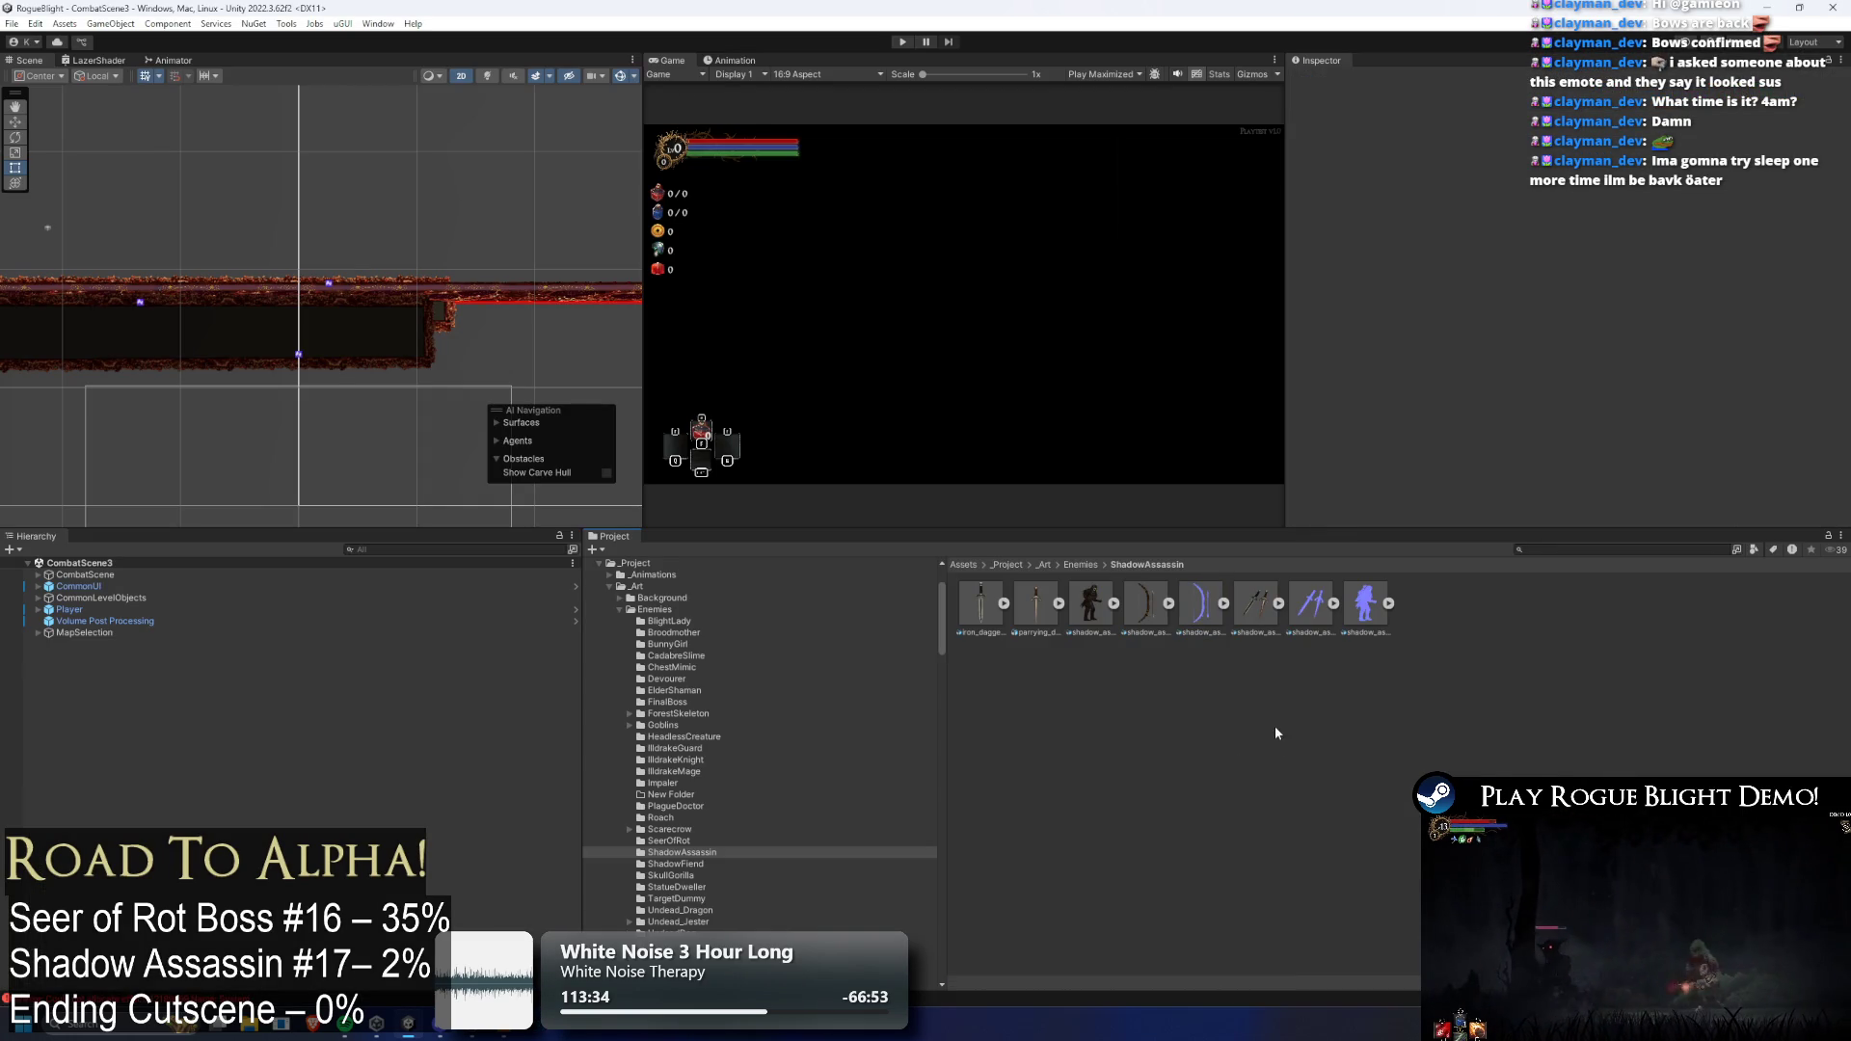
Search for the forest material to locate the folder holding the character materials
left_click(1212, 605)
left_click(1174, 654)
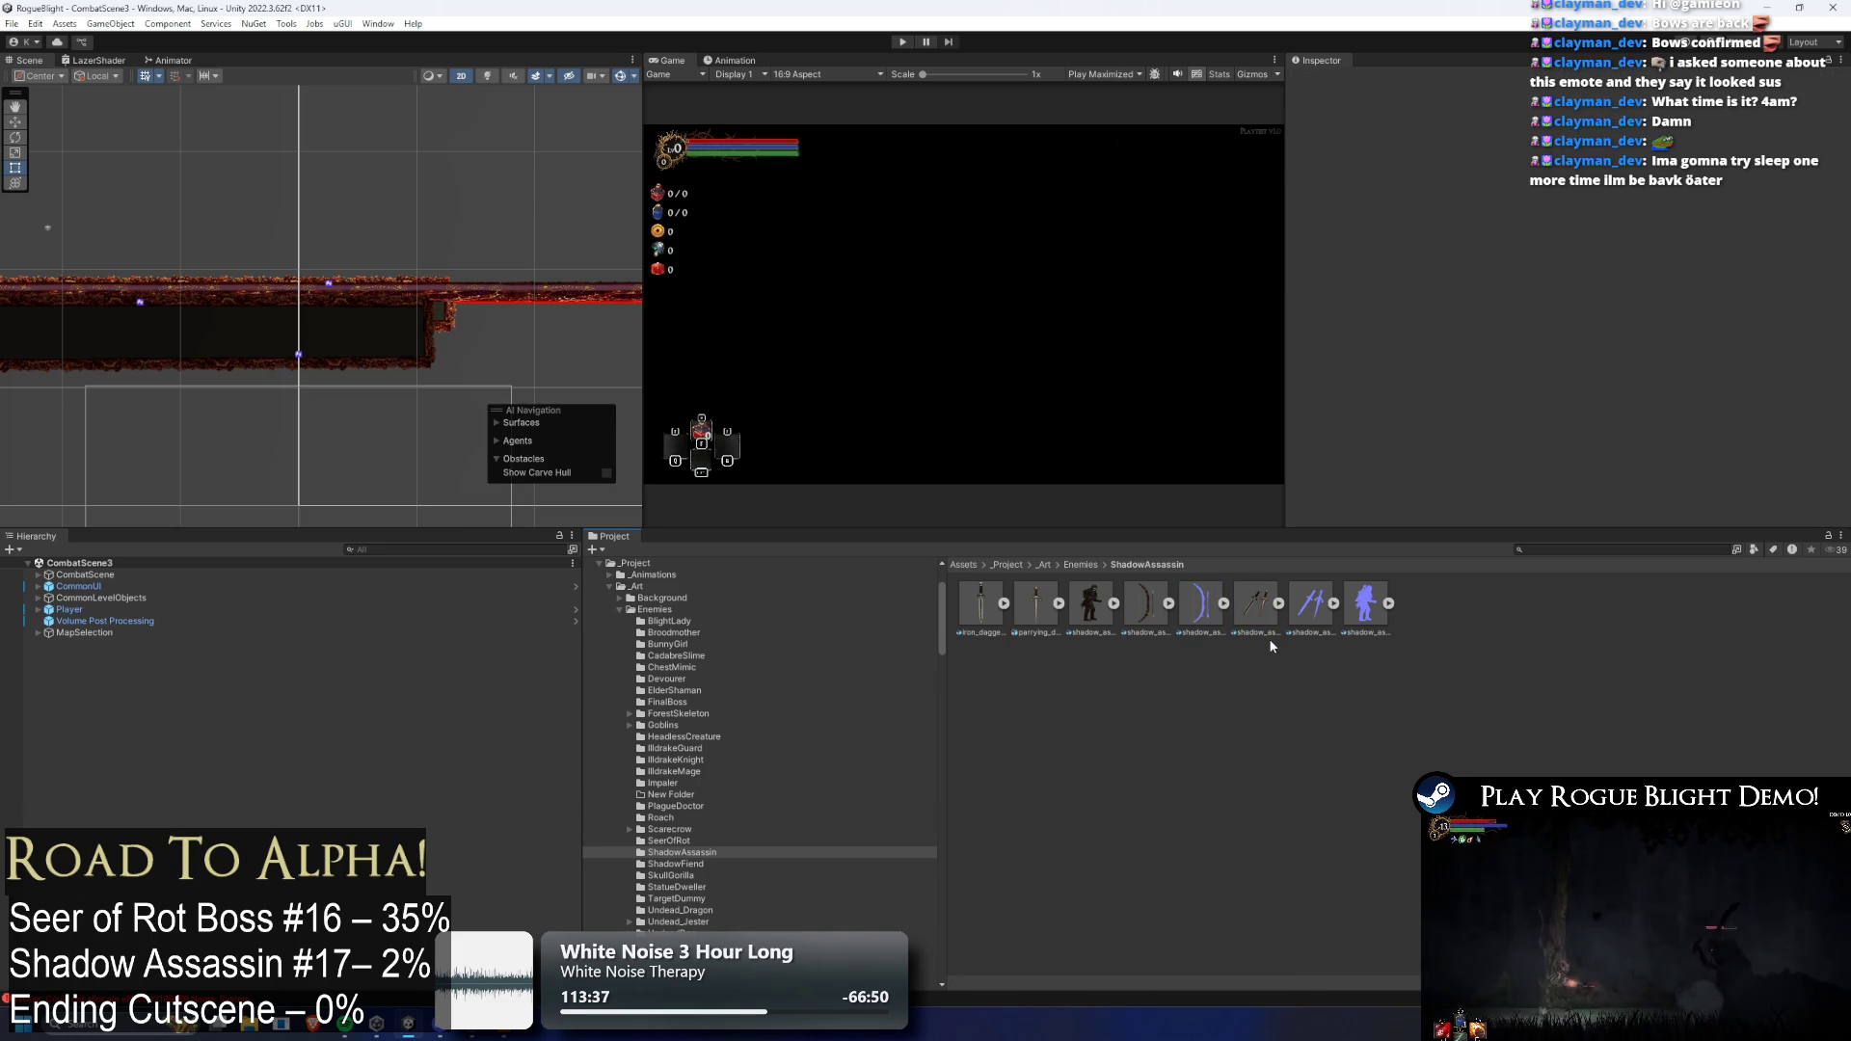
left_click(1591, 550)
type("torest map")
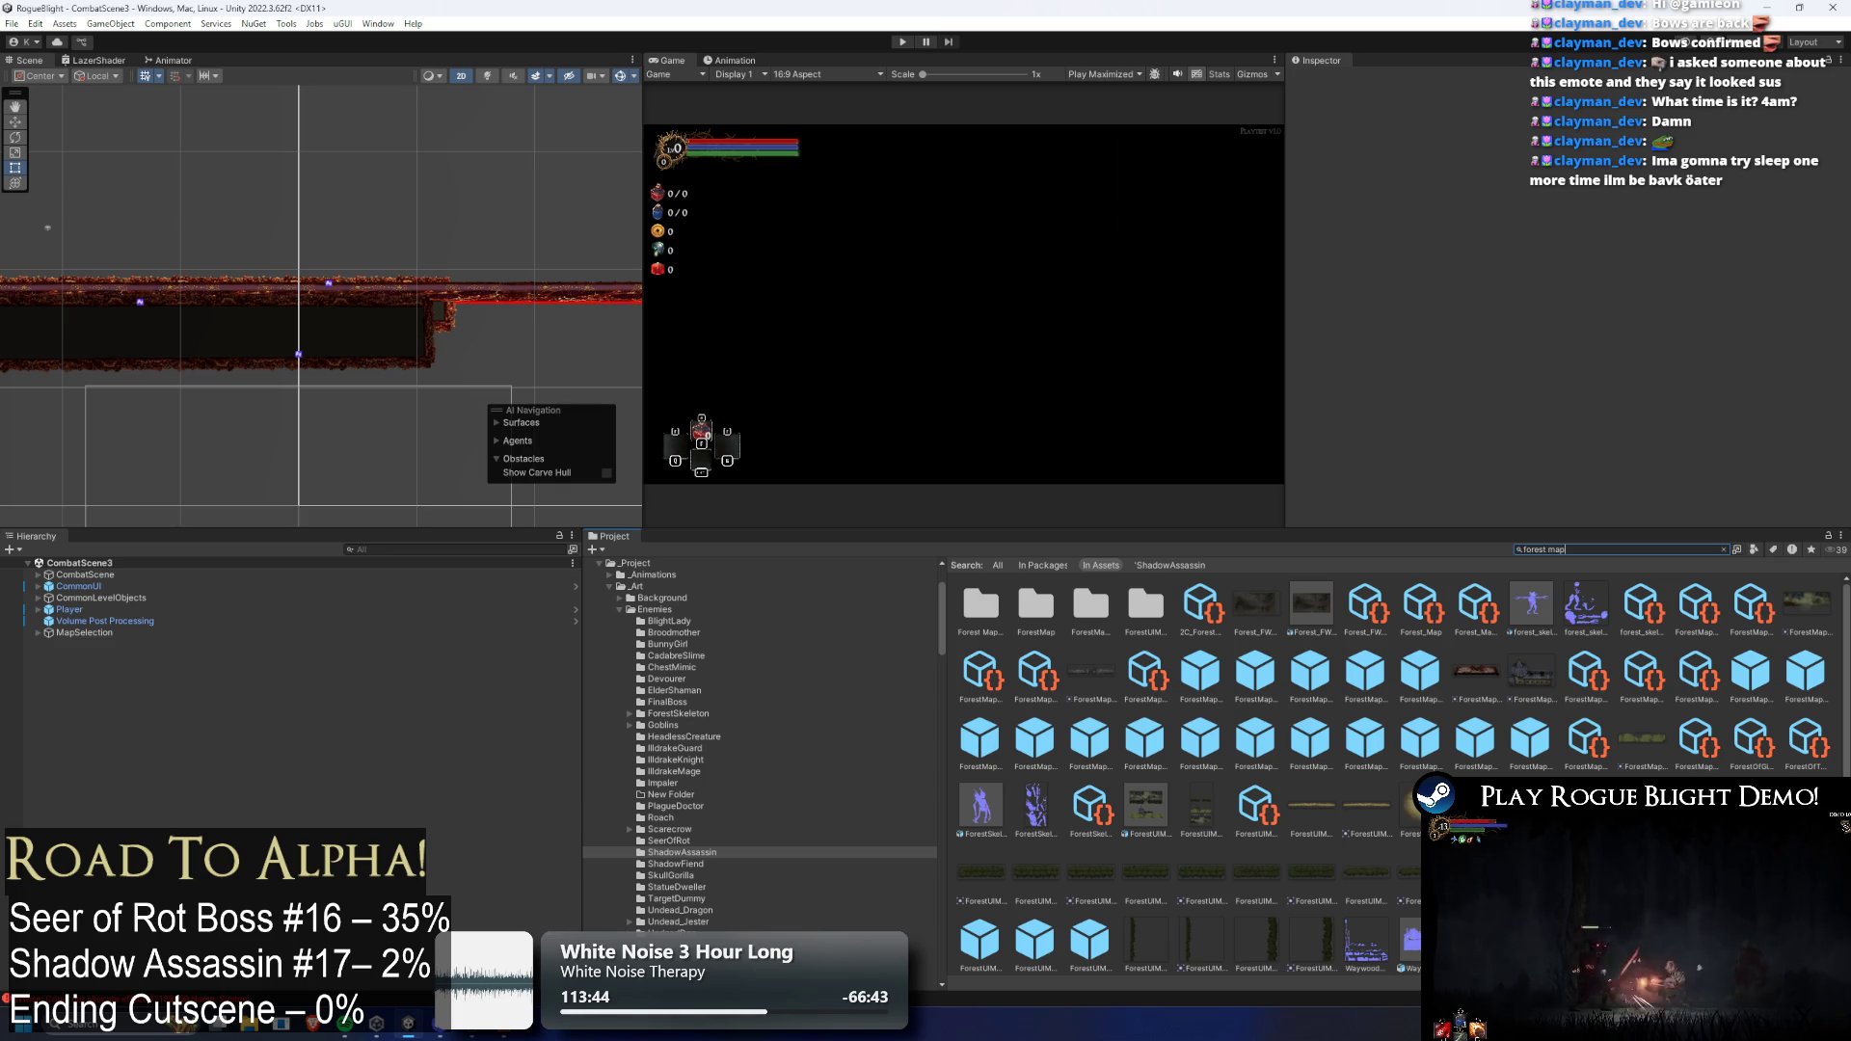
key("BackSpace")
type("t")
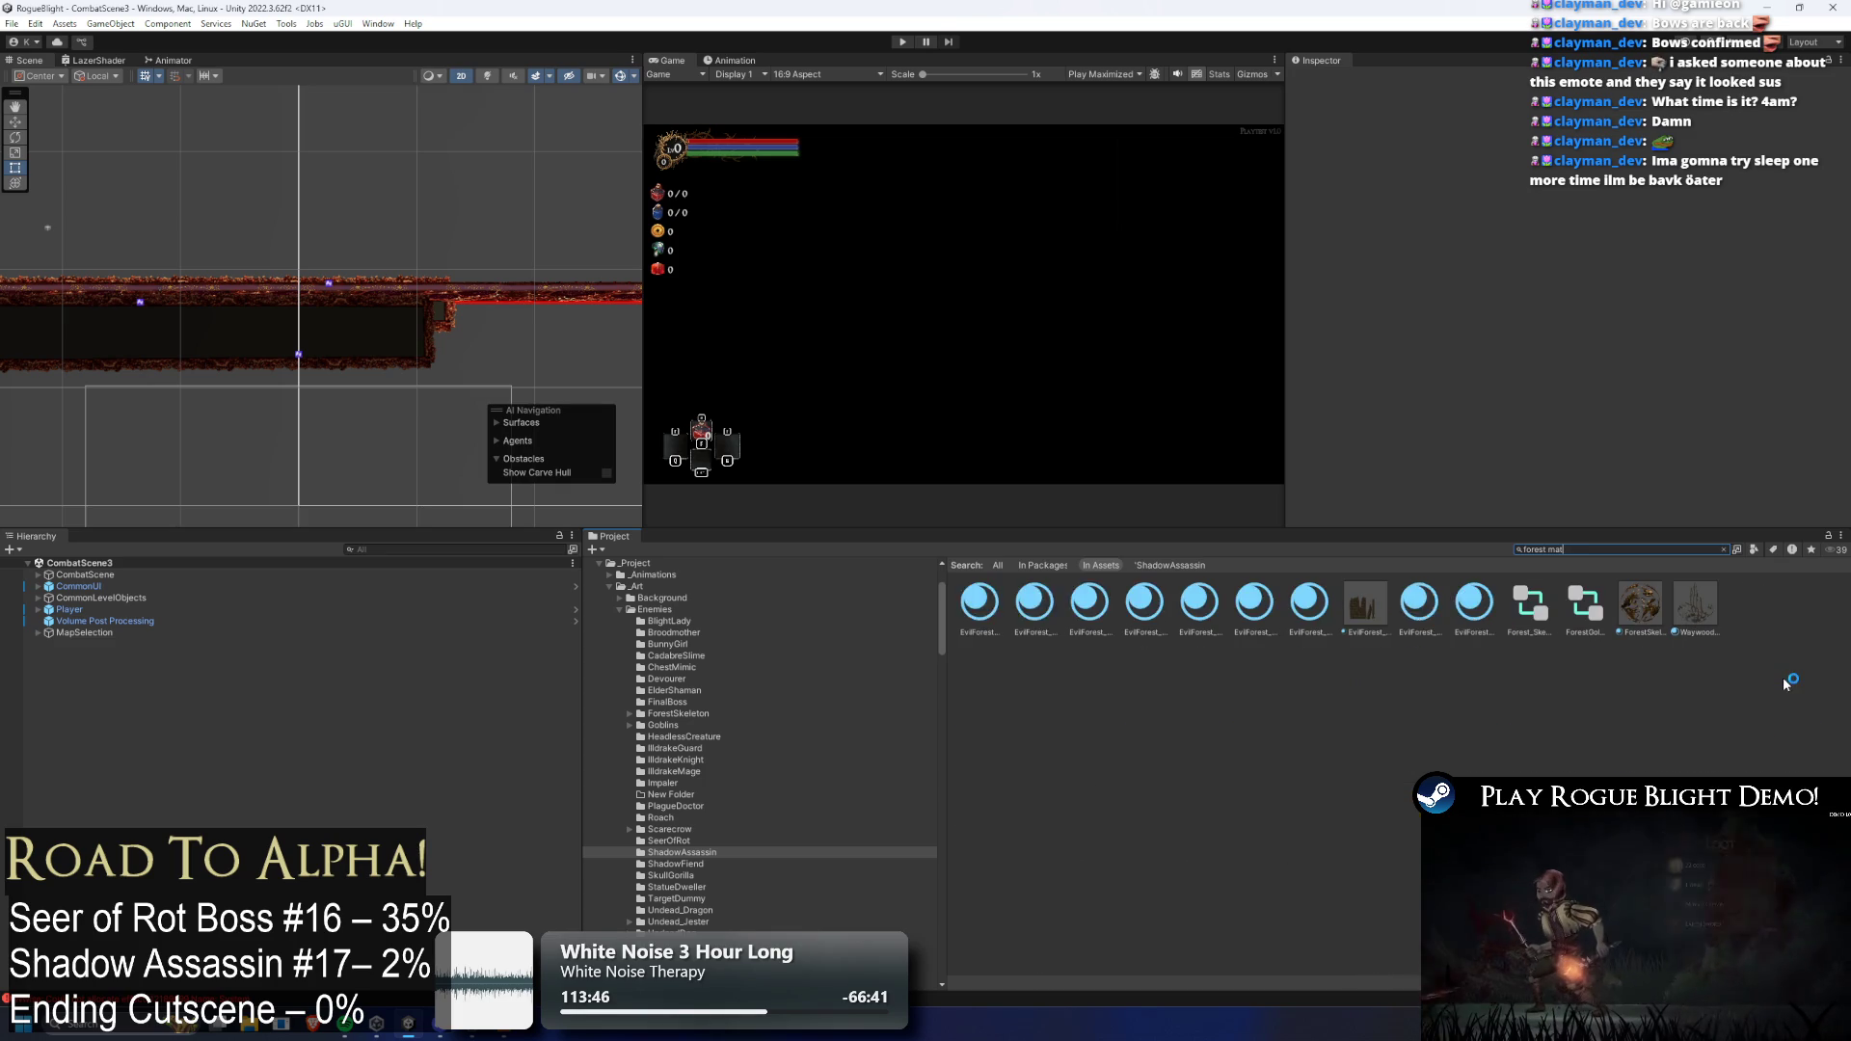
left_click(1639, 604)
left_click(1622, 545)
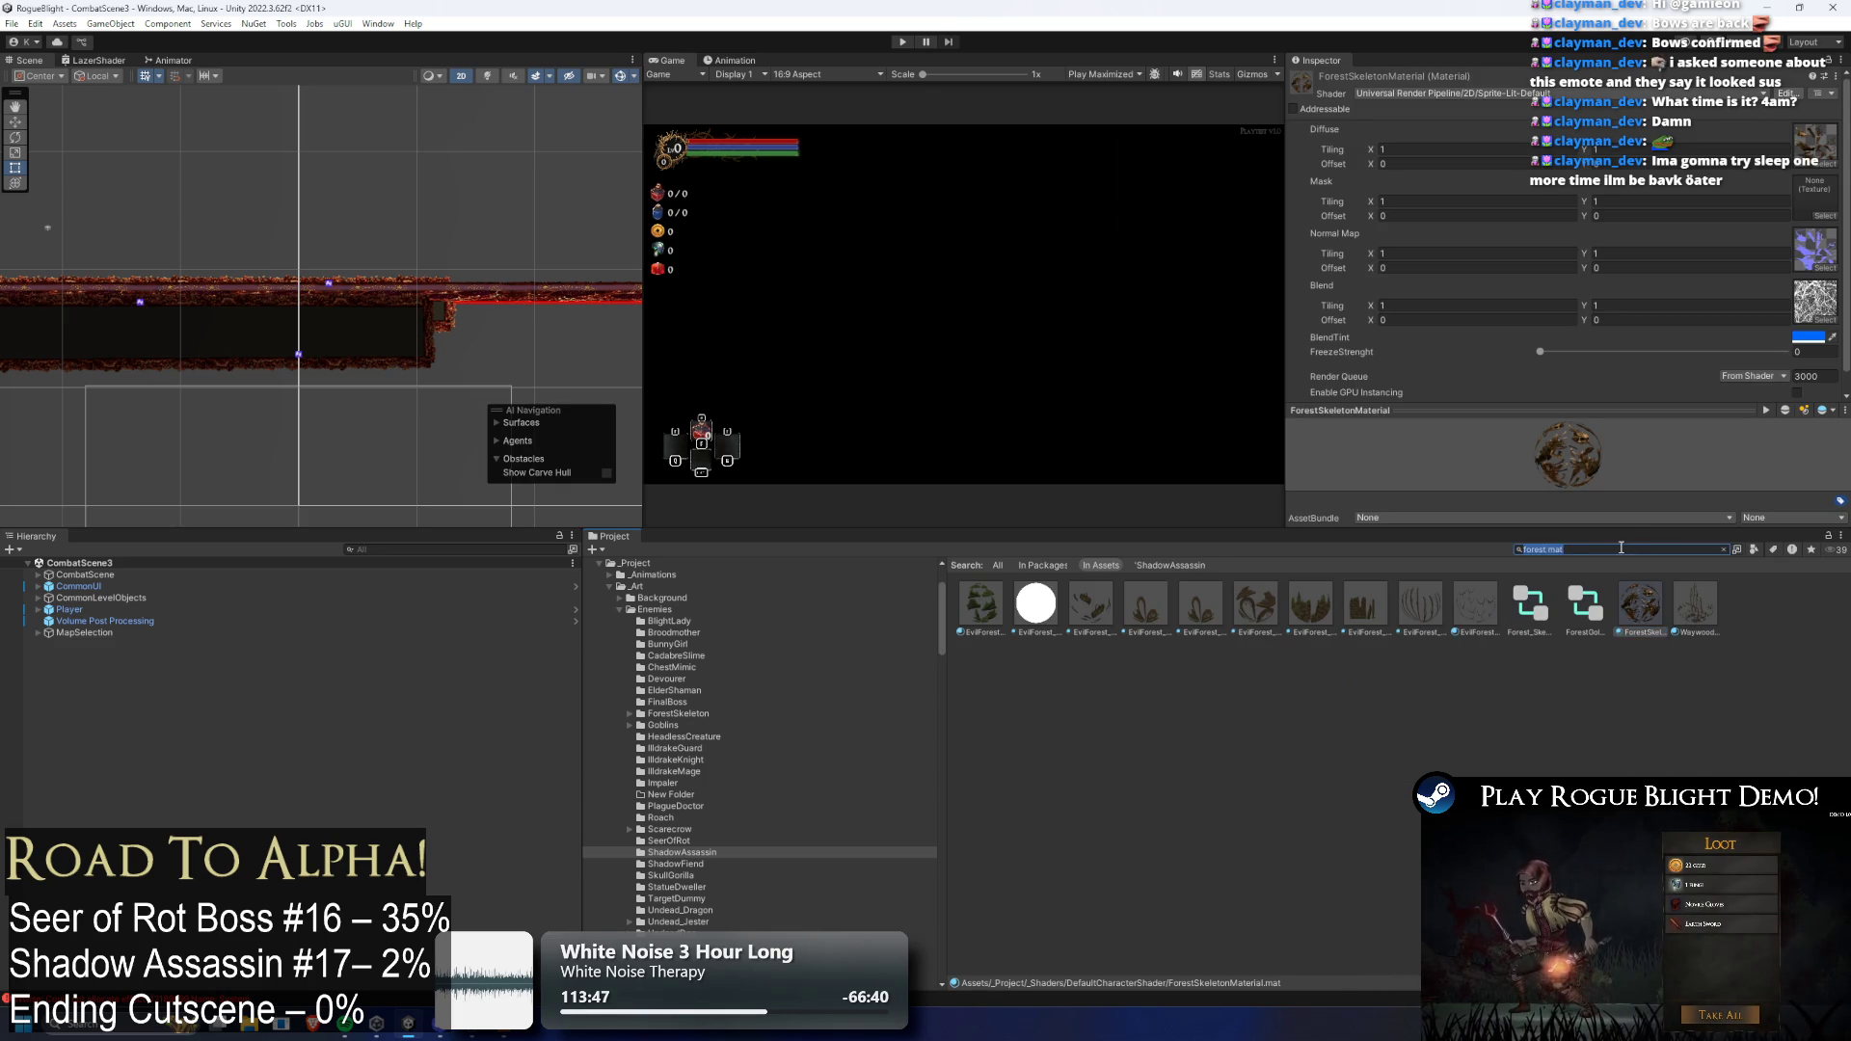
key("BackSpace")
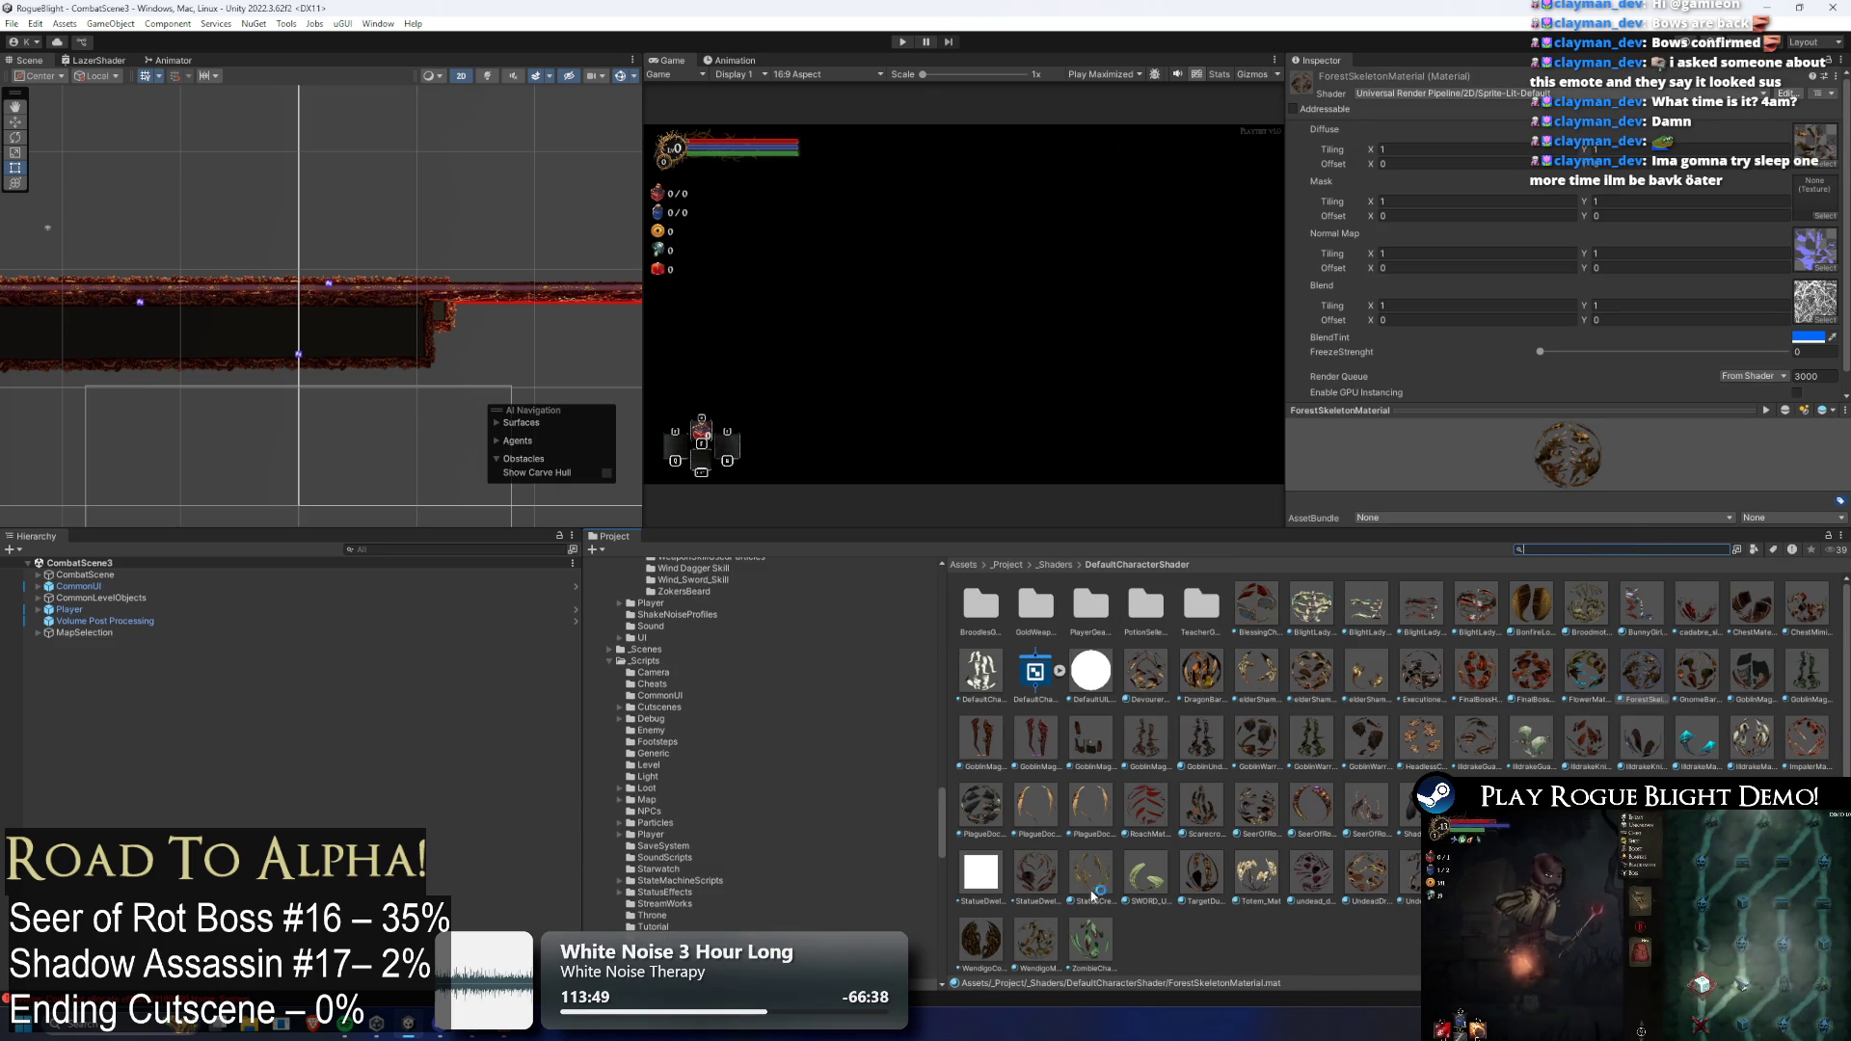
Duplicate StatueDwellerMaterial and name the copy ShadowAssassinMaterial
left_click(1061, 874)
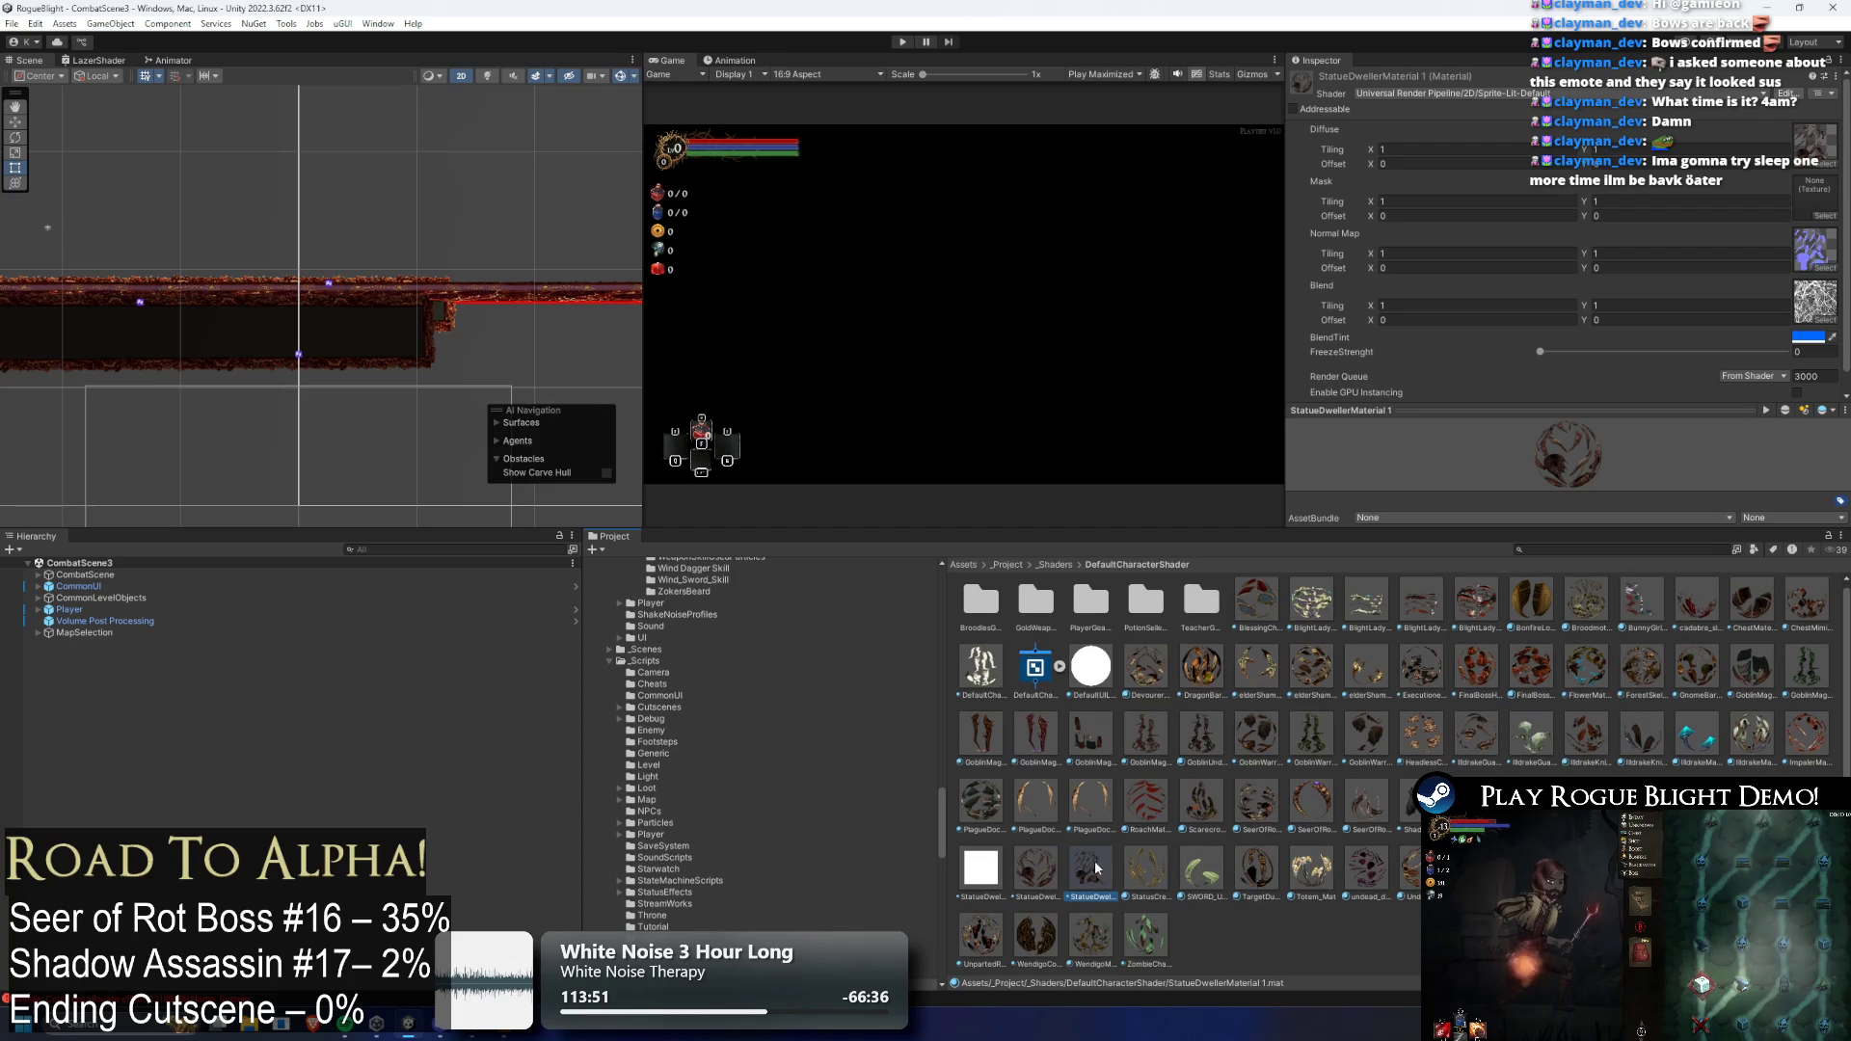
right_click(1080, 872)
left_click(1187, 453)
key("BackSpace")
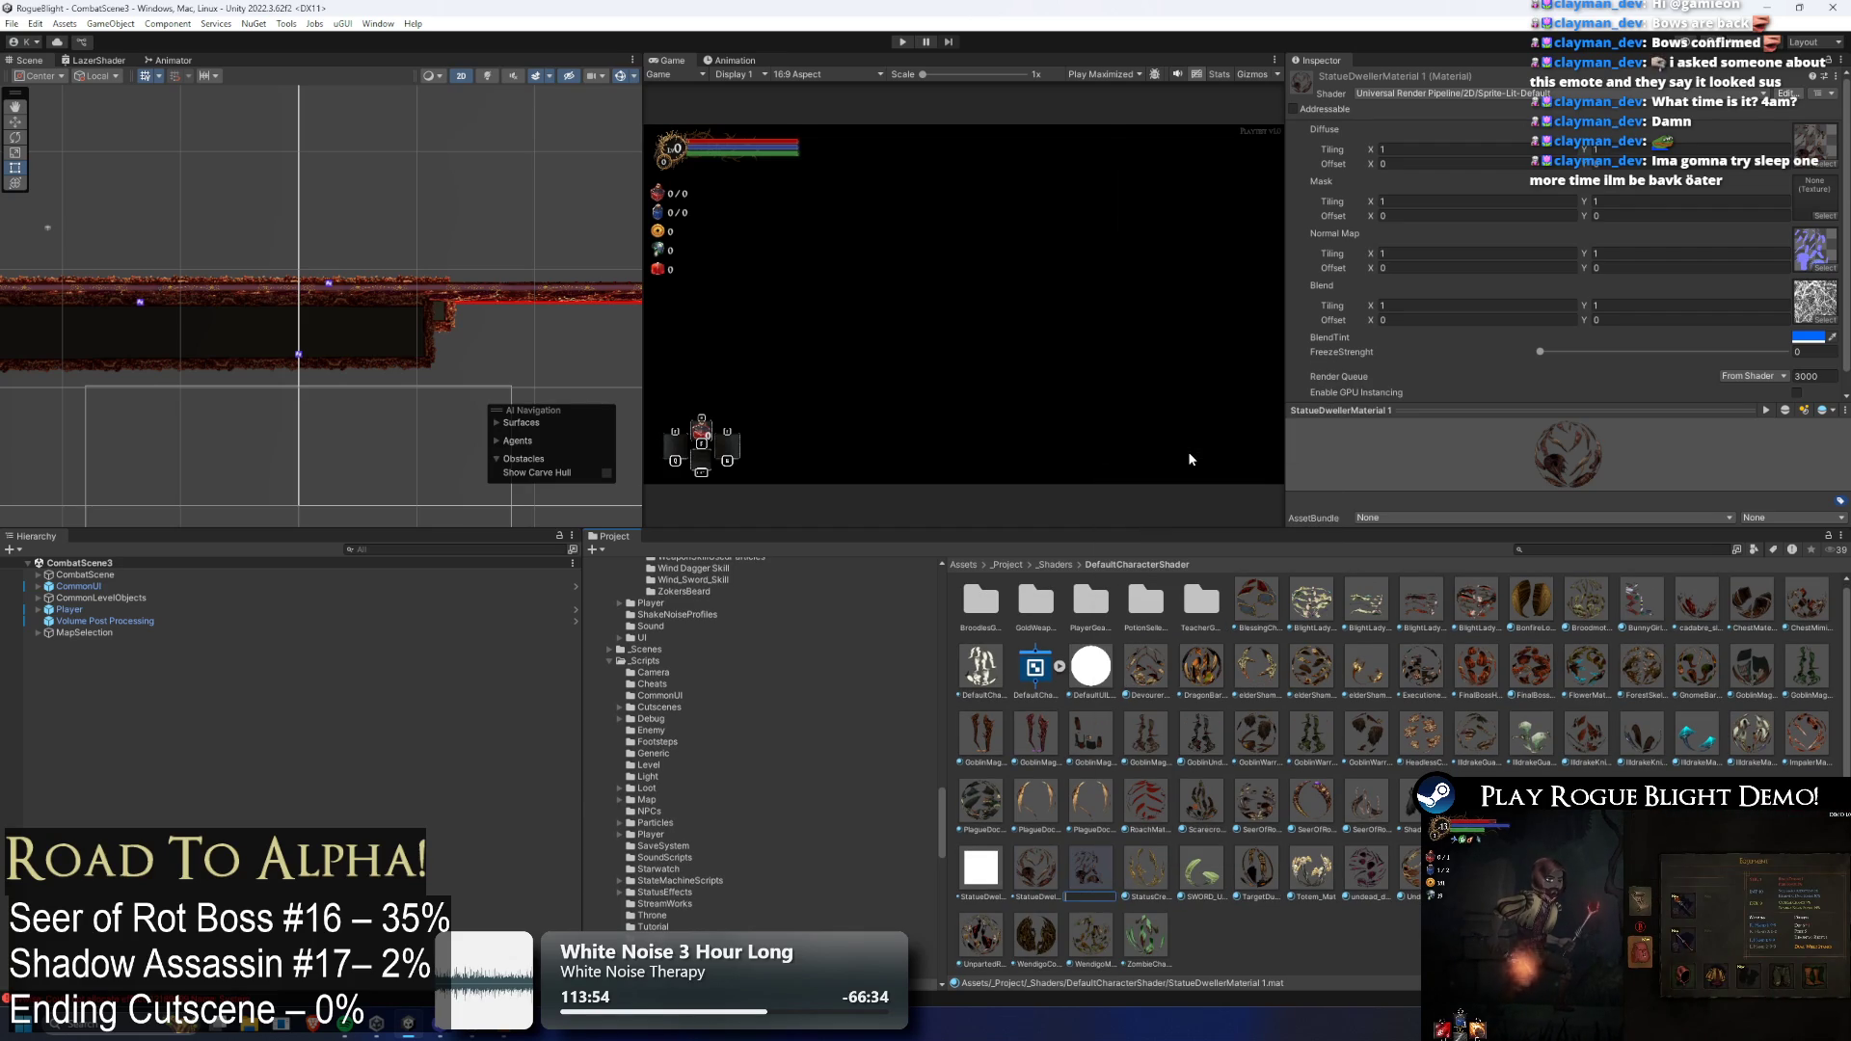
type("ShadowA")
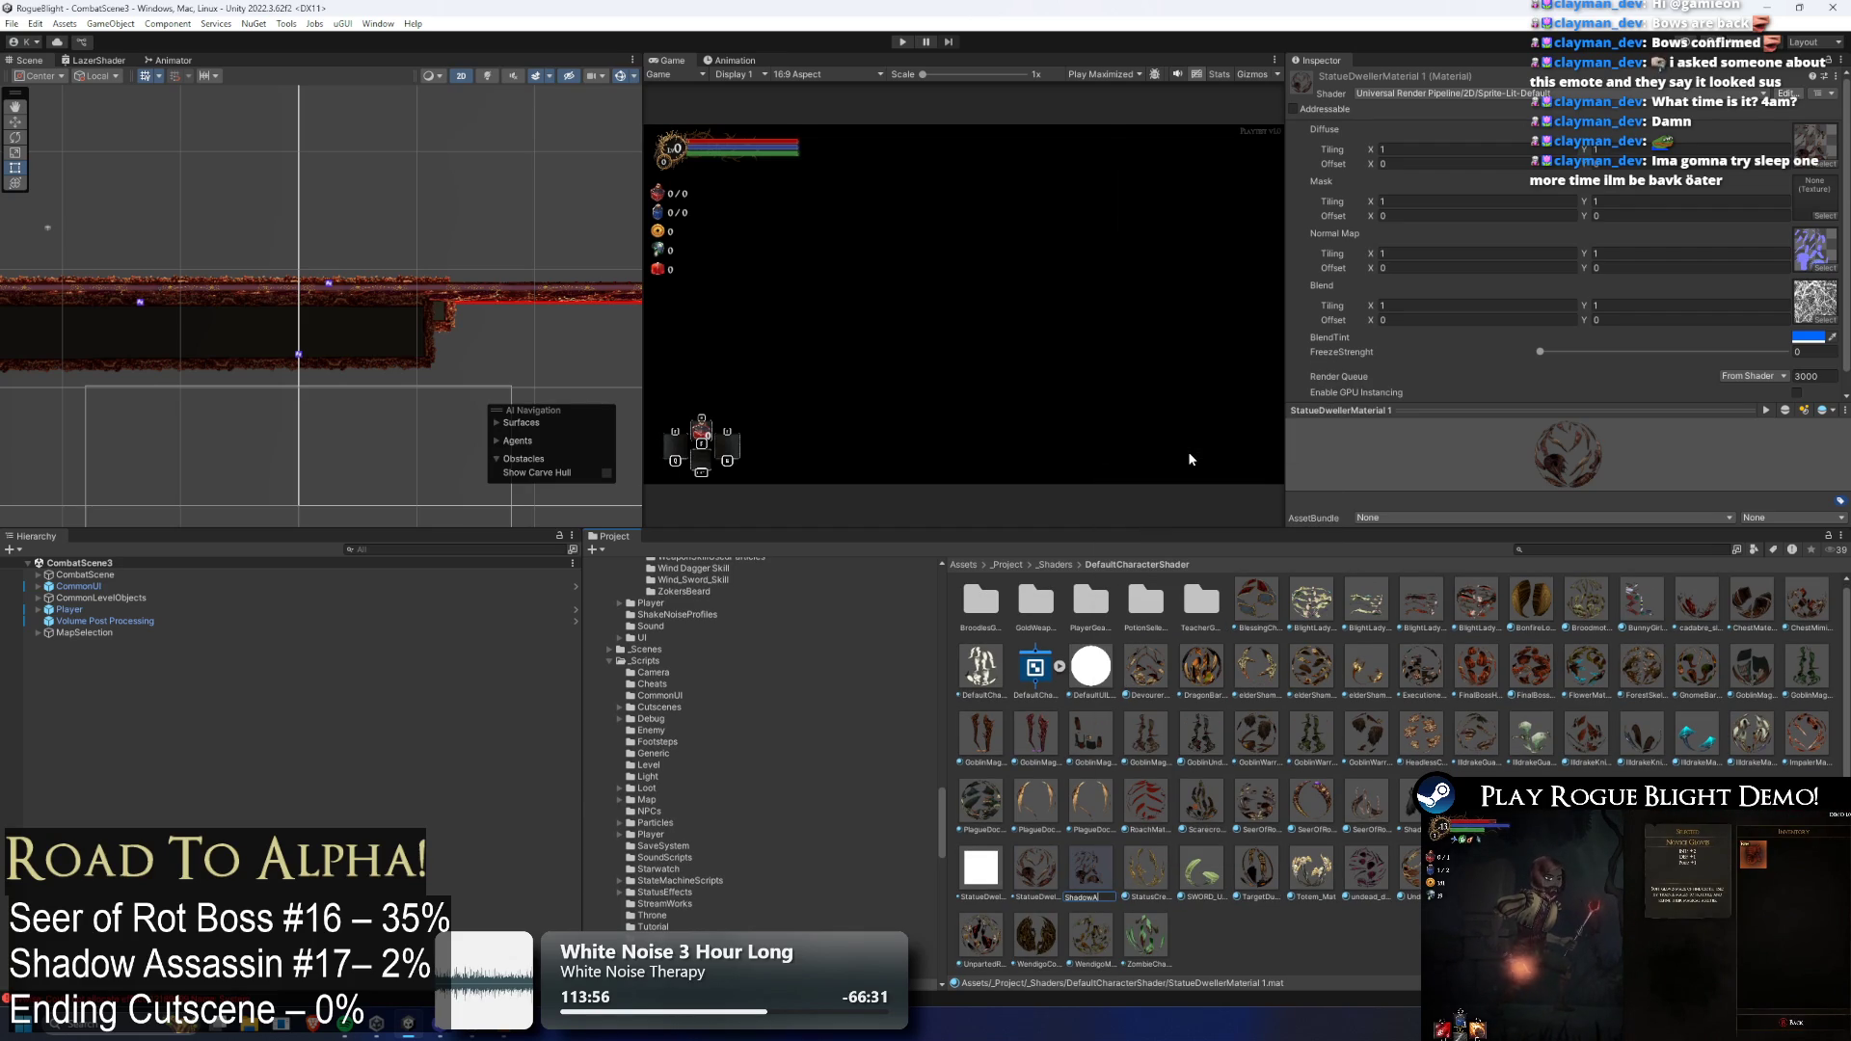
type("ssassinMat")
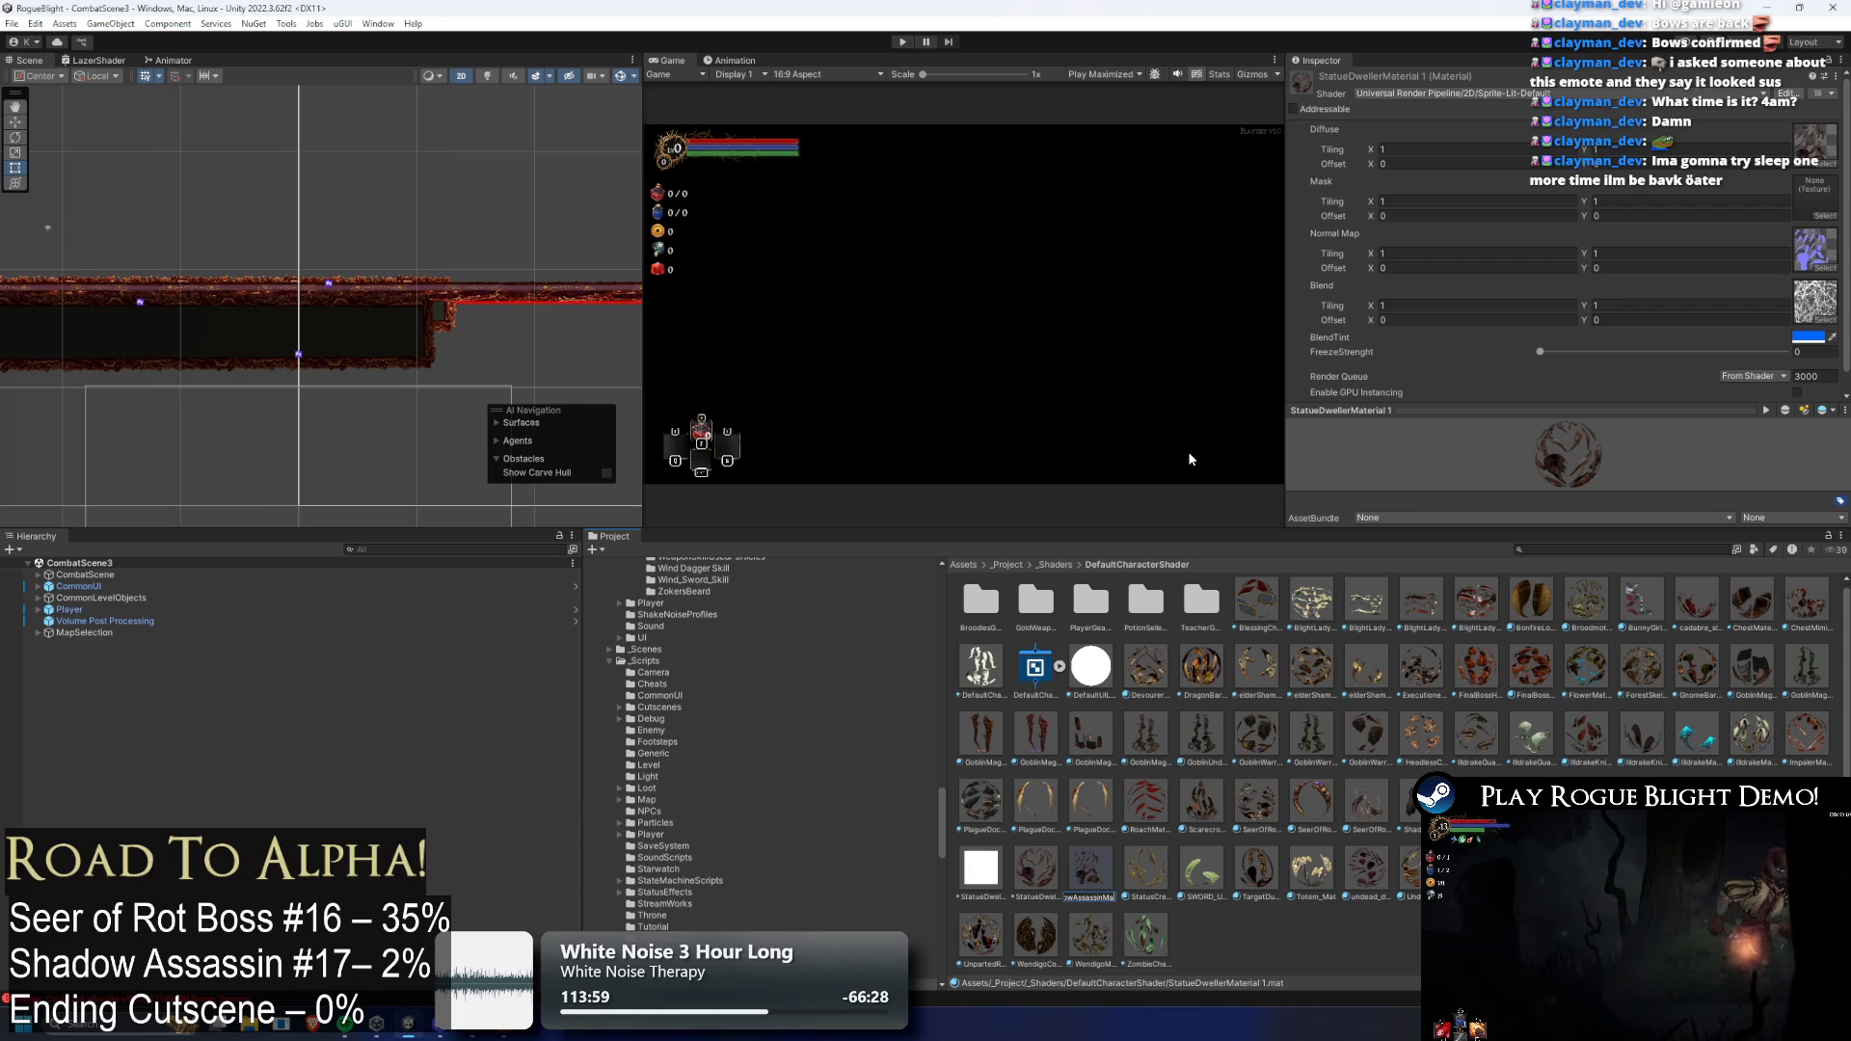
key("Return")
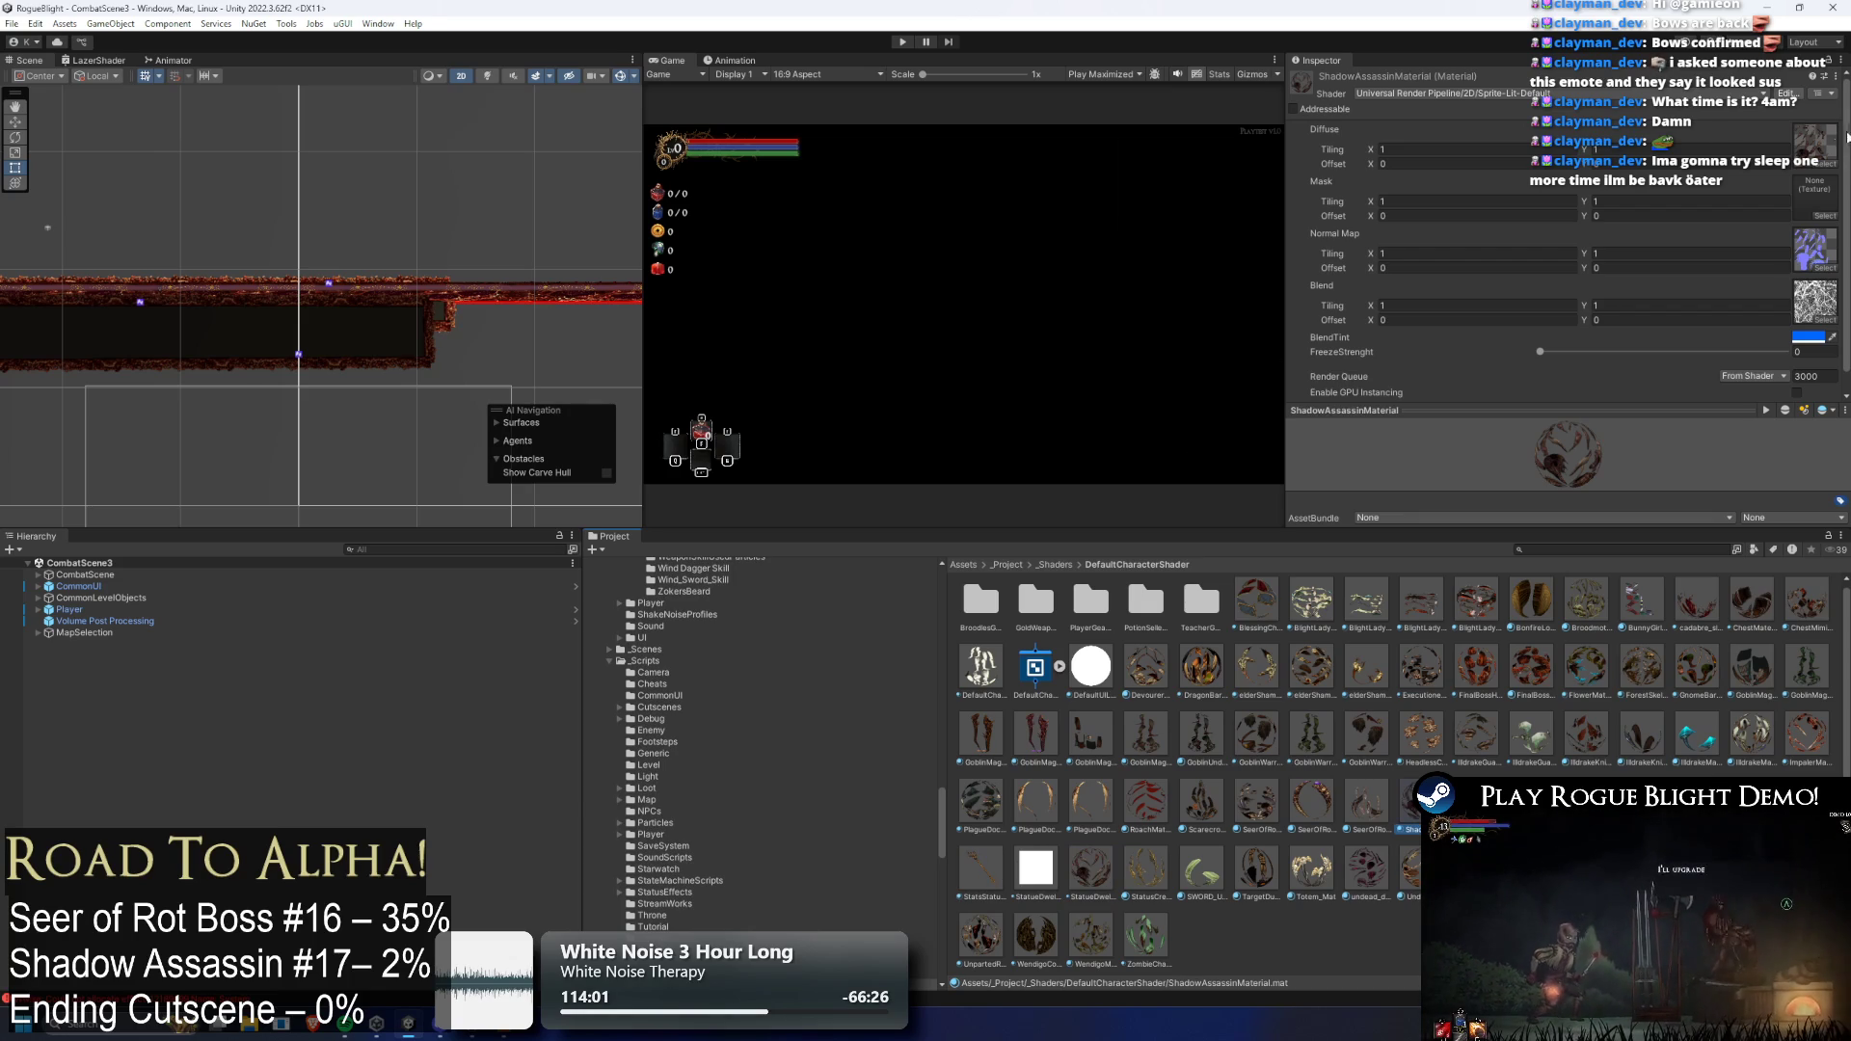
Set the material's Diffuse texture to the shadow assassin art, then open that art in Photoshop
left_click(1825, 164)
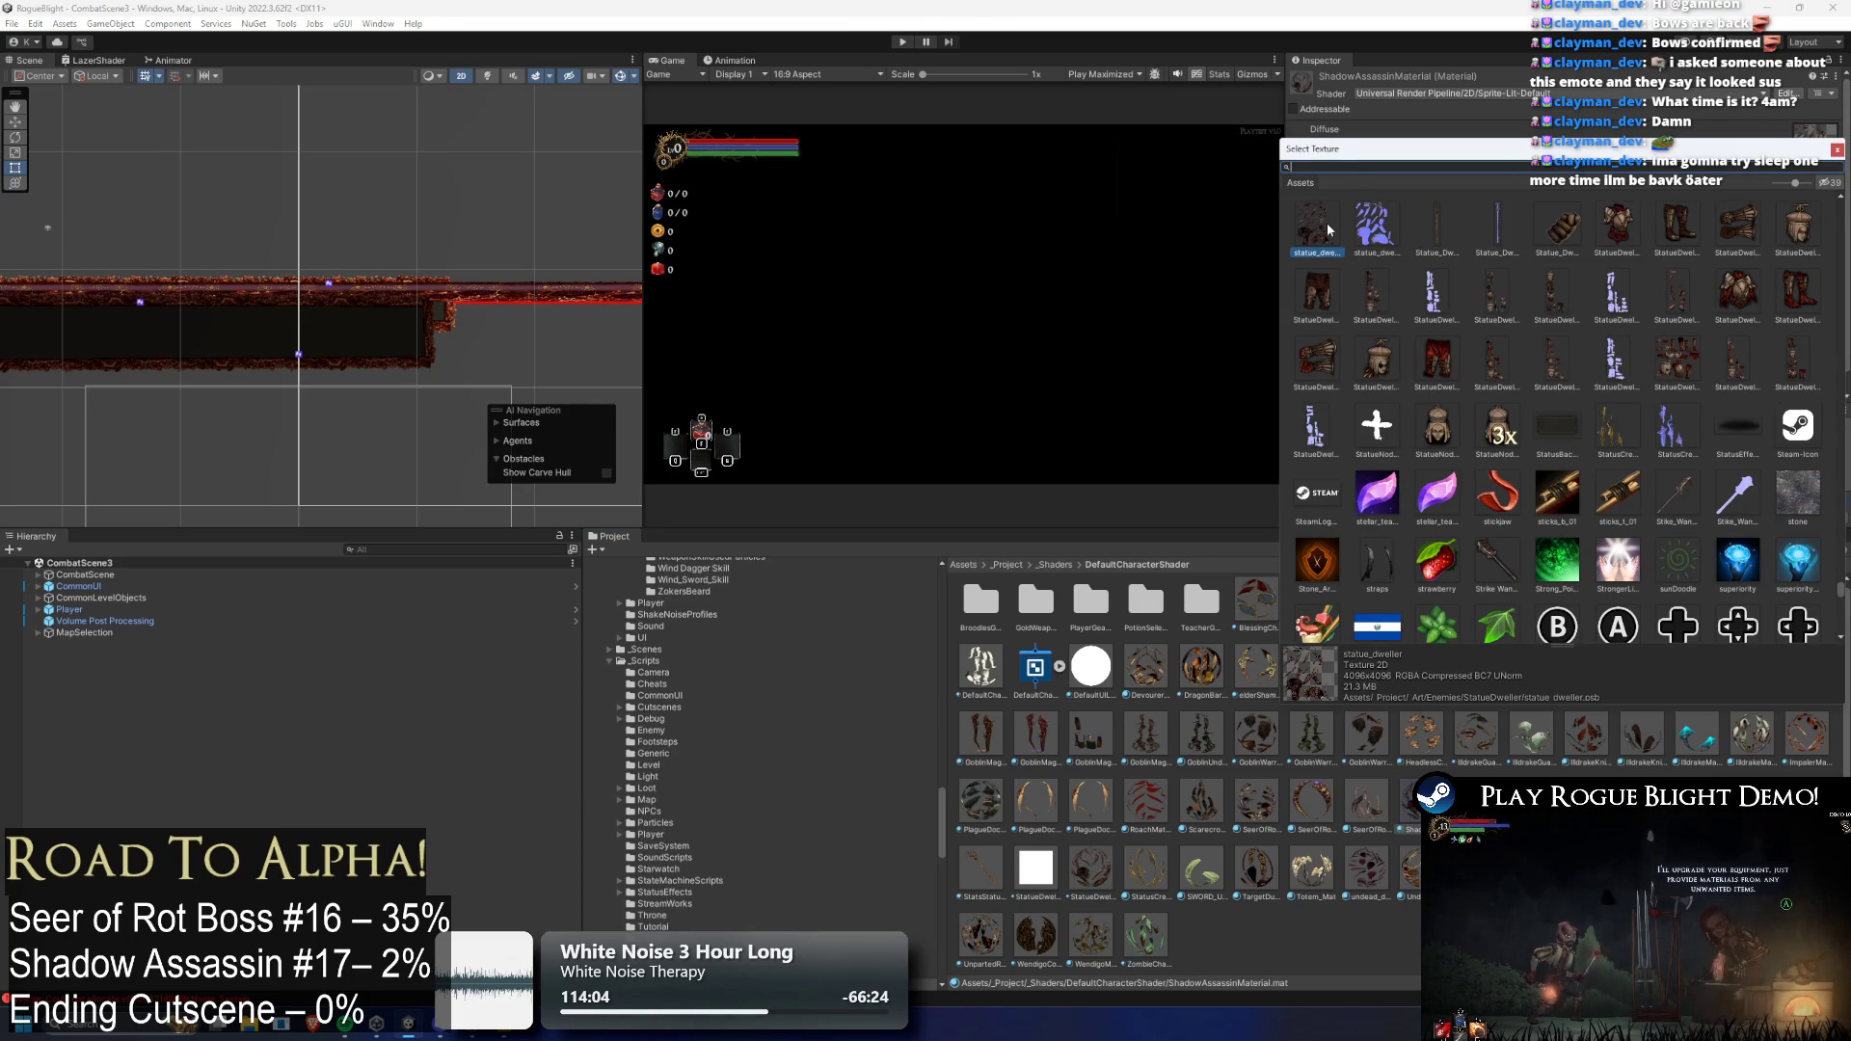
type("shad")
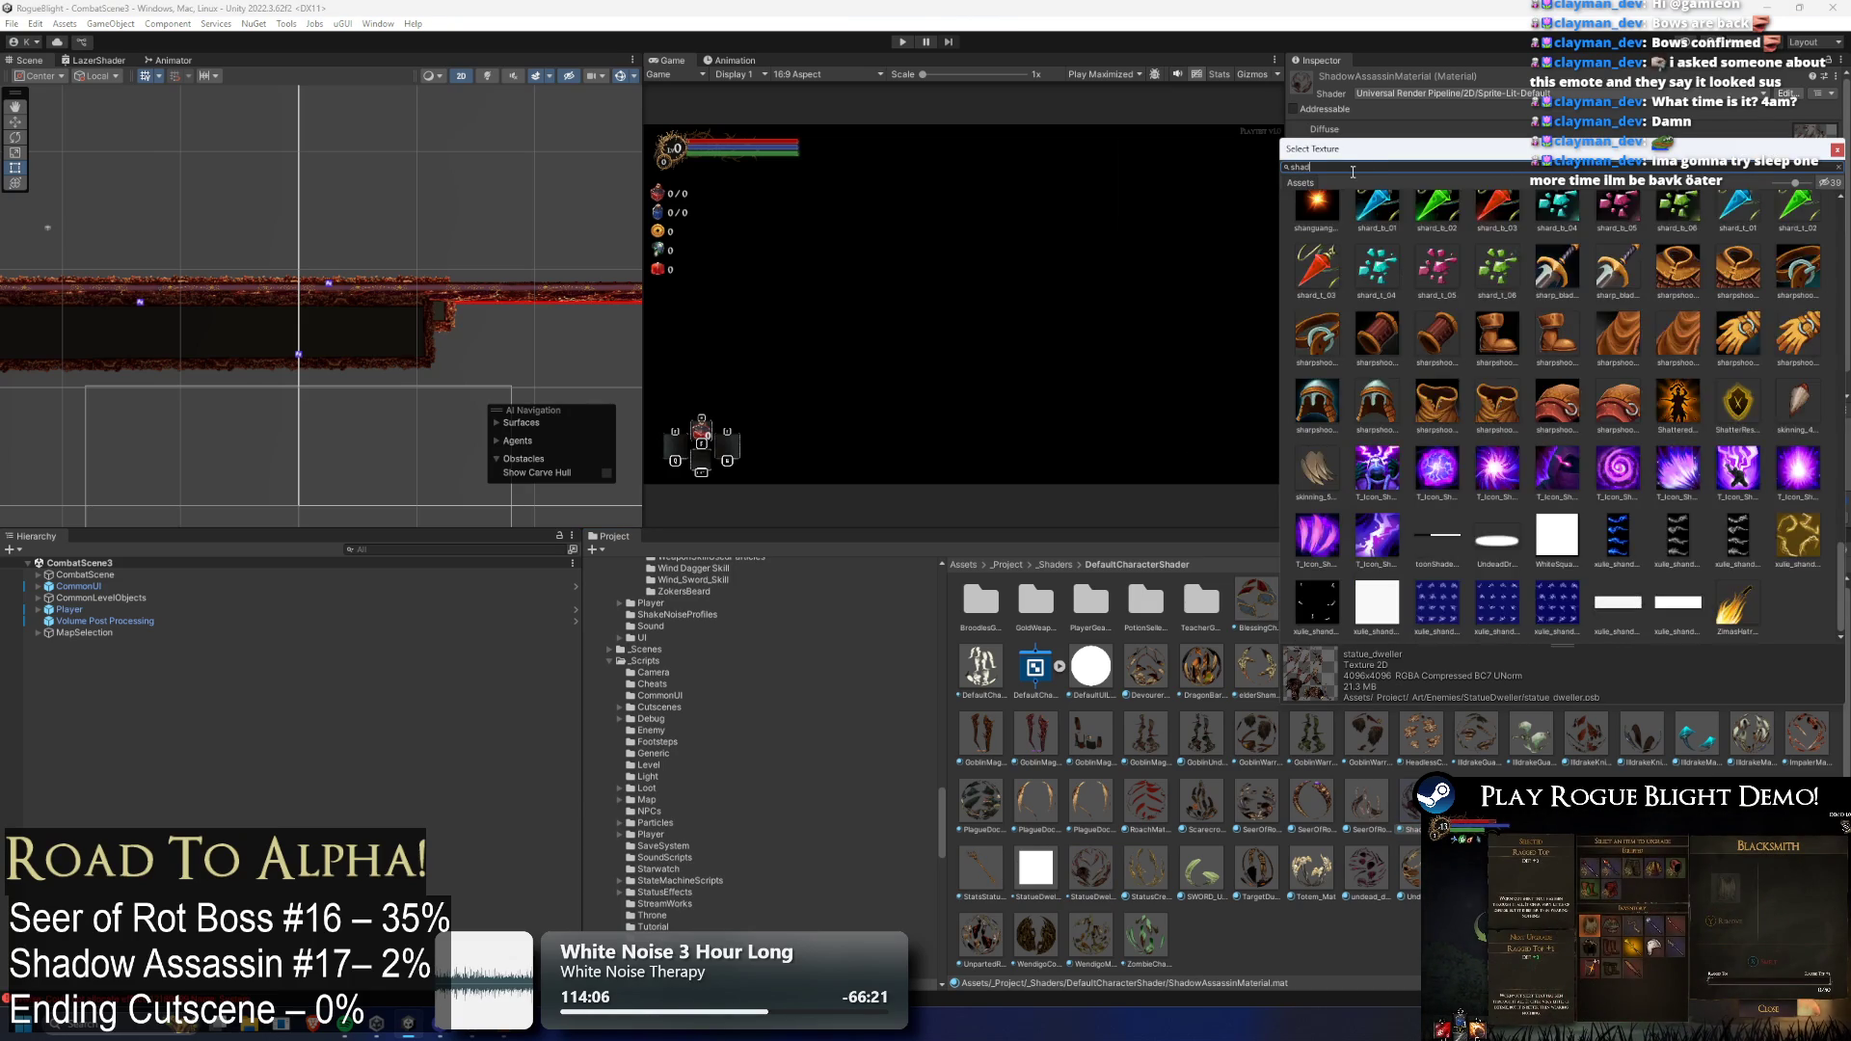
type("ow ass")
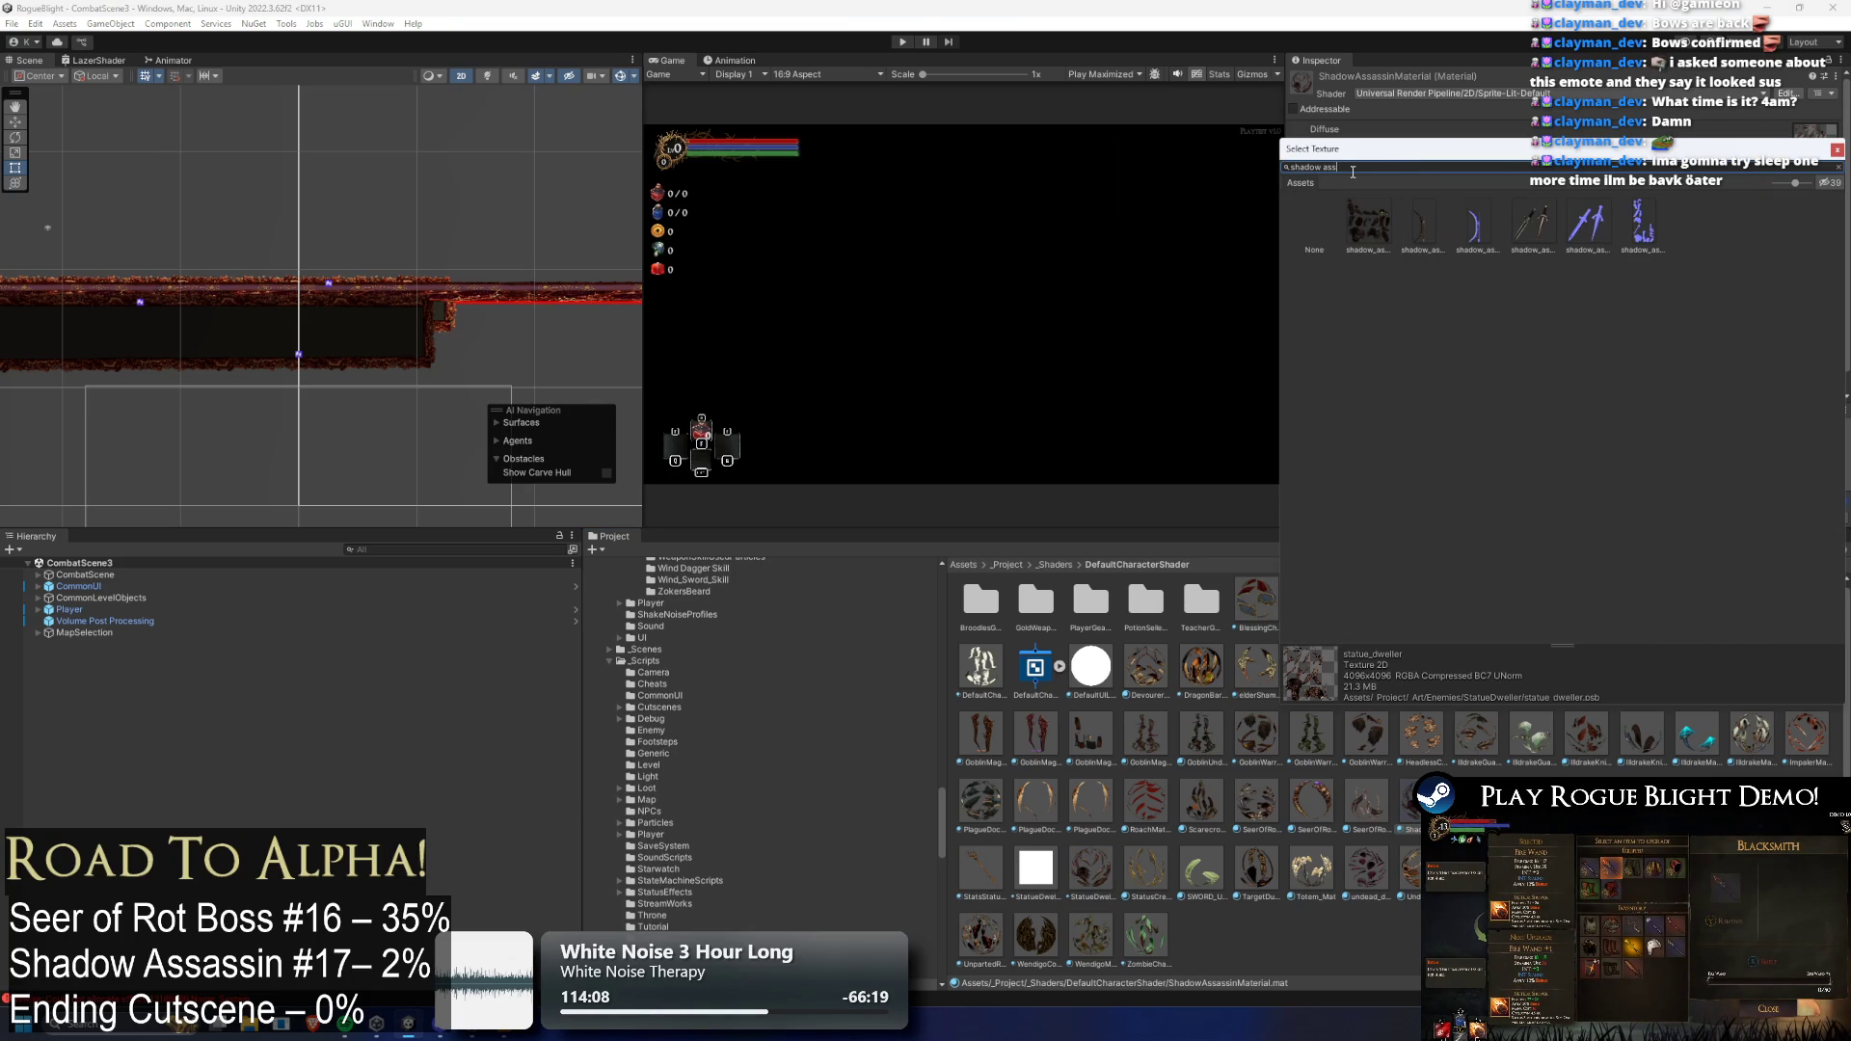
double_click(1367, 228)
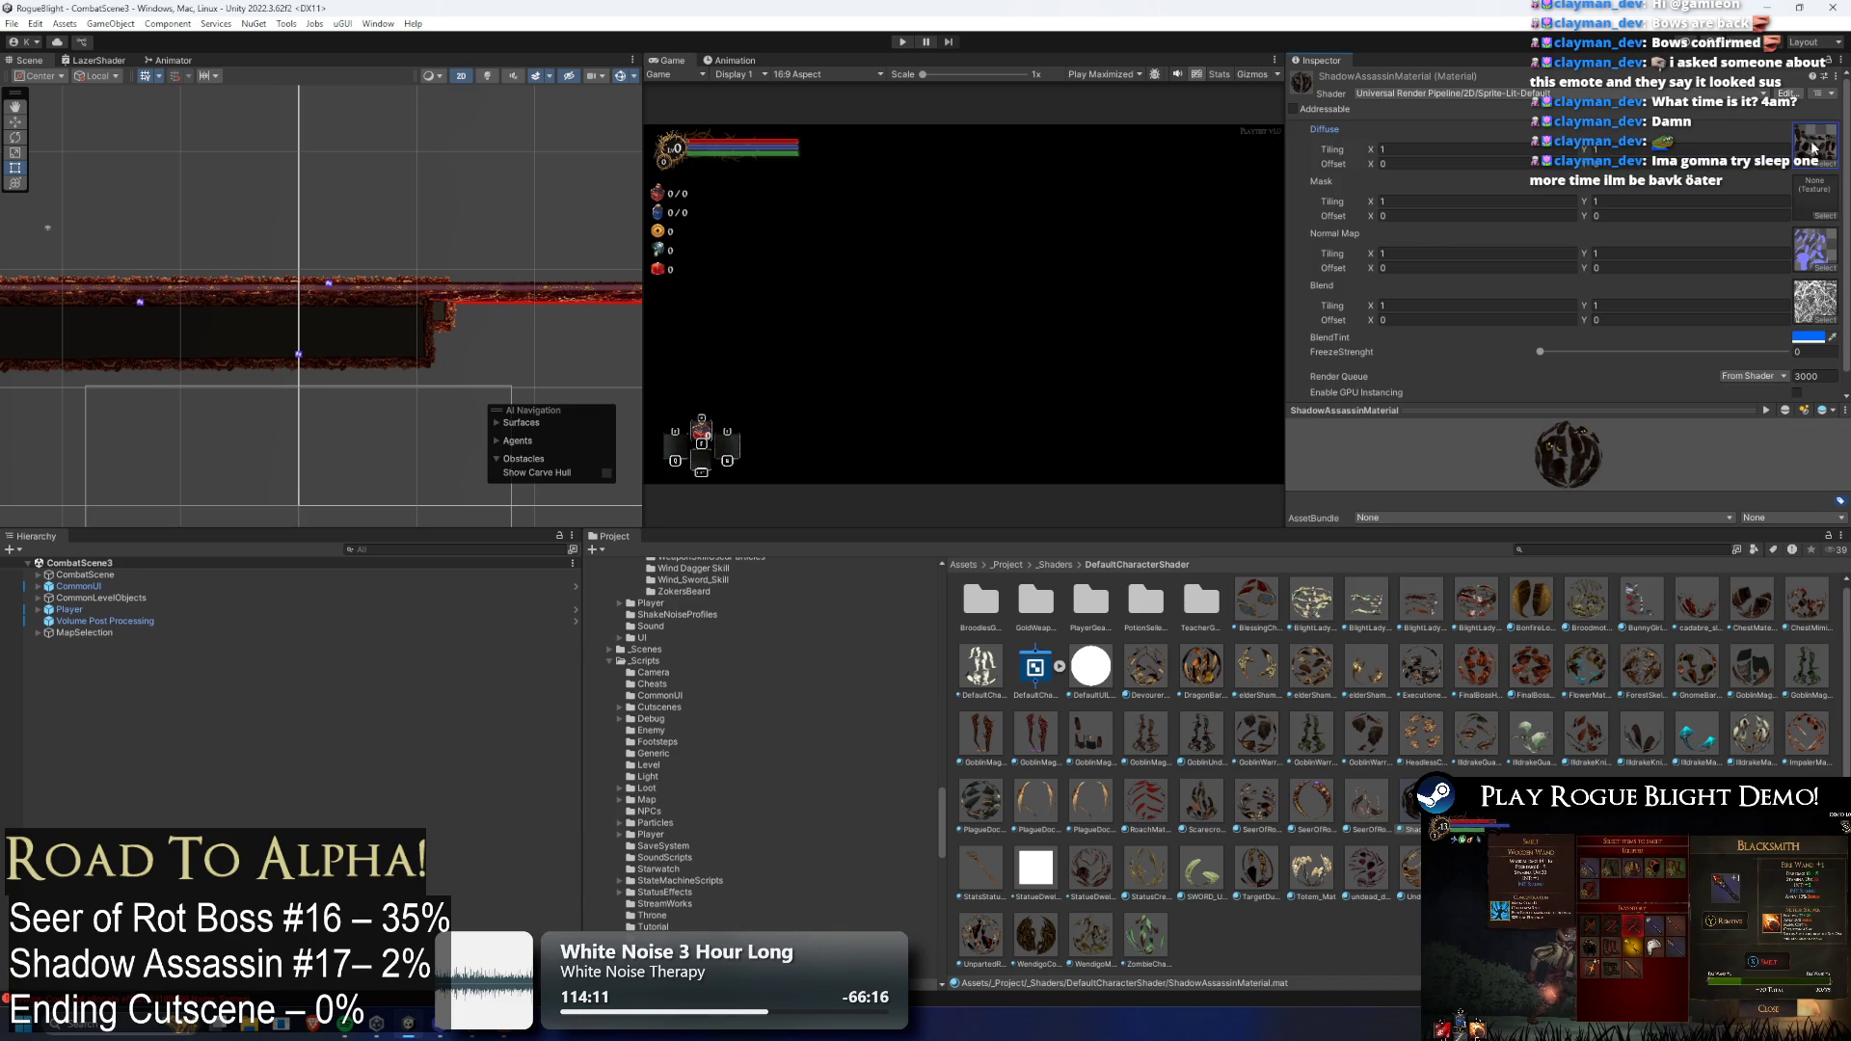
left_click(1822, 143)
double_click(1092, 602)
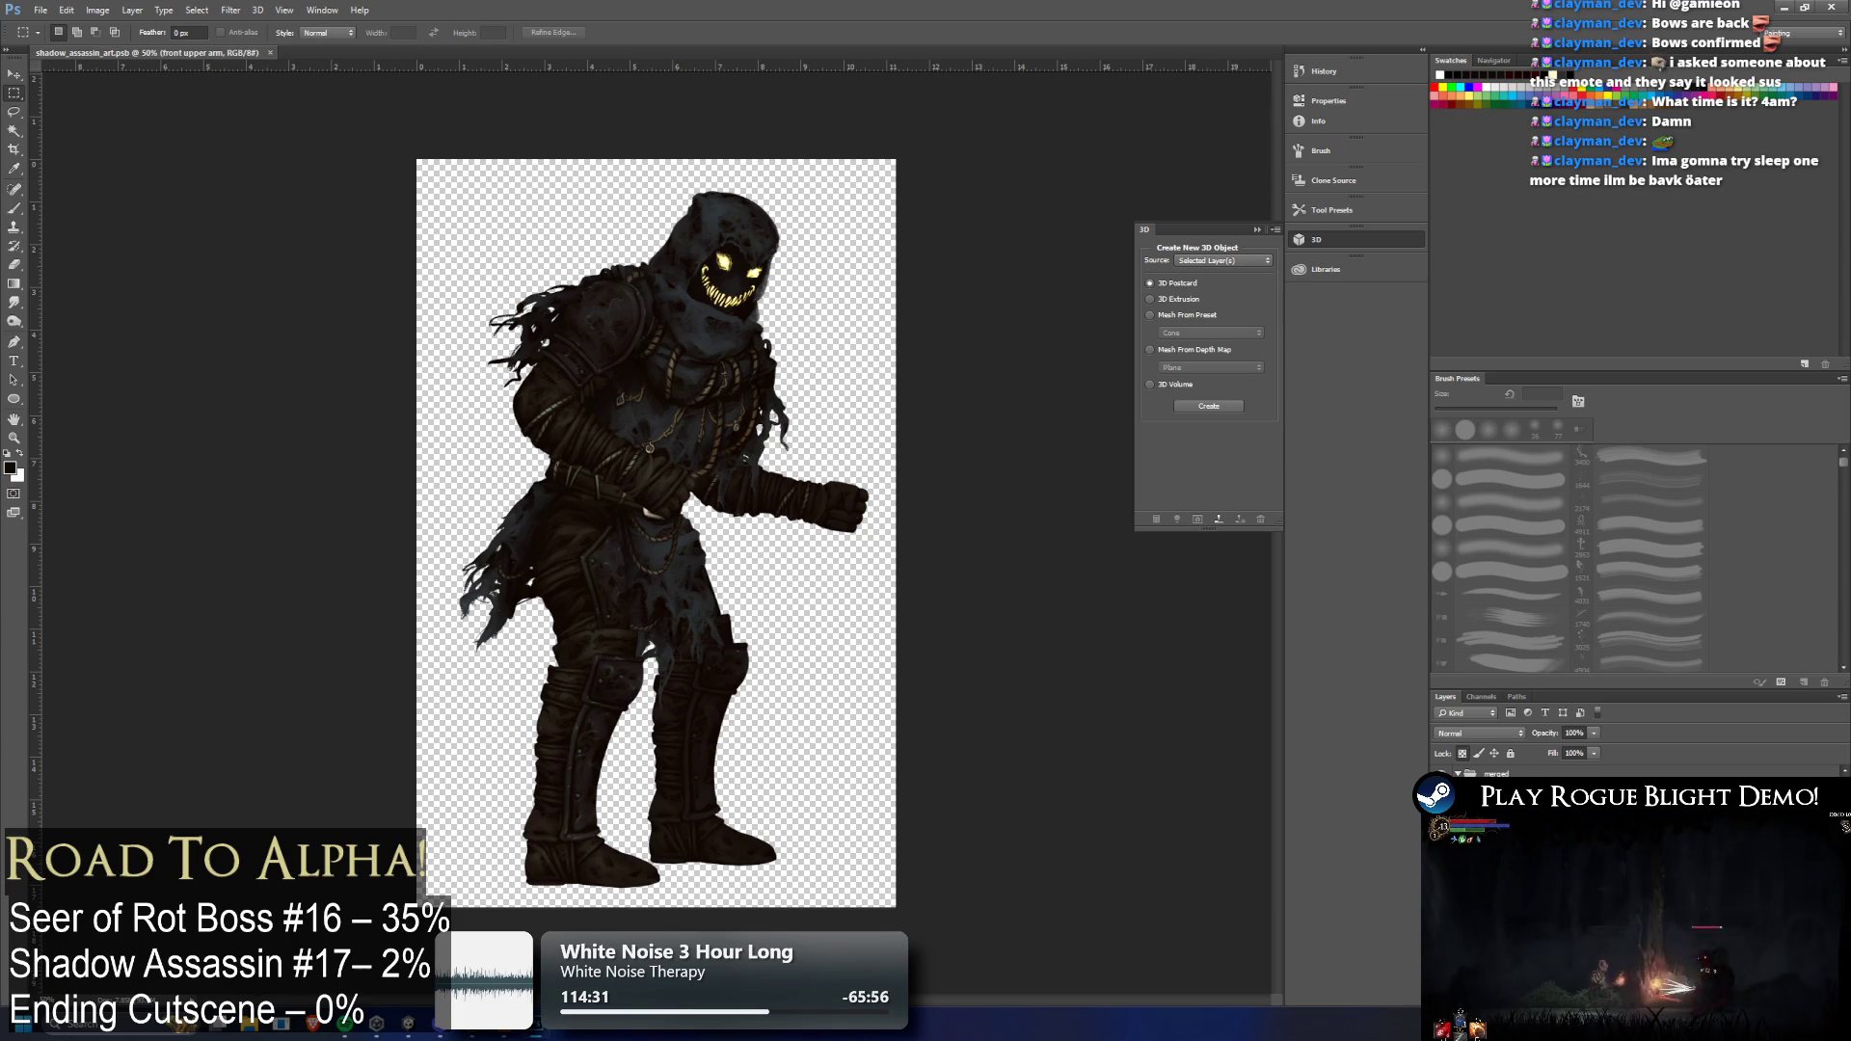
Scroll through the body-part layers of shadow_assassin_art in the Layers panel
scroll(1639, 771, "down", 1)
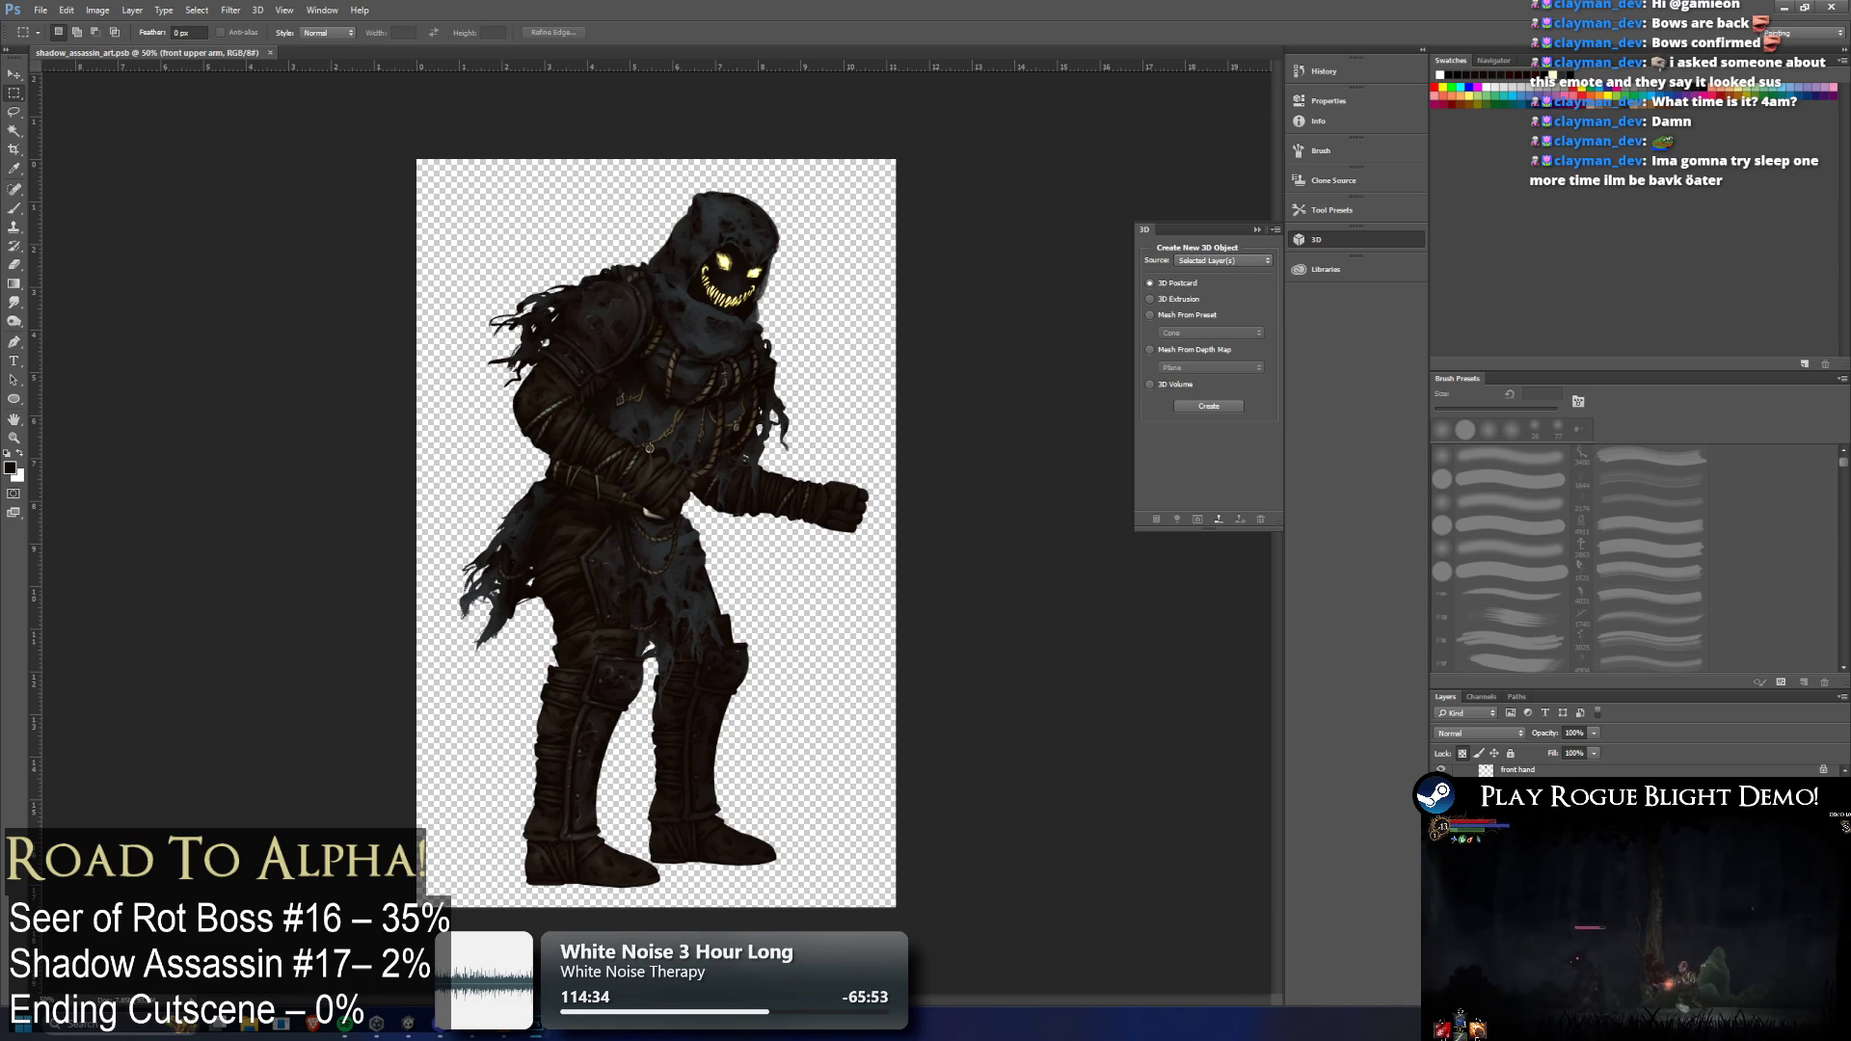
scroll(1639, 771, "down", 1)
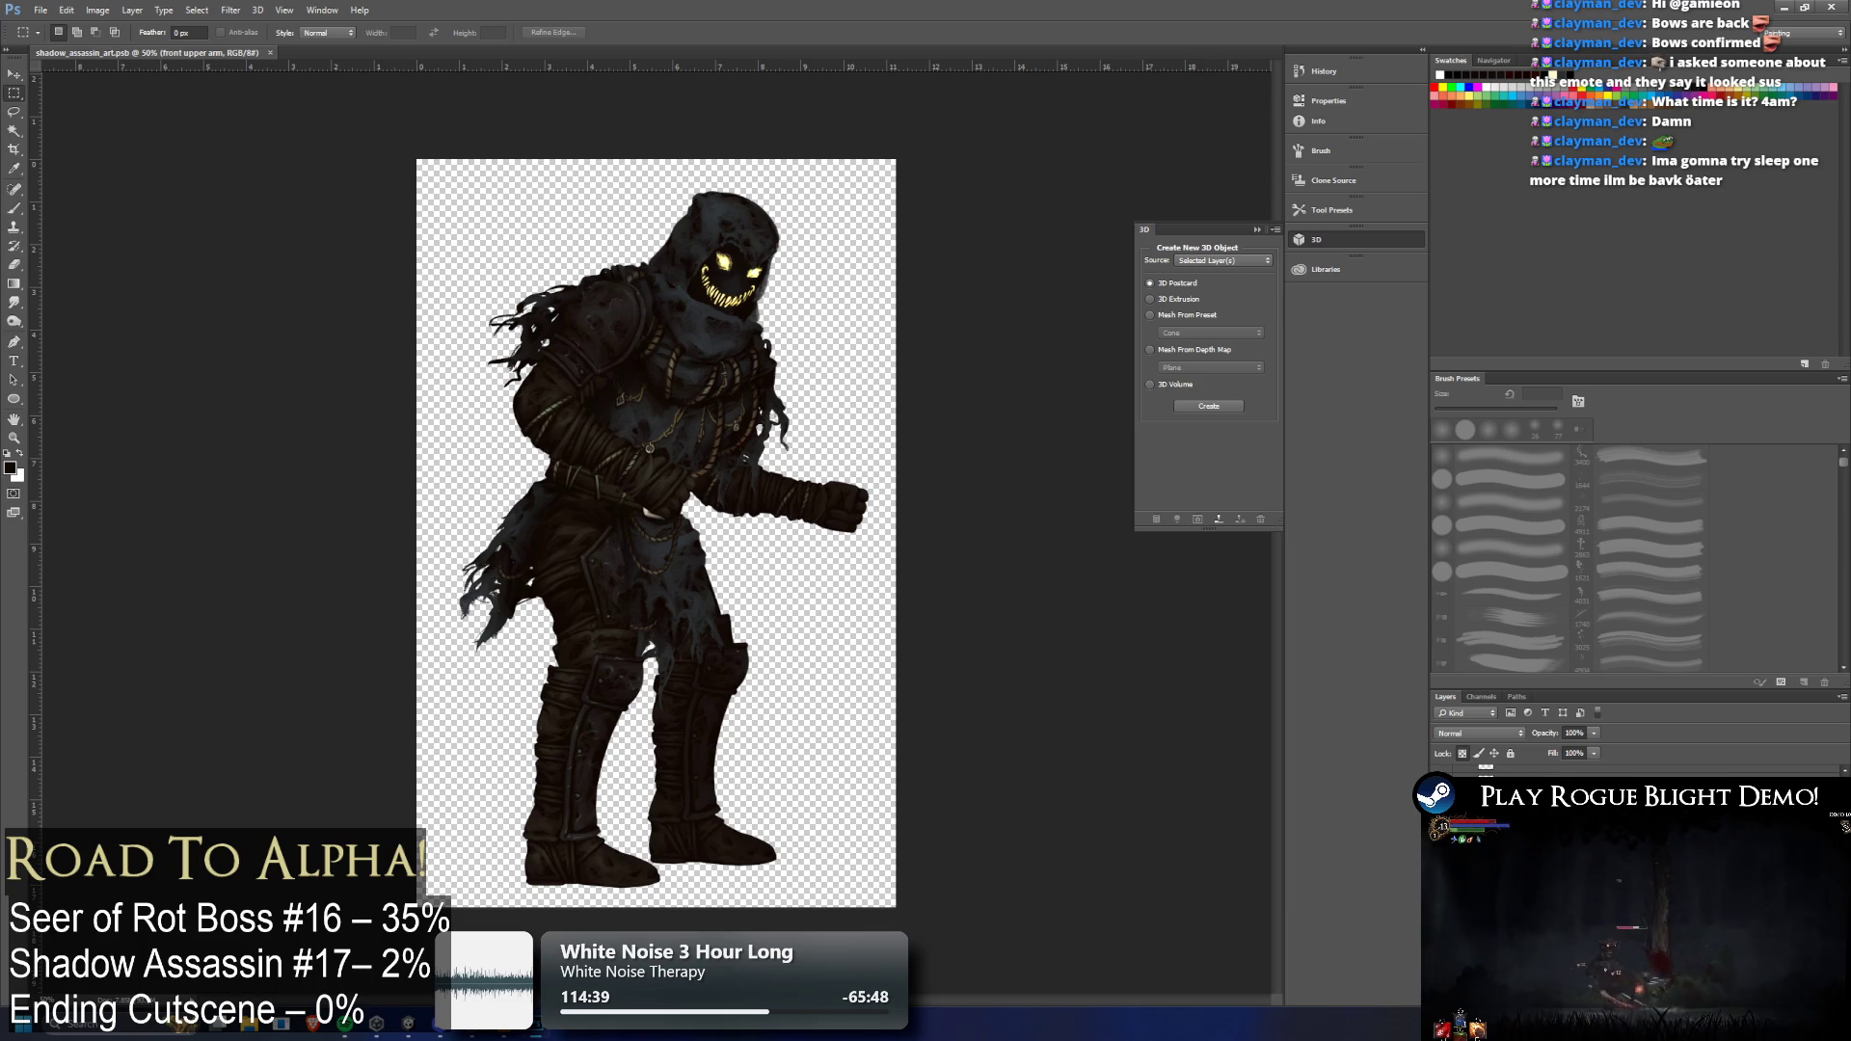
scroll(1639, 771, "down", 1)
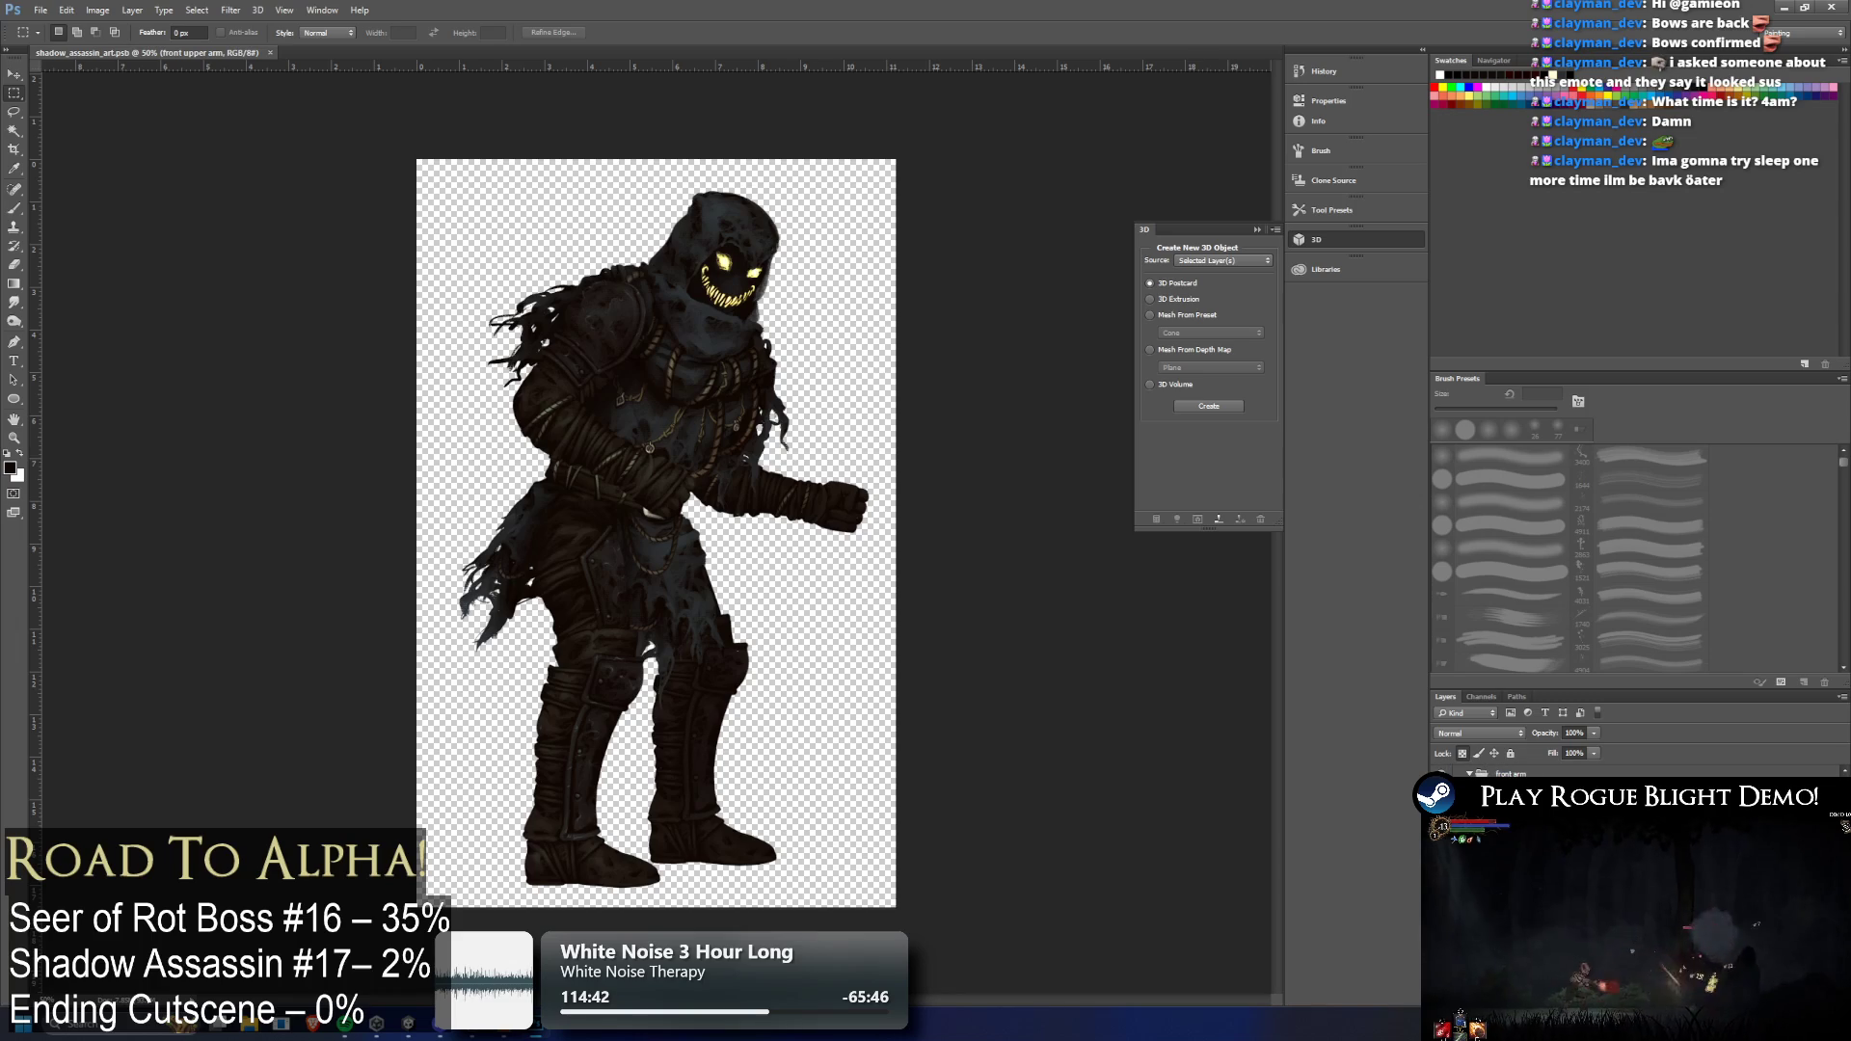
scroll(1639, 771, "down", 1)
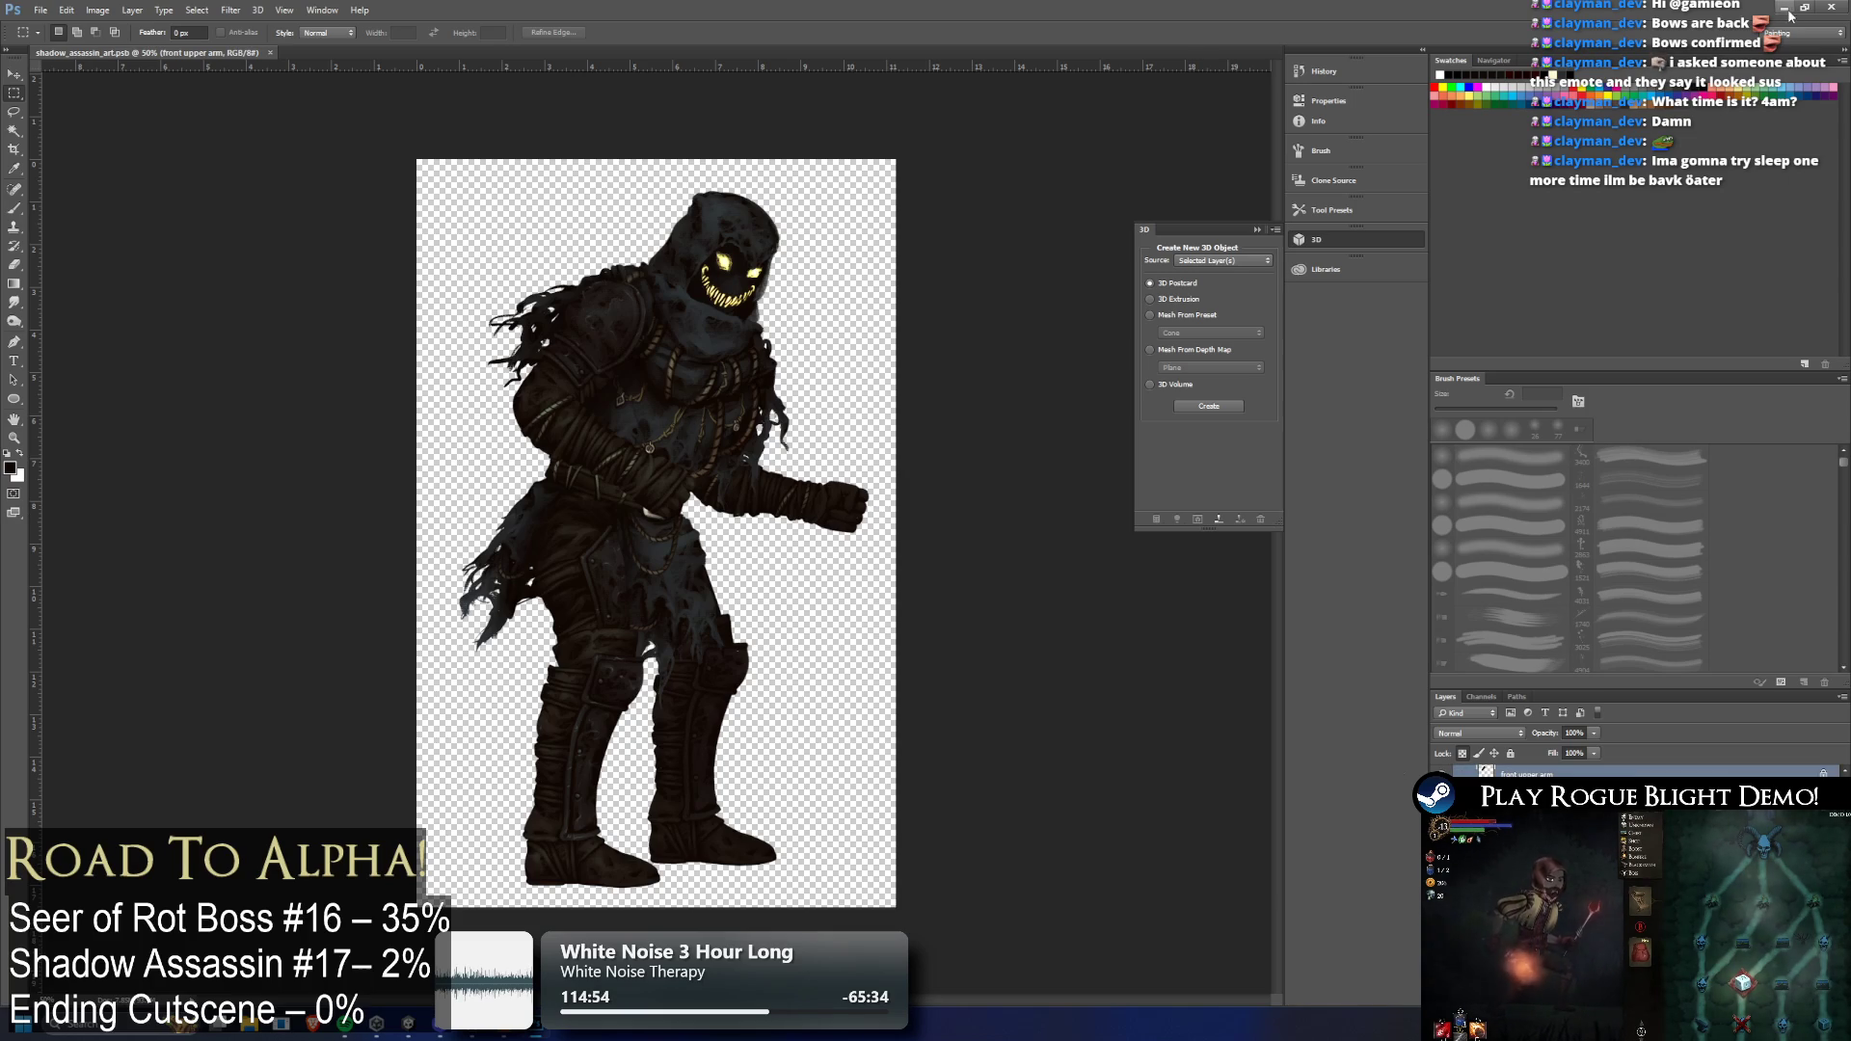
Open shadow_assassin_bow_art from Unity in Photoshop and add a new layer to it
key("alt+Tab")
left_click(1115, 604)
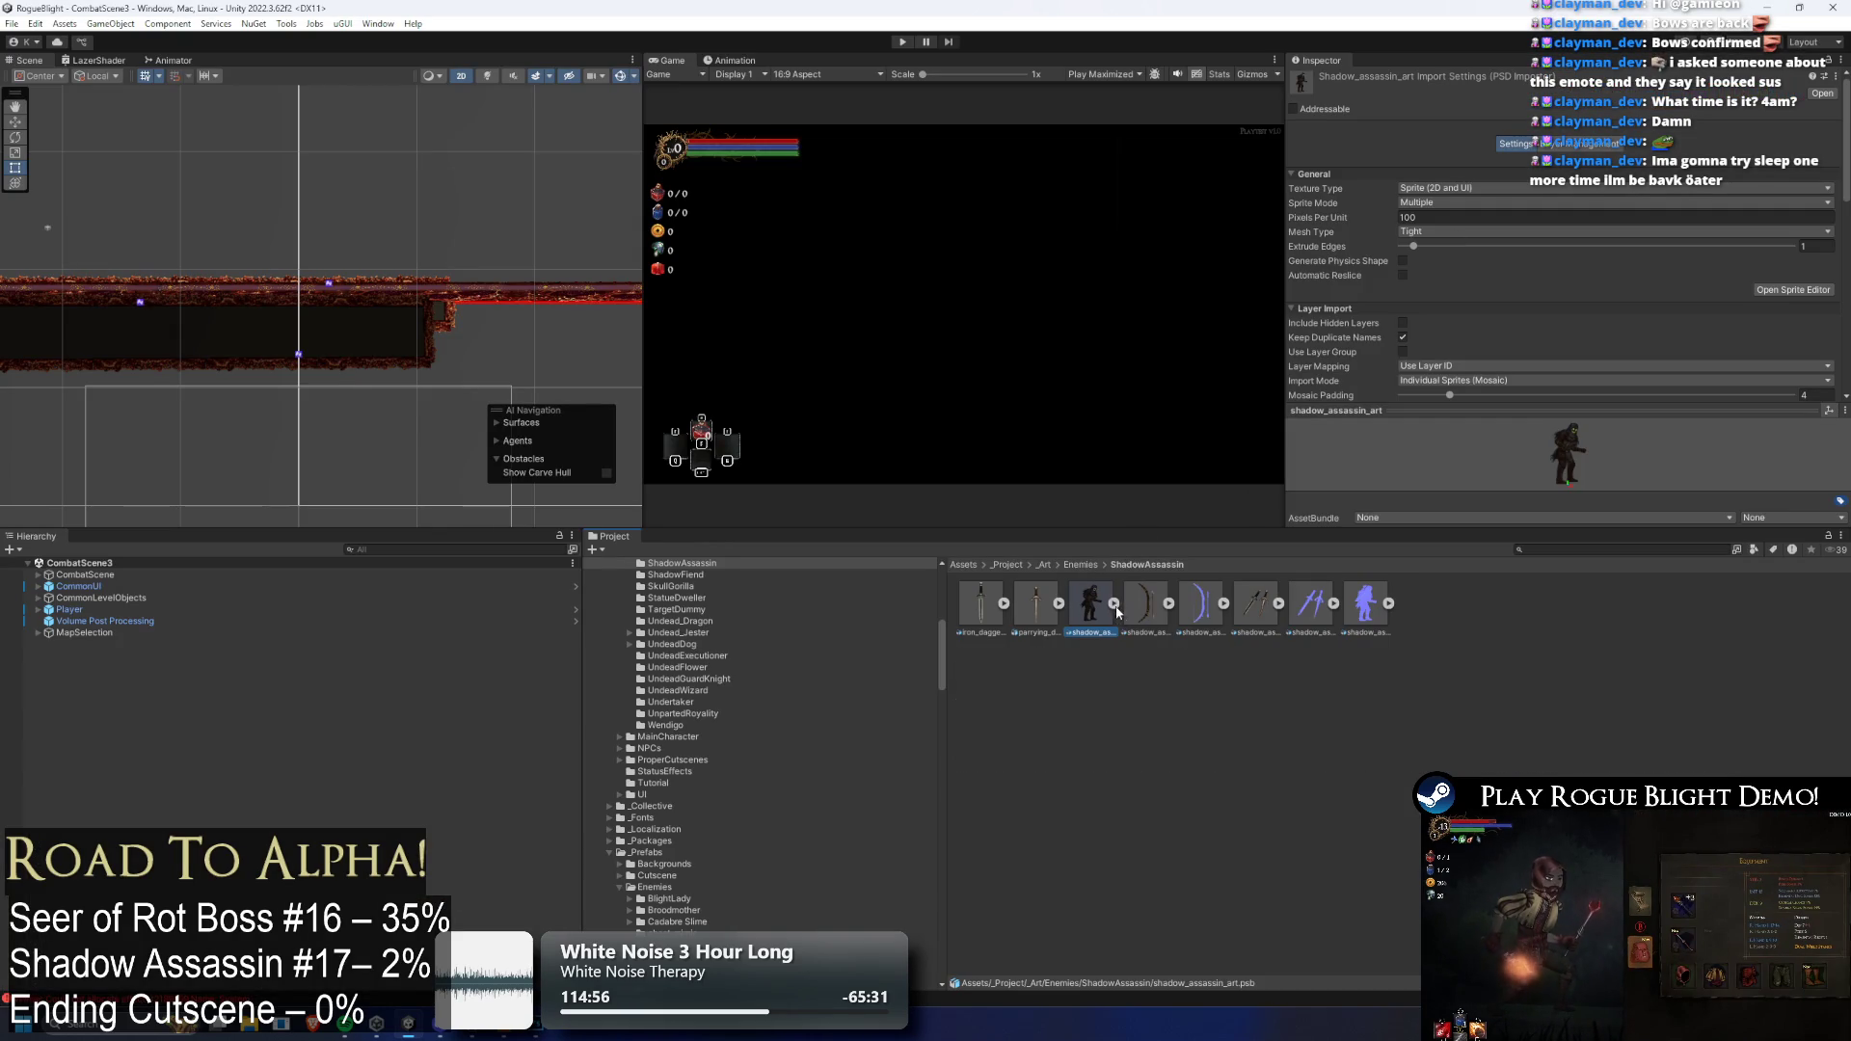
double_click(1141, 607)
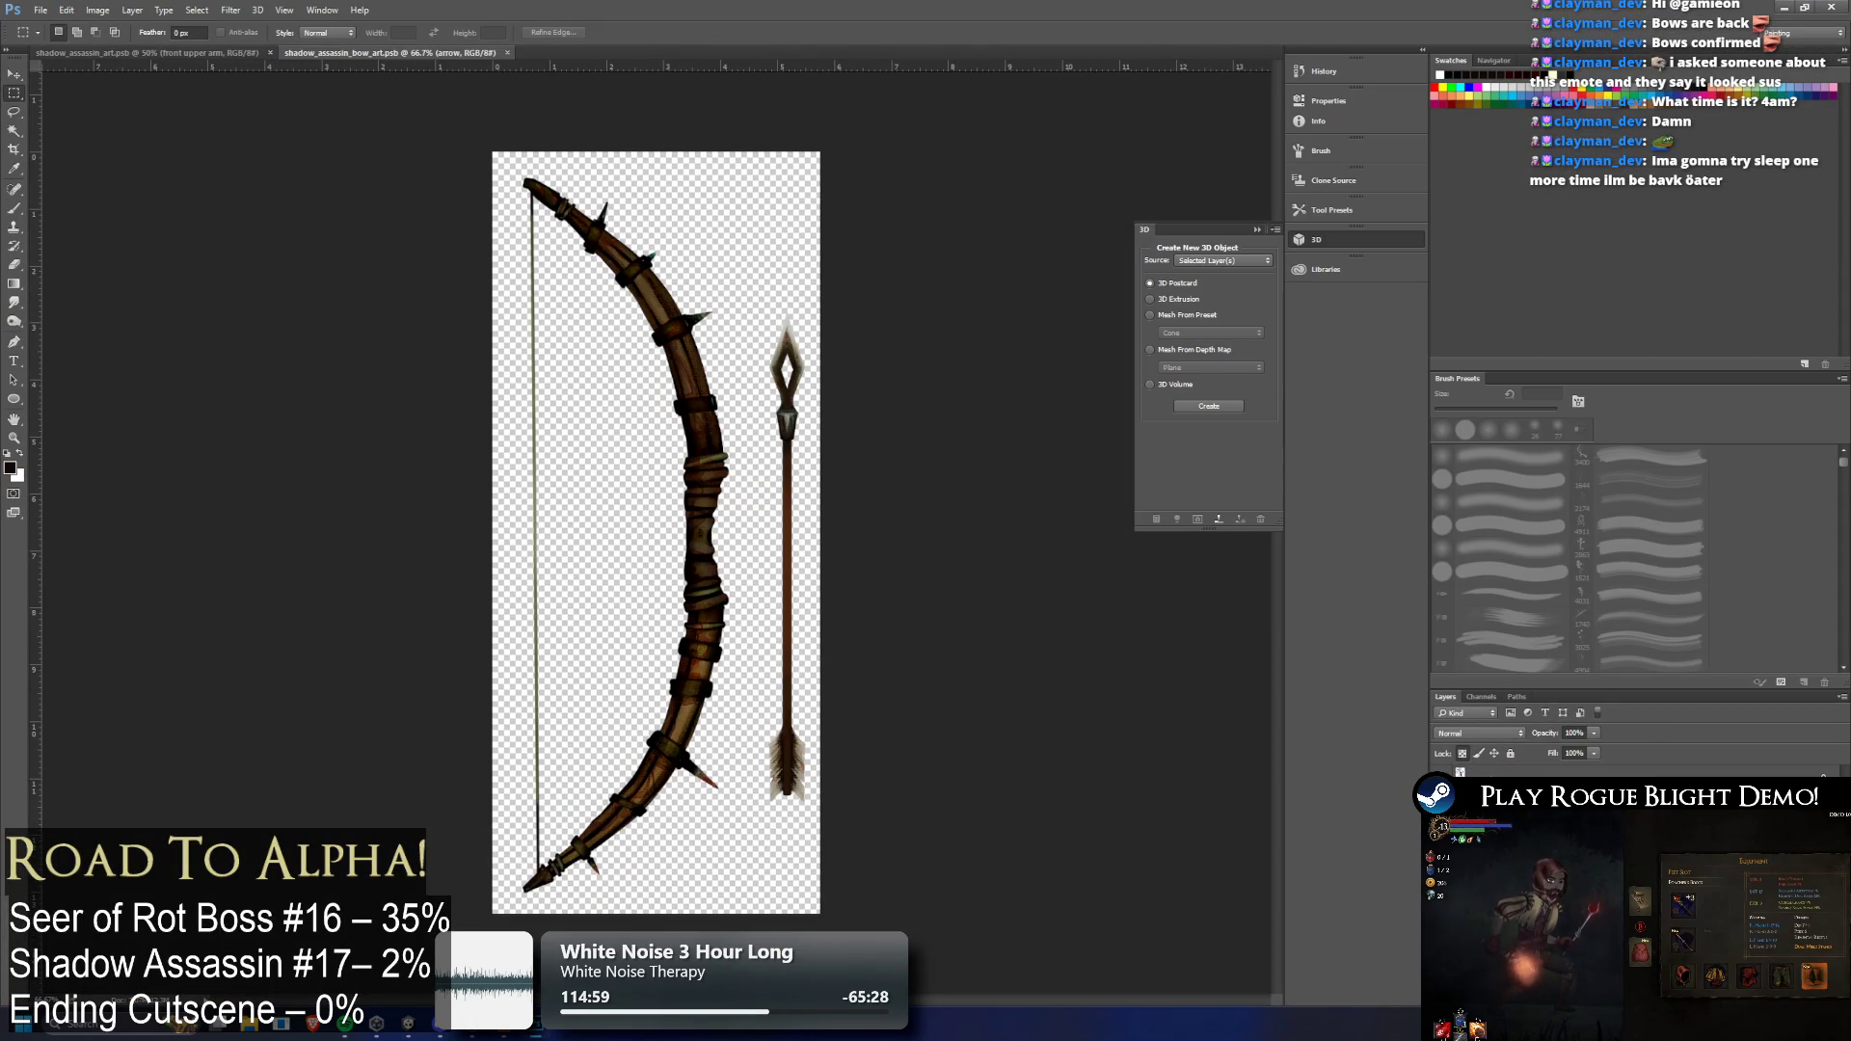
key("ctrl+shift+alt+n")
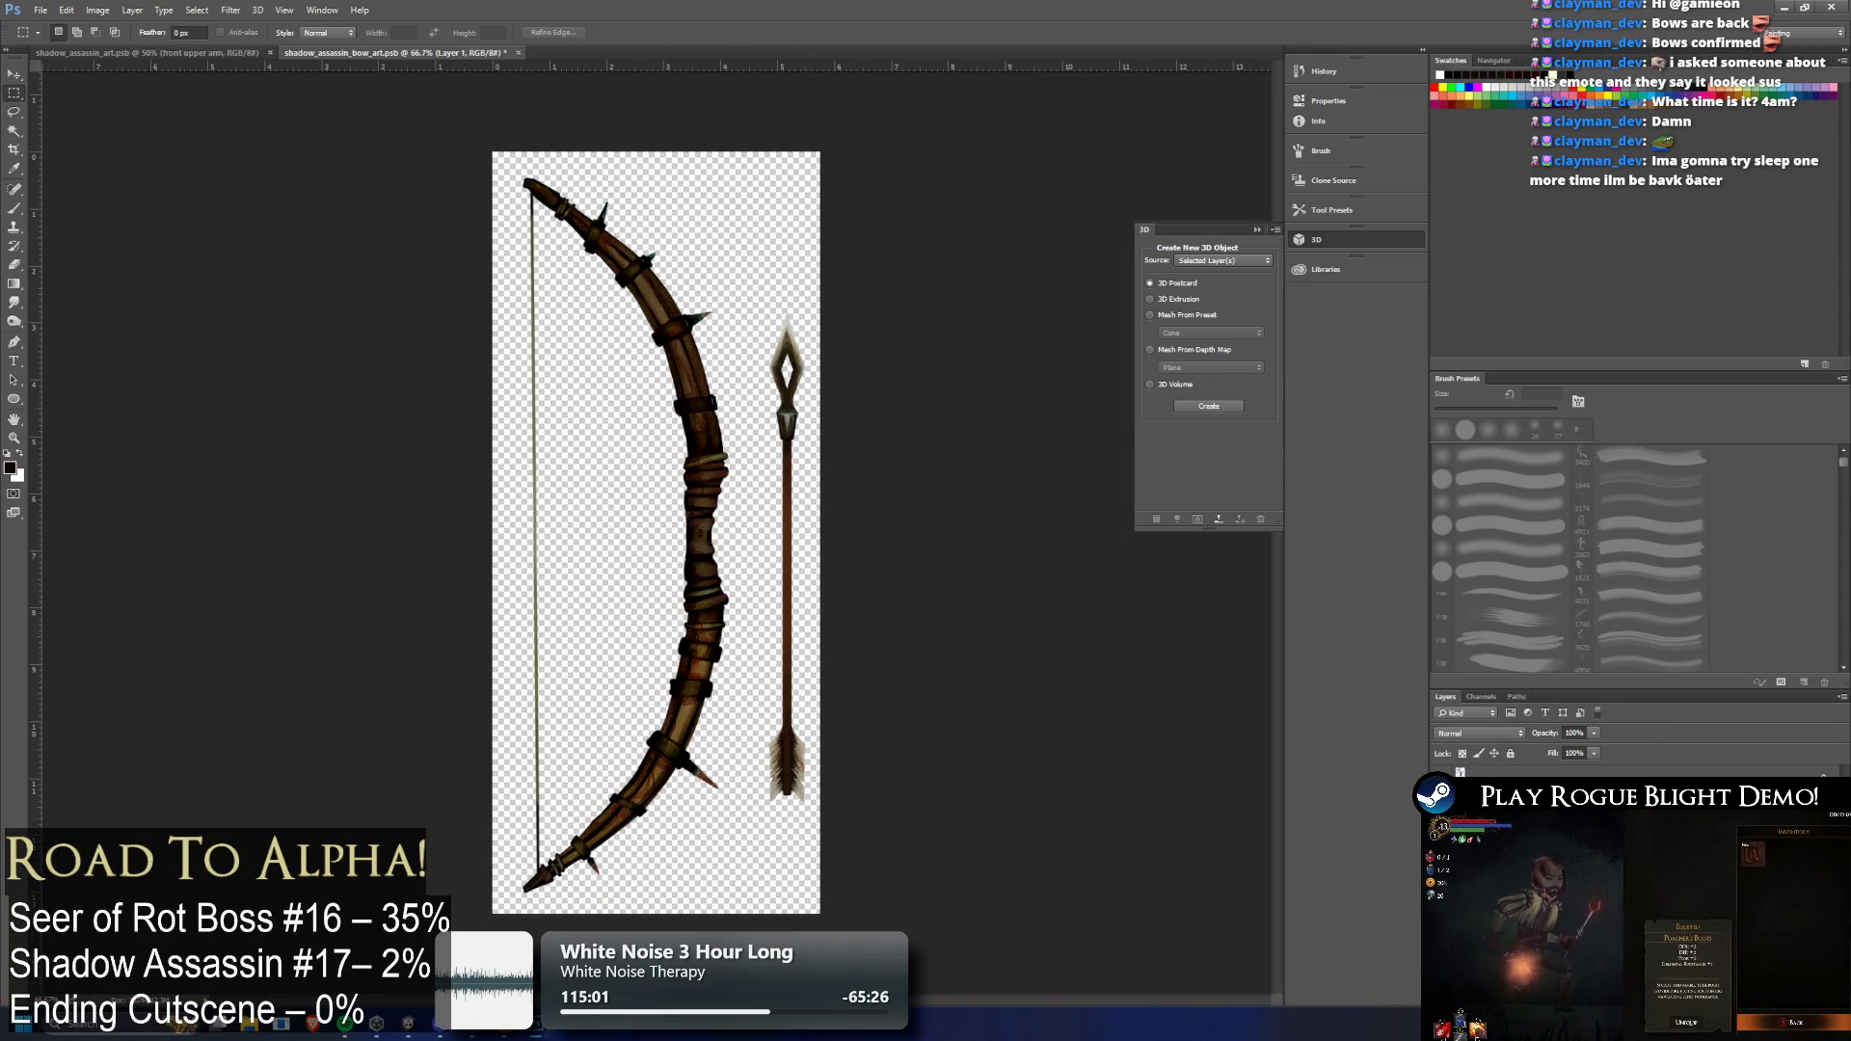
Select the quiver and front quiver layers in the assassin character file
left_click(153, 52)
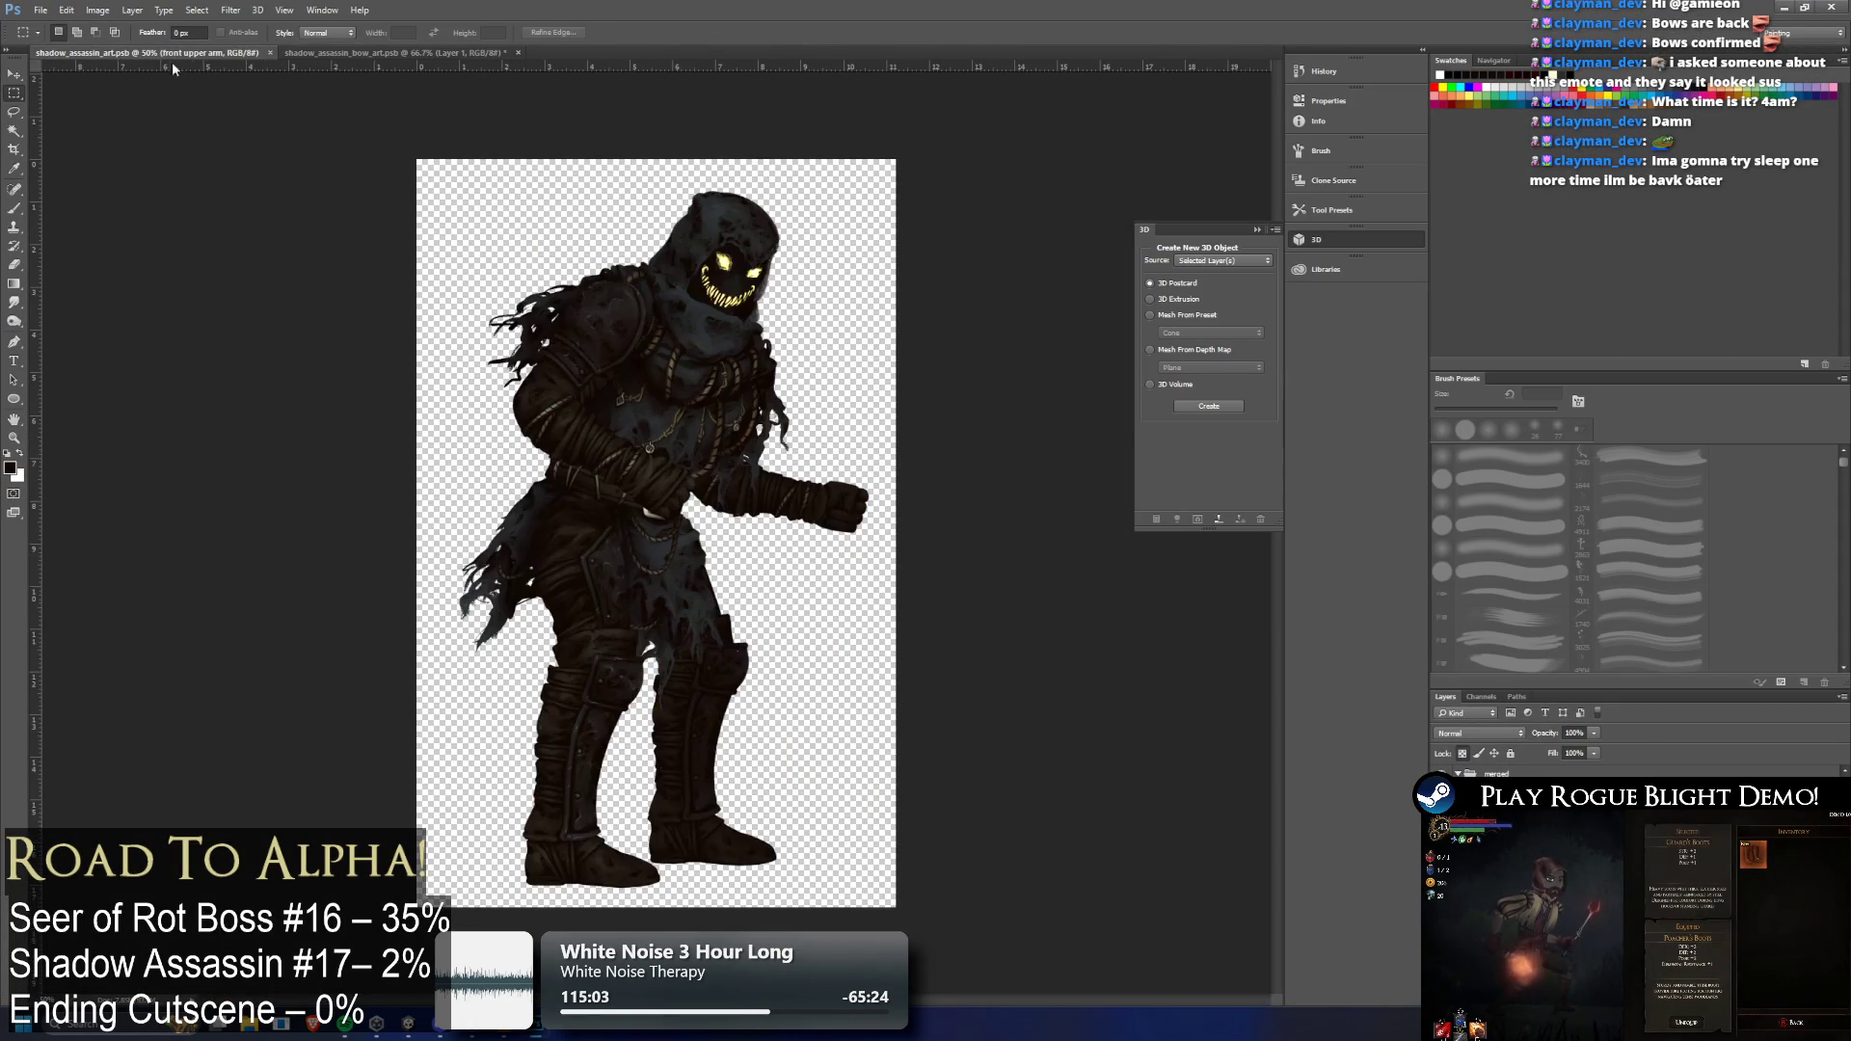
scroll(1543, 771, "down", 5)
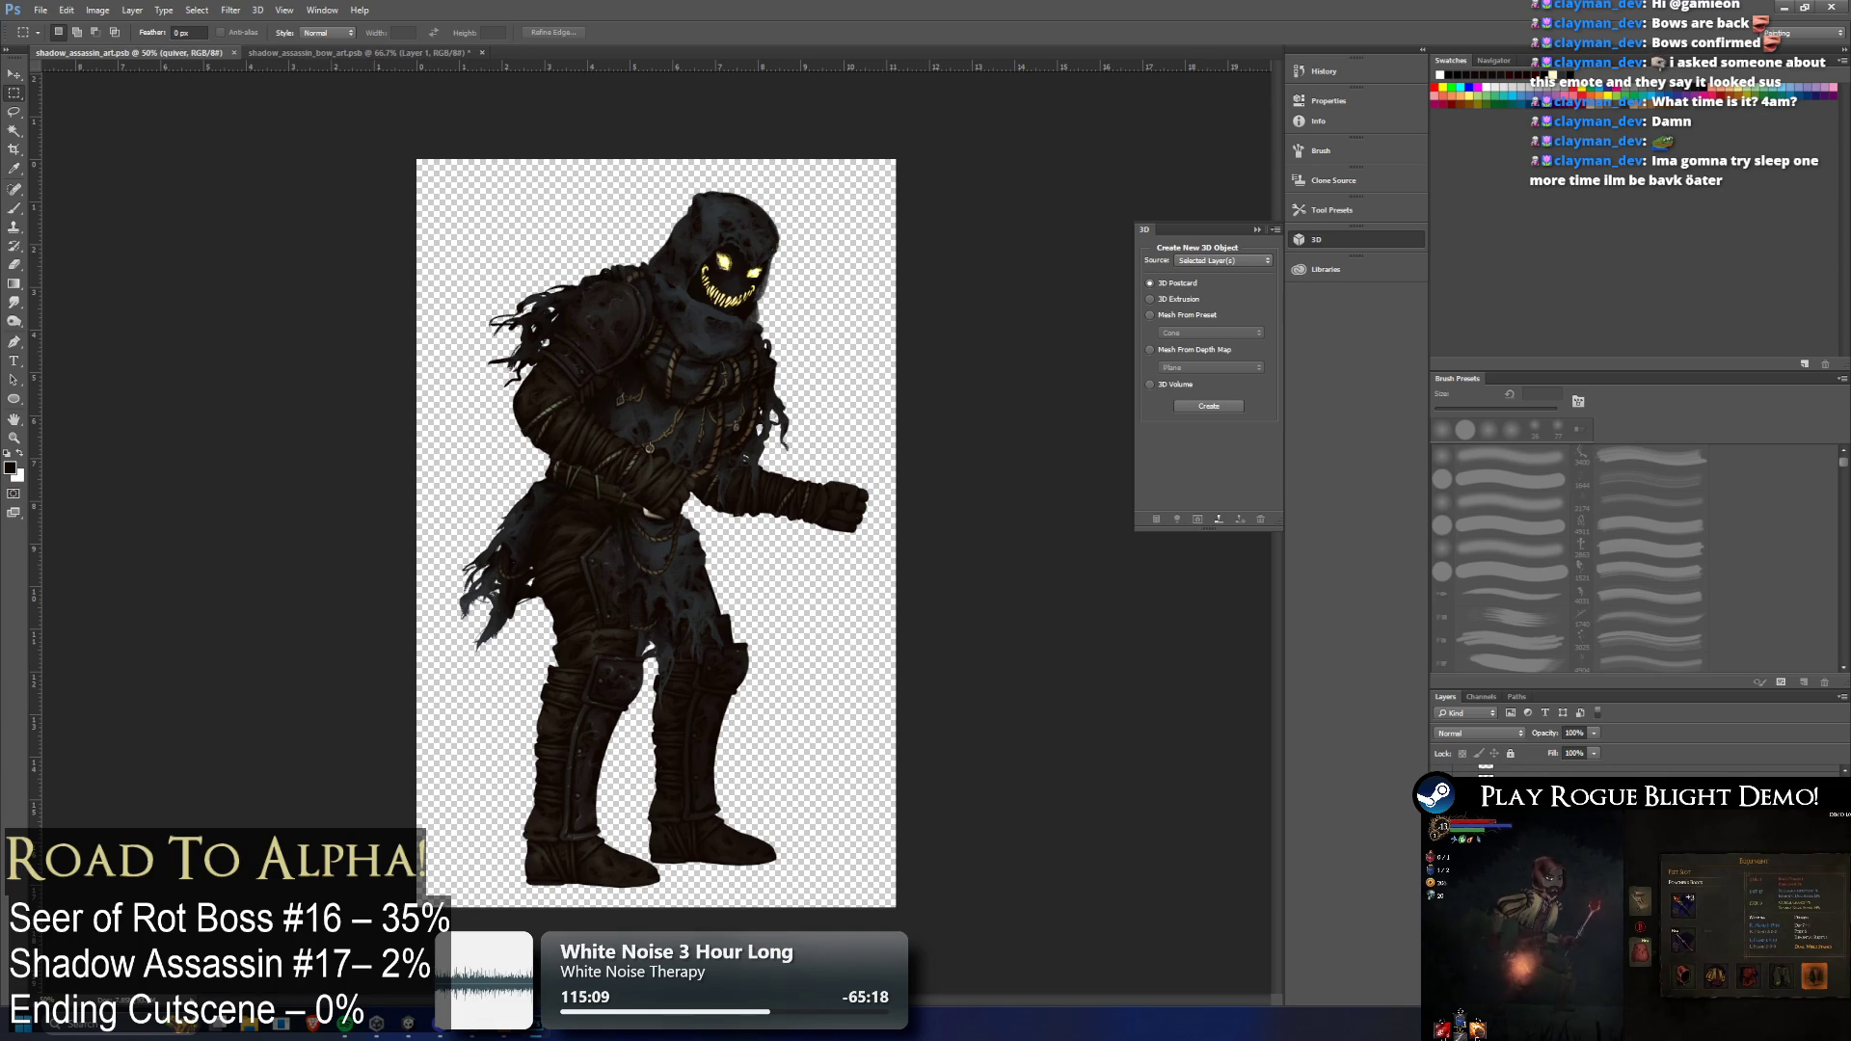
left_click(1543, 838)
left_click(1542, 838)
left_click(386, 53)
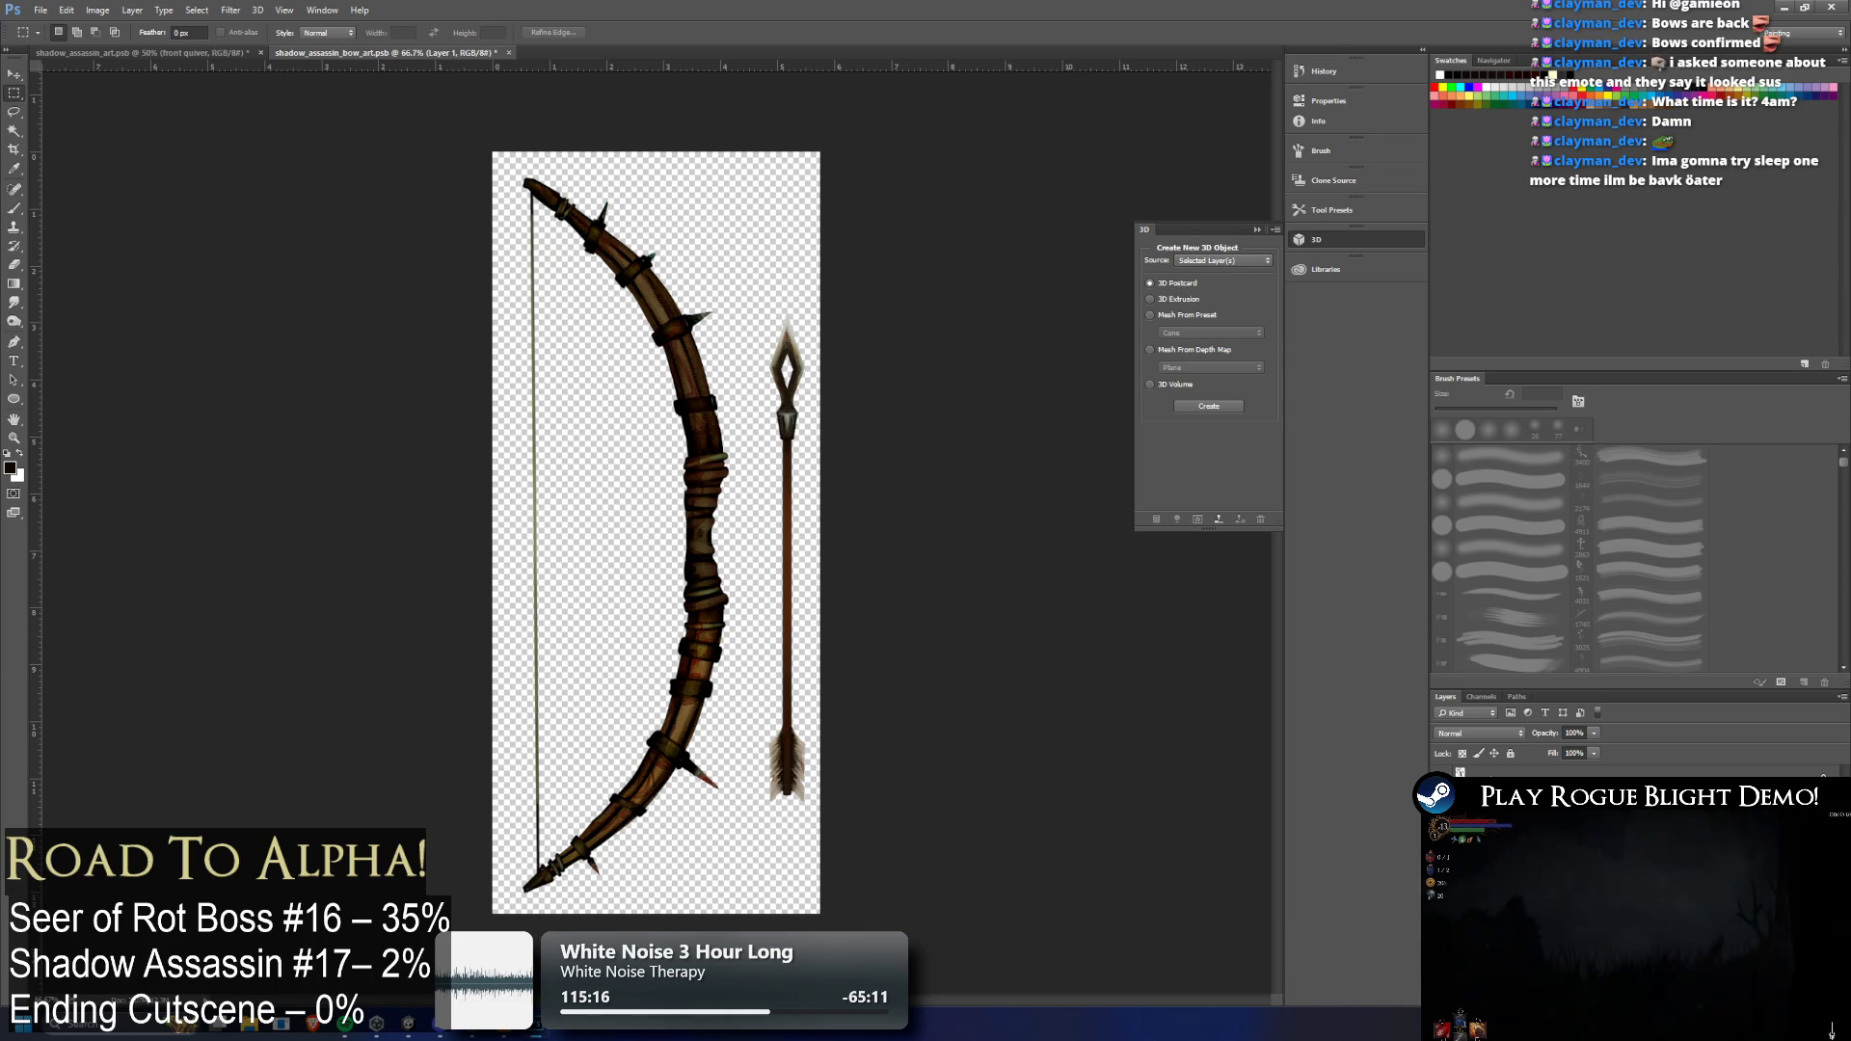
Paste the quiver from the character file into the bow artwork
key("ctrl+v")
key("ctrl+t")
mouse_move(662, 291)
left_mouse_down()
mouse_move(686, 308)
mouse_move(733, 290)
left_mouse_up()
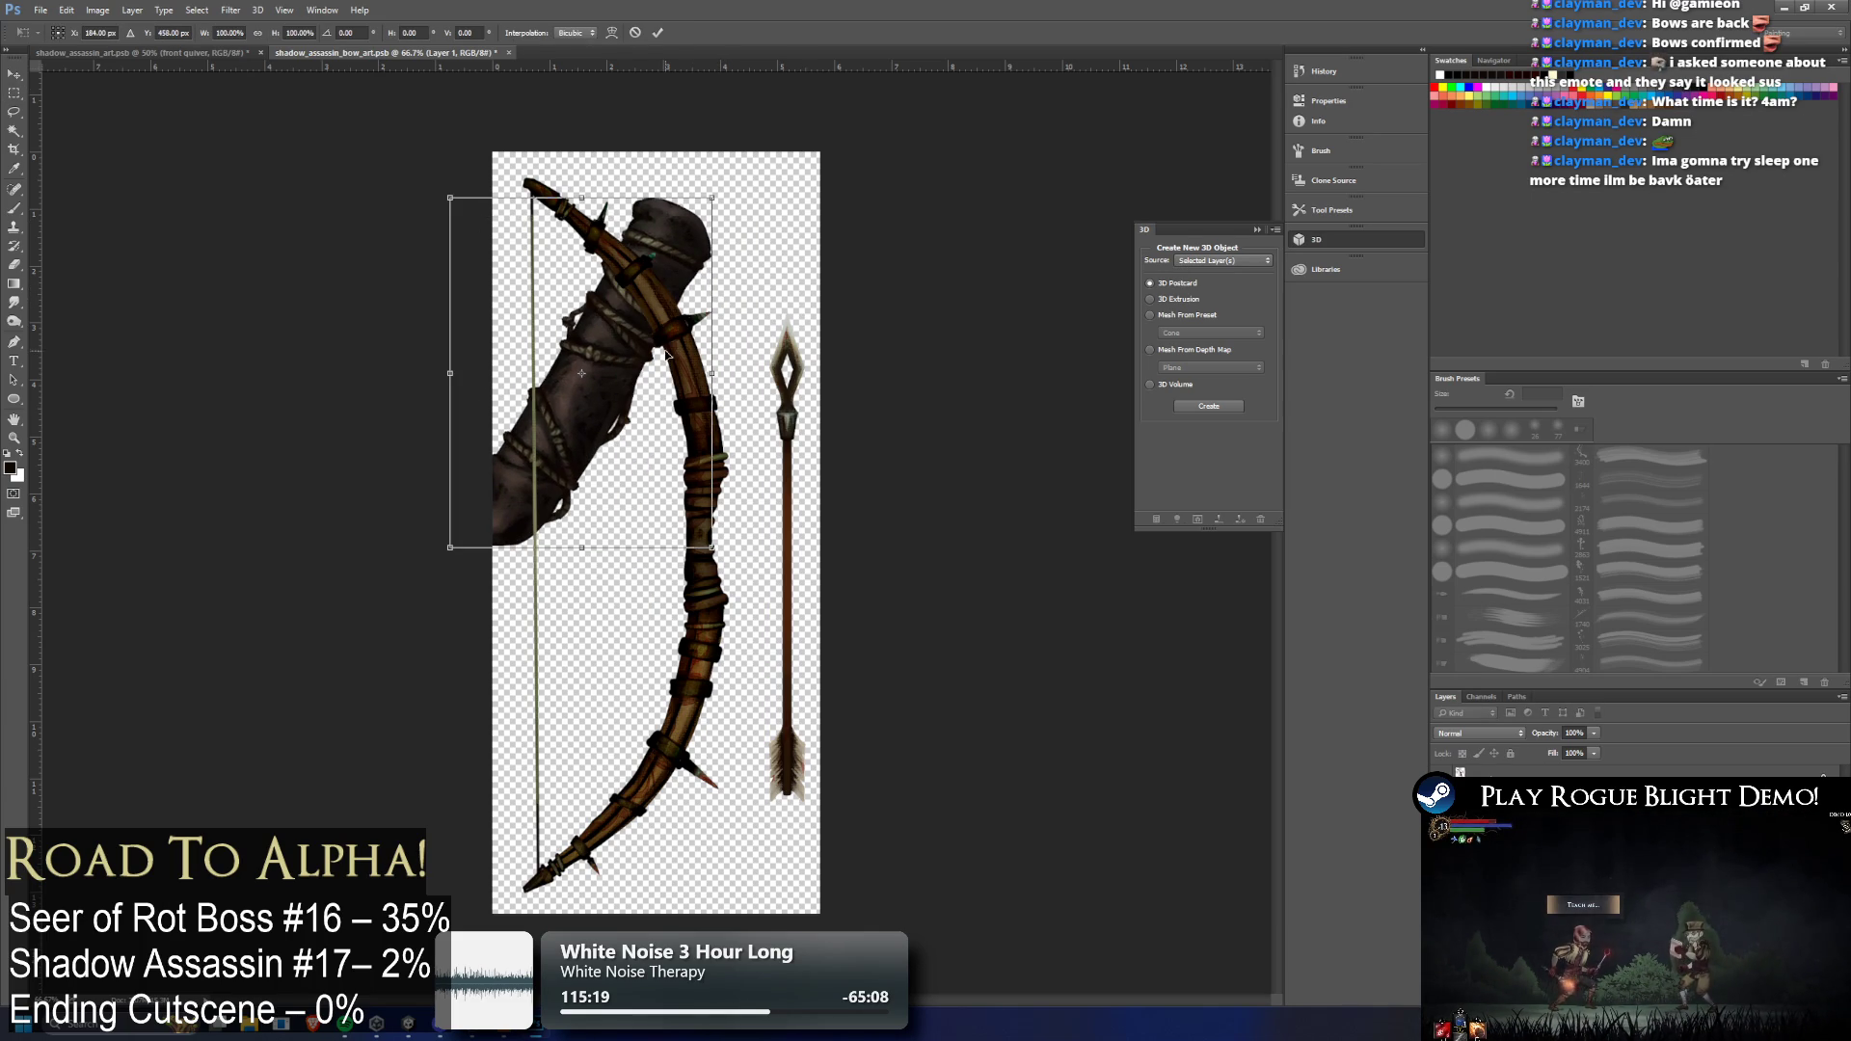
left_click(197, 53)
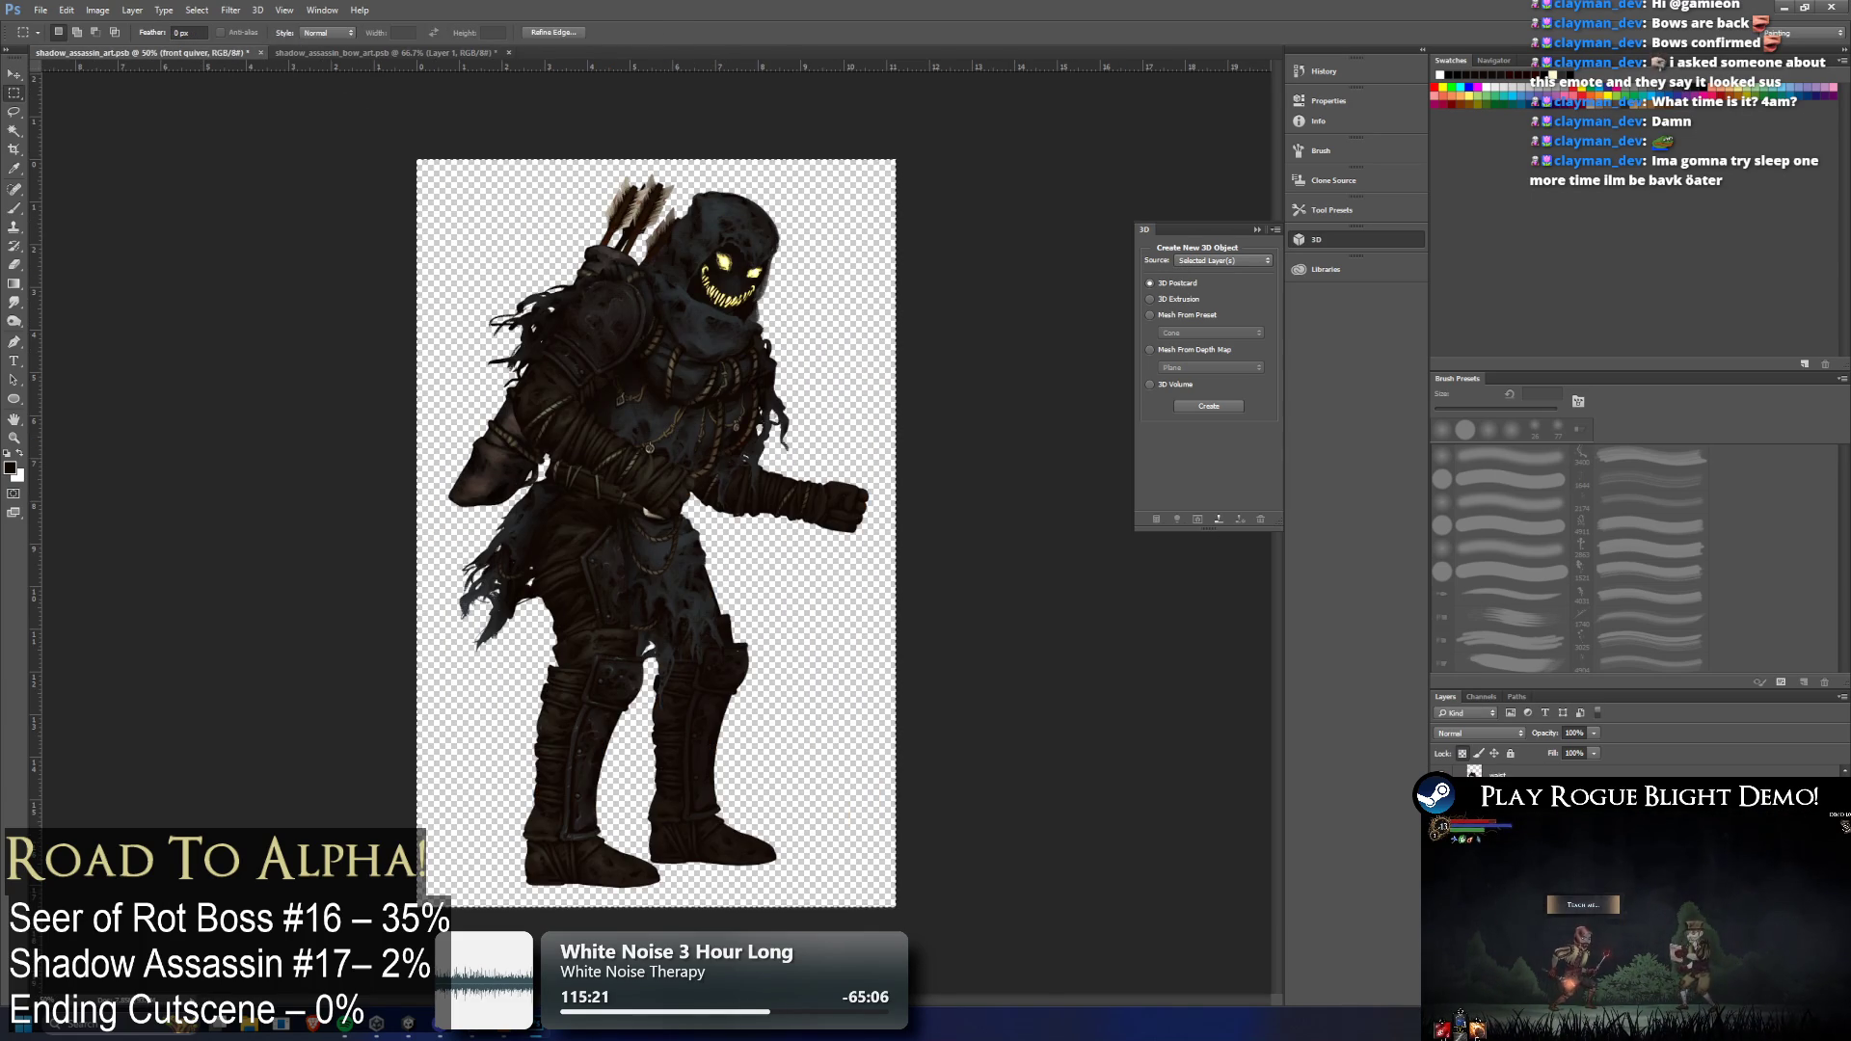
key("alt+bracketleft")
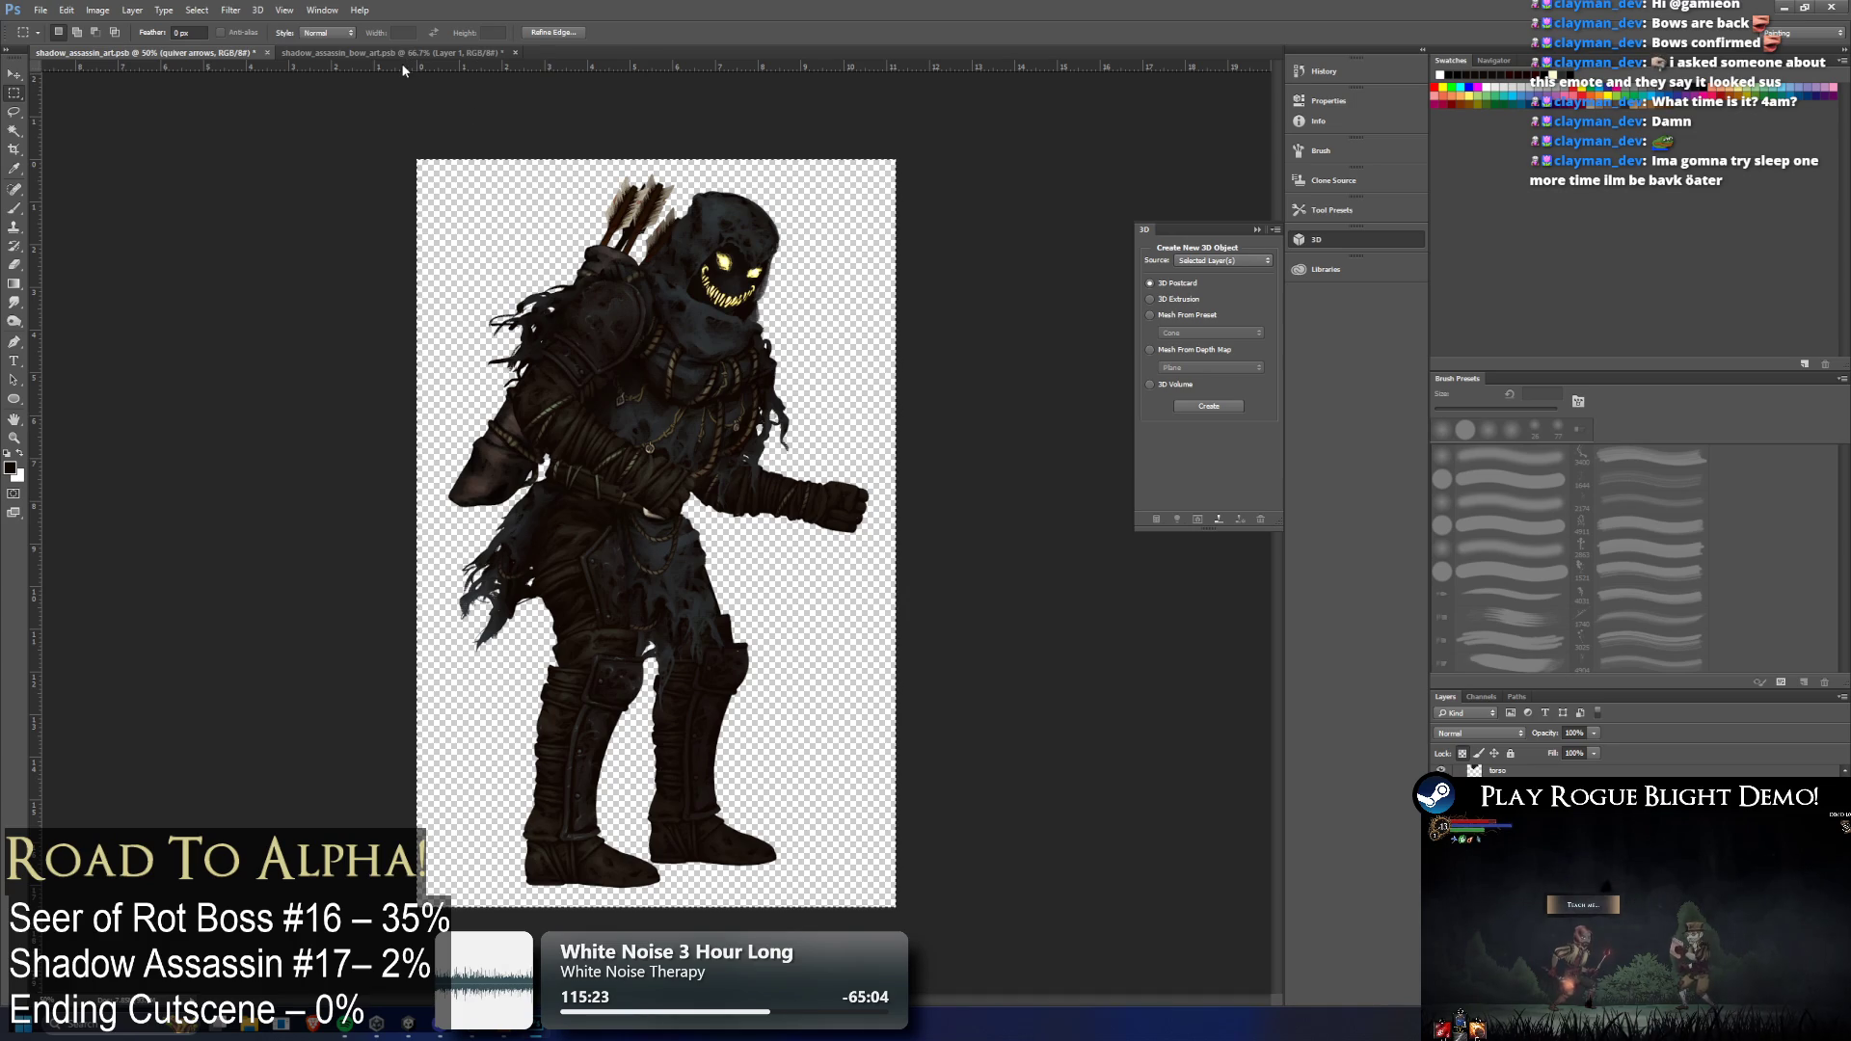
left_click(402, 53)
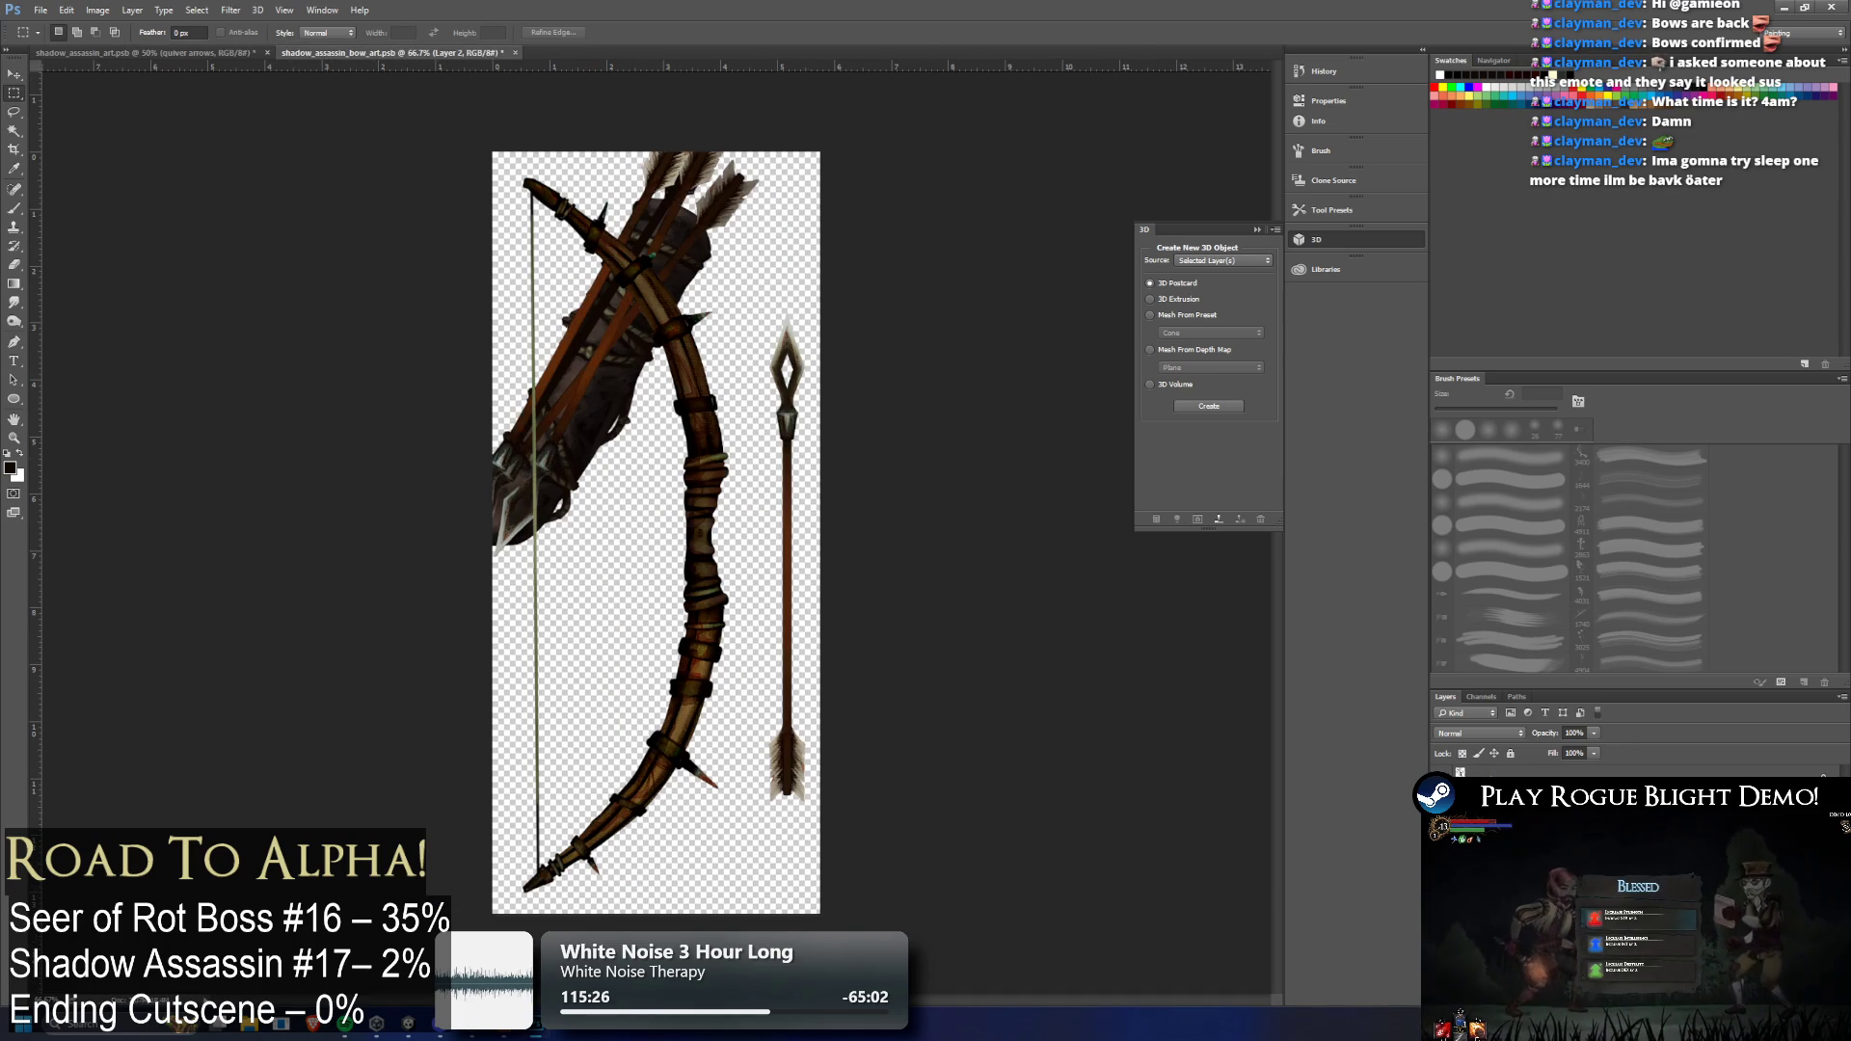
key("ctrl+z")
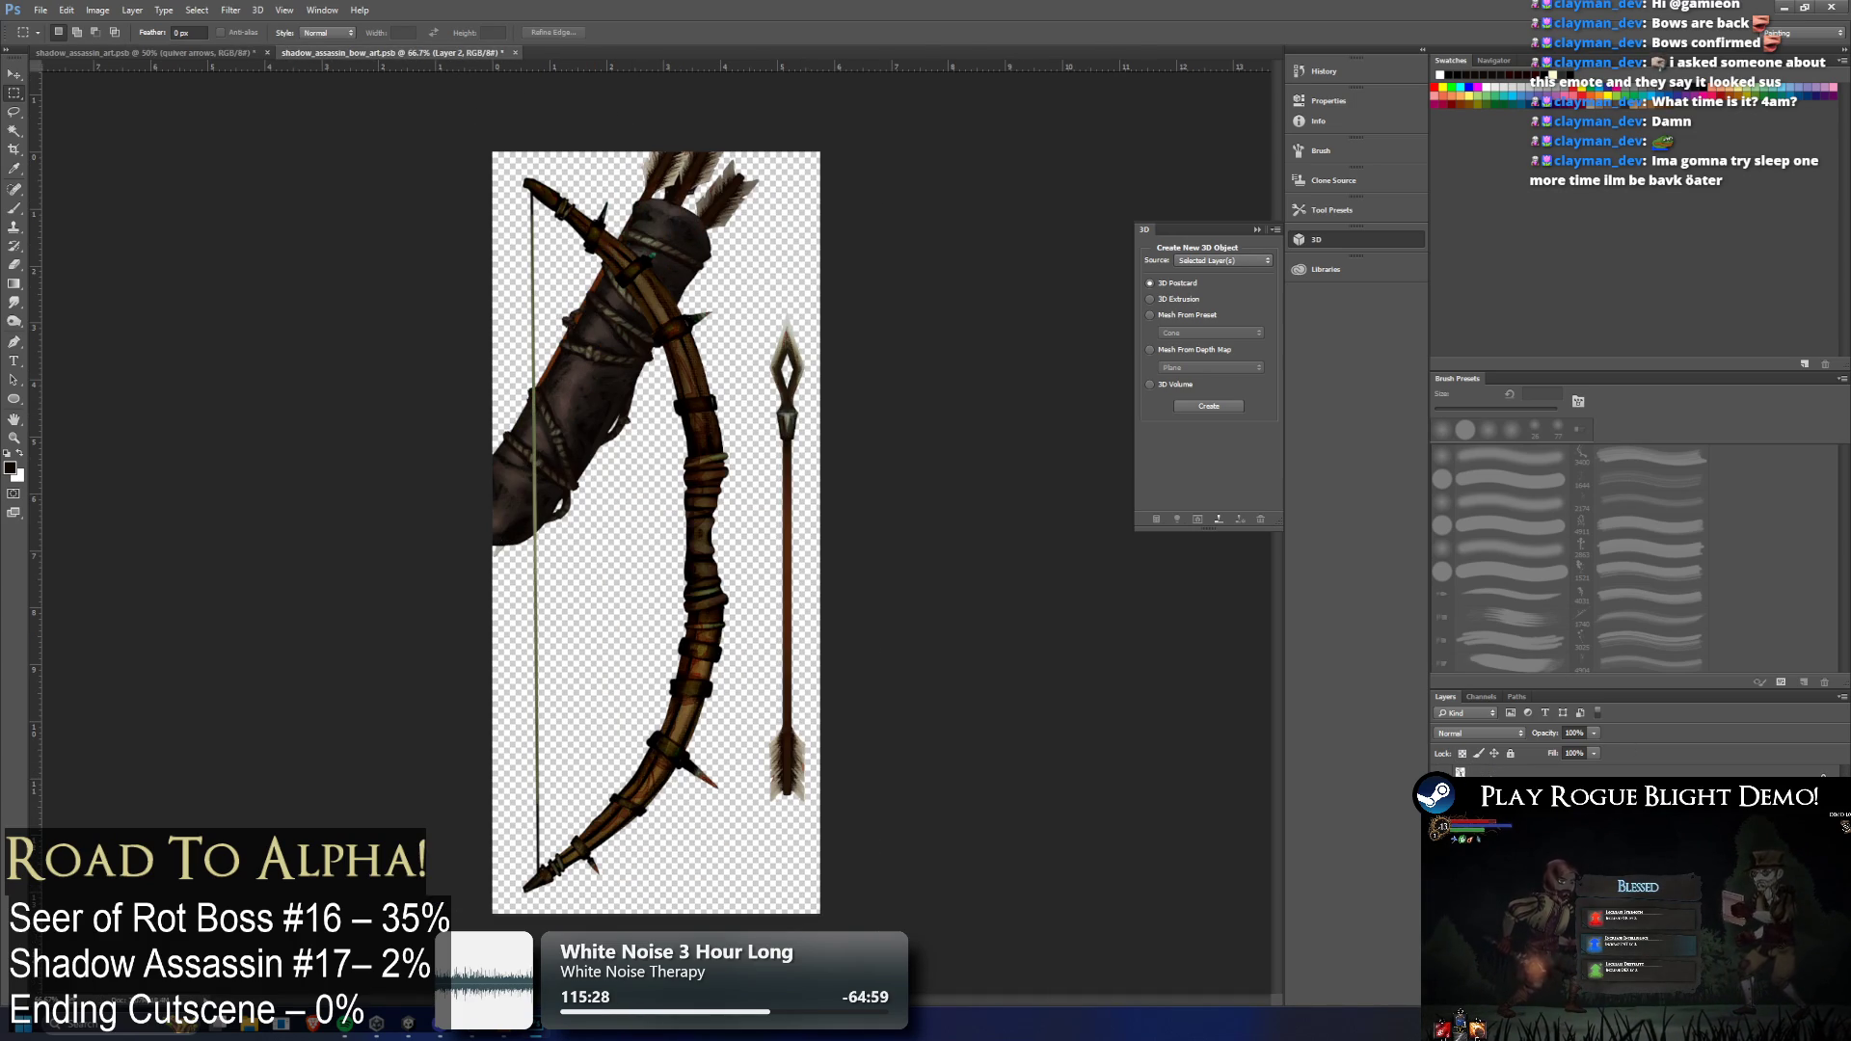
key("ctrl+z")
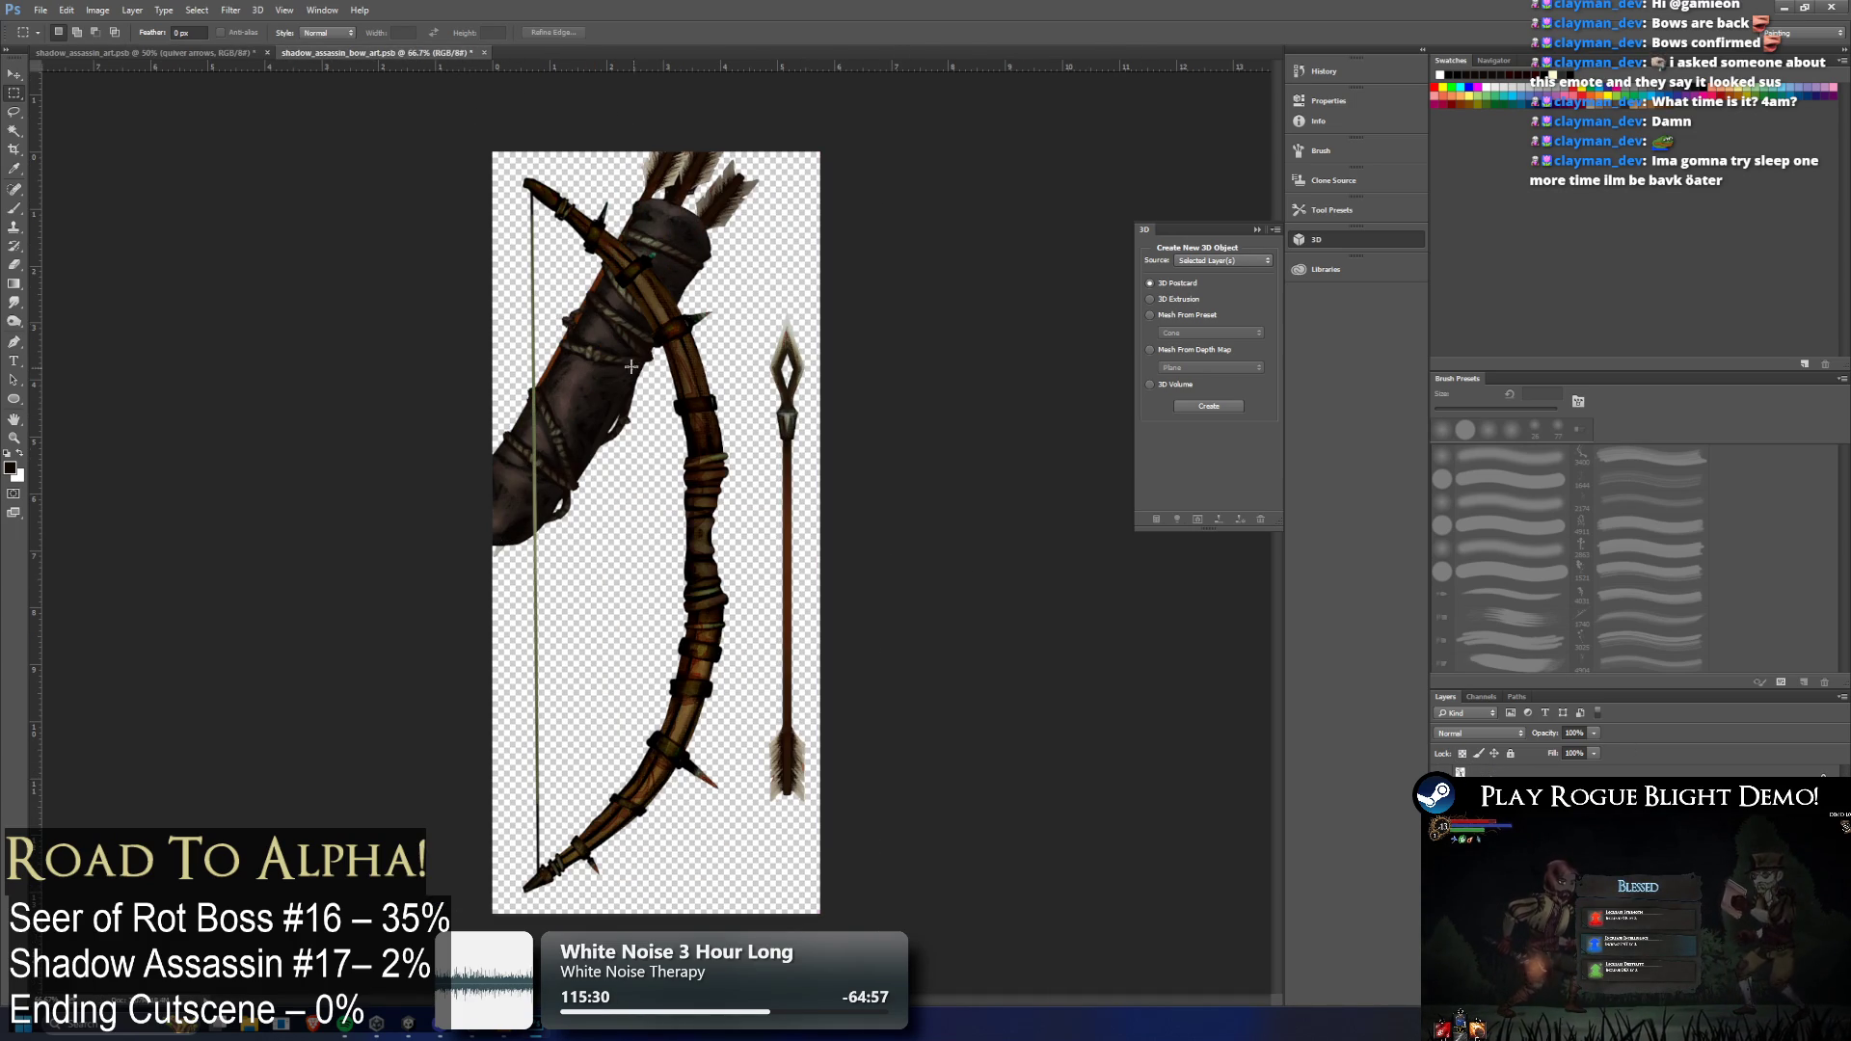
Move the quiver right and down into position over the bow
left_click(13, 74)
left_click_drag(682, 319, 739, 371)
left_click(740, 371)
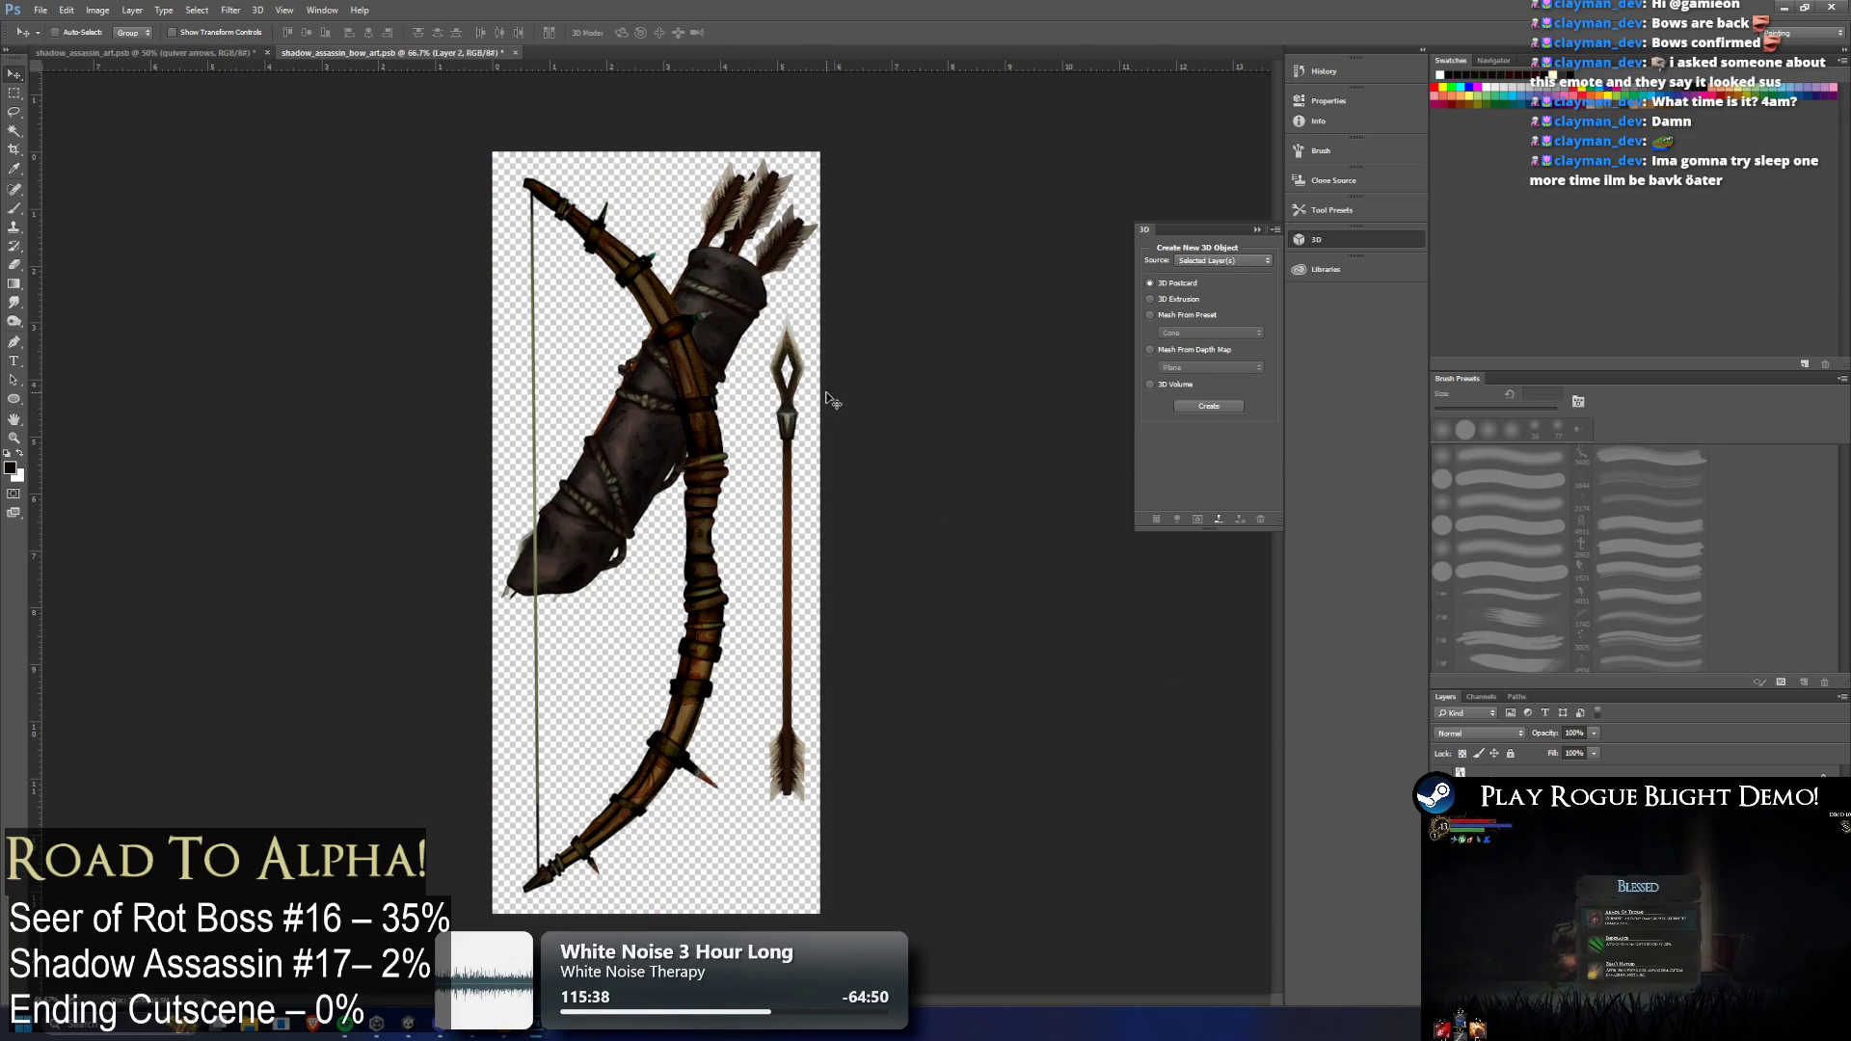
left_click_drag(749, 364, 733, 335)
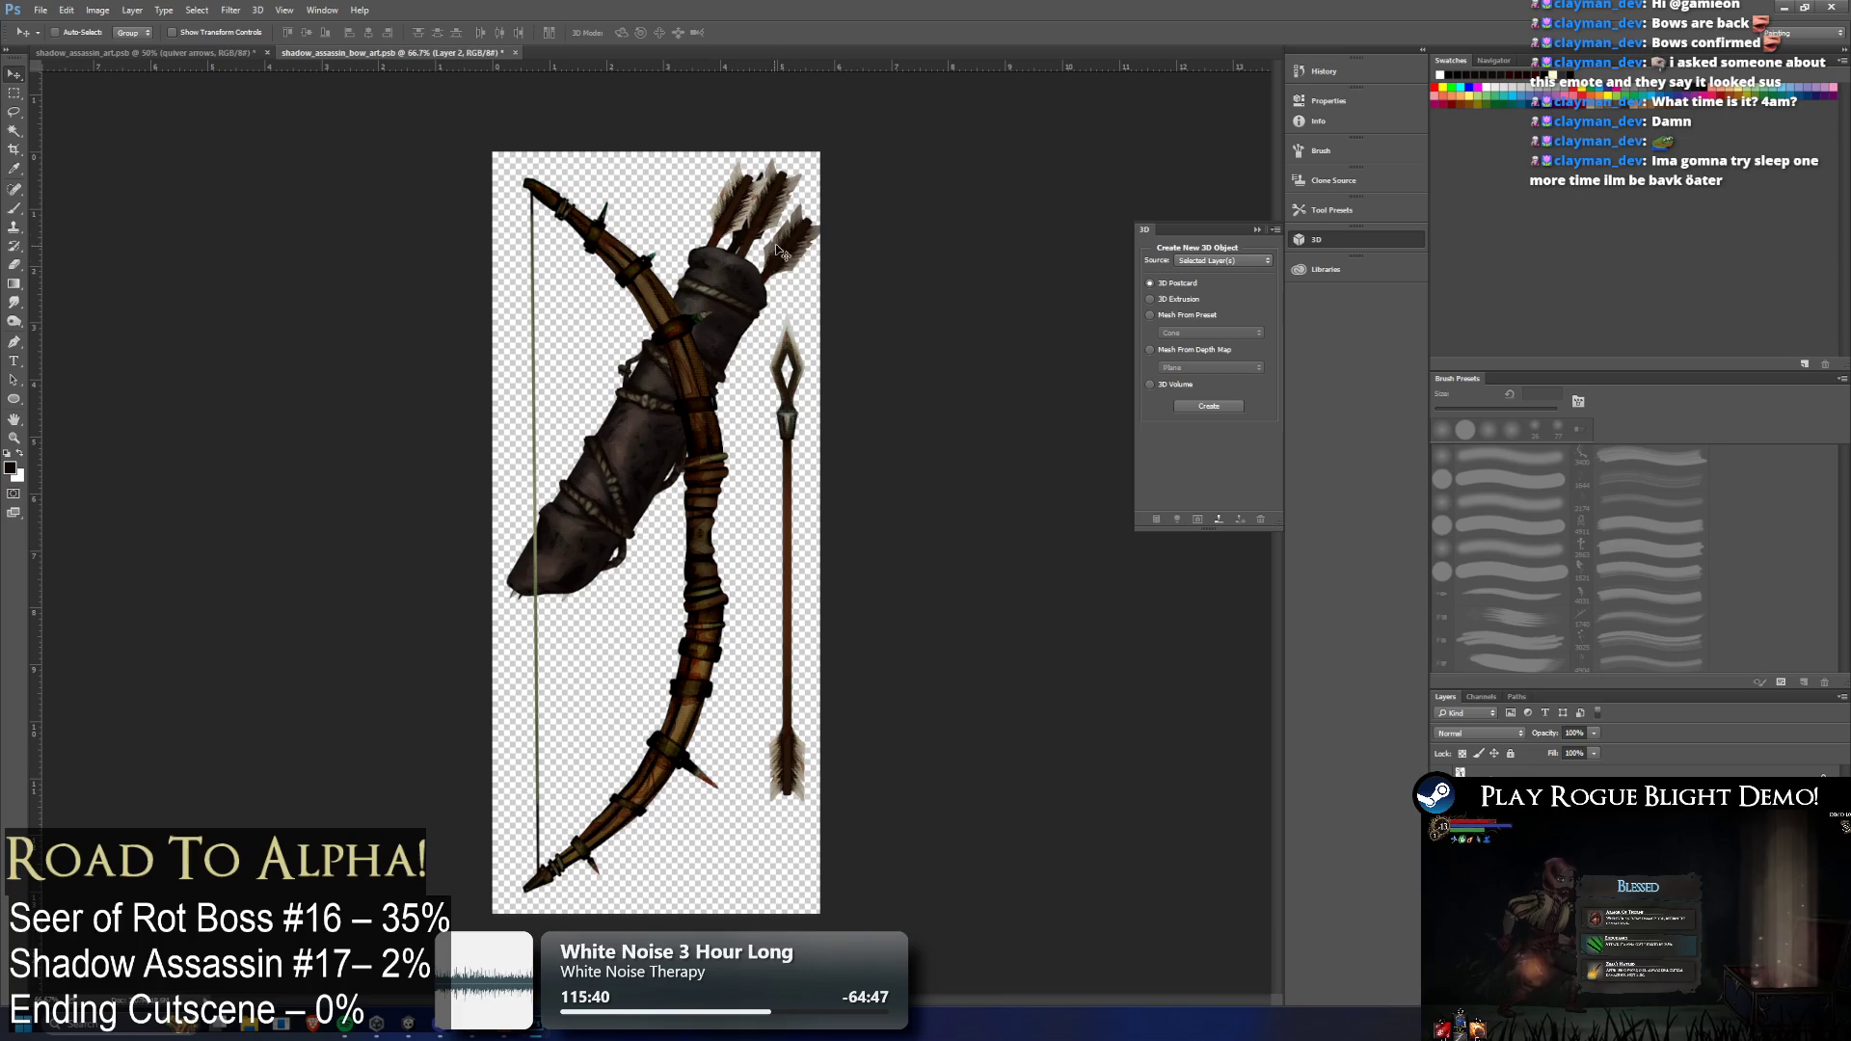
left_click_drag(805, 232, 812, 214)
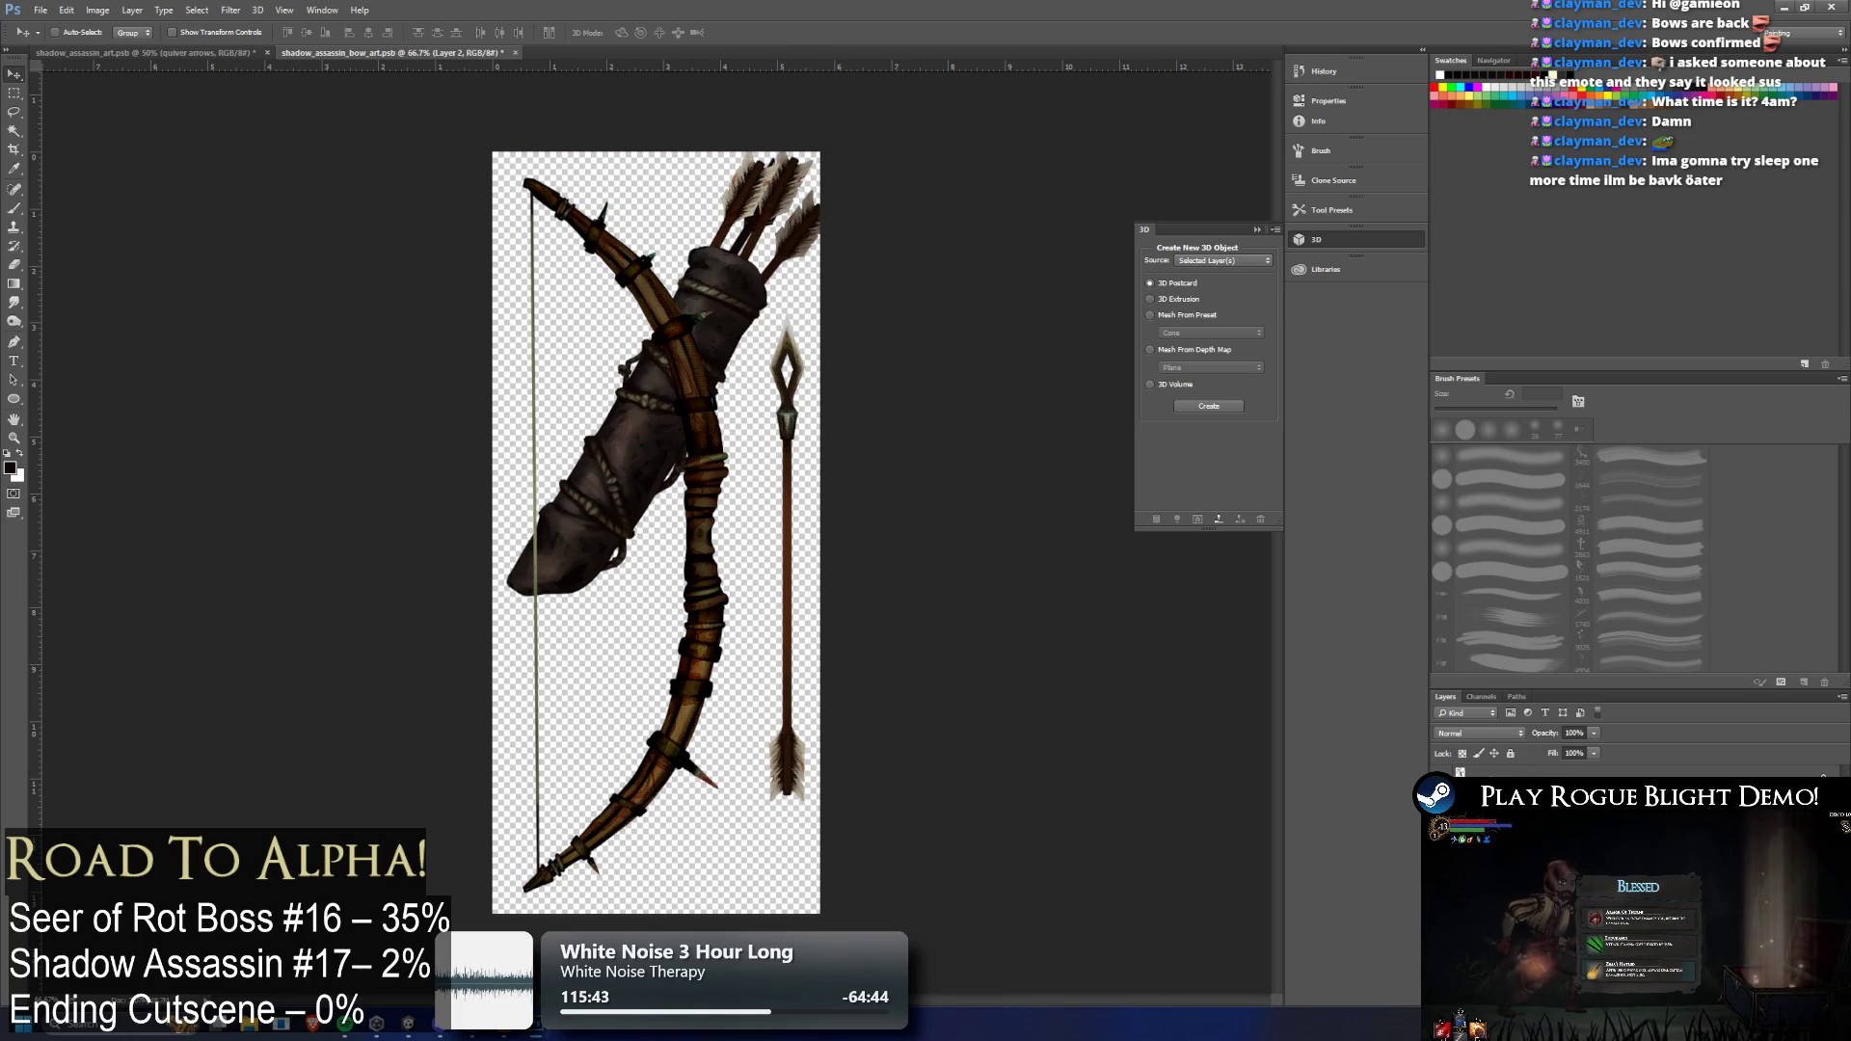
left_click_drag(739, 335, 726, 378)
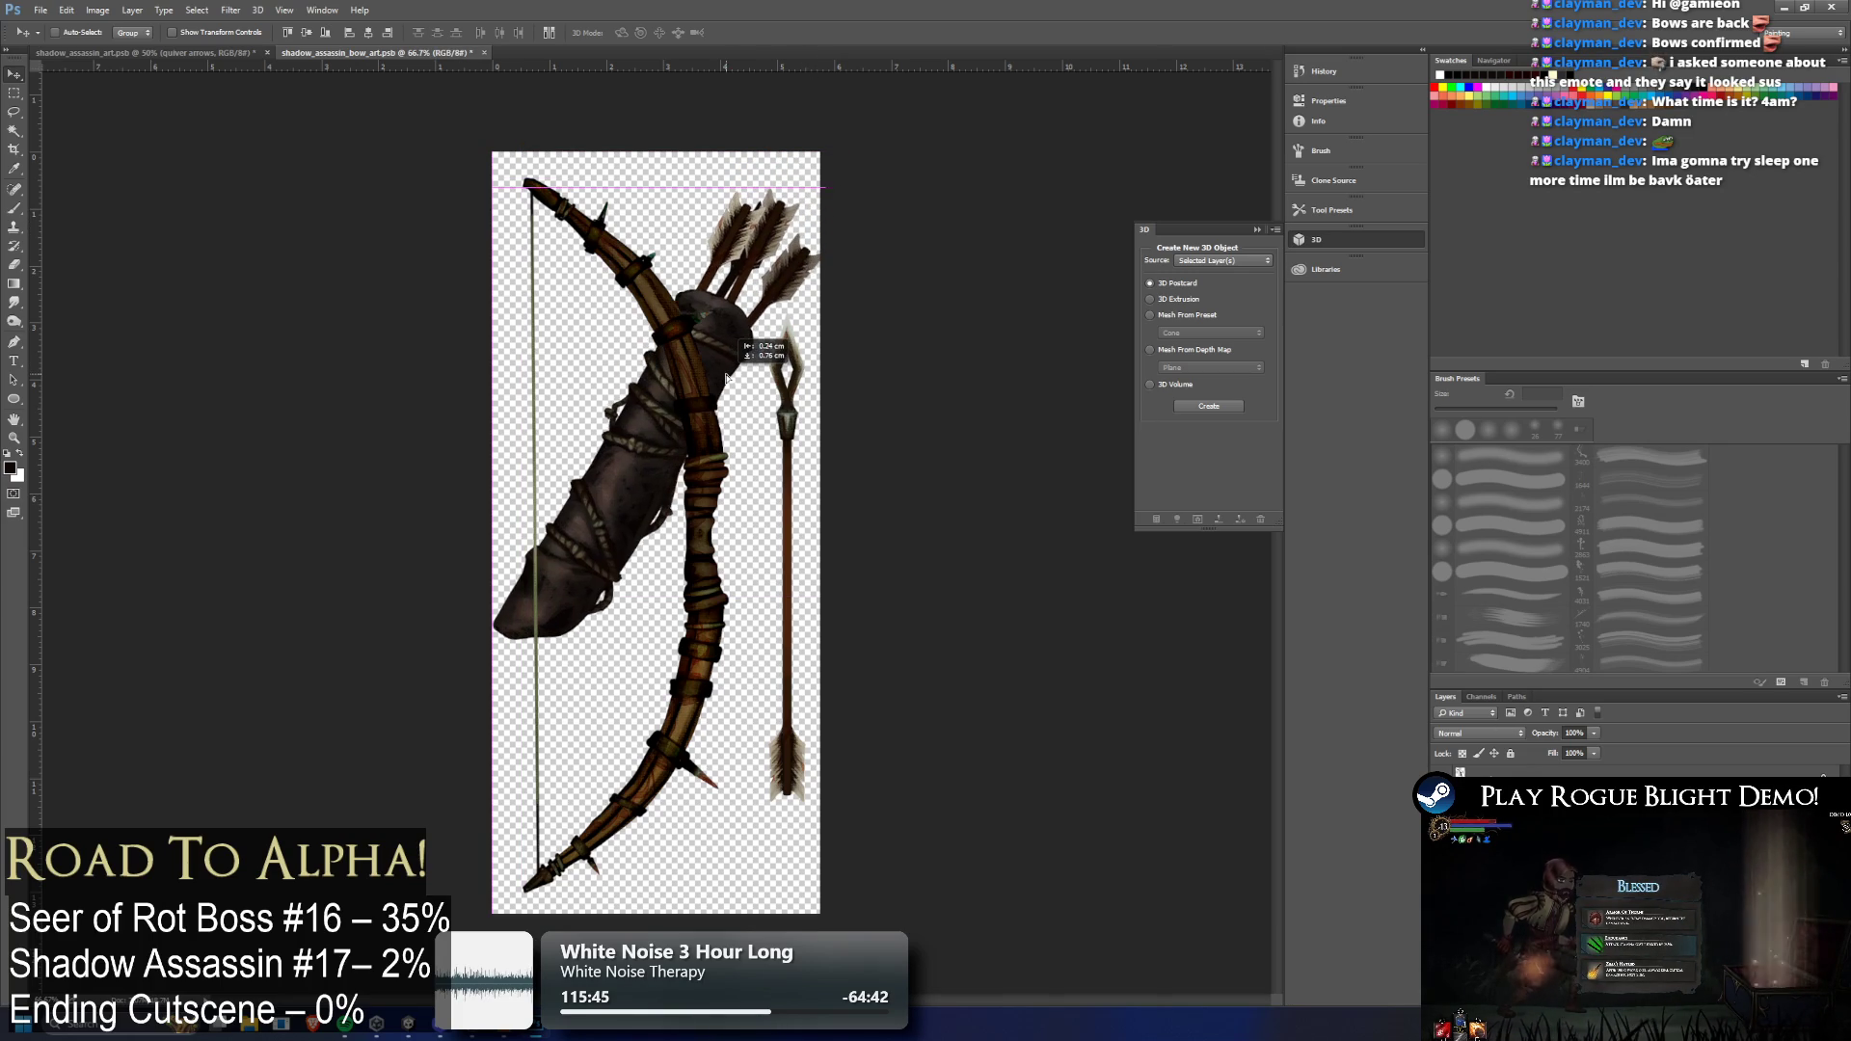
Rotate the quiver about -13° with Free Transform, commit it, and select Quiver_arrows
key("ctrl+t")
mouse_move(1020, 174)
left_mouse_down()
mouse_move(992, 112)
mouse_move(931, 118)
mouse_move(974, 155)
left_mouse_up()
left_click_drag(756, 291, 760, 302)
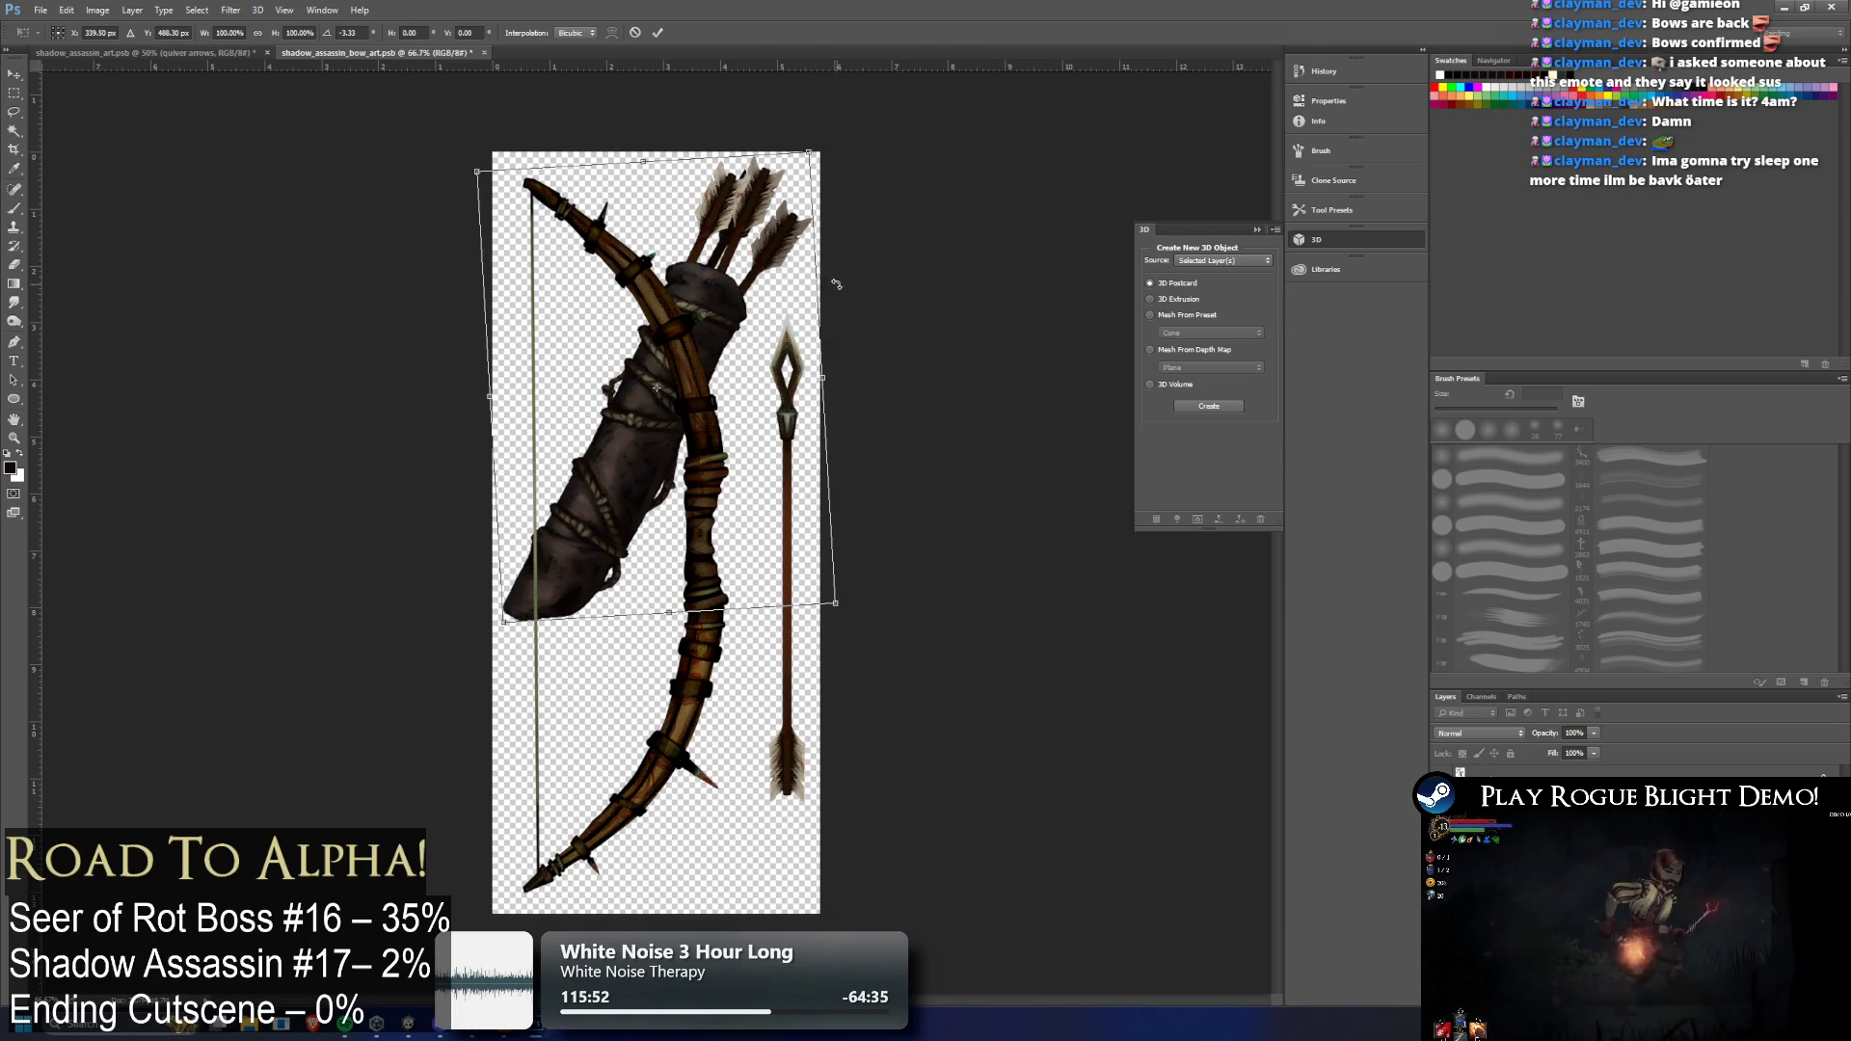
key("Return")
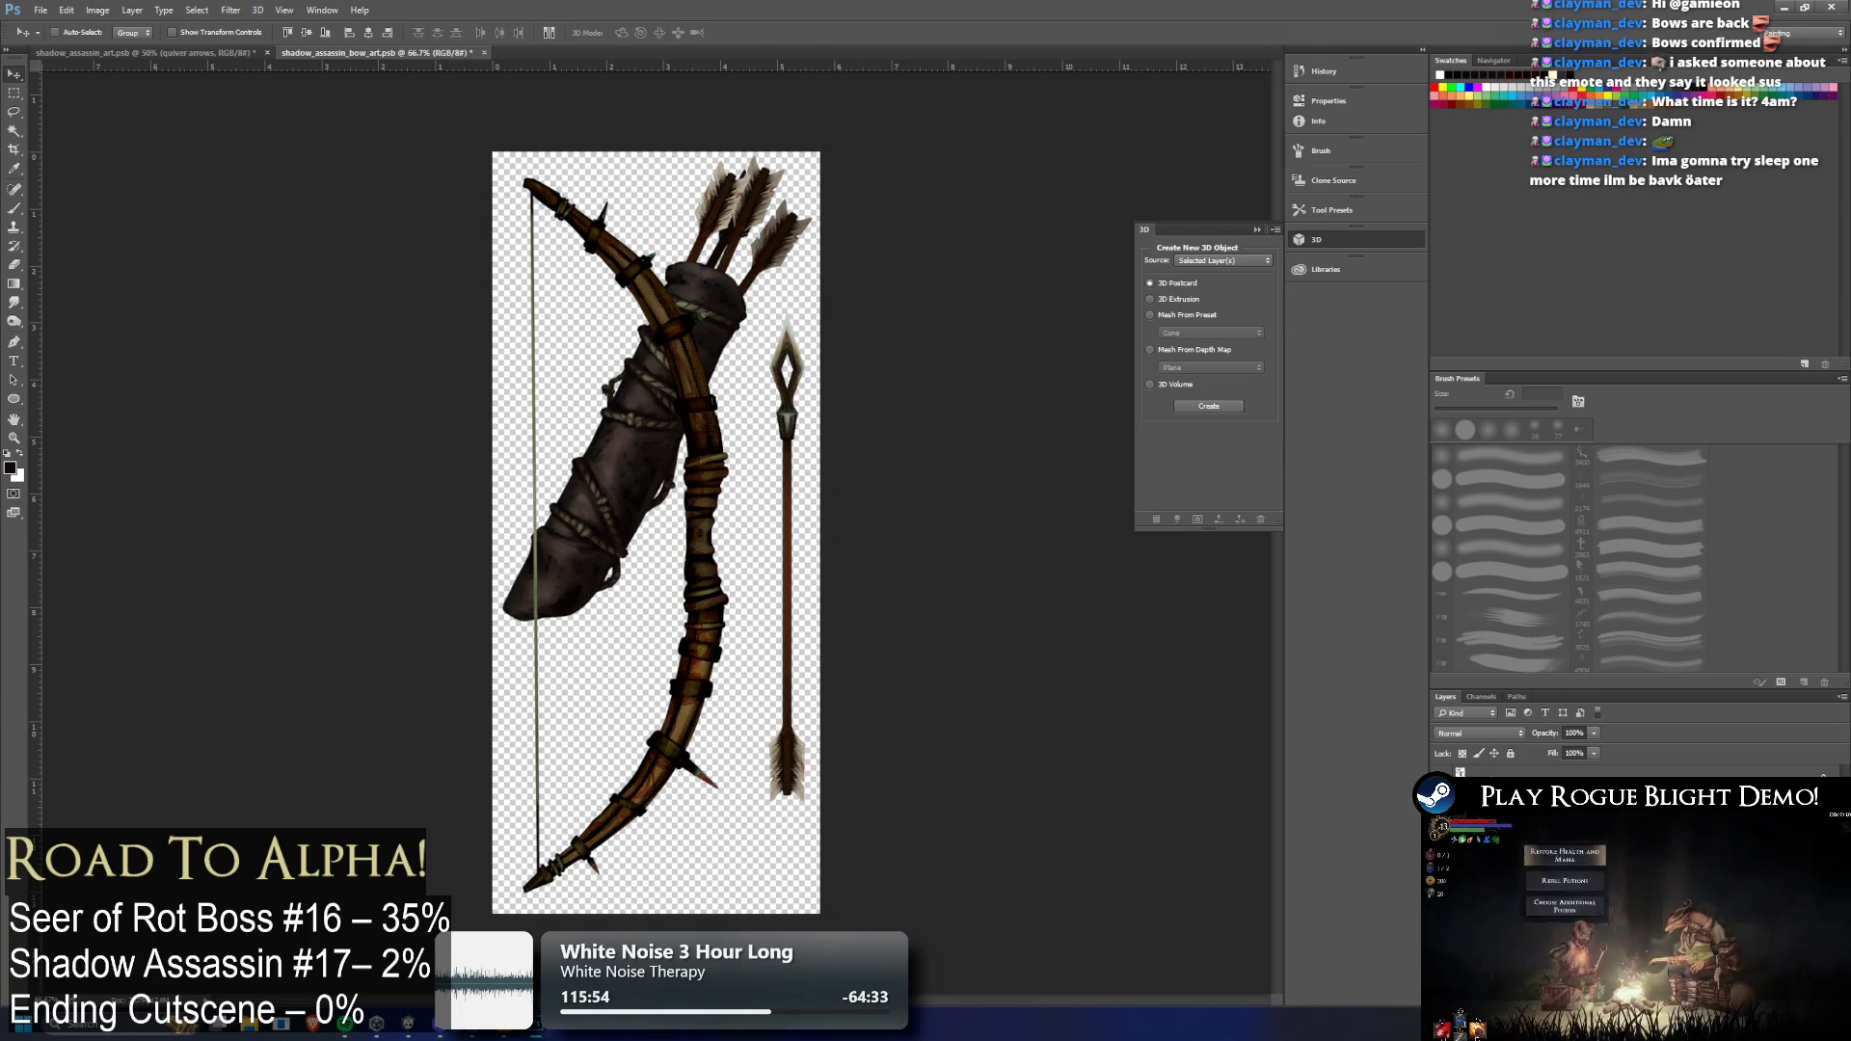
key("Delete")
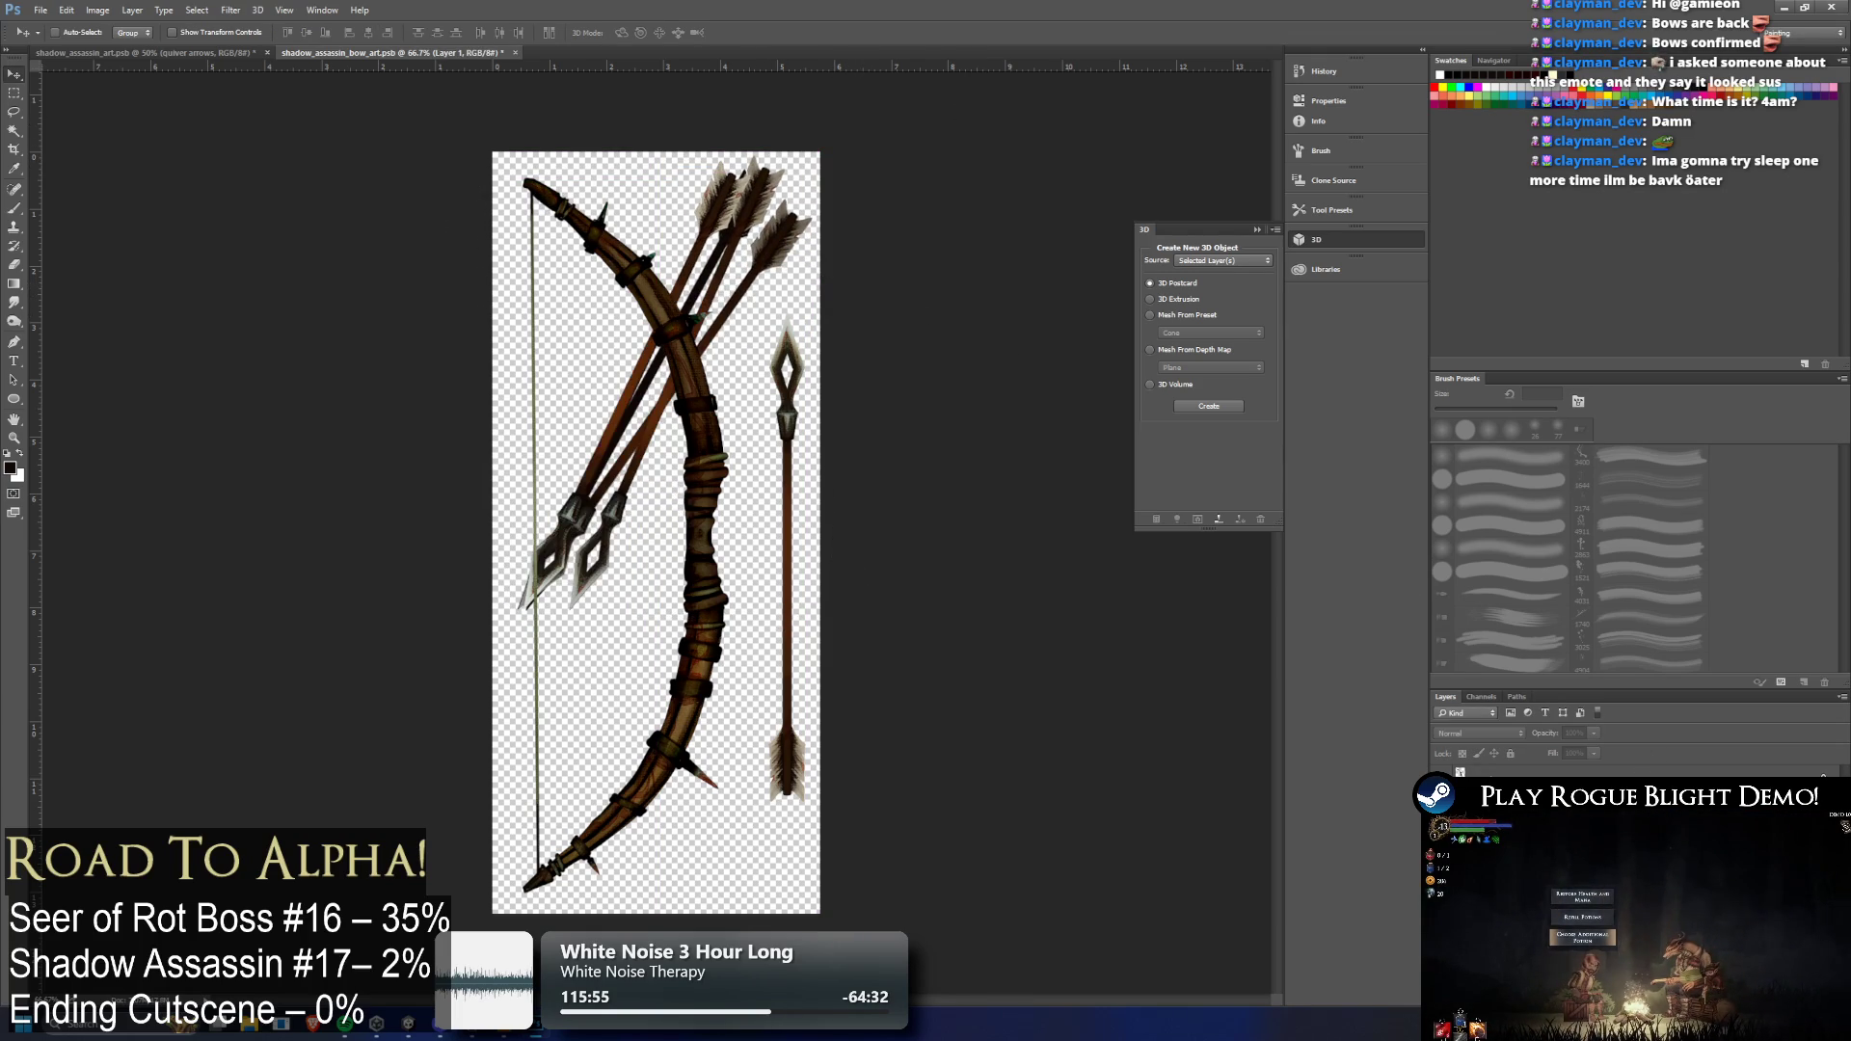
key("ctrl+z")
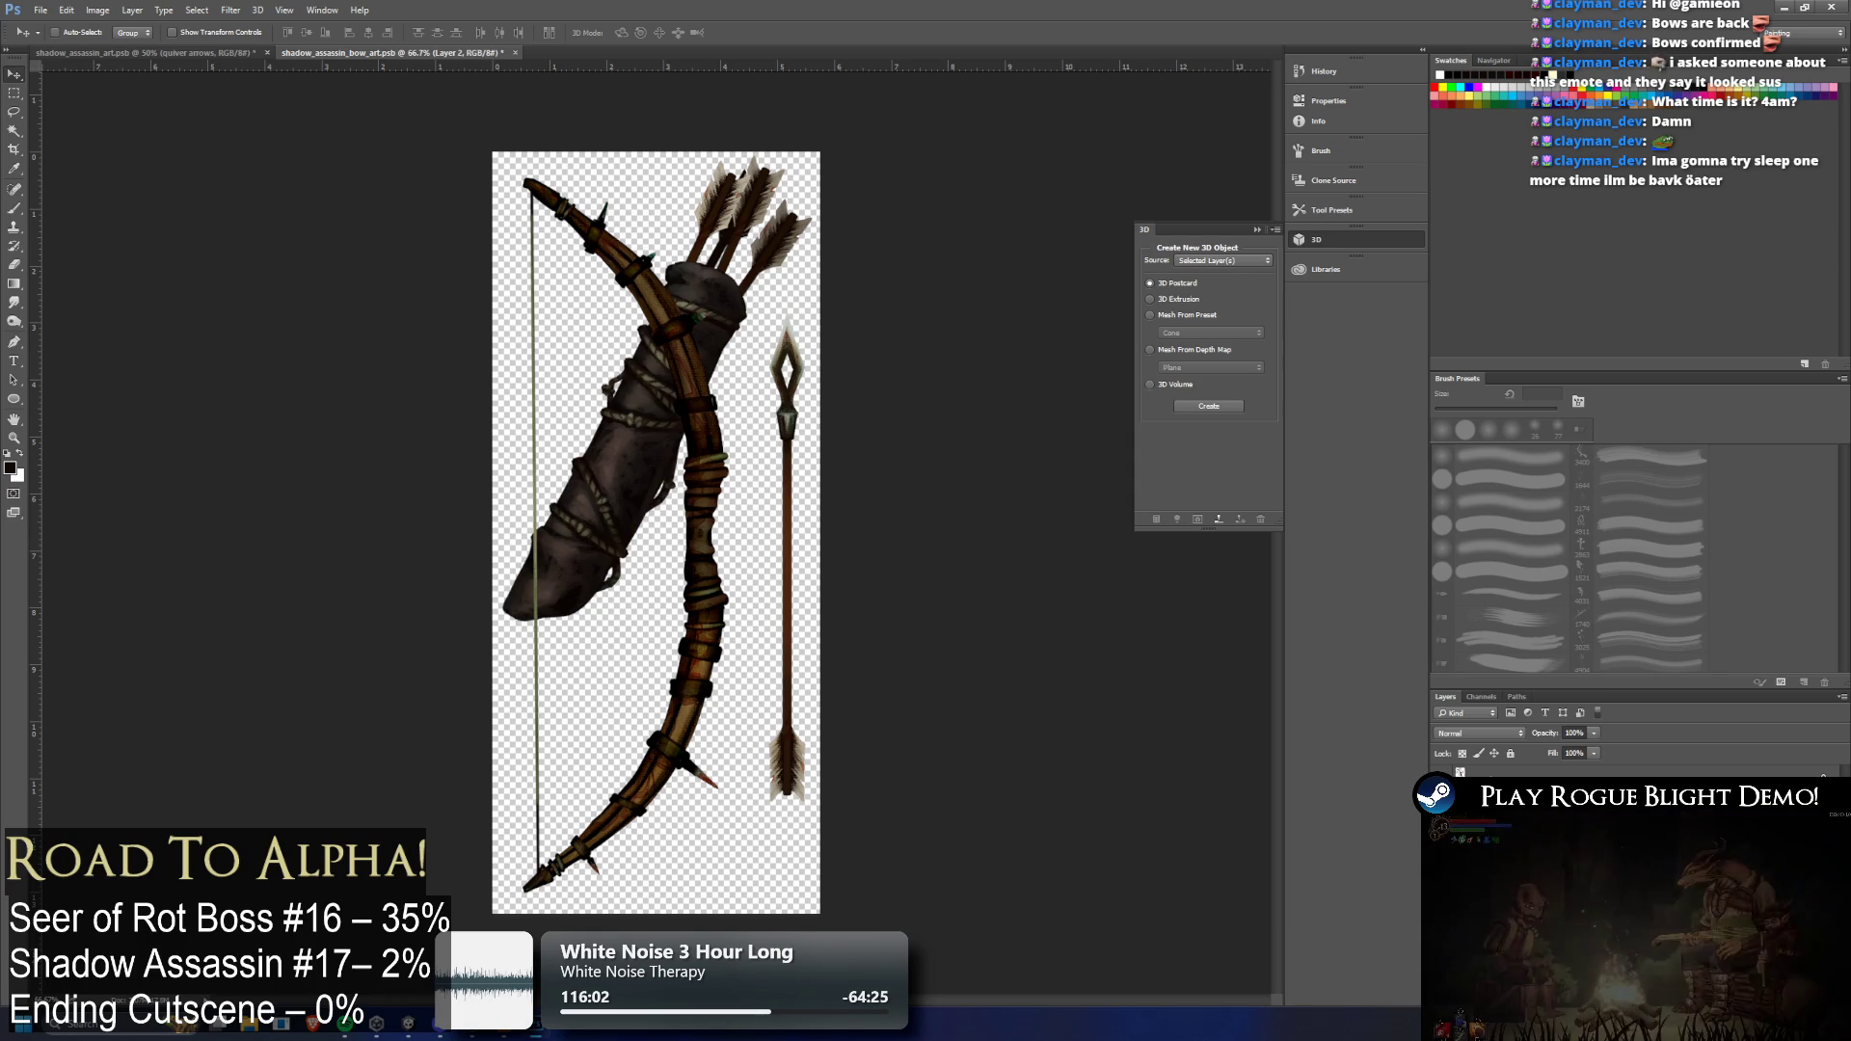
key("alt+bracketleft")
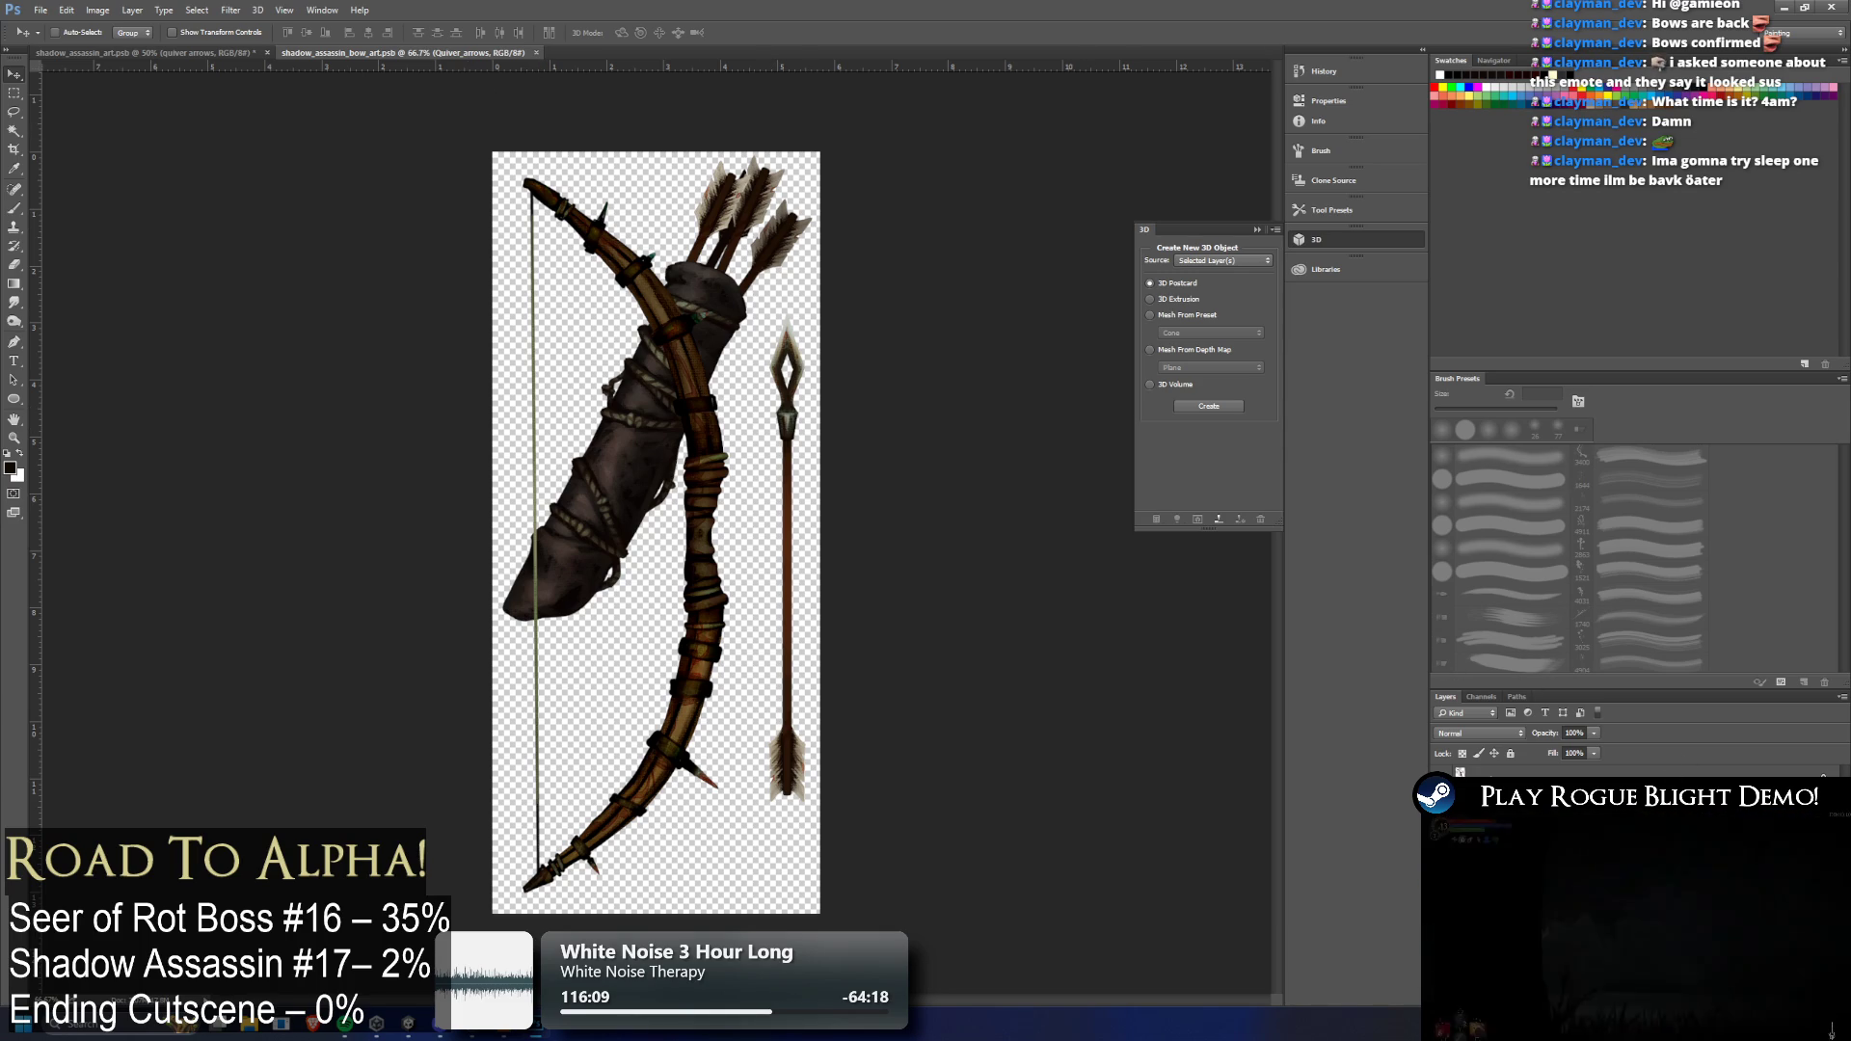
Close the shadow_assassin_bow_art file
right_click(1504, 810)
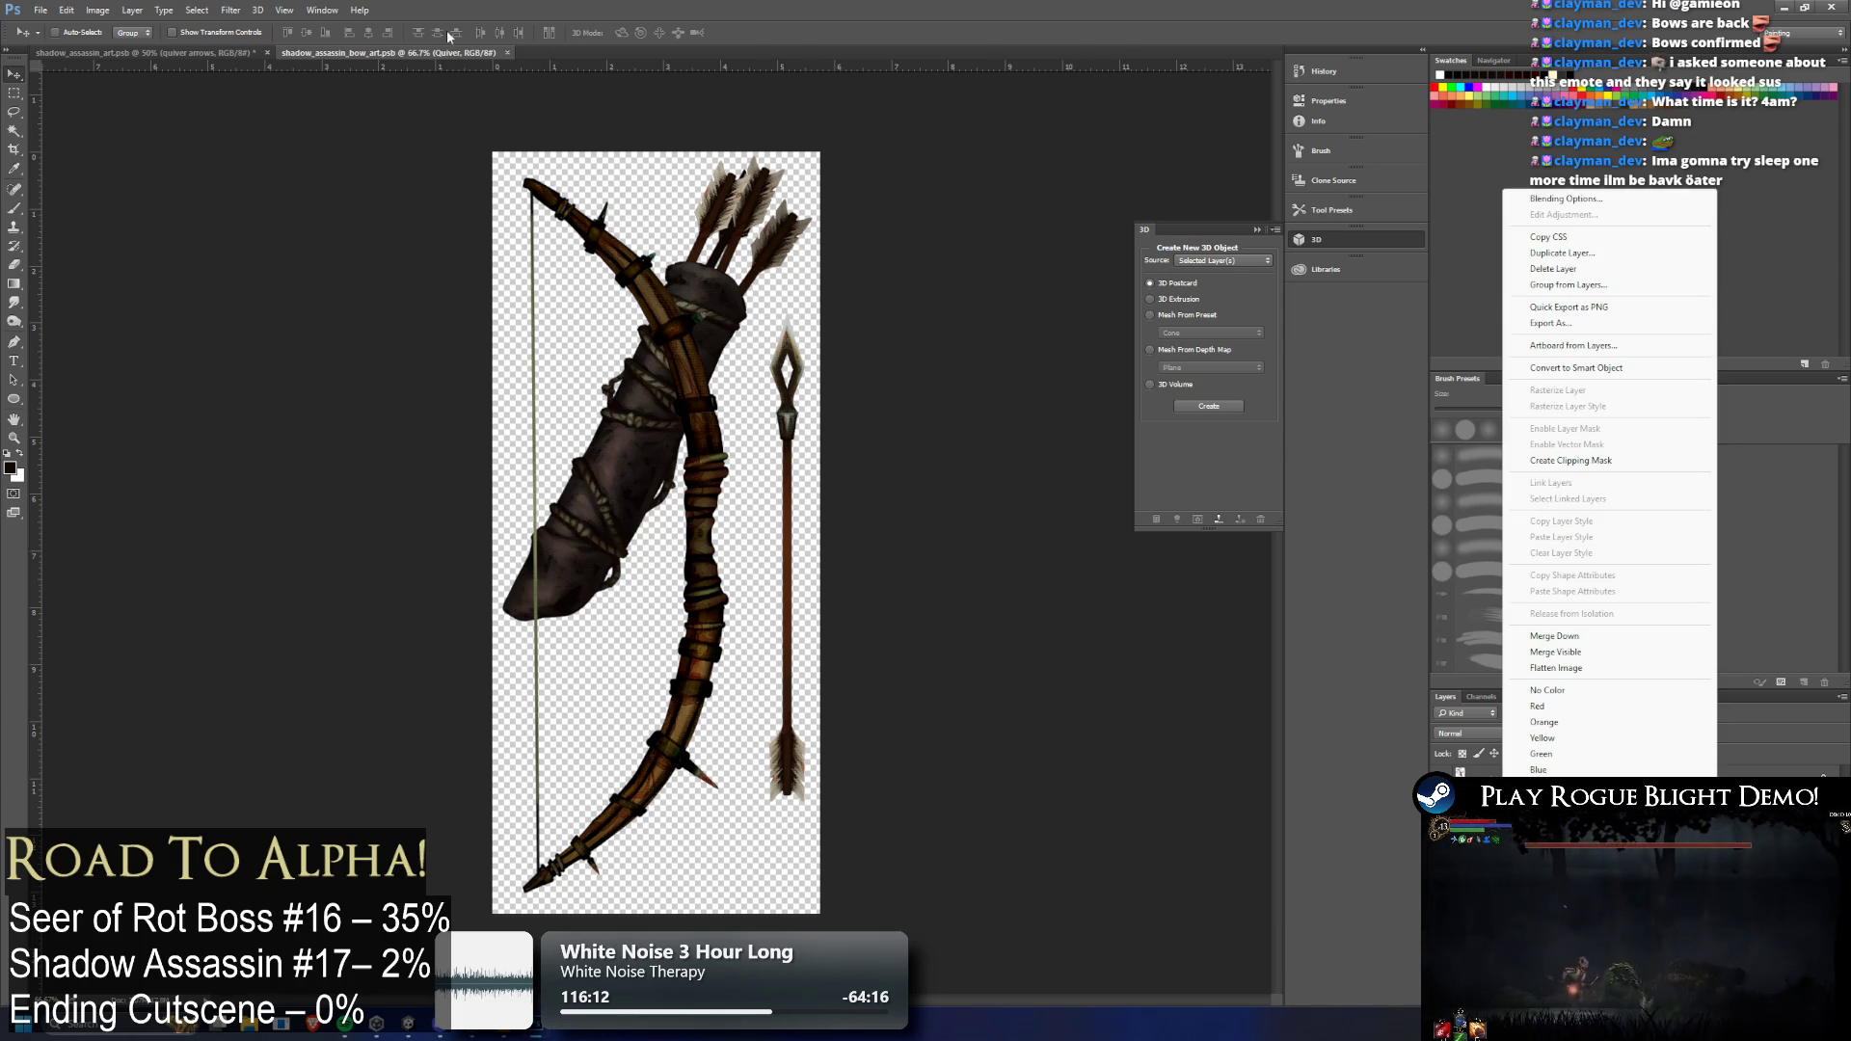
key("Escape")
left_click(507, 53)
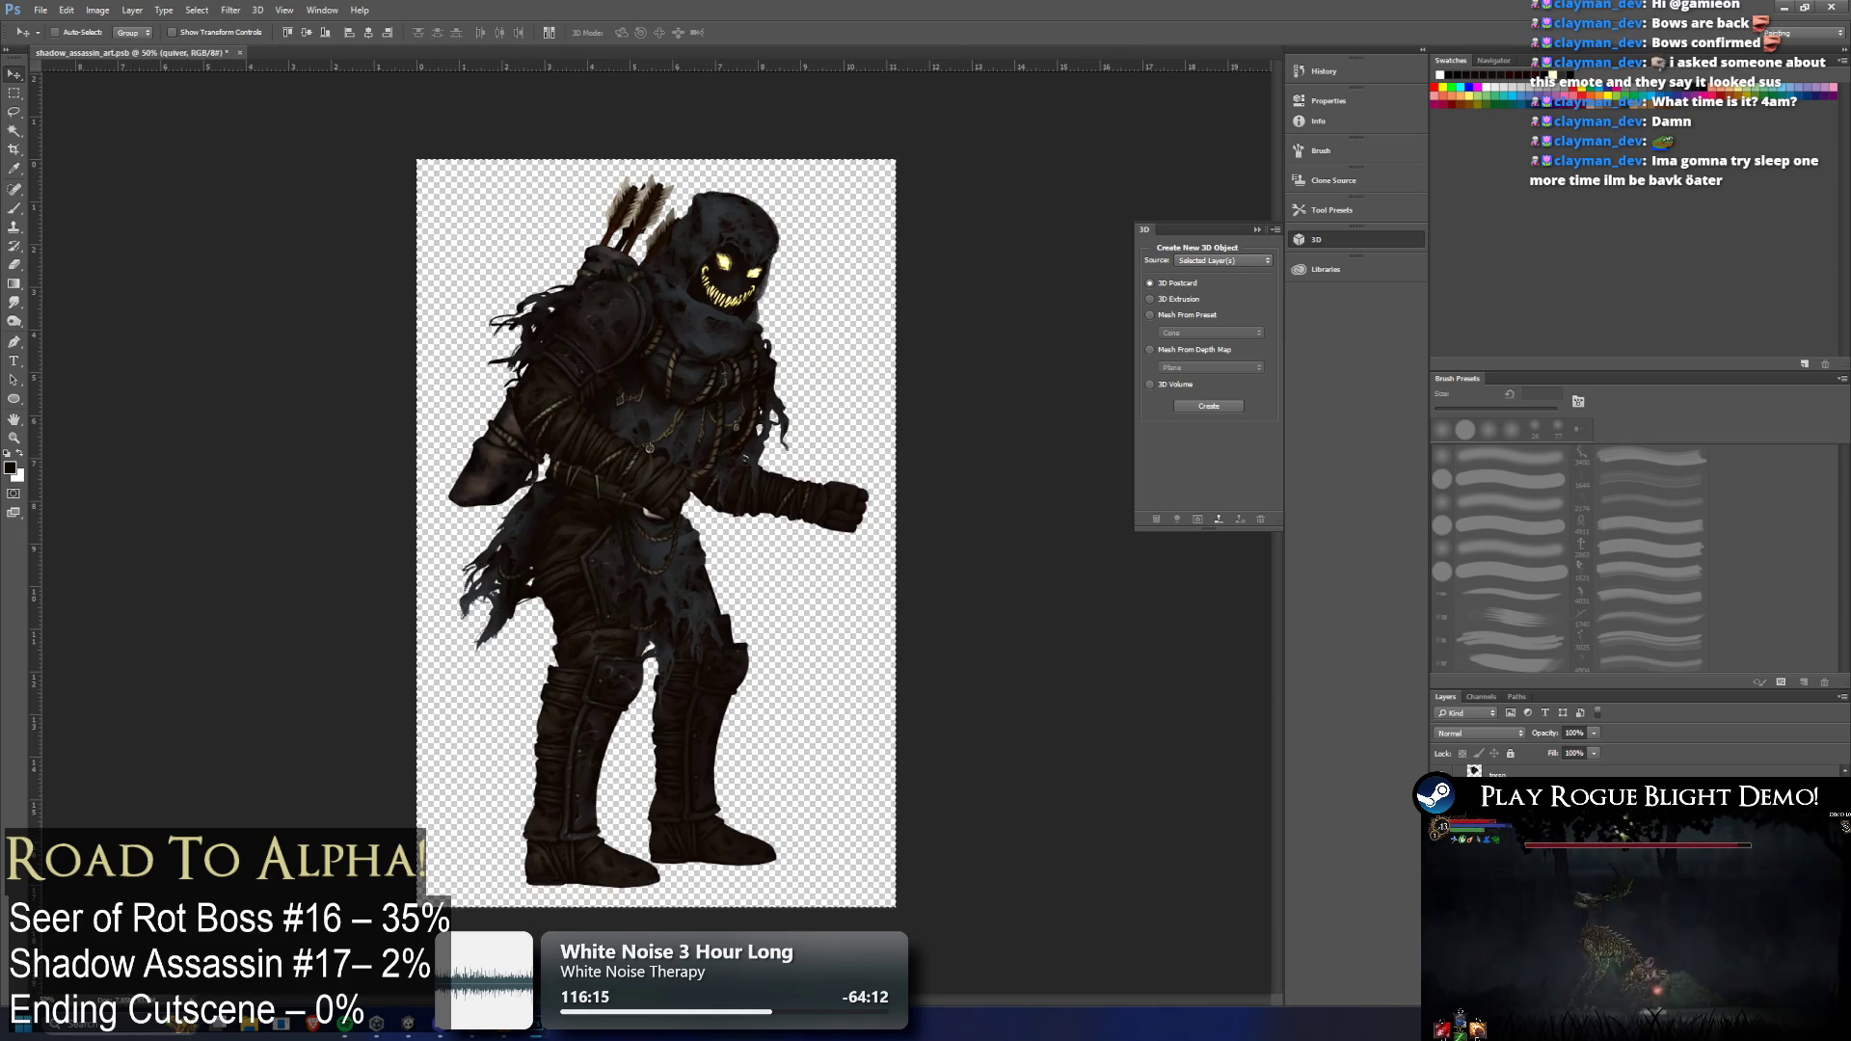
Delete the quiver group with its contents from the assassin character, then return to Unity
key("Delete")
left_click(944, 379)
key("alt+bracketleft")
key("alt+bracketright")
key("Delete")
left_click(925, 376)
key("alt+bracketleft")
key("alt+bracketright")
key("Delete")
key("Return")
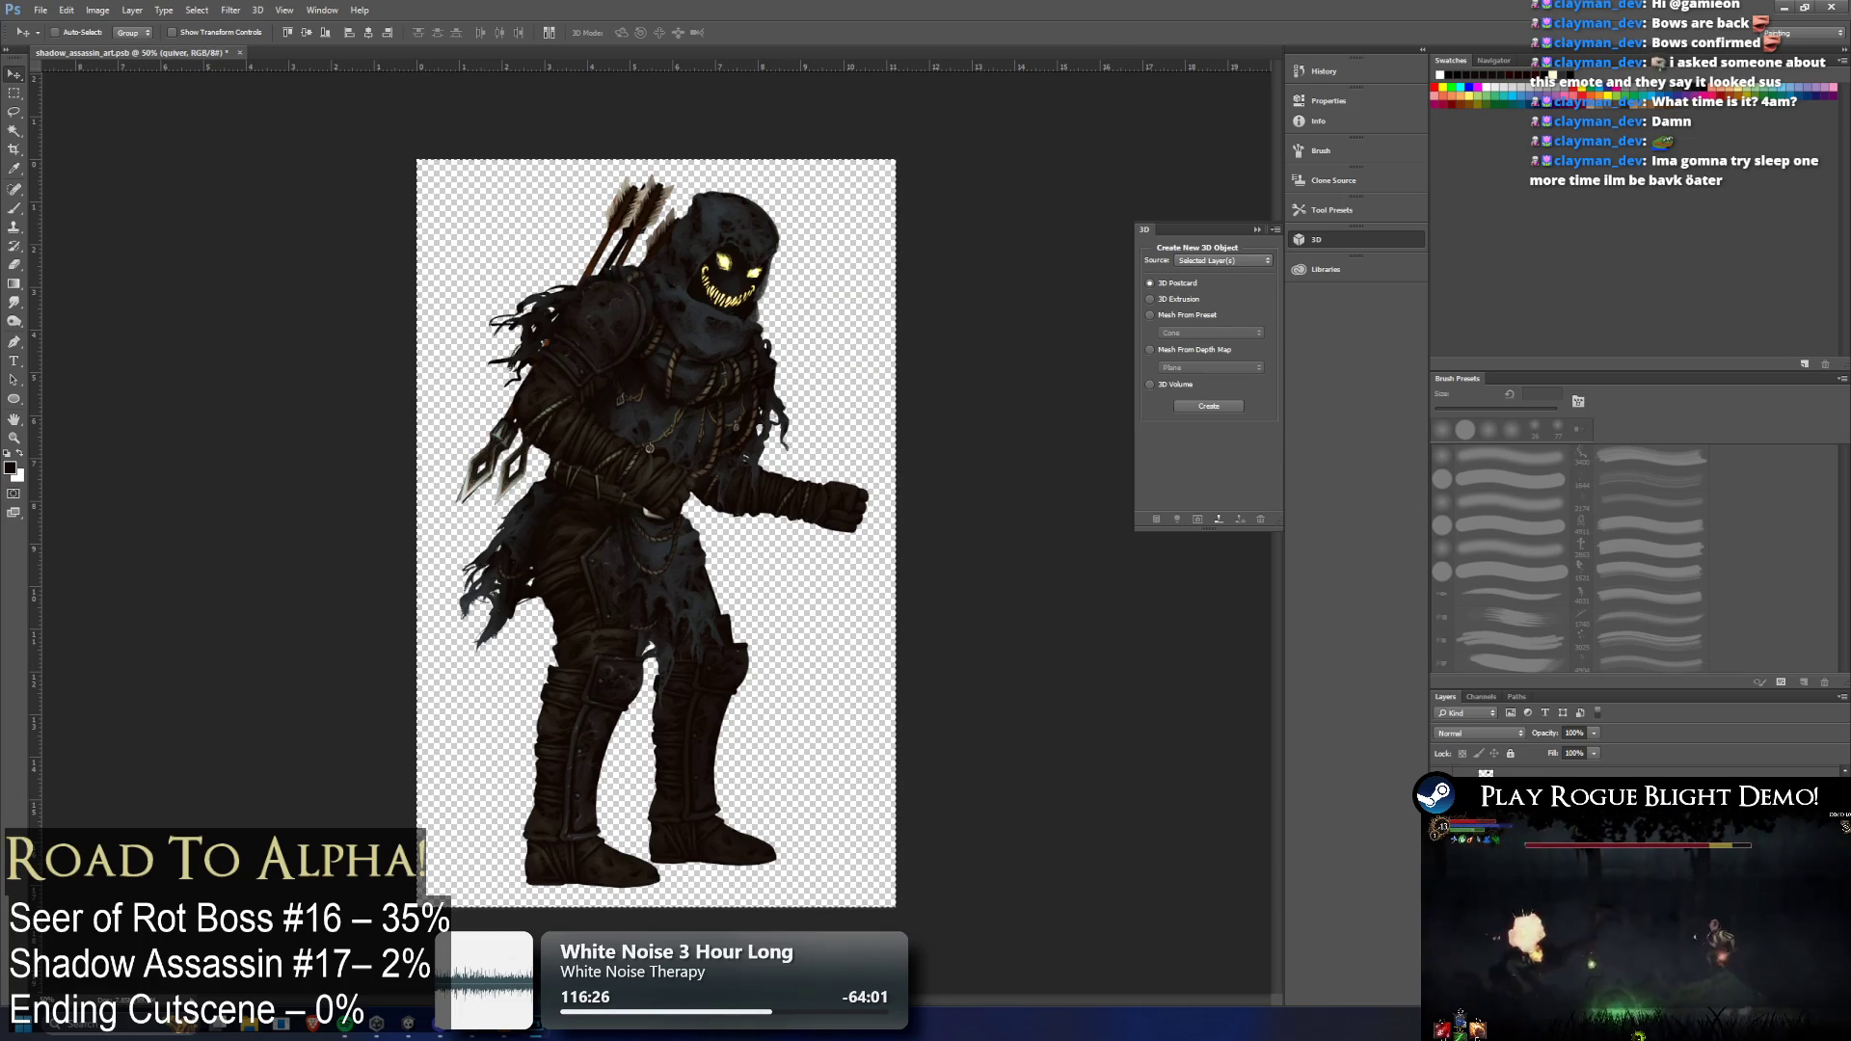
key("Delete")
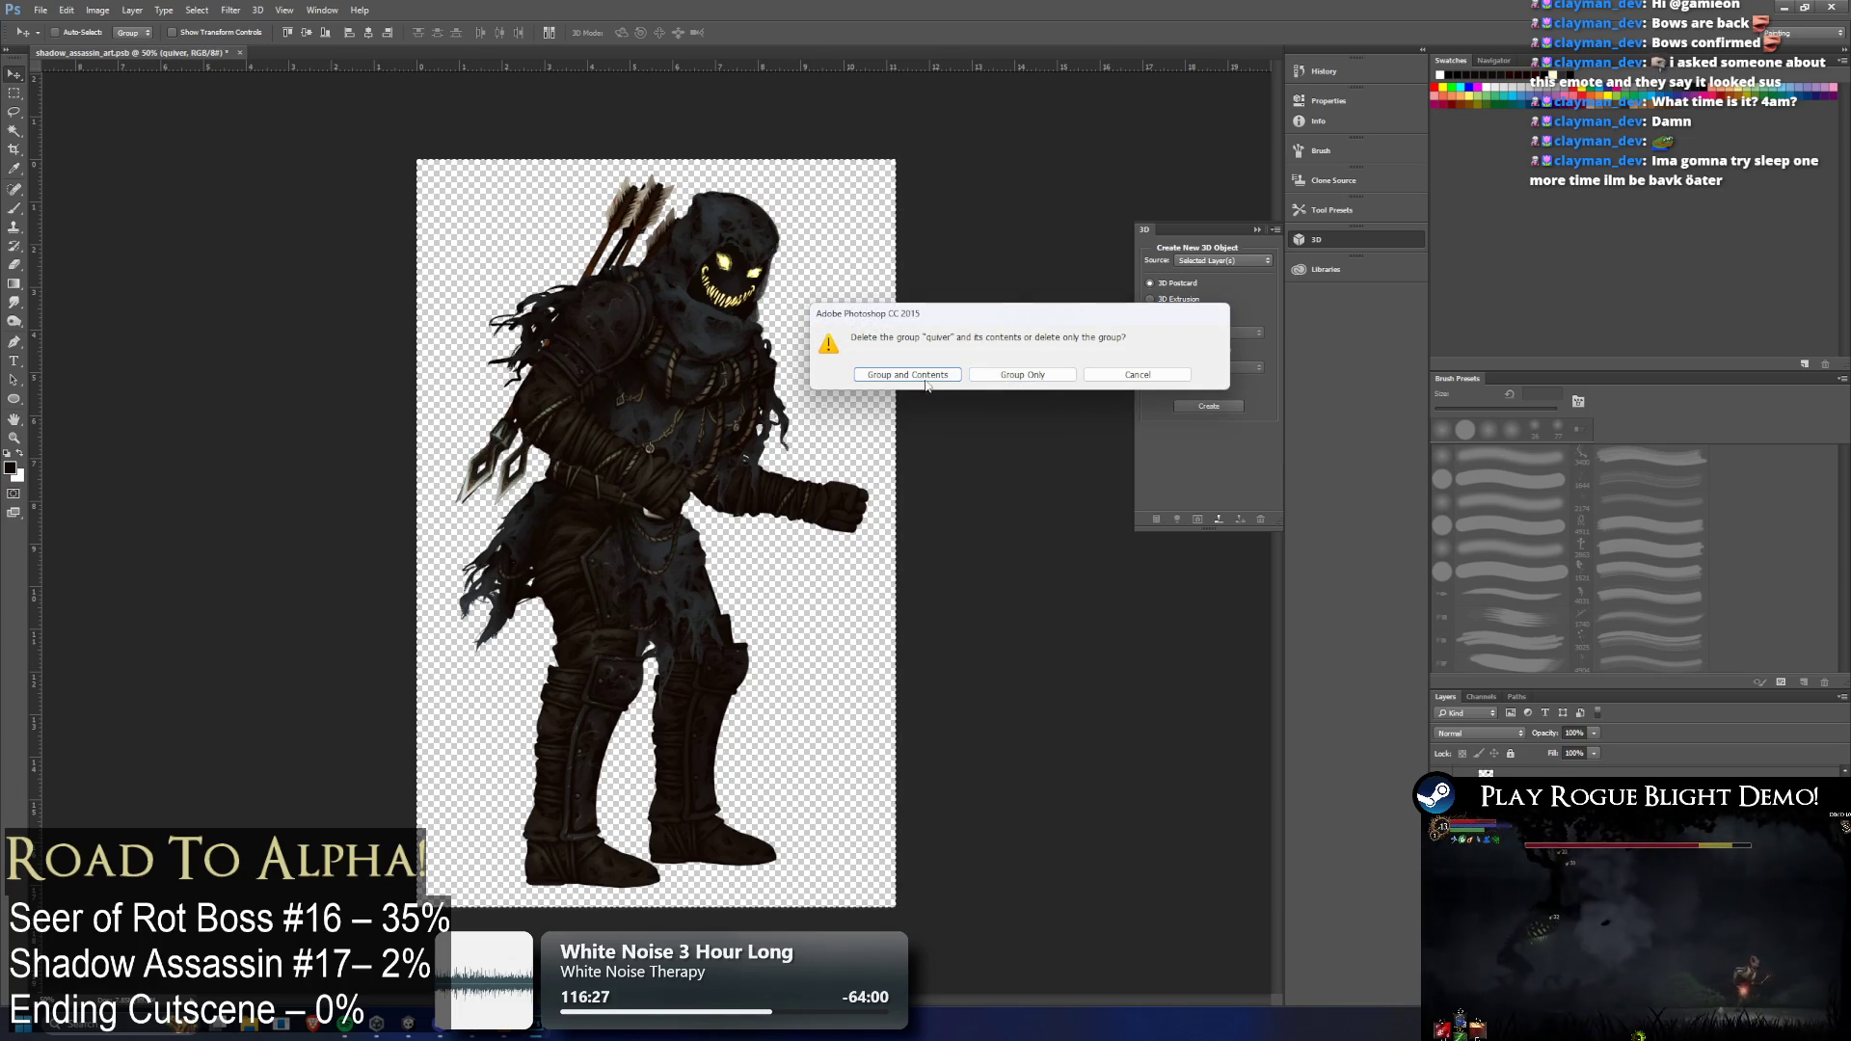
left_click(931, 381)
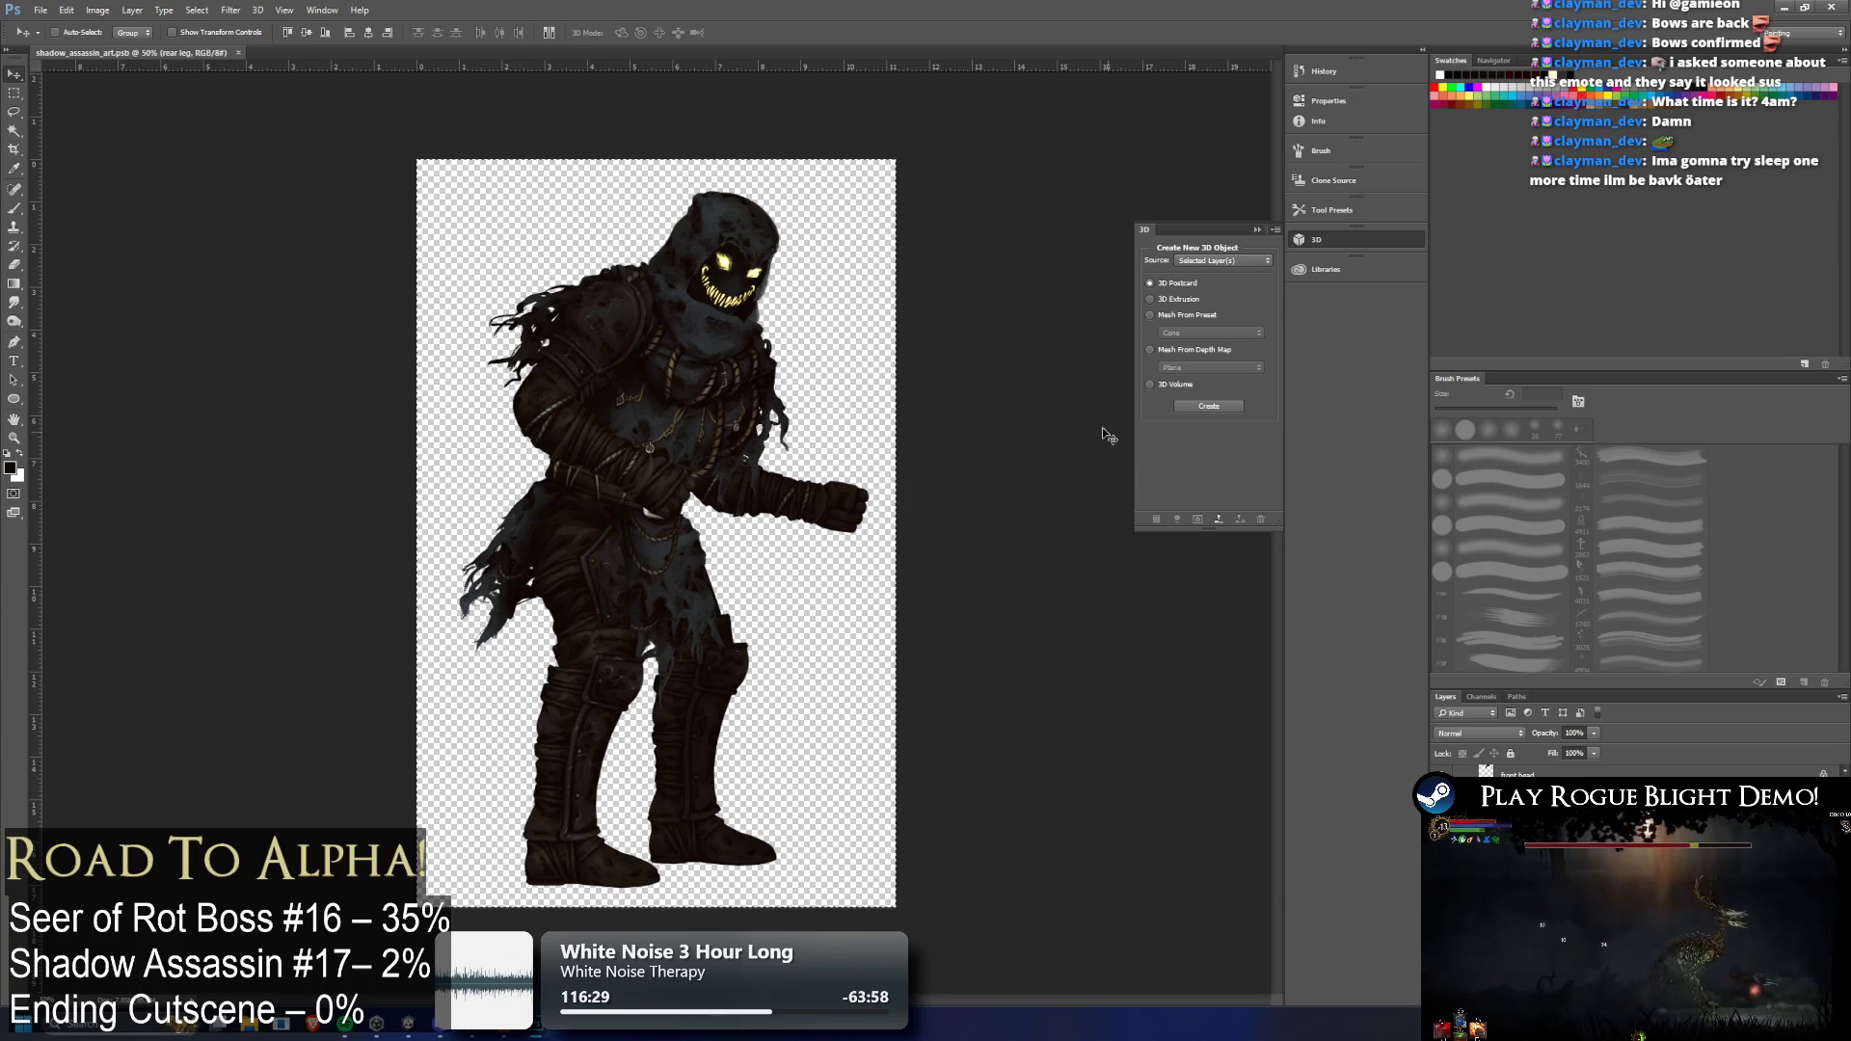
key("alt+Tab")
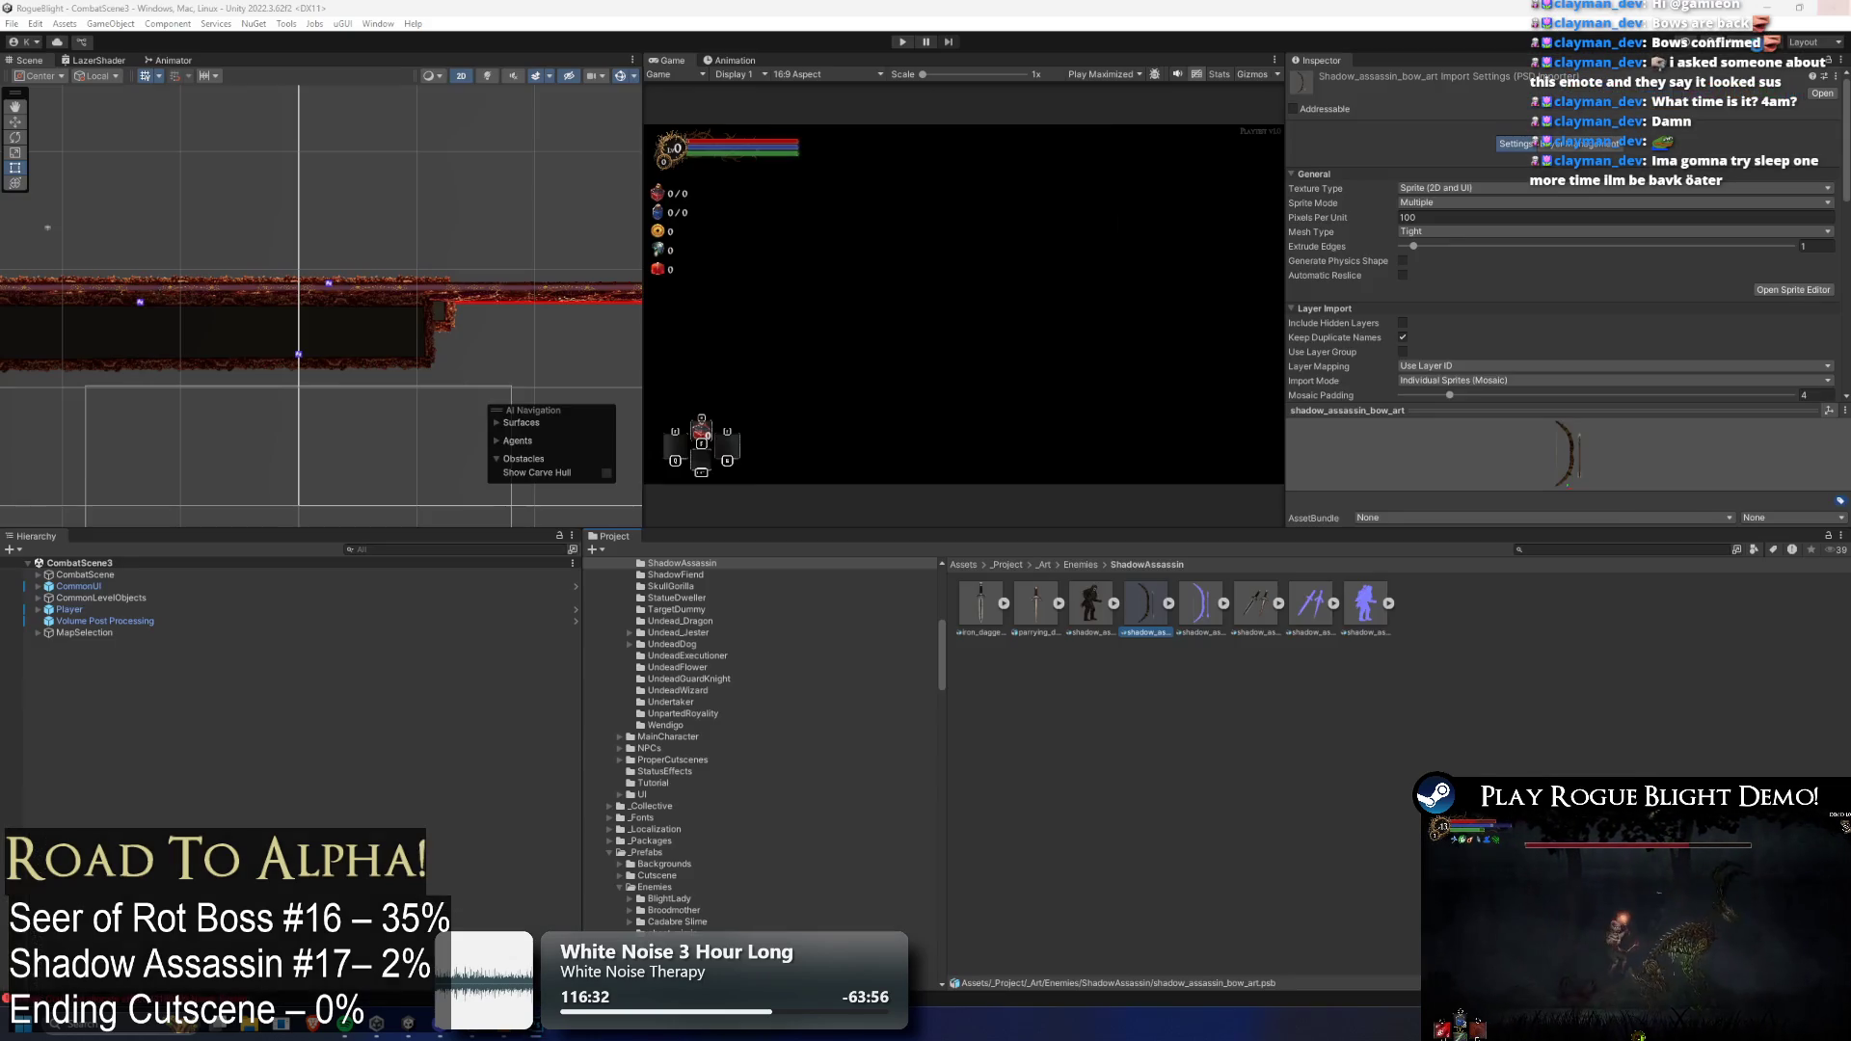
Open the shadow_assassin_normal_map asset from Unity's Project window in Photoshop
left_click(1377, 598)
double_click(1386, 590)
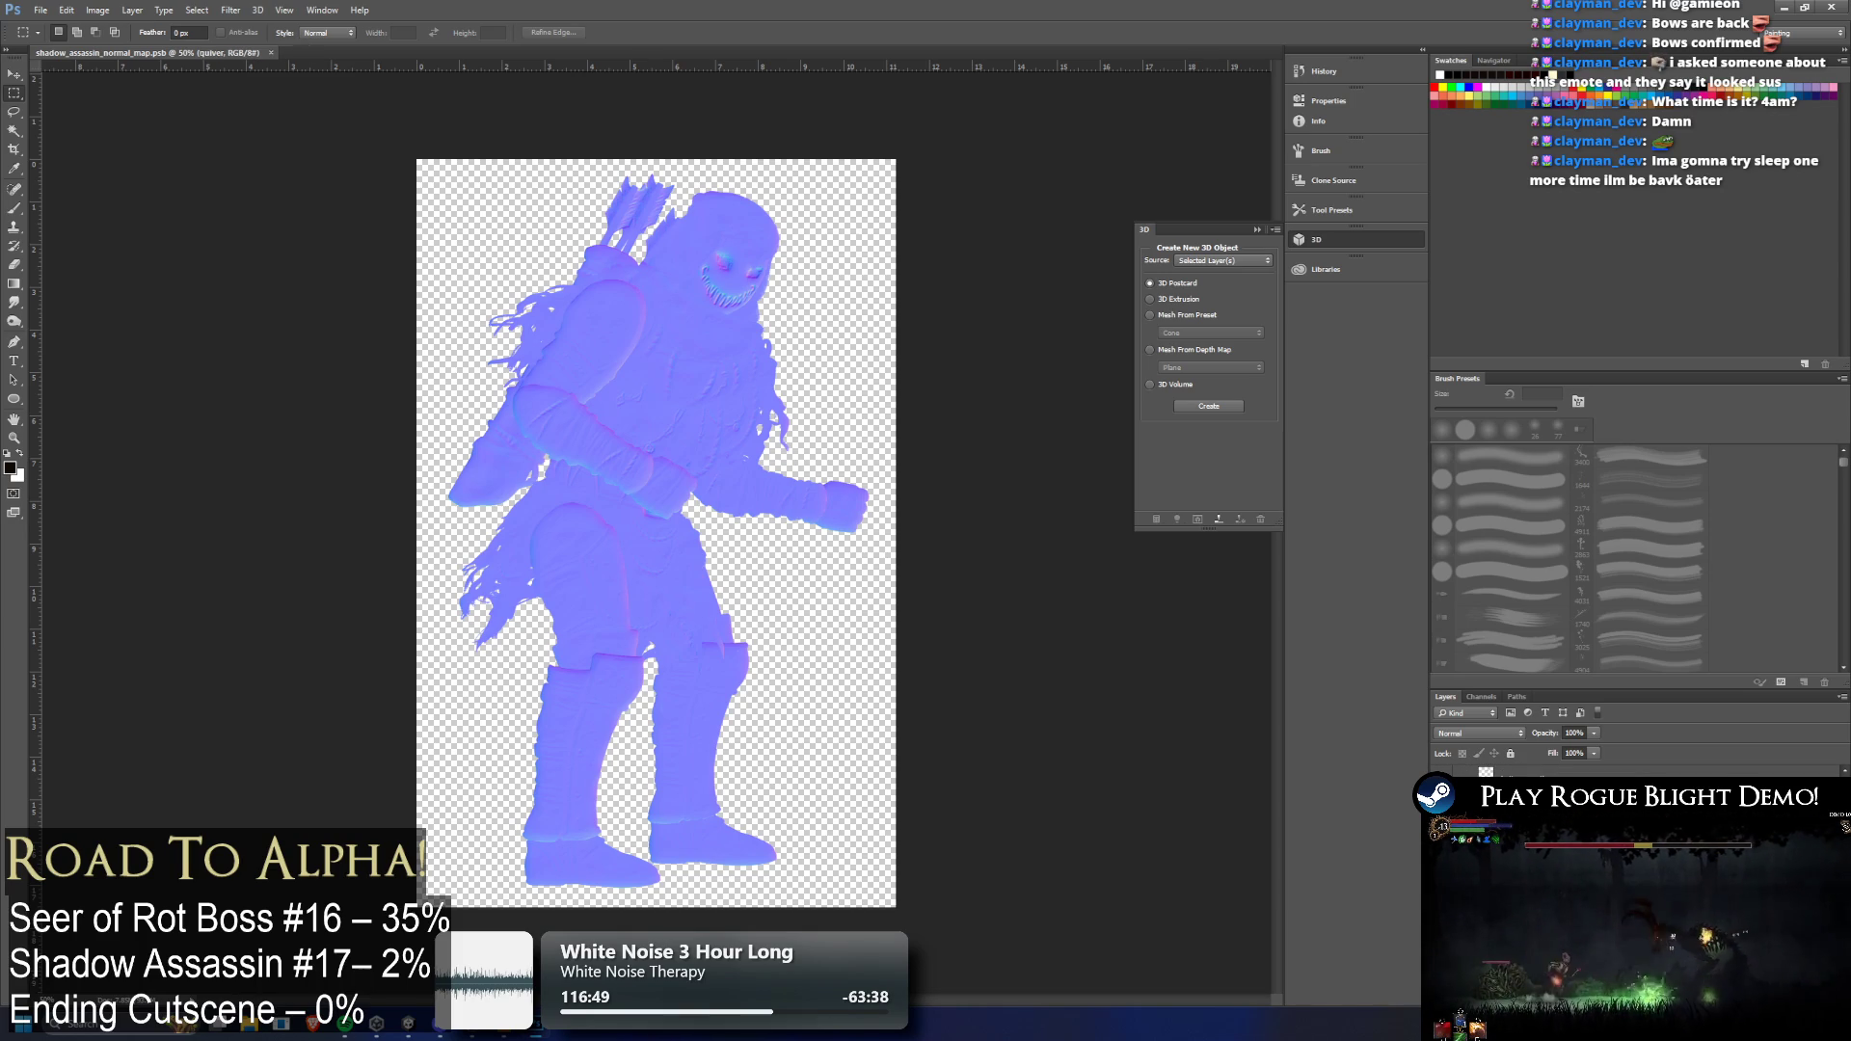
Delete the quiver group and its contents from the normal map, then return to Unity
key("Delete")
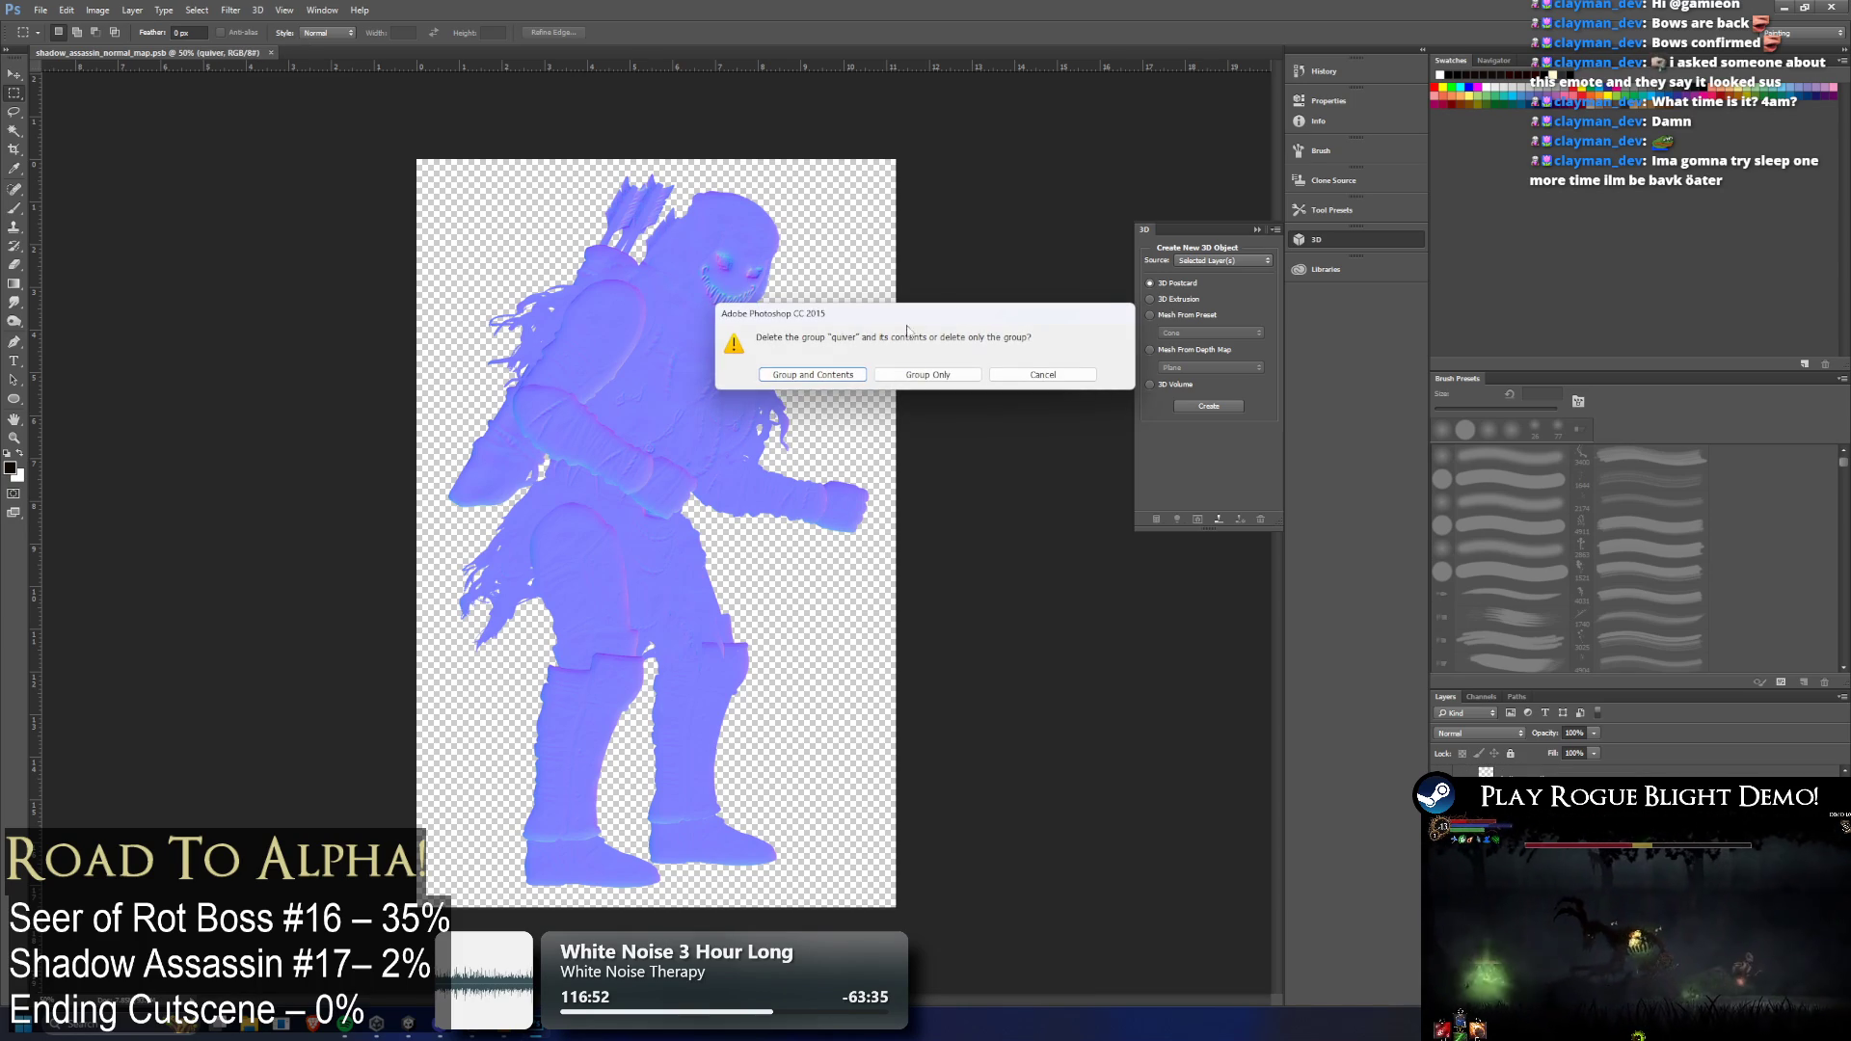
left_click(826, 376)
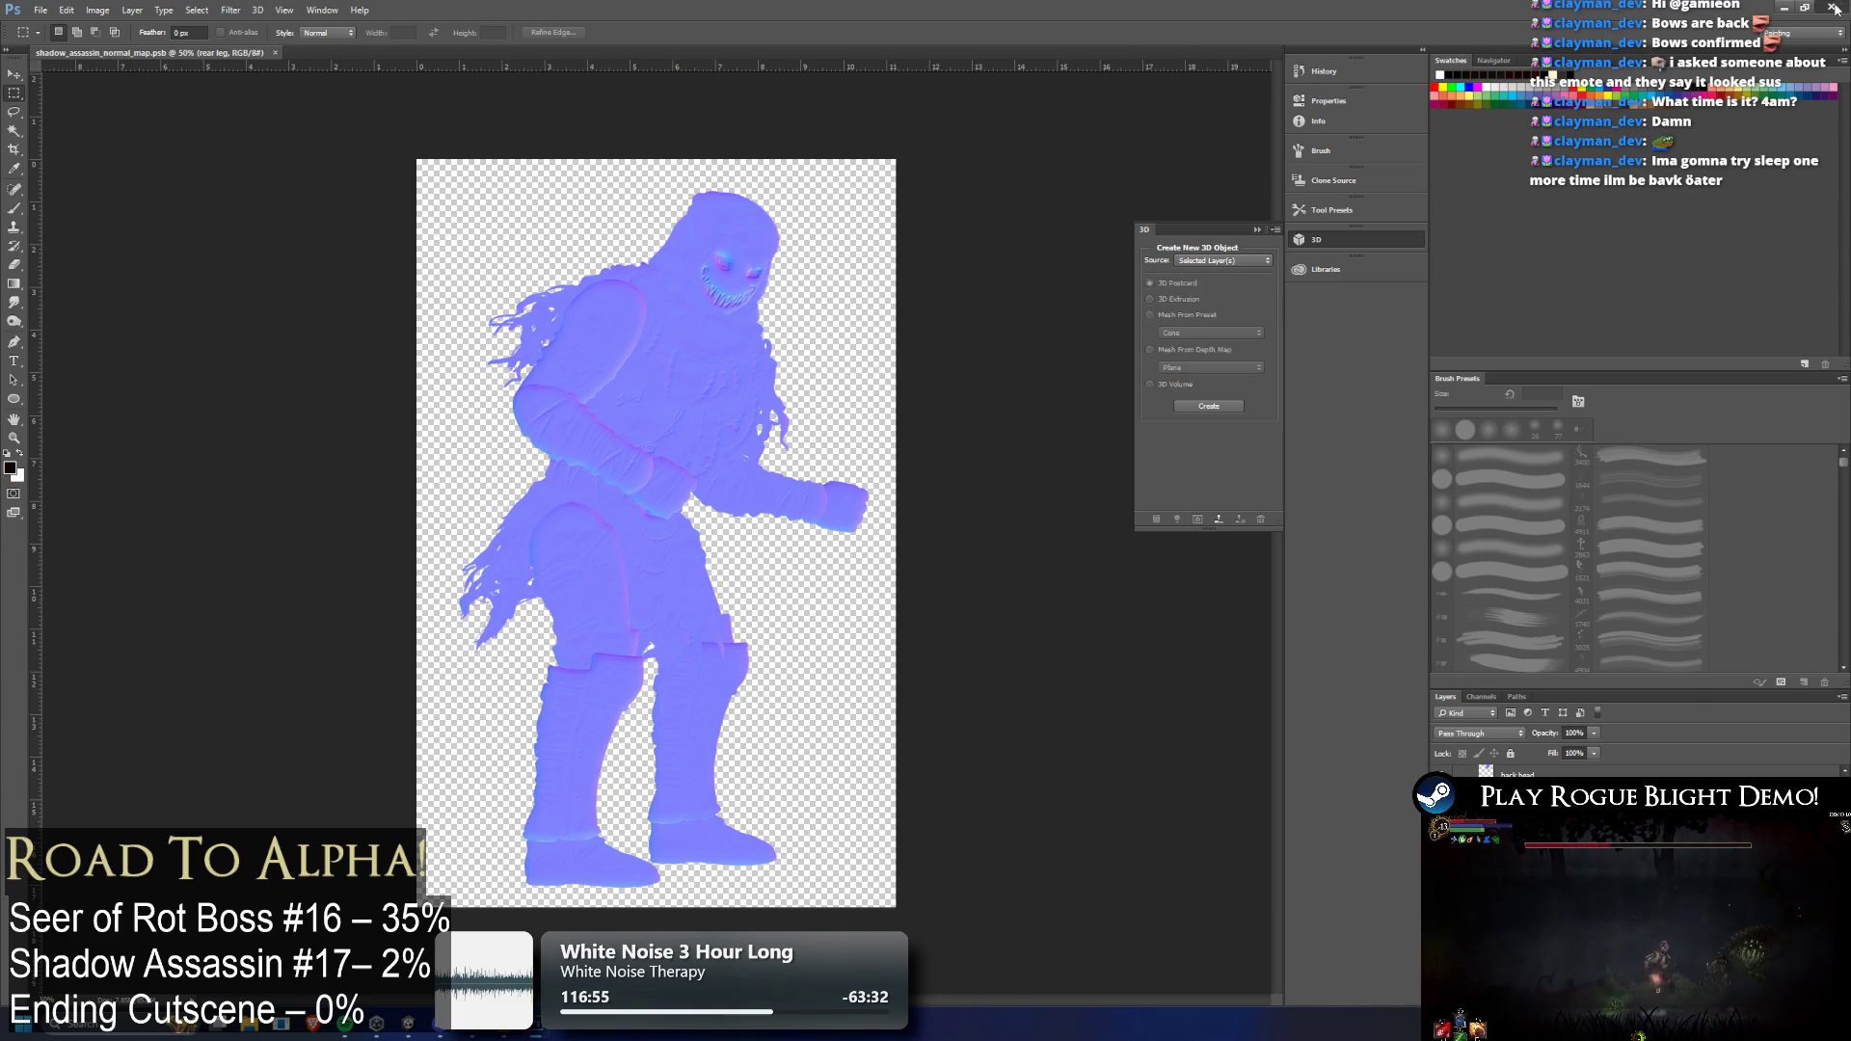
left_click(1784, 7)
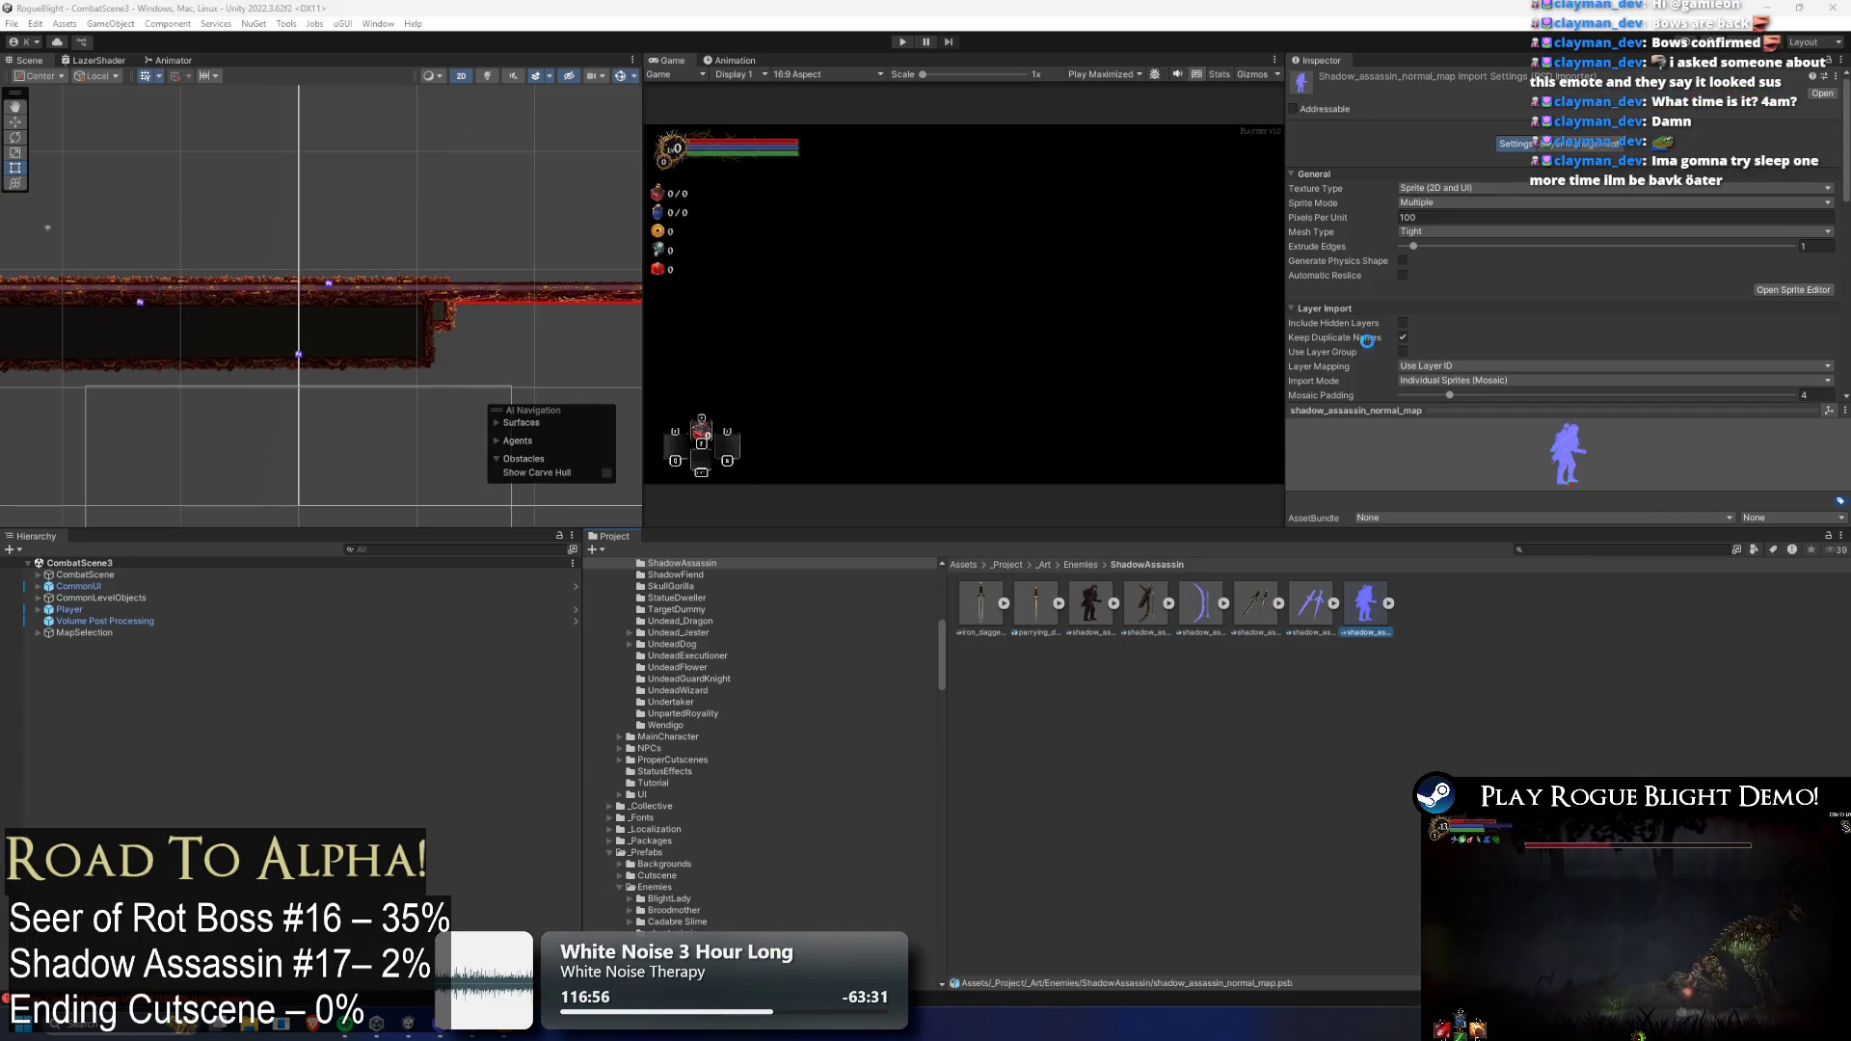
Duplicate shadow_assassin_bow_art and rename the copy to shadow_assassin_bow_normal_map
left_click(1182, 615)
left_click(1132, 612)
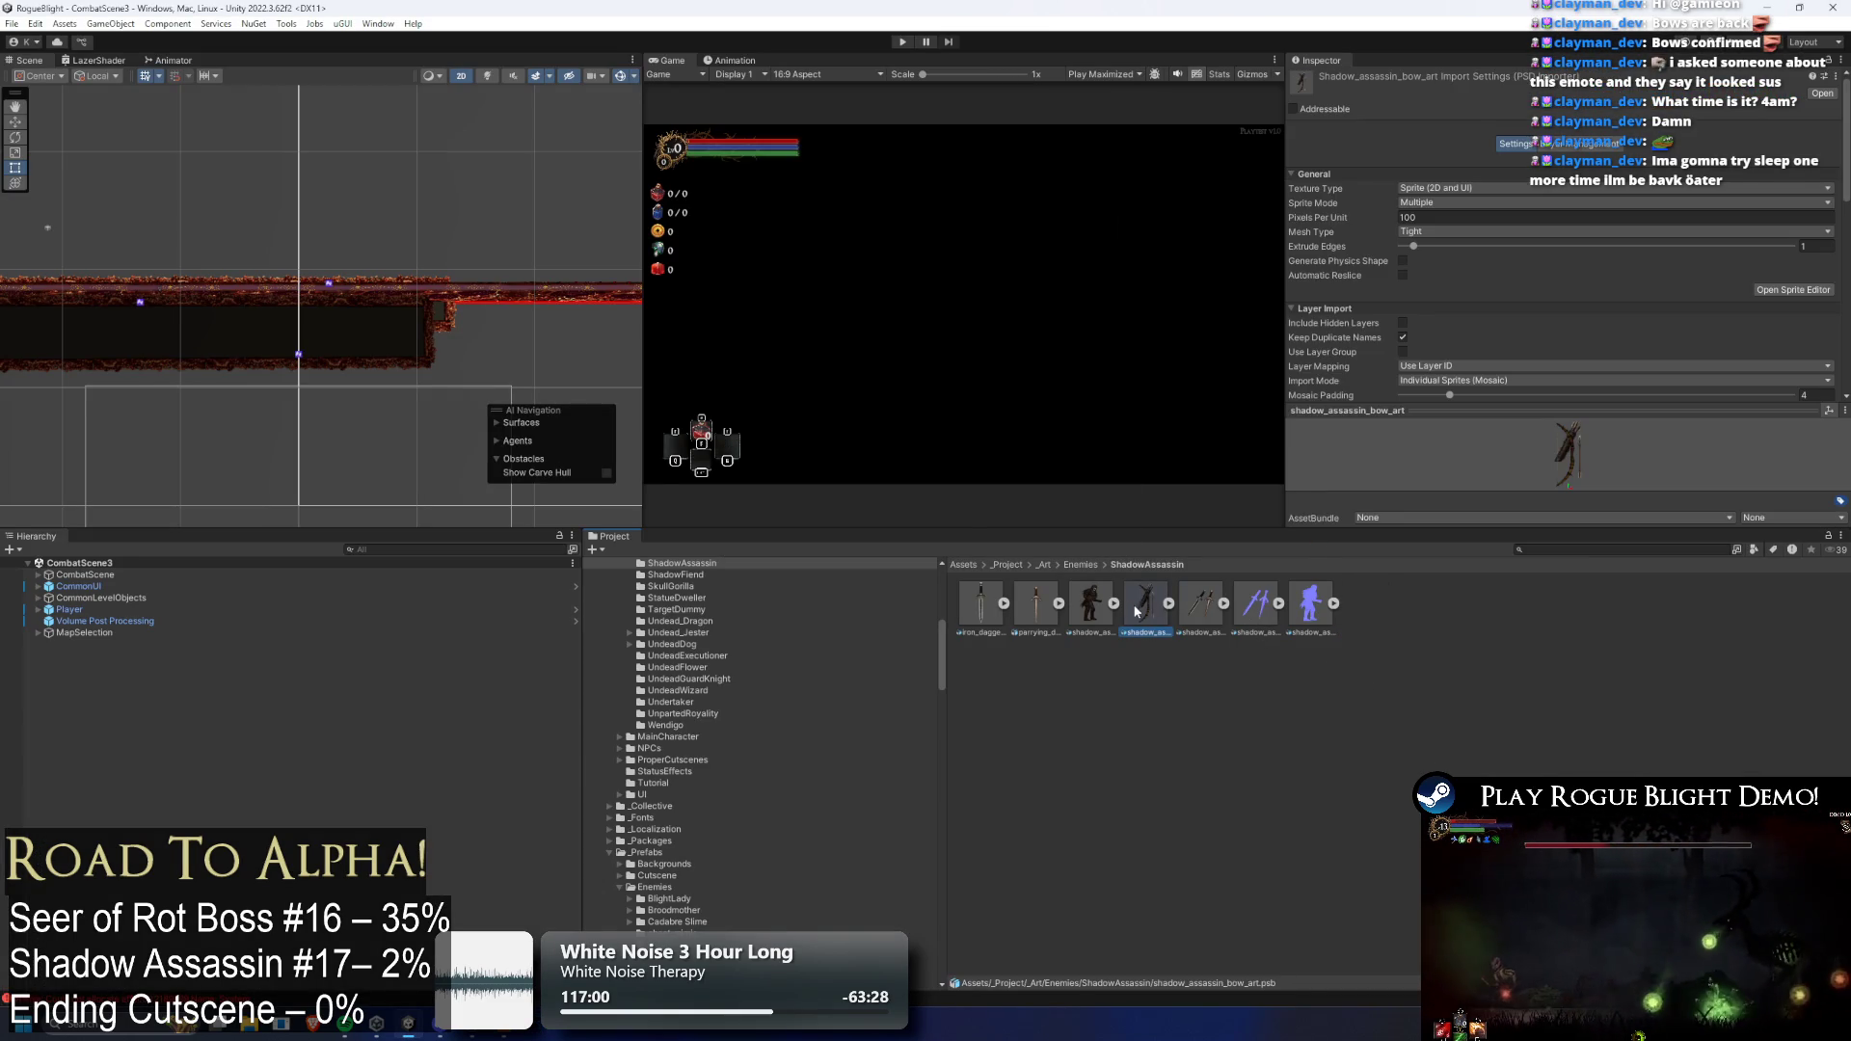
key("ctrl+d")
right_click(1202, 607)
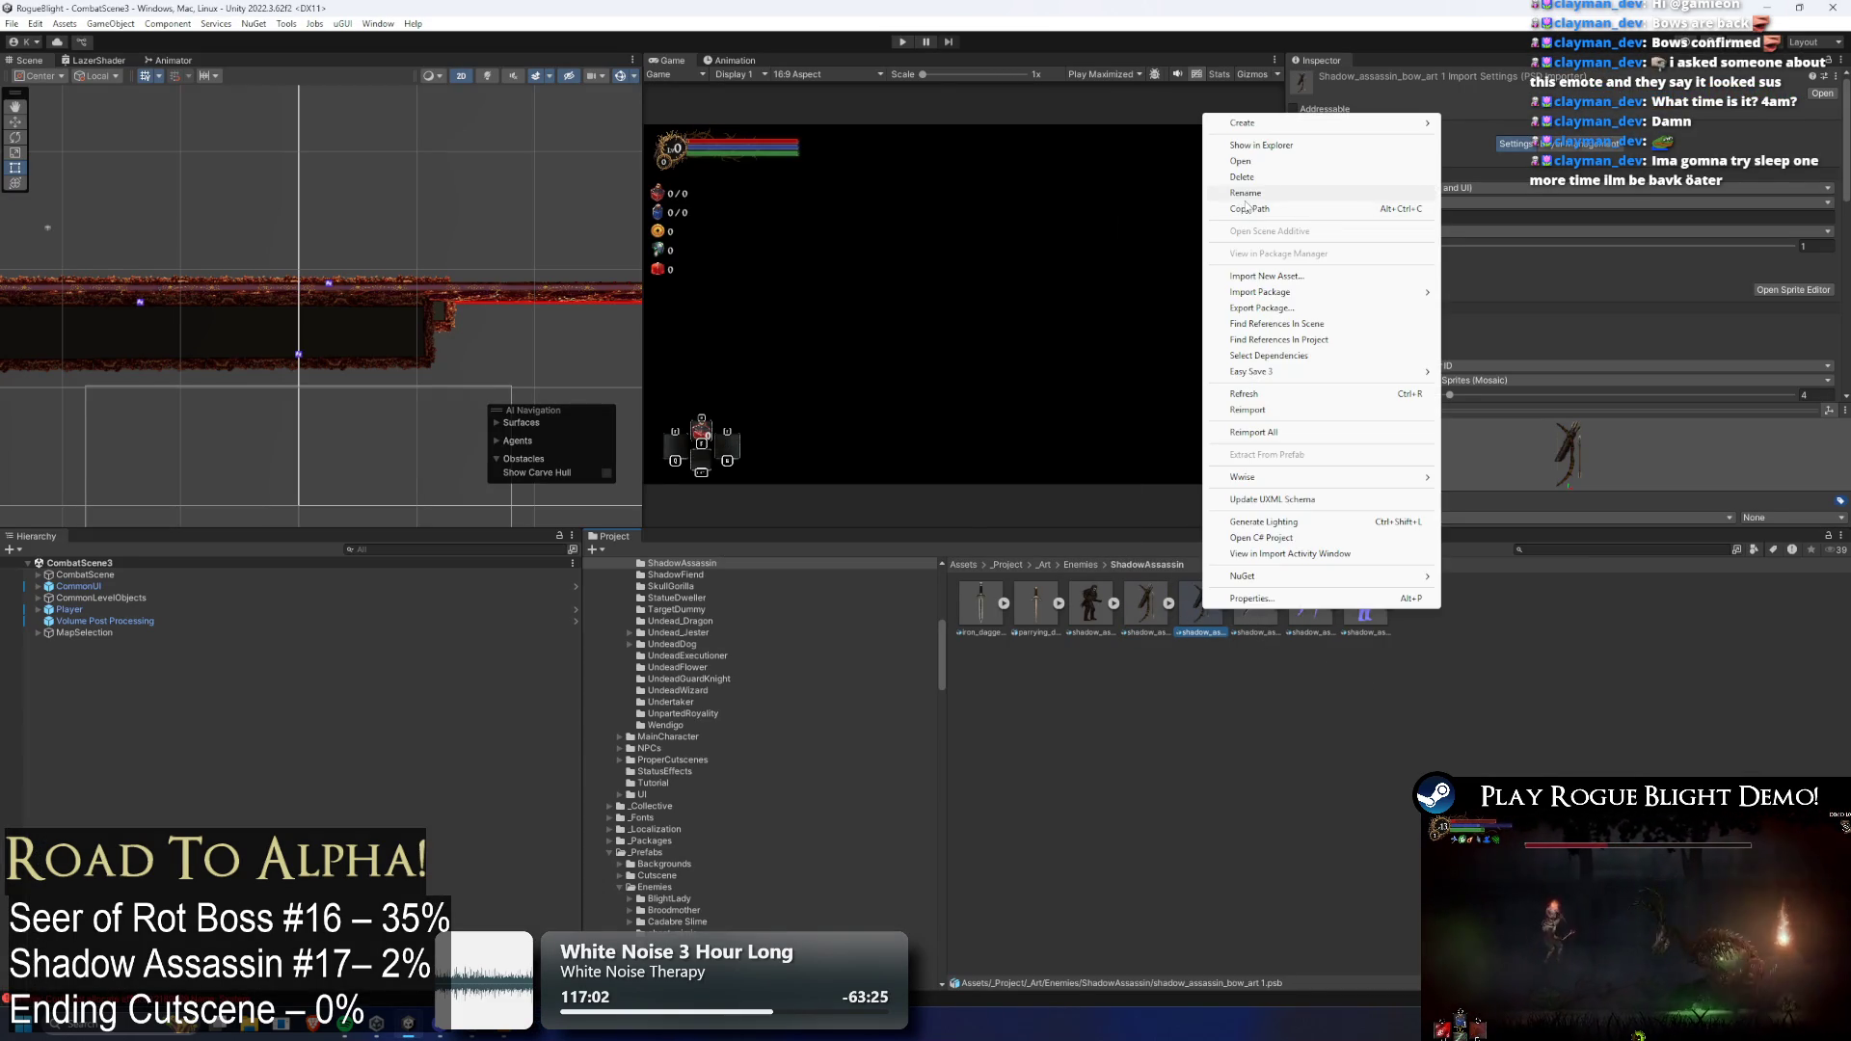
left_click(1253, 193)
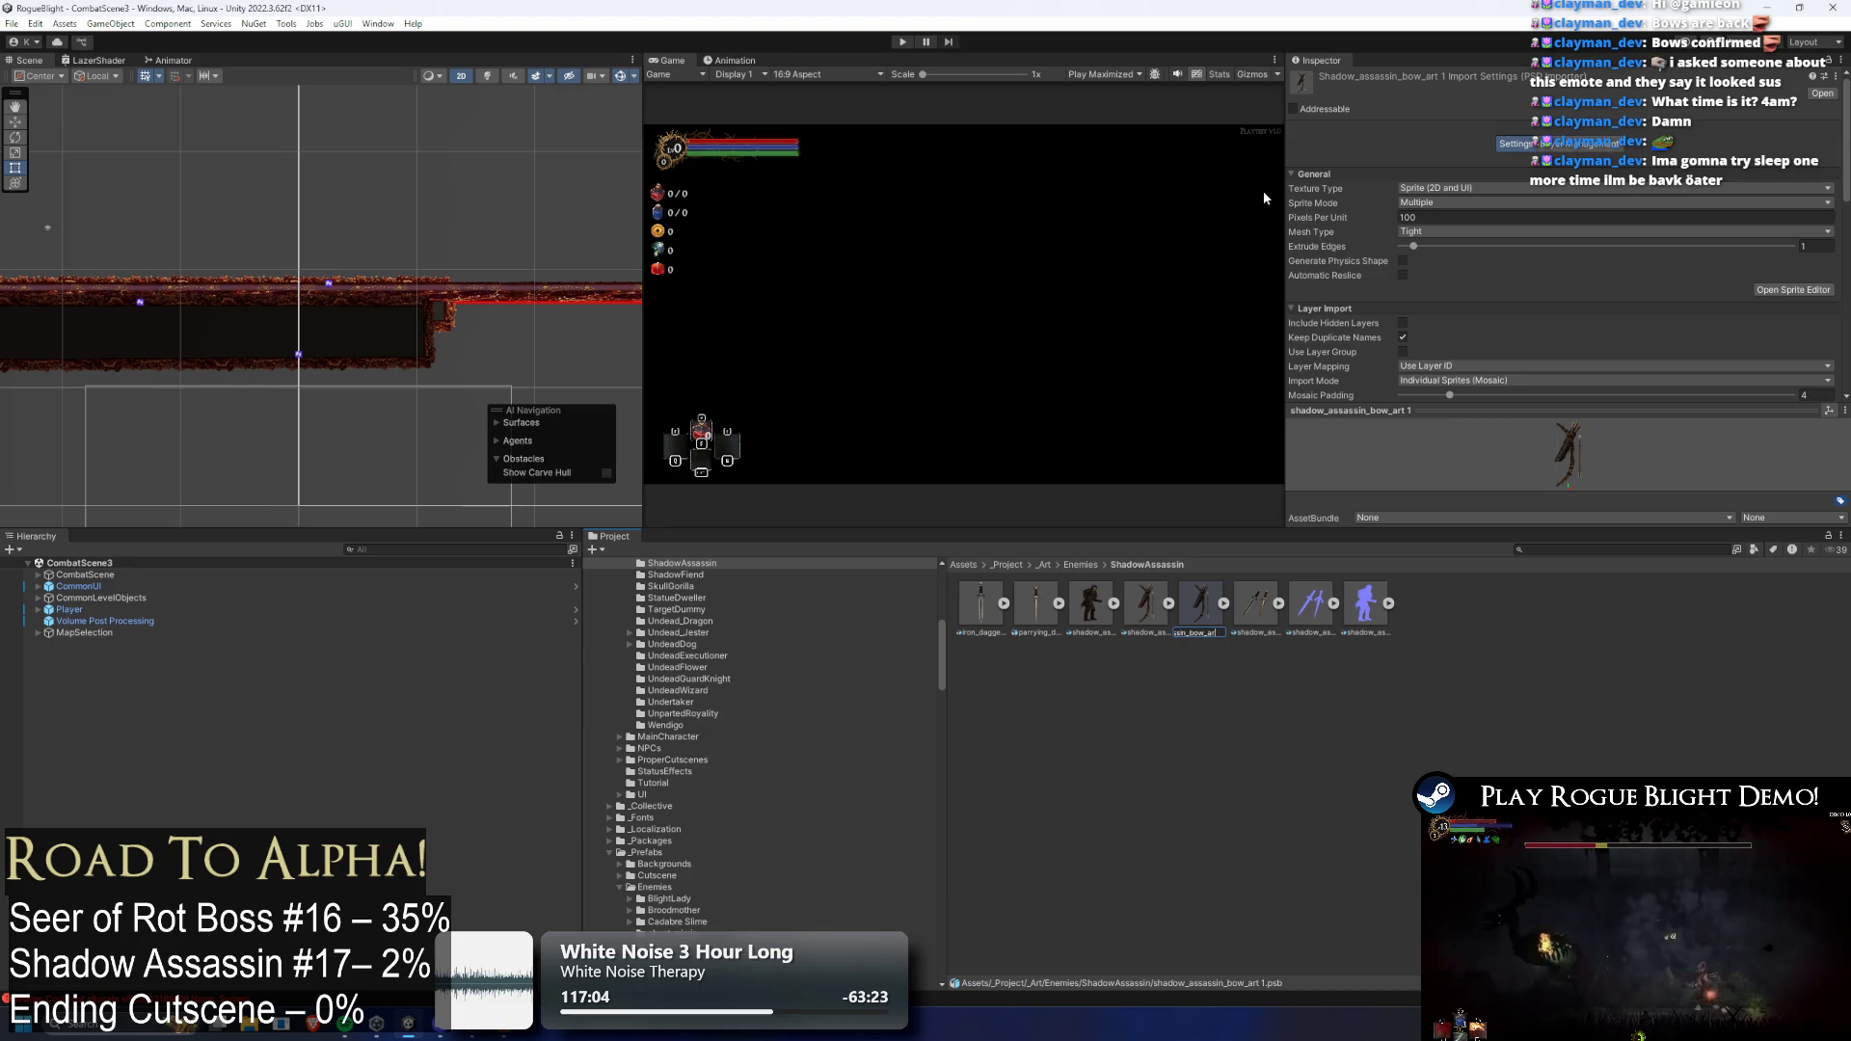
type("p")
key("Return")
key("Return")
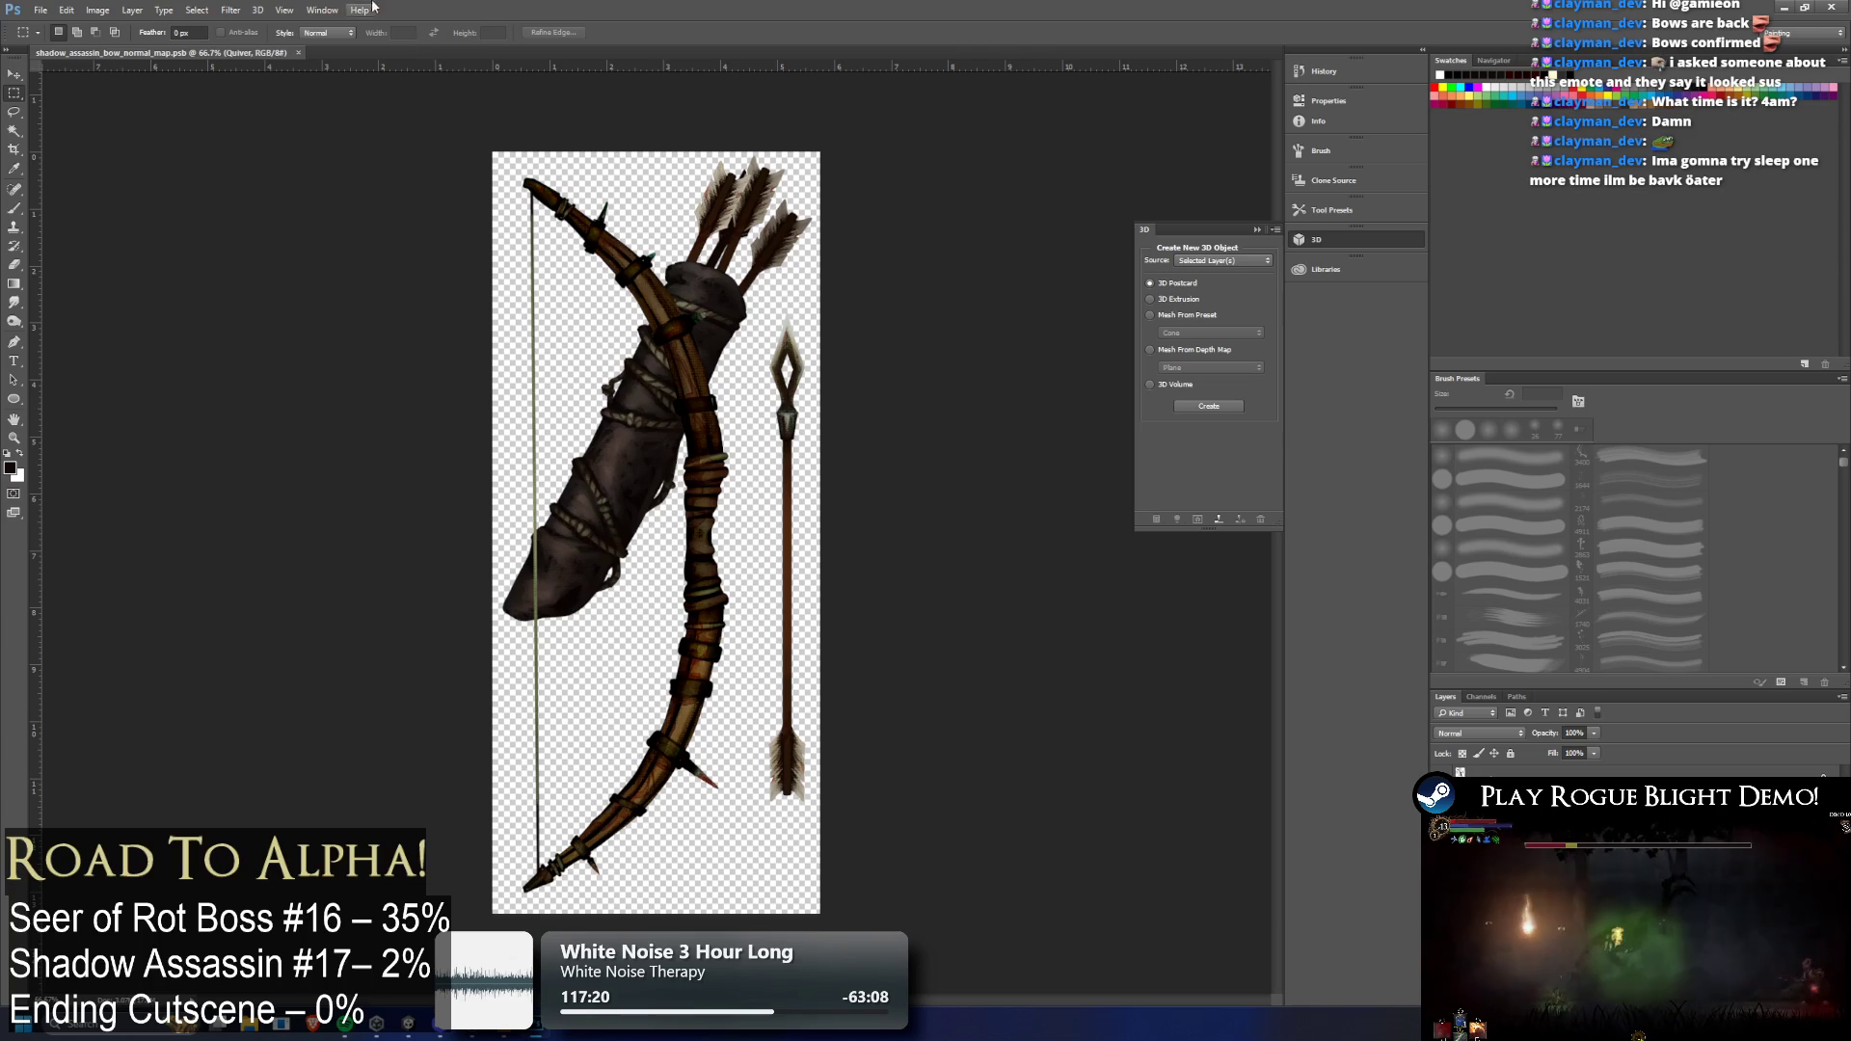
Apply Filter > 3D > Generate Normal Map to the Quiver layer with default settings
left_click(246, 12)
mouse_move(385, 166)
left_click(473, 168)
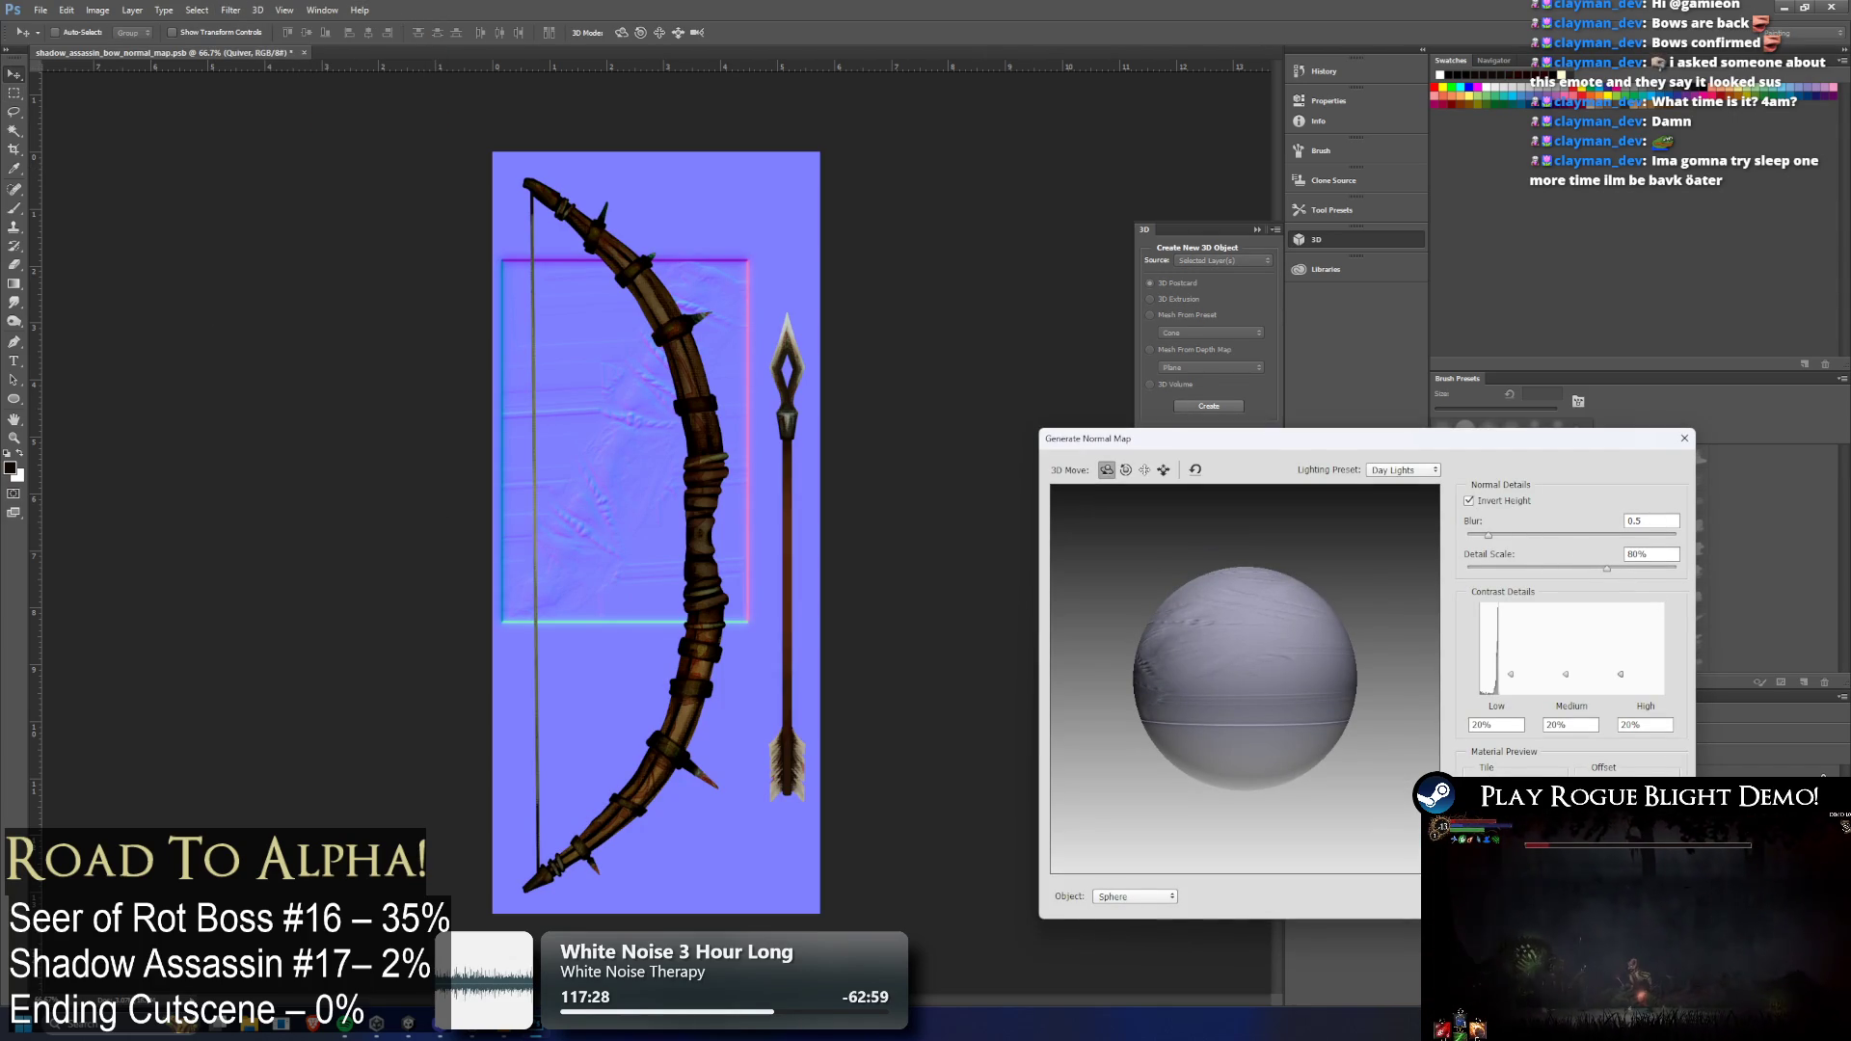
key("Return")
Reapply the normal map filter to the bow, bowstring and quiver arrows layers, then return to Unity
left_click(1542, 771)
key("ctrl+f")
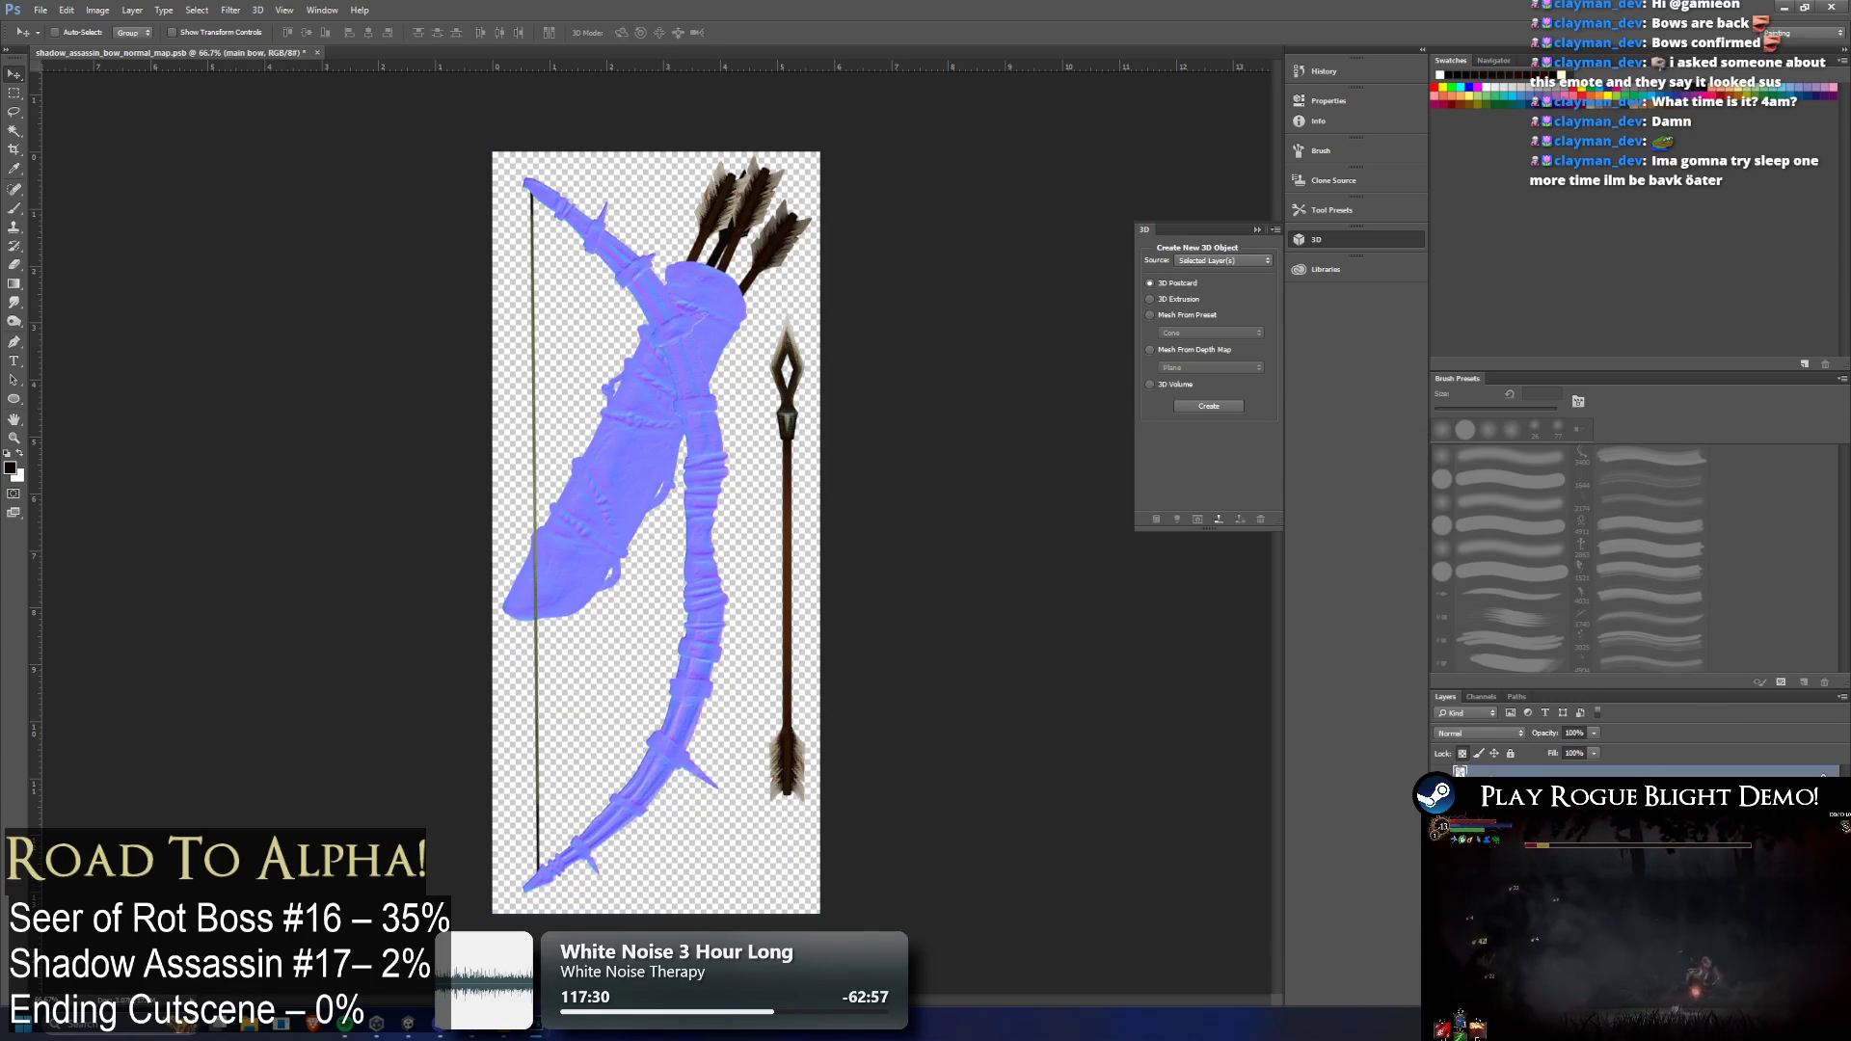
left_click(1543, 795)
key("ctrl+f")
key("ctrl+f")
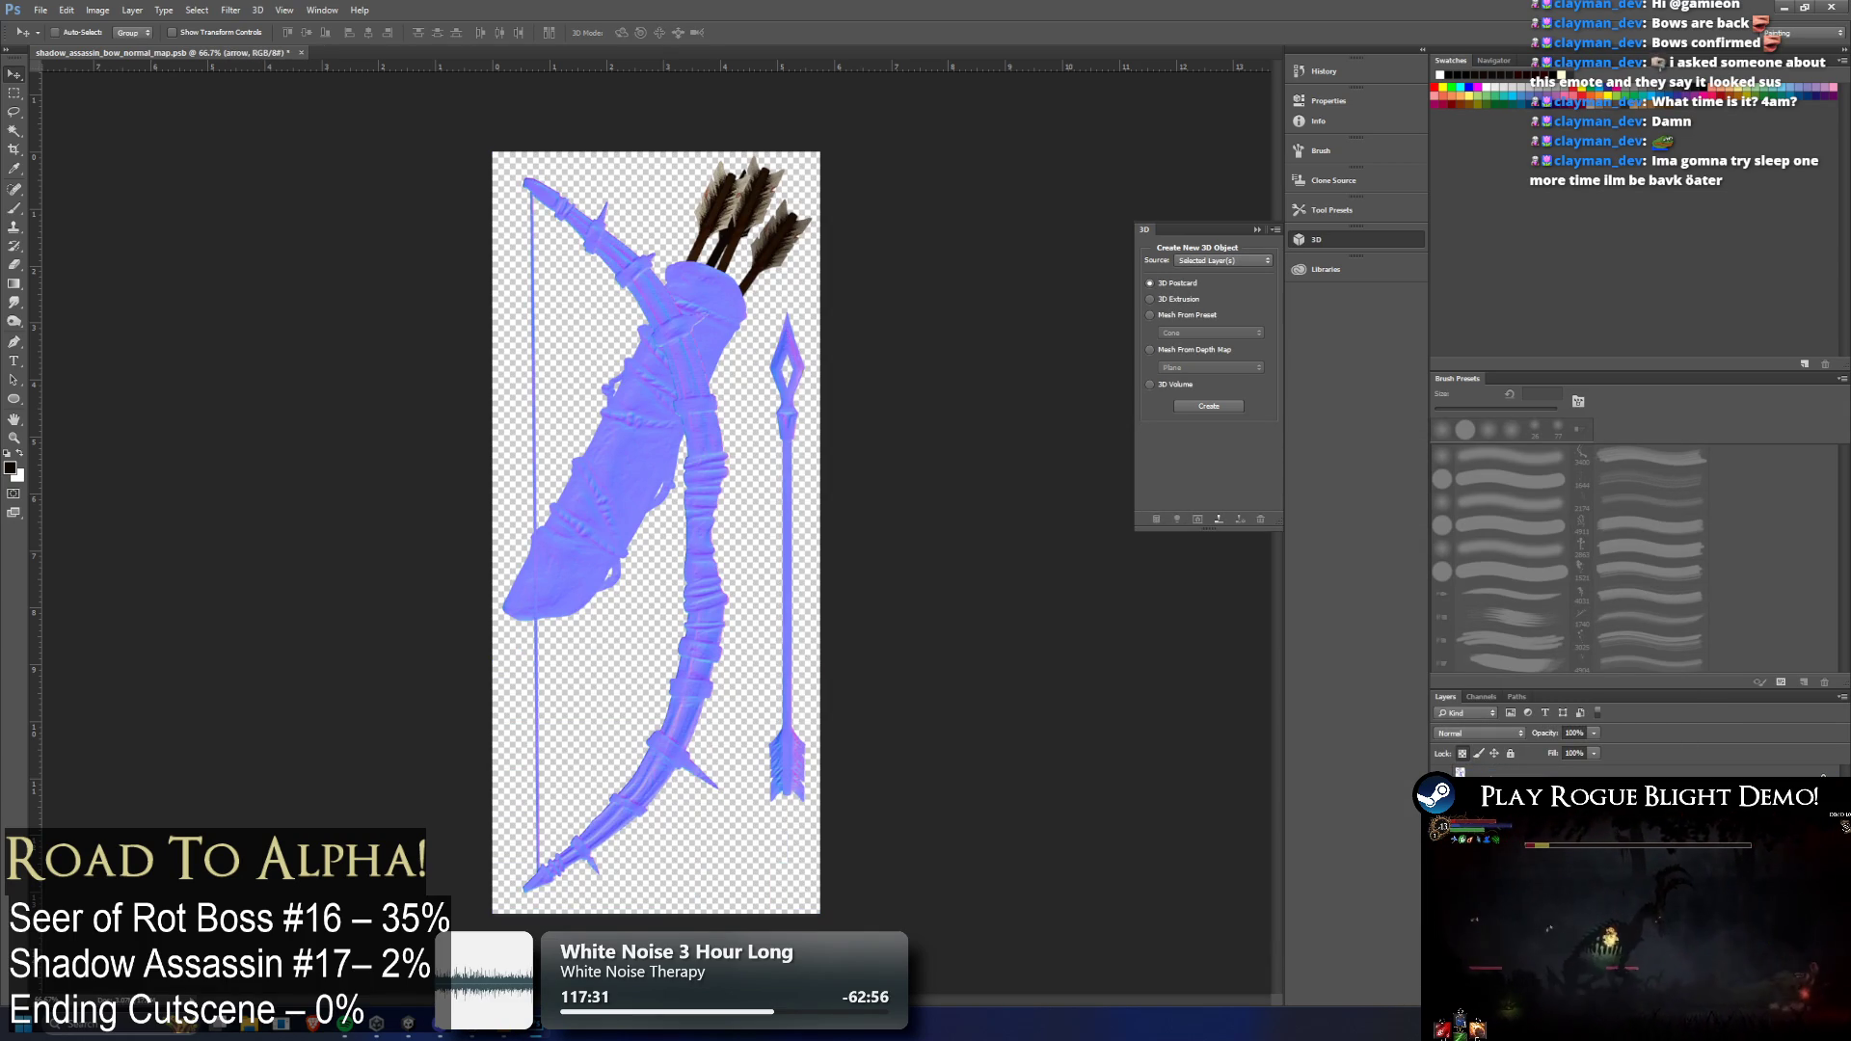
left_click(1463, 757)
key("ctrl+f")
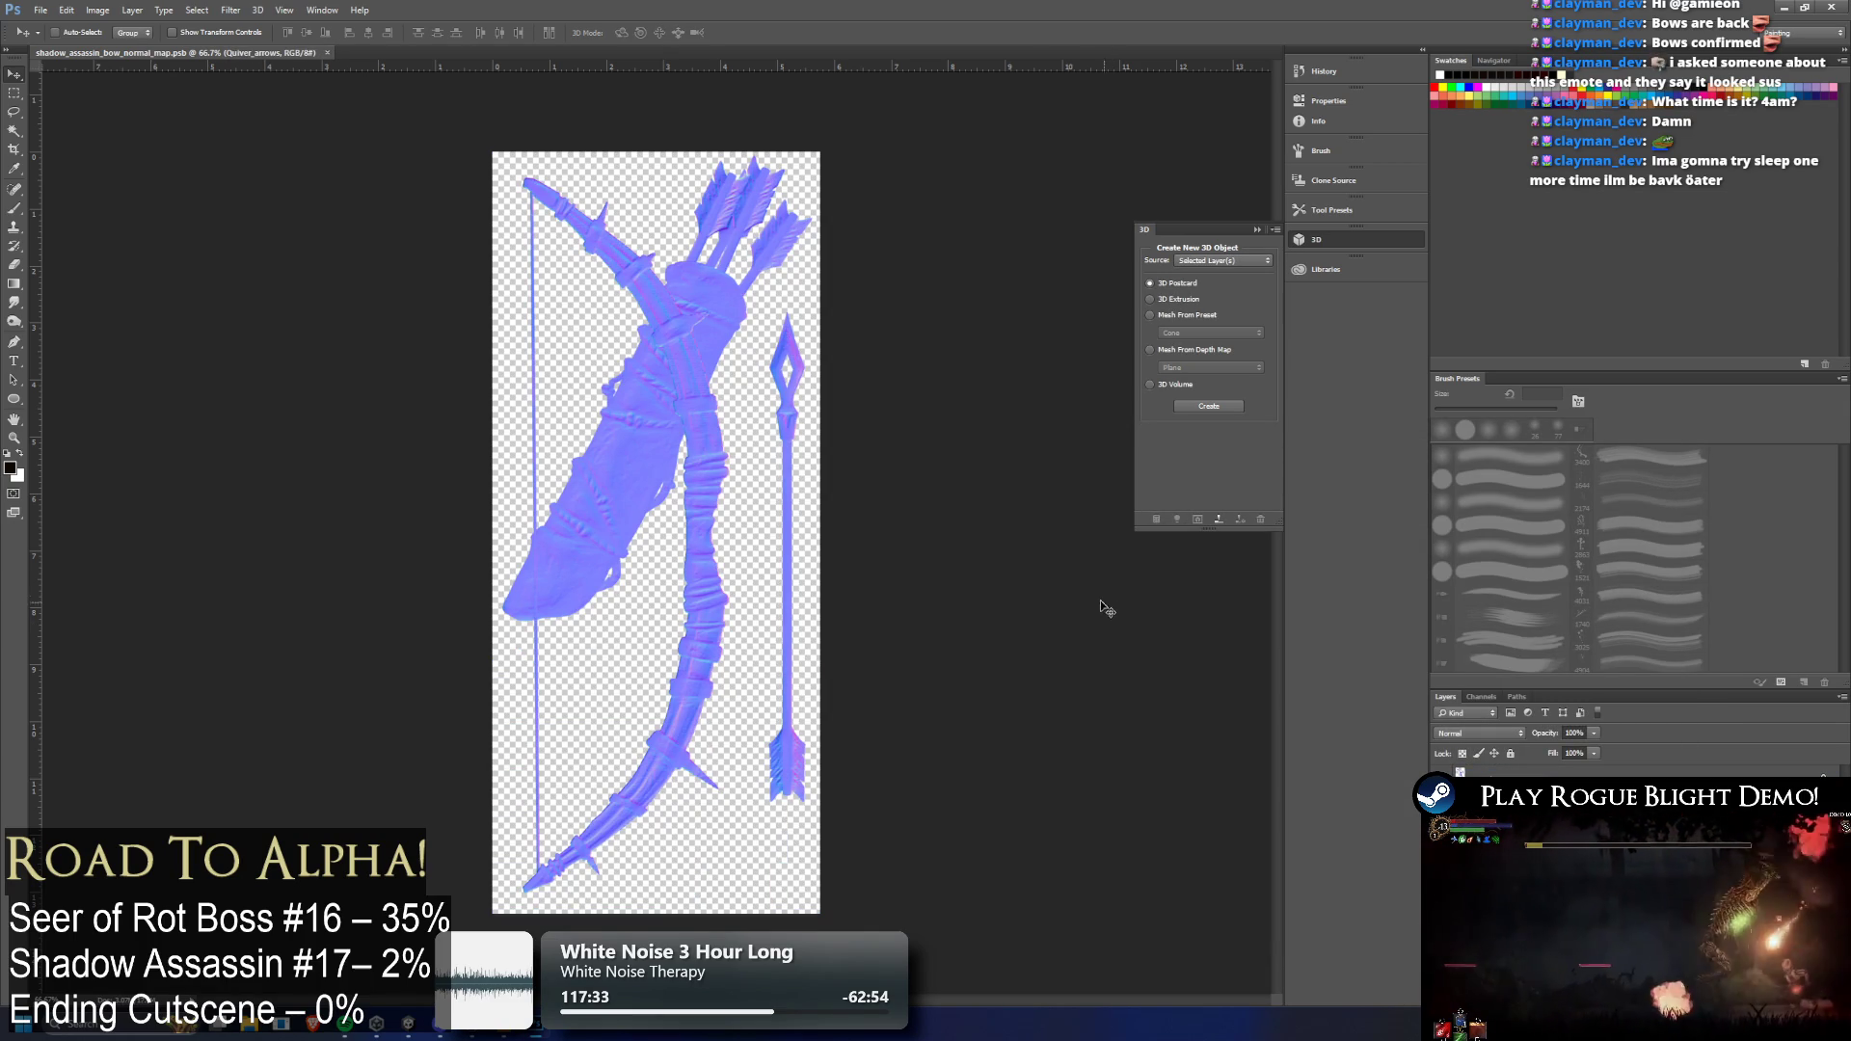
key("alt+Tab")
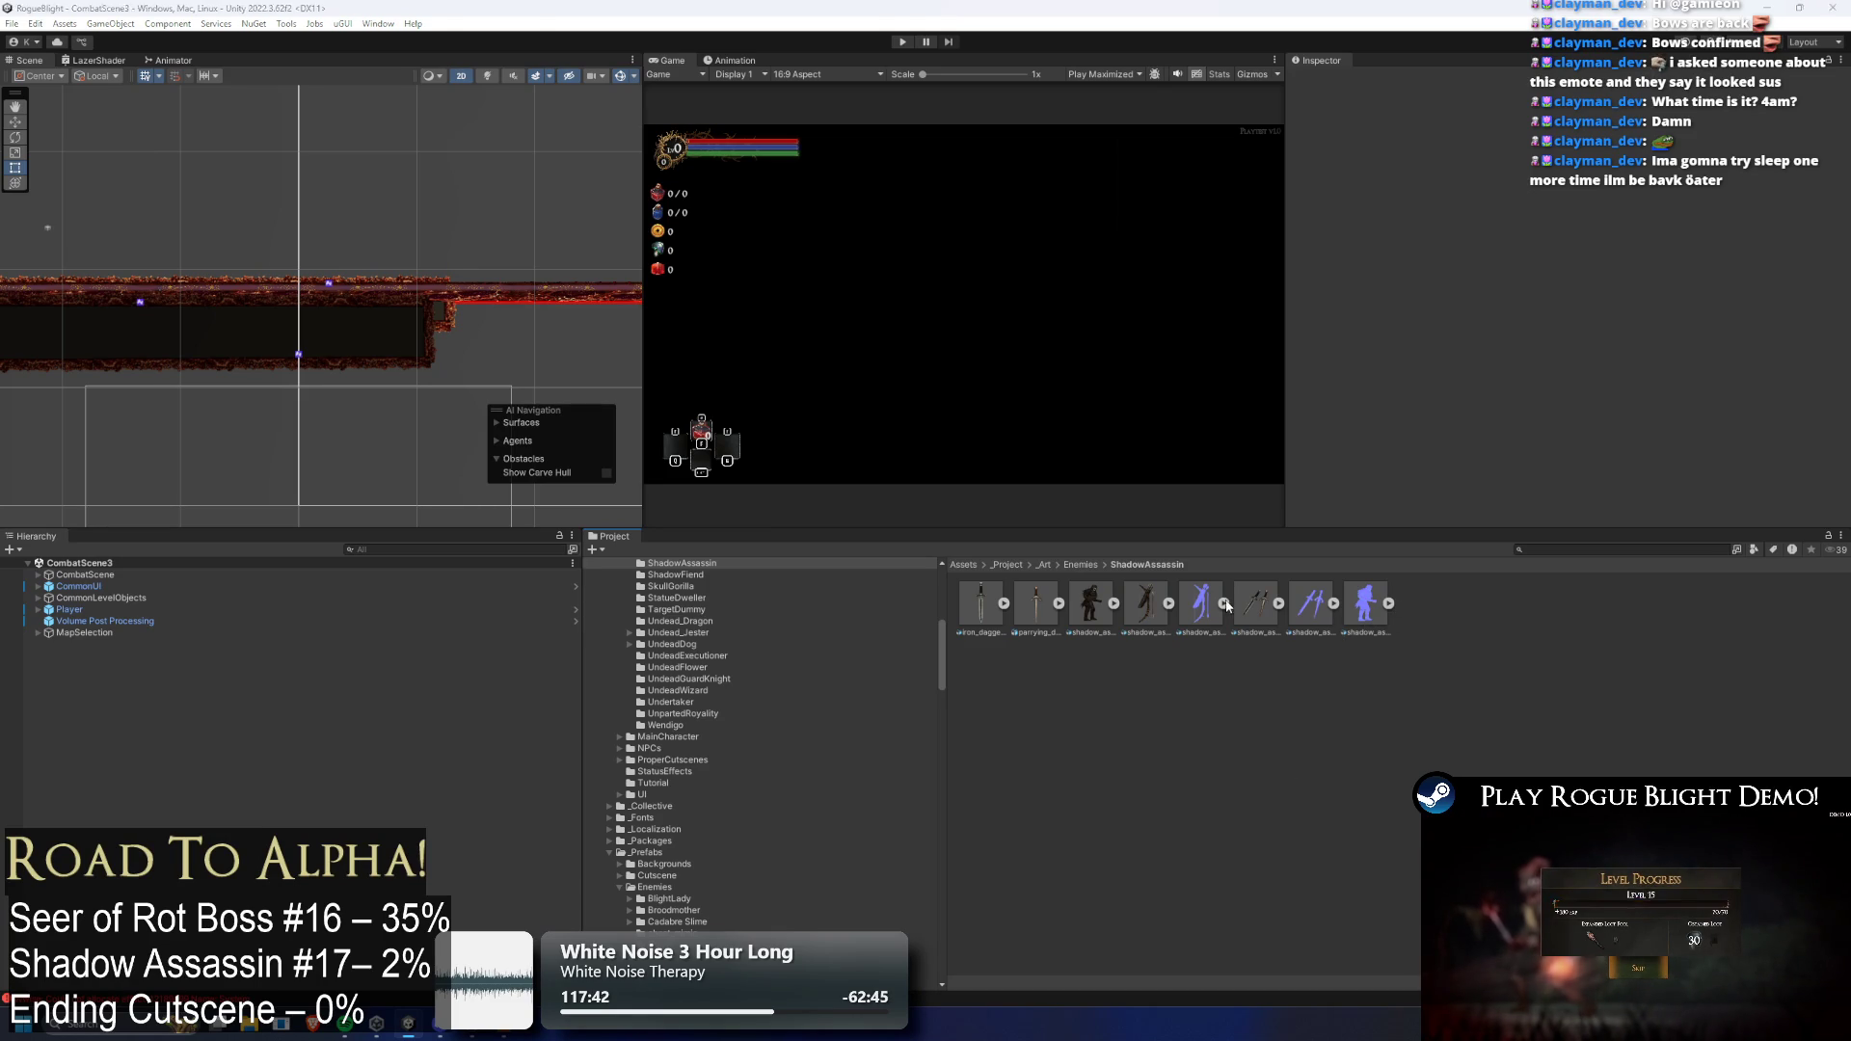
Browse project assets, searching 'test scene' and inspecting the TESTNODE_Cutscenes_2 node
left_click(1376, 615)
left_click(1058, 604)
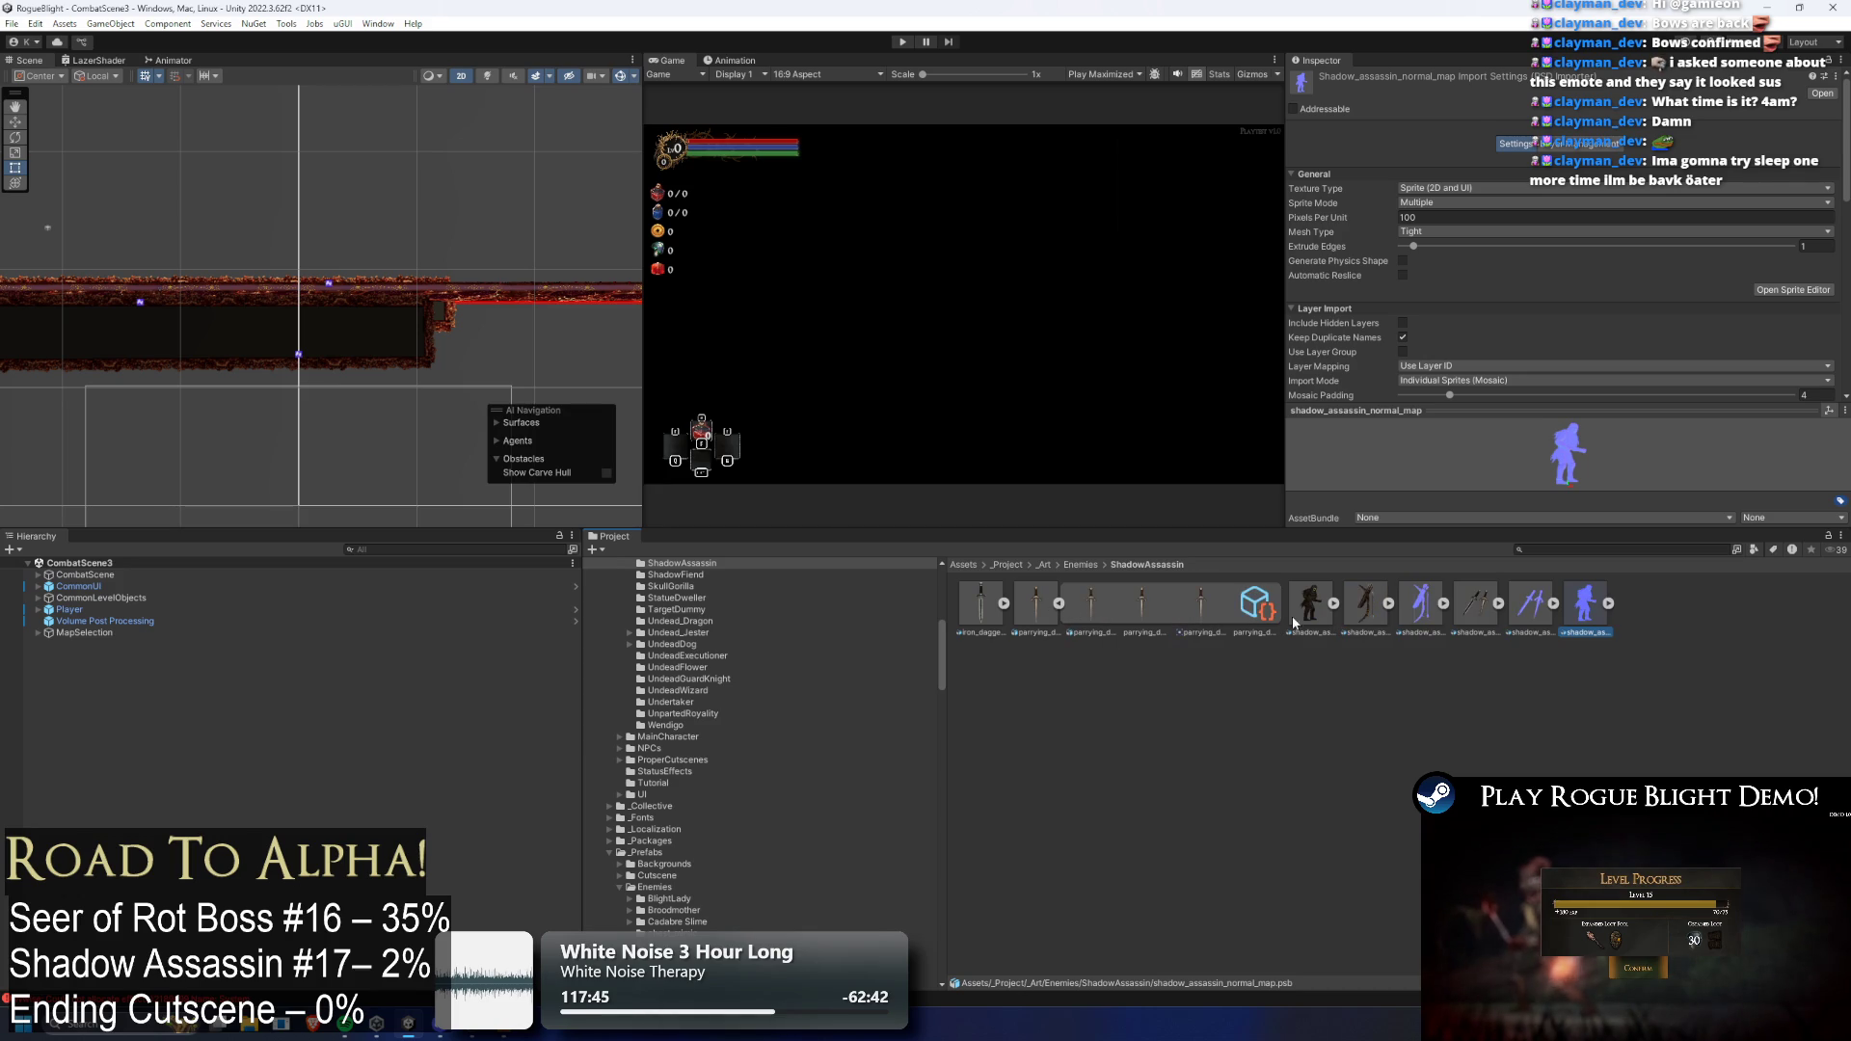
left_click(1056, 605)
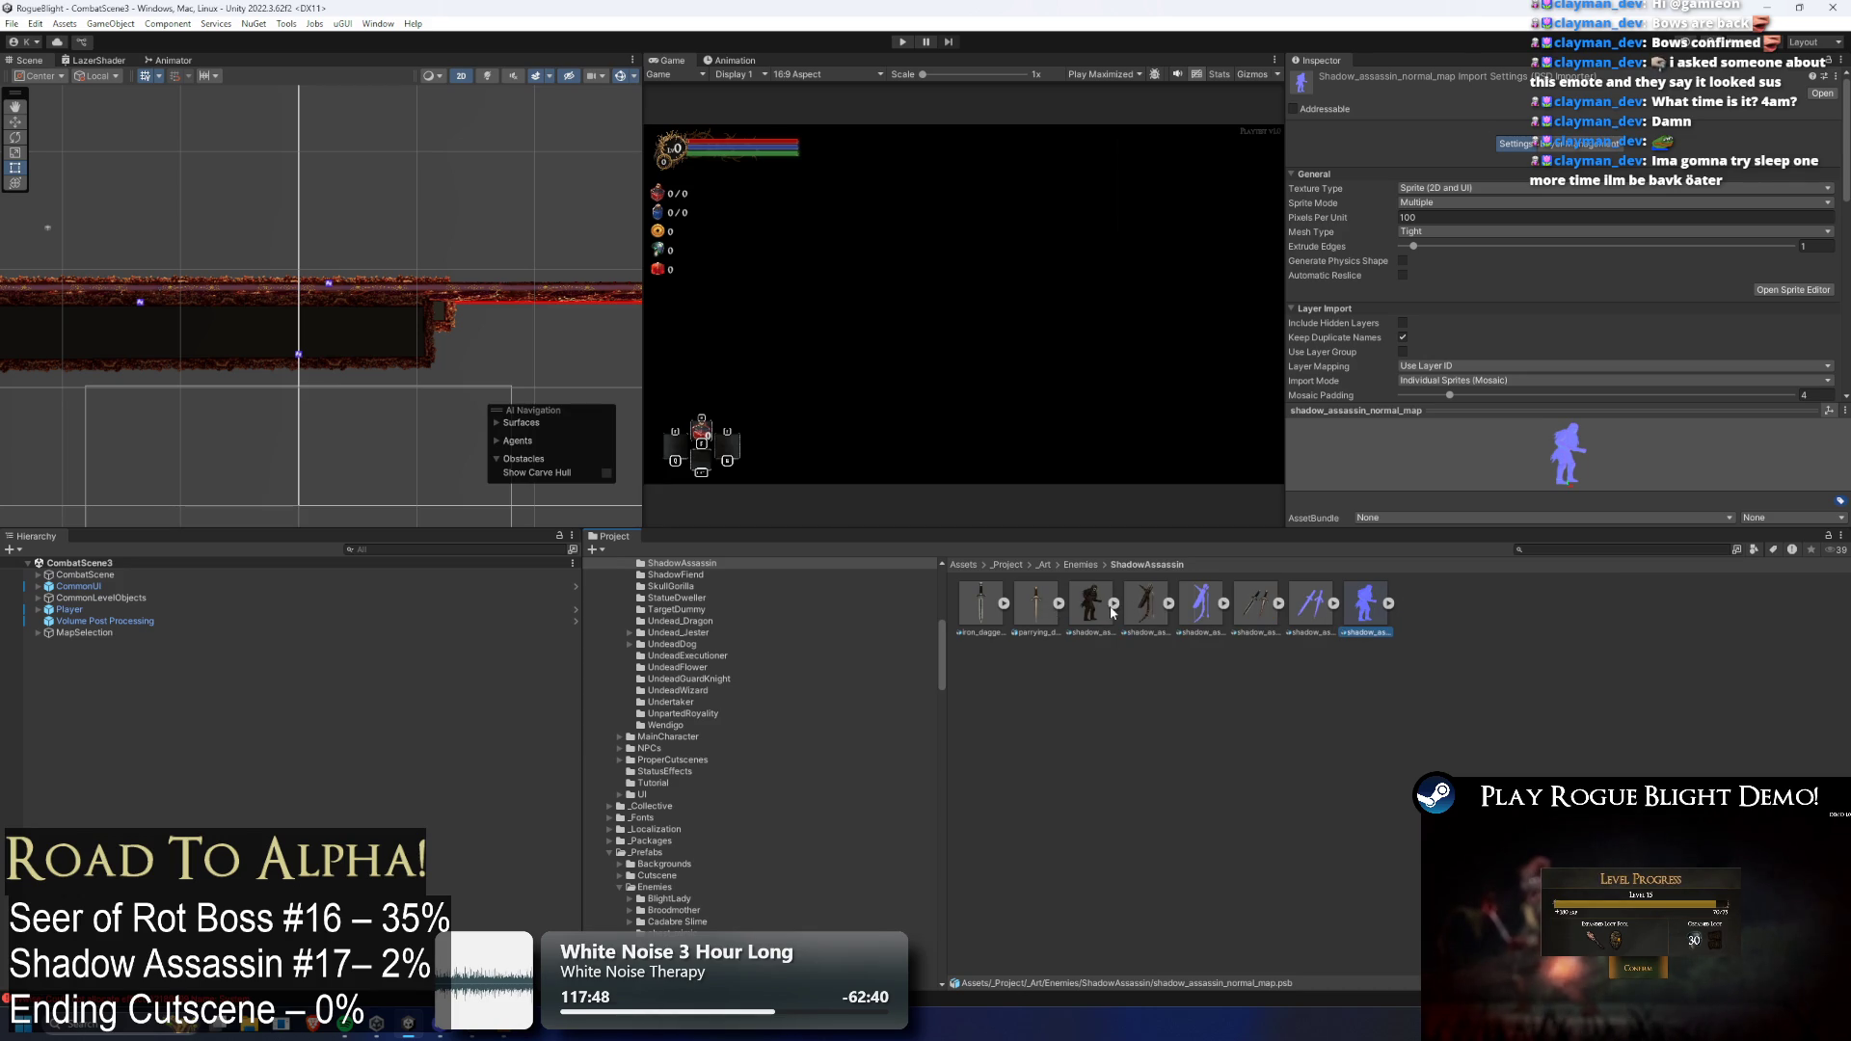
left_click_drag(413, 379, 683, 379)
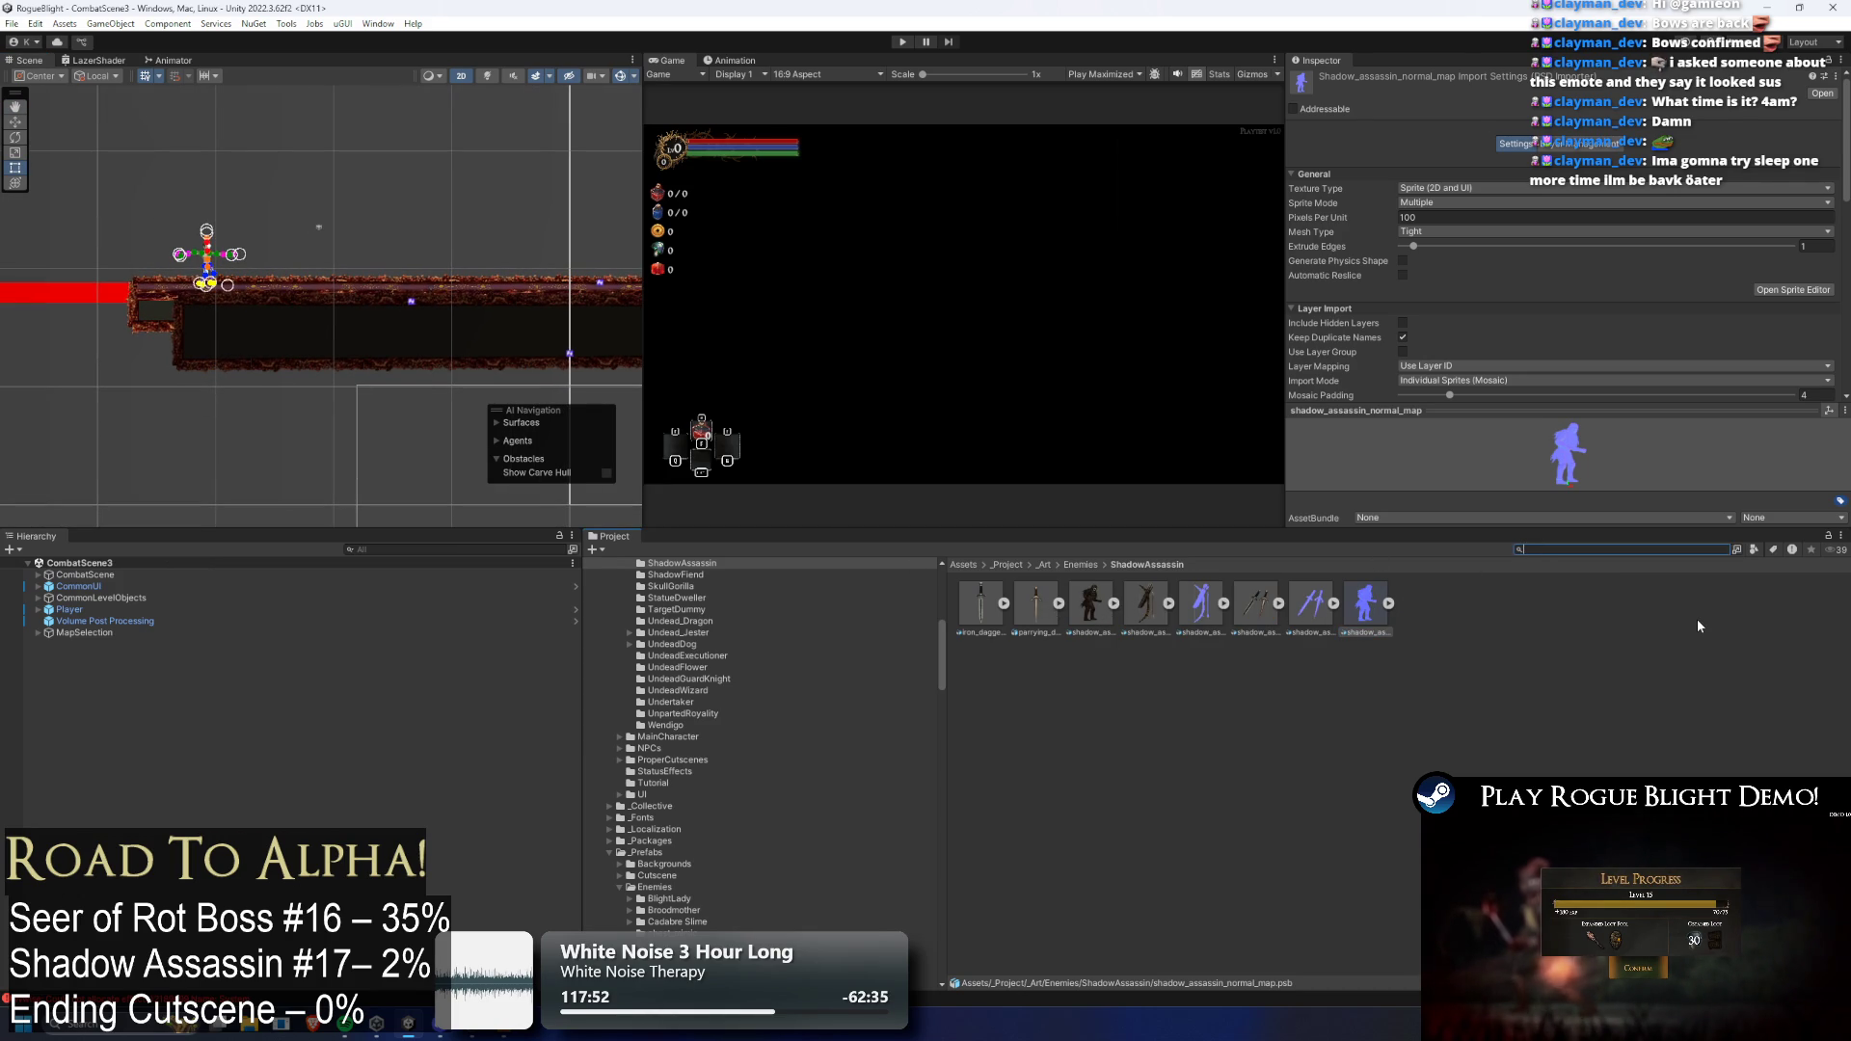
type("test scene")
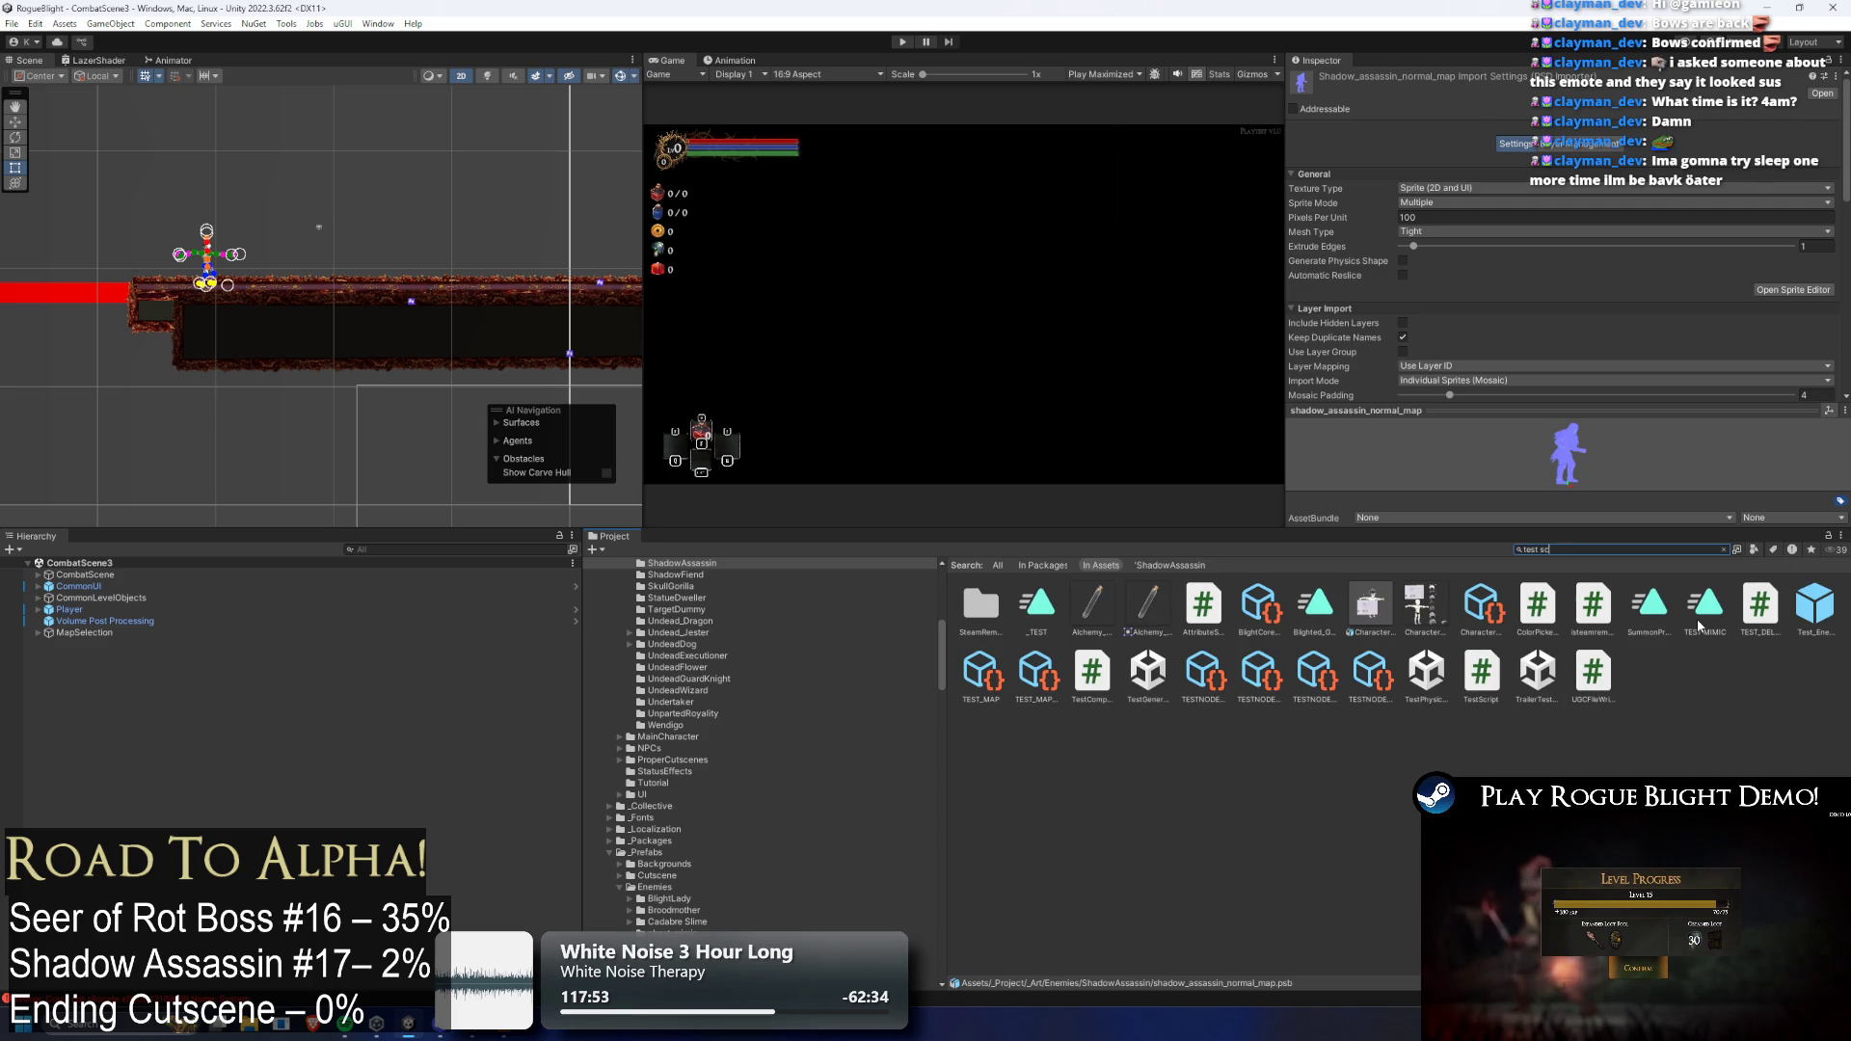
left_click(983, 602)
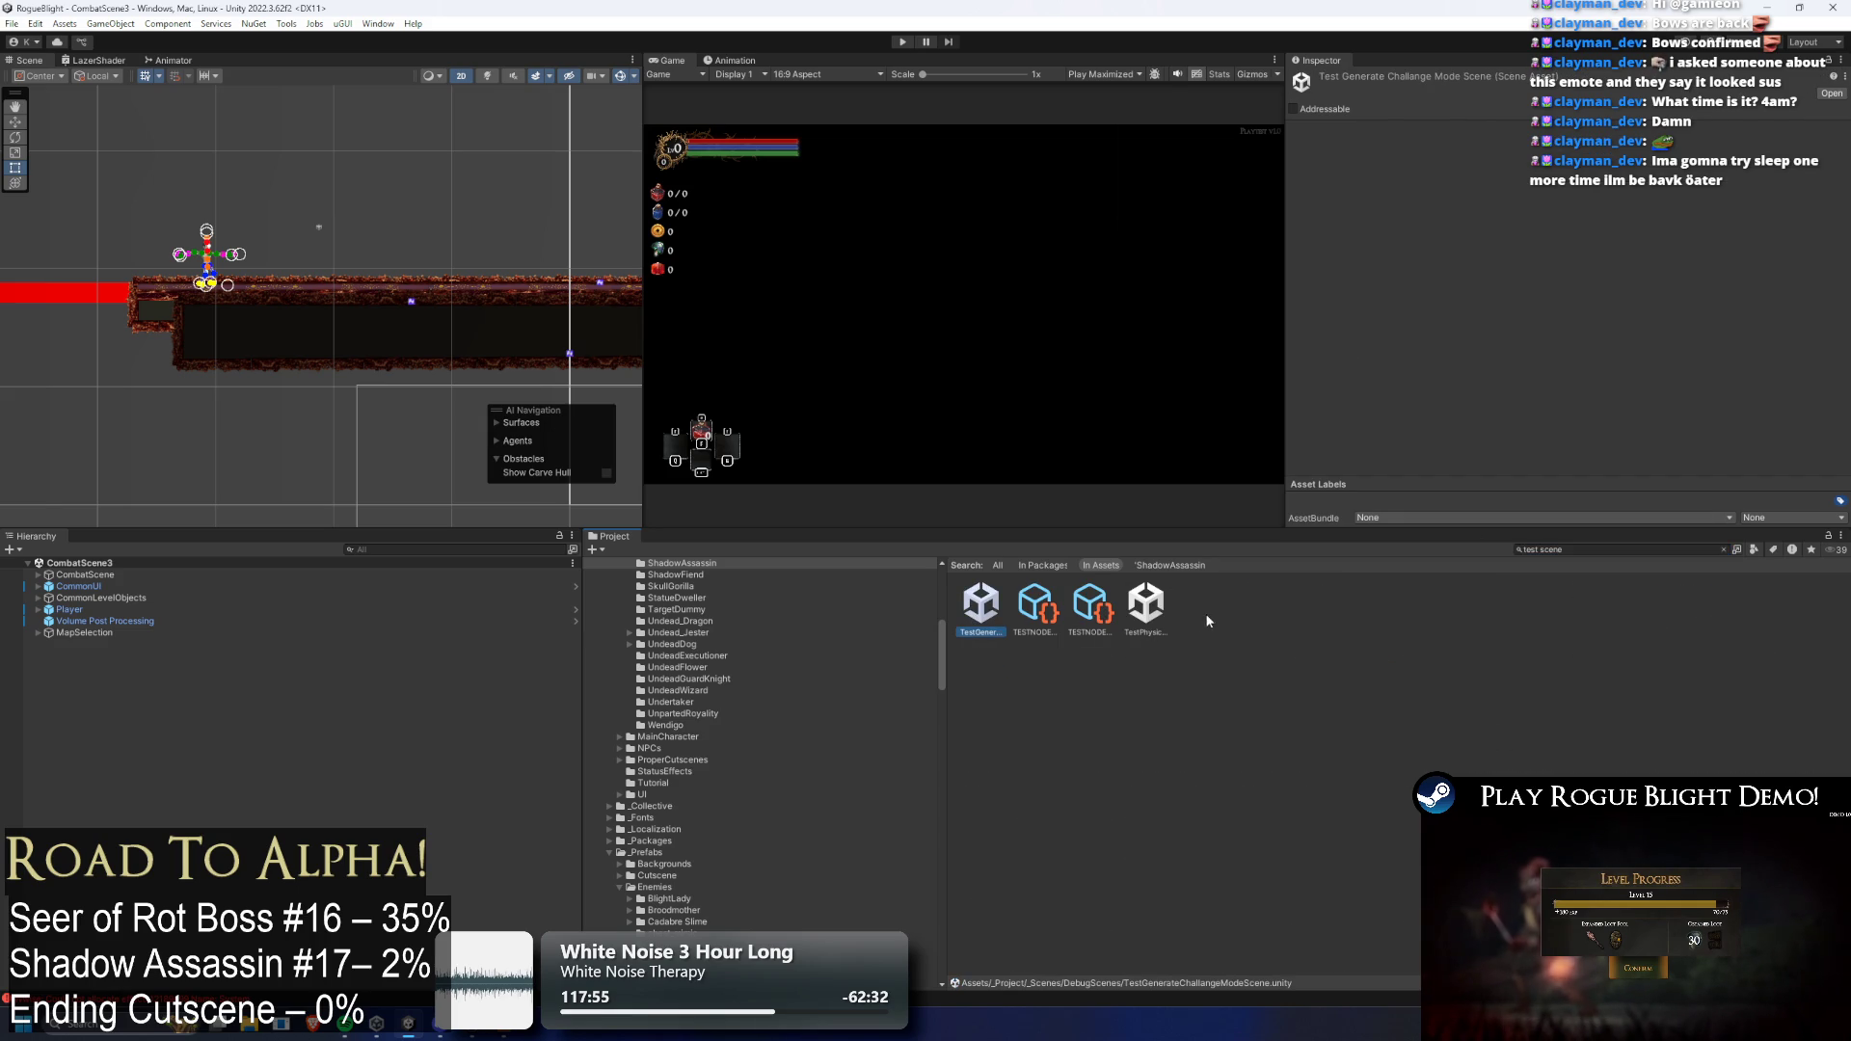
left_click(1076, 608)
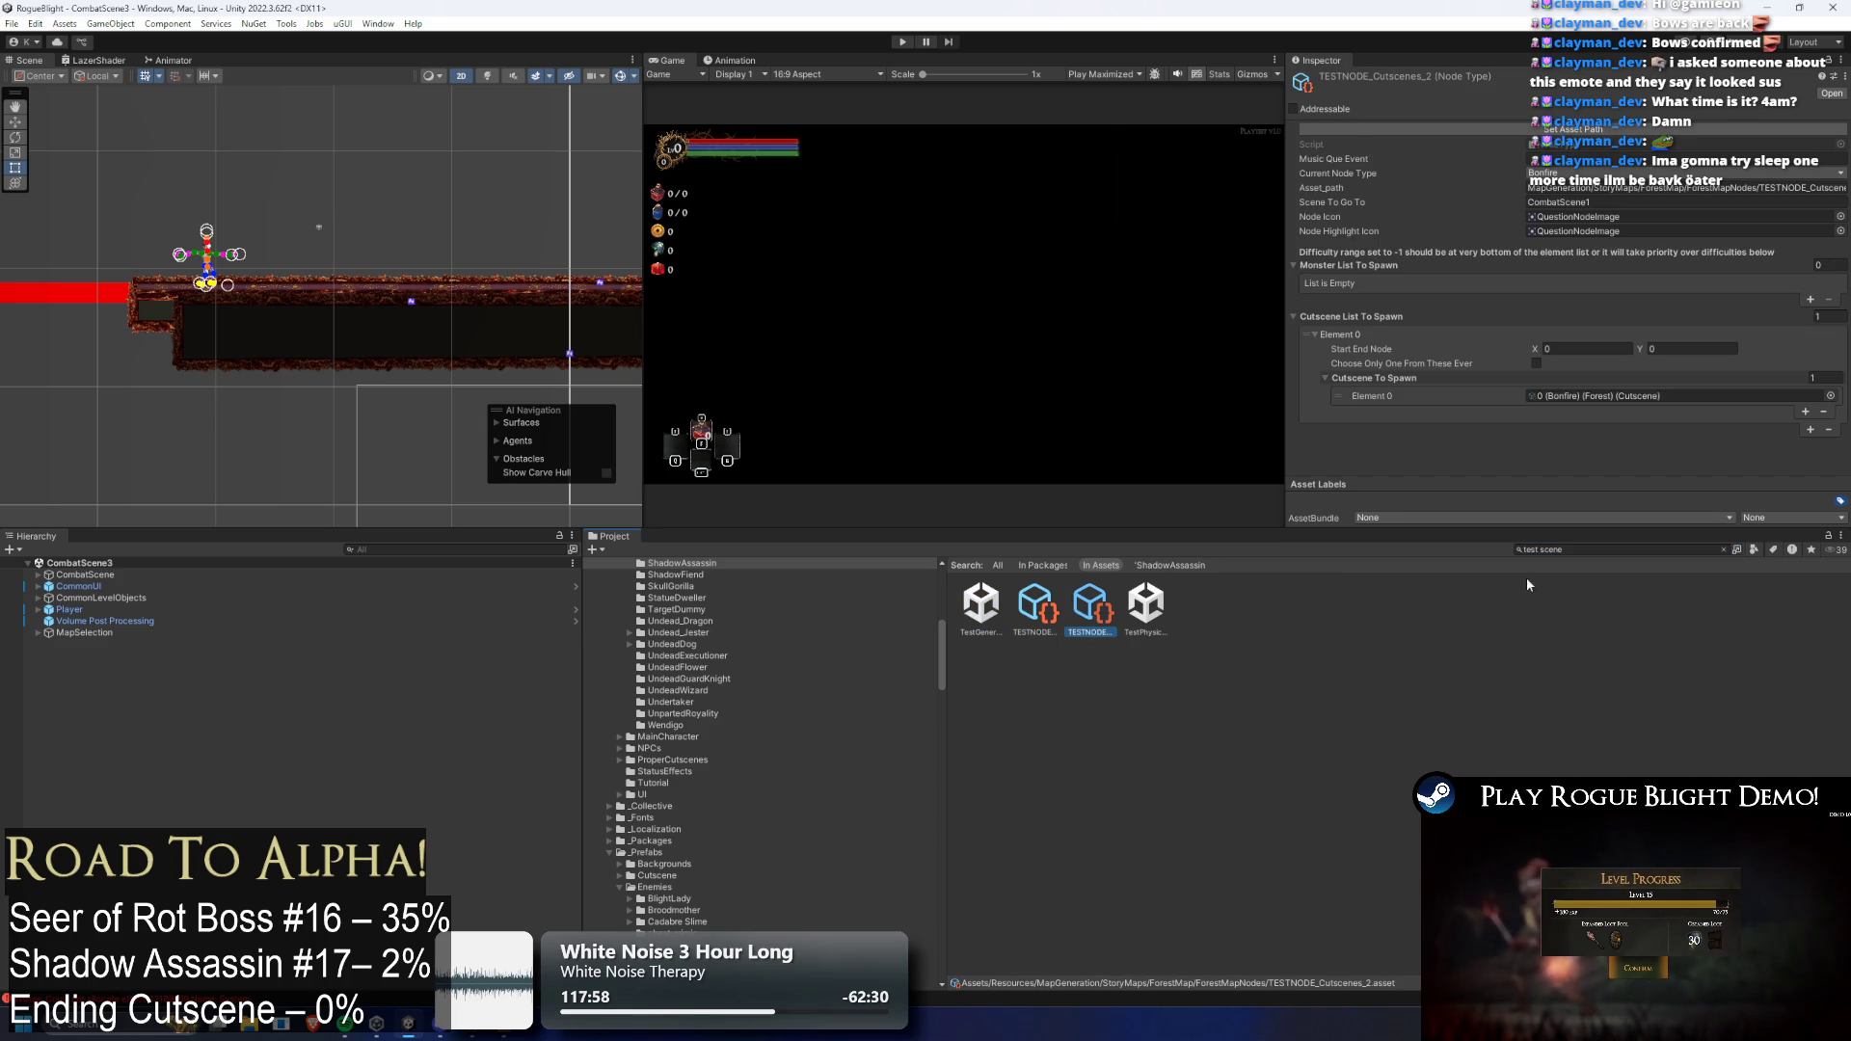
Search 'test map', open TEST_MAP and change its Scene Name to CombatScene2
left_click(1630, 550)
type("test map")
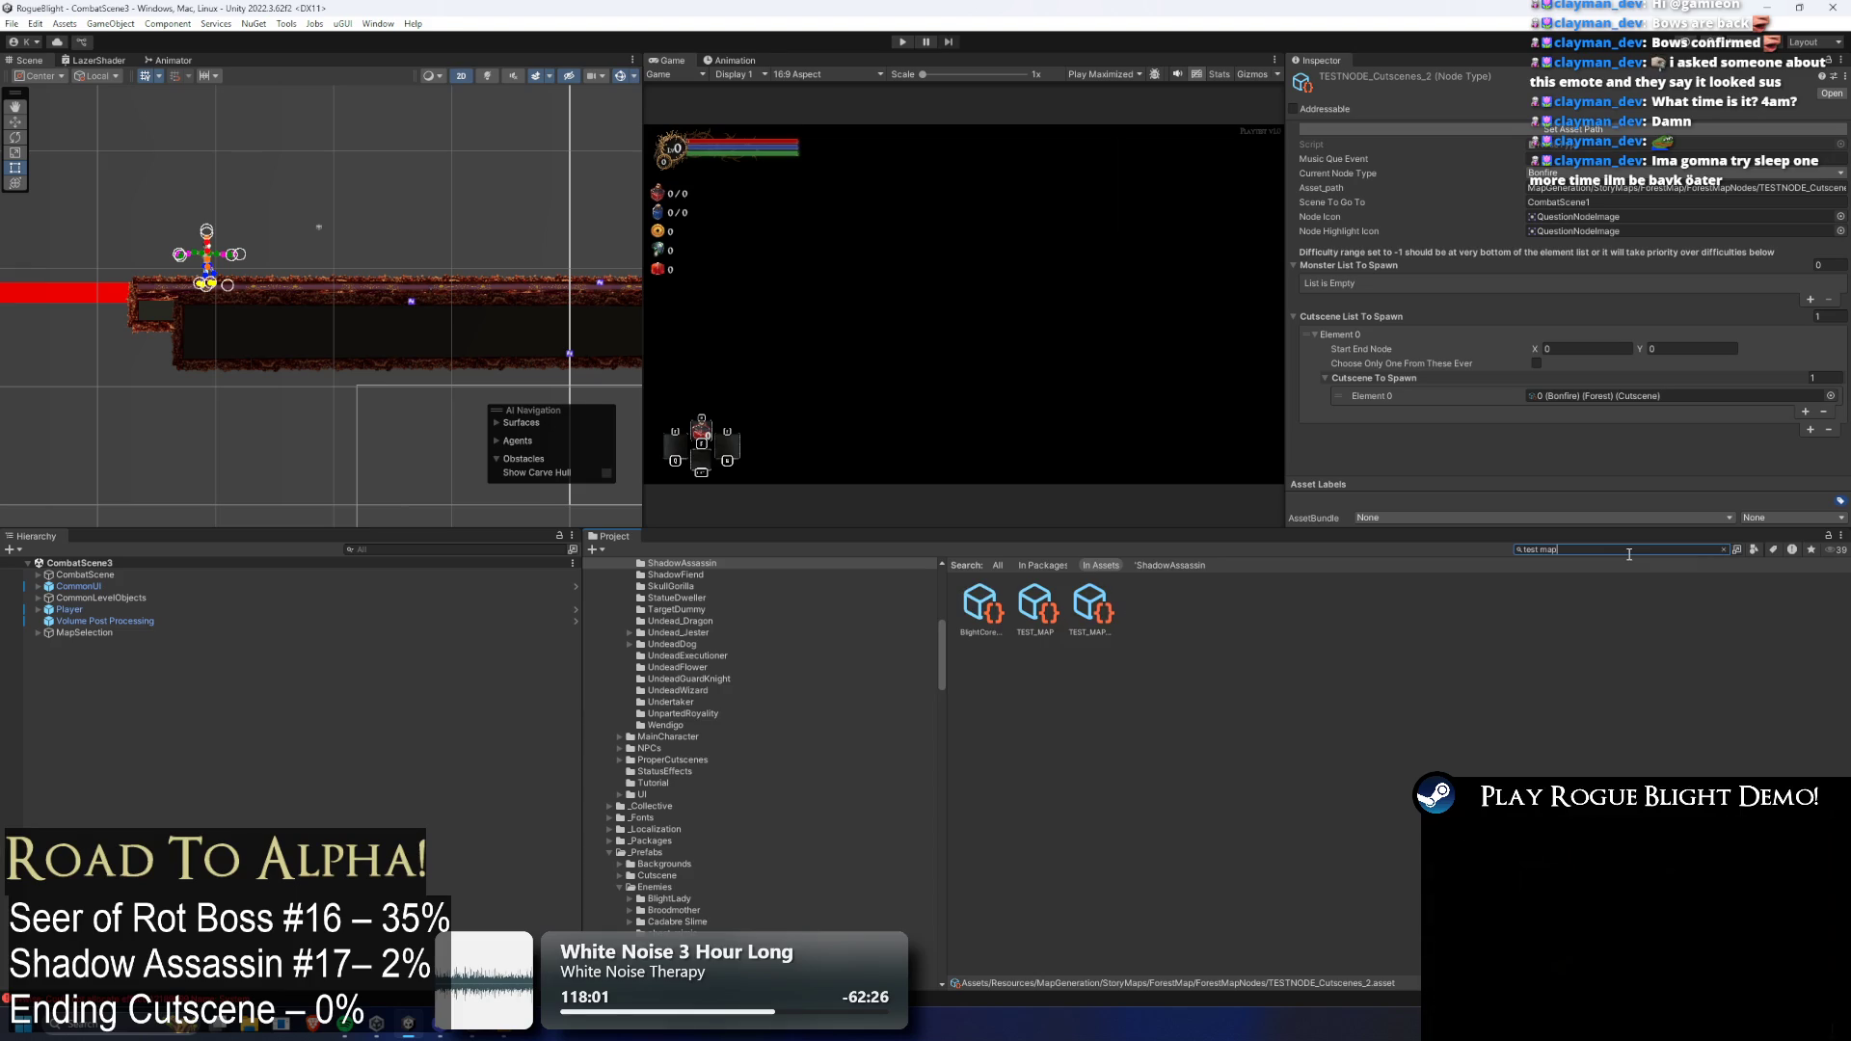
left_click(1035, 605)
left_click(1586, 173)
type("2")
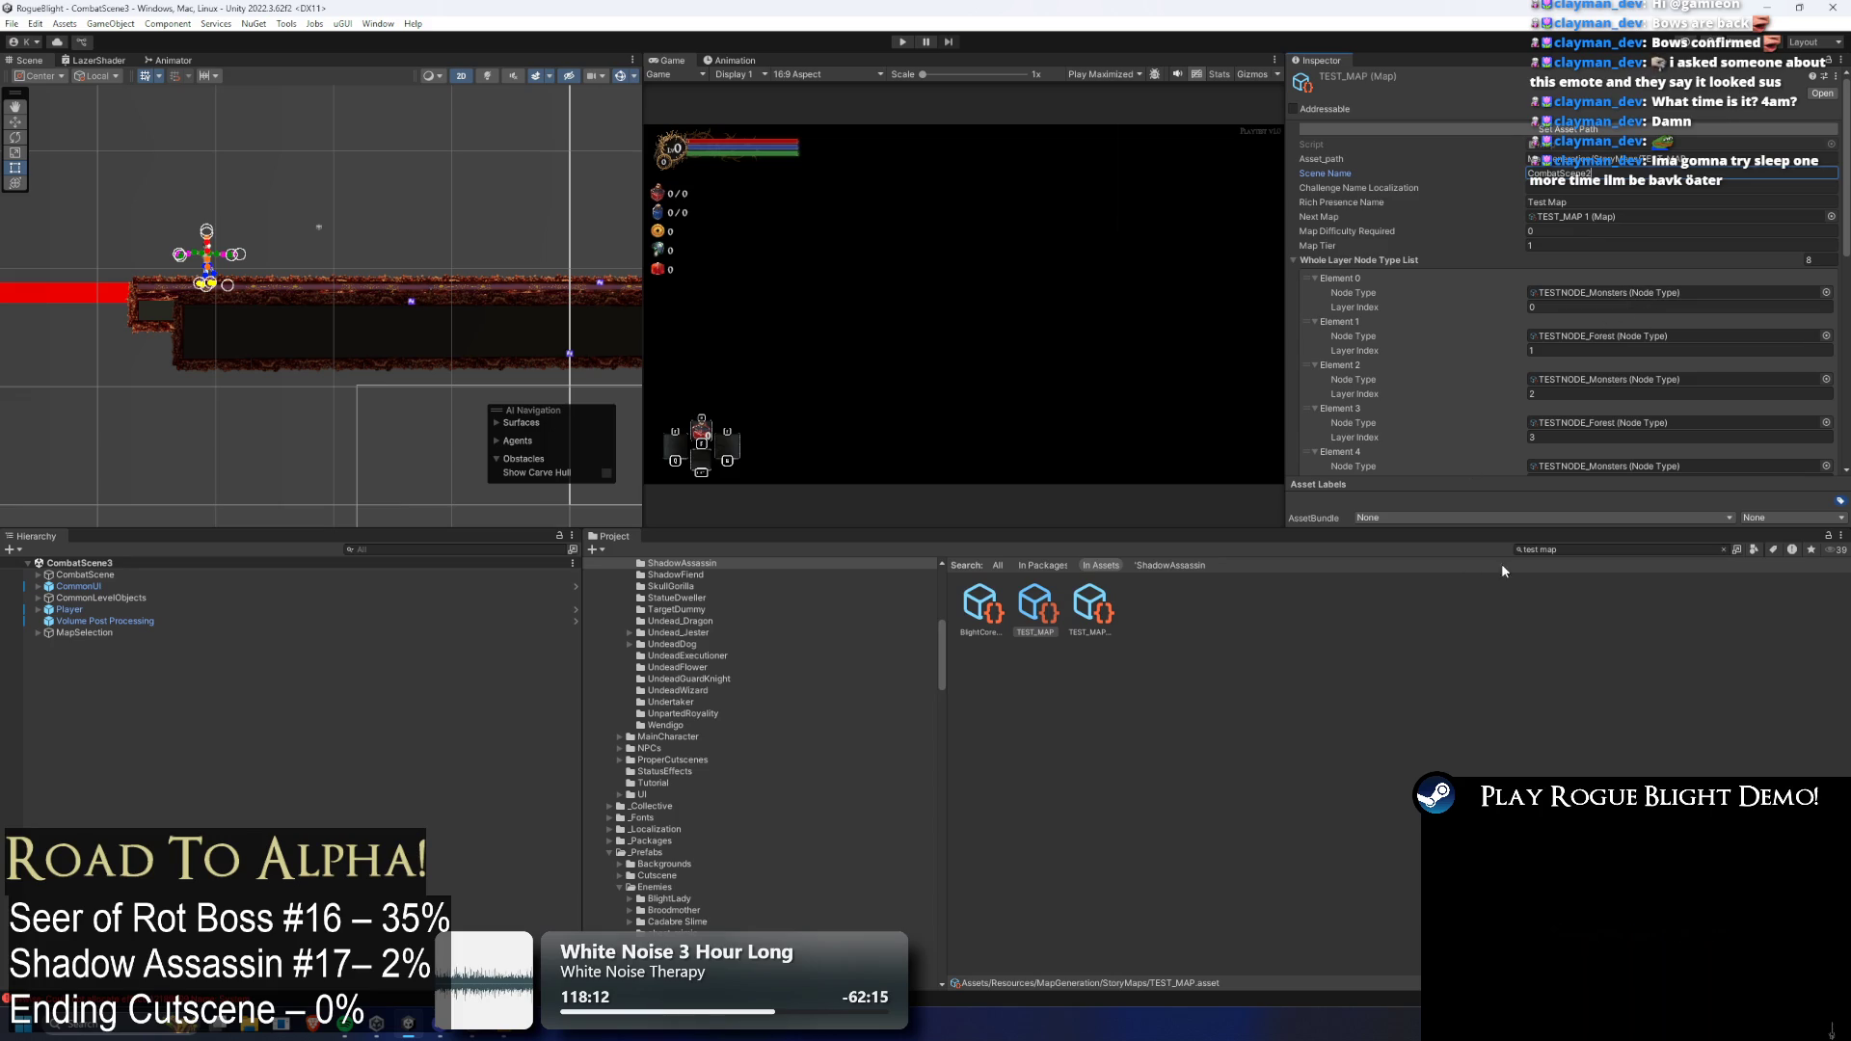
Set the TESTNODE_Monsters node's Scene To Go To to CombatScene2
left_click(1606, 301)
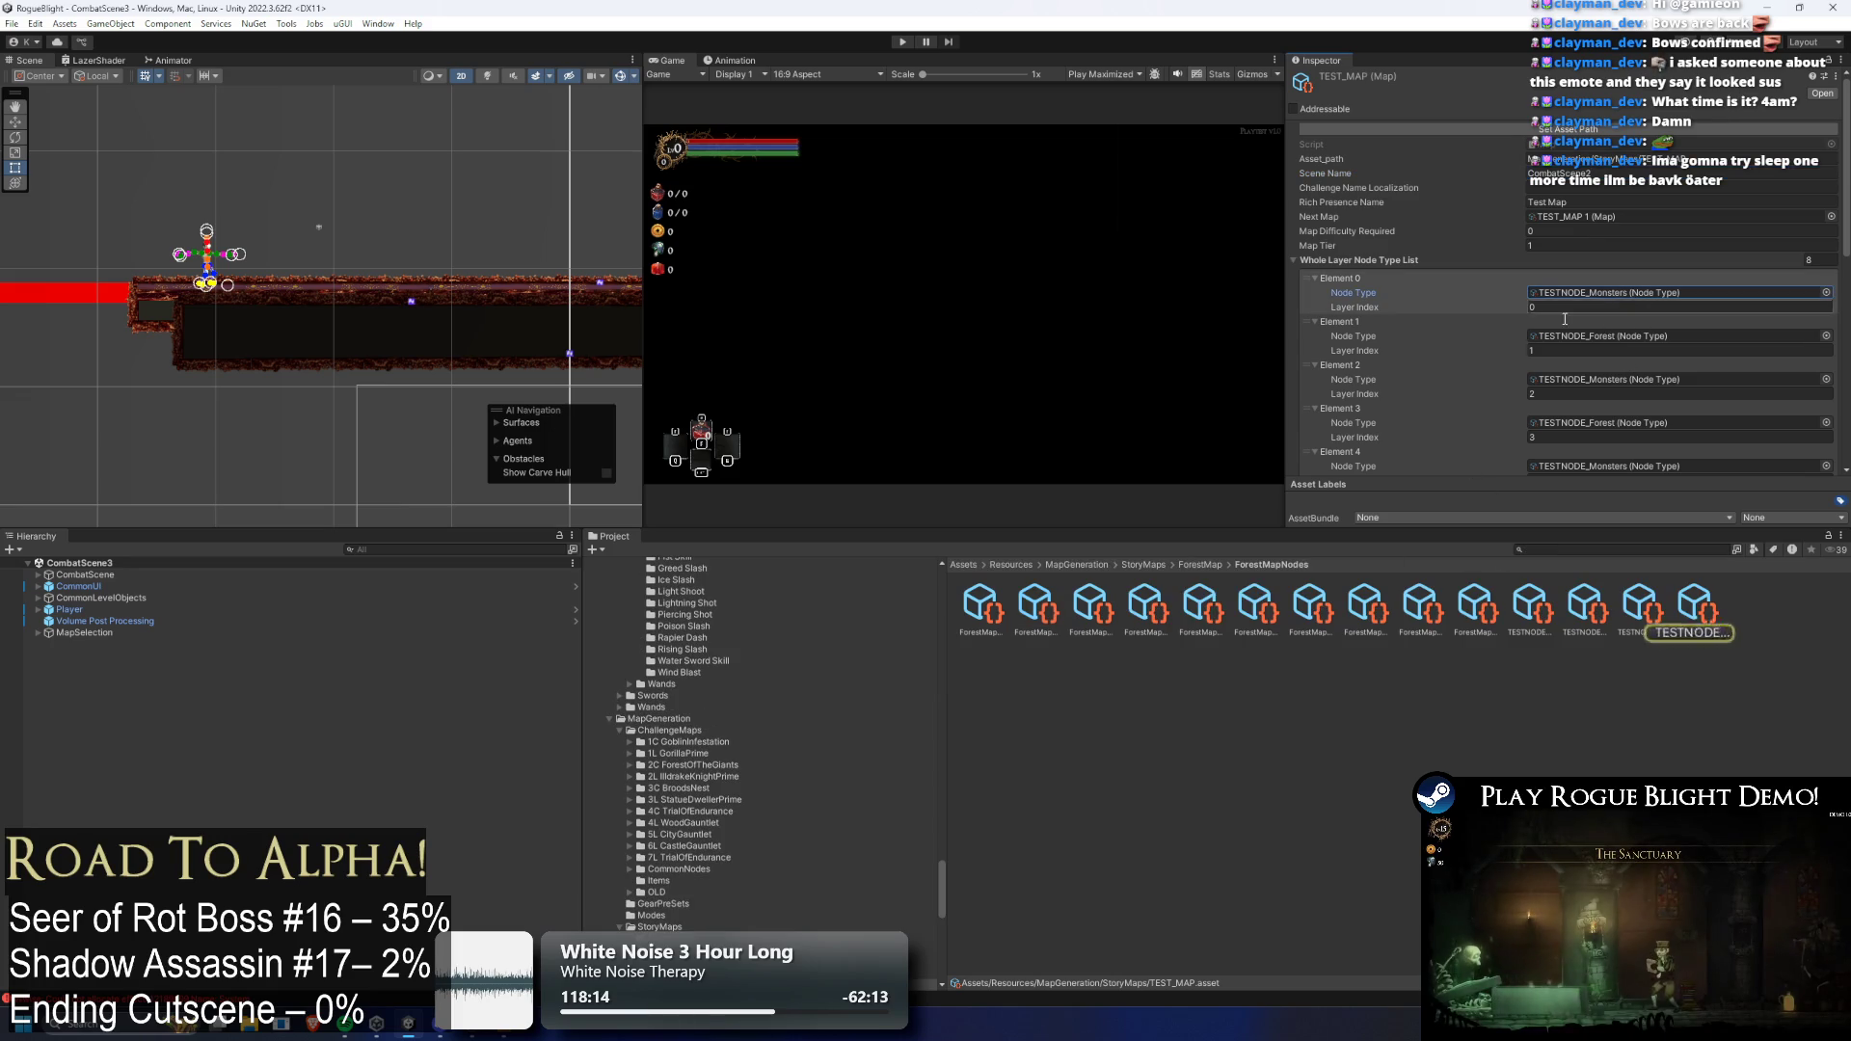
left_click(1695, 605)
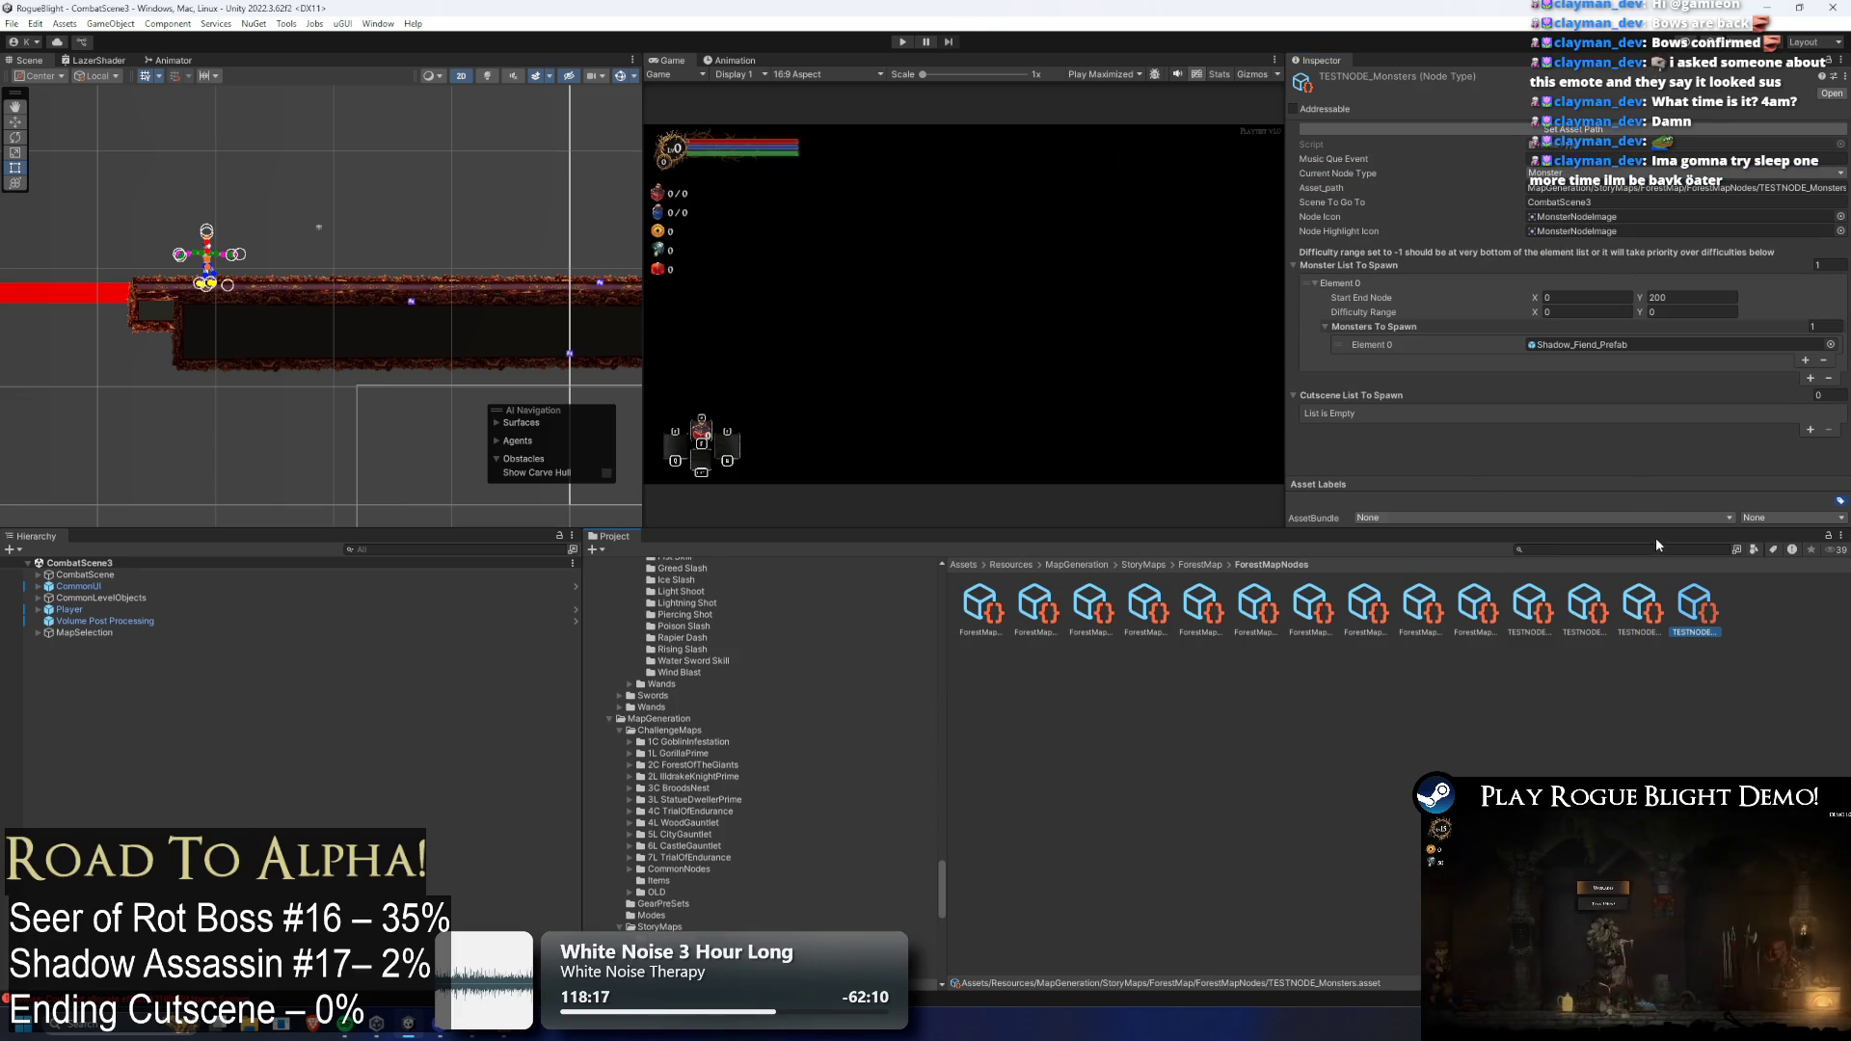
left_click(1590, 204)
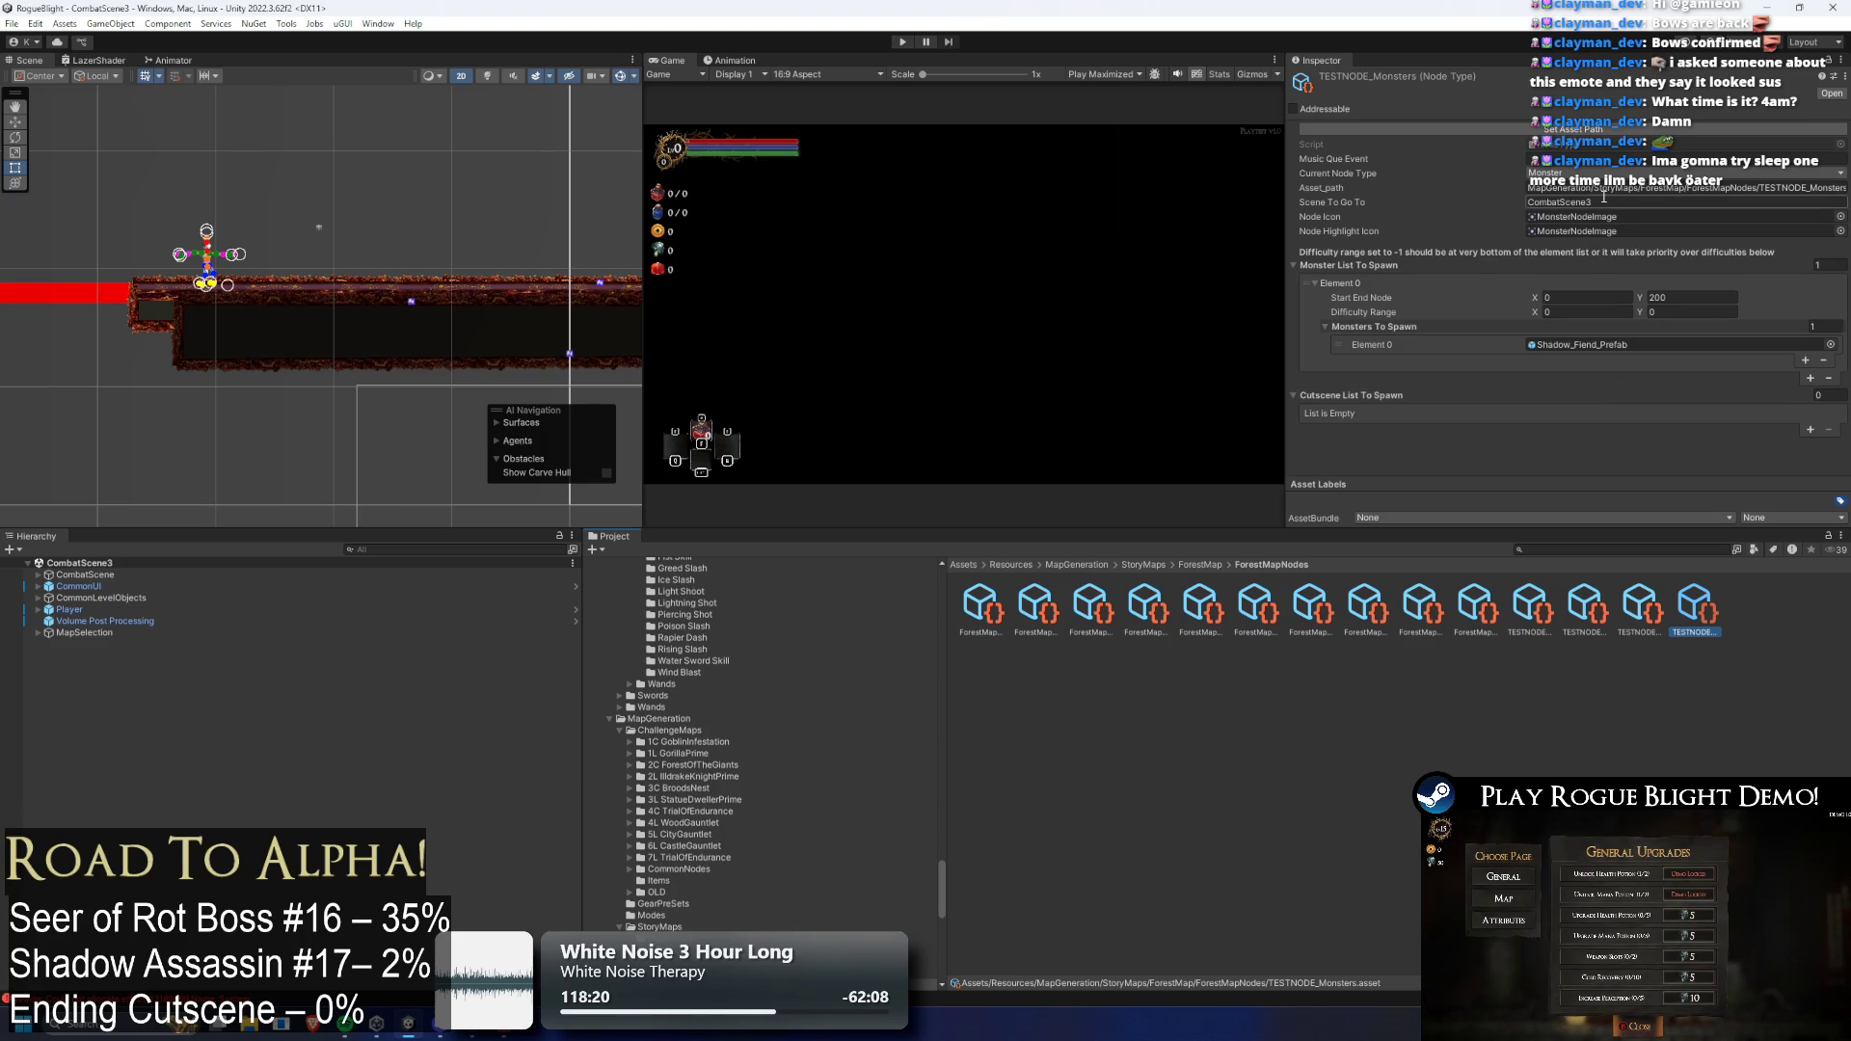
type("2")
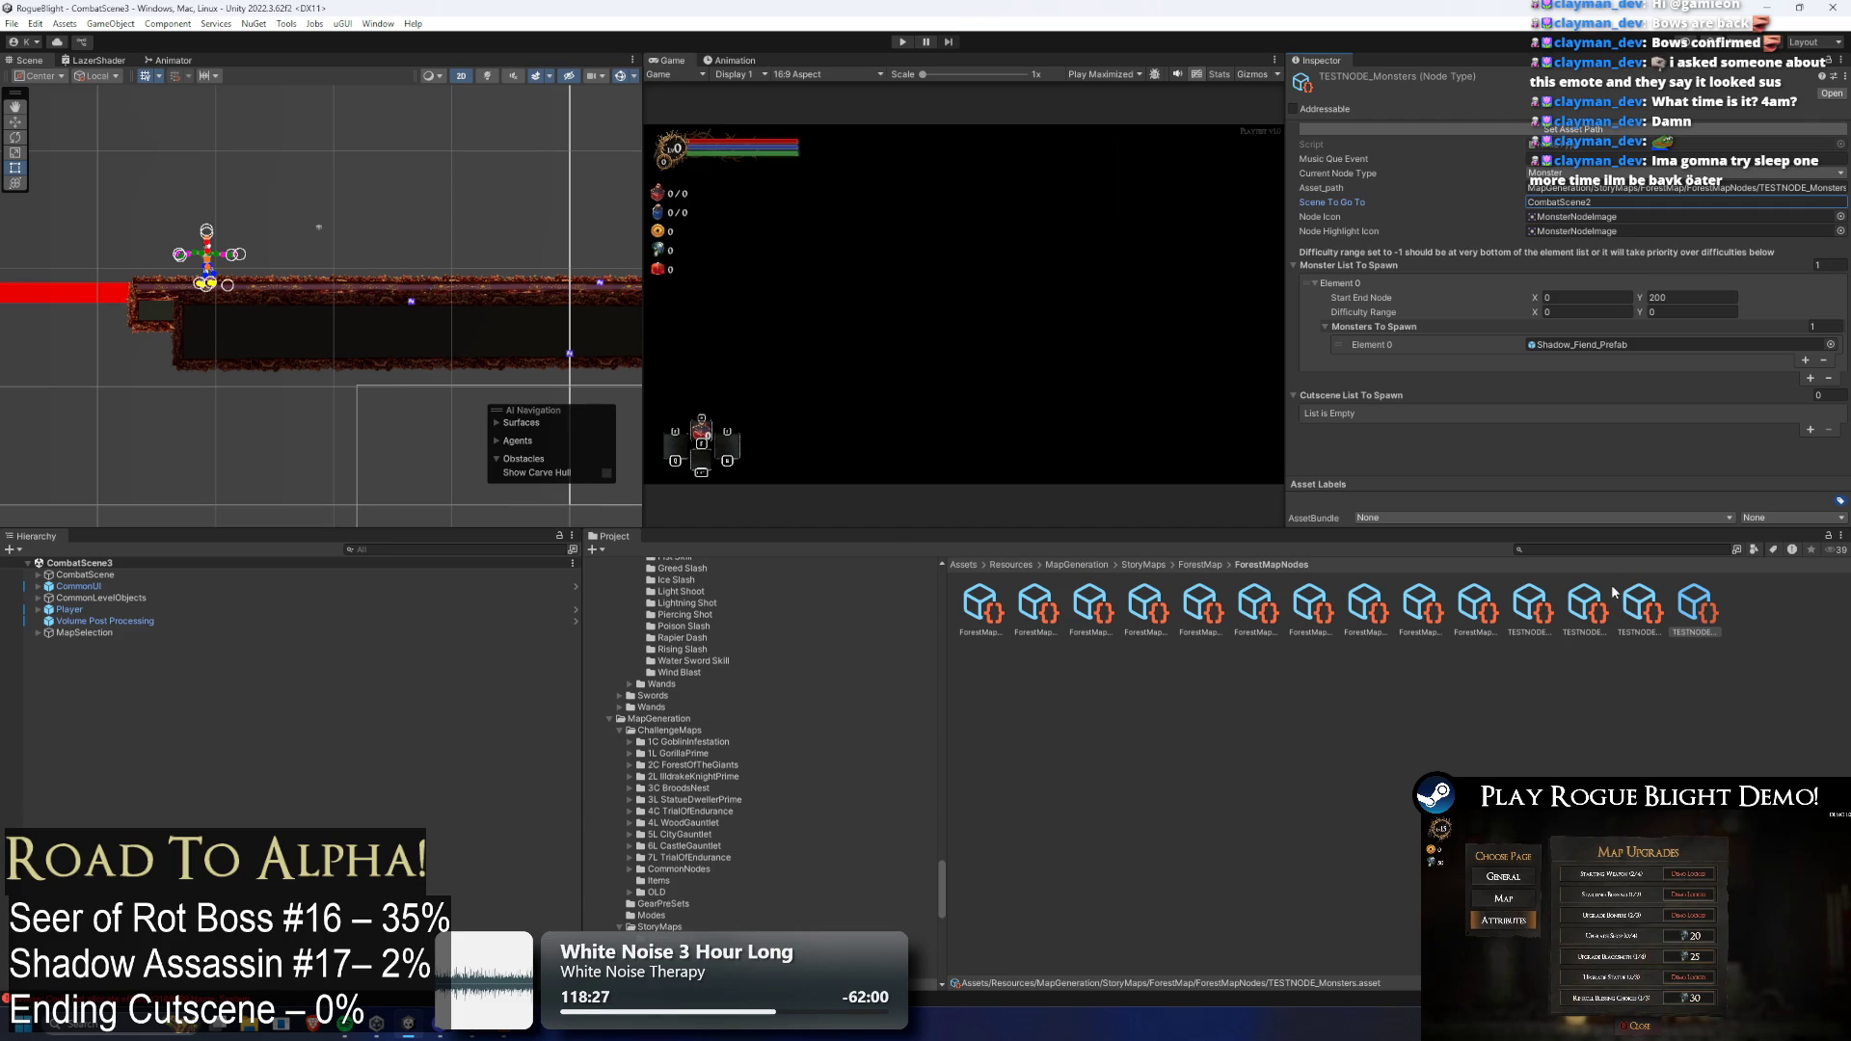
Search 'start point' and open the StartPoint scene
left_click(1541, 549)
type("start point")
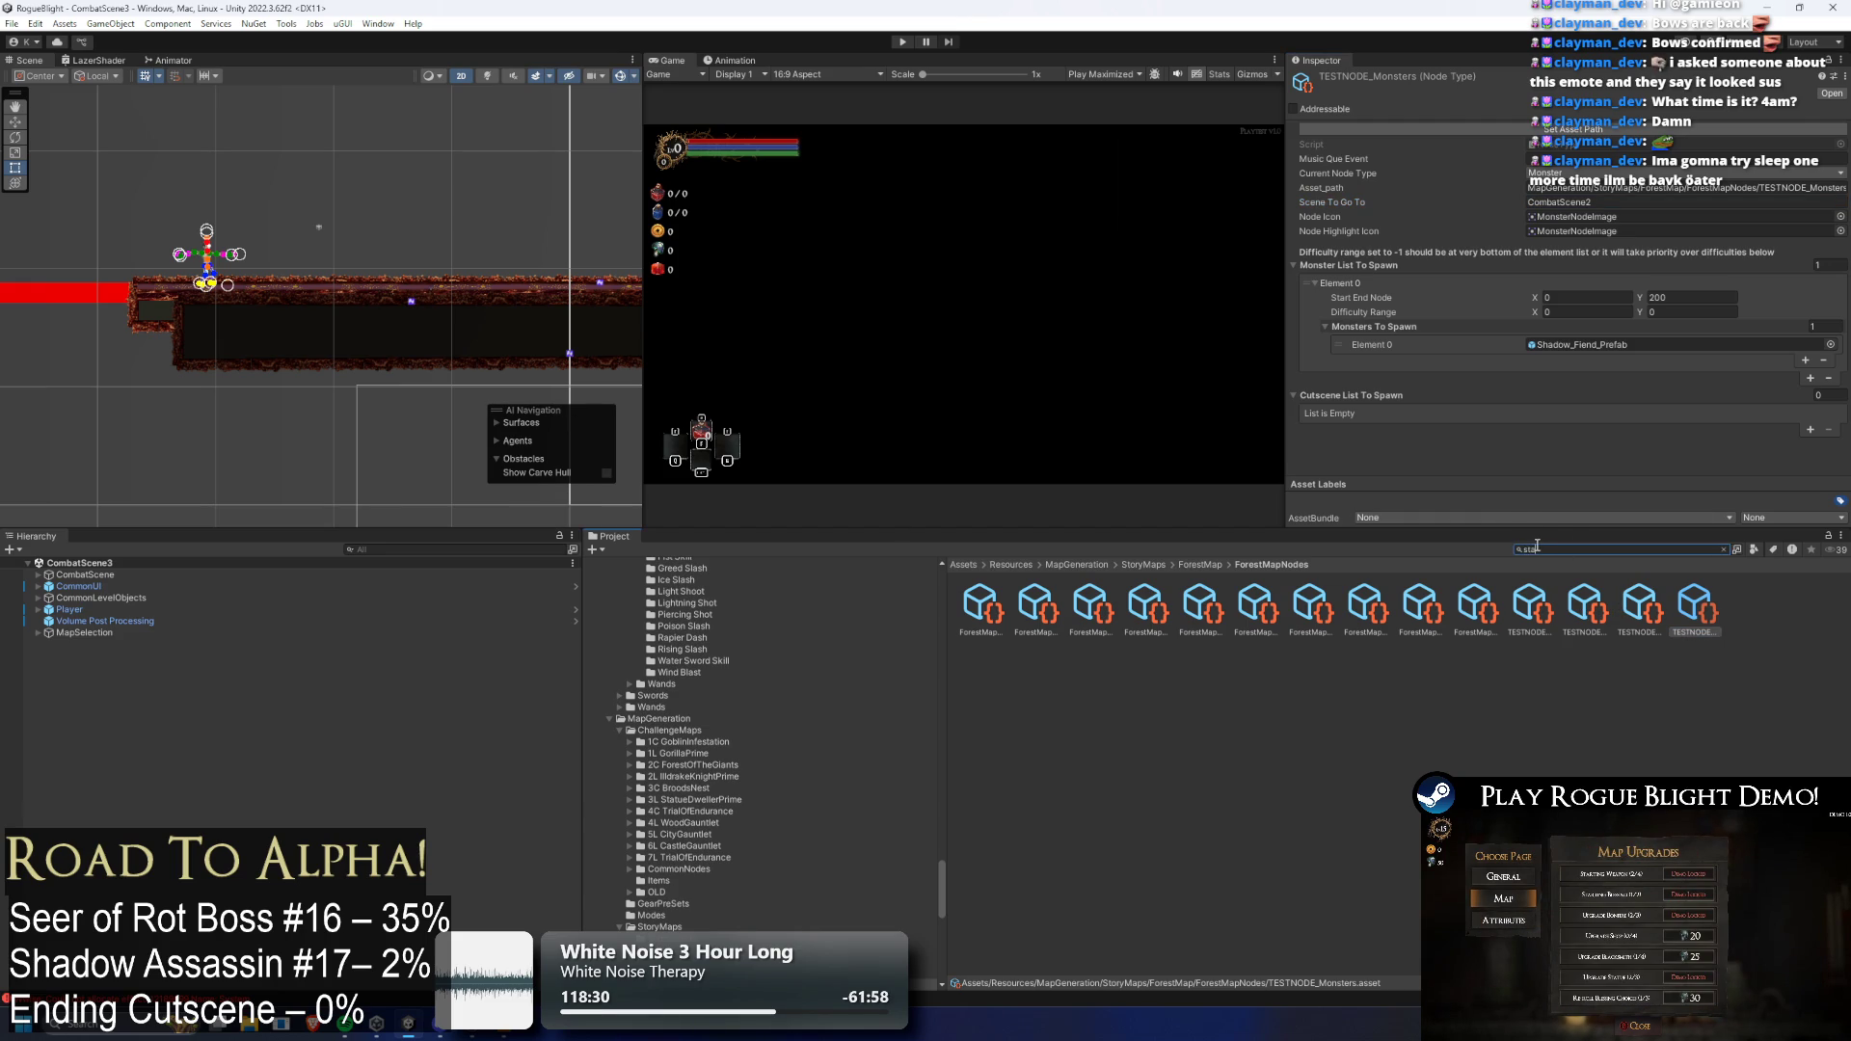
key("Down")
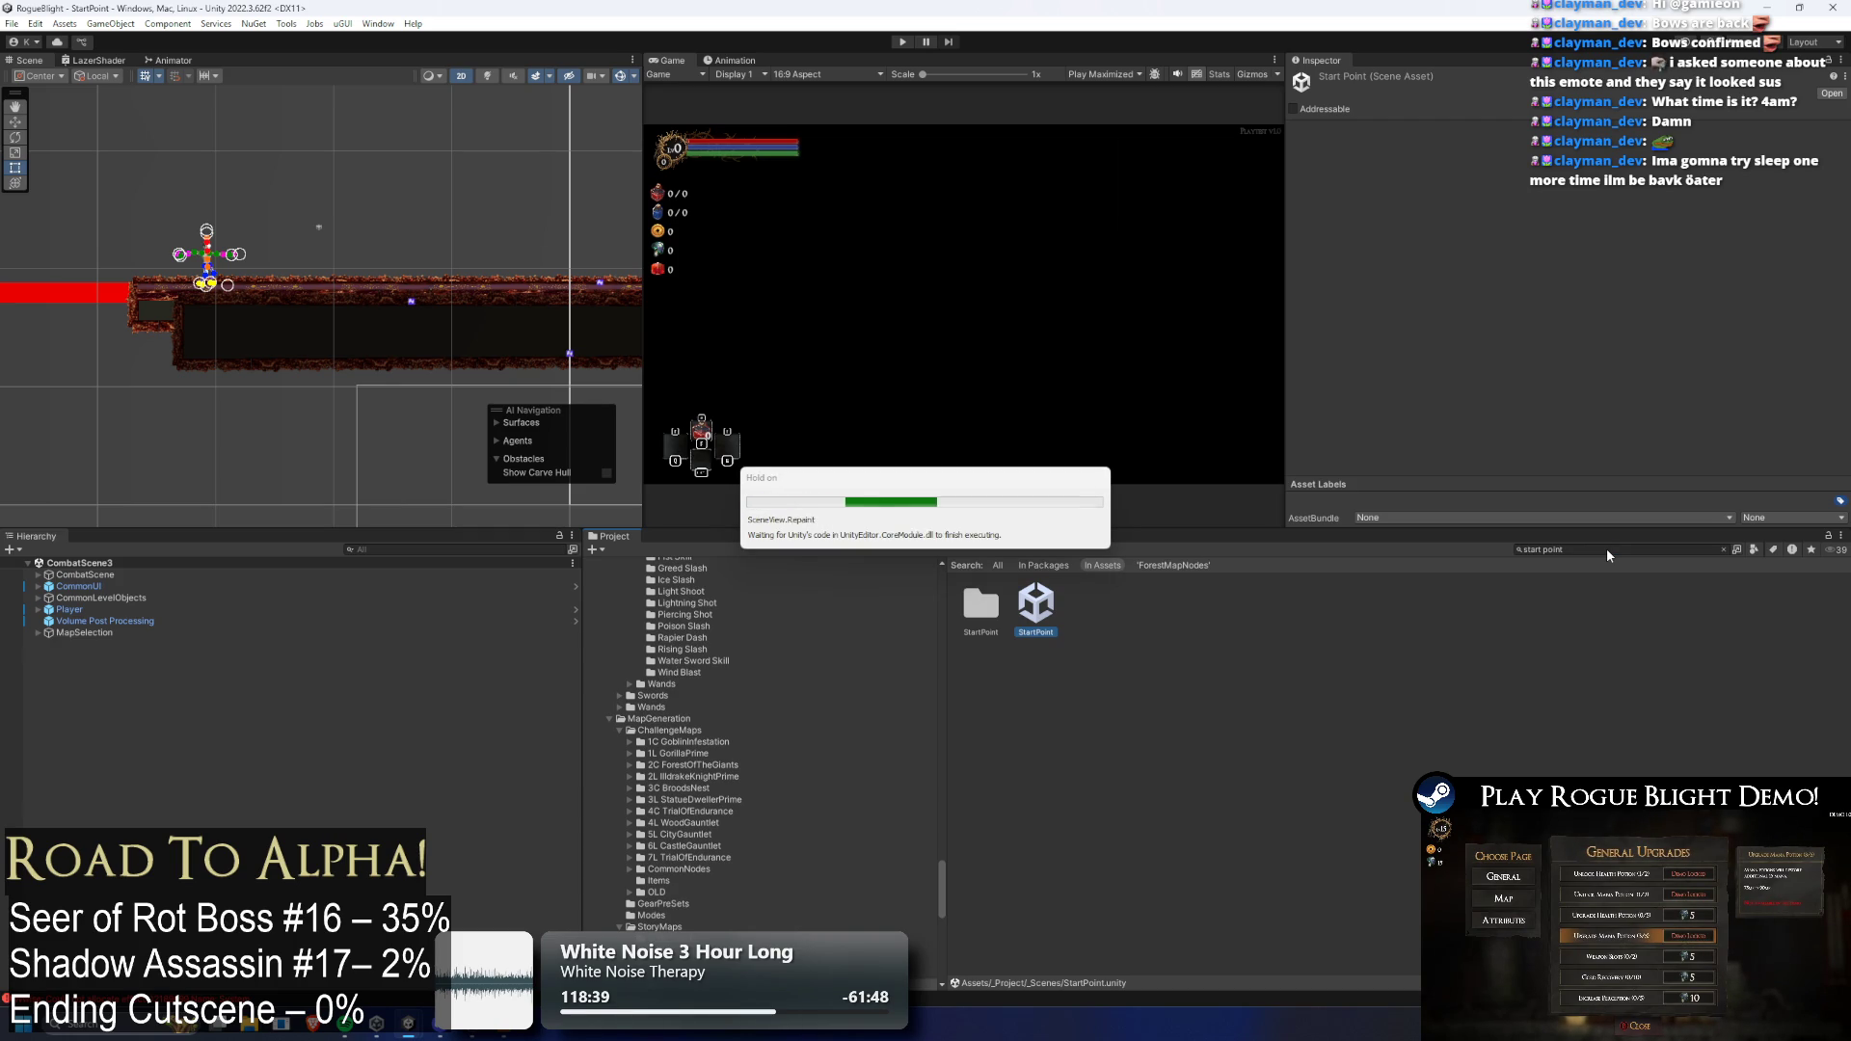
Search 'storymode', select the TEST_MAP story map, and start Play mode
left_click(1613, 555)
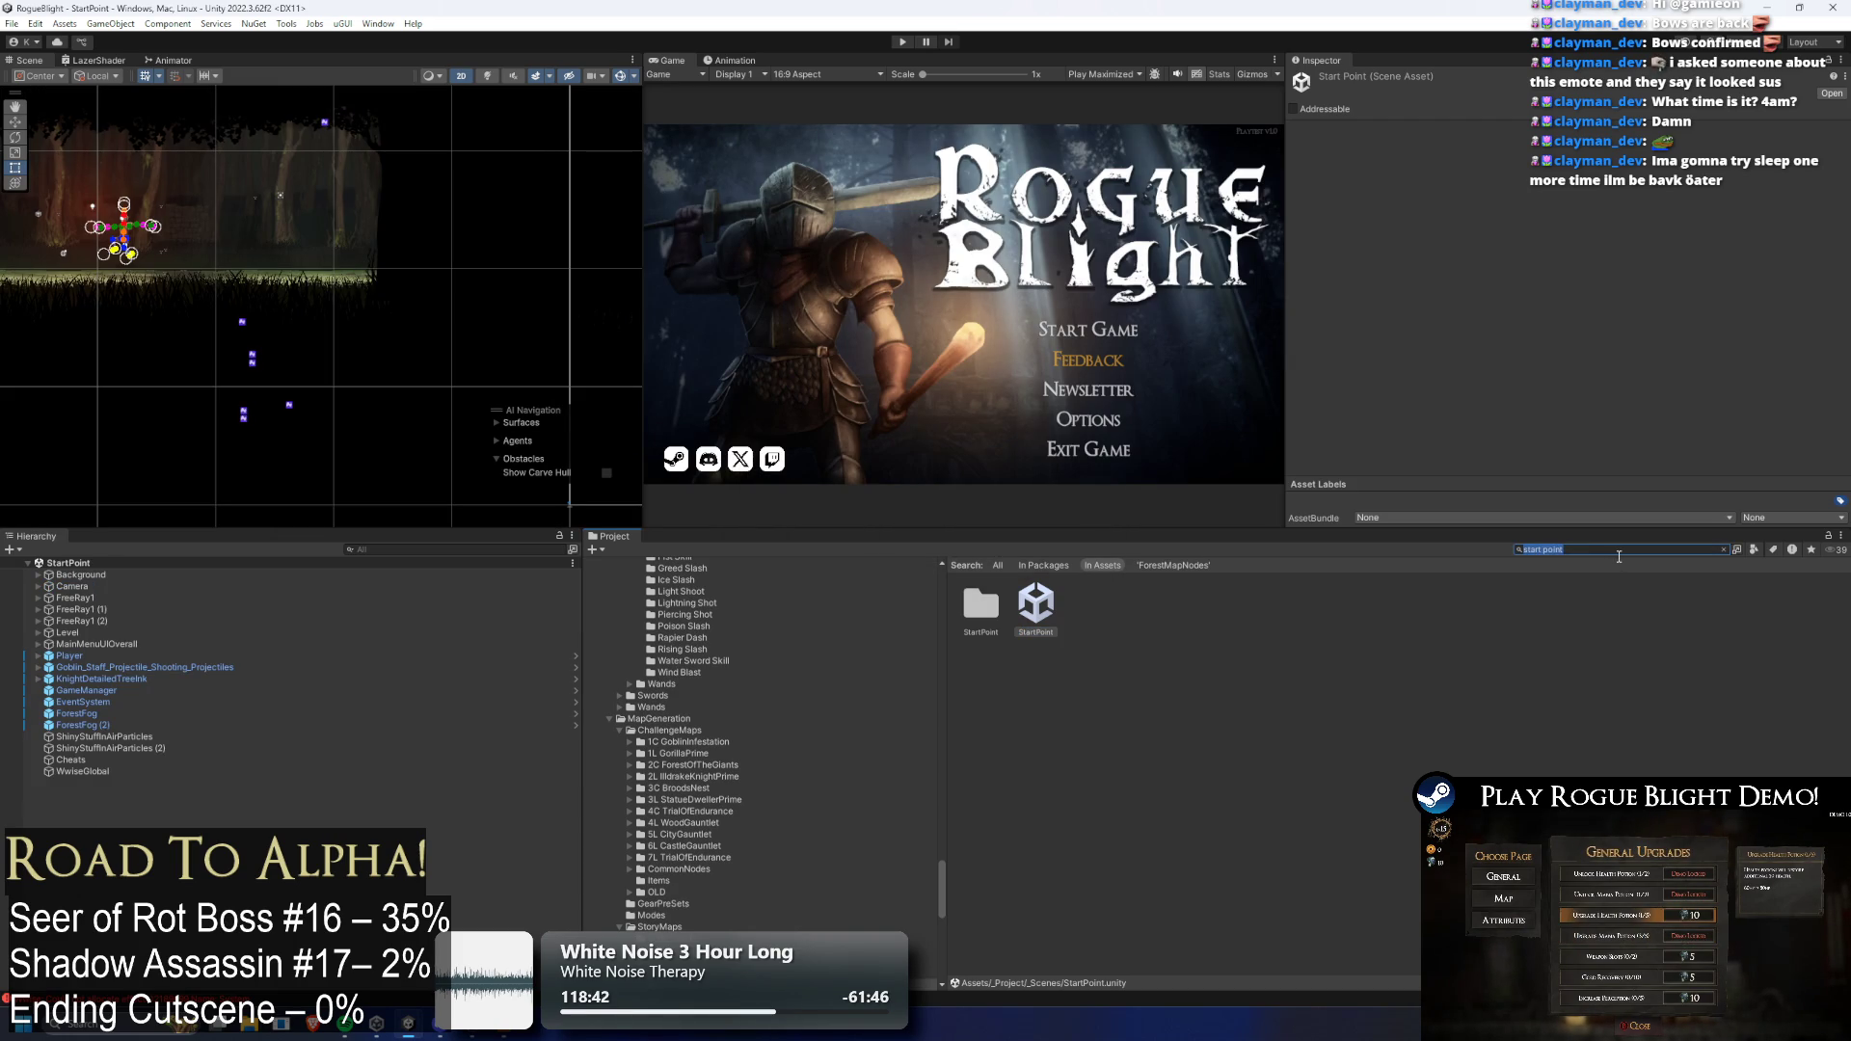
key("BackSpace")
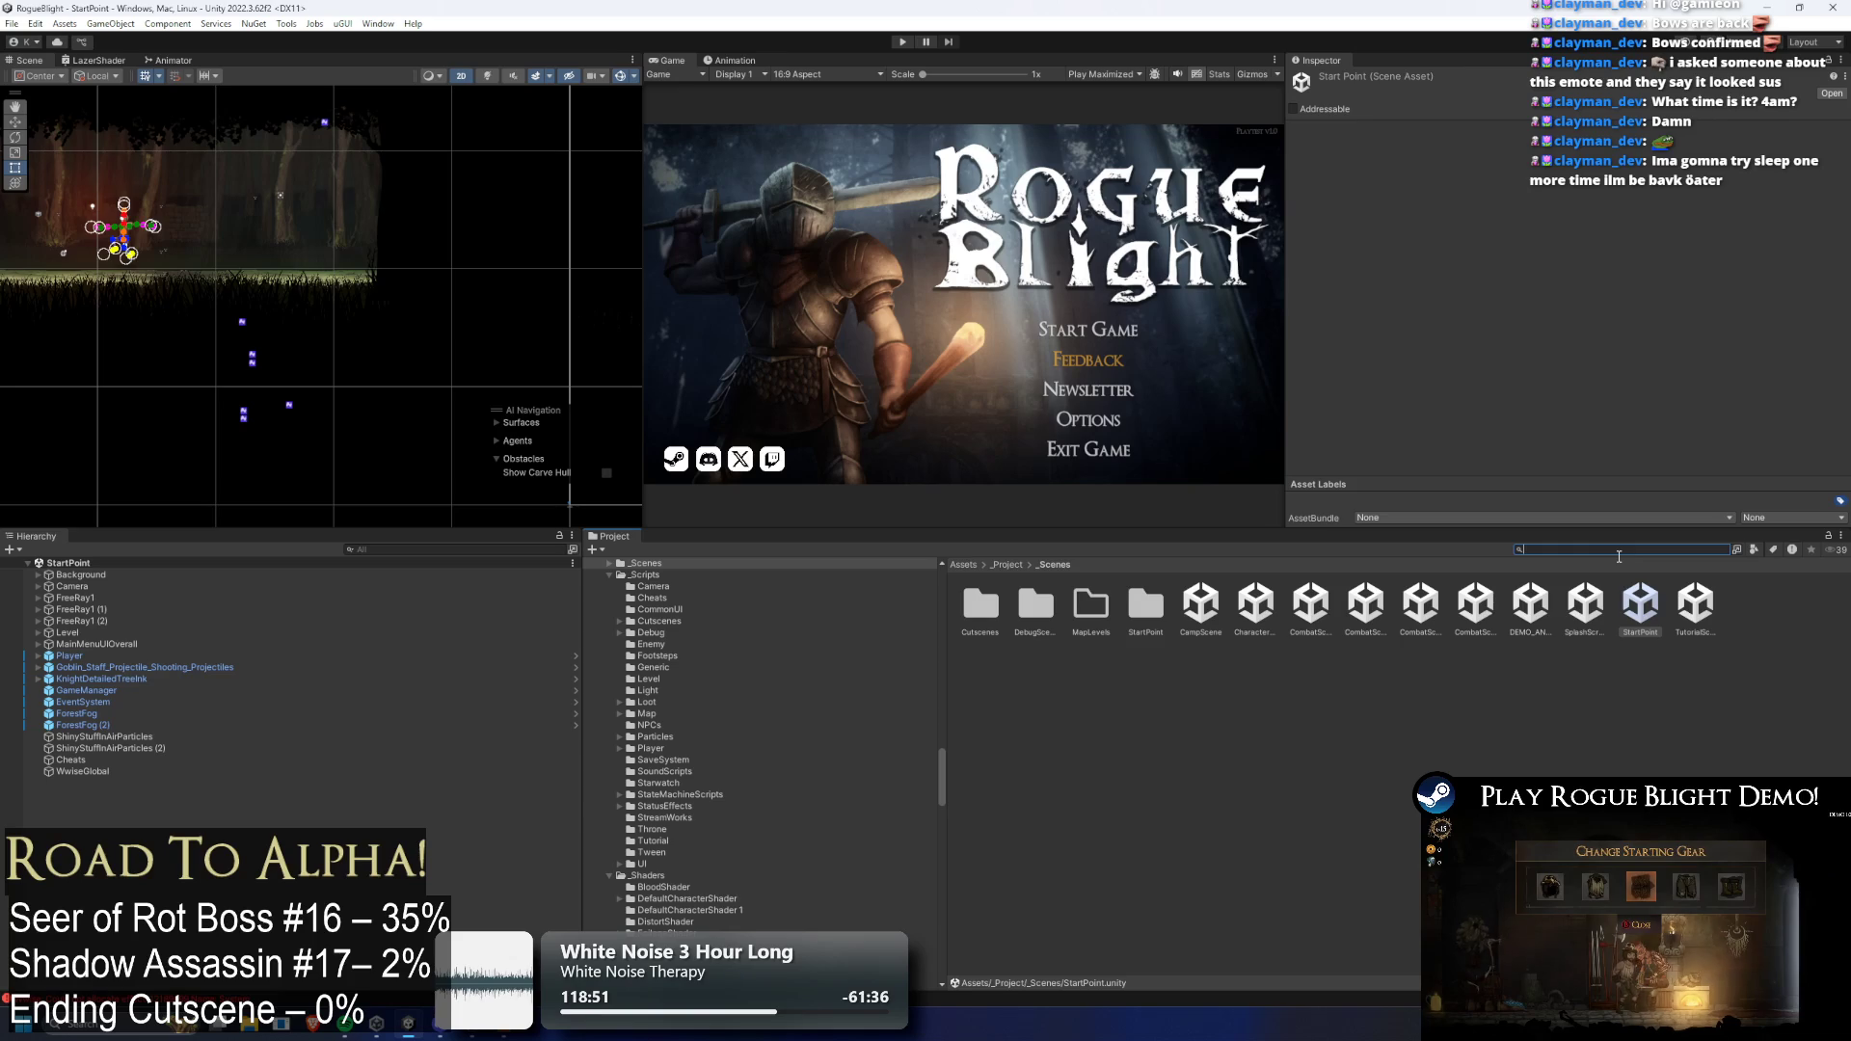
type("stor")
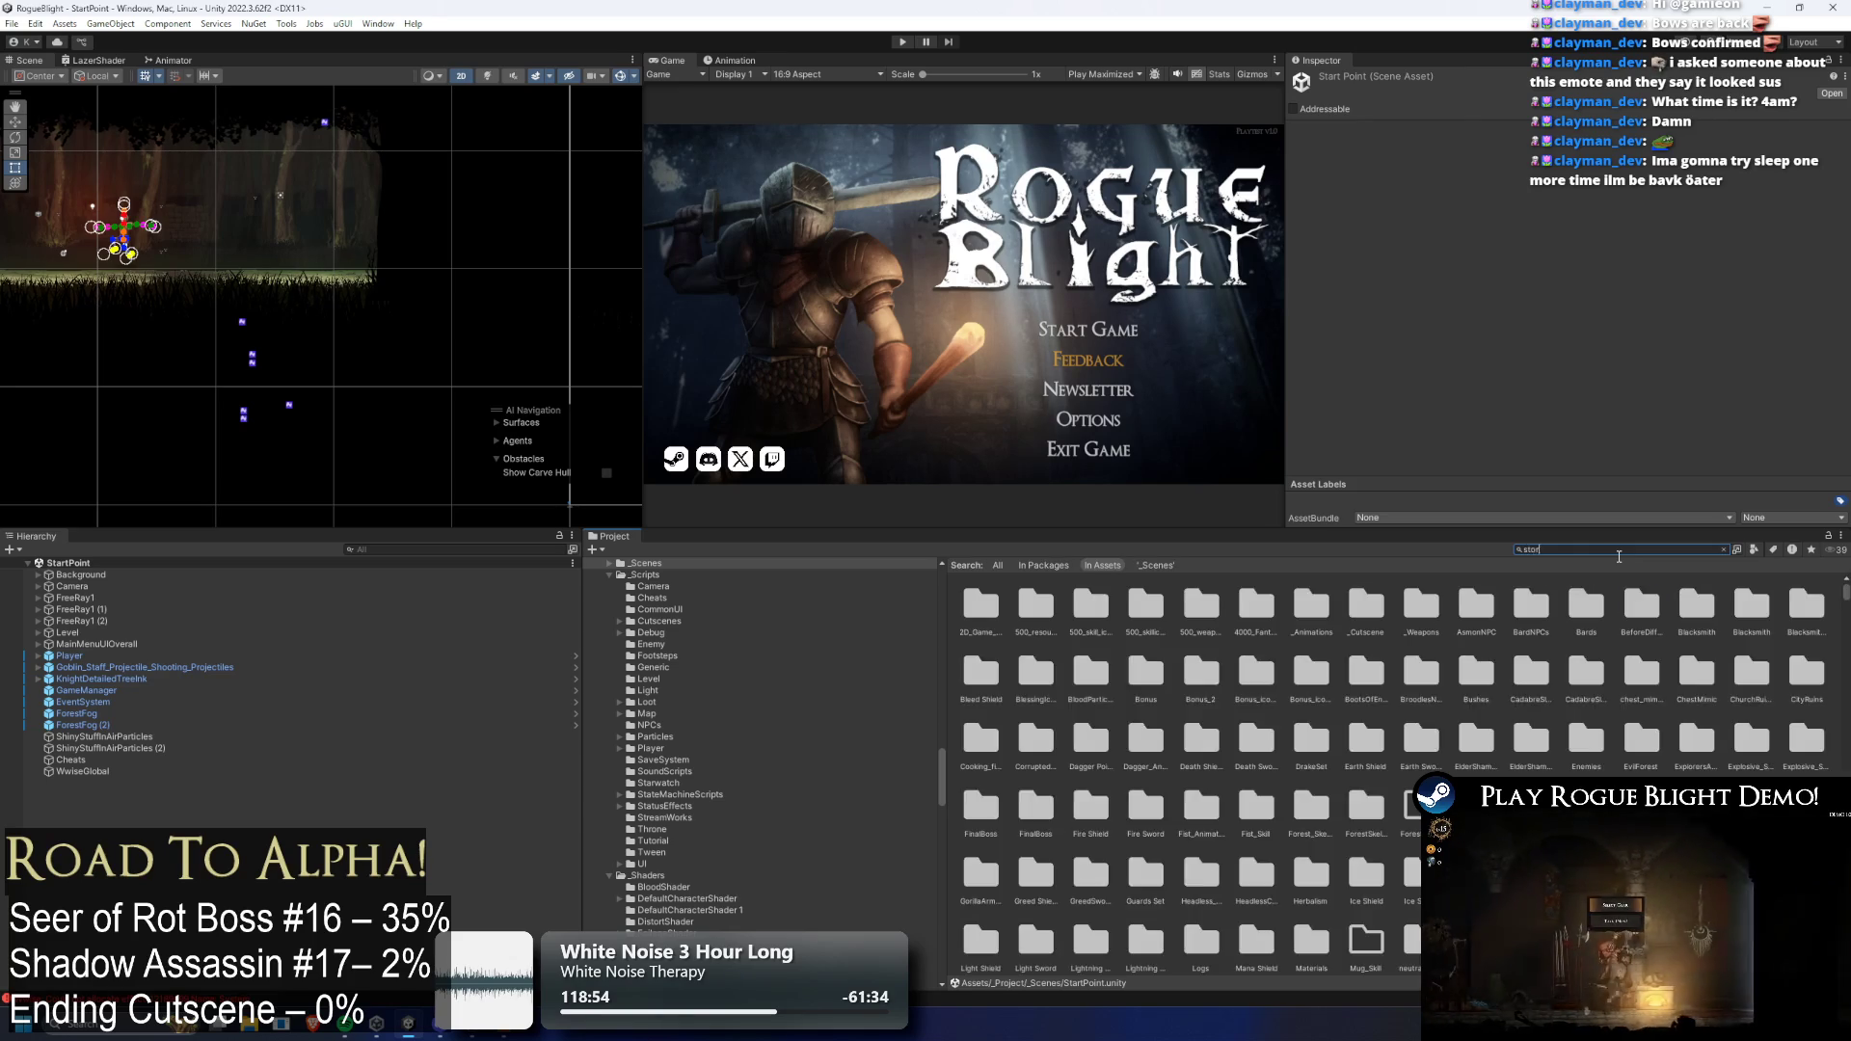
type("ymode")
left_click(1297, 605)
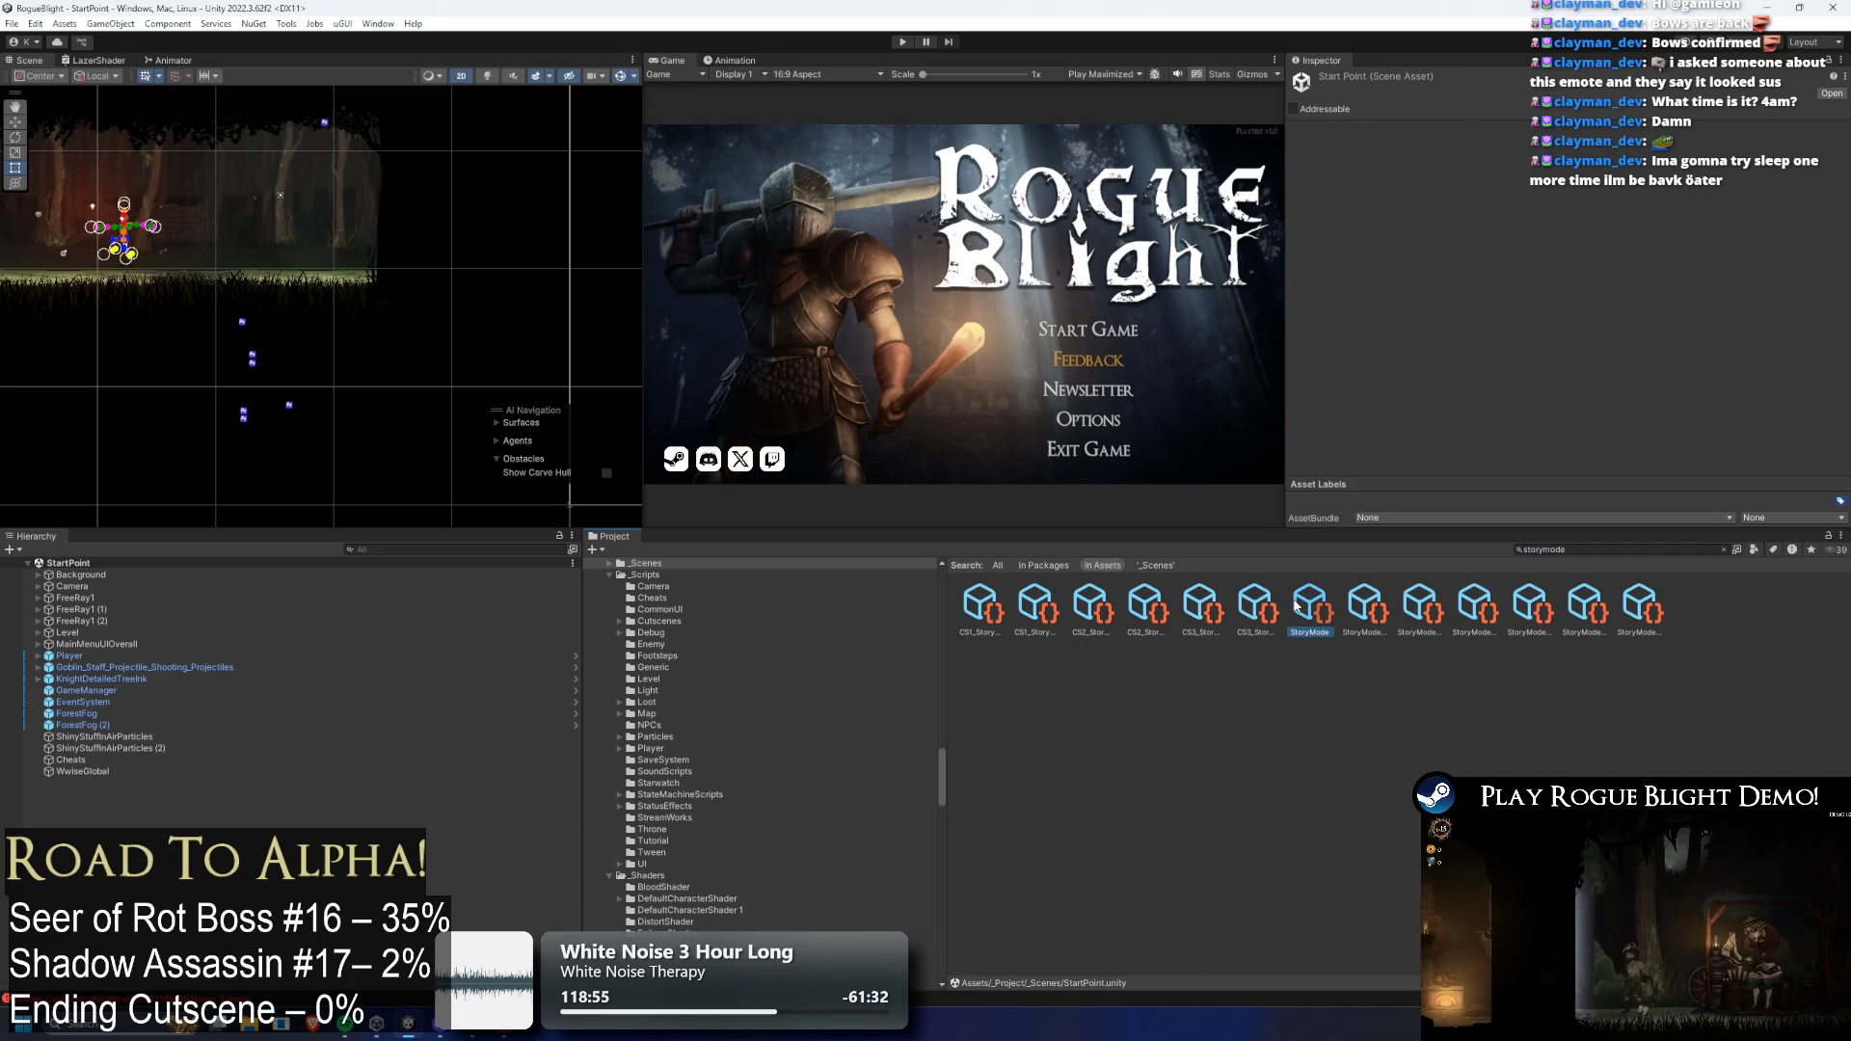
left_click(1200, 605)
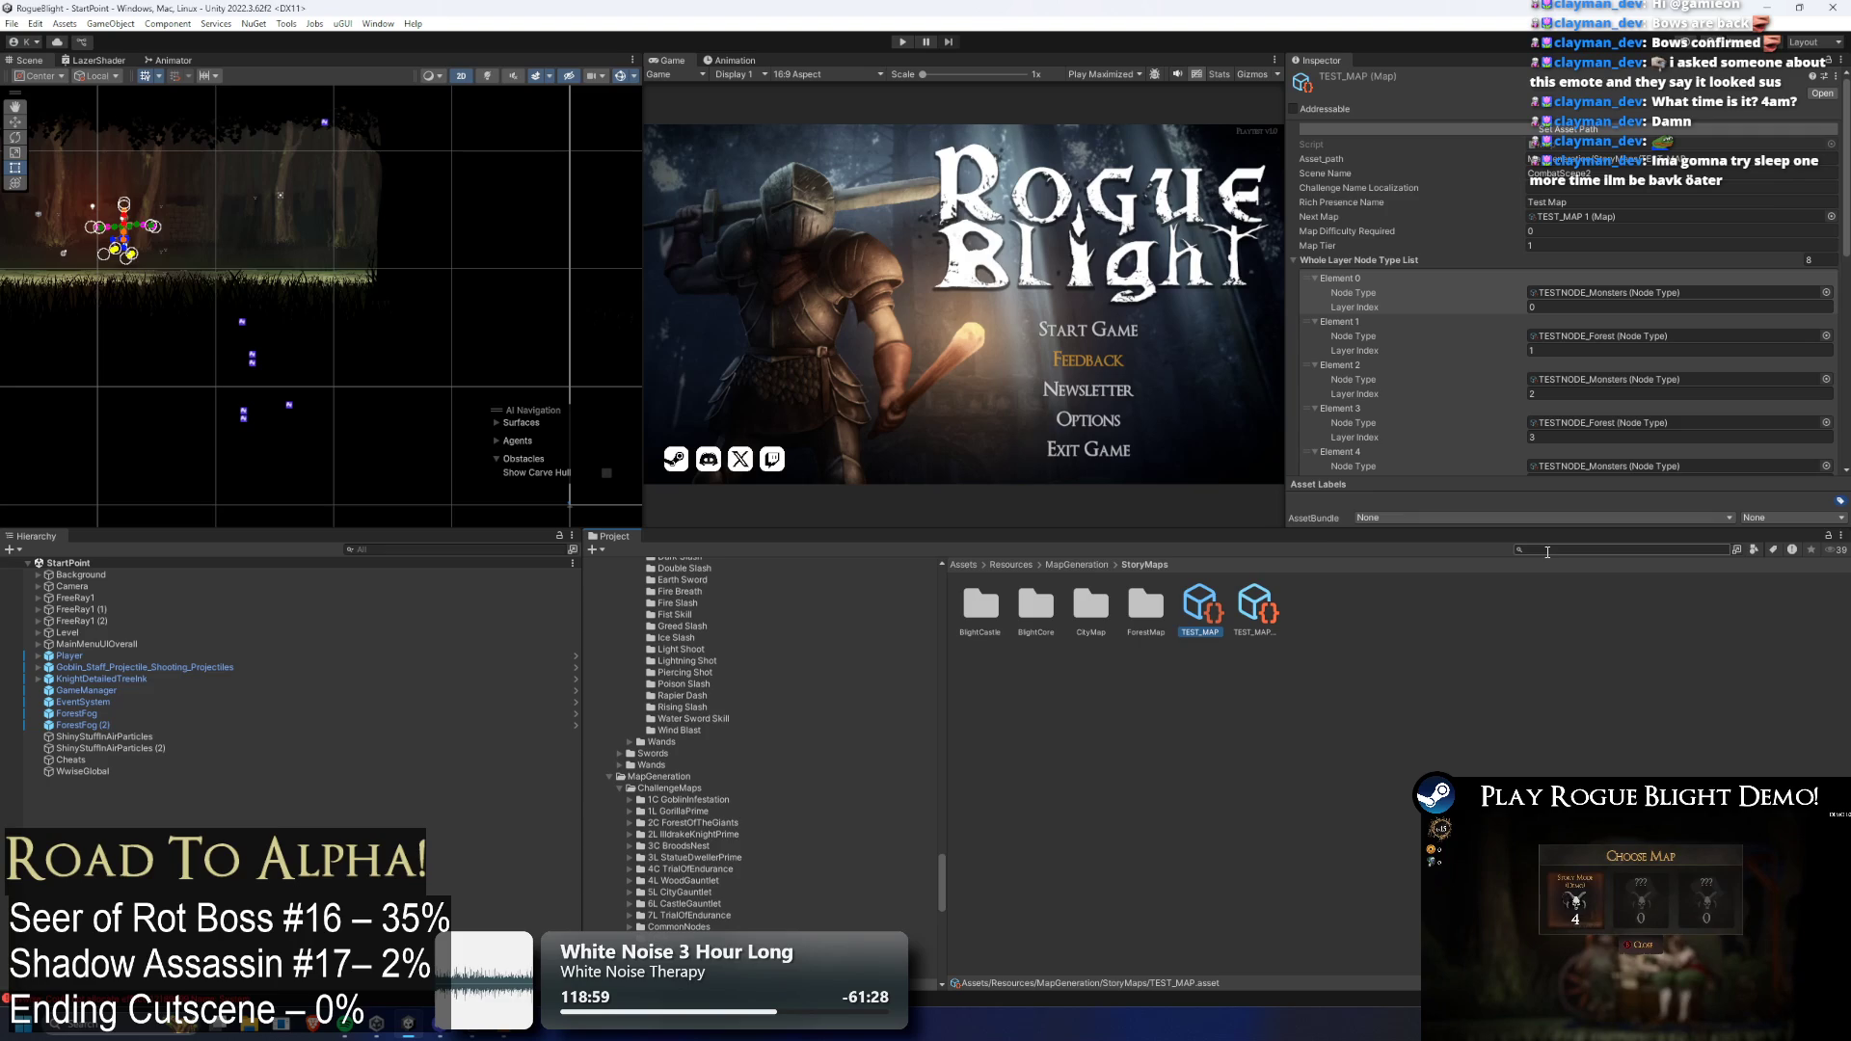
left_click(902, 43)
left_click(901, 43)
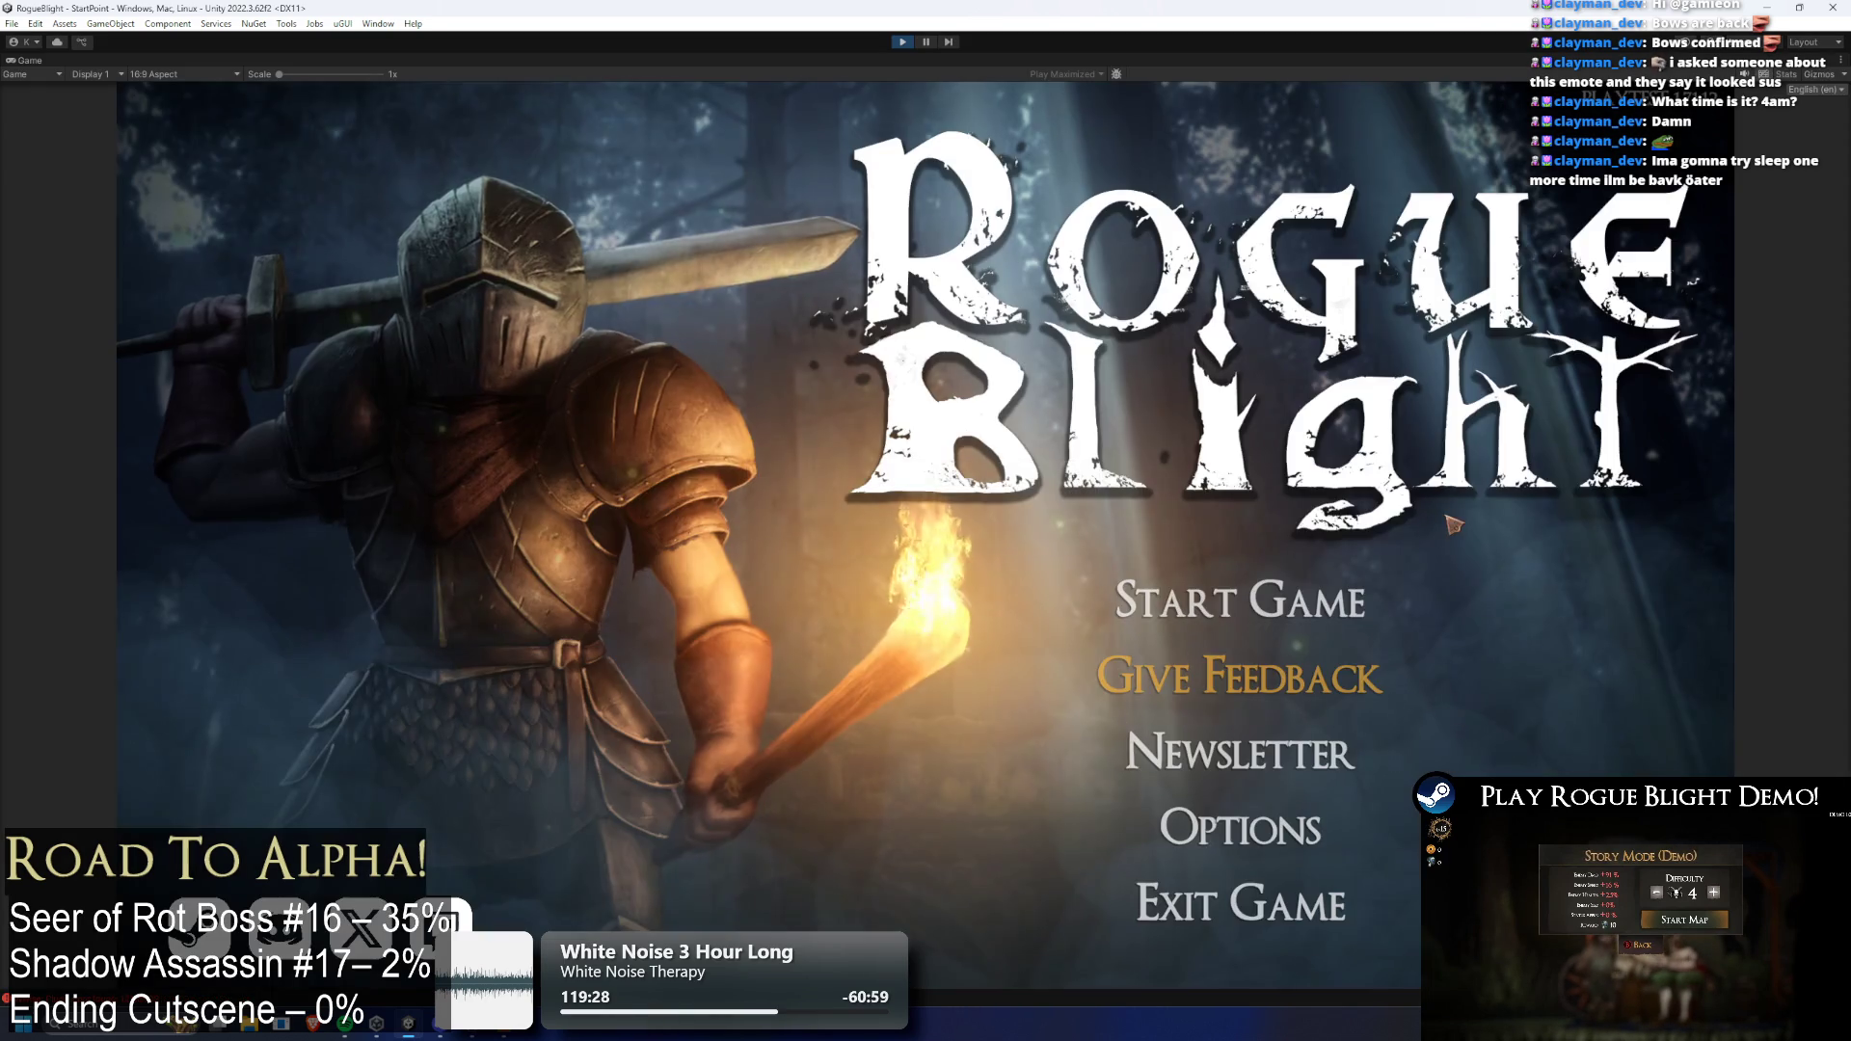
Start a game from the main menu, load a save slot, and abandon the current run
left_click(1301, 488)
left_click(1328, 530)
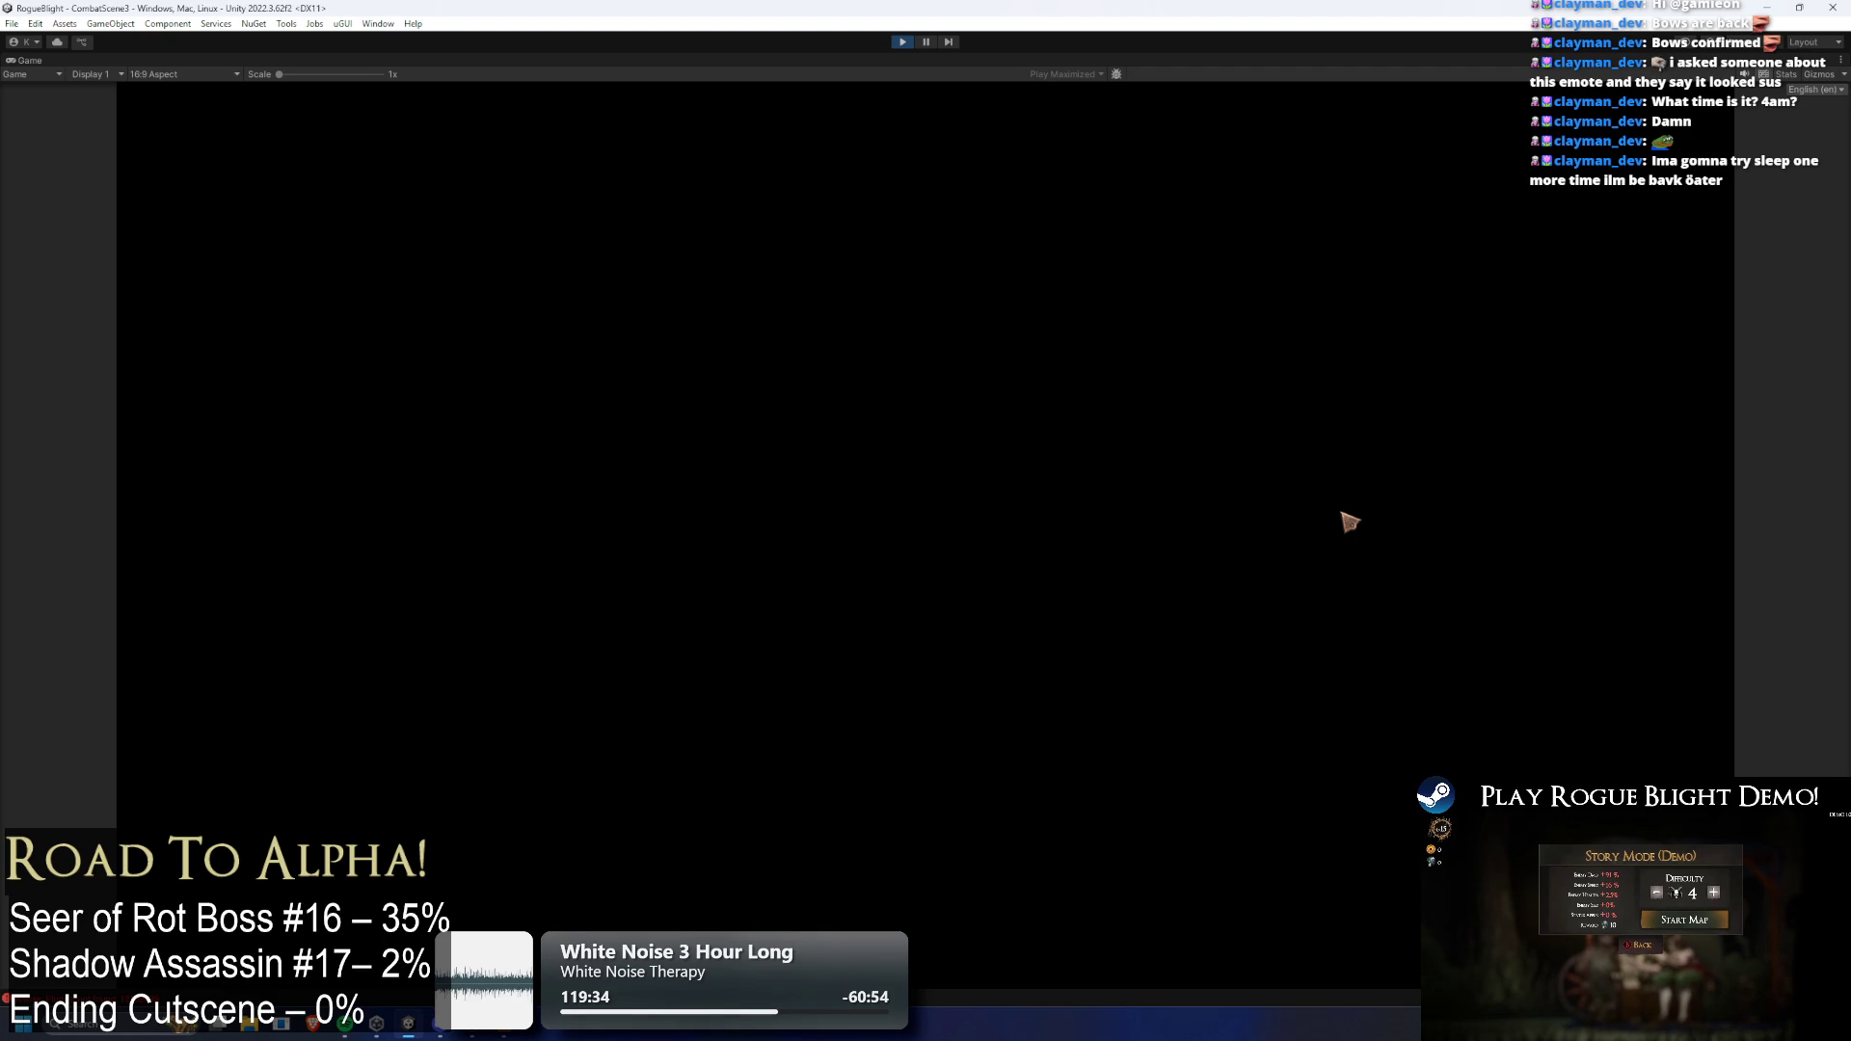
key("Escape")
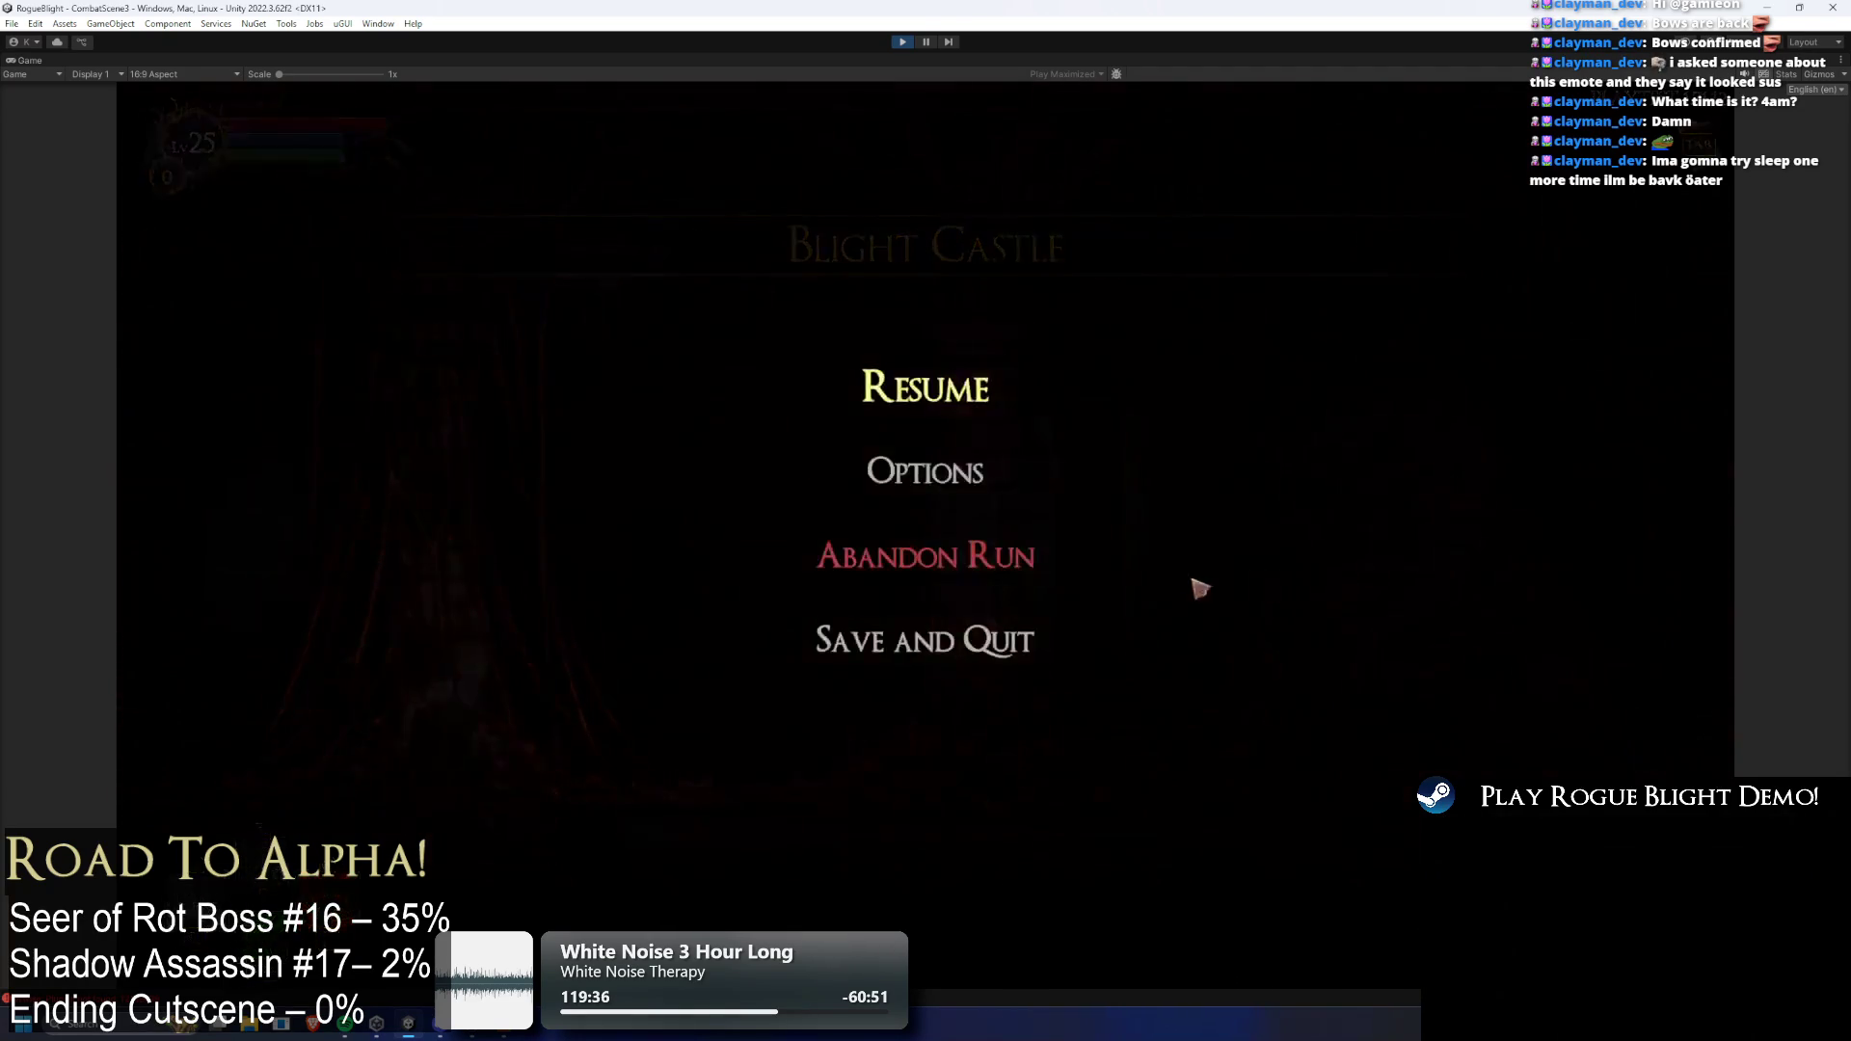
left_click(996, 578)
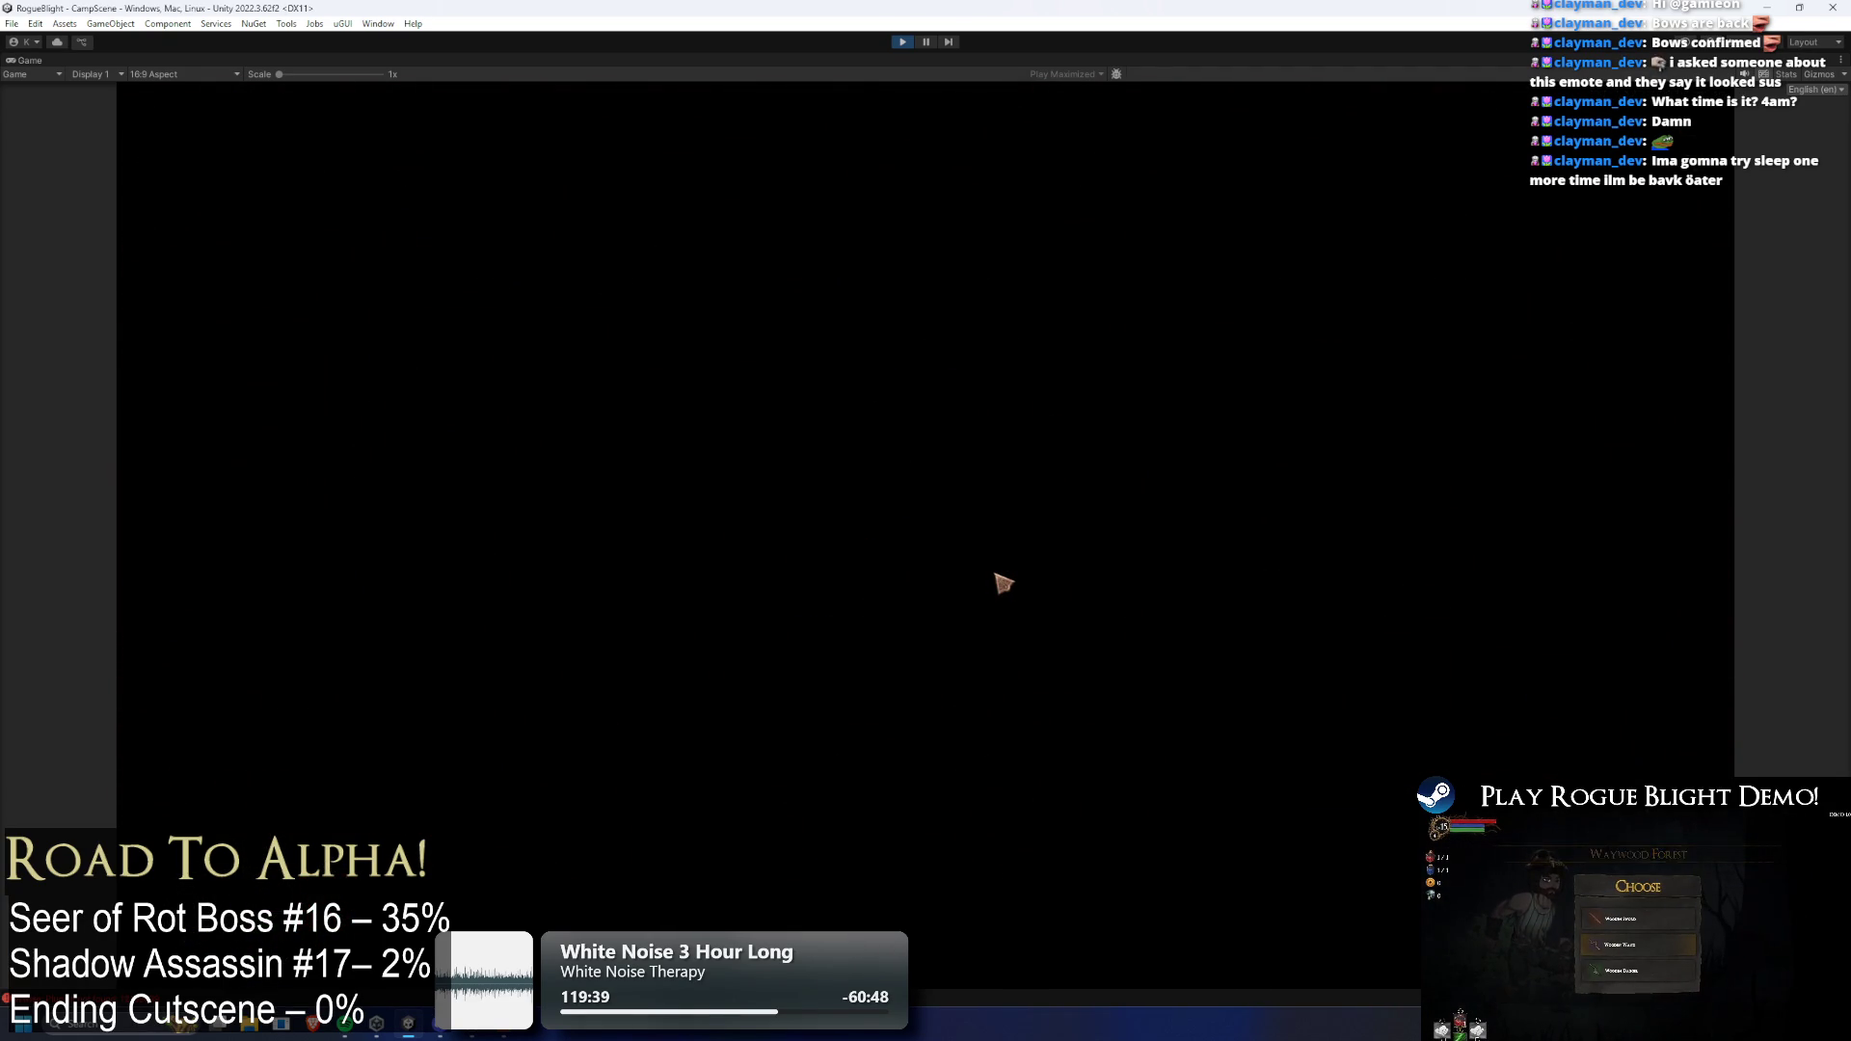
Walk to the merchant, start the story map at difficulty 0 with the Wooden Sword, then pause
key("a")
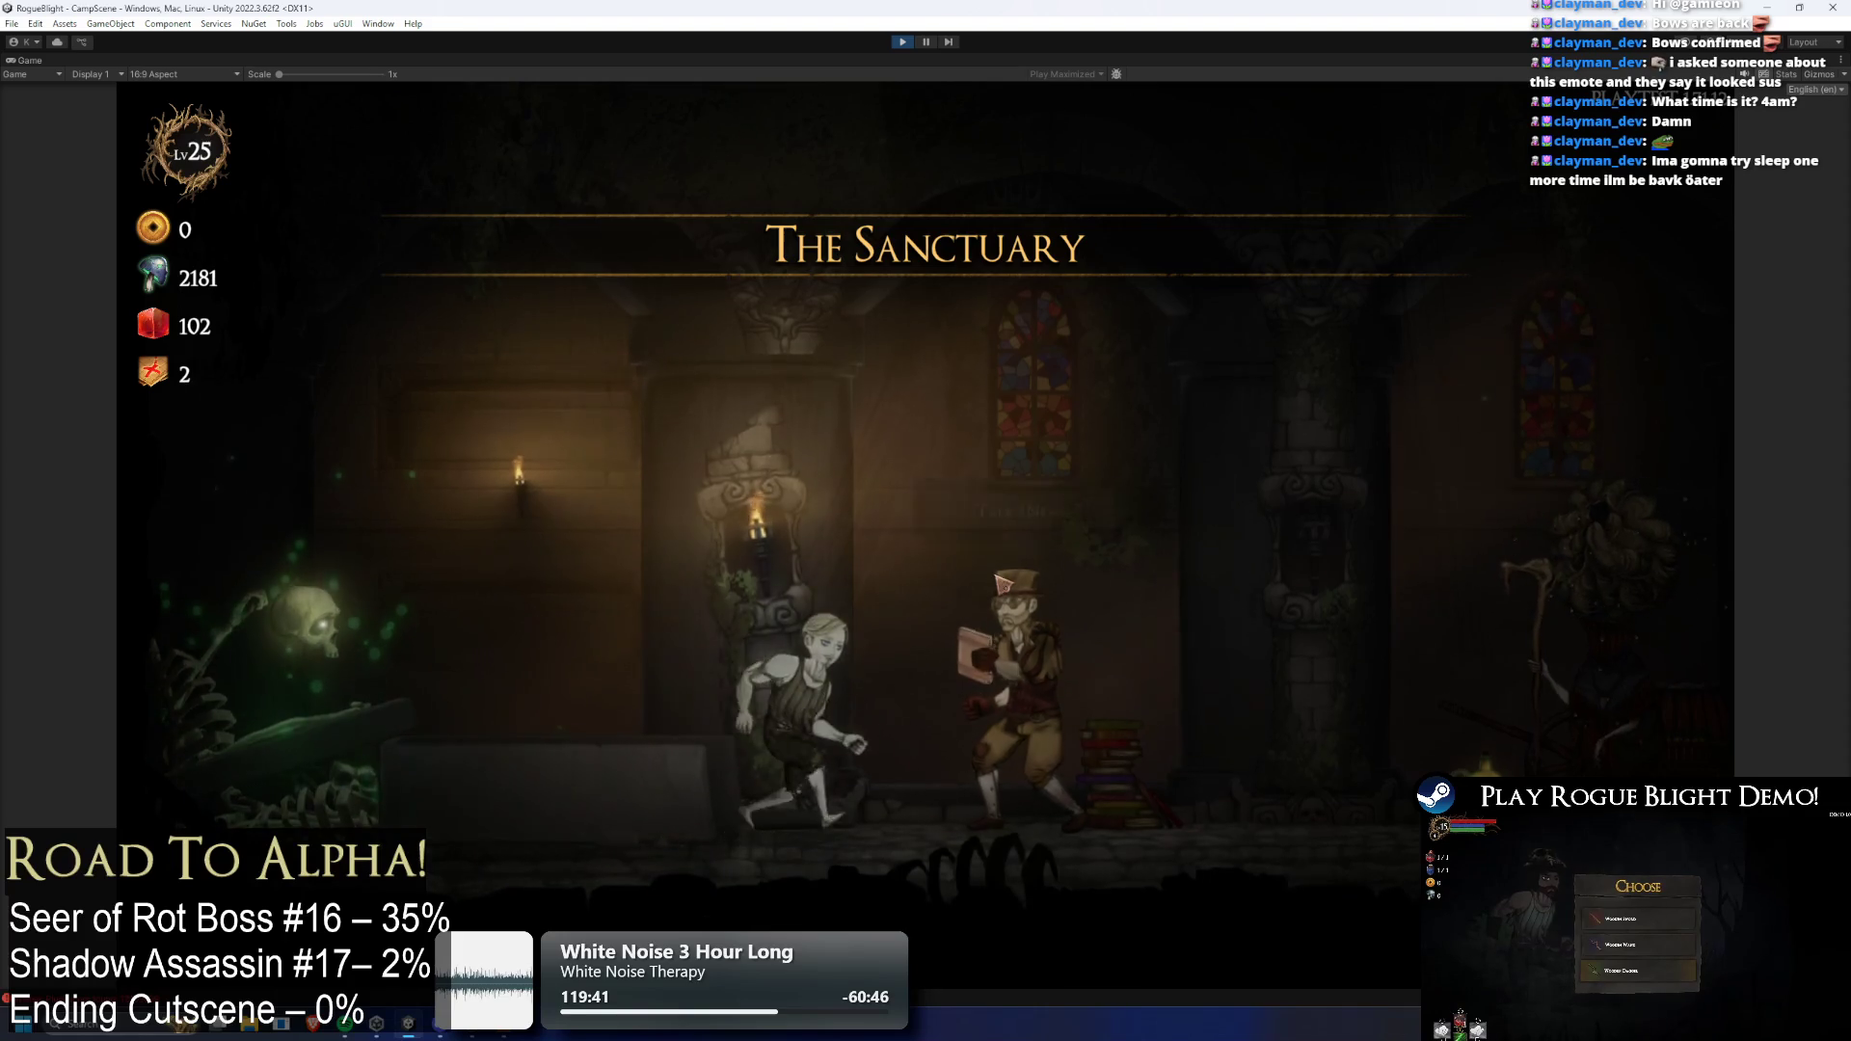
key("a")
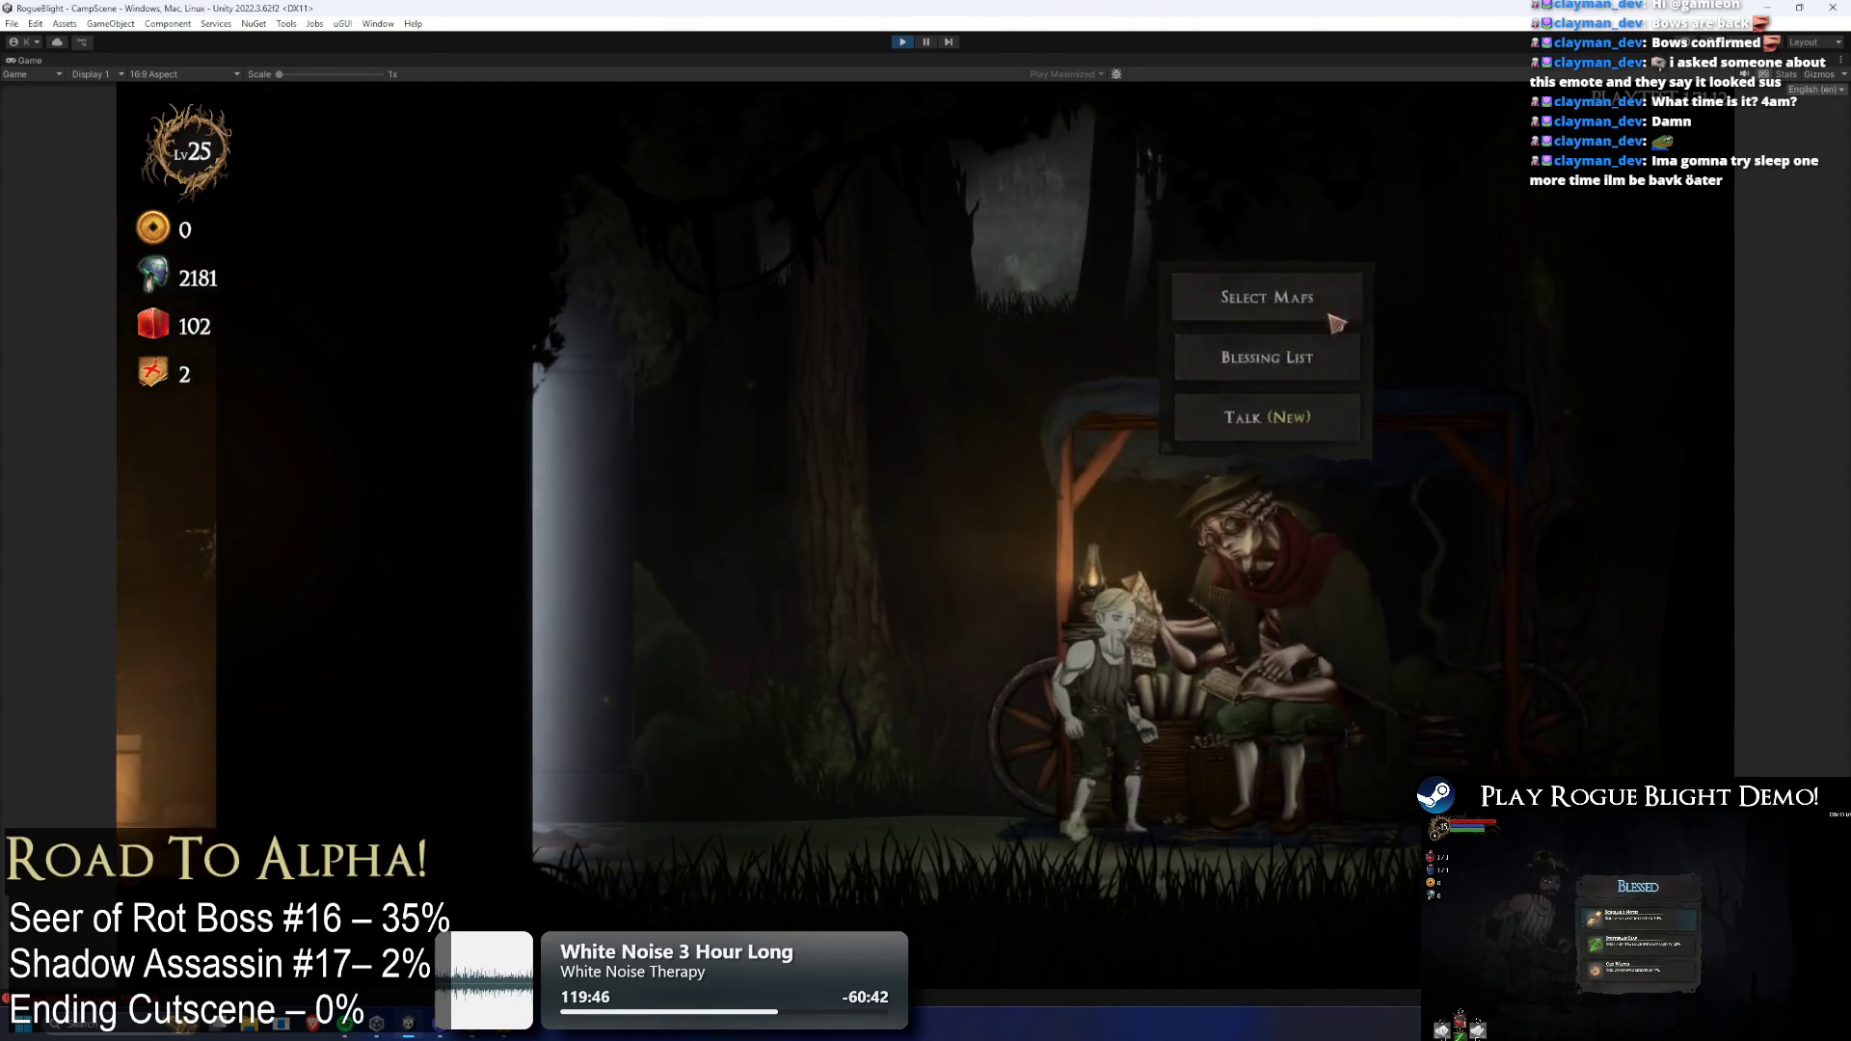
key("e")
key("e")
left_click(993, 387)
left_click(993, 387)
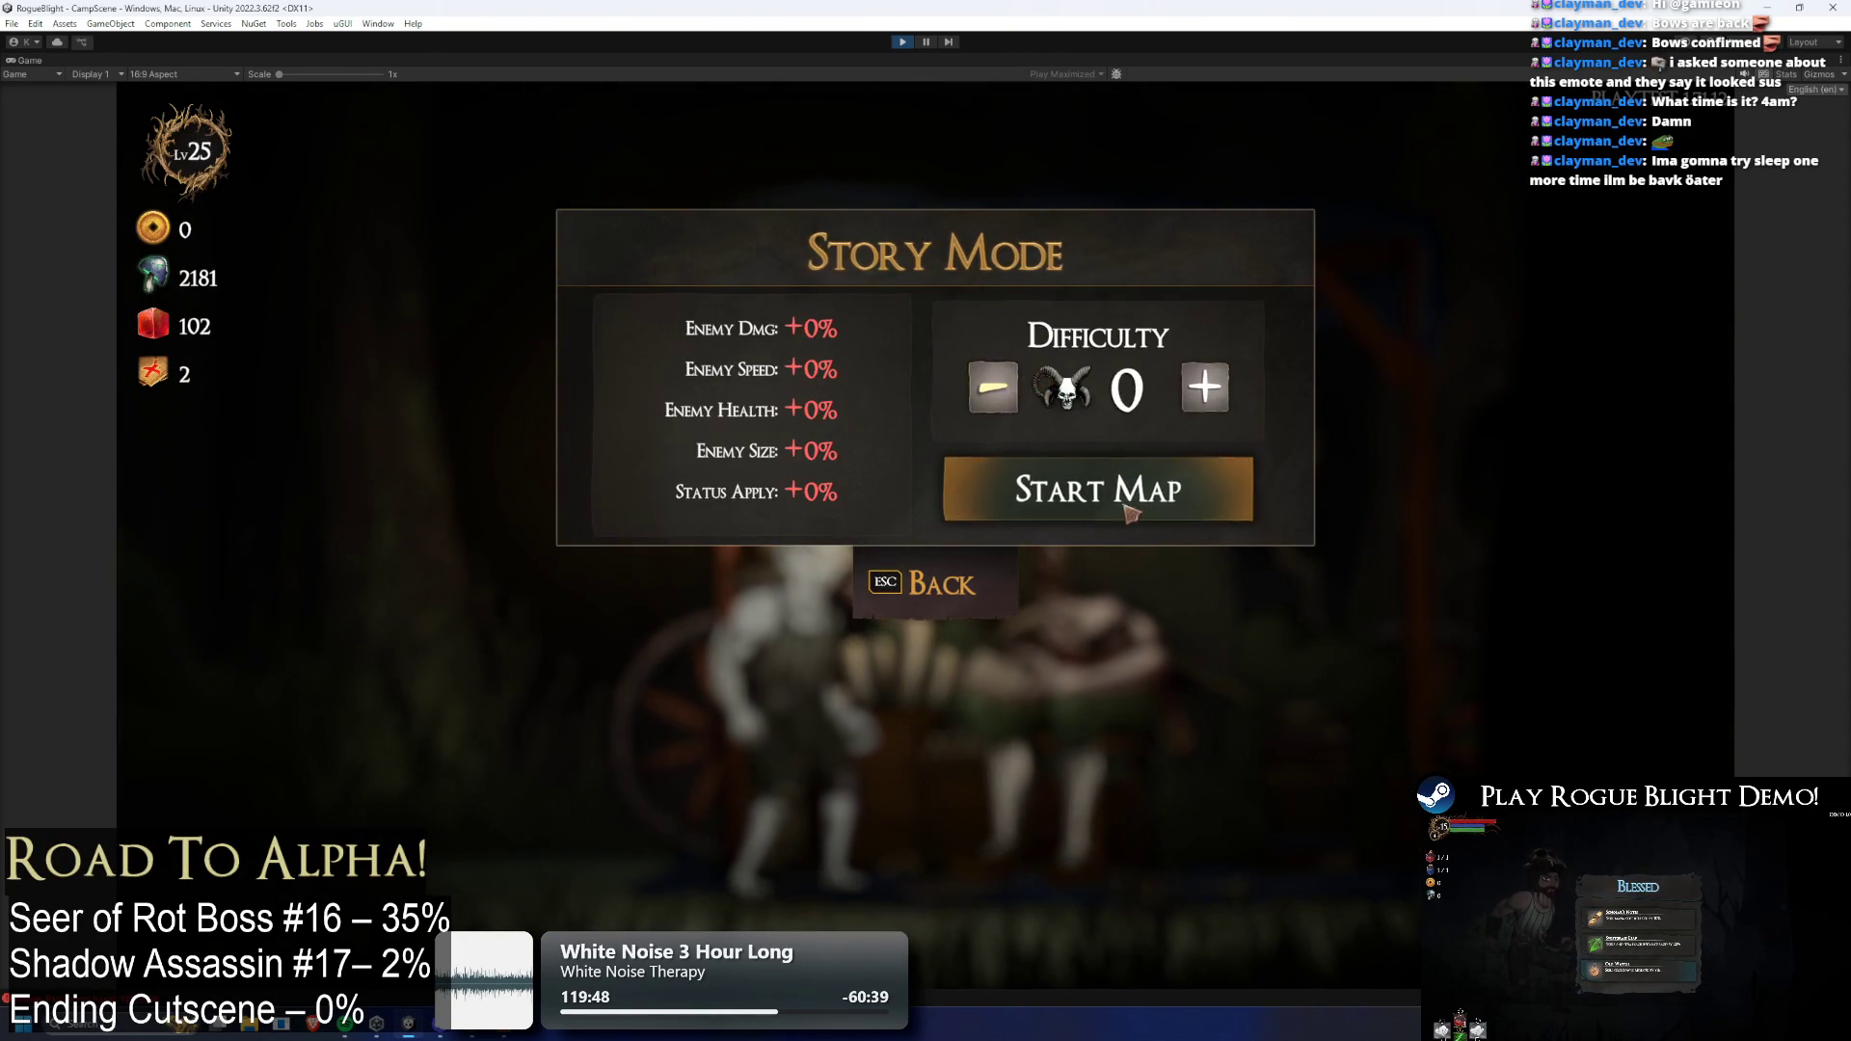
left_click(1157, 492)
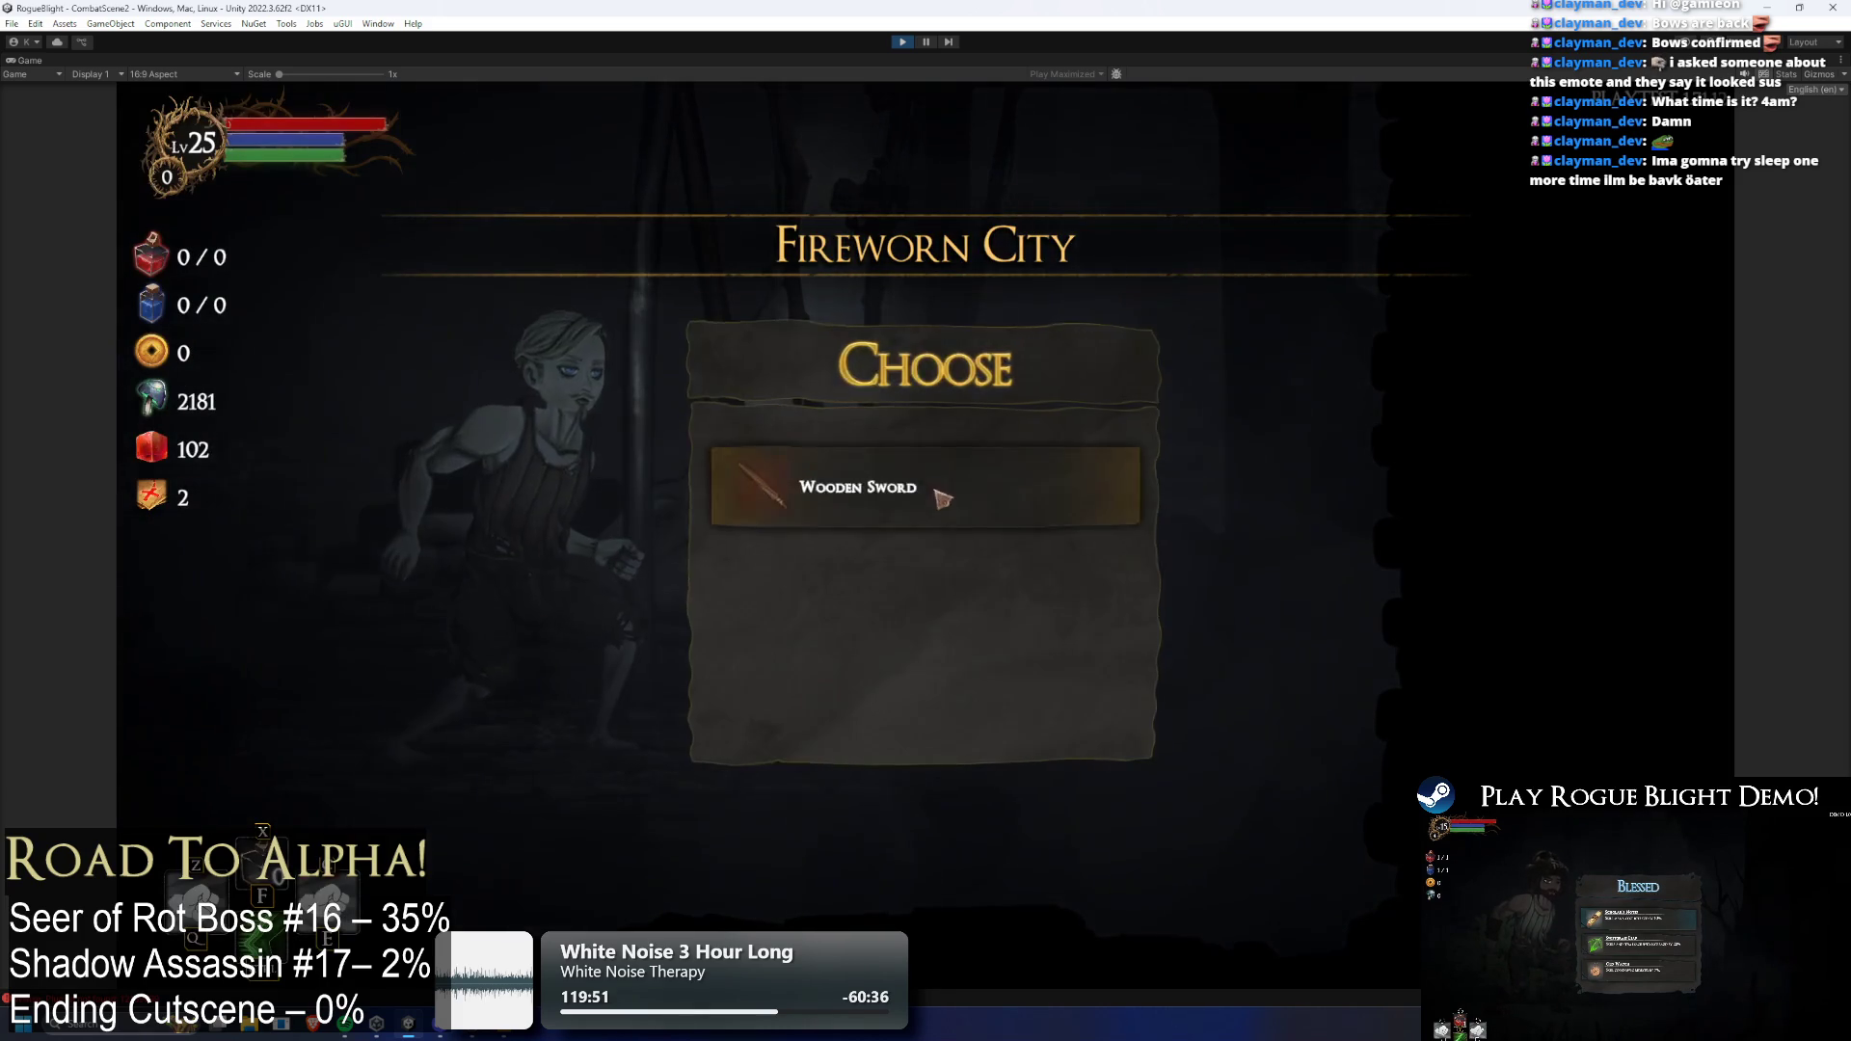
left_click(942, 380)
left_click(1390, 805)
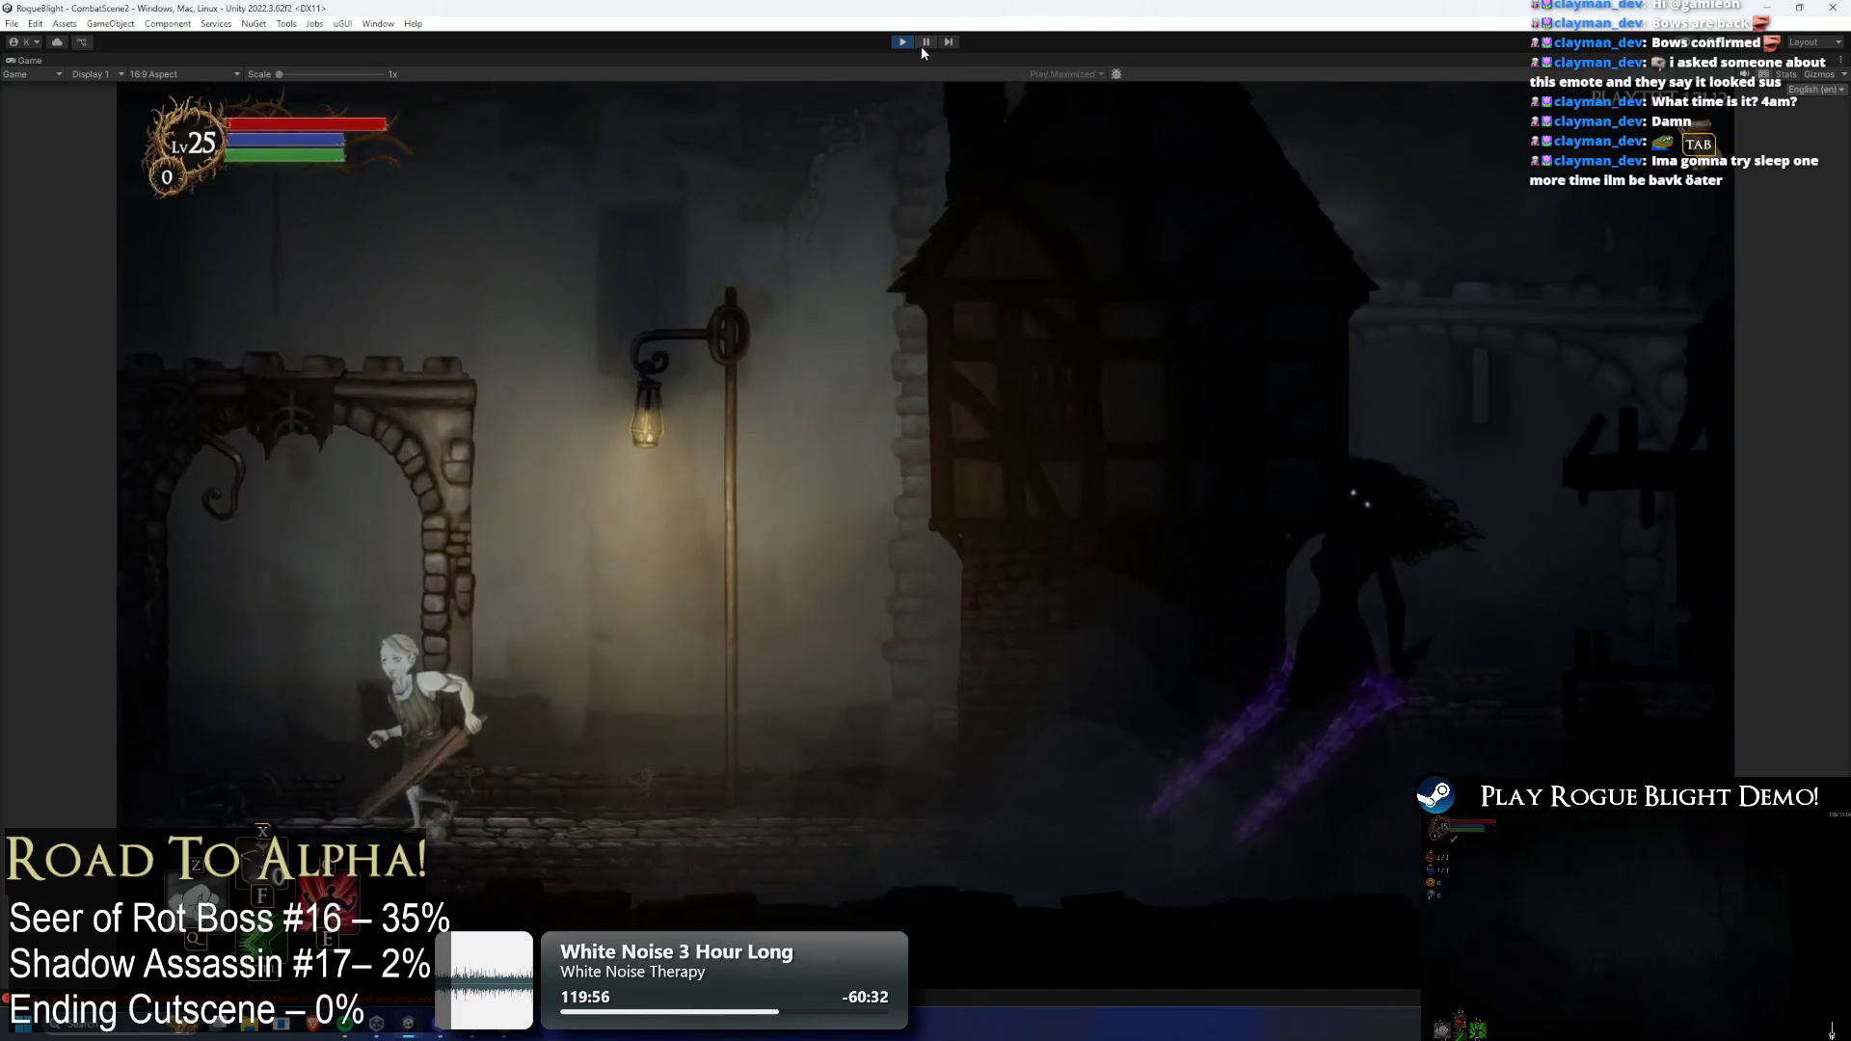
left_click(924, 43)
left_click(1577, 547)
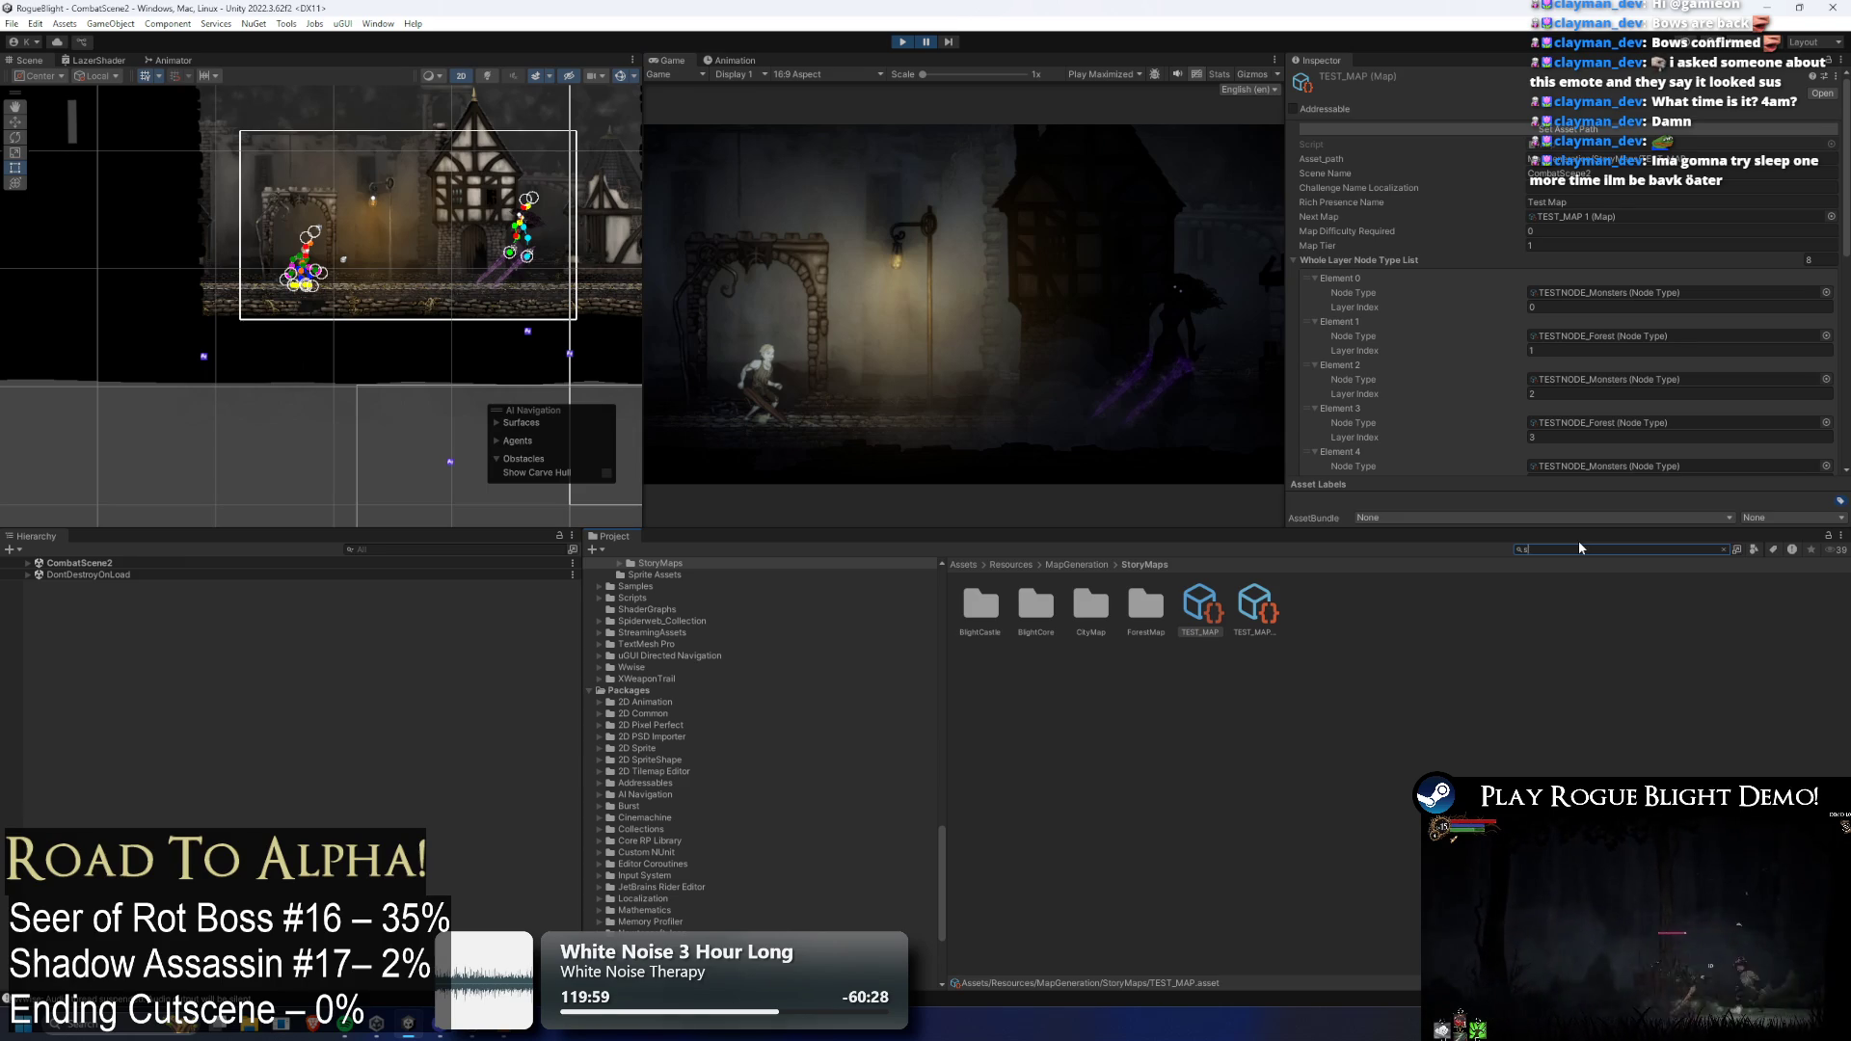
Drag the shadow assassin into the scene and put its body parts on sorting layer EnemyBack1
type("shadow ass")
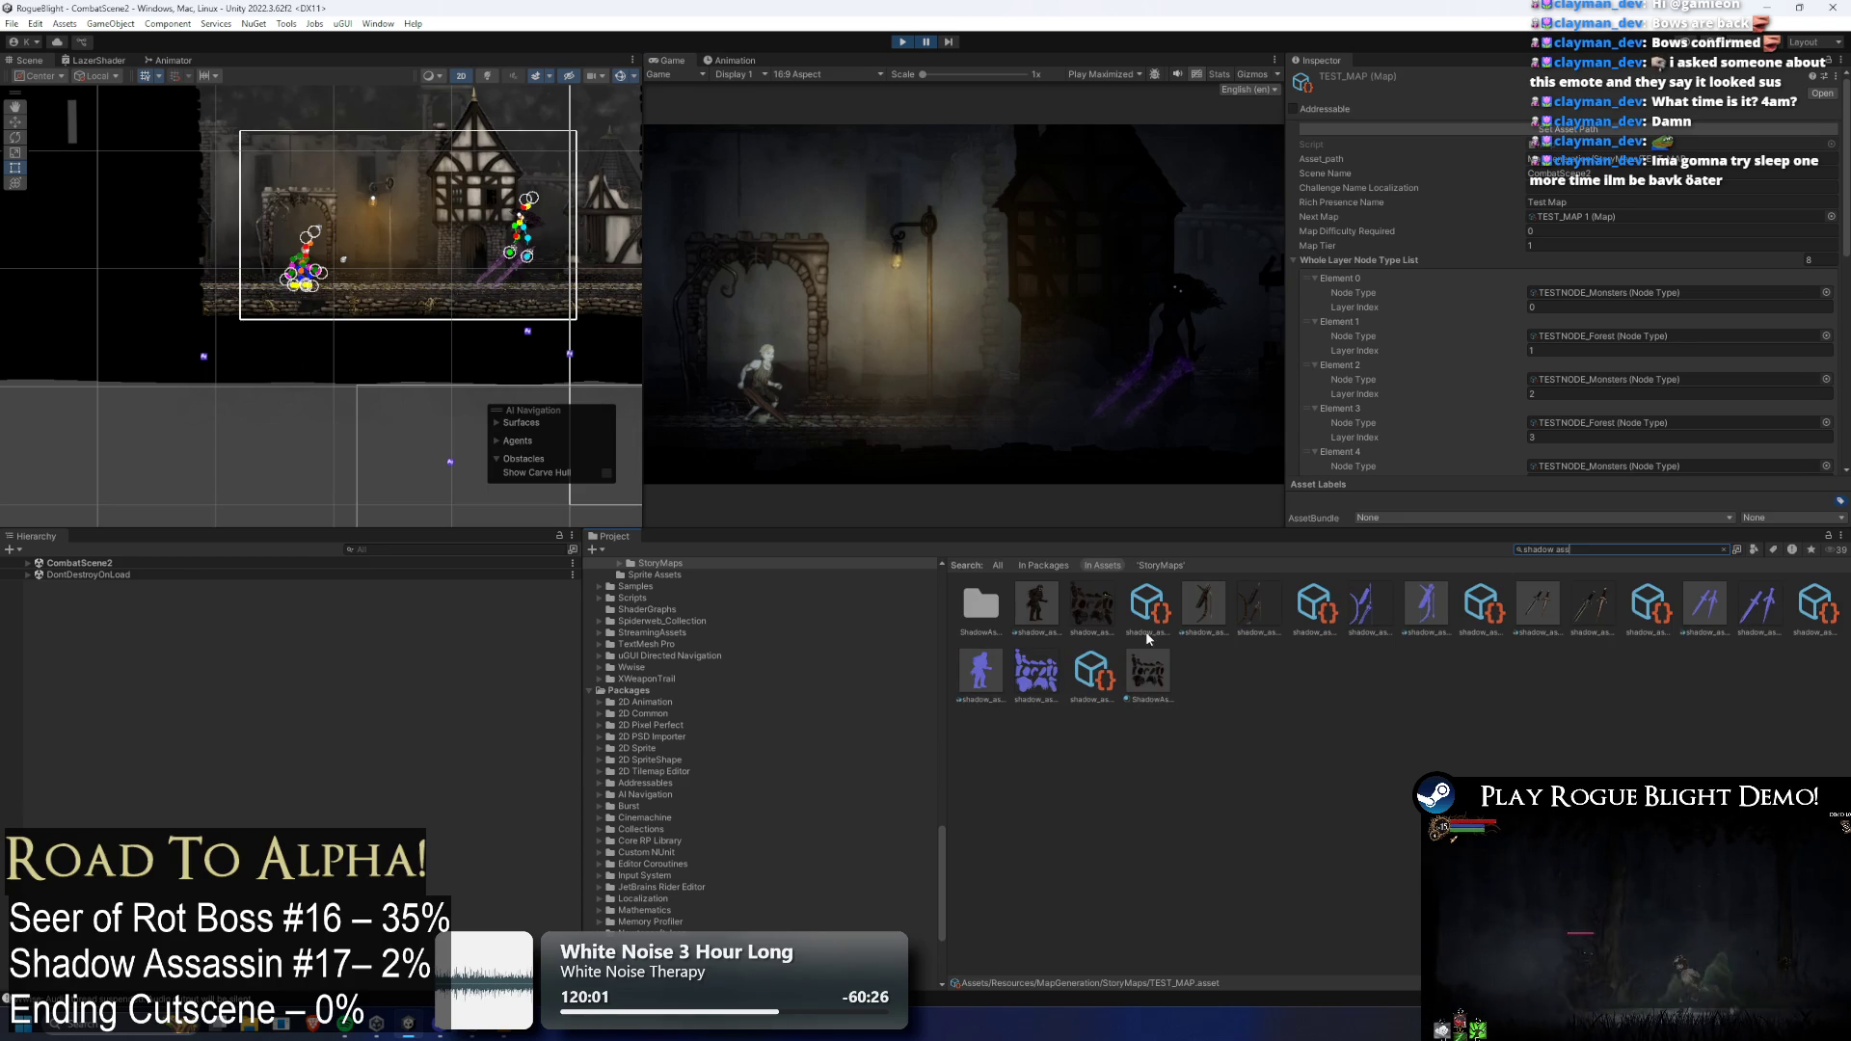
mouse_move(1053, 605)
left_mouse_down()
mouse_move(378, 290)
mouse_move(413, 289)
left_mouse_up()
left_click(37, 748)
left_click(147, 759)
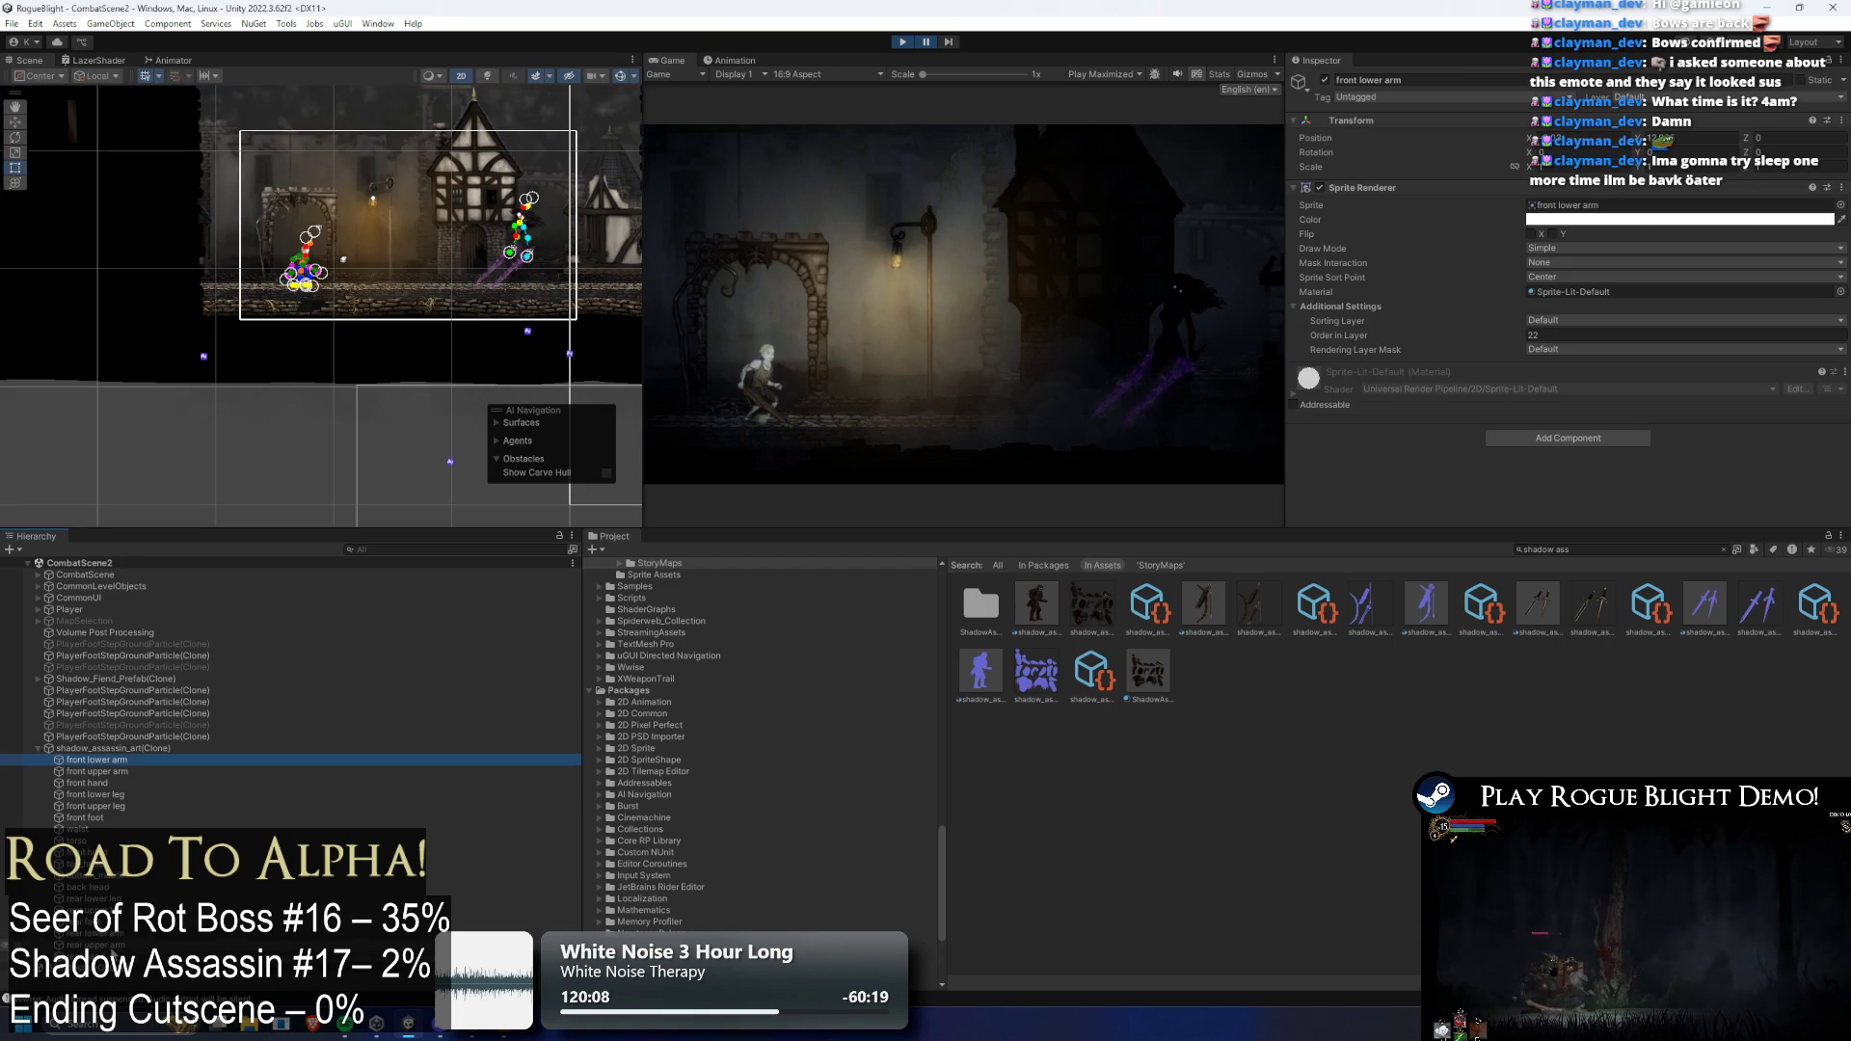
left_click(96, 944, "shift")
left_click(1630, 320)
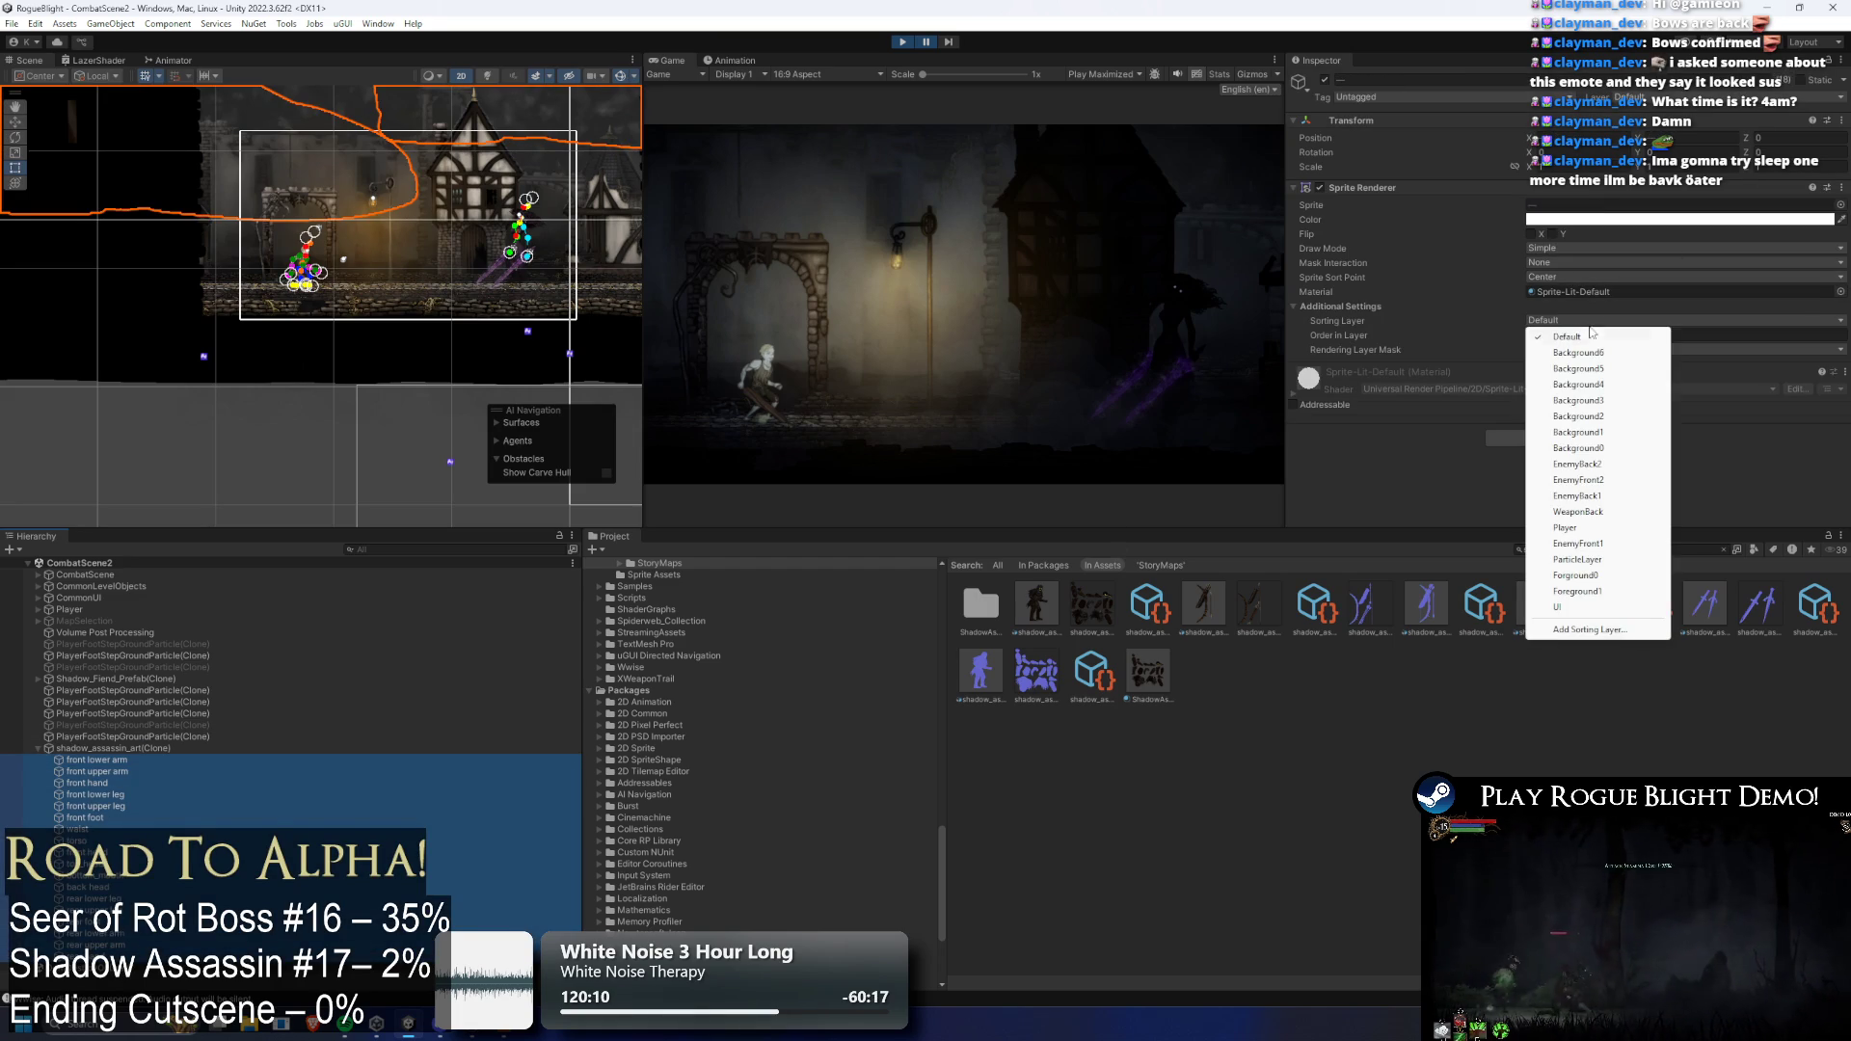
left_click(1607, 497)
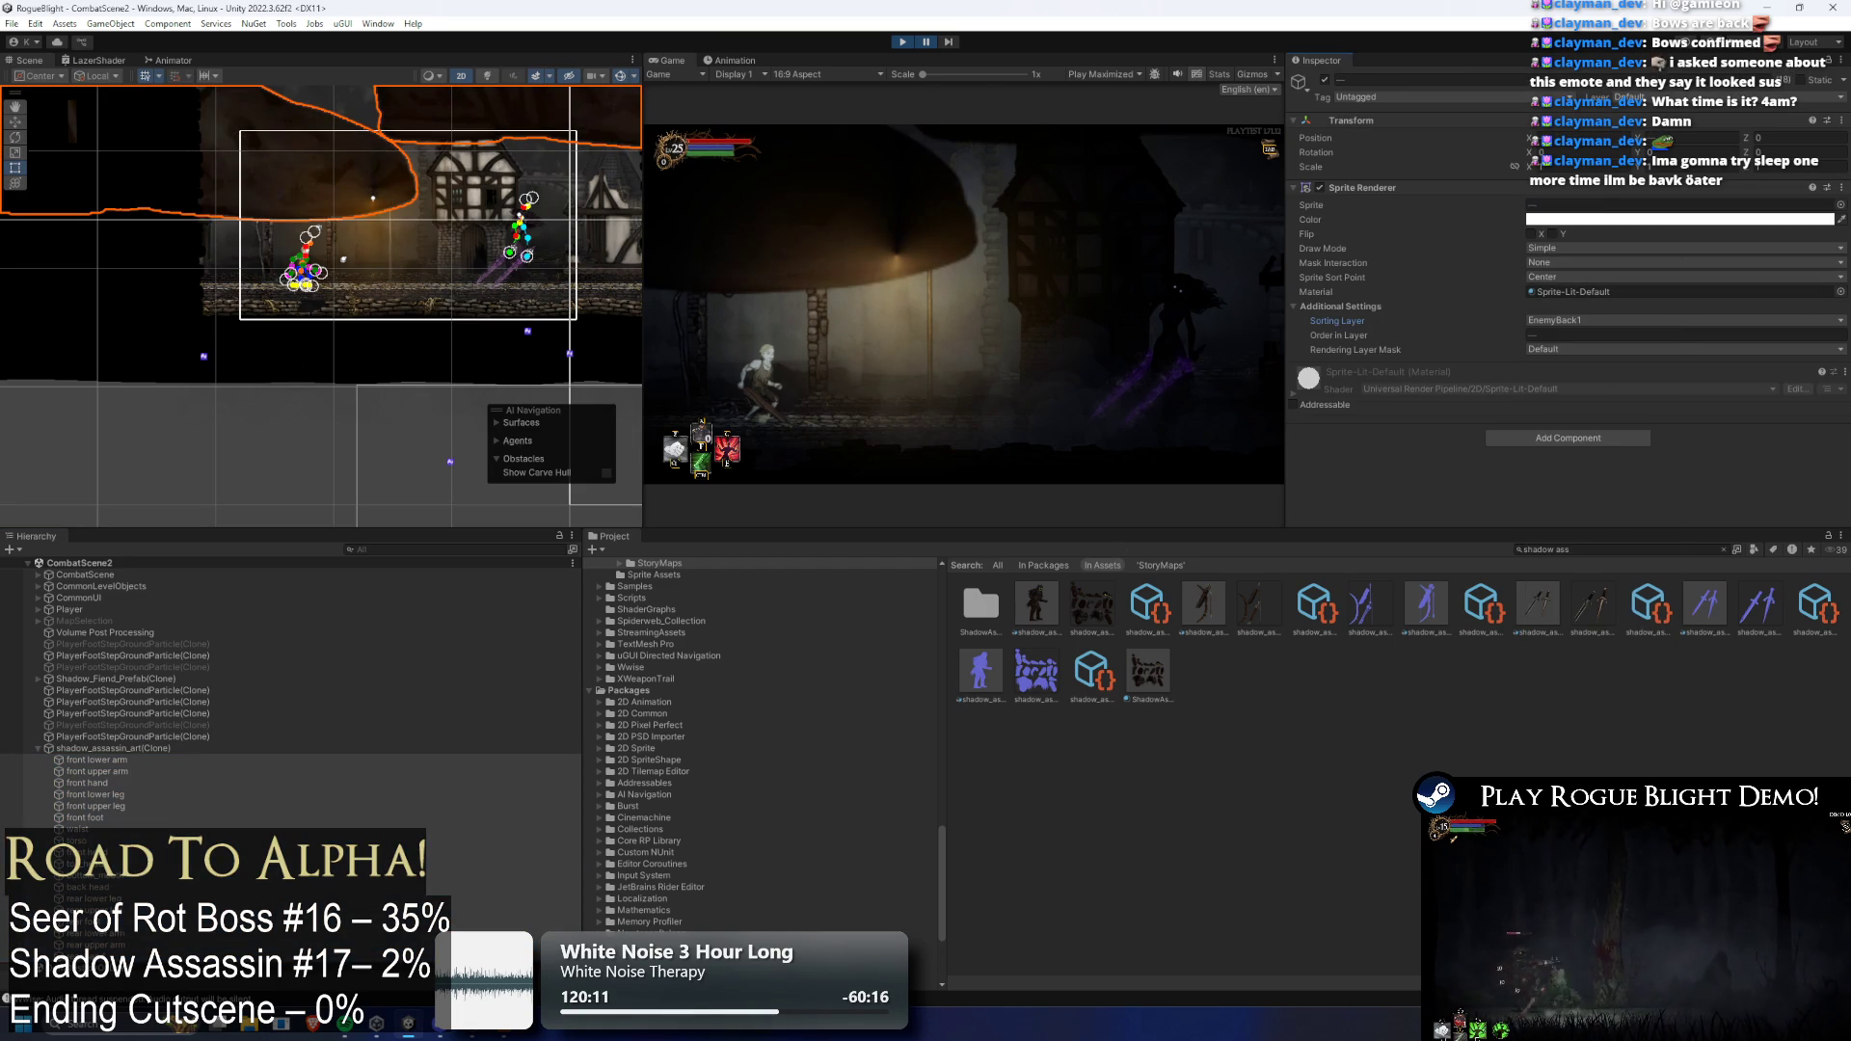
left_click(145, 748)
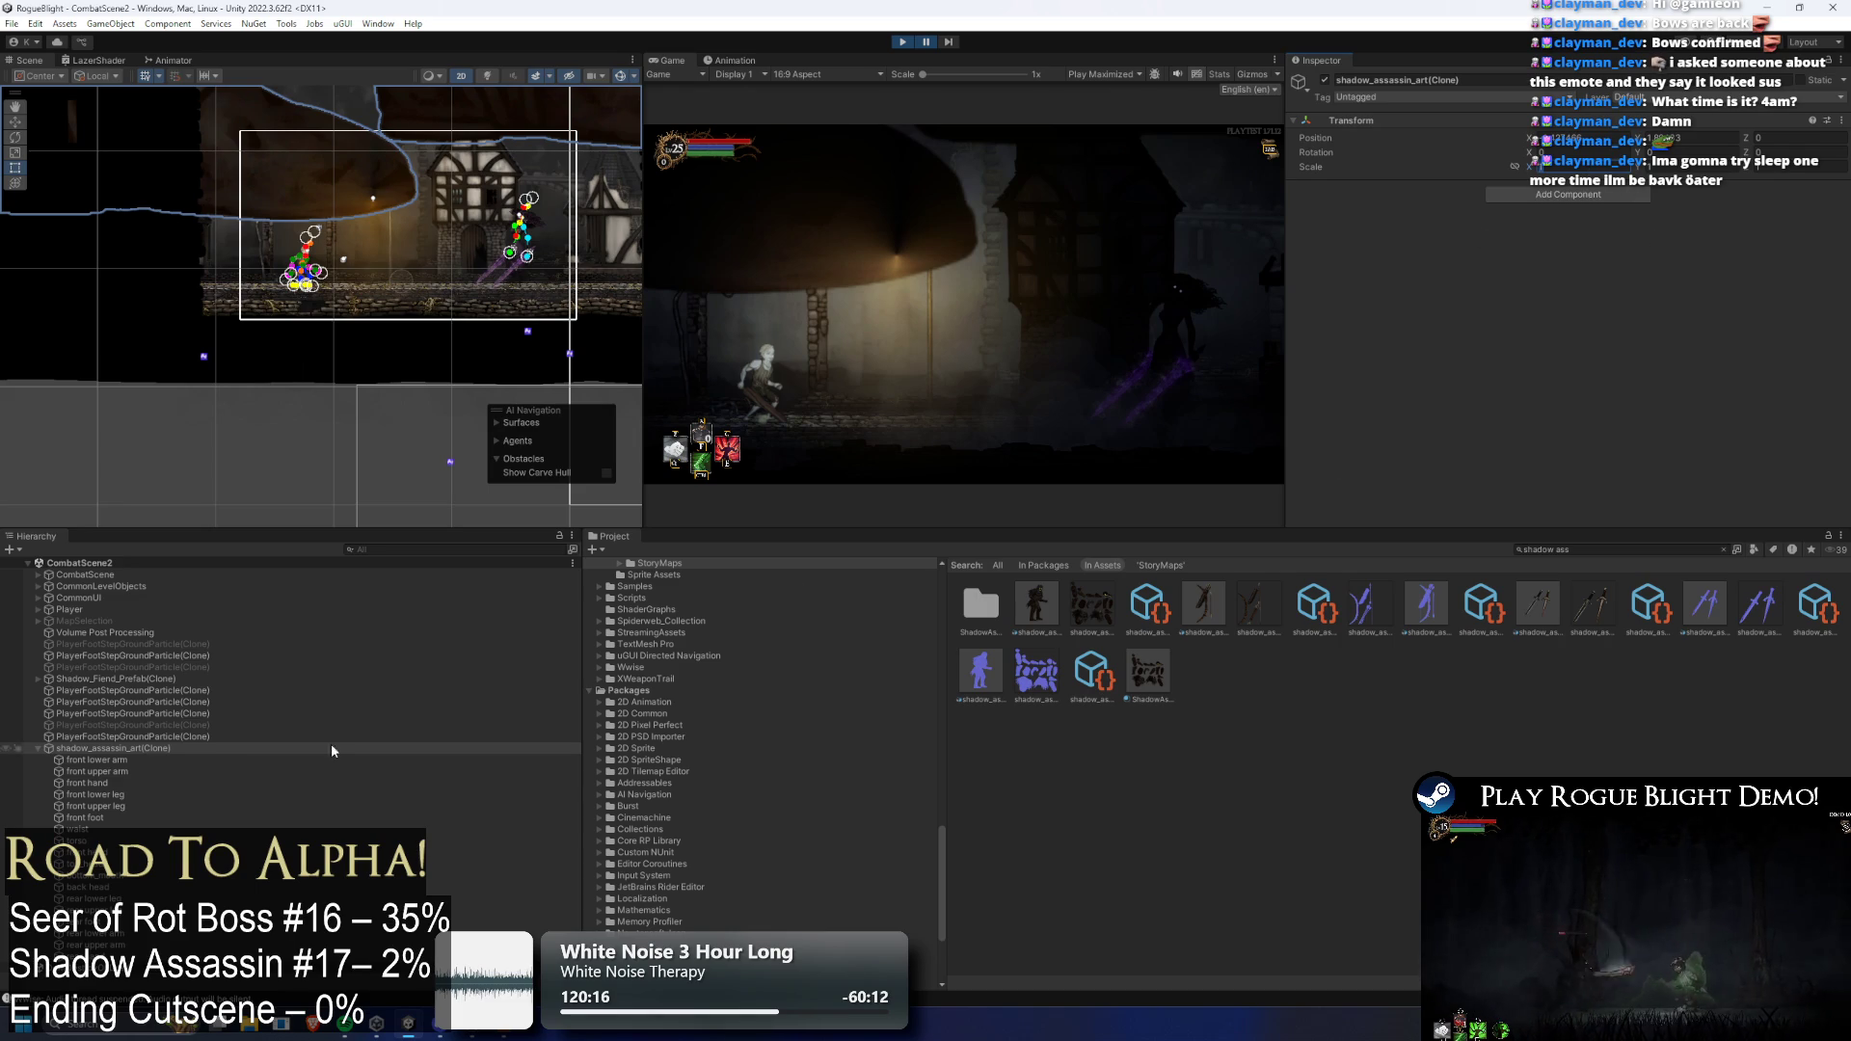
Set the shadow assassin source file's Pixels Per Unit to 3500 and apply
left_click(1147, 670)
left_click(1529, 216)
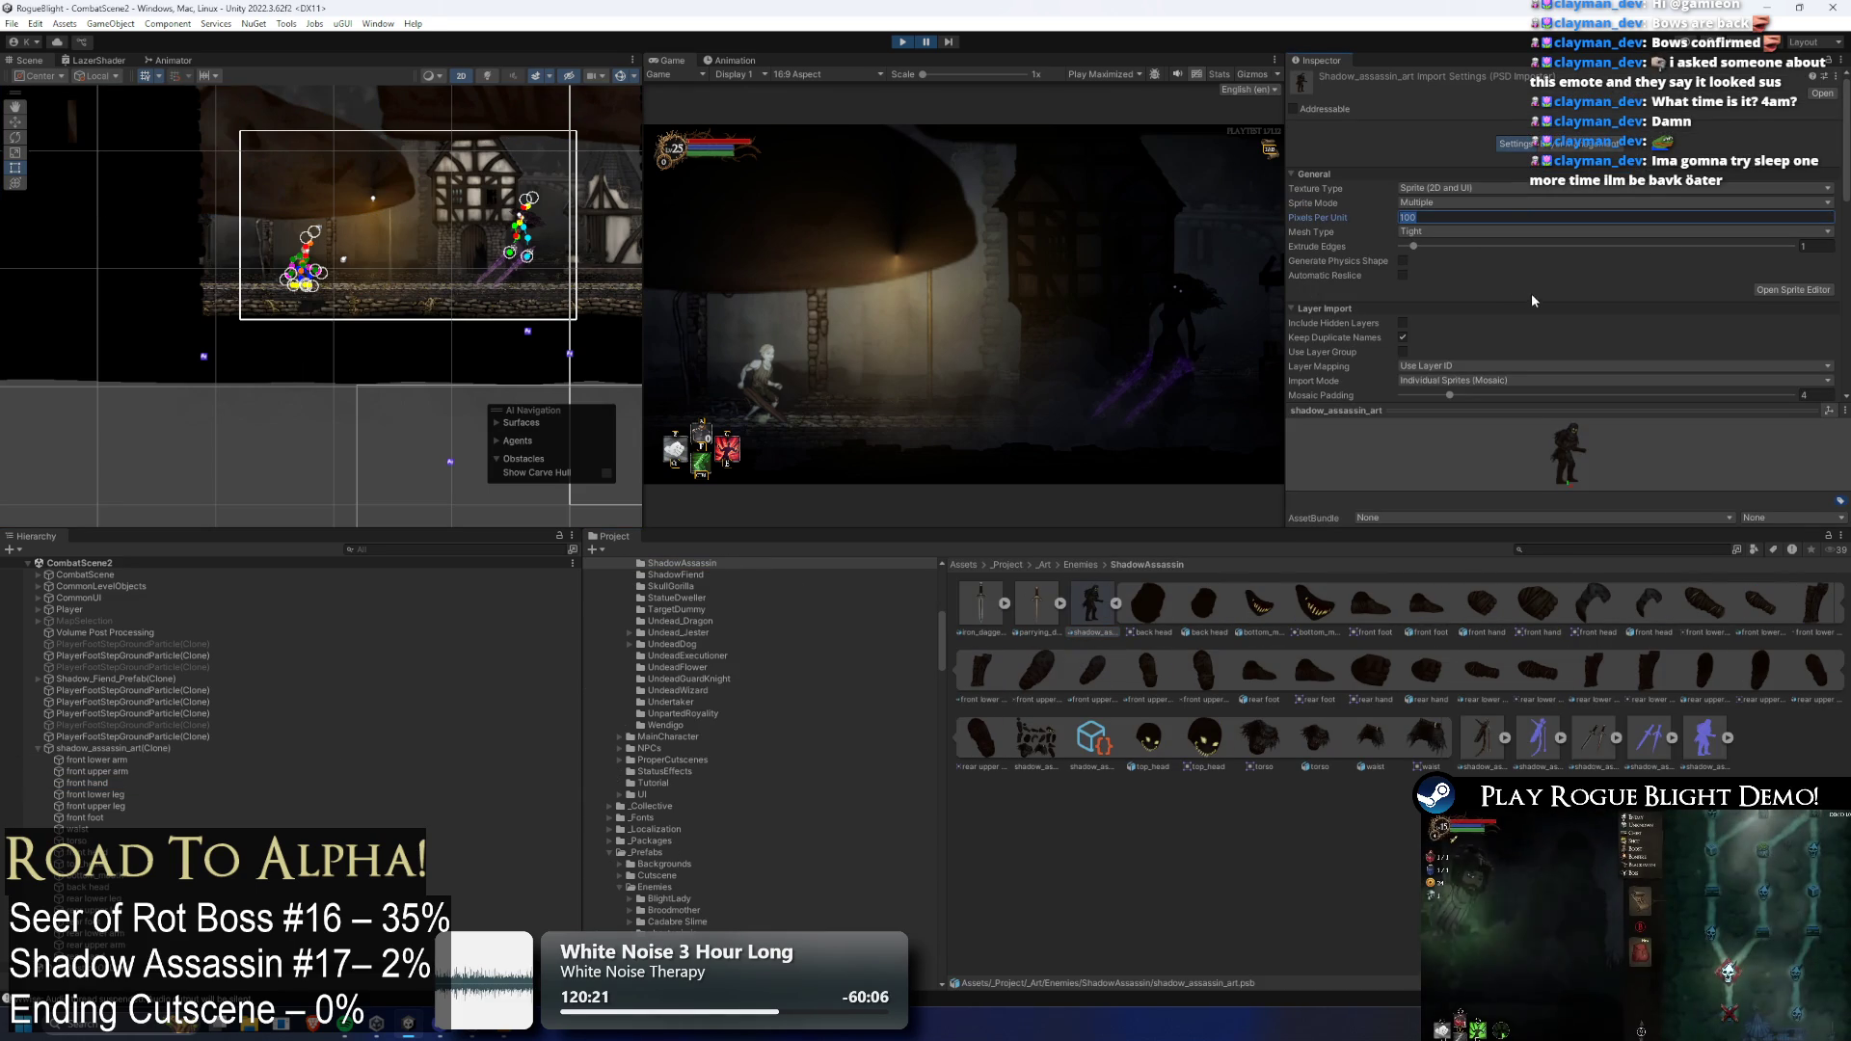
type("3")
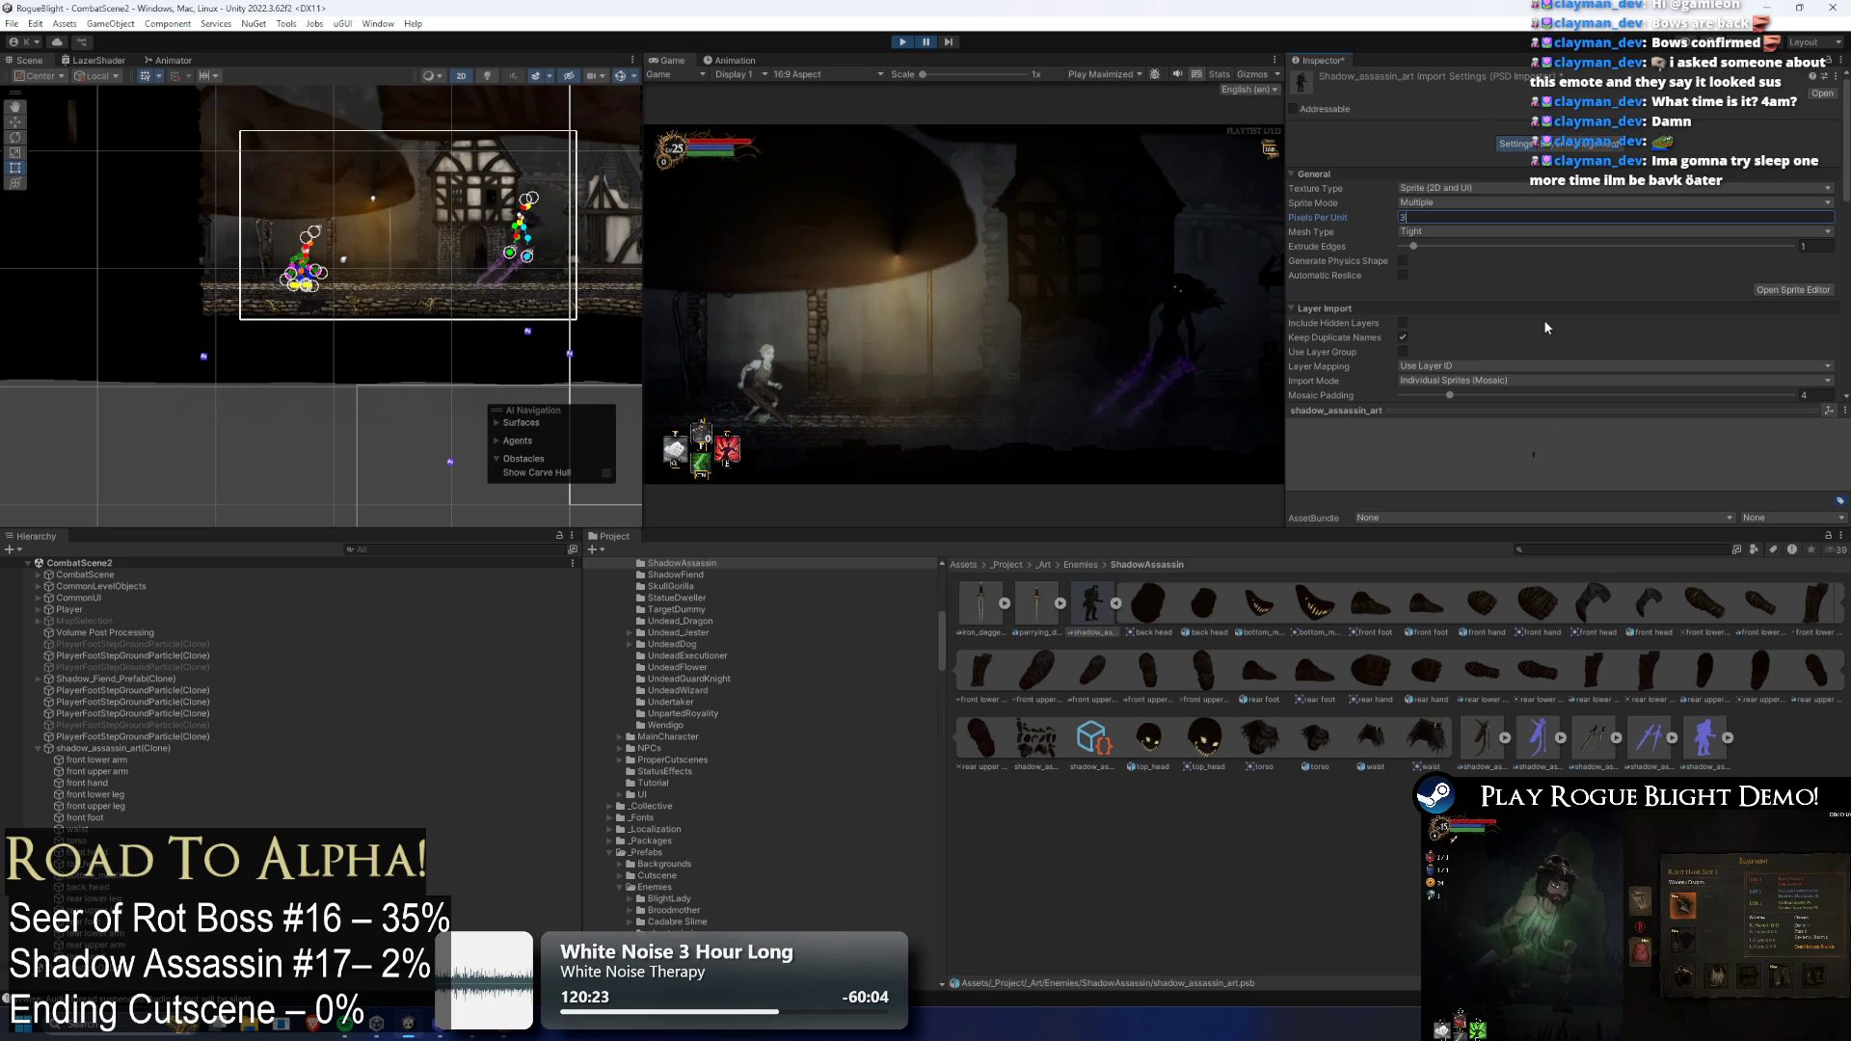
type("500")
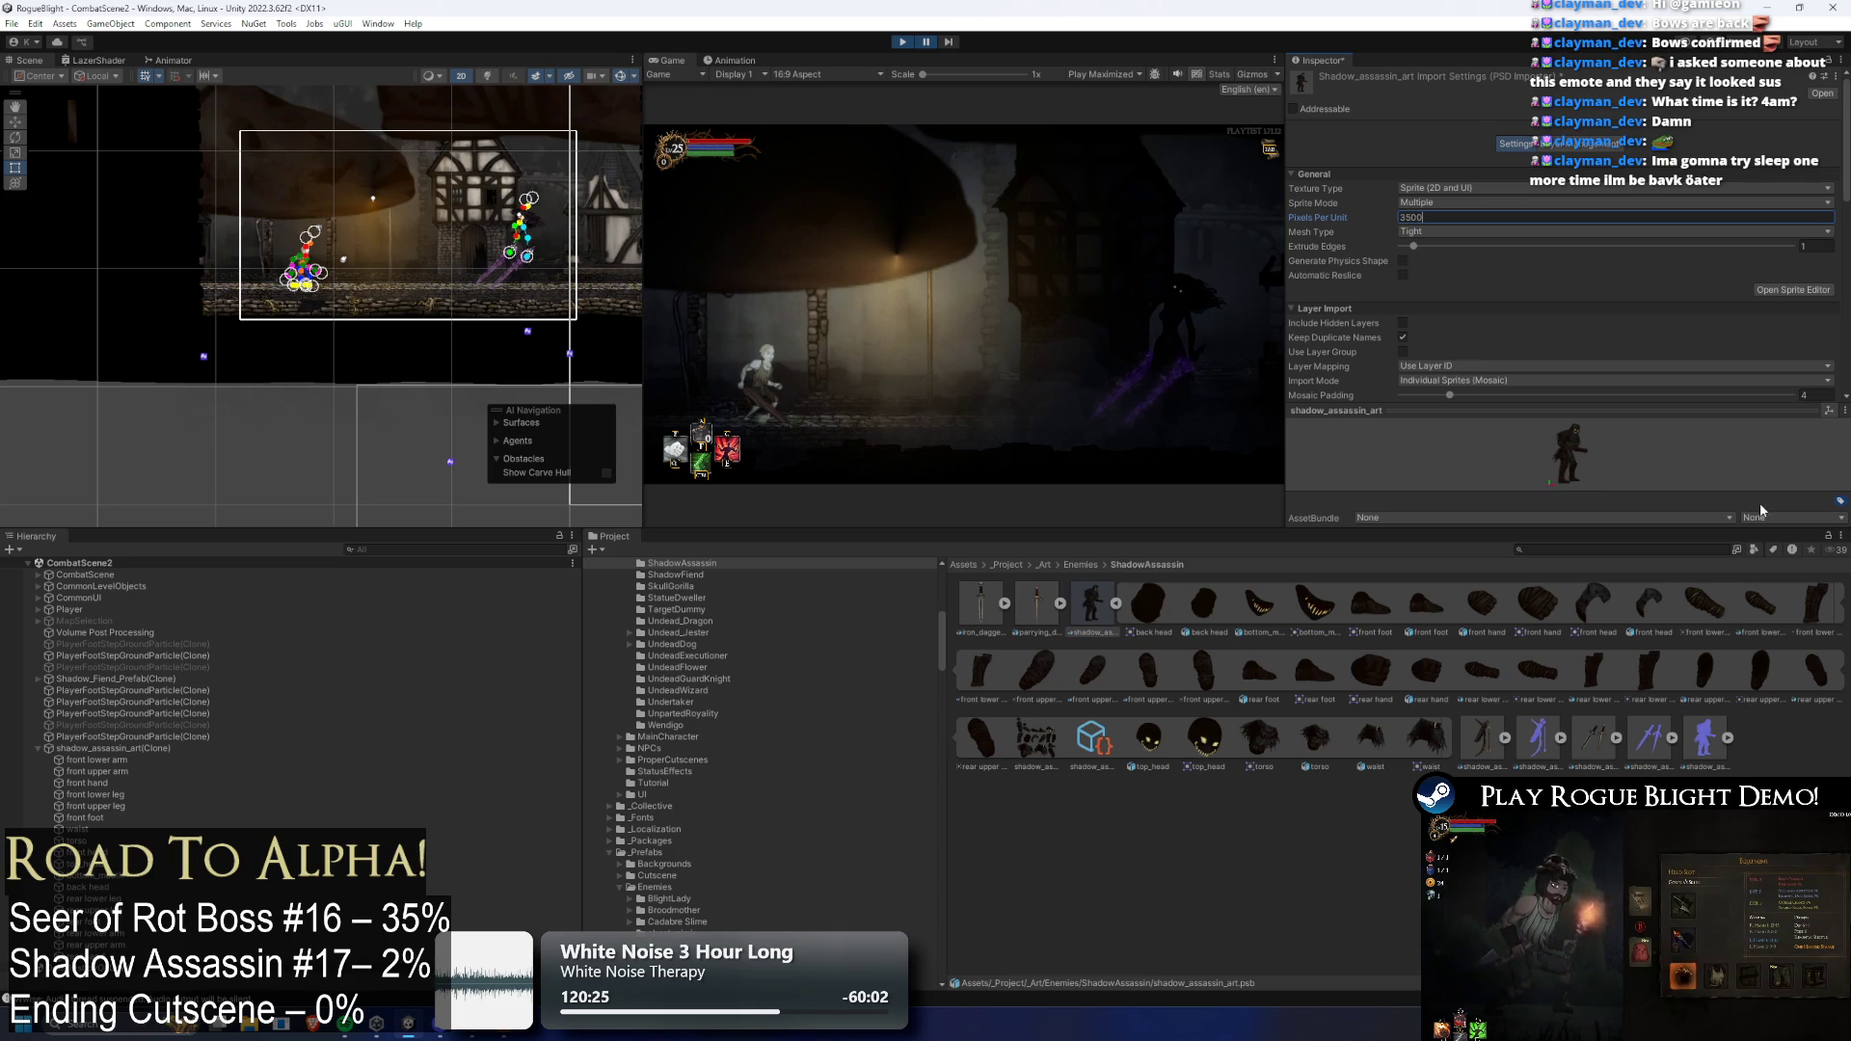
scroll(1805, 387, "down", 6)
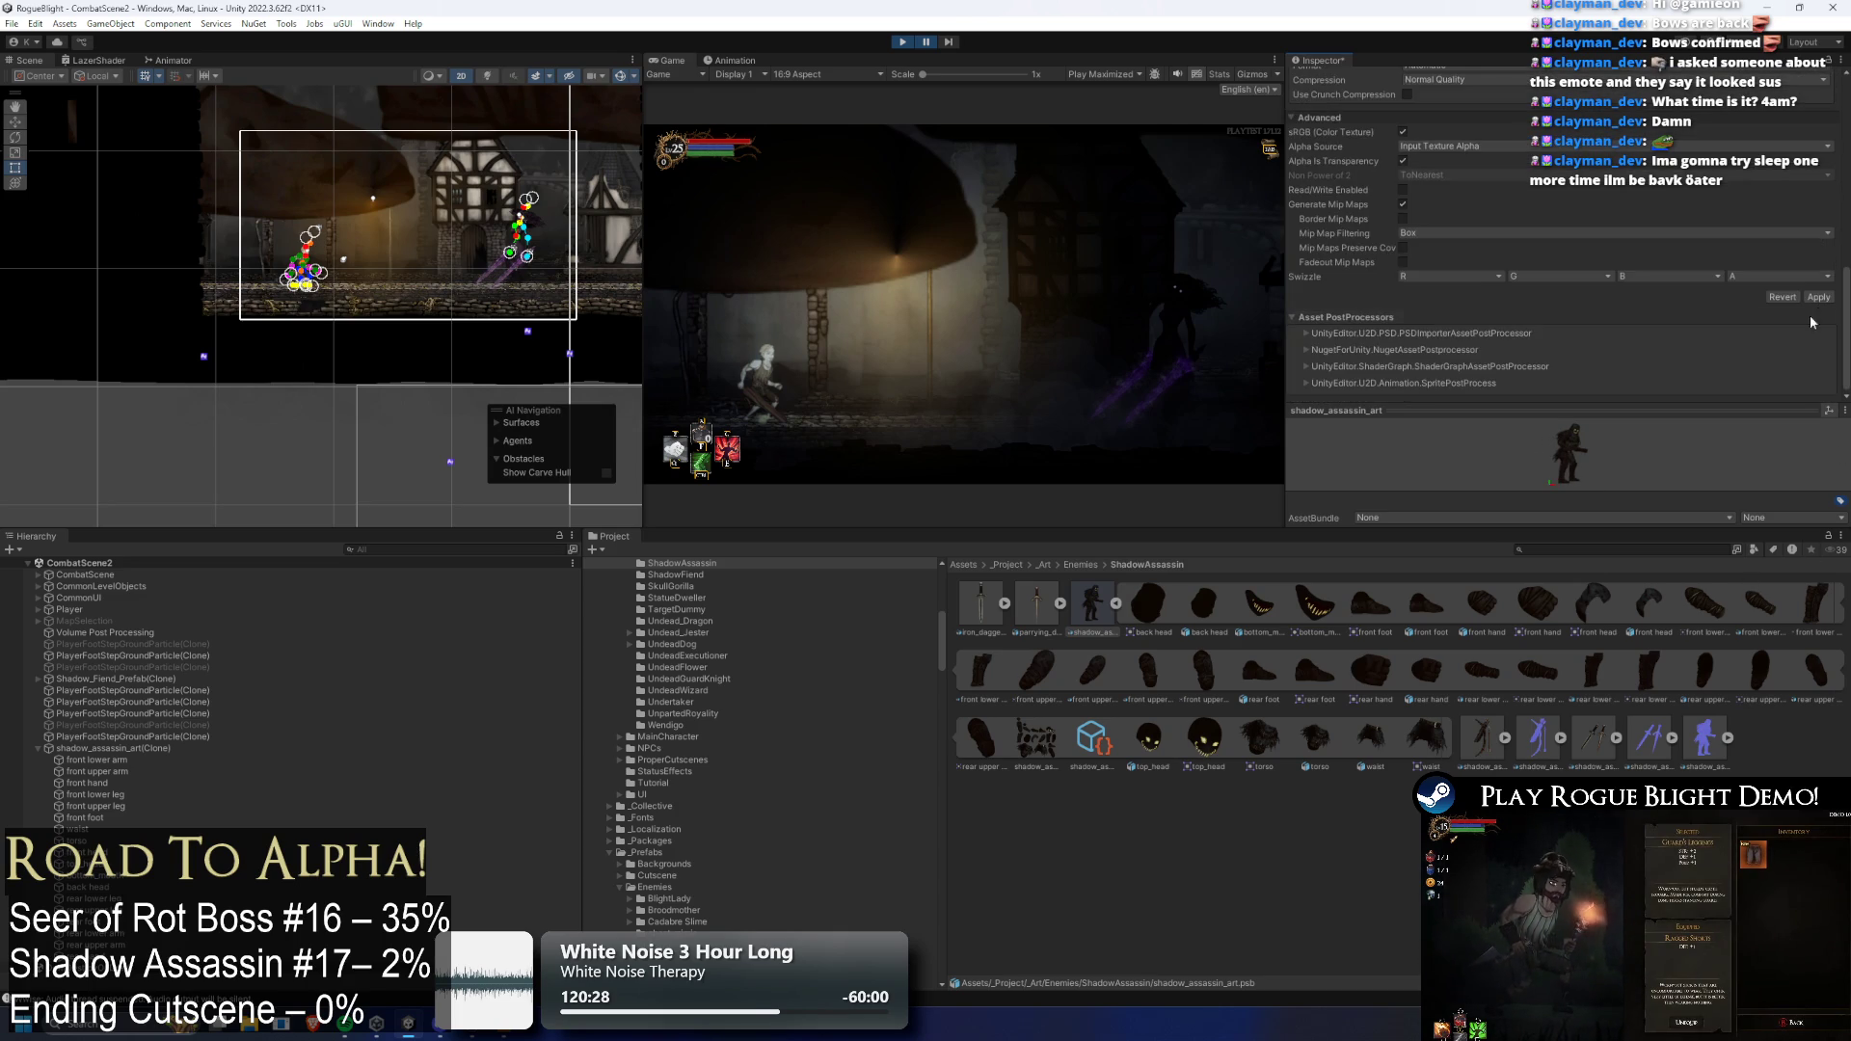
left_click(1816, 297)
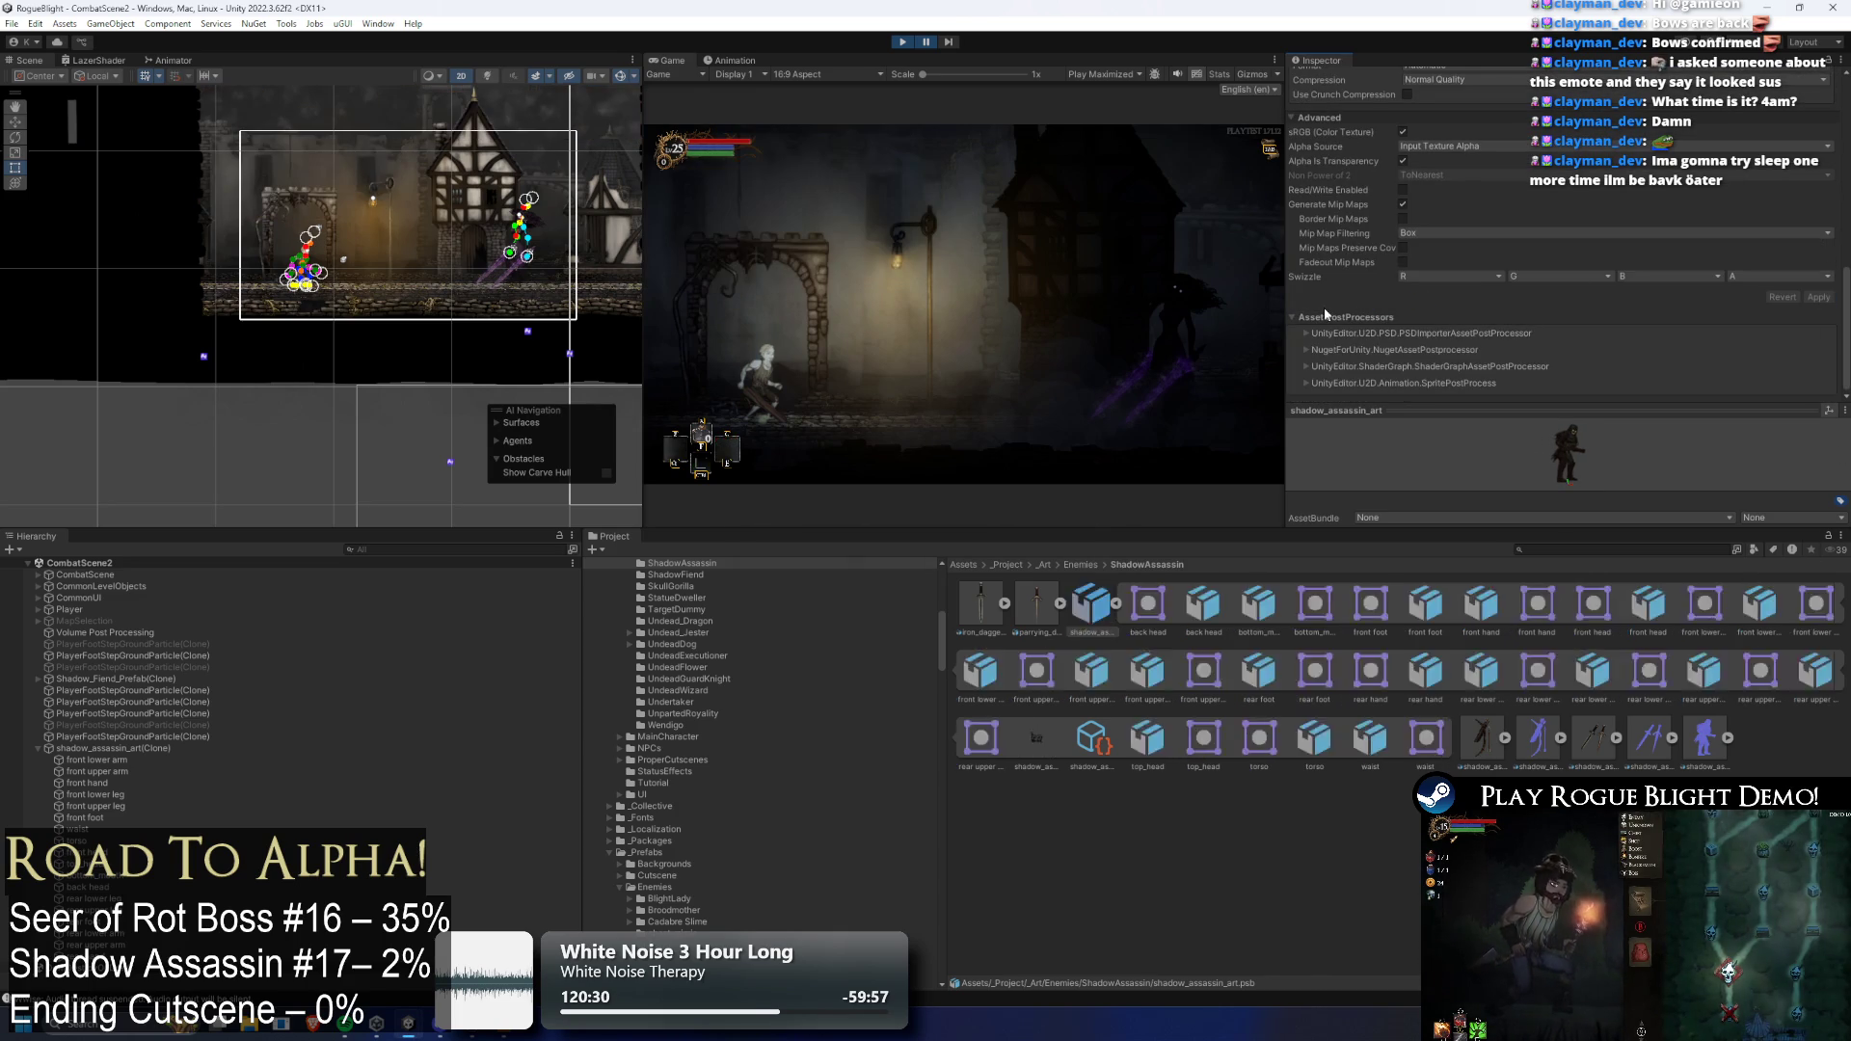
Replace the placed assassin with a fresh copy, set its parts to EnemyBack1, and maximize the Game view
left_click(144, 748)
scroll(337, 375, "down", 6)
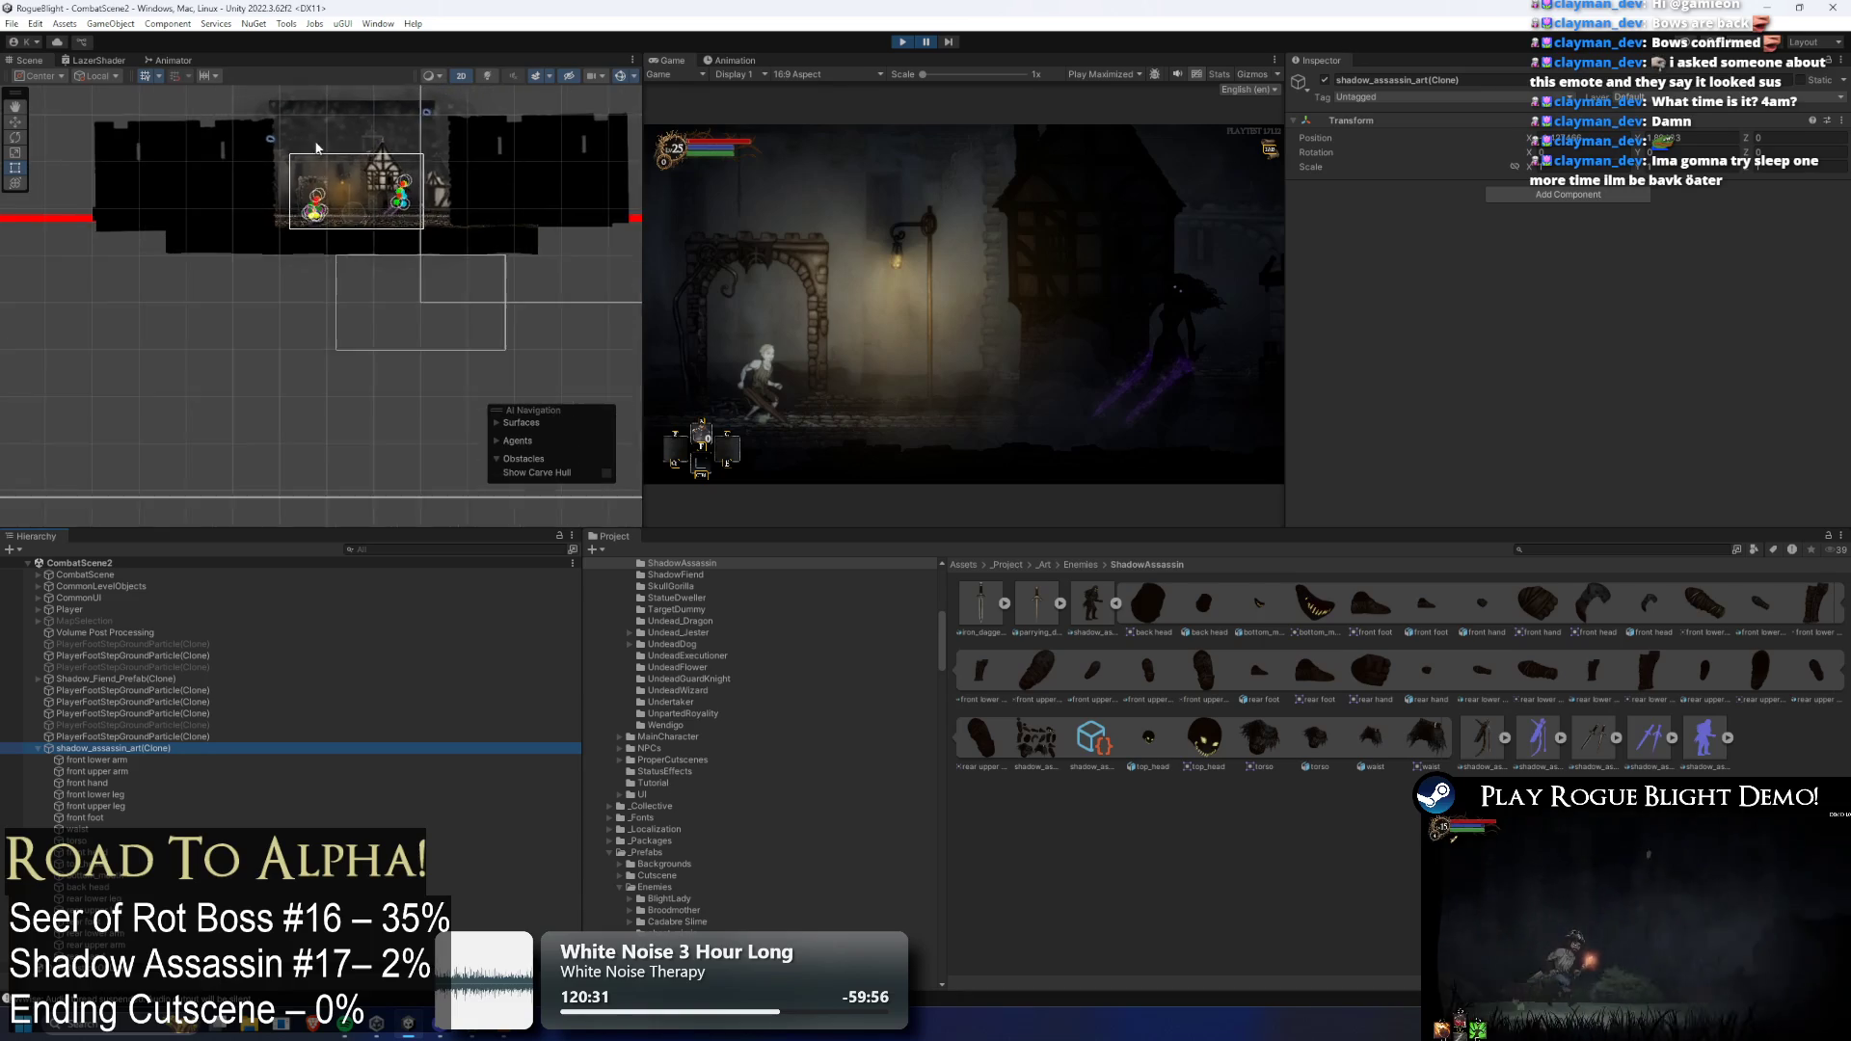
key("Delete")
left_click_drag(1091, 603, 1009, 521)
left_click_drag(375, 376, 374, 374)
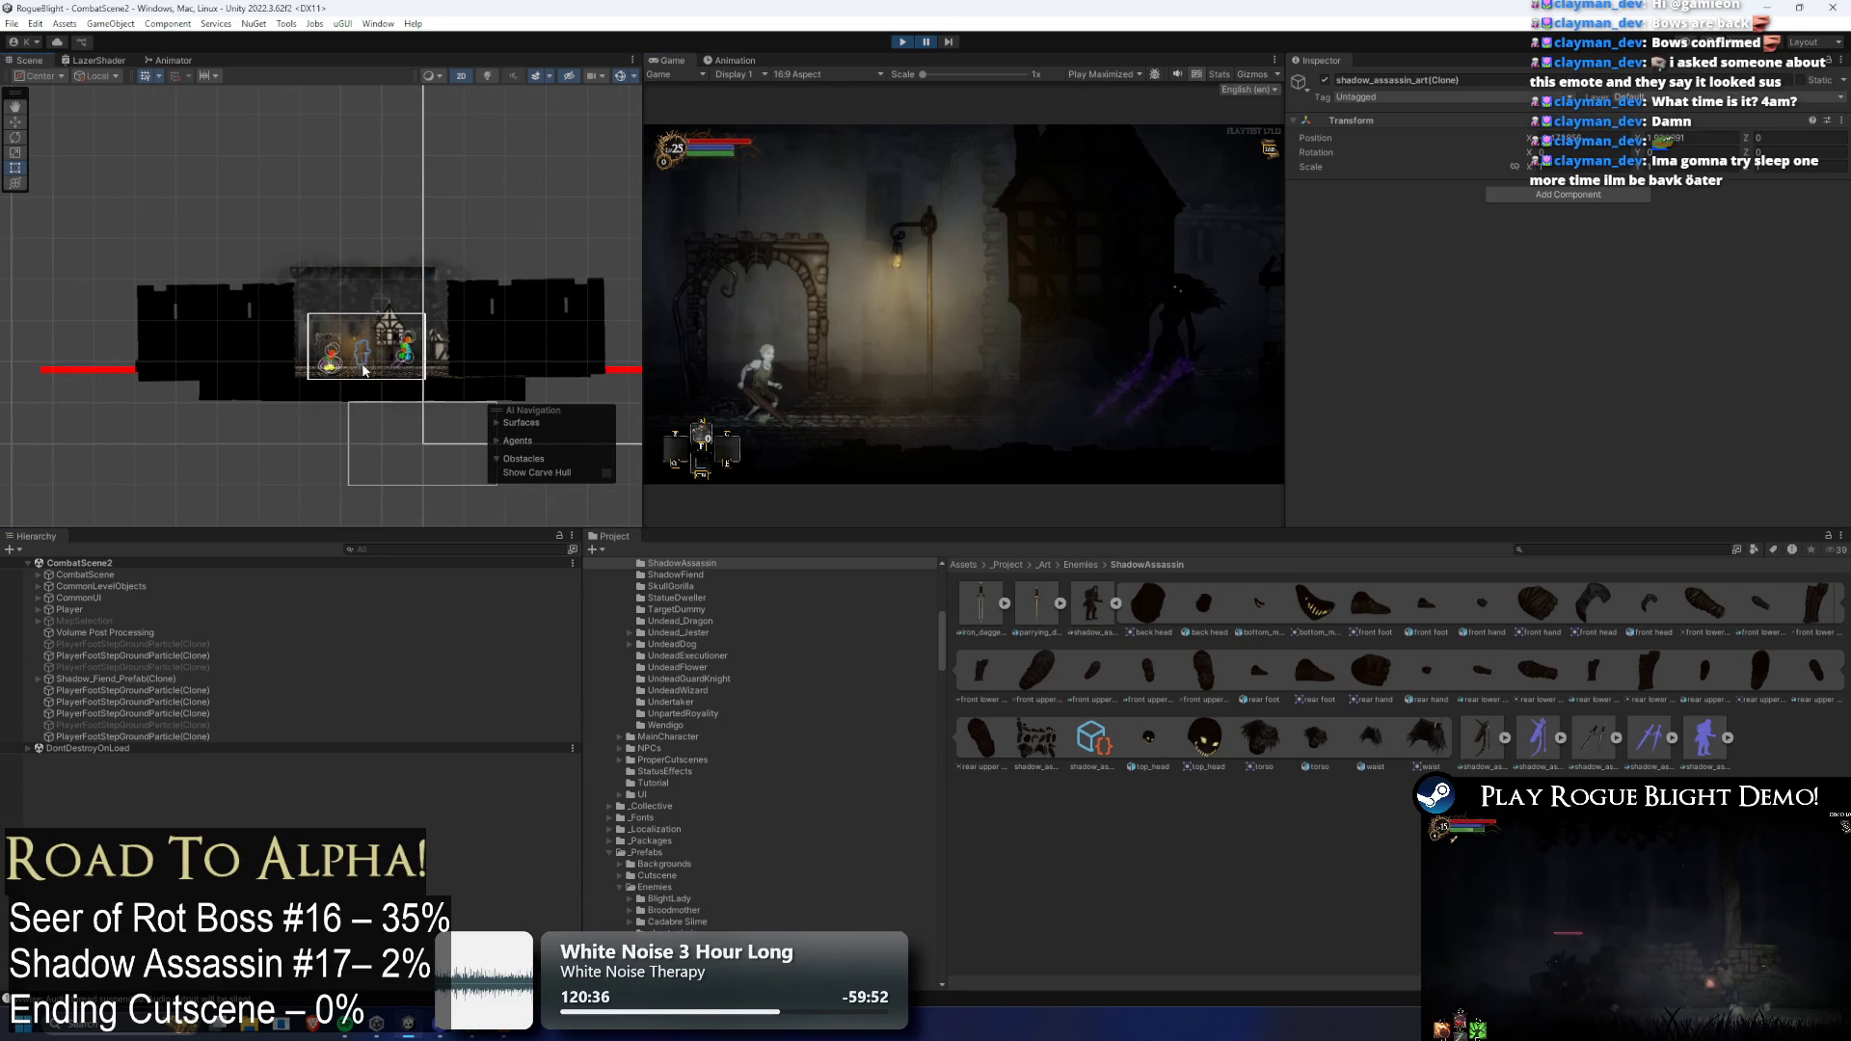
key("Right")
key("Down")
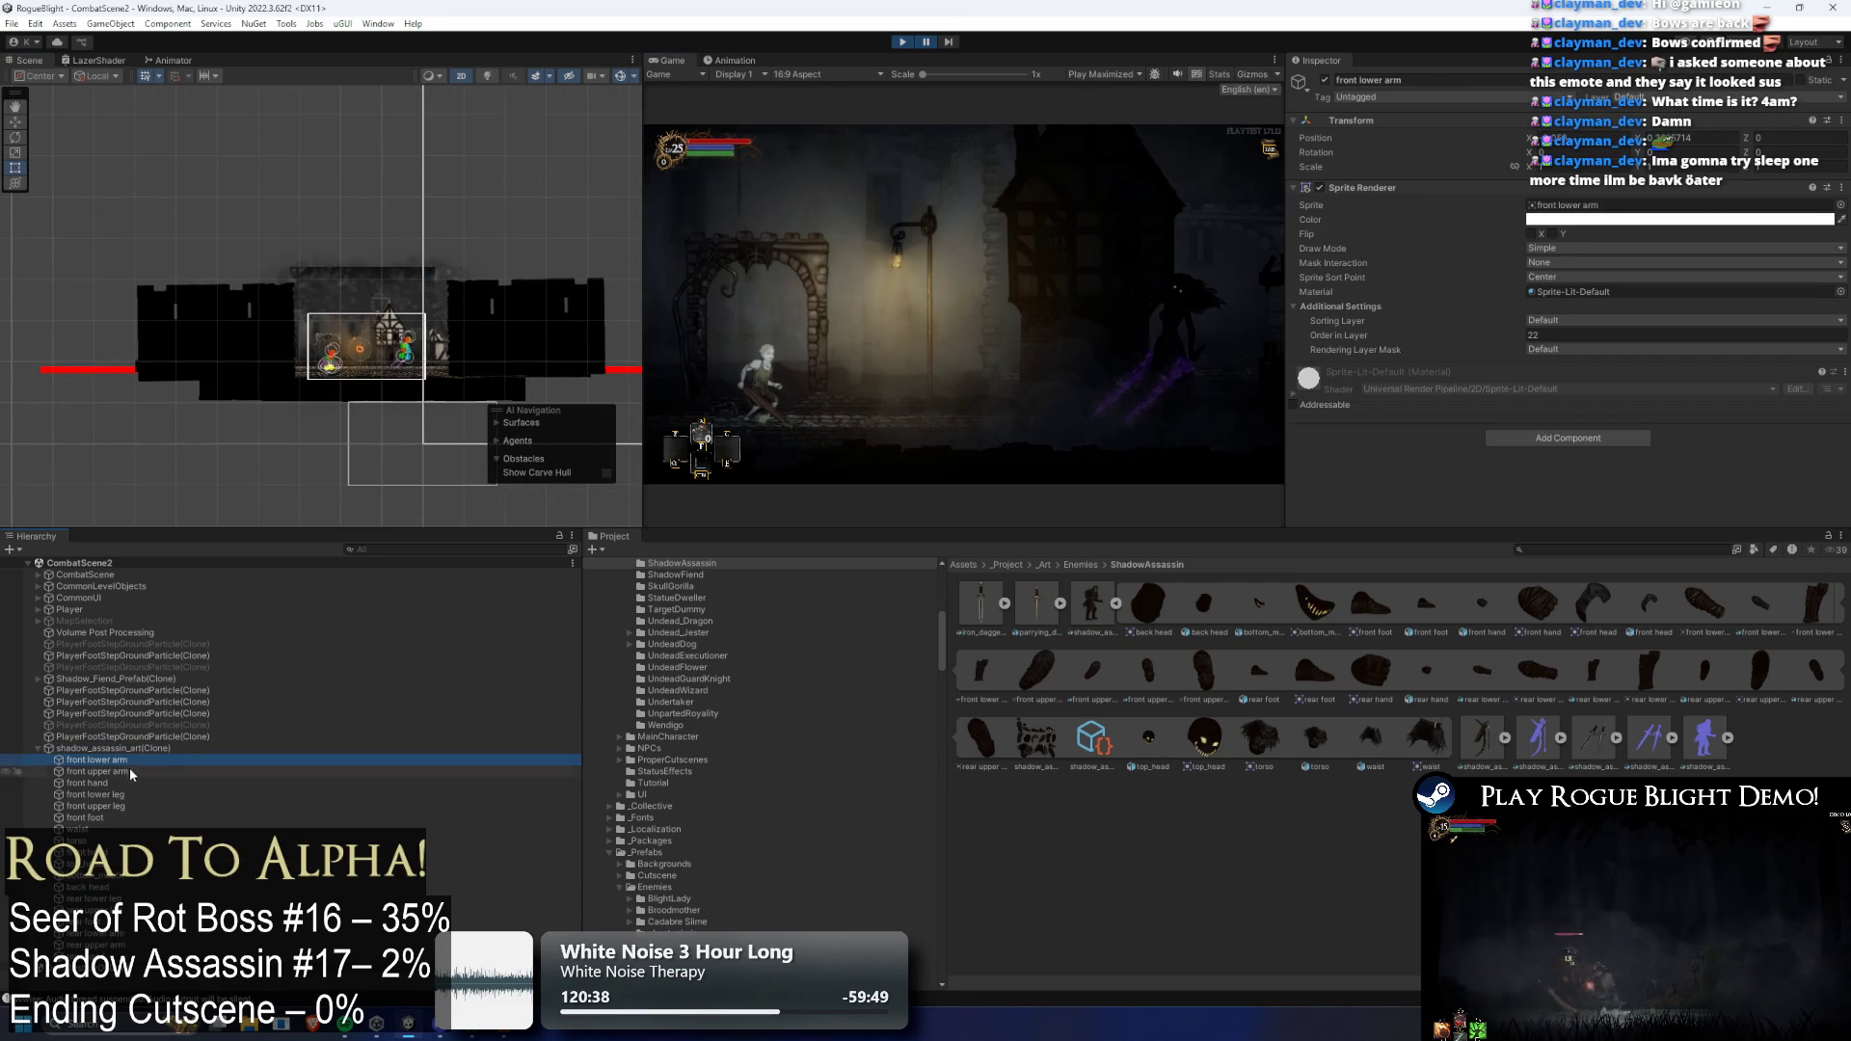
left_click(122, 975, "shift")
left_click(1576, 326)
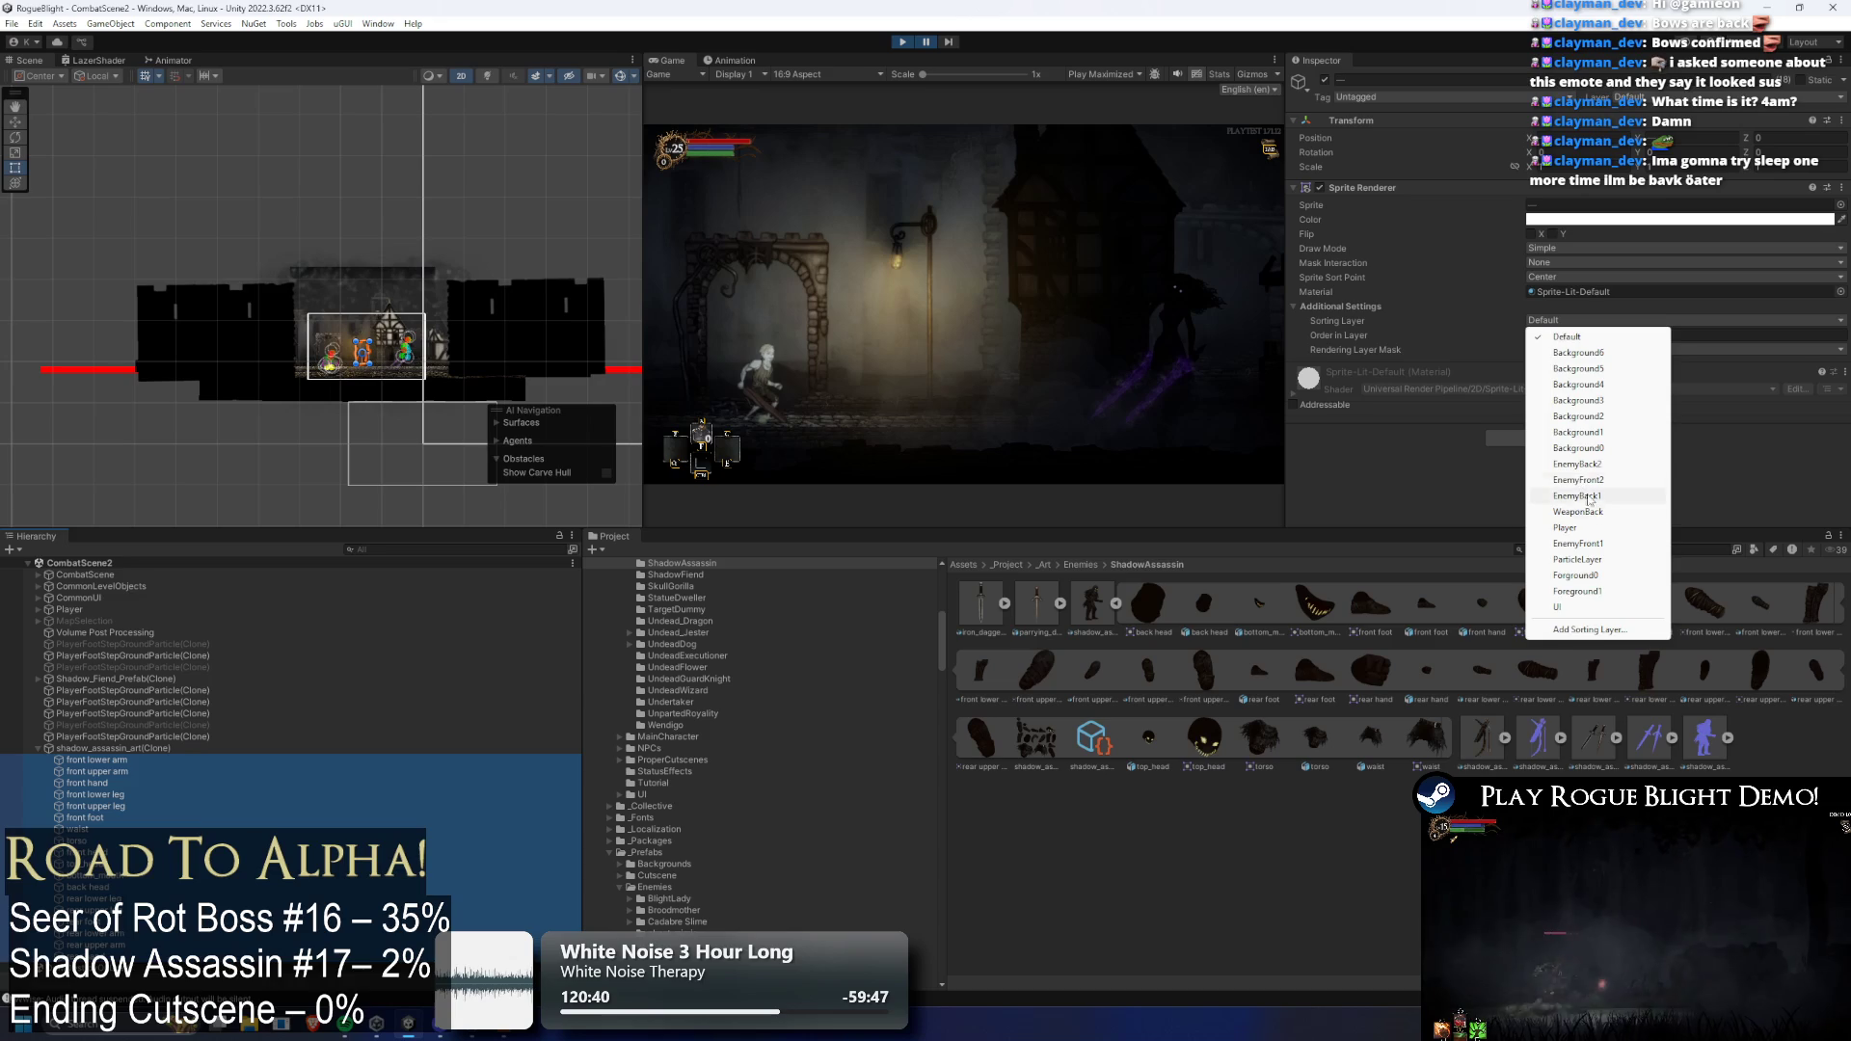
left_click(1589, 497)
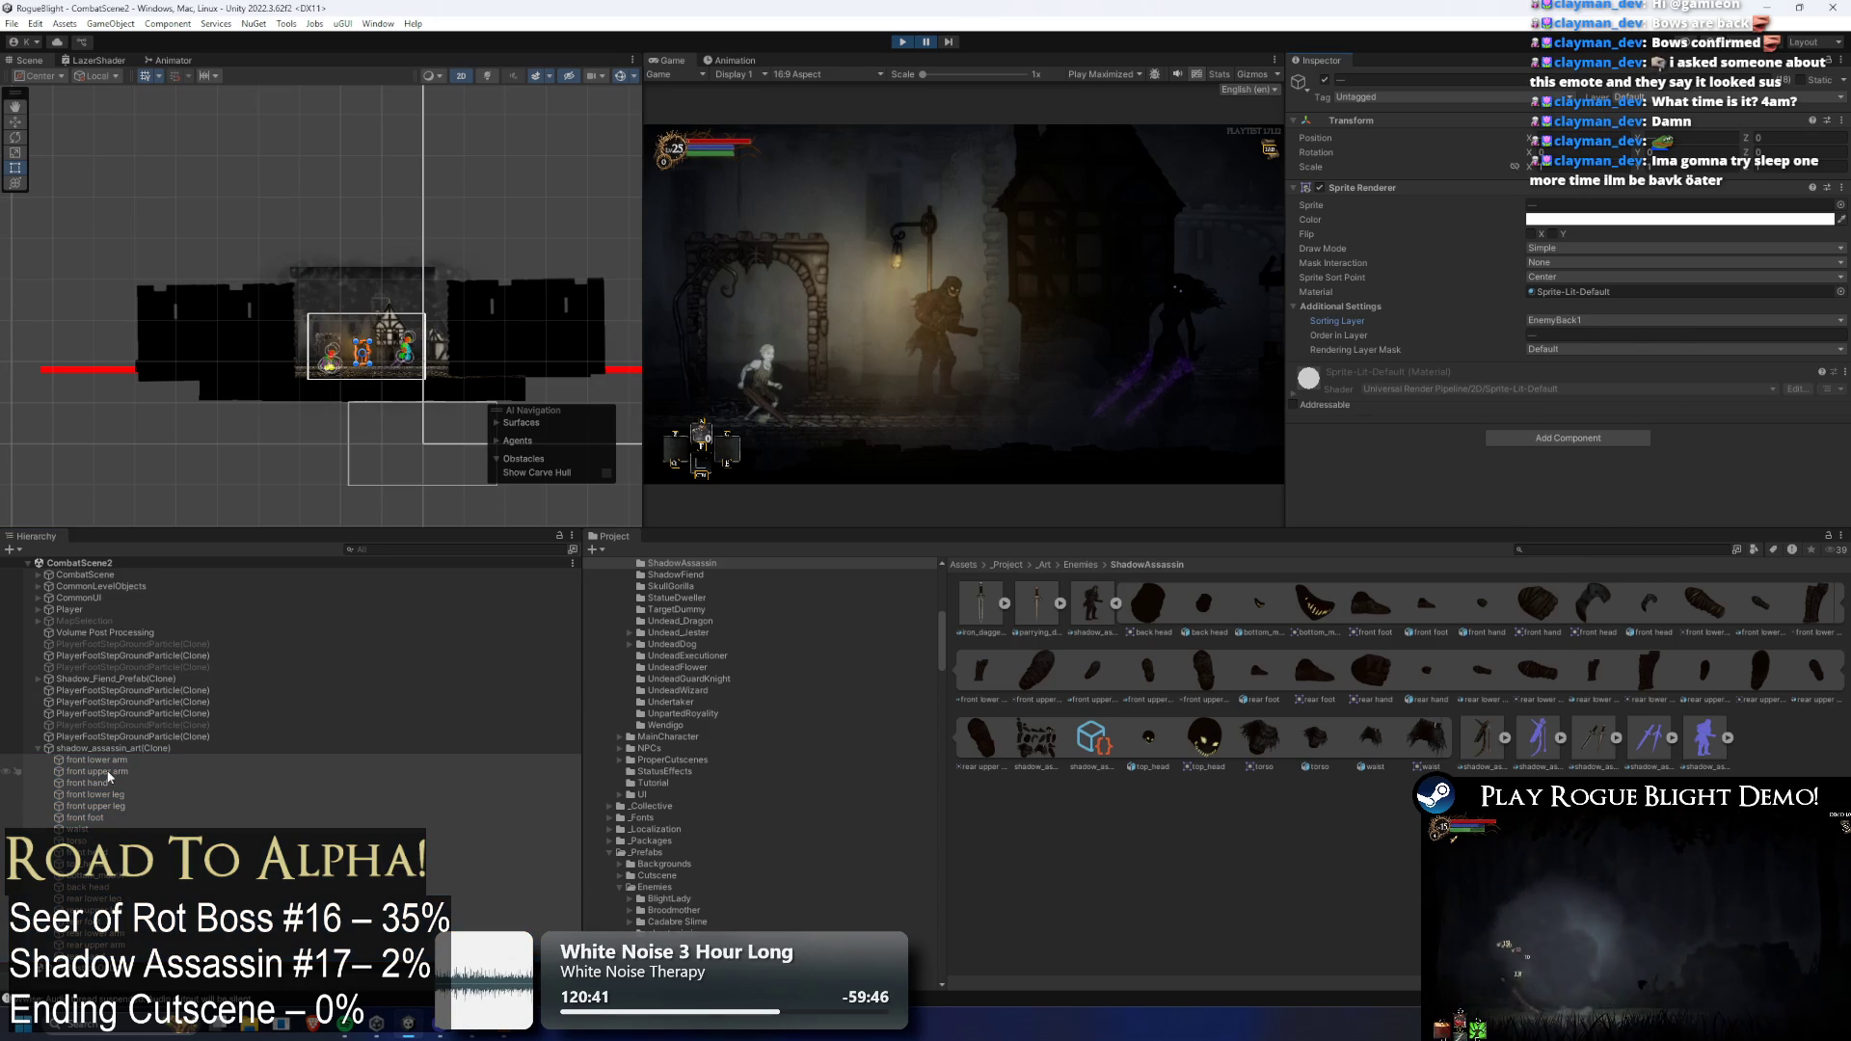
left_click(118, 749)
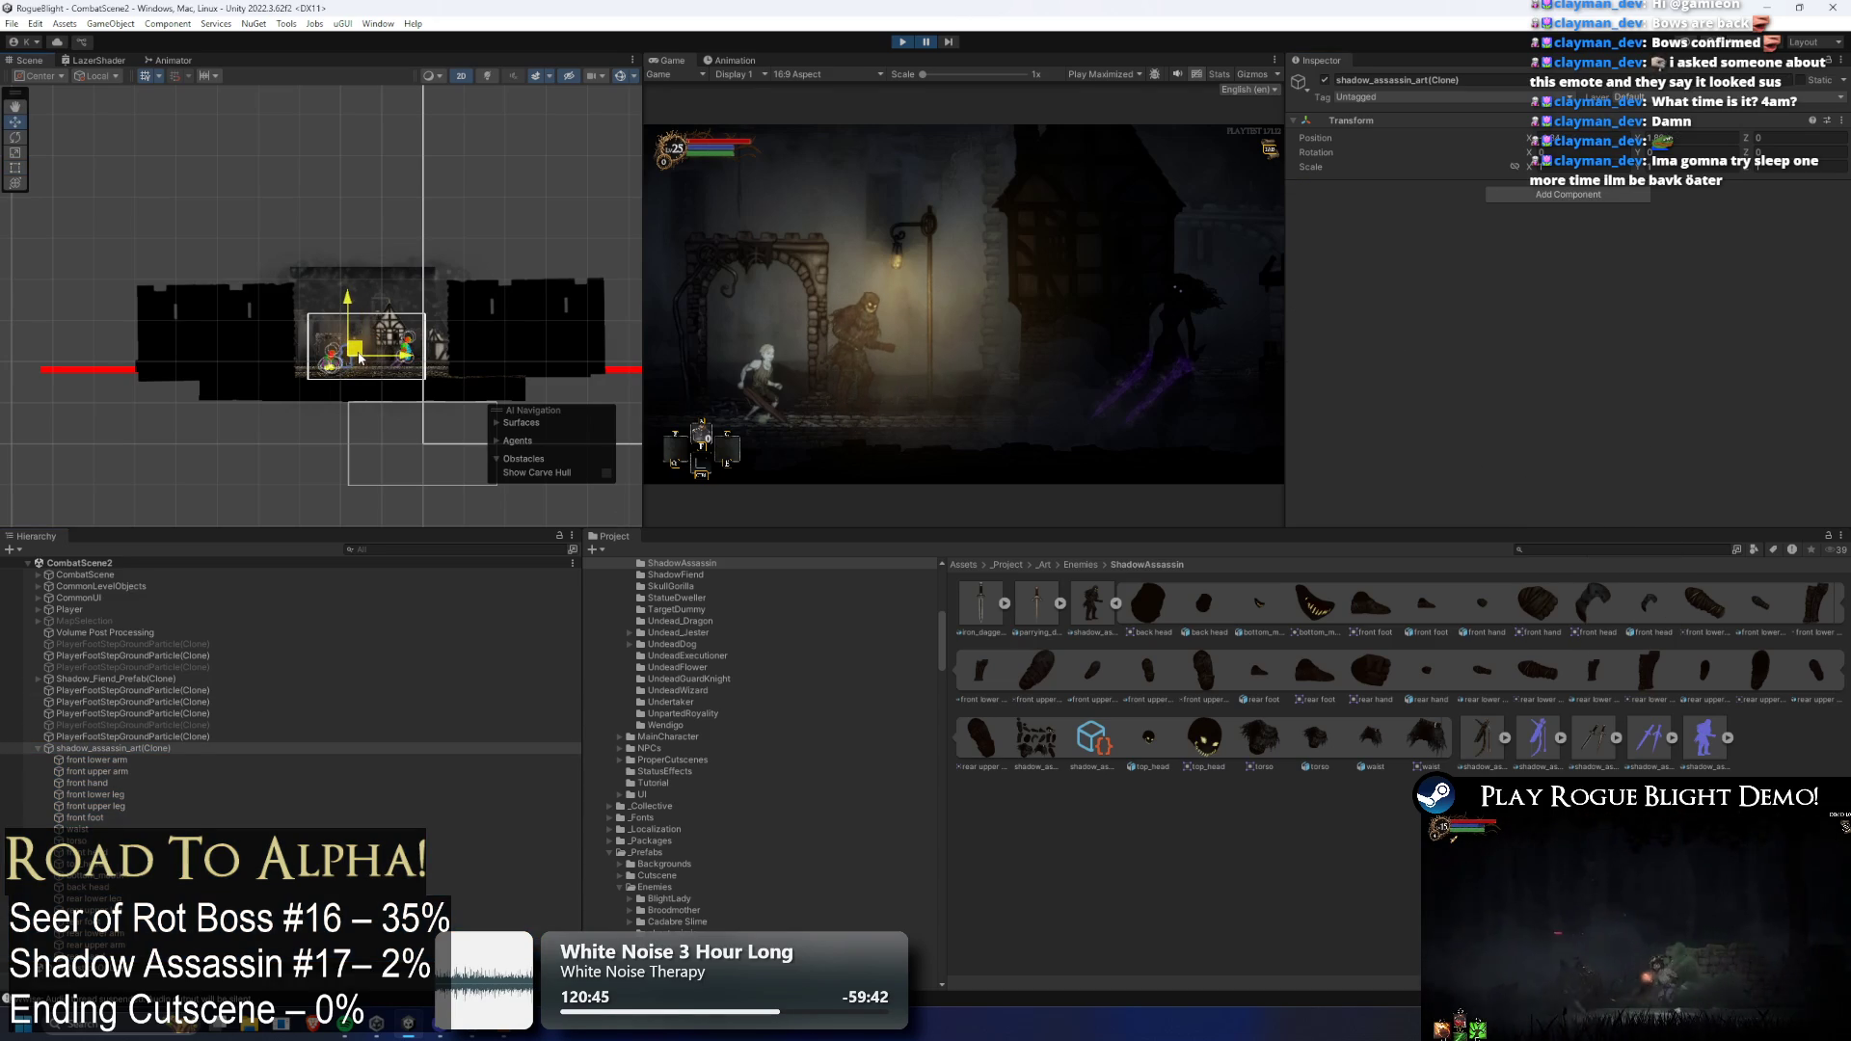
key("shift+space")
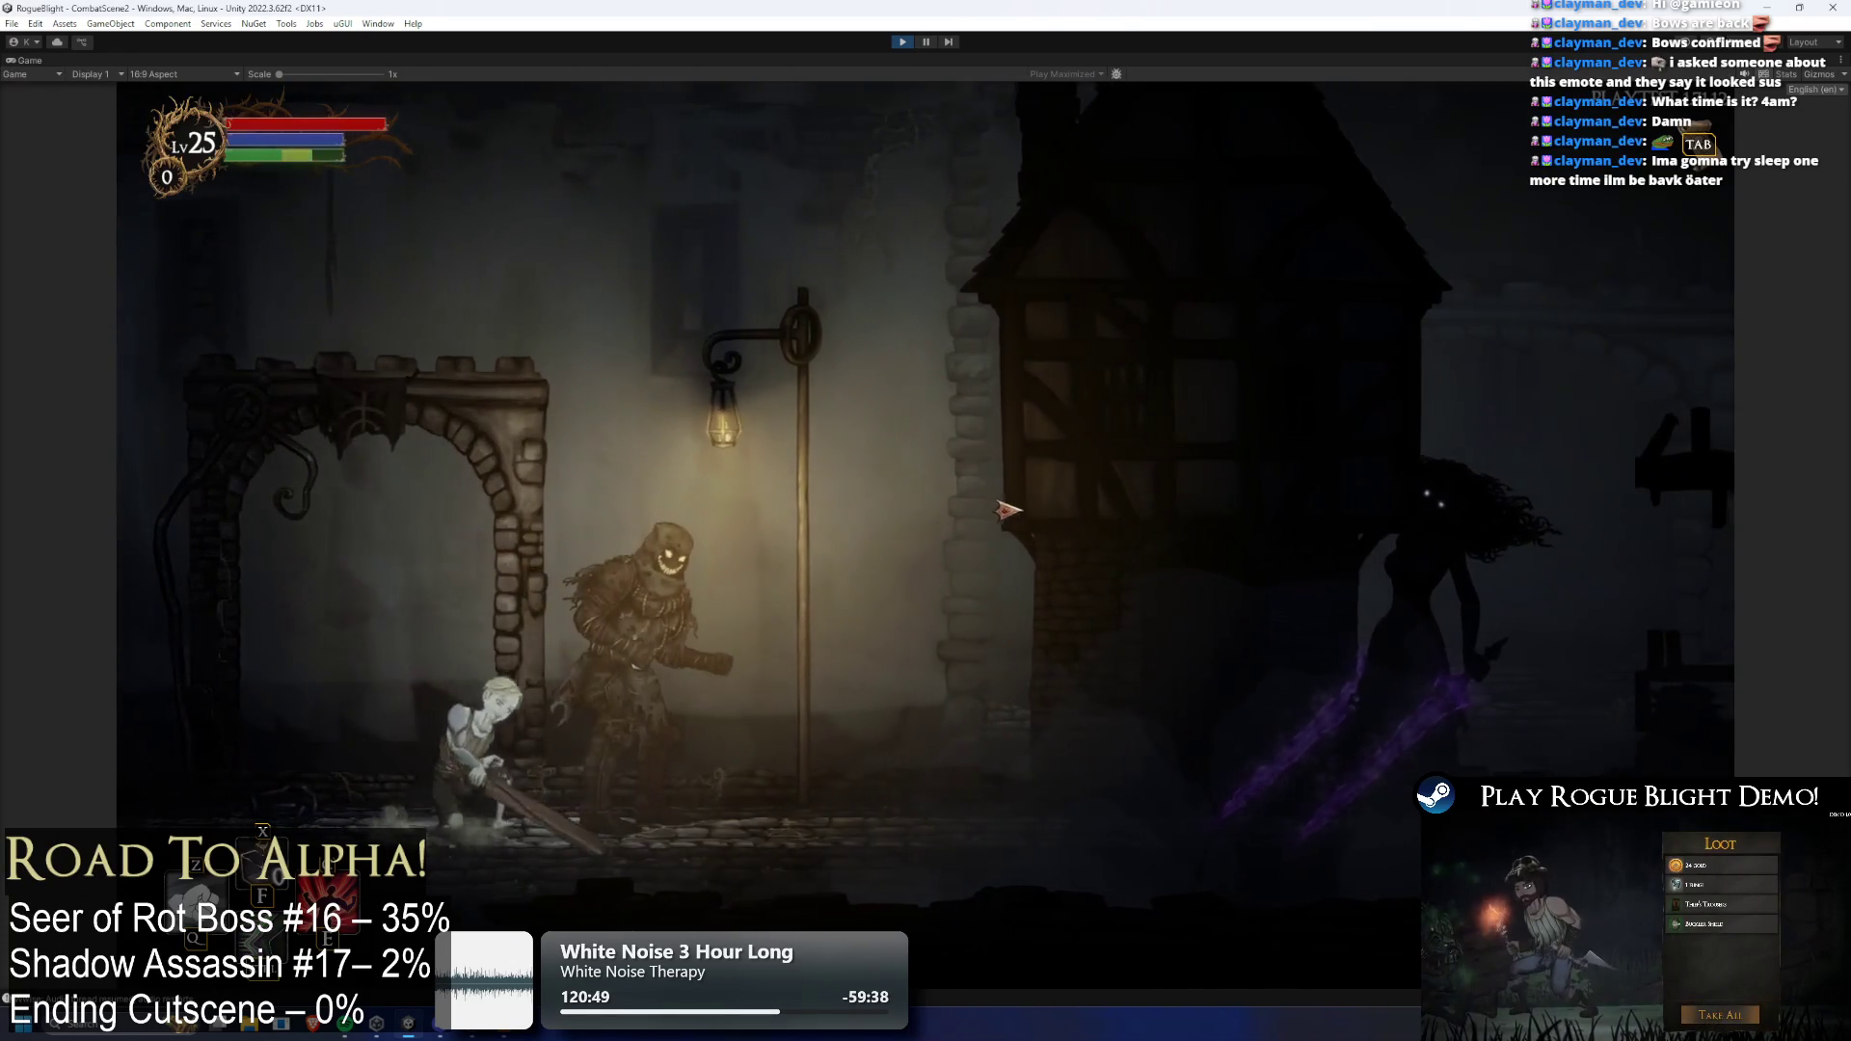
Run left and right and swing the scythe near the scarecrow boss, then restore the editor layout
key("a")
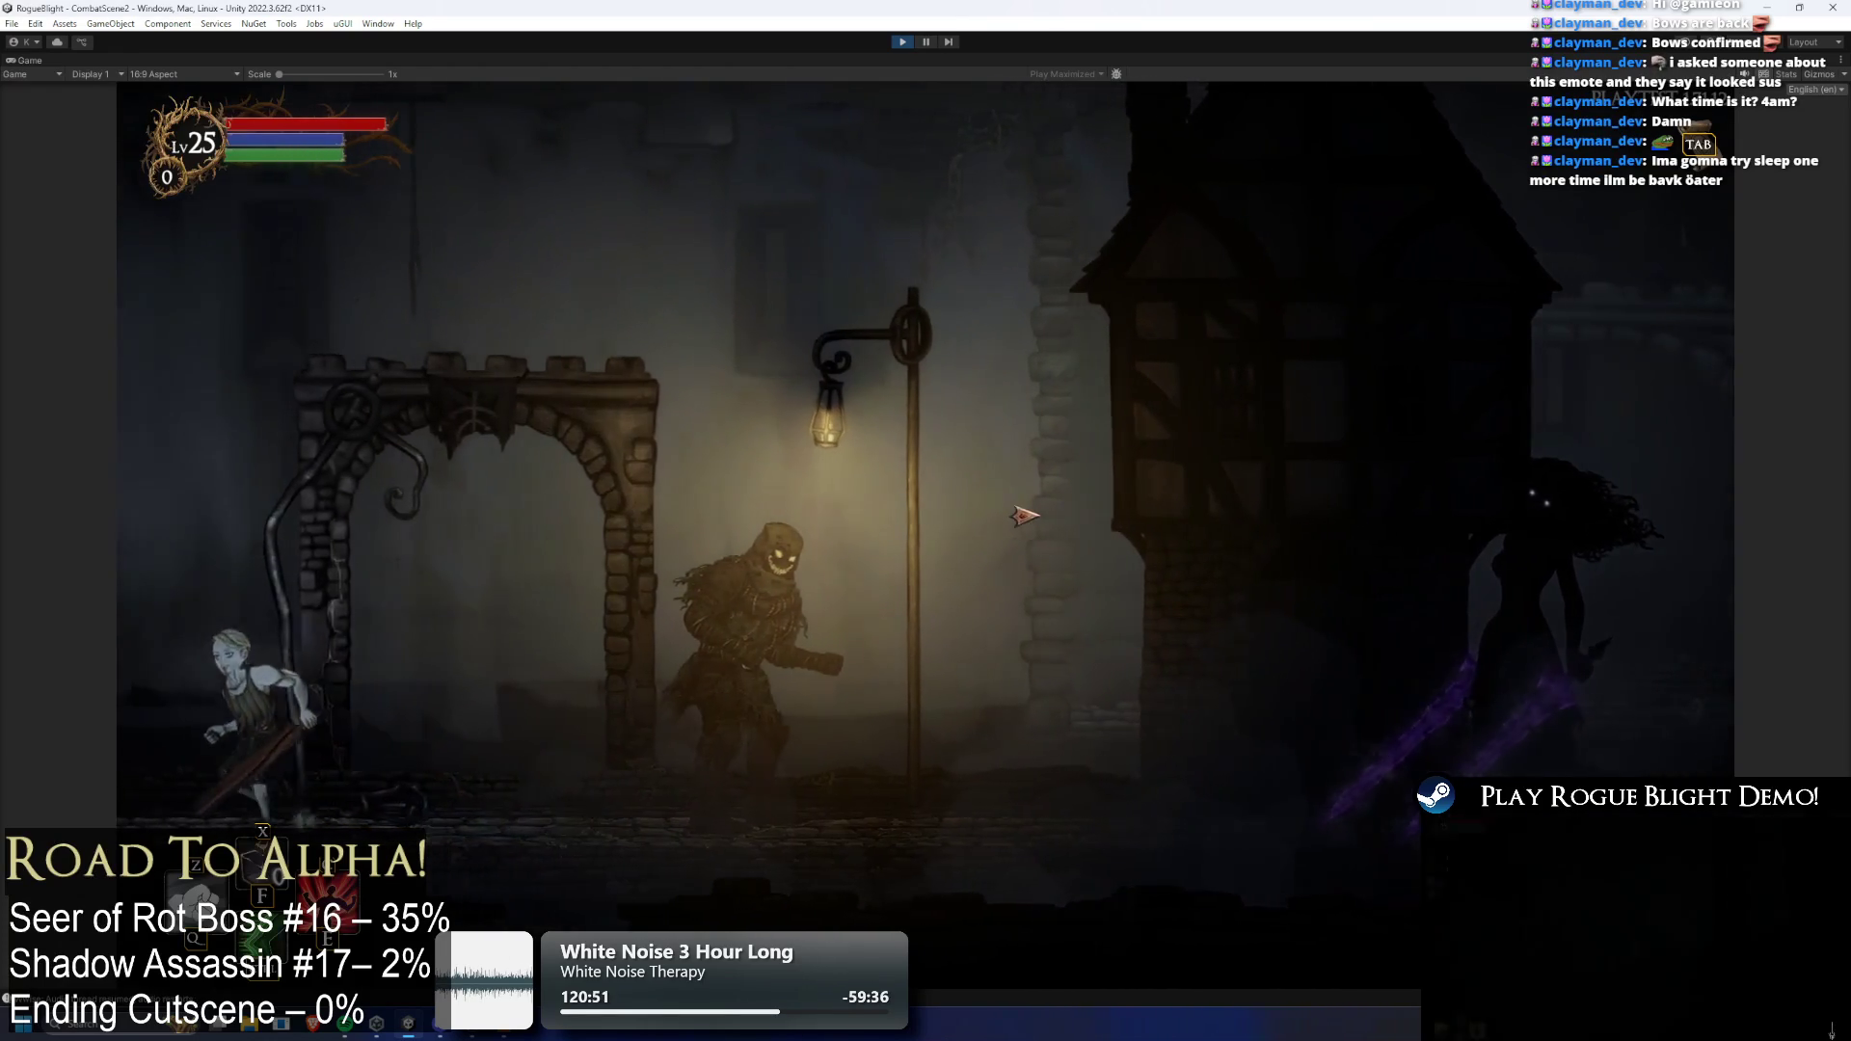
key("d")
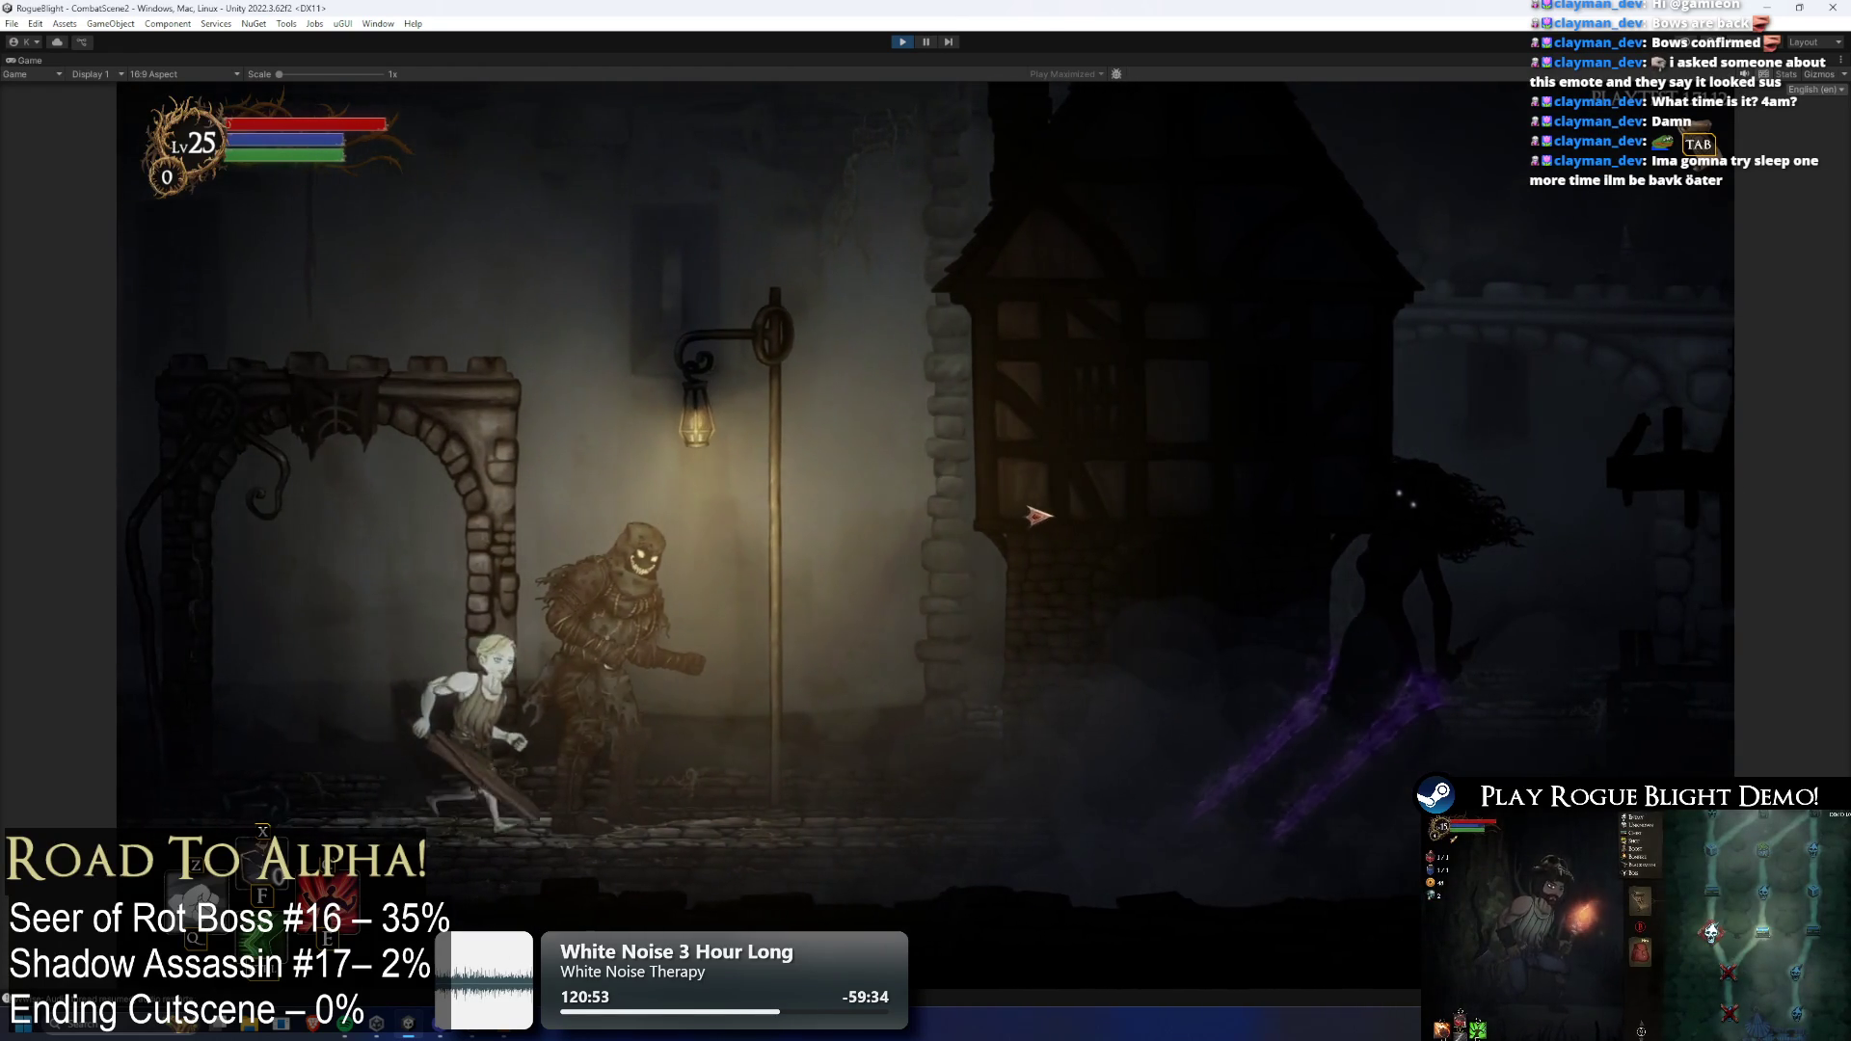
key("a")
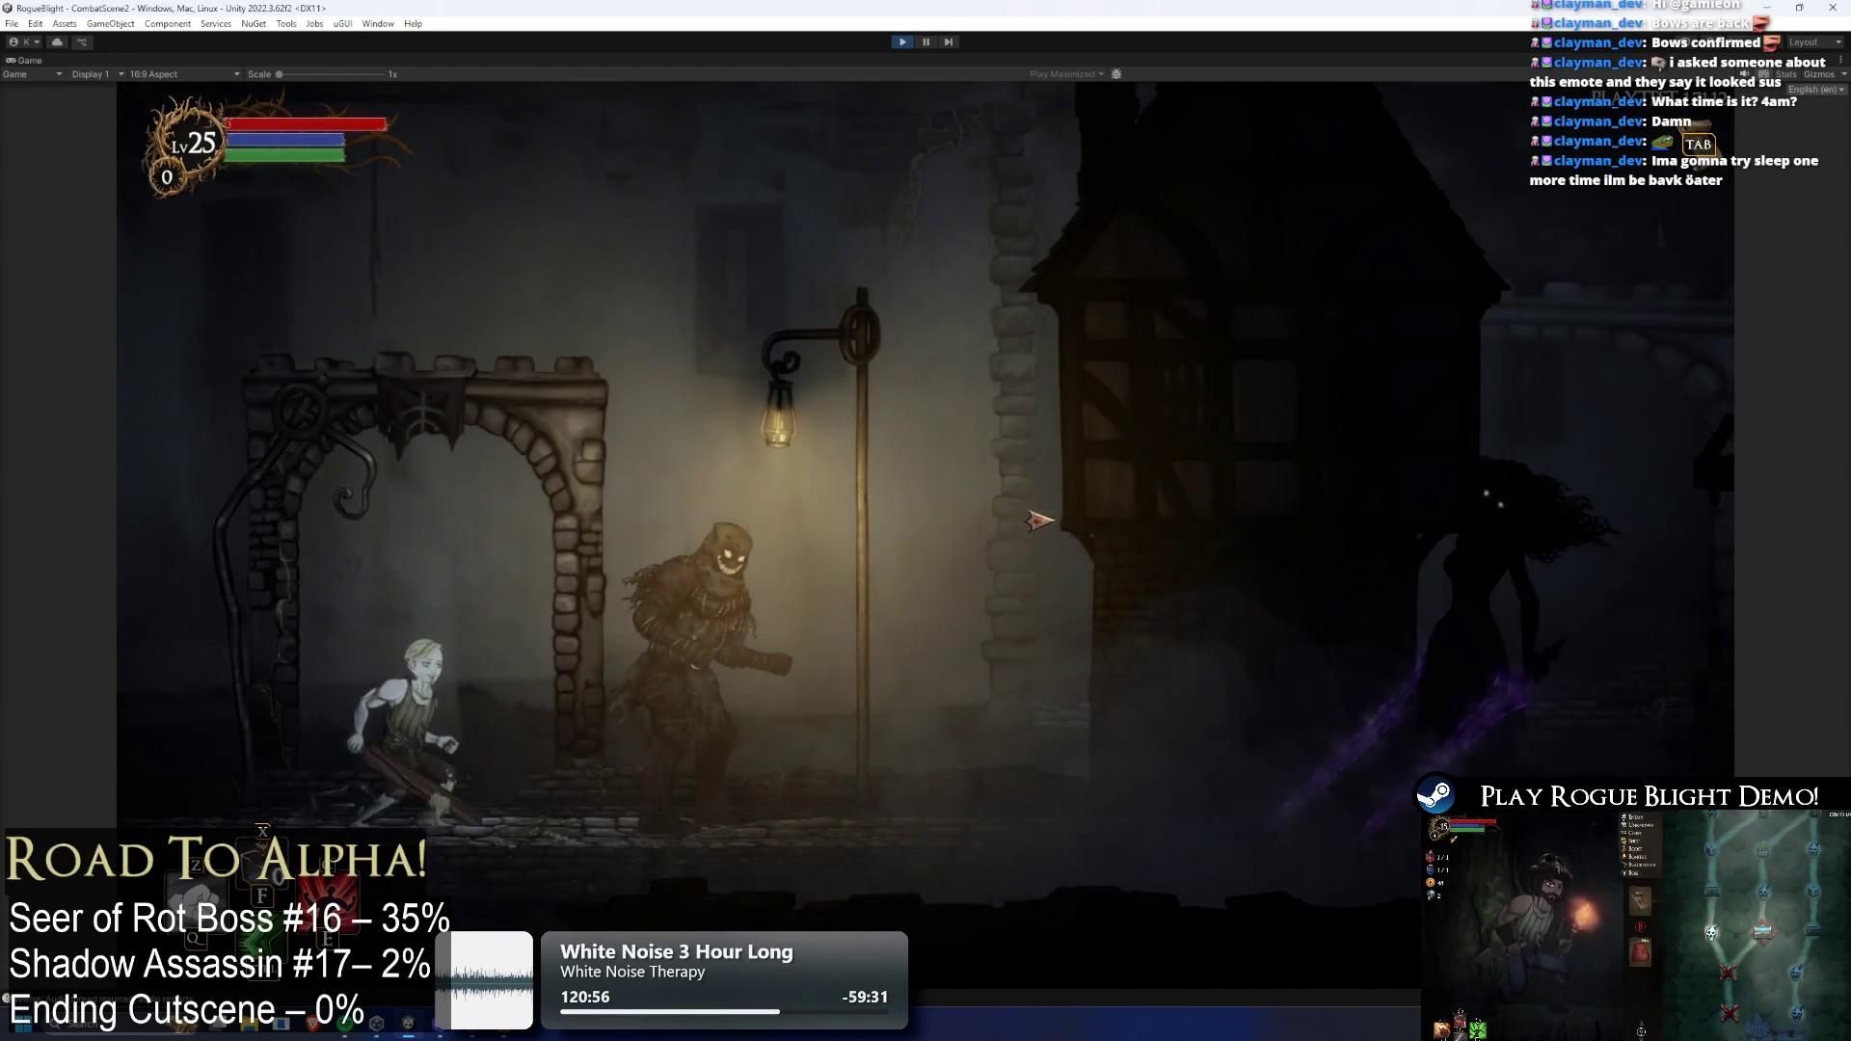
left_click(1039, 521)
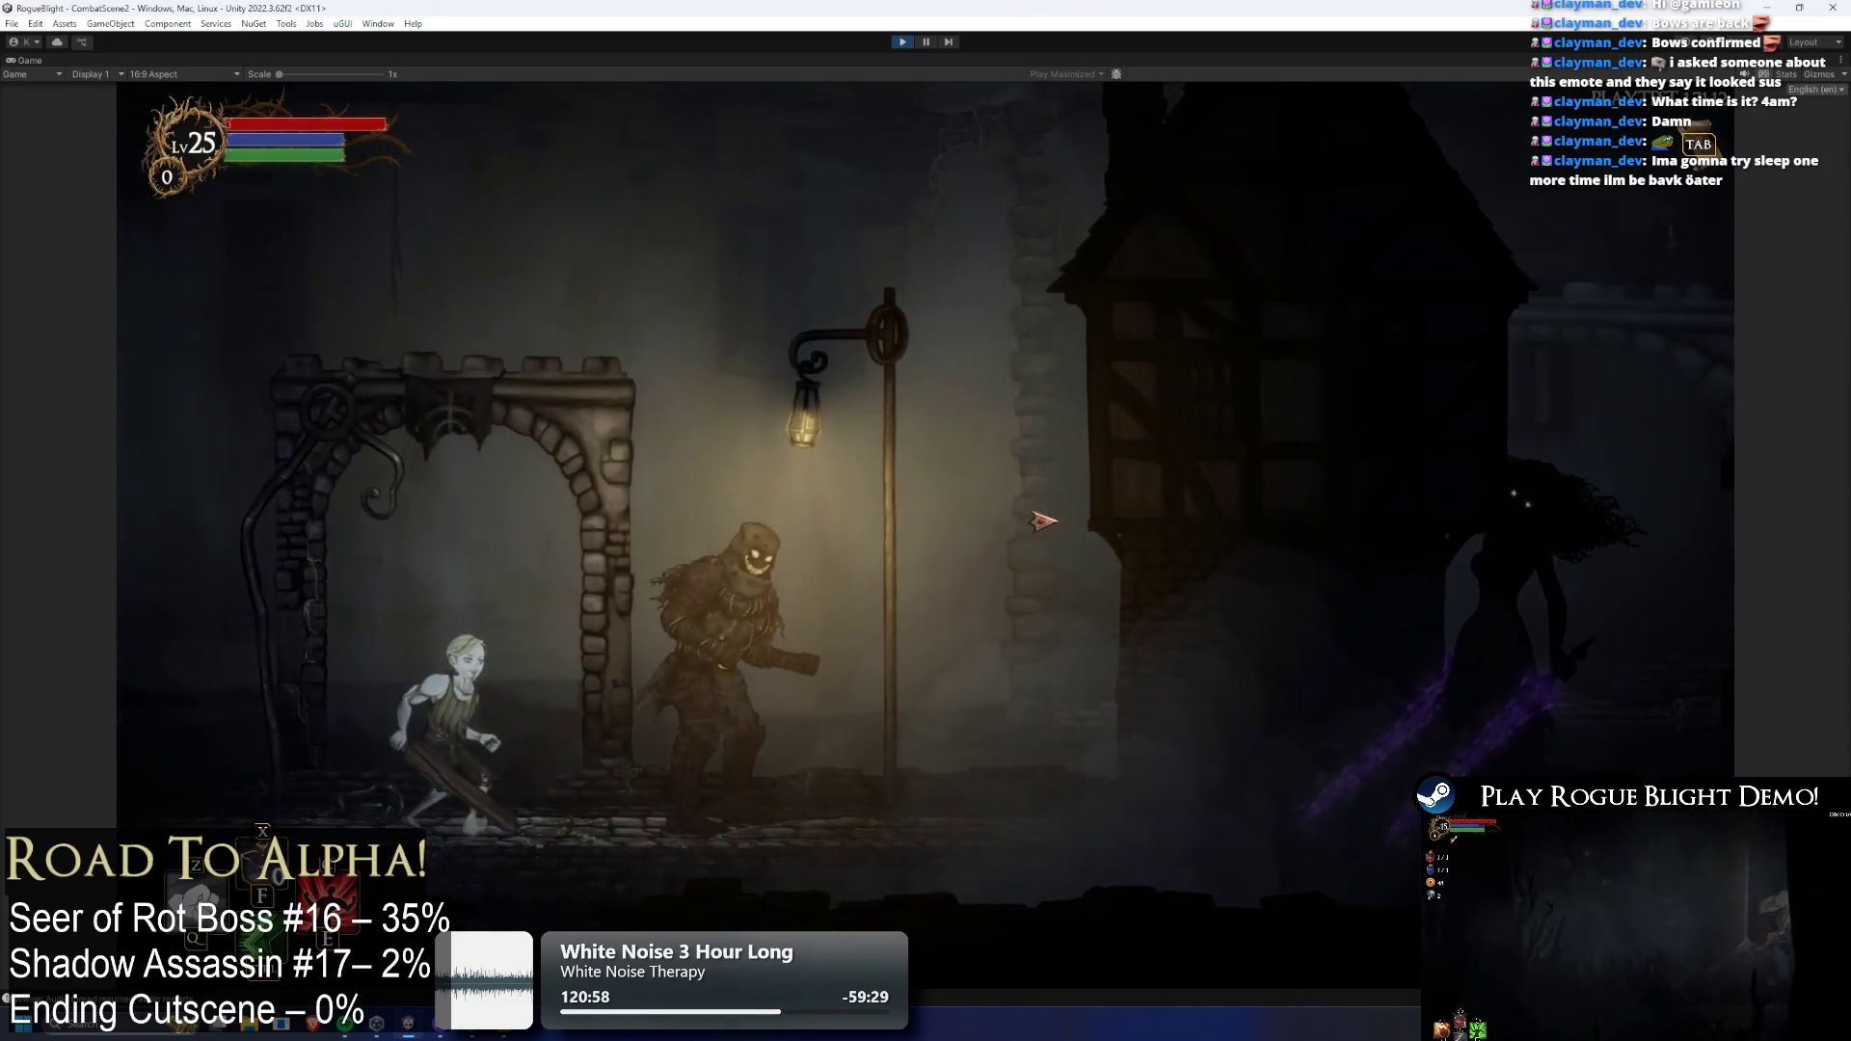
key("d")
key("a")
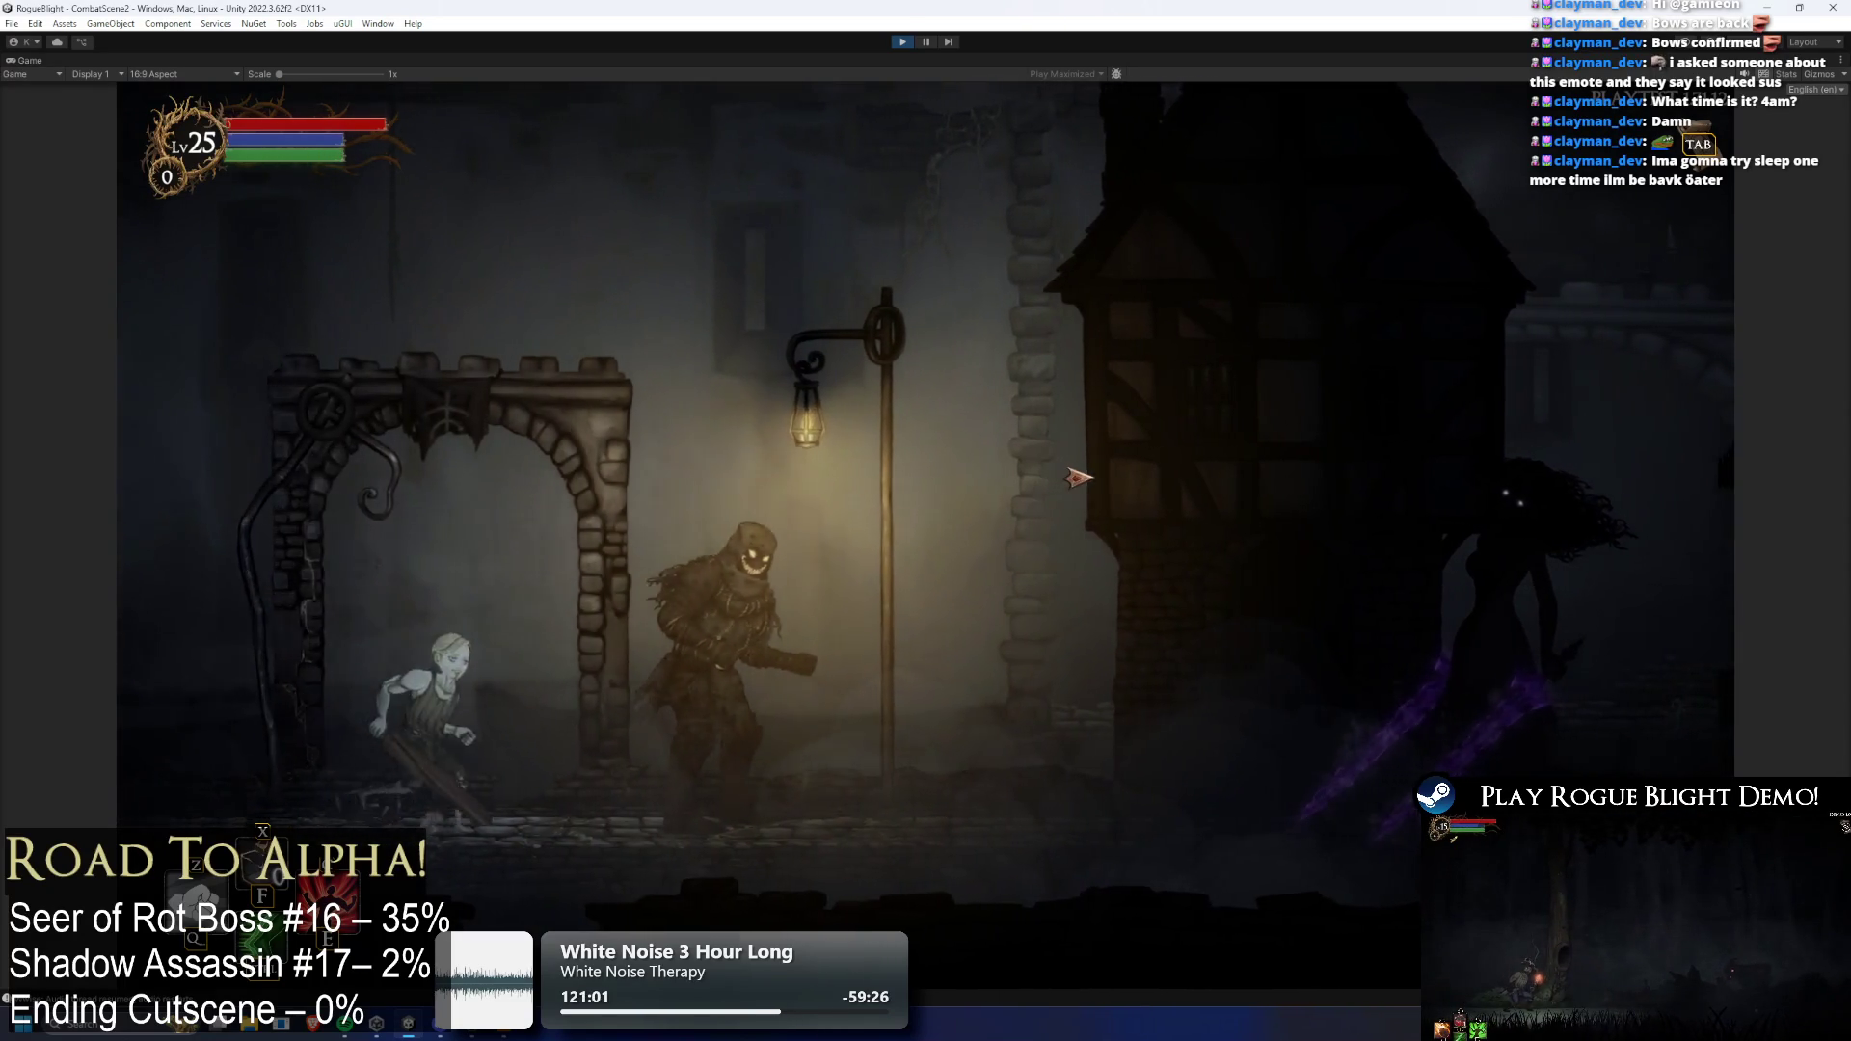
key("d")
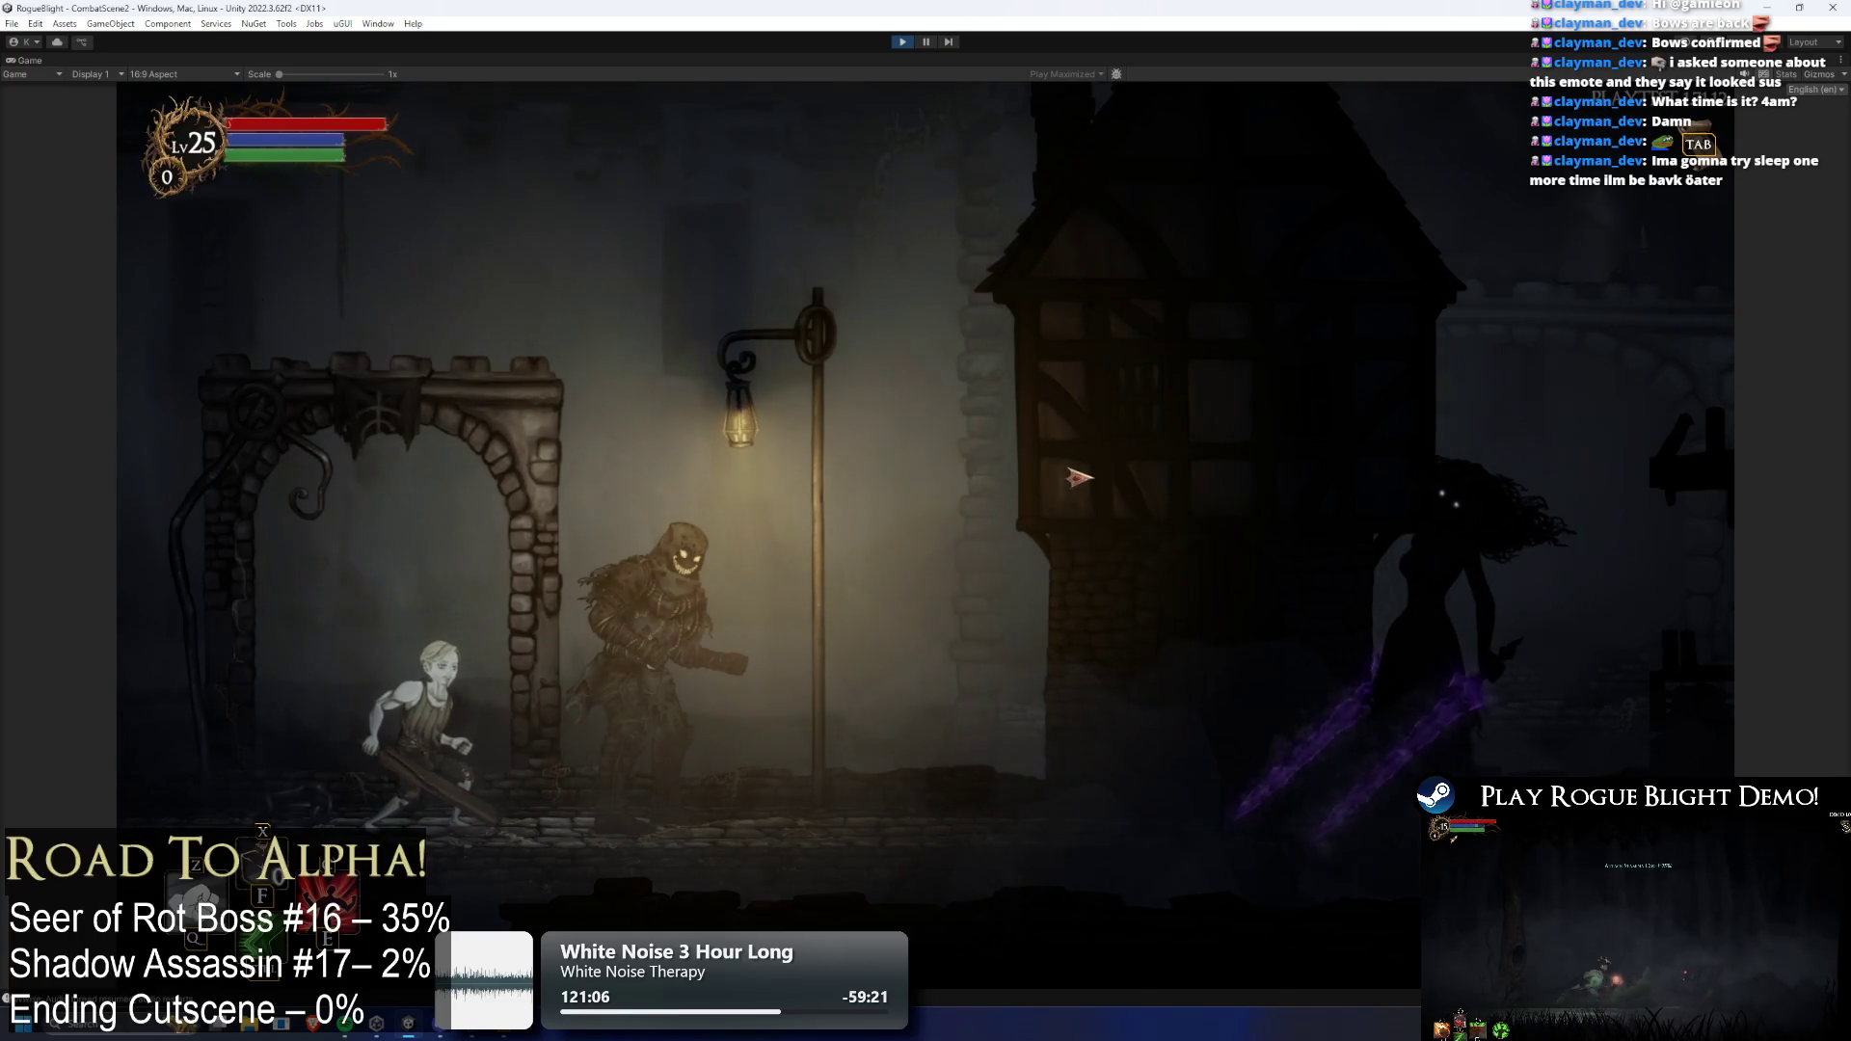
key("a")
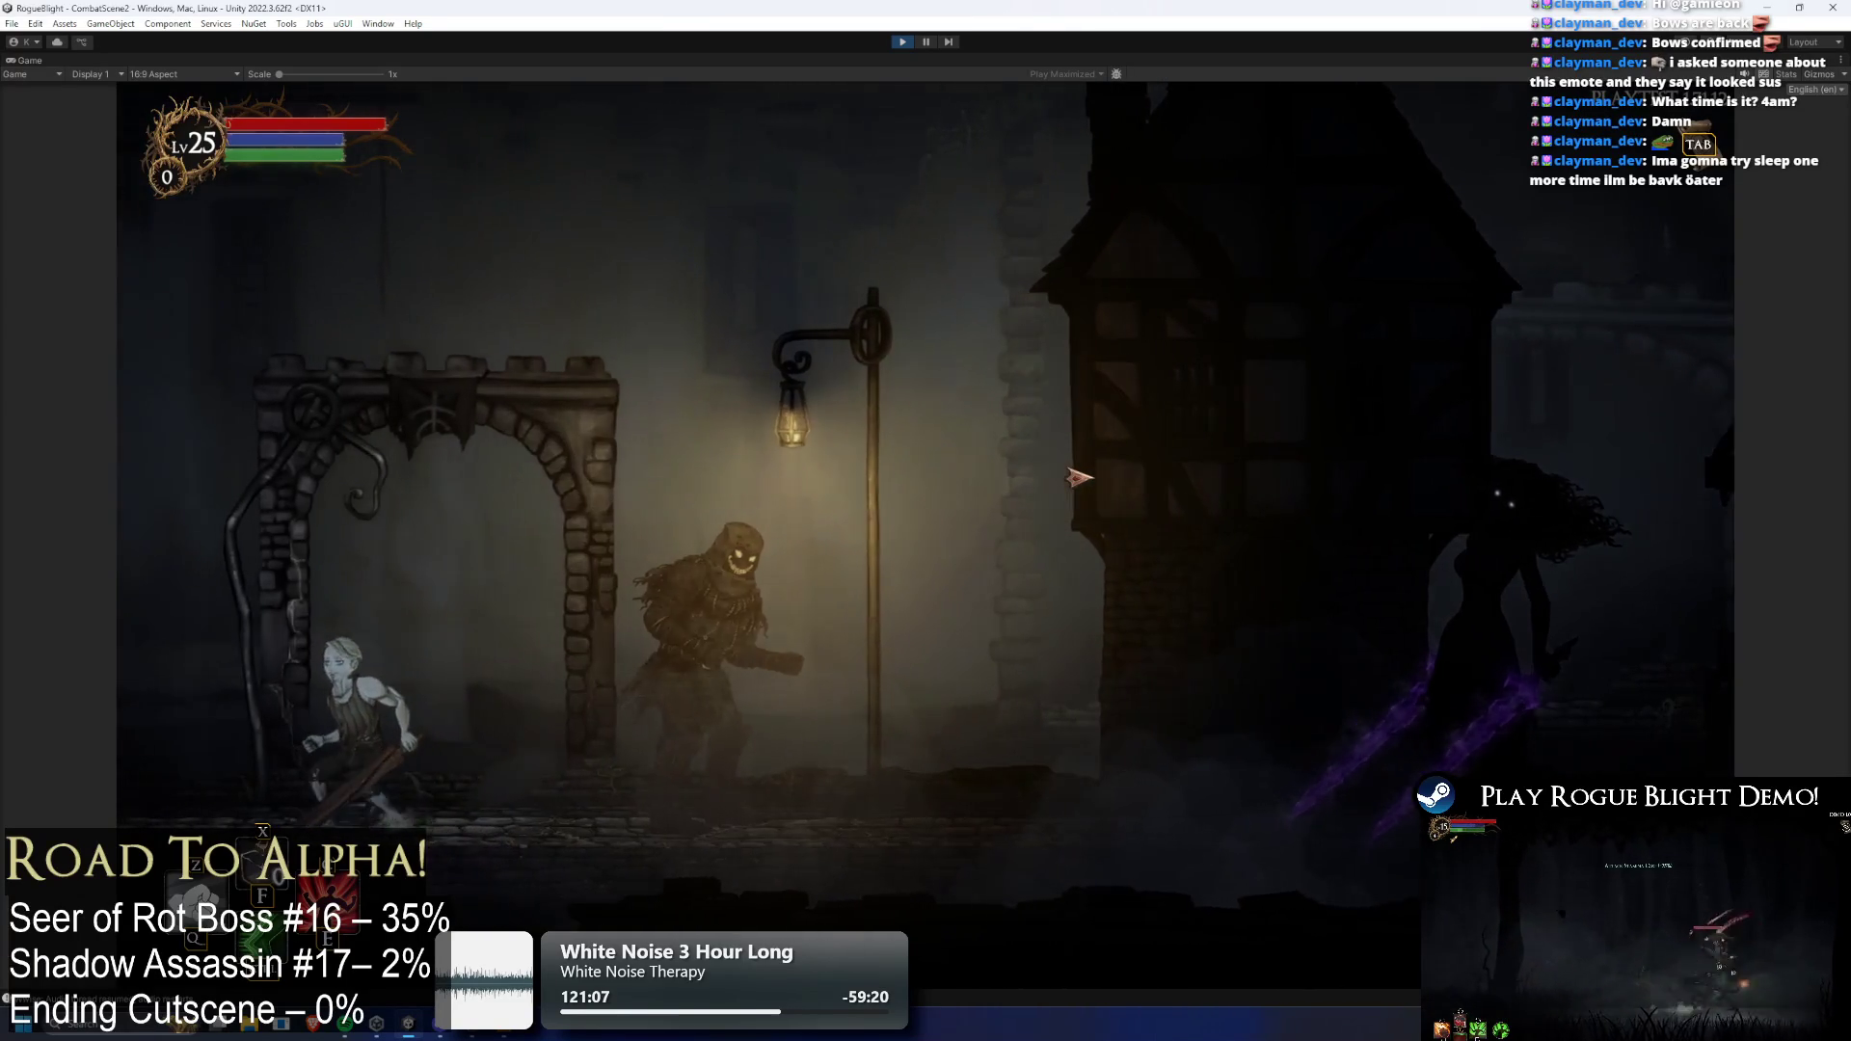
key("d")
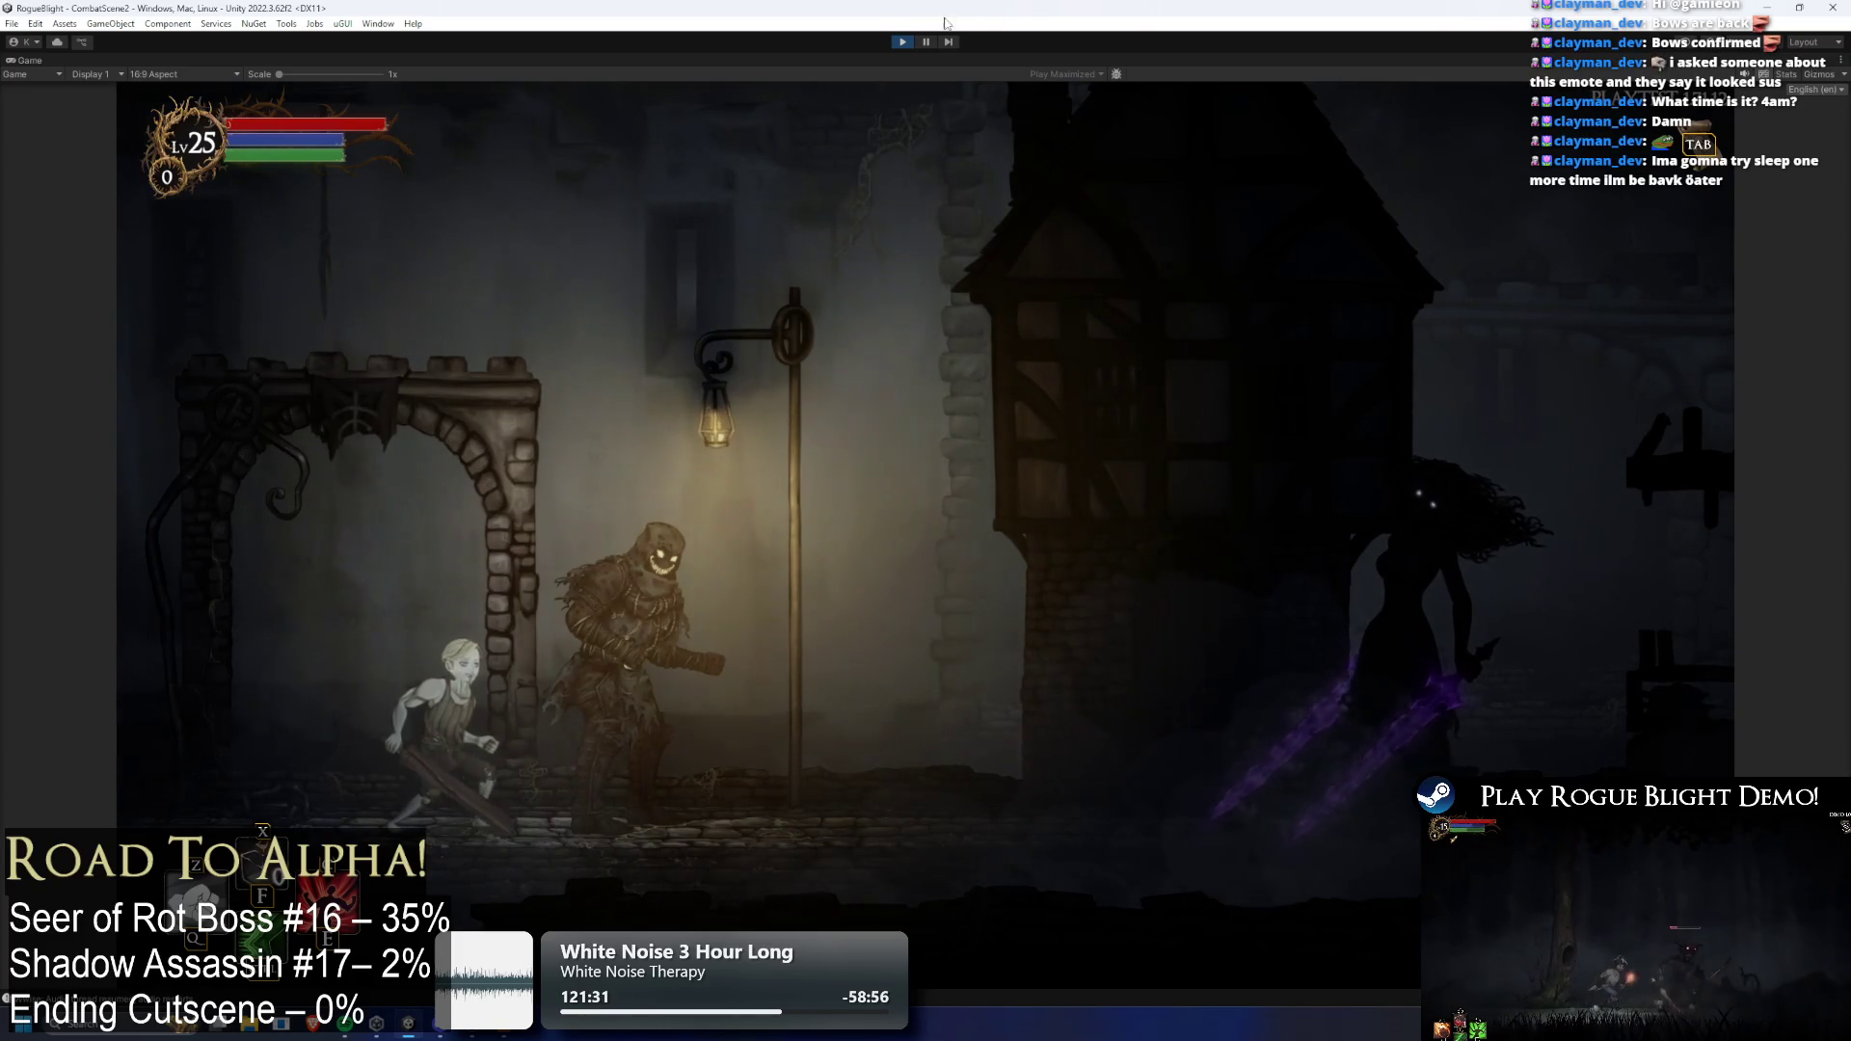
key("shift+space")
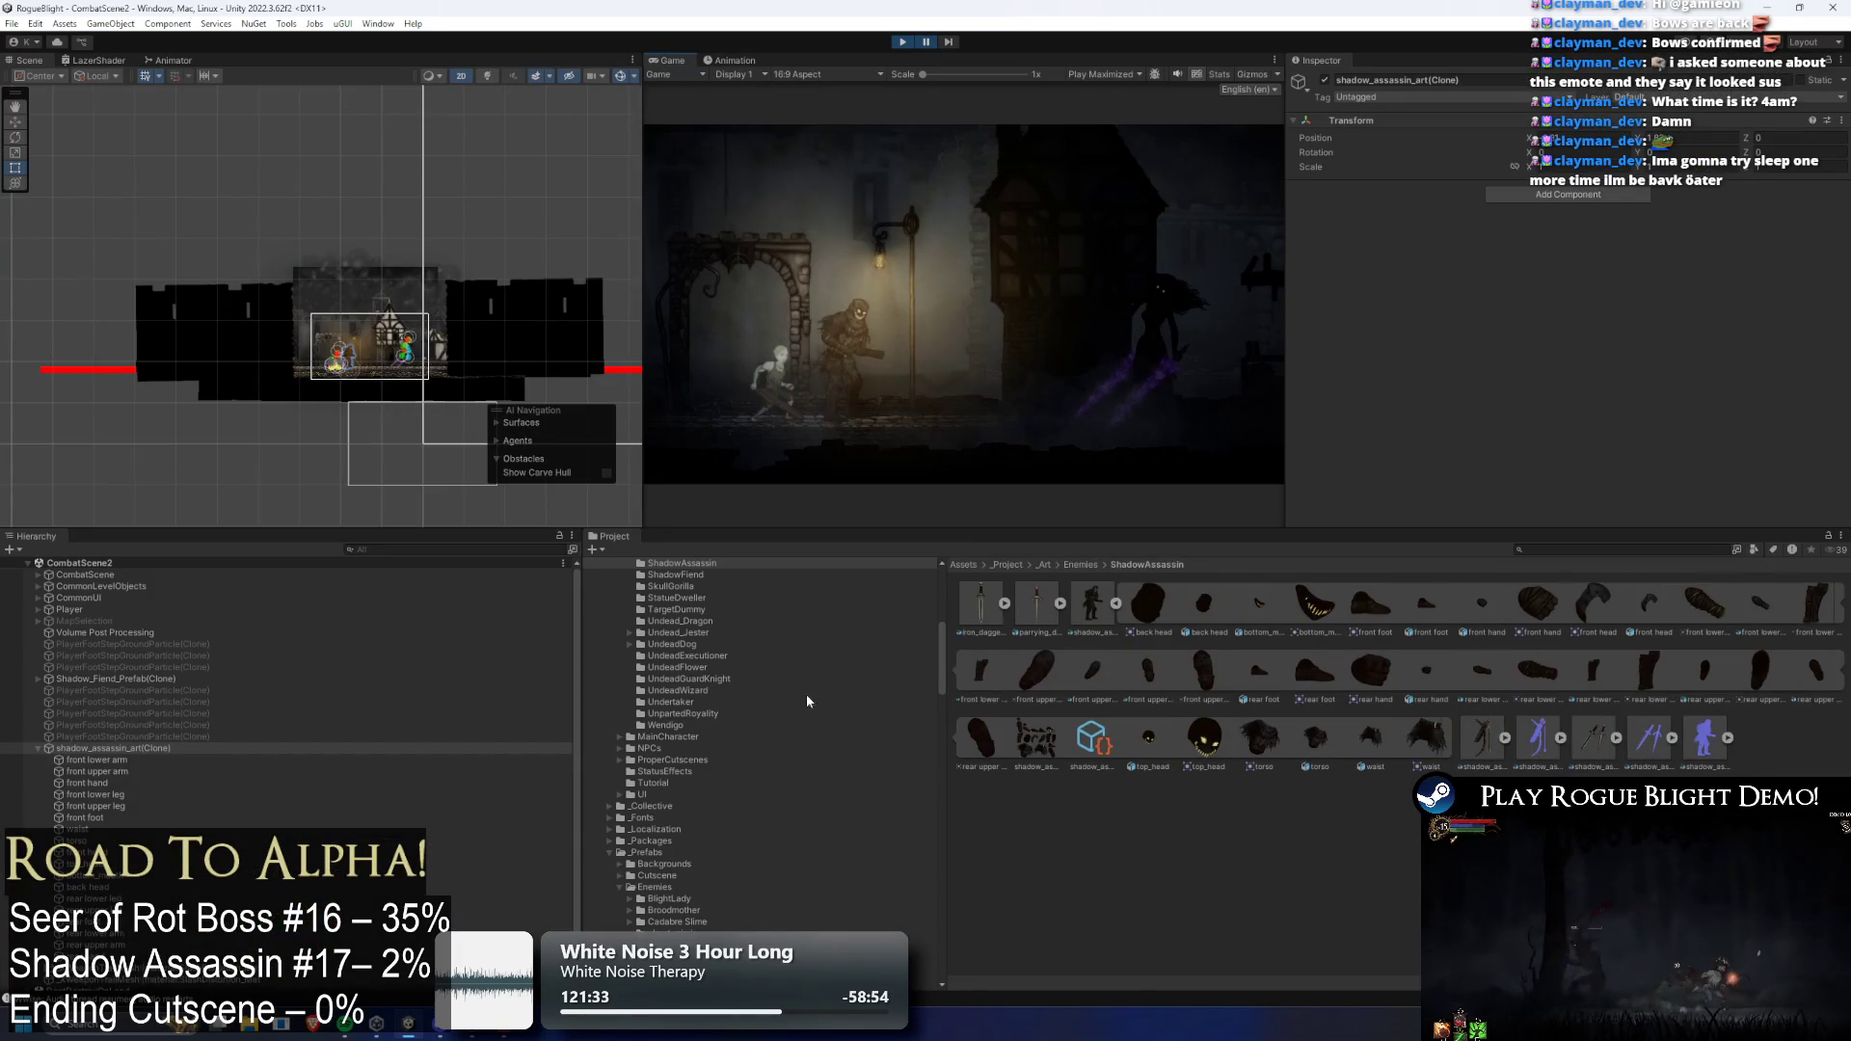
Change the pixels per unit in the shadow_assassin_art import settings and apply the reimport
left_click(190, 785)
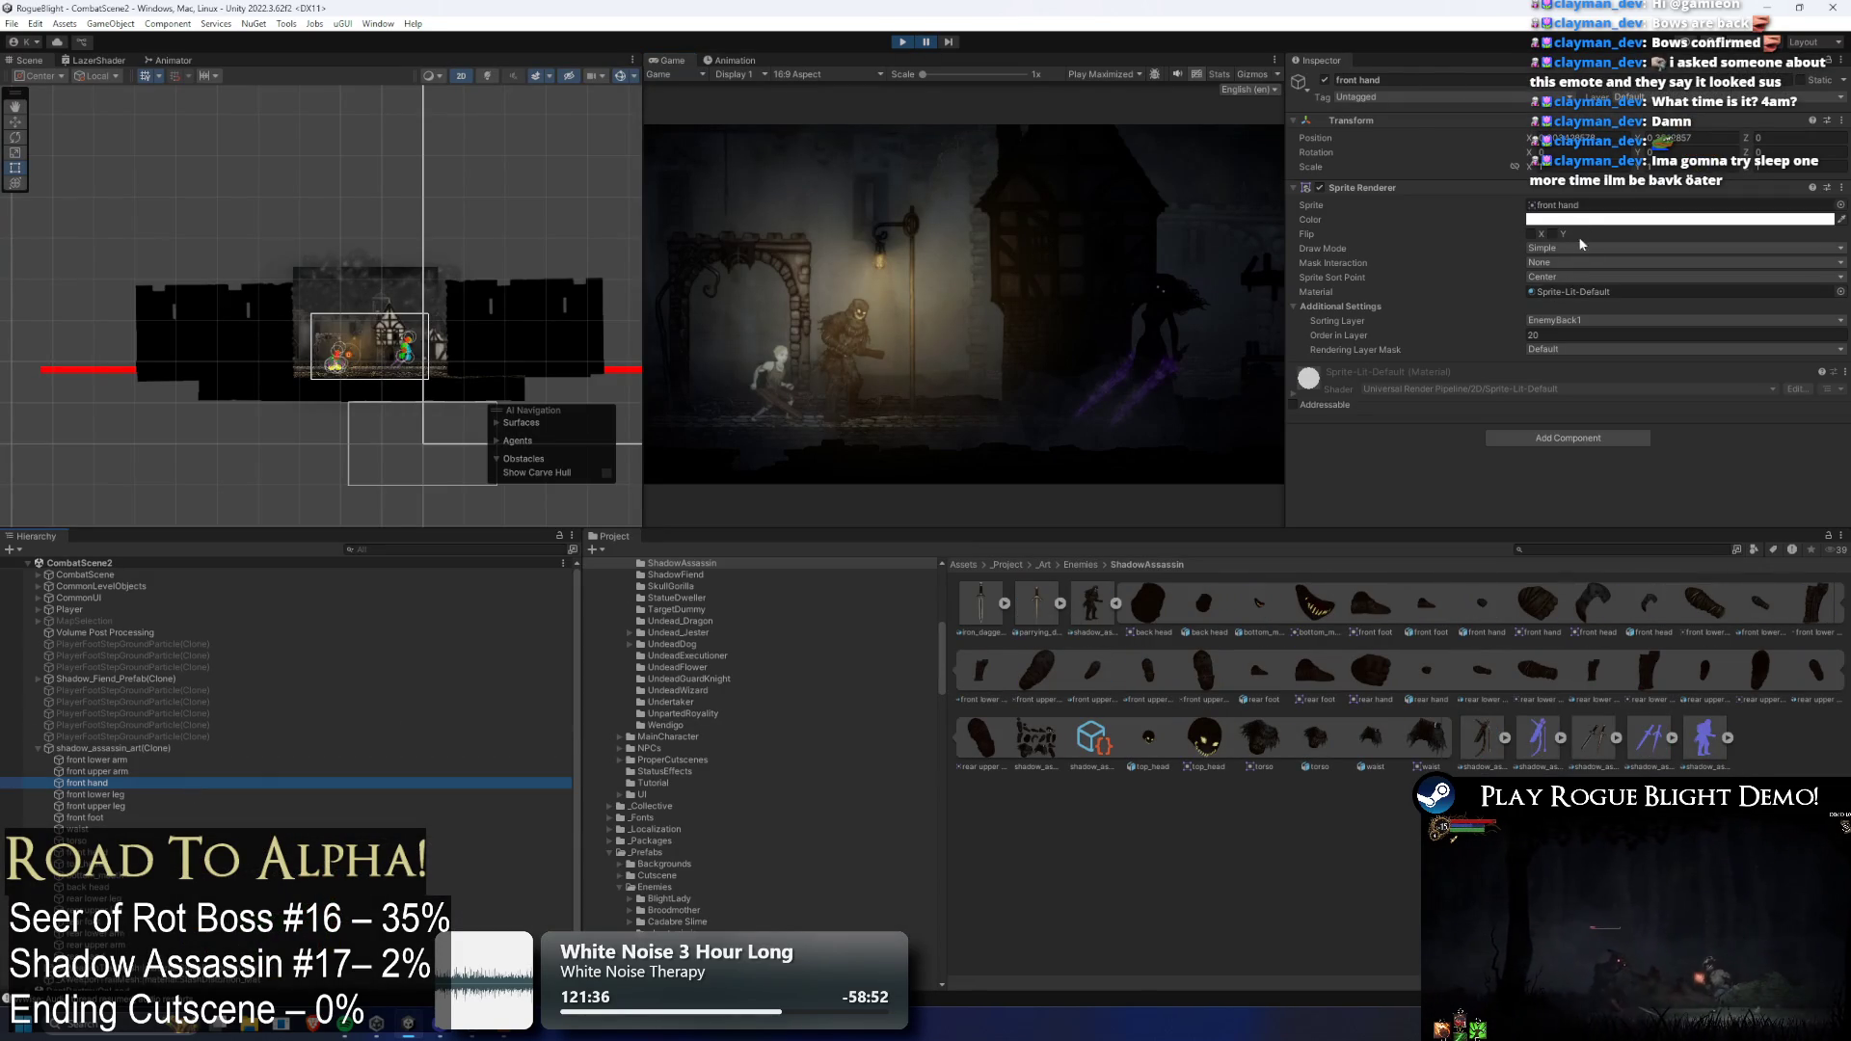
left_click(1094, 607)
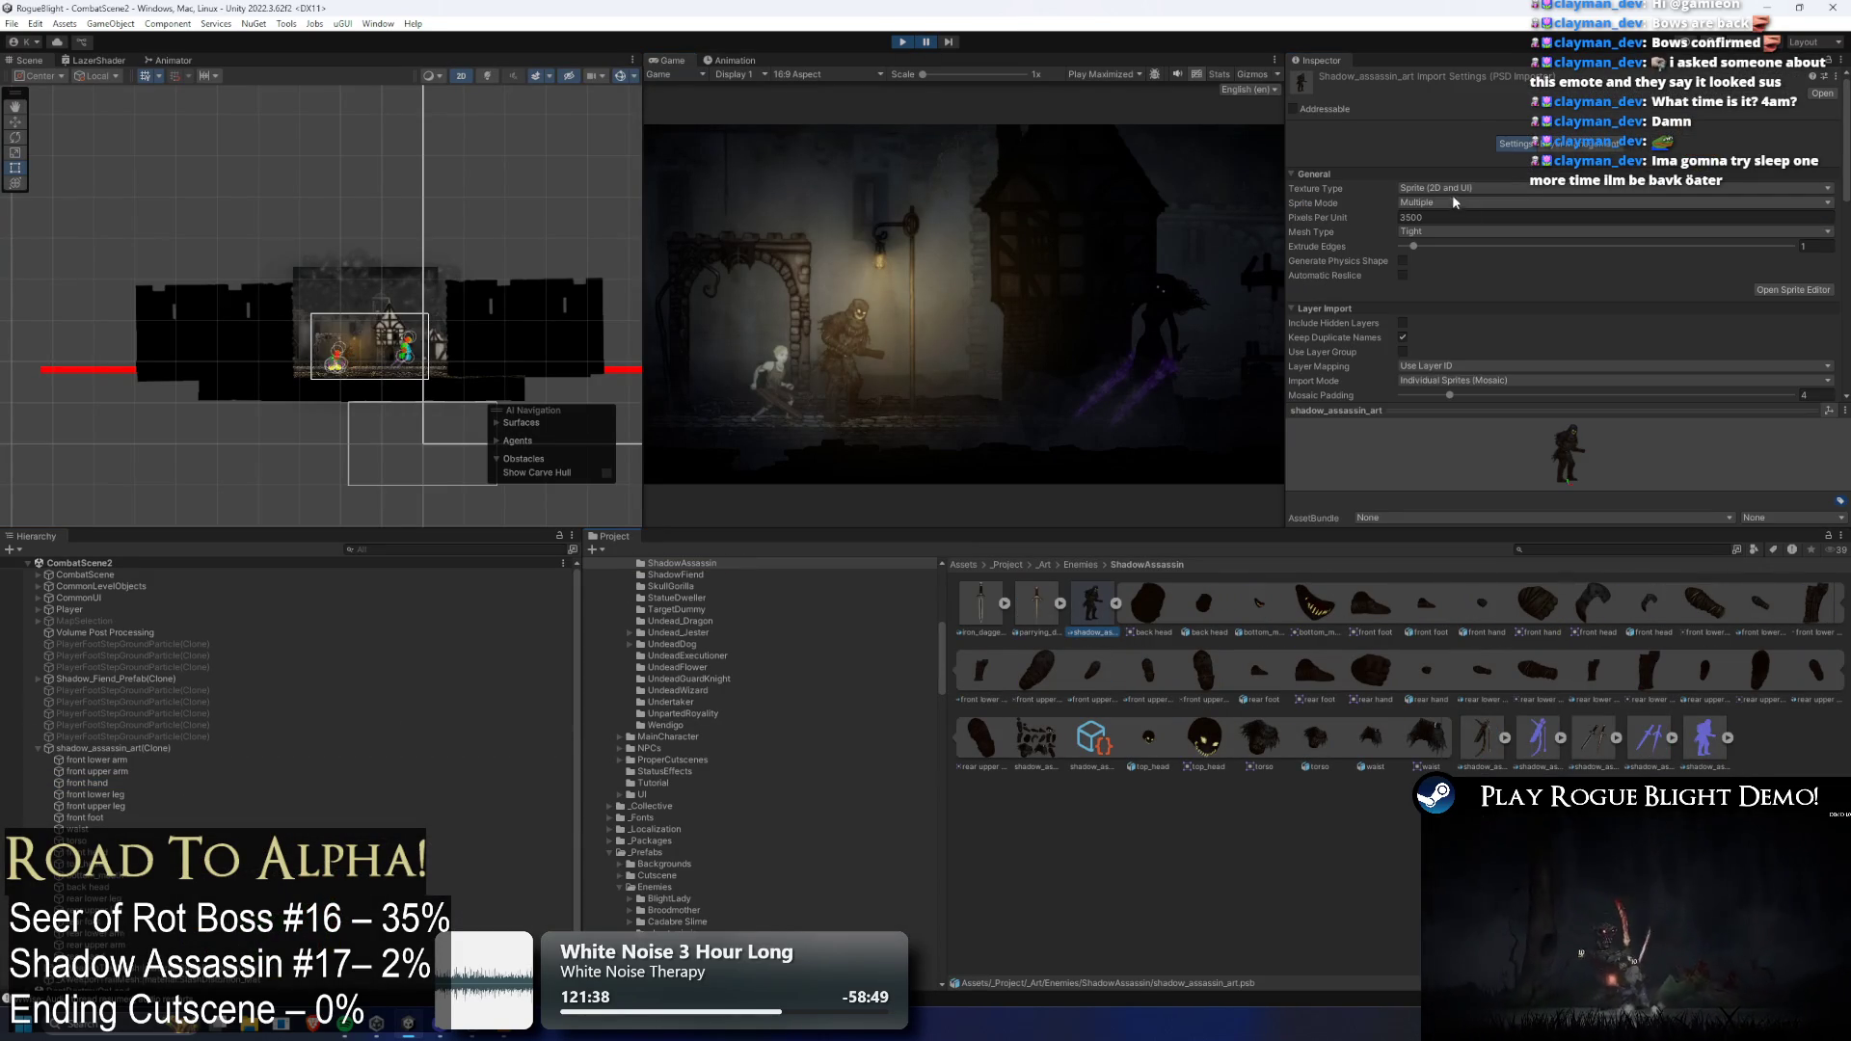
left_click(1409, 217)
scroll(1839, 366, "down", 10)
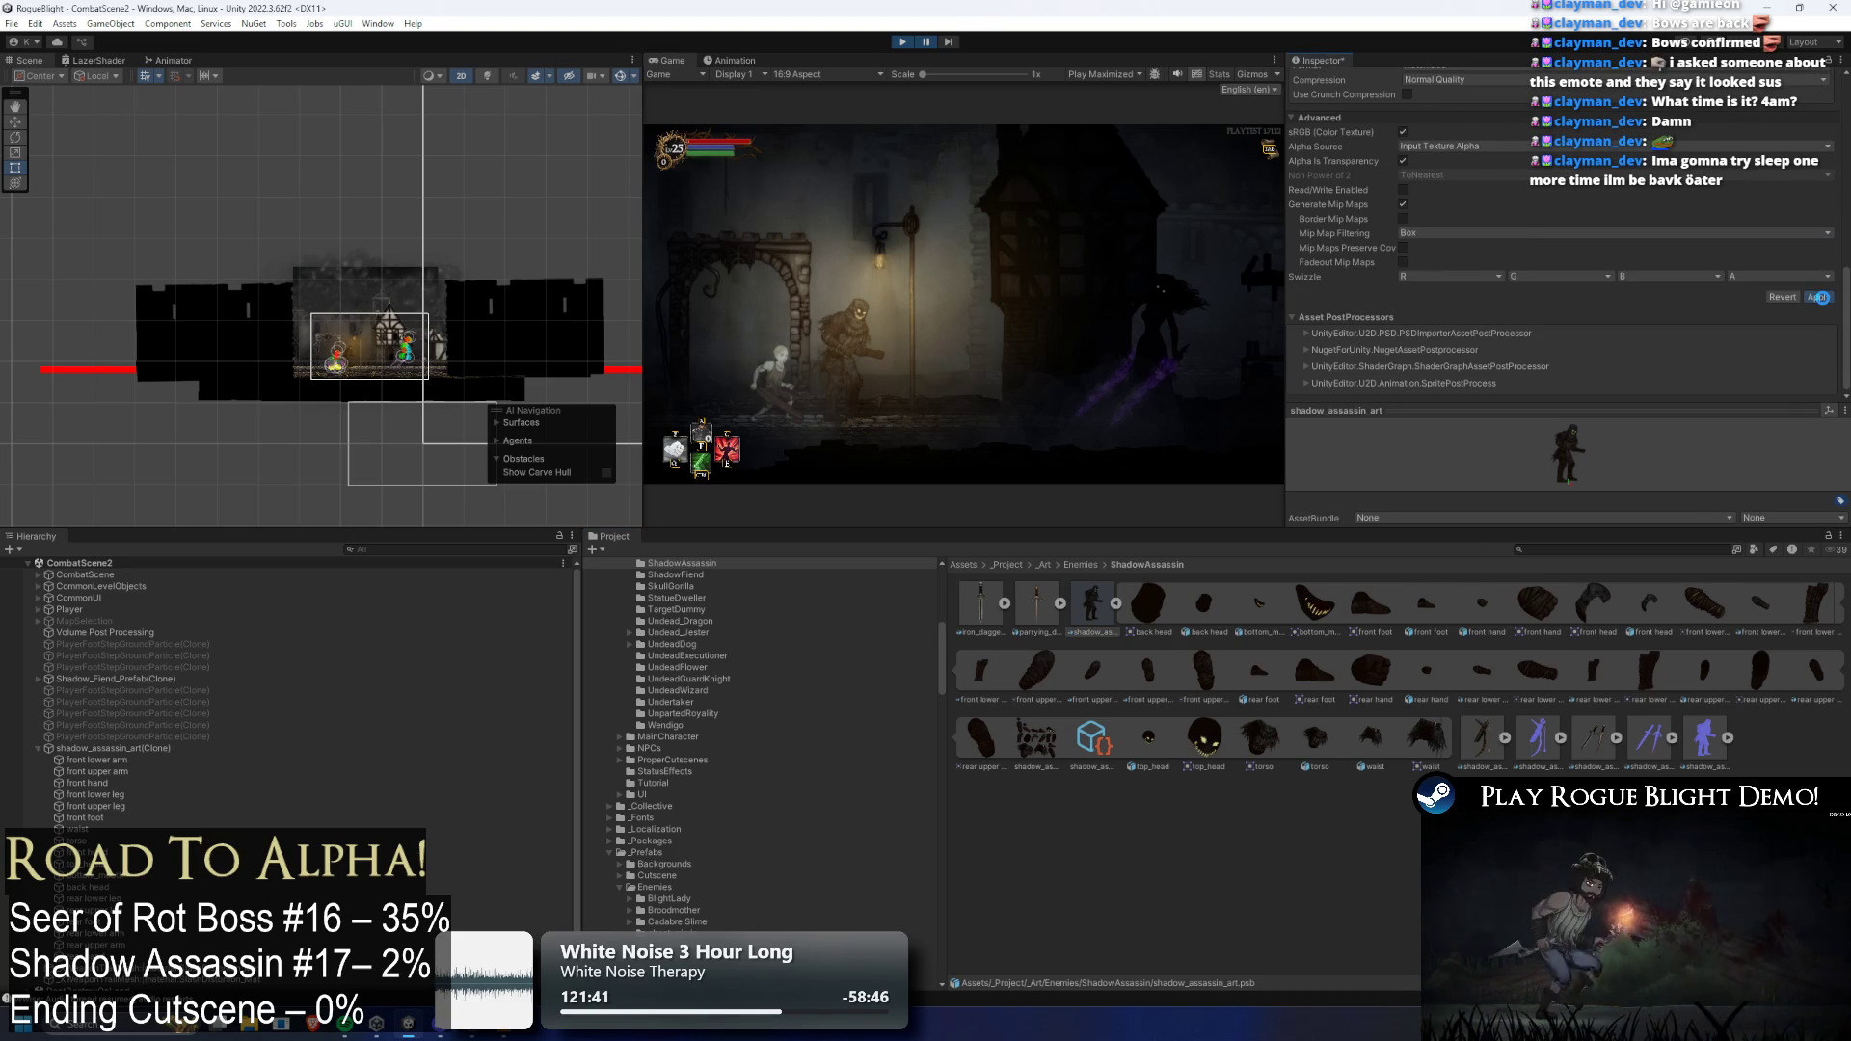
left_click(1819, 298)
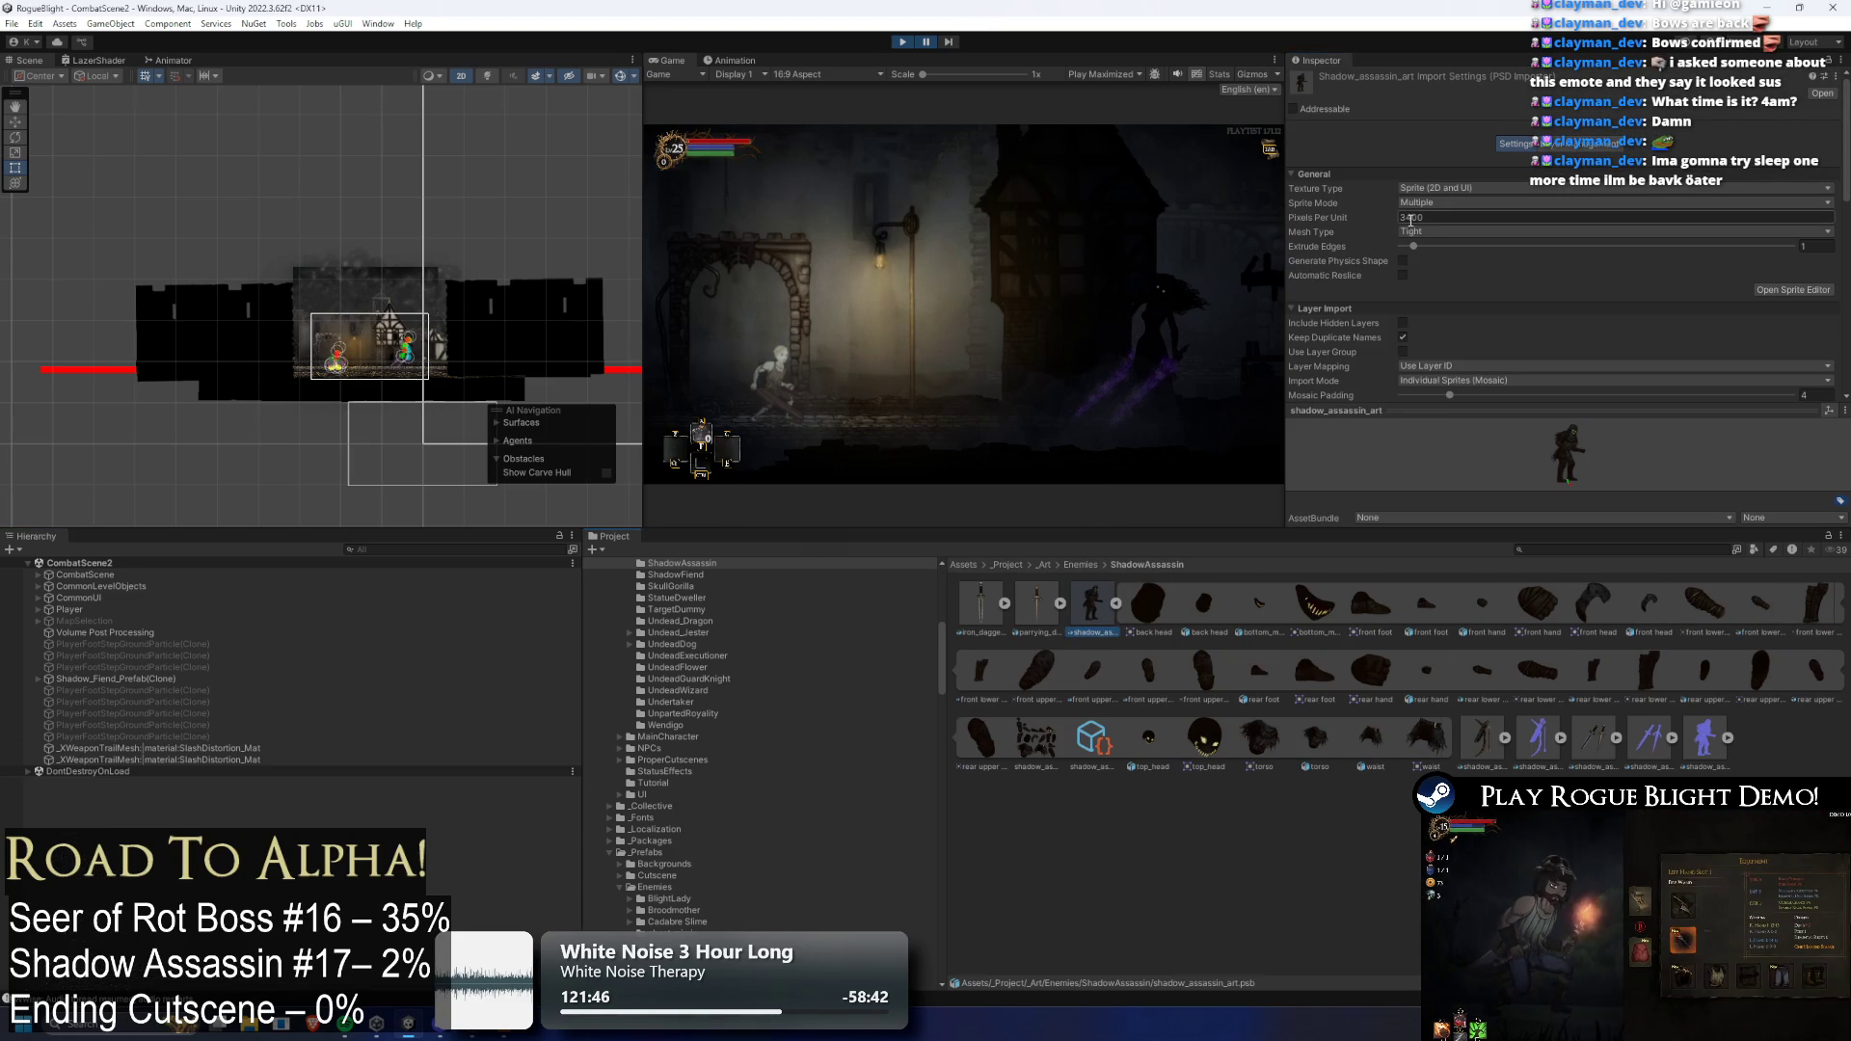
scroll(1829, 339, "down", 10)
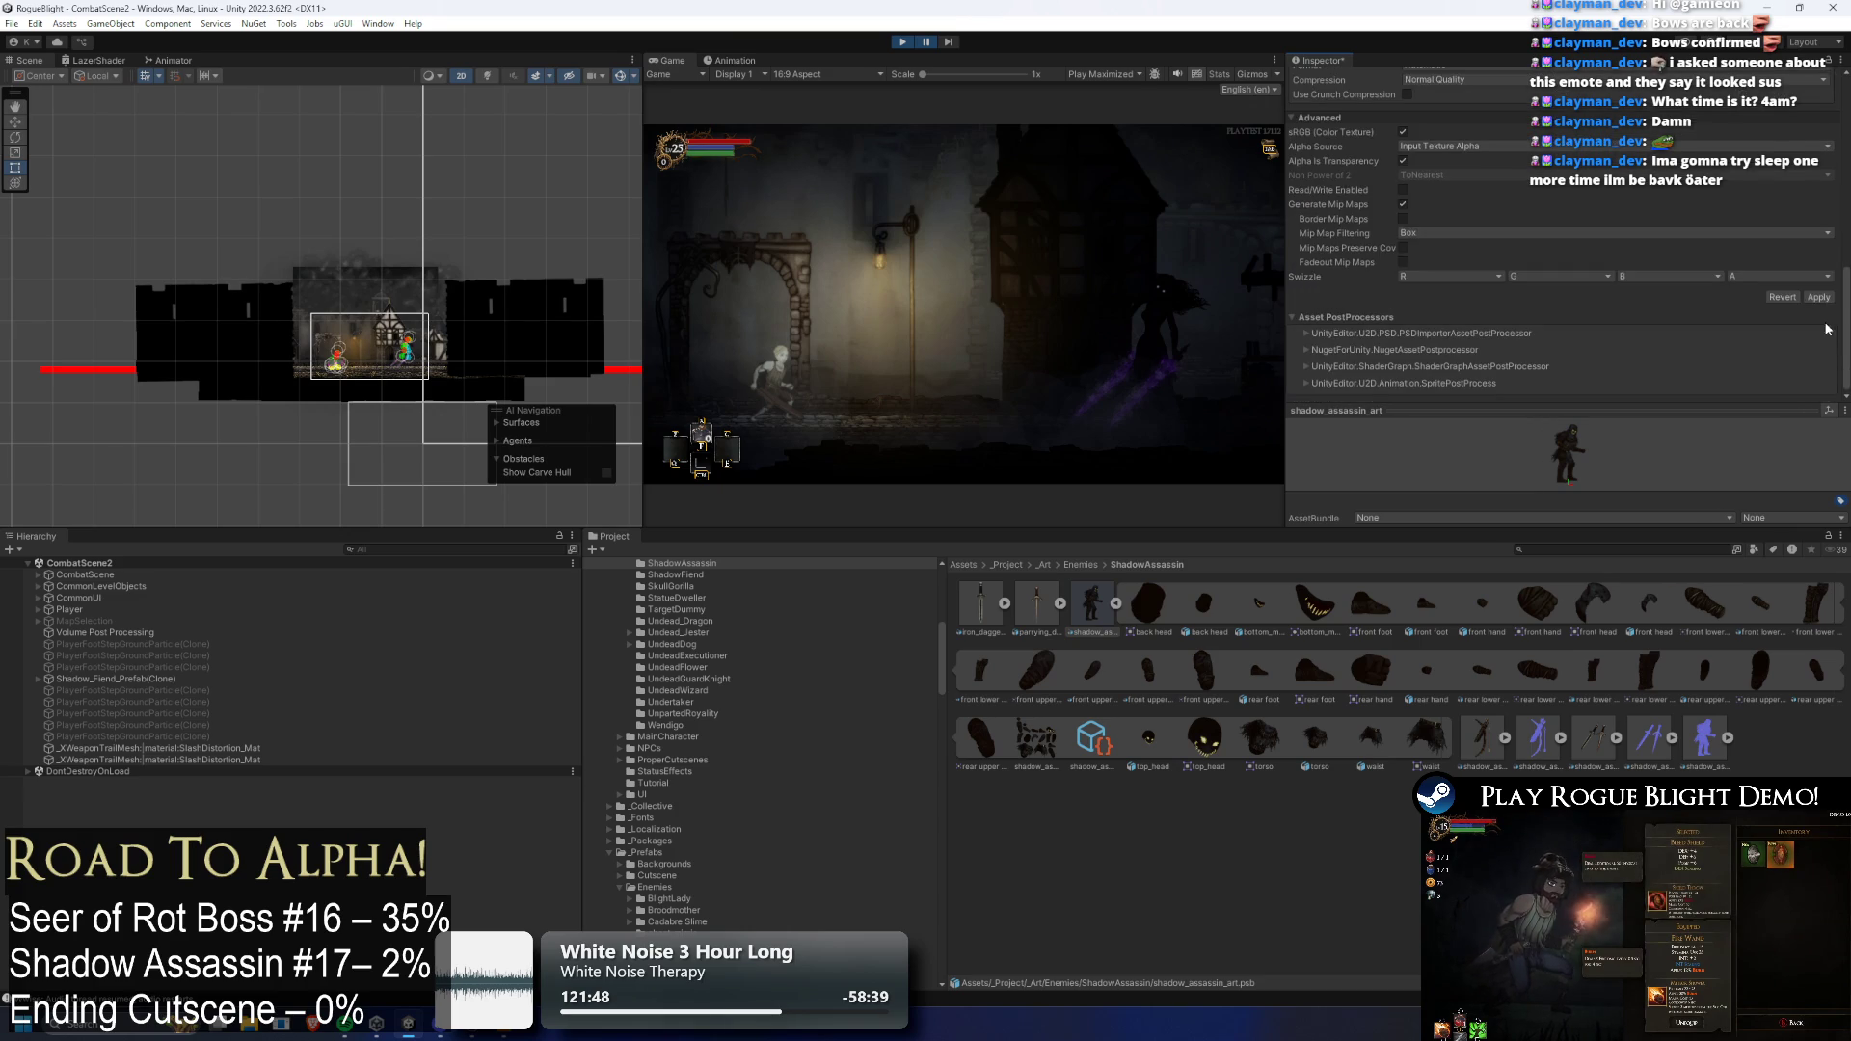
left_click(1819, 298)
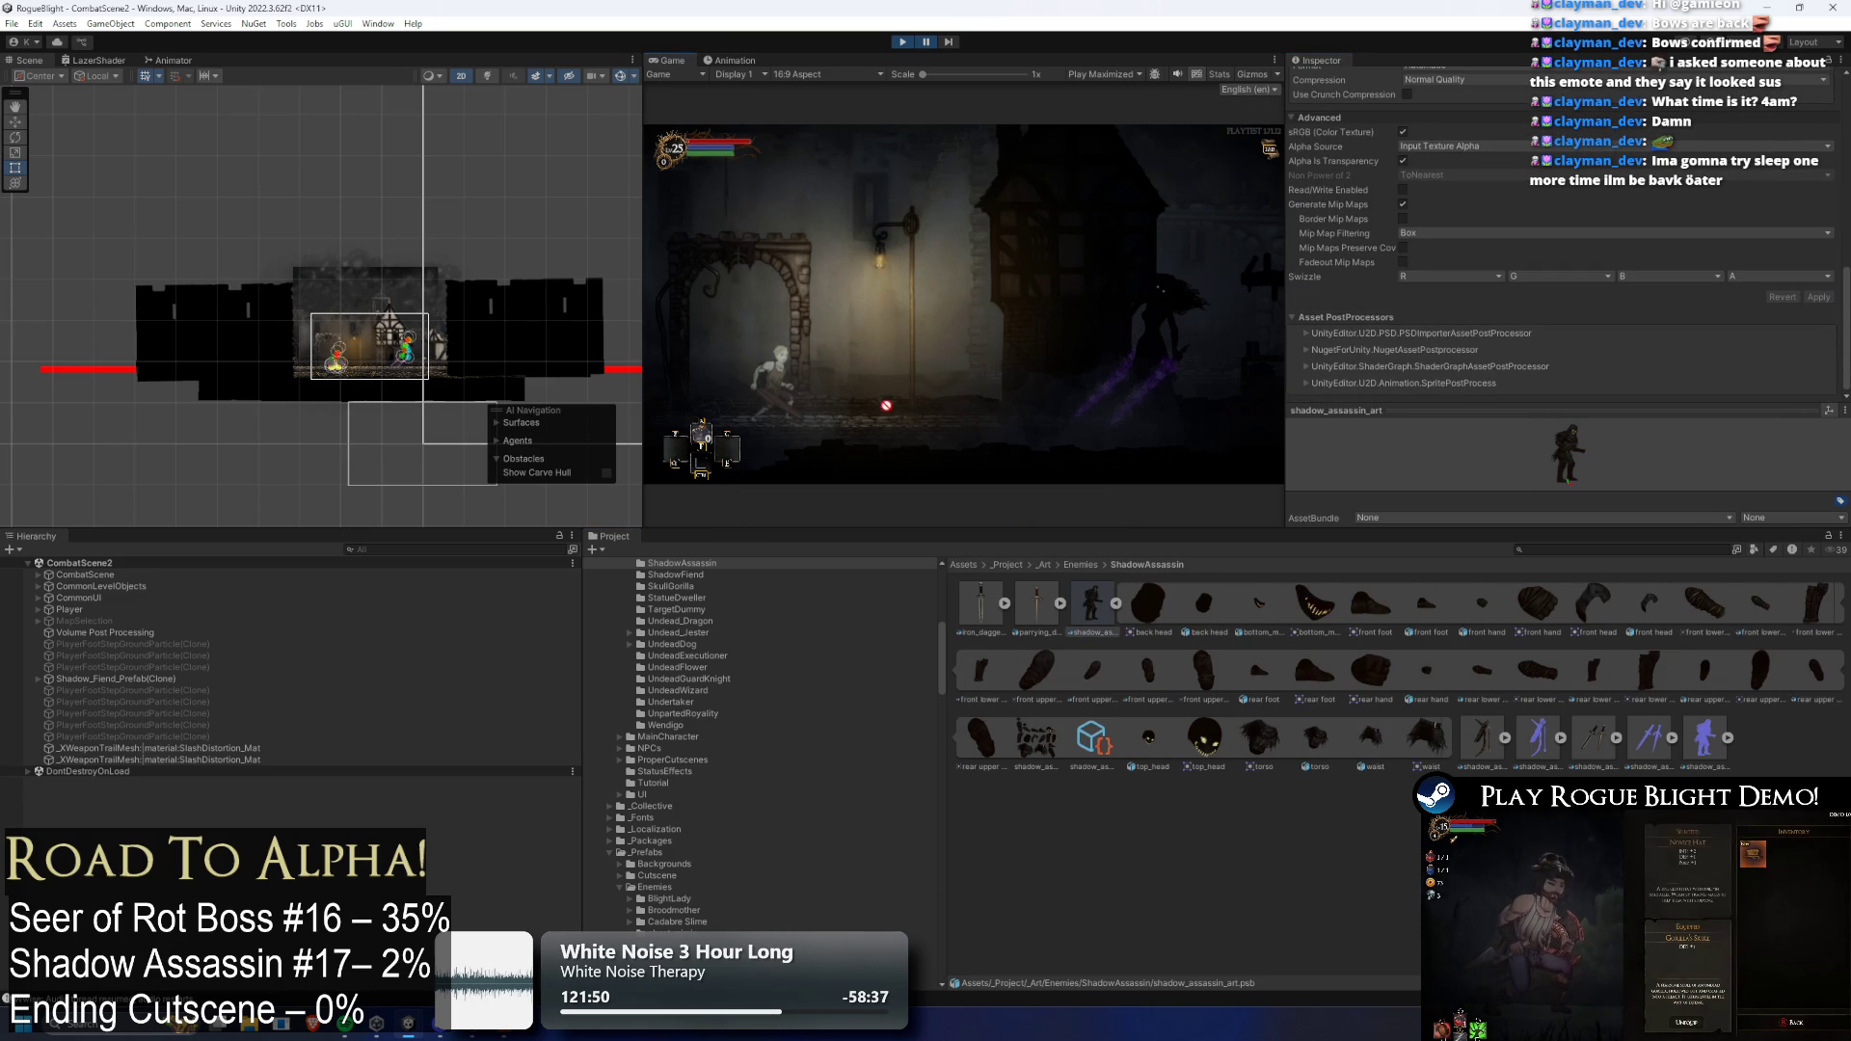
Add a new assassin copy to the scene and put its front lower arm on the EnemyBack1 sorting layer
left_click(356, 369)
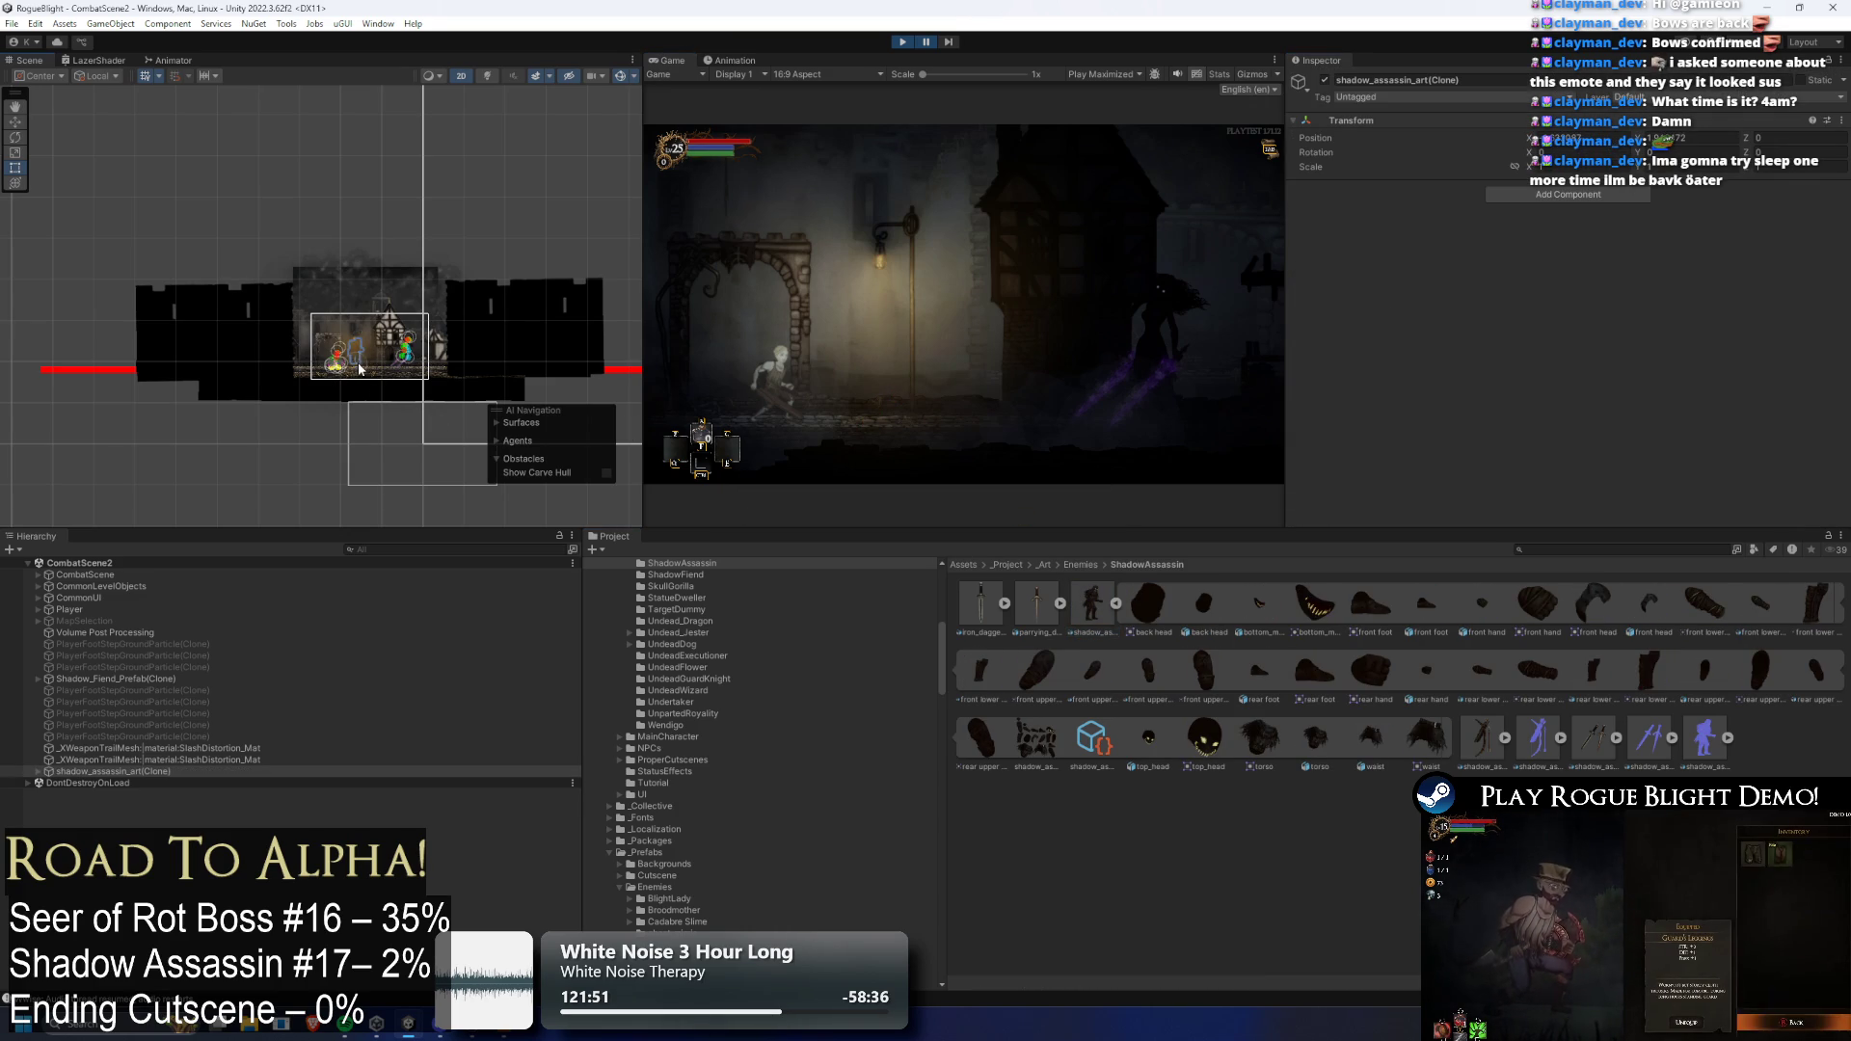
scroll(359, 367, "up", 10)
key("w")
left_click(335, 282)
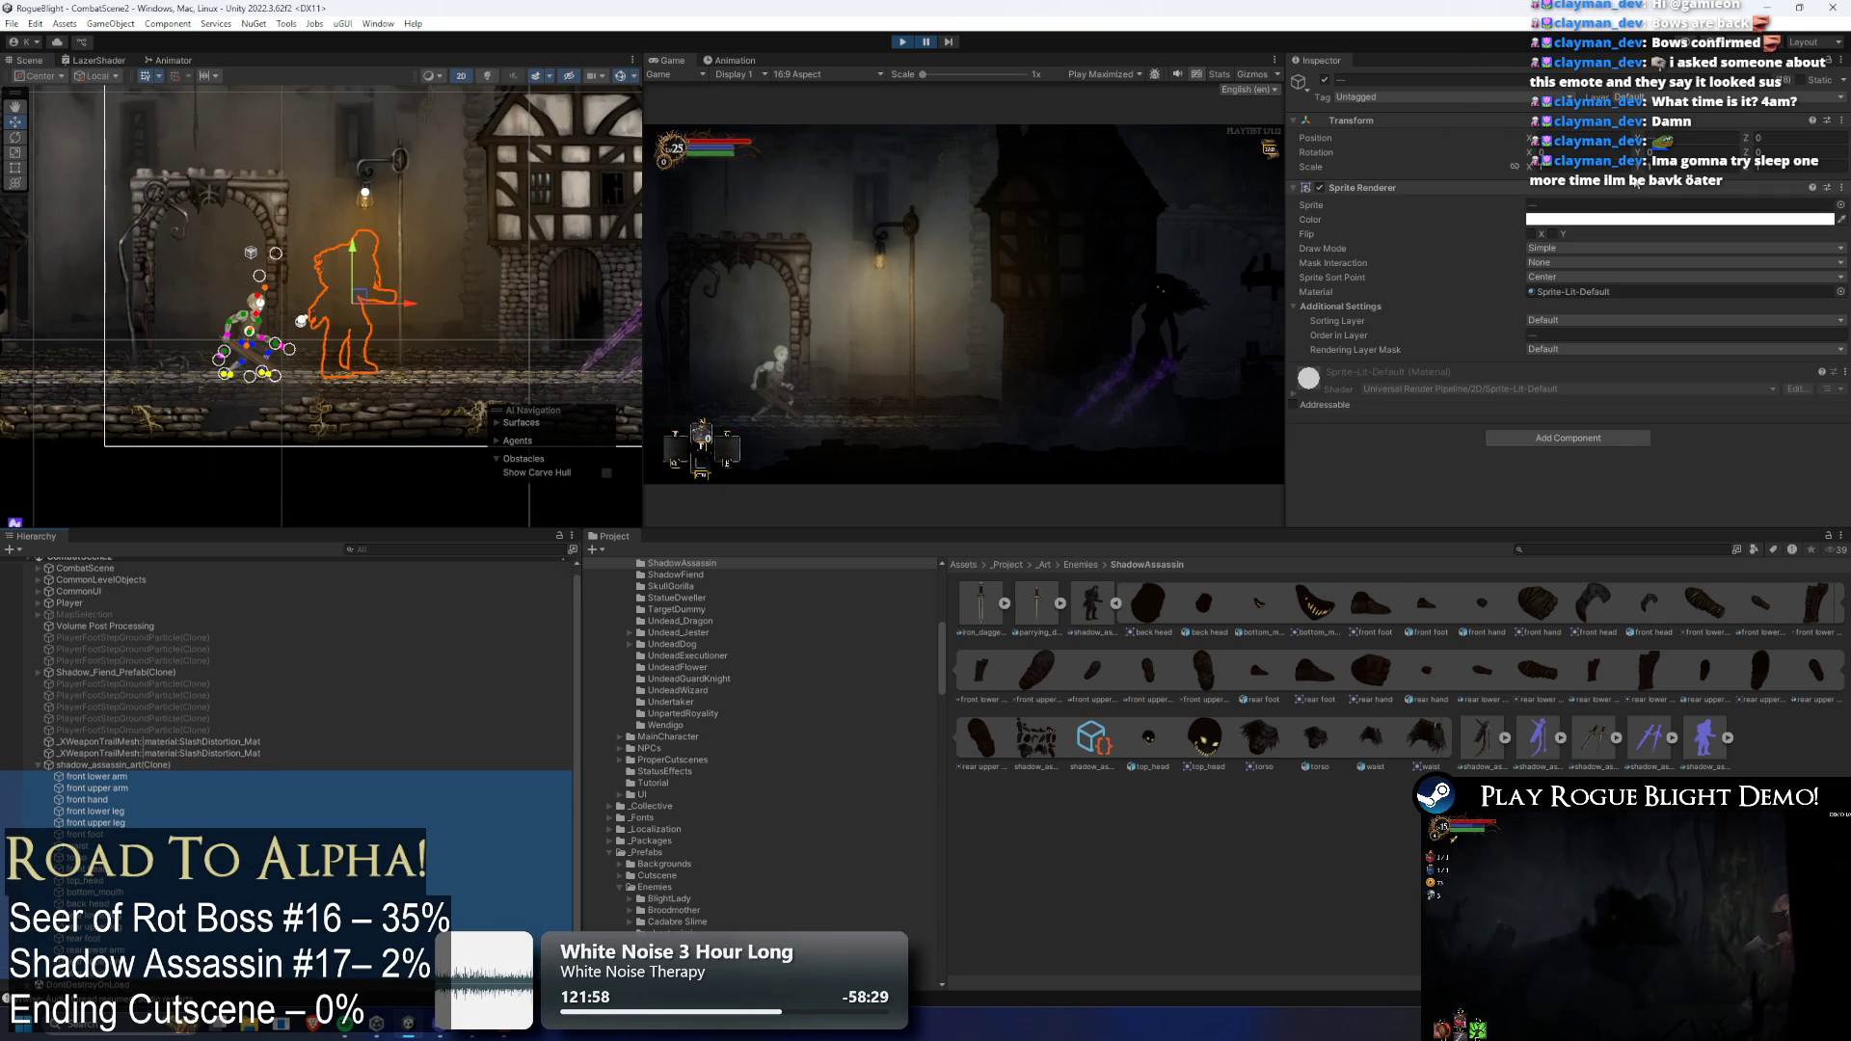
left_click(1581, 320)
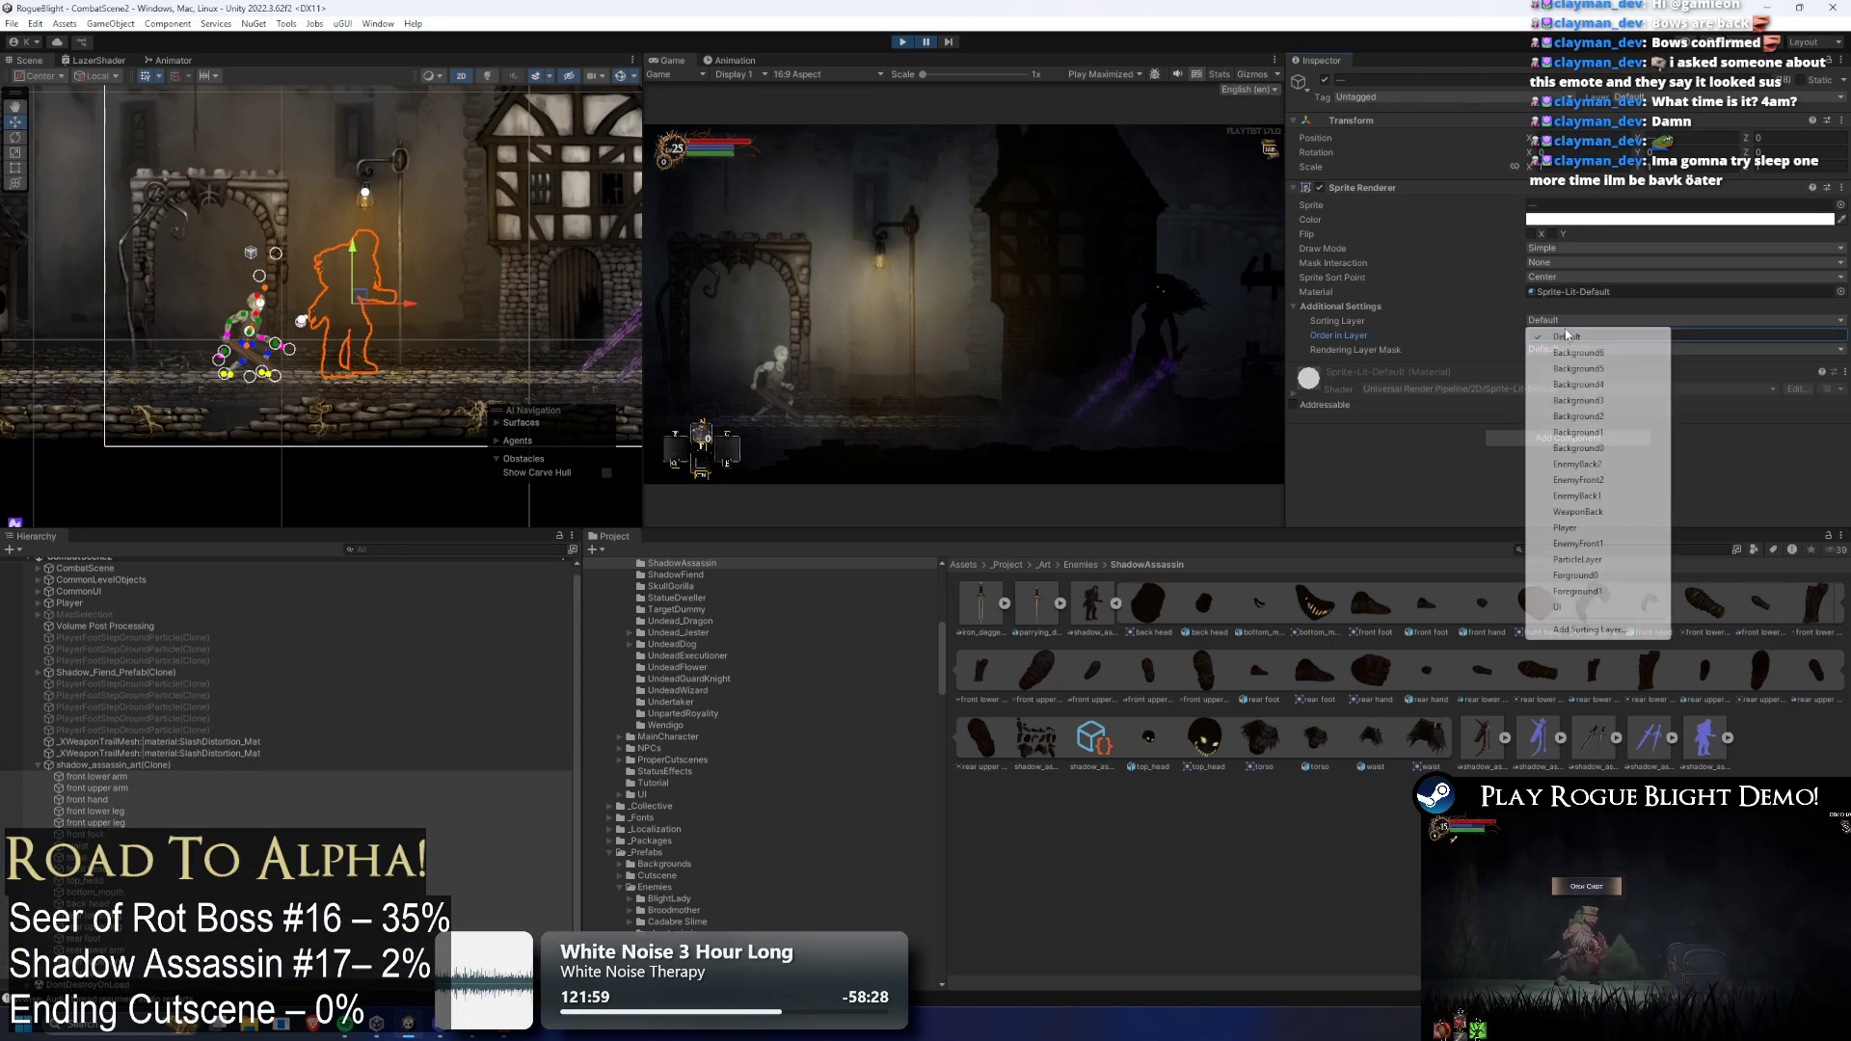
left_click(1577, 495)
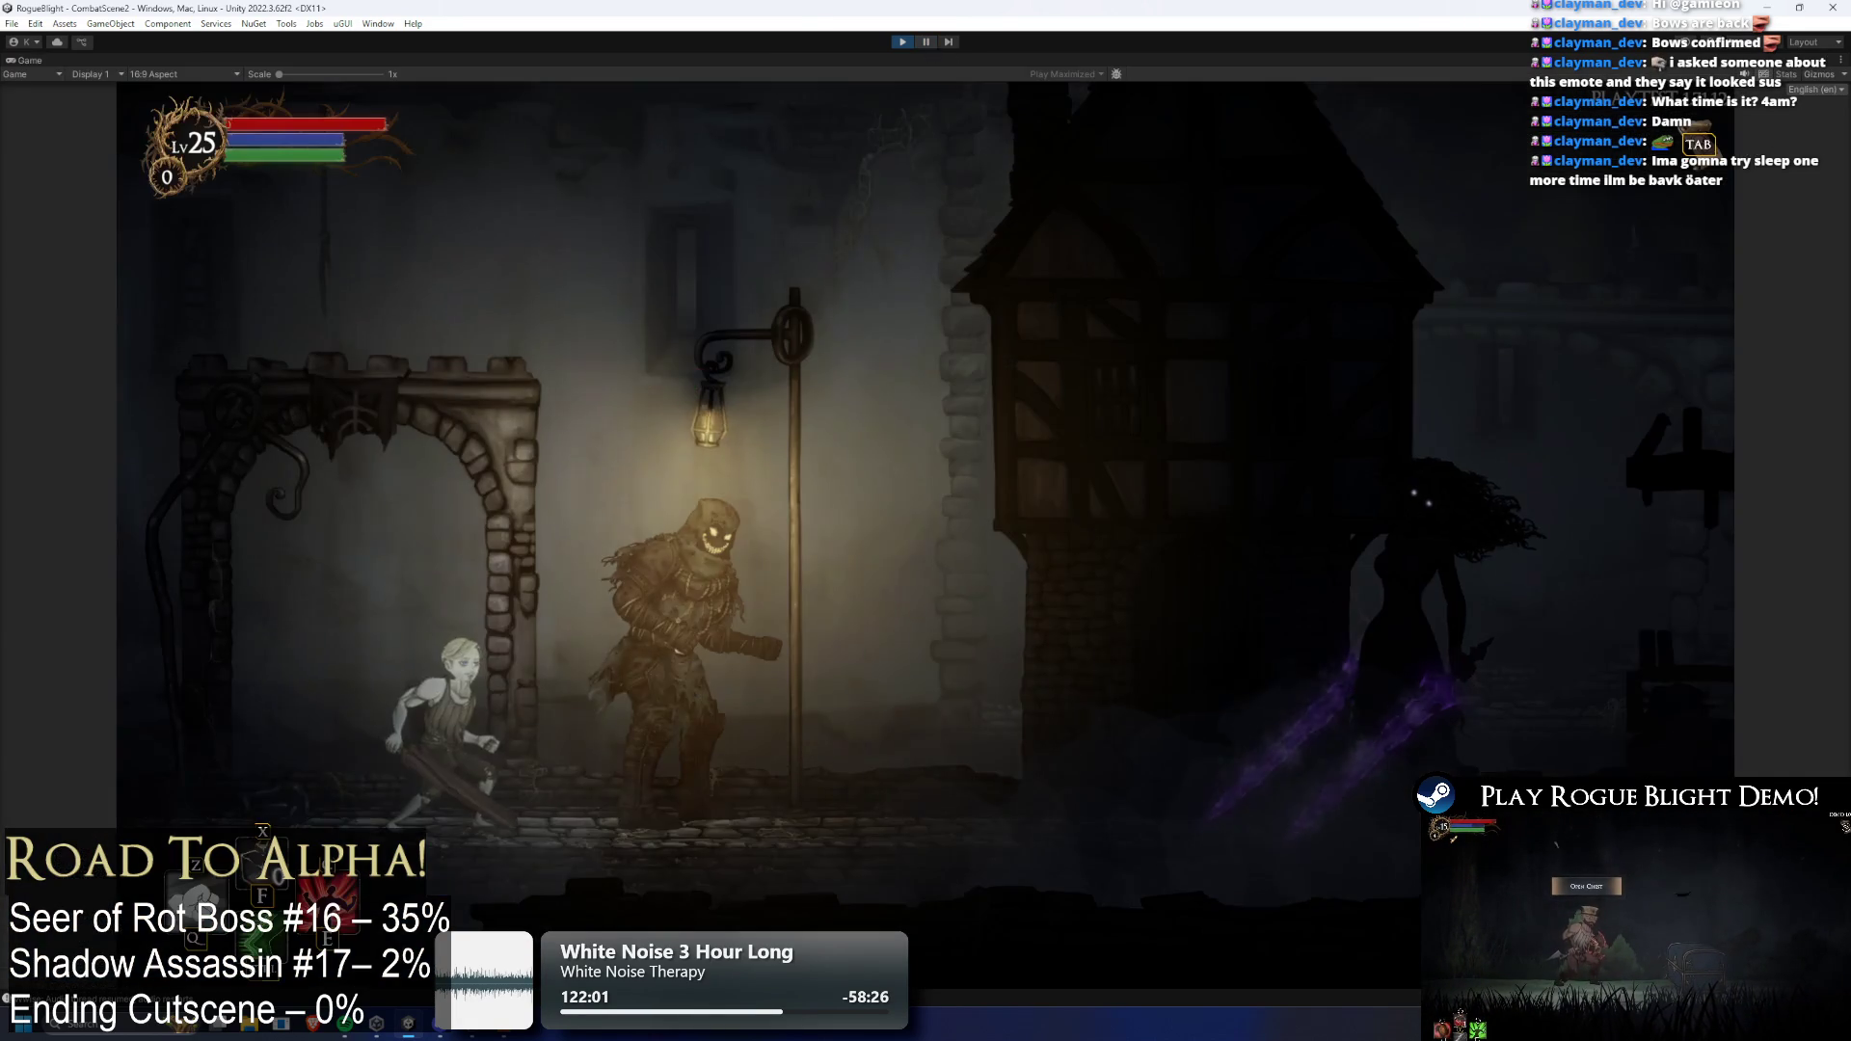
Play-test by running the player right, left and right again, then pause the game
key("d")
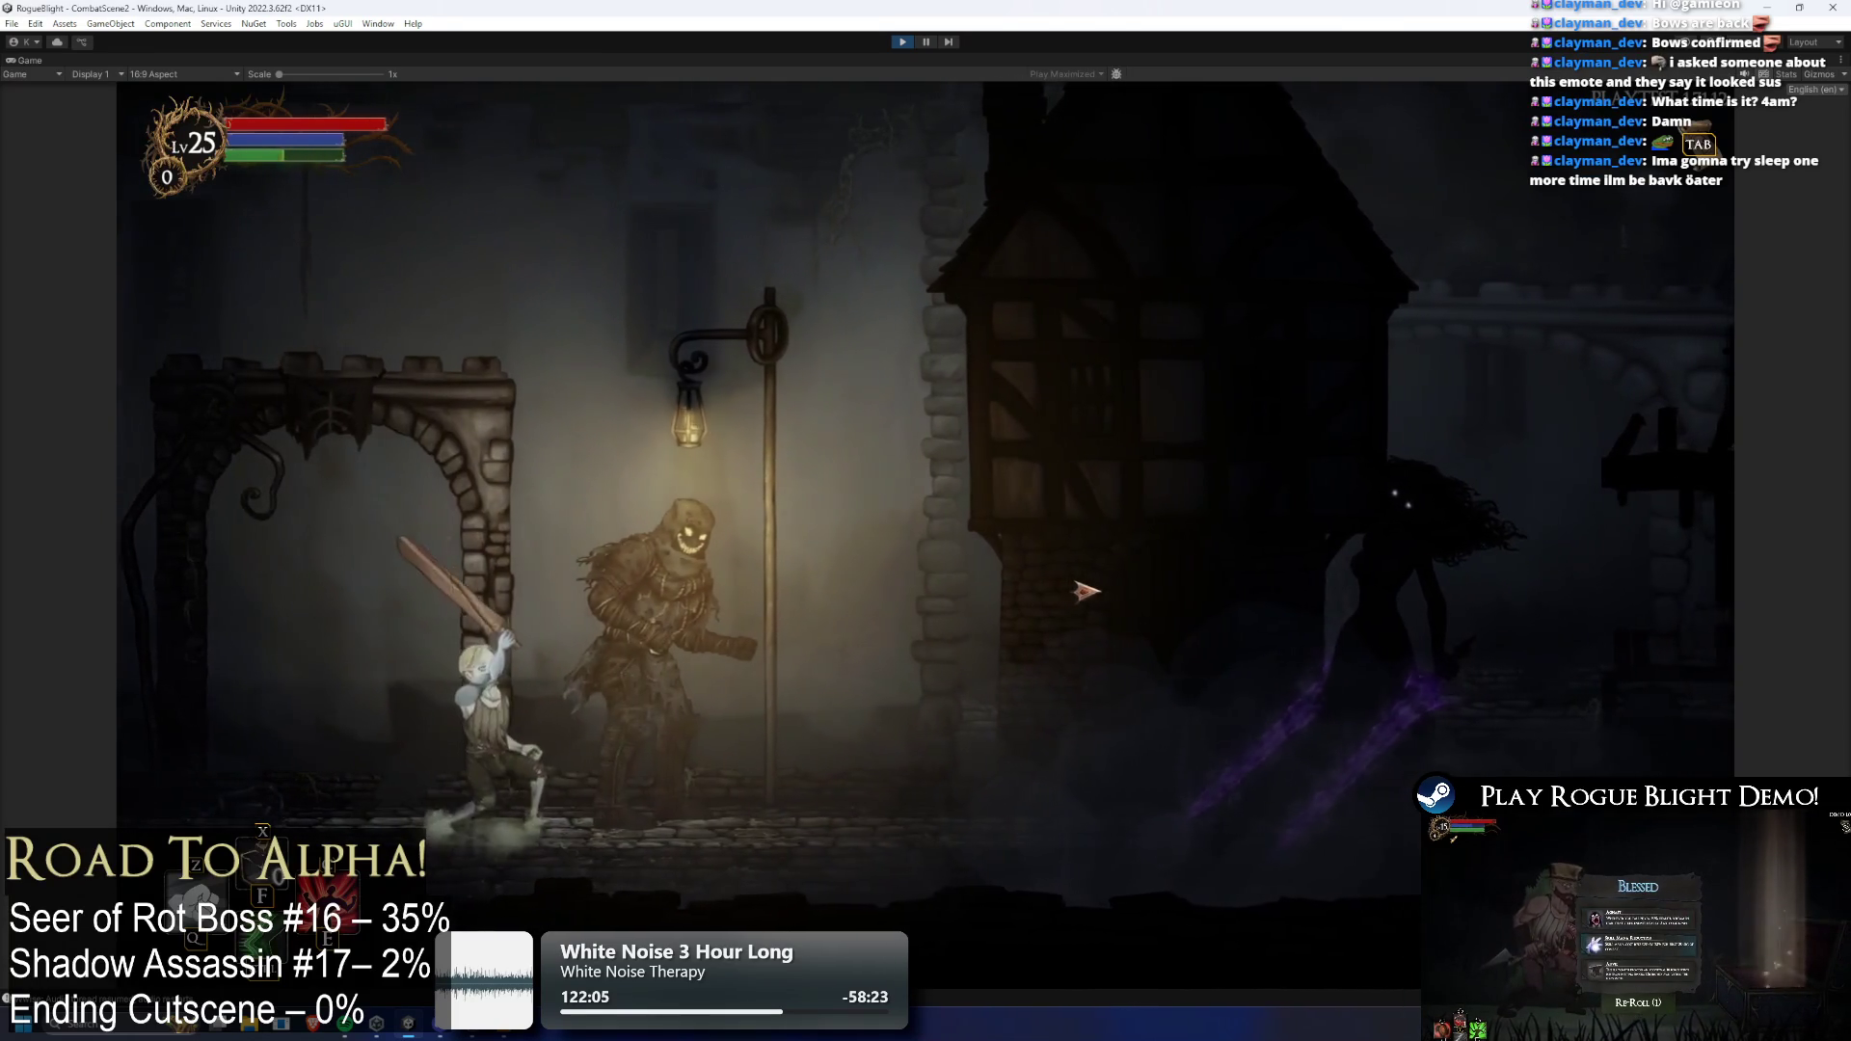
key("a")
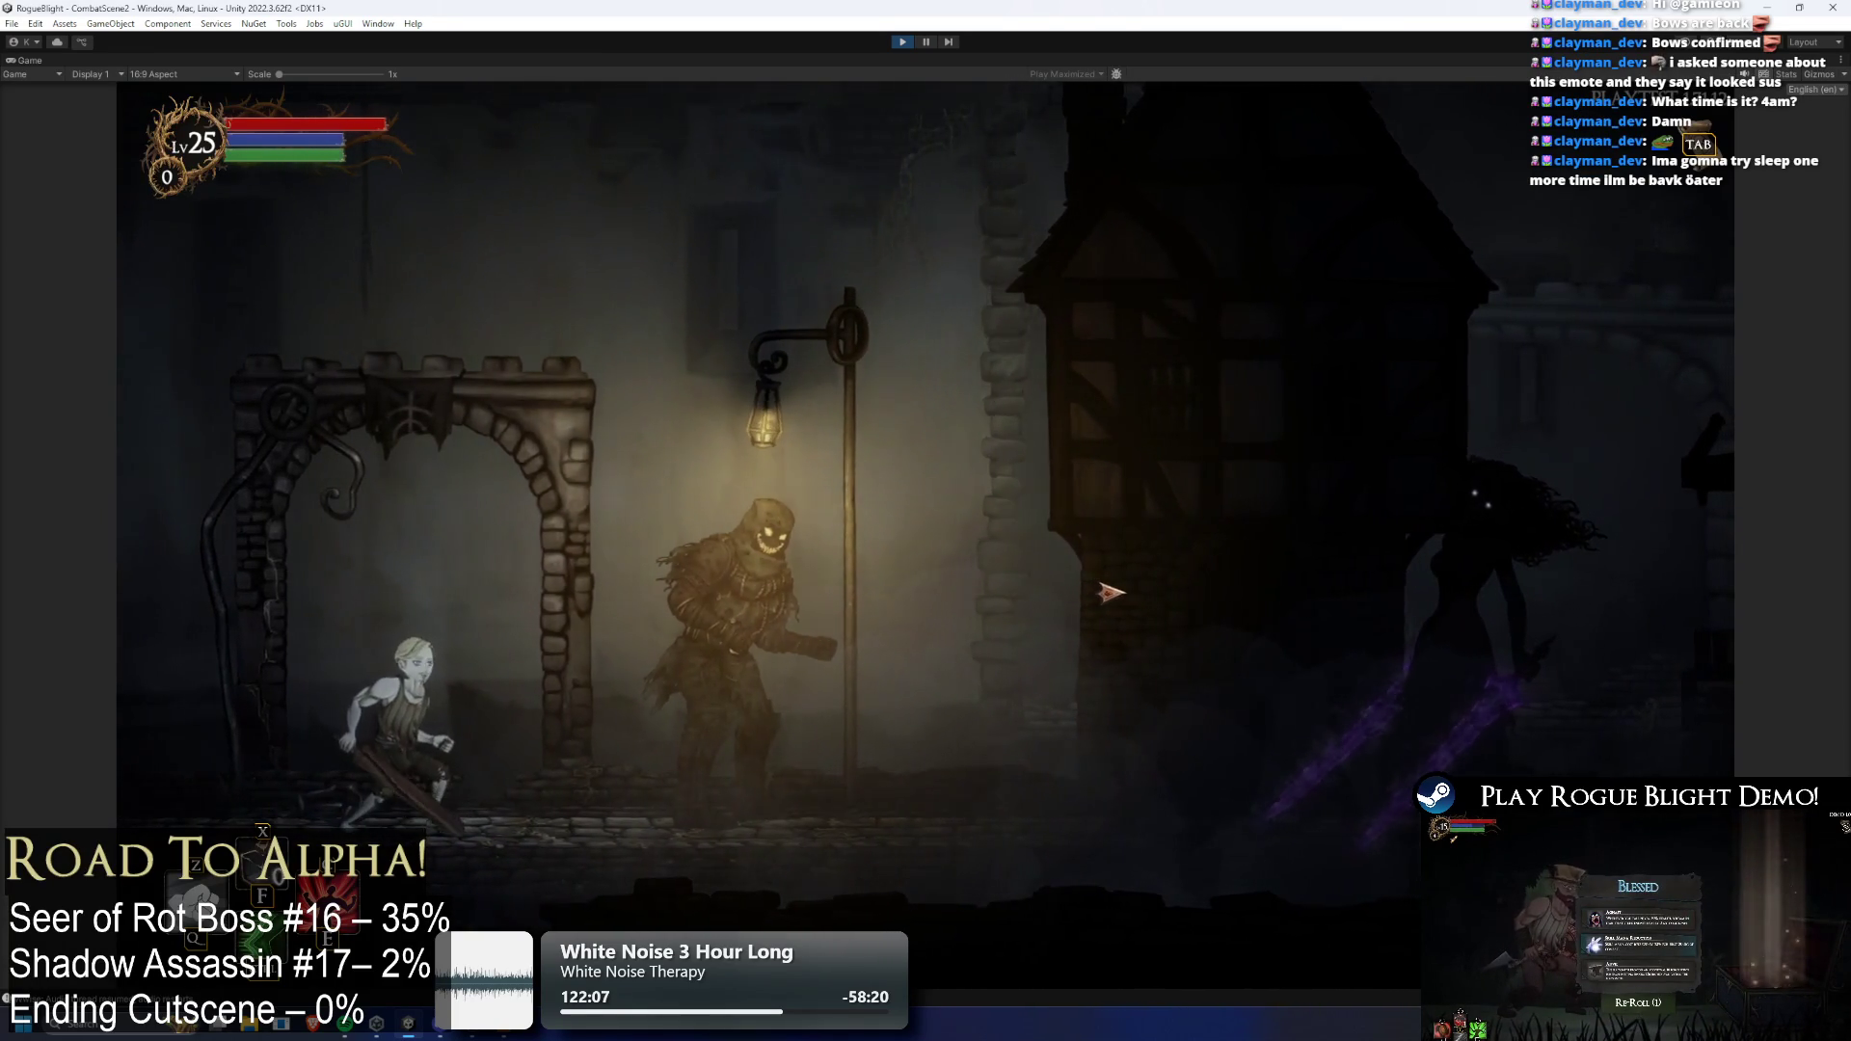
key("d")
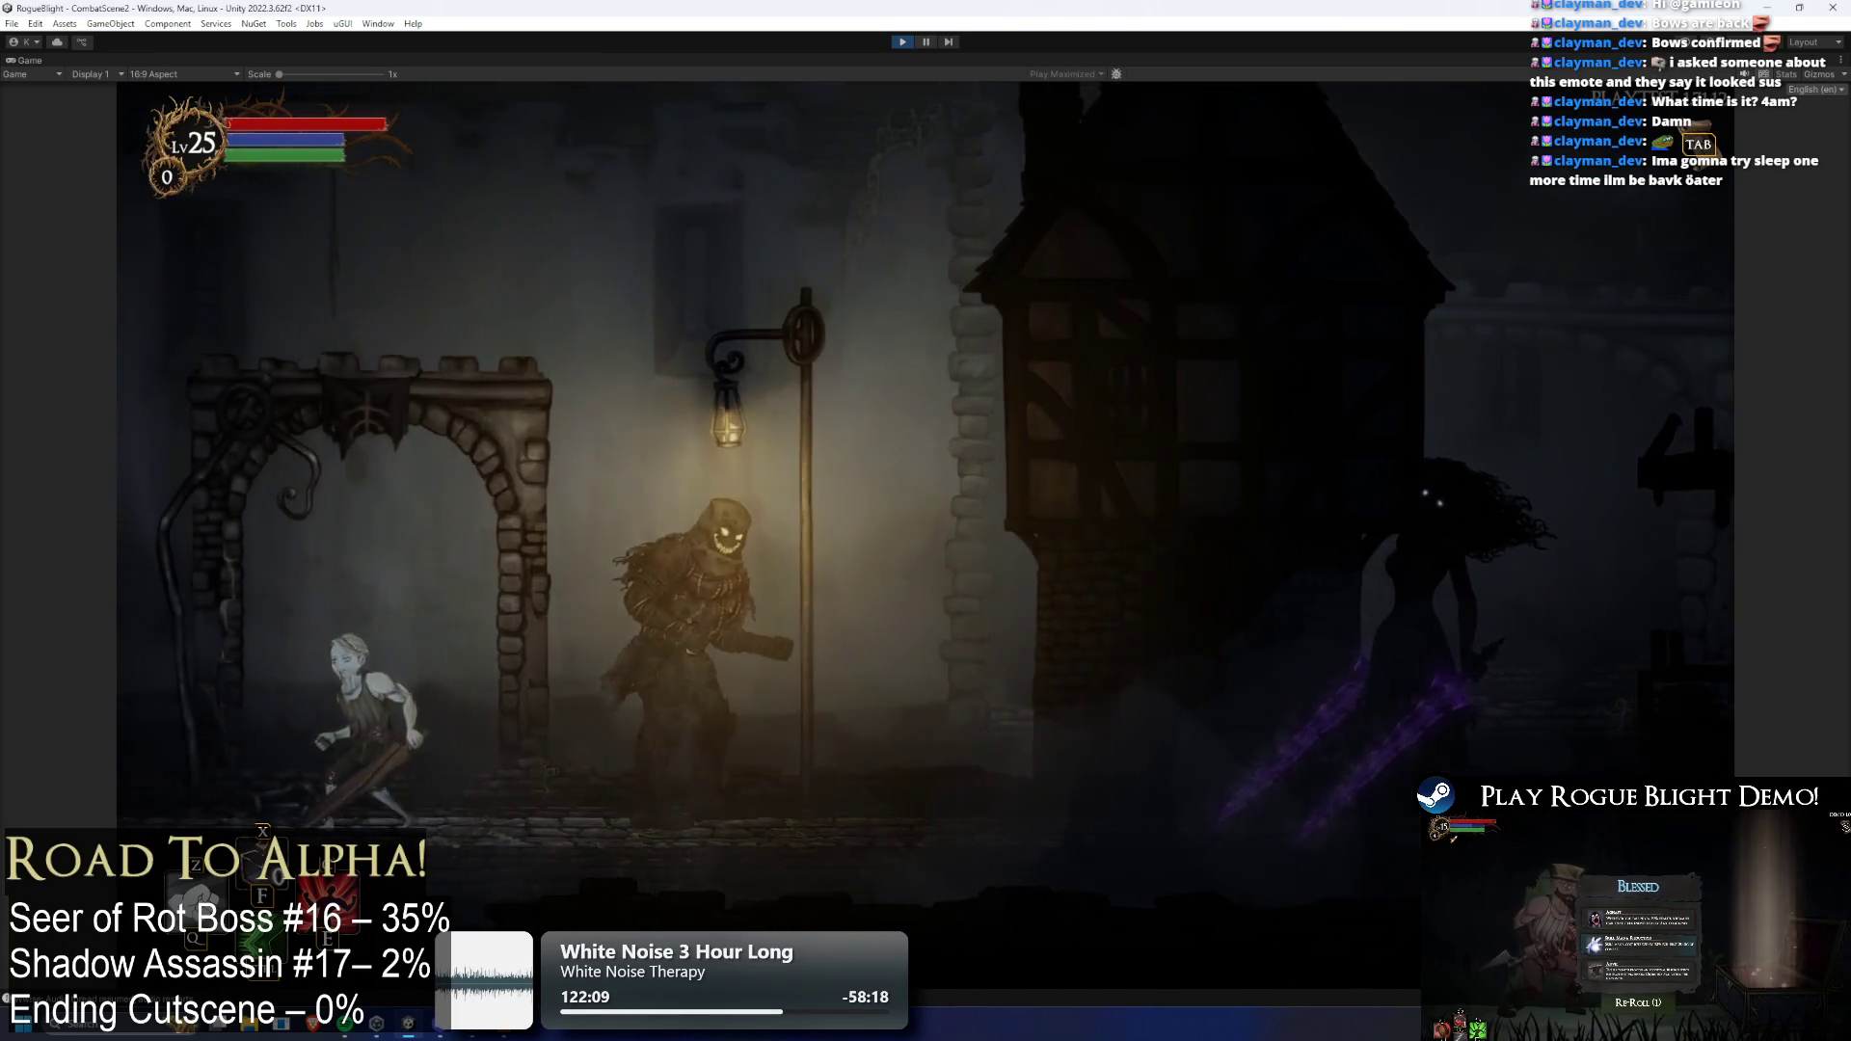
left_click(926, 42)
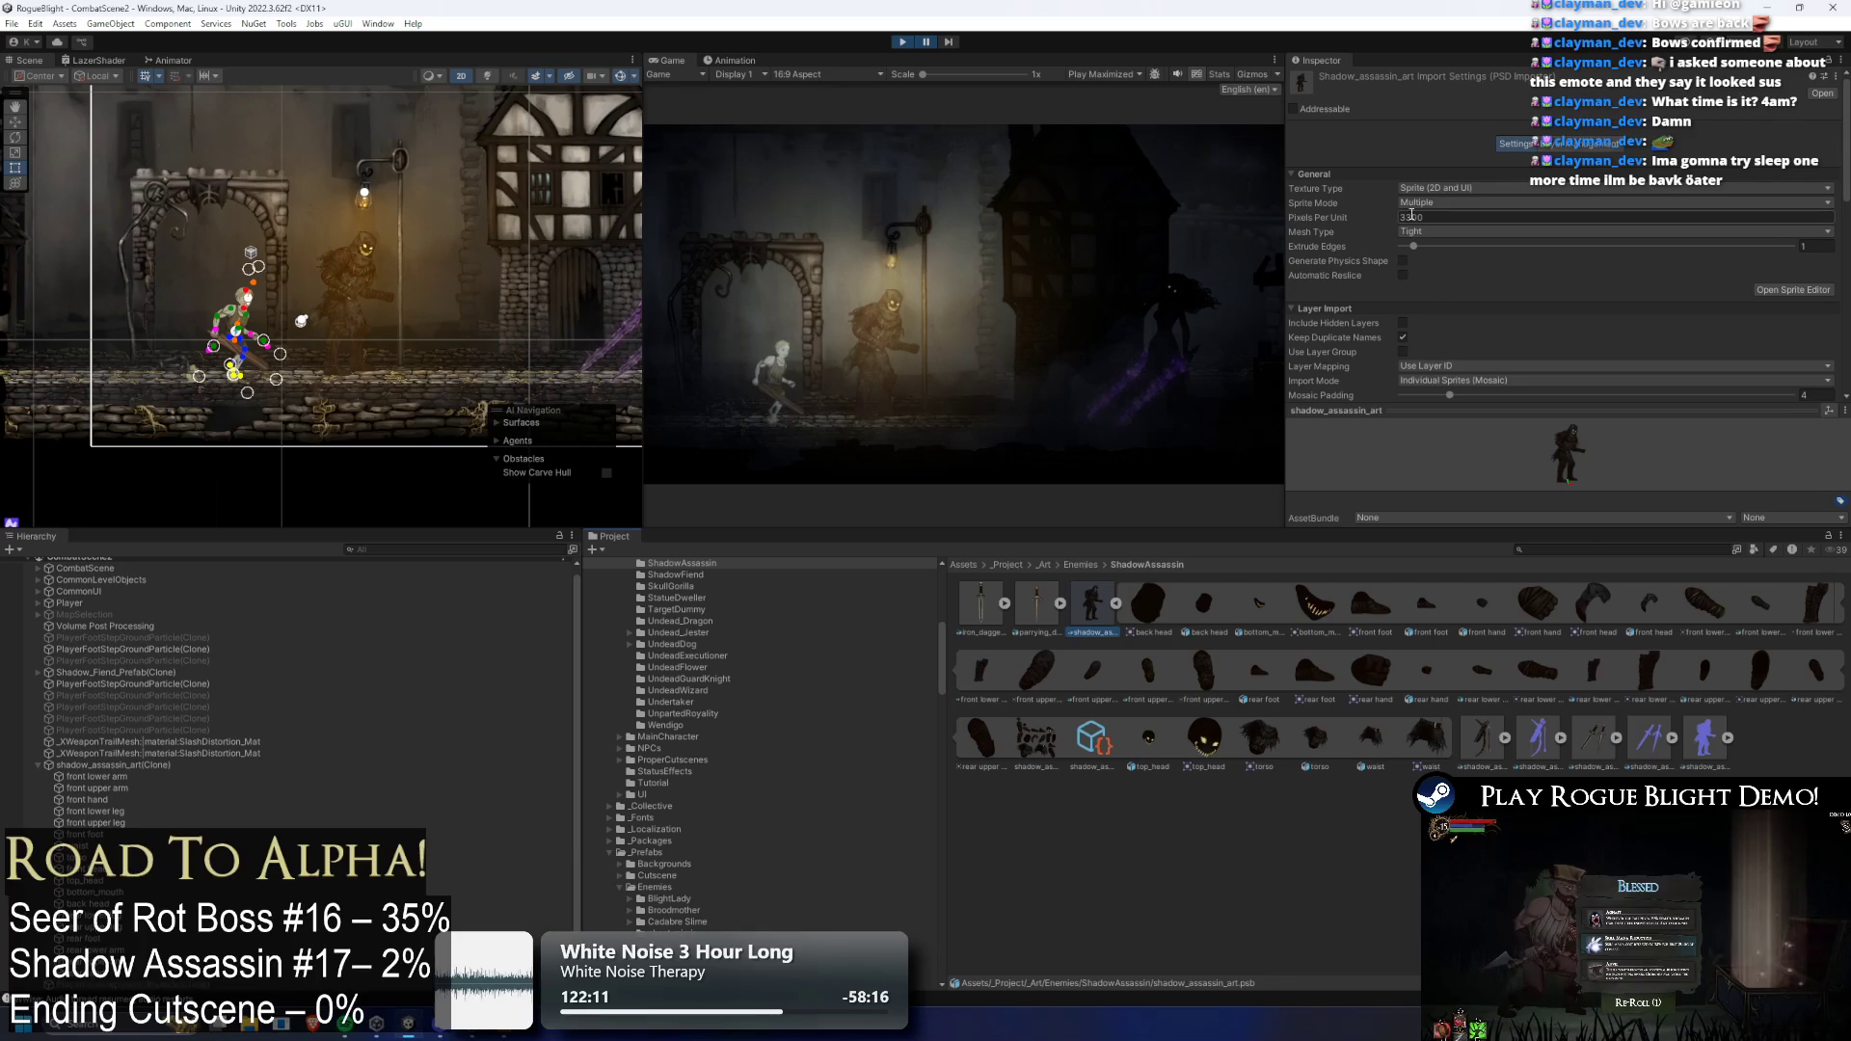
Reapply the import settings, place a fresh assassin with all parts on EnemyBack1, and resume the game
scroll(1810, 377, "down", 10)
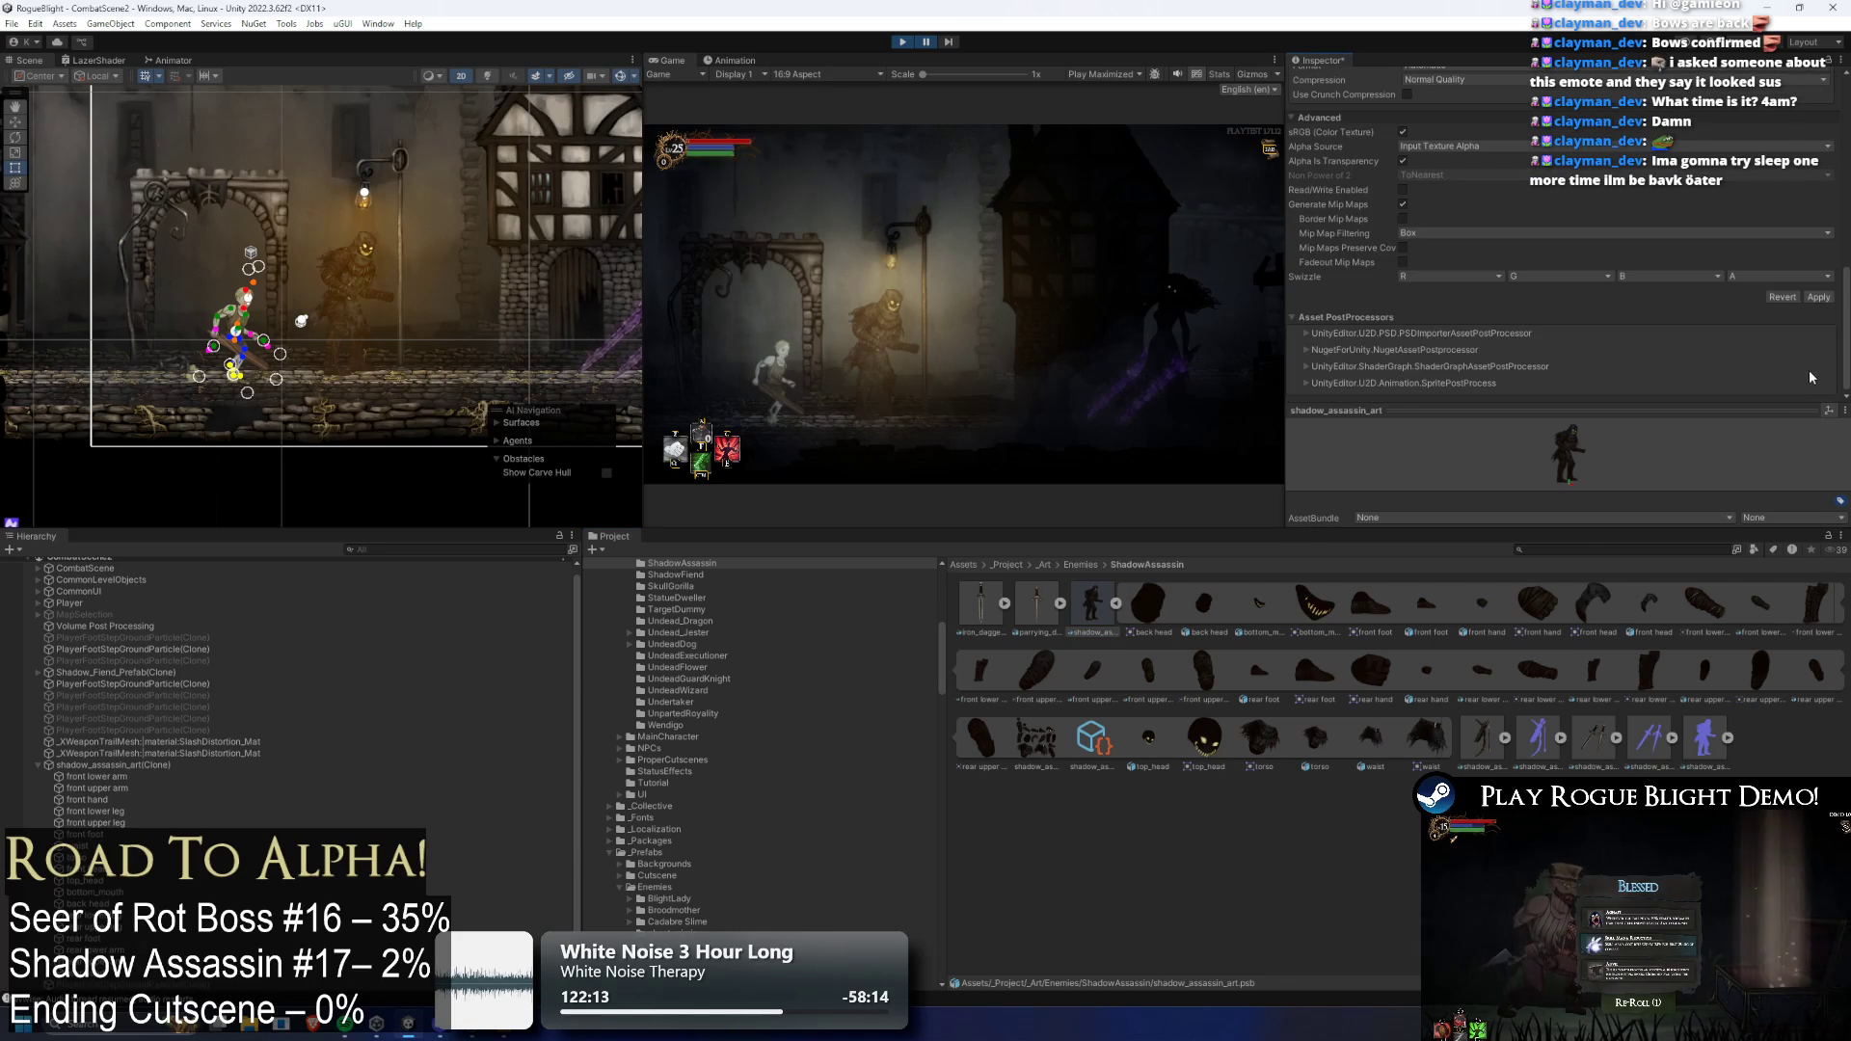
left_click(1818, 297)
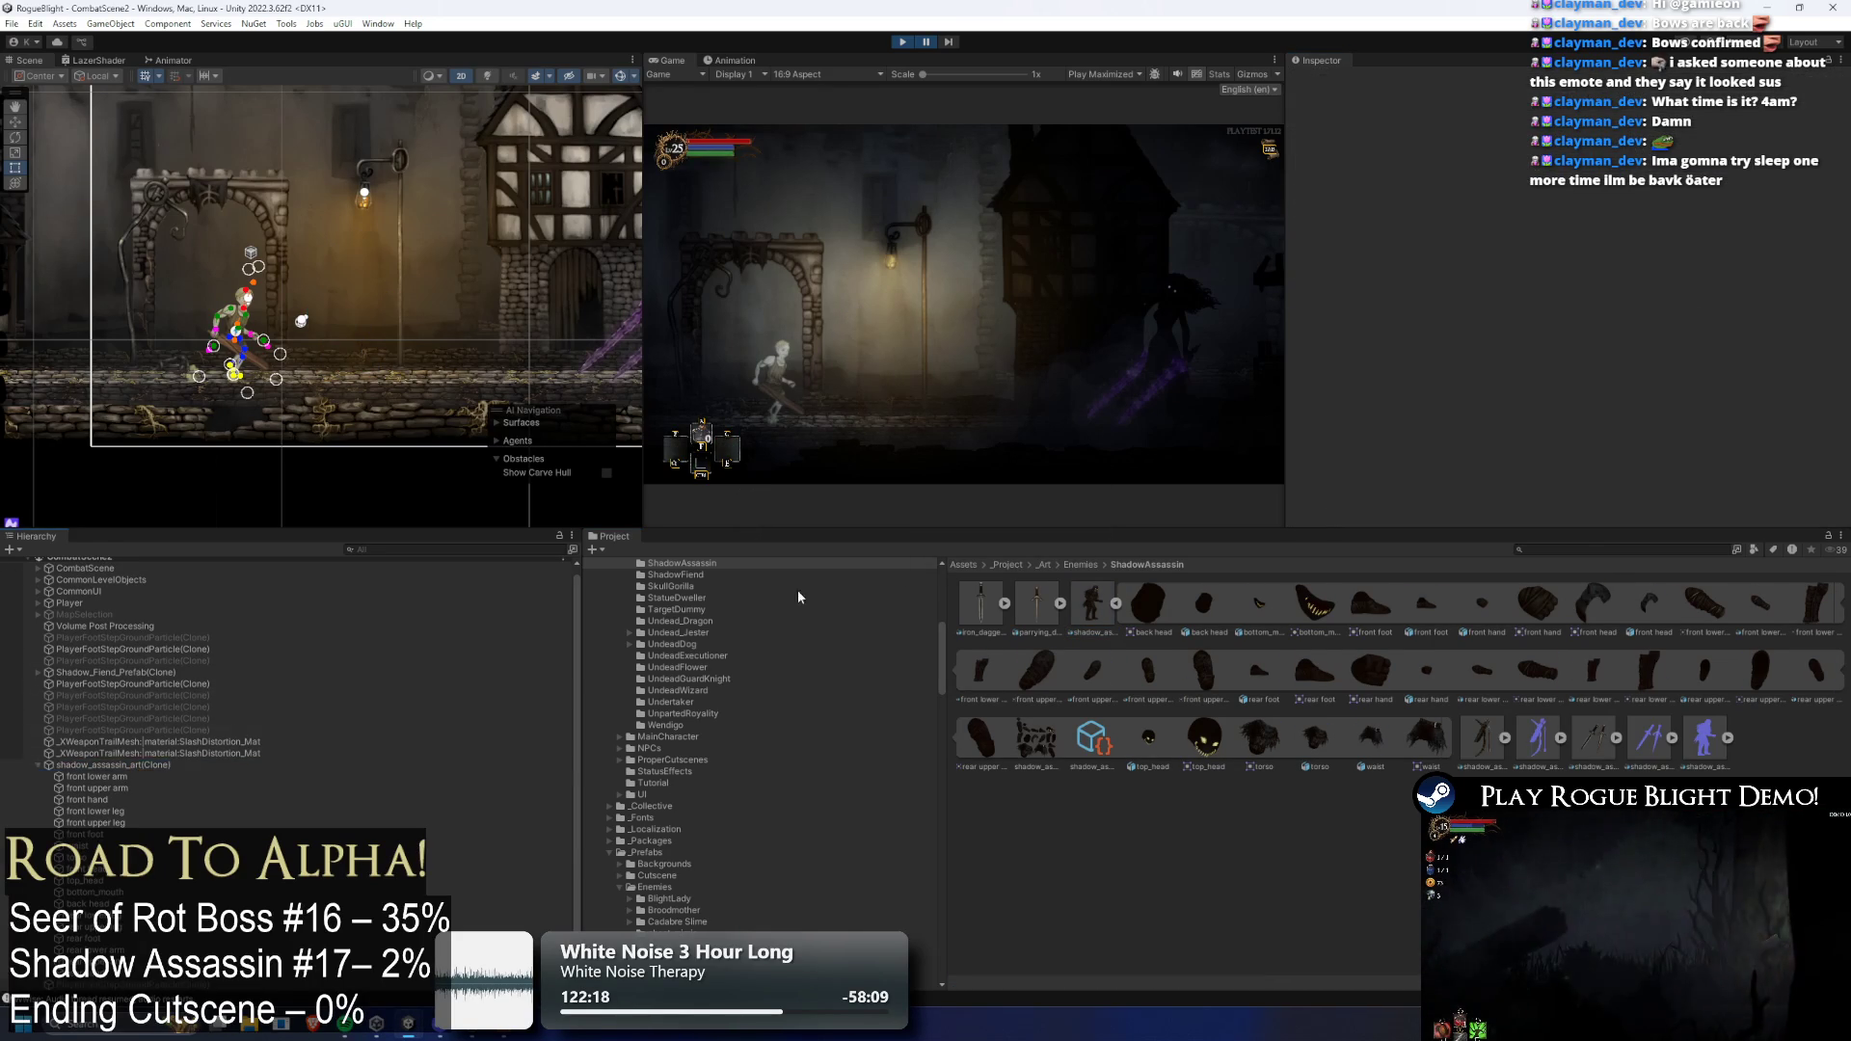
left_click_drag(500, 392, 328, 373)
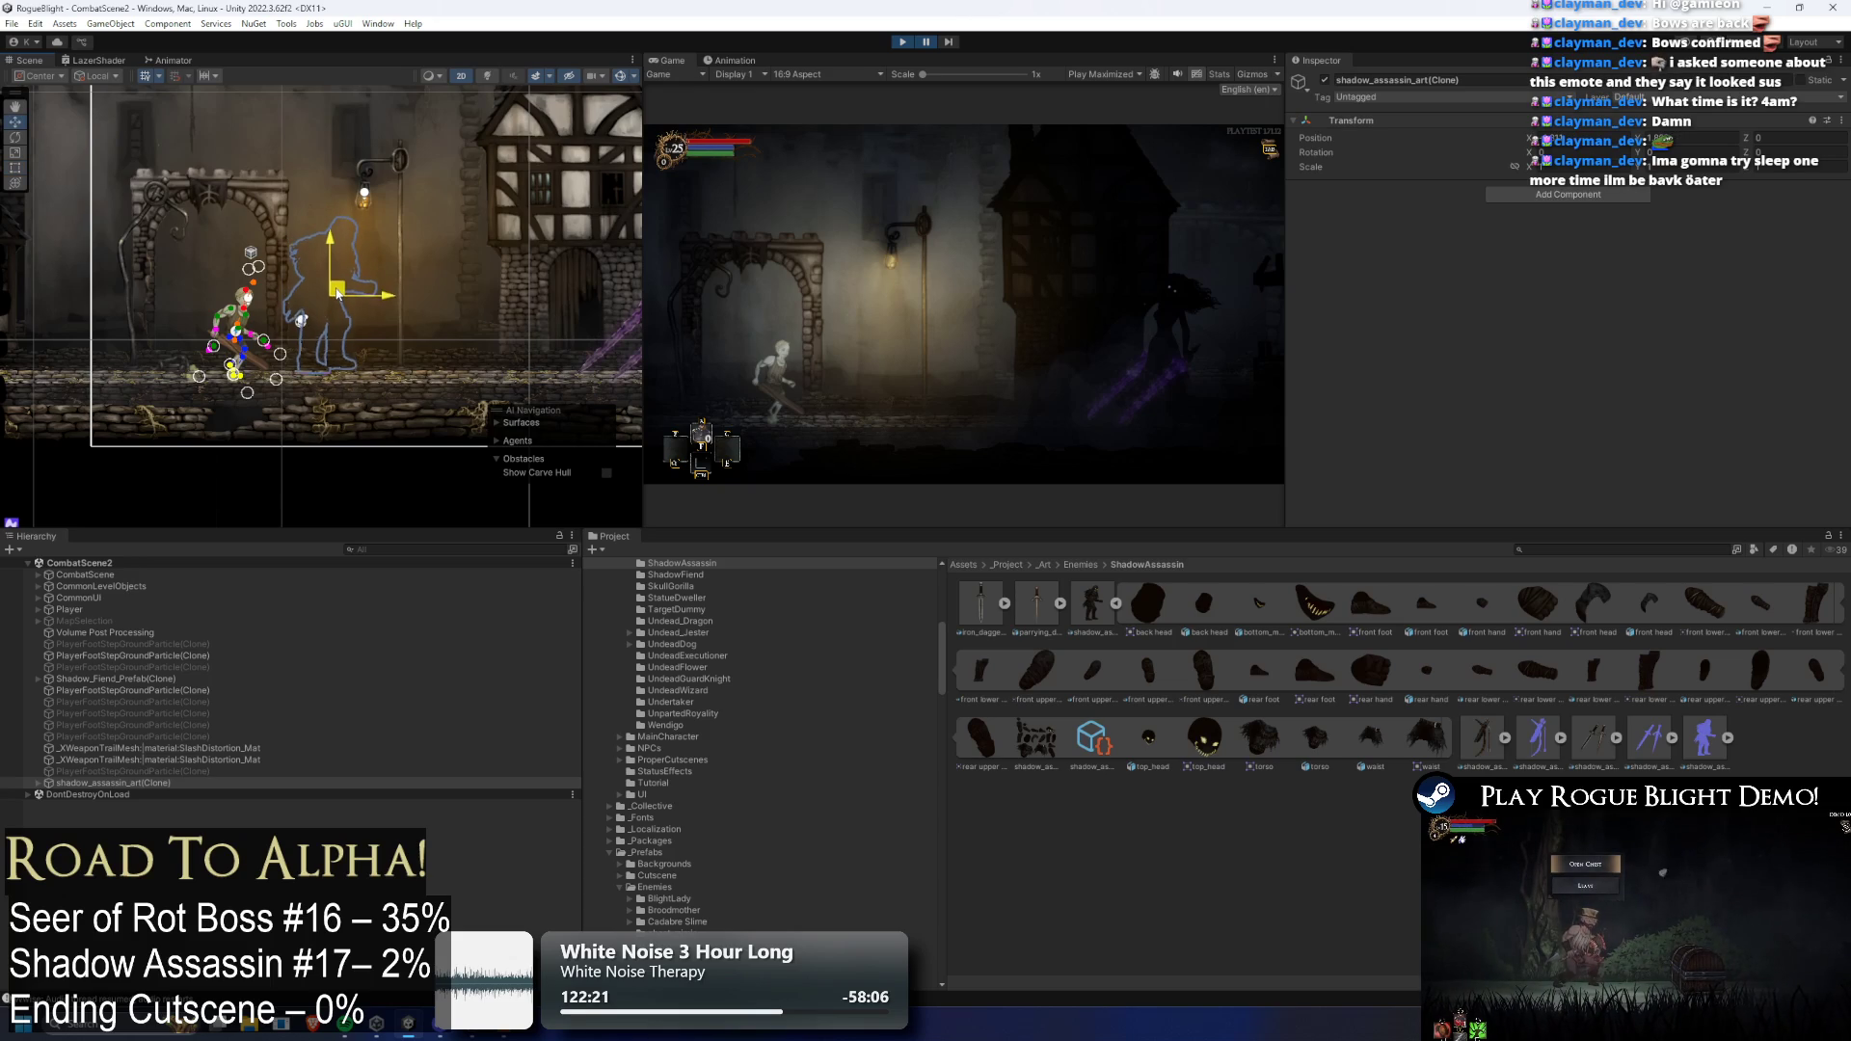
left_click(111, 792)
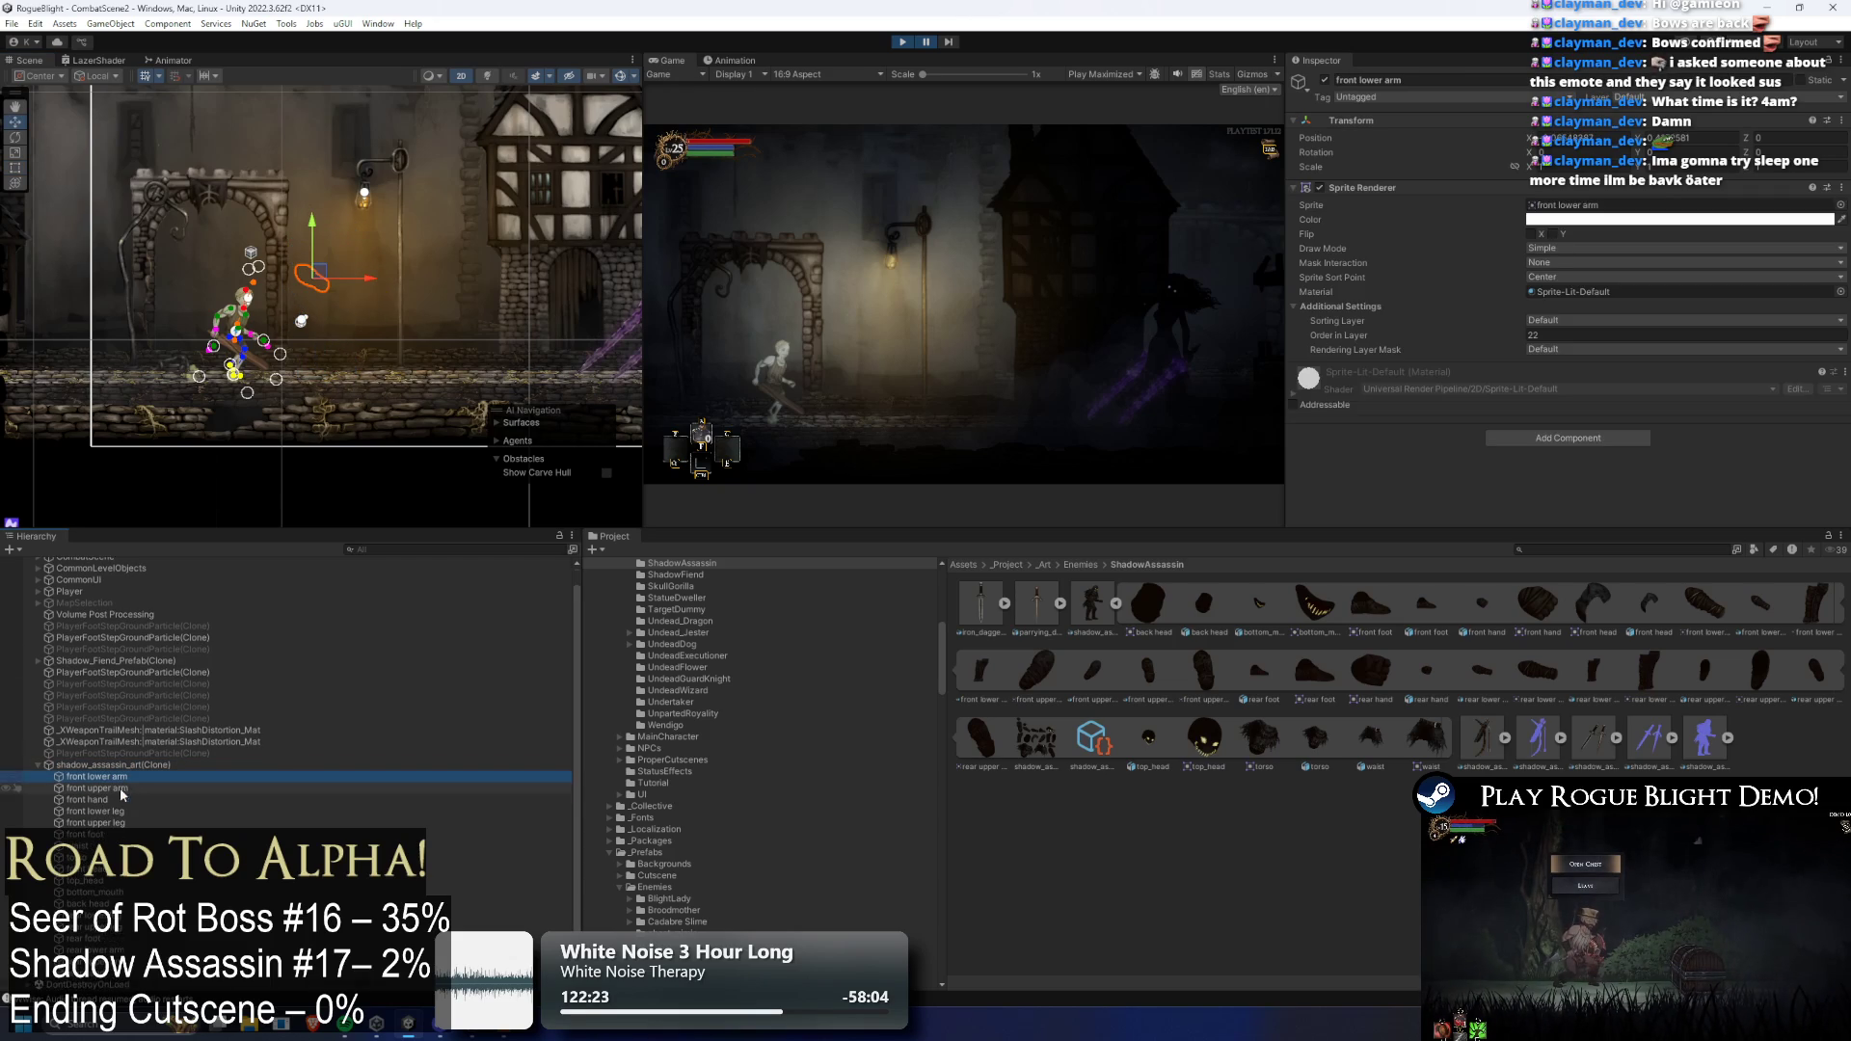
left_click(110, 937, "shift")
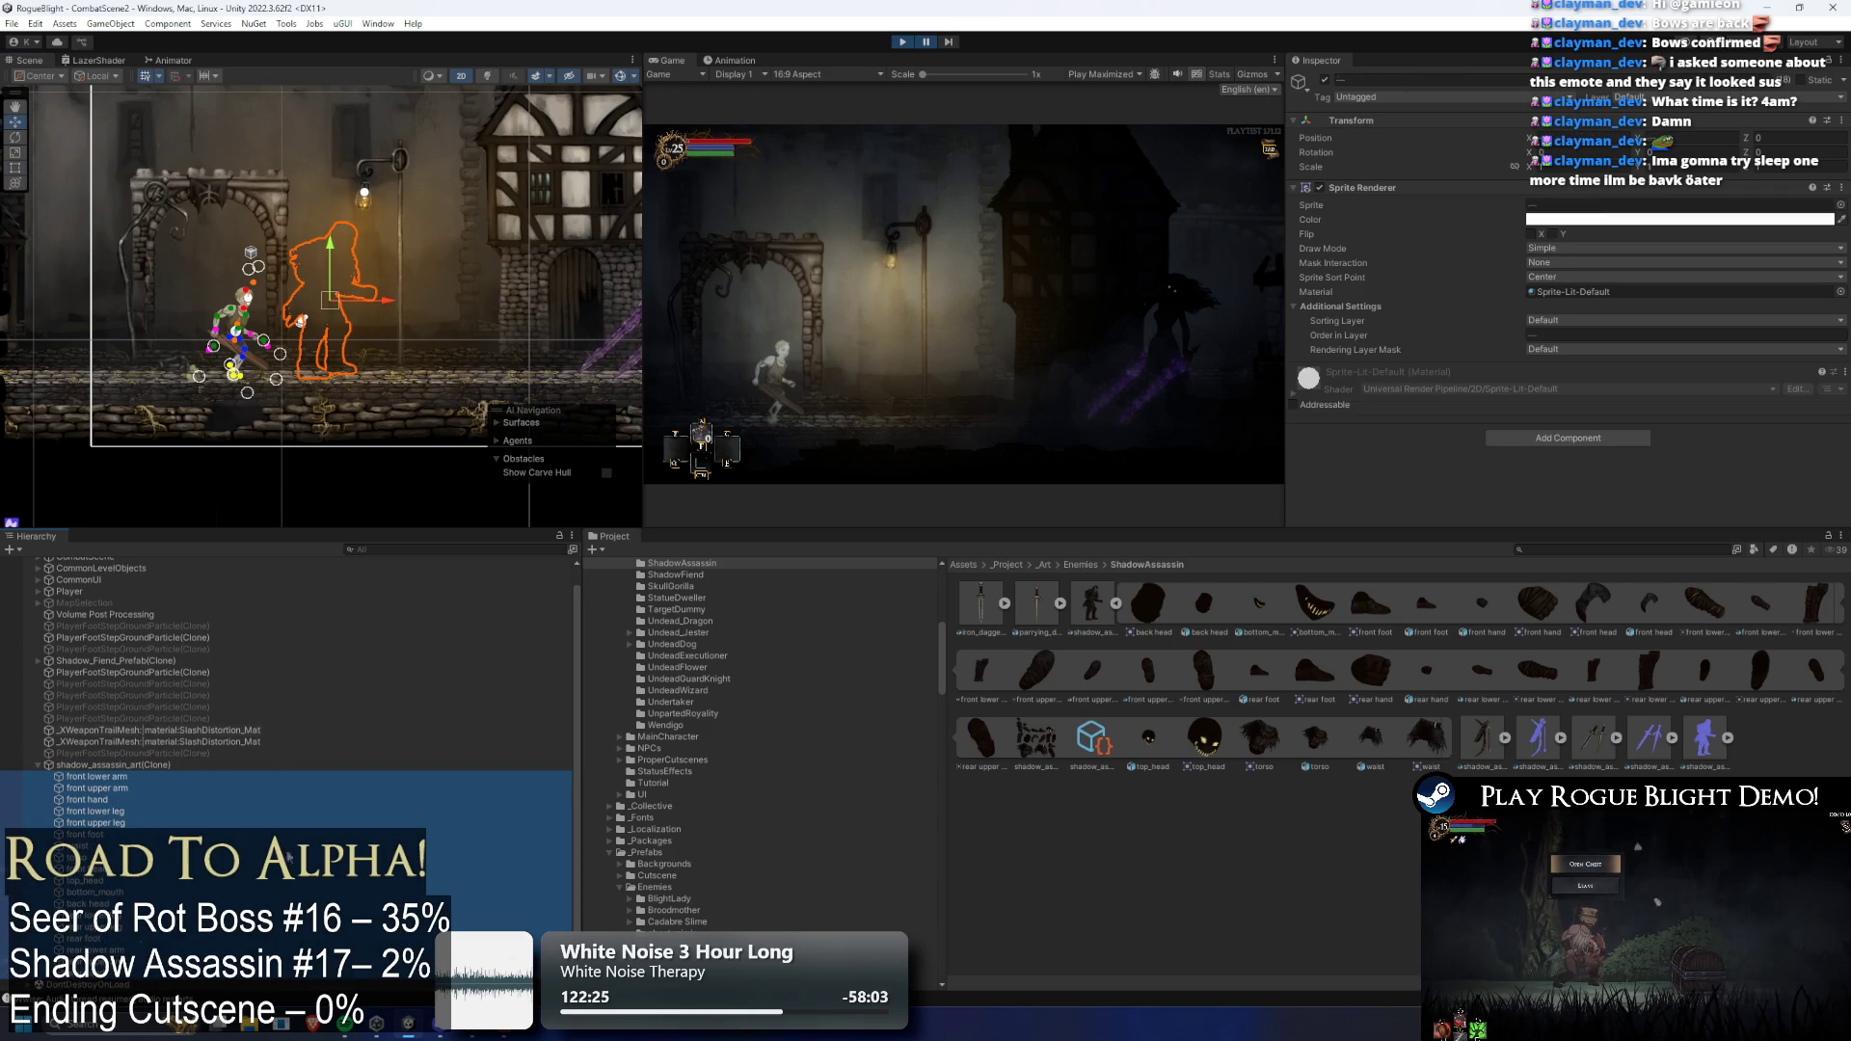
left_click(1570, 319)
left_click(1591, 494)
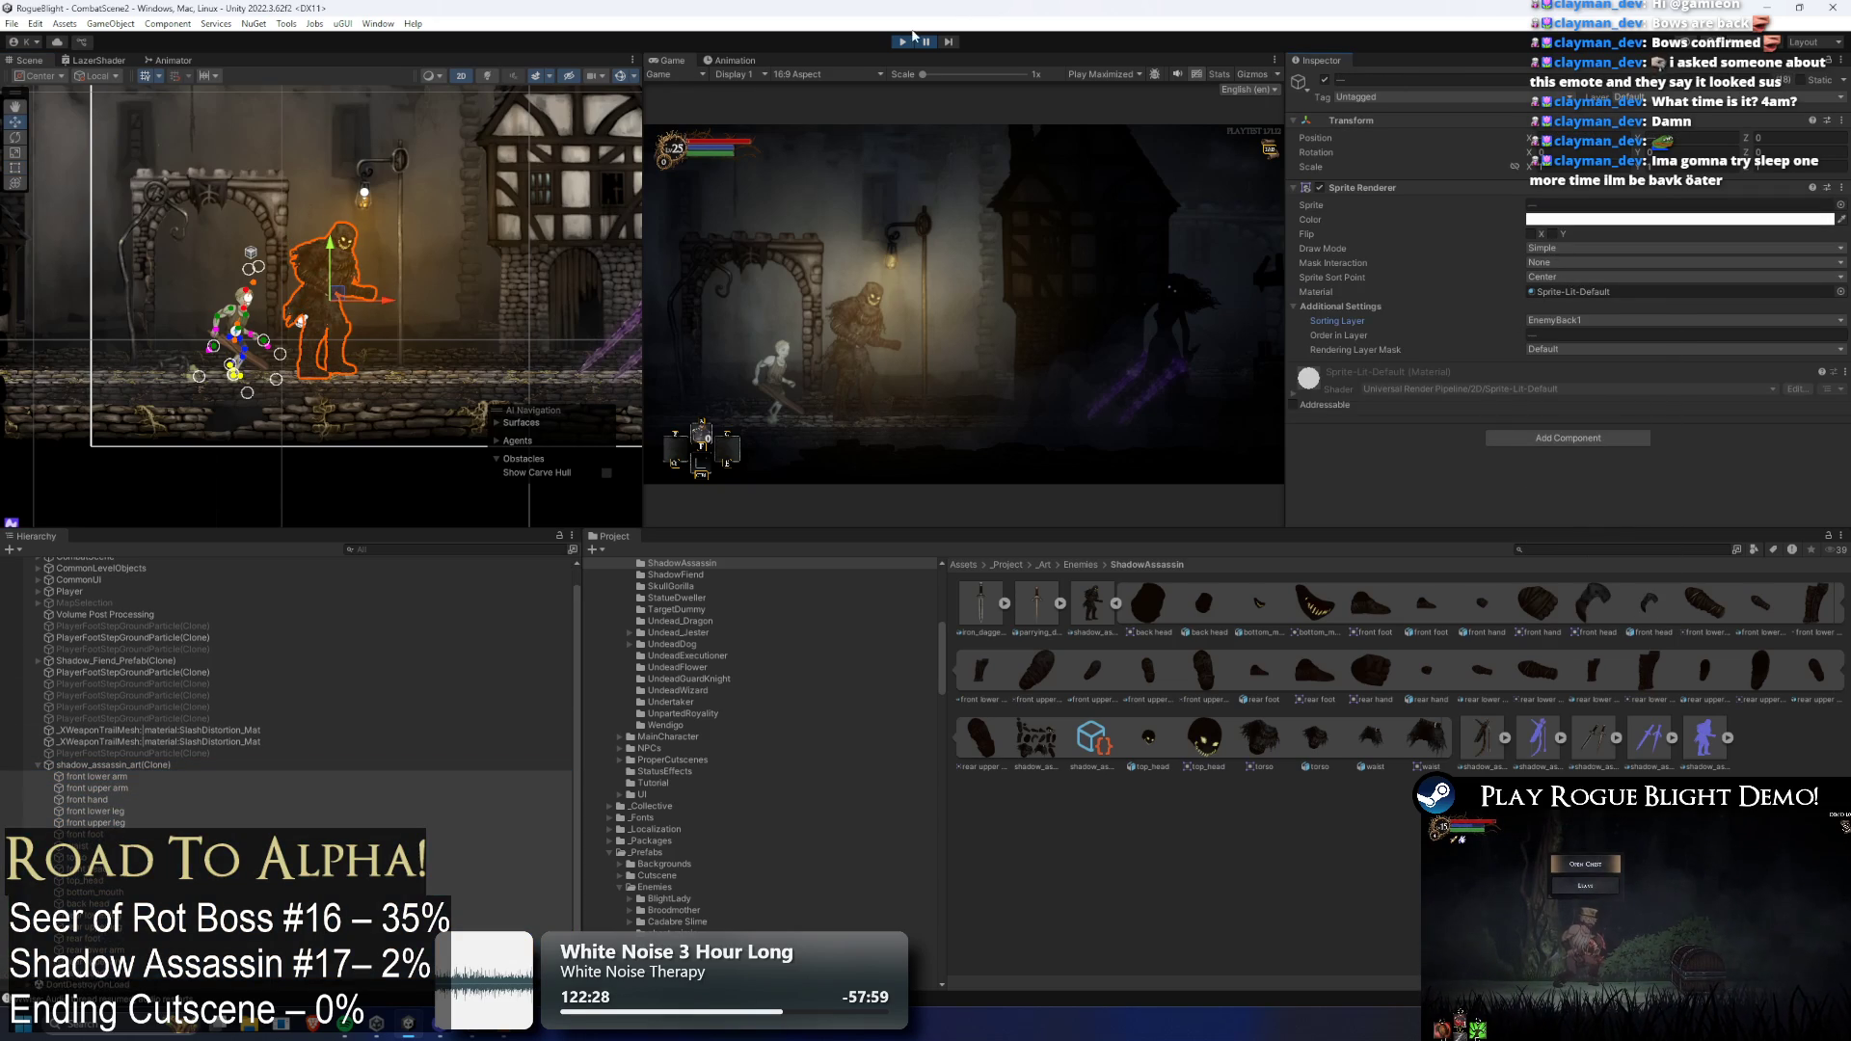
left_click(926, 42)
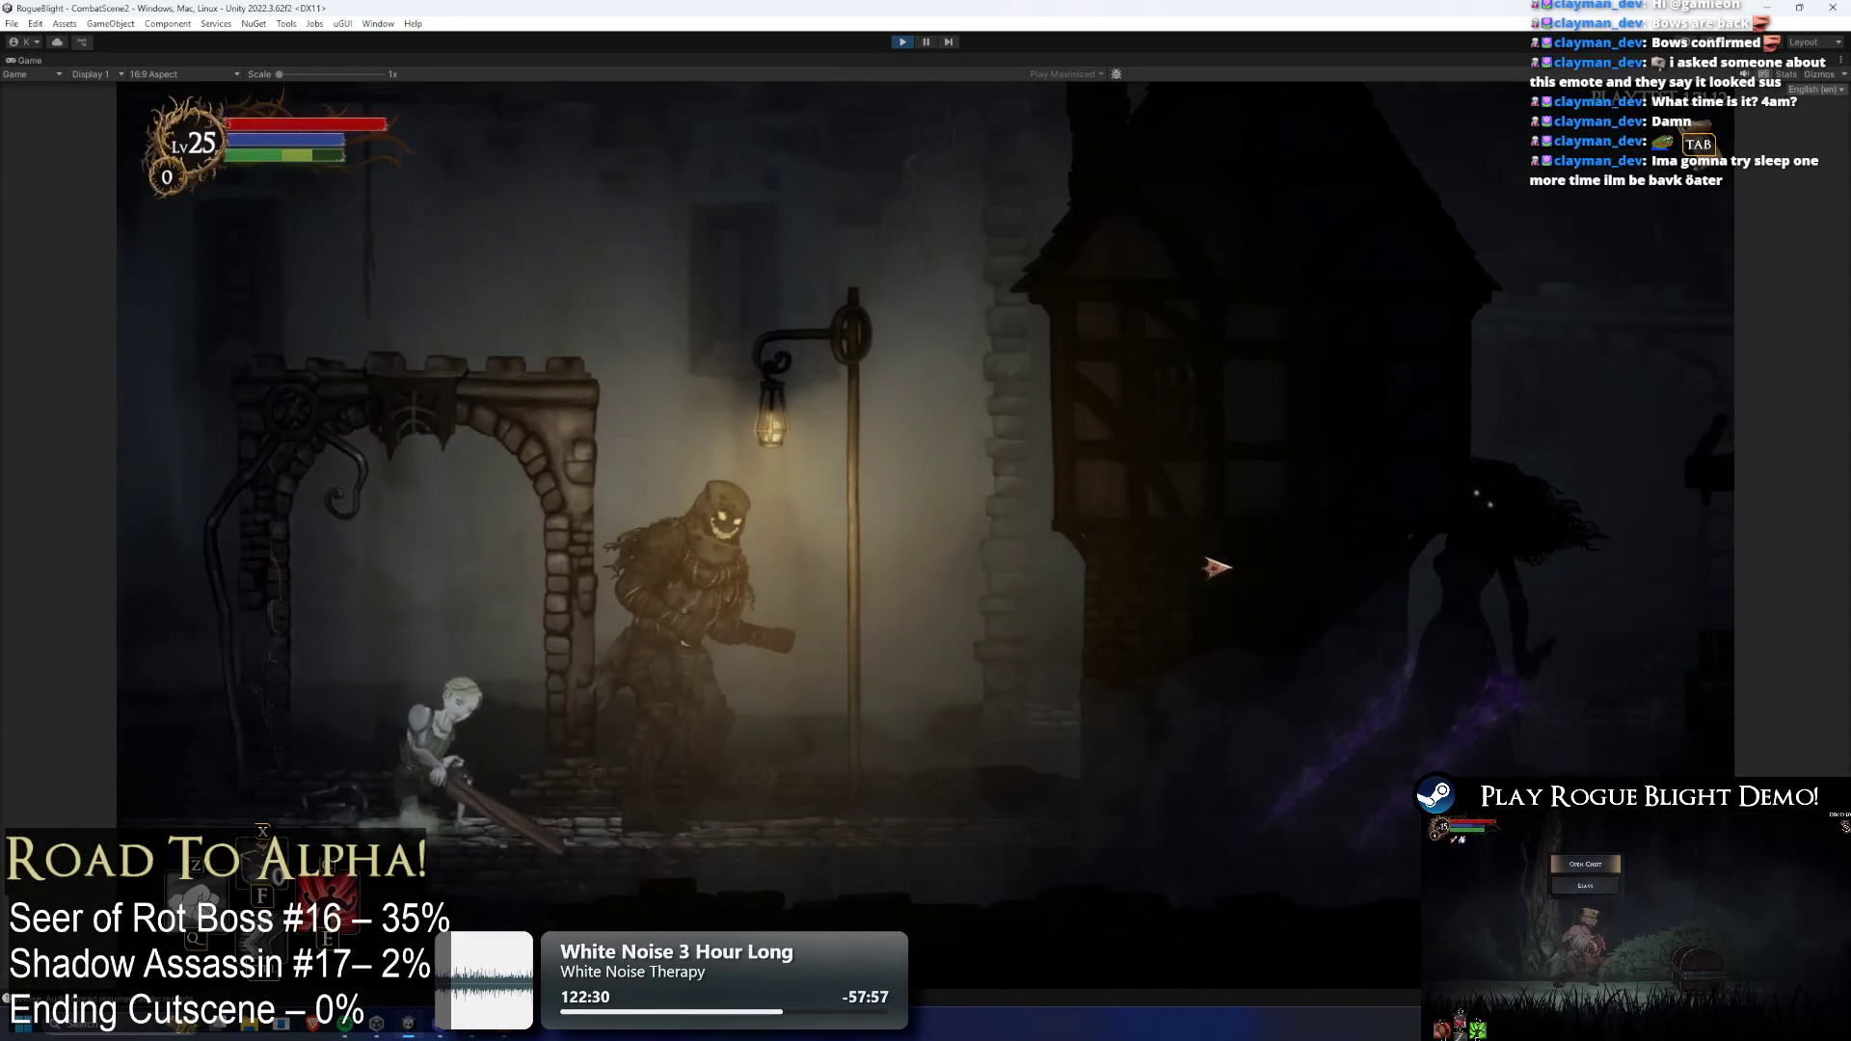
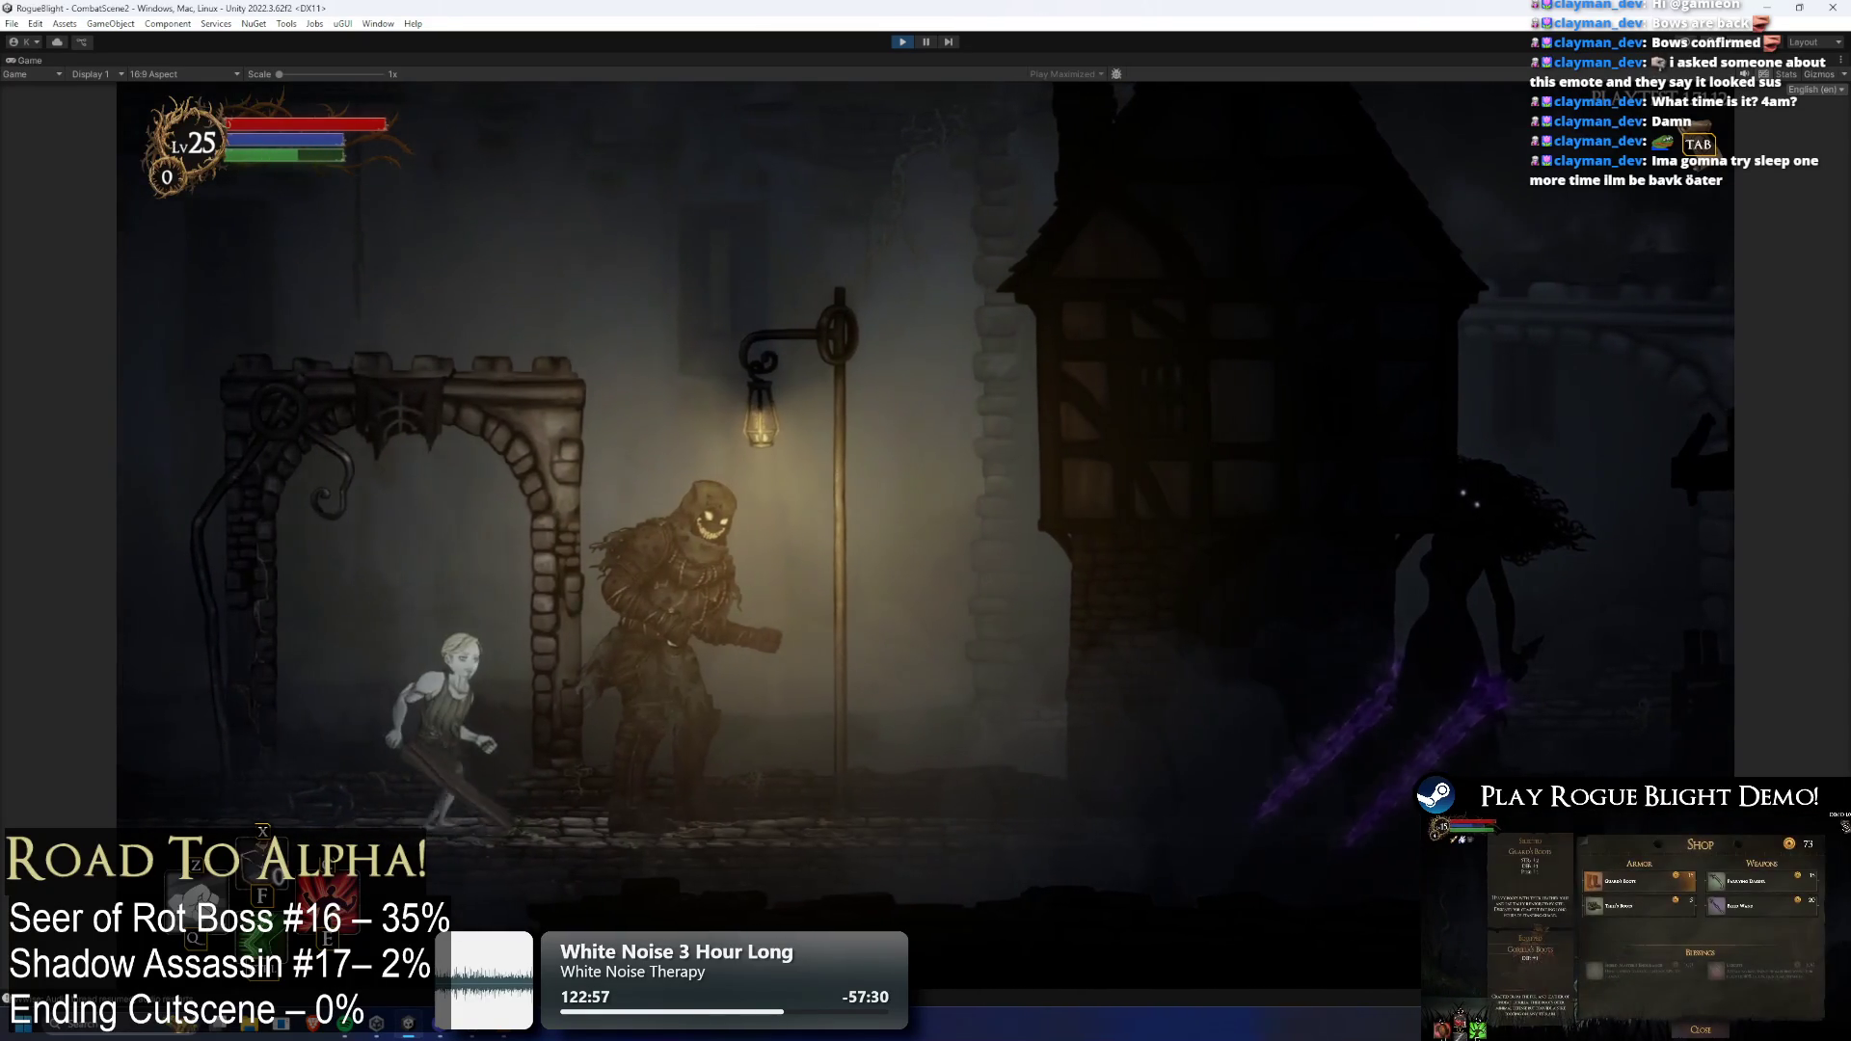
Stop the running CombatScene2 game to return to the StartPoint scene
left_click(903, 43)
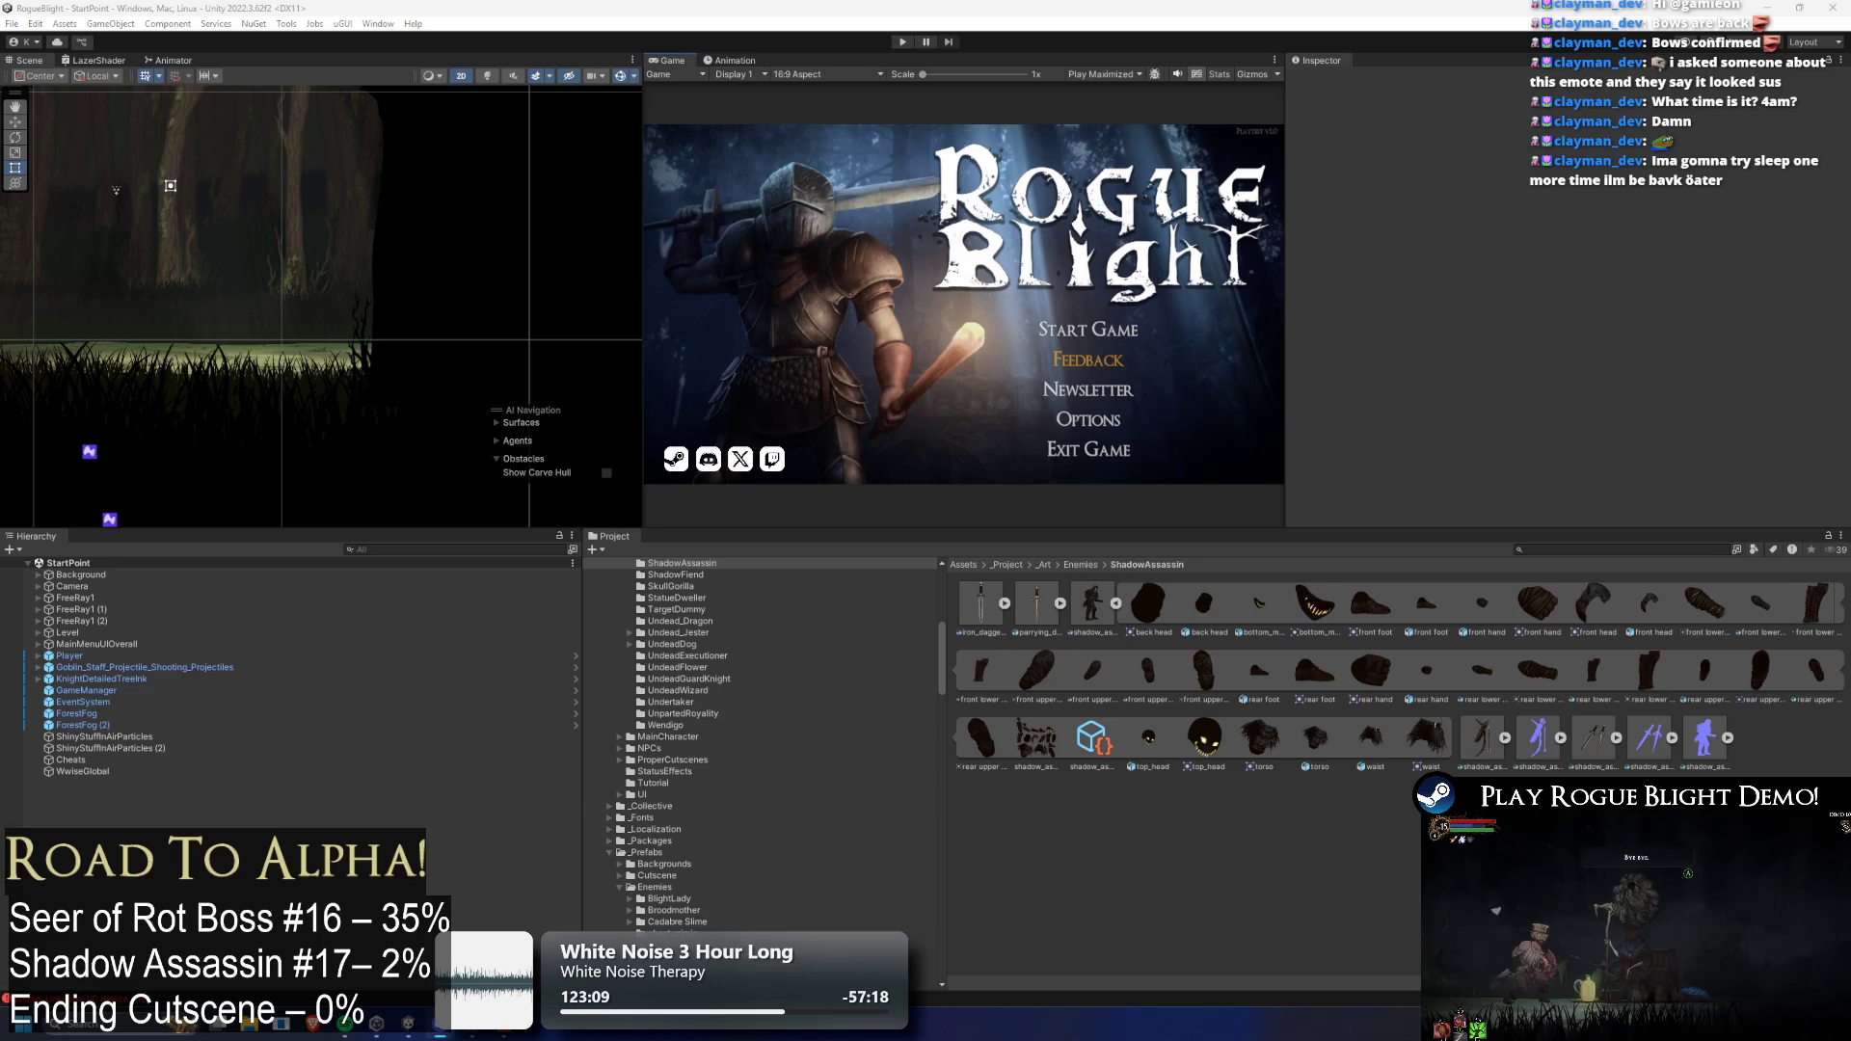
Change and apply shadow_assassin_art's Pixels Per Unit, then start the game
left_click(1092, 603)
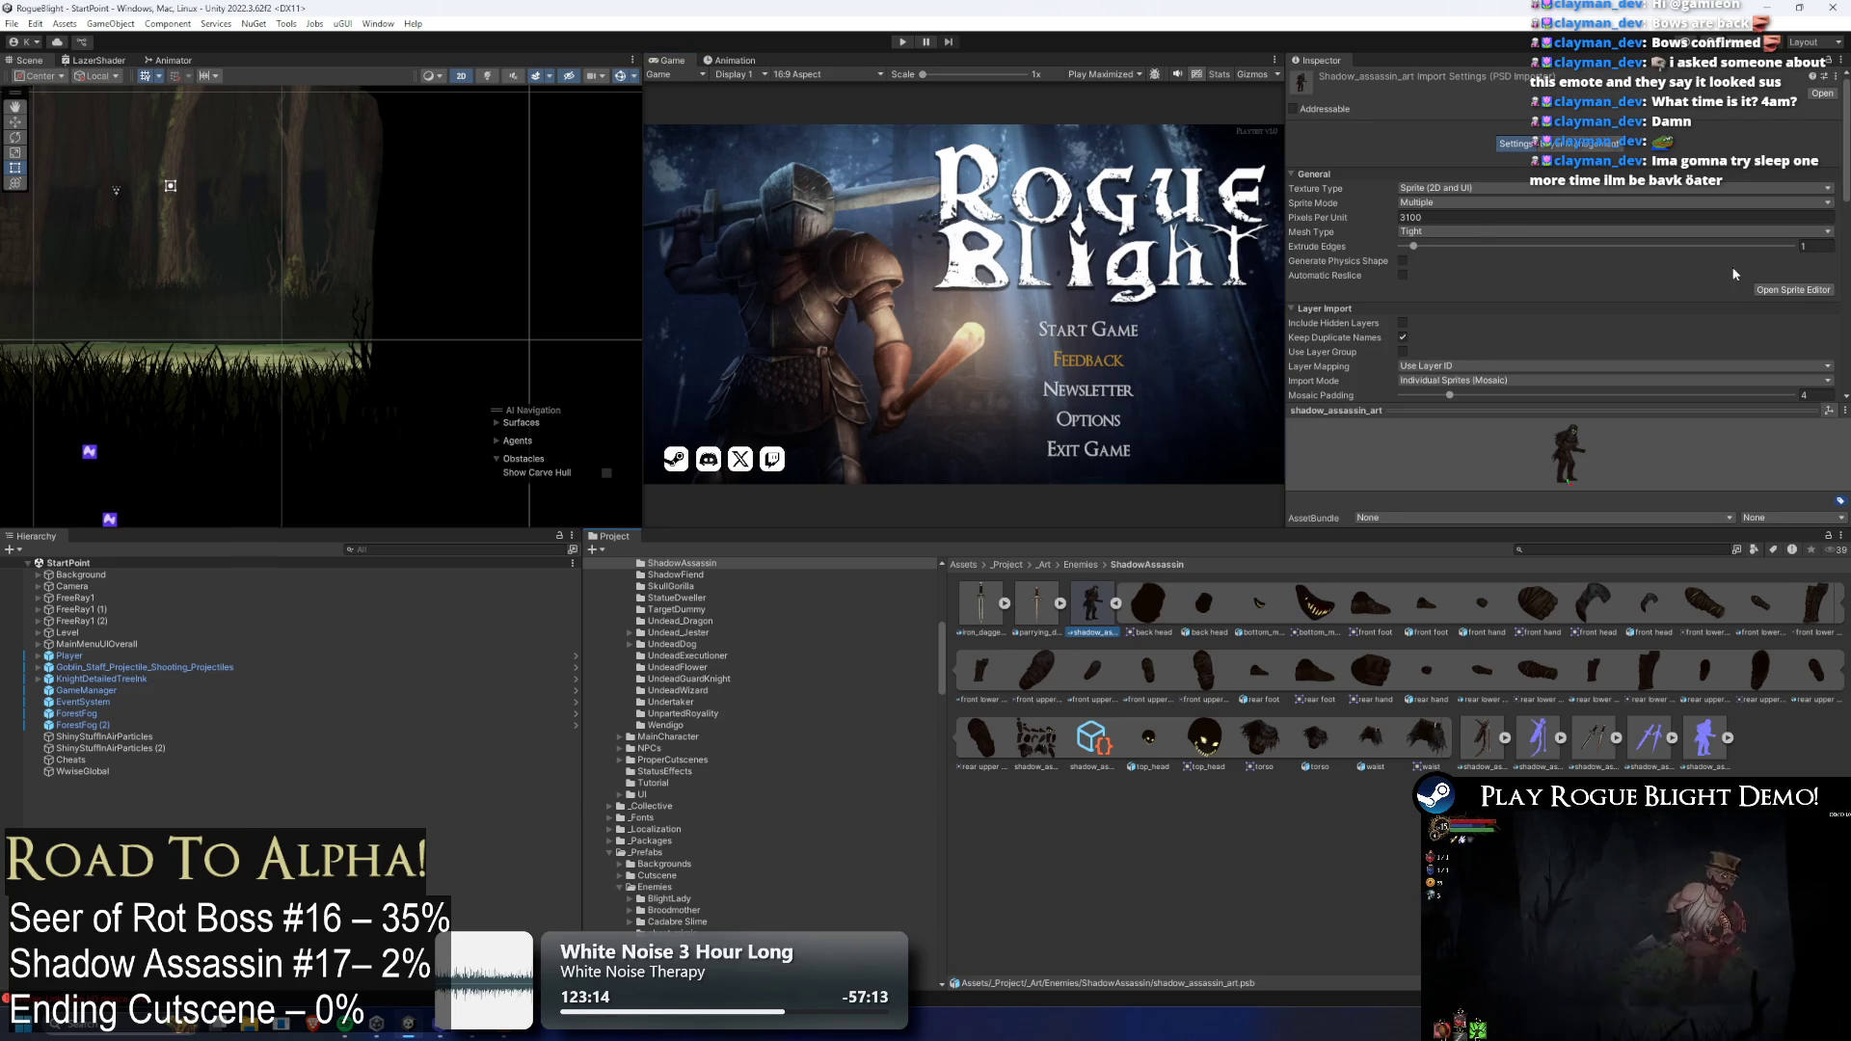
left_click(1409, 218)
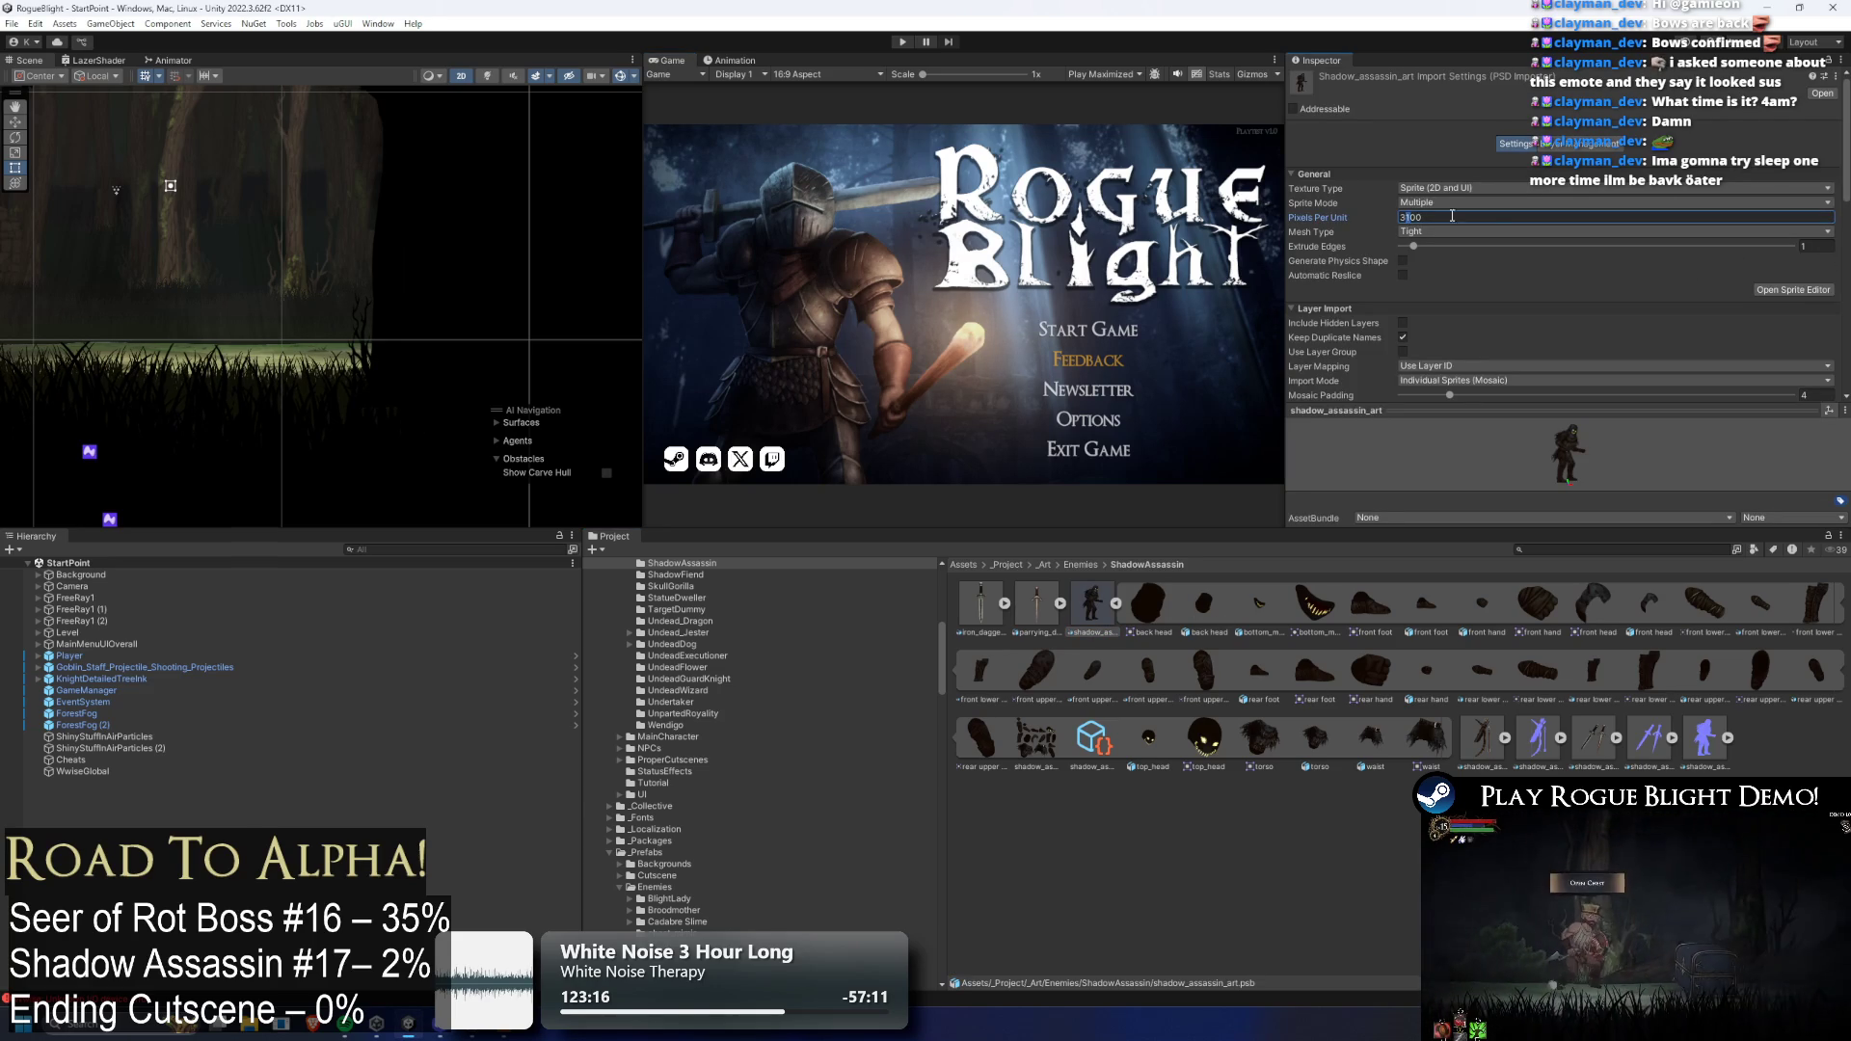
type("3000")
scroll(1767, 341, "down", 10)
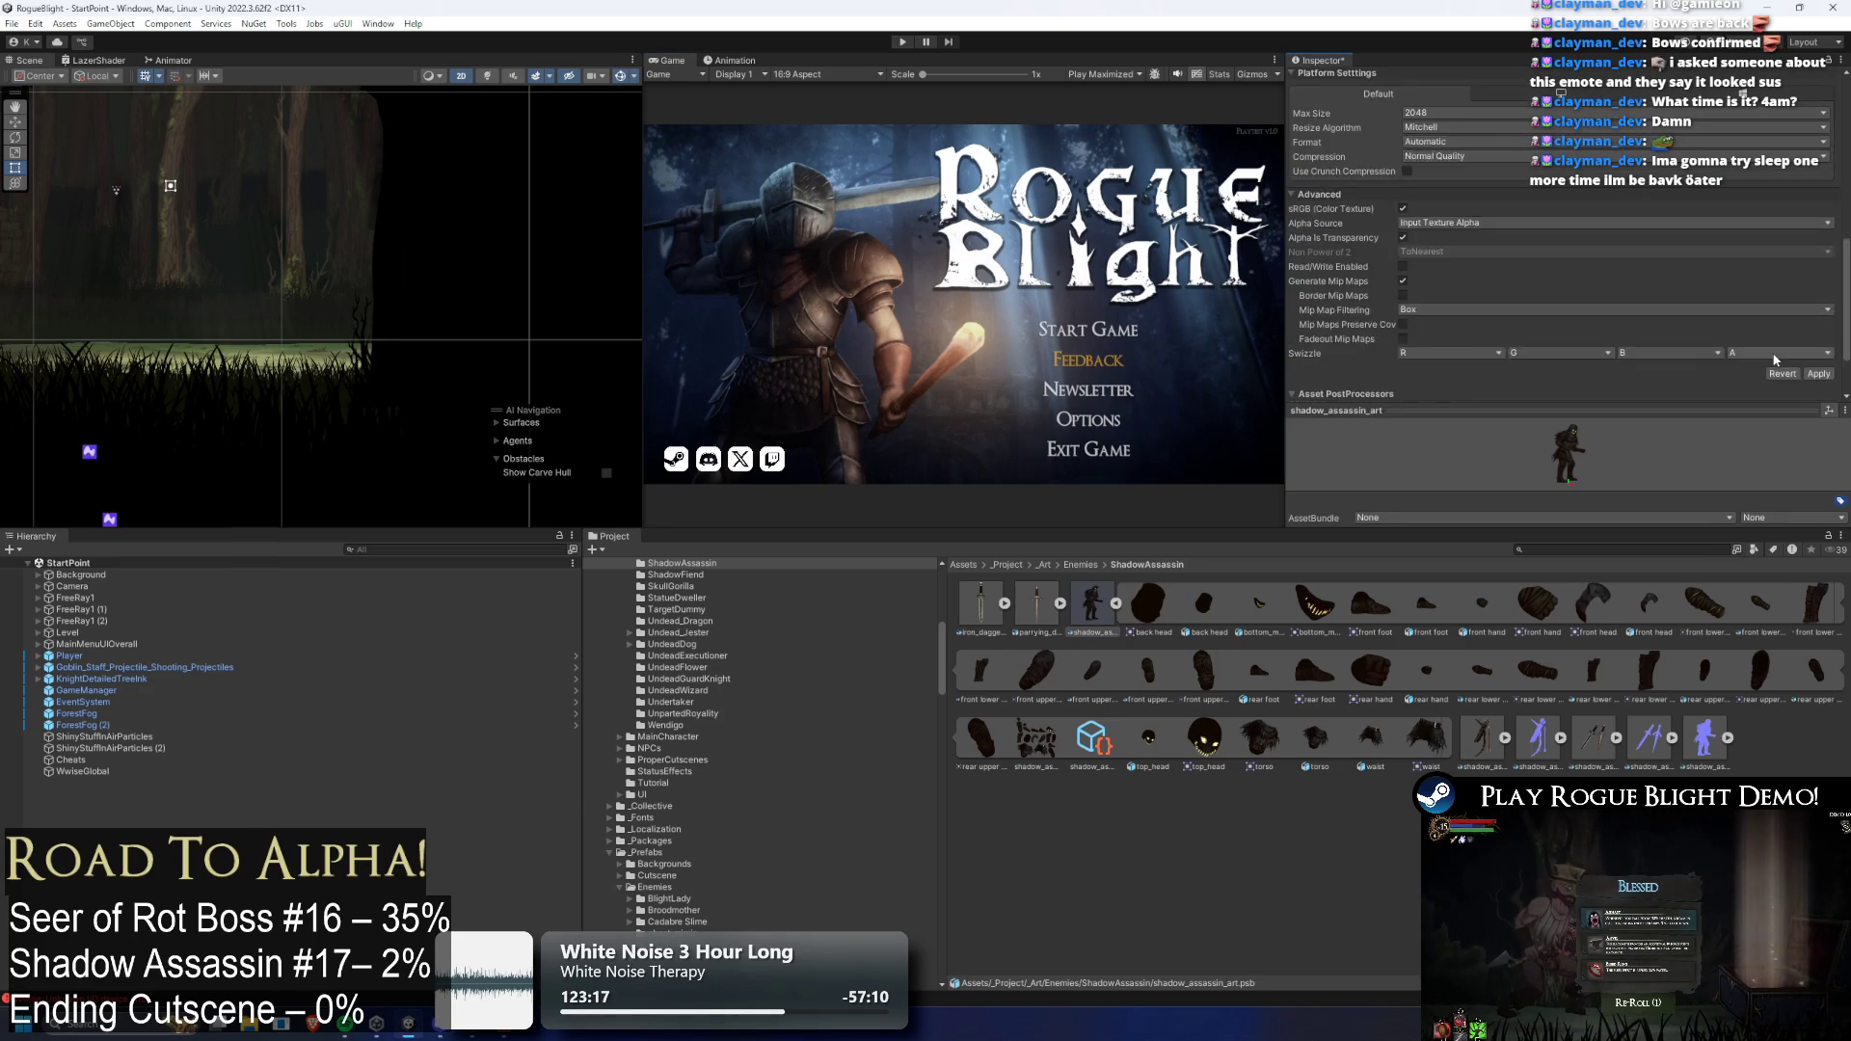
left_click(1818, 296)
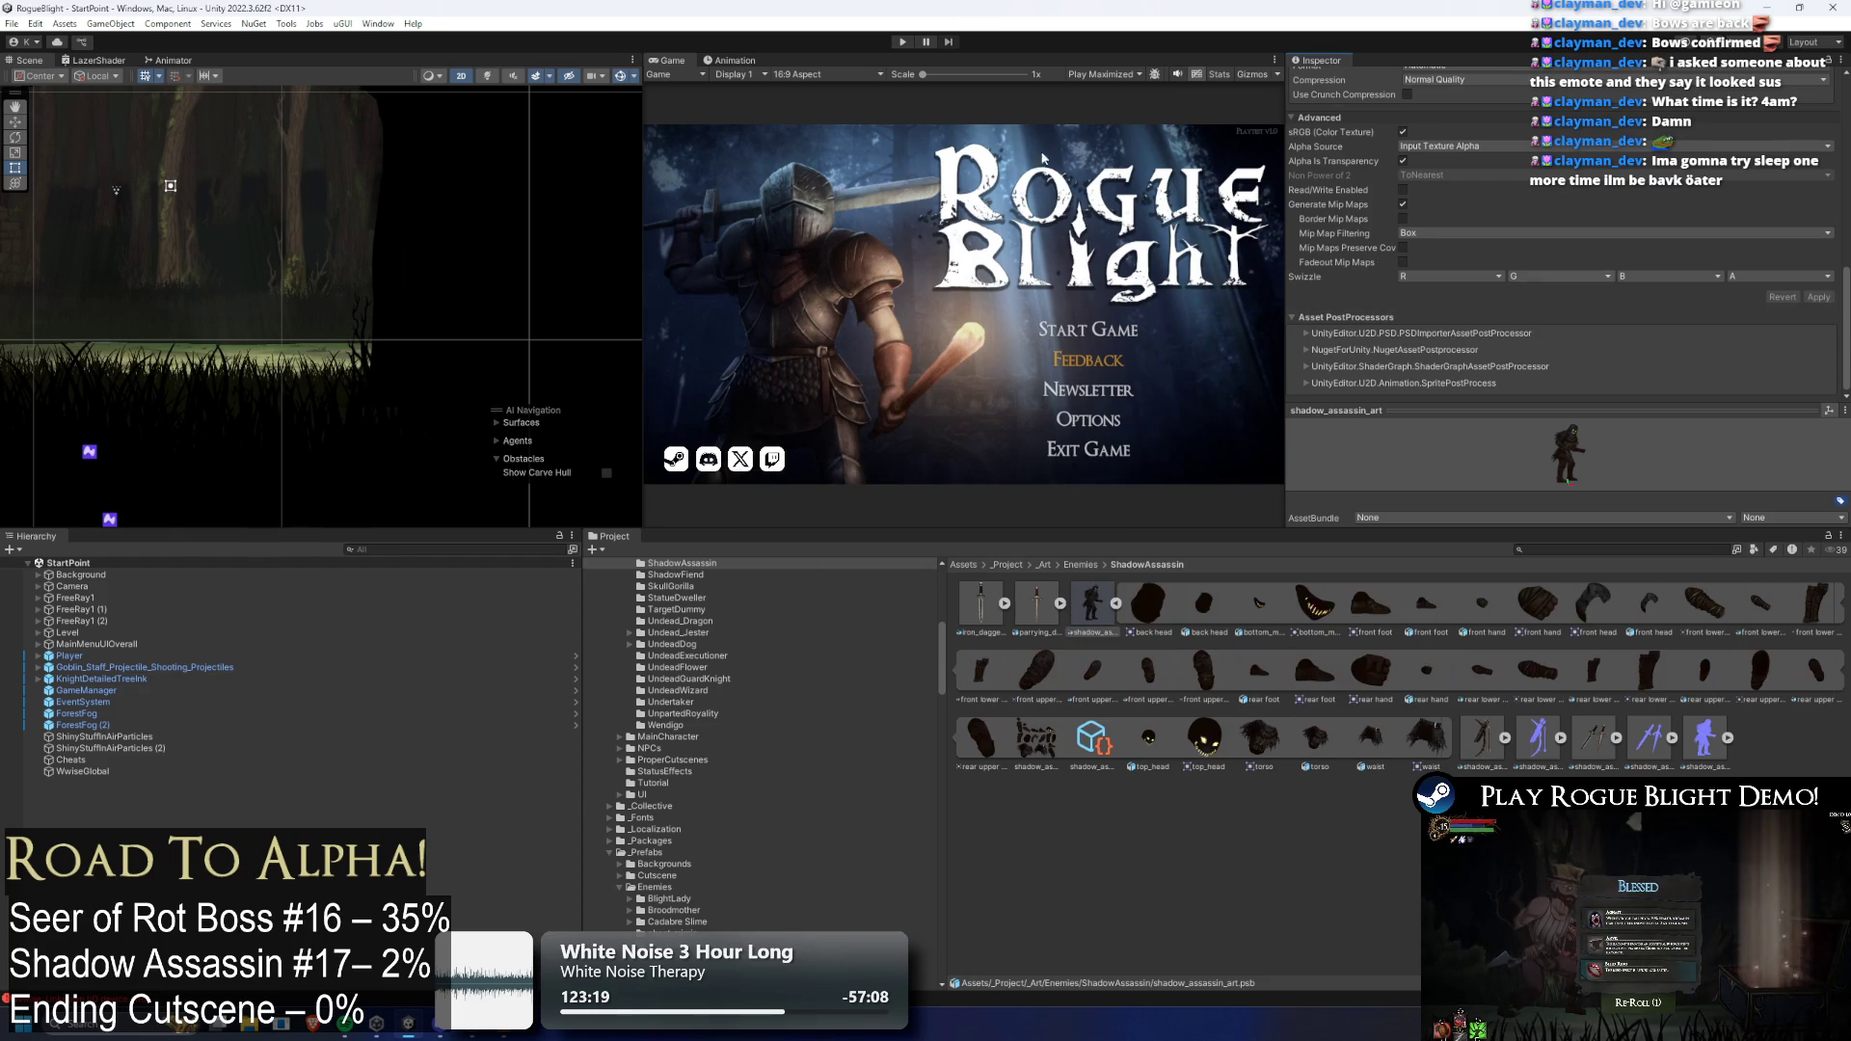
left_click(904, 43)
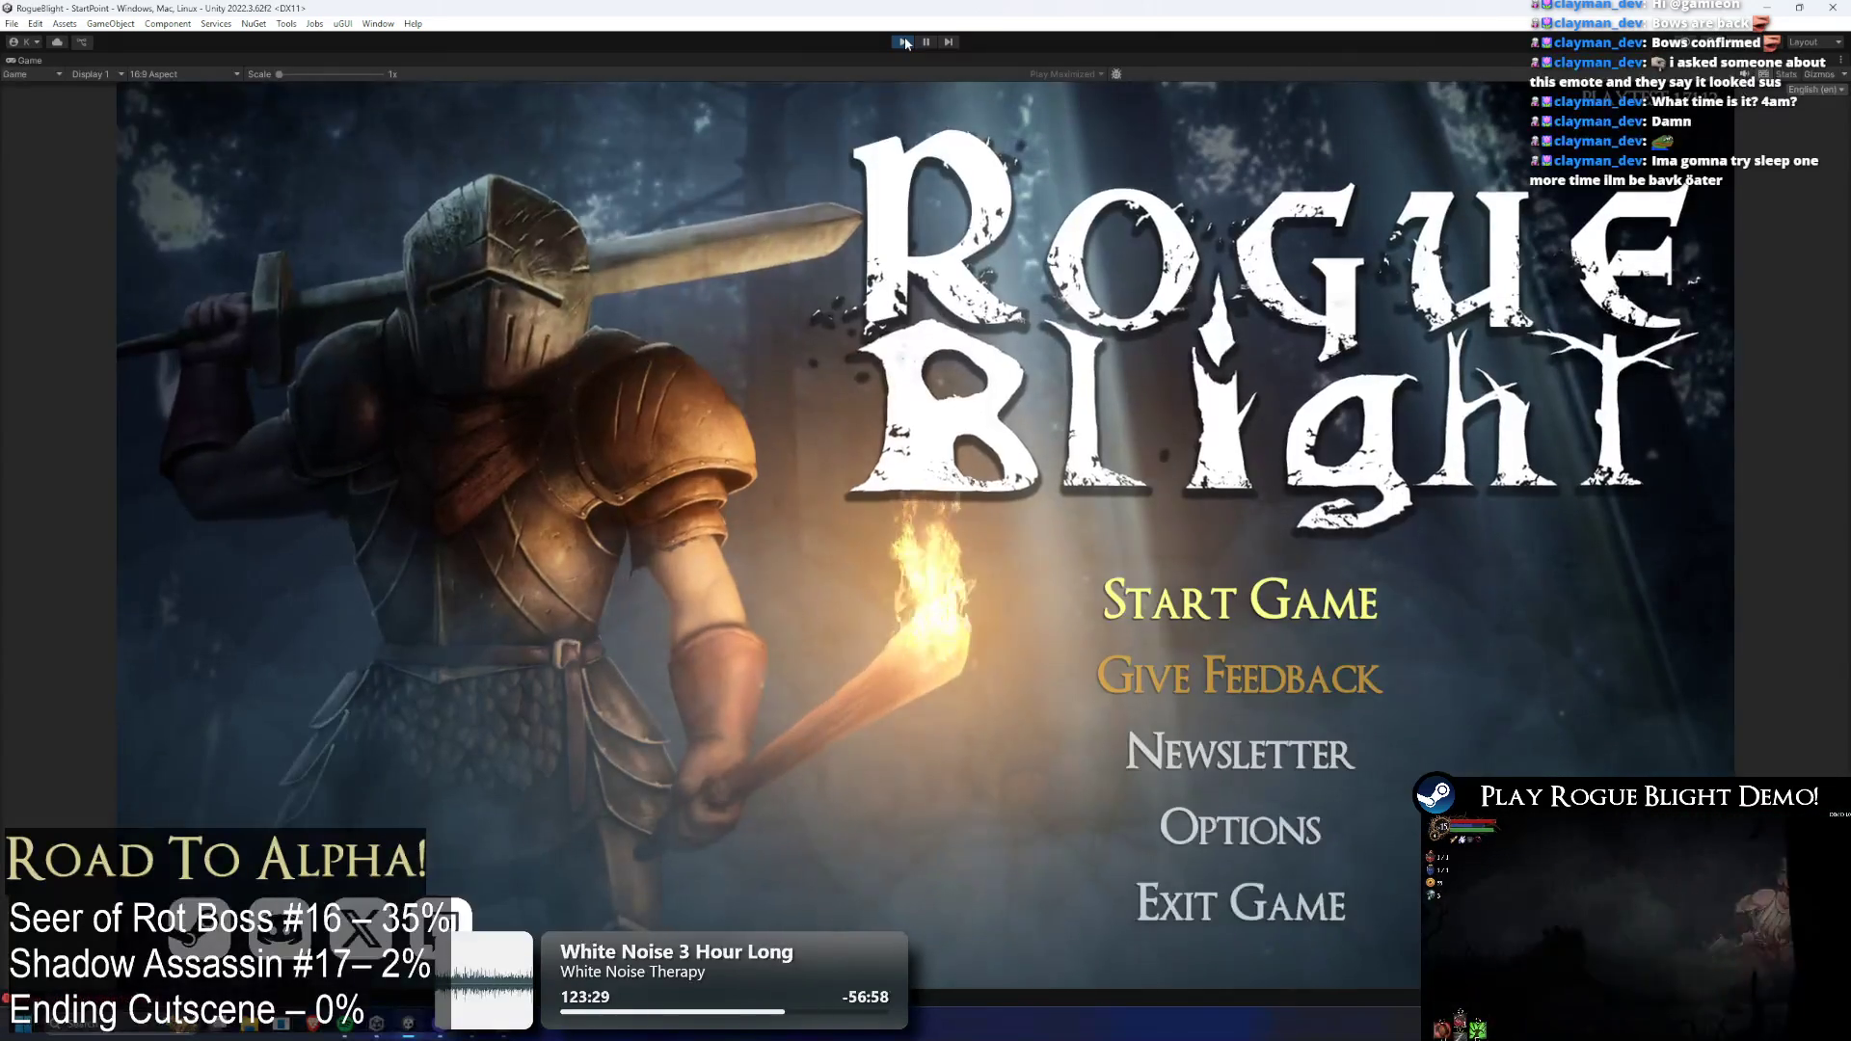
Load the first save slot and pause the game
left_click(1180, 602)
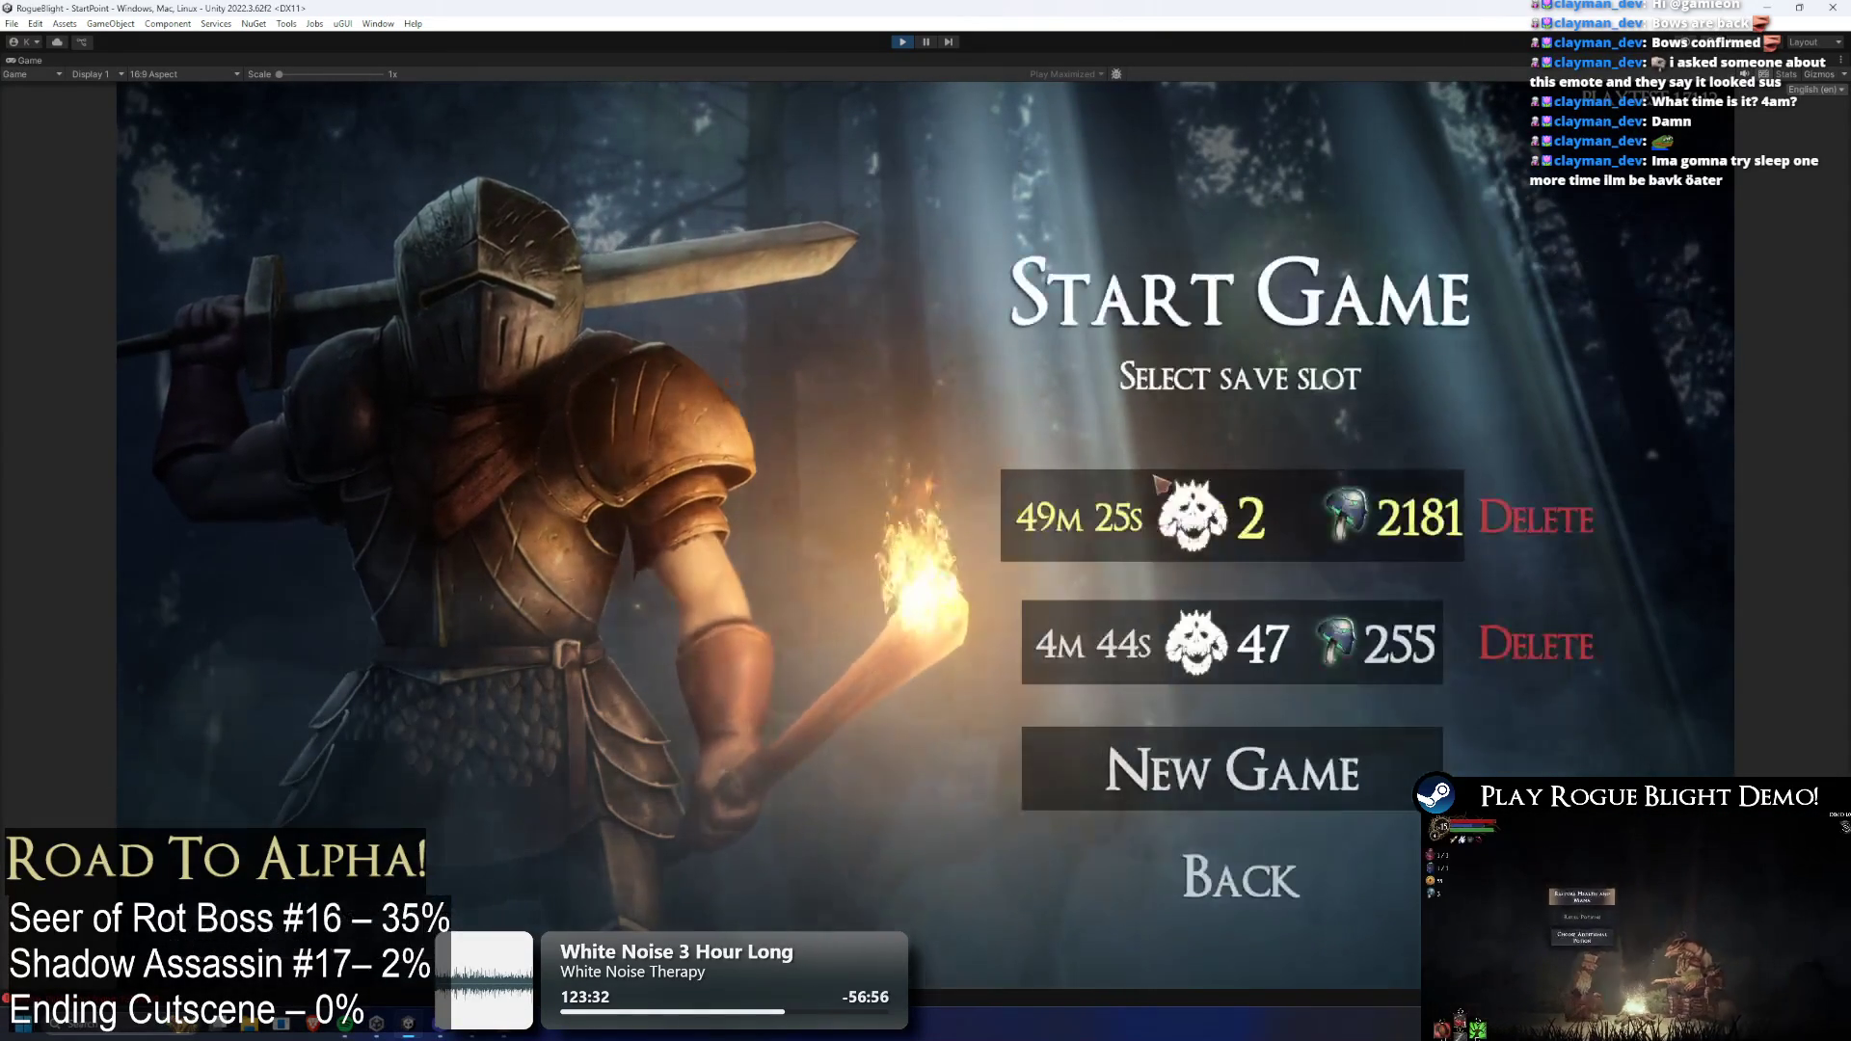
left_click(1182, 506)
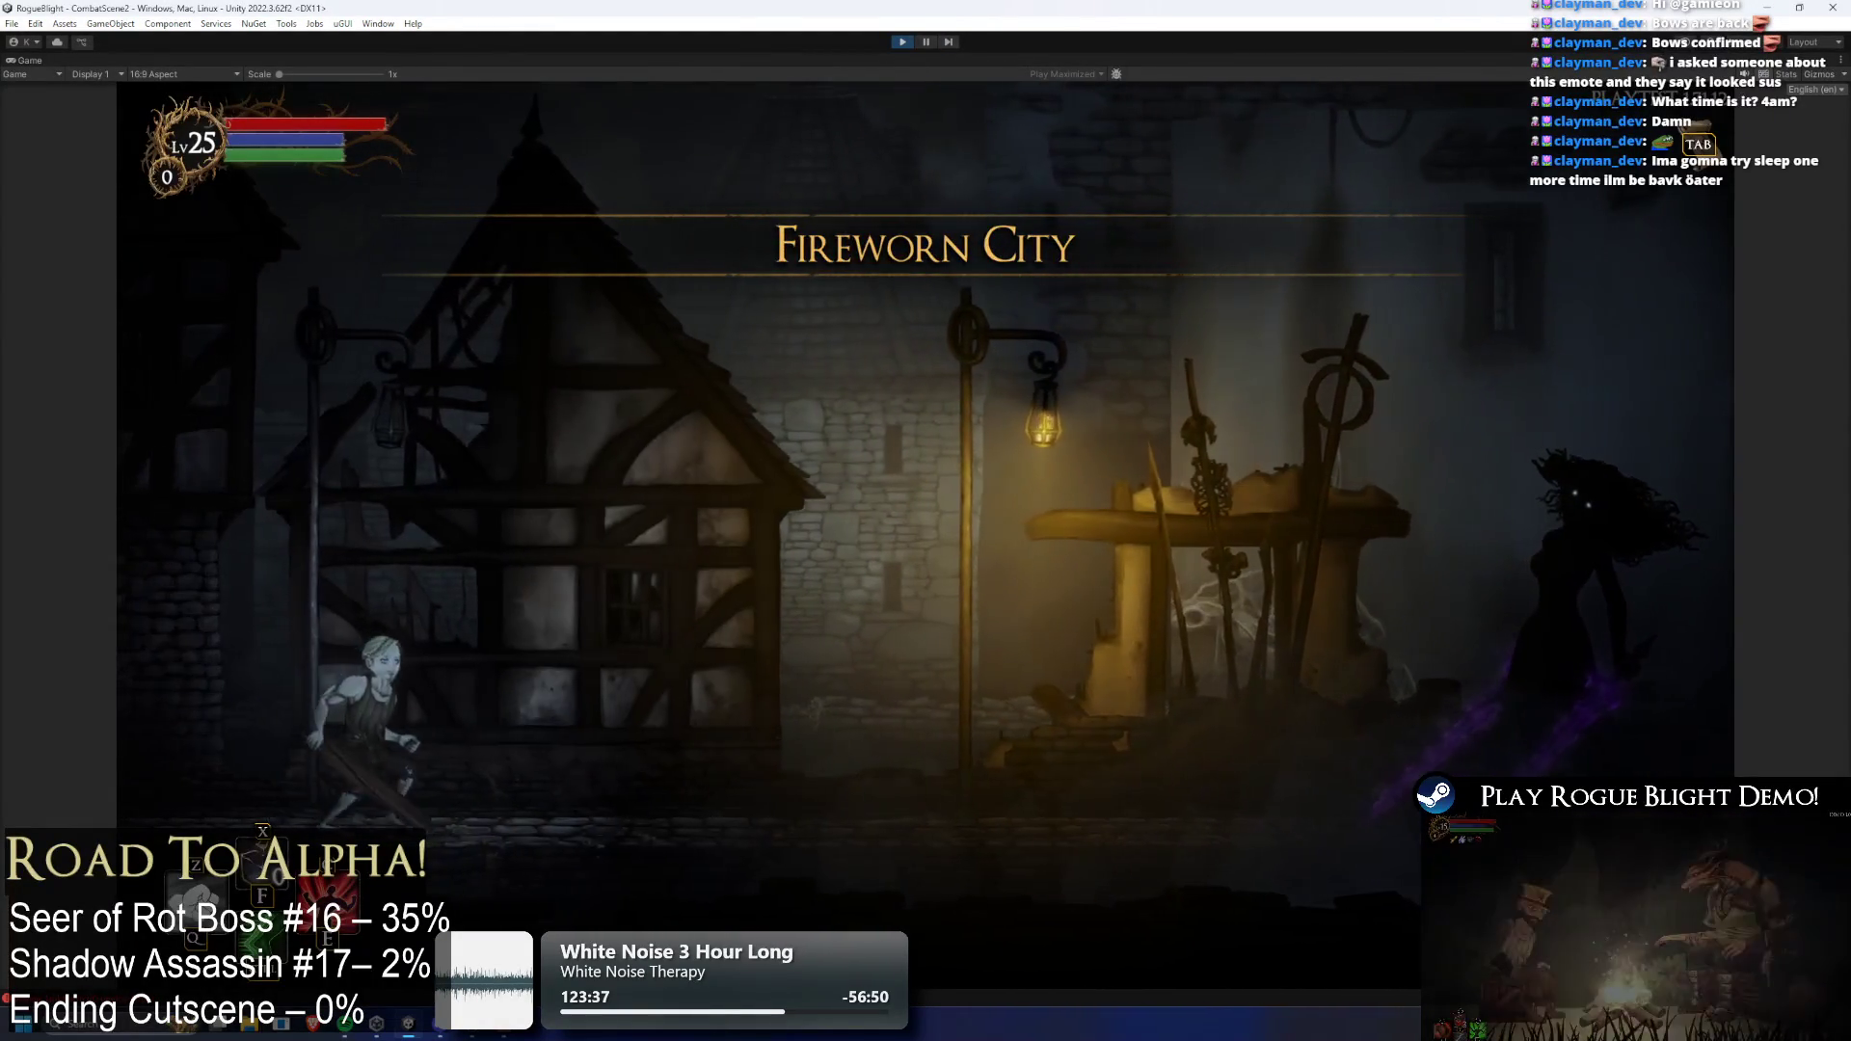
left_click(926, 41)
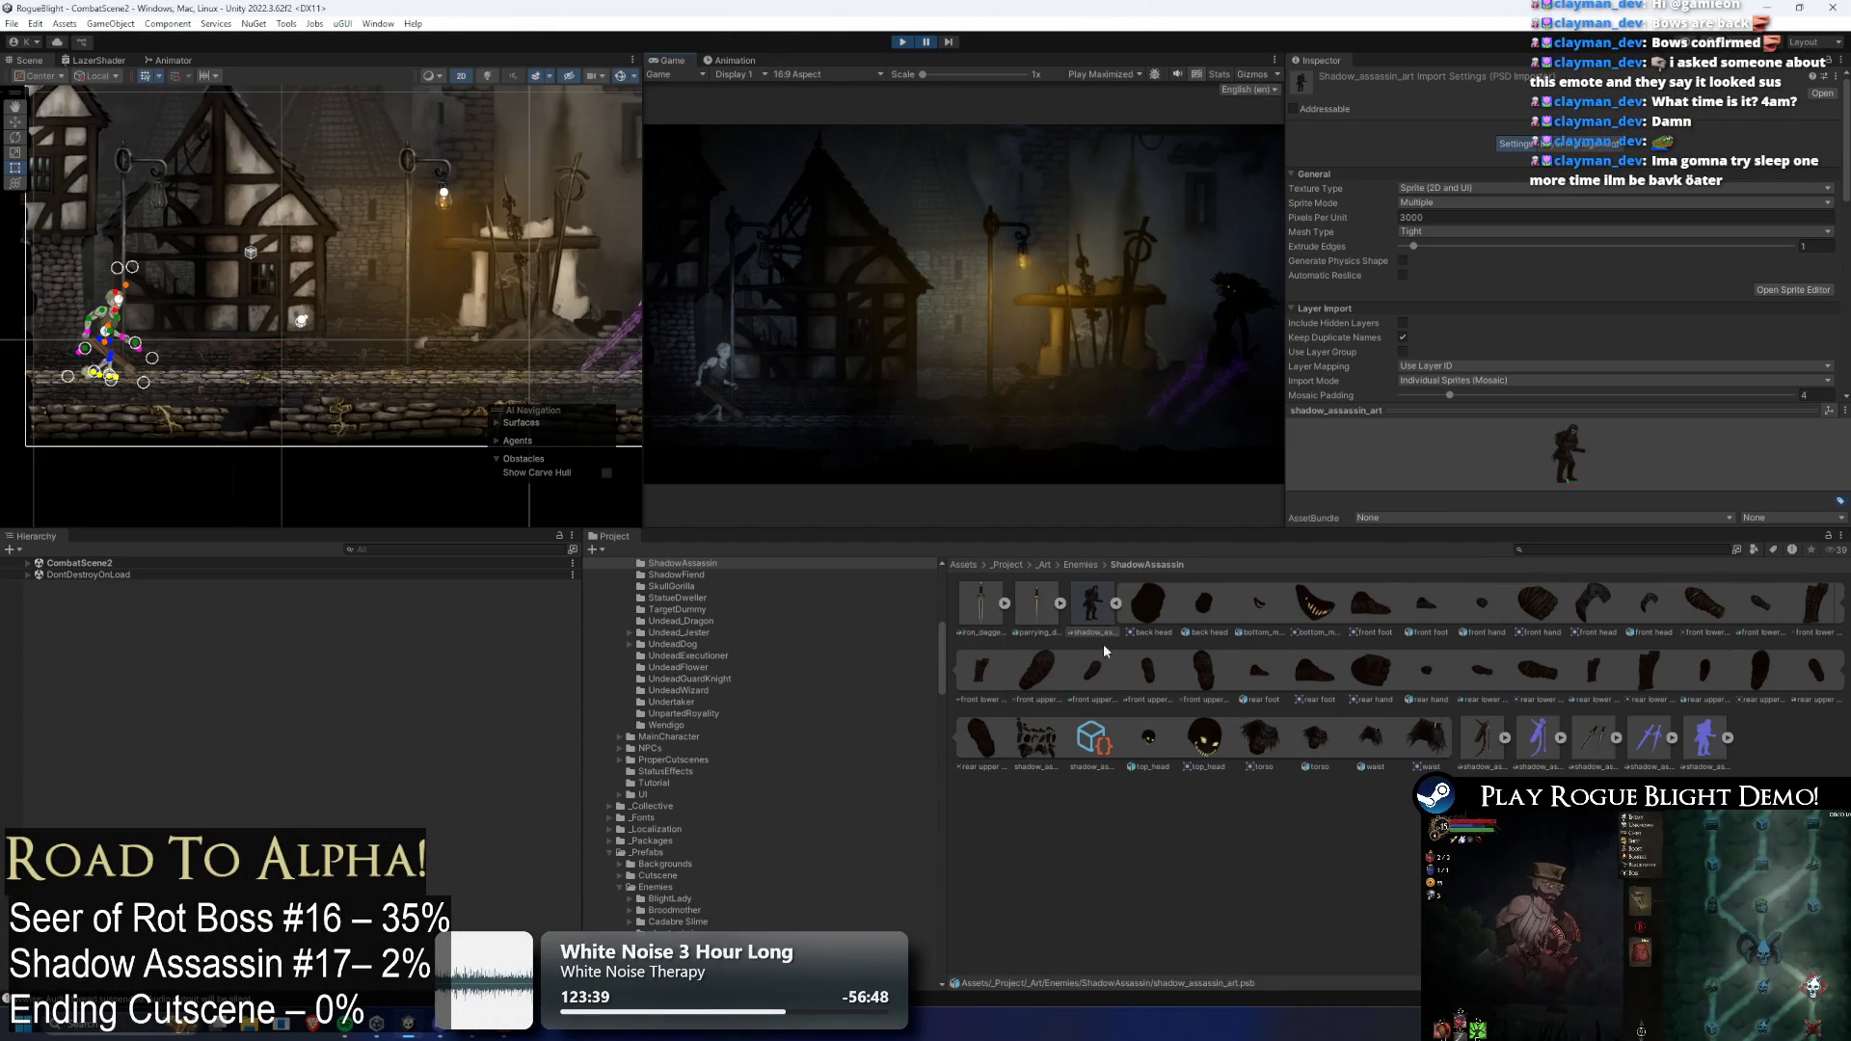
Nudge the shadow assassin clone left and down, and put its body parts on EnemyBack1
left_click(262, 382)
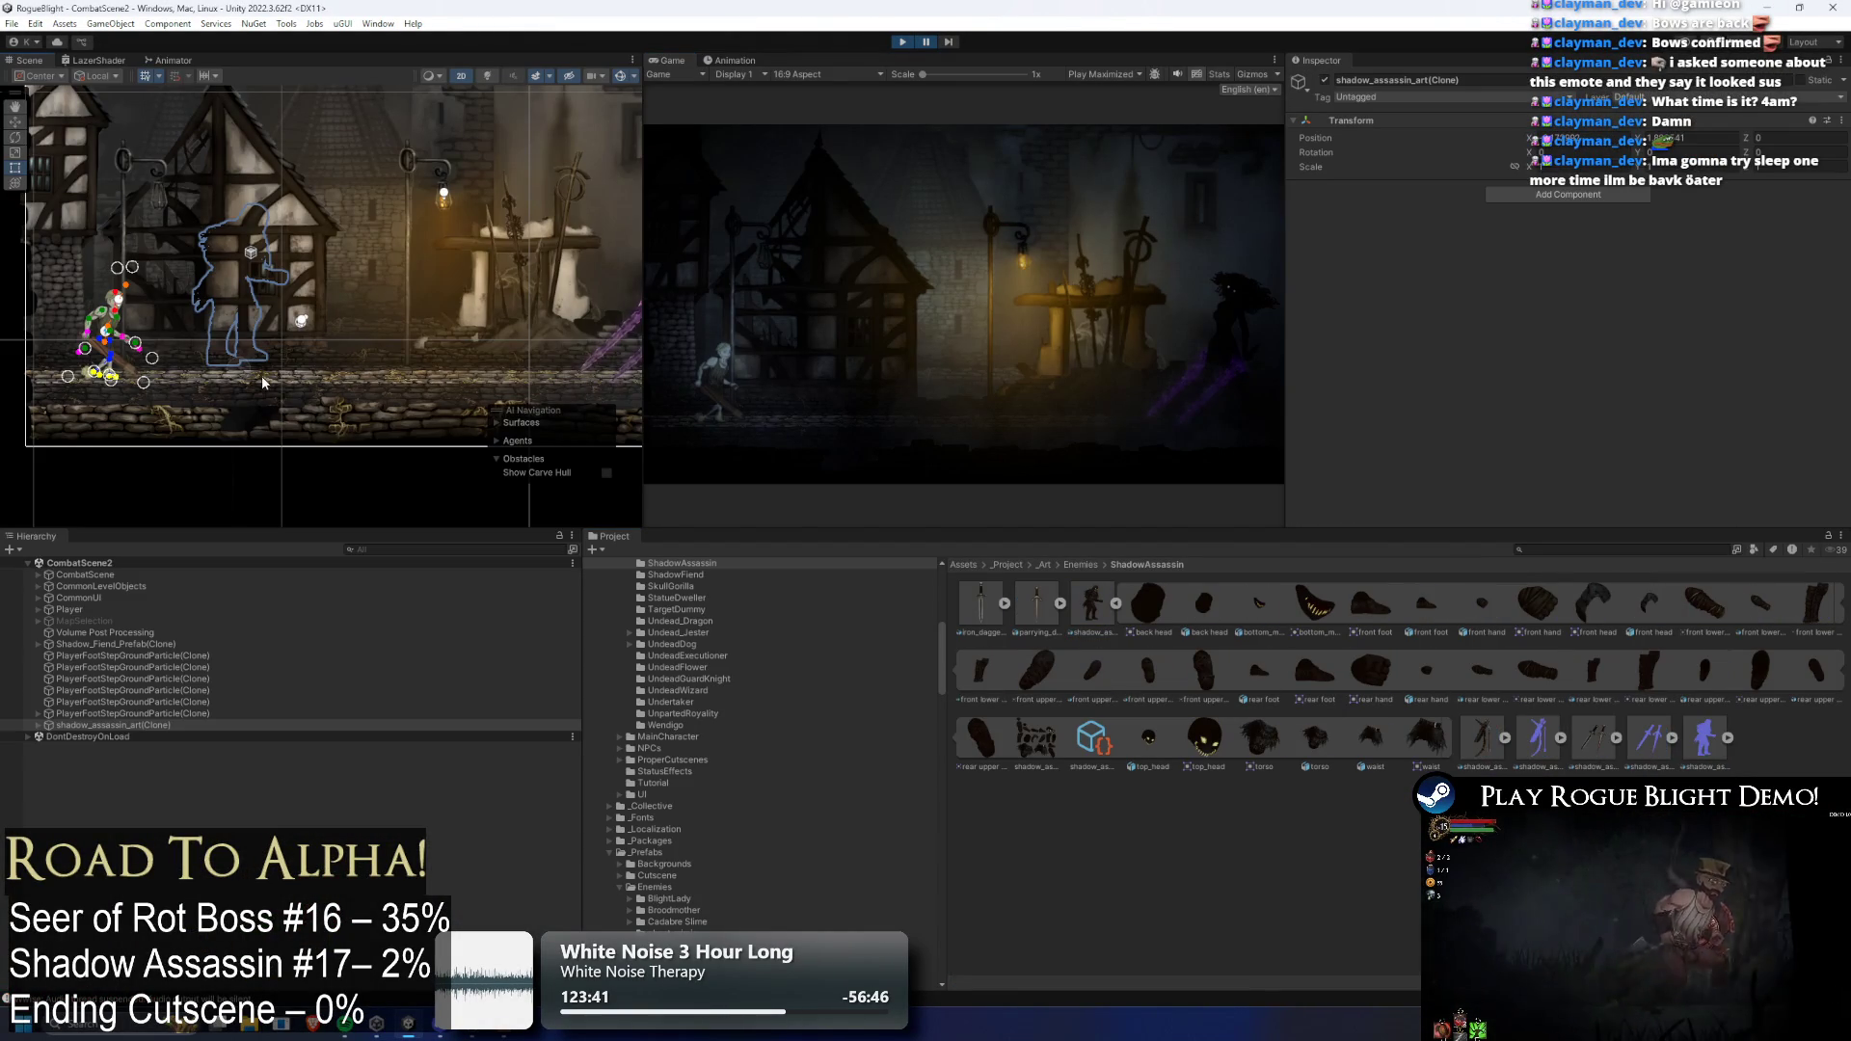
key("w")
left_click_drag(249, 286, 244, 296)
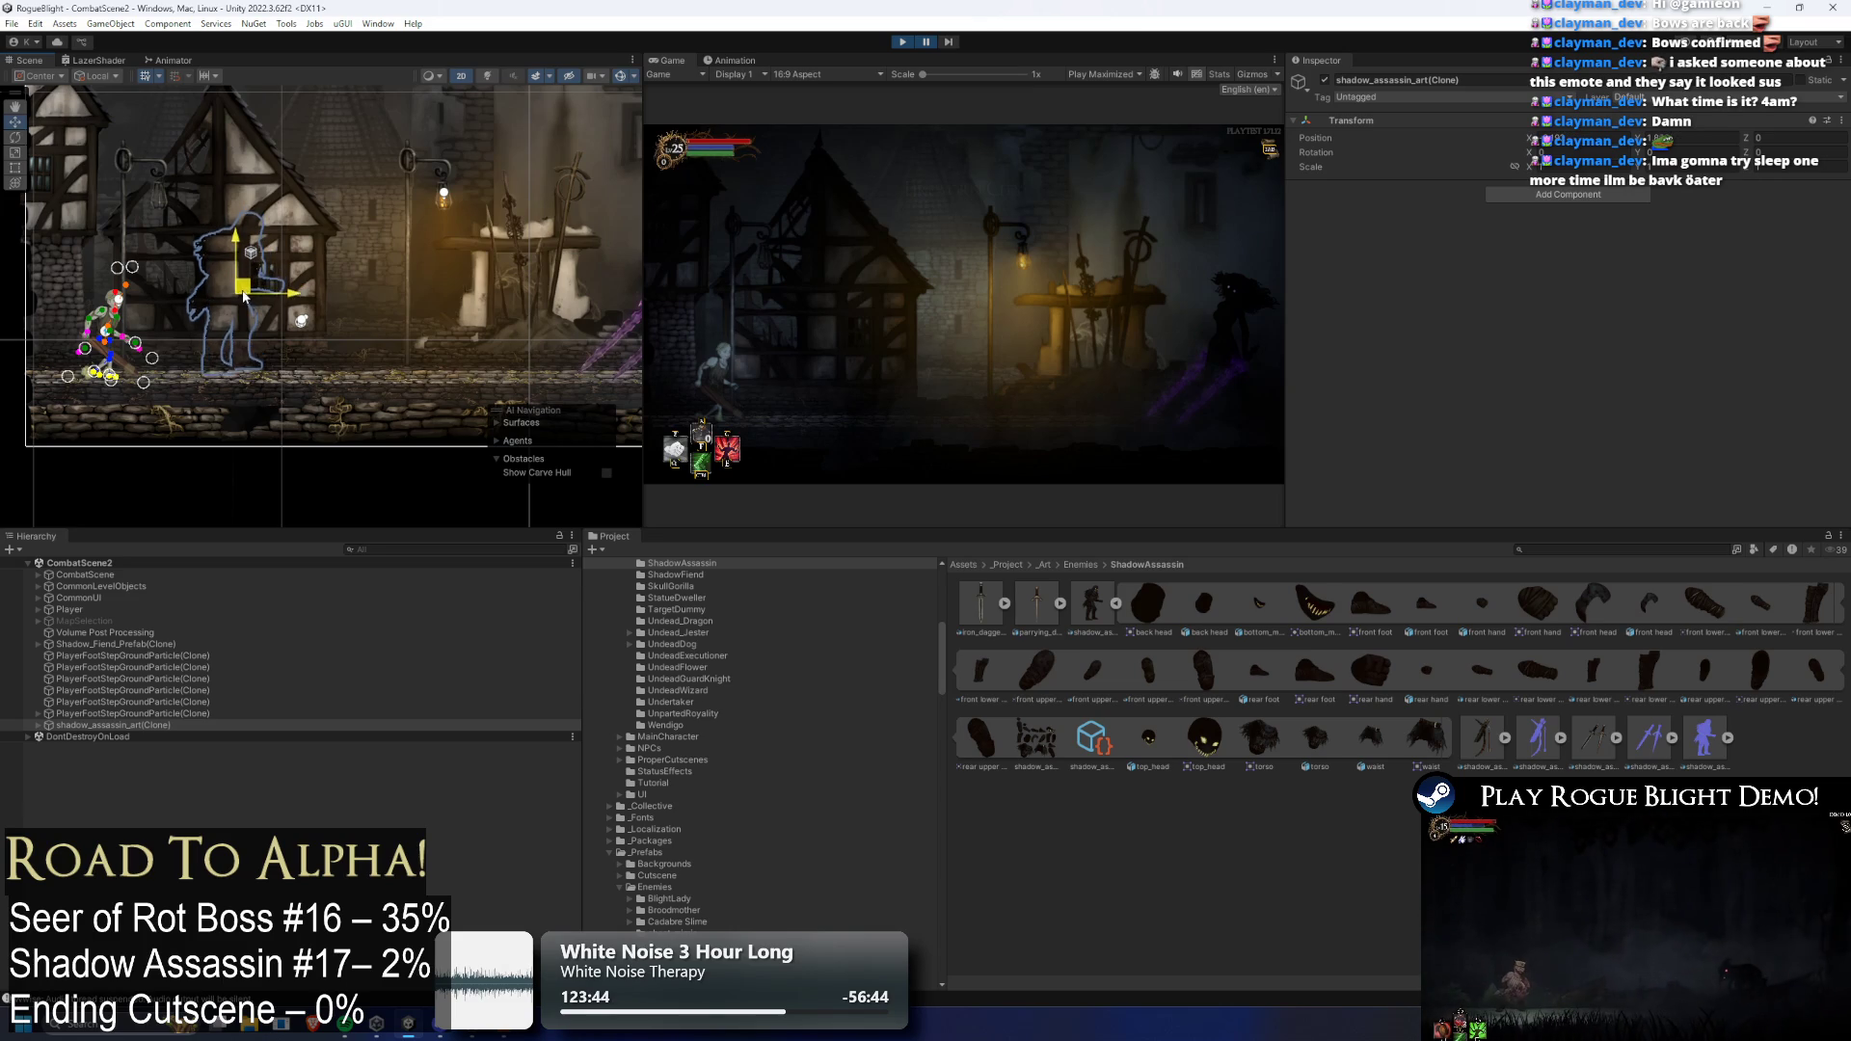
key("shift+c")
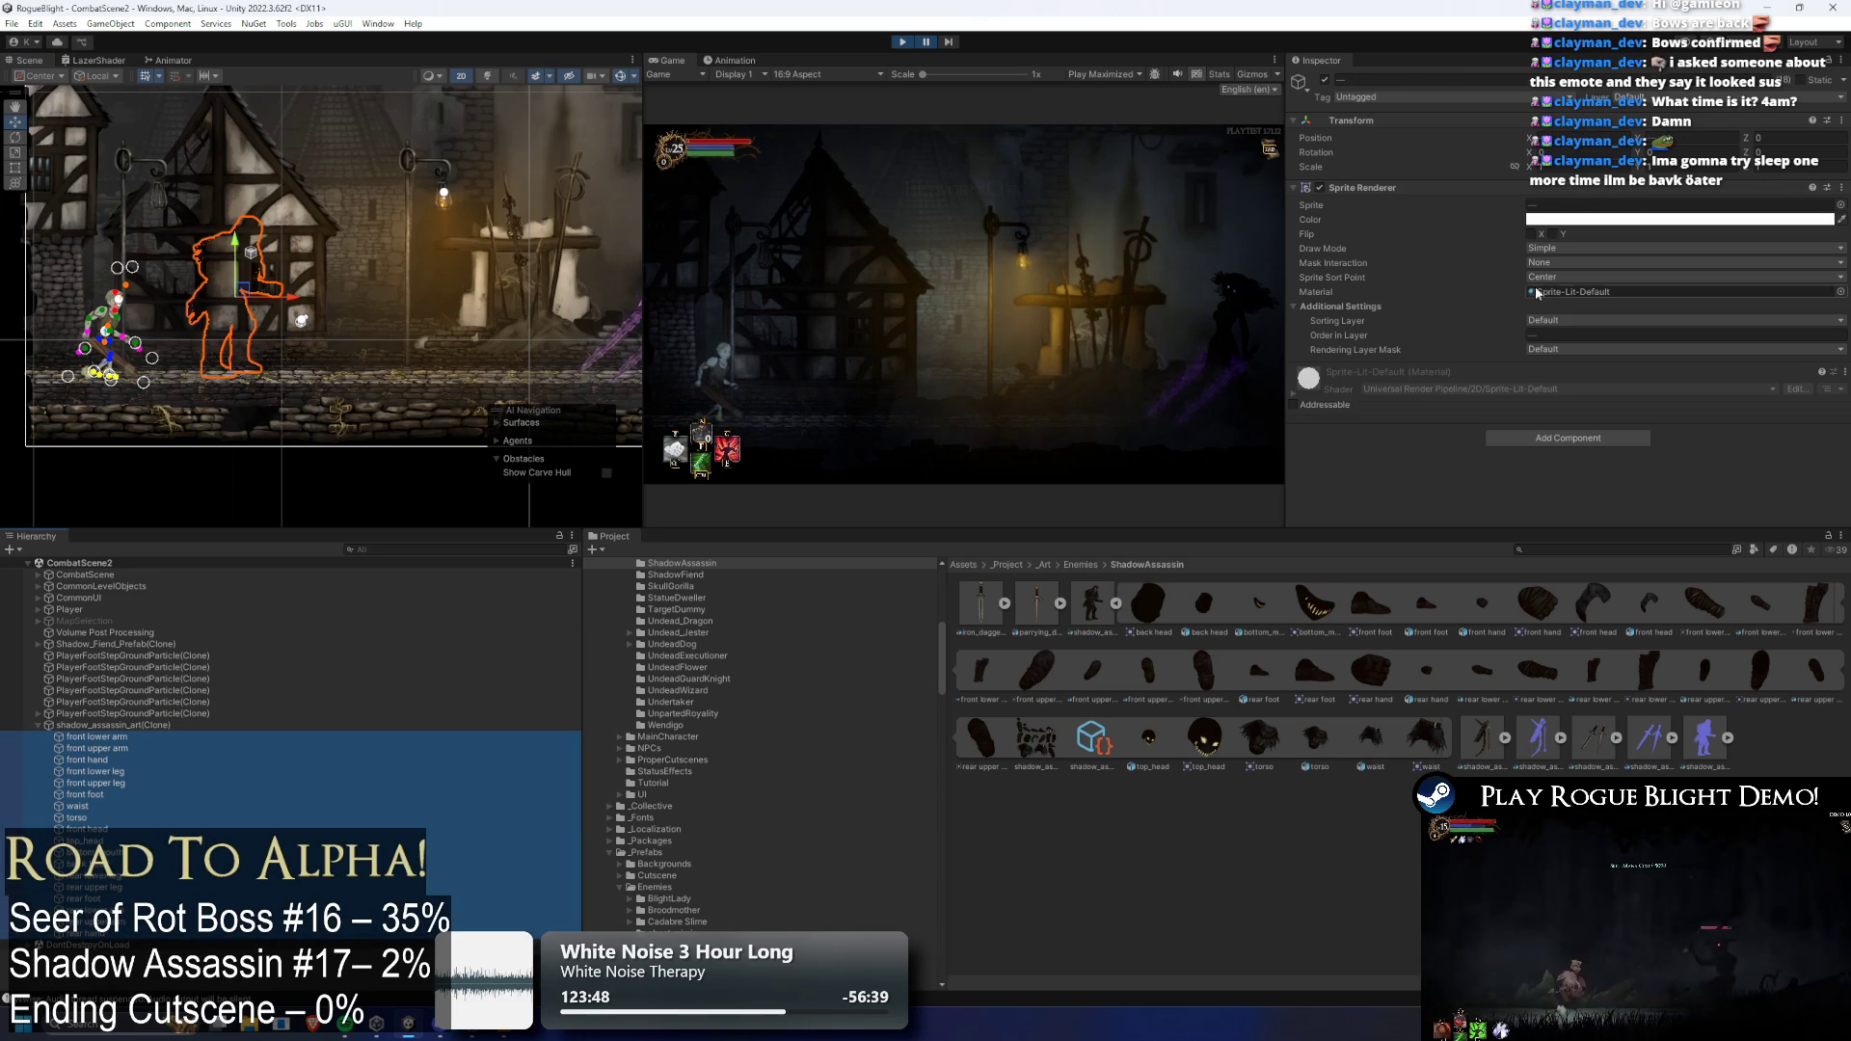
left_click(1564, 321)
left_click(1581, 495)
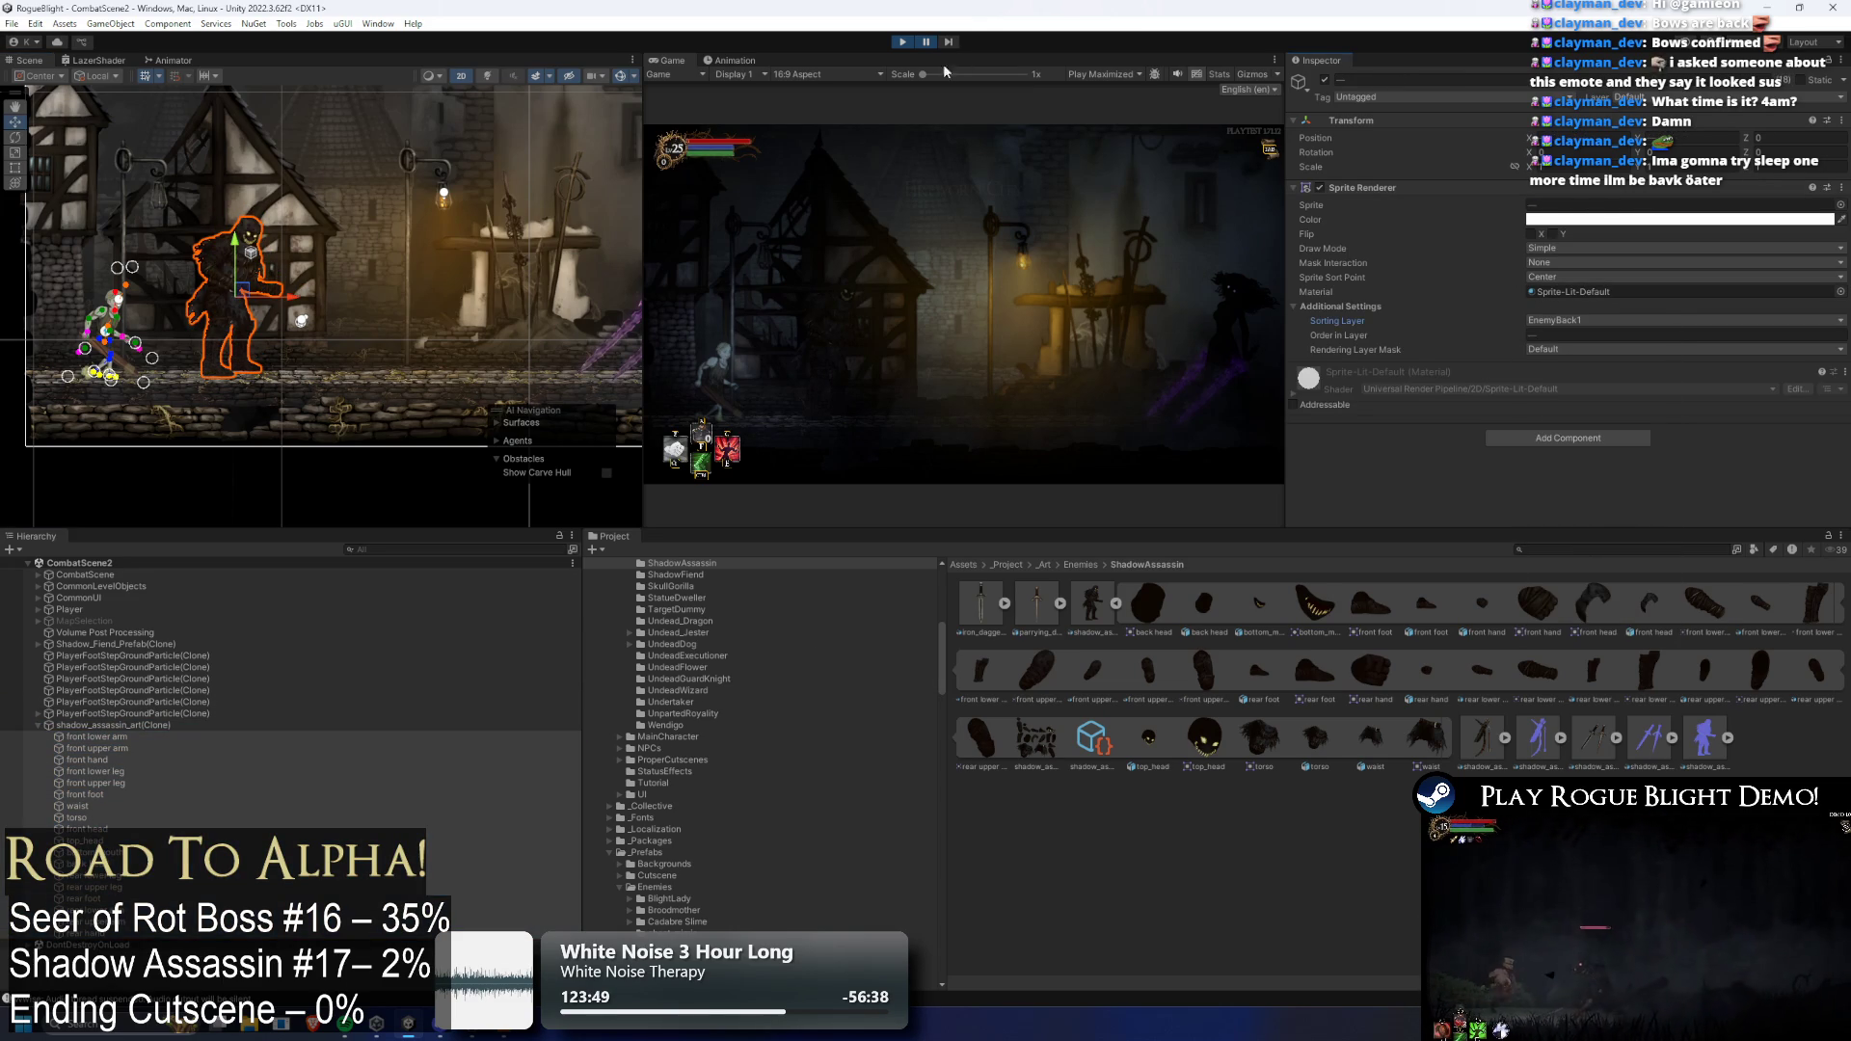
Resume the game, run the player left and right and jump, then stop play
left_click(927, 45)
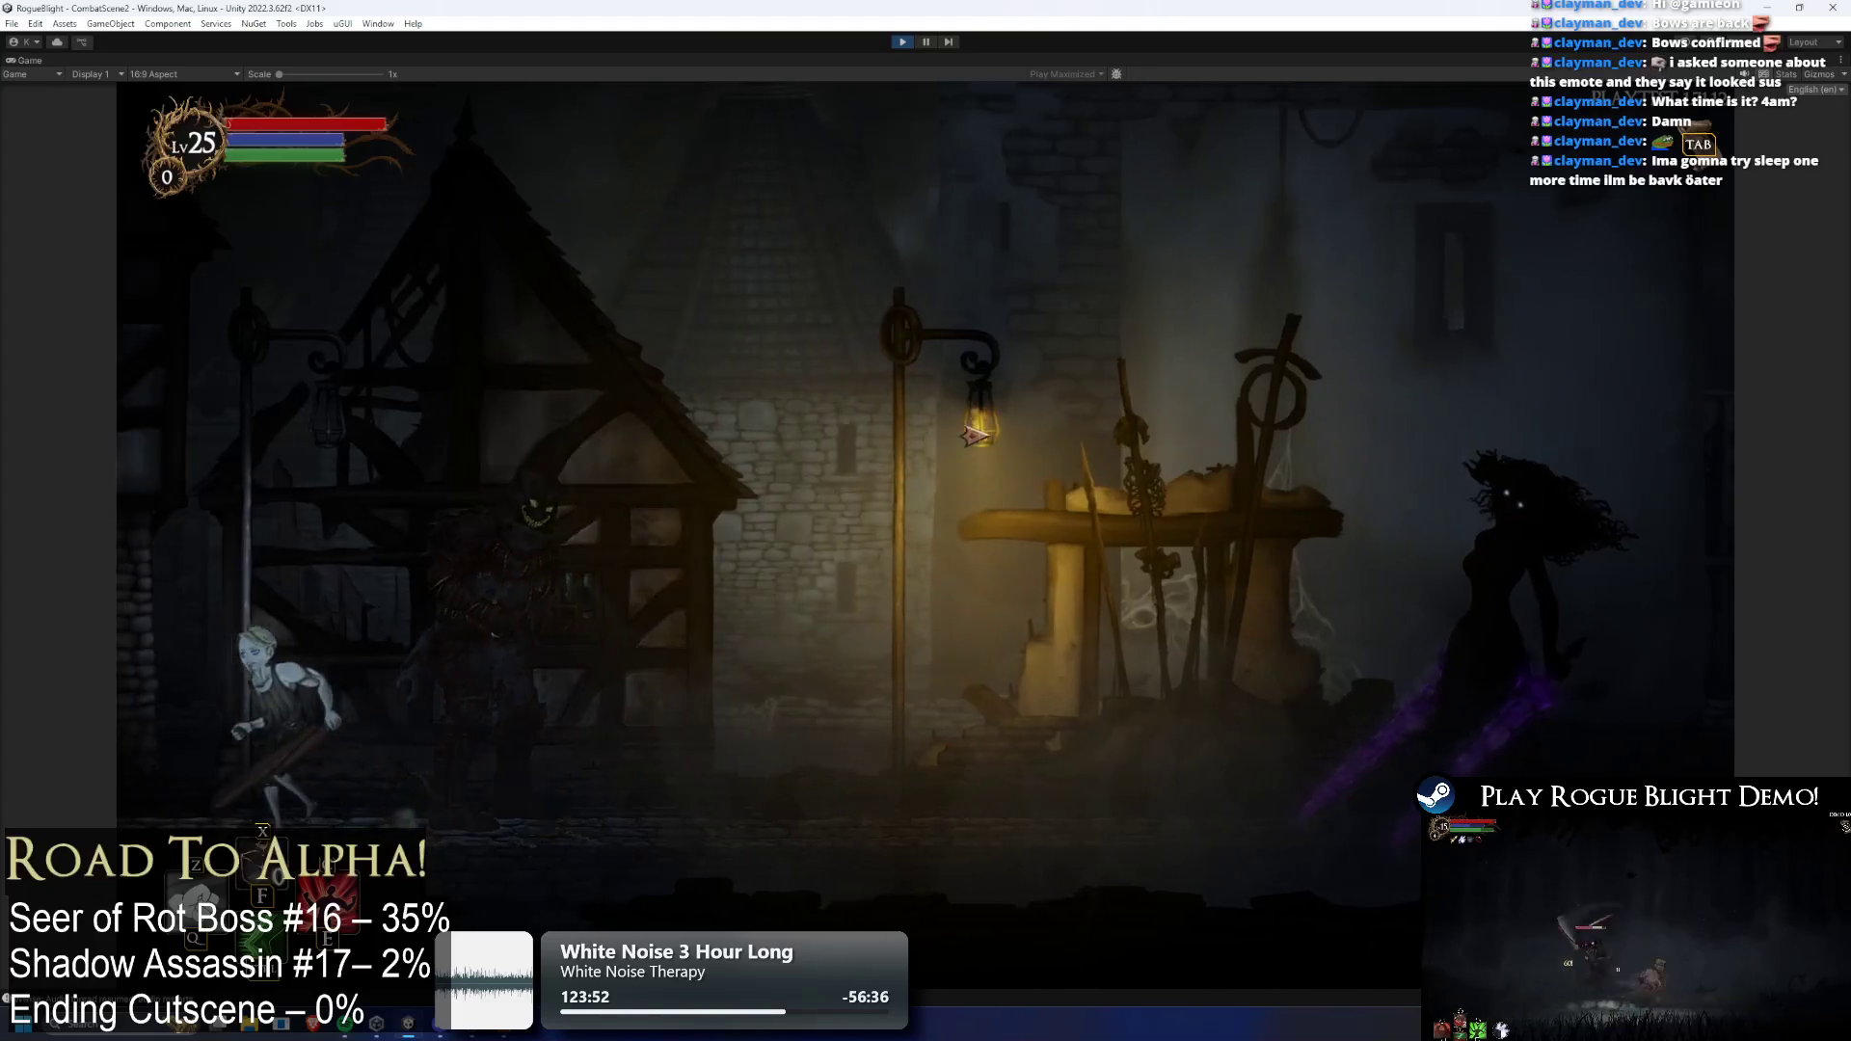
key("d")
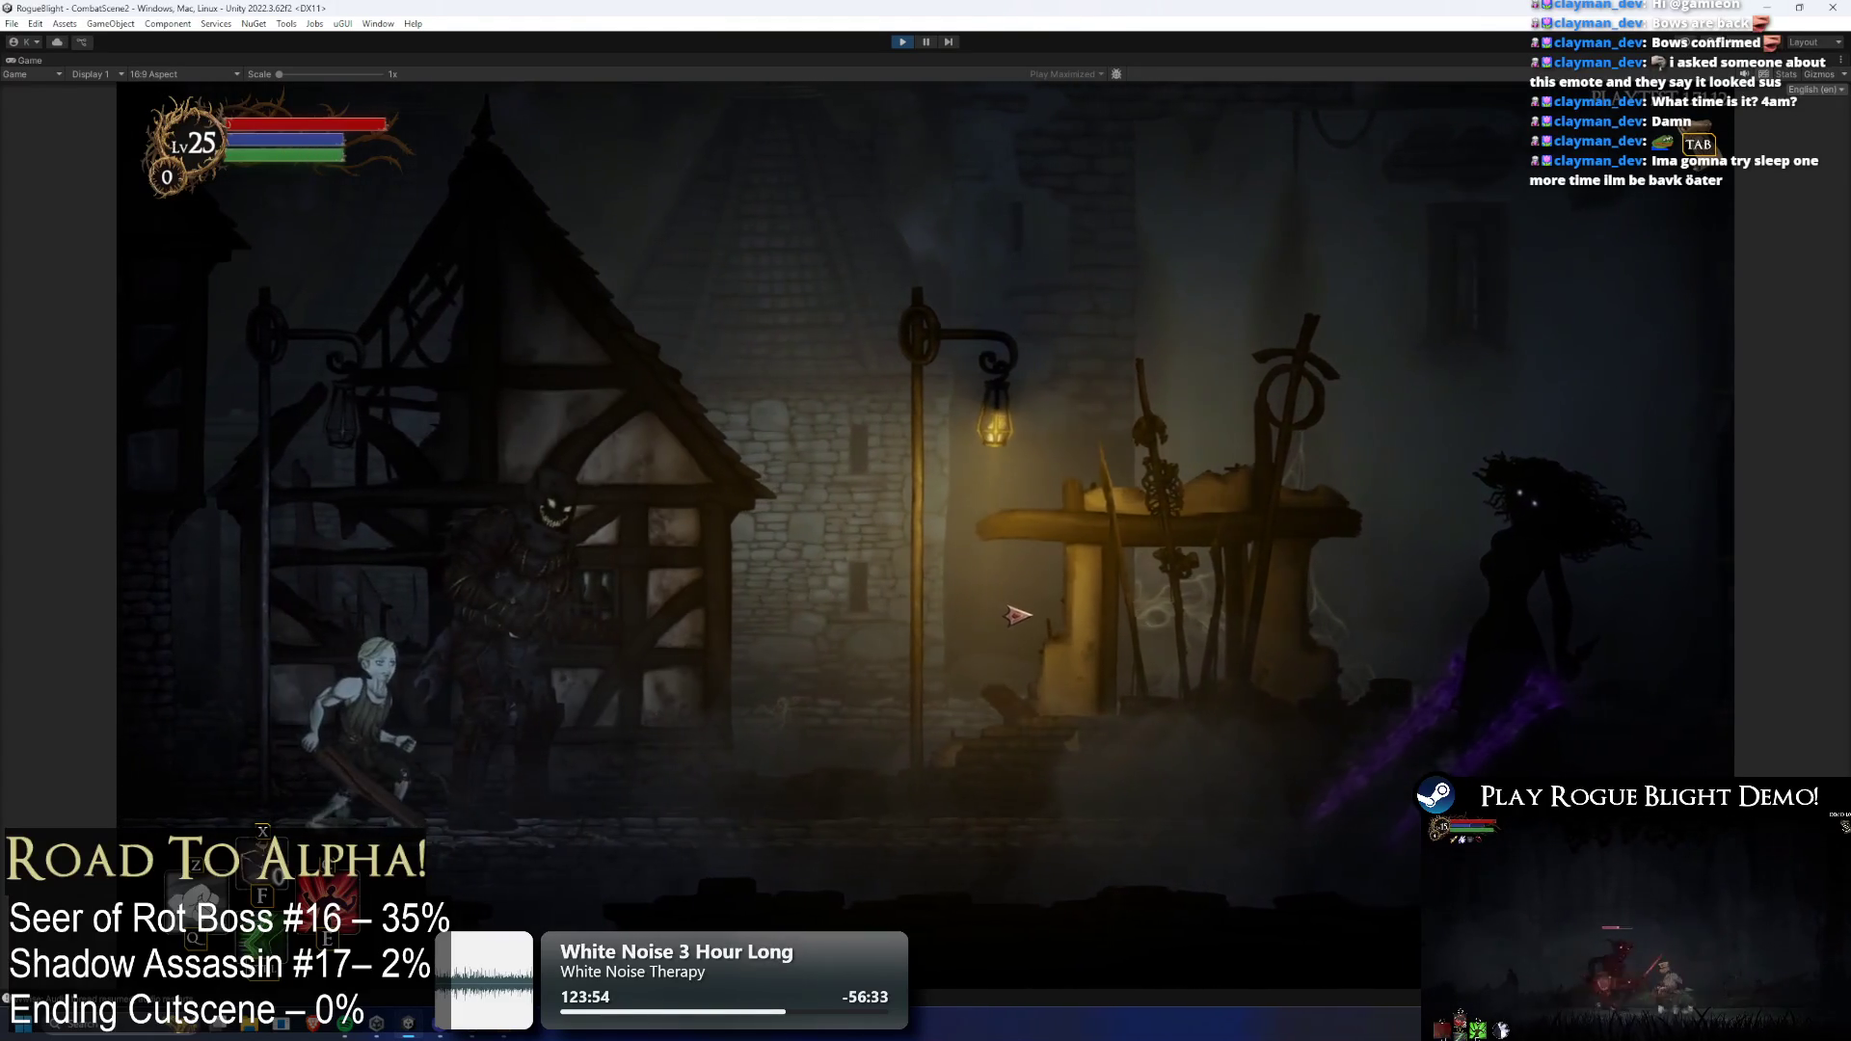
key("a")
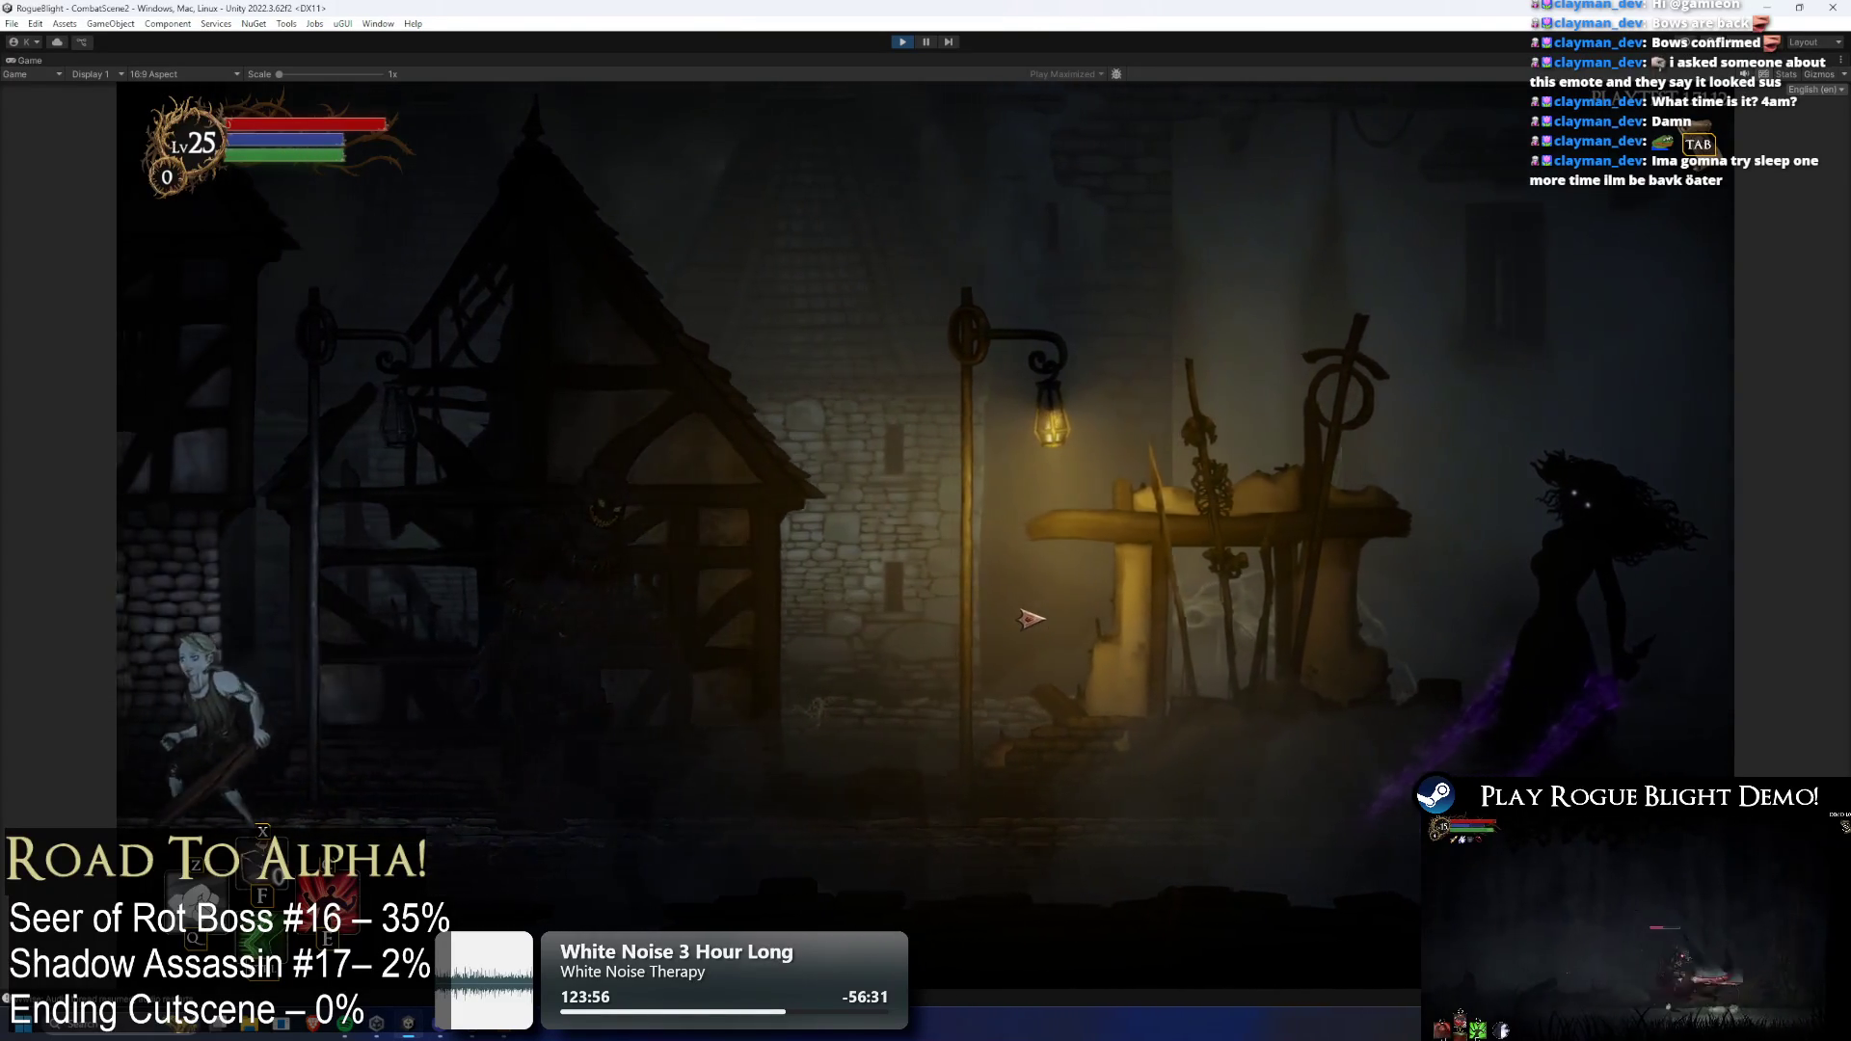
key("d")
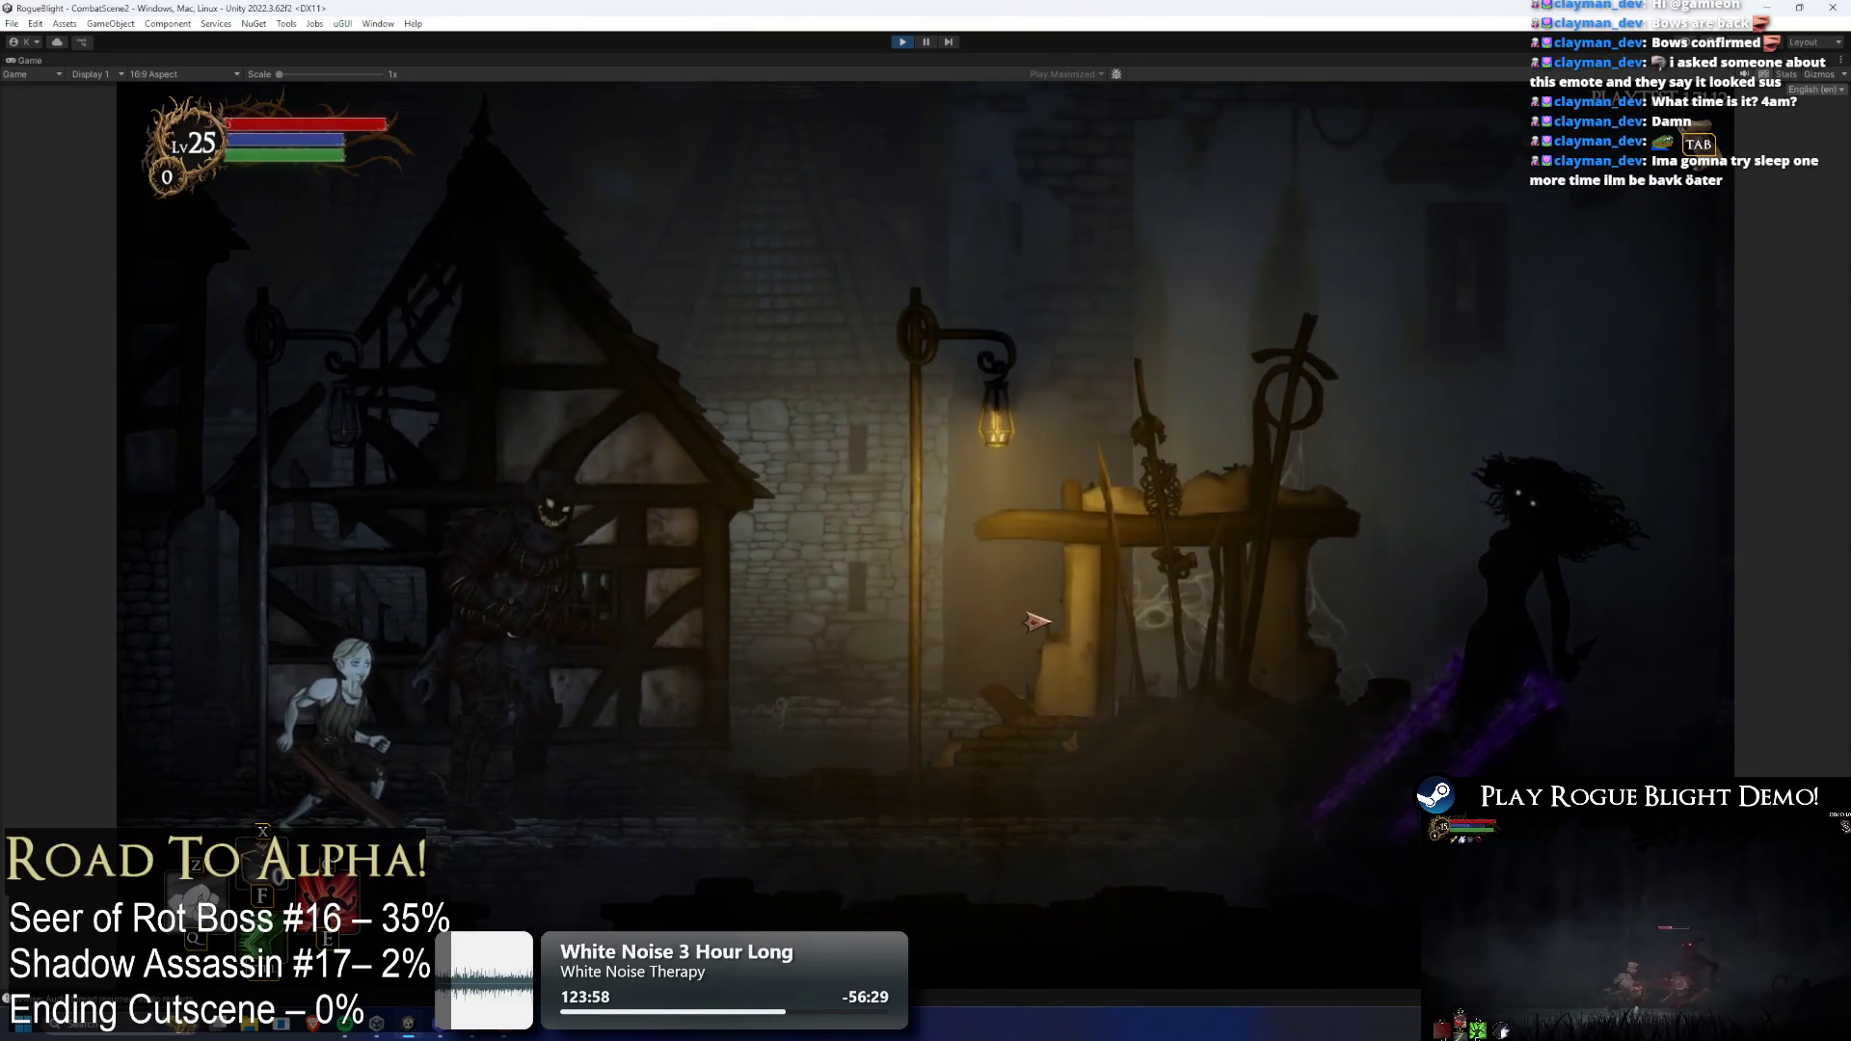
key("a")
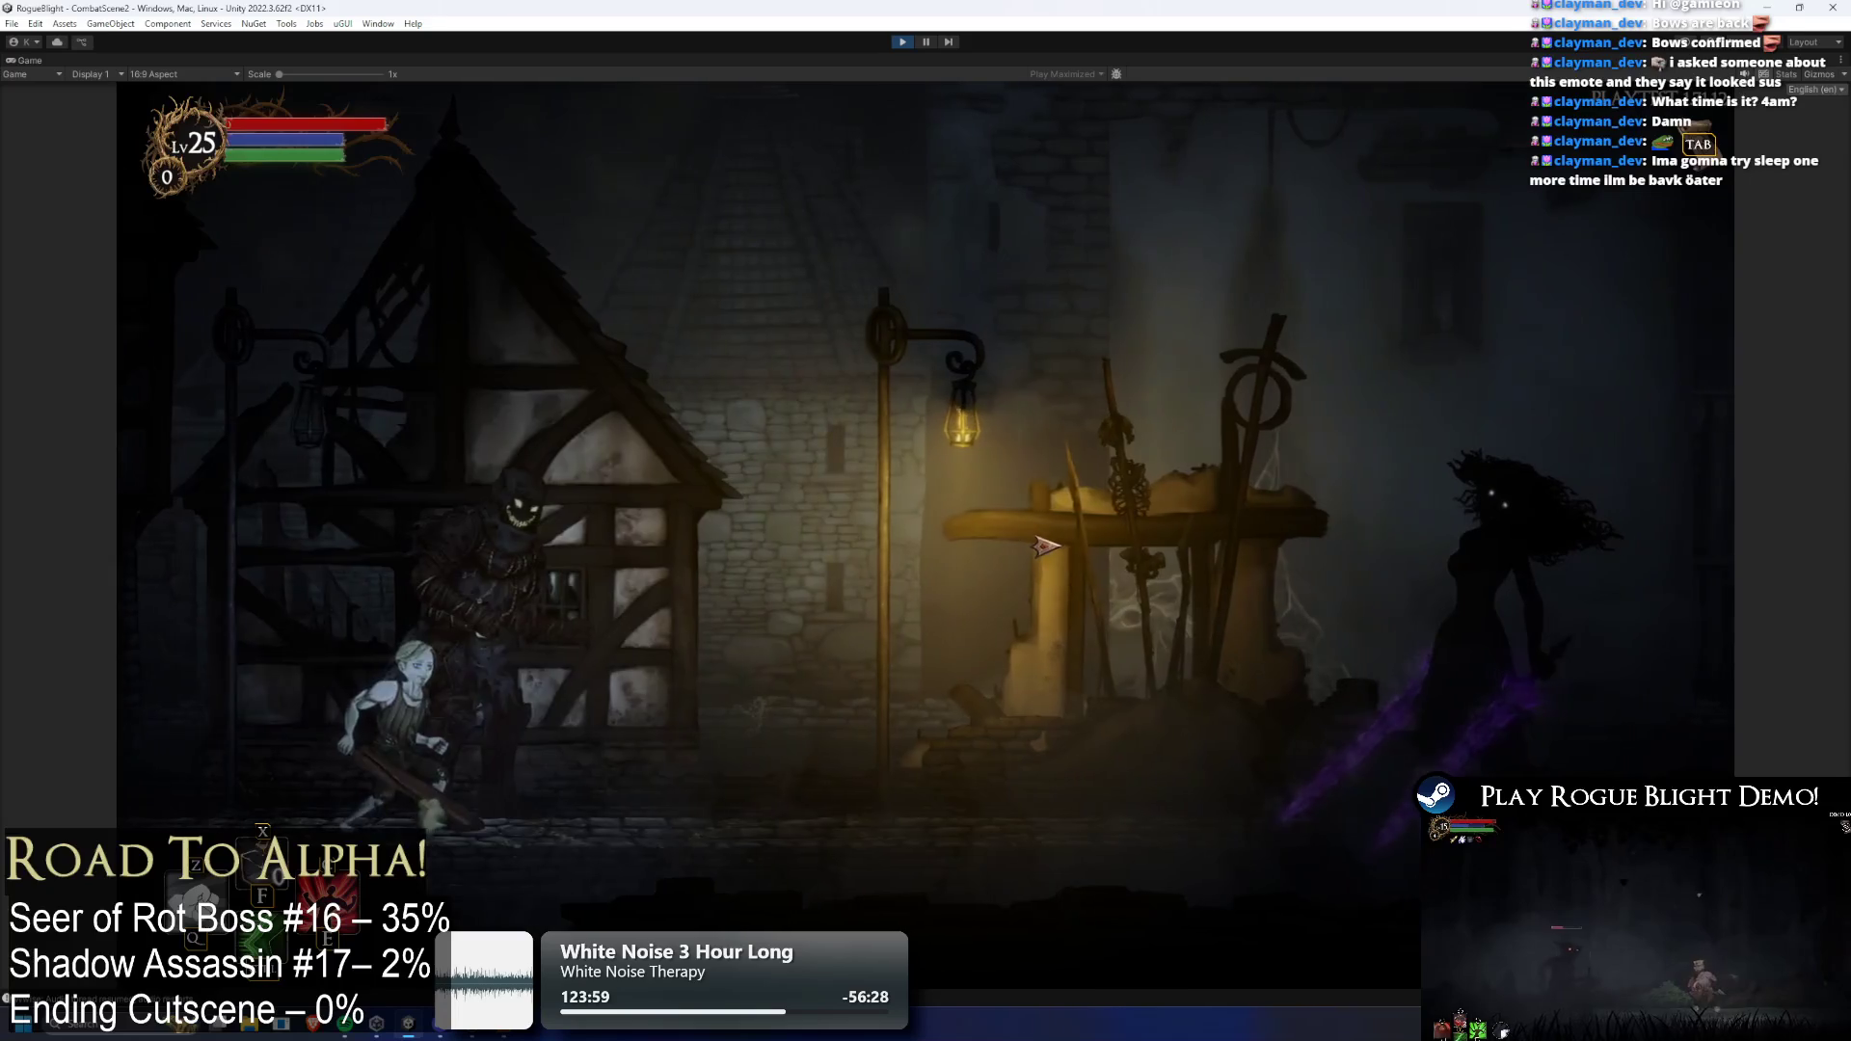
key("space")
key("ctrl+p")
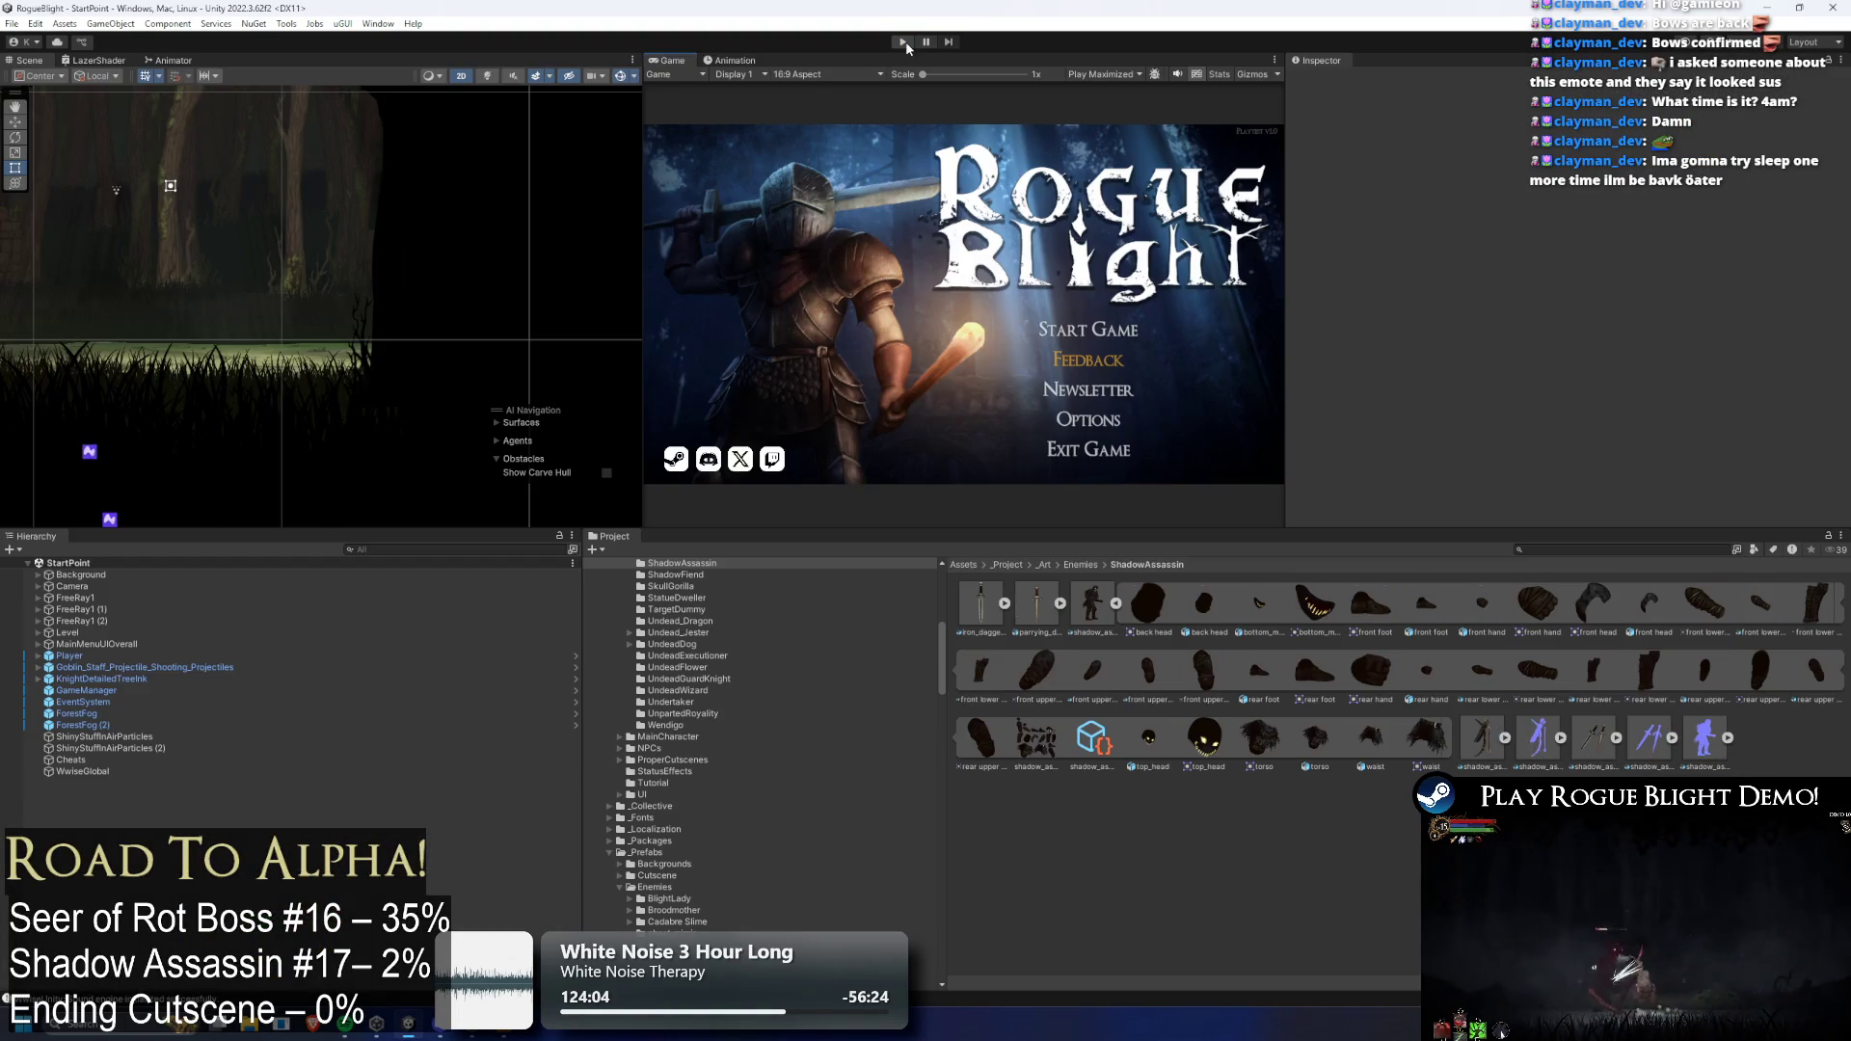
Review shadow_assassin_art's sprite slices, then edit its Pixels Per Unit
double_click(1094, 595)
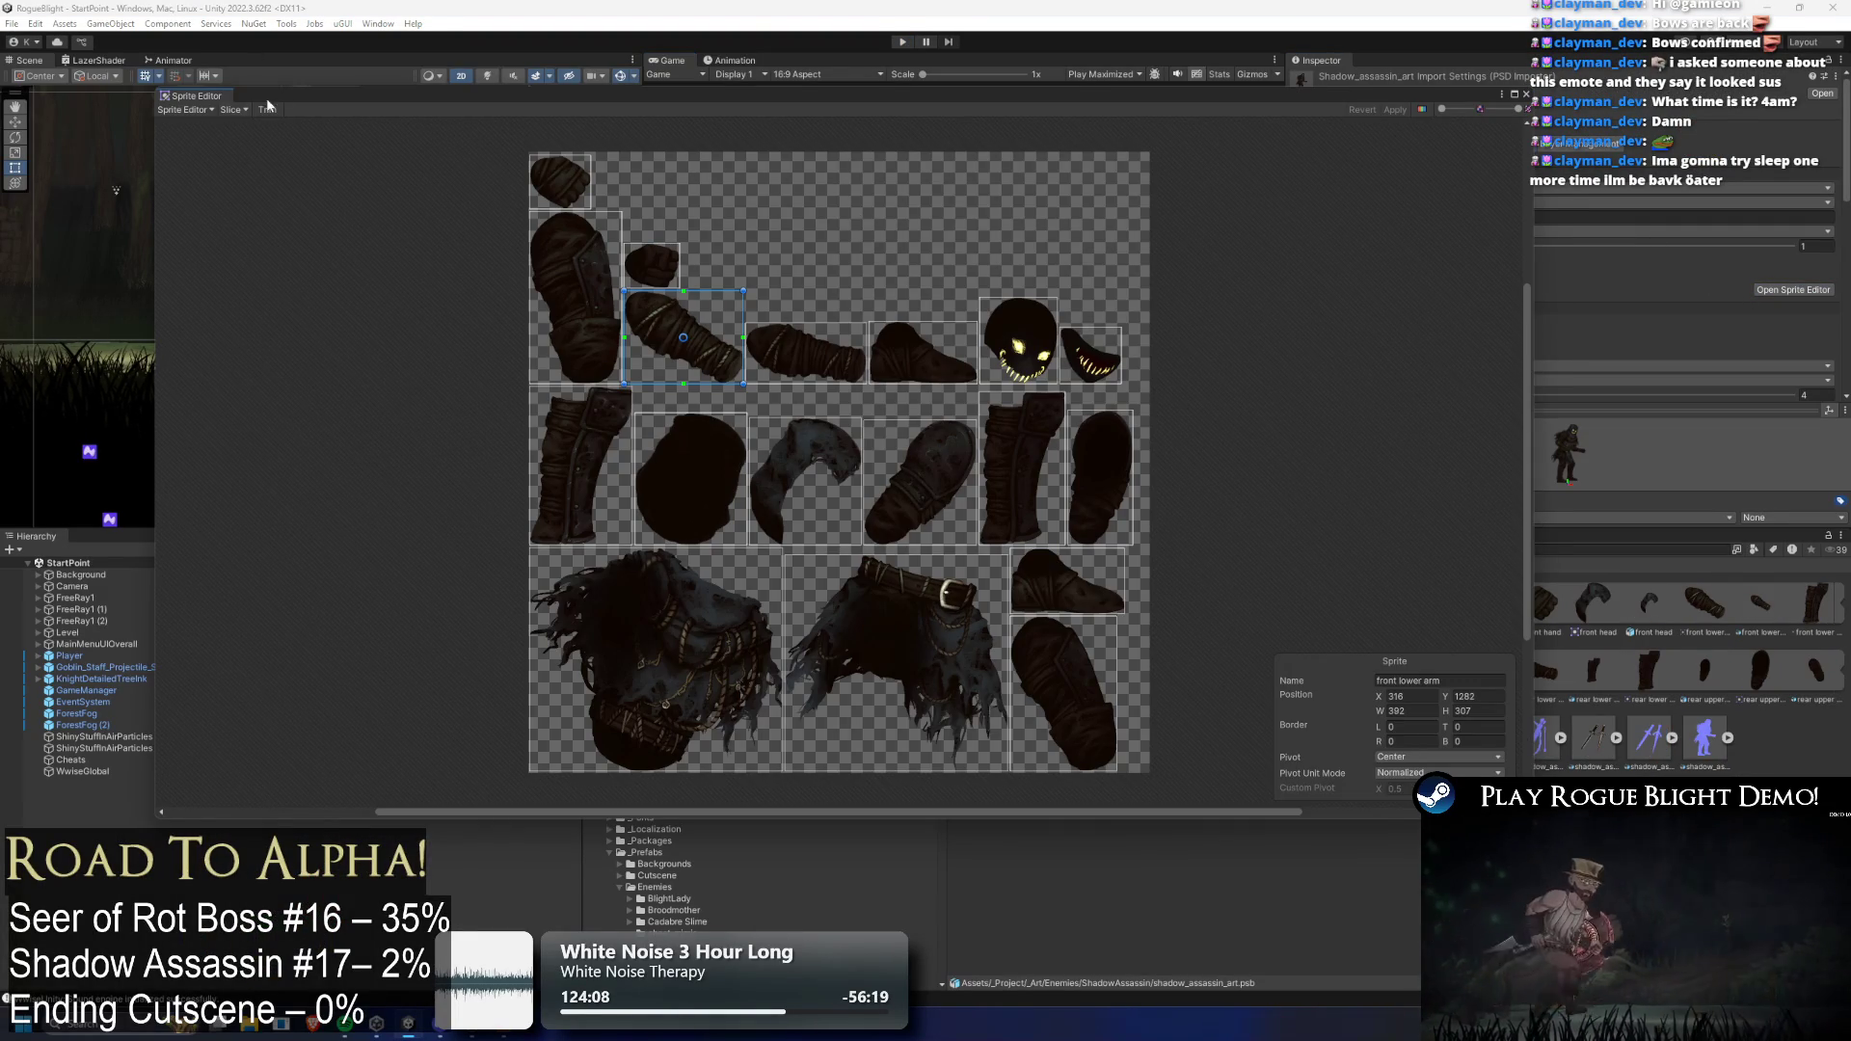
left_click(185, 109)
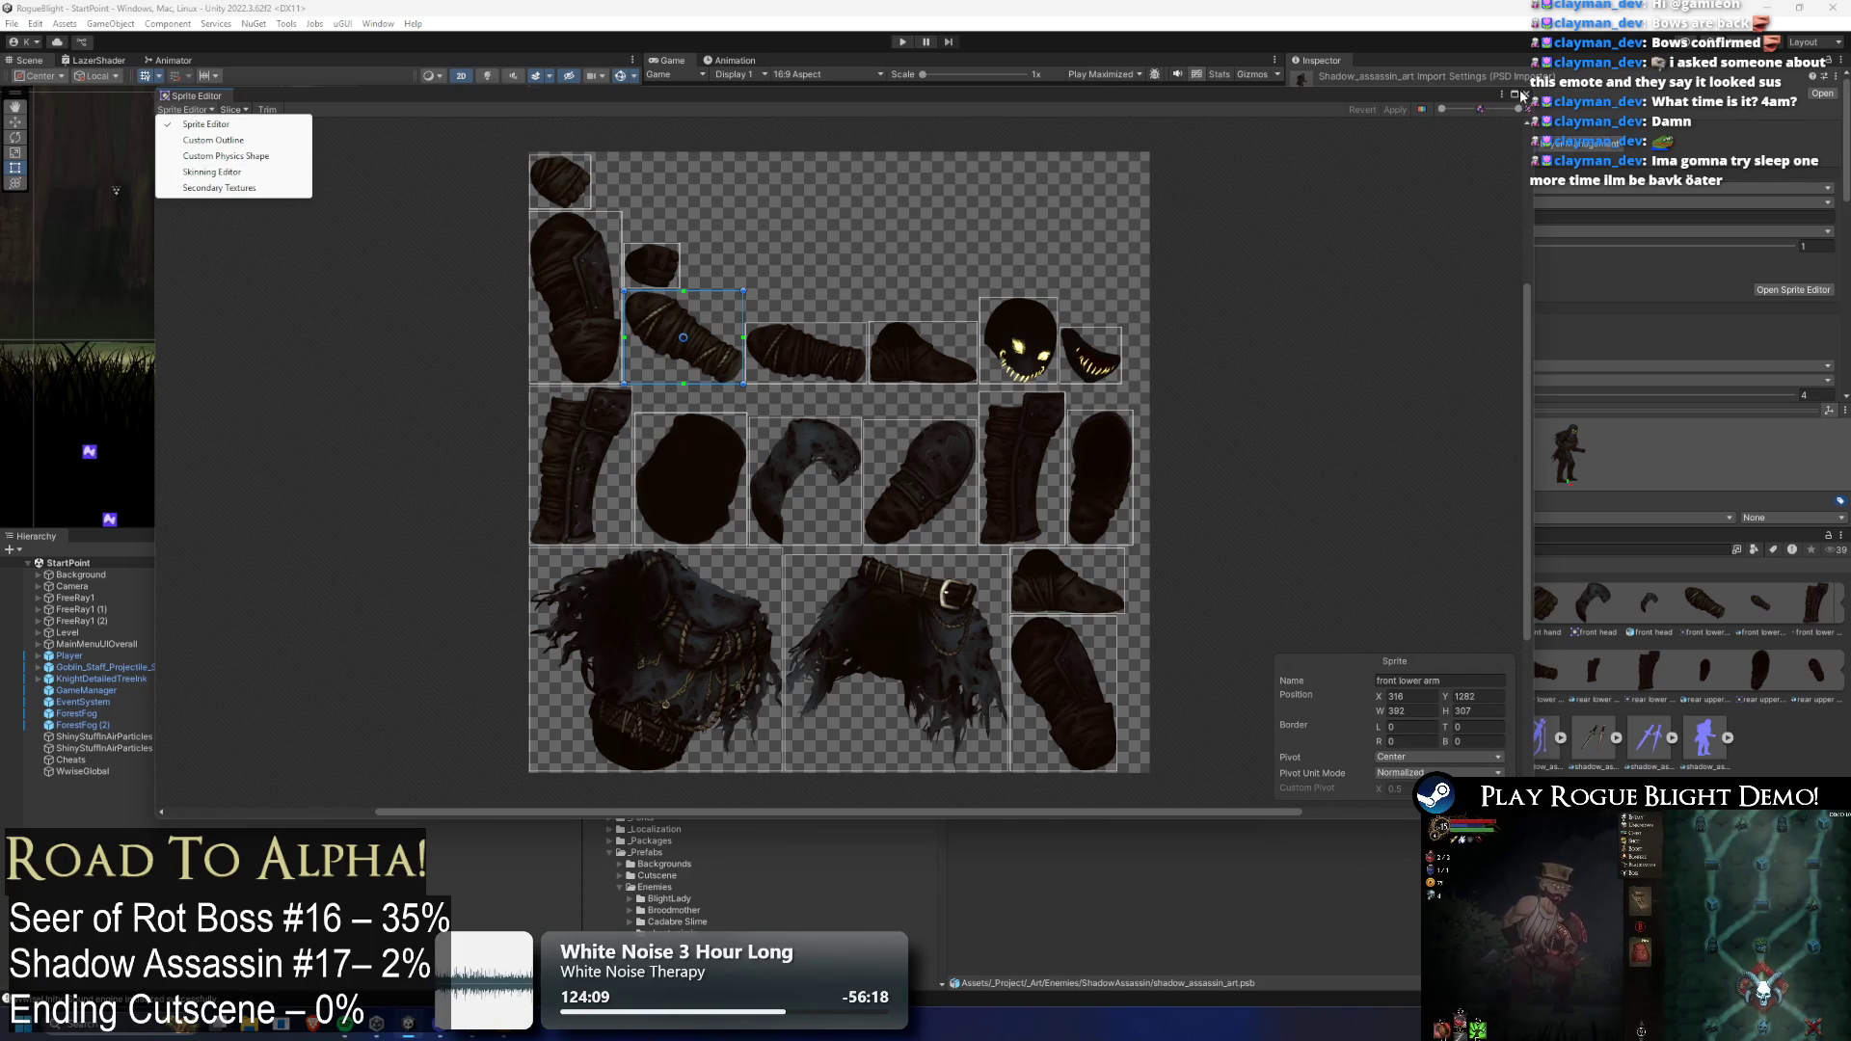
left_click(1517, 94)
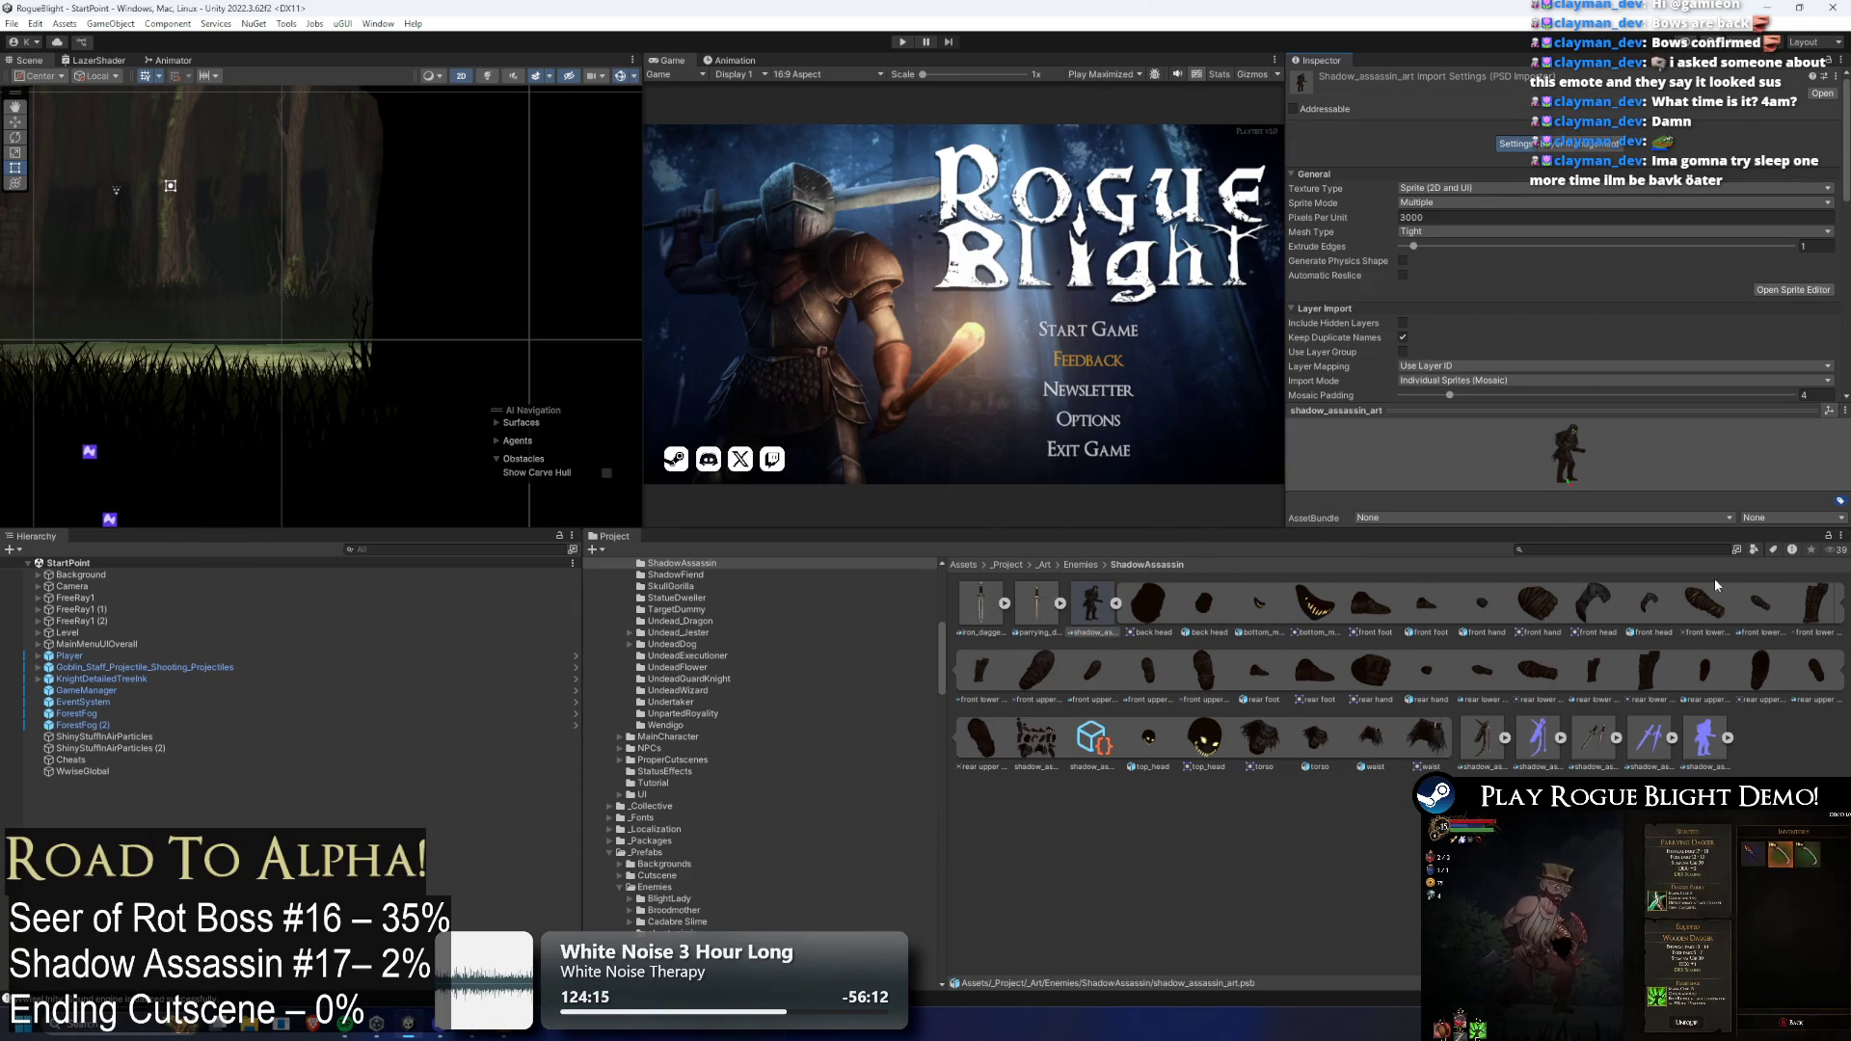
left_click(1418, 217)
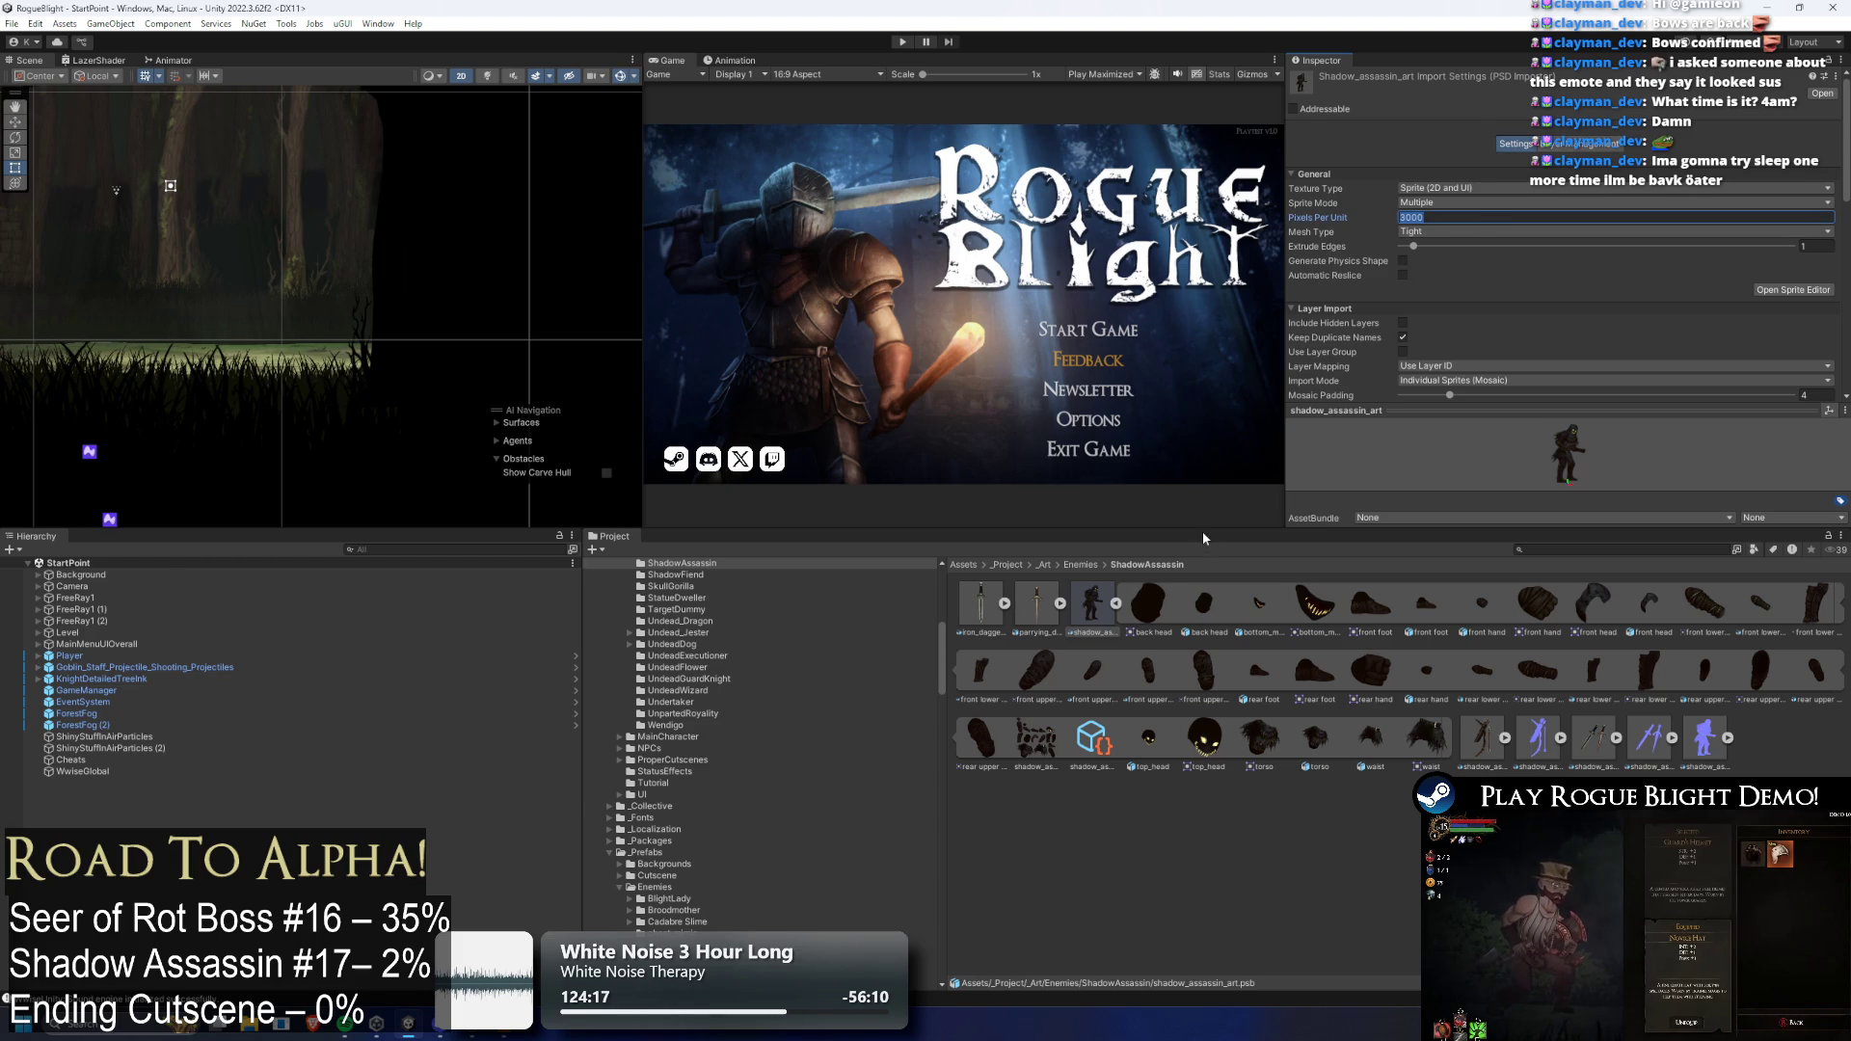
Apply the revised import settings to shadow_assassin_bow_art and shadow_assassin_daggers_art
left_click(1114, 605)
left_click(1146, 603)
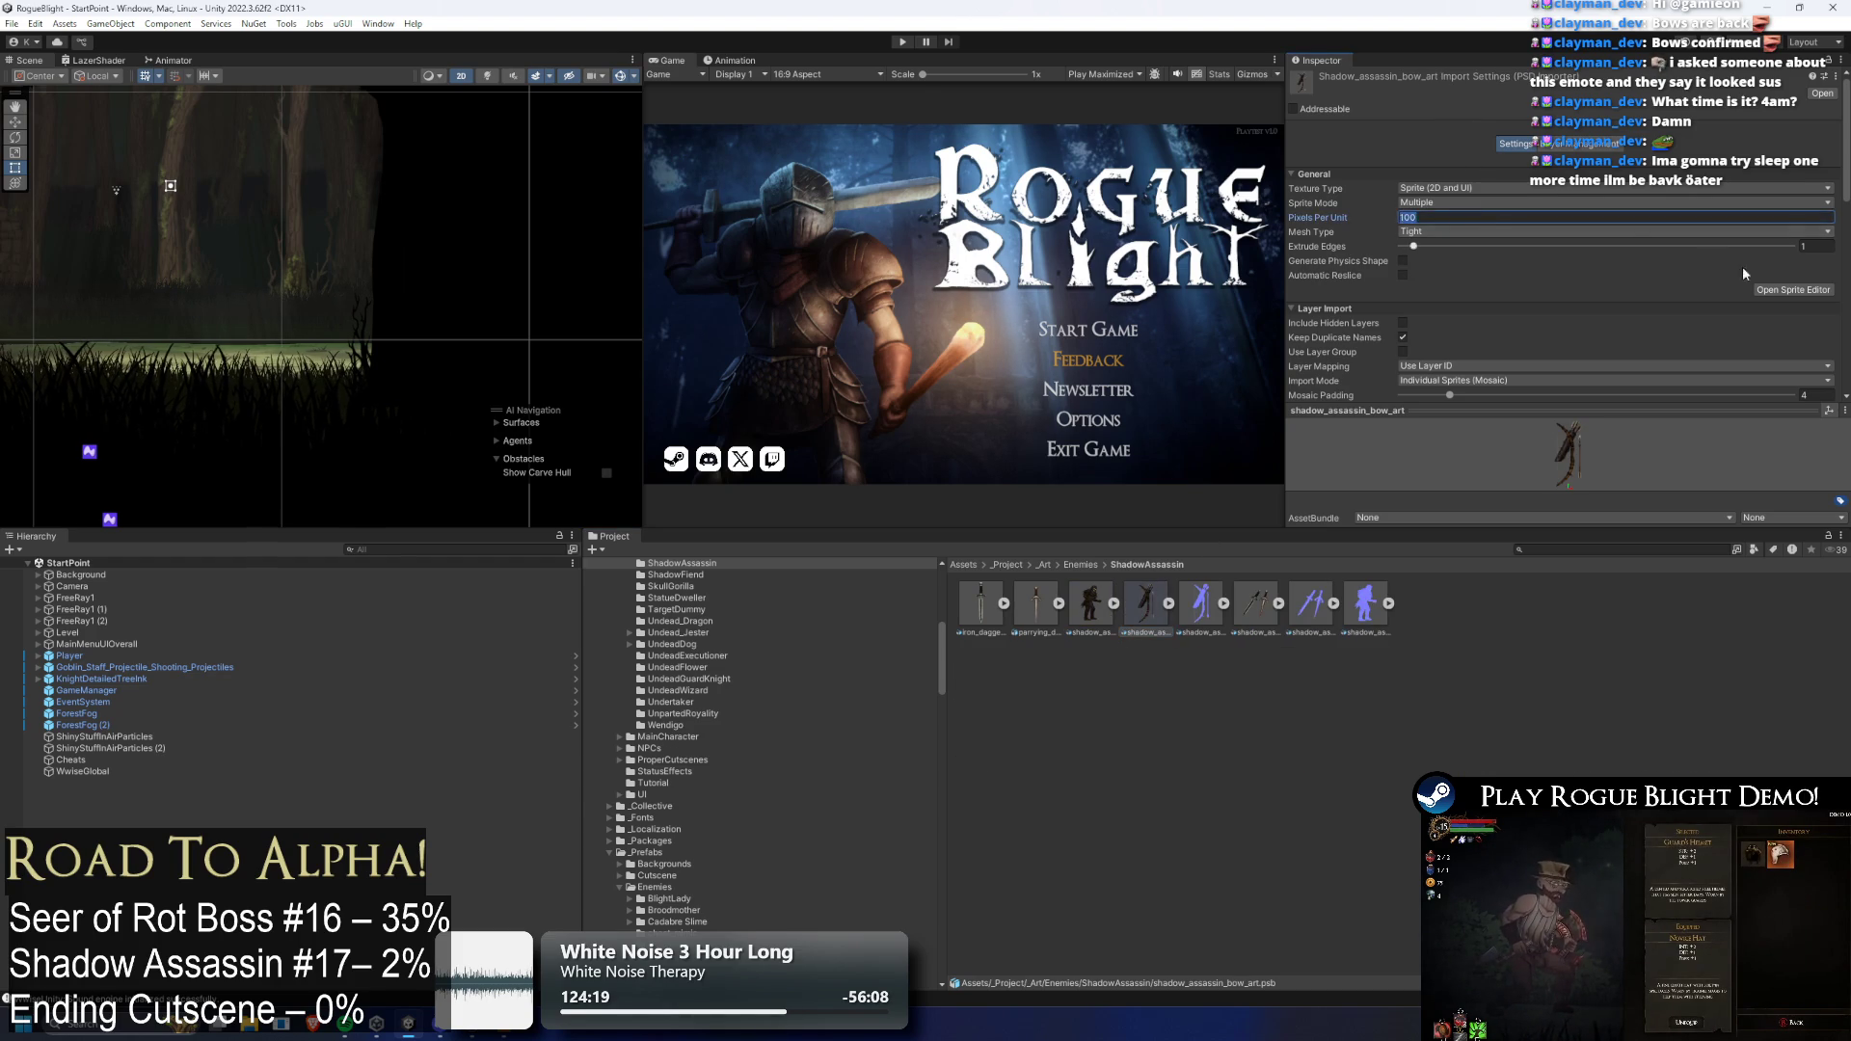
scroll(1710, 258, "down", 10)
left_click(1818, 297)
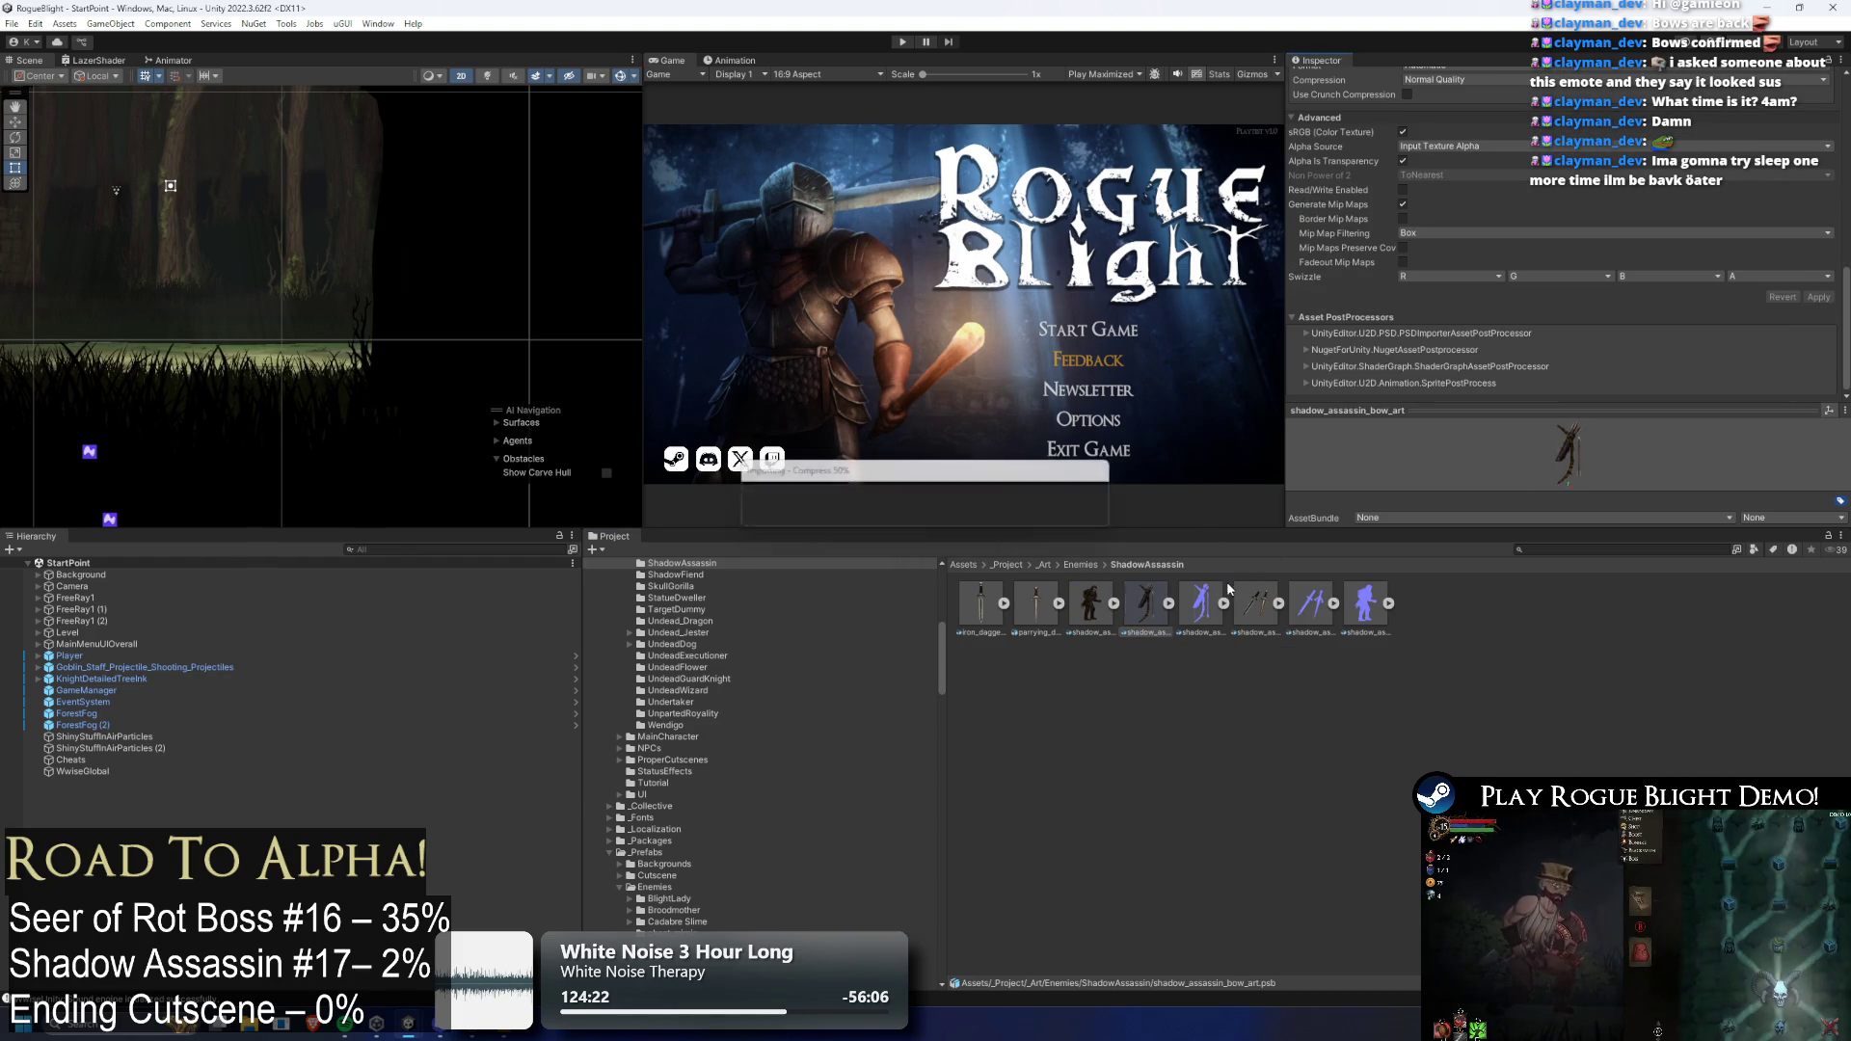
left_click(1201, 605)
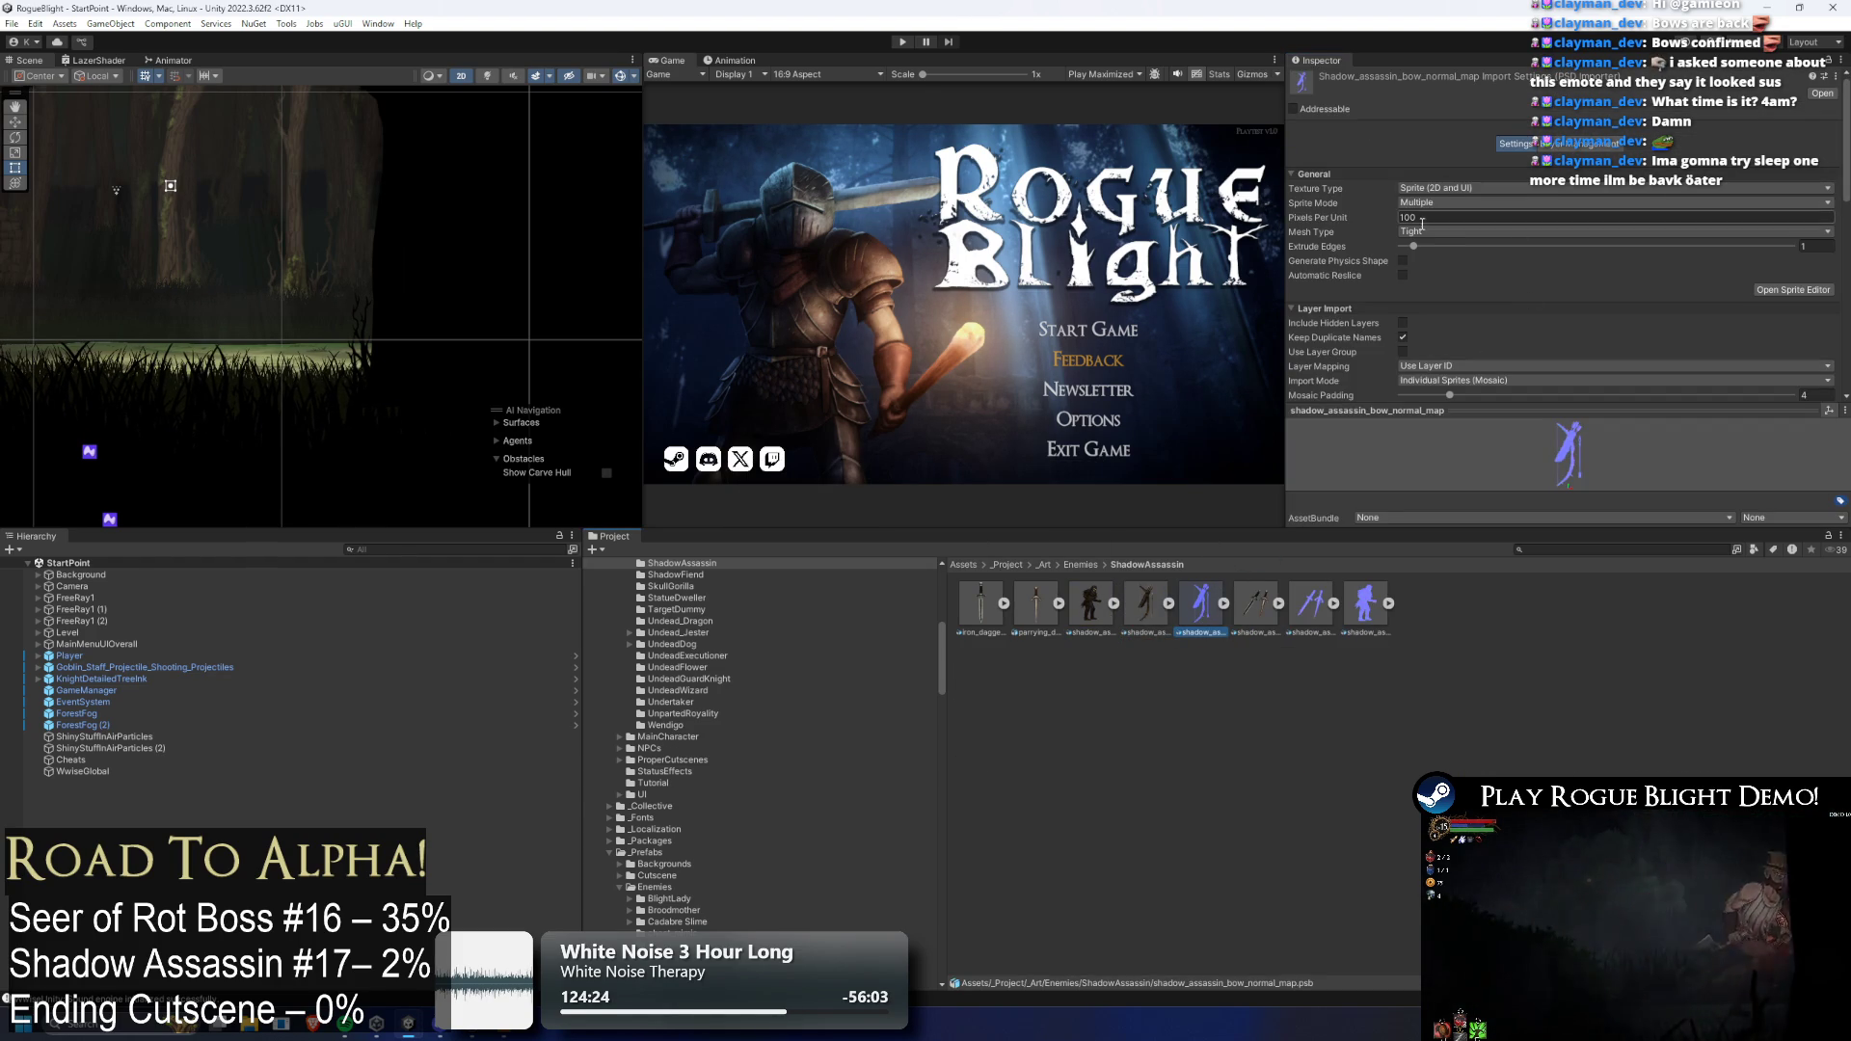
scroll(1639, 260, "down", 10)
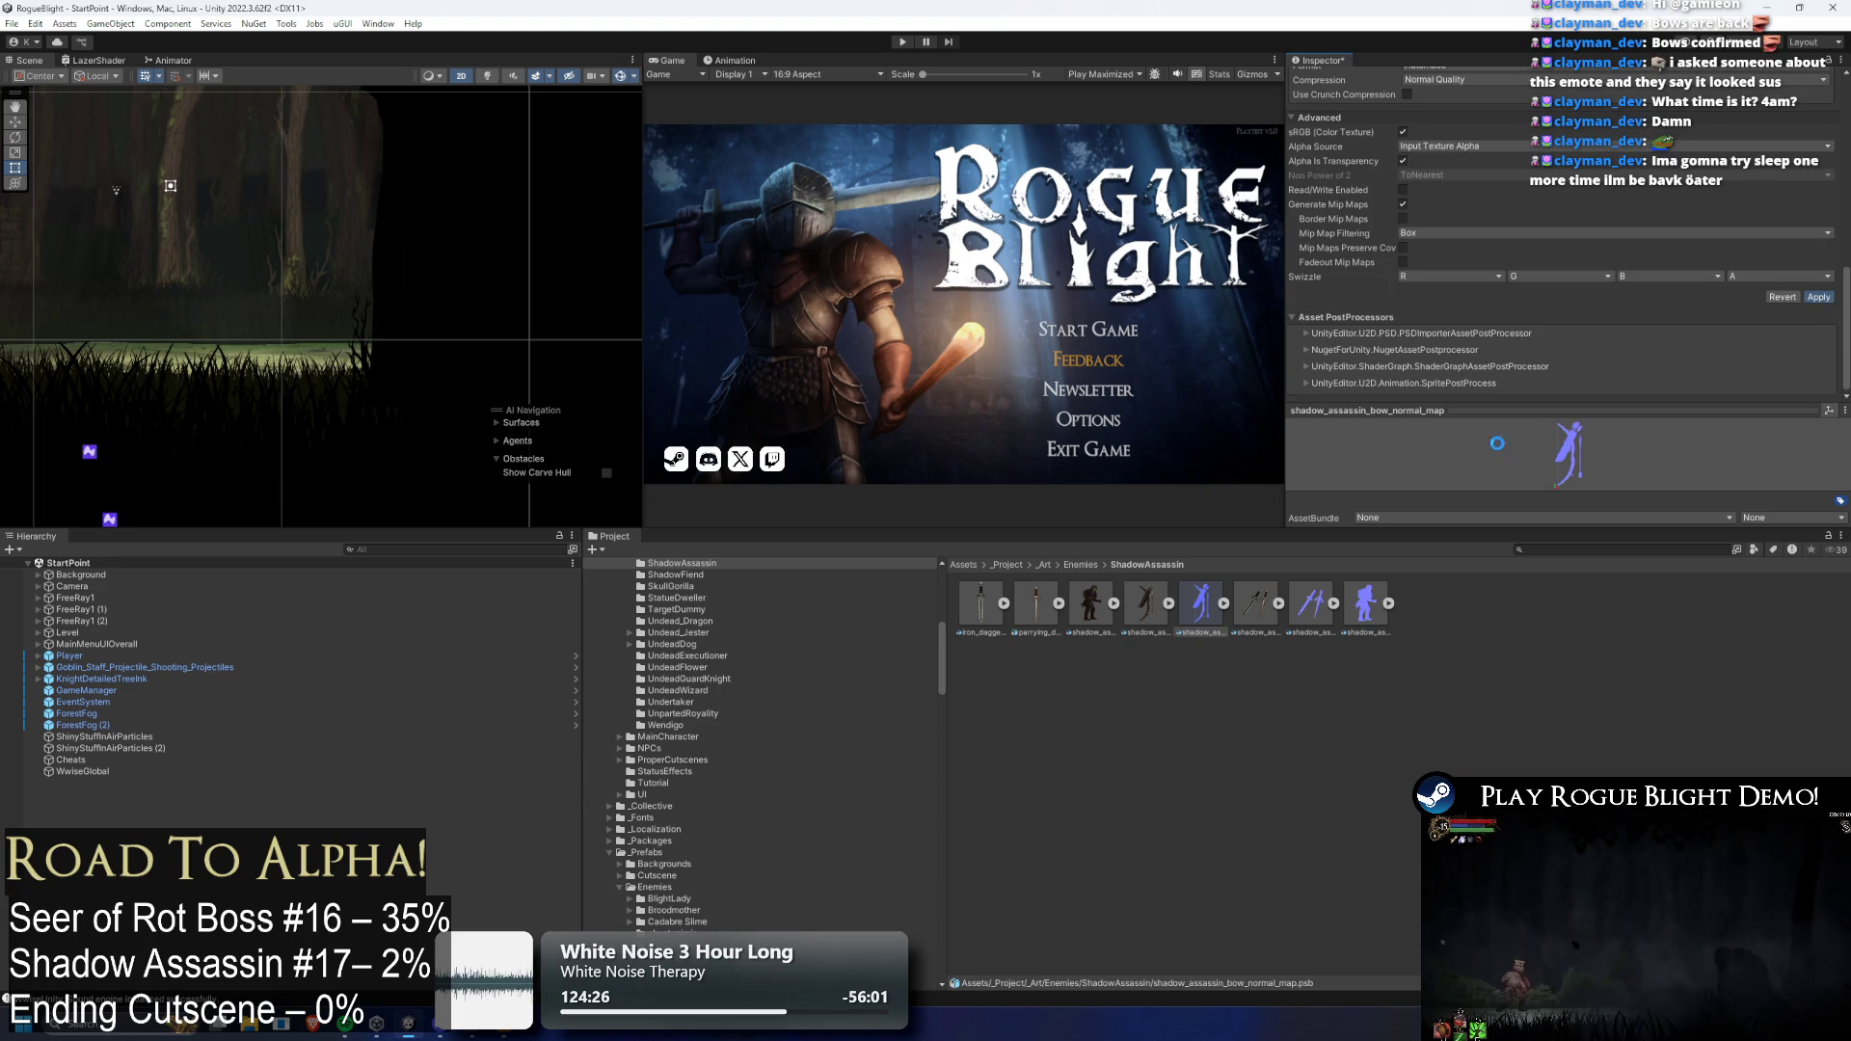
left_click(1256, 605)
scroll(1498, 203, "up", 5)
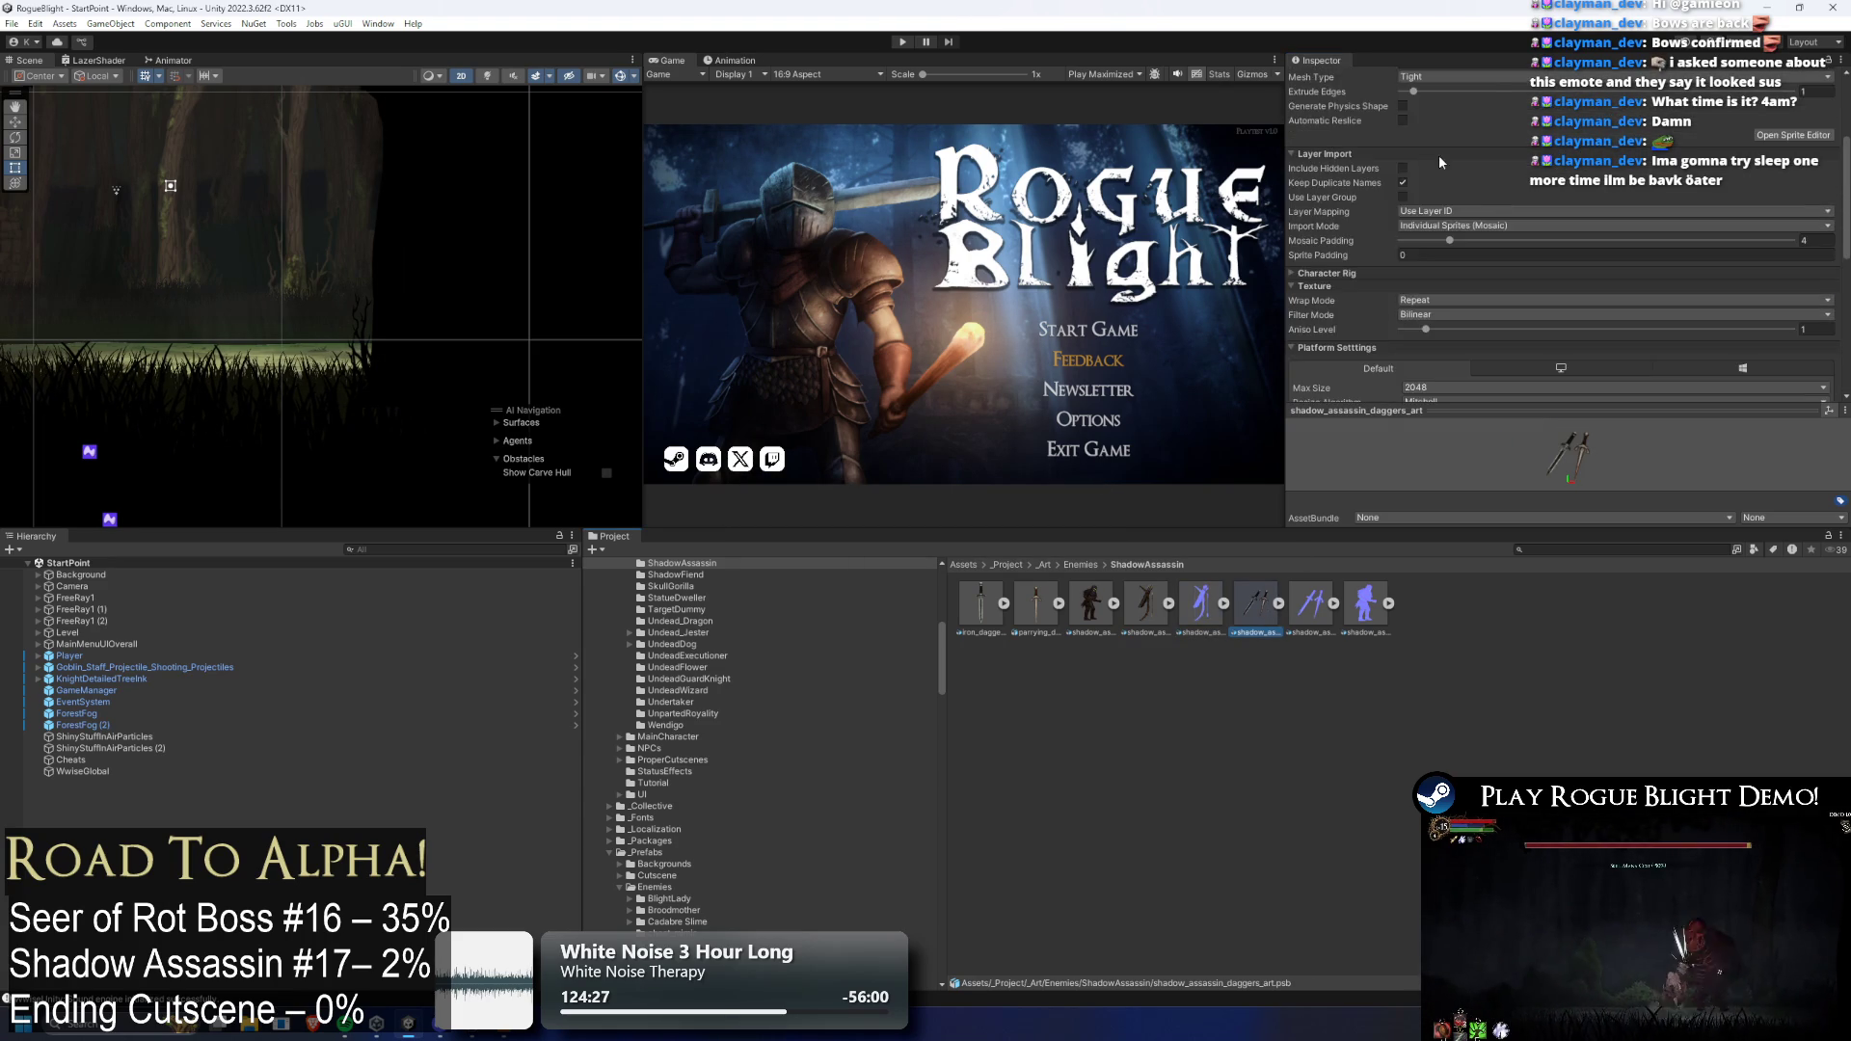
scroll(1436, 158, "down", 10)
left_click(1814, 298)
Apply settings to the daggers normal map and shadow_assassin_normal_map, then open it in Photoshop
left_click(1311, 605)
scroll(1443, 170, "up", 5)
scroll(1443, 171, "down", 10)
left_click(1818, 298)
left_click(1365, 604)
scroll(1469, 137, "up", 10)
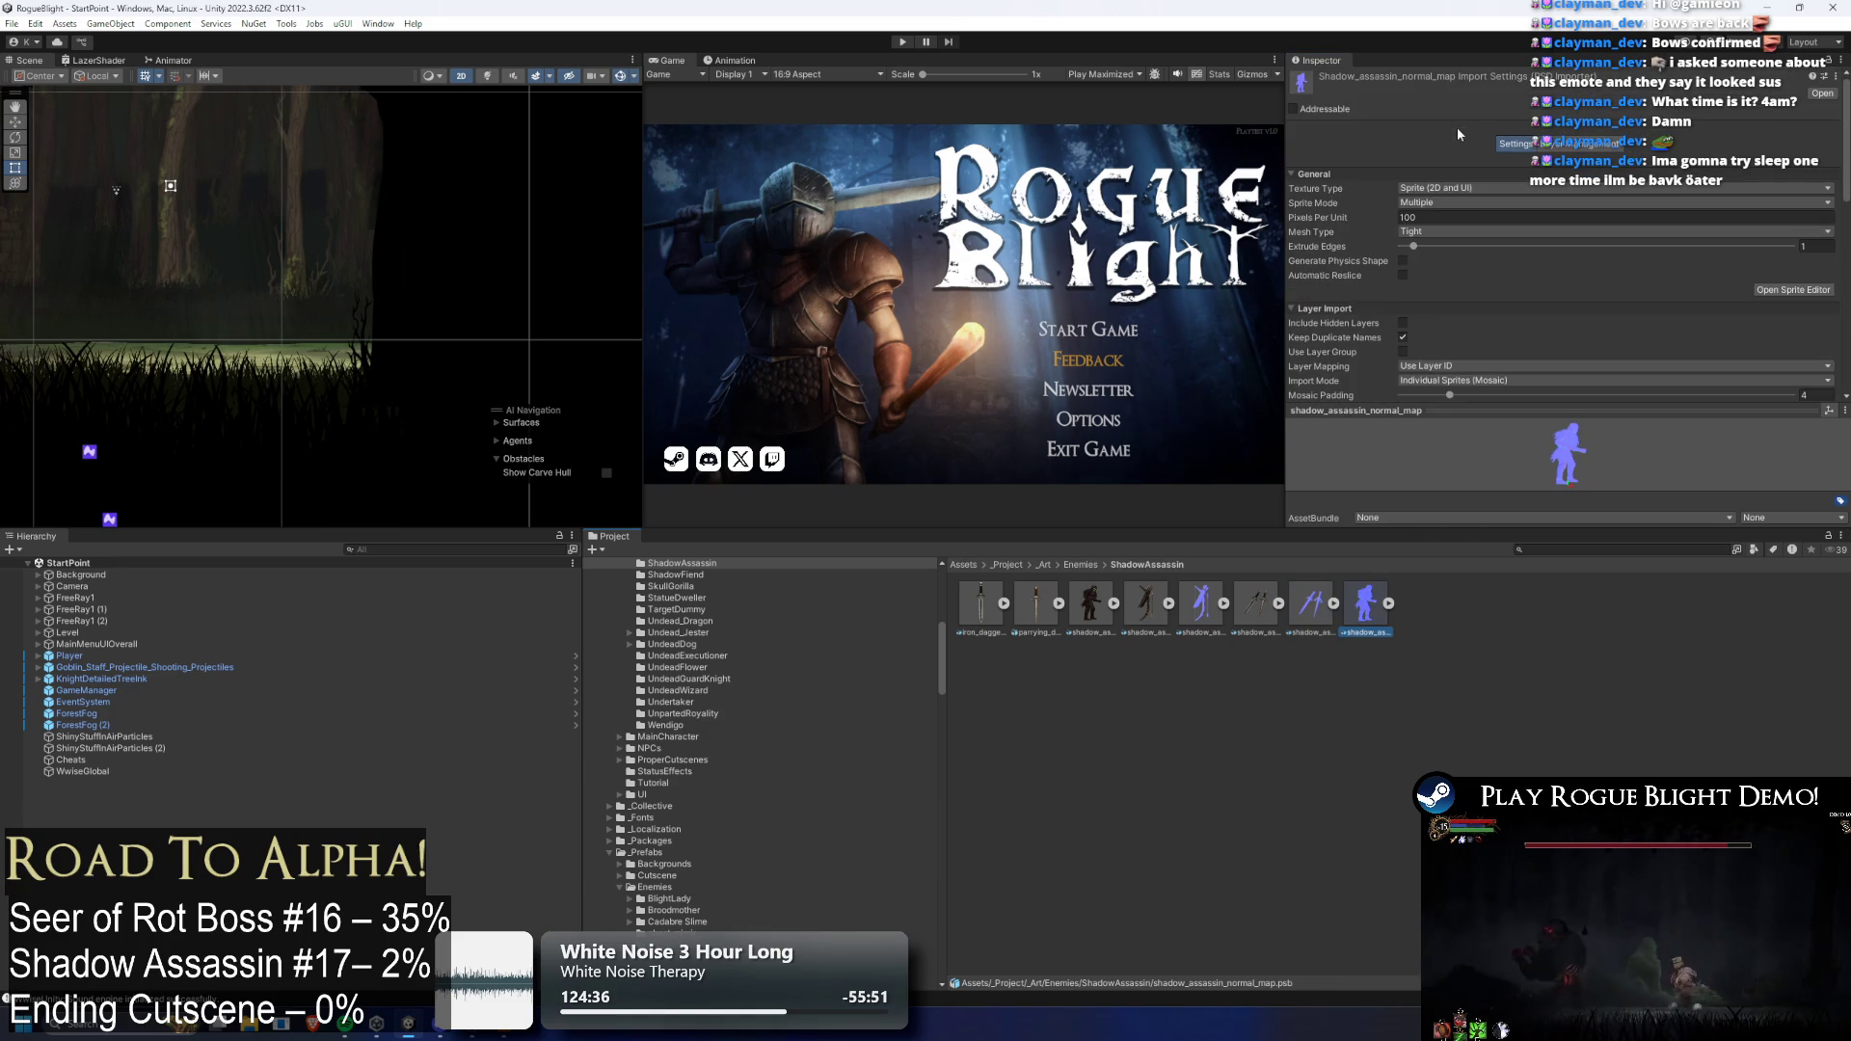
scroll(1691, 275, "down", 10)
scroll(1810, 359, "down", 2)
left_click(1820, 300)
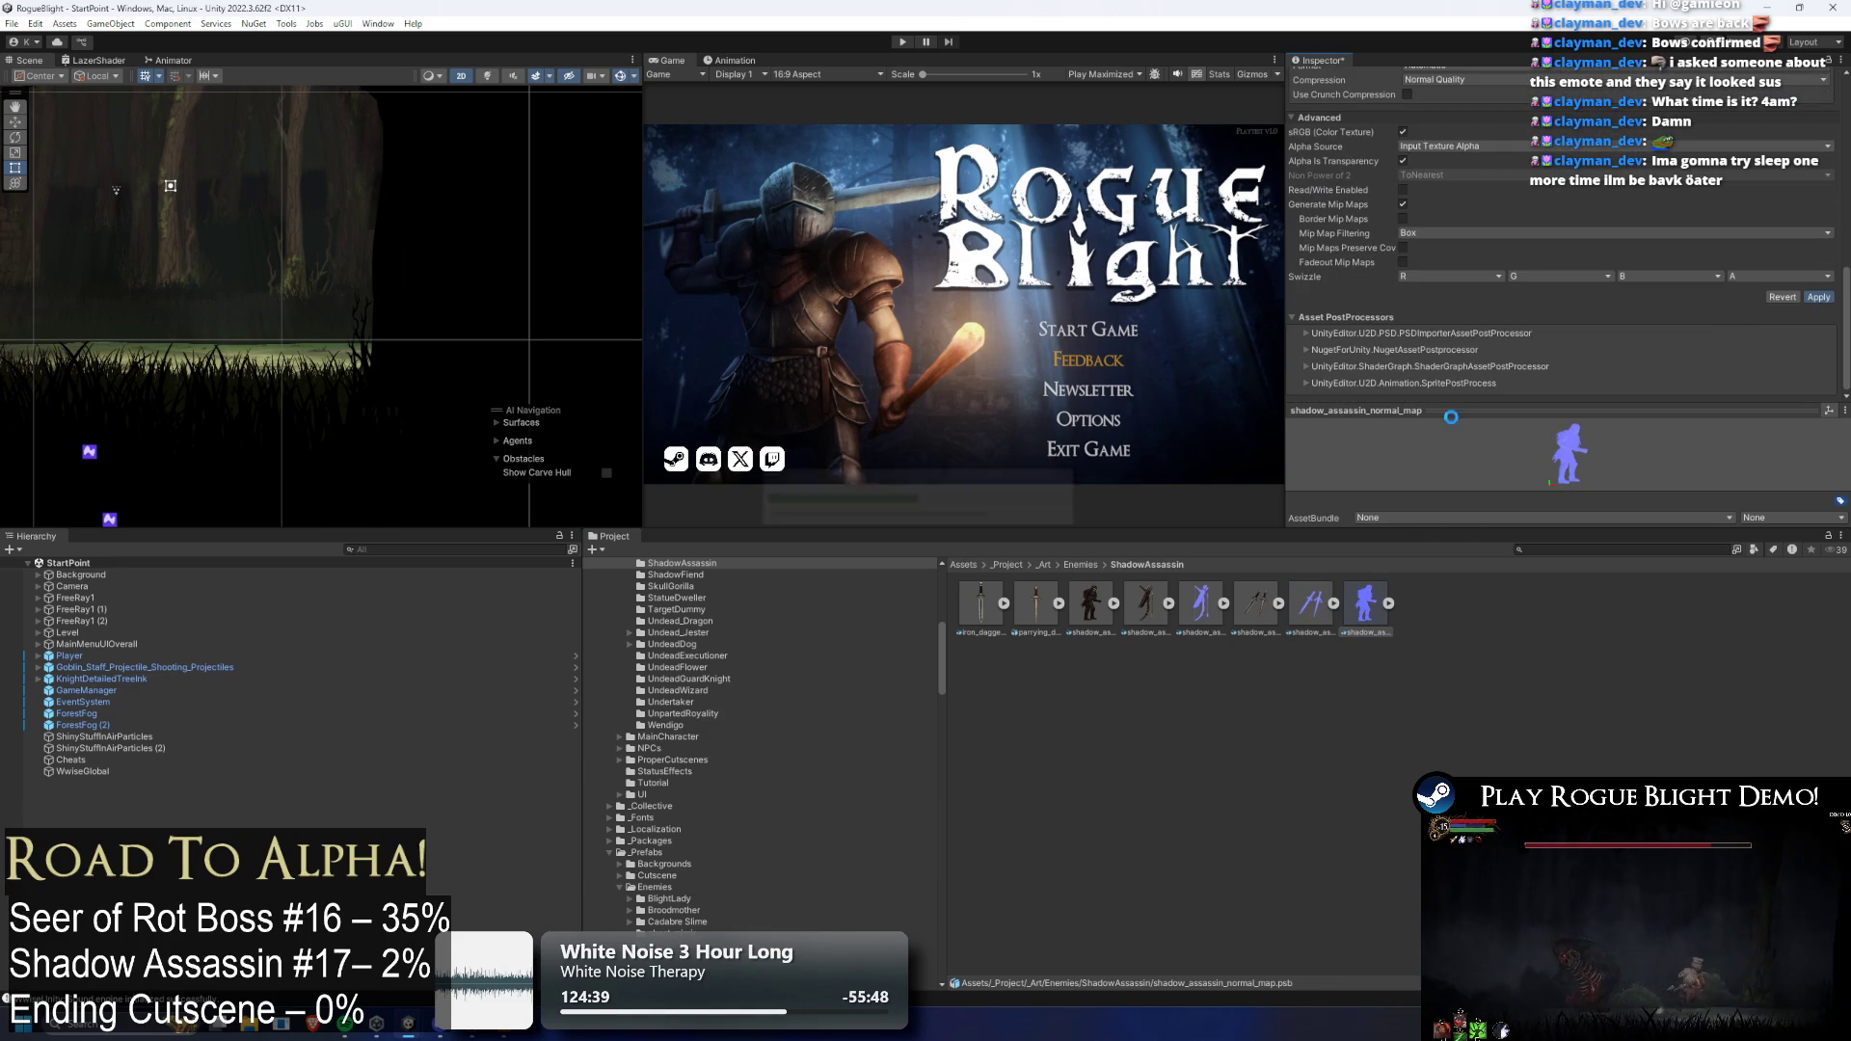
double_click(1370, 607)
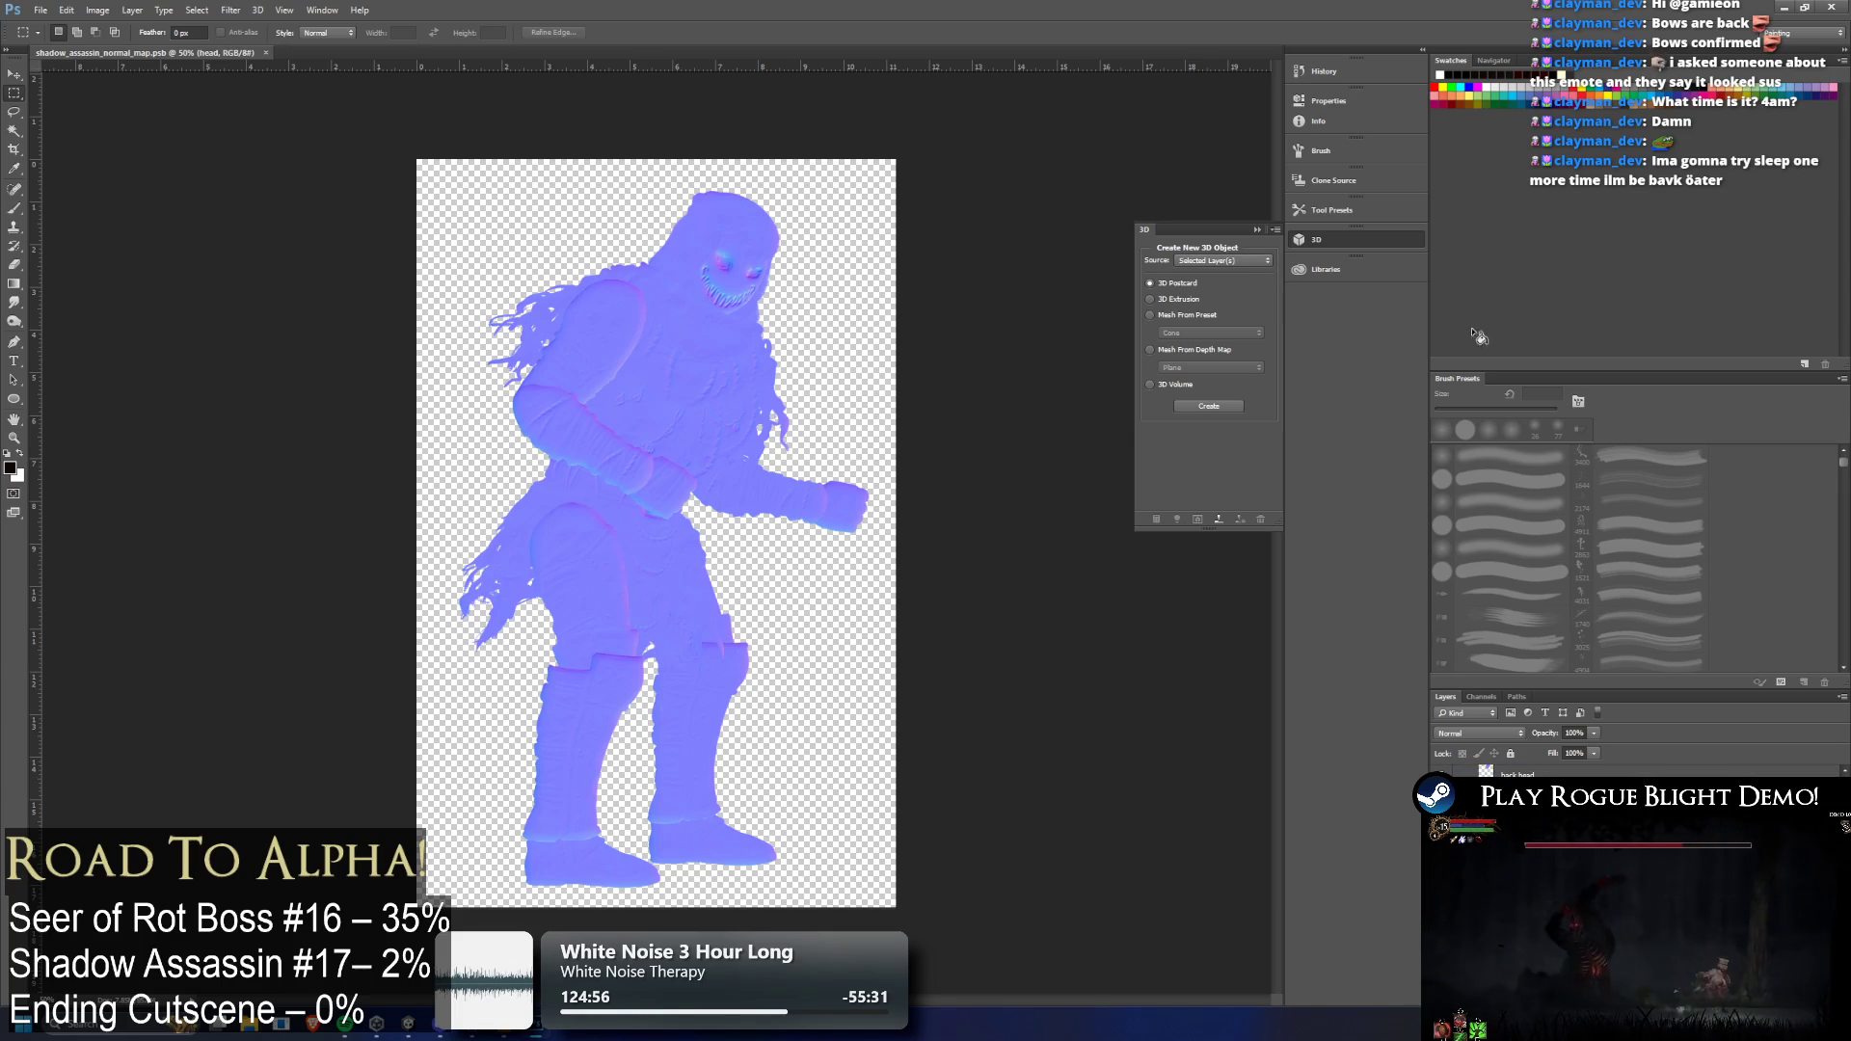
Leave the reviewed normal map in Photoshop and return to Unity
key("alt+Tab")
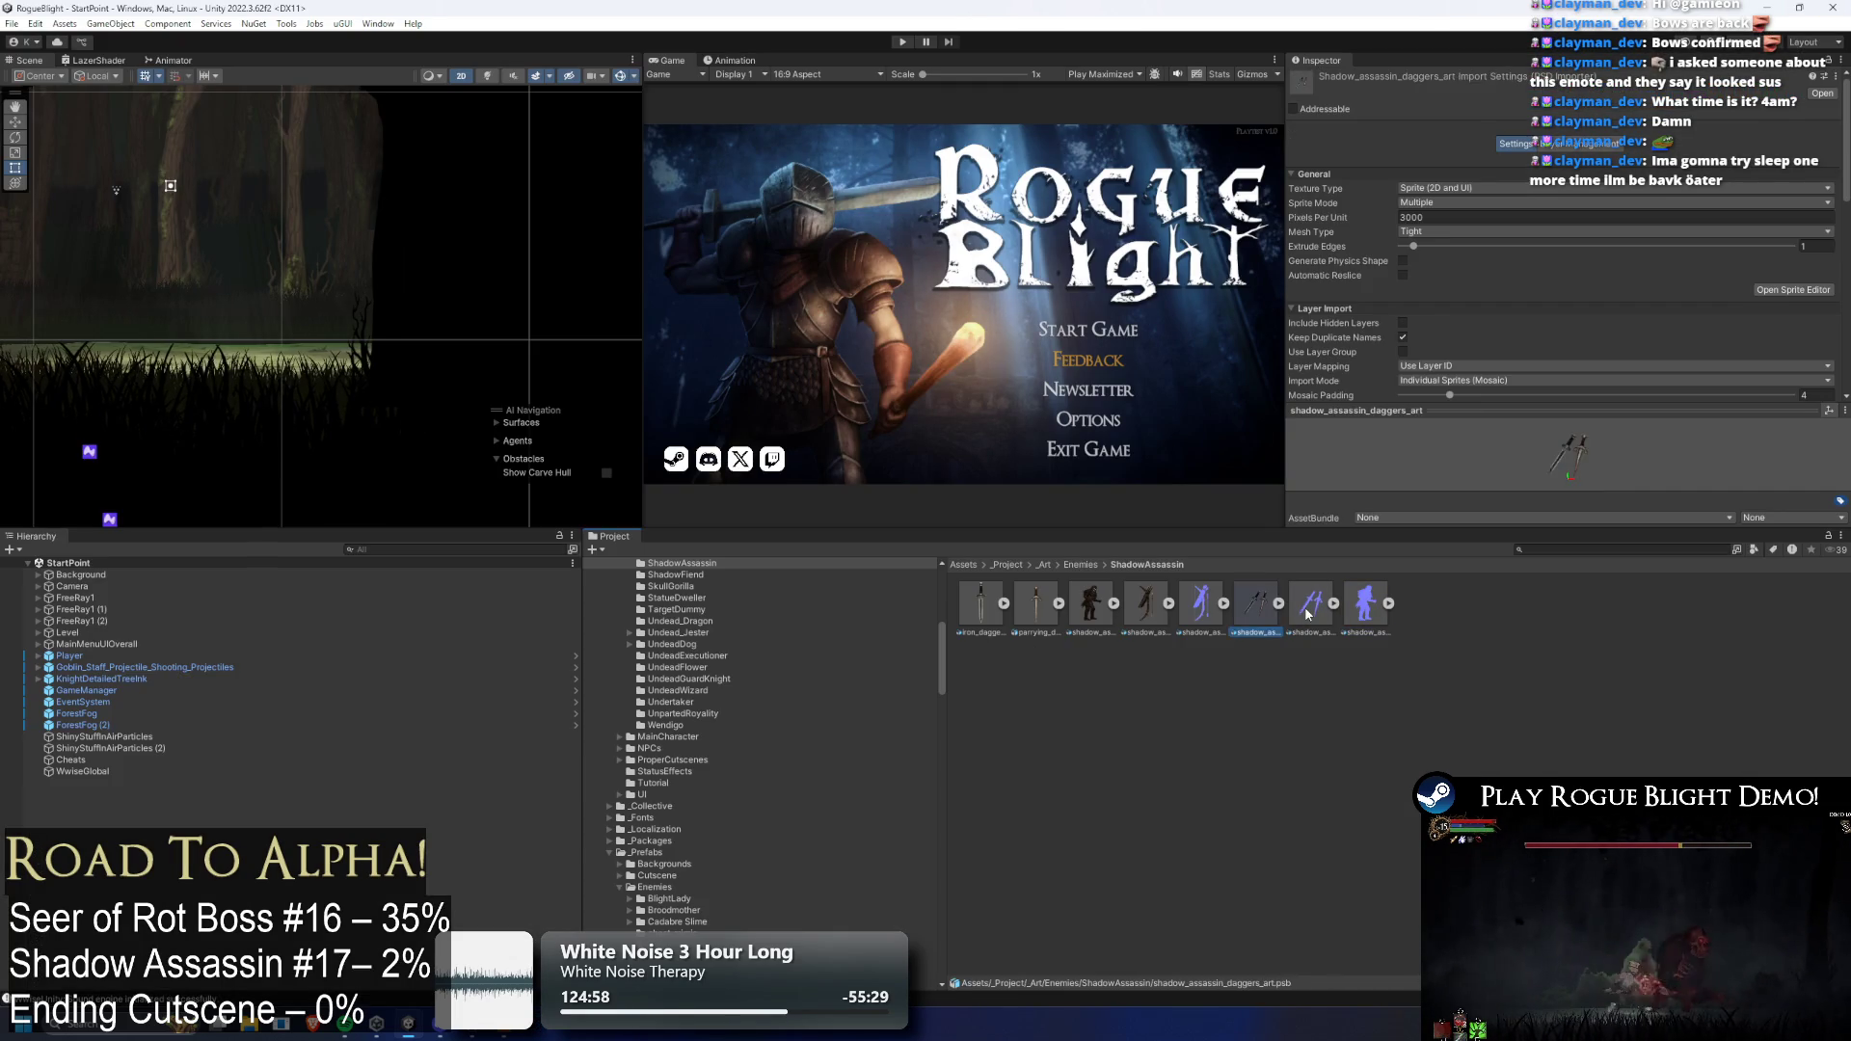
Edit and apply parrying_dagger_art's import settings
left_click(1037, 602)
left_click(1426, 217)
scroll(1732, 286, "down", 10)
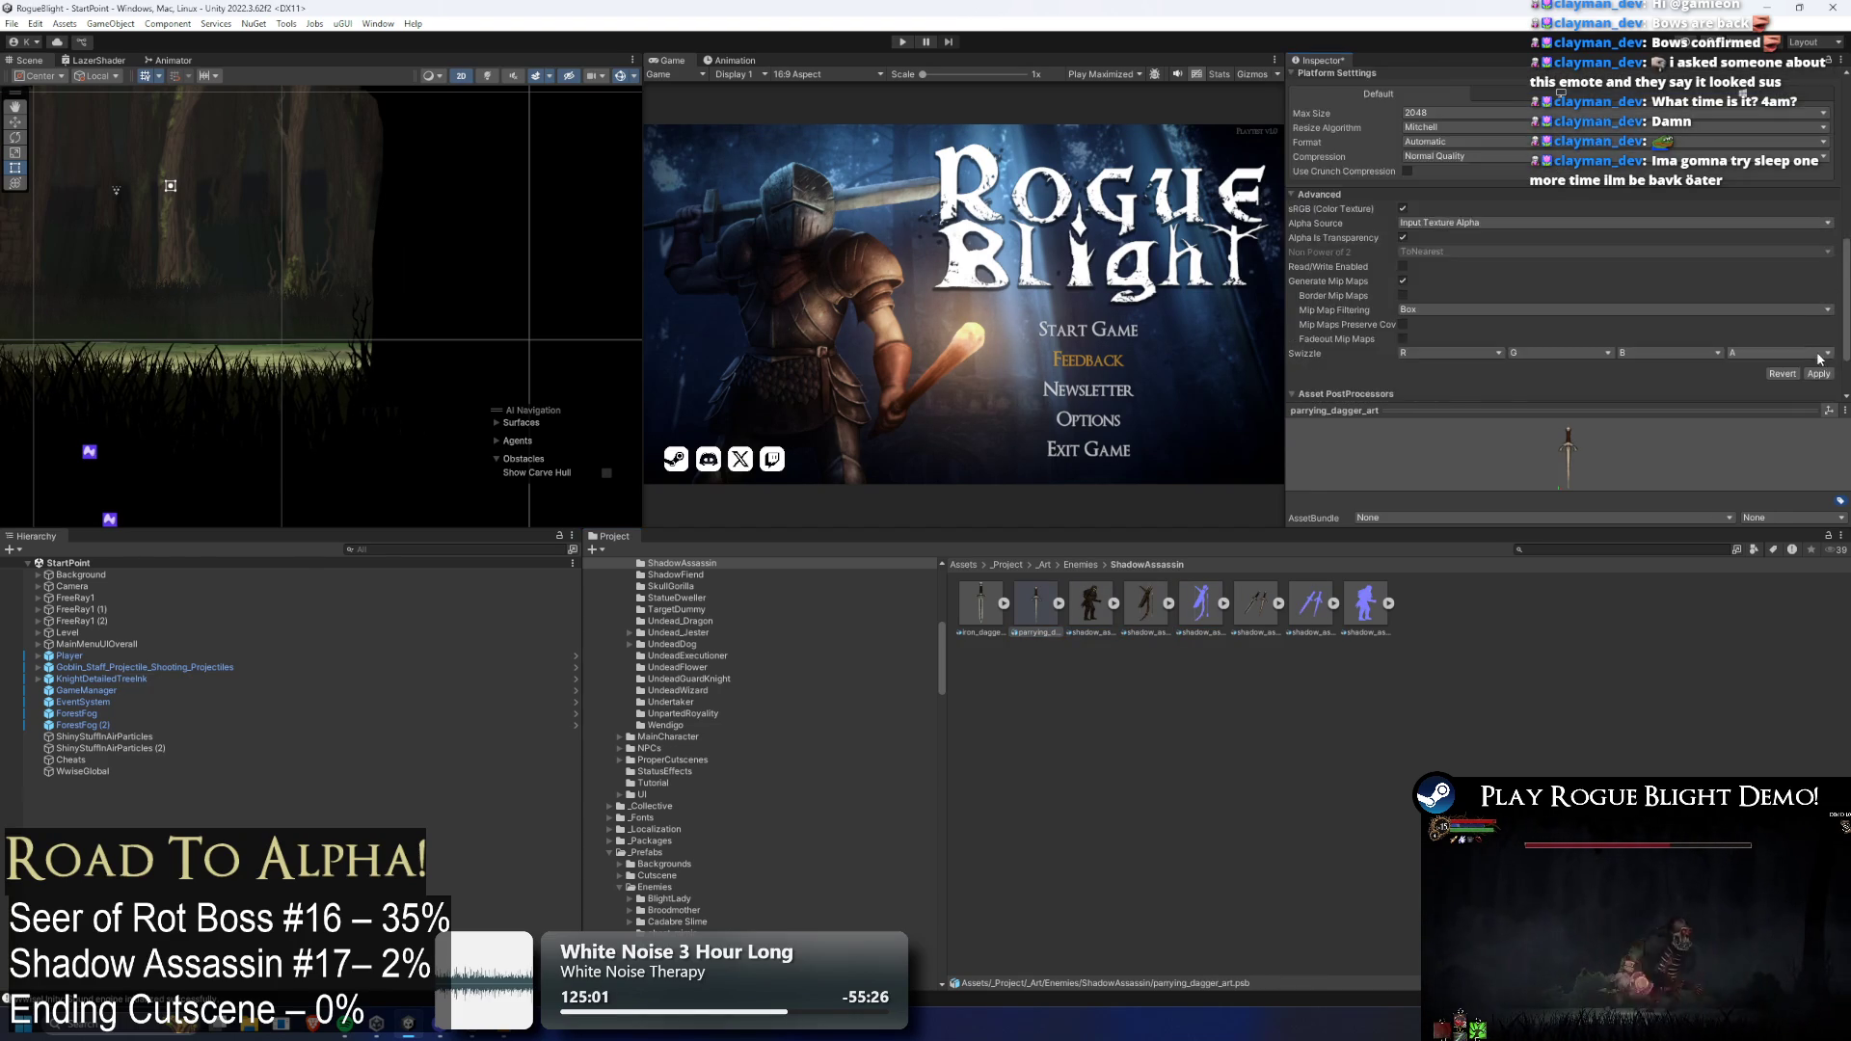
left_click(1825, 299)
Apply iron_dagger_art's import settings and select shadow_assassin_art
left_click(981, 602)
scroll(1512, 266, "down", 10)
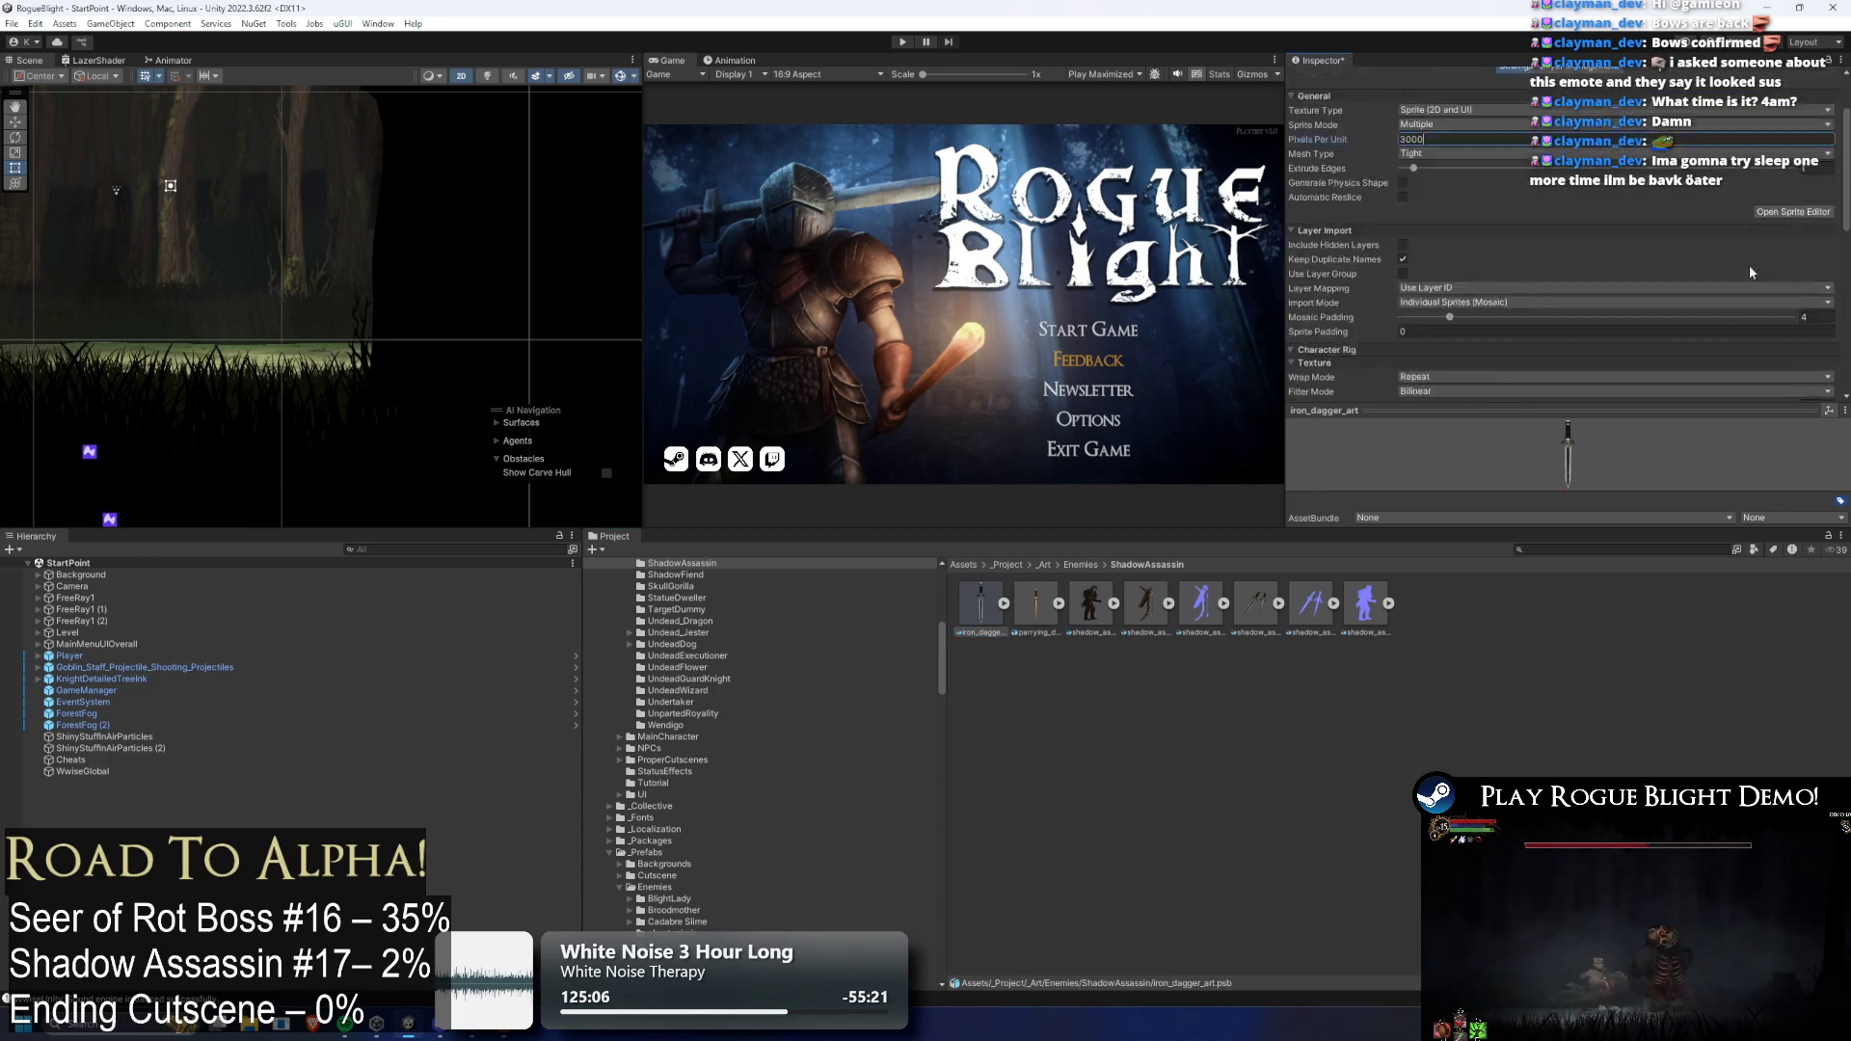
left_click(1818, 334)
left_click(1091, 604)
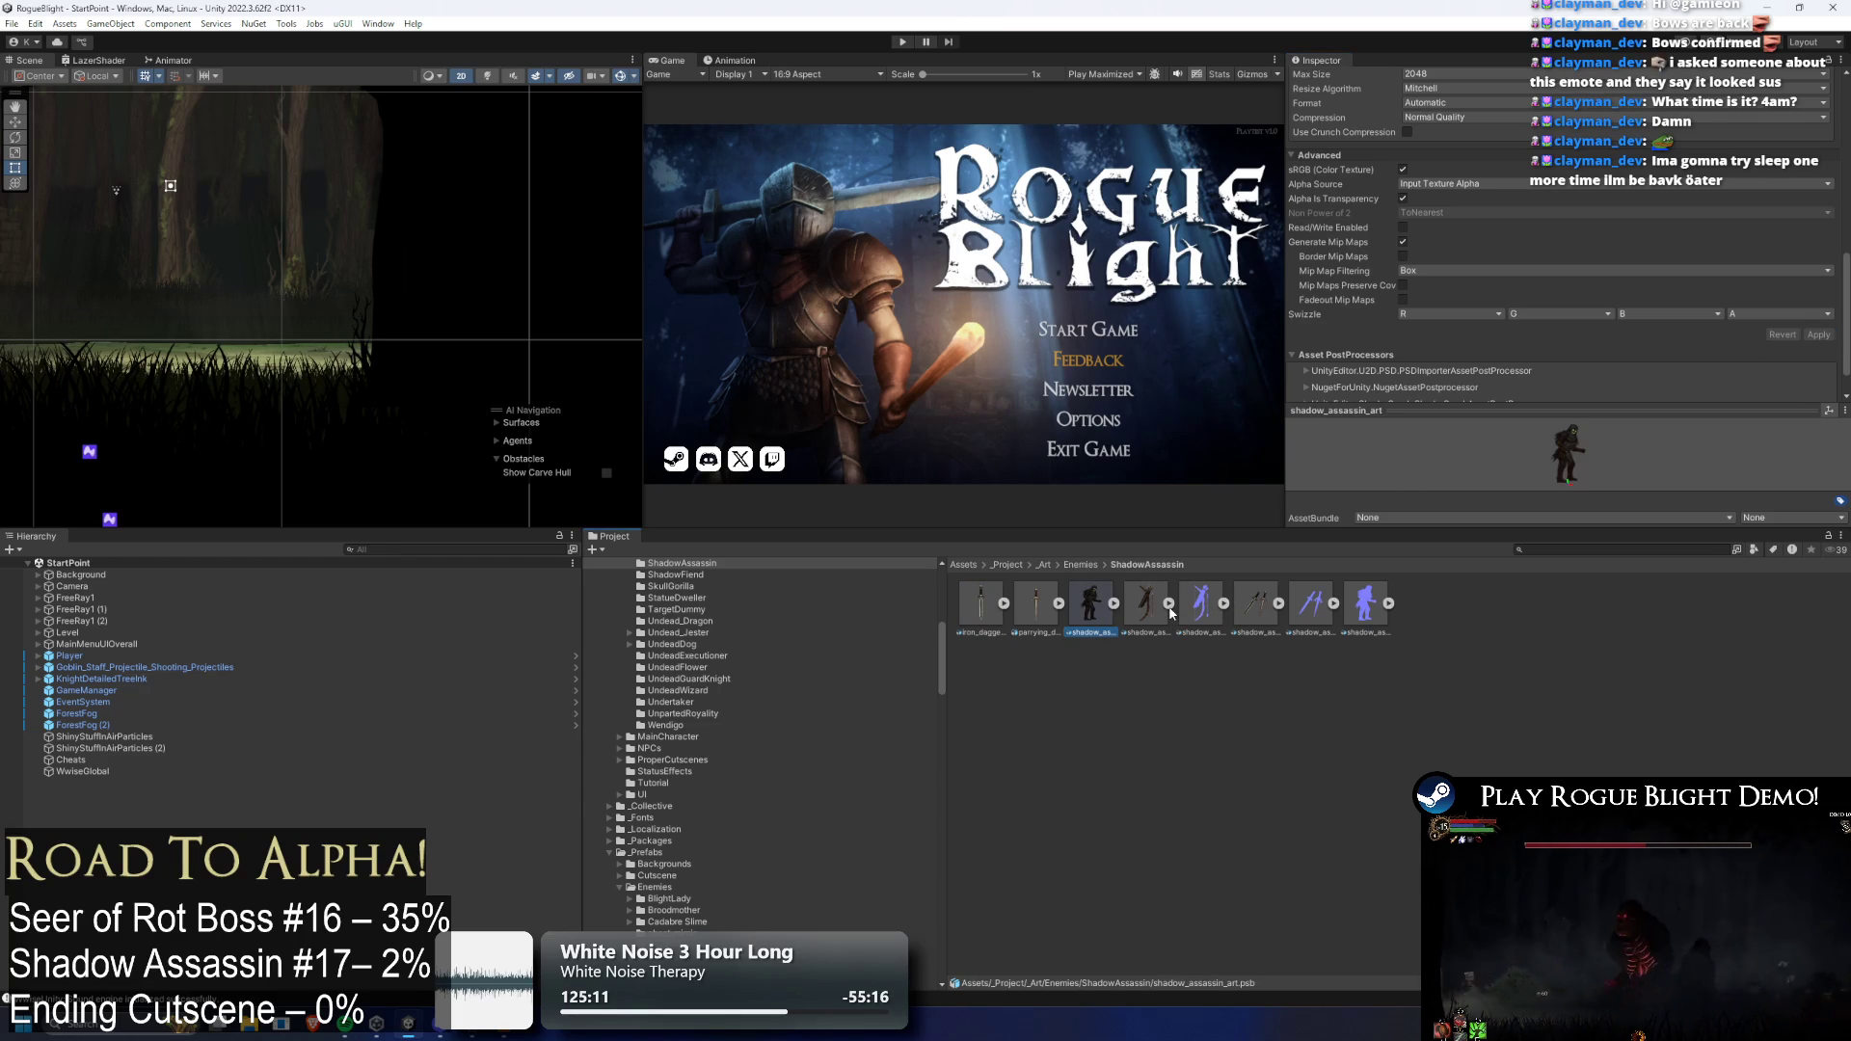
Give ShadowAssassinMaterial the shadow_assassin_art diffuse and shadow assassin normal map
left_click(1521, 550)
type("SHADOW ASS MAT")
left_click(982, 603)
left_click(1825, 118)
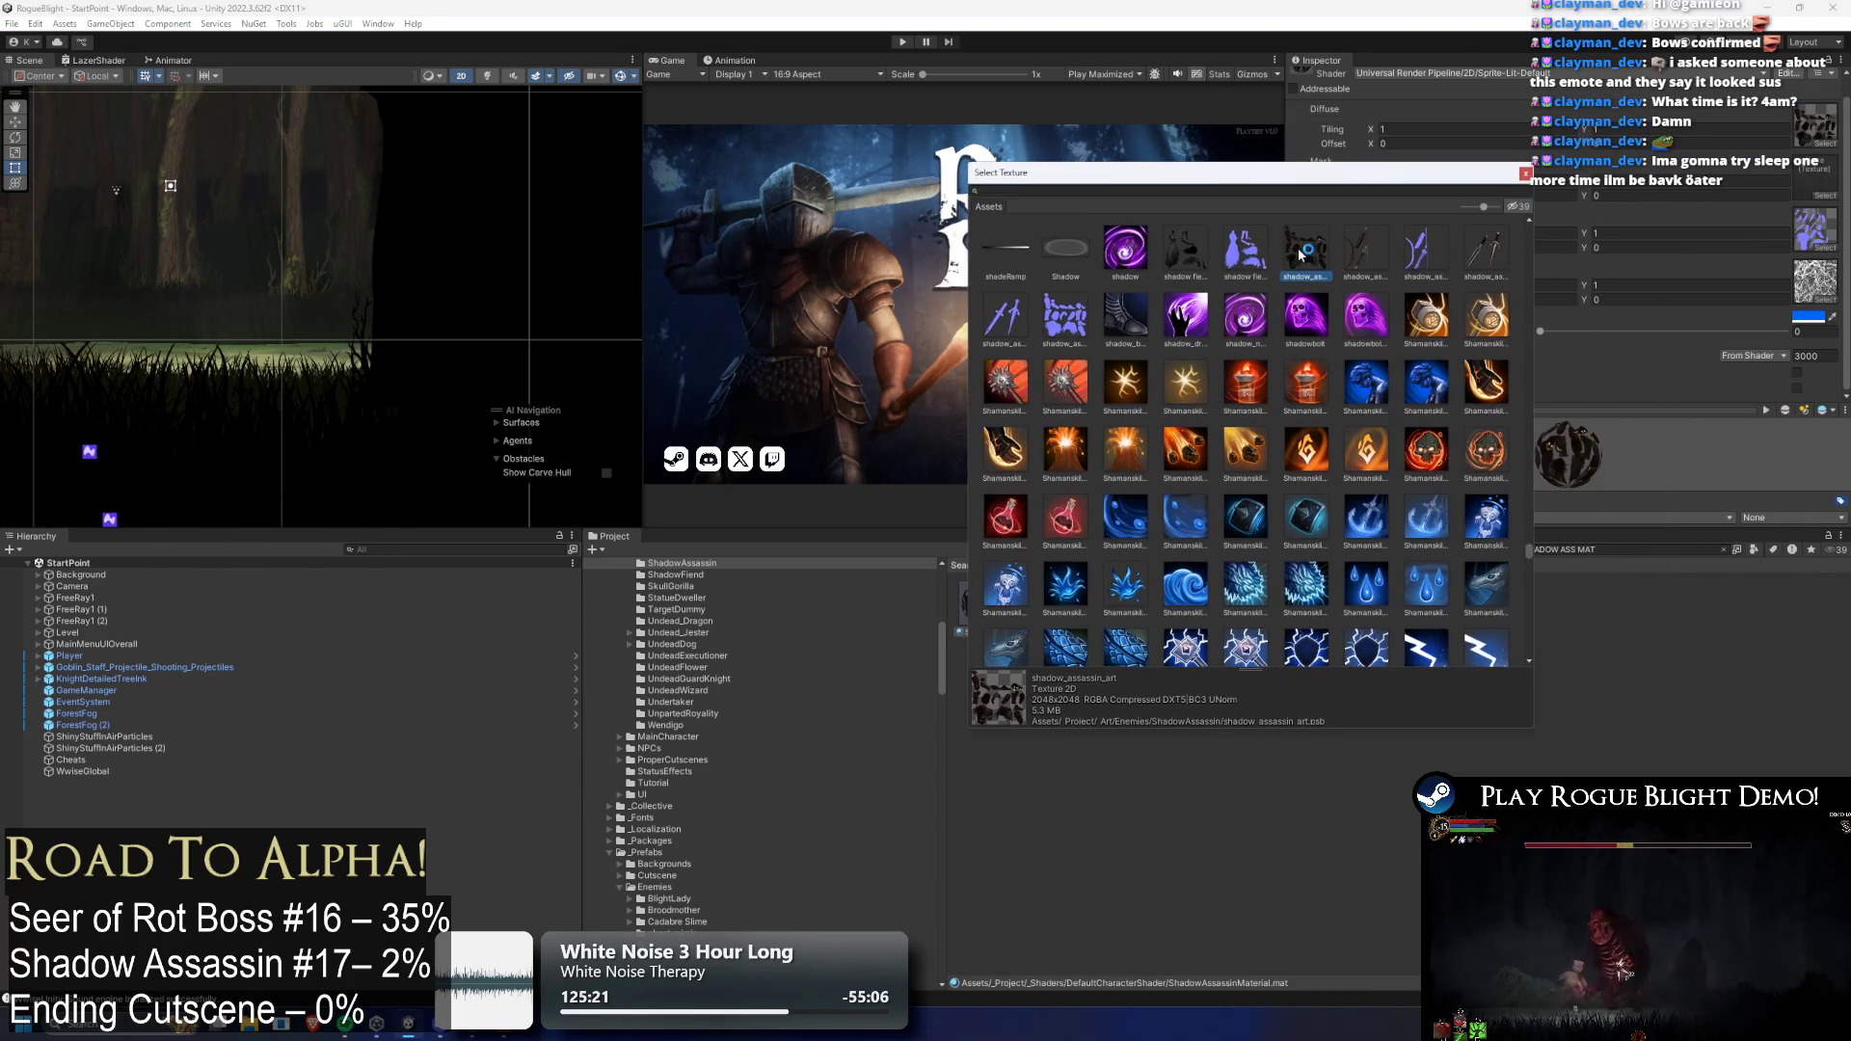
double_click(1301, 252)
left_click(1827, 247)
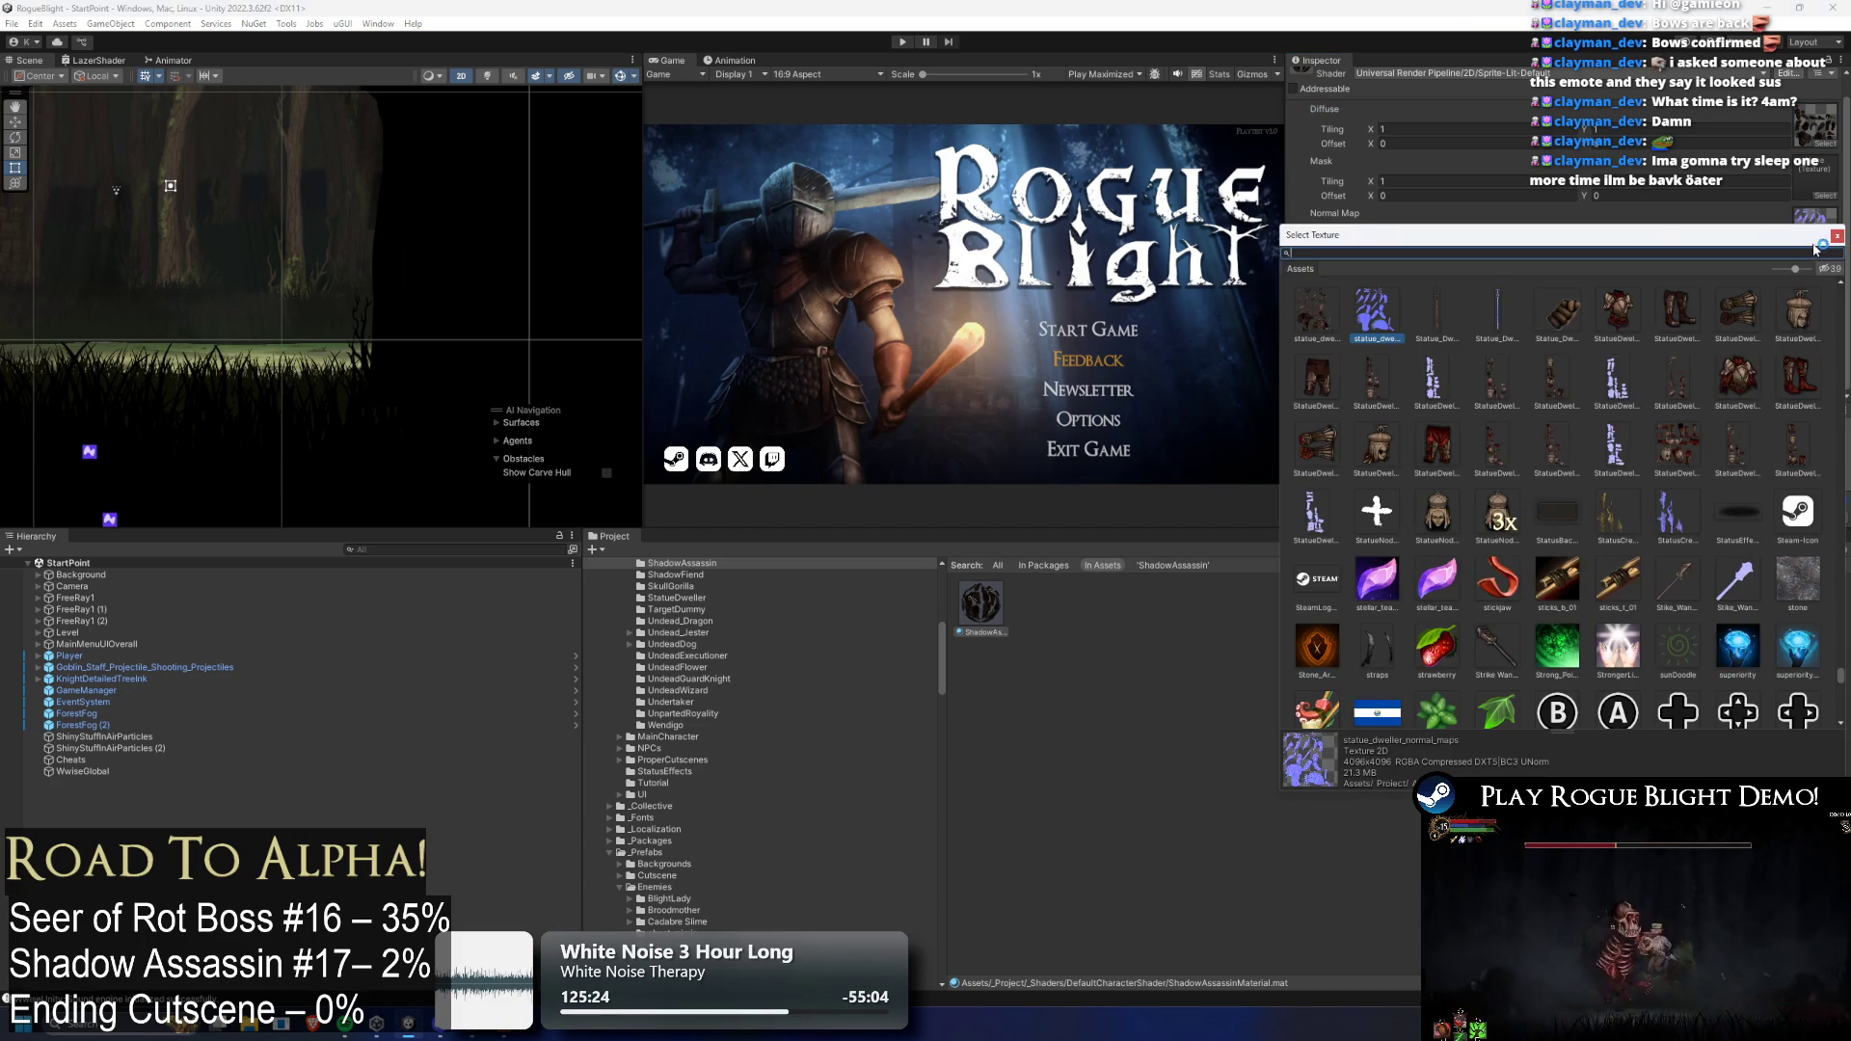
type("shad")
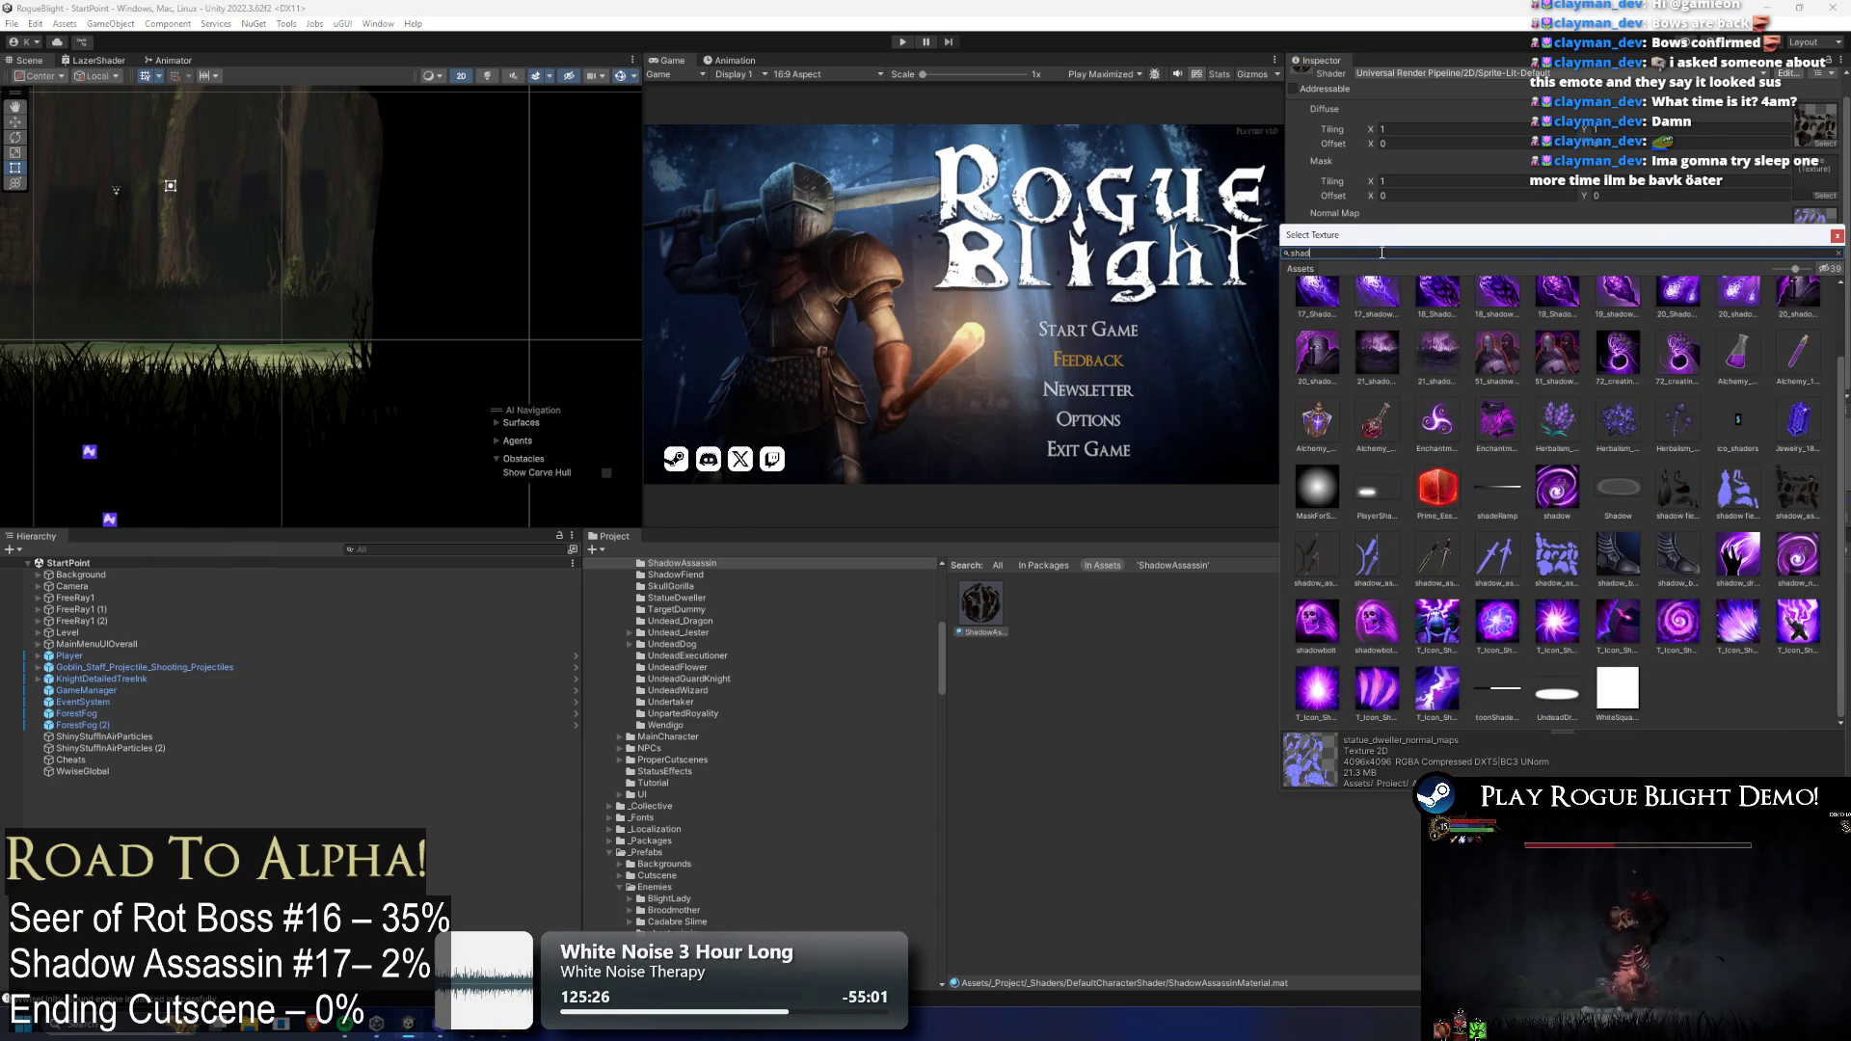
type("ow ass")
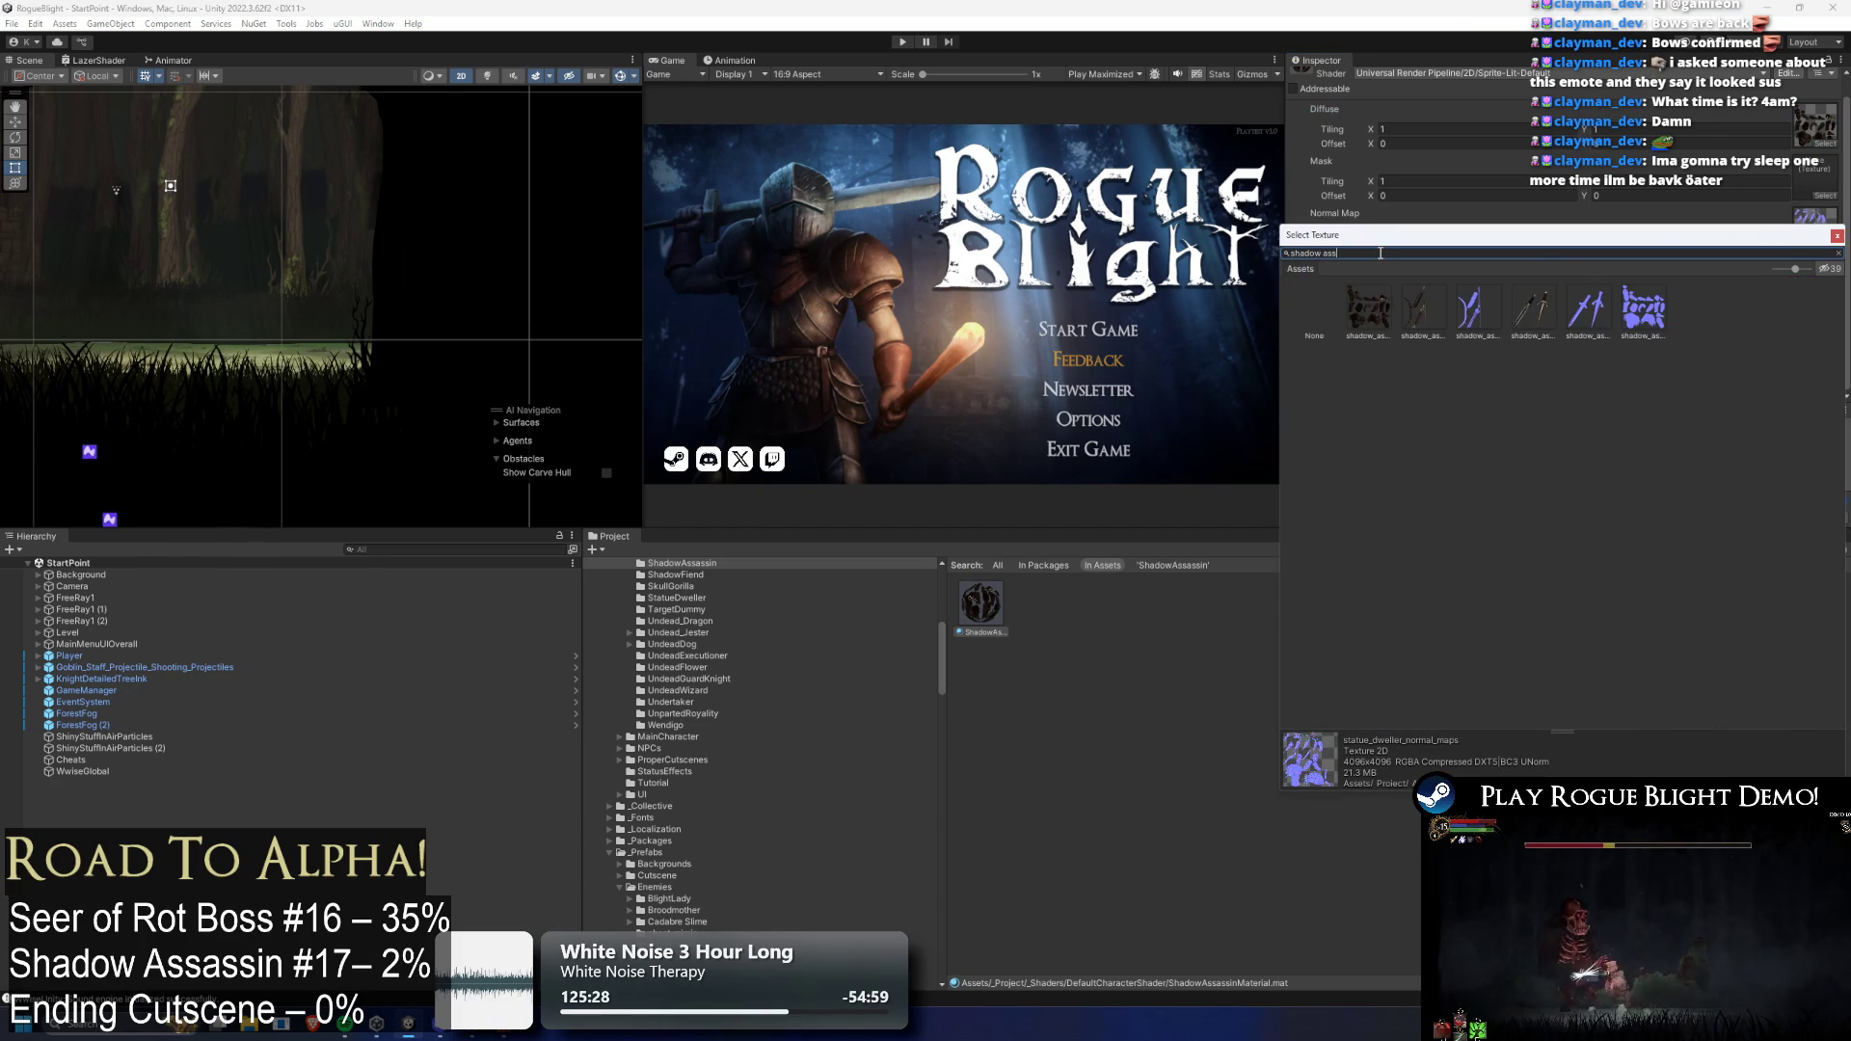
double_click(1645, 328)
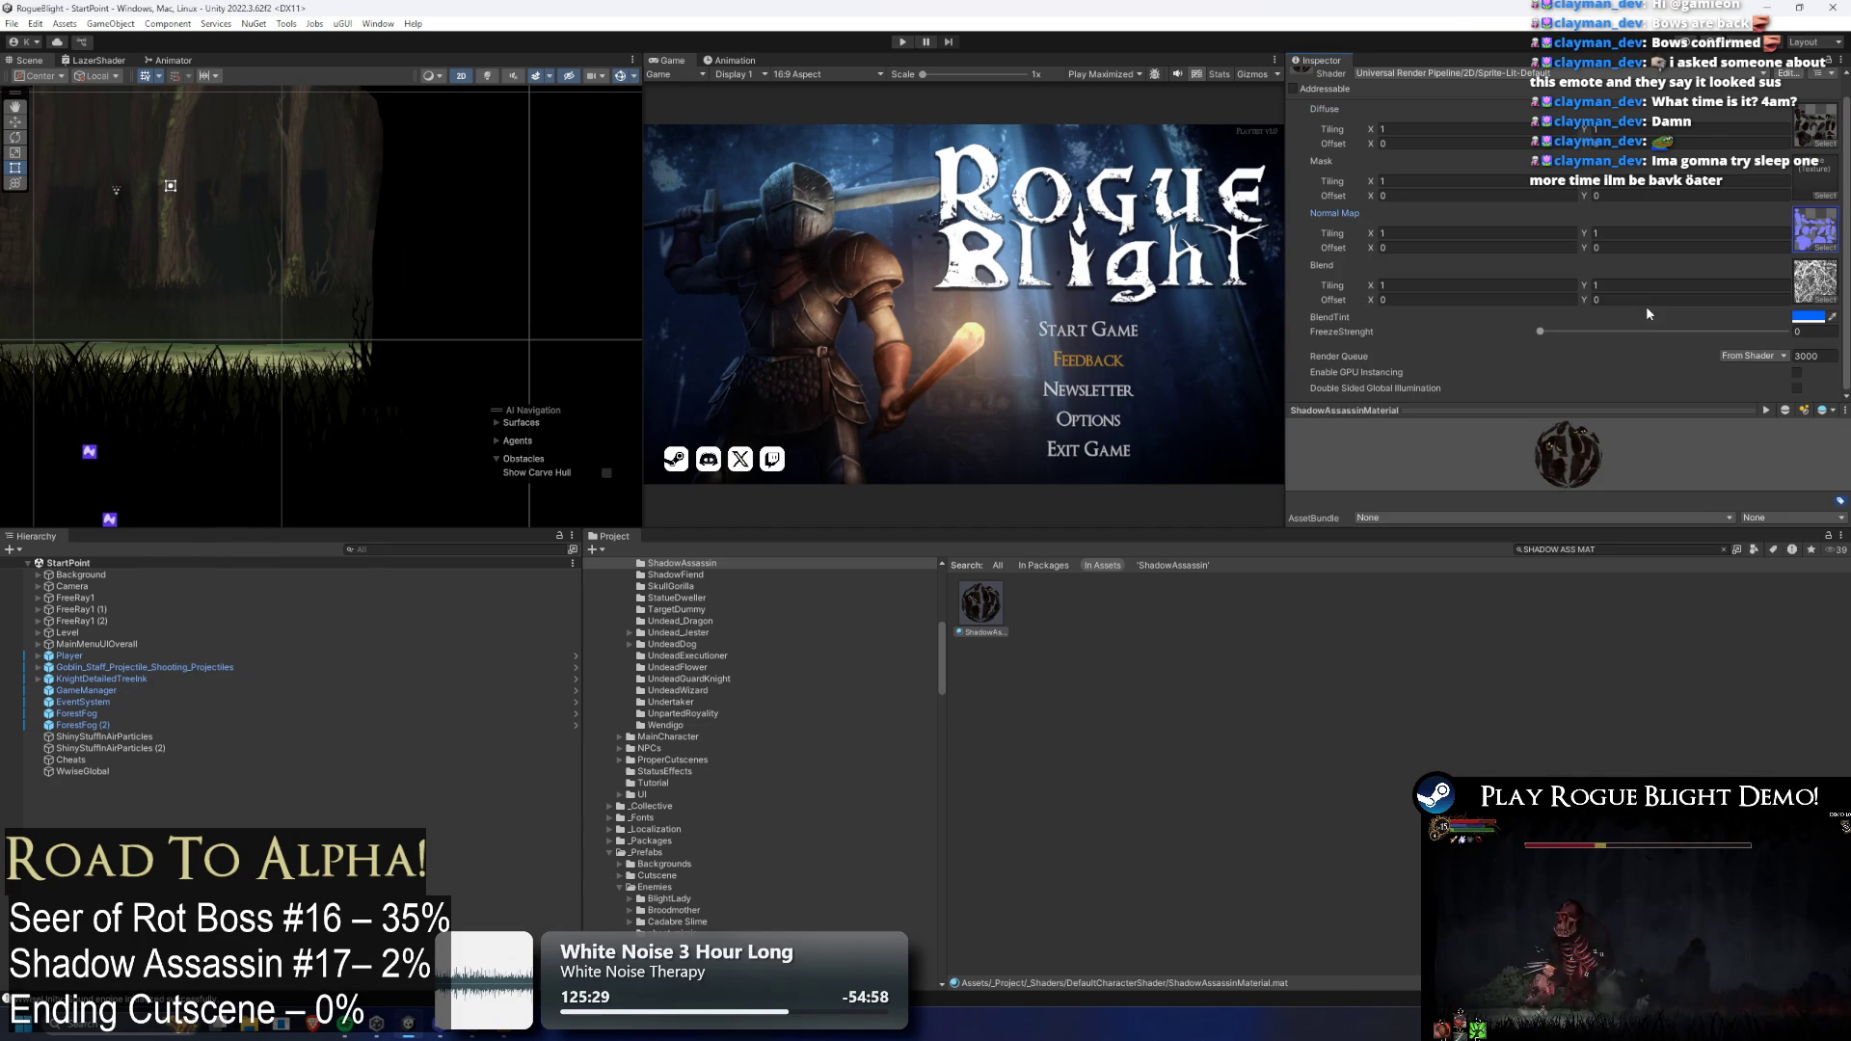
Create ShadowAssassin_Daggers_Material using the dagger art diffuse and dagger normal map
left_click(1535, 549)
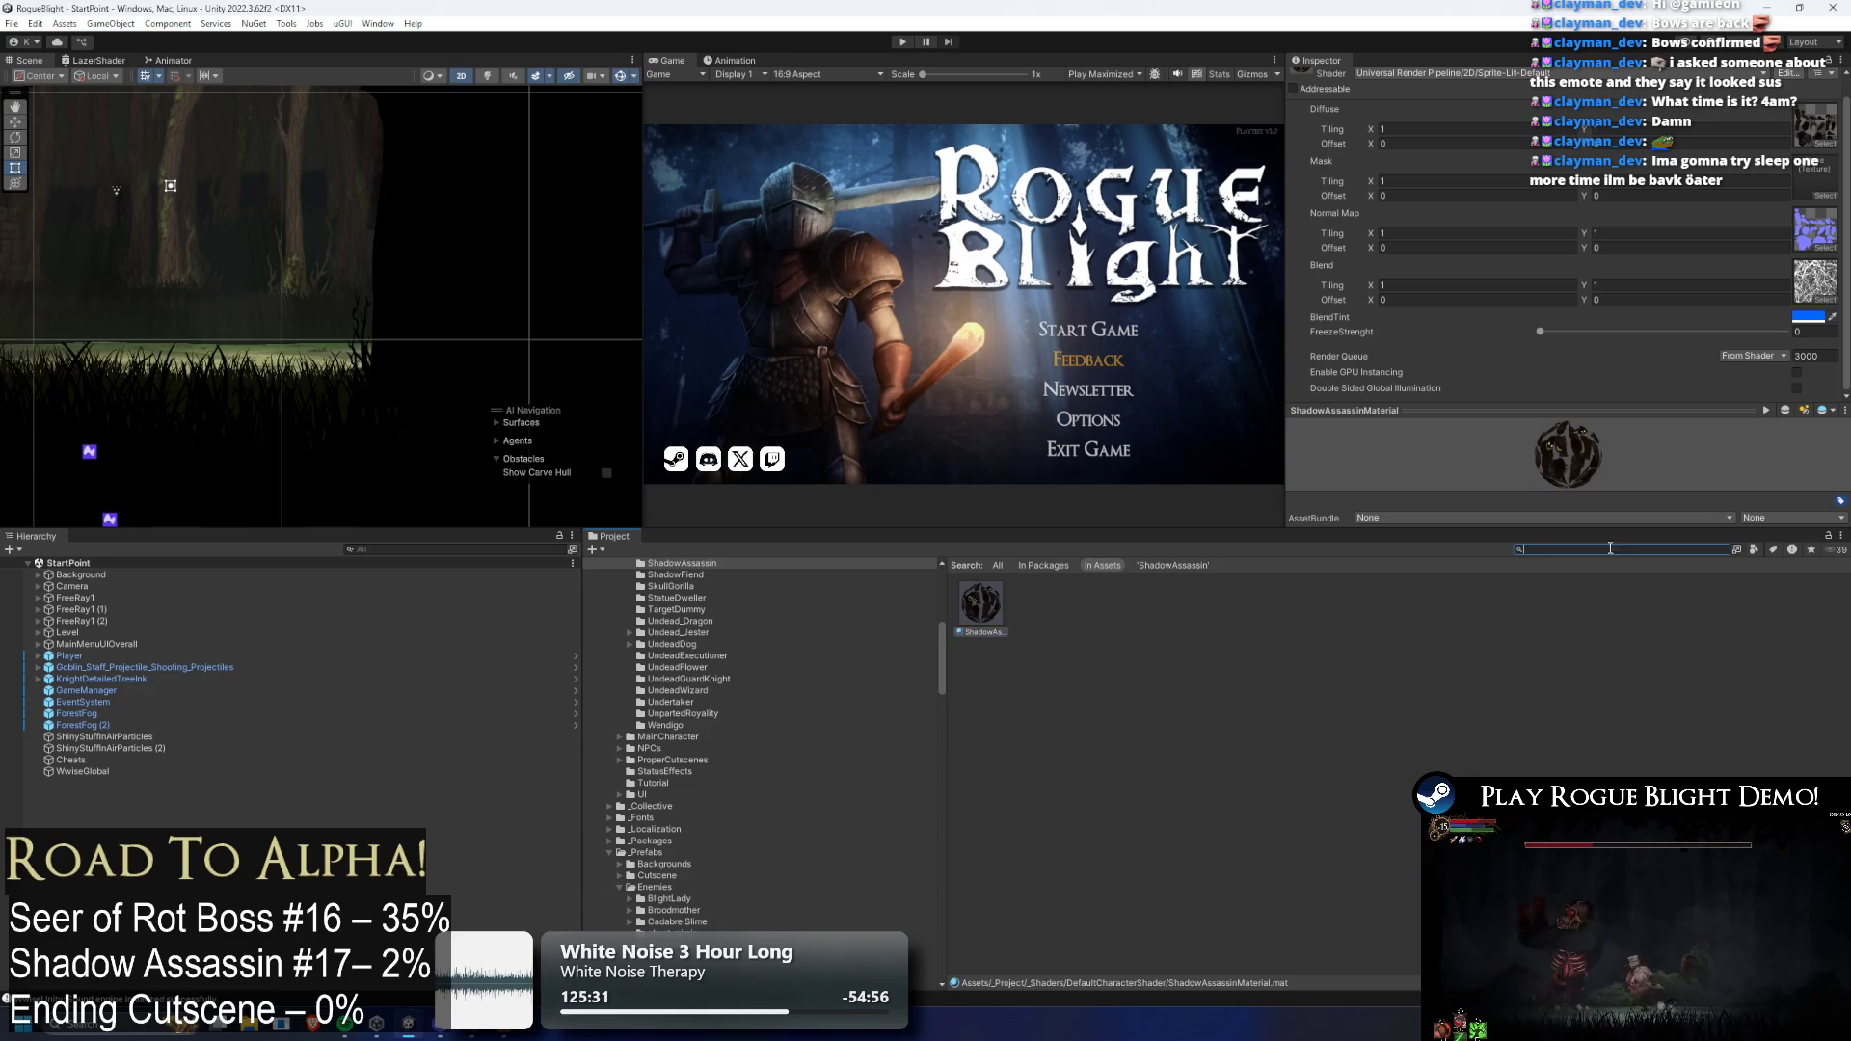
right_click(1485, 783)
left_click(1581, 388)
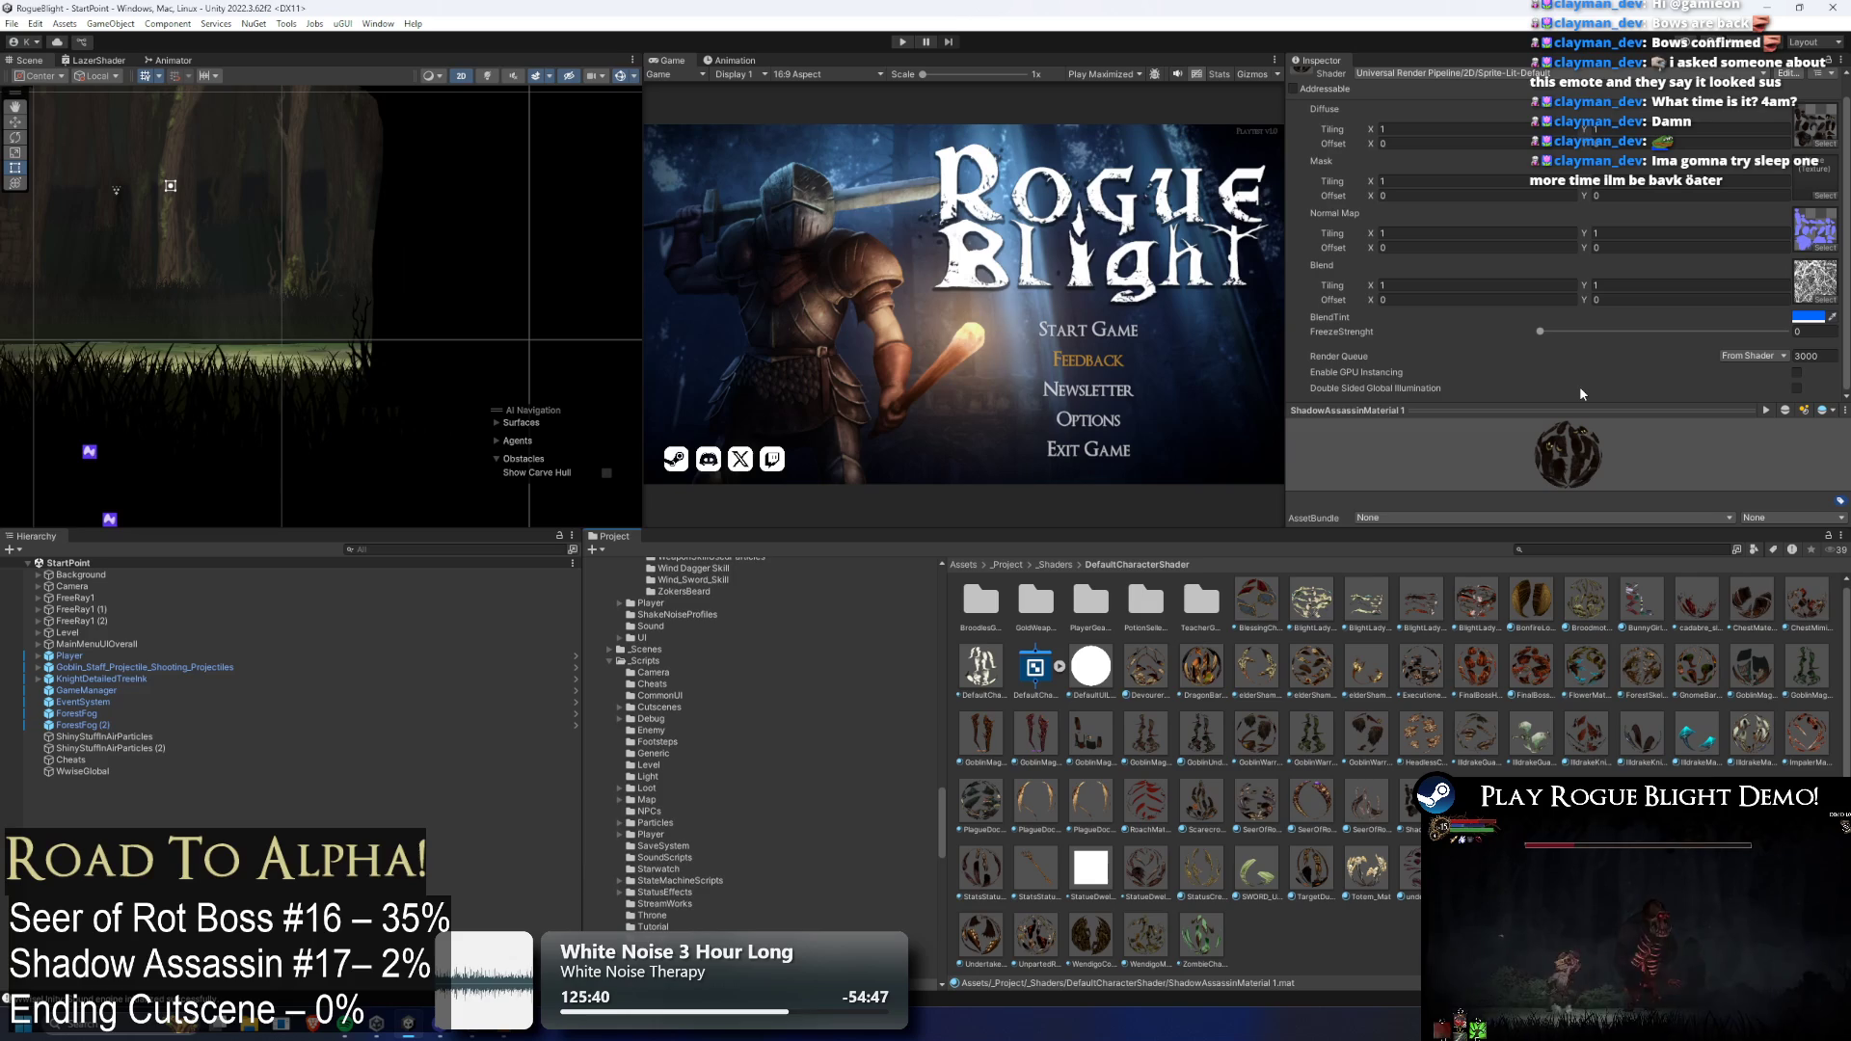
key("Return")
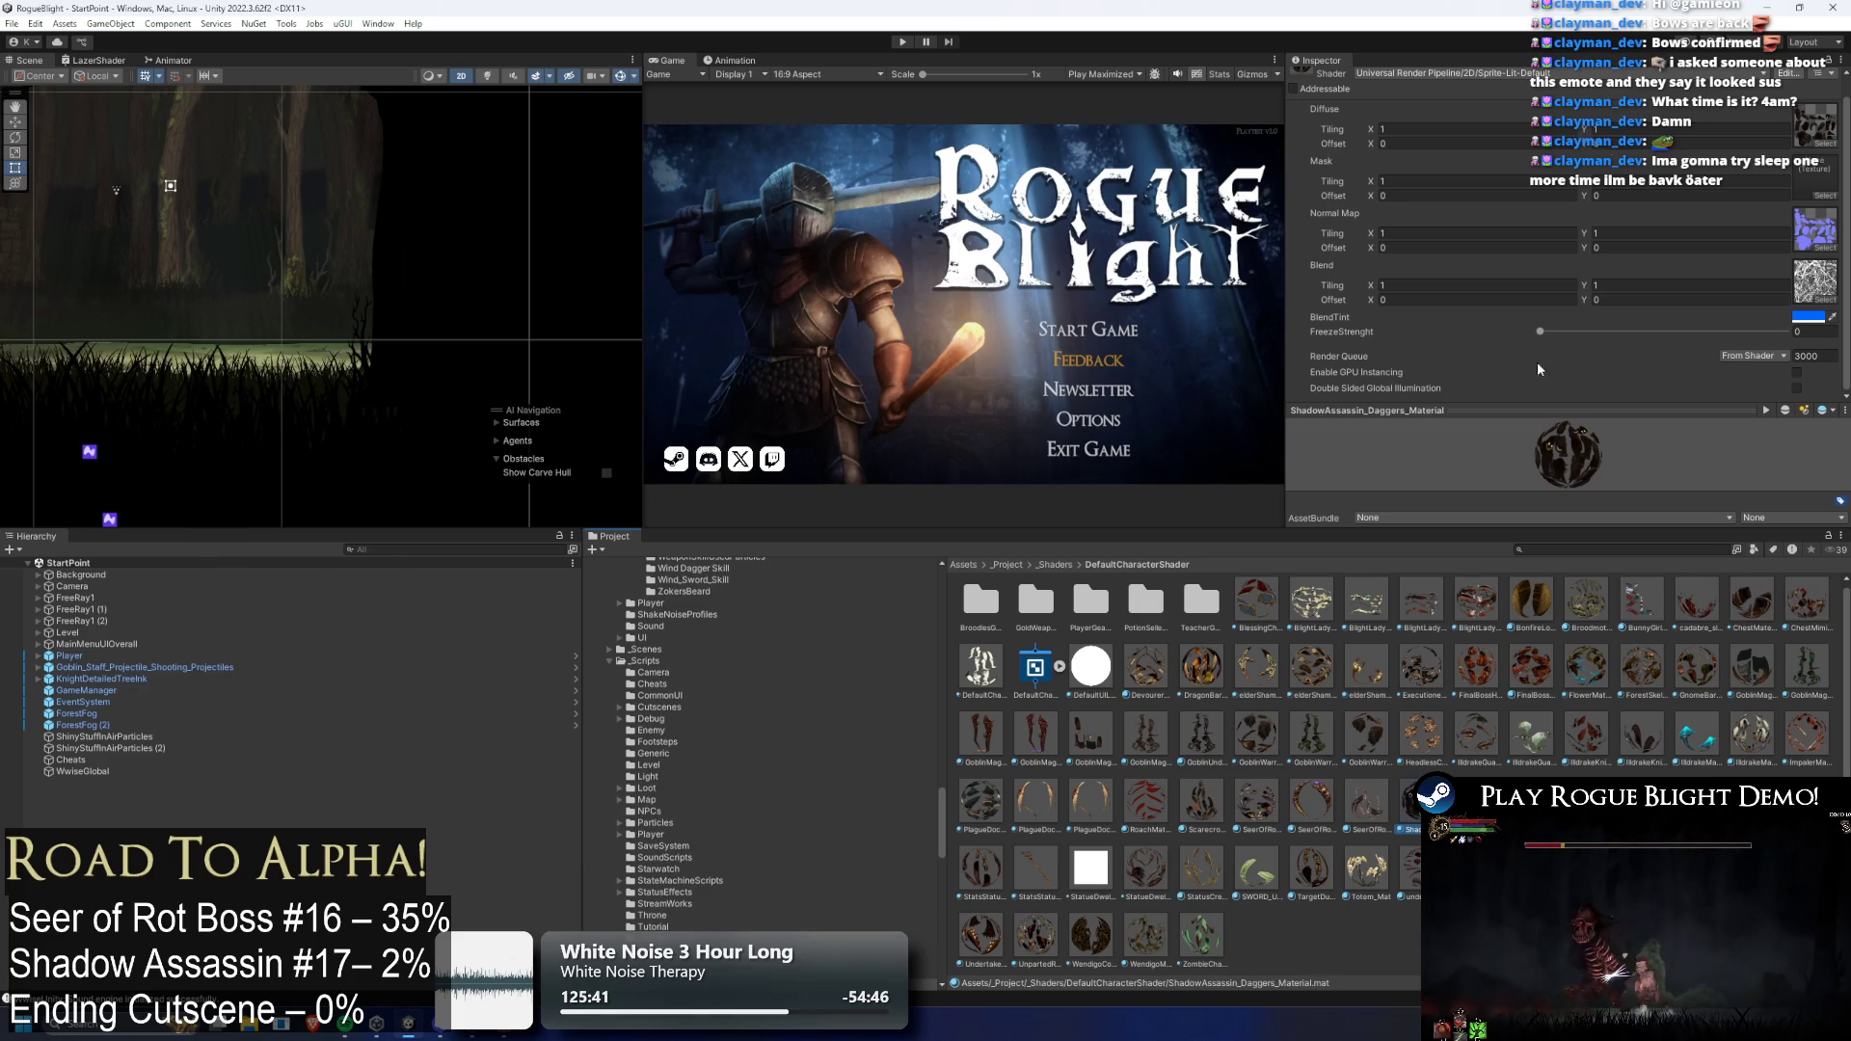
left_click(1801, 144)
type("sha")
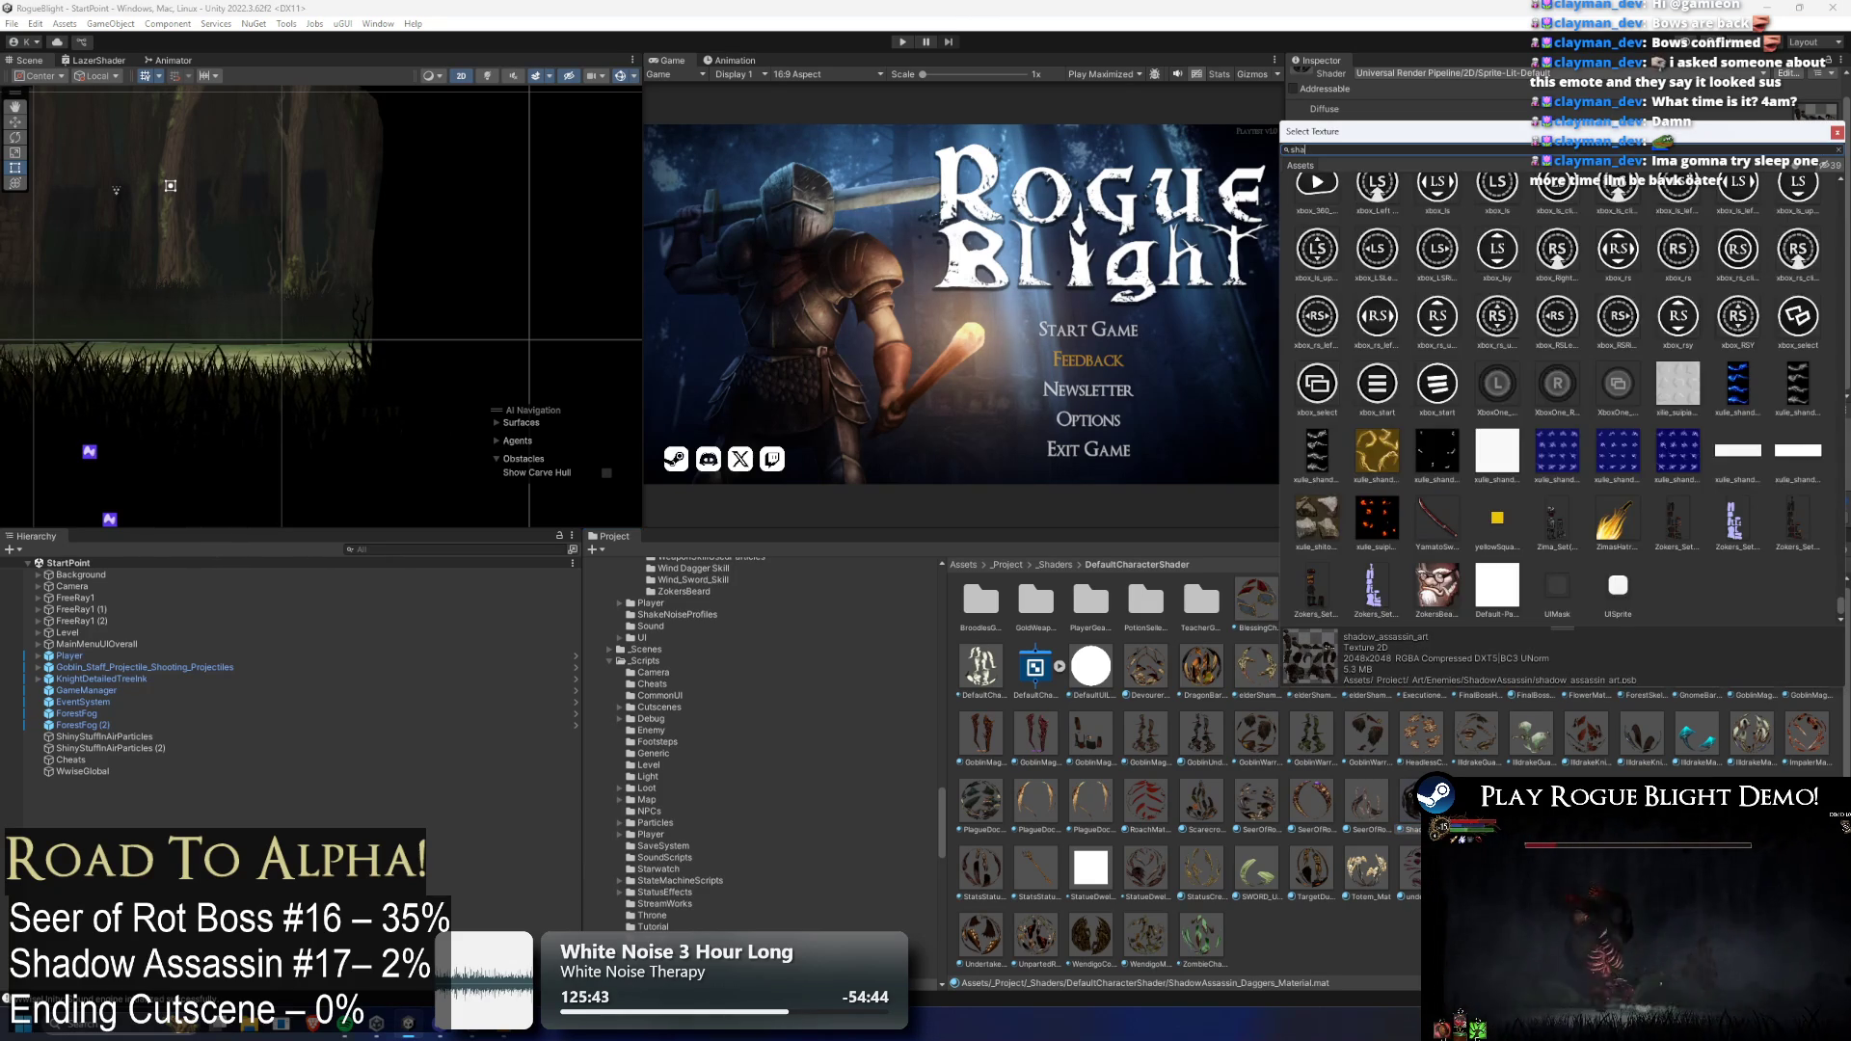
type("dow ass dagger")
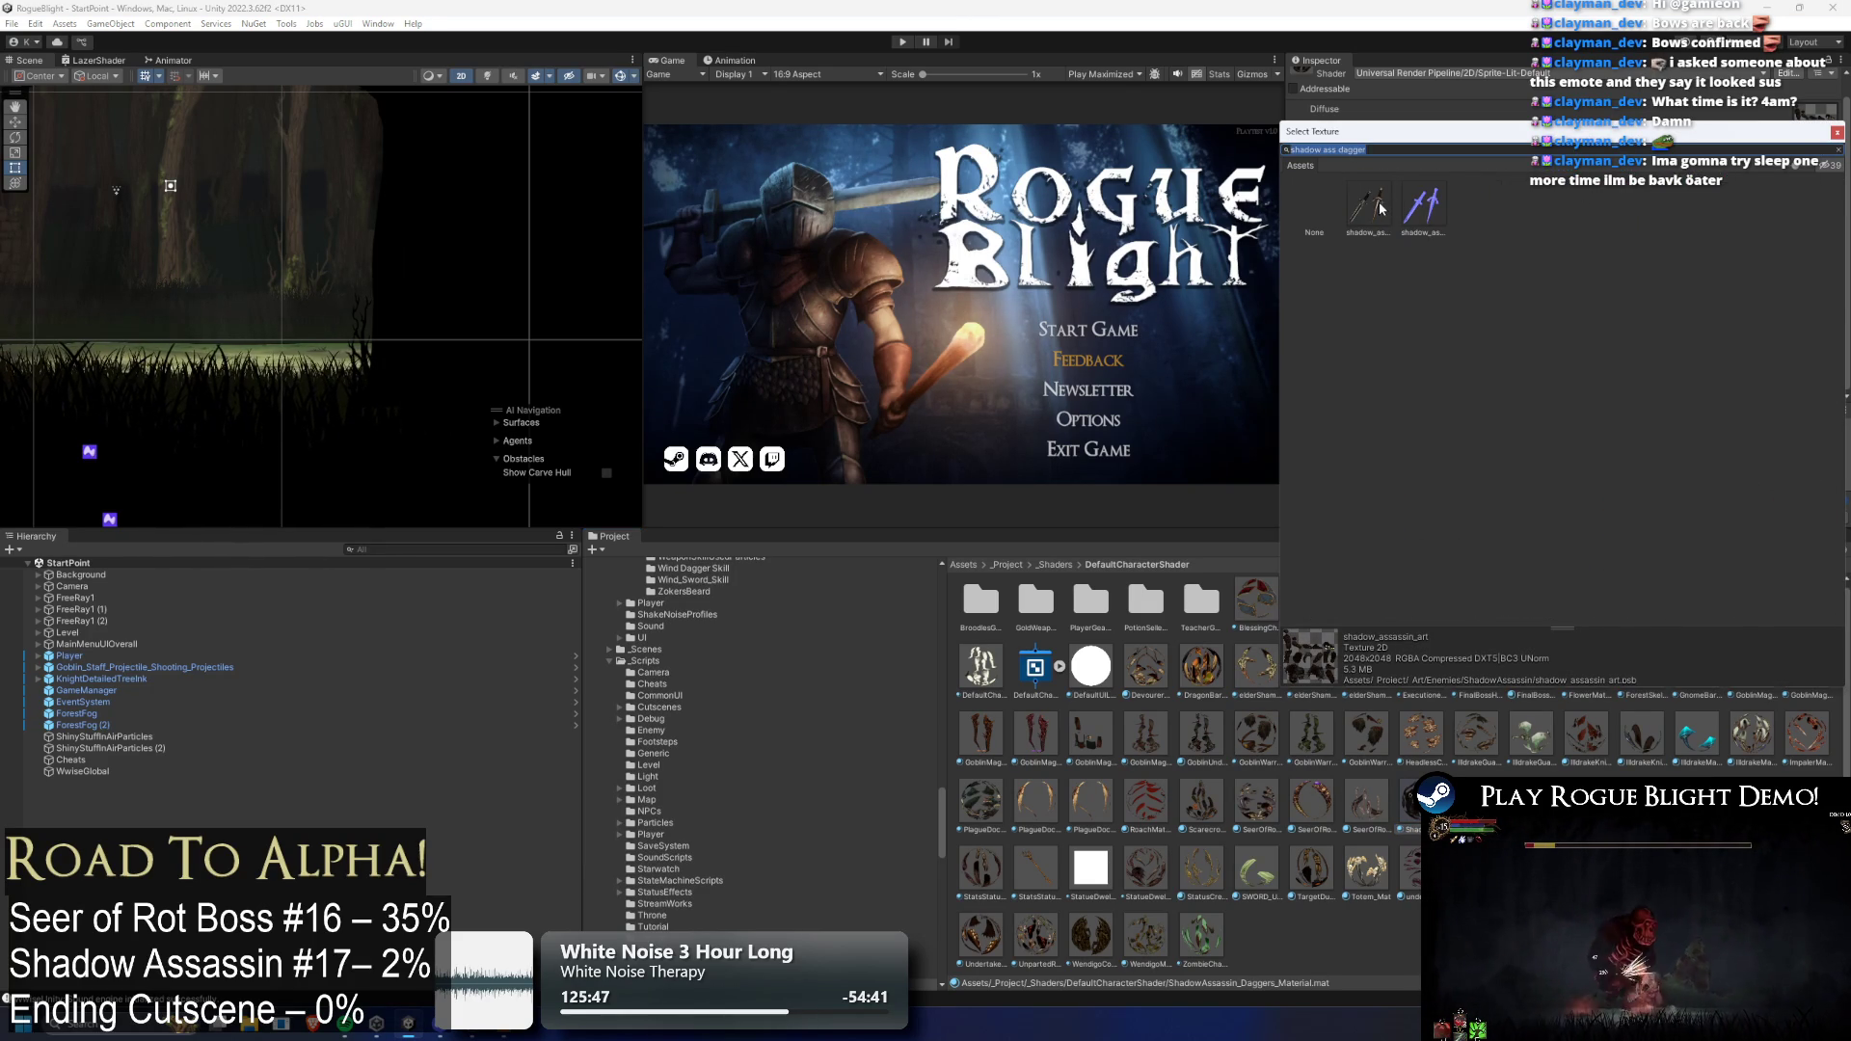
double_click(1381, 207)
left_click(1825, 247)
double_click(1405, 309)
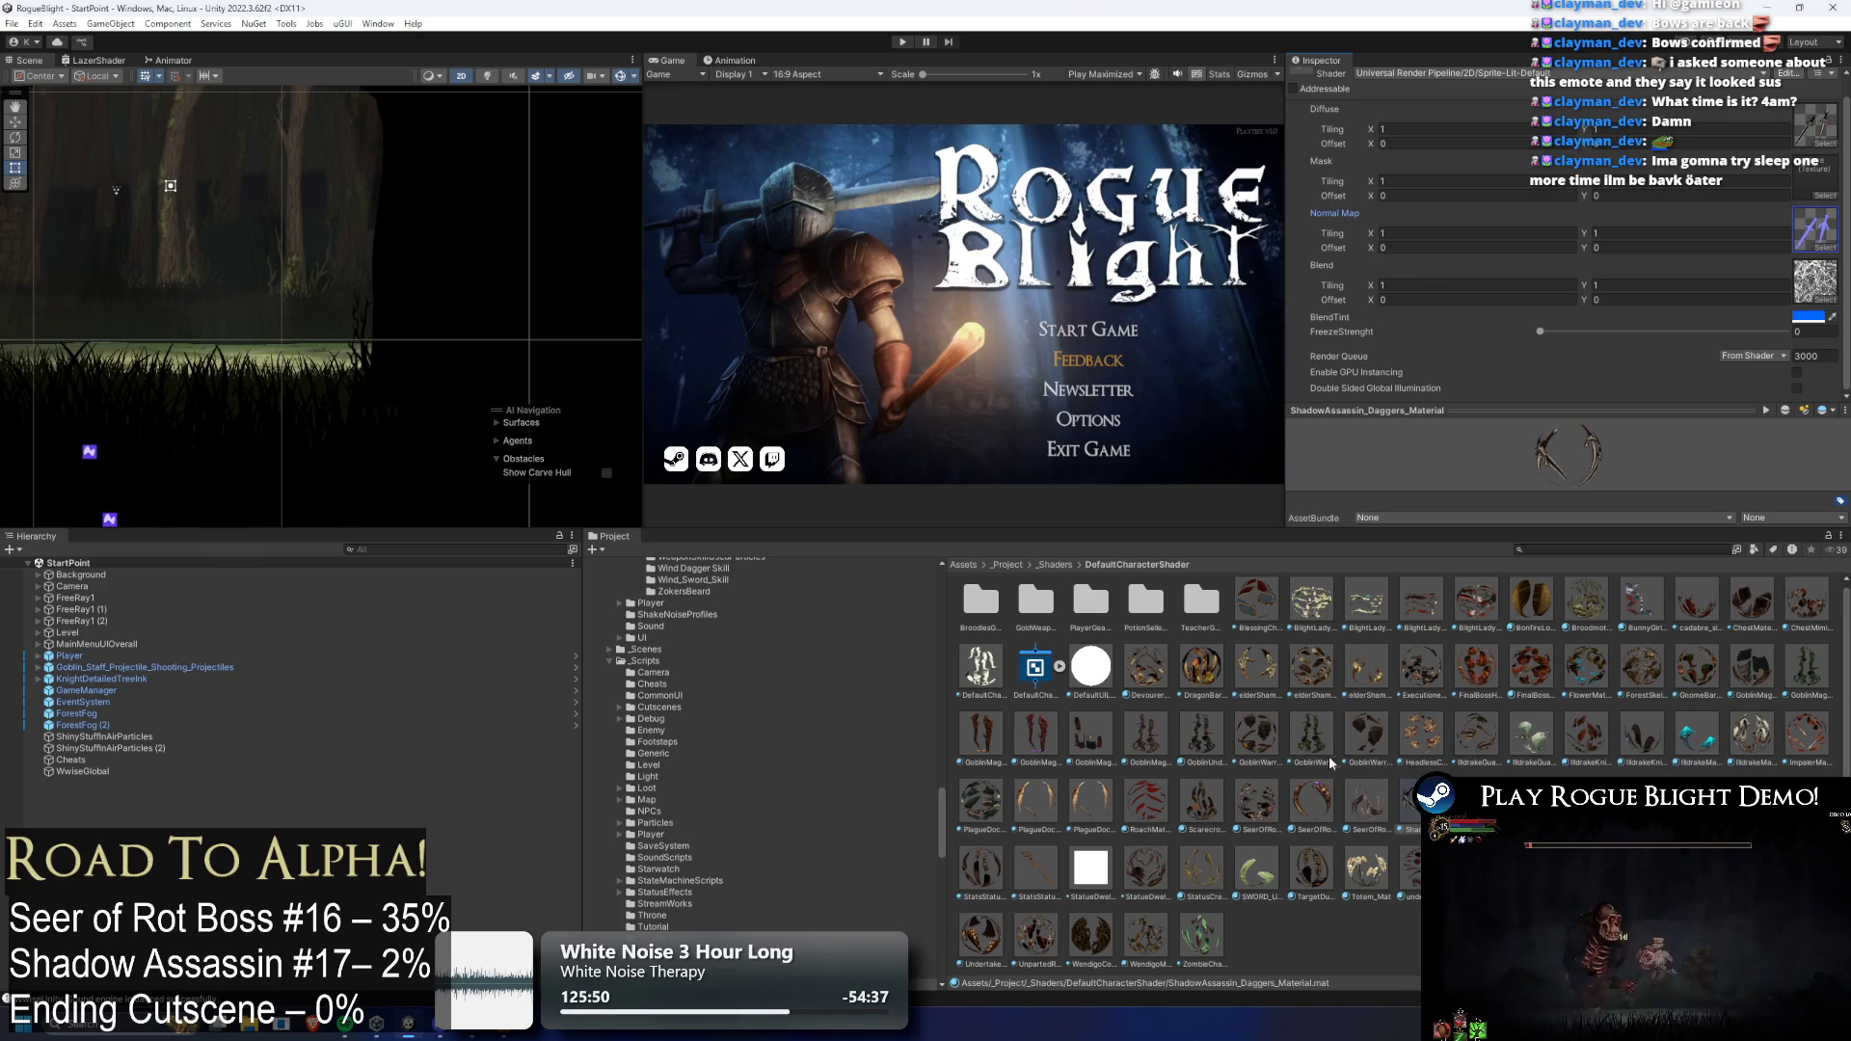
Duplicate it as ShadowAssassin_Bow_Material and assign the bow art diffuse and bow normal map
key("ctrl+d")
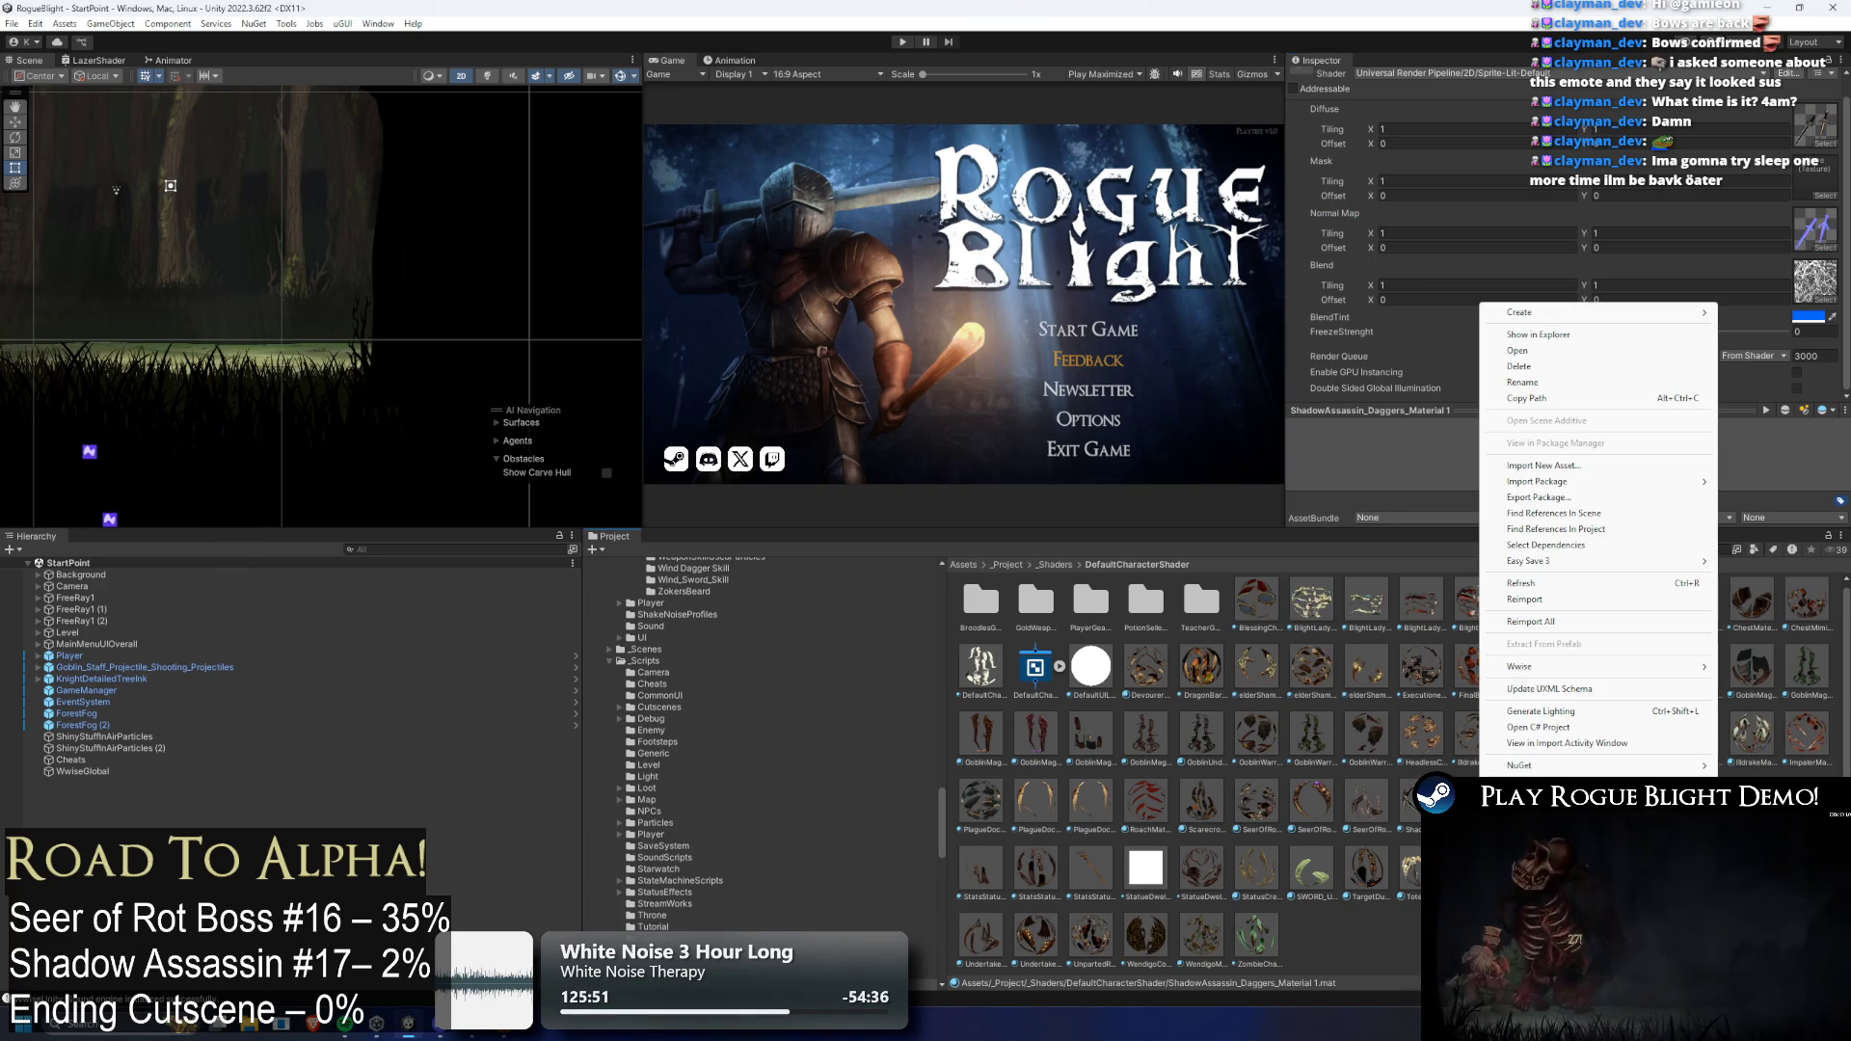
right_click(1478, 778)
left_click(1559, 389)
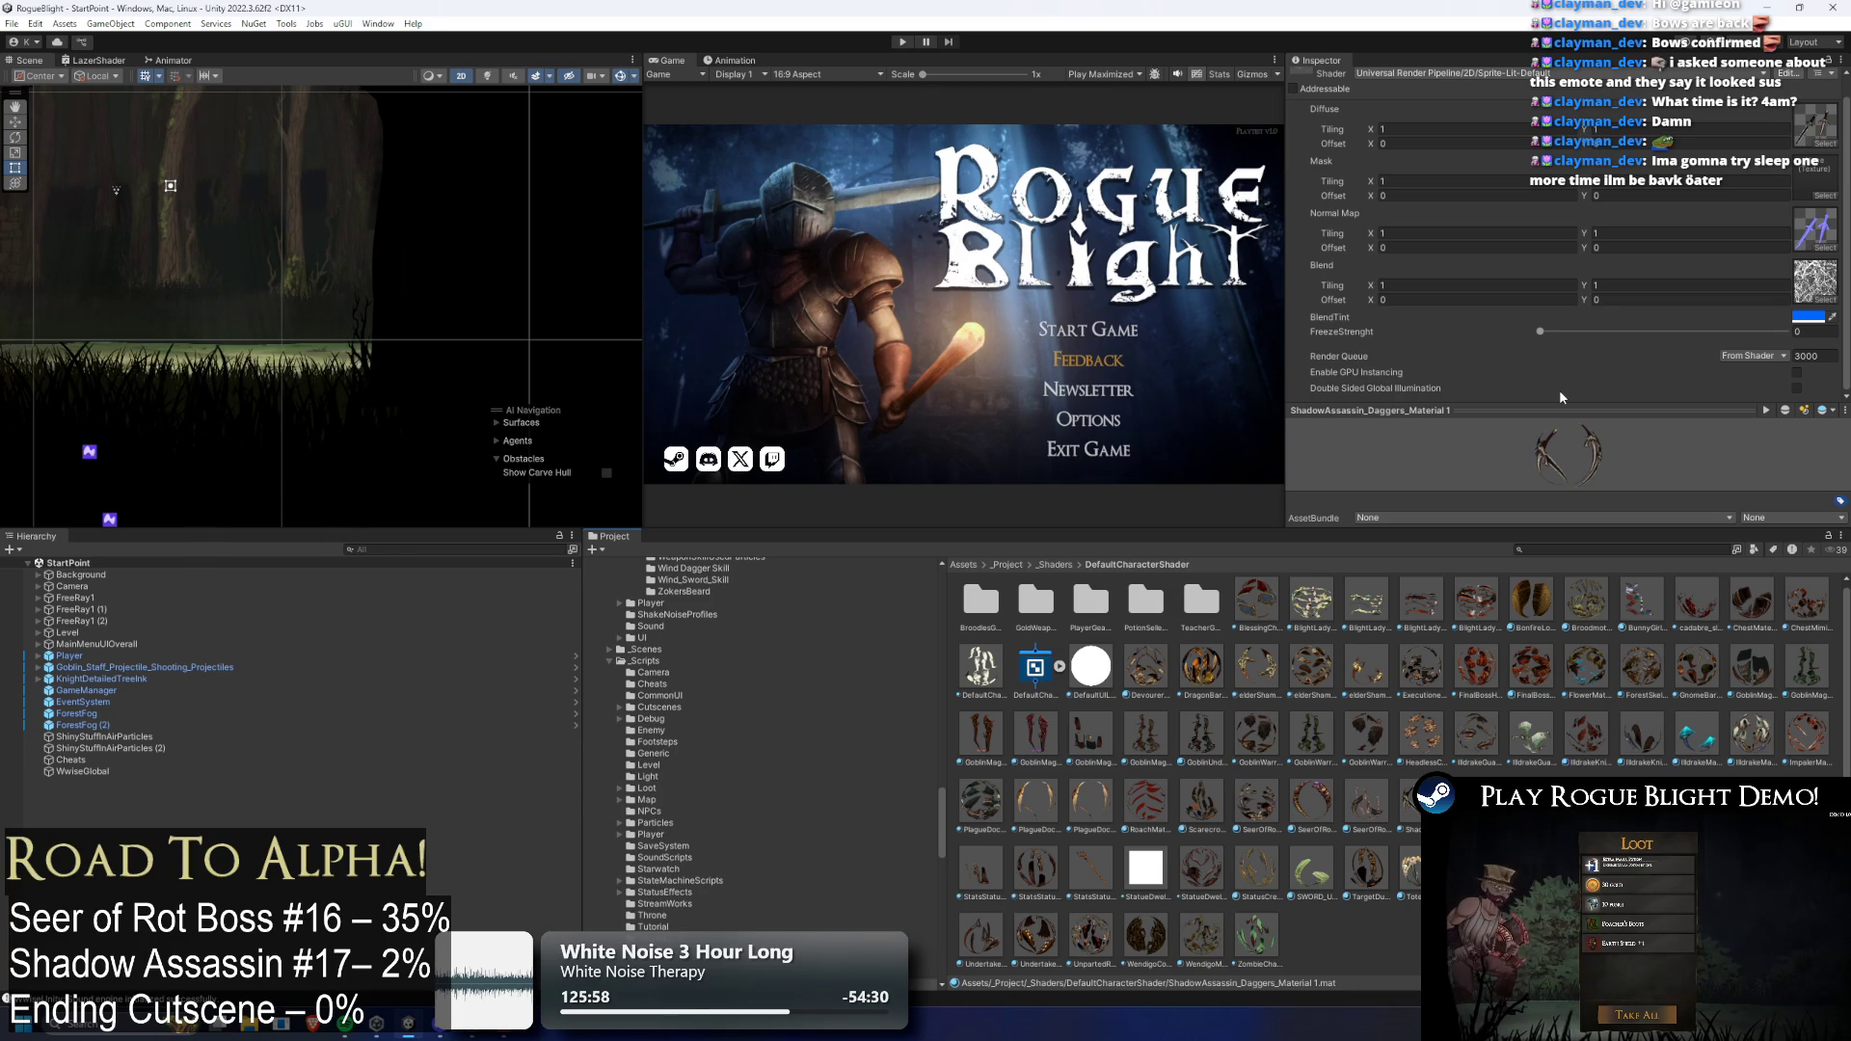
key("Return")
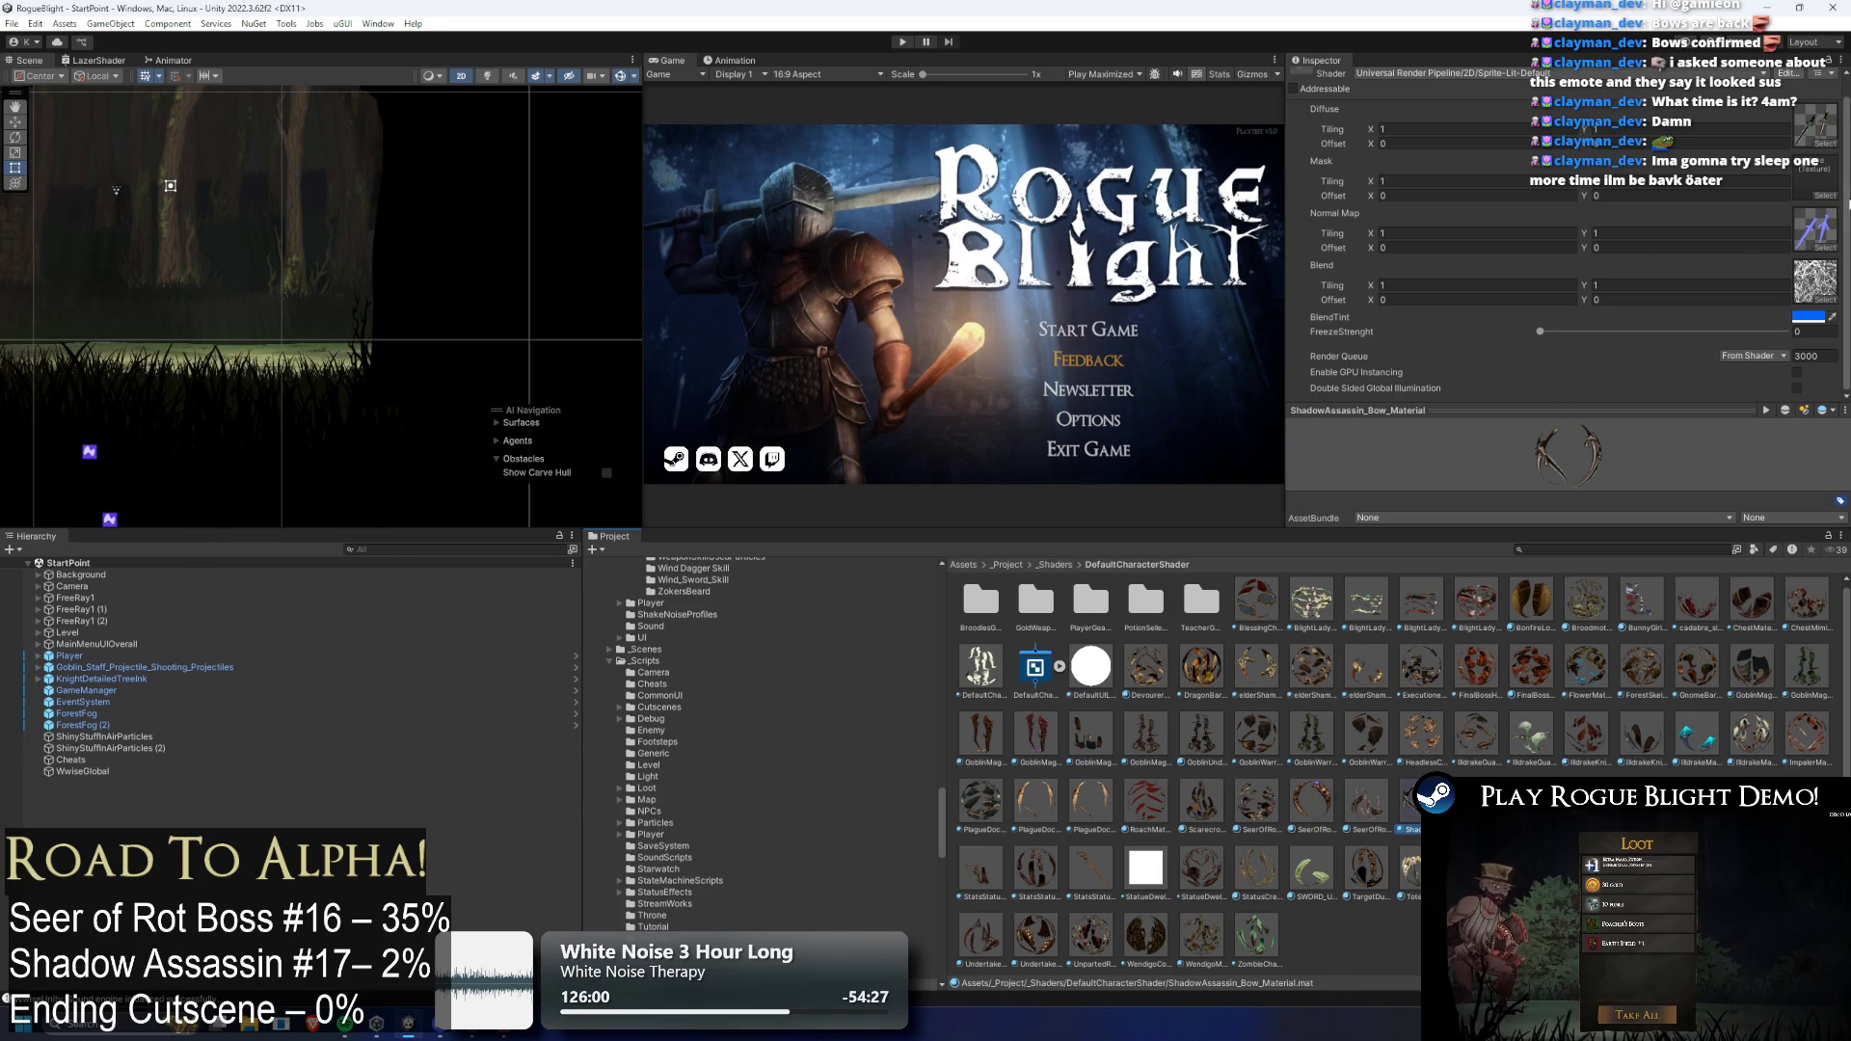
left_click(1827, 144)
type("shadow ass da")
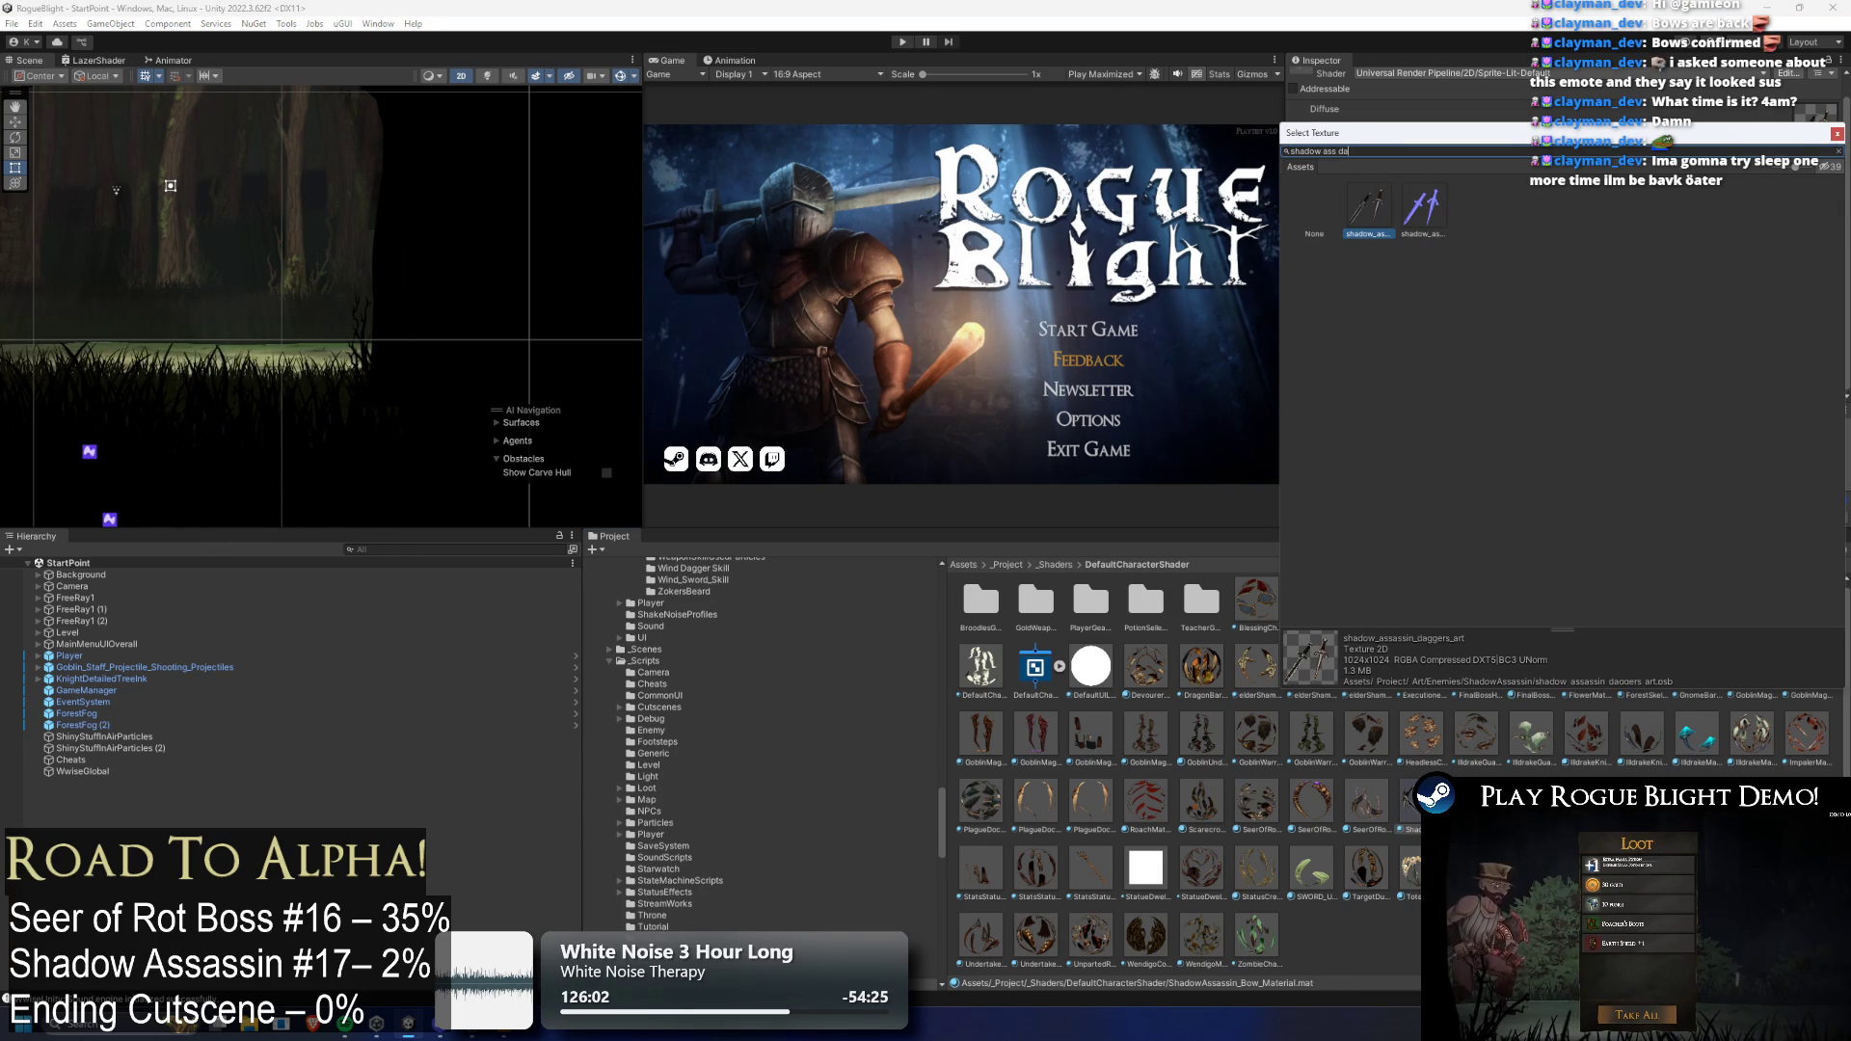
type("ggerw")
double_click(1417, 205)
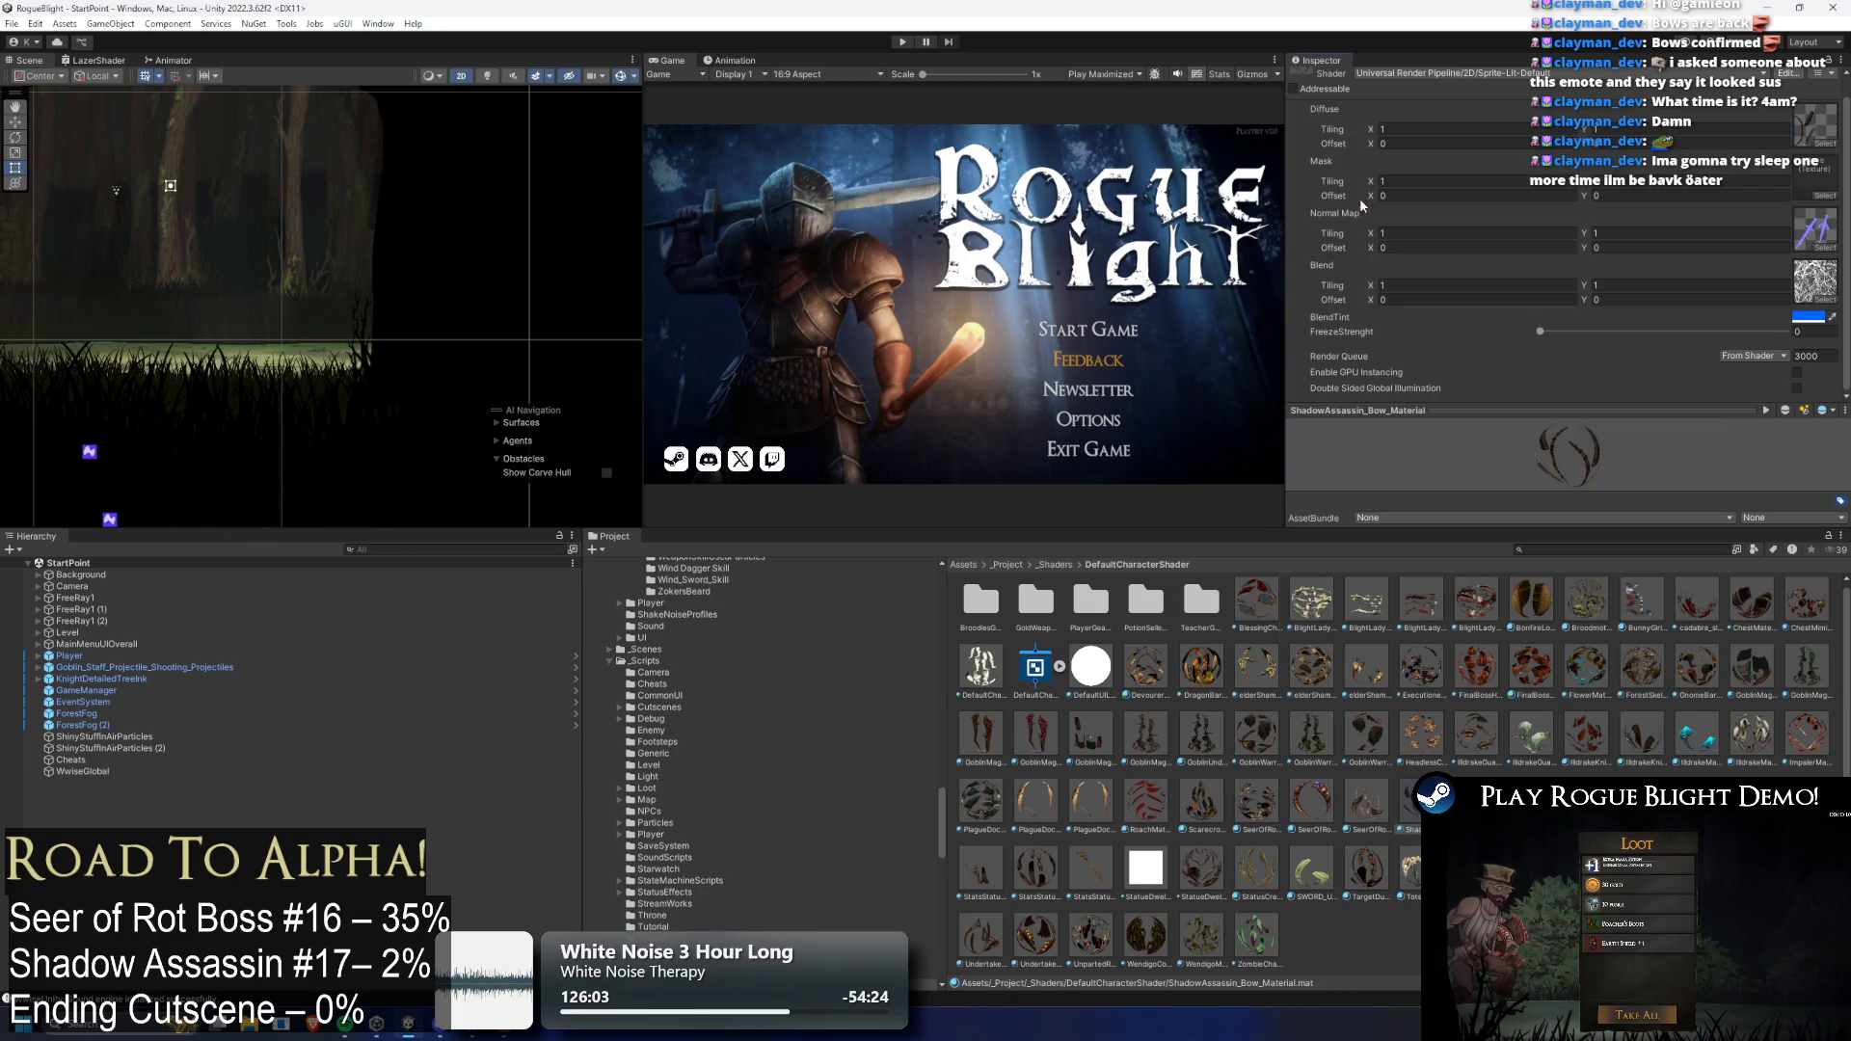
left_click(1825, 196)
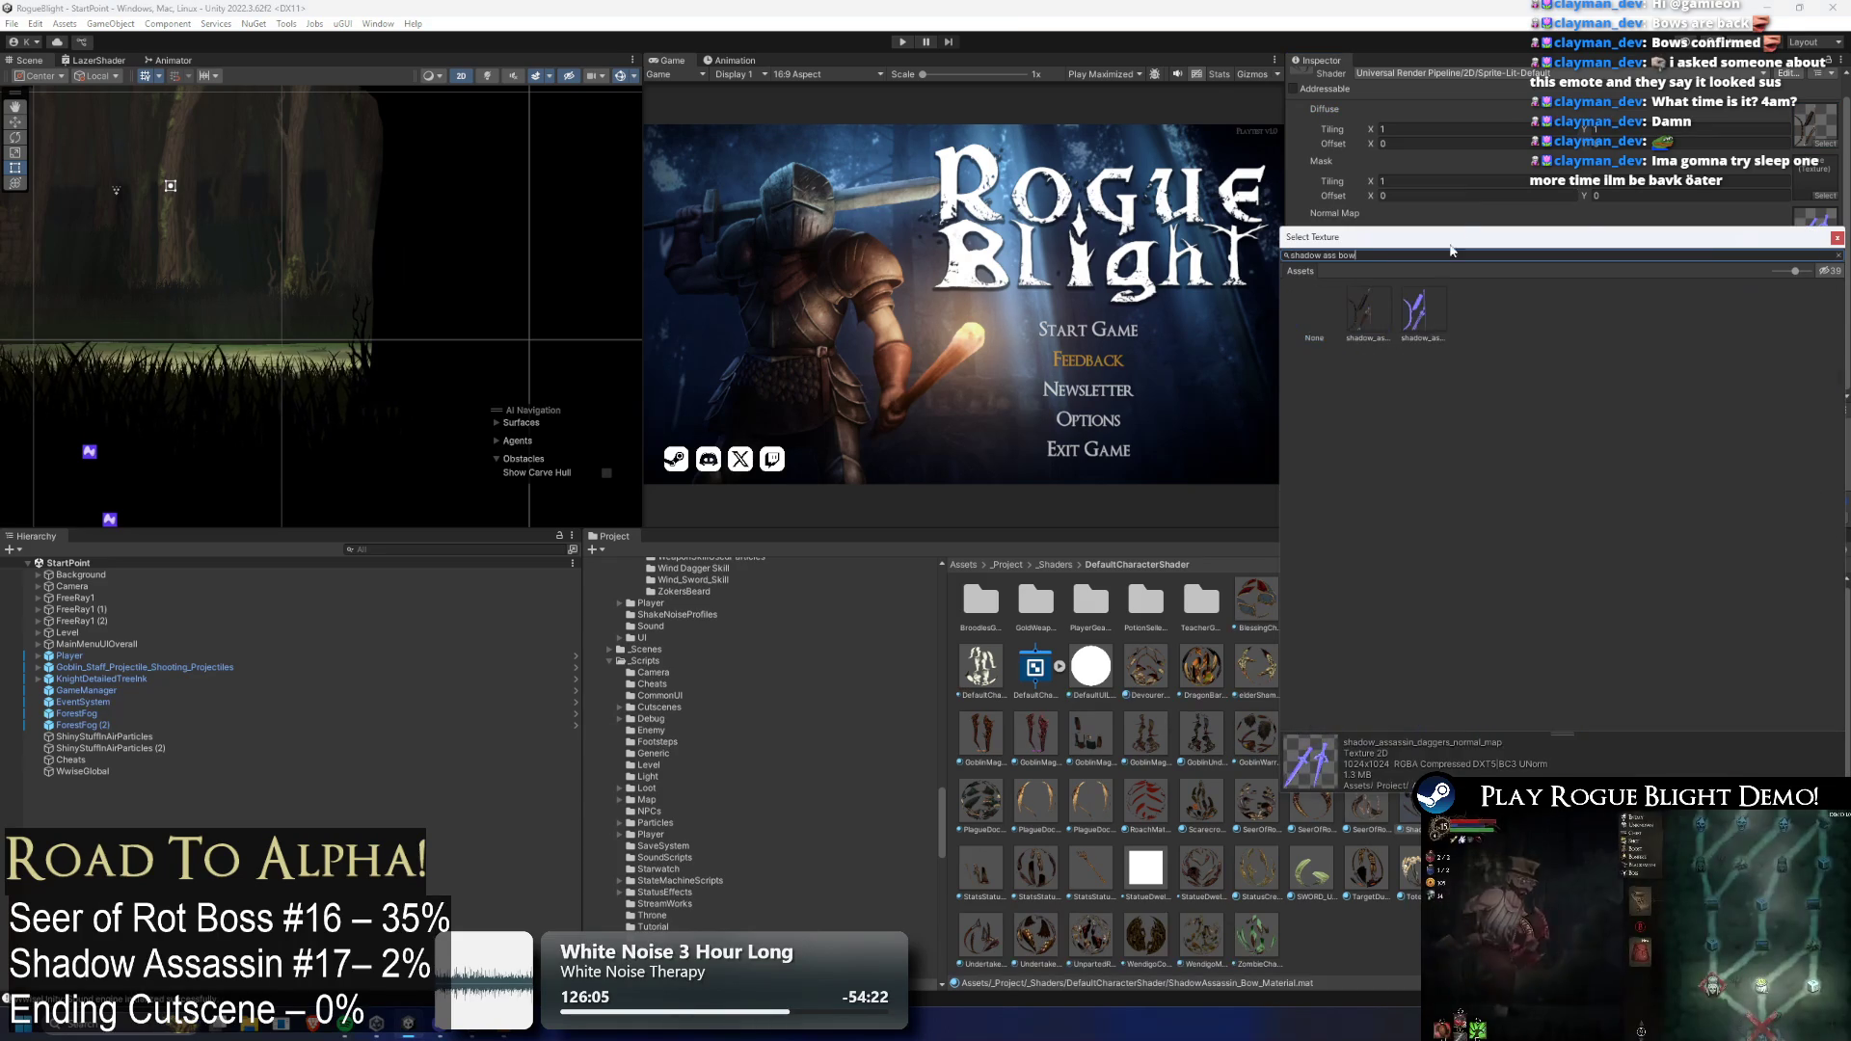
key("Escape")
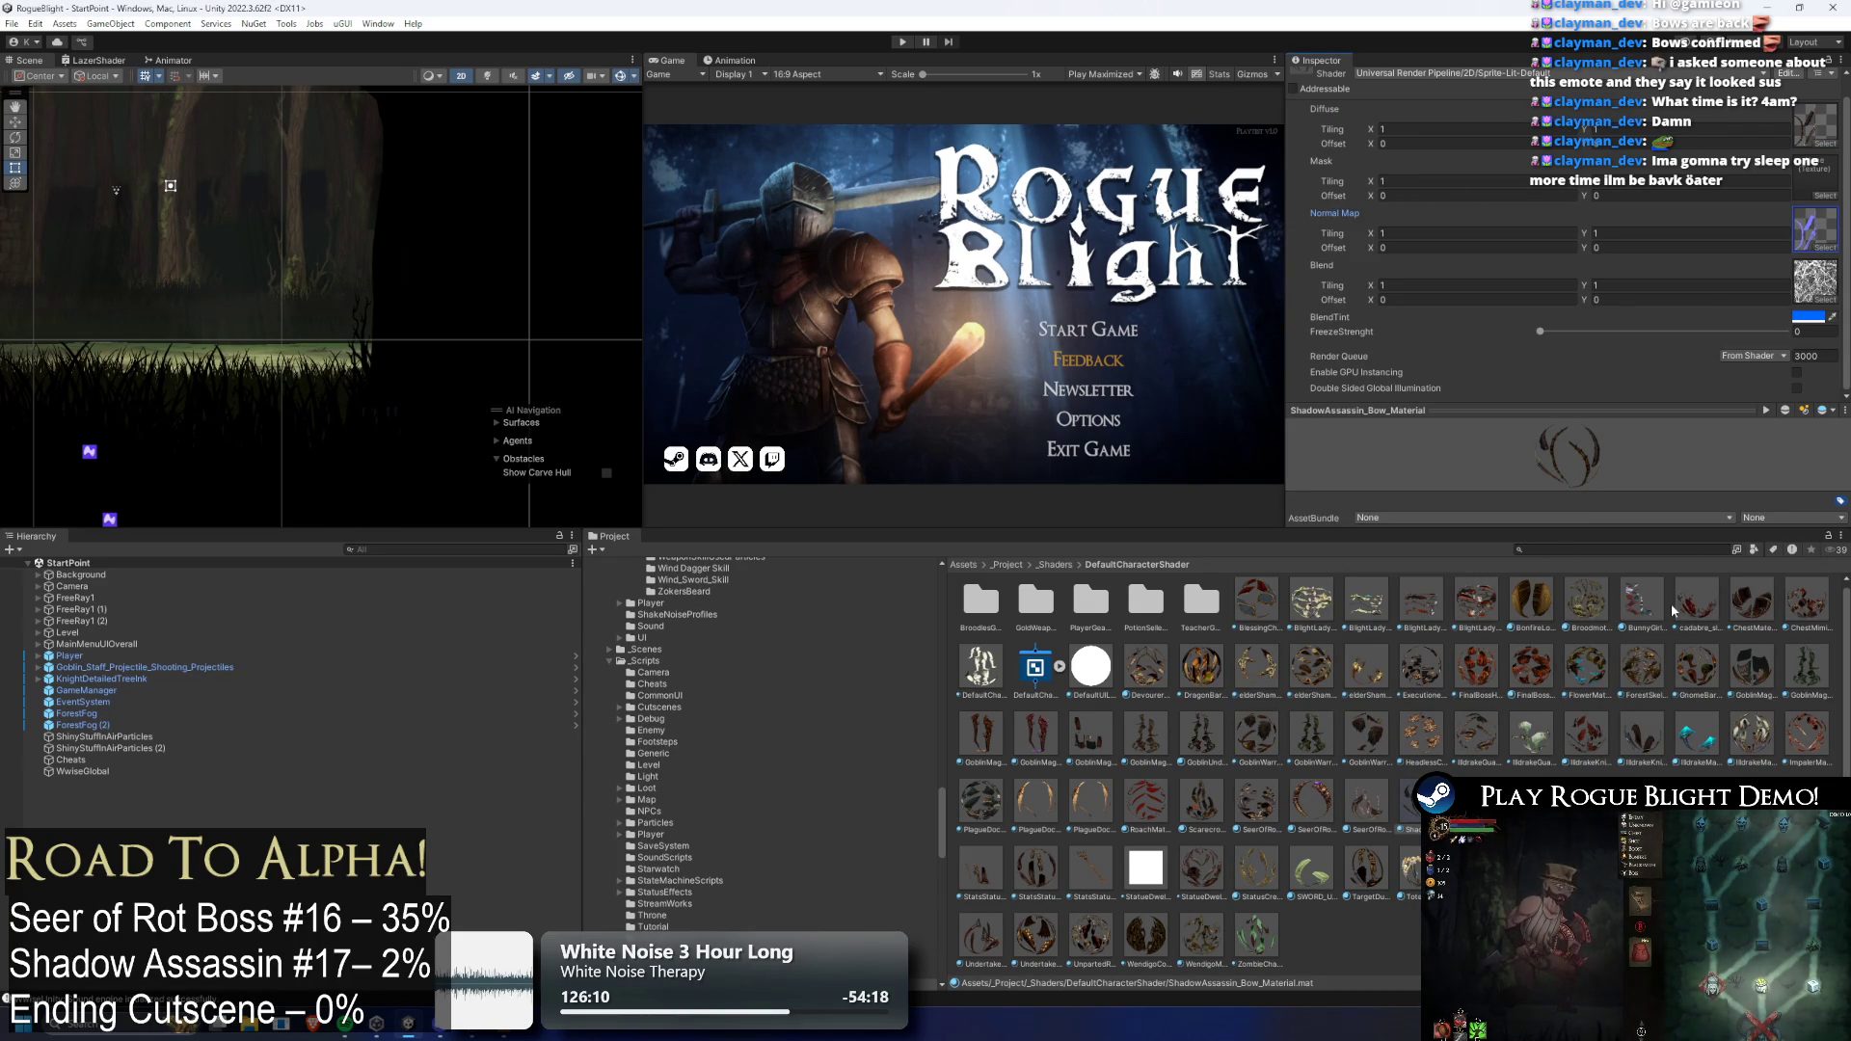
type("shadow")
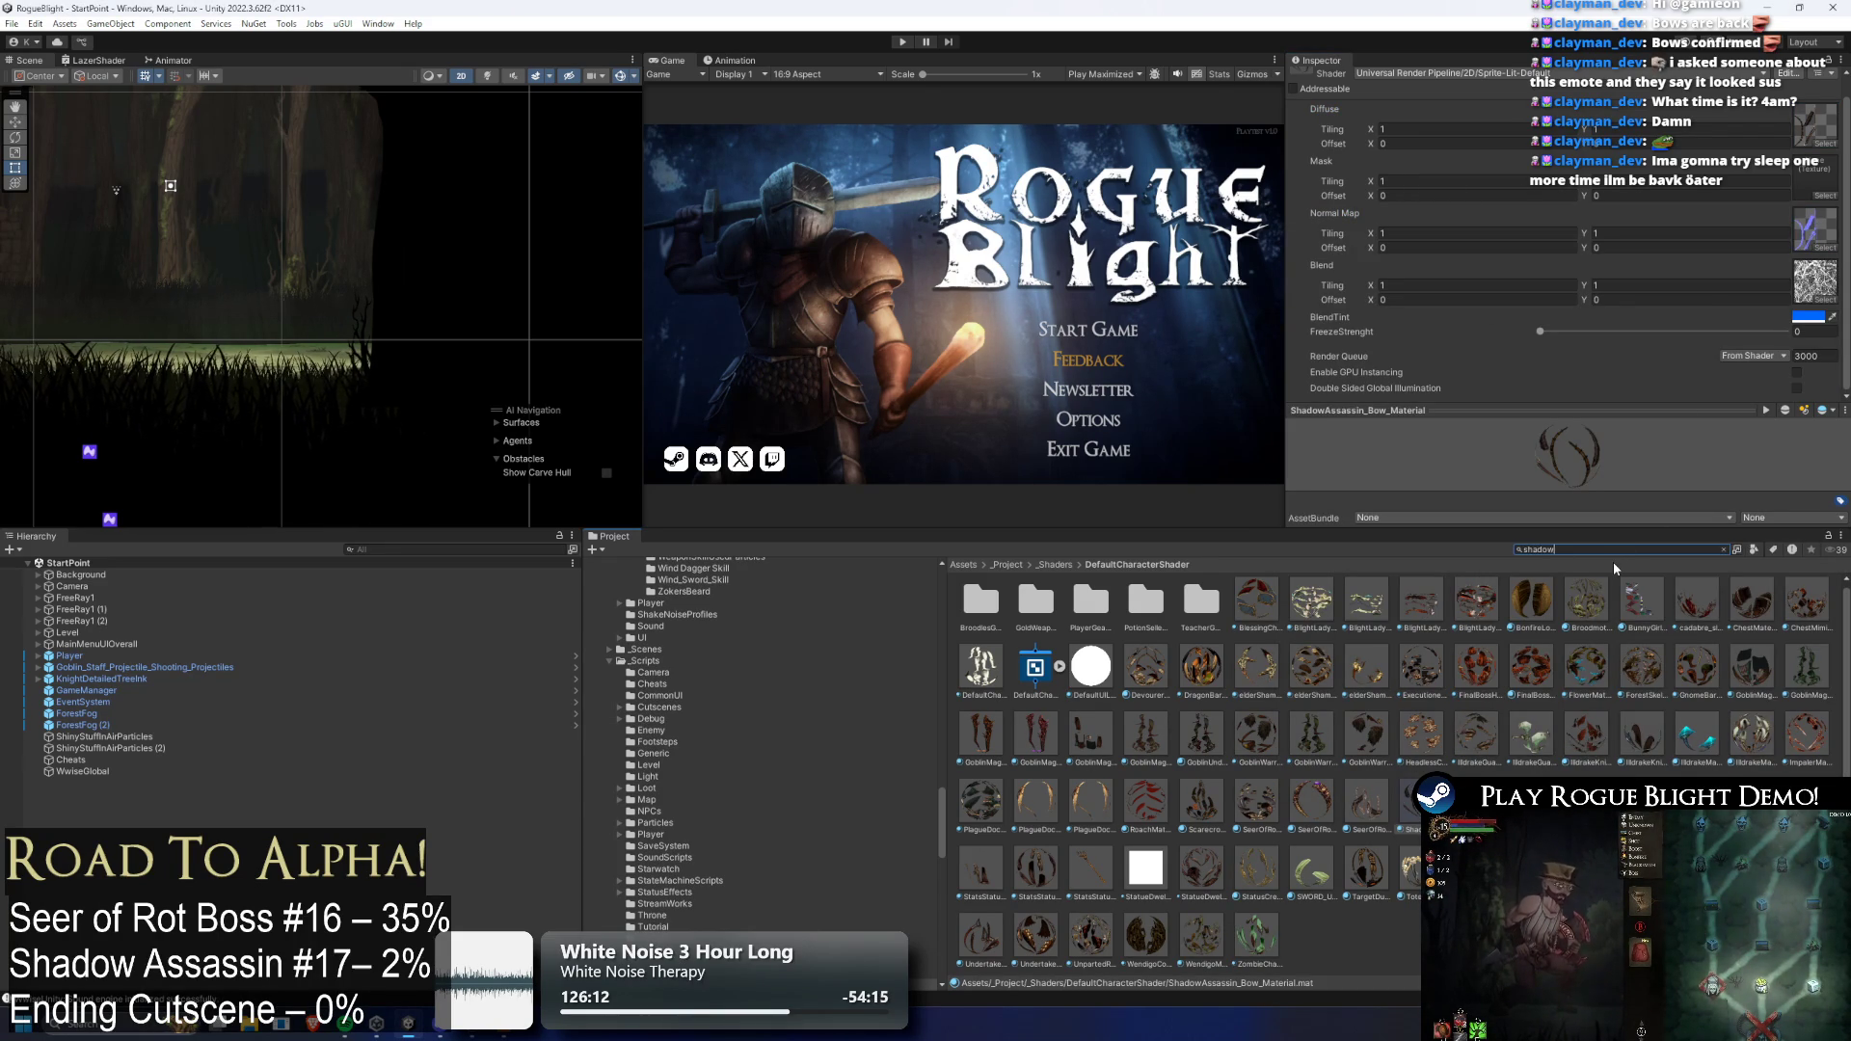
type(" ass m")
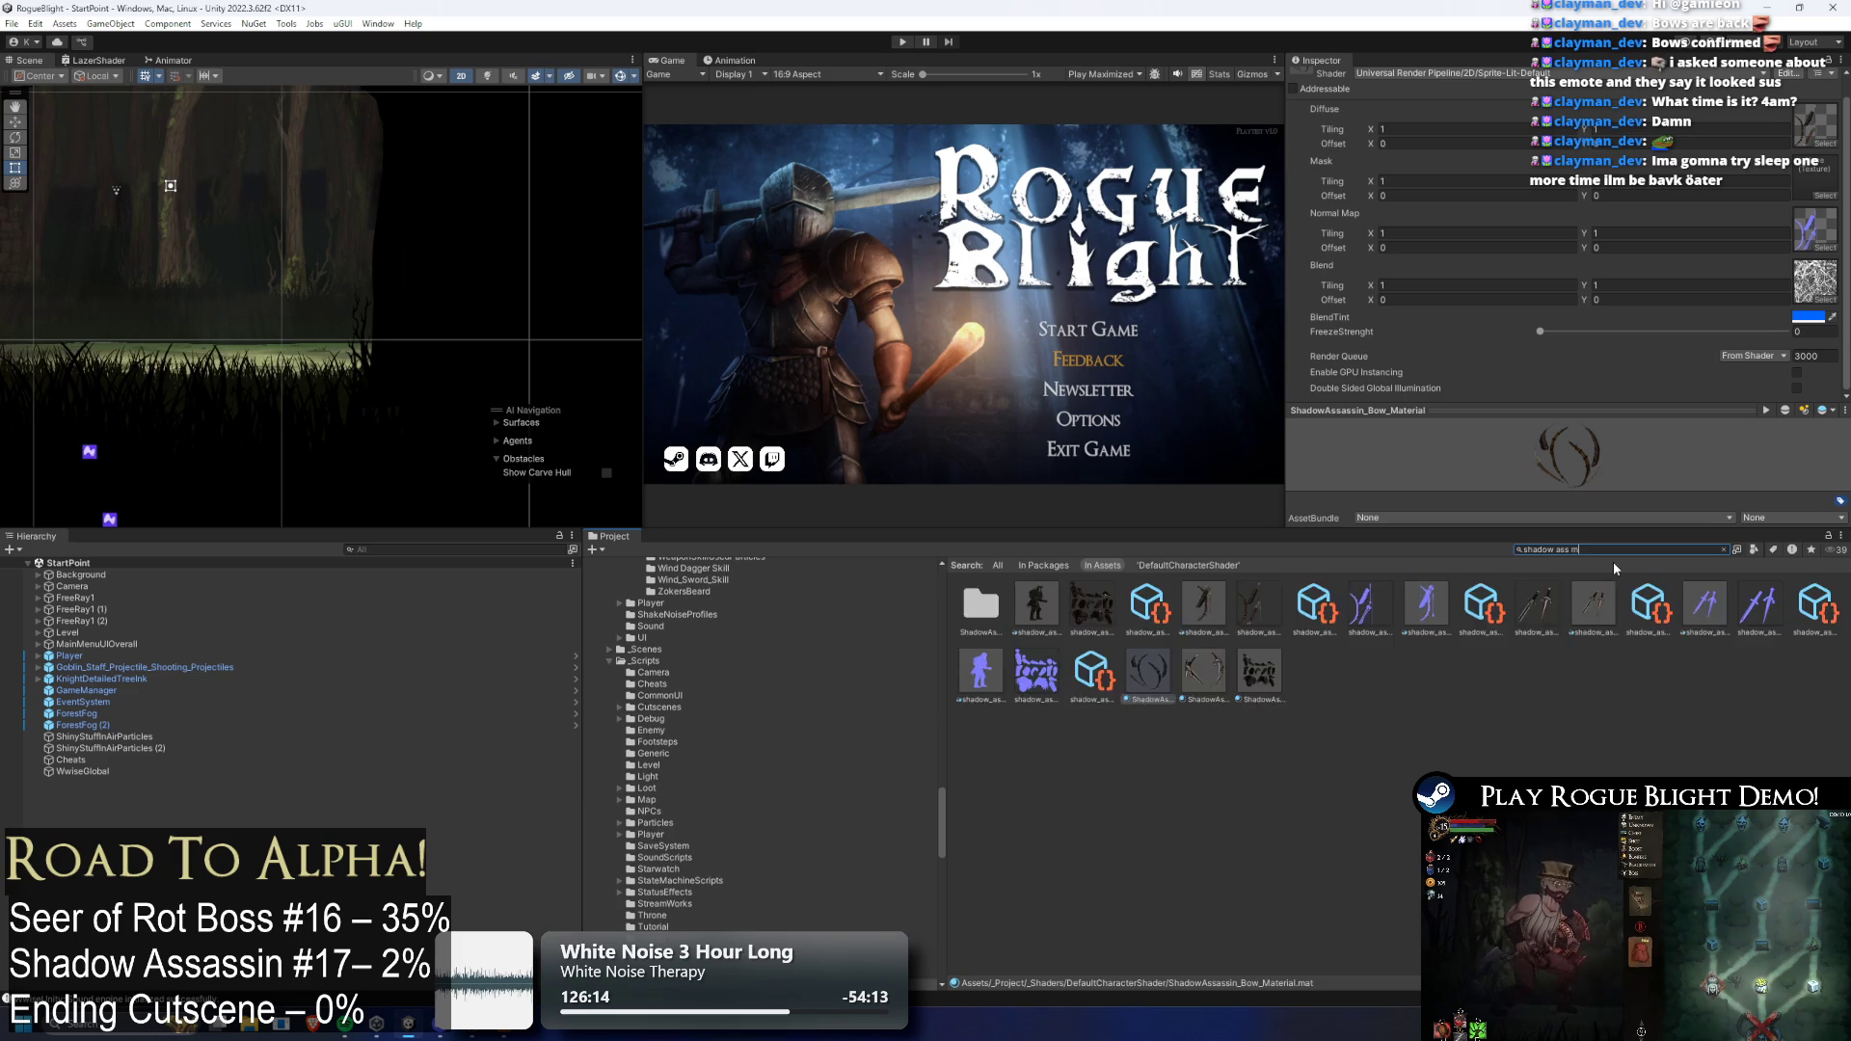
key("BackSpace")
type("ar")
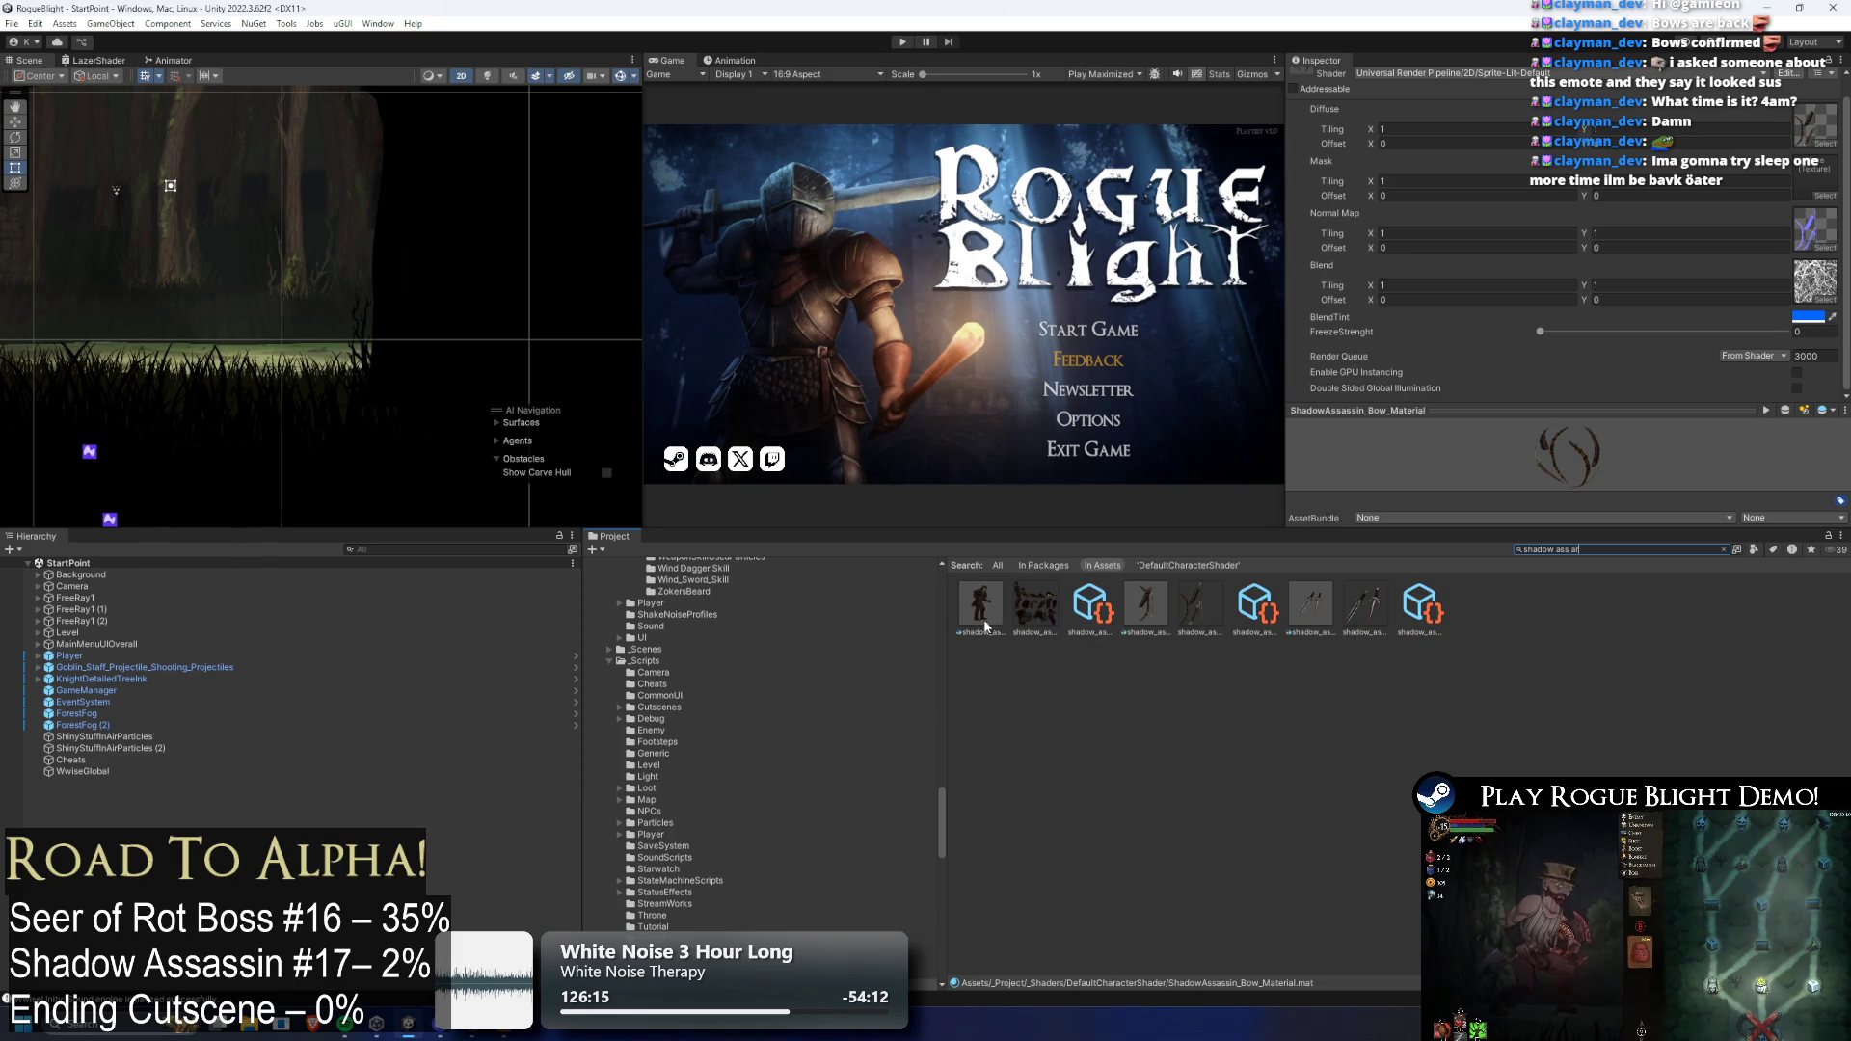
Select shadow_assassin_art, clear the Project search, and start the game
key("Down")
left_click(1508, 548)
key("ctrl+a")
key("BackSpace")
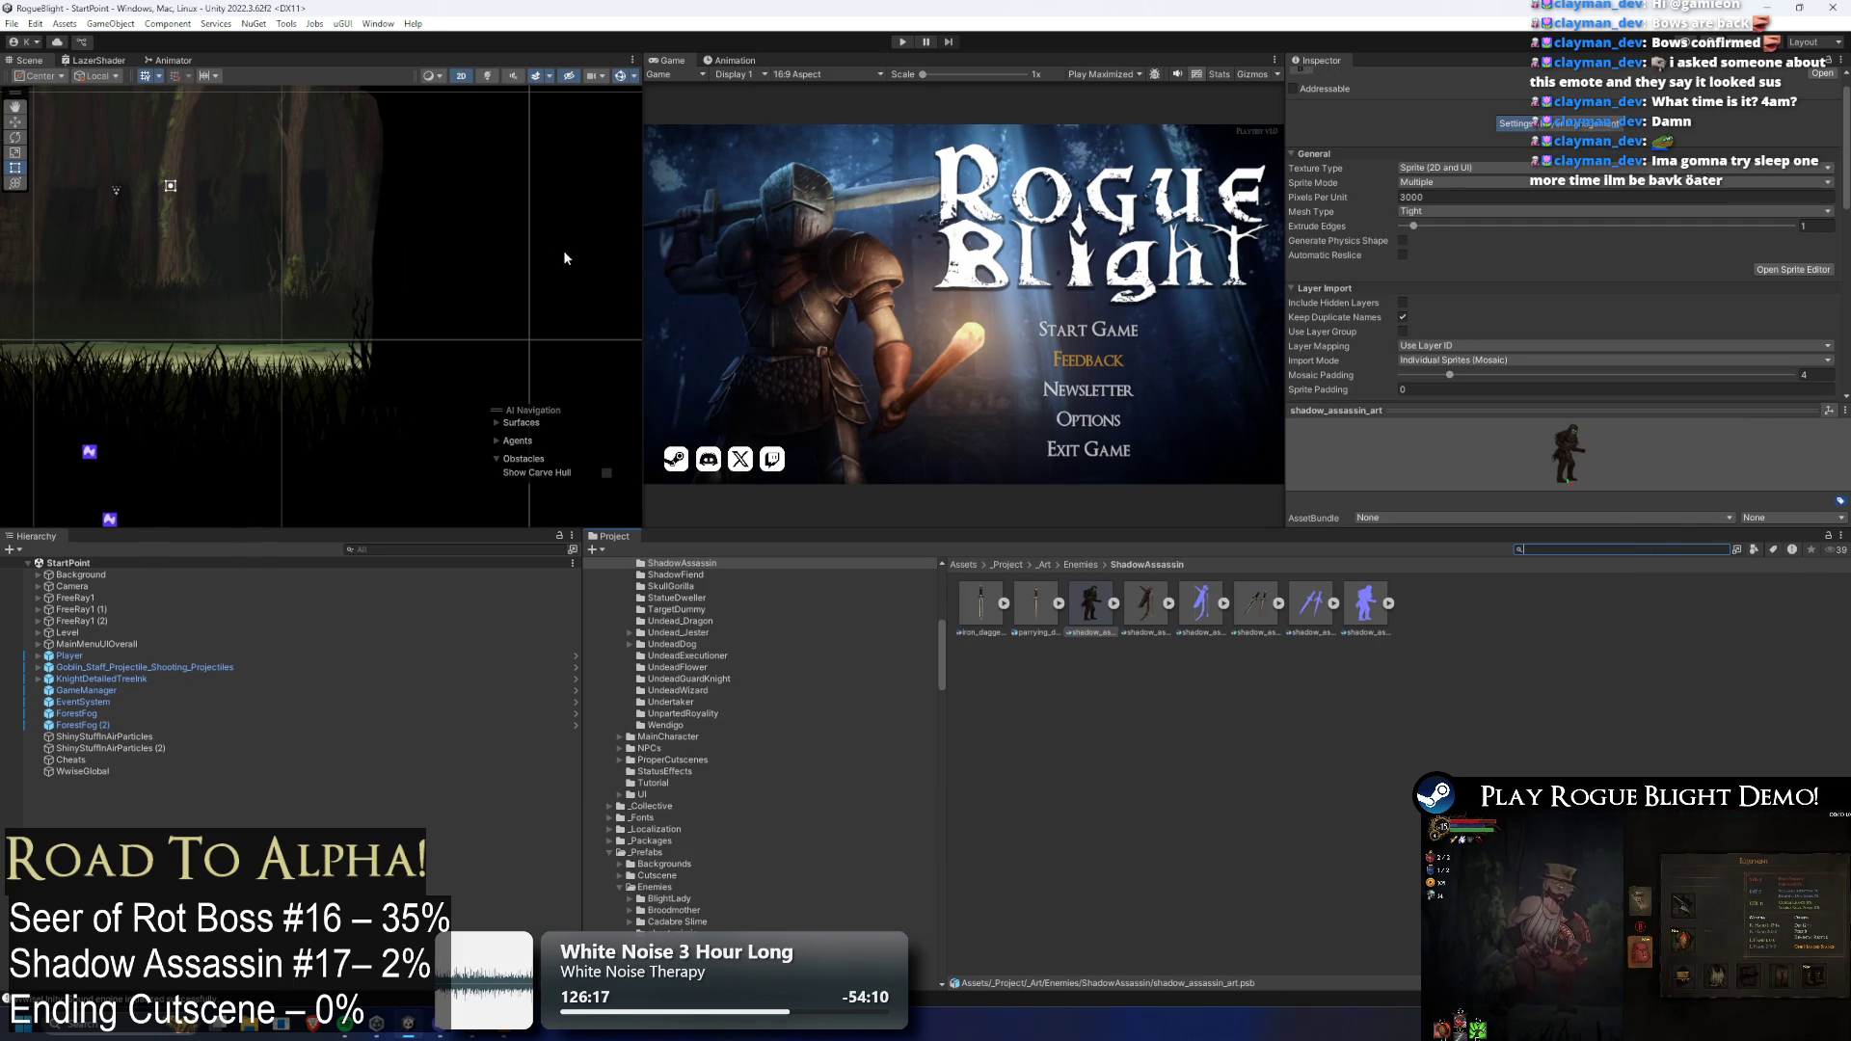
left_click(902, 43)
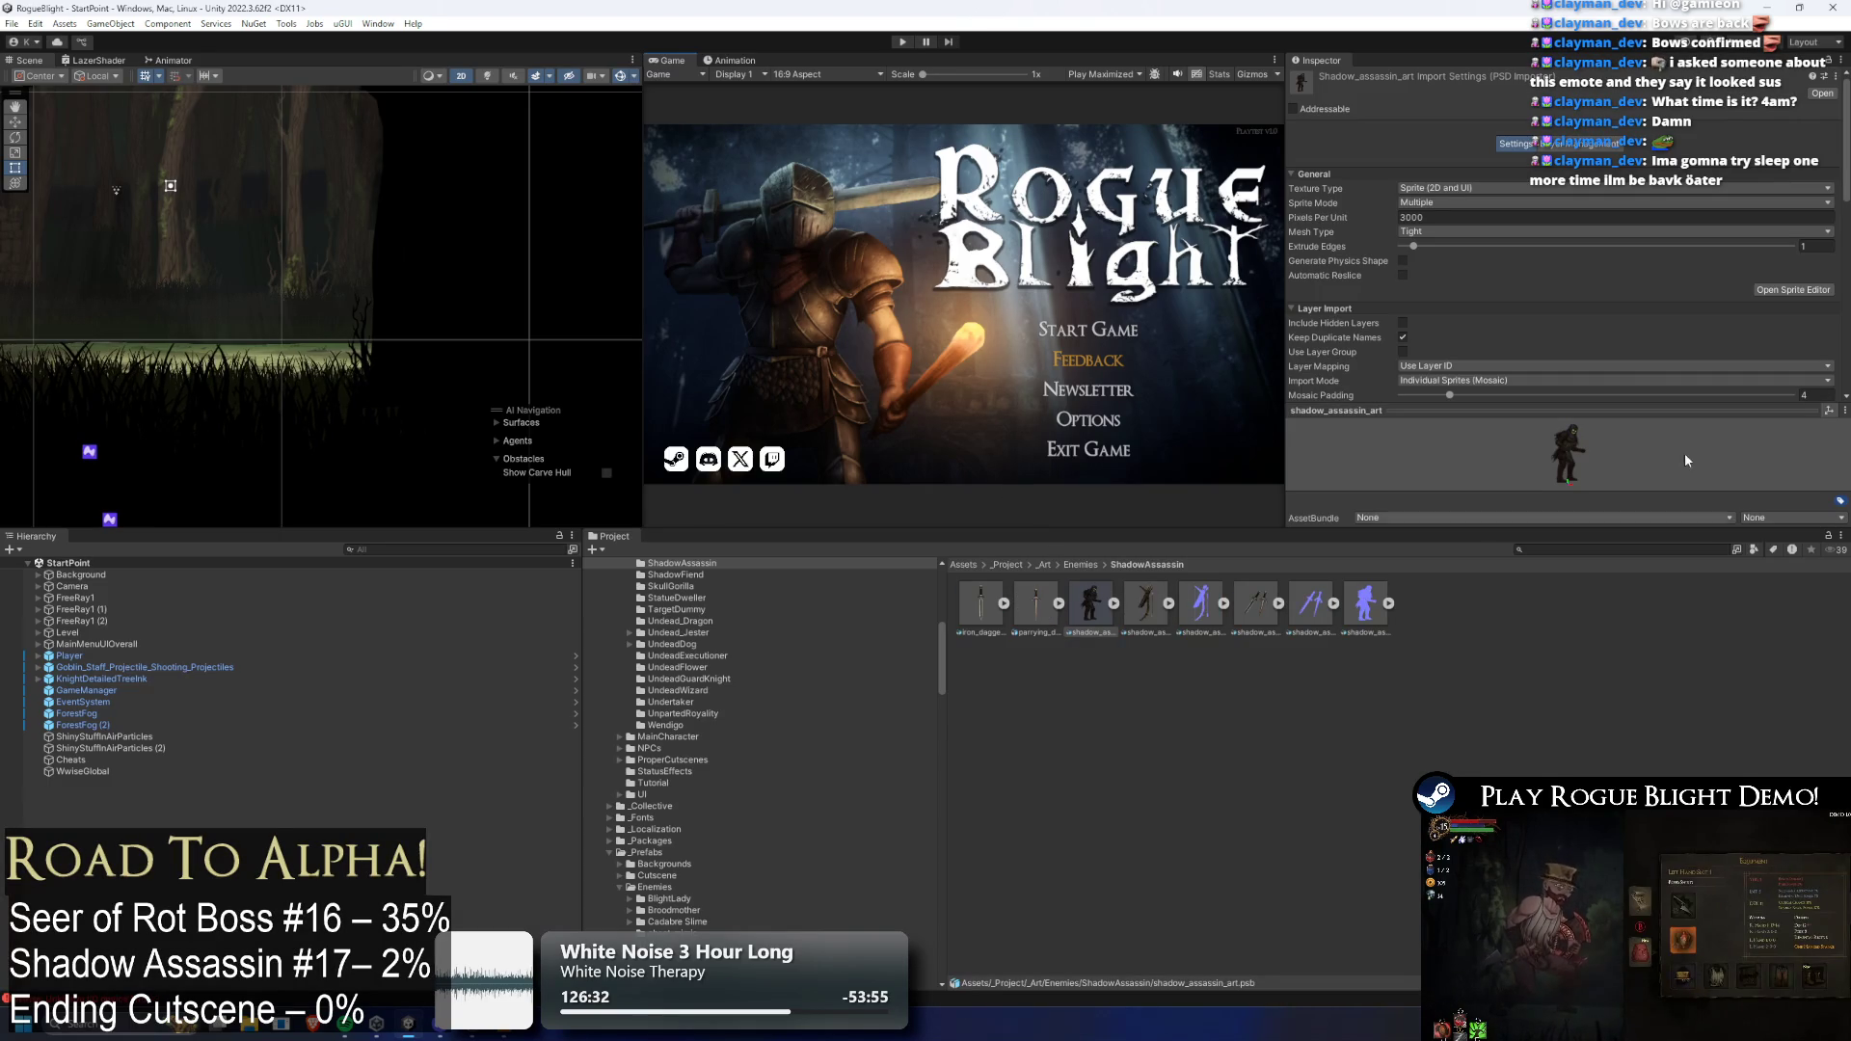
Preview shadow_assassin_art in the Skinning Editor with Create Bone, then close the Sprite Editor
left_click(1818, 293)
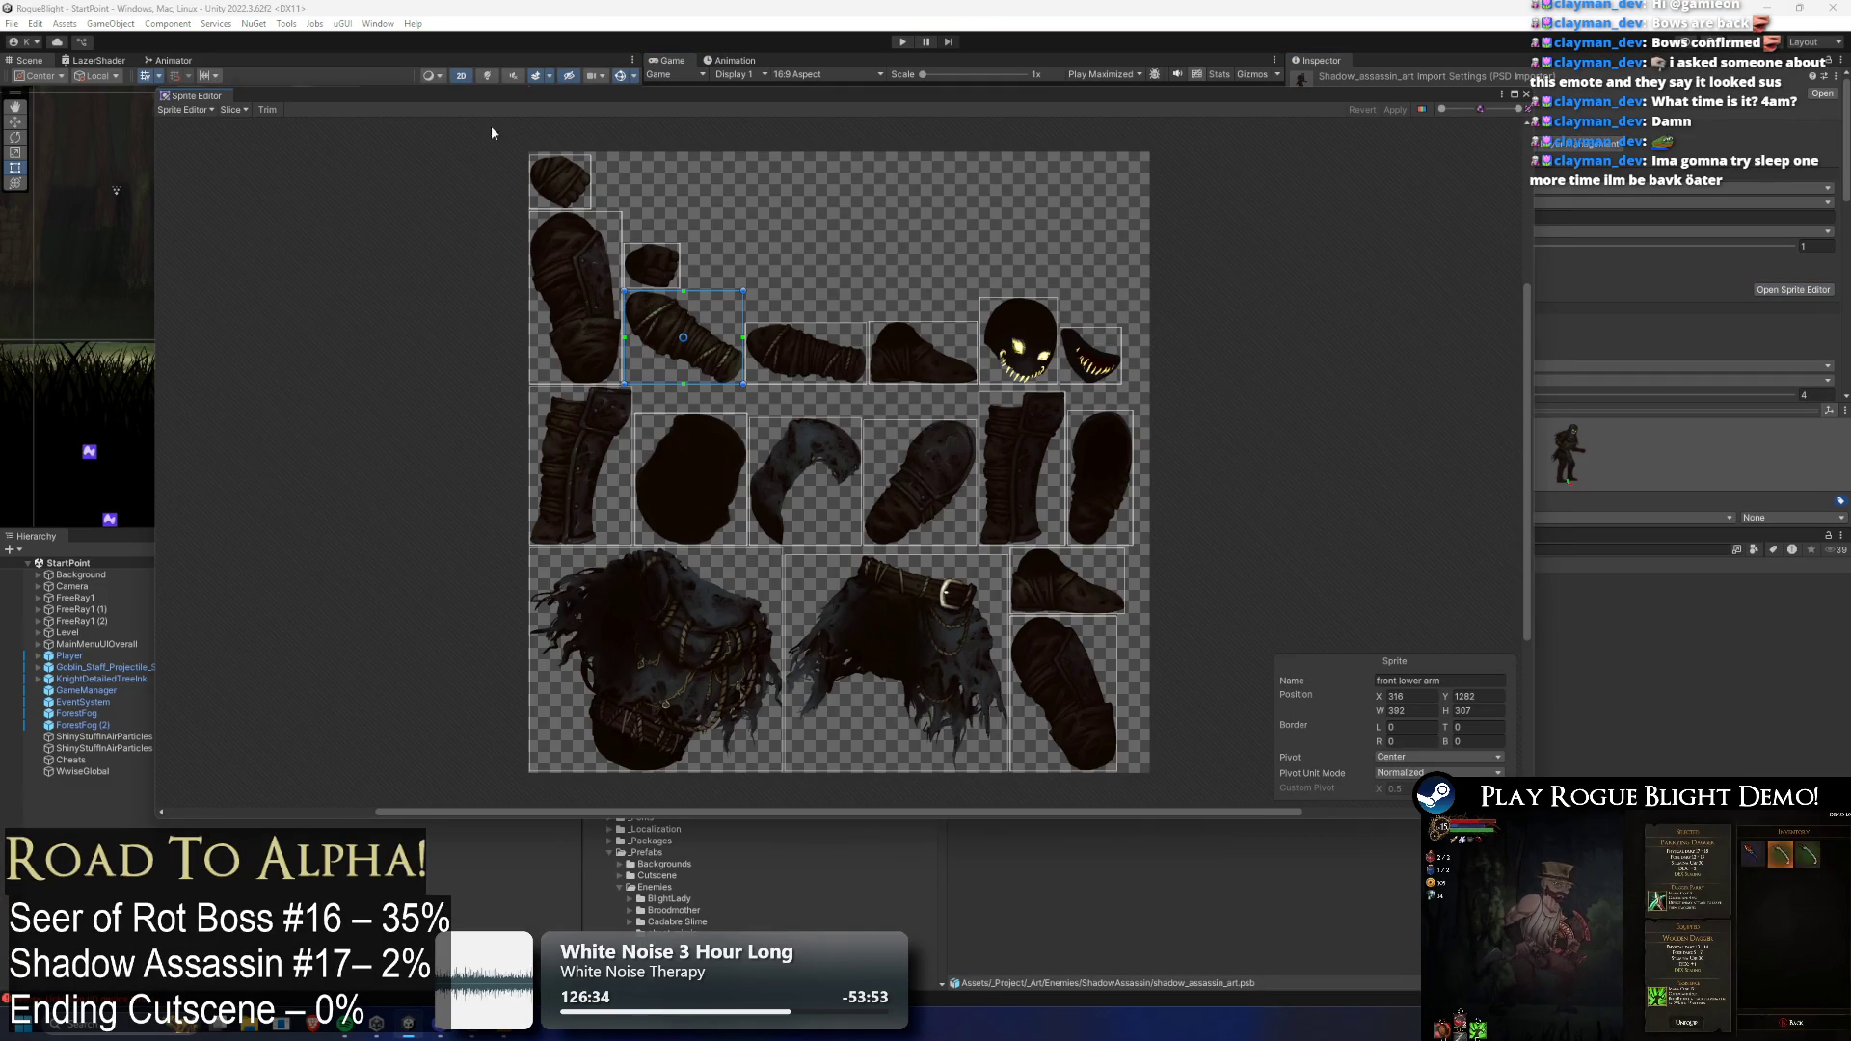
left_click(185, 109)
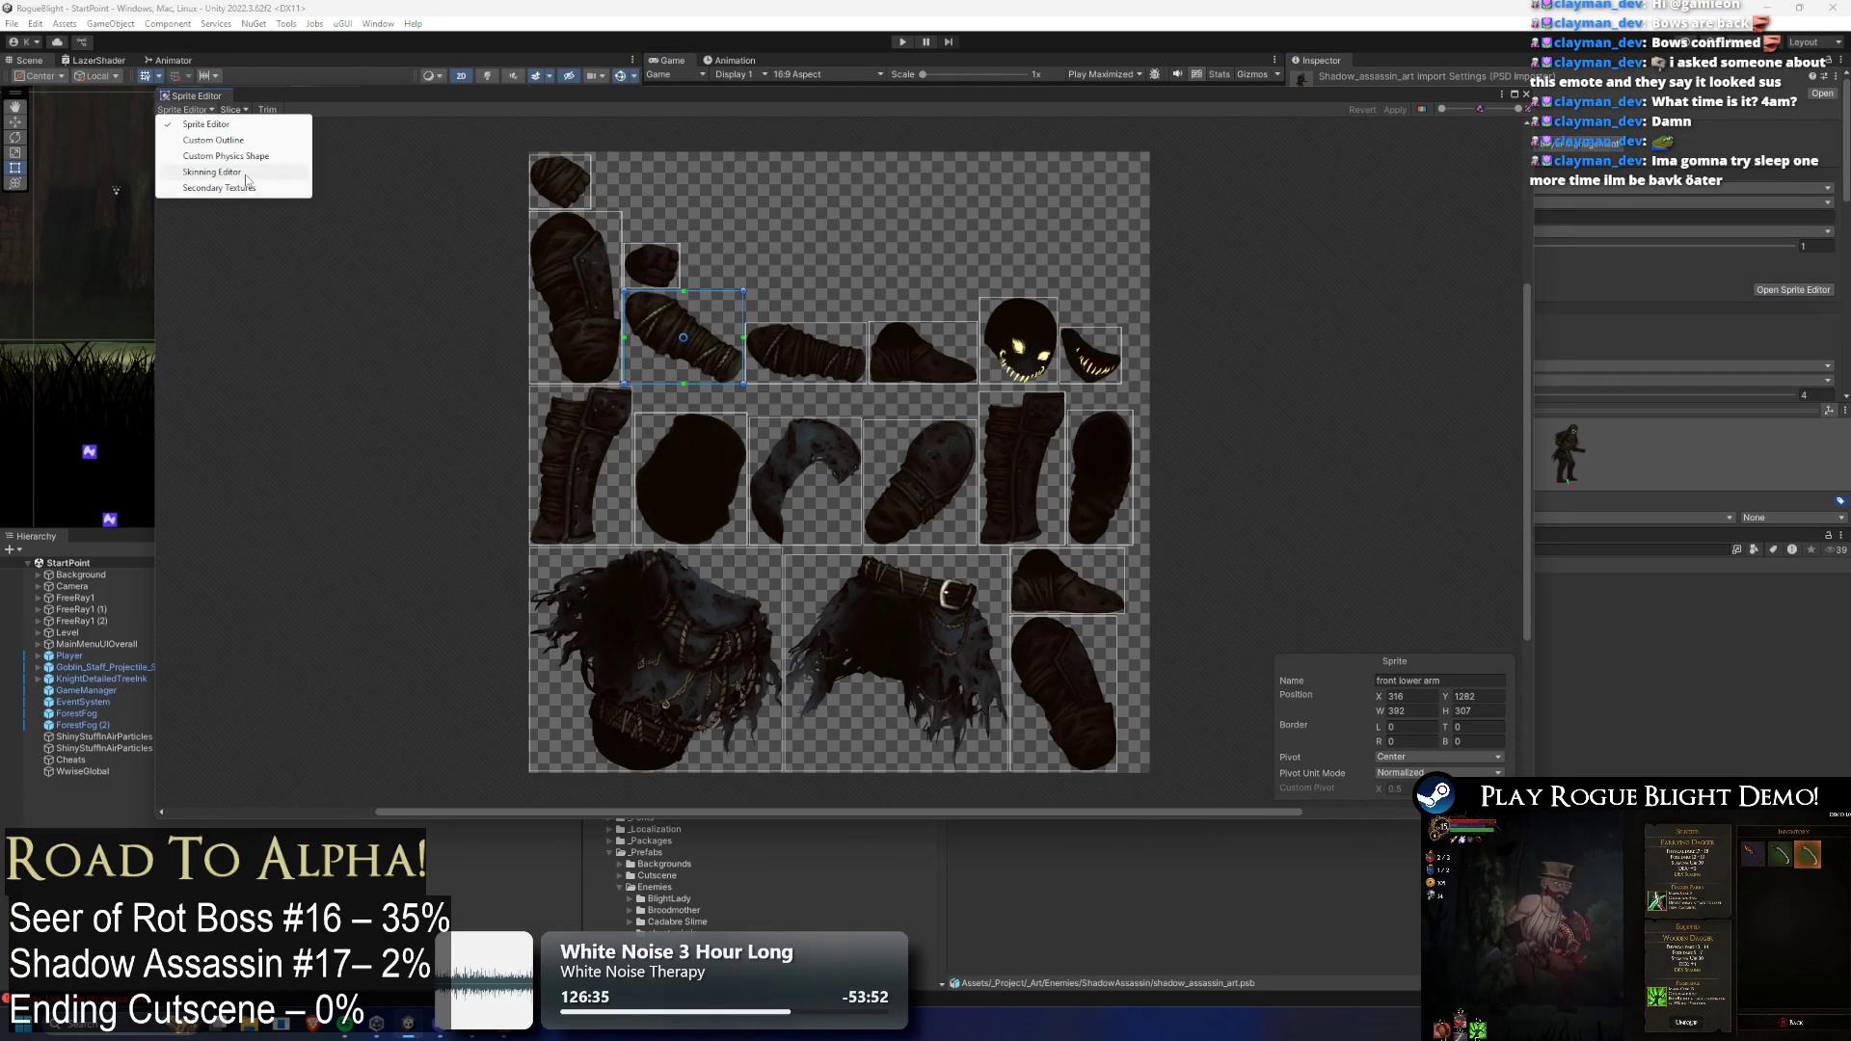
left_click(743, 235)
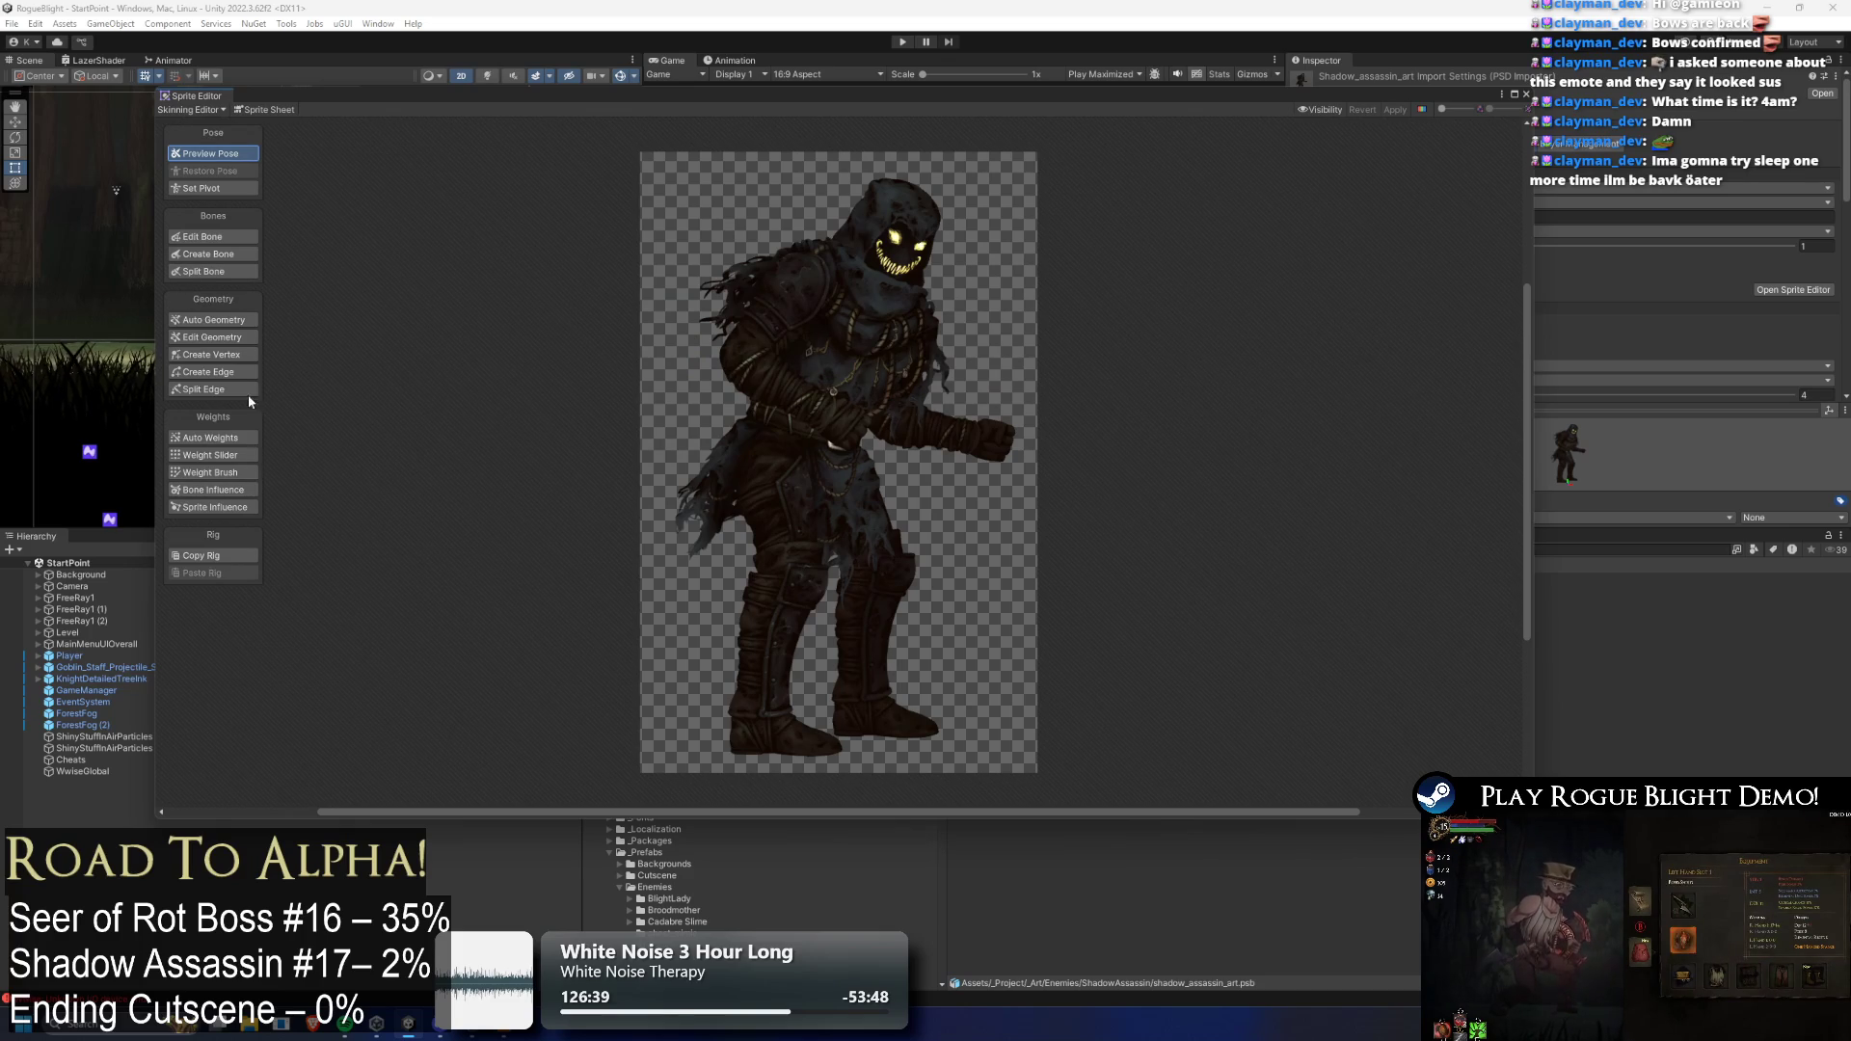
left_click(247, 255)
scroll(933, 252, "up", 3)
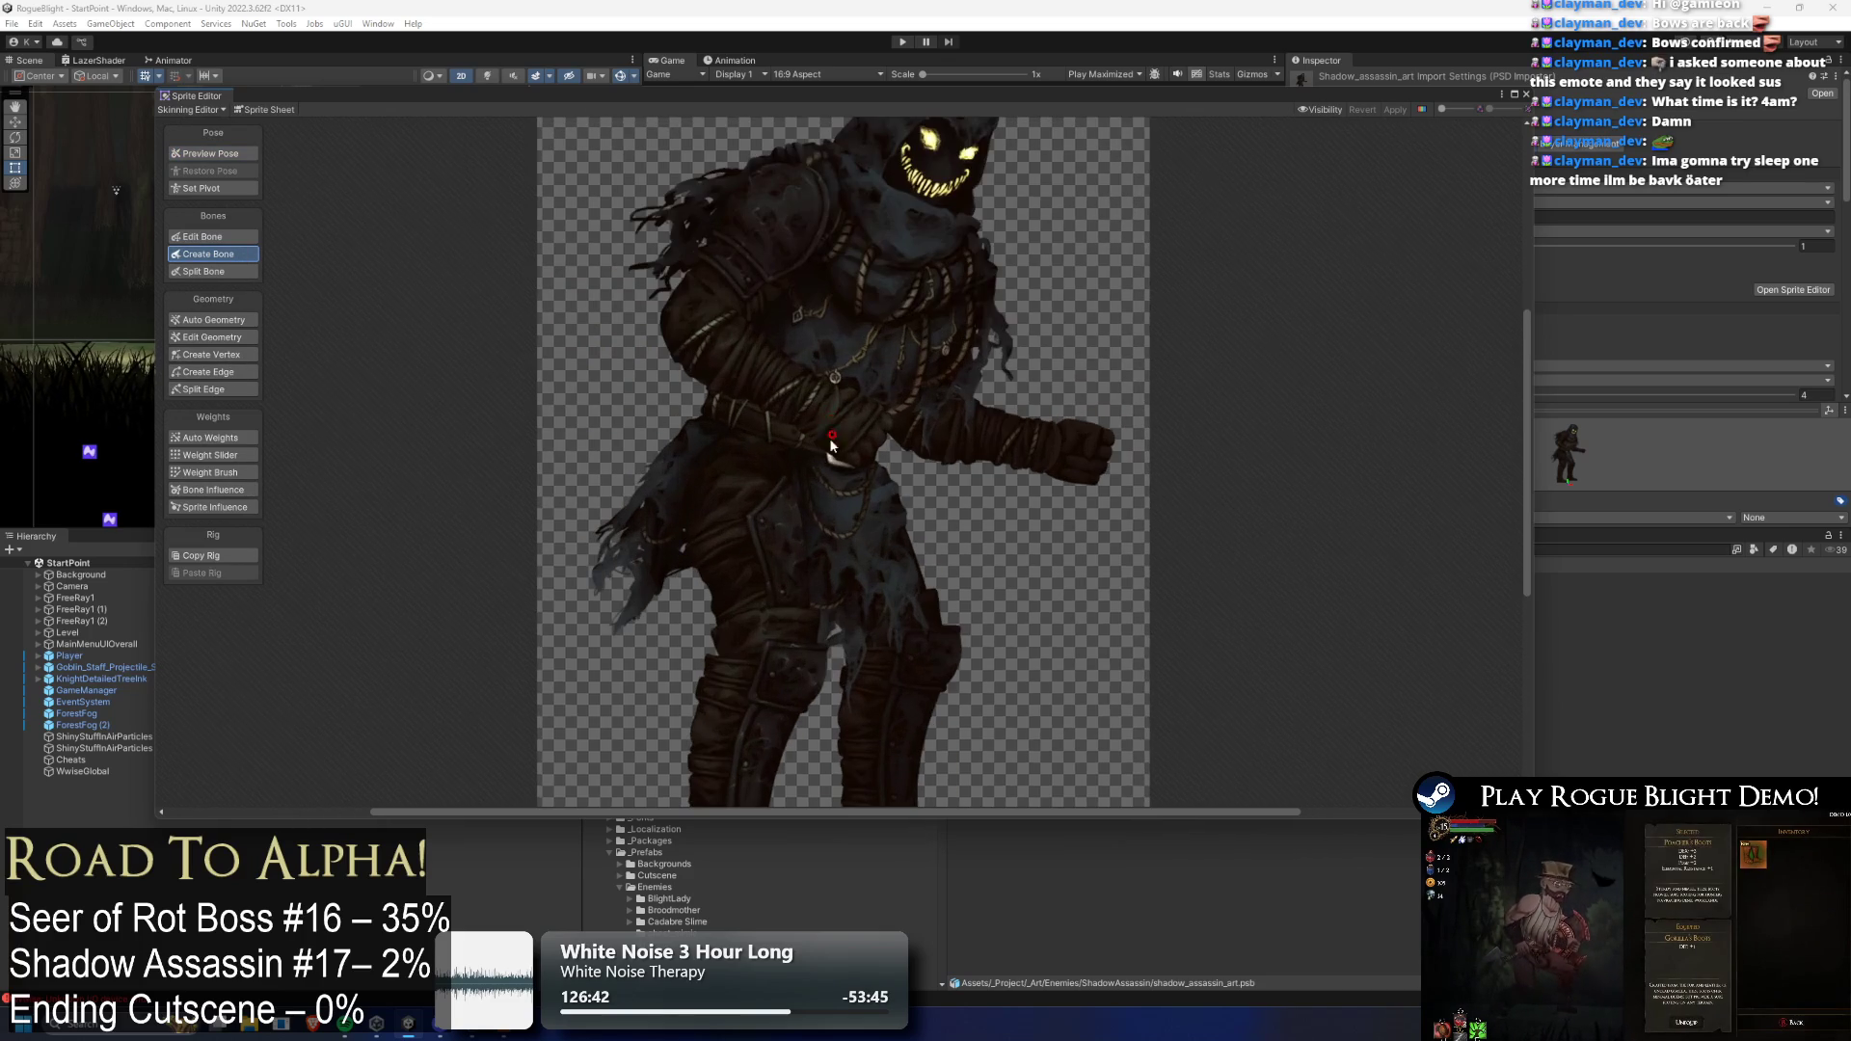
scroll(932, 251, "up", 3)
scroll(932, 252, "up", 2)
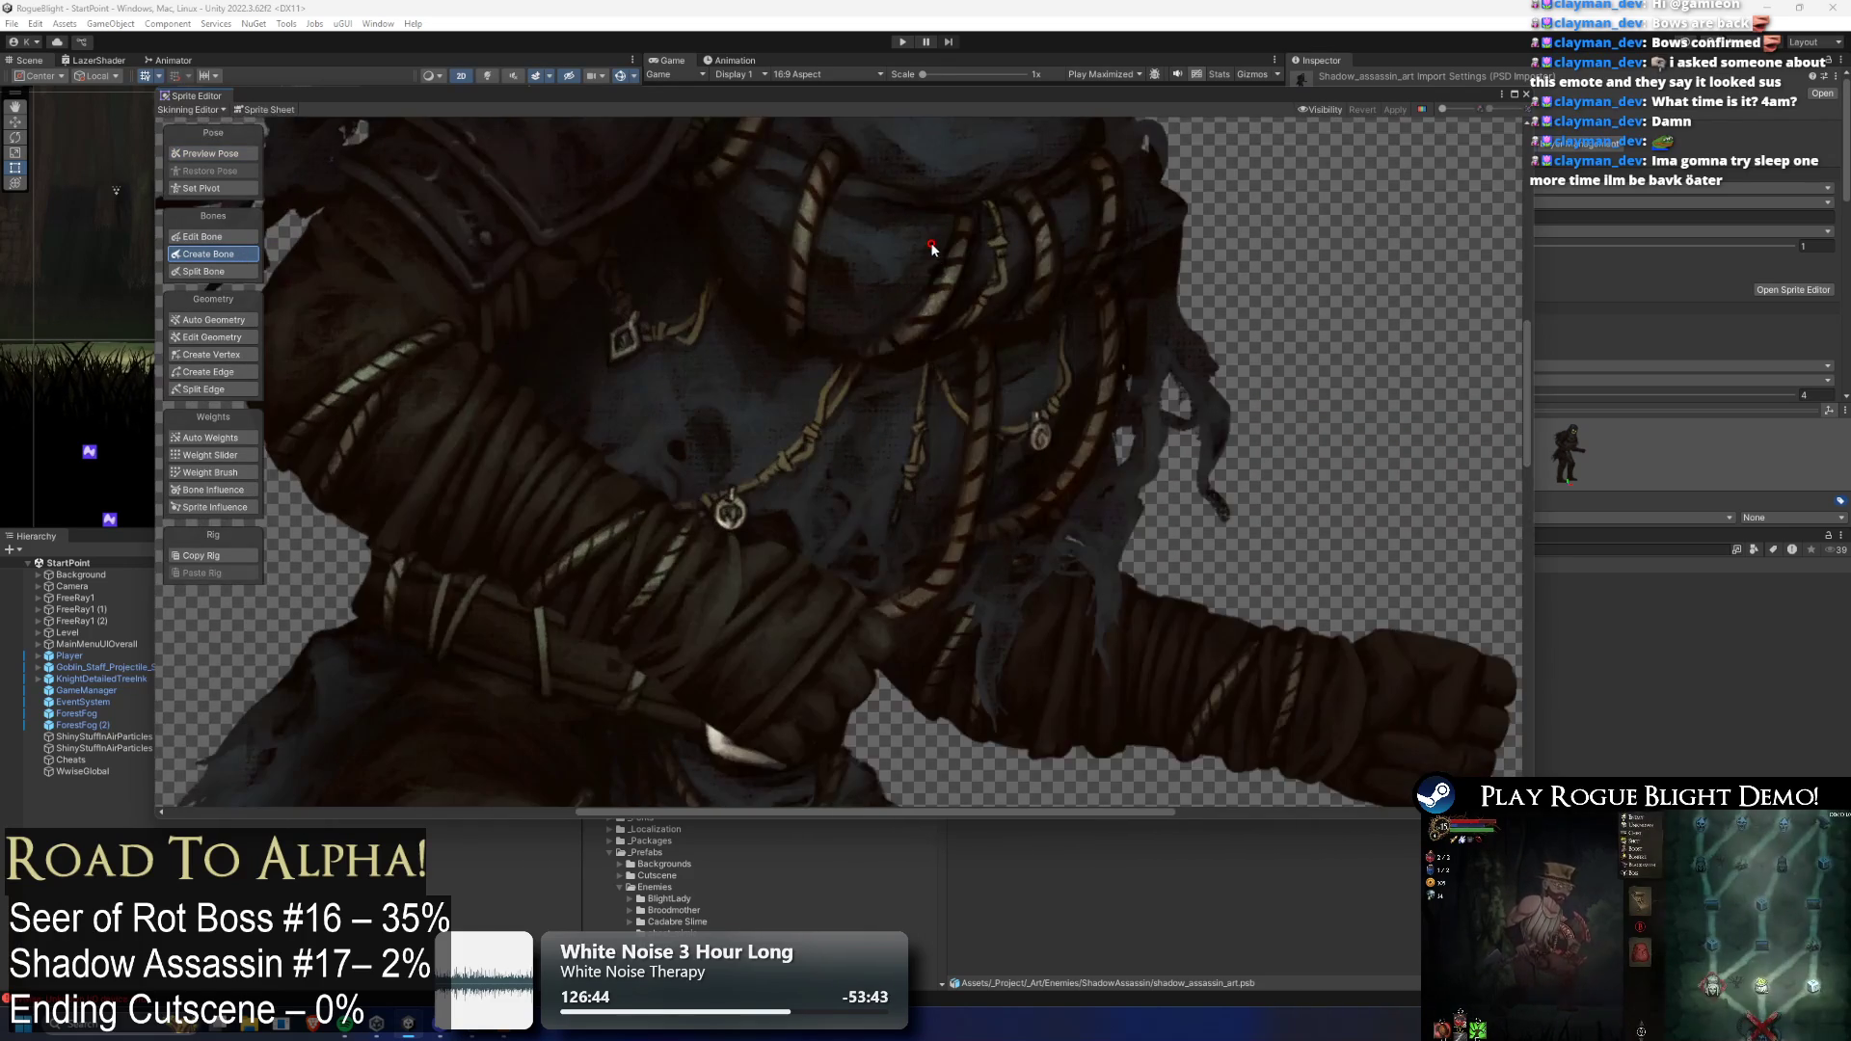
left_click(1525, 94)
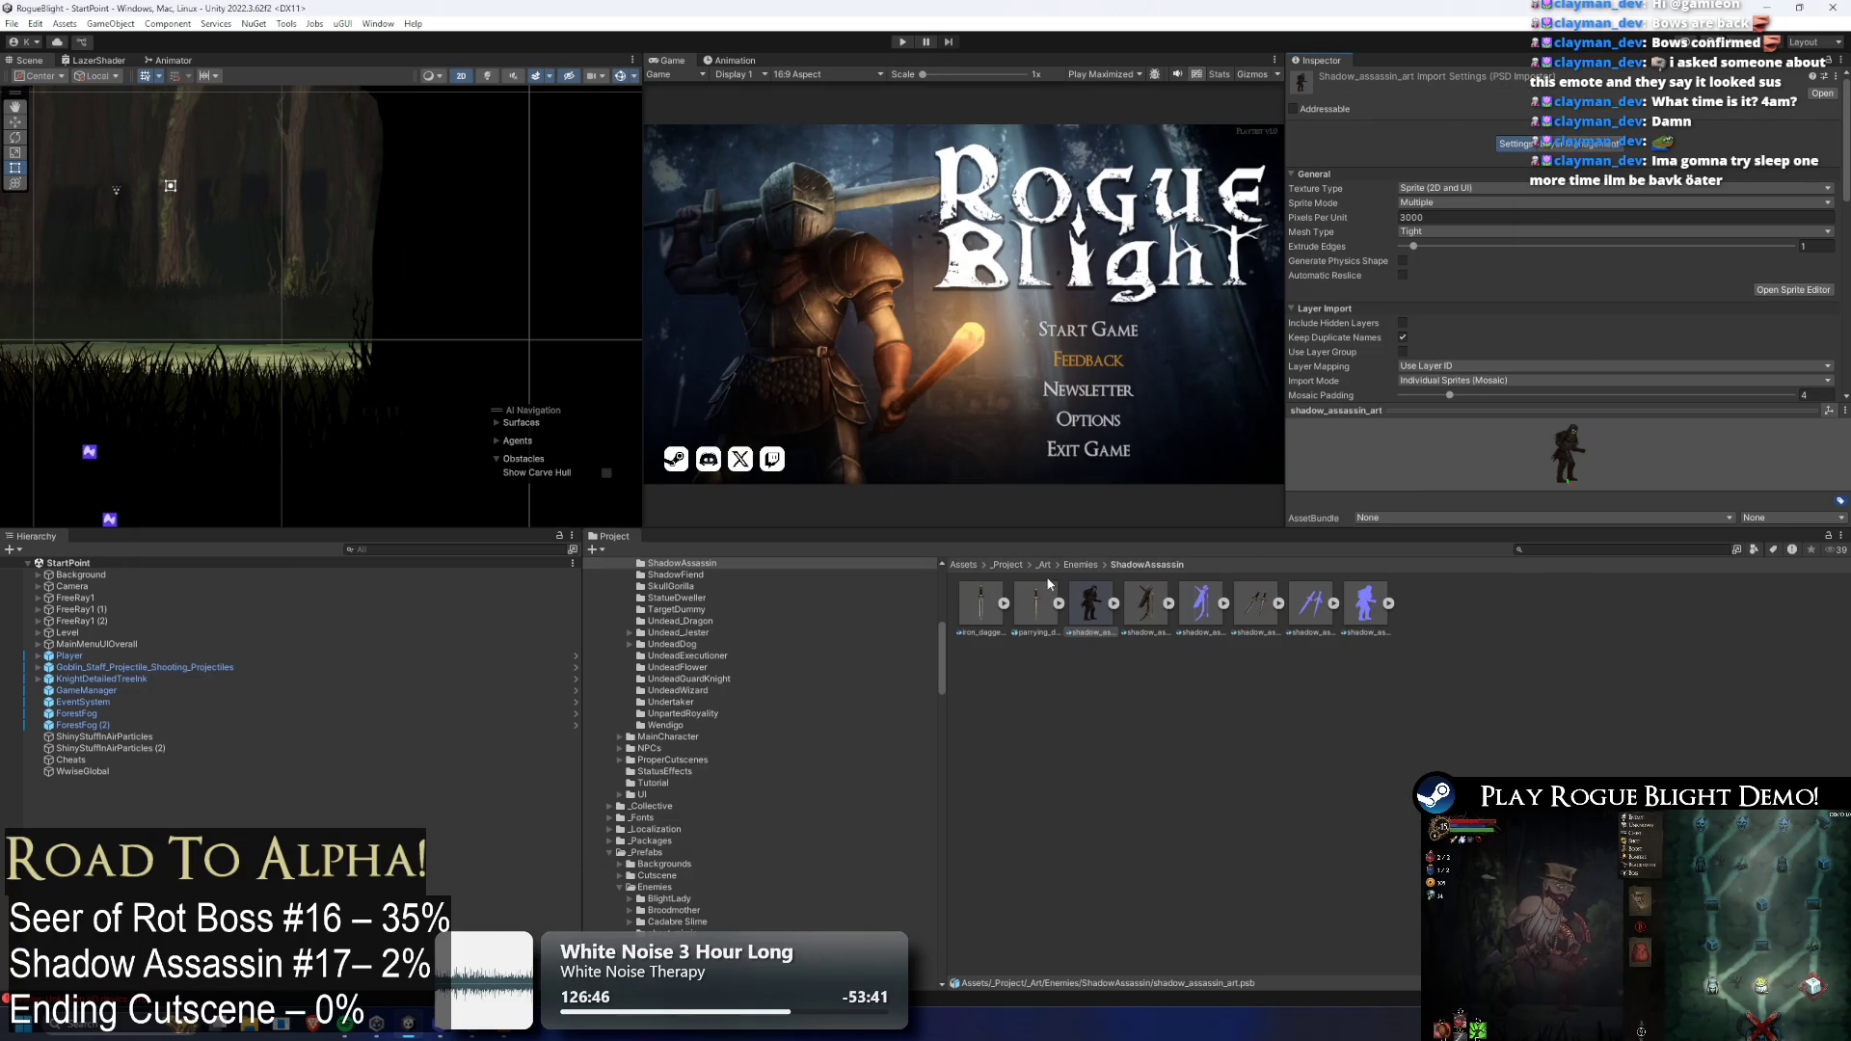
Set shadow_assassin_art to Max Size 4096 with High Quality compression
scroll(1687, 347, "down", 5)
left_click(1446, 153)
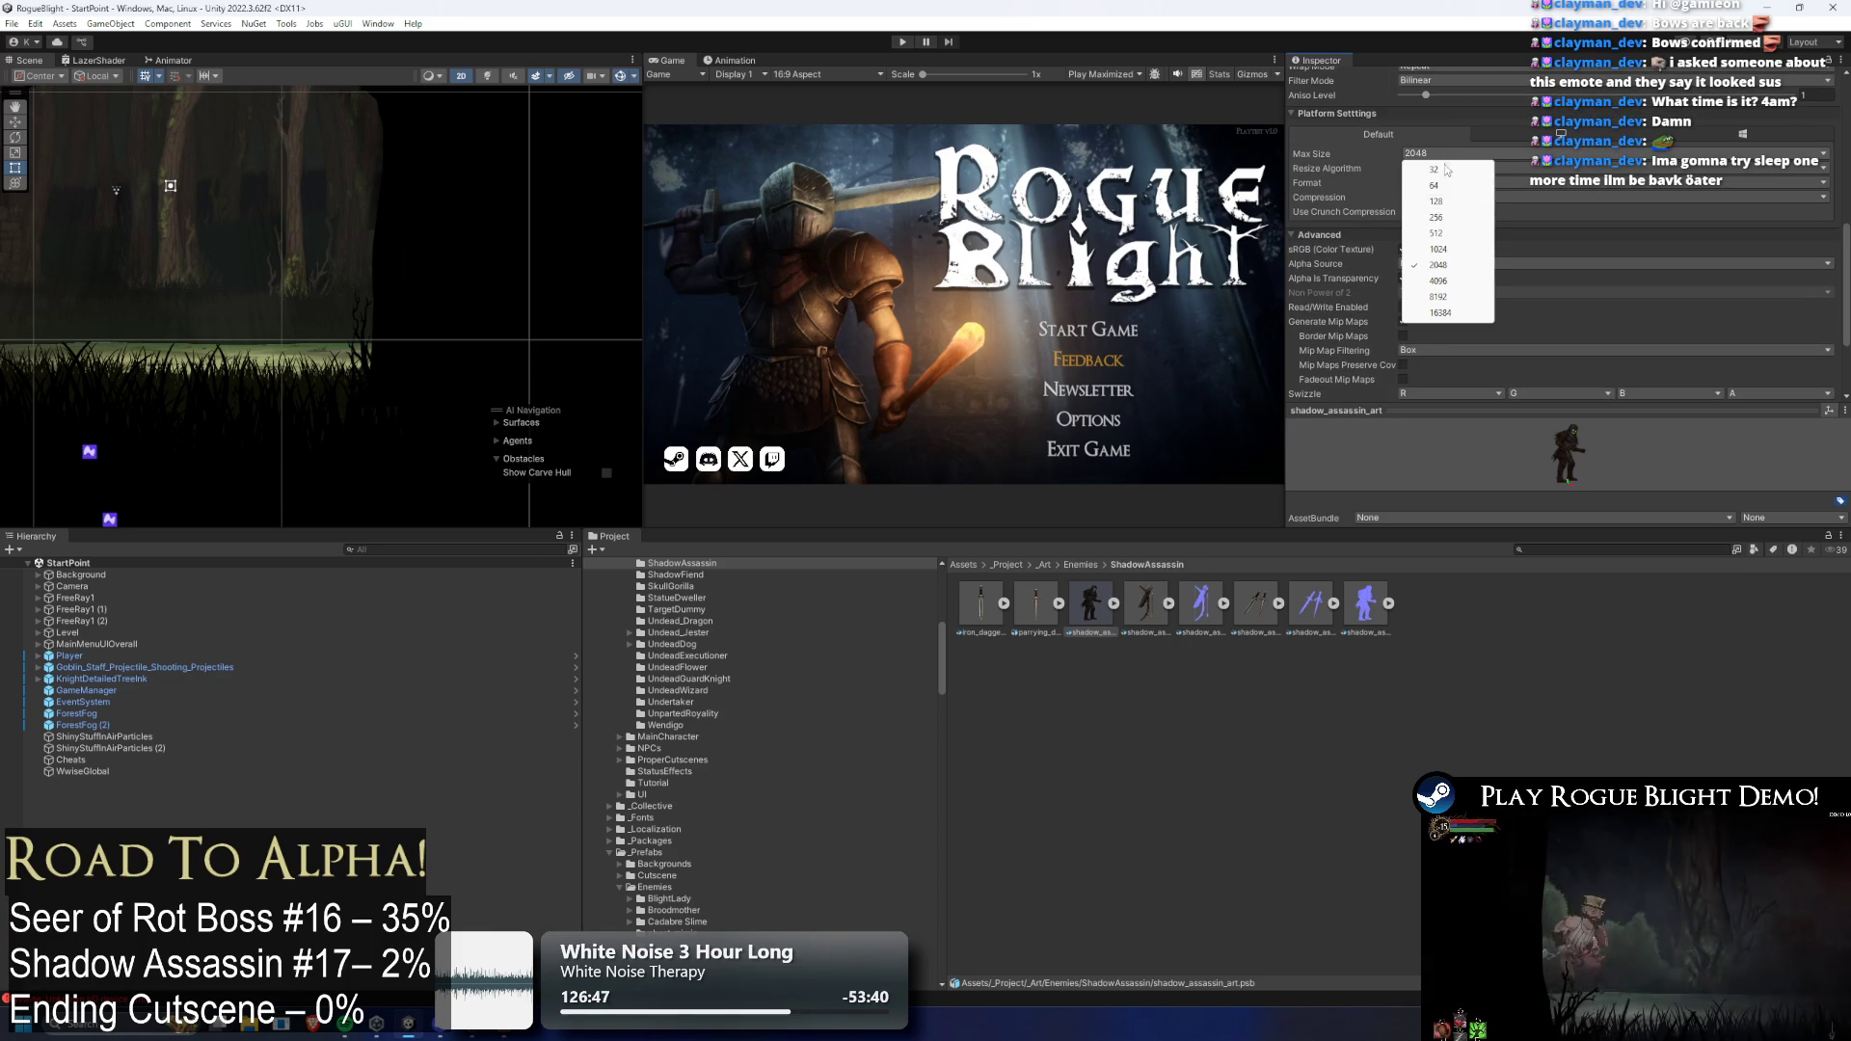
left_click(1446, 281)
left_click(1446, 197)
left_click(1453, 260)
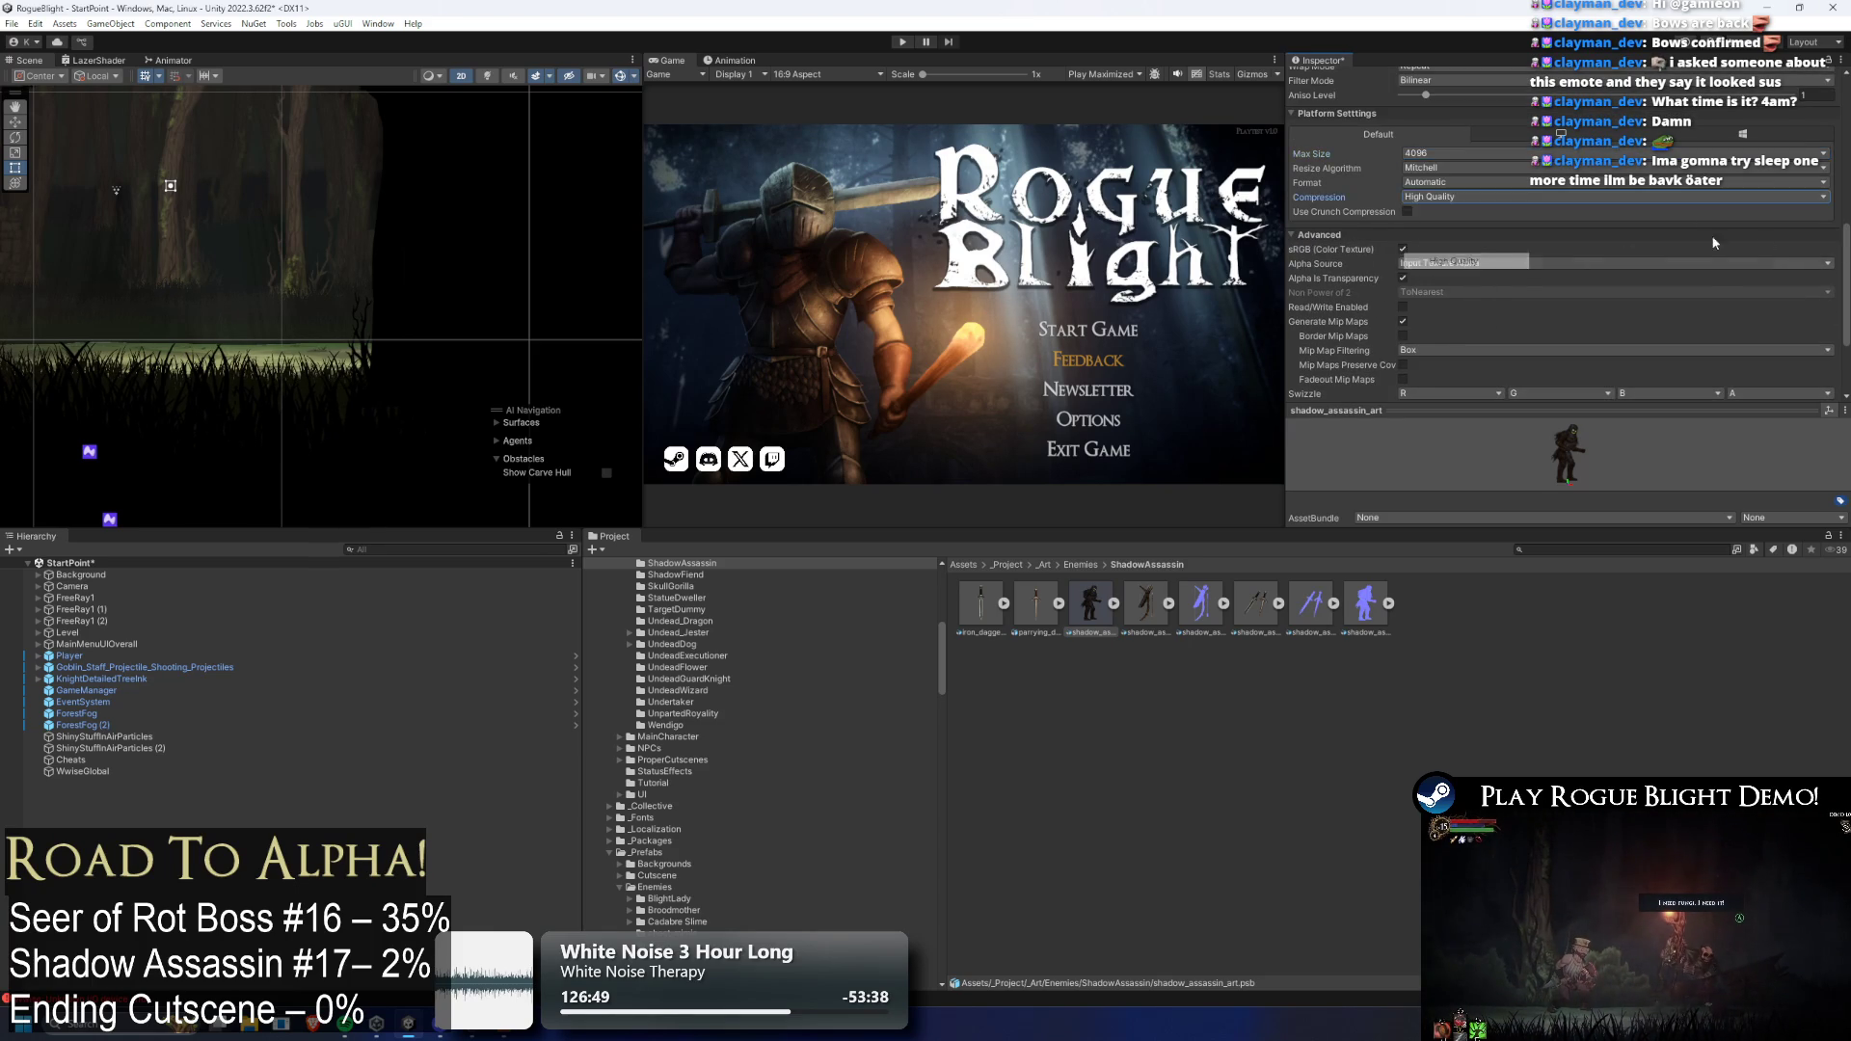
scroll(1817, 338, "down", 3)
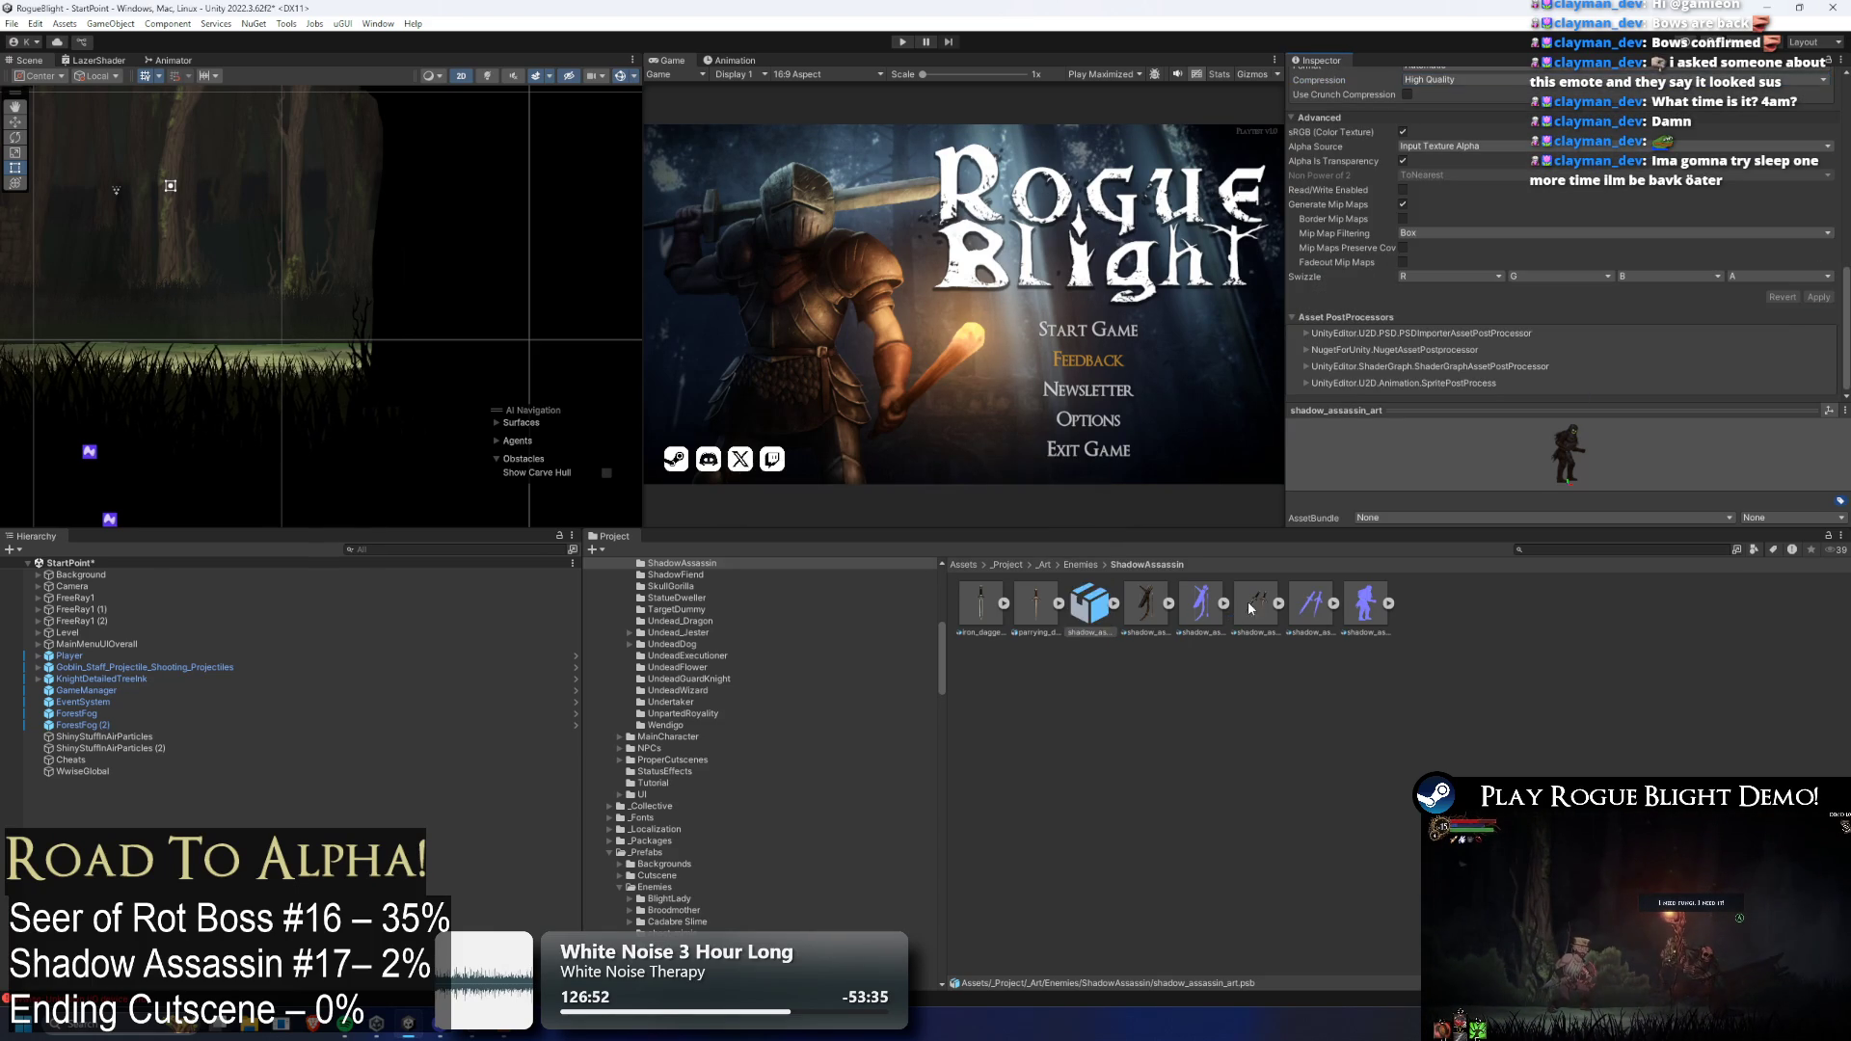
Set shadow_assassin_normal_map compression to High Quality and apply
left_click(1134, 609)
left_click(1364, 596)
left_click(1460, 313)
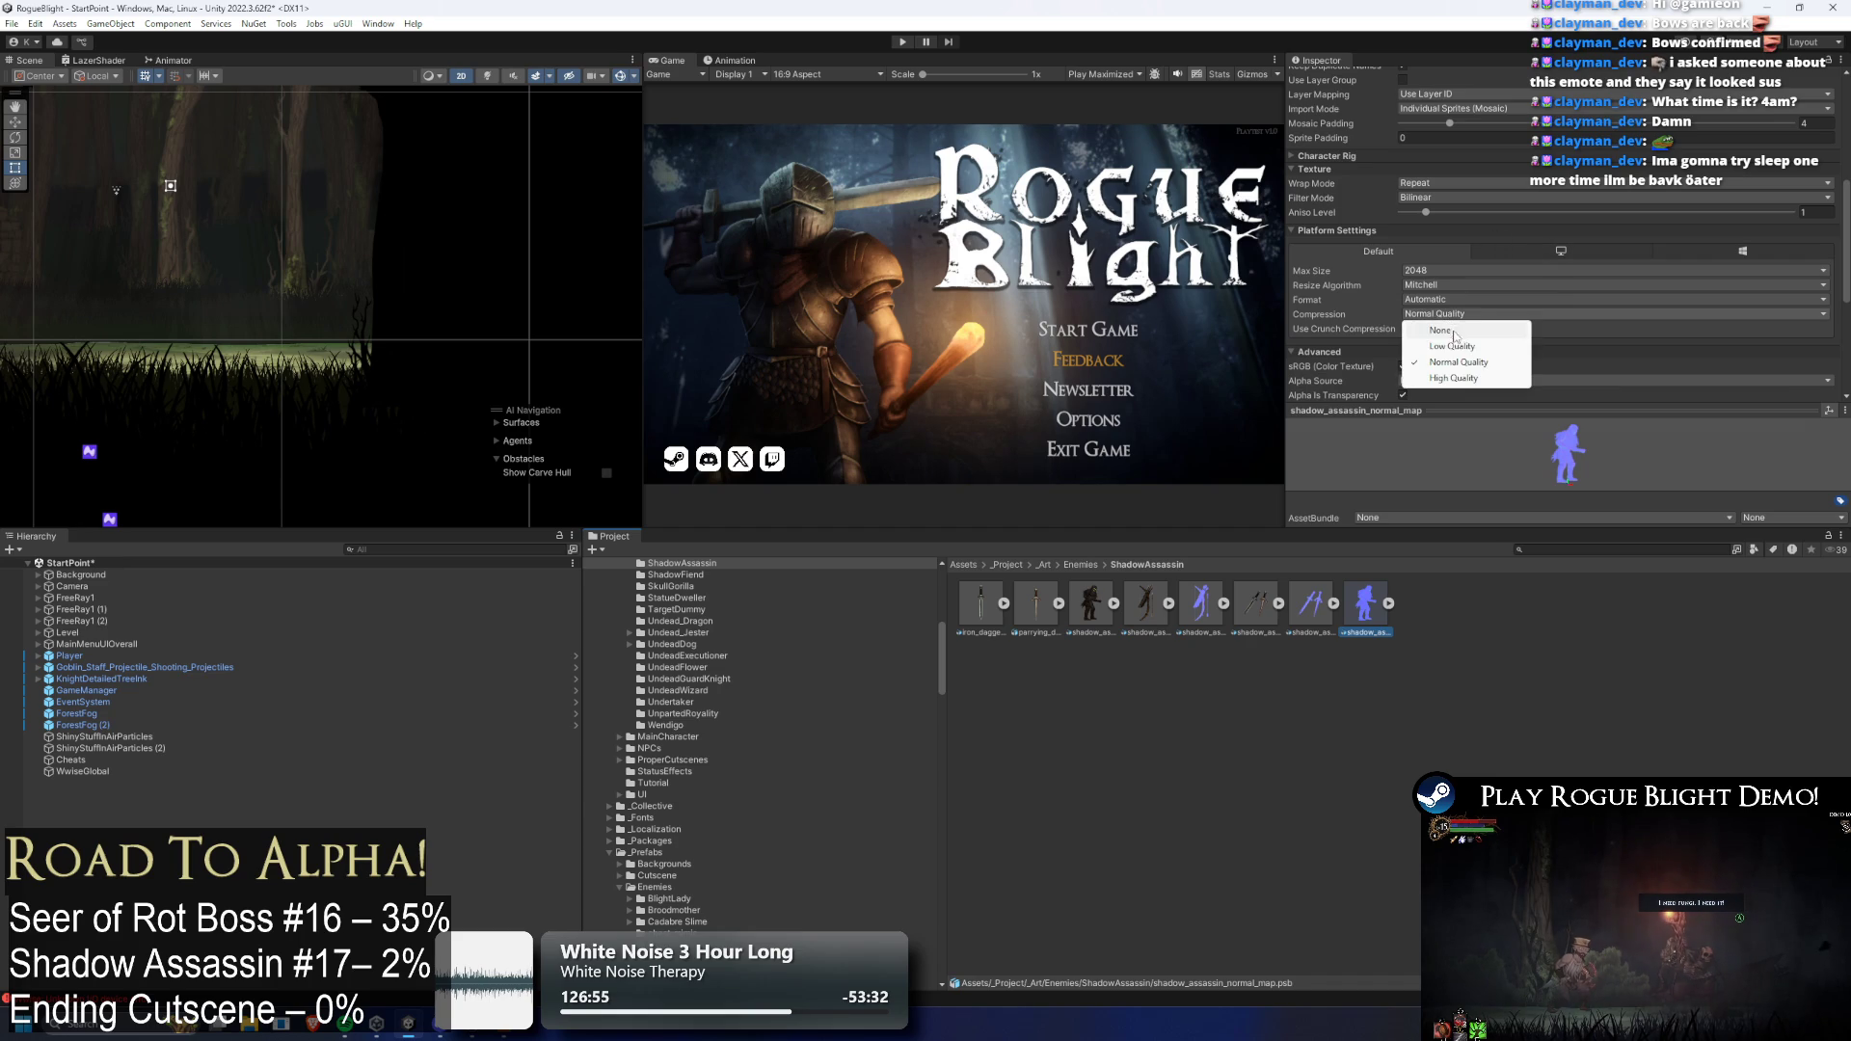
left_click(1475, 378)
scroll(1814, 320, "down", 5)
left_click(1818, 297)
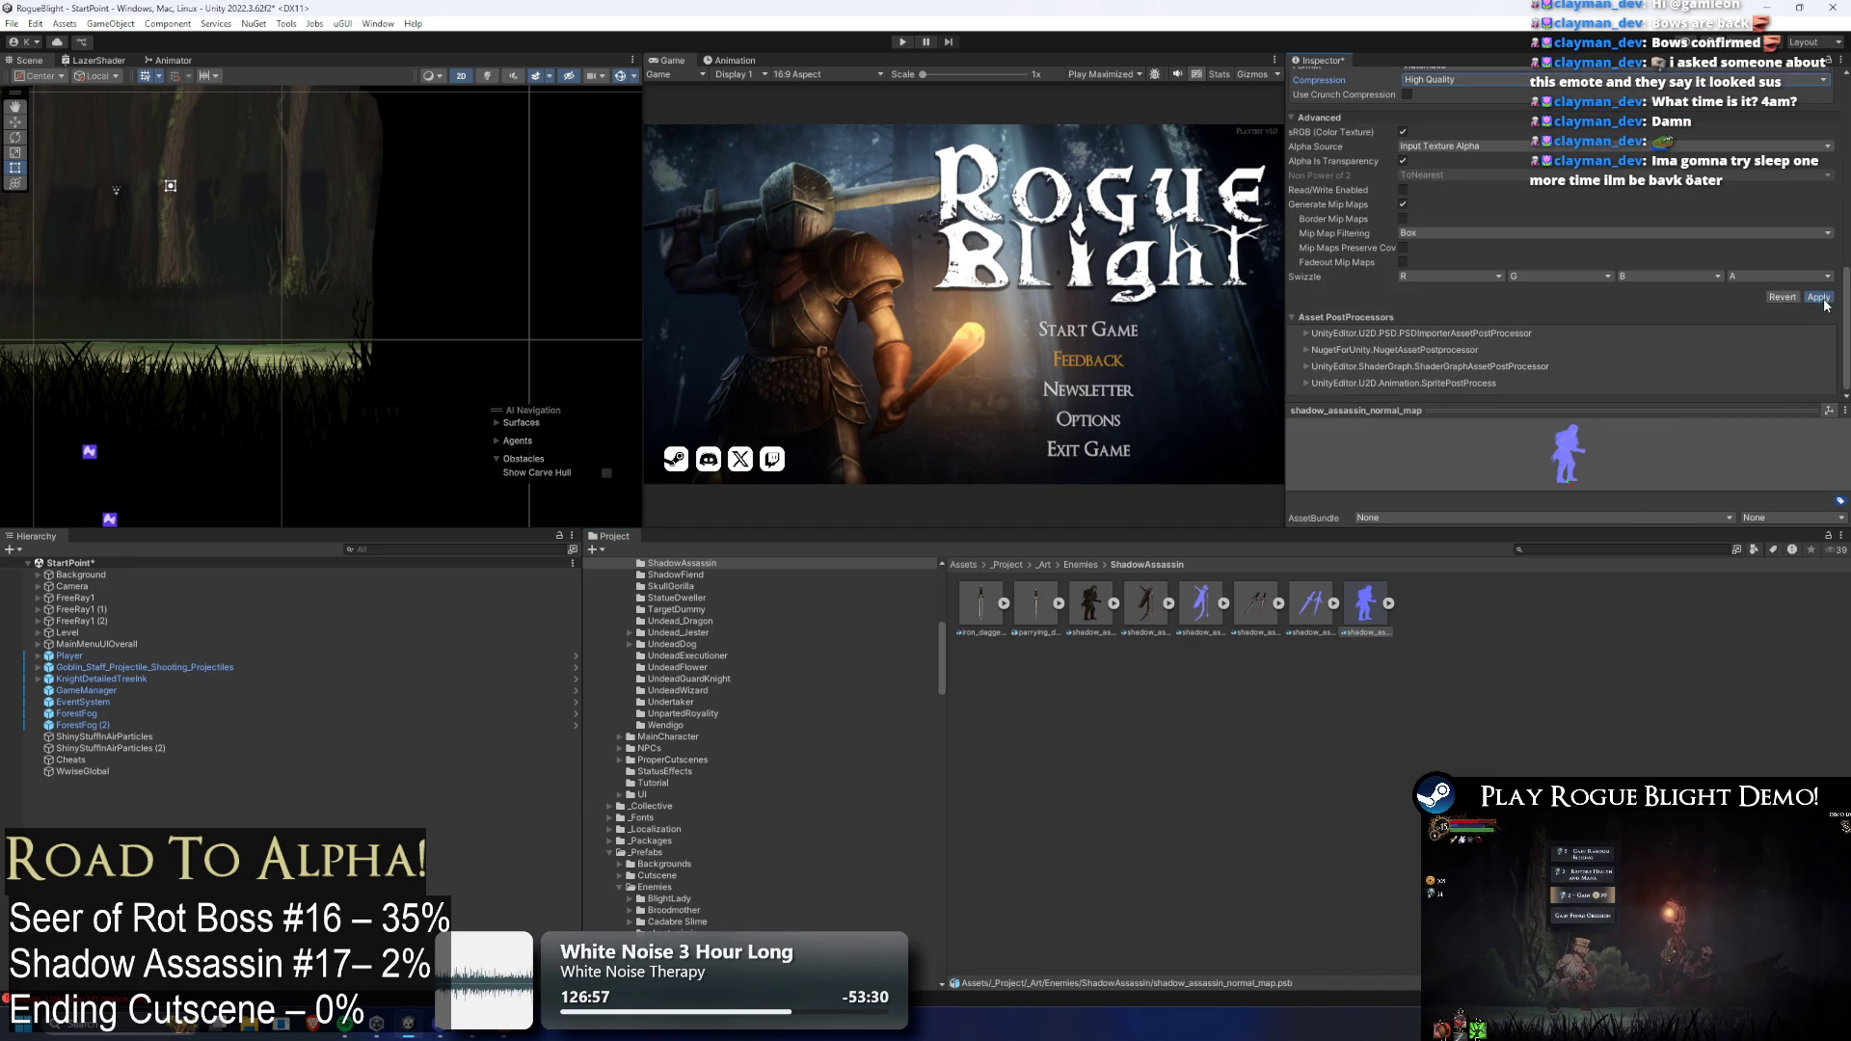
Reopen shadow_assassin_art in the Sprite Editor's bone rigging mode
left_click(1090, 605)
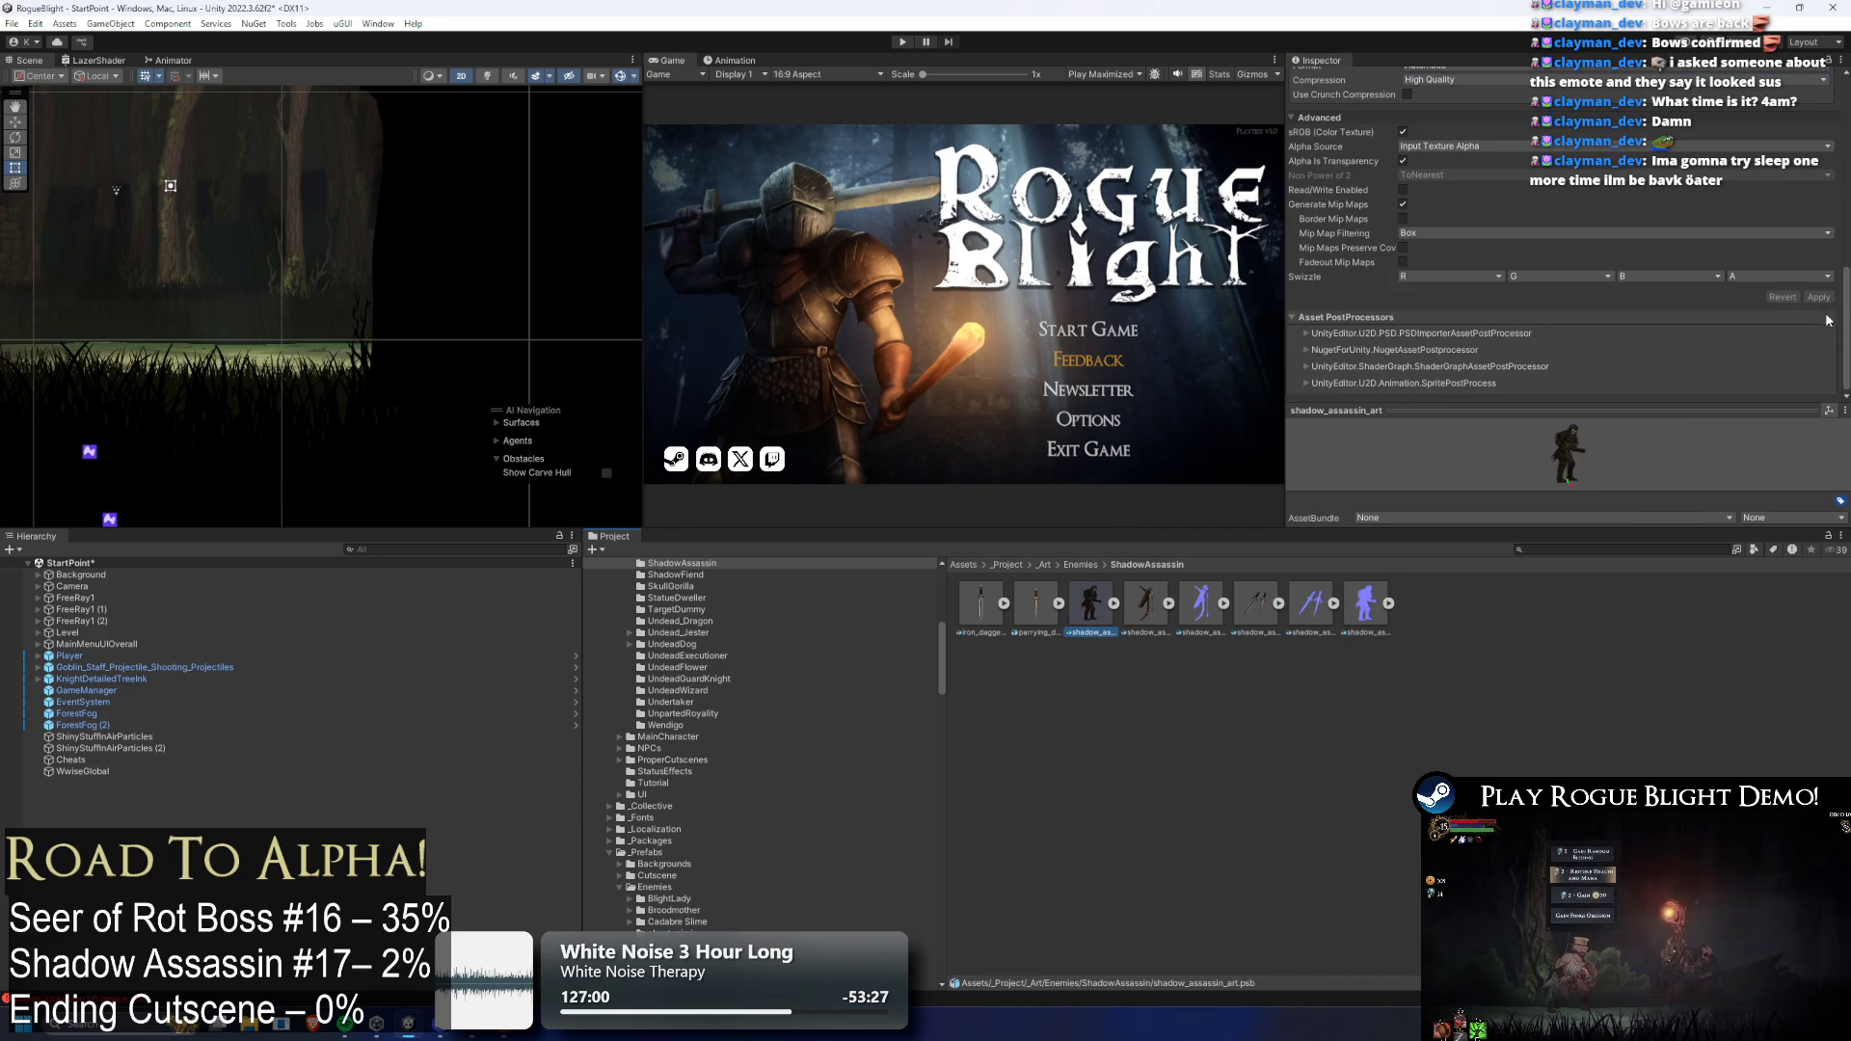
scroll(1793, 289, "up", 10)
left_click(1786, 287)
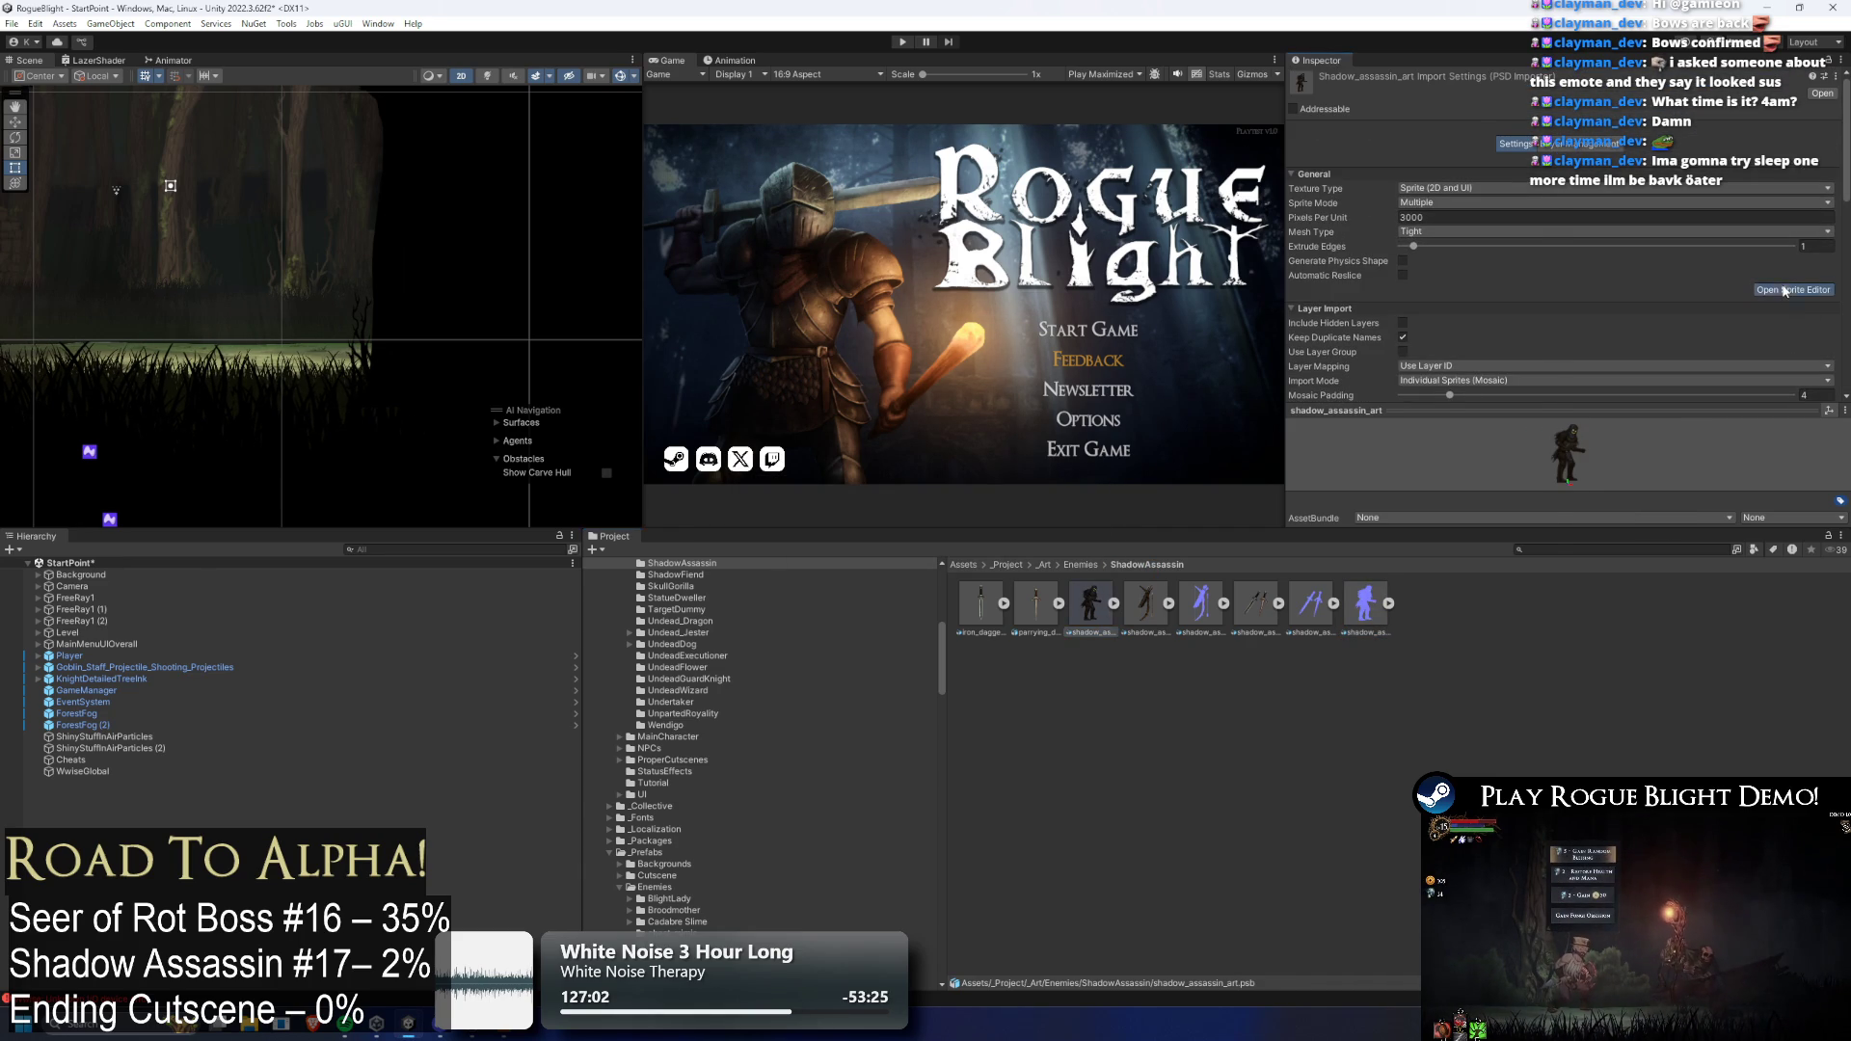
left_click(169, 110)
left_click(193, 190)
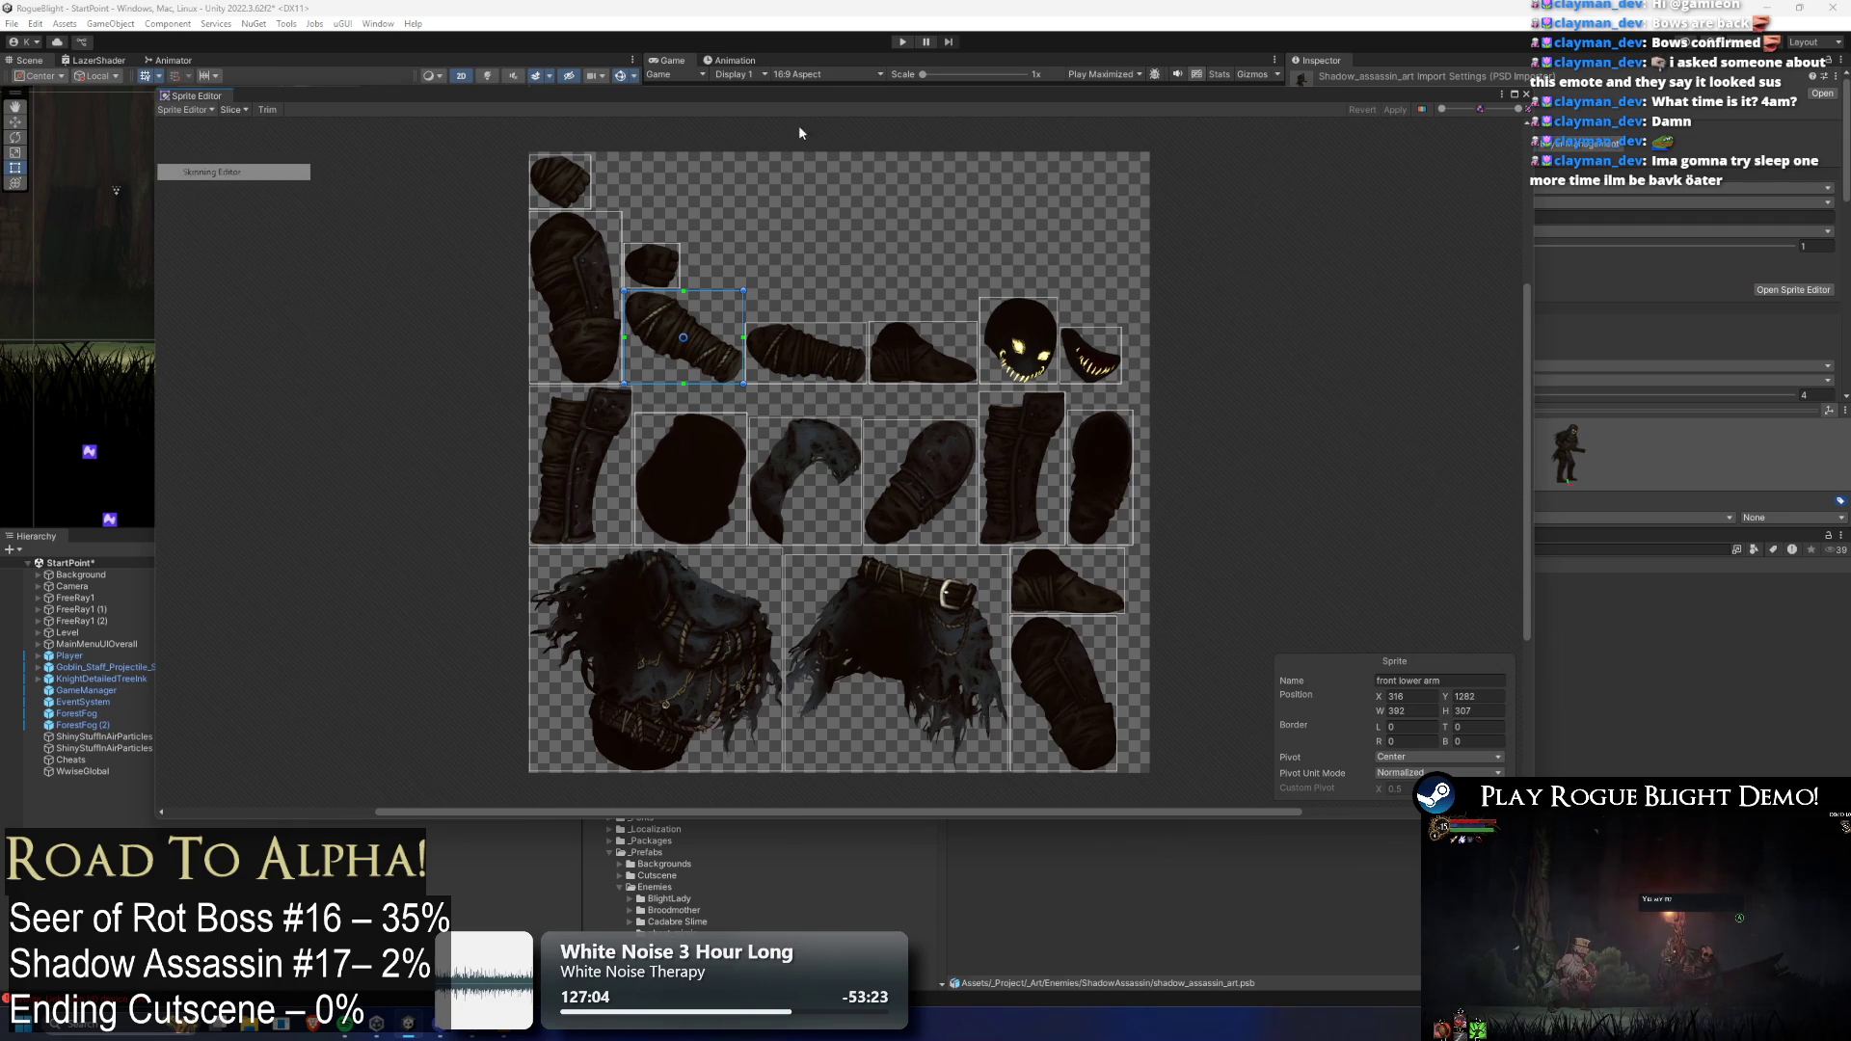
Maximize the Skinning Editor and draw the spine chain from waist through chest to head and jaw
left_click(1511, 92)
scroll(941, 465, "up", 4)
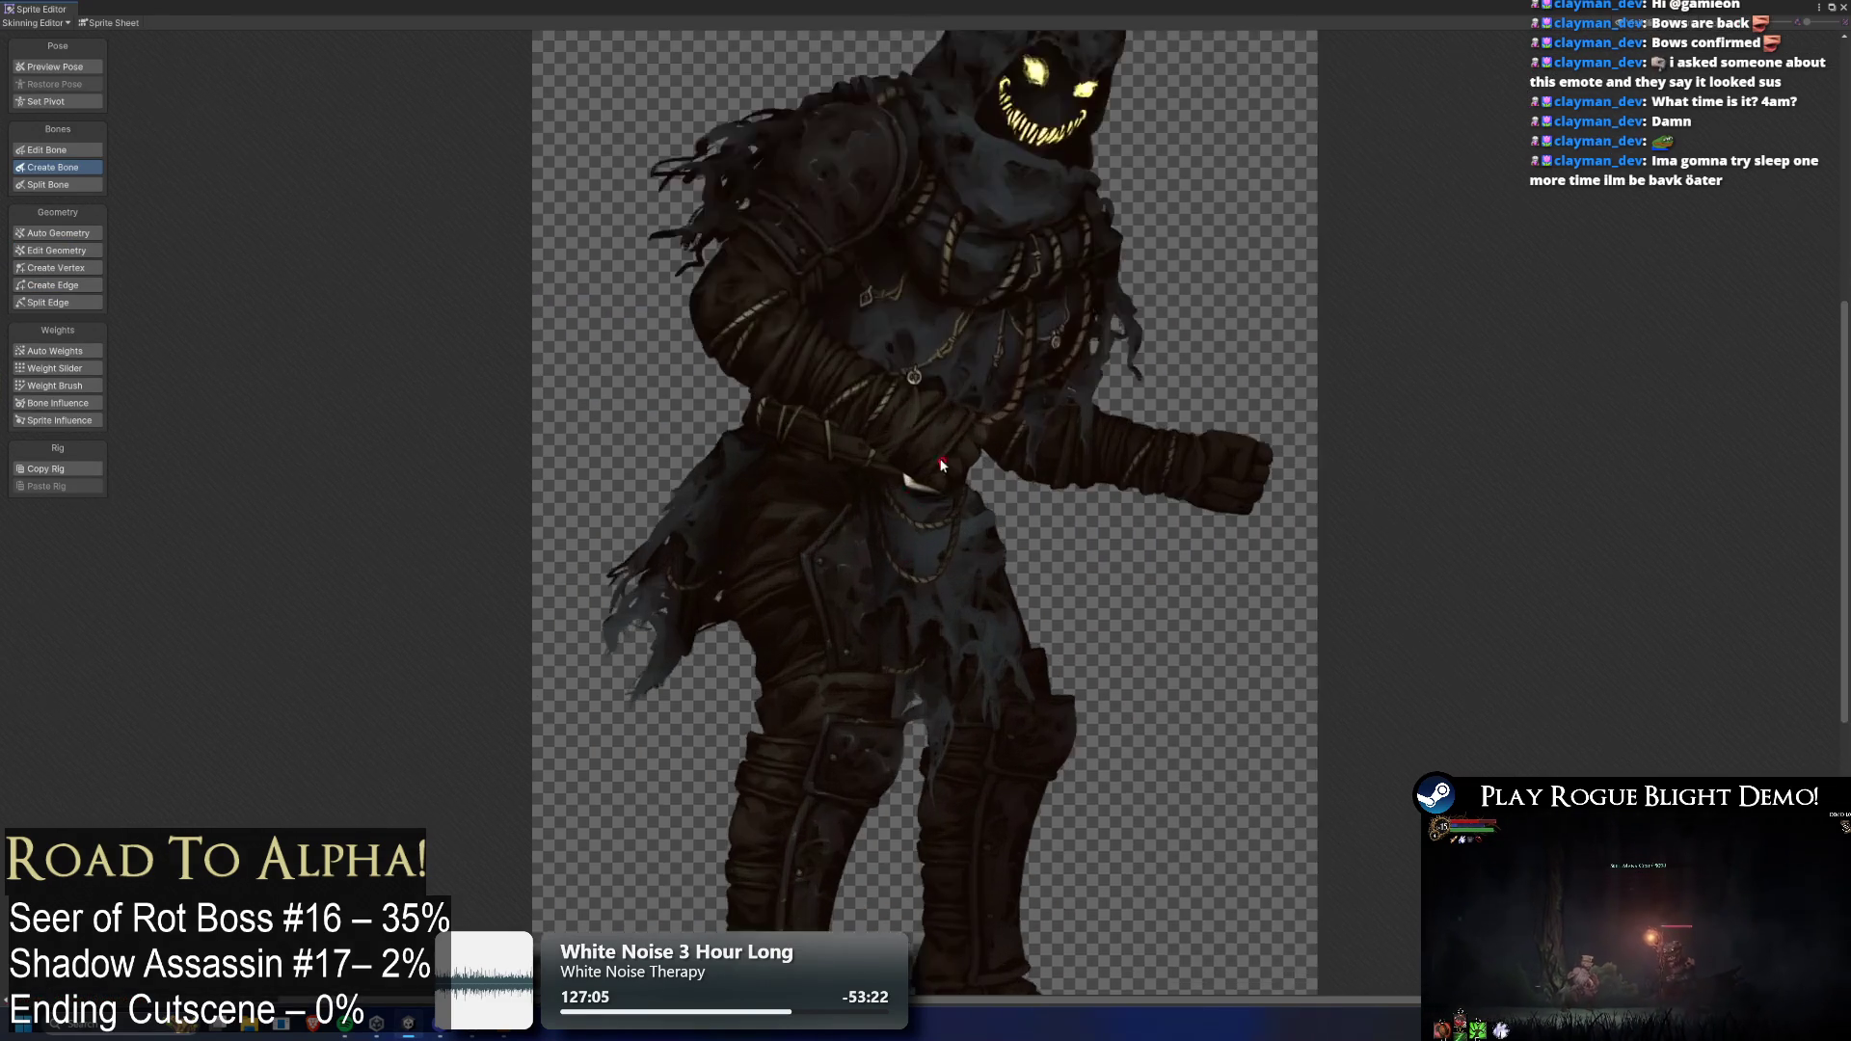
scroll(929, 424, "down", 4)
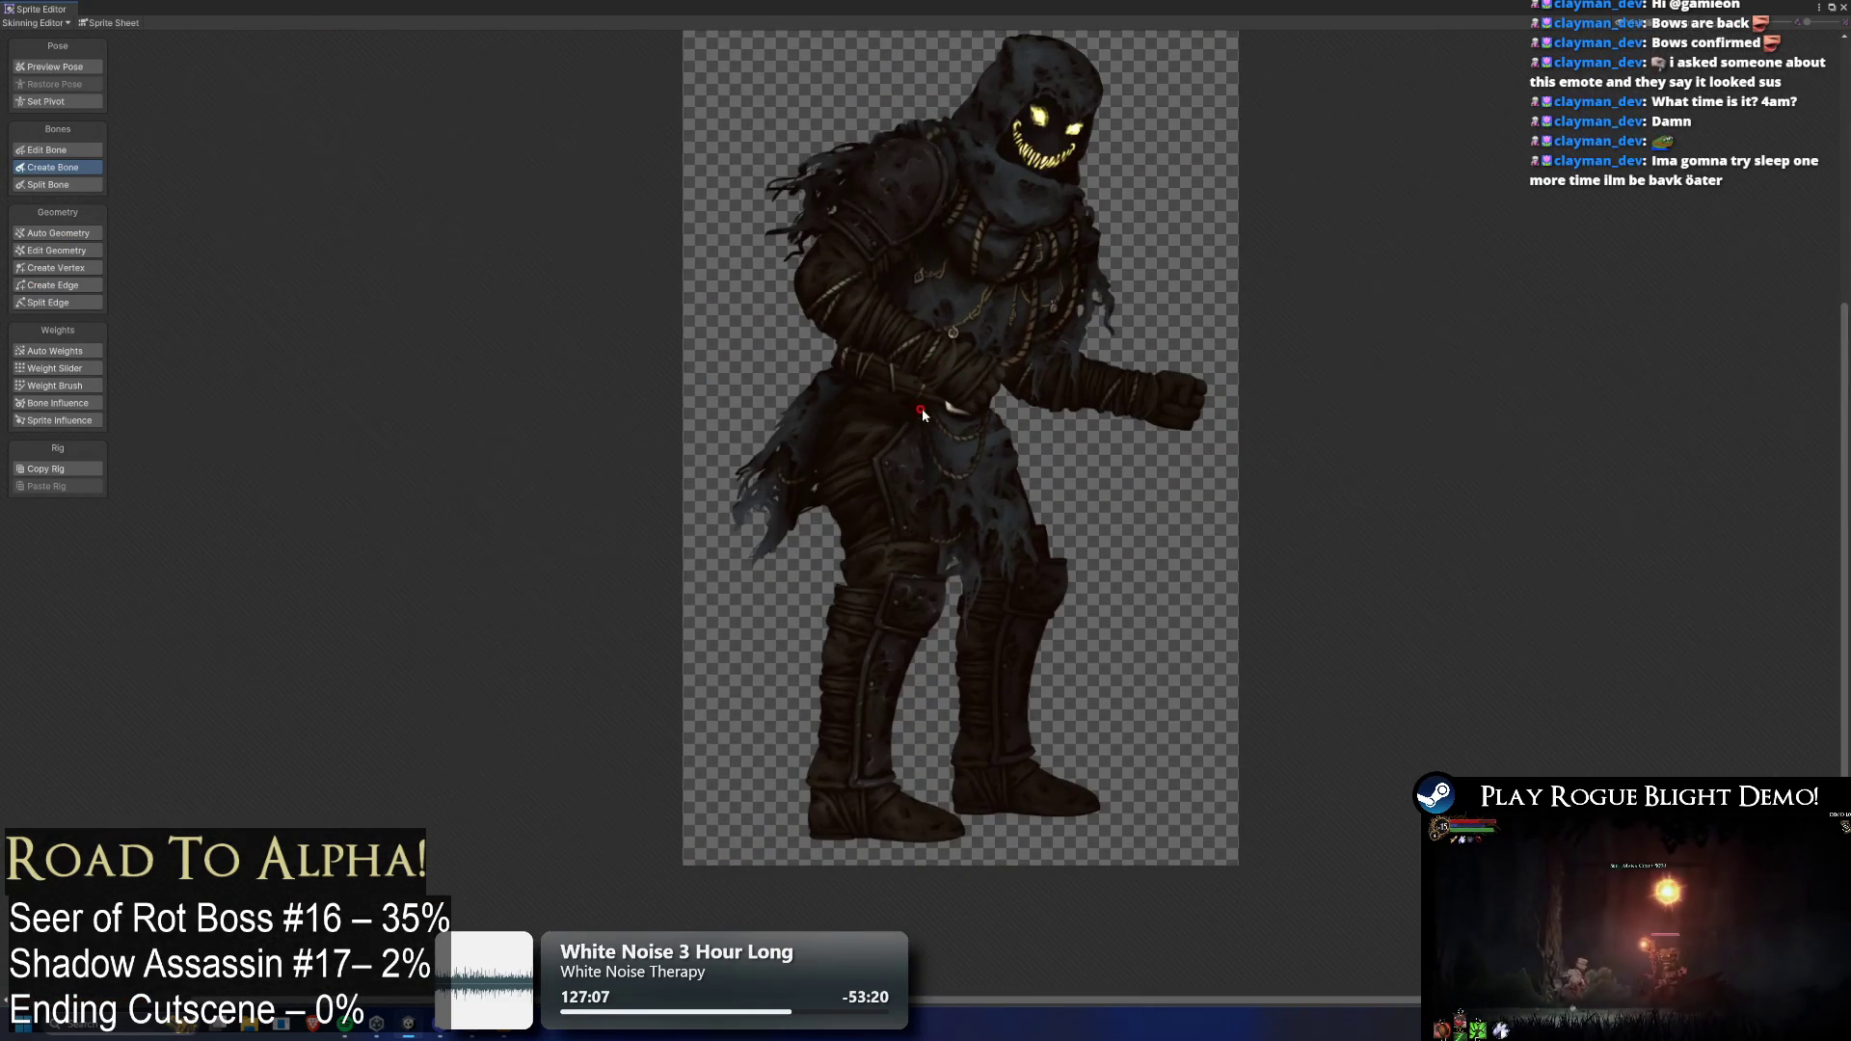
left_click(921, 416)
left_click(998, 183)
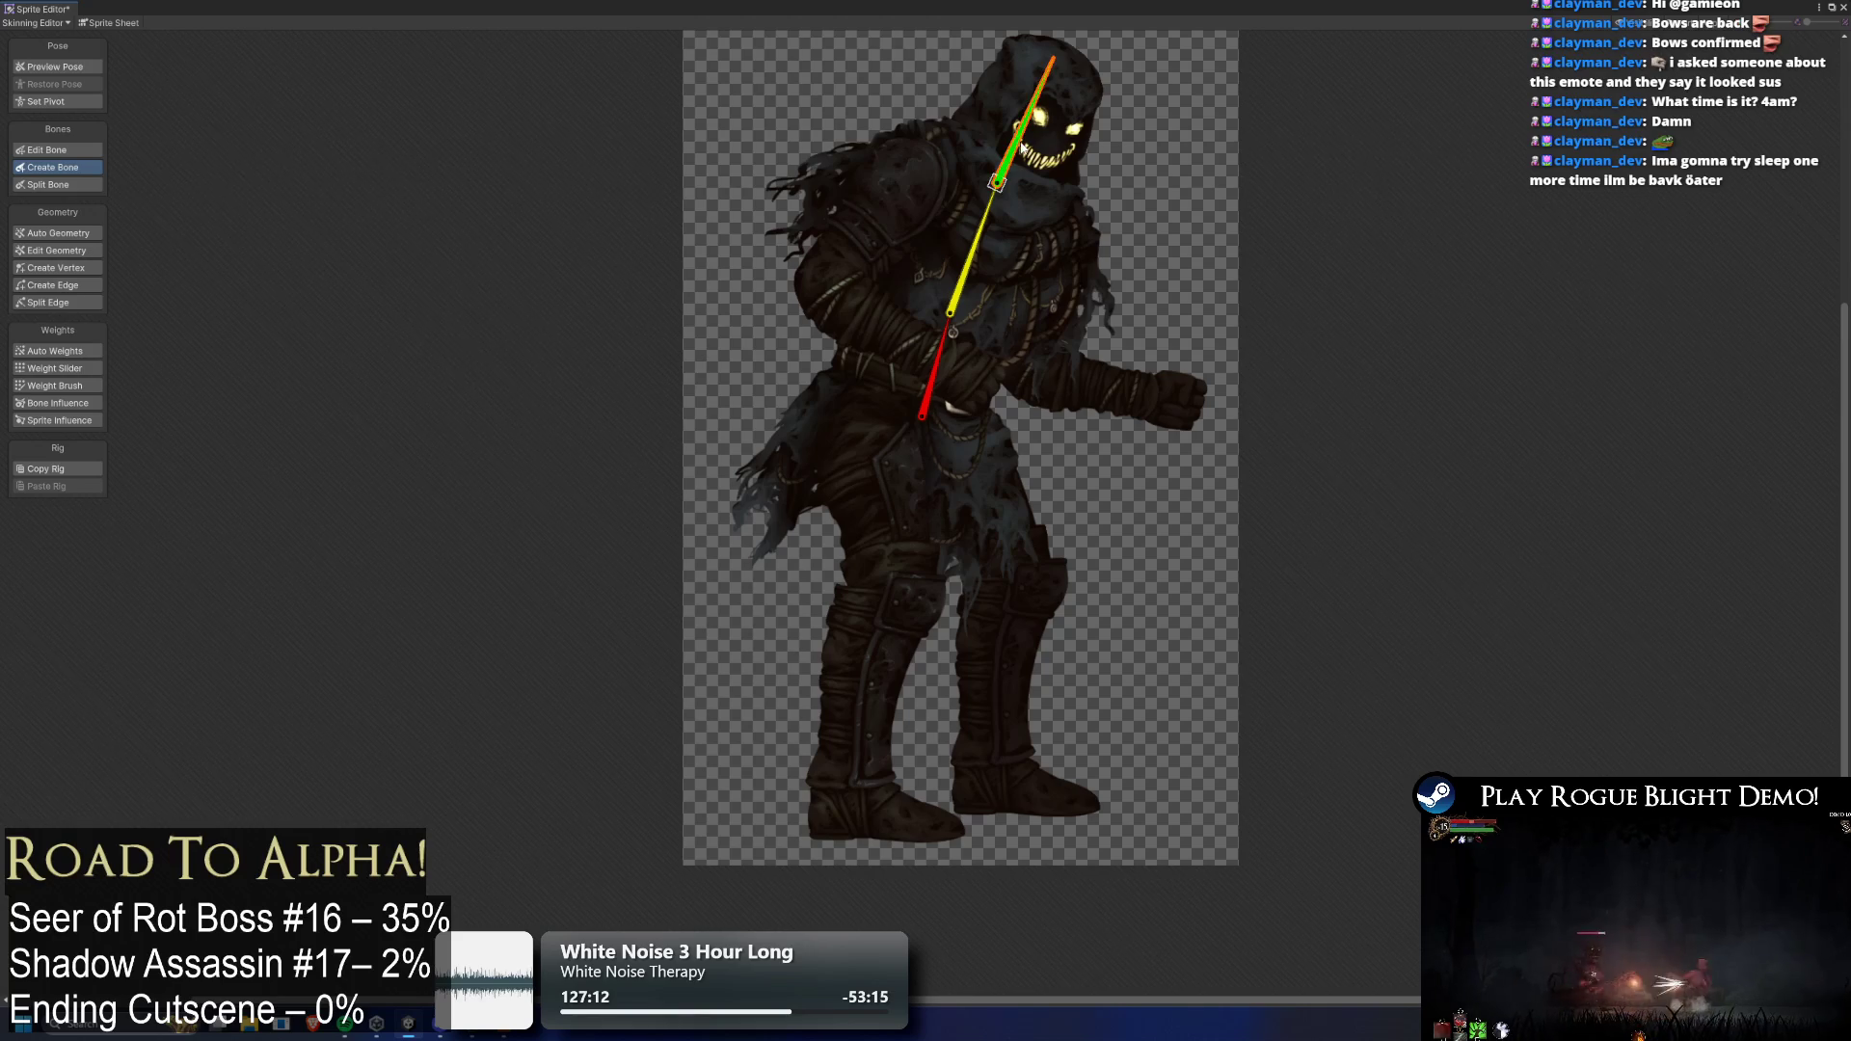
left_click(1072, 179)
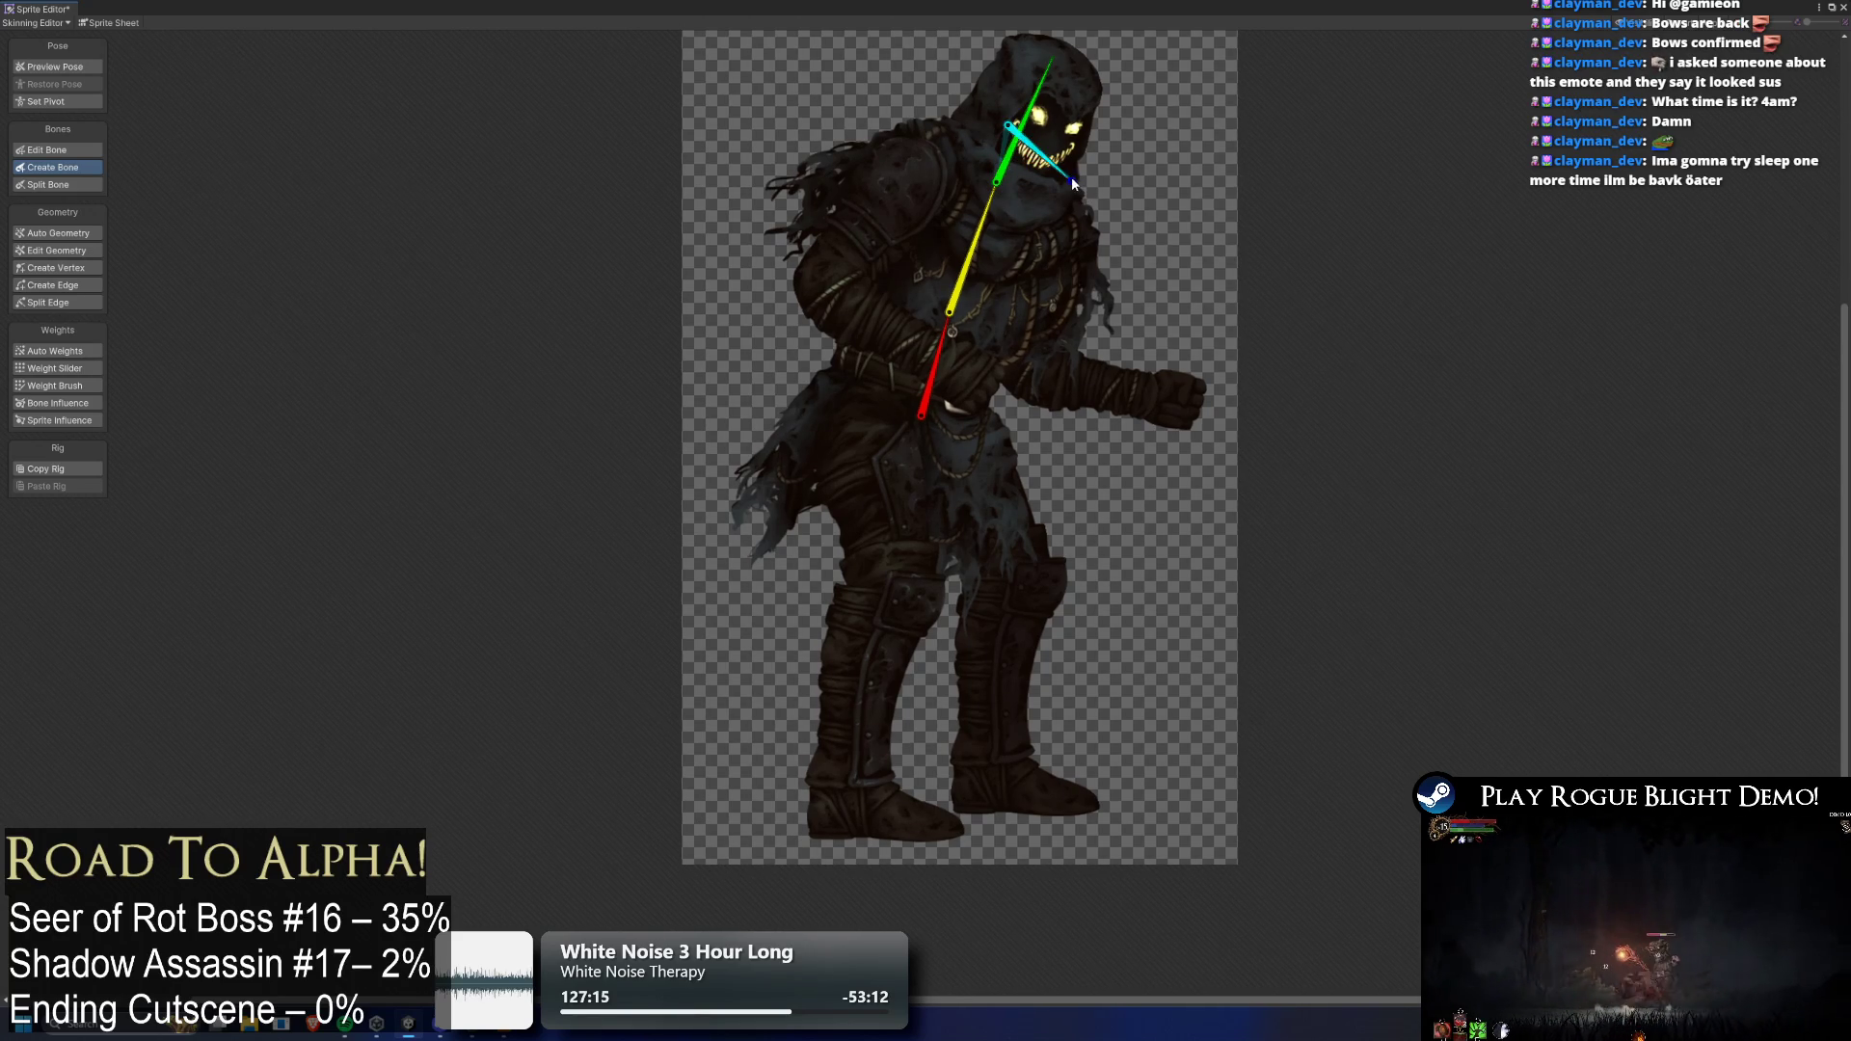
Add the rear arm chain: shoulder, upper arm, forearm and hand bones
scroll(1044, 181, "up", 3)
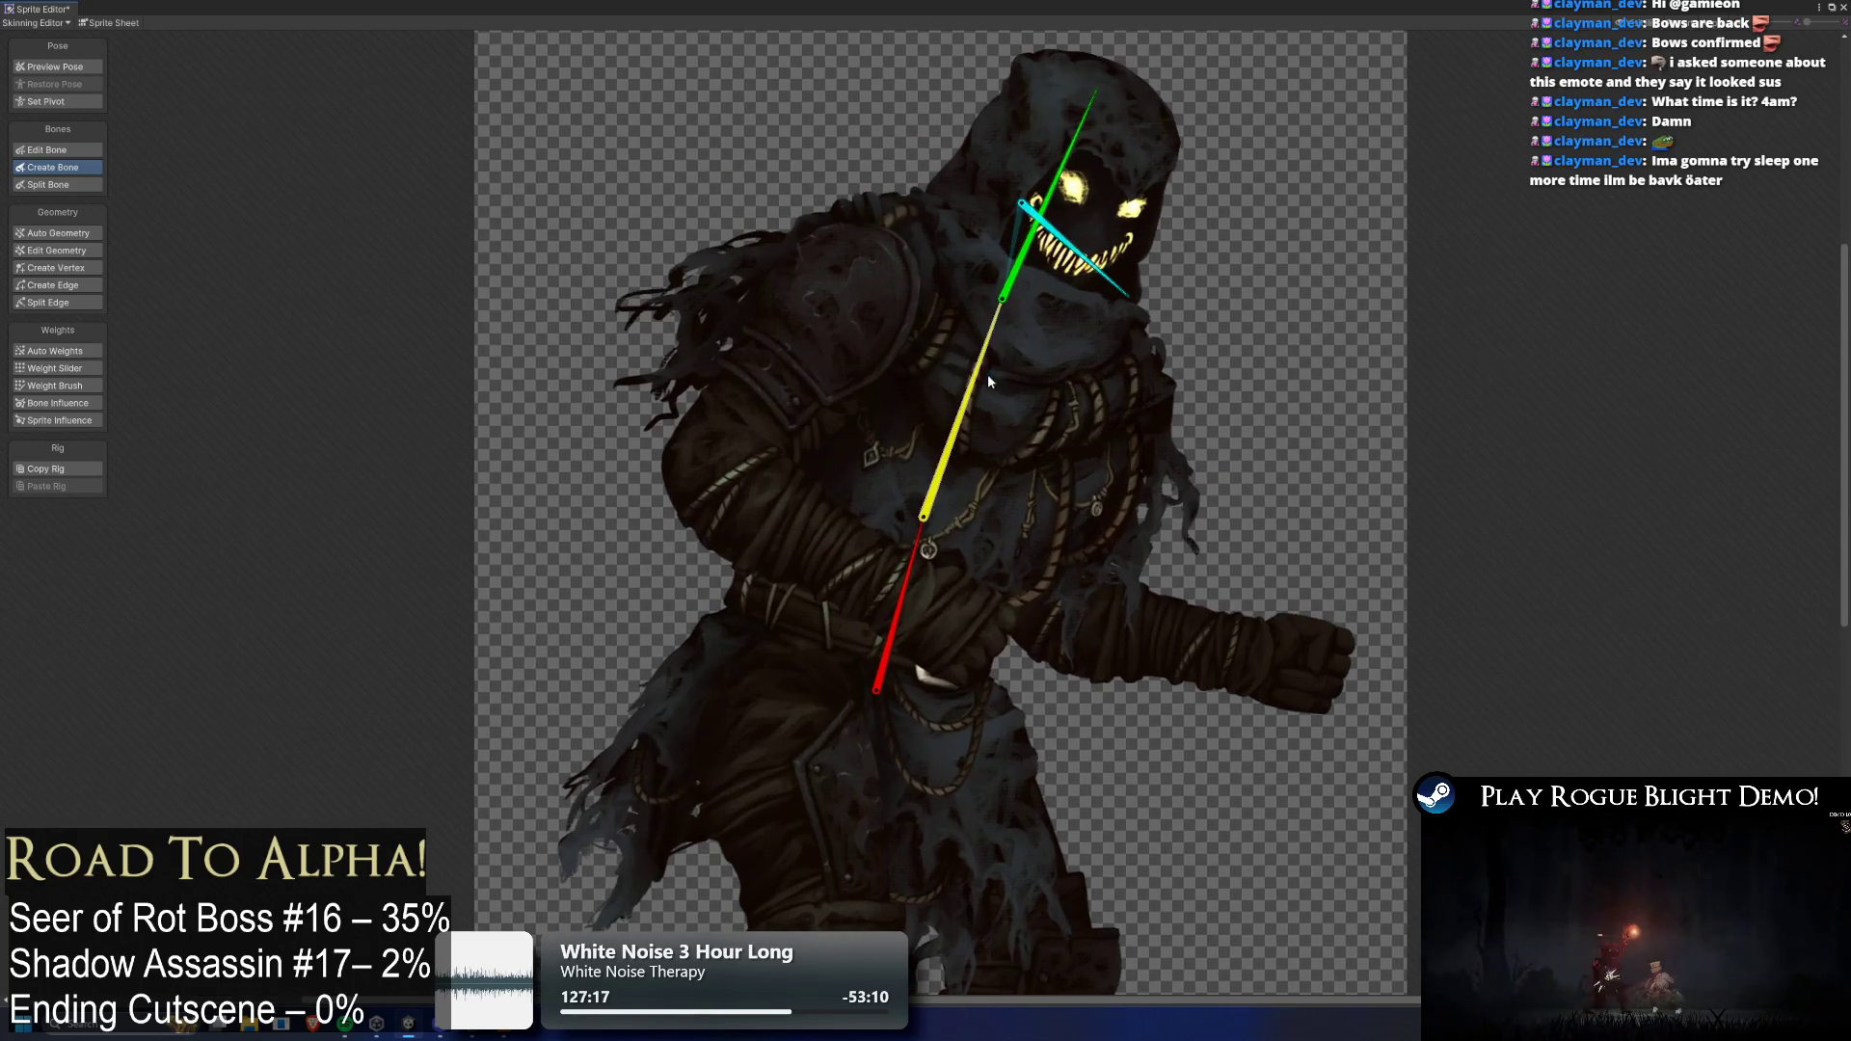
left_click(923, 516)
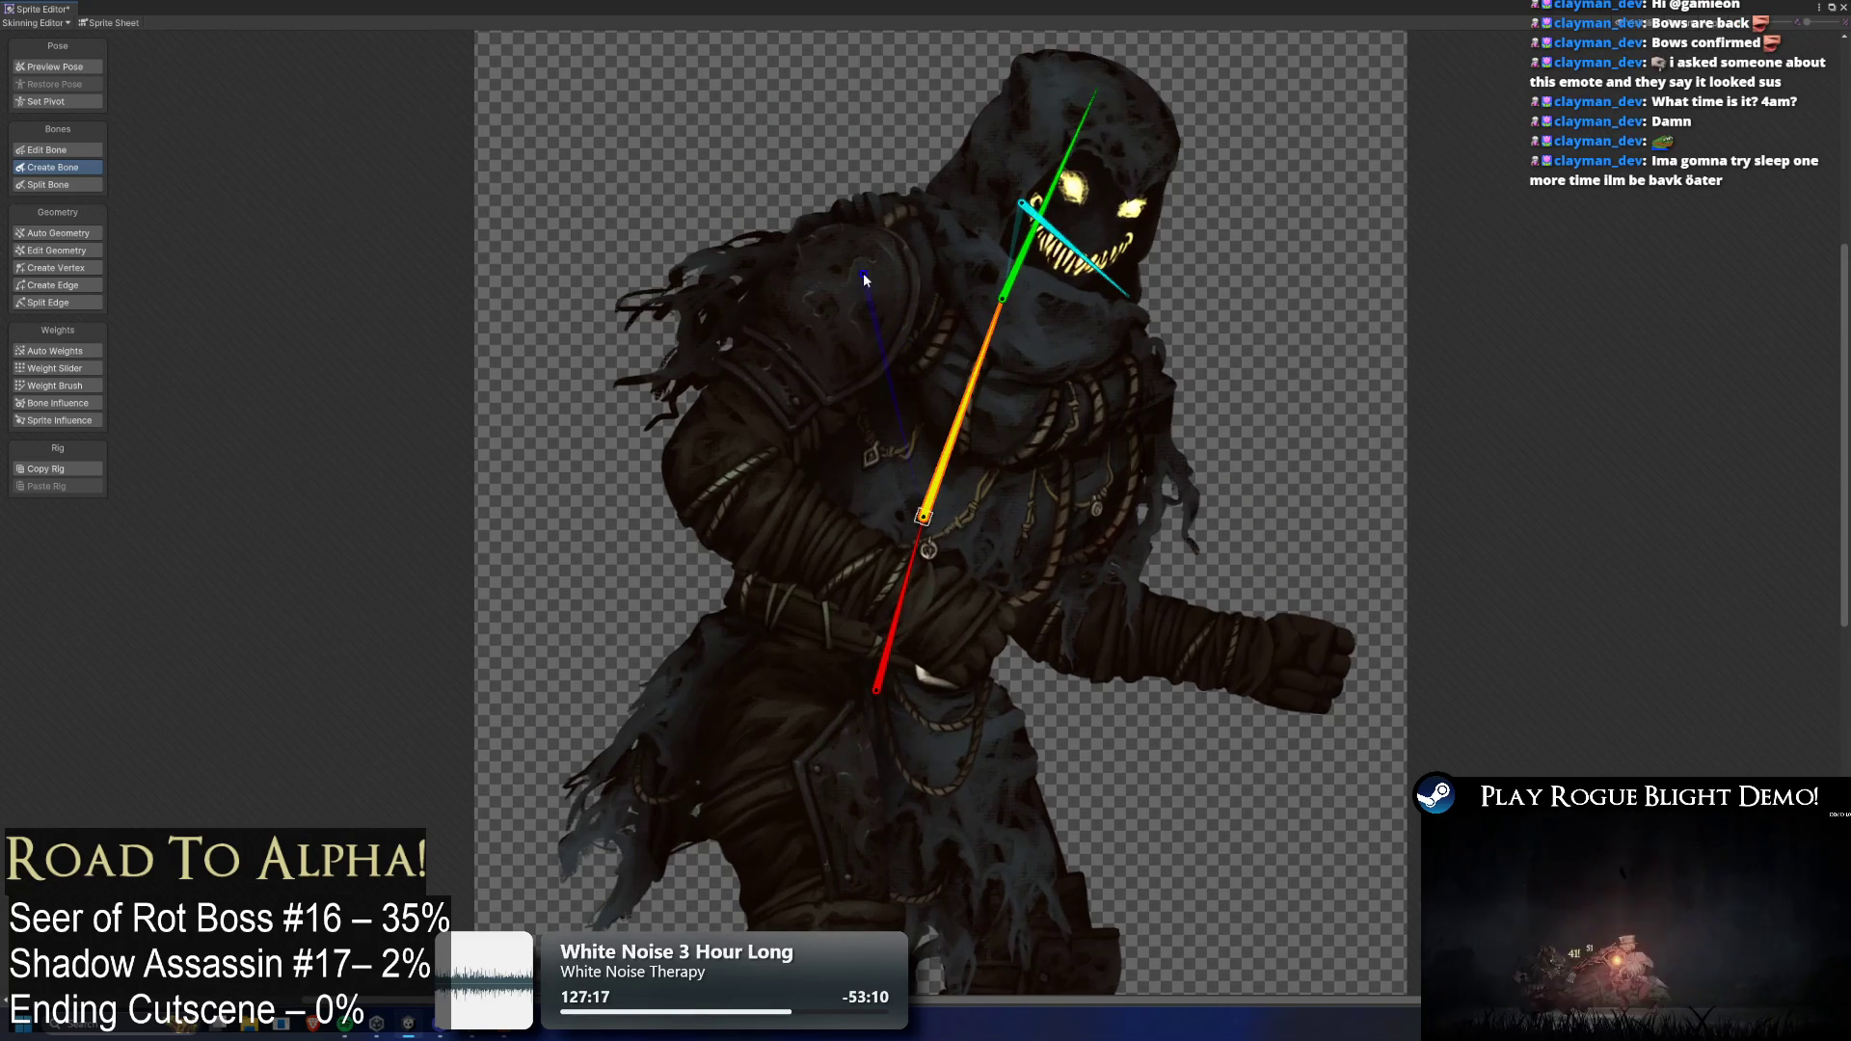
left_click(865, 261)
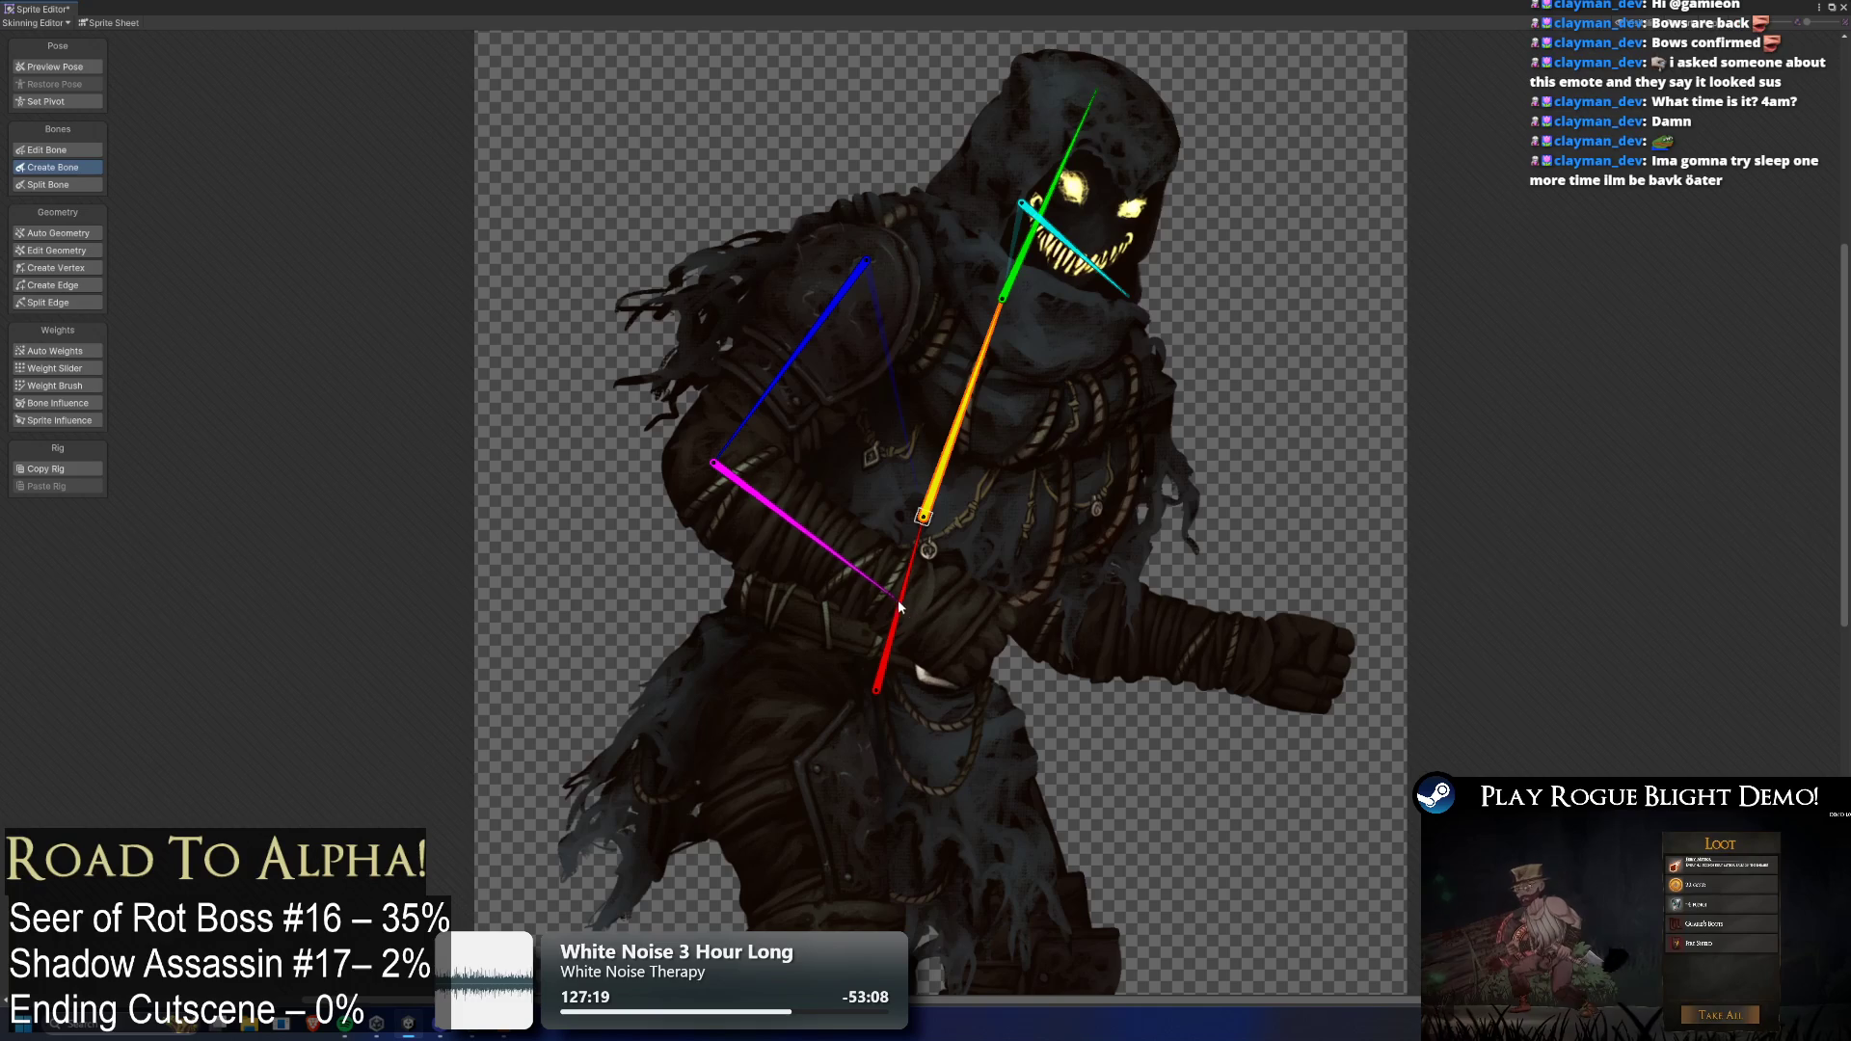
left_click(894, 587)
left_click(985, 643)
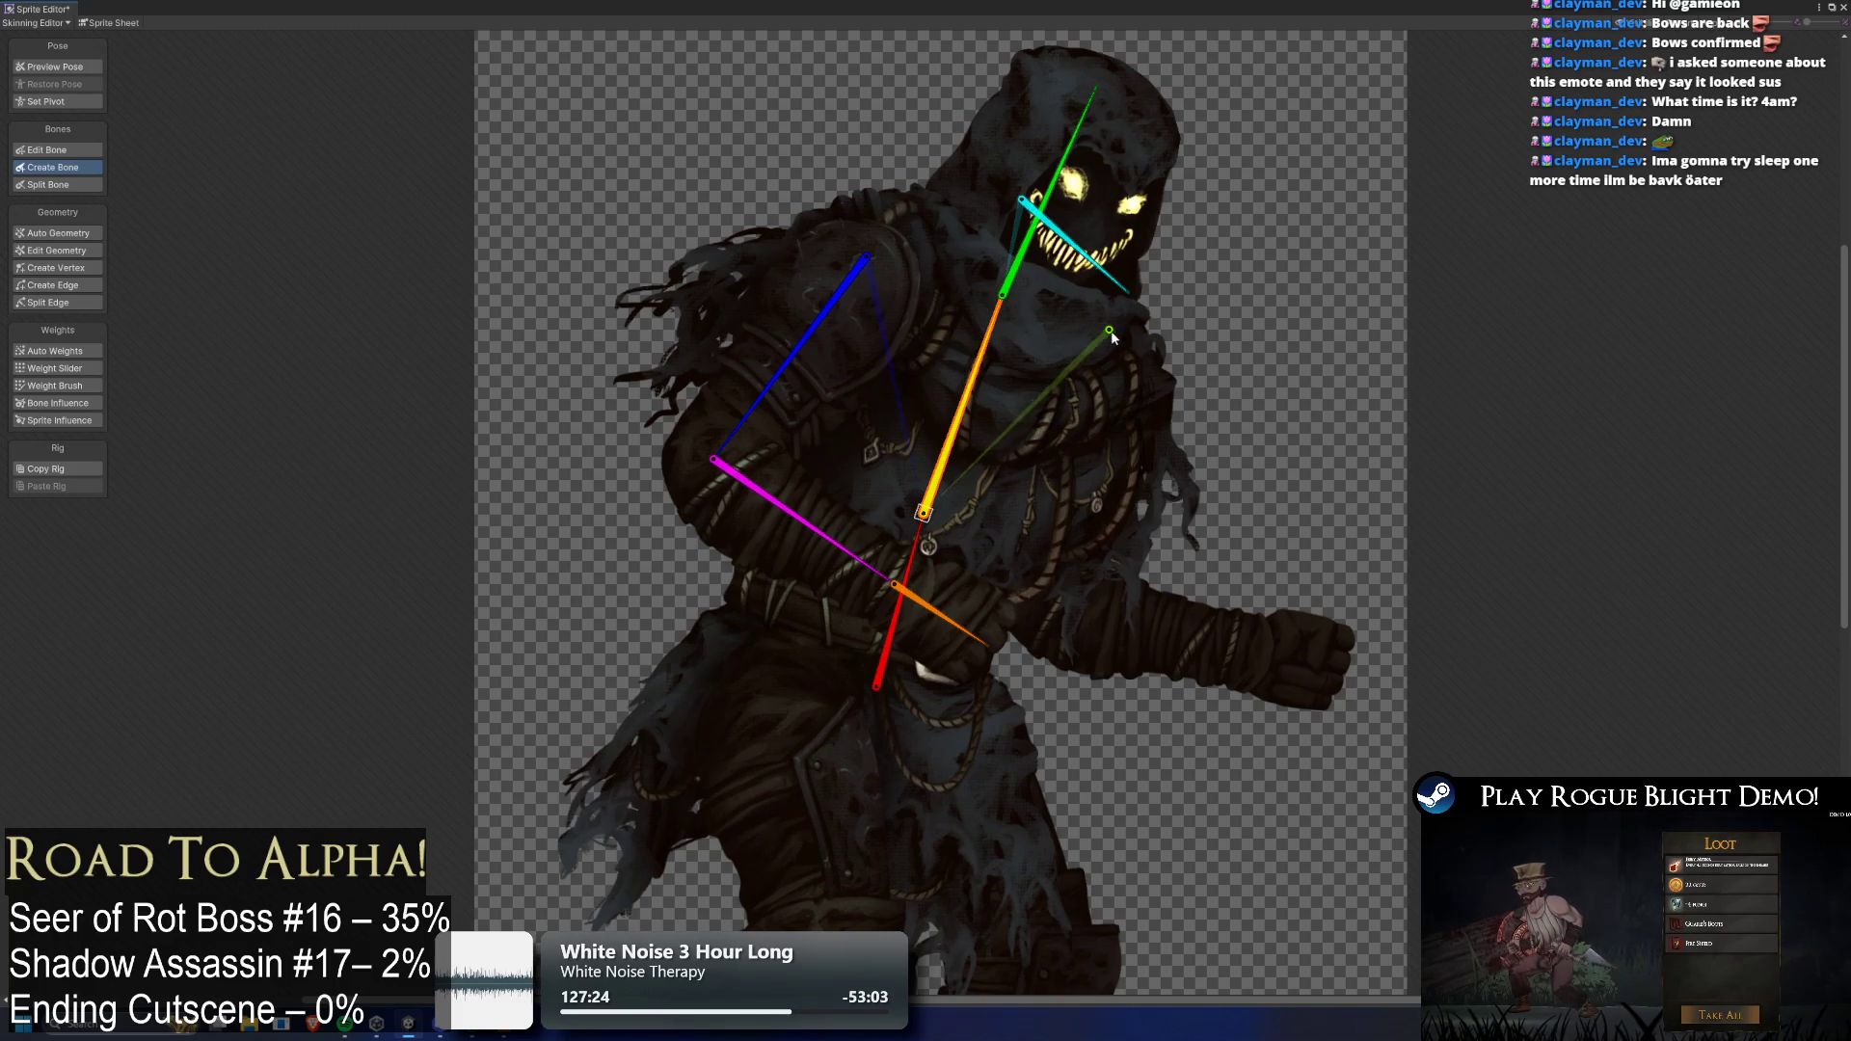
Add the front arm chain from shoulder to elbow, fist and a bone past the fist
left_click(1131, 350)
left_click(1034, 607)
left_click(1249, 655)
left_click(1335, 670)
Build both leg chains from the spine root with thigh, shin and a foot bone on one leg
left_click(976, 529)
left_click(927, 690)
left_click(885, 776)
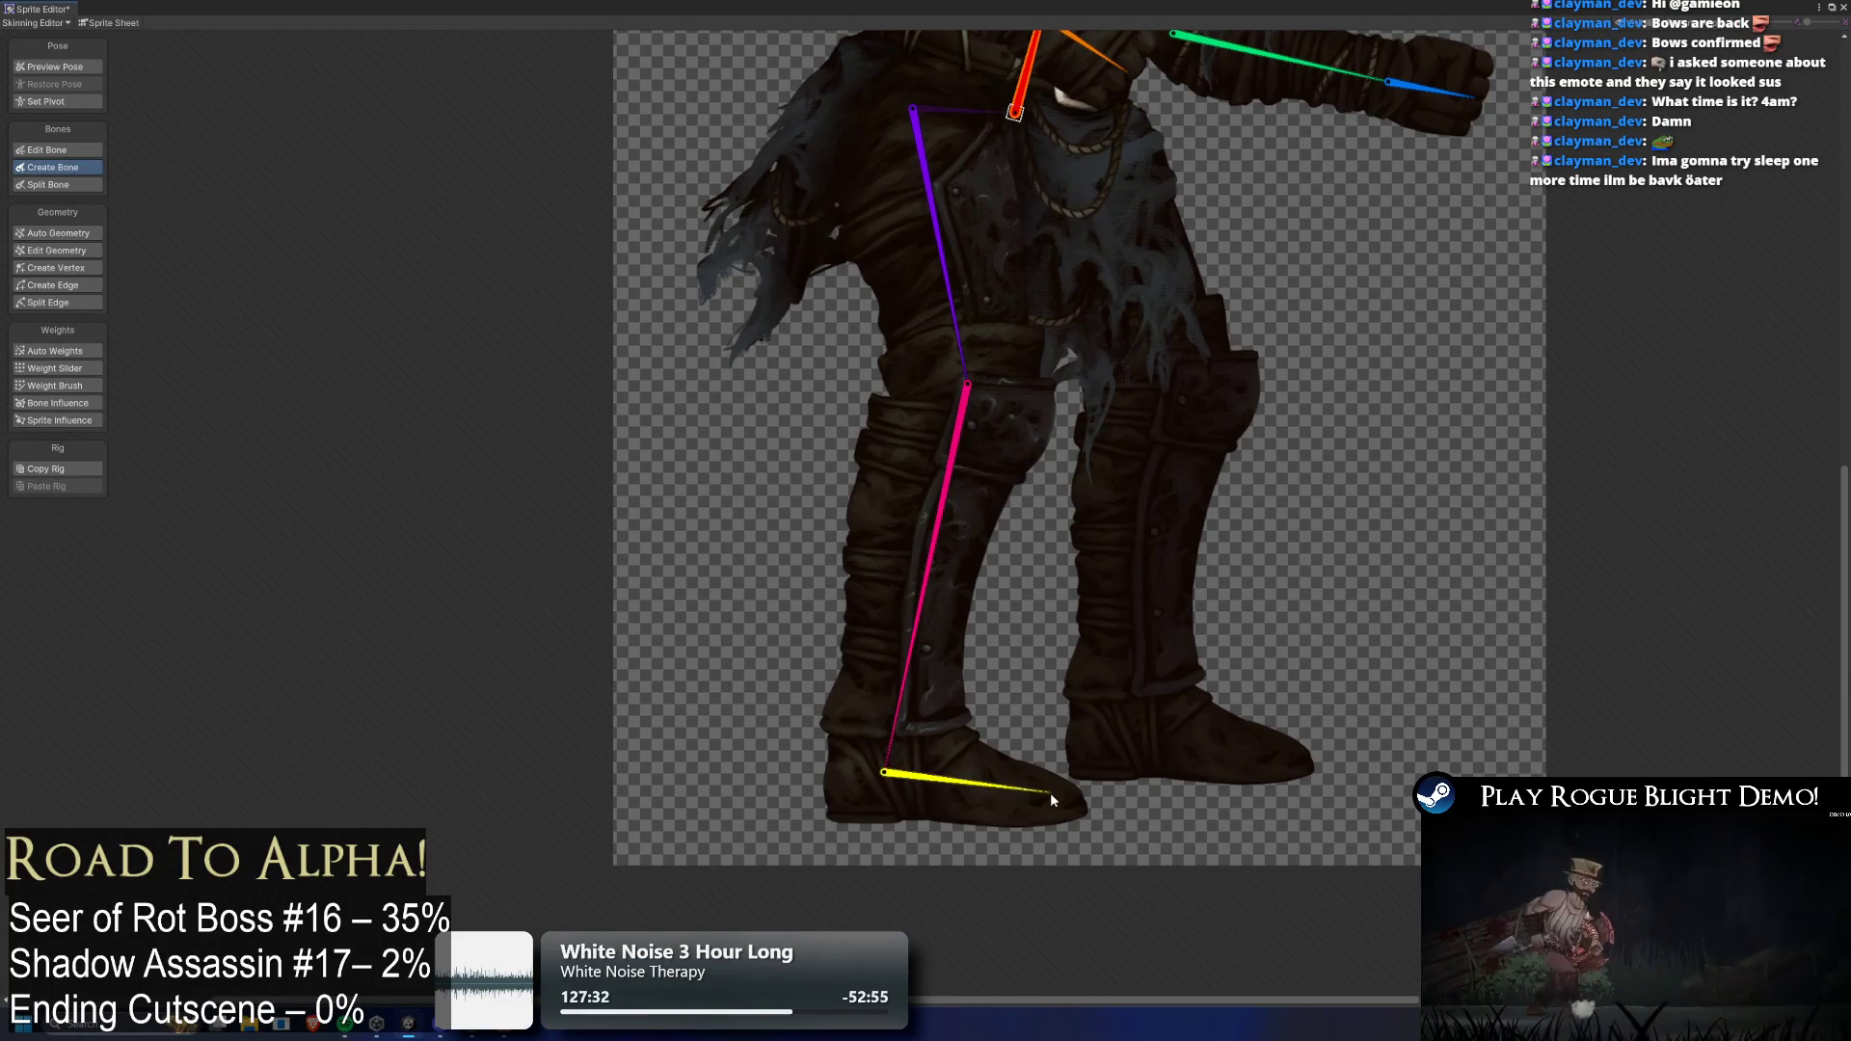
left_click(1049, 791)
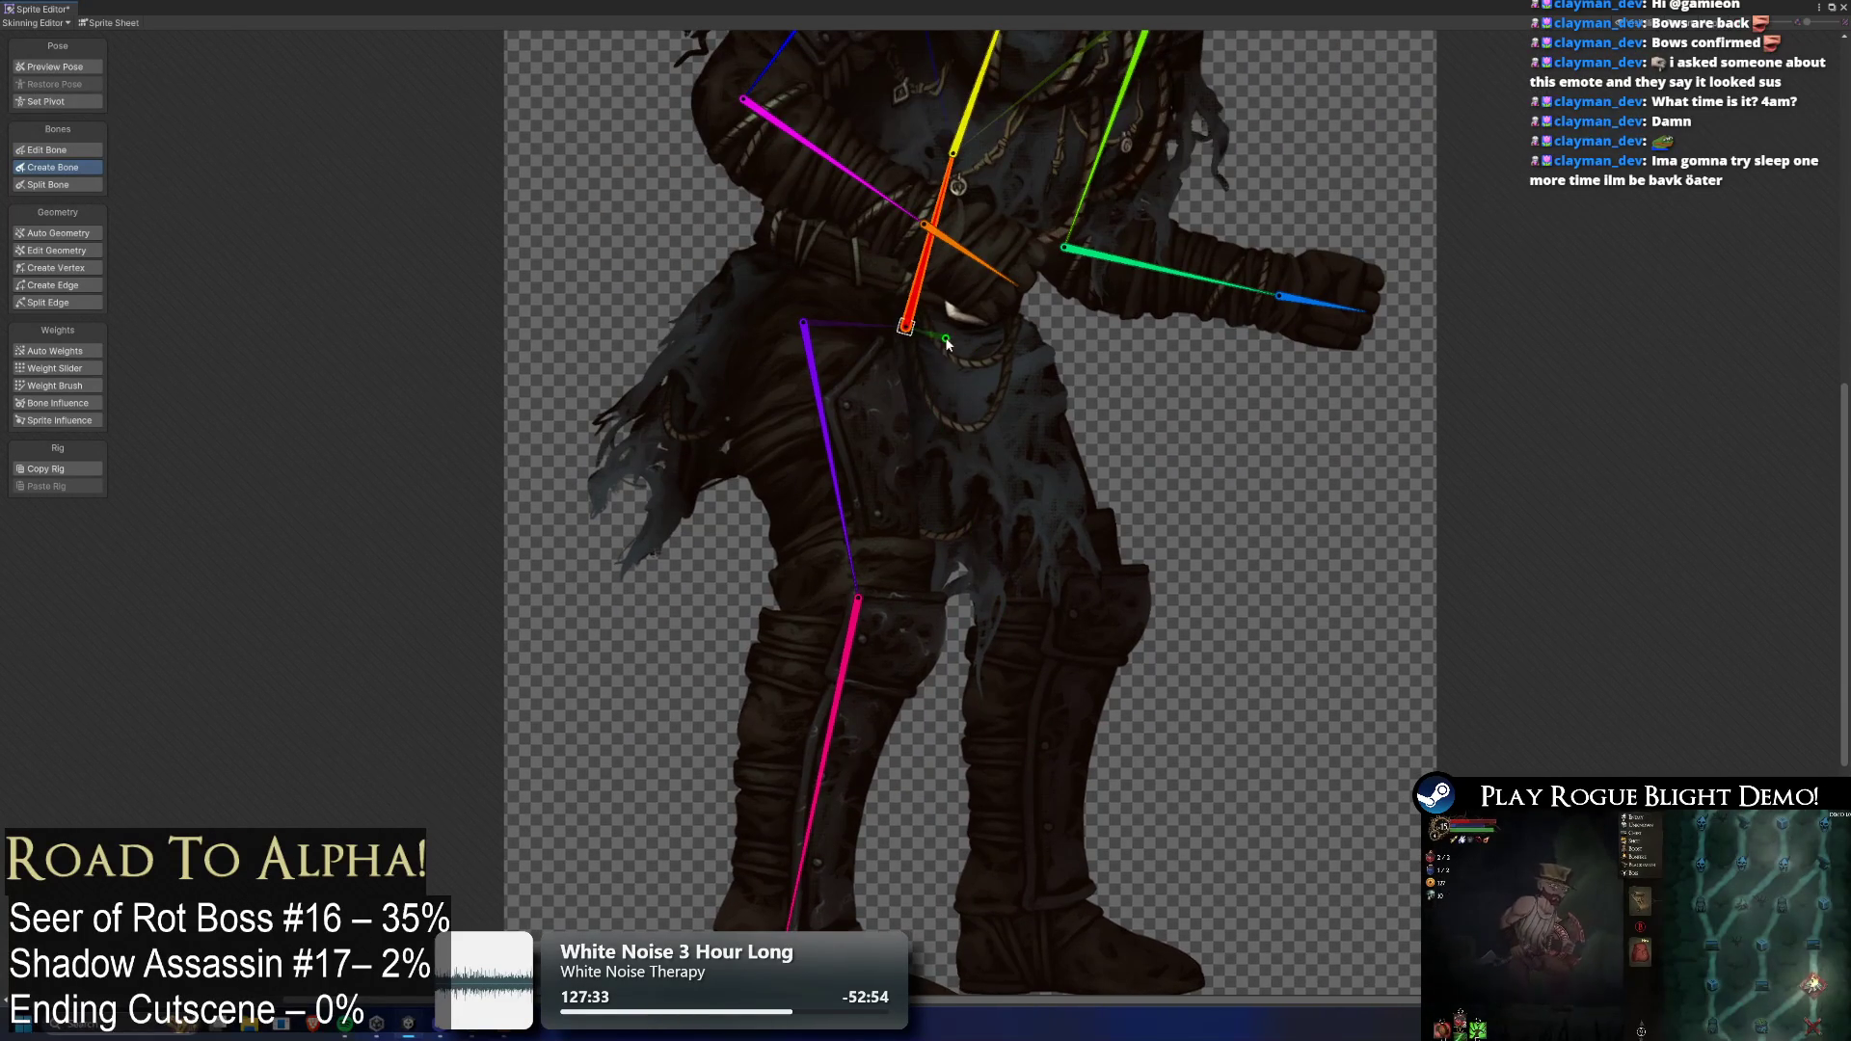
left_click(1049, 590)
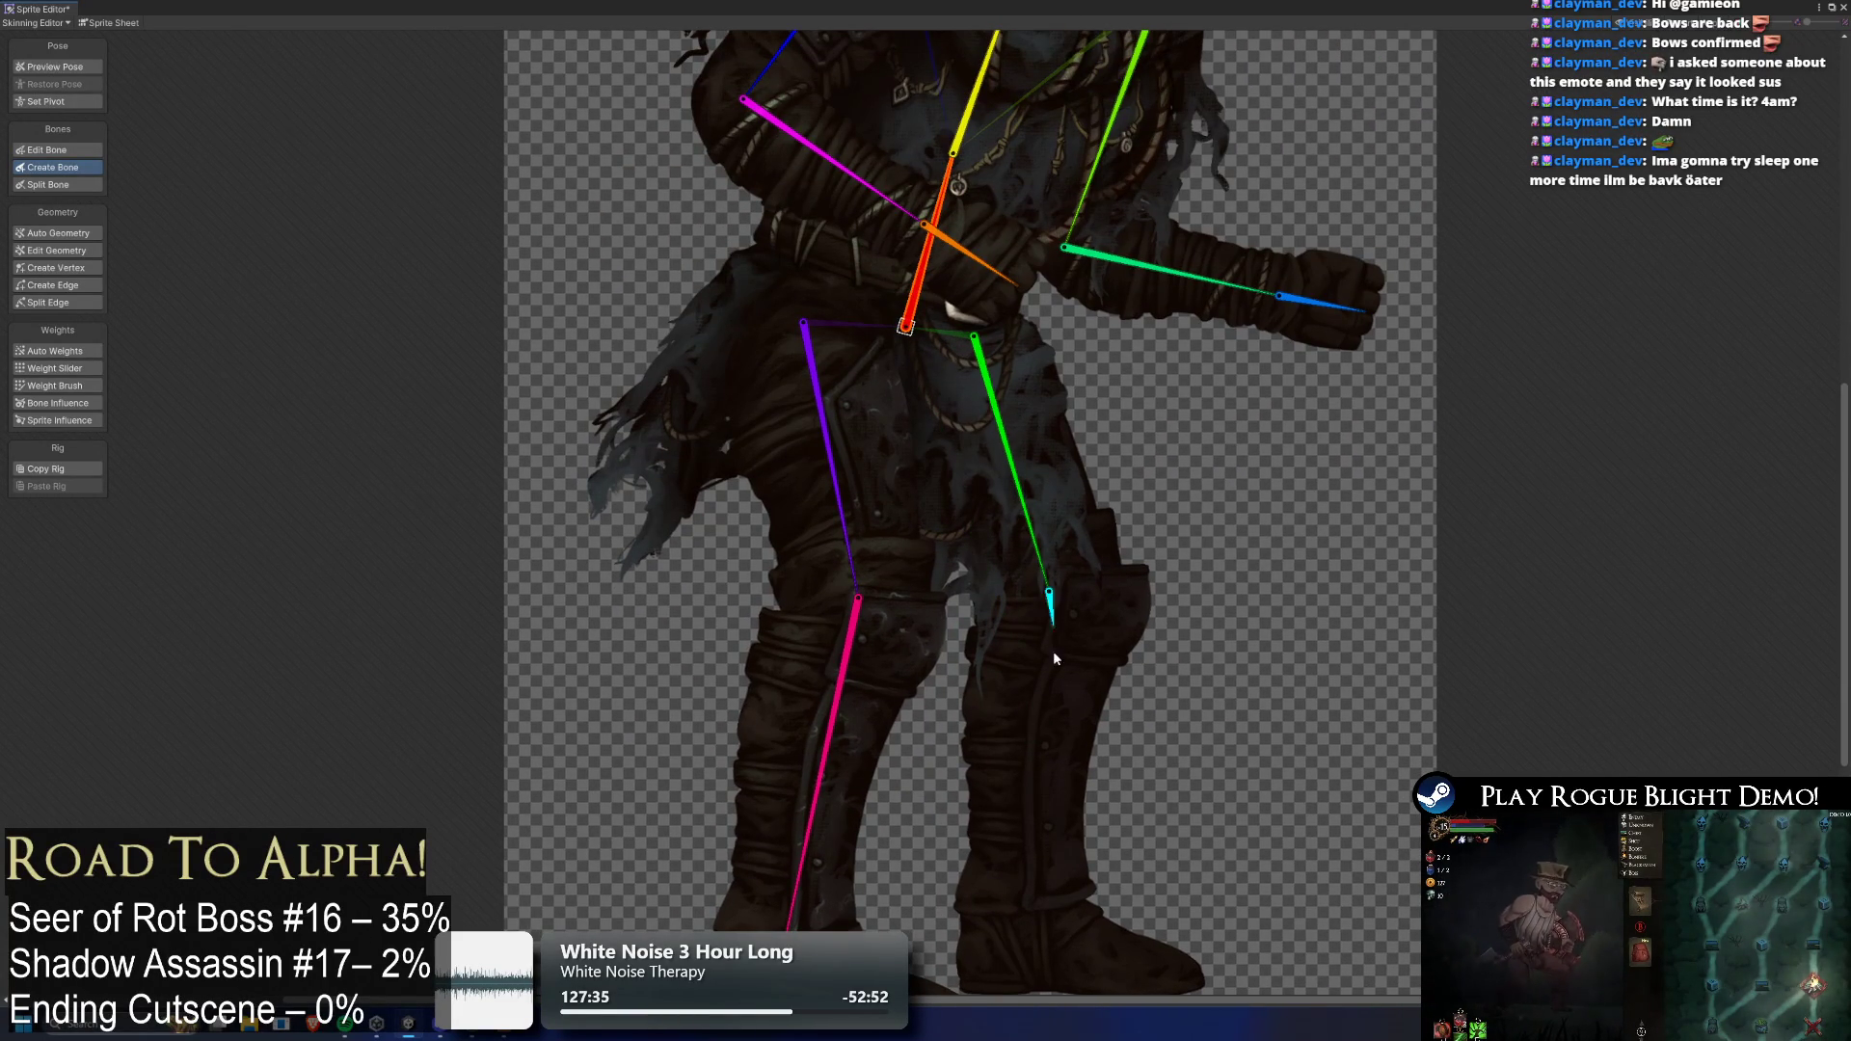
left_click(1020, 955)
left_click(1229, 980)
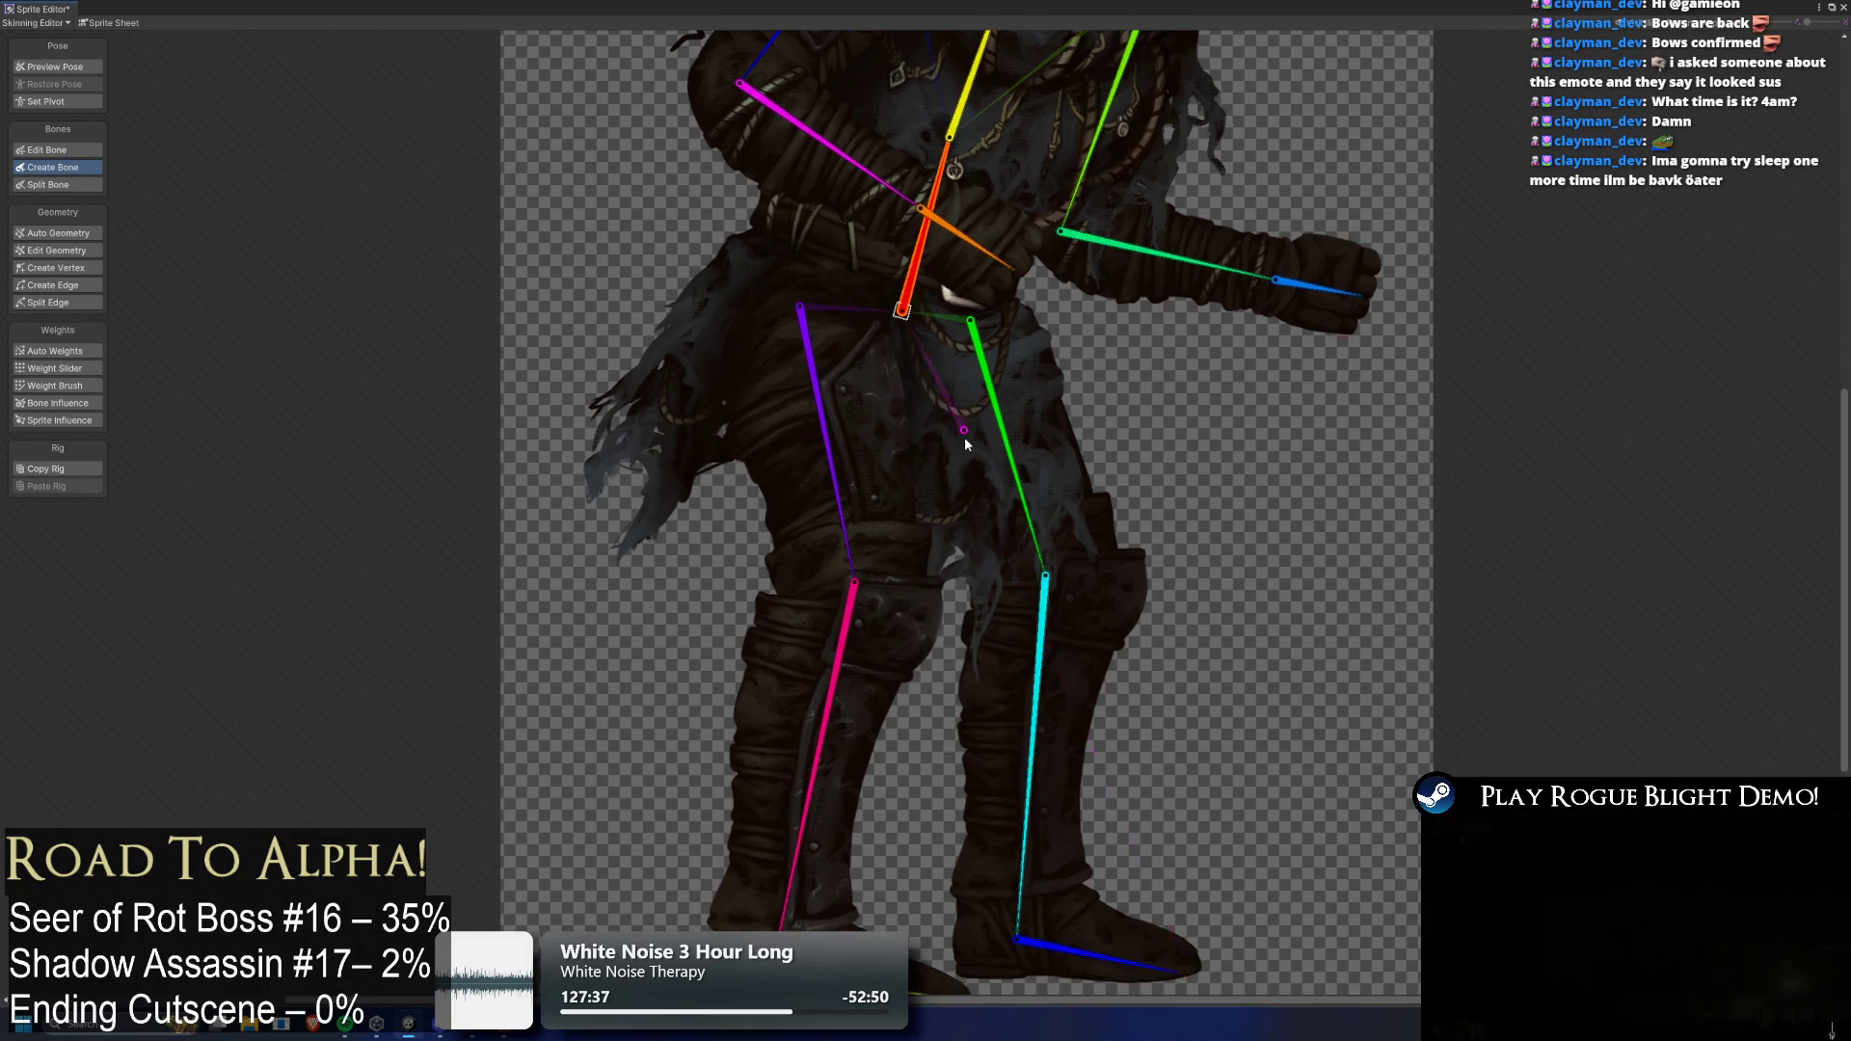
Parent a new rear shoulder bone to the chest bone
scroll(964, 430, "up", 5)
scroll(888, 461, "down", 1)
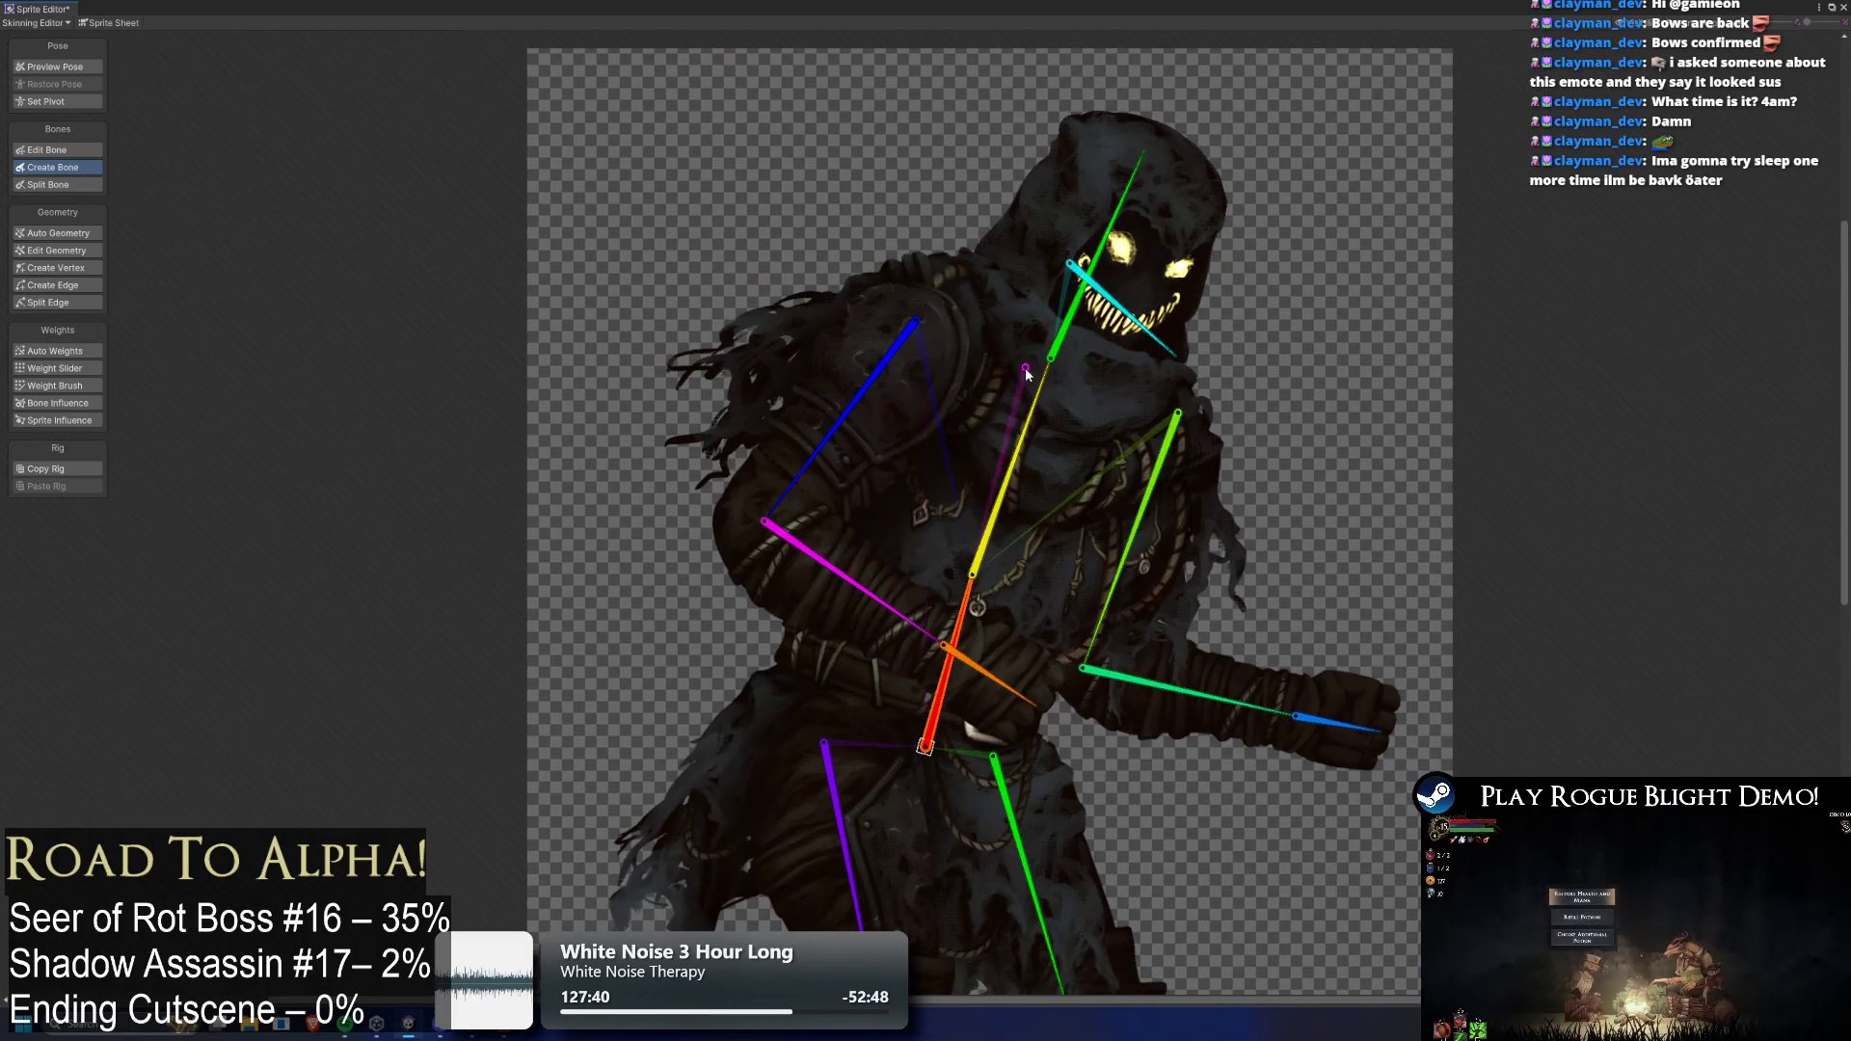
left_click(1022, 426)
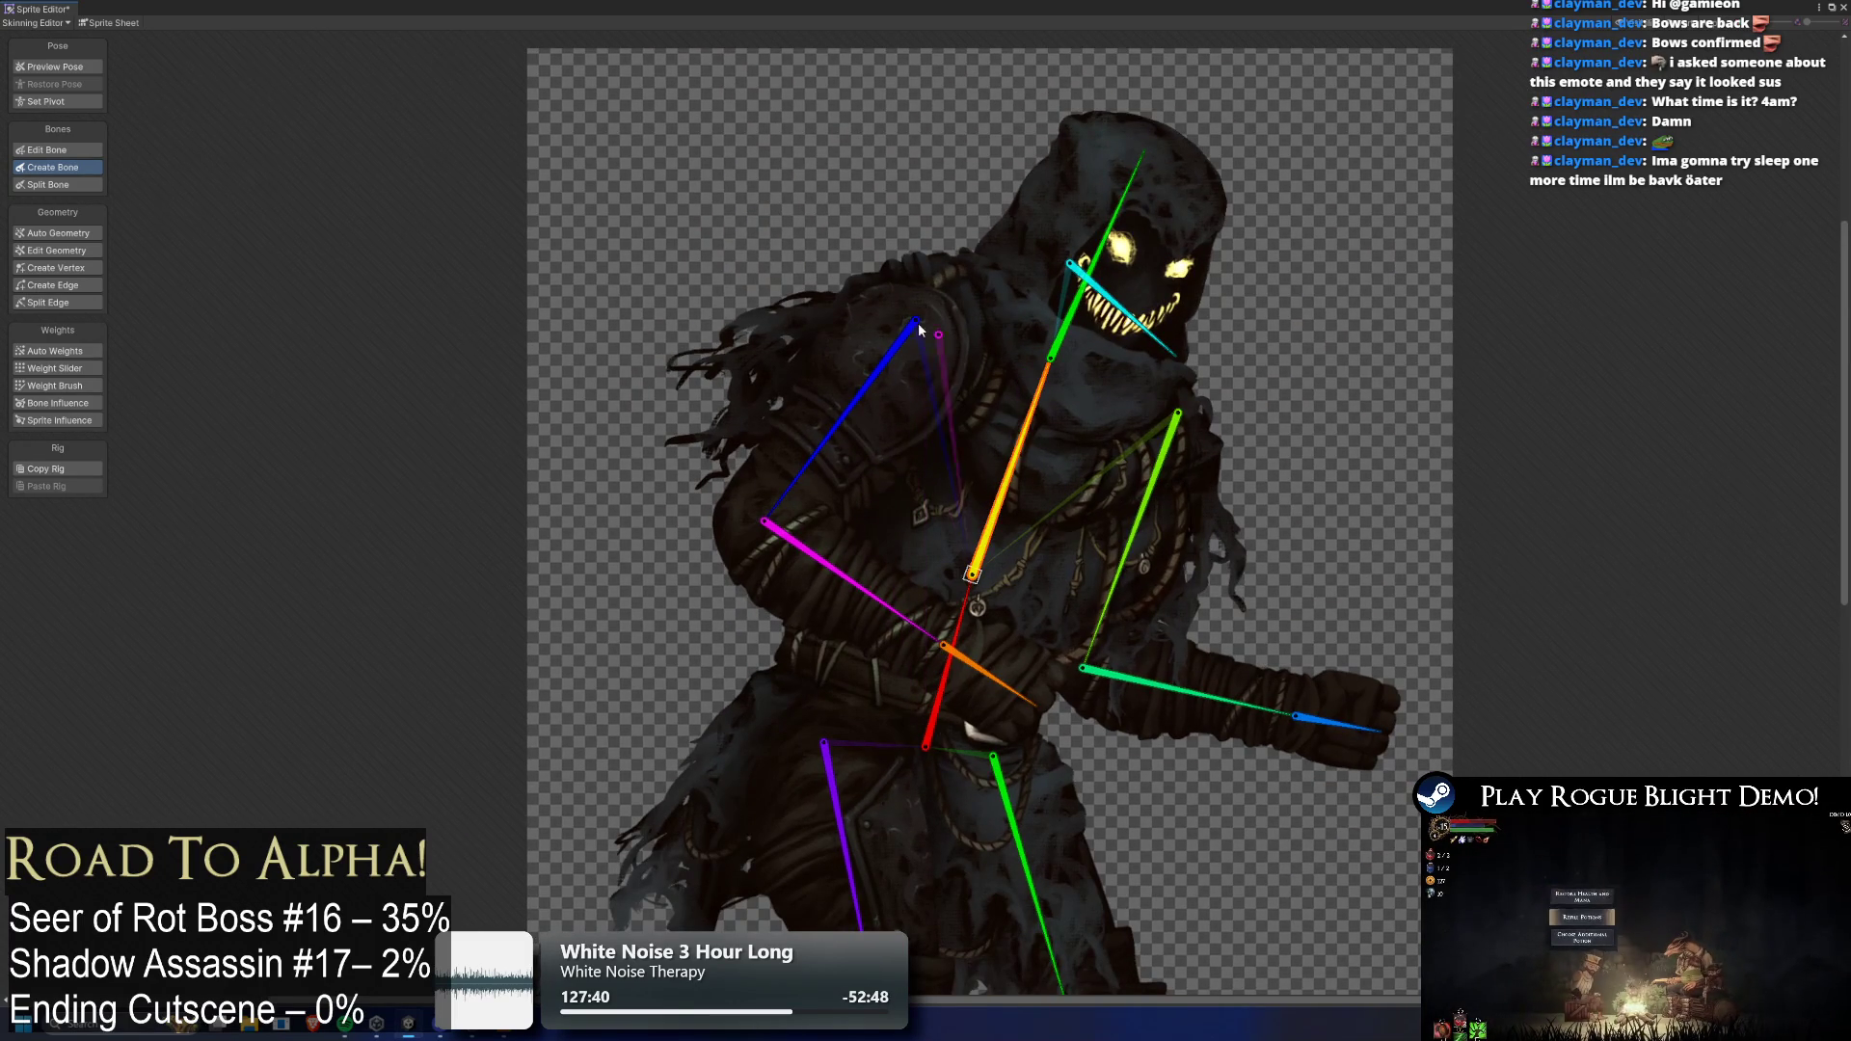
left_click(770, 448)
Add a bone chain from the hip down through the hanging cloth to its lower tip
scroll(1007, 504, "down", 3)
left_click(945, 521)
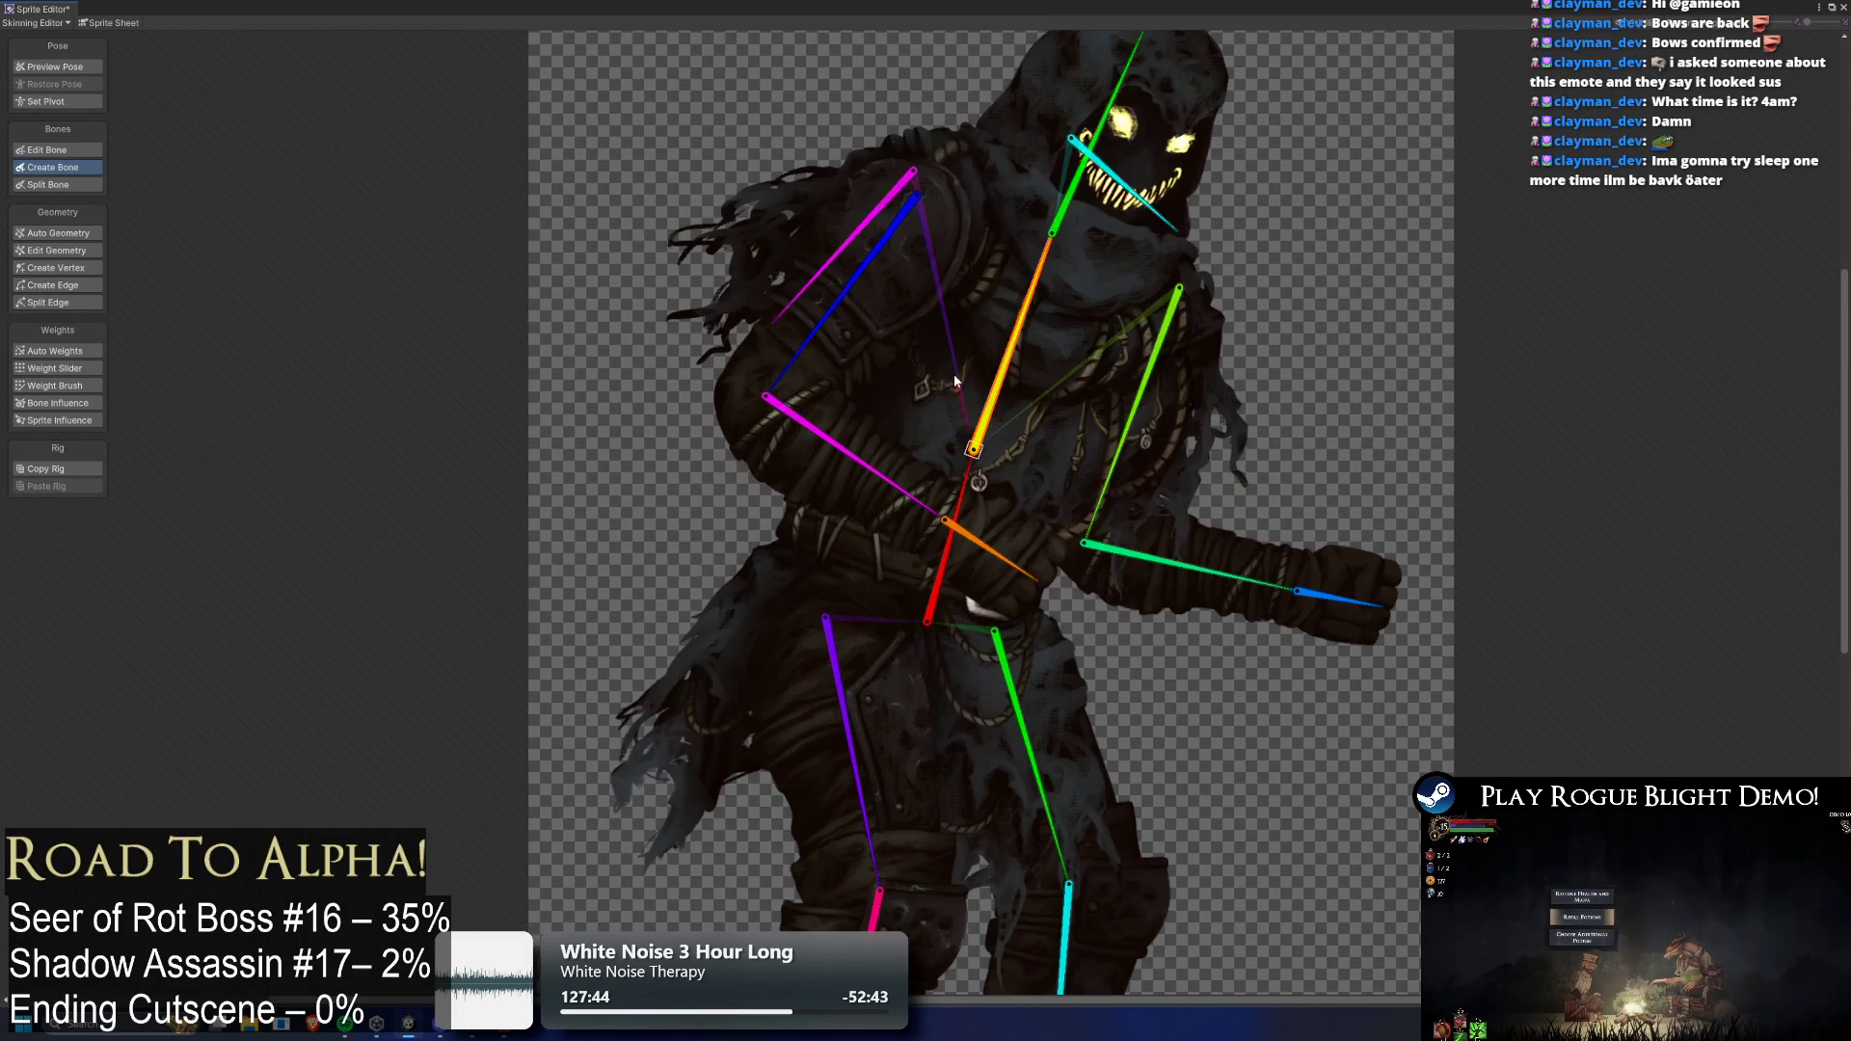
left_click(815, 576)
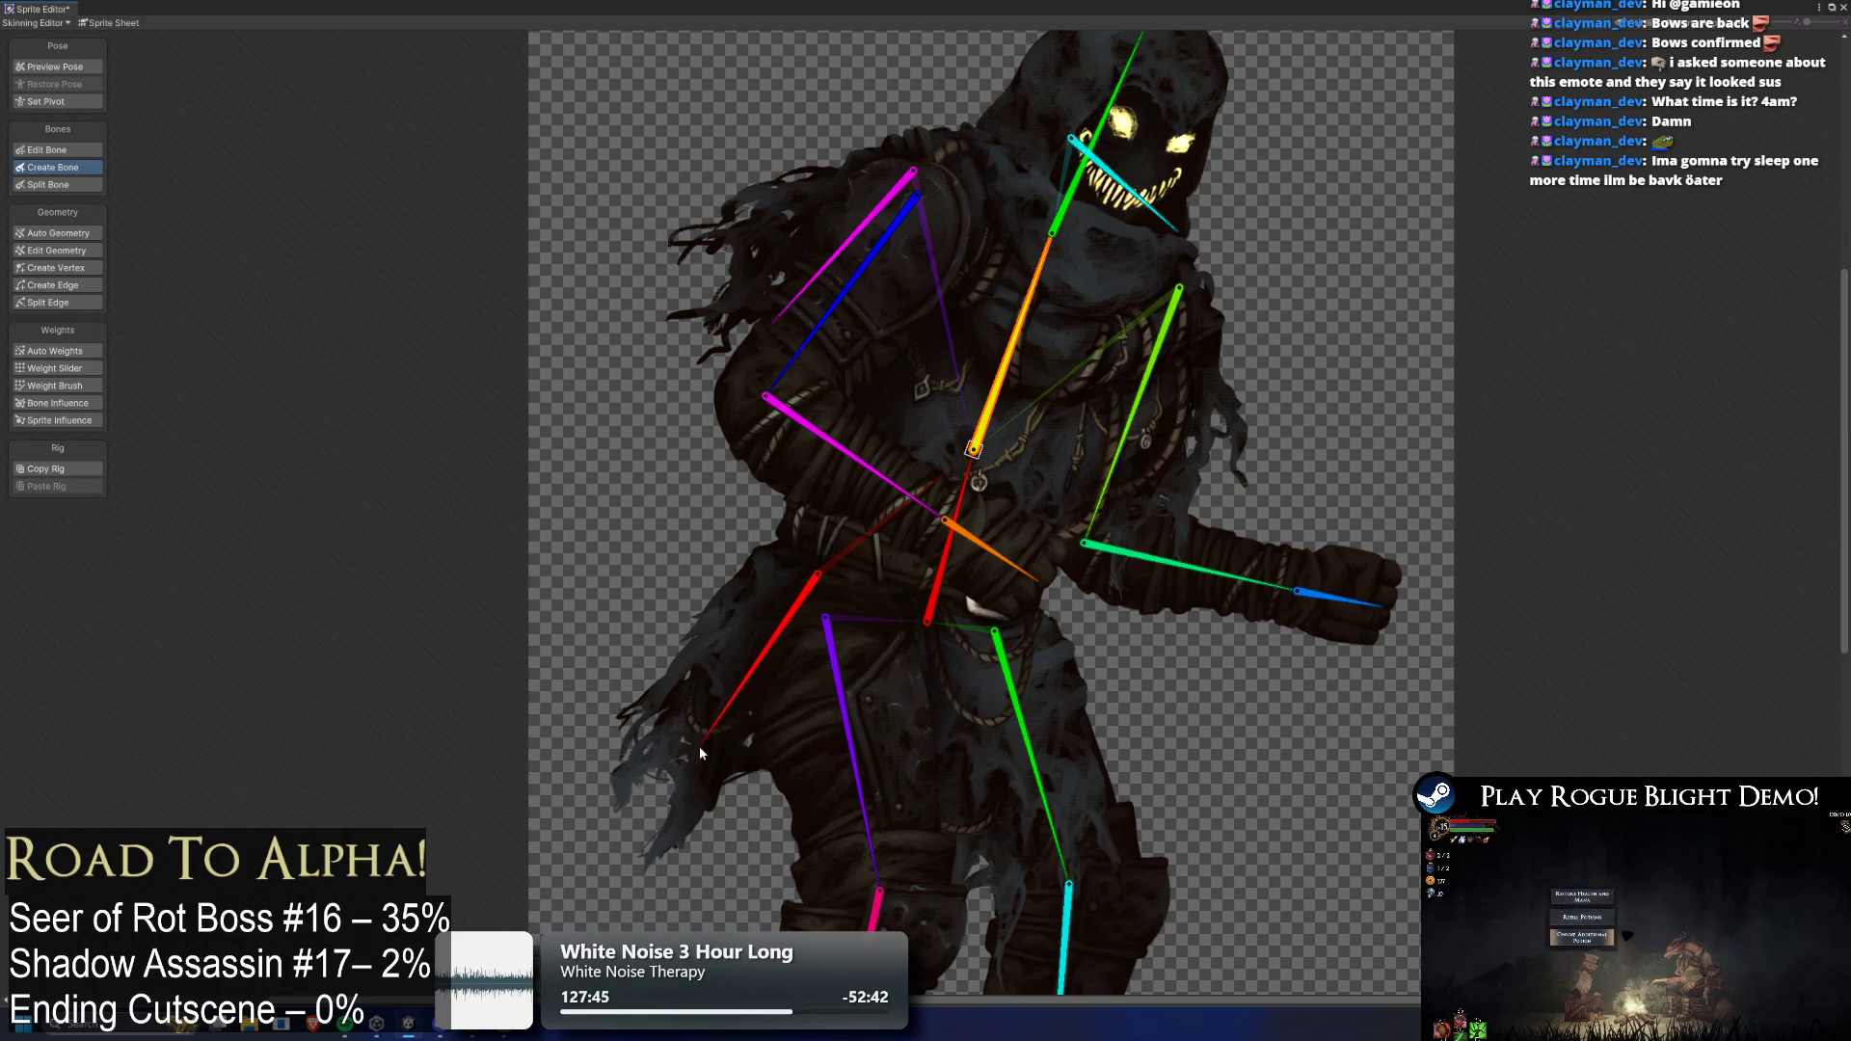
left_click(704, 742)
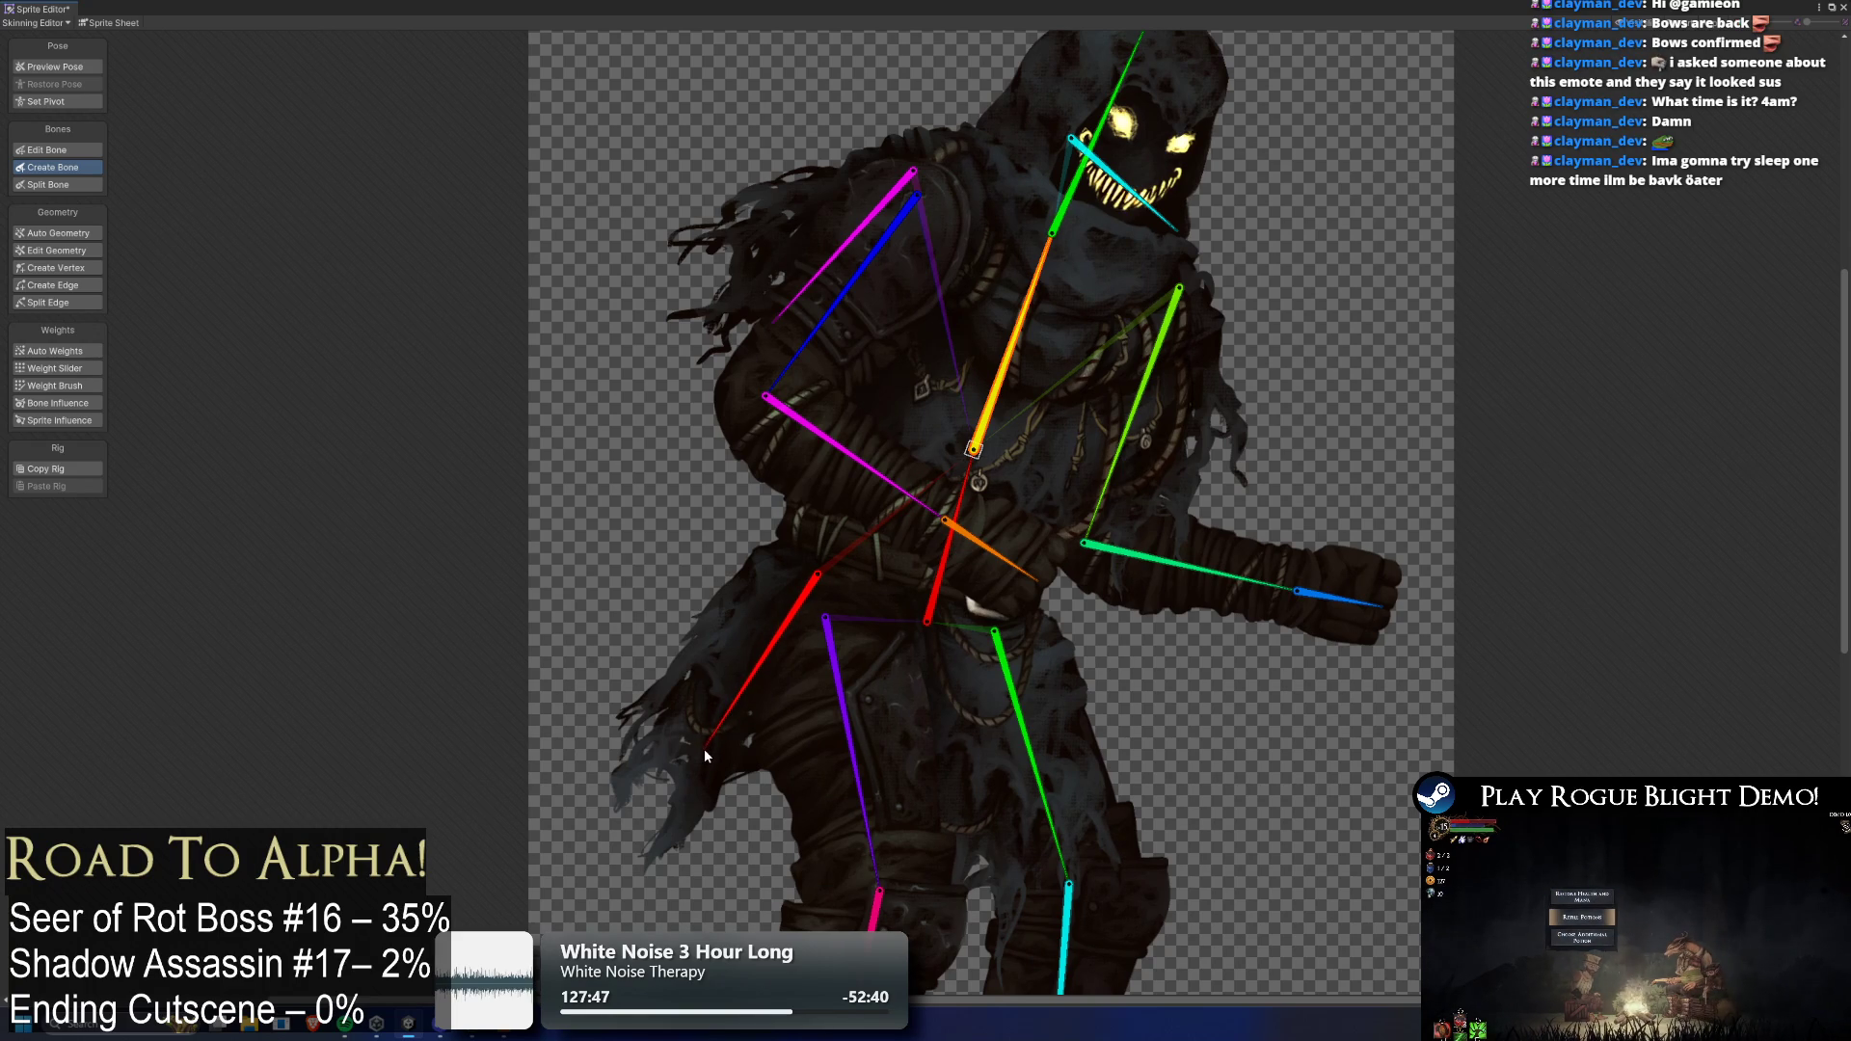